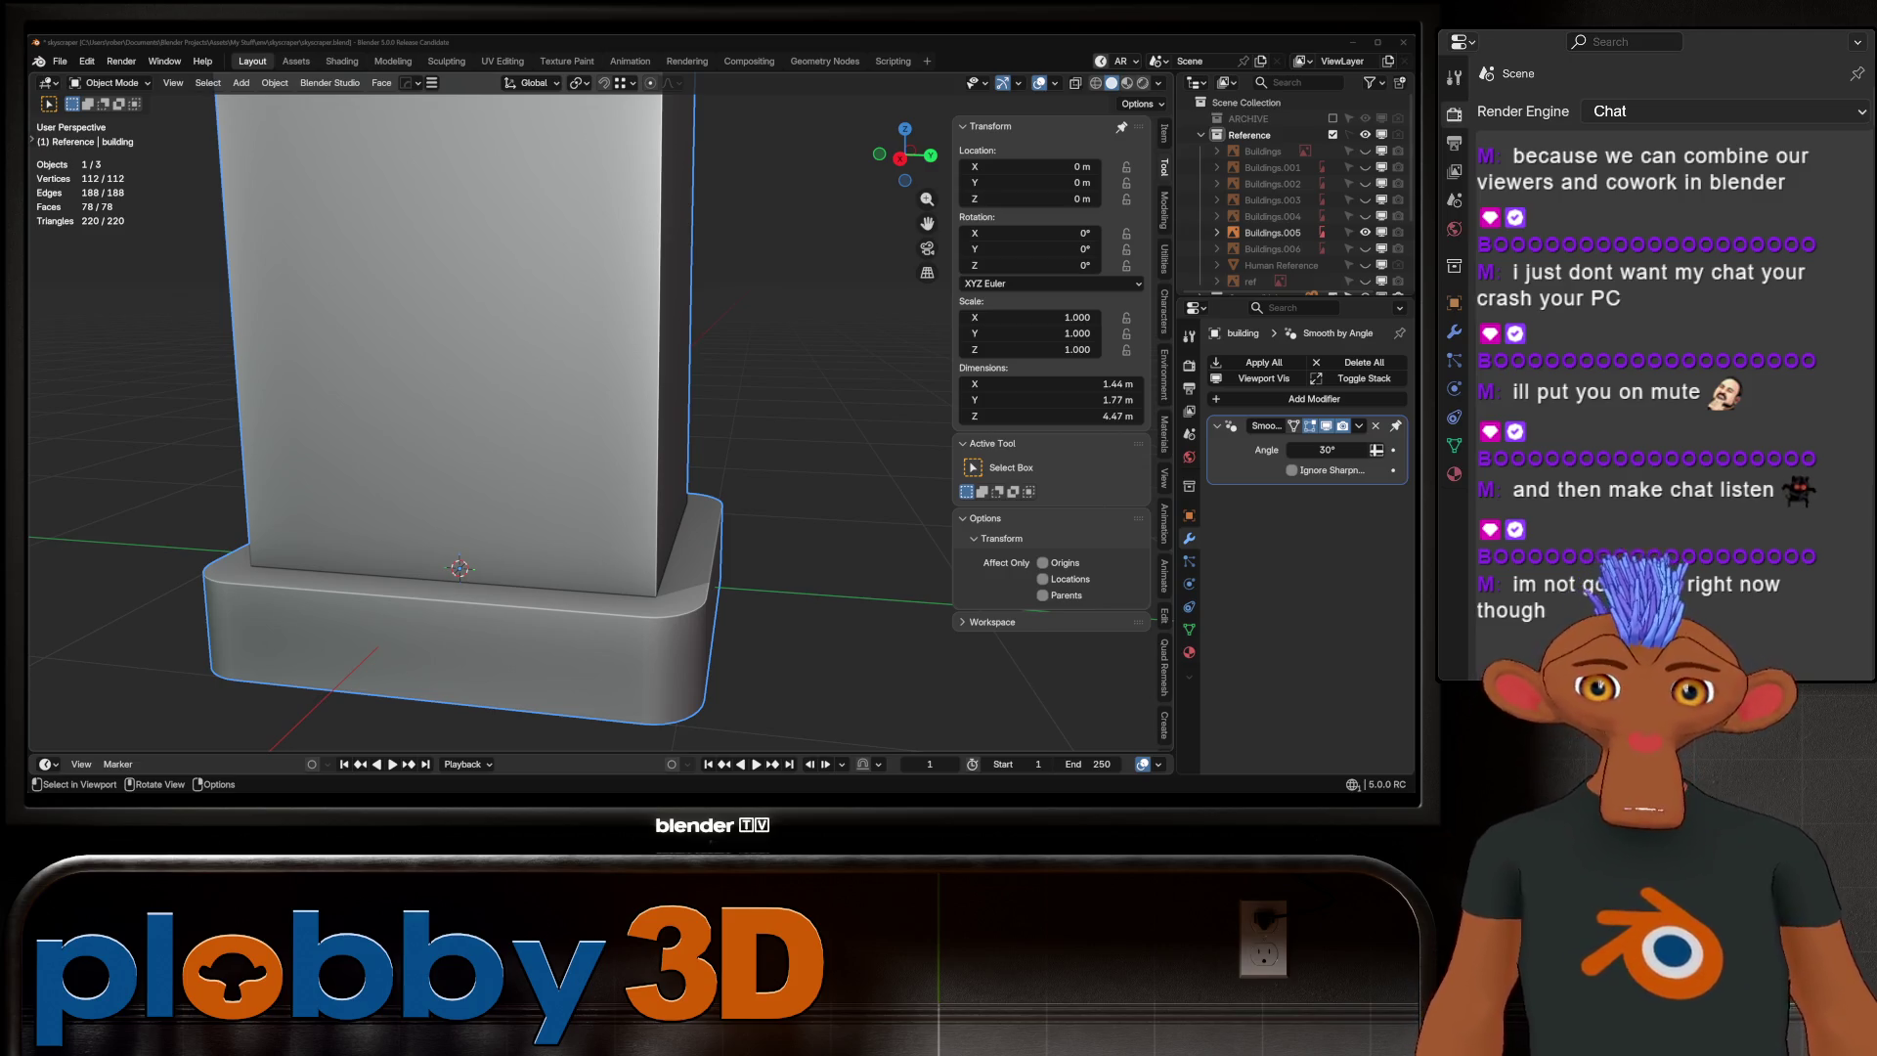
Line the building up straight on with the front reference image, then return to perspective
scroll(488, 420, "down", 8)
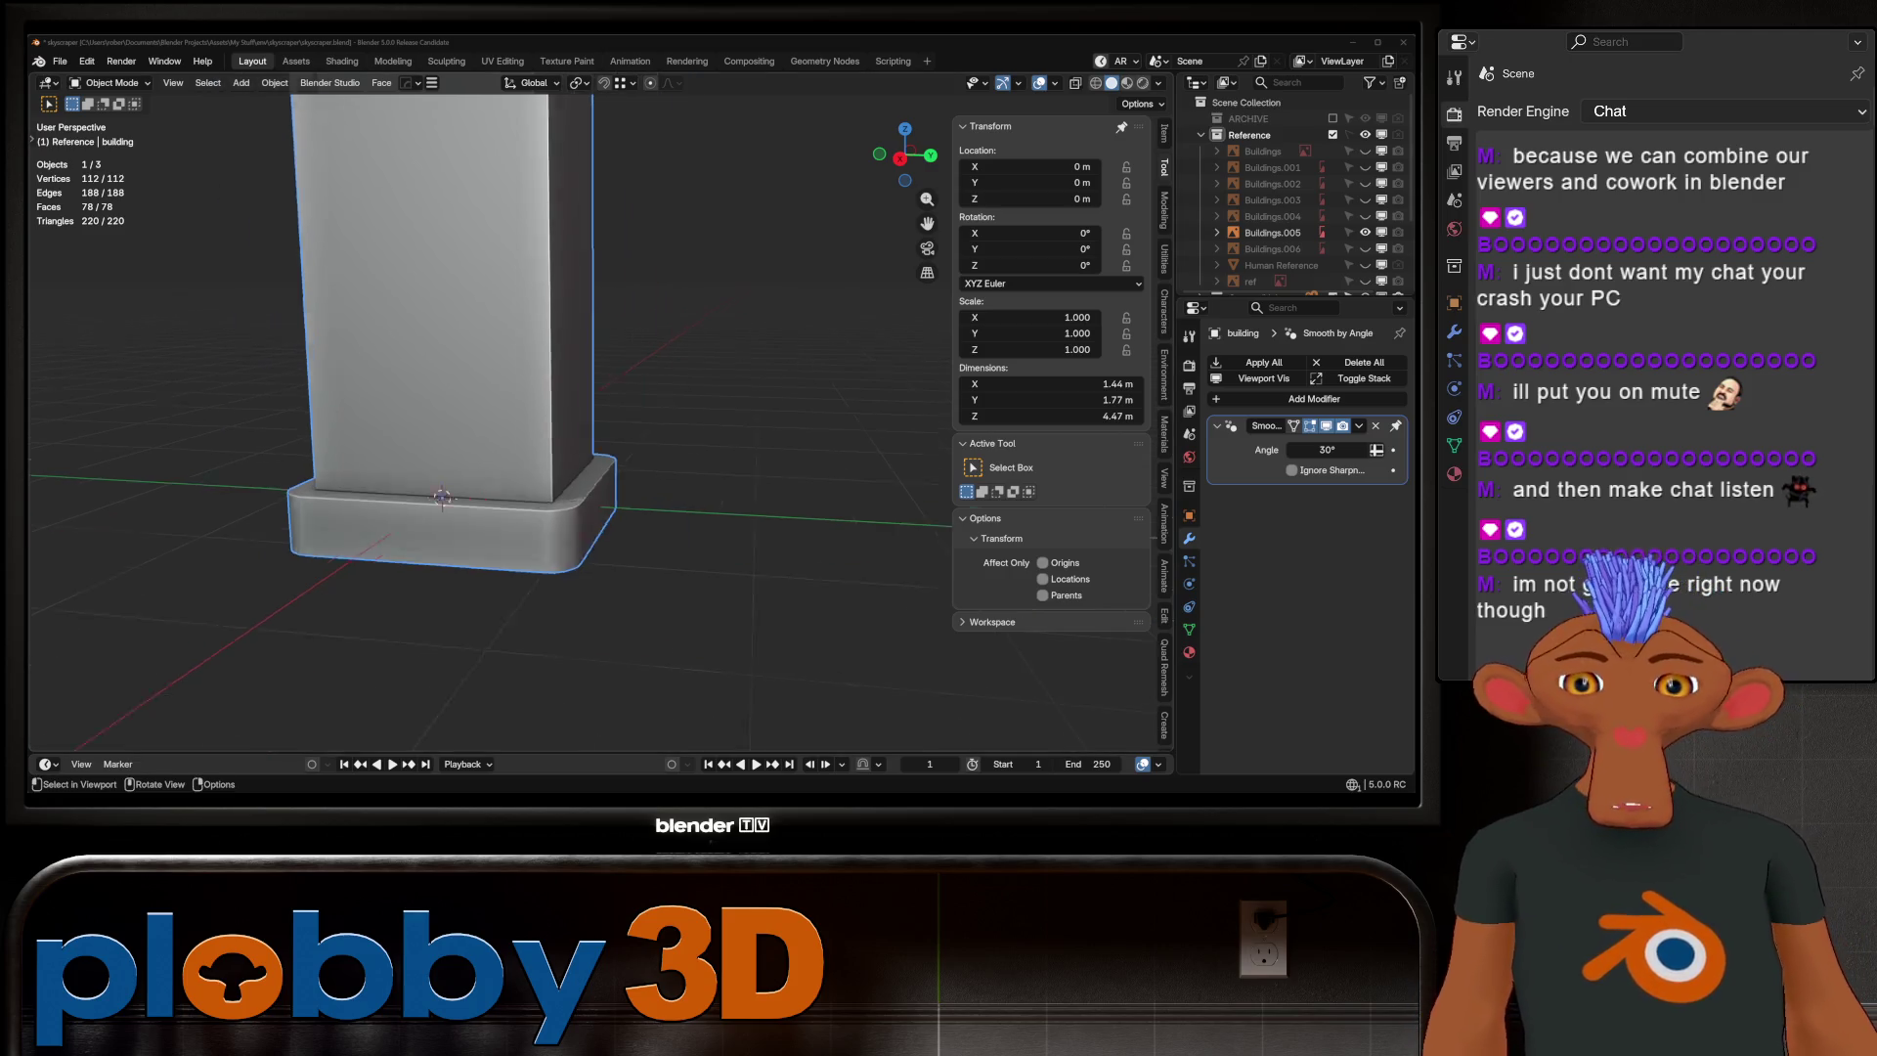
key("KP_1")
scroll(537, 420, "up", 2)
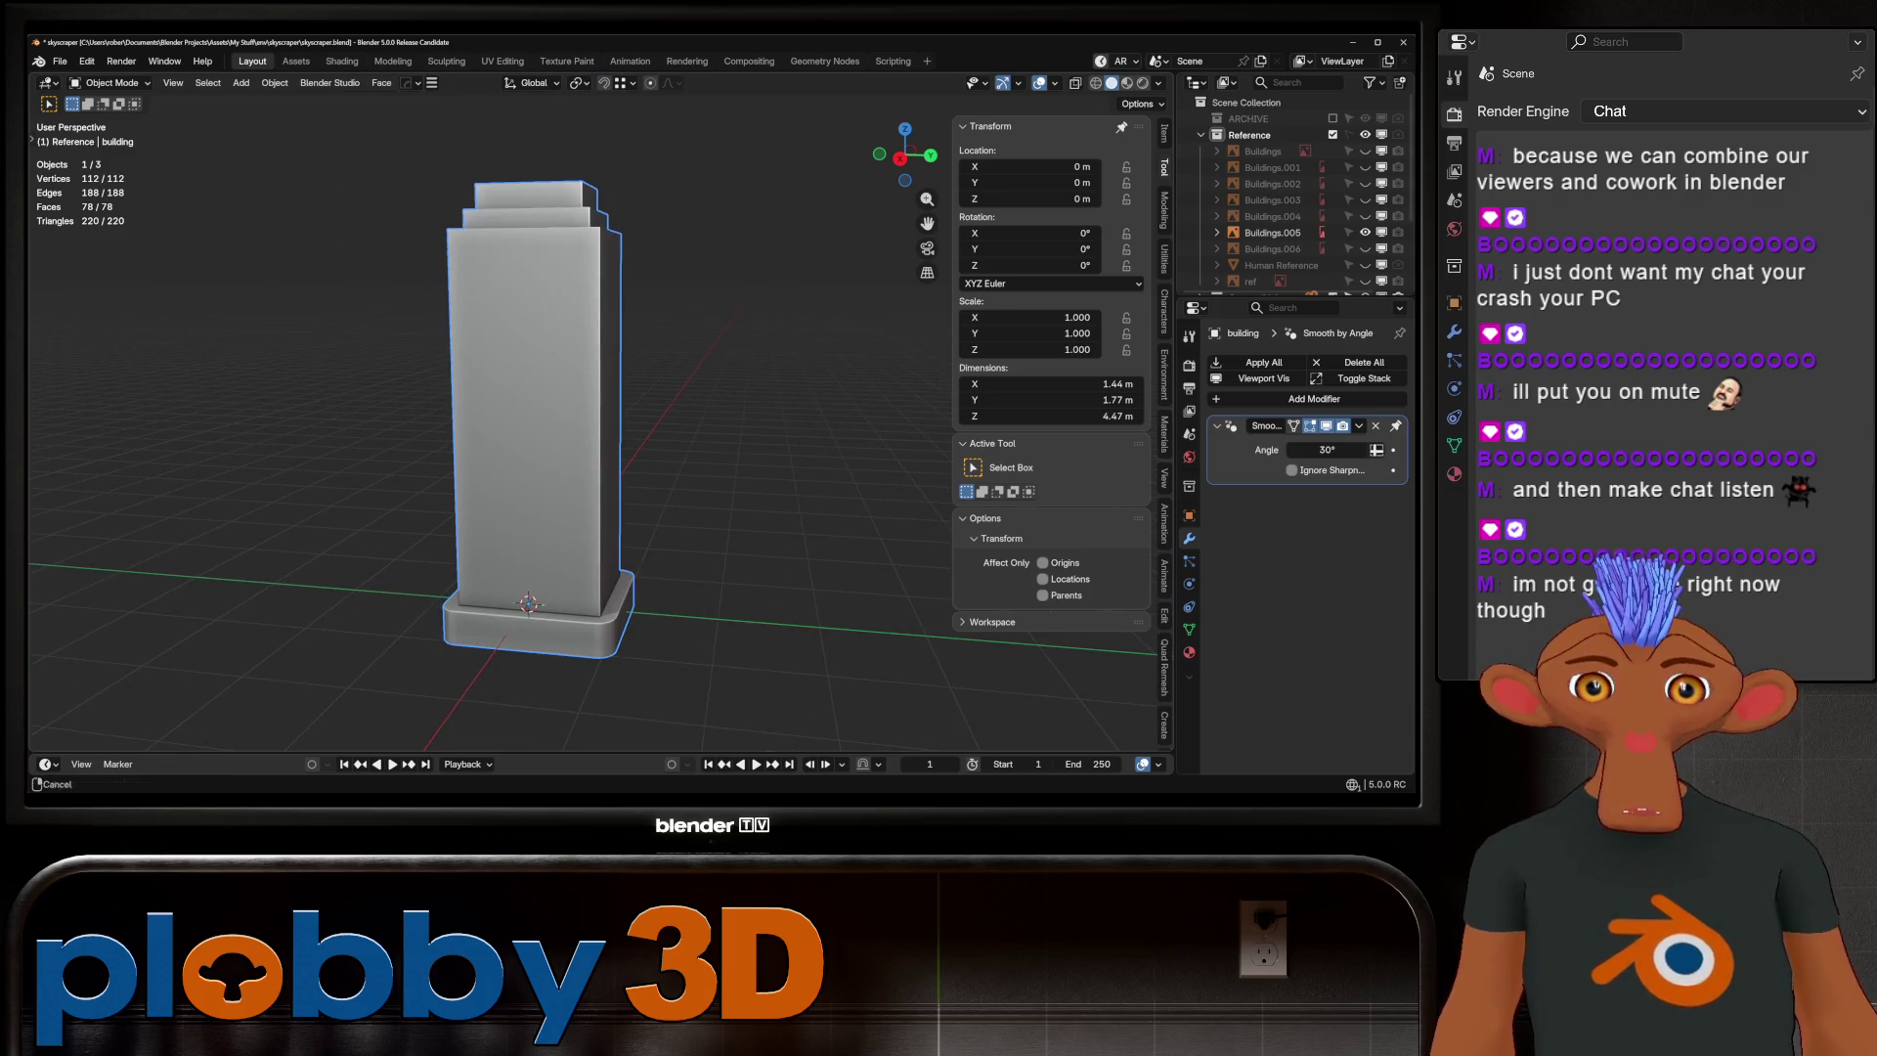
key("KP_5")
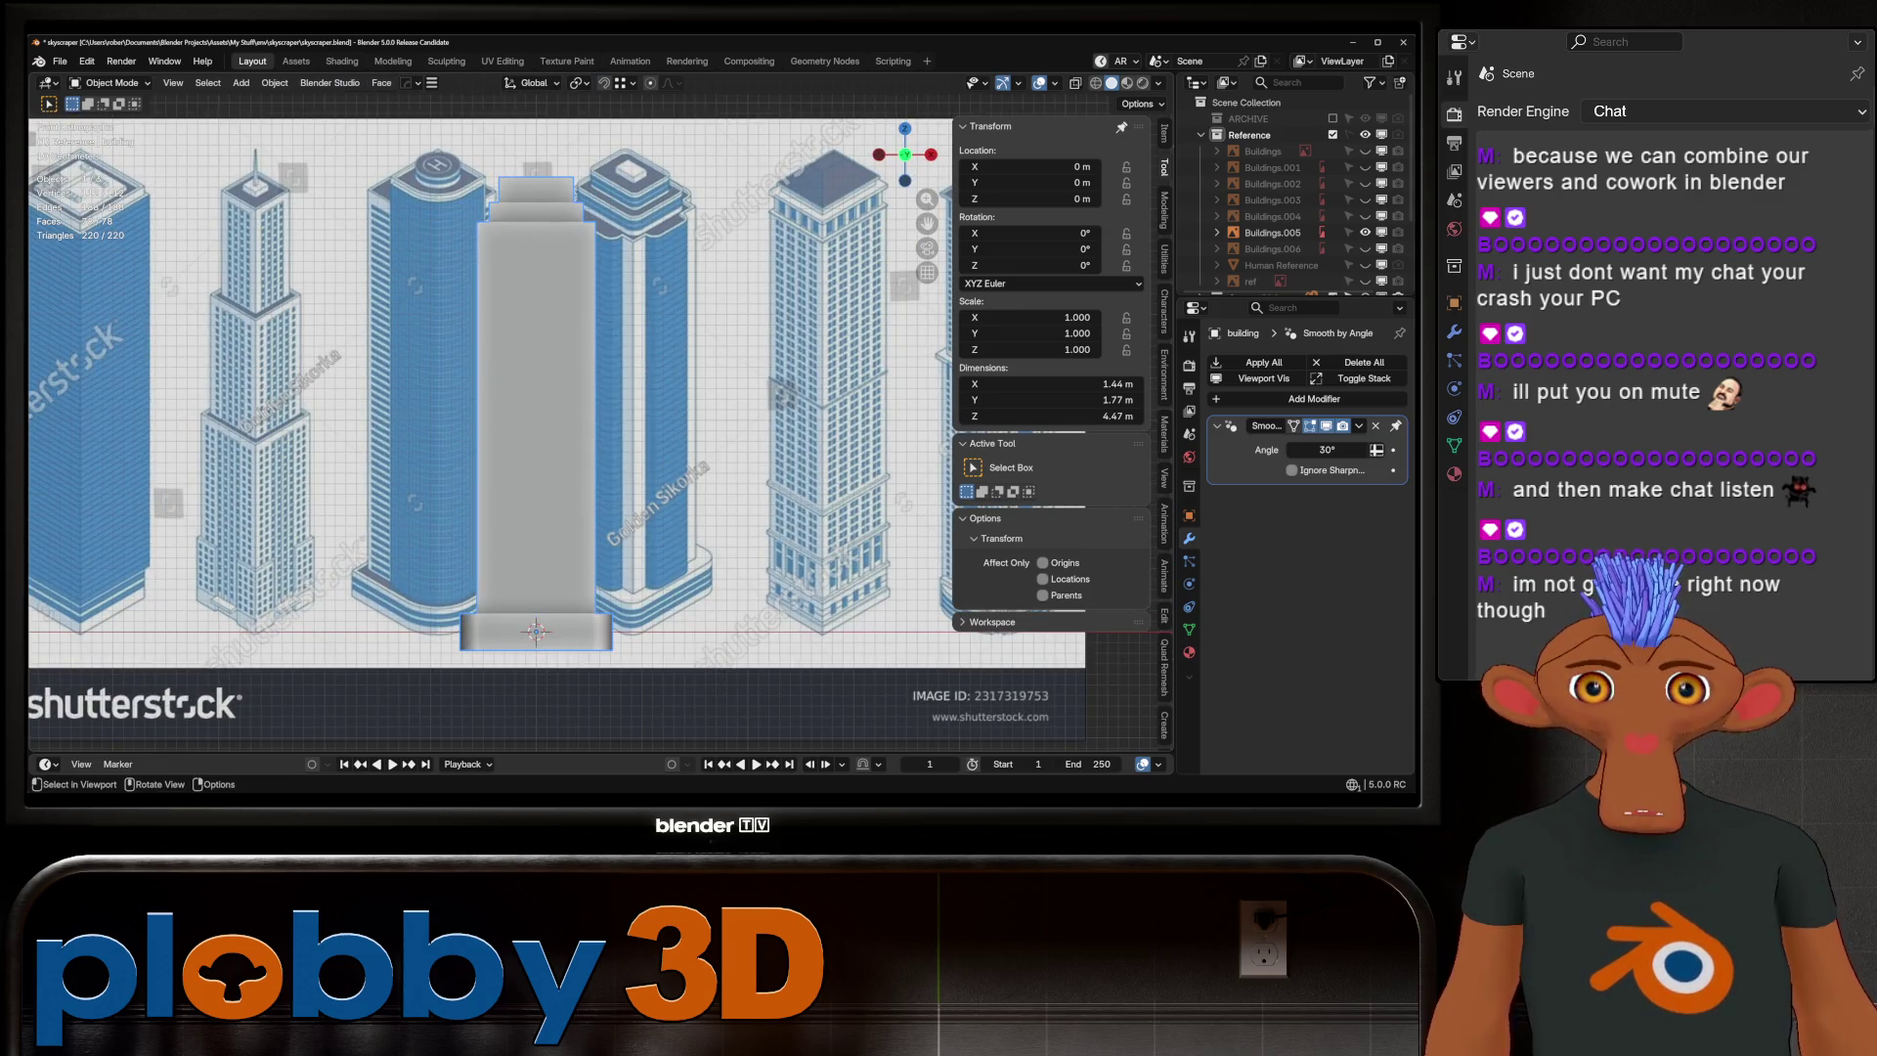
middle_click_drag(537, 420, 586, 391)
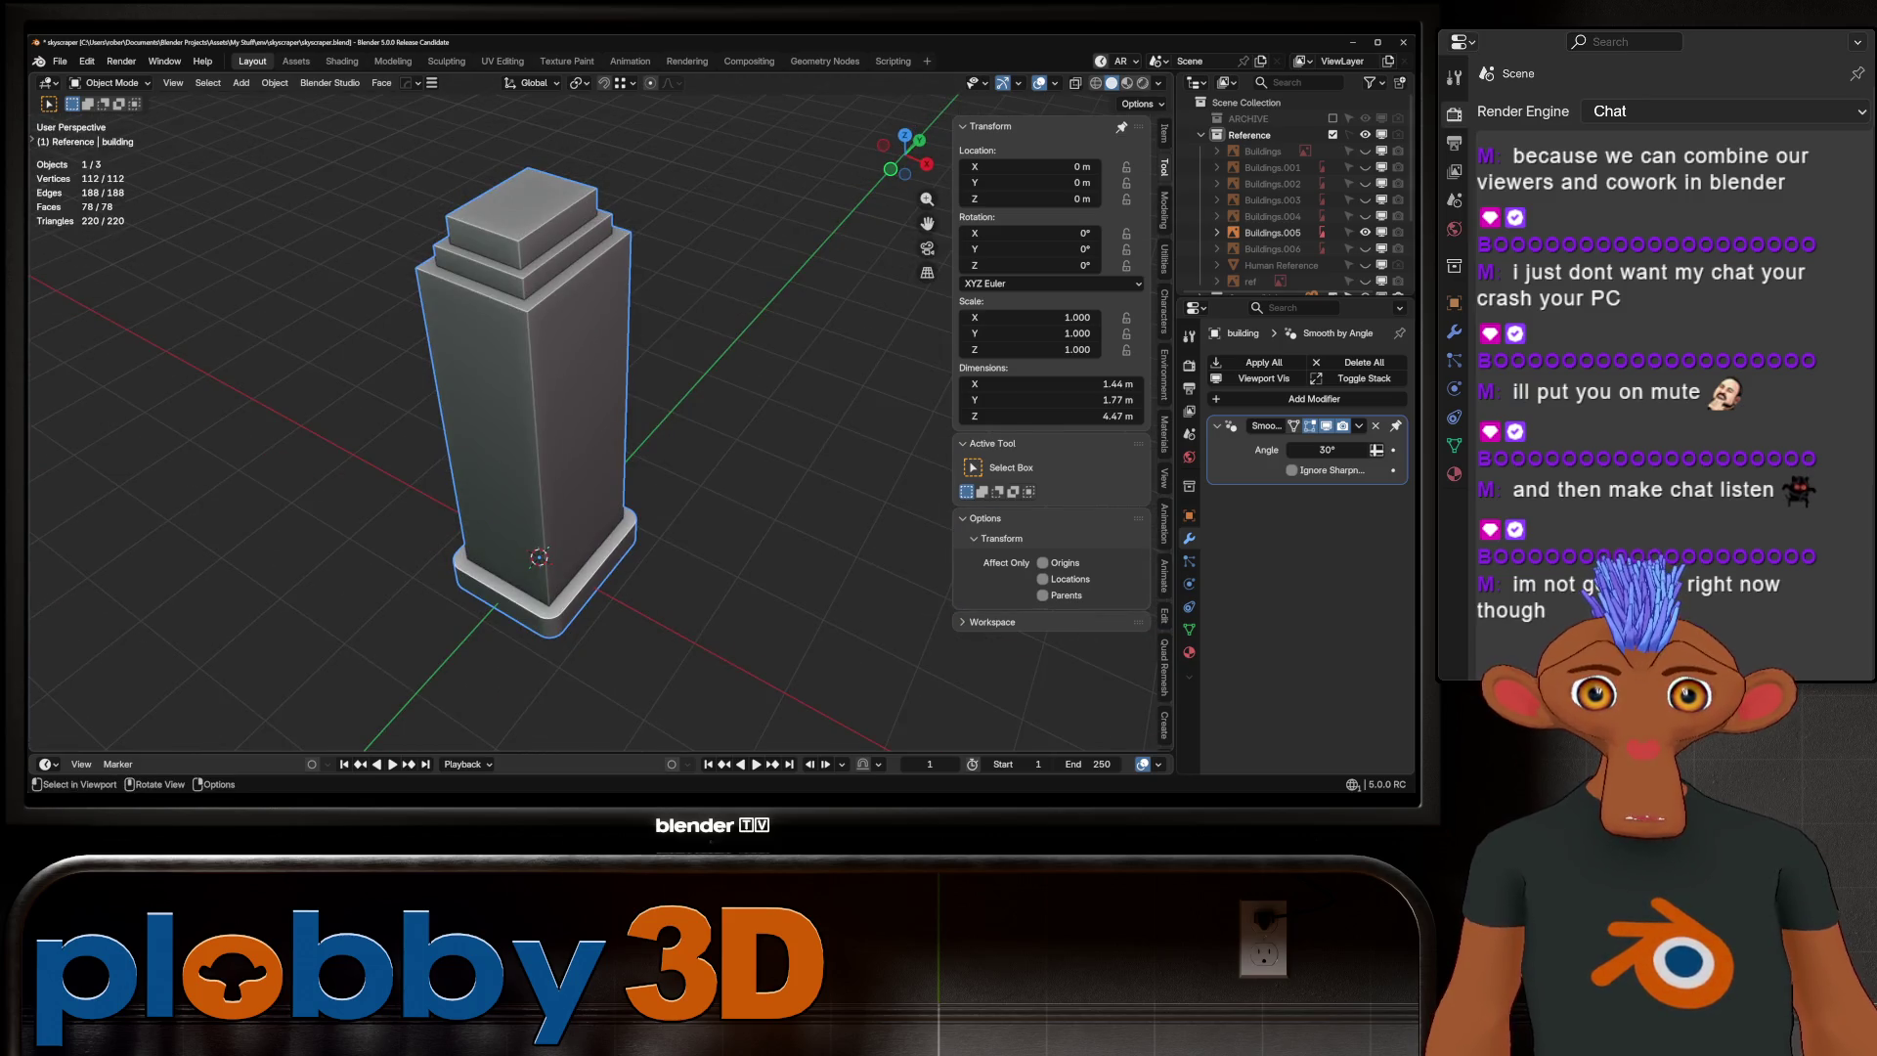
Try a vertical loop cut around the building's tower, then undo it
key("Tab")
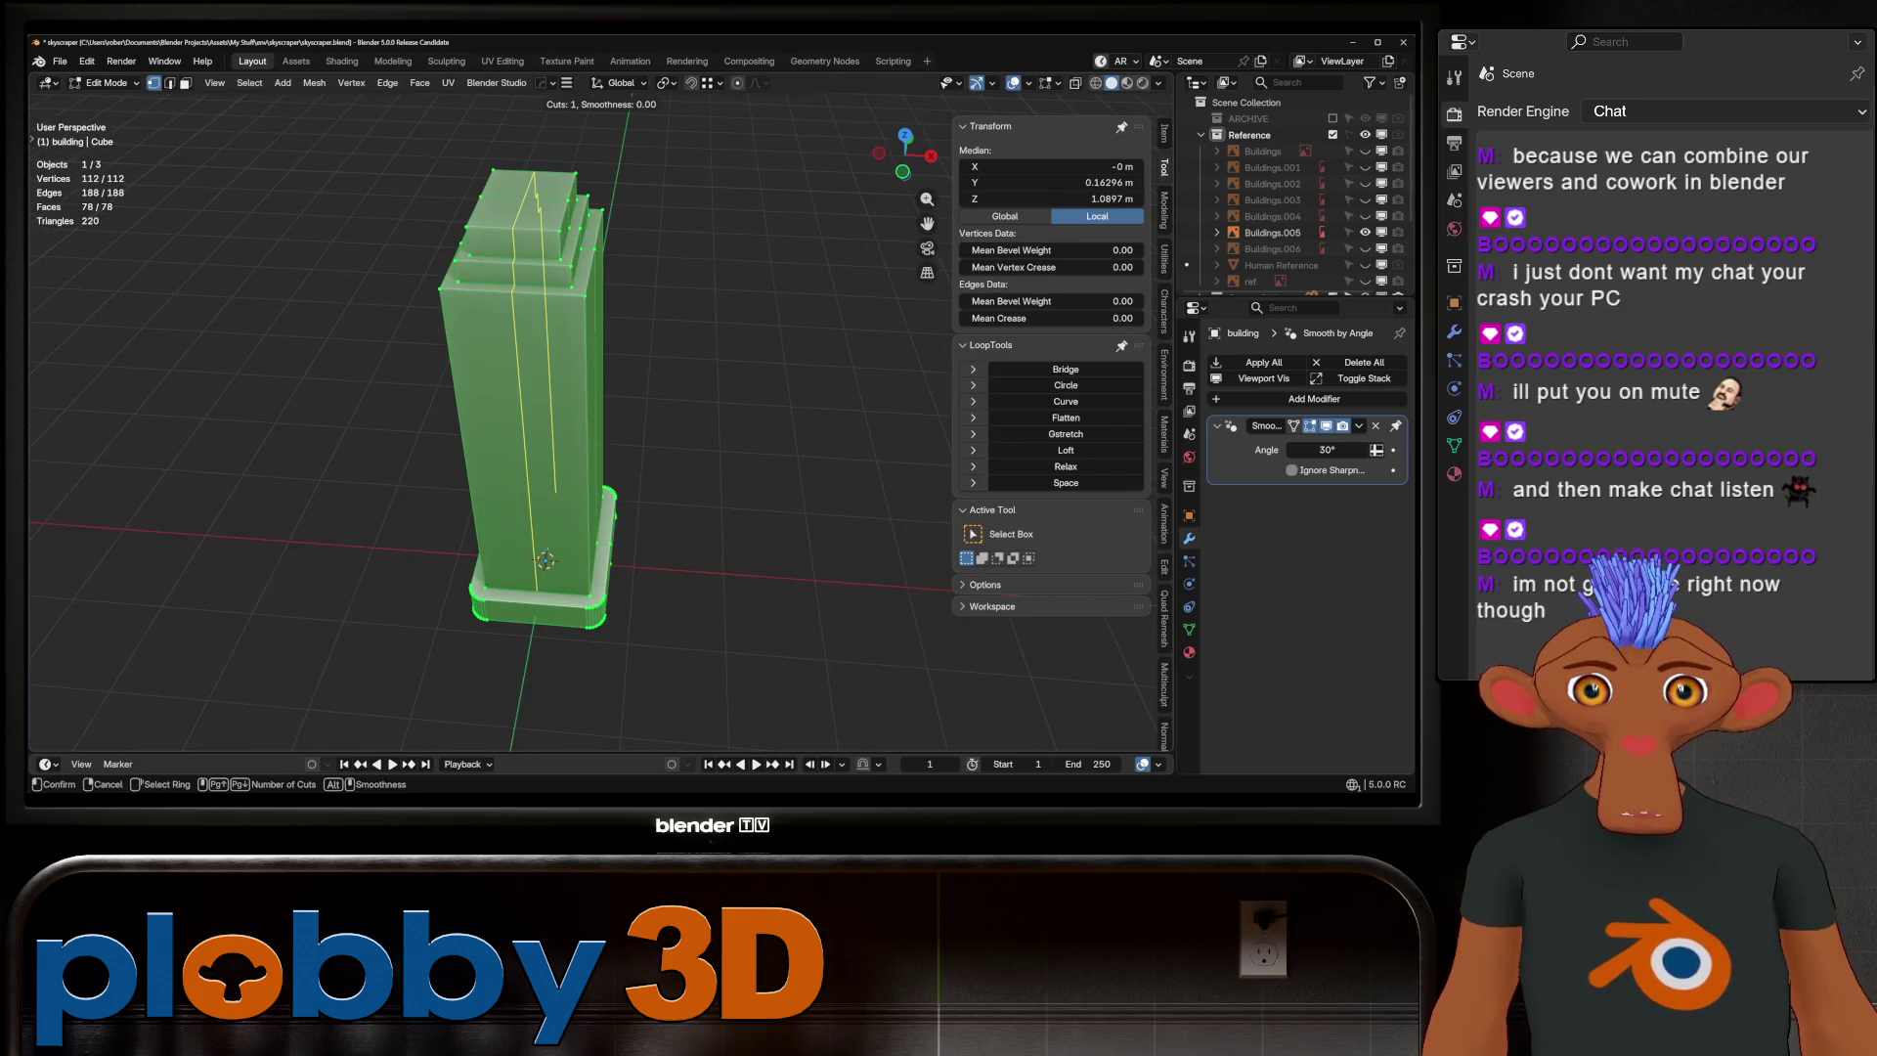
key("alt+a")
key("ctrl+r")
left_click(486, 440)
left_click(485, 440)
middle_click_drag(485, 439, 504, 435)
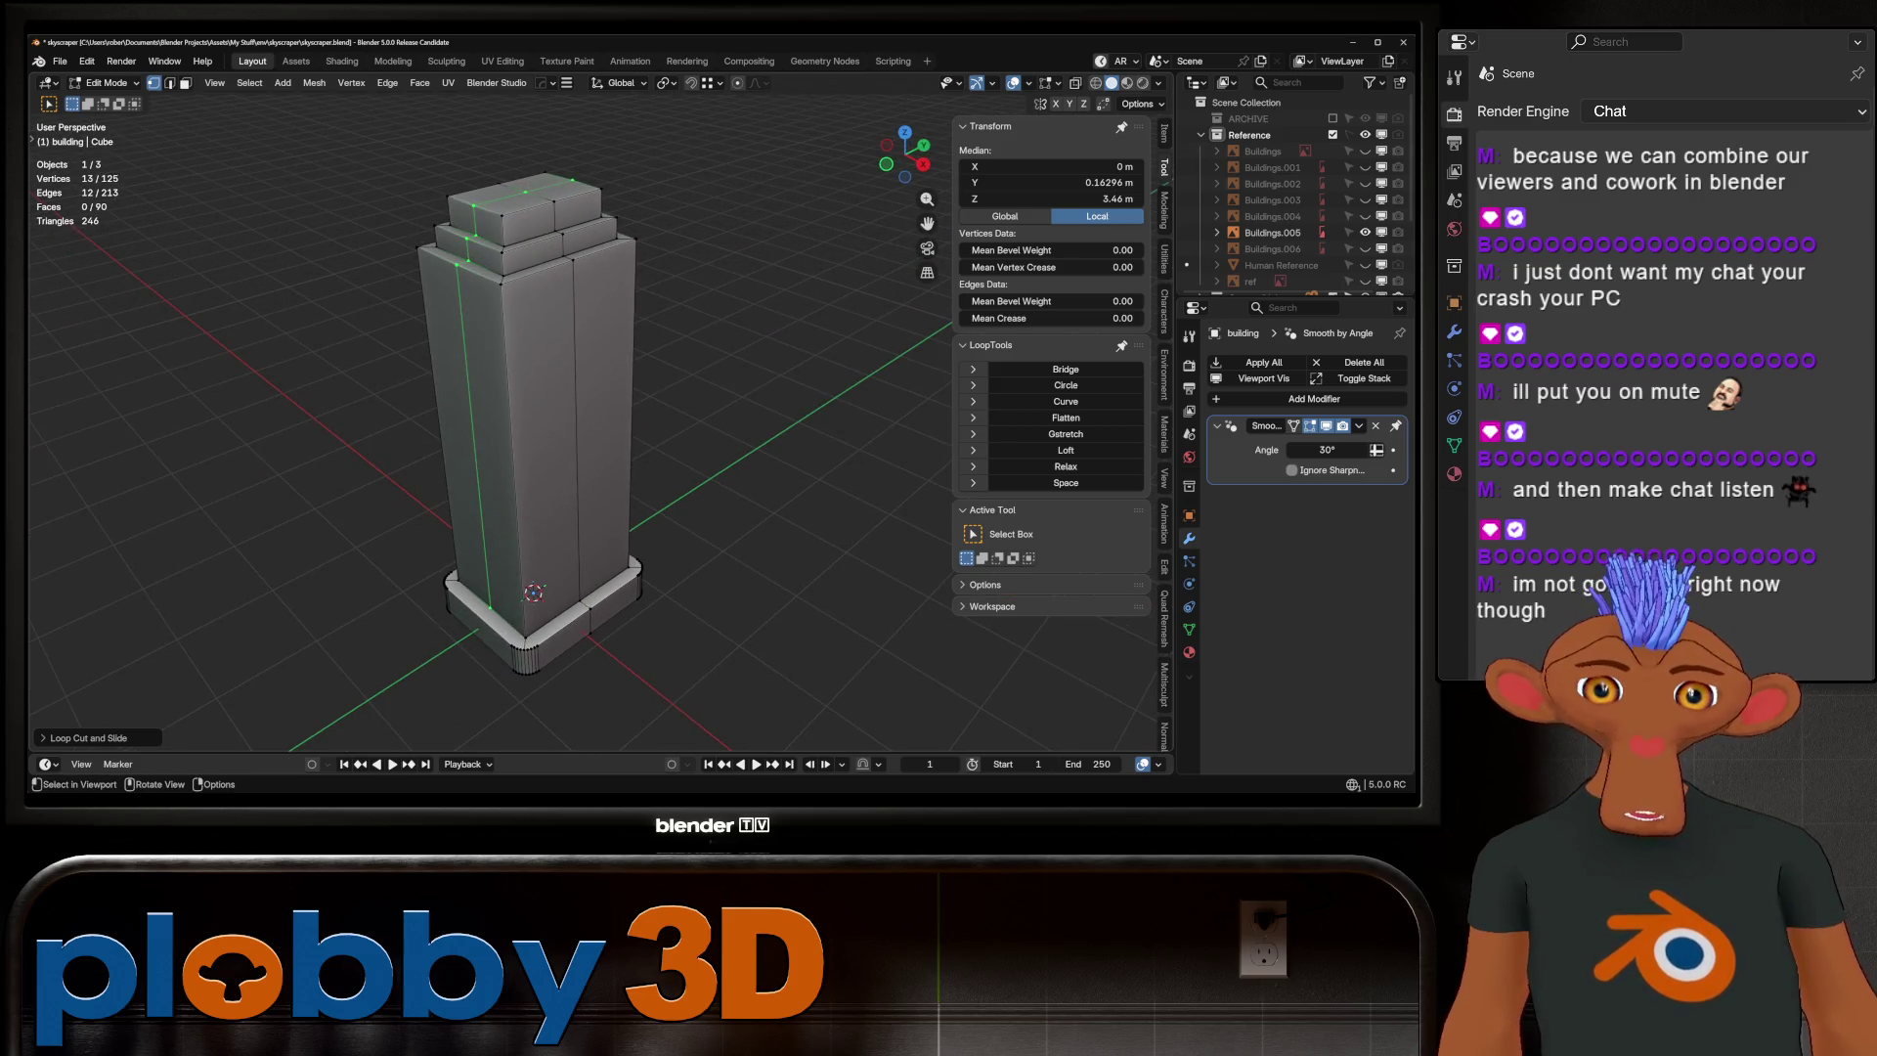
key("ctrl+z")
key("Tab")
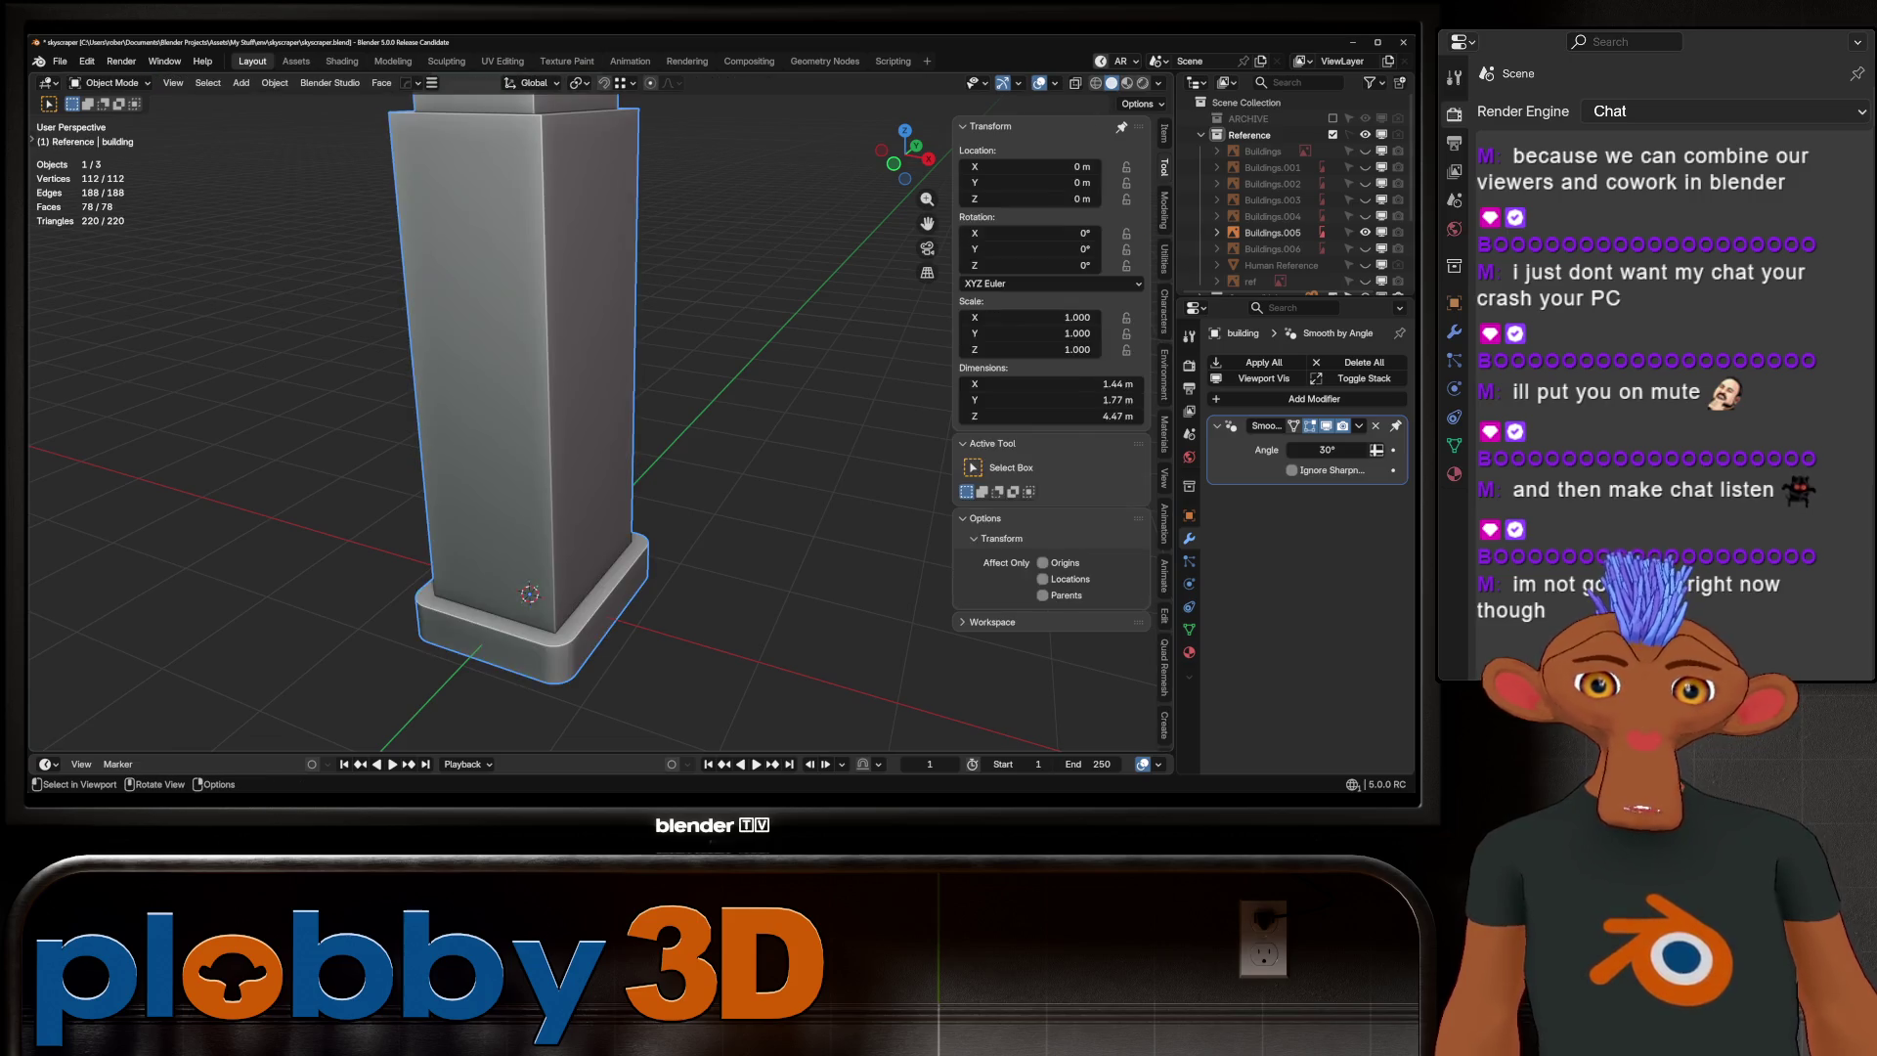
Select all the tower's faces and separate them into their own object, building.004
key("Tab")
key("ctrl+z")
scroll(586, 420, "down", 3)
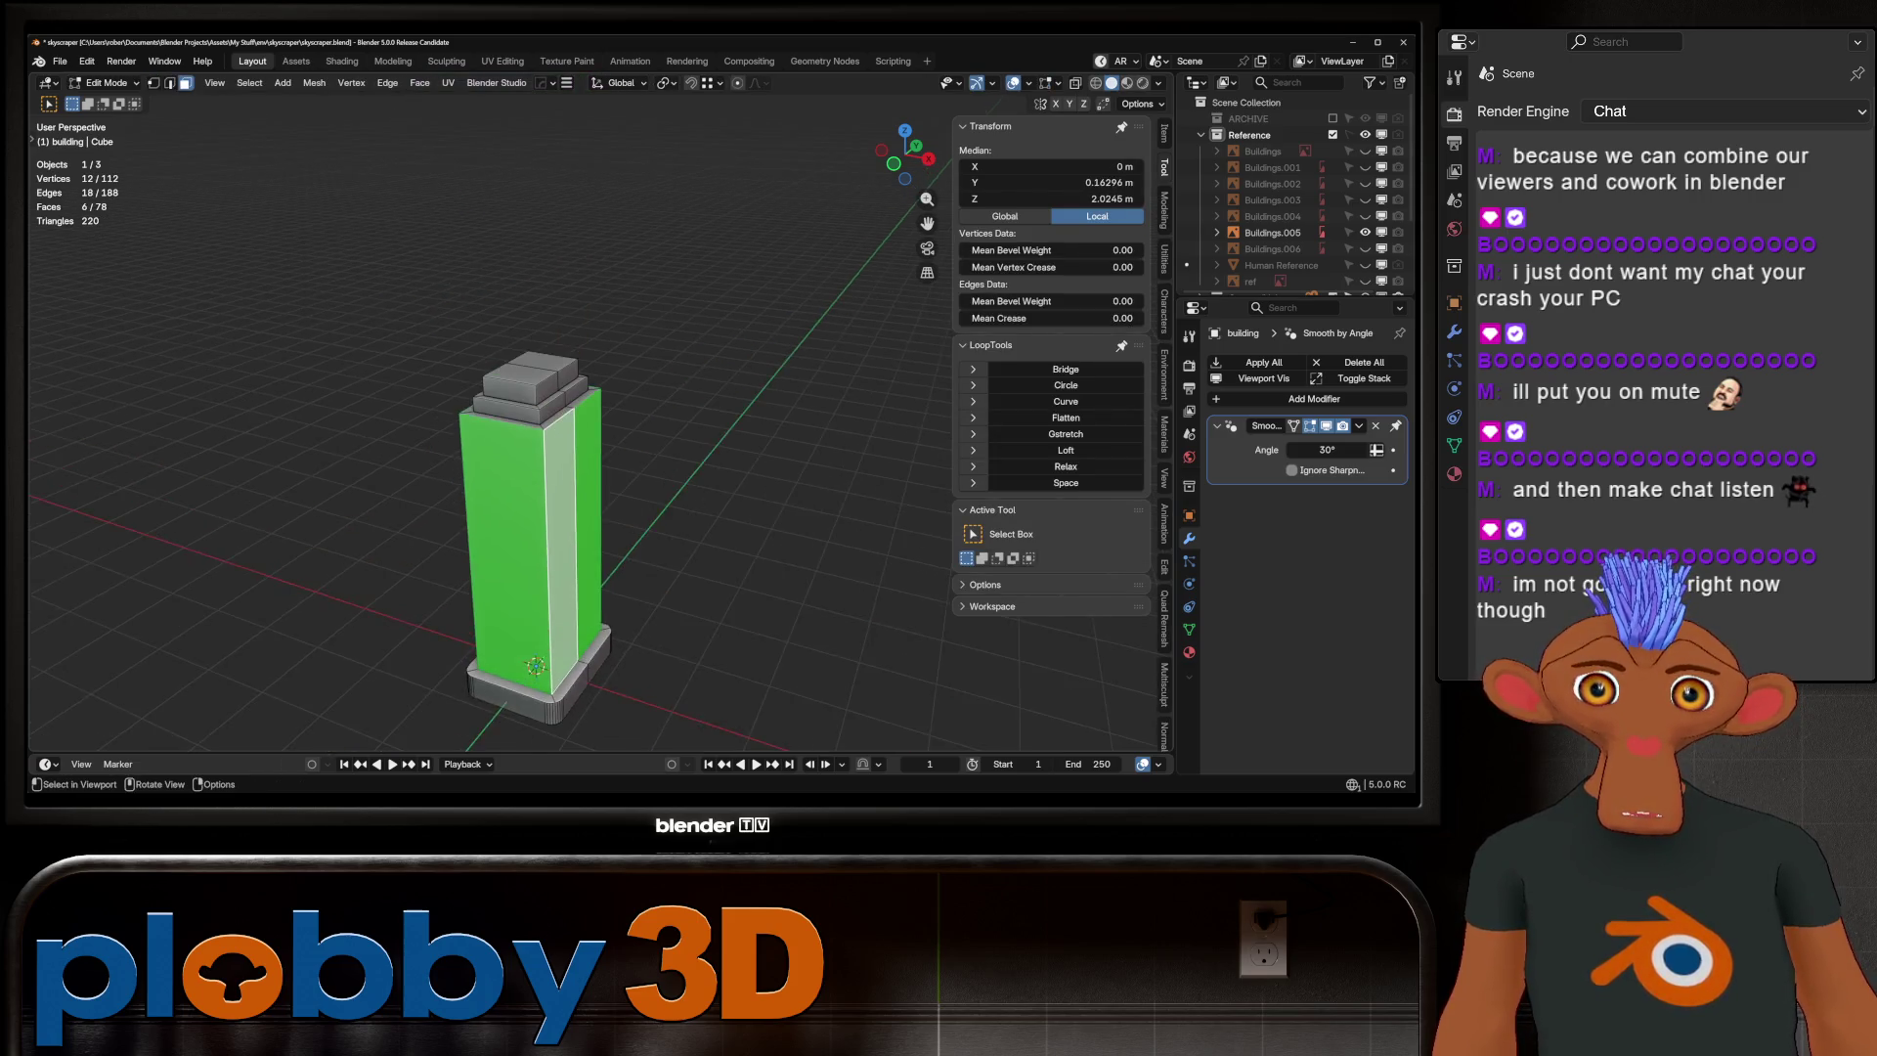
scroll(586, 440, "up", 3)
key("ctrl+z")
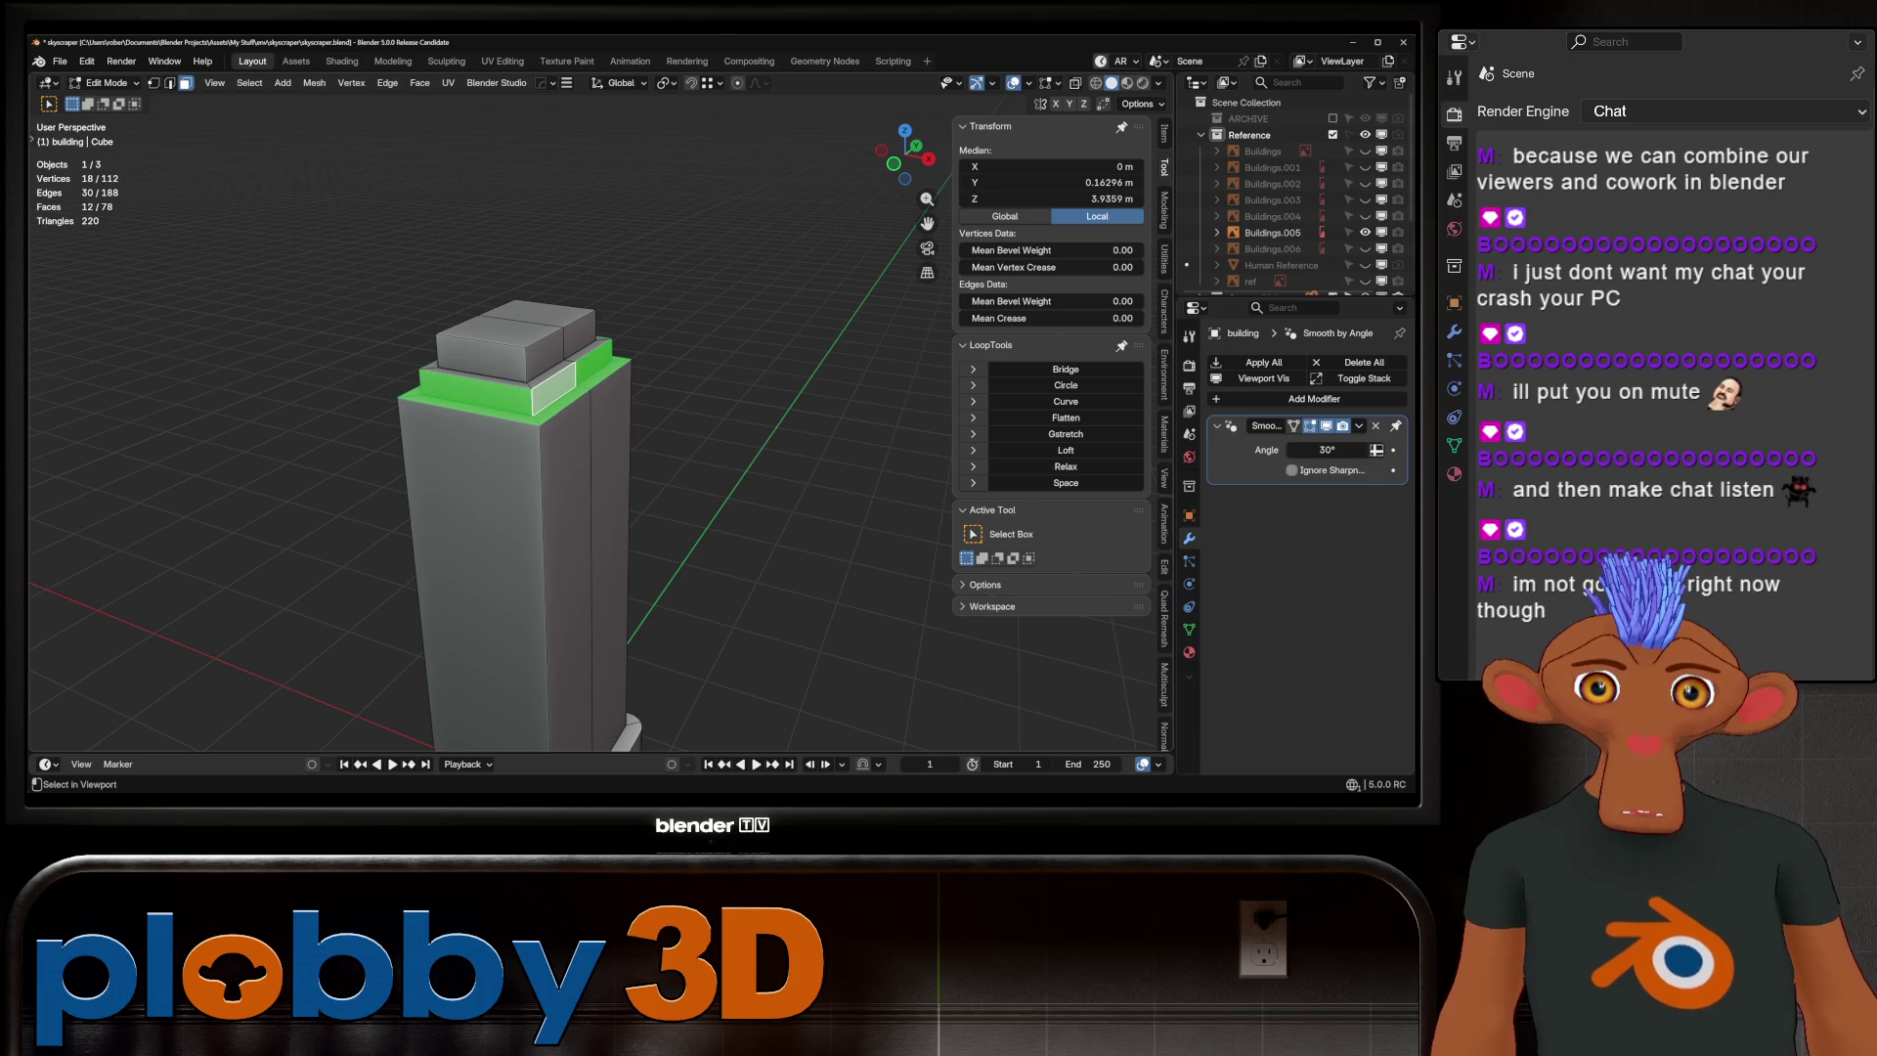
key("ctrl+KP_Add")
key("ctrl+KP_Add")
key("ctrl+KP_Add")
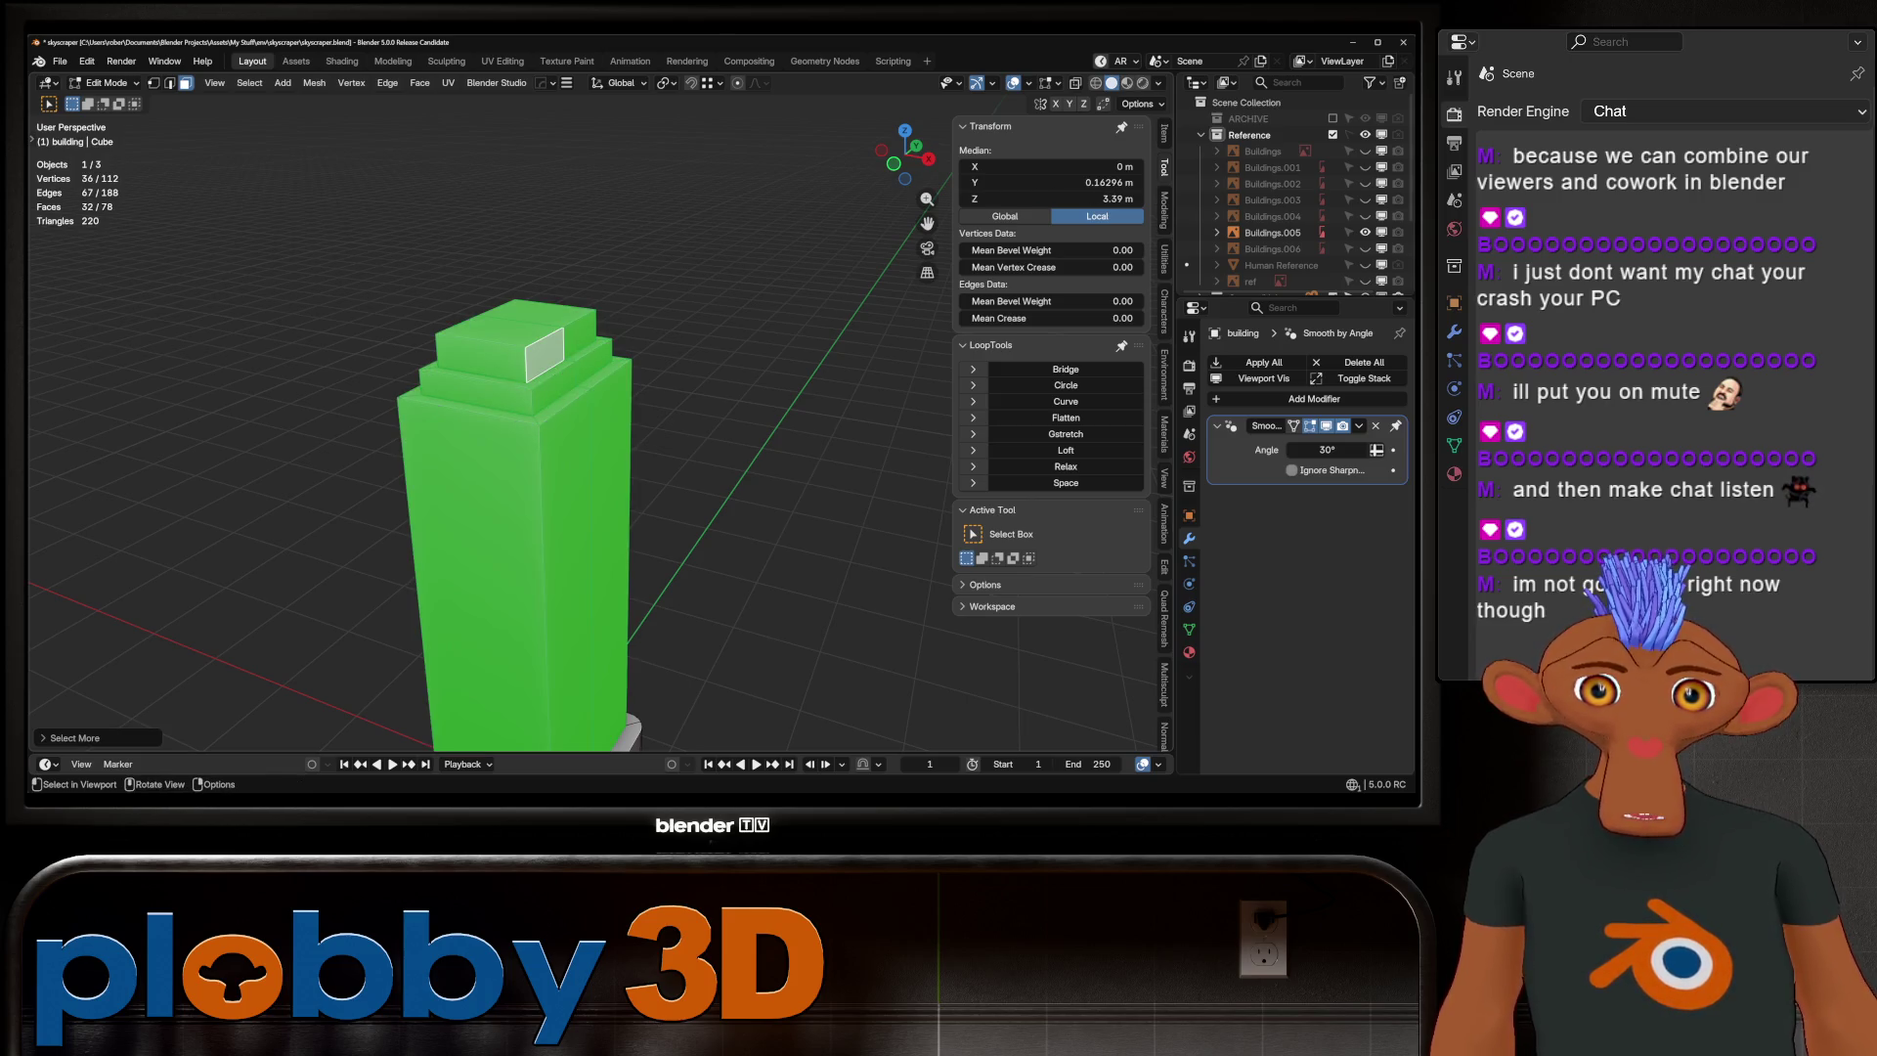
key("p")
left_click(528, 460)
key("Tab")
Add vertical and perpendicular loop cuts down the new tower object
mouse_move(587, 440)
middle_mouse_down()
mouse_move(606, 391)
mouse_move(596, 538)
middle_mouse_up()
left_click(528, 440)
key("Tab")
key("ctrl+r")
left_click(460, 440)
left_click(565, 440, "alt+shift")
Start a bevel on the tower's edge loops, cancel it and undo to retry
key("ctrl+b")
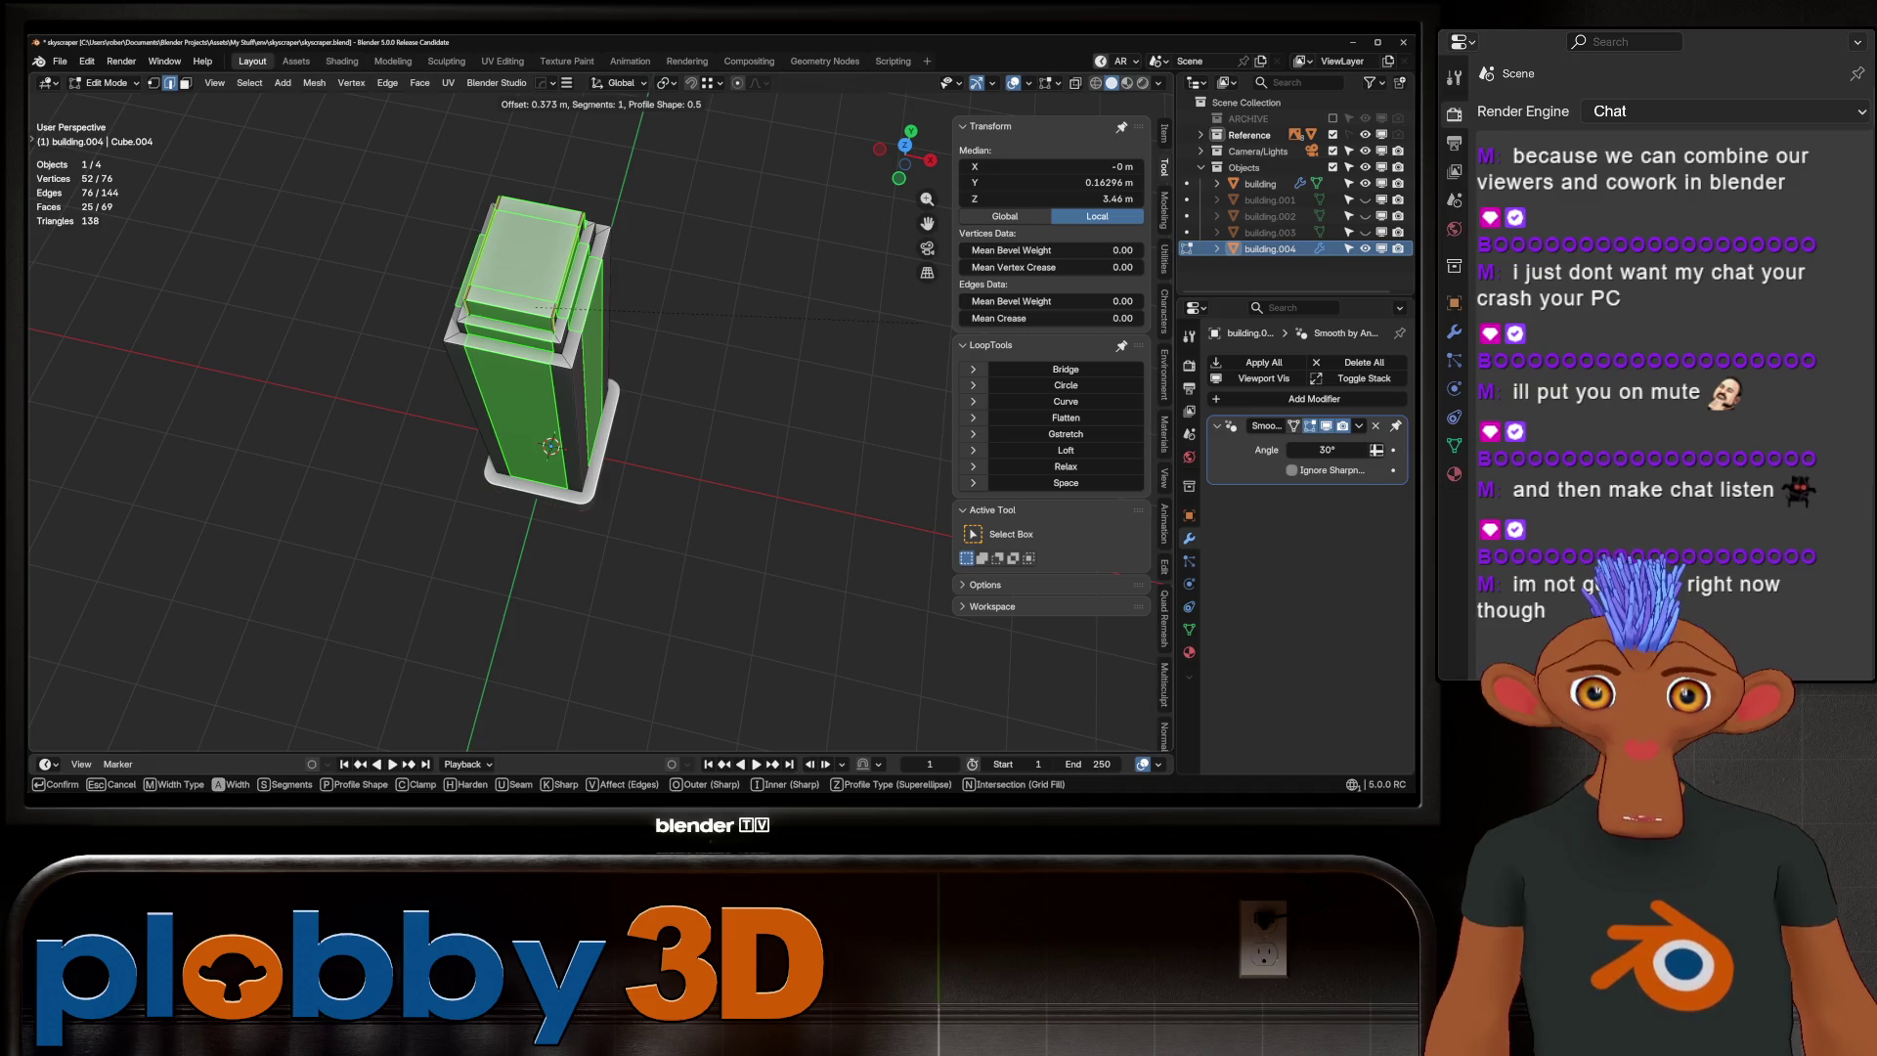
key("Escape")
middle_click_drag(914, 342, 860, 274)
left_click(513, 440, "alt")
key("ctrl+z")
key("ctrl+z")
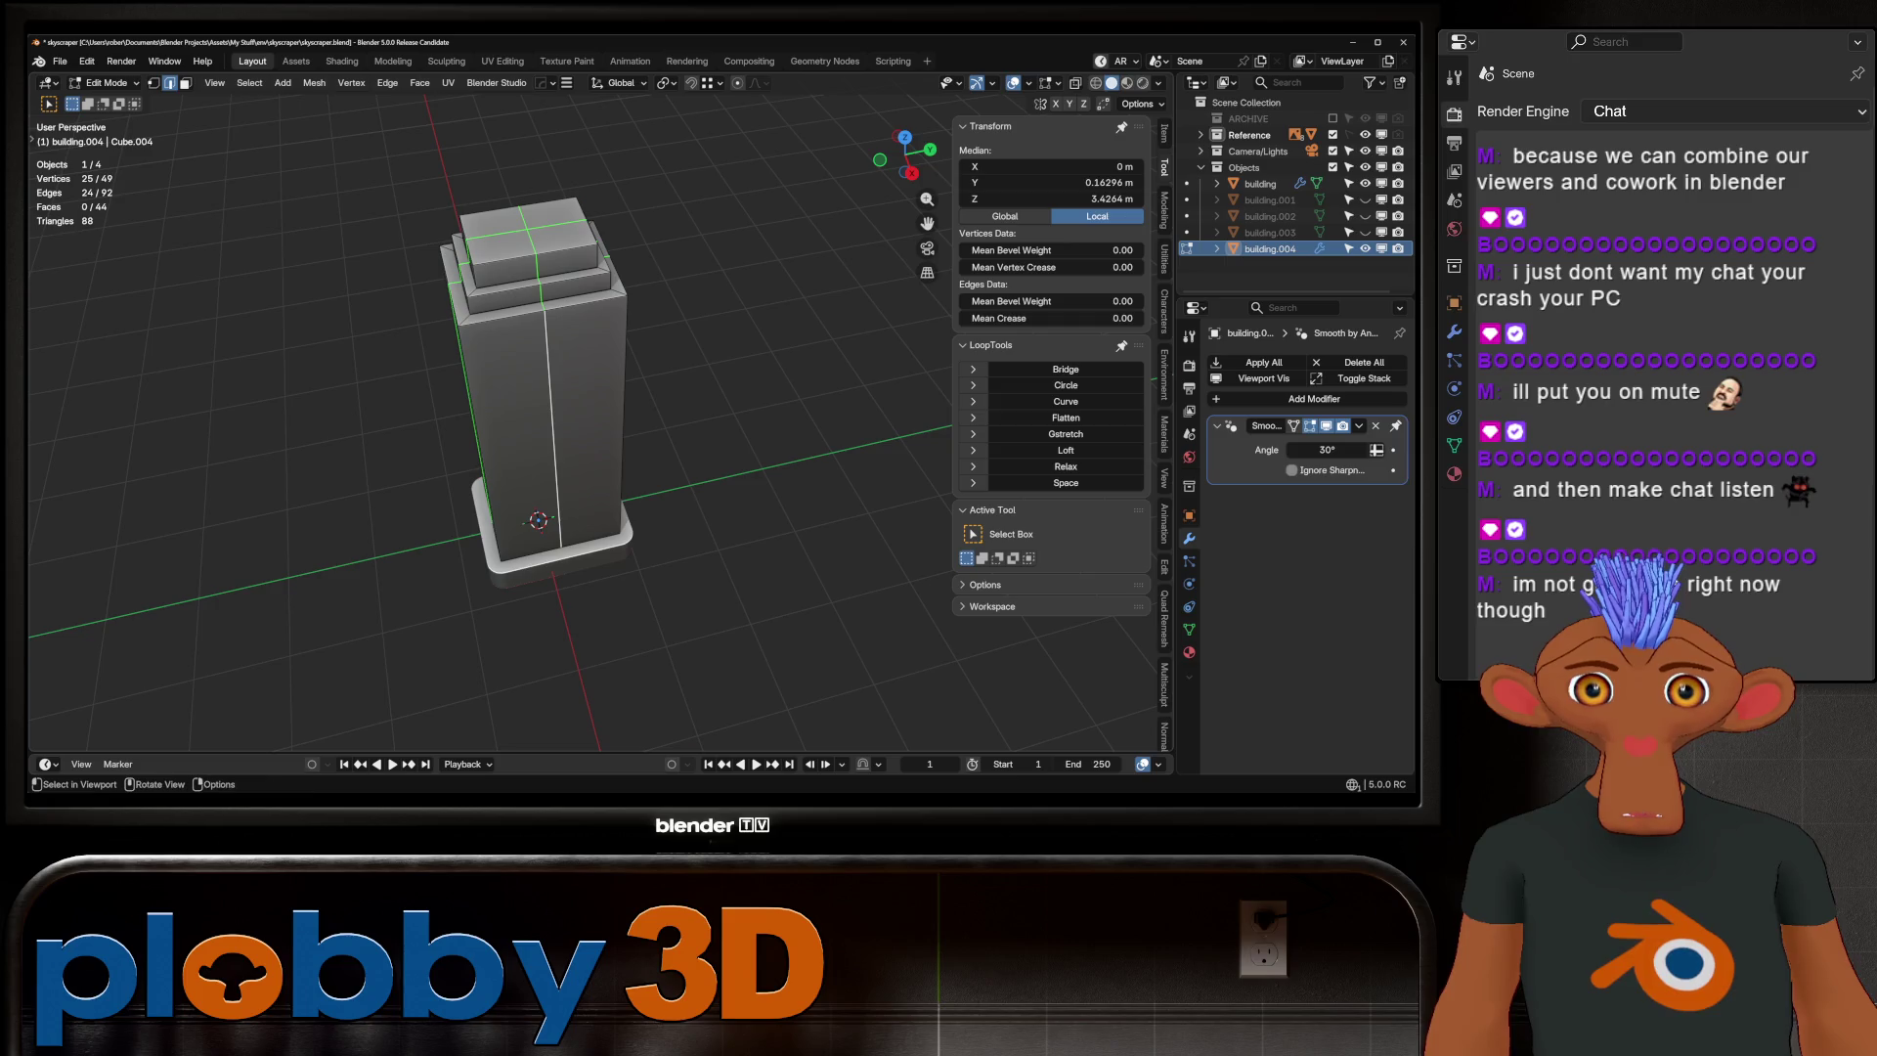
middle_click_drag(684, 410, 606, 391)
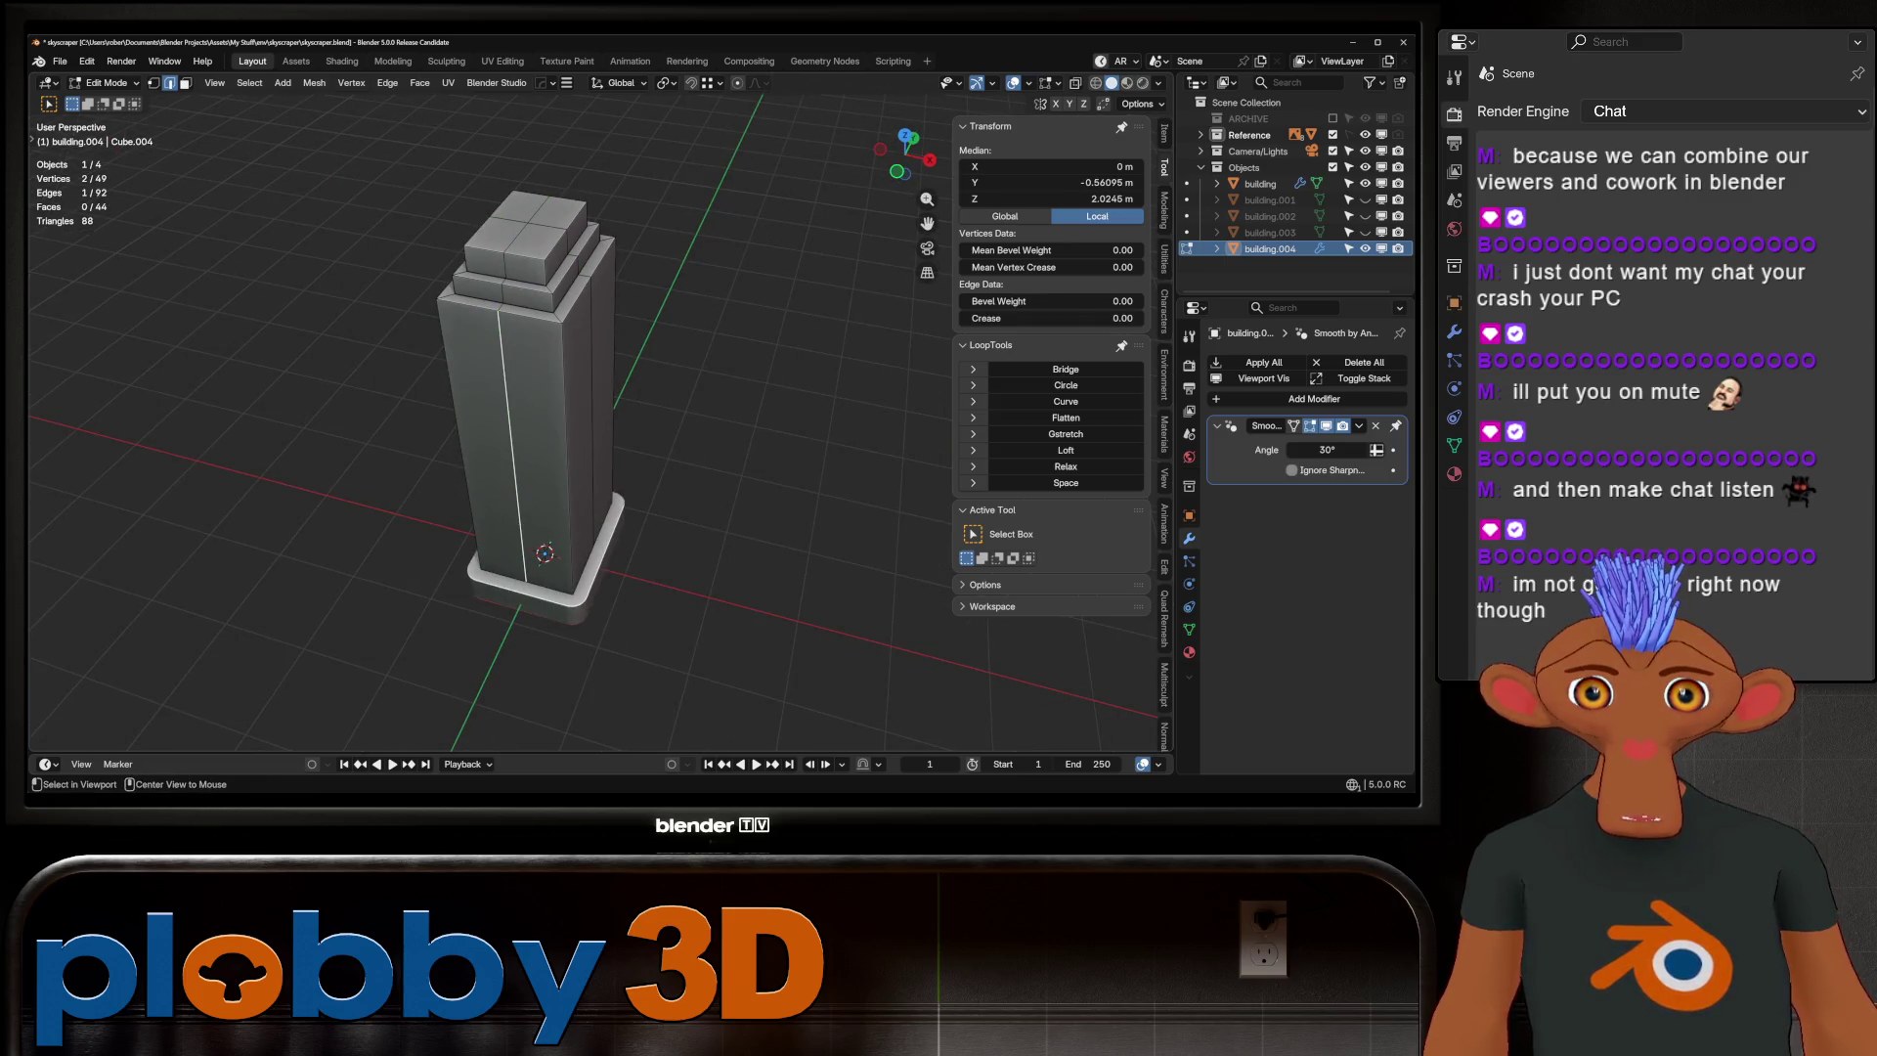
Bevel the vertical loops into wide strips of about 0.45 m on each side
key("ctrl+b")
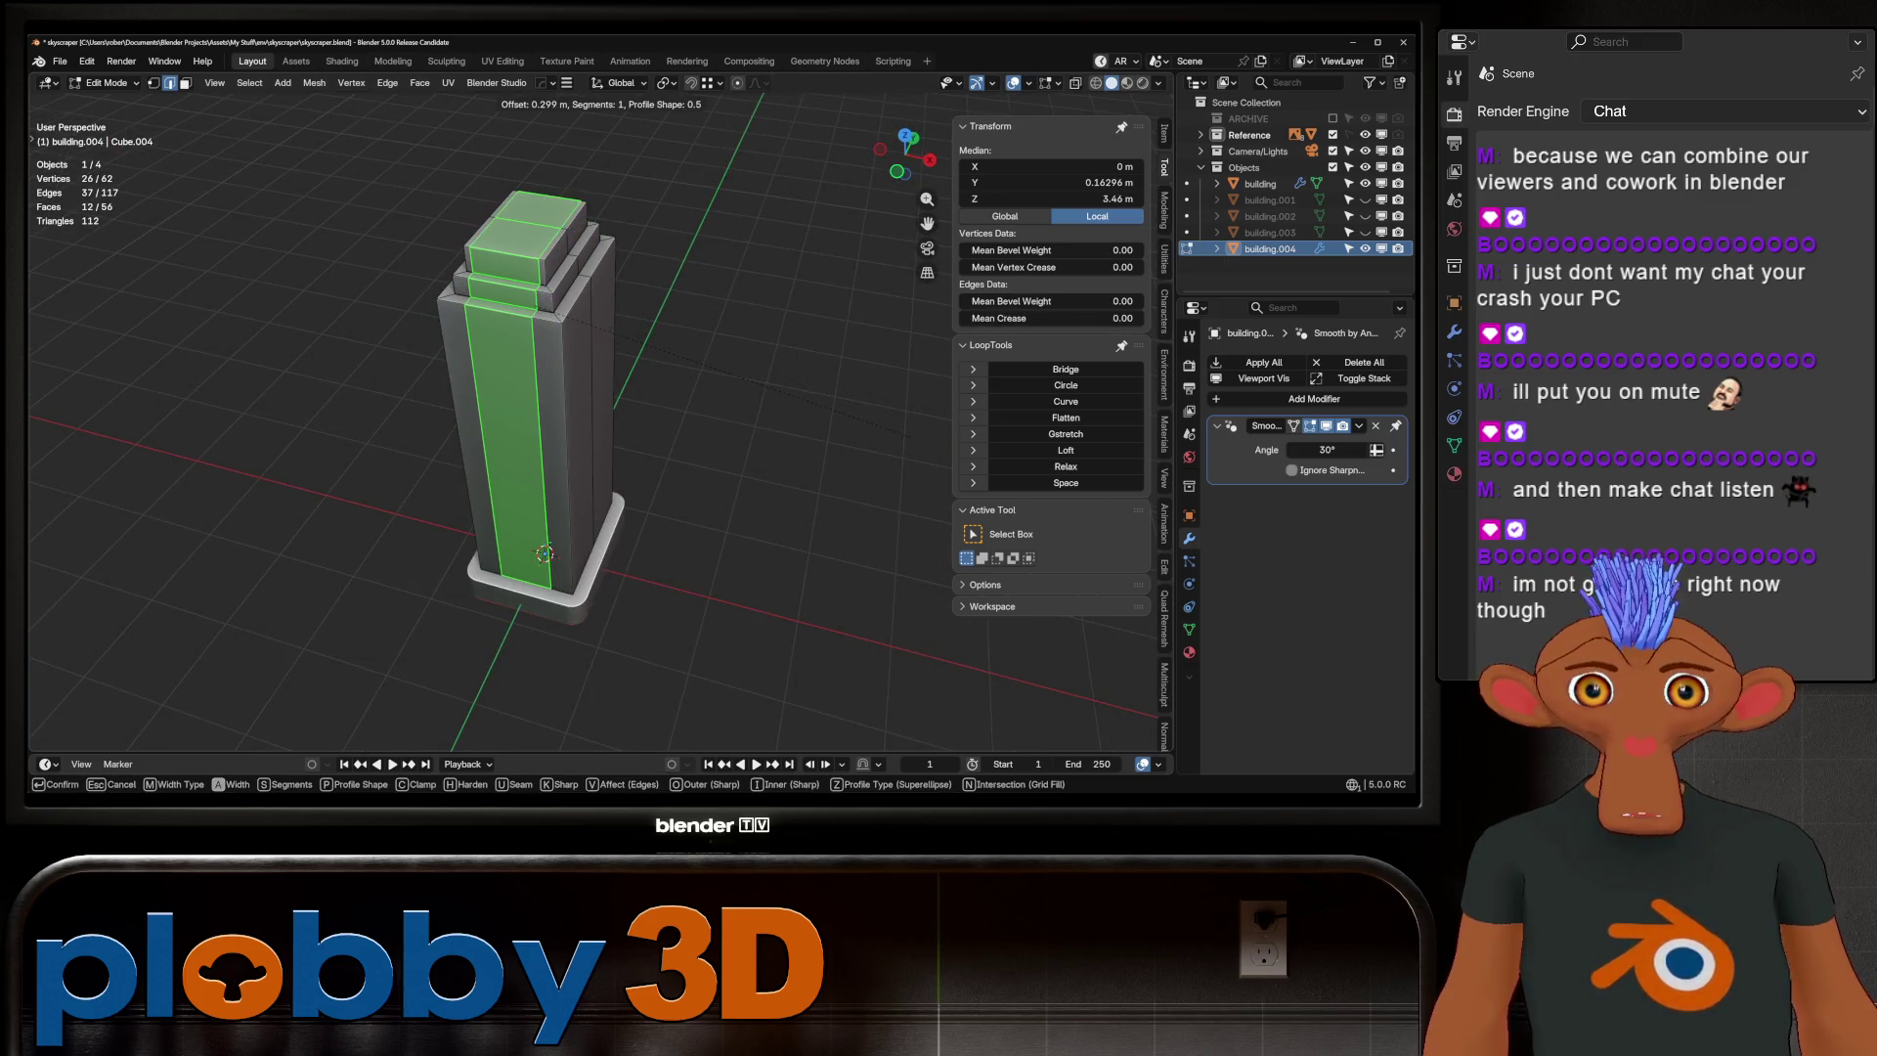
left_click(909, 440)
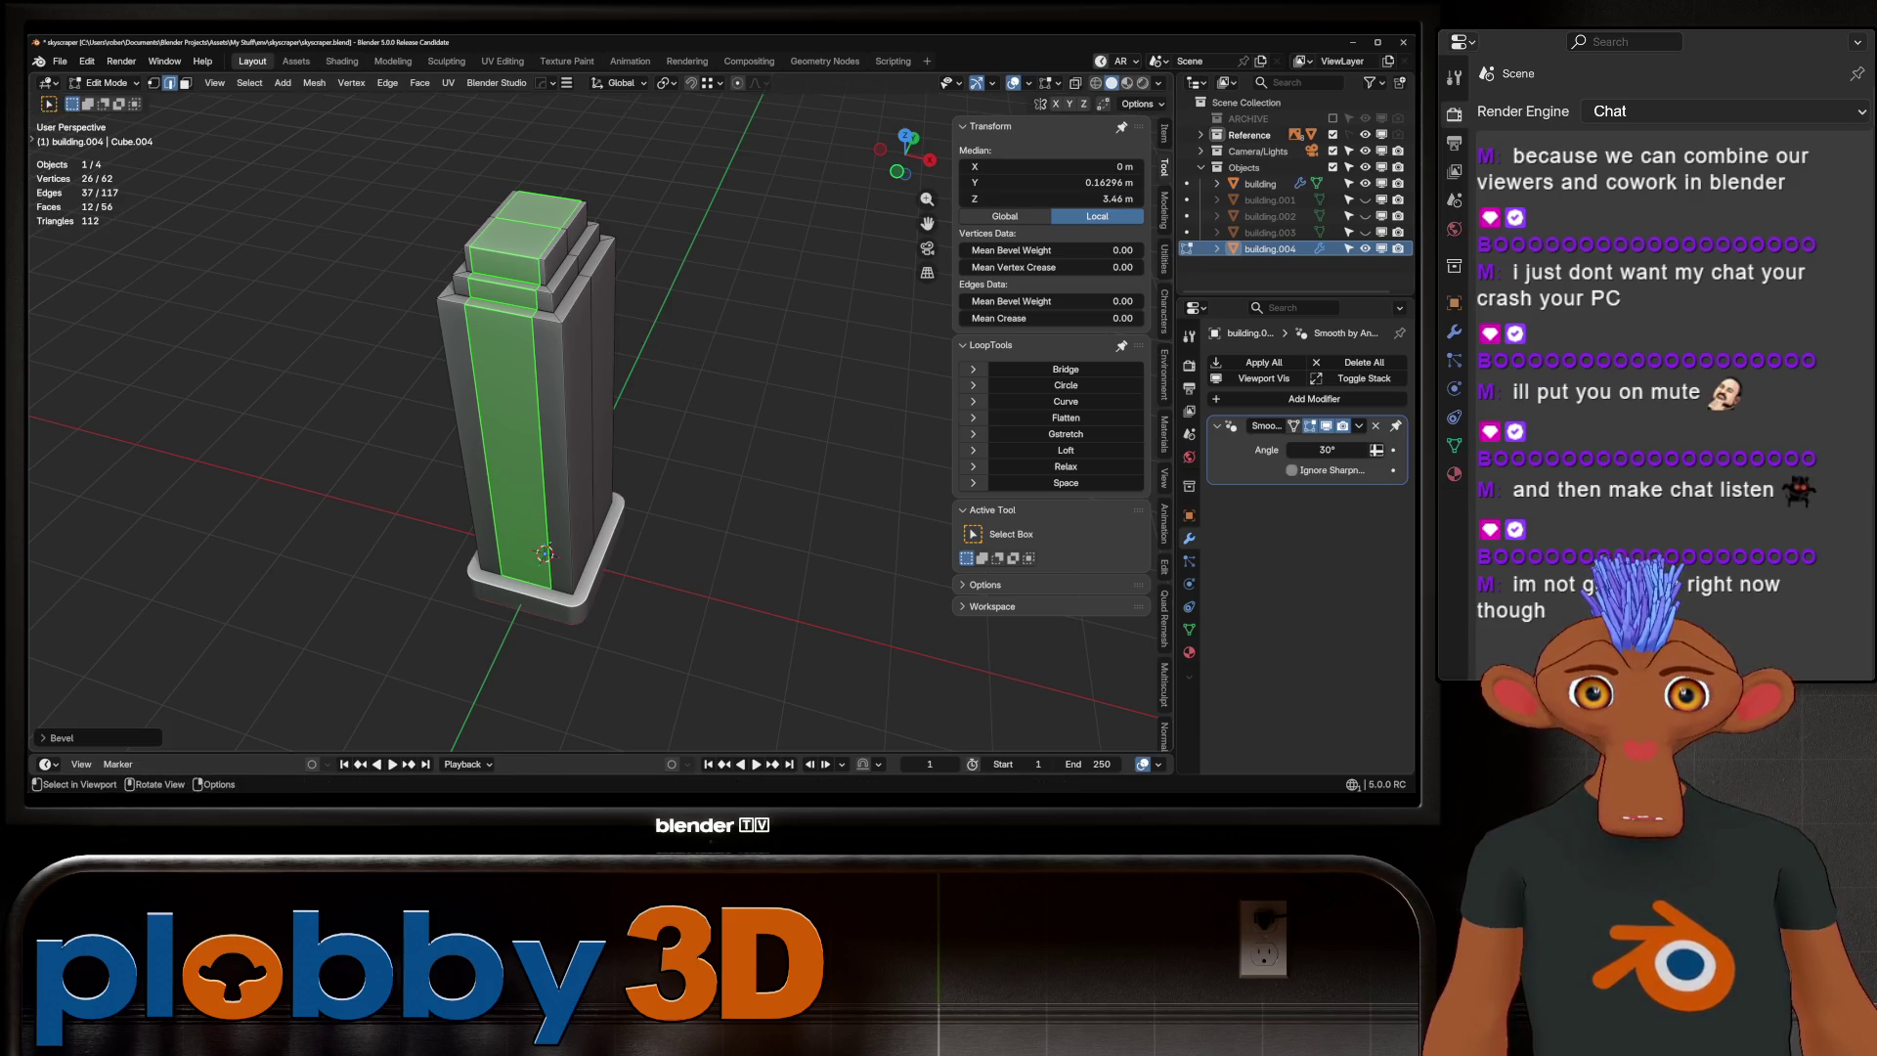
middle_click_drag(909, 439, 831, 420)
left_click(565, 411, "alt")
key("ctrl+b")
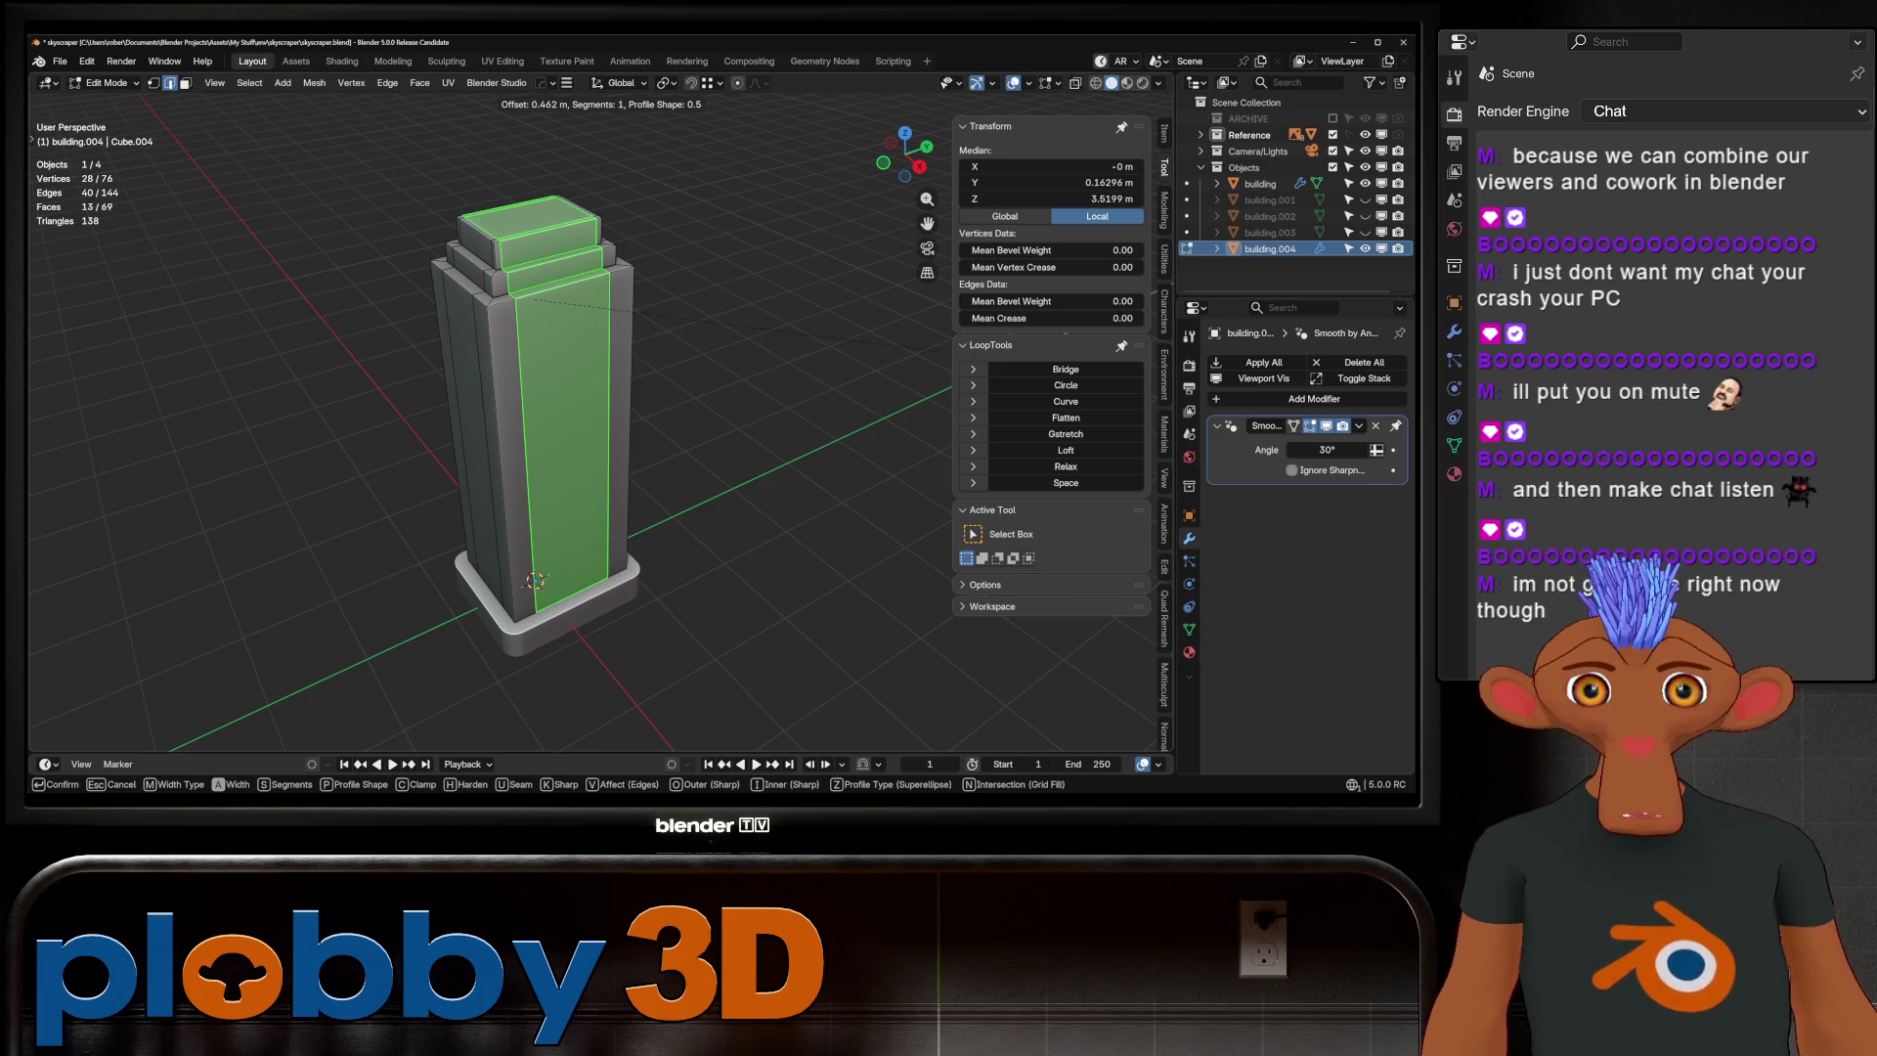
key("Return")
mouse_move(938, 352)
middle_mouse_down()
mouse_move(939, 450)
mouse_move(879, 332)
middle_mouse_up()
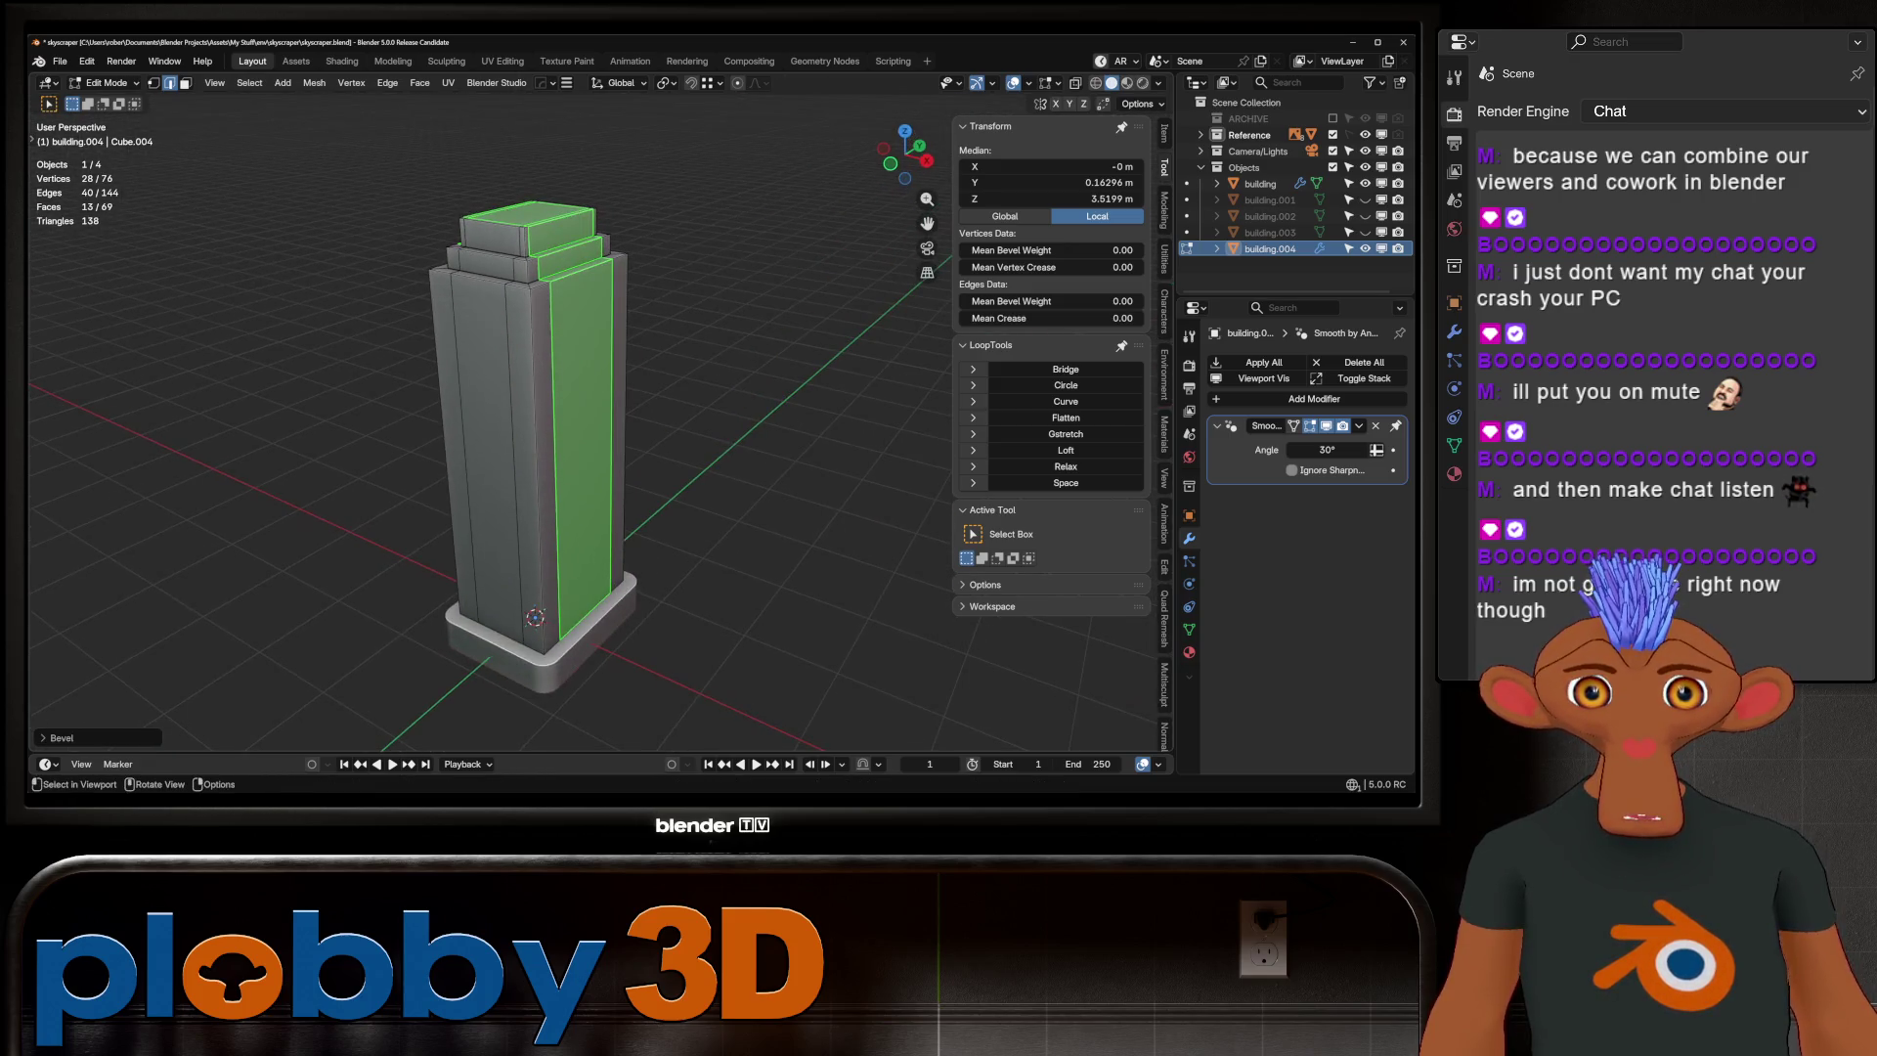
key("KP_1")
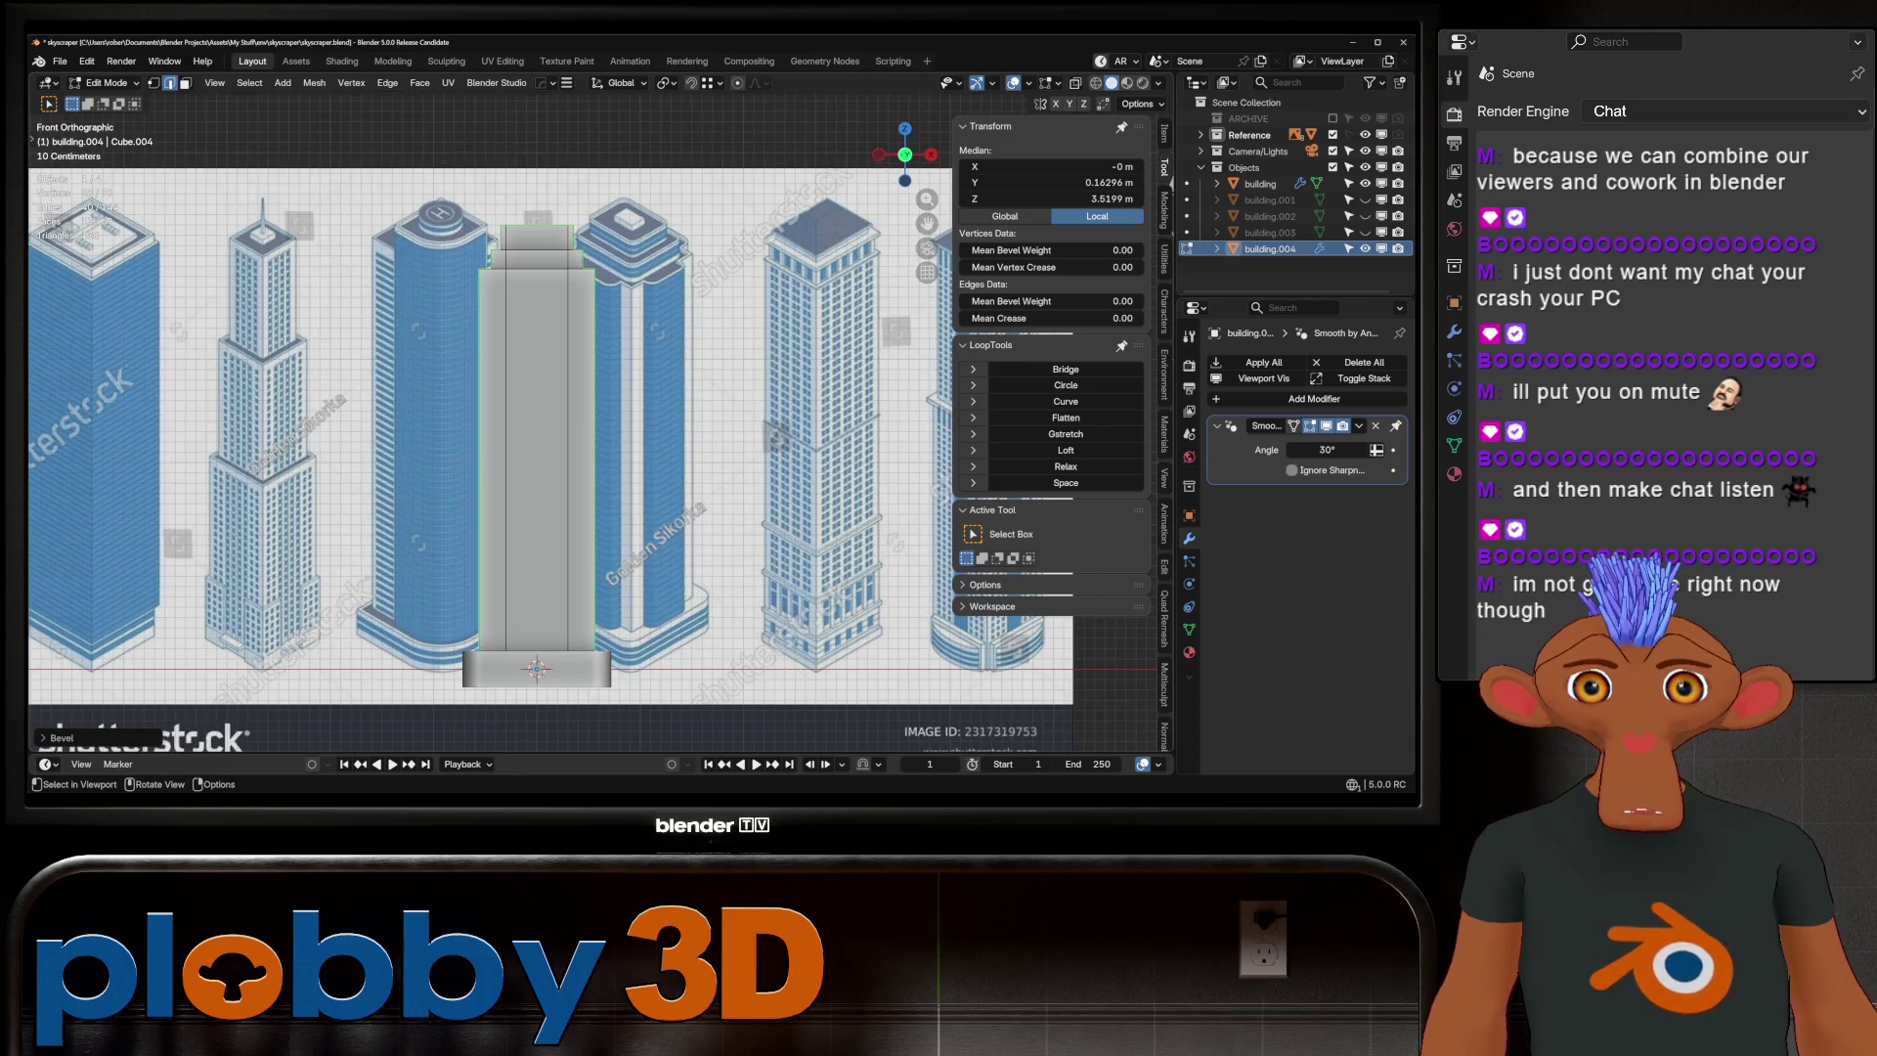
middle_click_drag(586, 440, 665, 420)
Select the four vertical strip faces in face select mode
key("3")
left_click(582, 440)
left_click(478, 439, "shift")
left_click(454, 479, "shift")
left_click(458, 499, "shift")
key("KP_1")
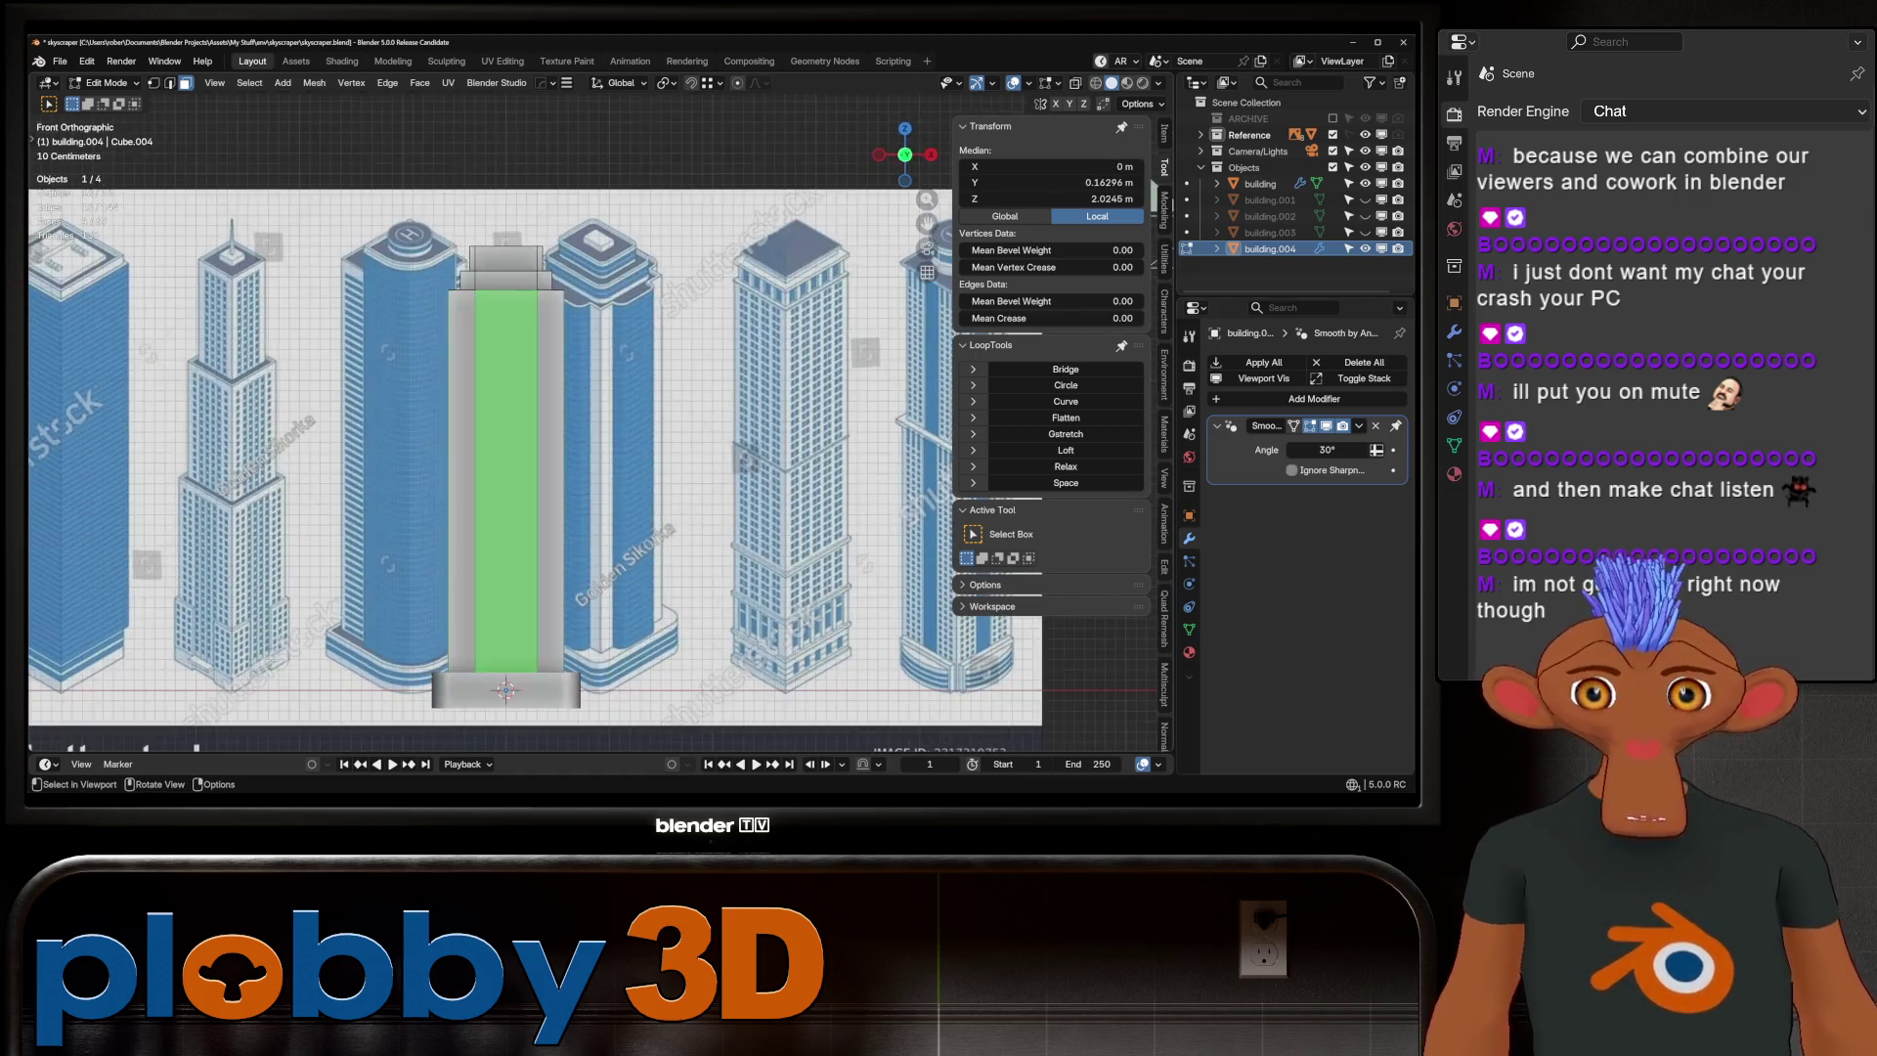
Extrude the four strip faces outward along their normals as raised panels
middle_click_drag(547, 586, 606, 584)
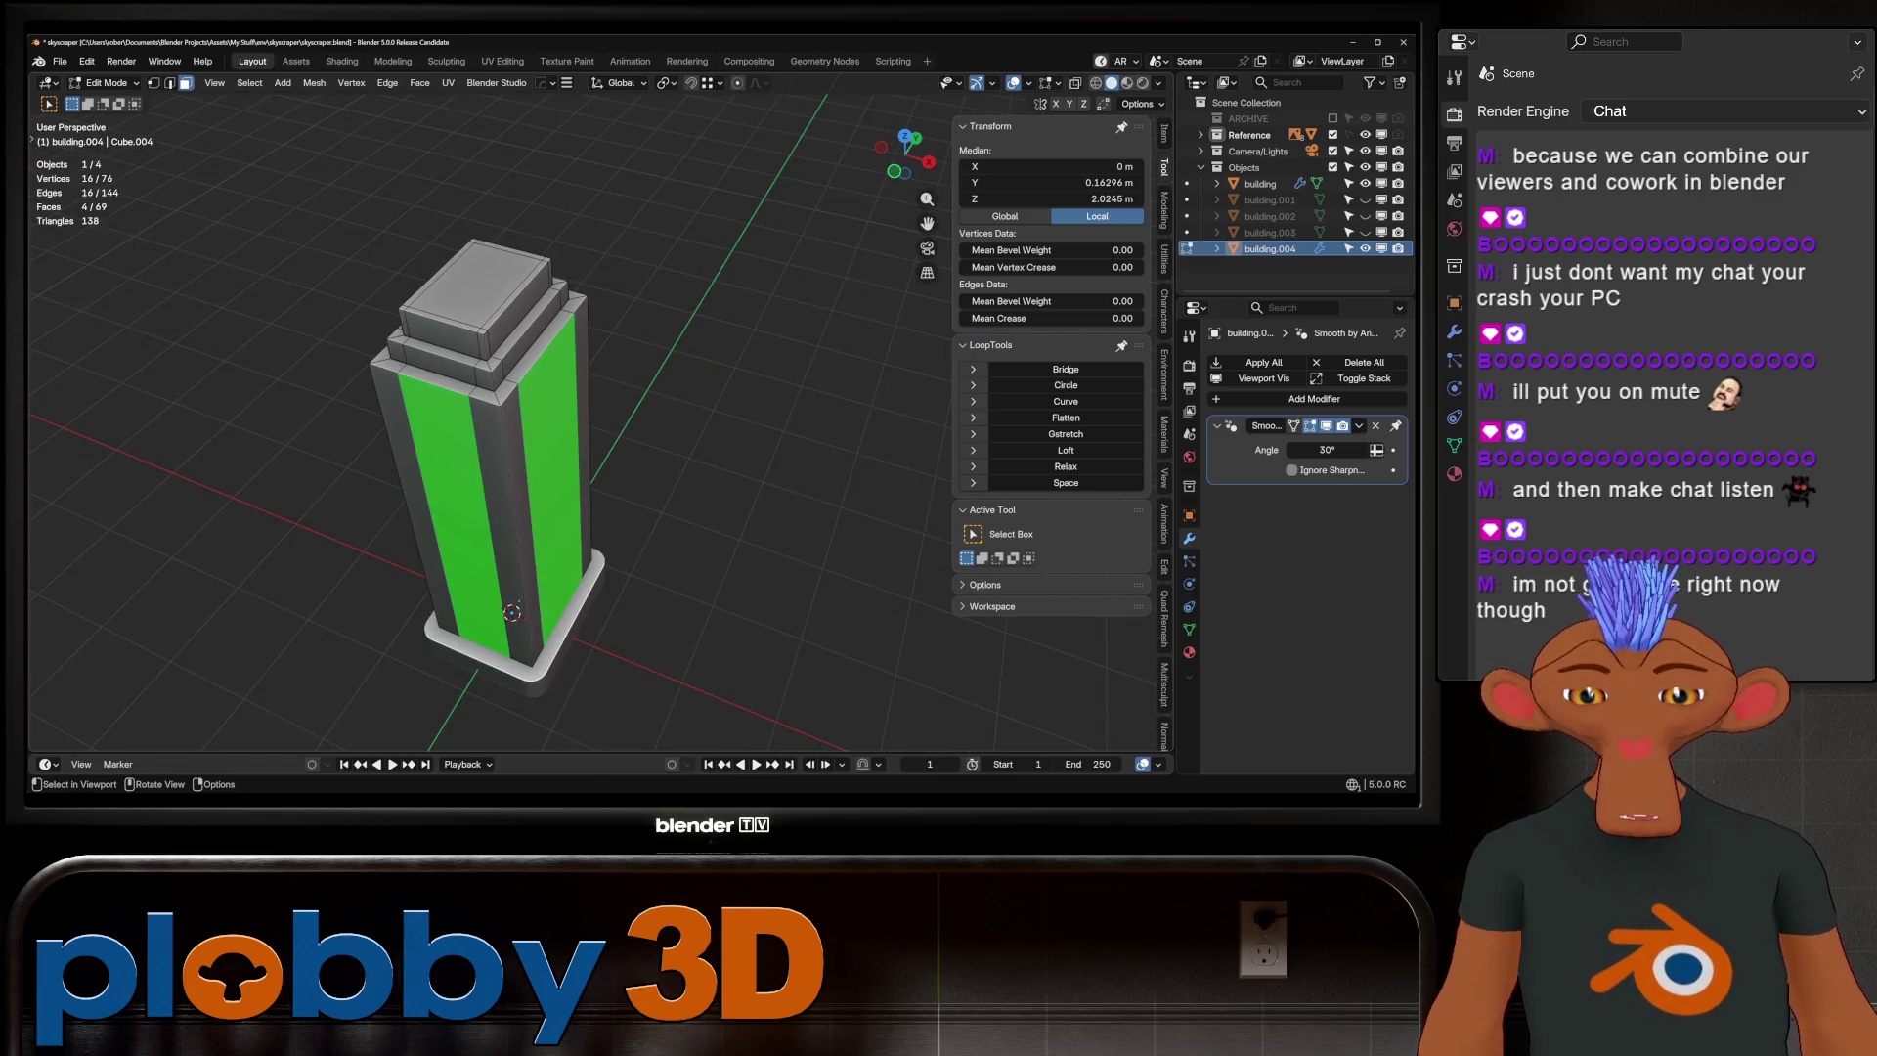
key("e")
key("Escape")
key("alt+s")
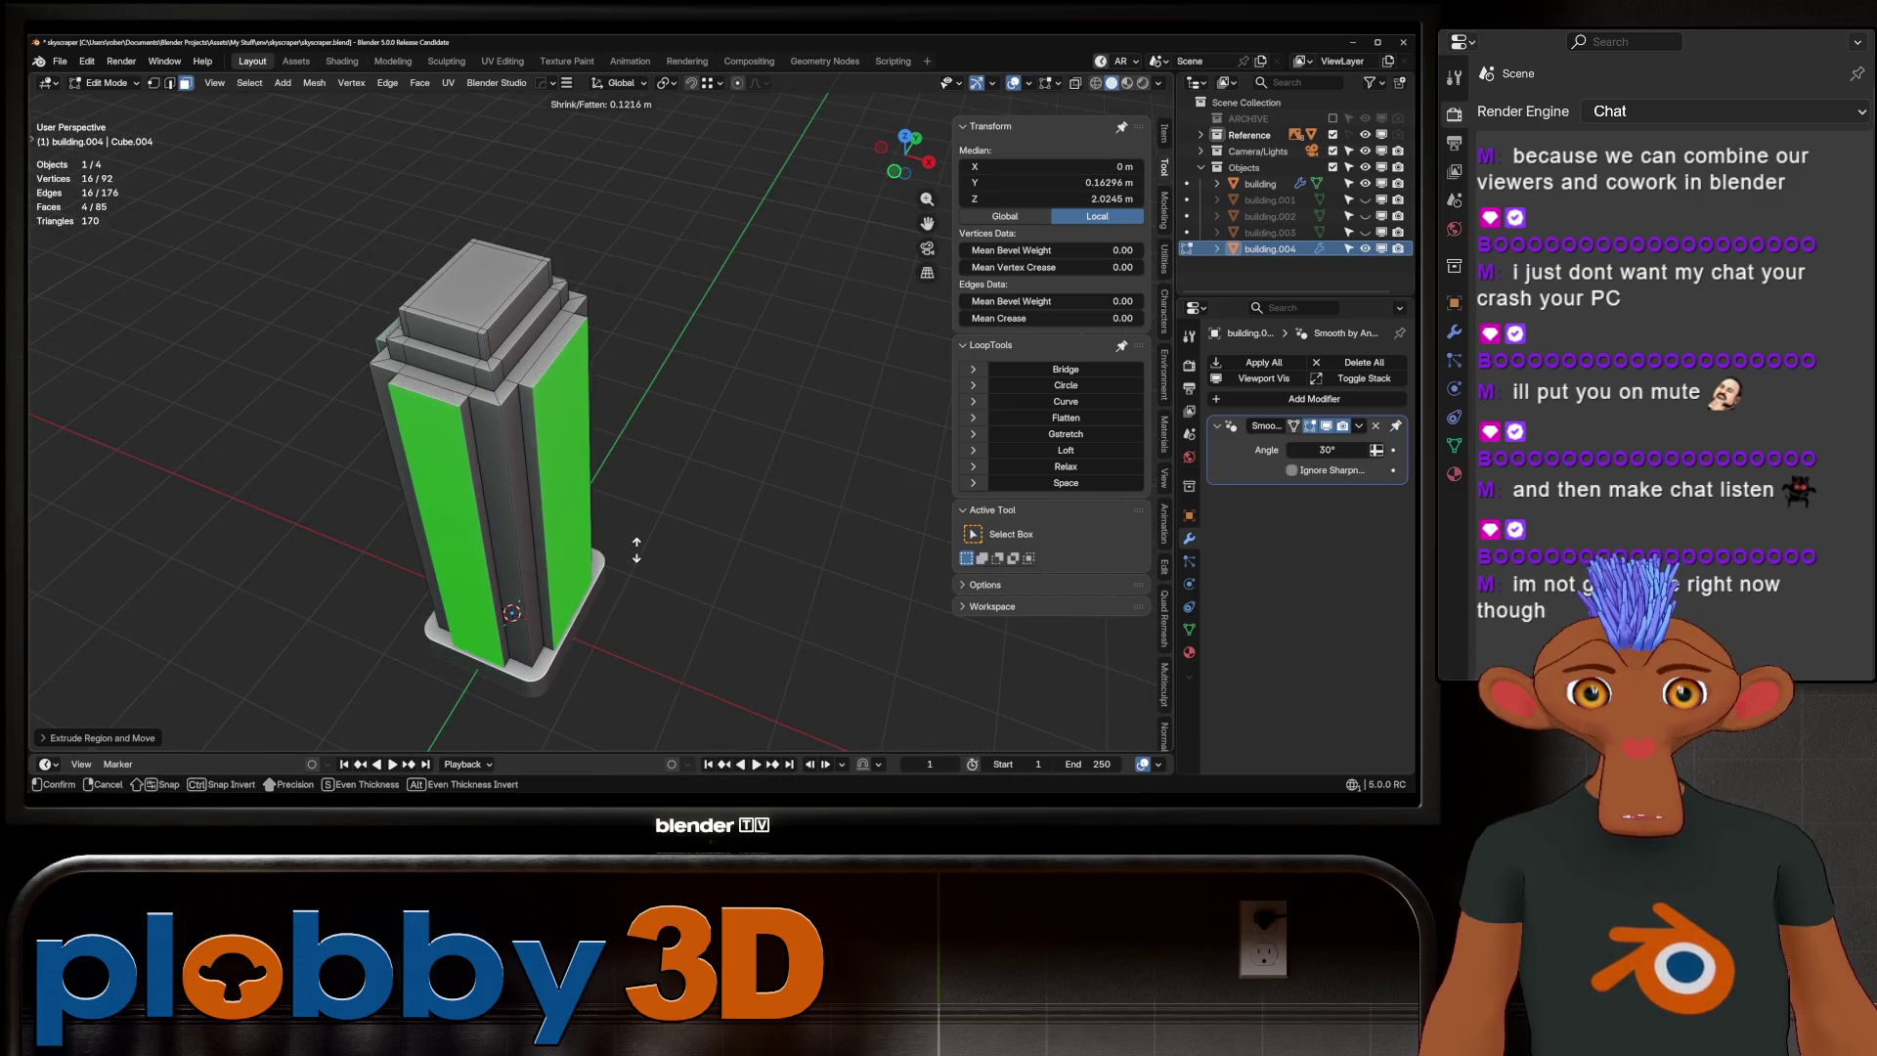
left_click(645, 535)
Check the raised panels against the front reference, briefly in X-ray view
mouse_move(645, 536)
middle_mouse_down()
mouse_move(653, 430)
mouse_move(615, 432)
mouse_move(616, 371)
mouse_move(581, 418)
middle_mouse_up()
key("KP_1")
key("alt+z")
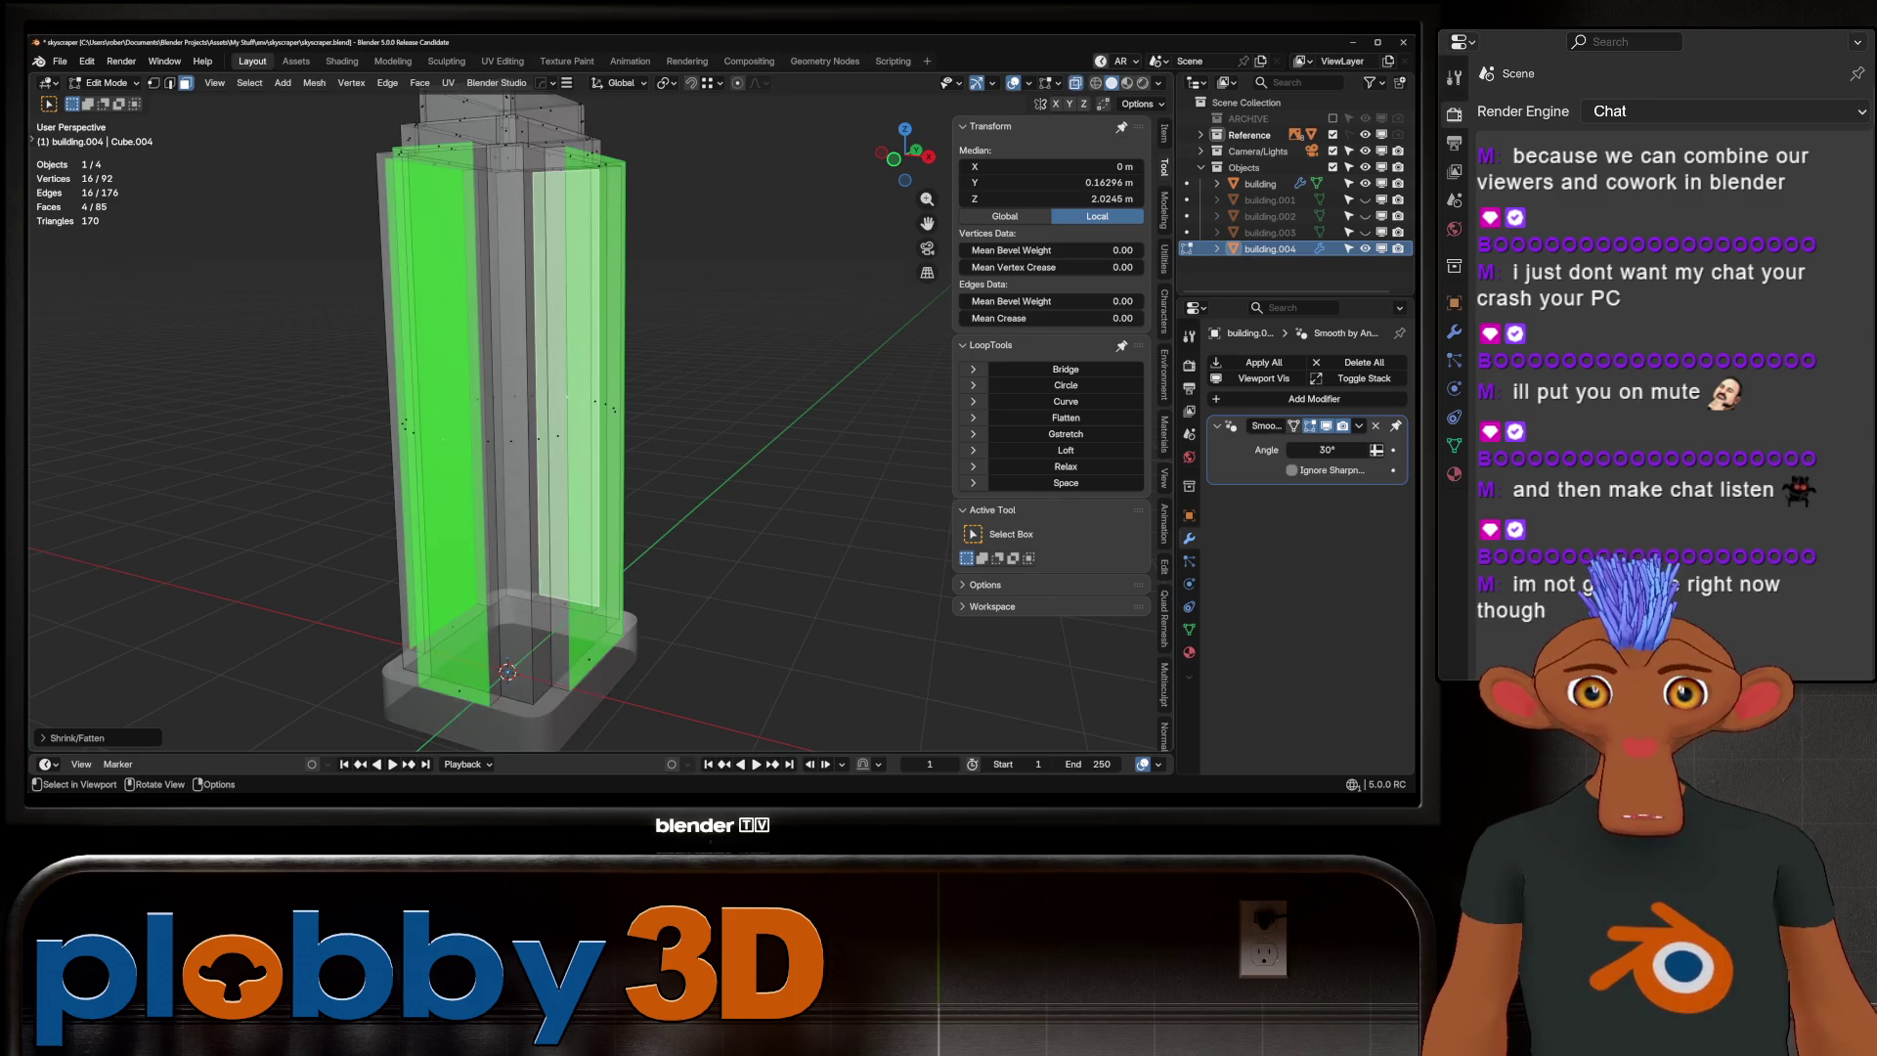
key("alt+z")
key("KP_1")
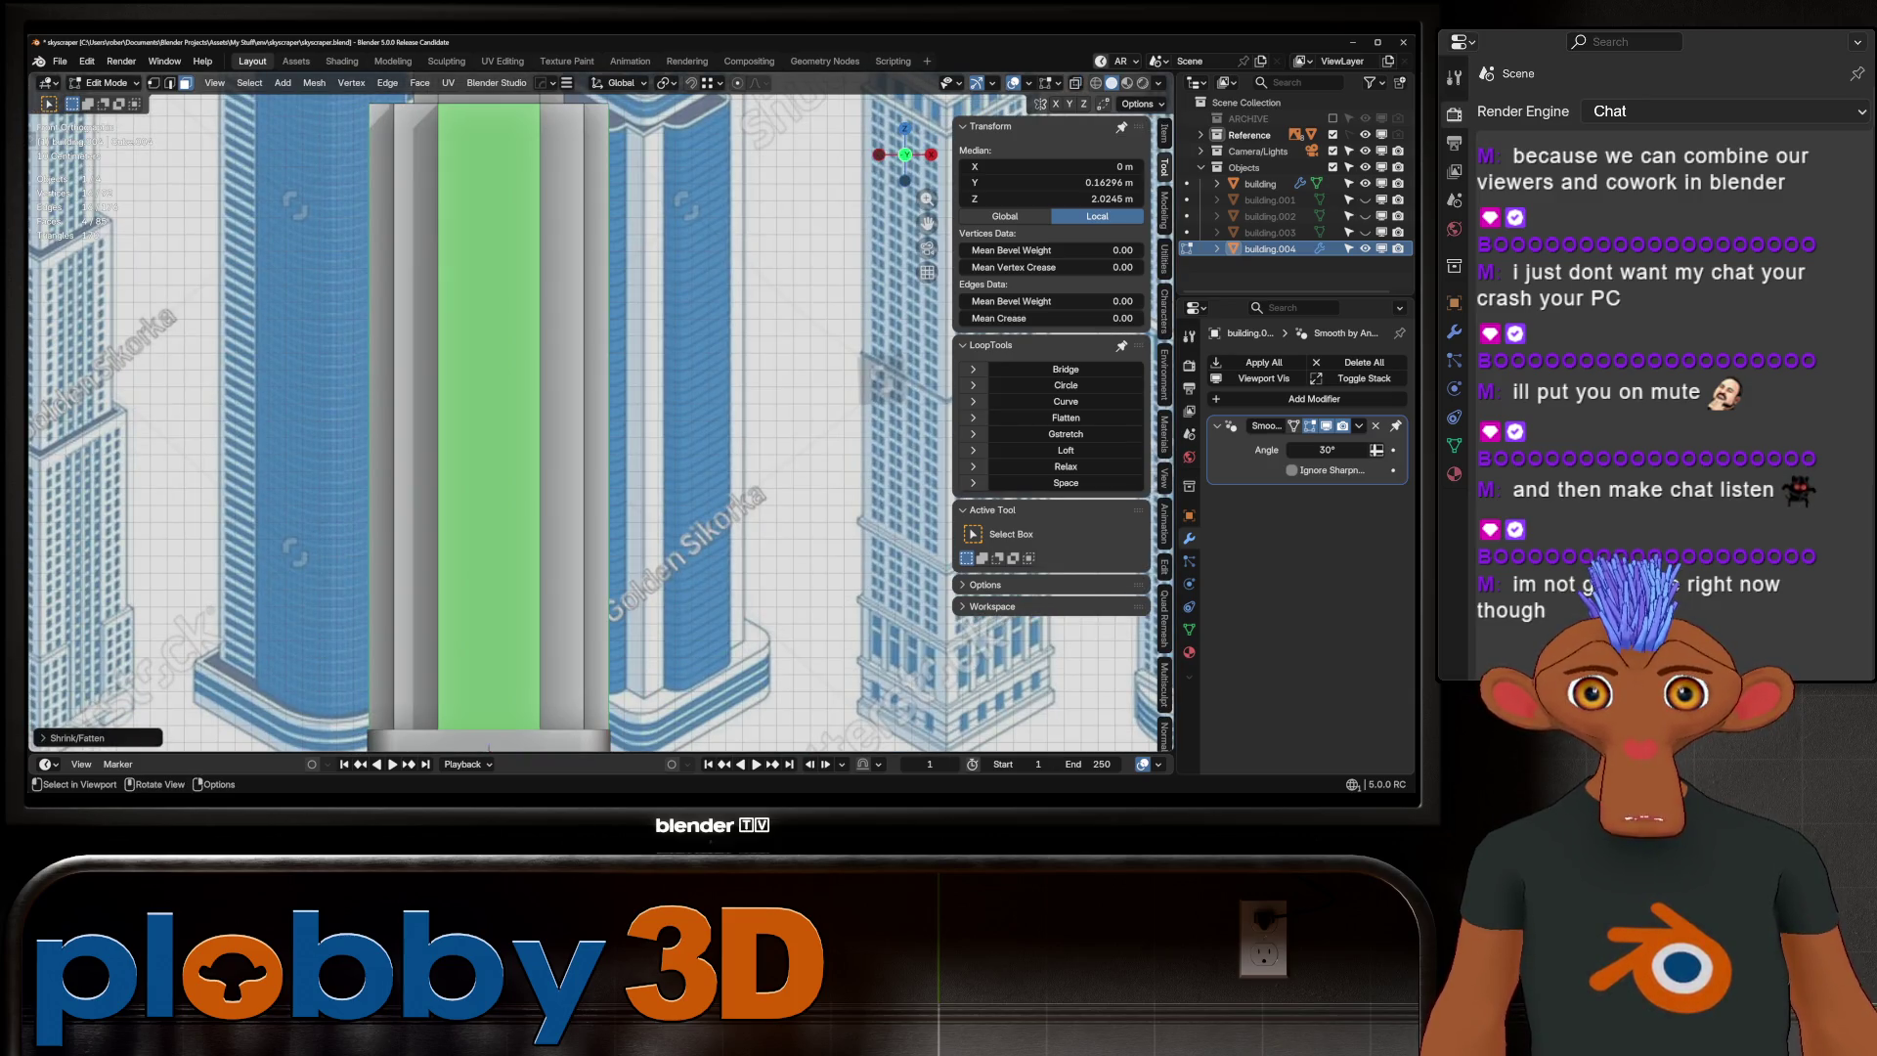
scroll(587, 420, "down", 3)
middle_click_drag(586, 420, 631, 408)
Switch to edge select and deselect the strip faces, leaving only their vertical edges
right_click(567, 293)
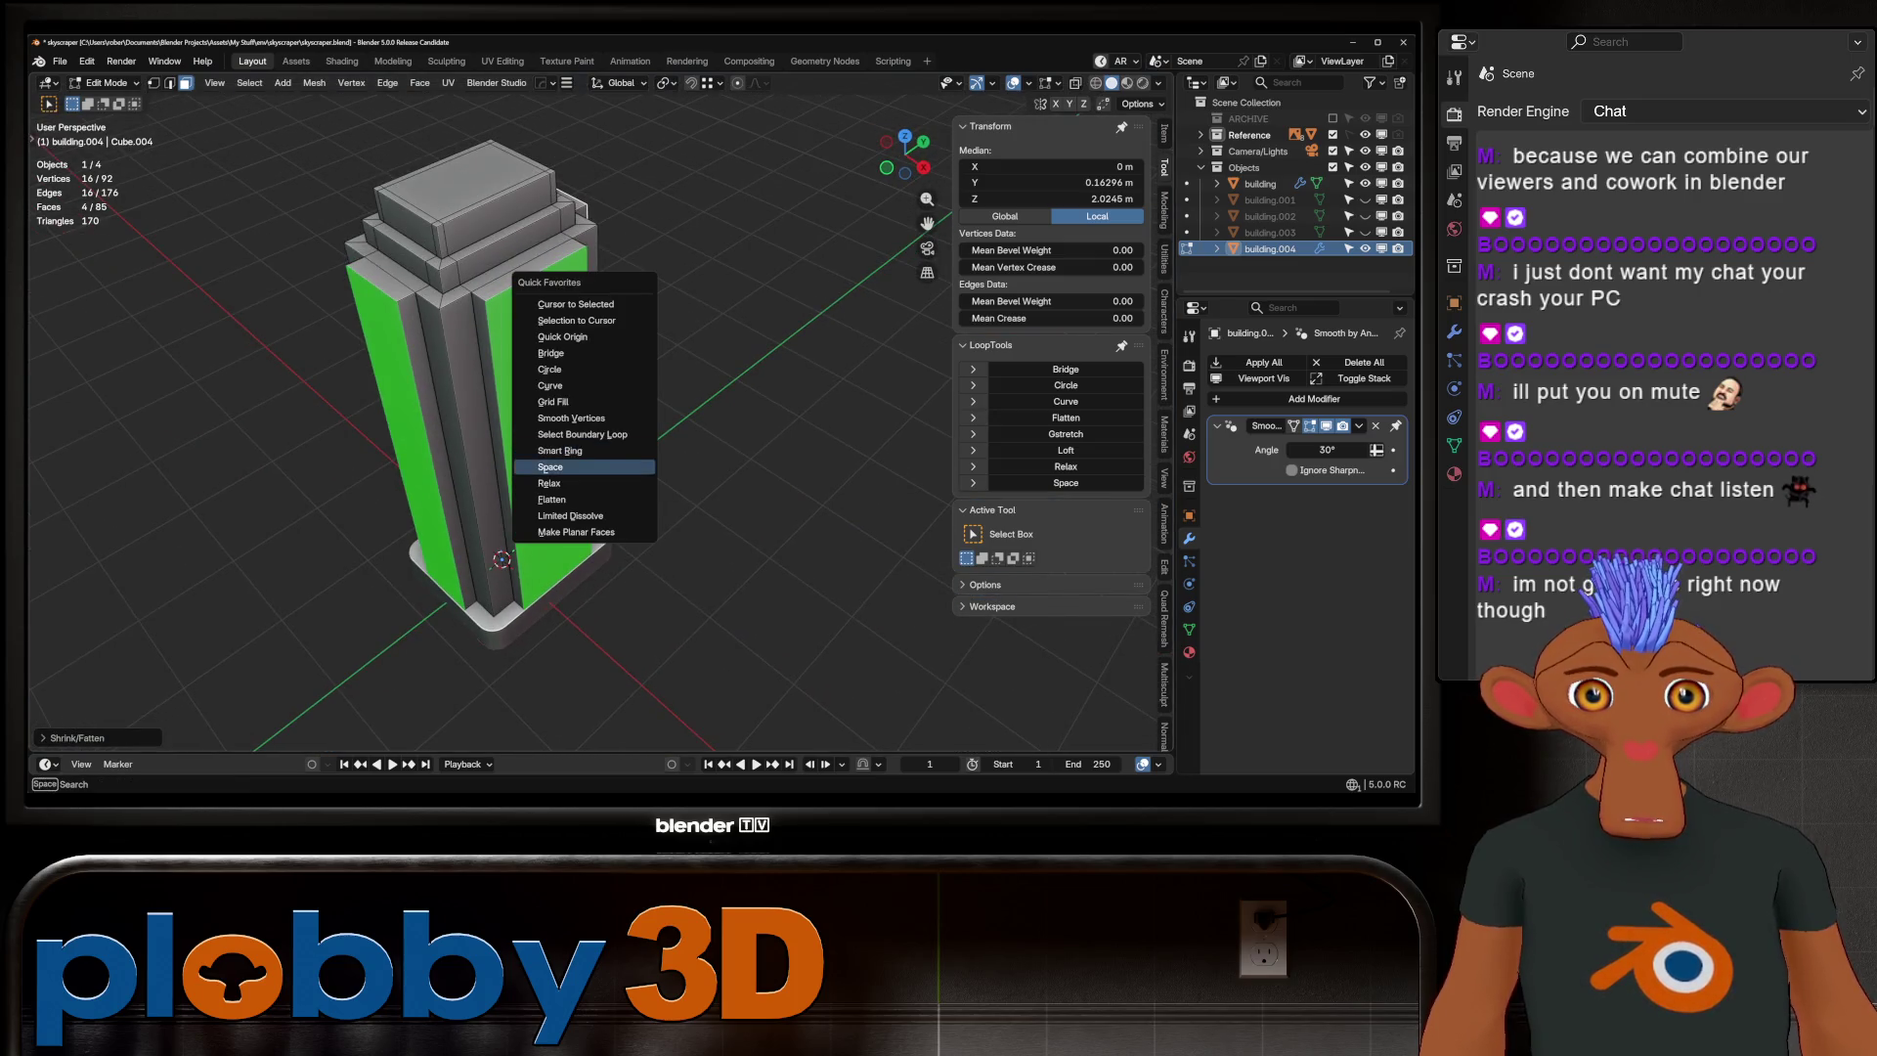
key("2")
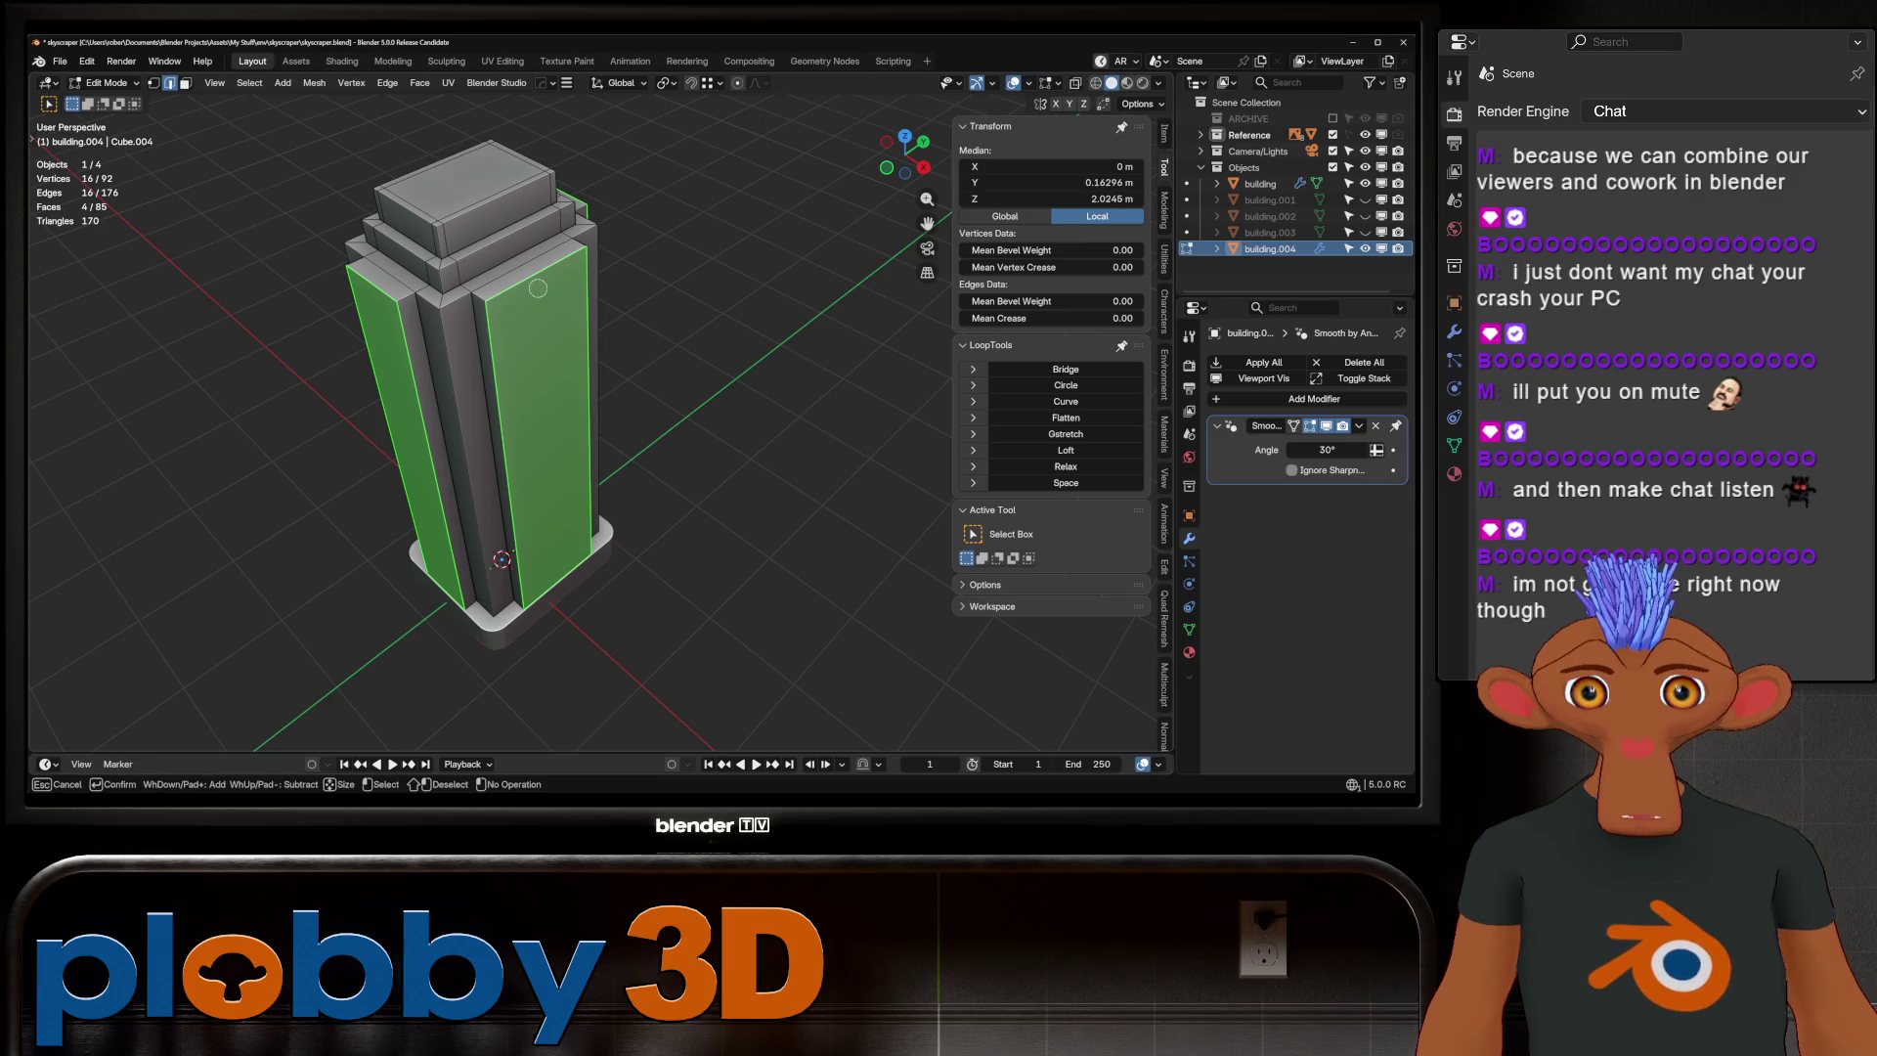
mouse_move(586, 420)
middle_mouse_down()
mouse_move(557, 371)
mouse_move(606, 411)
mouse_move(537, 430)
mouse_move(587, 420)
mouse_move(567, 411)
mouse_move(606, 489)
middle_mouse_up()
left_click(508, 421, "shift")
left_click(525, 439, "shift")
left_click(528, 439, "shift")
left_click(517, 689, "shift")
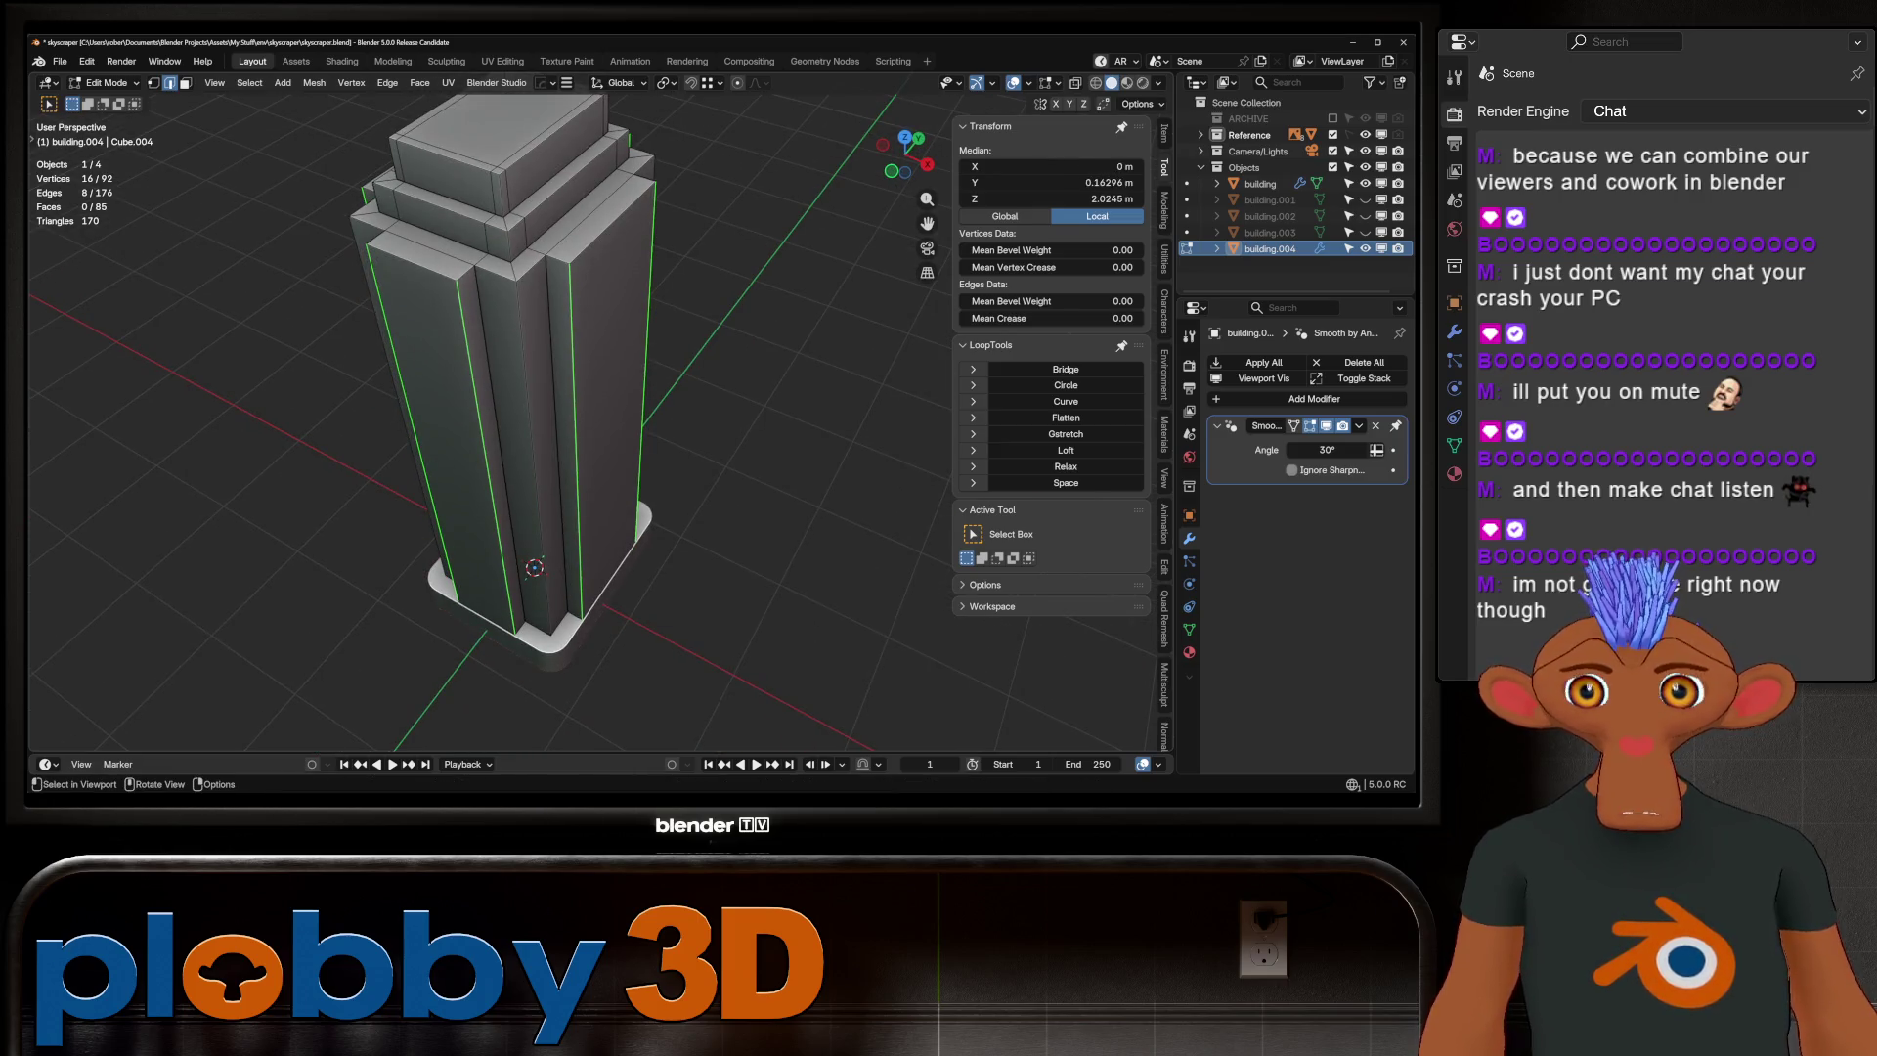
Bevel the selected vertical edges with extra segments and check from the front
key("ctrl+b")
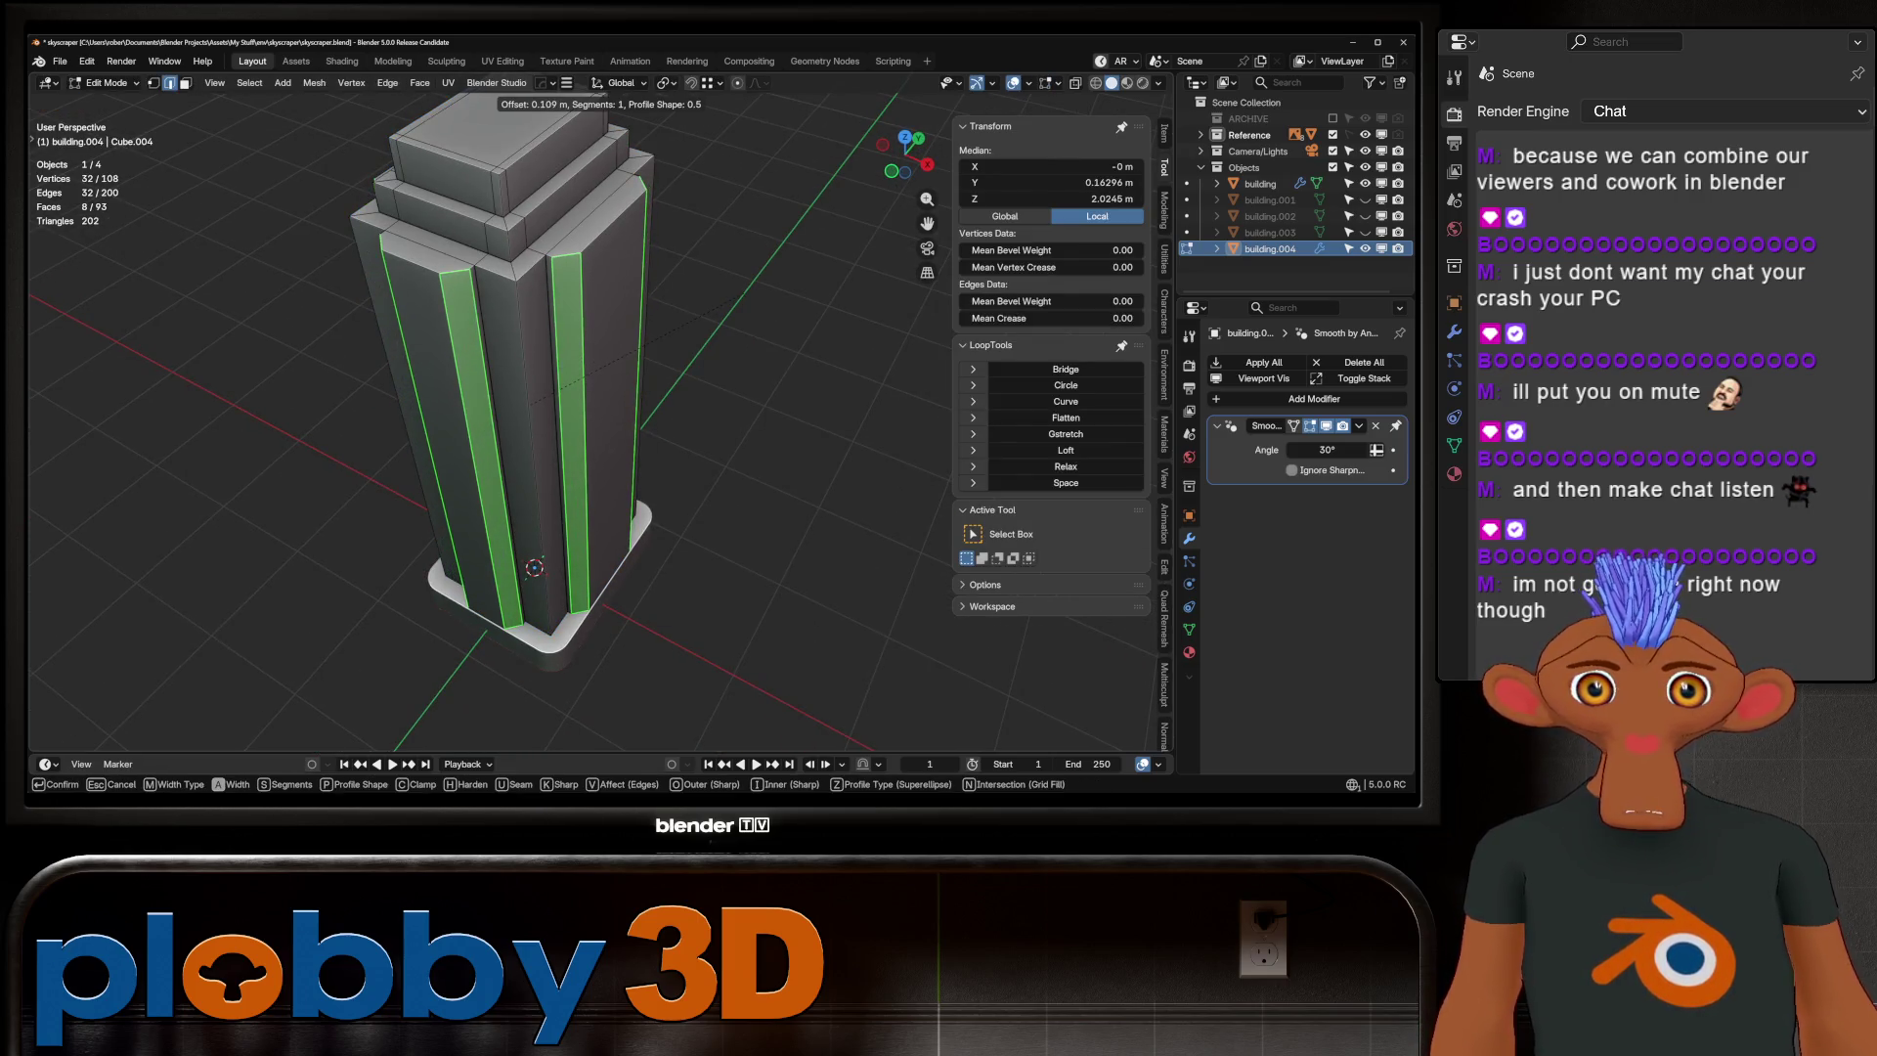
scroll(509, 440, "up", 3)
scroll(742, 298, "up", 2)
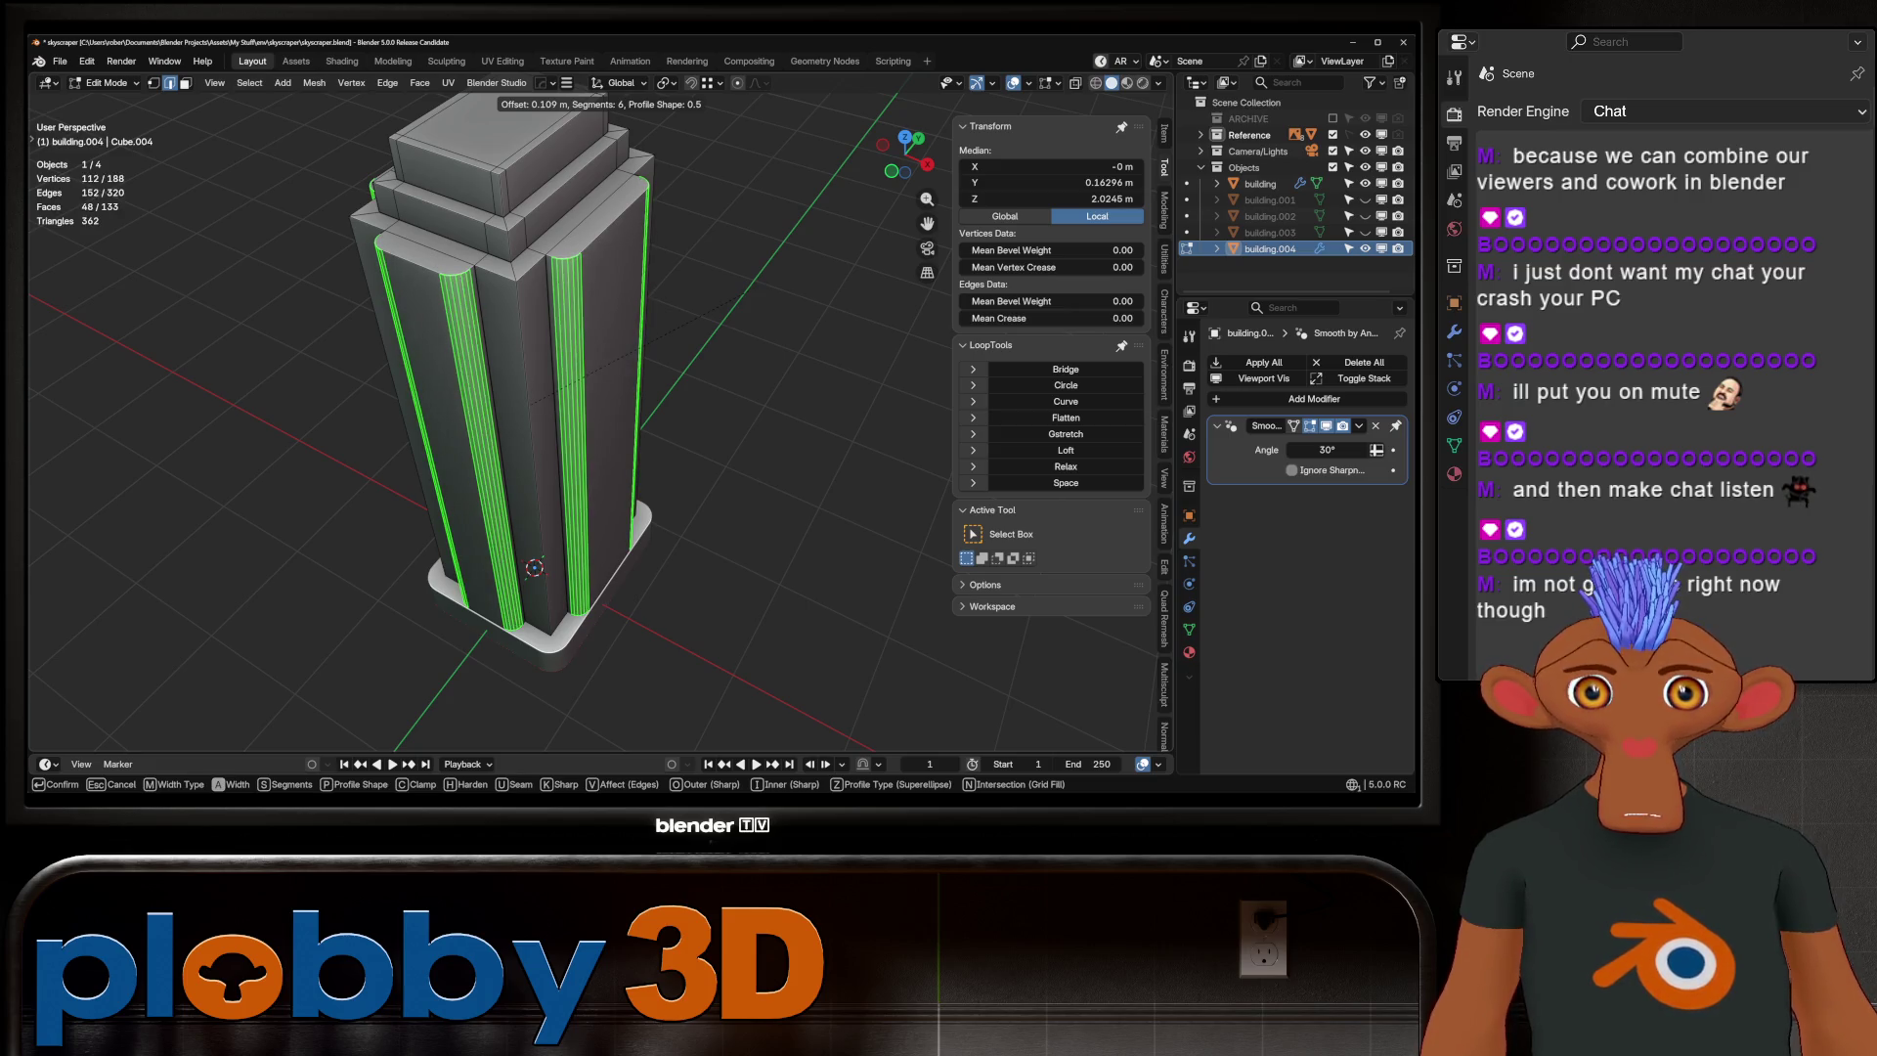
scroll(743, 299, "up", 2)
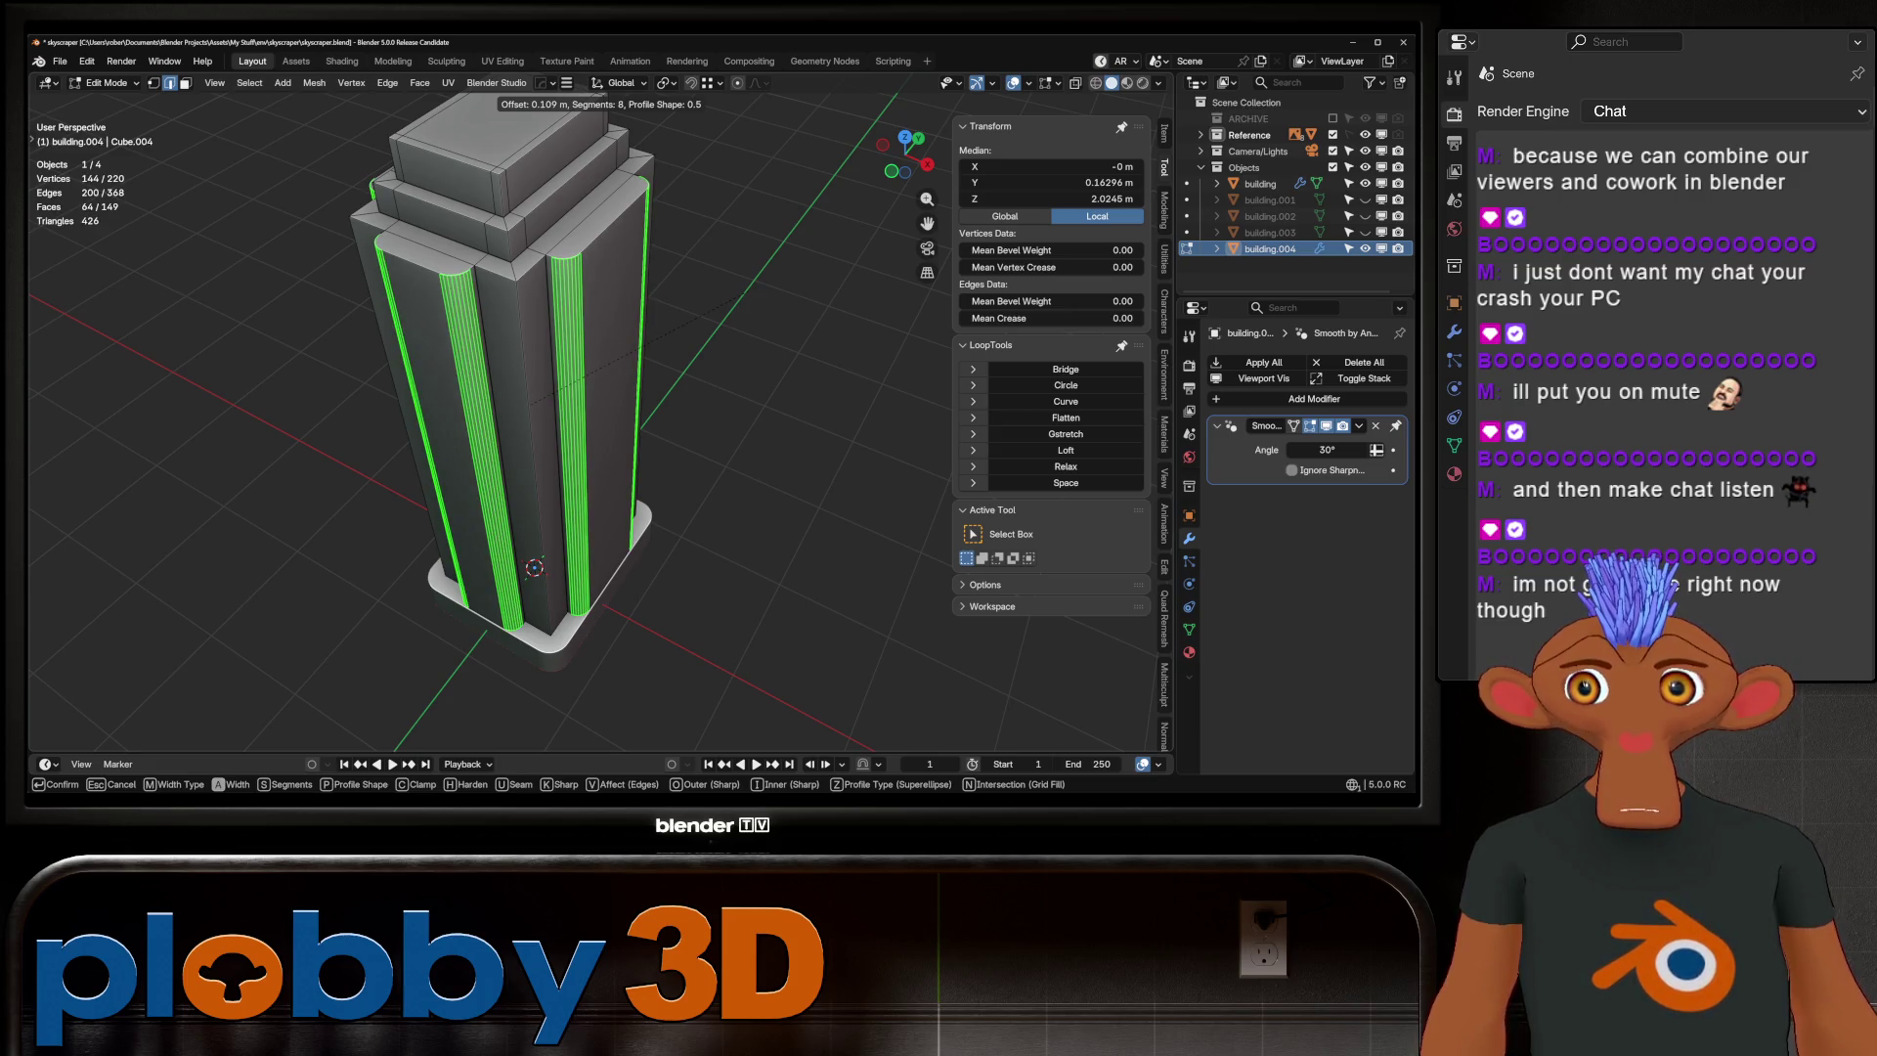
left_click(743, 298)
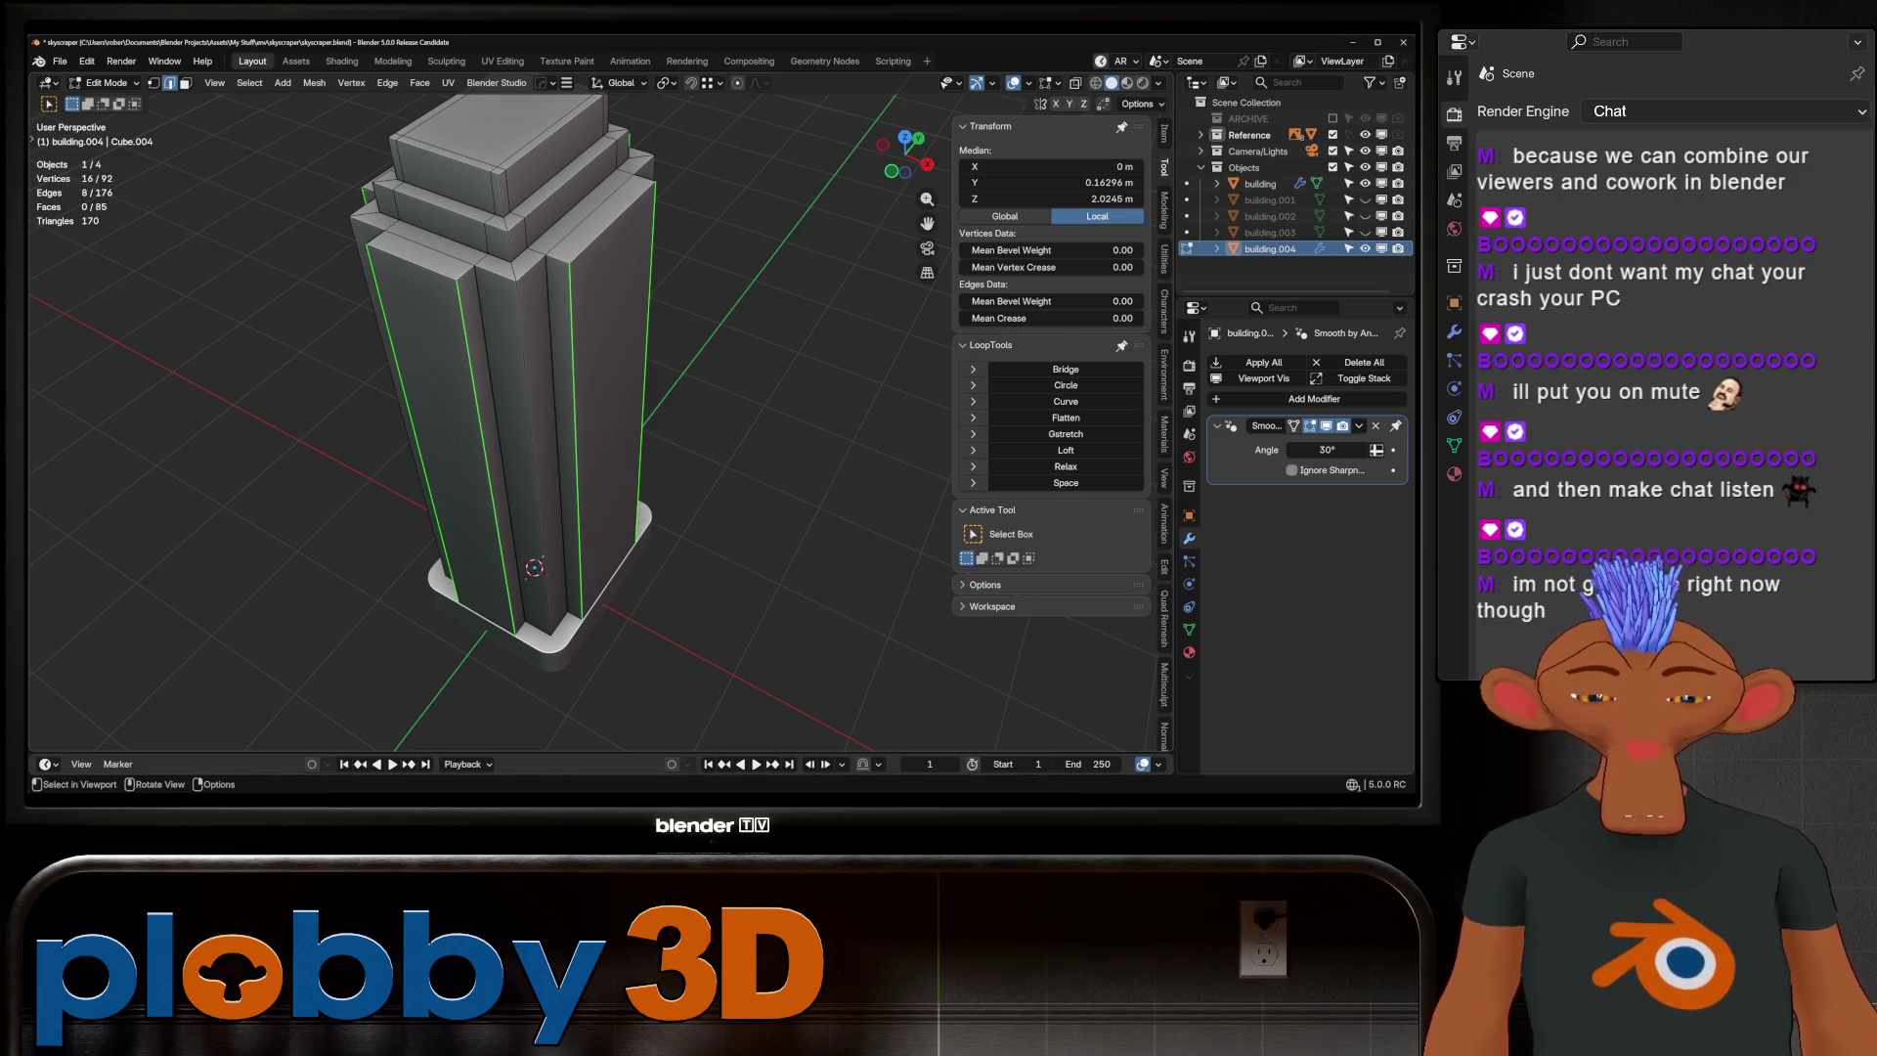
key("KP_1")
key("KP_0")
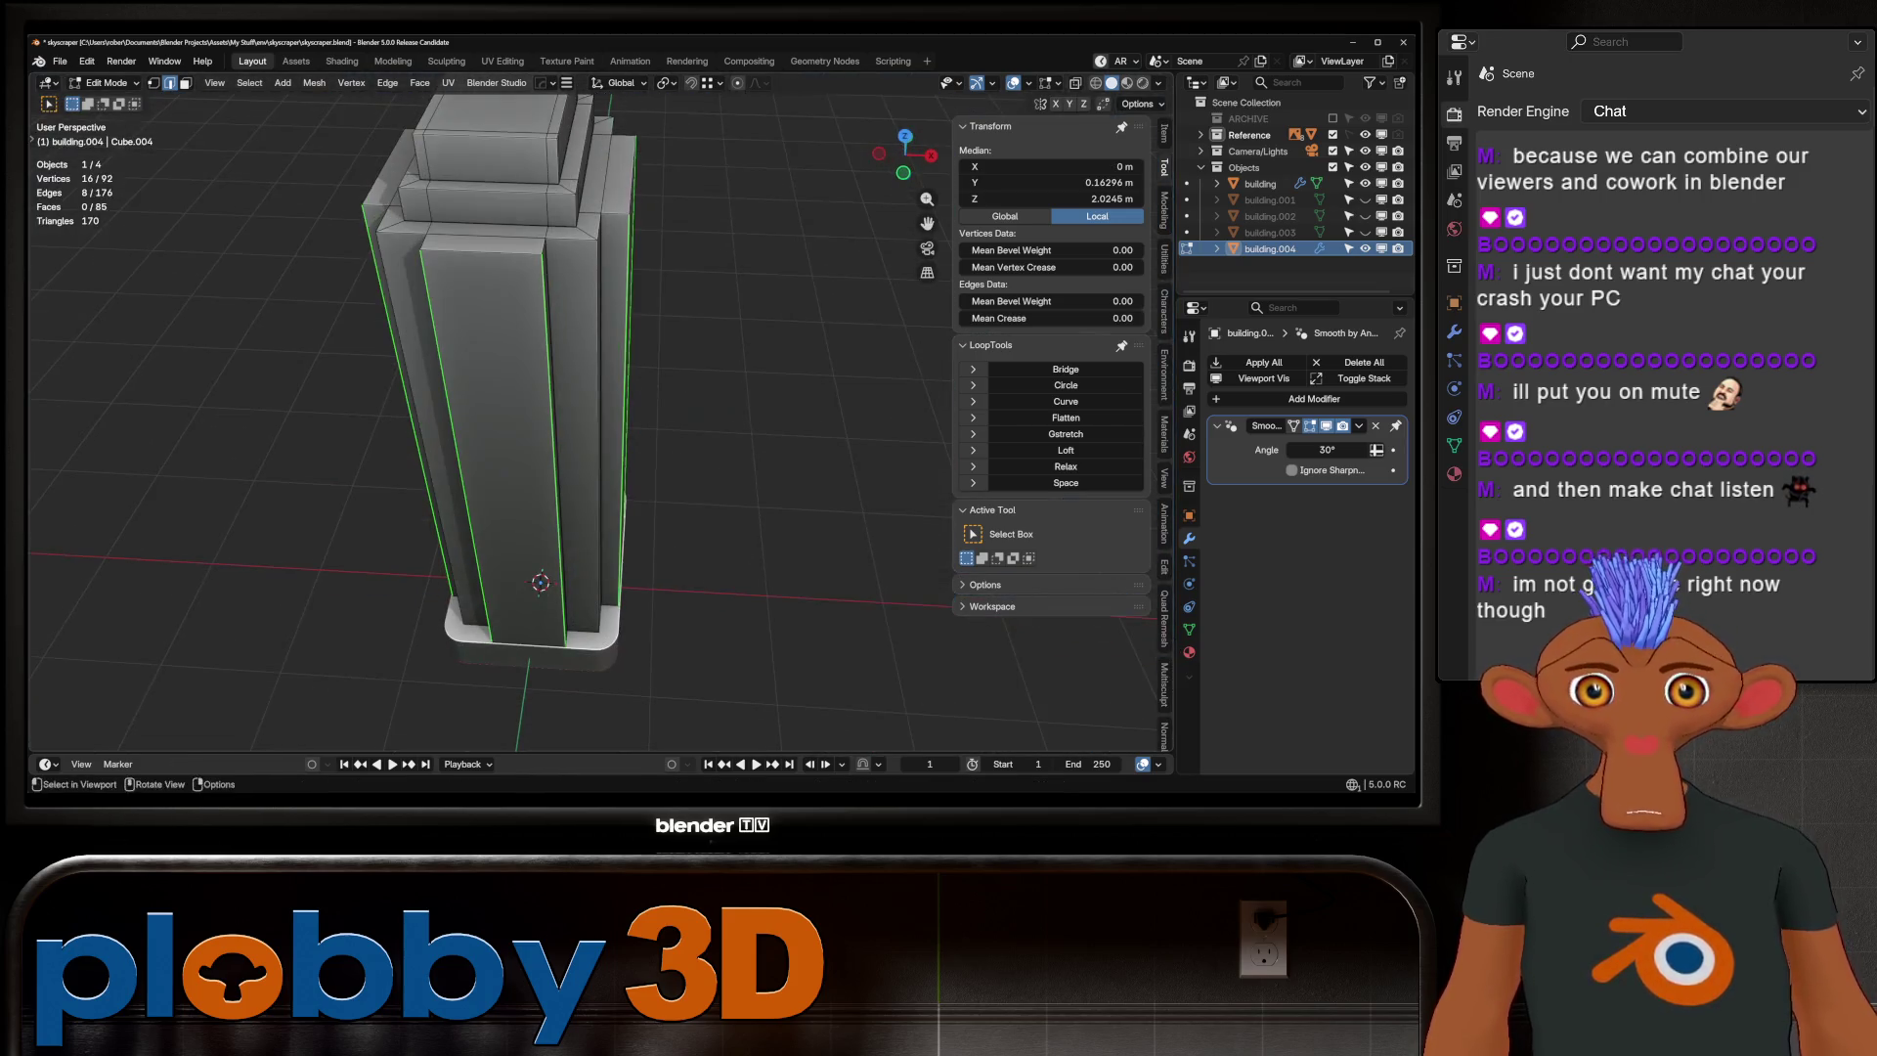
Bevel the vertical groove edges with 8 segments and return to Object Mode
key("ctrl+b")
scroll(711, 290, "up", 4)
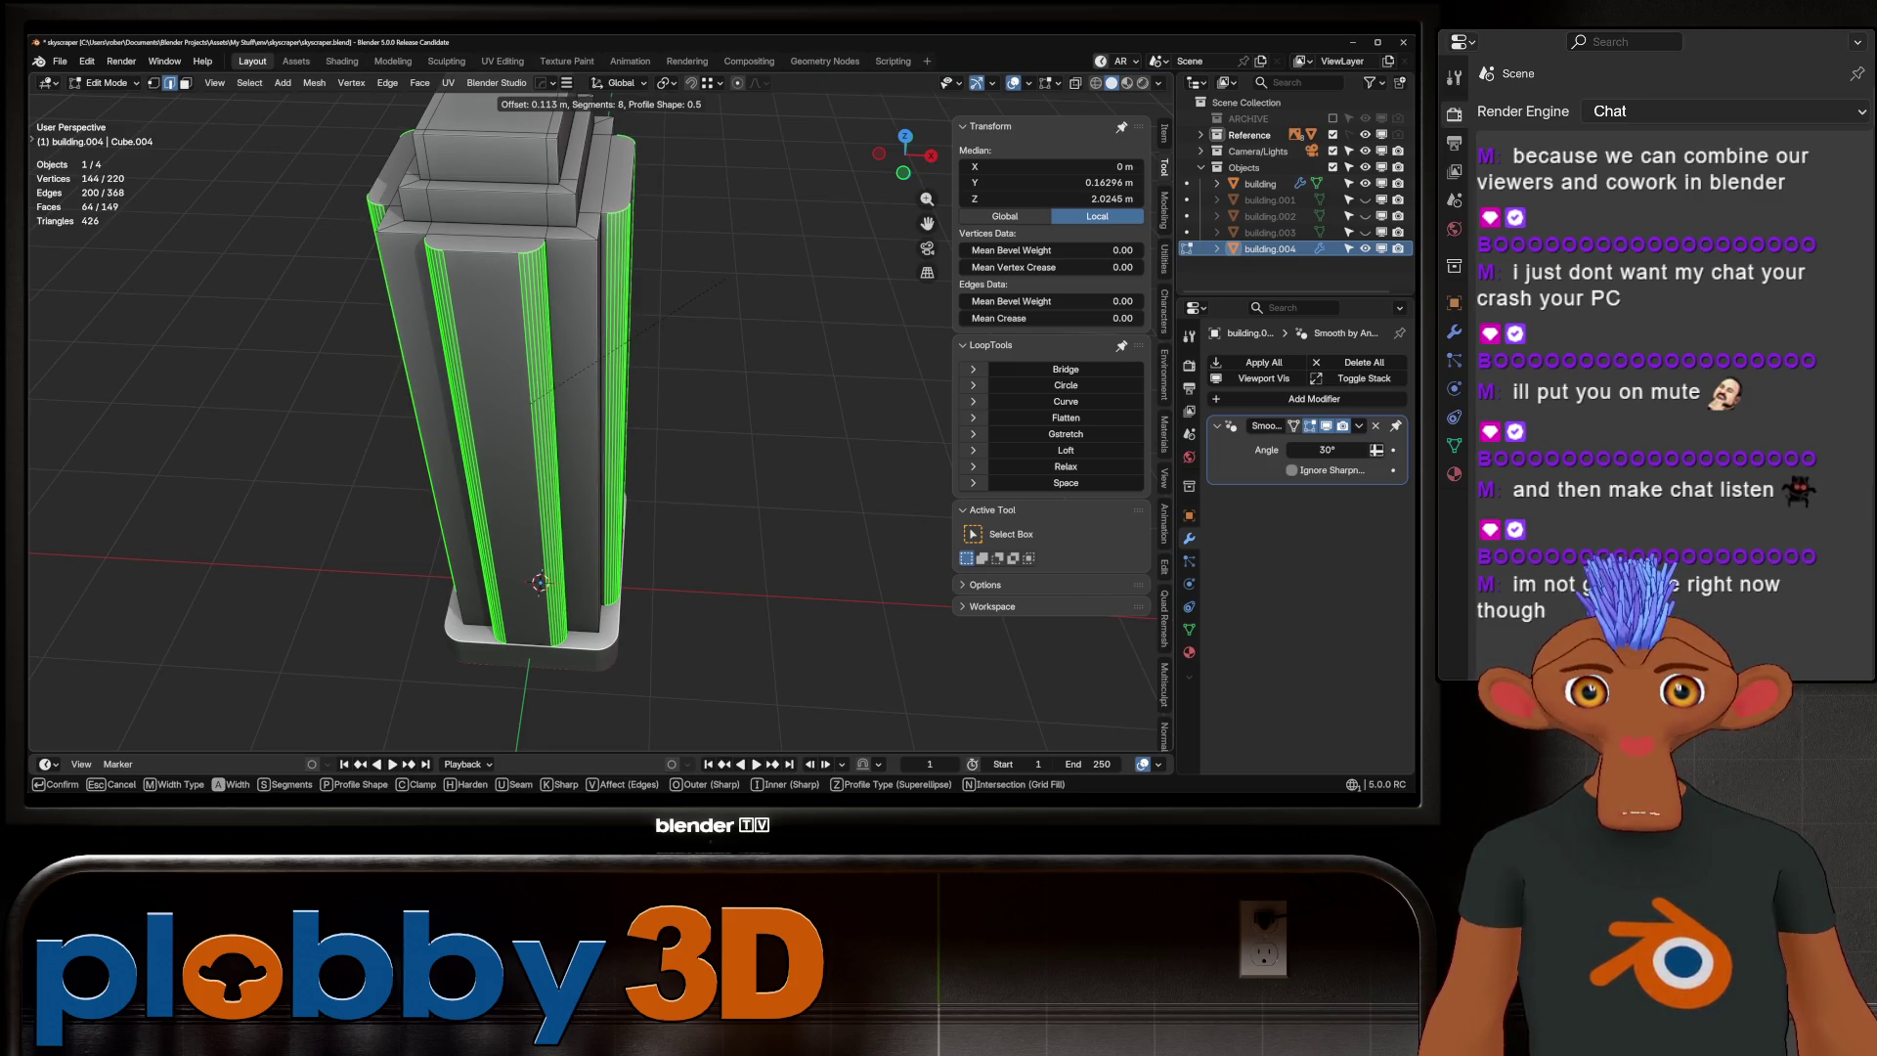
left_click(727, 276)
mouse_move(728, 276)
middle_mouse_down()
mouse_move(537, 306)
mouse_move(587, 301)
middle_mouse_up()
key("Tab")
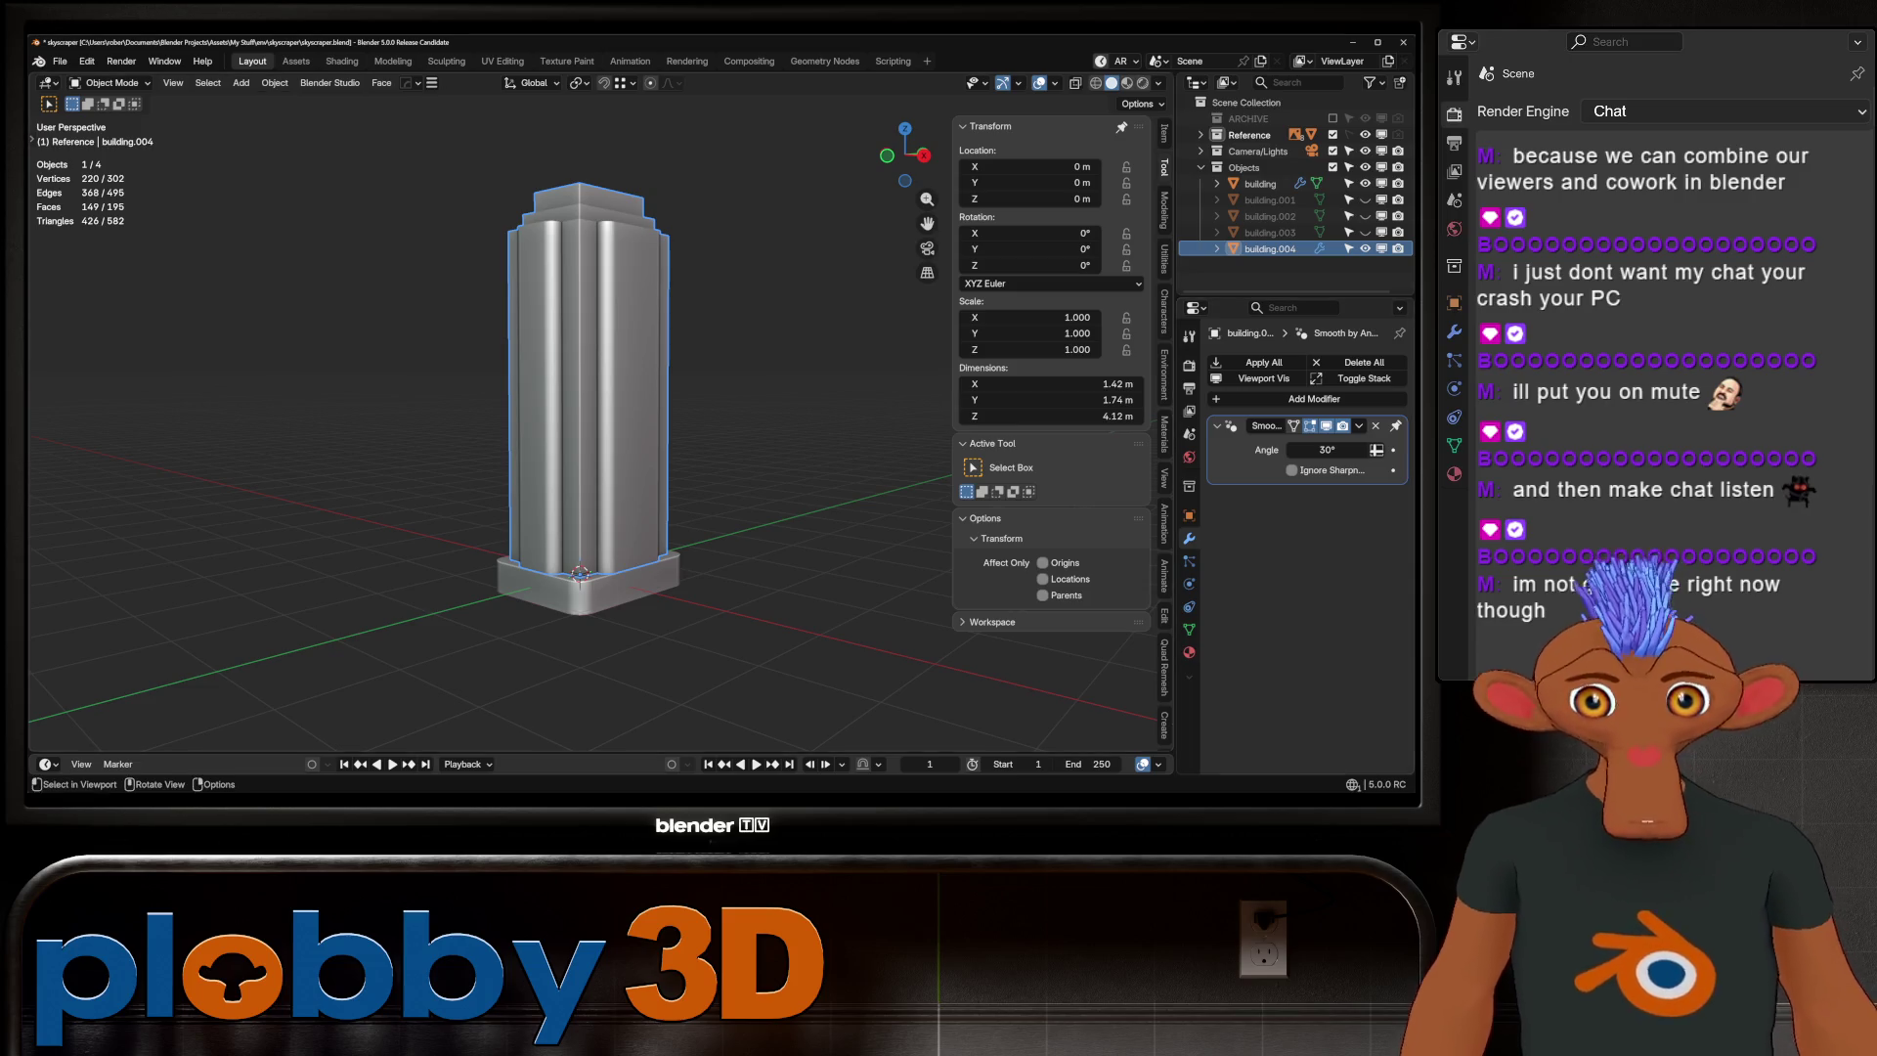
Deselect all, compare building.004 with the front reference, then re-enter Edit Mode
key("alt+a")
key("KP_1")
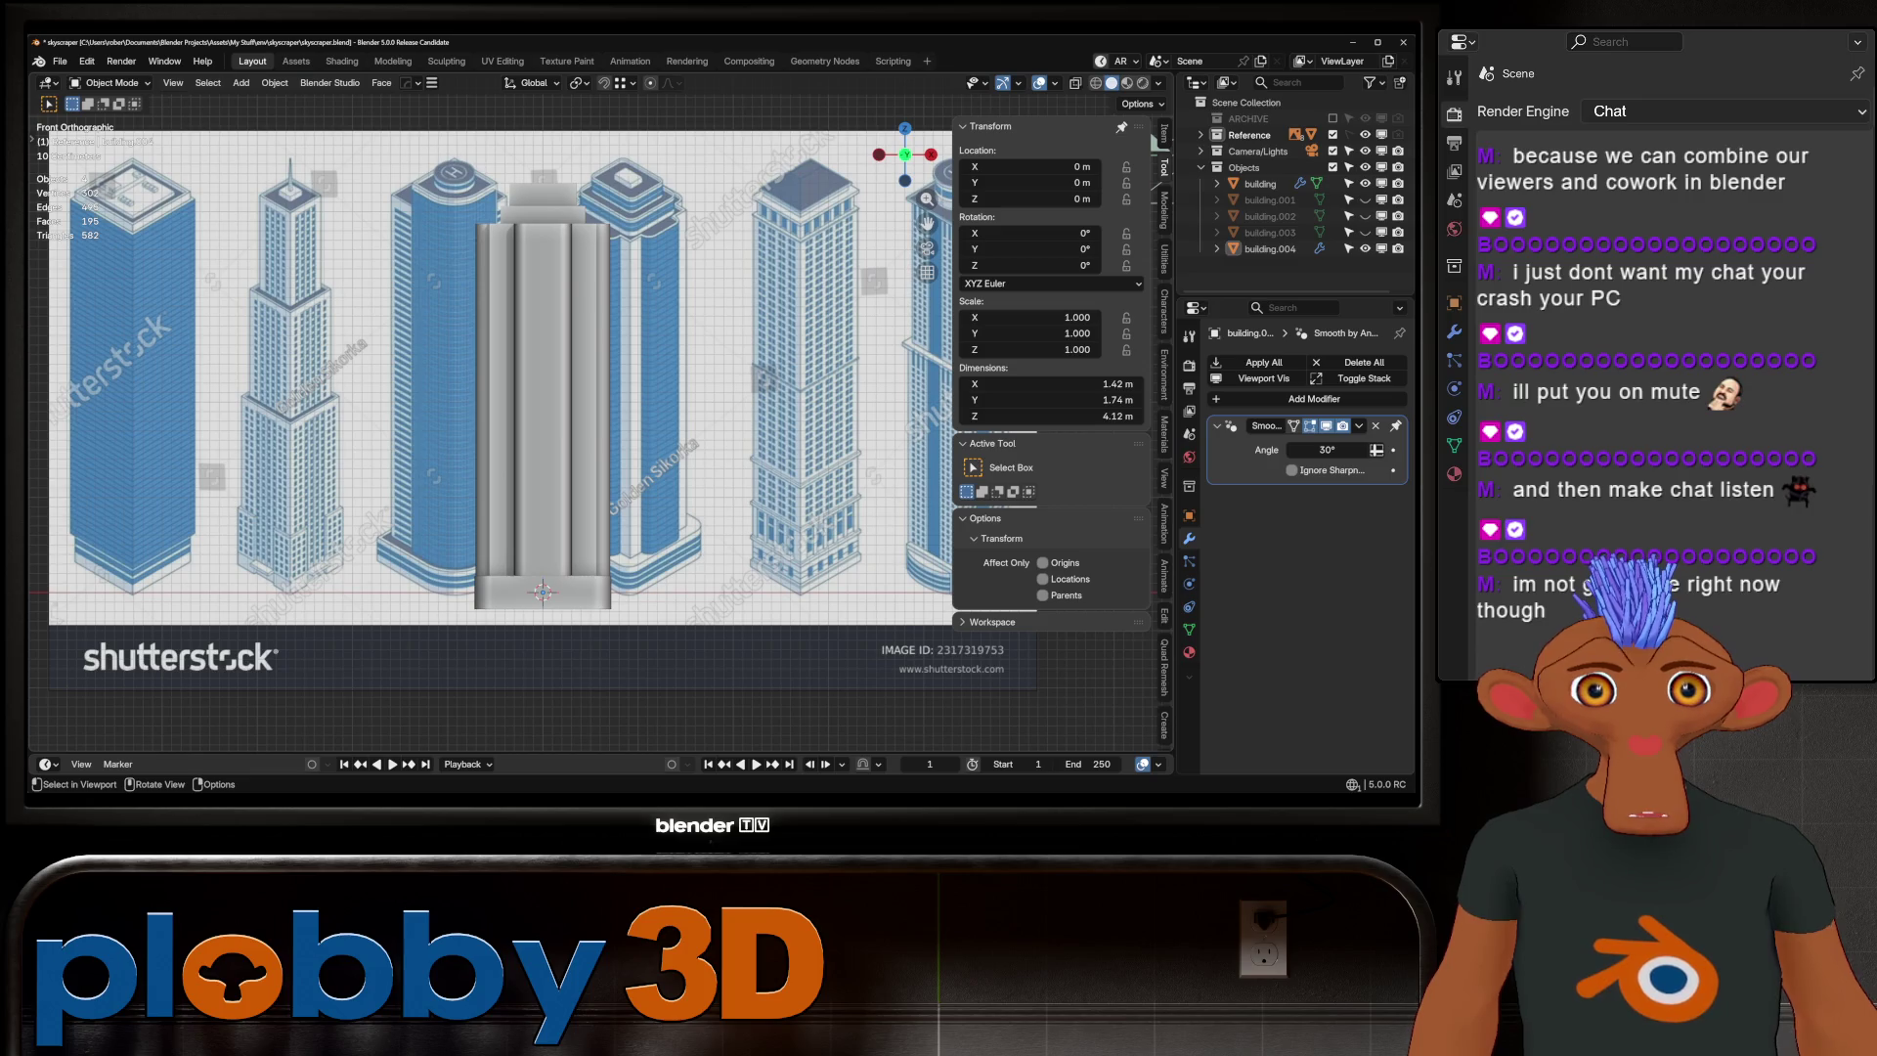
mouse_move(547, 391)
middle_mouse_down()
mouse_move(596, 366)
mouse_move(616, 449)
middle_mouse_up()
key("Tab")
Select the stepped top faces and separate them into a new object, building.005
key("3")
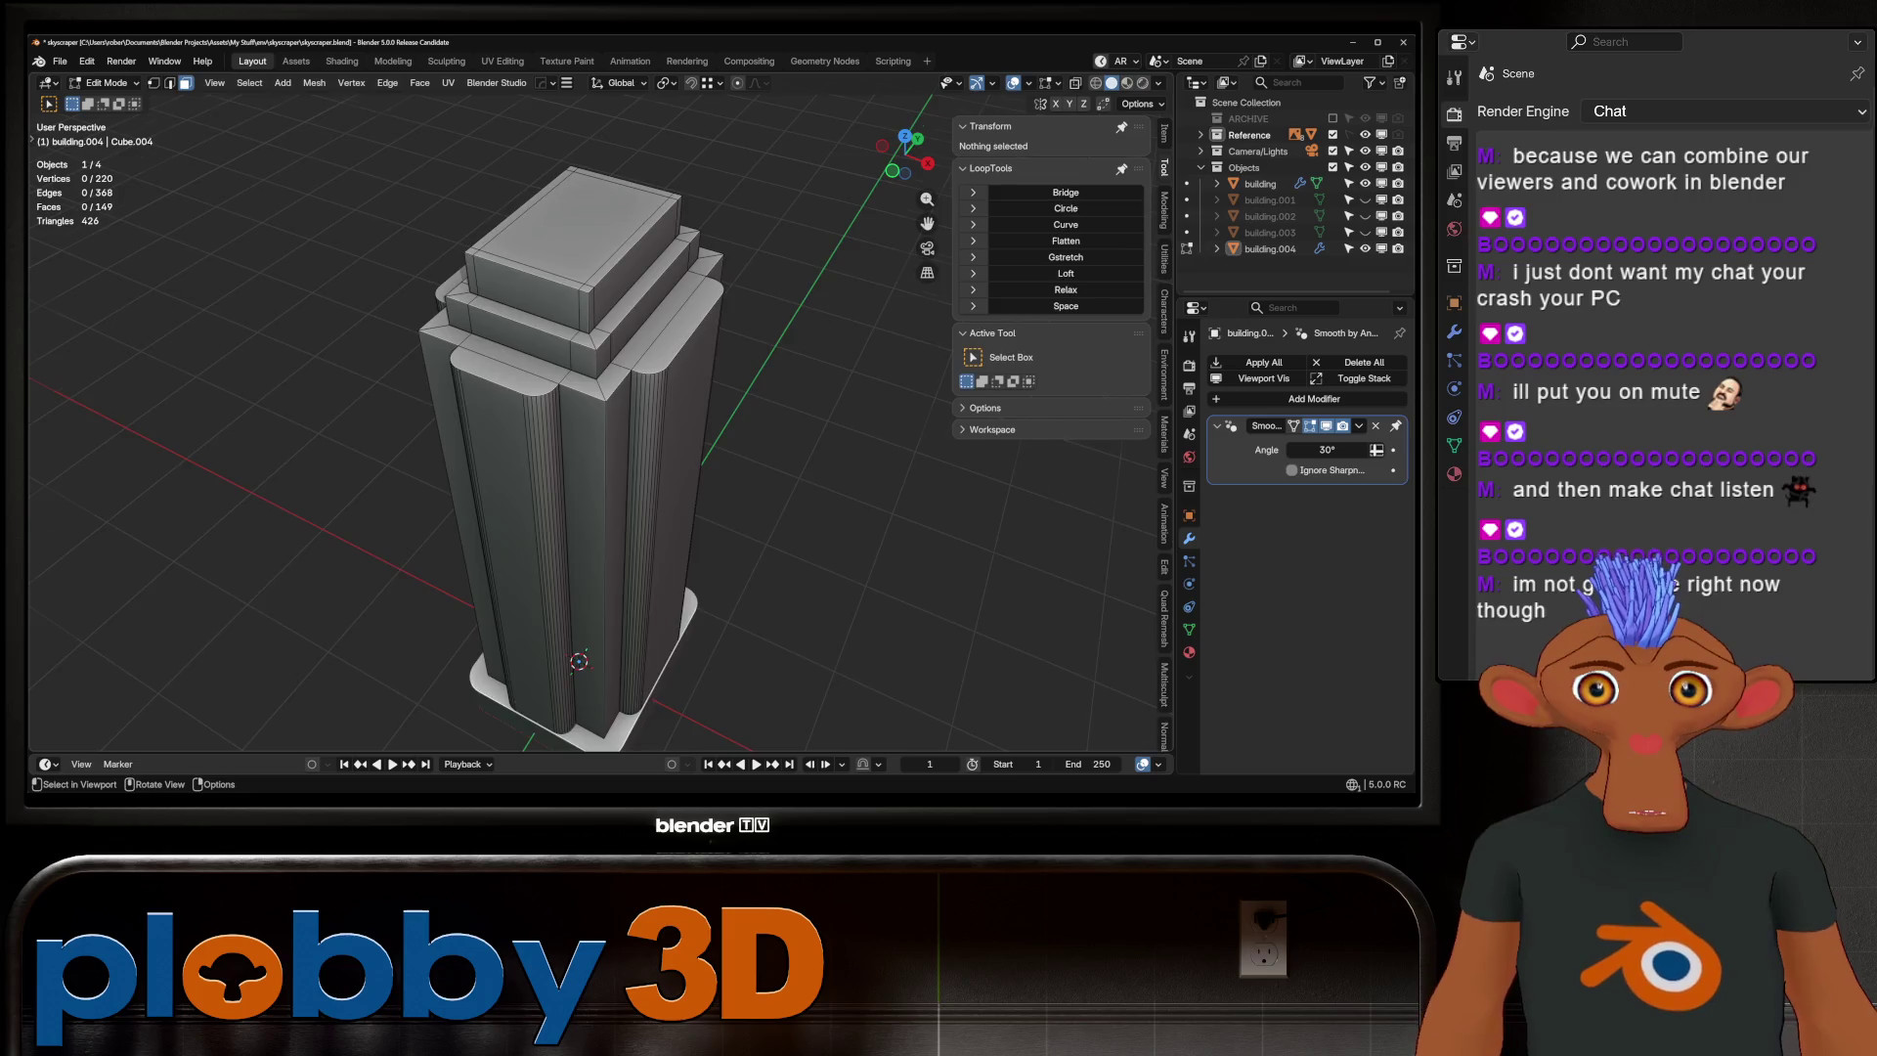
scroll(567, 440, "up", 2)
left_click(545, 268)
key("ctrl+KP_Add")
key("ctrl+KP_Add")
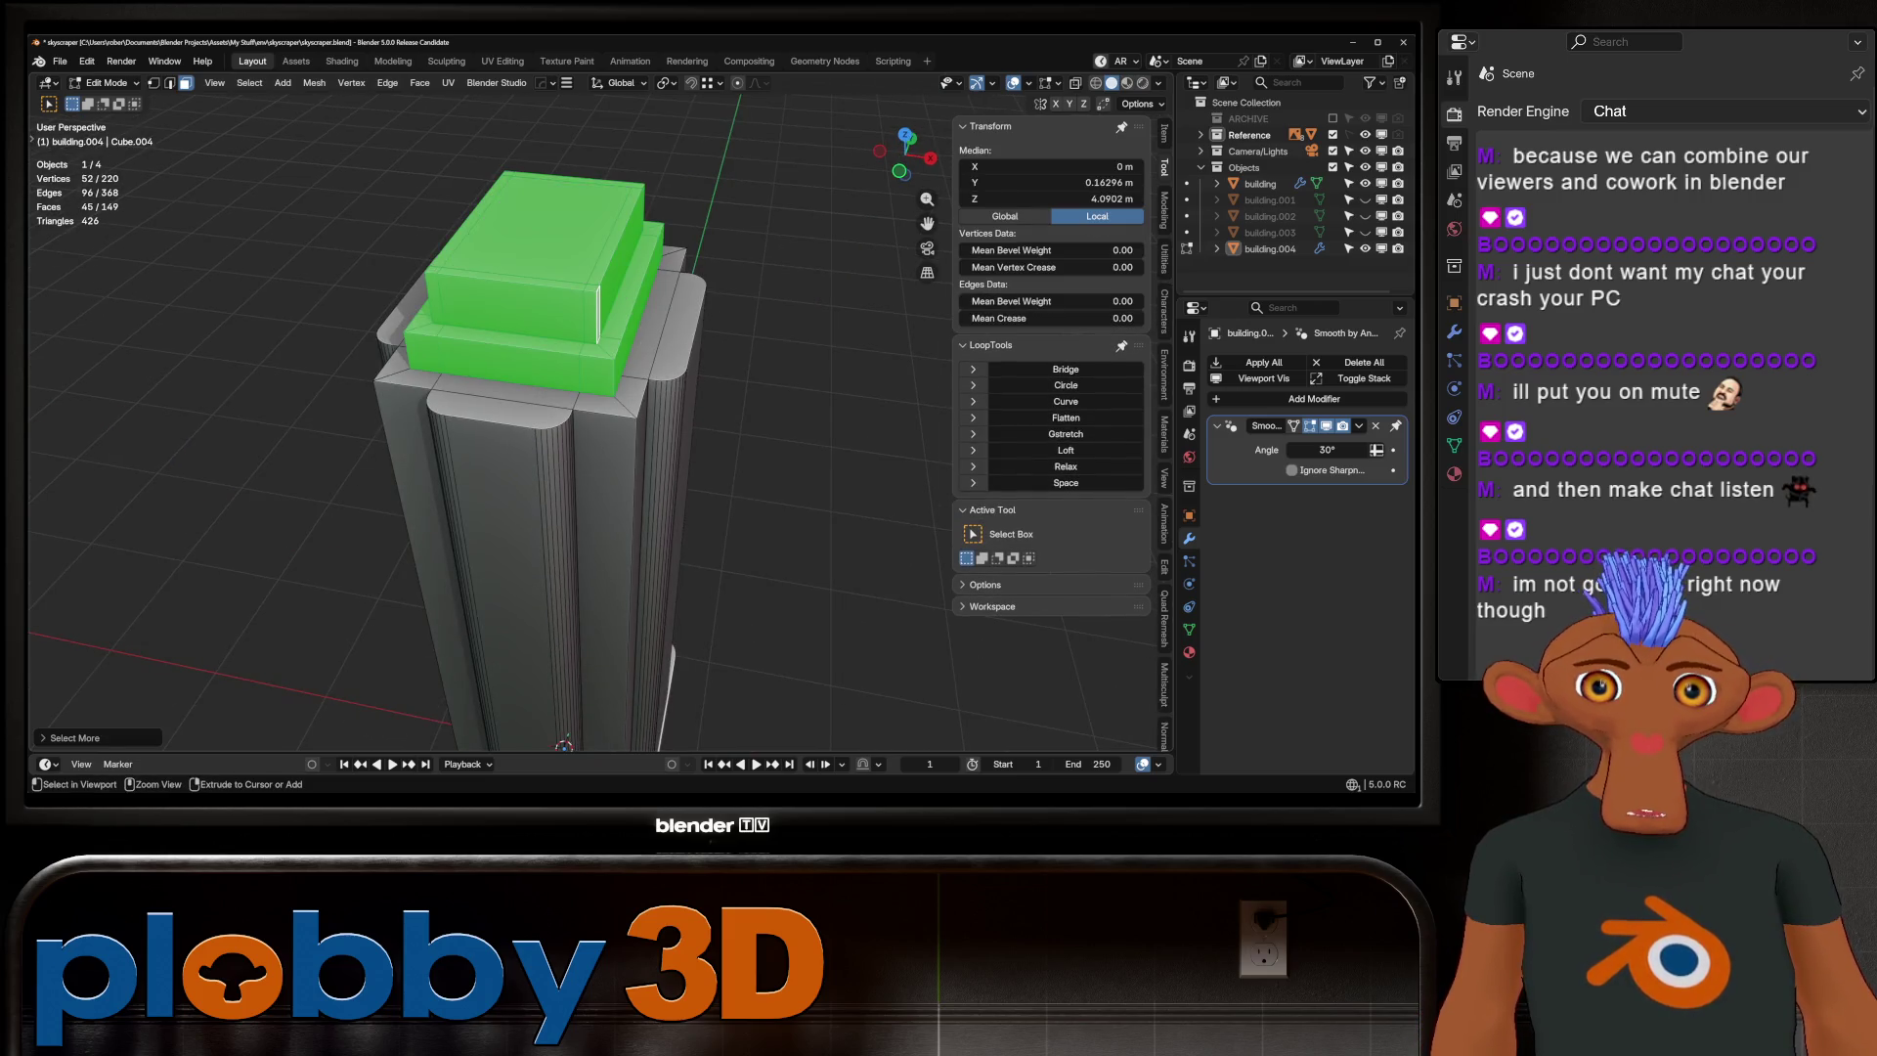
key("p")
left_click(567, 235)
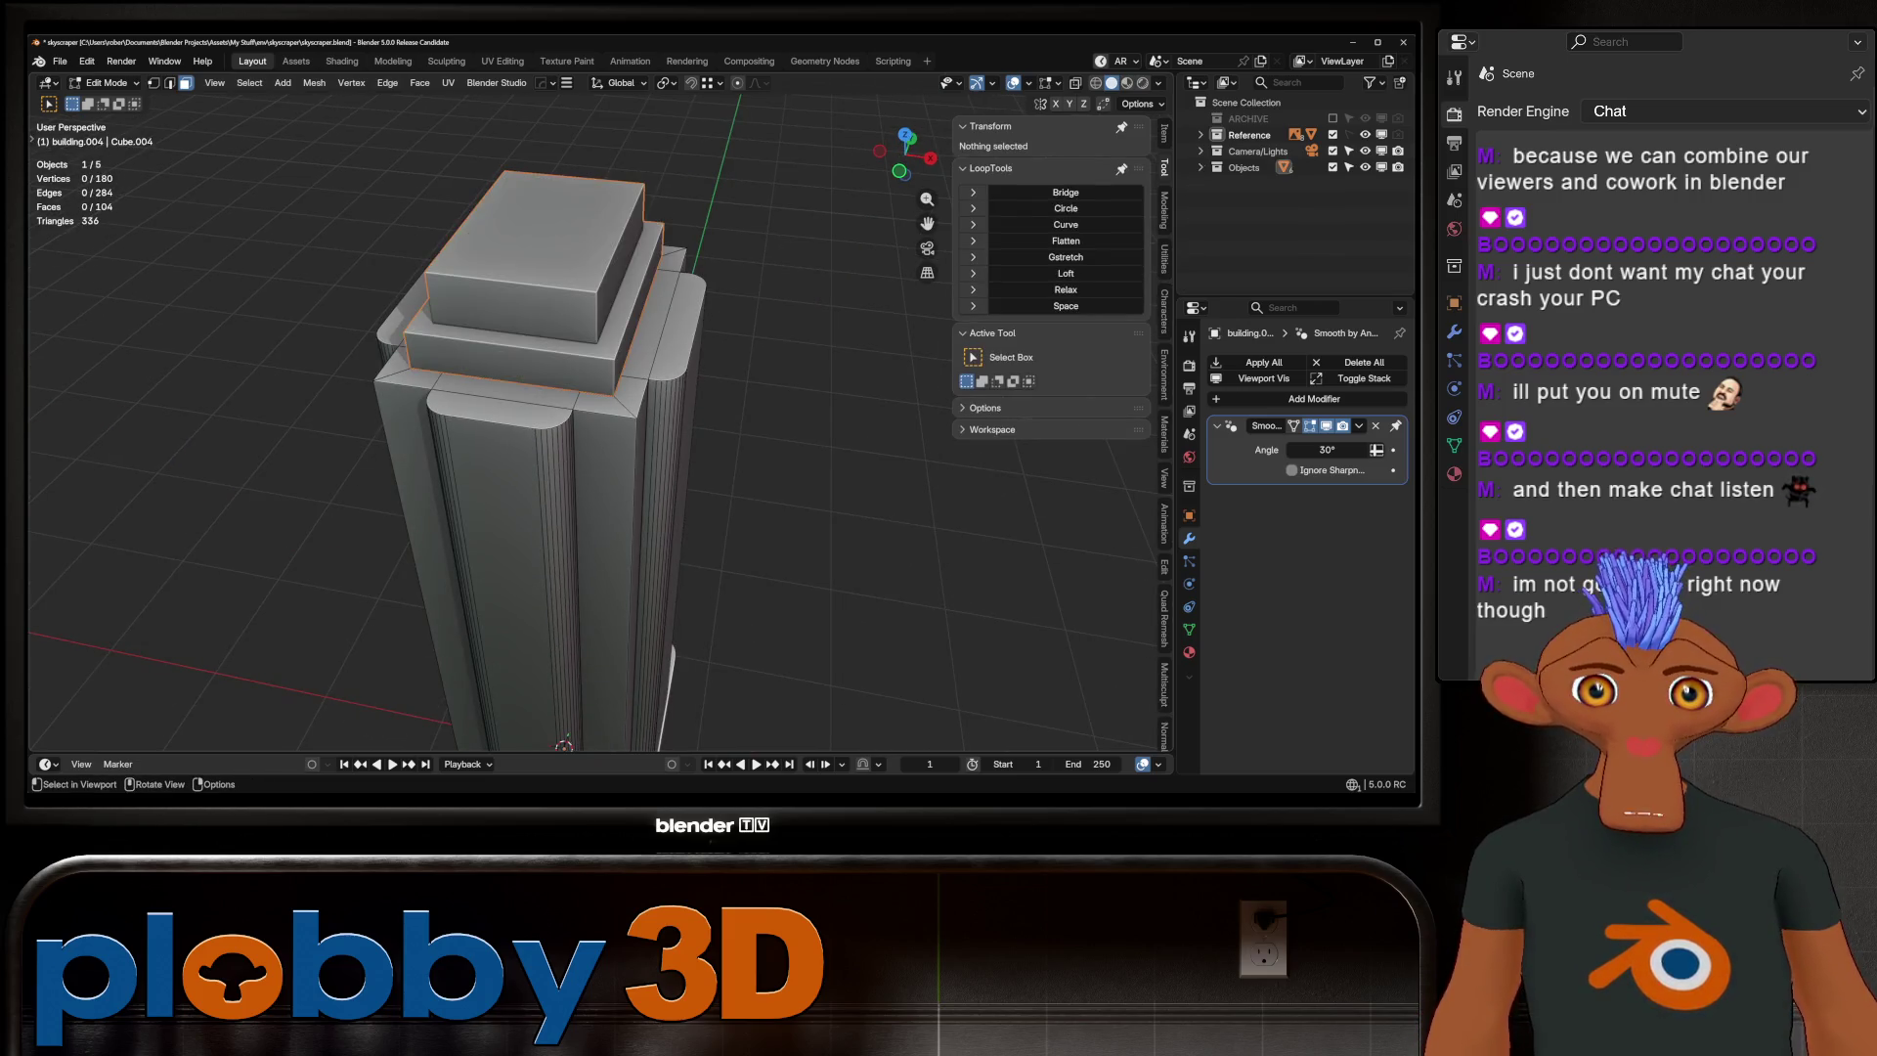
key("Tab")
key("Tab")
Apply a Limited Dissolve to the top piece's mesh
key("a")
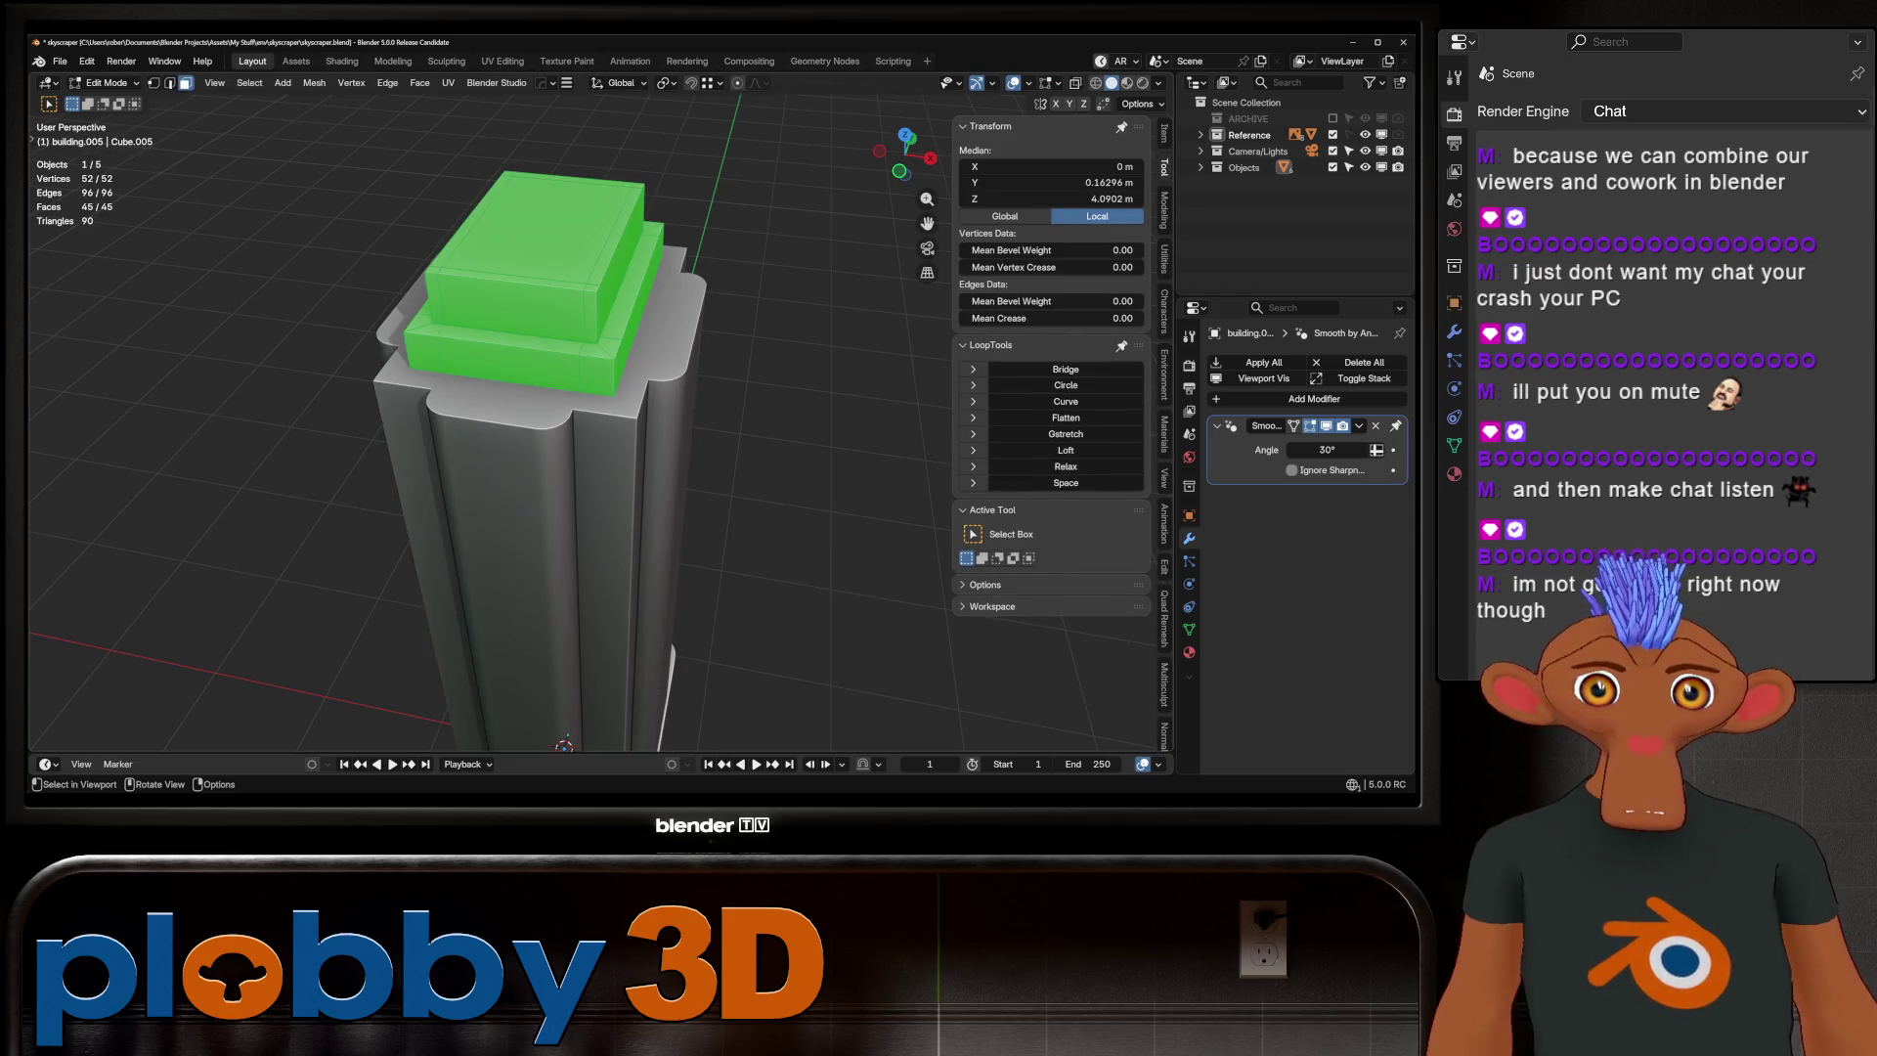
key("q")
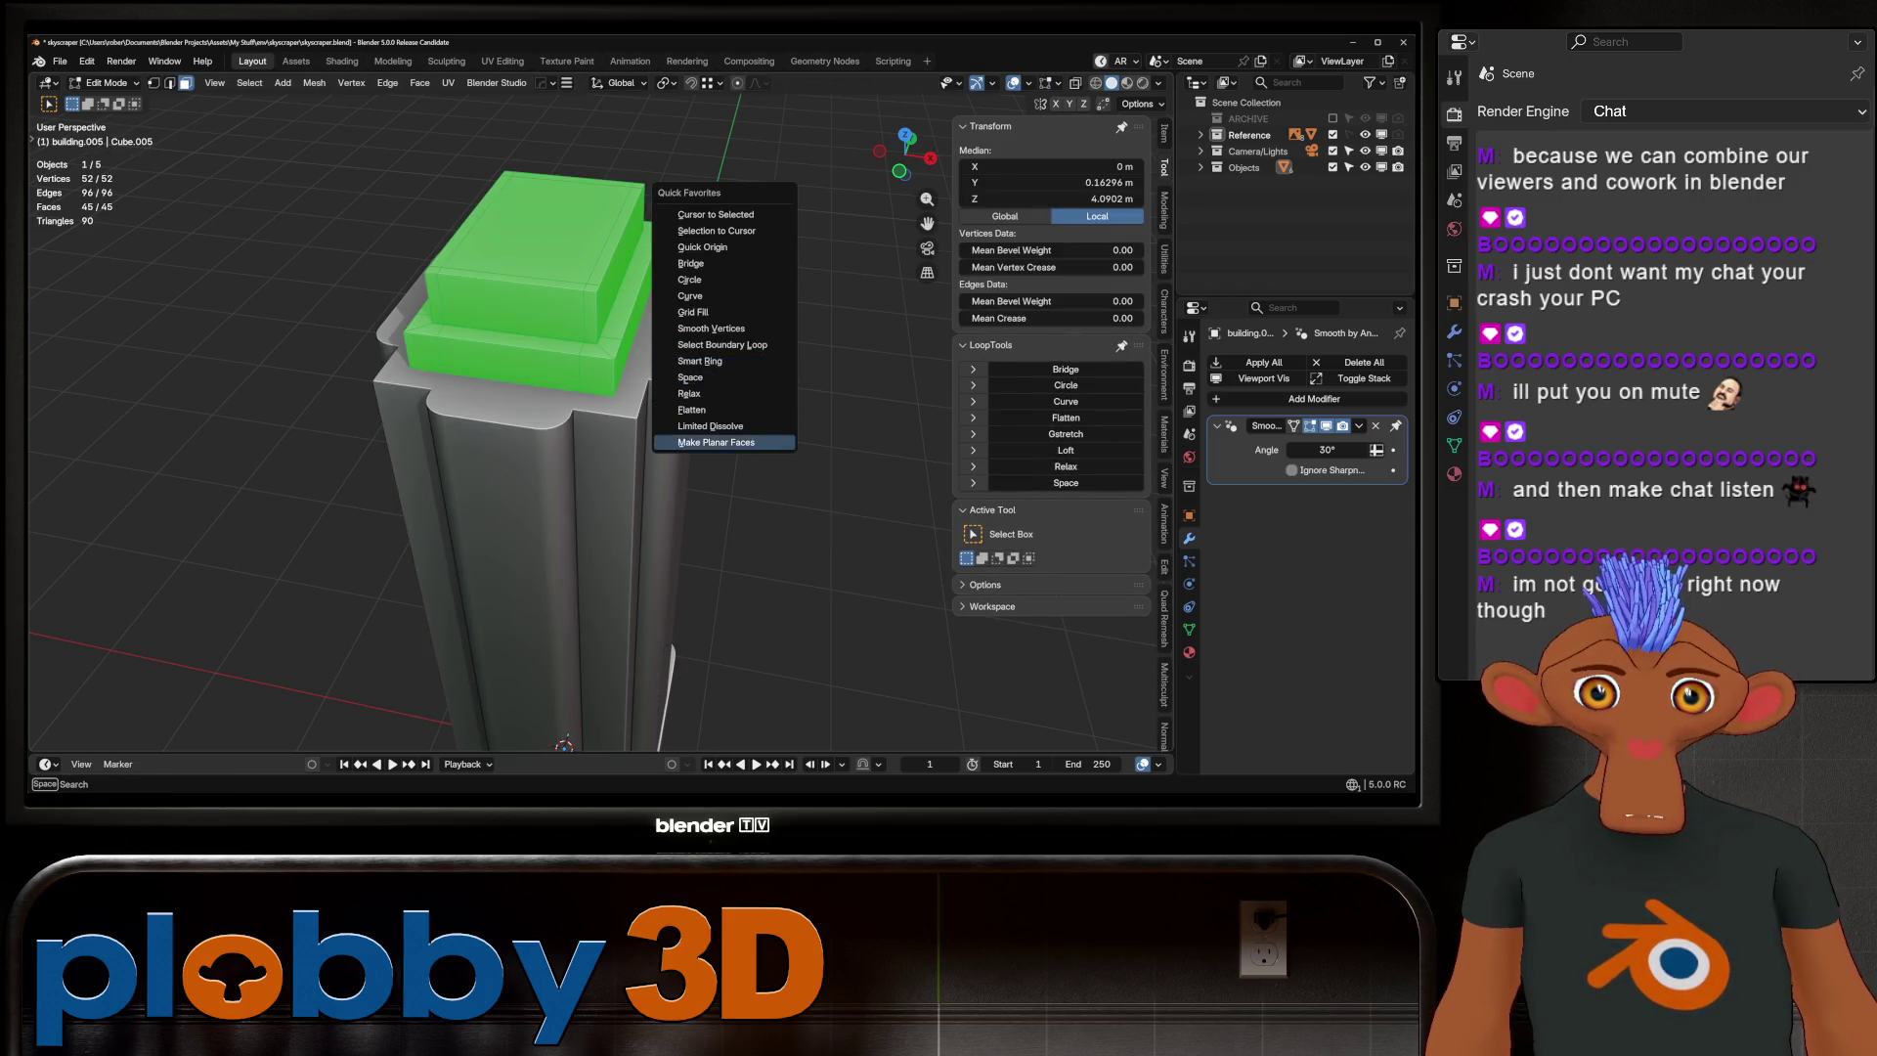
left_click(711, 426)
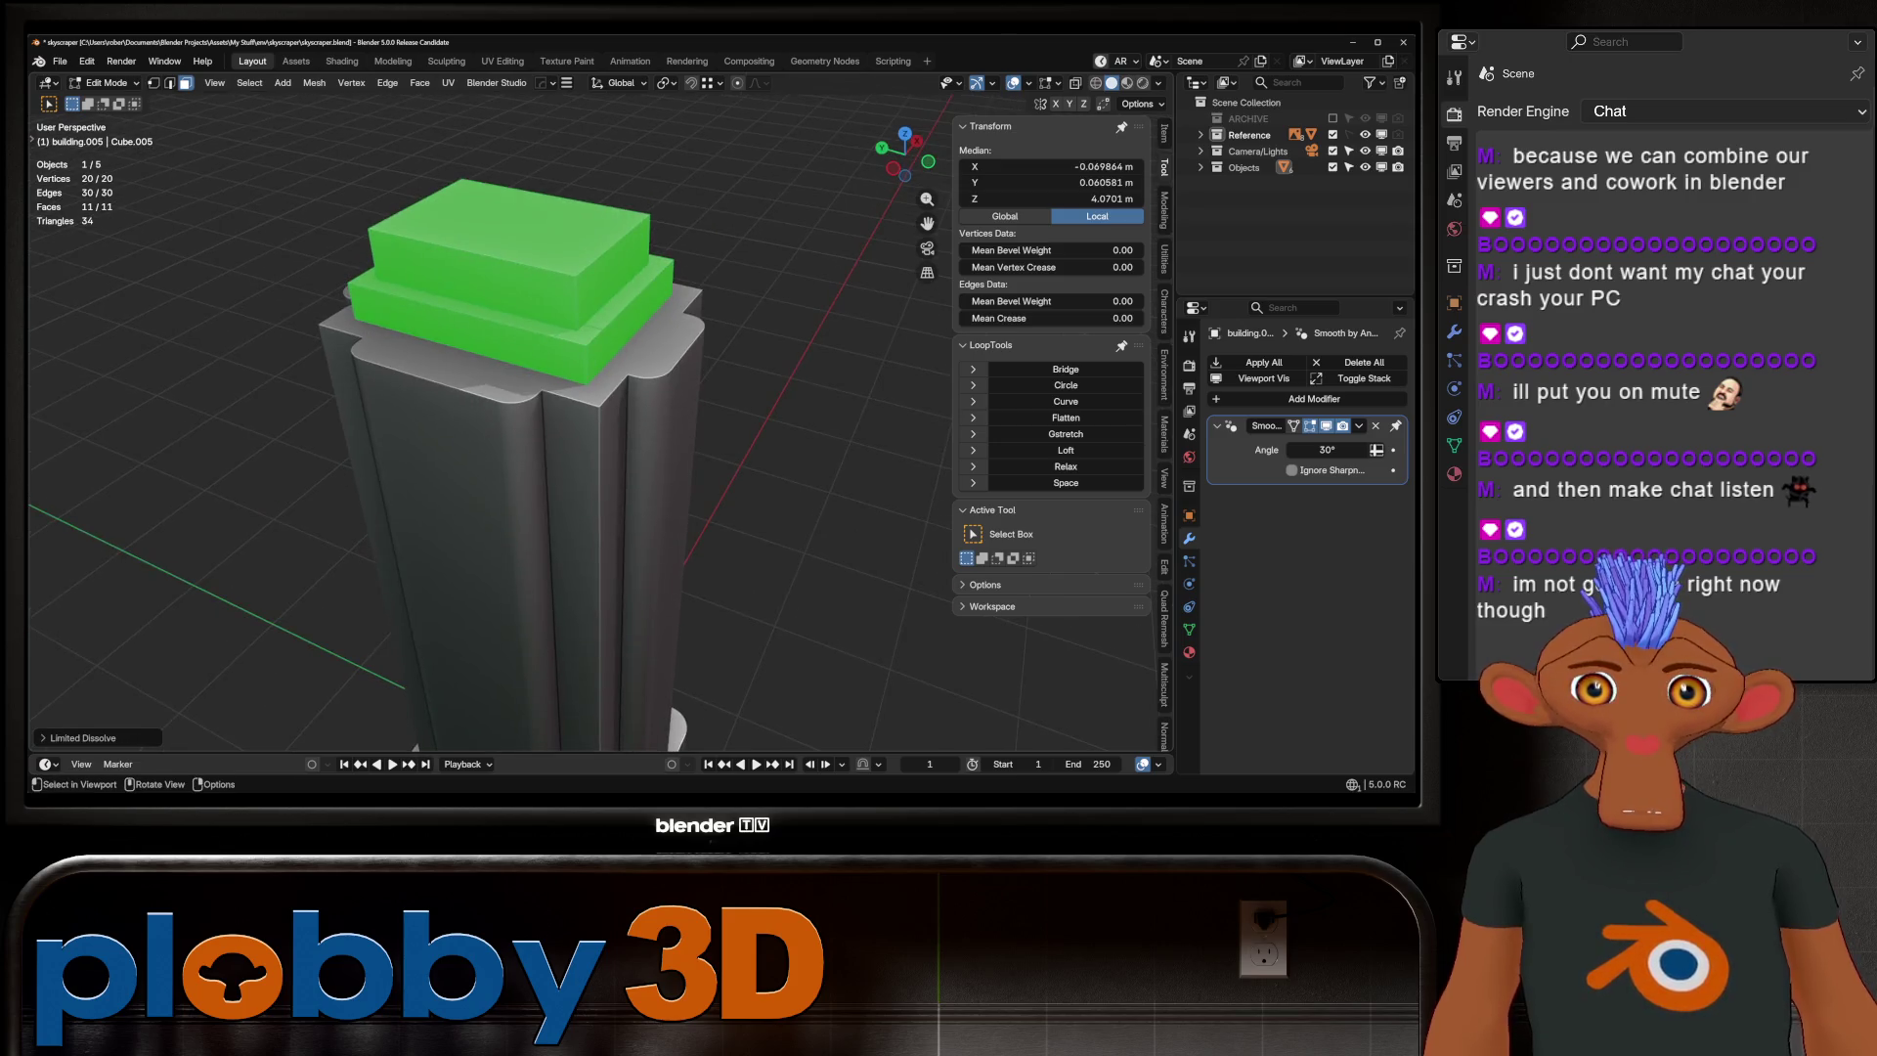
Join three pairs of corner vertices with new edges using J
mouse_move(489, 440)
middle_mouse_down()
mouse_move(577, 410)
mouse_move(562, 381)
mouse_move(567, 421)
mouse_move(538, 401)
mouse_move(606, 430)
mouse_move(636, 416)
mouse_move(606, 411)
mouse_move(635, 381)
middle_mouse_up()
key("1")
left_click(572, 332)
key("j")
left_click(640, 324)
left_click(389, 345, "shift")
key("j")
key("j")
left_click(729, 496)
left_click(750, 523, "shift")
key("j")
right_click(788, 528)
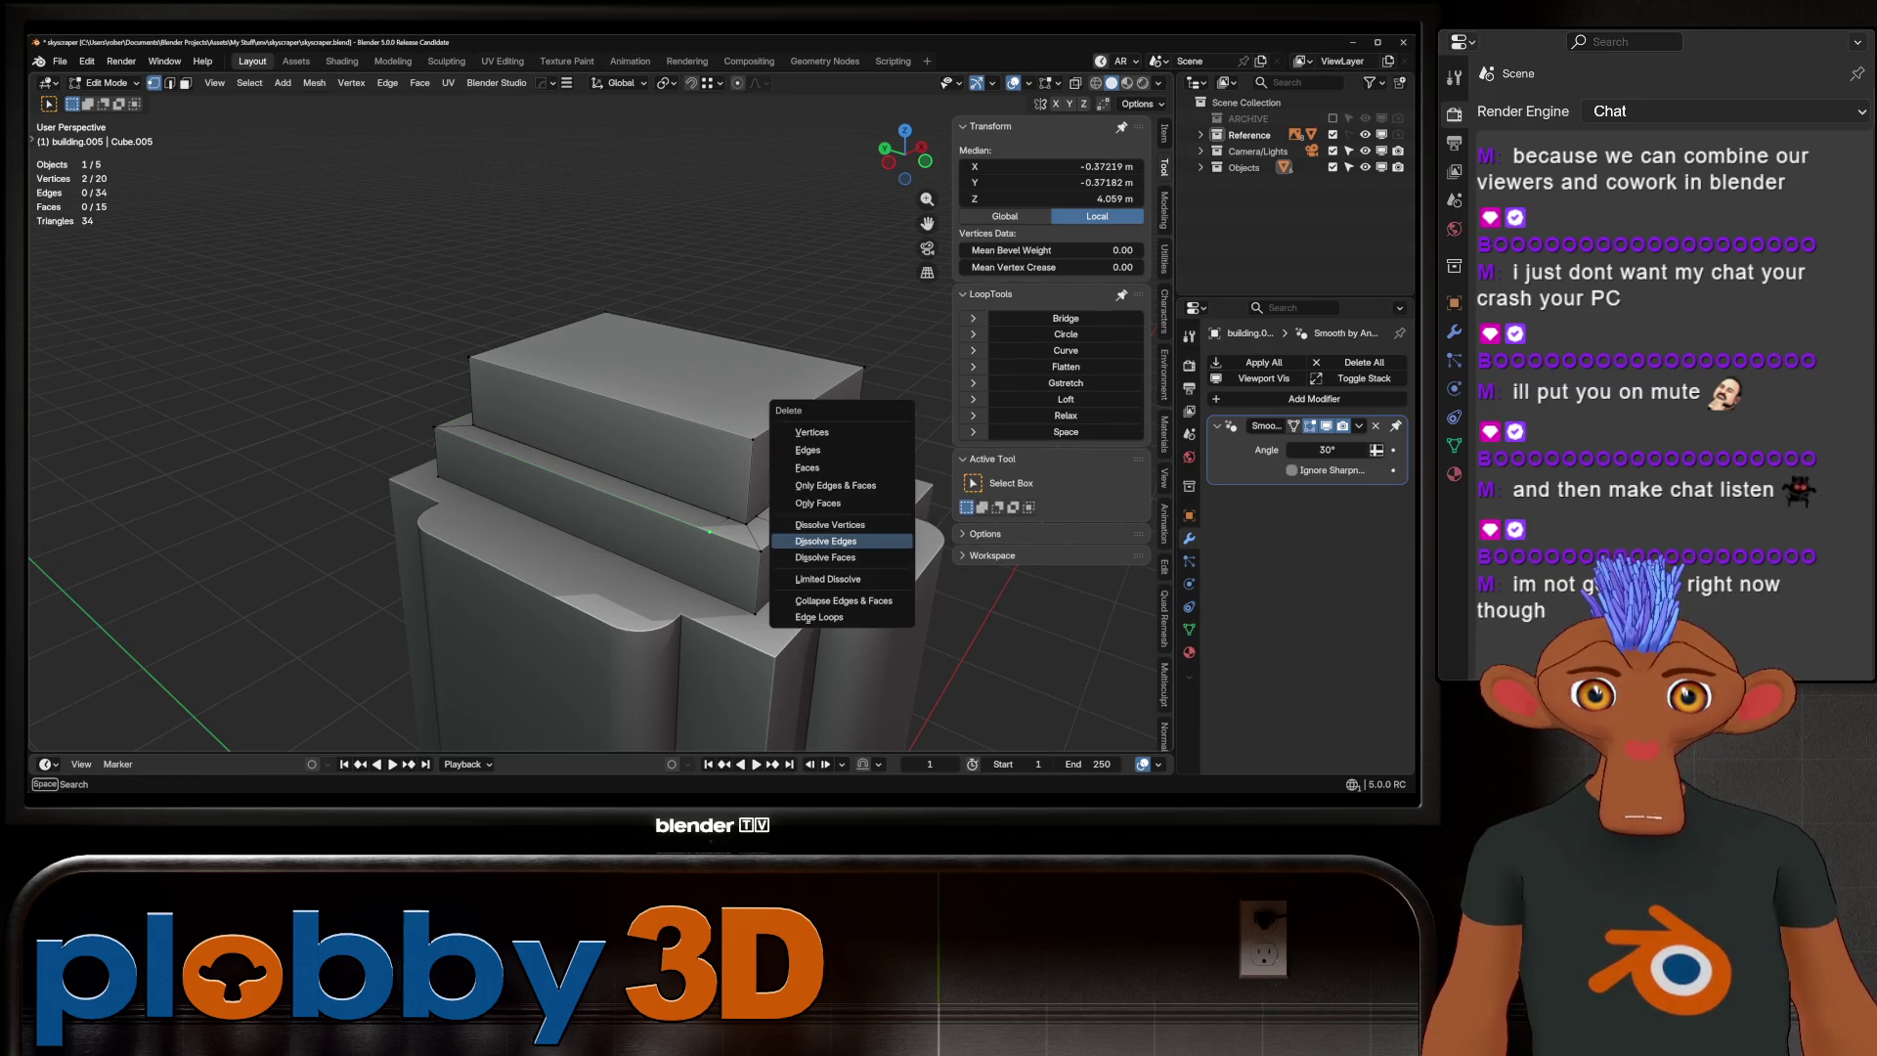
Dissolve the stray edge on building.005's top block
left_click(710, 531)
left_click(788, 527, "shift")
middle_click_drag(587, 440, 645, 420)
key("2")
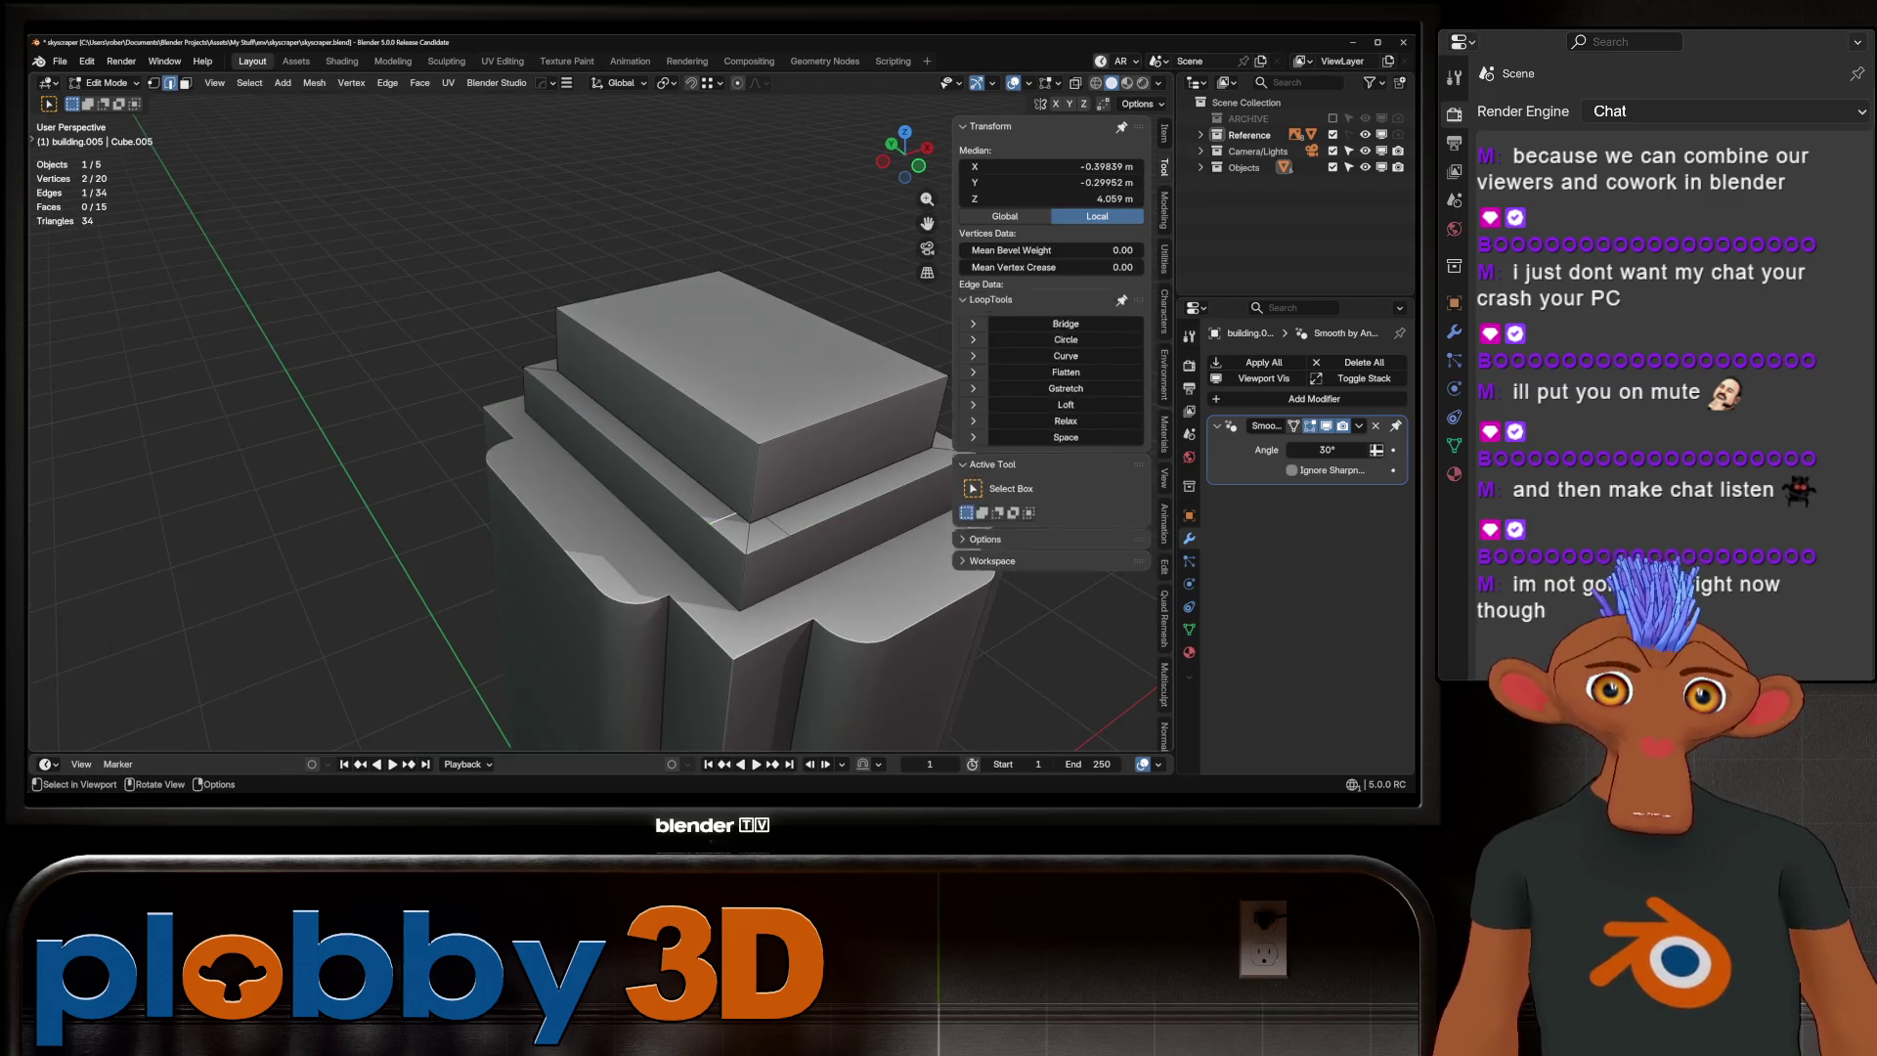
right_click(782, 527)
left_click(782, 548)
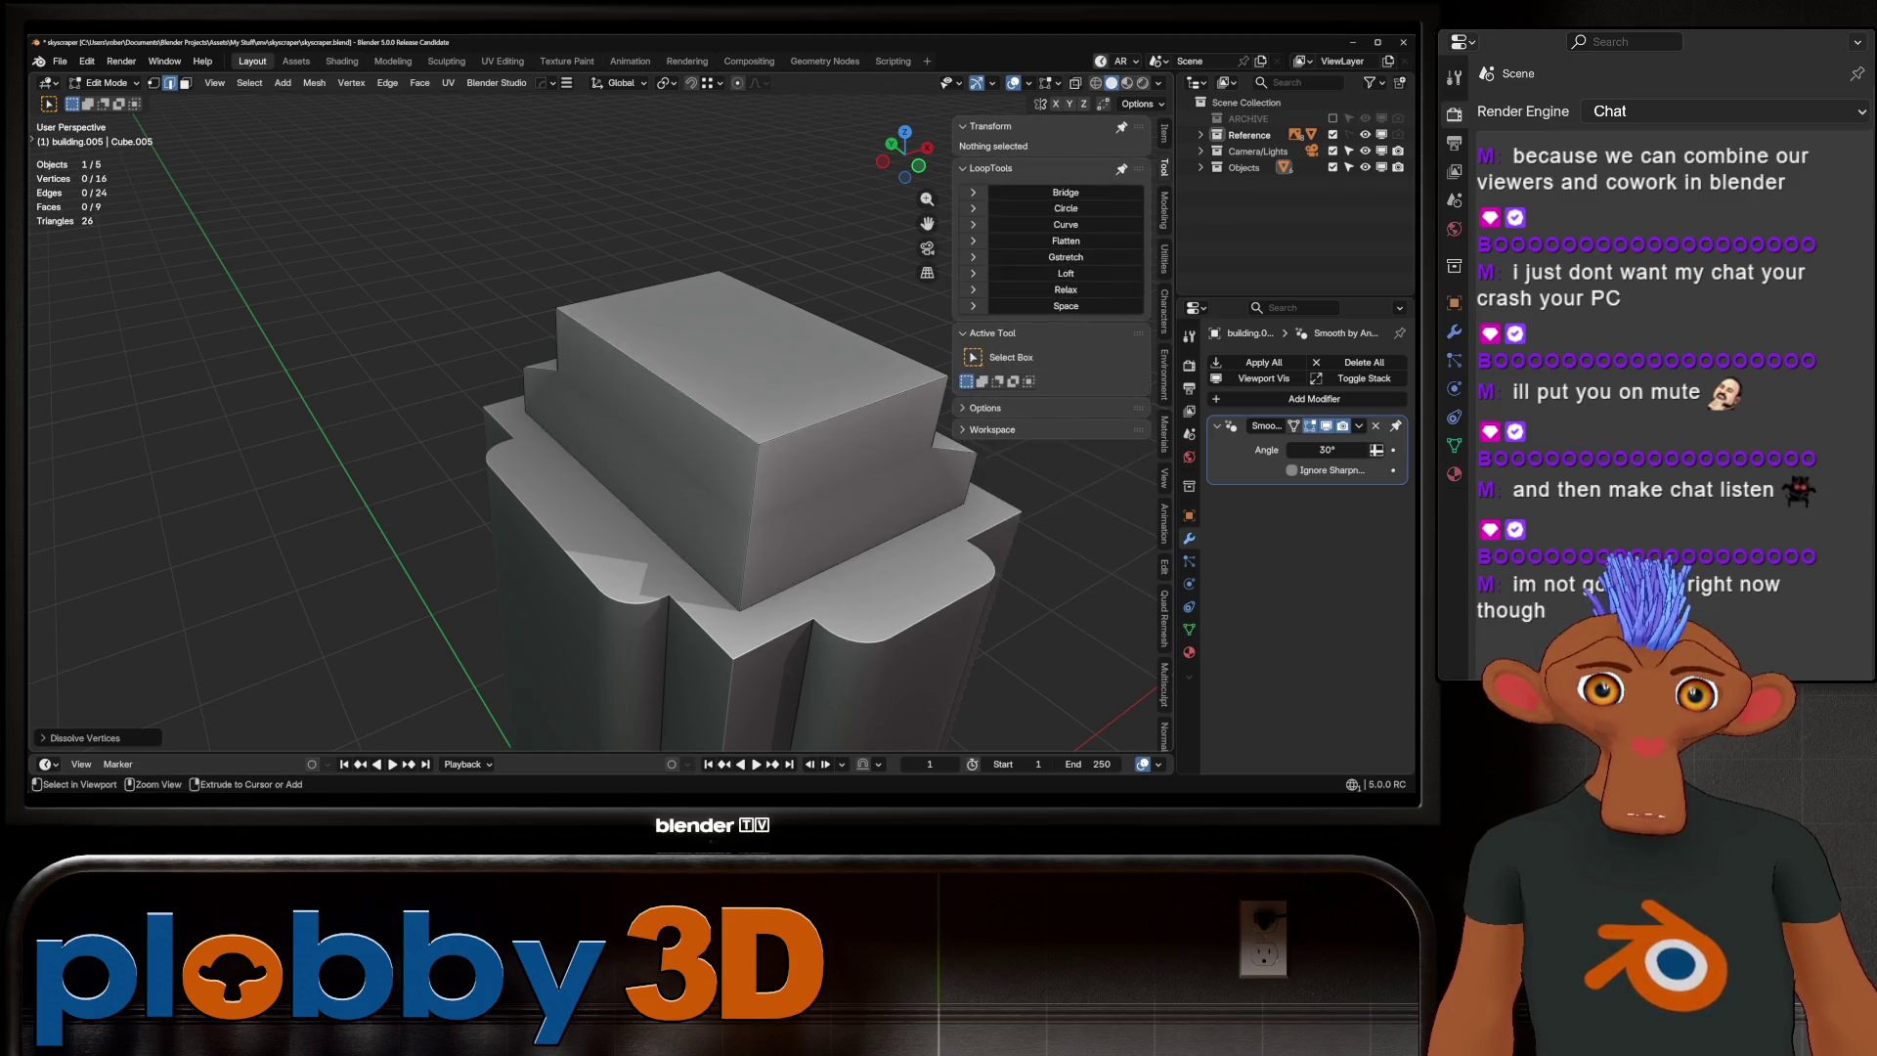
right_click(782, 527)
left_click(781, 547)
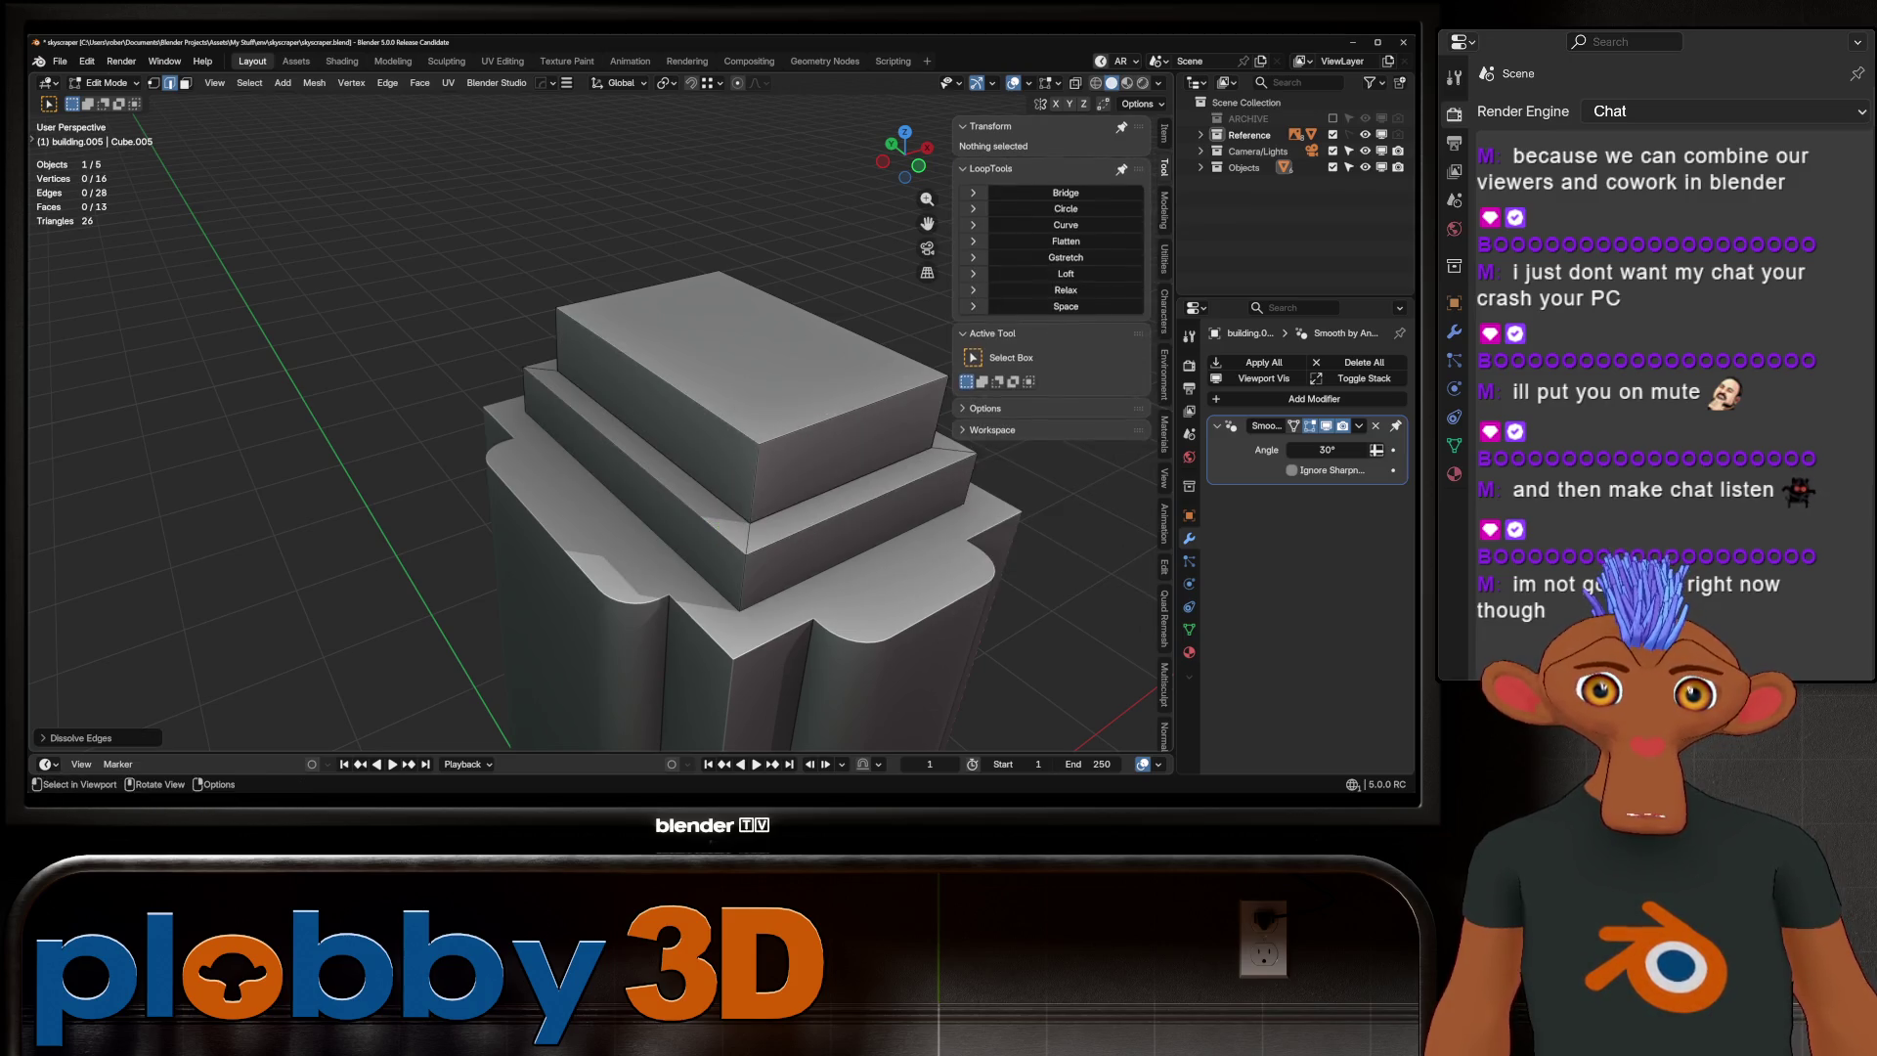
Pick the top block's vertical corner edges and trial a corner bevel, then cancel it
mouse_move(587, 440)
middle_mouse_down()
mouse_move(626, 381)
mouse_move(596, 410)
mouse_move(626, 430)
middle_mouse_up()
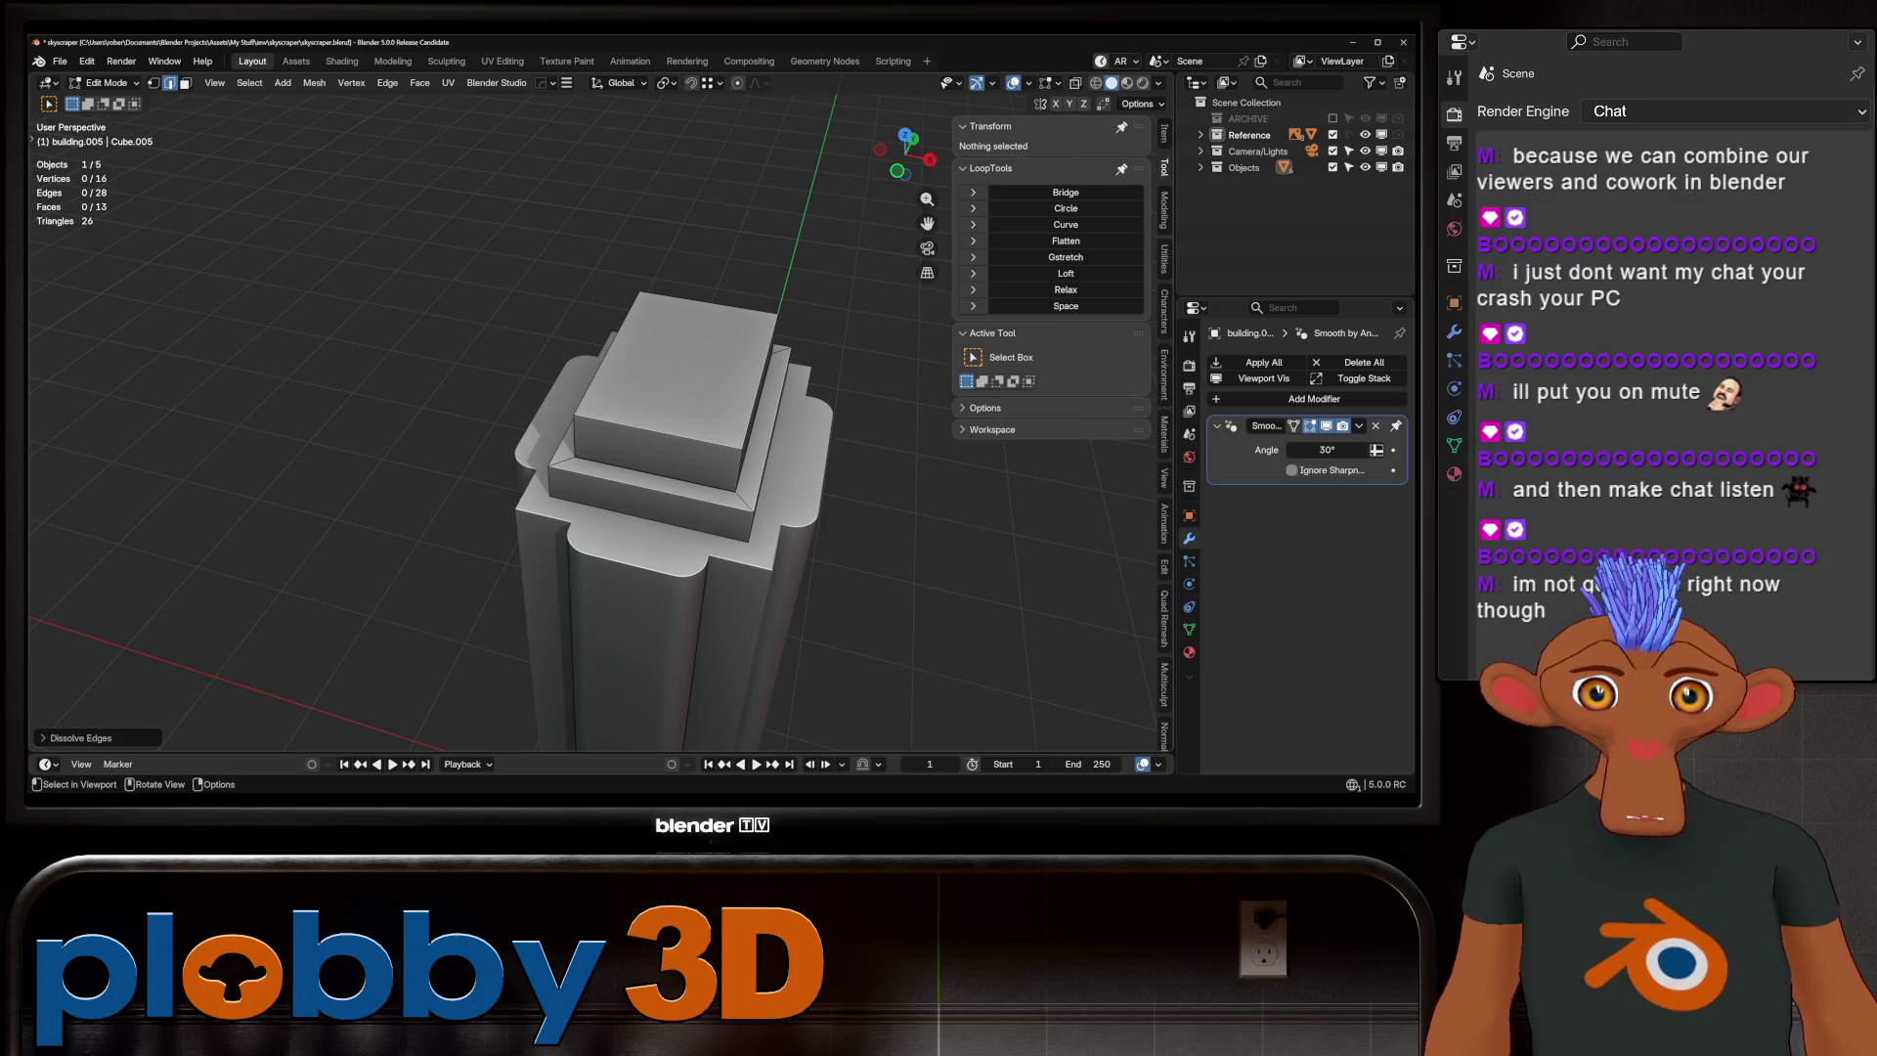
left_click(736, 467, "ctrl+alt")
right_click(733, 469)
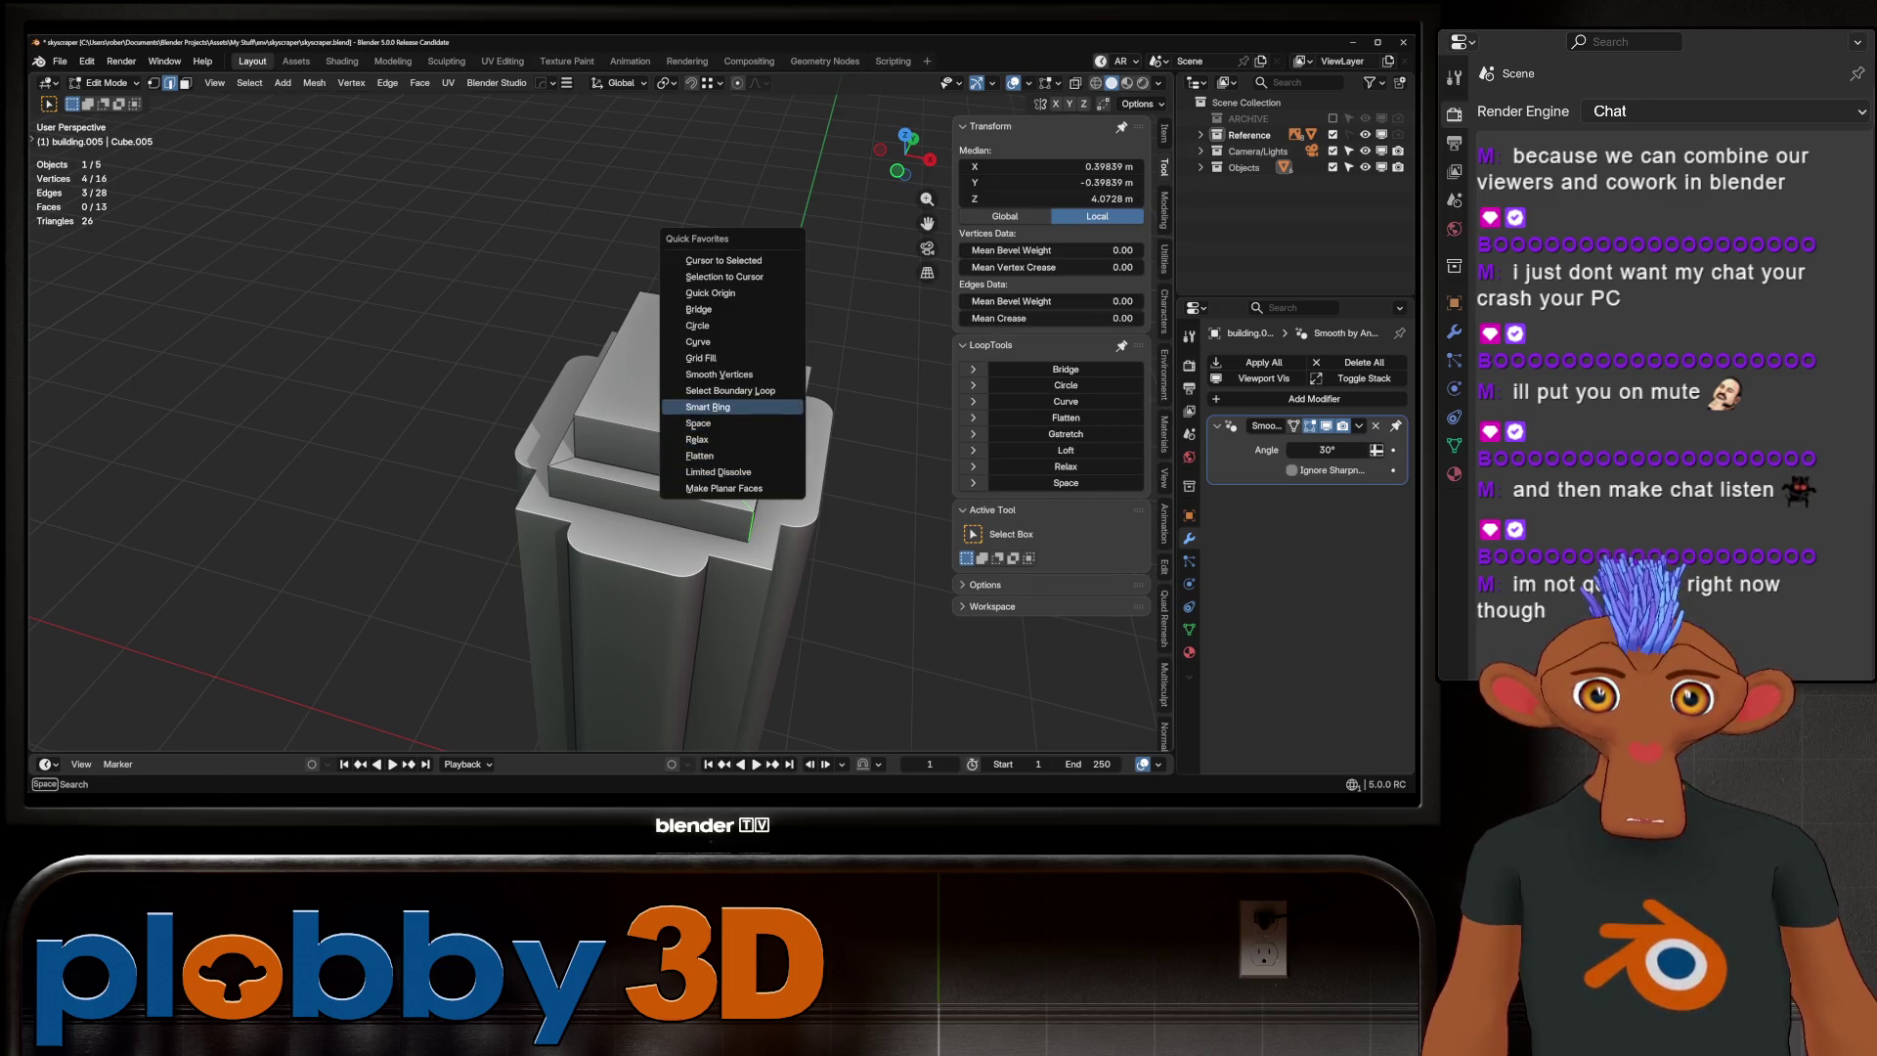
key("Escape")
key("KP_1")
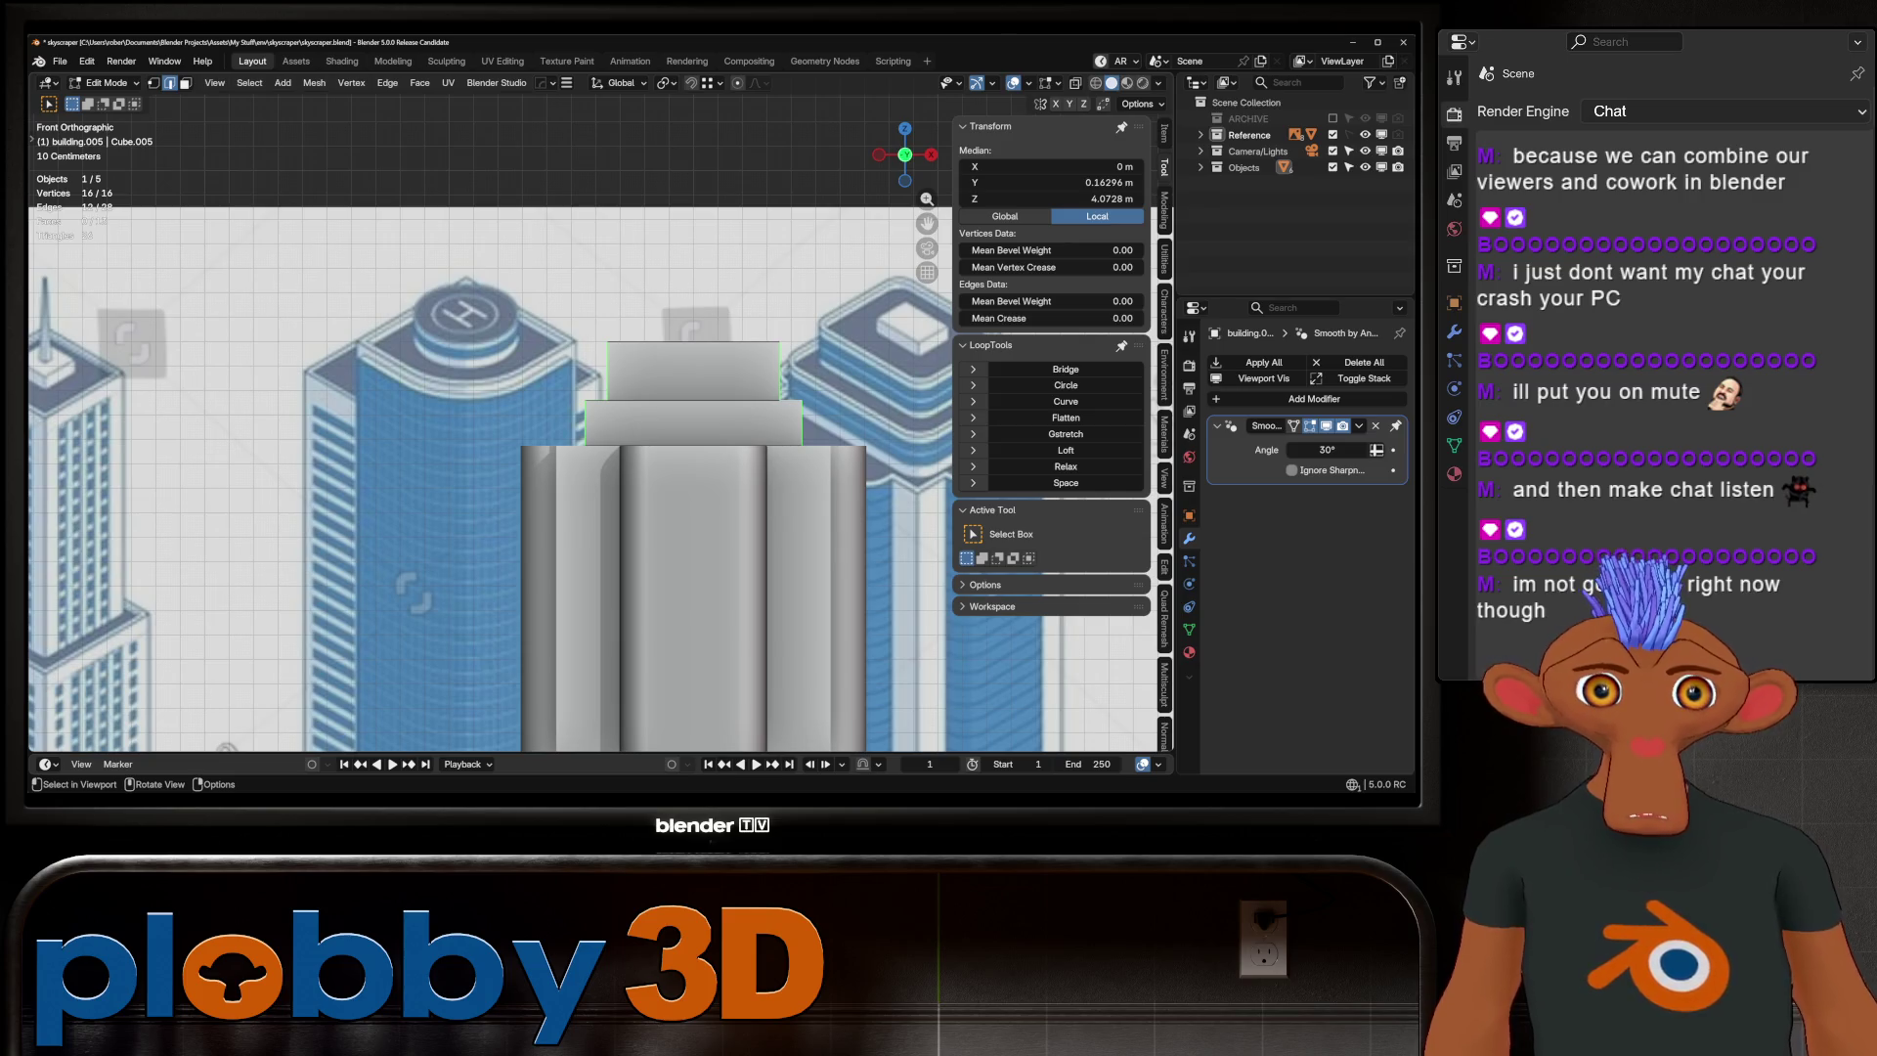
mouse_move(684, 489)
middle_mouse_down("shift")
mouse_move(583, 471)
mouse_move(684, 411)
middle_mouse_up("shift")
key("ctrl+b")
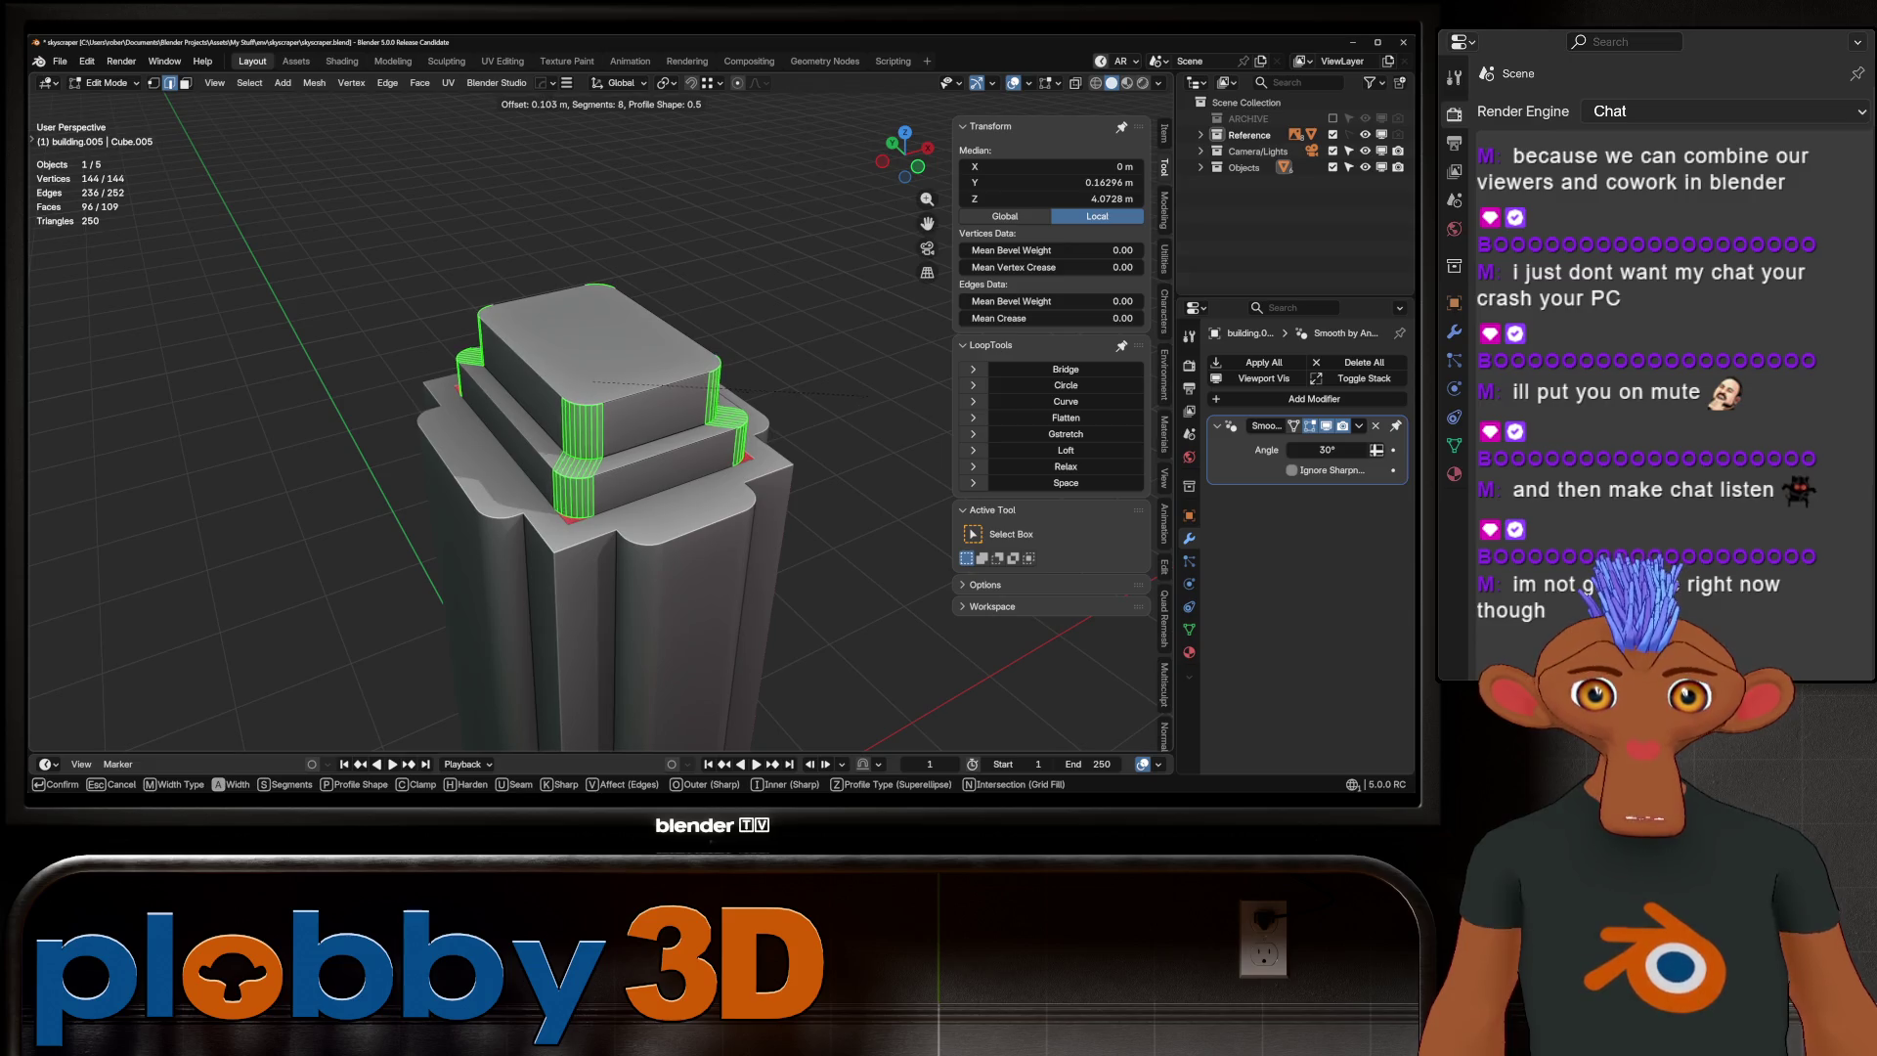
key("Escape")
key("KP_1")
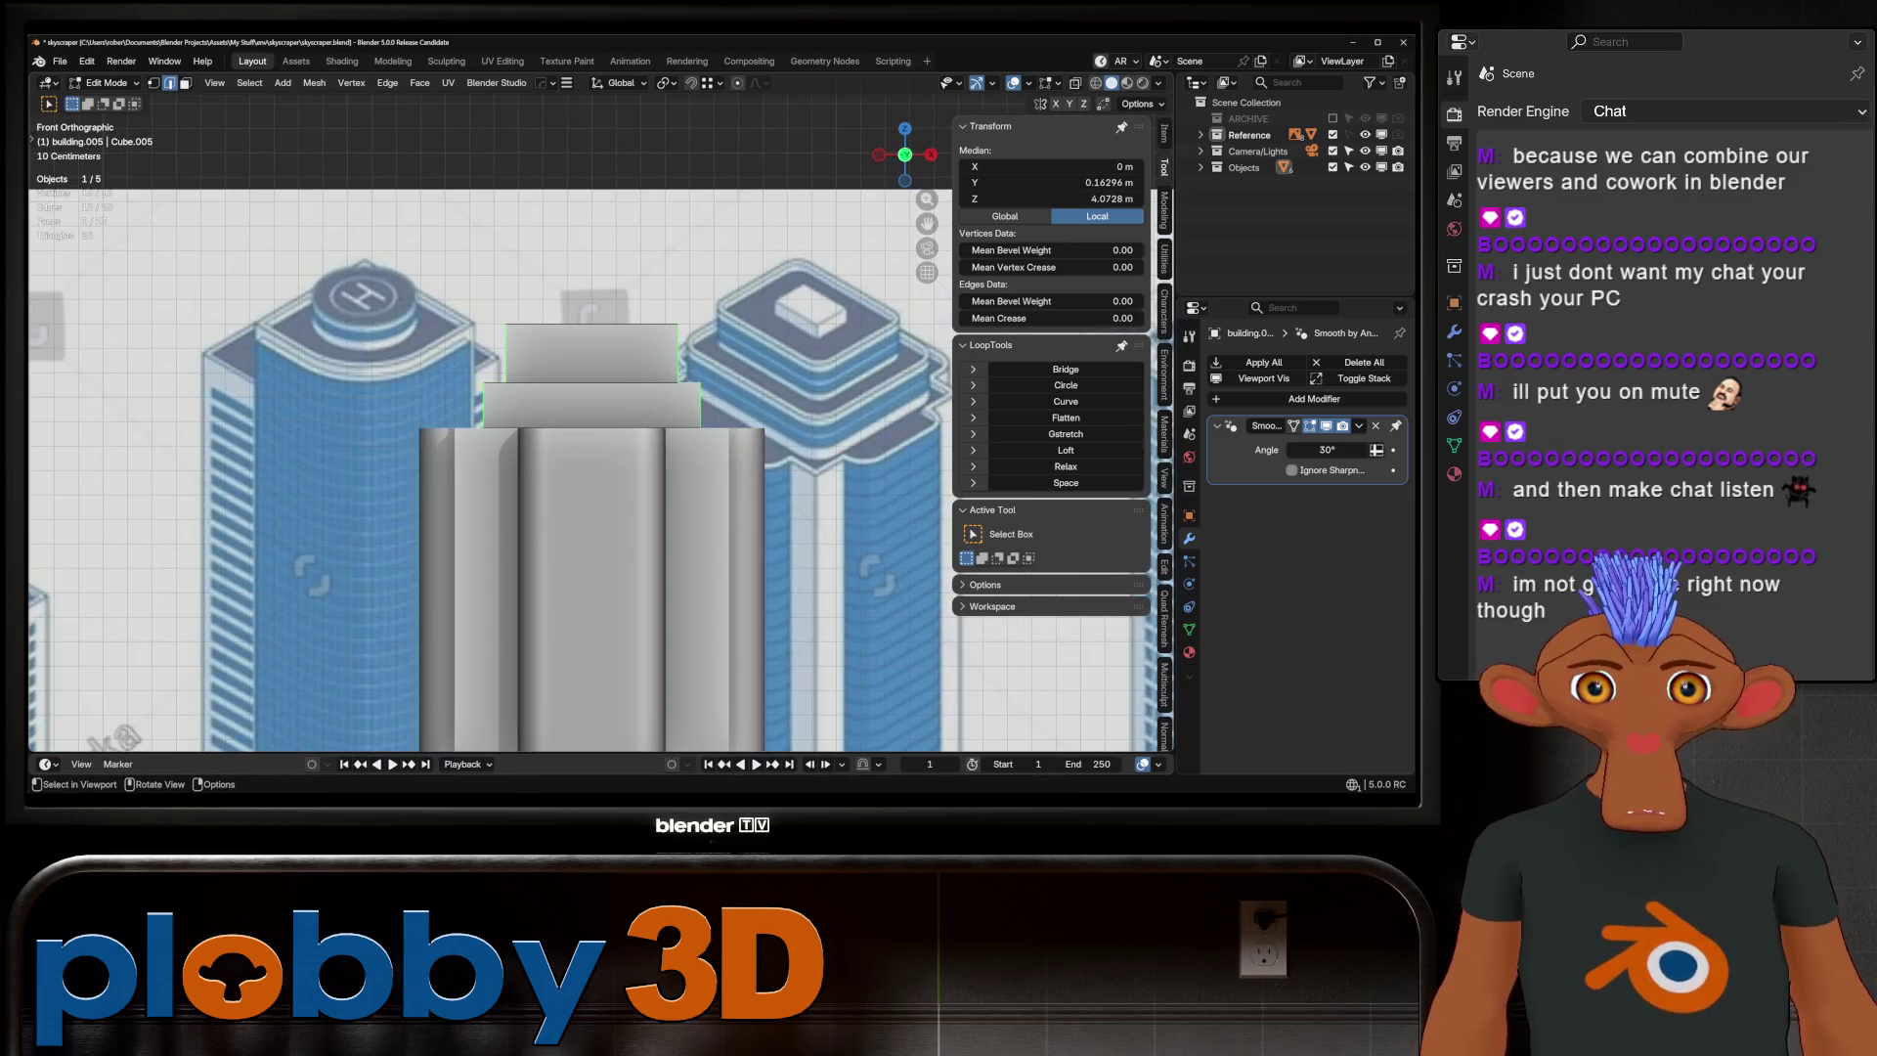
mouse_move(586, 391)
middle_mouse_down()
mouse_move(538, 489)
mouse_move(557, 372)
mouse_move(552, 469)
mouse_move(562, 421)
middle_mouse_up()
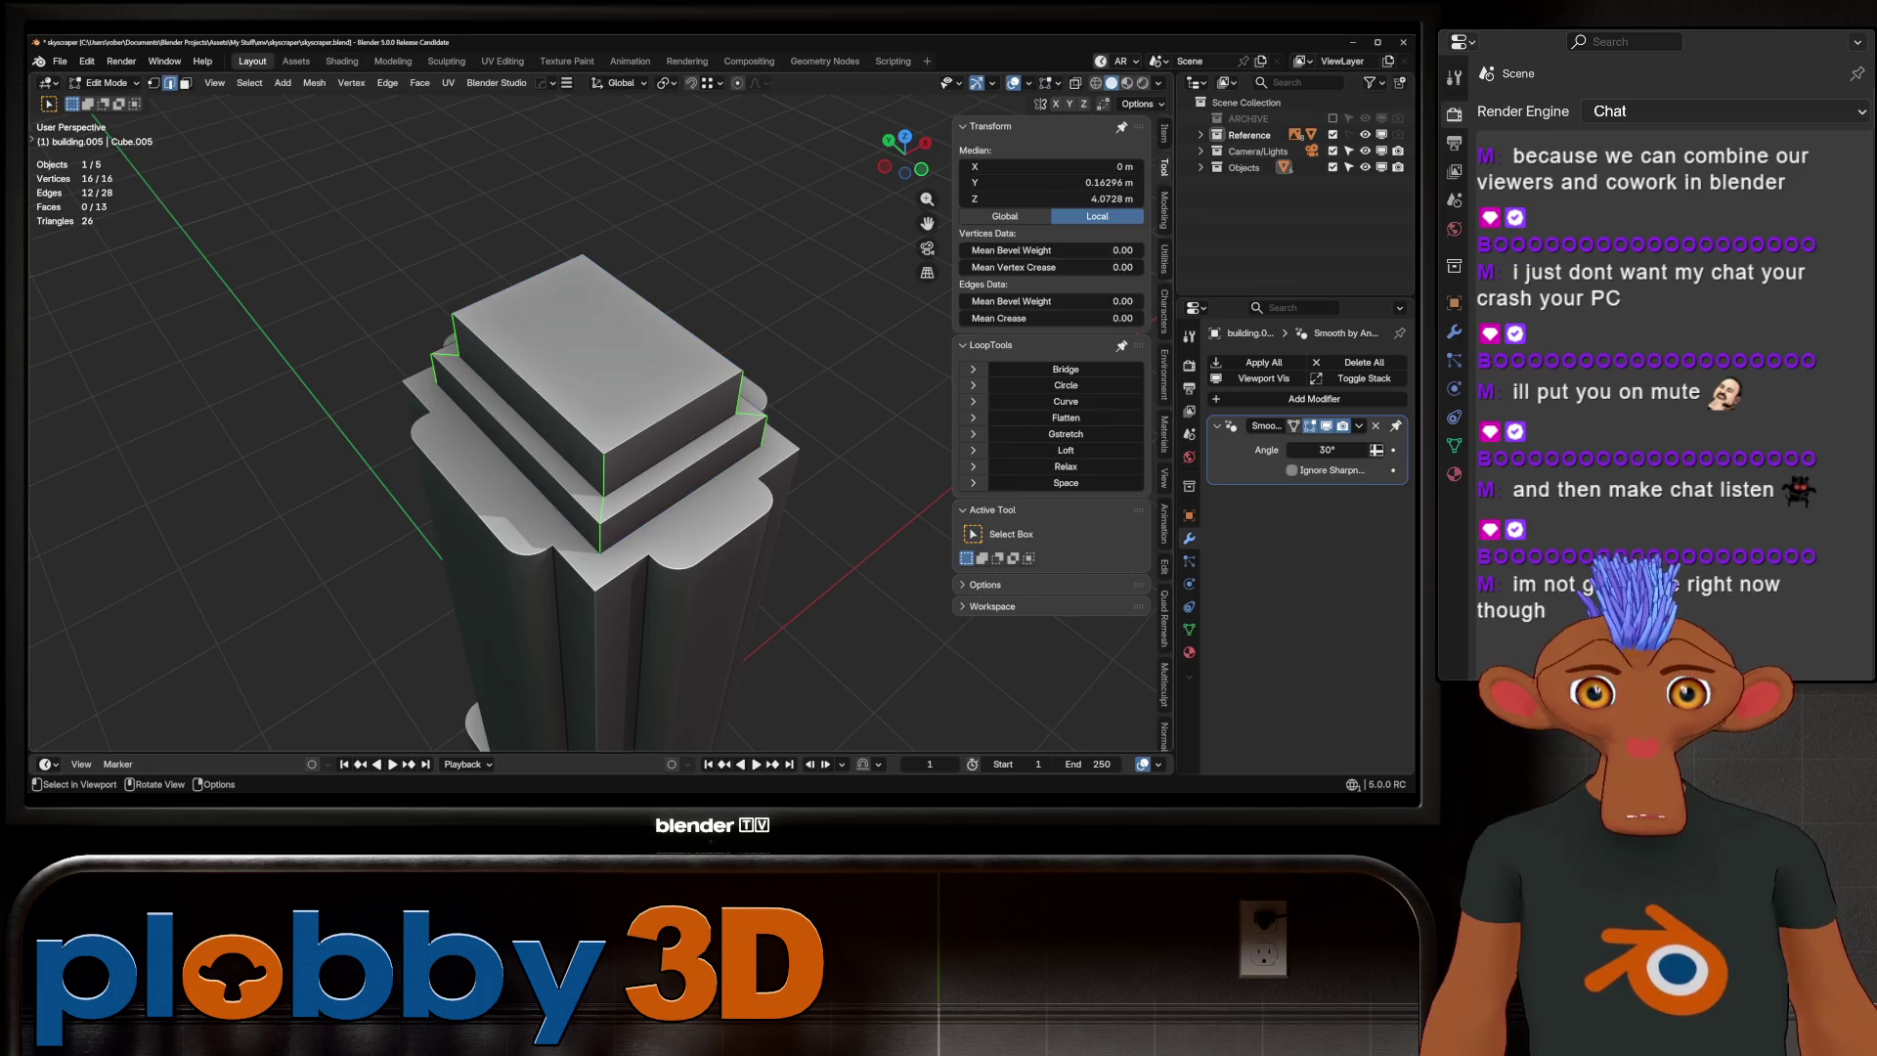
Slightly narrow the upper block by scaling its side faces without changing height
key("3")
left_click(602, 420, "alt")
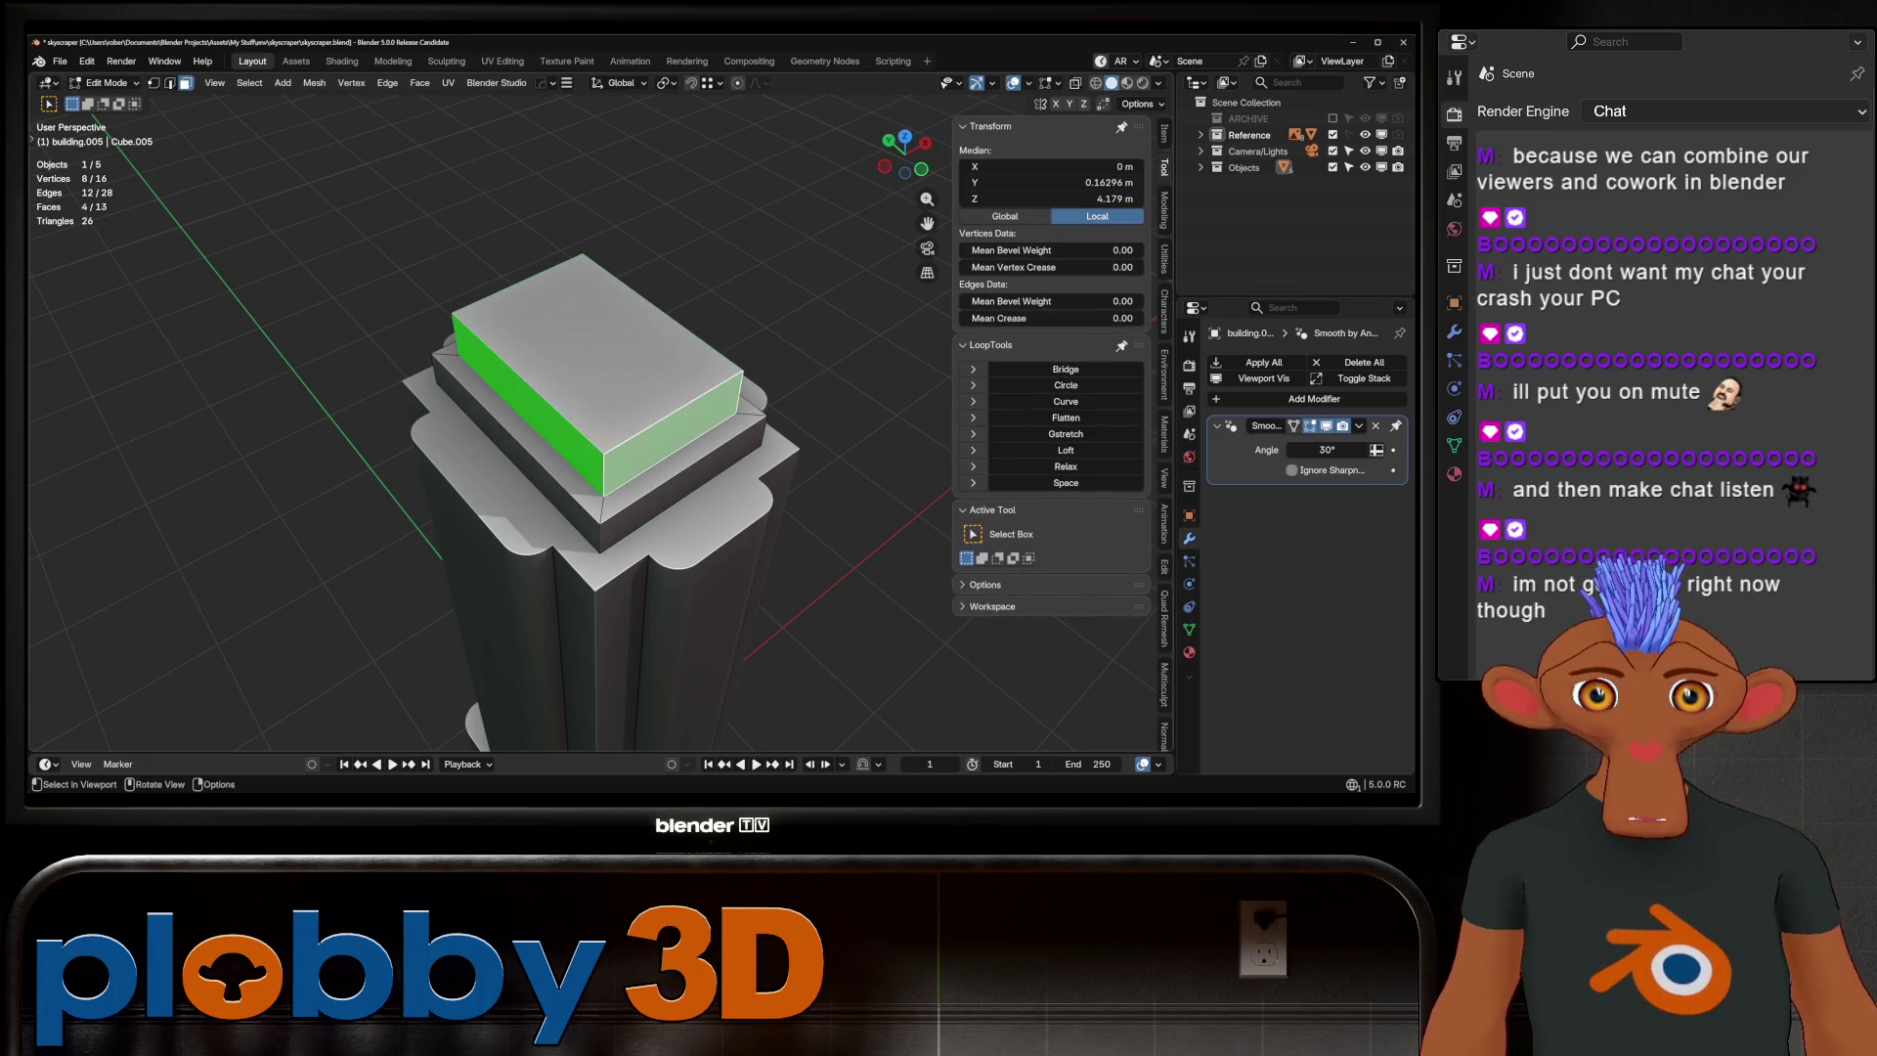
key("s")
key("shift+z")
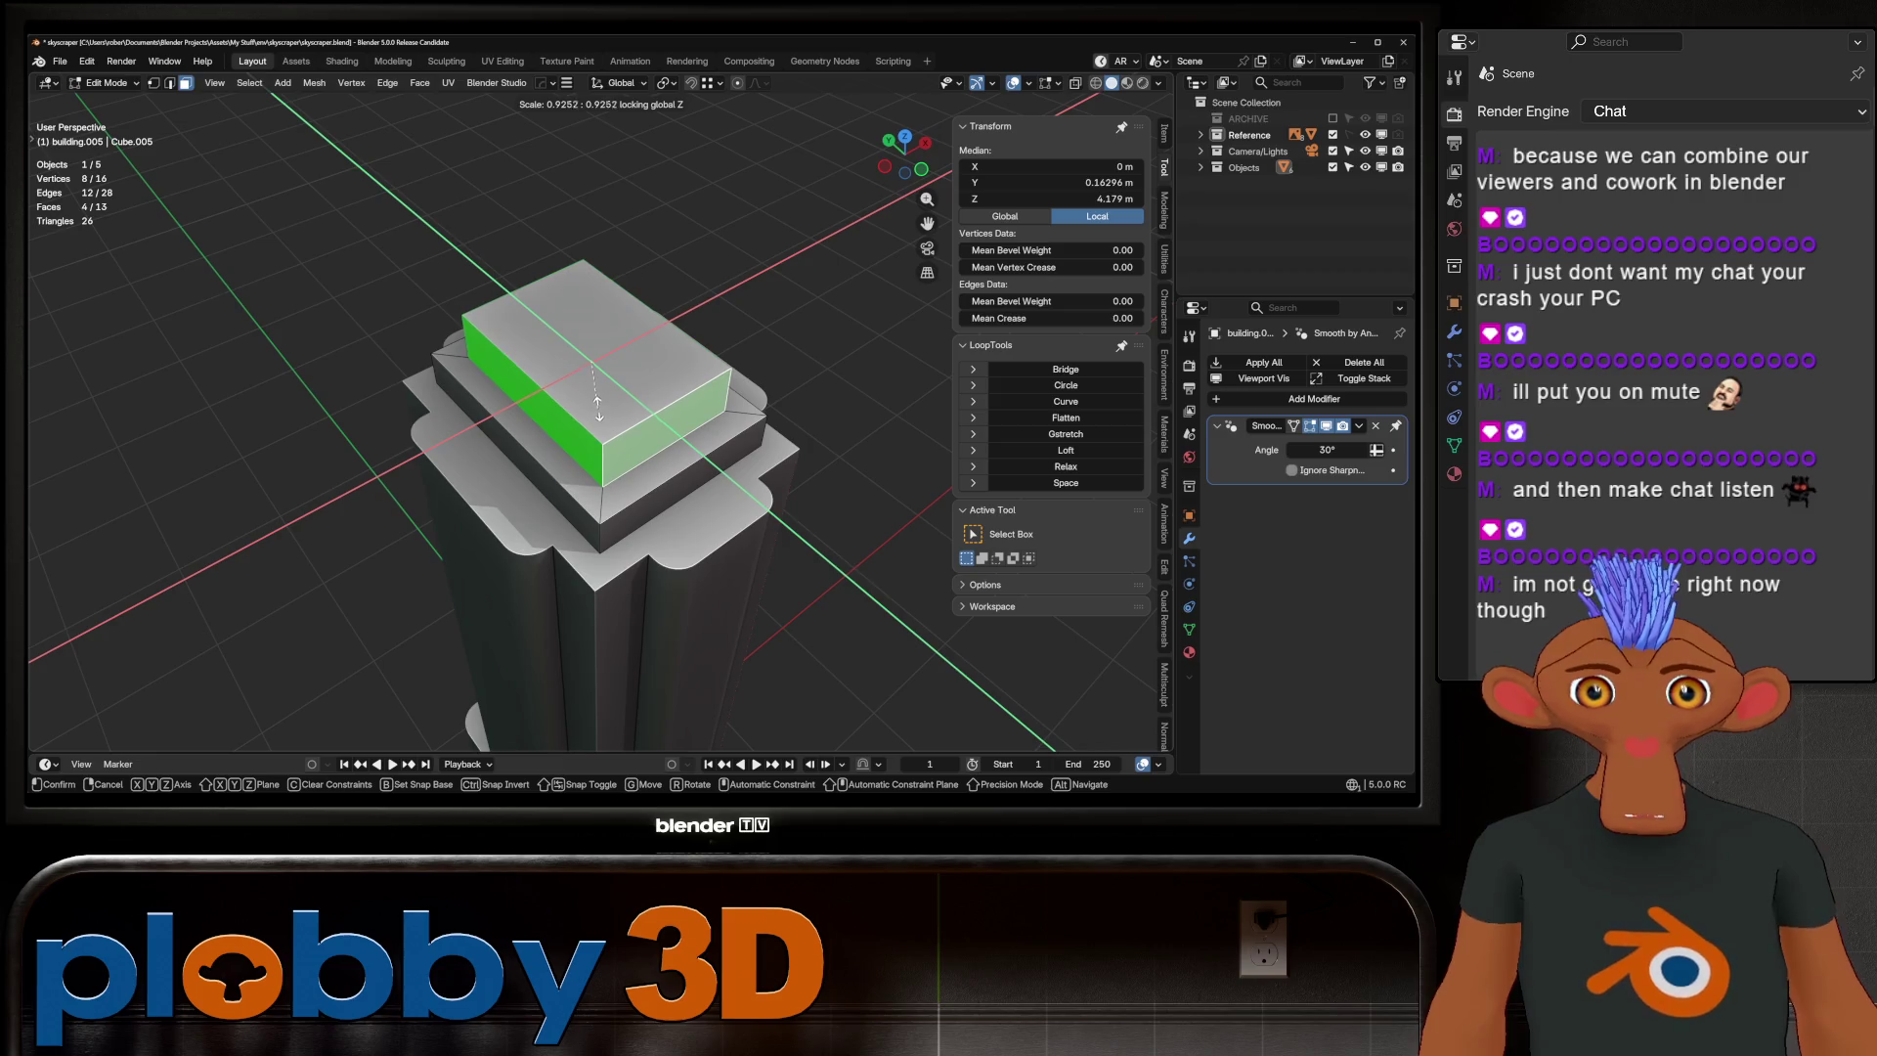
left_click(599, 413)
key("ctrl+KP_Add")
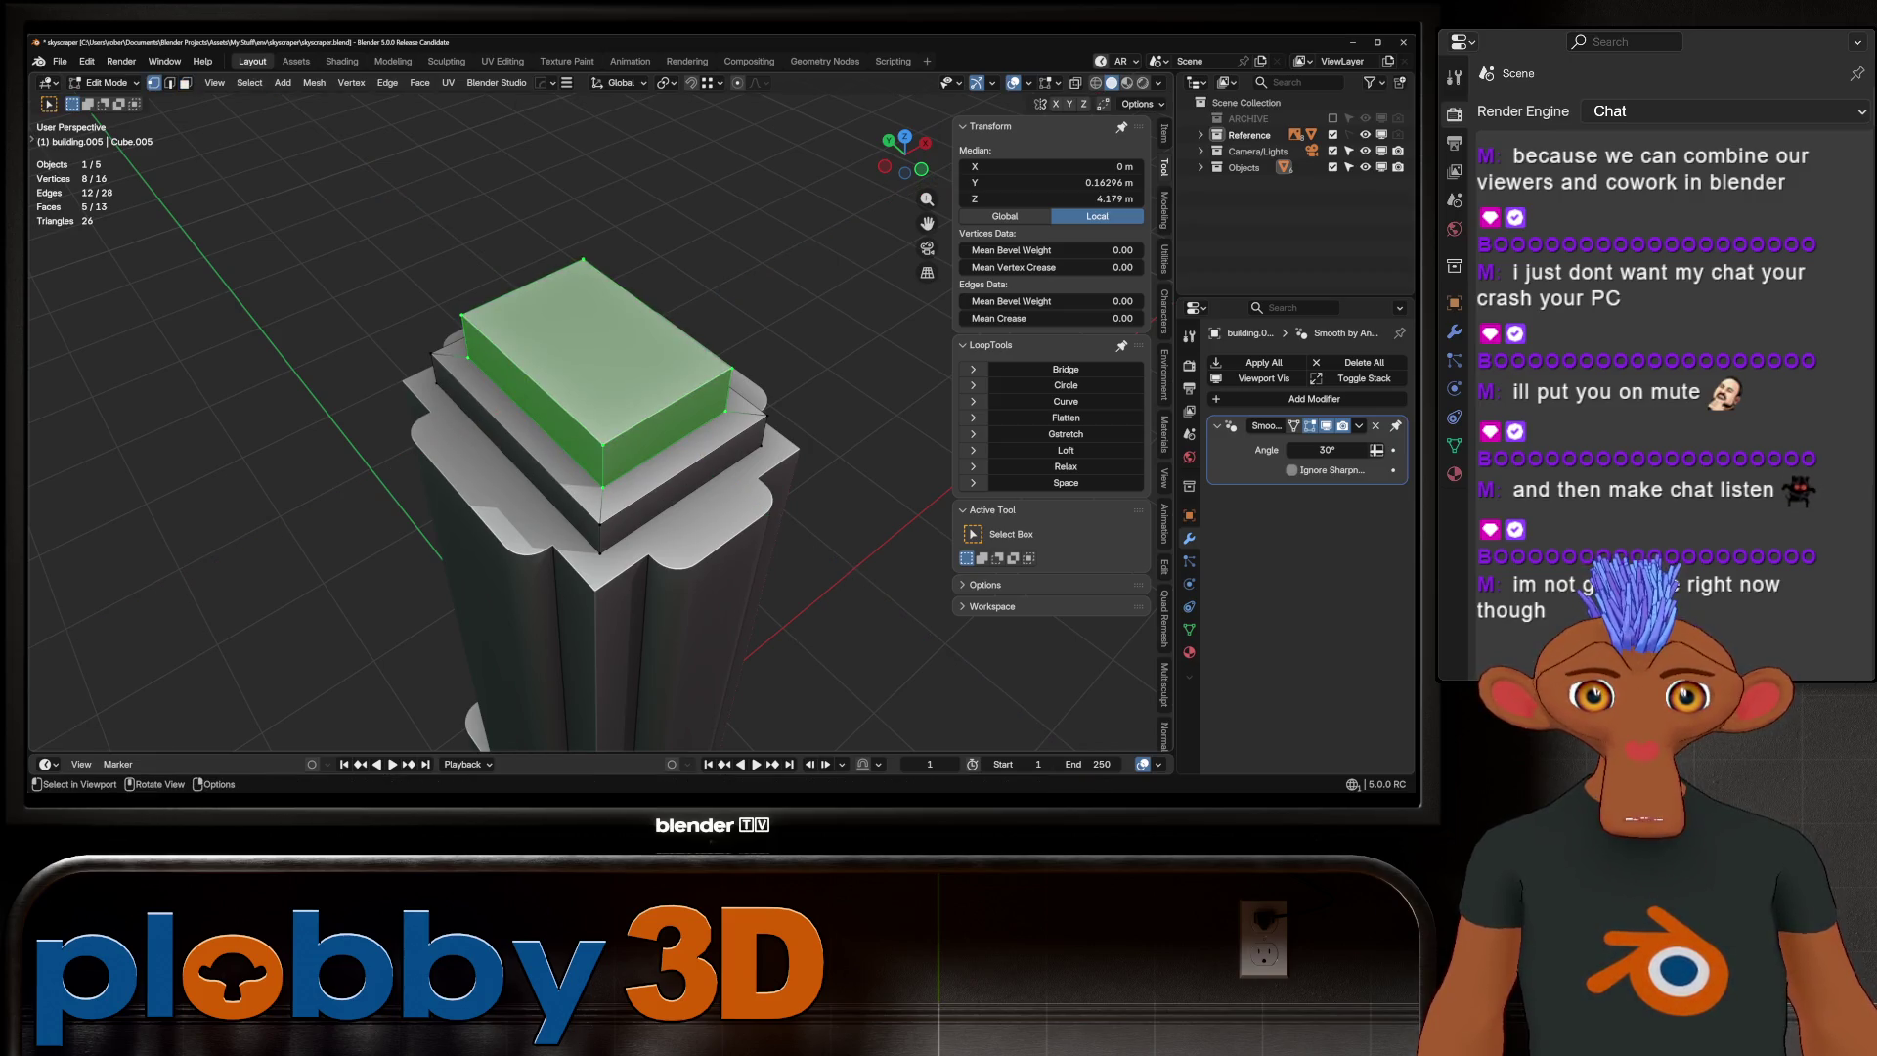
Select all 8 similar vertical corner edges and bevel them with 8 segments
key("2")
key("q")
key("Escape")
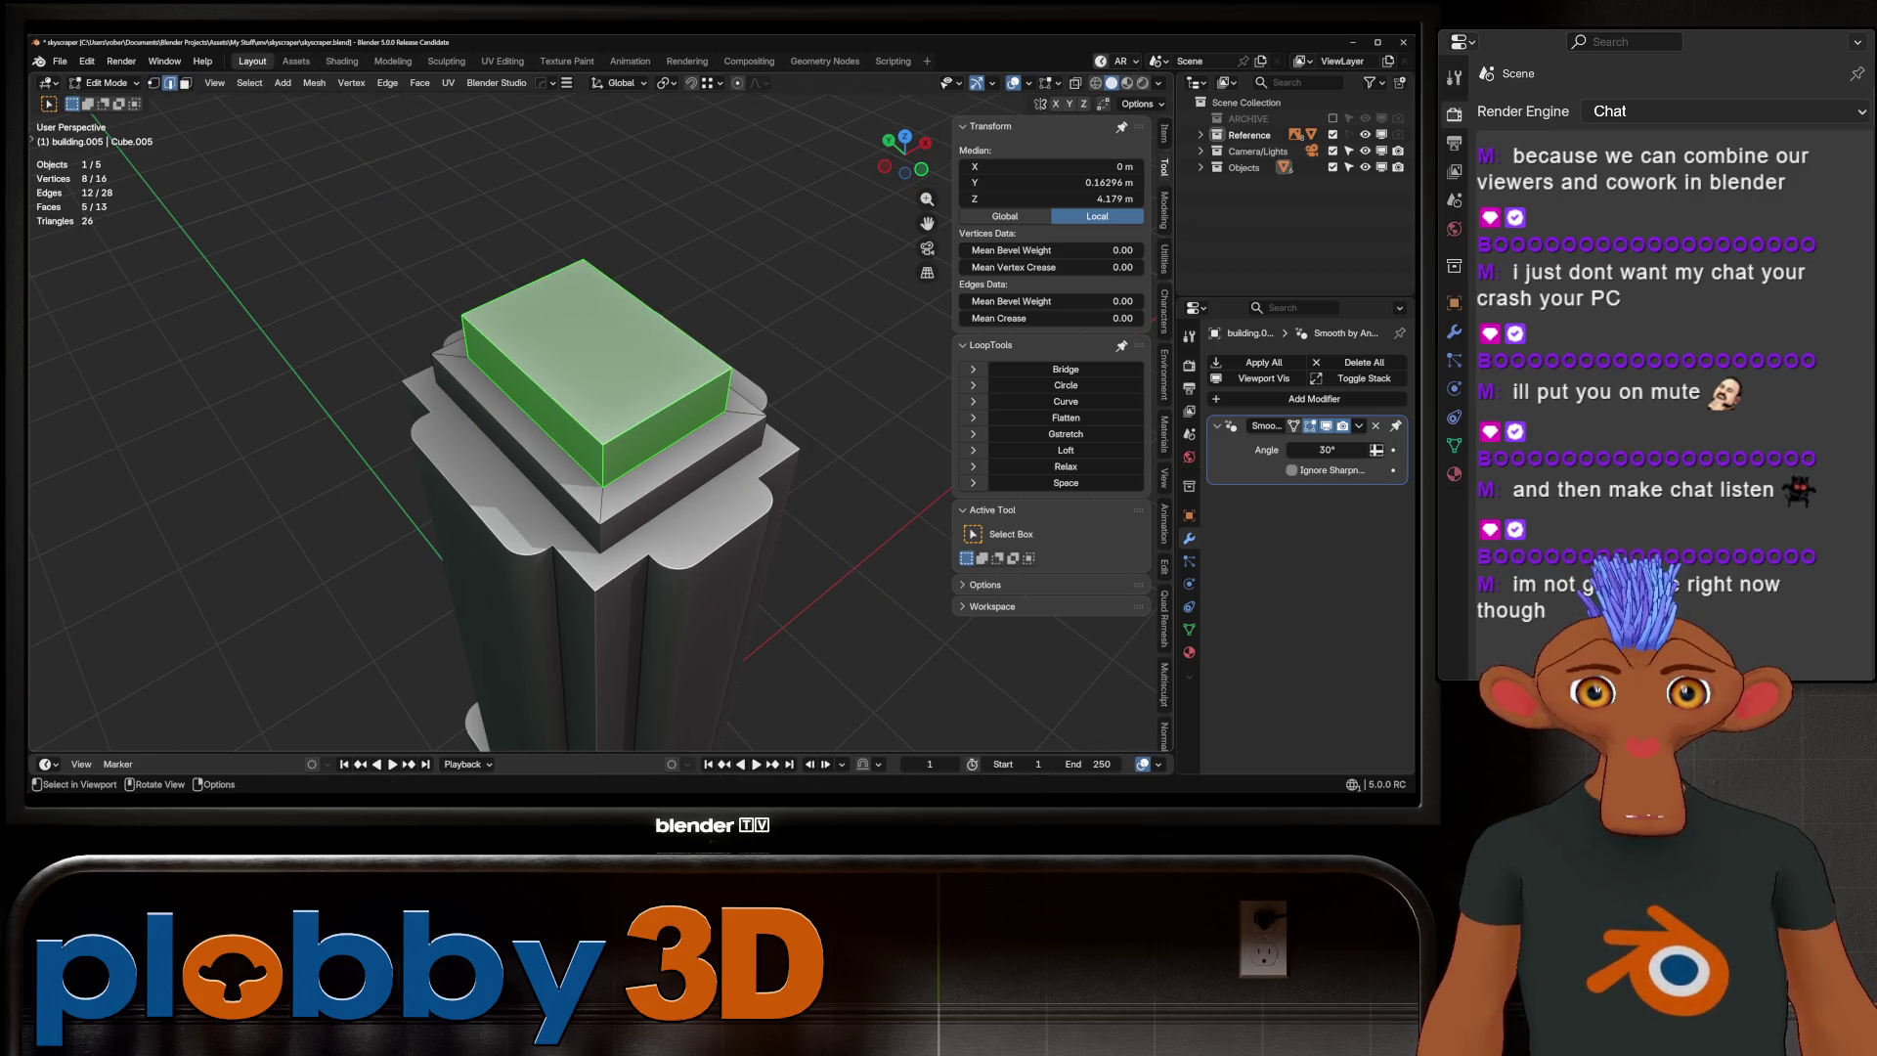
left_click(600, 533)
key("shift+g")
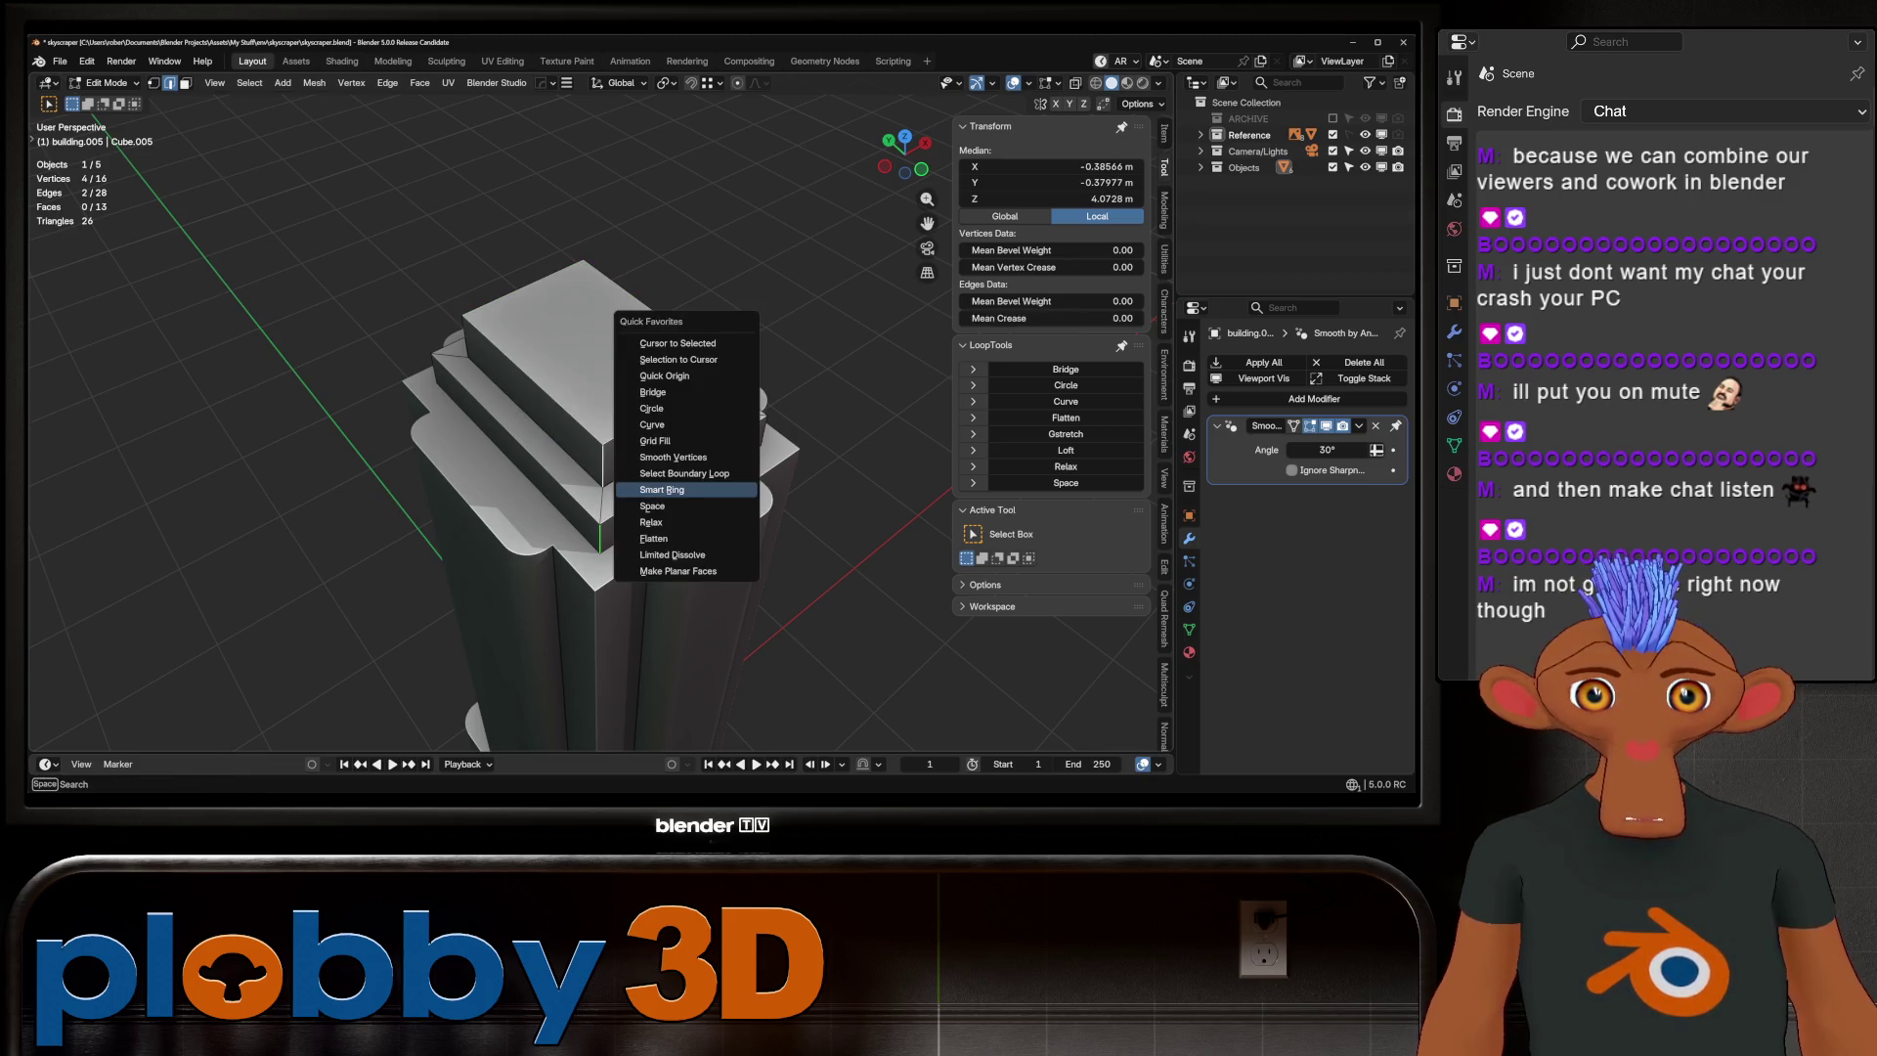
left_click(685, 486)
middle_click_drag(597, 547, 611, 469)
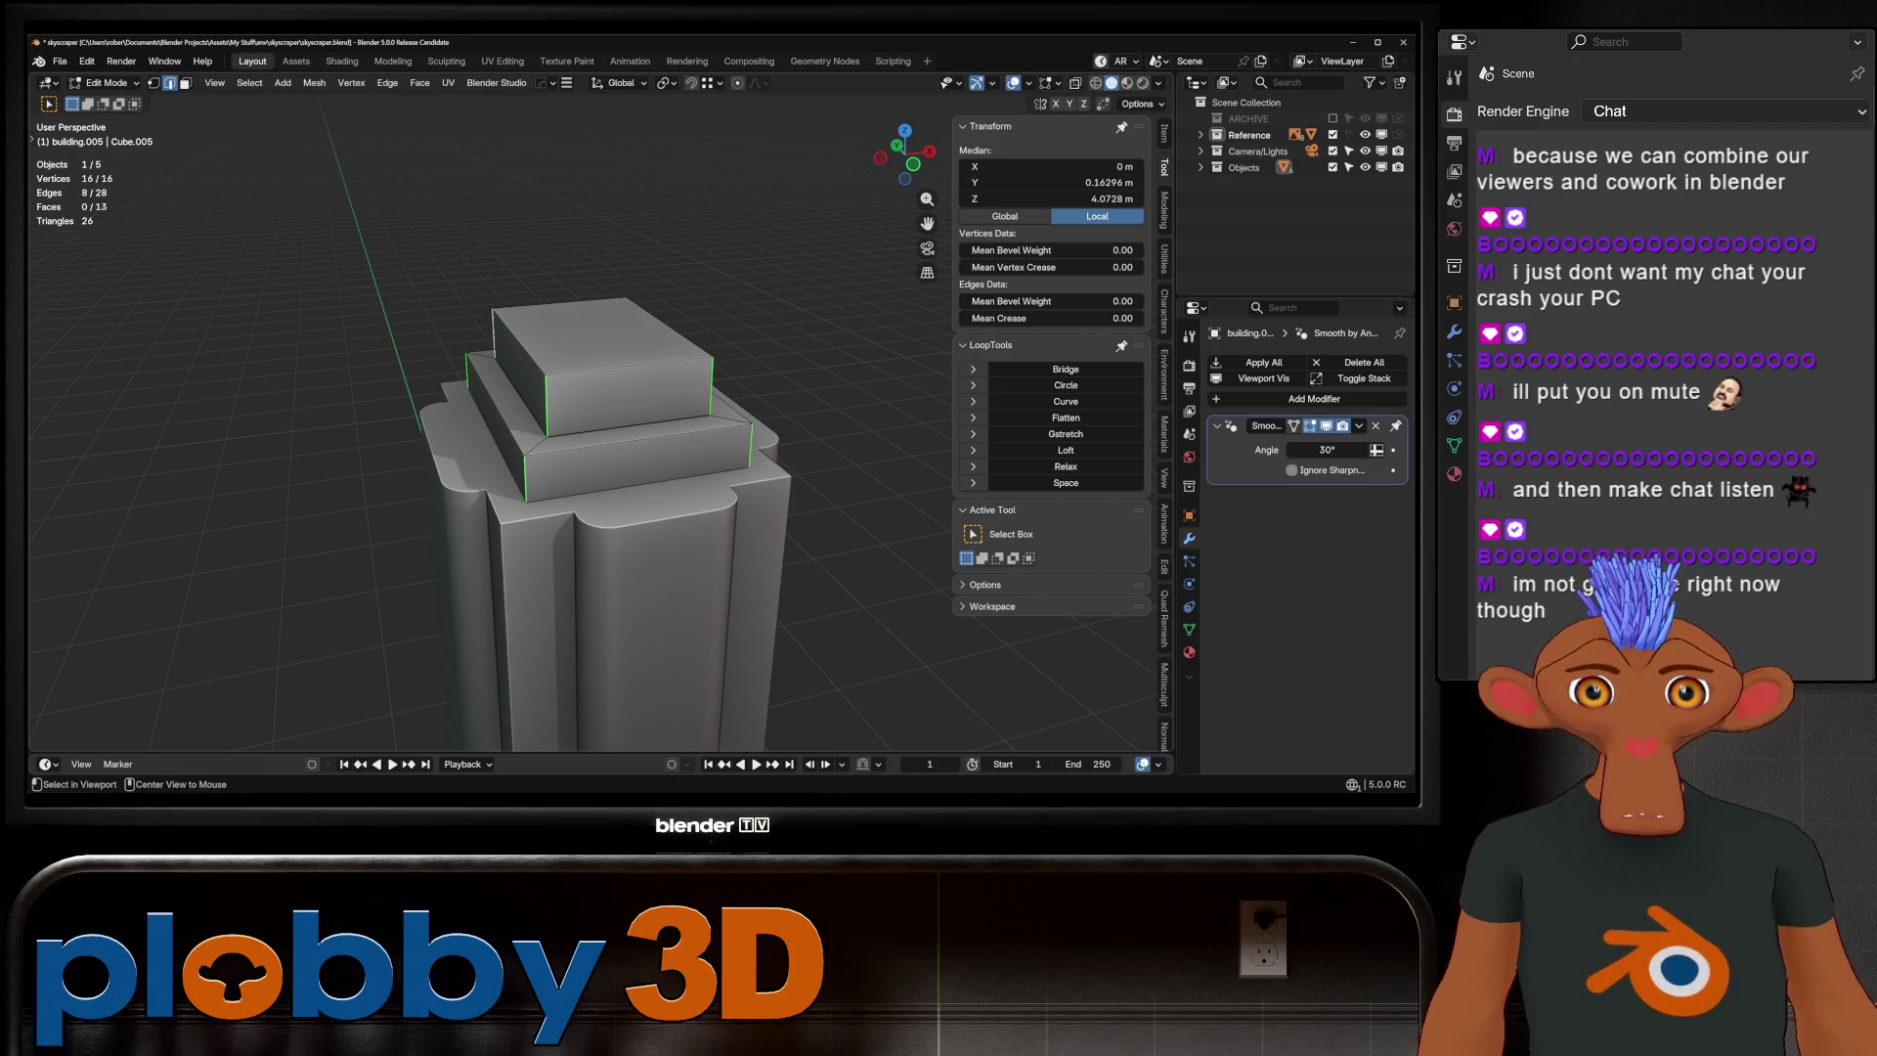
key("ctrl+e")
left_click(723, 473)
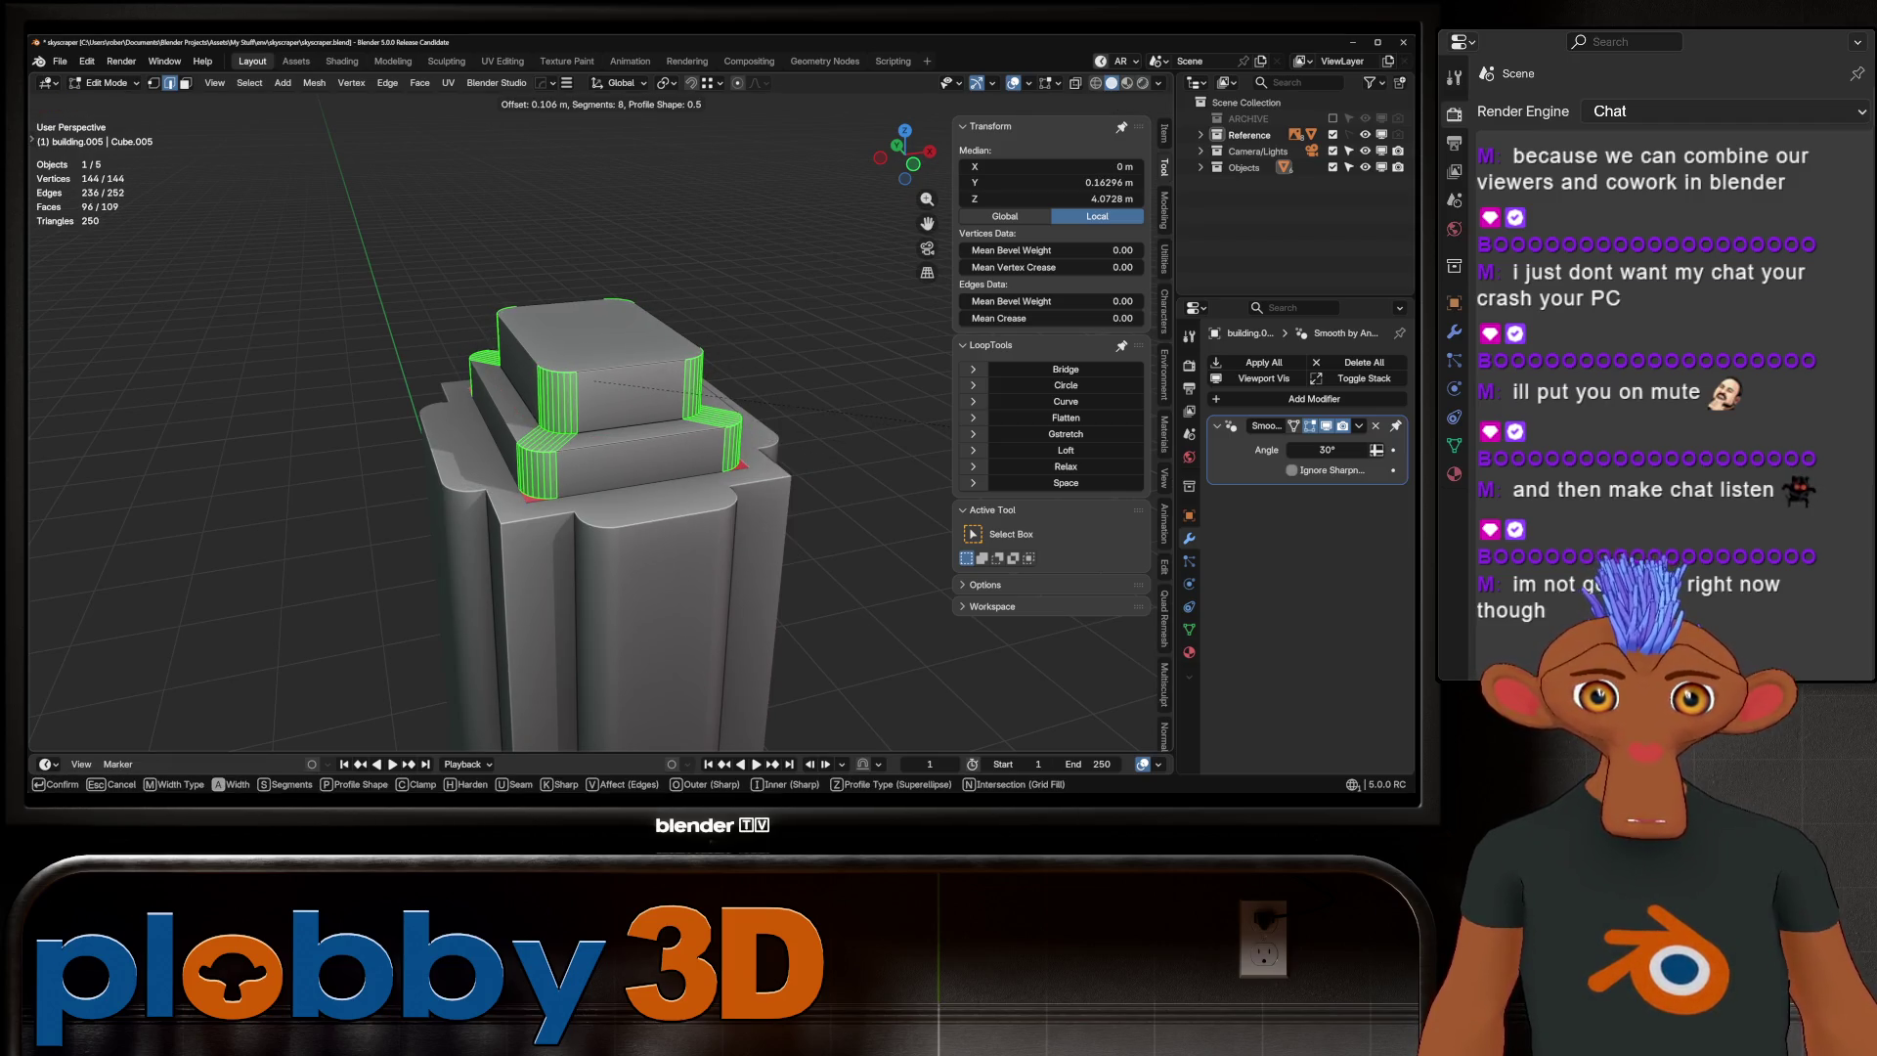
key("Return")
Redo the 8-segment corner bevel slightly smaller, about 0.1 m, and leave edit mode
key("KP_1")
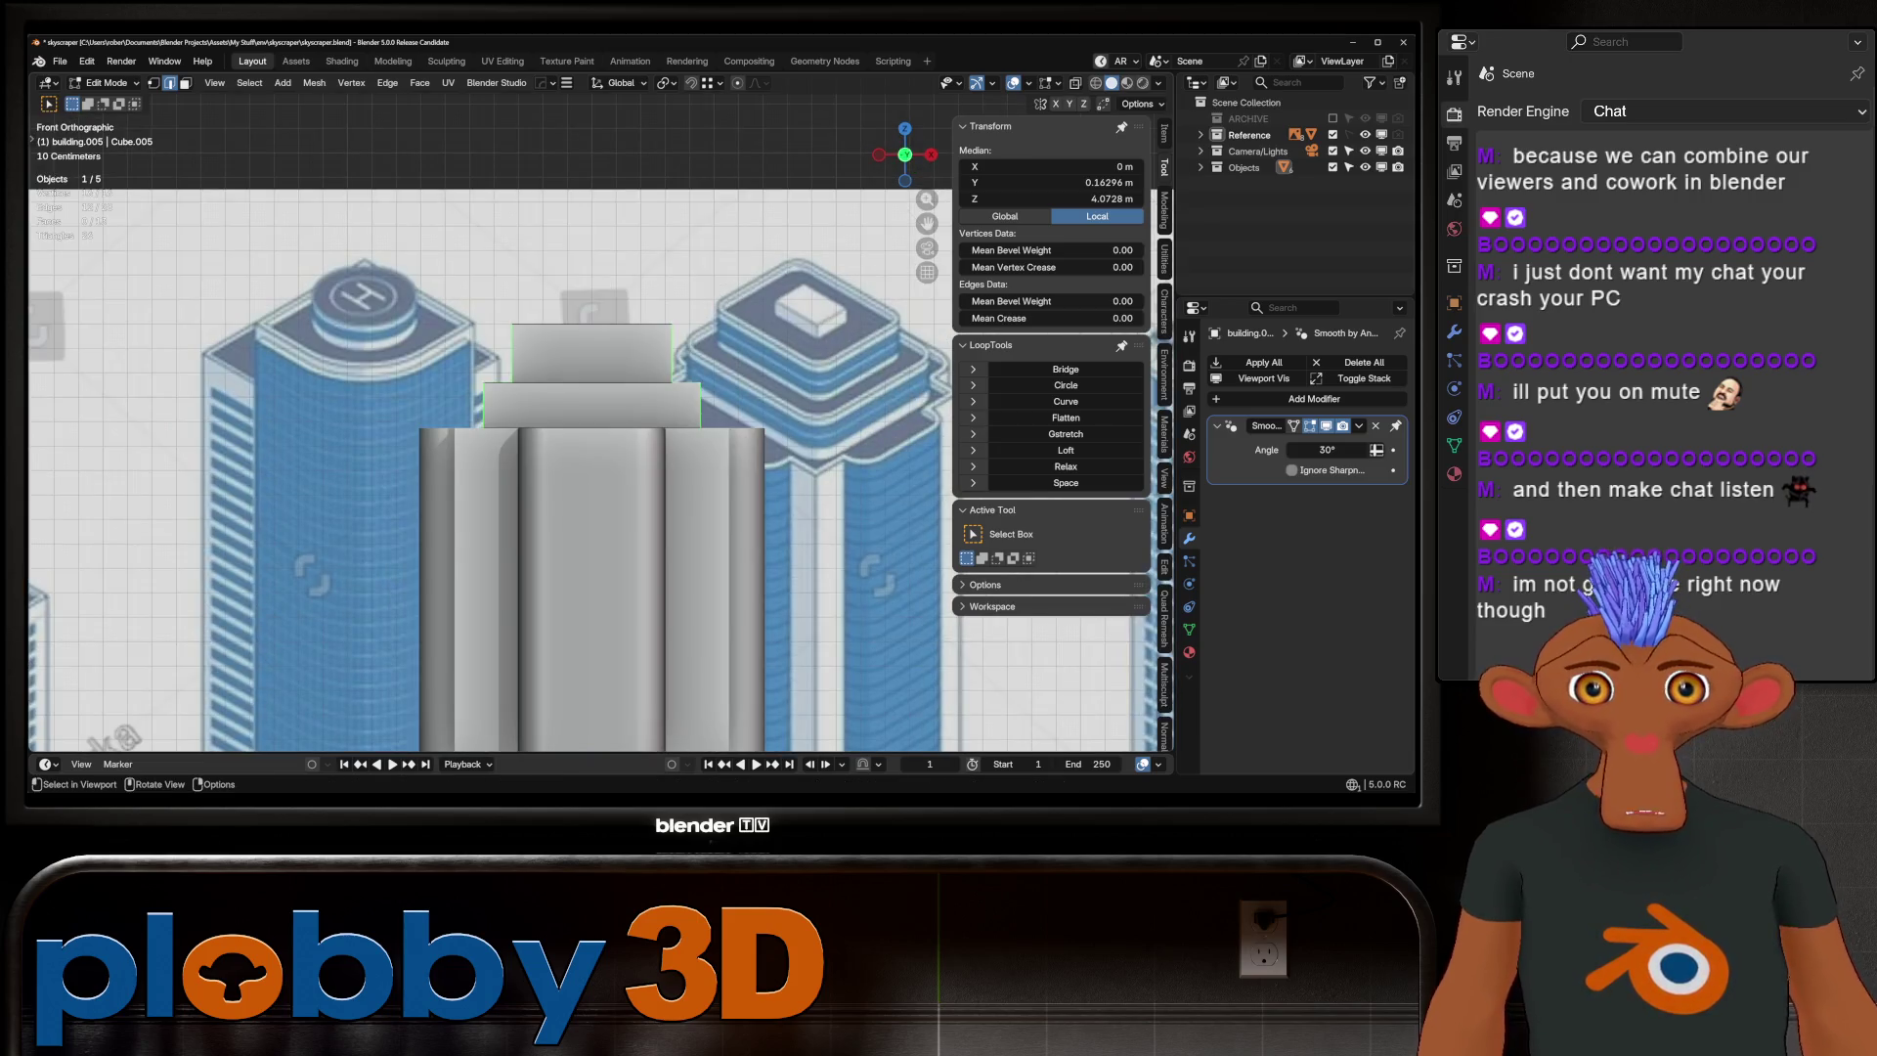
key("ctrl+b")
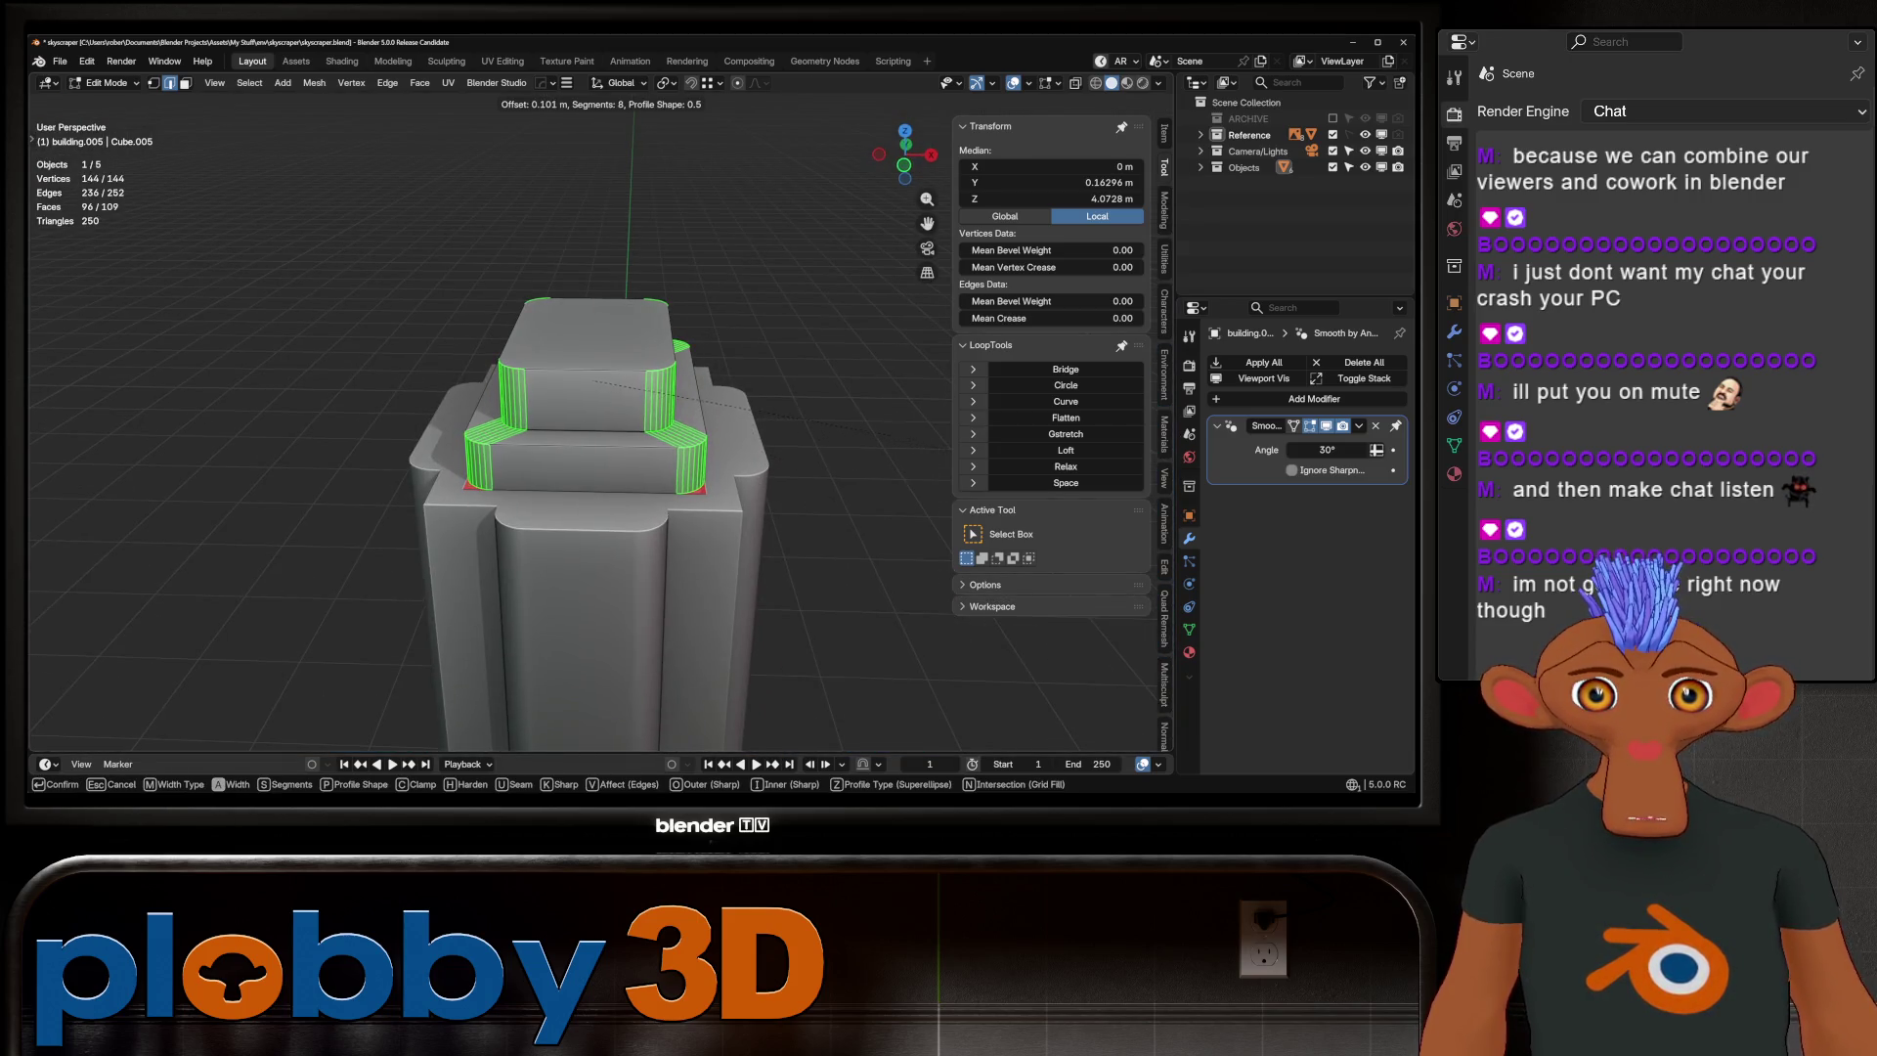
key("Return")
key("Tab")
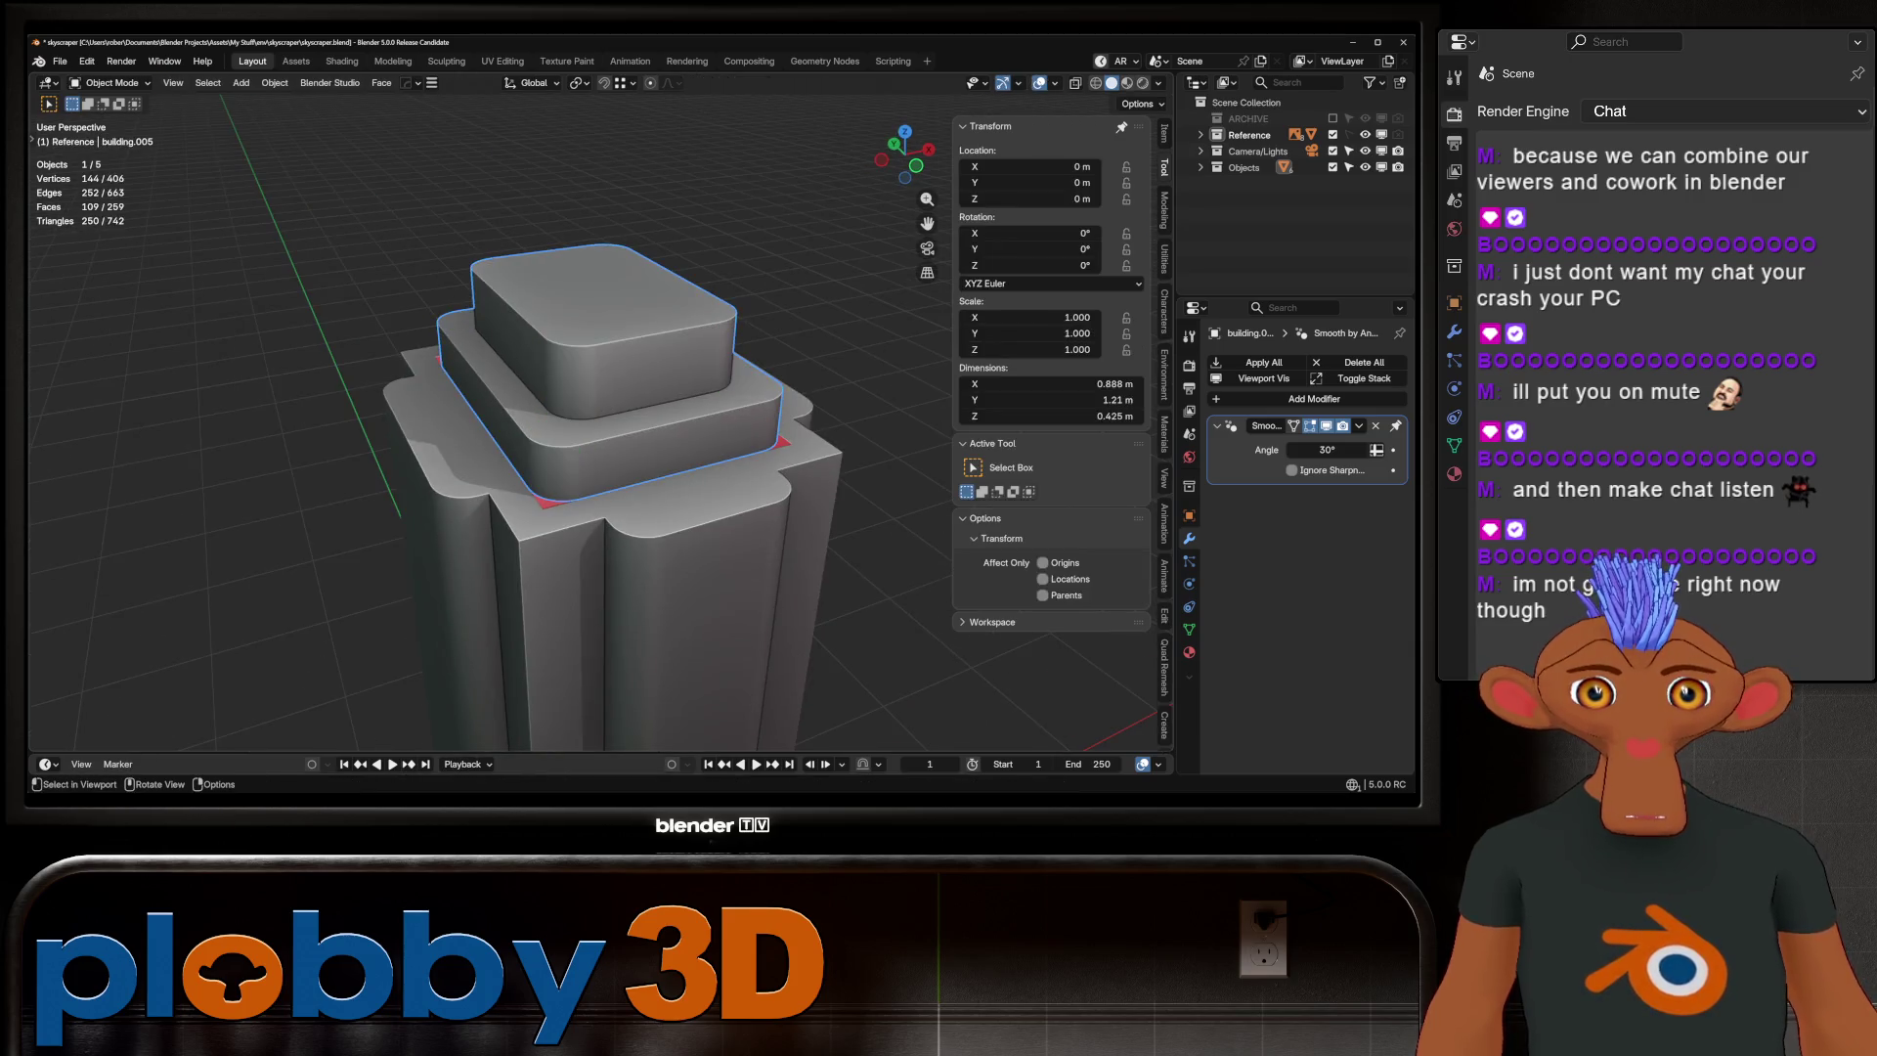
Select the vertical corner edges of building.004 in edit mode
key("Tab")
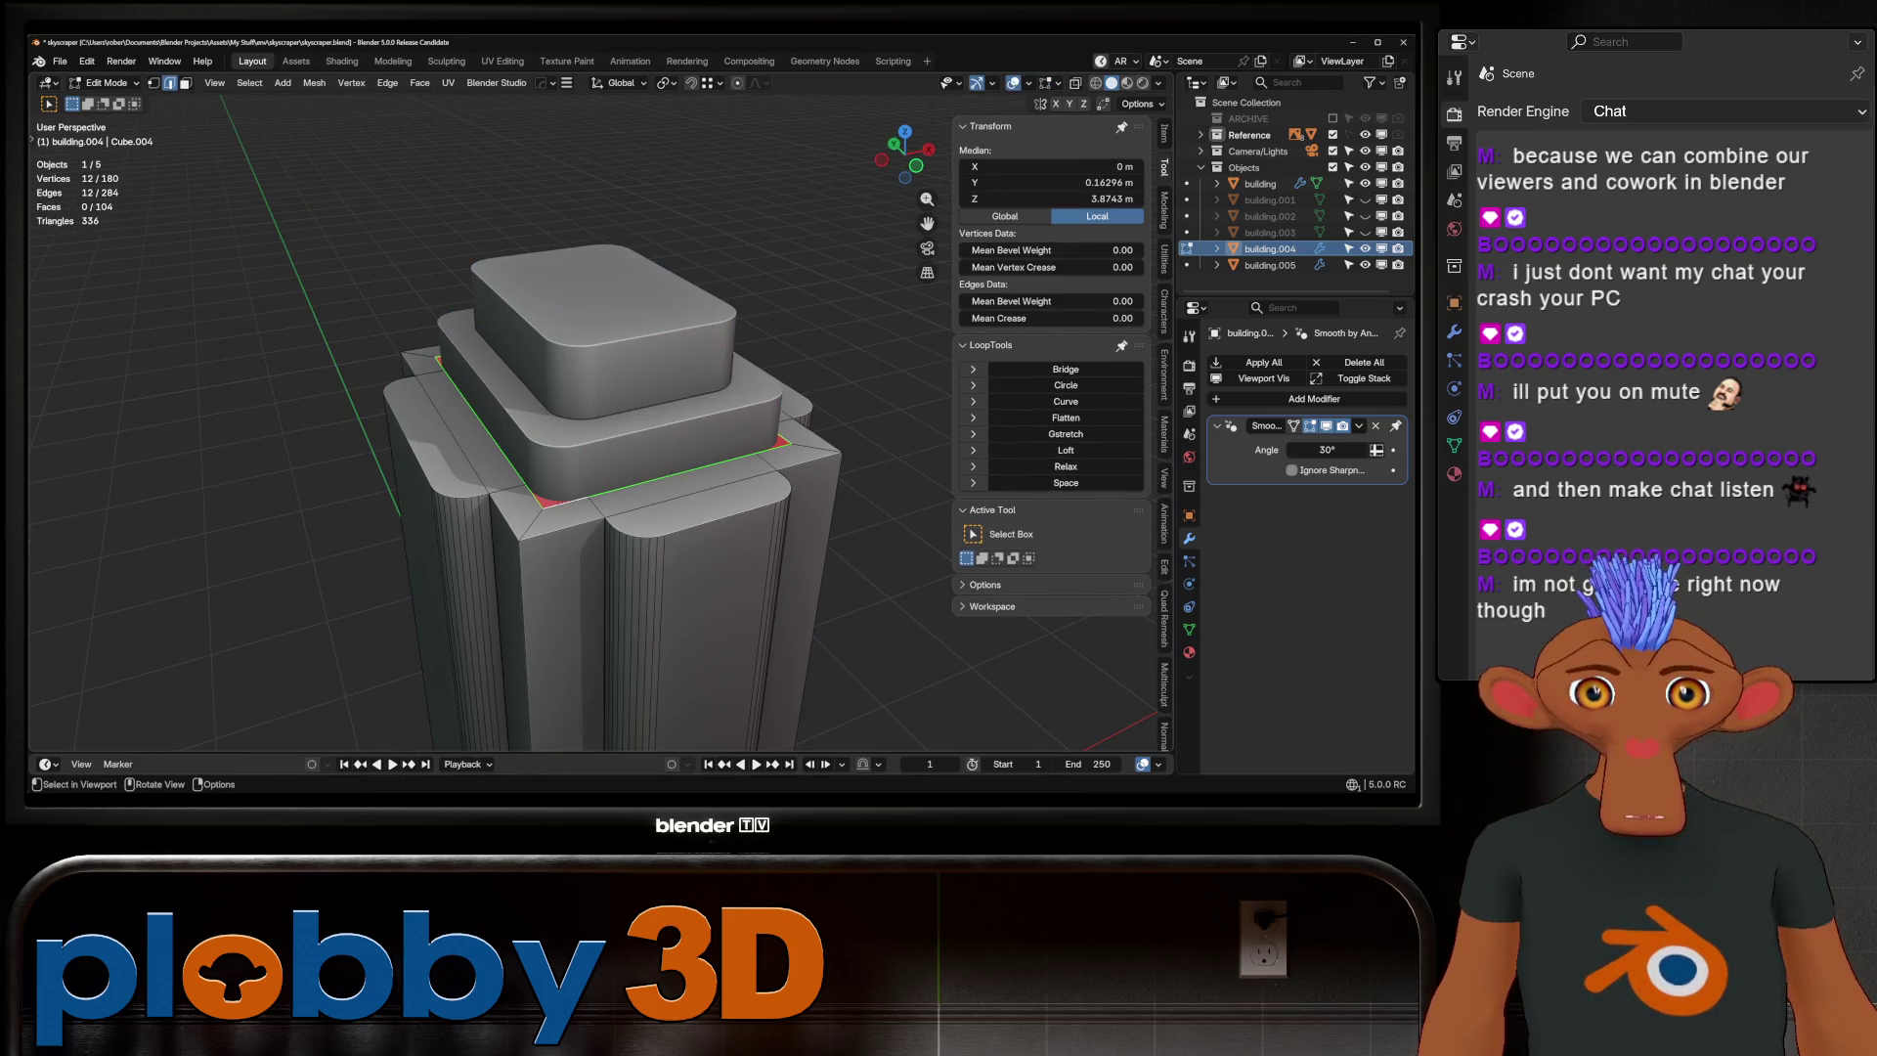
key("Tab")
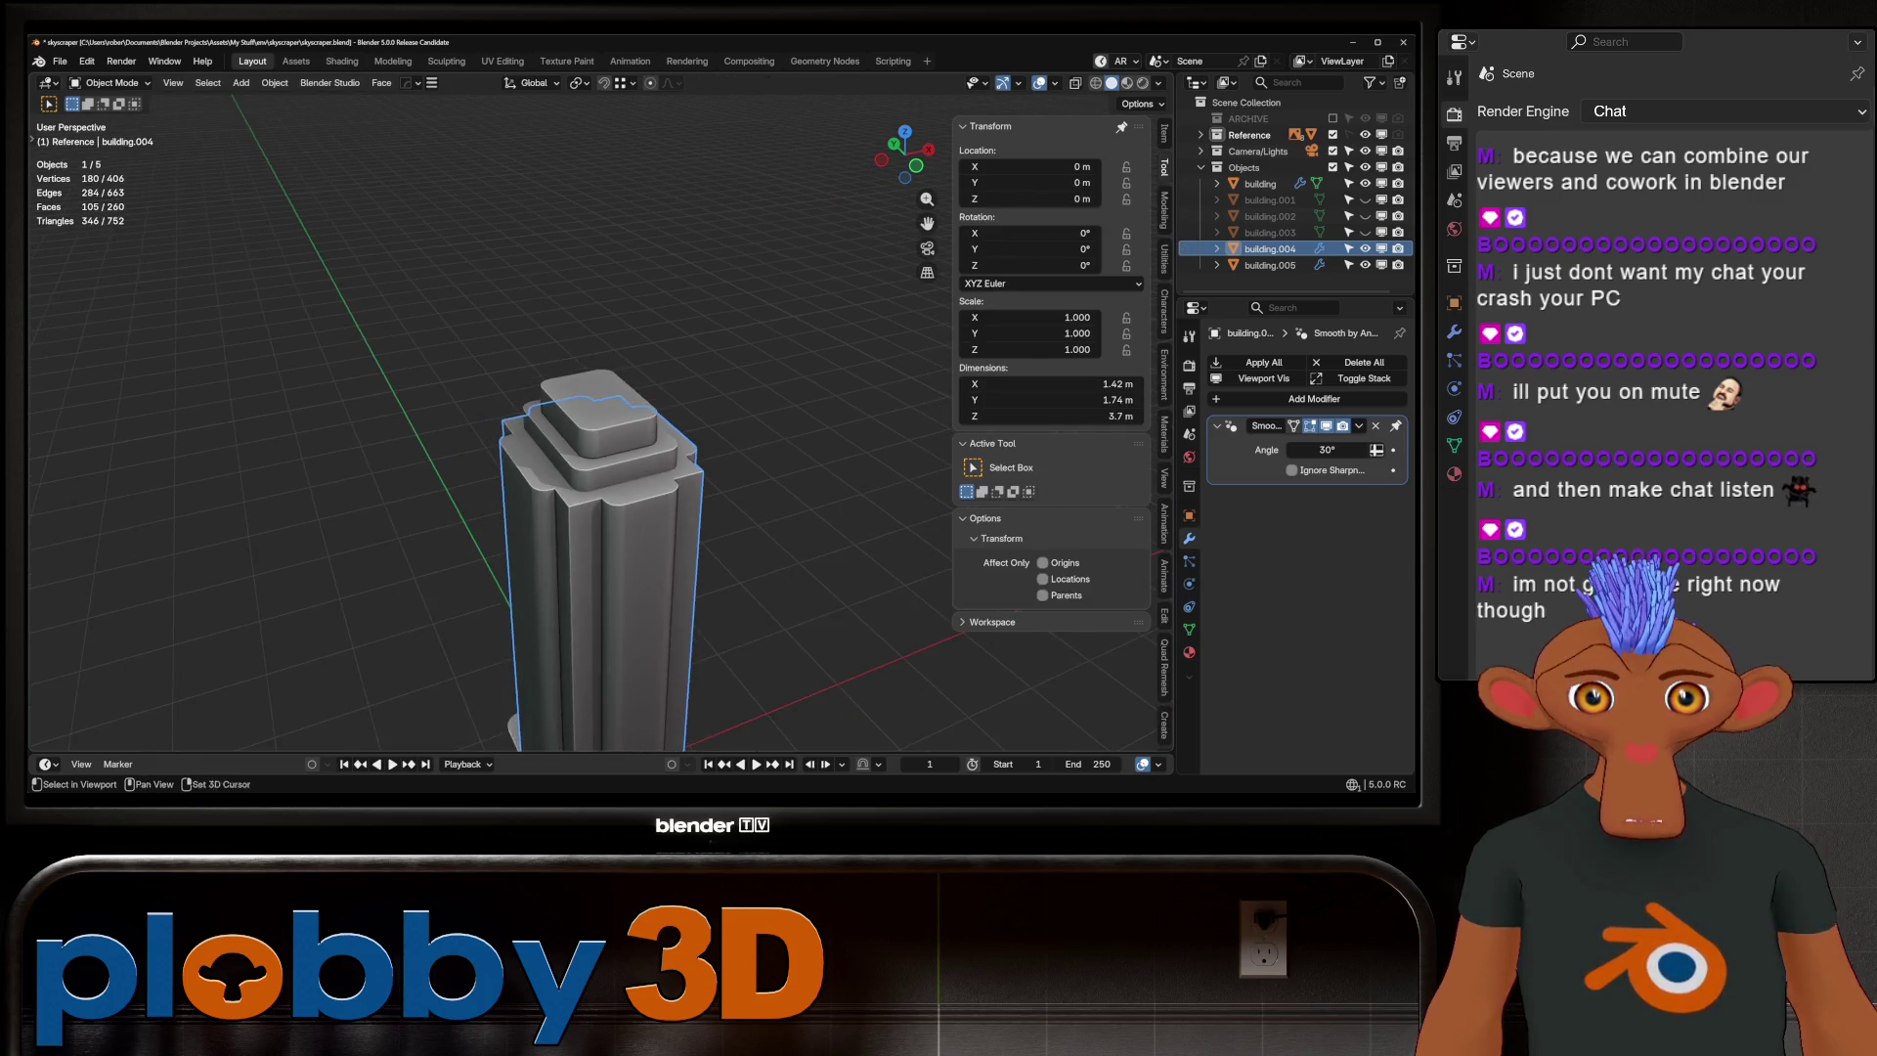
mouse_move(586, 343)
middle_mouse_down()
mouse_move(596, 508)
mouse_move(664, 625)
middle_mouse_up()
key("Tab")
mouse_move(684, 488)
middle_mouse_down("shift")
mouse_move(611, 475)
mouse_move(684, 460)
mouse_move(615, 479)
mouse_move(596, 518)
middle_mouse_up("shift")
key("ctrl+e")
left_click(879, 554)
left_click(704, 488, "shift")
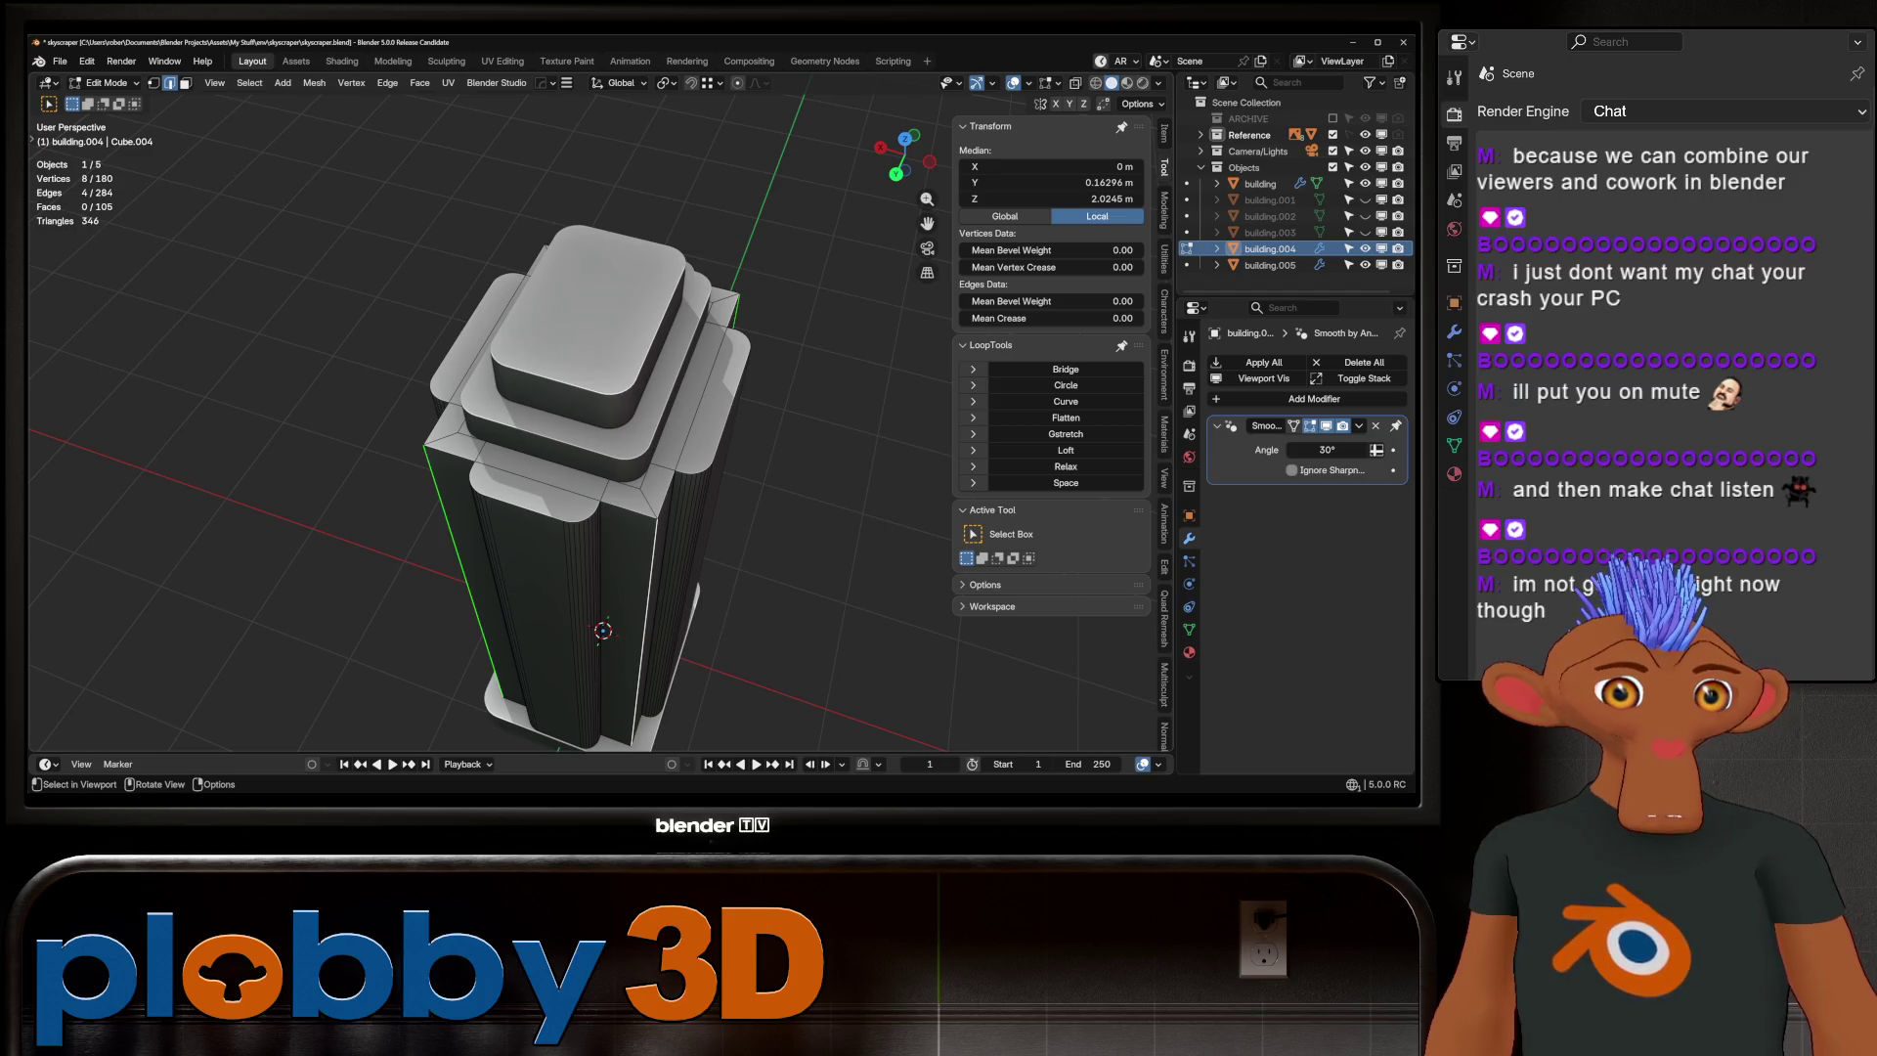
Bevel those edges with a single segment about 0.056 m wide, then view the tower front-on in orthographic
scroll(586, 421, "up", 3)
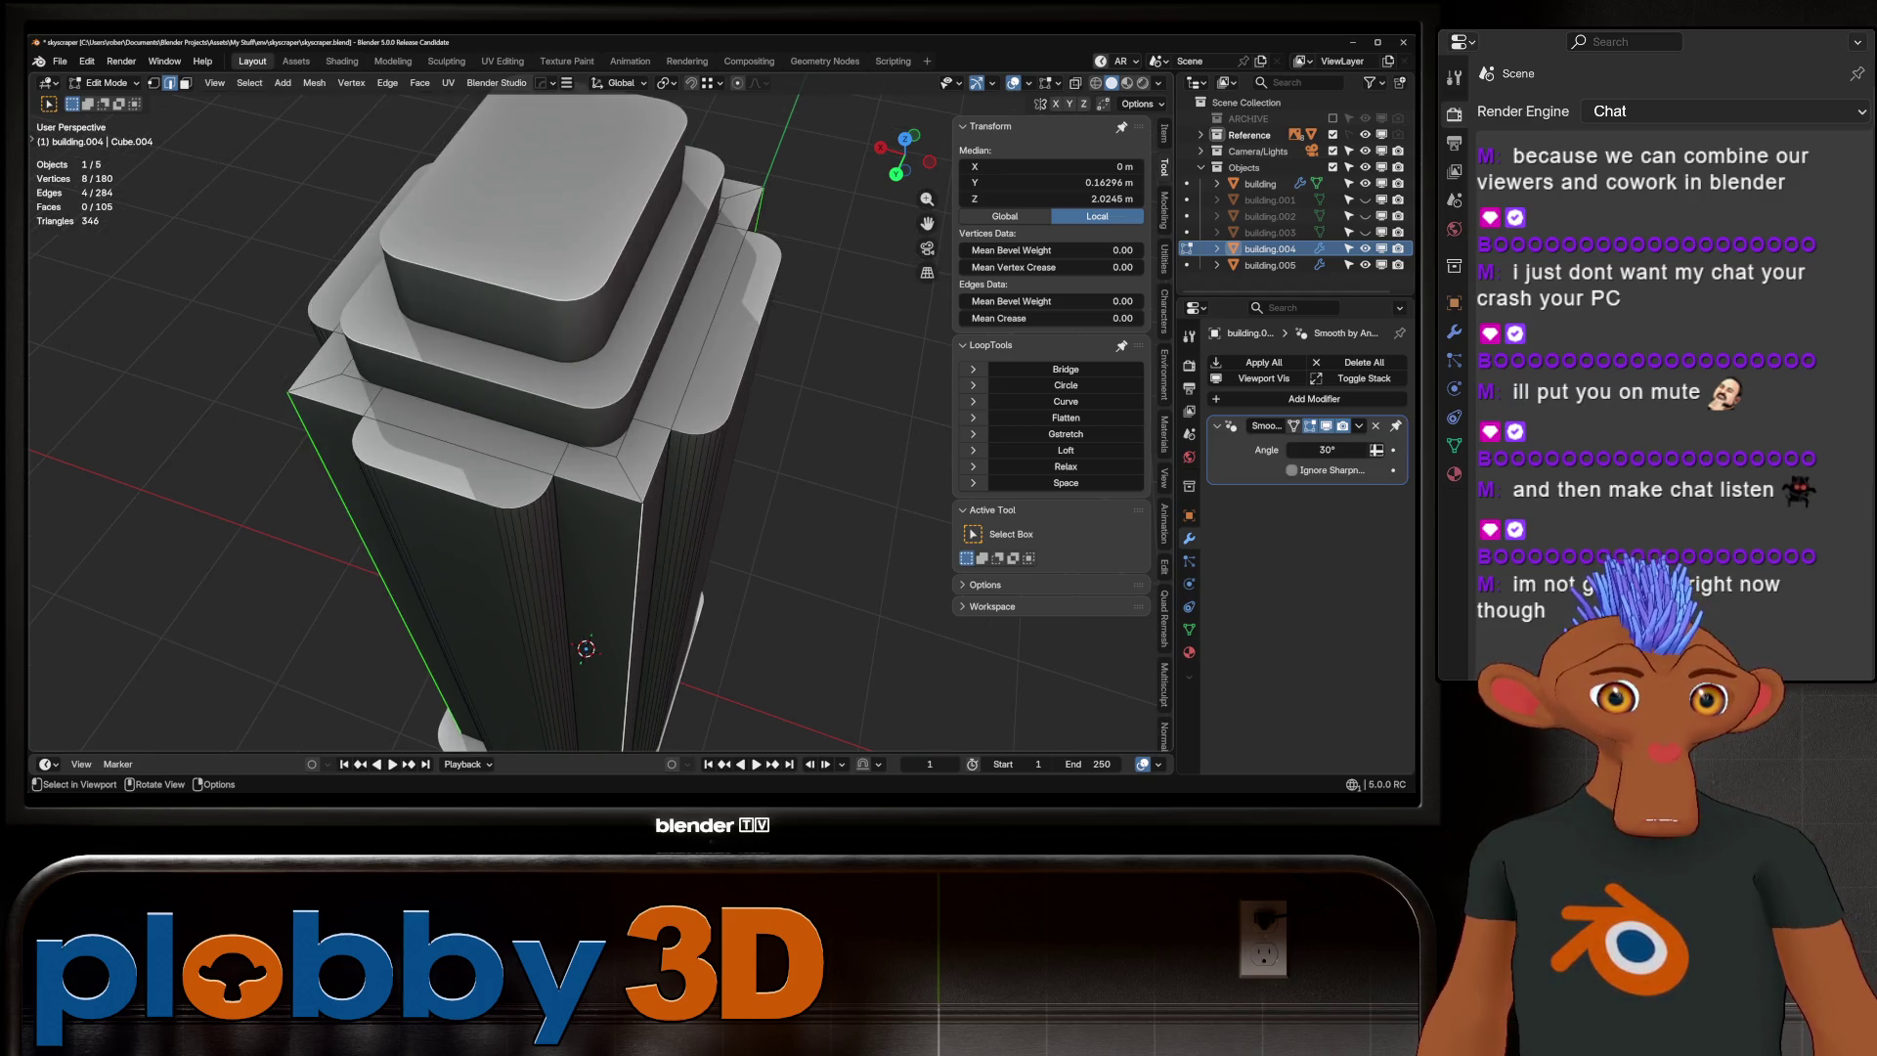
key("ctrl+b")
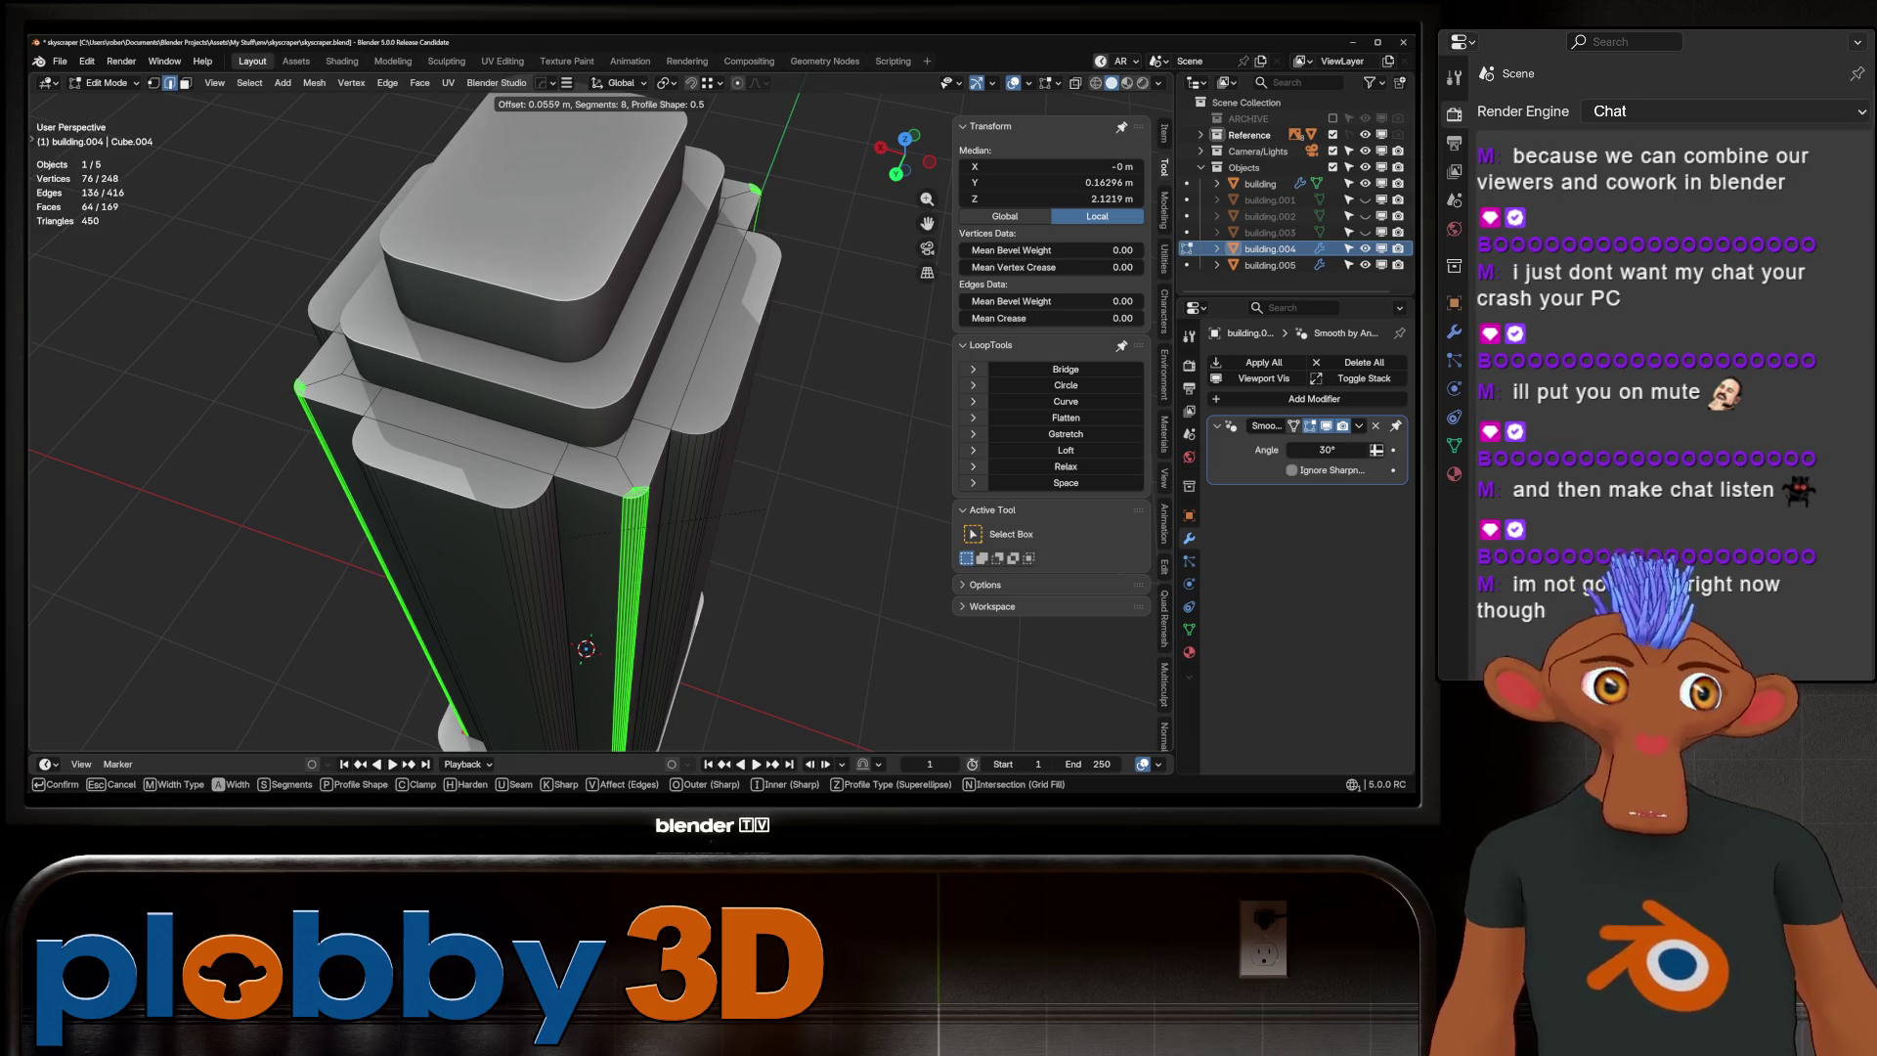
scroll(587, 439, "down", 6)
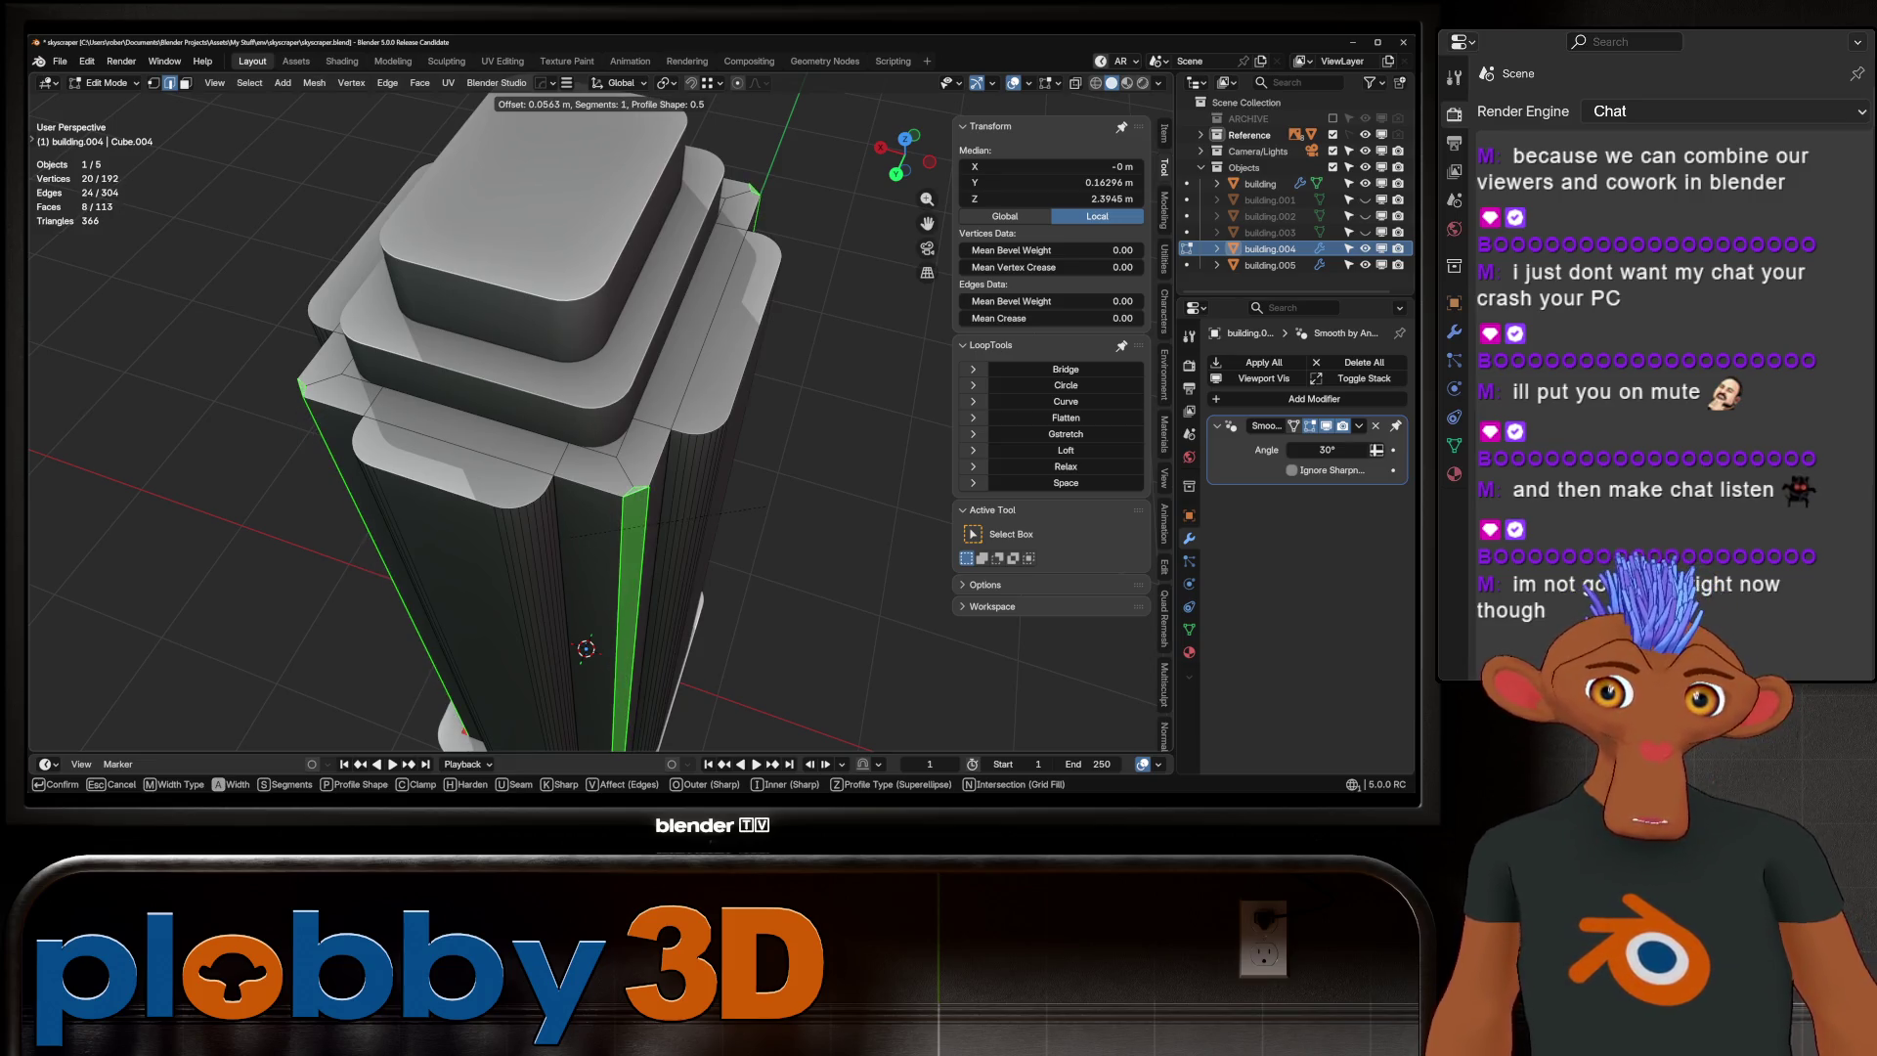
scroll(587, 440, "down", 1)
key("Return")
mouse_move(626, 440)
middle_mouse_down()
mouse_move(587, 372)
mouse_move(645, 391)
mouse_move(597, 401)
middle_mouse_up()
key("Tab")
key("KP_5")
key("KP_1")
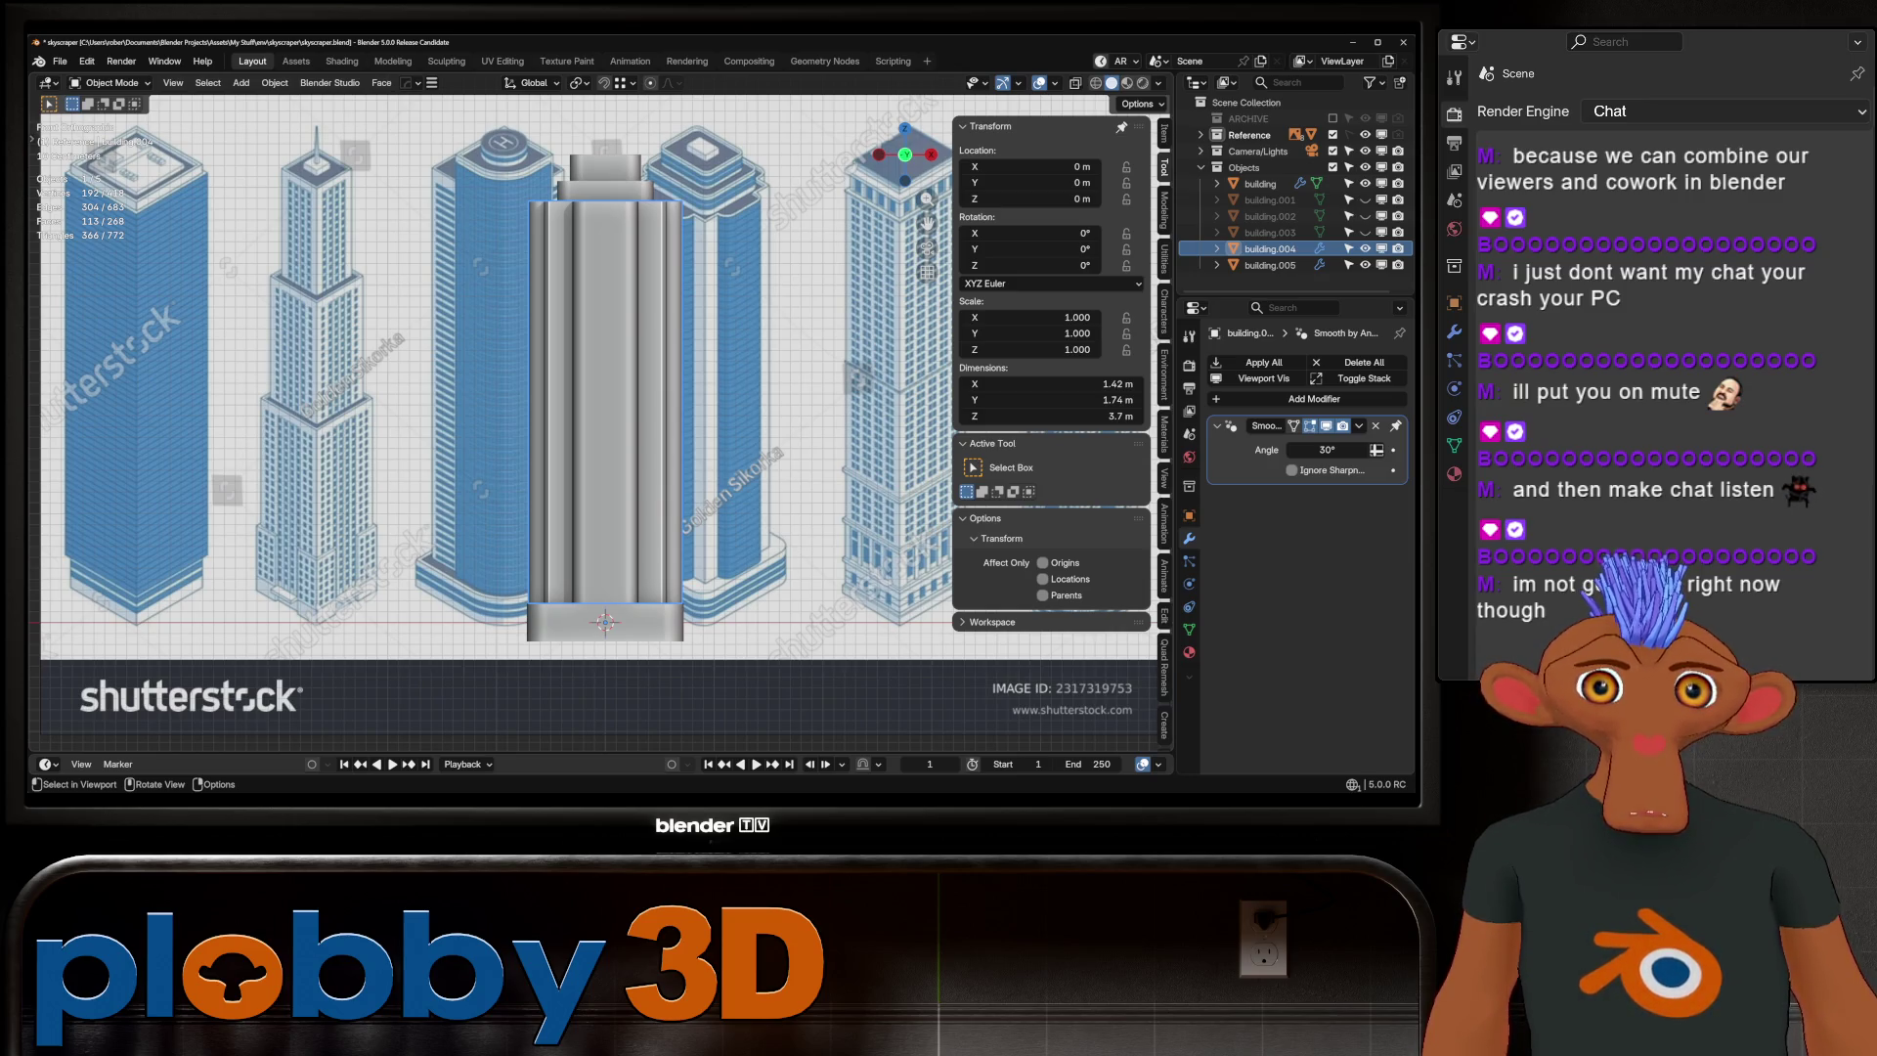
Select the face loop around the tower and deselect four fluted strips
mouse_move(606, 411)
middle_mouse_down()
mouse_move(626, 371)
mouse_move(571, 400)
middle_mouse_up()
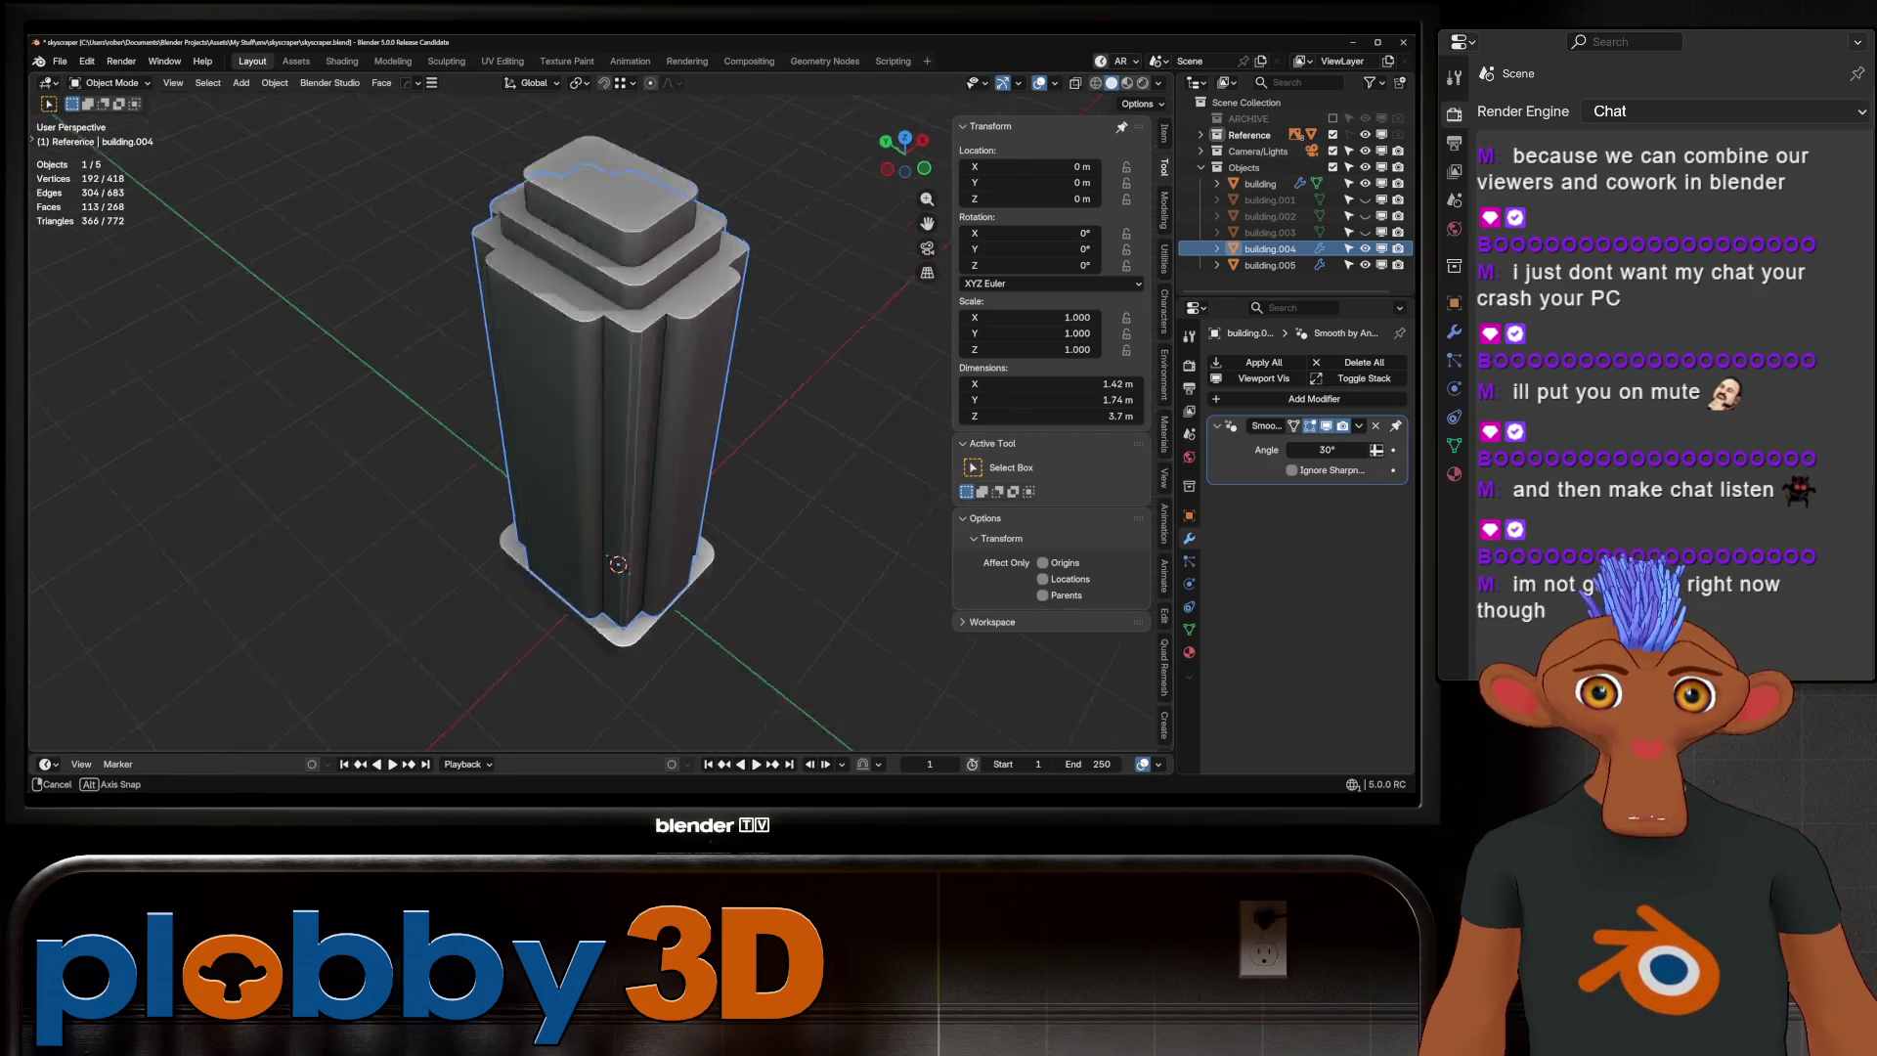
key("Tab")
key("3")
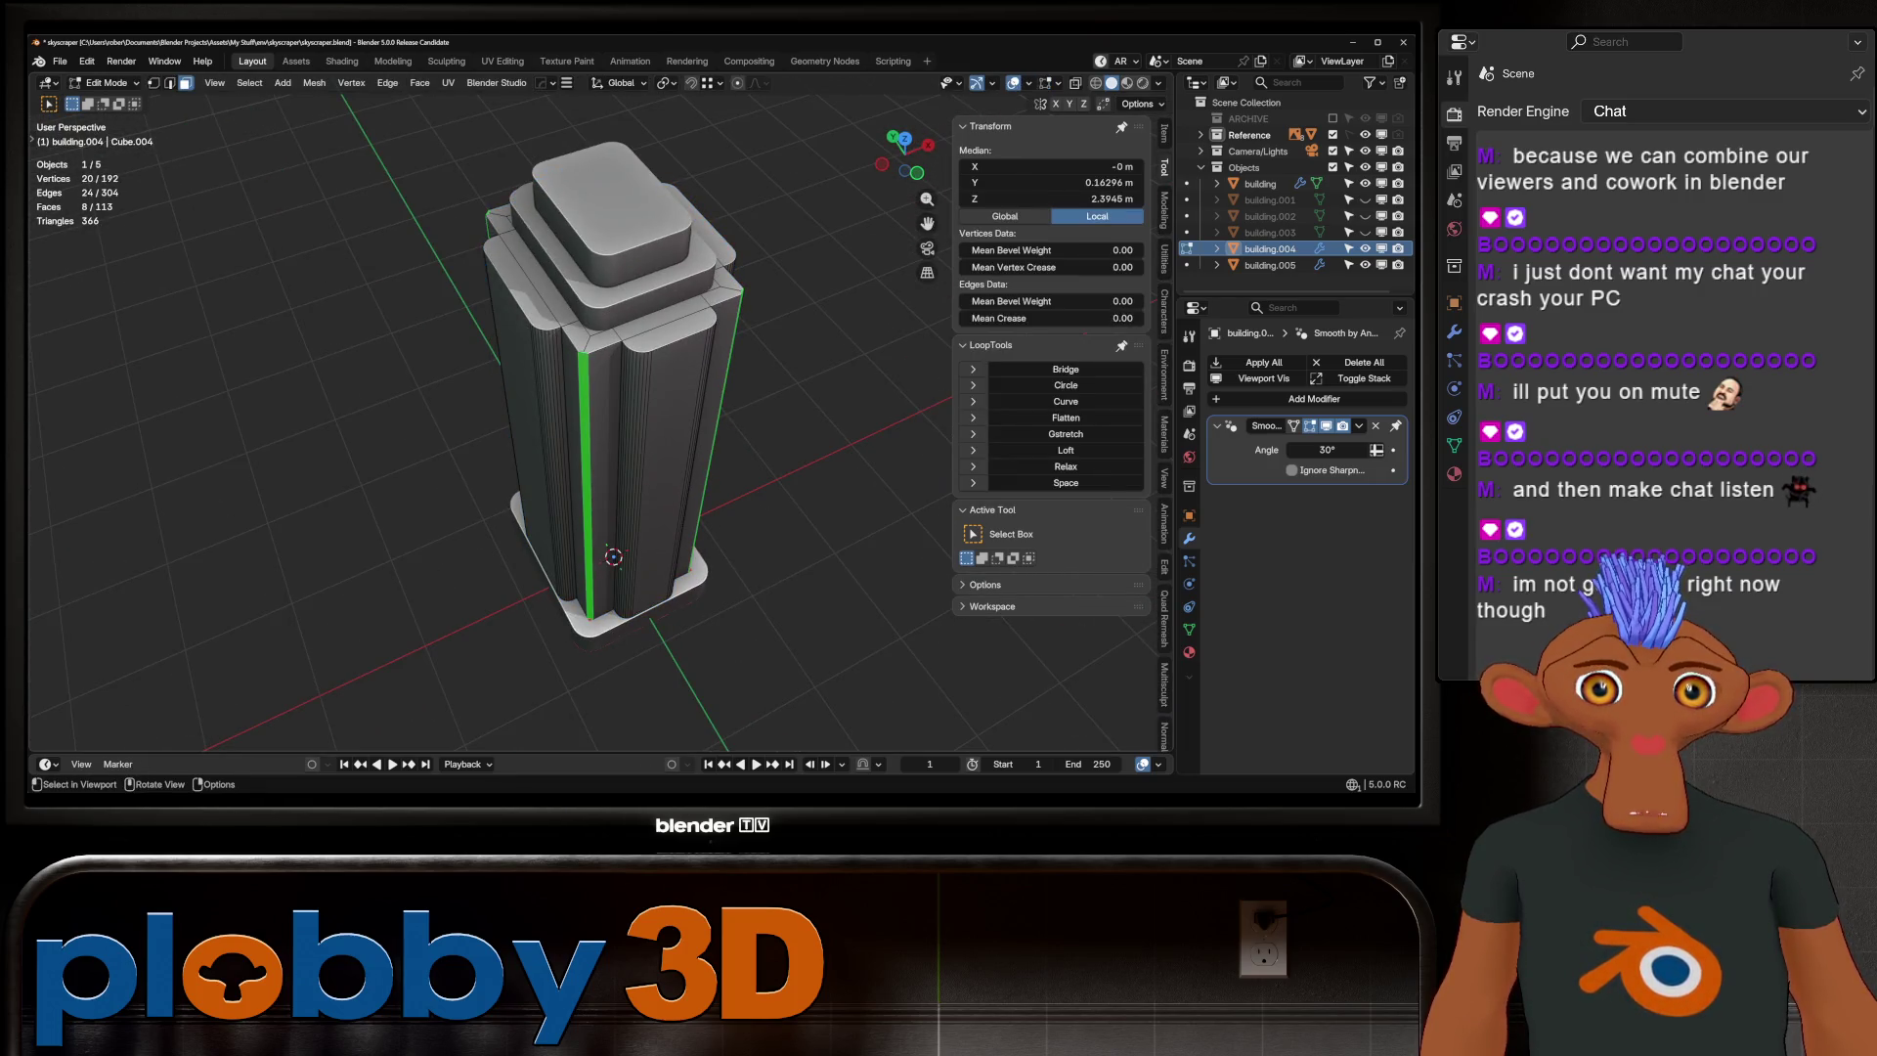
left_click(613, 556, "alt")
mouse_move(613, 556)
middle_mouse_down()
mouse_move(568, 336)
mouse_move(567, 390)
mouse_move(533, 396)
mouse_move(584, 419)
middle_mouse_up()
key("c")
middle_click(579, 376)
middle_click(568, 336)
middle_click(590, 342)
middle_click(572, 388)
key("Escape")
Deselect the remaining fluted strips, then scale the flat panels along X by about 1.51
key("c")
key("Escape")
key("ctrl+z")
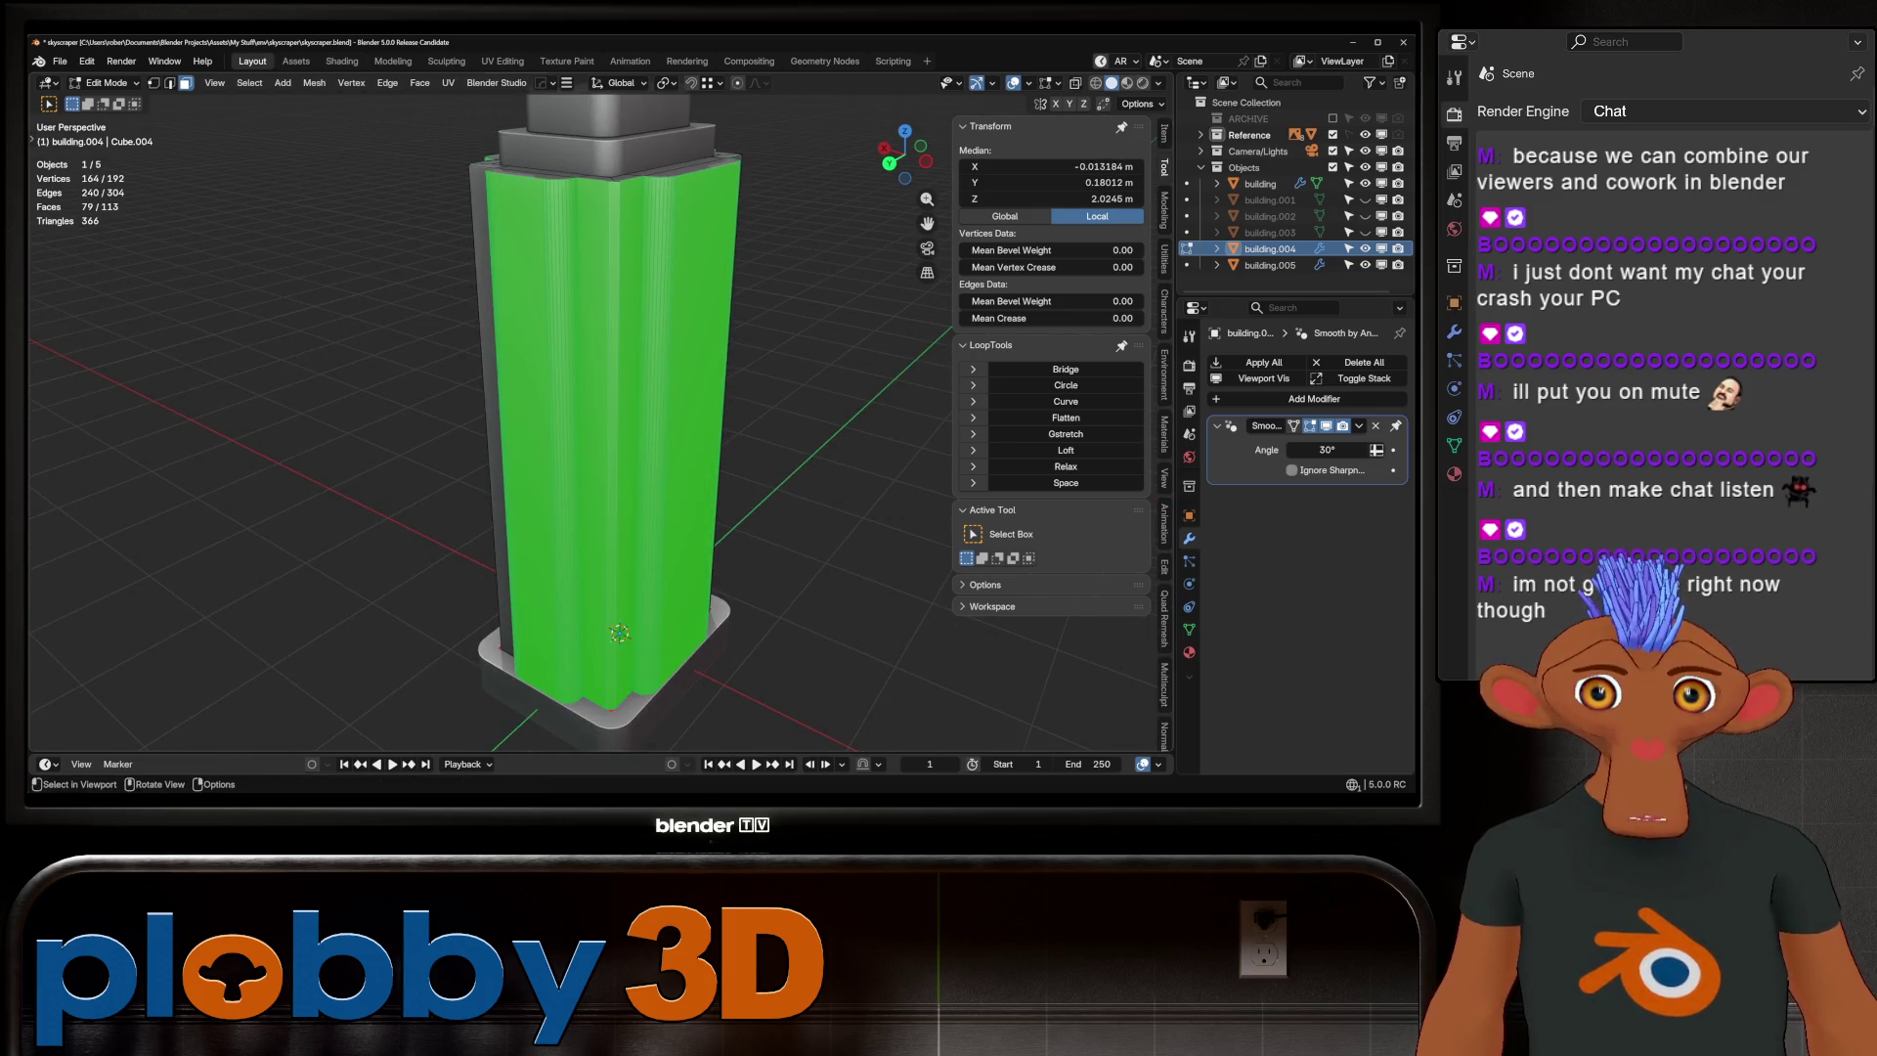
key("c")
middle_click(616, 447)
key("Escape")
mouse_move(615, 447)
middle_mouse_down()
mouse_move(601, 511)
mouse_move(621, 523)
mouse_move(537, 407)
mouse_move(645, 440)
middle_mouse_up()
key("c")
right_click(591, 432)
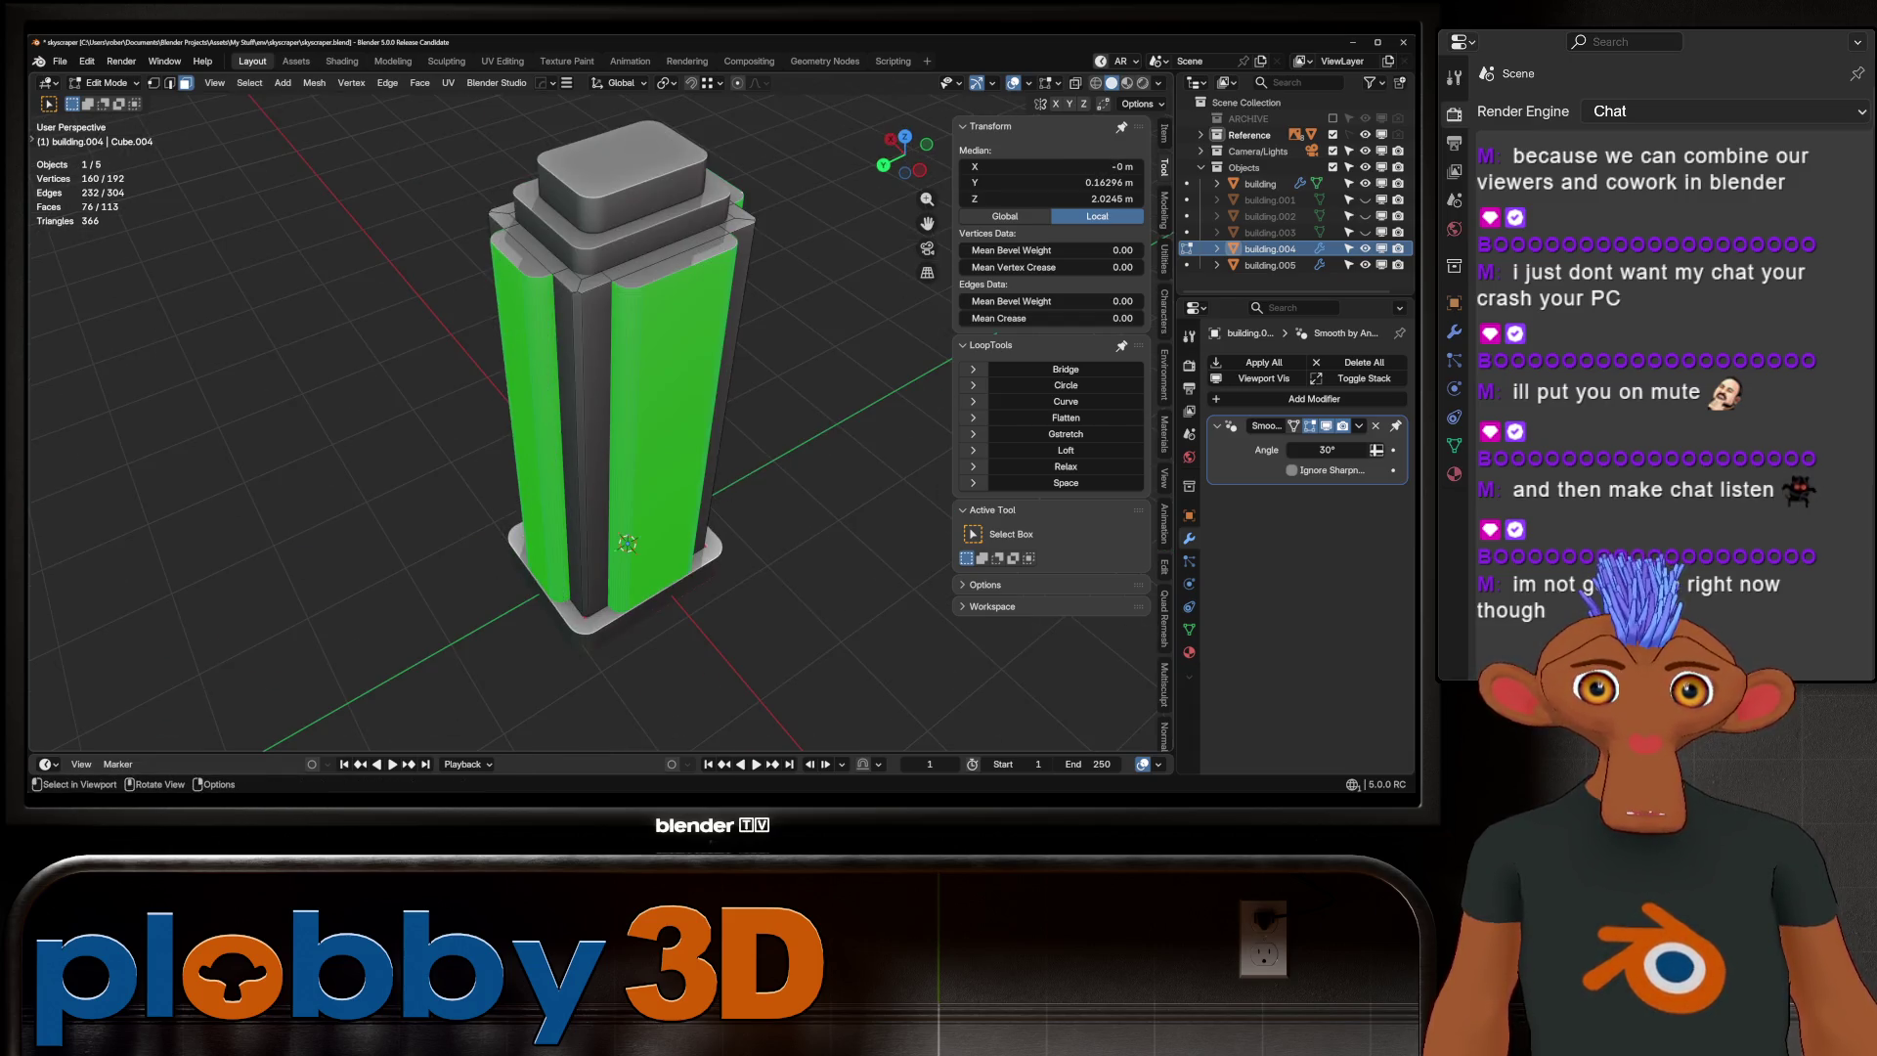
mouse_move(626, 544)
middle_mouse_down()
mouse_move(617, 582)
mouse_move(580, 360)
mouse_move(664, 372)
mouse_move(509, 381)
mouse_move(596, 396)
middle_mouse_up()
key("c")
key("Escape")
key("s")
key("x")
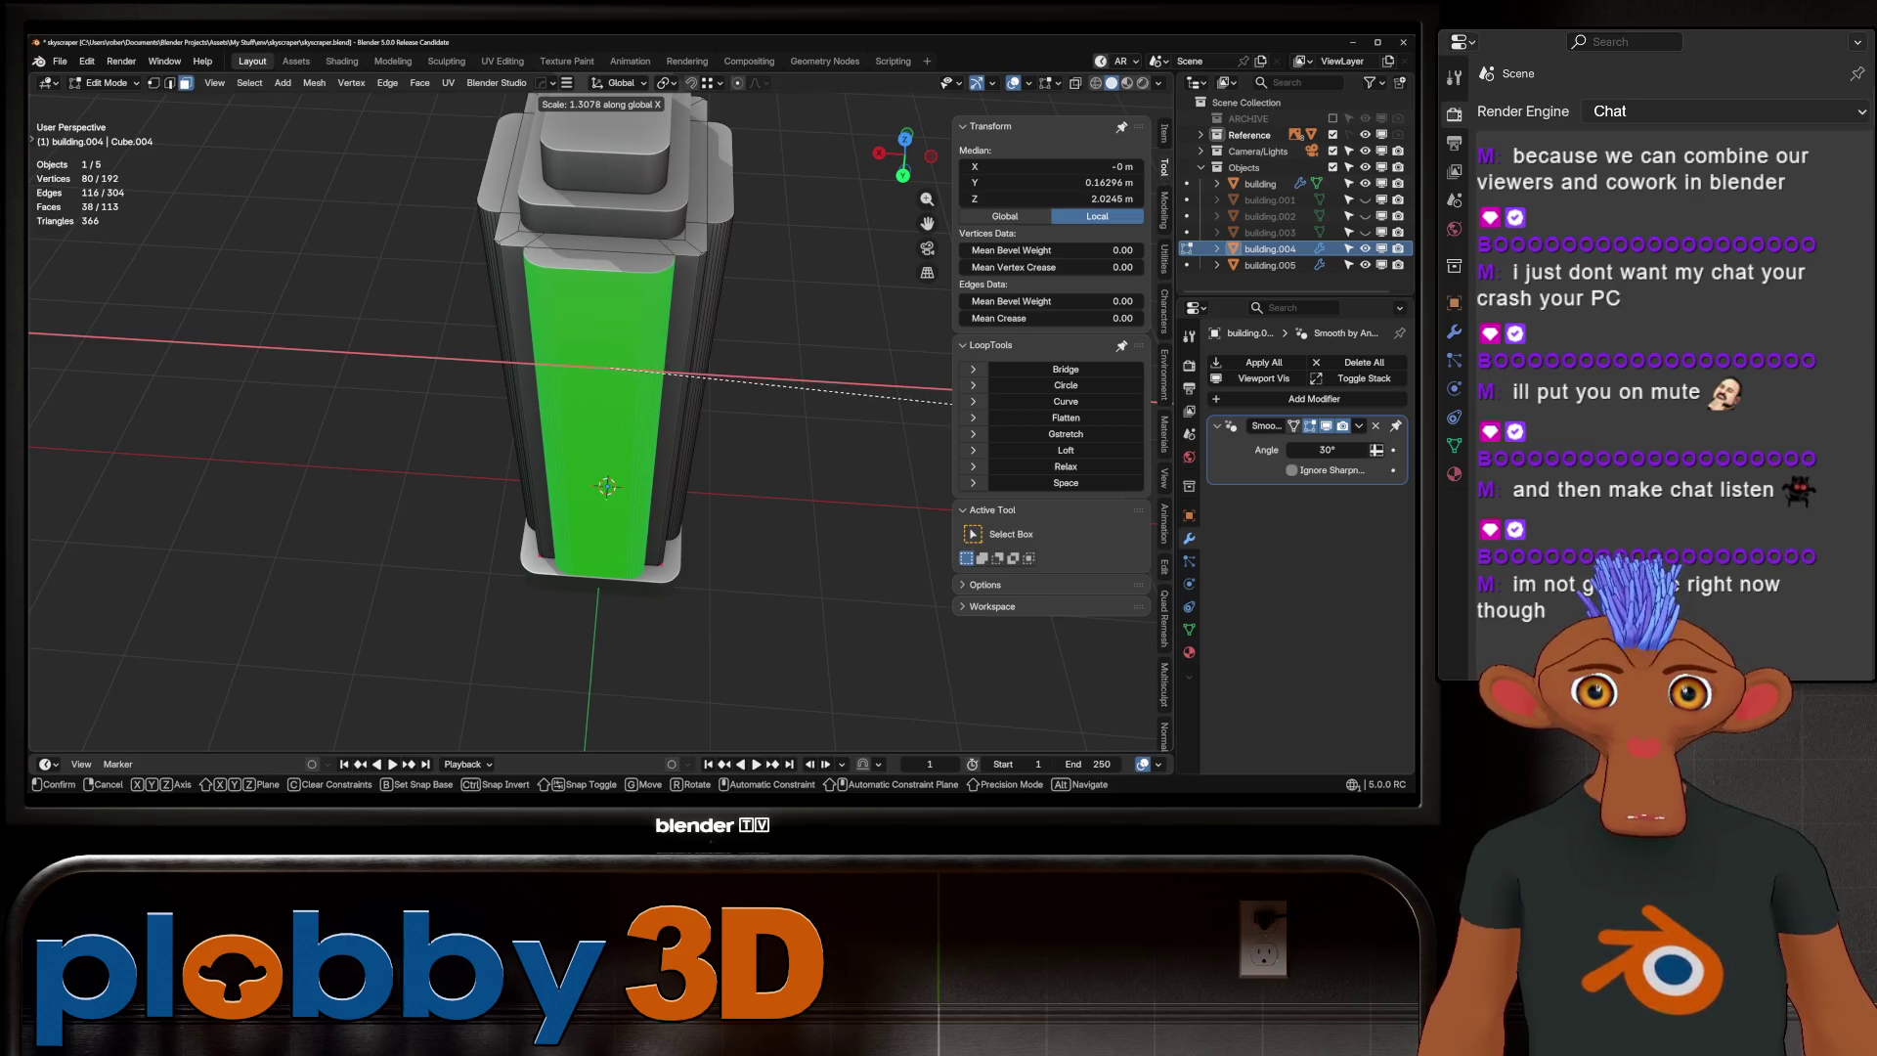
Confirm the X scaling and select the right and front face strips for the next resize
key("Return")
mouse_move(685, 488)
middle_mouse_down()
mouse_move(508, 494)
mouse_move(469, 547)
mouse_move(547, 509)
middle_mouse_up()
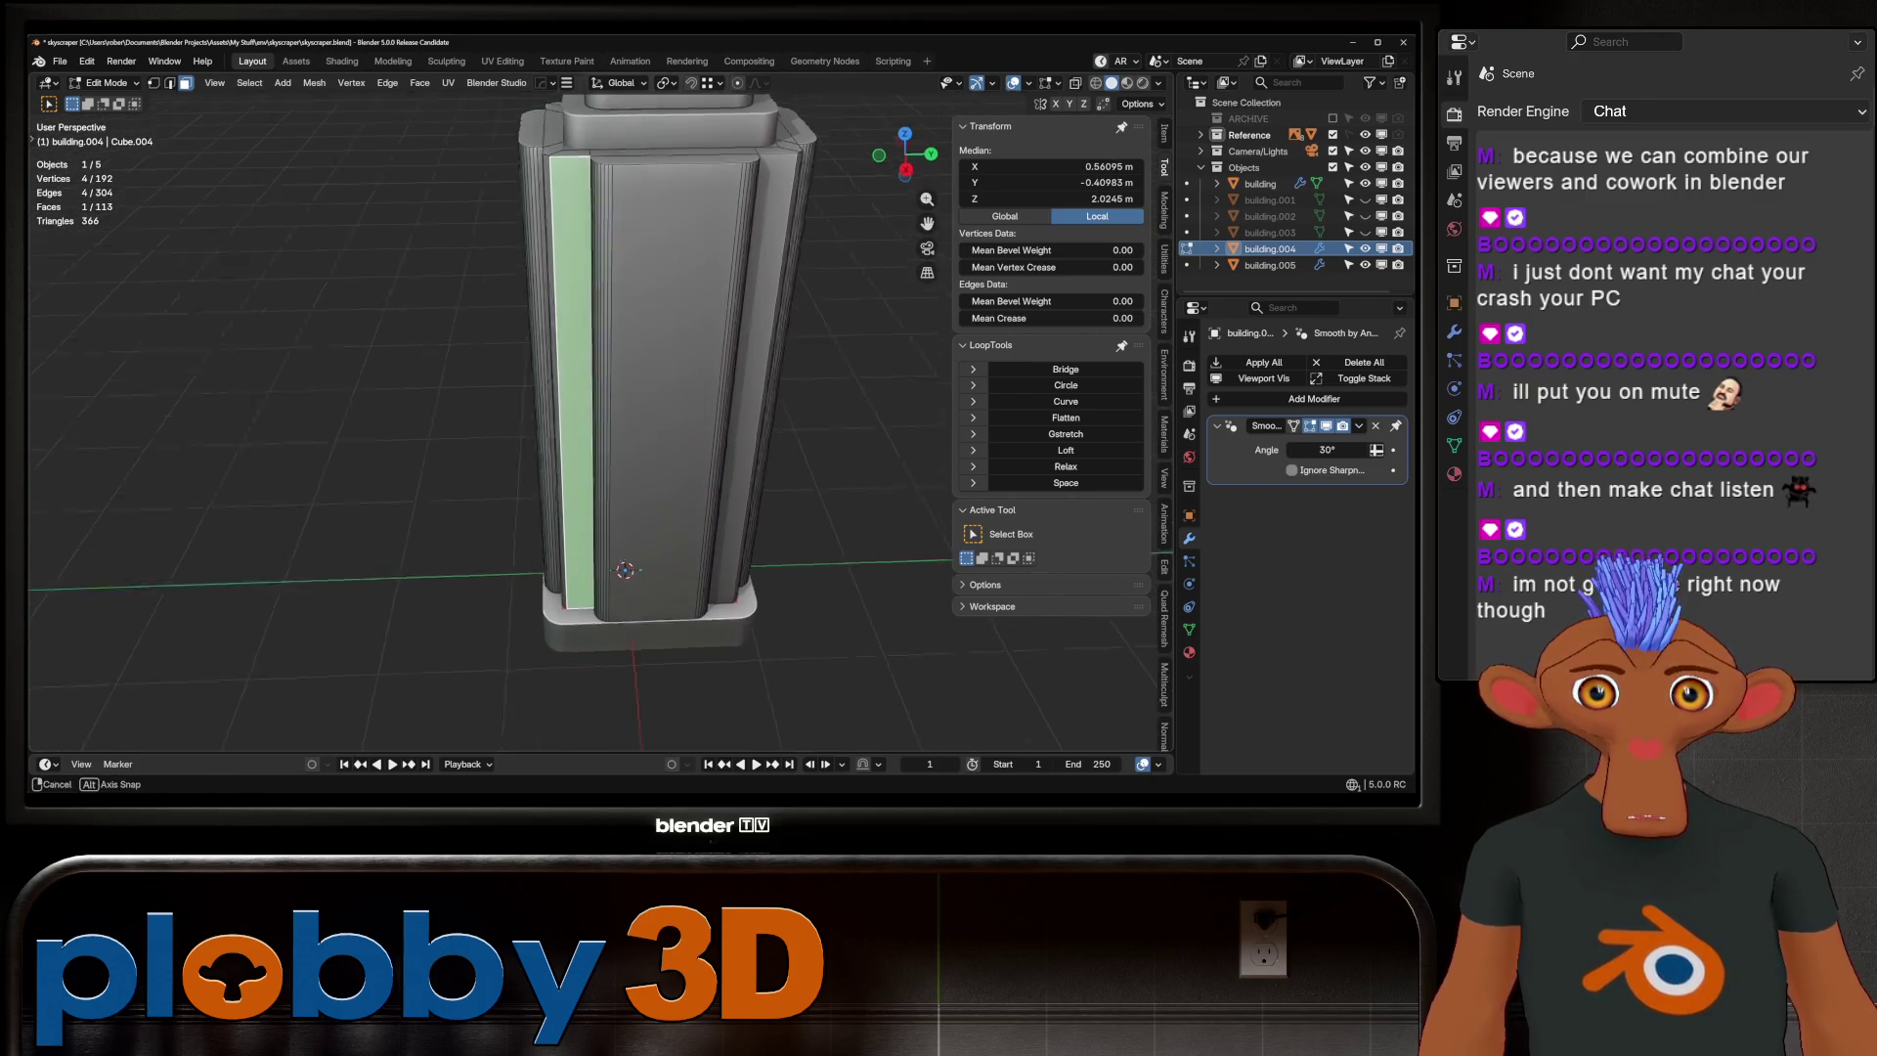
left_click(645, 391, "ctrl")
scroll(677, 489, "up", 3)
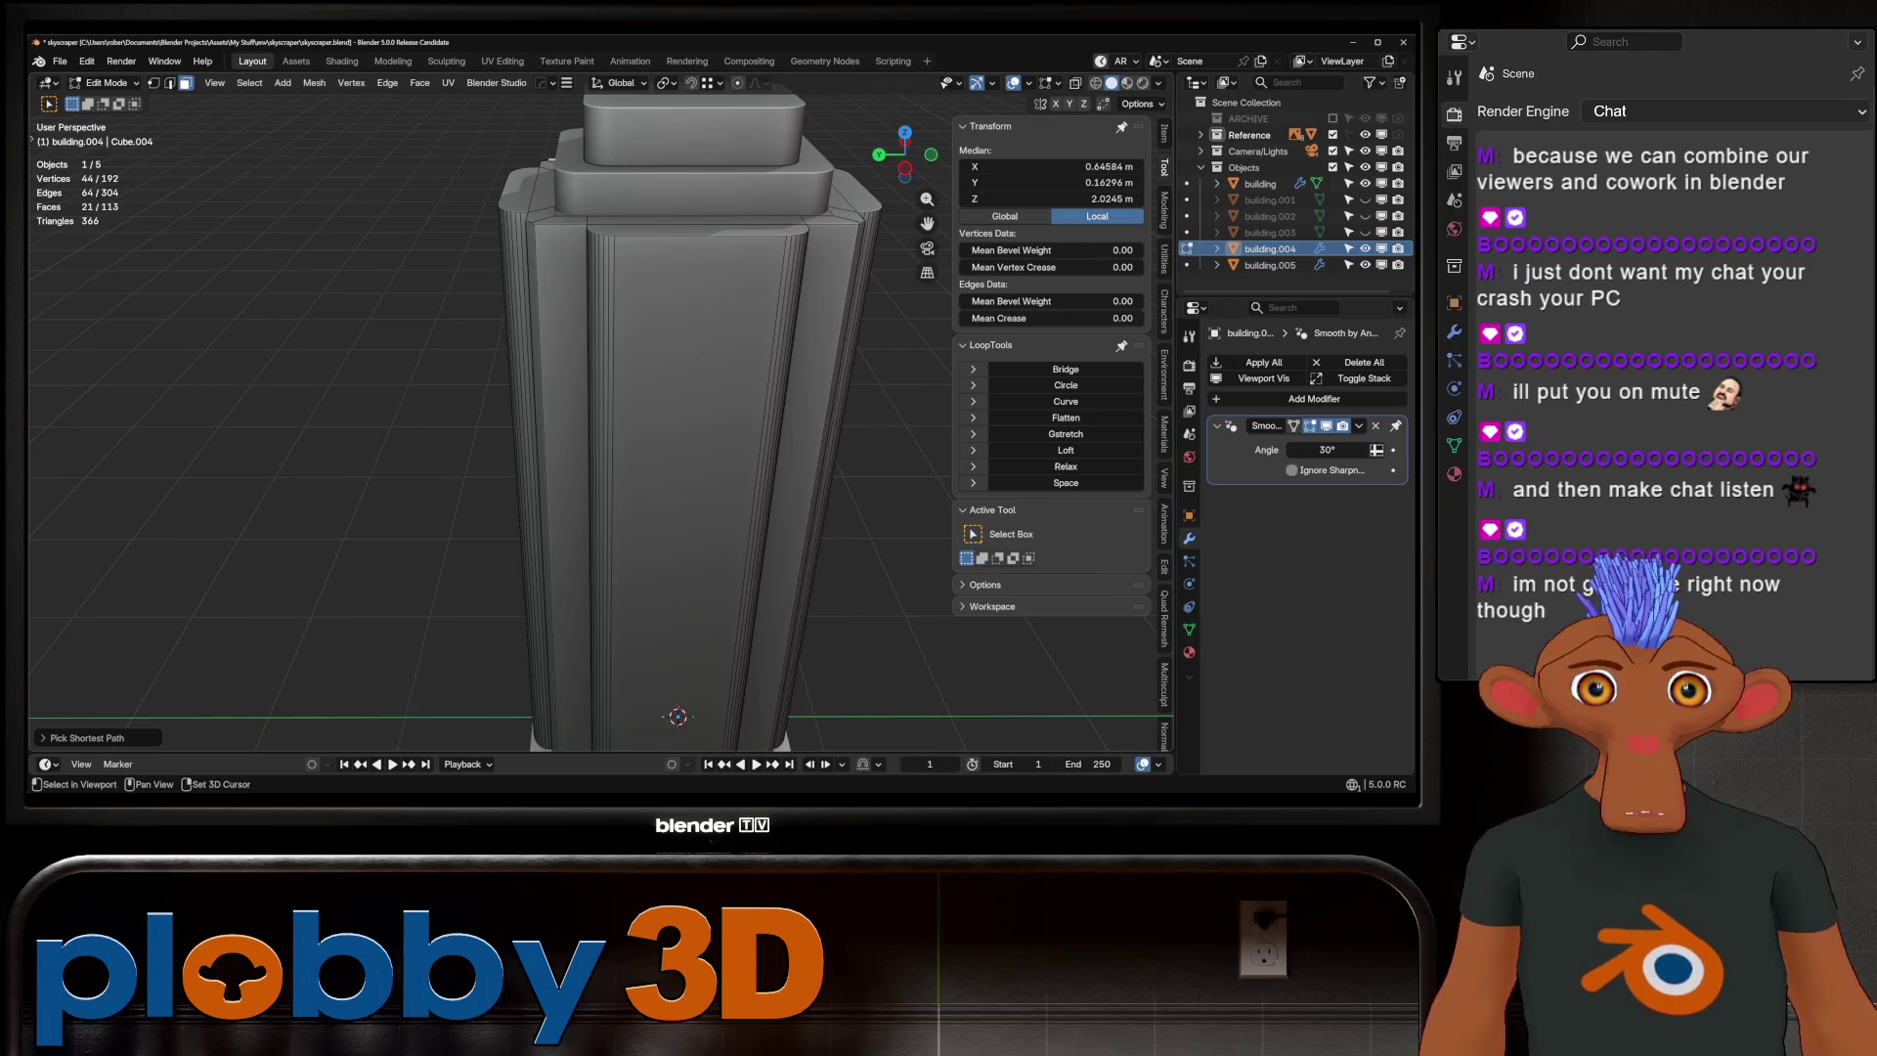
left_click(793, 489, "ctrl")
left_click(684, 439, "ctrl")
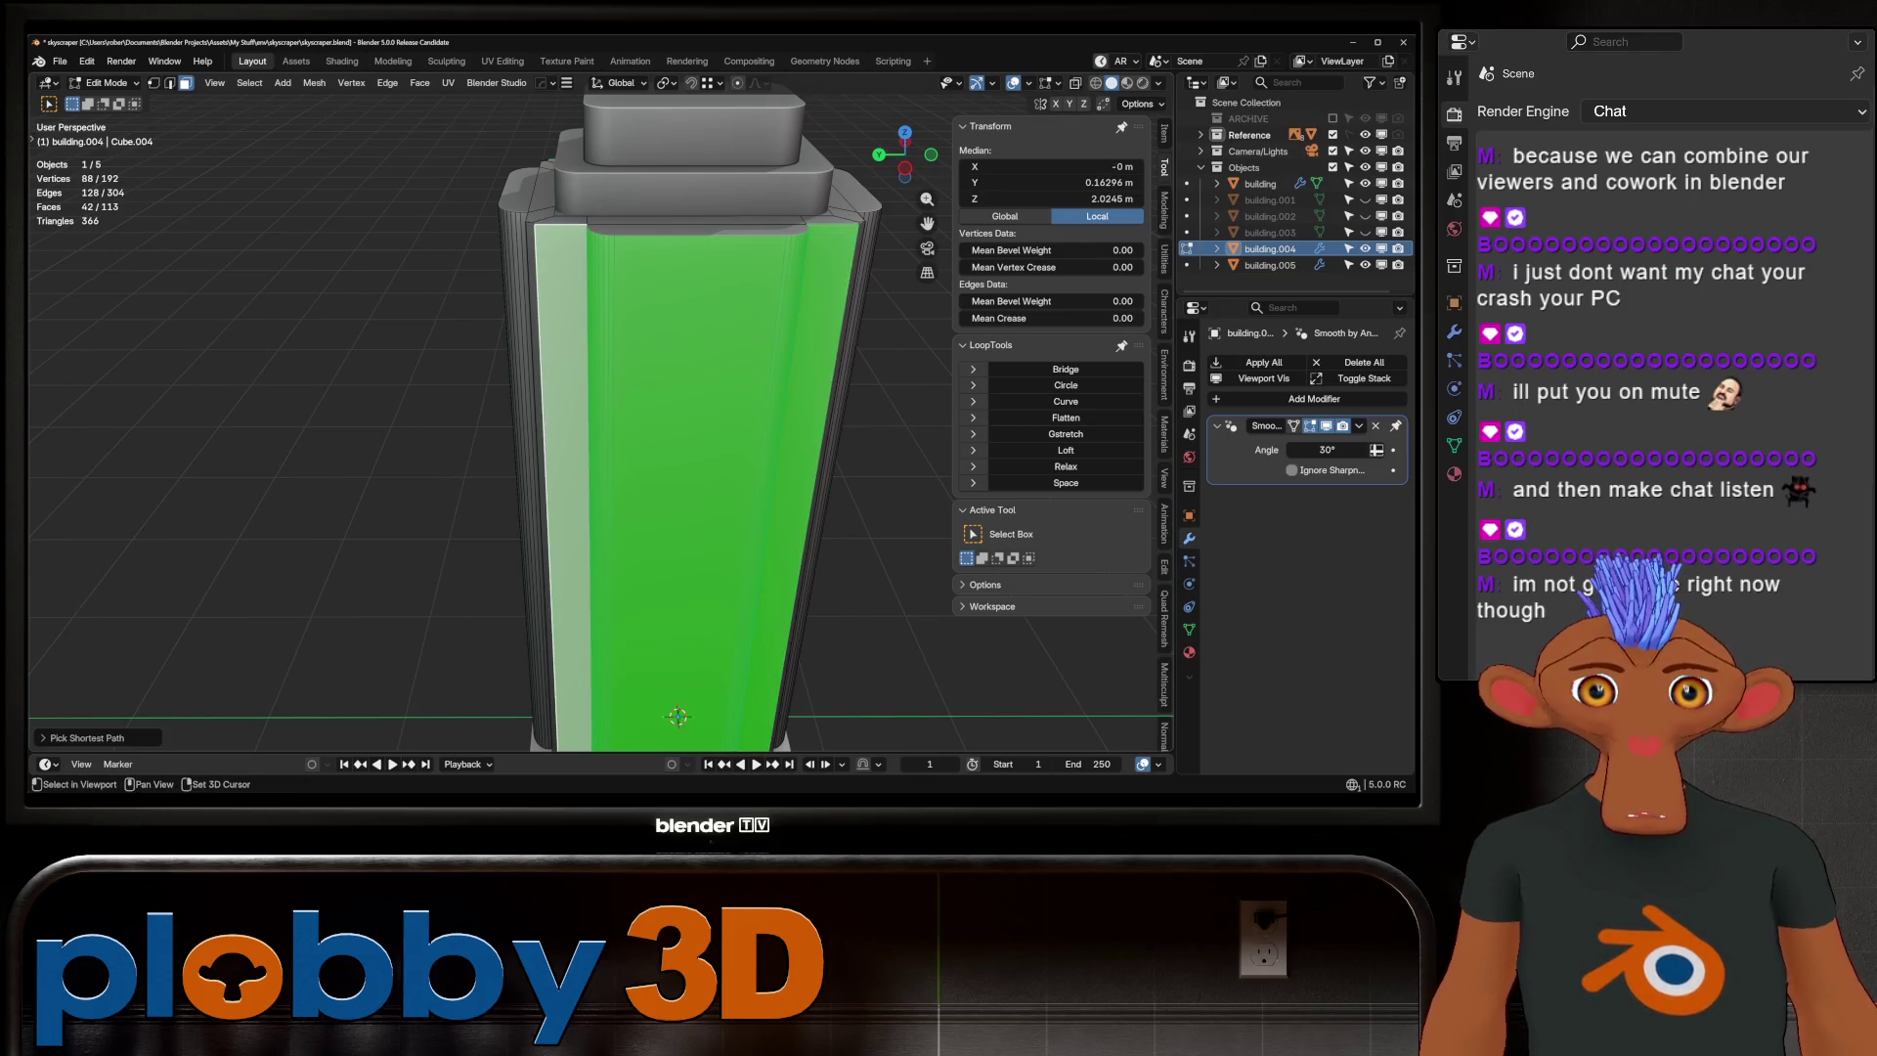
middle_click_drag(684, 440, 743, 469)
left_click(612, 704, "shift")
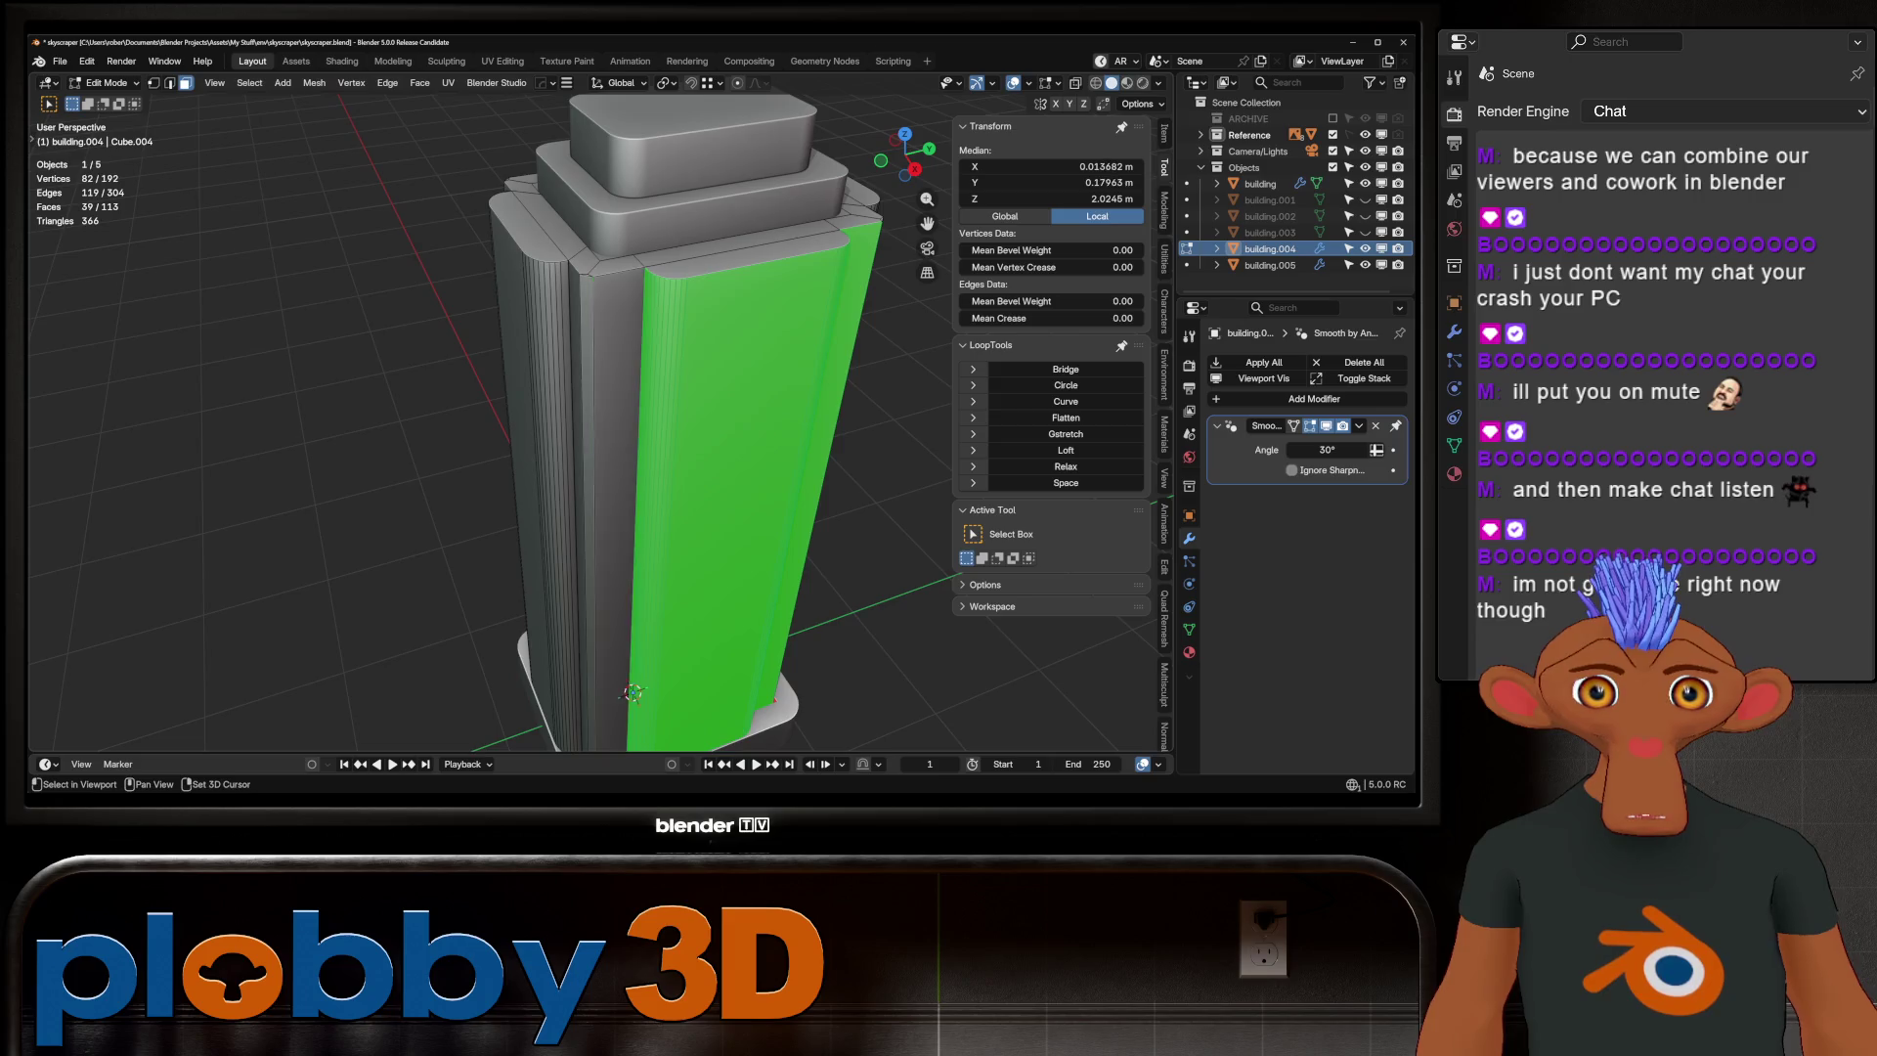
middle_click_drag(613, 703, 684, 713)
left_click(665, 586, "shift")
mouse_move(665, 586)
middle_mouse_down()
mouse_move(880, 498)
mouse_move(830, 503)
middle_mouse_up()
Scale the selected strips along Y, deselect all, and view the tower front-on in orthographic
key("s")
key("y")
left_click(929, 490)
scroll(665, 439, "down", 5)
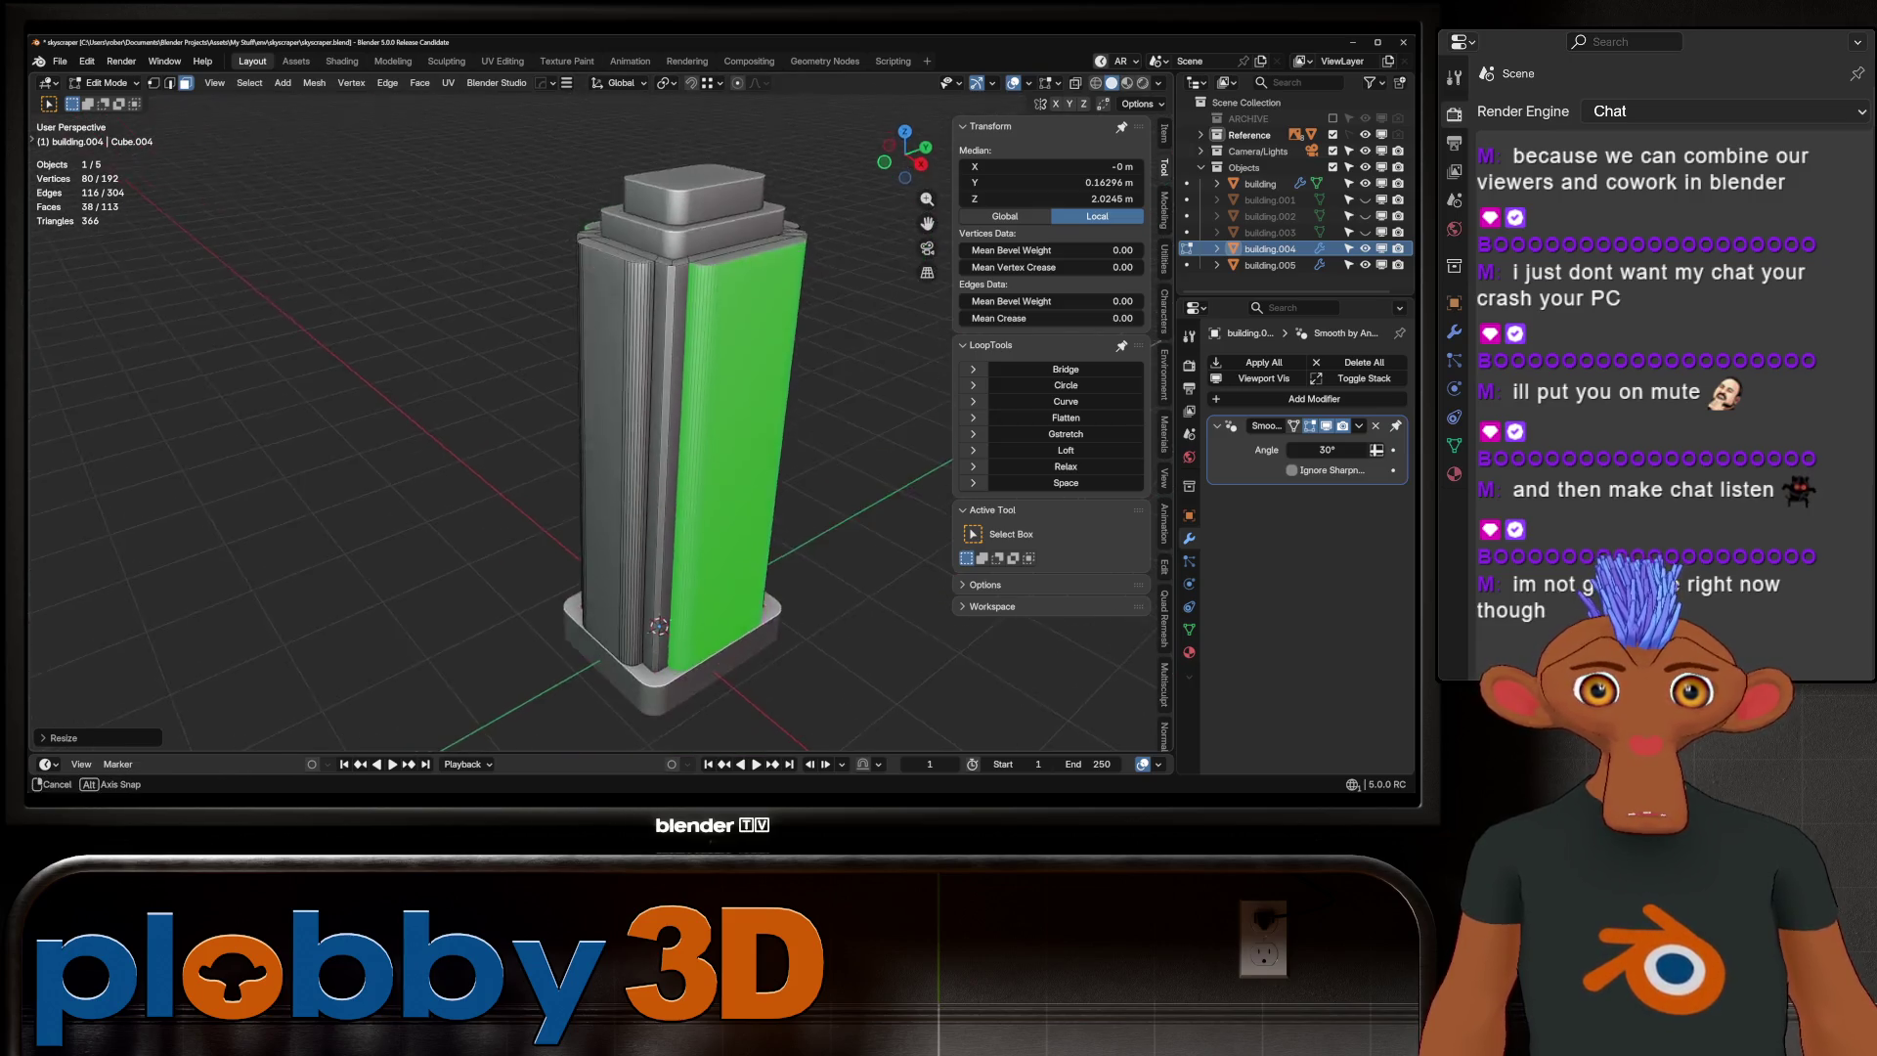
mouse_move(665, 440)
middle_mouse_down()
mouse_move(899, 411)
mouse_move(860, 416)
mouse_move(880, 420)
mouse_move(890, 391)
mouse_move(924, 410)
middle_mouse_up()
key("alt+a")
key("Tab")
key("KP_5")
key("KP_1")
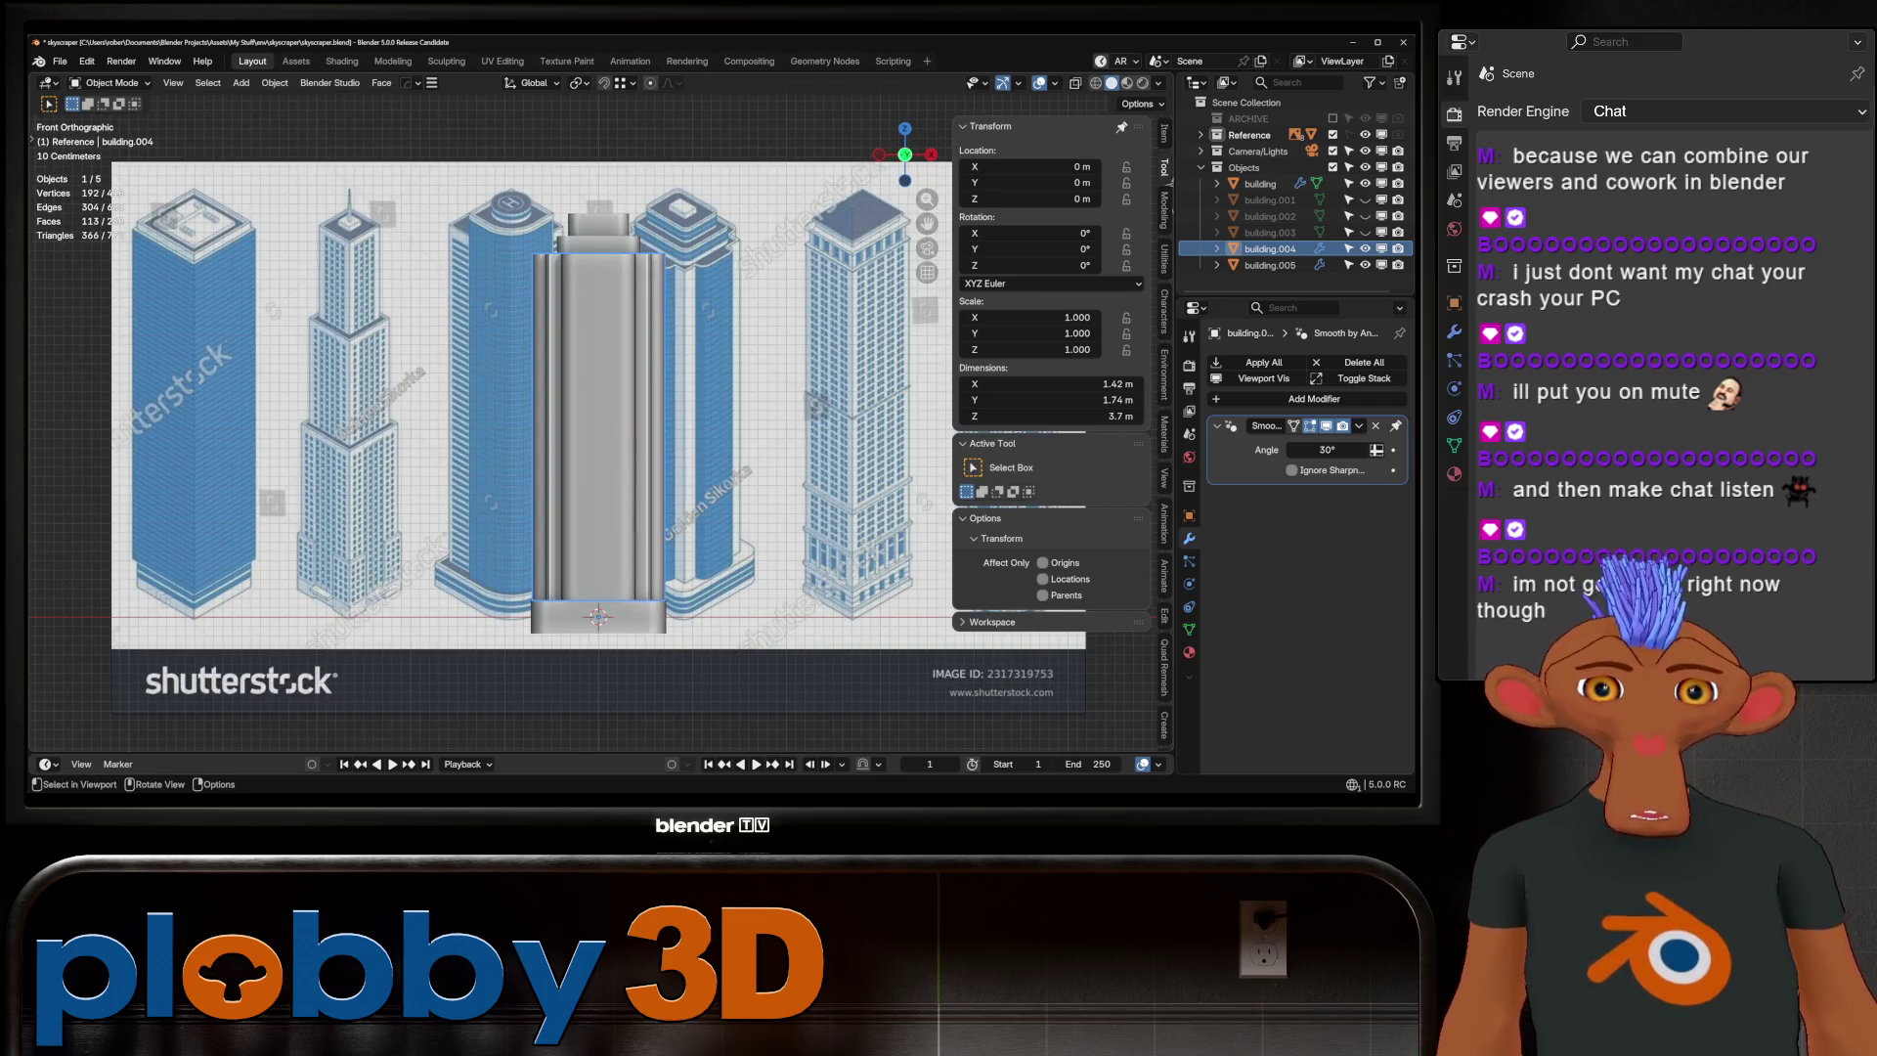
Box-select all parts of the central tower and frame them in view
scroll(696, 478, "up", 2)
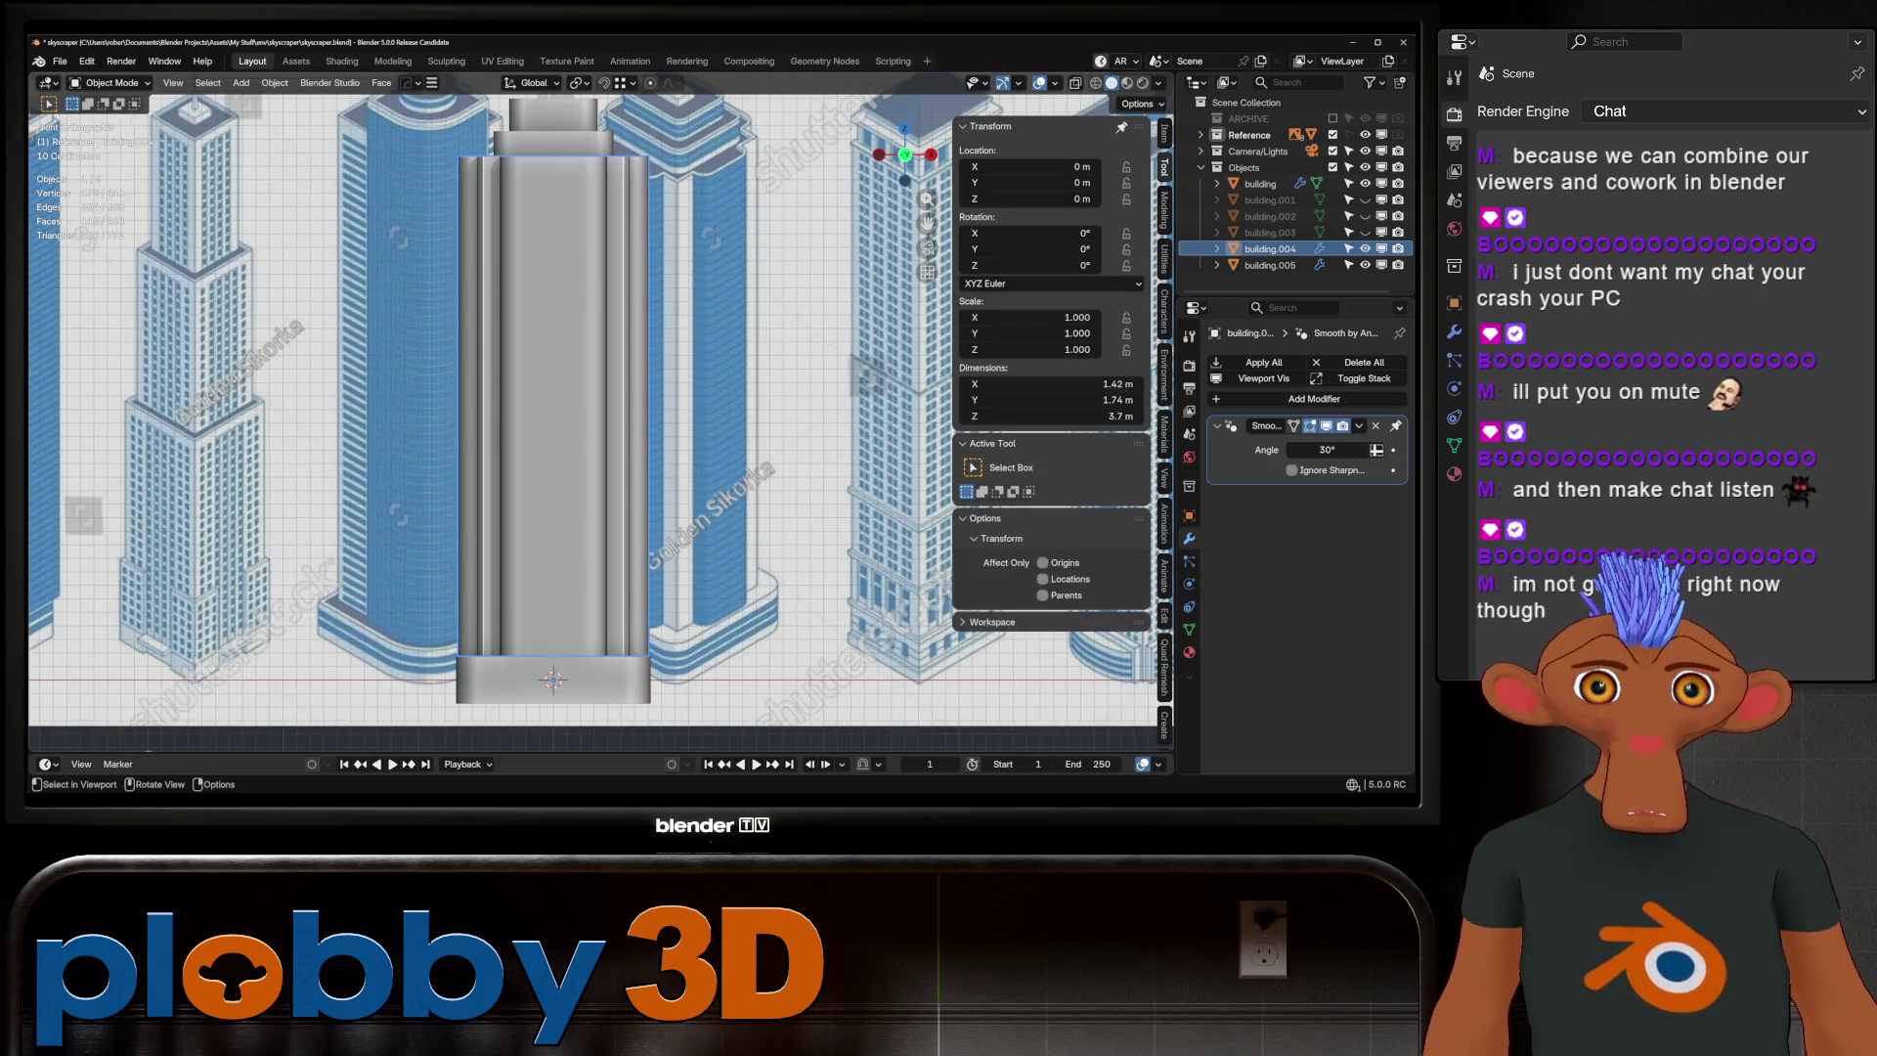
scroll(658, 343, "down", 2)
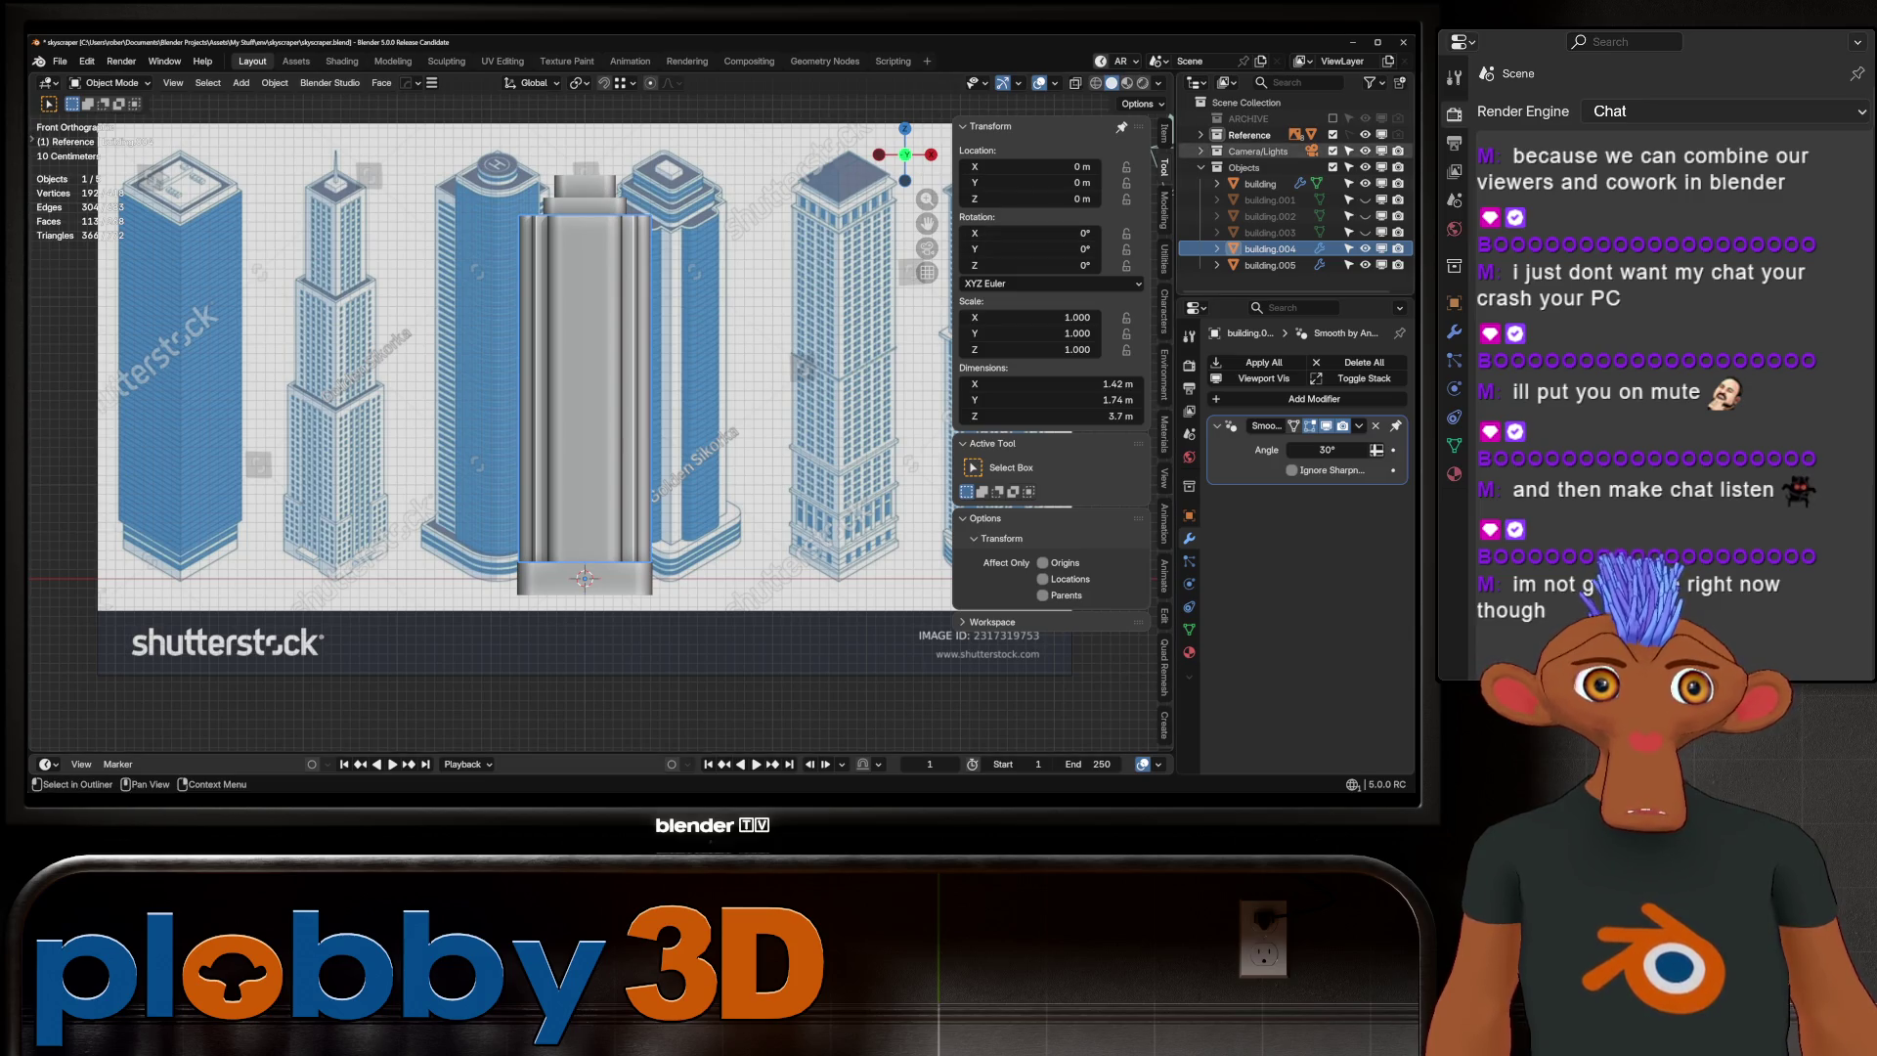
mouse_move(494, 155)
left_mouse_down()
mouse_move(537, 423)
mouse_move(741, 671)
left_mouse_up()
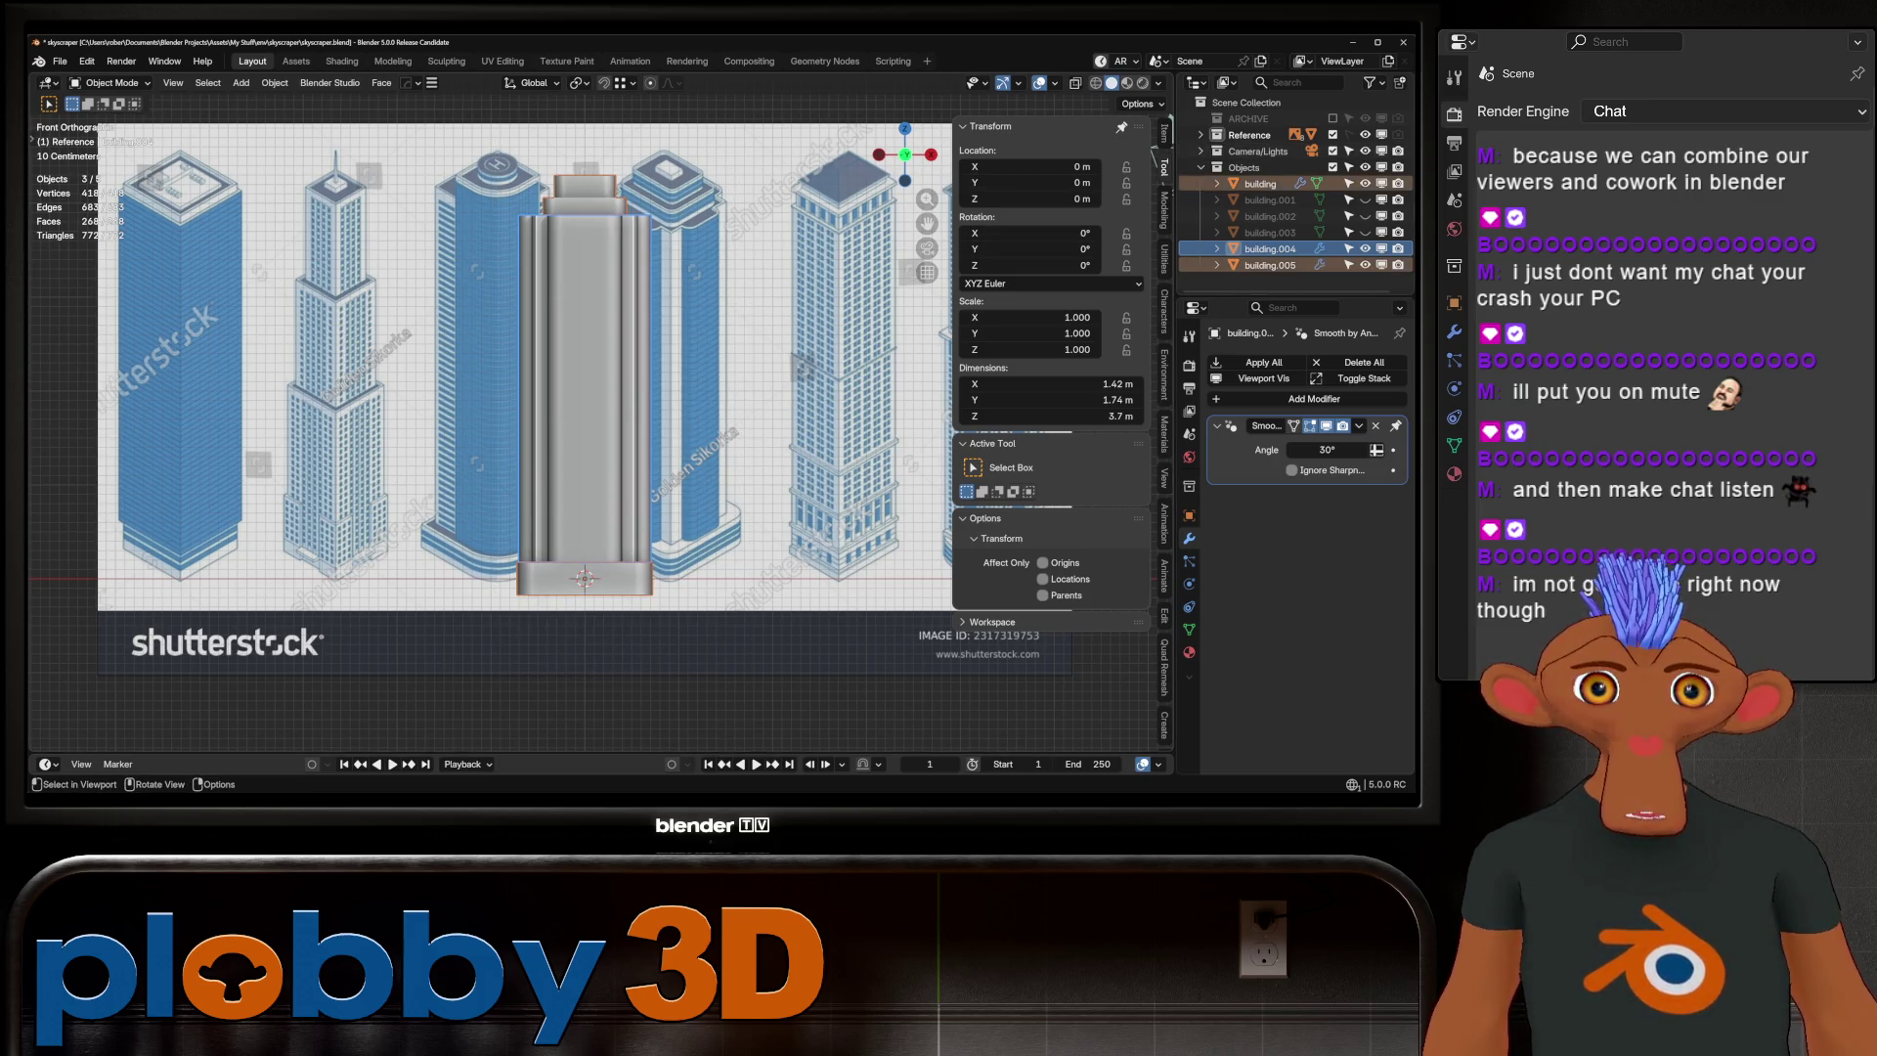
key("KP_Decimal")
middle_click_drag(586, 440, 626, 430)
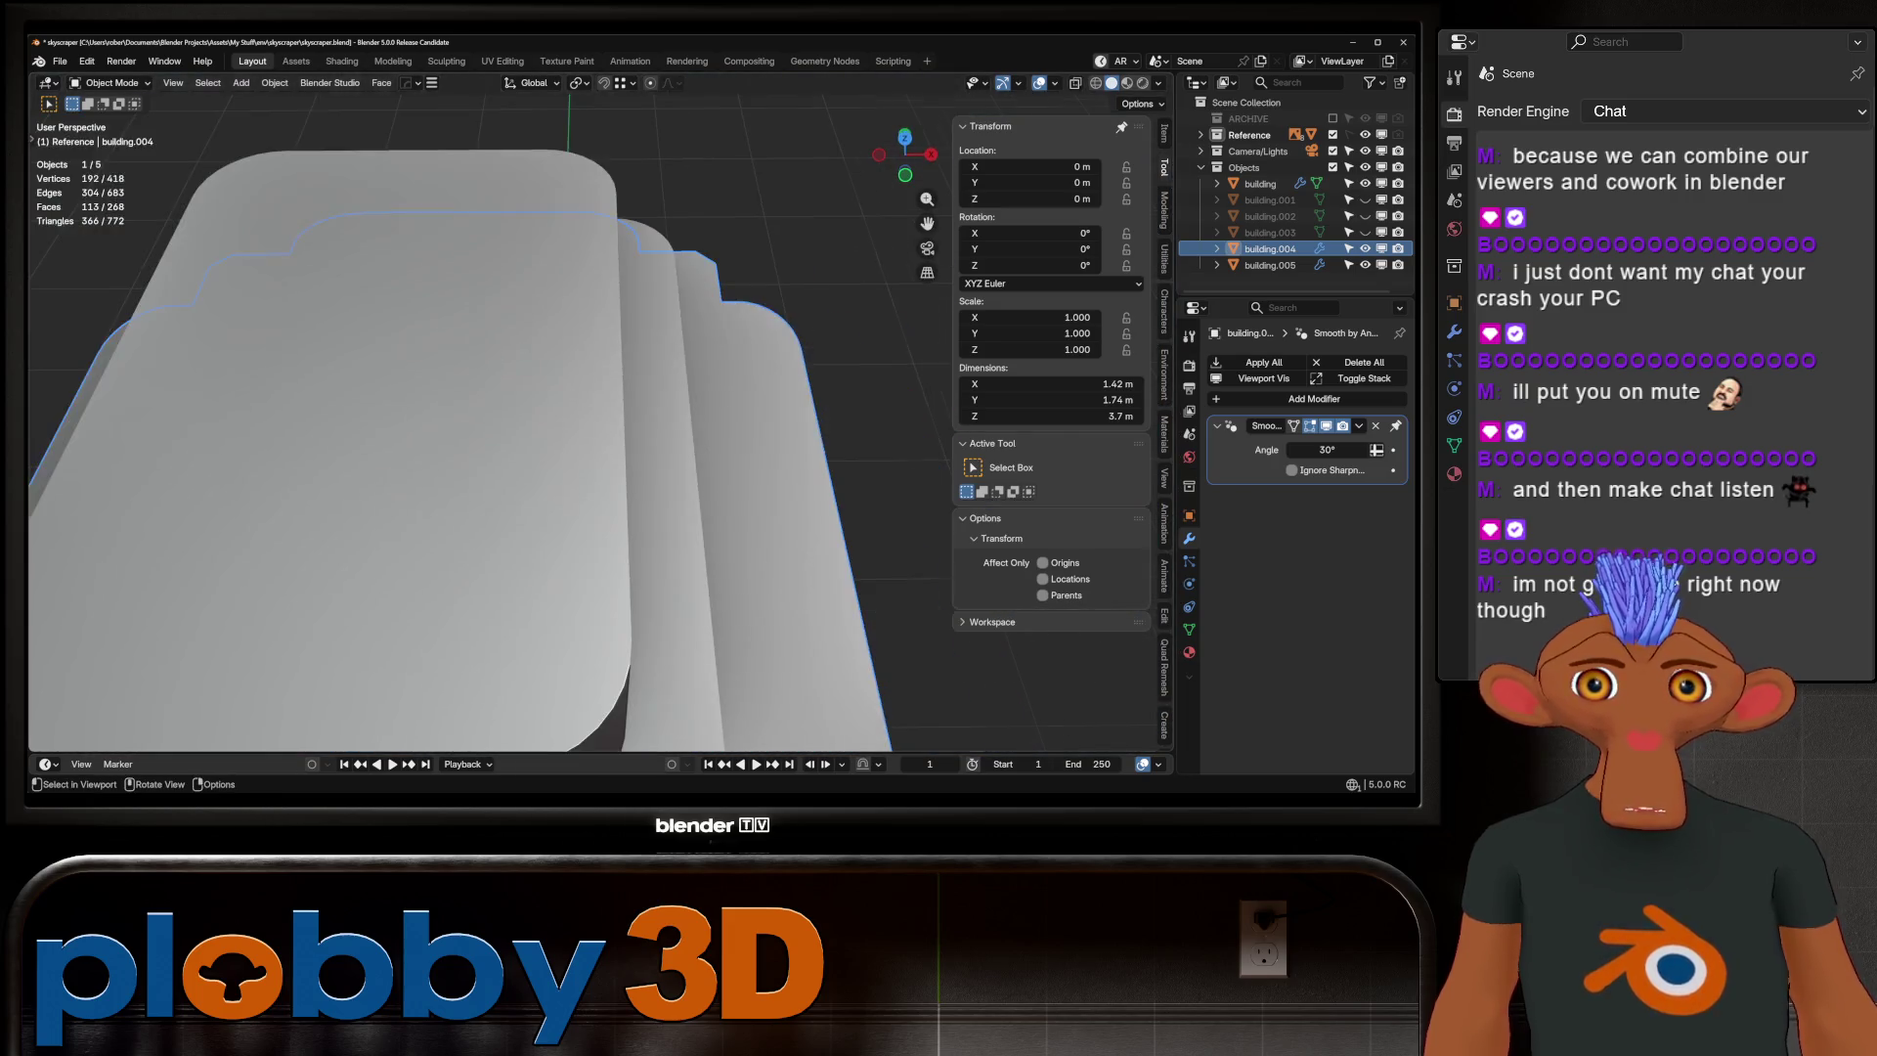
Lower building.005's top tiers about 0.09 m along Z and duplicate the top face in place
key("Tab")
key("Tab")
key("Tab")
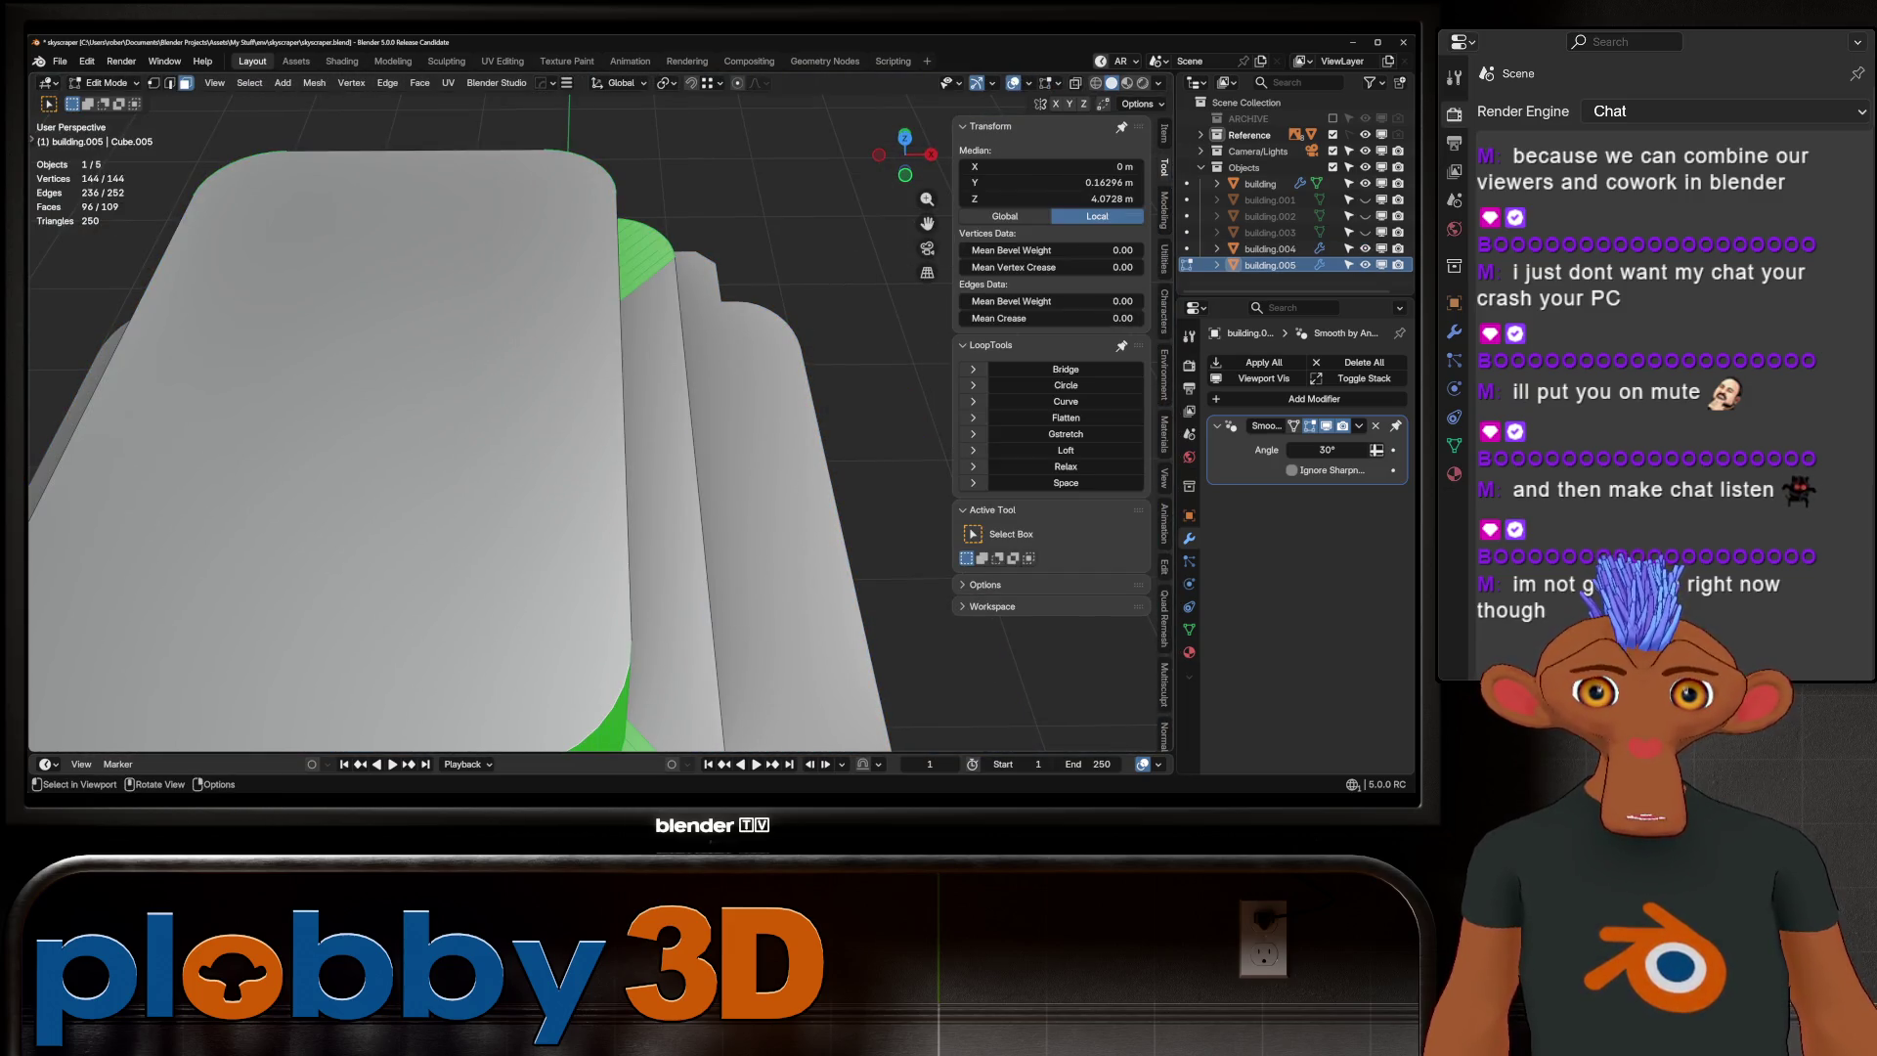
key("KP_1")
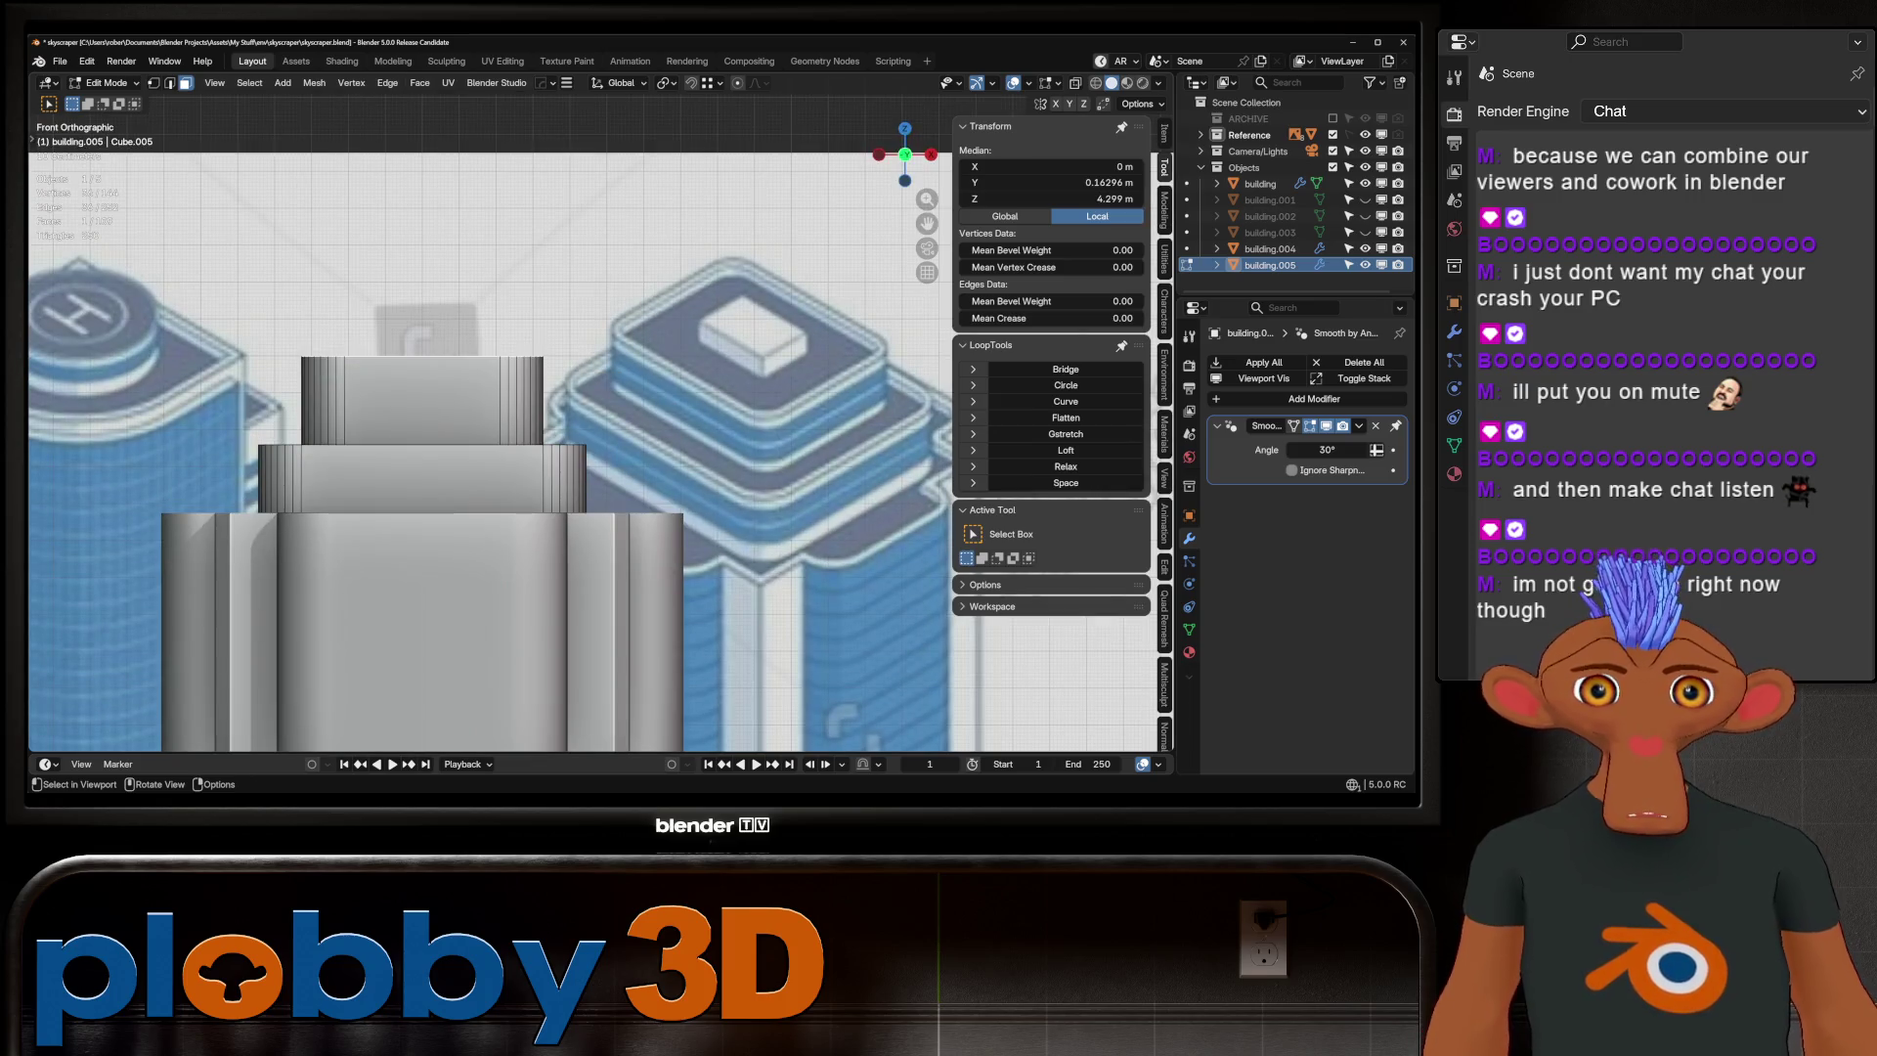
key("g")
key("z")
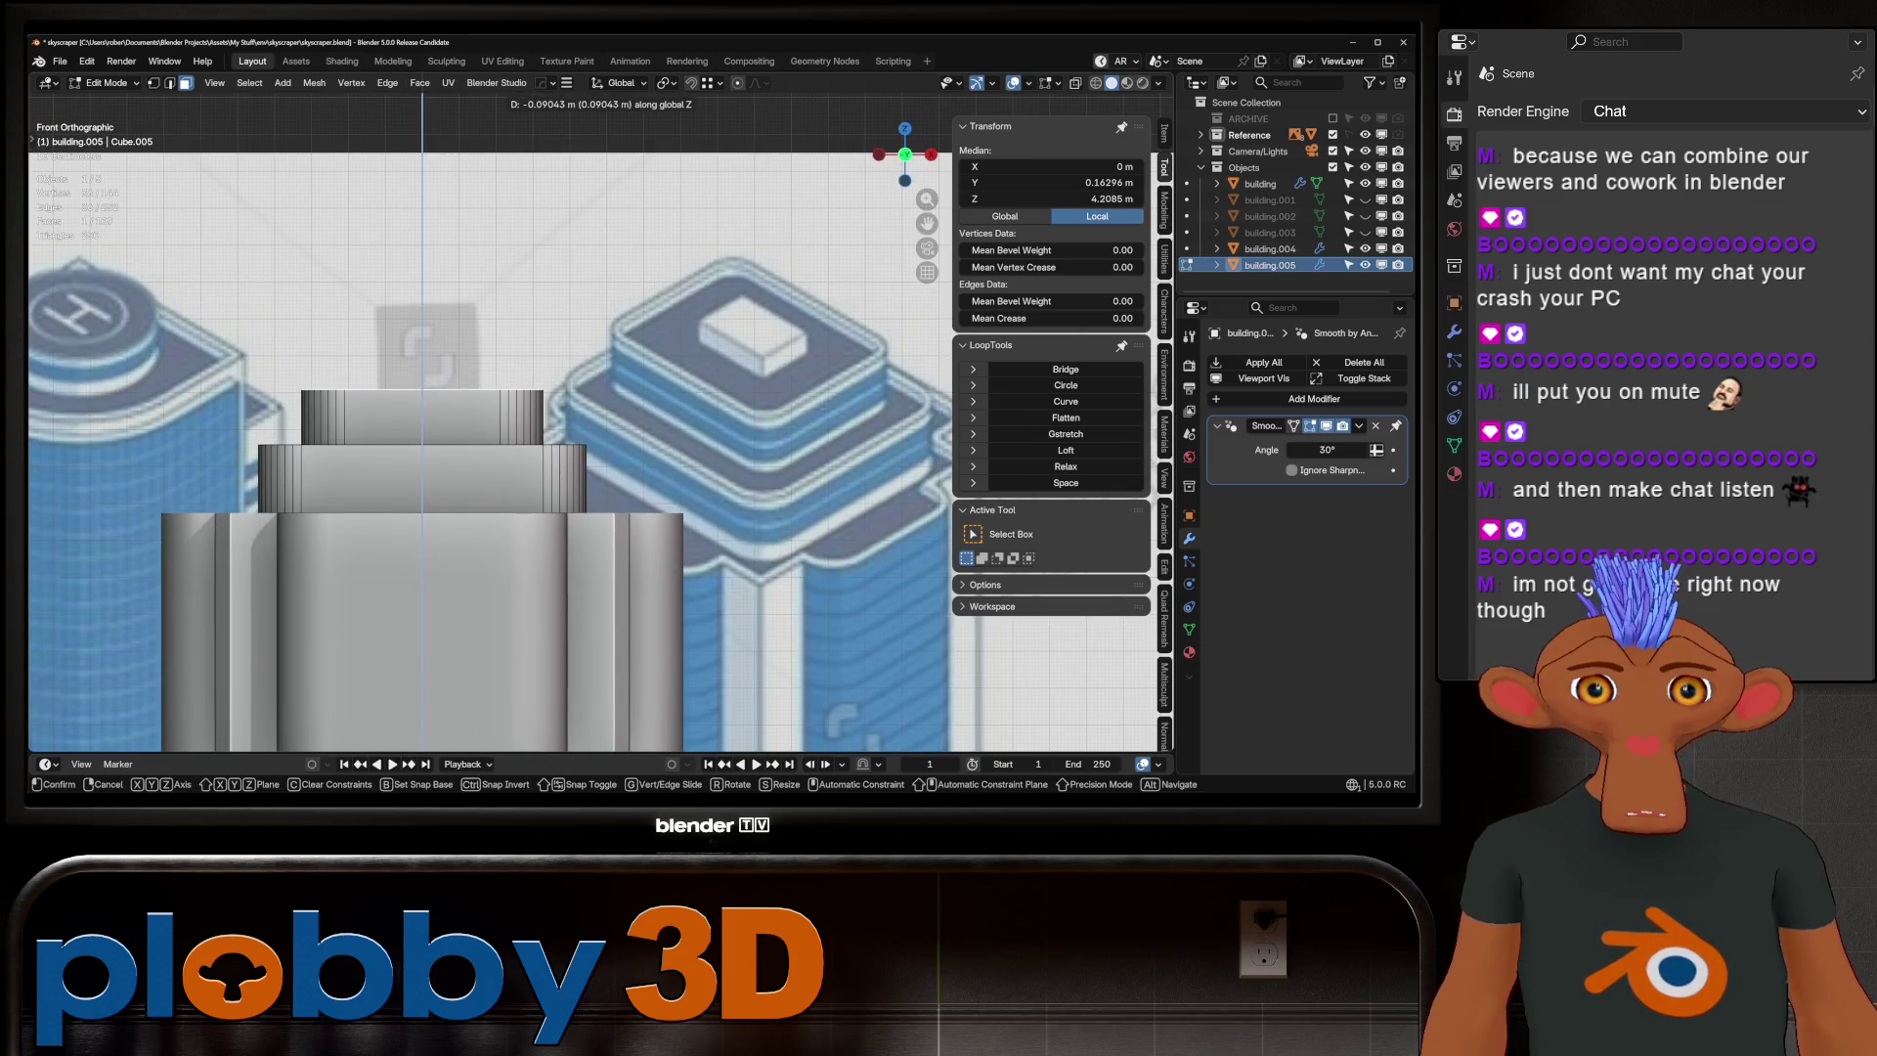
key("Return")
middle_click_drag(488, 440, 587, 391)
key("shift+d")
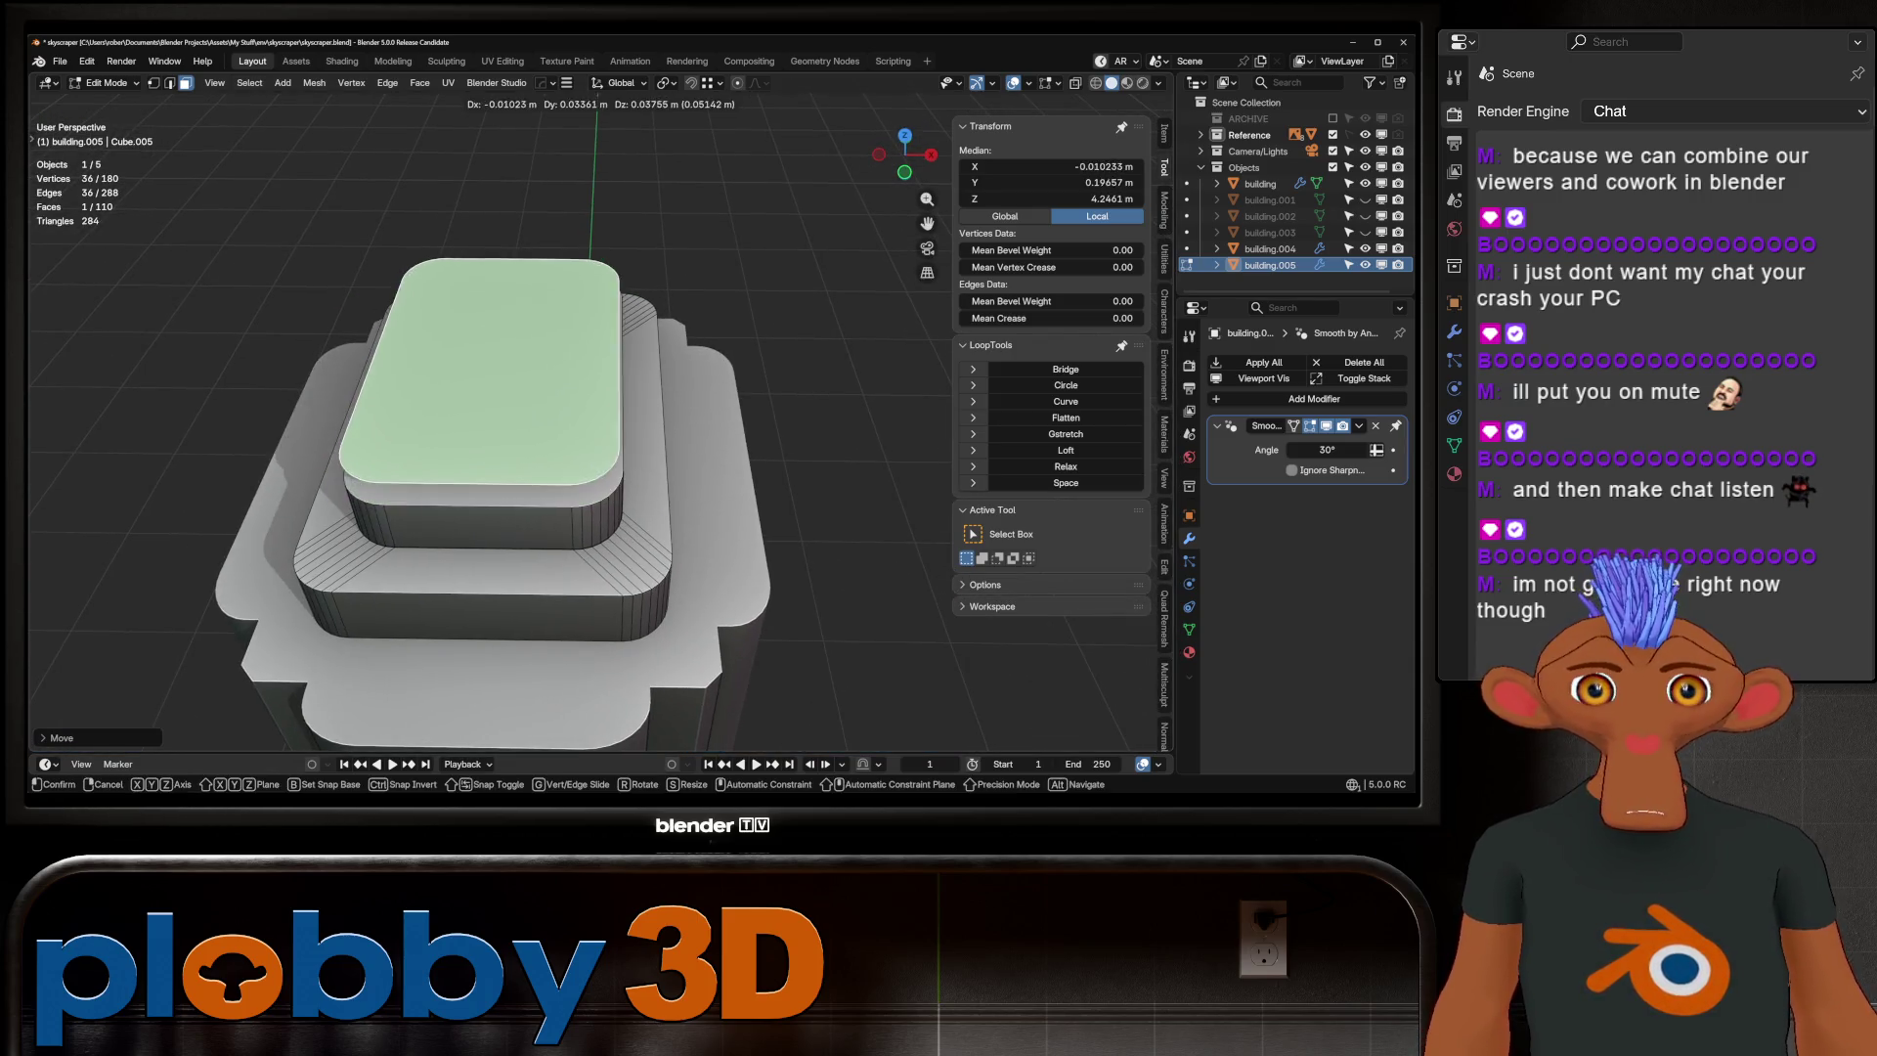
key("Escape")
Separate the duplicated top face into its own object, recentre its origin and shrink it
key("p")
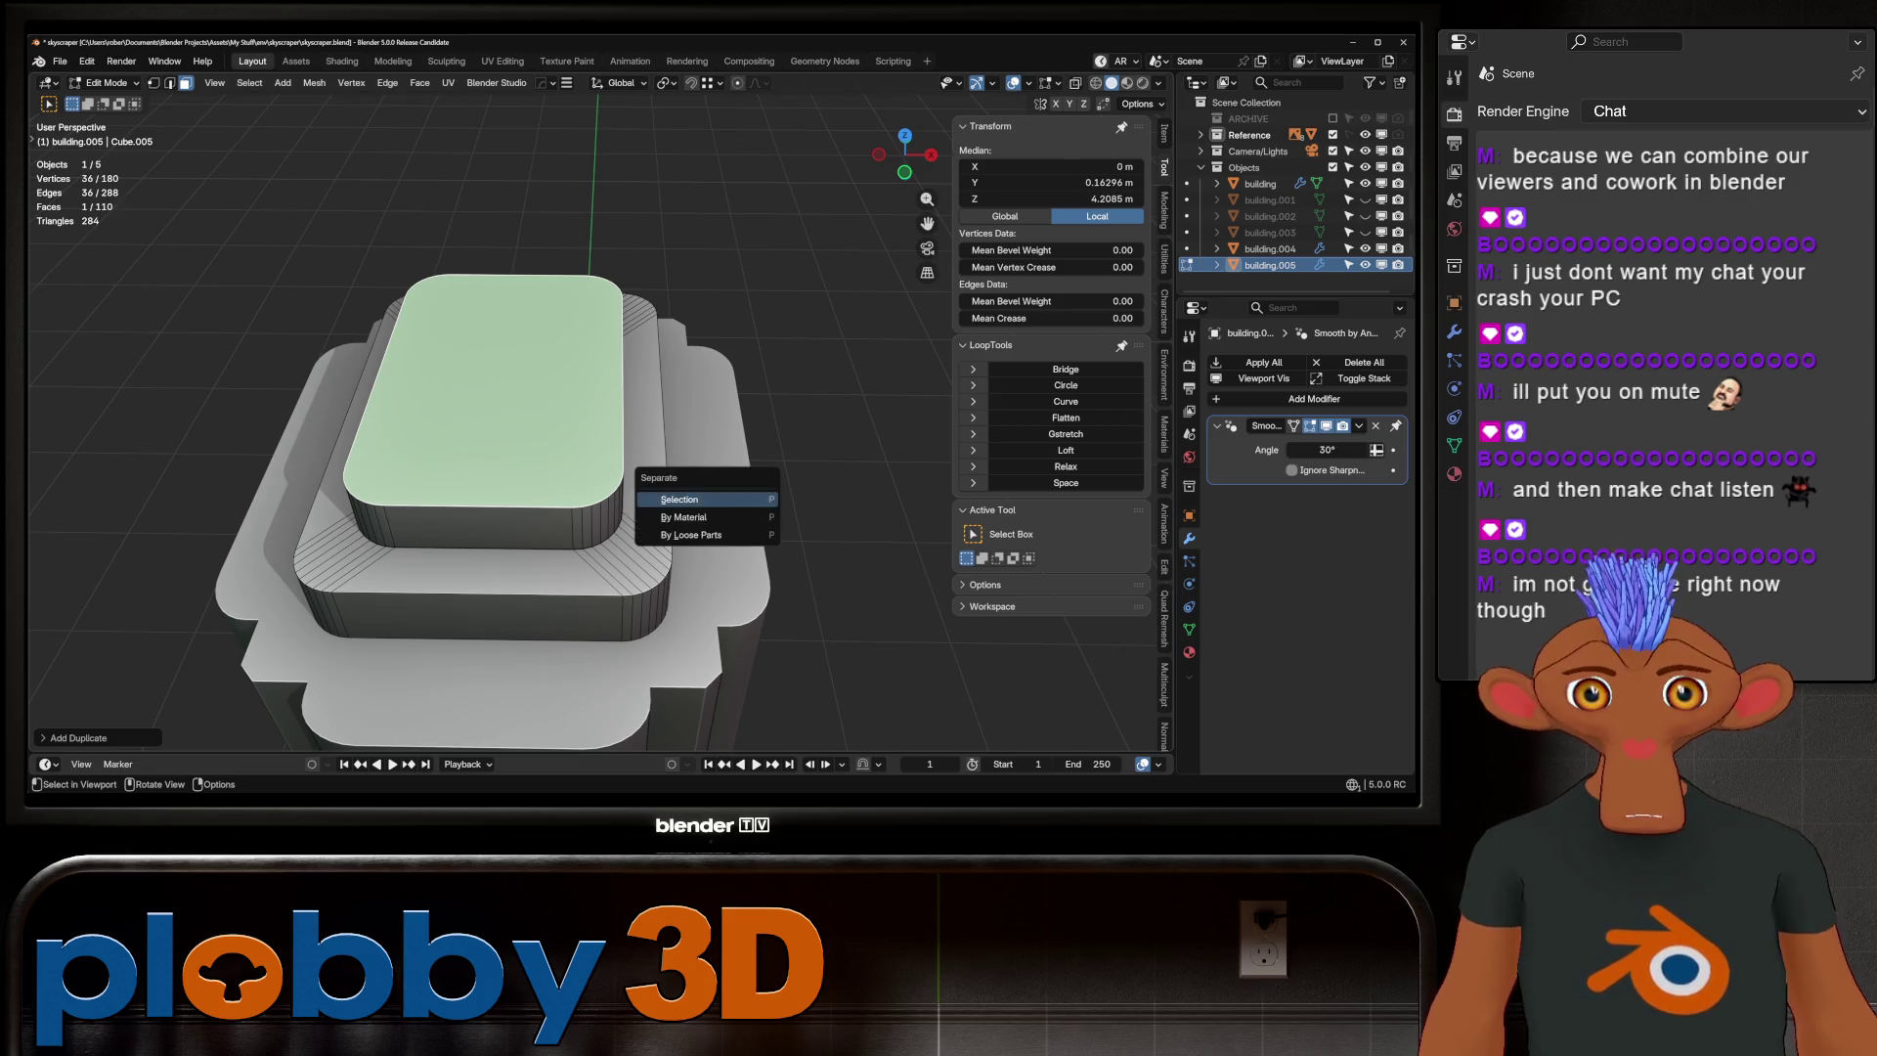
left_click(689, 494)
key("Tab")
left_click(484, 391)
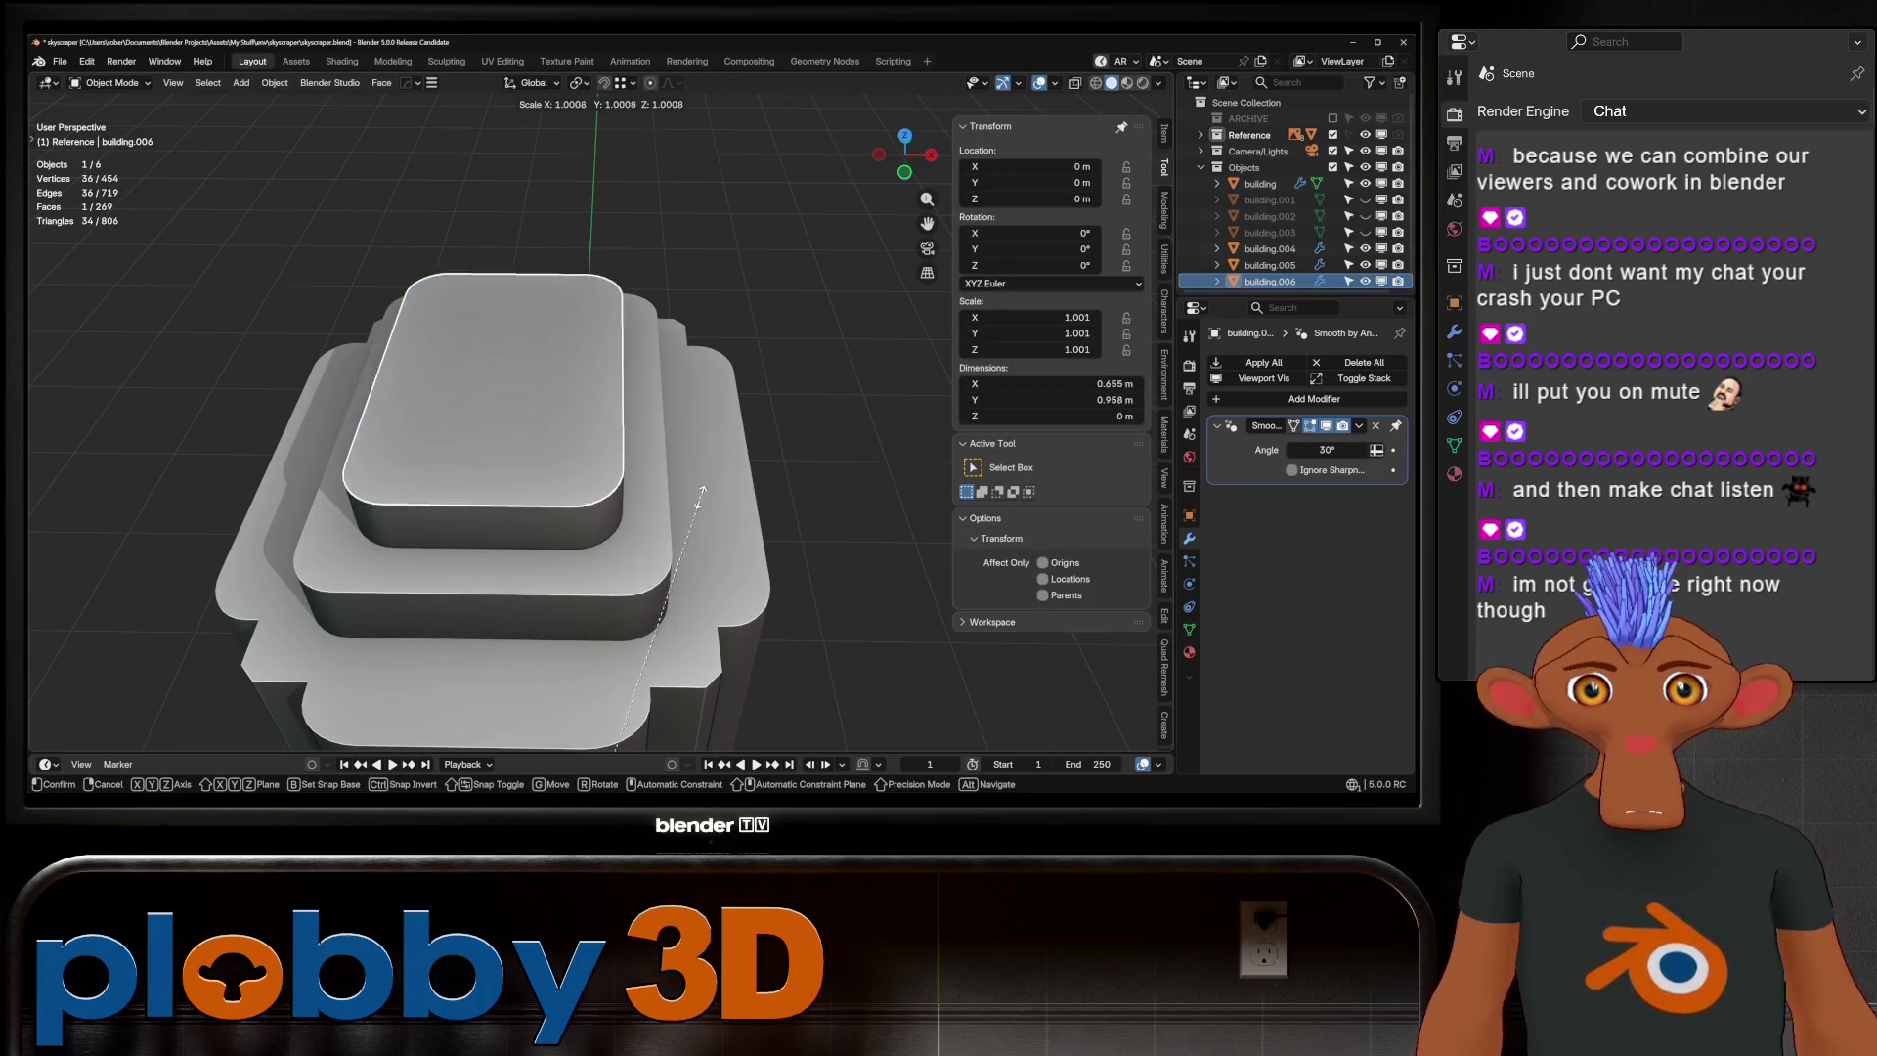
key("q")
key("Tab")
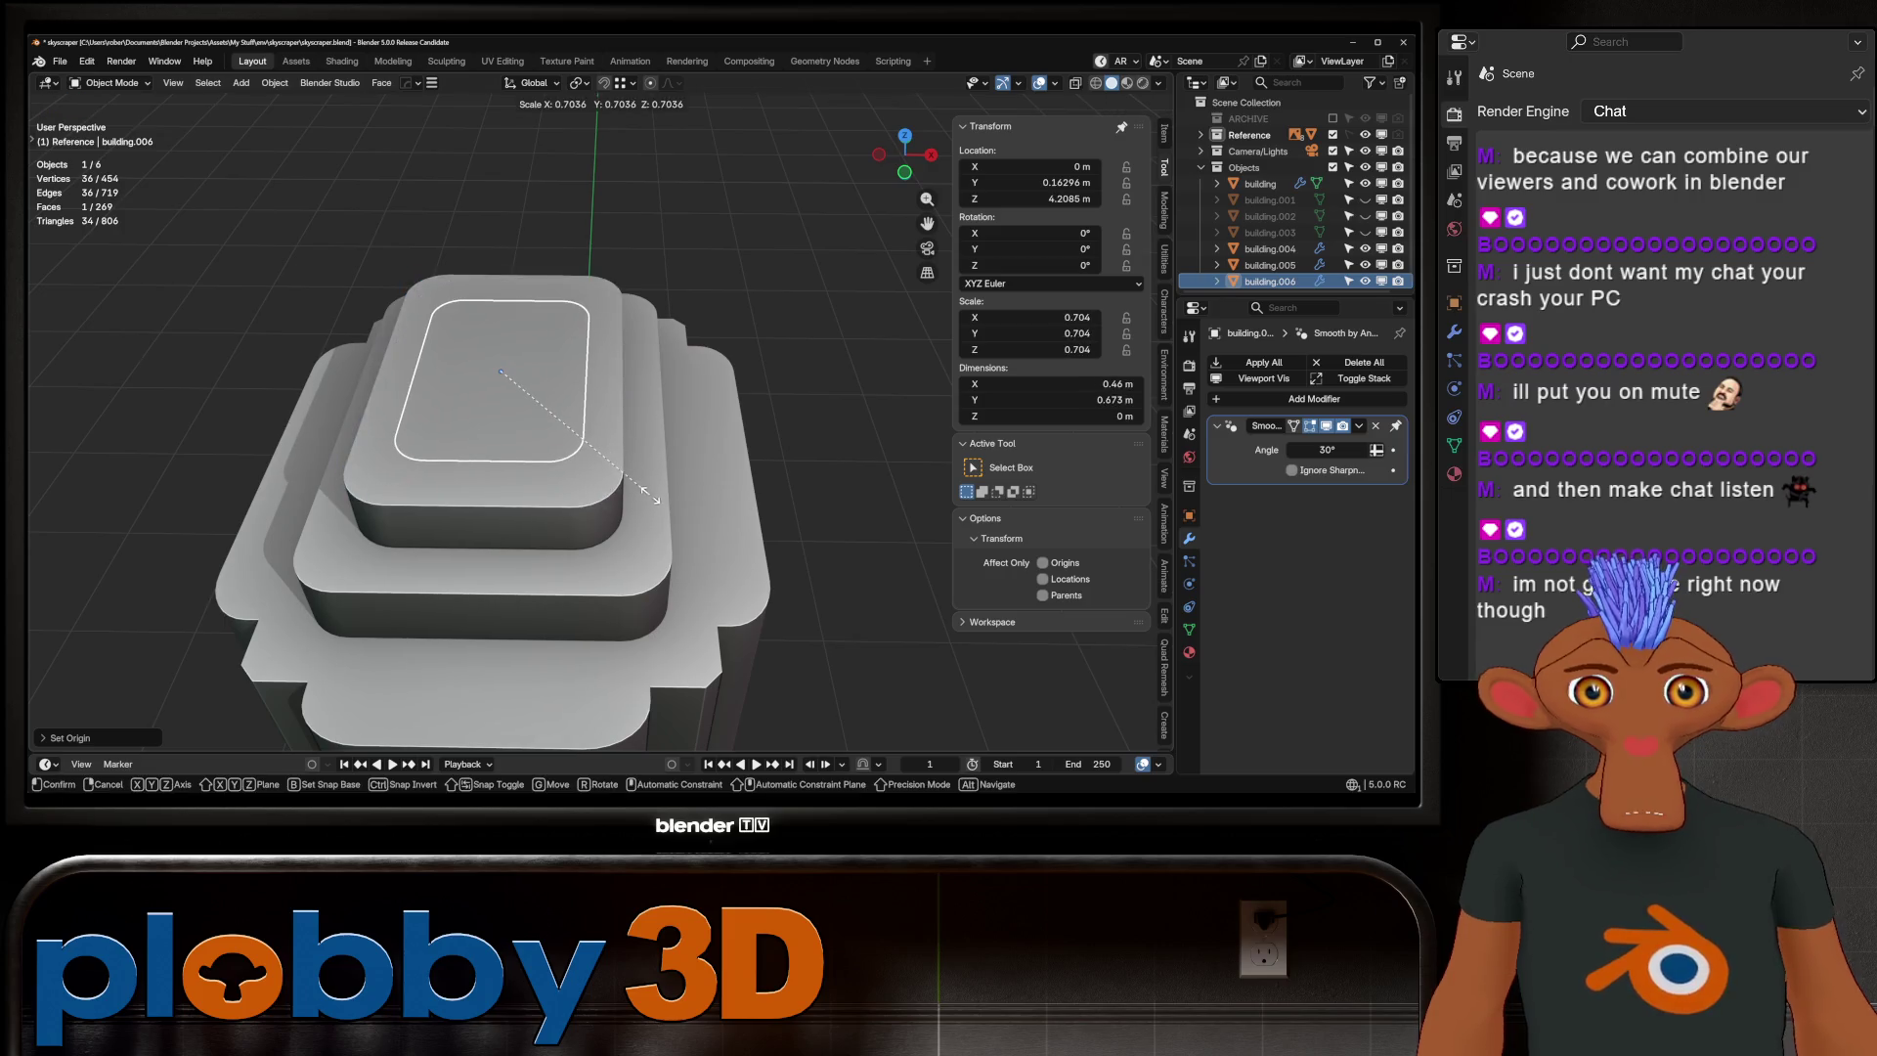
key("s")
key("Return")
Knife-cut a new edge across the top face and delete the lower strip face
key("alt+a")
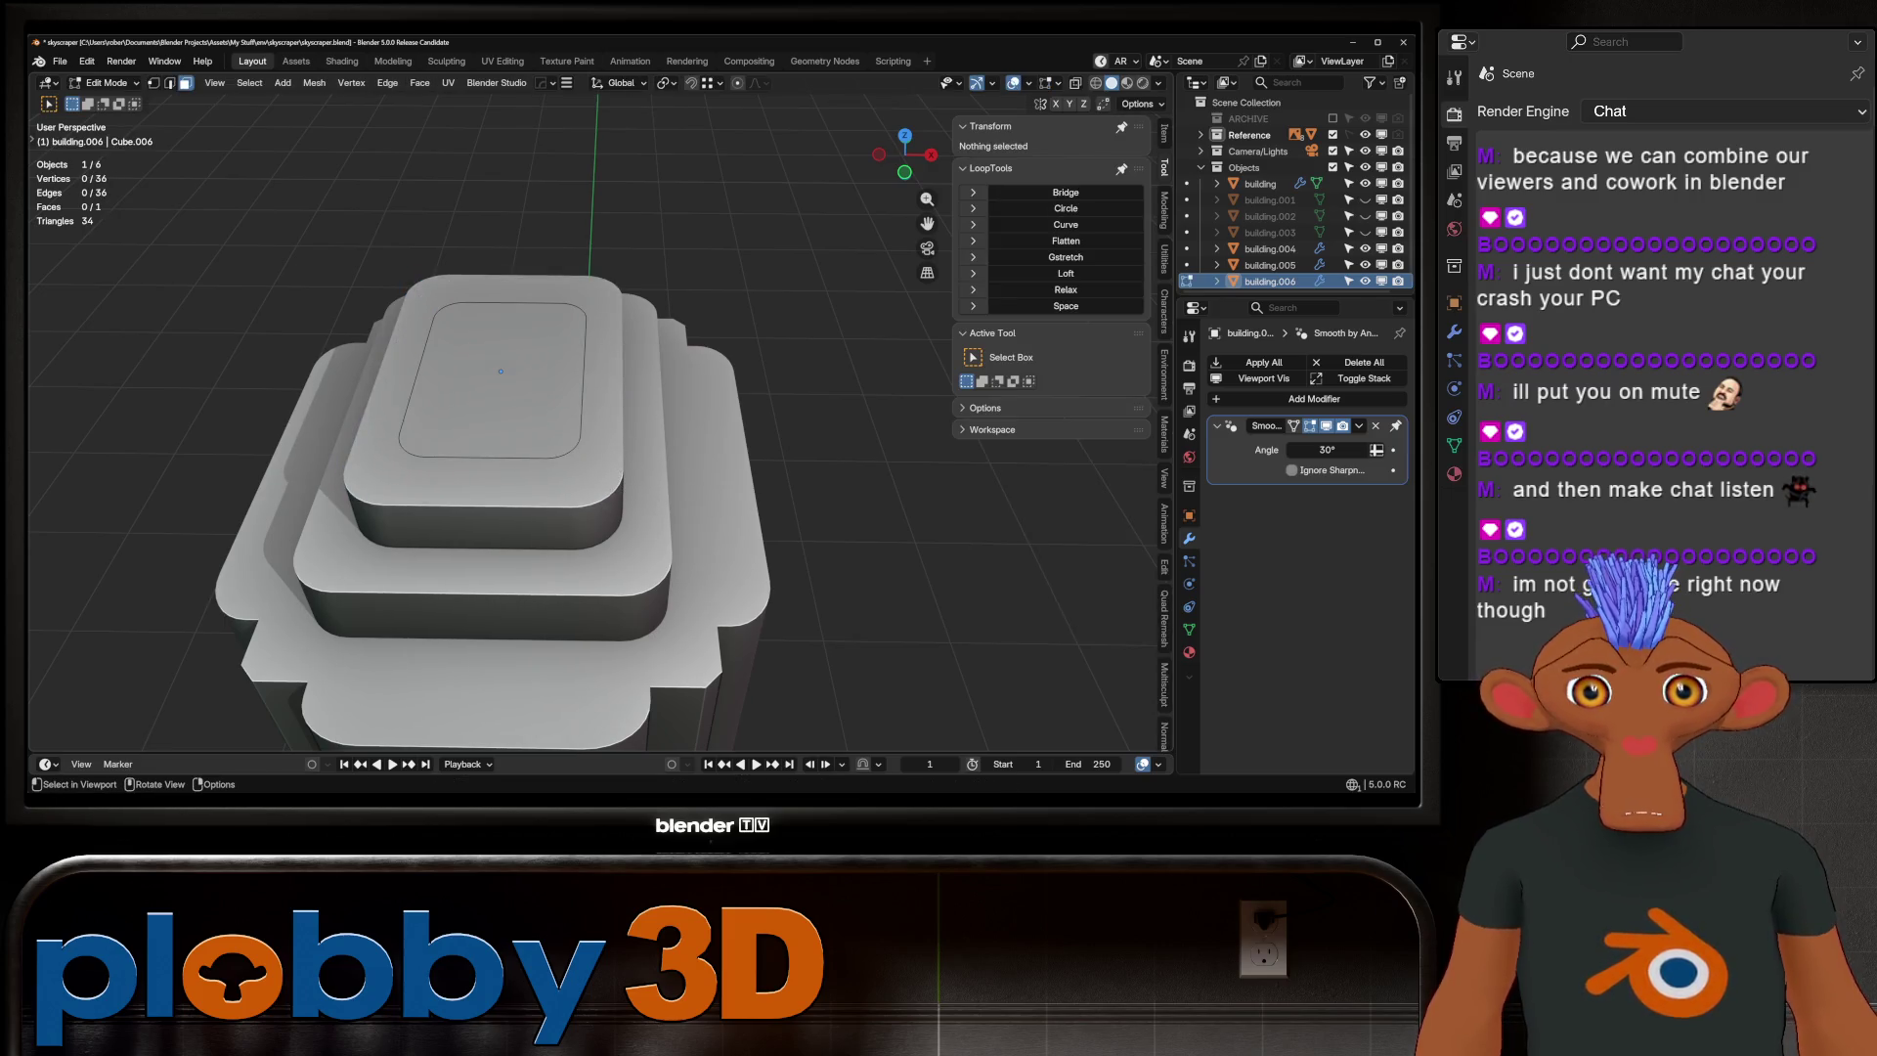
key("1")
middle_click_drag(586, 391, 606, 508)
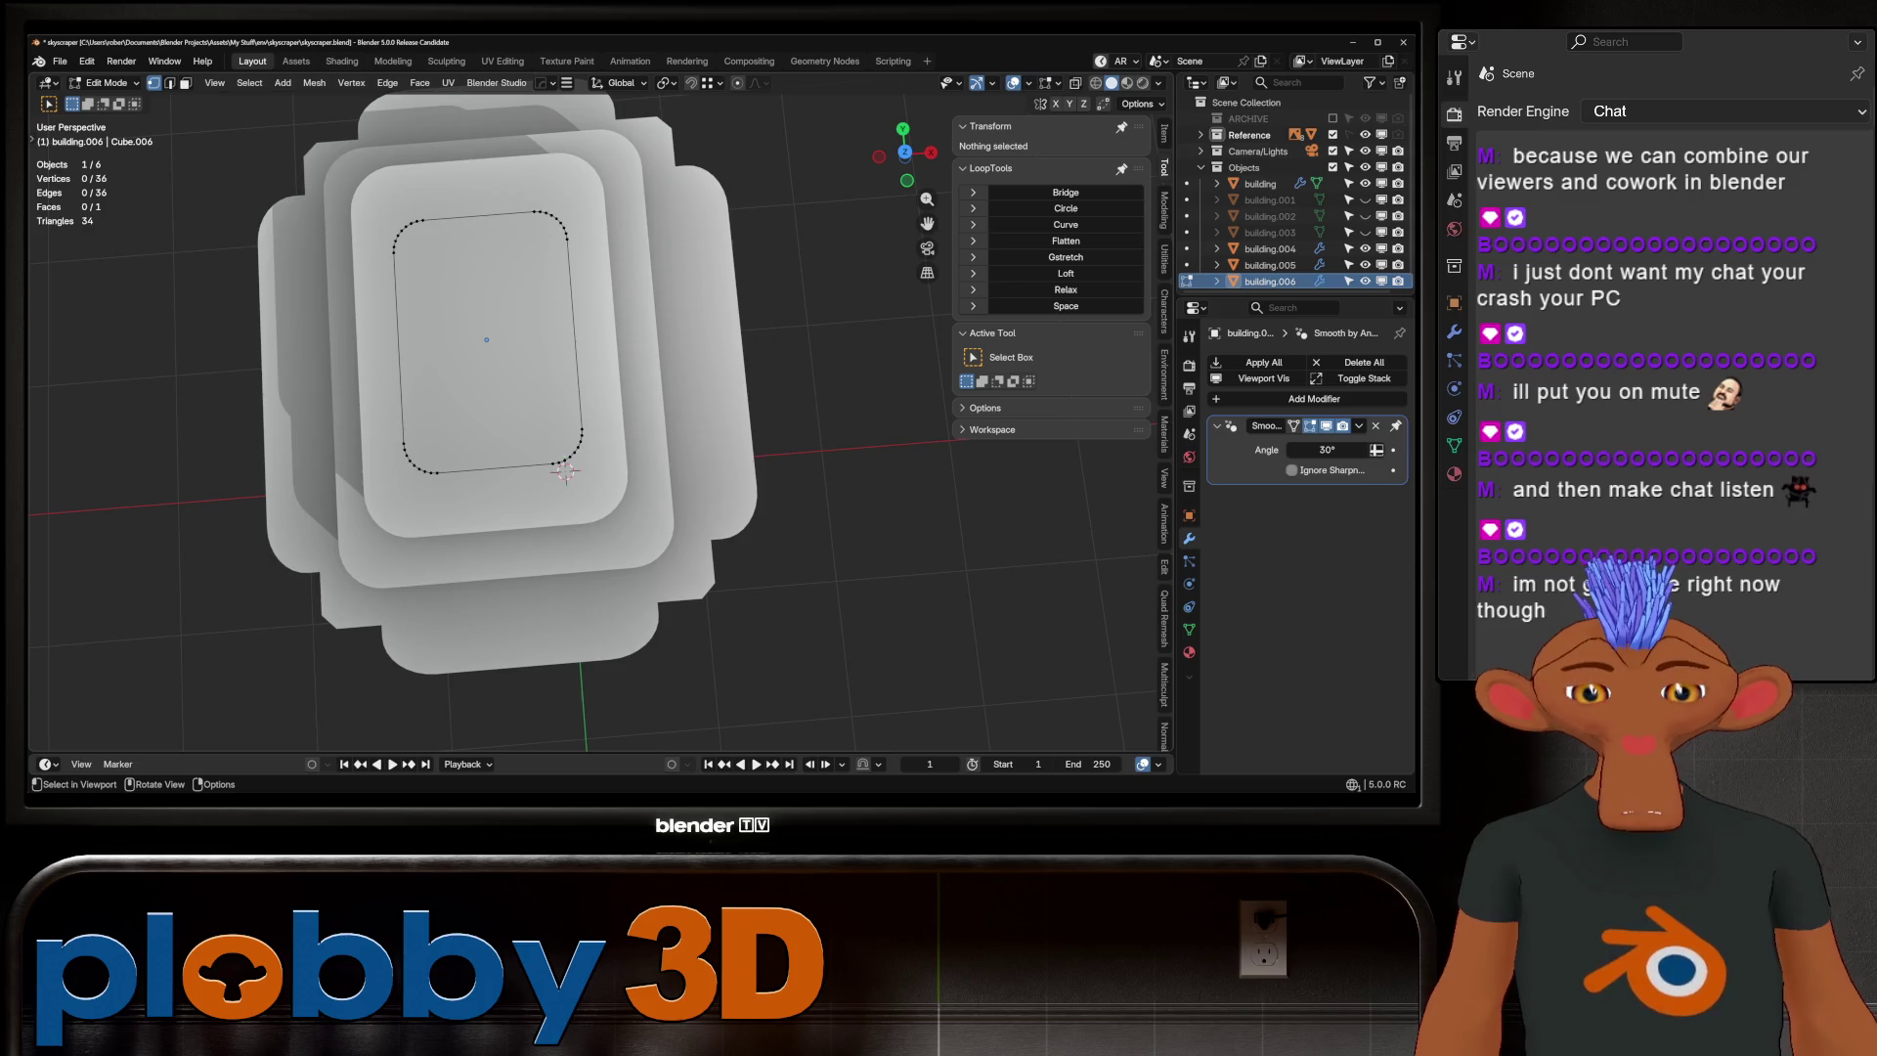
key("k")
left_click(403, 442)
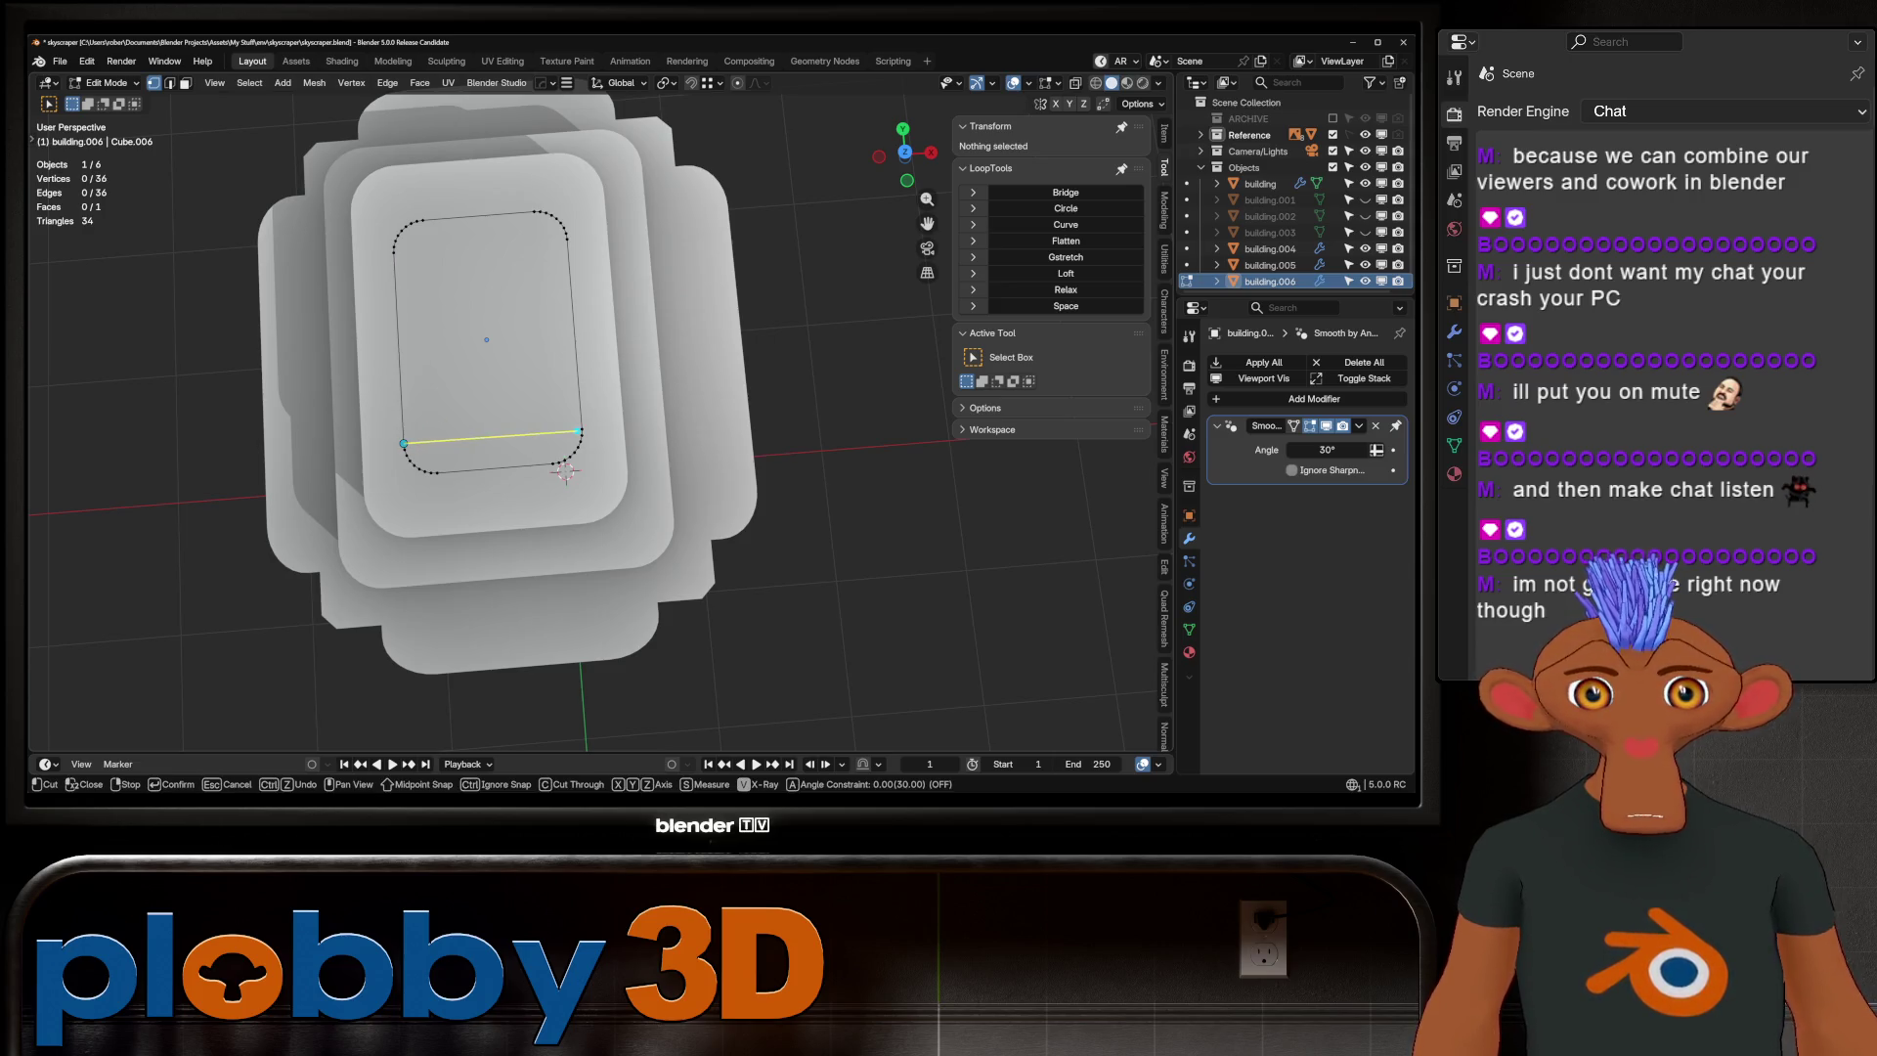
left_click(582, 429)
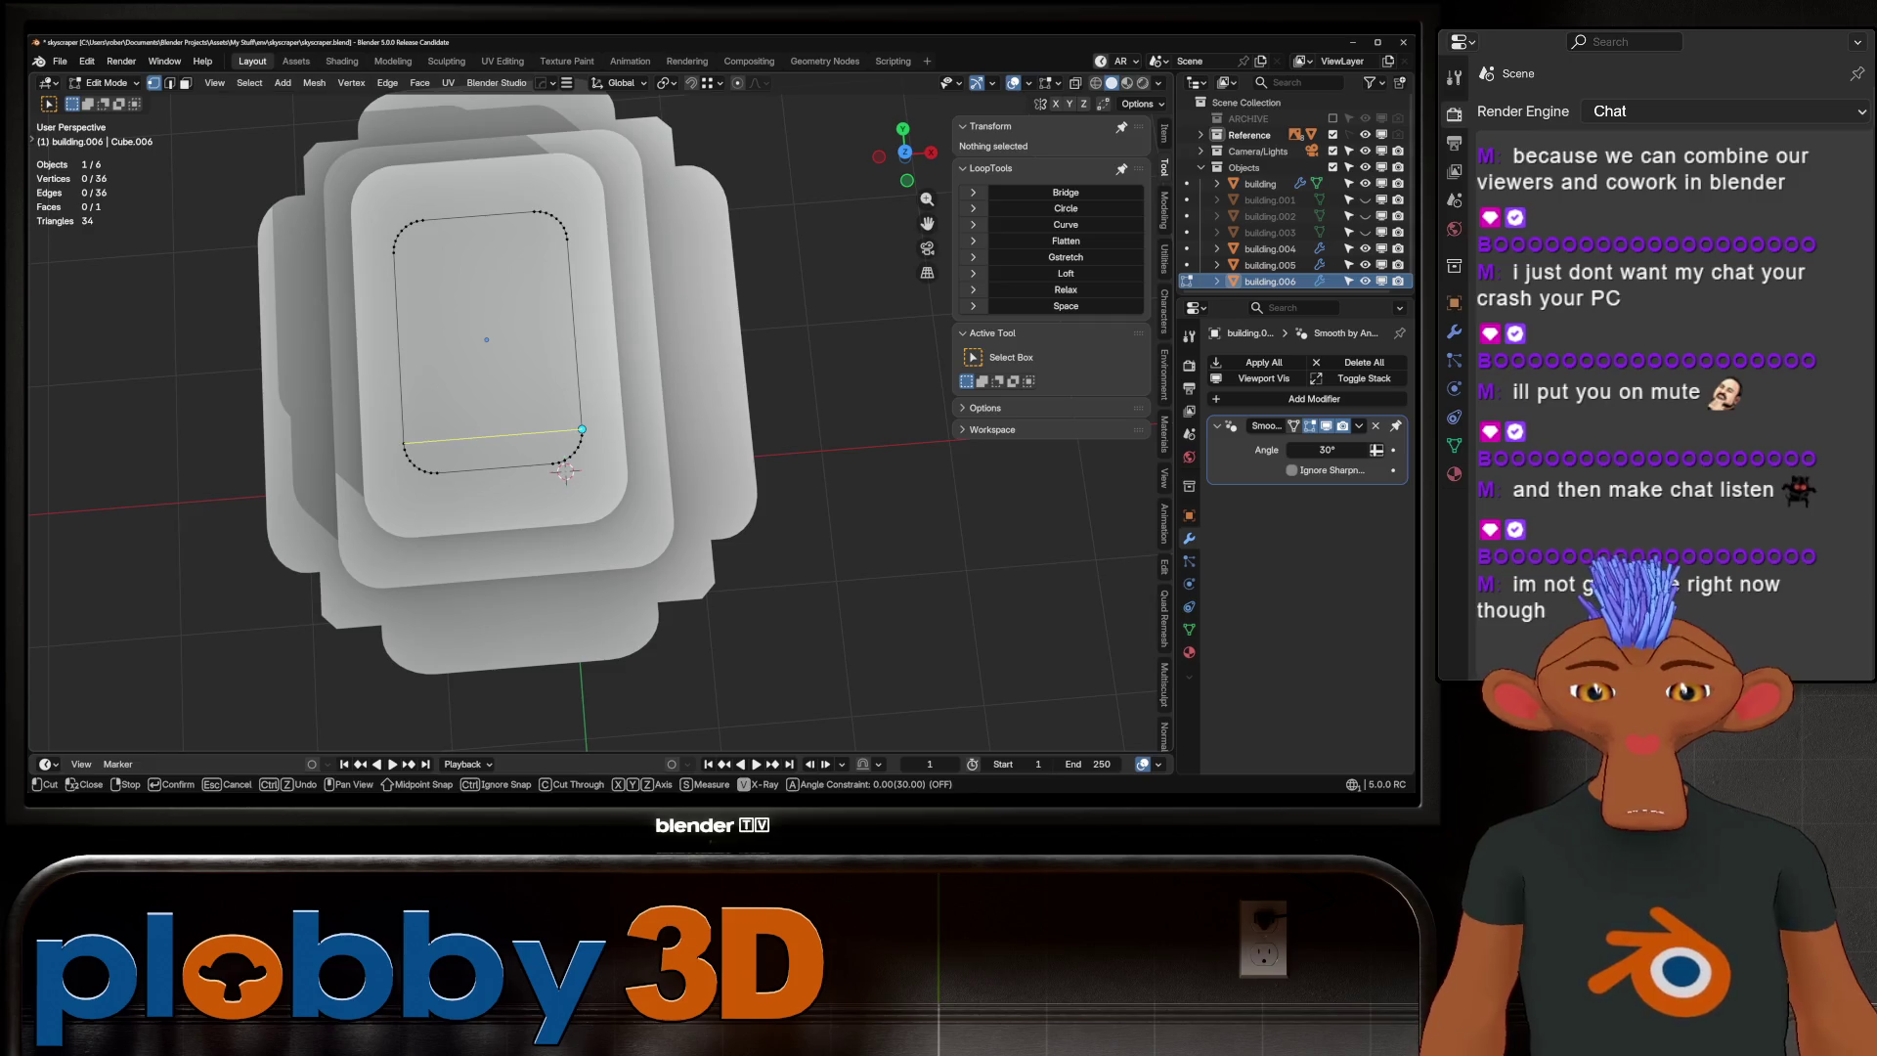
key("Return")
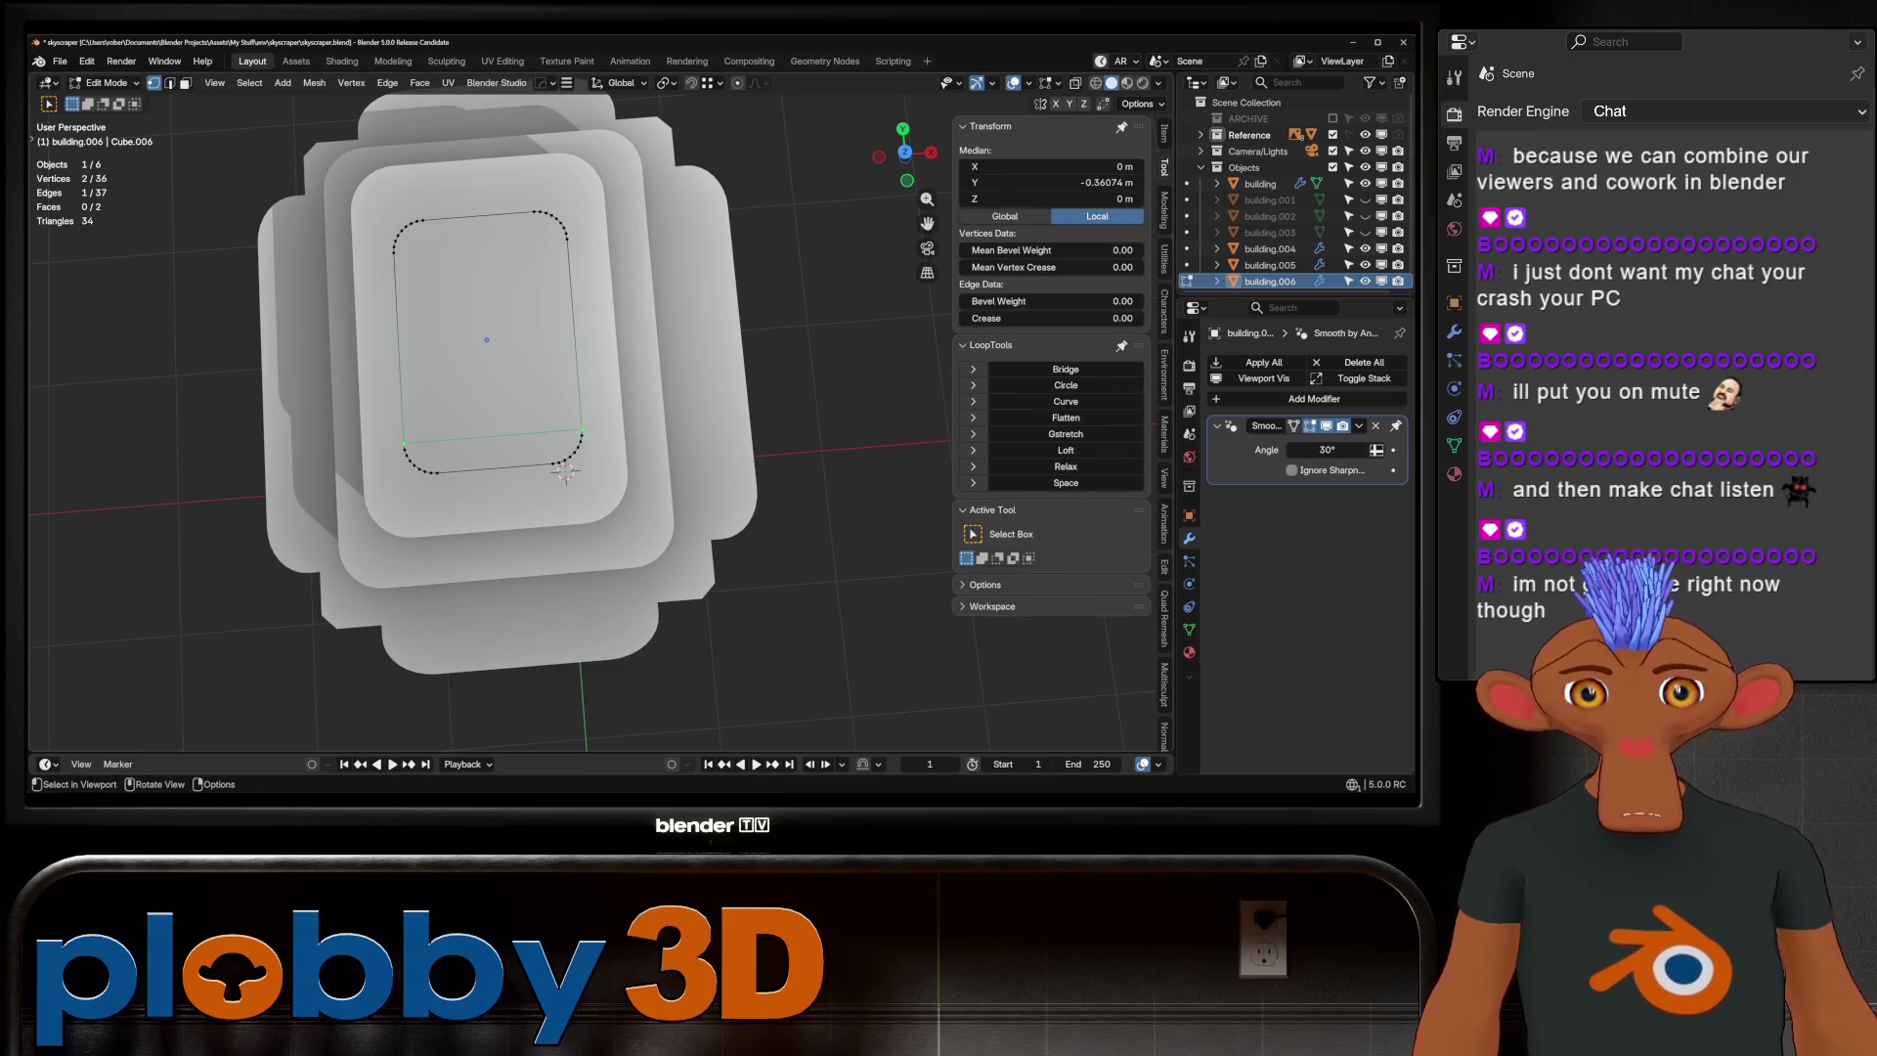
key("3")
left_click(489, 454)
key("x")
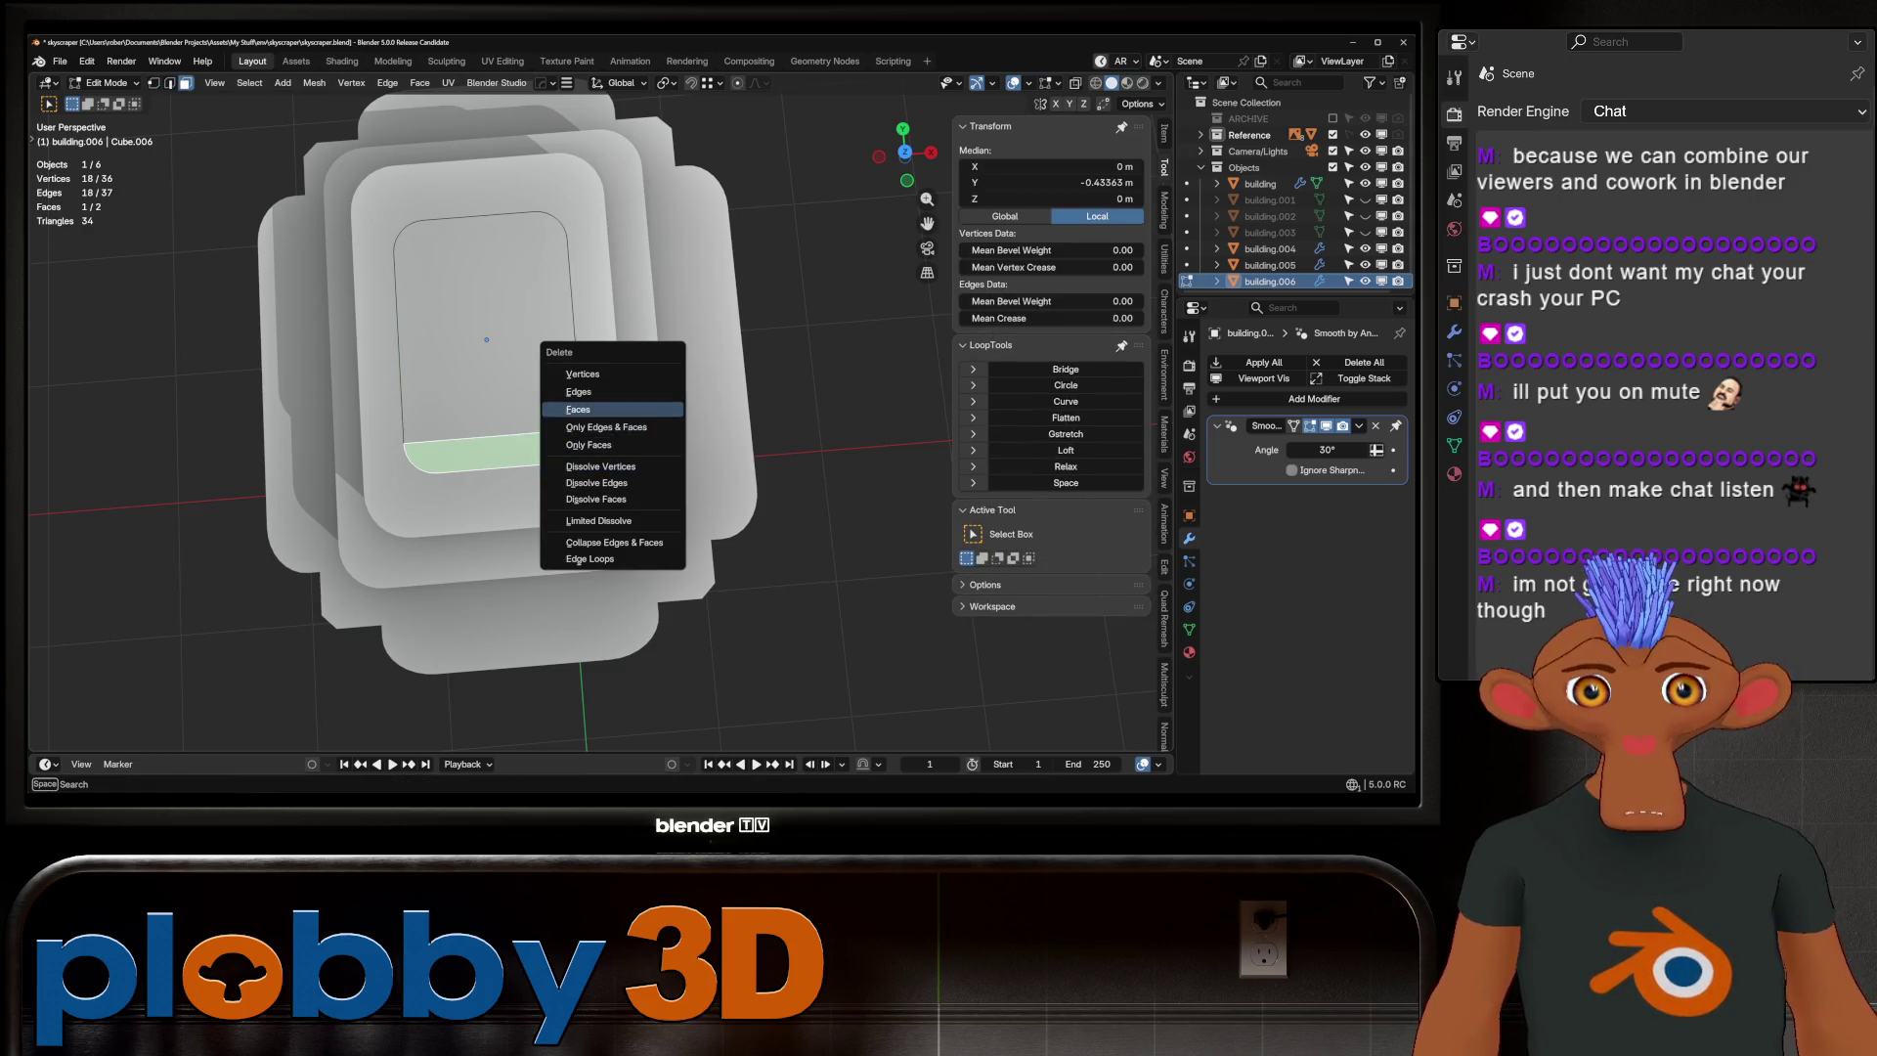
left_click(578, 408)
key("Tab")
middle_click_drag(578, 408, 581, 451)
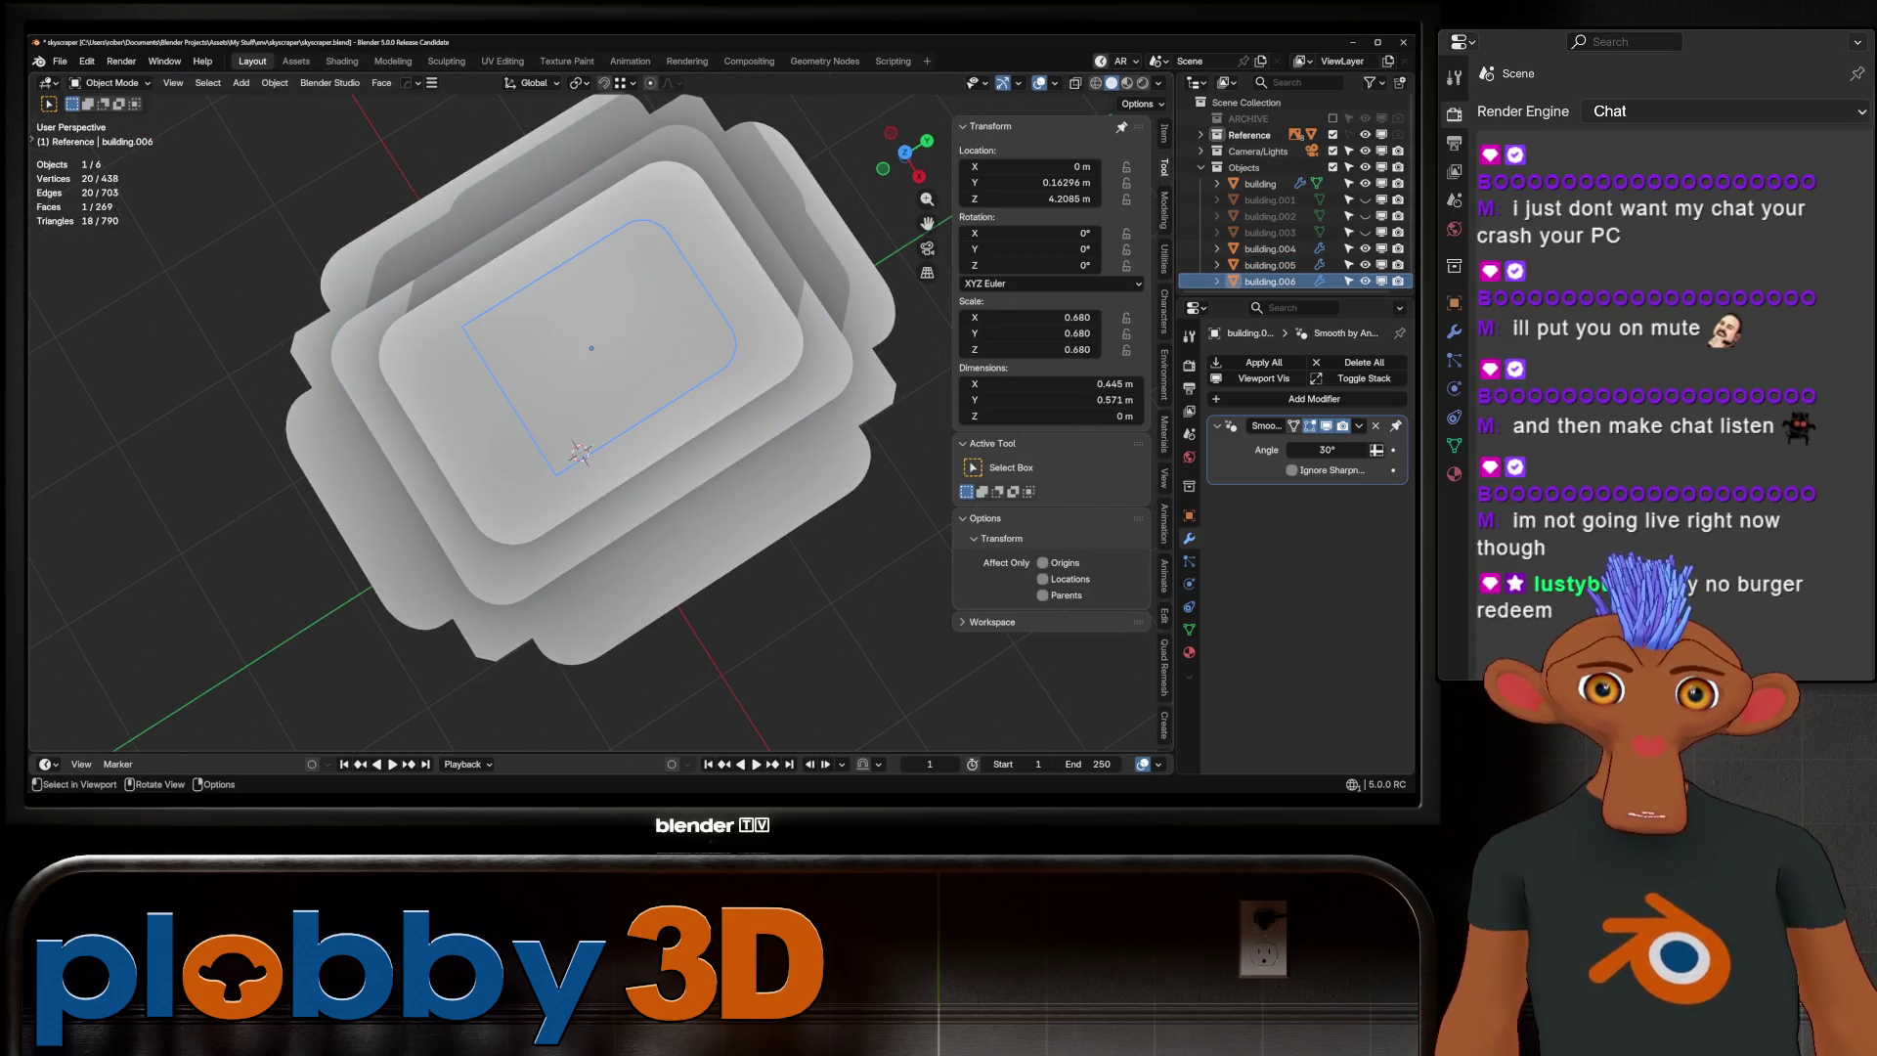
Add a Y-axis mirror to the top tier and apply it
key("alt+x")
left_click(494, 406)
middle_click_drag(495, 407, 518, 343)
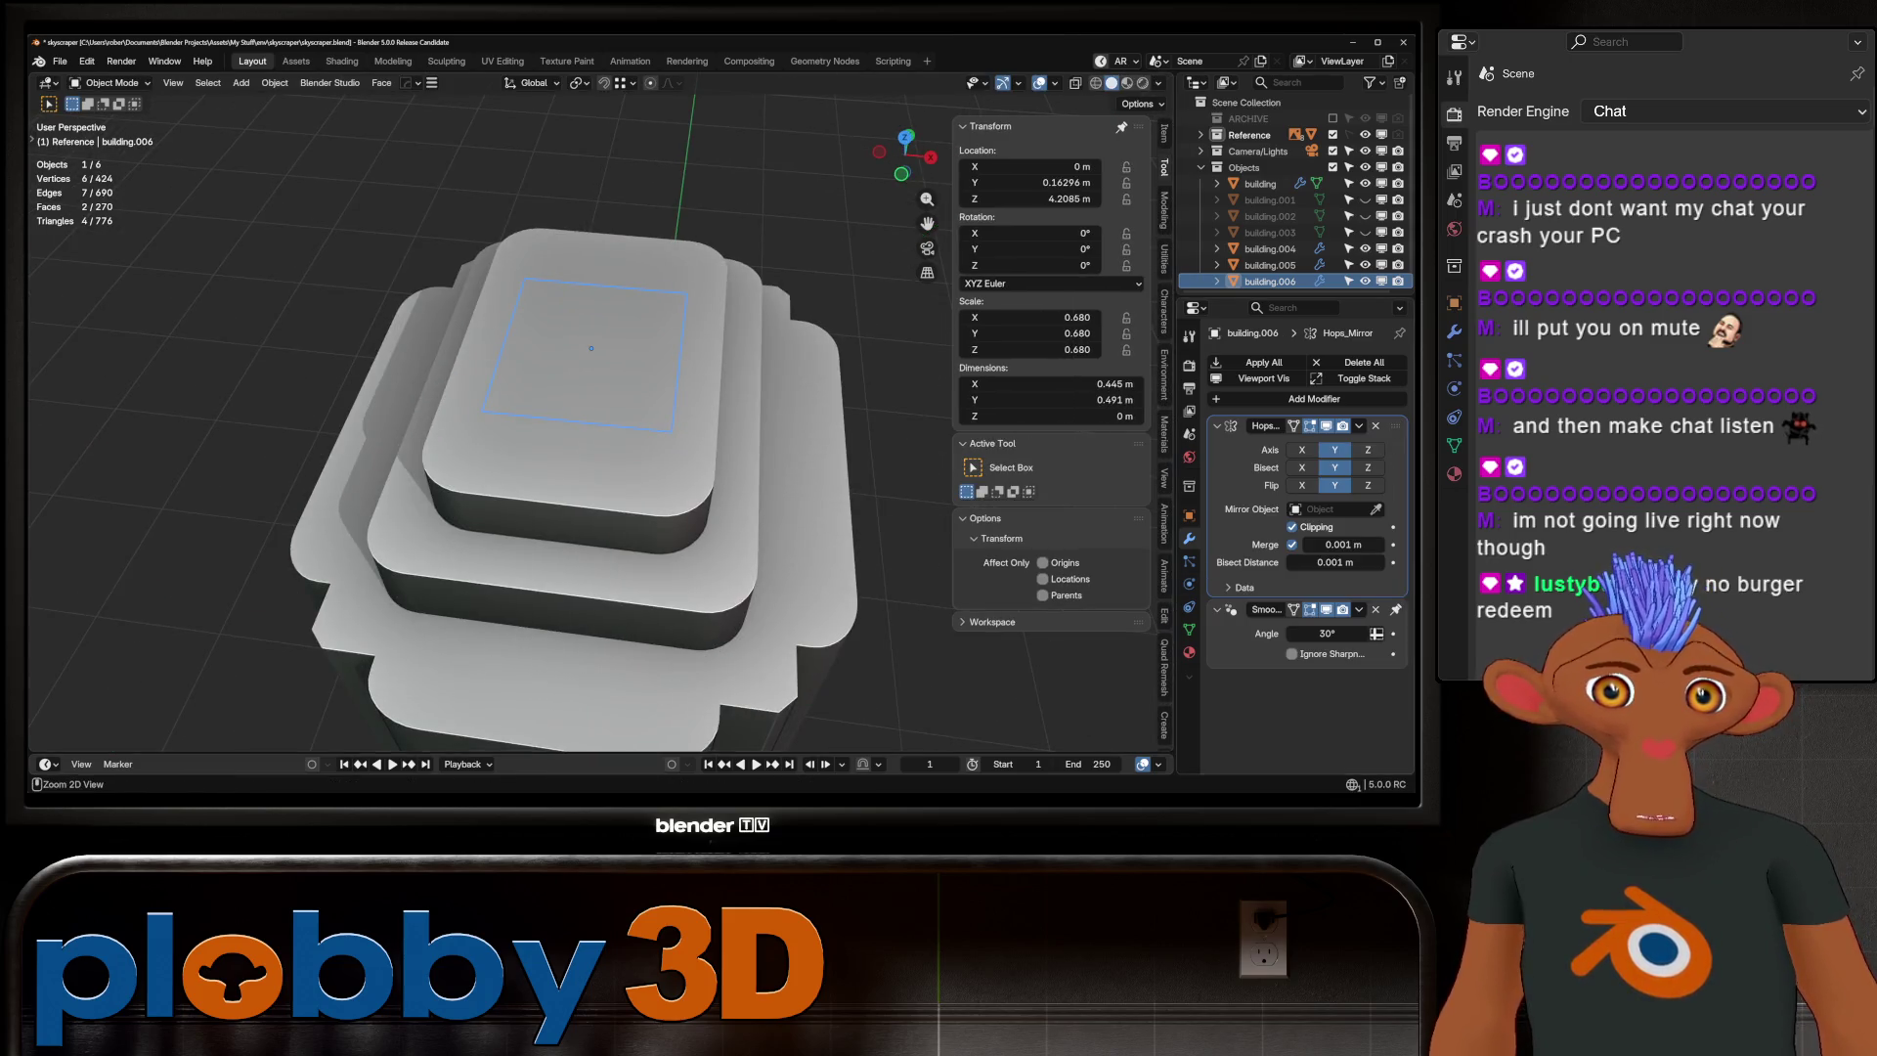
key("ctrl+a")
middle_click_drag(587, 439, 508, 489)
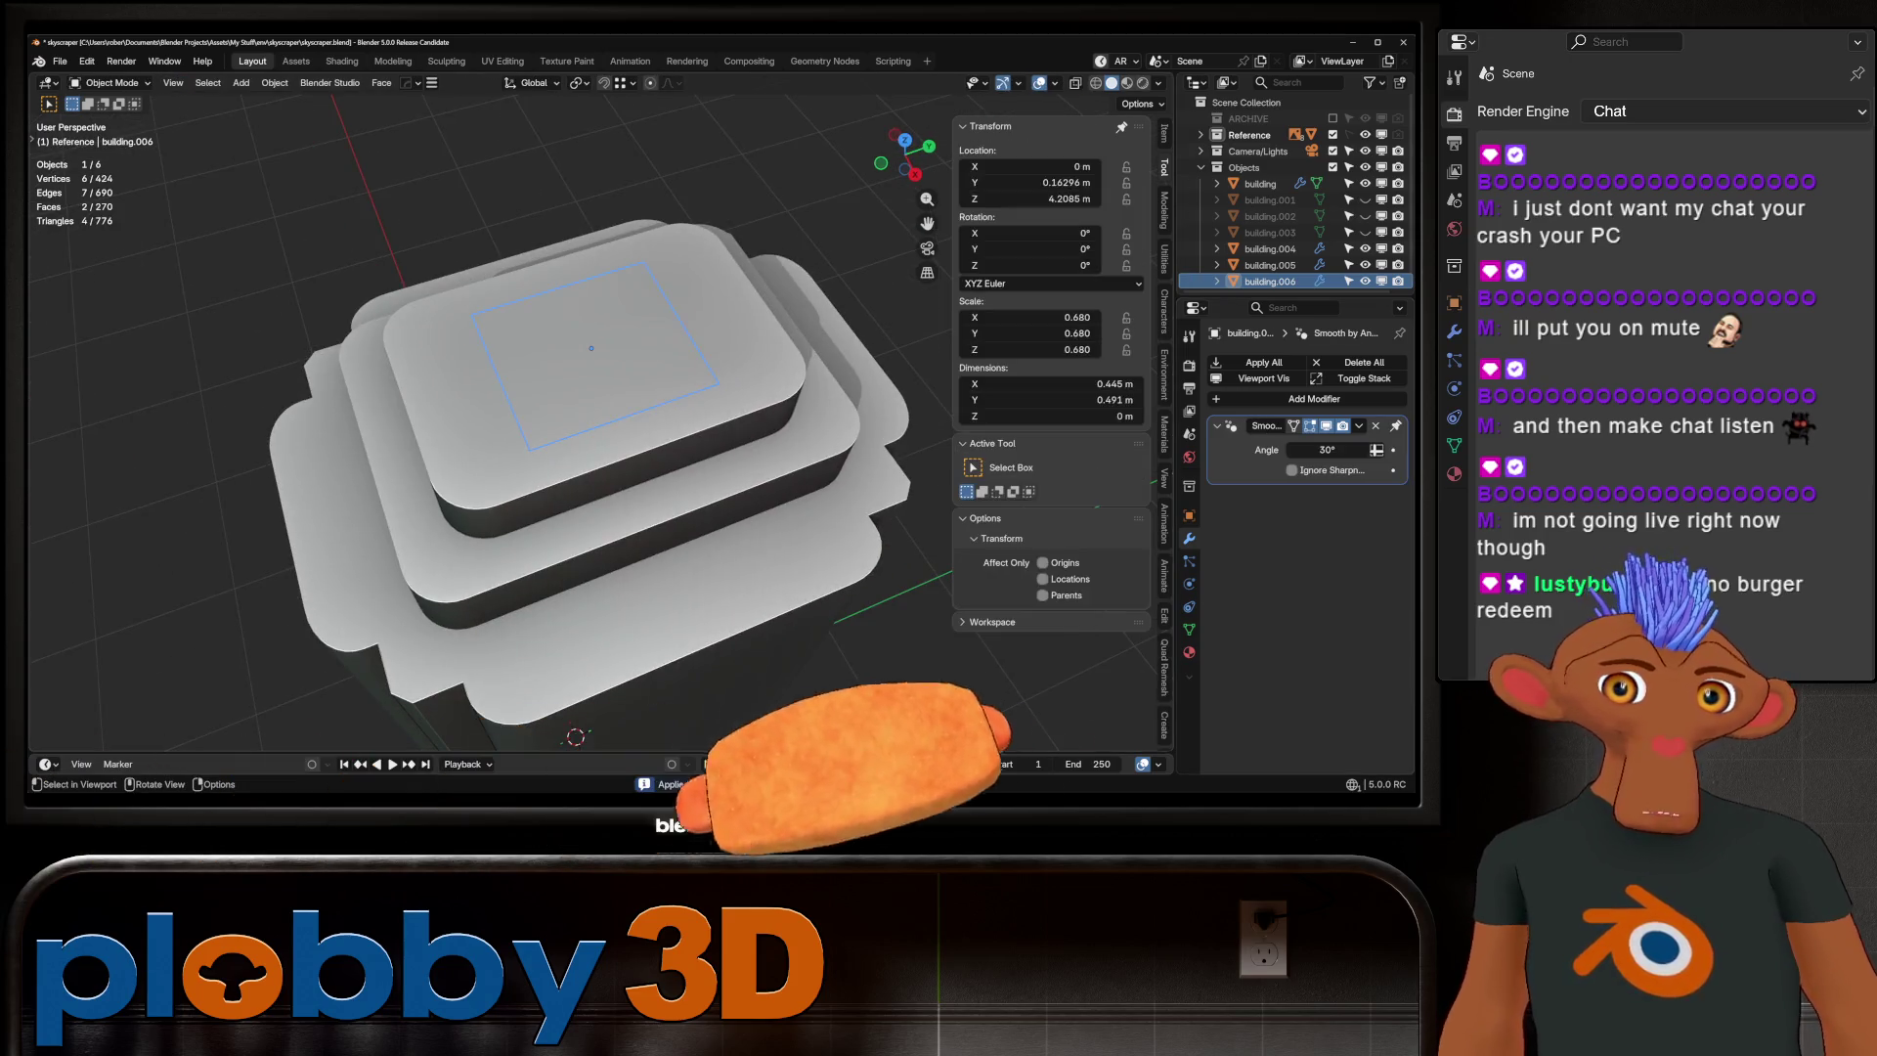
middle_click_drag(685, 430, 720, 408)
Scale the top tier to 0.833 along Y, checking it against the front view
key("s")
key("y")
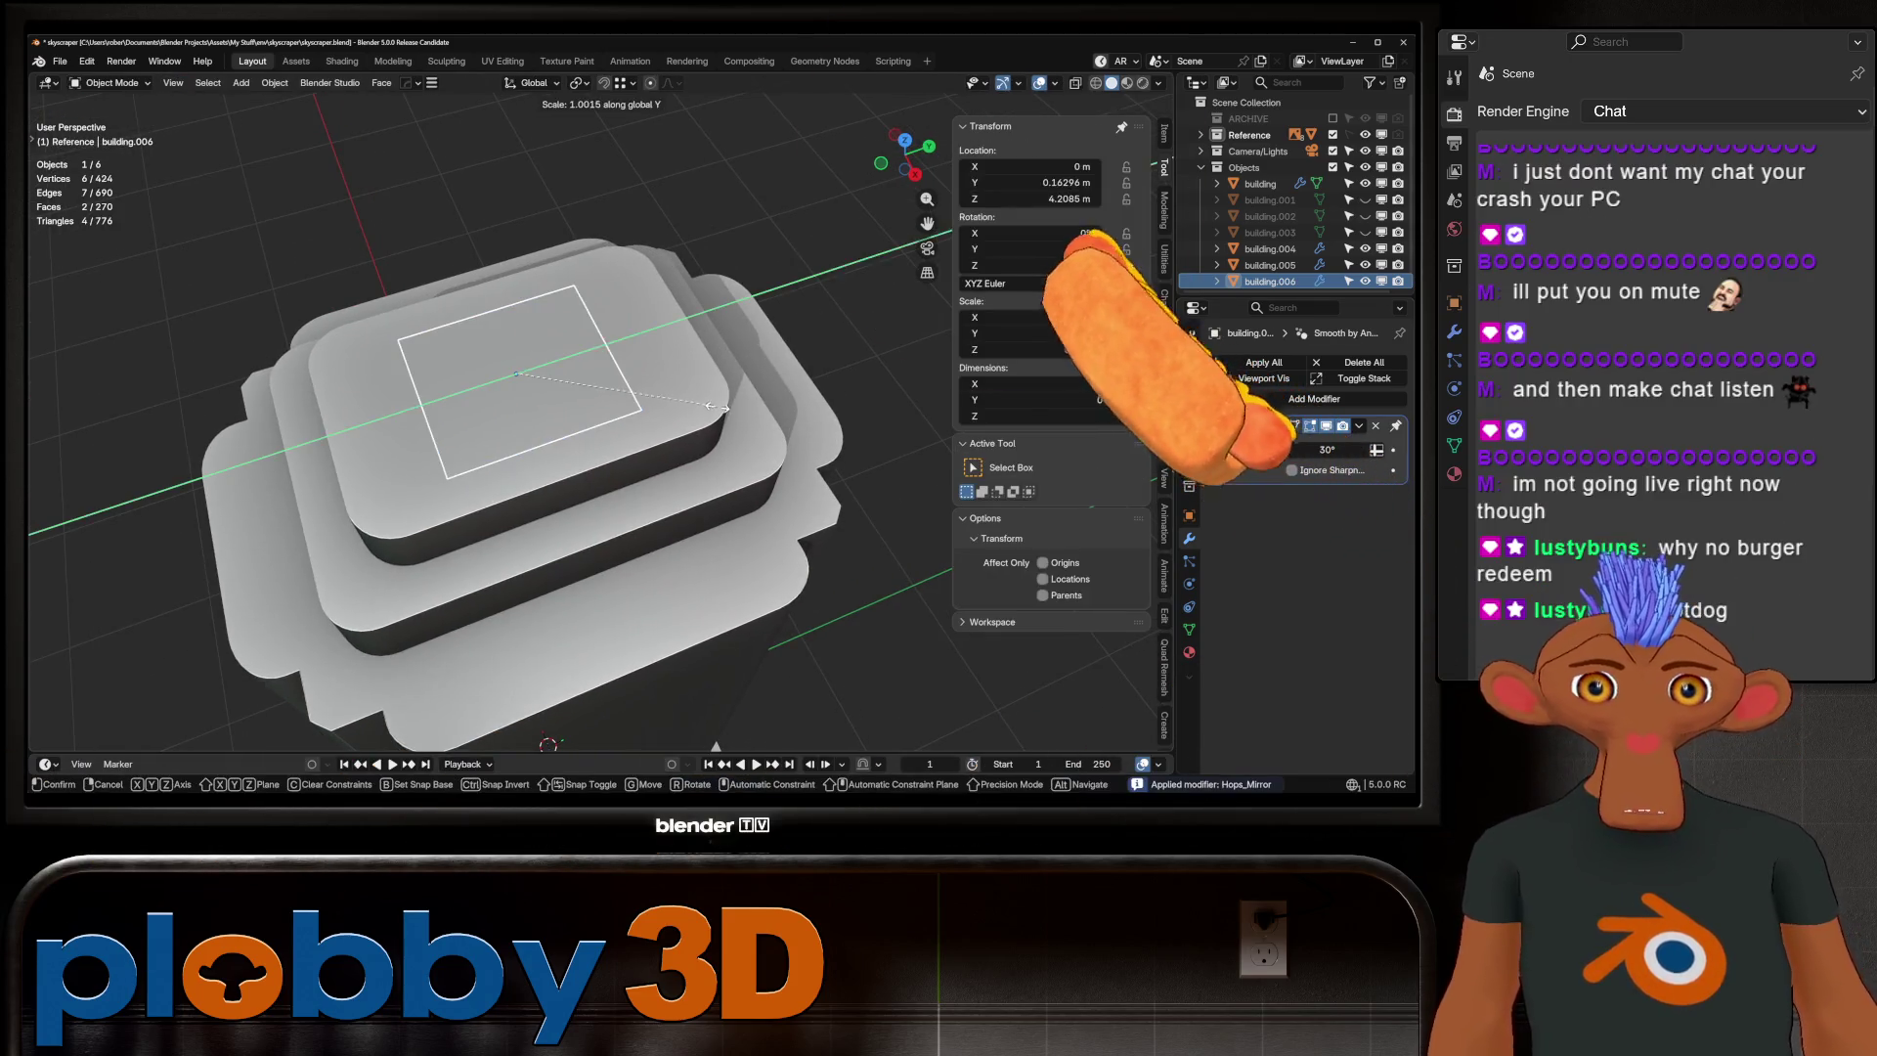
key("Escape")
key("KP_1")
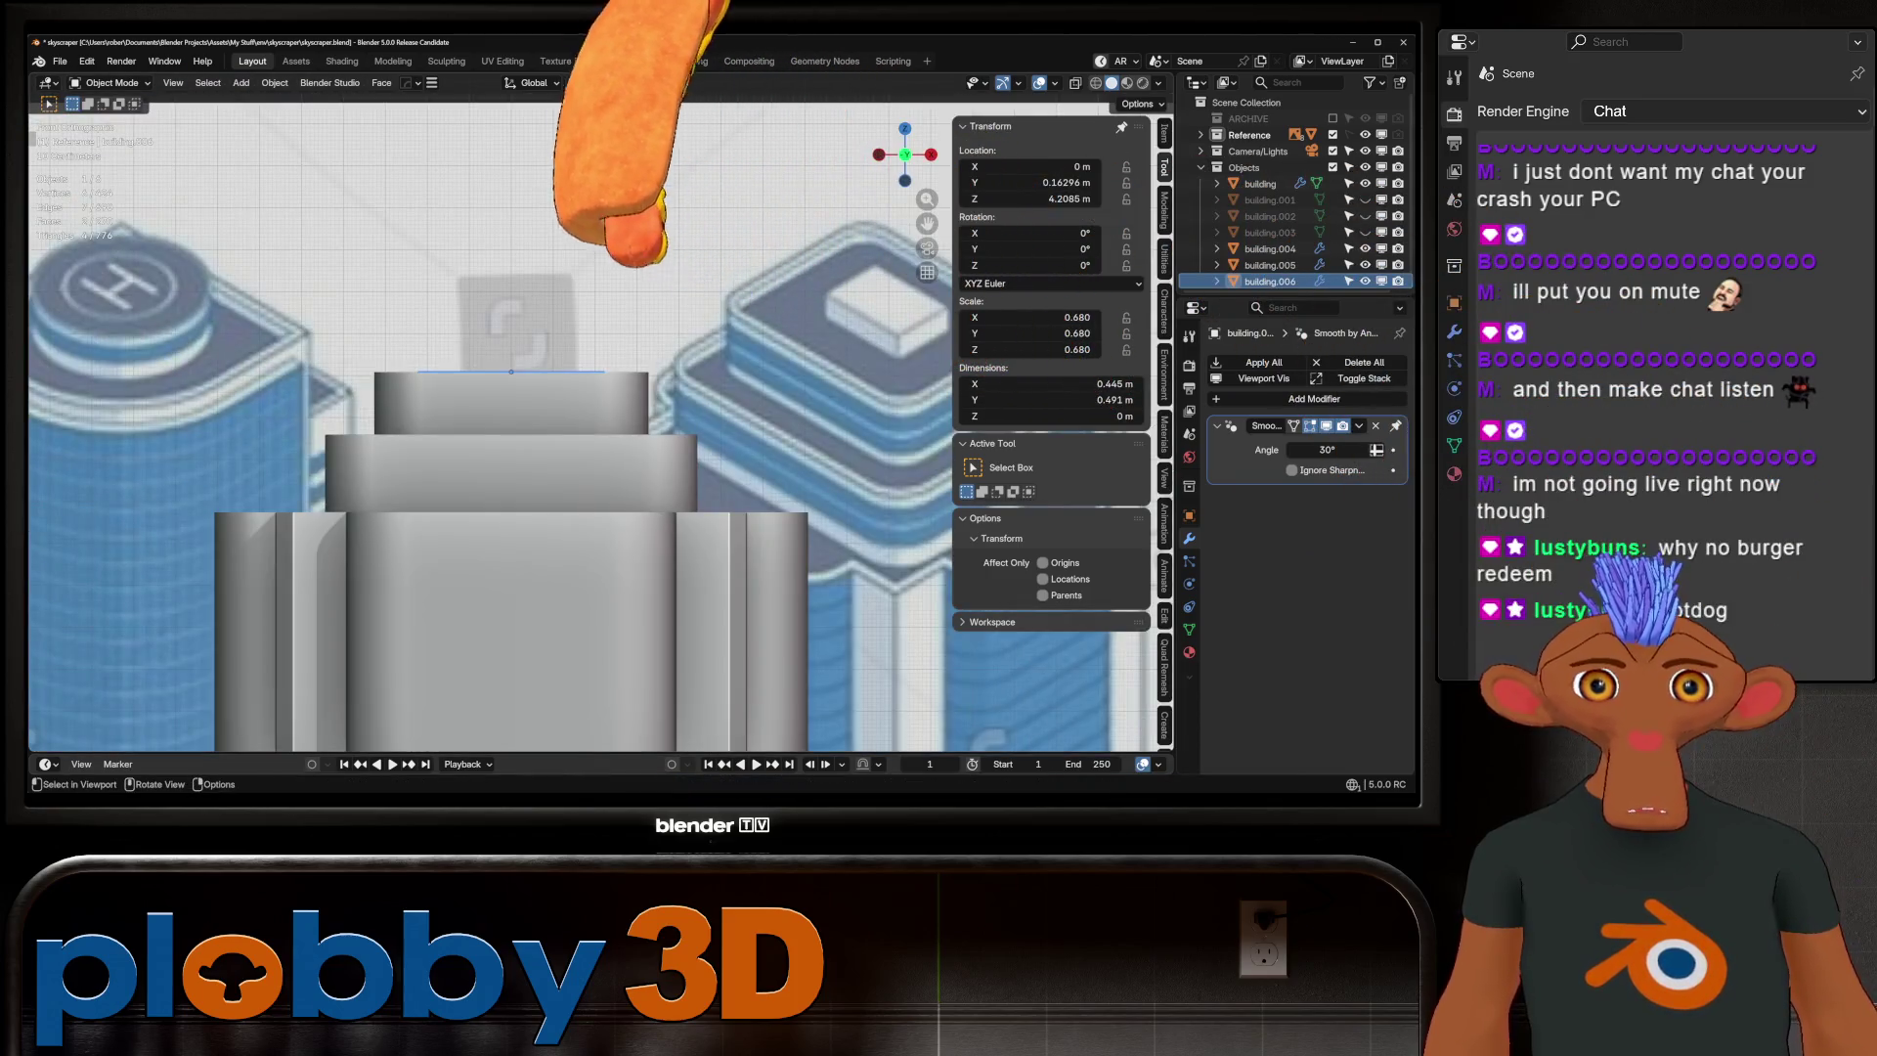
middle_click_drag(685, 587, 726, 684)
key("s")
key("y")
left_click(725, 748)
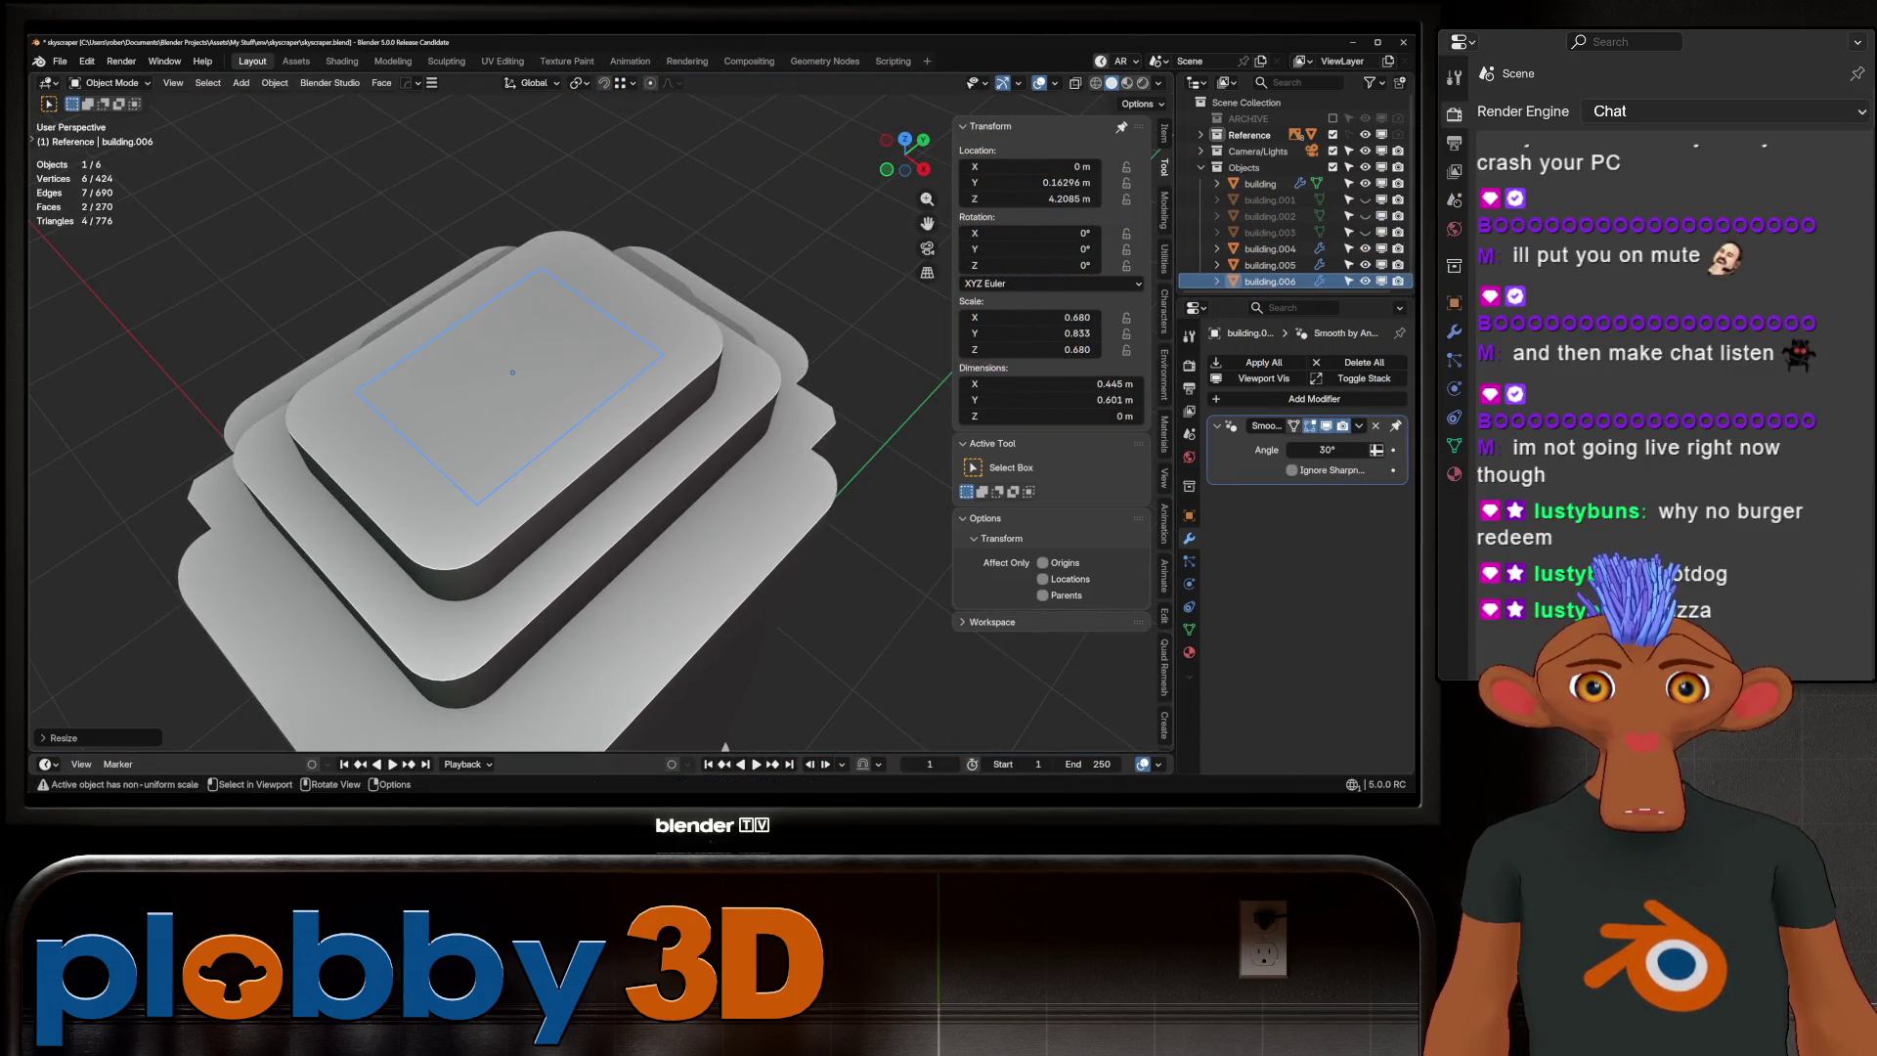
Extrude the top tier's face upward into a short cap and select all four building pieces
key("shift+l")
key("Tab")
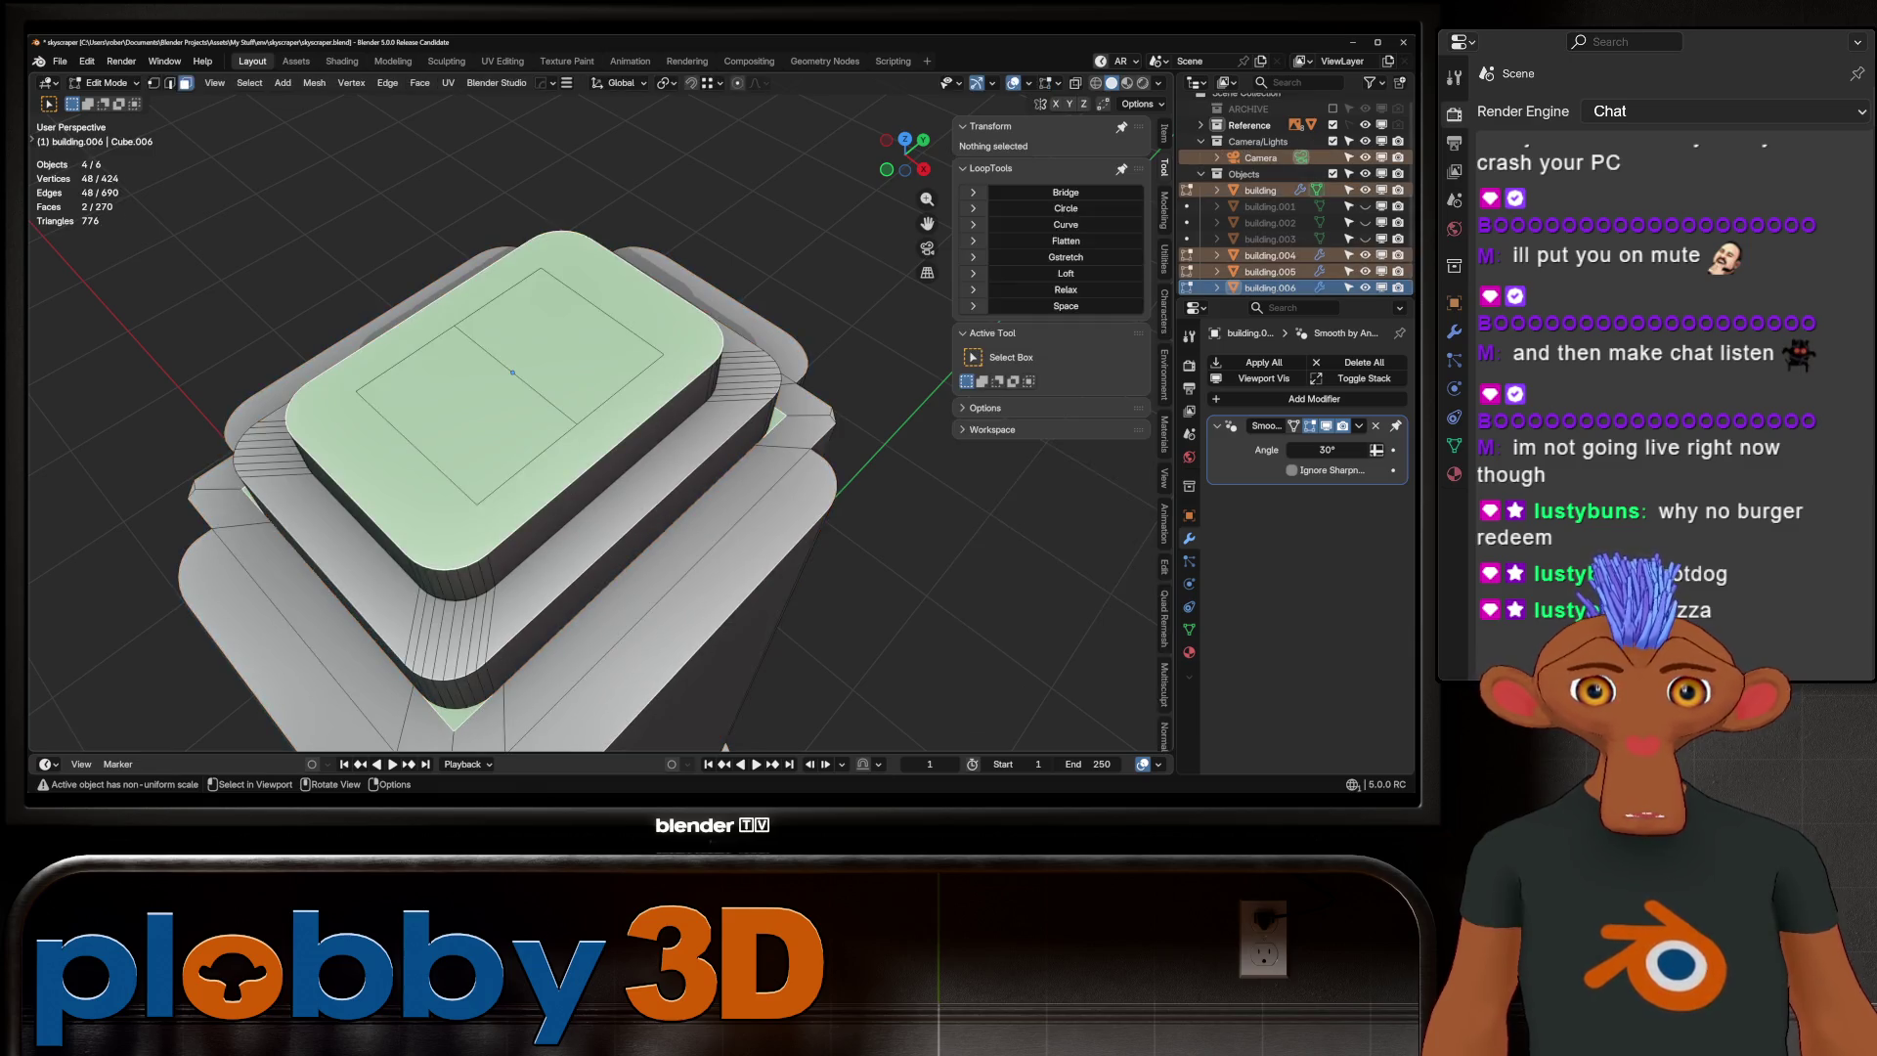
key("Tab")
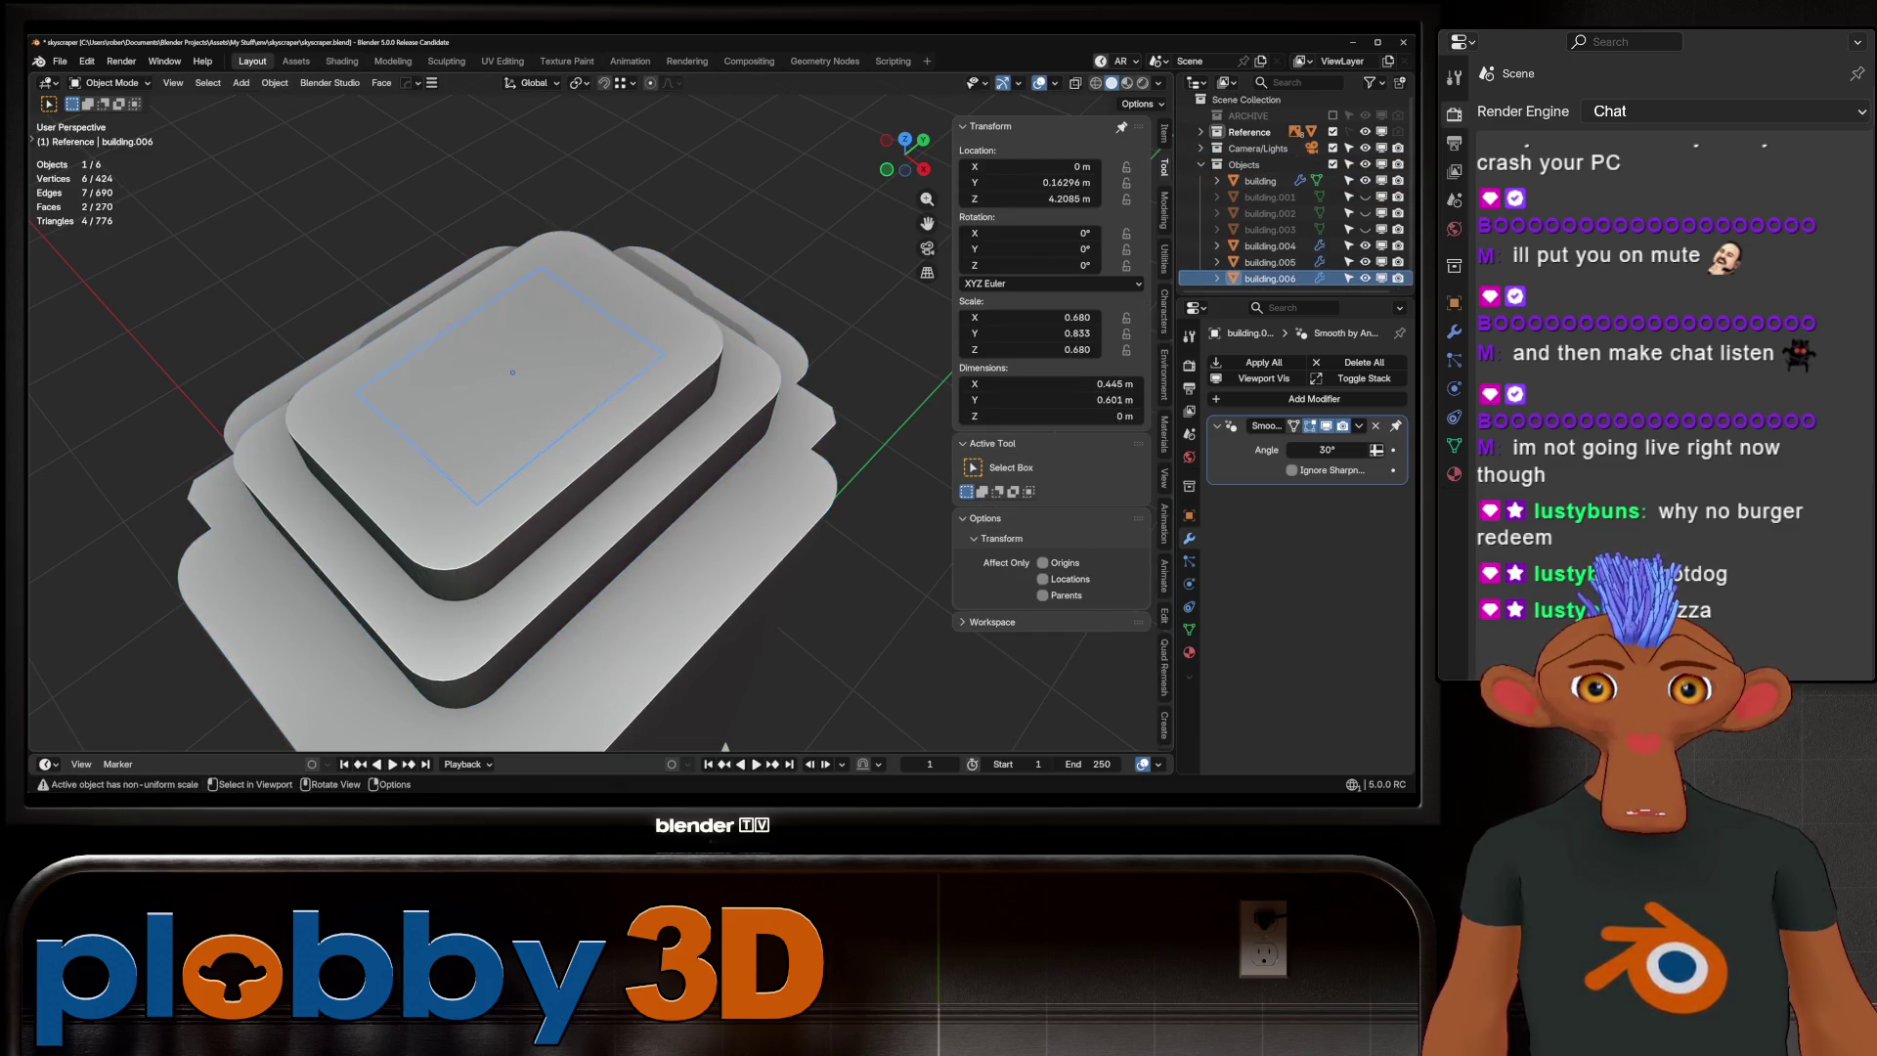
key("Tab")
key("e")
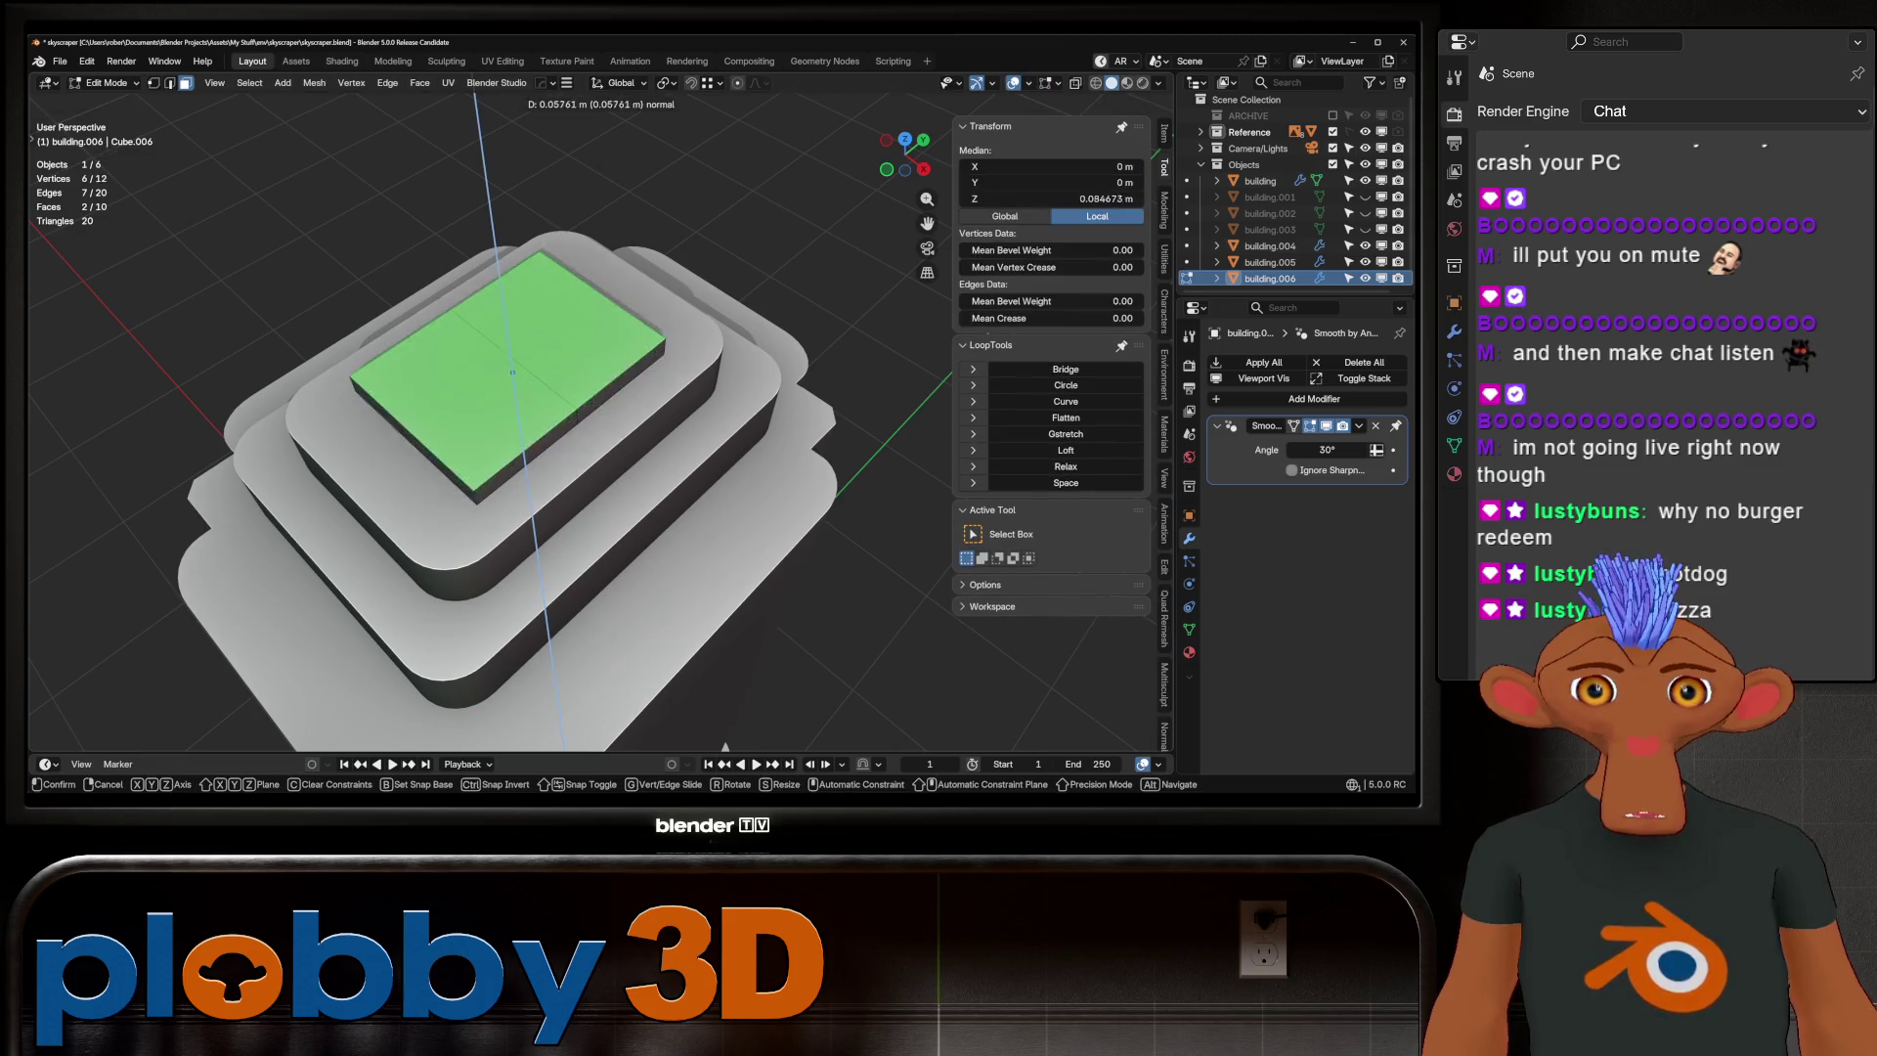
key("Return")
middle_click_drag(547, 440, 557, 308)
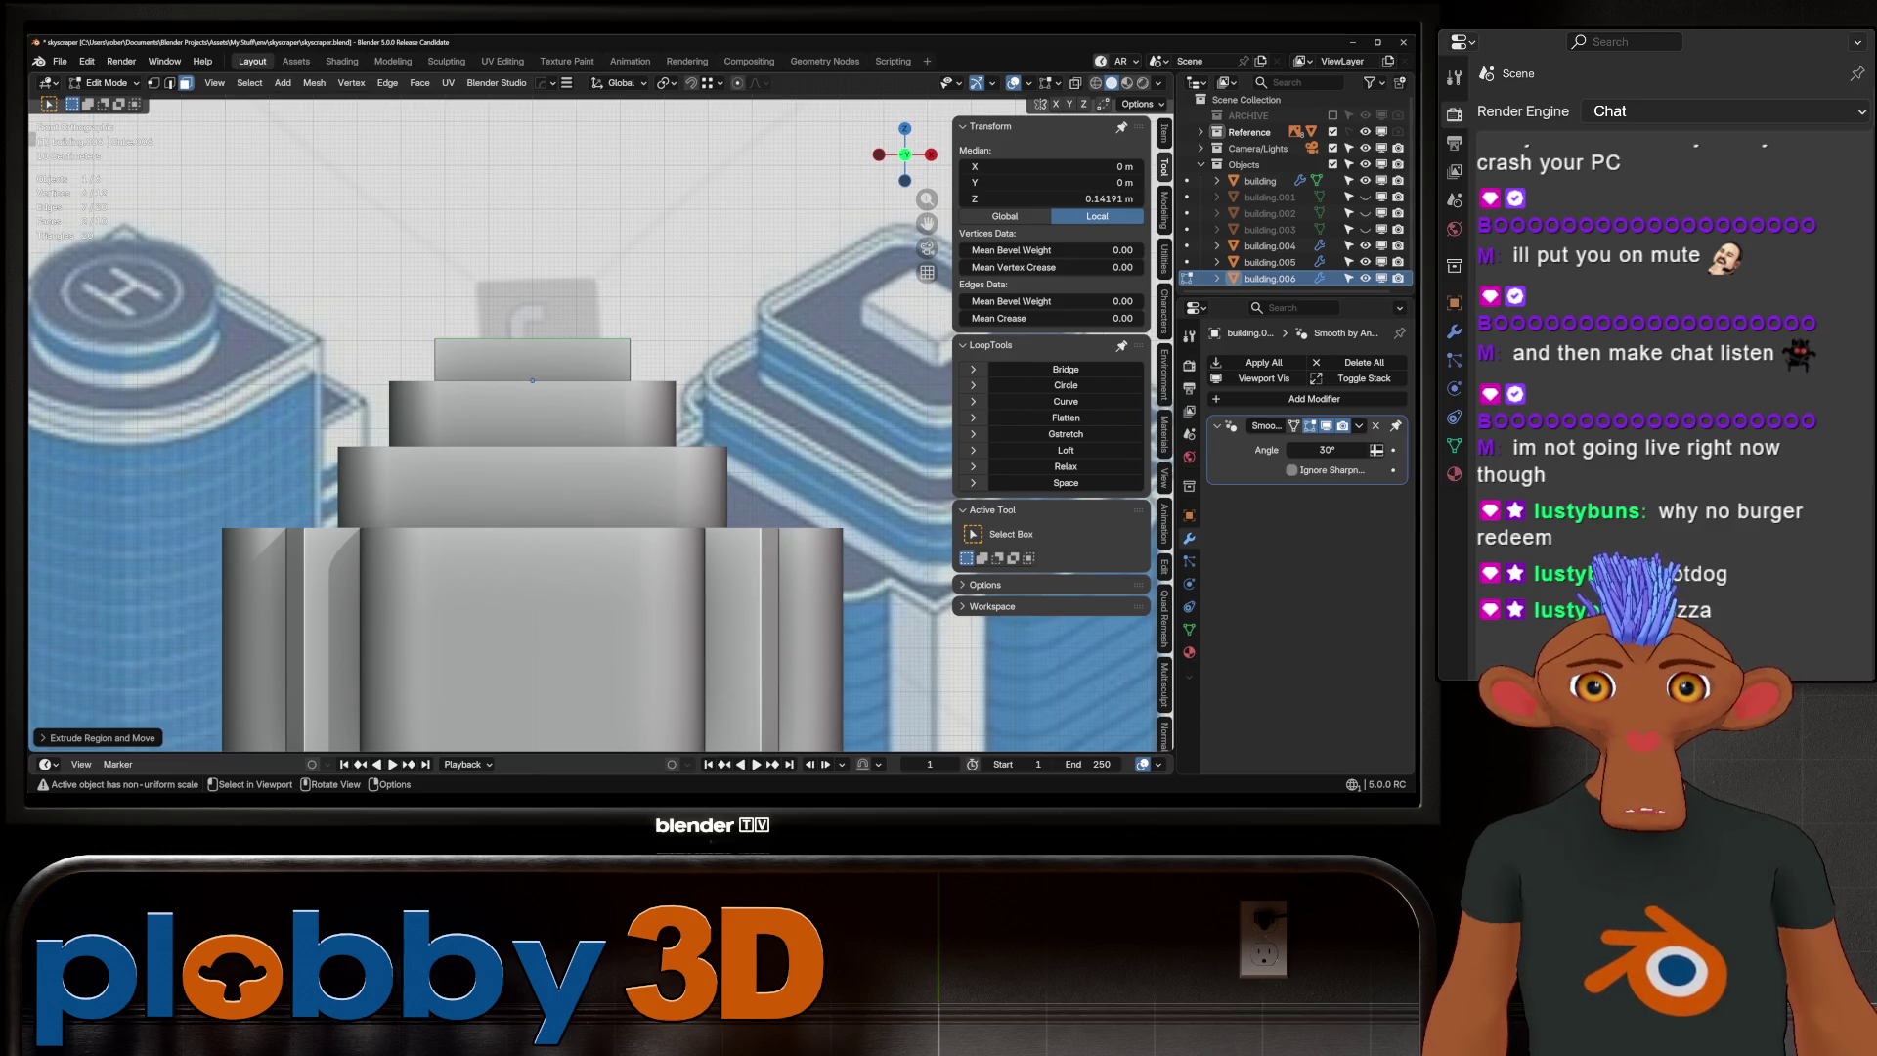
middle_click_drag(548, 439, 553, 402)
key("Tab")
scroll(557, 440, "down", 5)
left_click_drag(402, 249, 674, 742)
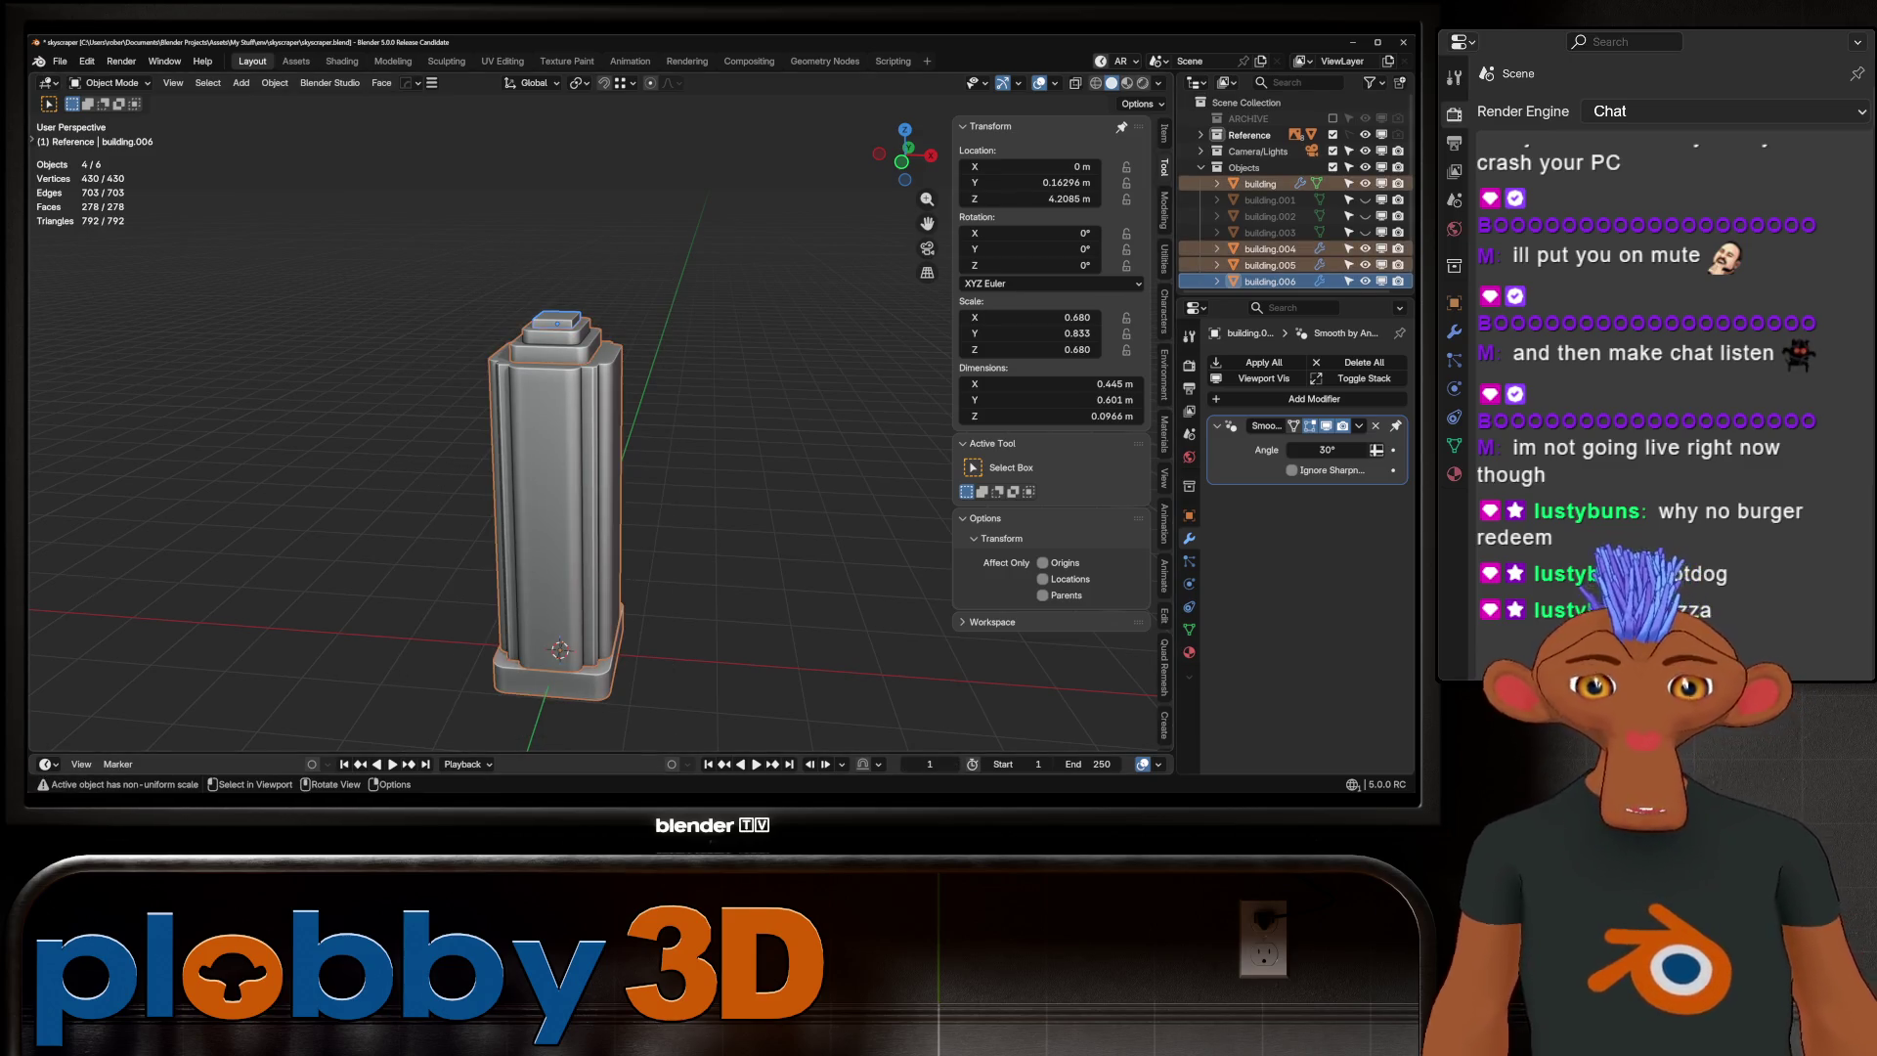
Move the four pieces into a new collection named bldg_1, hide them, and save skyscraper.blend
key("m")
left_click(548, 382)
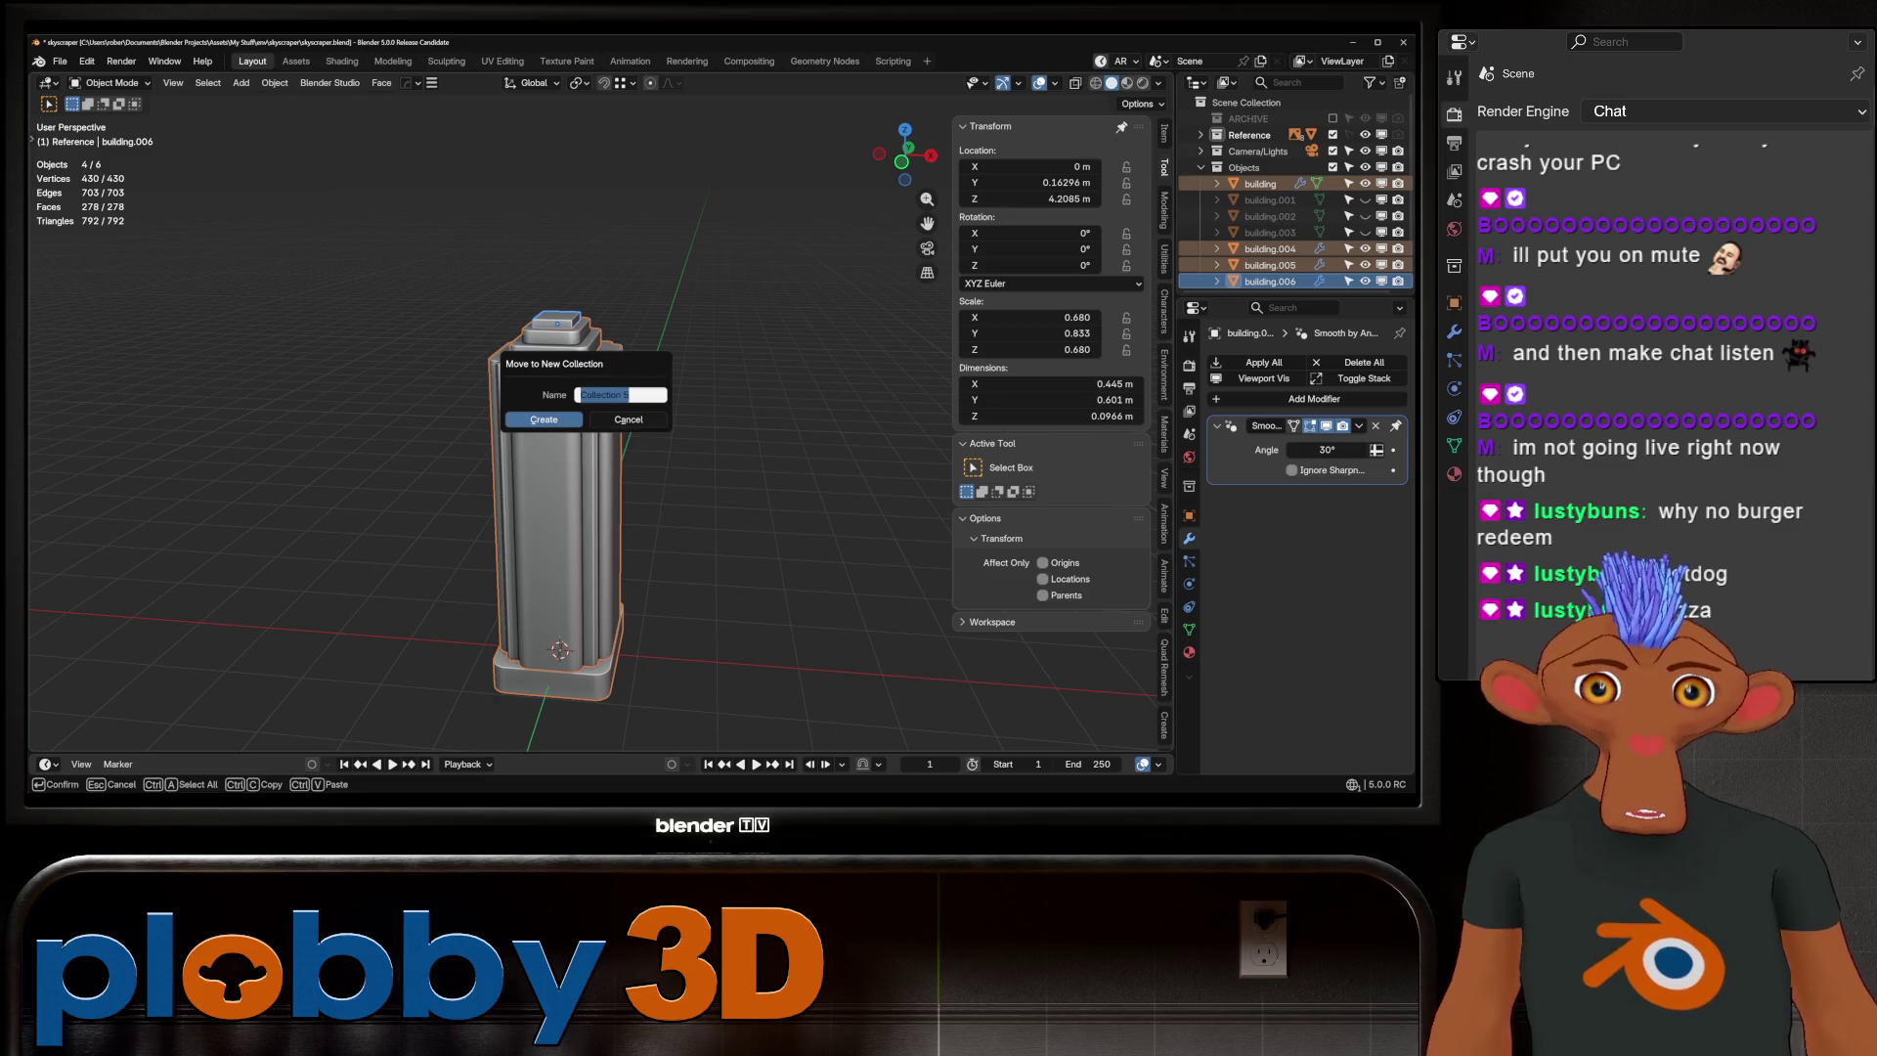
key("BackSpace")
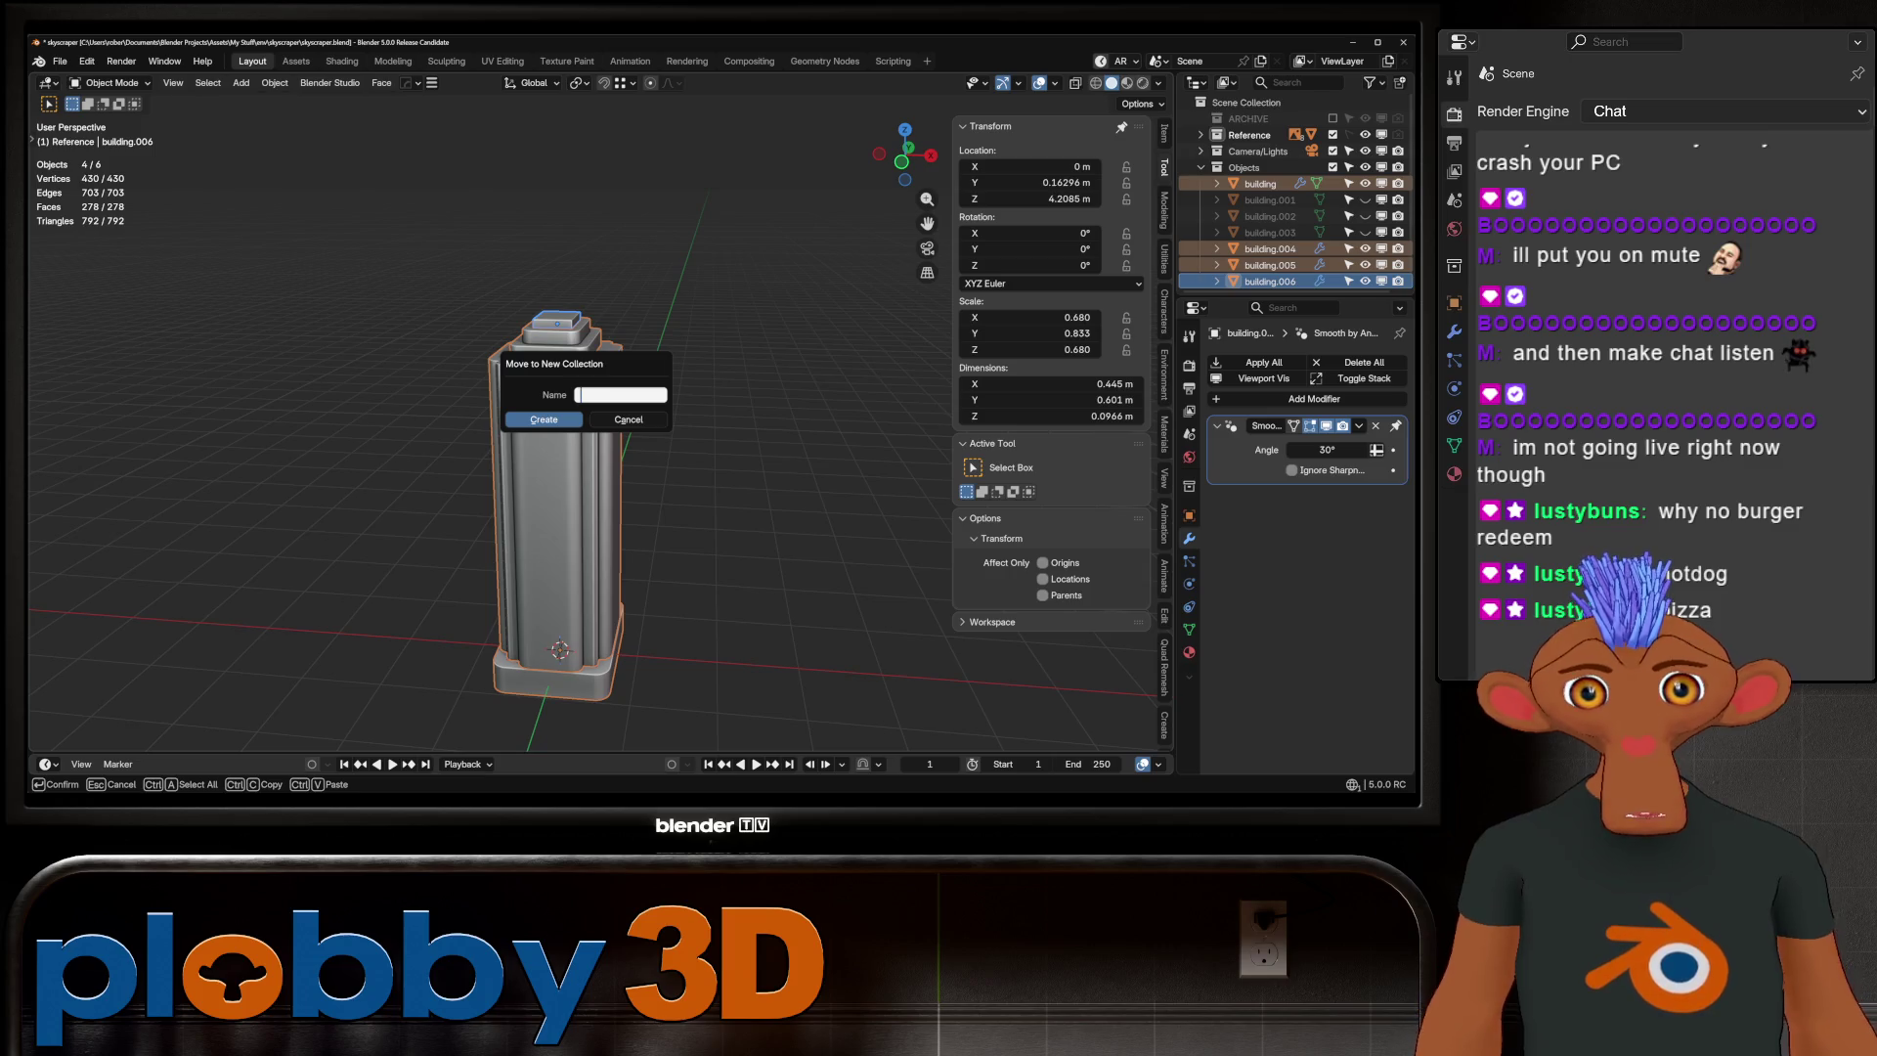
type("b")
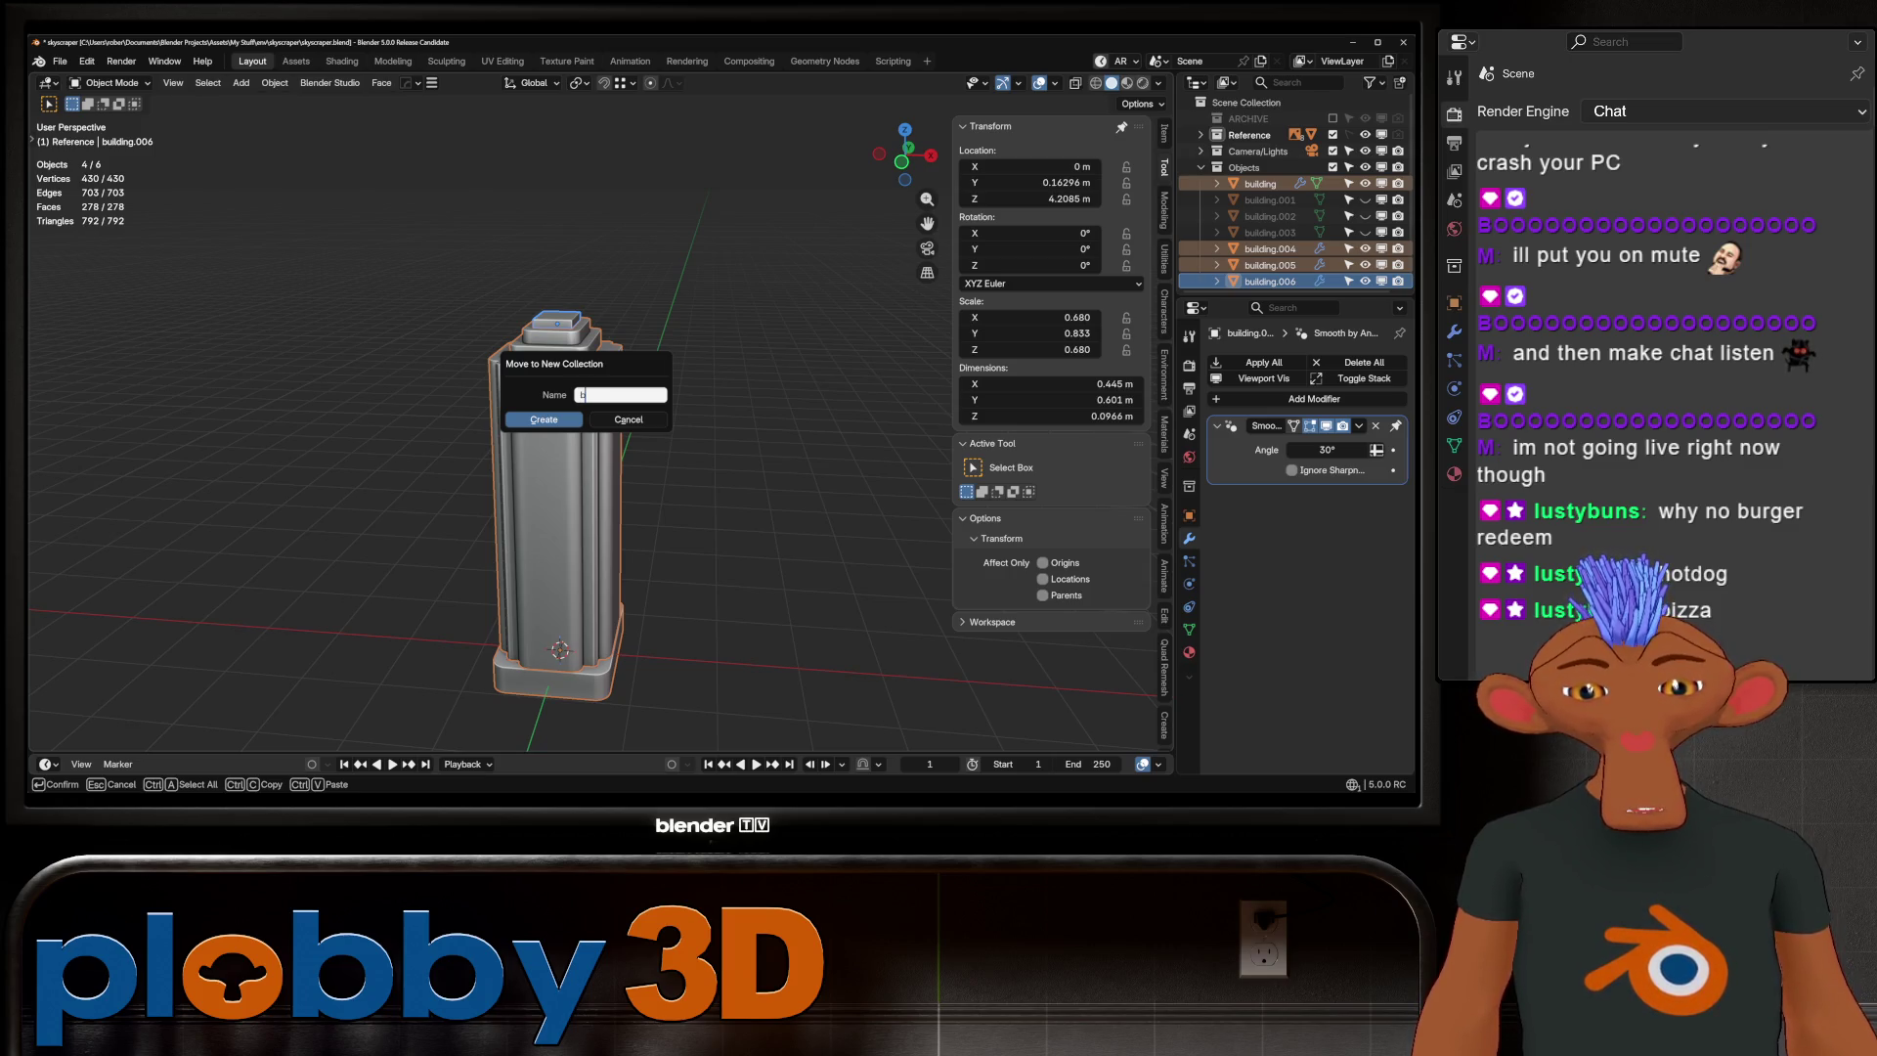
type("ldg_1")
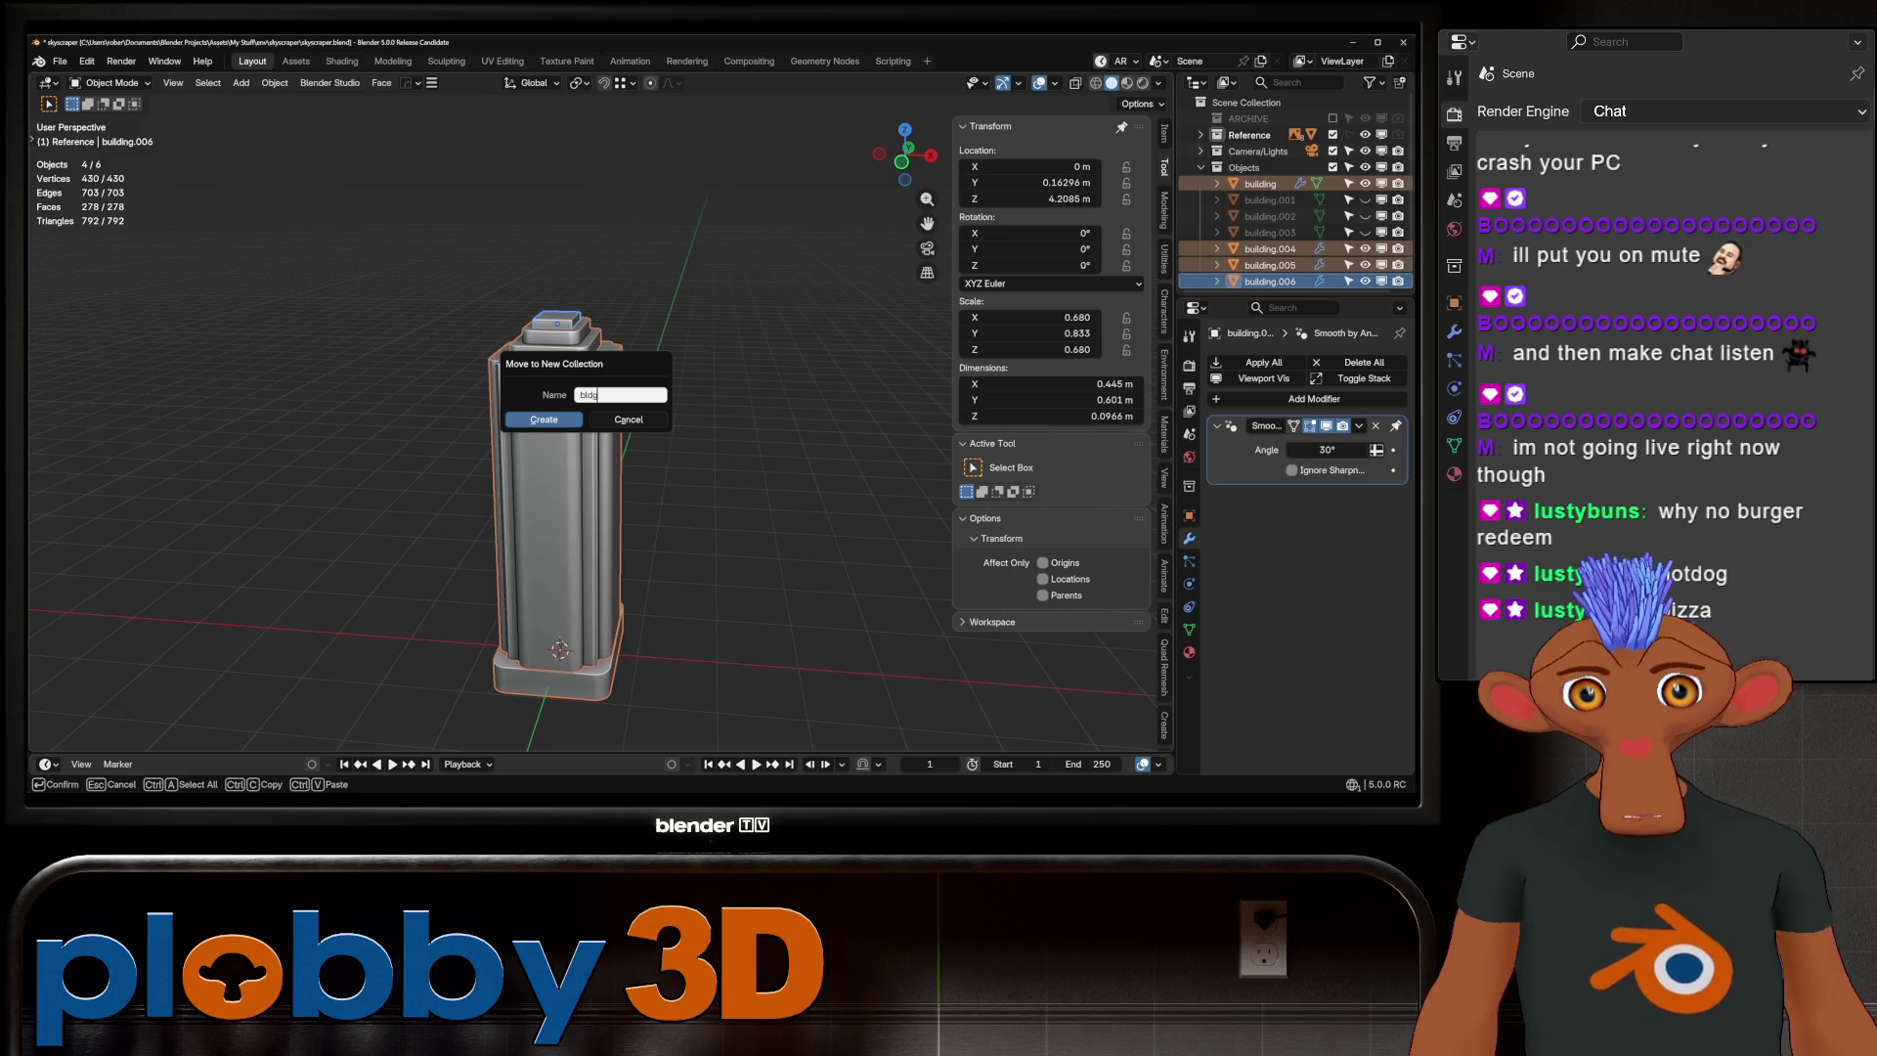
key("Return")
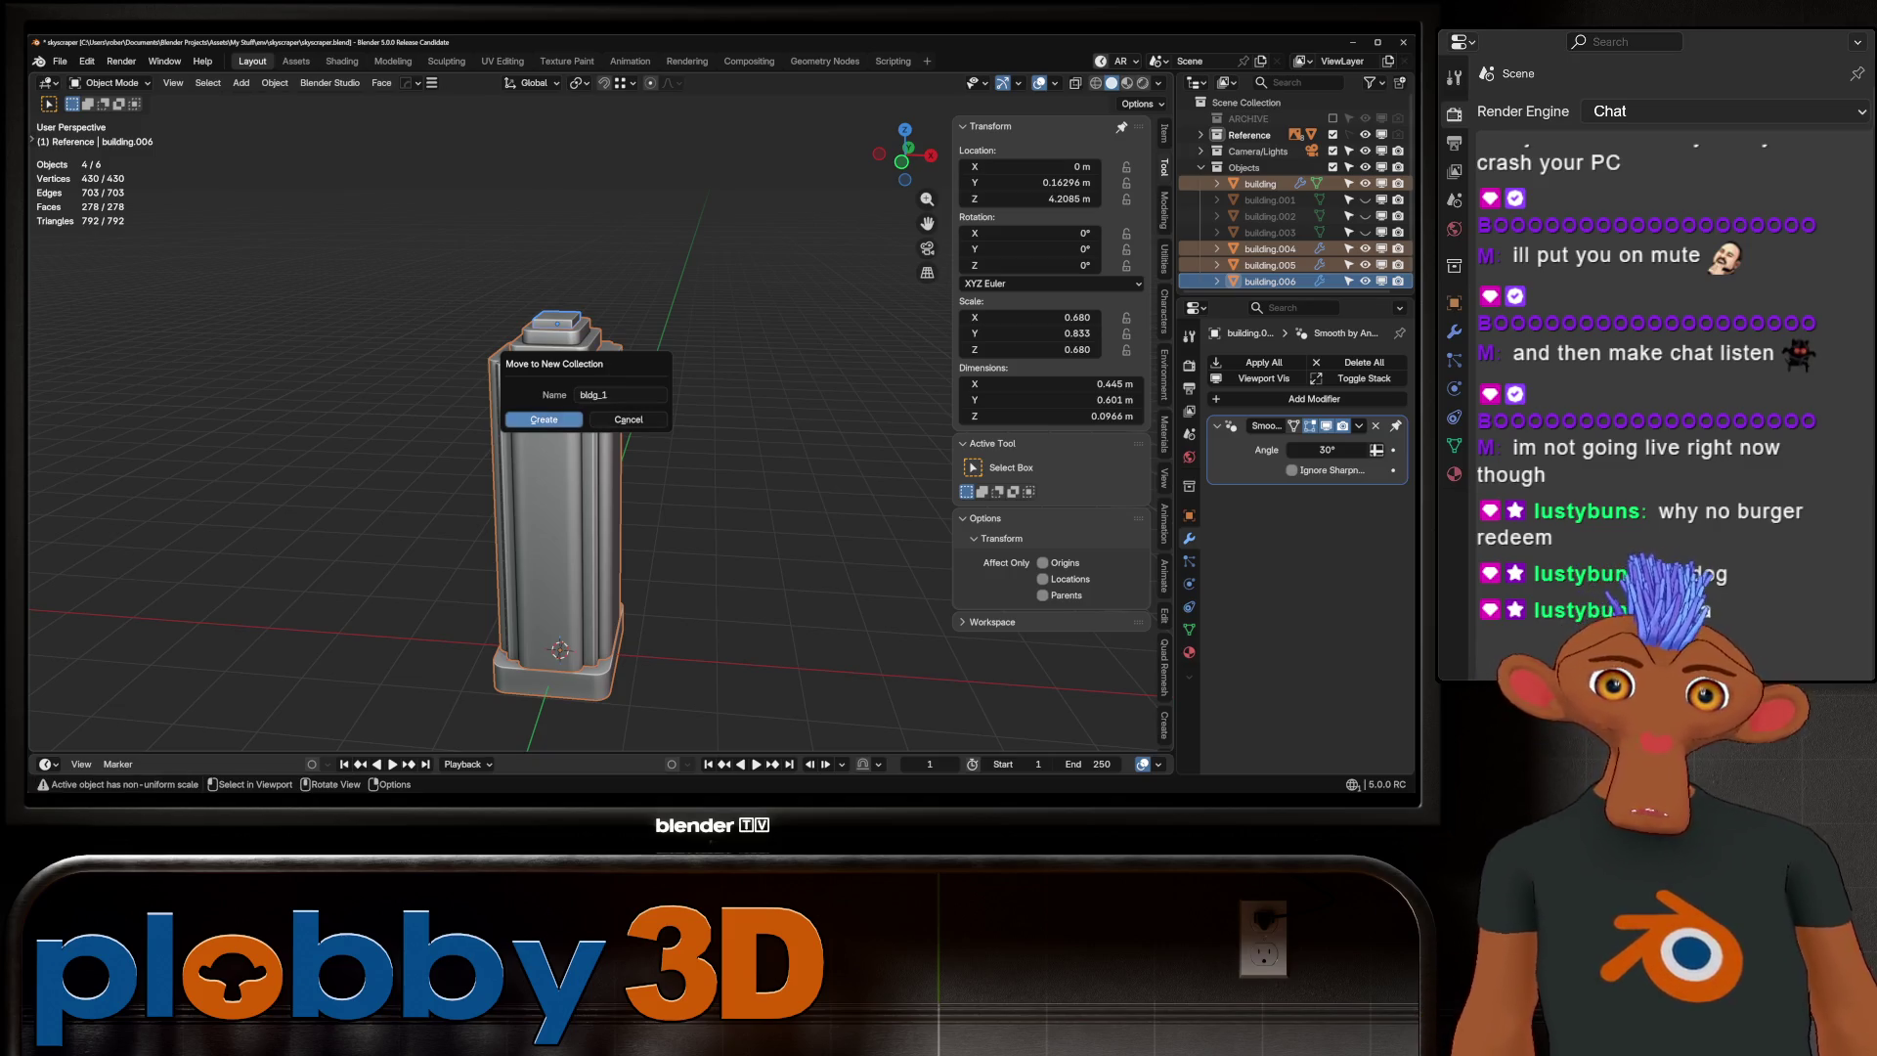
key("Return")
key("h")
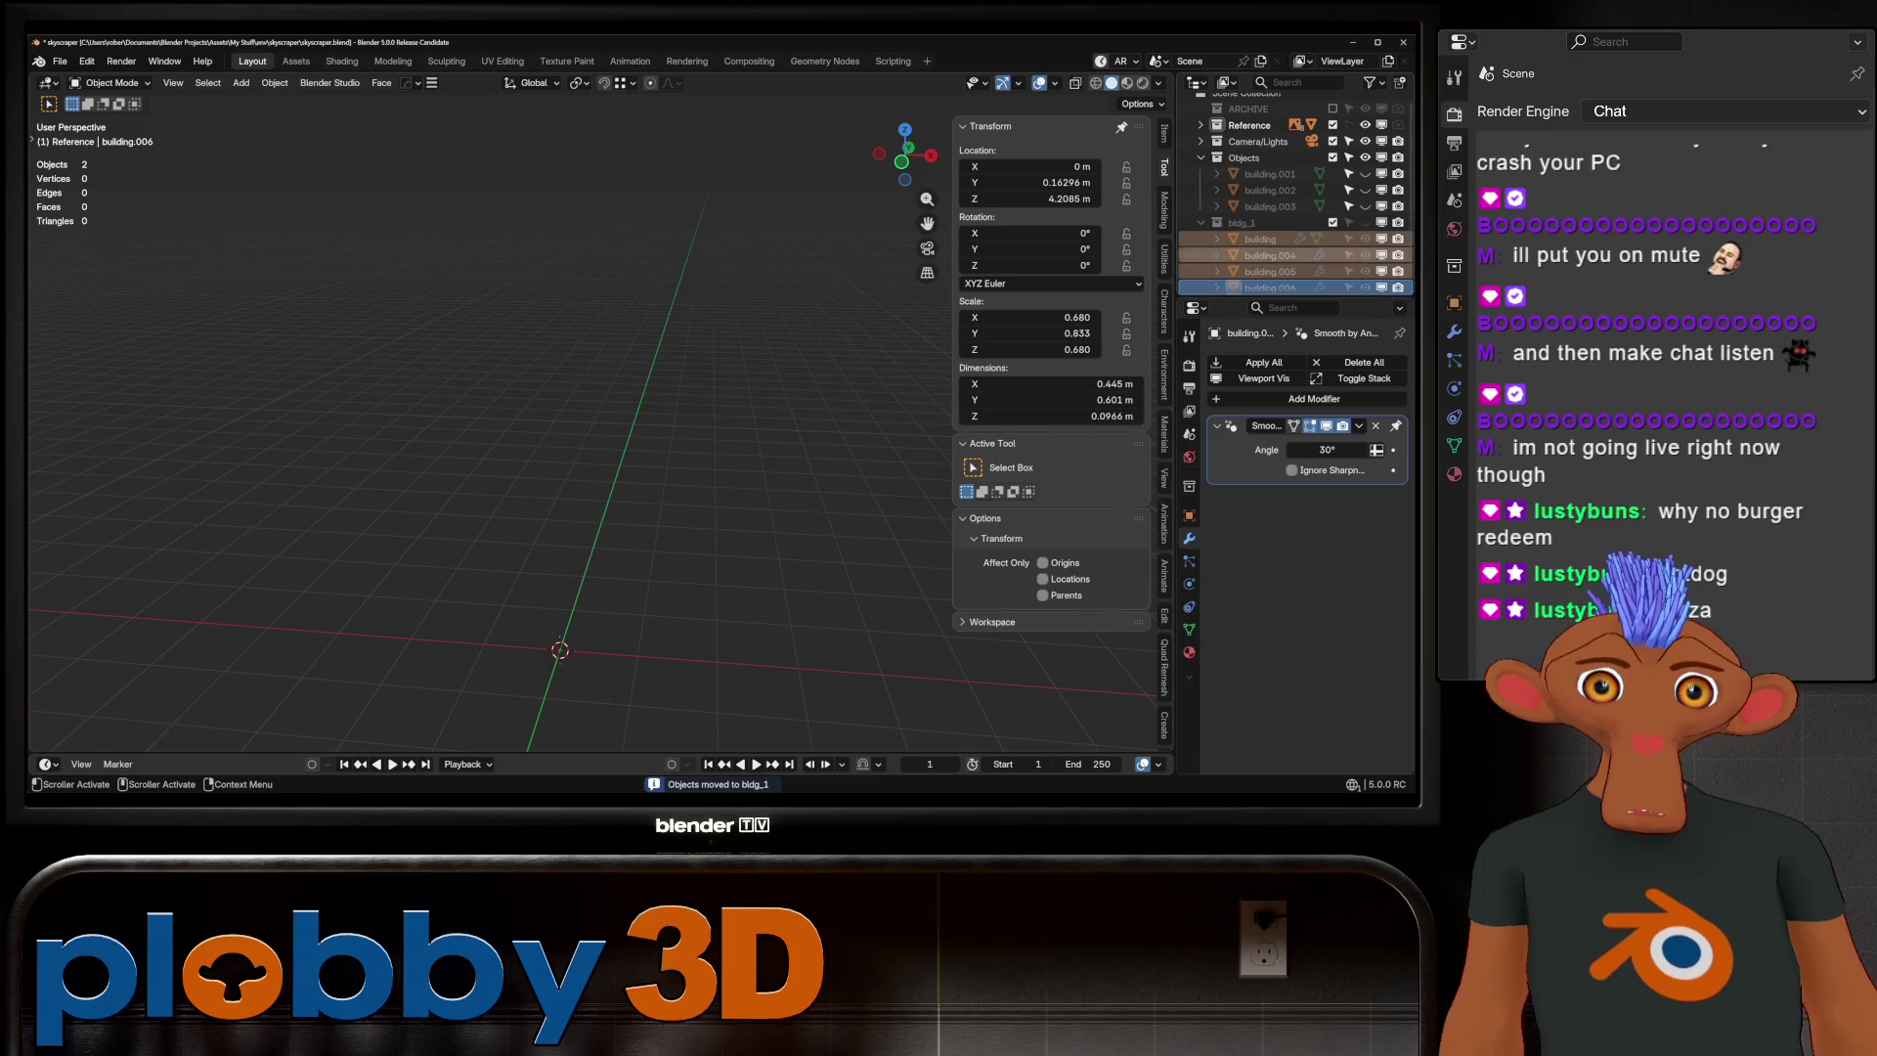
key("ctrl+s")
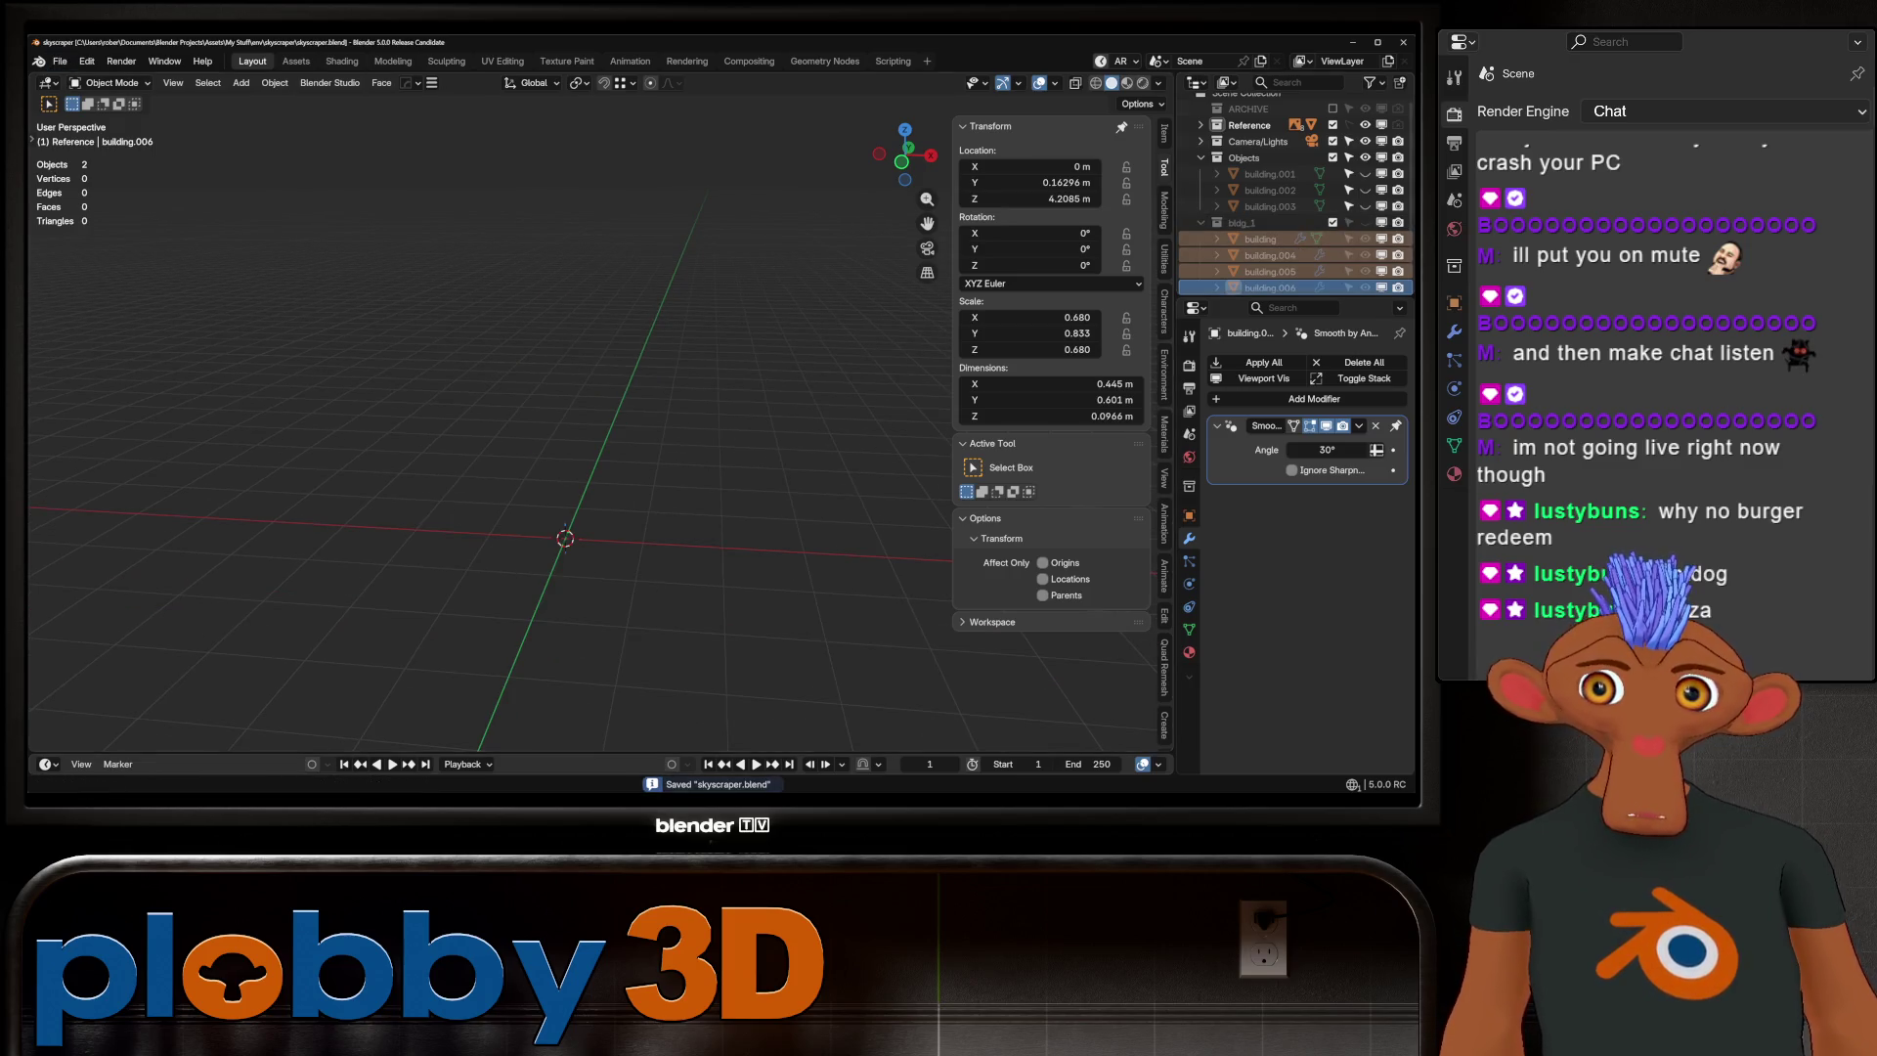
Start a new General file and view the empty scene from the front
left_click(60, 61)
mouse_move(83, 79)
left_click(253, 79)
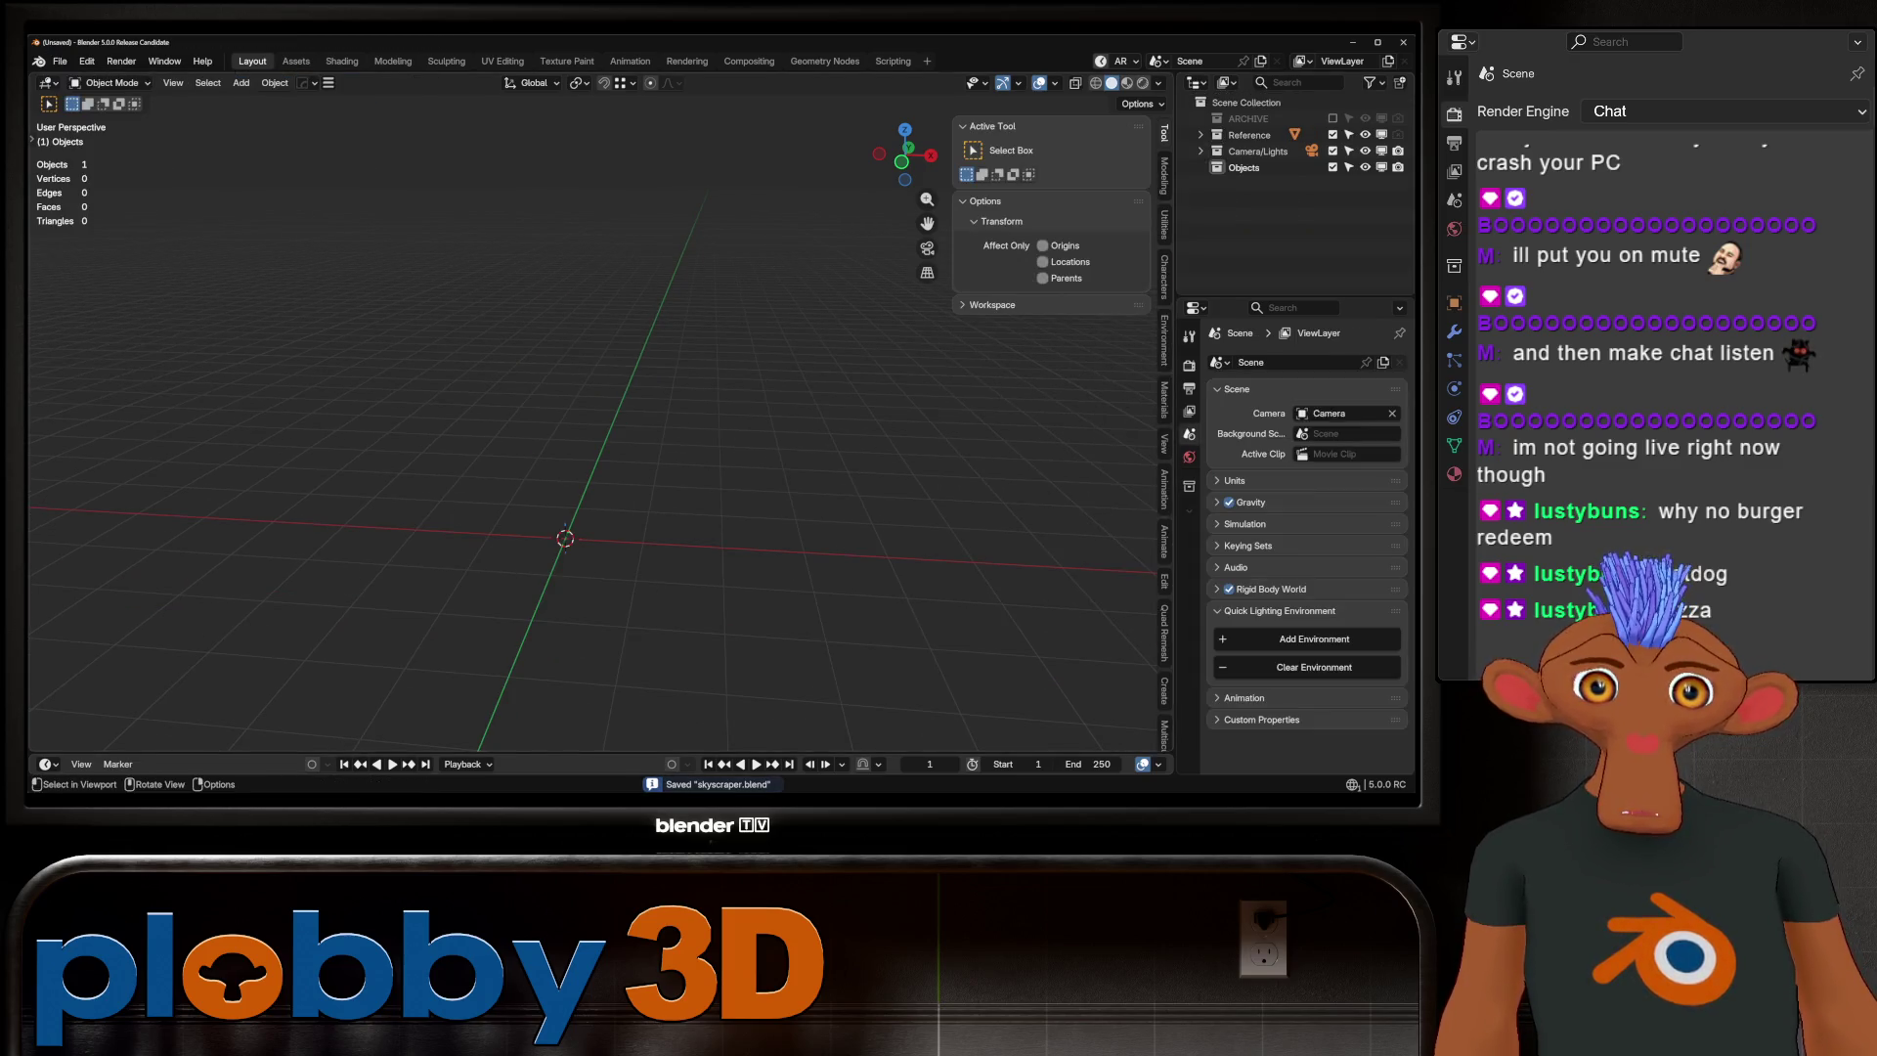
mouse_move(587, 421)
middle_mouse_down()
mouse_move(386, 430)
mouse_move(435, 430)
middle_mouse_up()
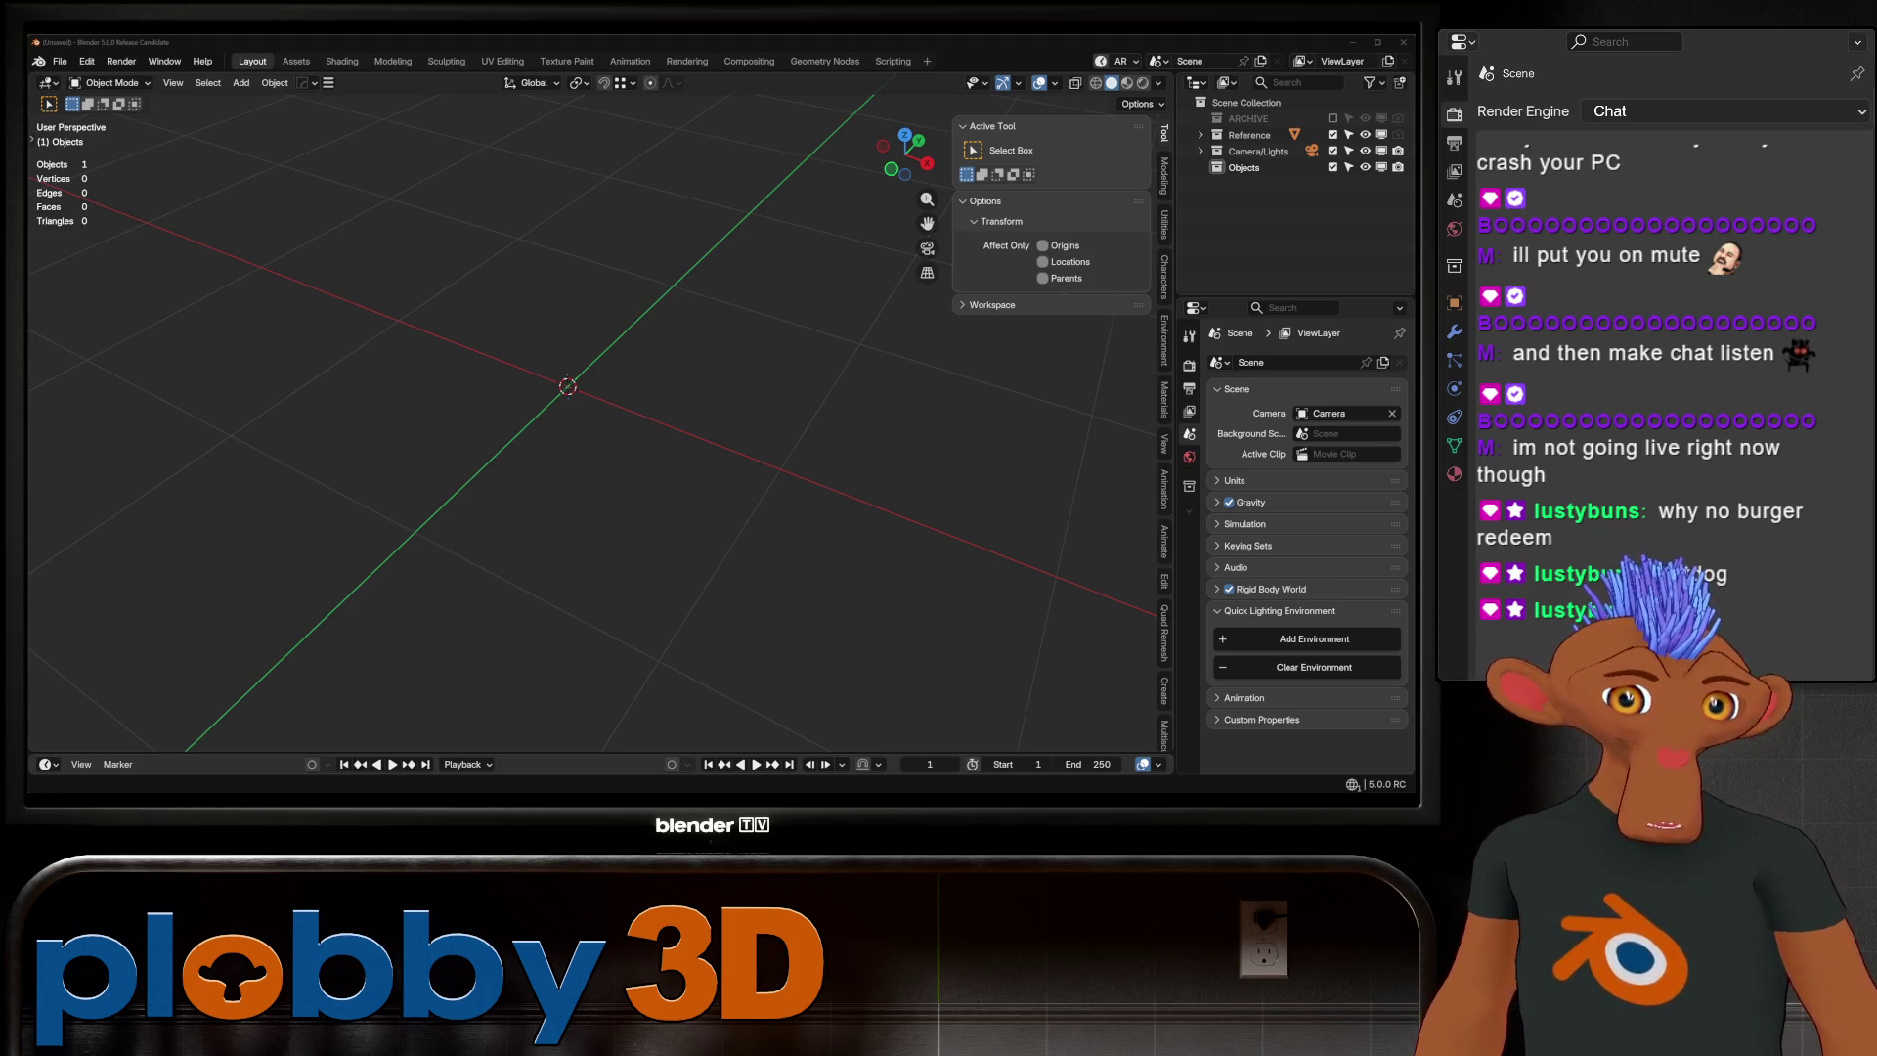
middle_click_drag(586, 439, 587, 420)
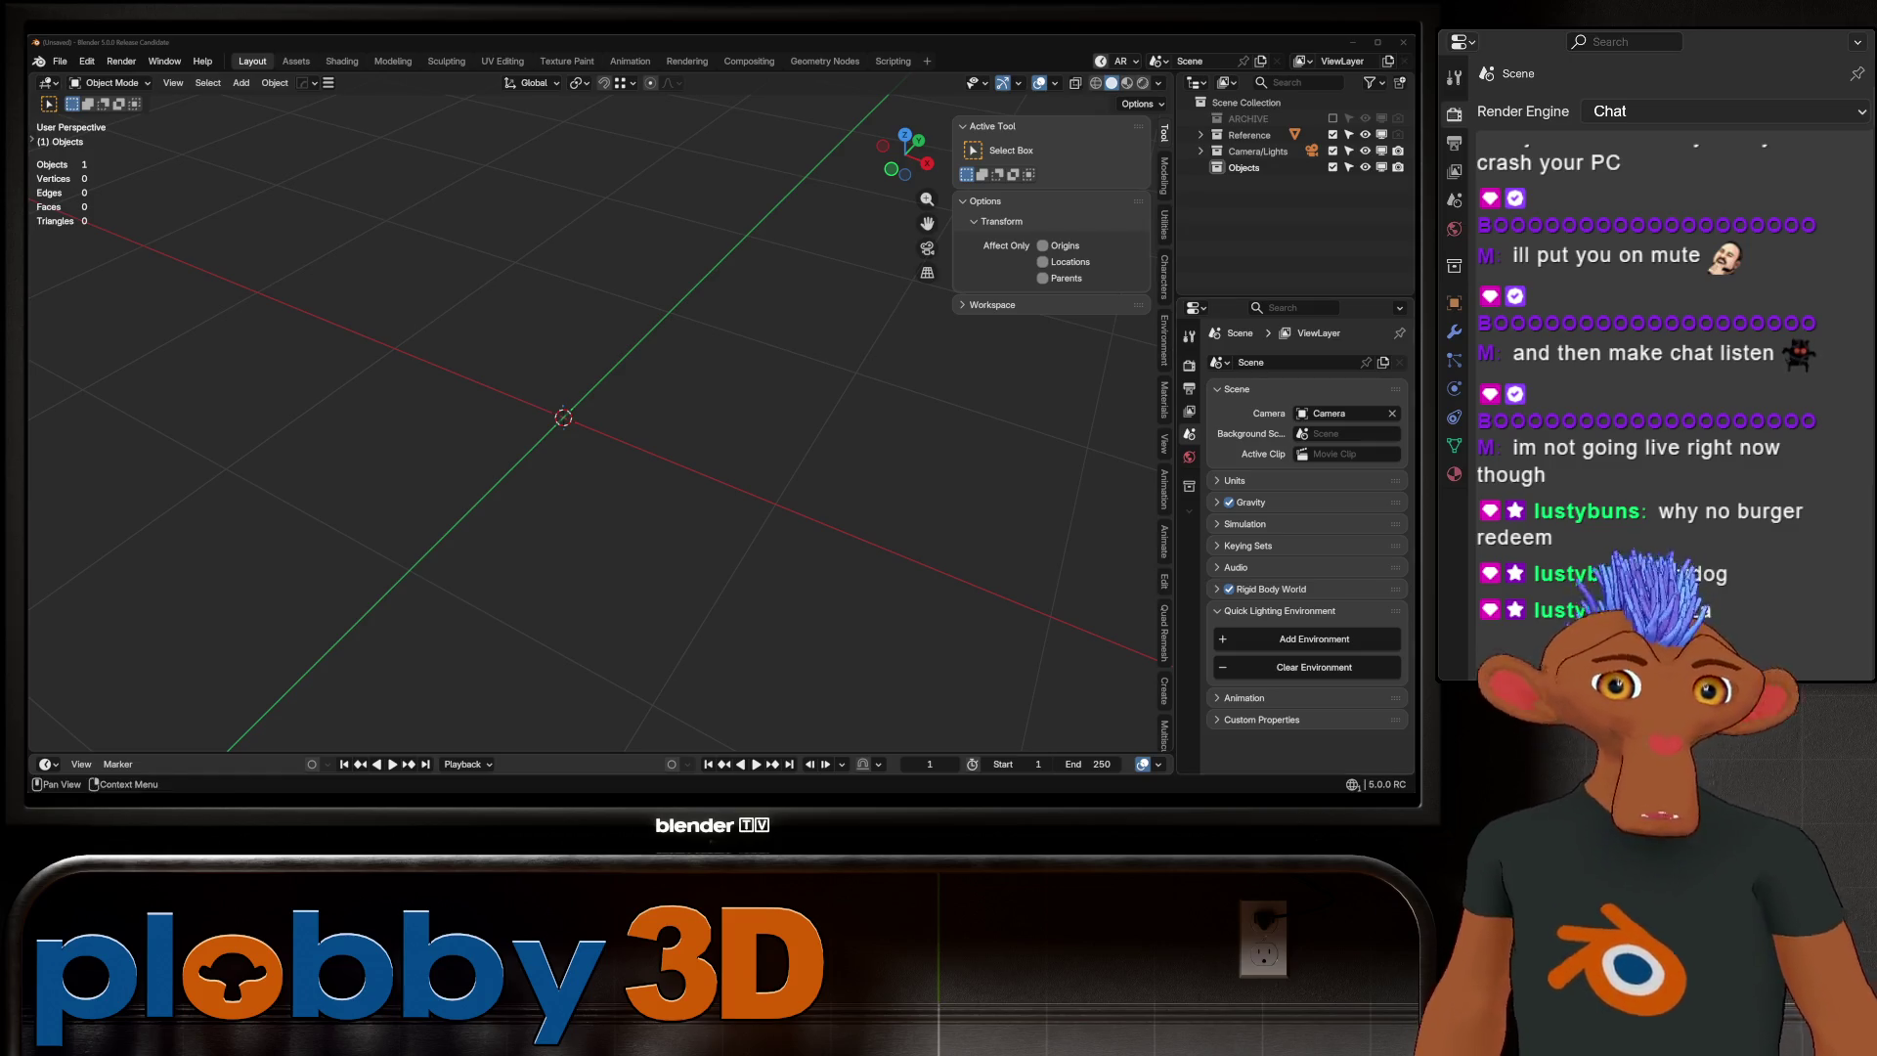
key("KP_1")
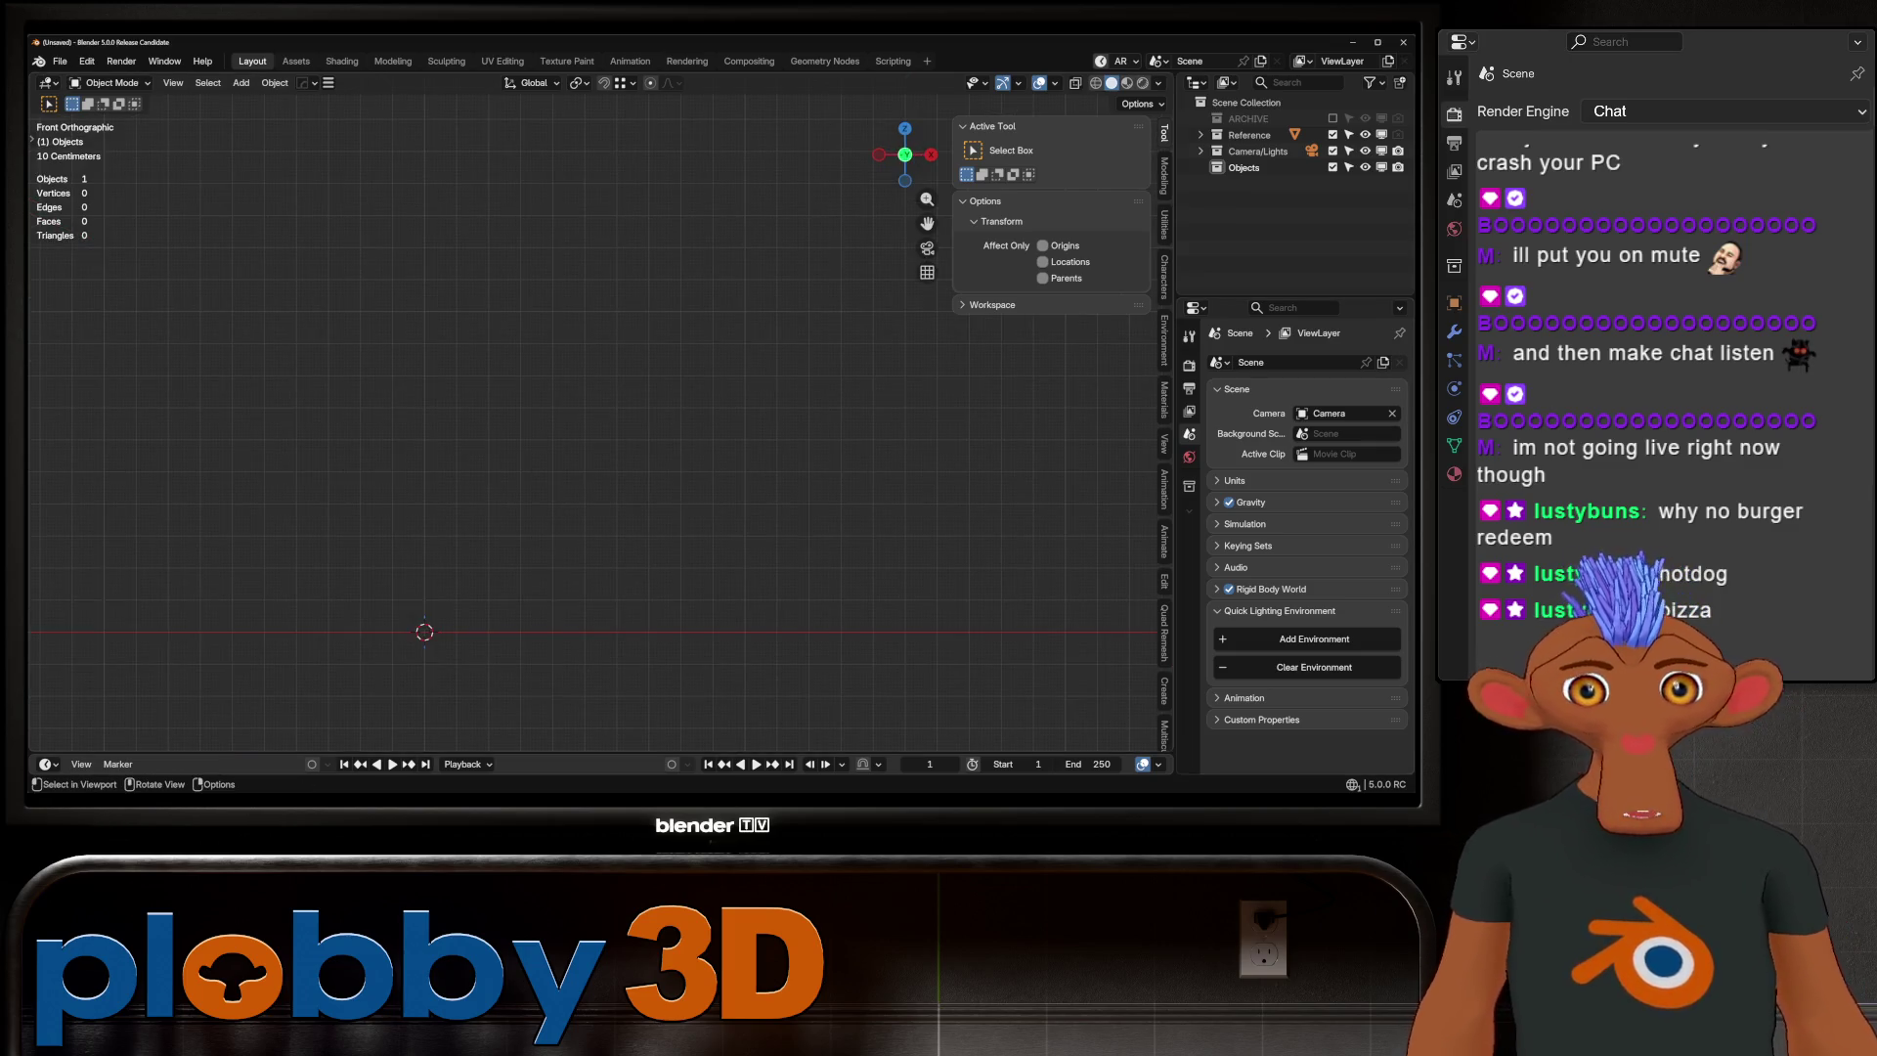
Add the burger photo to the scene as a reference image
key("shift+a")
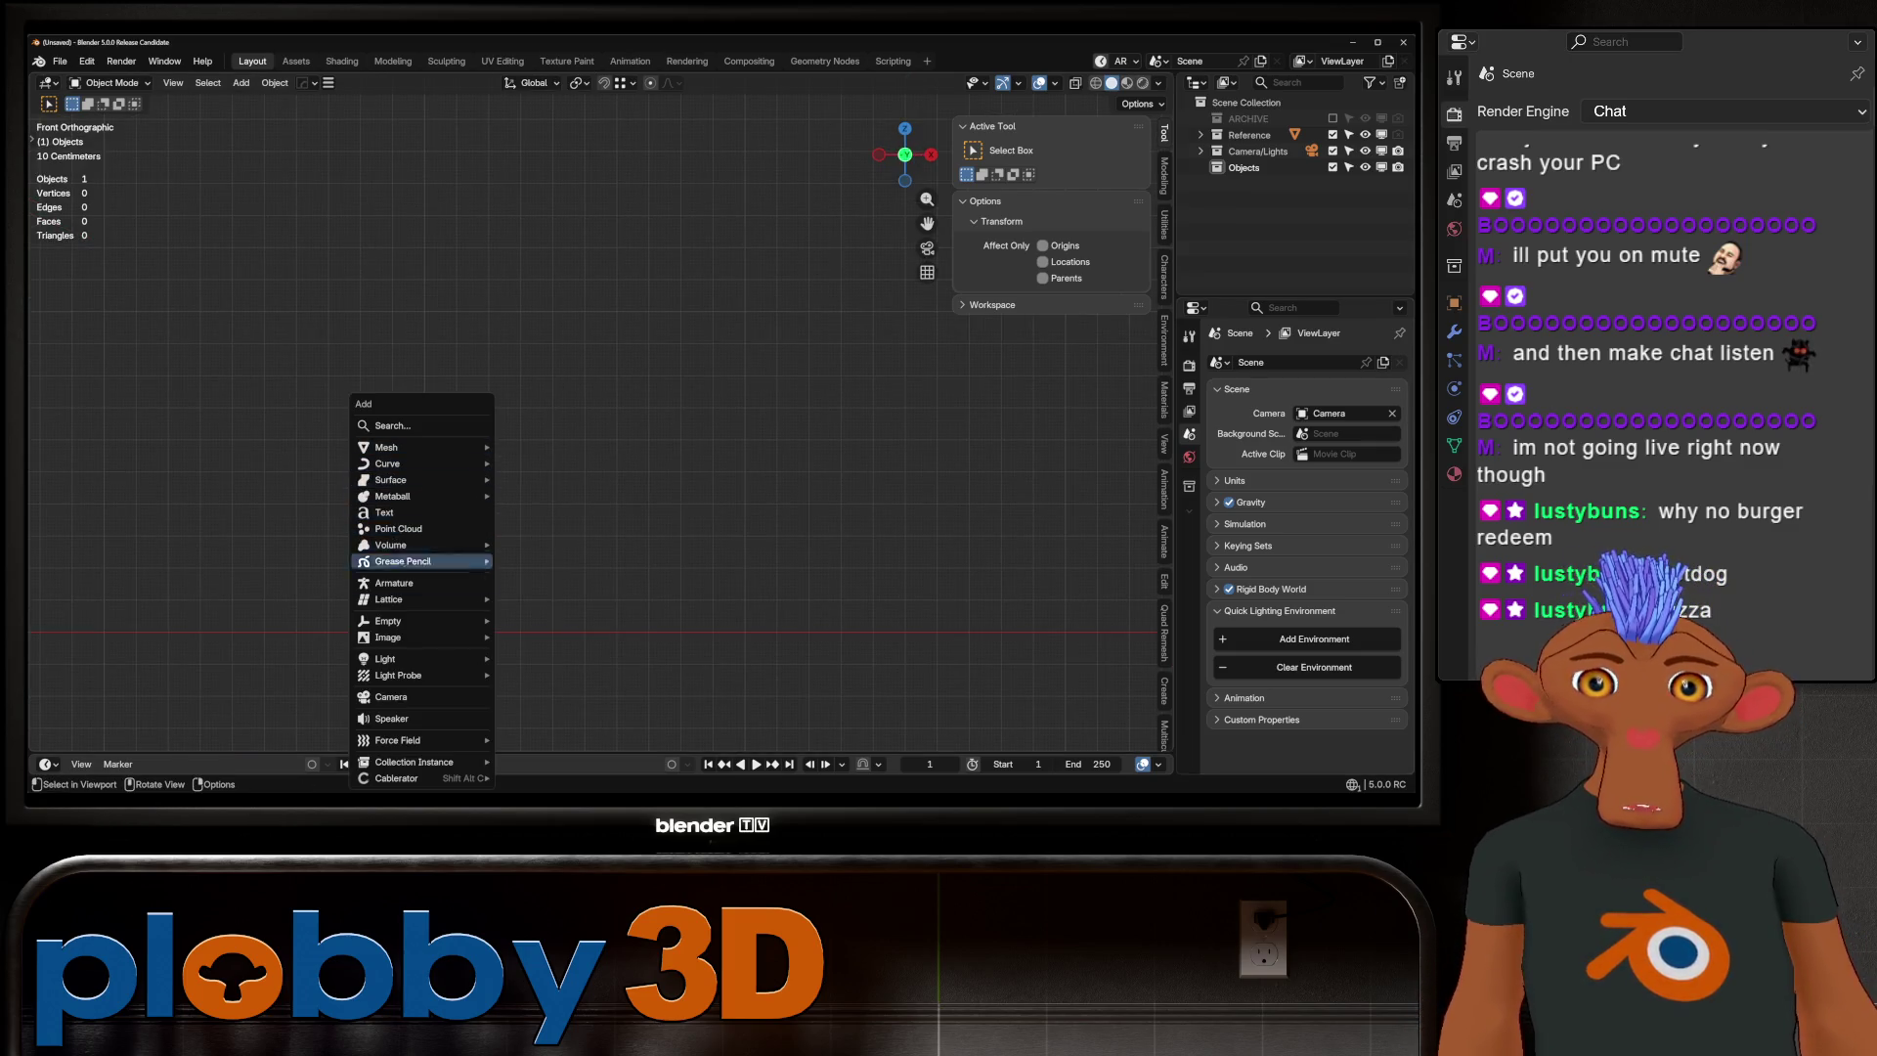
mouse_move(420, 637)
left_click(542, 636)
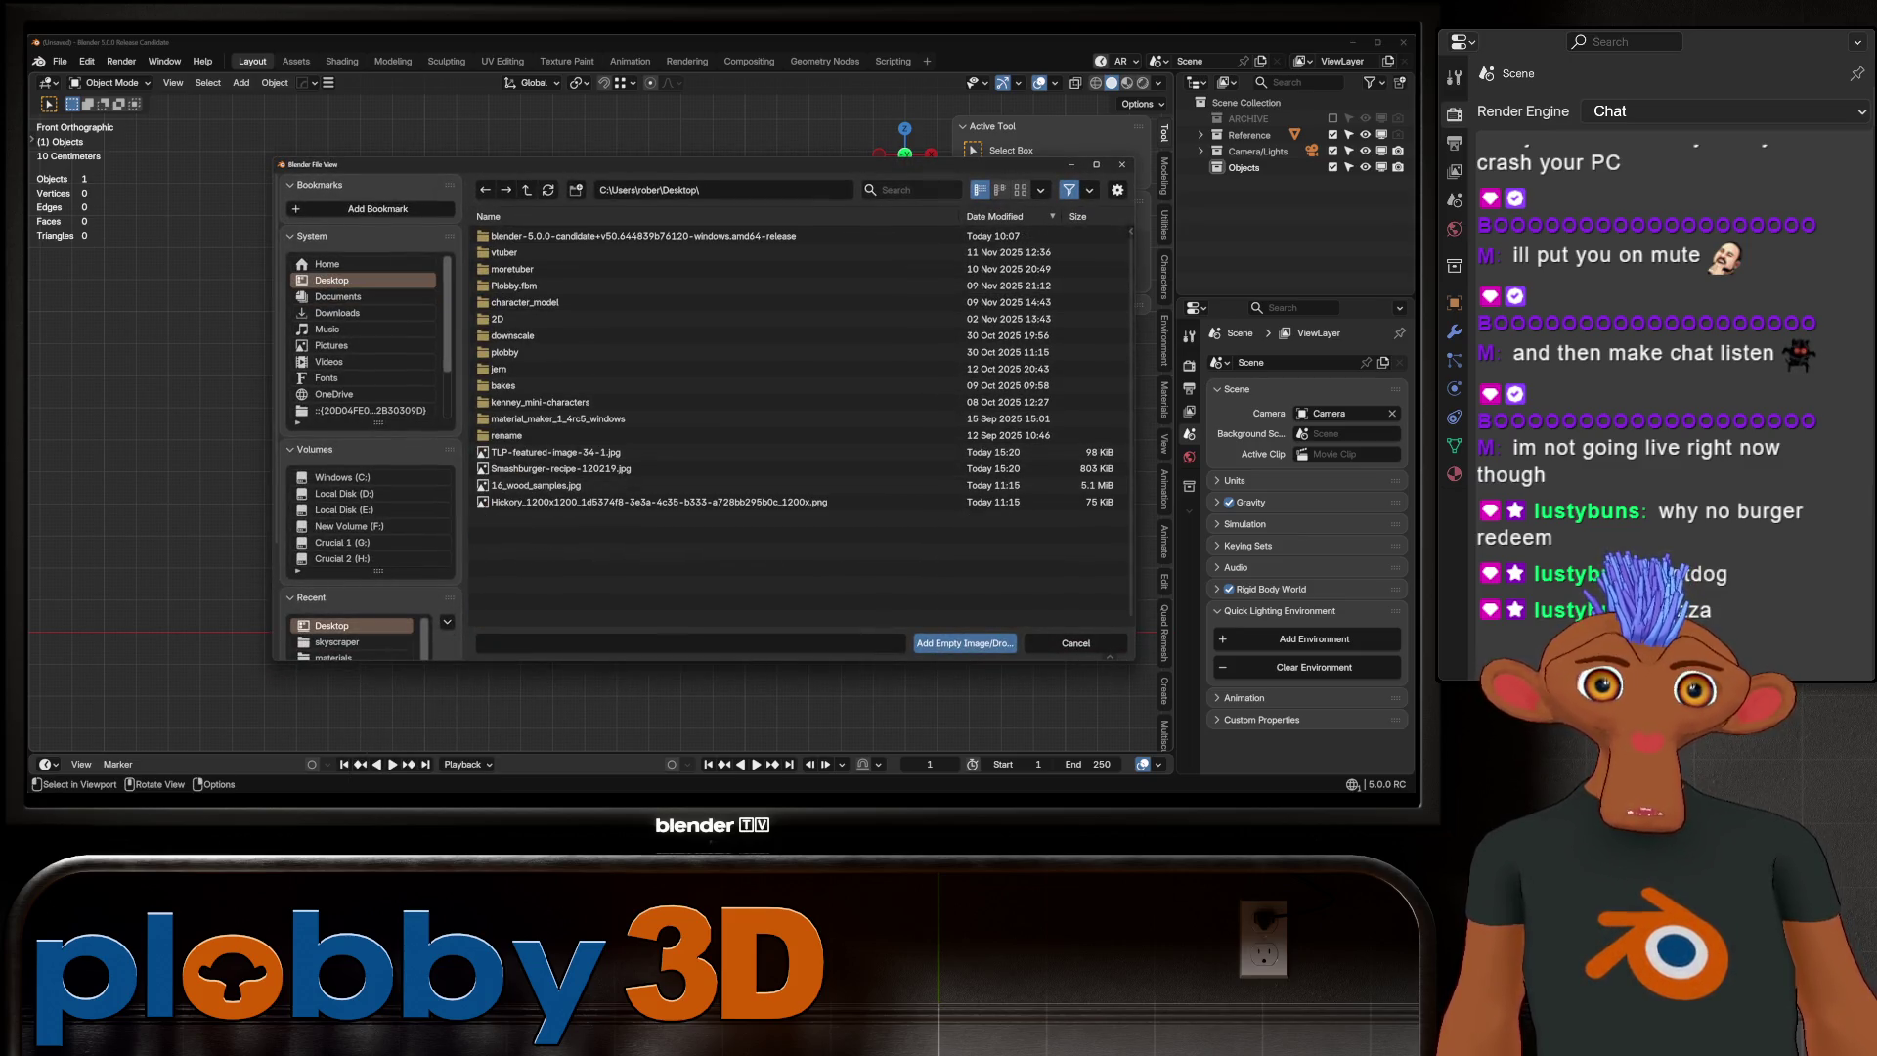
left_click(1020, 190)
double_click(613, 494)
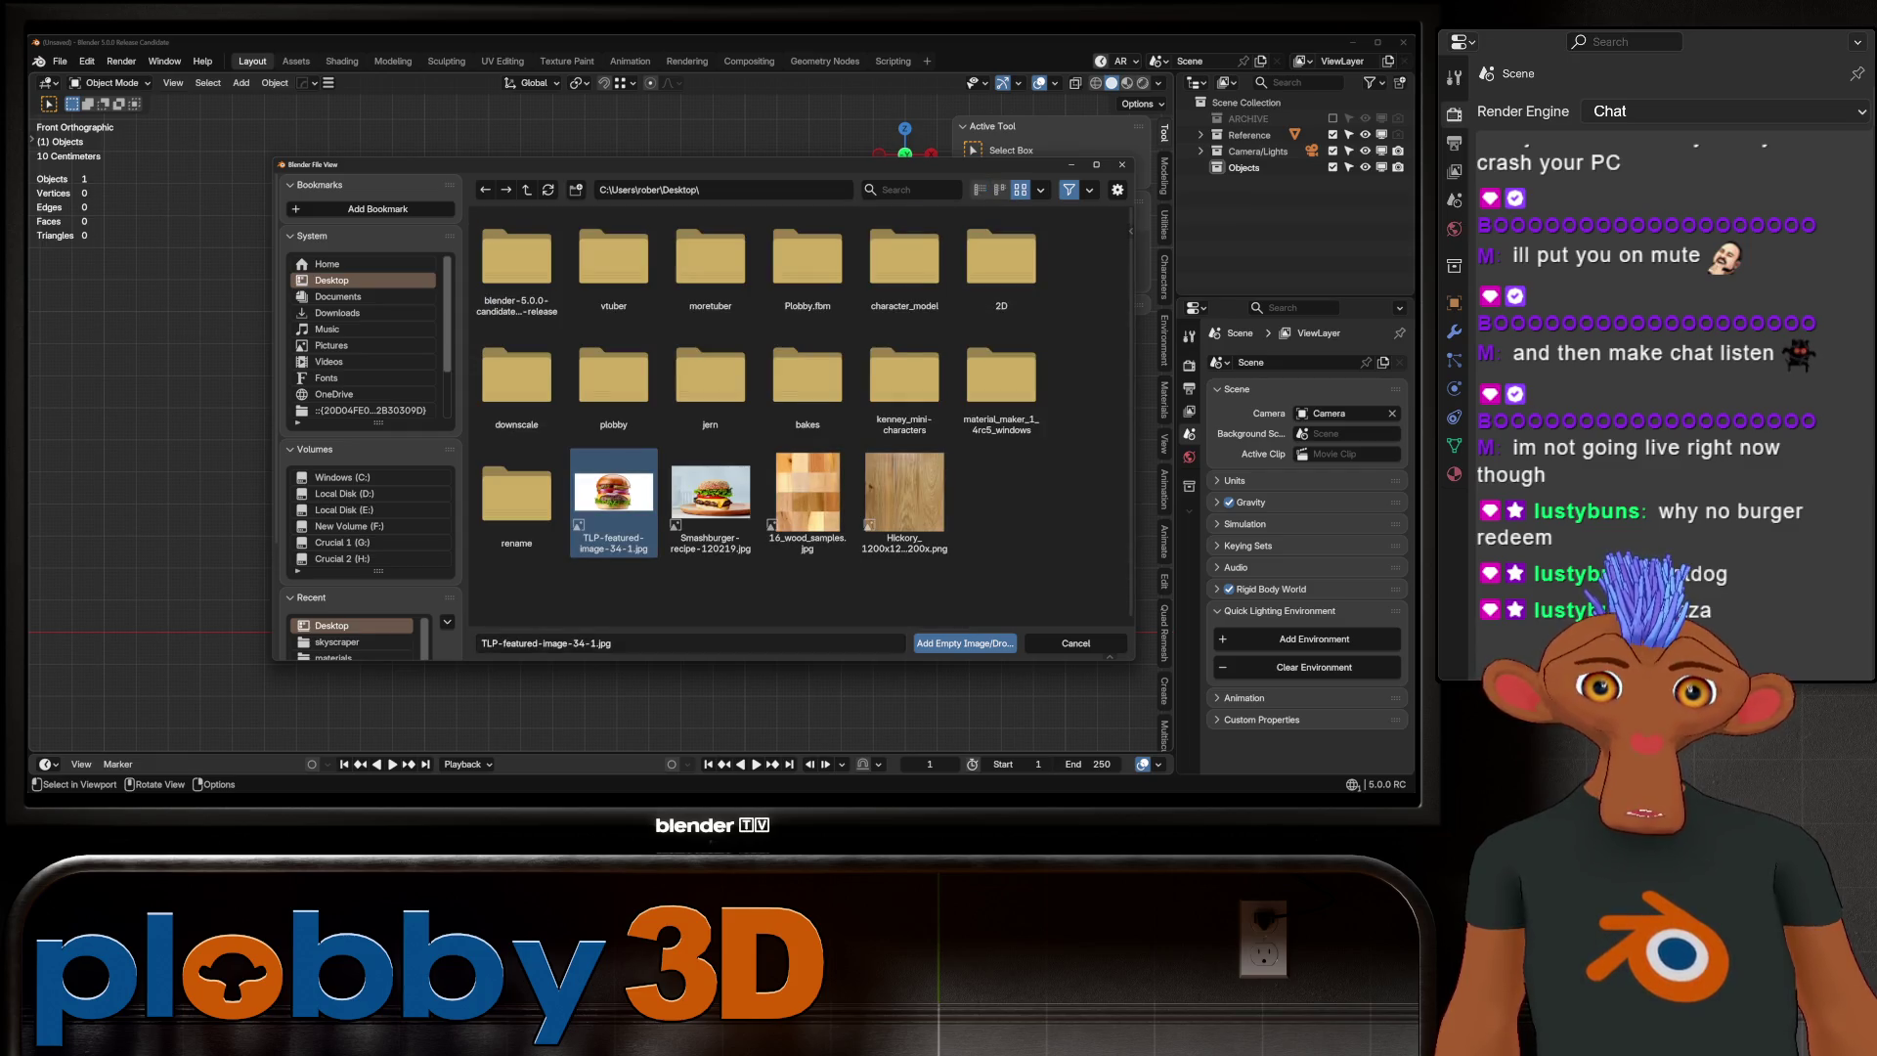
scroll(880, 577, "down", 3)
Scale the burger image to 0.424, raise it to Z 0.45564 m, and set opacity 0.457
key("s")
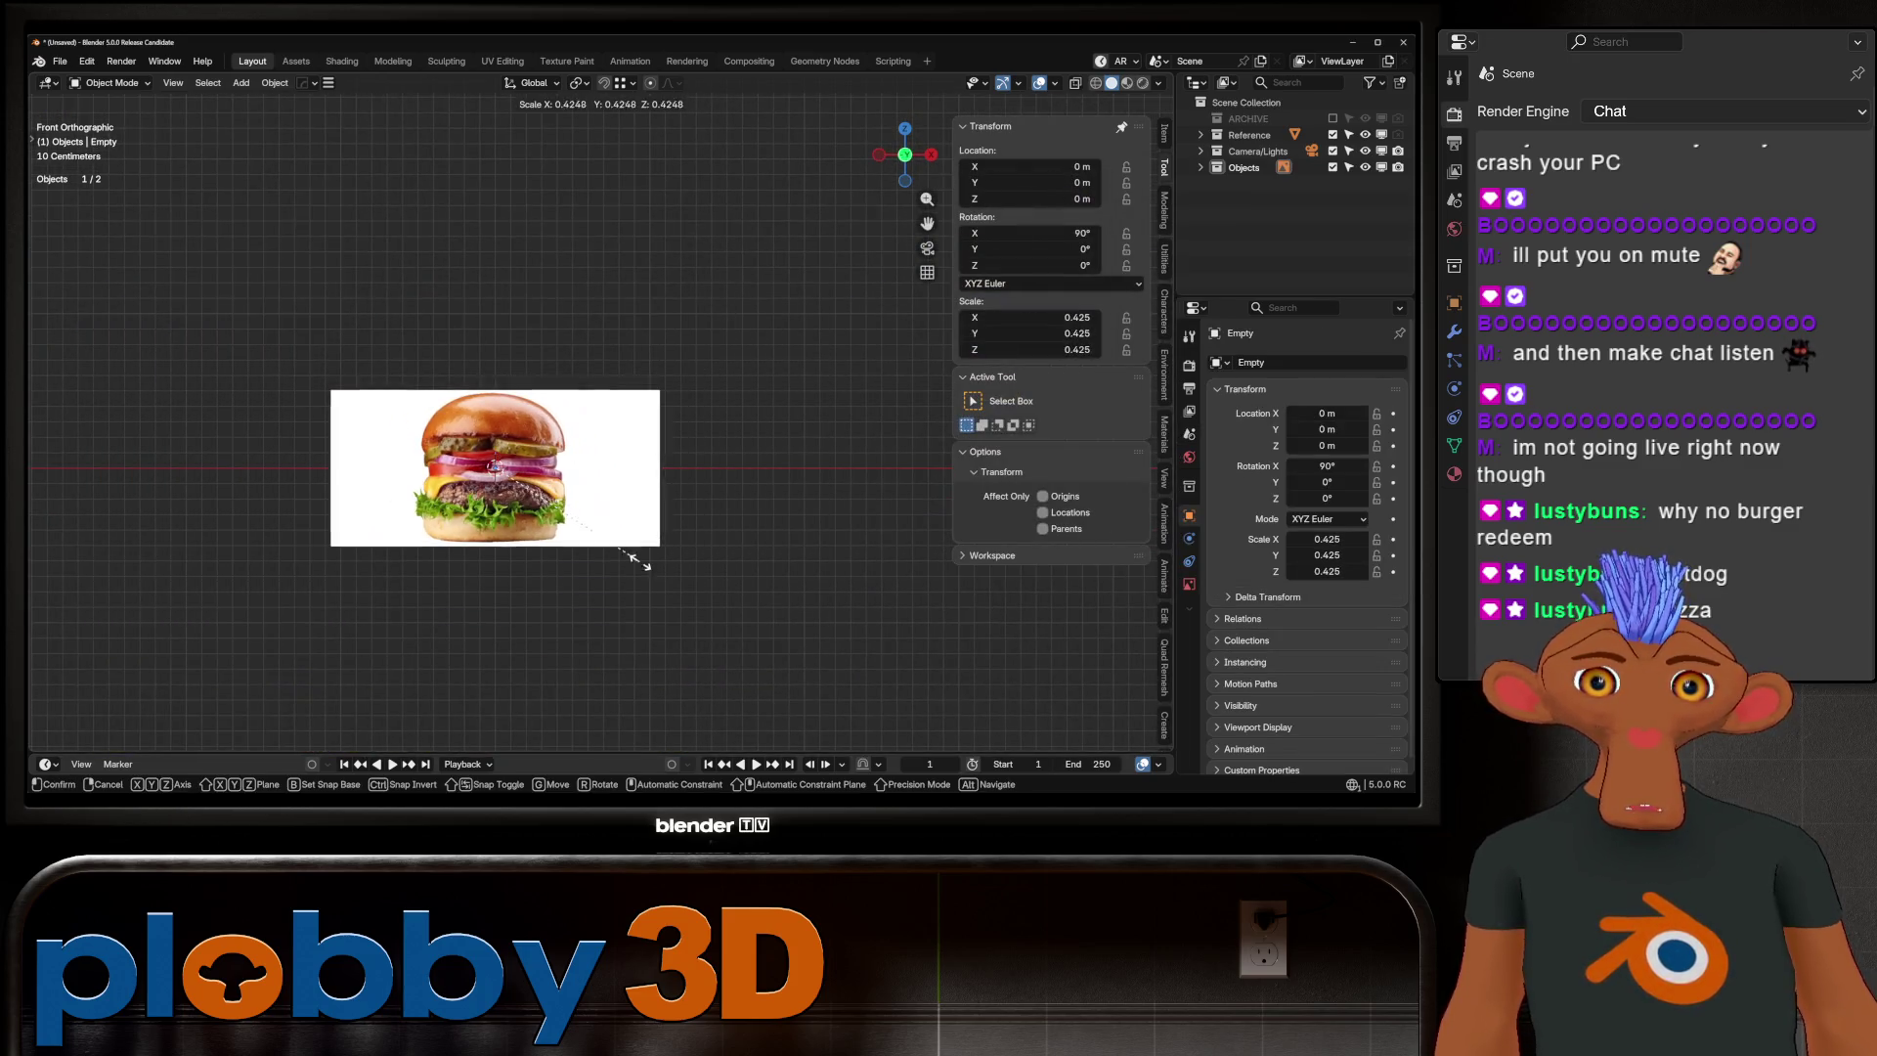
left_click(664, 515)
key("g")
key("z")
left_click(497, 472)
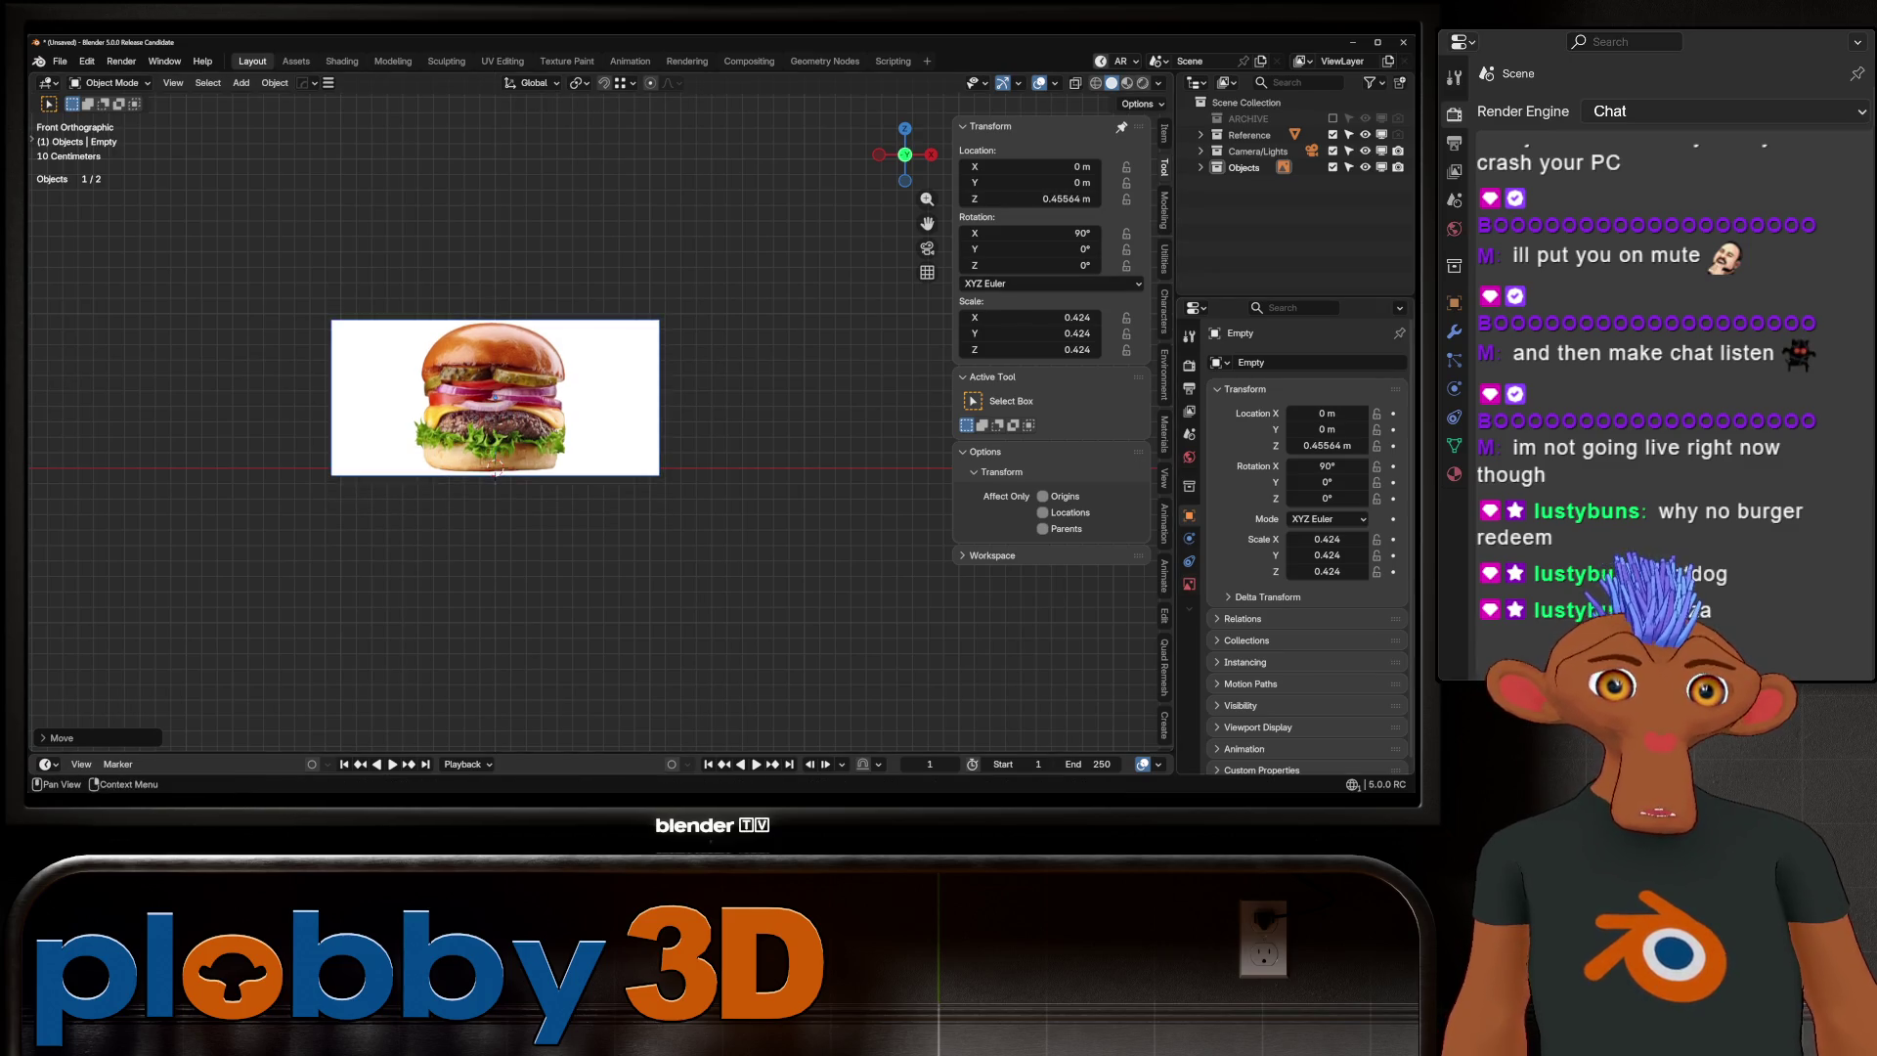
left_click(1188, 584)
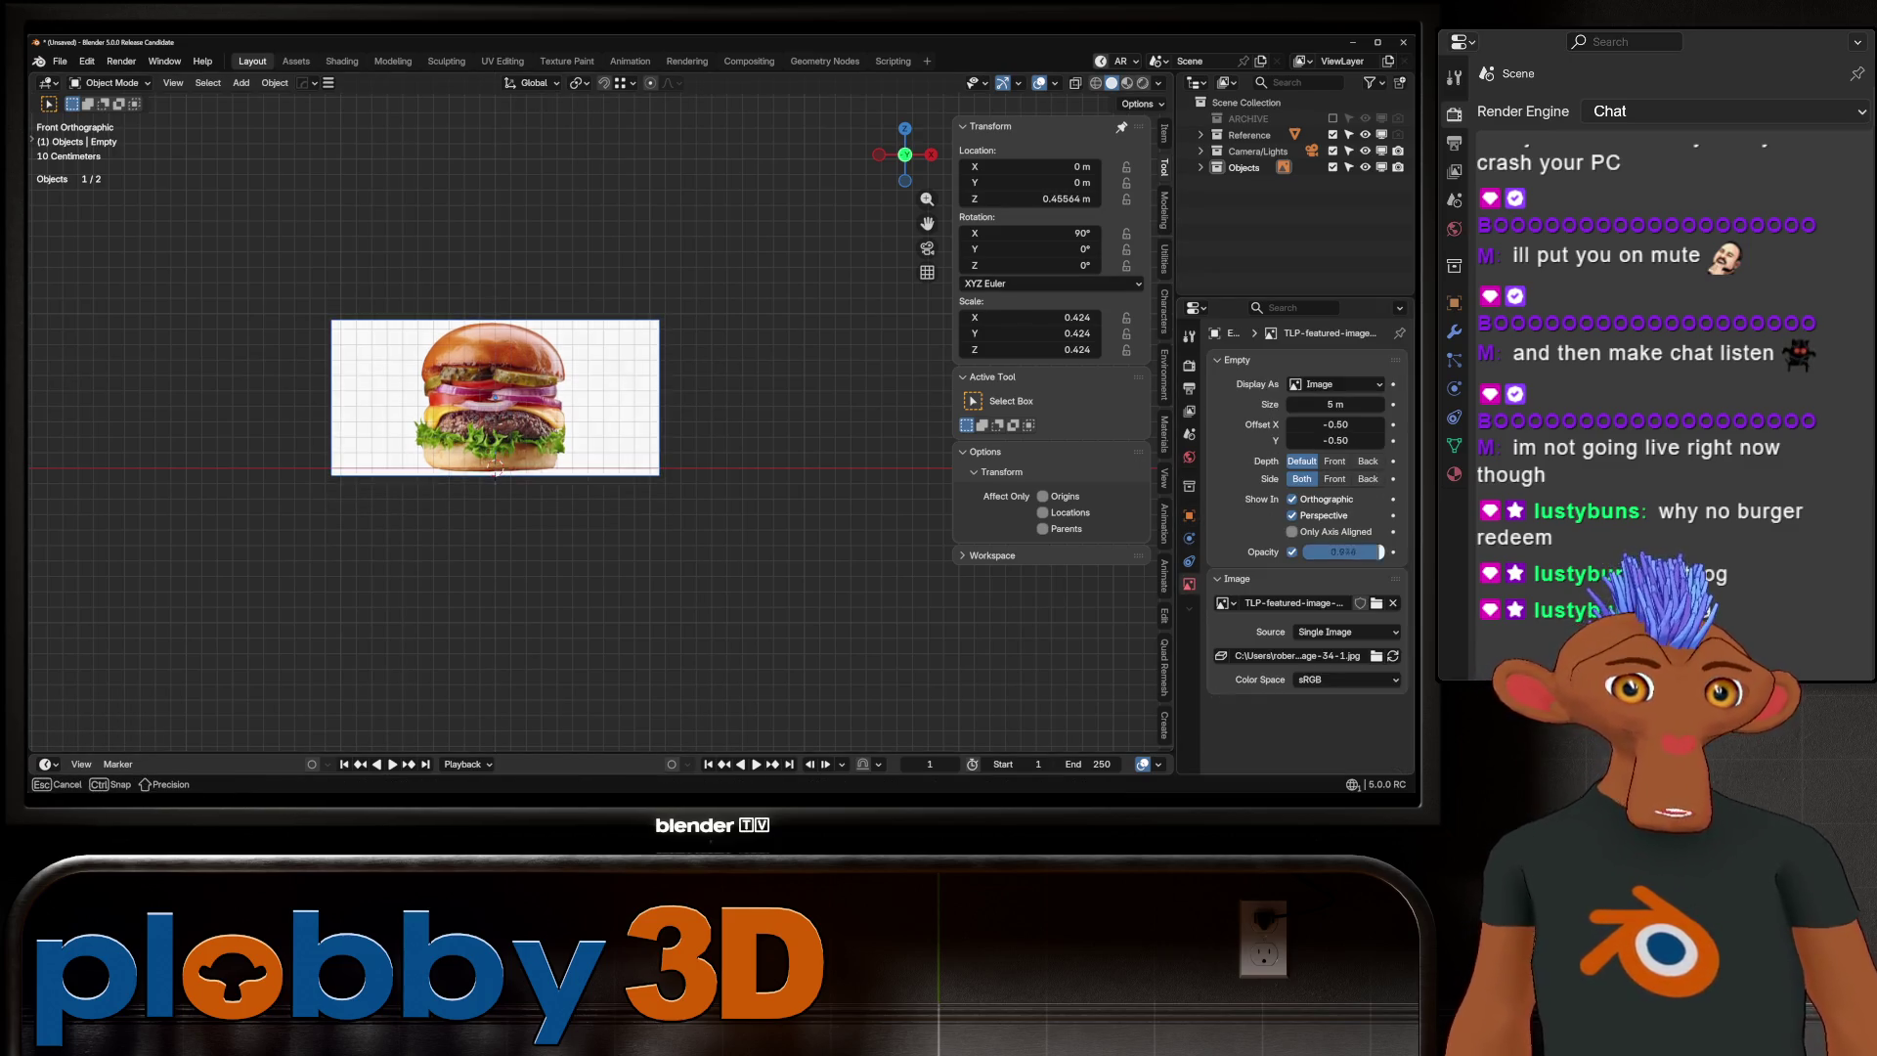
left_click_drag(1358, 551, 1321, 551)
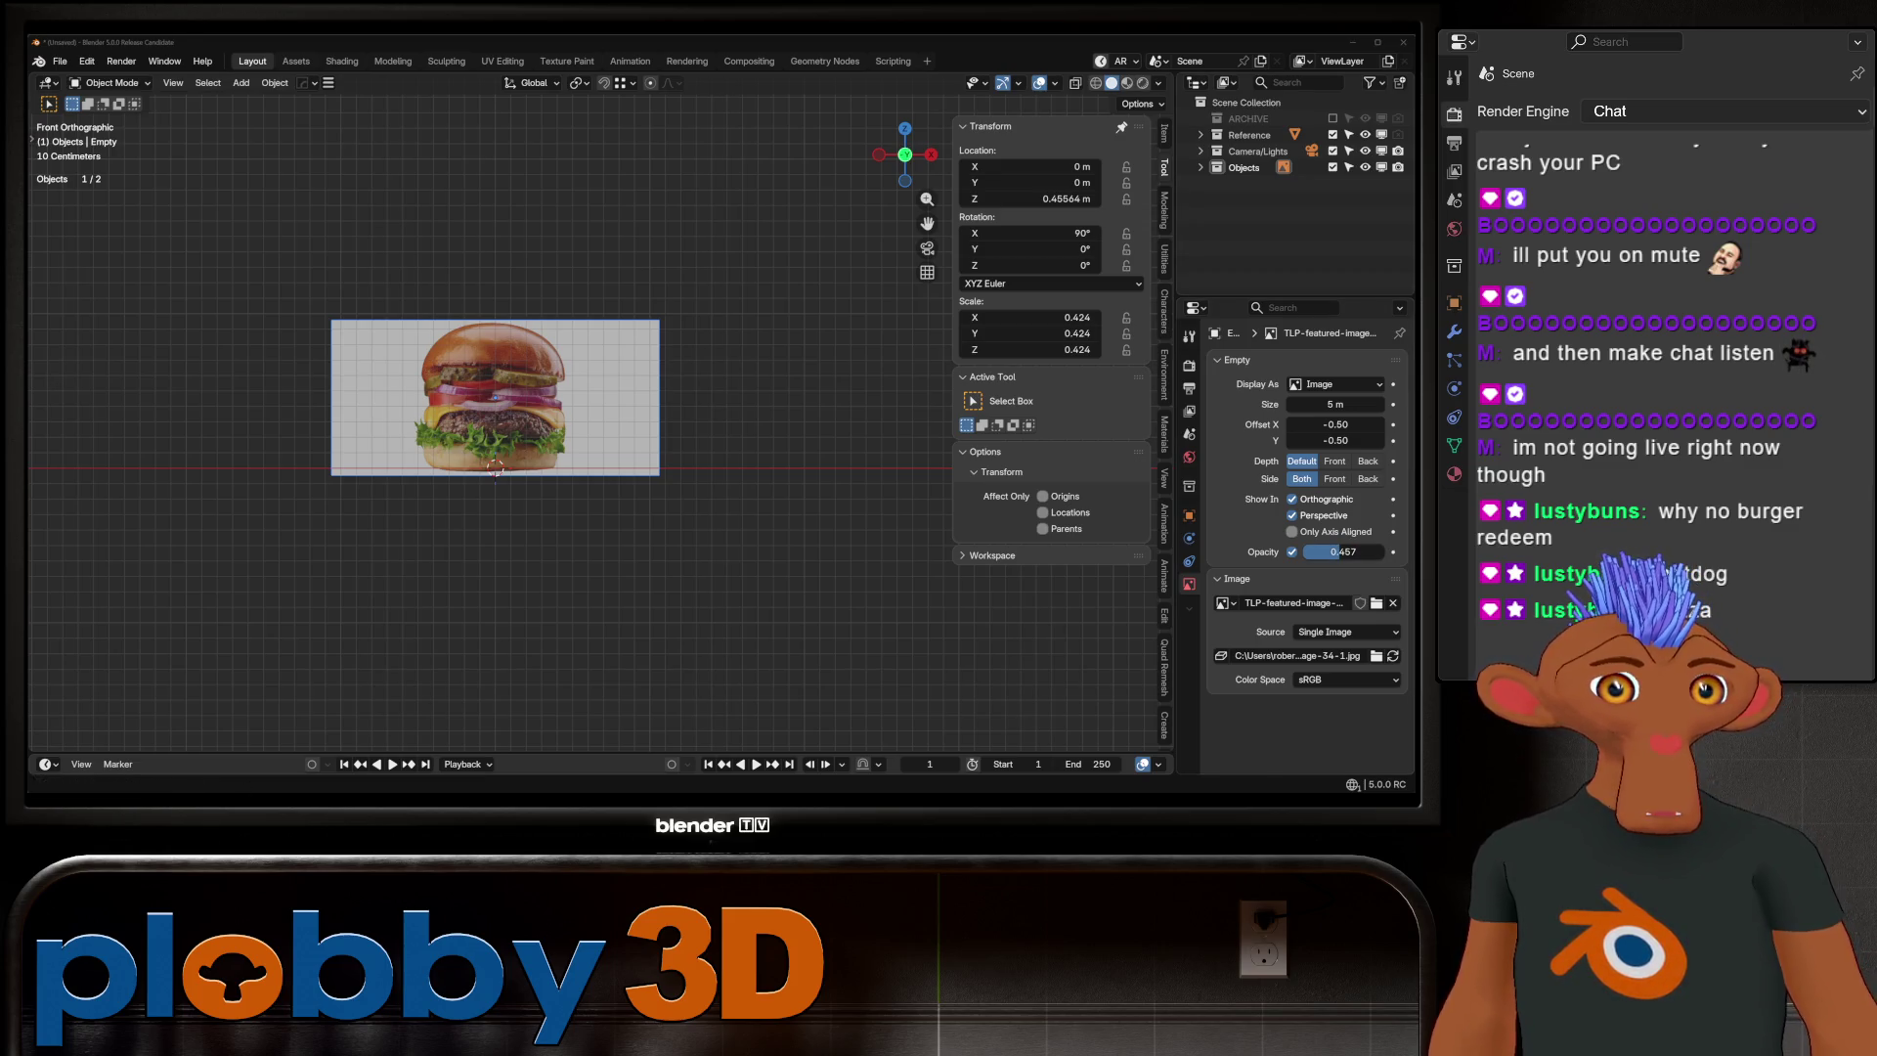
scroll(317, 367, "up", 3)
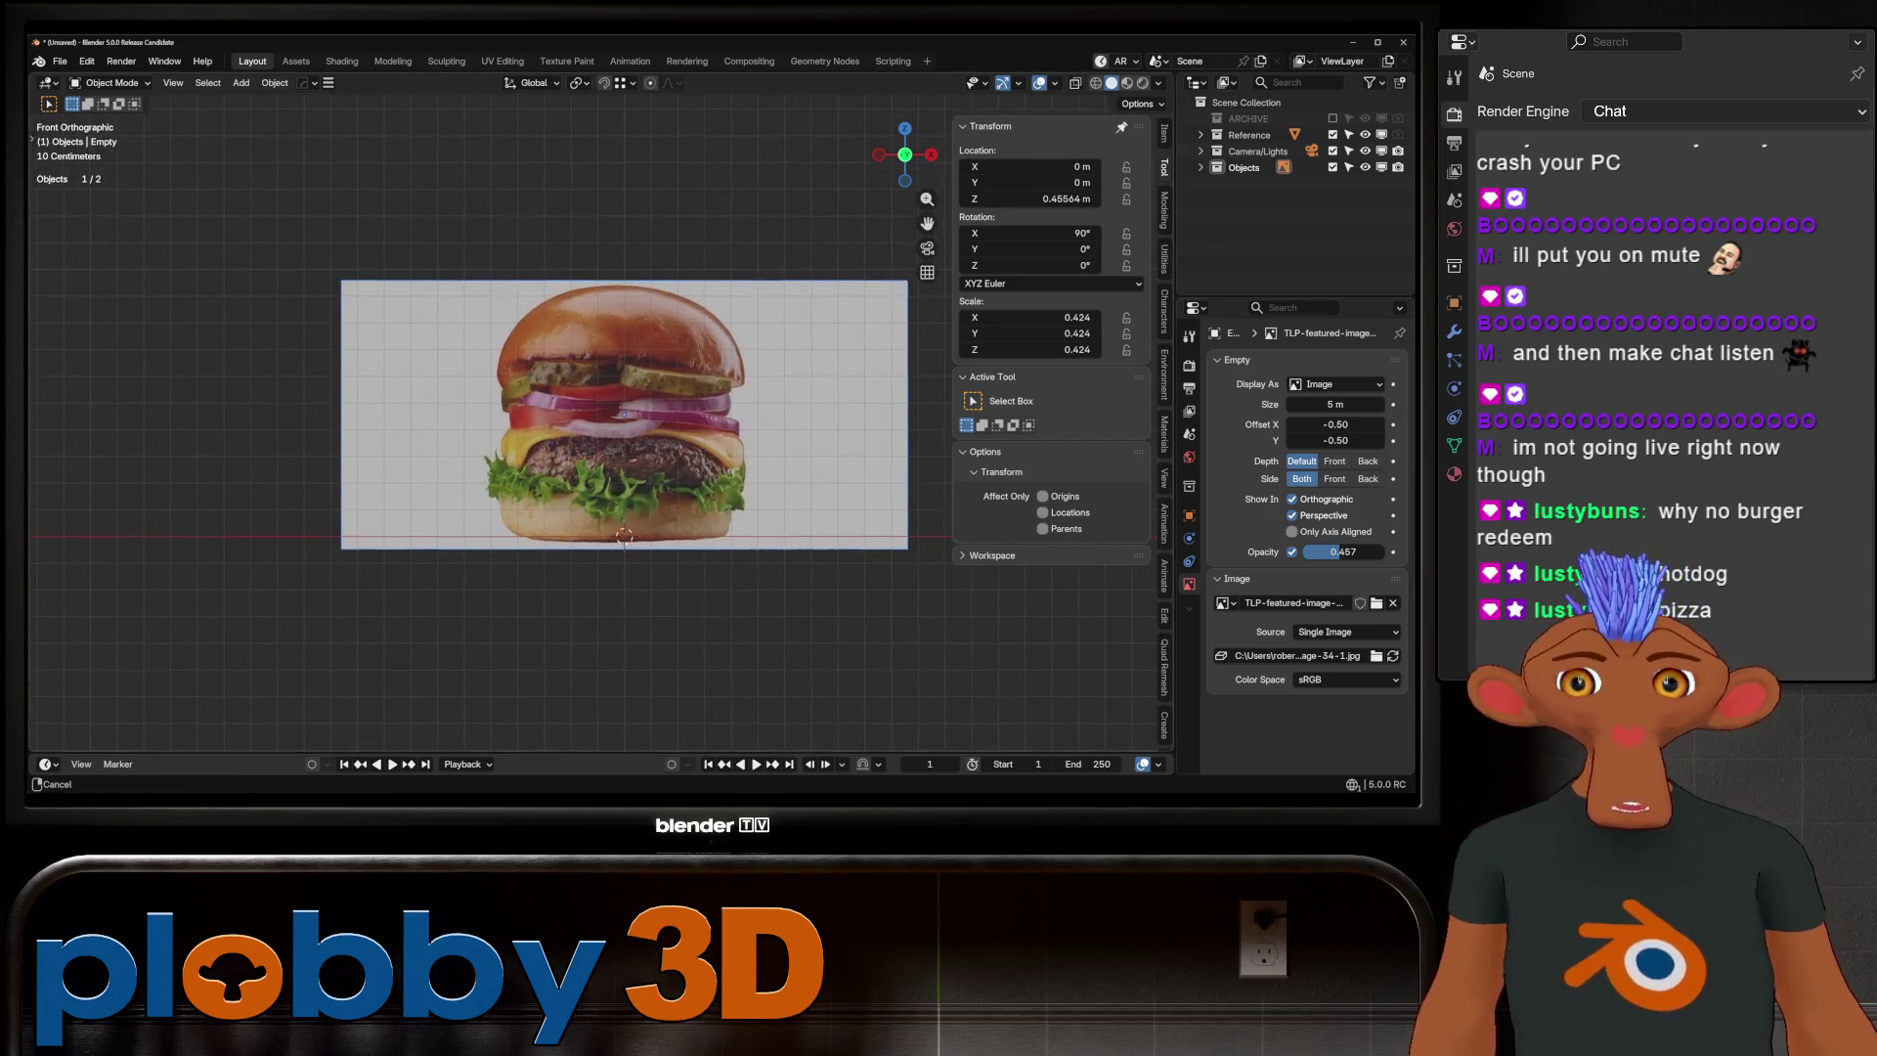
middle_click_drag(626, 421, 598, 426, "shift")
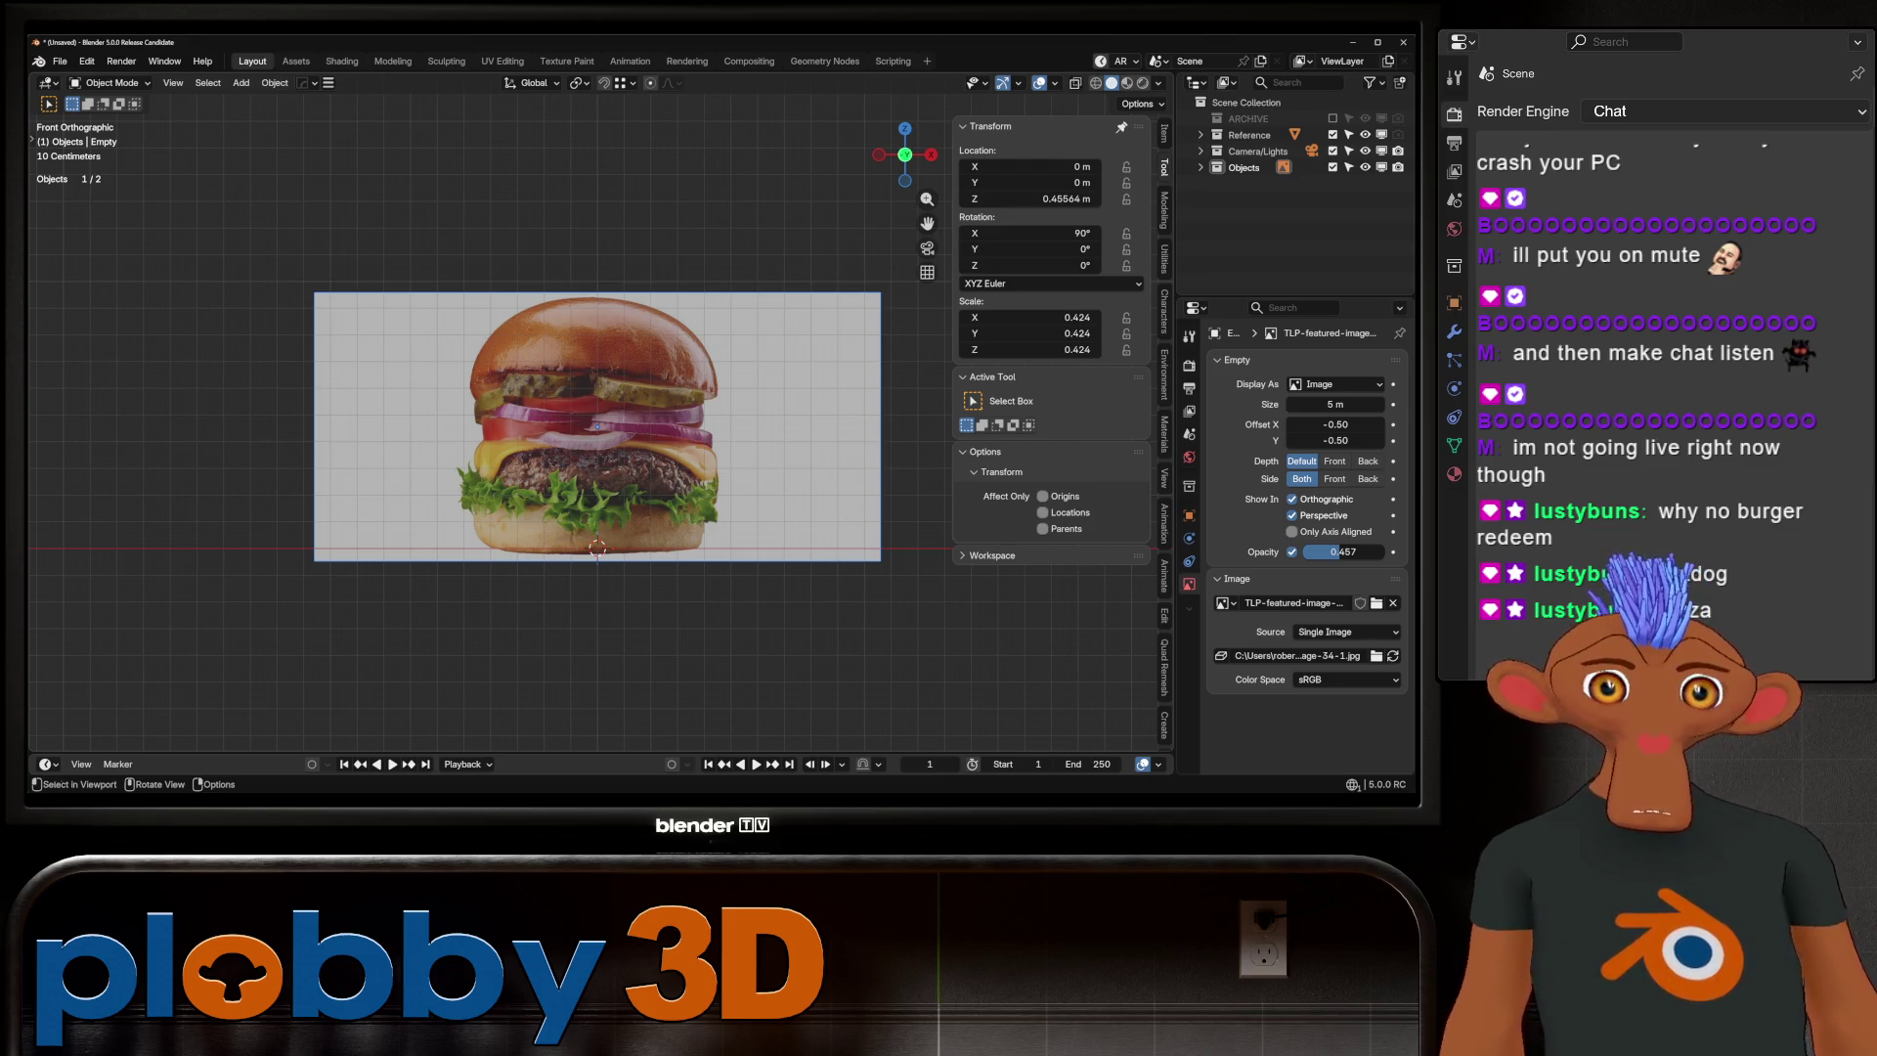
Reveal the Human Reference figure inside the Reference collection
left_click(1200, 135)
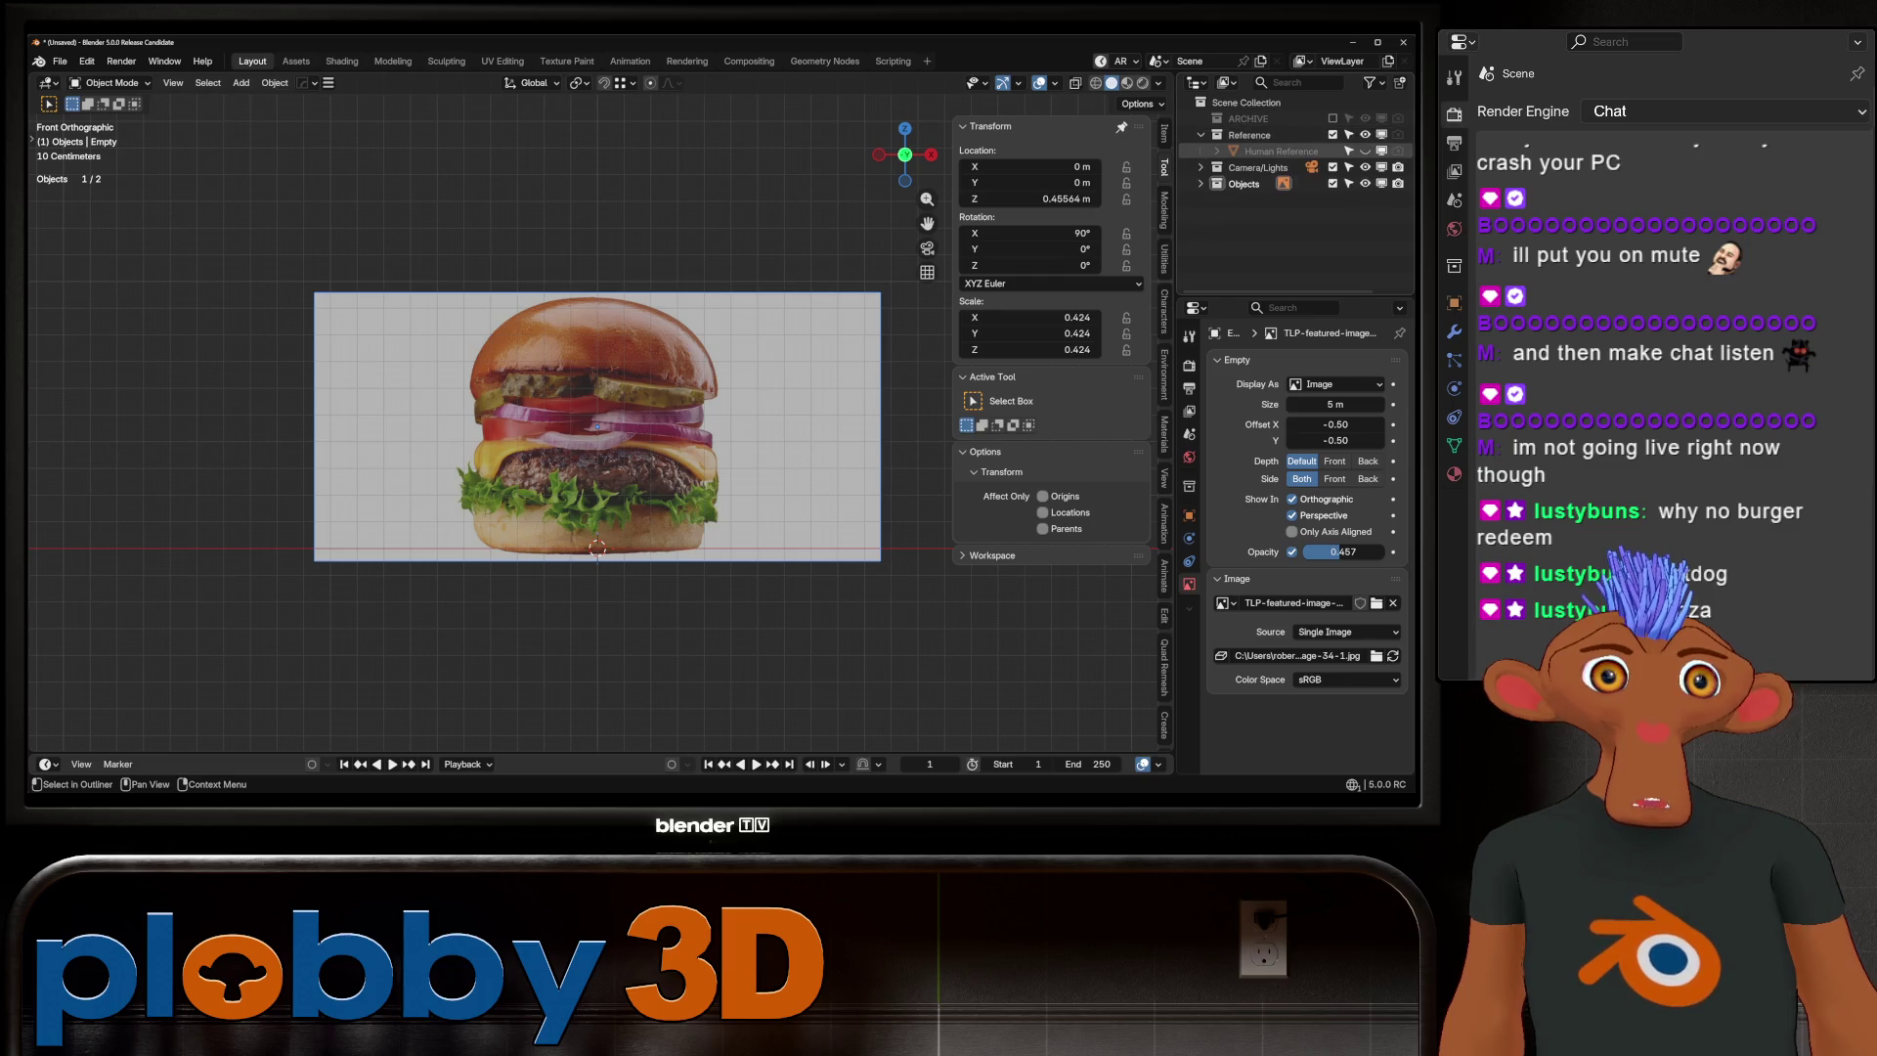
left_click(1366, 151)
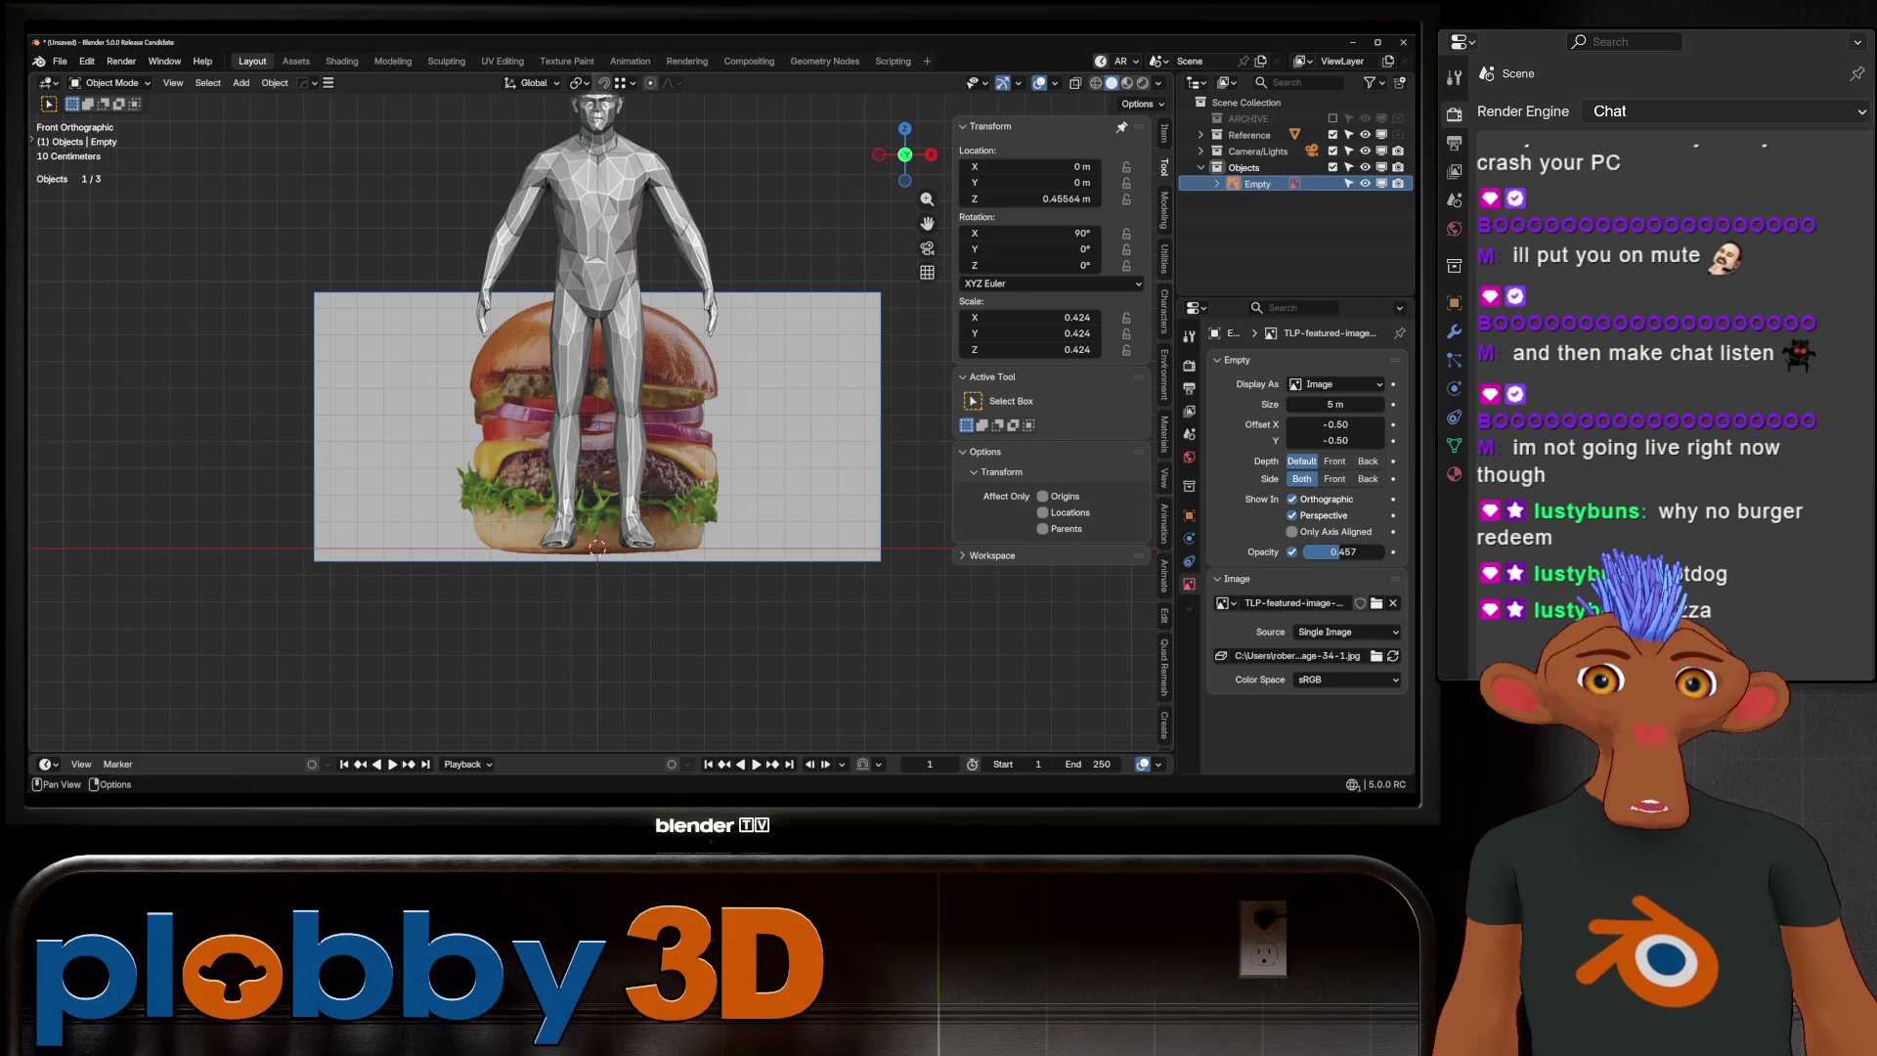
key("s")
key("Escape")
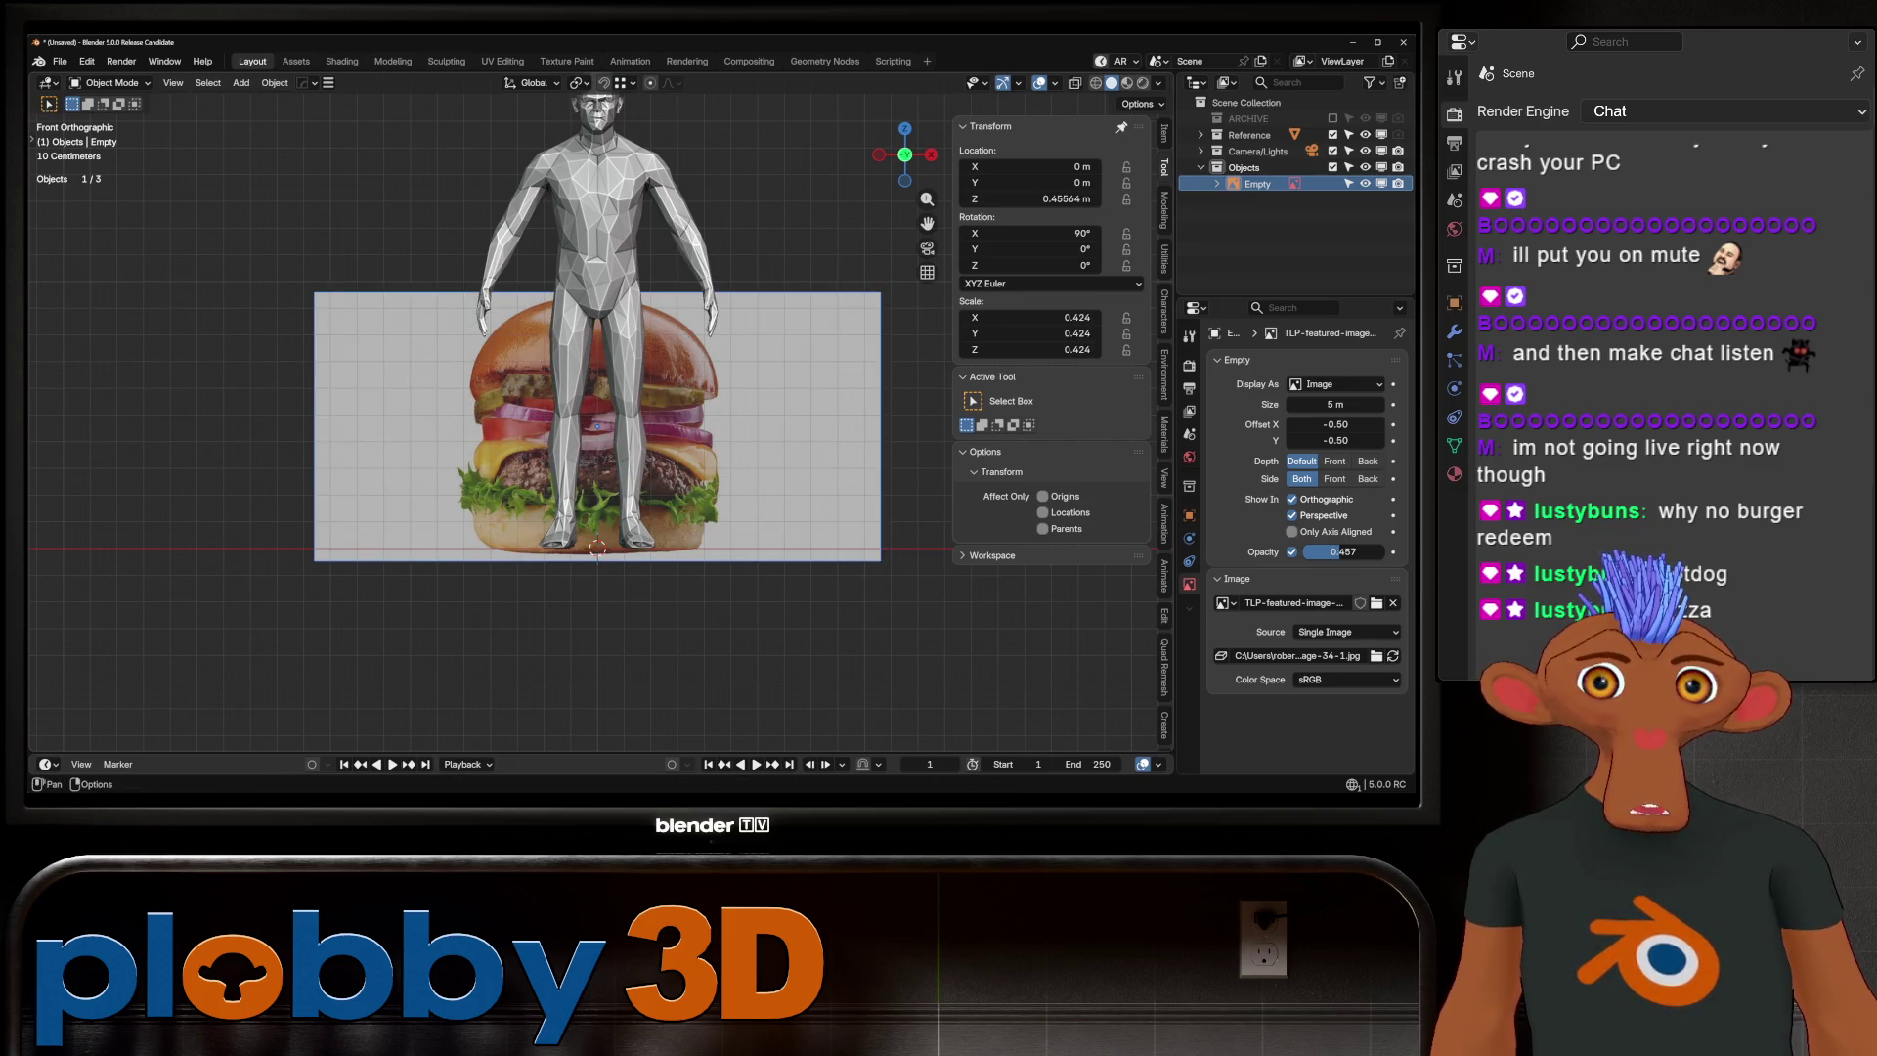
With the pivot at the 3D Cursor, scale the burger image to 0.110, then hide the Reference collection
left_click(577, 82)
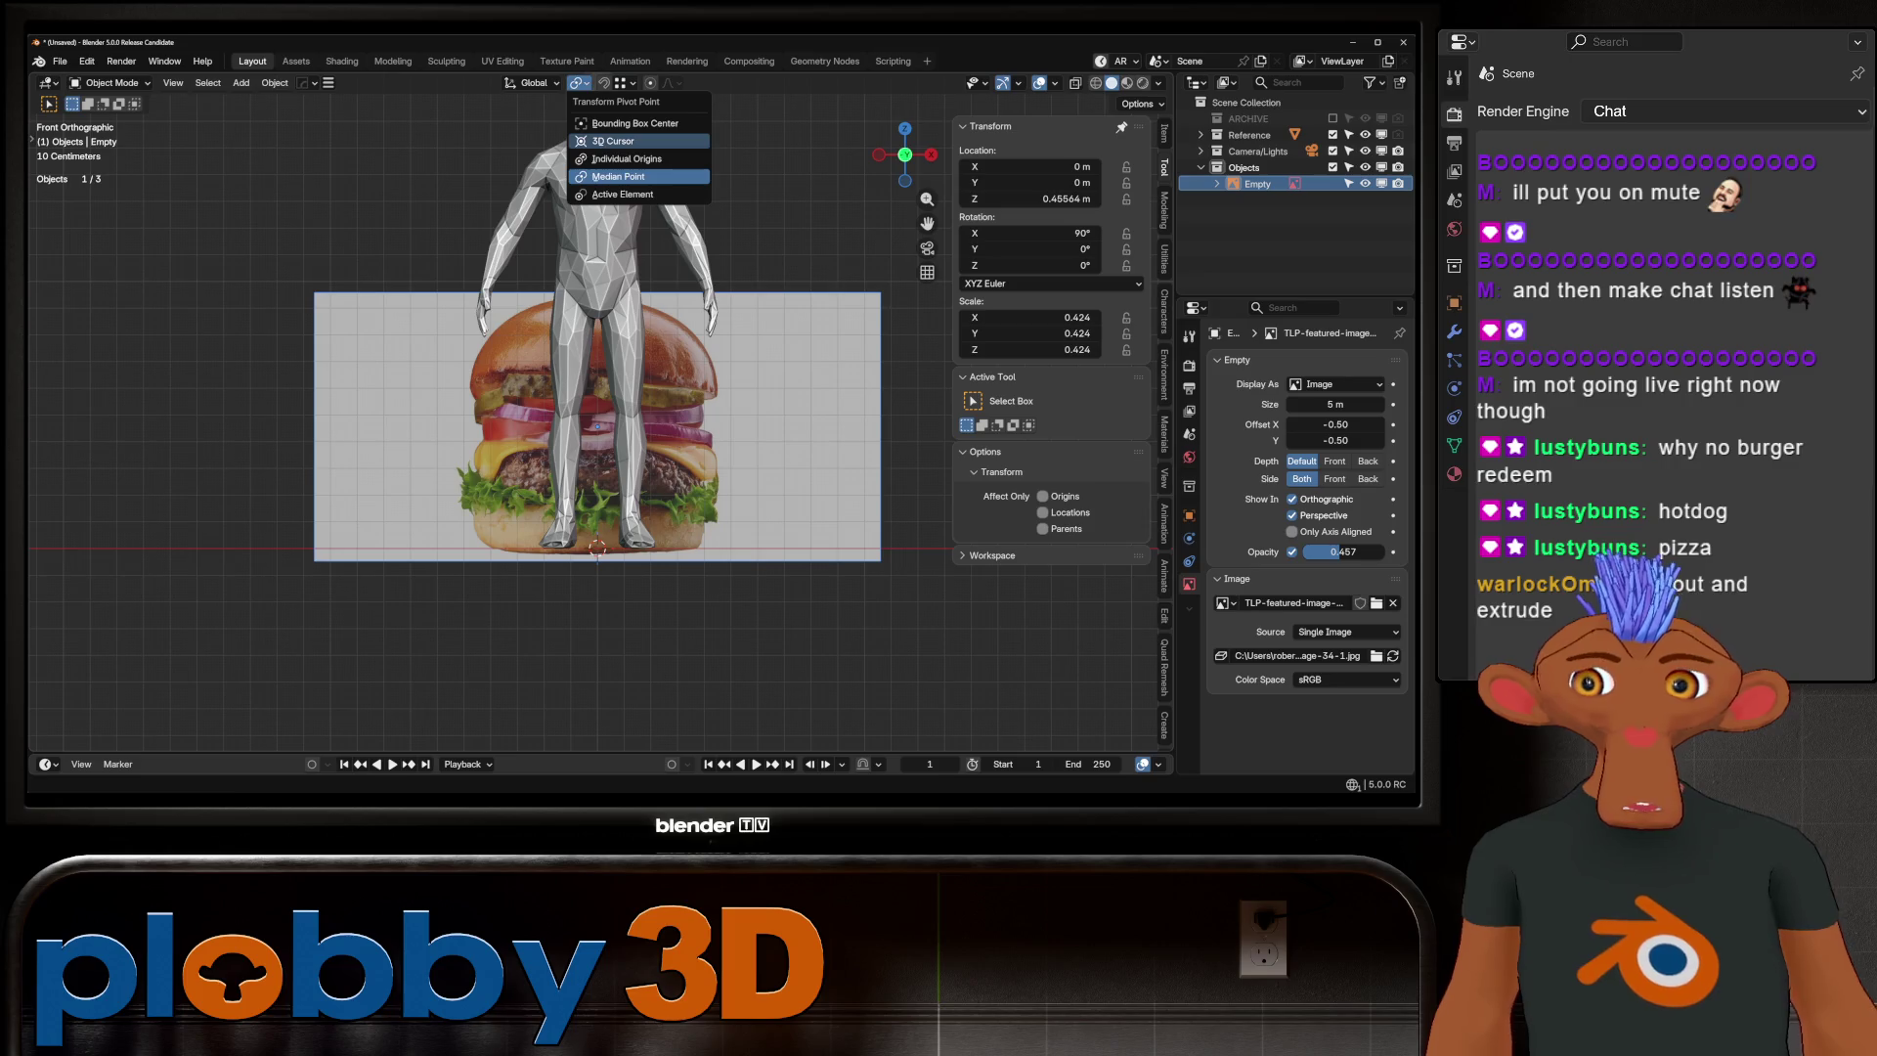
left_click(616, 140)
key("s")
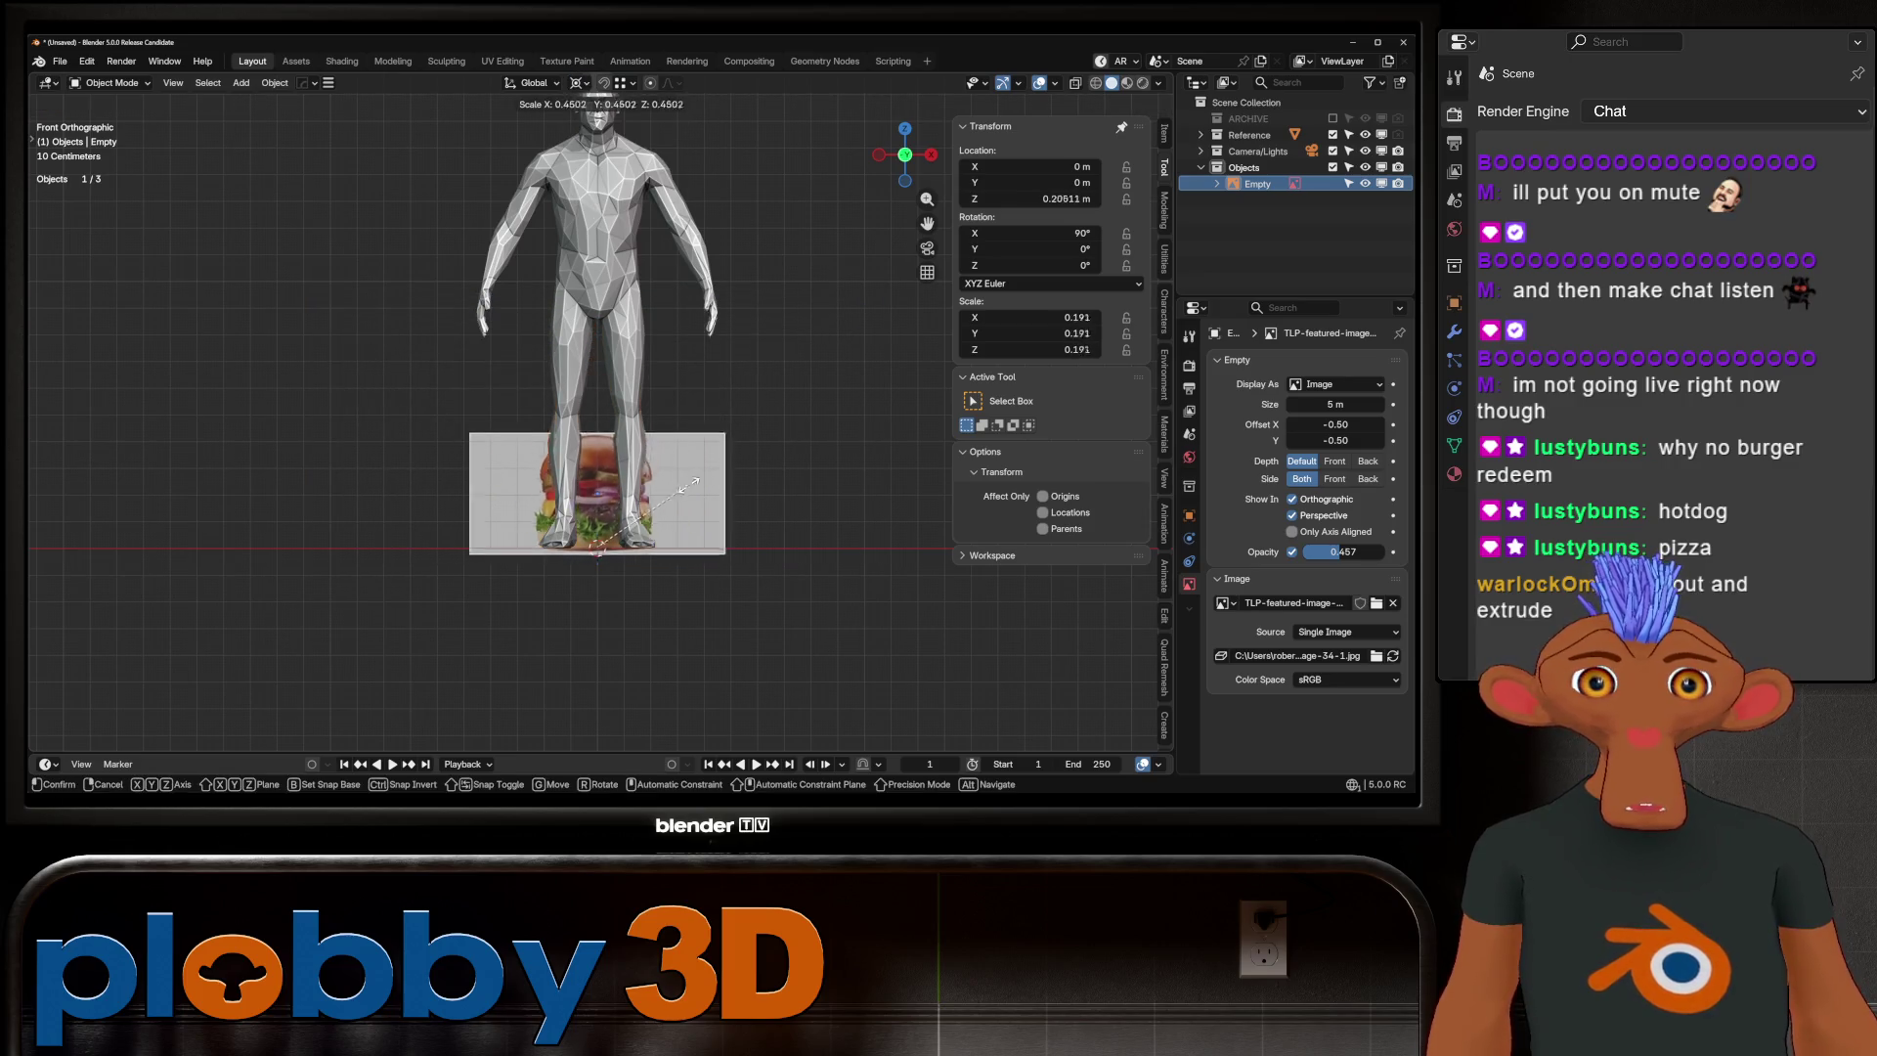
left_click(650, 505)
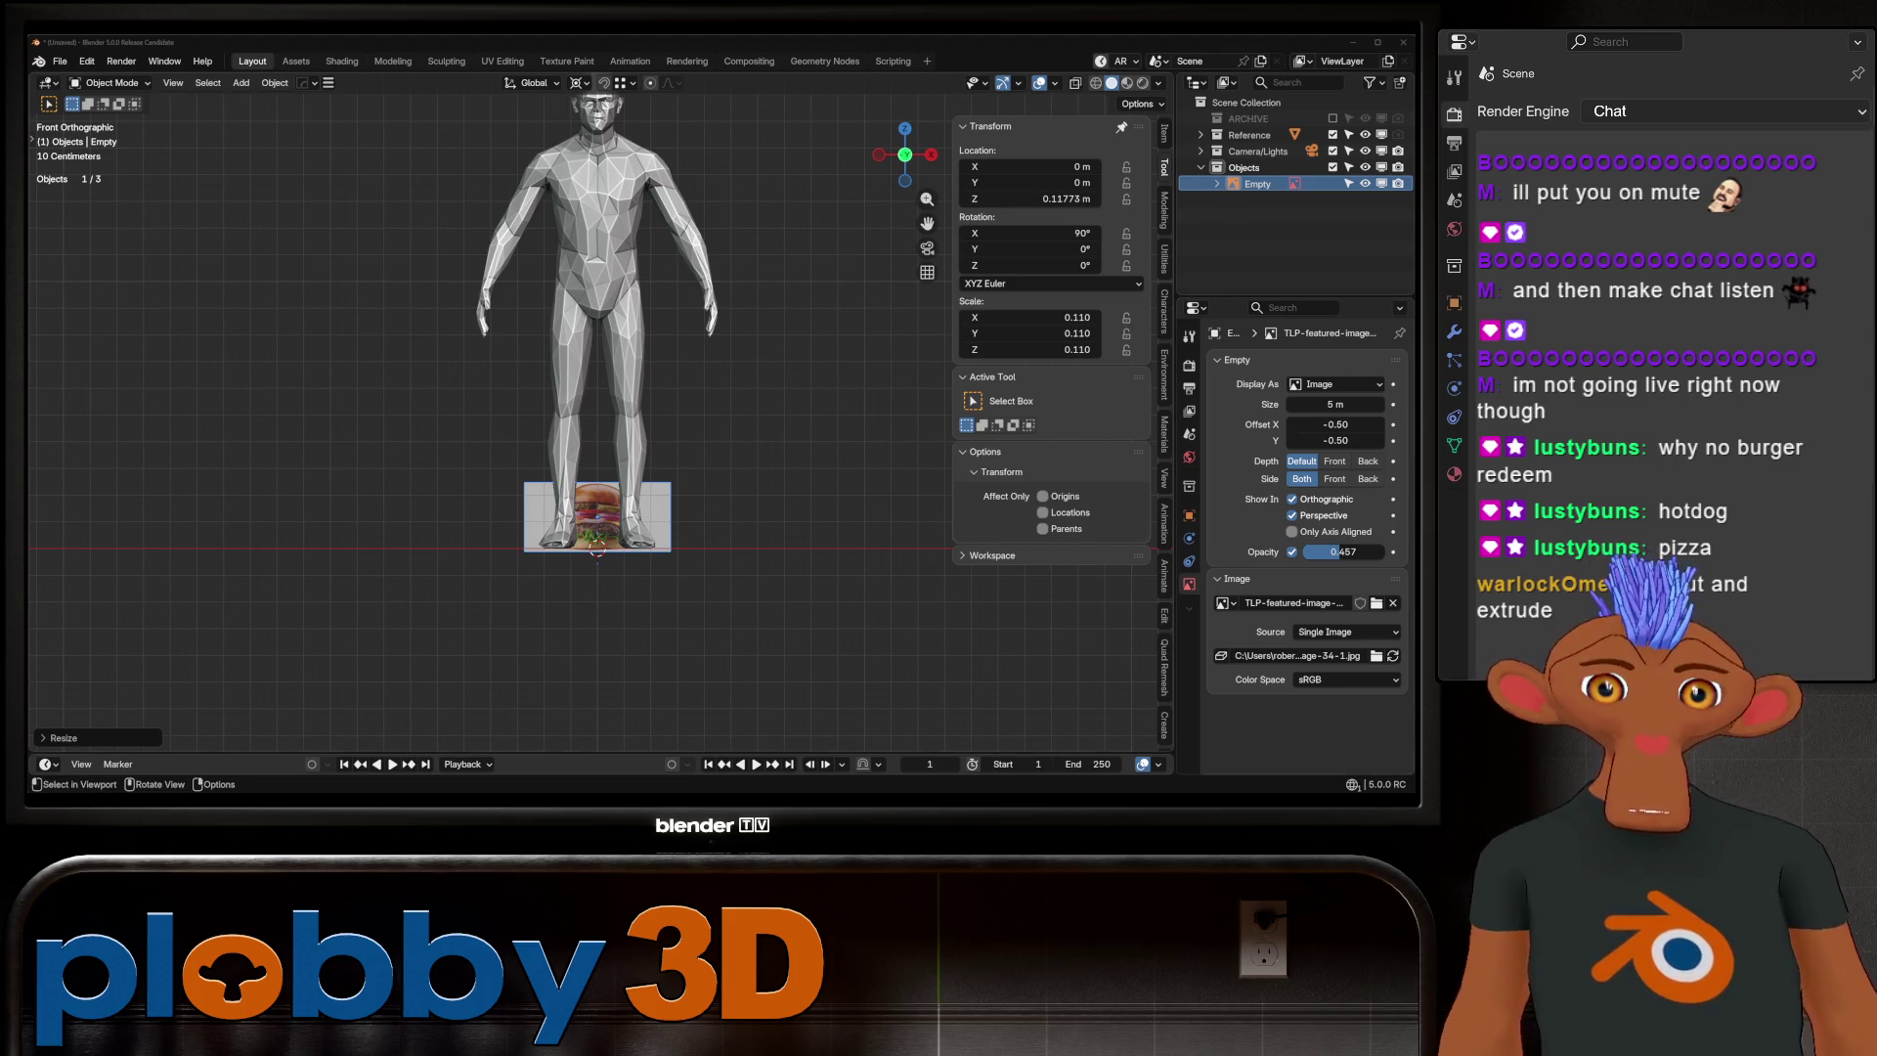
scroll(612, 520, "up", 4)
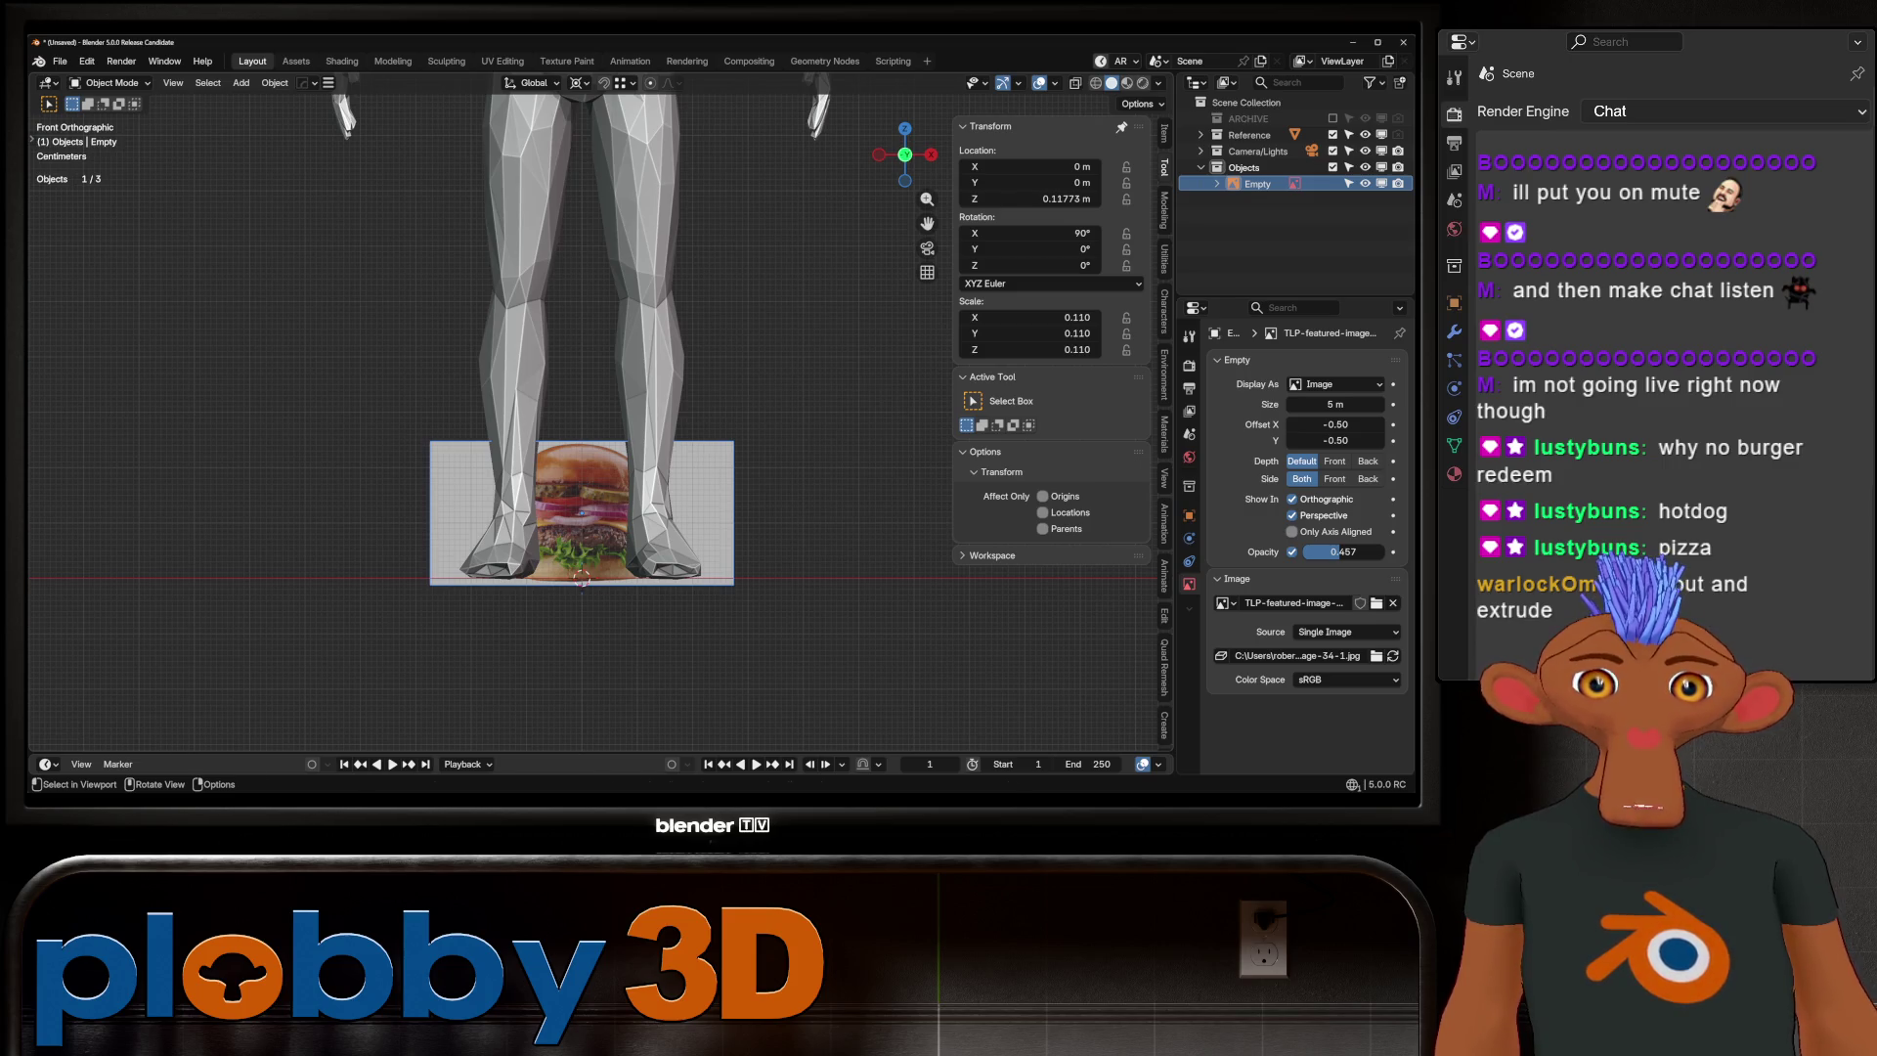
scroll(601, 583, "down", 3)
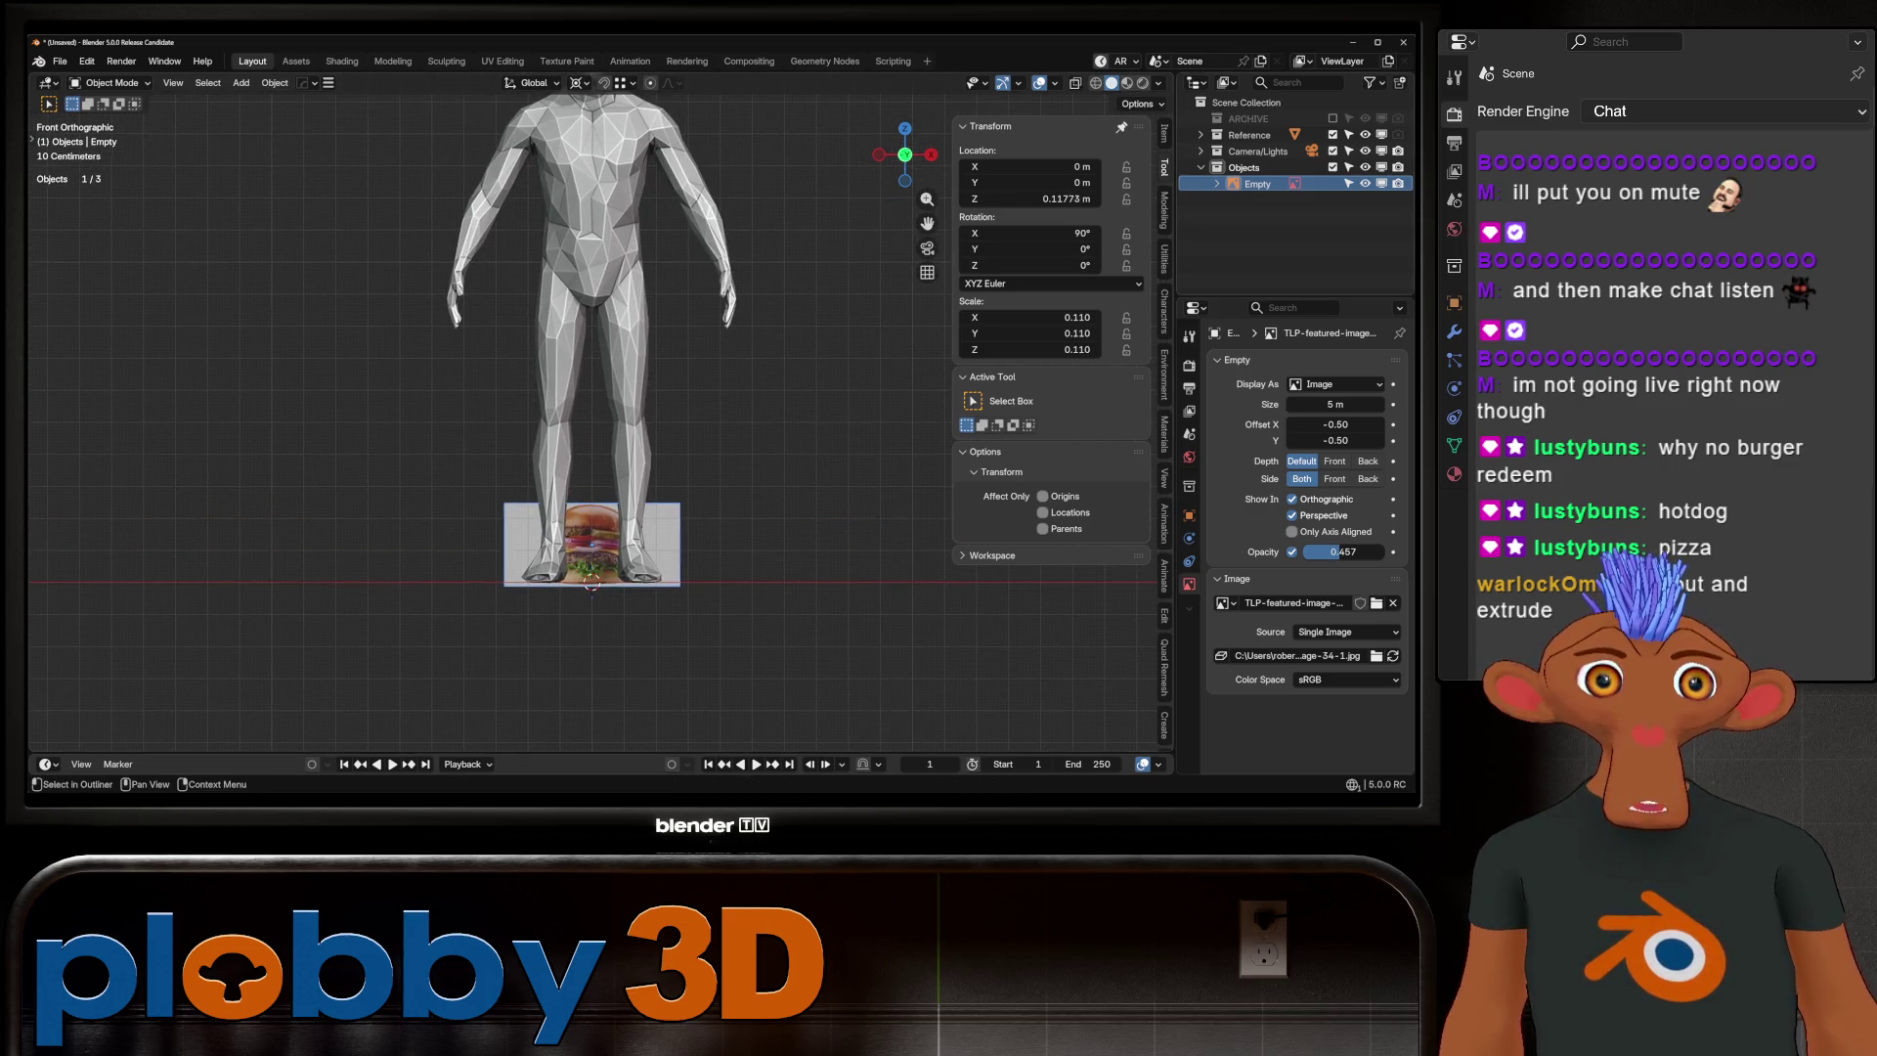
left_click(1364, 134)
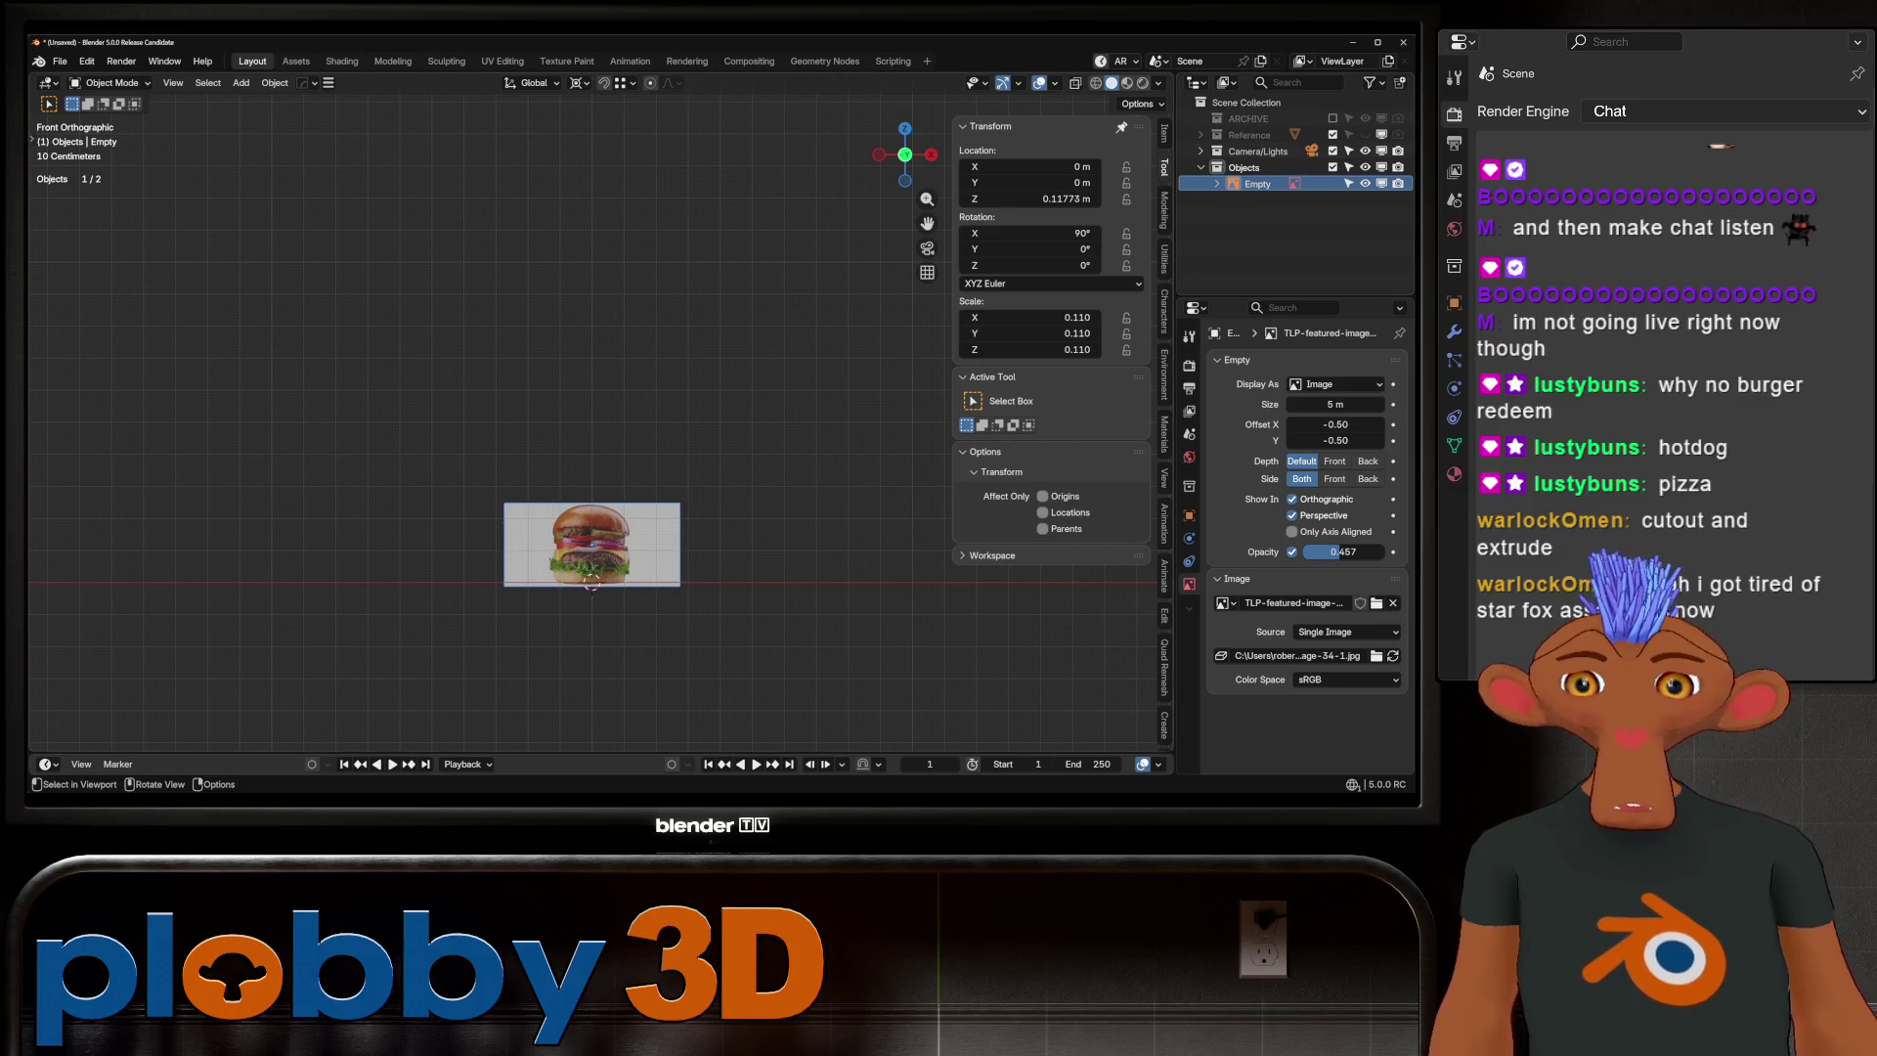
Move the burger image empty into the Reference collection and hide it in perspective views
scroll(543, 504, "up", 4)
middle_click_drag(643, 590, 567, 431, "shift")
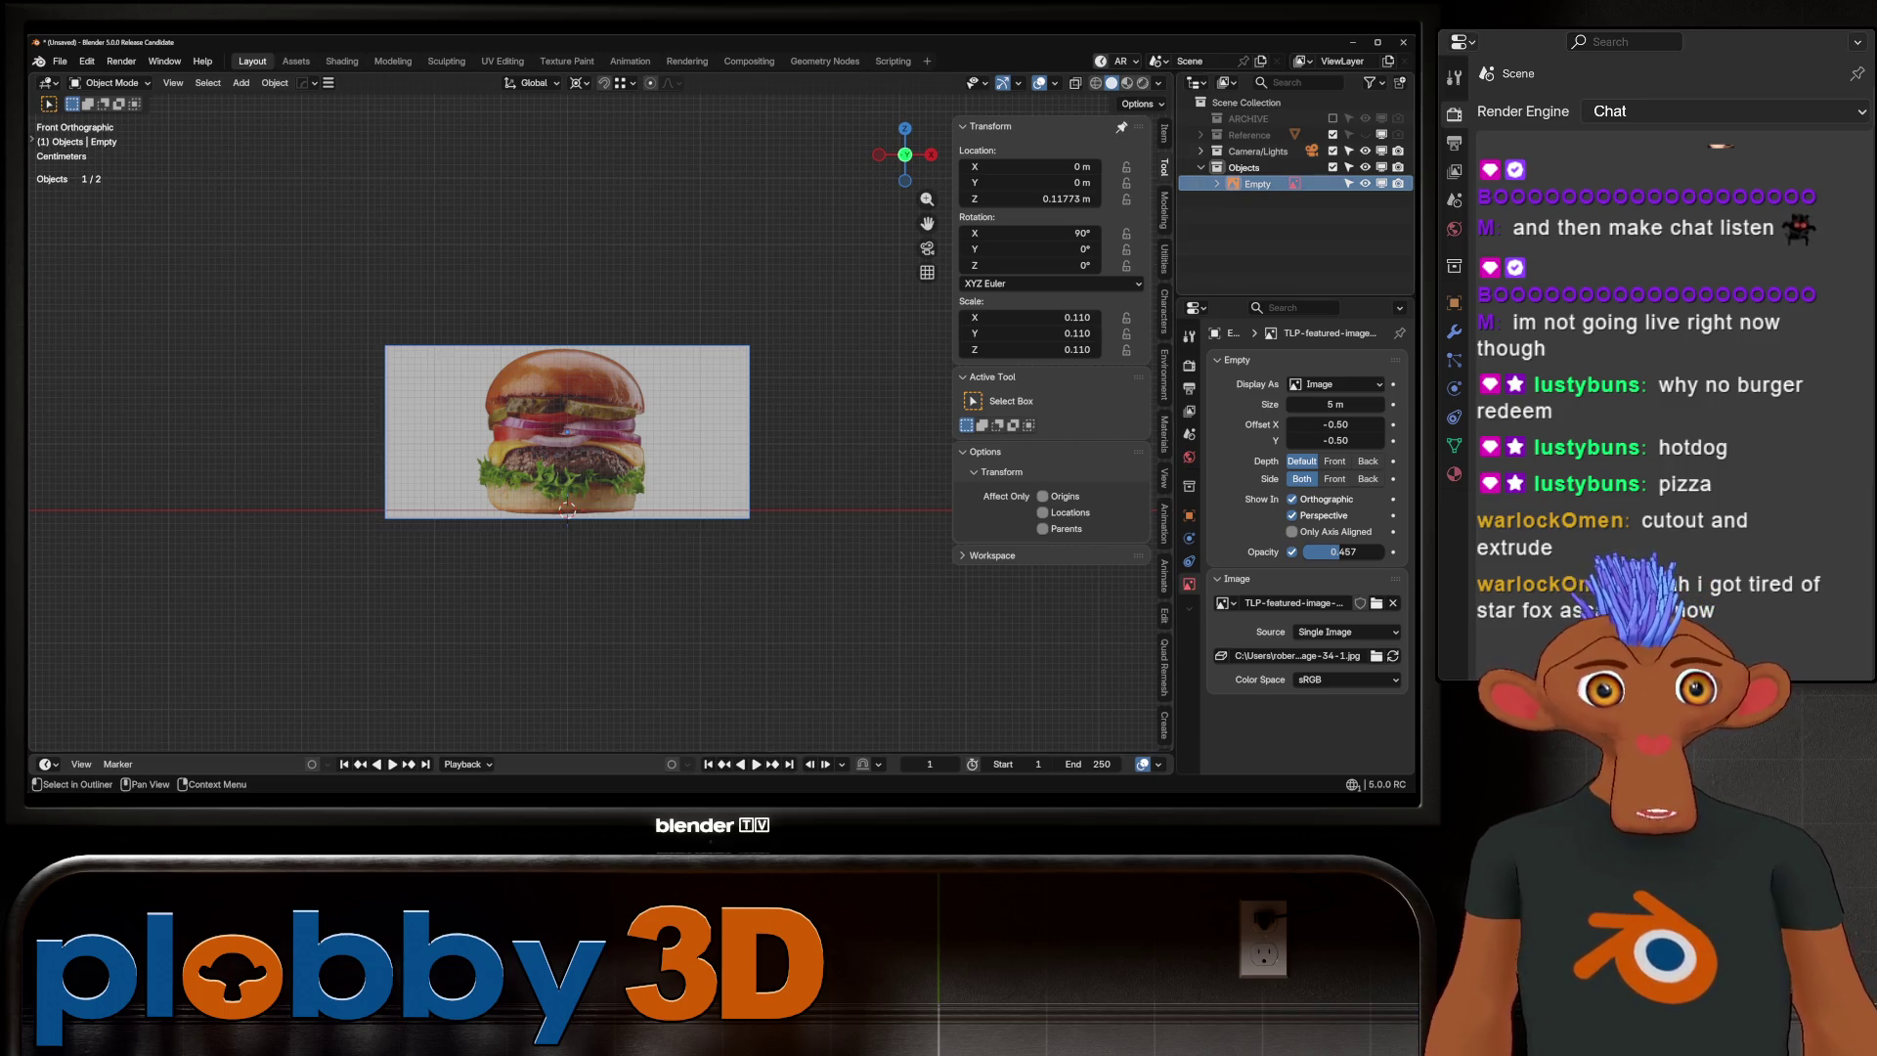
left_click_drag(1257, 184, 1269, 137)
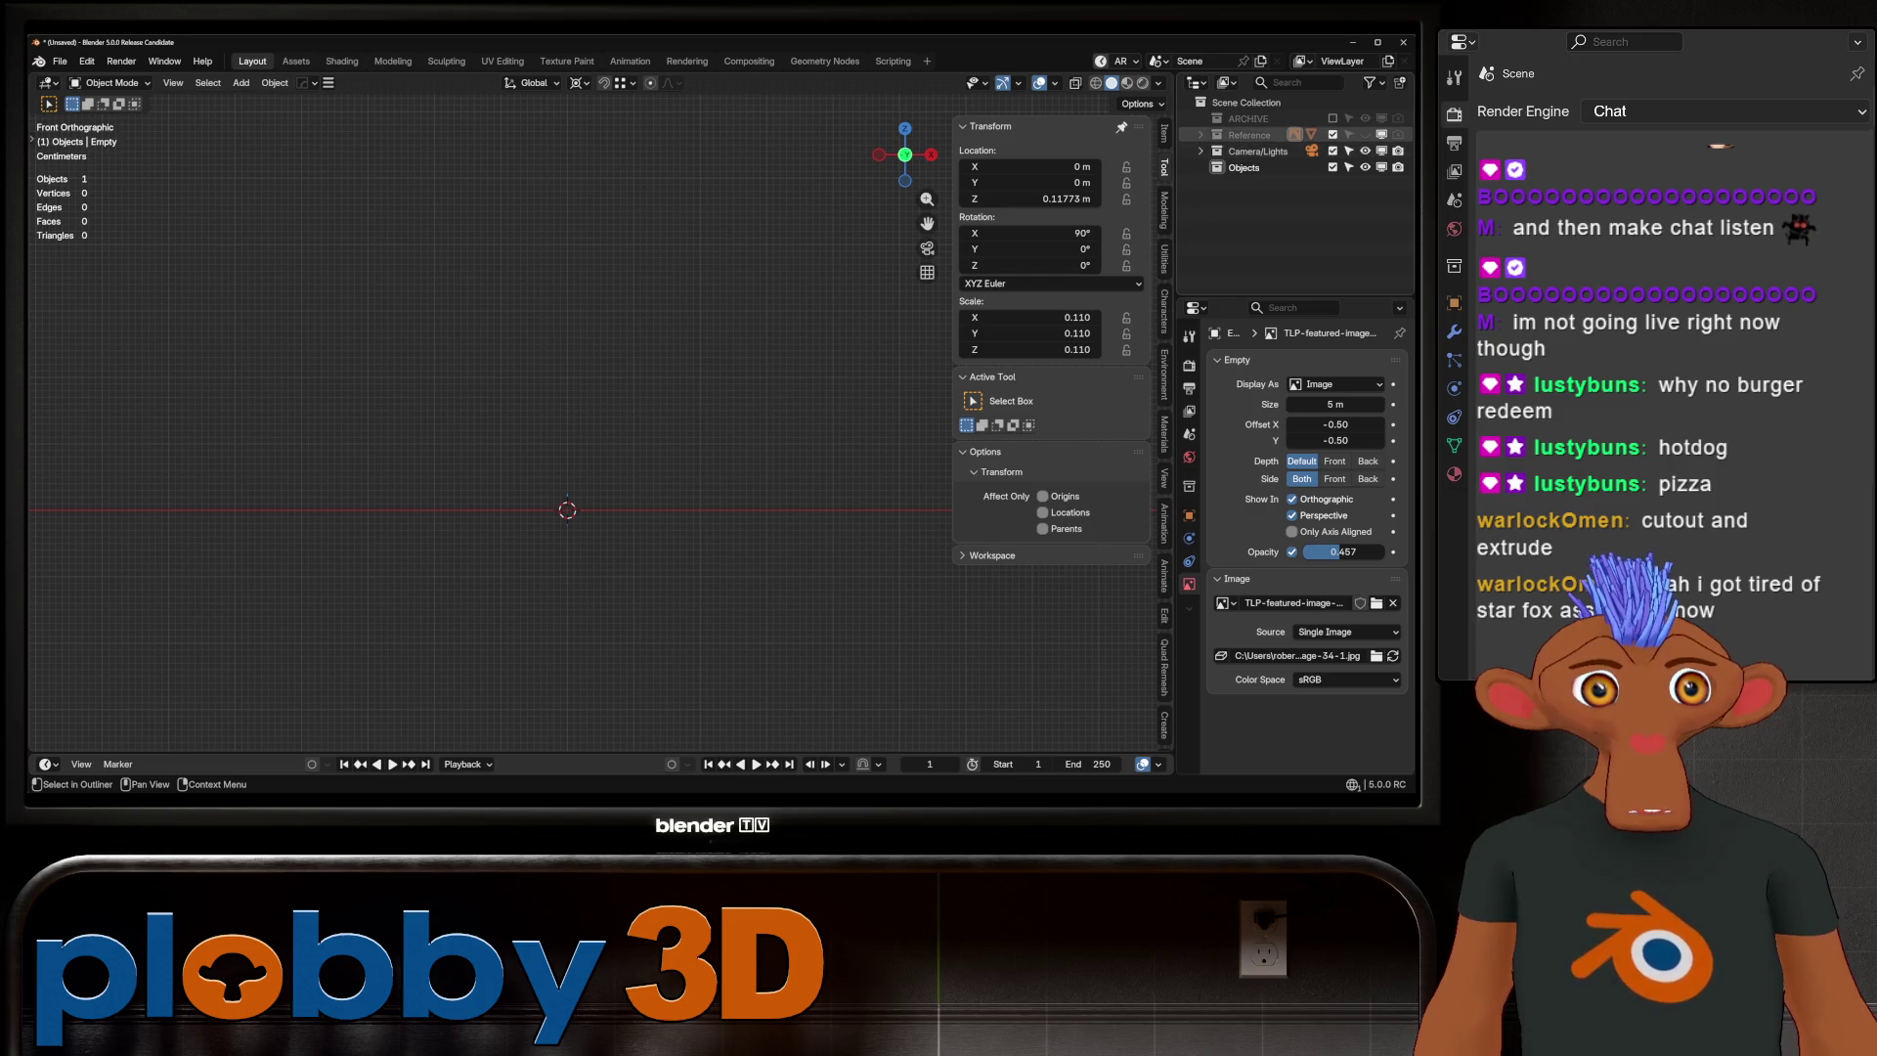
left_click(1365, 135)
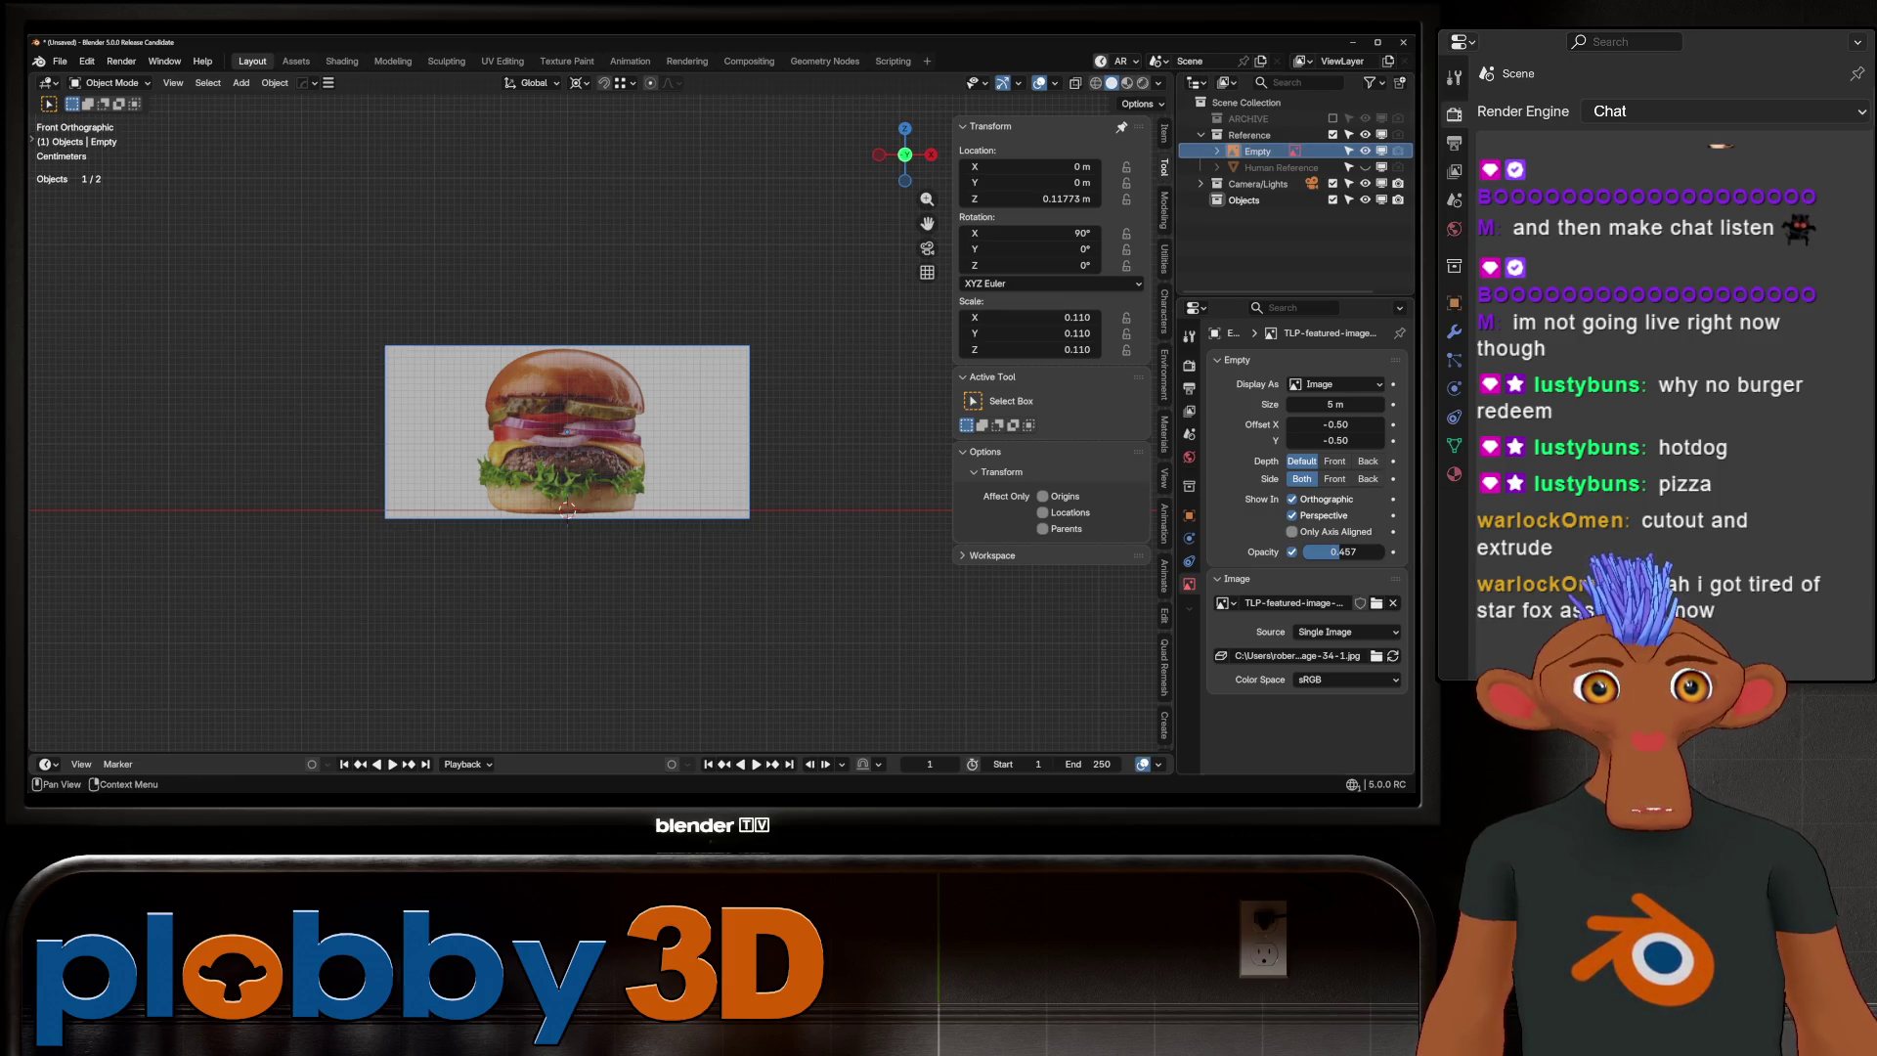
left_click(1292, 515)
left_click(1261, 133)
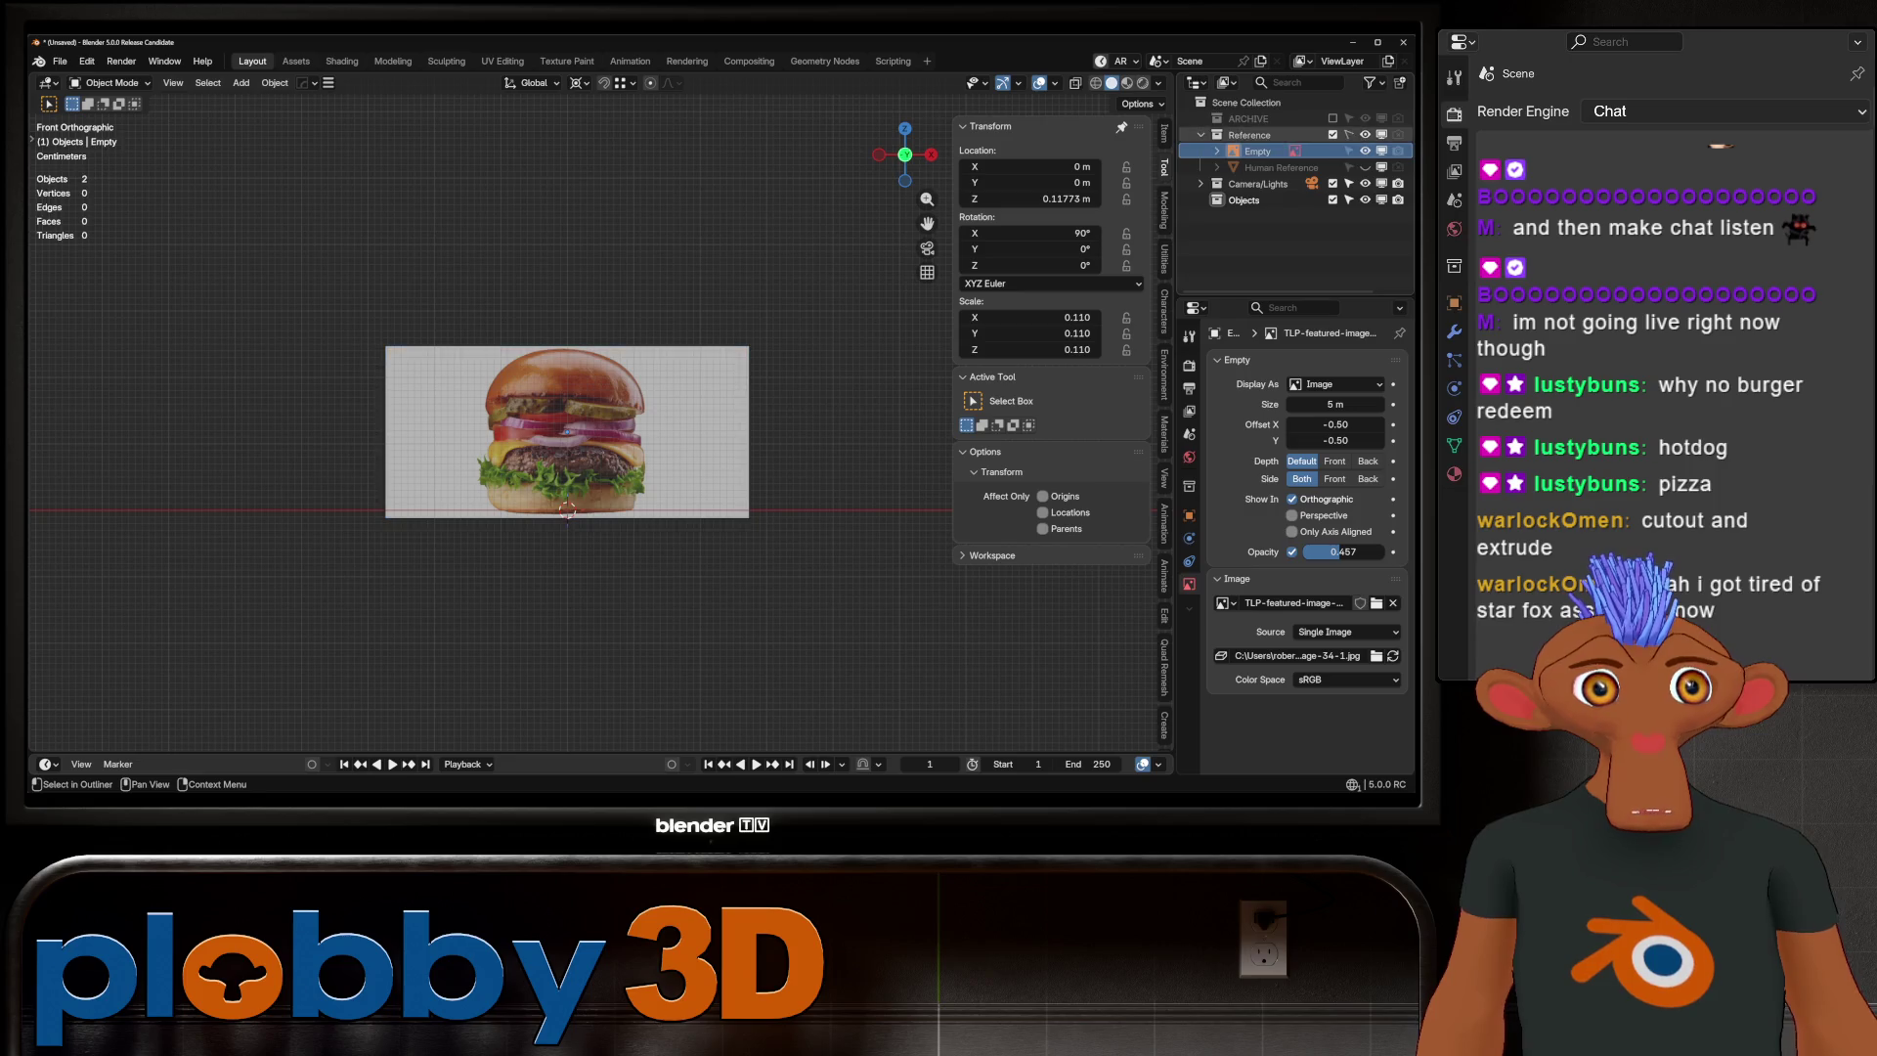
Add a default cylinder mesh at the origin
key("shift+a")
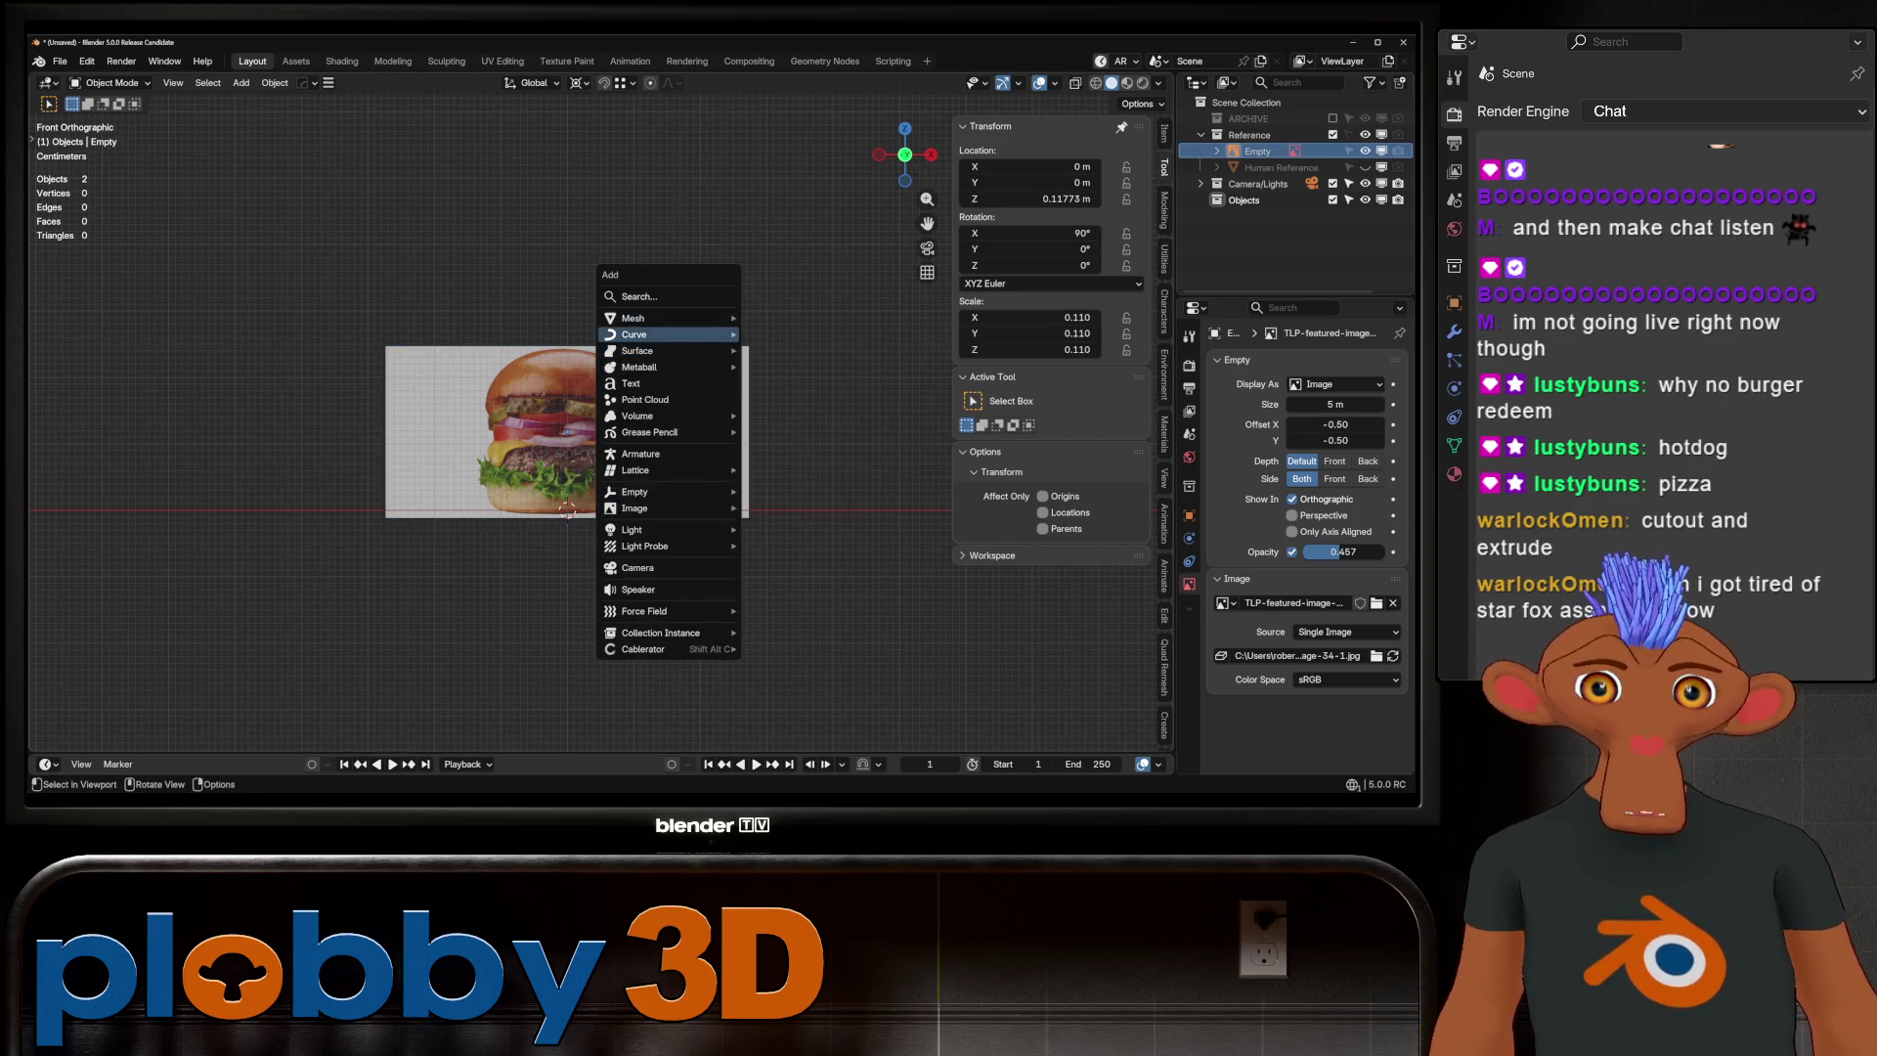
mouse_move(665, 318)
left_click(812, 399)
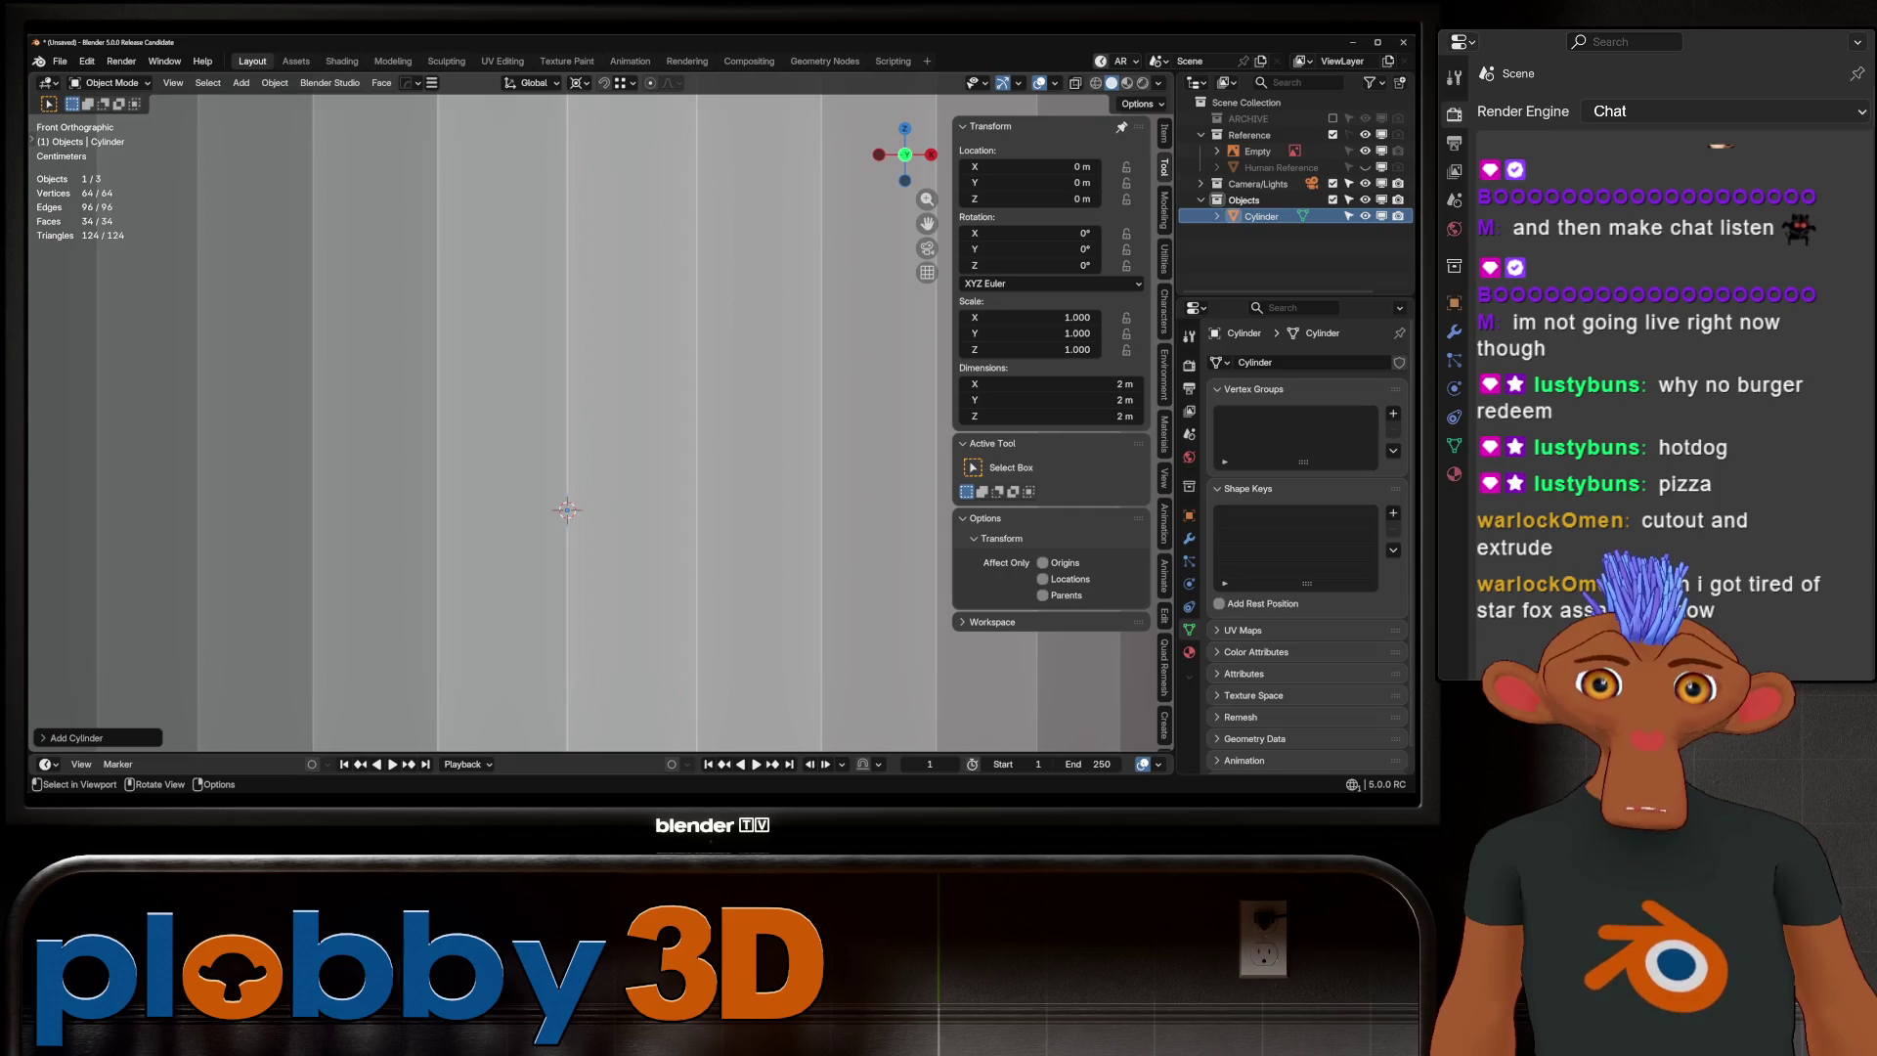
key("s")
key("Escape")
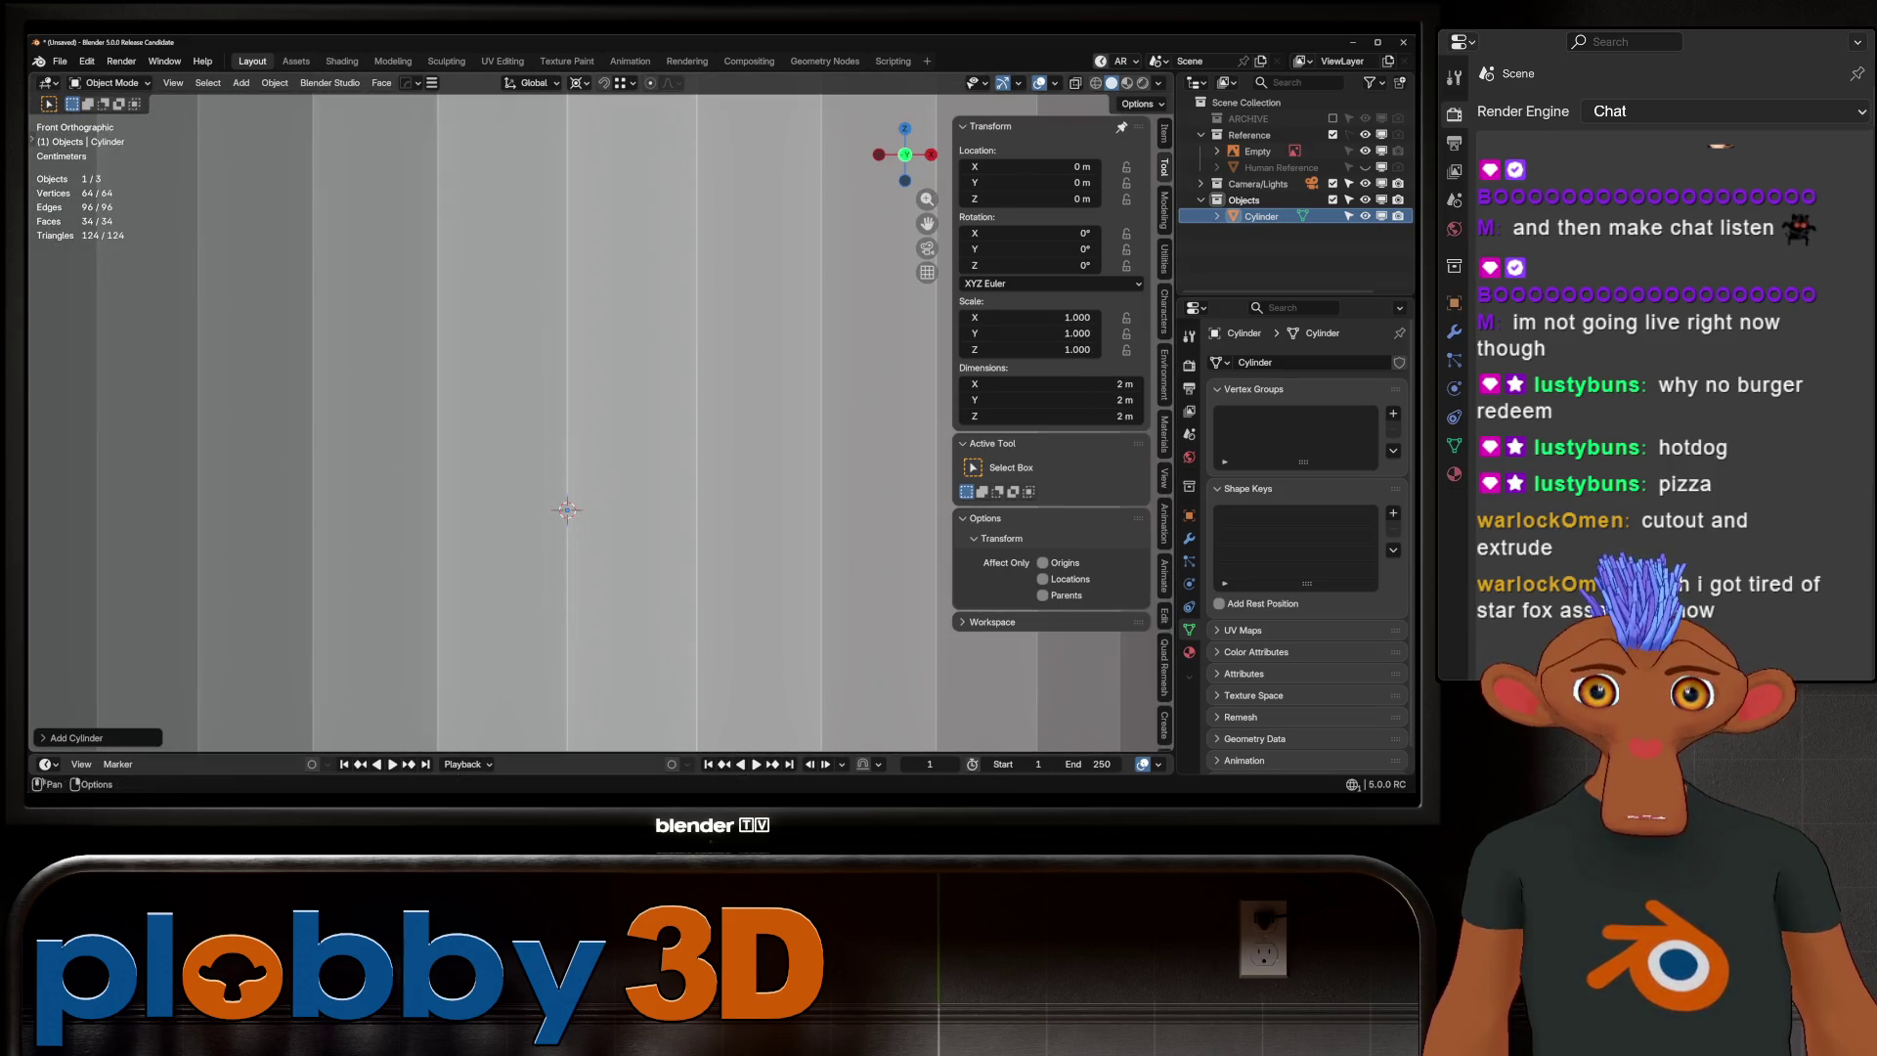
Shrink the cylinder to the burger's width, about 0.231 m, and turn on X-ray
left_click(580, 82)
left_click(626, 176)
key("s")
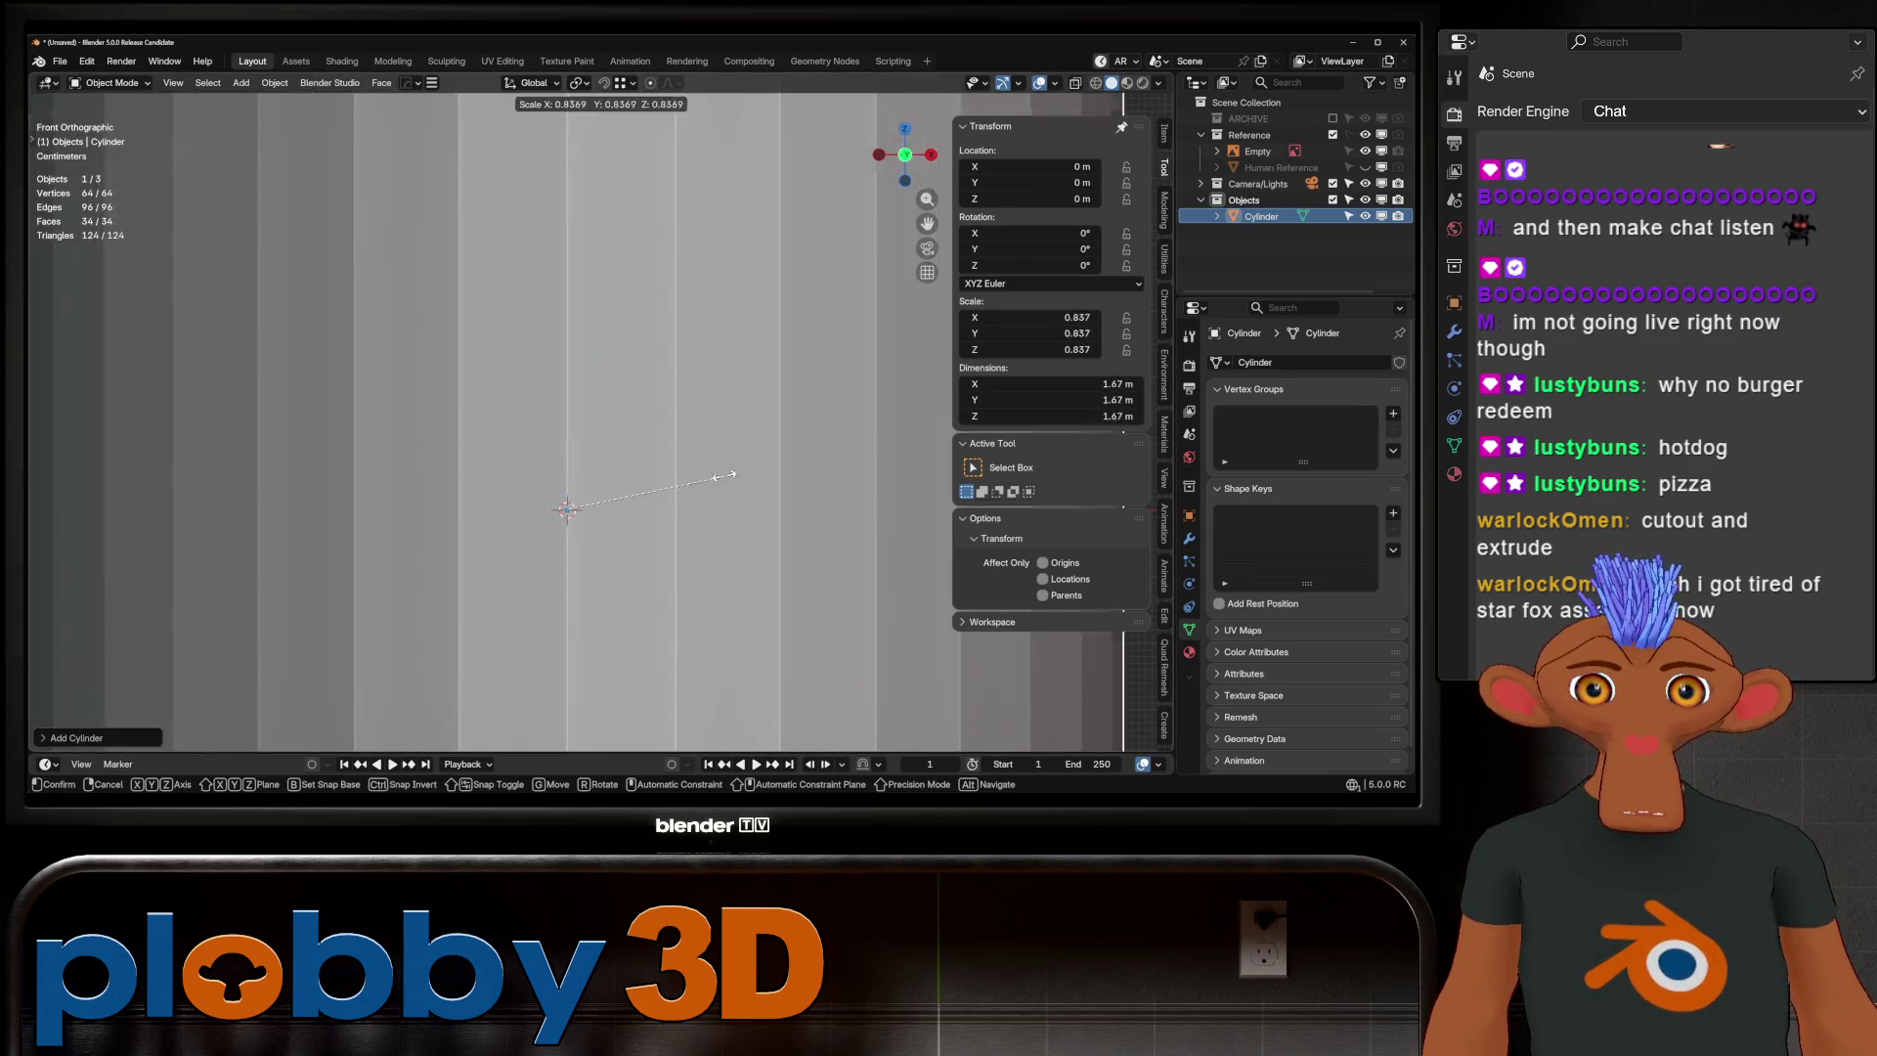
left_click(606, 500)
key("s")
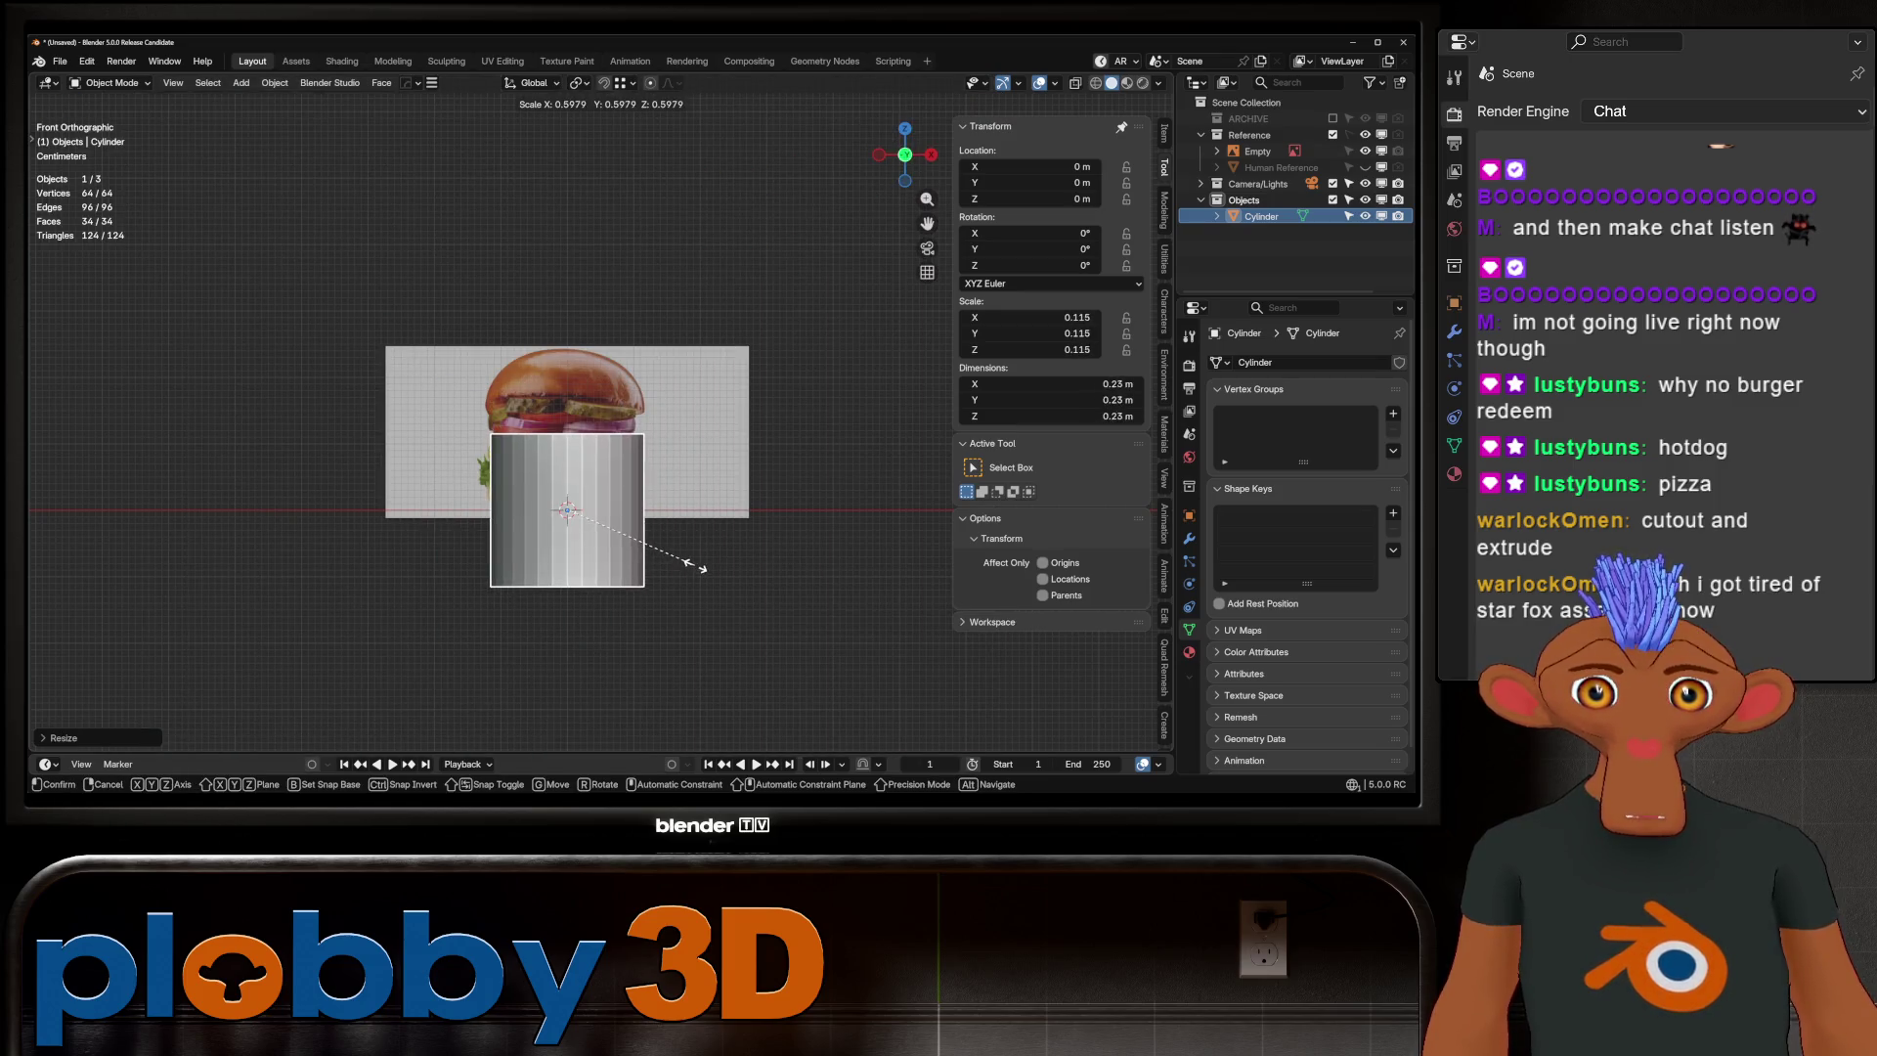
left_click(700, 566)
key("alt+z")
Raise the cylinder over the burger, stretch it to 0.25 m tall, and enter Edit Mode with everything selected
key("g")
key("z")
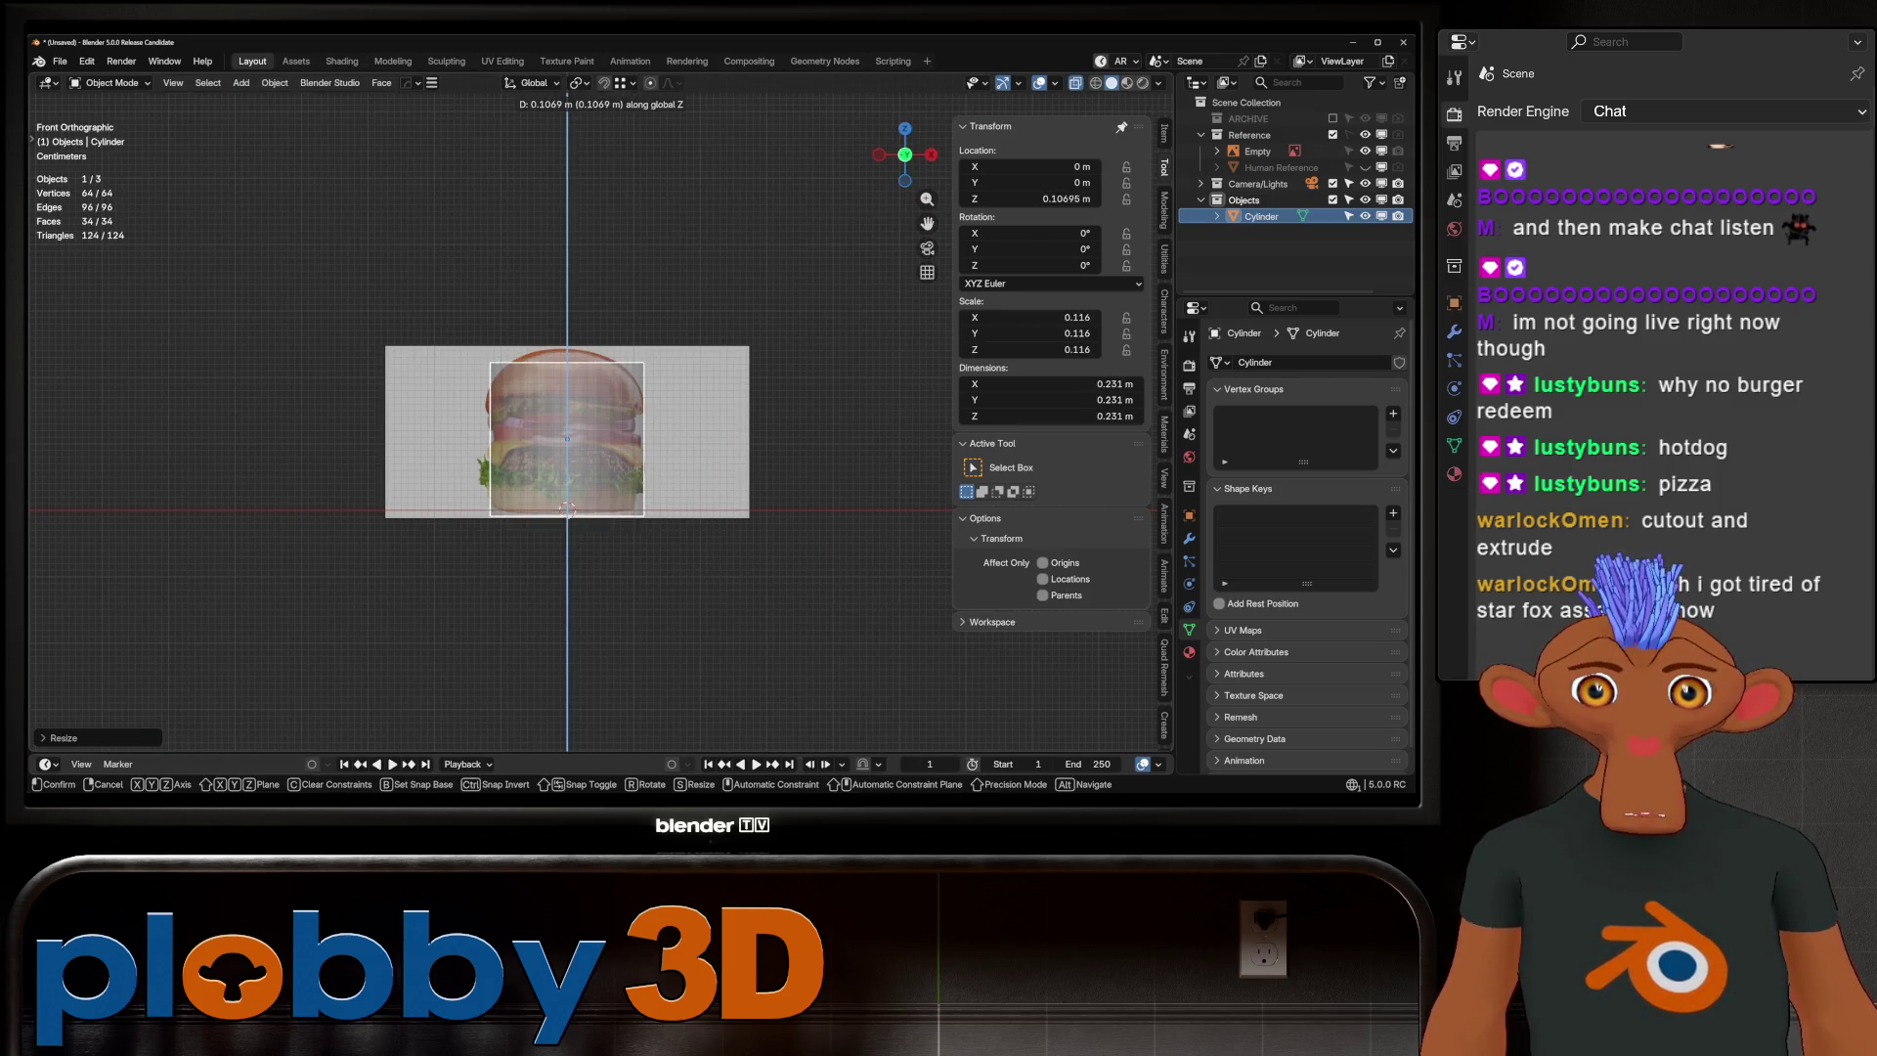
key("Return")
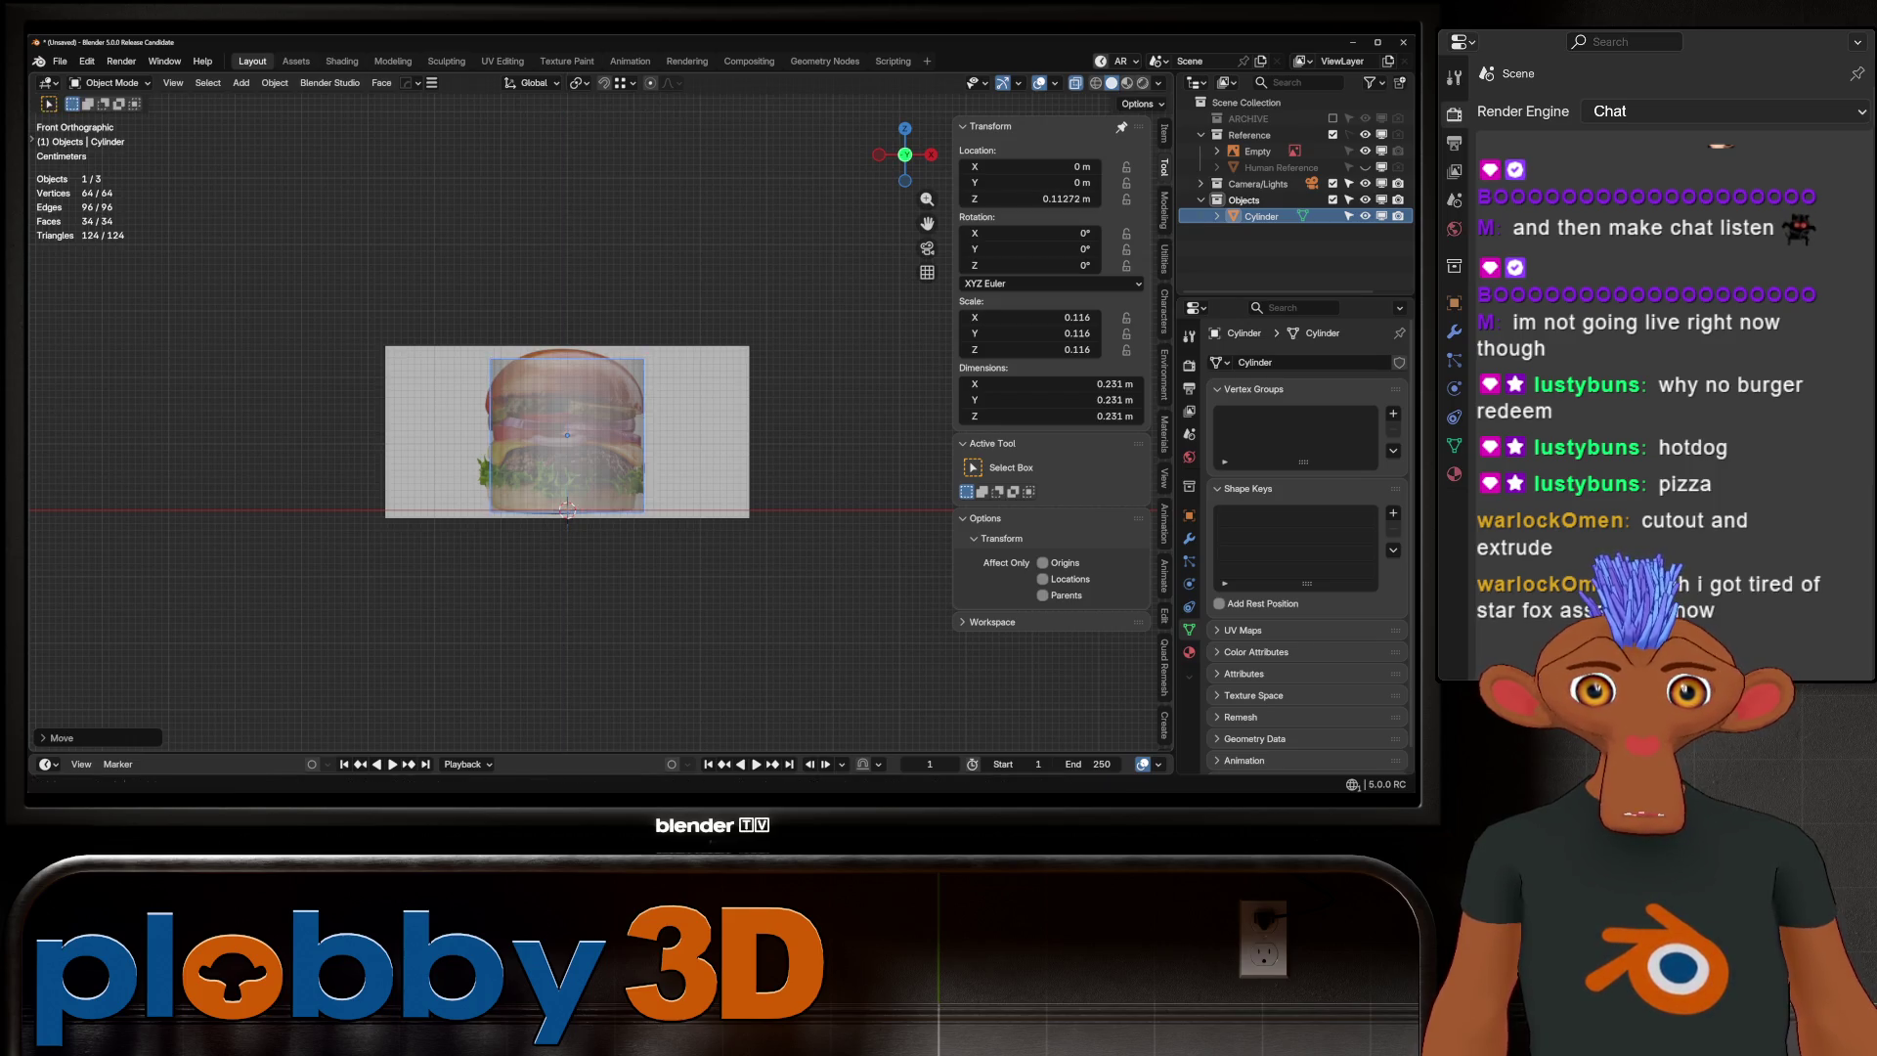
key("s")
key("z")
key("Return")
key("g")
key("z")
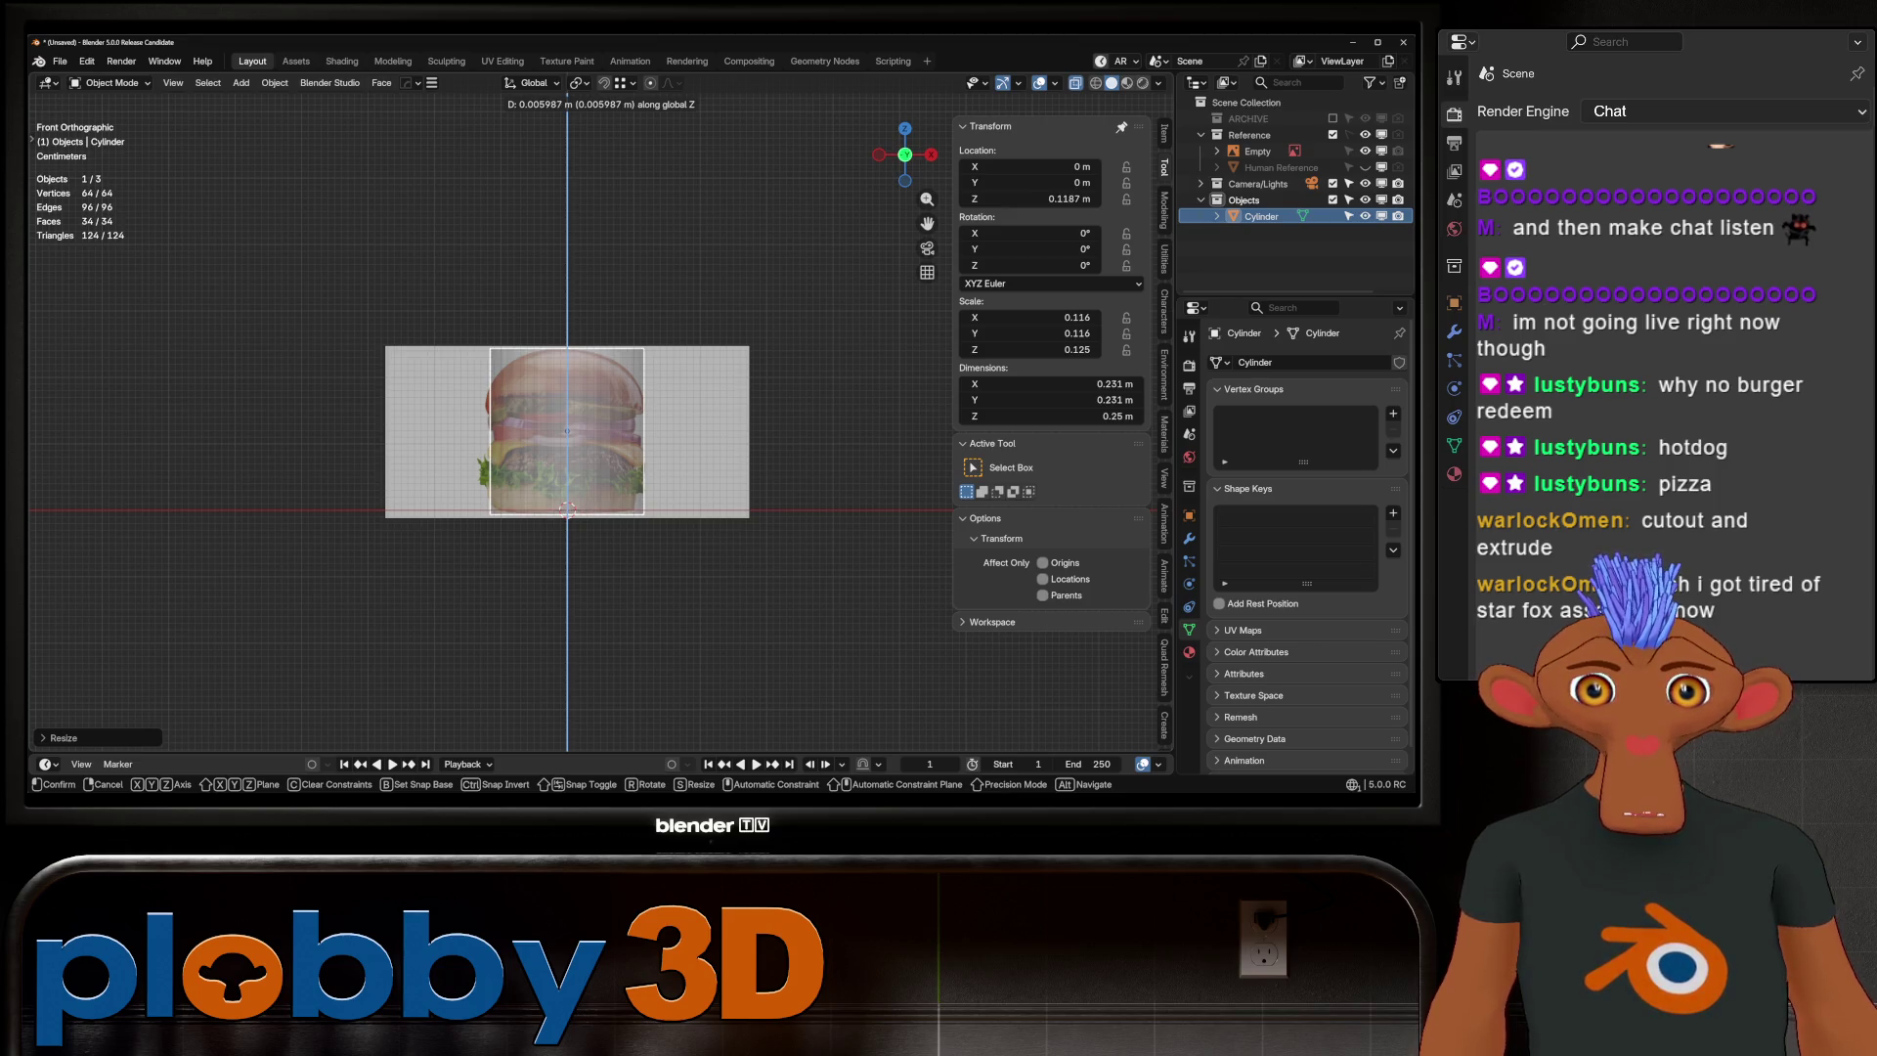
key("Return")
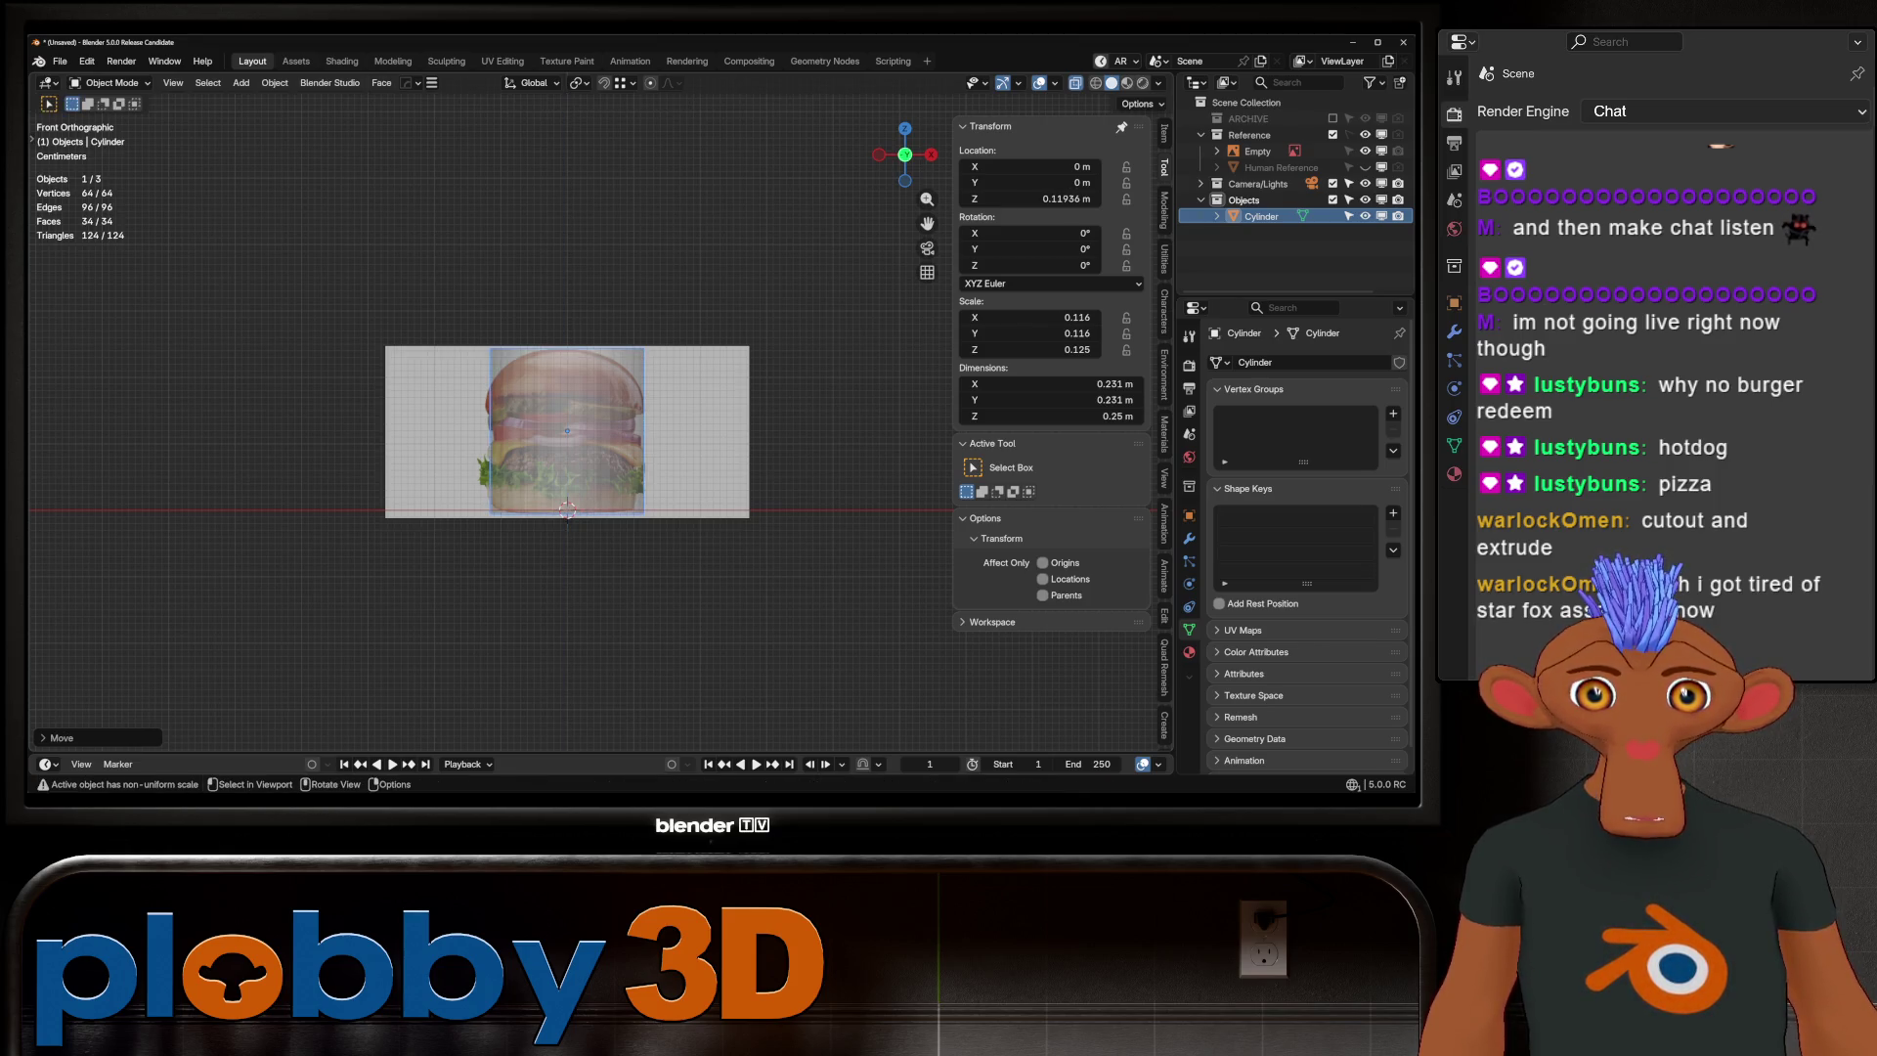
right_click(606, 418)
key("Escape")
key("Tab")
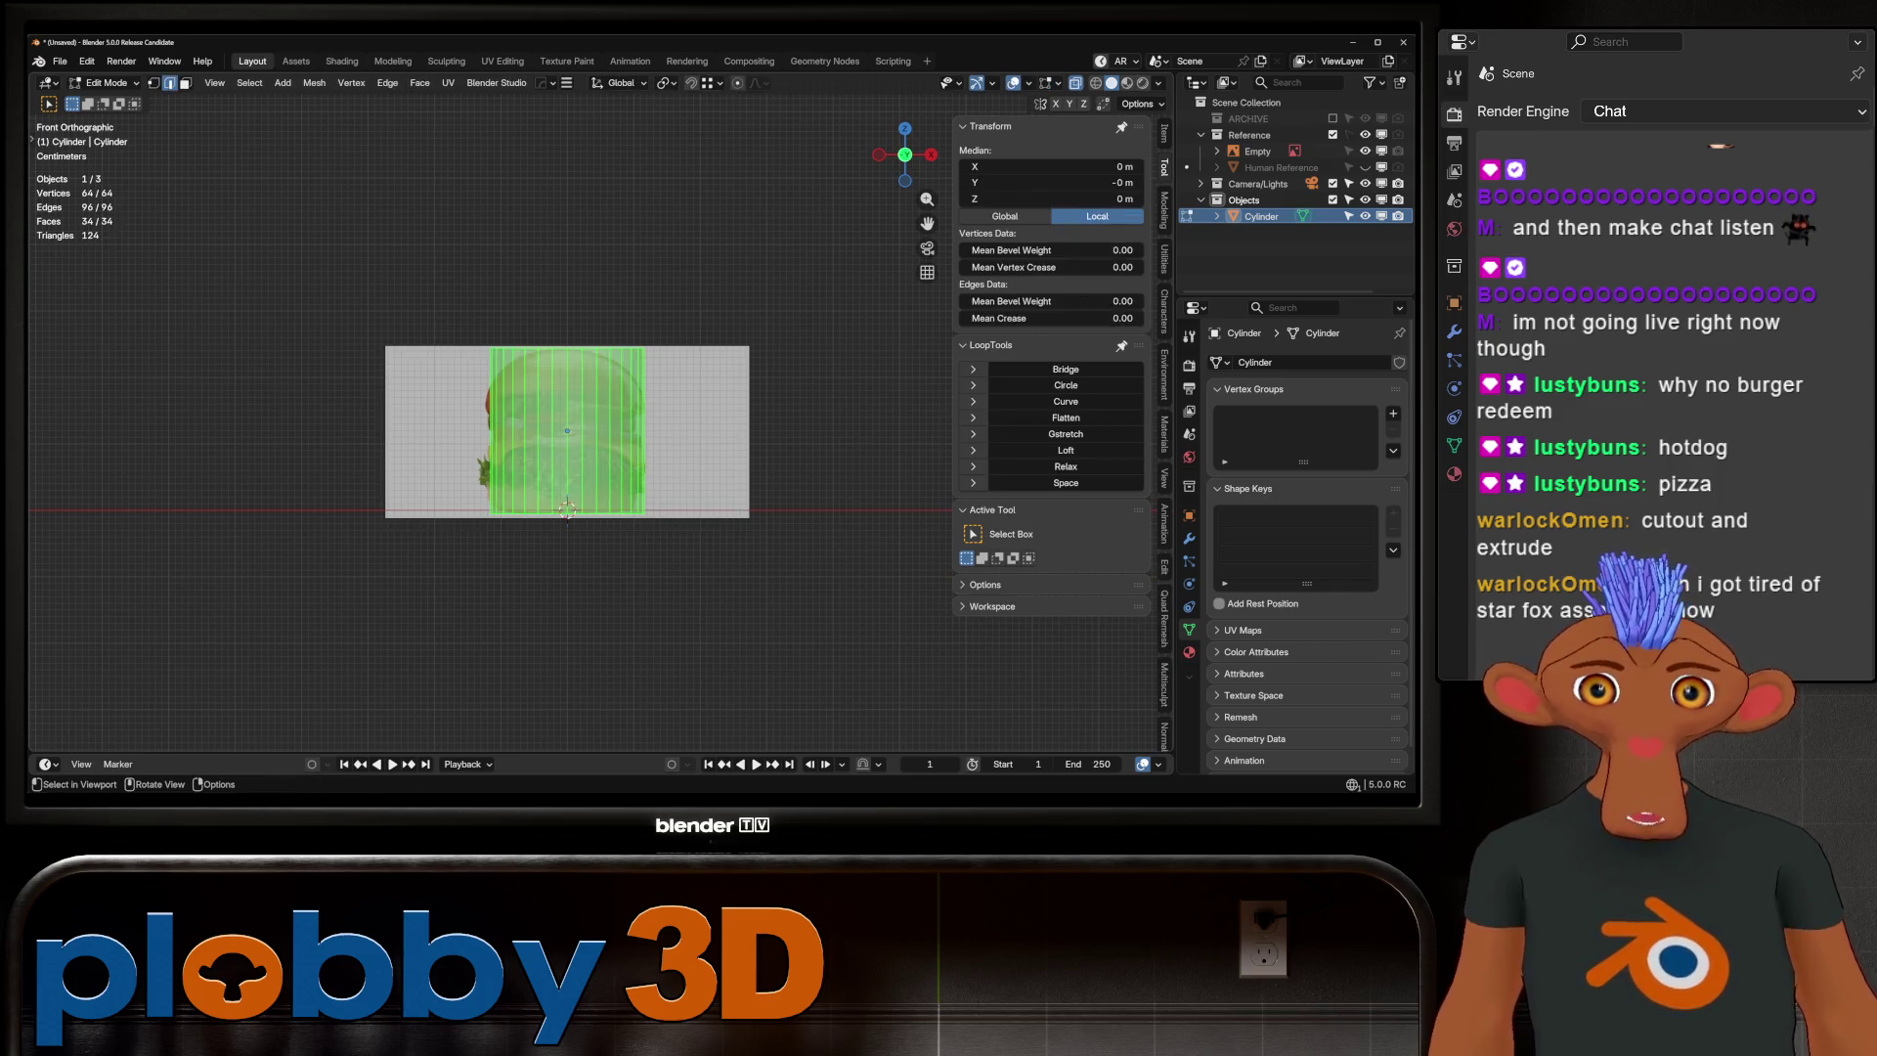
Bevel the cylinder's top and bottom edge loops into a rounded dome and base
left_click(567, 348, "alt")
key("ctrl+b")
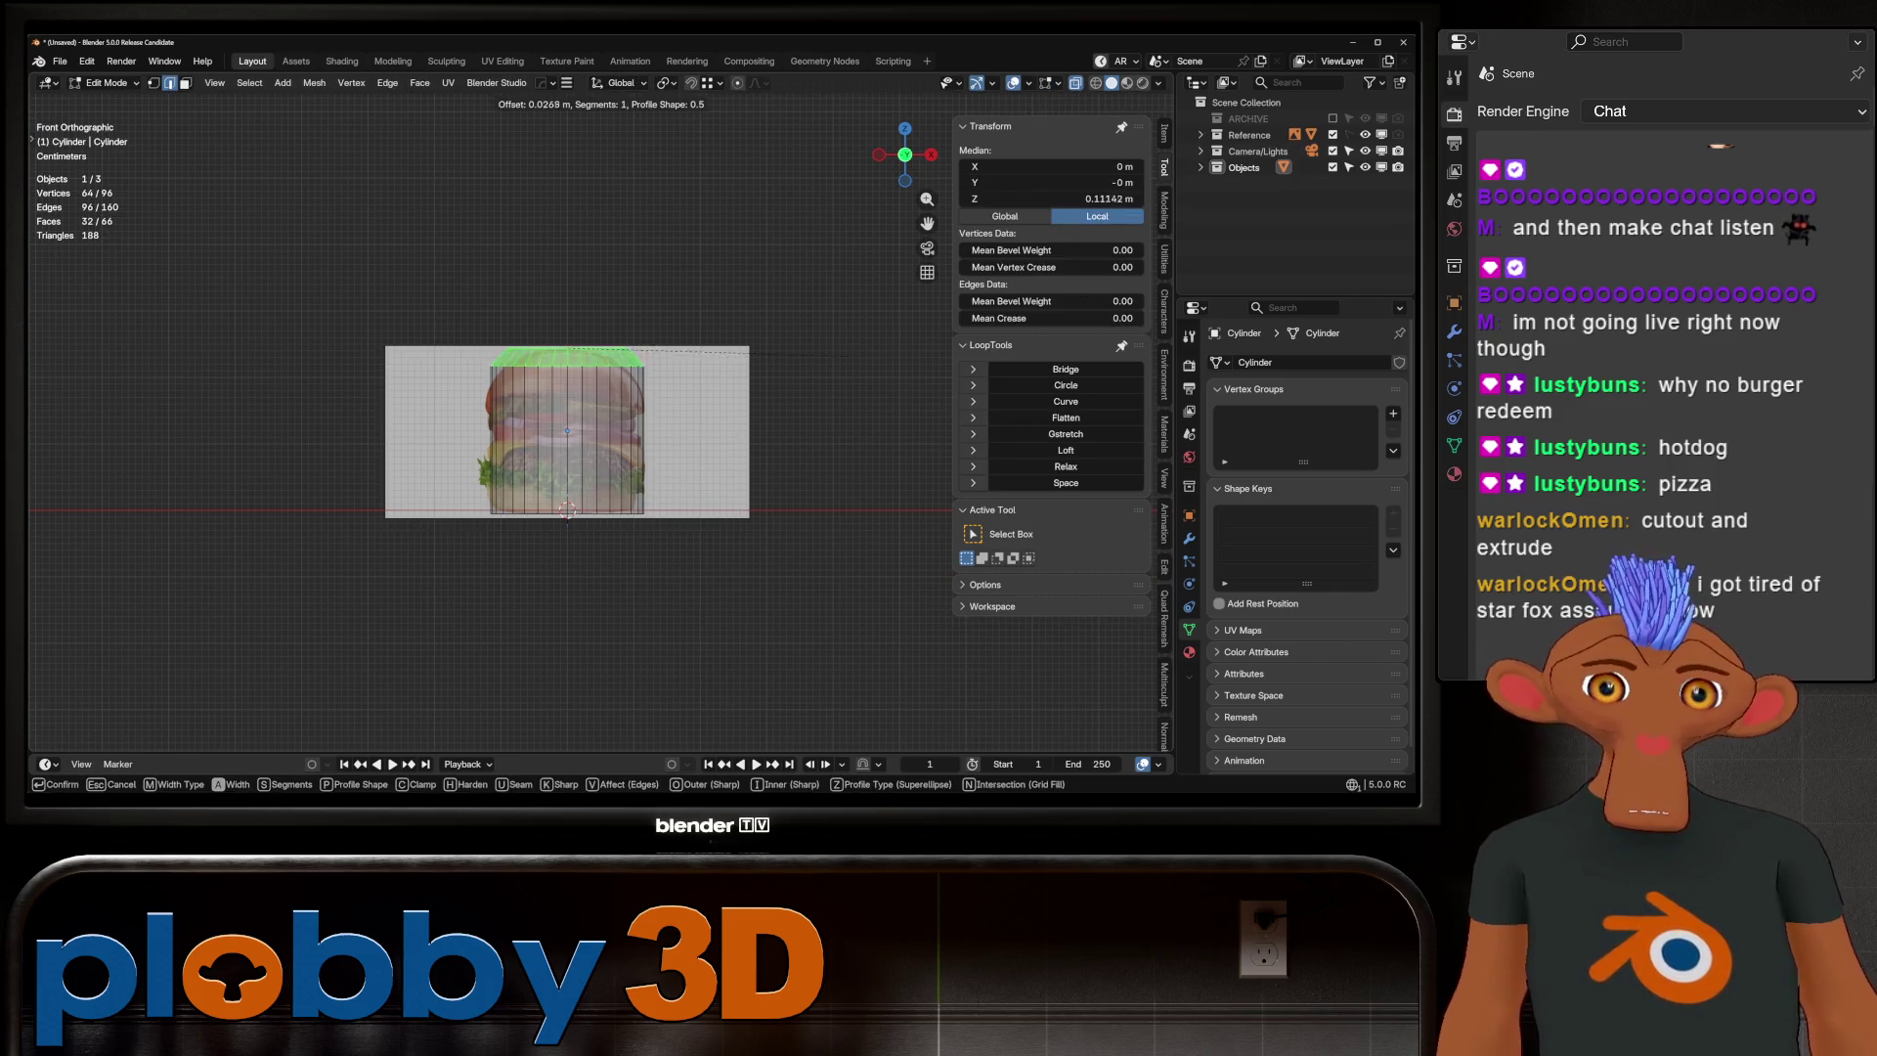
scroll(567, 372, "up", 5)
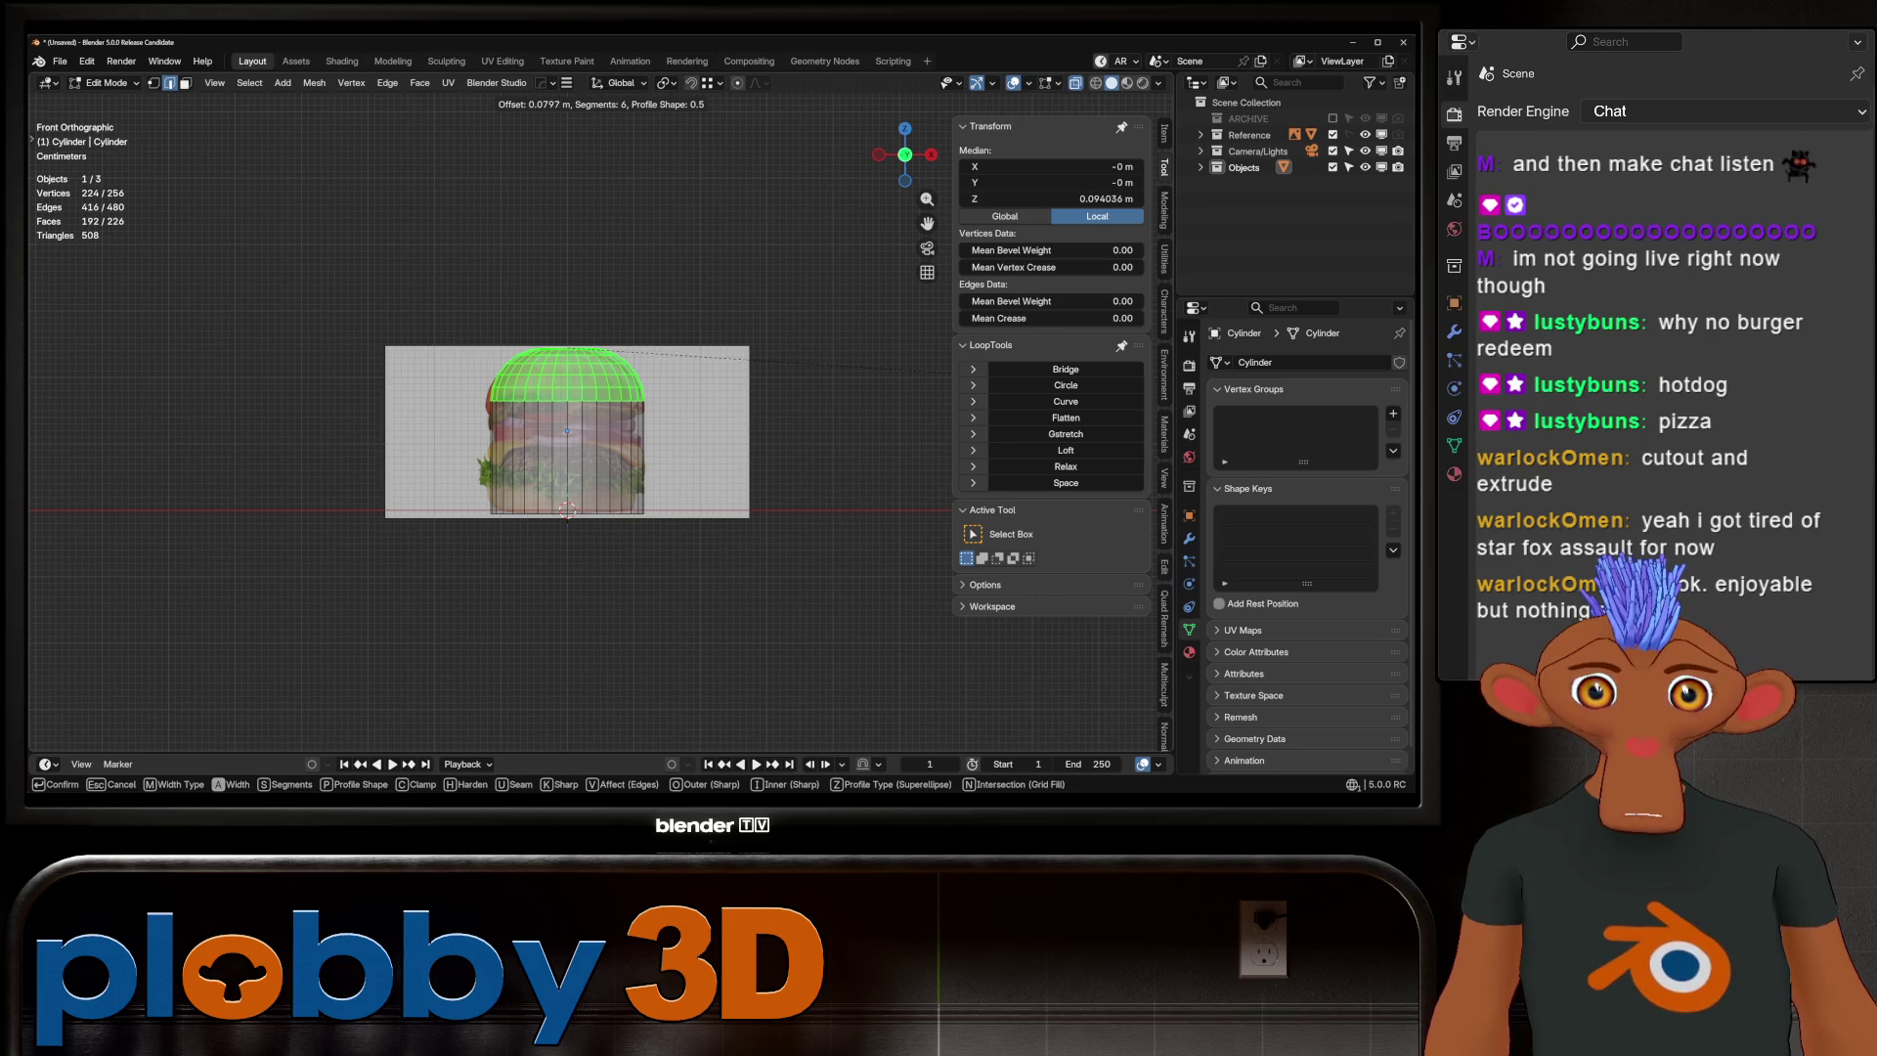
key("Return")
middle_click_drag(567, 430, 577, 403)
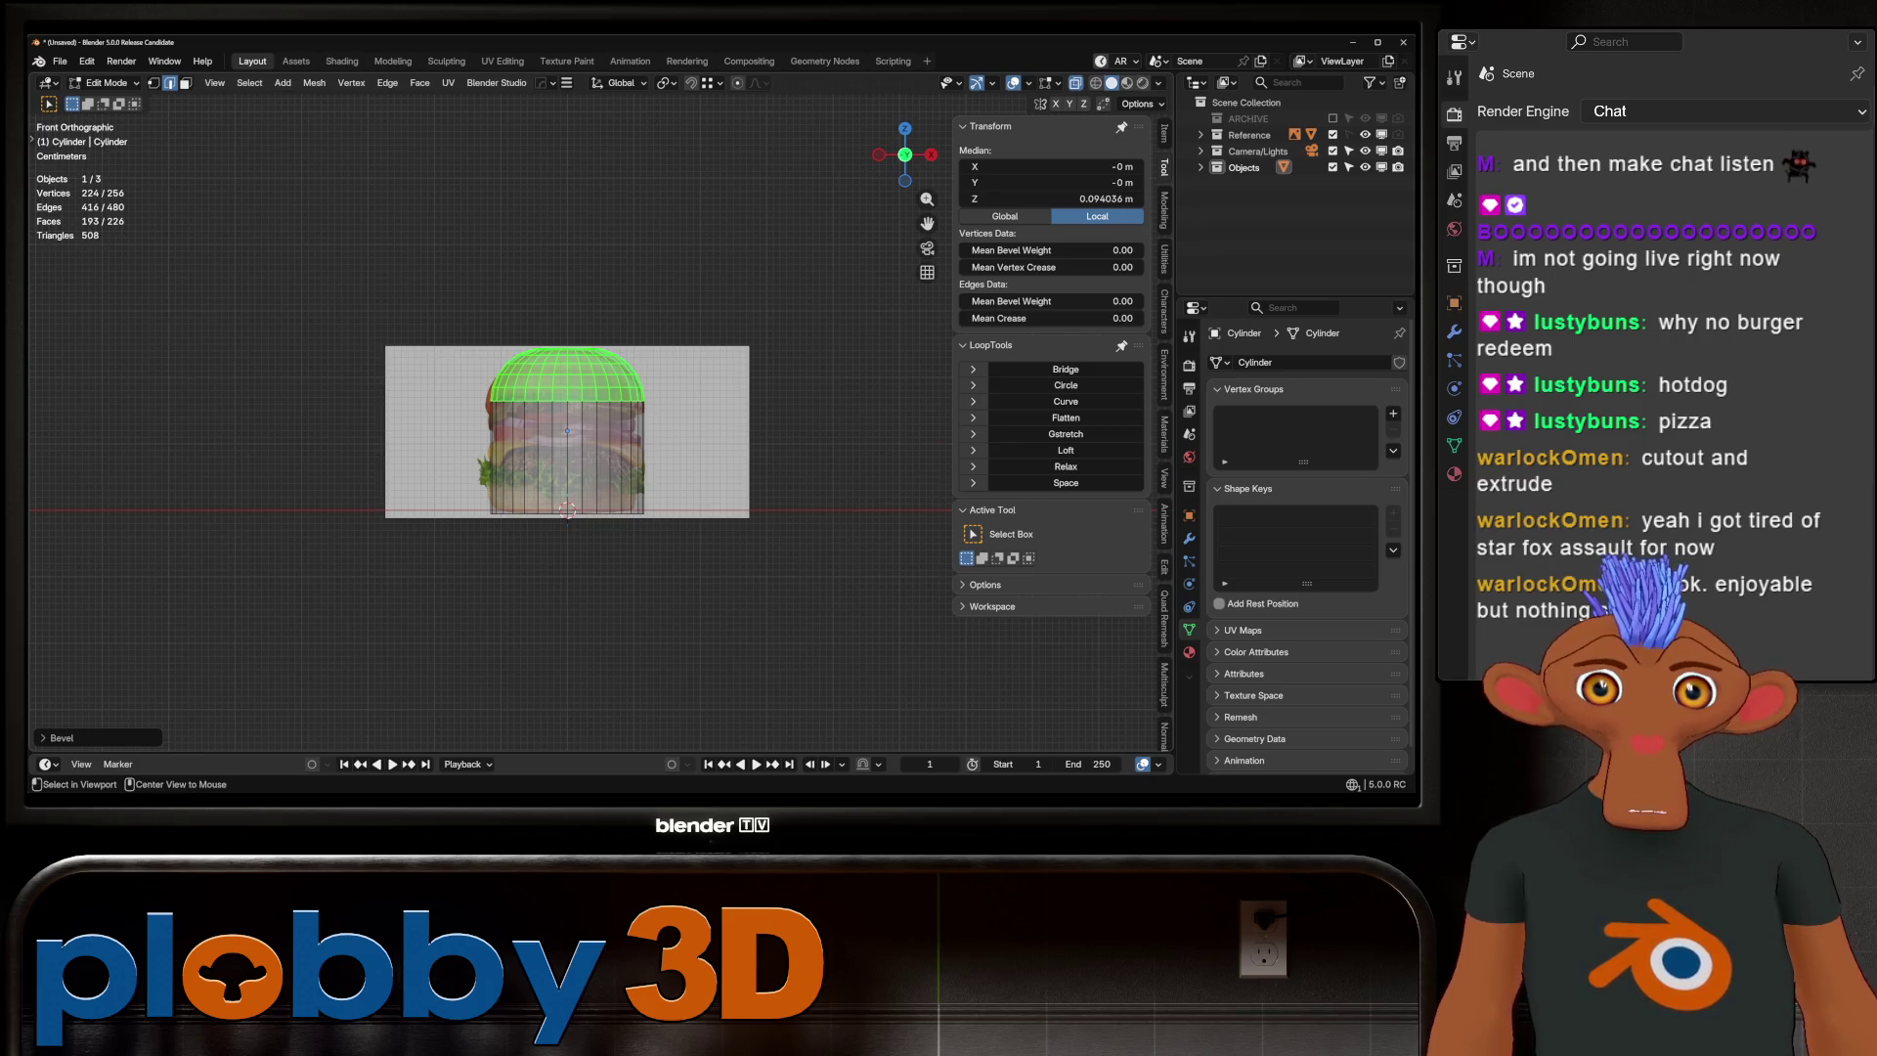
left_click(567, 511, "alt")
key("ctrl+b")
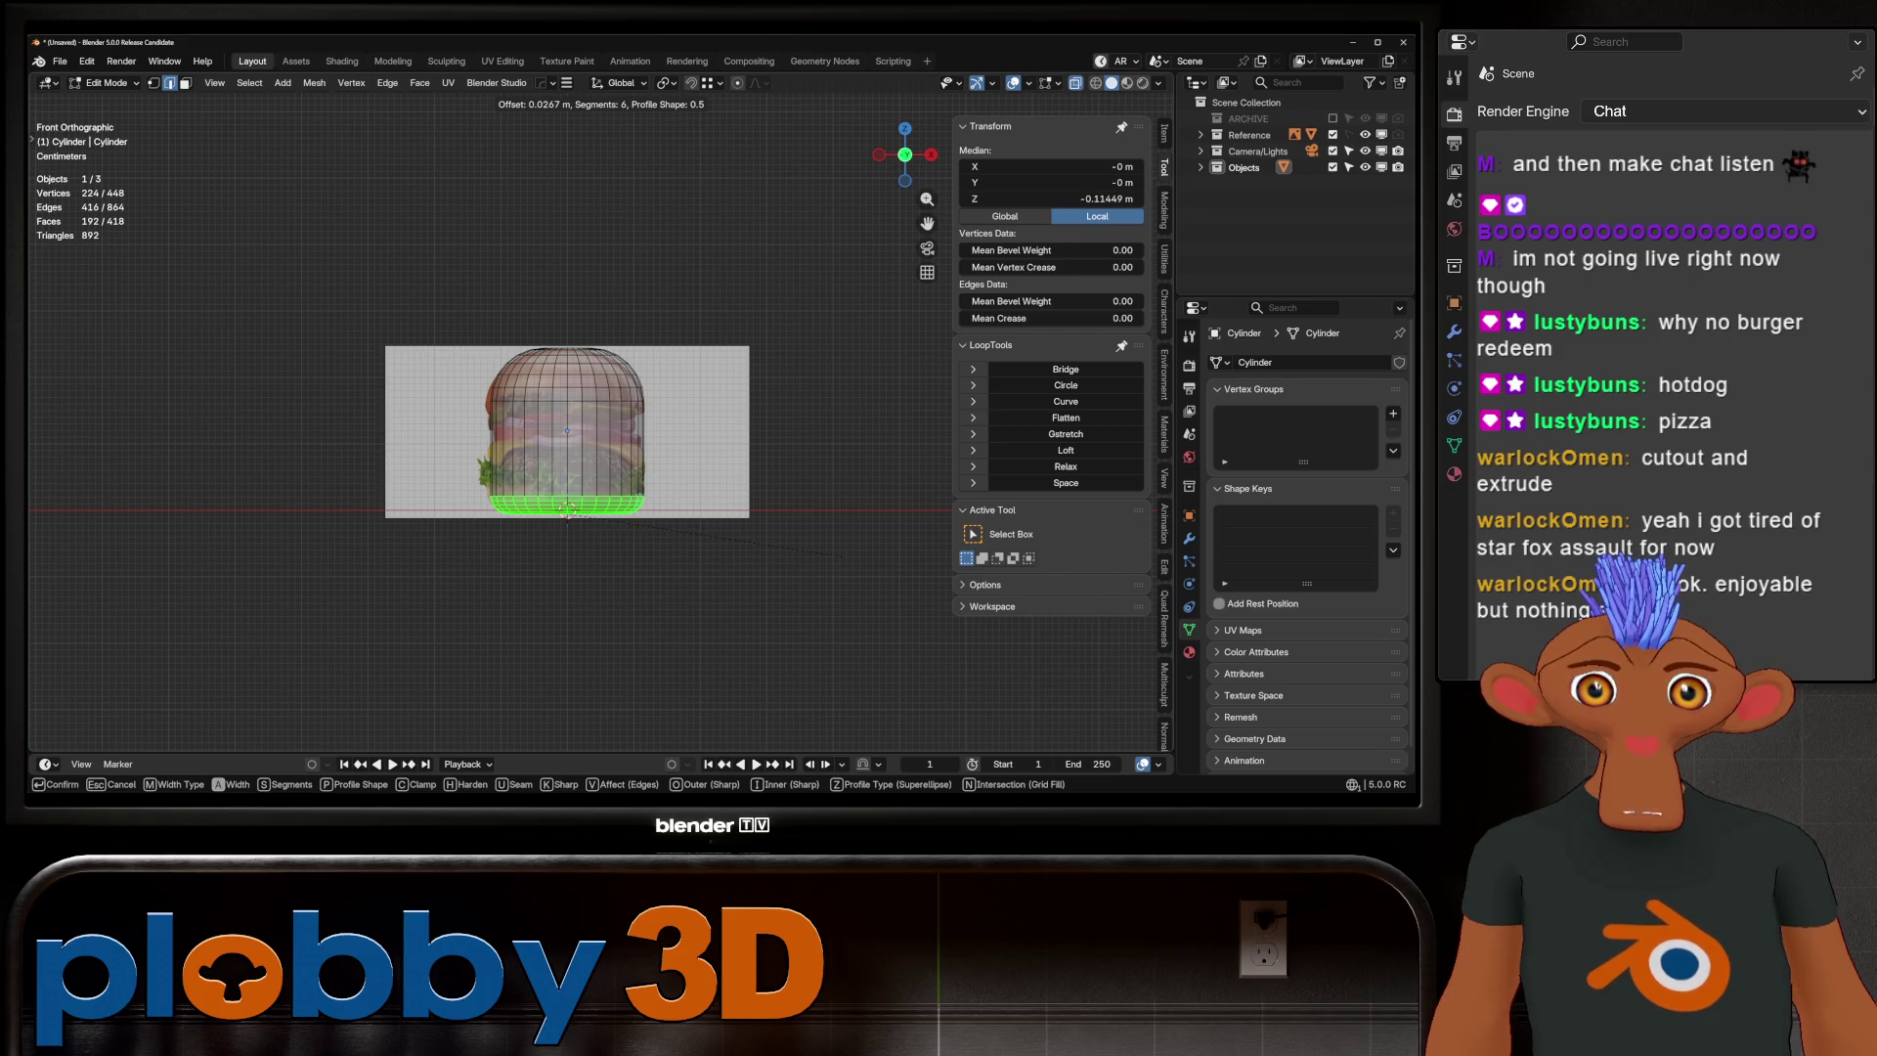
left_click(567, 511)
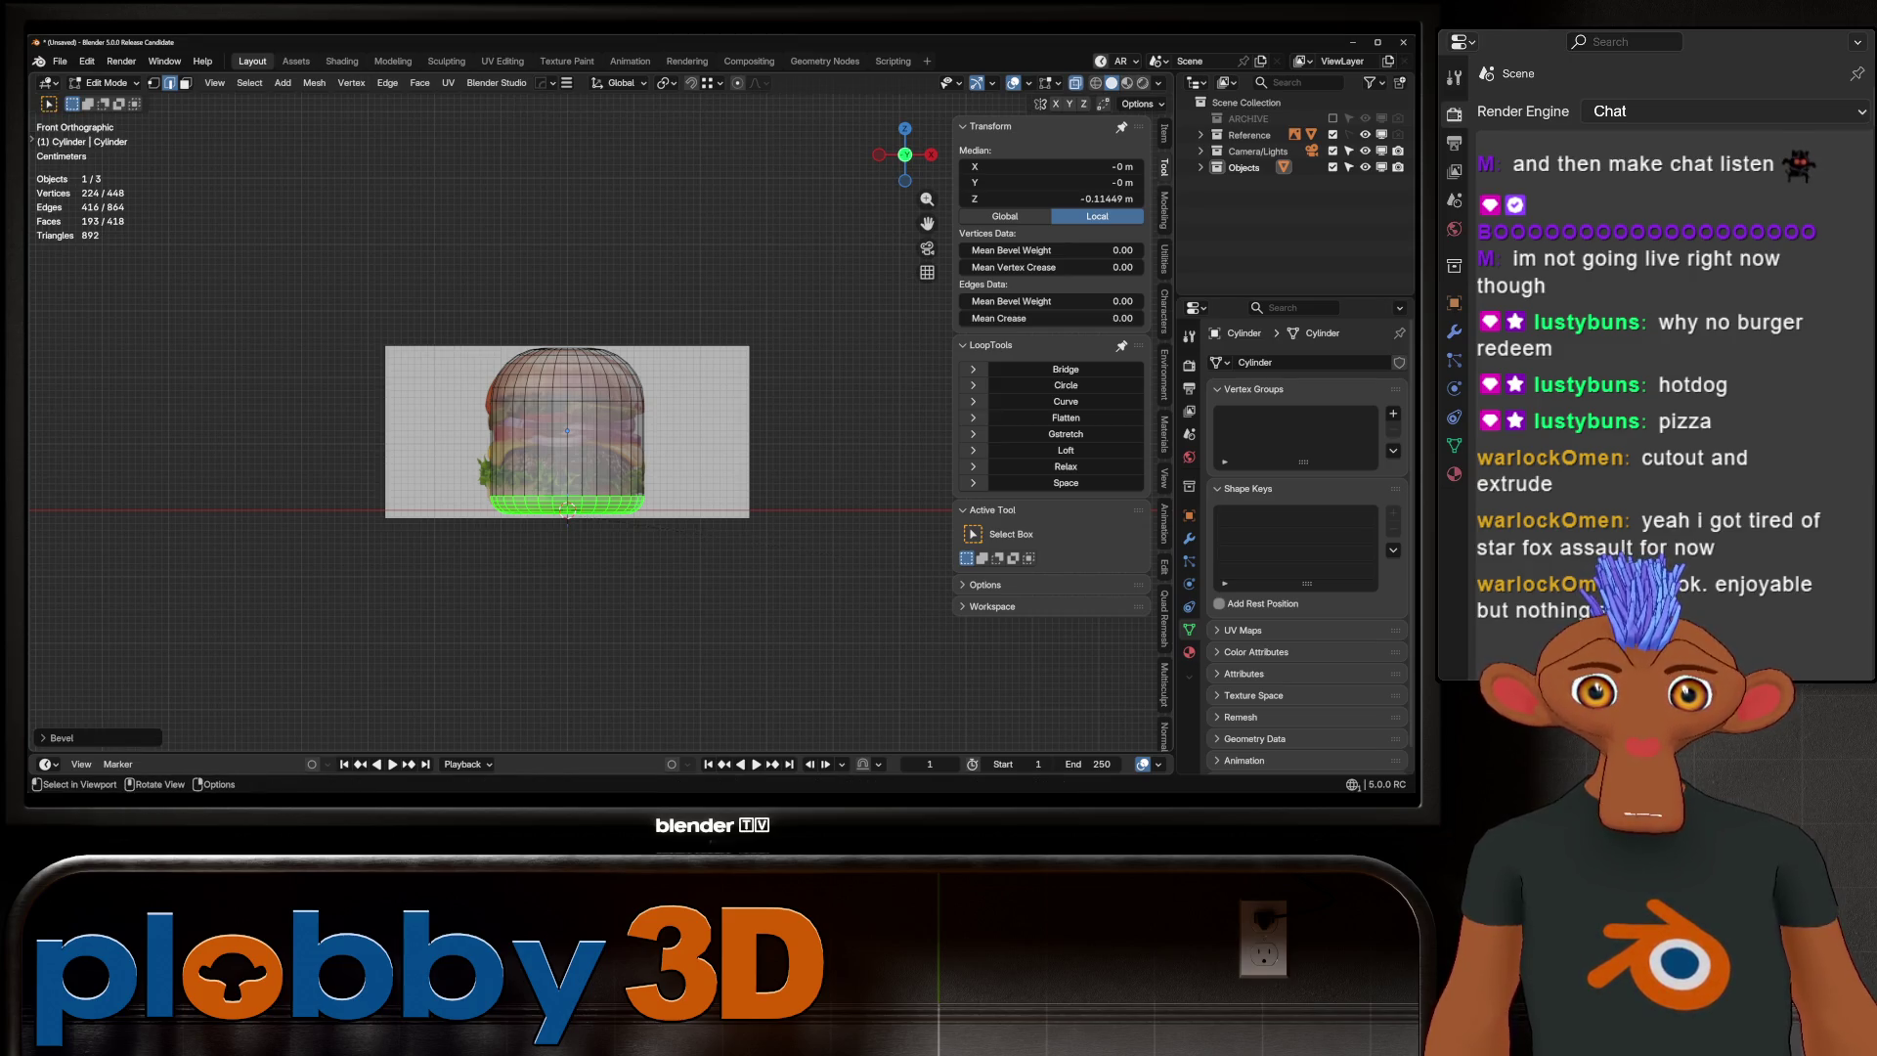
Loop-cut the middle, bevel it into a band, move it up, and delete its faces
key("ctrl+r")
left_click(567, 511)
key("ctrl+b")
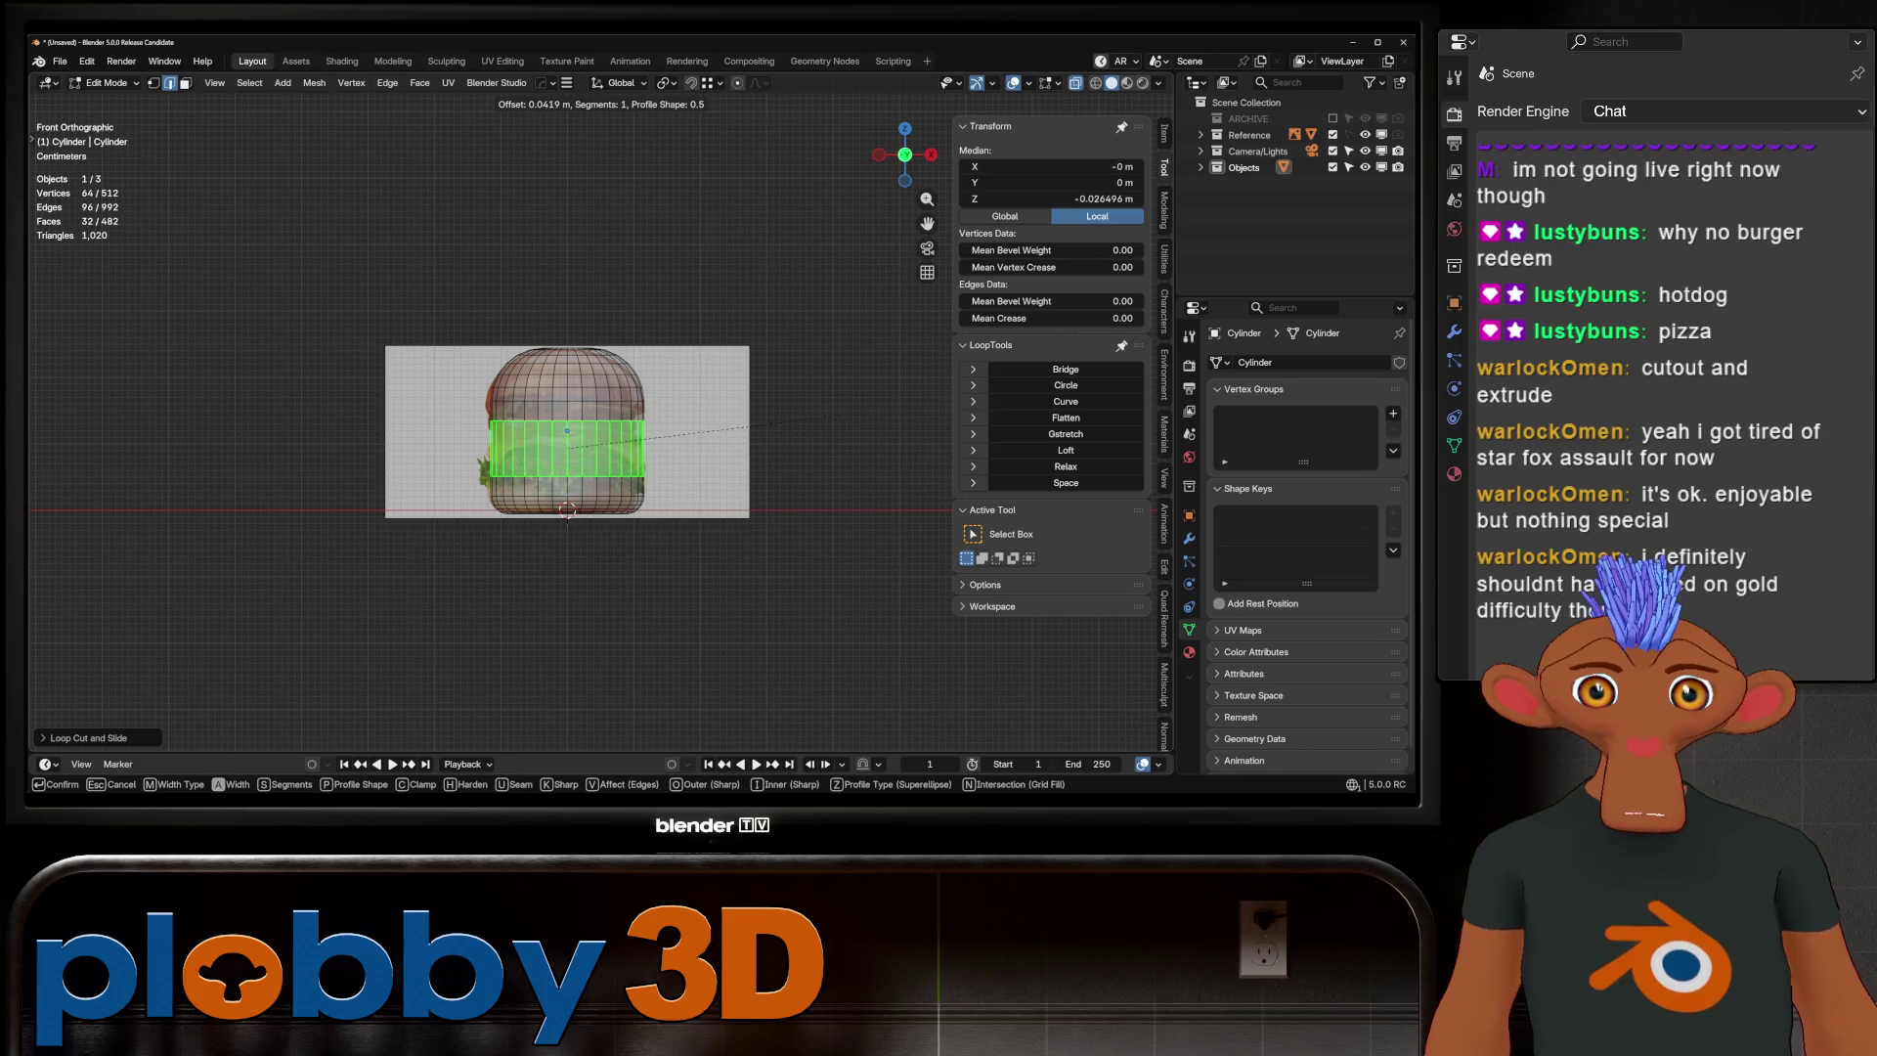
left_click(864, 411)
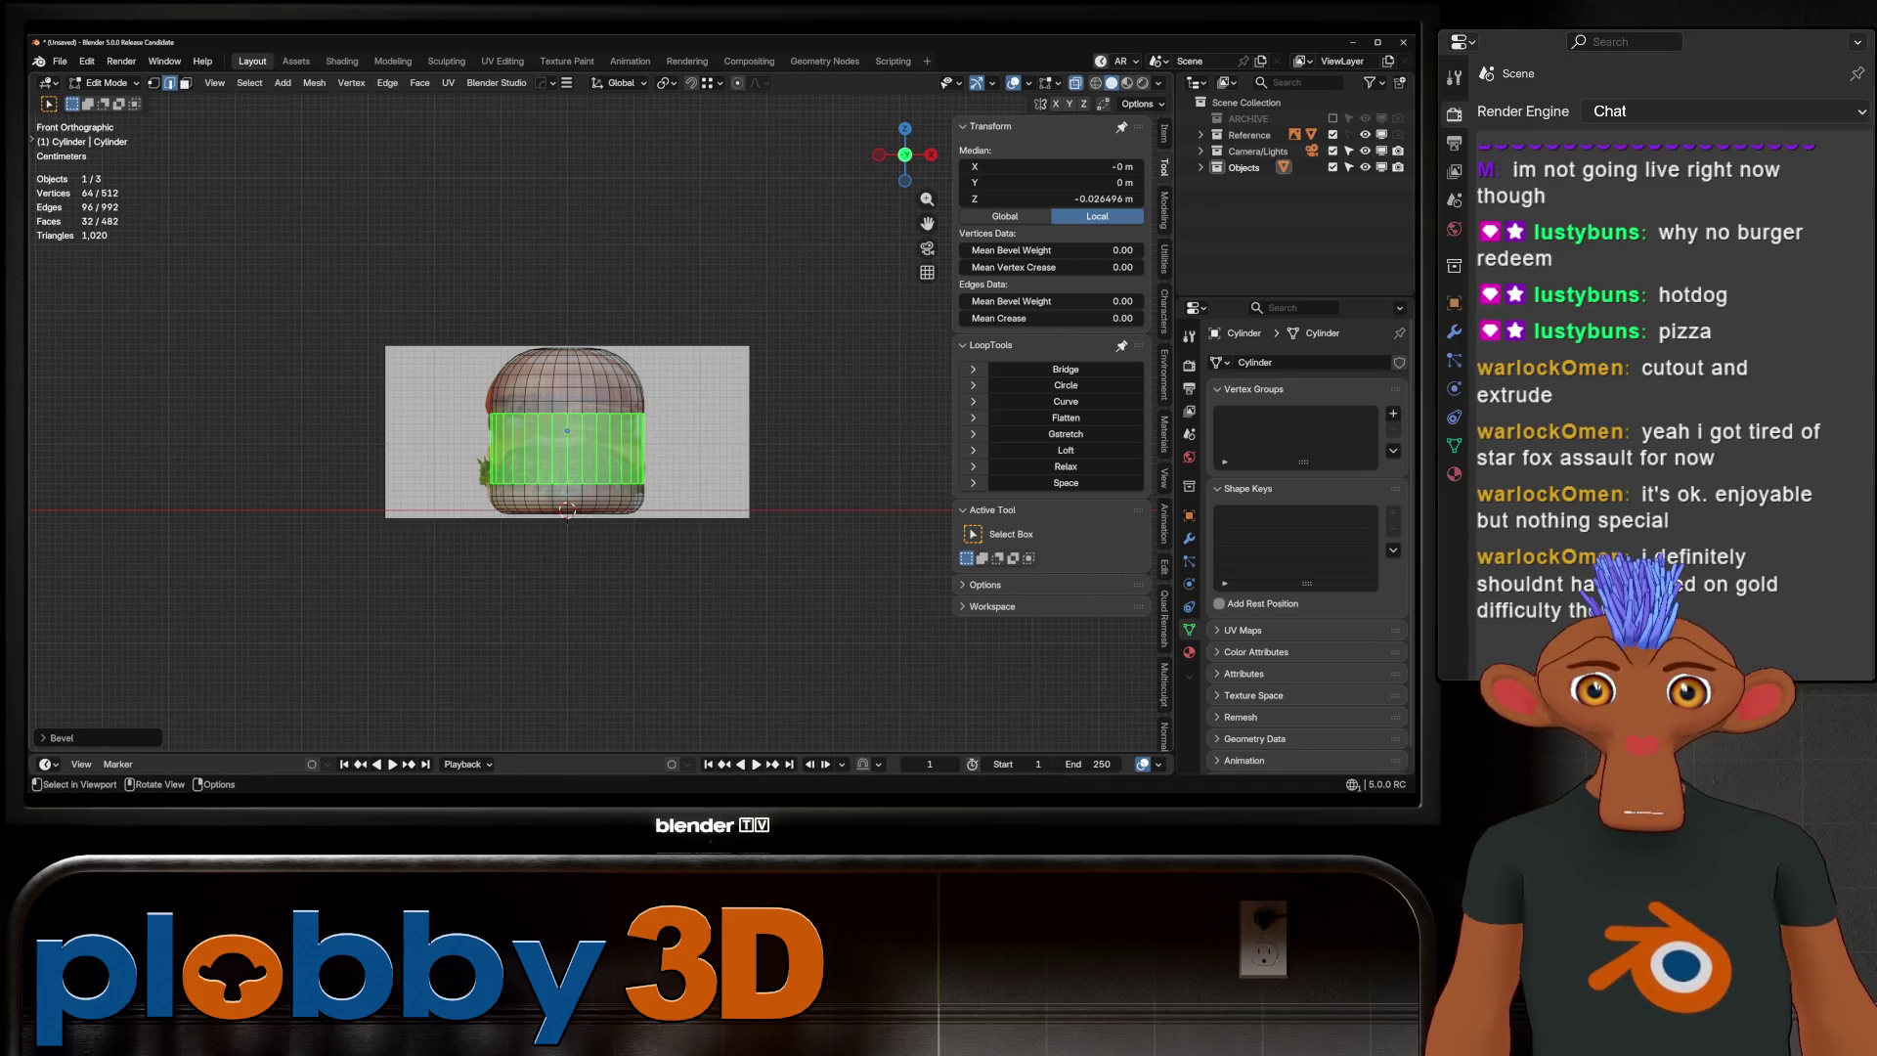
key("g")
key("z")
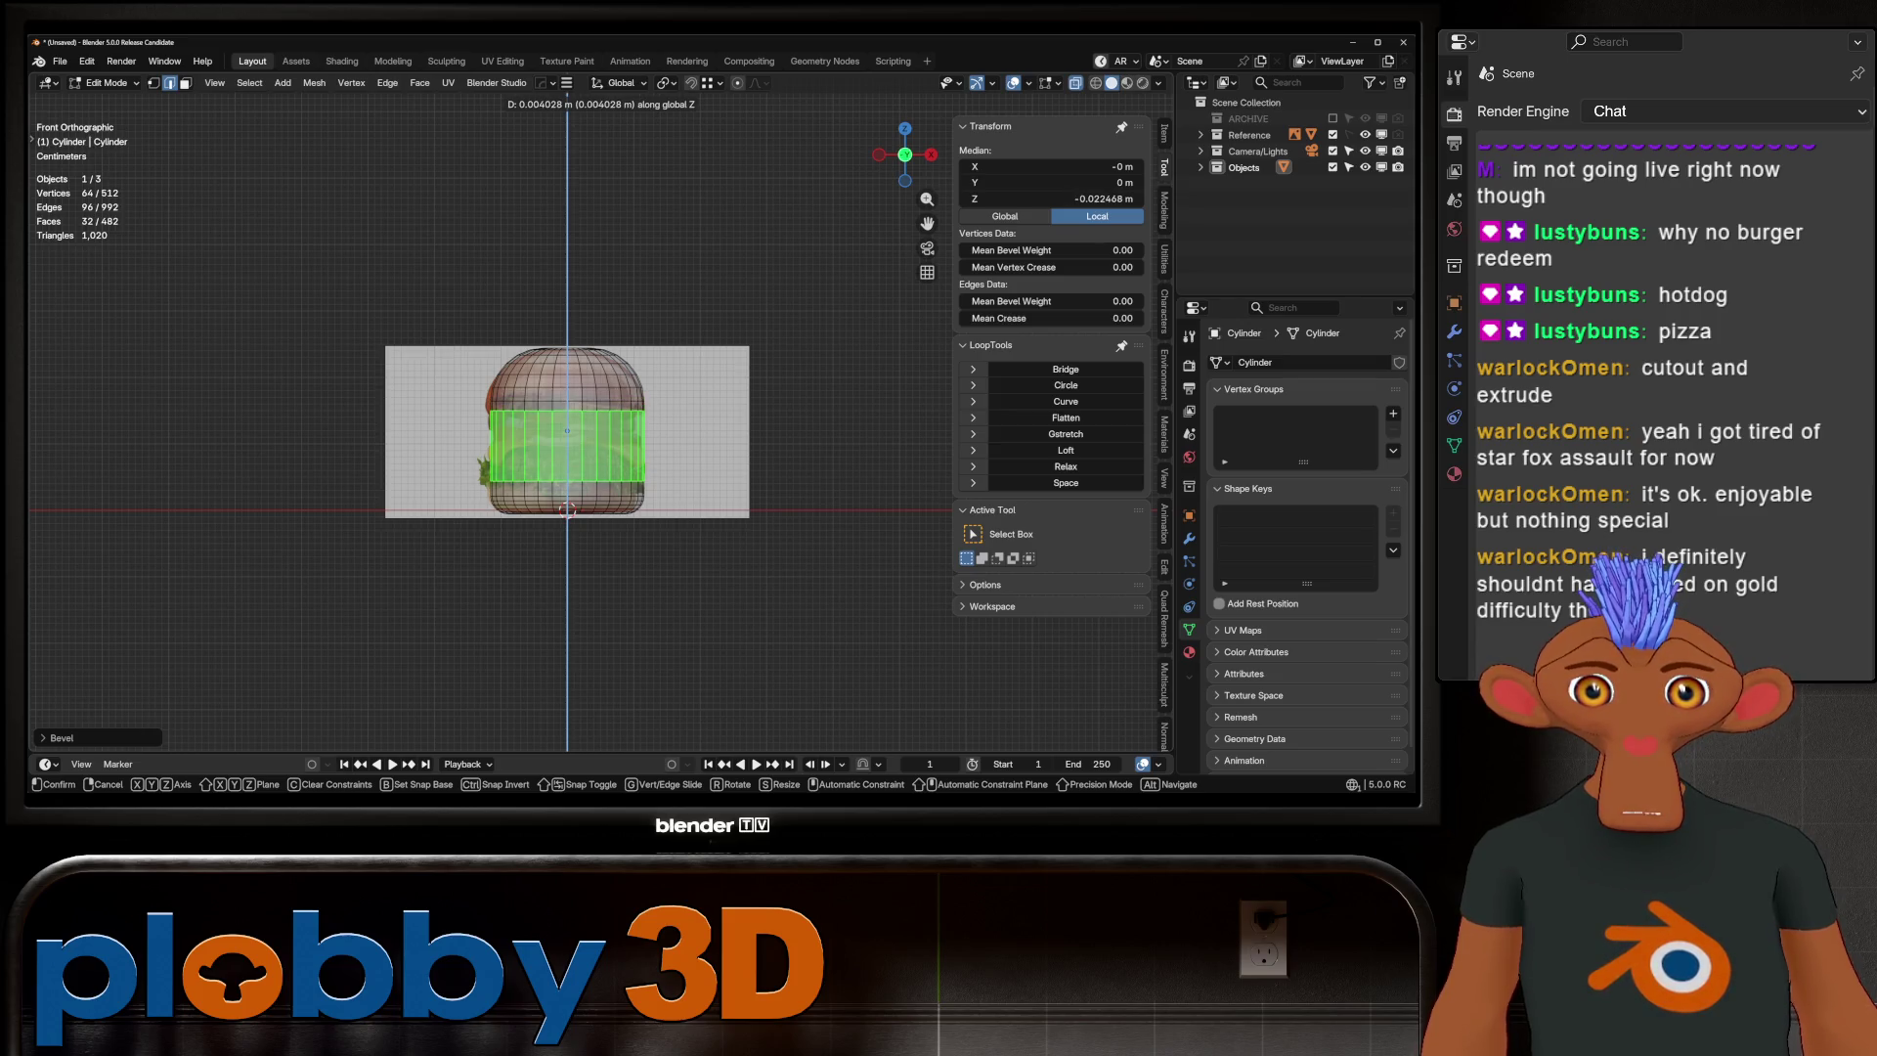
left_click(625, 415)
key("x")
left_click(625, 430)
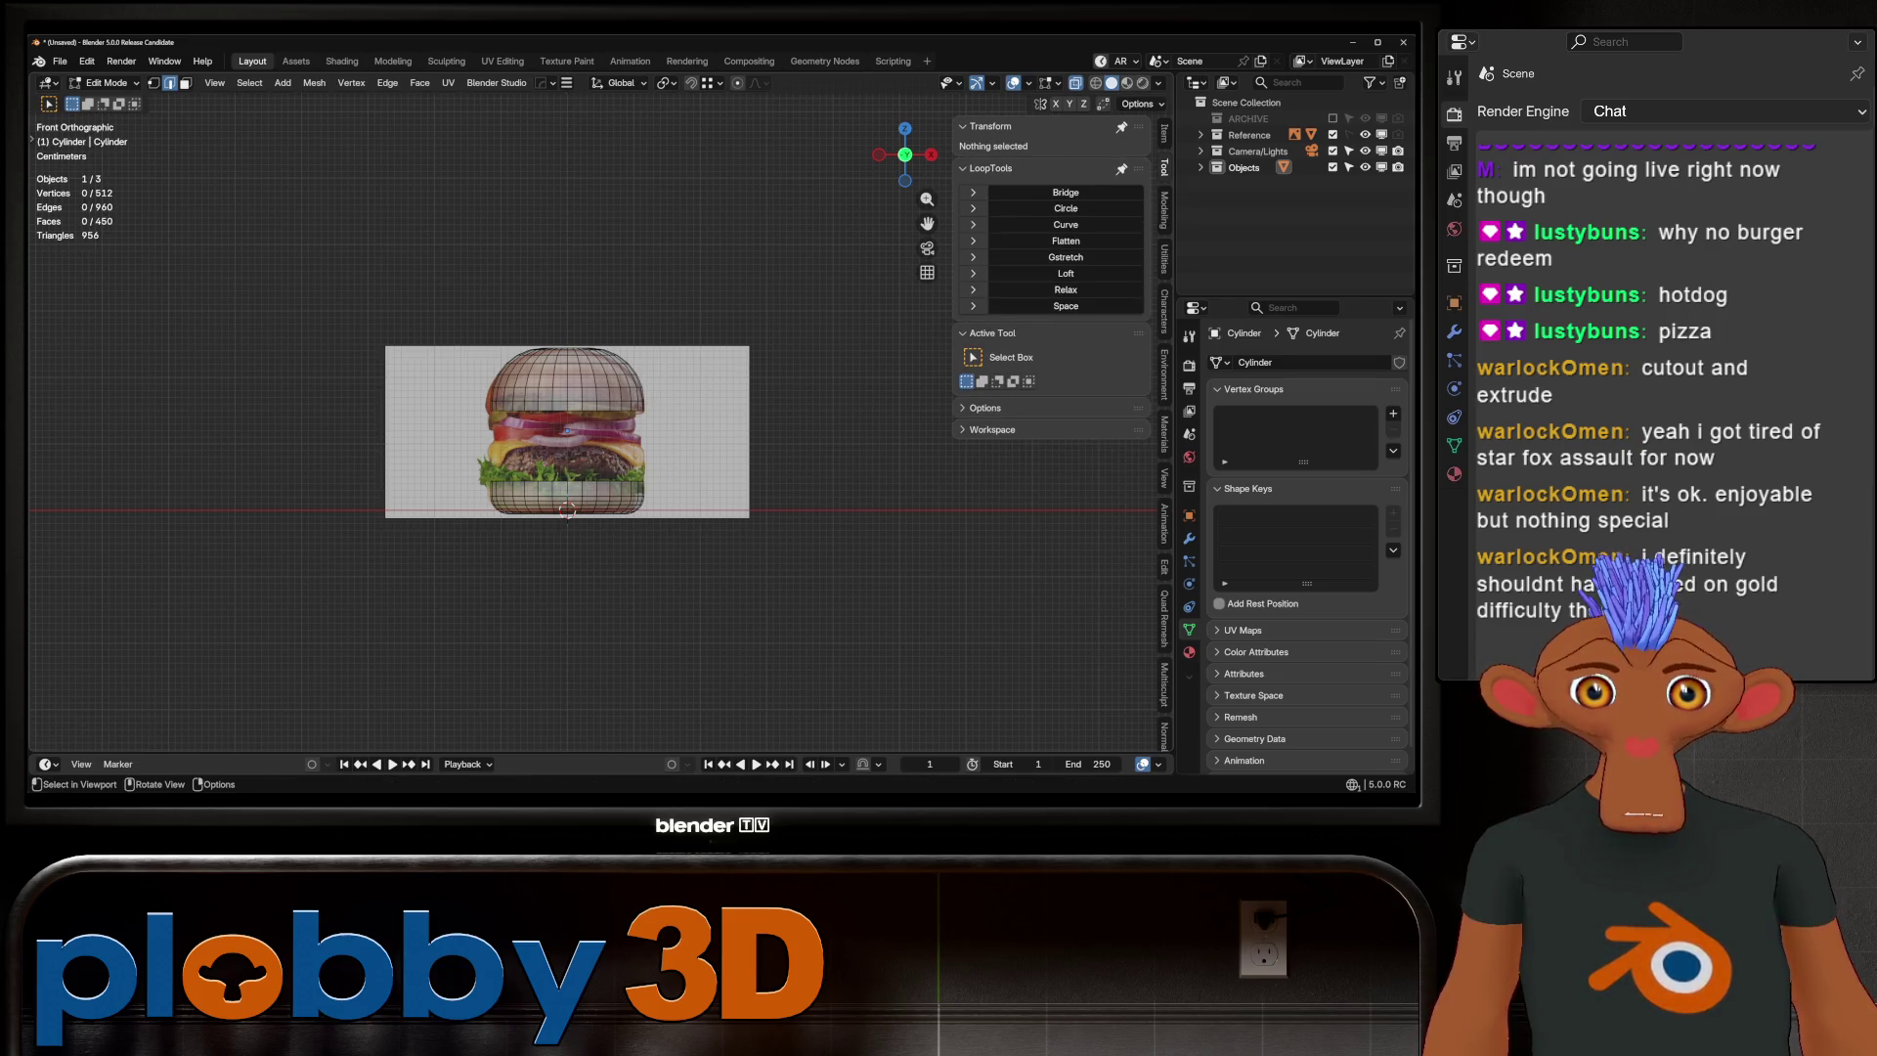
Select the leftover edge loop and dissolve it from the mesh
scroll(576, 462, "up", 2)
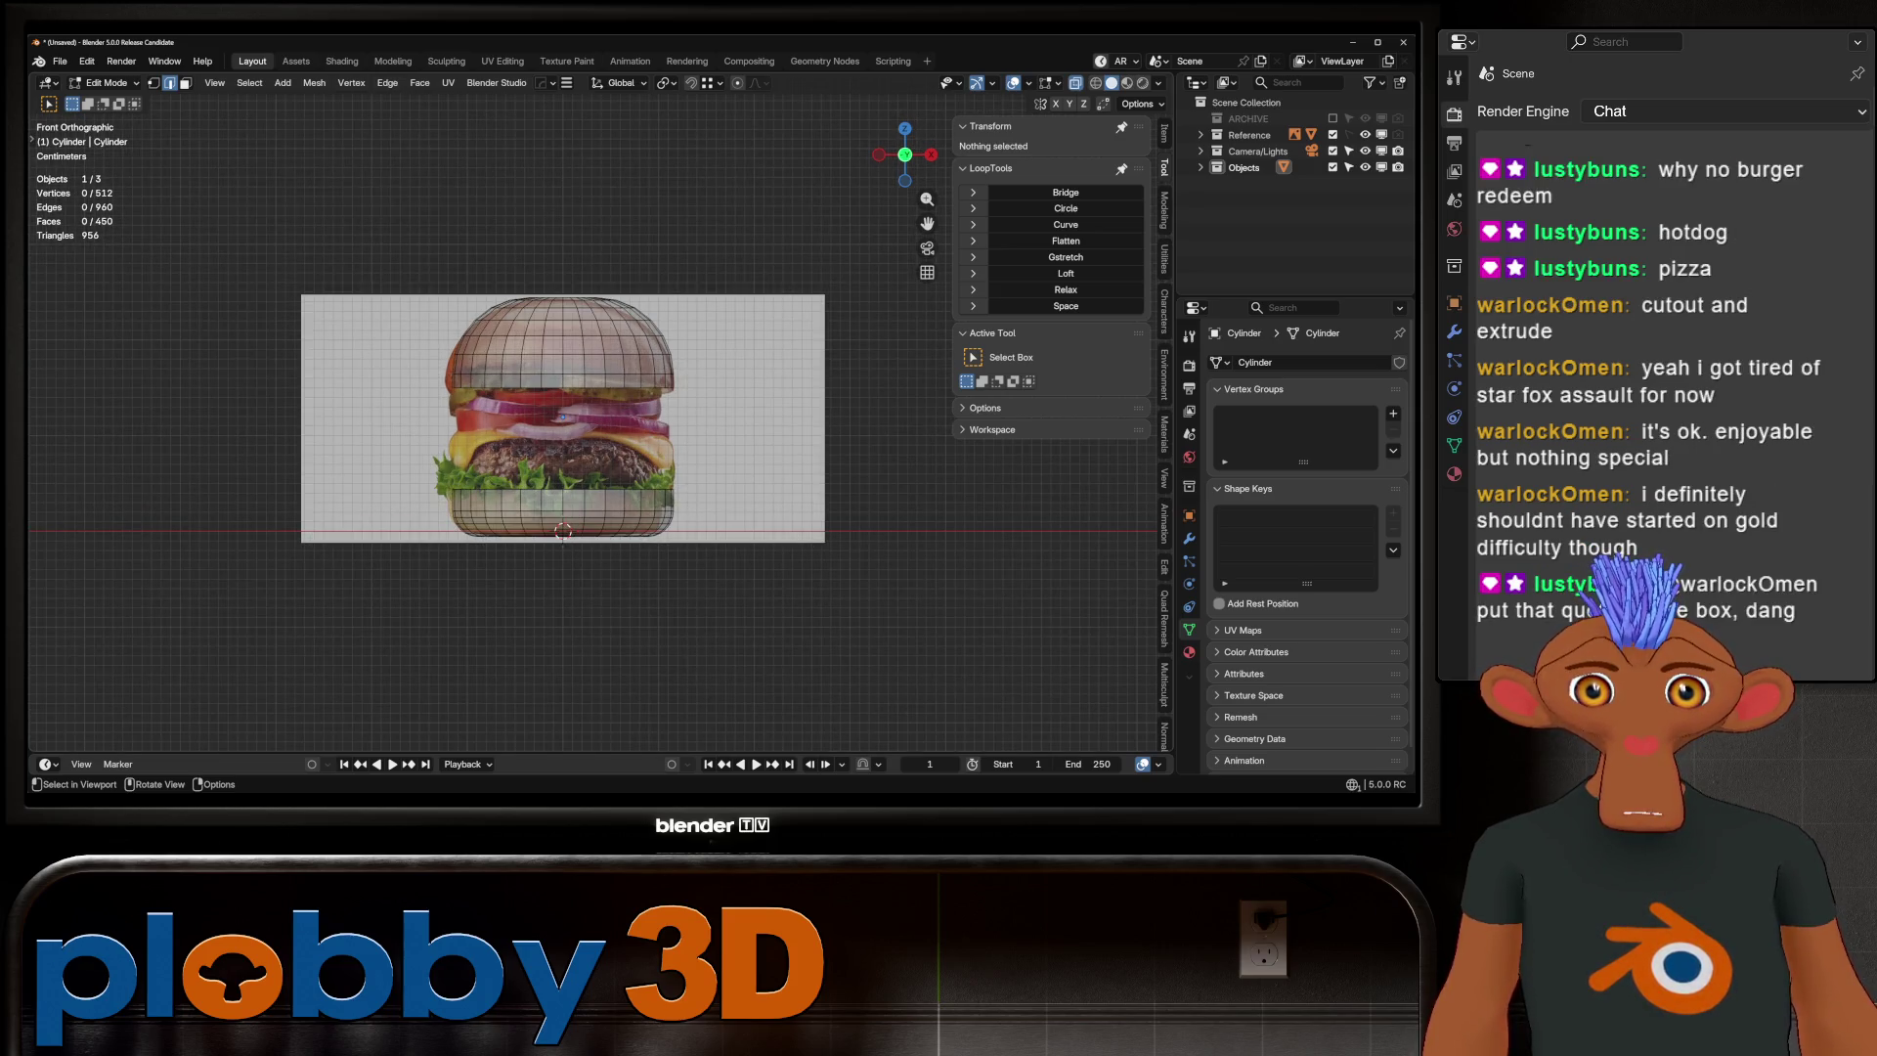
left_click(586, 420, "alt")
key("x")
left_click(587, 390)
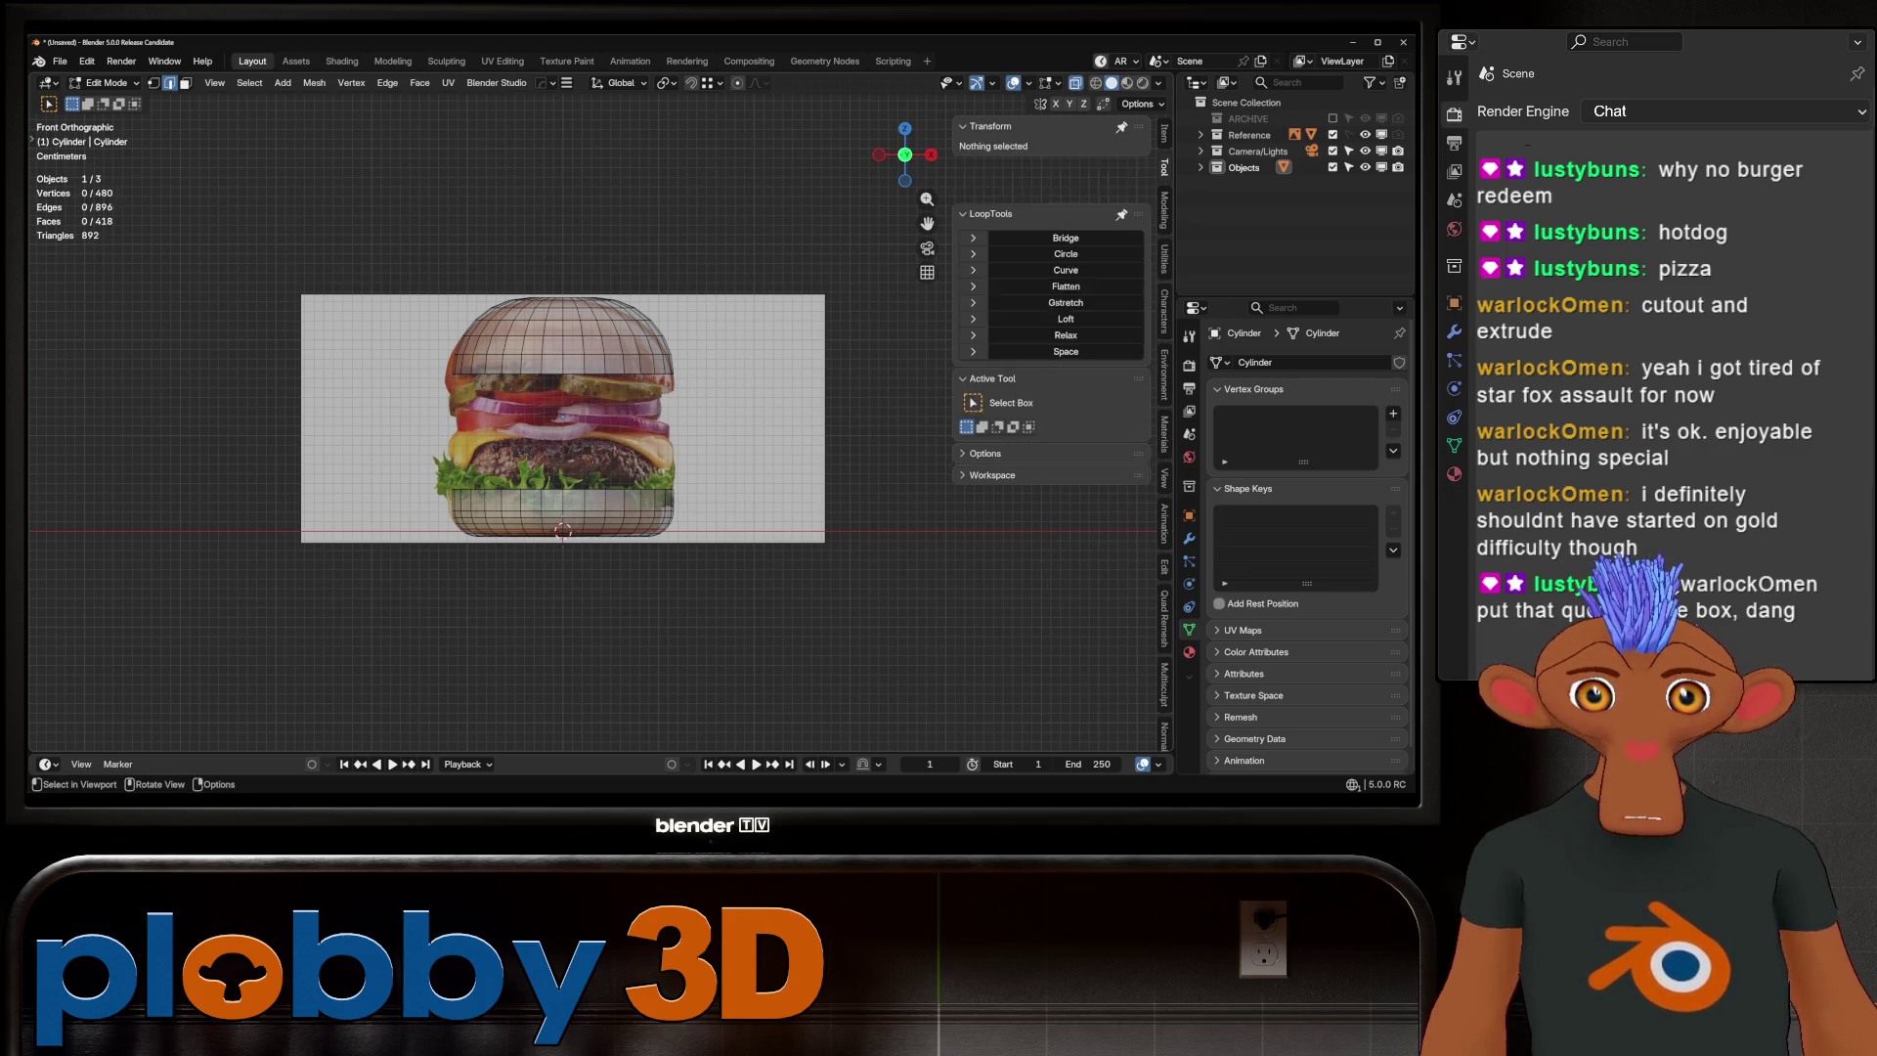
Add a new edge loop near the top bun's base, slid slightly upward
key("ctrl+r")
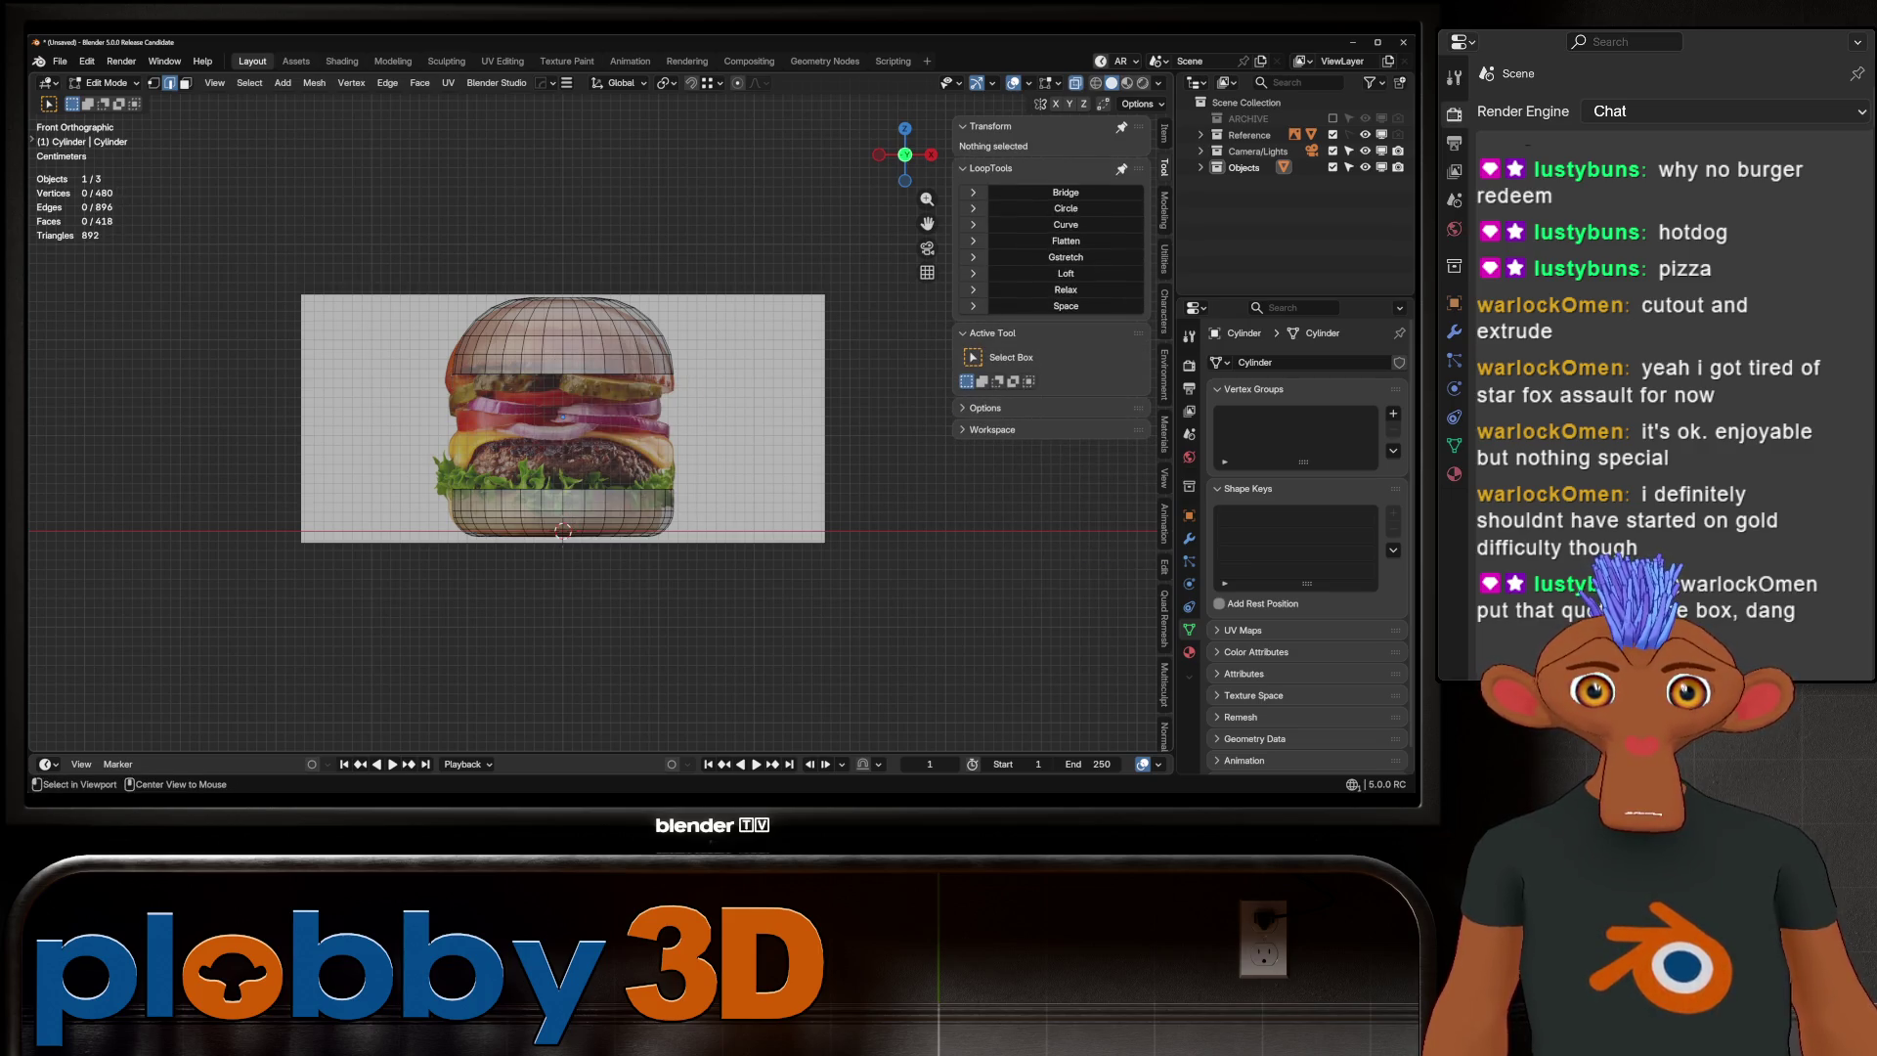
left_click(674, 389)
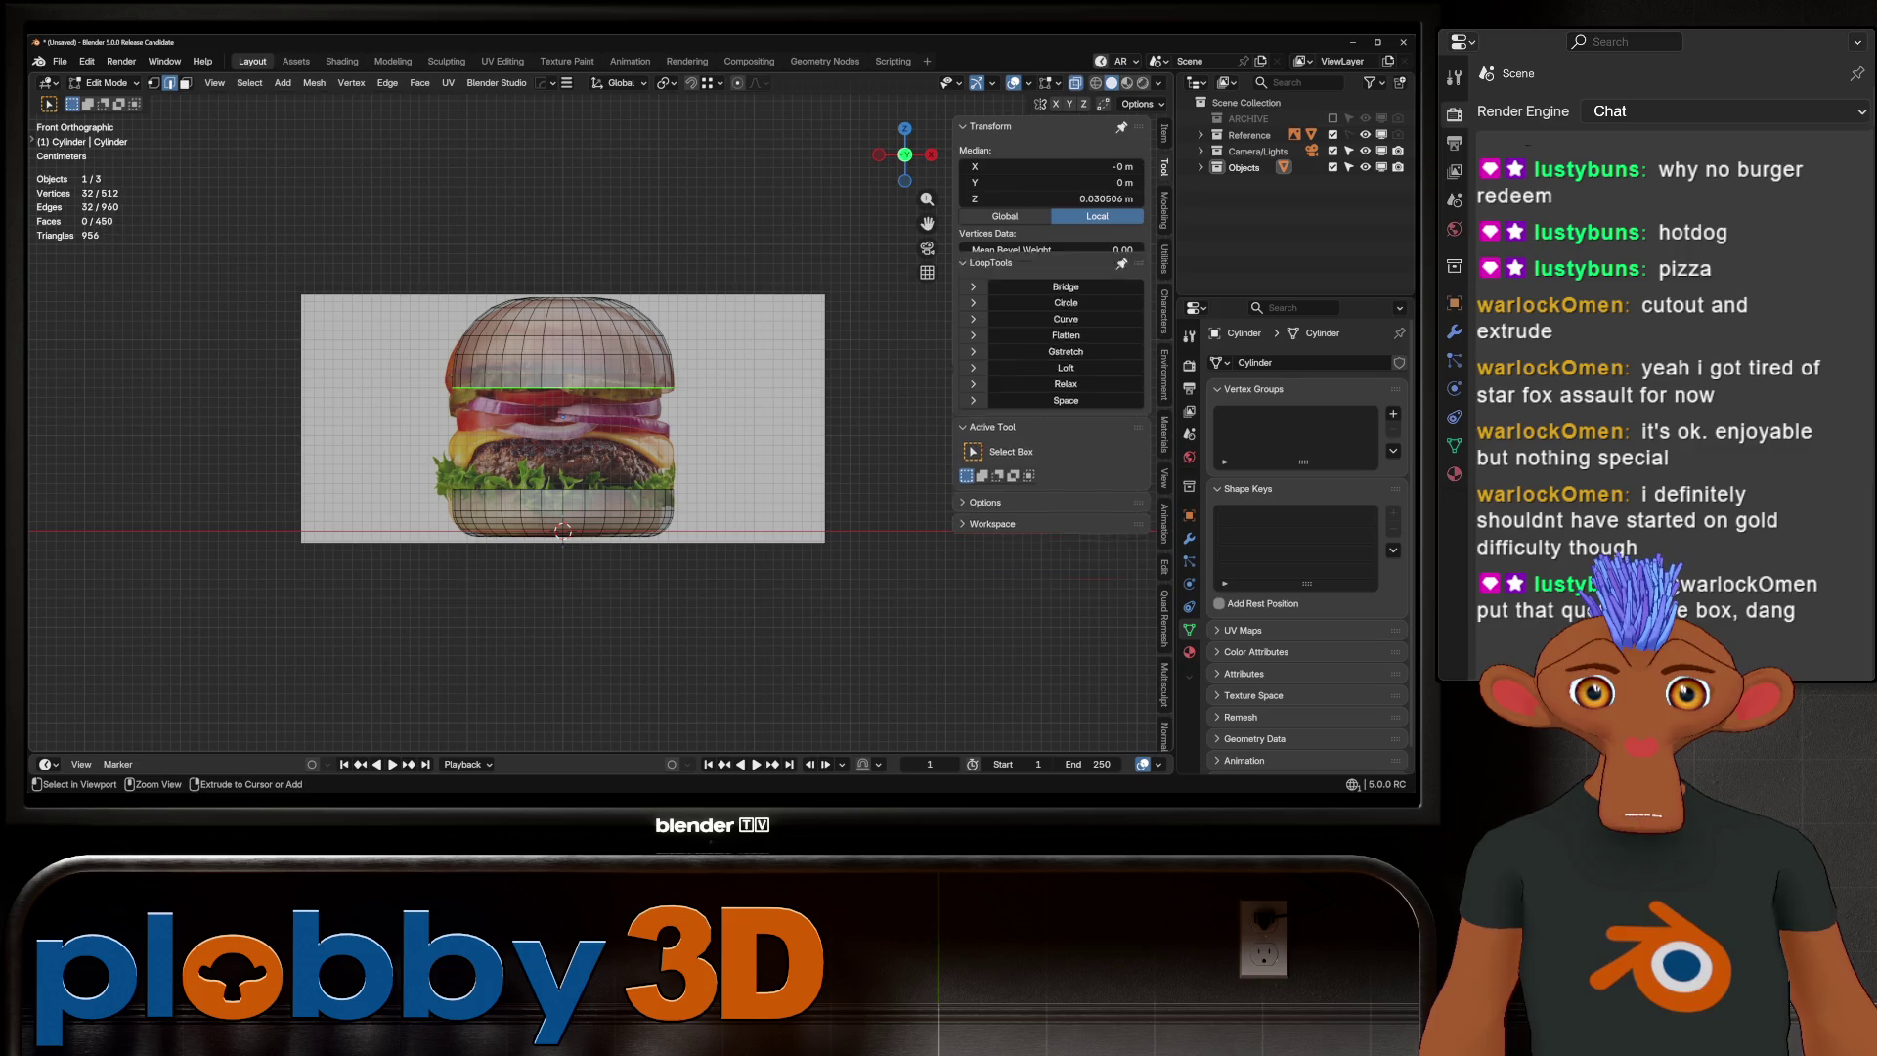
left_click(680, 392)
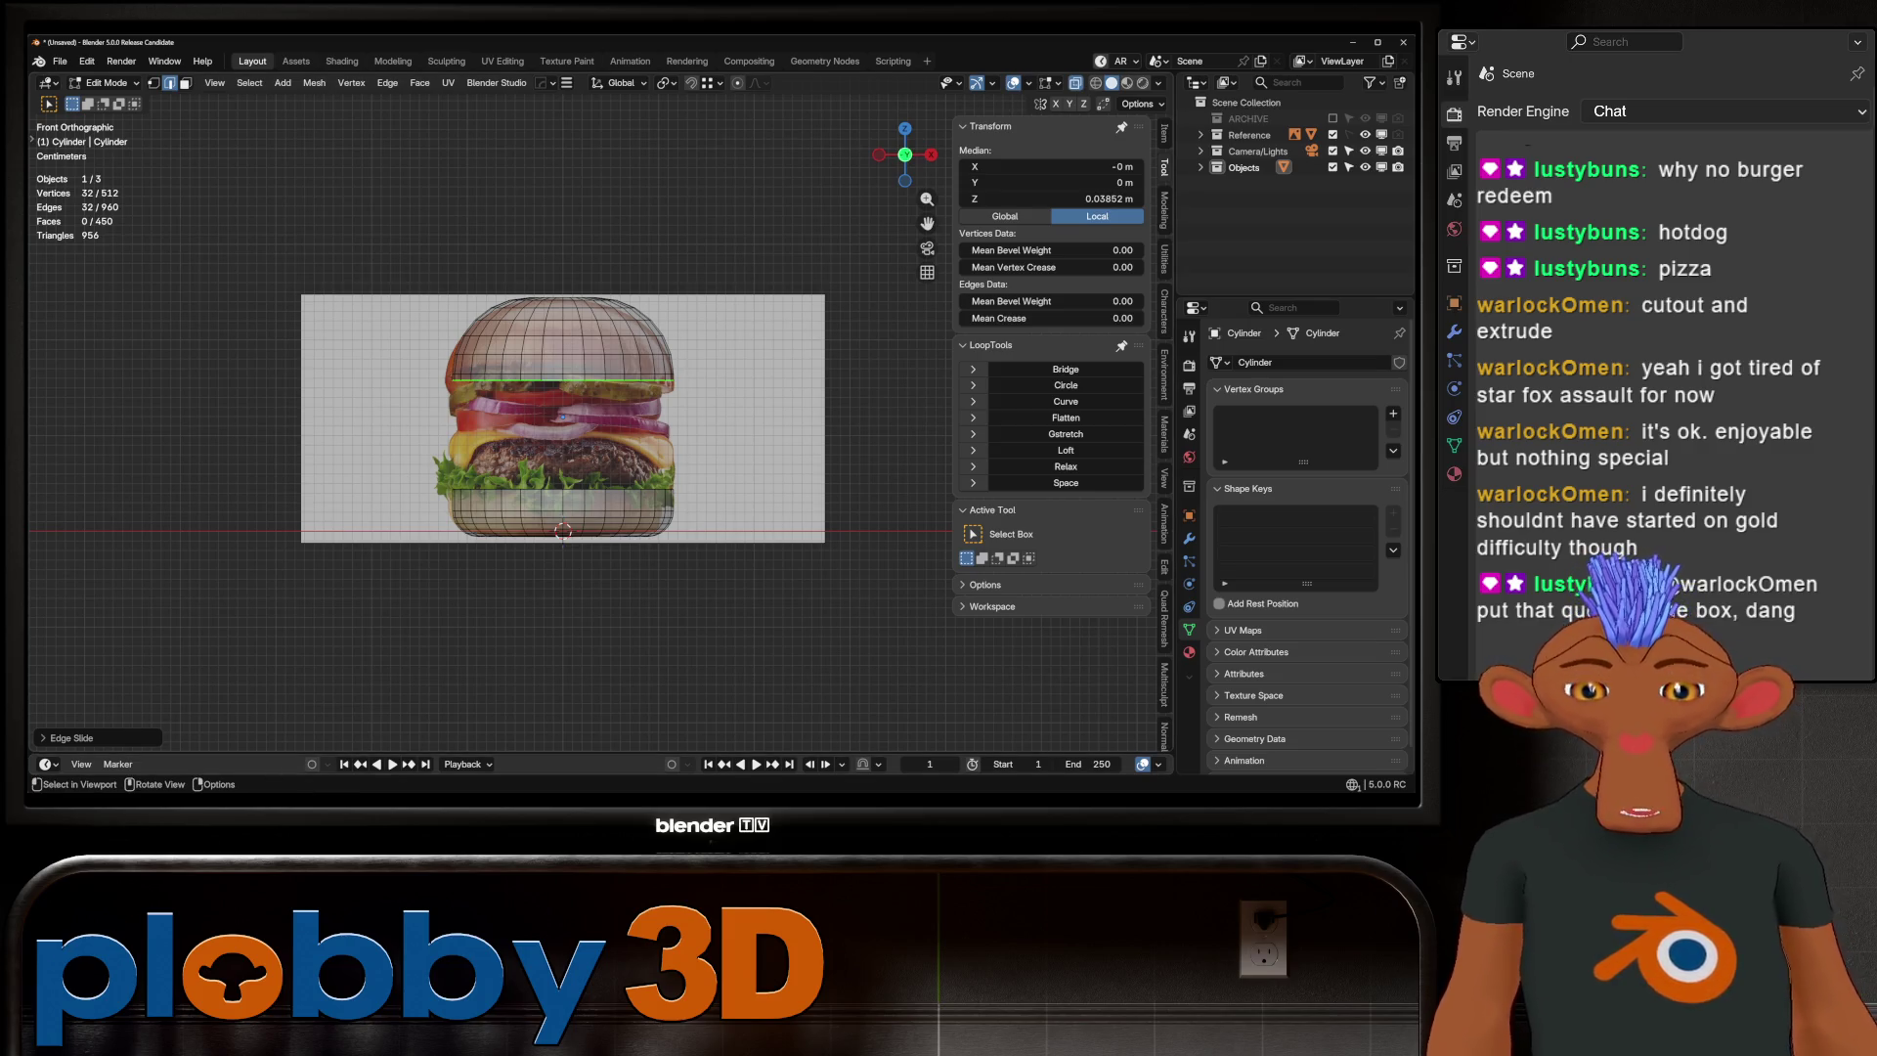
key("KP_8")
Cap the bottom bun's open top edge loop with a face
key("f")
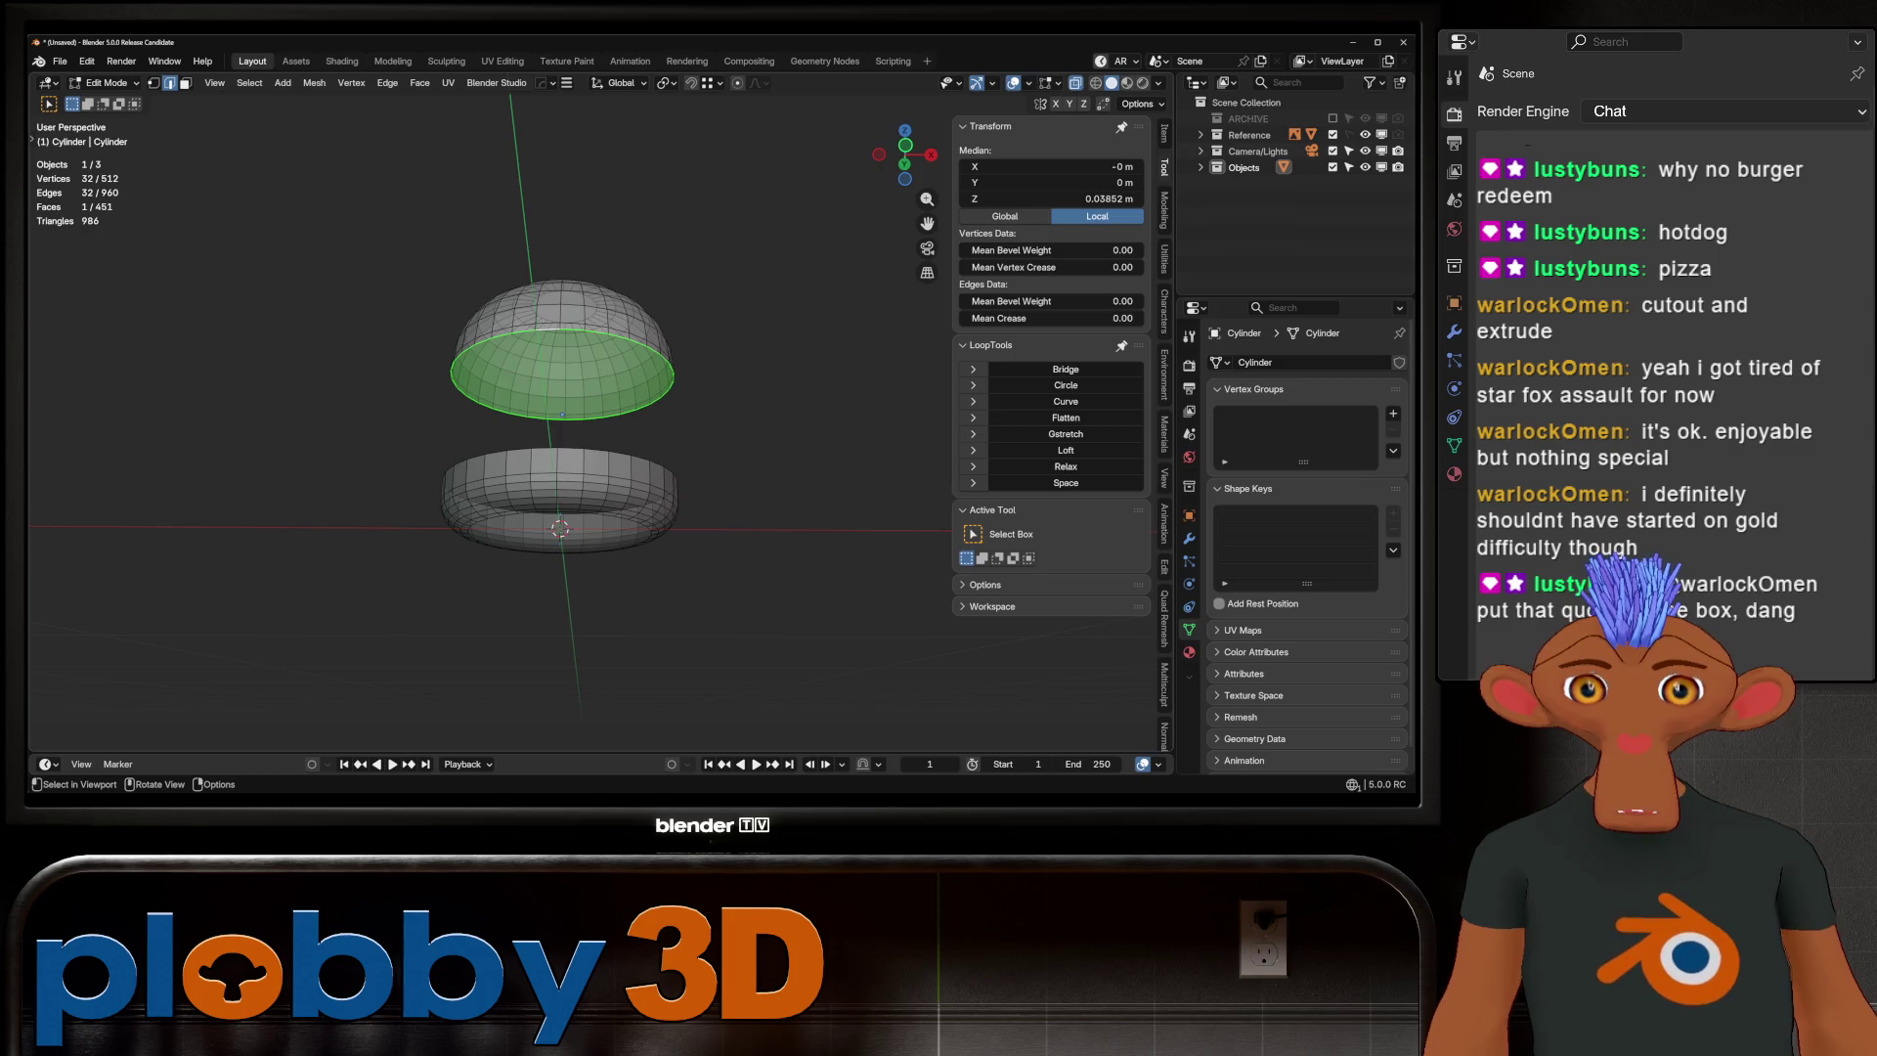
key("KP_2")
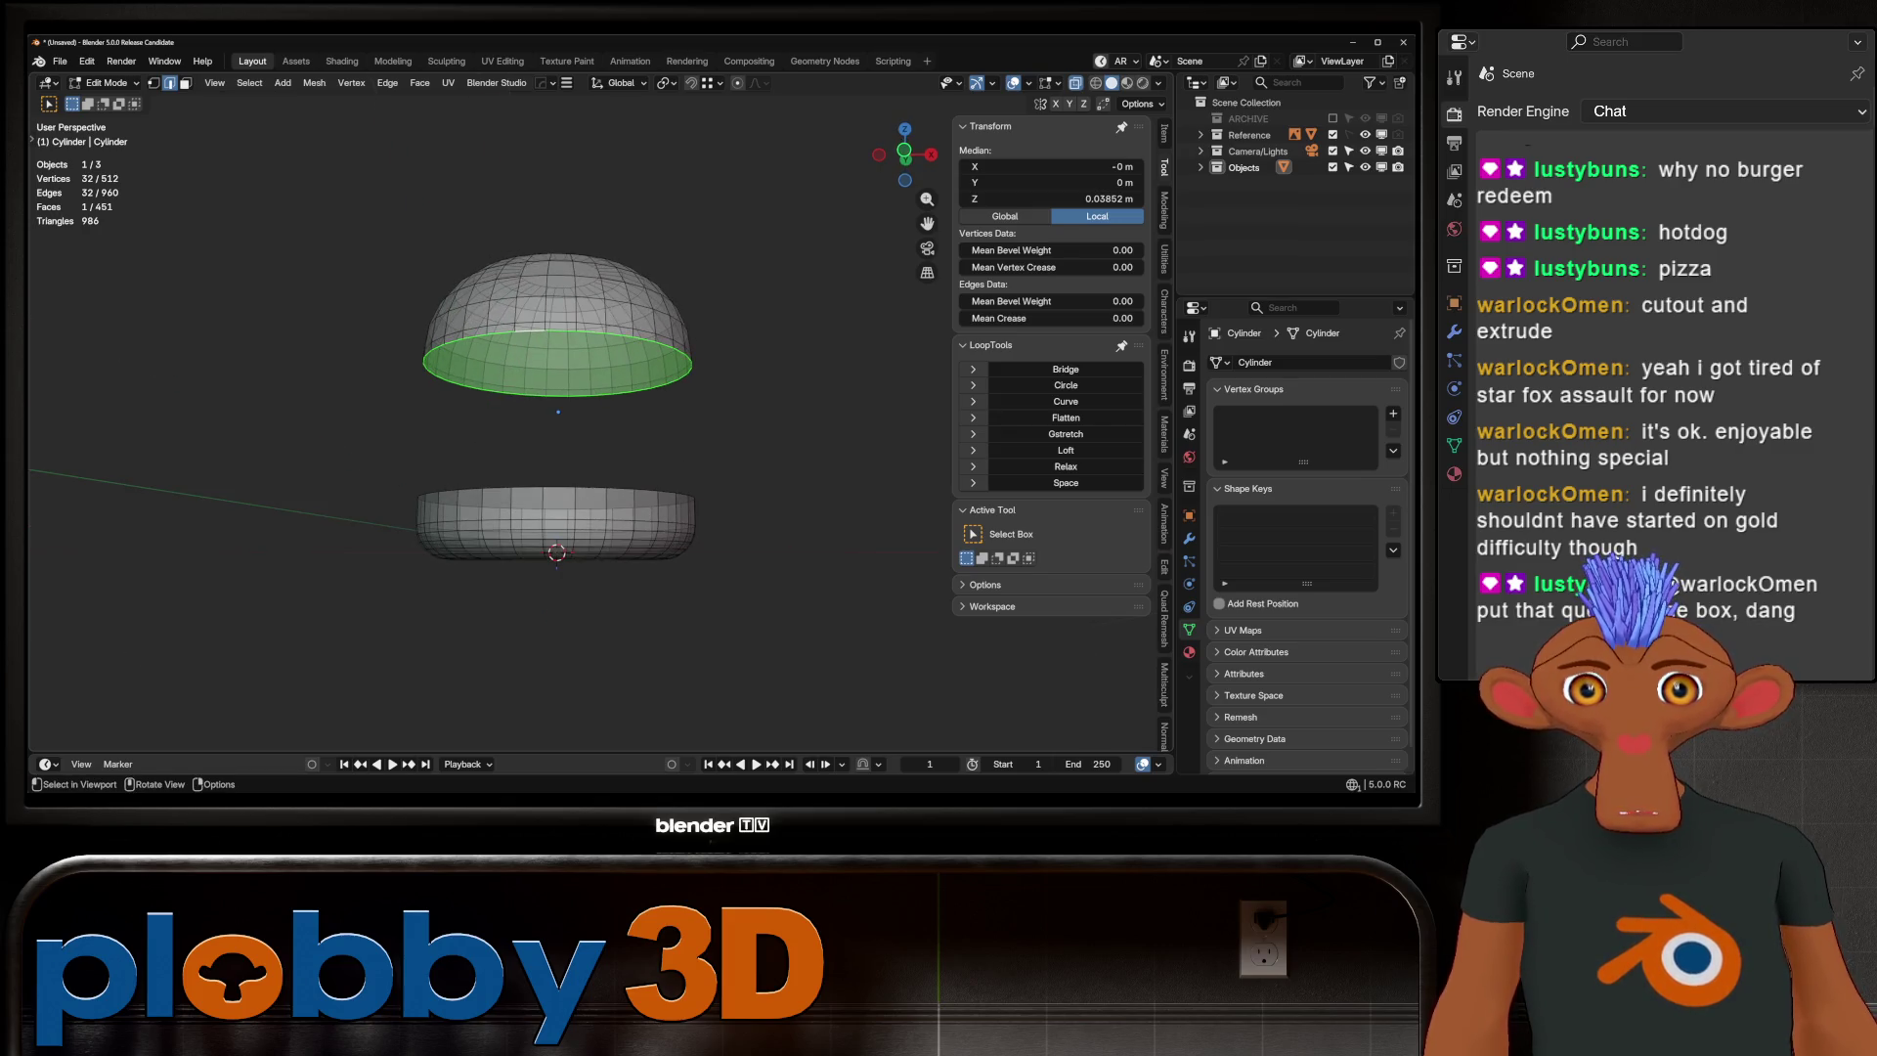
left_click(488, 500, "alt")
key("f")
key("KP_8")
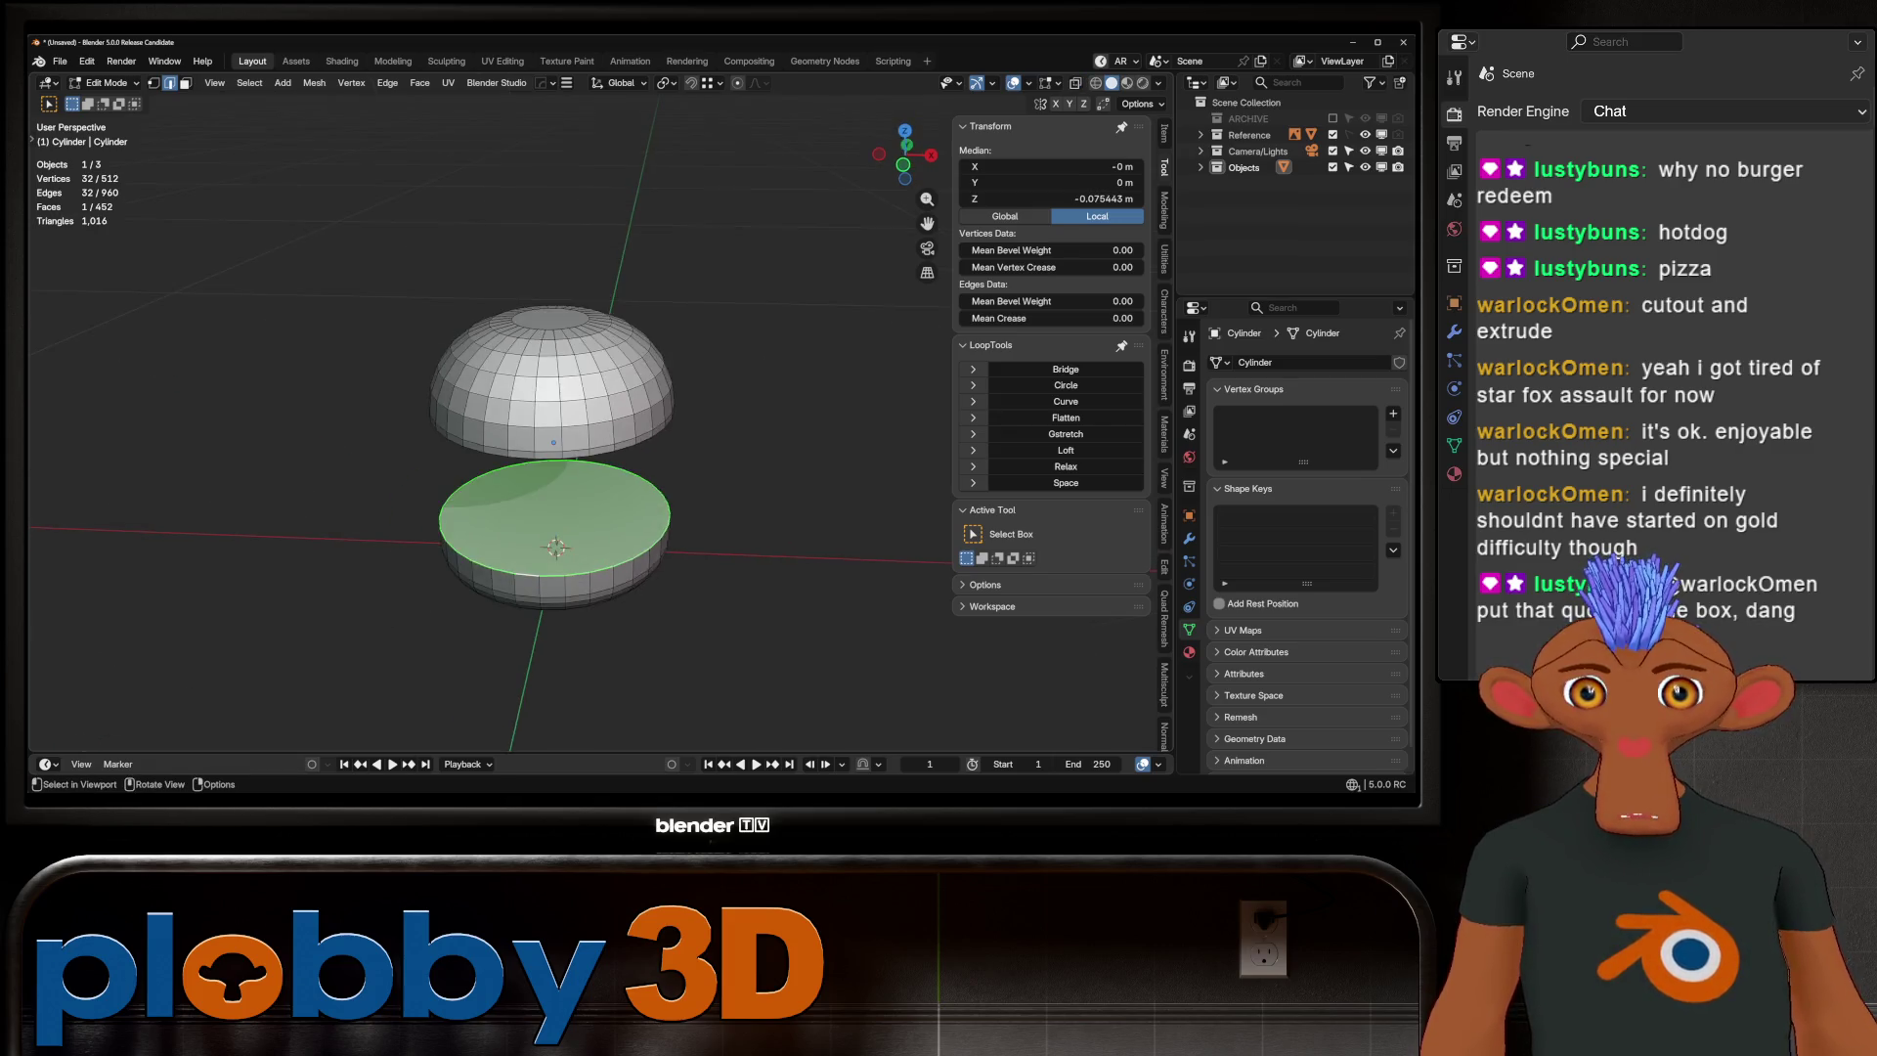
key("KP_2")
scroll(532, 440, "up", 2)
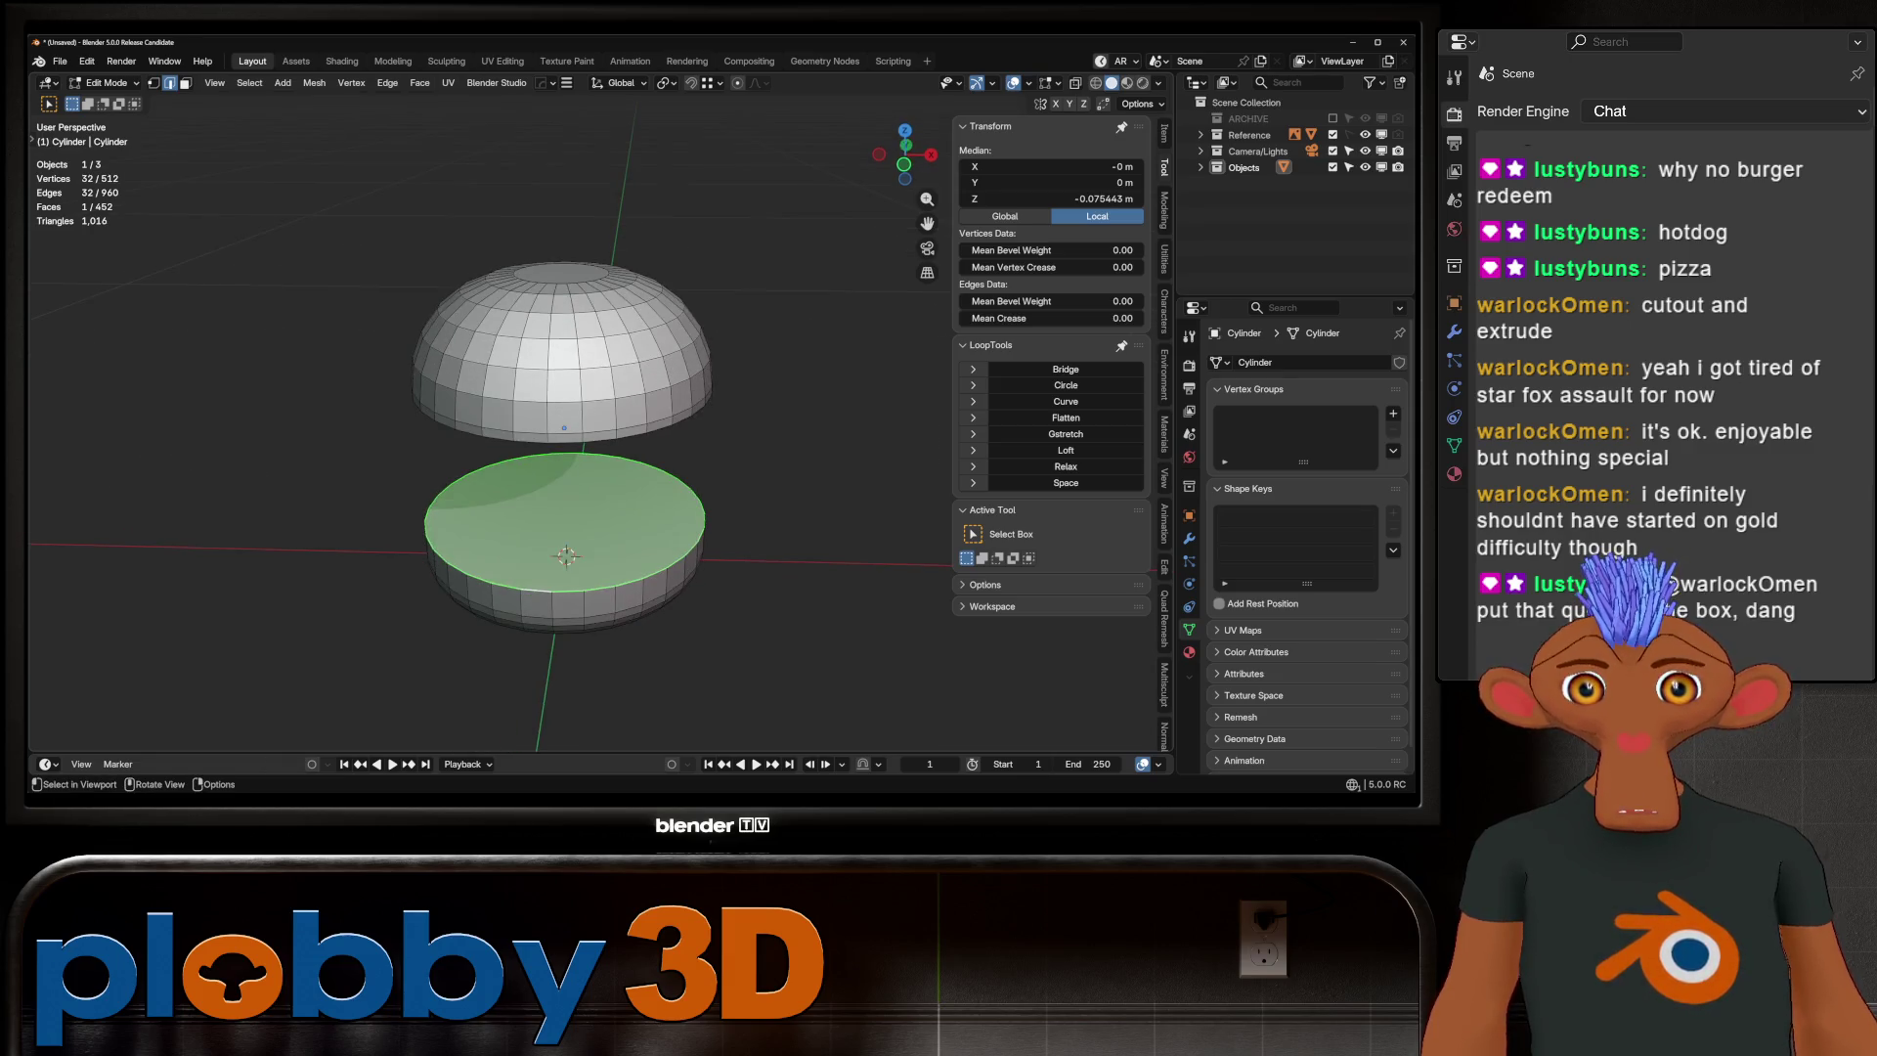
middle_click_drag(533, 440, 503, 499)
Separate the top bun's connected geometry into its own object
key("Tab")
scroll(533, 398, "up", 2)
middle_click_drag(532, 399, 586, 403)
key("Tab")
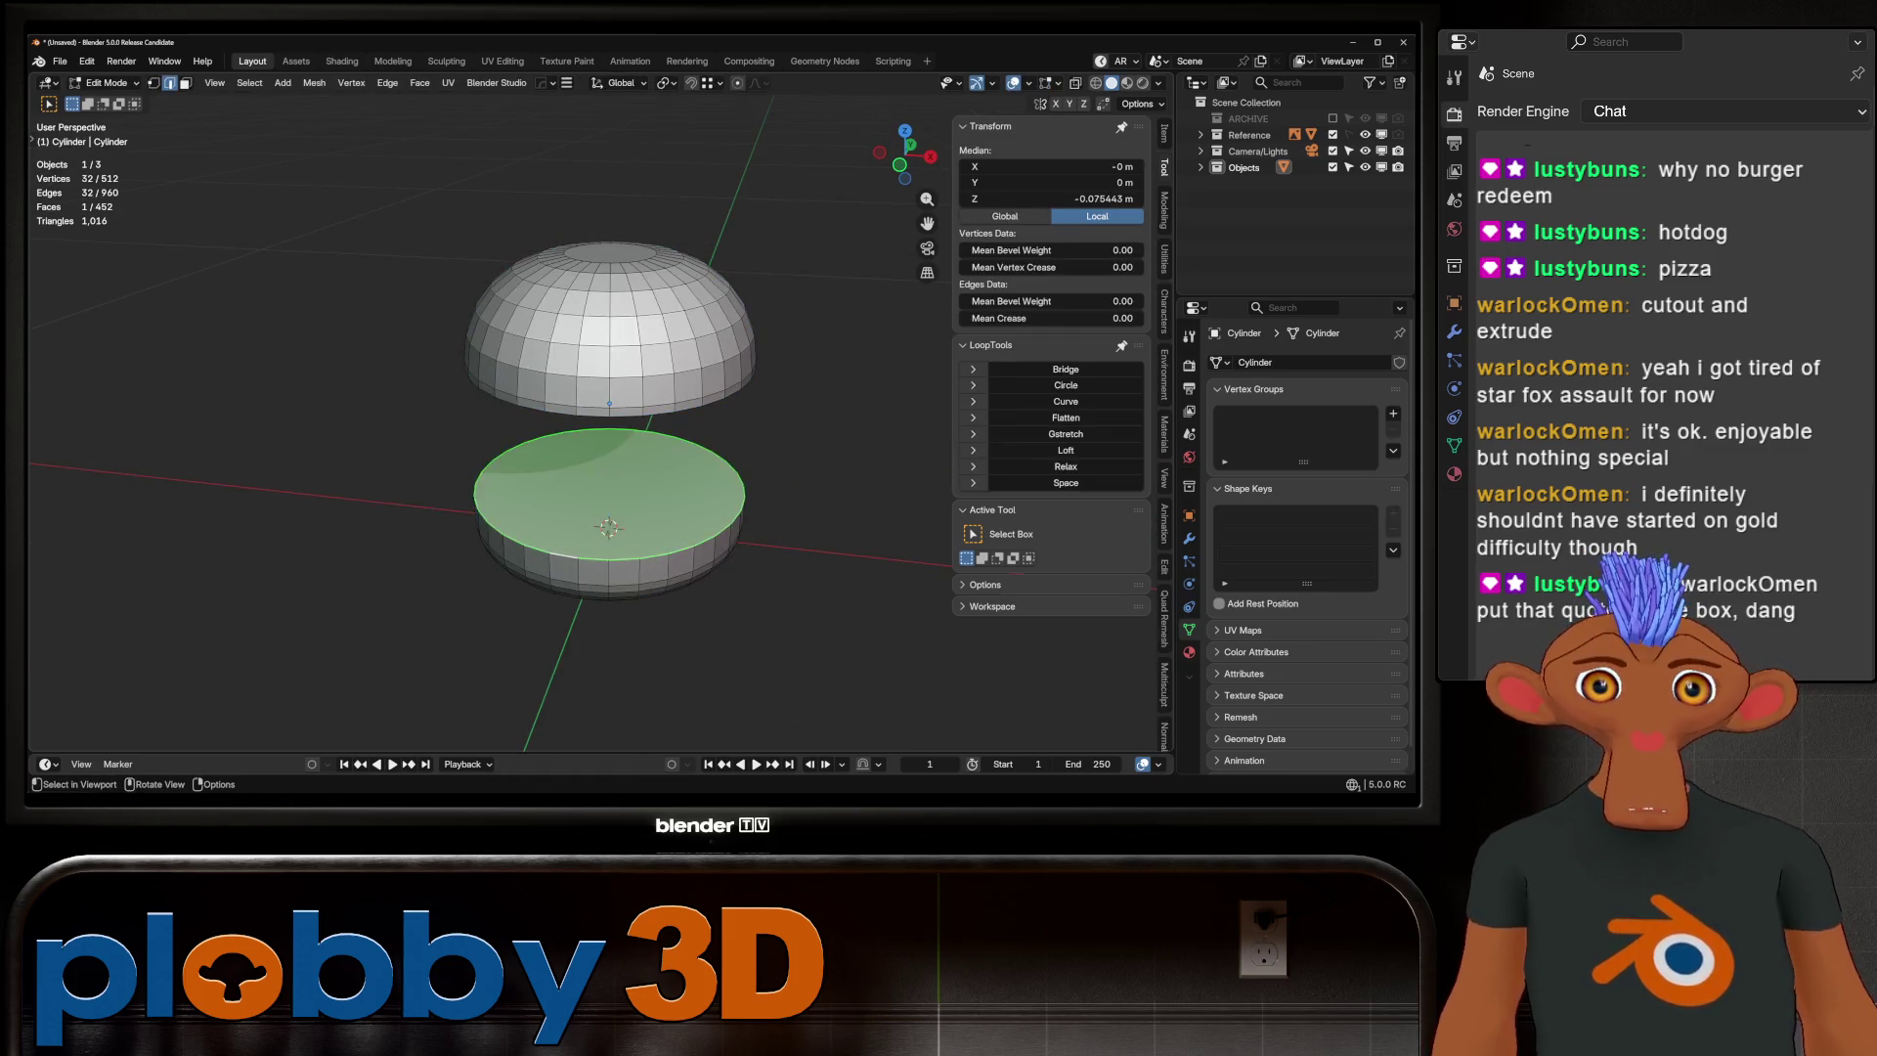
key("l")
key("p")
left_click(626, 357)
key("Tab")
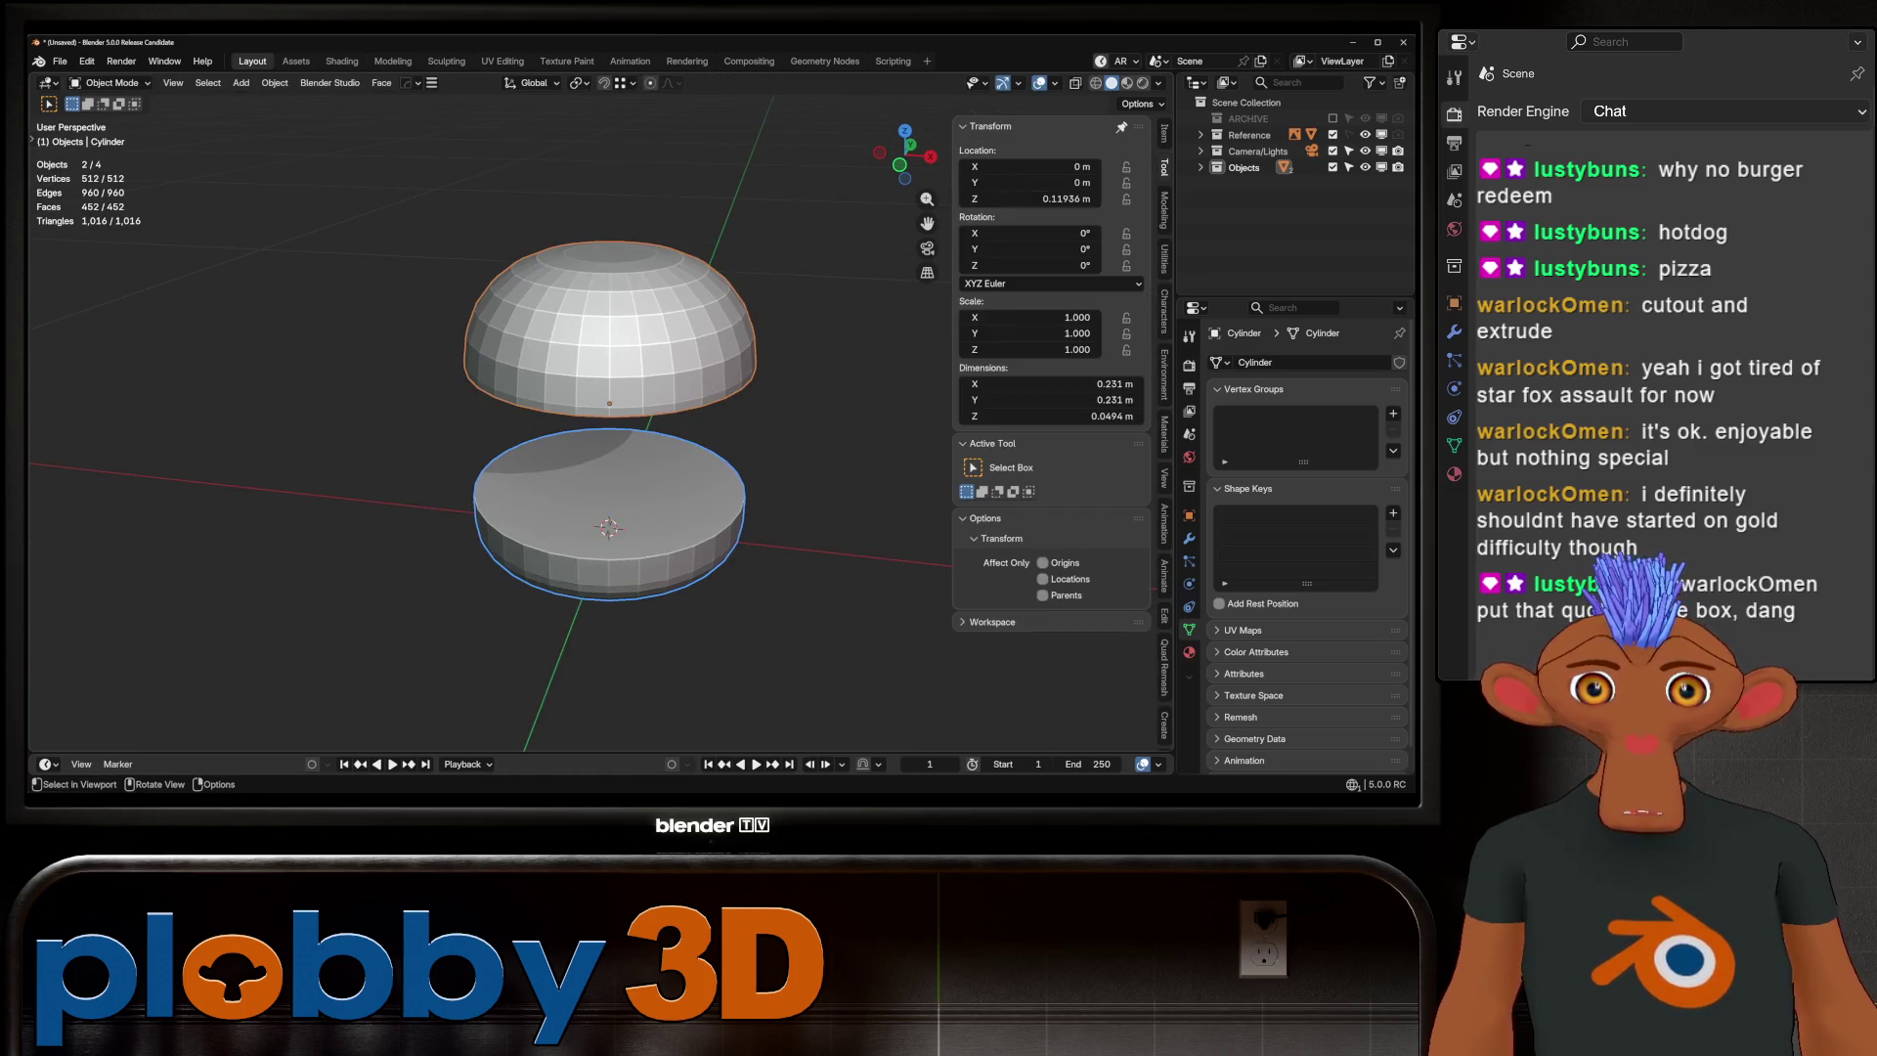
Rename the separated top bun to bun_top and the remaining Cylinder to bun_bottom
left_click(606, 323)
key("F2")
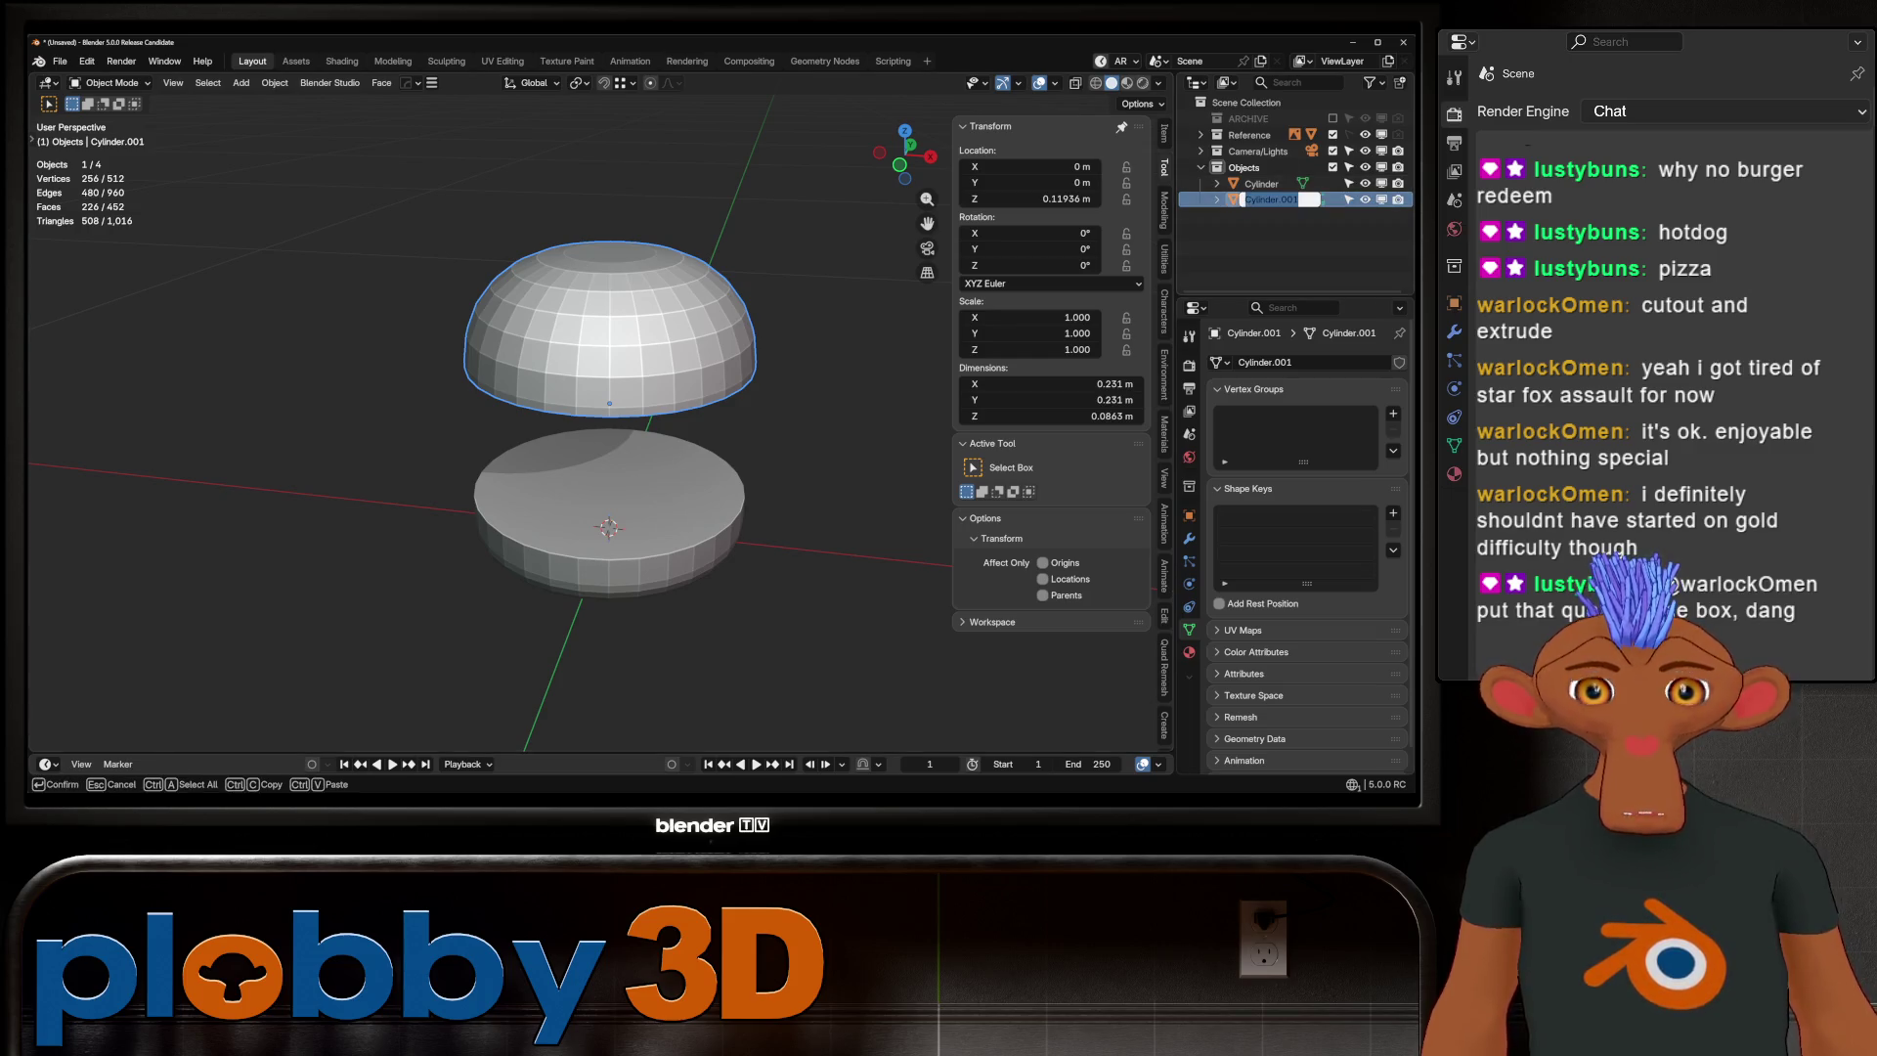
type("but_to")
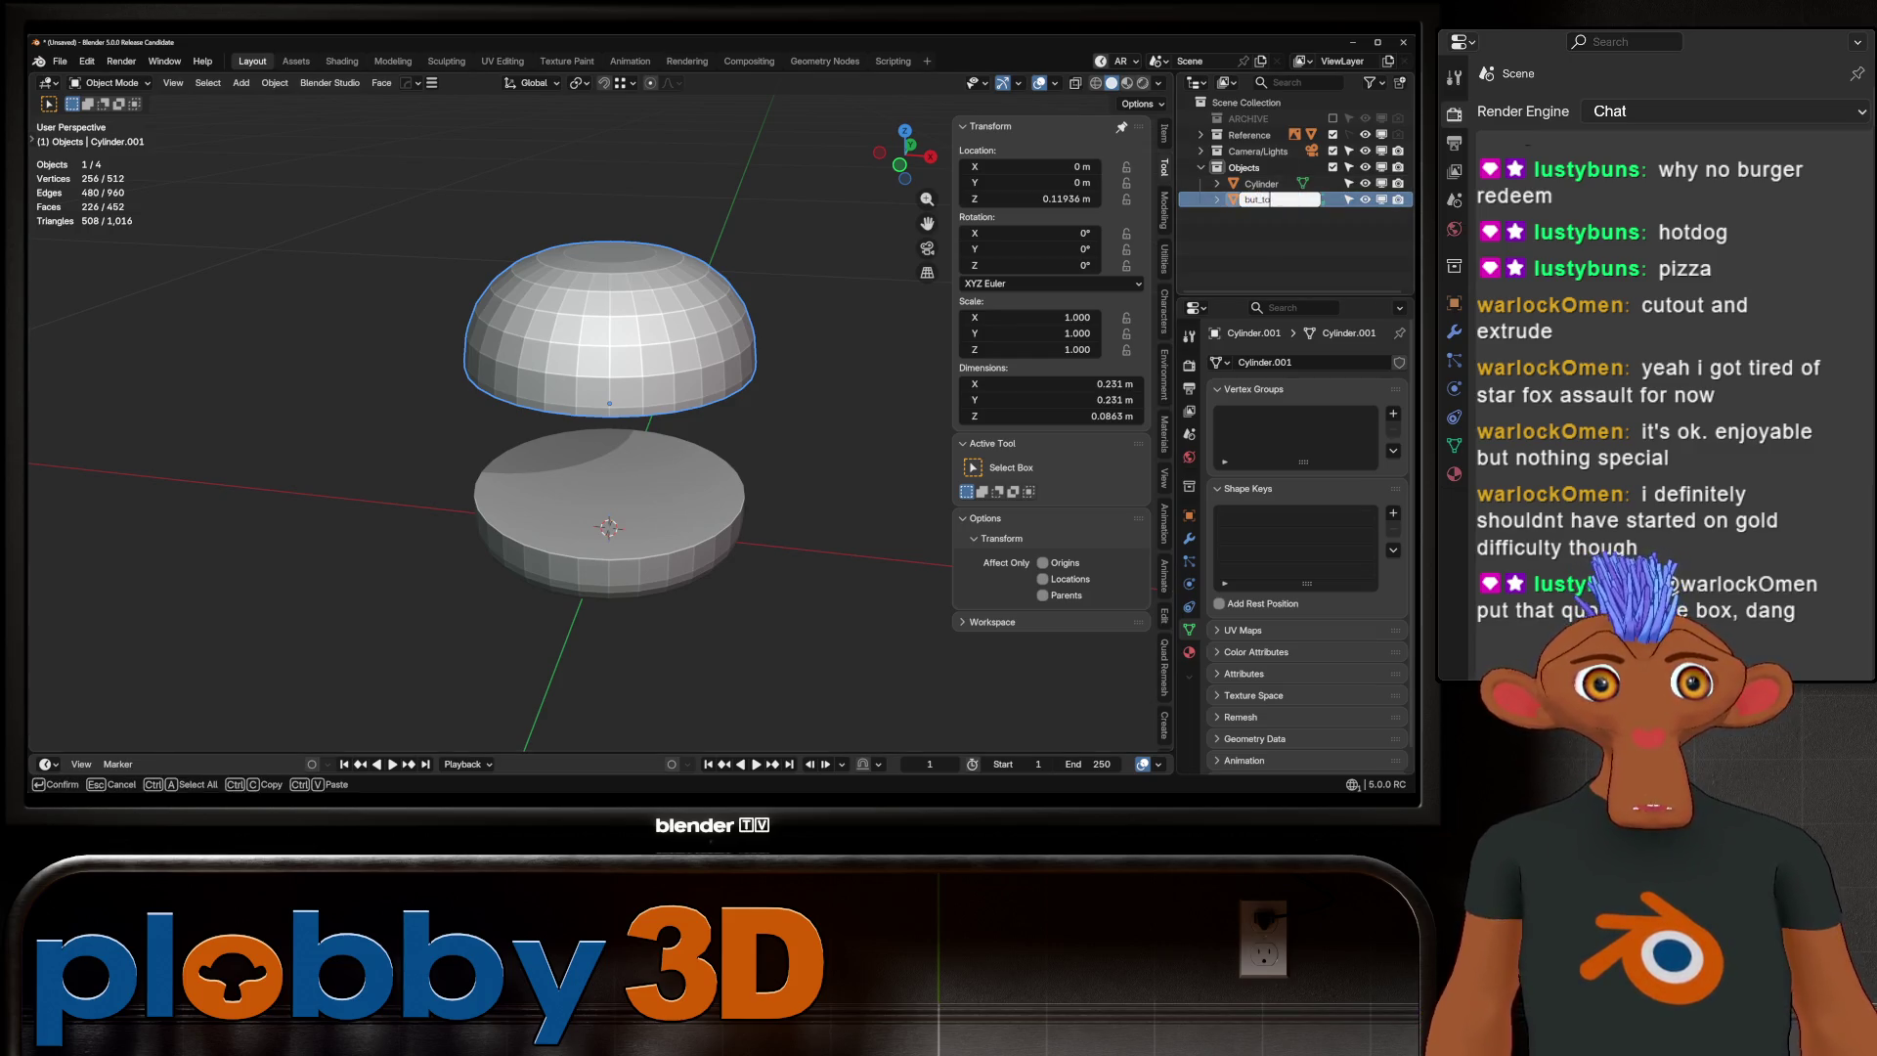
key("BackSpace")
type("n_top")
key("Return")
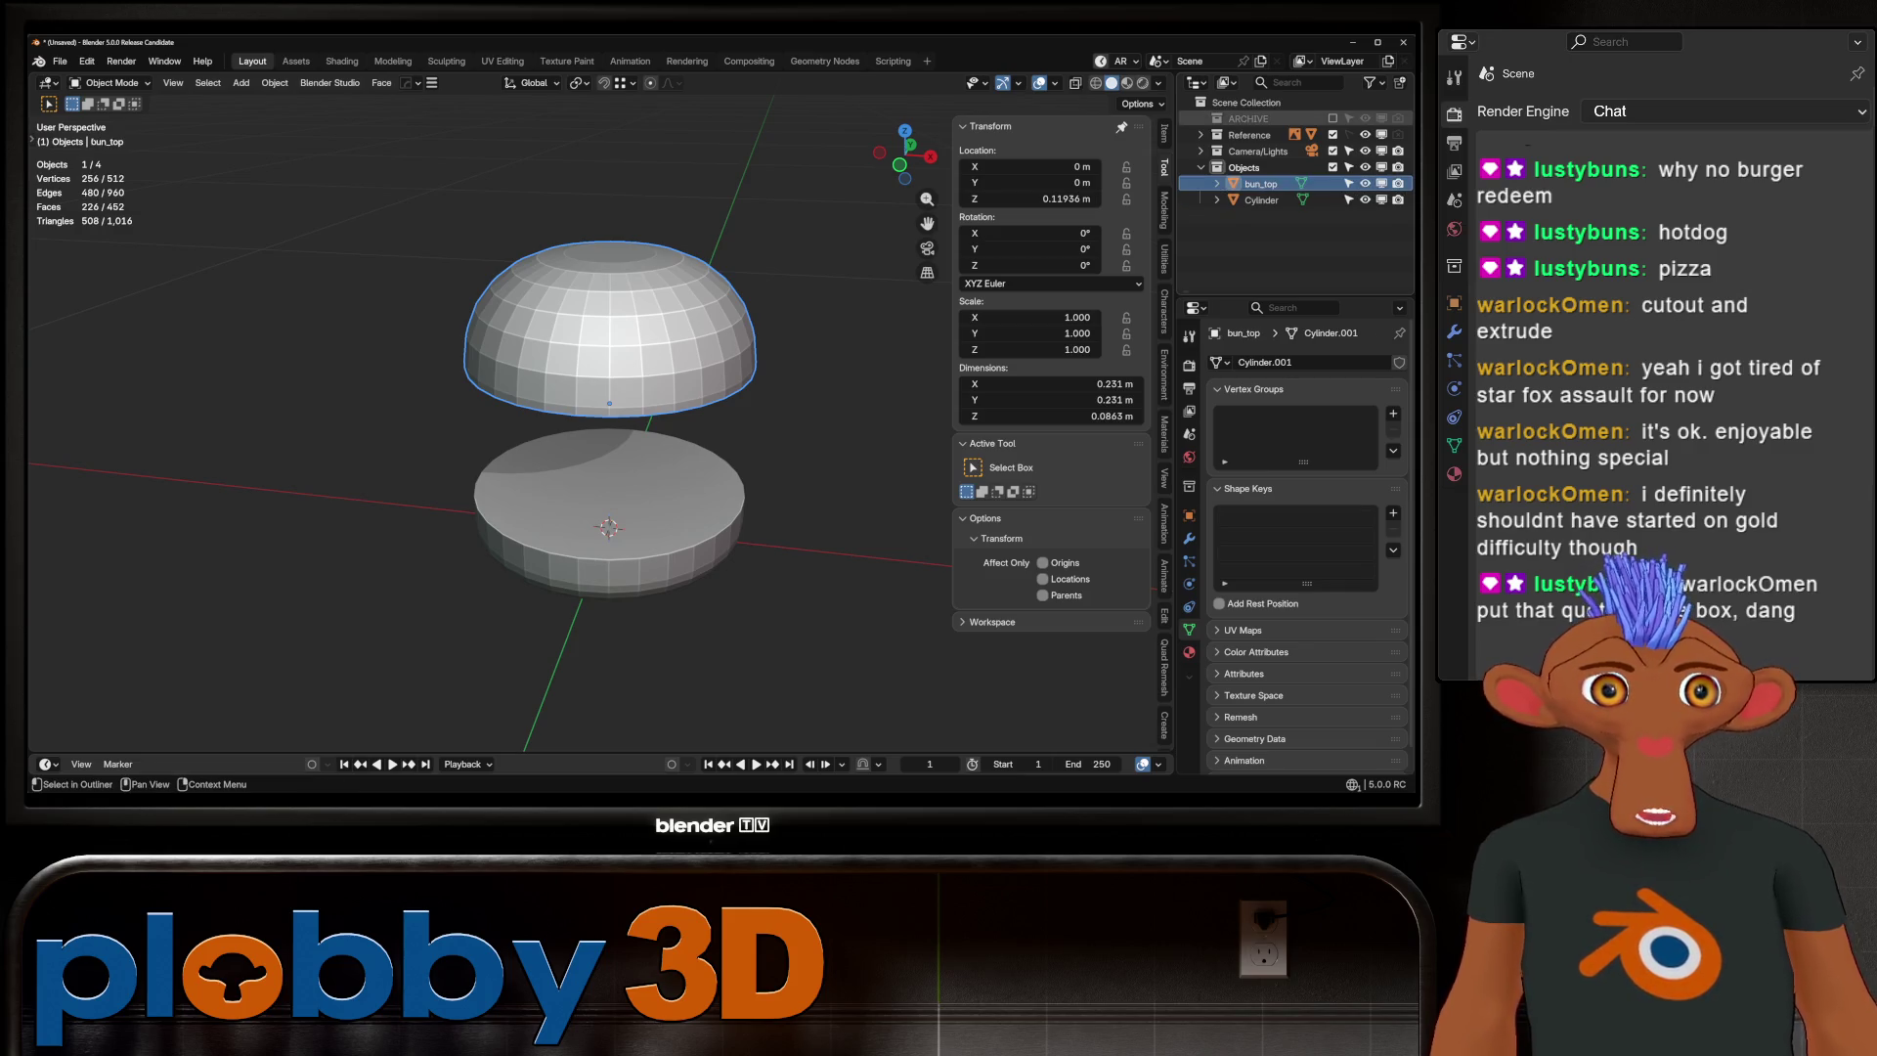
double_click(1261, 200)
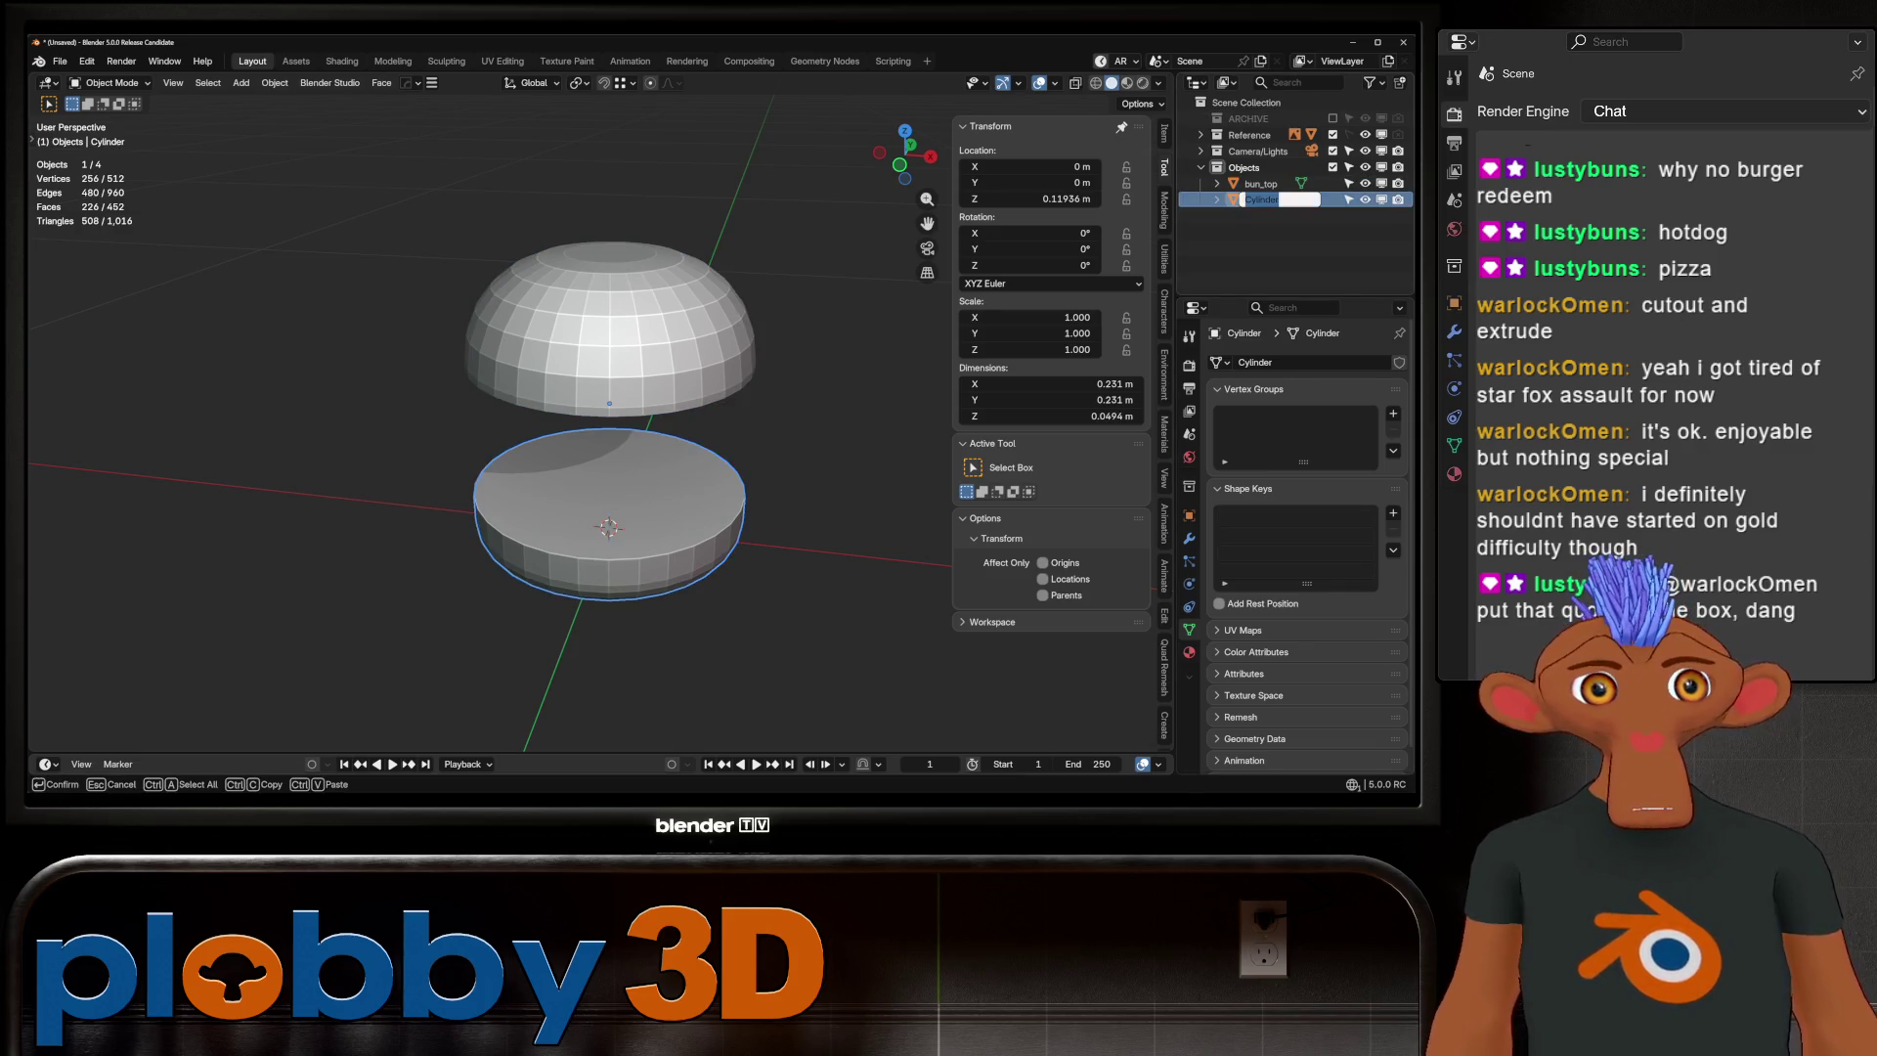
type("bun_bu")
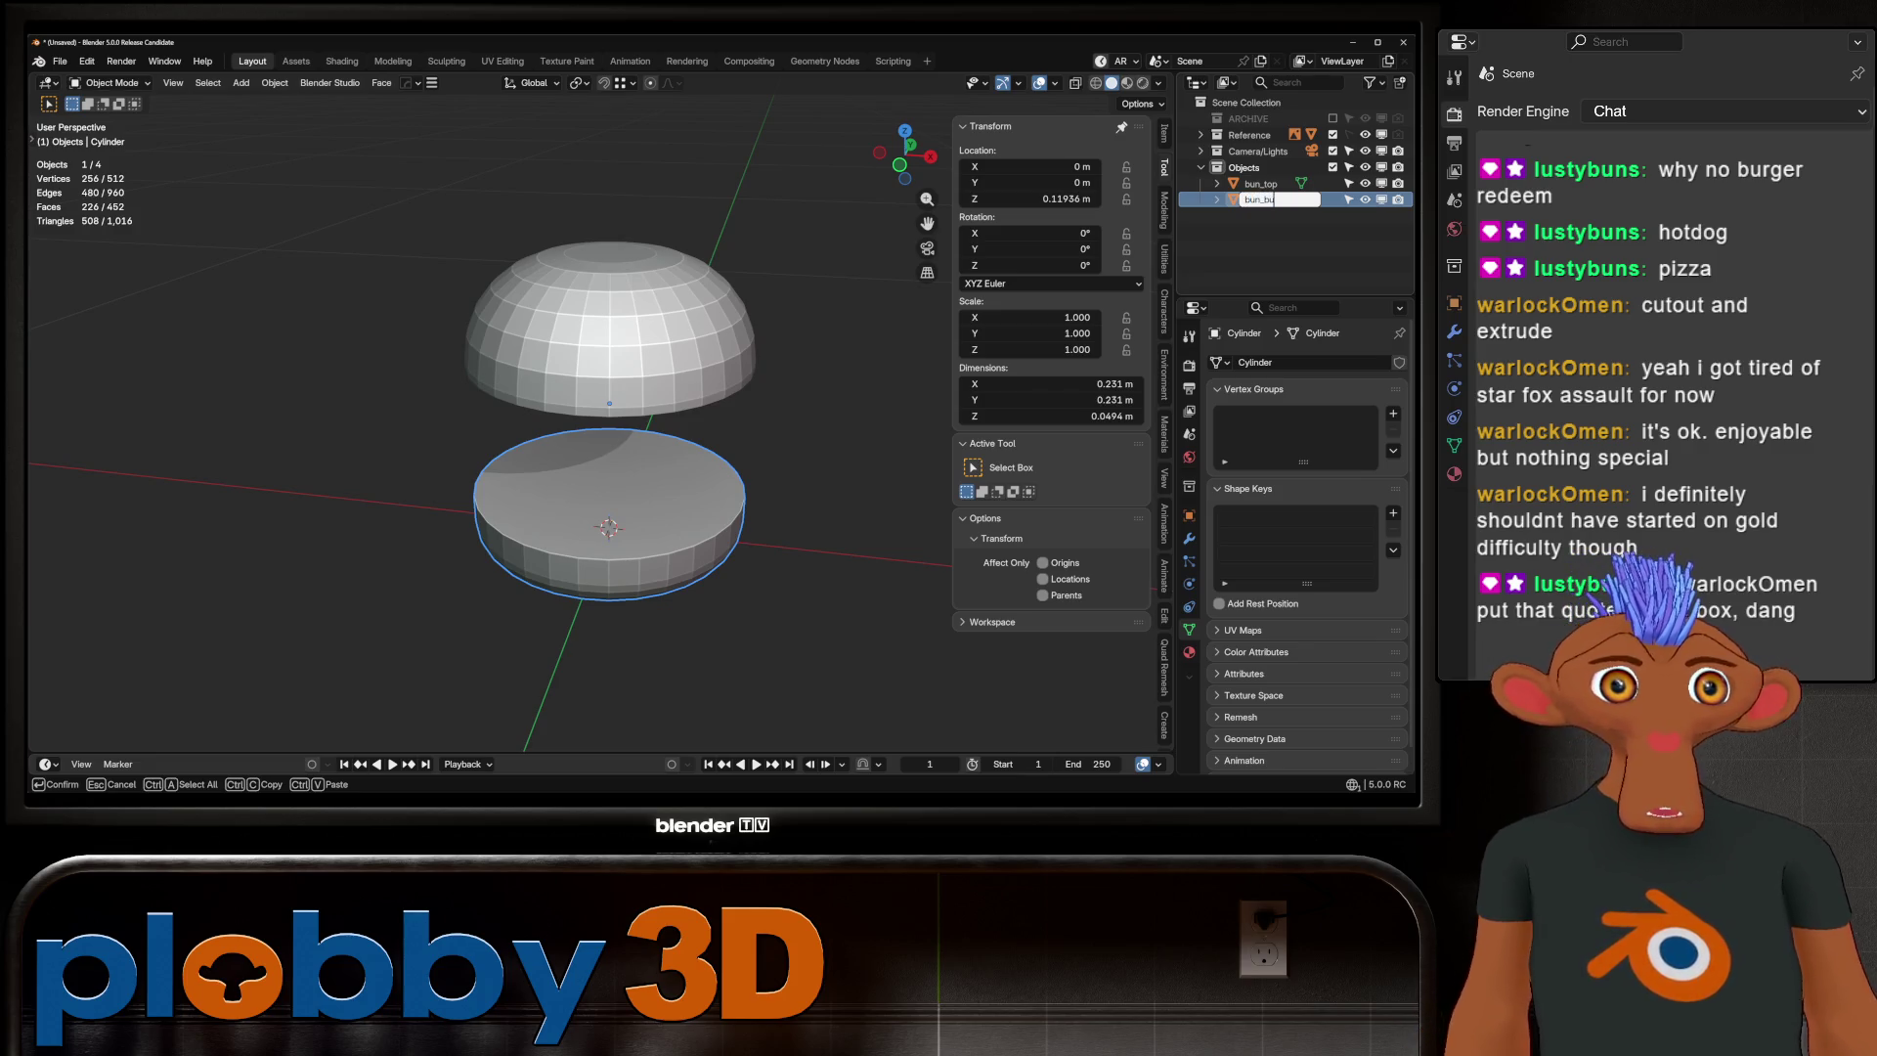
type("om")
key("Return")
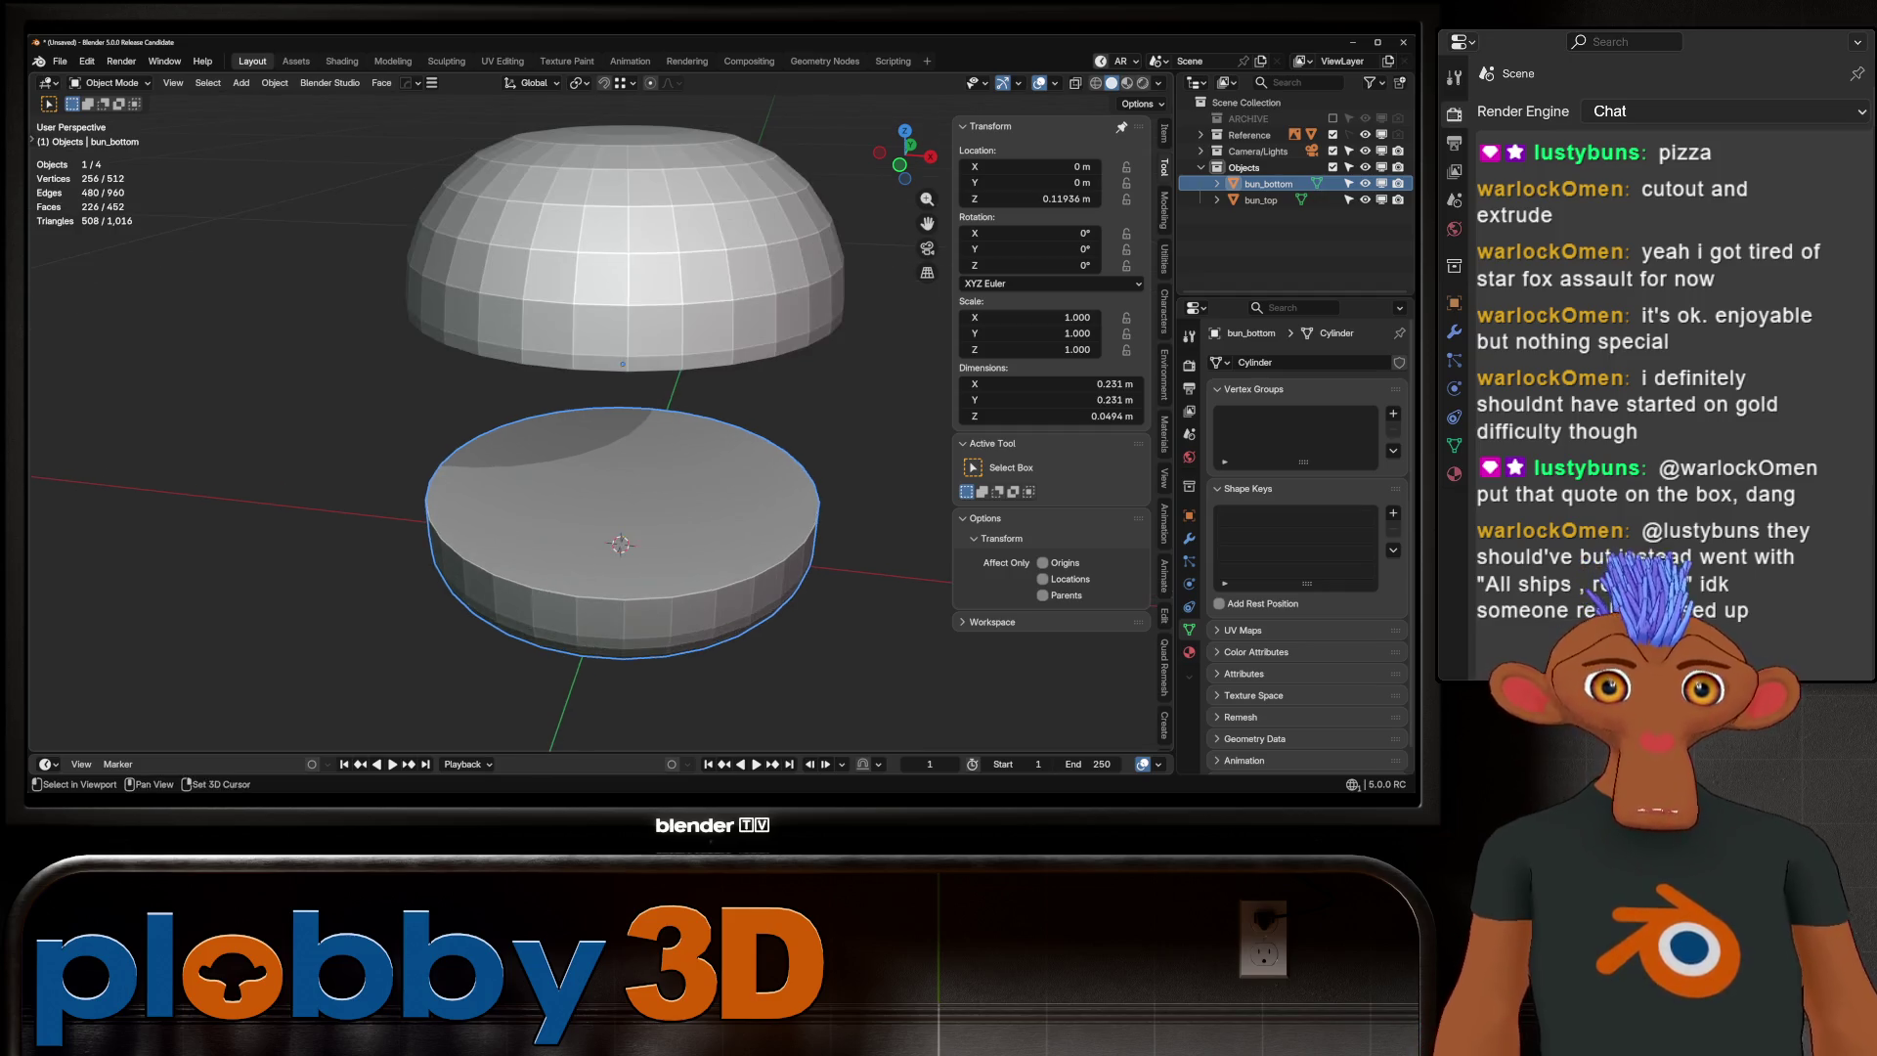
Delete the bottom cap face of bun_top
middle_click_drag(606, 440, 606, 586)
key("Tab")
key("Tab")
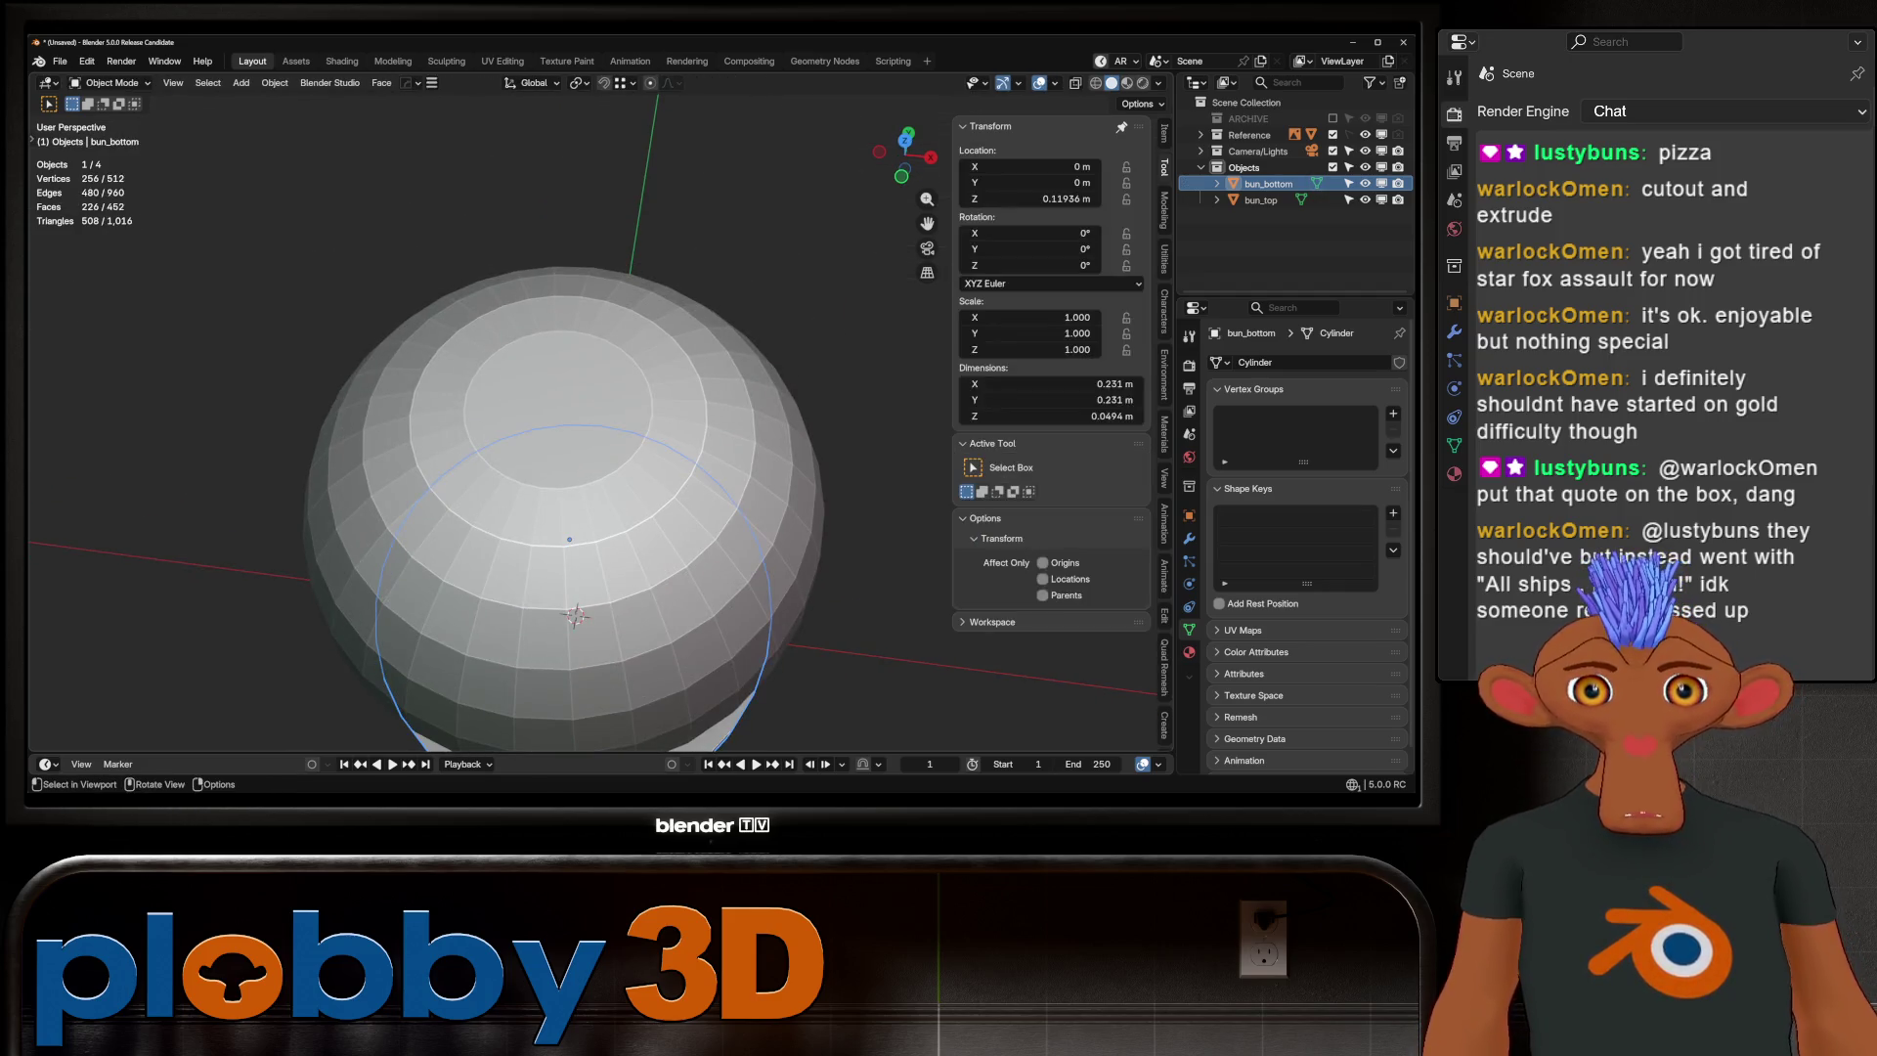
left_click(1260, 199)
middle_click_drag(567, 489, 567, 391)
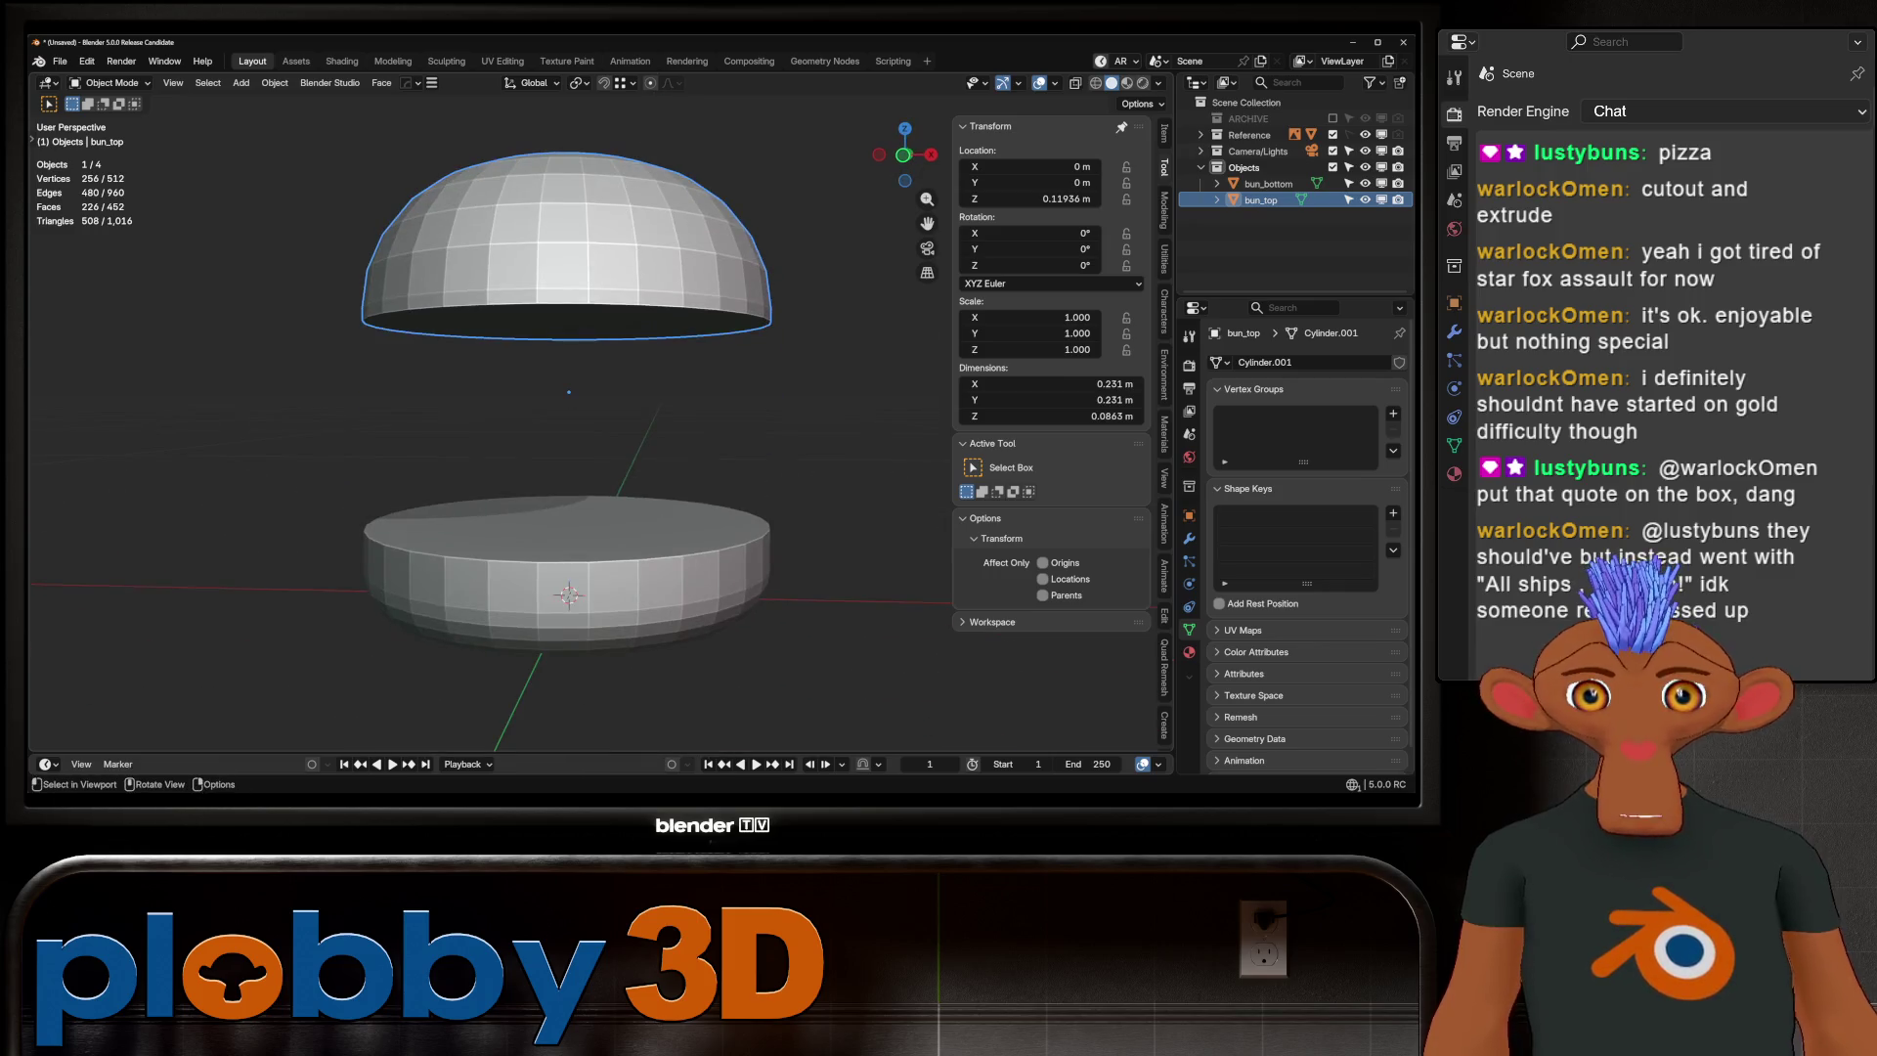
scroll(567, 391, "up", 2)
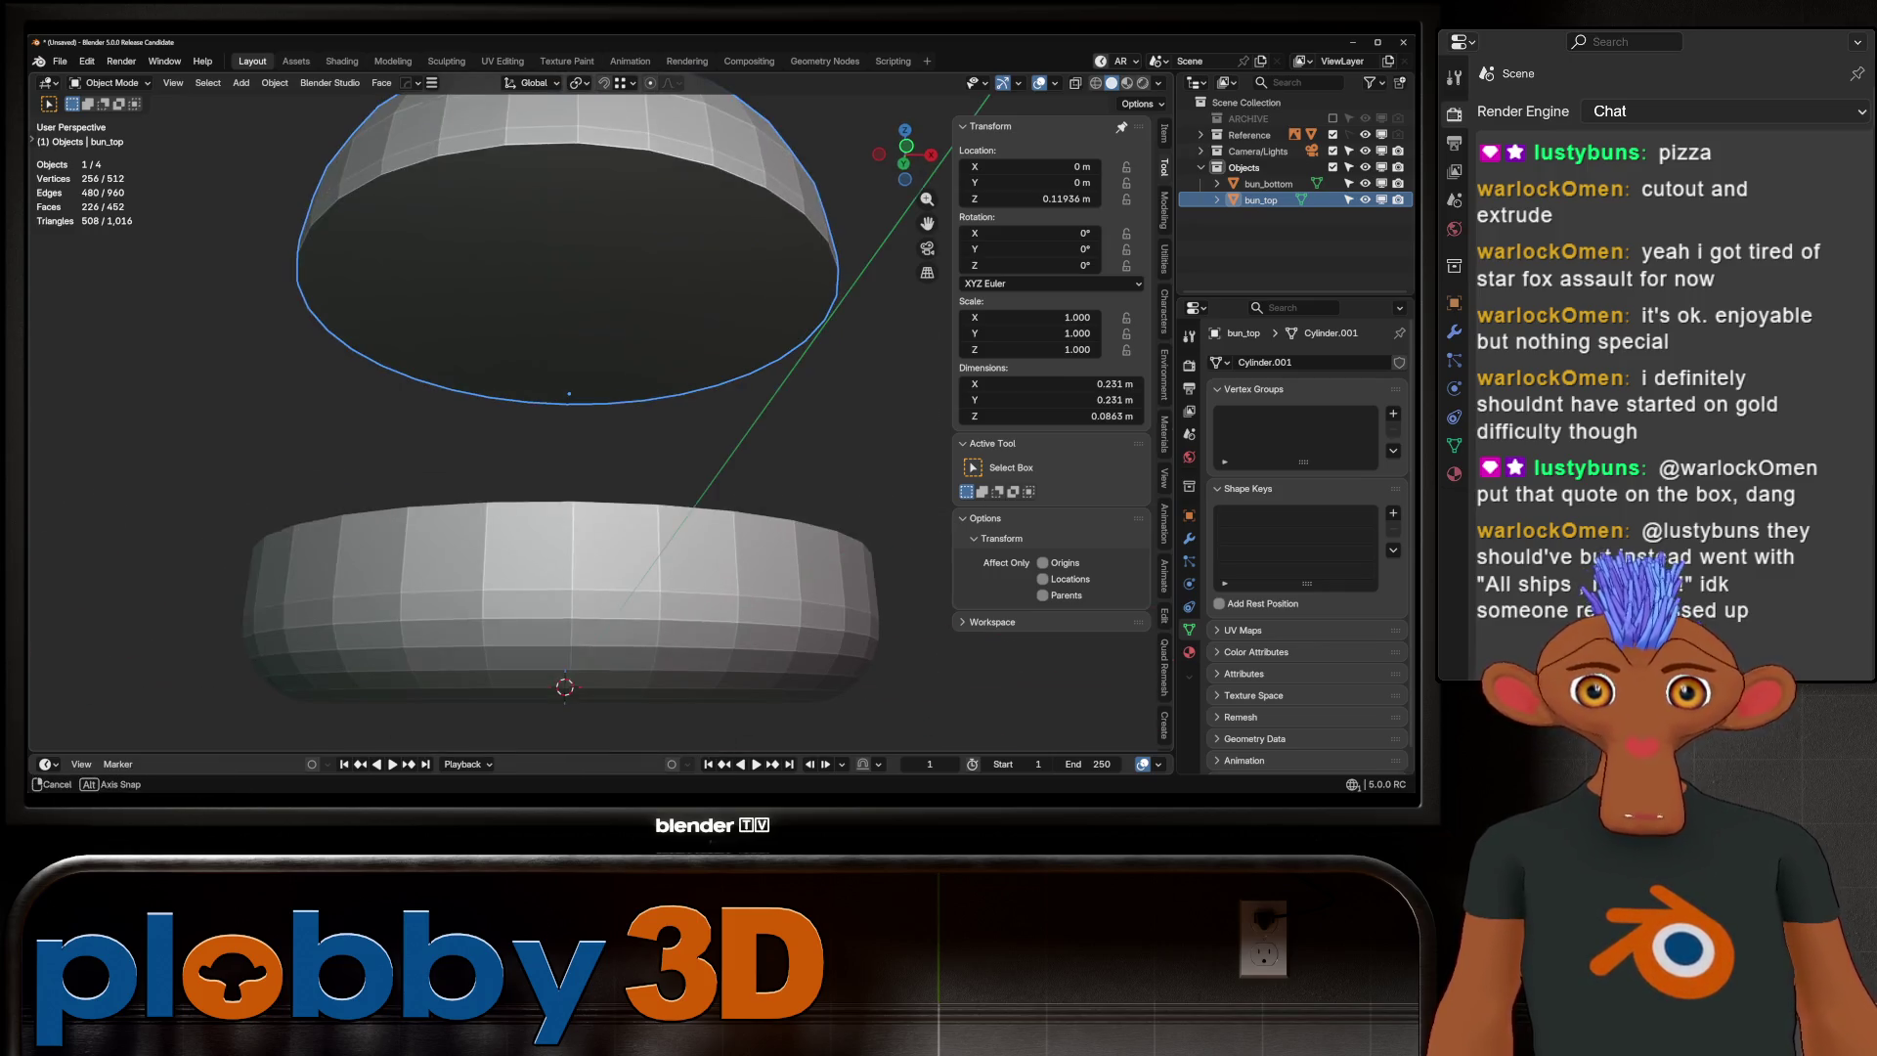
key("Tab")
left_click(567, 274)
key("x")
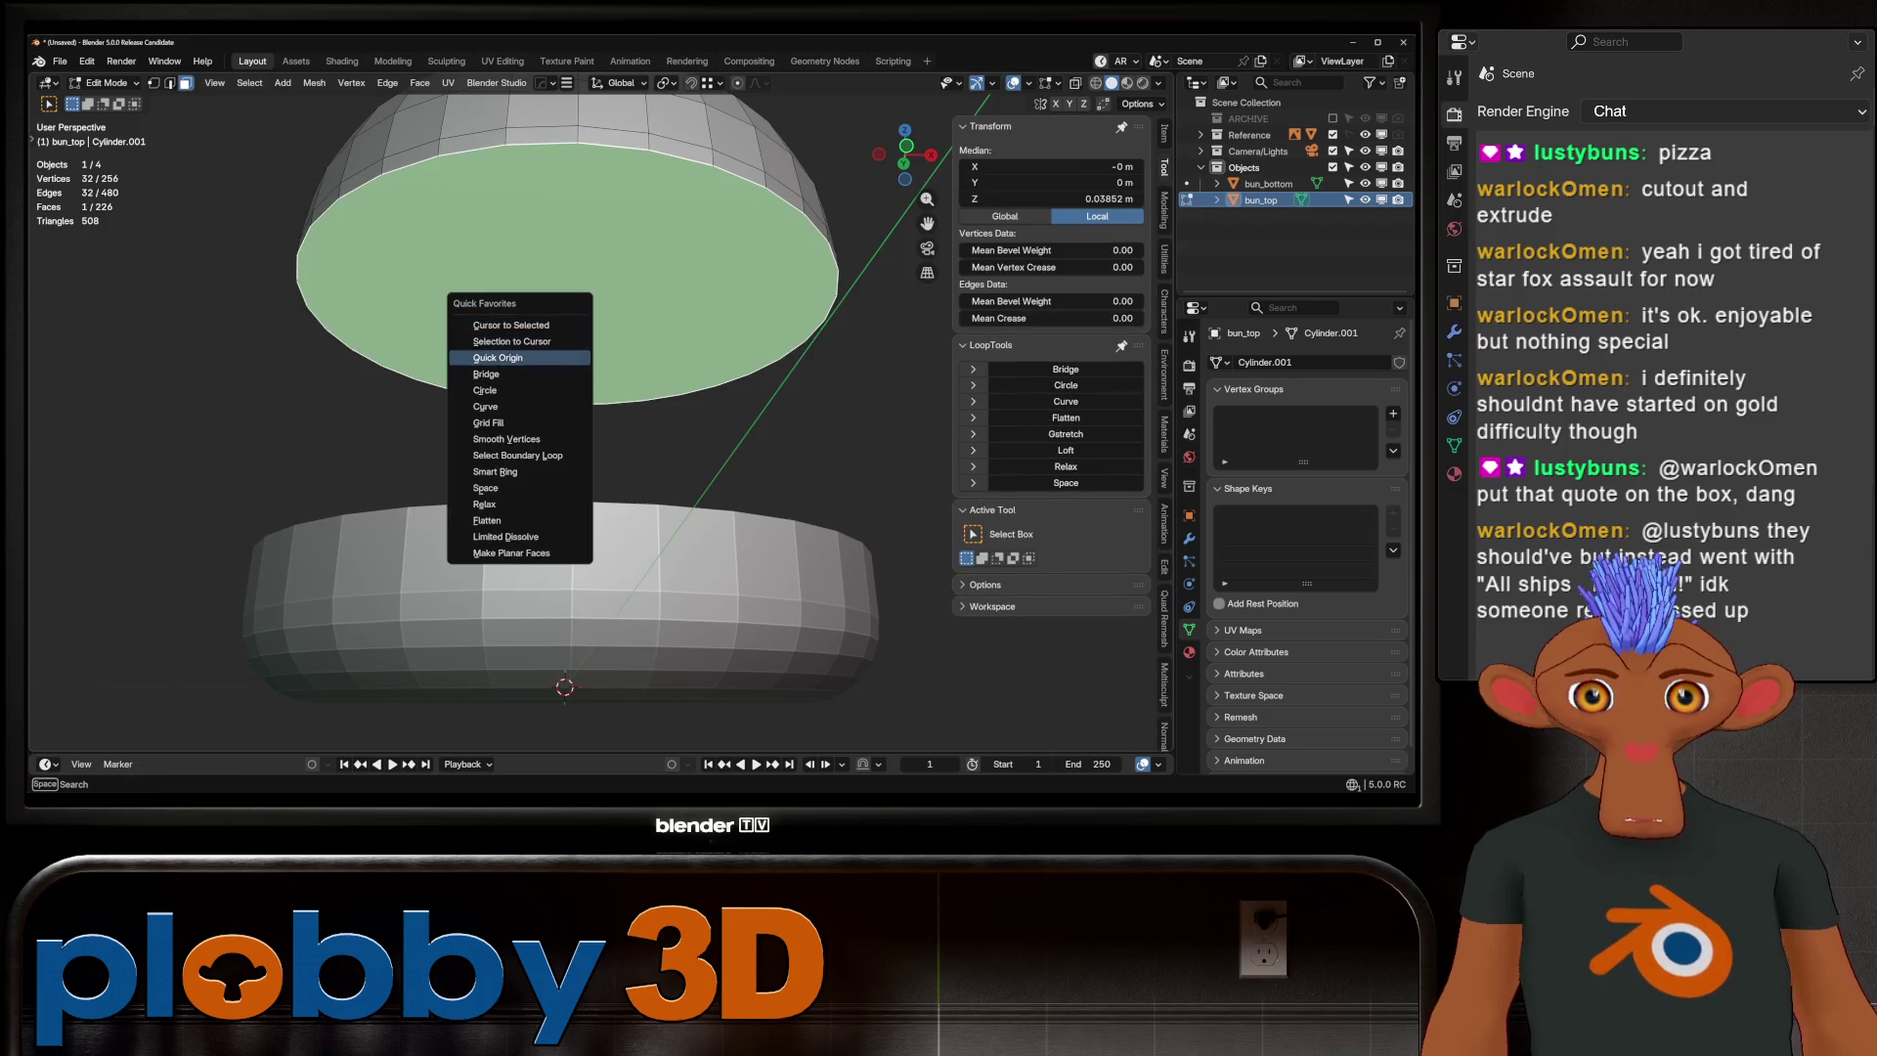
key("f")
key("Tab")
Move bun_bottom's origin to its bottom cap face
left_click(1268, 184)
middle_click_drag(567, 489, 567, 410)
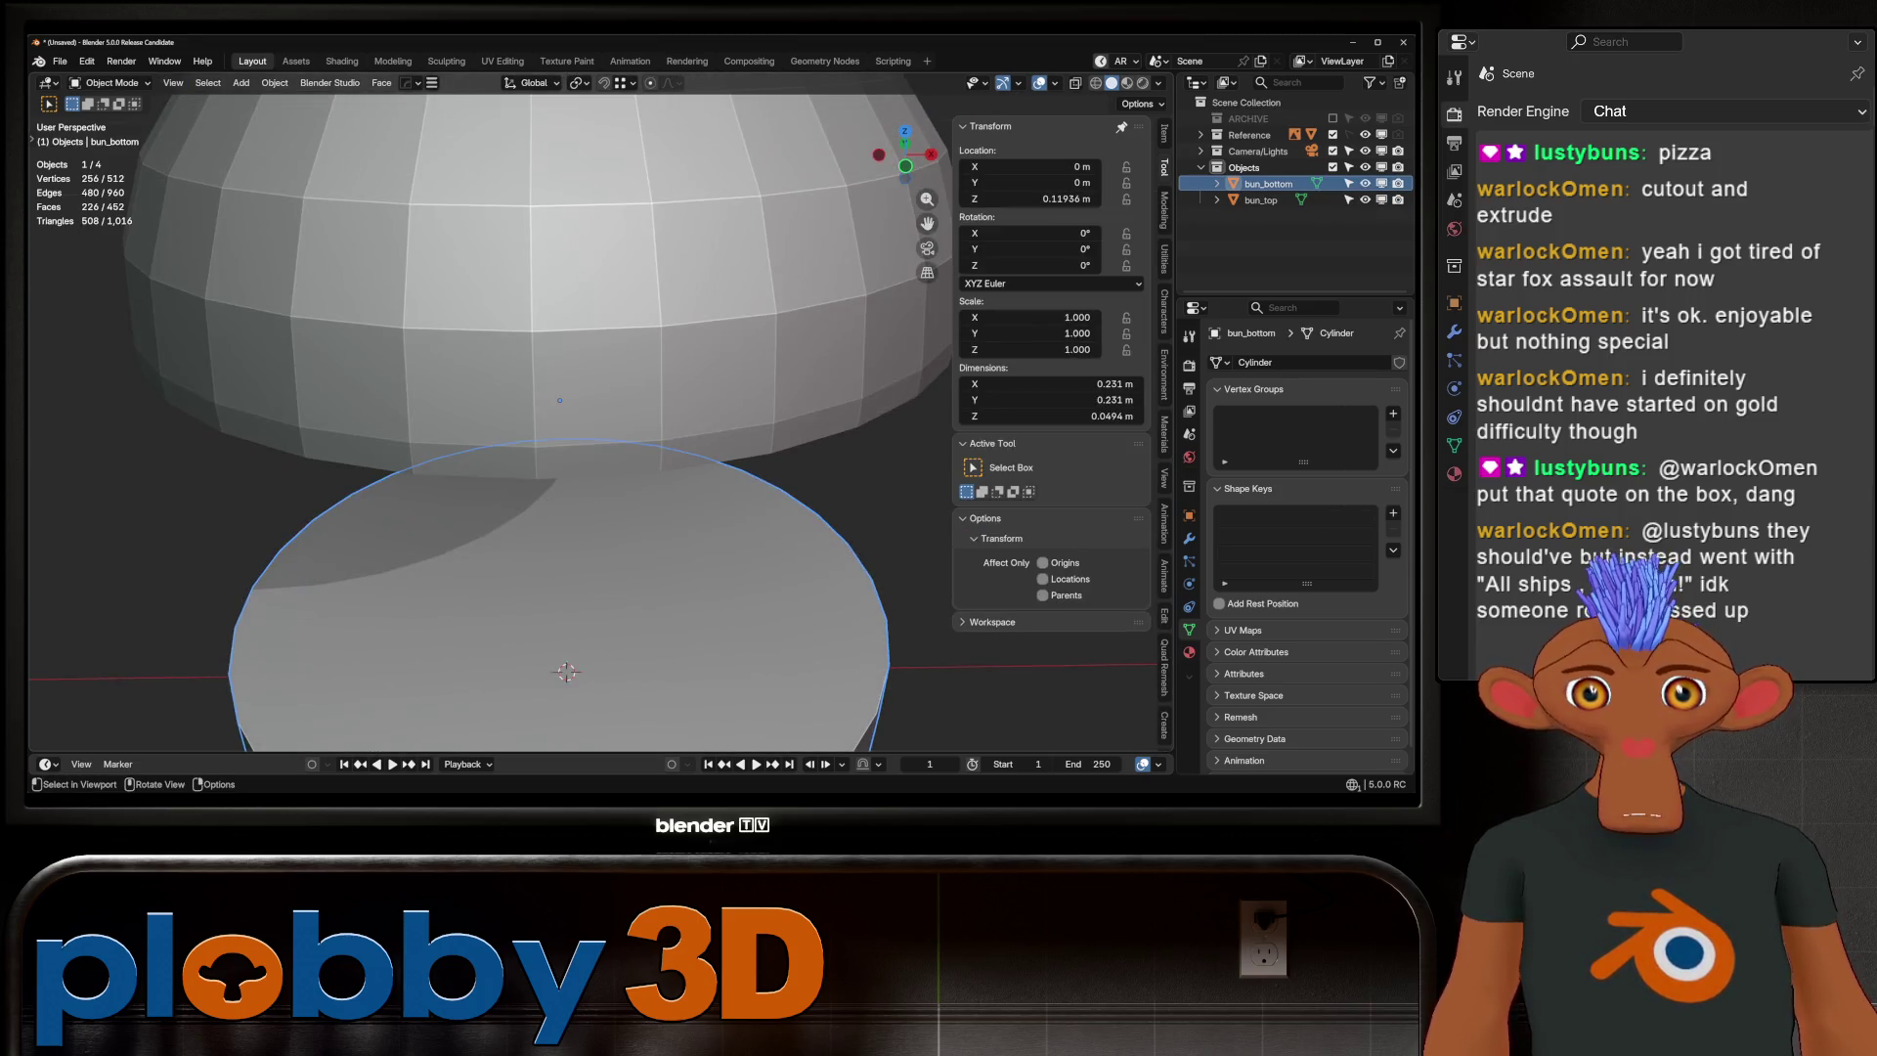
right_click(459, 606)
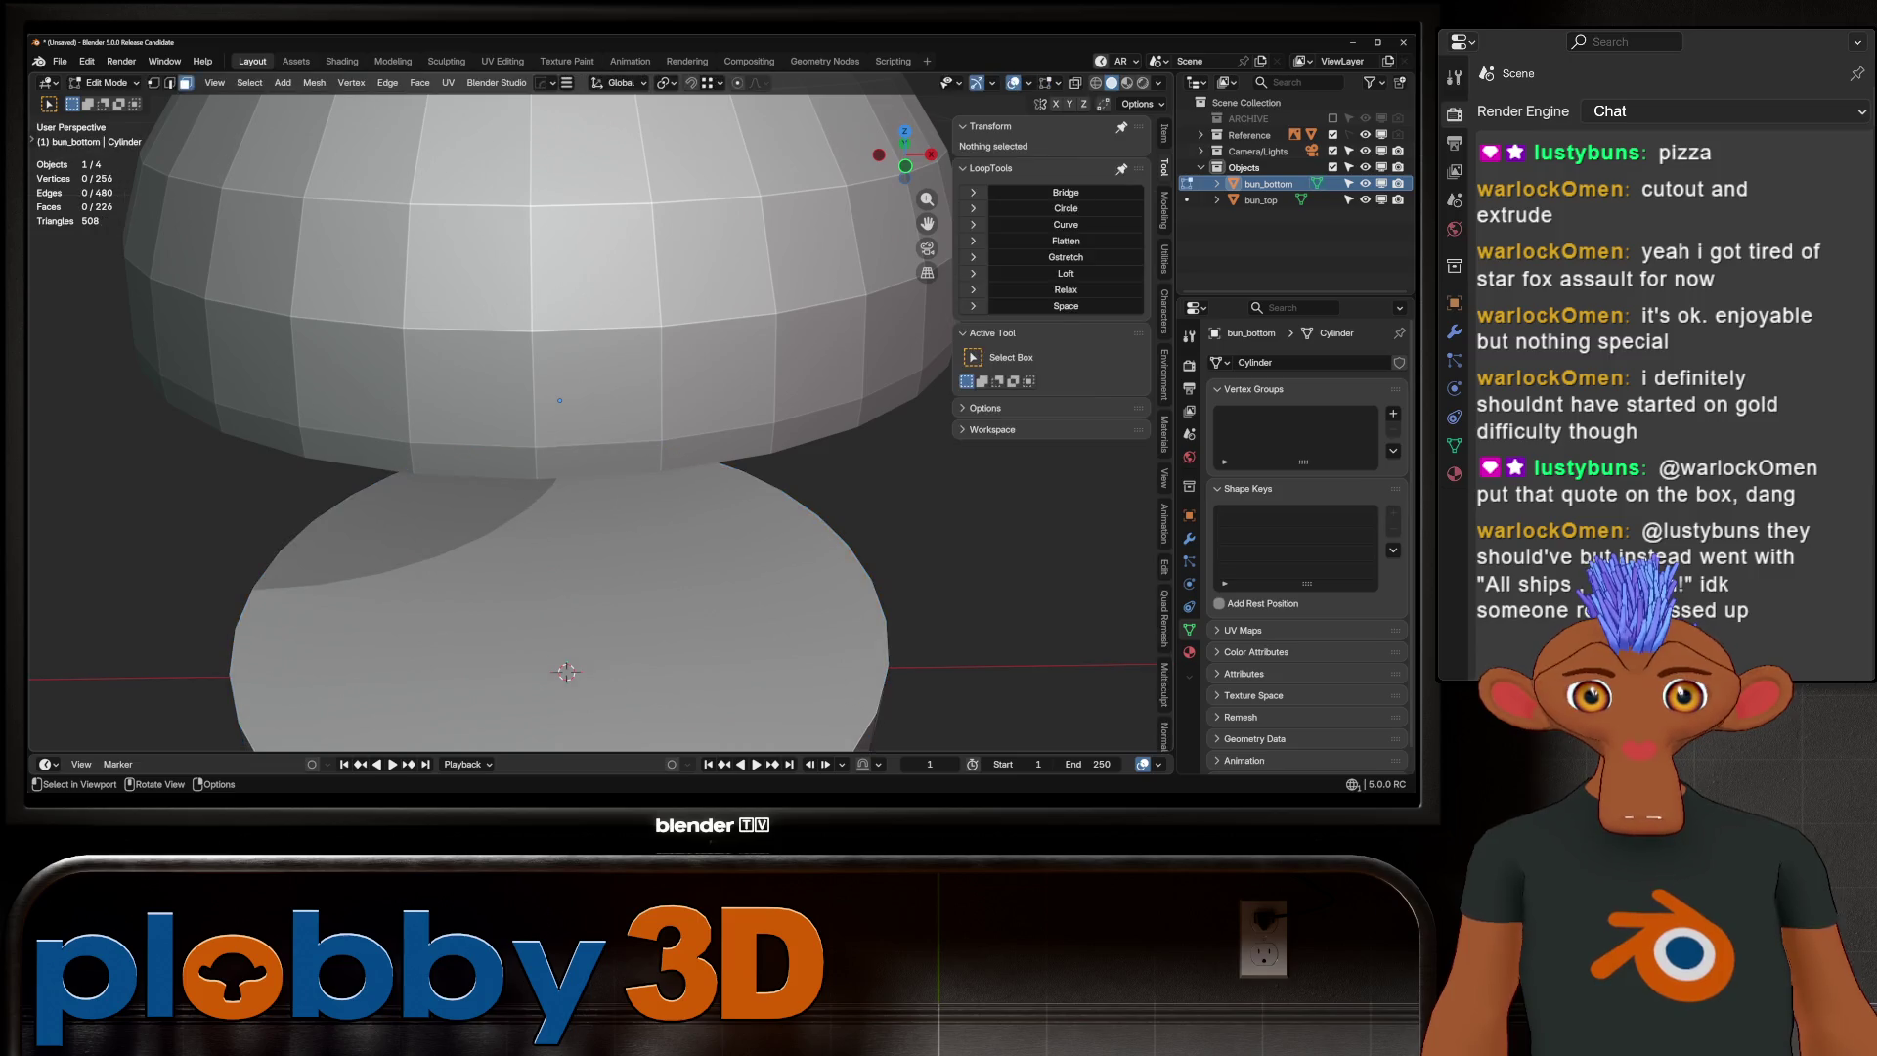
scroll(567, 411, "down", 5)
key("Tab")
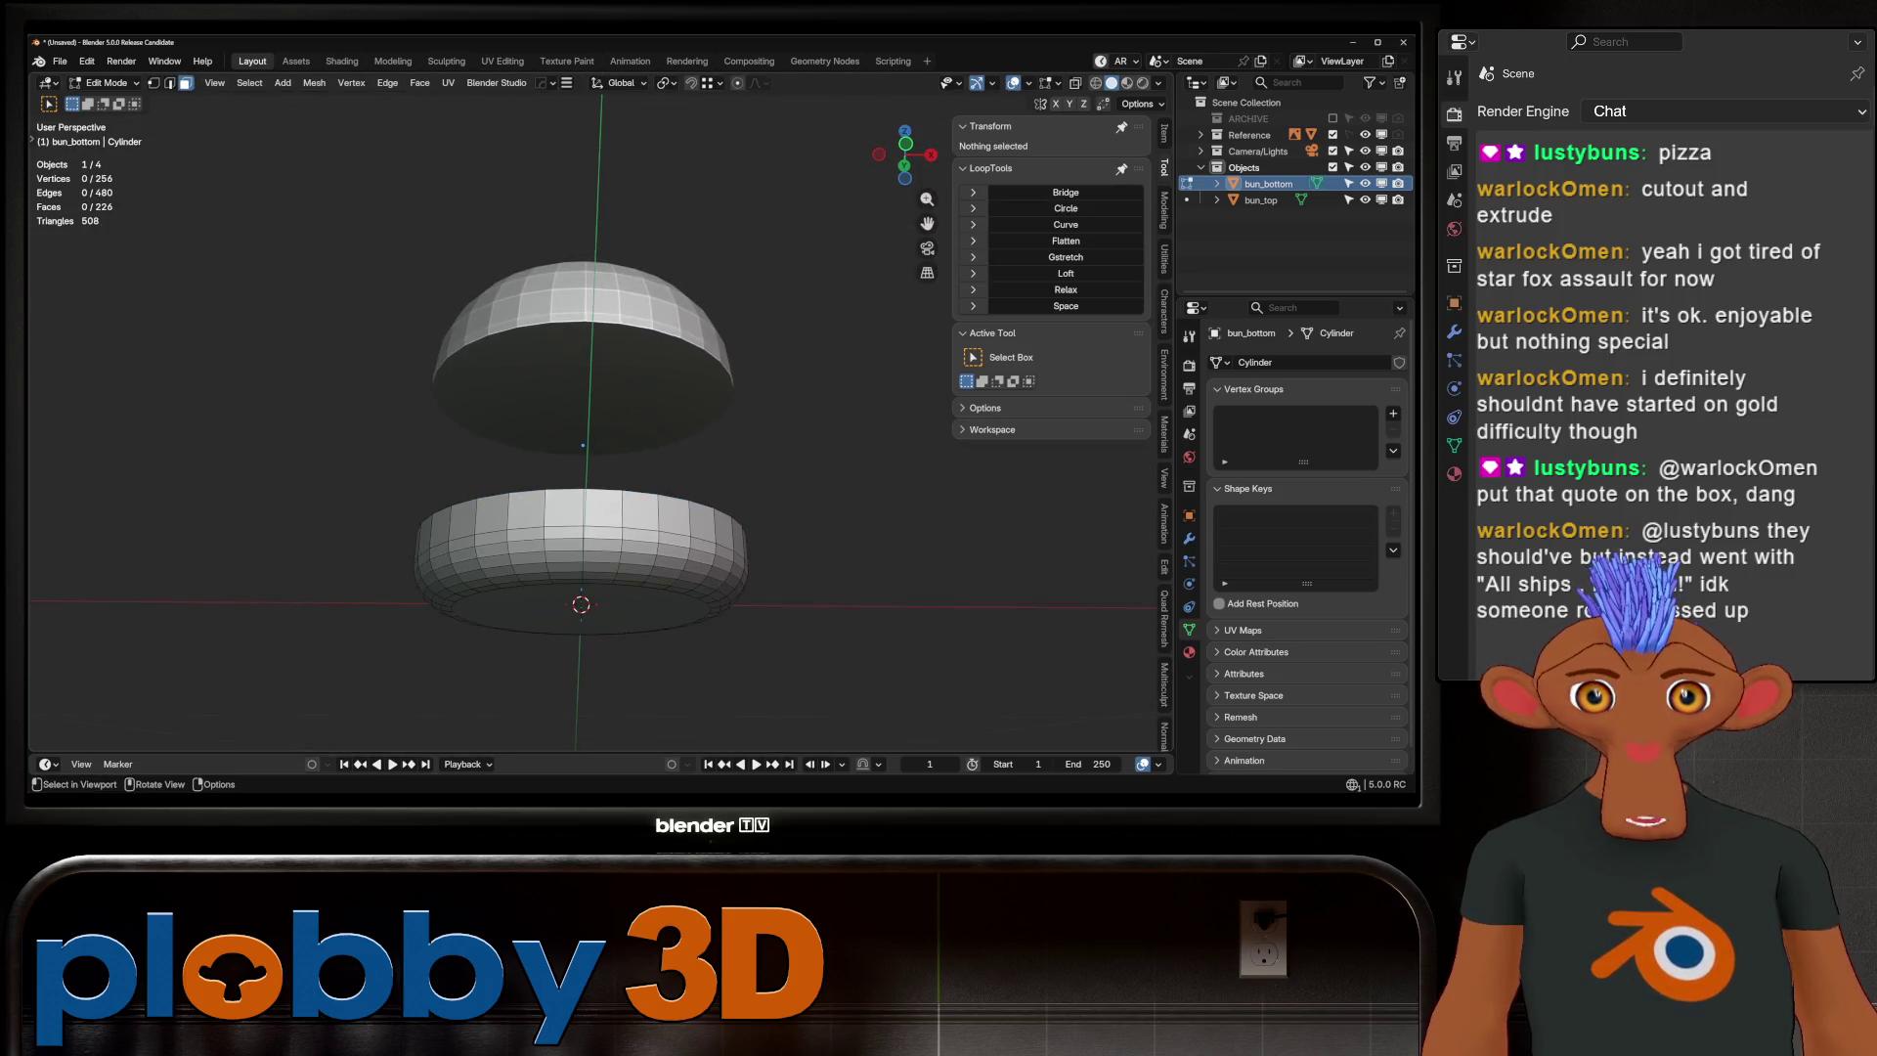
left_click(581, 608)
key("q")
left_click(568, 583)
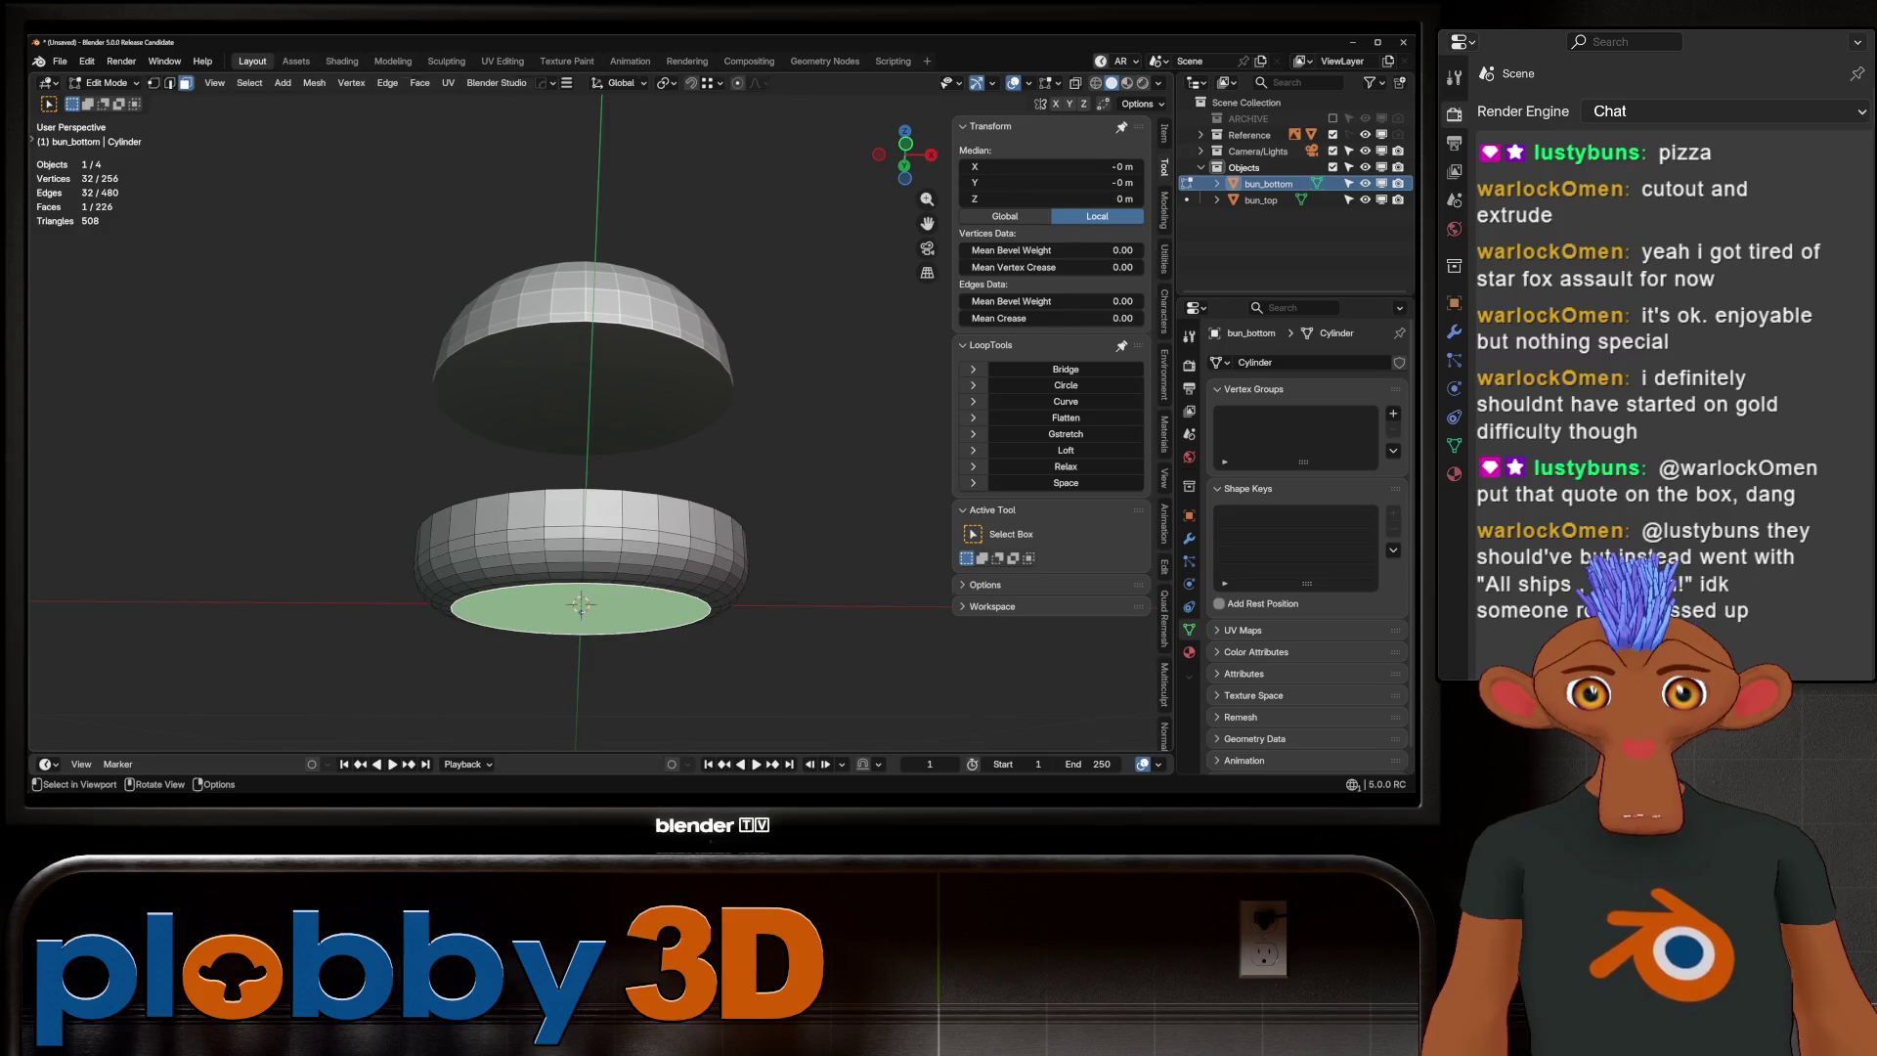
key("Tab")
scroll(586, 489, "down", 3)
key("alt+a")
scroll(596, 459, "up", 5)
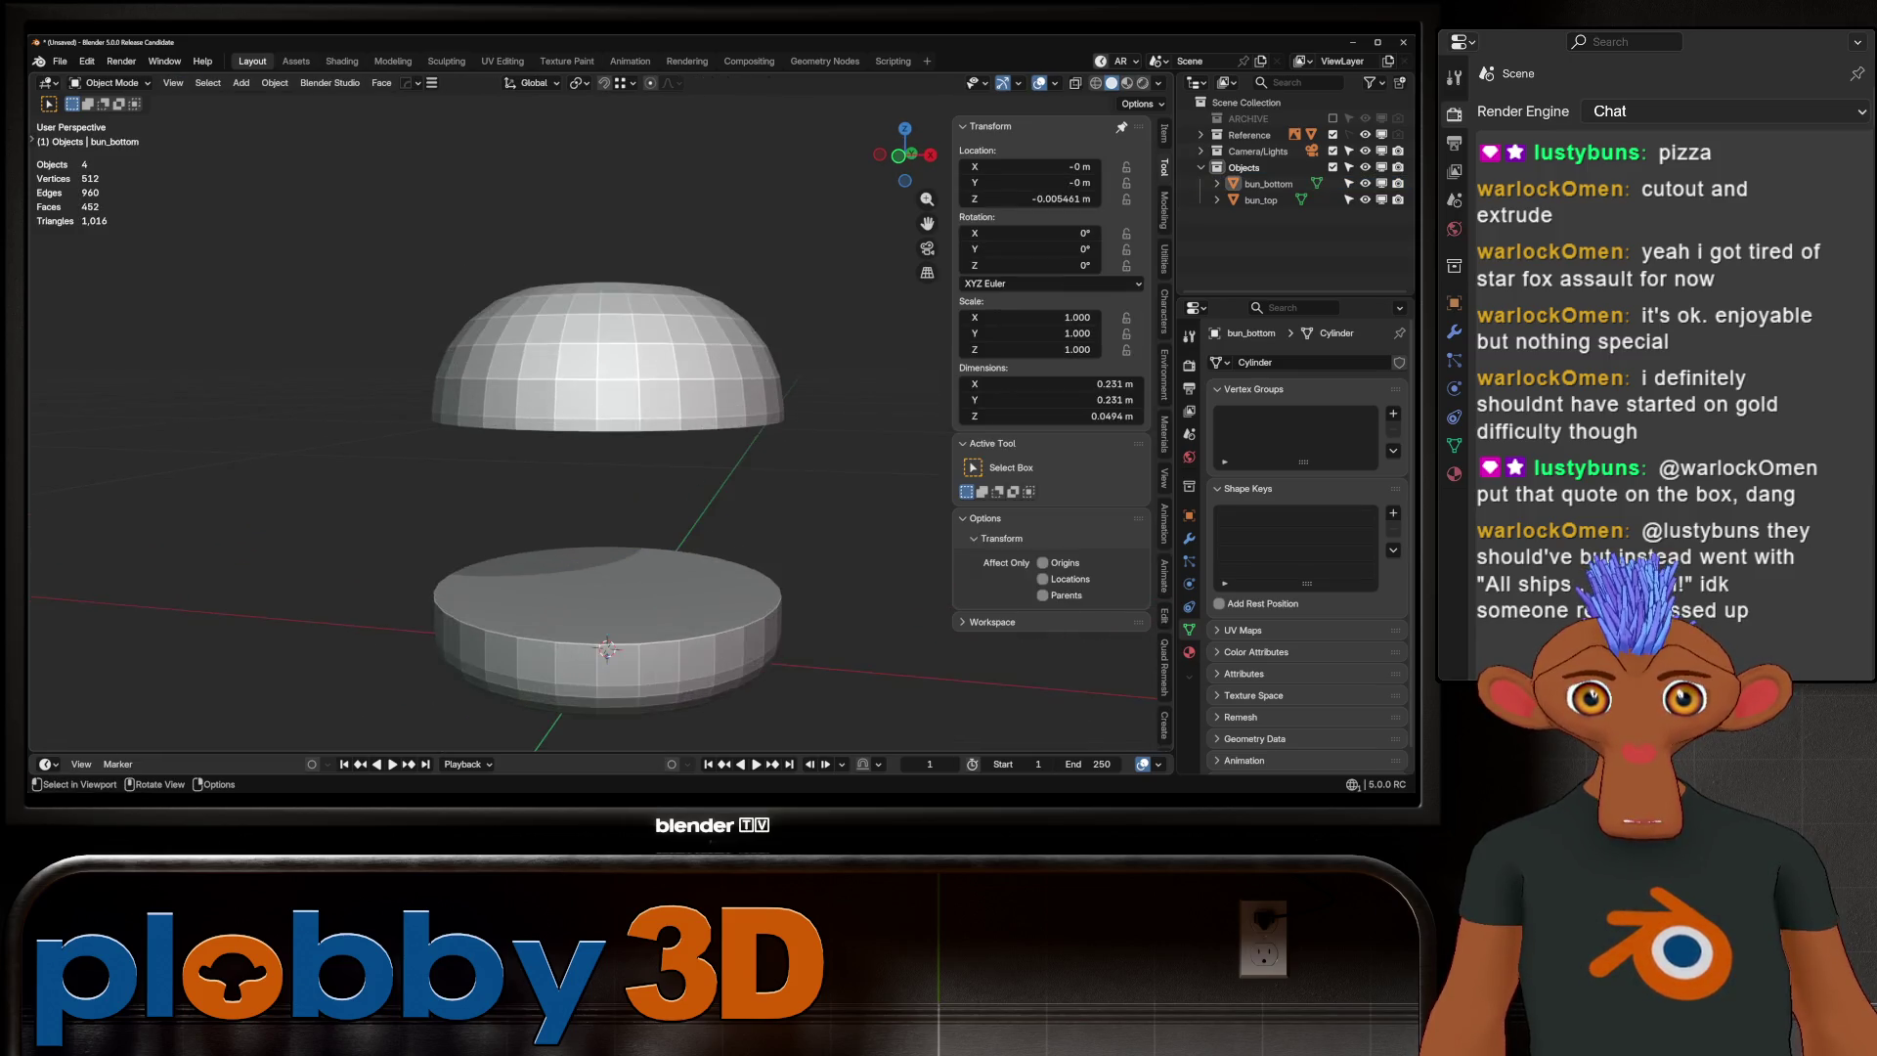
Duplicate the bottom bun's top face and separate it into a new disc object
key("KP_1")
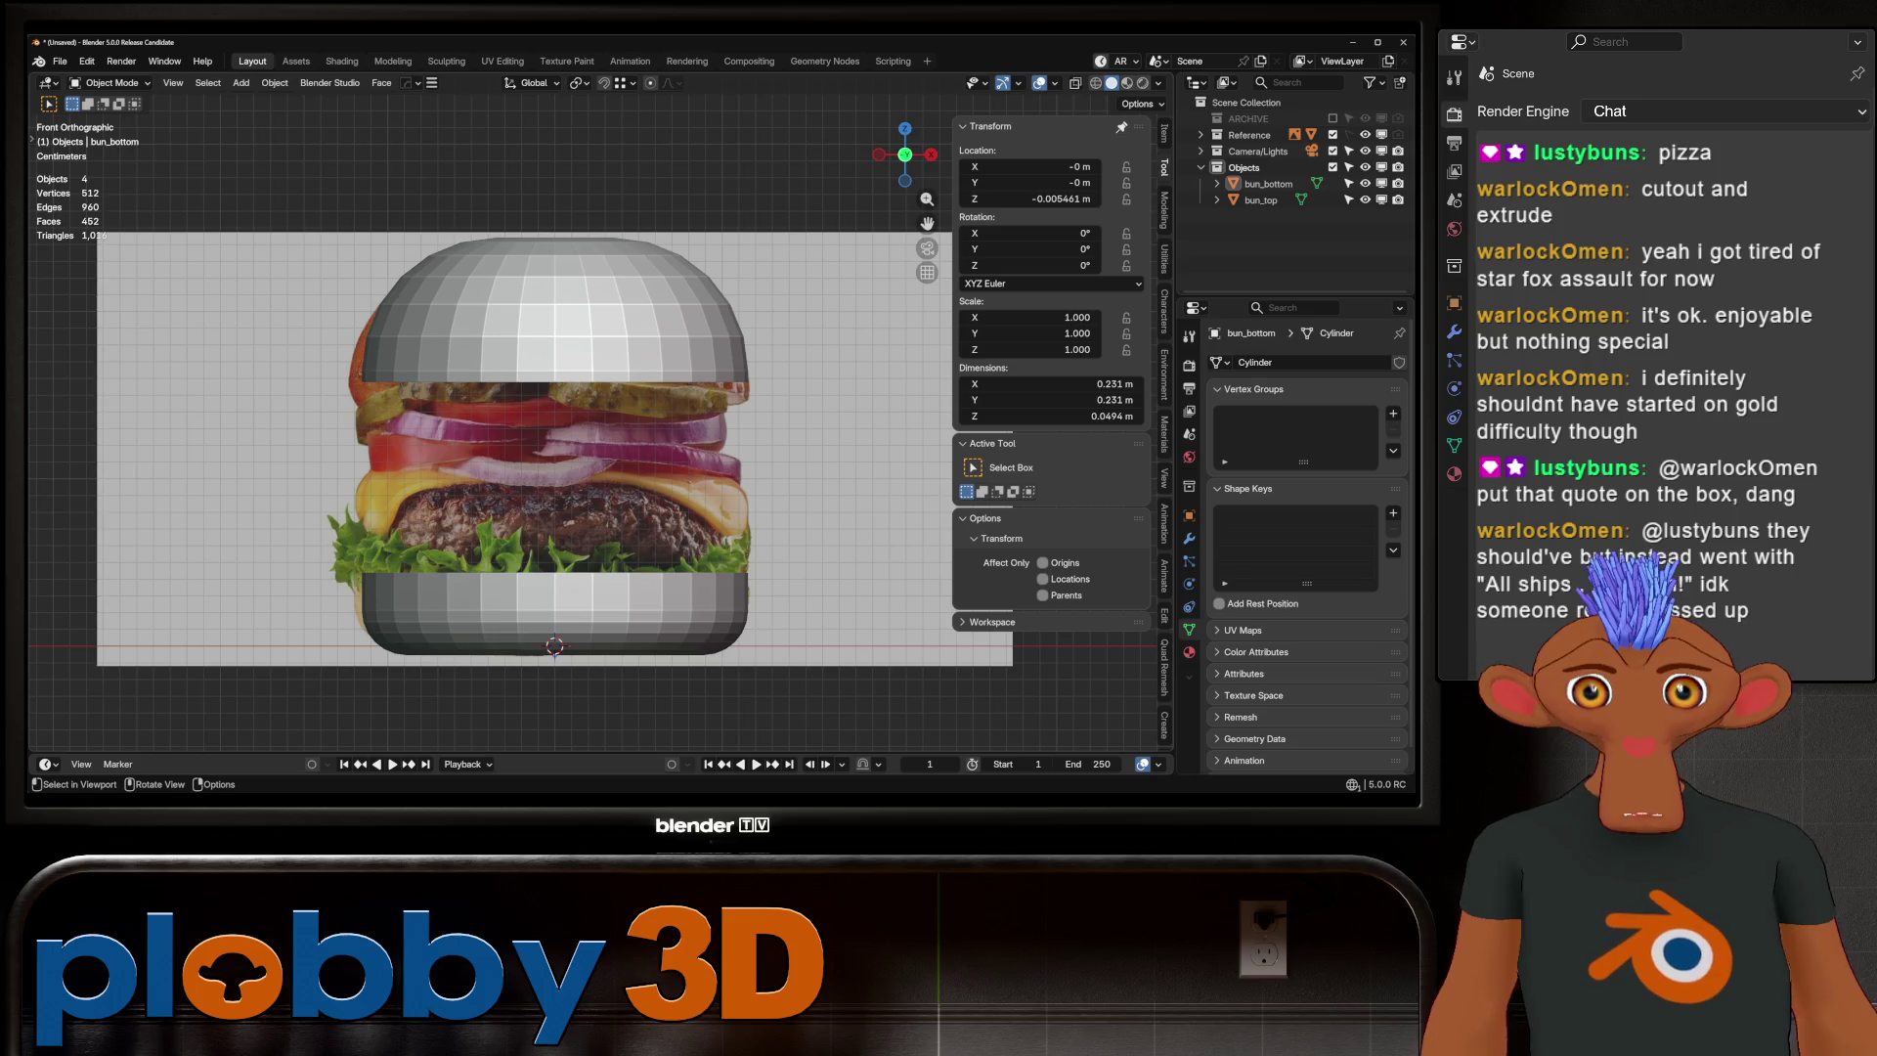
middle_click_drag(555, 616, 555, 647)
key("Tab")
left_click(555, 626)
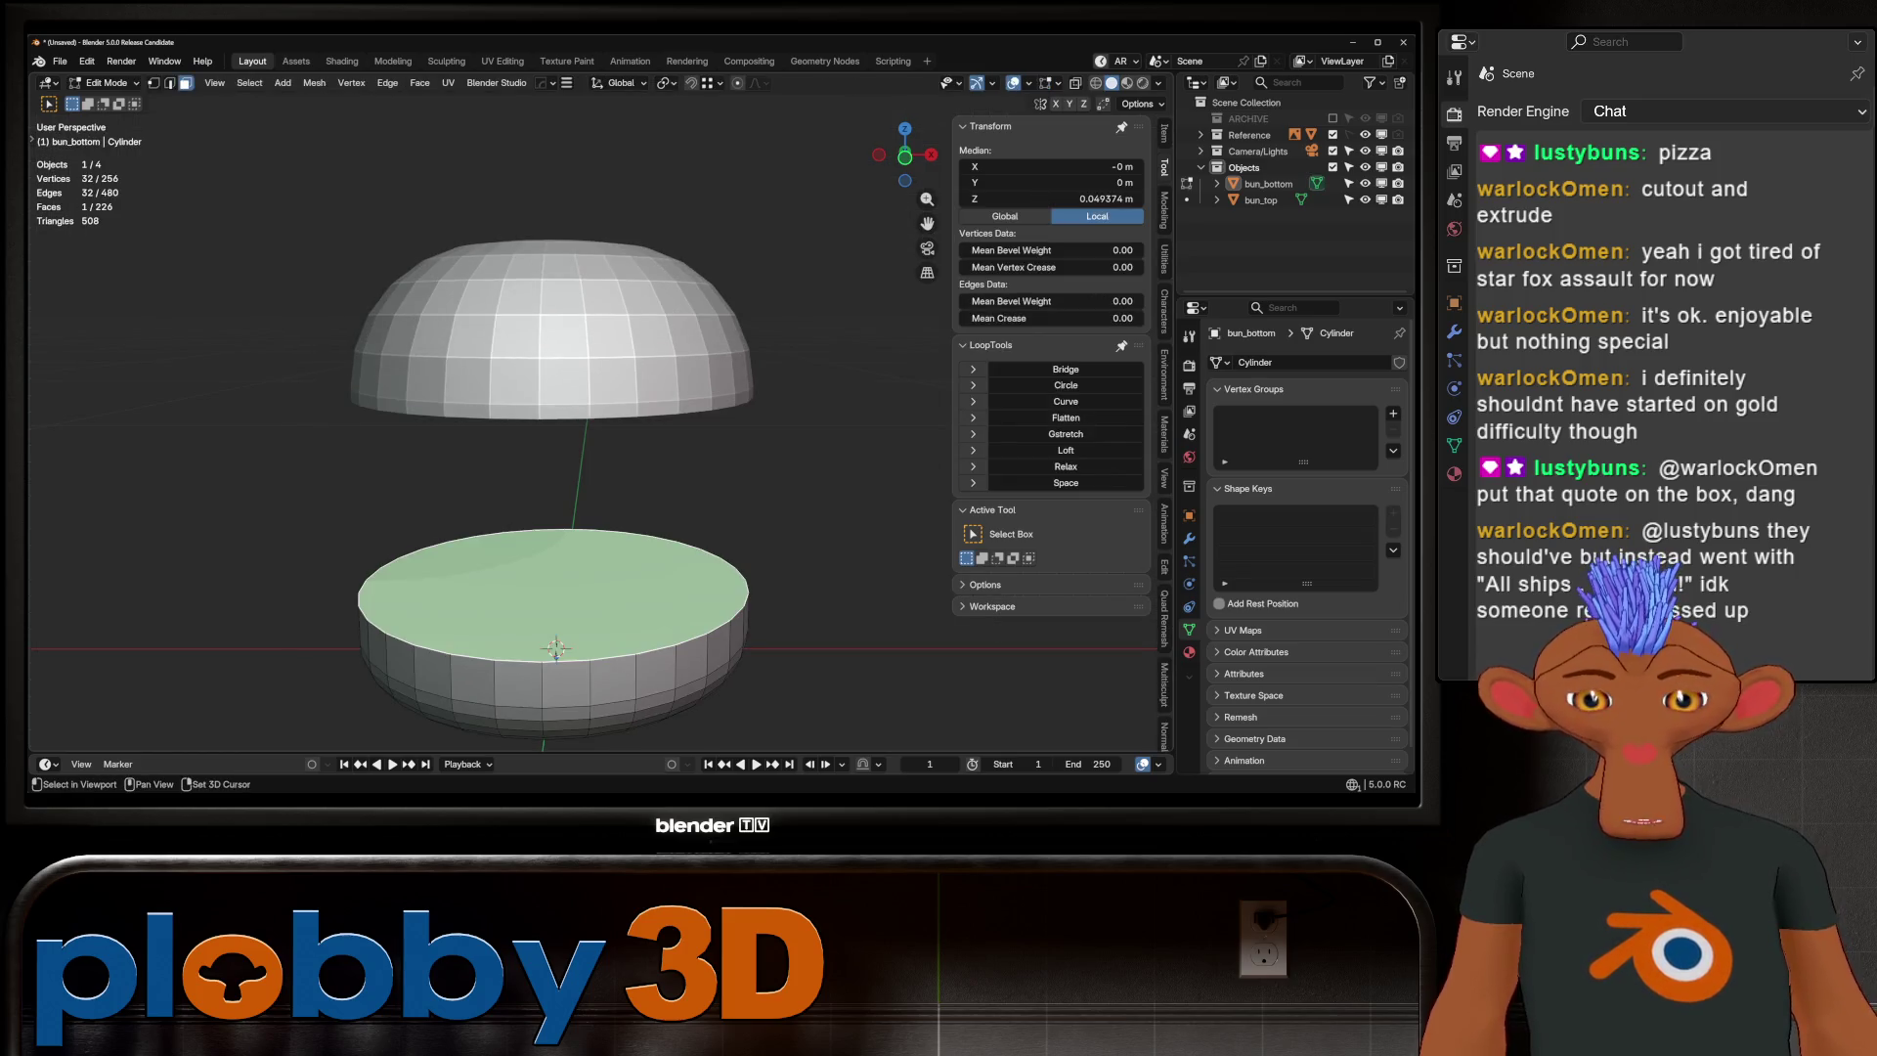
key("shift+d")
key("Escape")
key("p")
left_click(625, 600)
key("Tab")
left_click(555, 587)
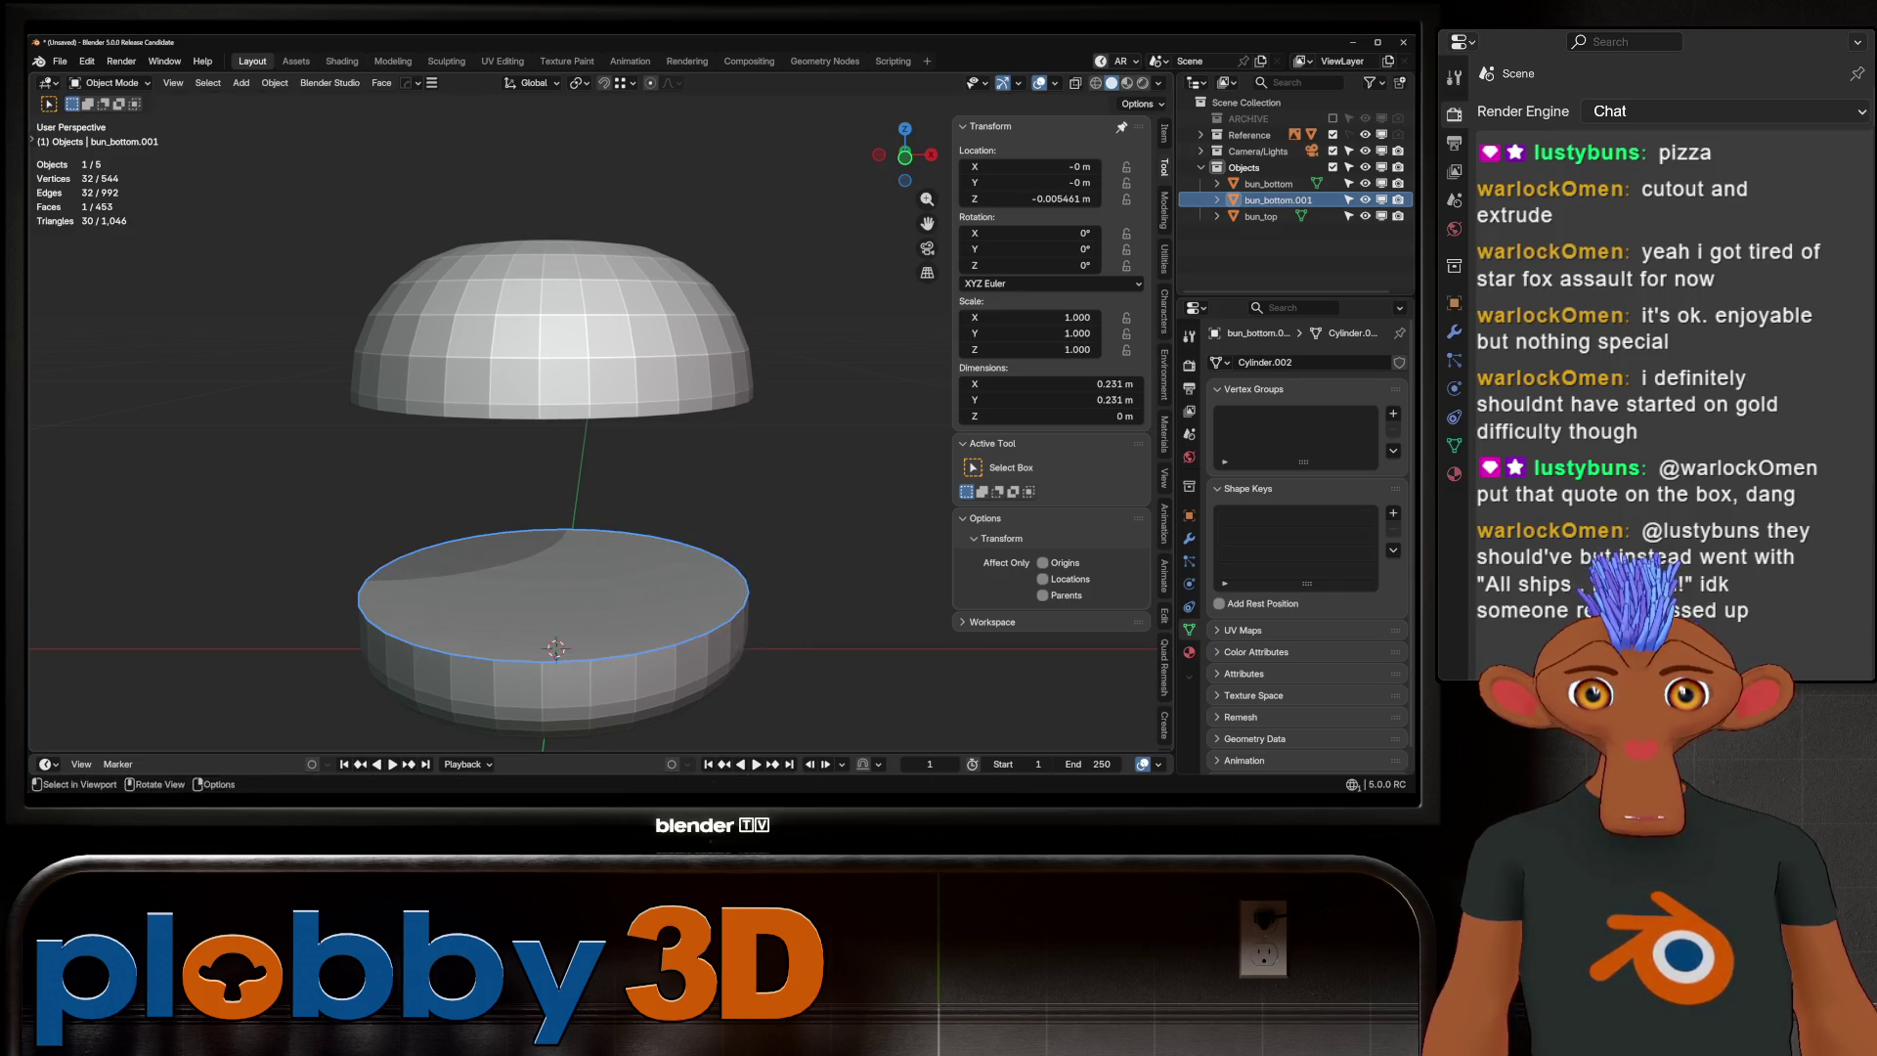
Center the disc's origin on its geometry and shrink it slightly
key("q")
left_click(667, 576)
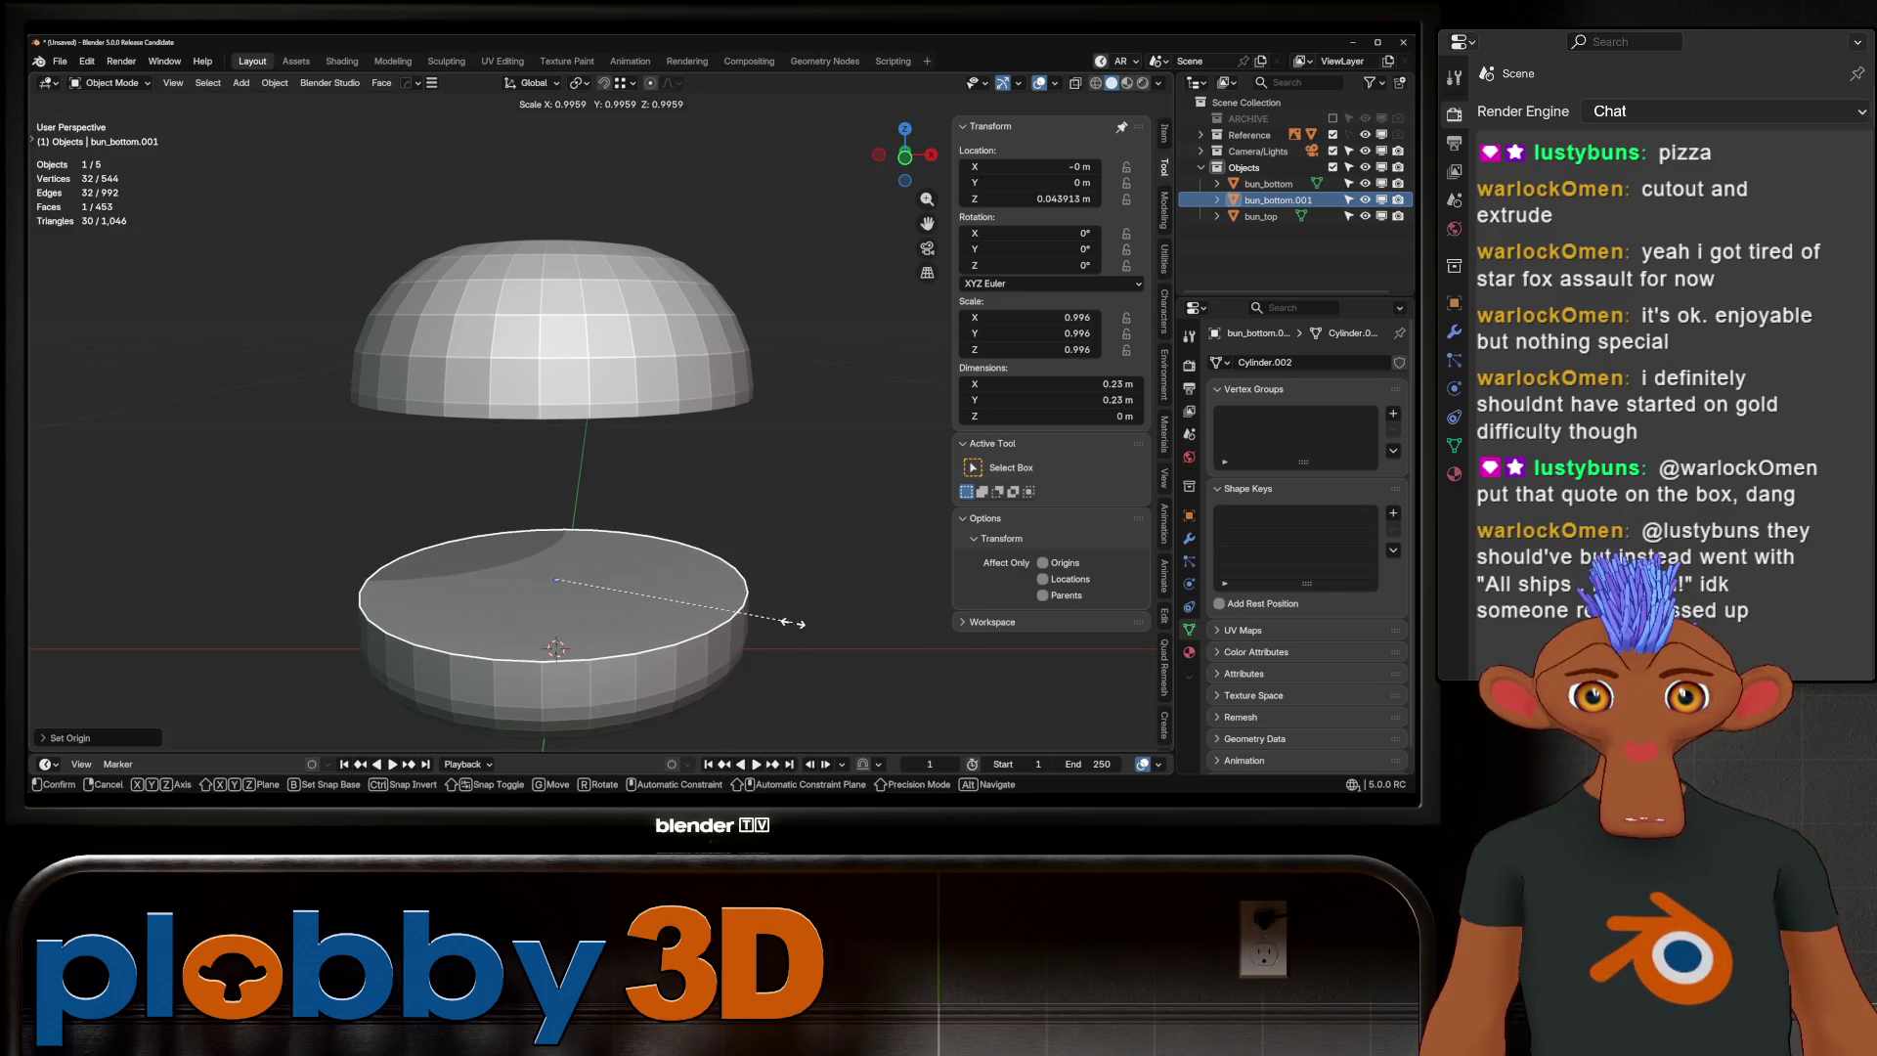
key("s")
key("Return")
Extrude the disc upward and raise its top face to patty height along Z
key("KP_1")
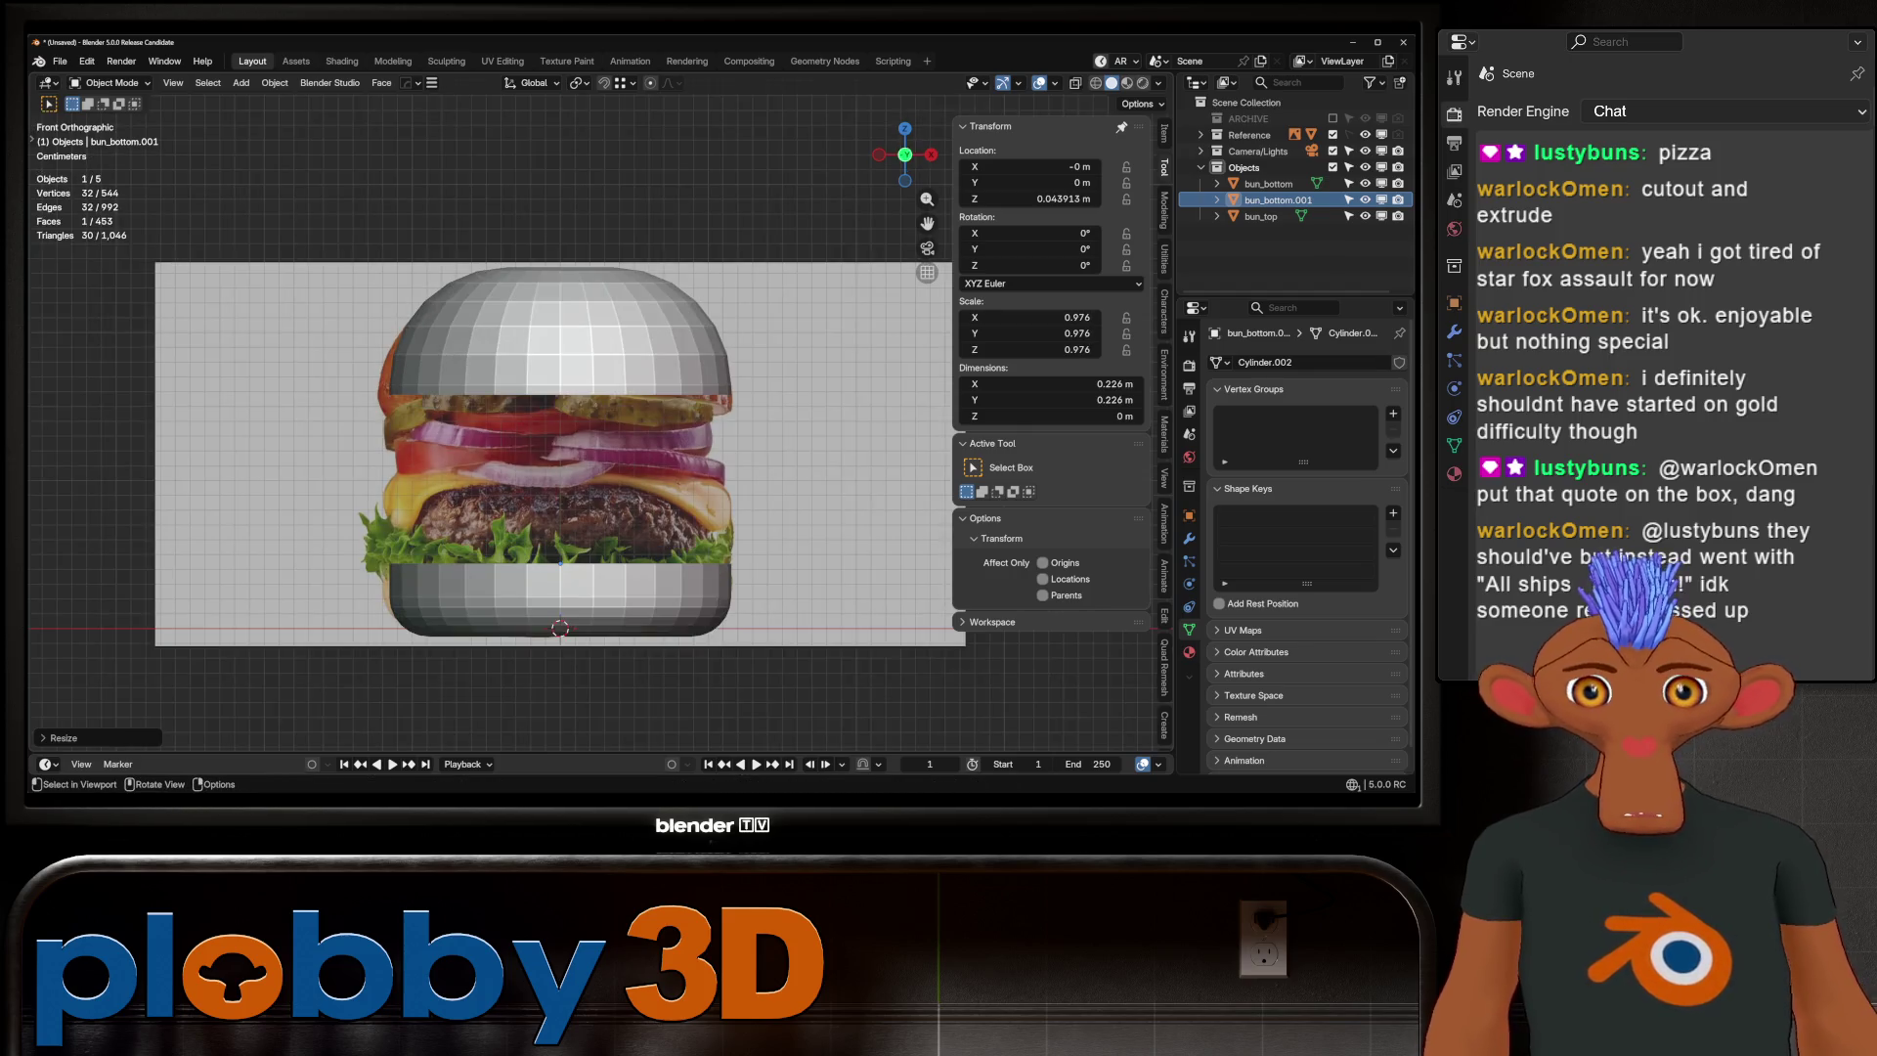
key("Tab")
middle_click_drag(557, 586, 557, 548)
left_click(552, 547)
key("e")
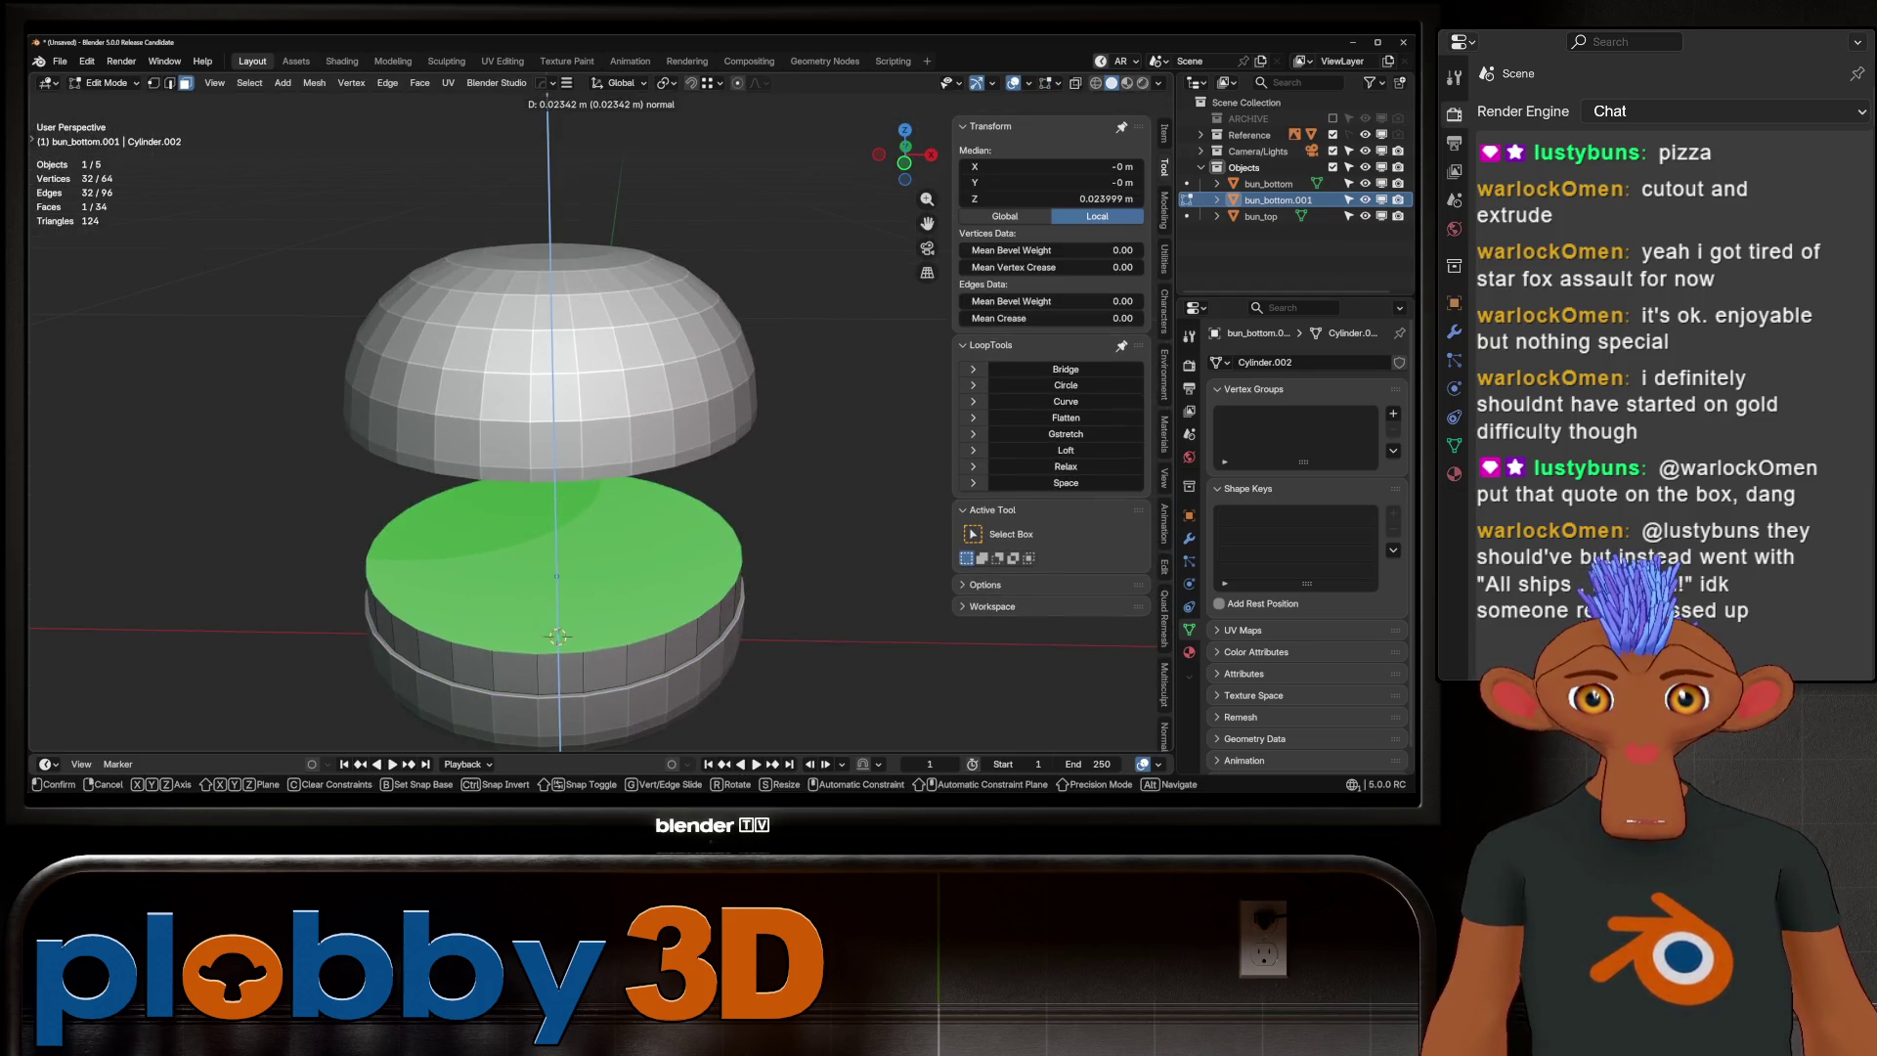
left_click(557, 636)
key("KP_1")
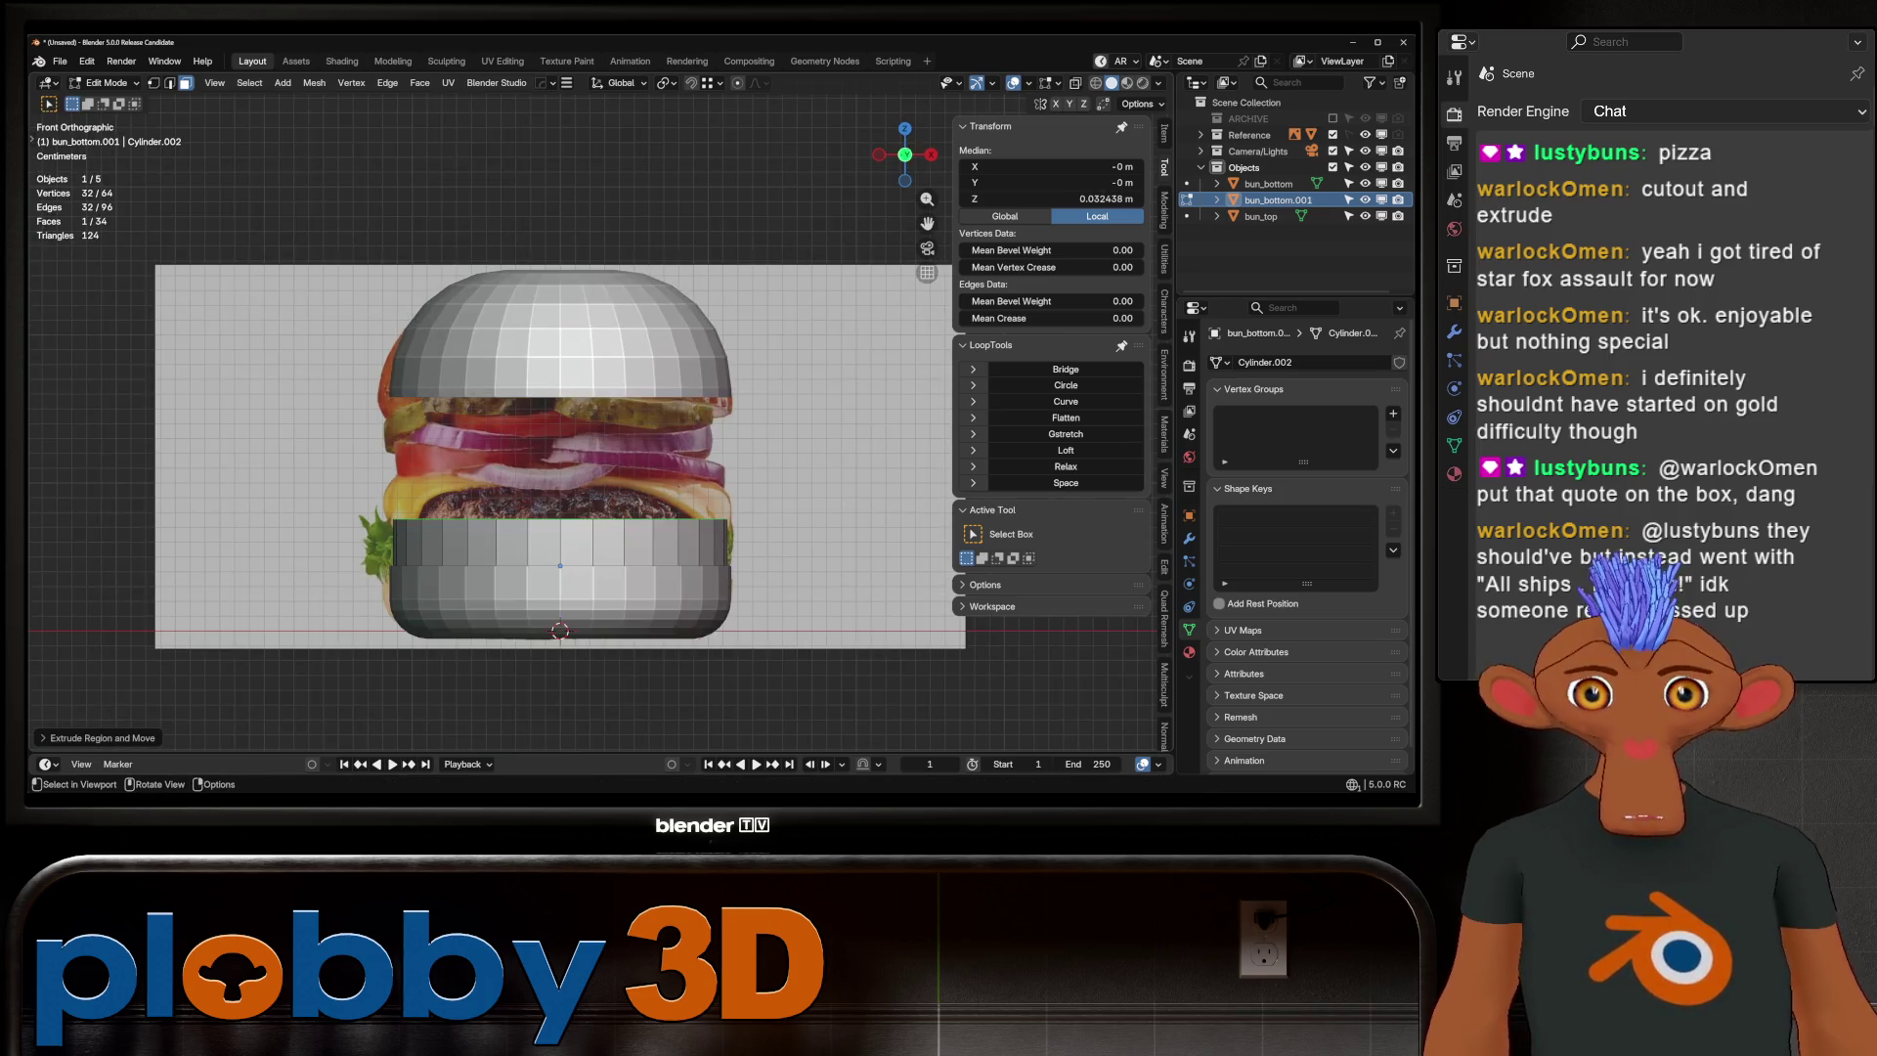
key("g")
key("z")
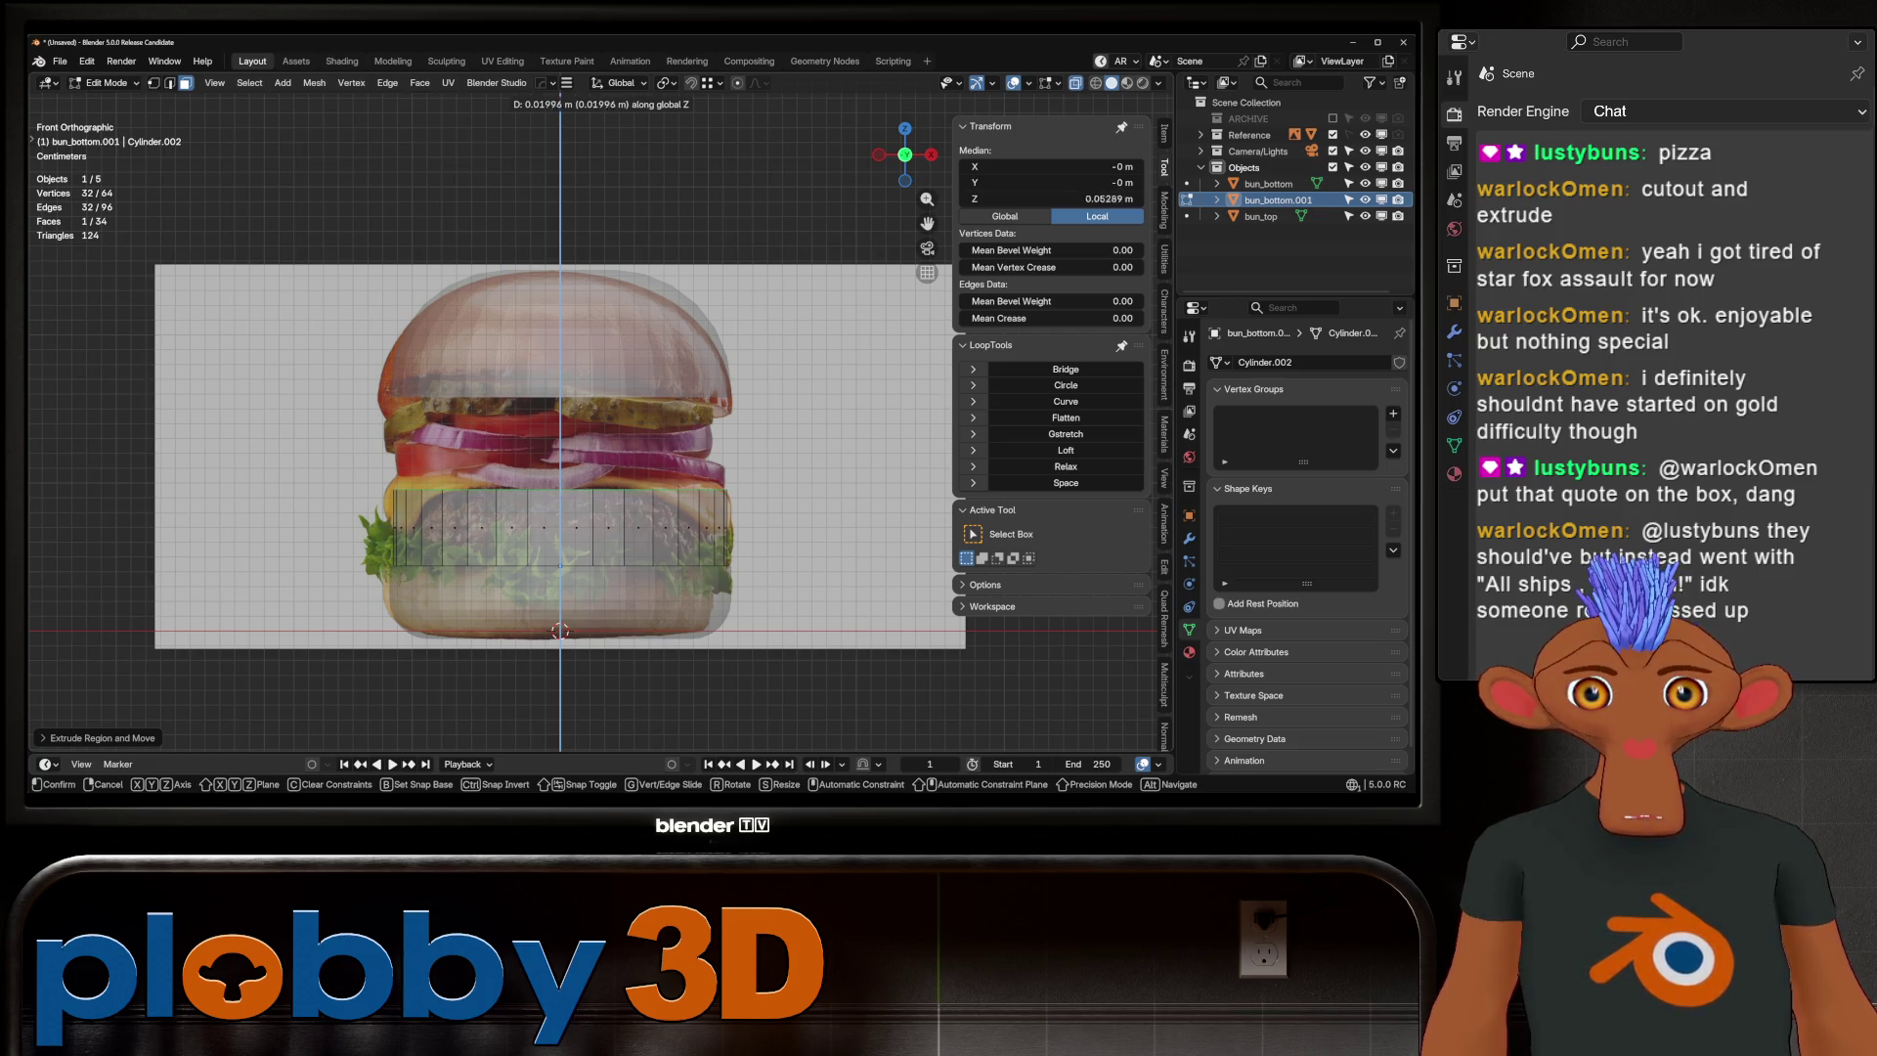
key("Return")
Apply rotation and scale, then bevel both patty caps with 4 segments
key("Tab")
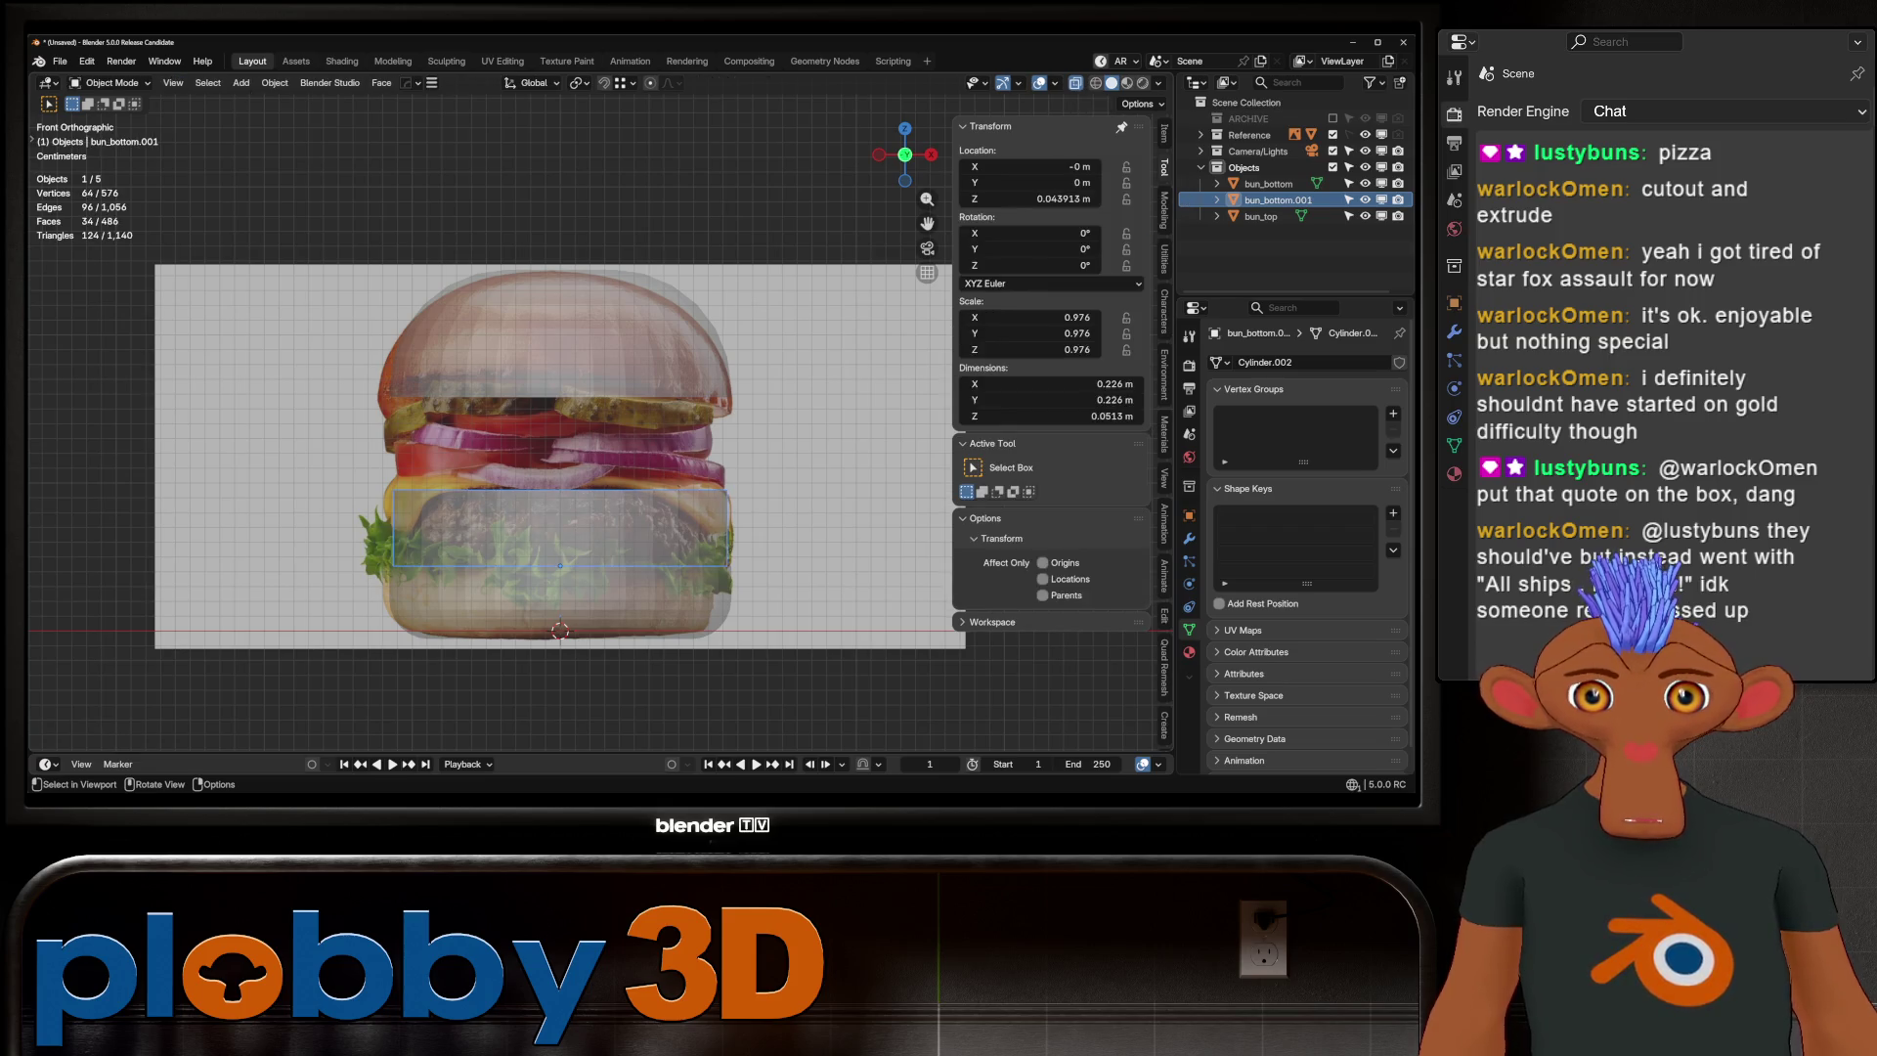
key("ctrl+a")
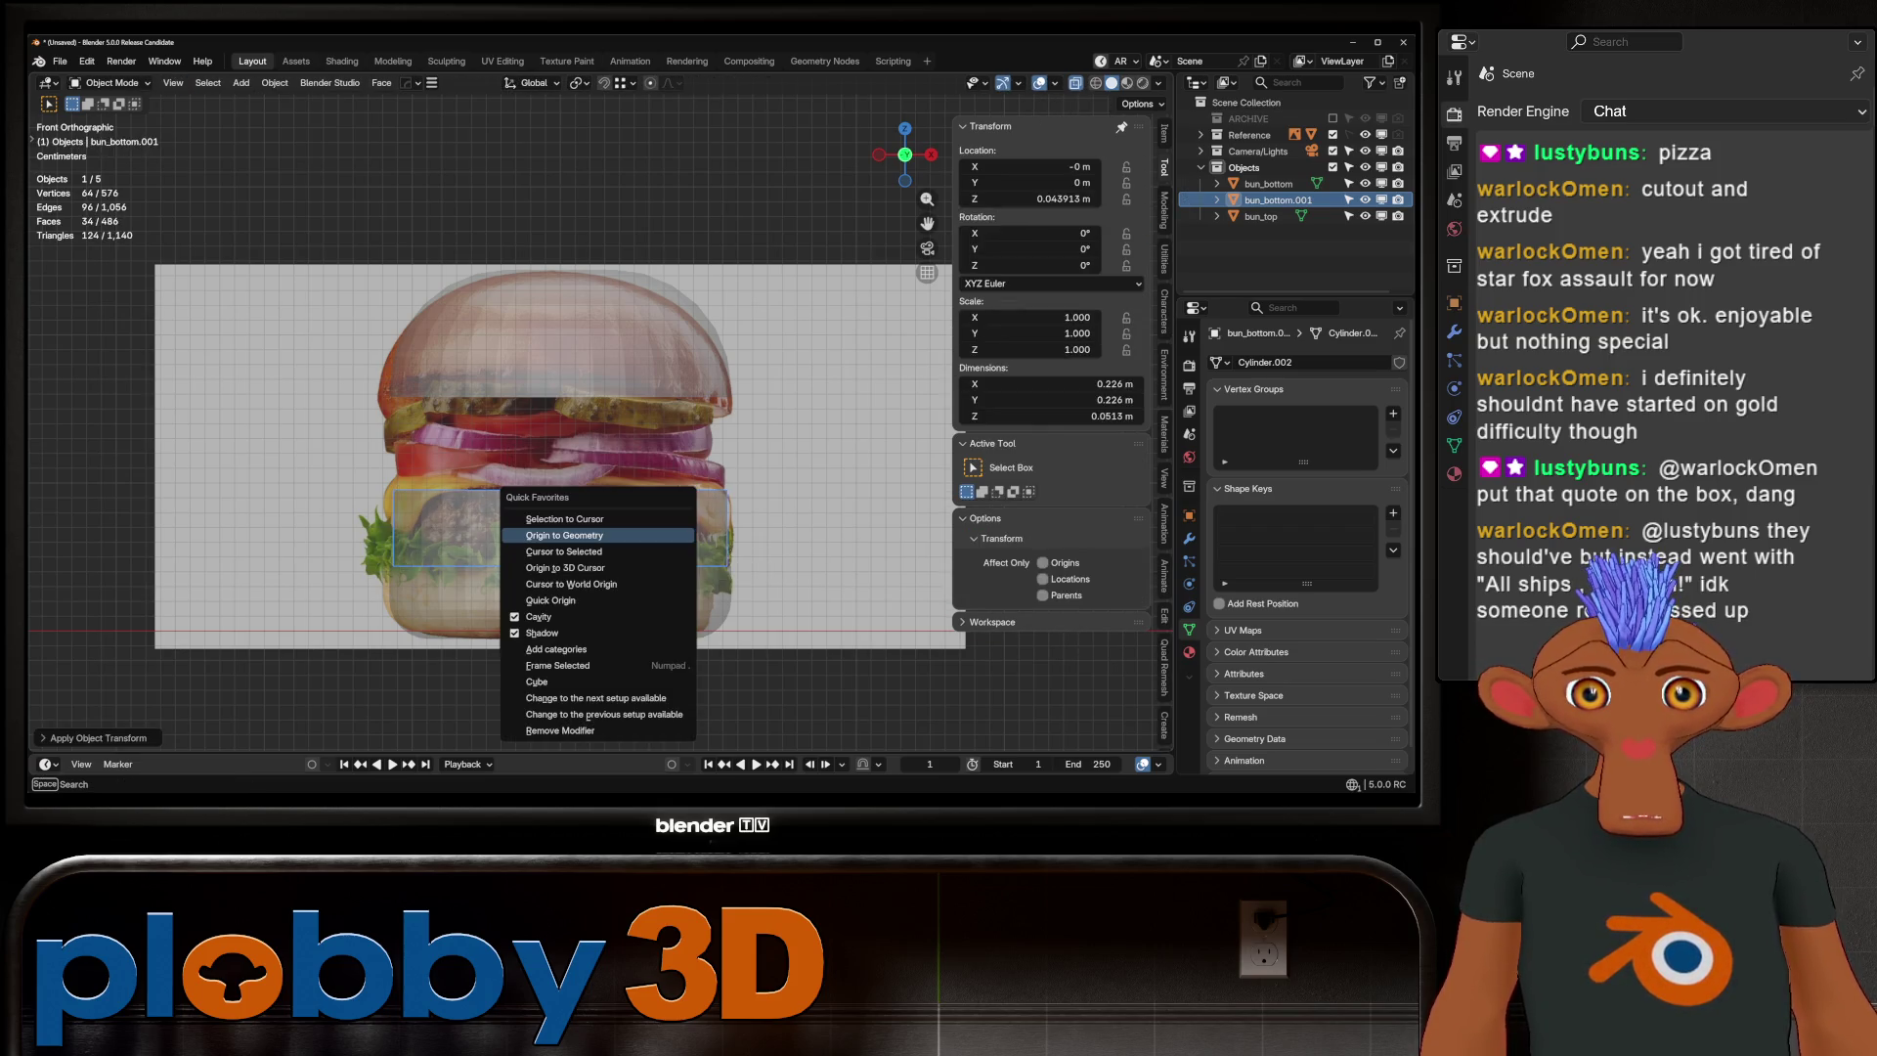
left_click(564, 542)
key("Tab")
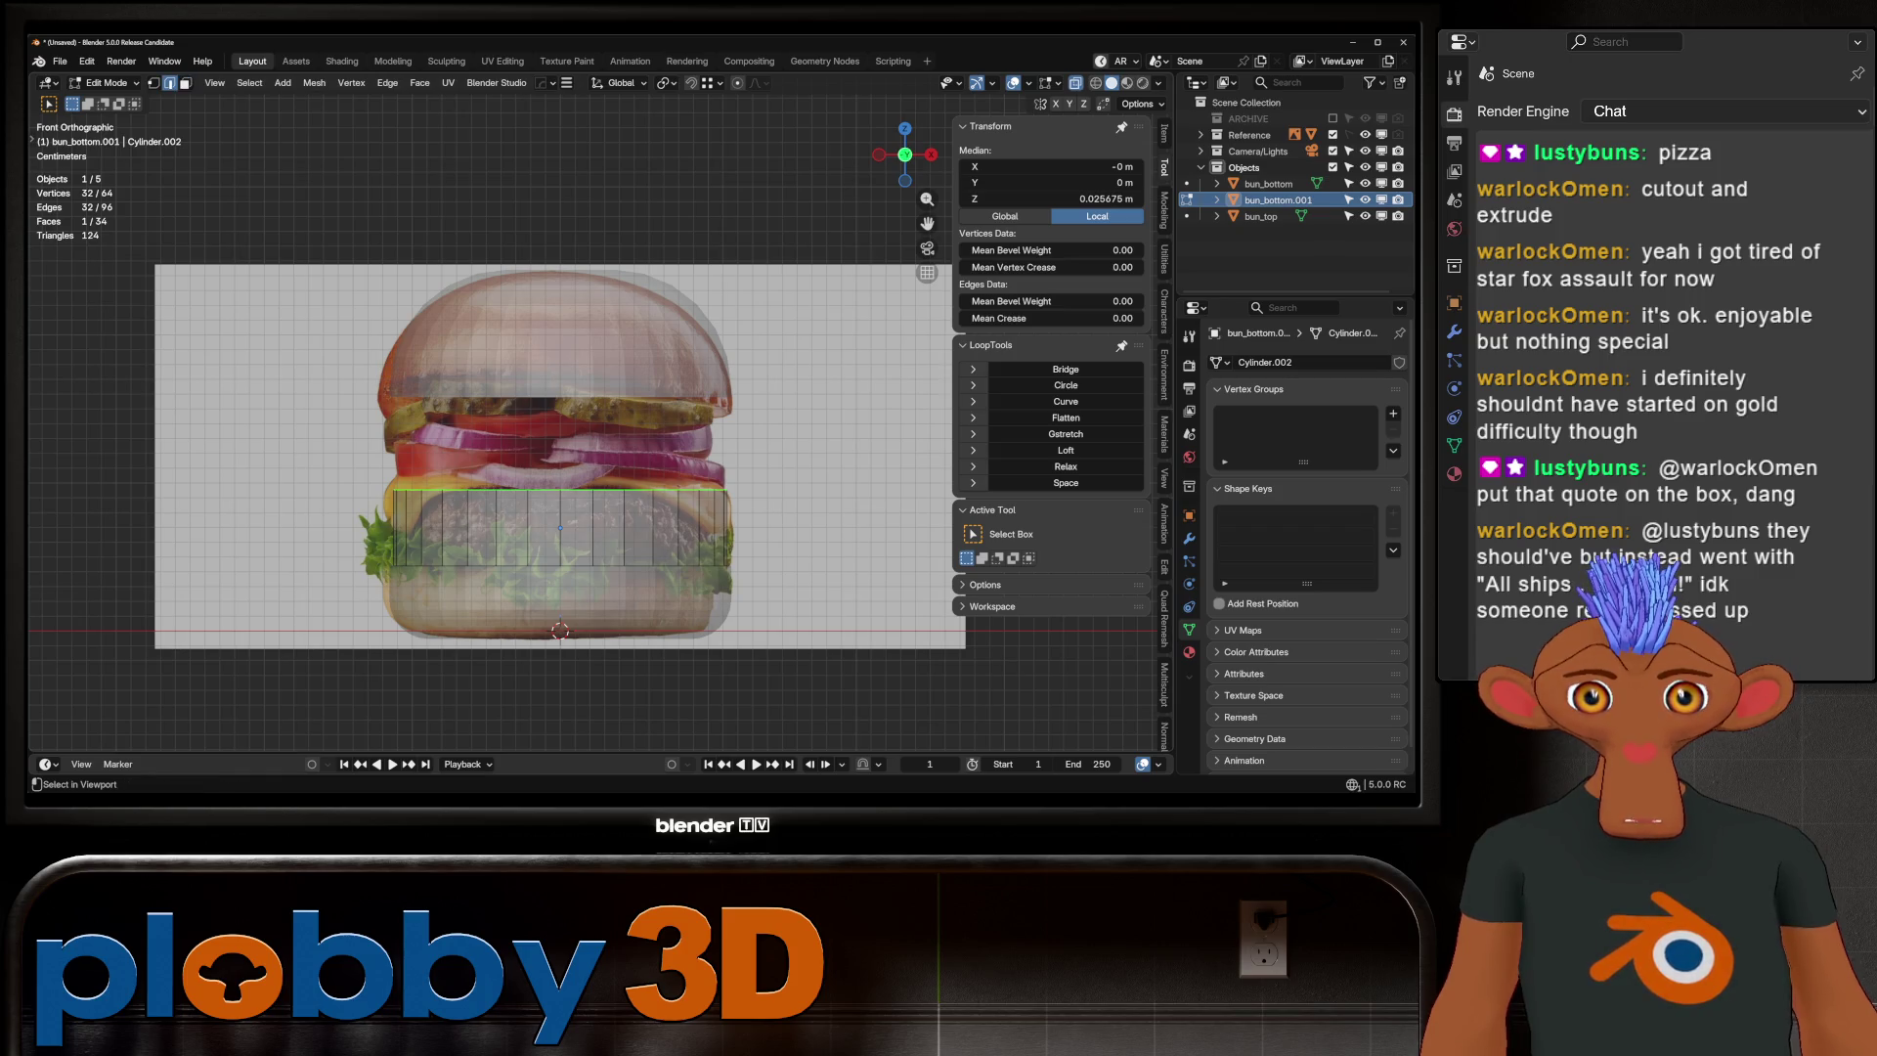
left_click(560, 565, "shift")
key("ctrl+b")
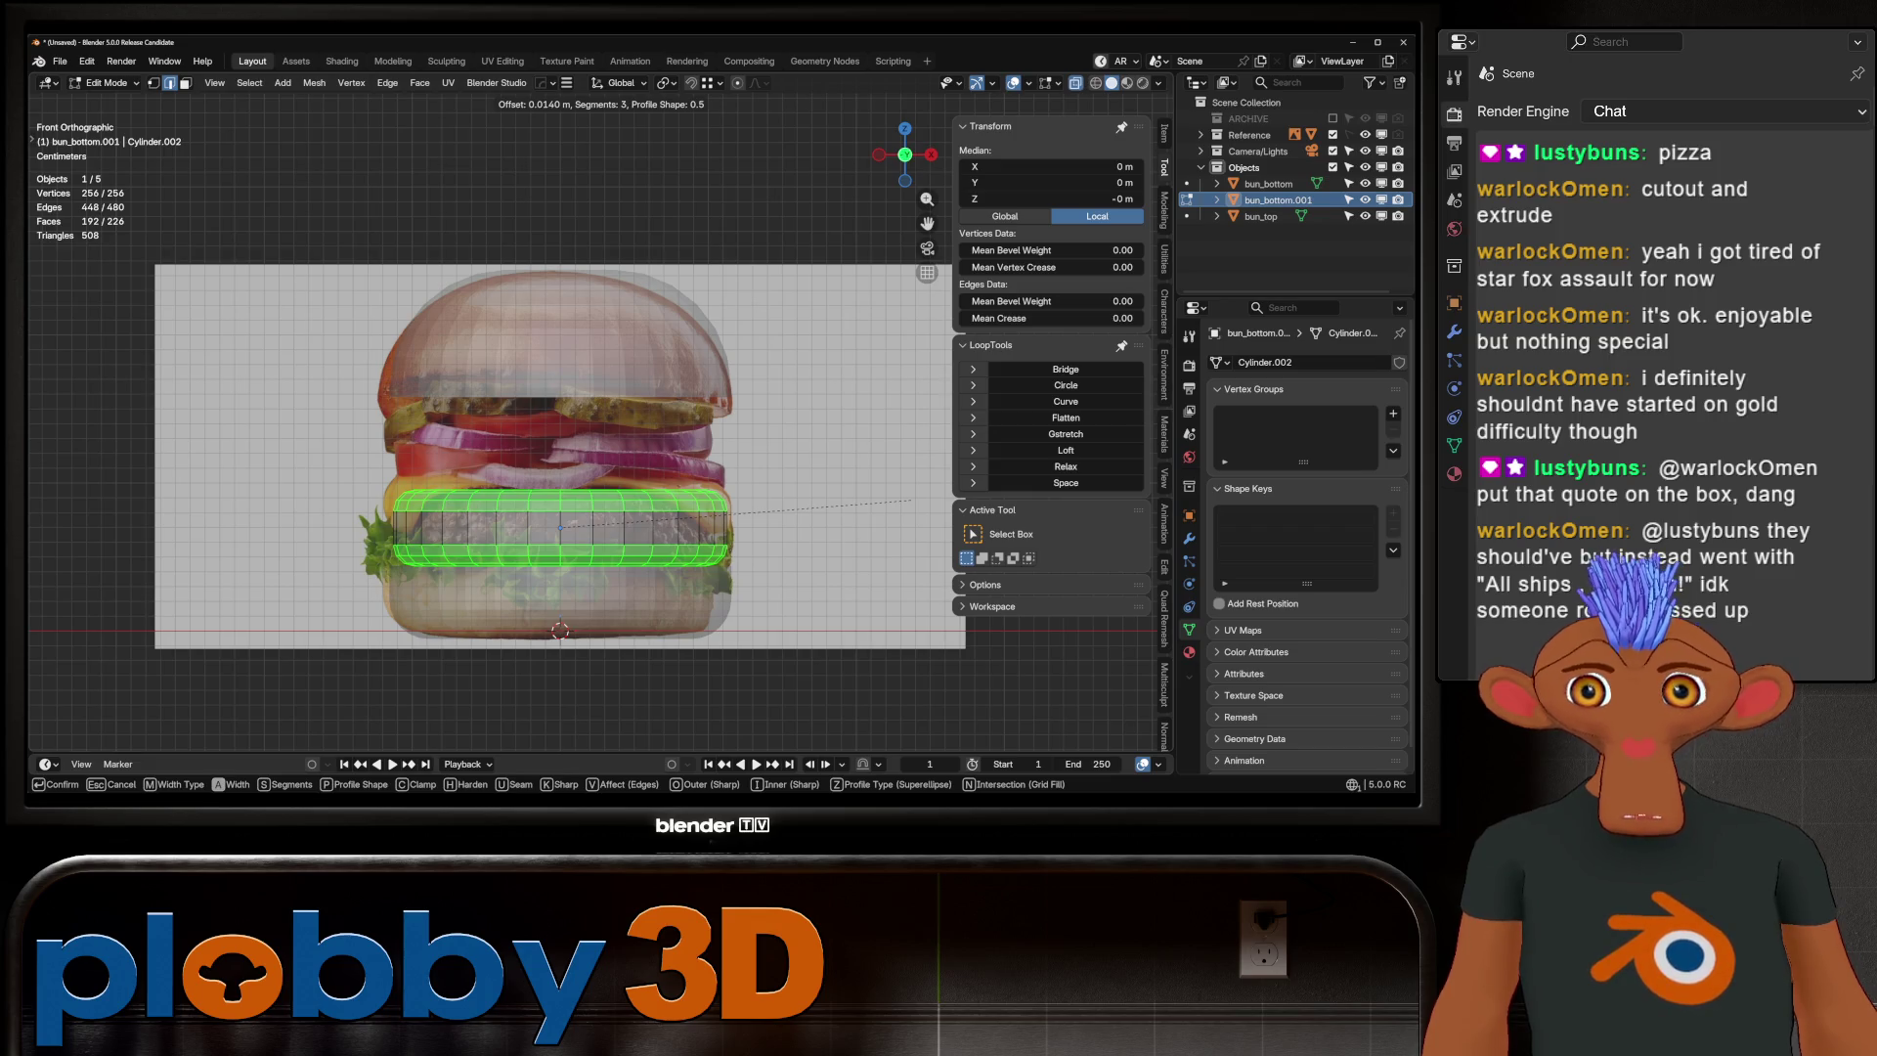
scroll(912, 500, "up", 1)
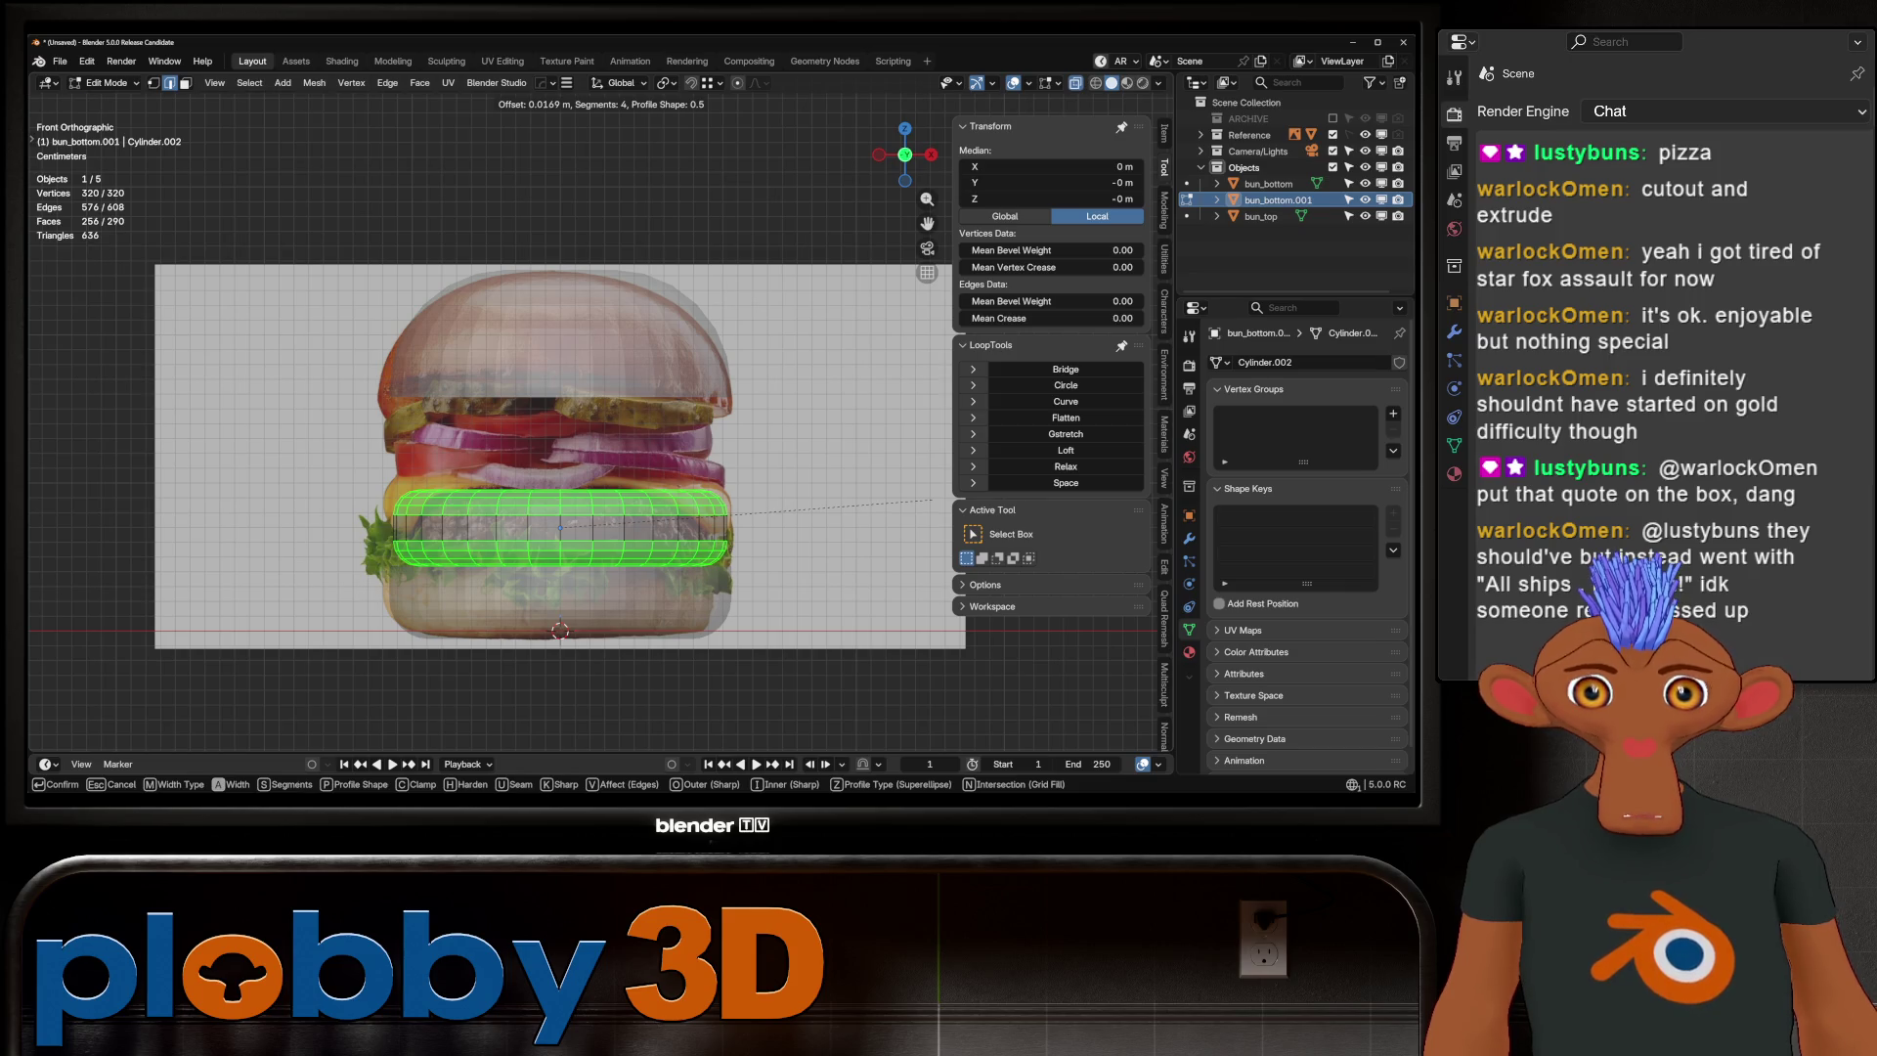
left_click(934, 499)
key("Tab")
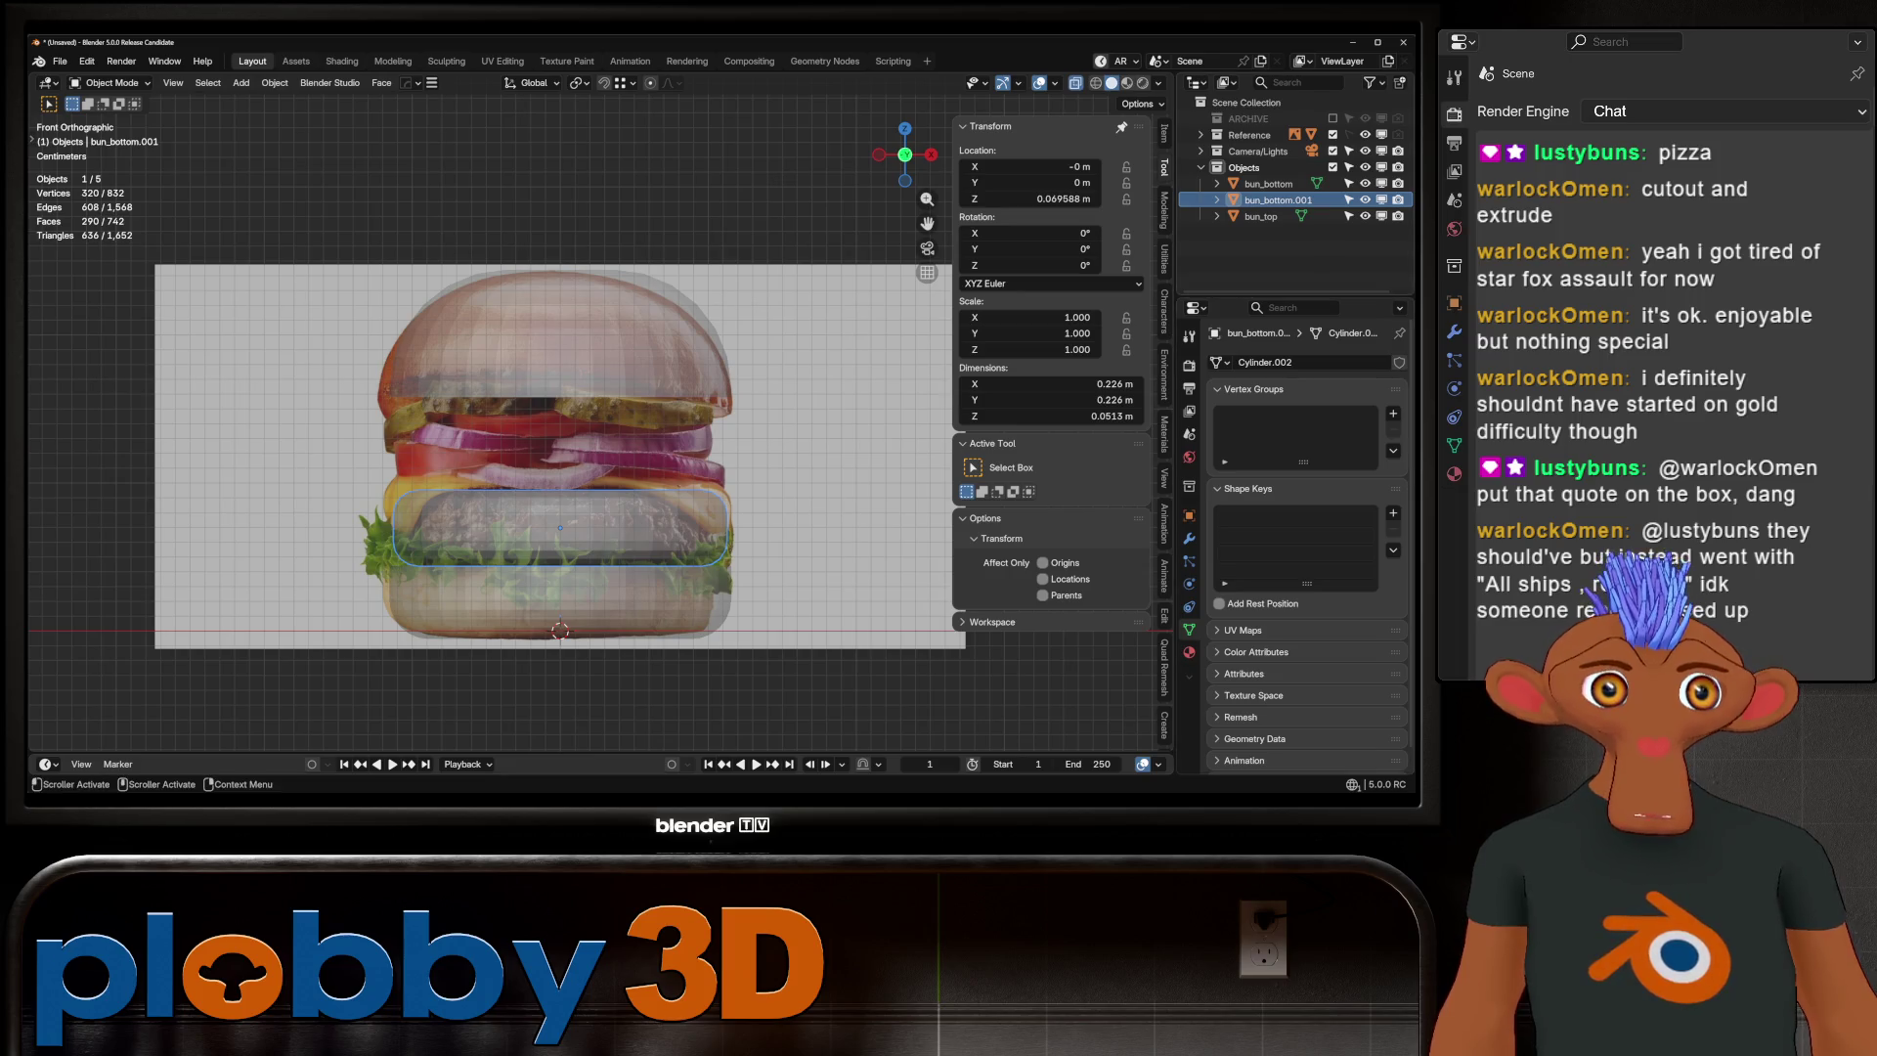
Rename bun_bottom.001 to patty
key("F2")
type("patty")
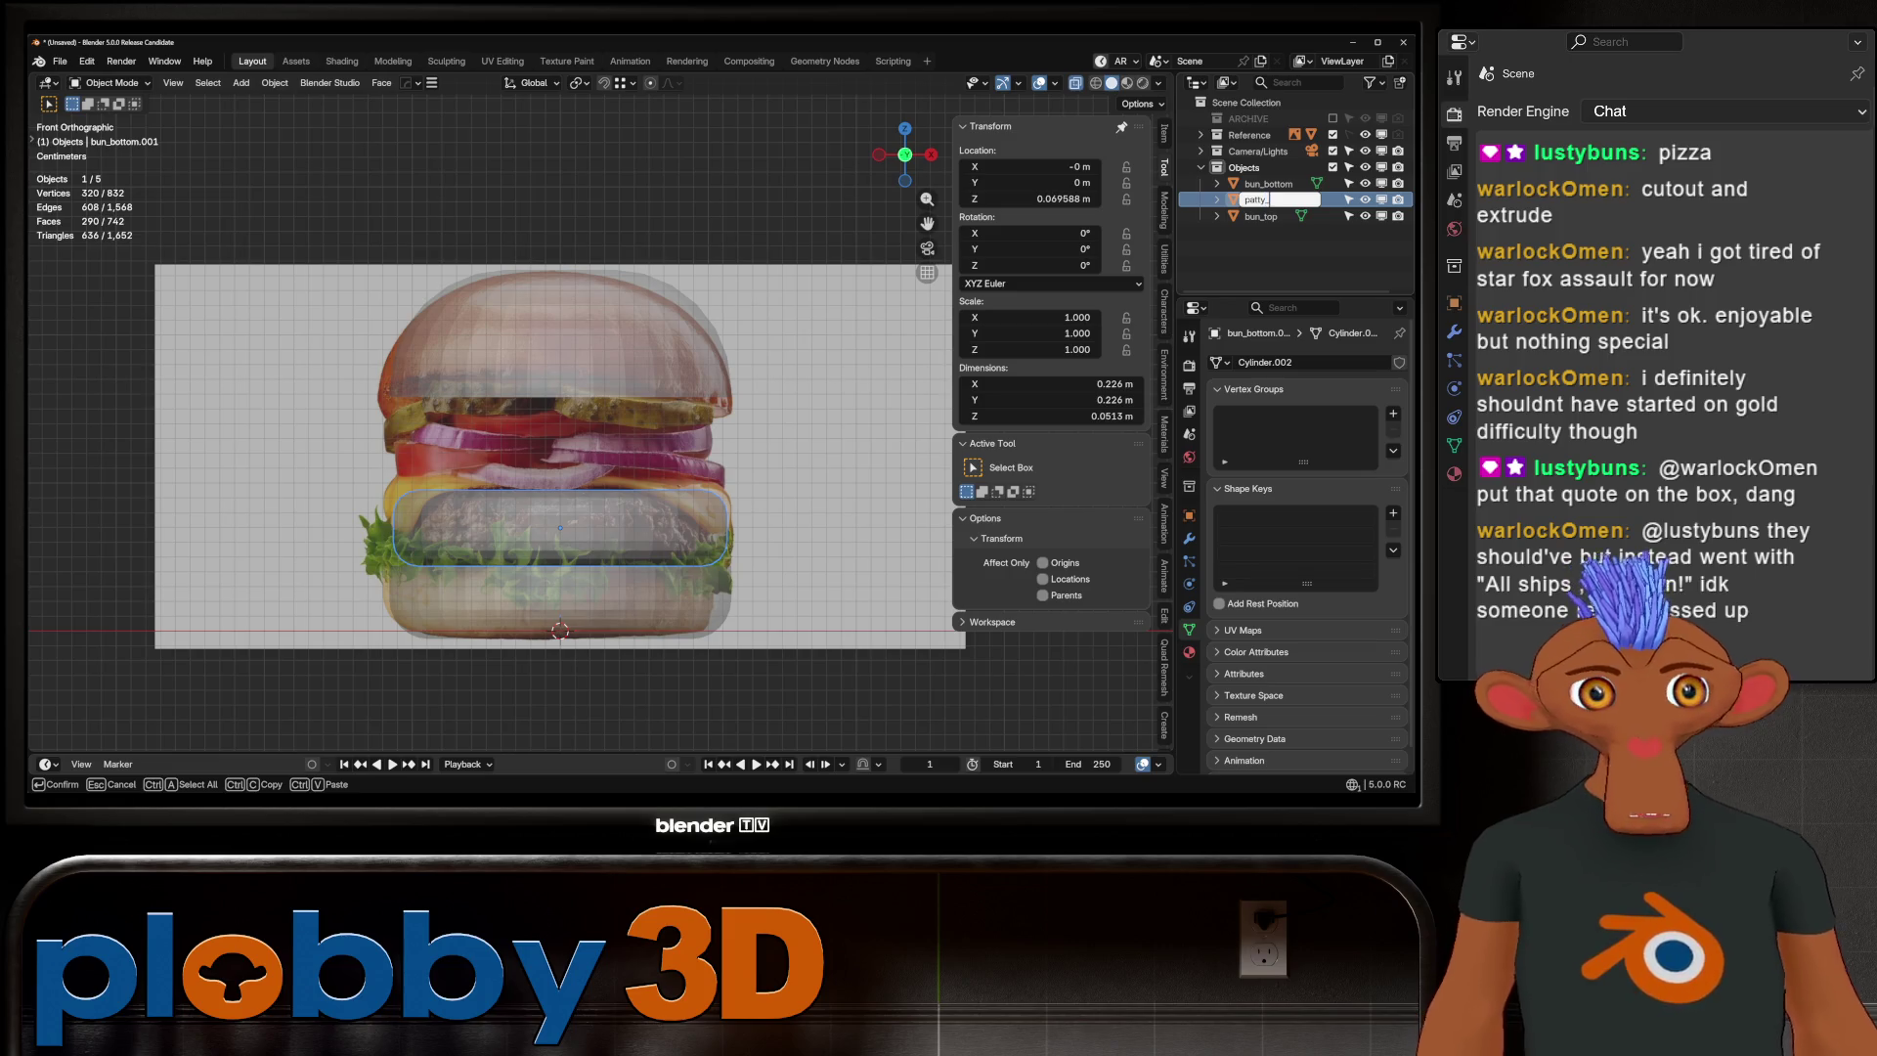
key("Return")
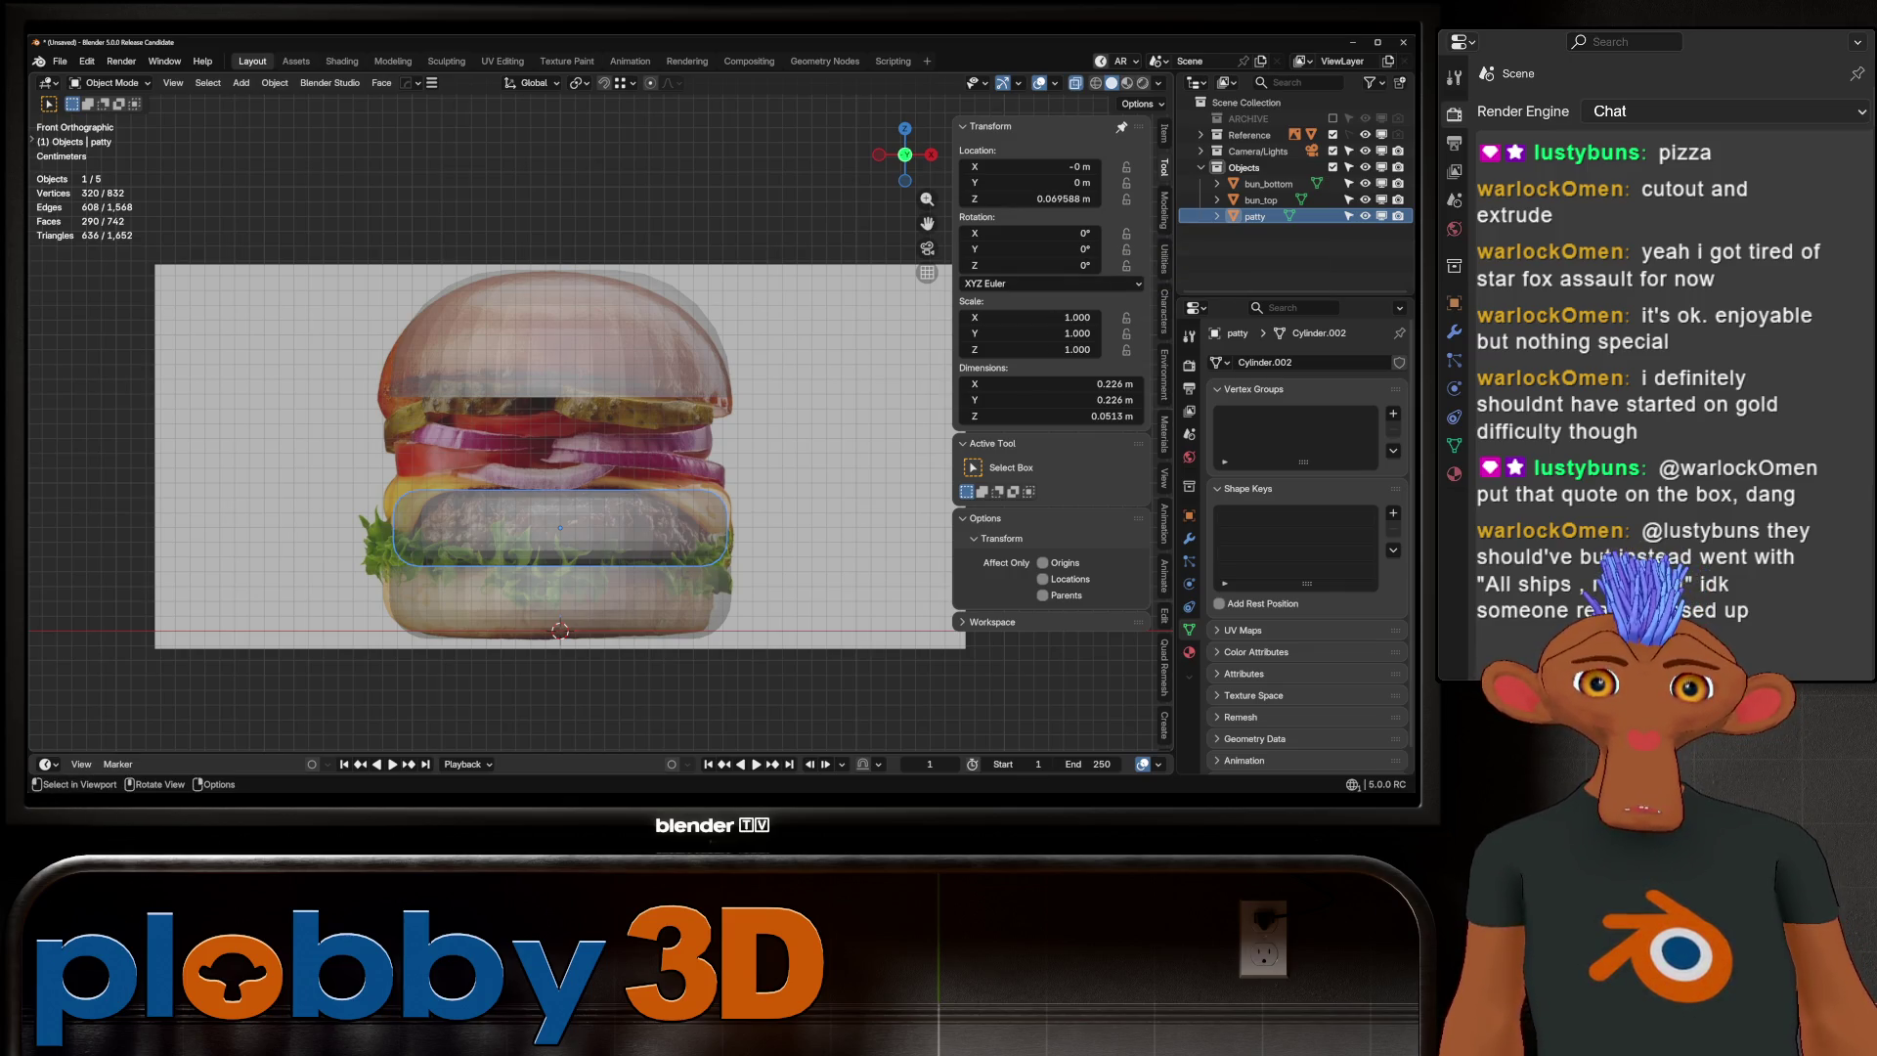
Take the patty's top rim as the disc patty.001 and center its origin on it
middle_click_drag(557, 440, 586, 411)
key("Tab")
key("alt+z")
left_click(587, 569)
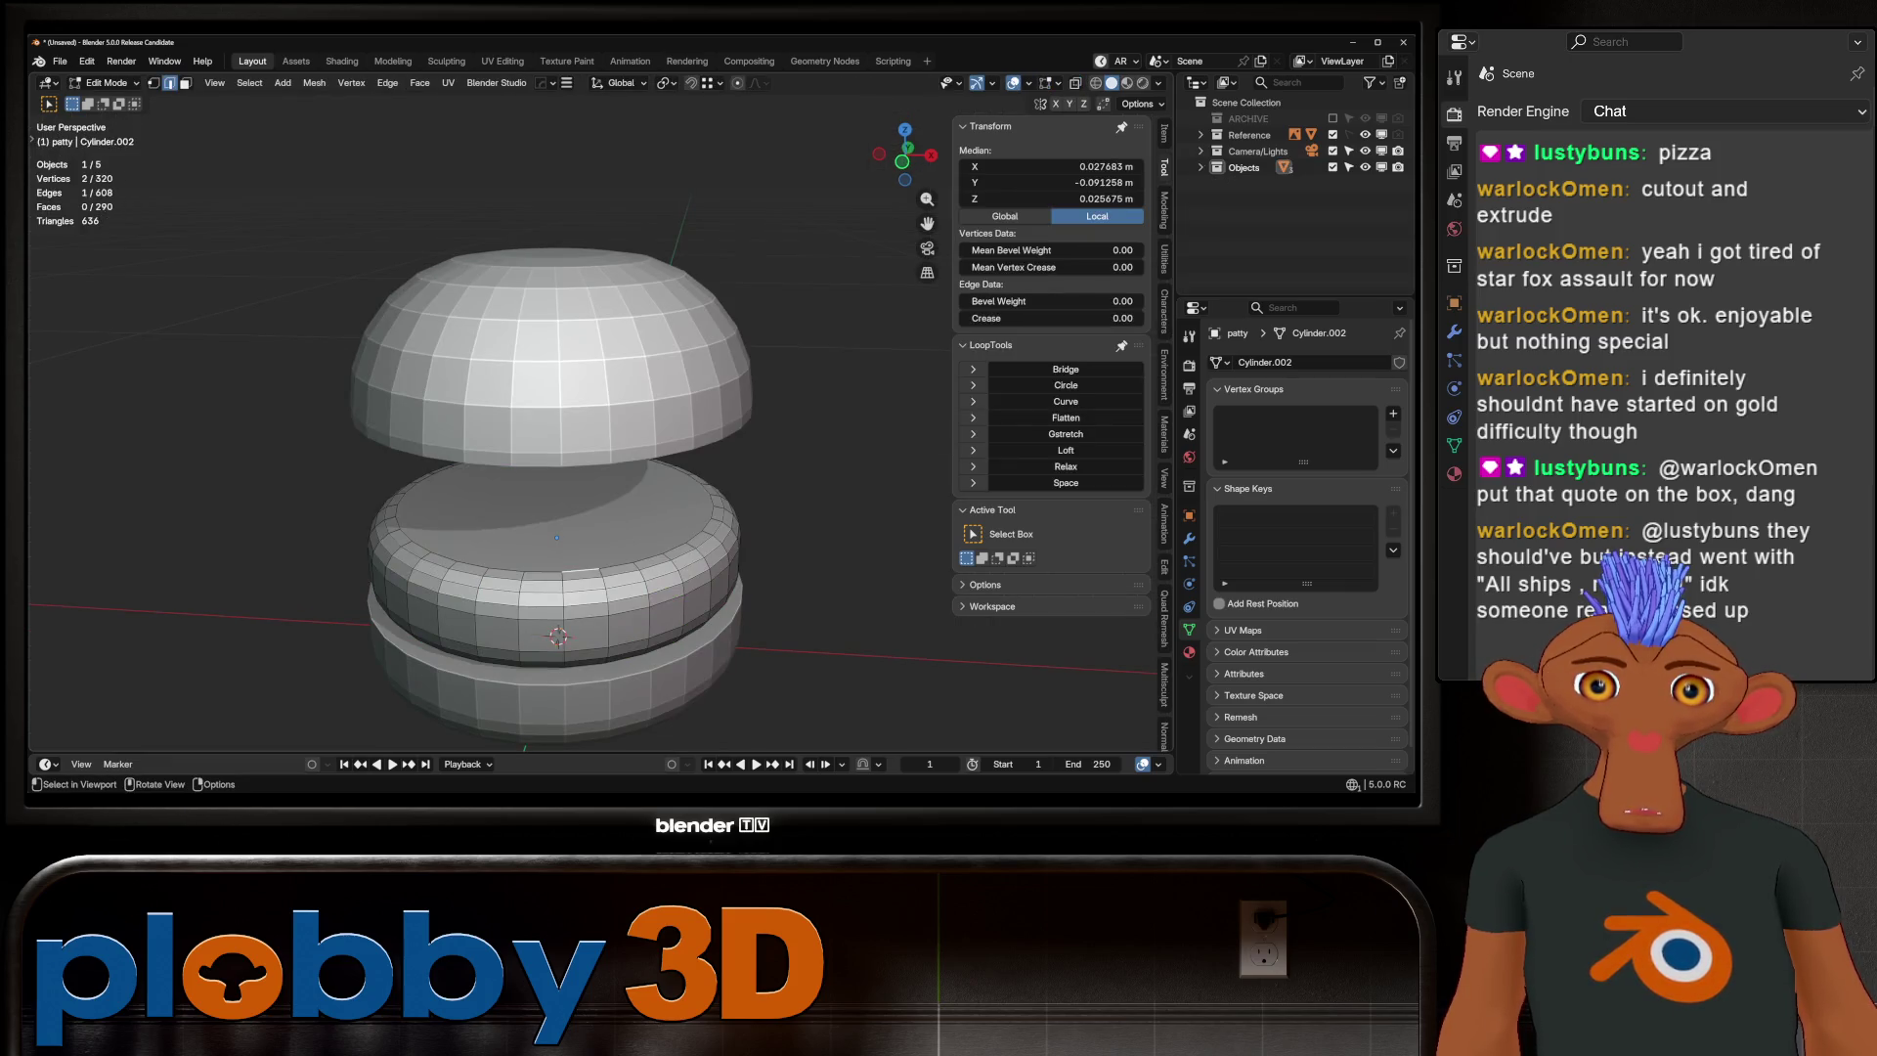
key("Tab")
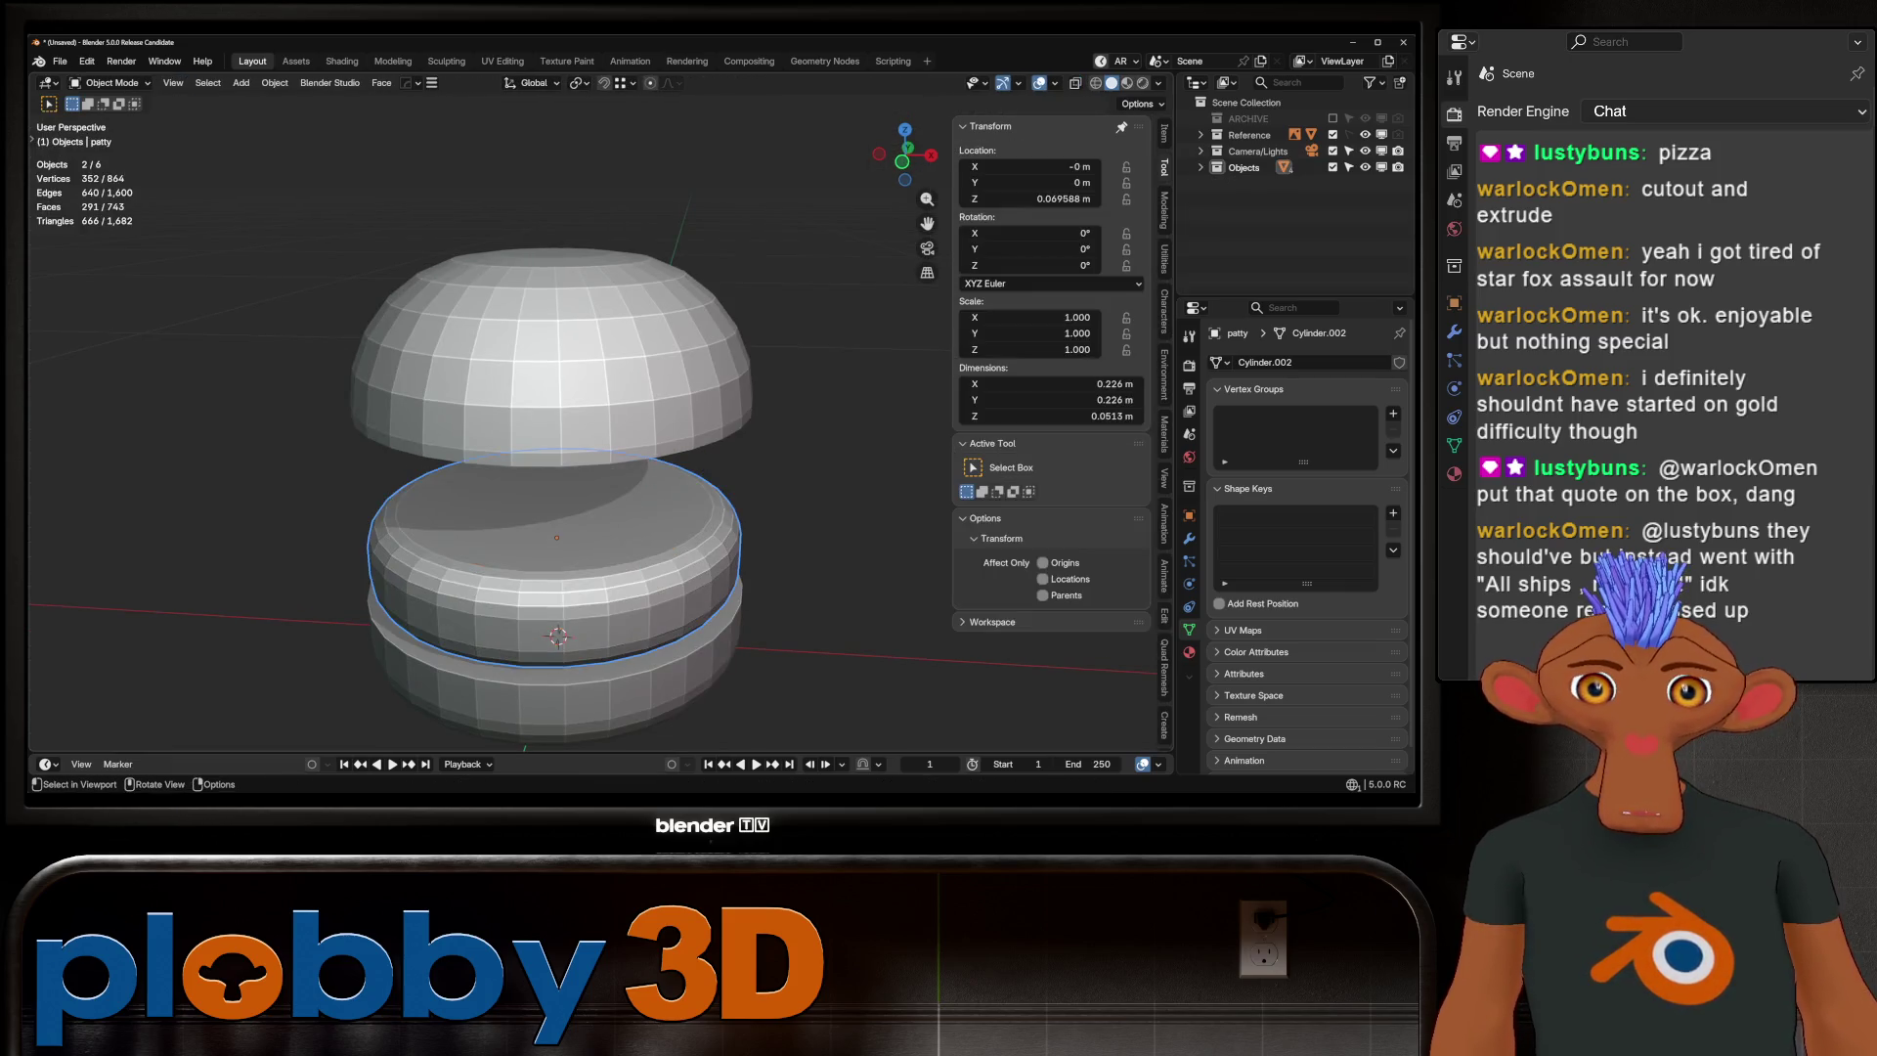
left_click(557, 508)
key("q")
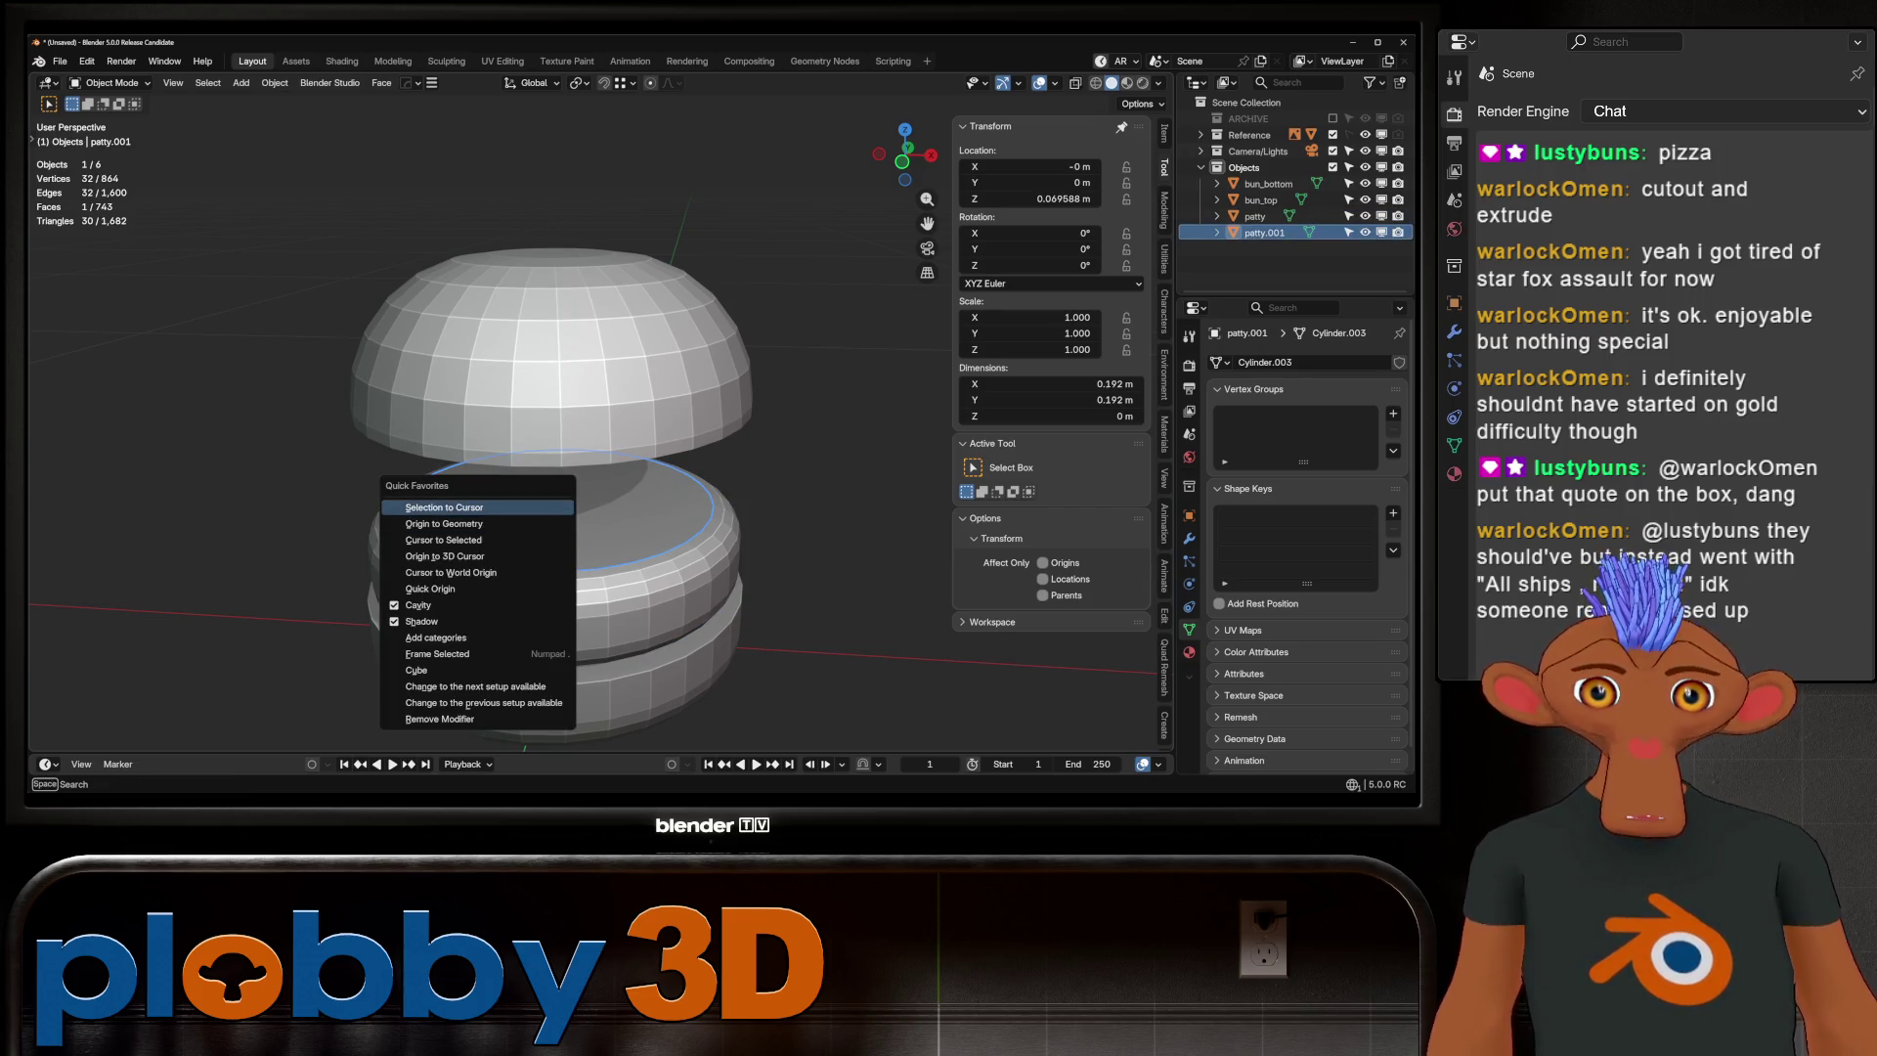
left_click(444, 524)
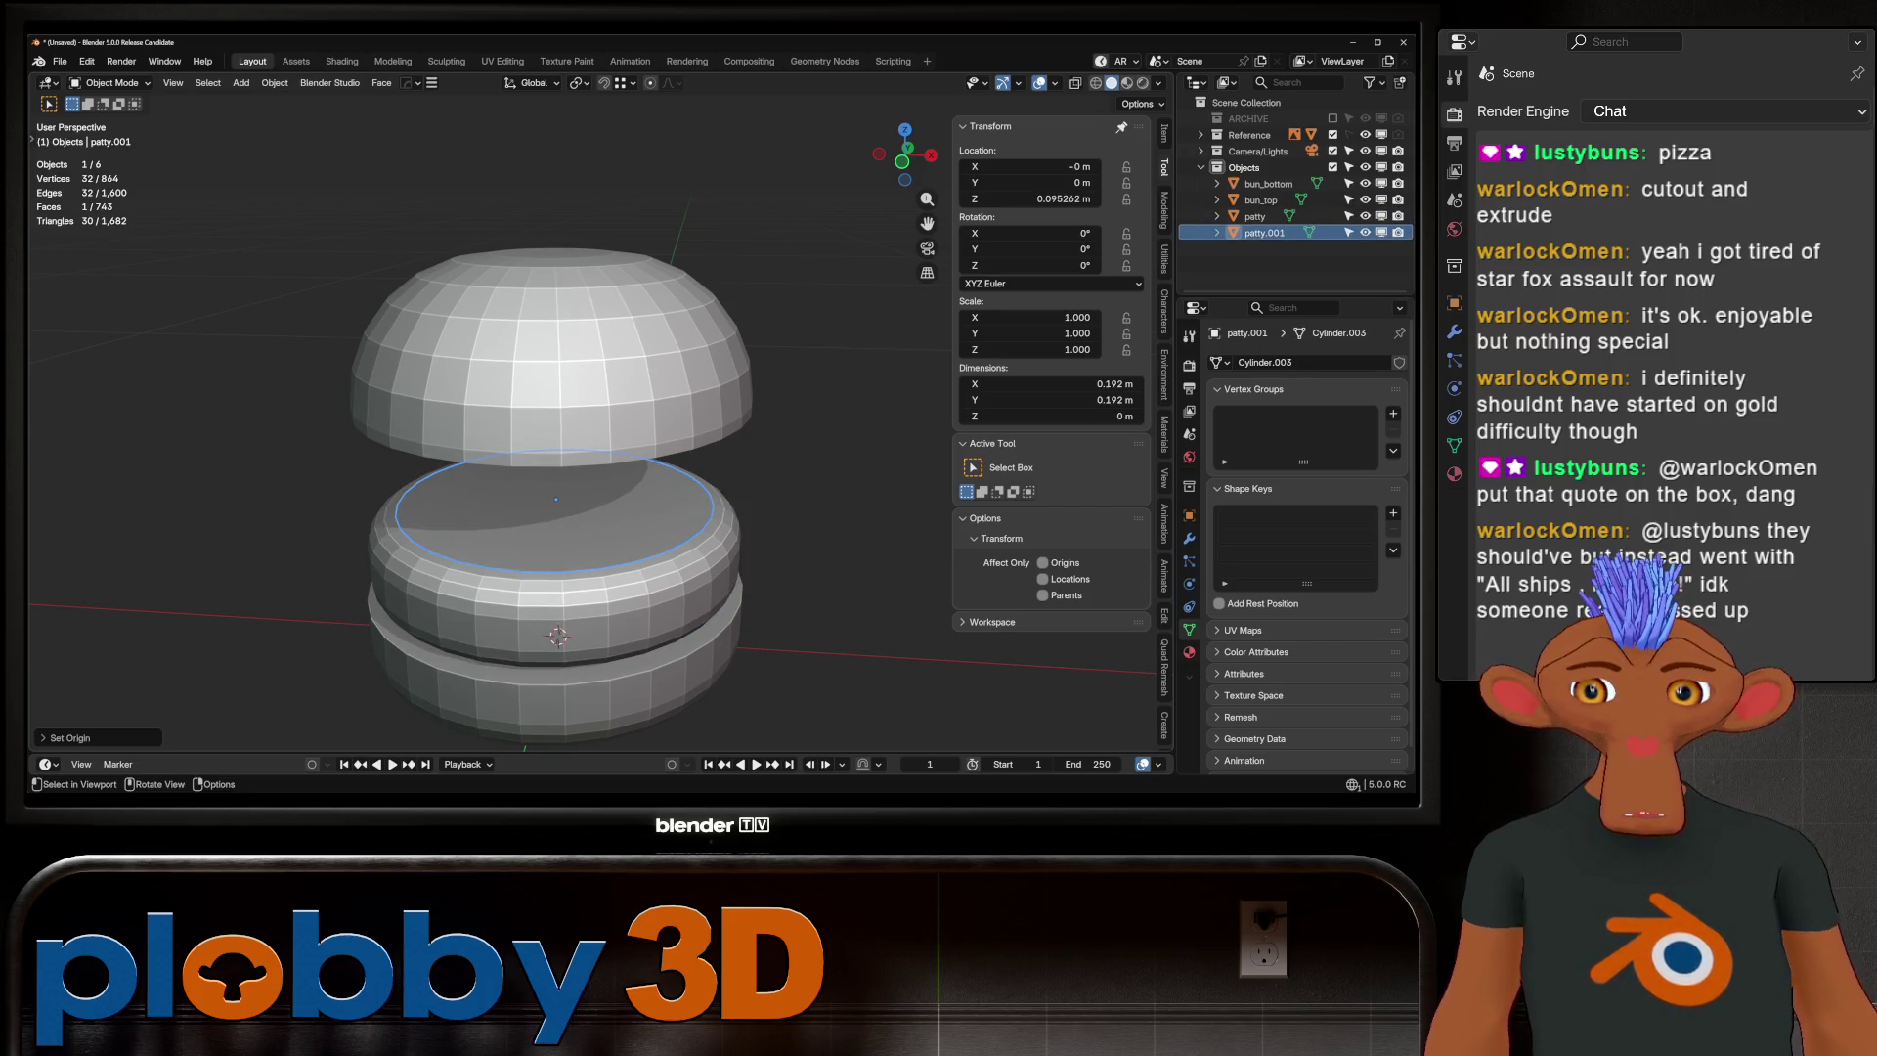
Raise patty.001 vertically to sit just above the patty, at Z 0.10944 m
key("KP_1")
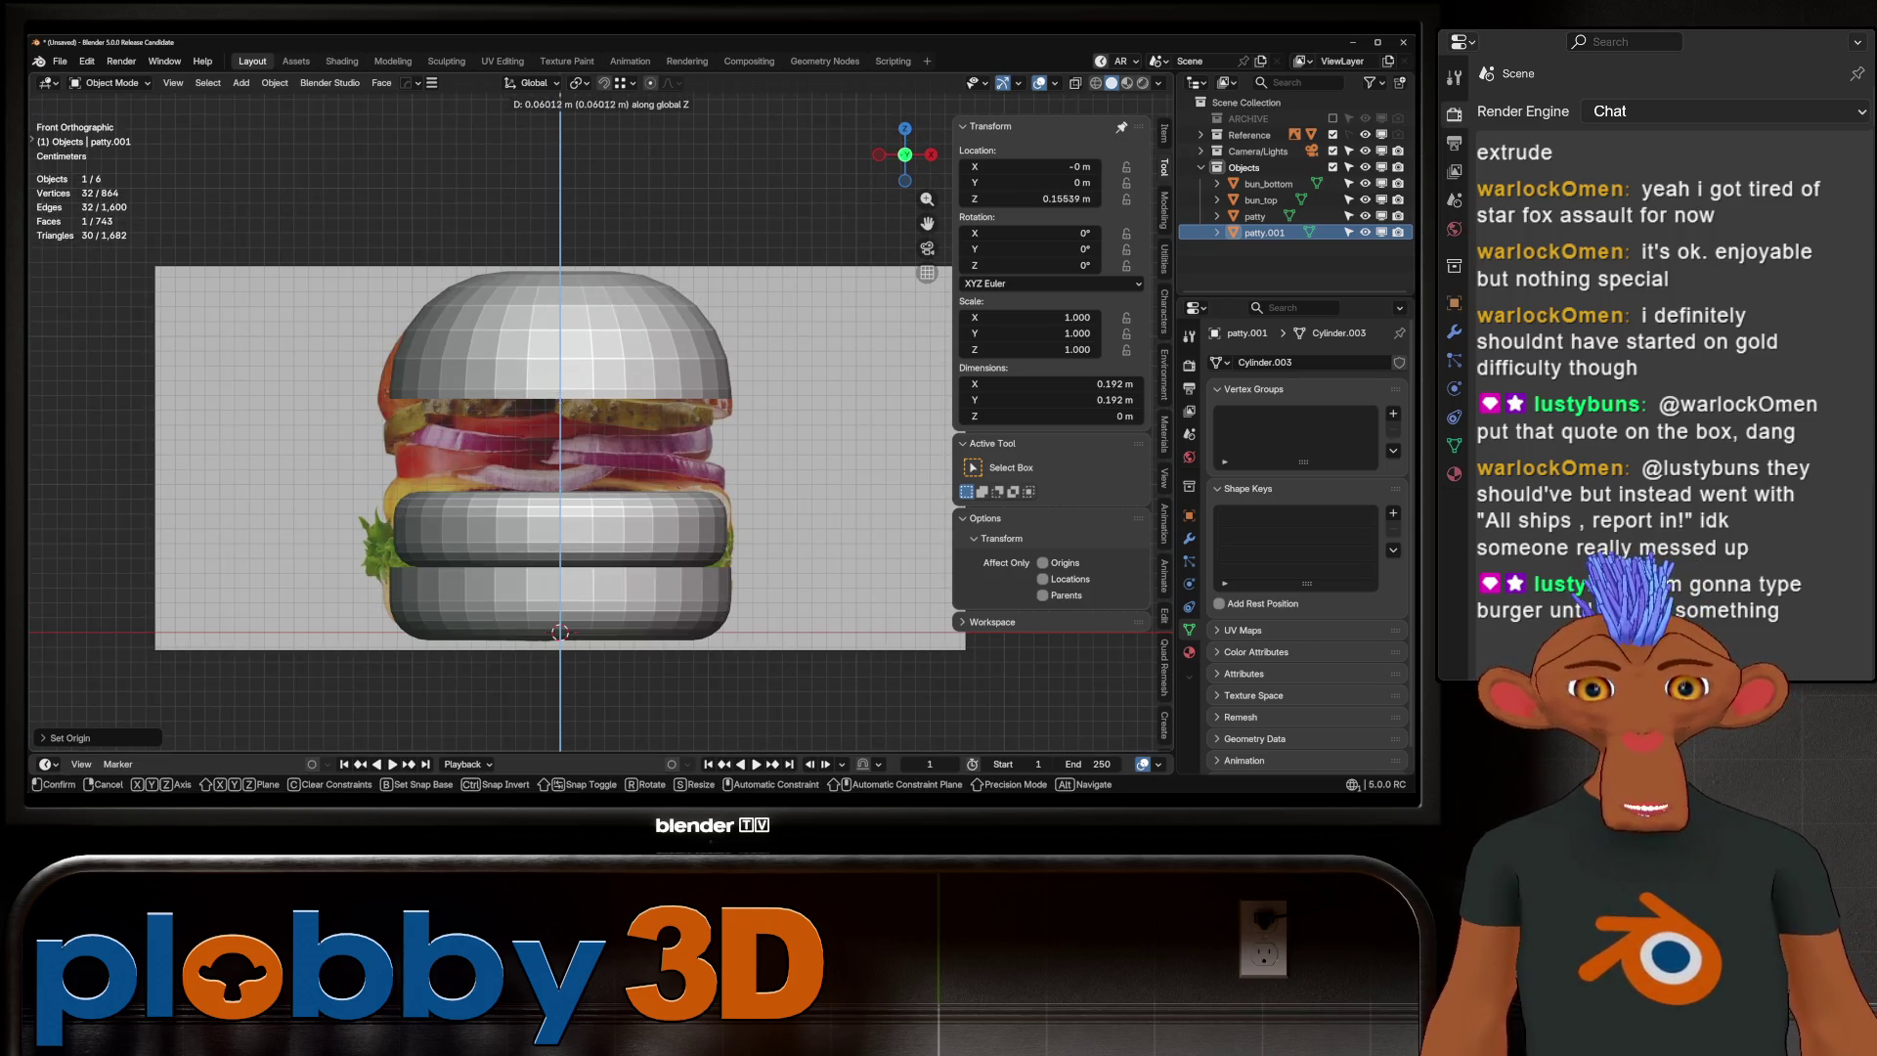
key("KP_8")
key("KP_8")
key("g")
key("z")
key("Return")
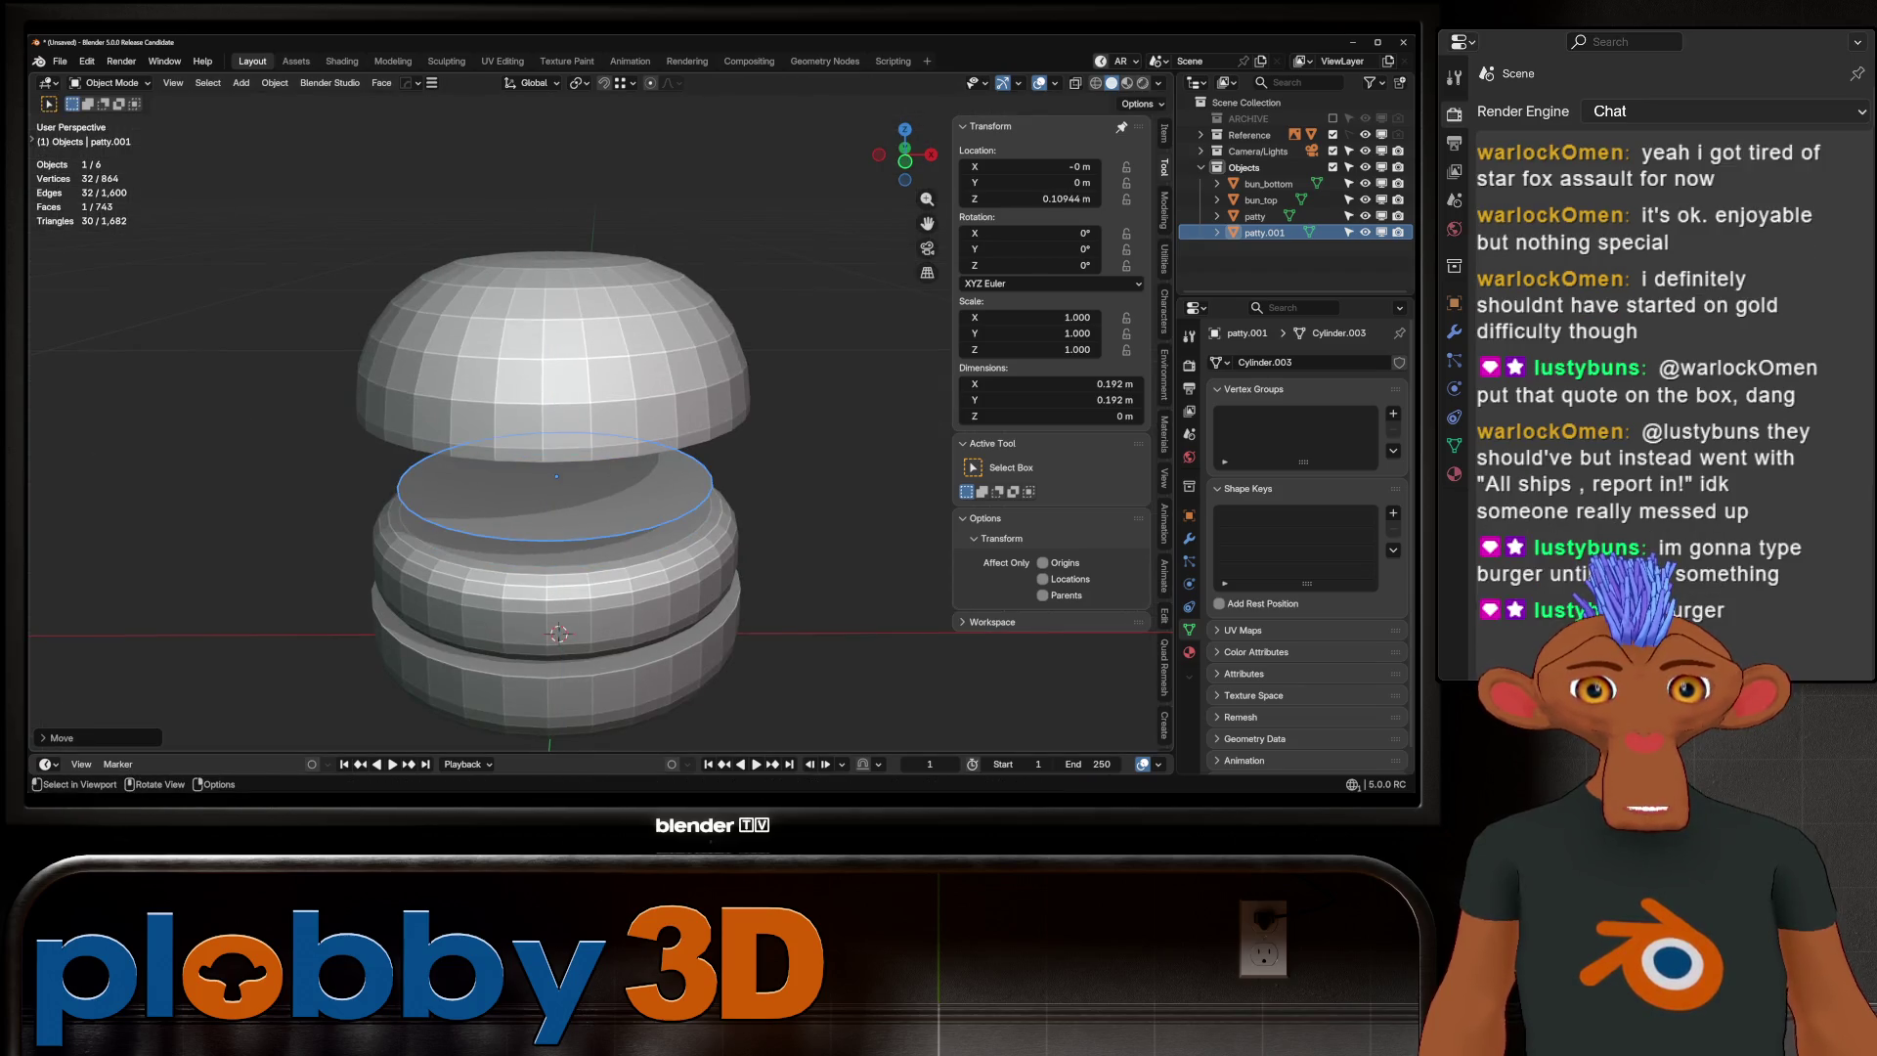
key("KP_1")
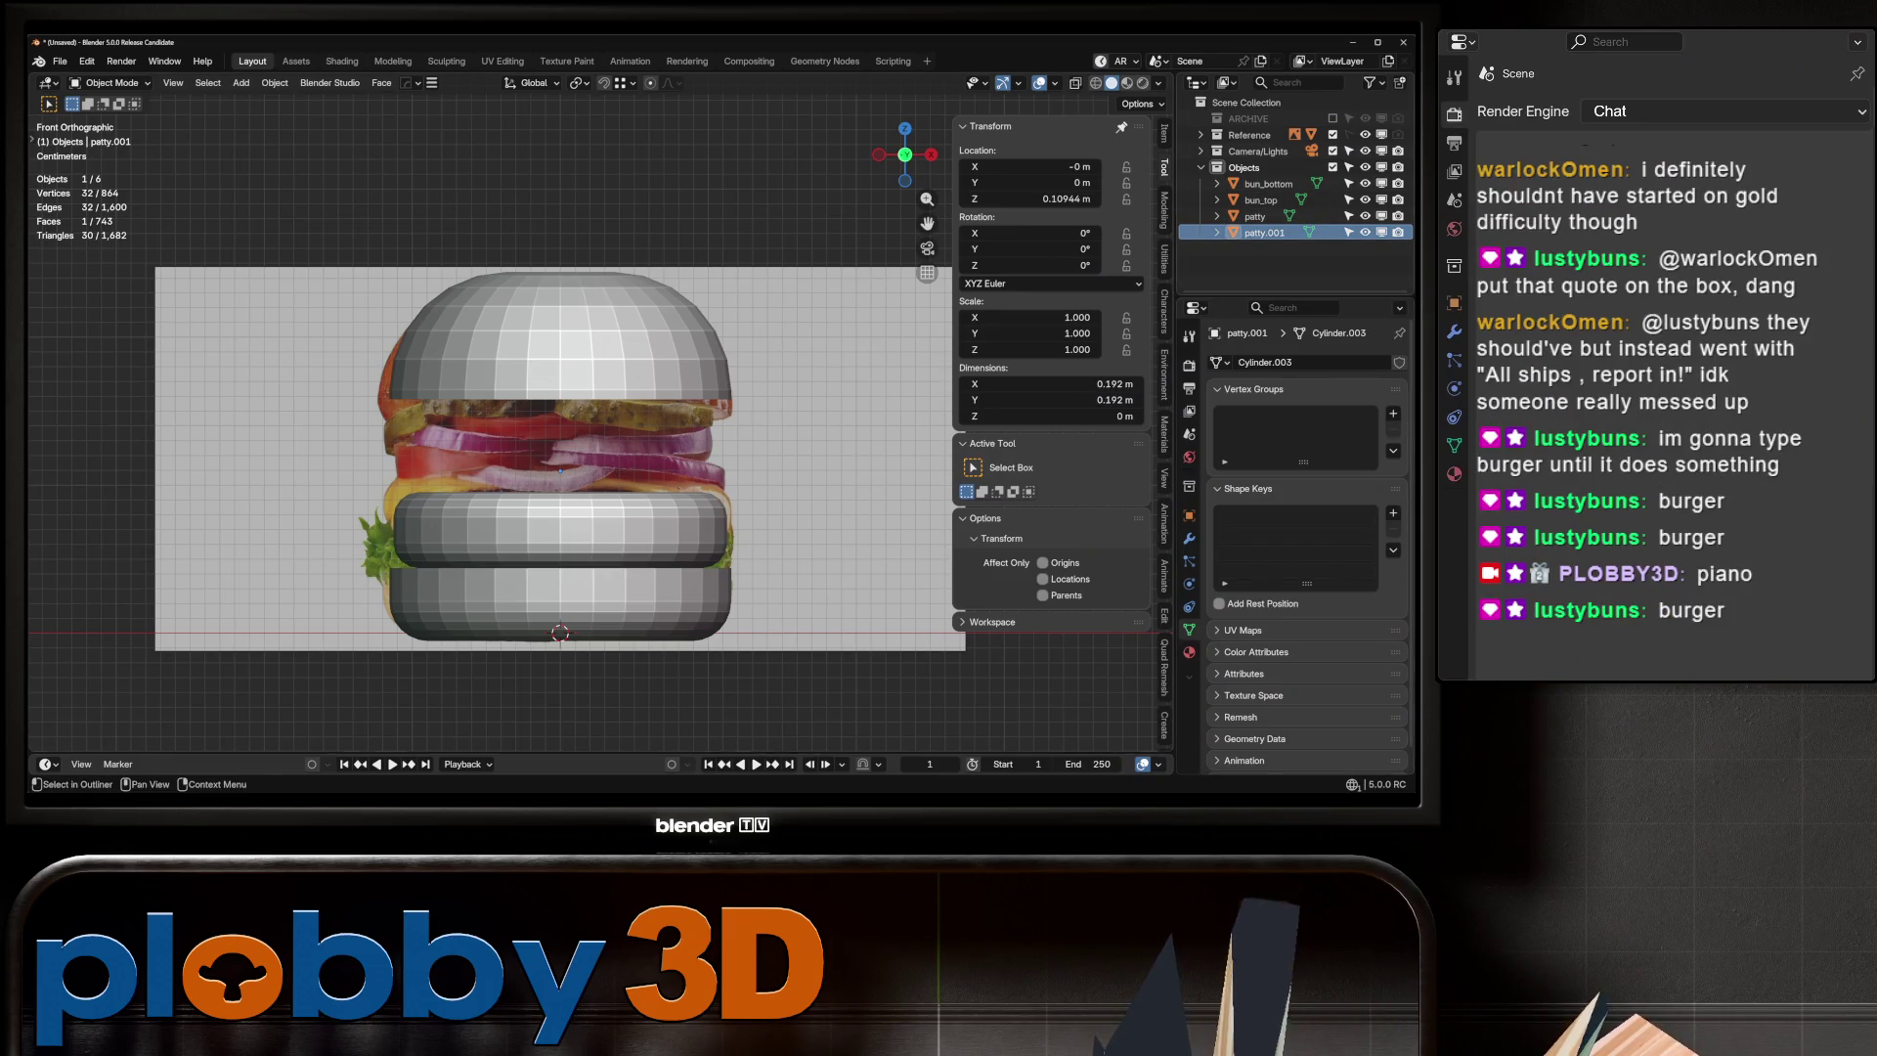
key("F2")
Name the disc tomato, then duplicate it in place as onion
type("tomato")
key("Return")
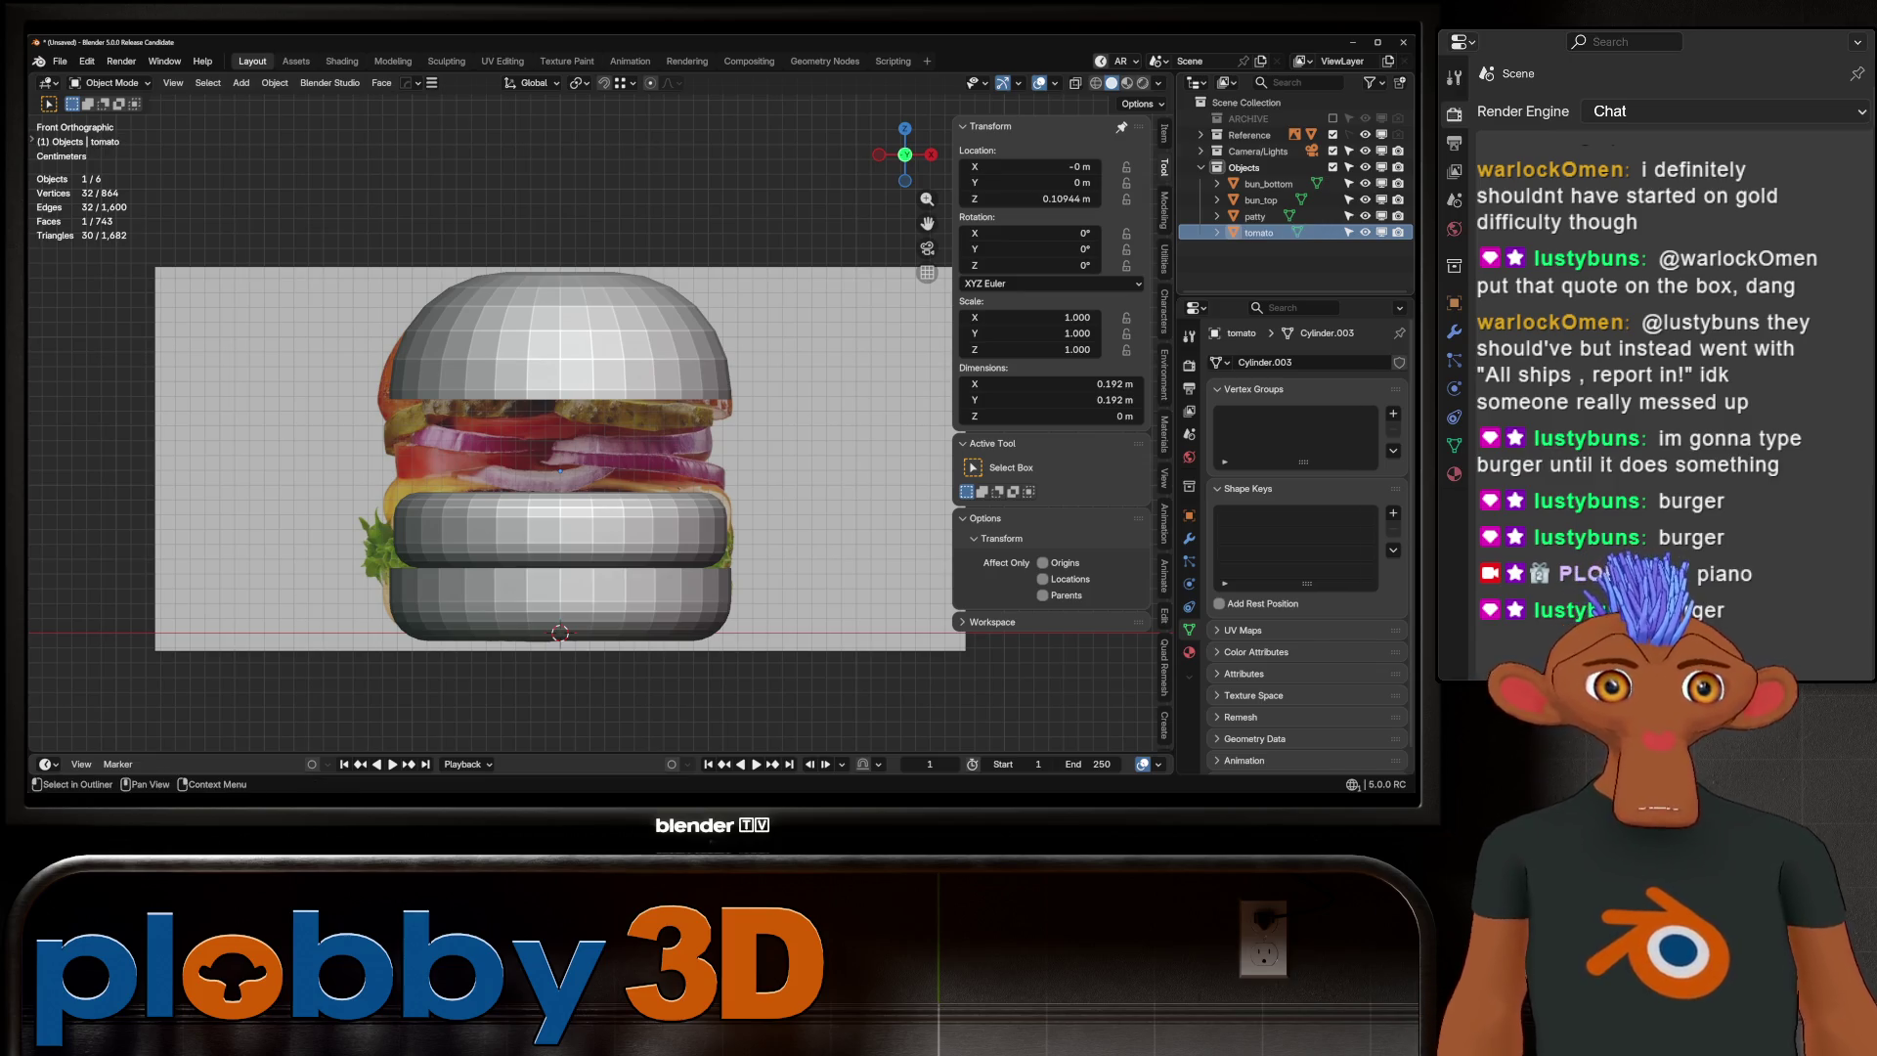
key("shift+d")
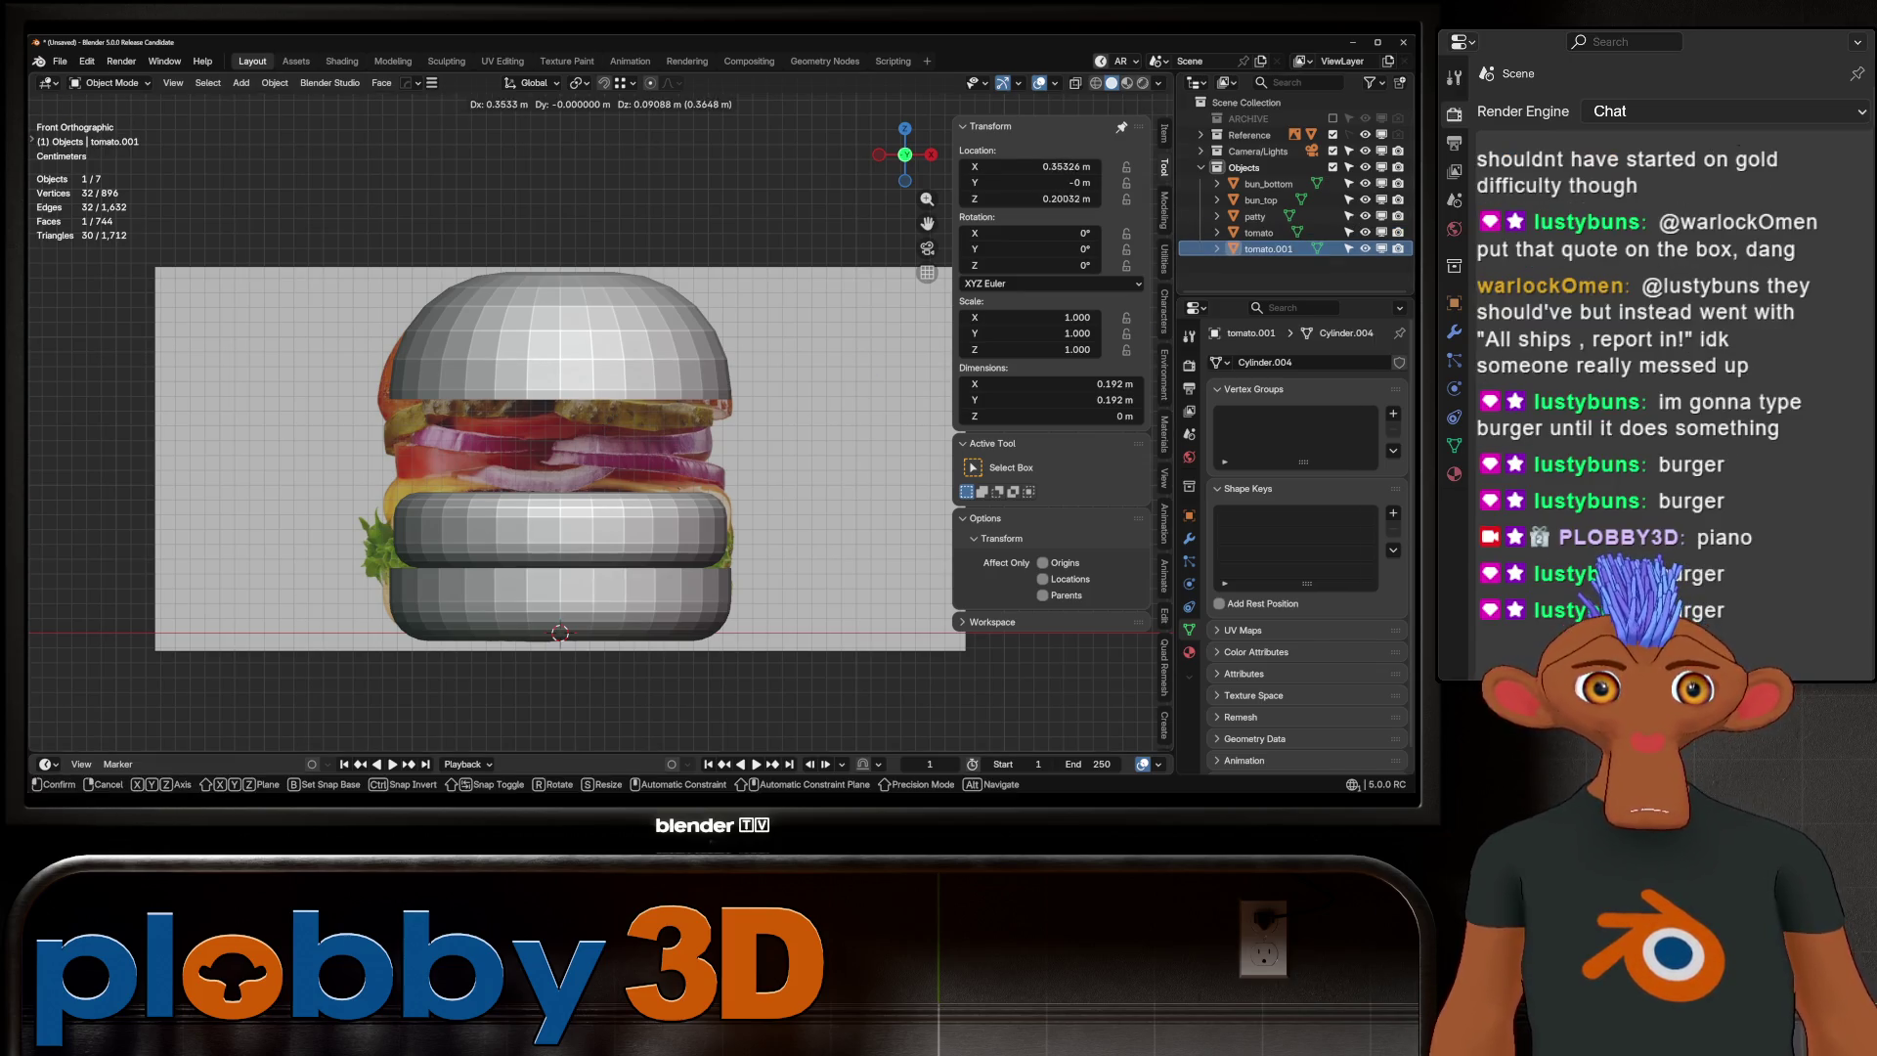
key("Escape")
key("F2")
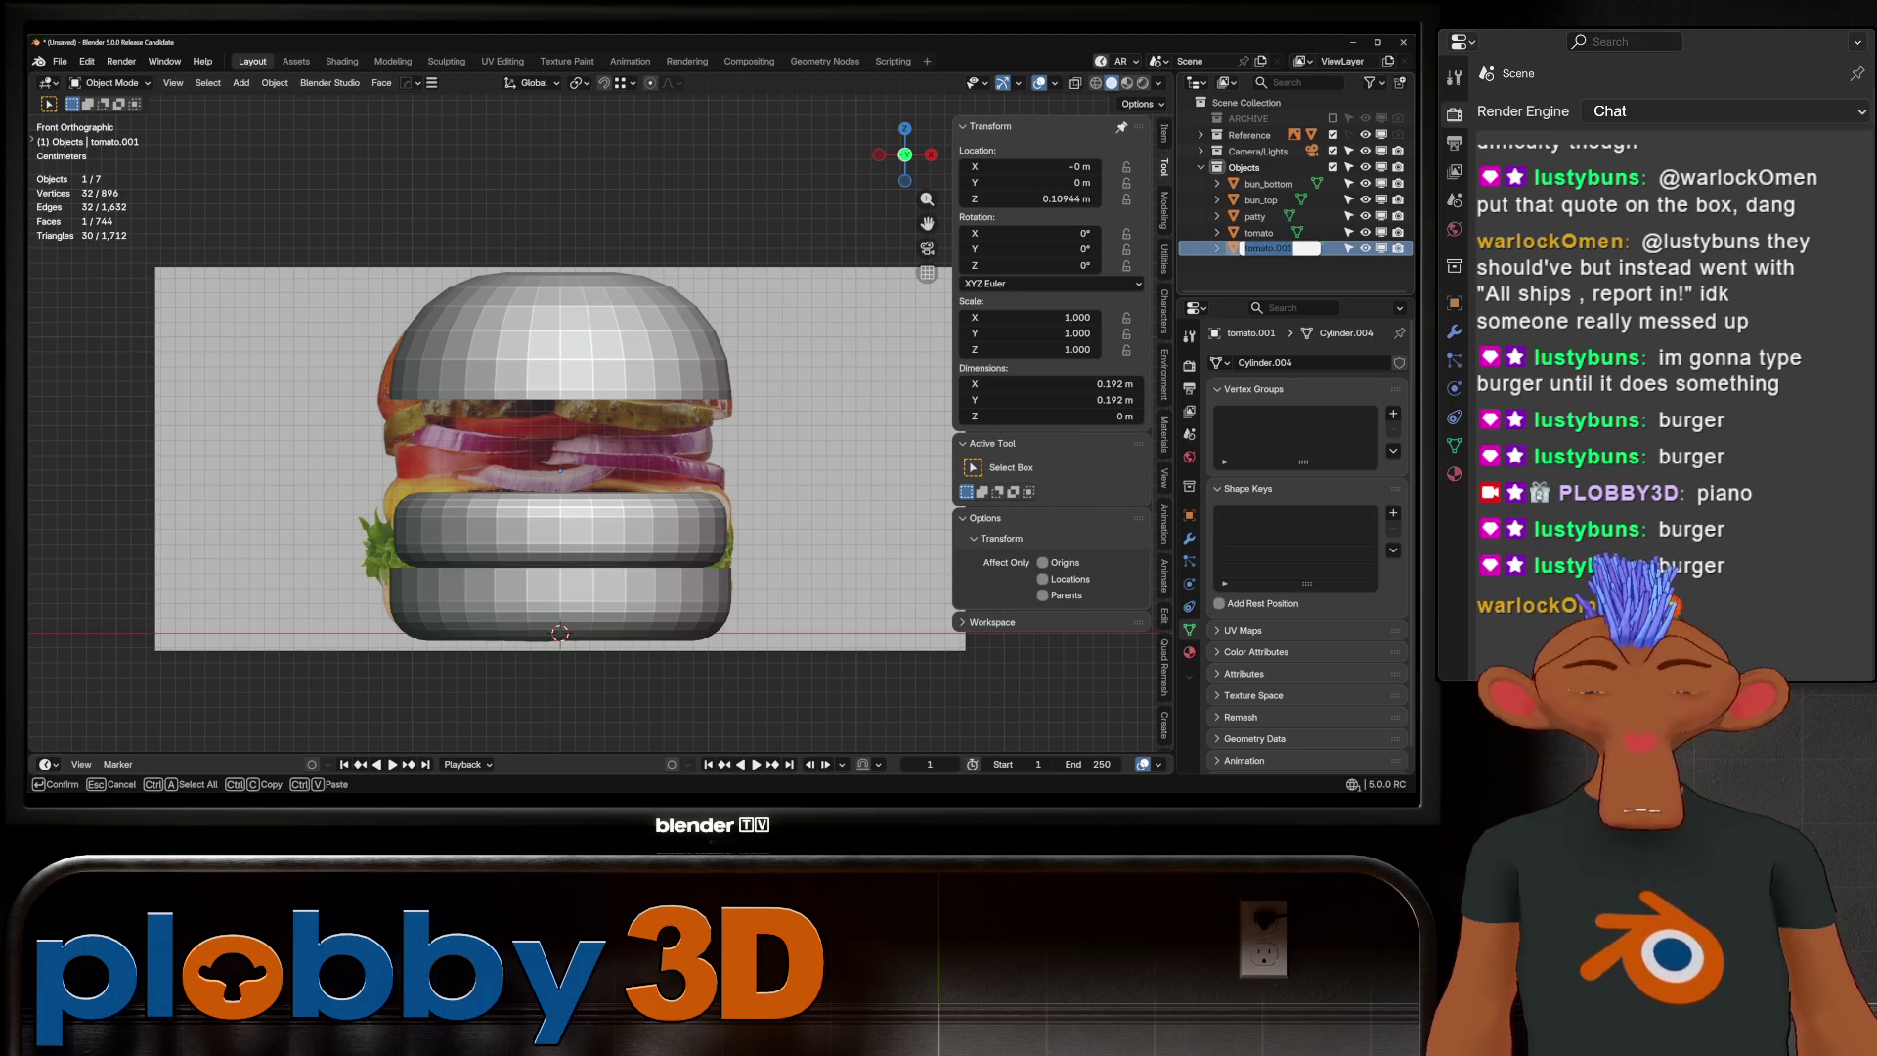
type("onion")
key("Return")
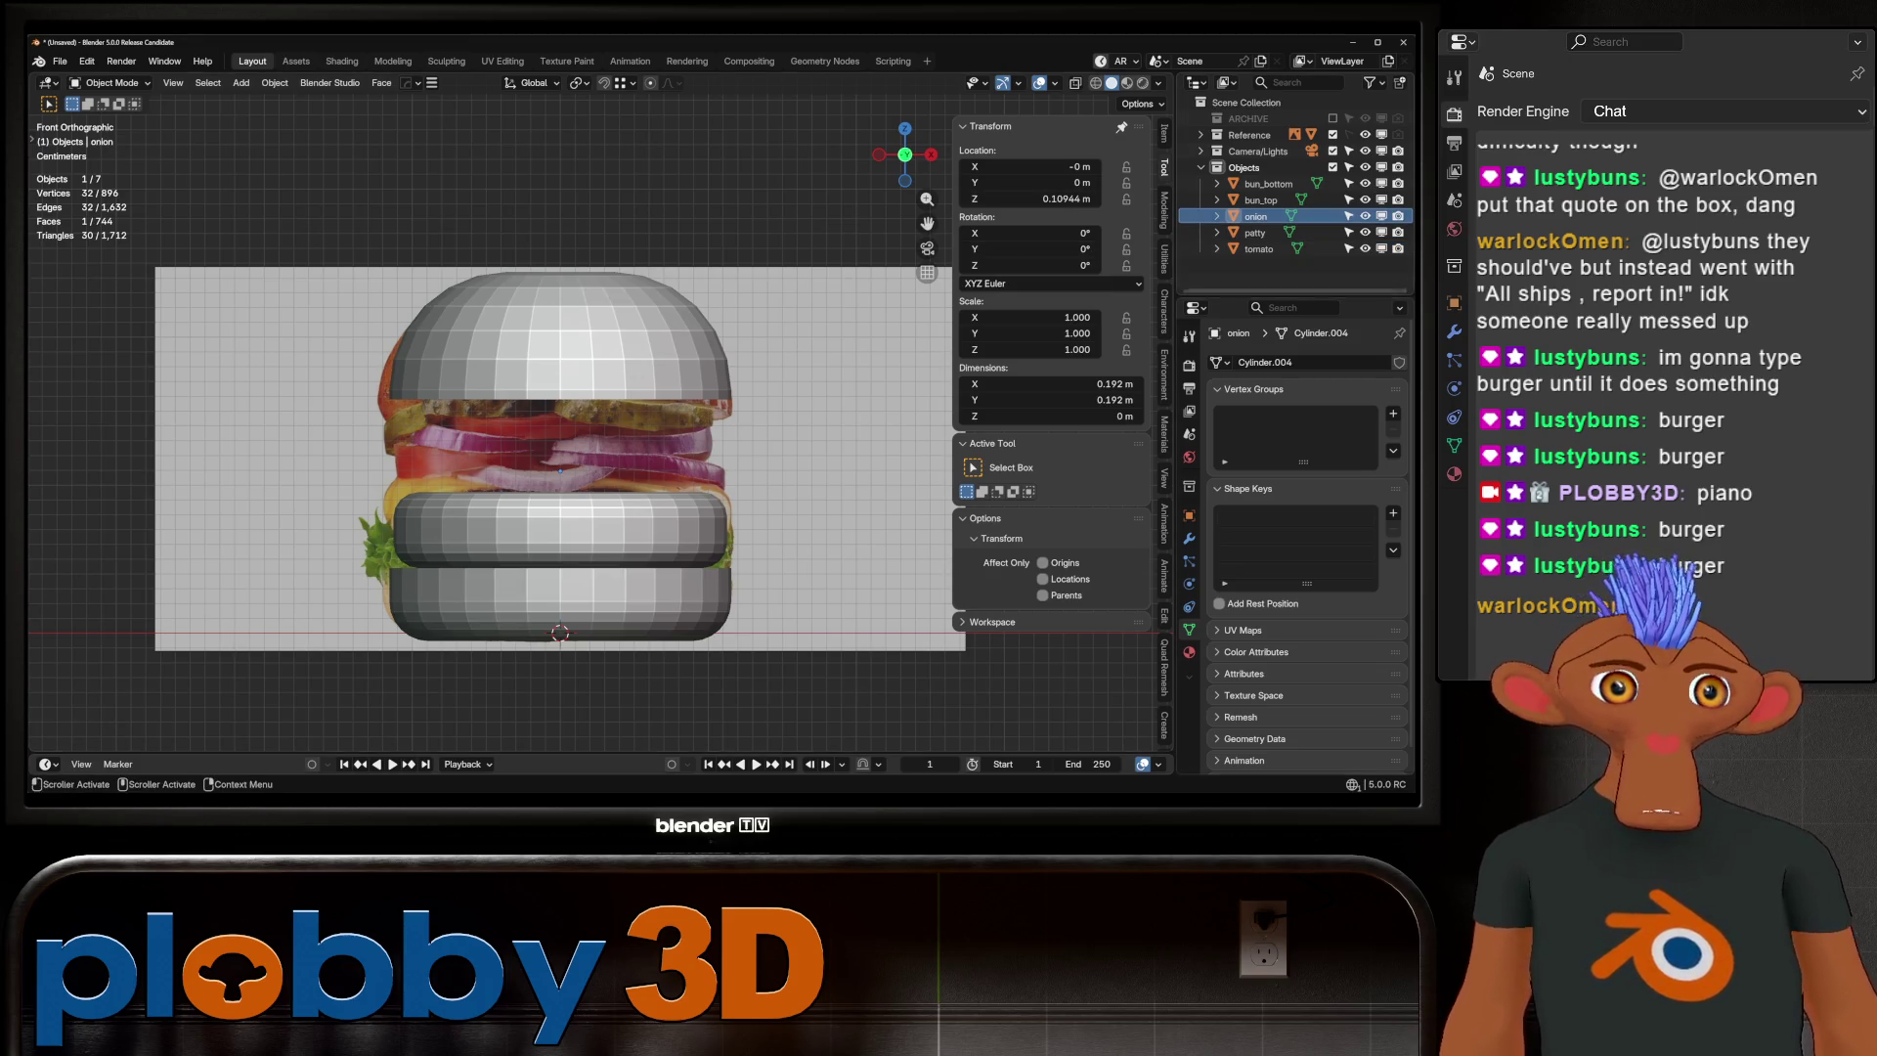
Duplicate the onion disc in place and name the copy pickle
key("shift+d")
key("Escape")
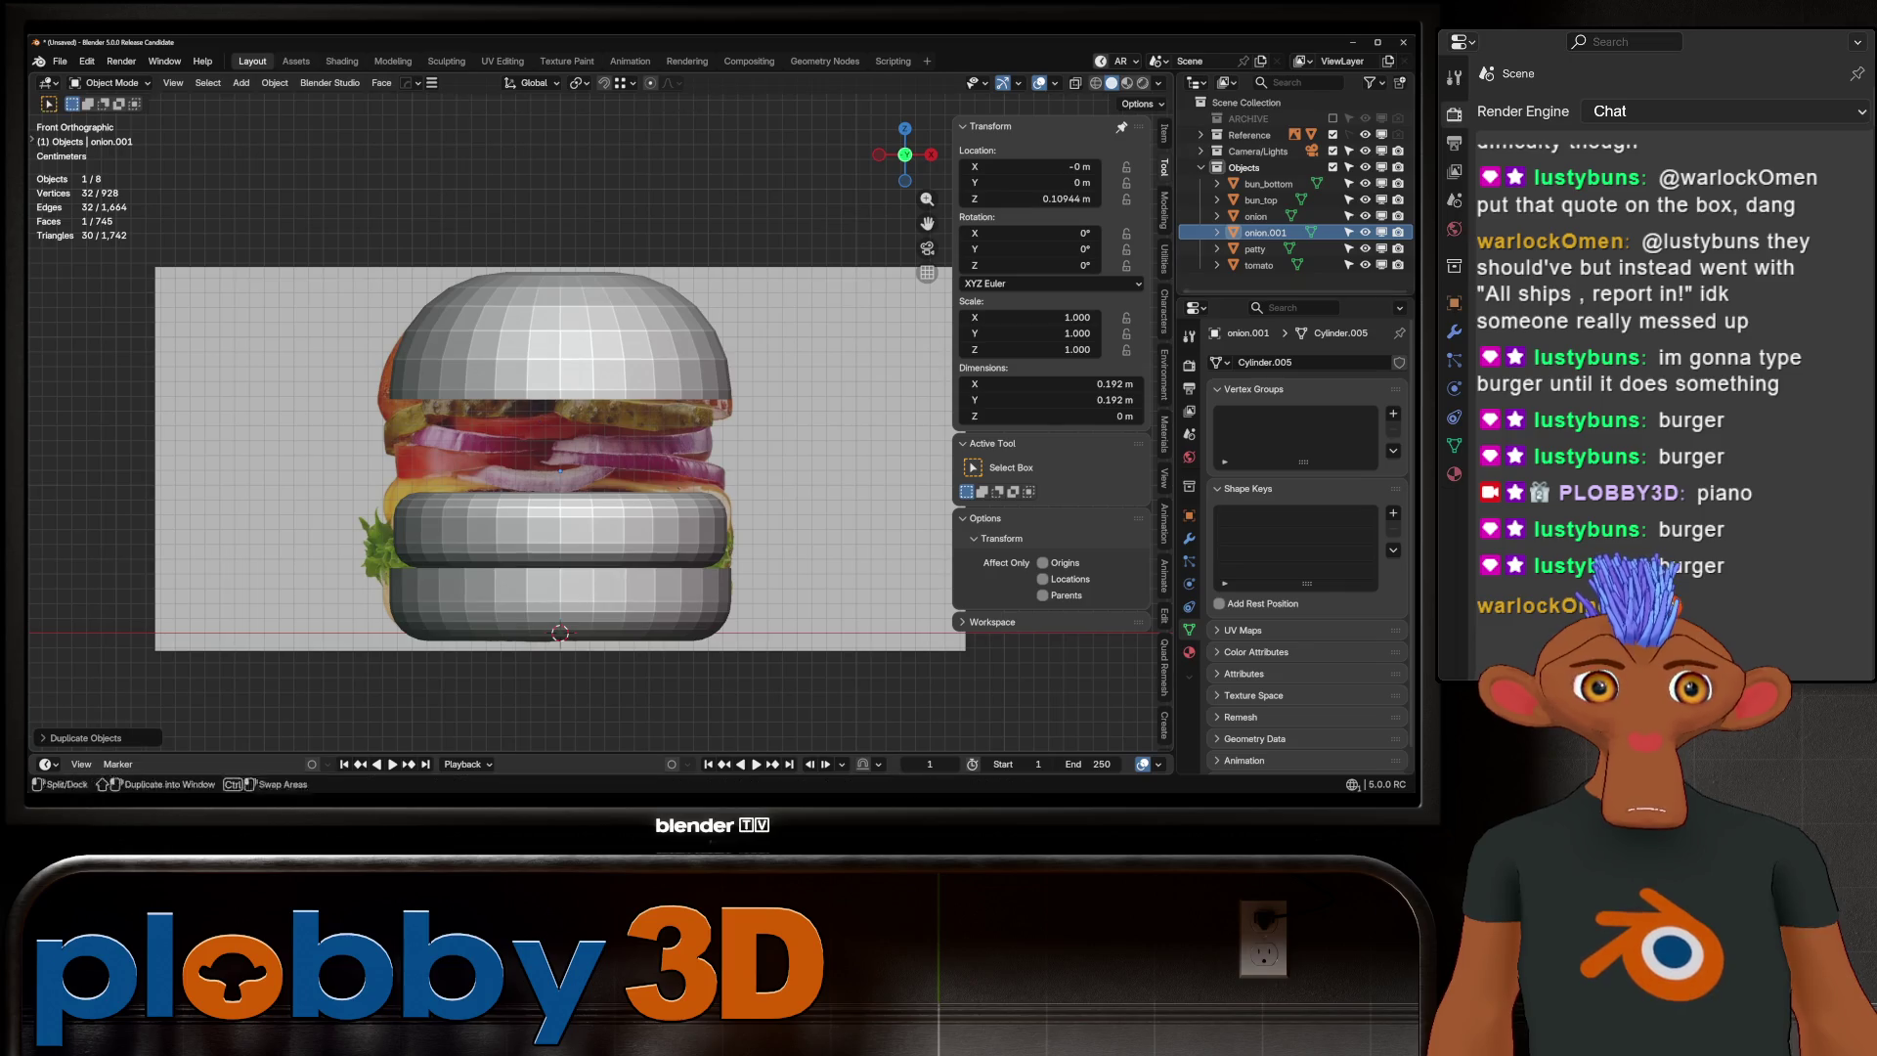
key("F2")
type("pickle")
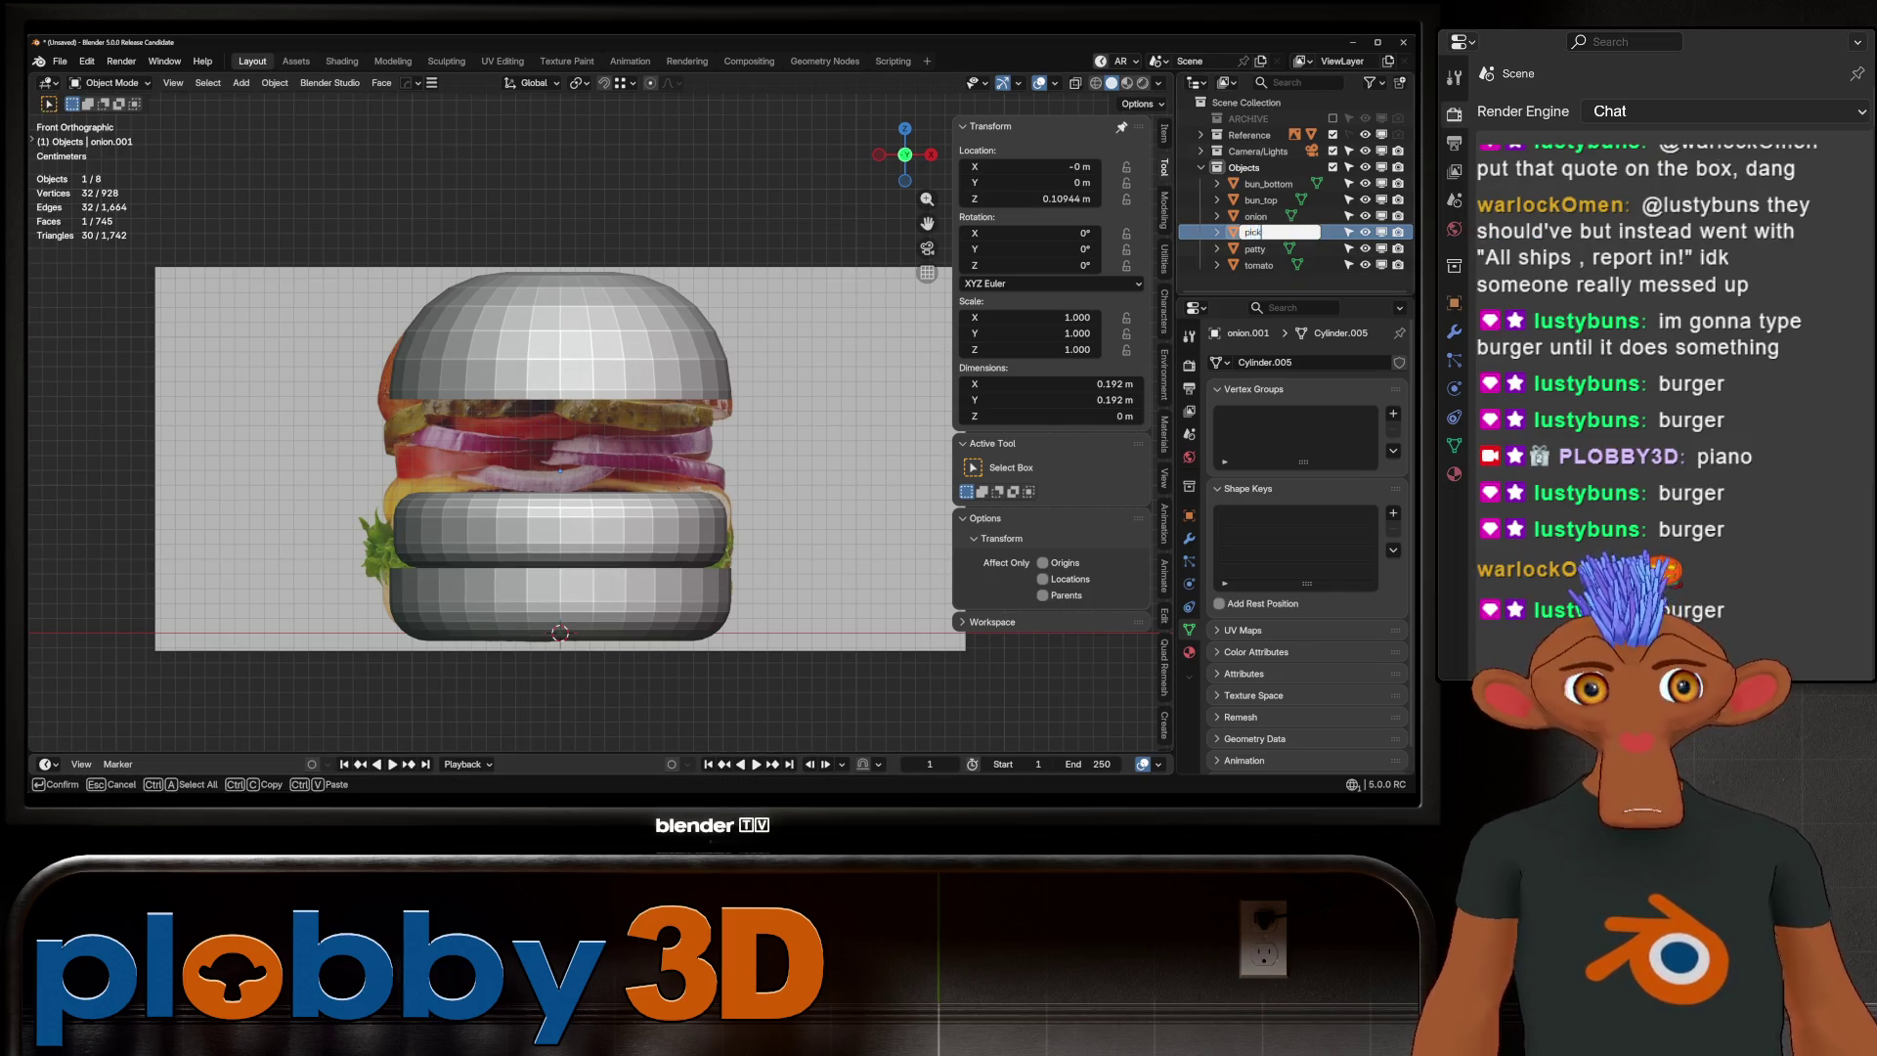
key("Return")
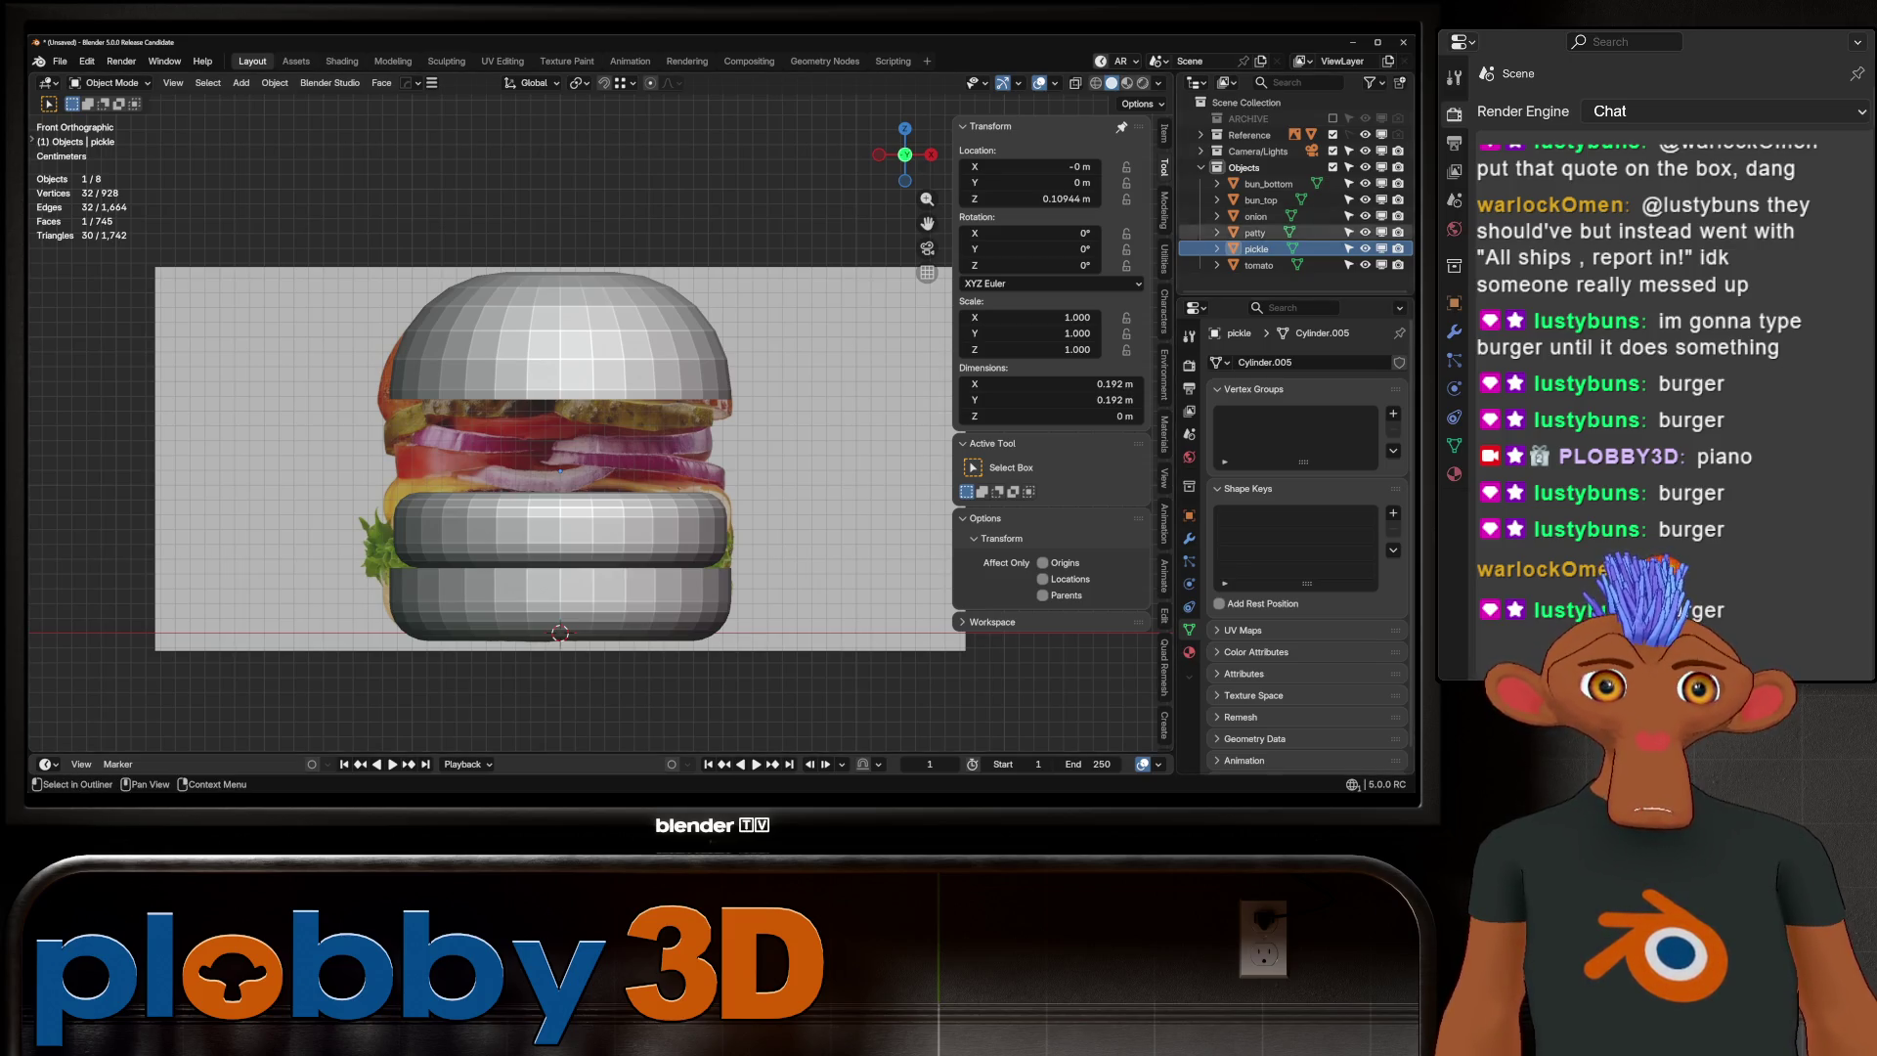
left_click(1255, 215)
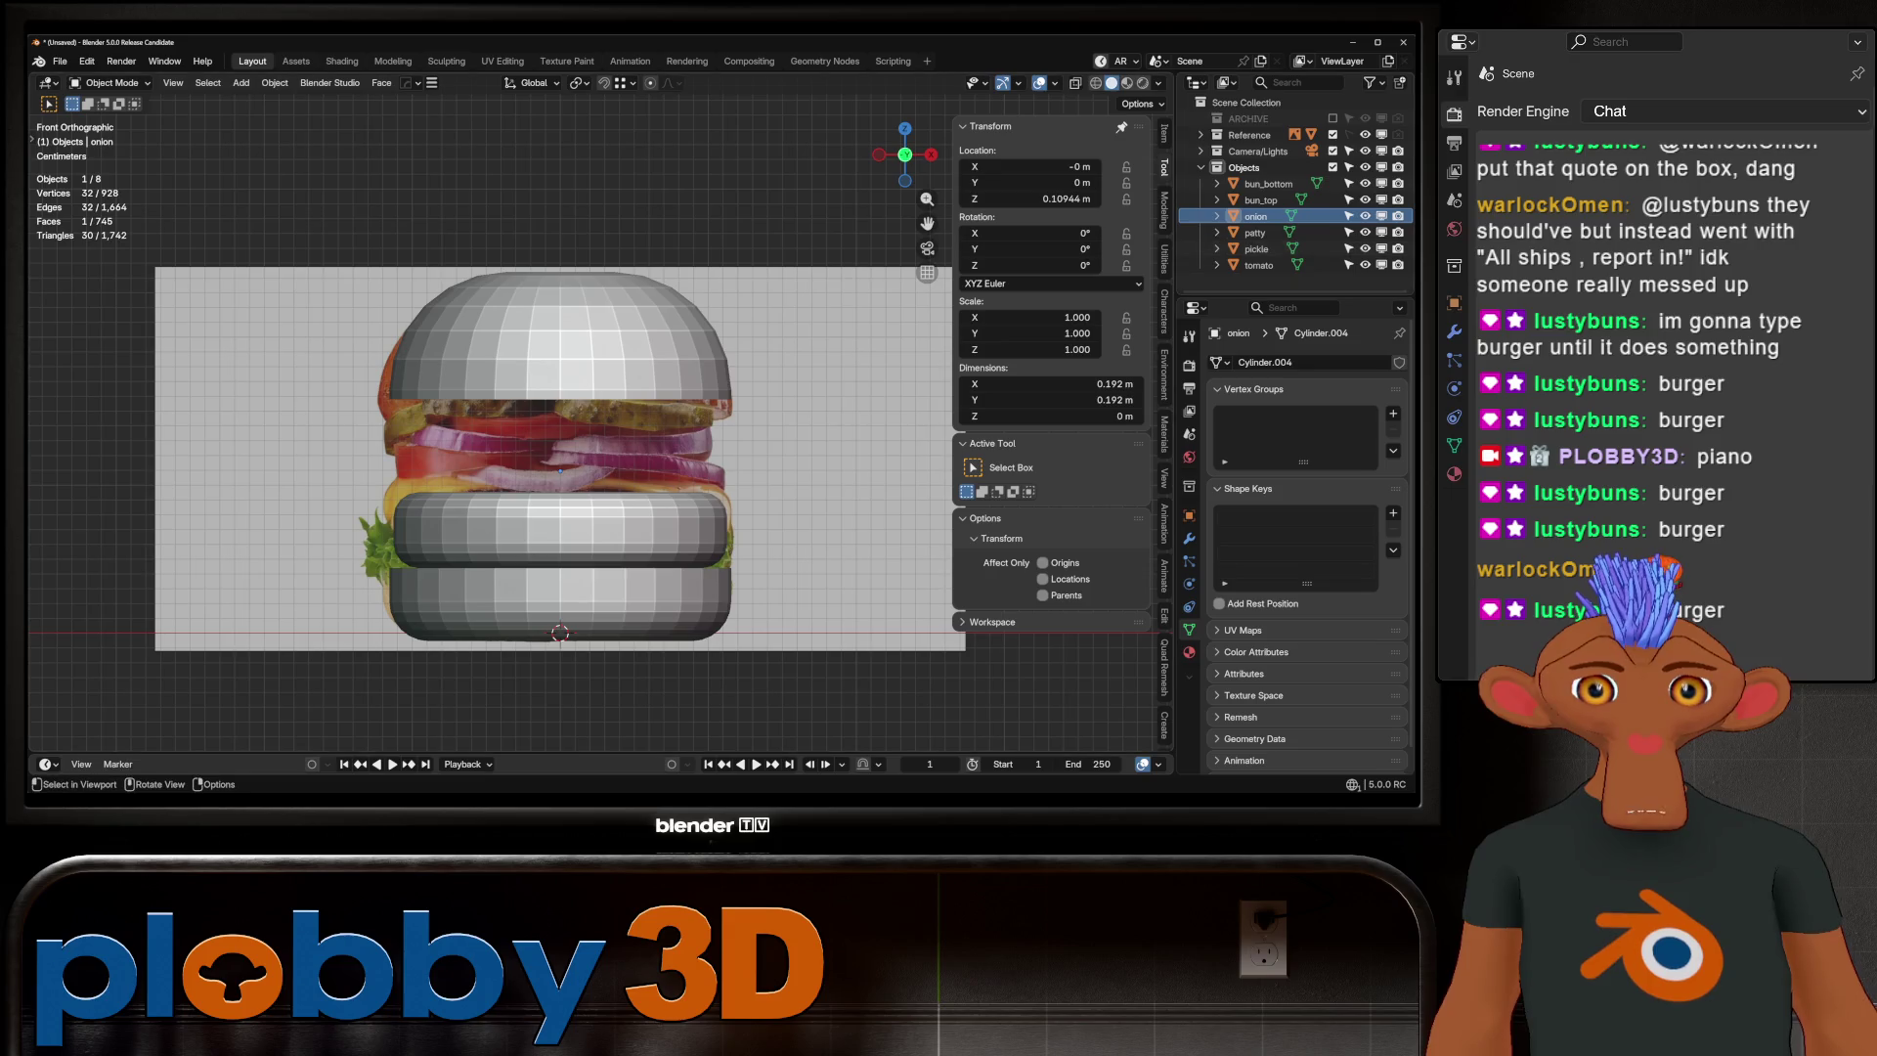
Shrink the pickle disc to 0.474 scale
key("g")
key("z")
key("Escape")
middle_click_drag(743, 606, 752, 554)
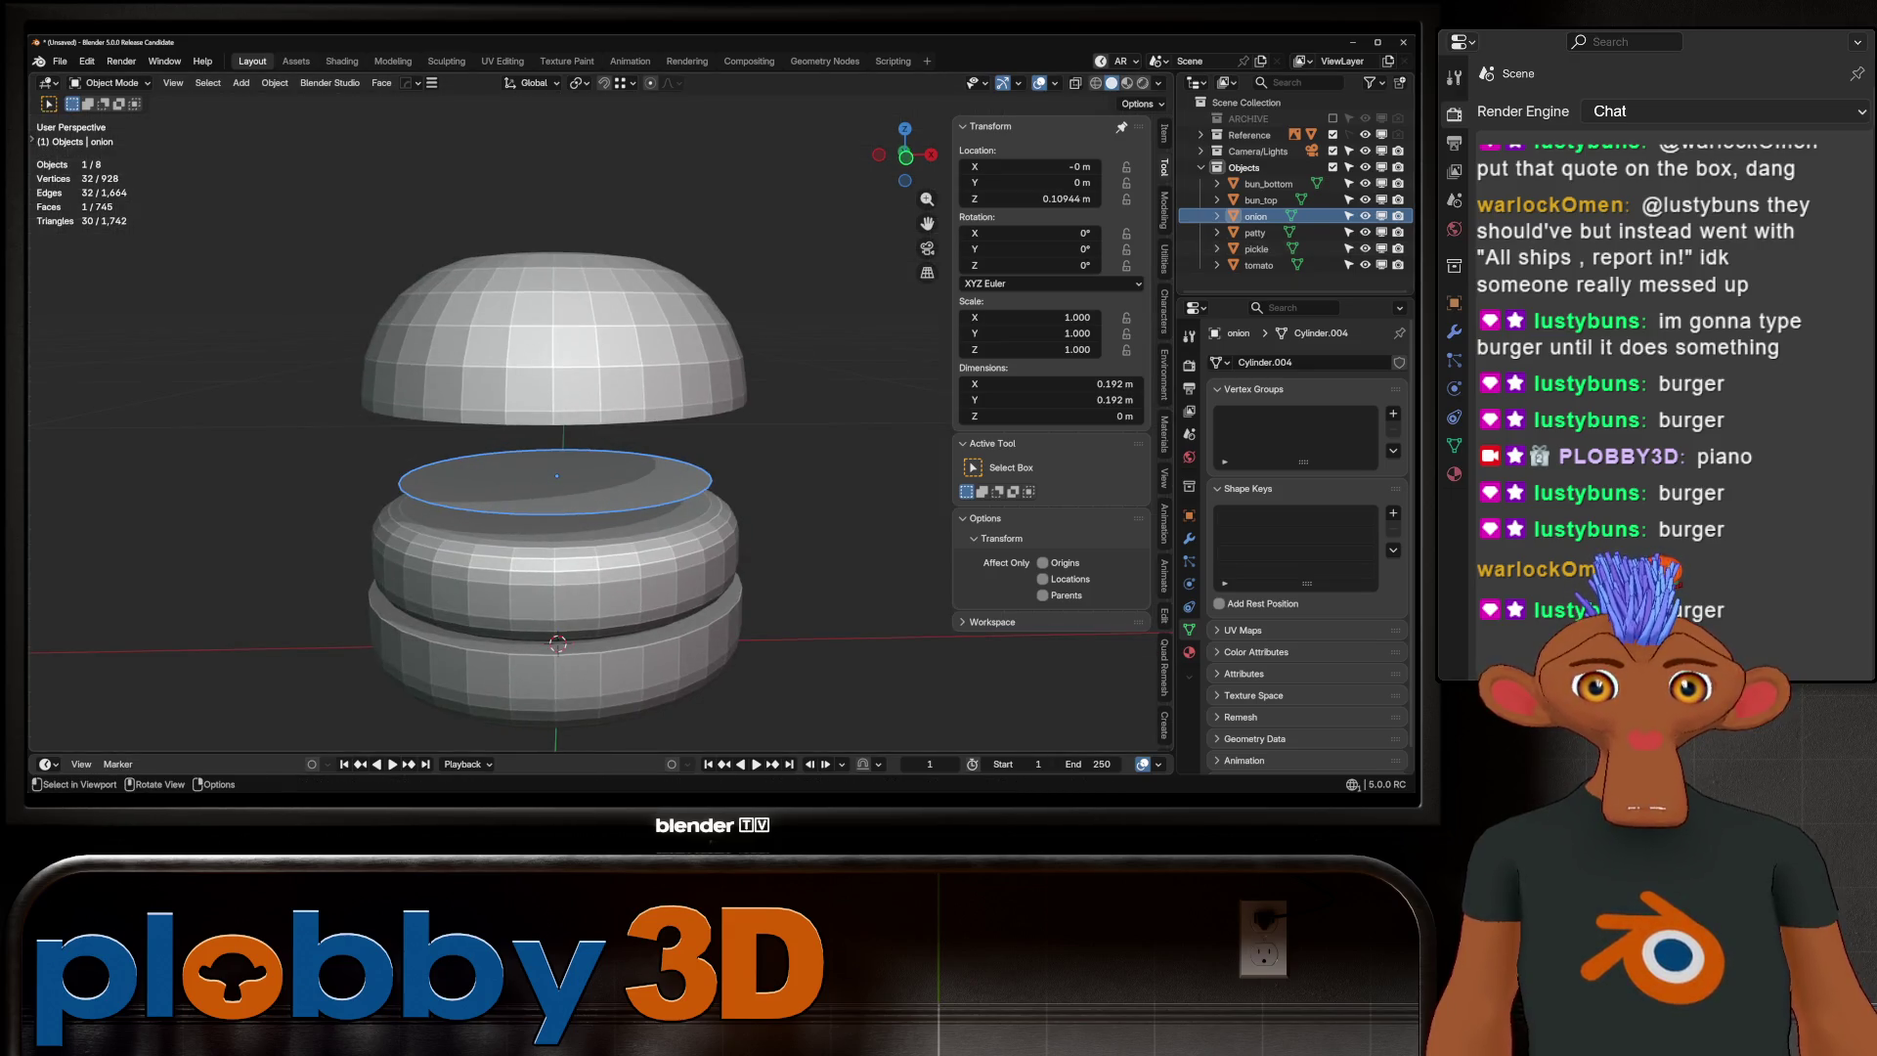
key("s")
key("Escape")
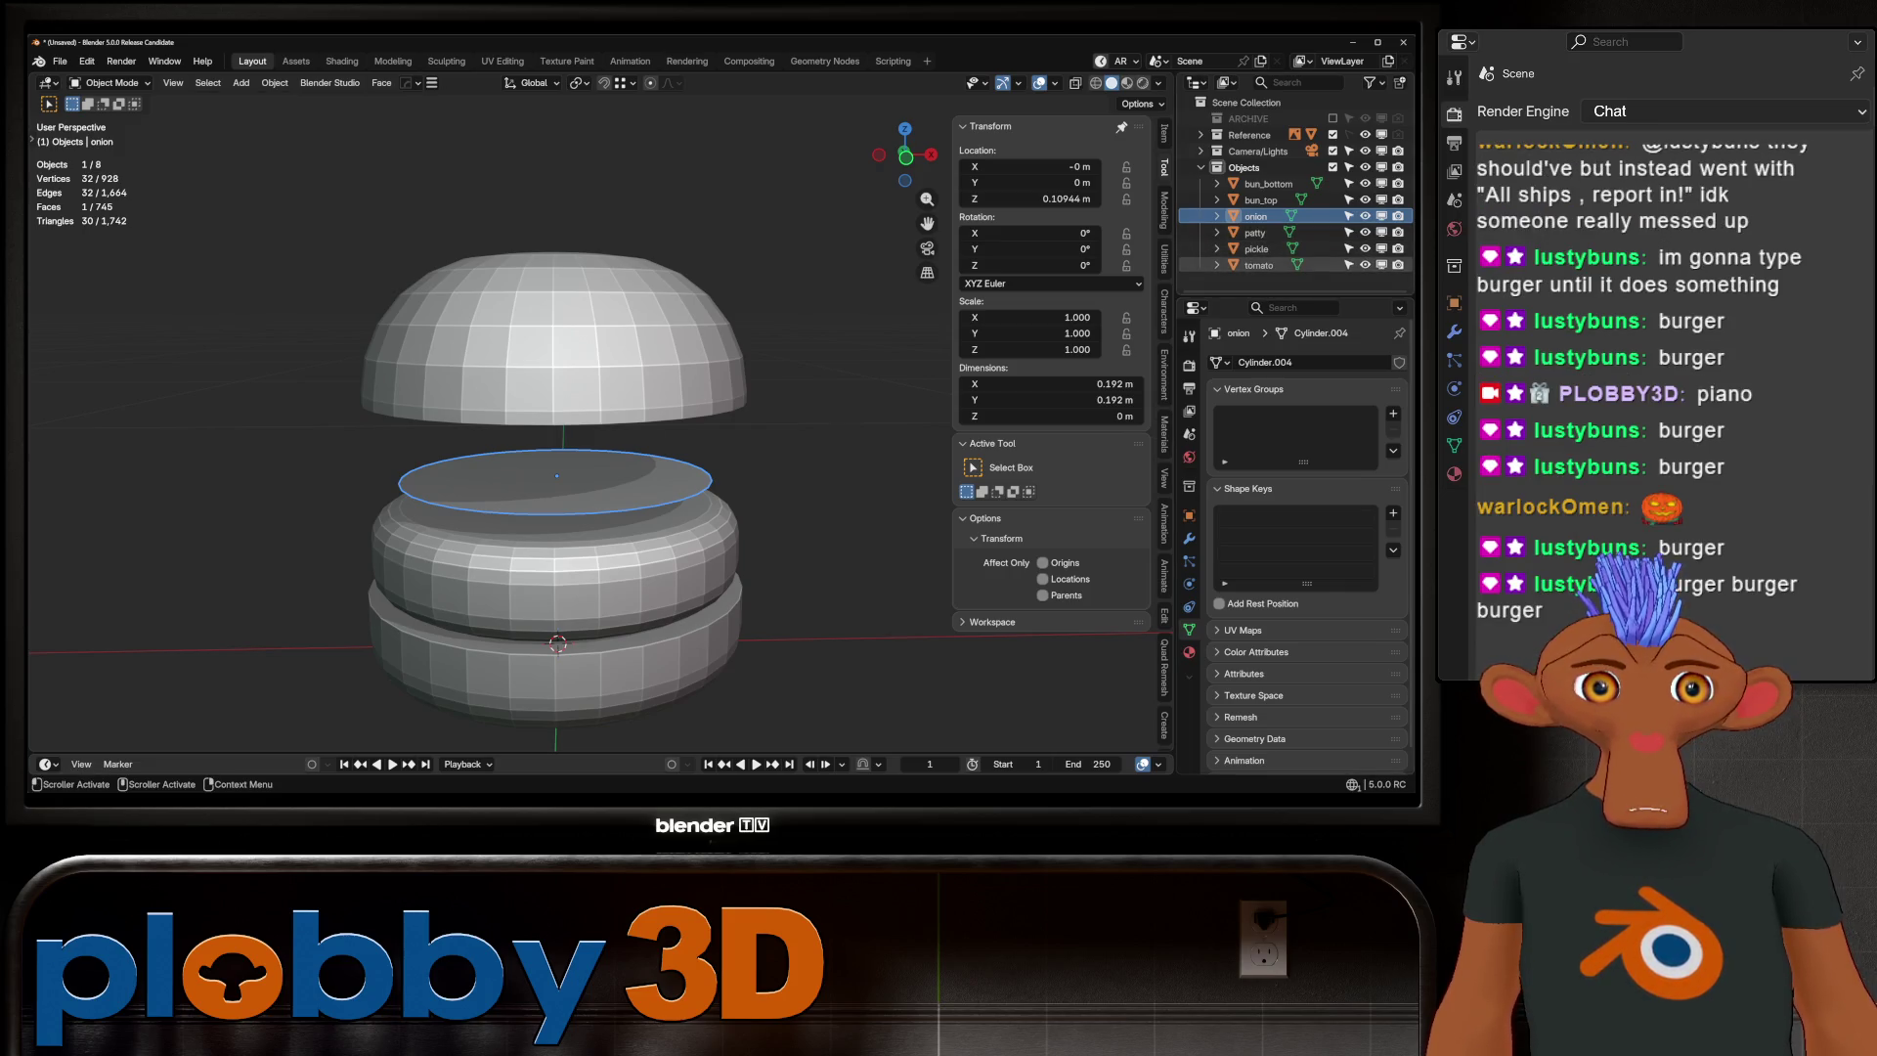
left_click(1256, 248)
key("s")
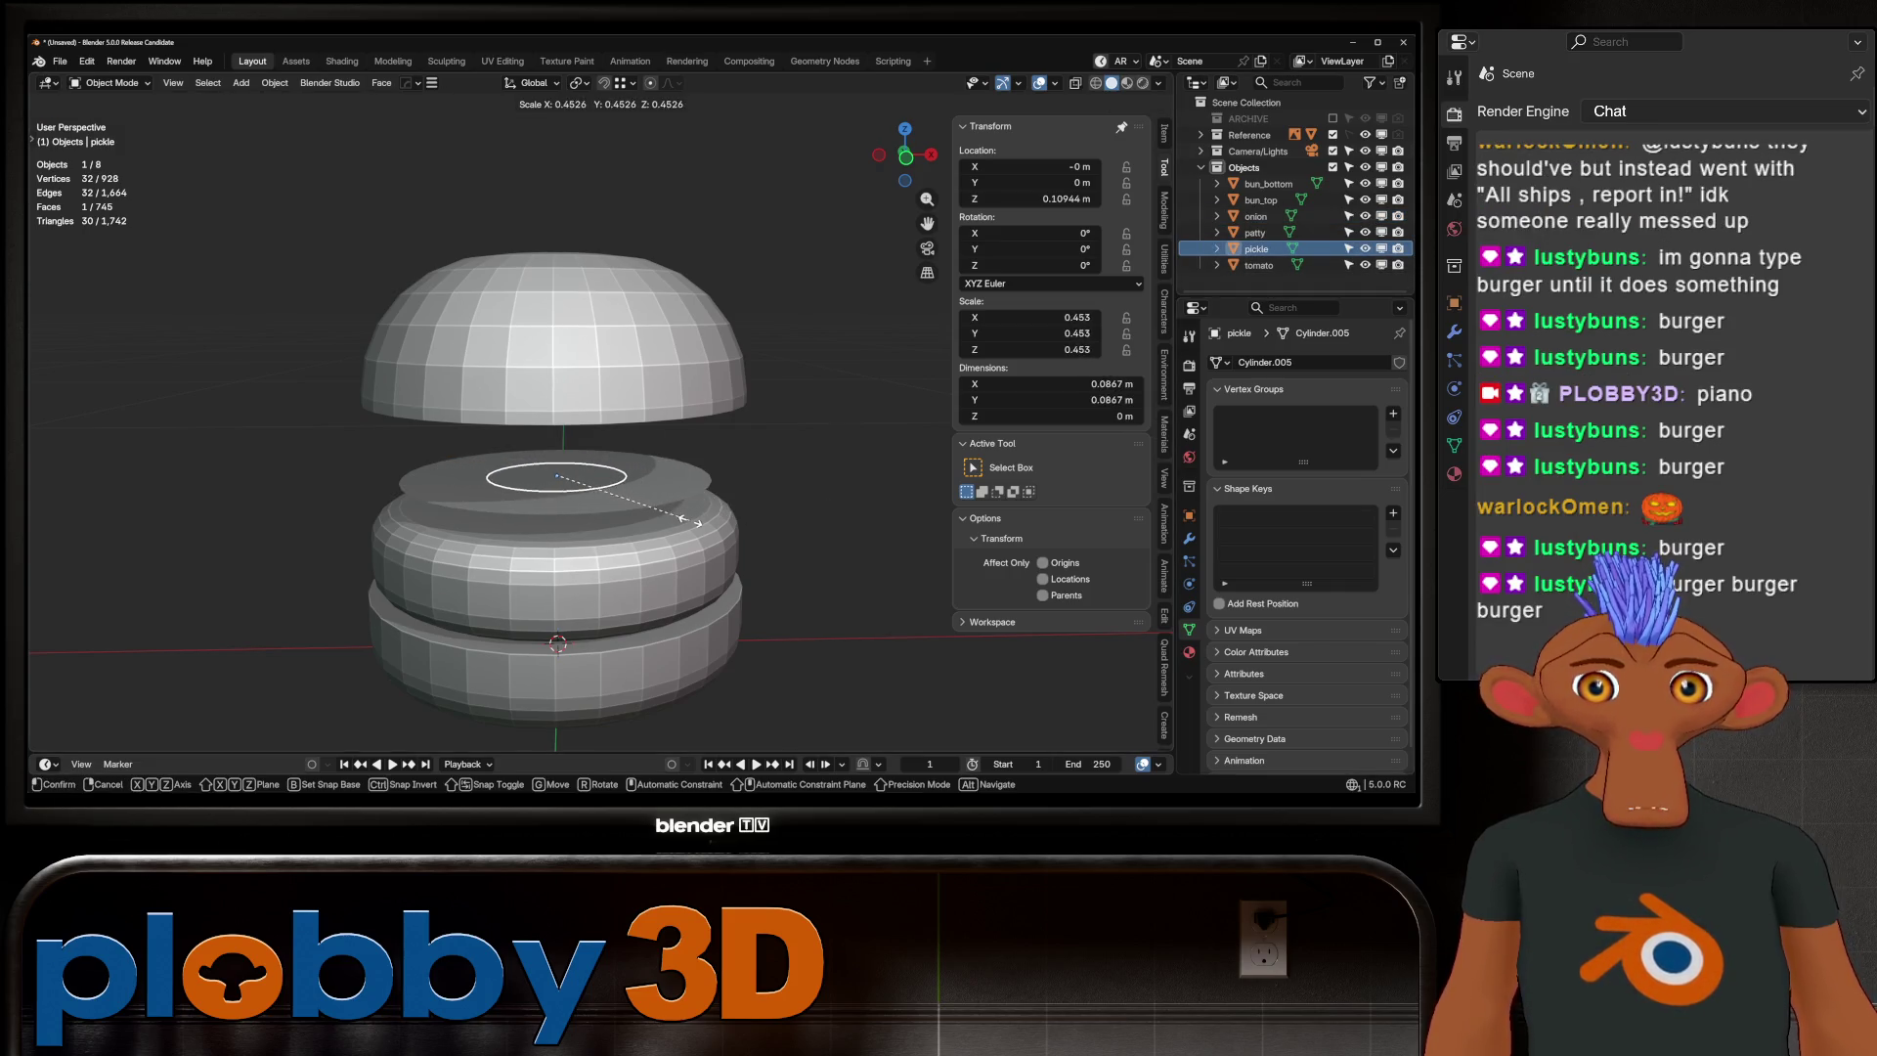
left_click(696, 537)
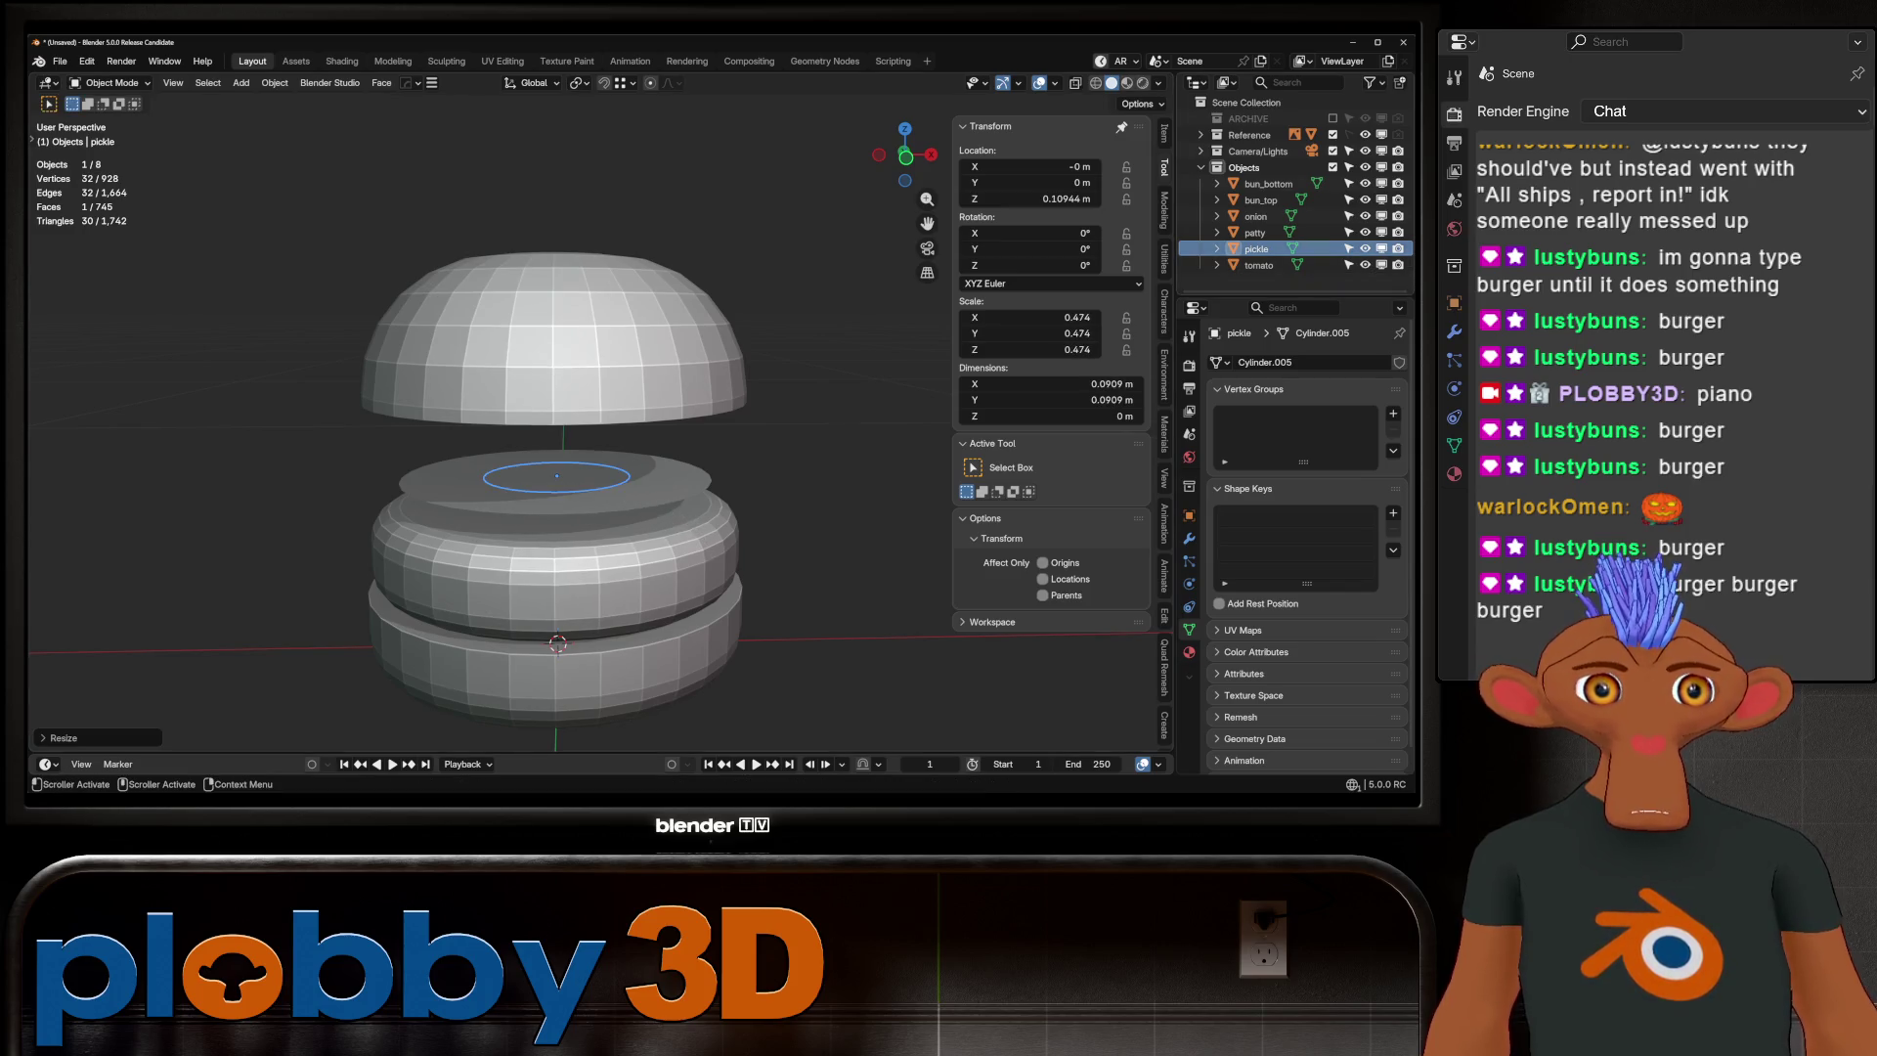
Shrink the tomato disc to 0.654 scale and hide the tomato and pickle discs
left_click(1258, 265)
key("s")
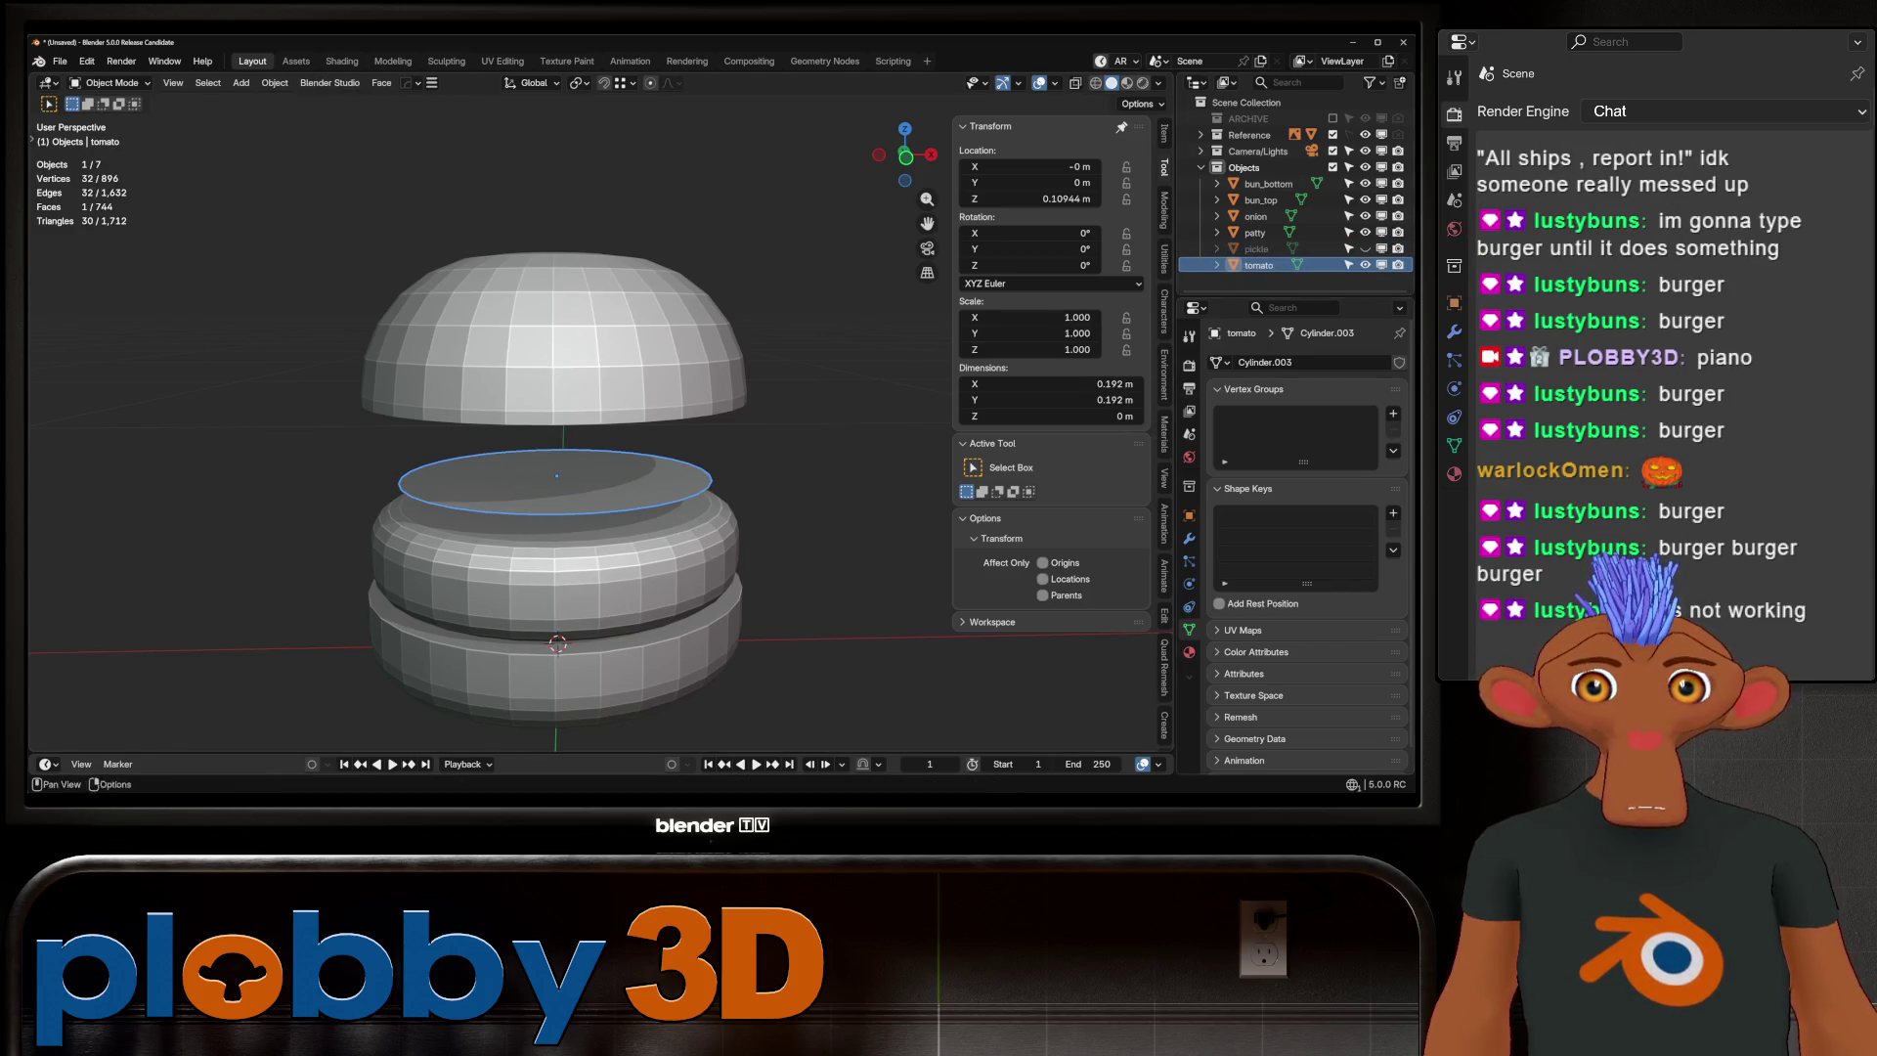
left_click(685, 525)
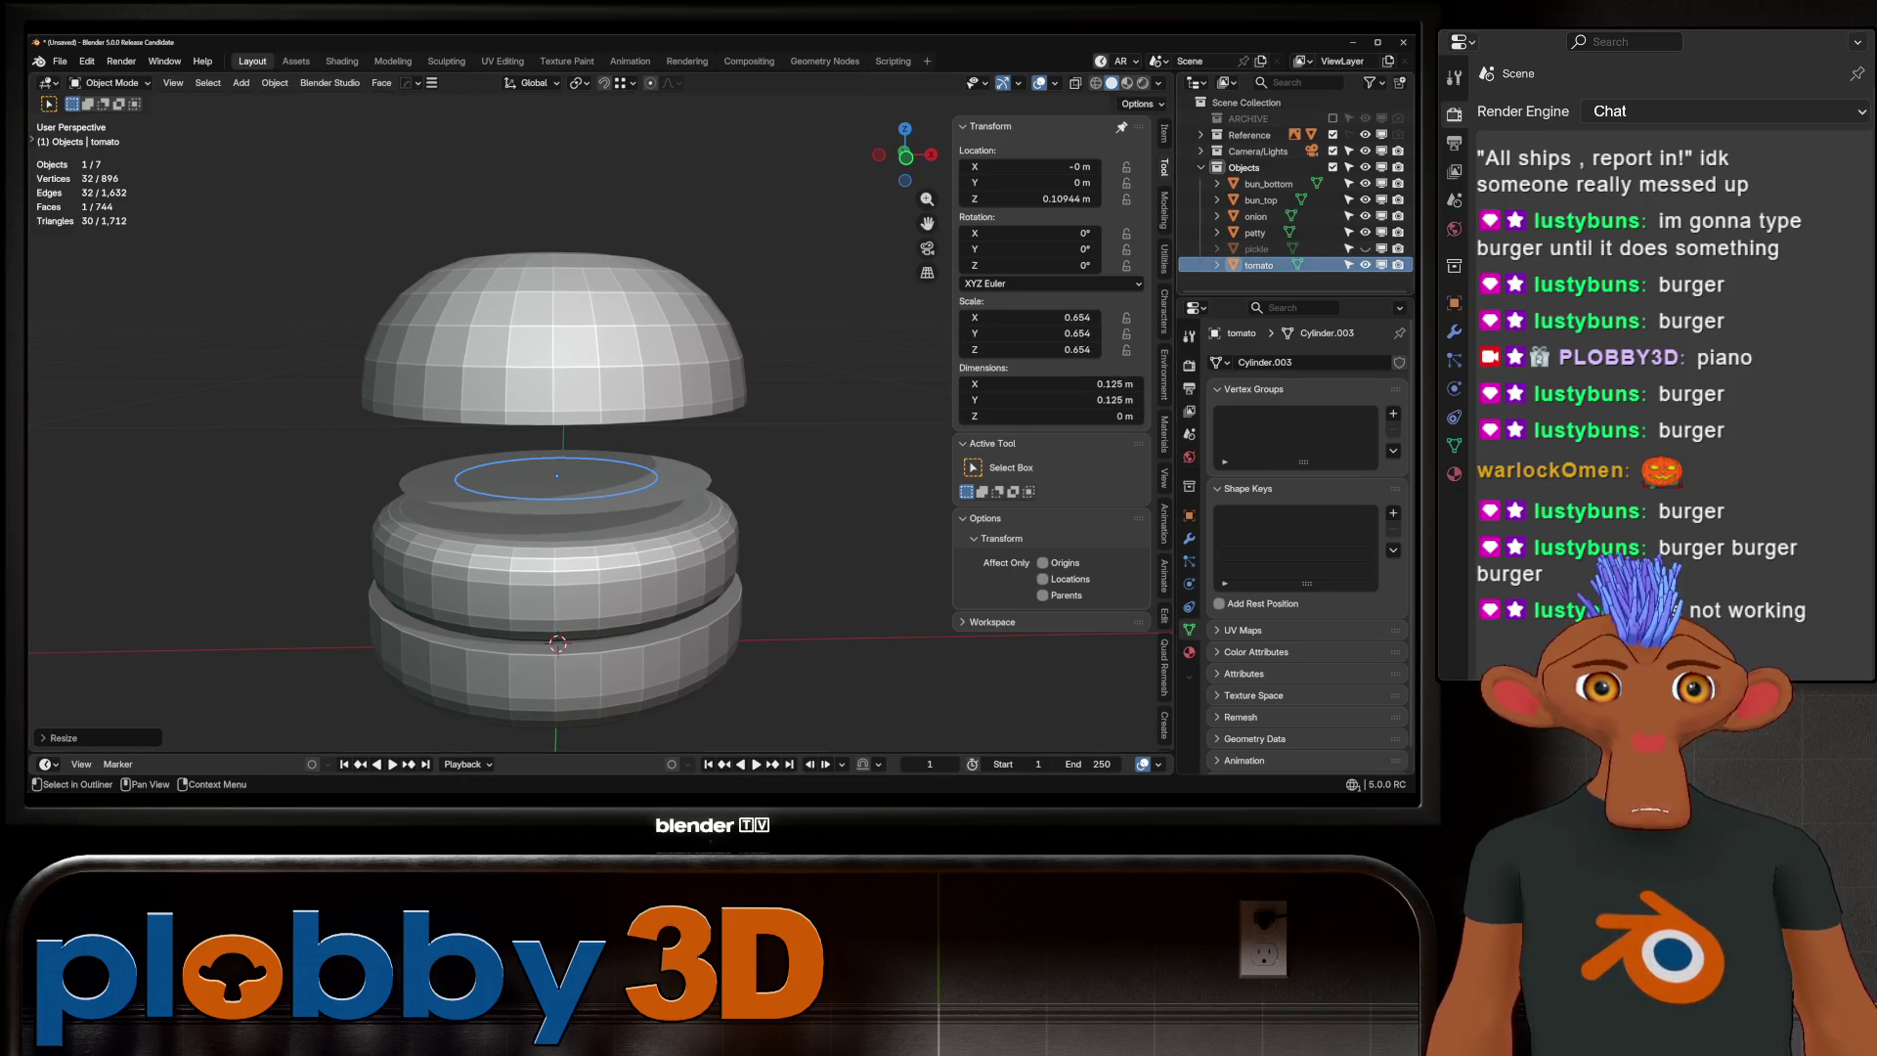
key("h")
left_click(1255, 216)
key("h")
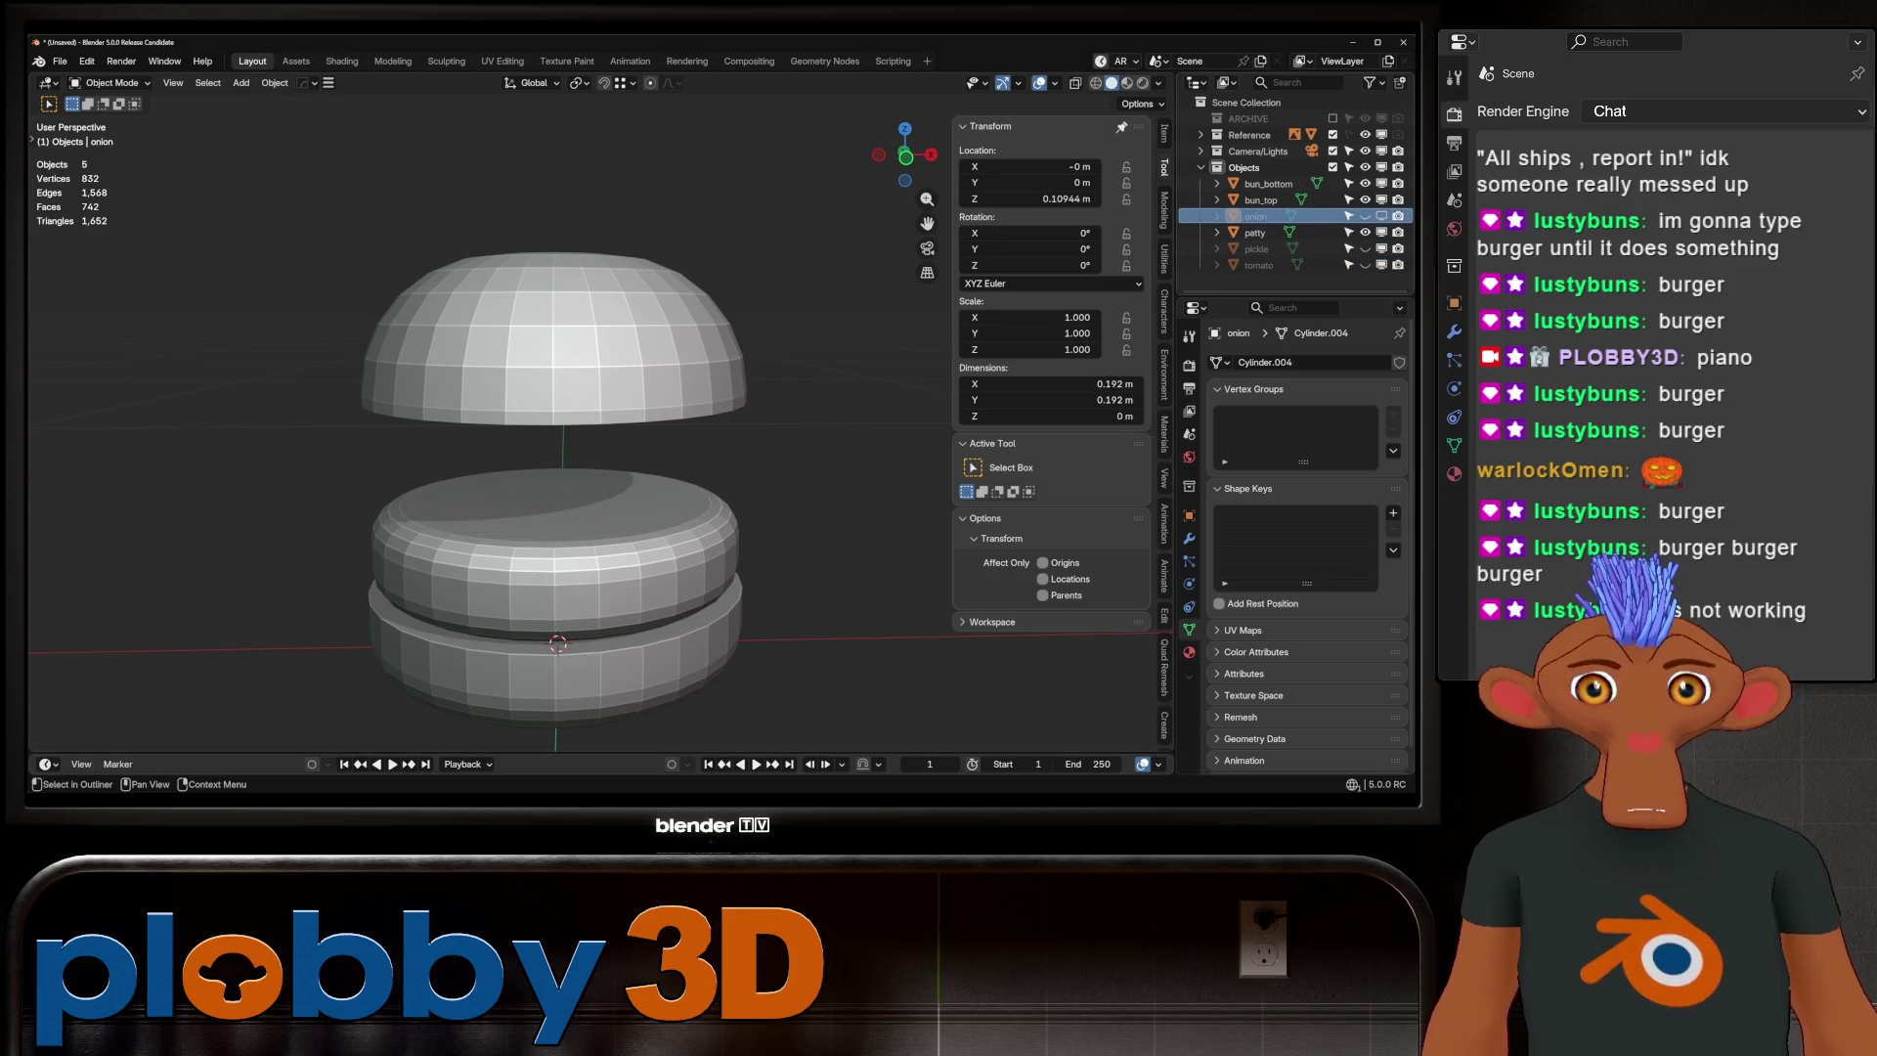
key("ctrl+z")
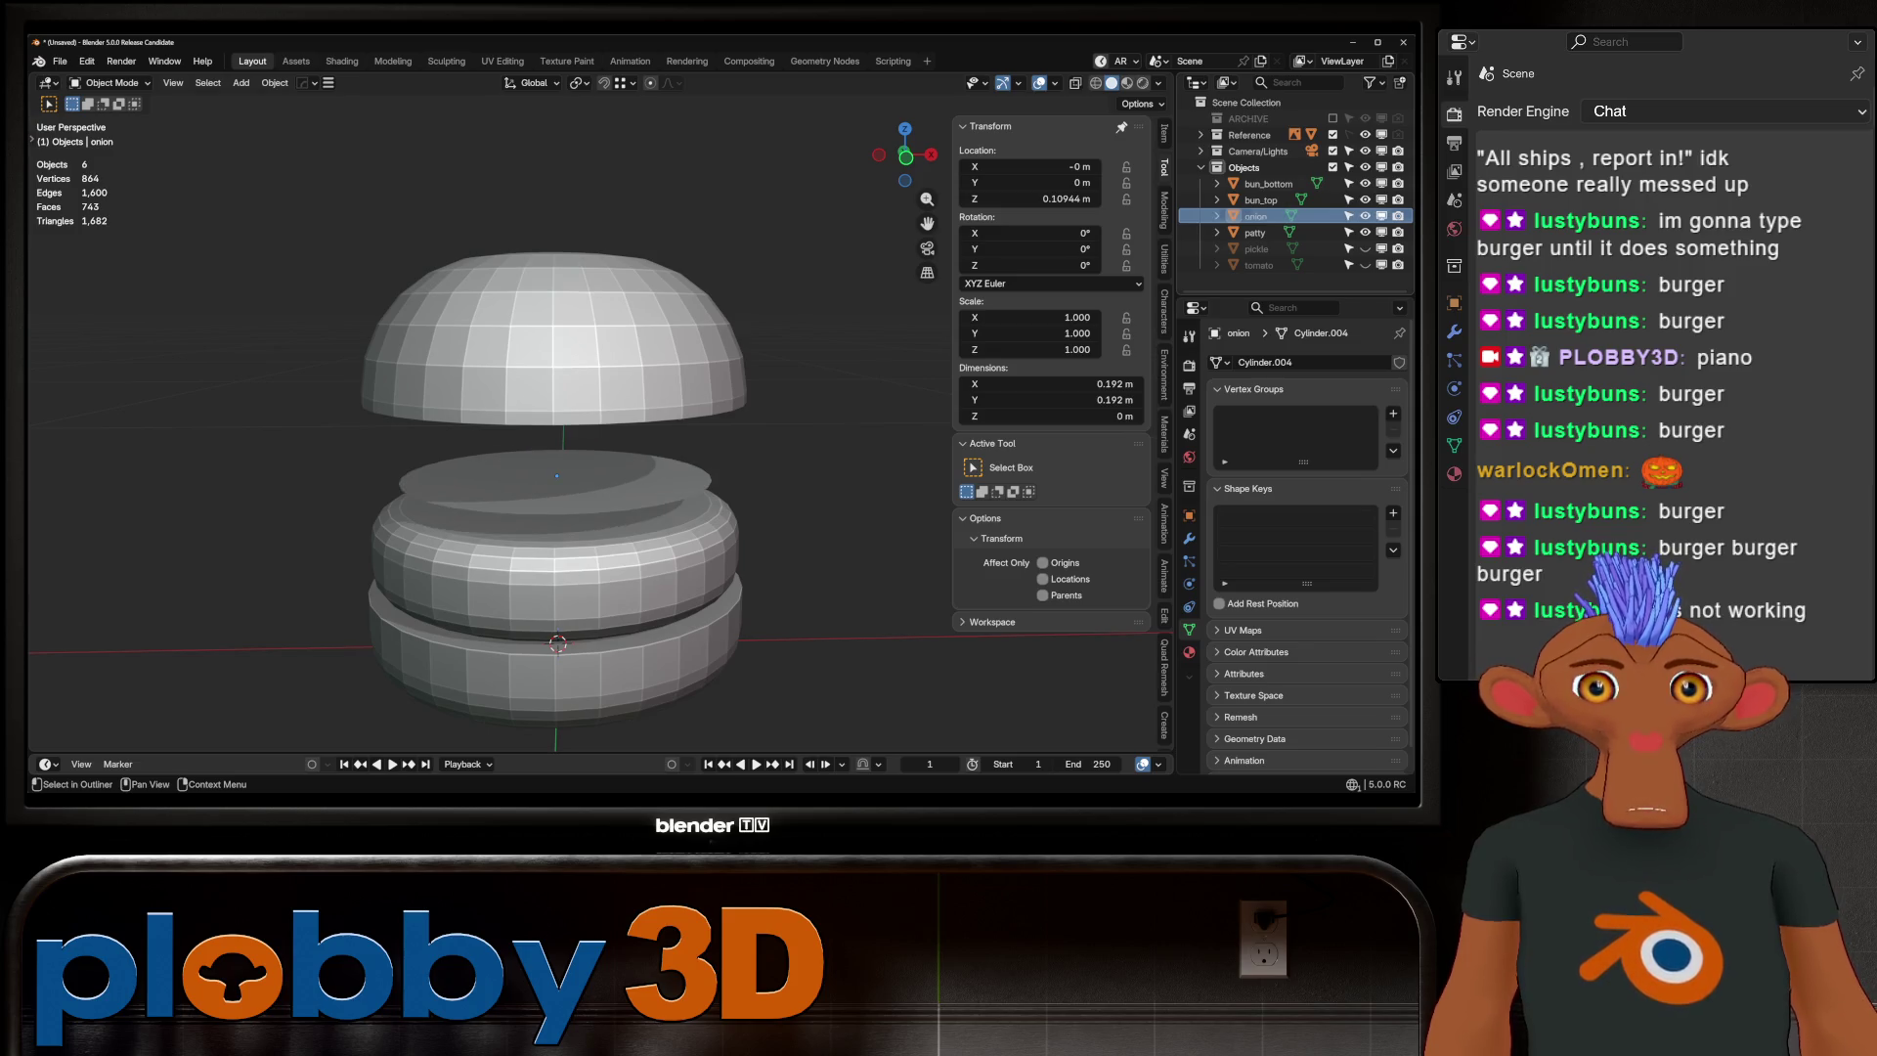
Scale the onion disc to 0.856, checking it against the front reference view
left_click(554, 481)
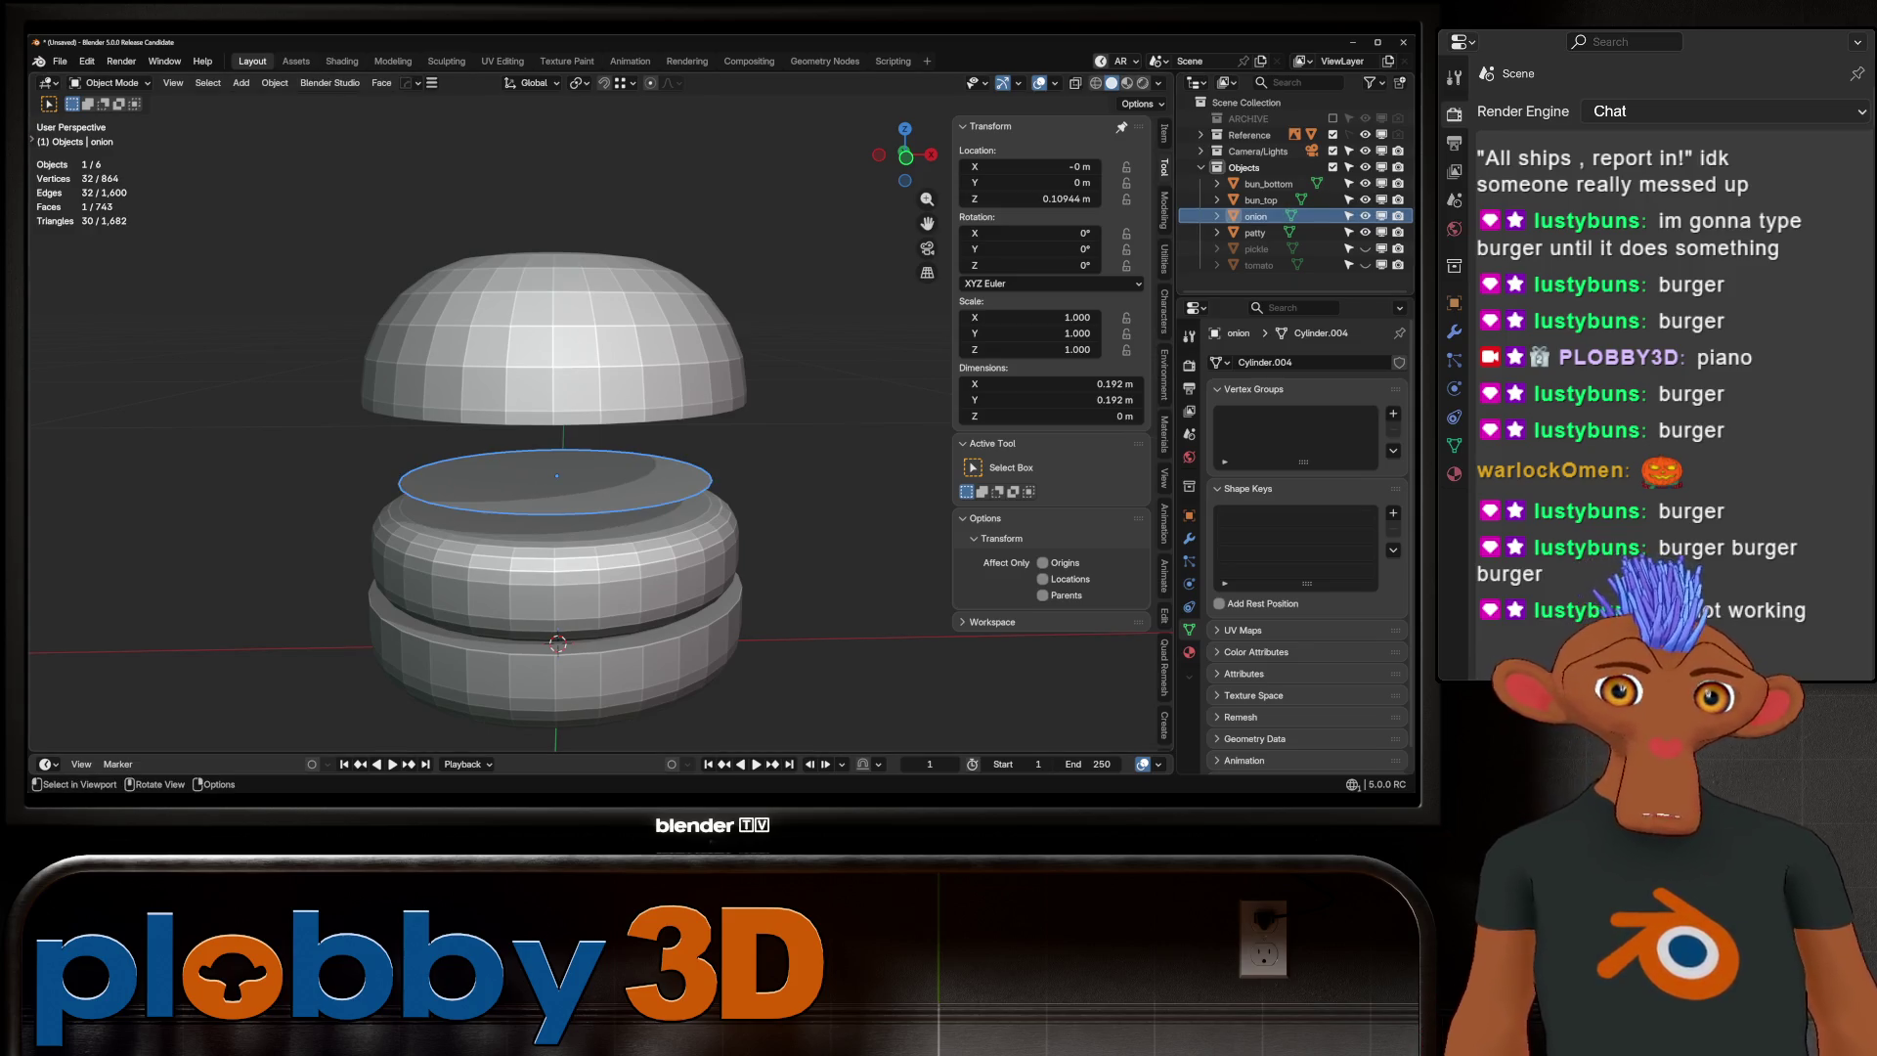
key("KP_1")
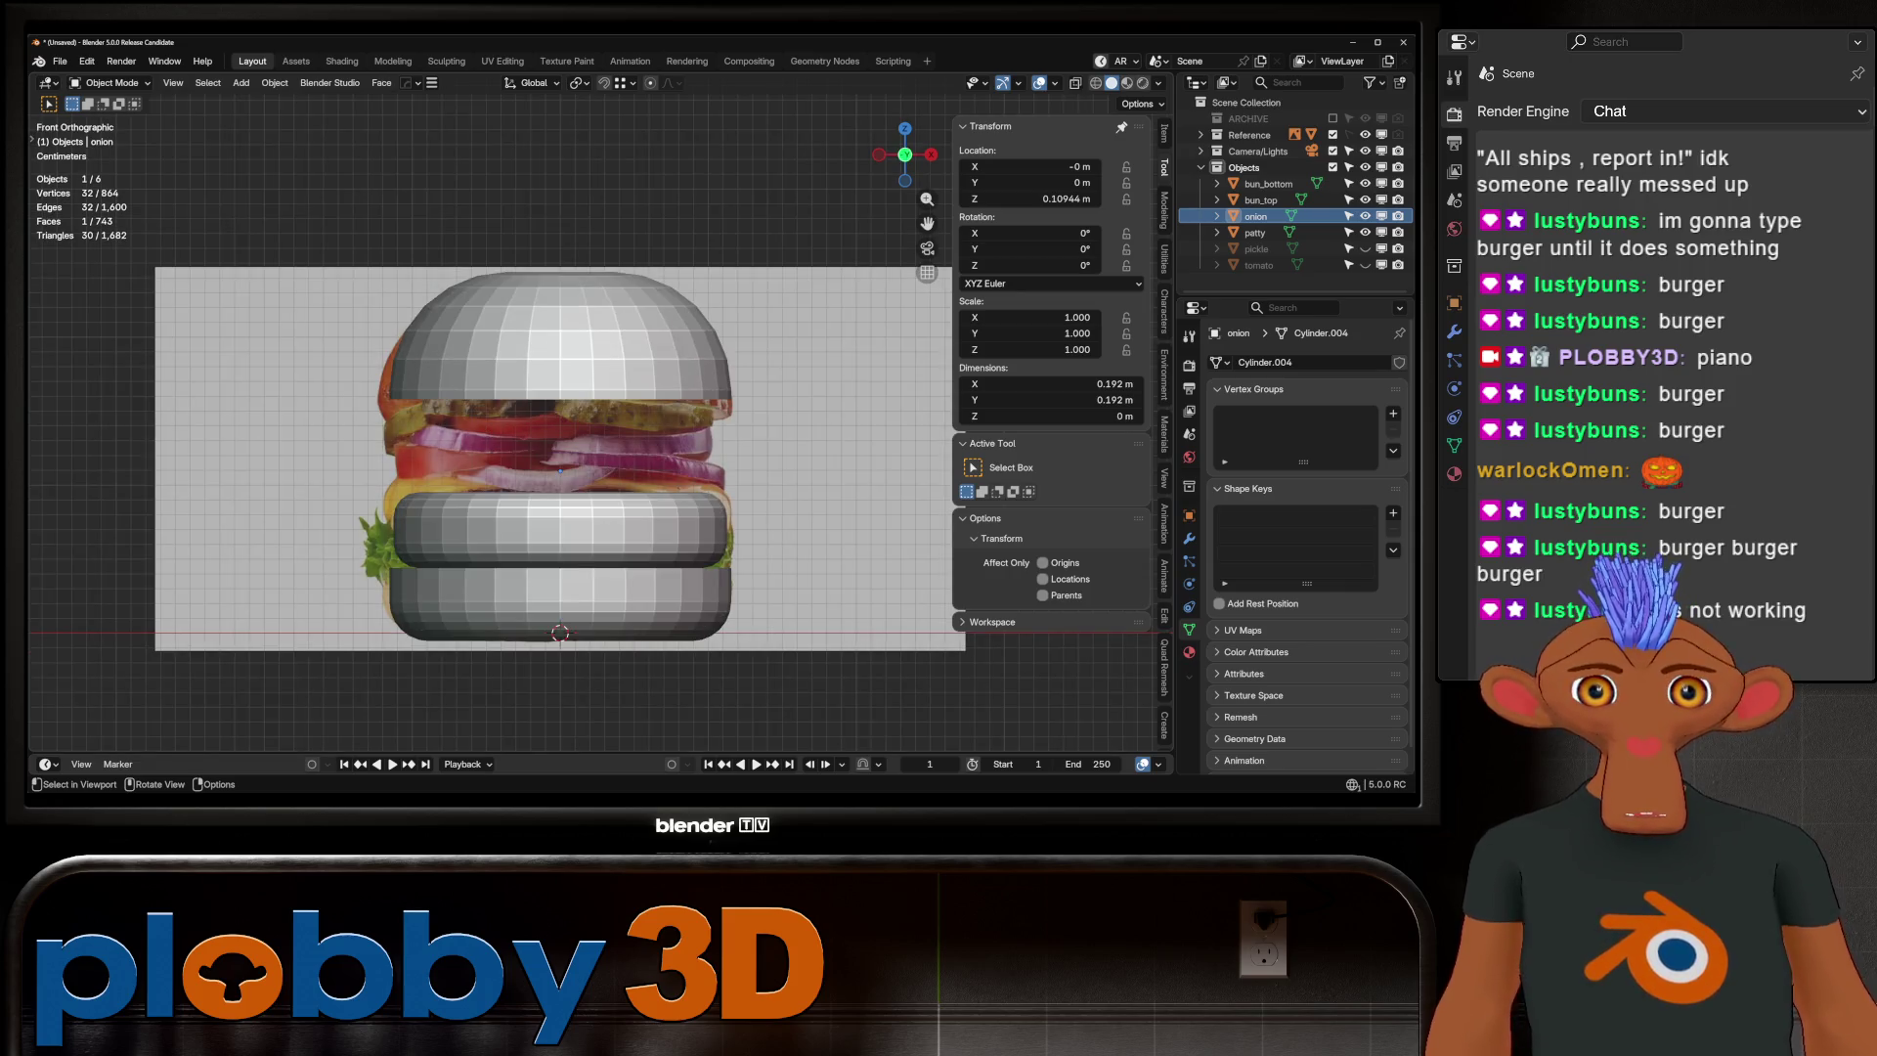
middle_click_drag(684, 586, 753, 620)
key("s")
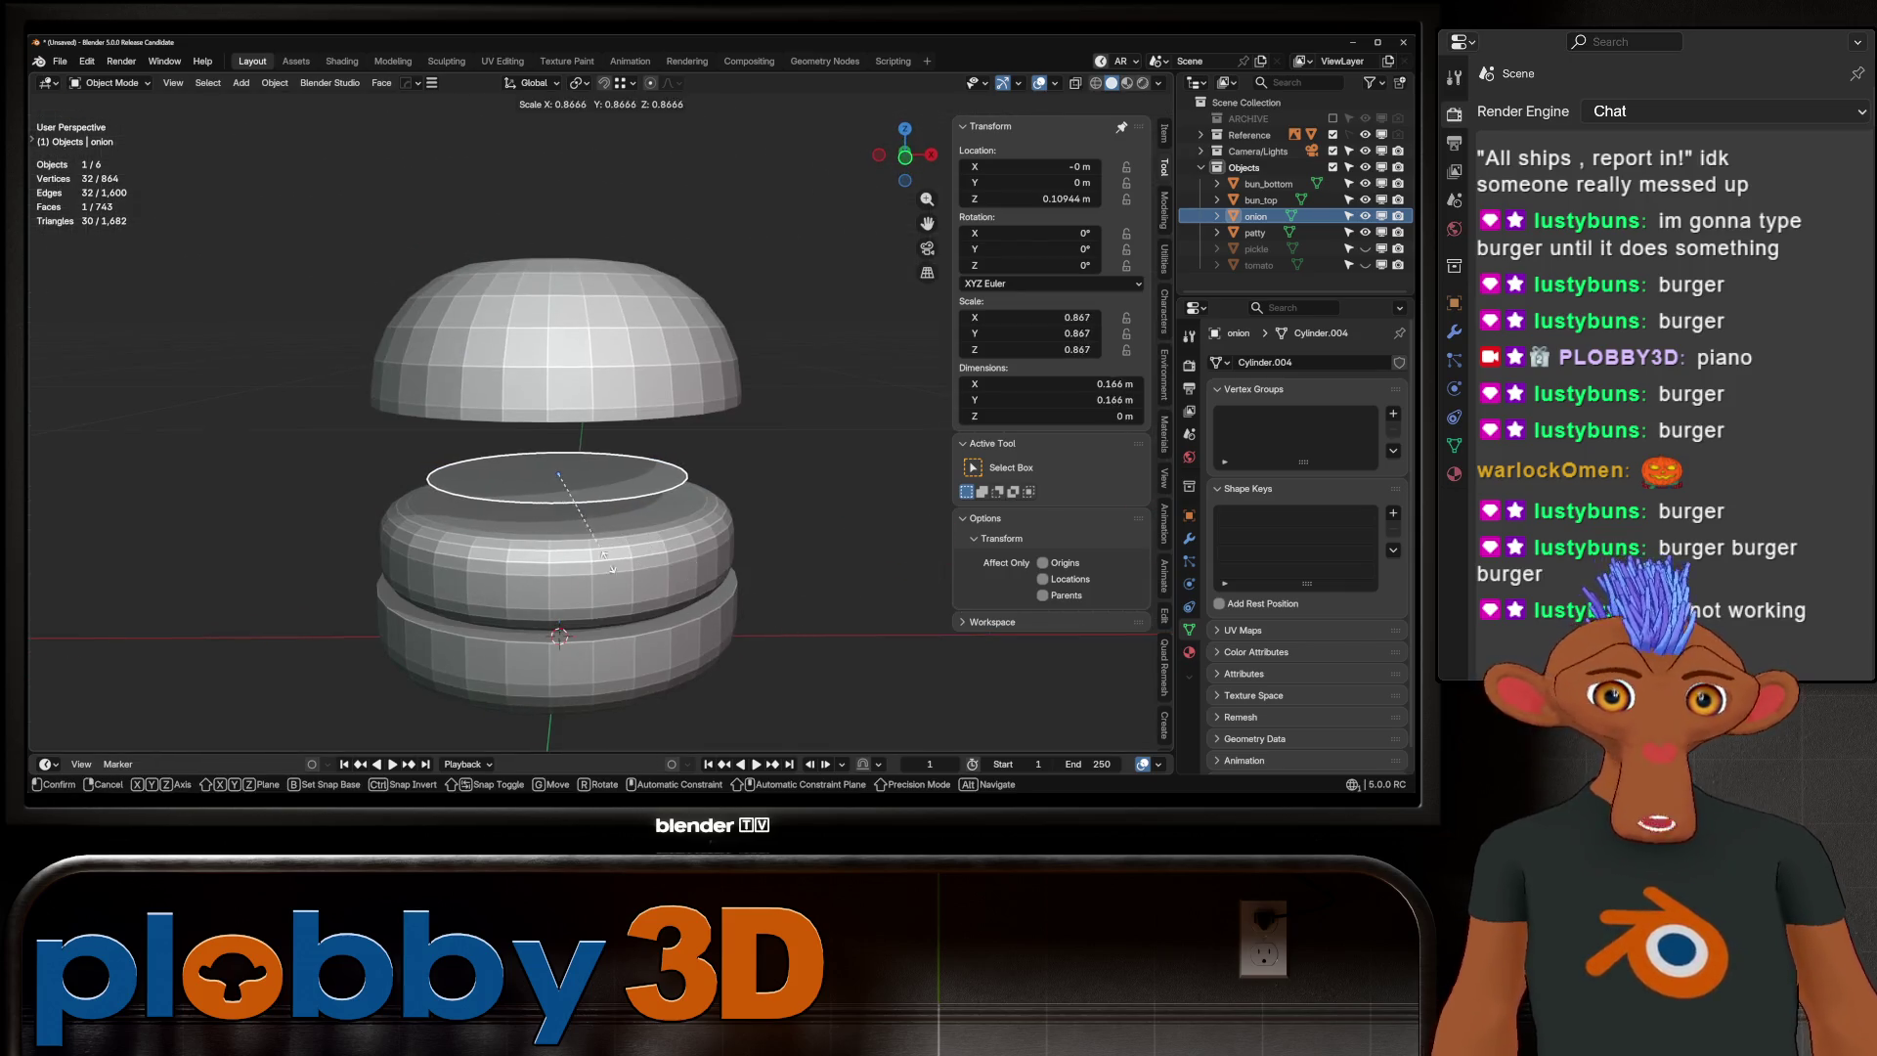
left_click(608, 562)
middle_click_drag(607, 562, 625, 572)
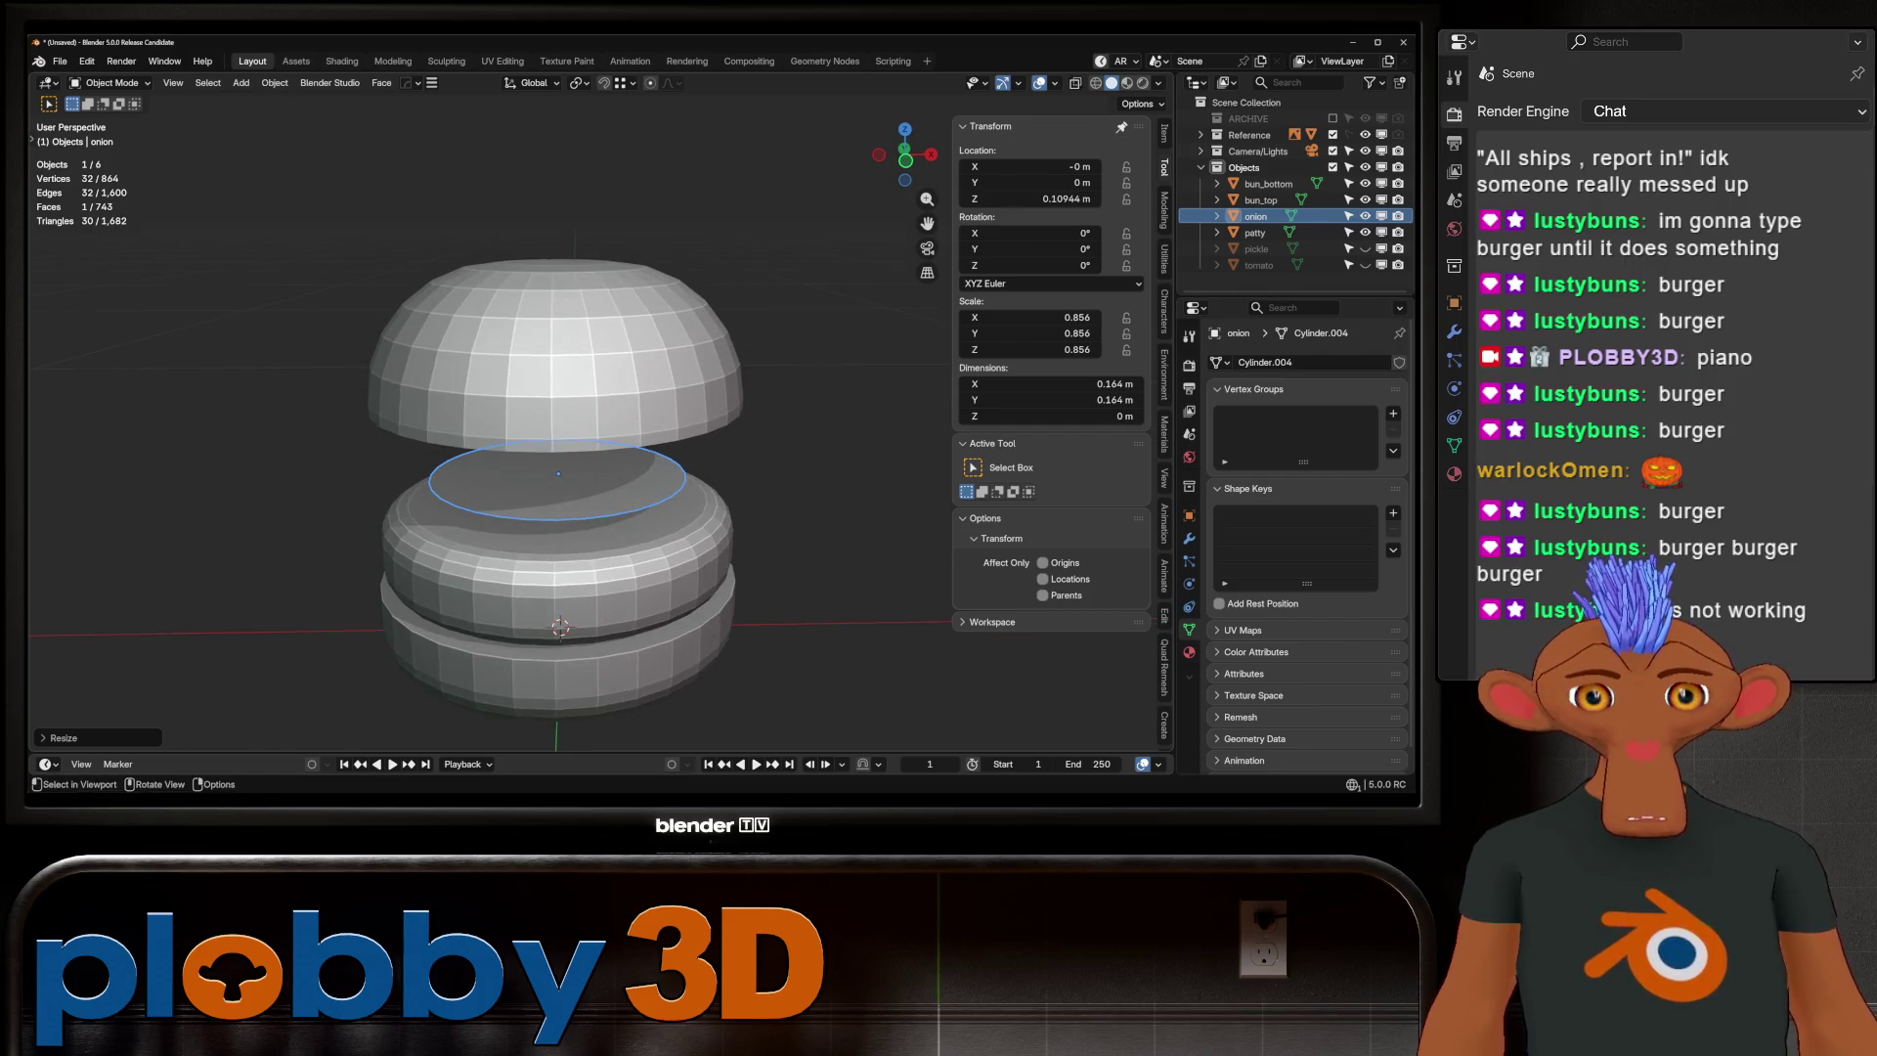
scroll(582, 439, "up", 3)
middle_click_drag(586, 440, 606, 420)
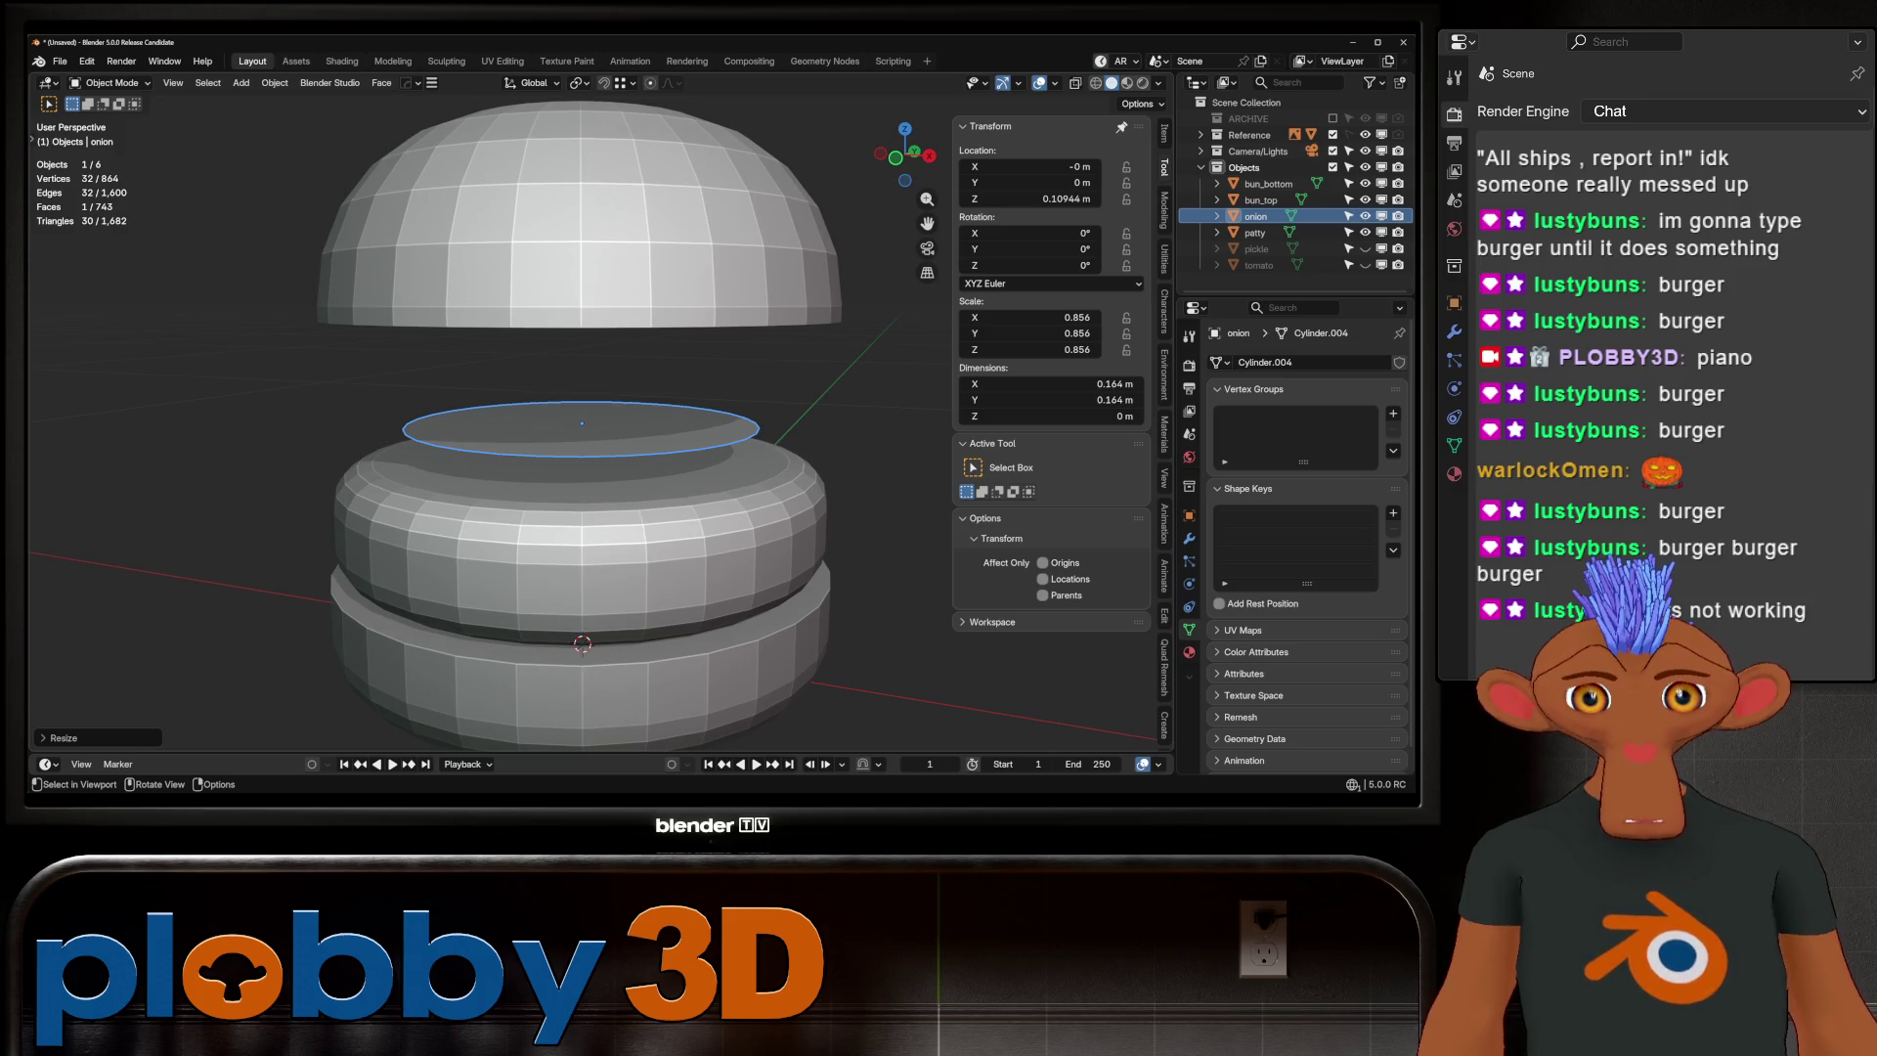
key("Tab")
Extrude the onion disc upward for thickness and select its top and bottom faces
key("a")
key("e")
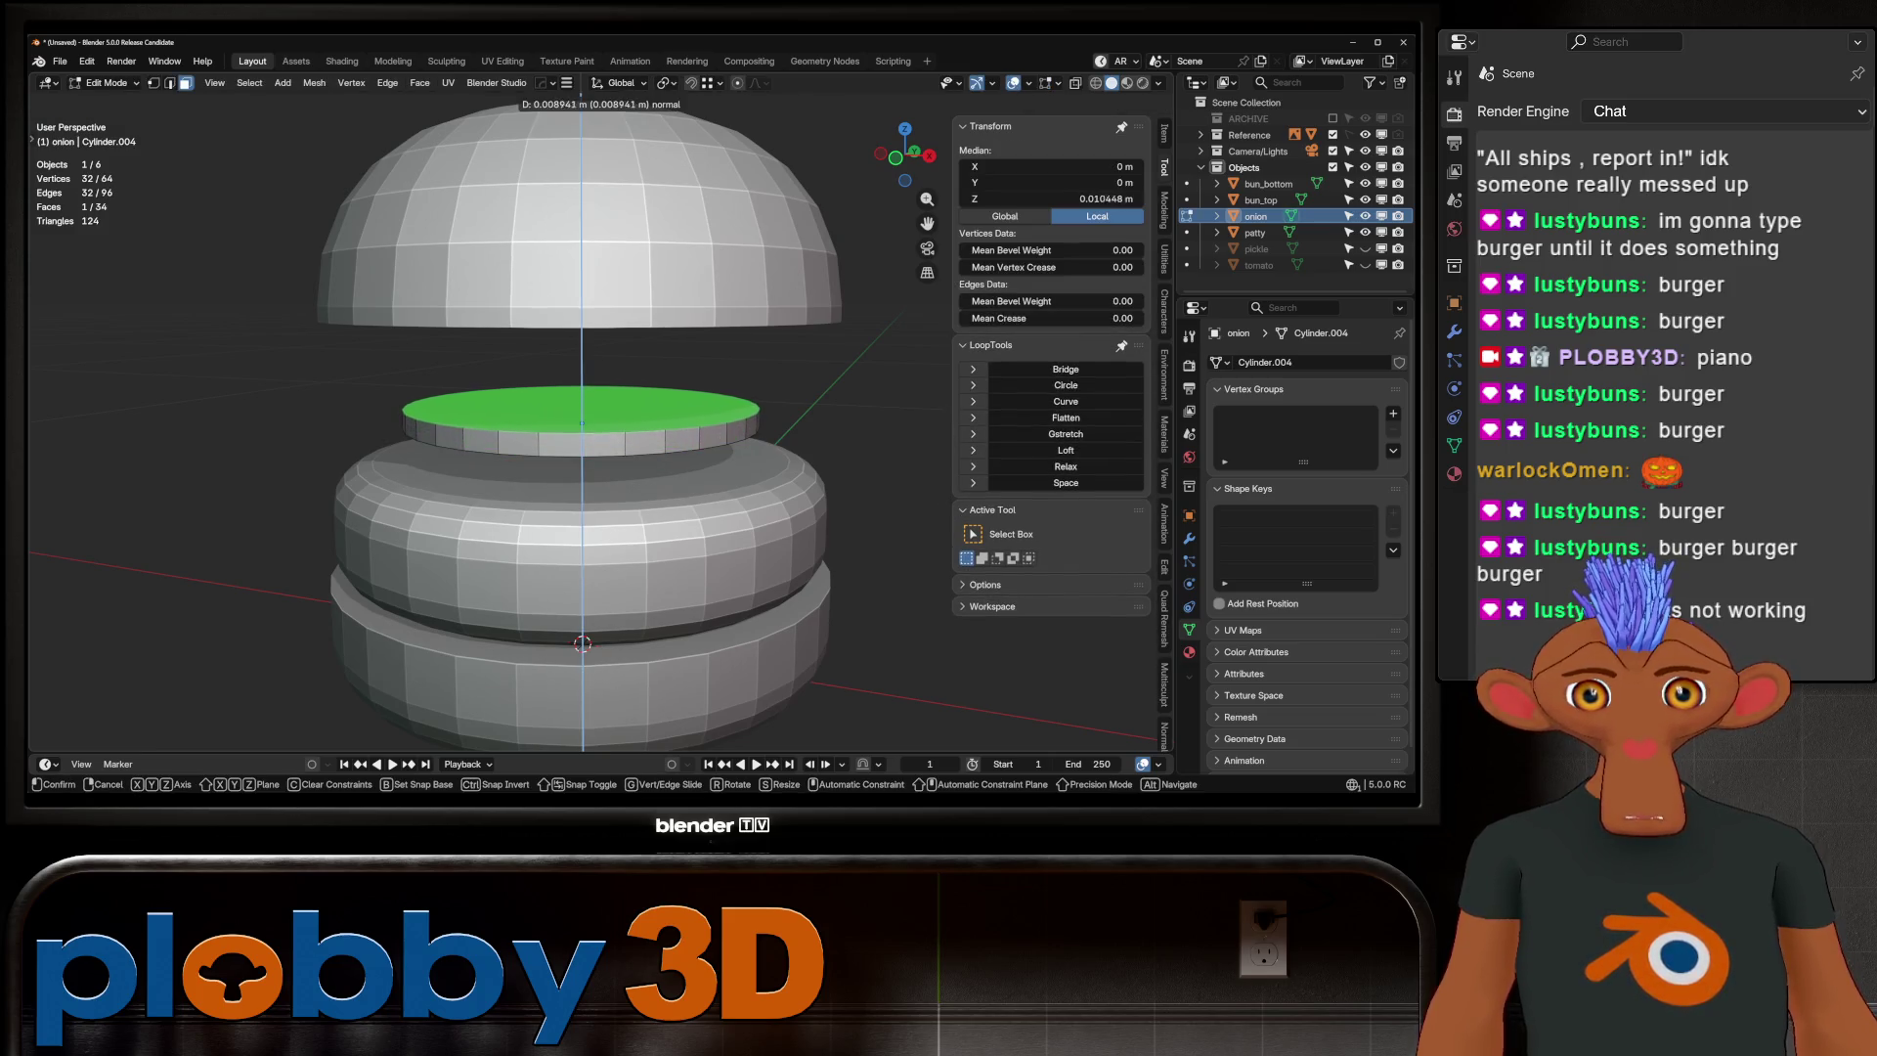
key("Return")
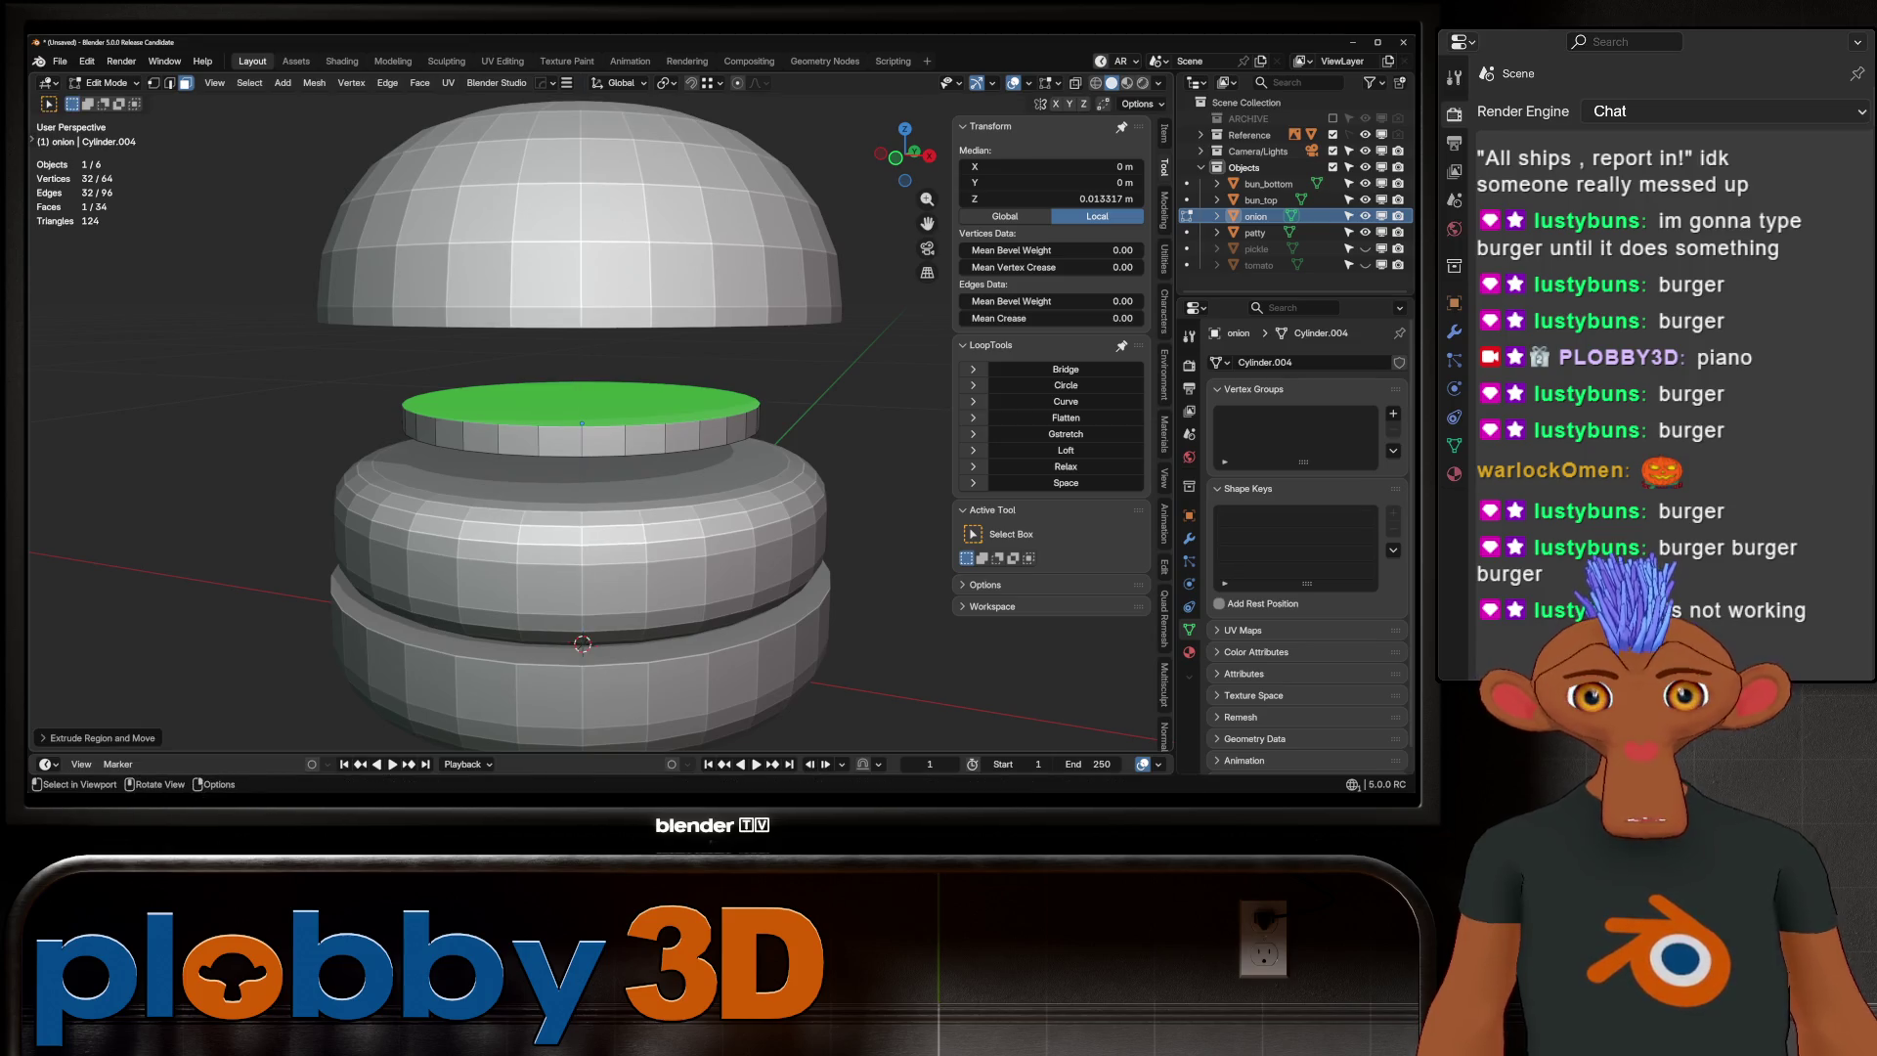
key("alt+z")
left_click(582, 430, "shift")
key("alt+z")
Inset the top and bottom faces and bridge the inner loops with LoopTools to hollow the centre
middle_click_drag(582, 489, 586, 528)
key("i")
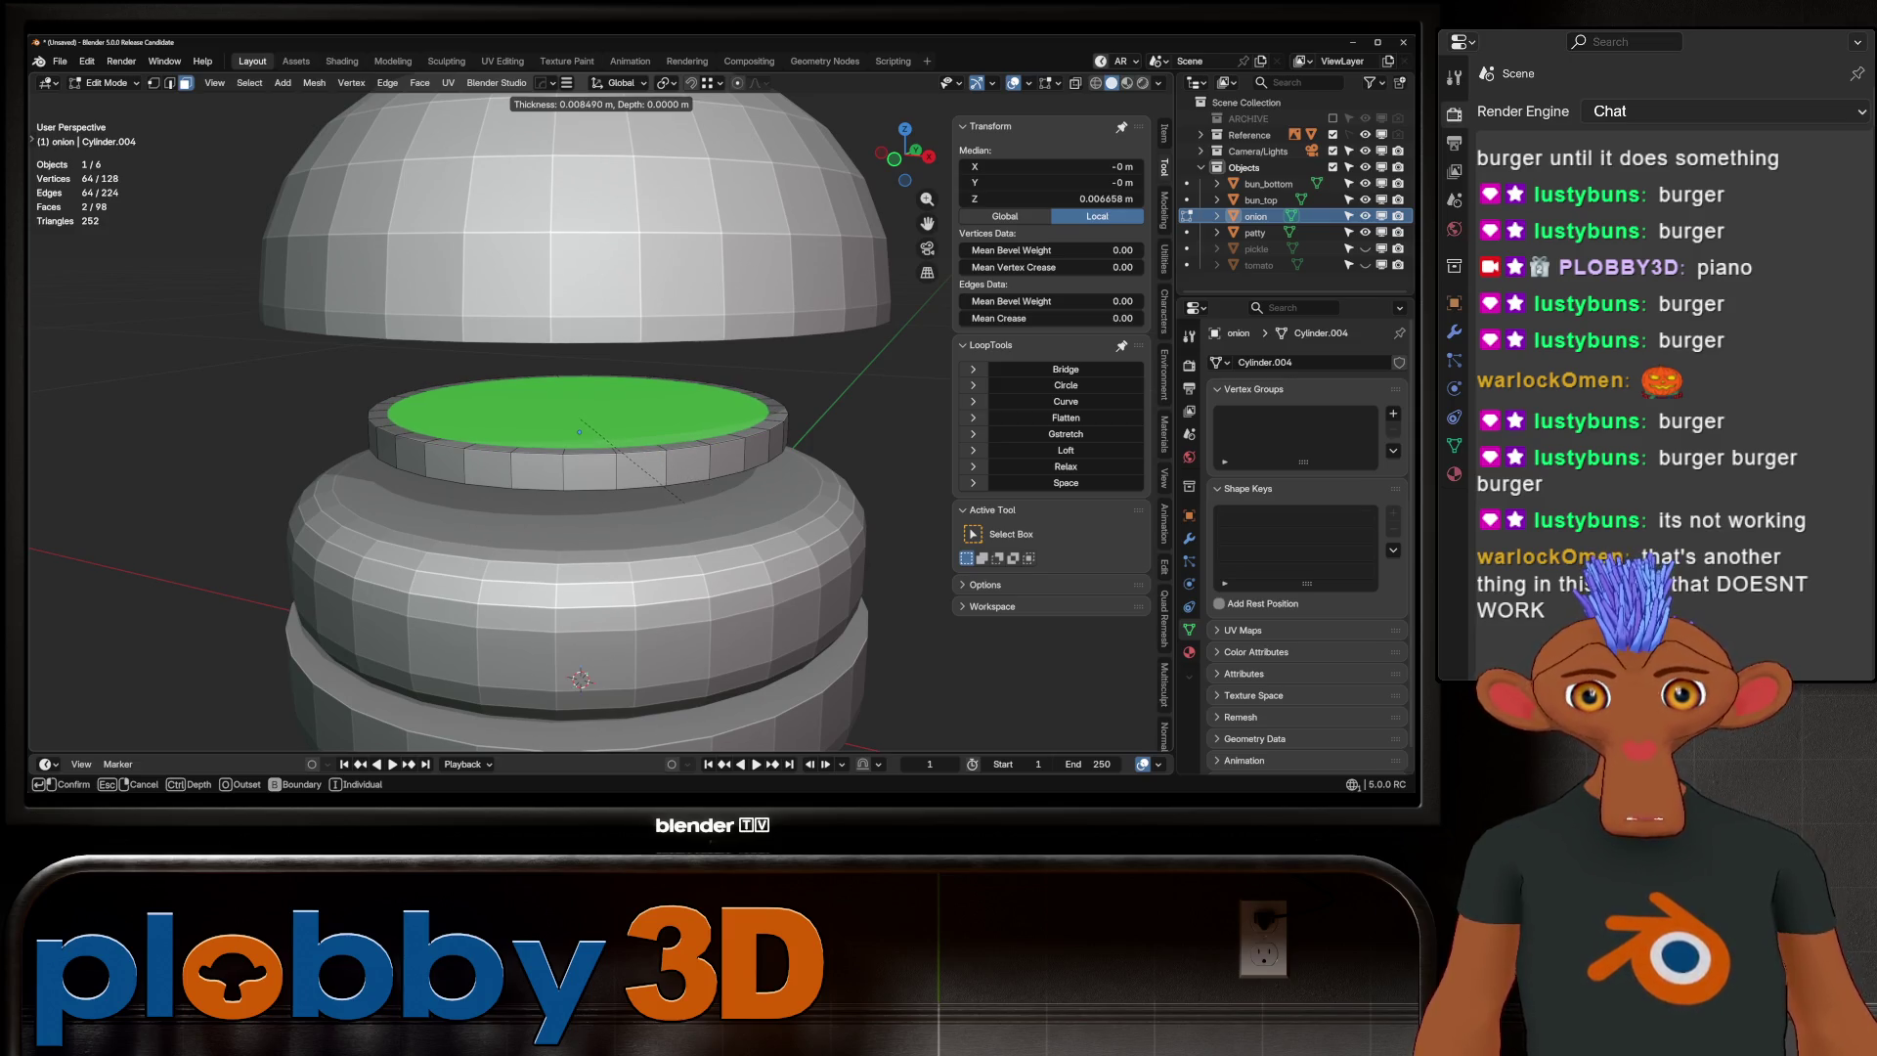
left_click(682, 502)
right_click(576, 373)
left_click(577, 437)
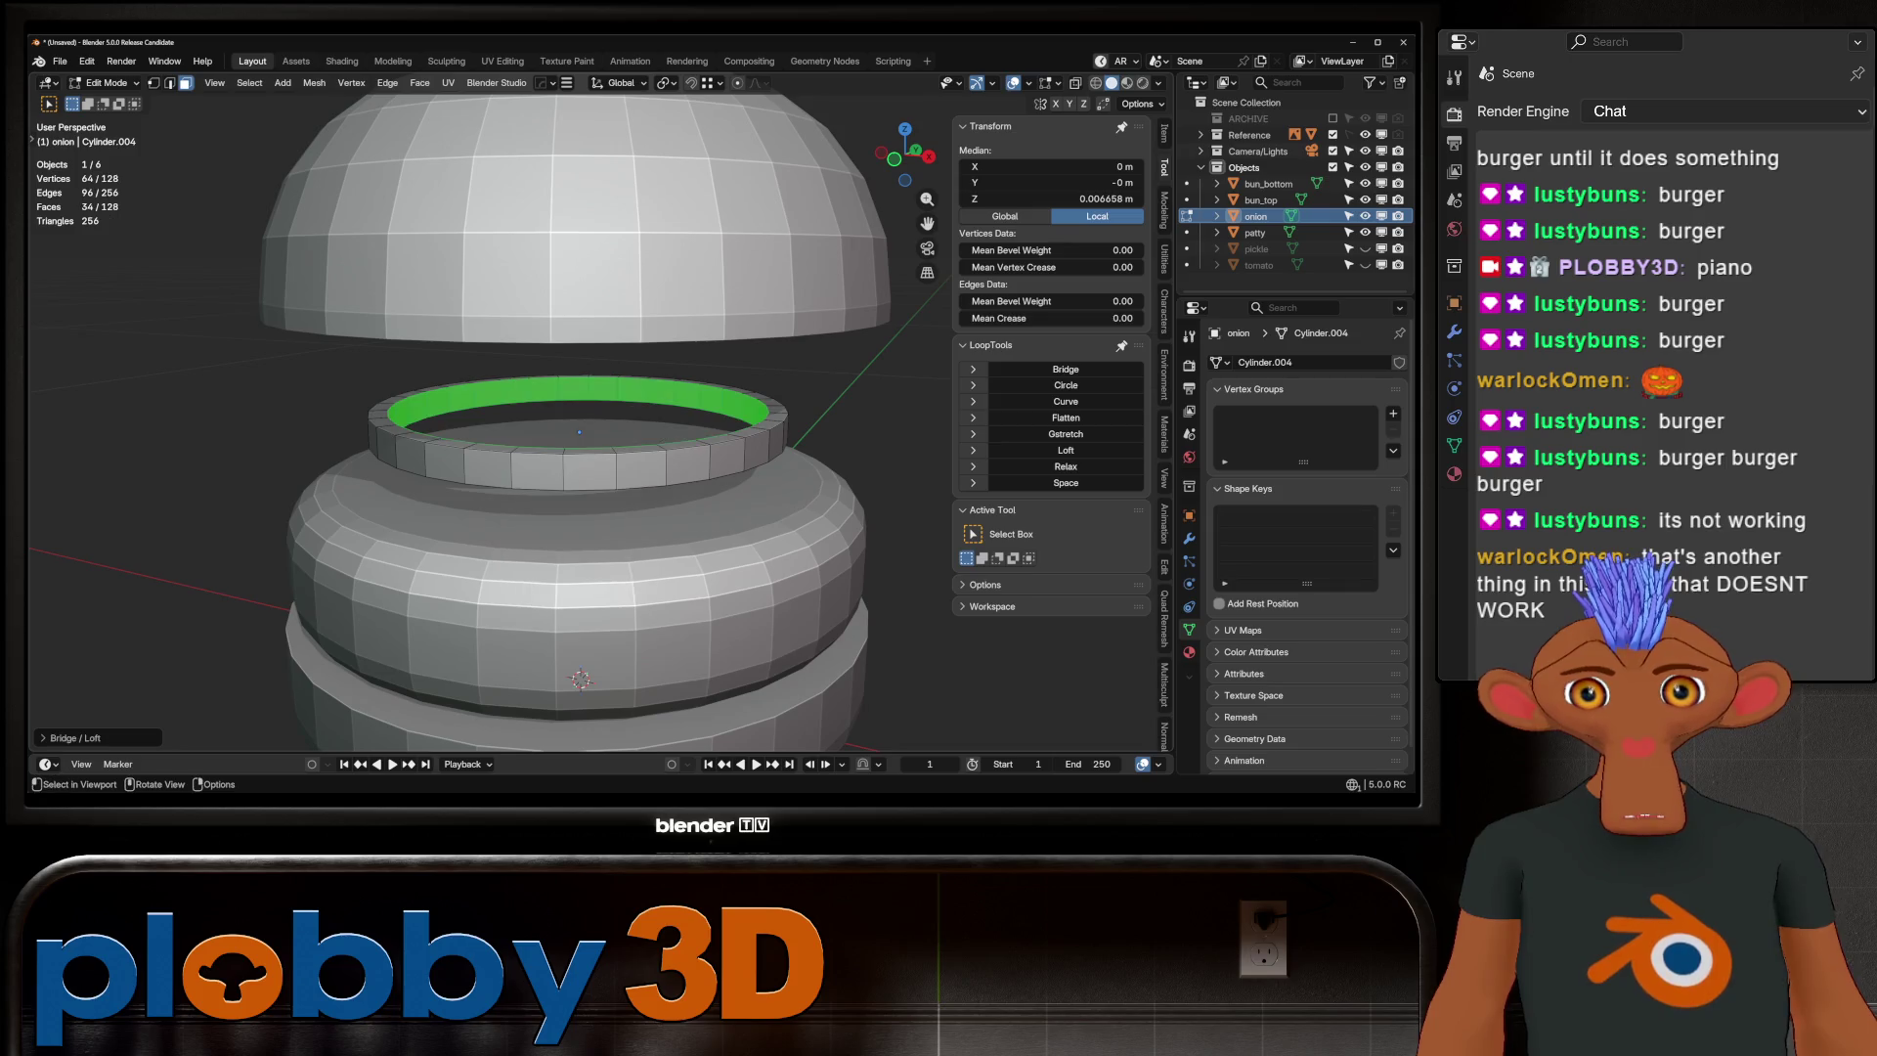
key("Tab")
scroll(562, 439, "down", 4)
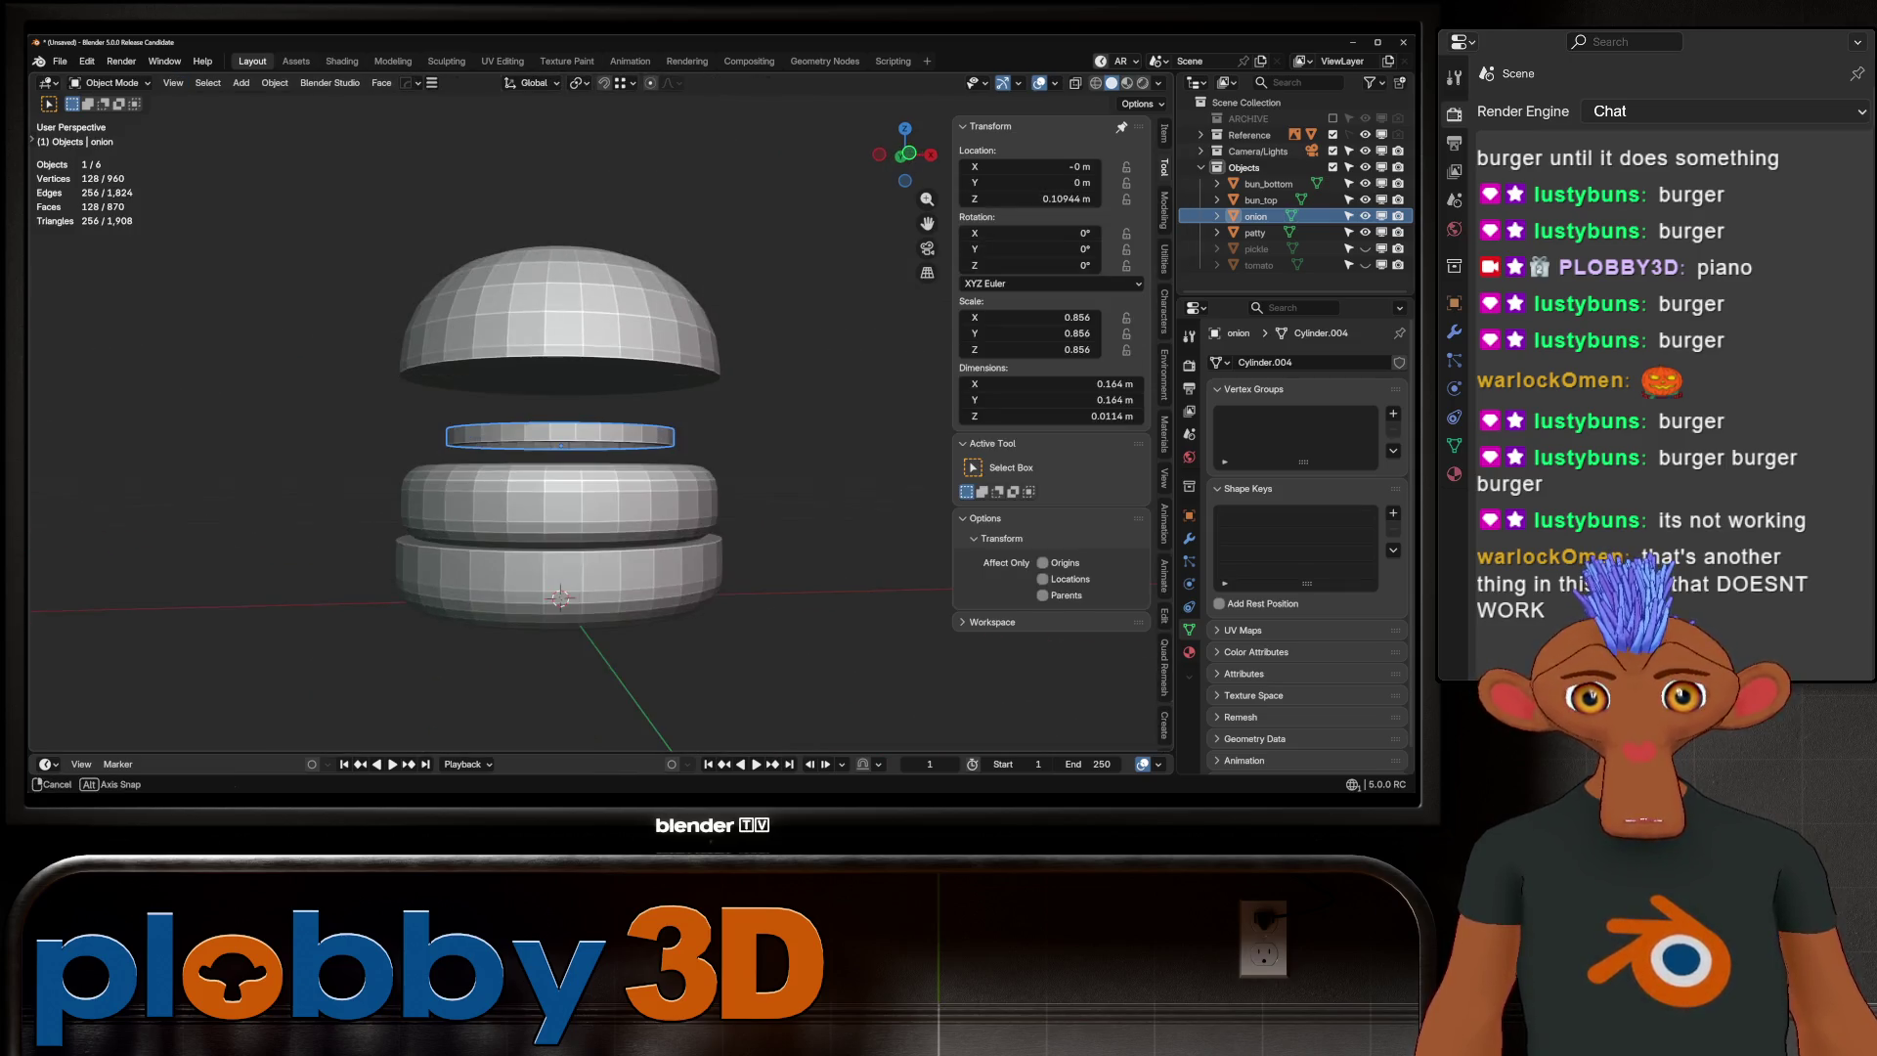
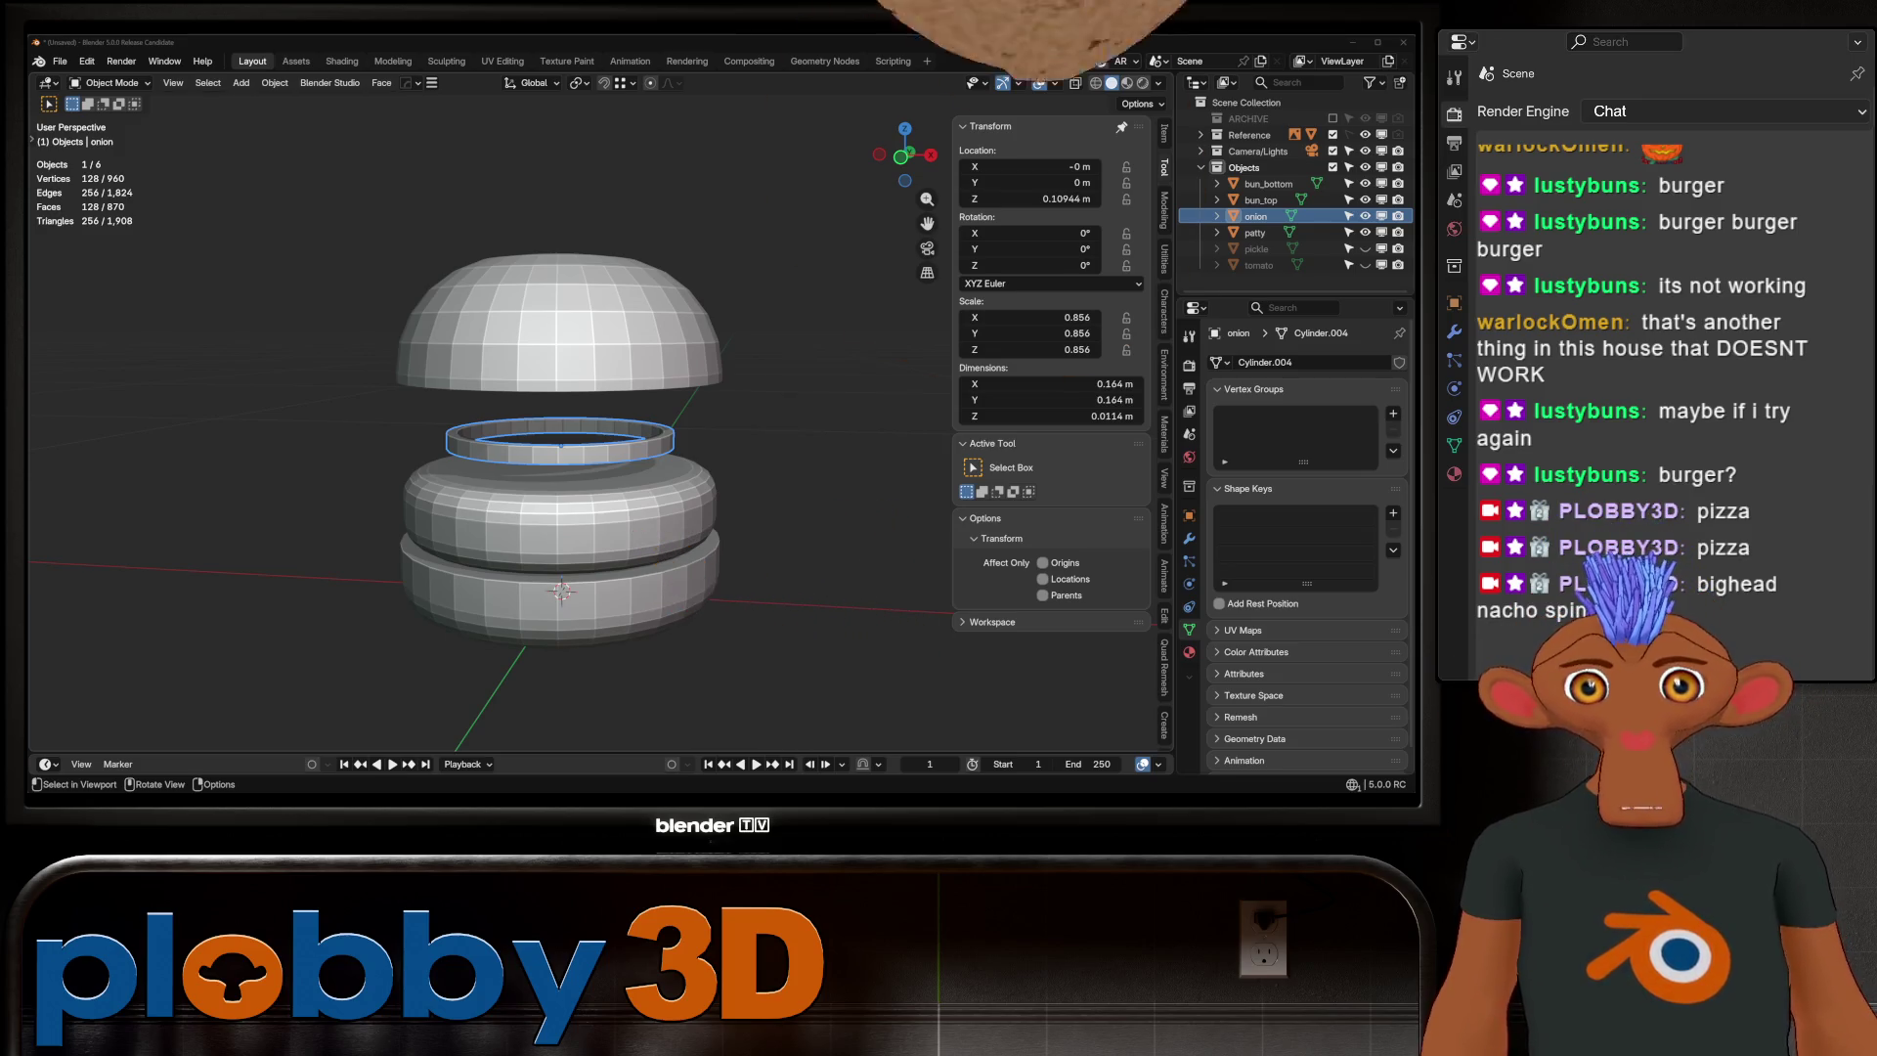
Make the pickle and tomato slices visible again in the Outliner
left_click(1255, 232)
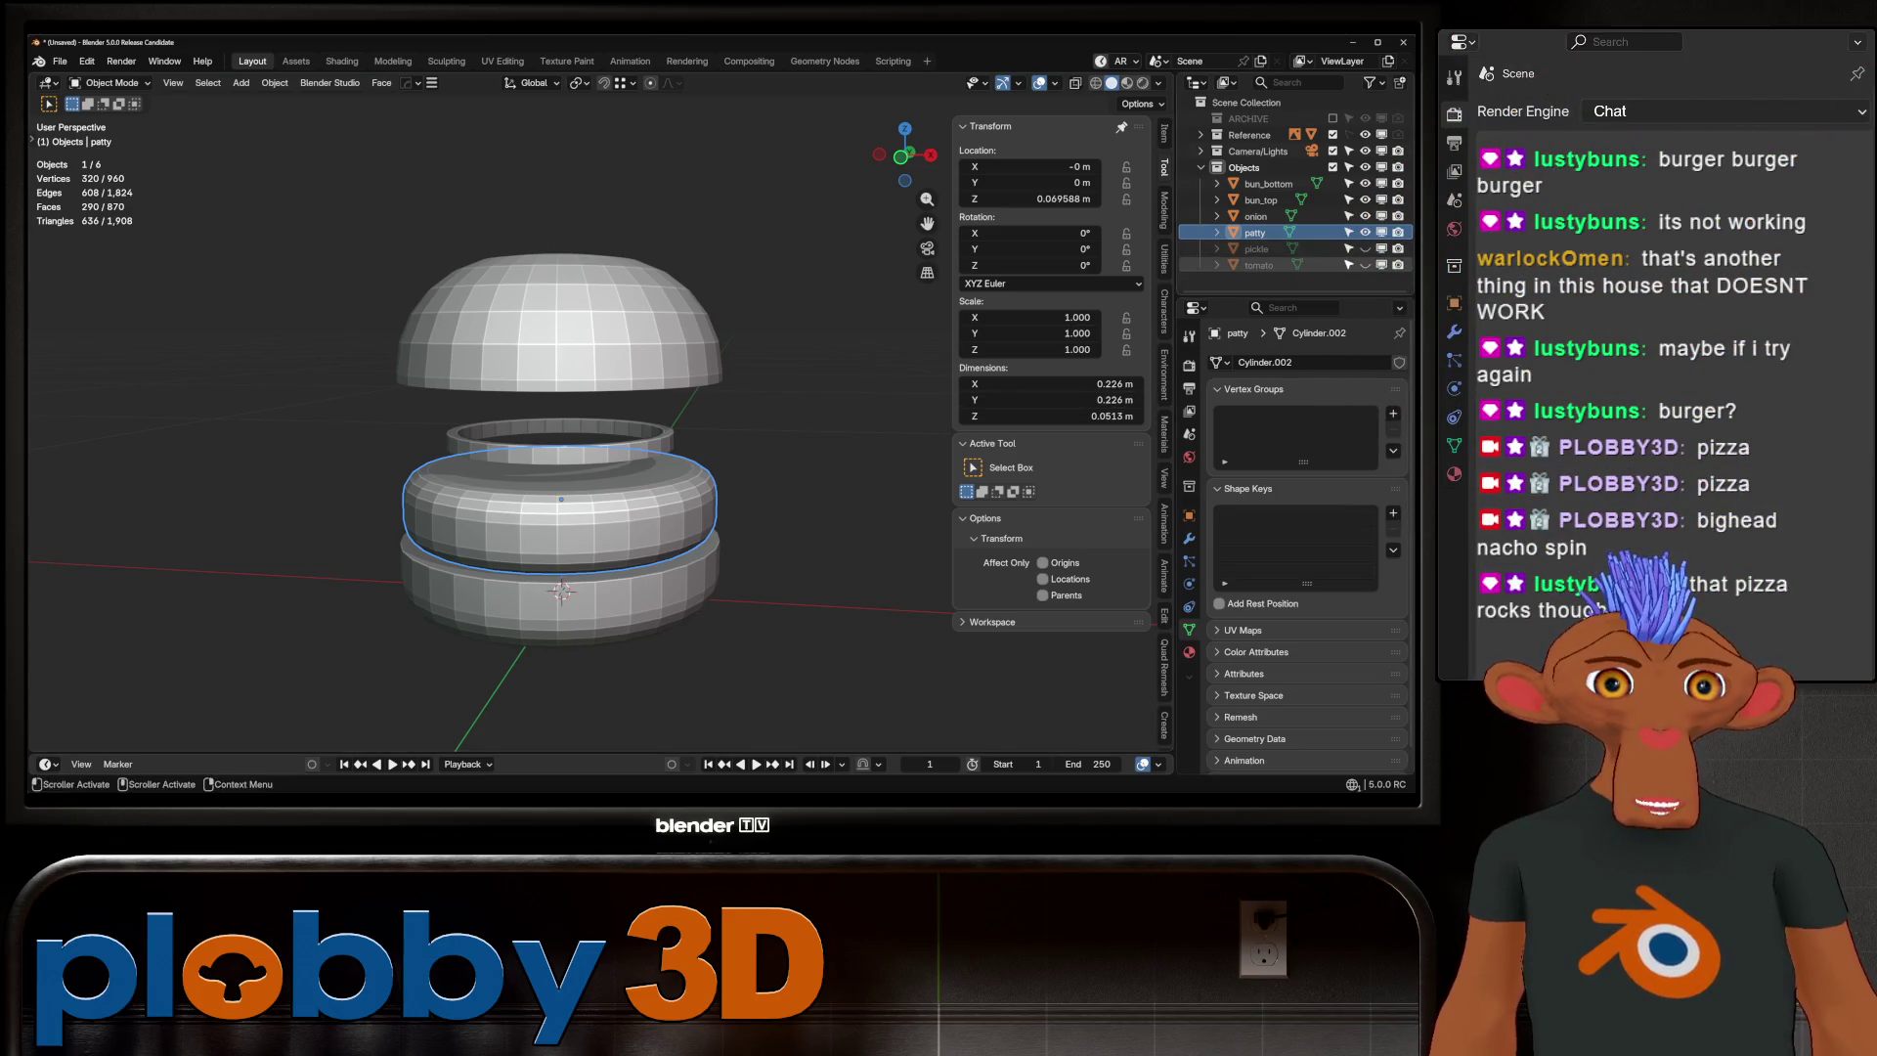
left_click(1365, 248)
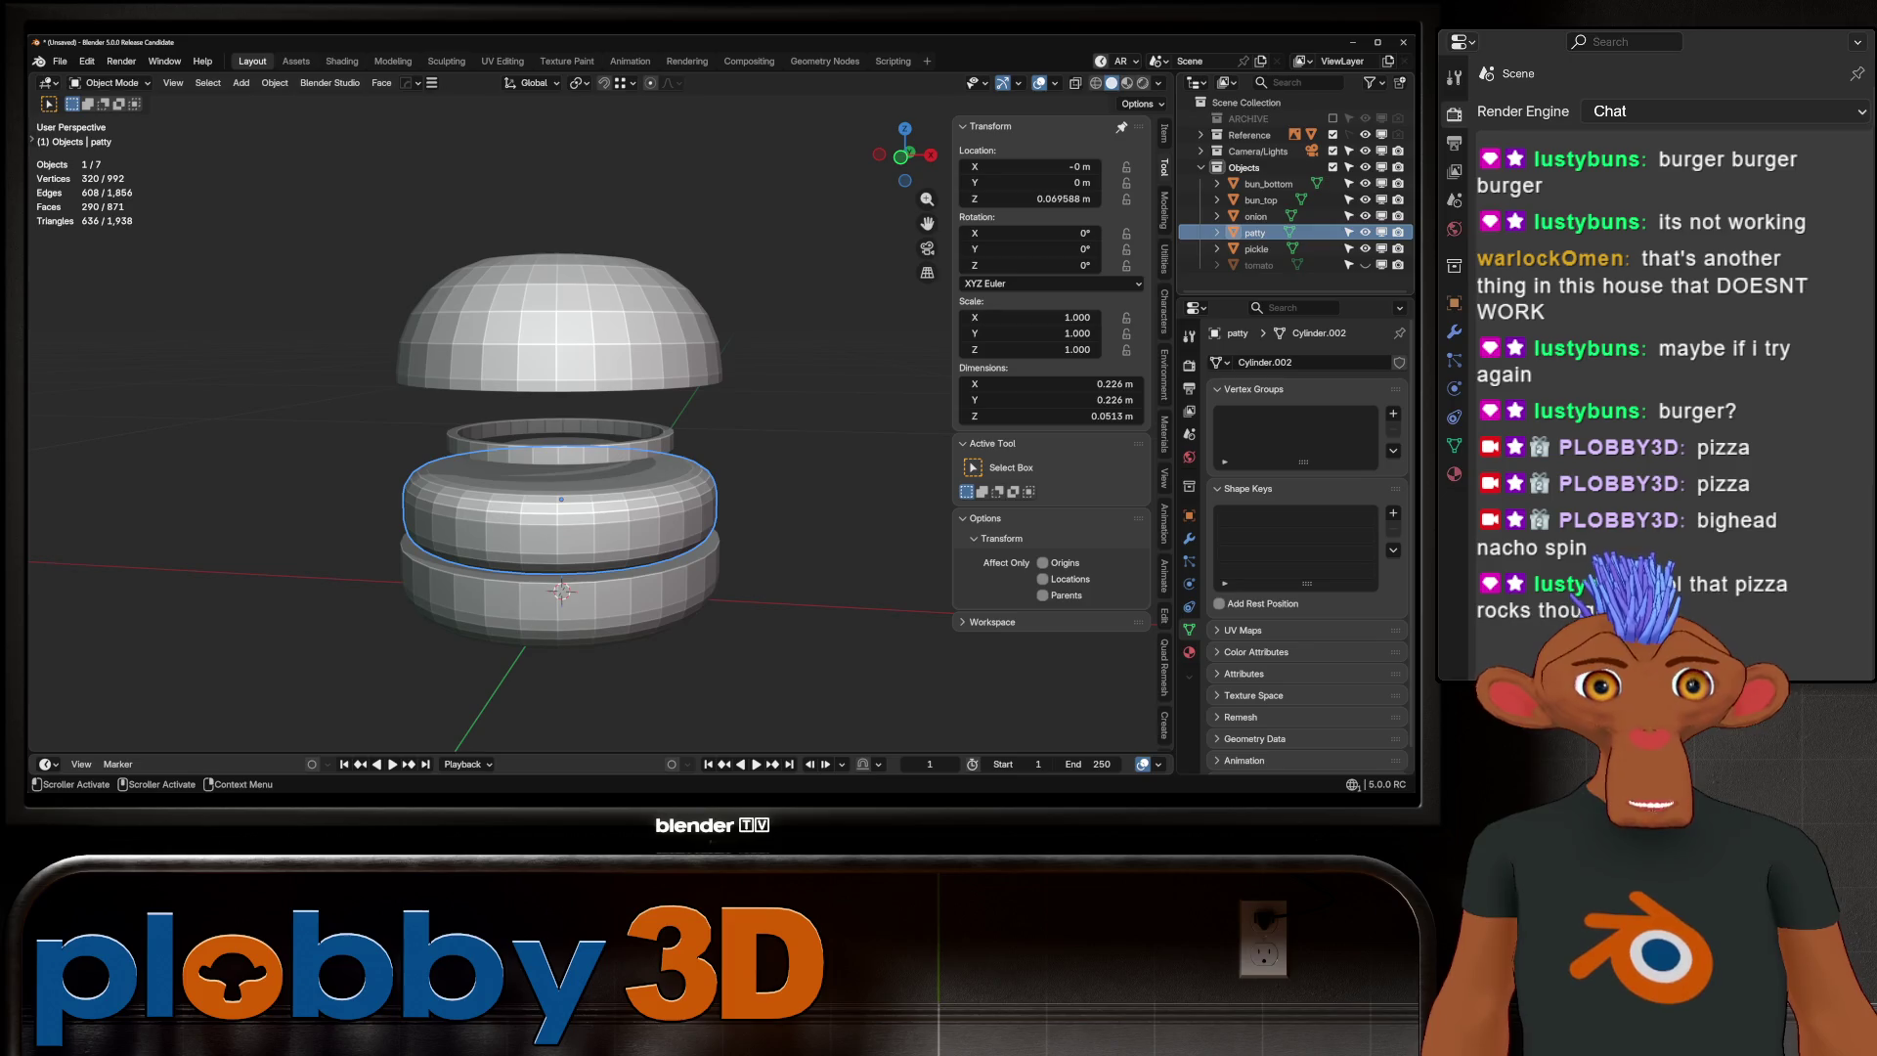
left_click(1255, 248)
key("Tab")
key("Tab")
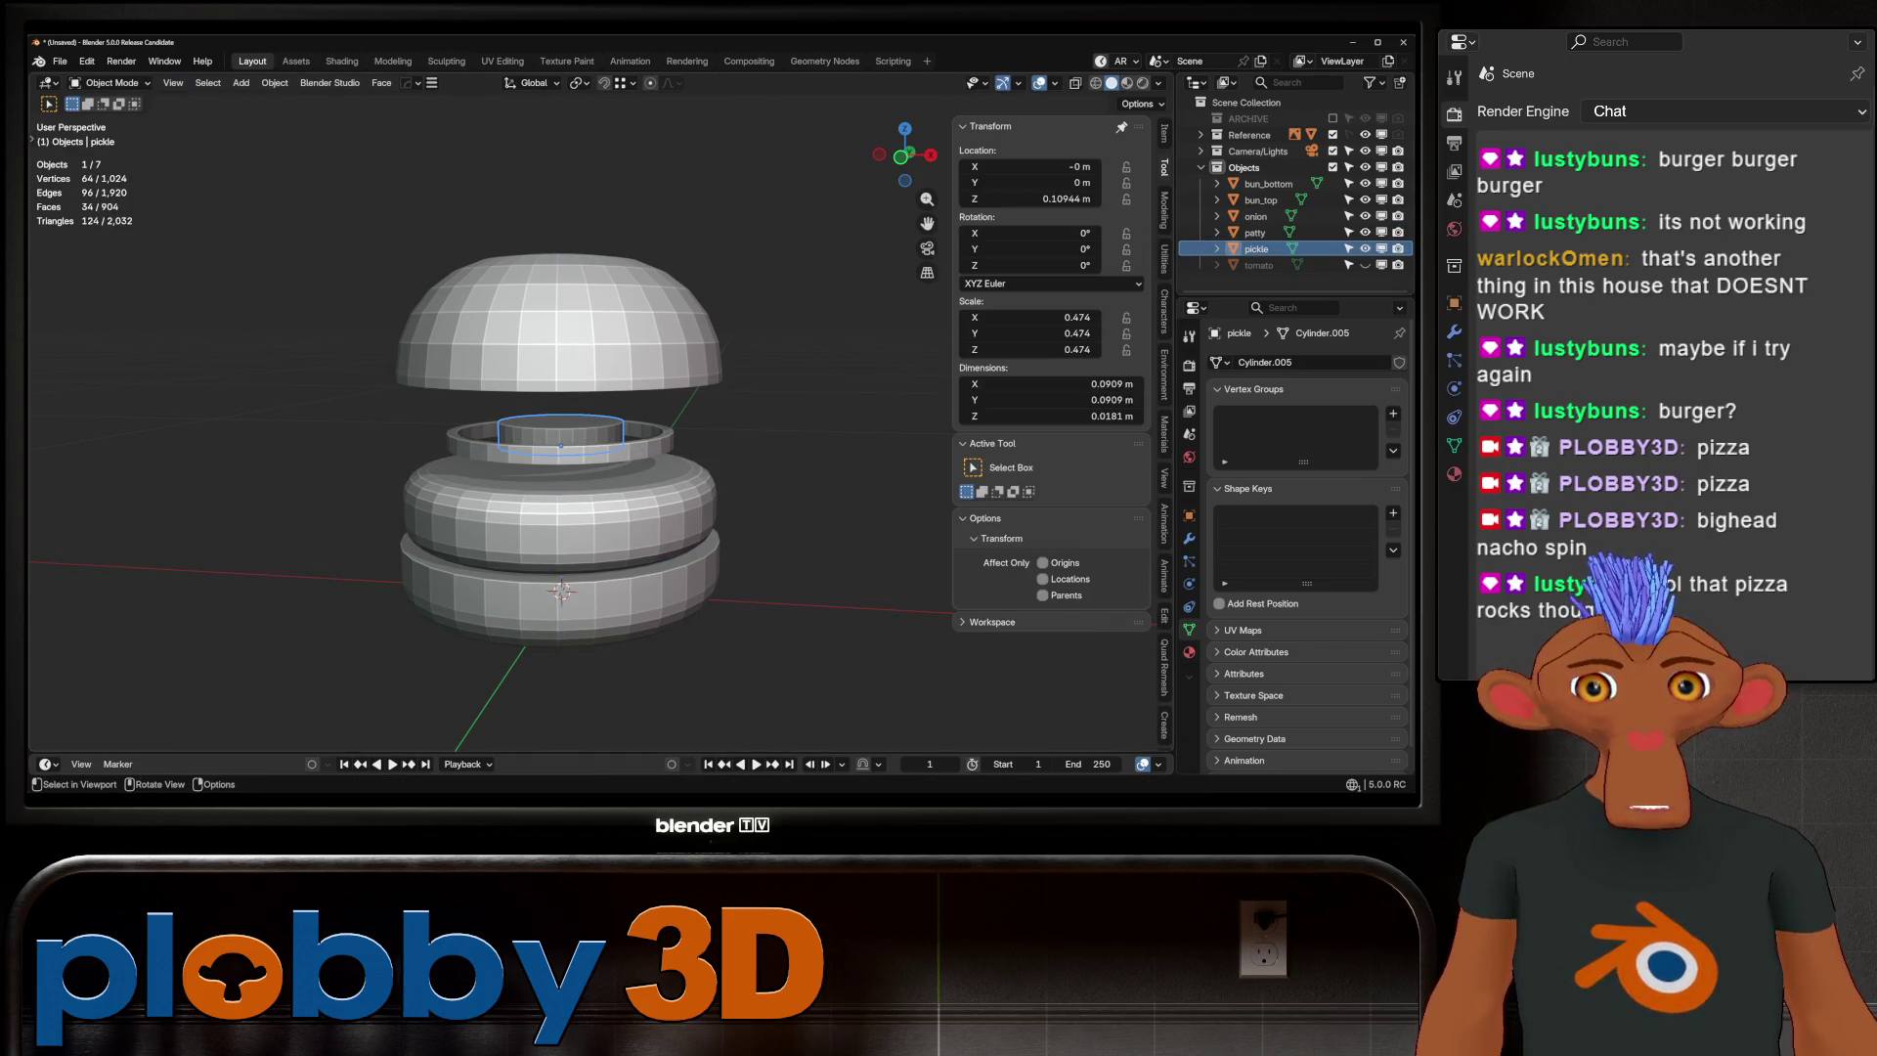
left_click(1366, 265)
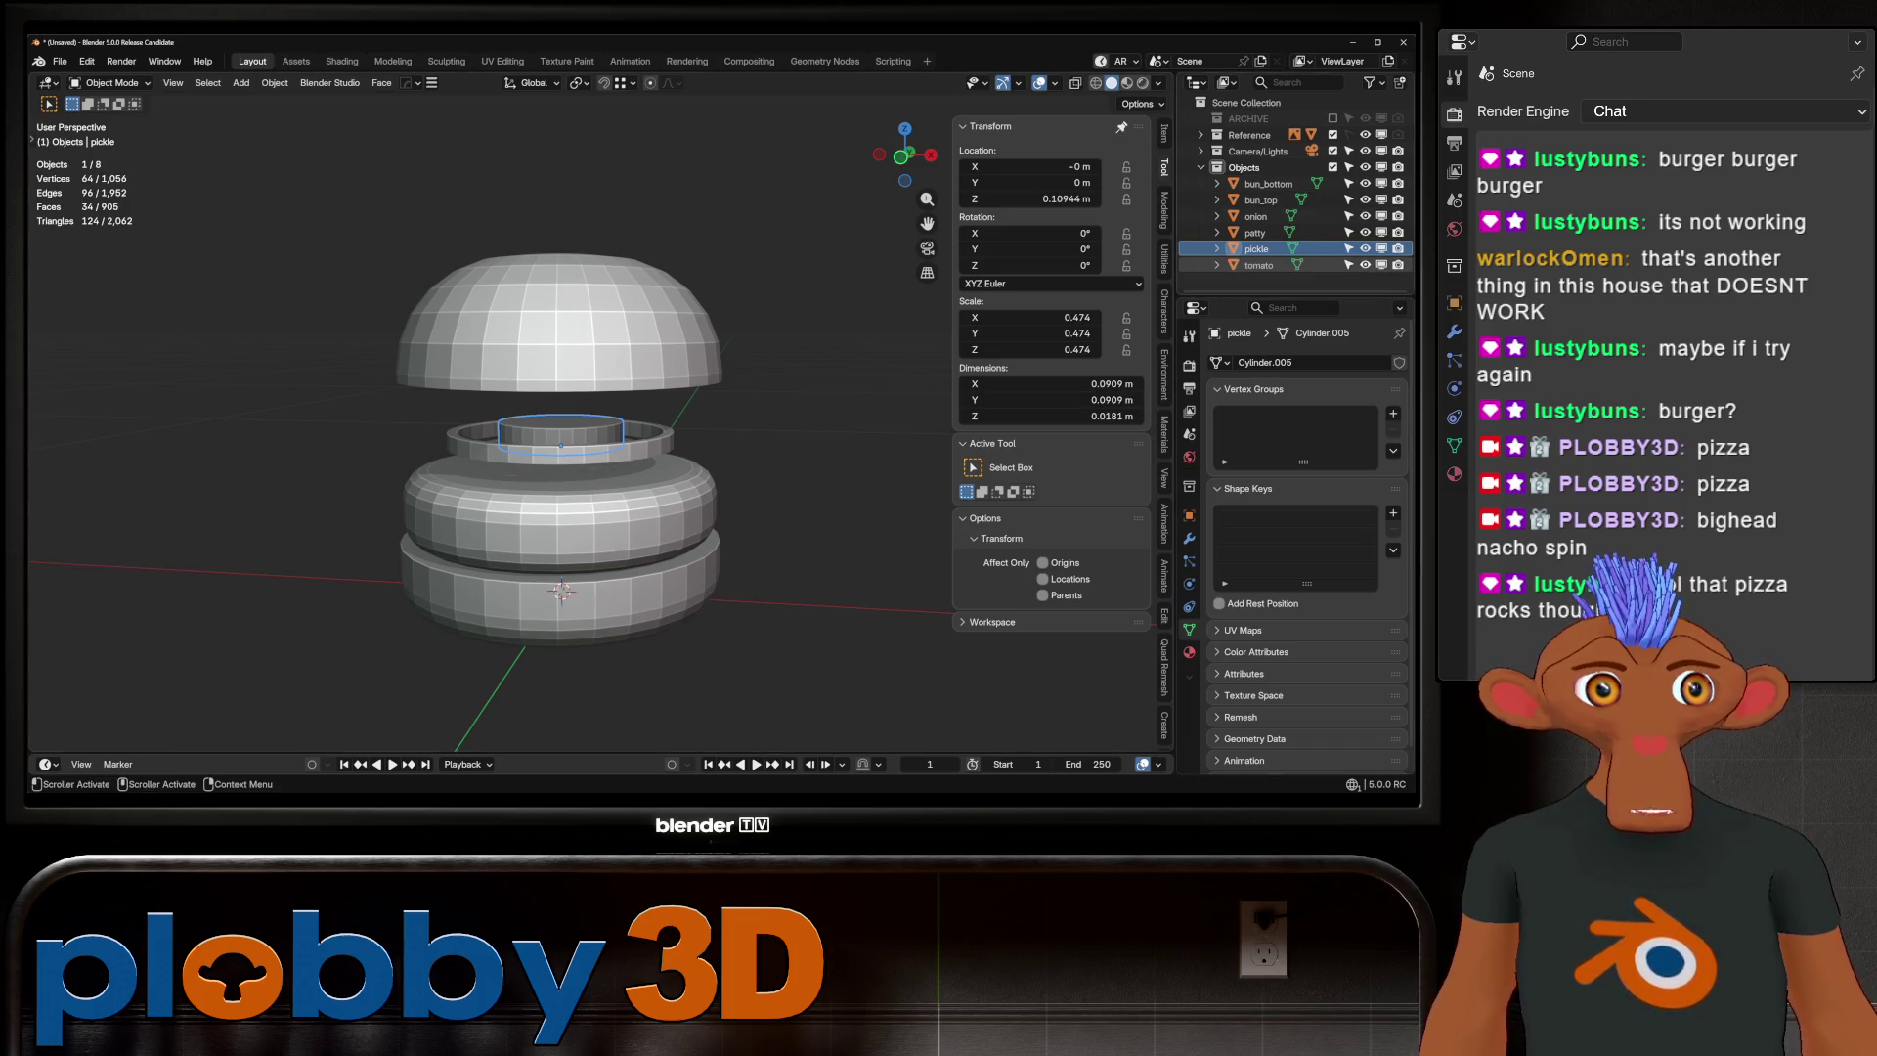
left_click(1258, 264)
Extrude the tomato disc's top face upward to make it taller
key("Tab")
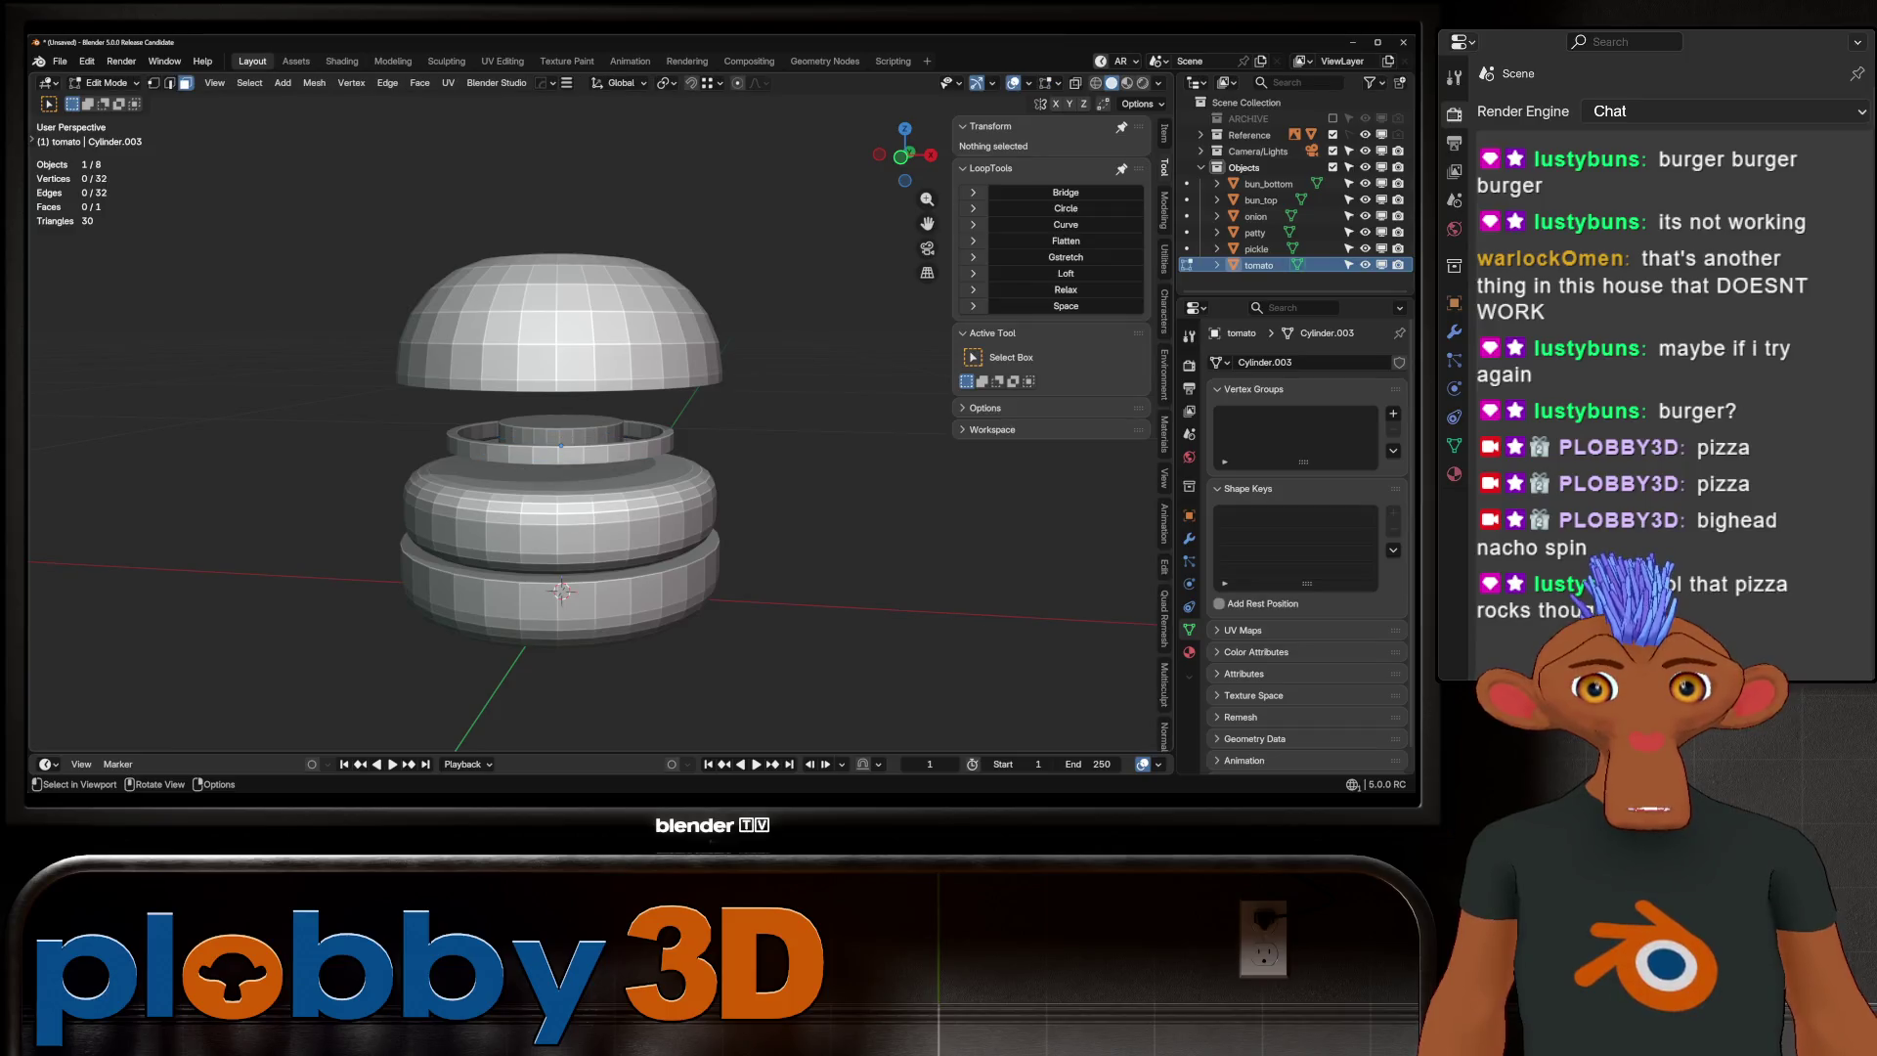
left_click(561, 430)
key("e")
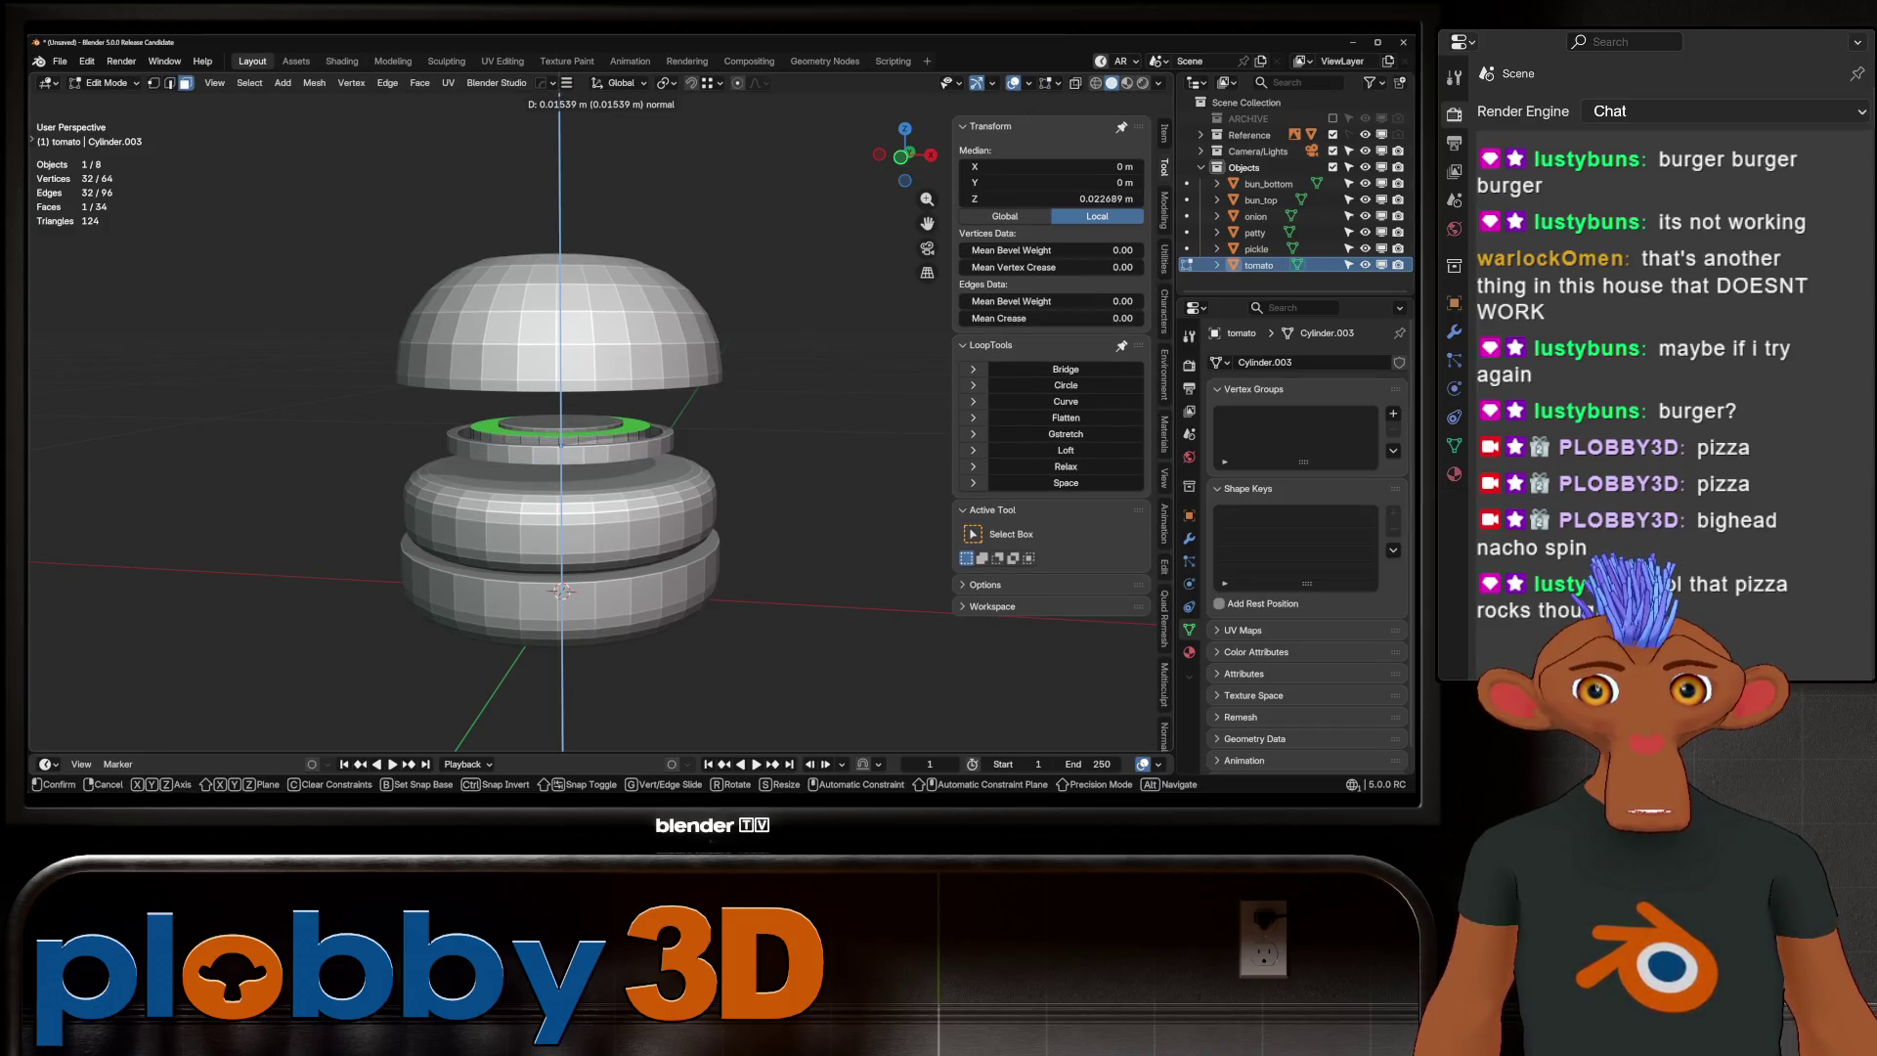
key("Return")
key("Tab")
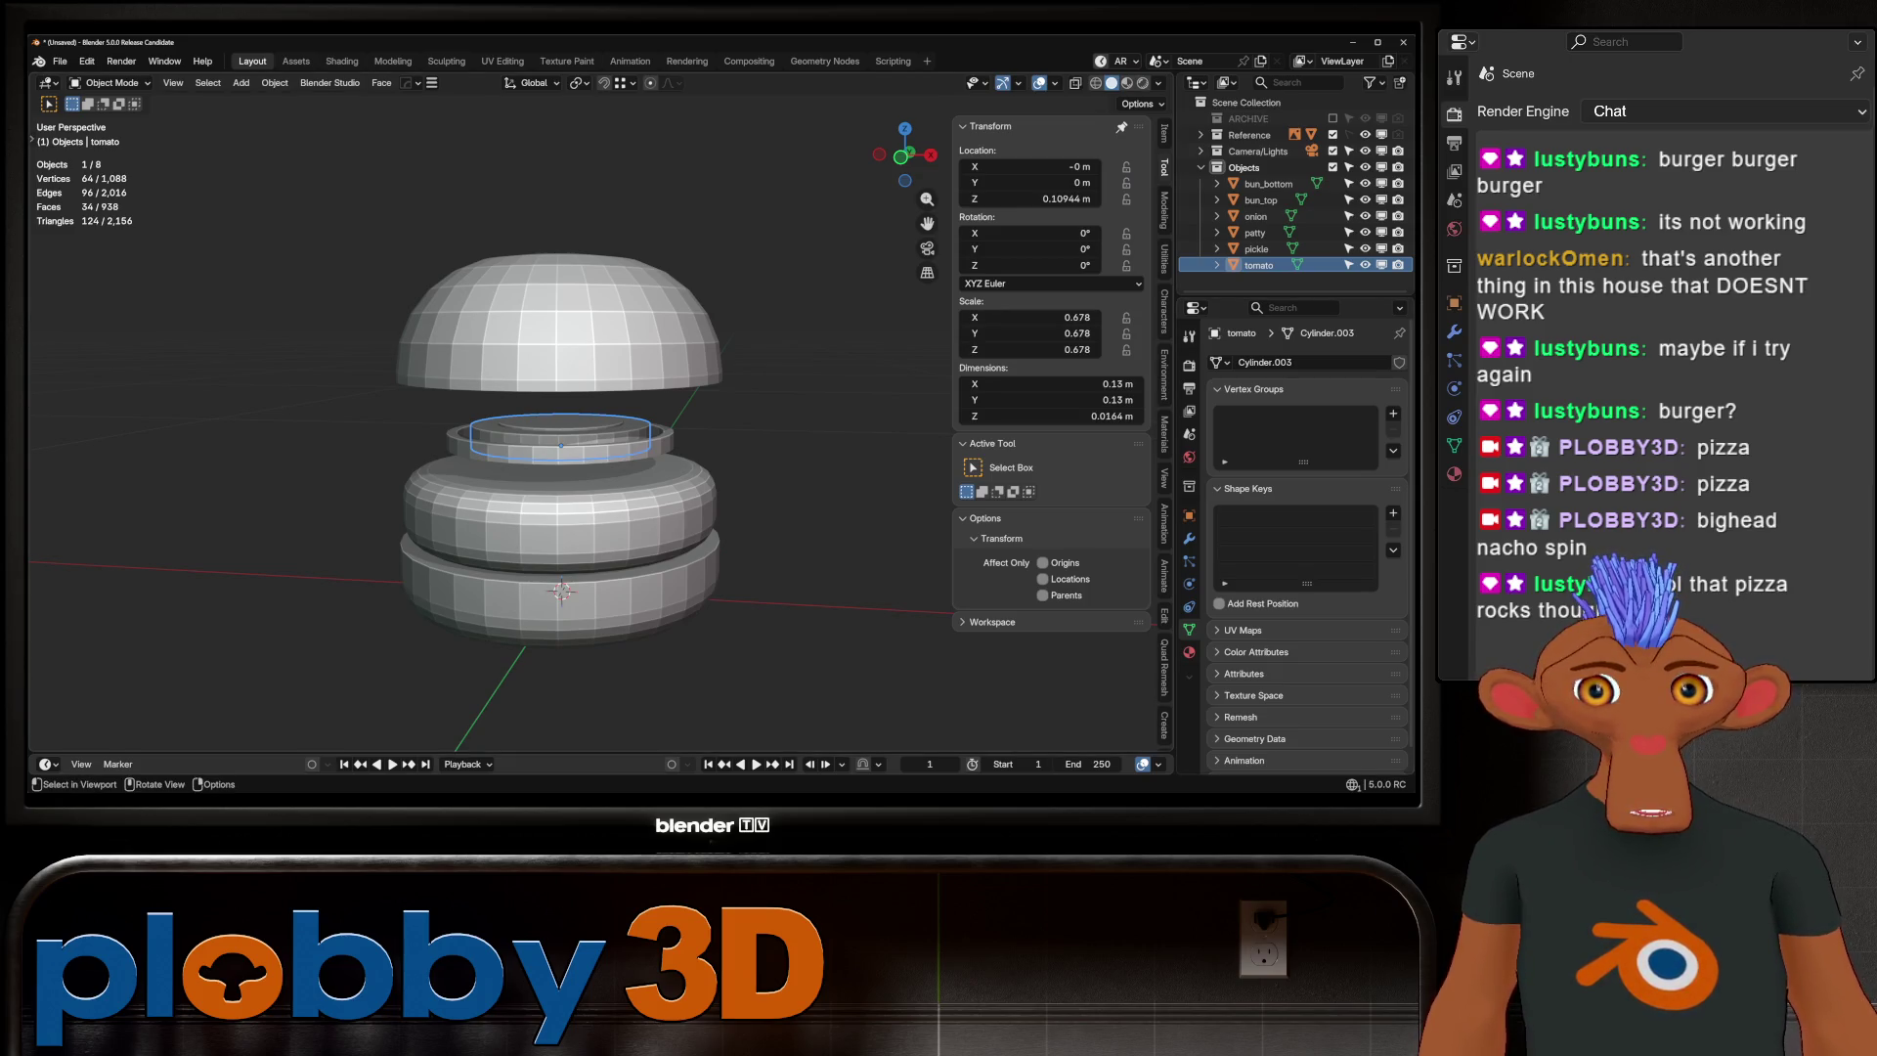
scroll(557, 484, "up", 1)
Set the pickle and onion origins to their geometry, then view the burger from the front
key("q")
key("Escape")
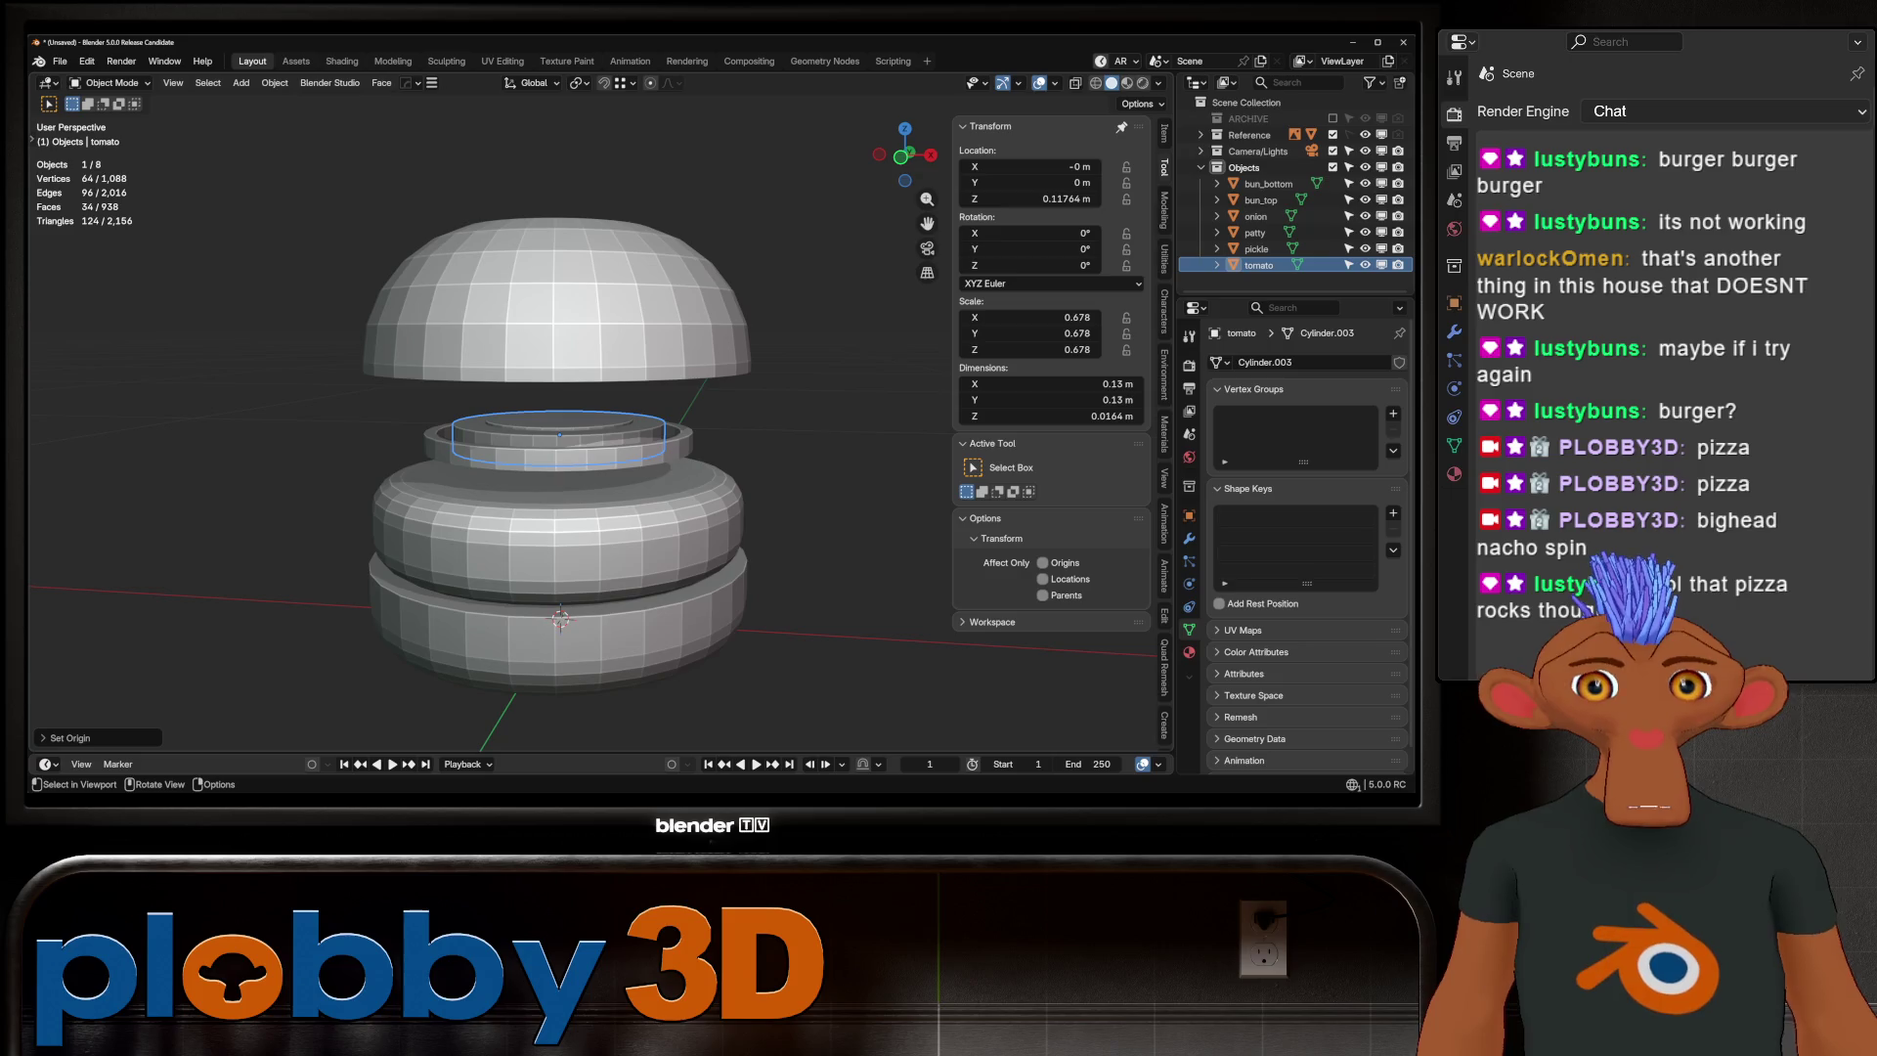
left_click(591, 438)
key("q")
left_click(642, 492)
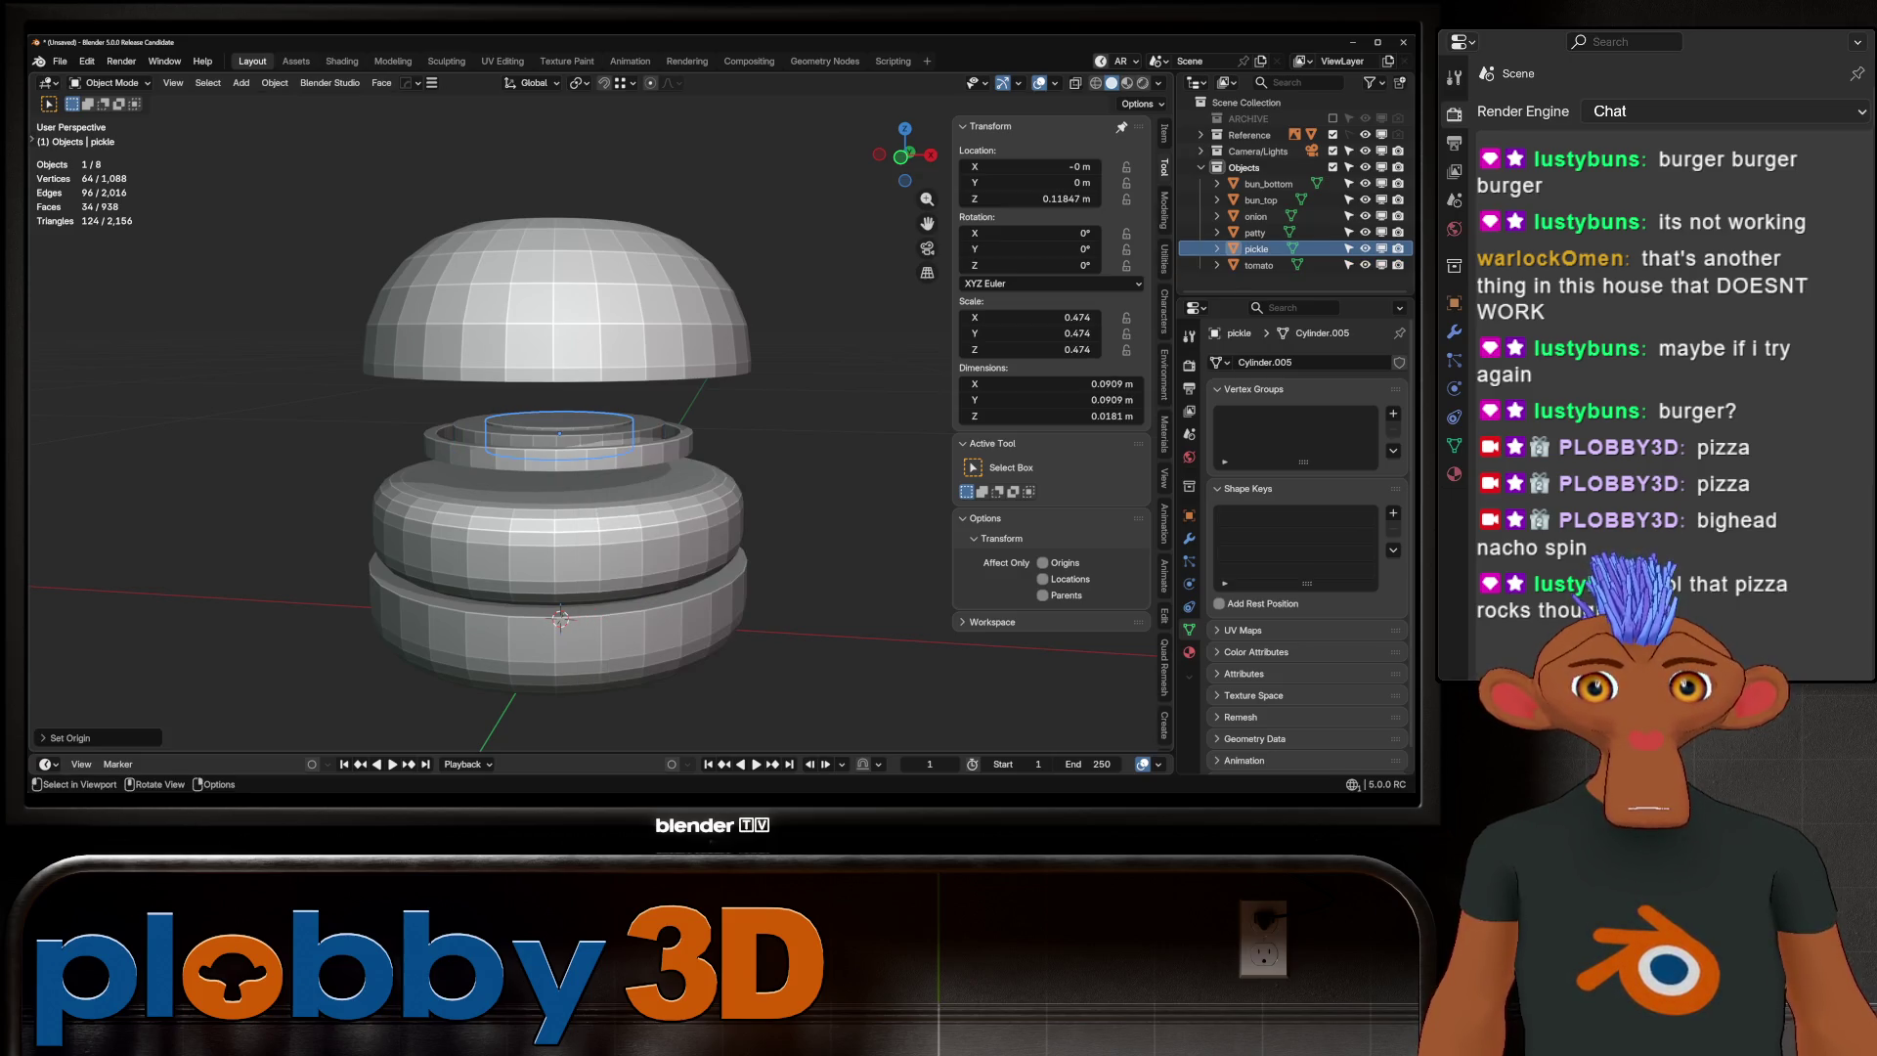
left_click(449, 459)
key("q")
left_click(489, 465)
key("KP_1")
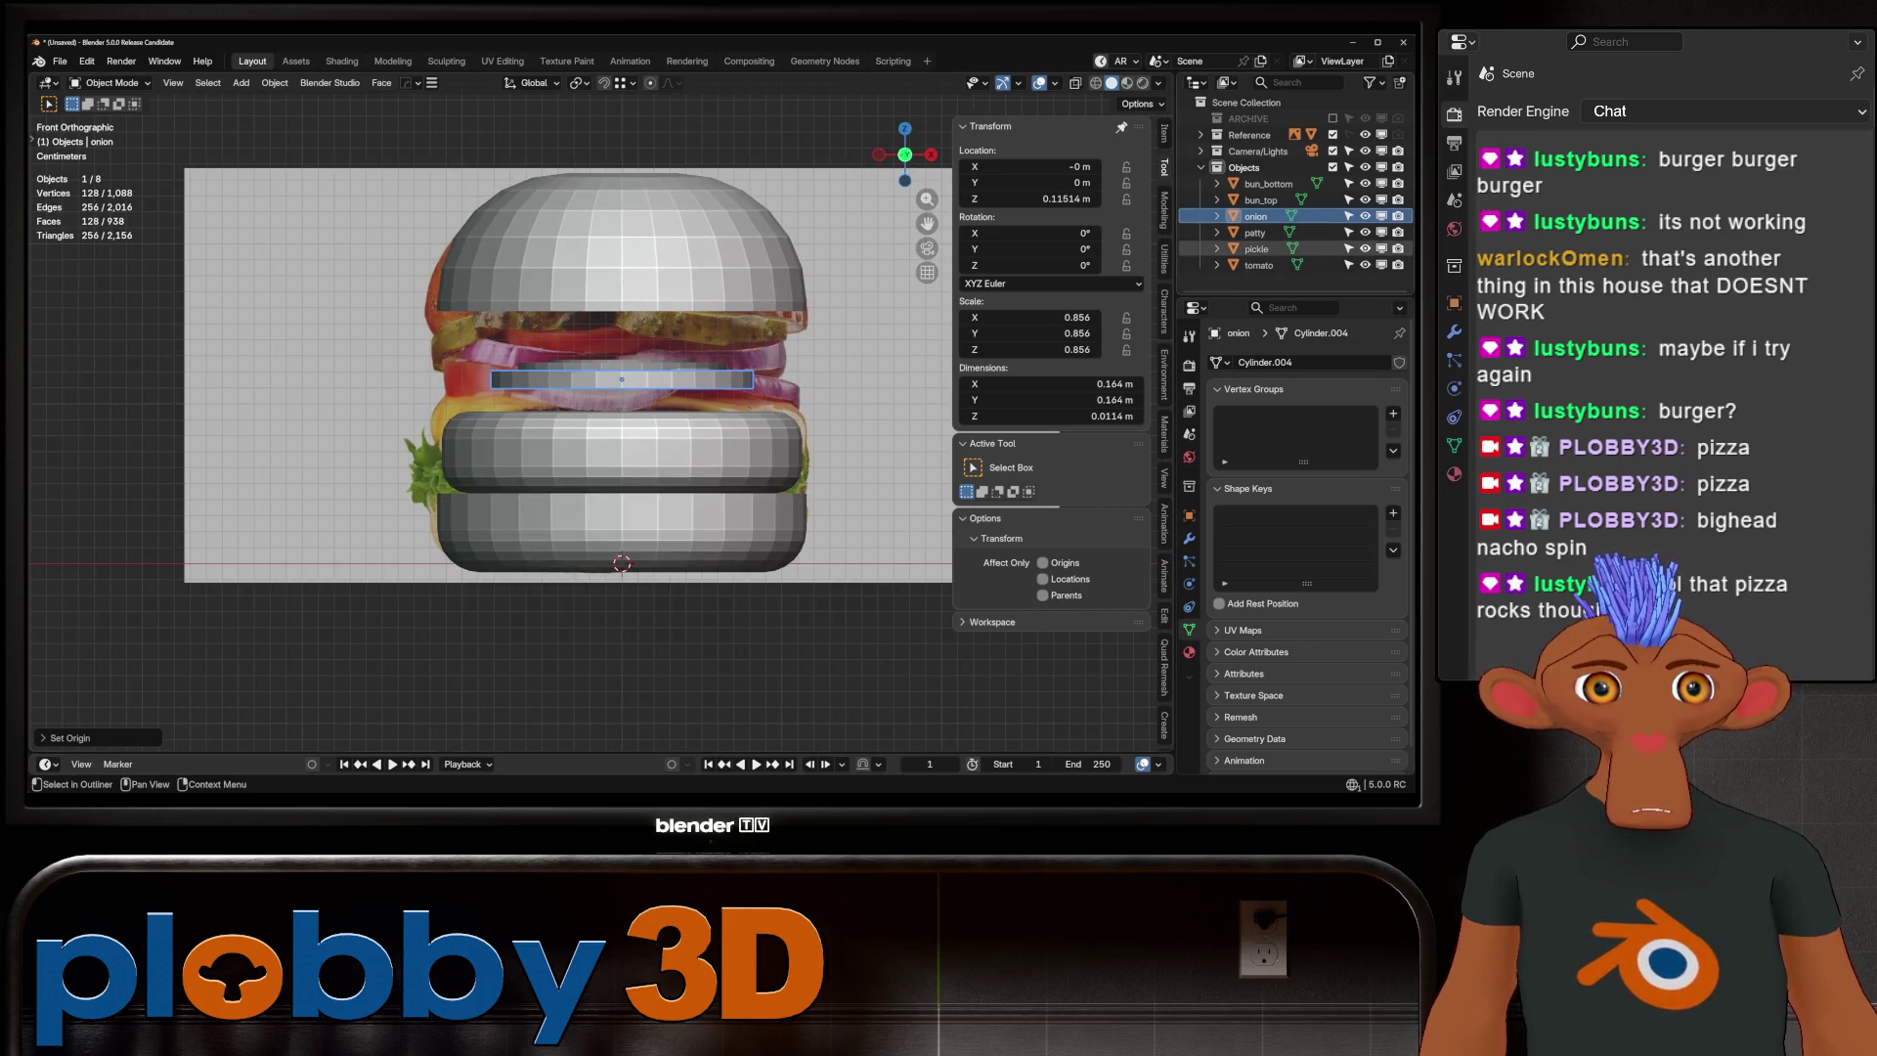
Hide the pickle and tomato, and shift the onion slightly down-left
left_click_drag(1365, 248, 1365, 265)
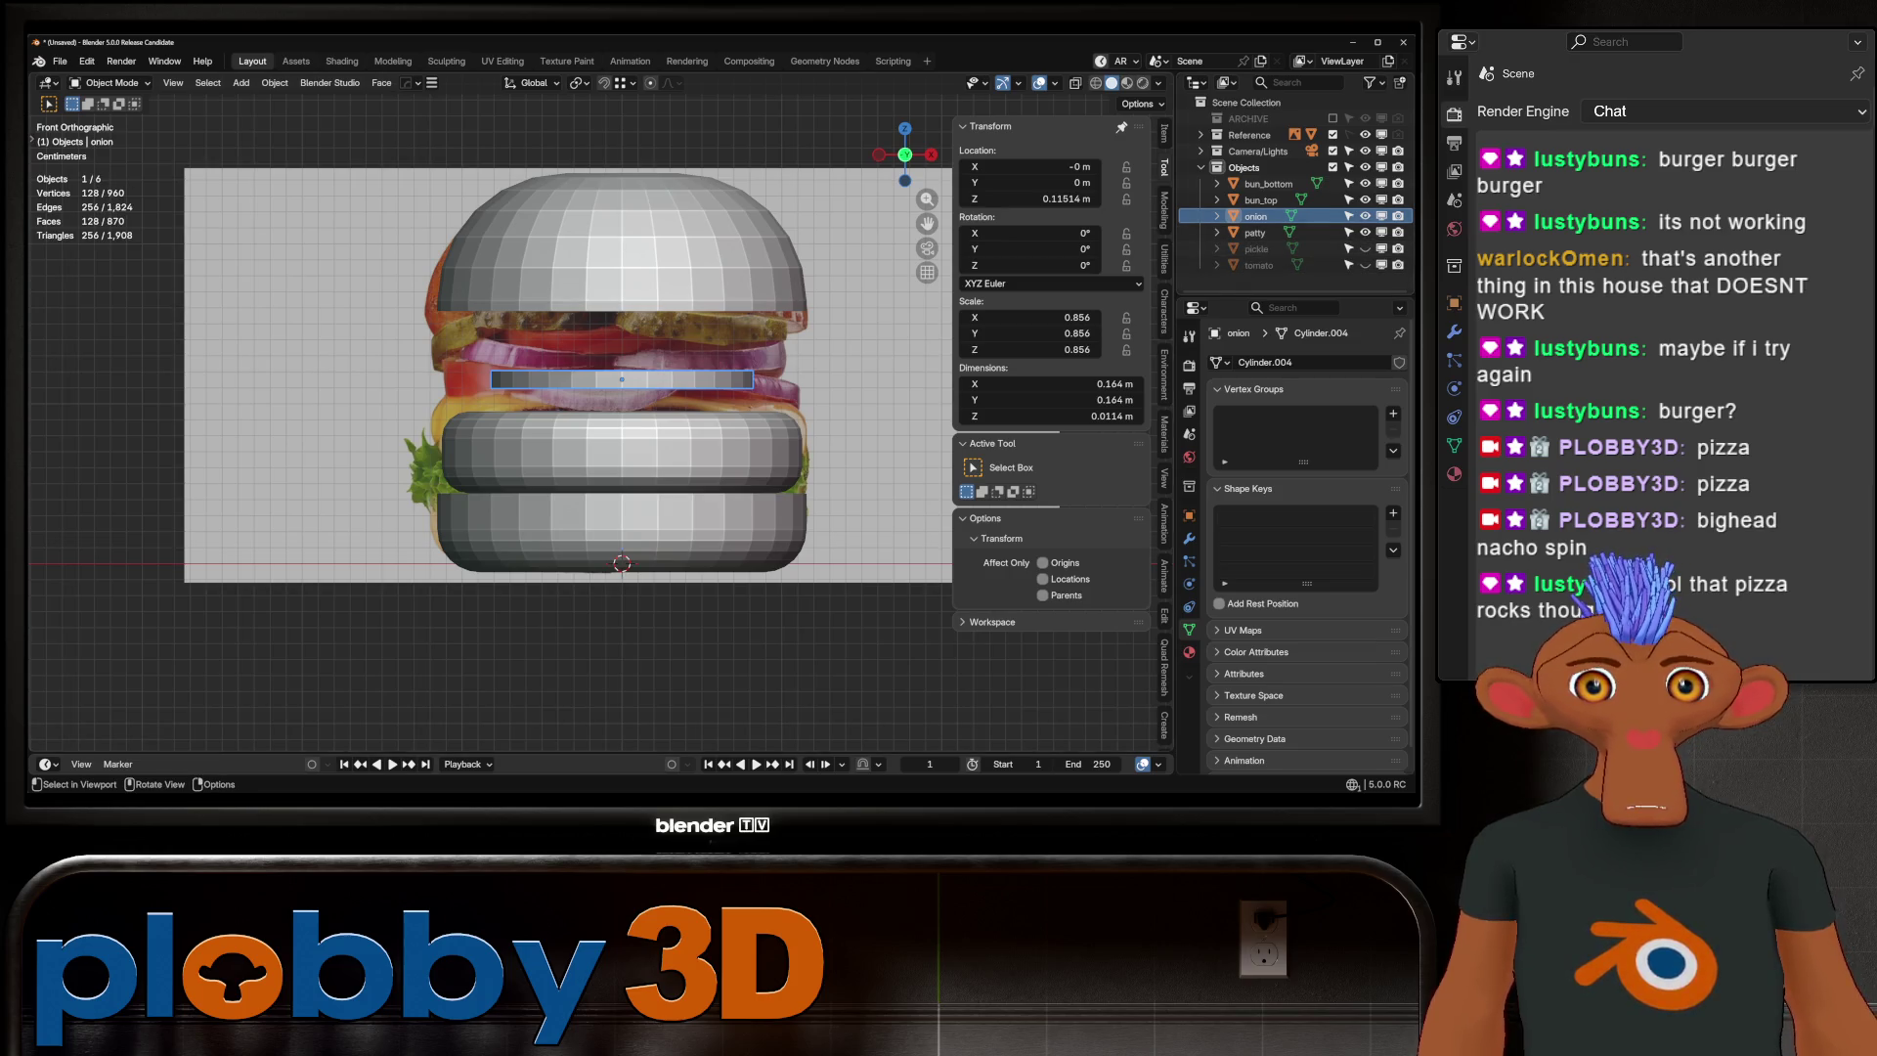
key("g")
key("Return")
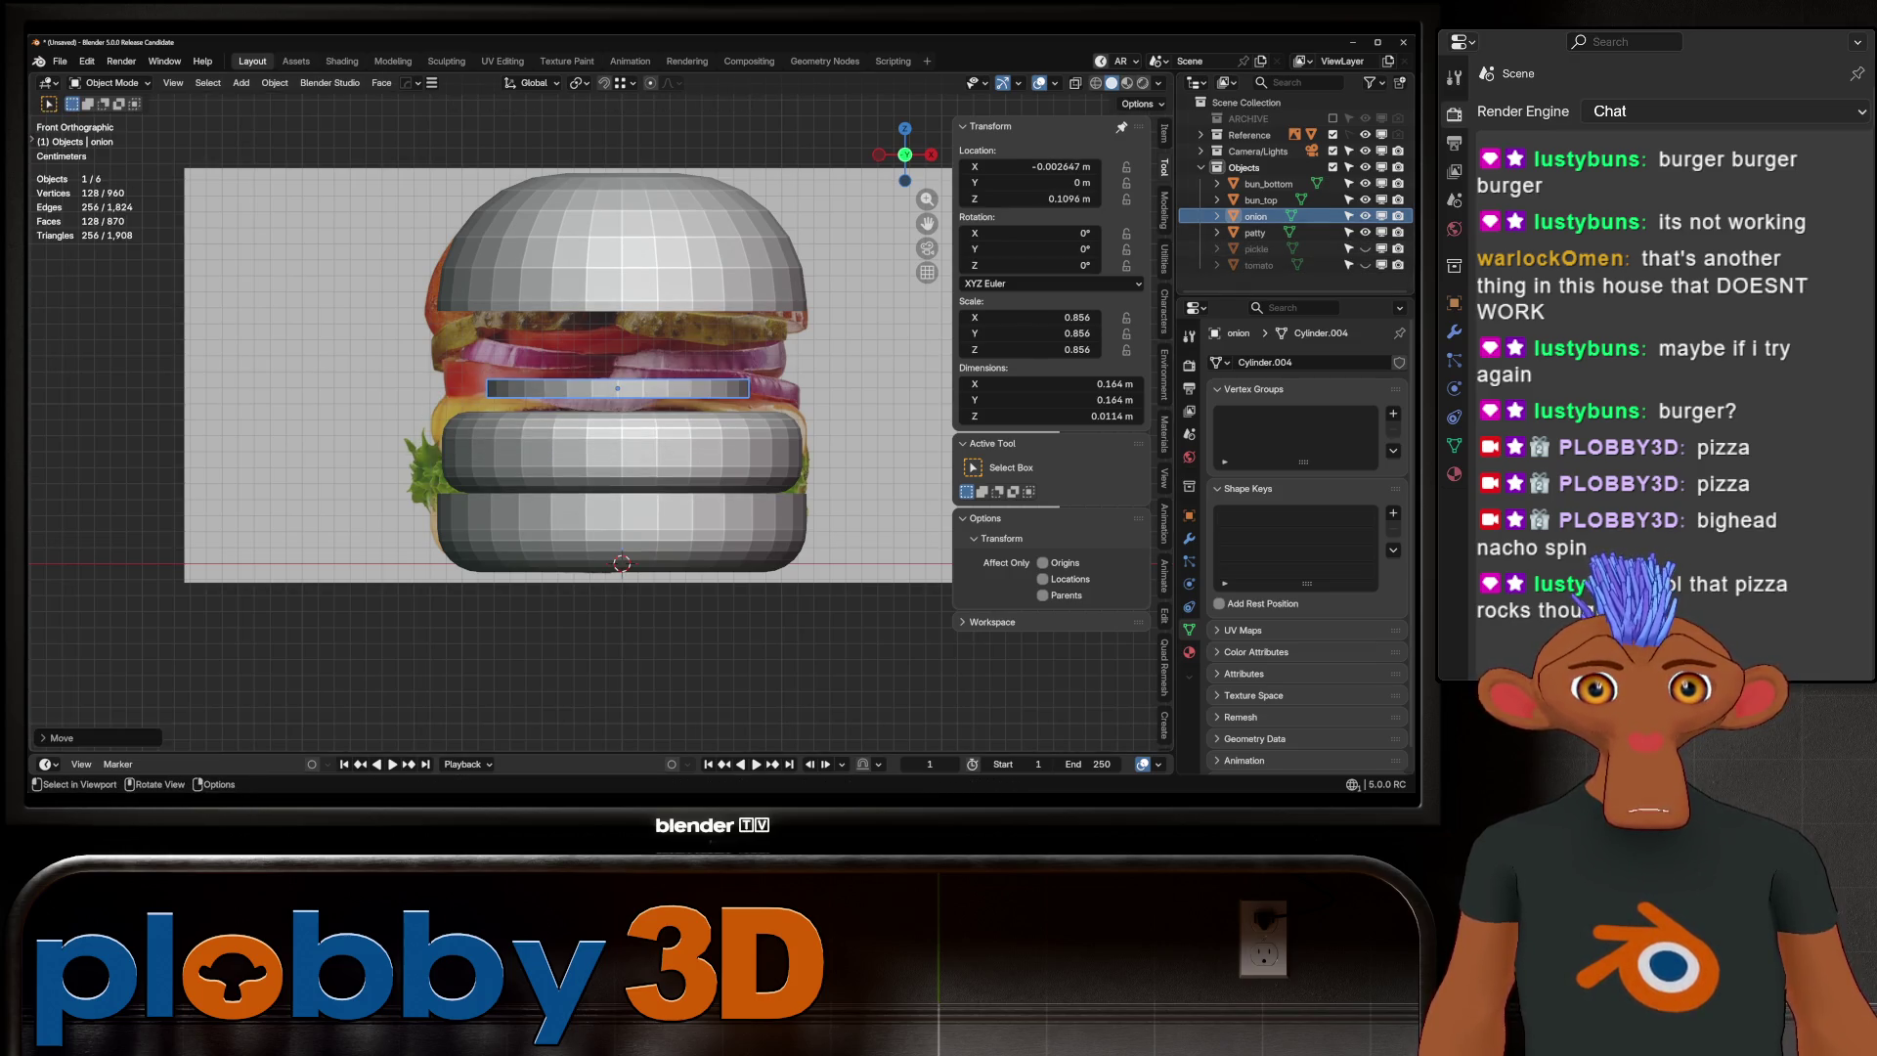
middle_click_drag(626, 391, 645, 460)
scroll(645, 460, "up", 4)
Slightly shrink the onion ring's top edge loop in Edit Mode
key("Tab")
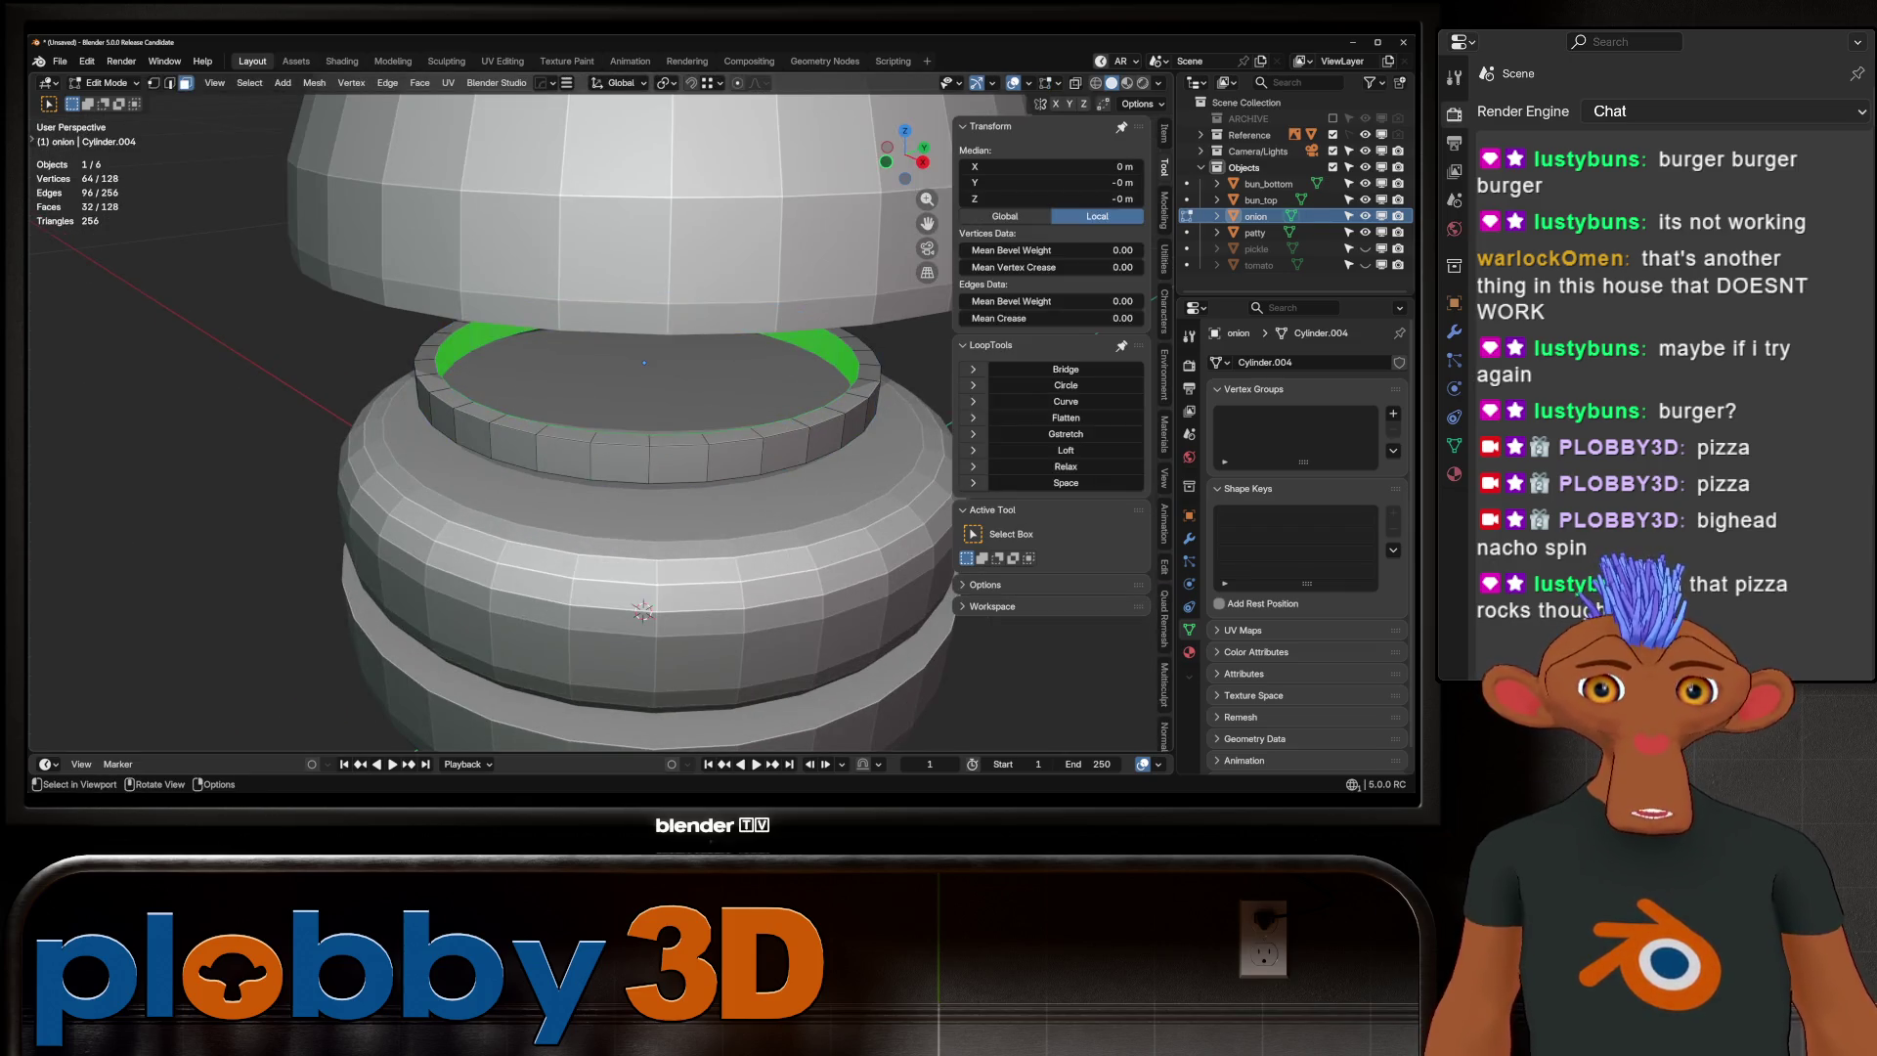
key("s")
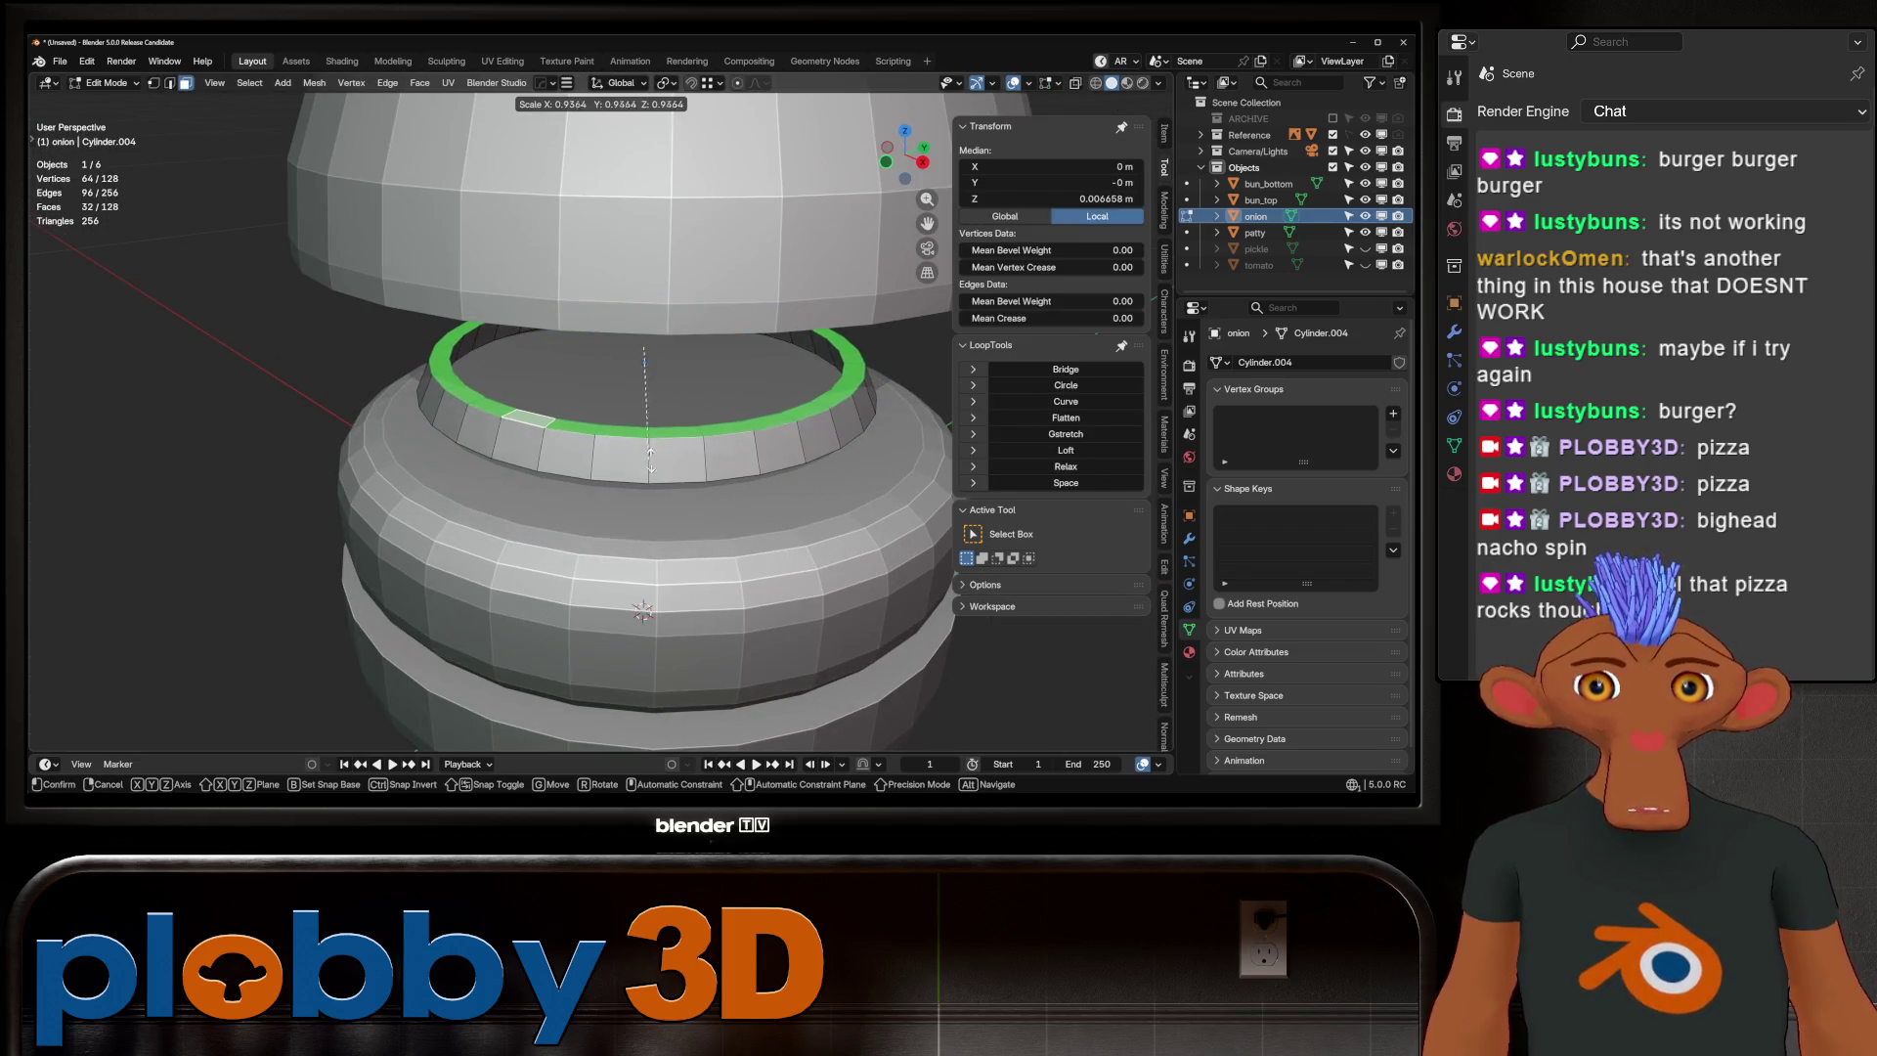
key("Return")
key("Tab")
scroll(650, 459, "down", 5)
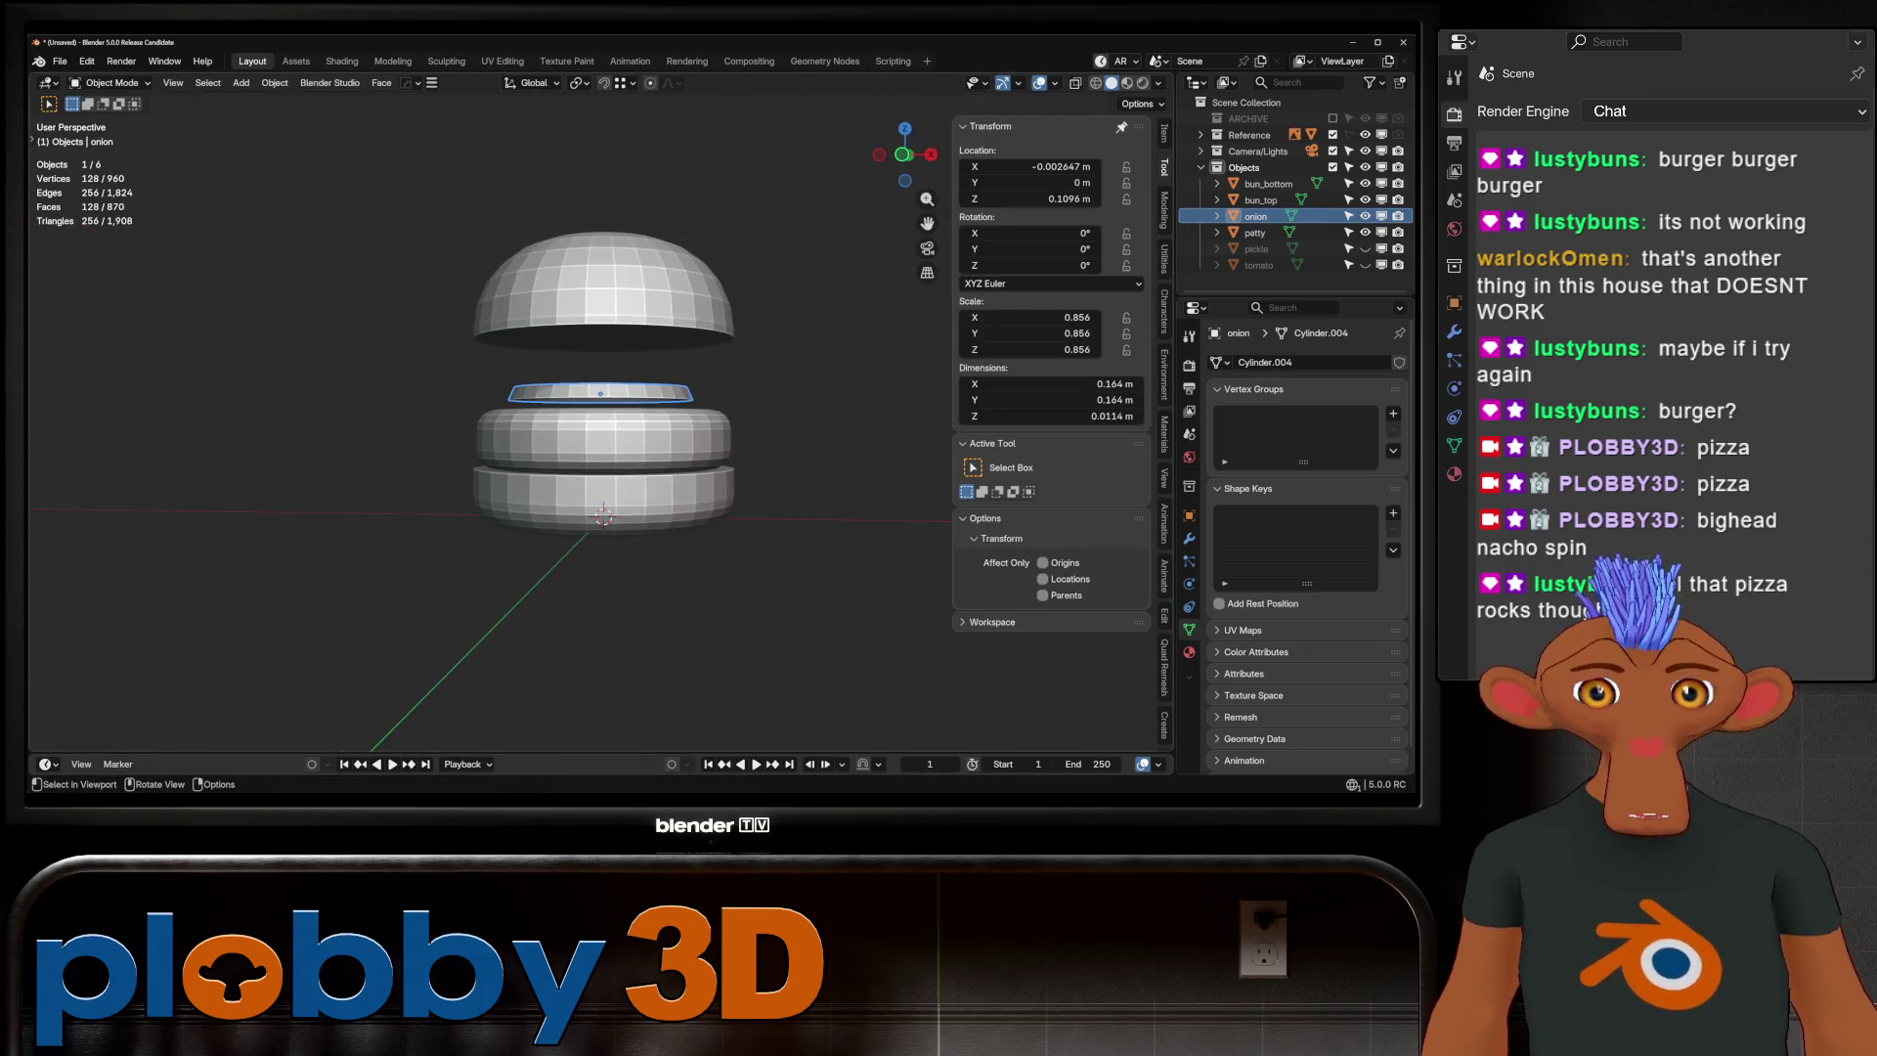
In front view, move the onion ring onto the reference image's red onion
key("KP_1")
scroll(552, 410, "up", 4)
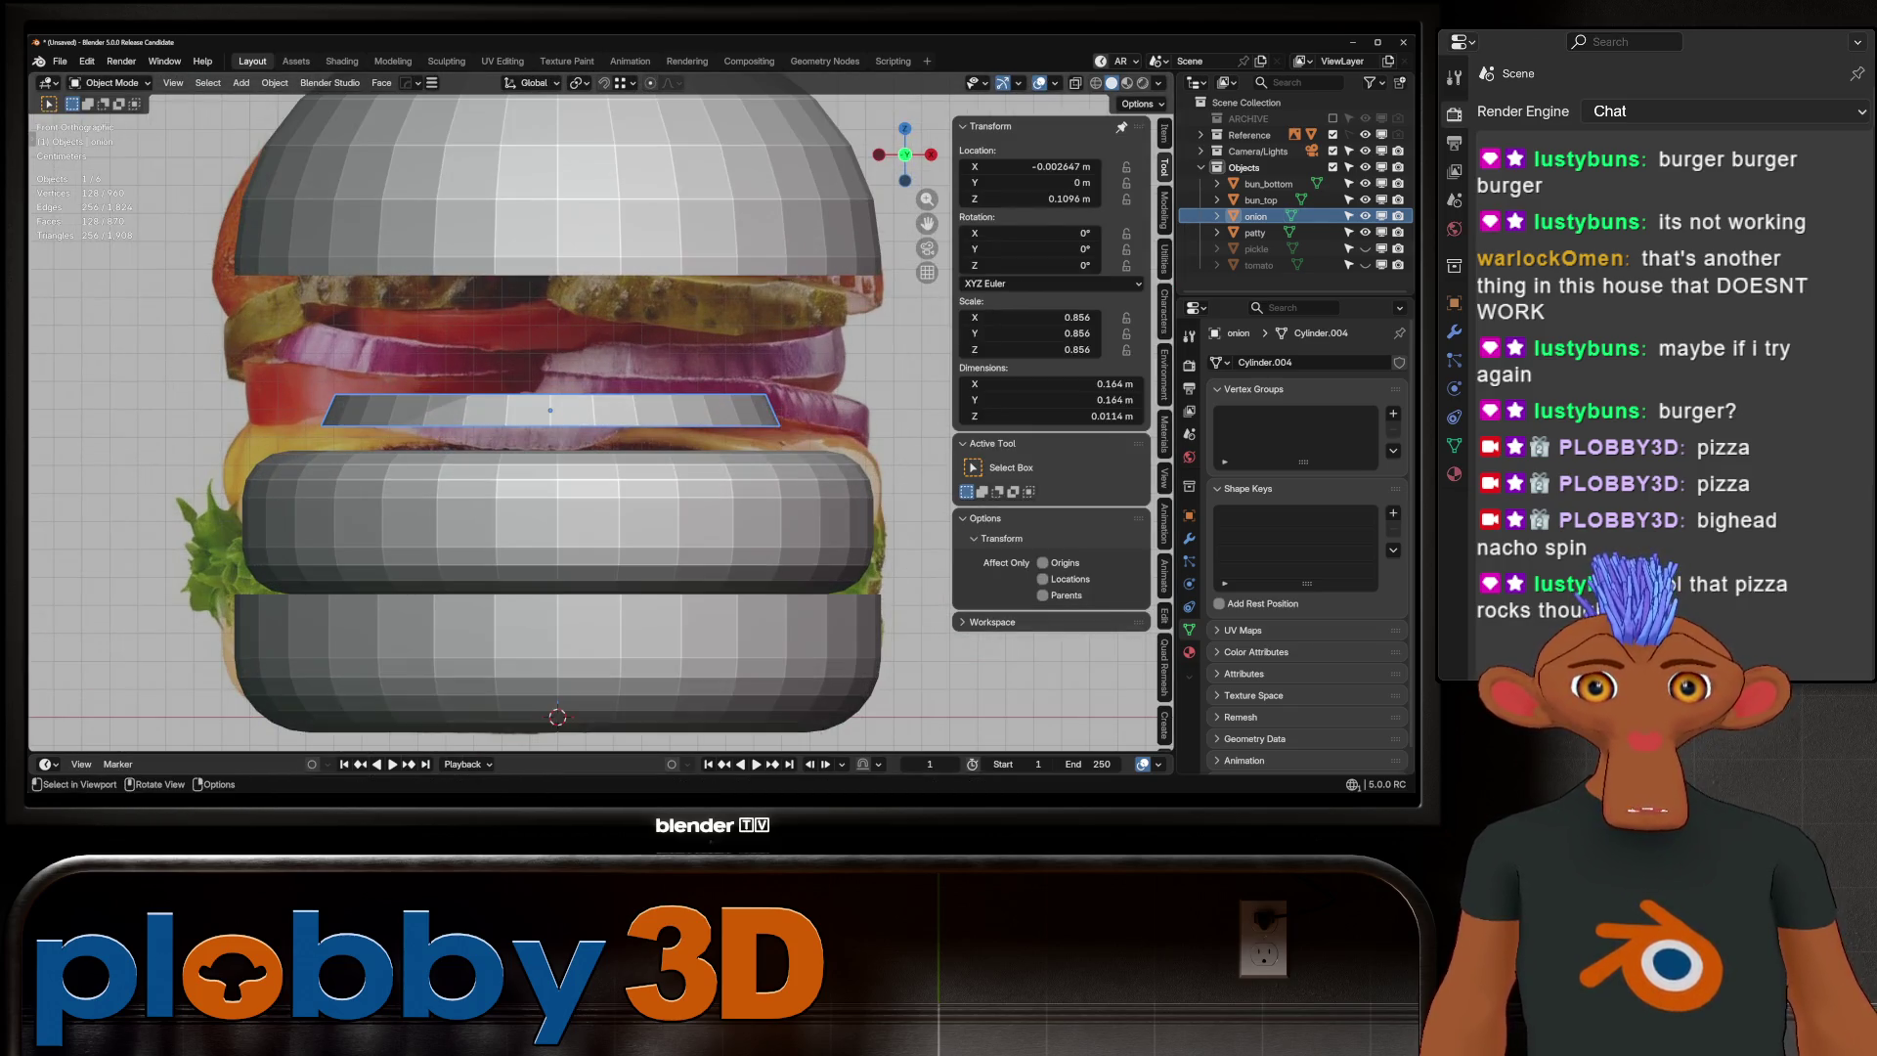
scroll(547, 411, "down", 2)
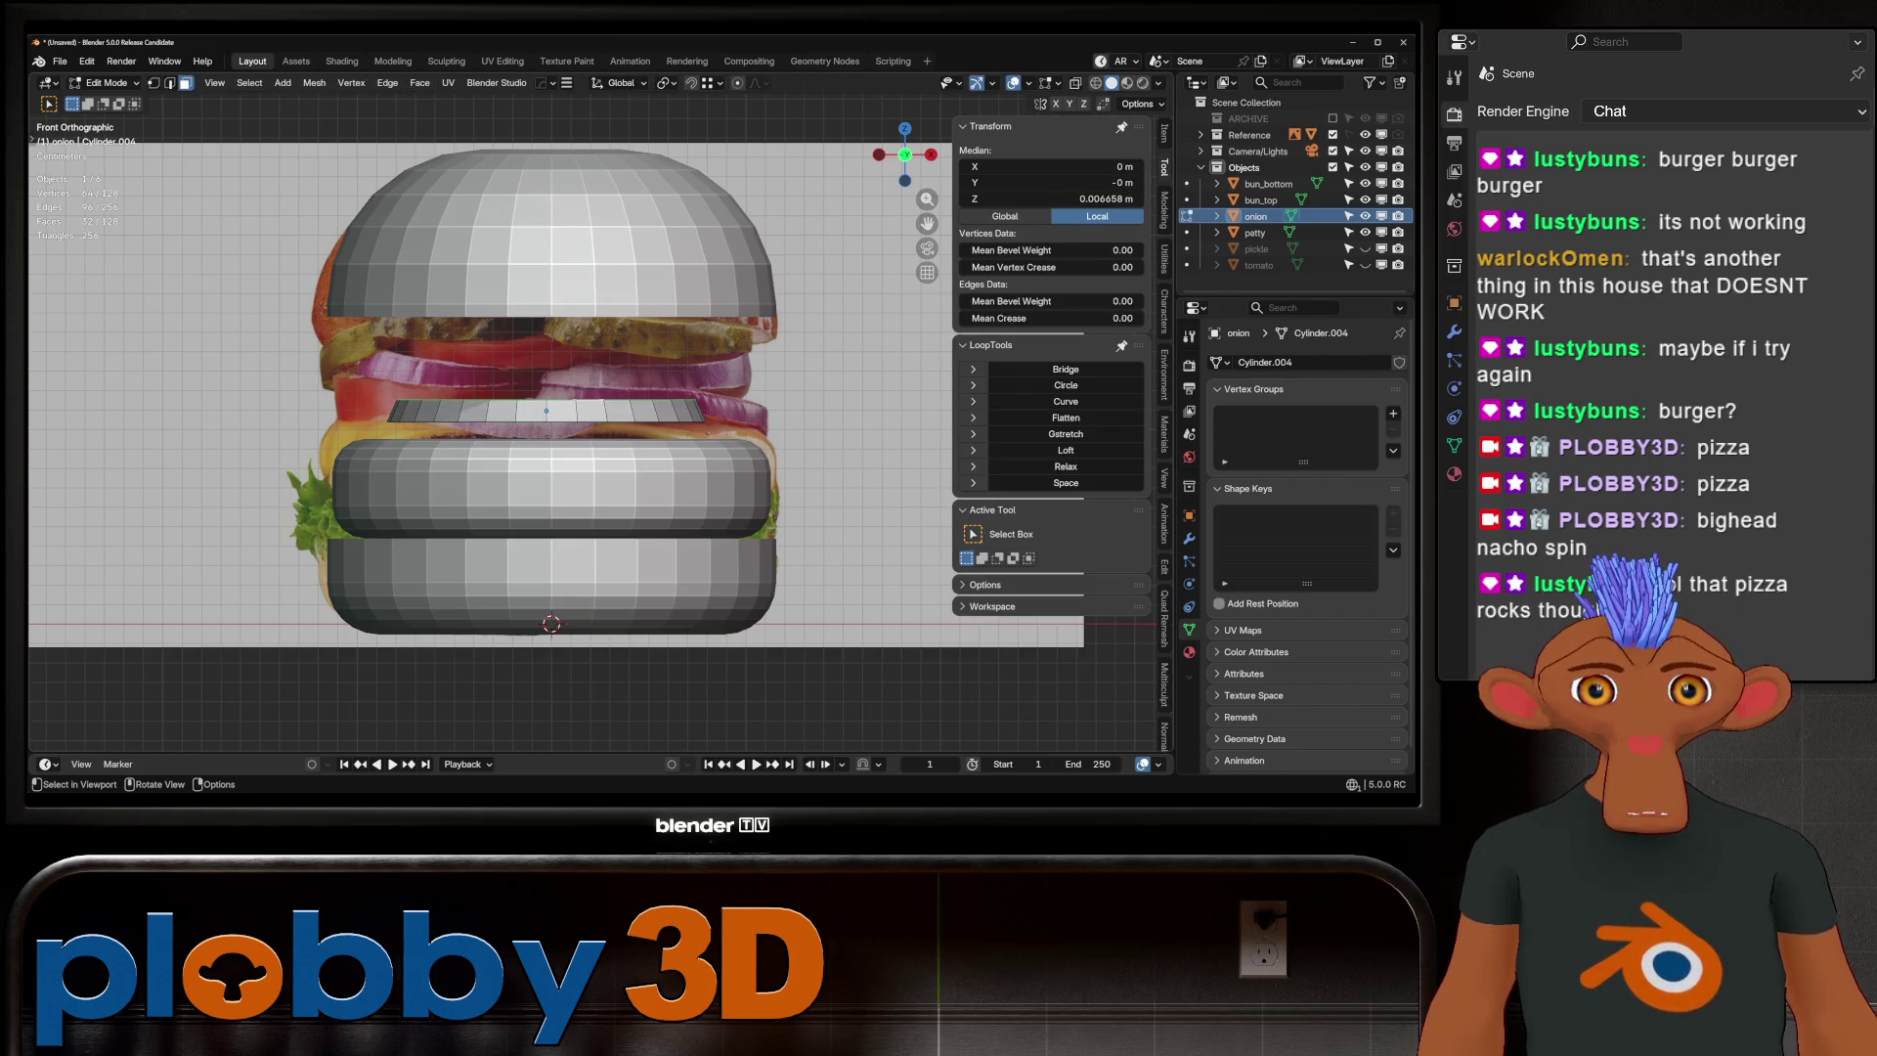
key("g")
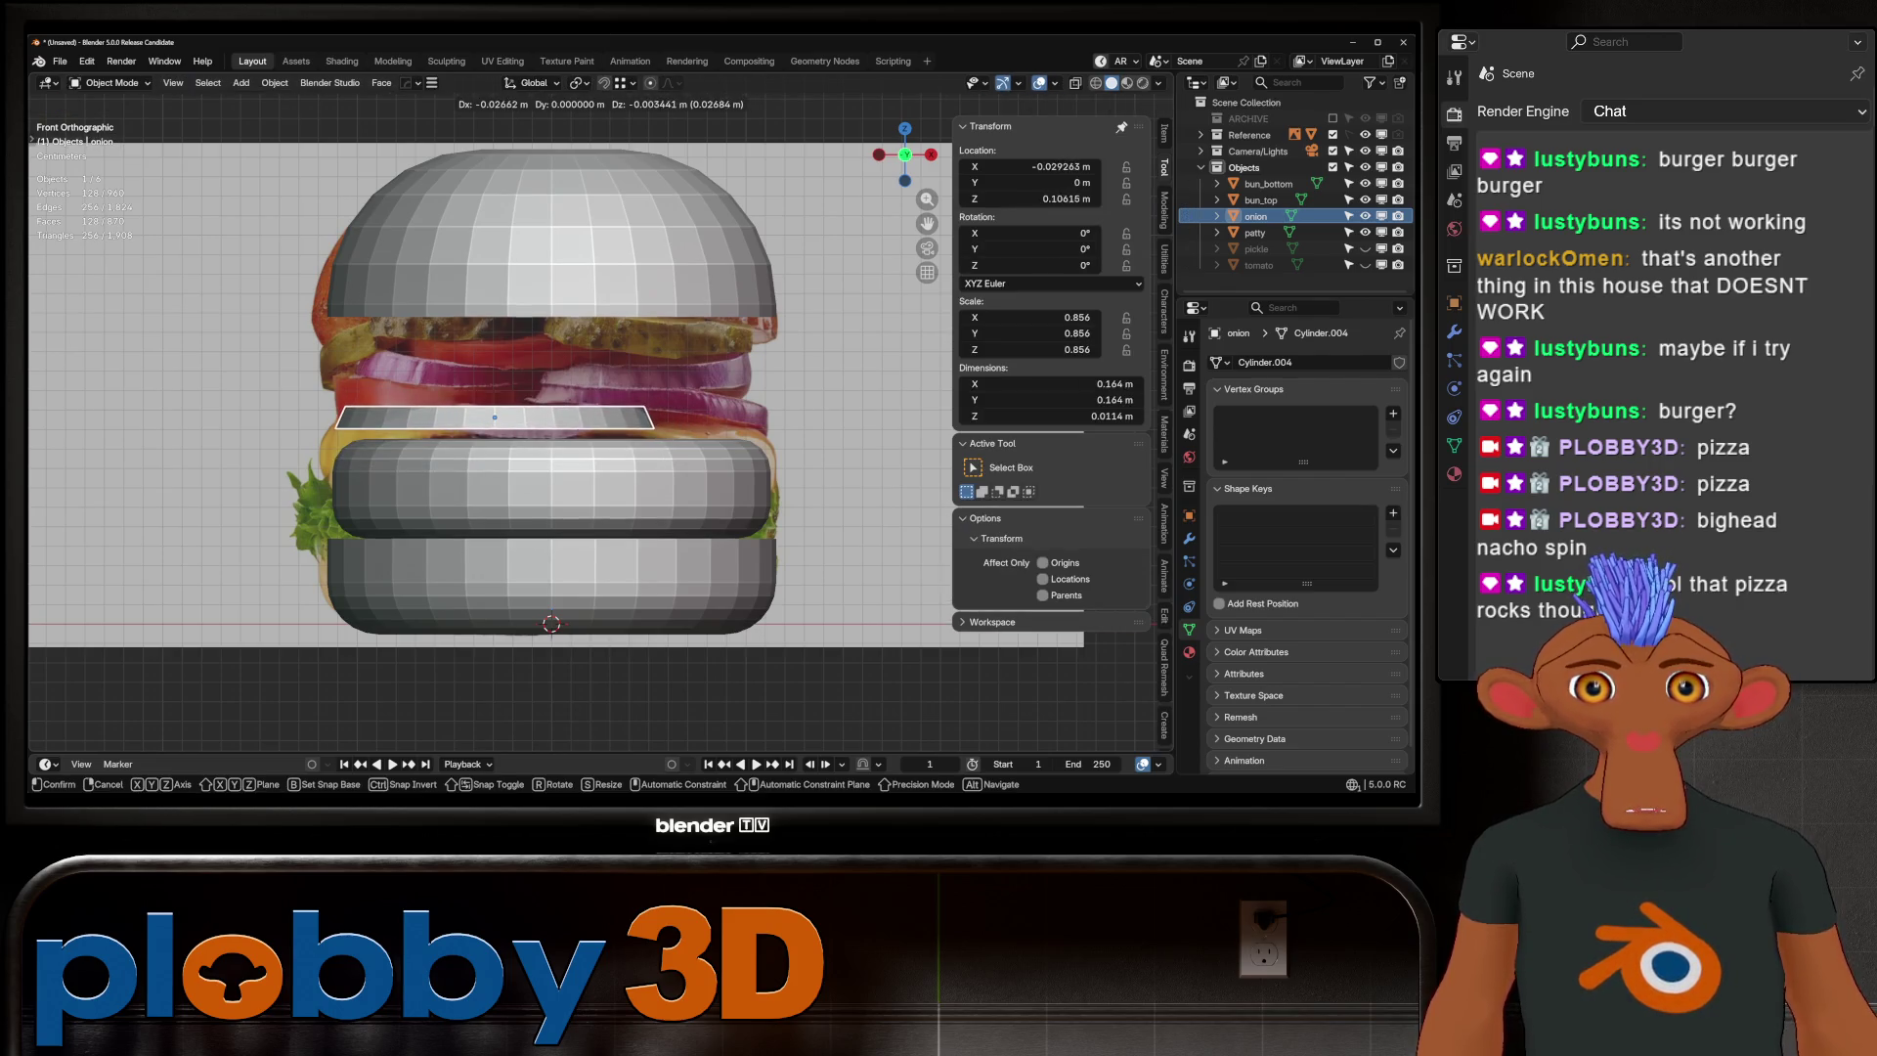
key("Return")
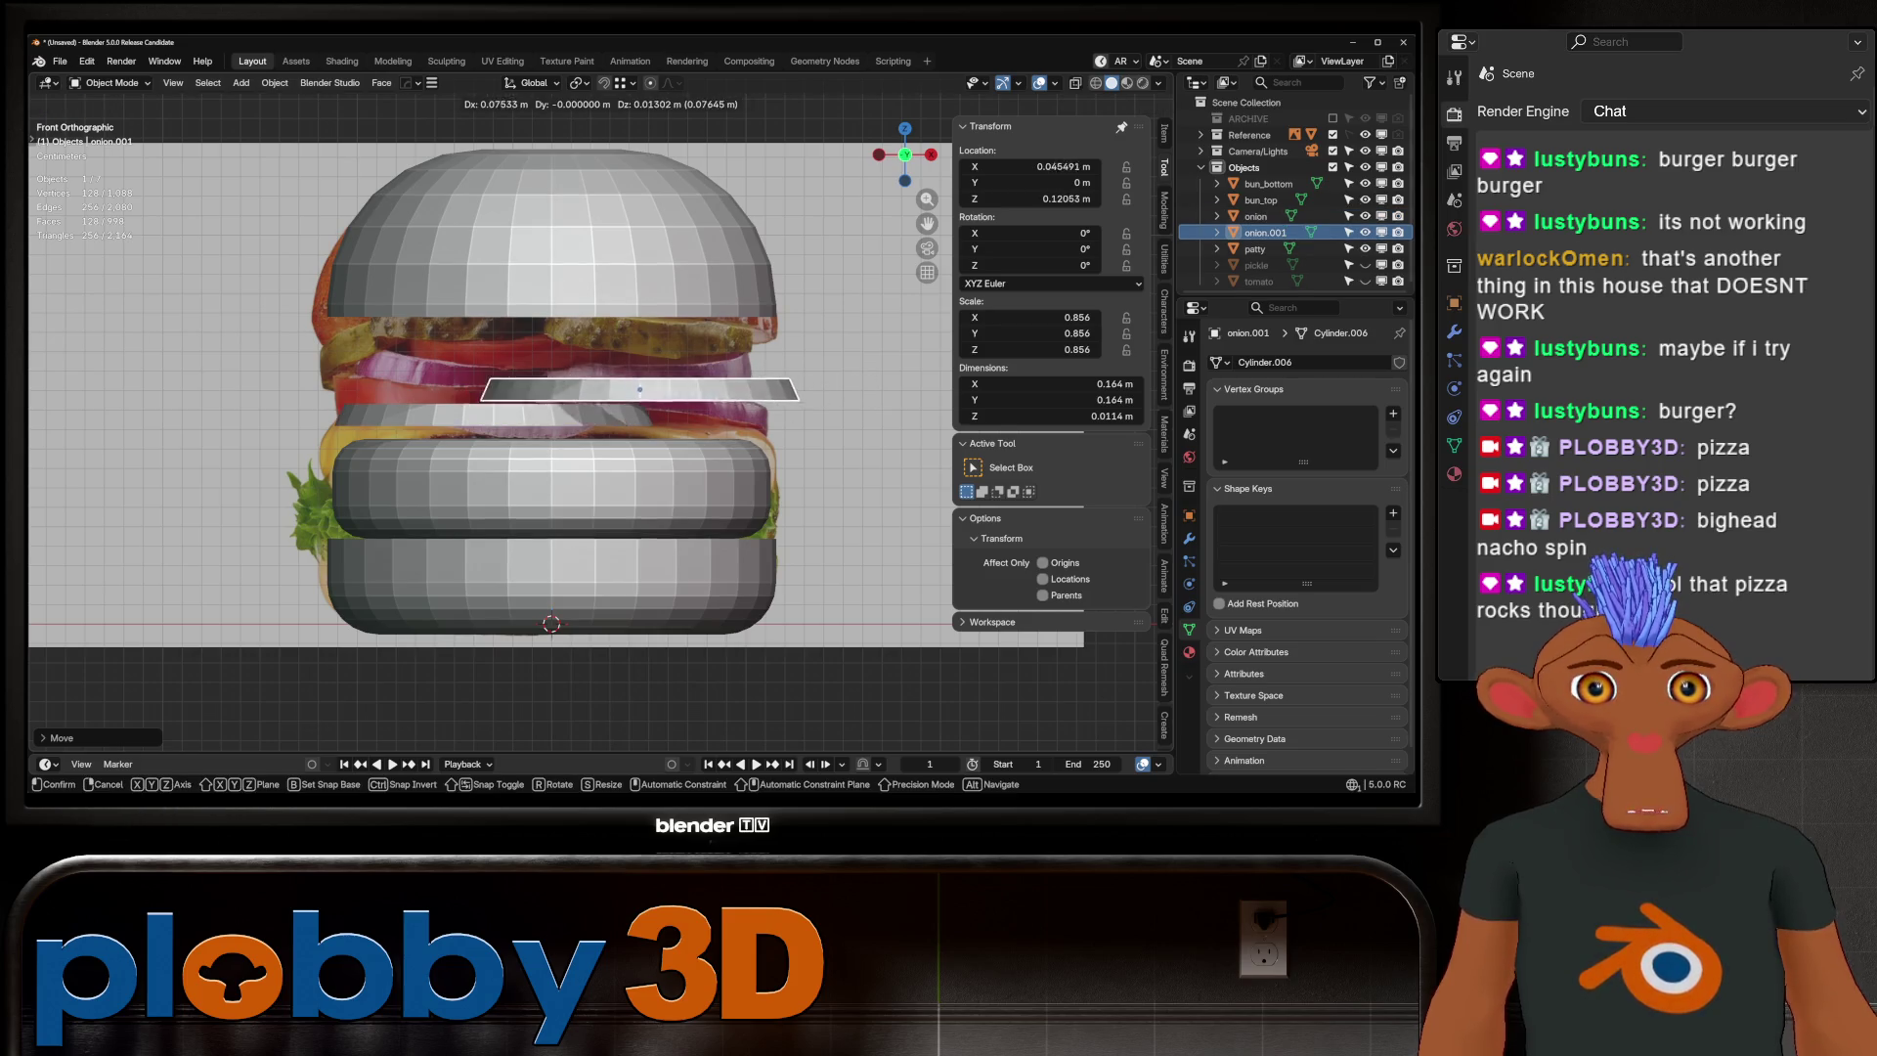
Position, tilt and shrink the duplicated onion slice to 0.797
key("Return")
key("g")
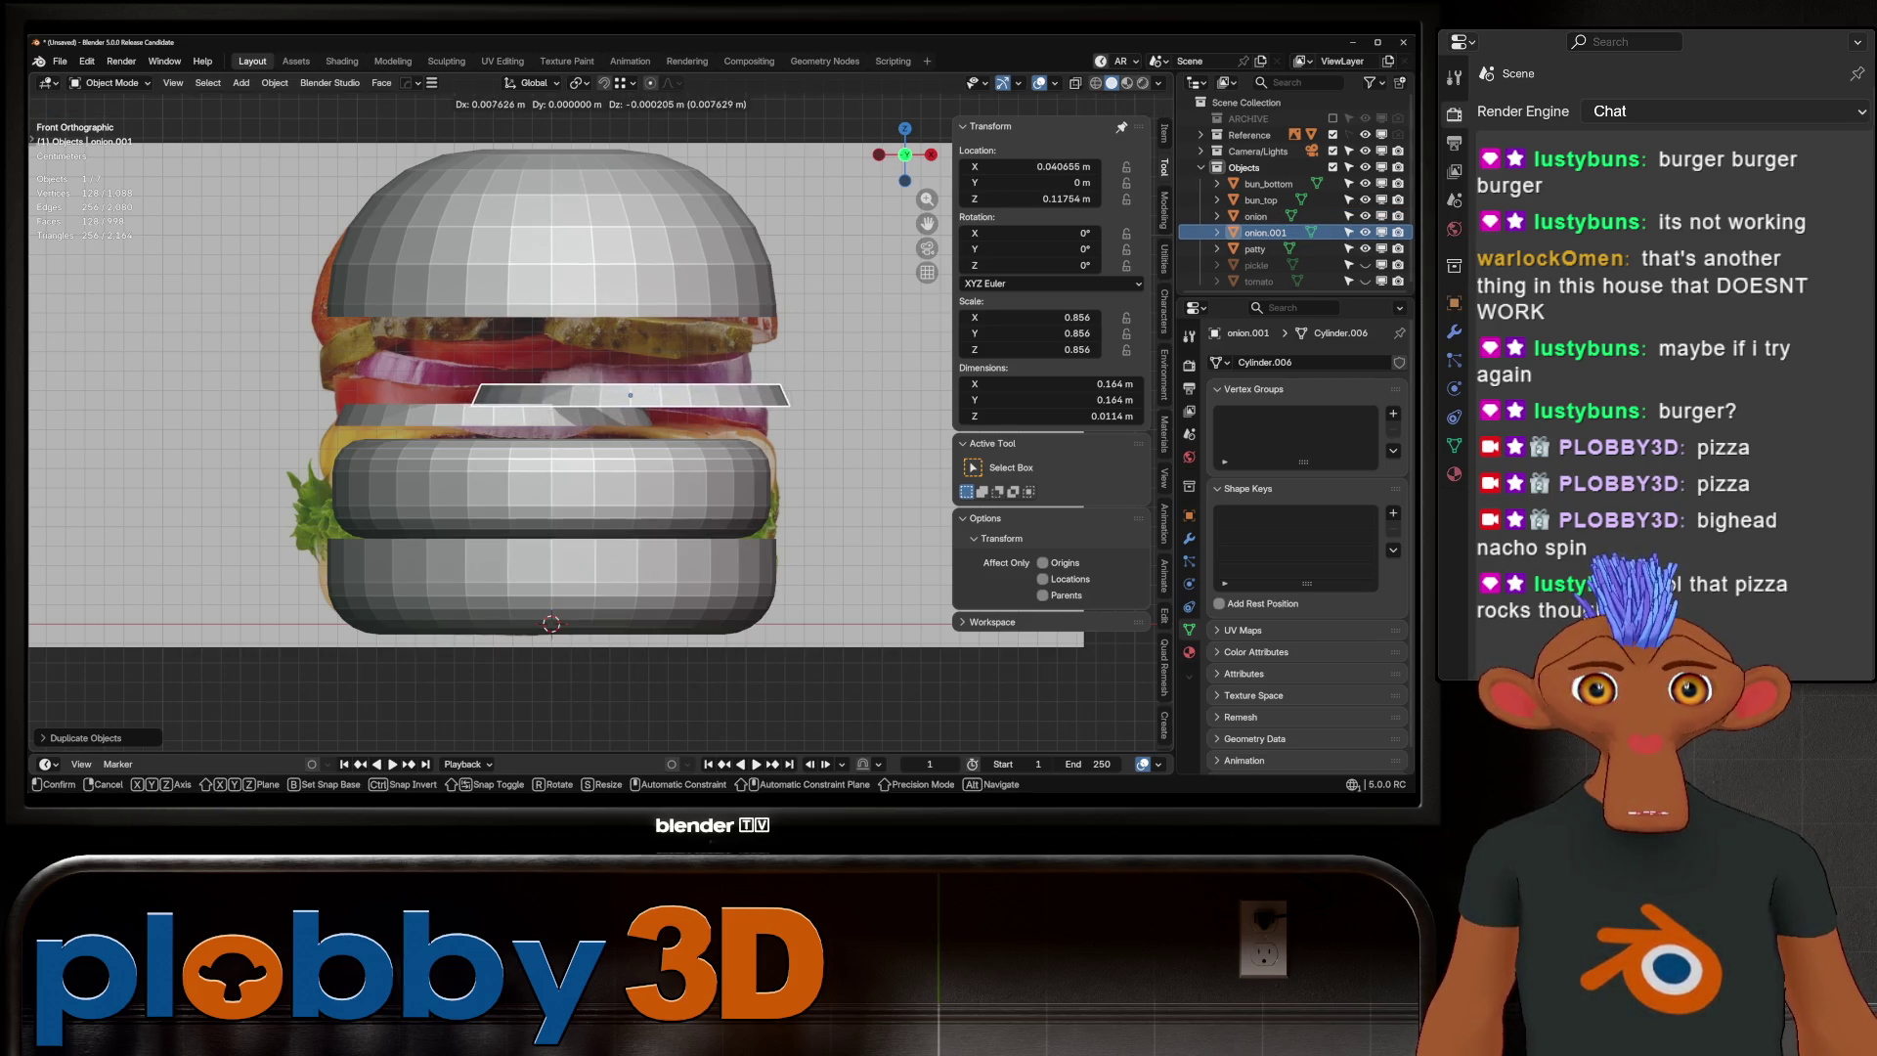
key("Return")
key("r")
key("Return")
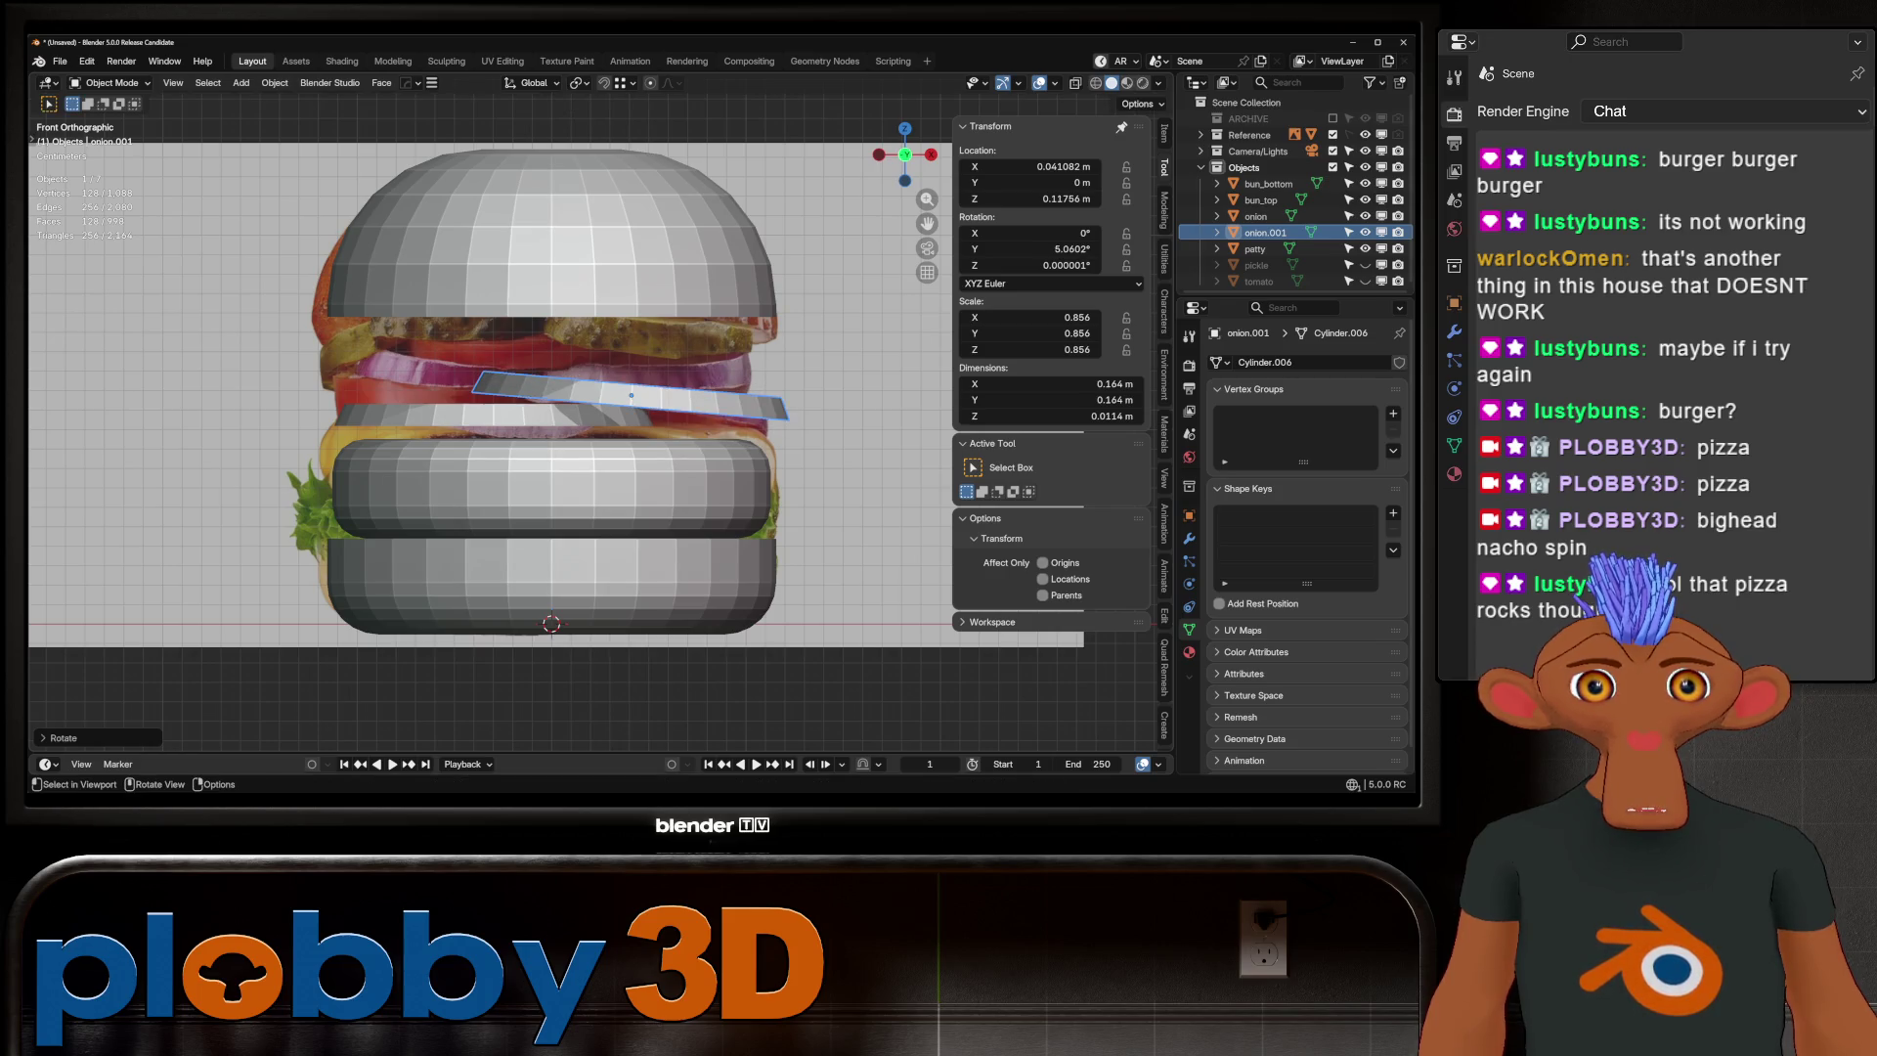
key("s")
key("Return")
key("g")
key("Return")
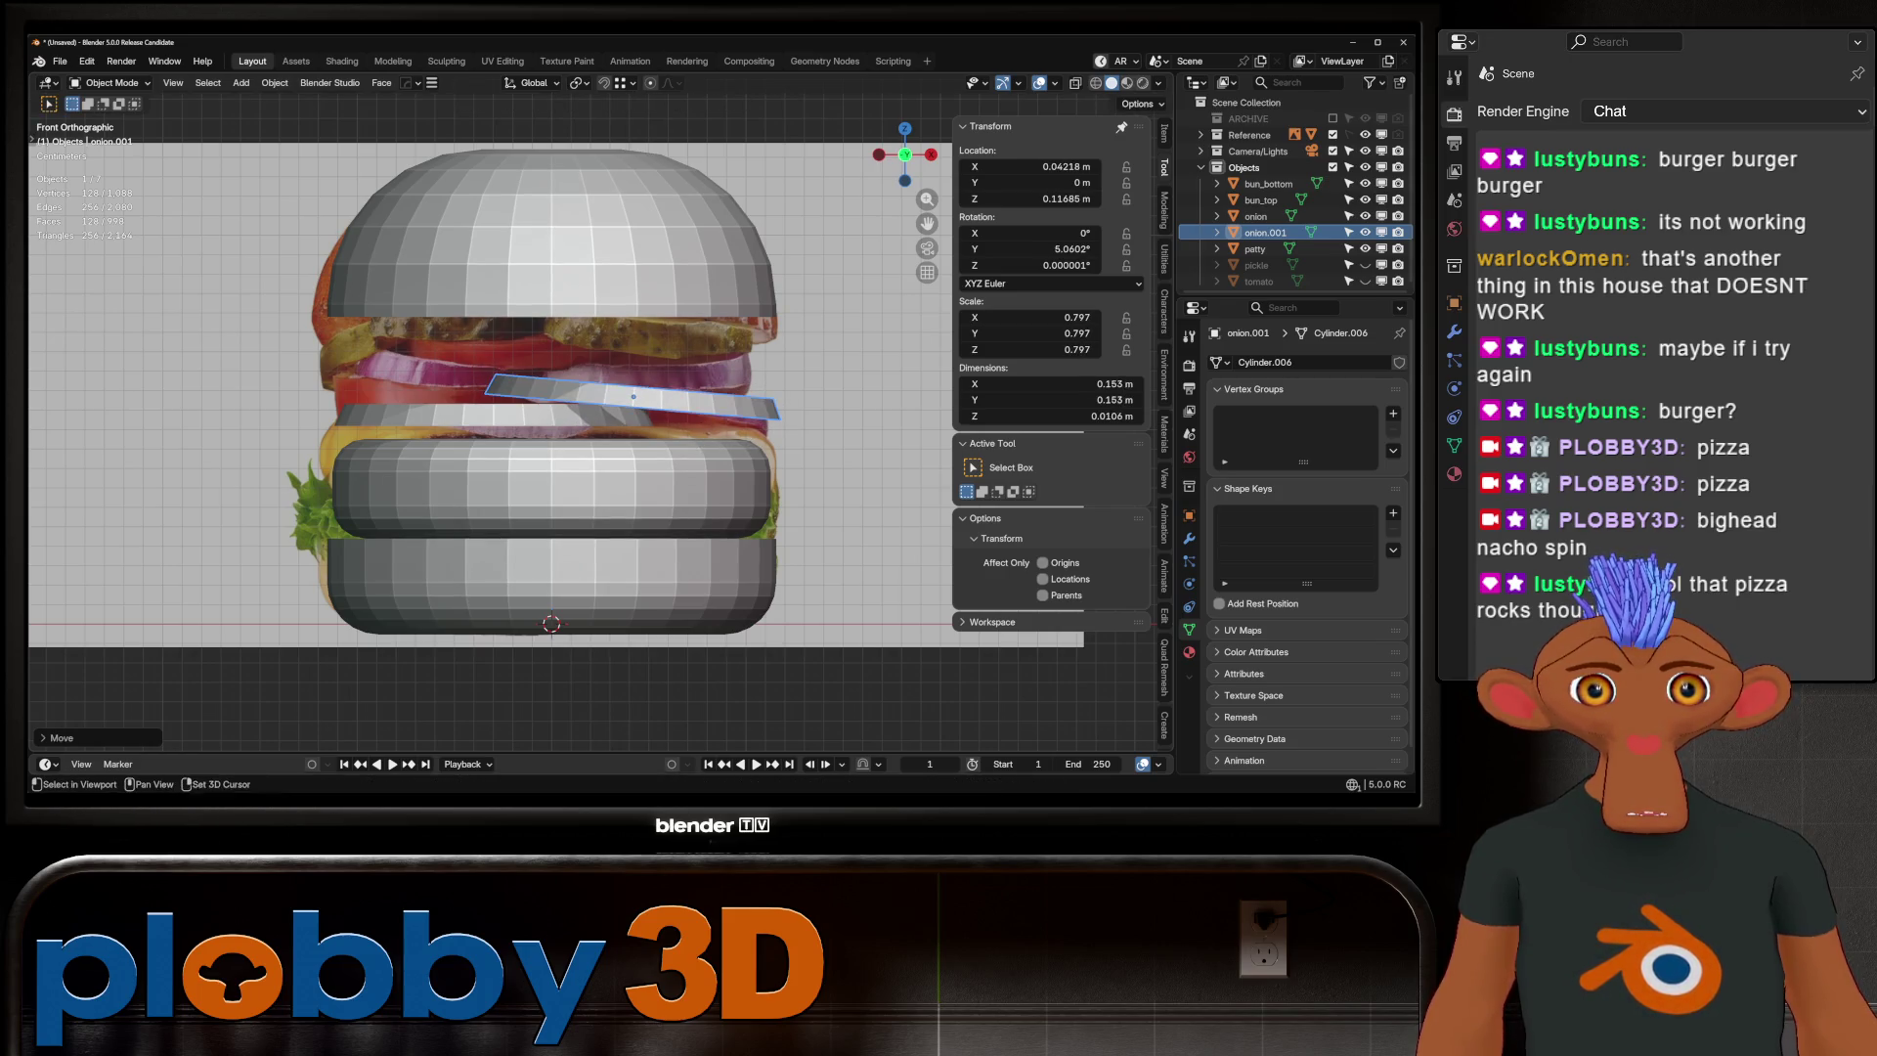
Duplicate the slice as onion.002, tilt and raise it, then apply its rotation and scale
key("shift+d")
key("r")
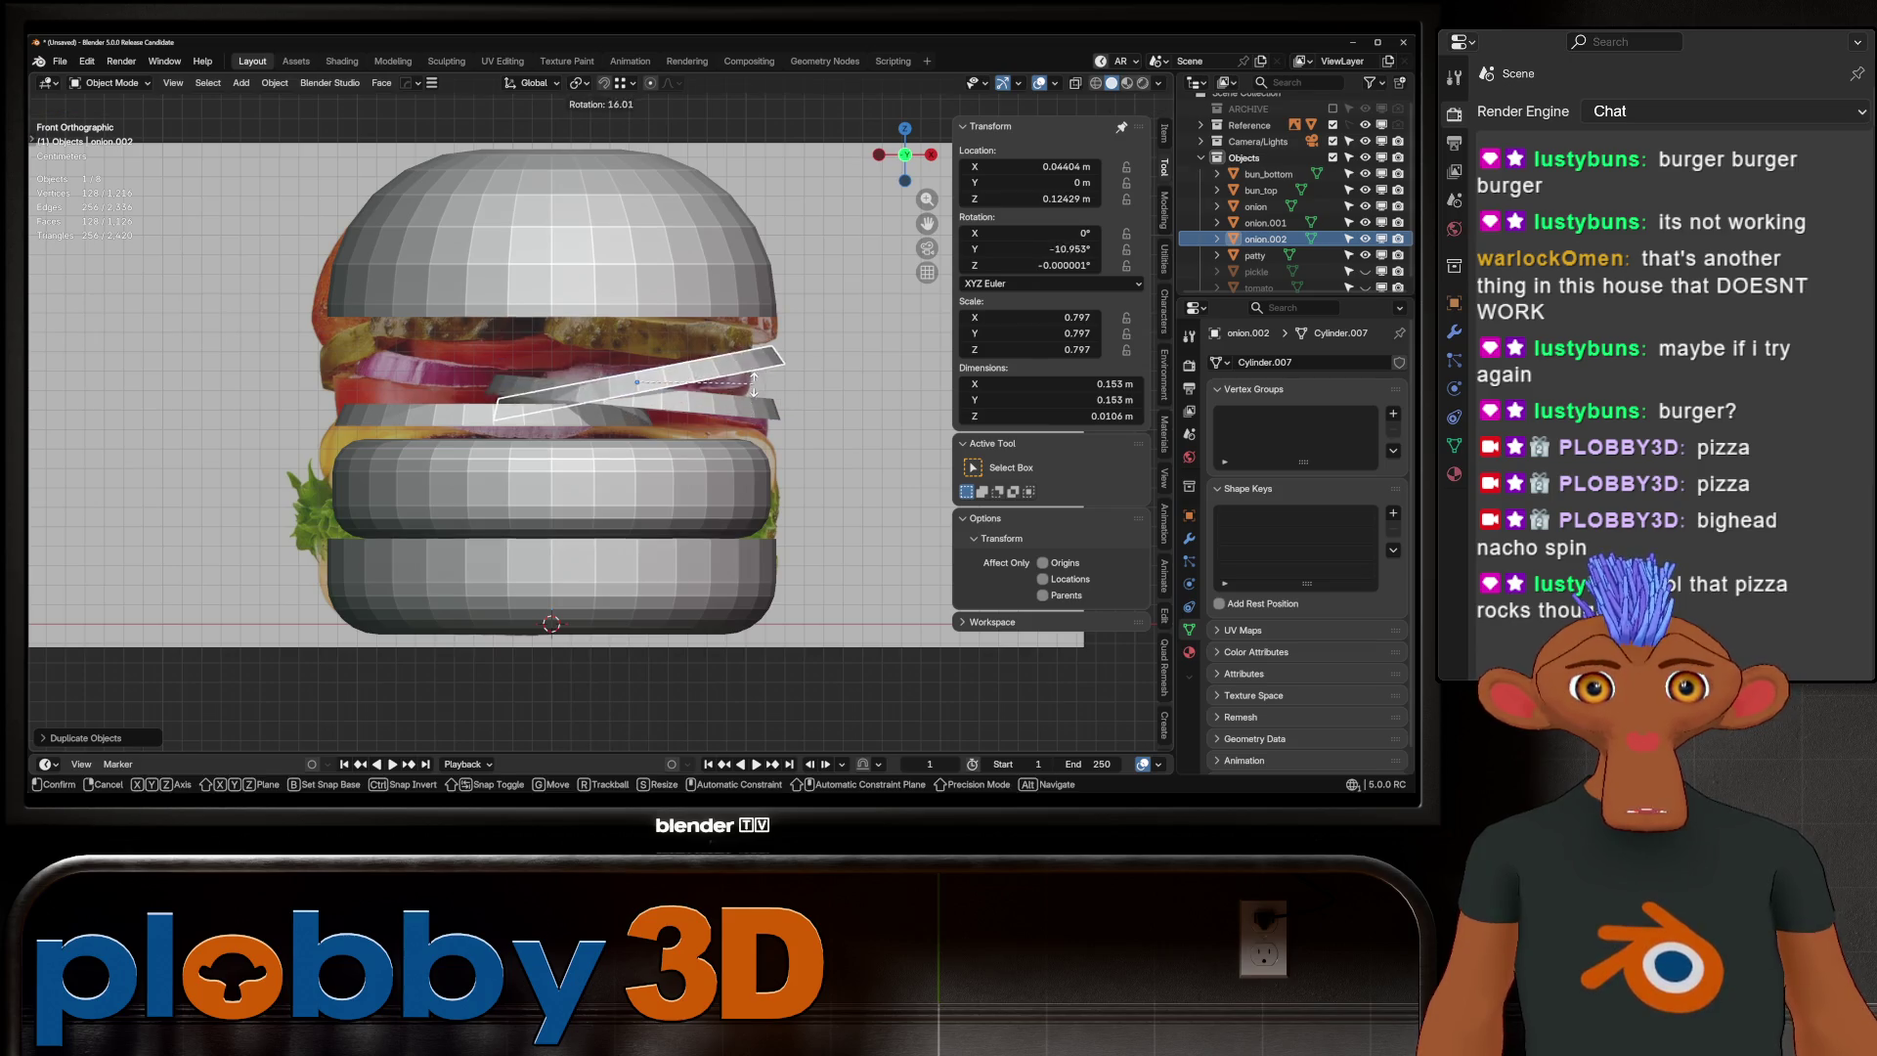
key("Return")
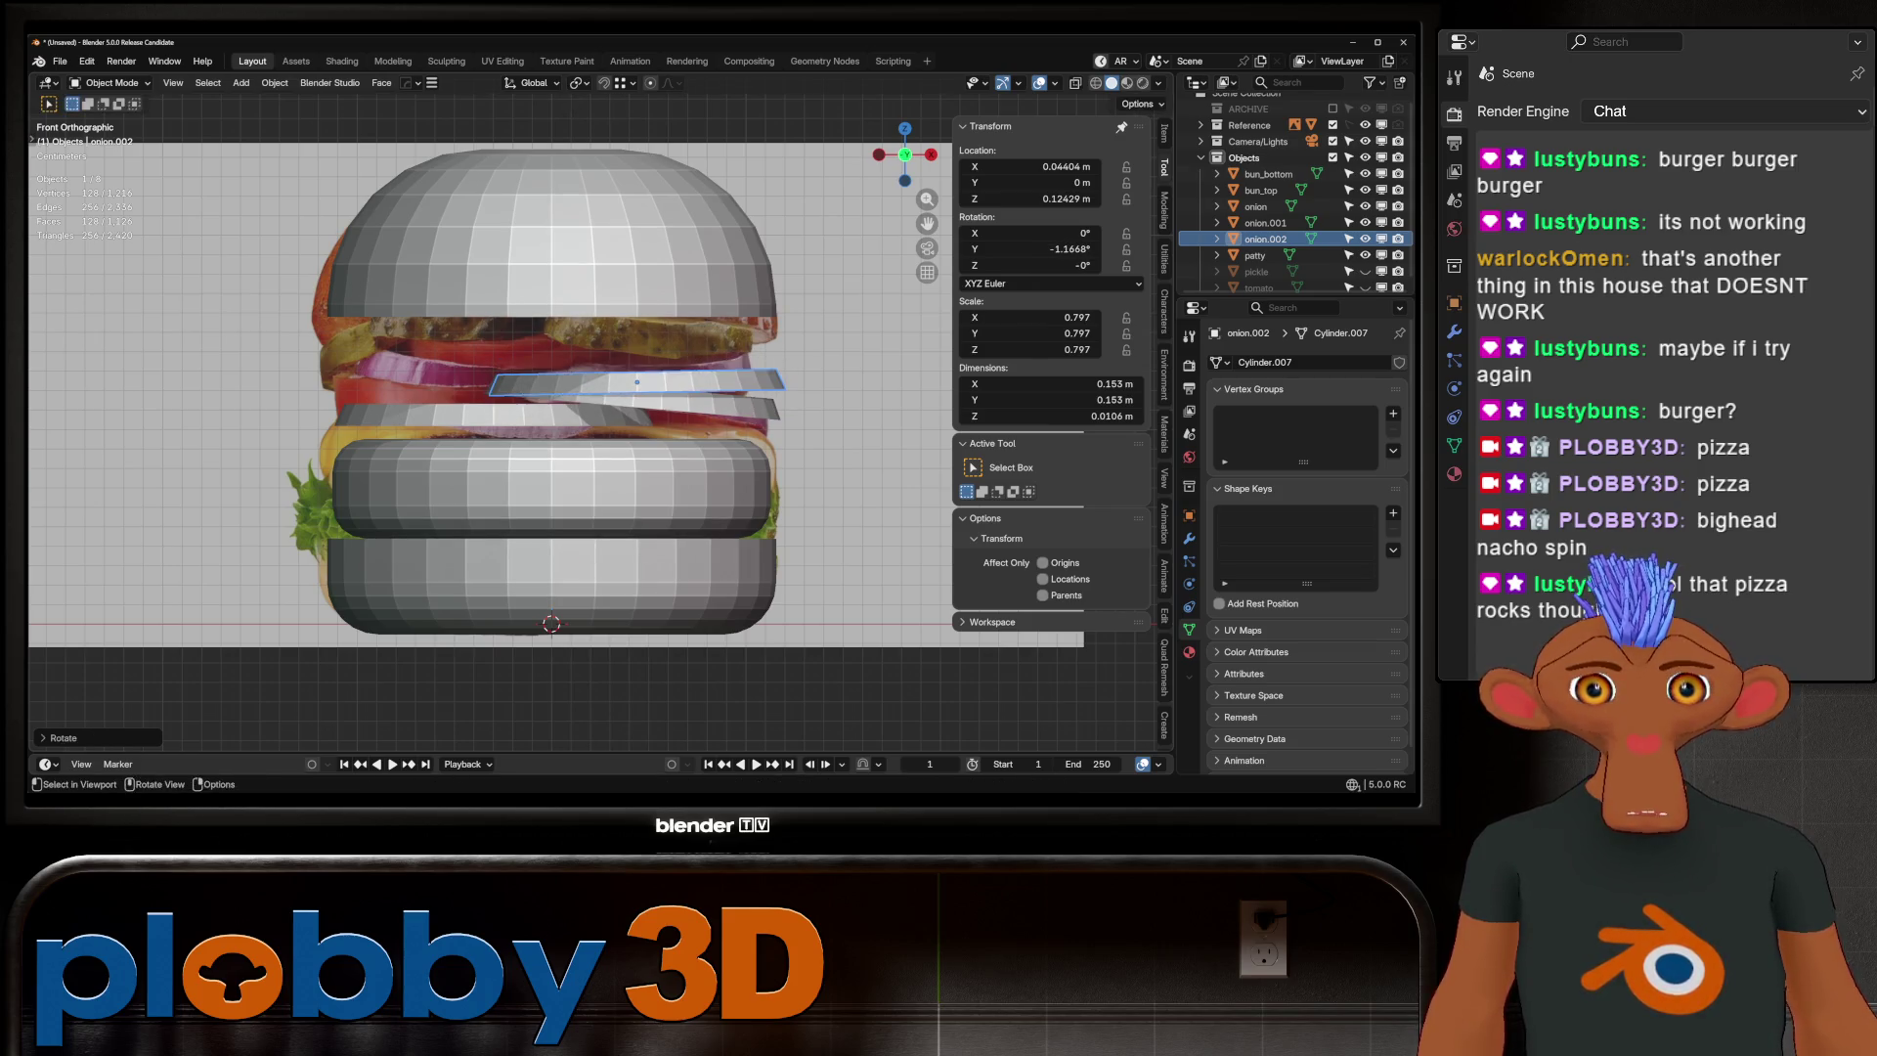
key("g")
key("r")
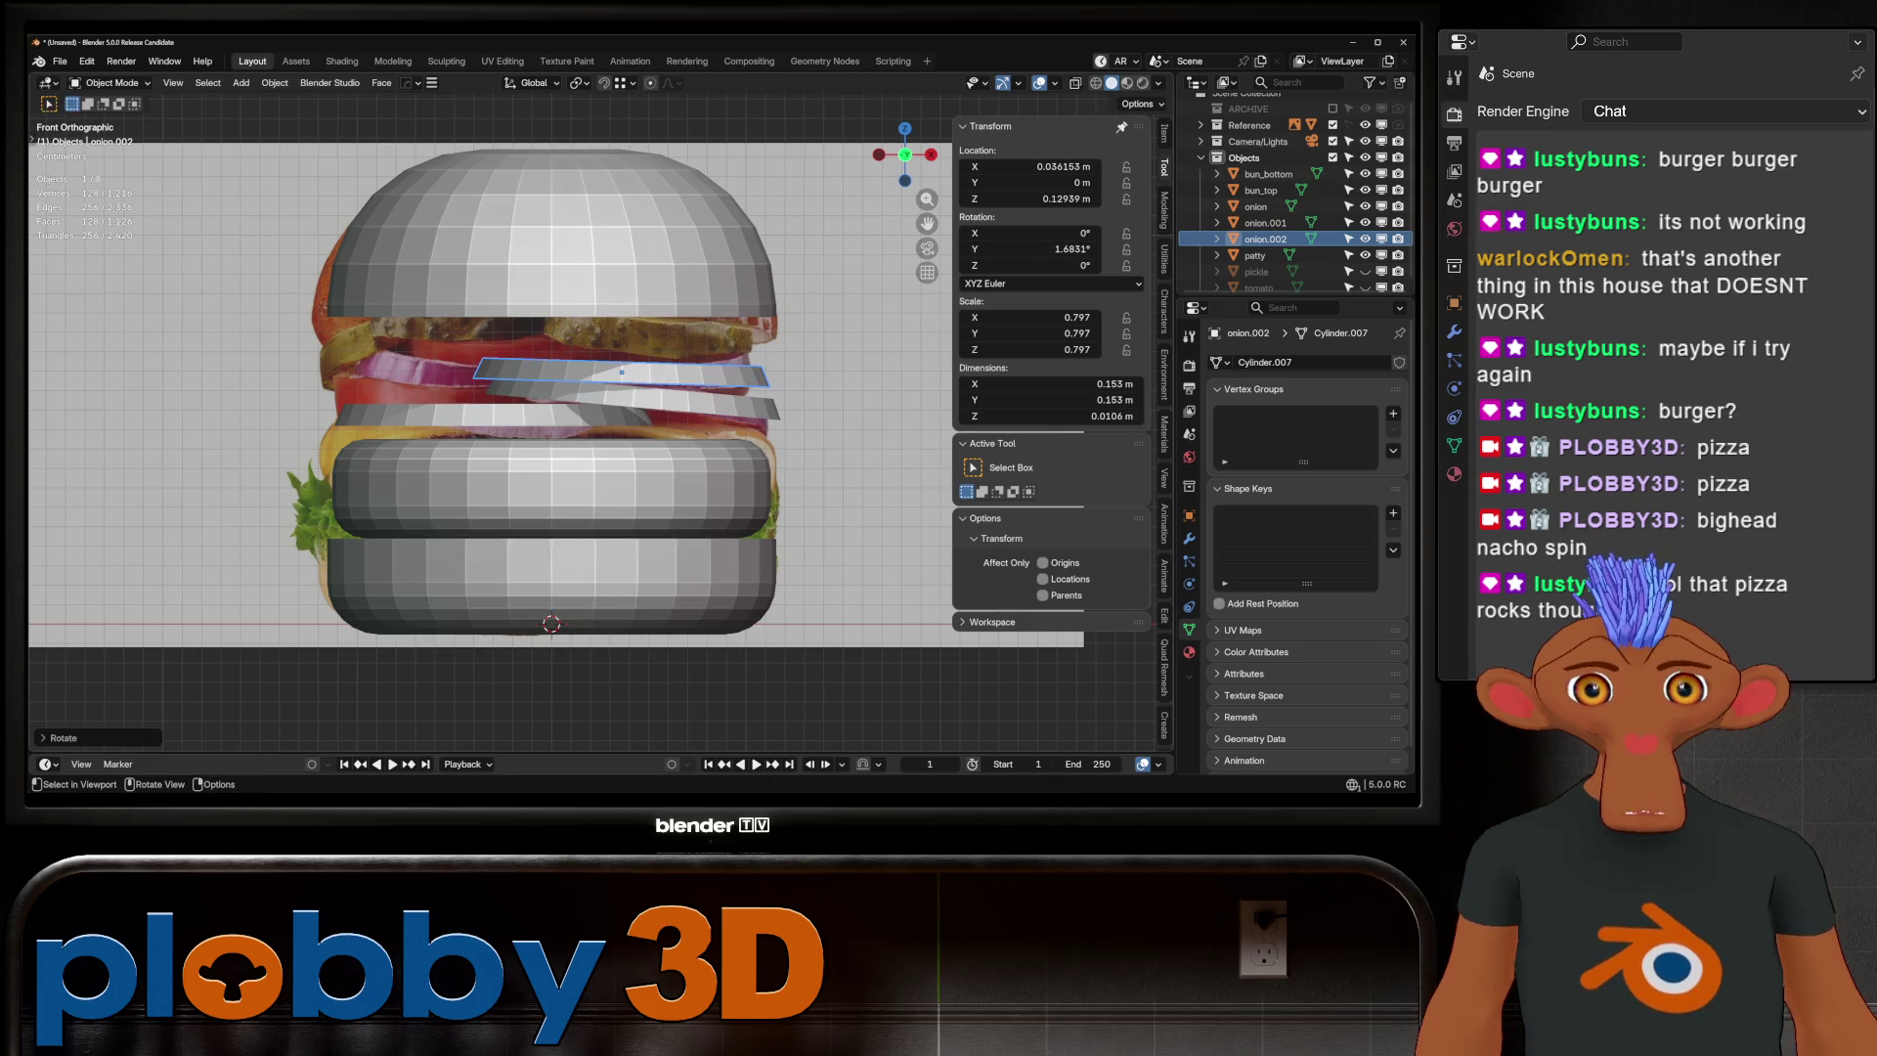
key("Return")
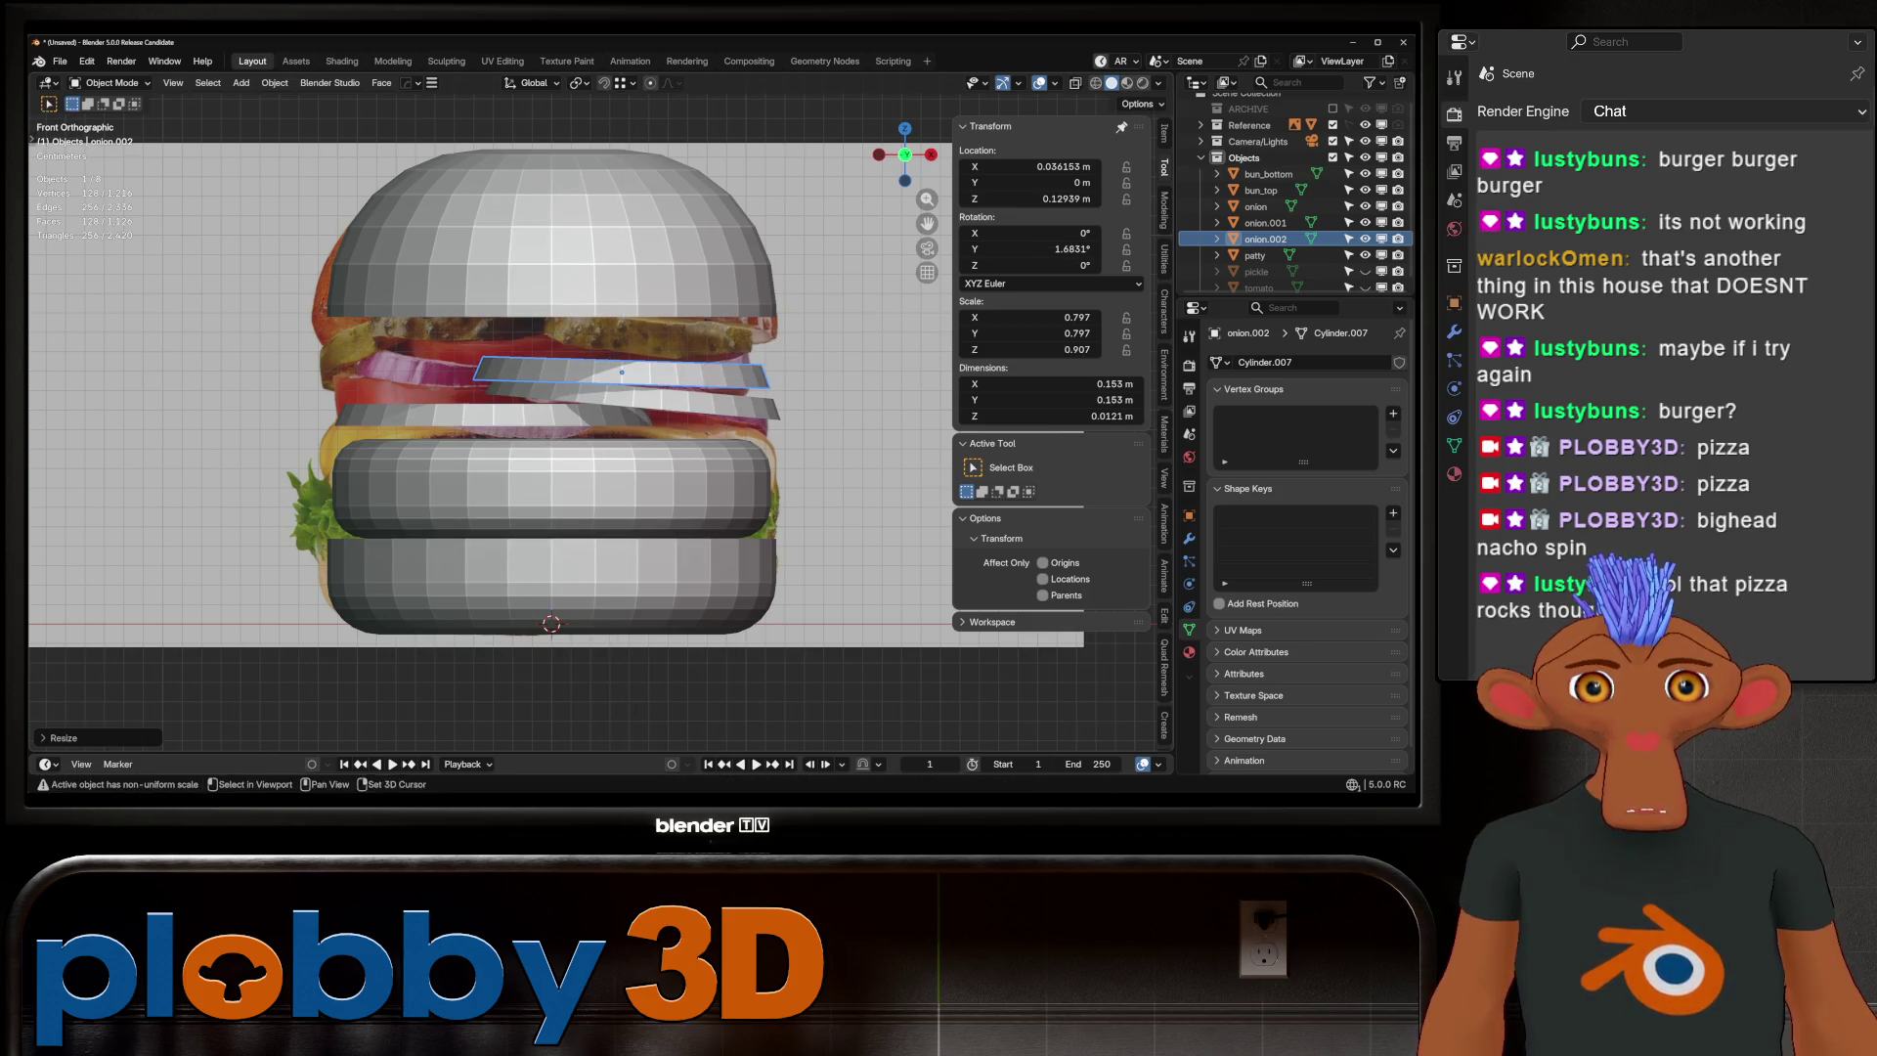
key("ctrl+a")
left_click(769, 377)
Duplicate onion.002 as onion.003 higher and left, scaling its width to 0.776
left_click(704, 403)
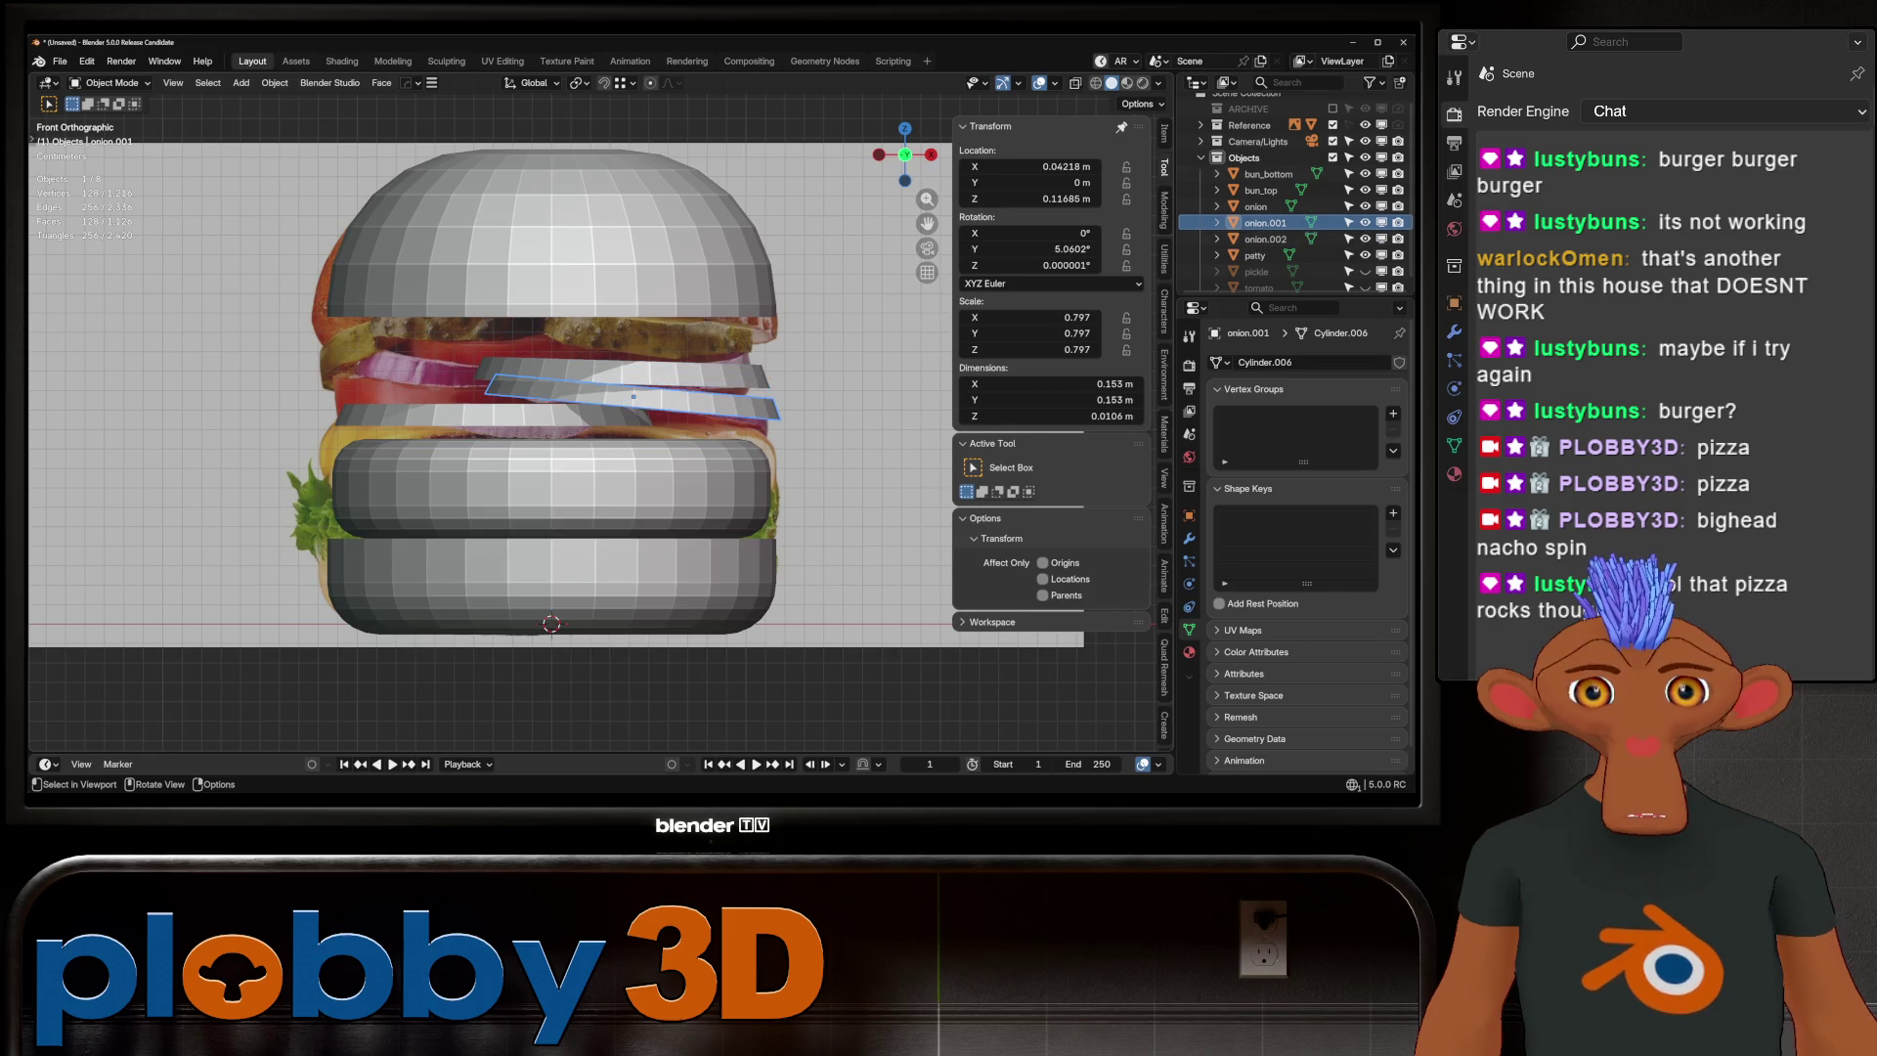
left_click(684, 374)
key("shift+d")
left_click(518, 365)
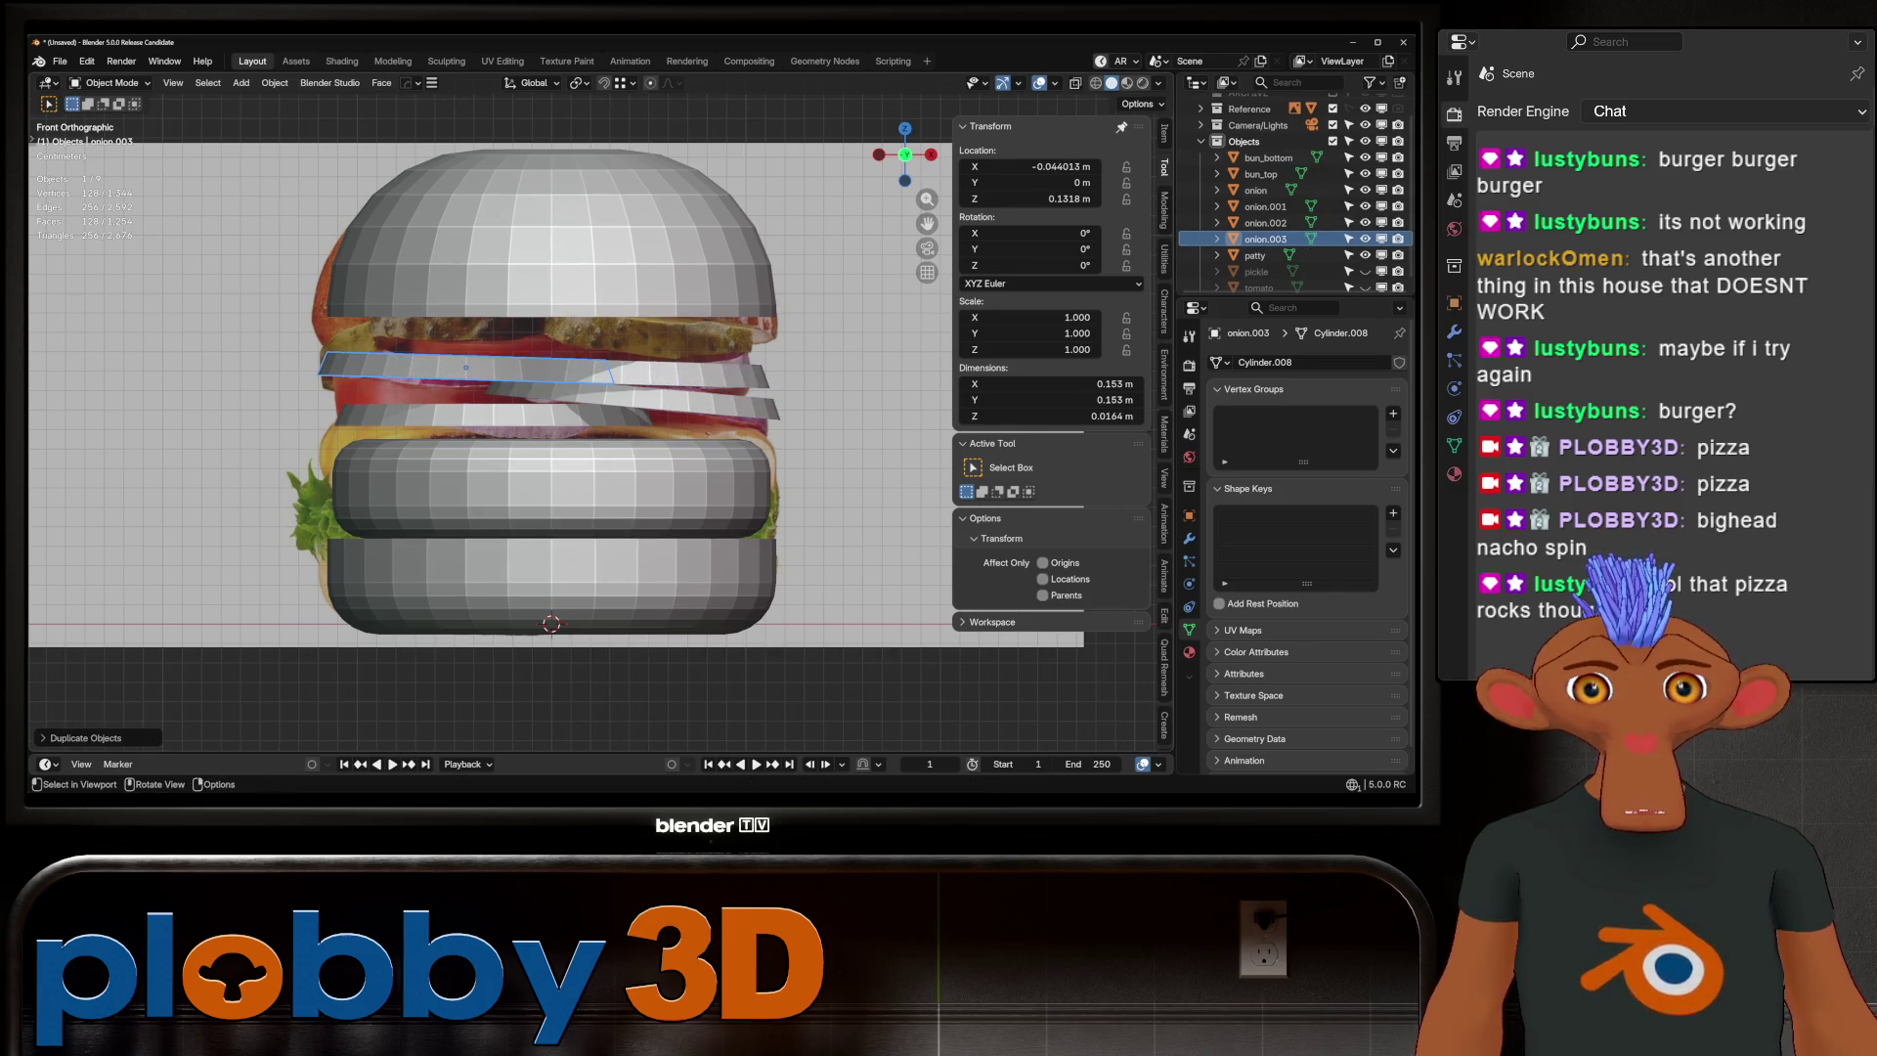
key("s")
key("shift+z")
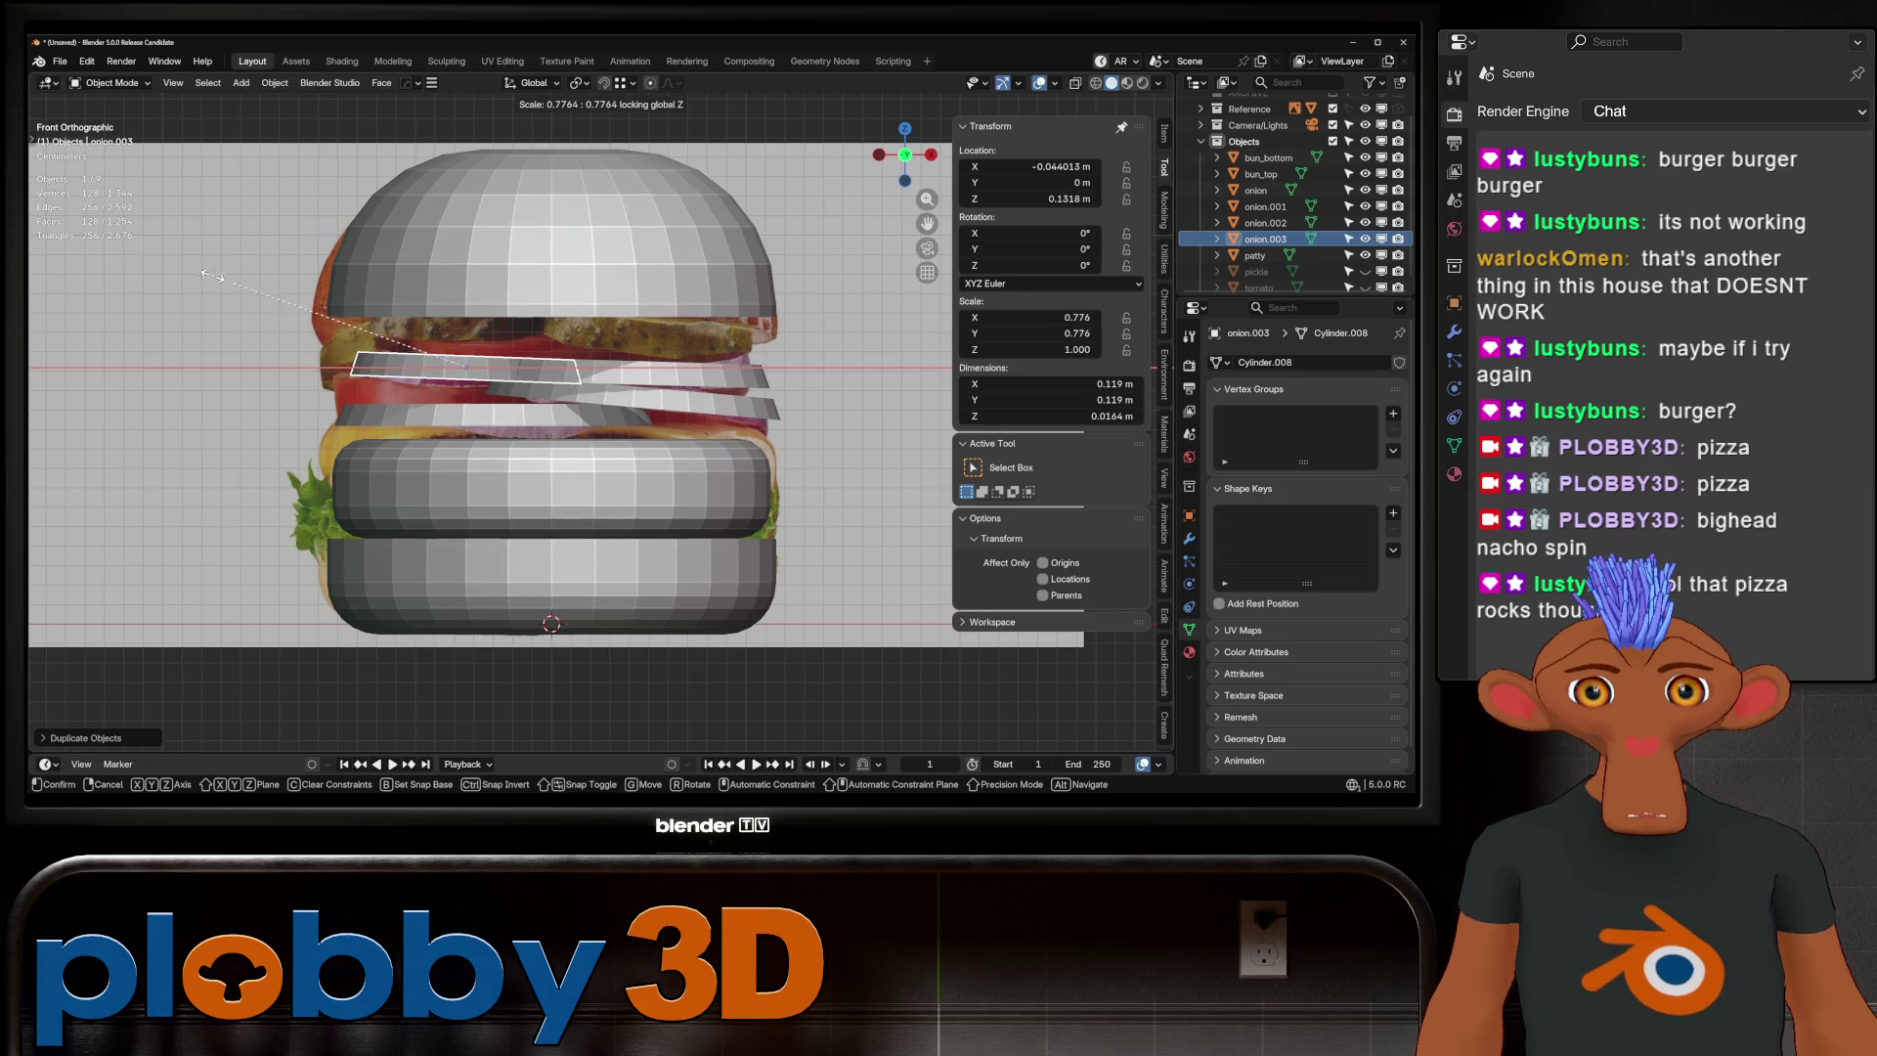
left_click(205, 274)
Tilt onion.003 about 6.4° and nudge it slightly left and down, then select onion
key("g")
left_click(598, 383)
key("r")
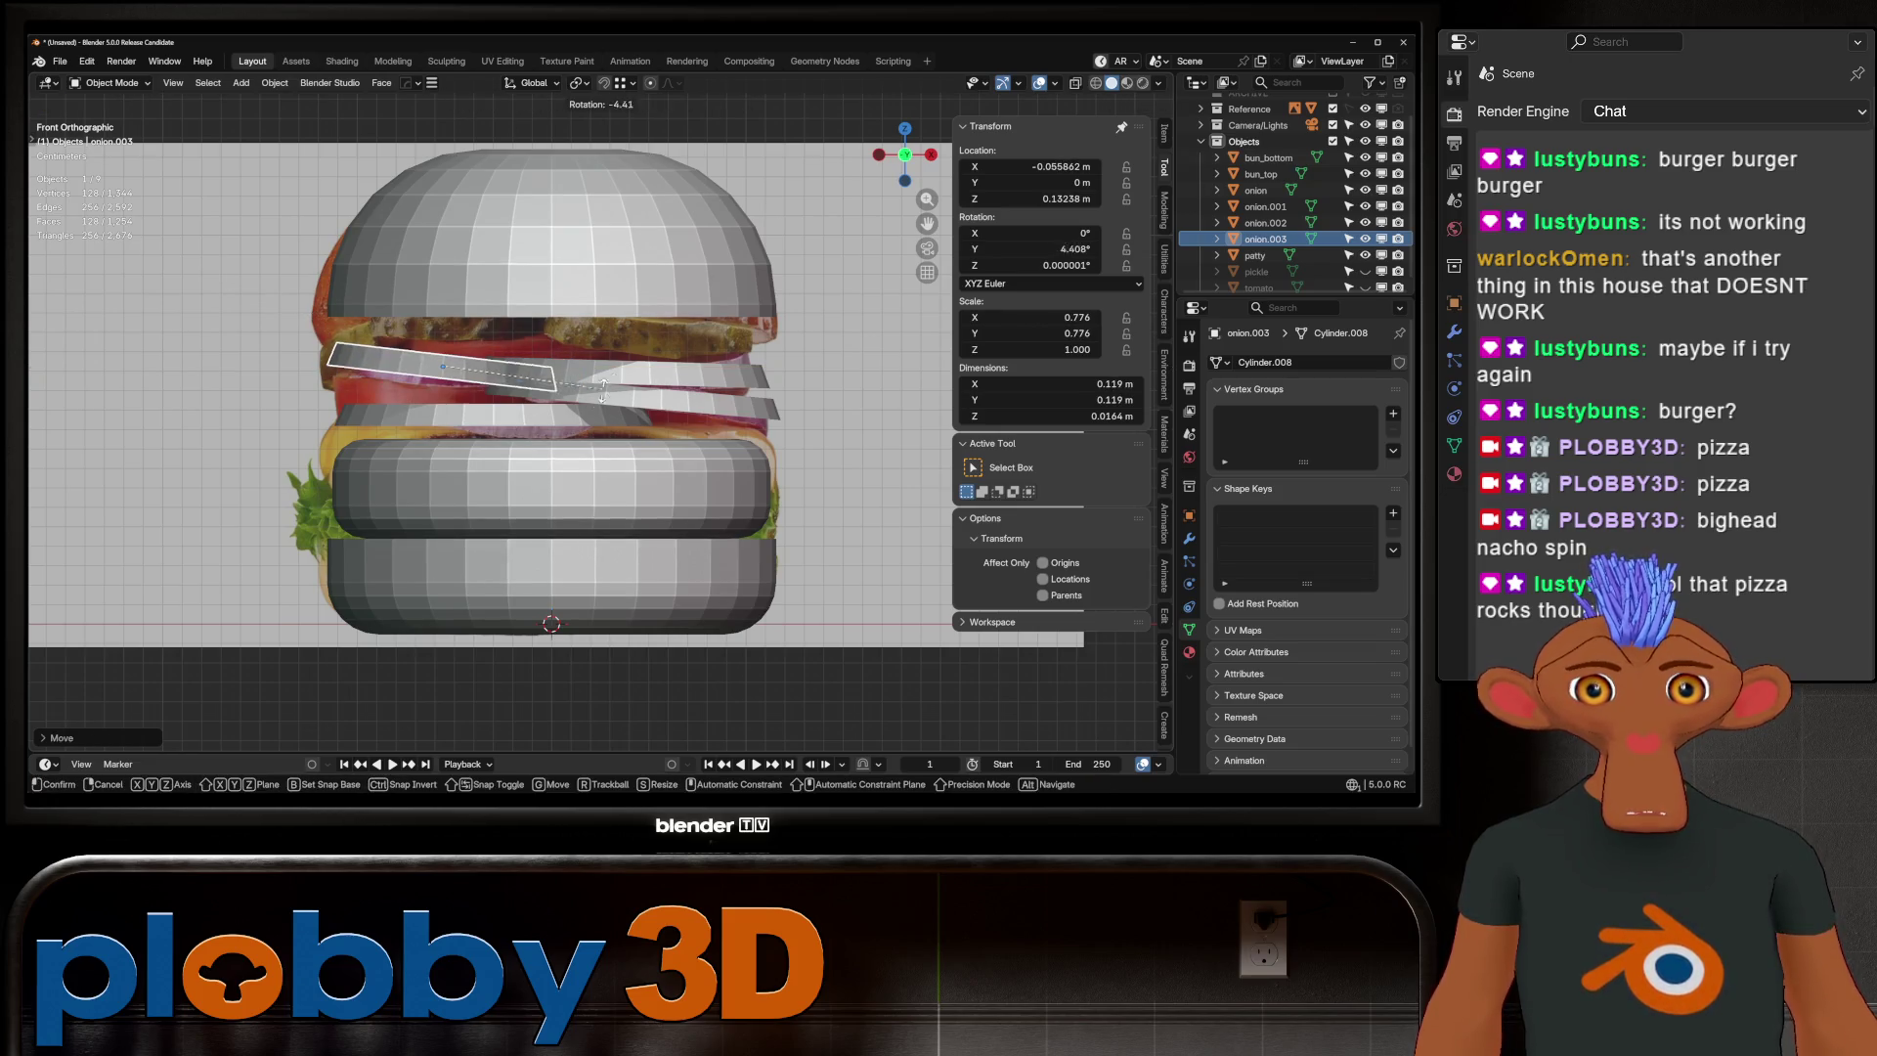
left_click(601, 388)
key("g")
left_click(590, 395)
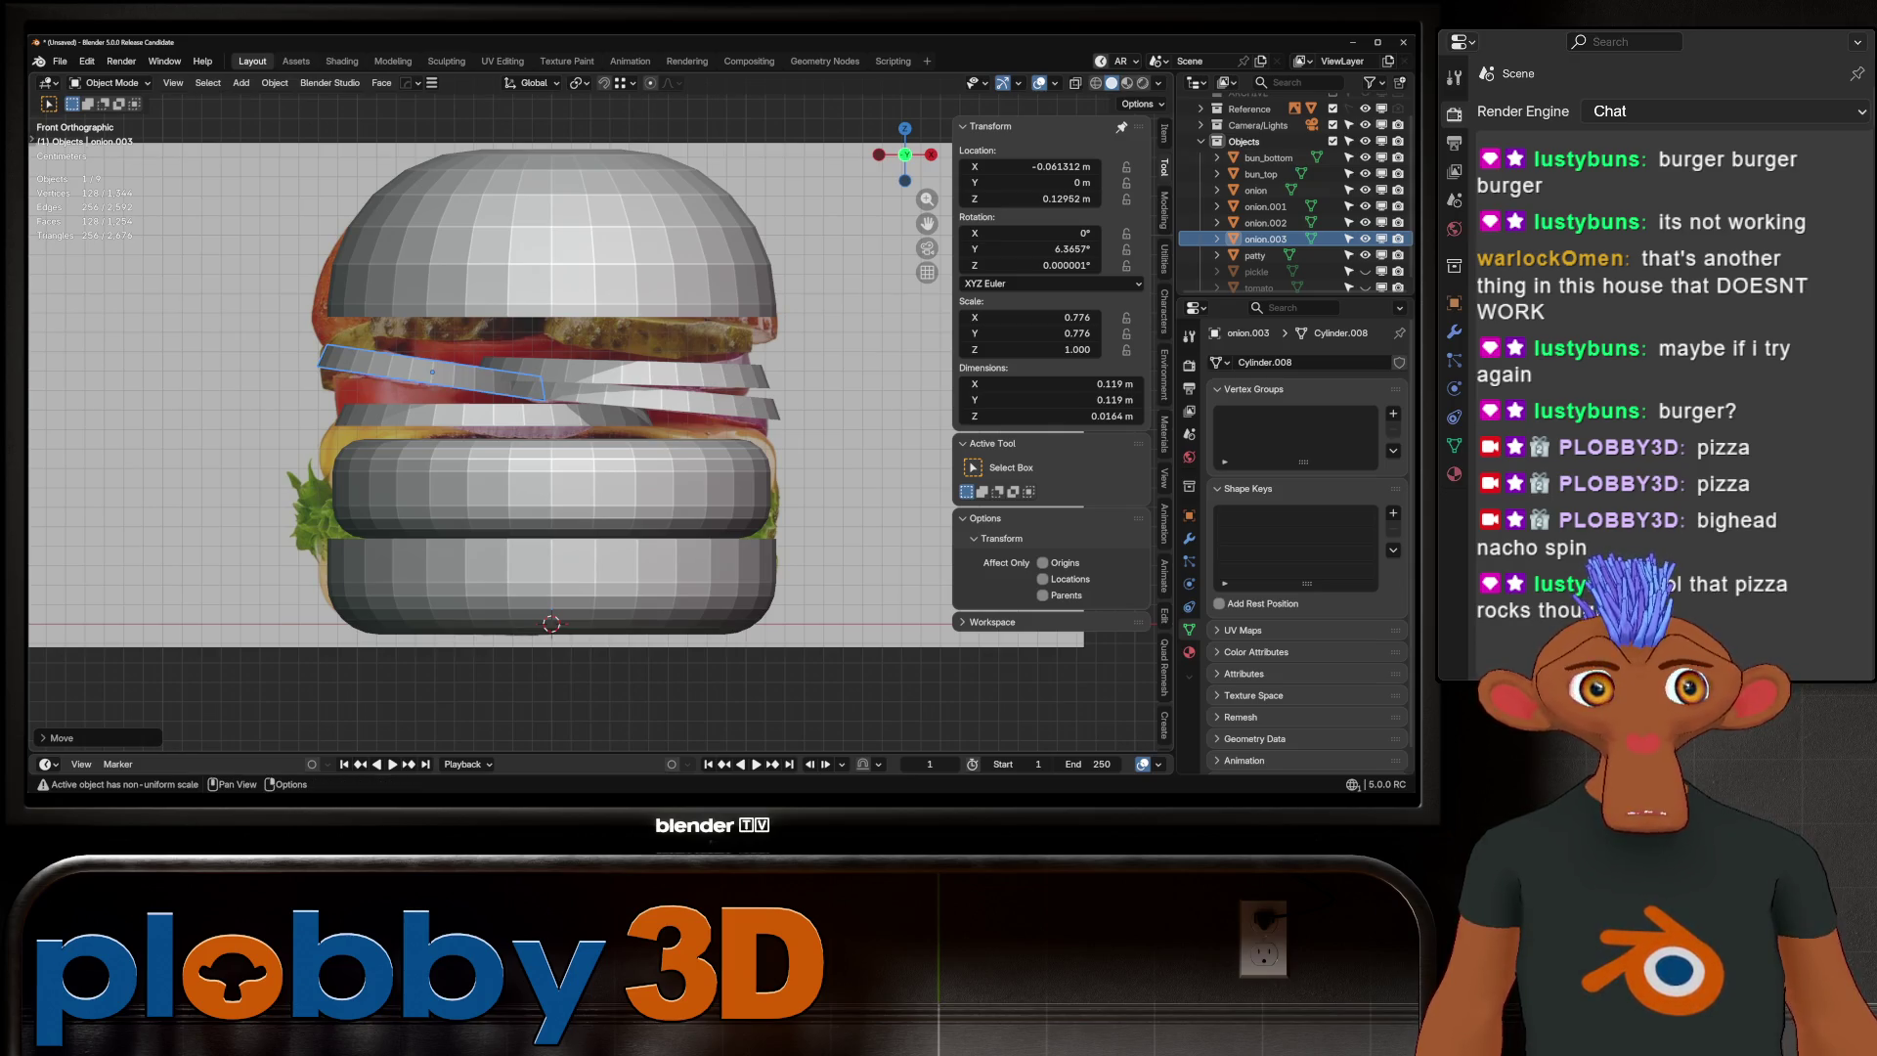
left_click(1256, 190)
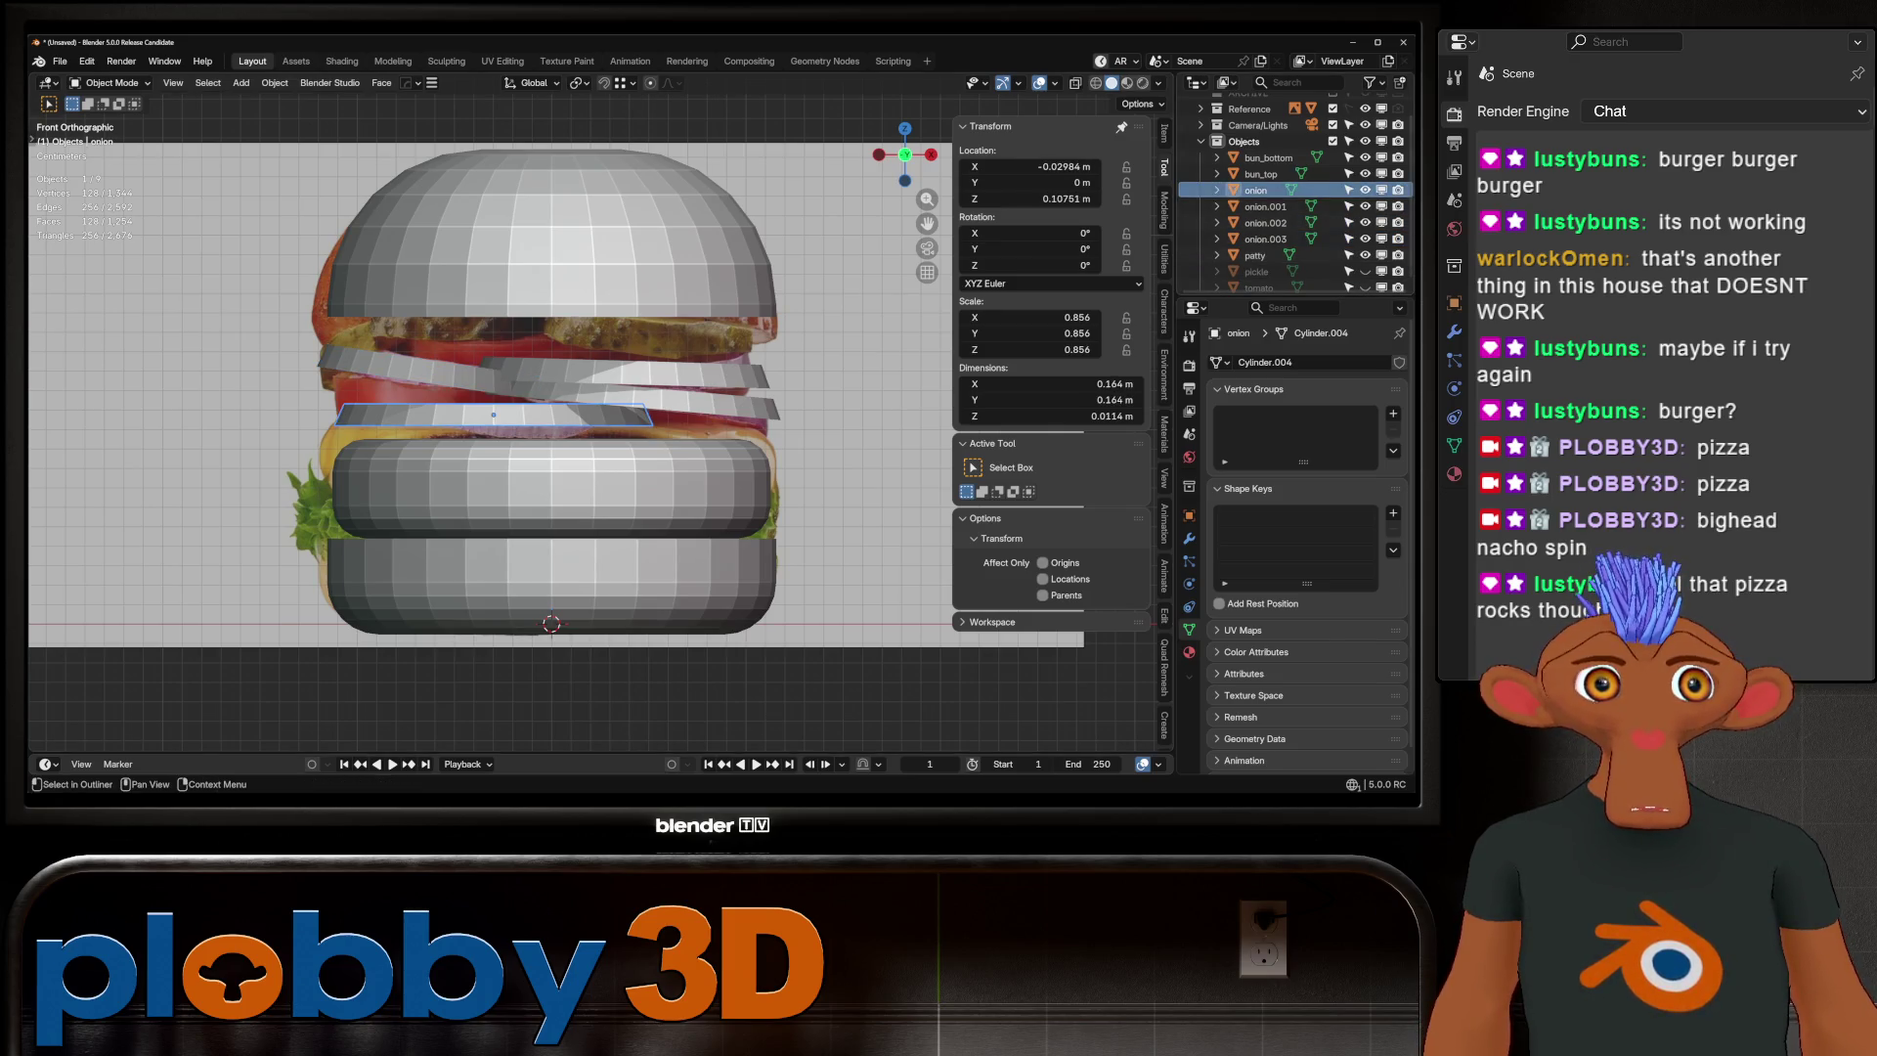
Hide all four onion slices and move the patty vertically to Z 0.072378 m
left_click_drag(1364, 189, 1364, 239)
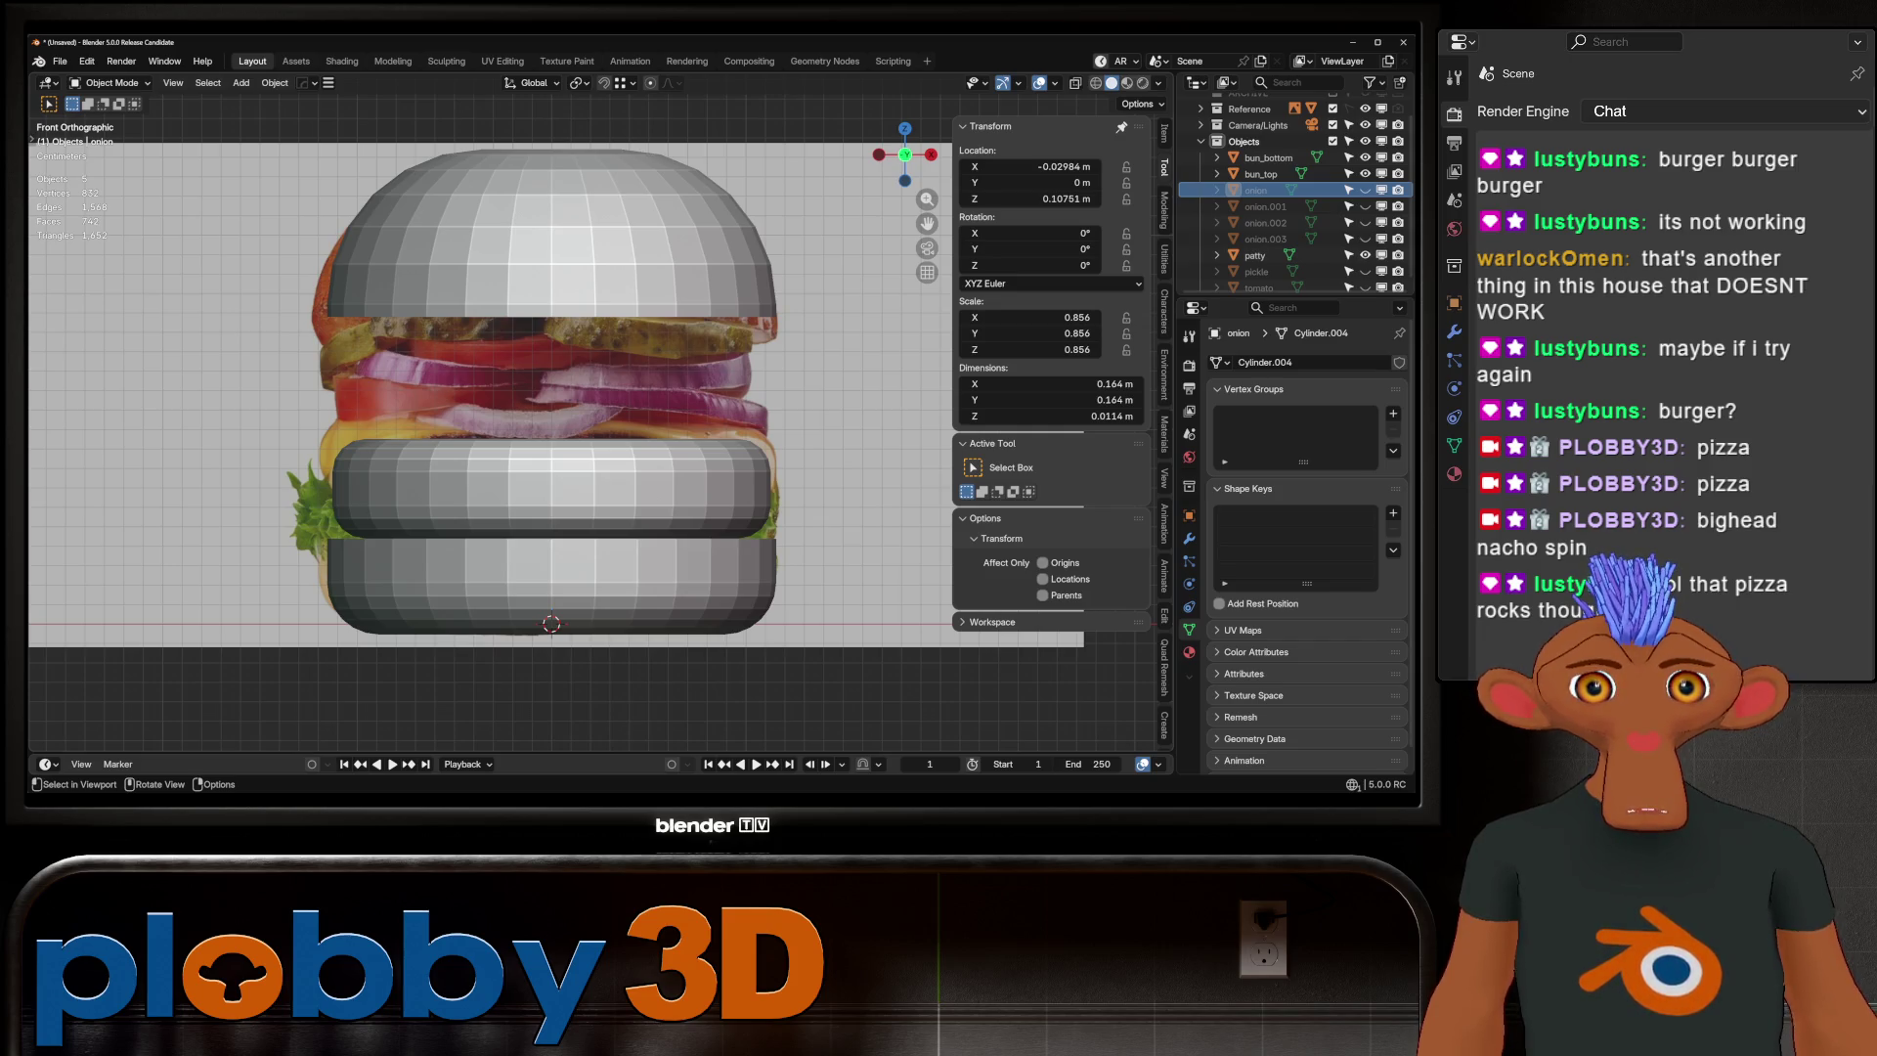
left_click(1255, 255)
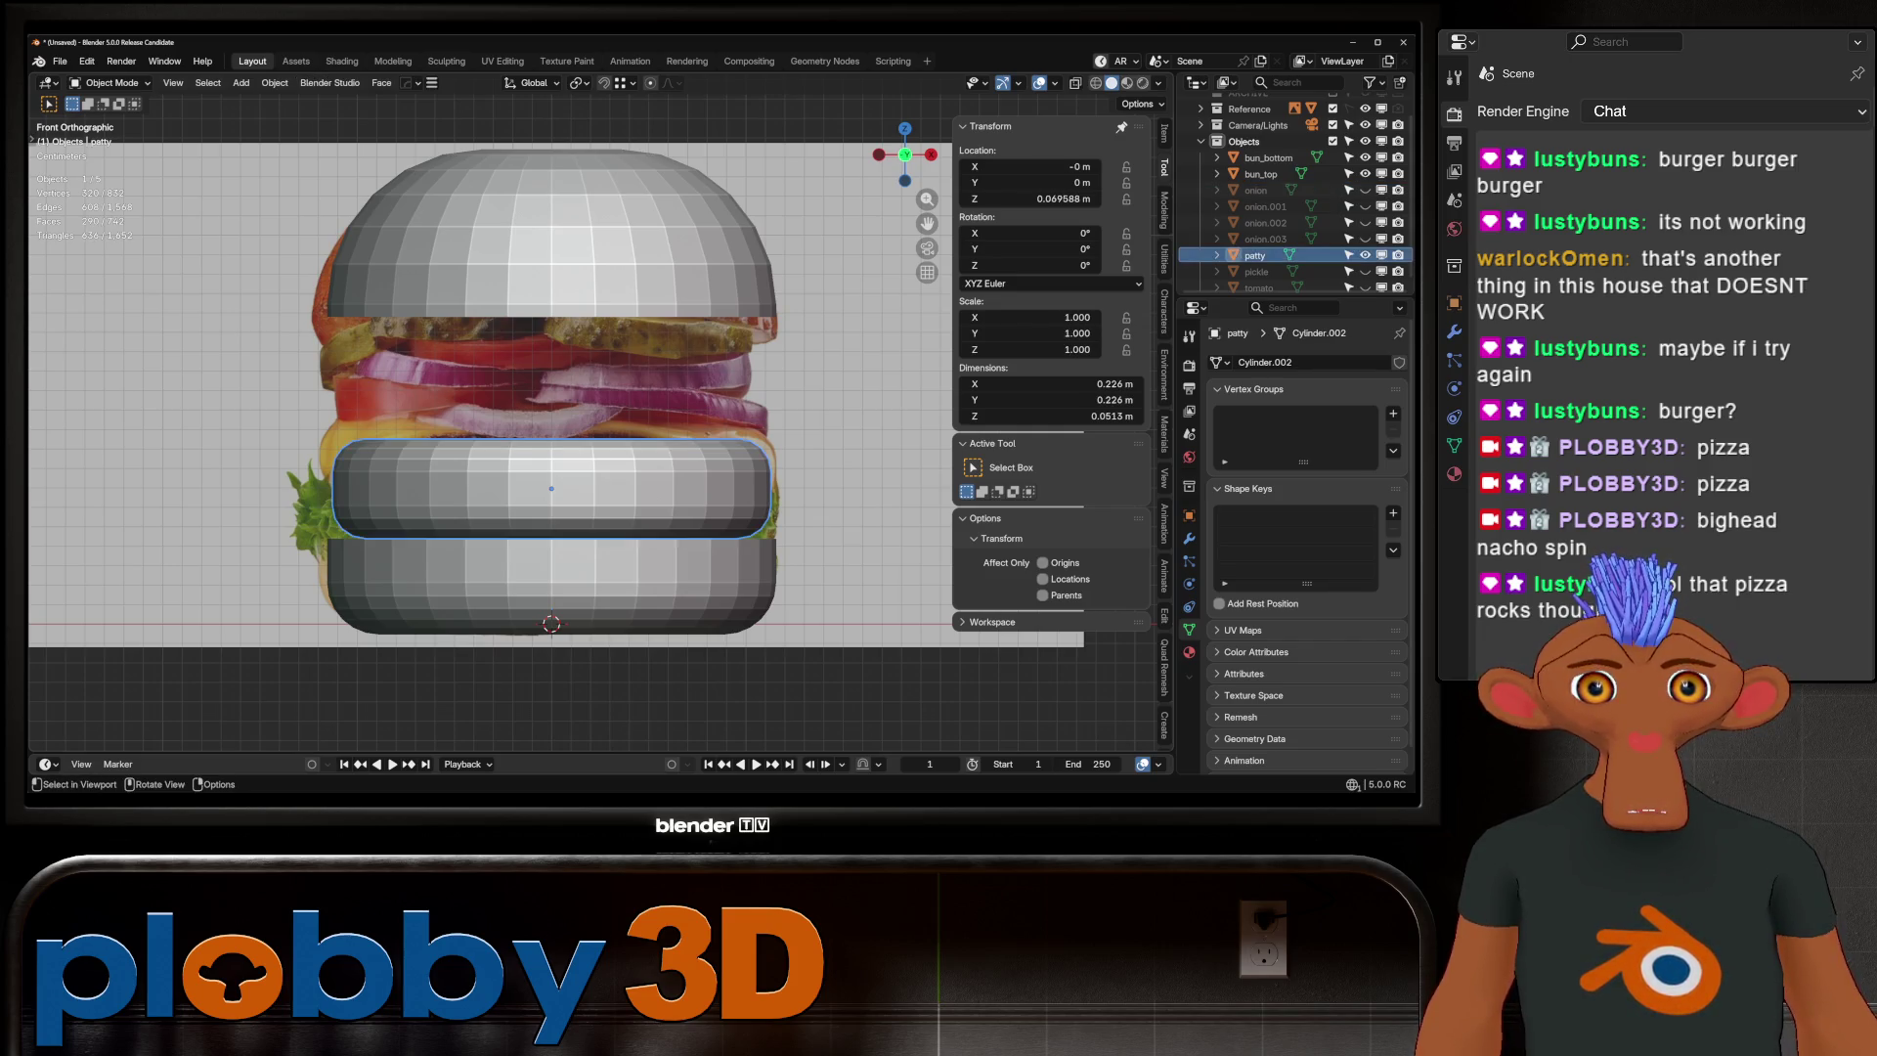
key("g")
key("z")
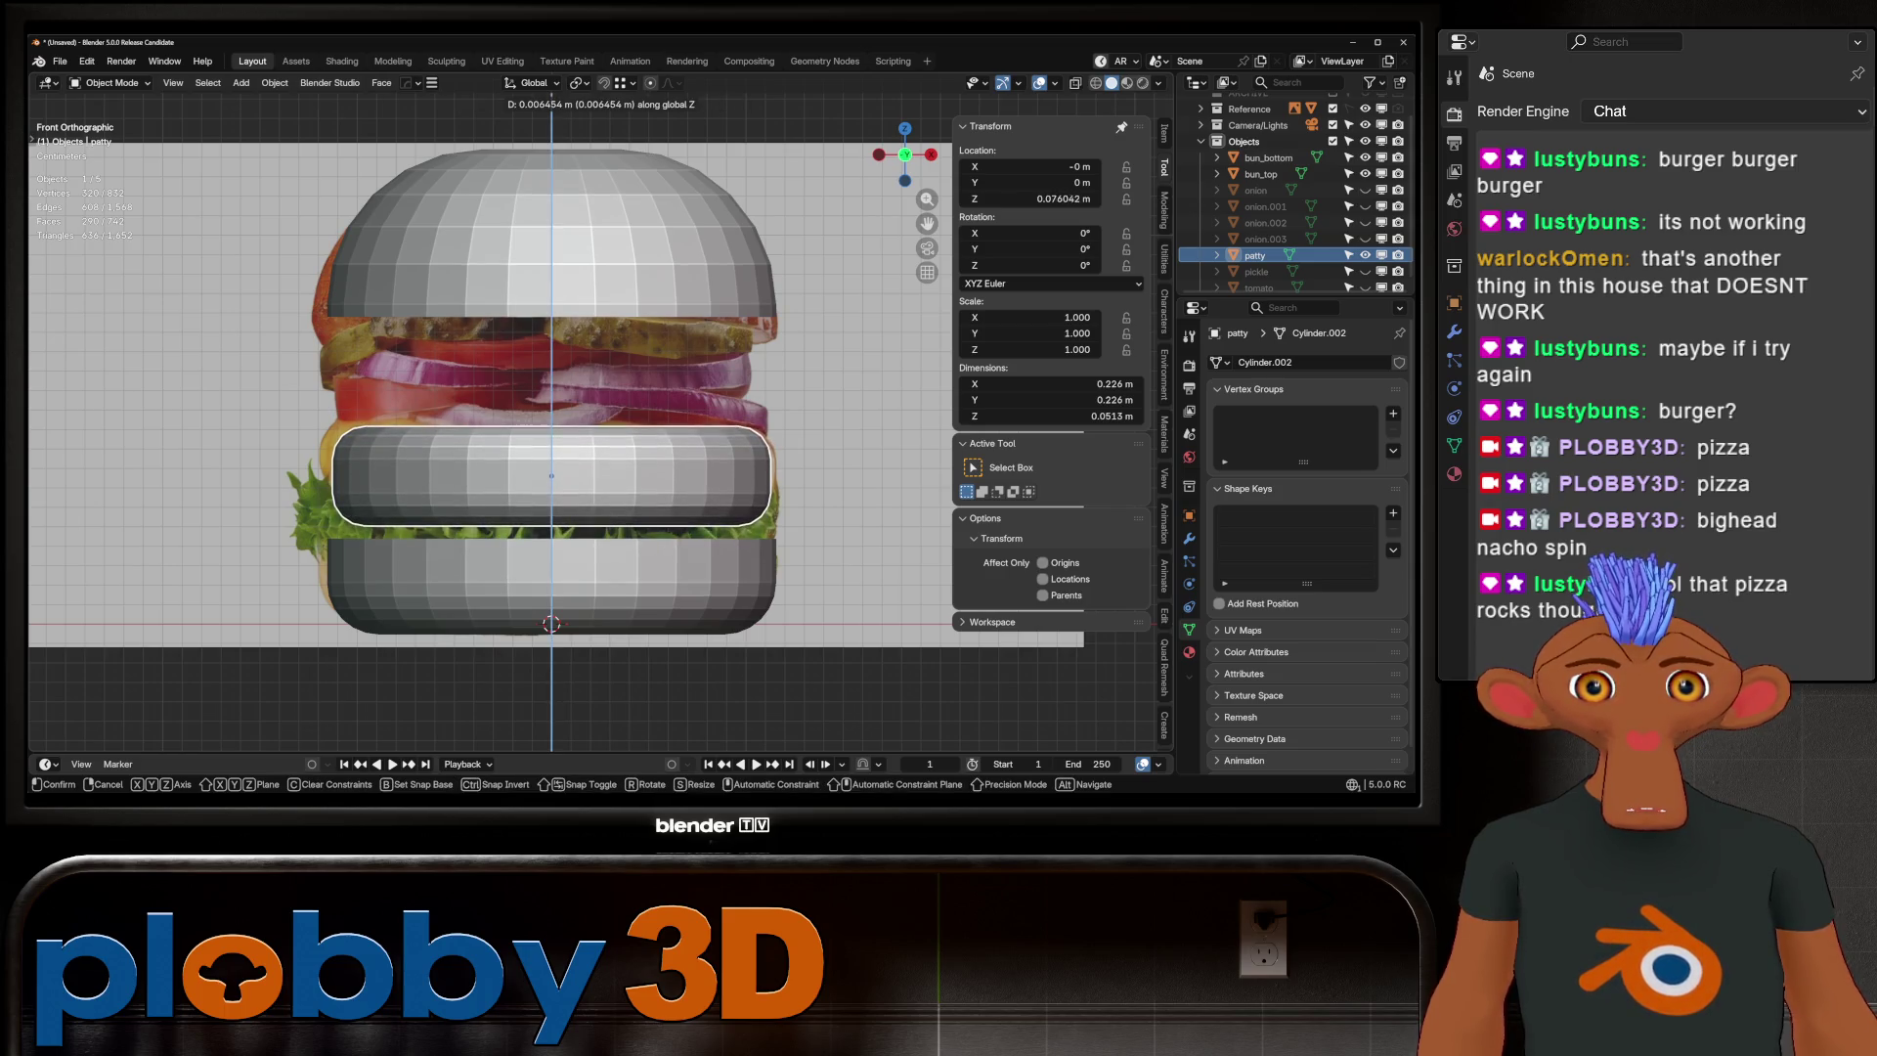
key("Return")
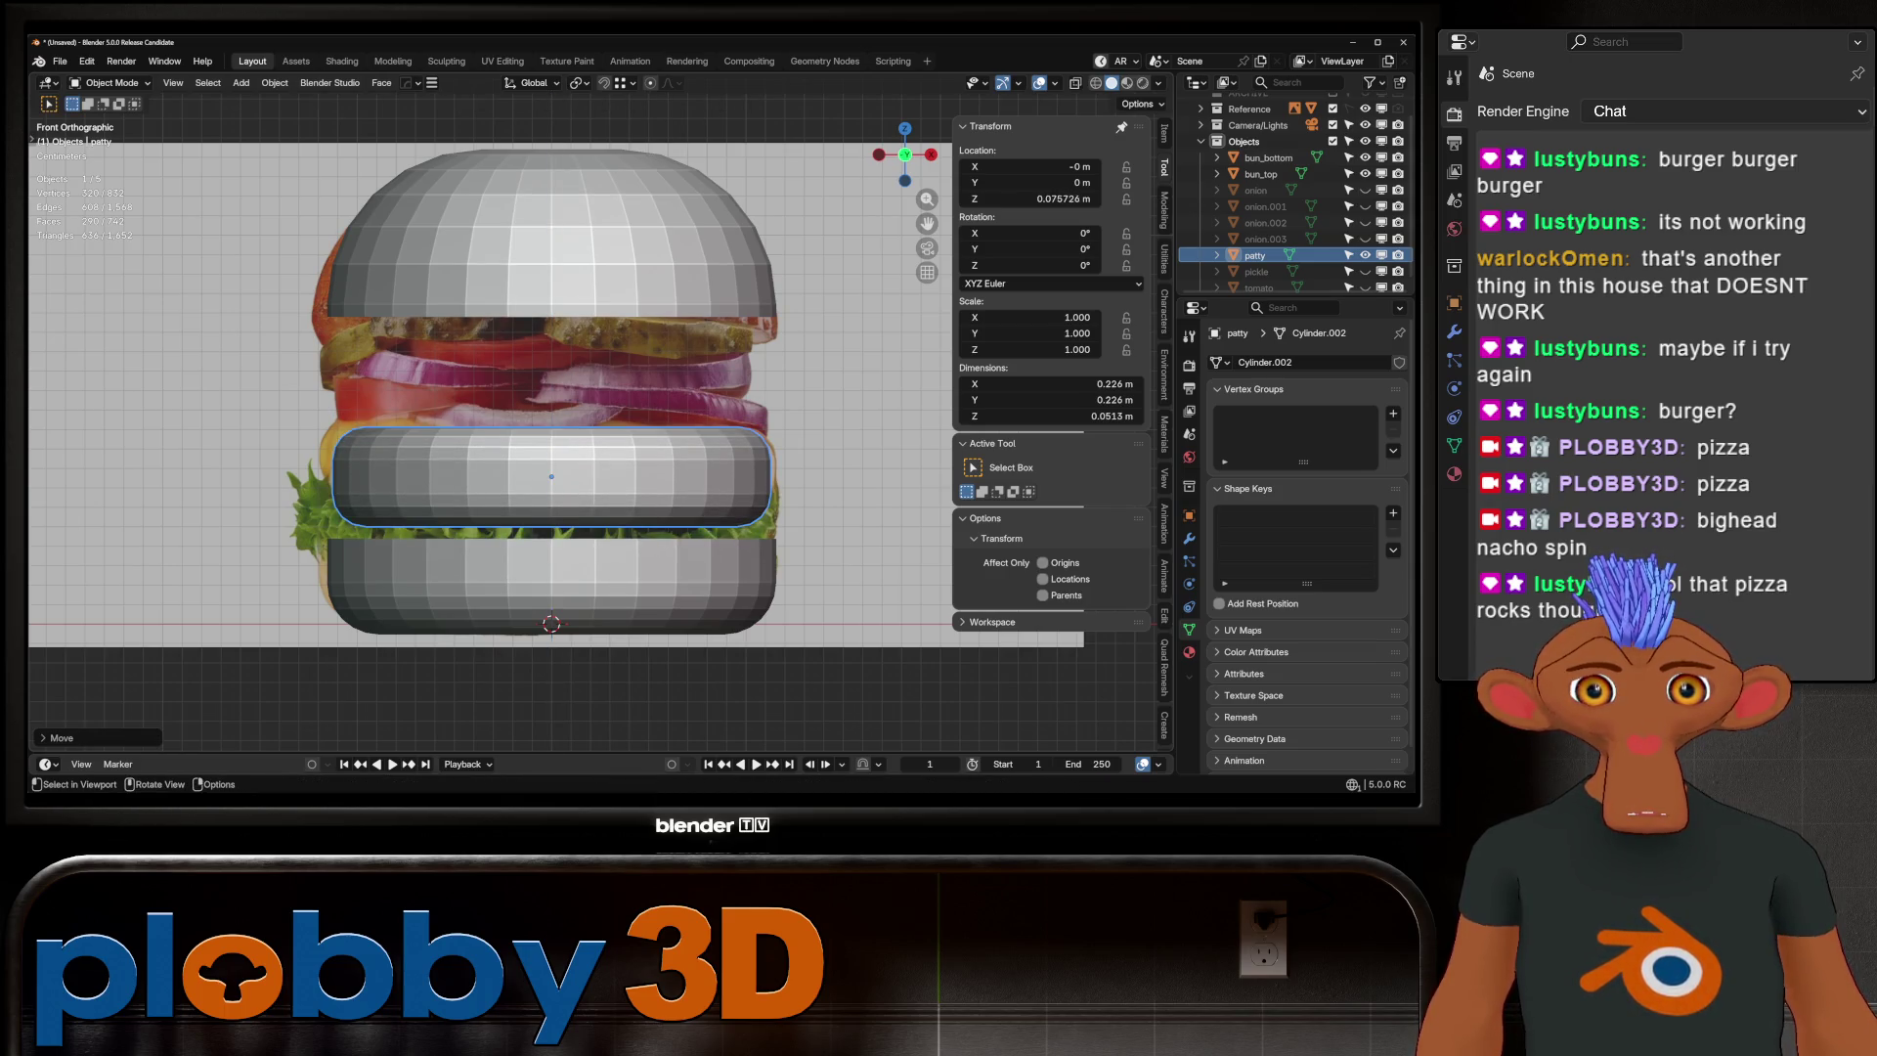
key("g")
key("z")
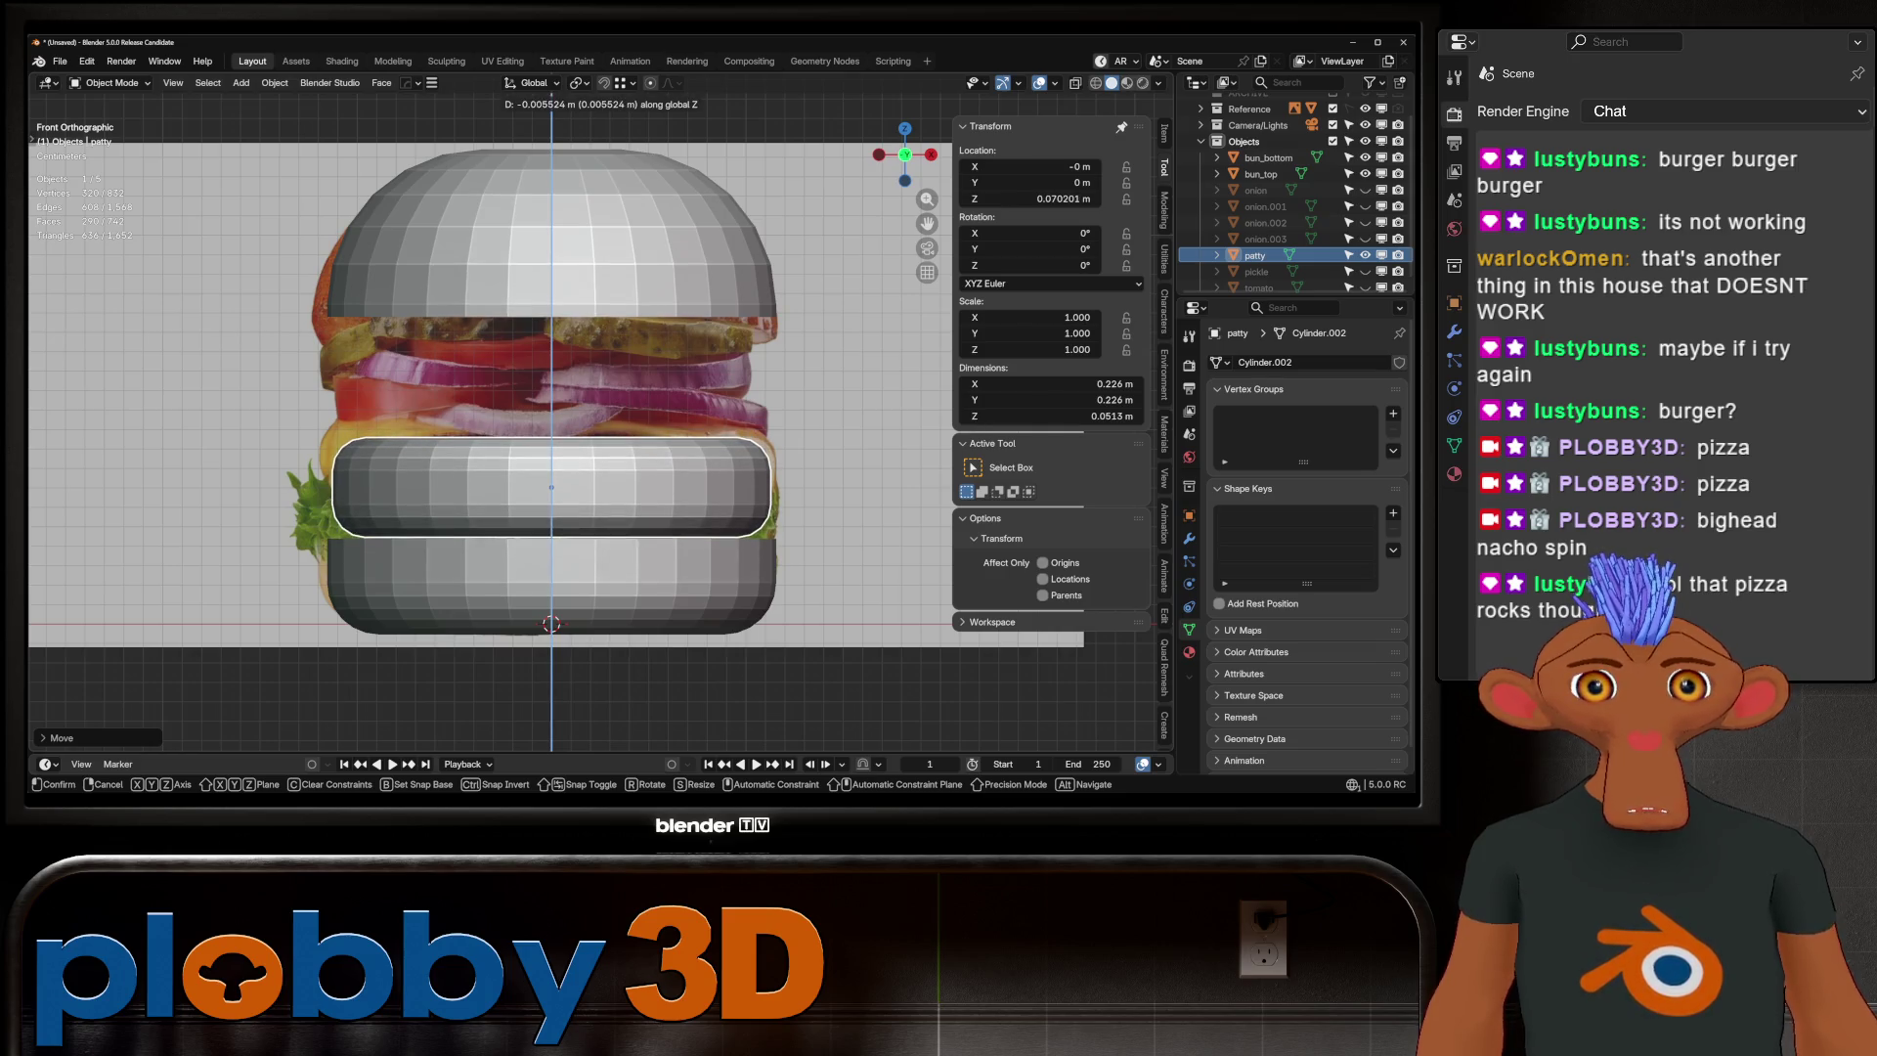
key("Return")
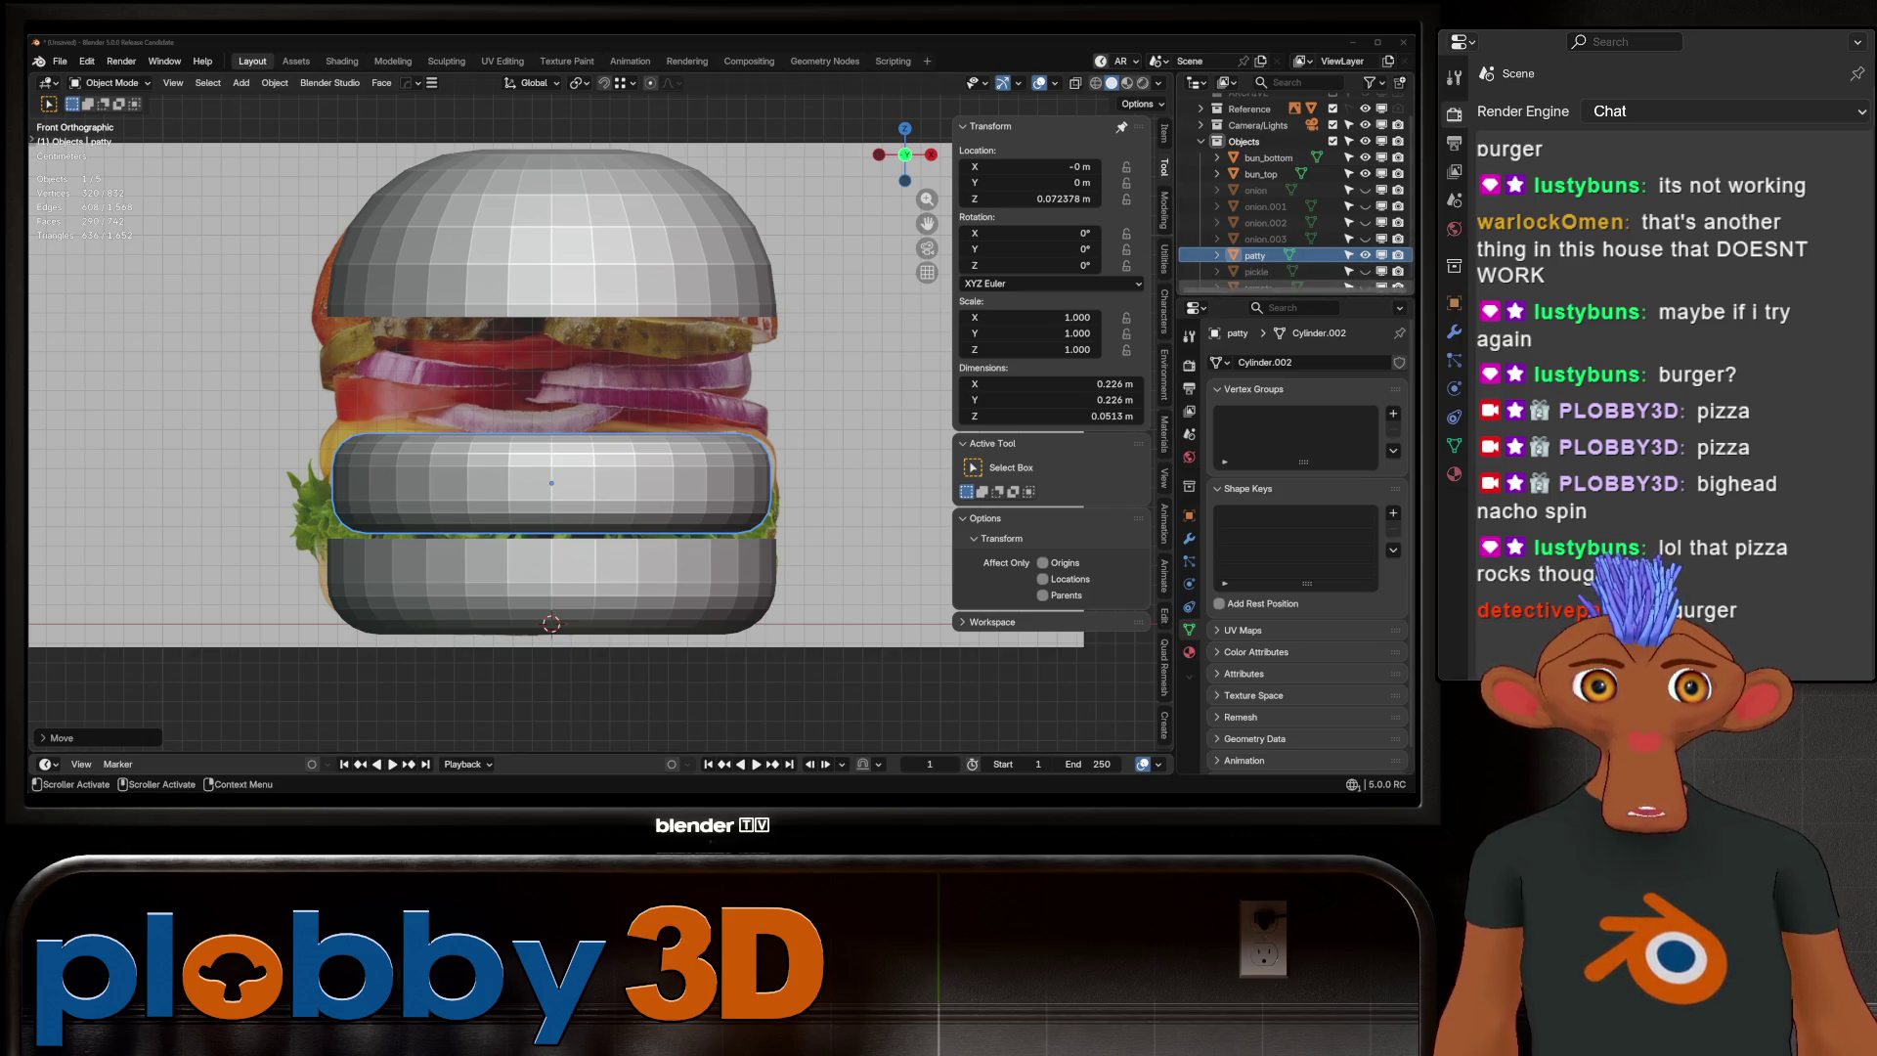
Unhide the tomato slice, move it left, shrink its width and apply its scale
scroll(1290, 196, "down", 1)
left_click(1364, 279)
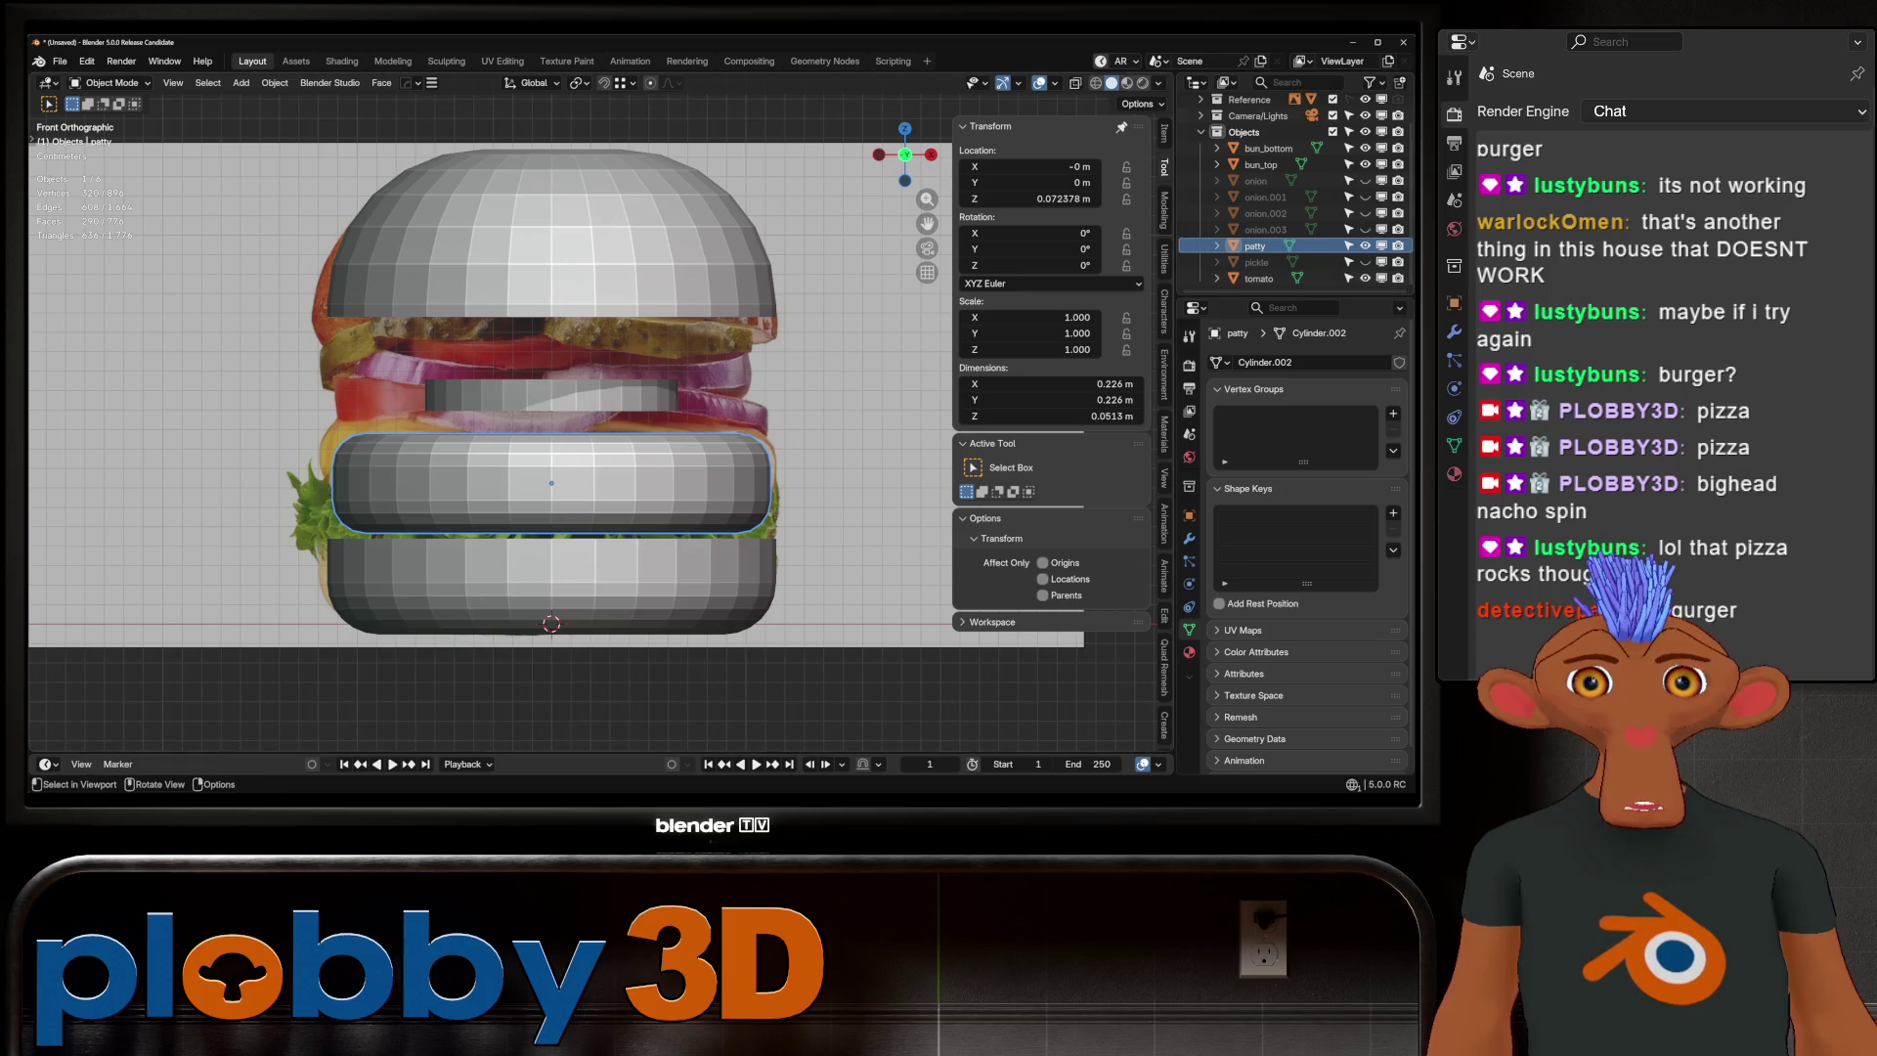
left_click(1259, 278)
key("g")
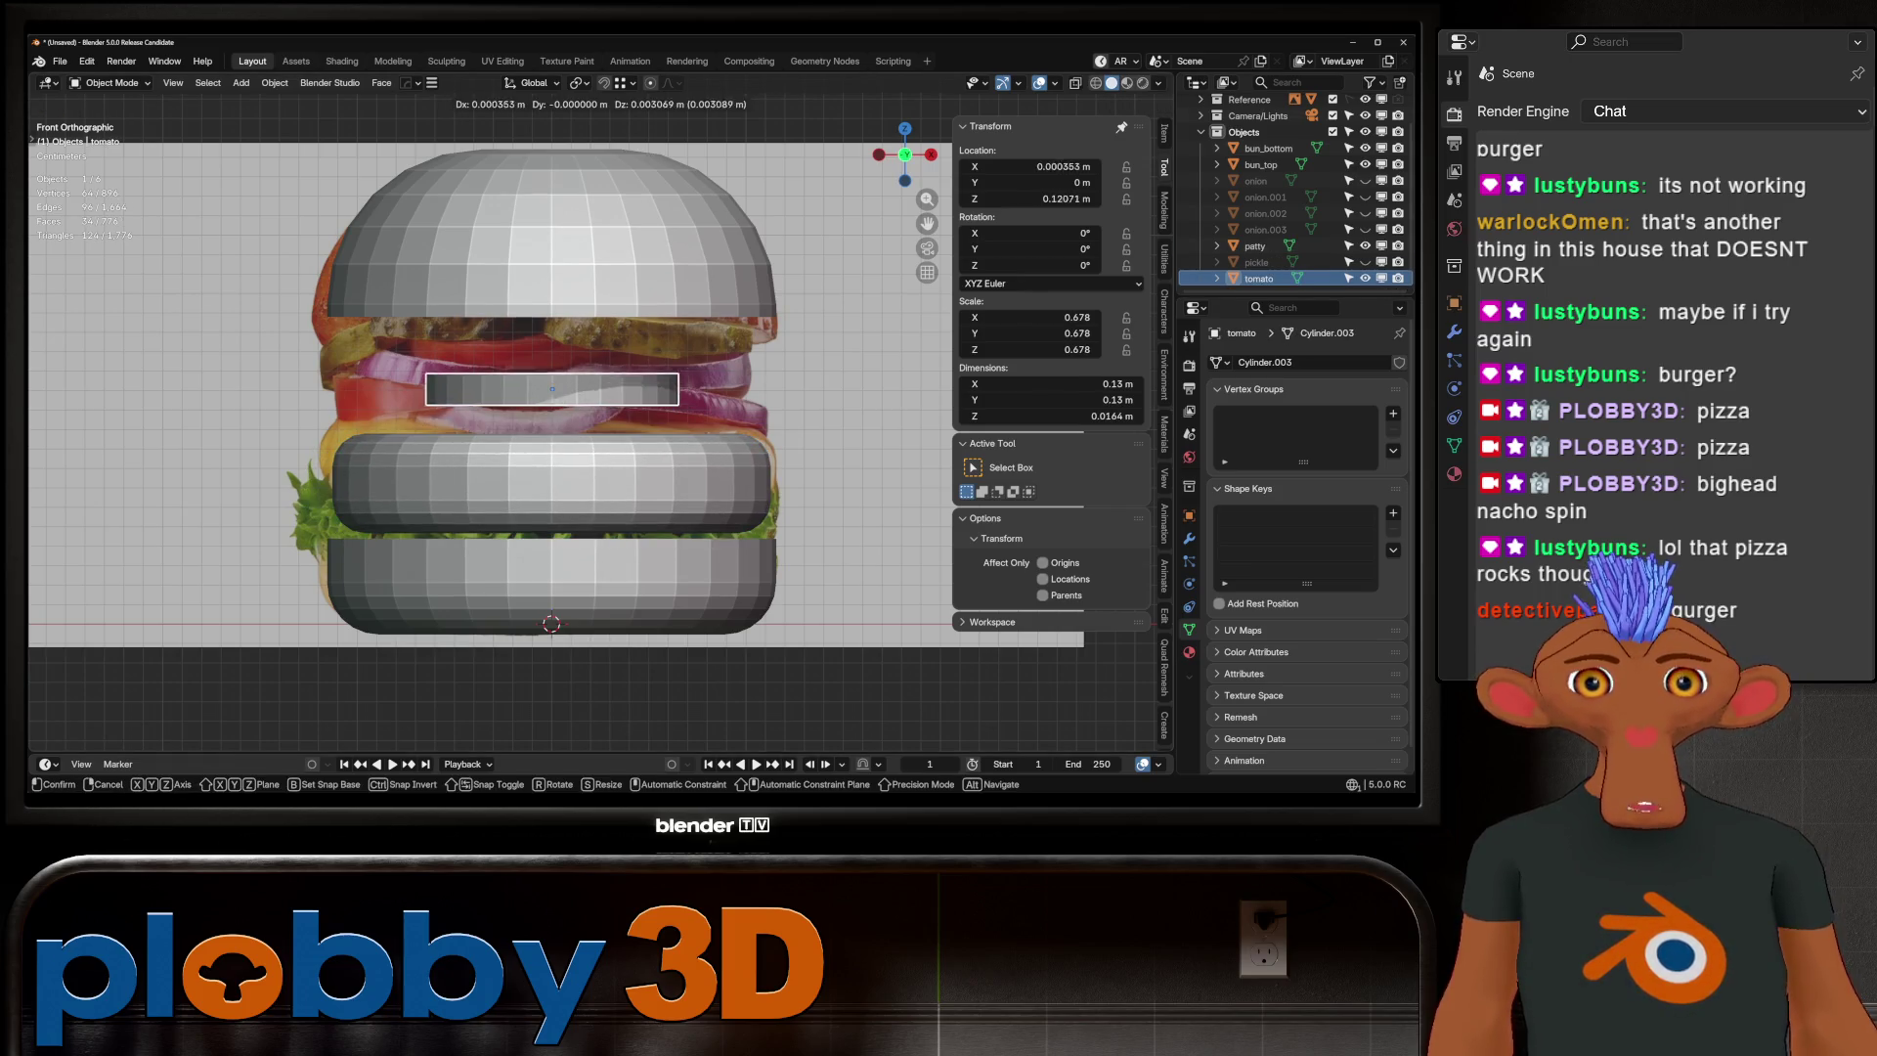
left_click(616, 427)
key("s")
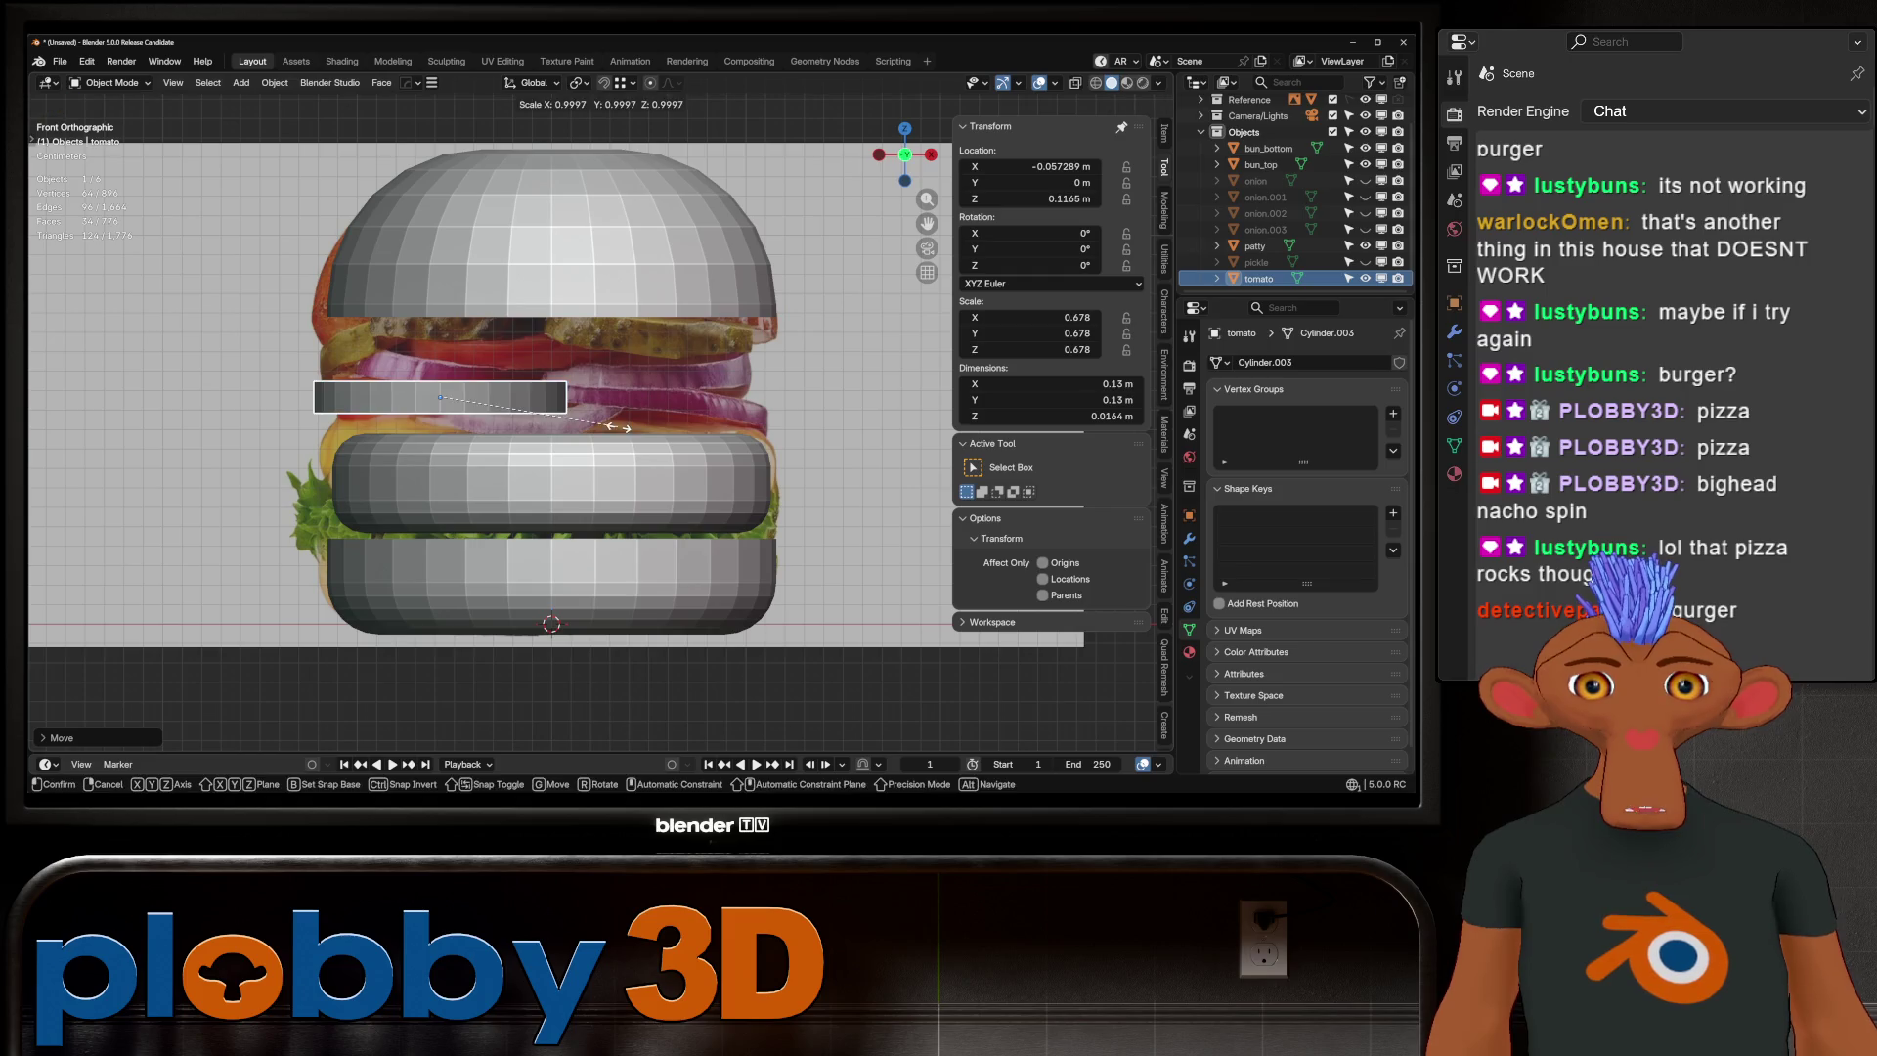
key("shift+z")
left_click(470, 440)
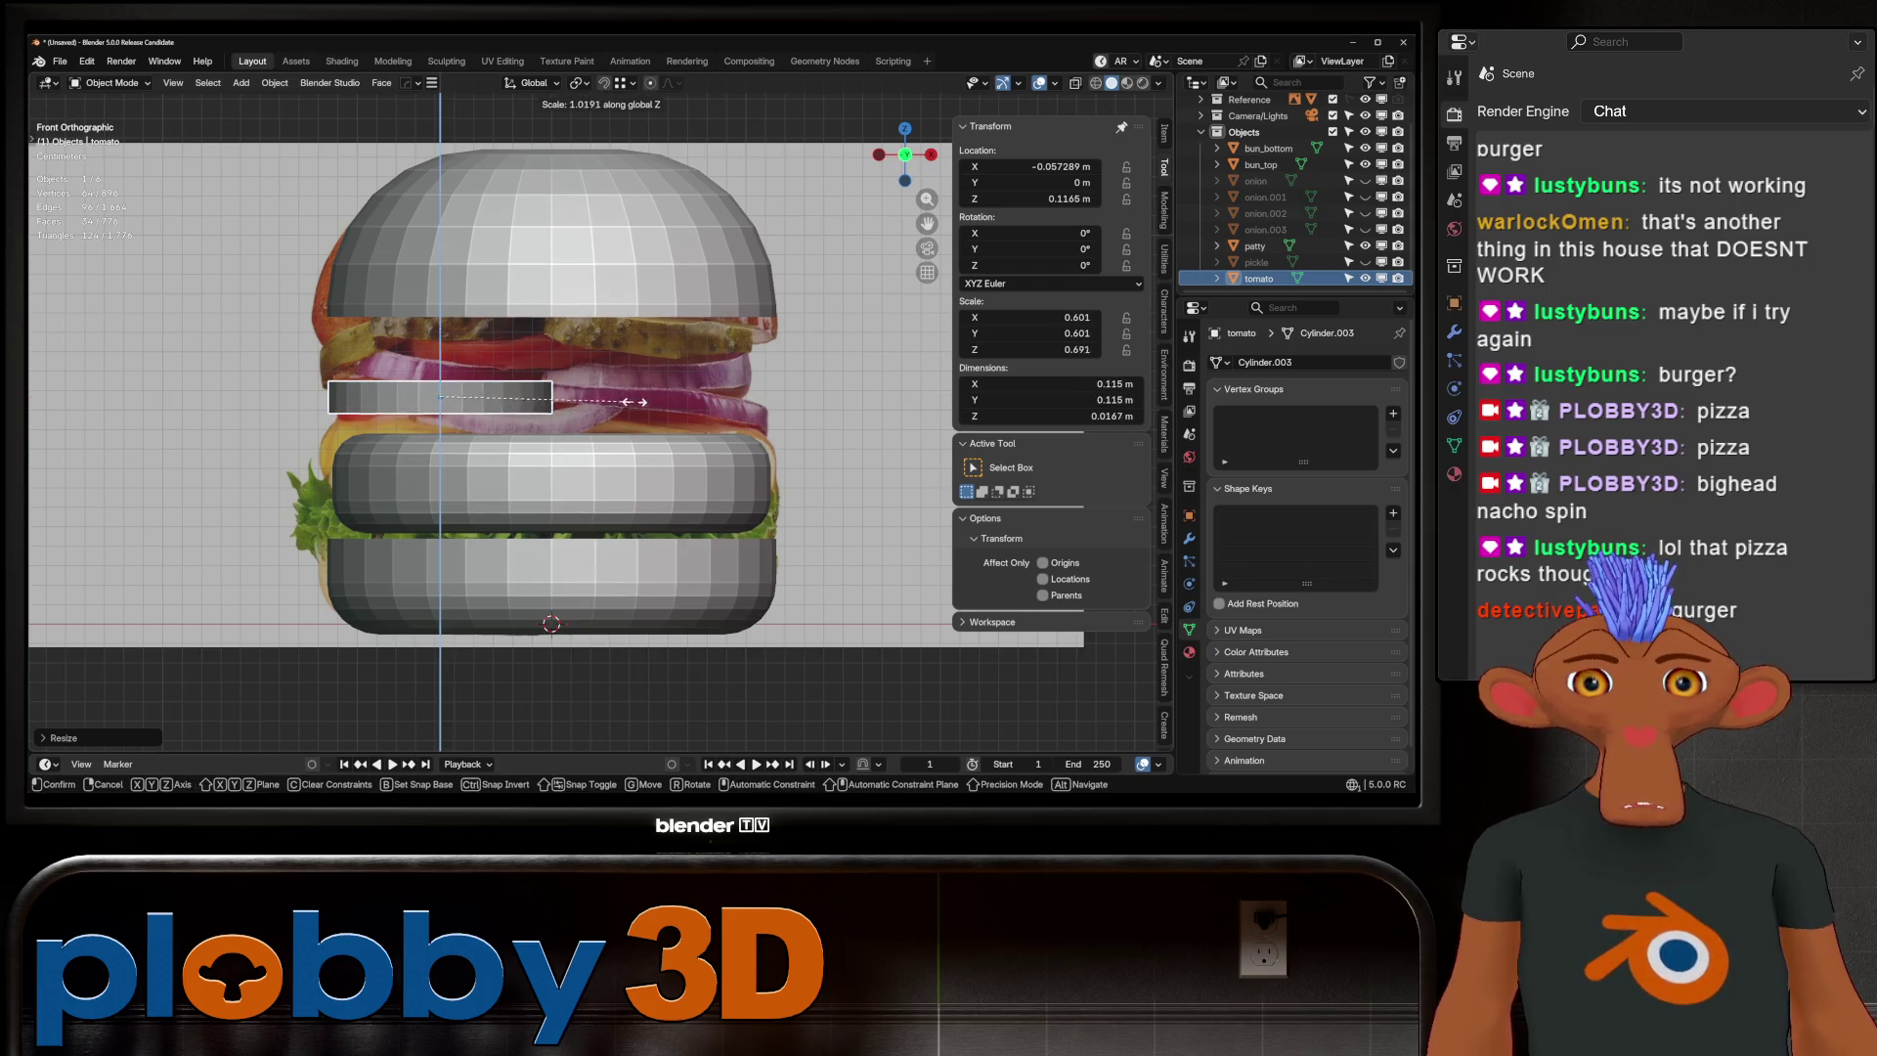
key("ctrl+a")
left_click(561, 436)
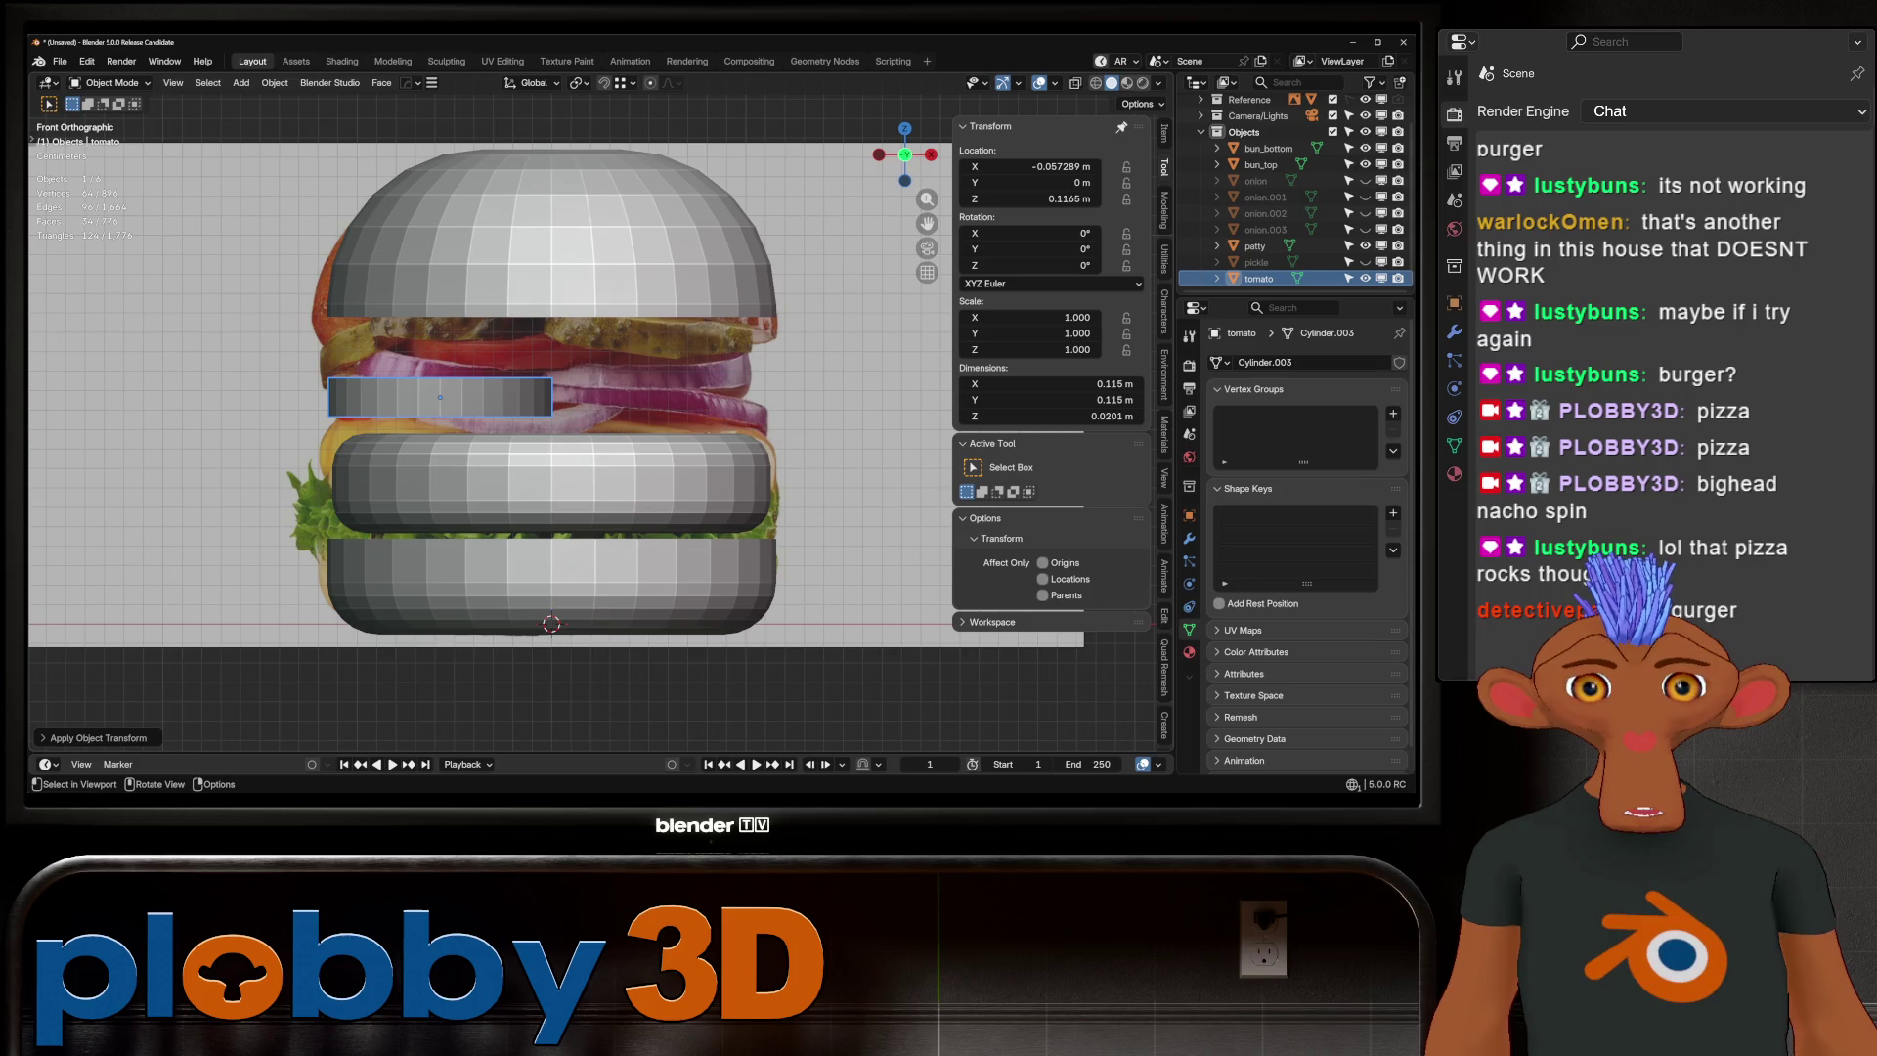
Tilt the tomato slice slightly and add a larger duplicate up and to the right
key("r")
key("Return")
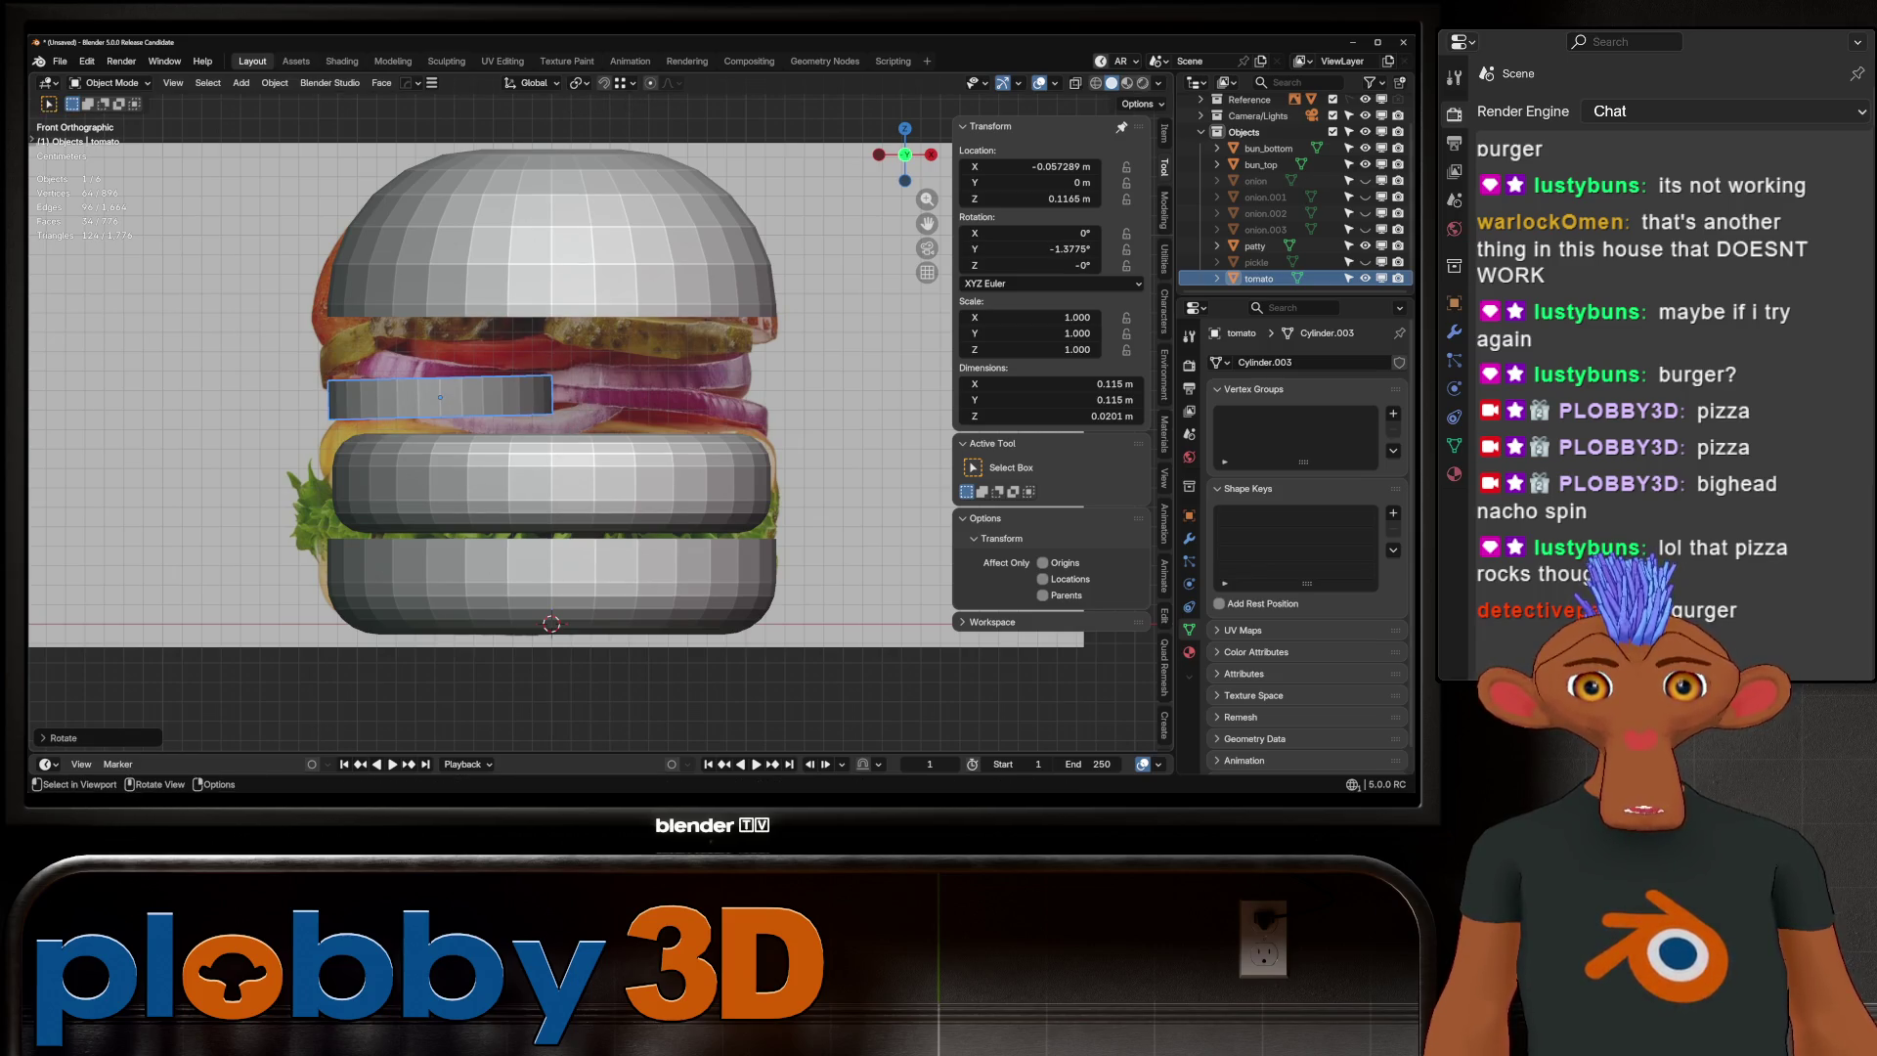
key("shift+d")
key("Return")
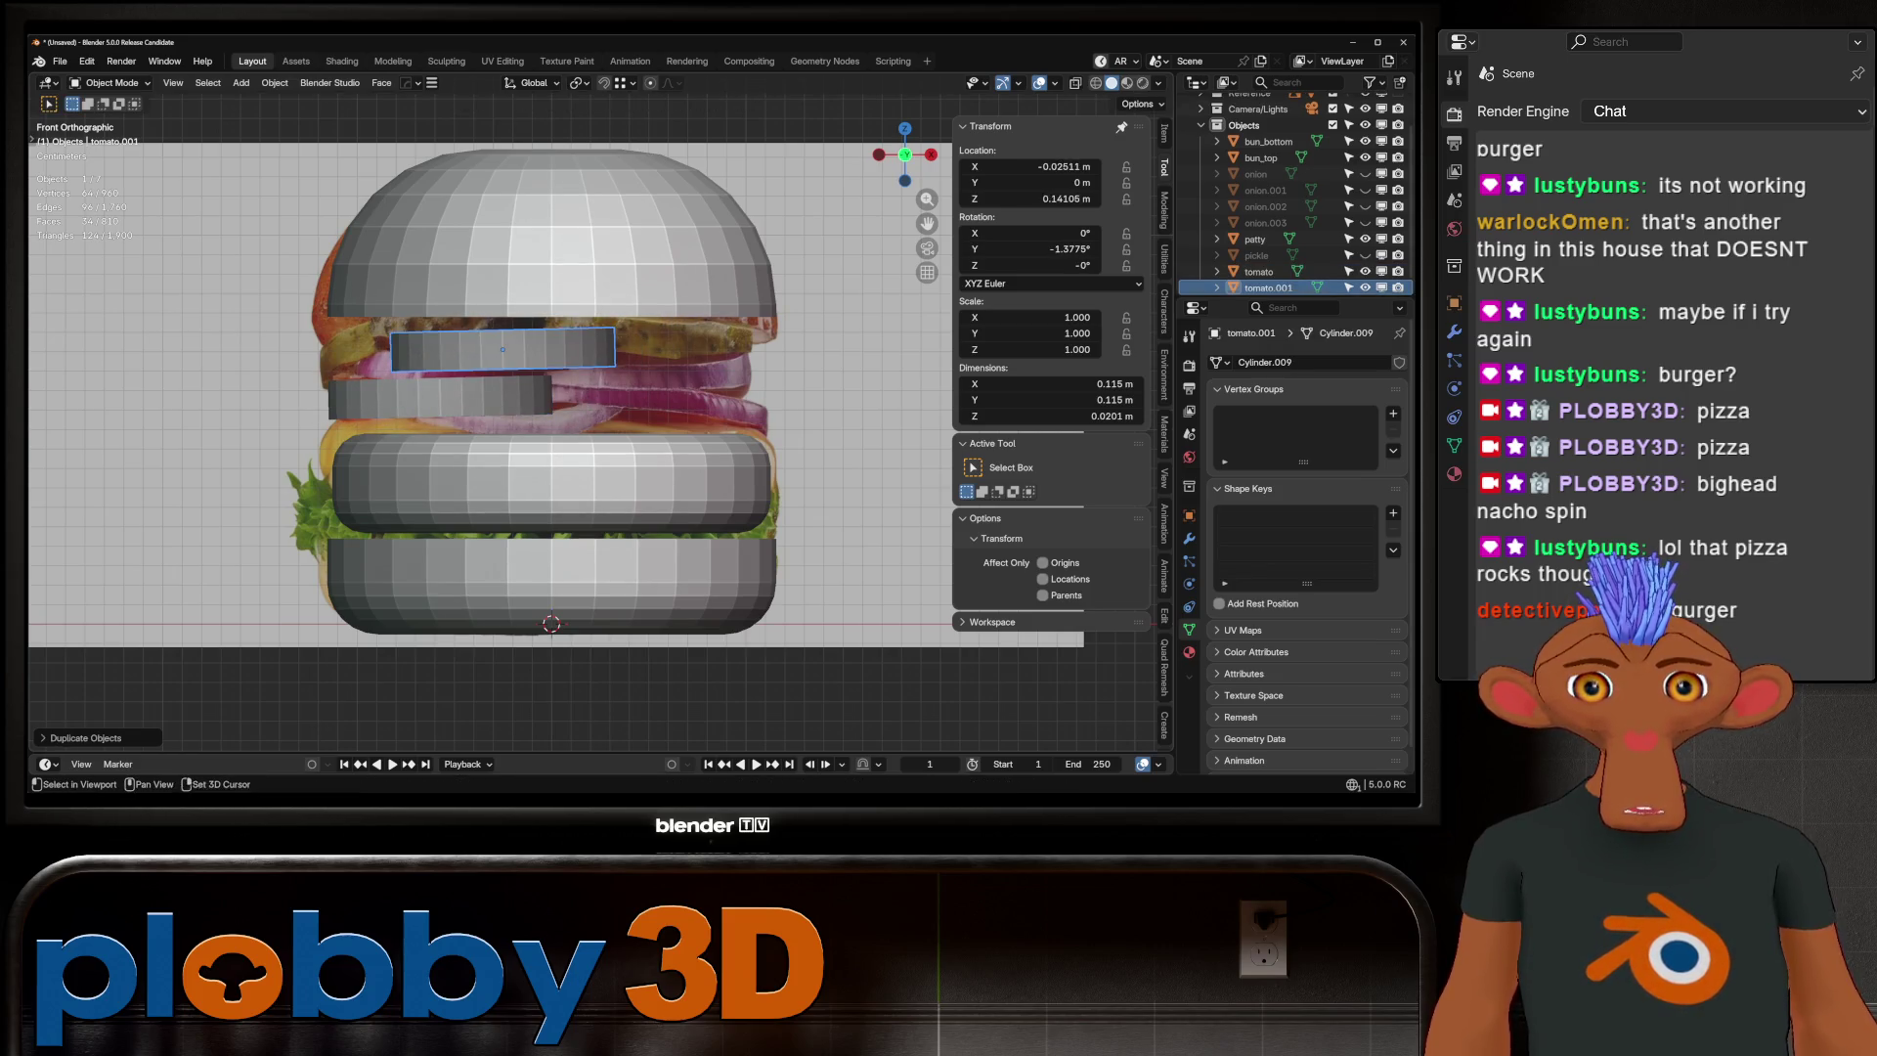
key("s")
key("shift+z")
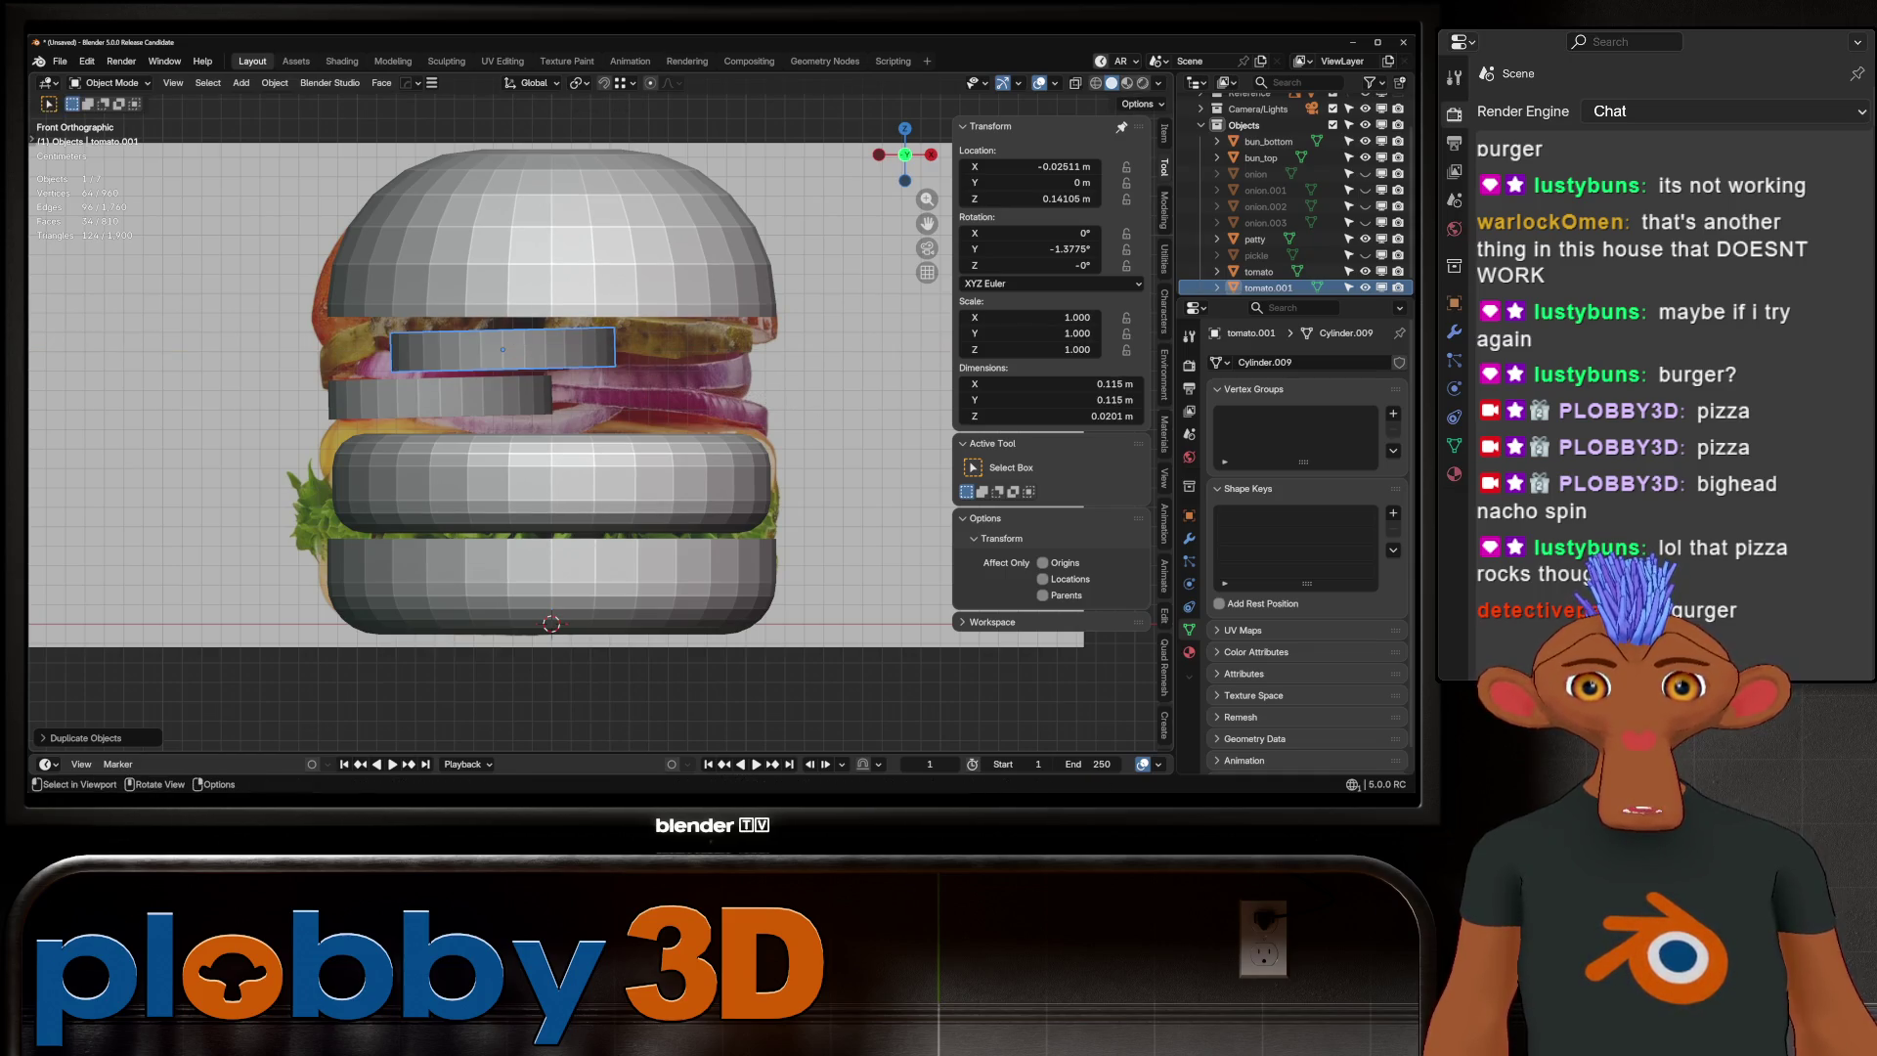
key("shift+z")
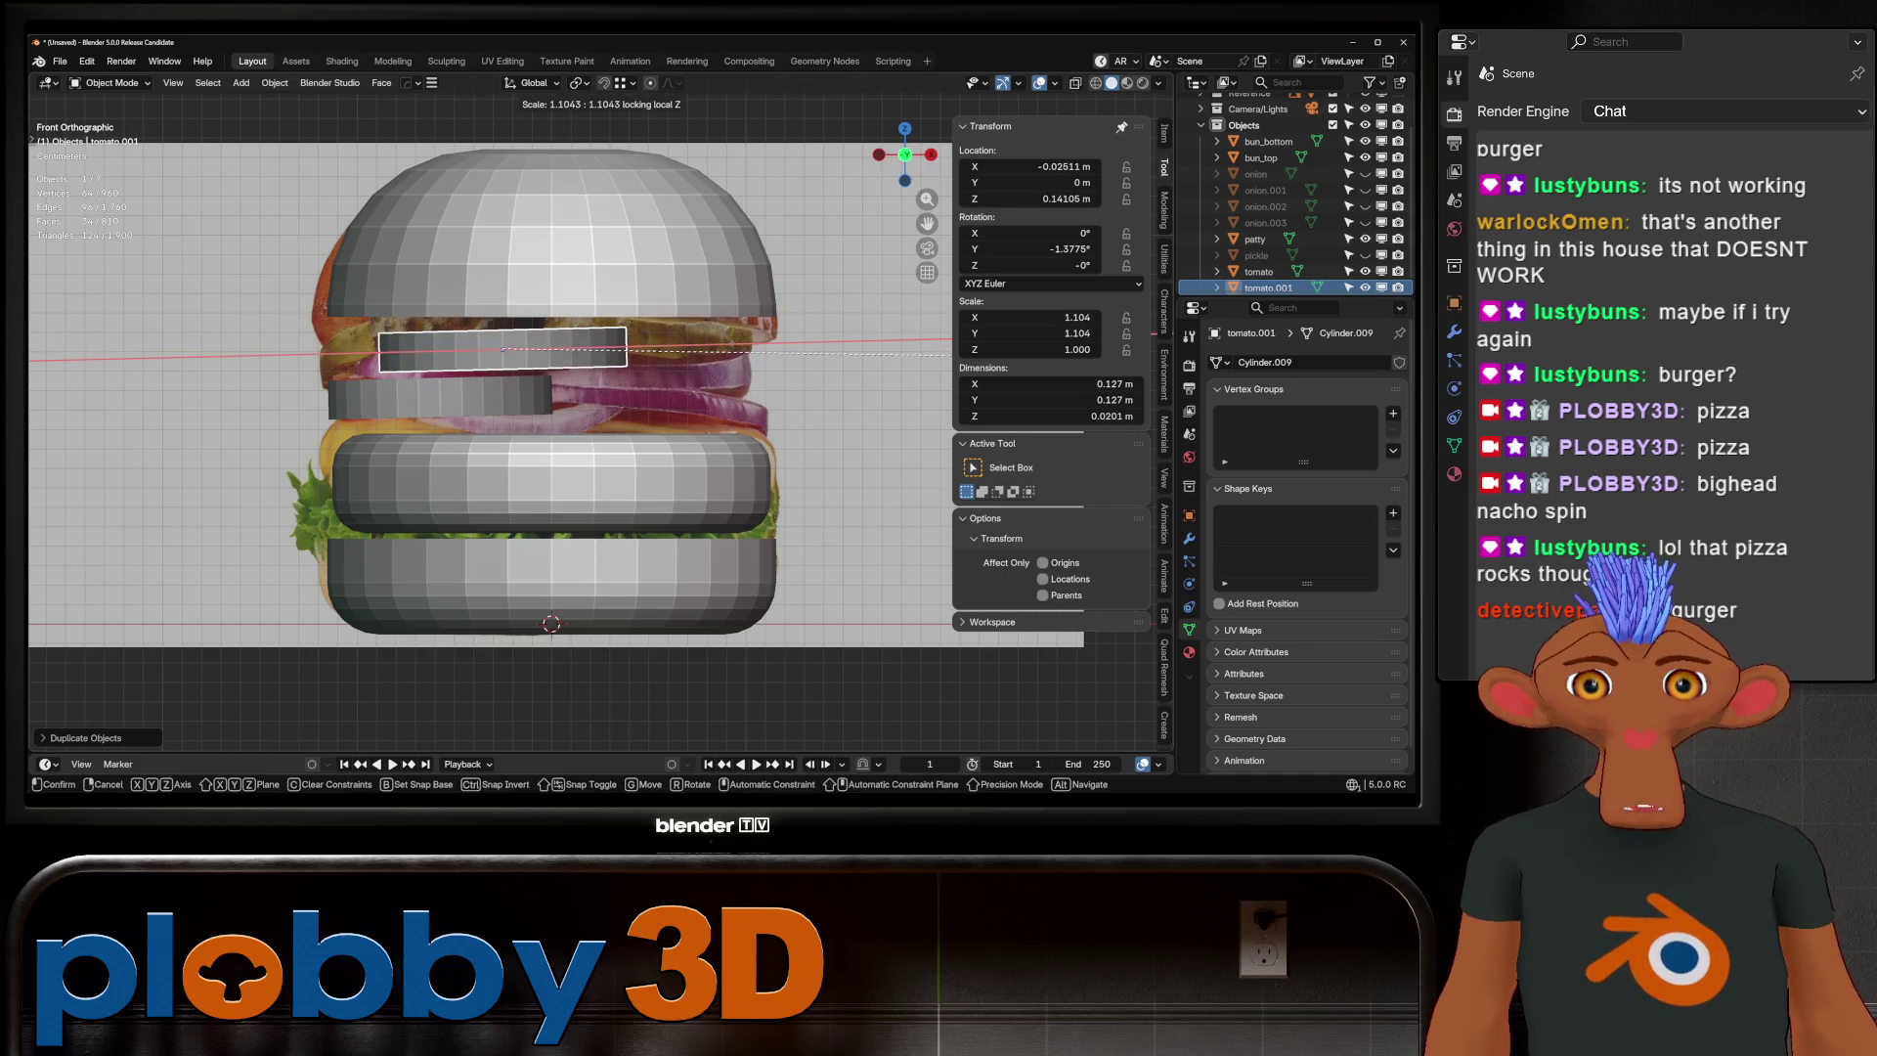
key("Return")
key("g")
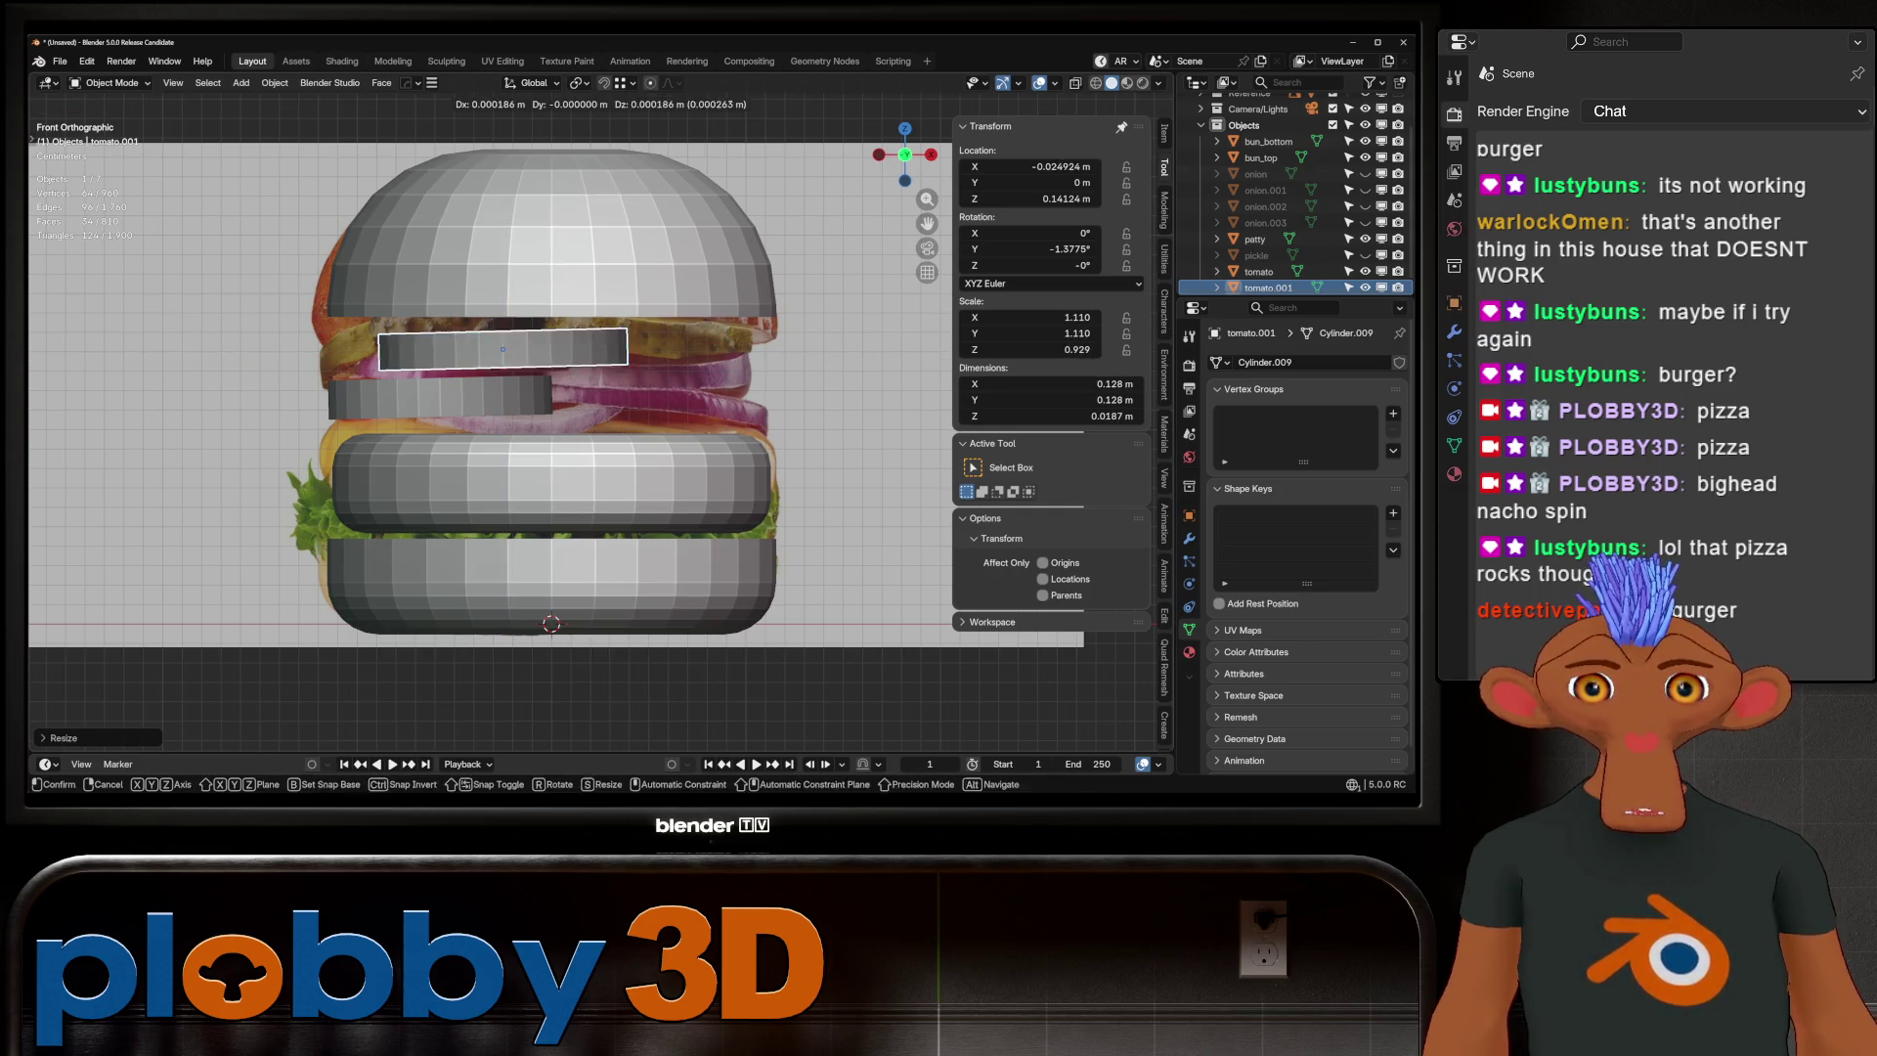
key("Return")
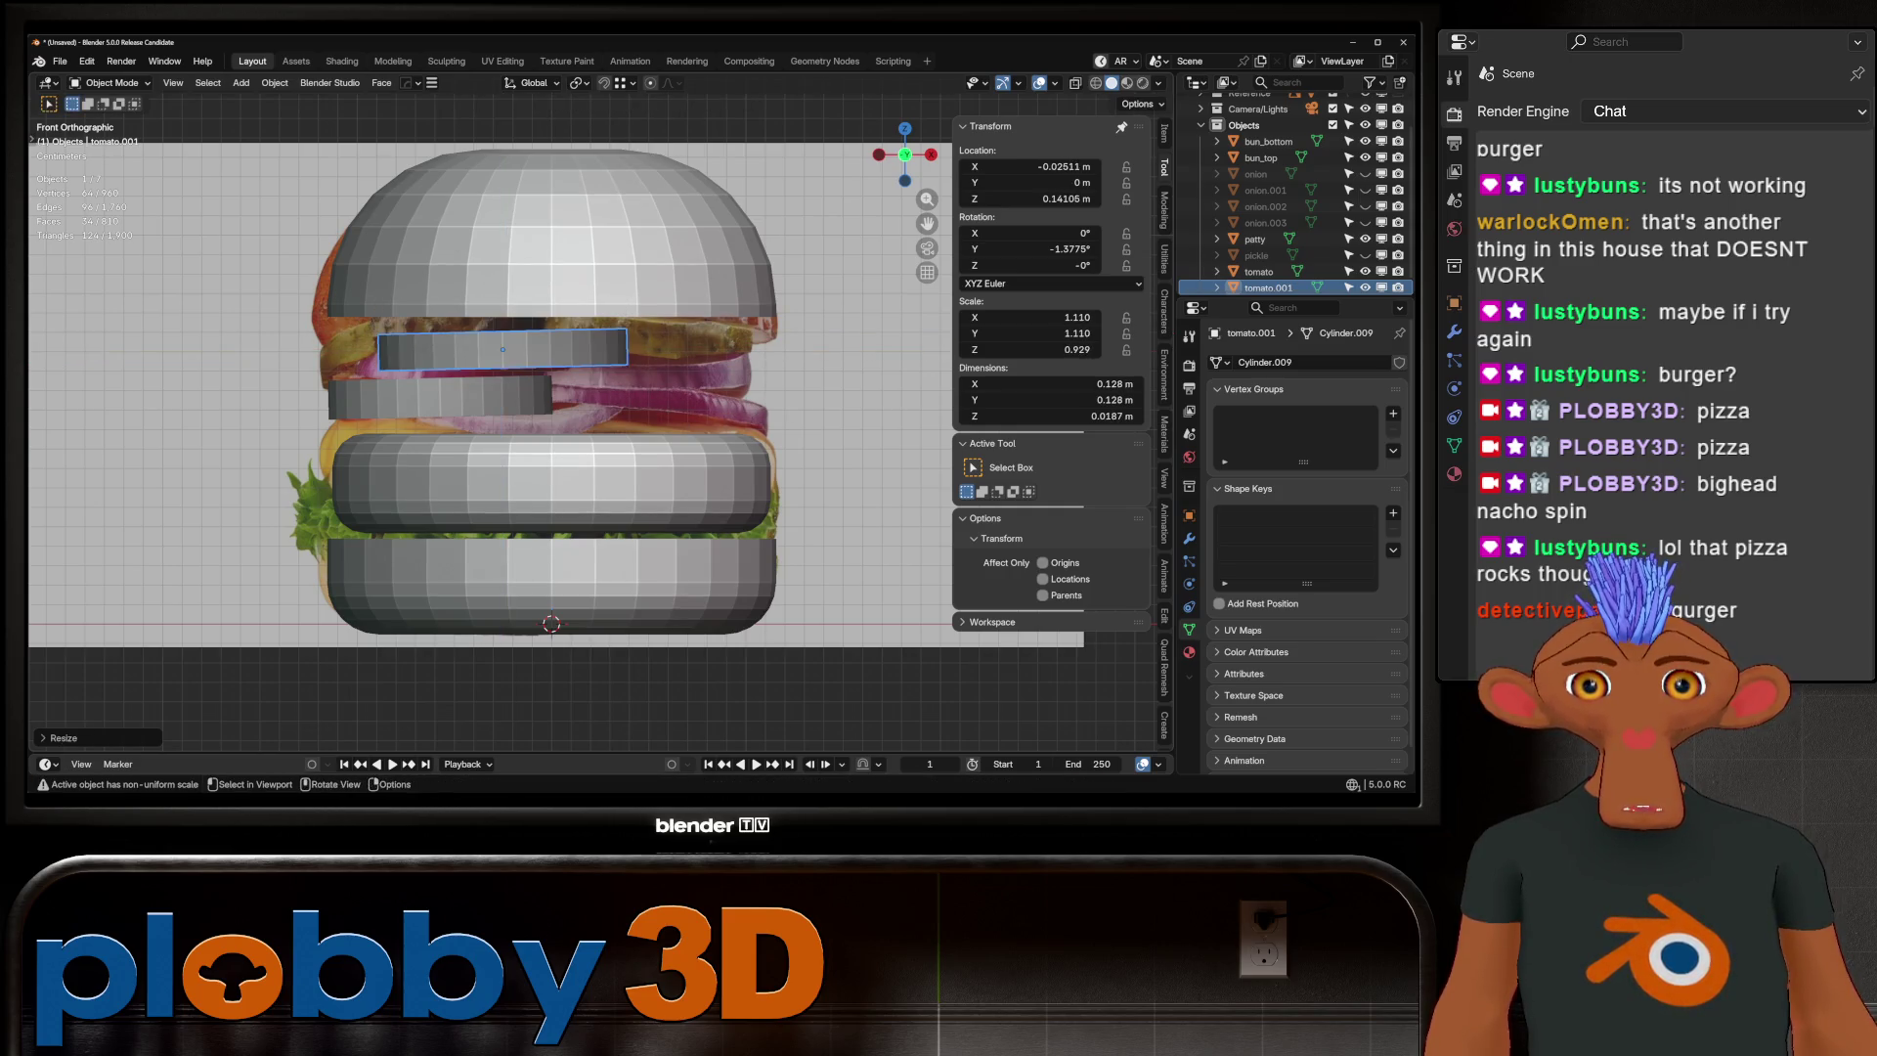
Turn on X-ray, reposition the tomato copy and thin it to 0.817
key("alt+z")
key("g")
key("Return")
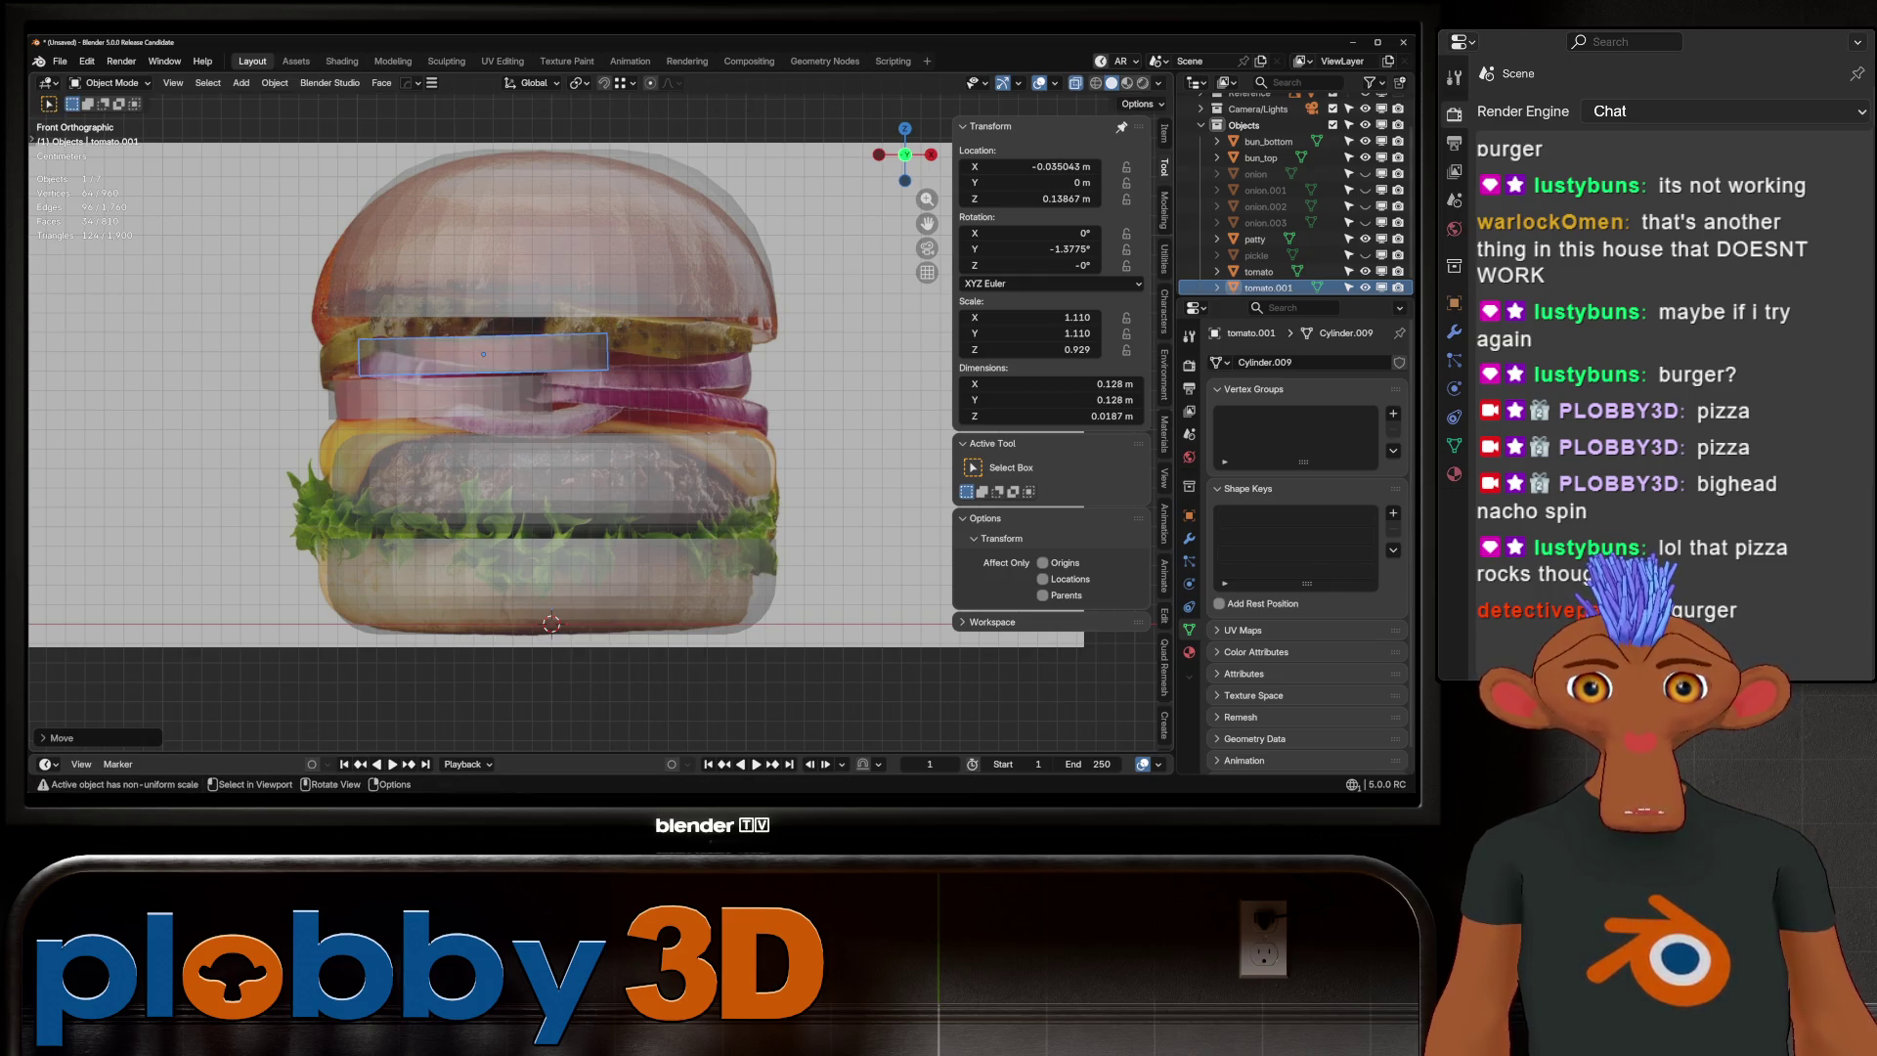
key("s")
key("z")
key("Return")
key("ctrl+z")
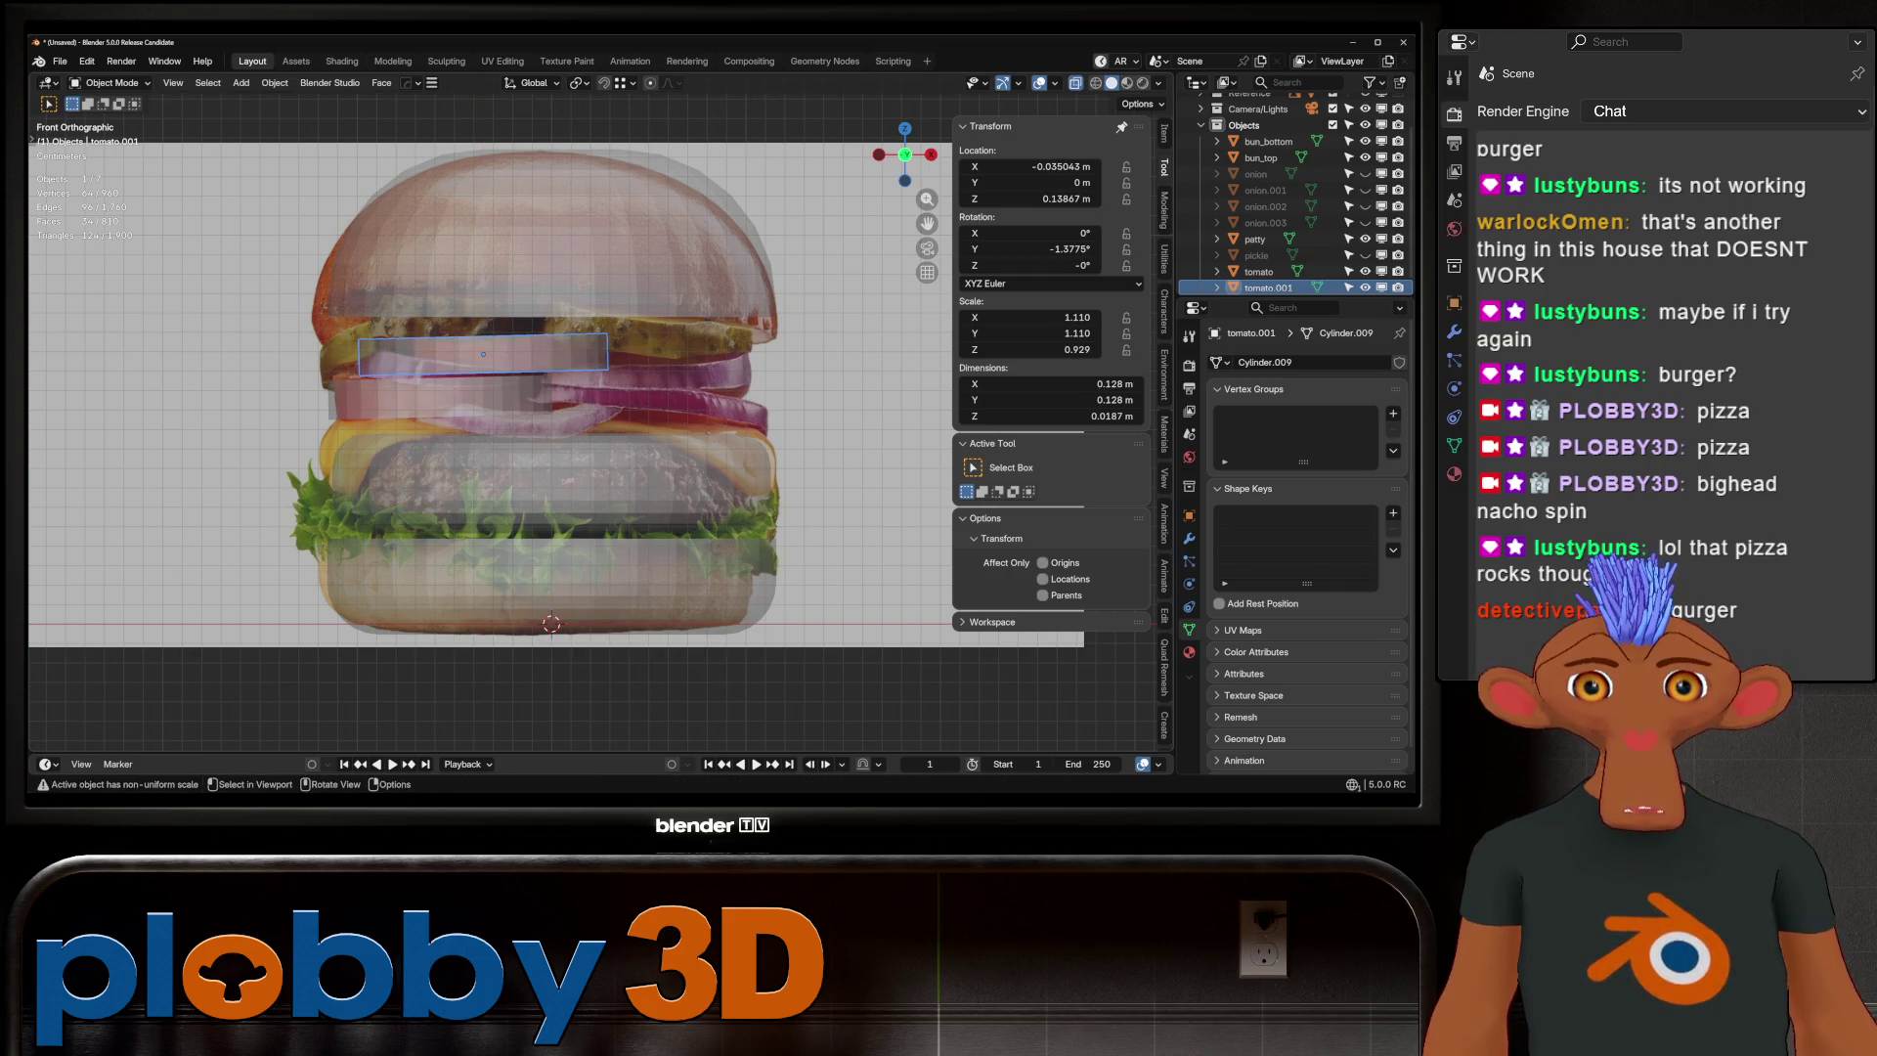
key("s")
key("z")
key("z")
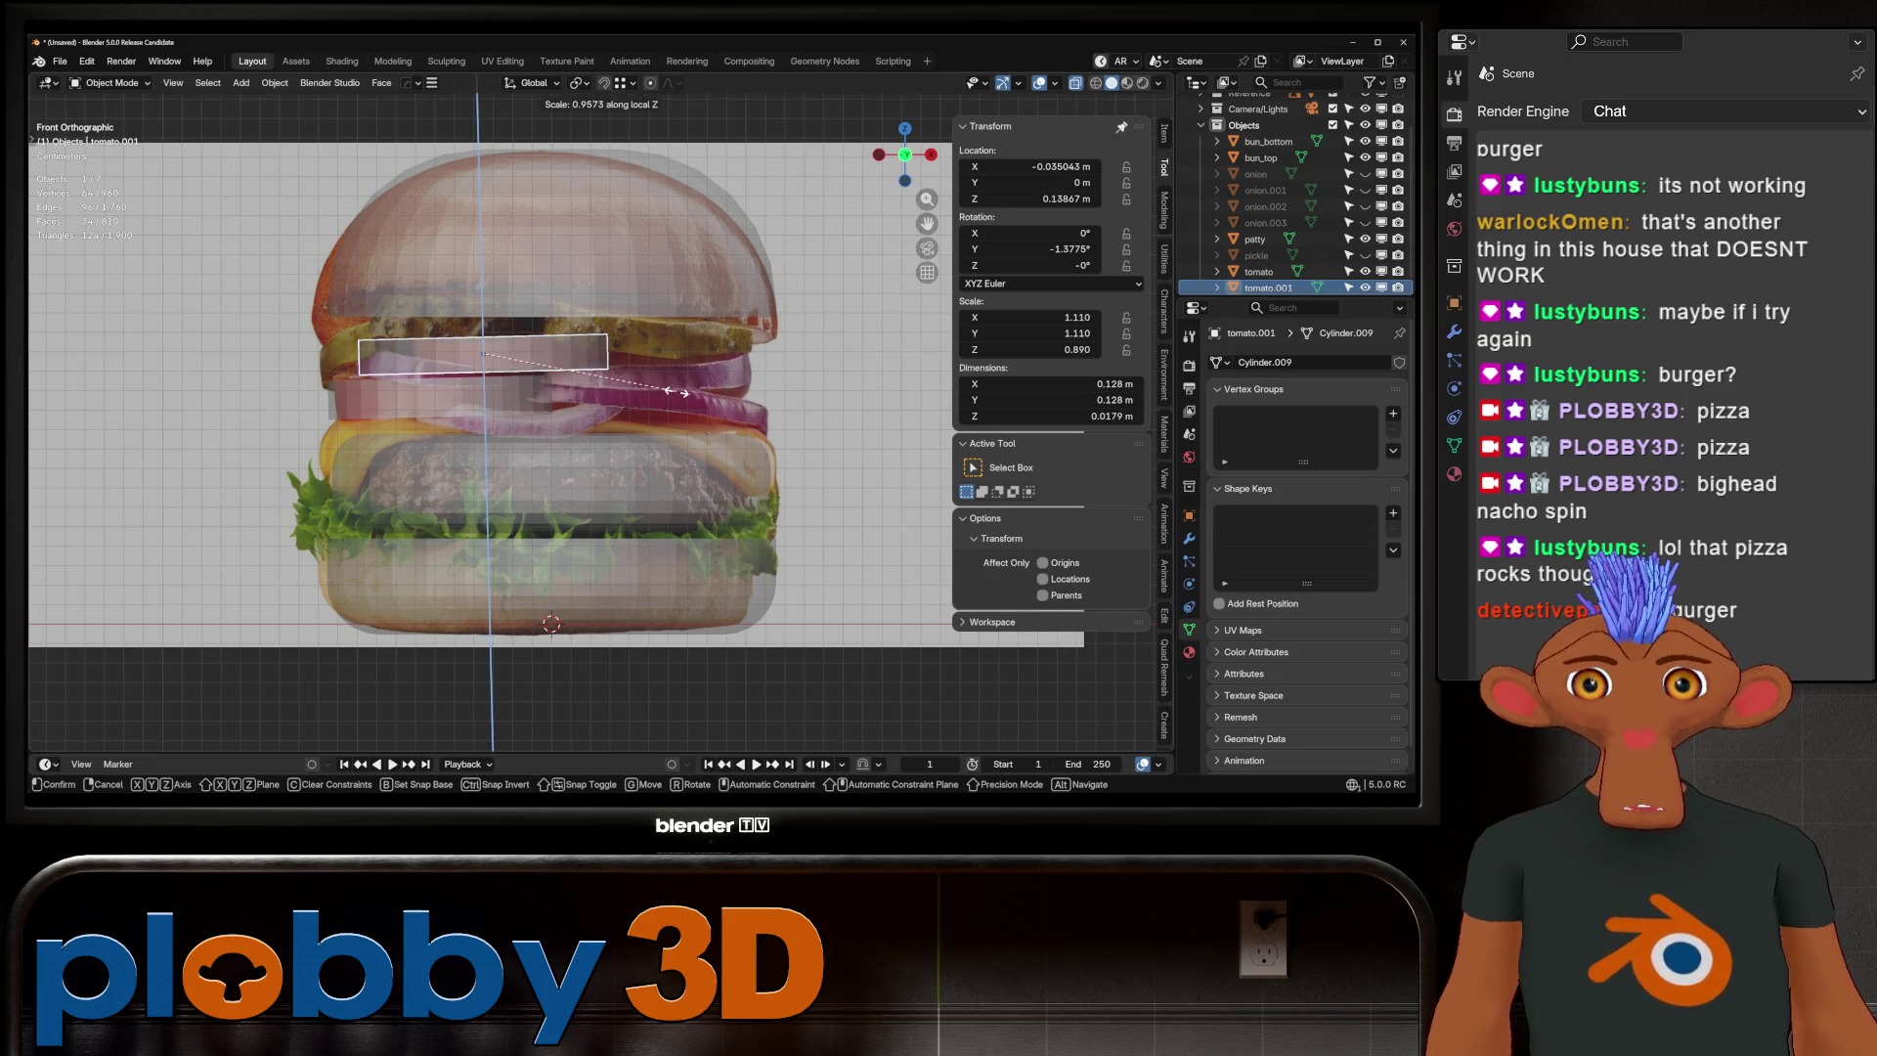
key("Return")
Duplicate a third tomato slice, then tilt and position it over the reference
key("shift+d")
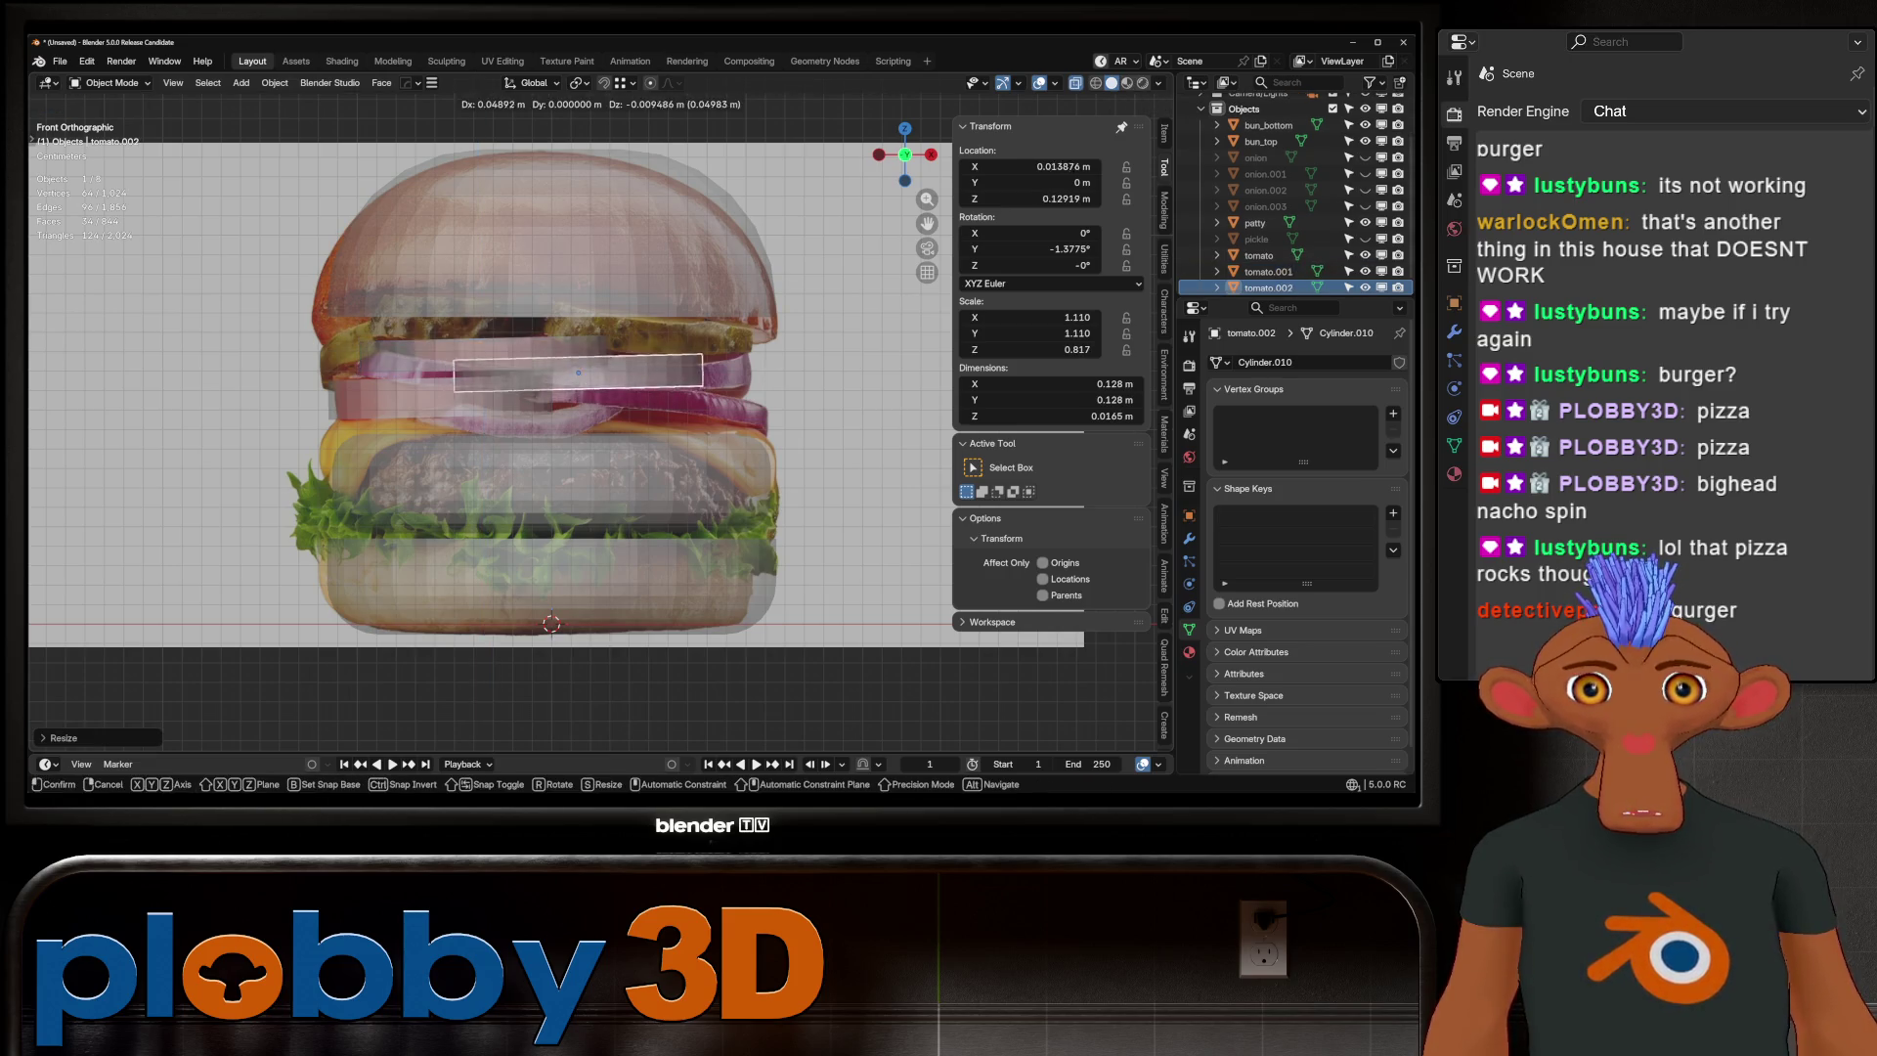
left_click(792, 365)
key("r")
left_click(792, 365)
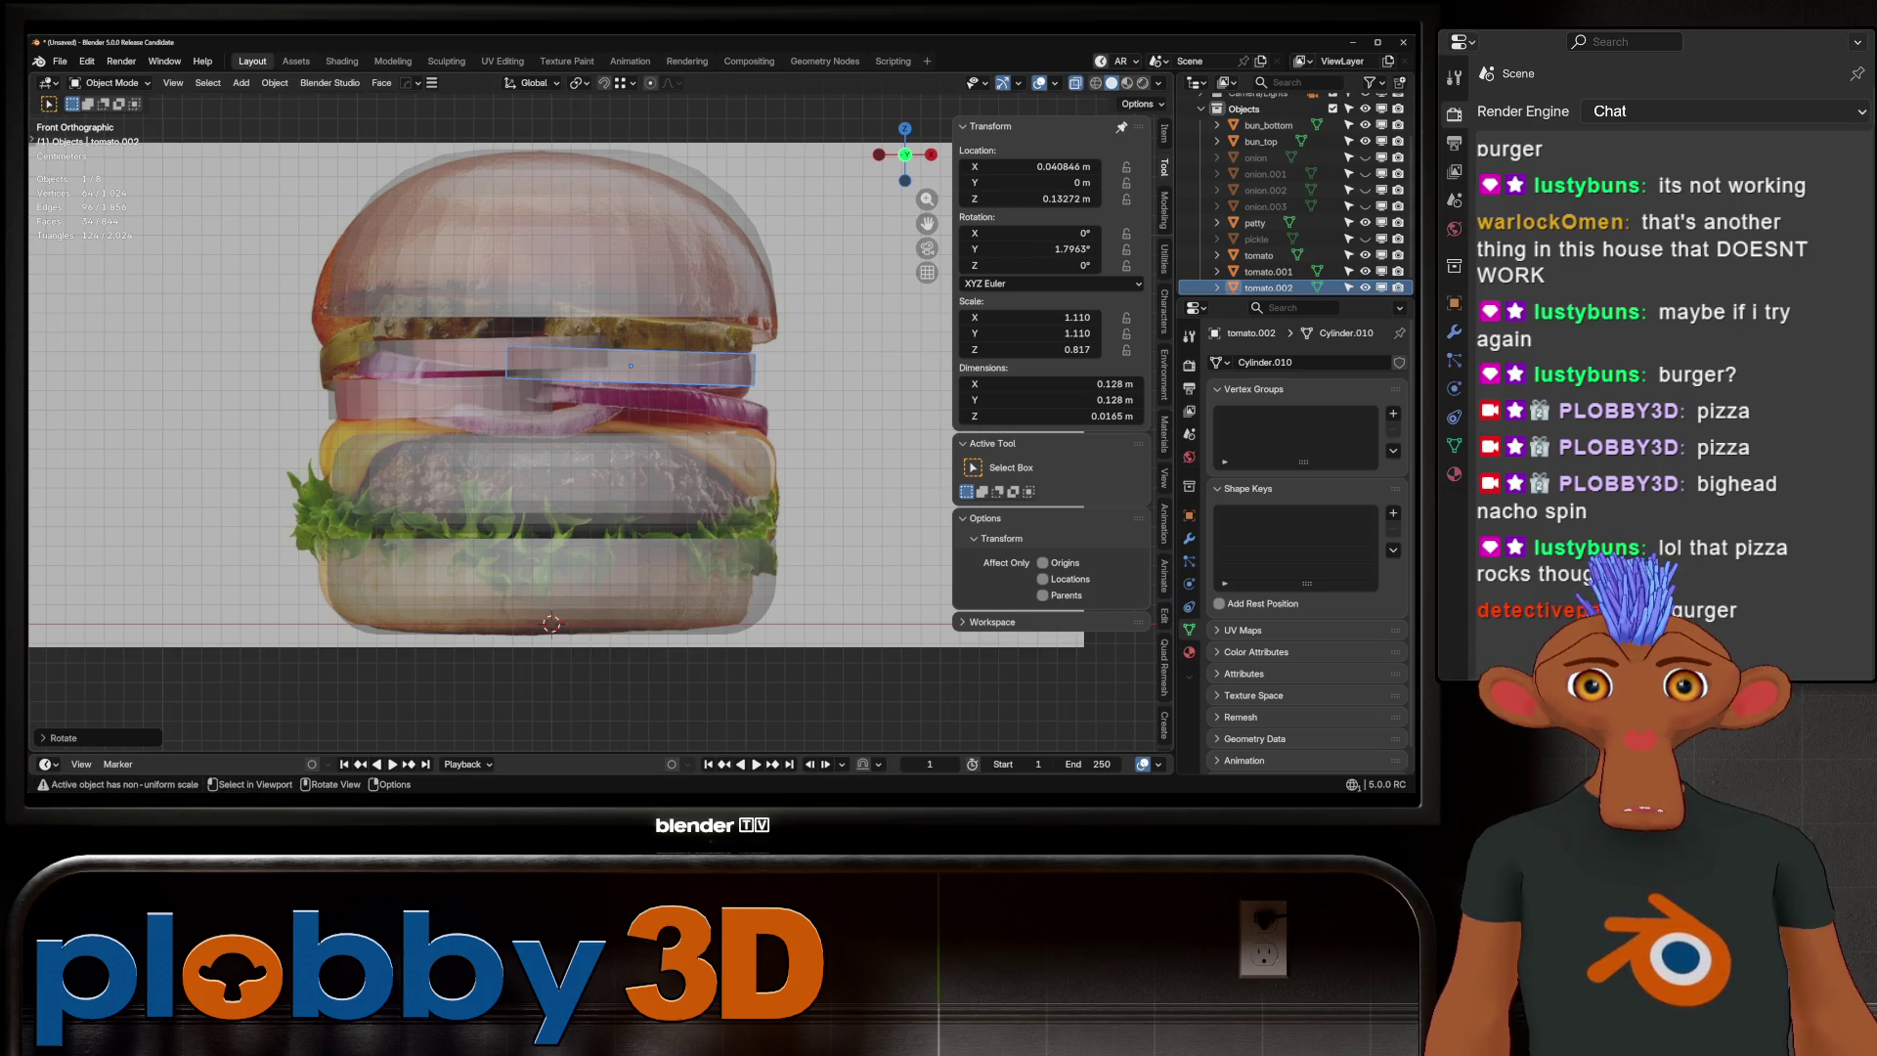
key("g")
left_click(539, 556)
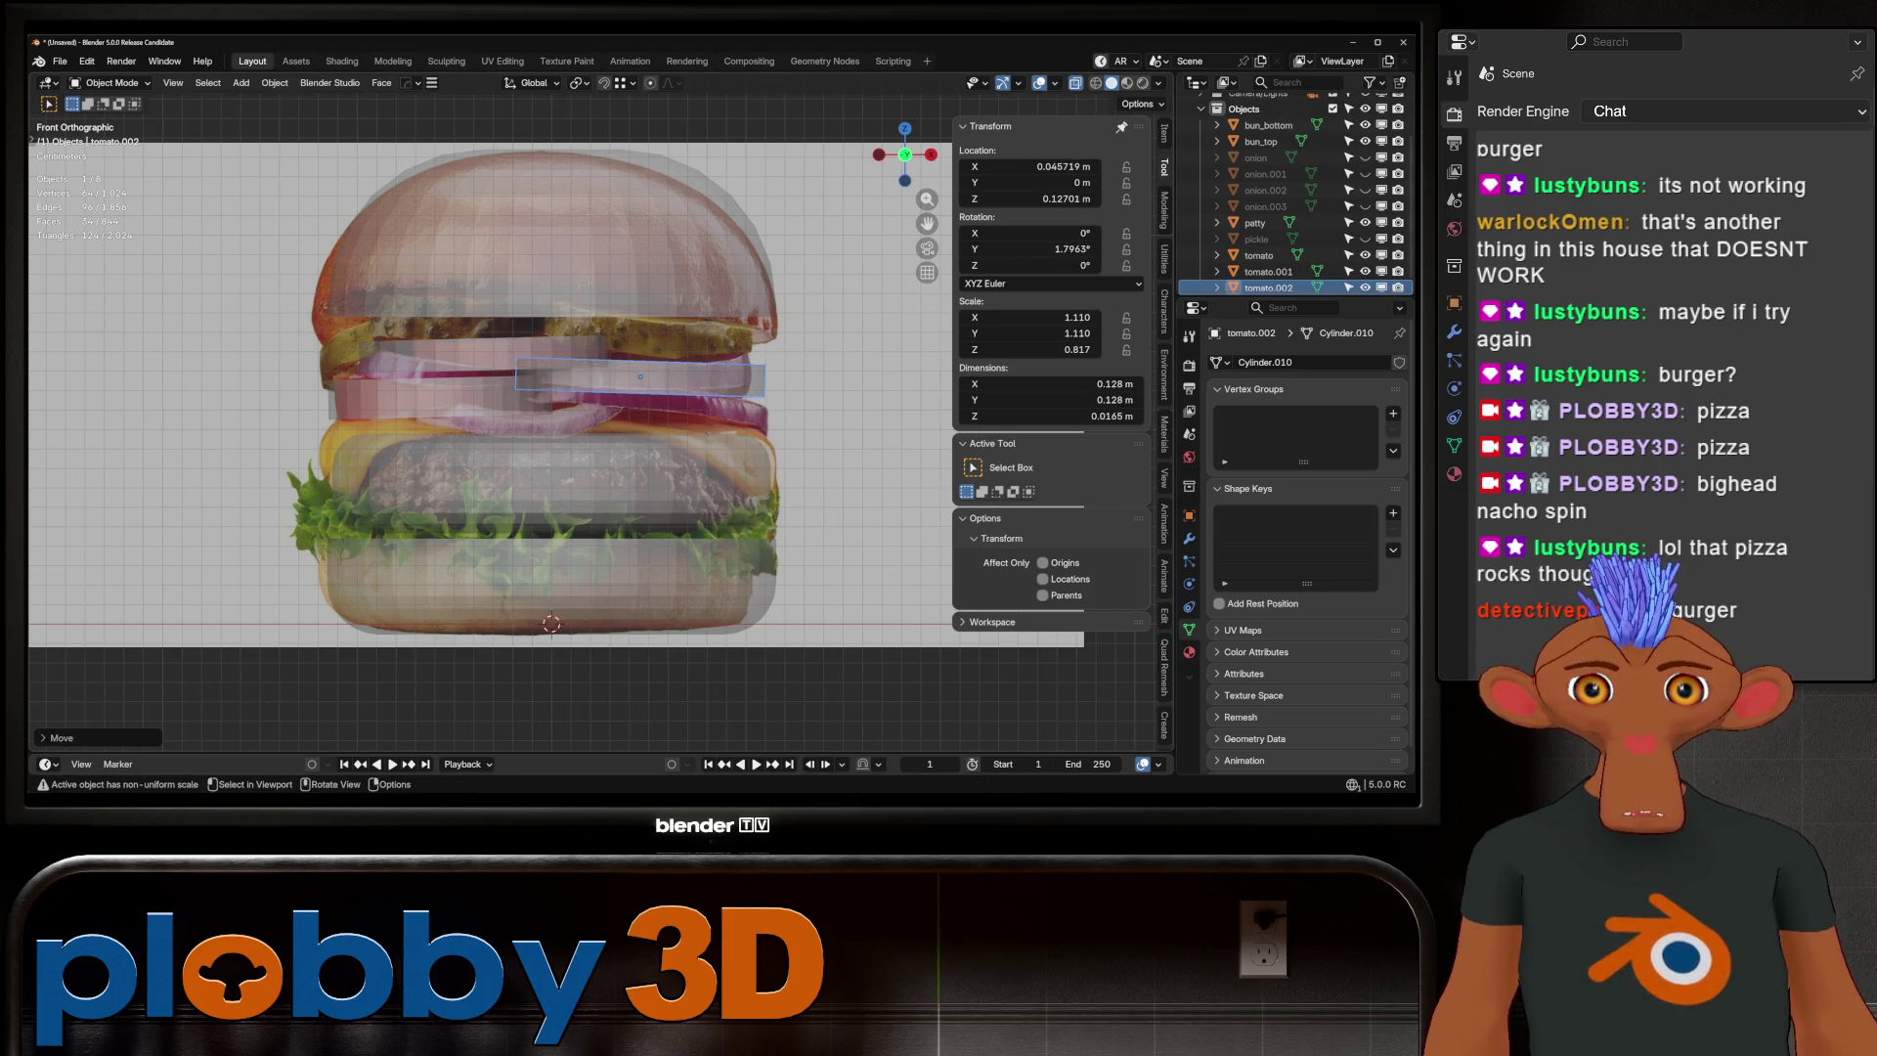
key("r")
left_click(640, 527)
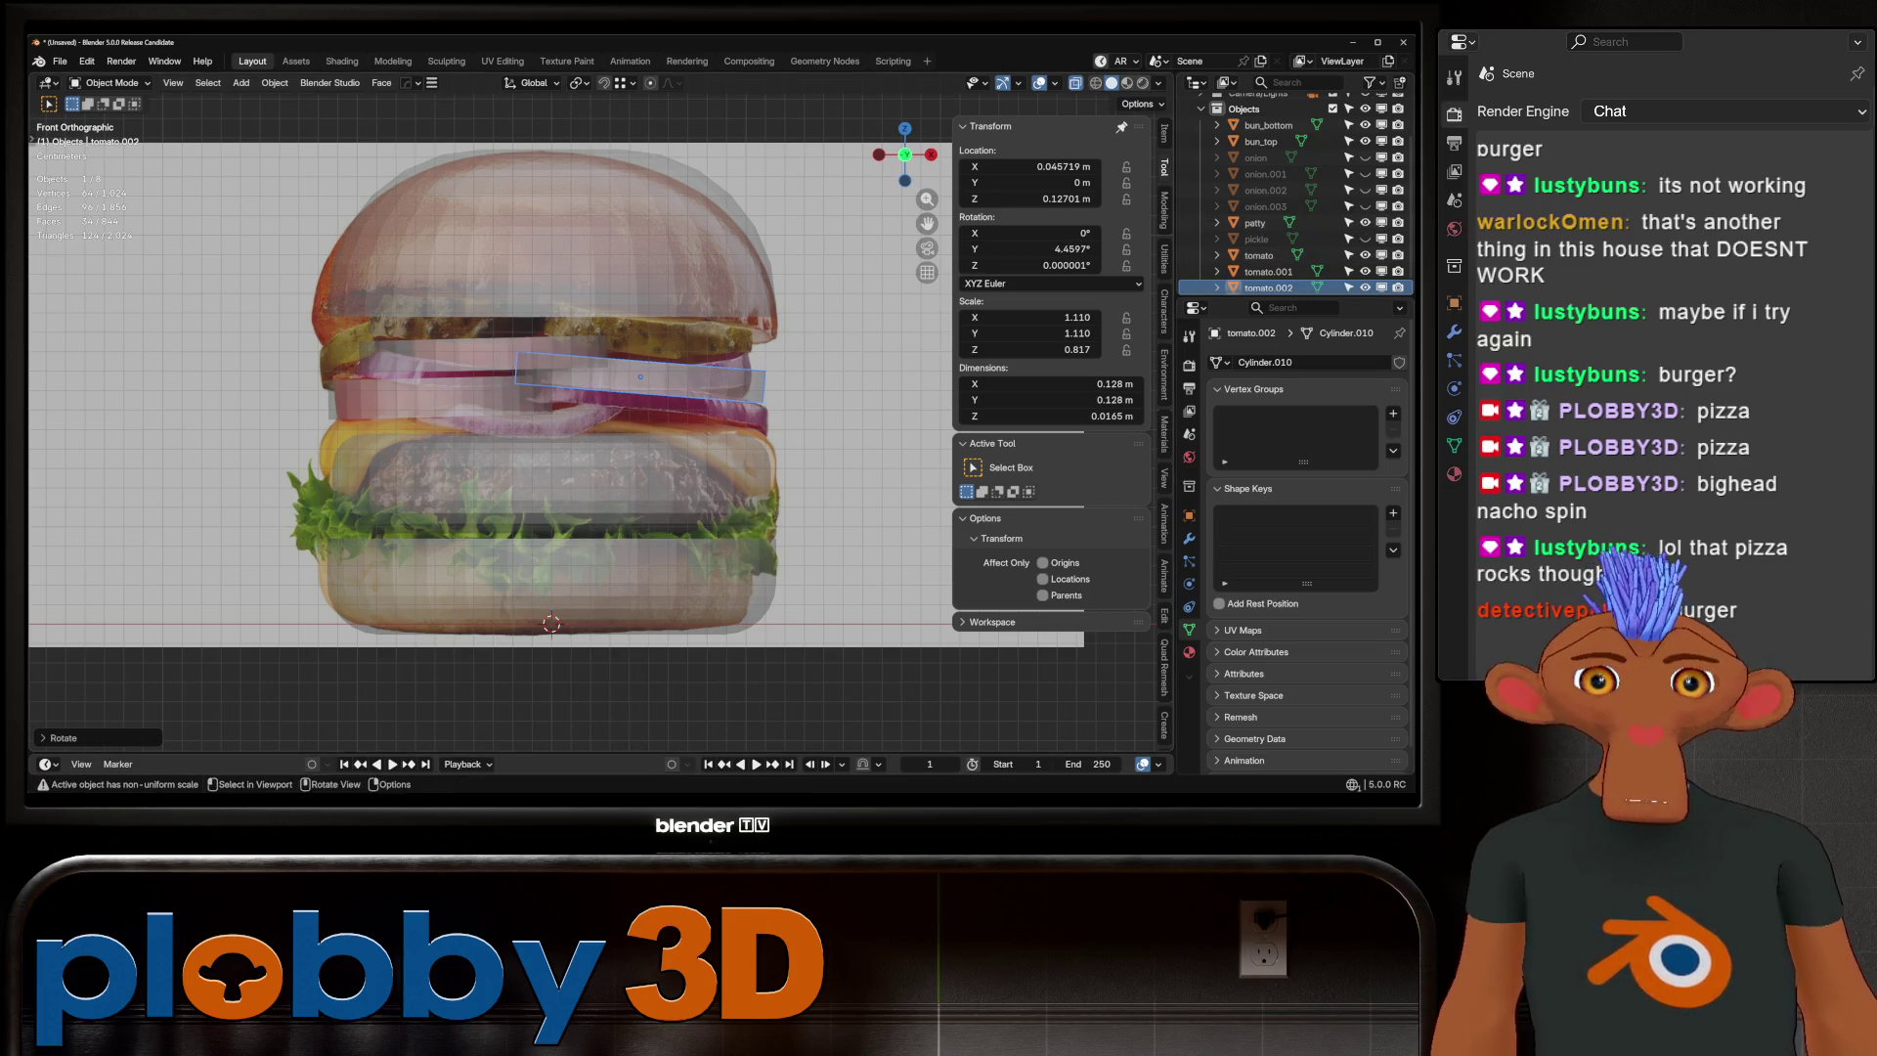
Apply rotation and scale to all three tomato slices and unhide the pickle
left_click(1258, 256, "ctrl")
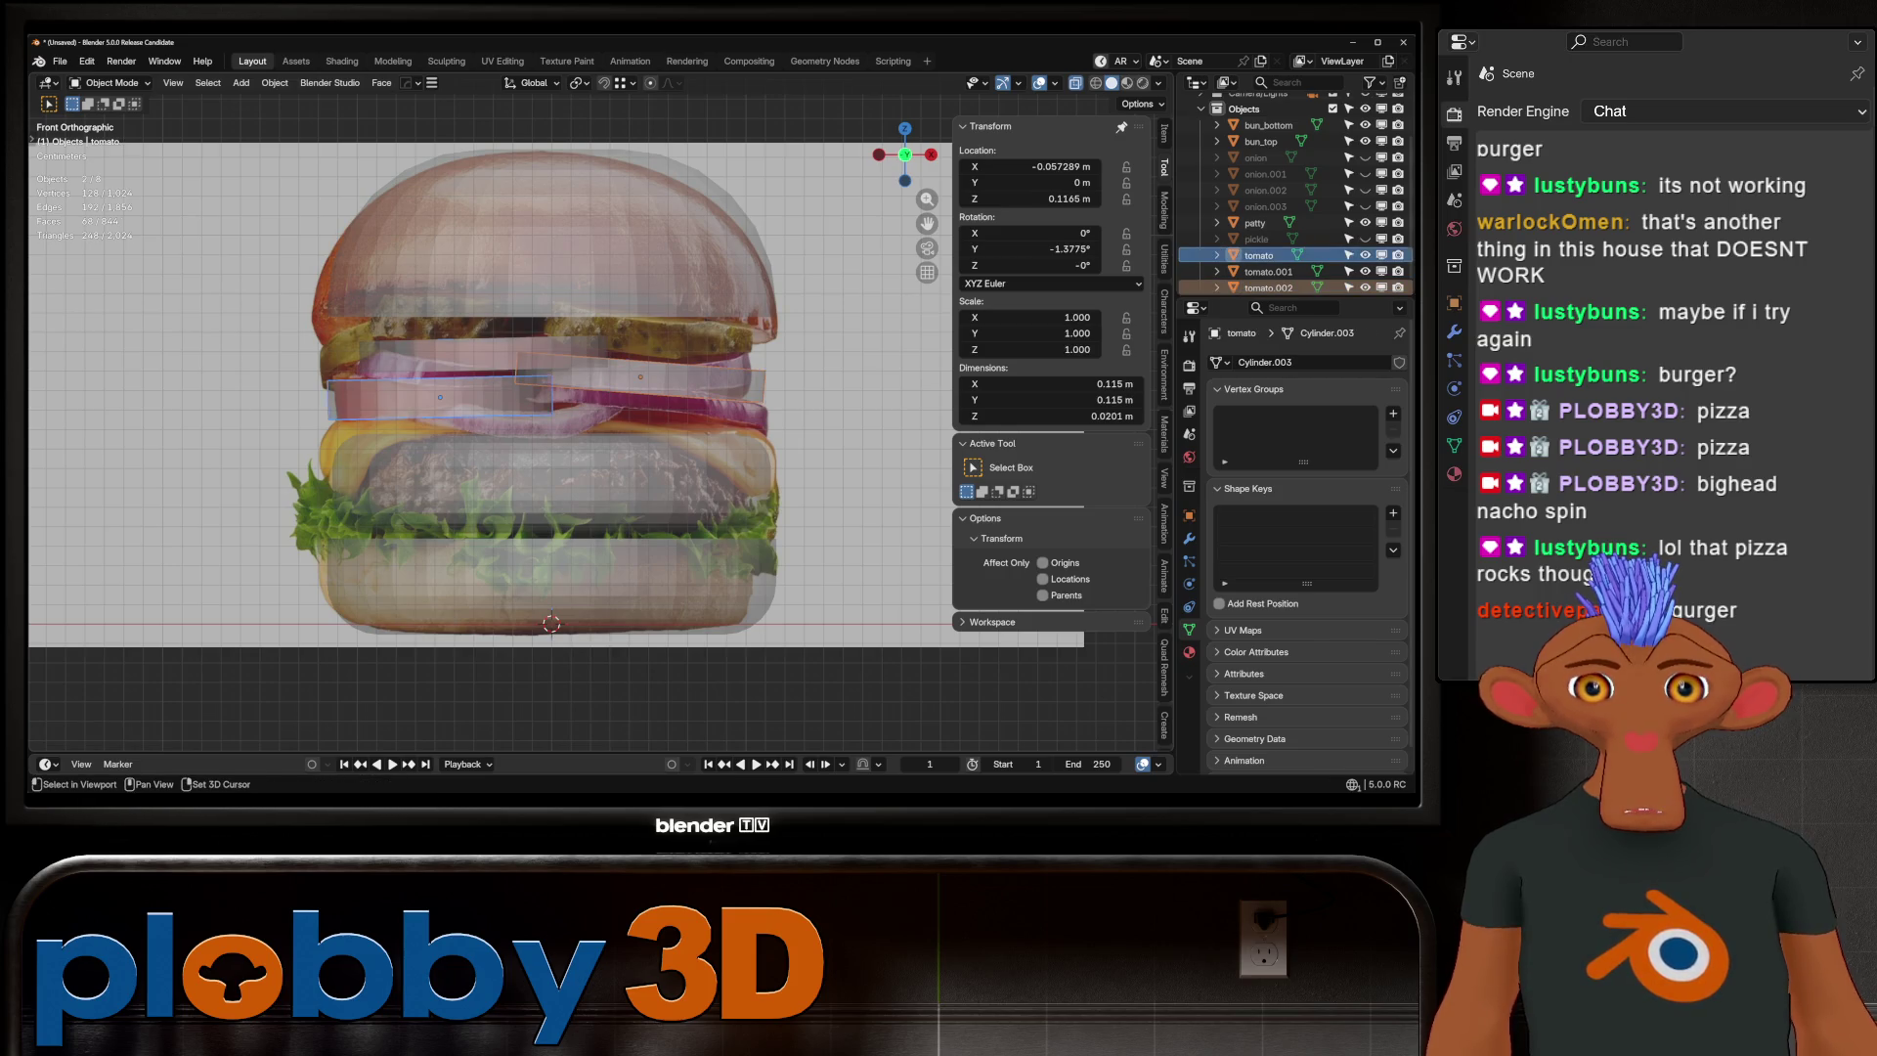
left_click(1267, 271, "ctrl")
key("ctrl+a")
left_click(645, 420)
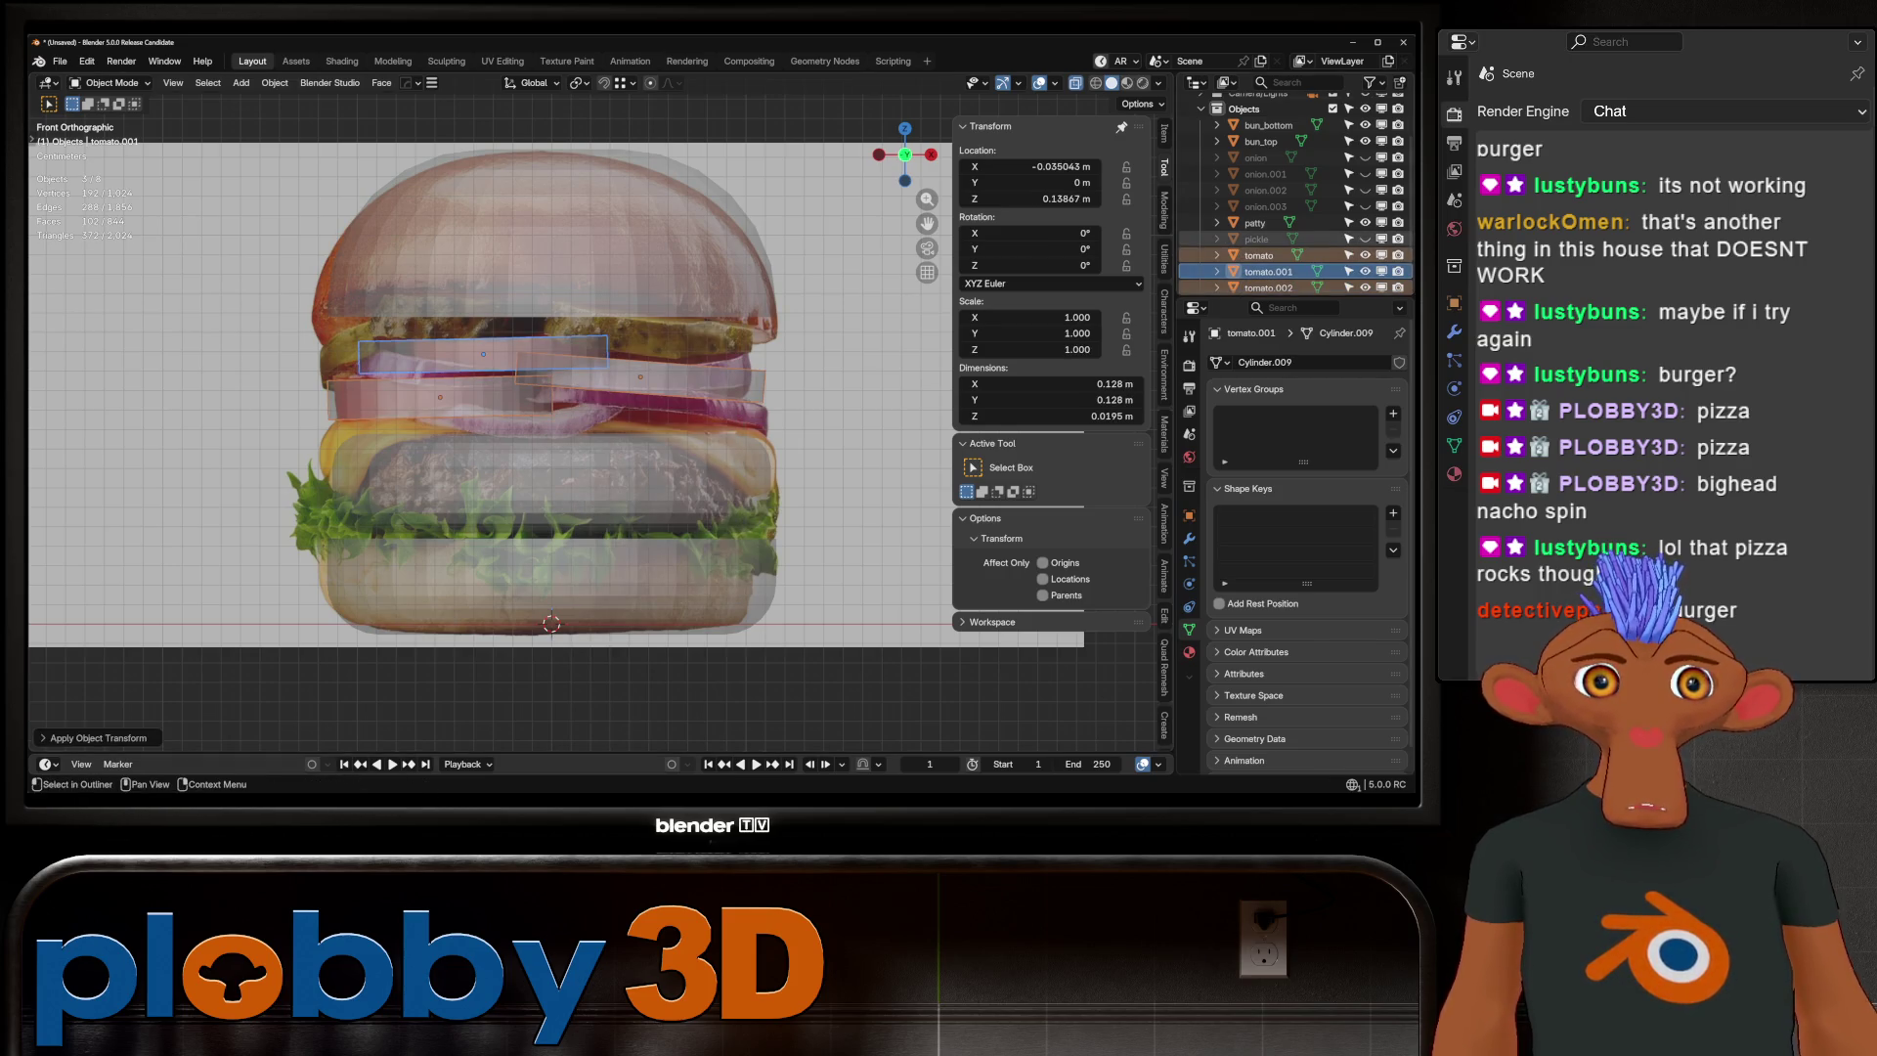
left_click(1364, 239)
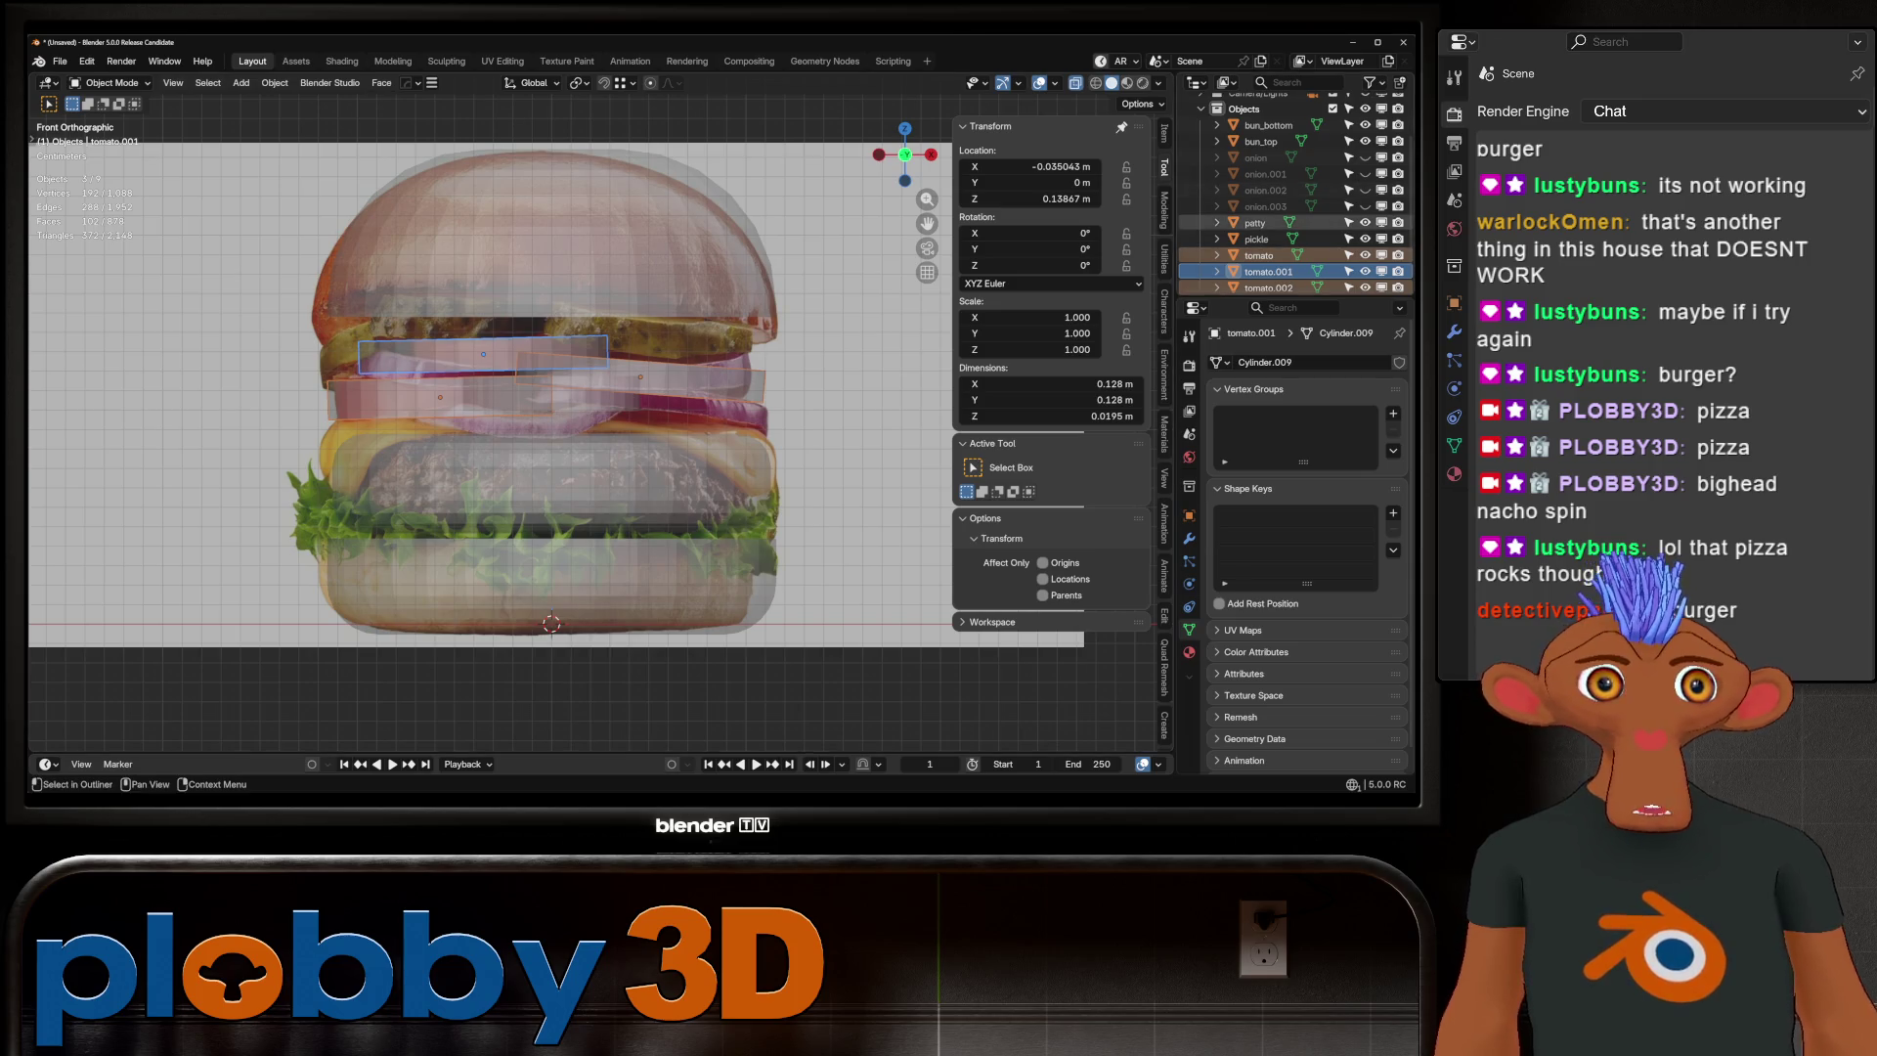
Shift the pickle slightly right, widen it to 0.546 keeping its thickness, and apply the scale
left_click(1256, 238)
key("g")
key("Return")
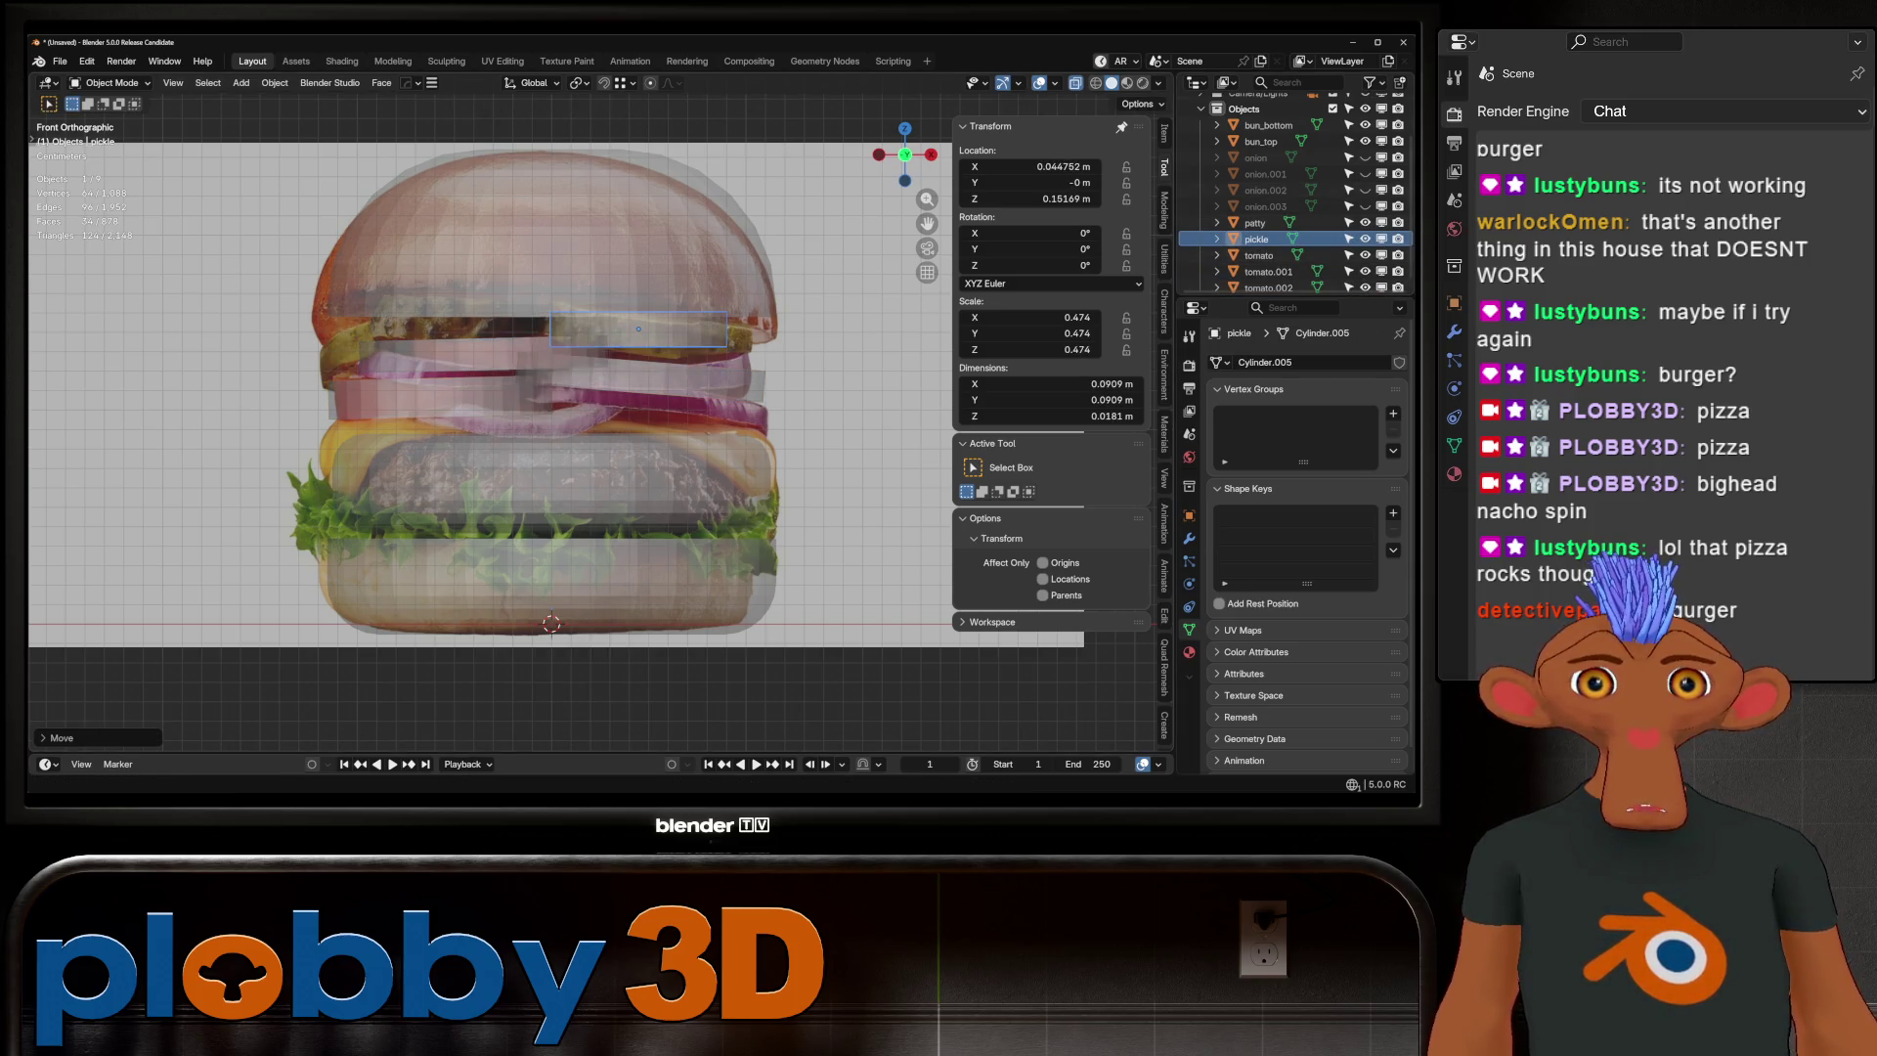
key("s")
key("shift+z")
key("Return")
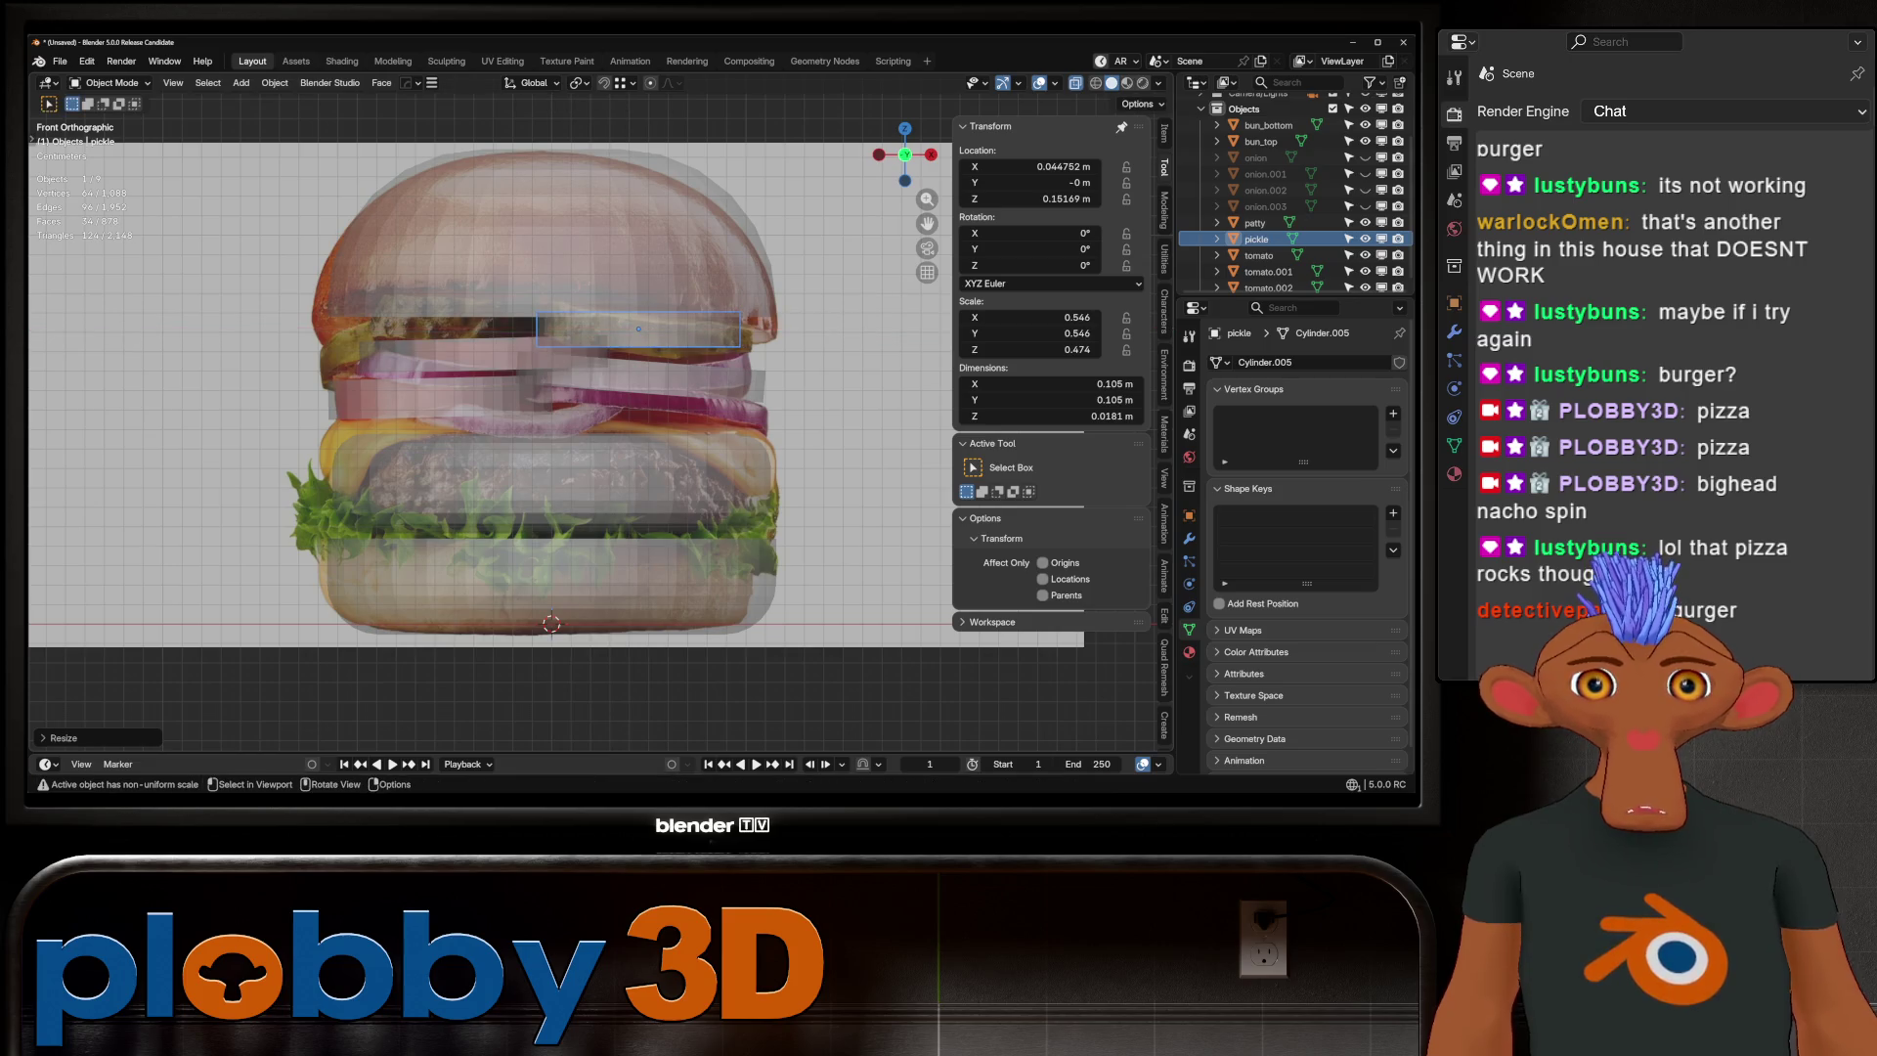
key("ctrl+a")
left_click(635, 322)
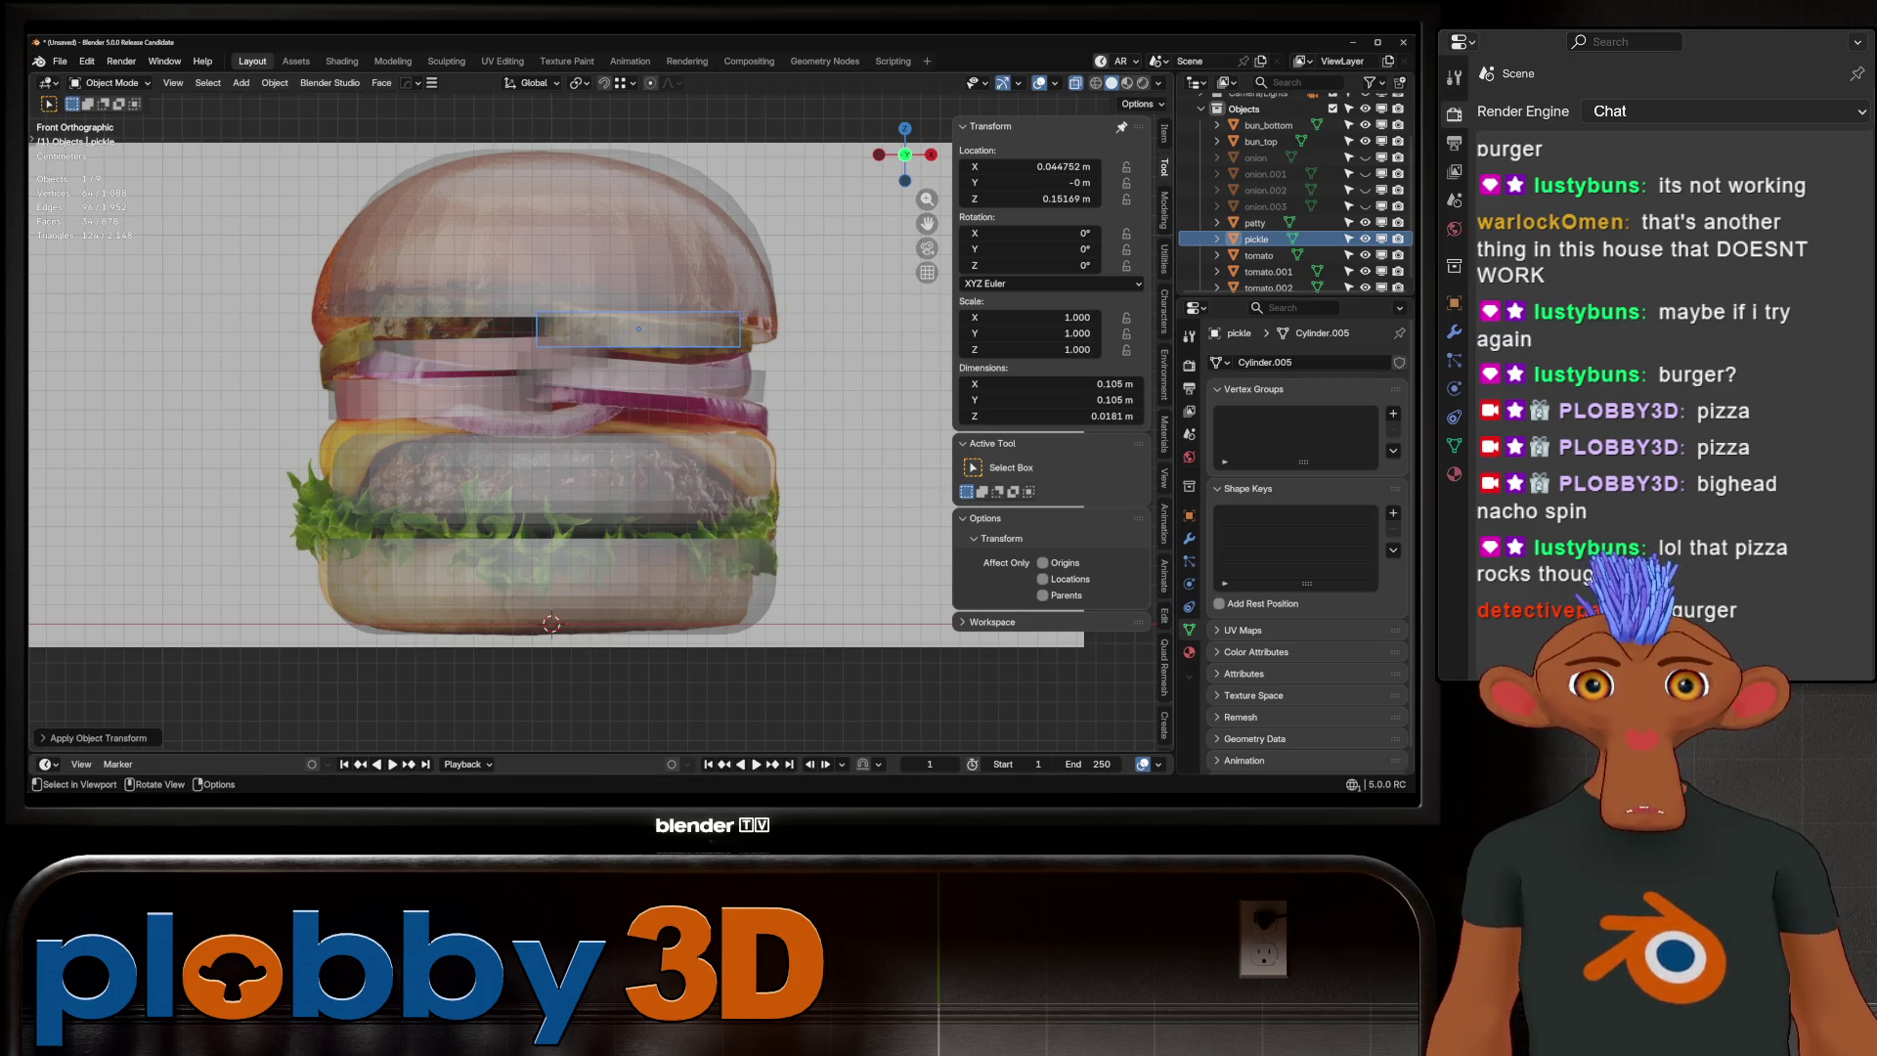
Tilt the pickle about 4 degrees around Y and reposition it
key("r")
key("y")
key("Return")
key("r")
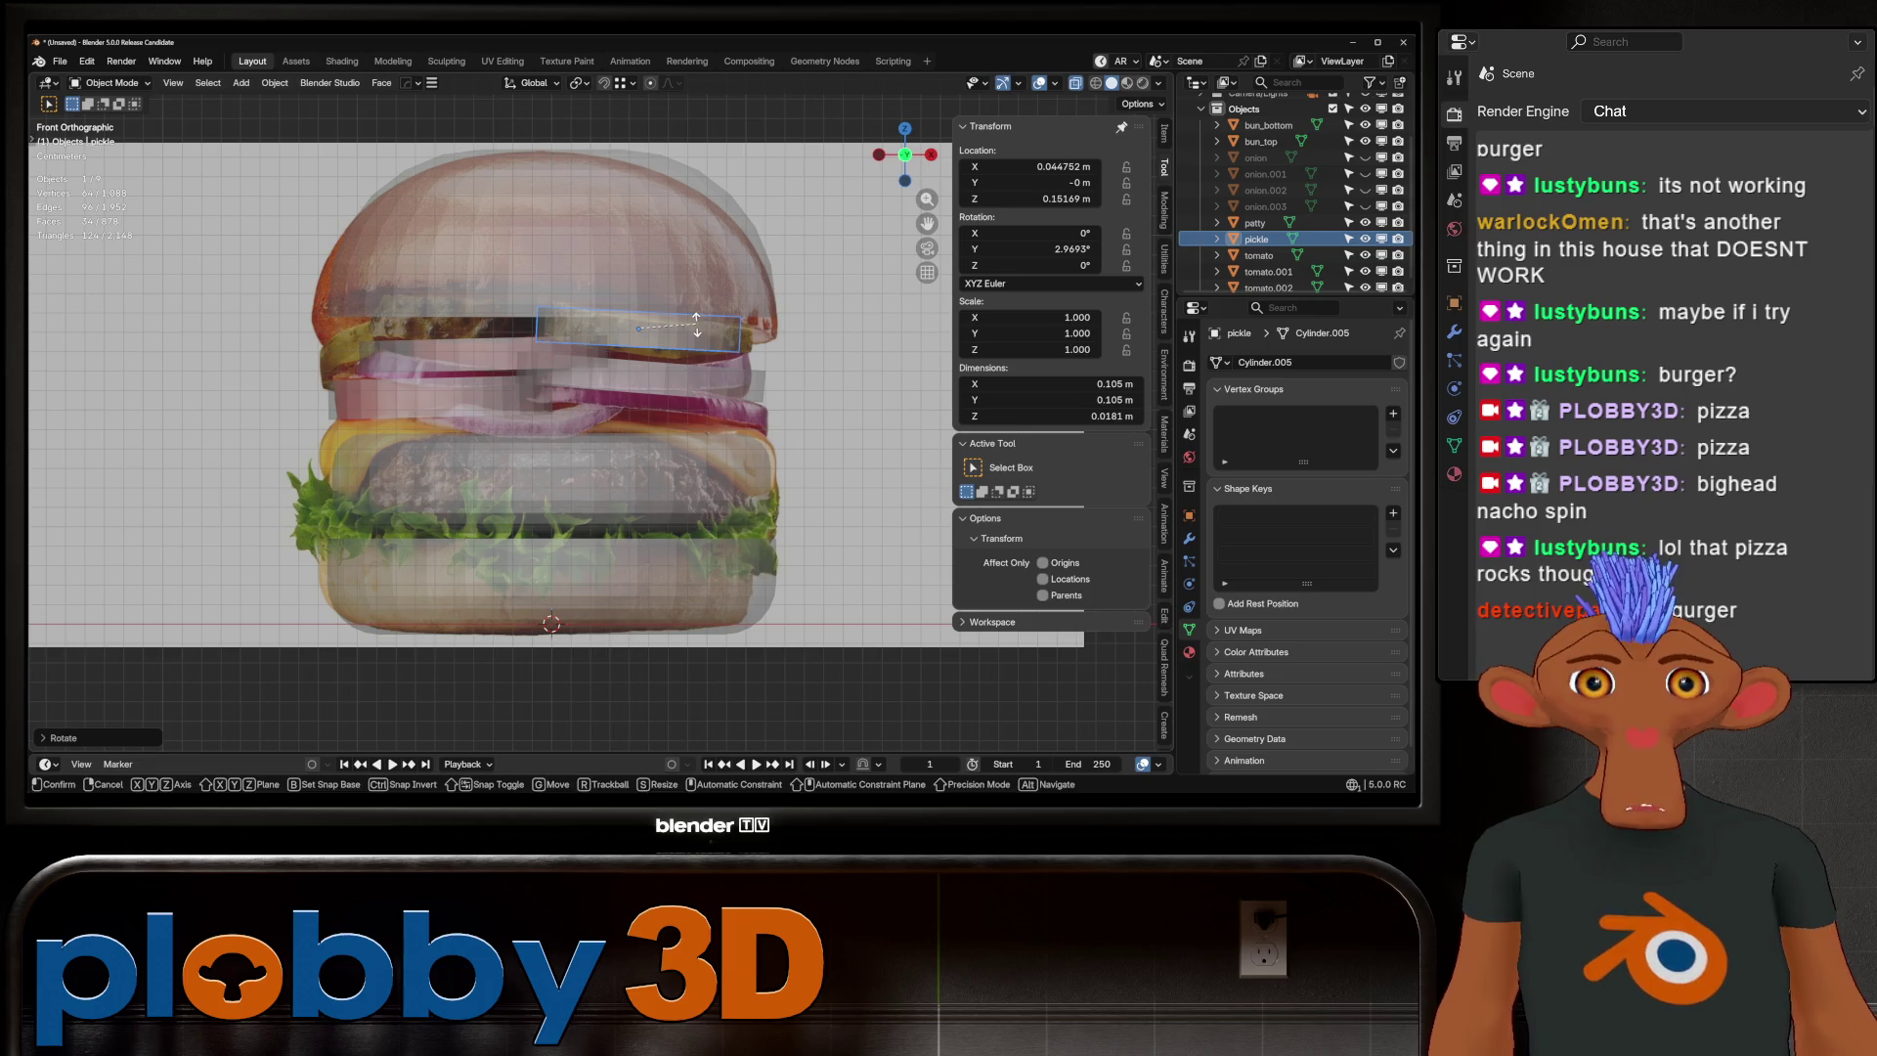
key("Return")
key("g")
key("Return")
Duplicate the pickle twice, placing pickle.001 to the left and pickle.002 nearby
key("shift+d")
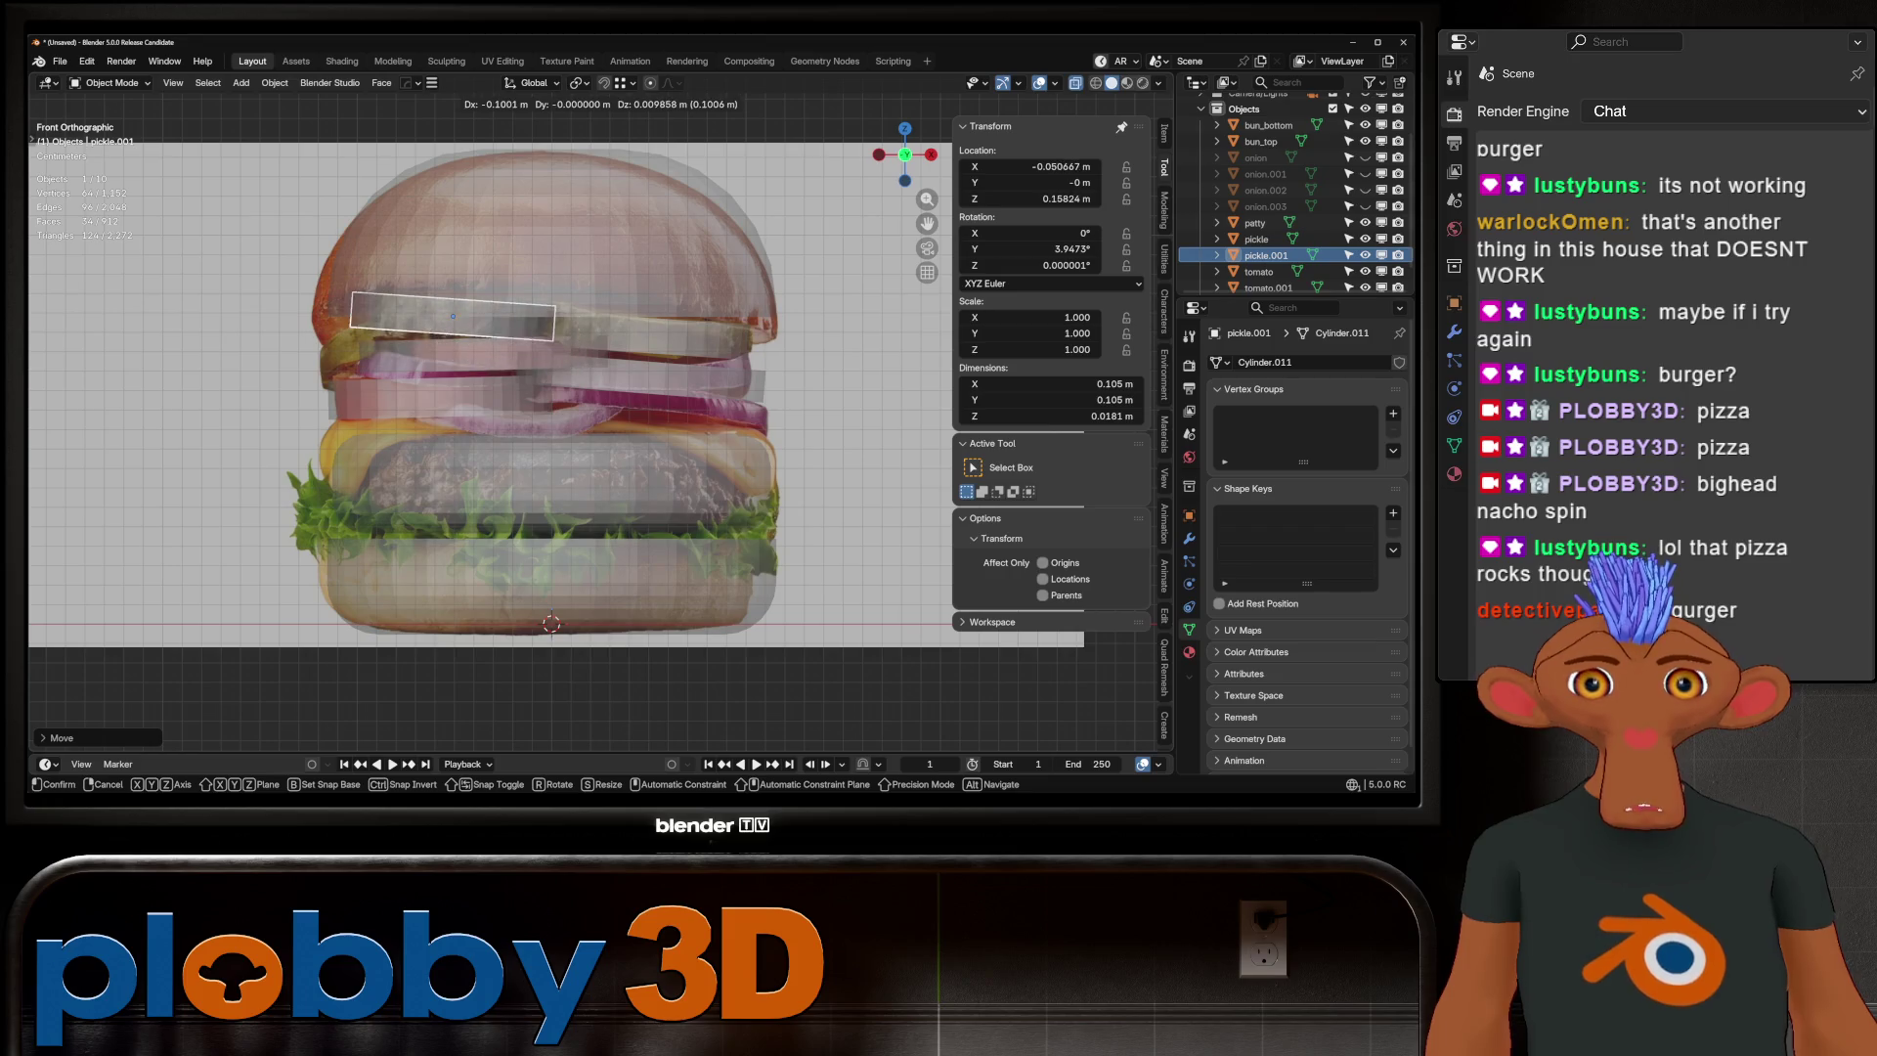
key("Return")
key("shift+d")
key("Return")
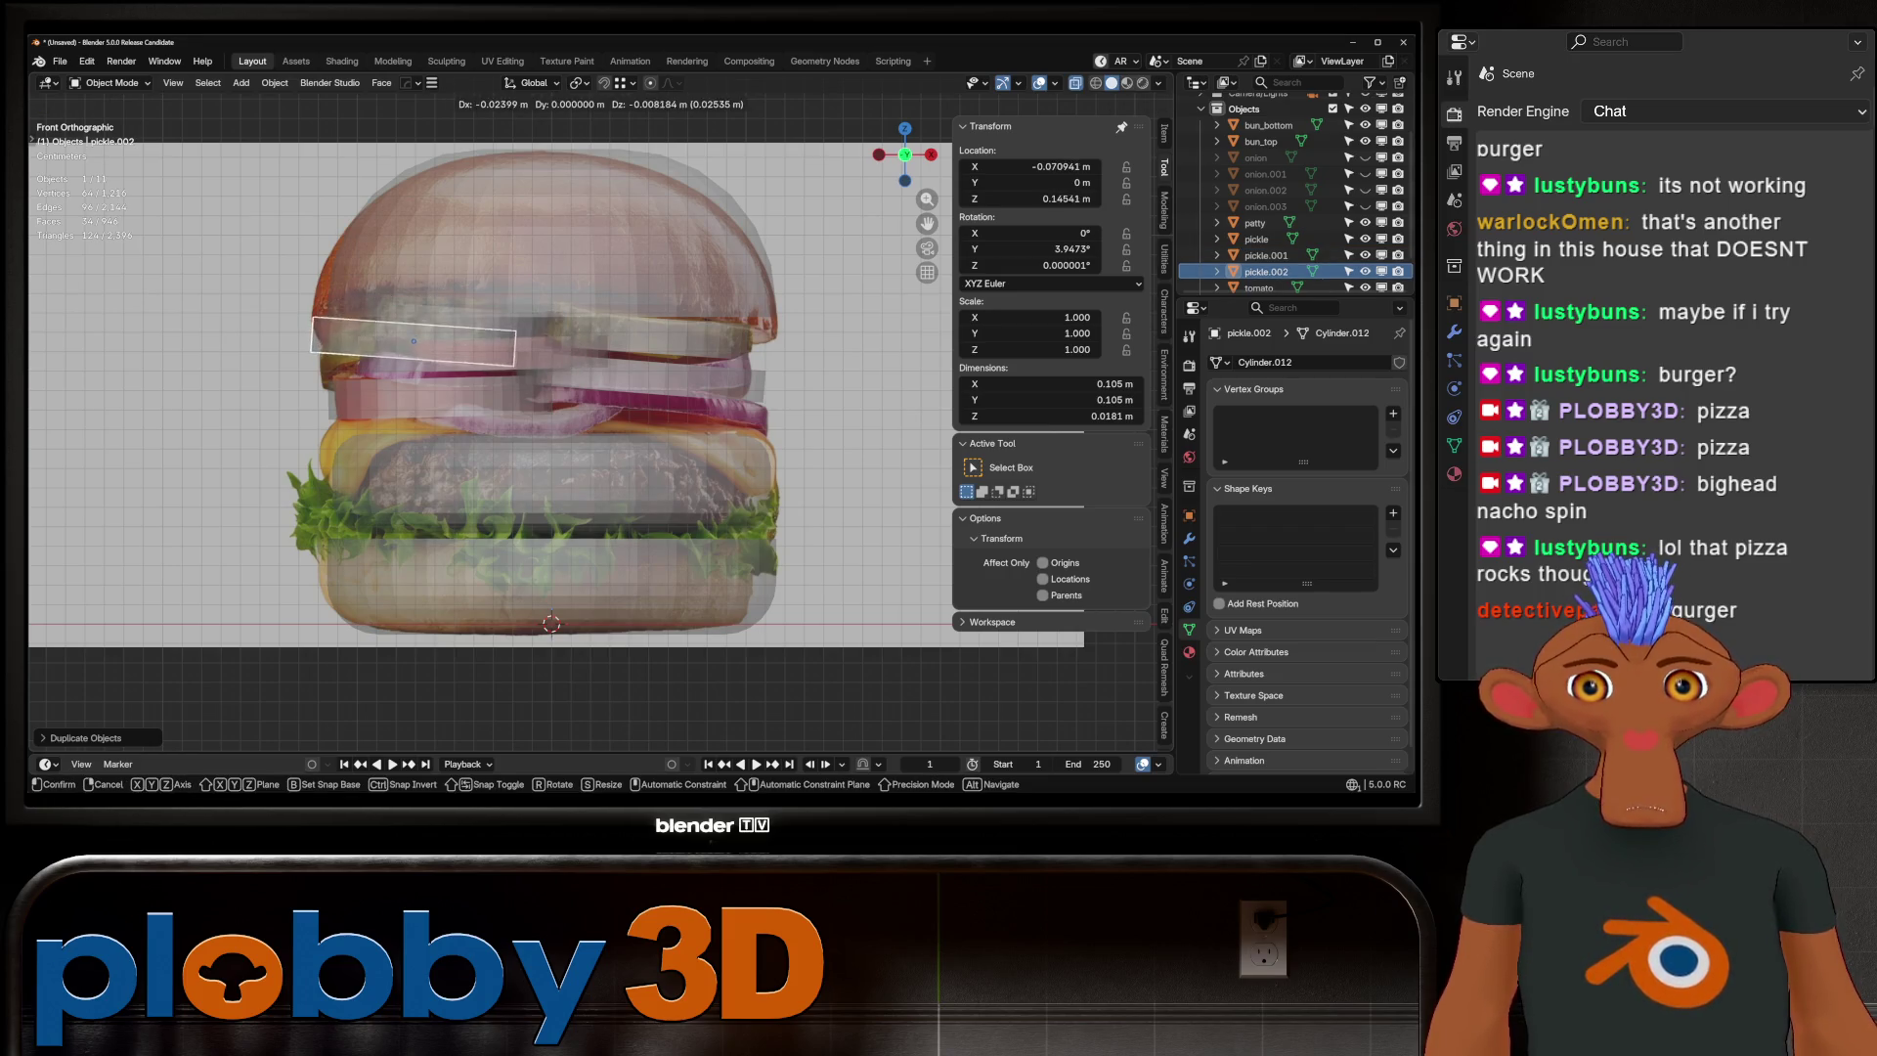
Tilt pickle.002 about -12 degrees, reposition it, and shrink its width to 0.841
key("r")
key("Return")
key("g")
key("Return")
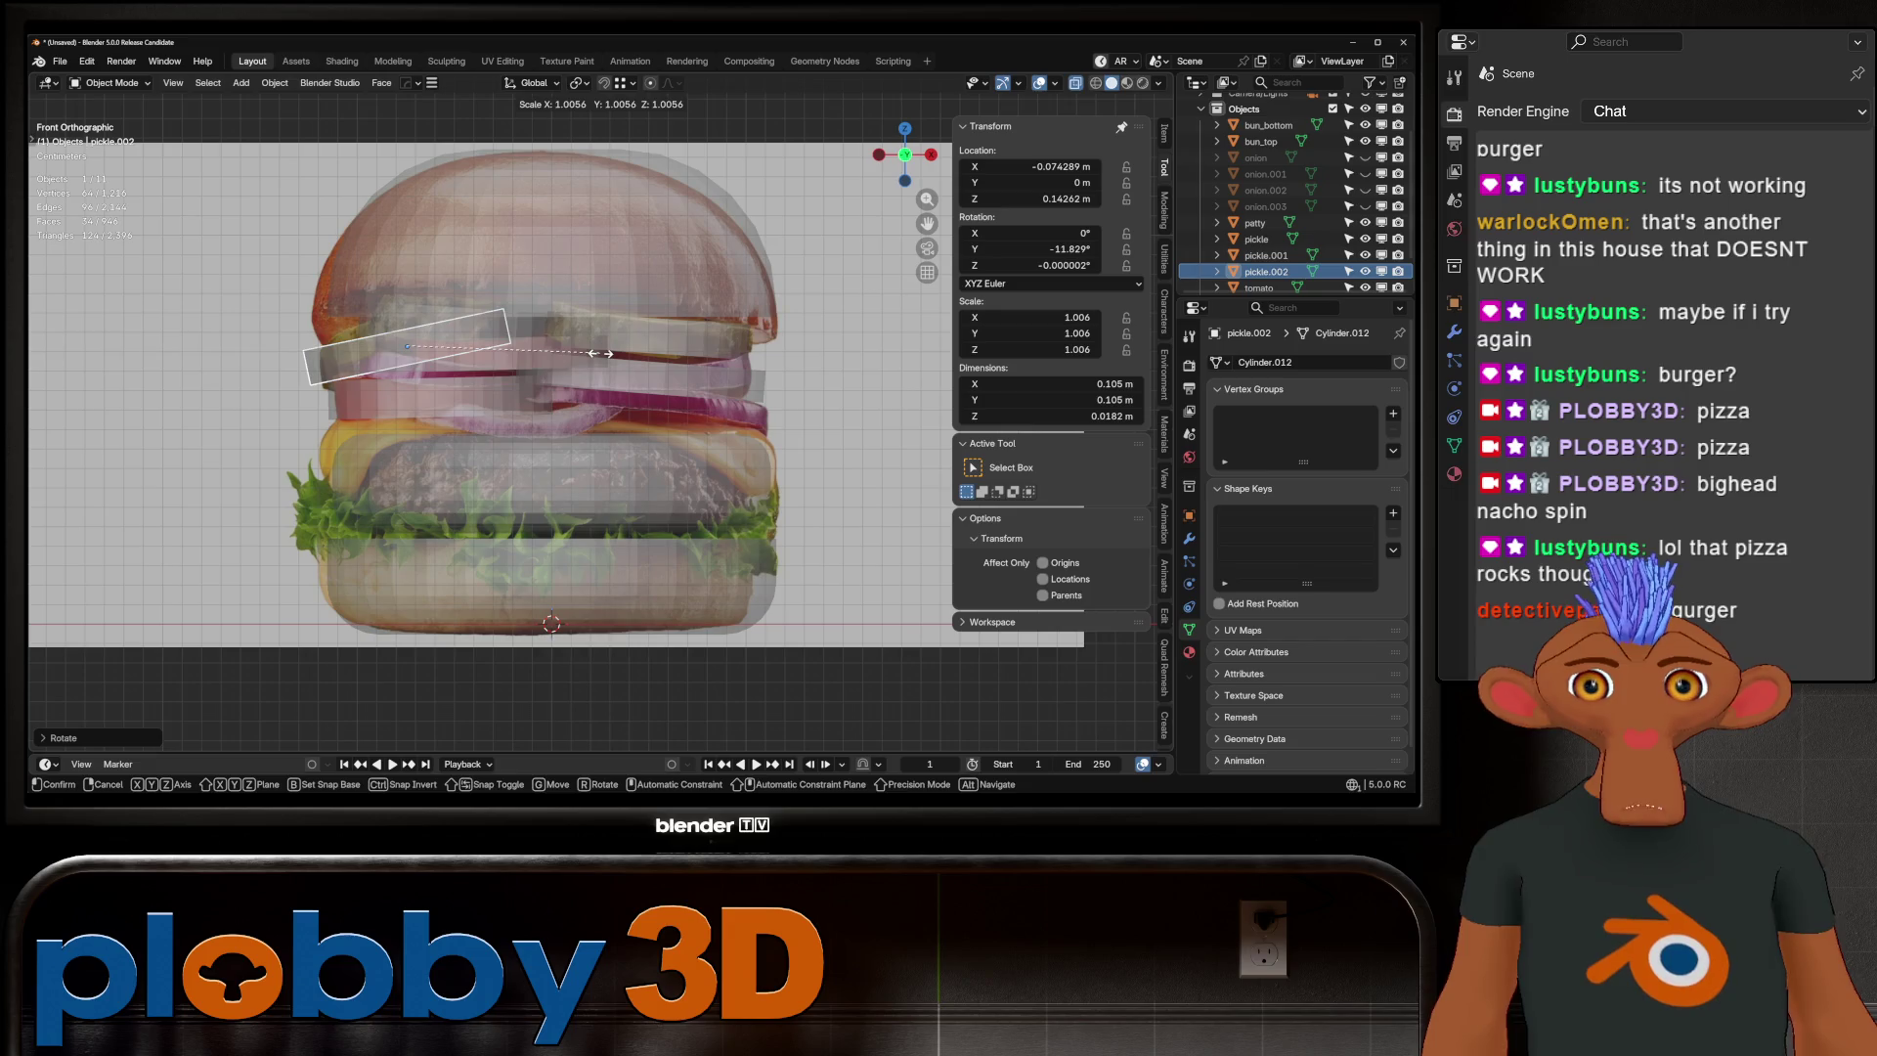
key("s")
key("shift+z")
key("shift+z")
key("Return")
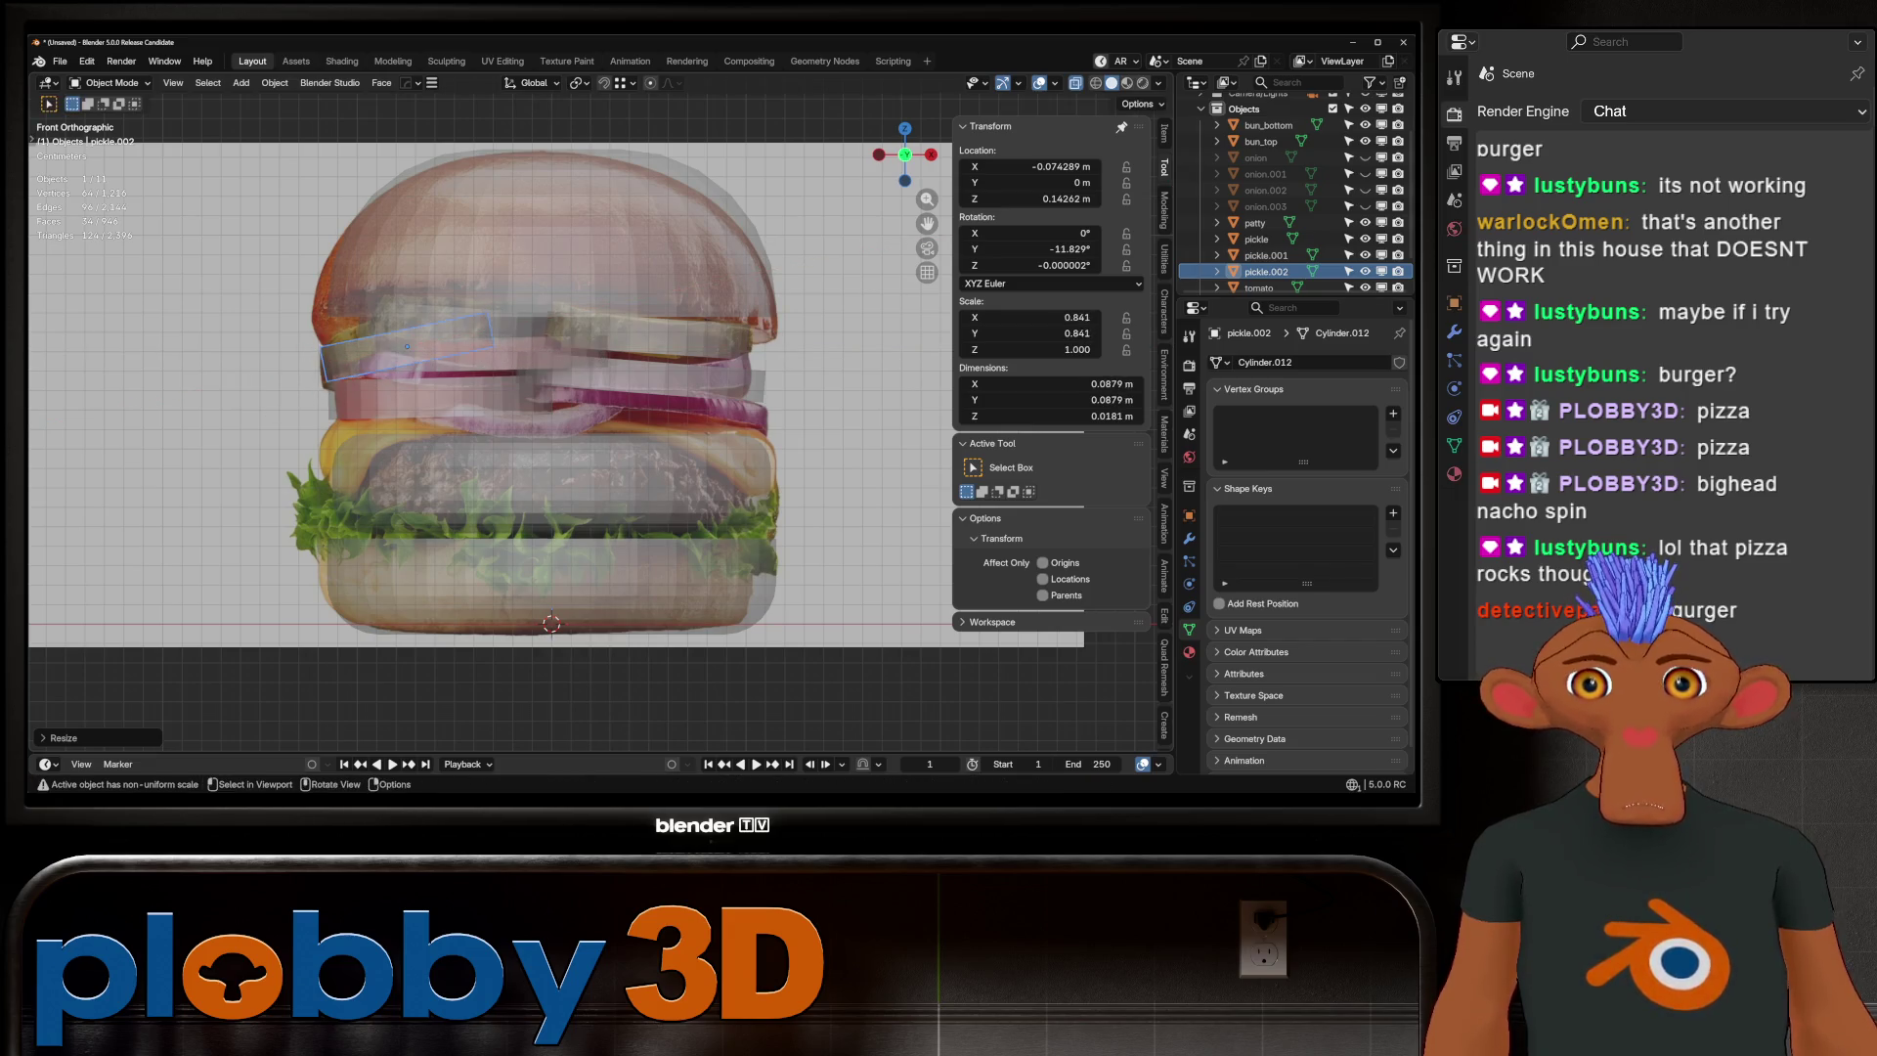
Thin pickle.002 to 0.85 thickness, settle it in place, and switch off X-ray
key("s")
key("z")
key("z")
key("Return")
key("g")
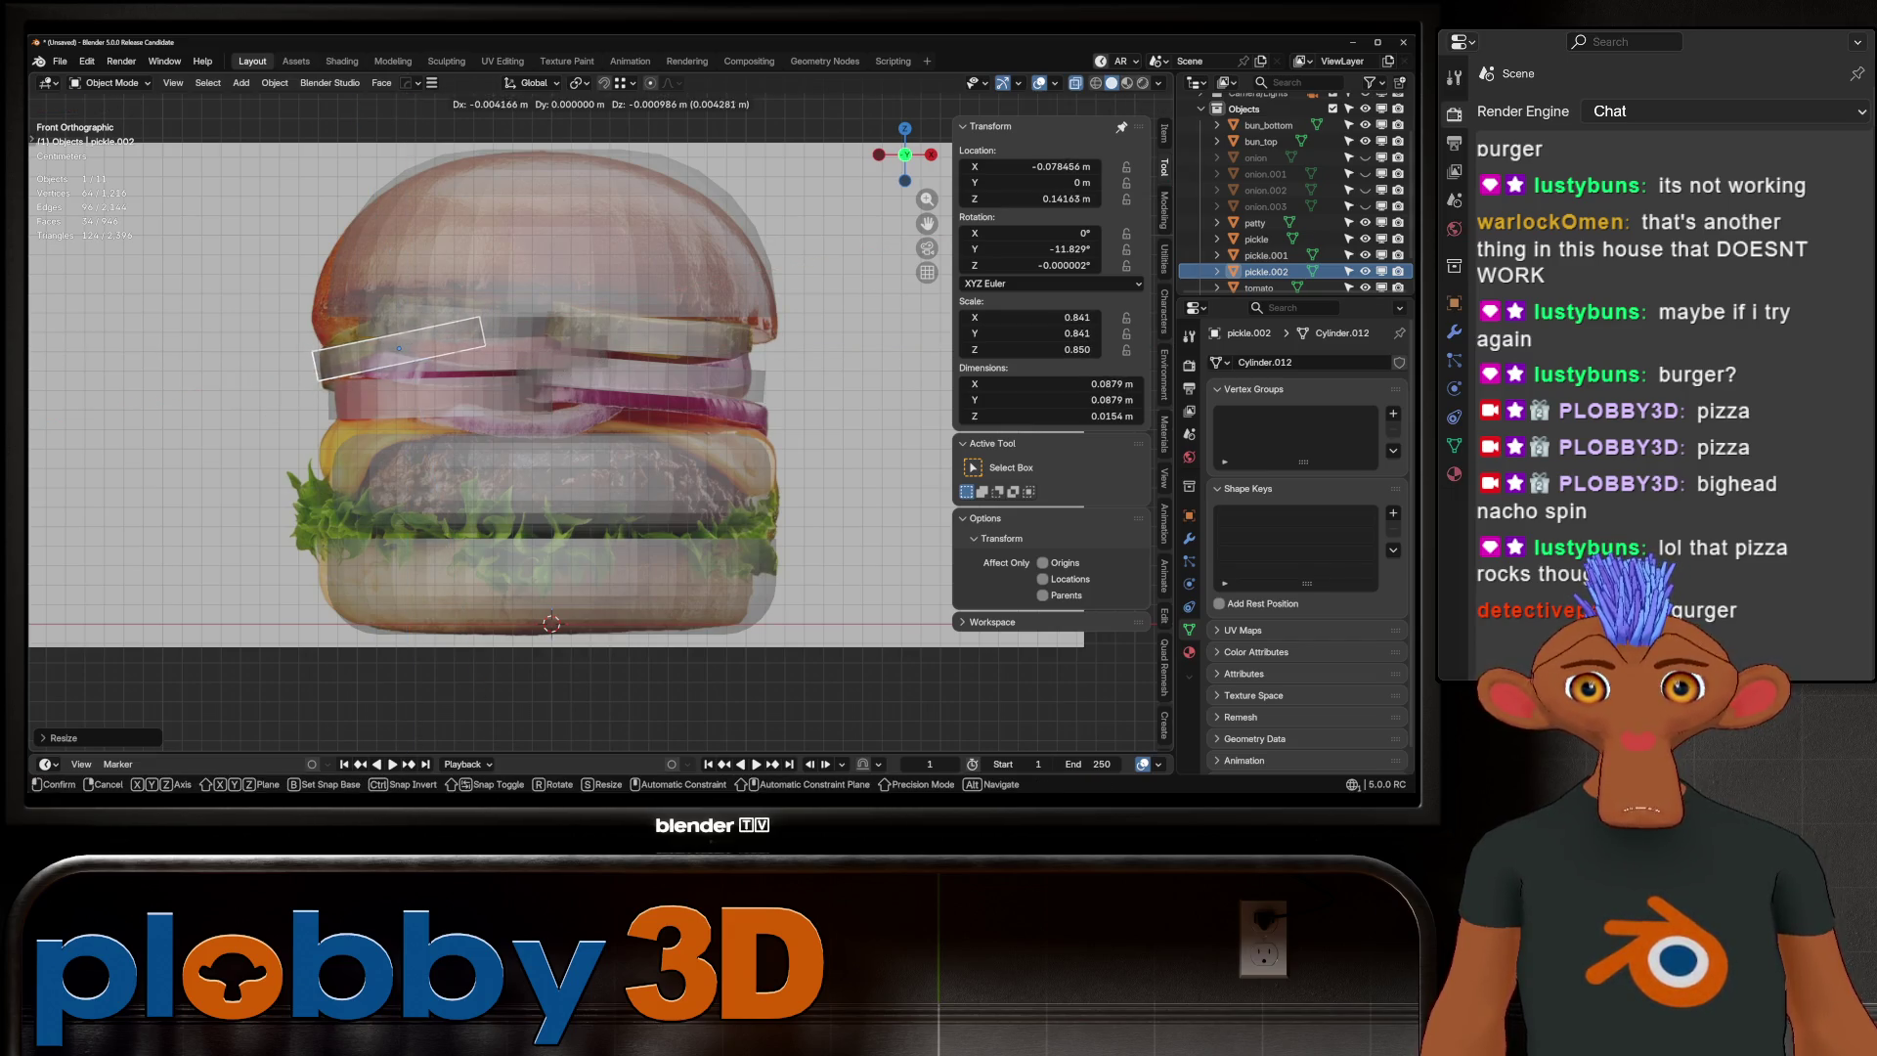
key("Return")
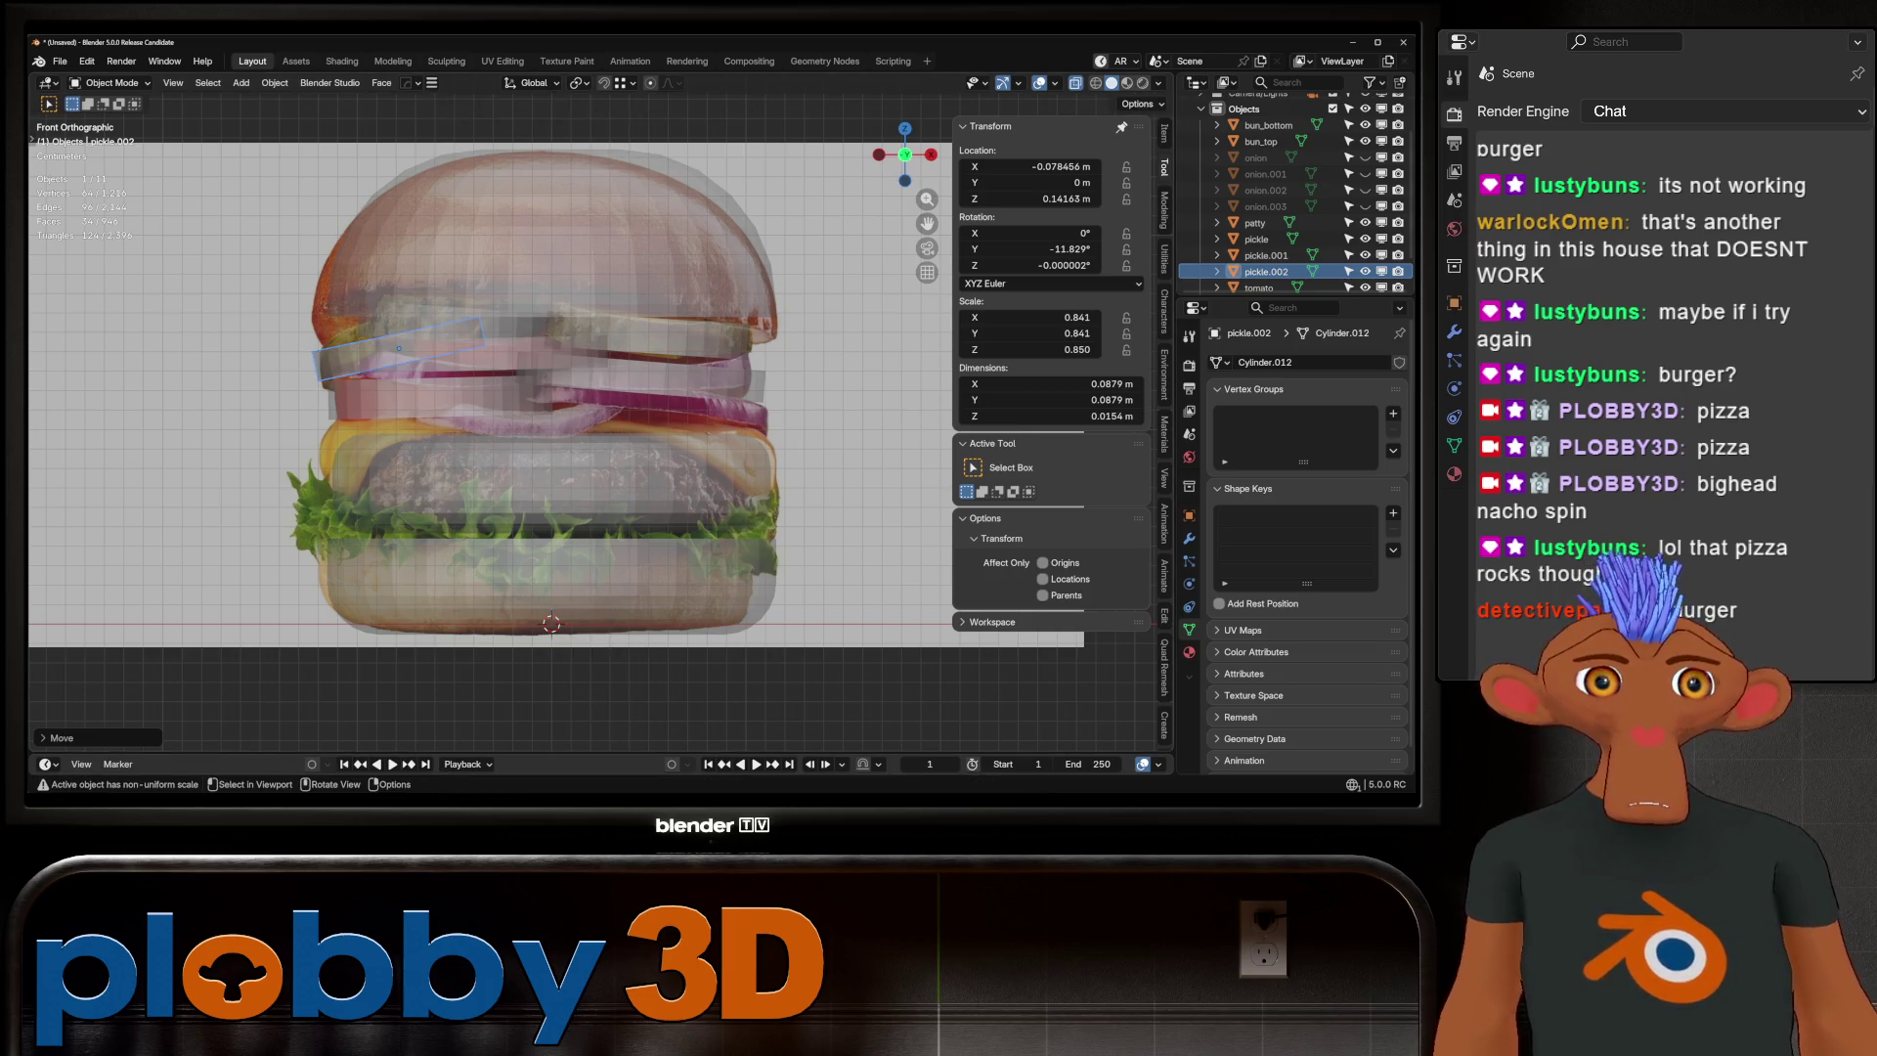
key("alt+z")
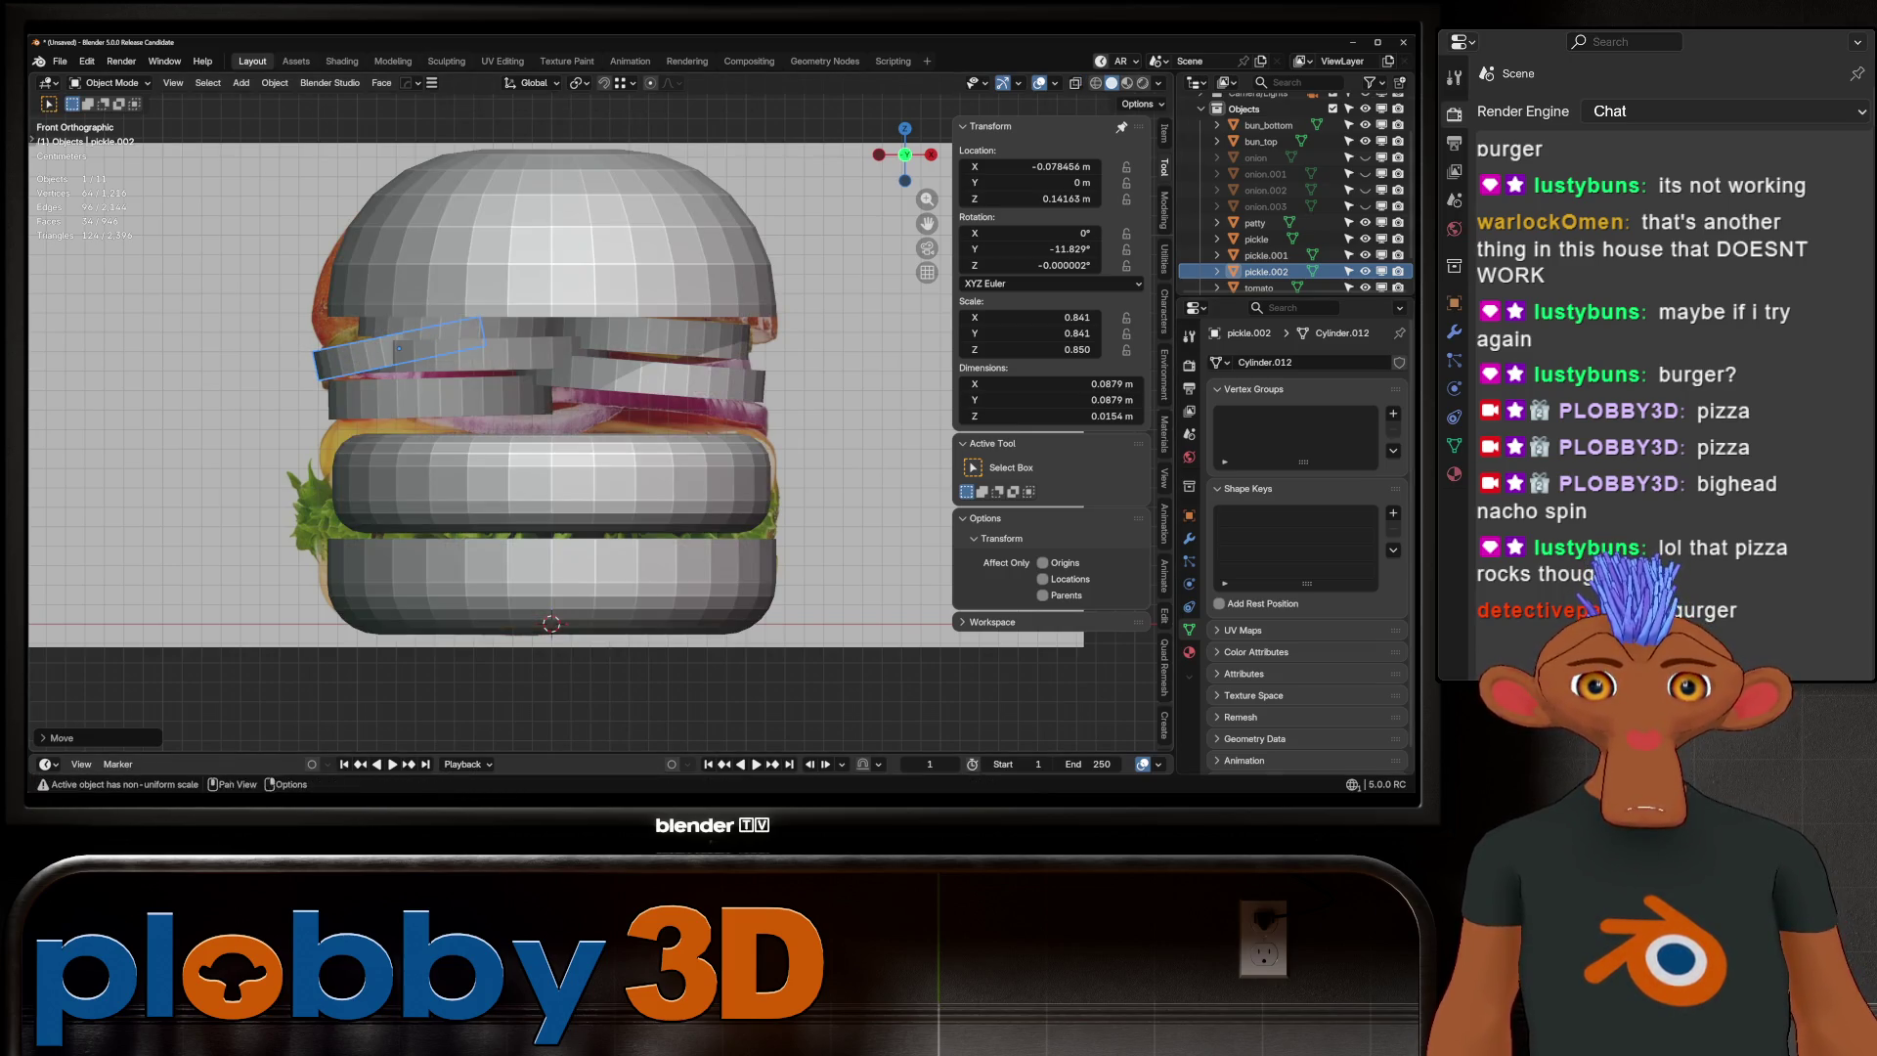
Select the tomato and pickle slices and try Y-axis moves on each, cancelling both
middle_click_drag(547, 440, 474, 409)
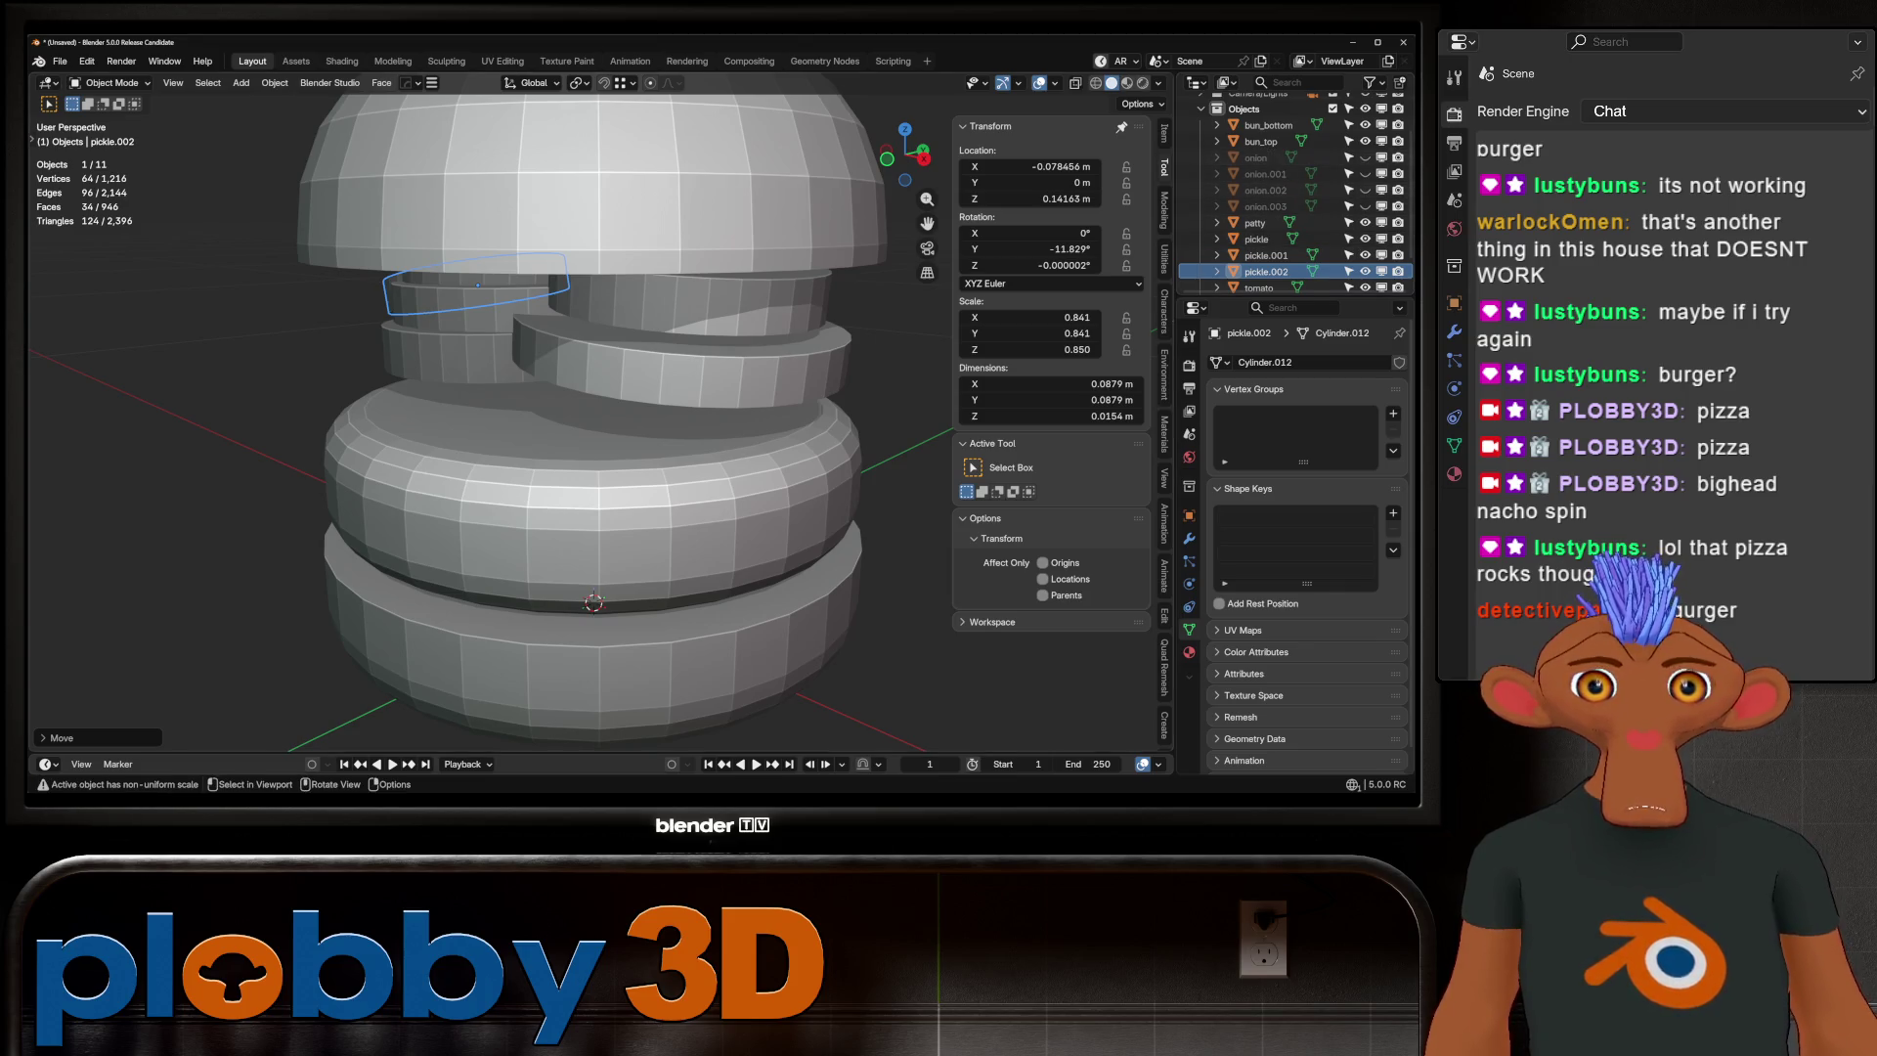
left_click(430, 337)
left_click(684, 371)
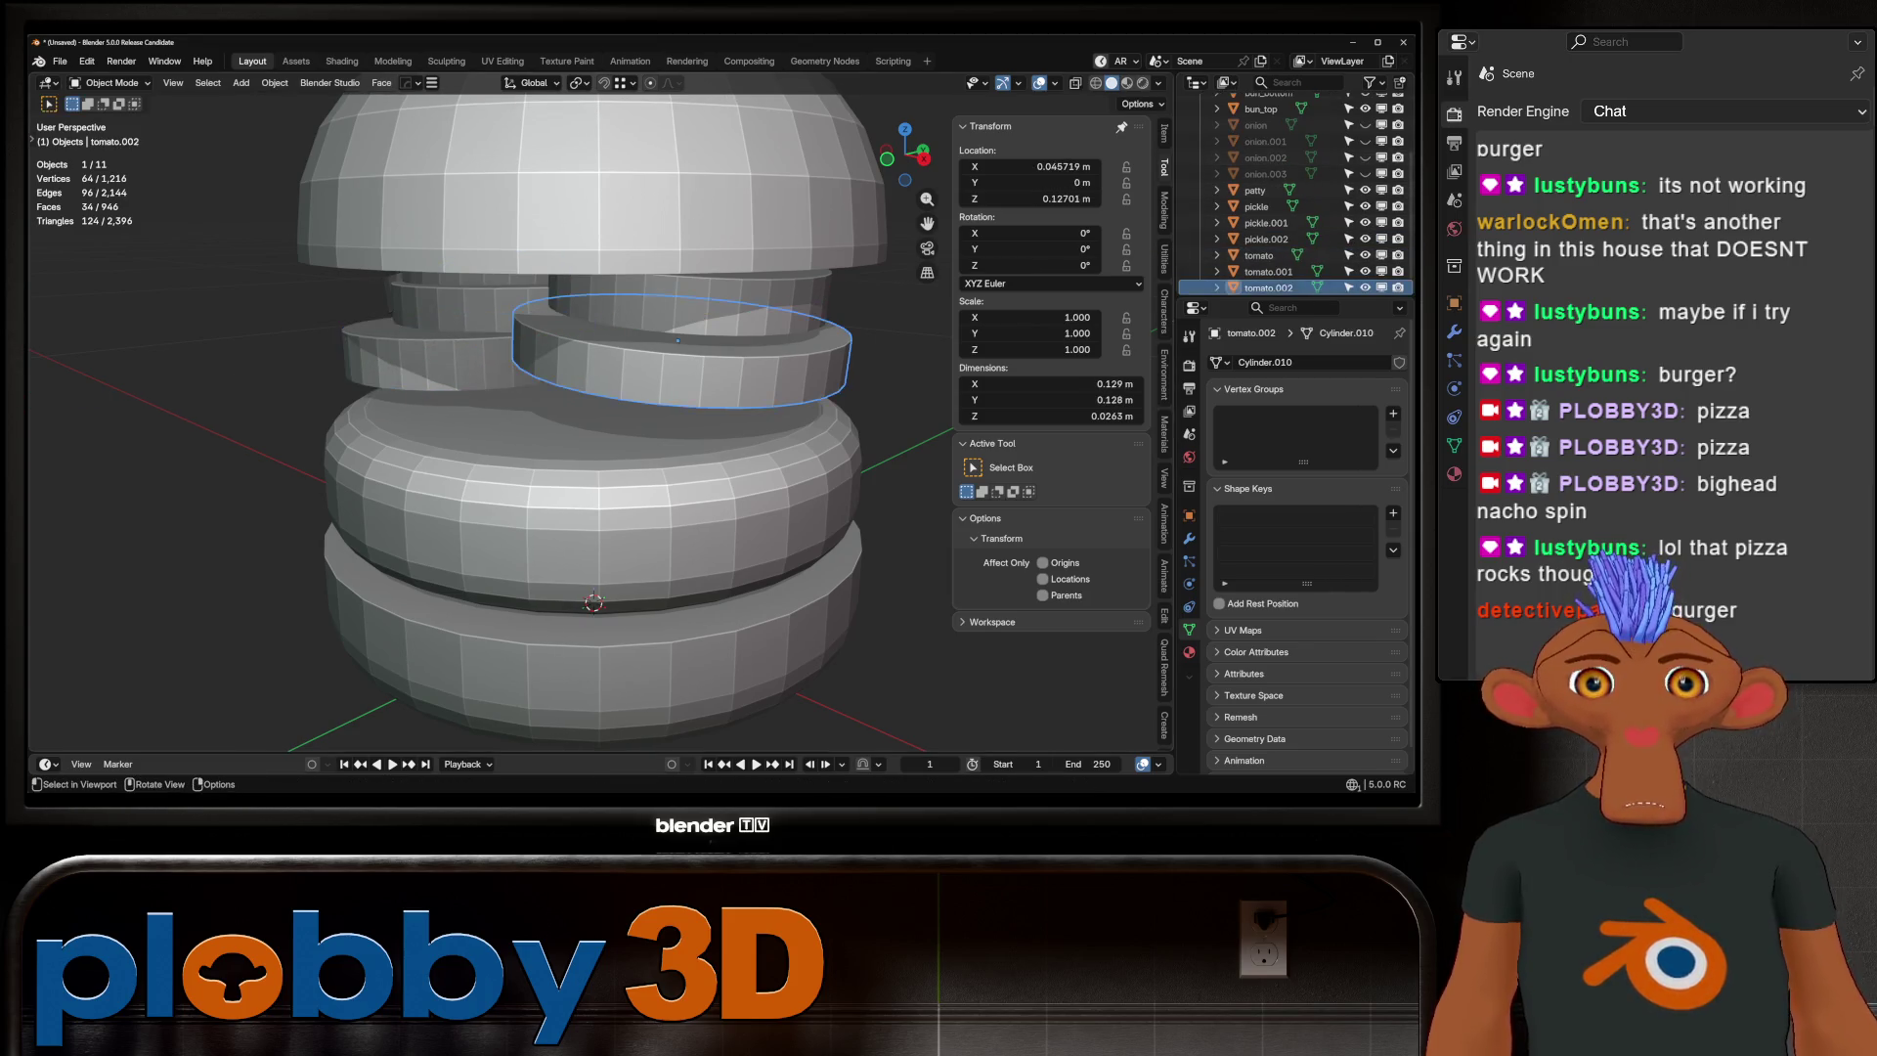
middle_click_drag(684, 371, 572, 376)
left_click(574, 327)
key("g")
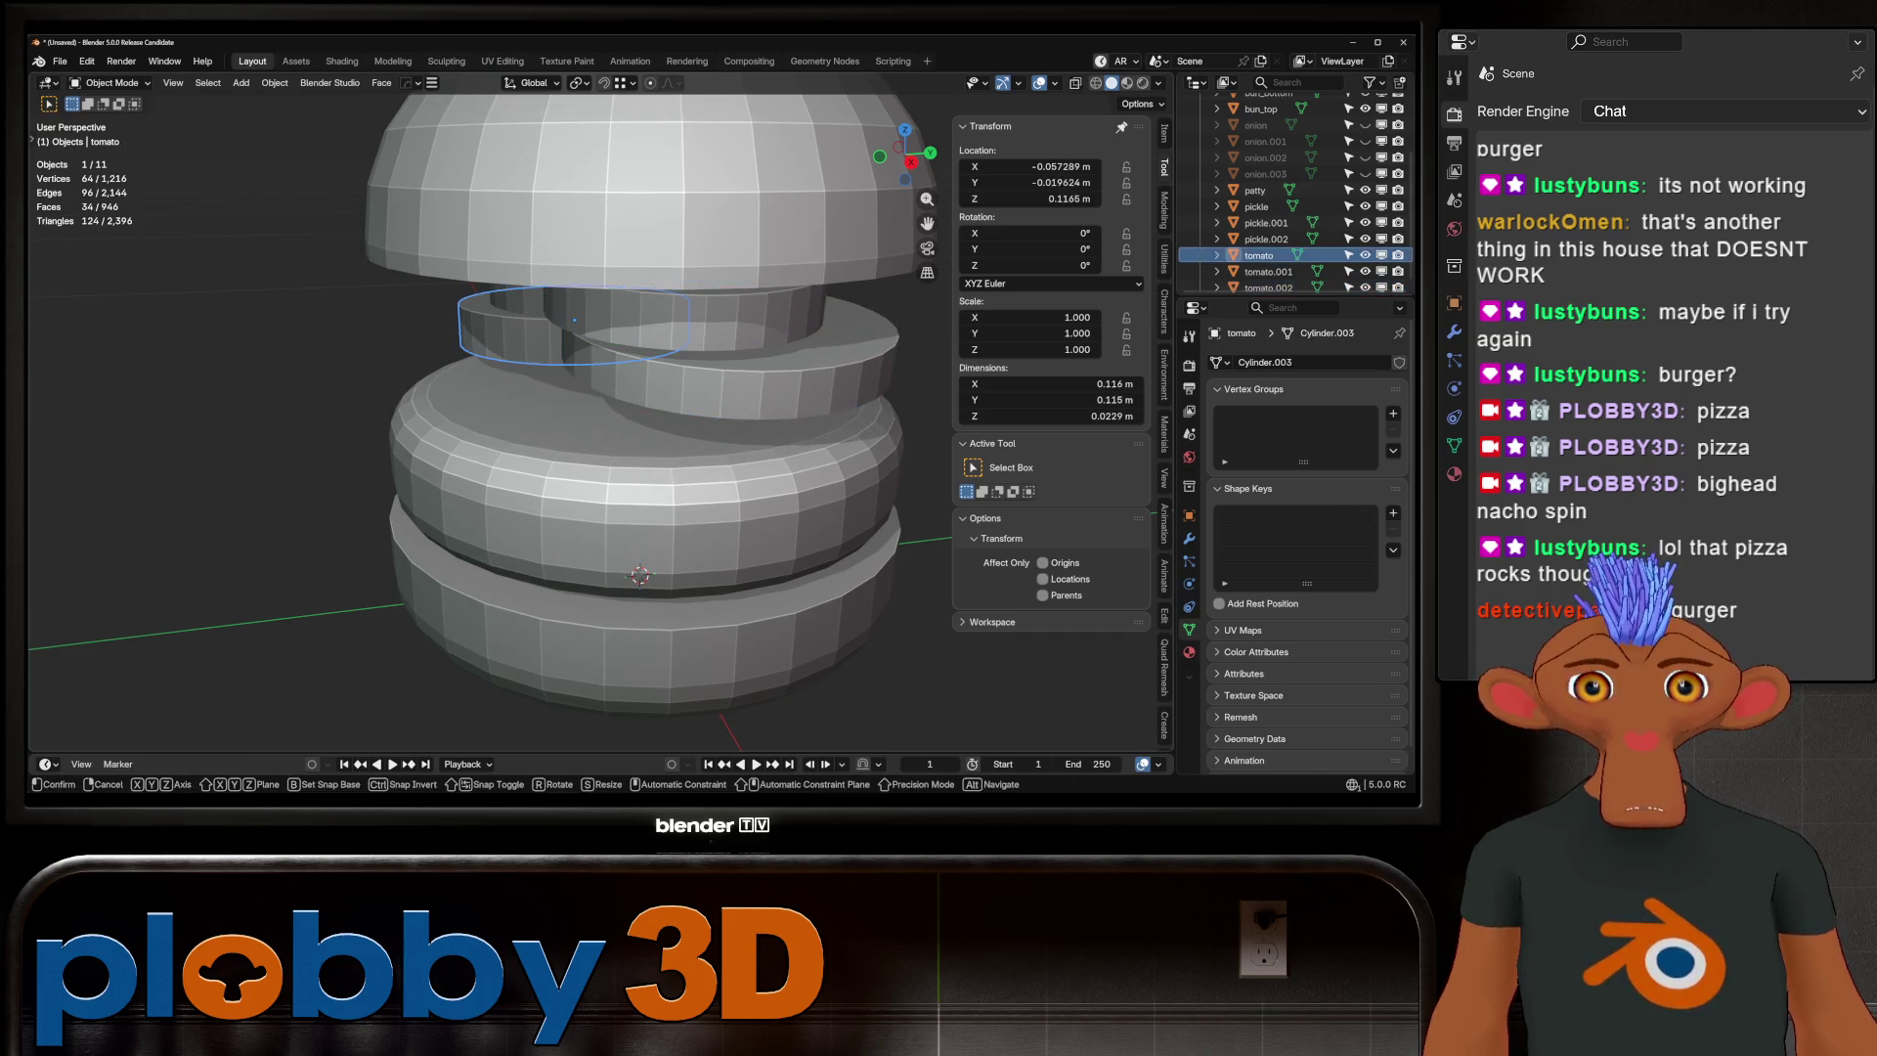
key("y")
key("Escape")
left_click(703, 294)
key("g")
key("y")
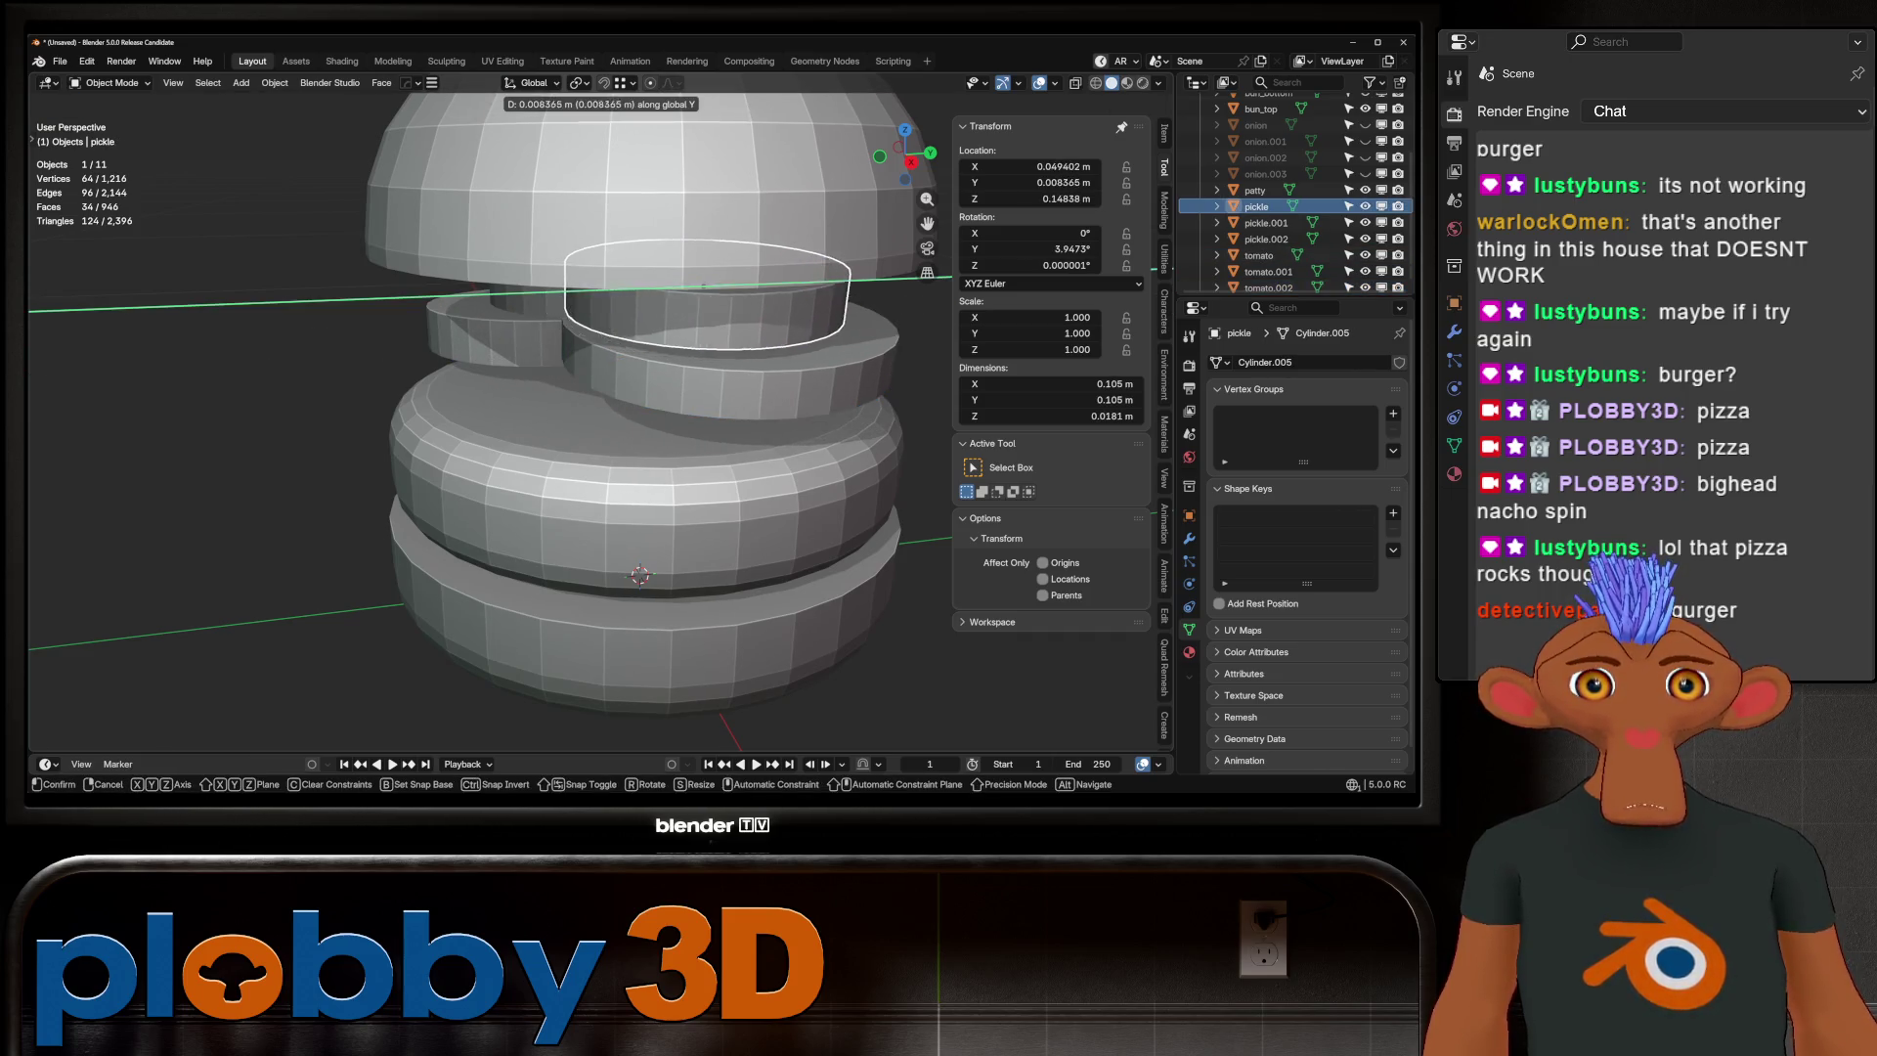
key("Escape")
Slide tomato.001 to the left along Y and check it from the front view
middle_click_drag(625, 410, 547, 391)
left_click(470, 332)
middle_click_drag(469, 333, 489, 313)
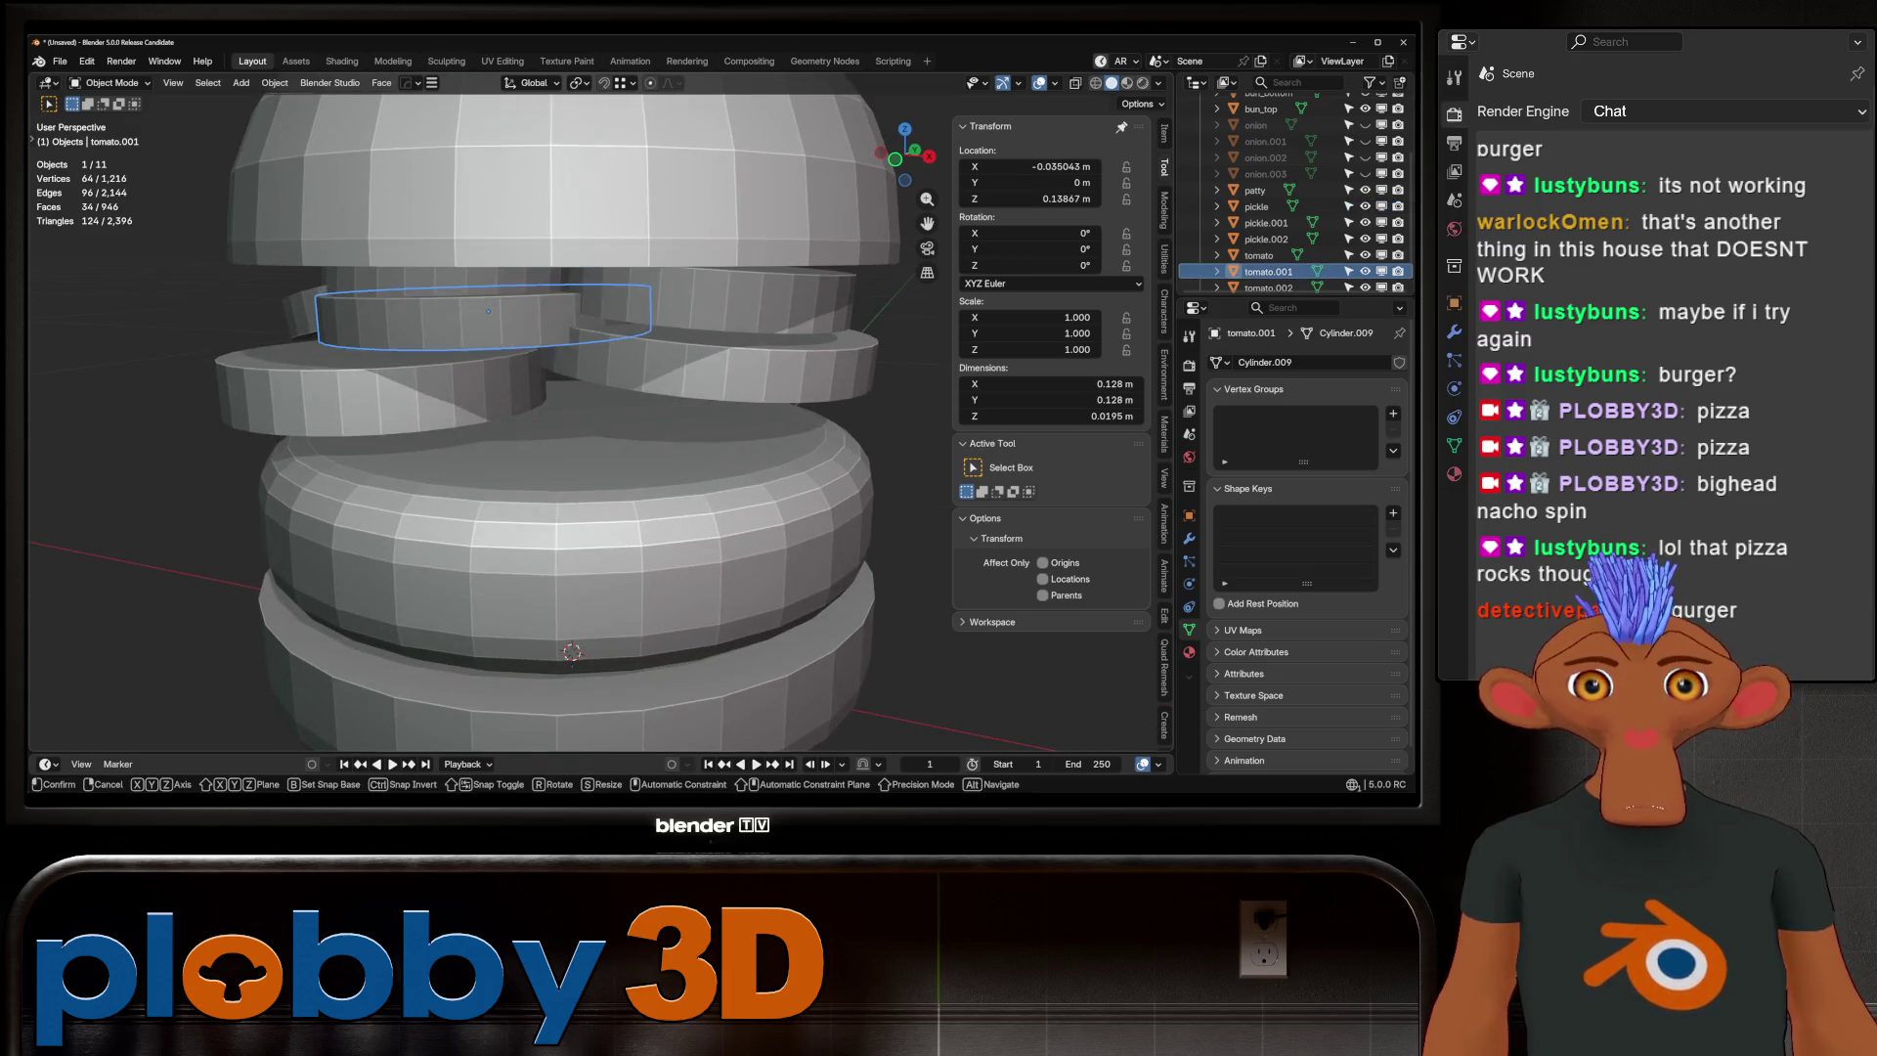
key("y")
key("Return")
scroll(577, 411, "down", 5)
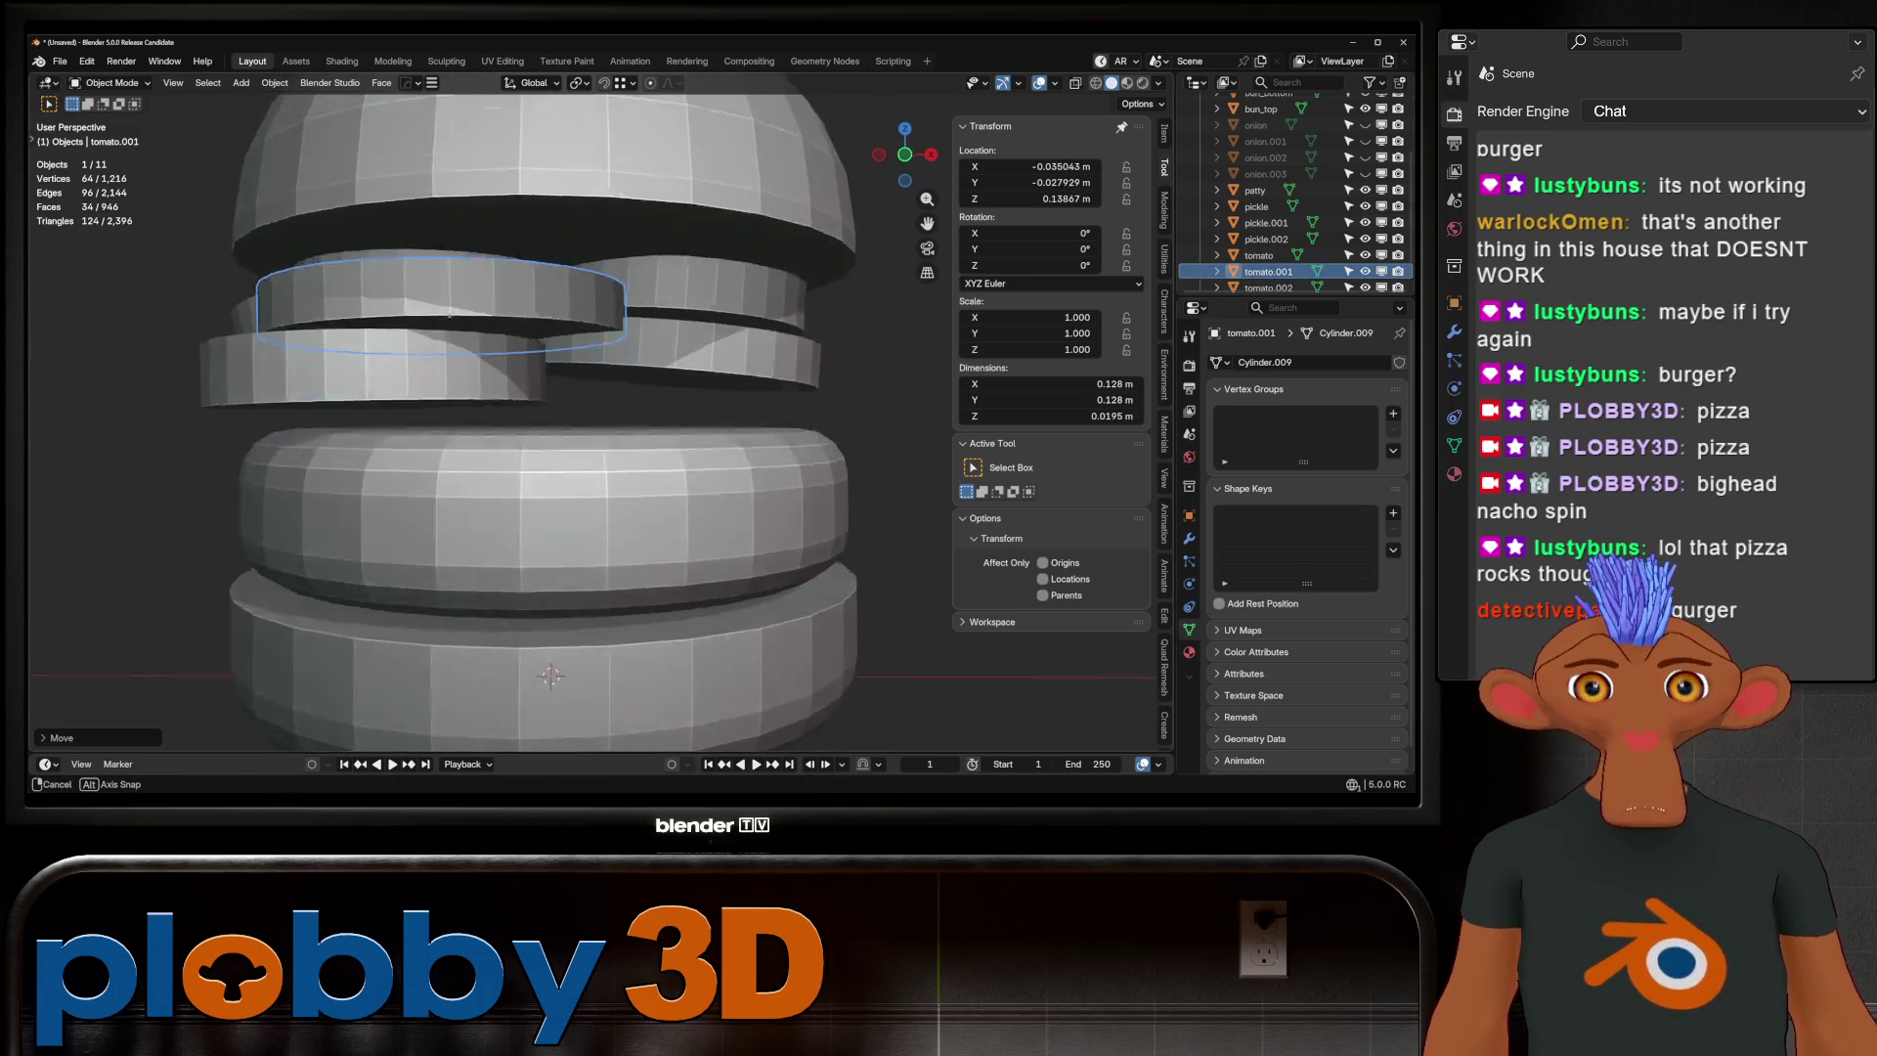
left_click(508, 376)
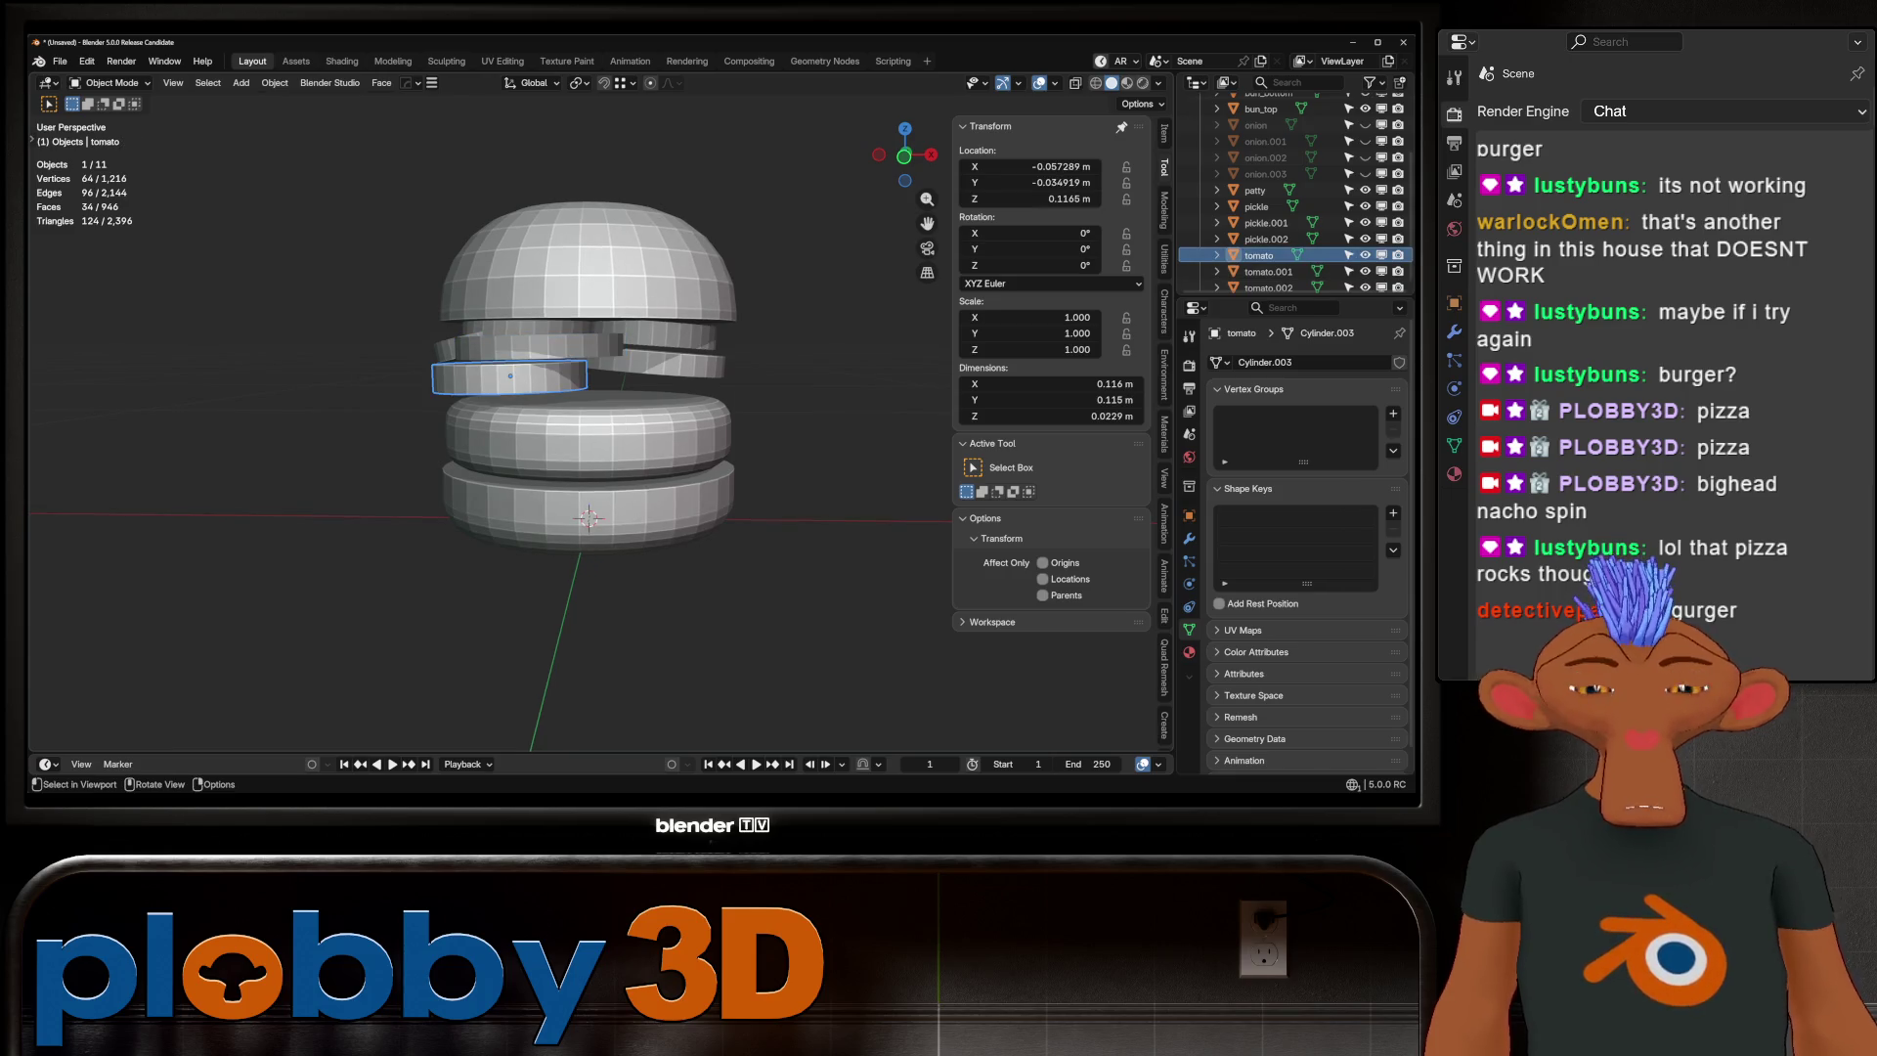
key("KP_1")
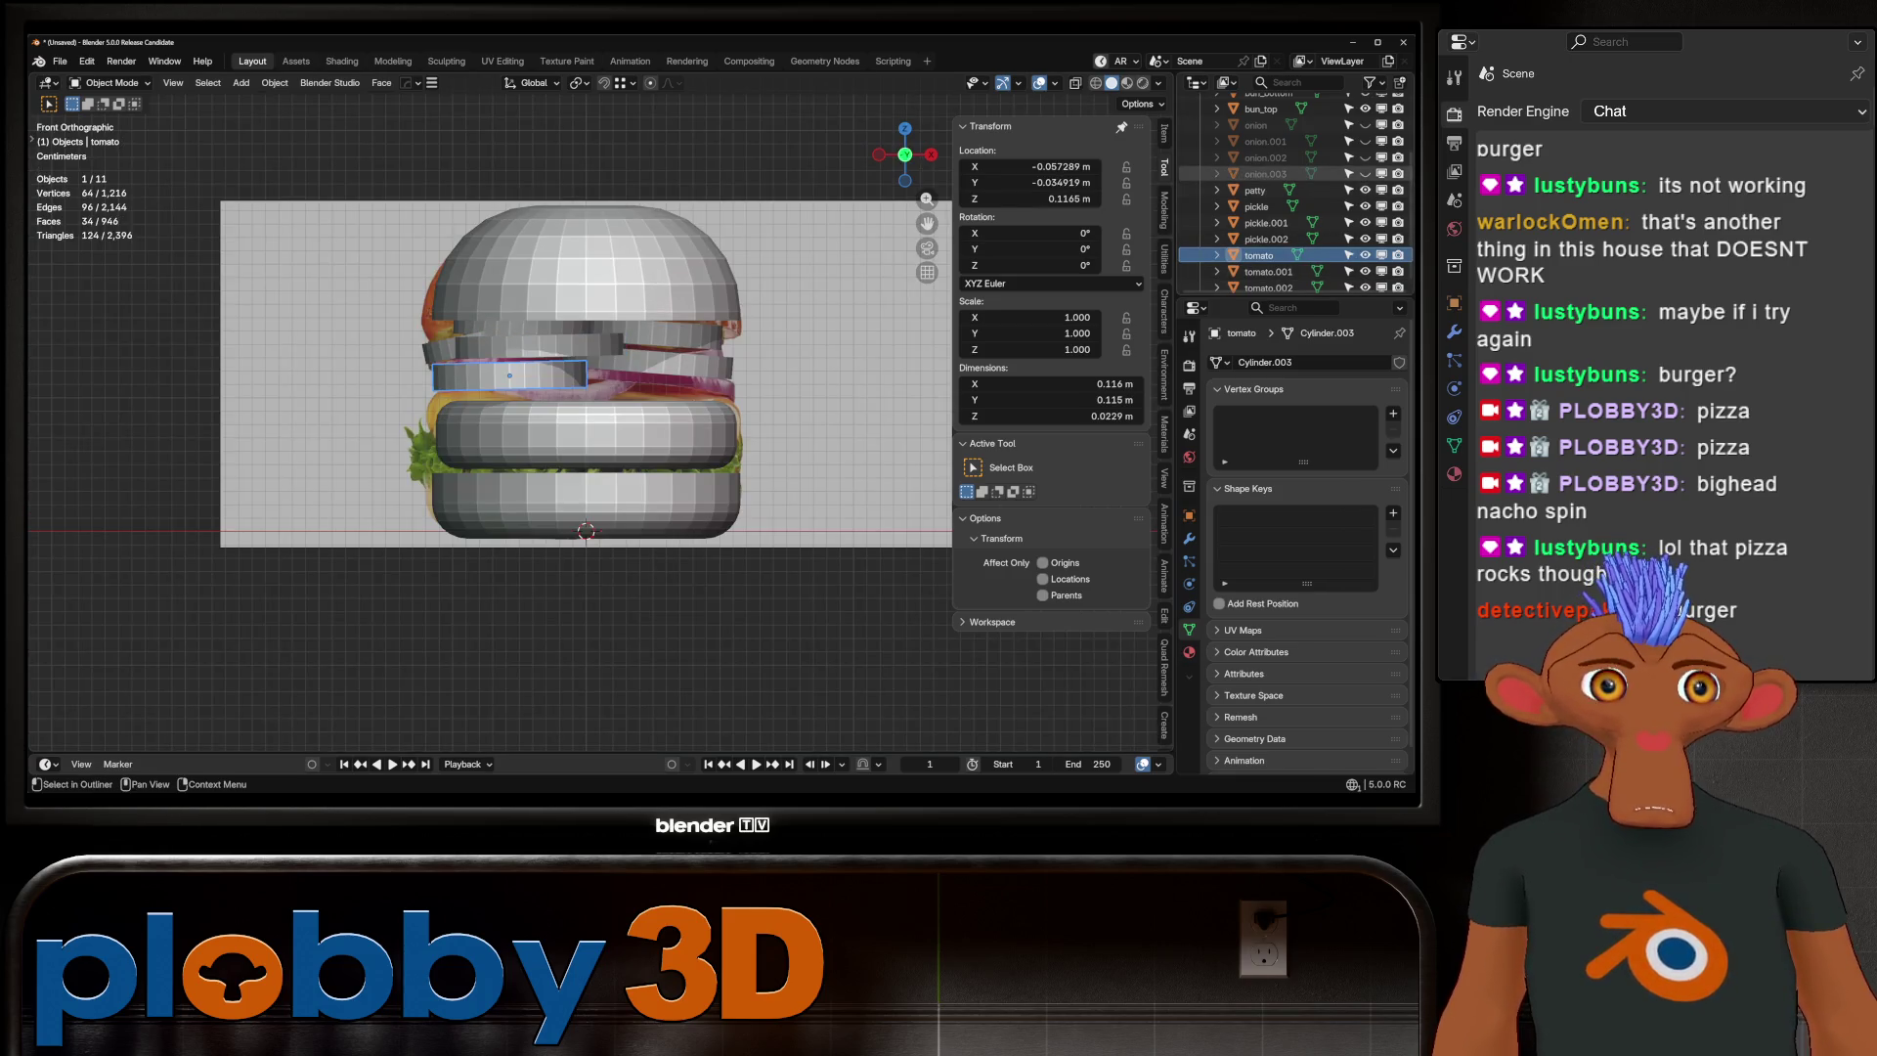
scroll(760, 367, "up", 4)
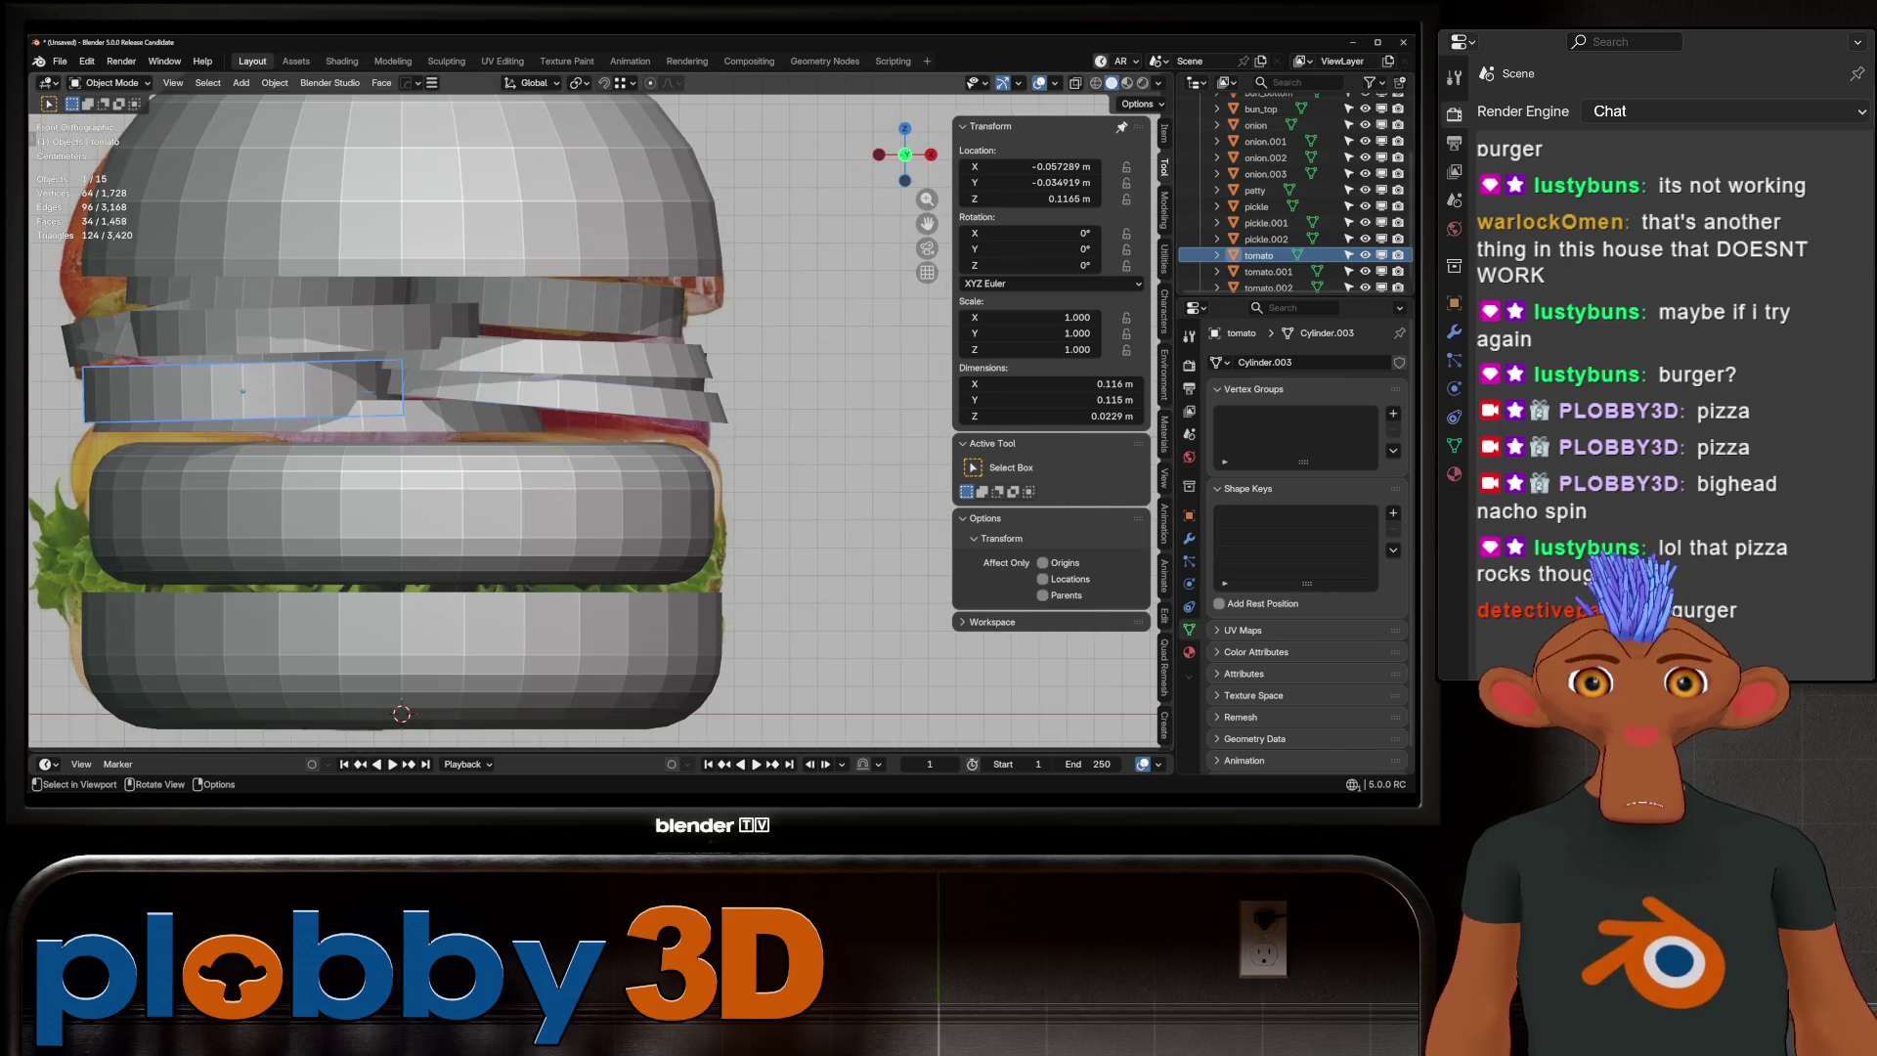
Raise onion.001 vertically, then shift it sideways along its local X
left_click(528, 415)
key("g")
key("z")
key("Return")
middle_click_drag(528, 420, 459, 391)
key("g")
key("x")
key("x")
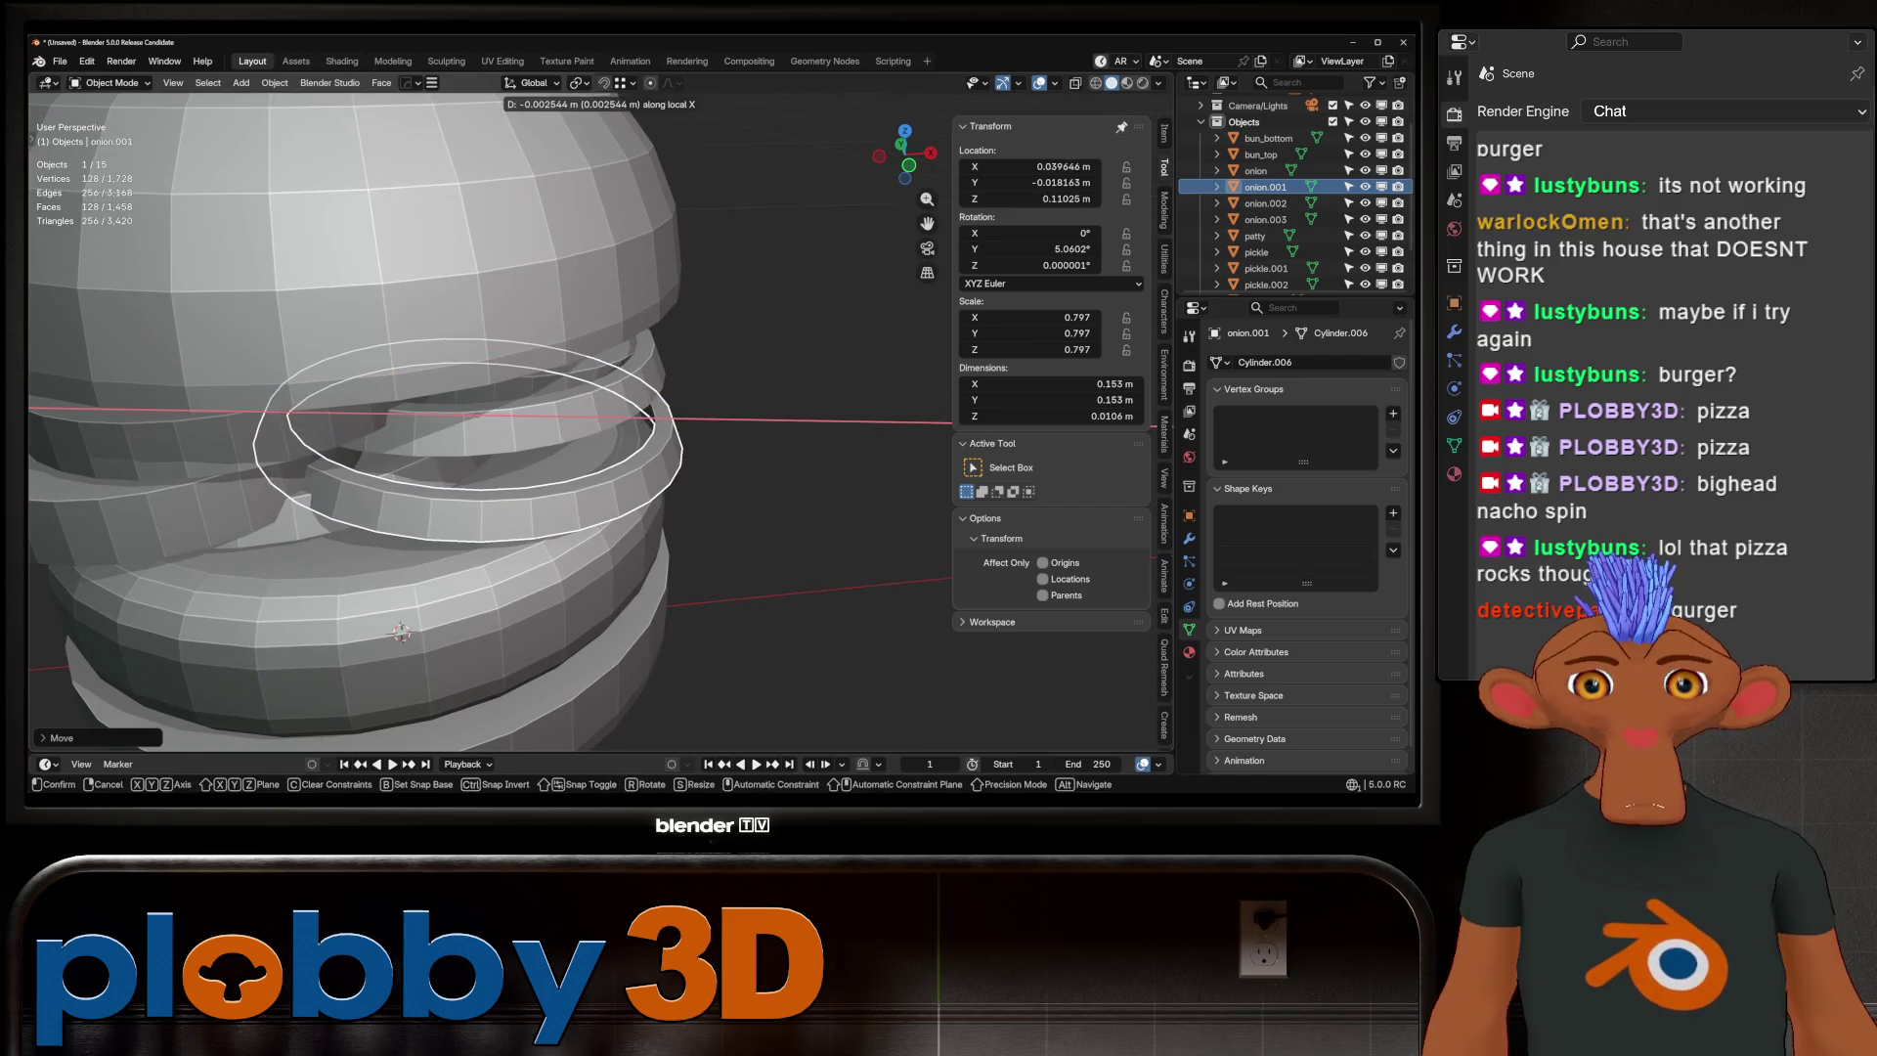
left_click(640, 416)
Shift the onion ring along the Y axis
middle_click_drag(639, 415, 586, 420)
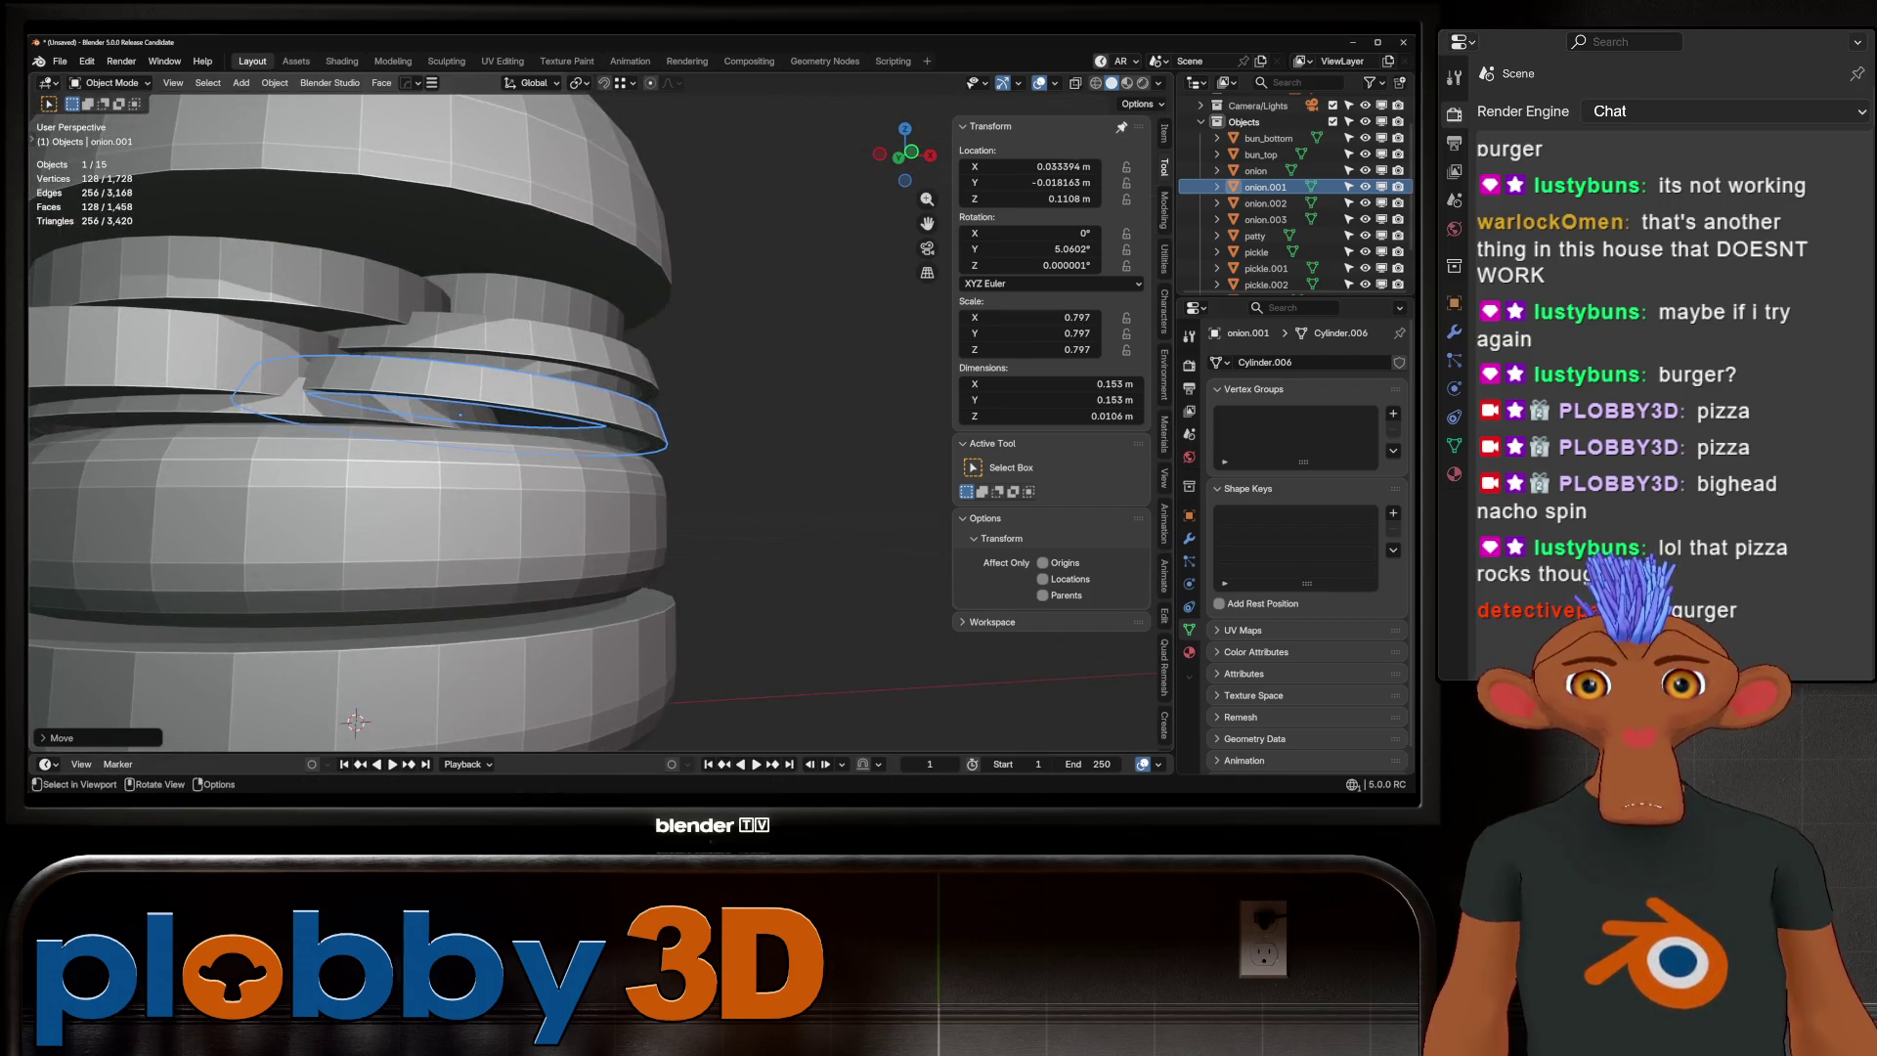
left_click(283, 425)
mouse_move(284, 425)
middle_mouse_down()
mouse_move(381, 371)
mouse_move(430, 400)
mouse_move(391, 371)
middle_mouse_up()
key("g")
key("y")
key("Return")
scroll(352, 420, "down", 5)
Tilt tomato.002 about 13.5°, shift it along Y, and lower it to Z 0.11627 m
left_click(440, 406)
key("r")
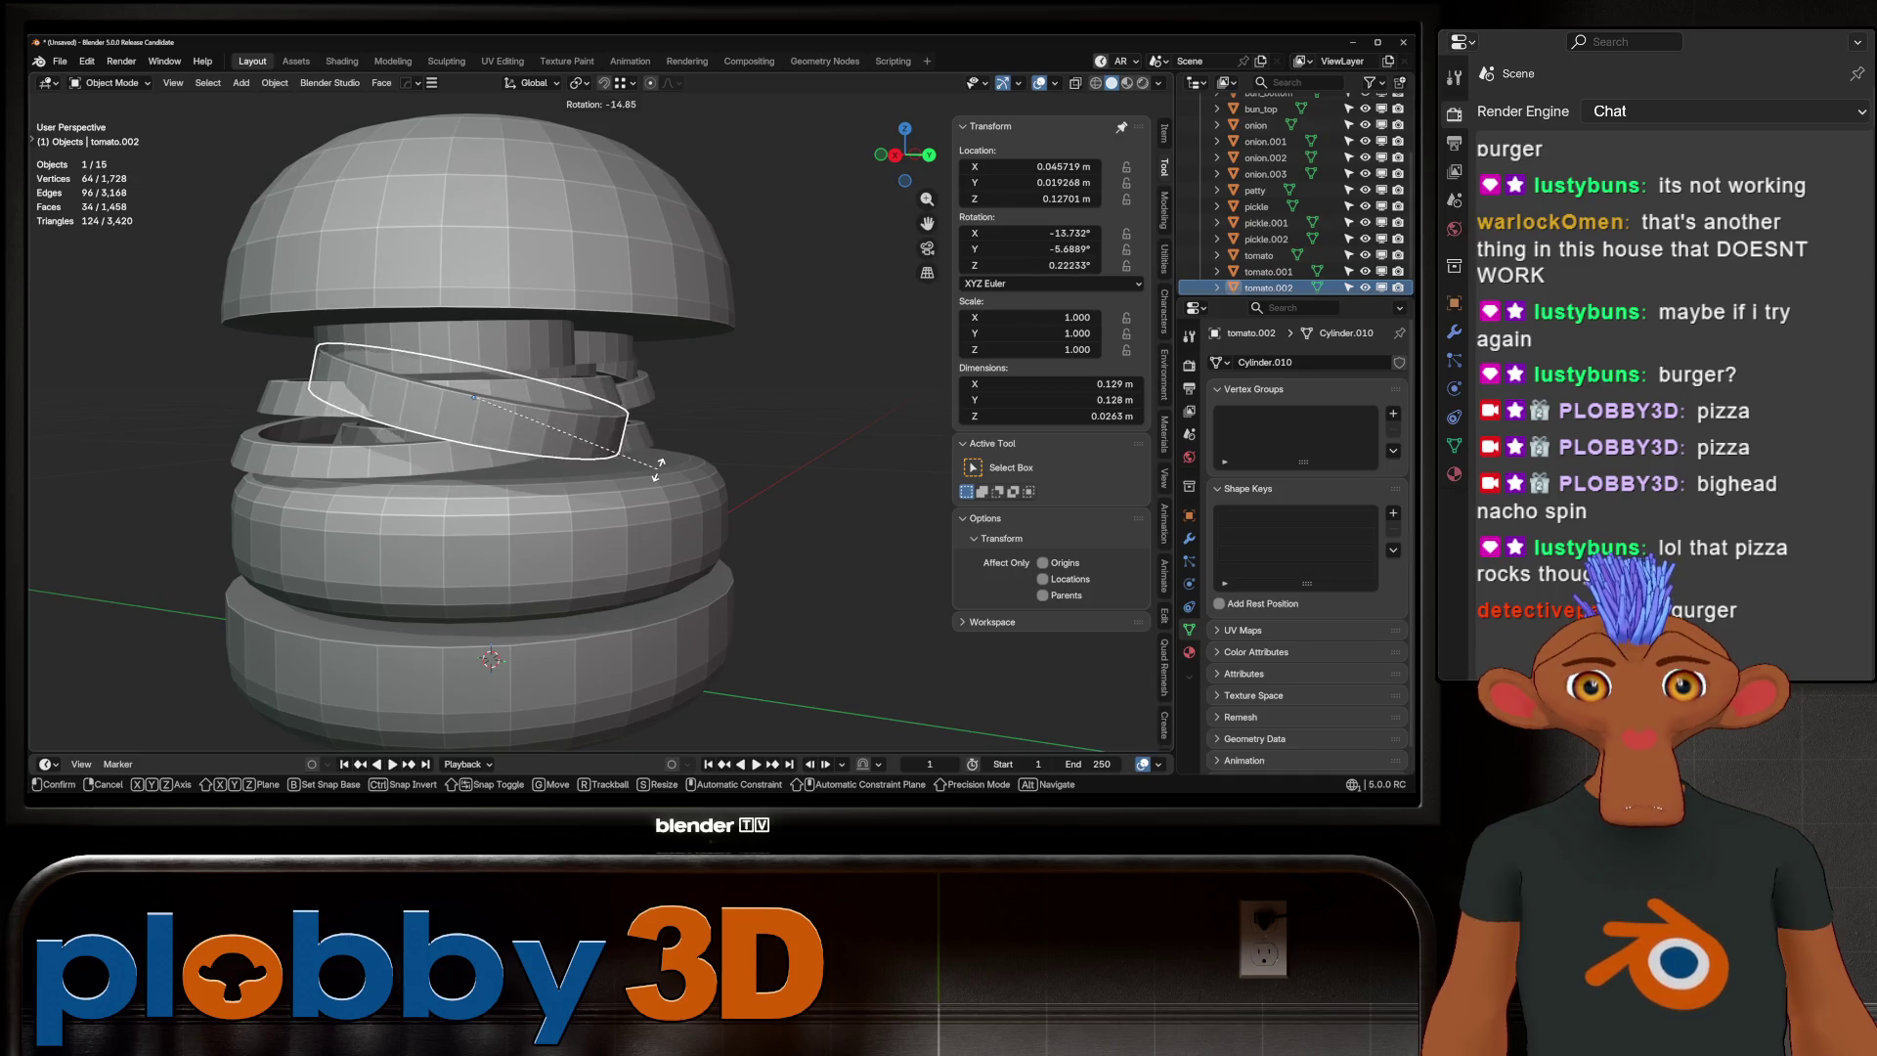
left_click(657, 469)
key("g")
key("y")
key("Return")
key("g")
key("z")
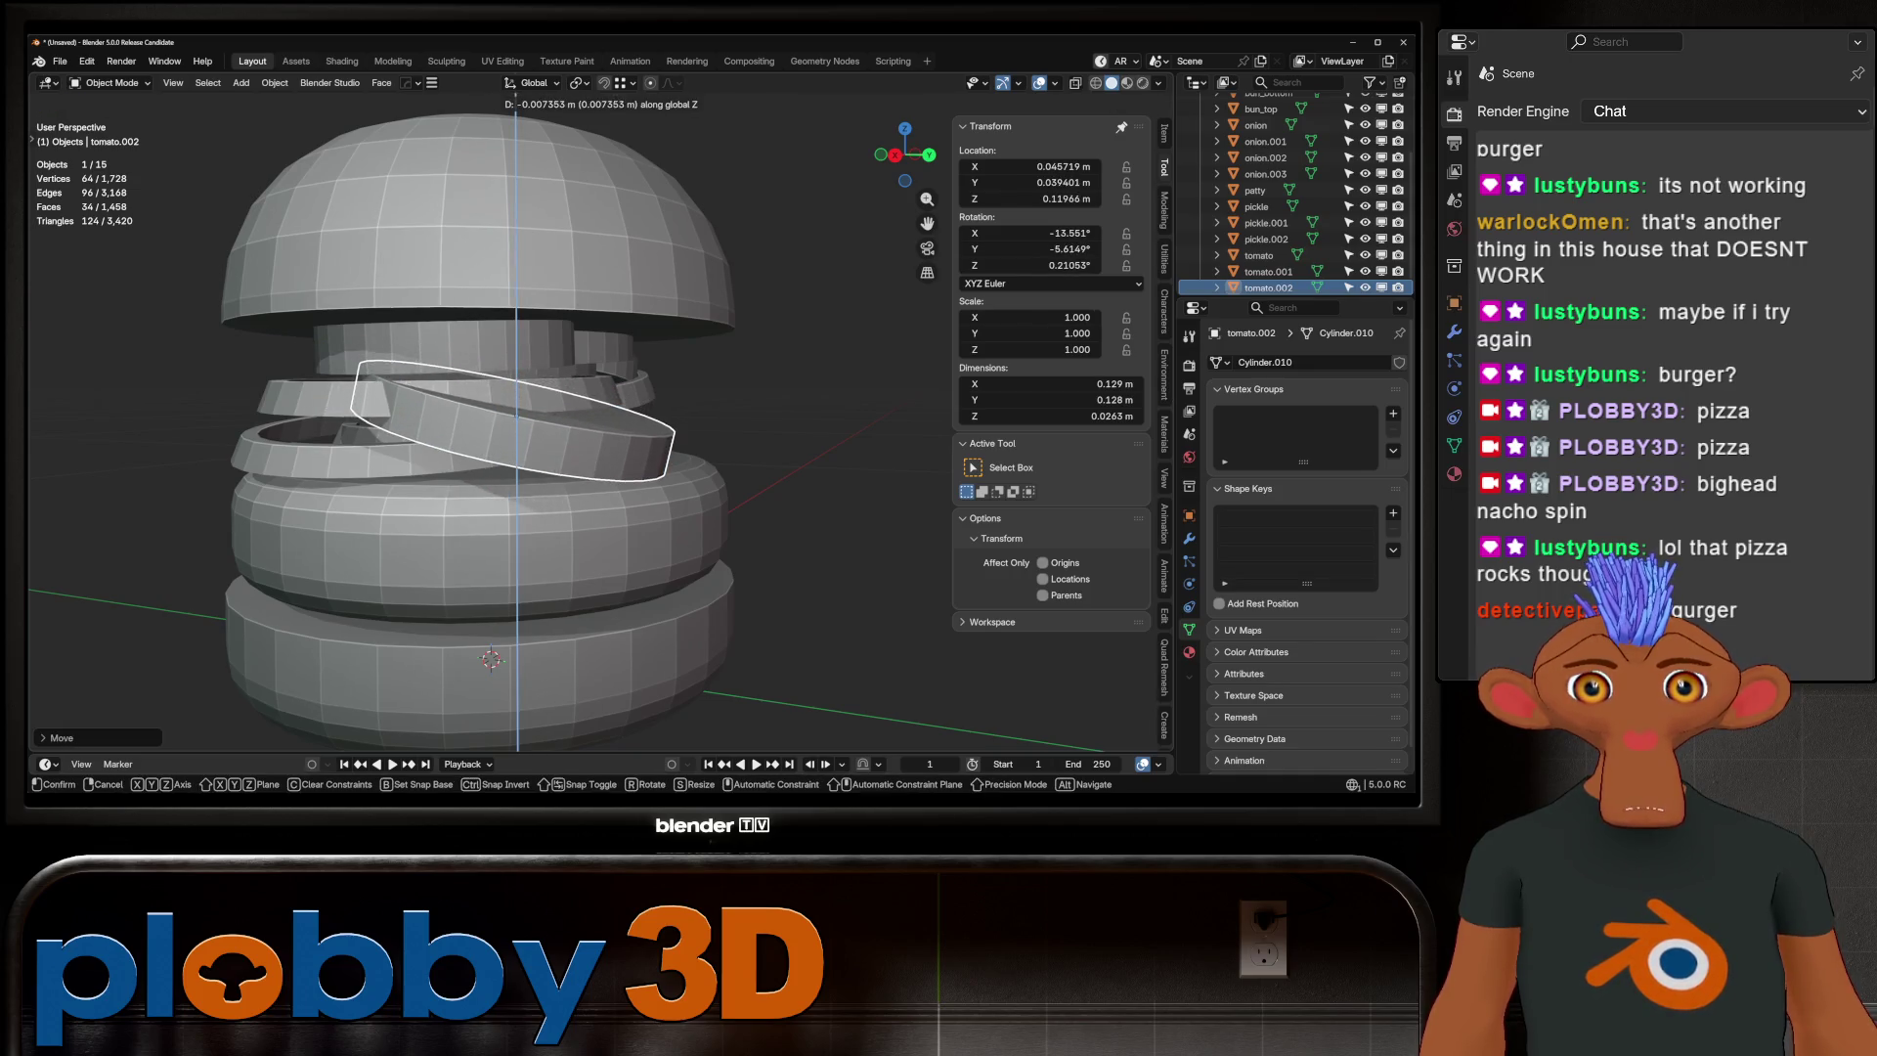
key("Return")
Select the tomato ring and view the burger from the front
middle_click_drag(516, 424, 503, 419)
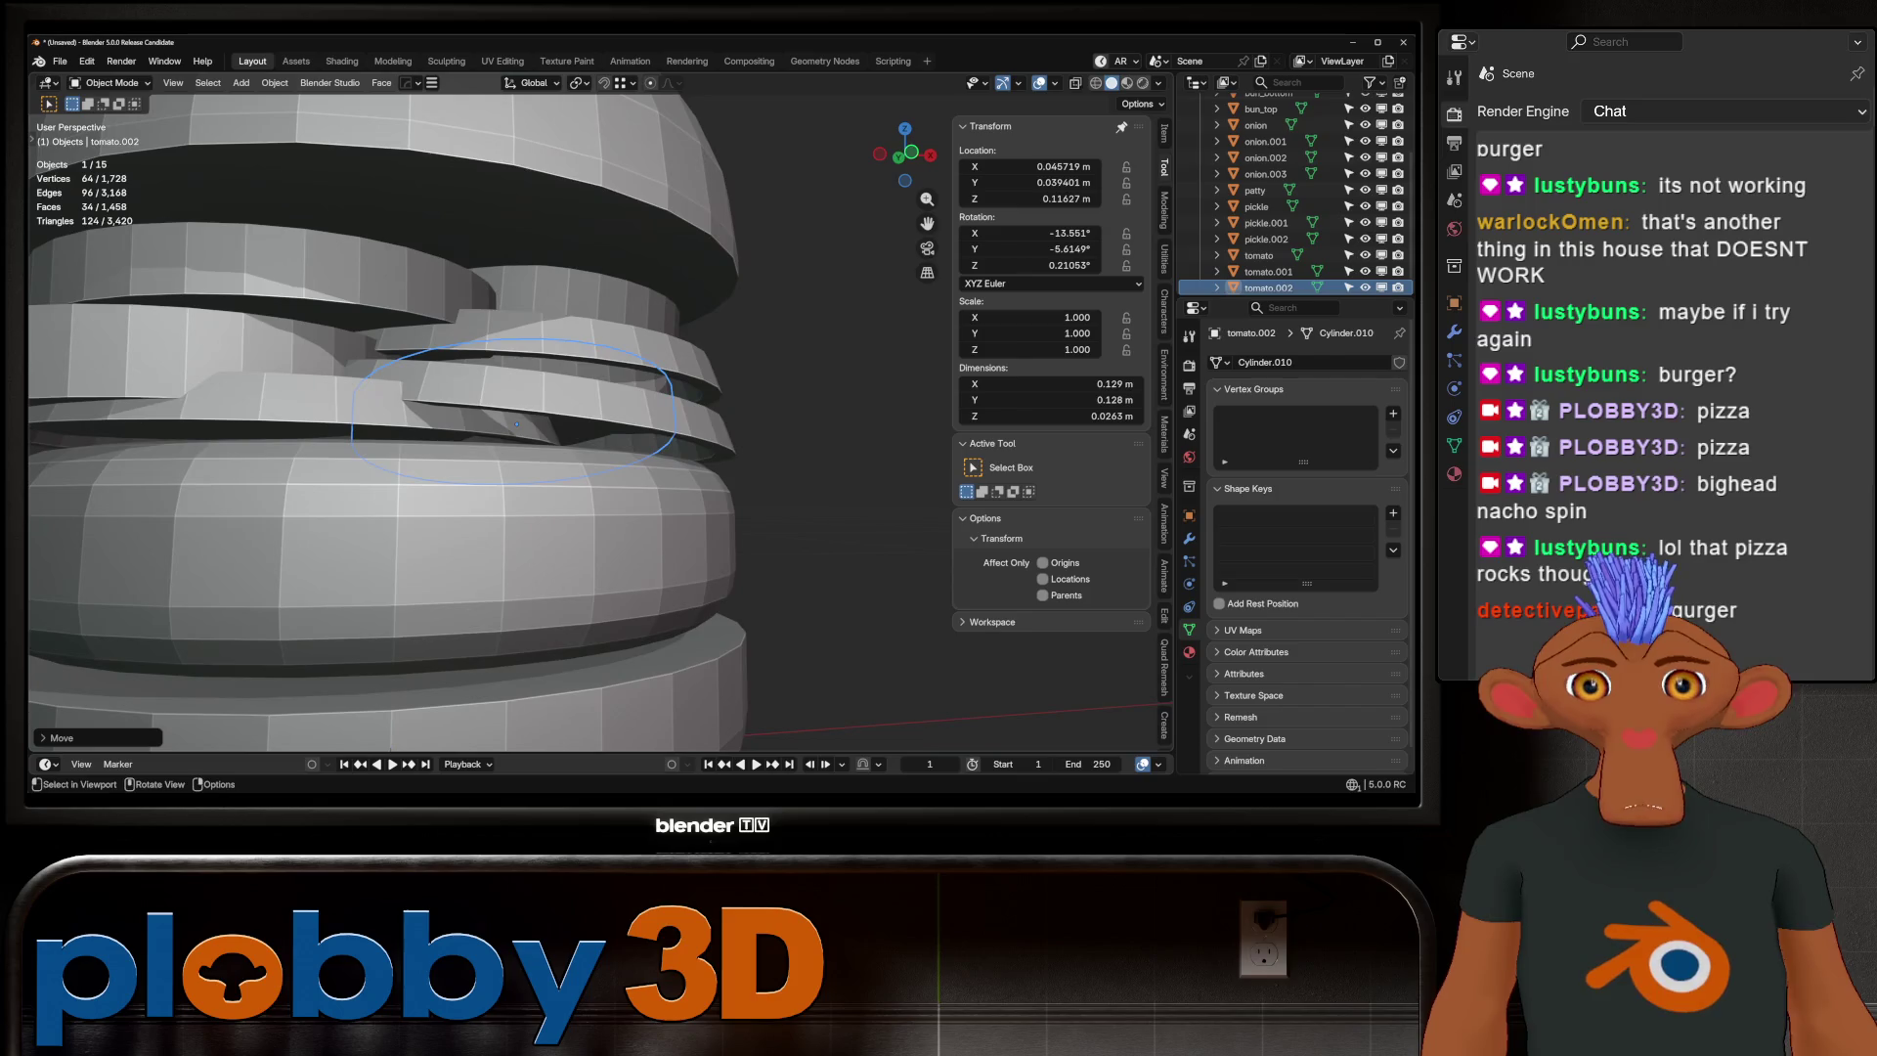
scroll(516, 423, "down", 3)
scroll(489, 411, "up", 1)
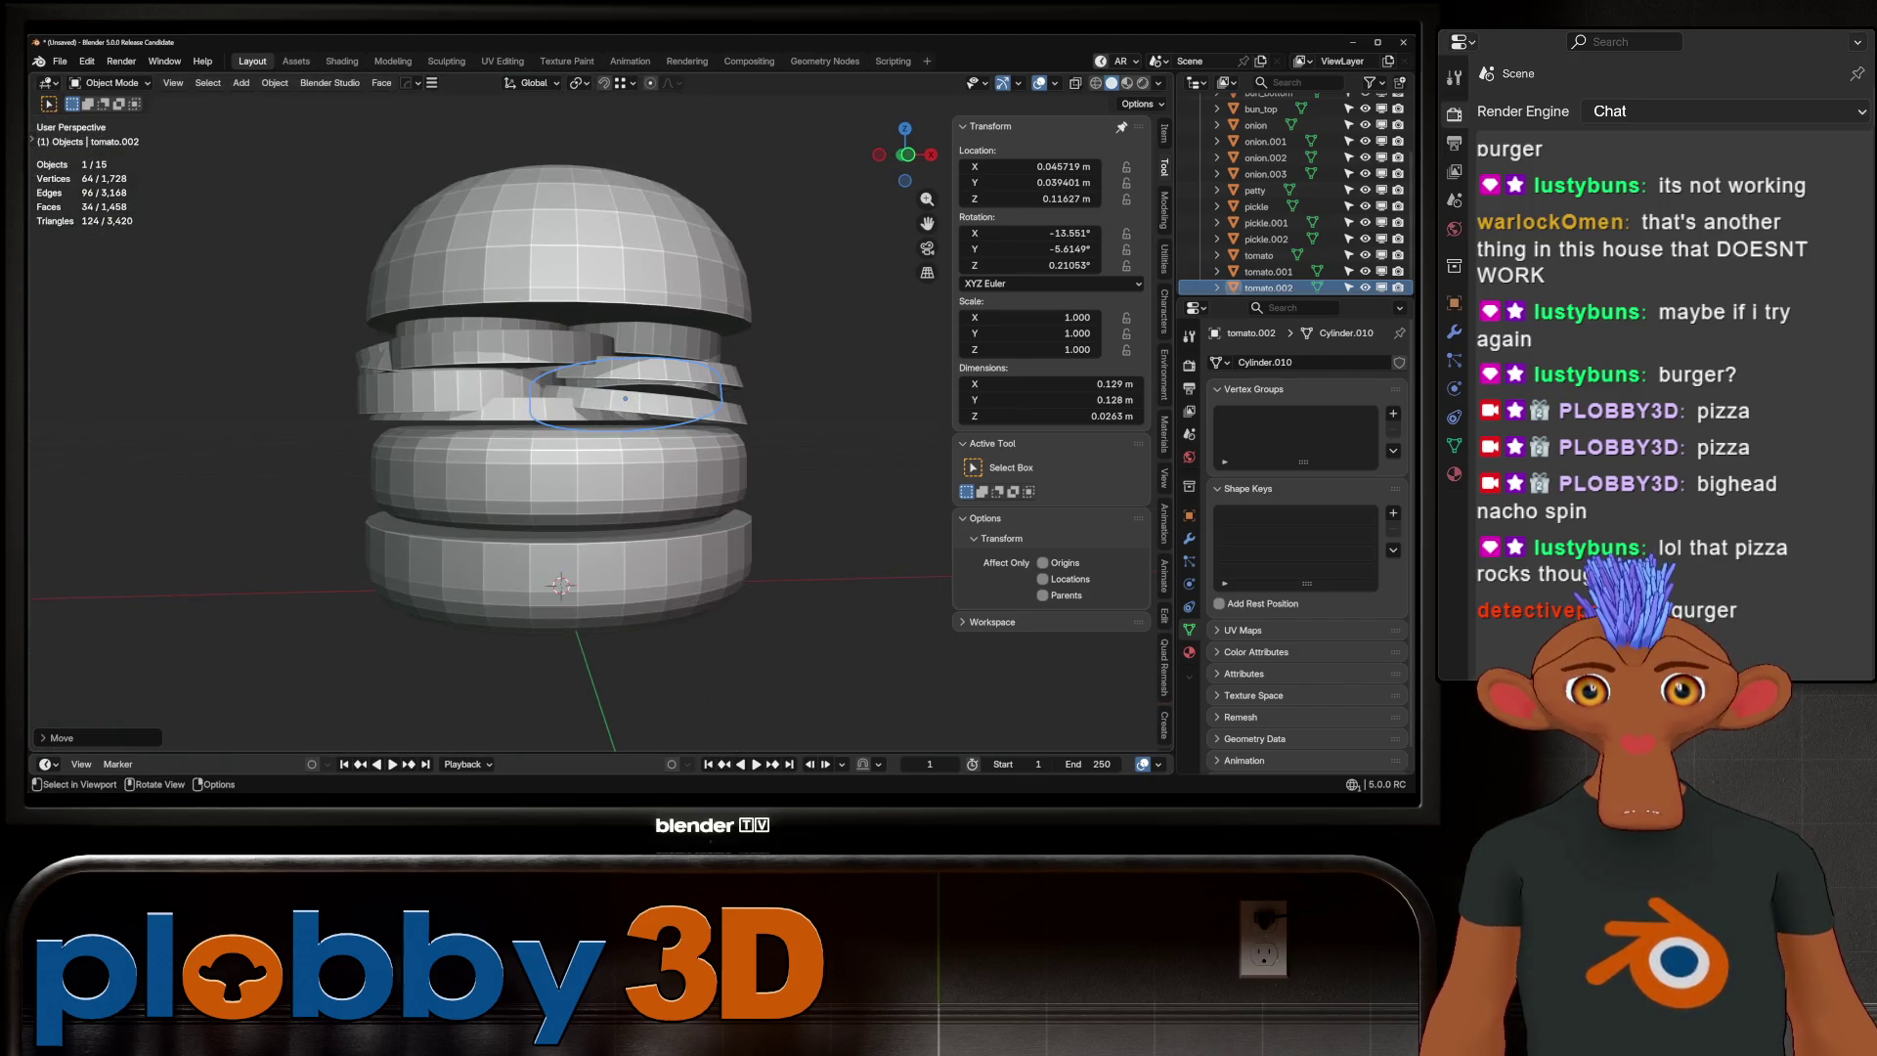
left_click(464, 393)
key("KP_1")
Scale the tomato ring down to 0.911 and nudge it into place
key("alt+z")
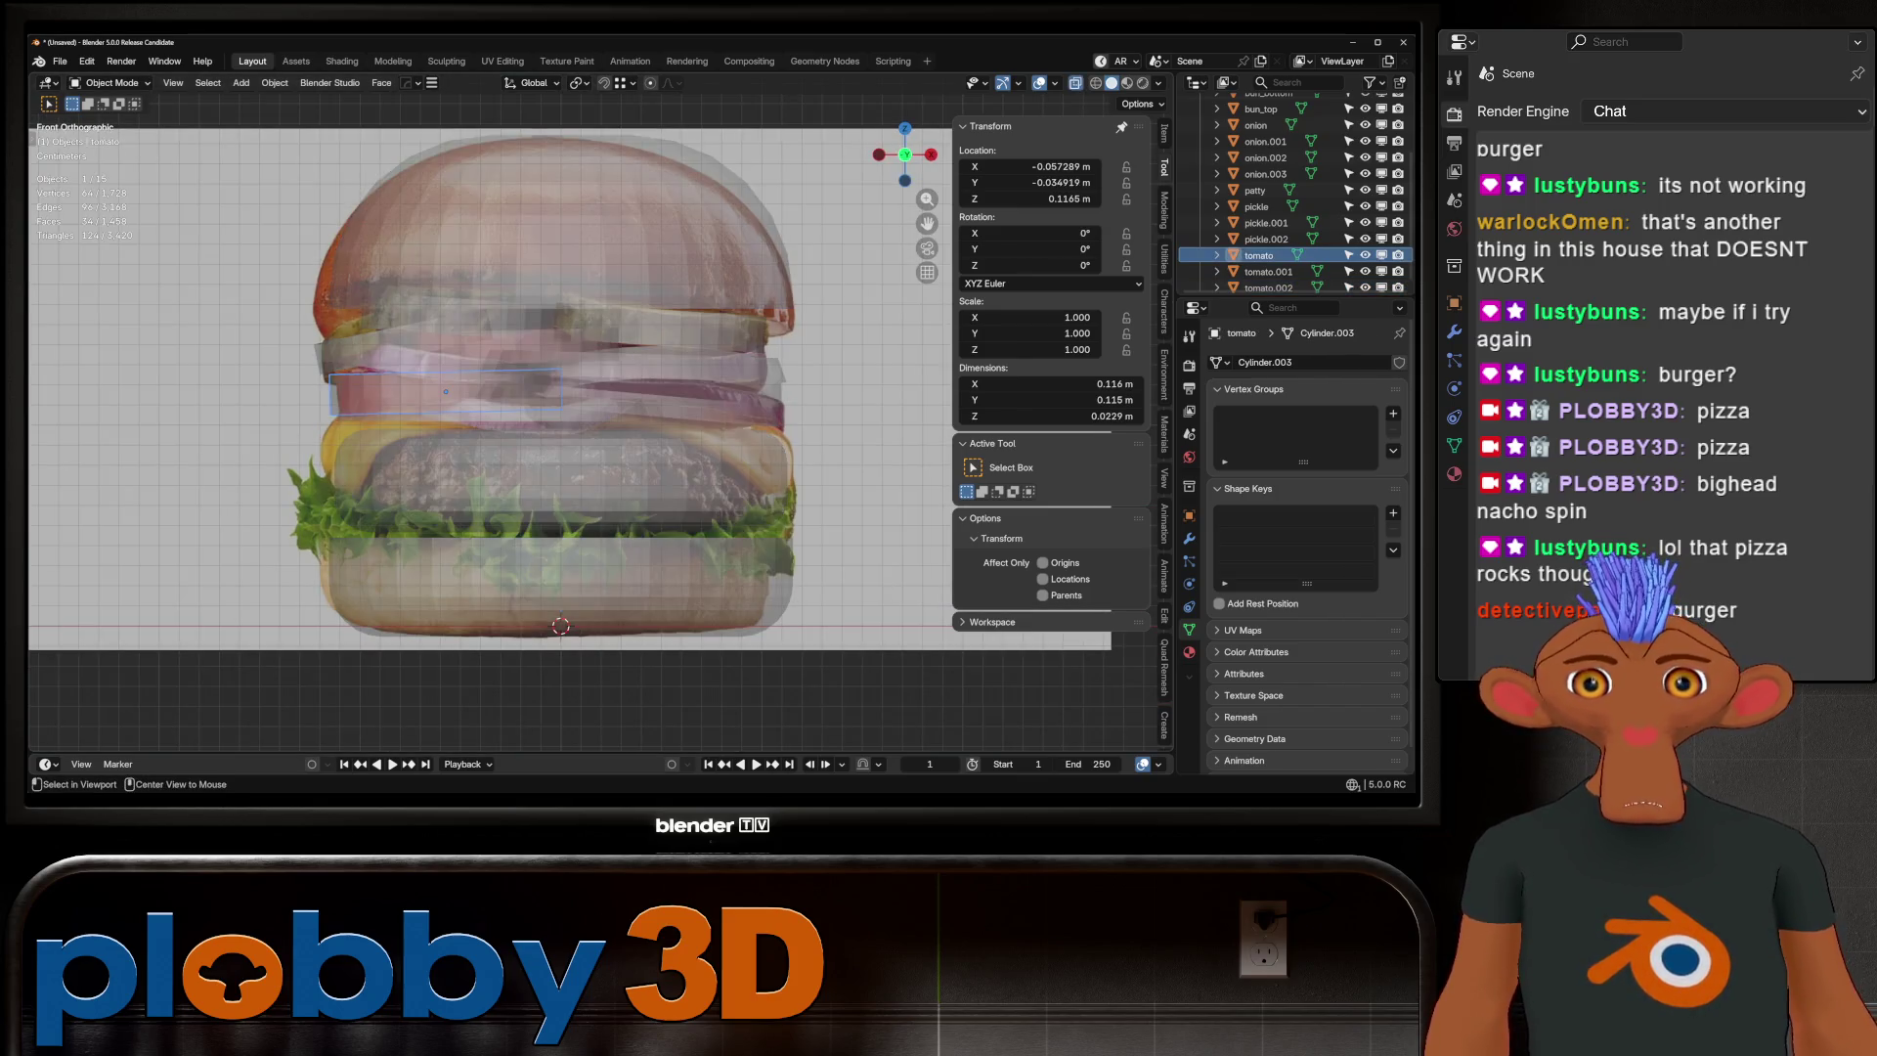
key("alt+z")
key("s")
key("Return")
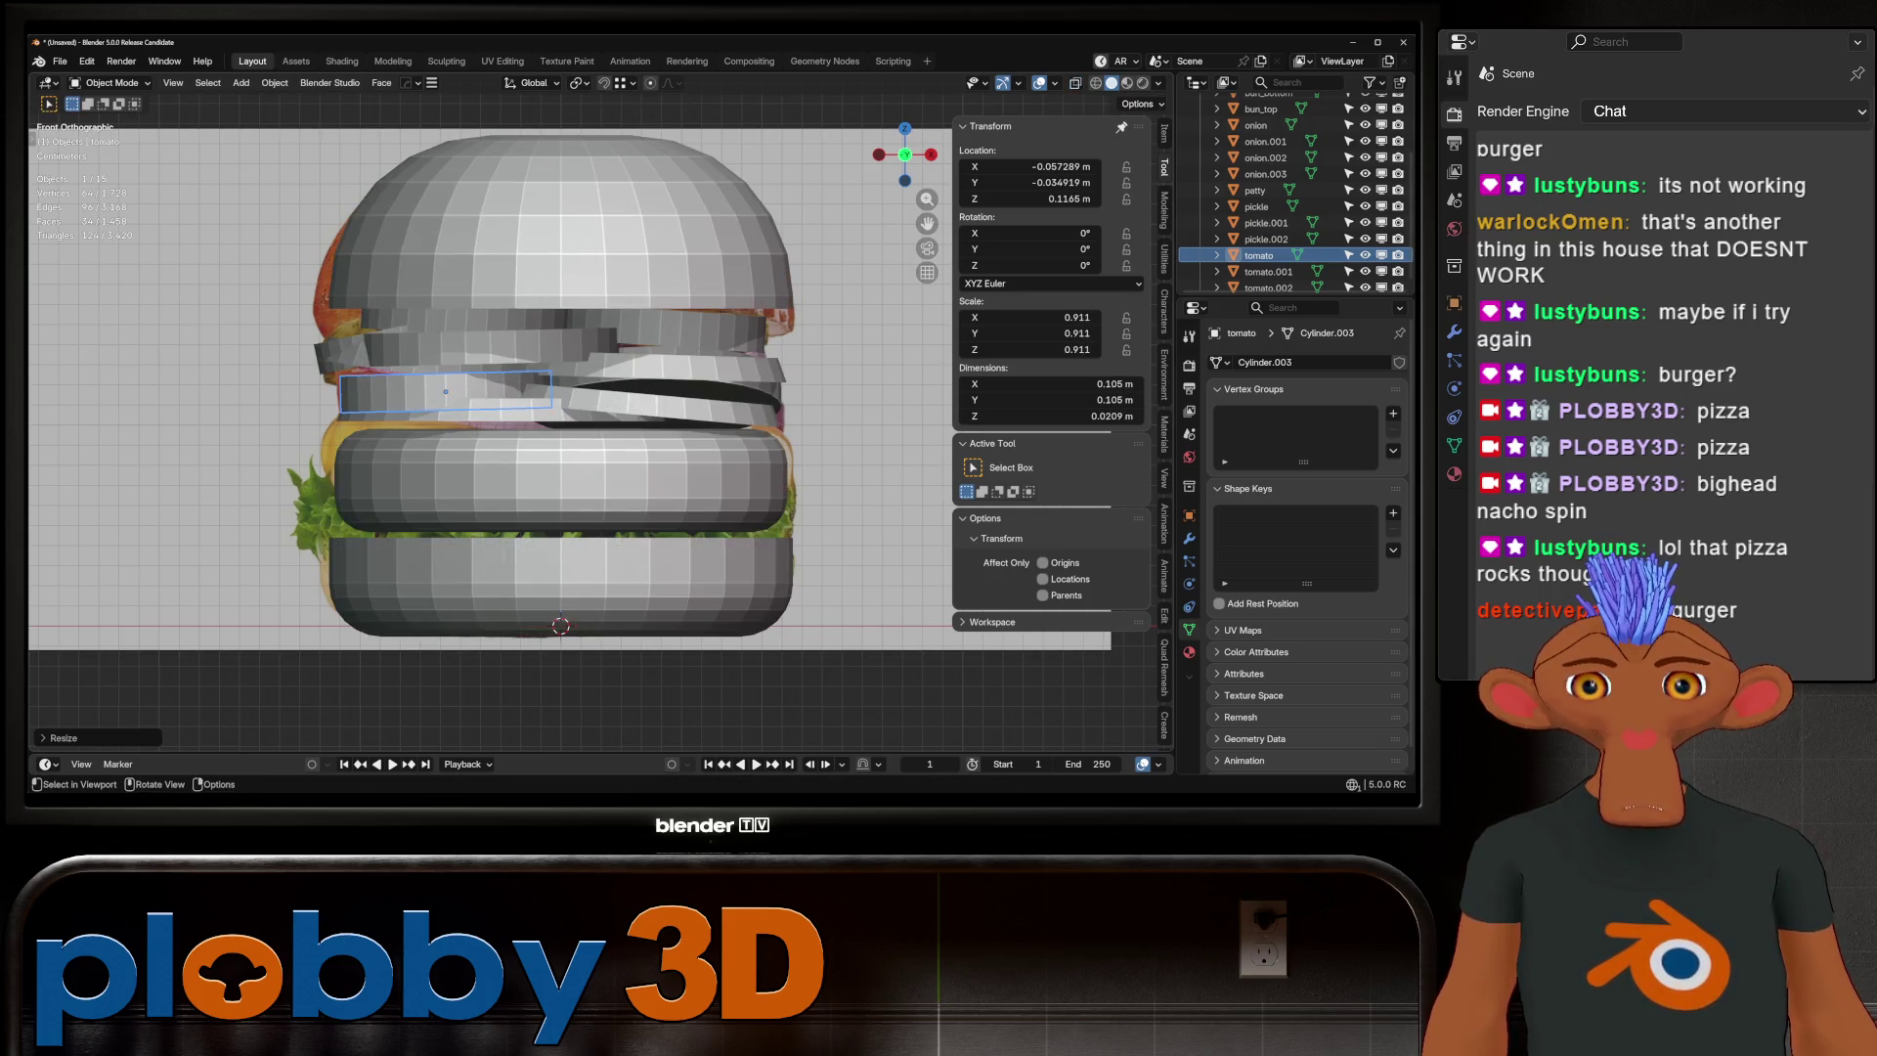
key("g")
key("Return")
Move the onion ring to a new height of Z 0.10438 m
left_click(501, 409)
key("alt+z")
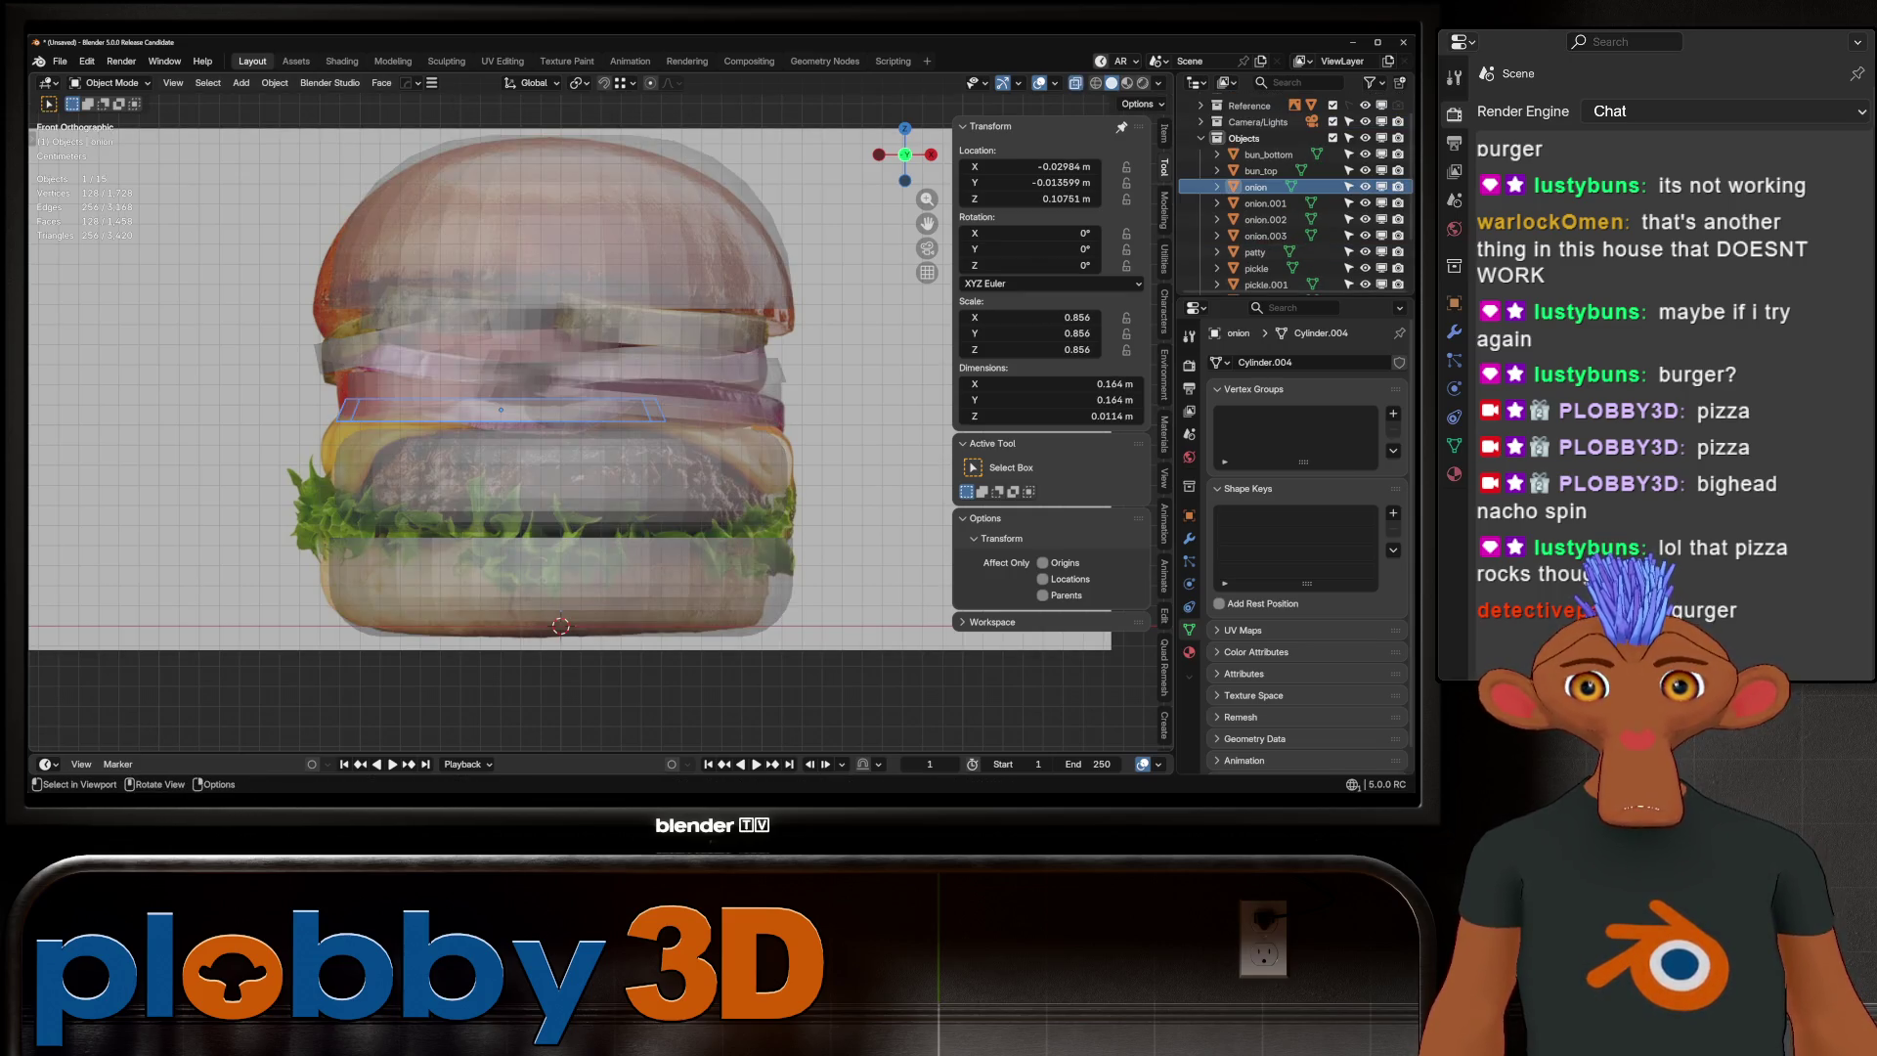
key("alt+z")
key("g")
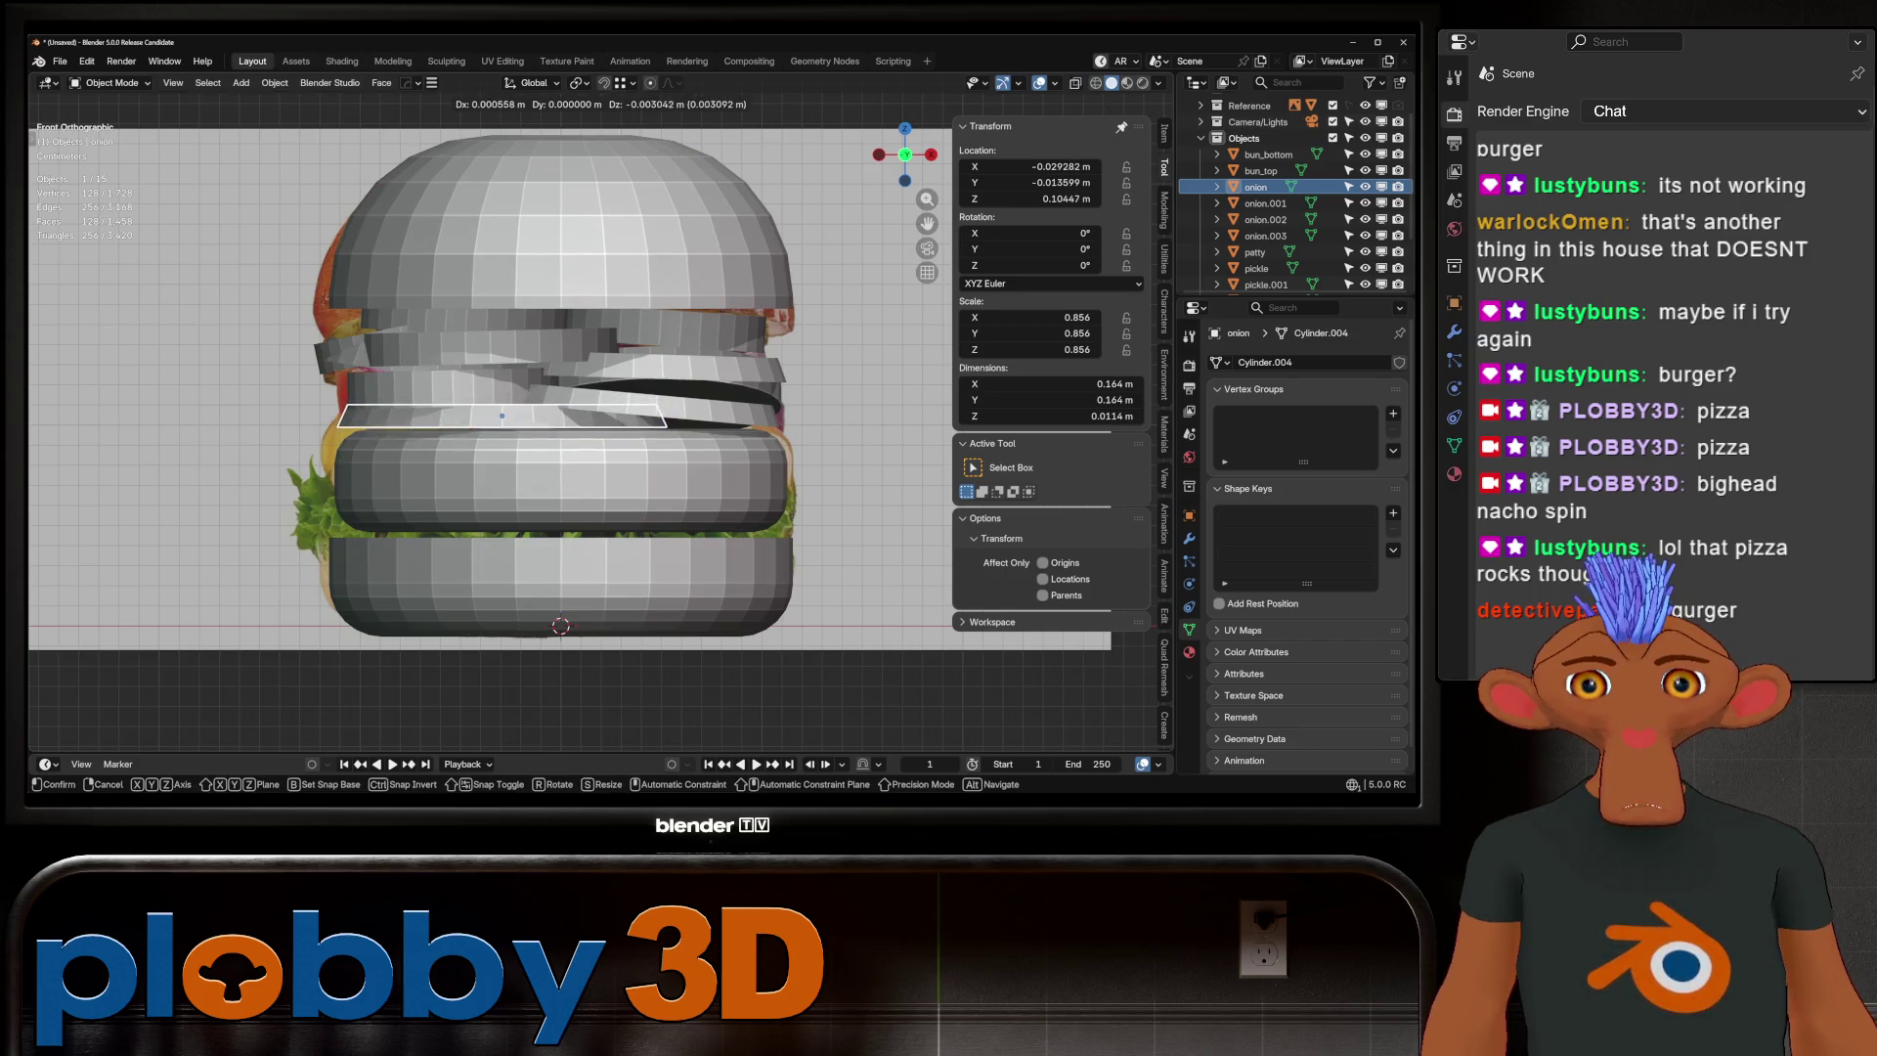
key("Return")
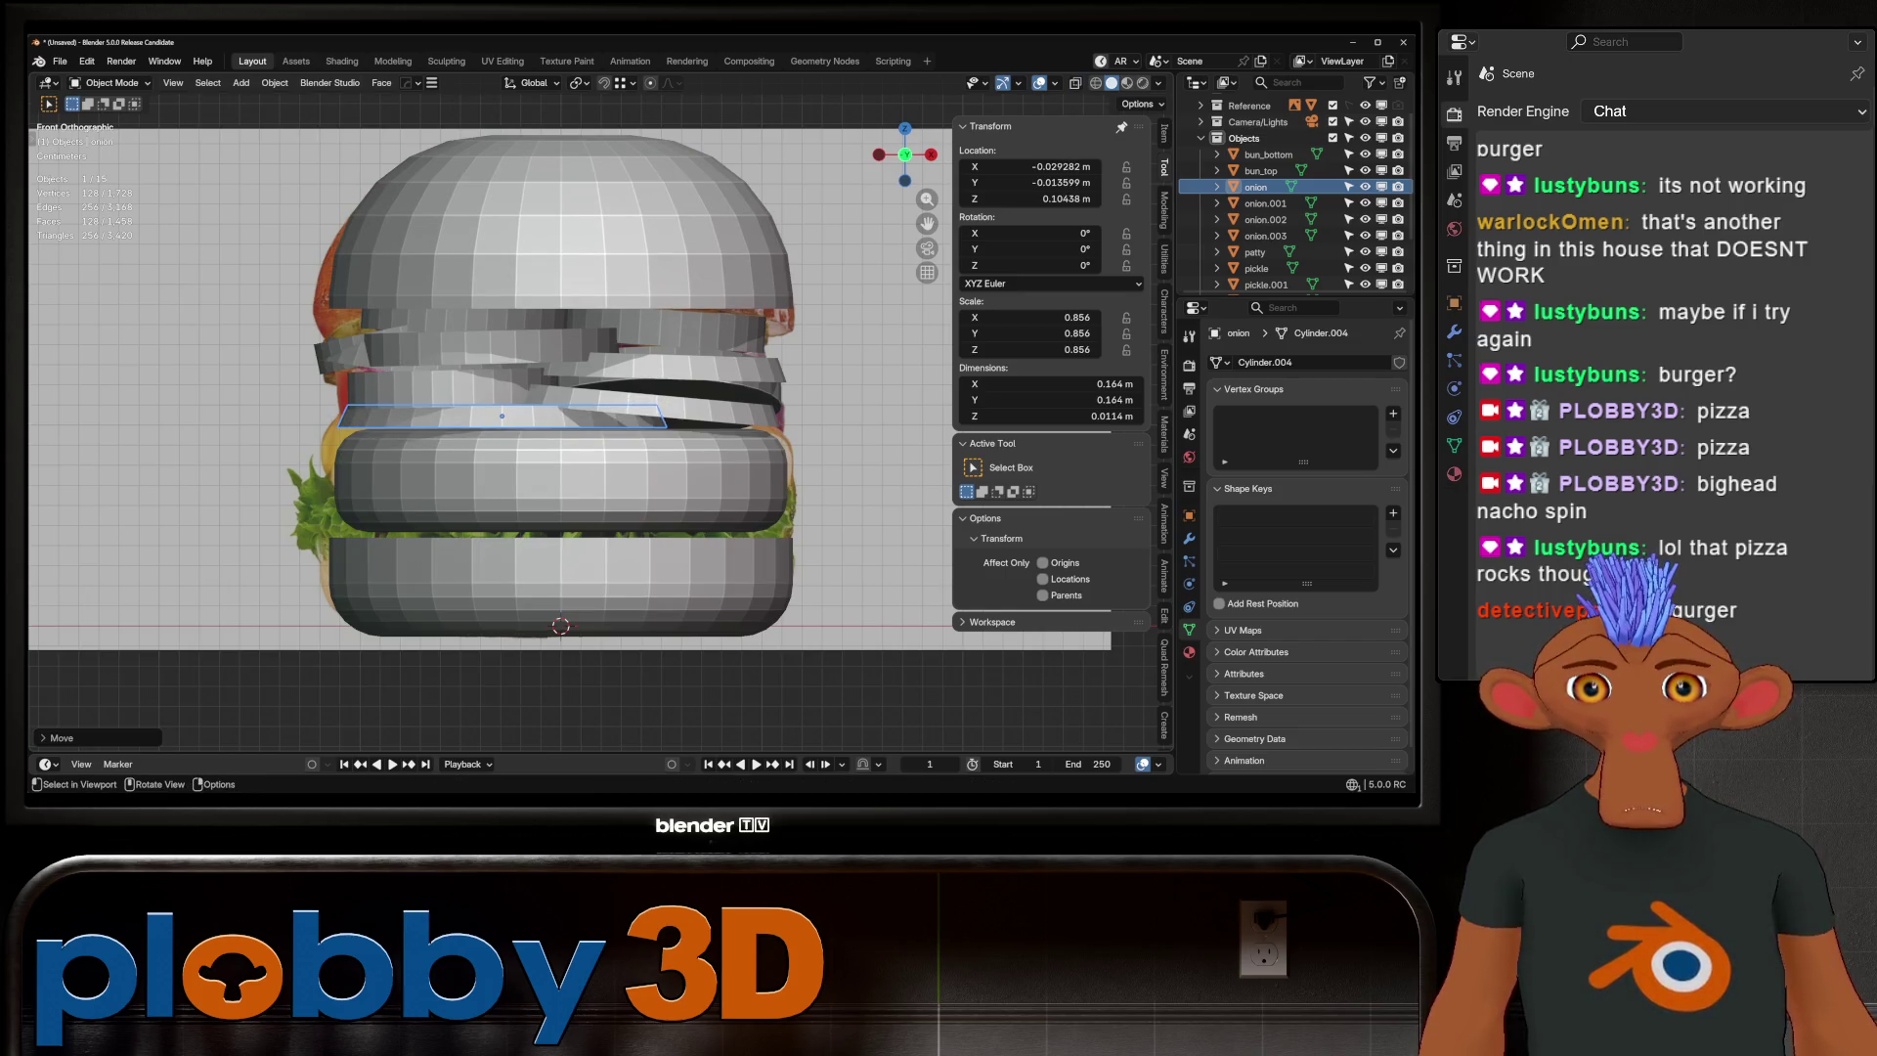
Offset the onion.002 ring along Y to 0.027064 m
left_click(586, 386)
mouse_move(586, 386)
middle_mouse_down()
mouse_move(391, 440)
mouse_move(489, 509)
mouse_move(509, 411)
mouse_move(586, 439)
mouse_move(596, 351)
middle_mouse_up()
left_click(509, 411)
key("KP_1")
key("ctrl+KP_1")
key("g")
key("y")
key("Return")
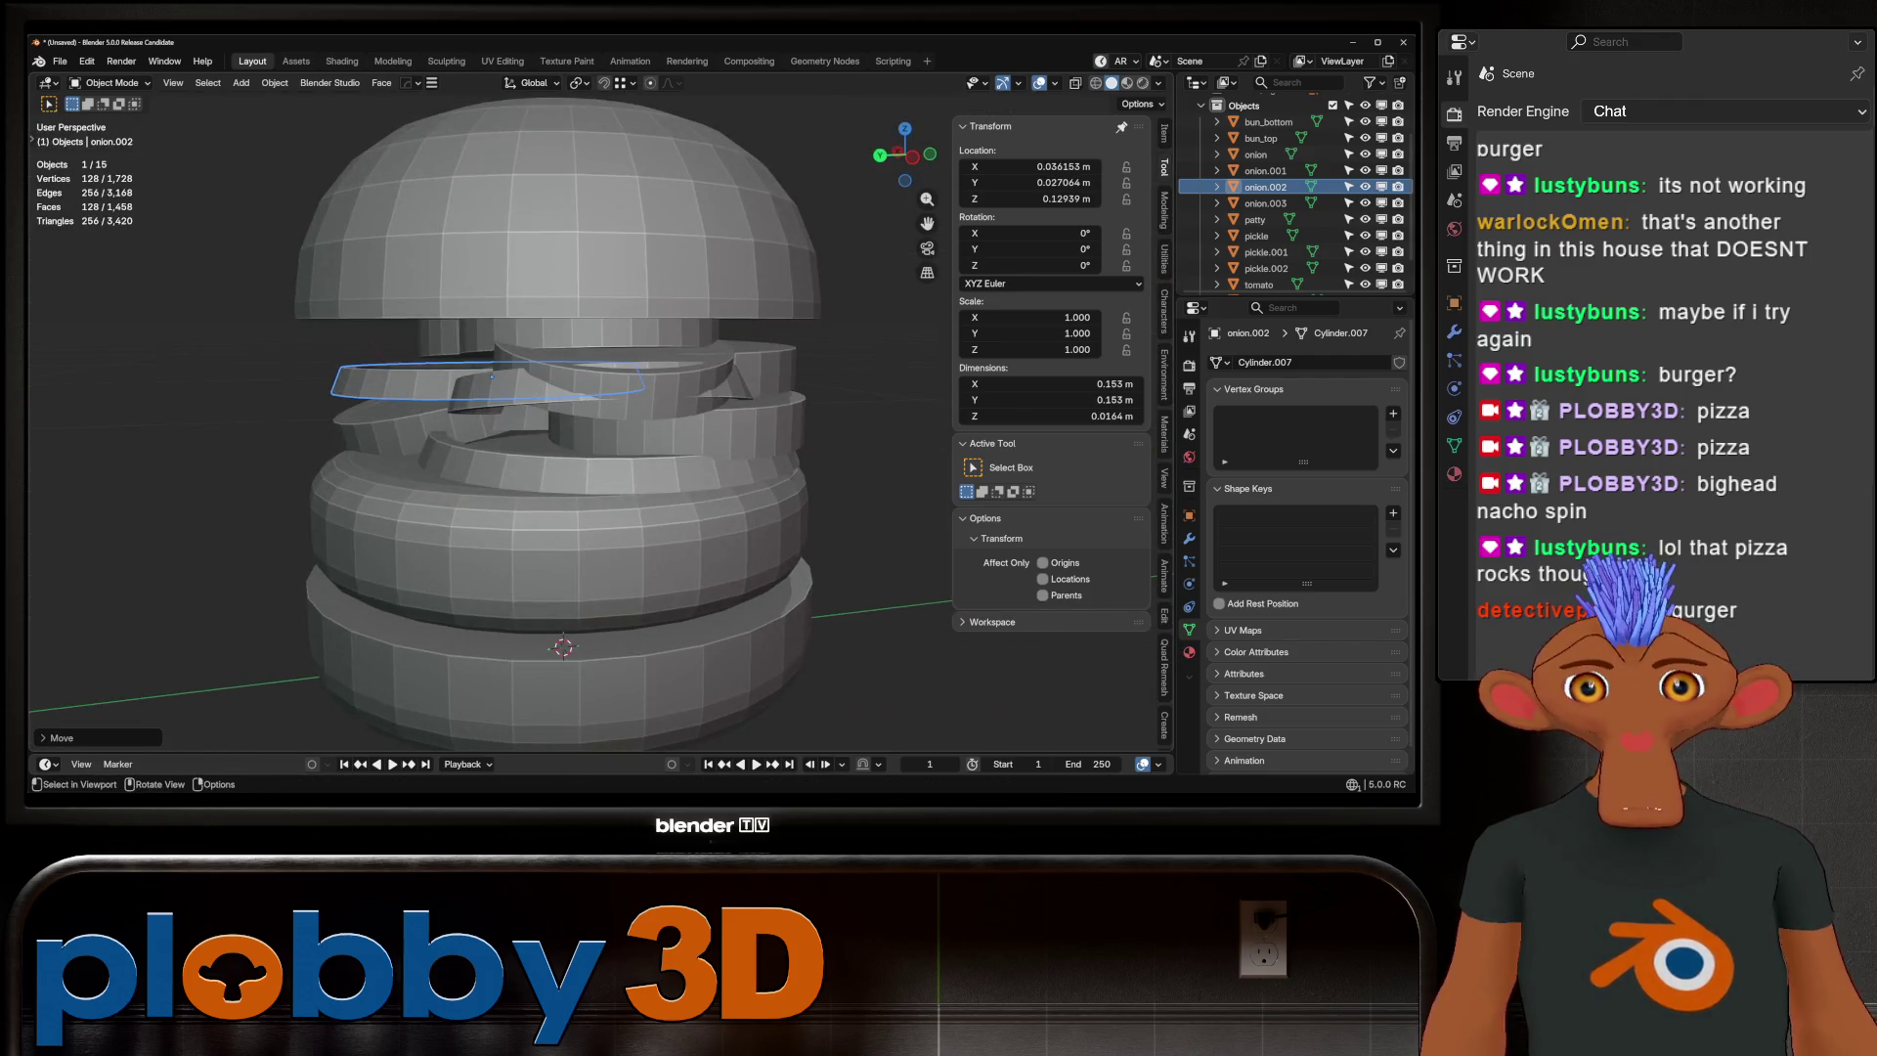
Shift the pickle.002 slice sideways along the X axis
left_click(613, 391)
key("g")
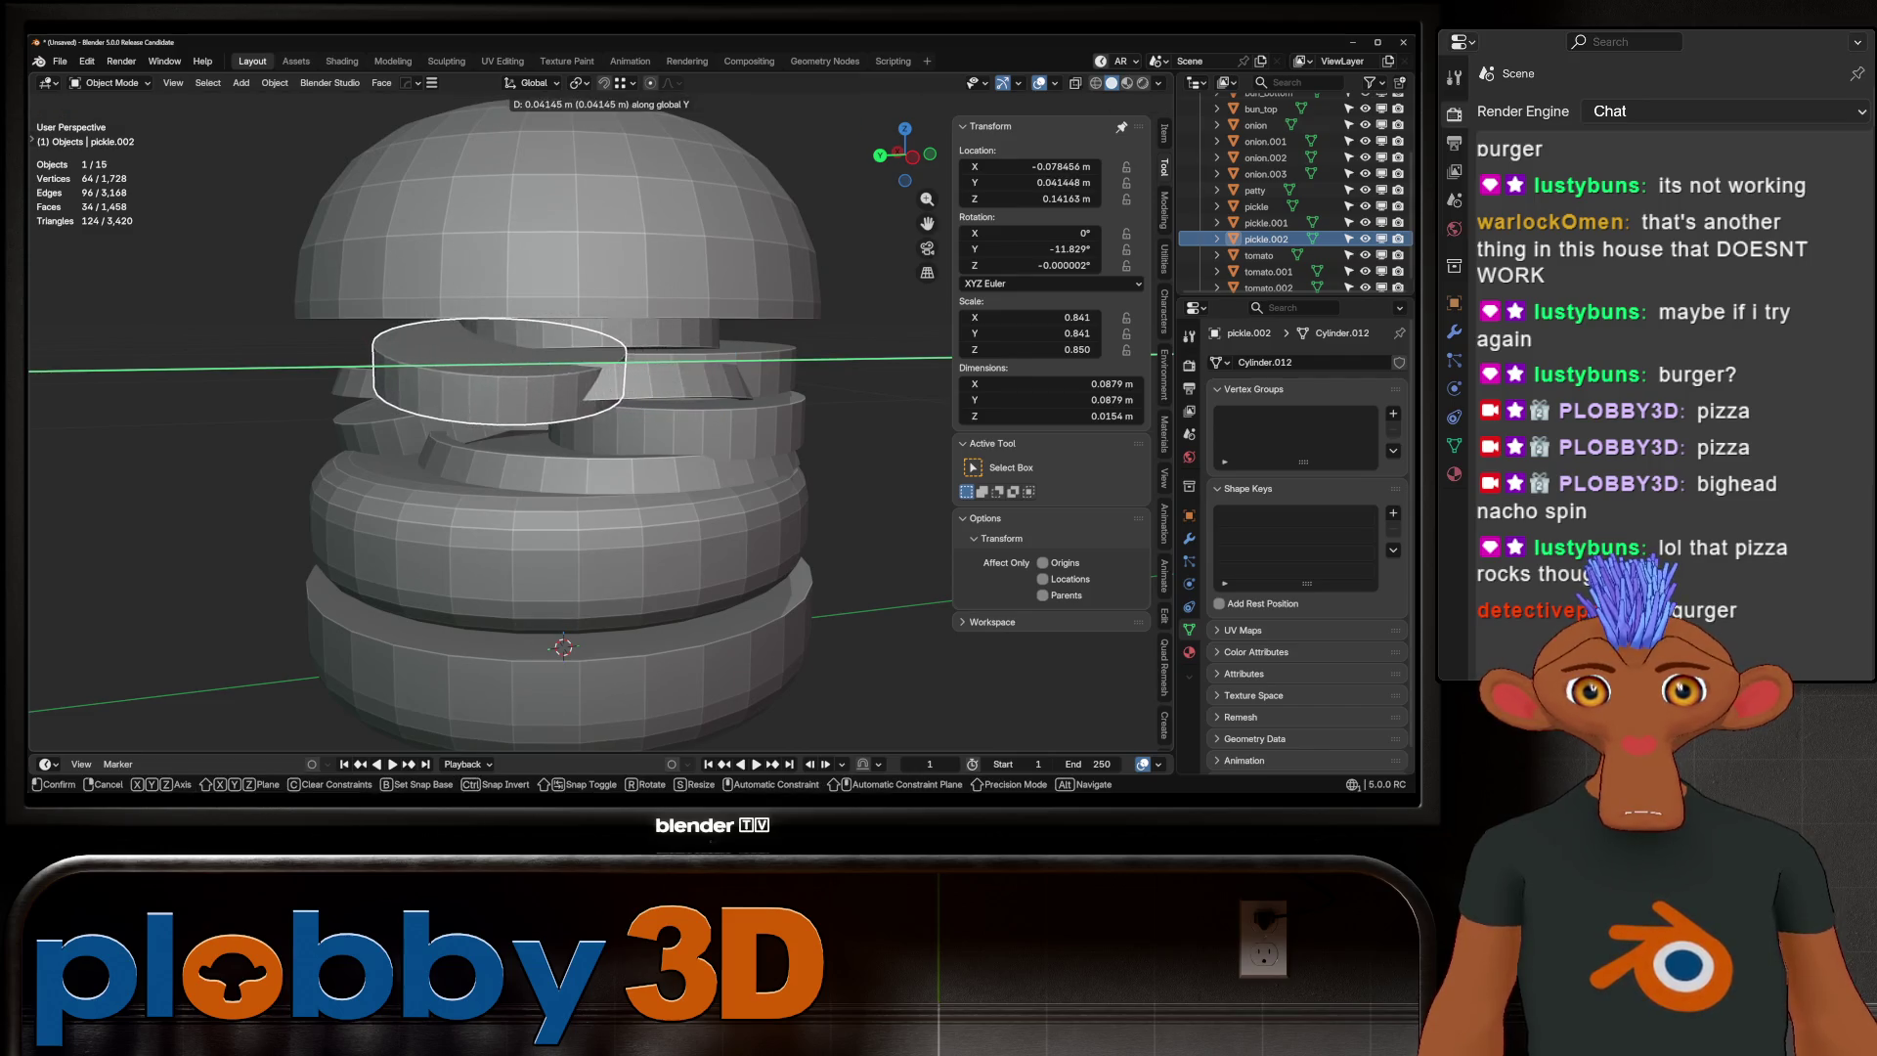
key("Escape")
middle_click_drag(489, 439, 391, 430)
key("g")
key("y")
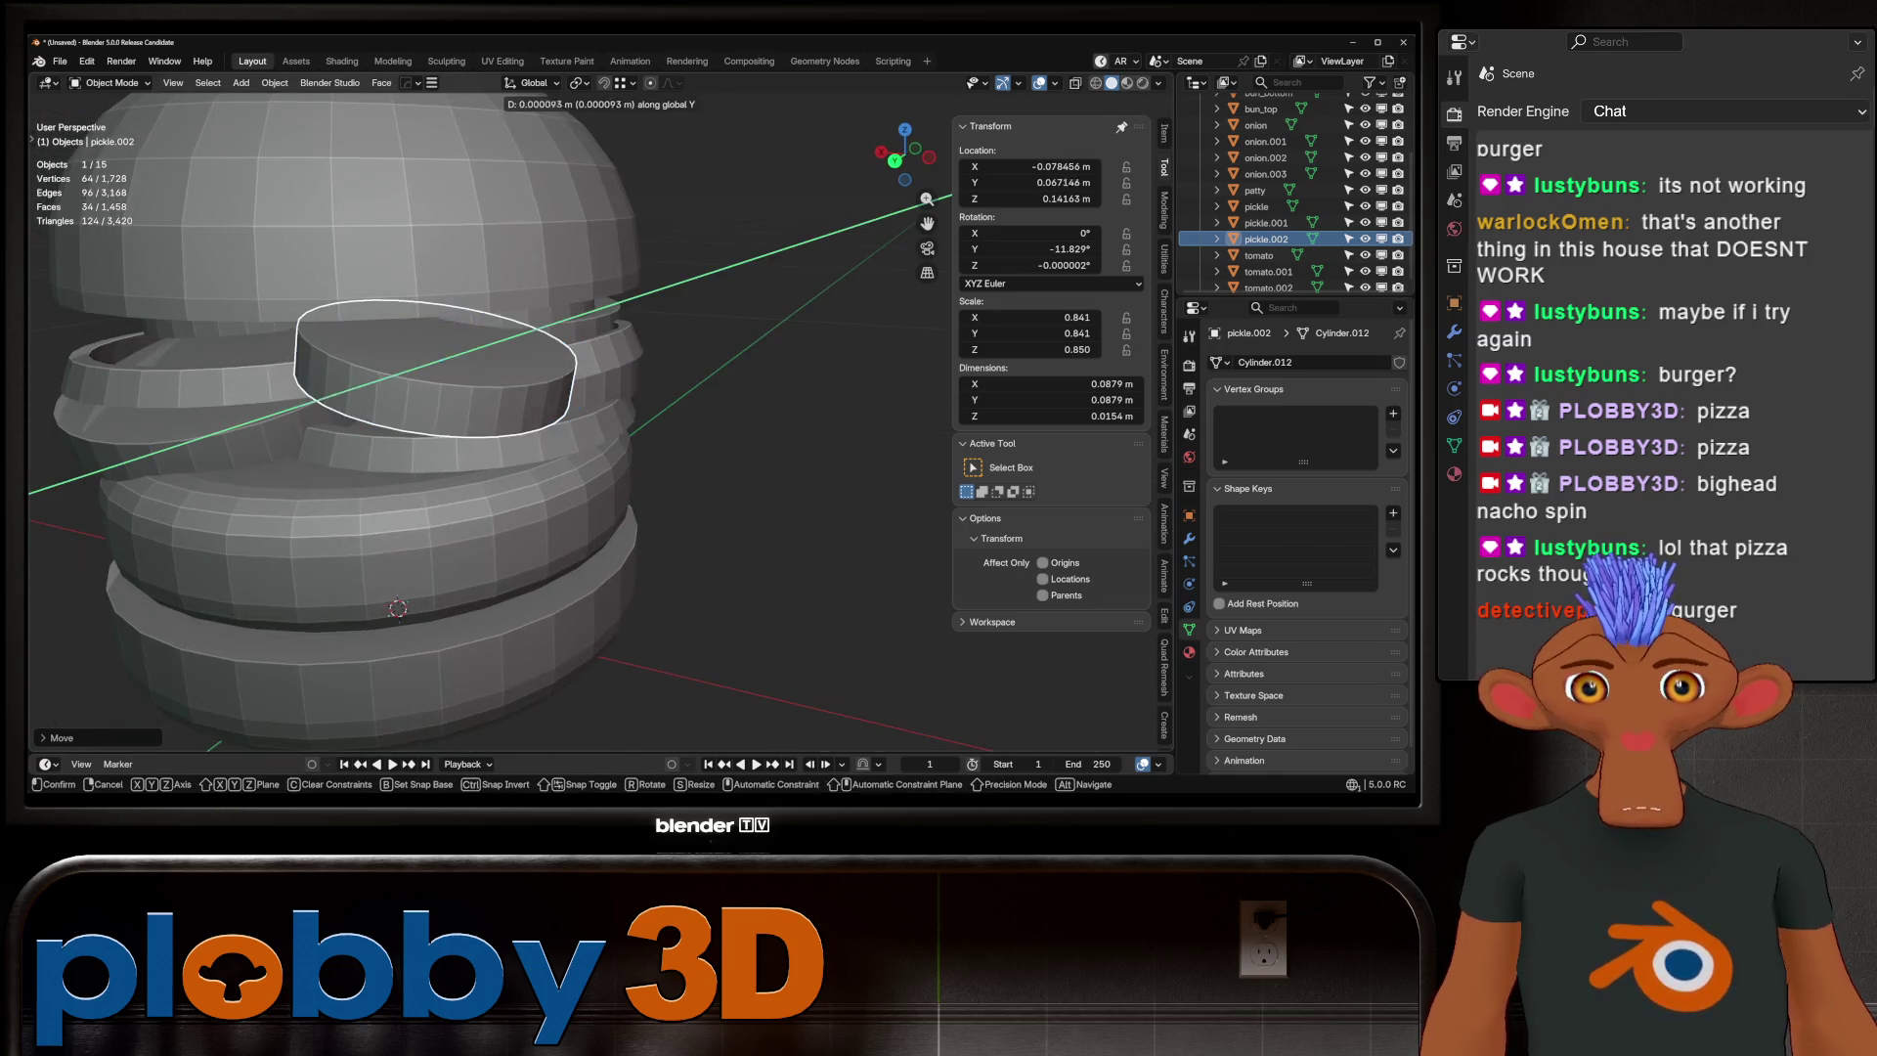
key("x")
key("Return")
scroll(489, 420, "down", 5)
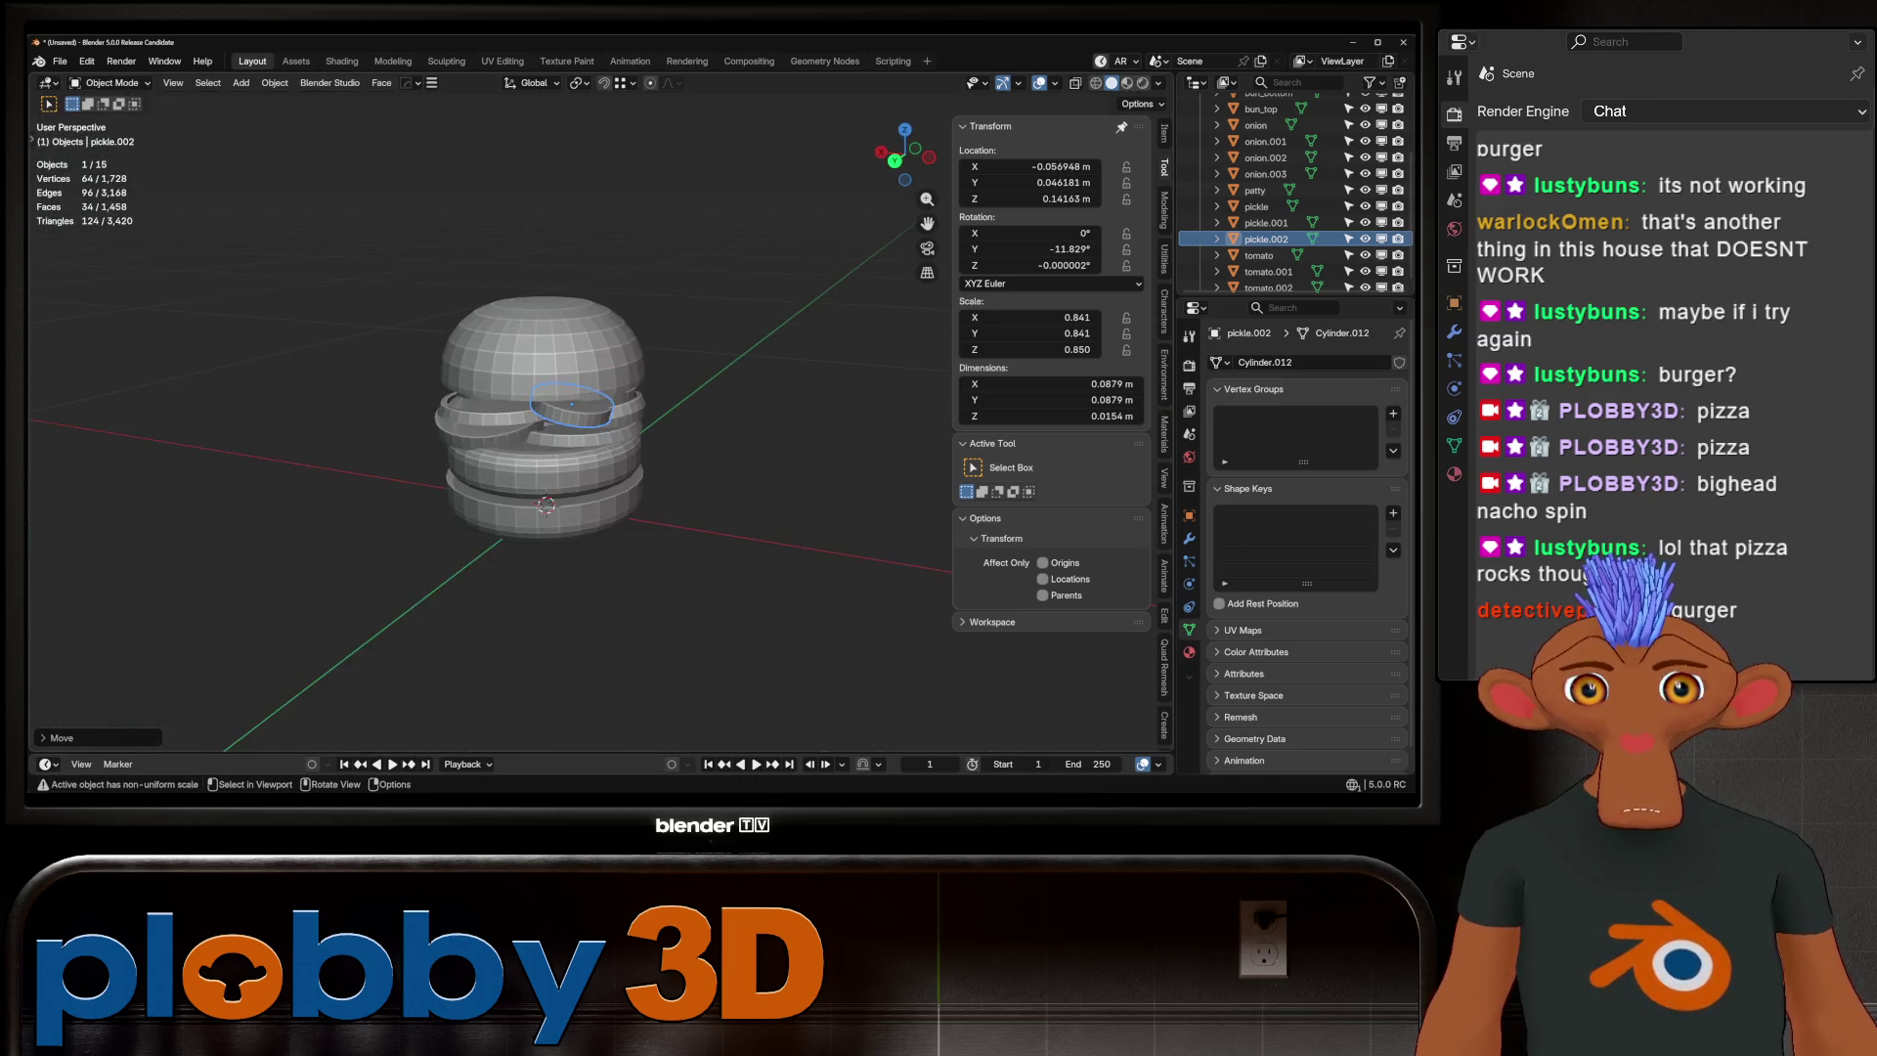
scroll(587, 440, "up", 5)
Try offsetting the onion ring along the Y axis
left_click(643, 433)
mouse_move(642, 433)
middle_mouse_down()
mouse_move(626, 433)
mouse_move(750, 559)
mouse_move(750, 513)
middle_mouse_up()
left_click(606, 508)
left_click(606, 459)
key("g")
key("y")
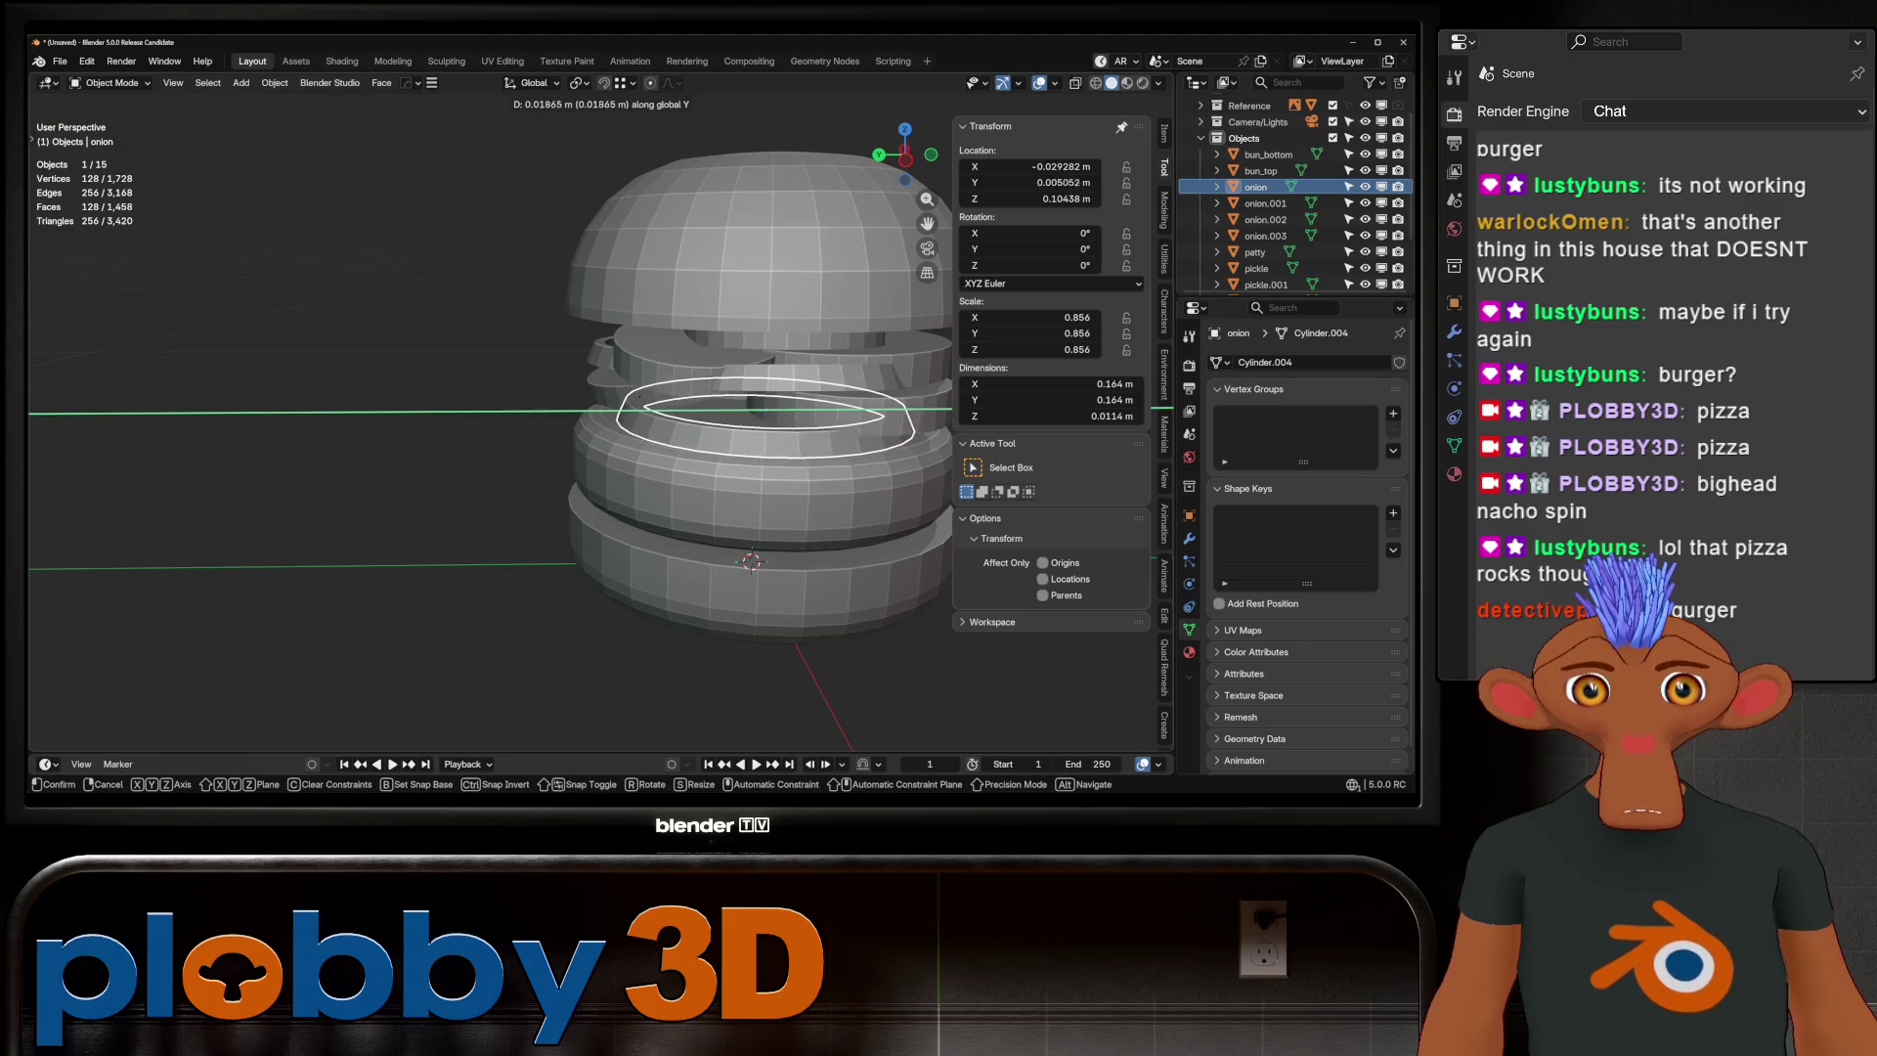
key("Escape")
Tilt the onion.003 and onion.001 rings at different free-rotation angles
middle_click_drag(645, 439, 626, 411)
left_click(645, 362)
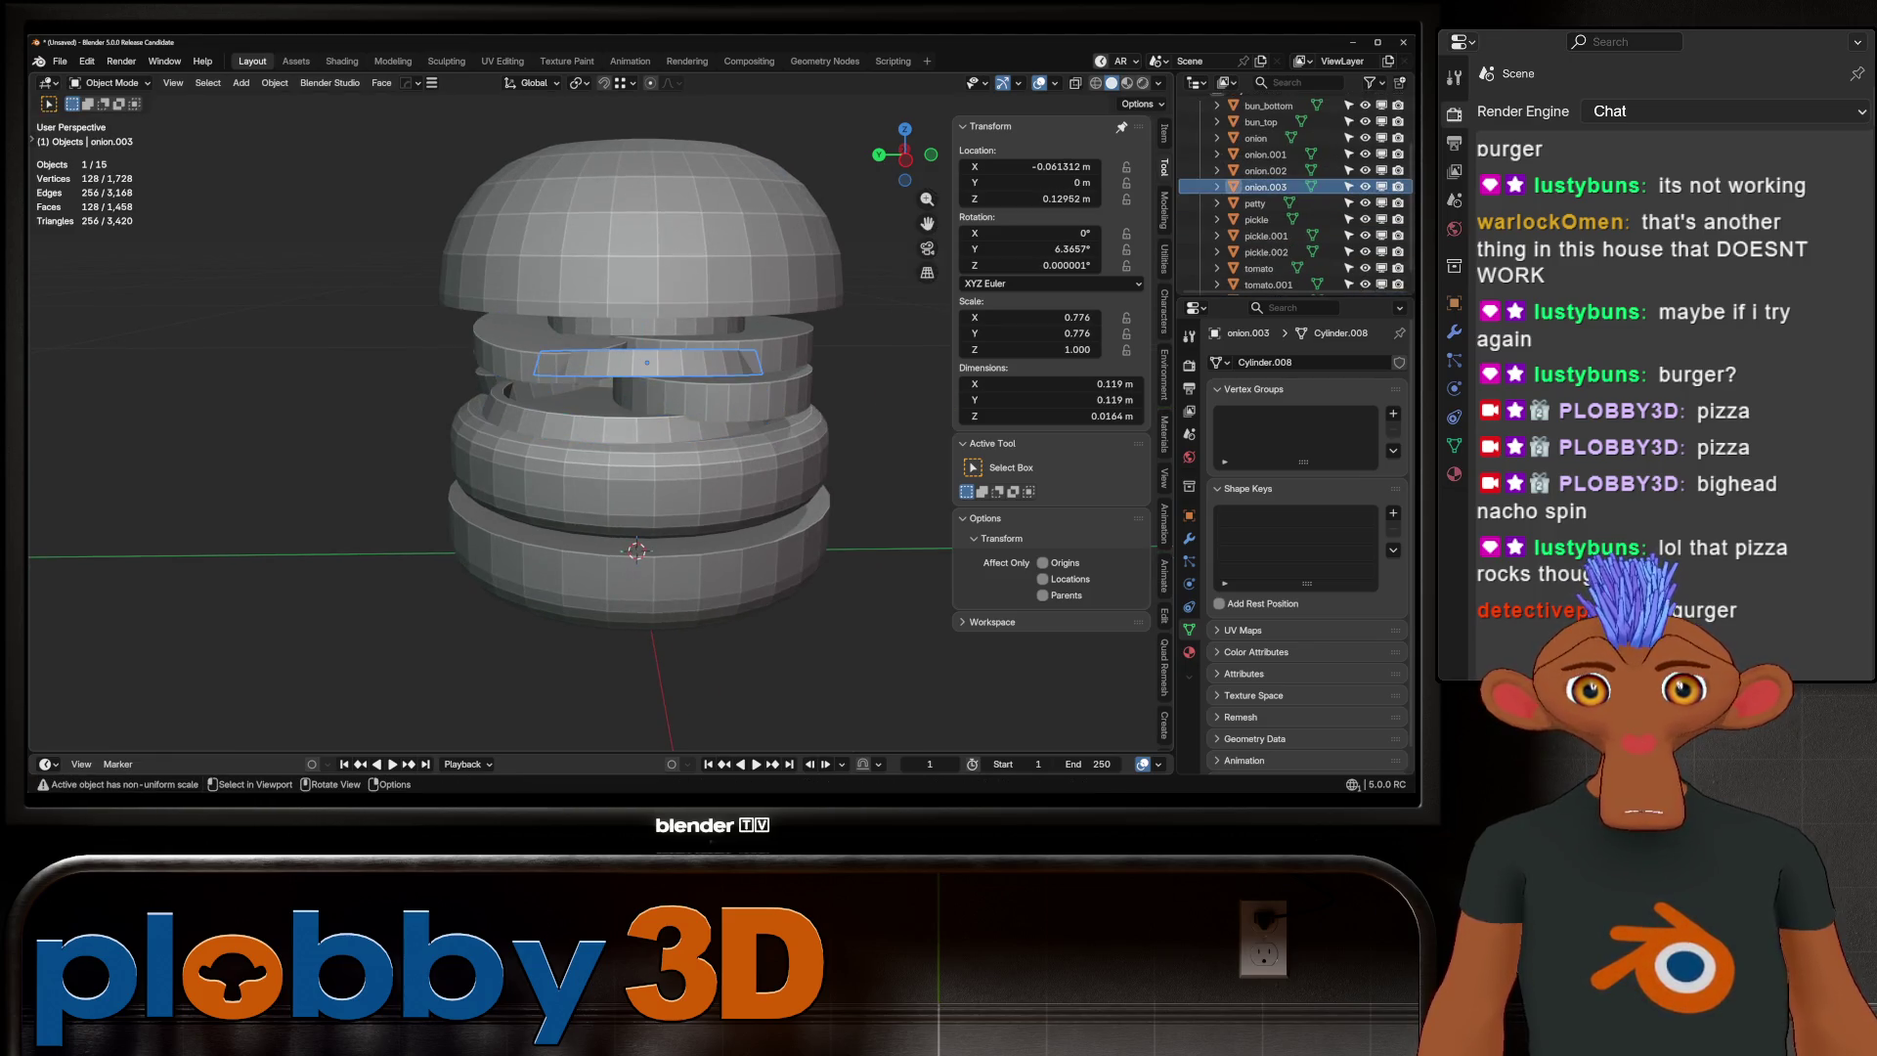
key("r")
key("r")
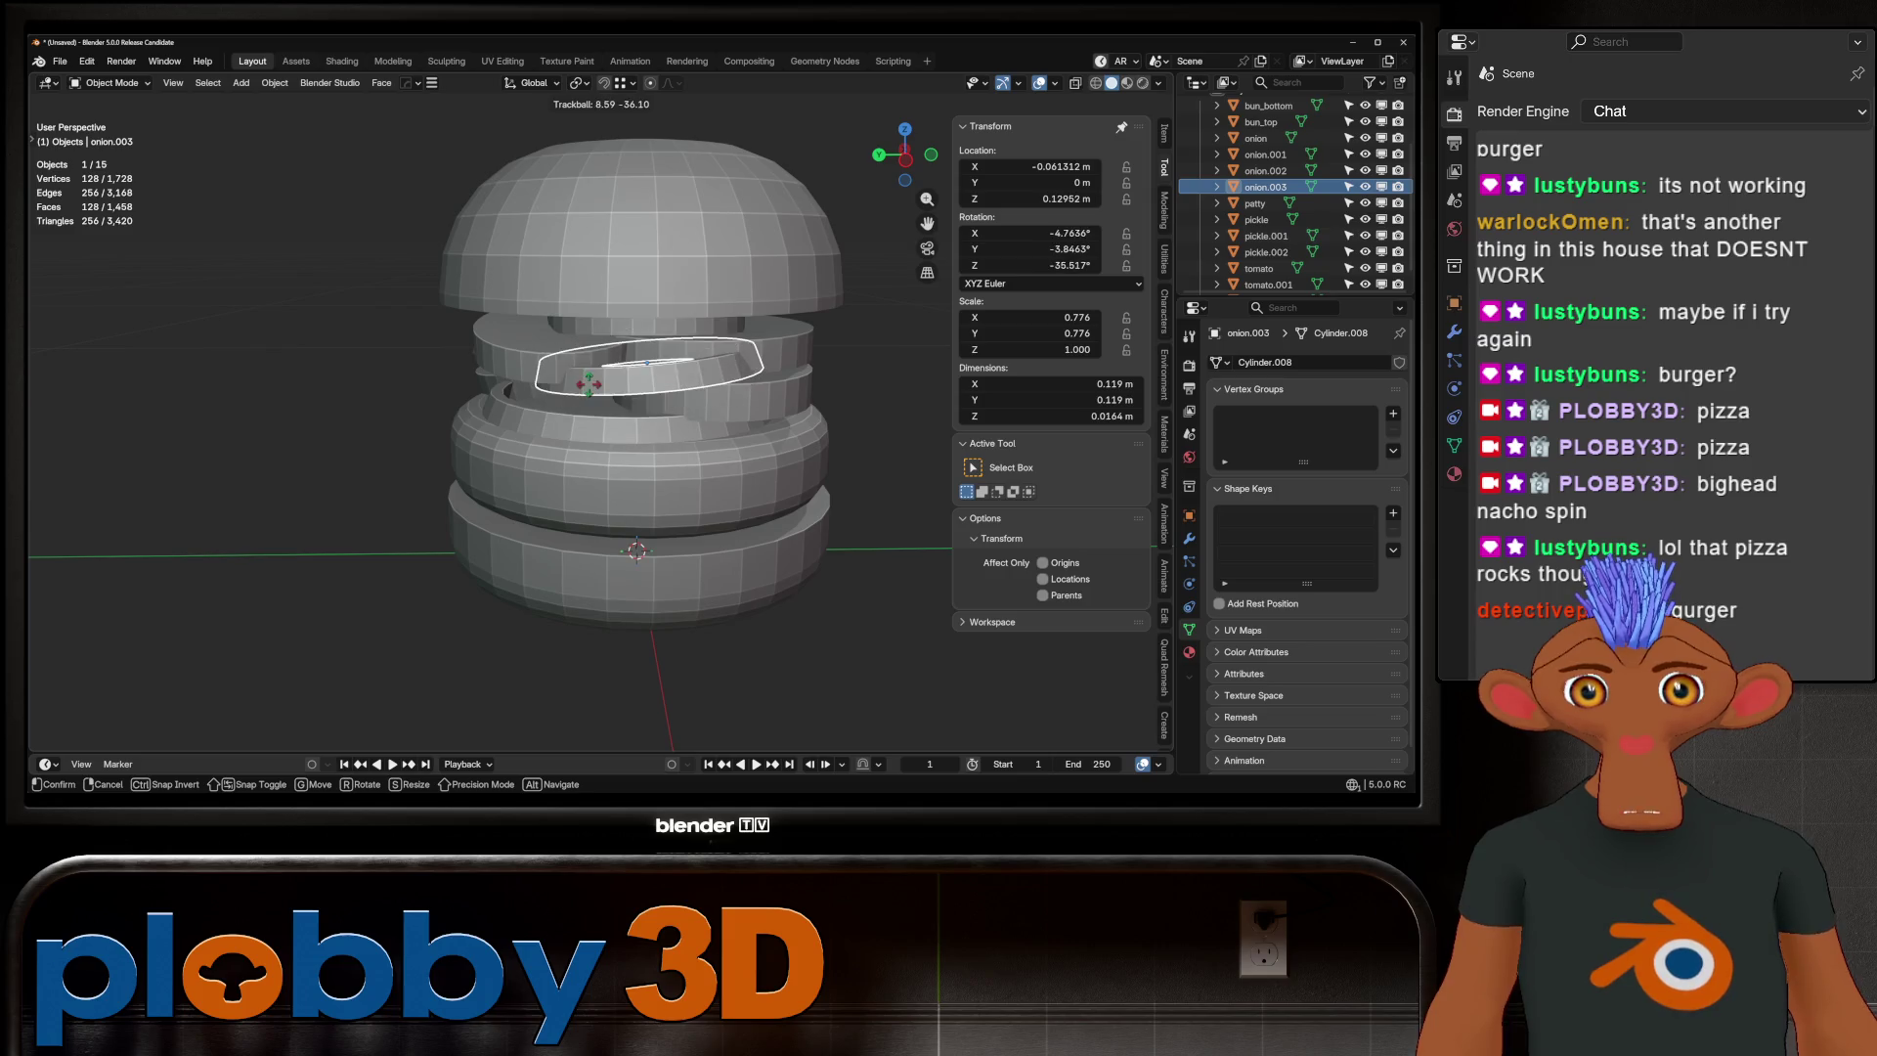
key("Escape")
mouse_move(587, 388)
middle_mouse_down()
mouse_move(606, 372)
mouse_move(586, 386)
middle_mouse_up()
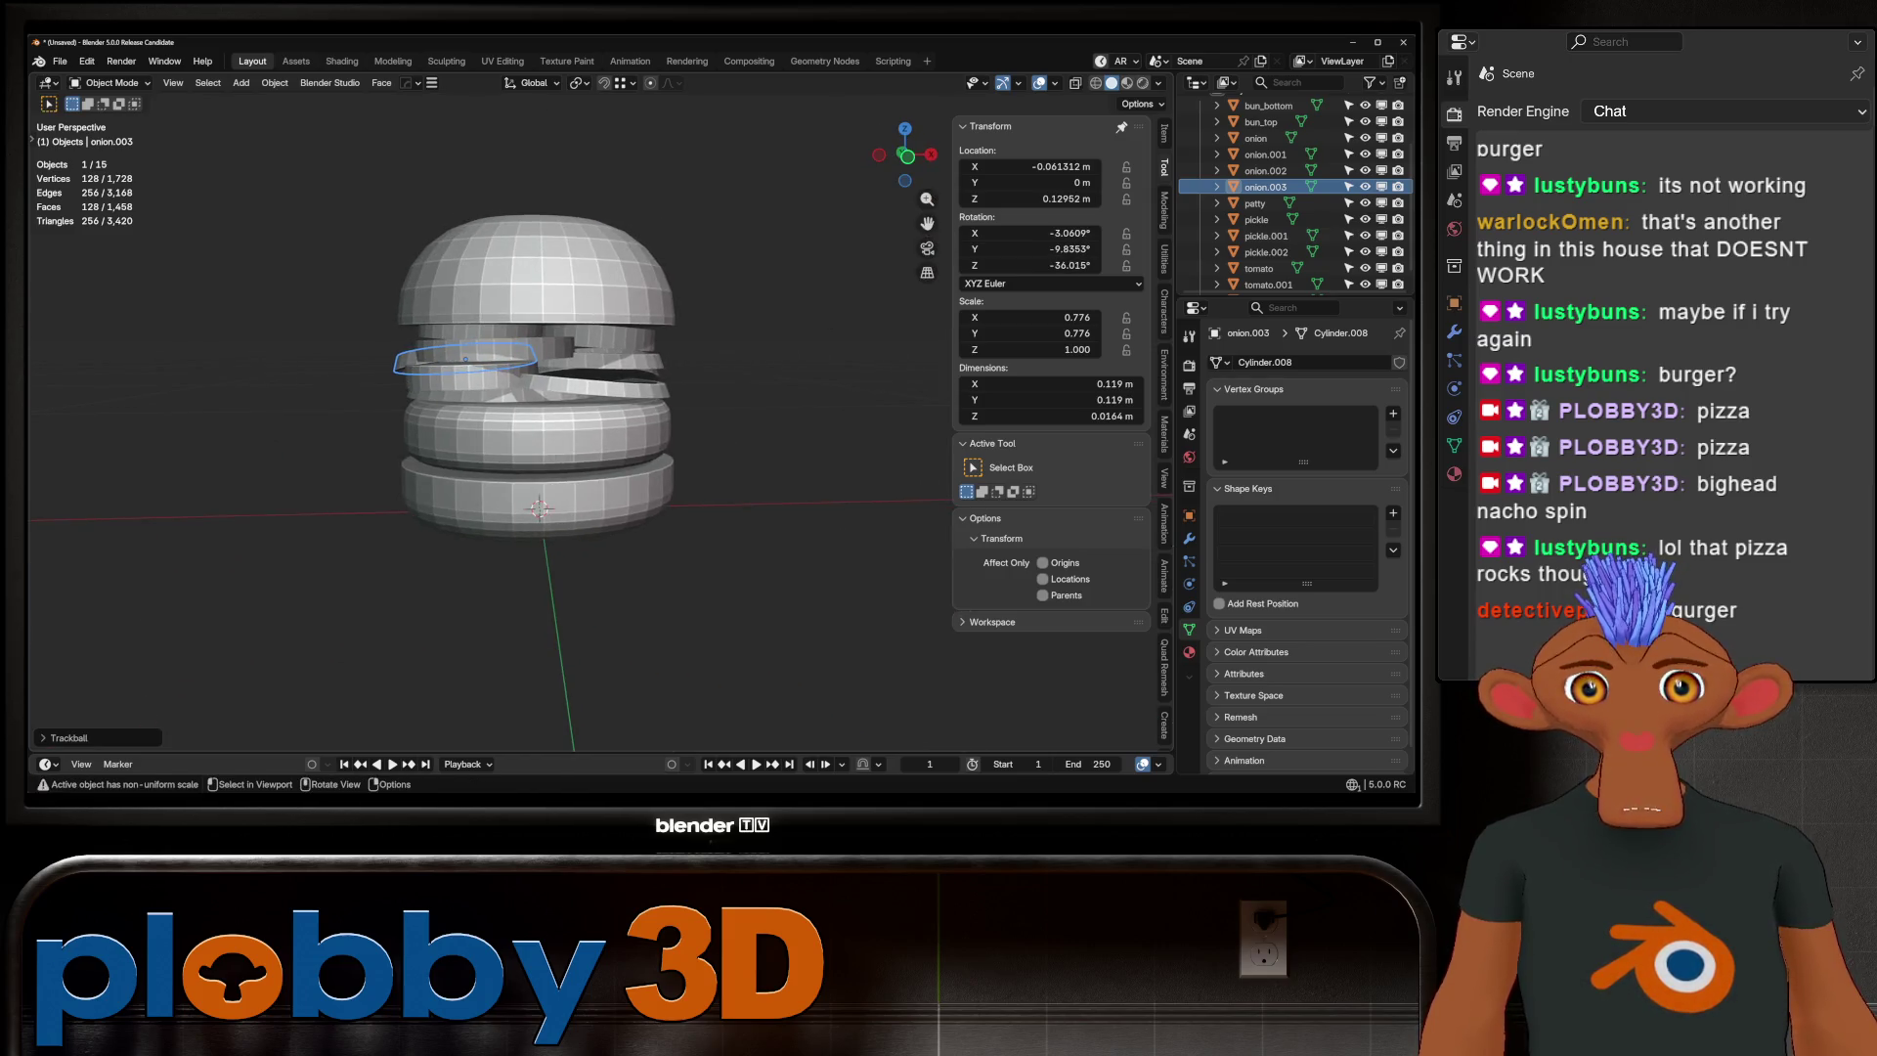
left_click(586, 386)
scroll(625, 391, "up", 4)
mouse_move(743, 372)
middle_mouse_down()
mouse_move(788, 347)
mouse_move(684, 401)
middle_mouse_up()
key("r")
key("r")
left_click(785, 349)
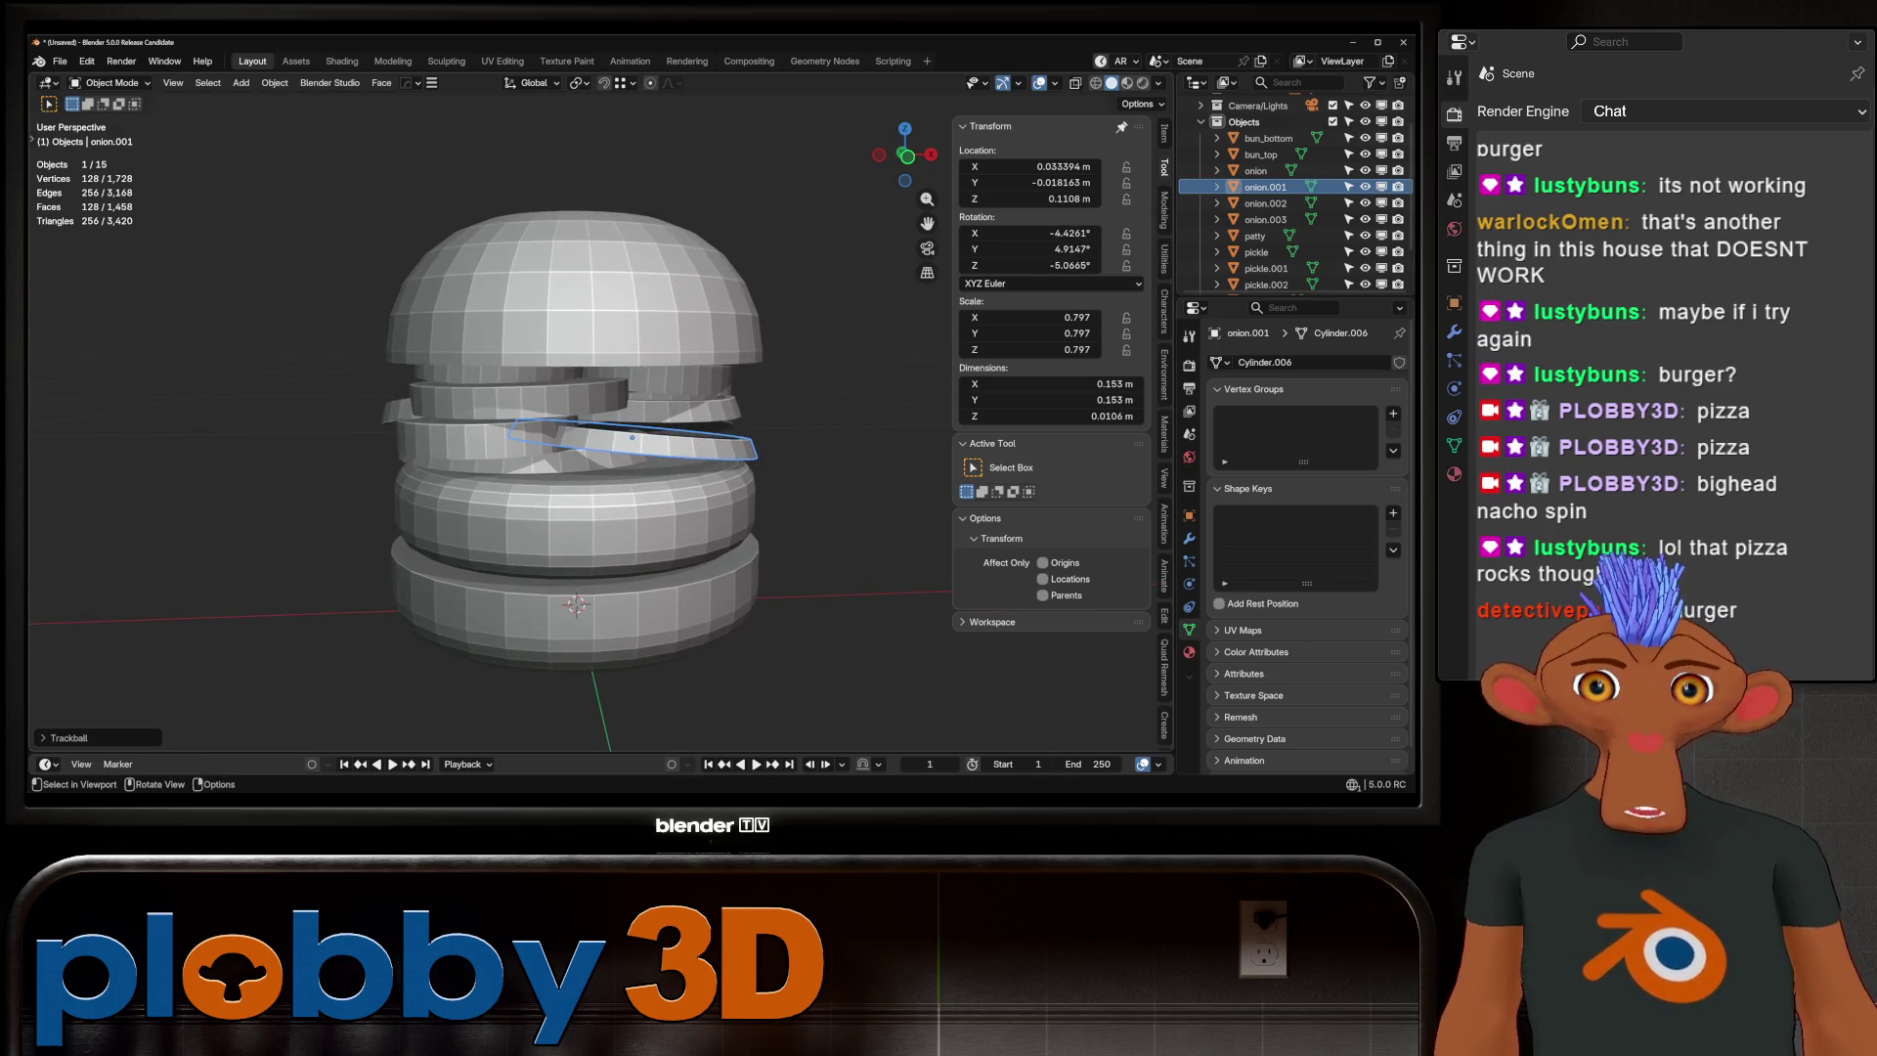
Tilt the tomato.001 slice, then check the stack against the front reference photo
left_click(586, 395)
key("r")
key("r")
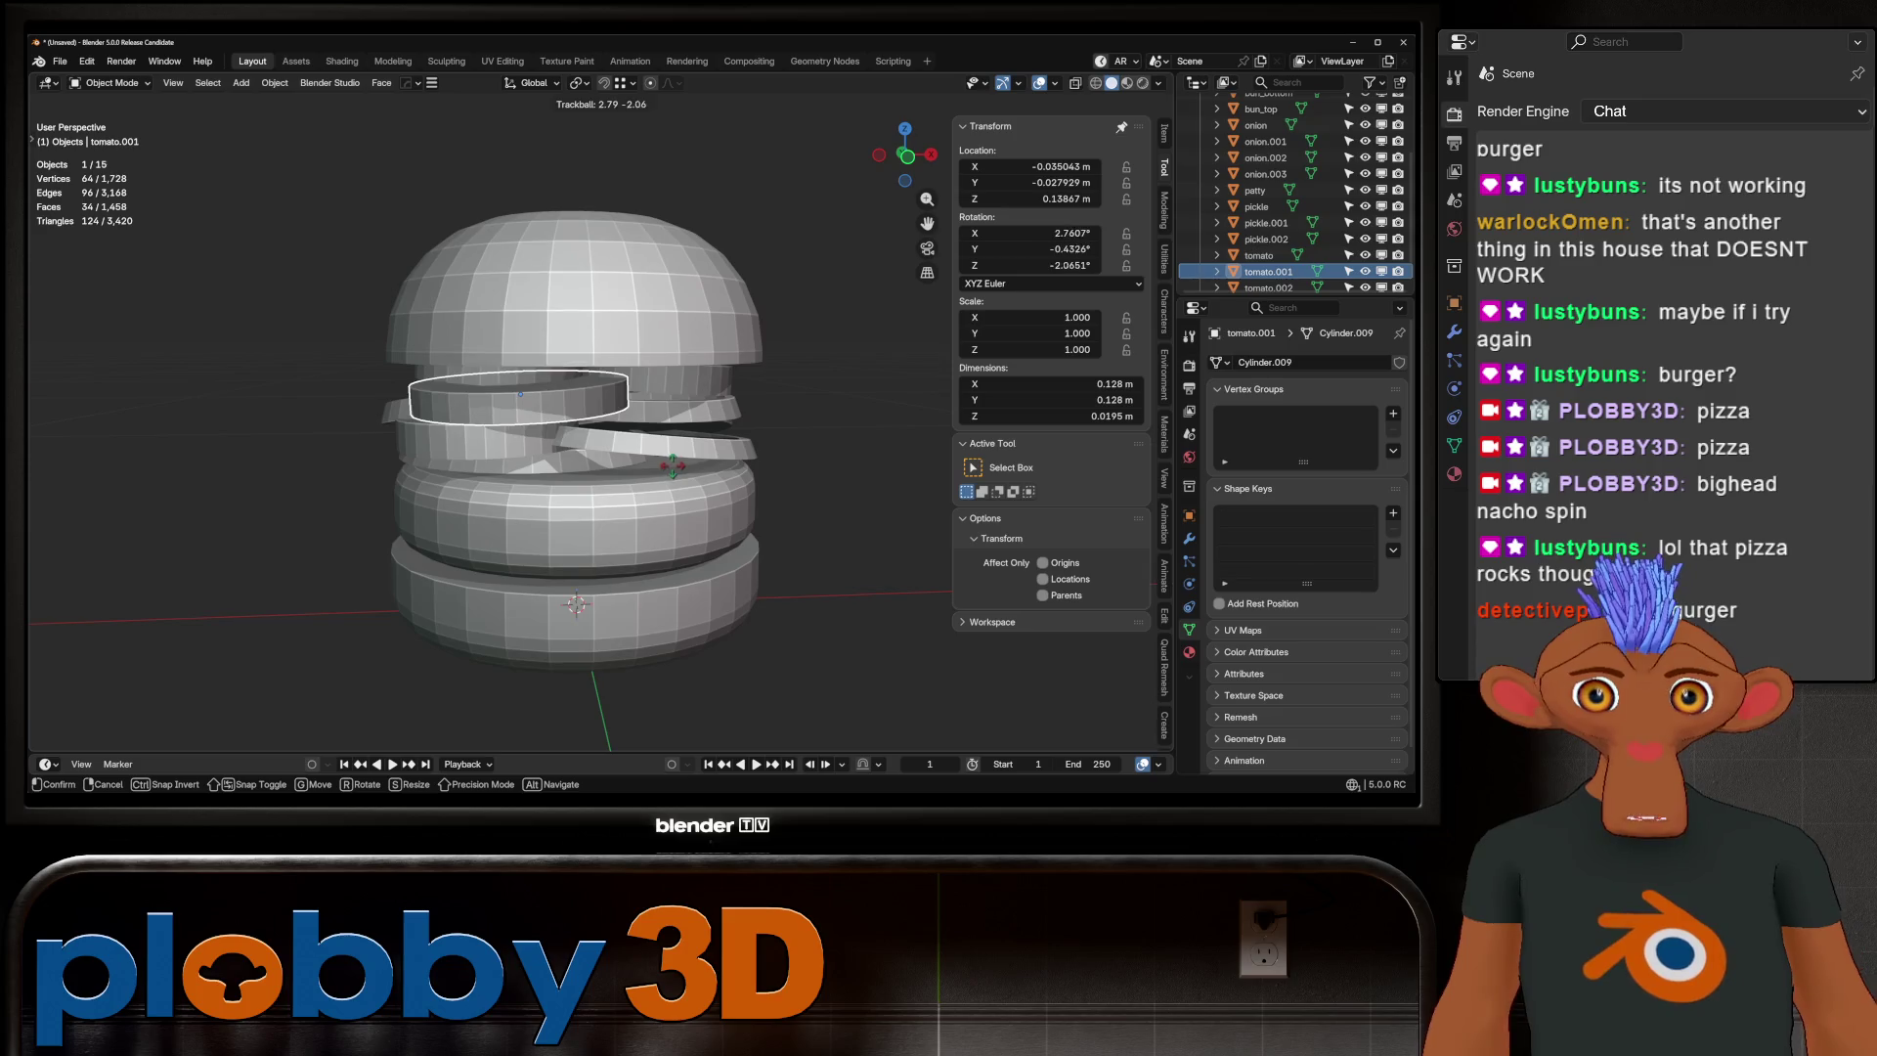
left_click(771, 460)
mouse_move(771, 459)
middle_mouse_down()
mouse_move(616, 386)
mouse_move(548, 406)
middle_mouse_up()
left_click(604, 377)
key("KP_1")
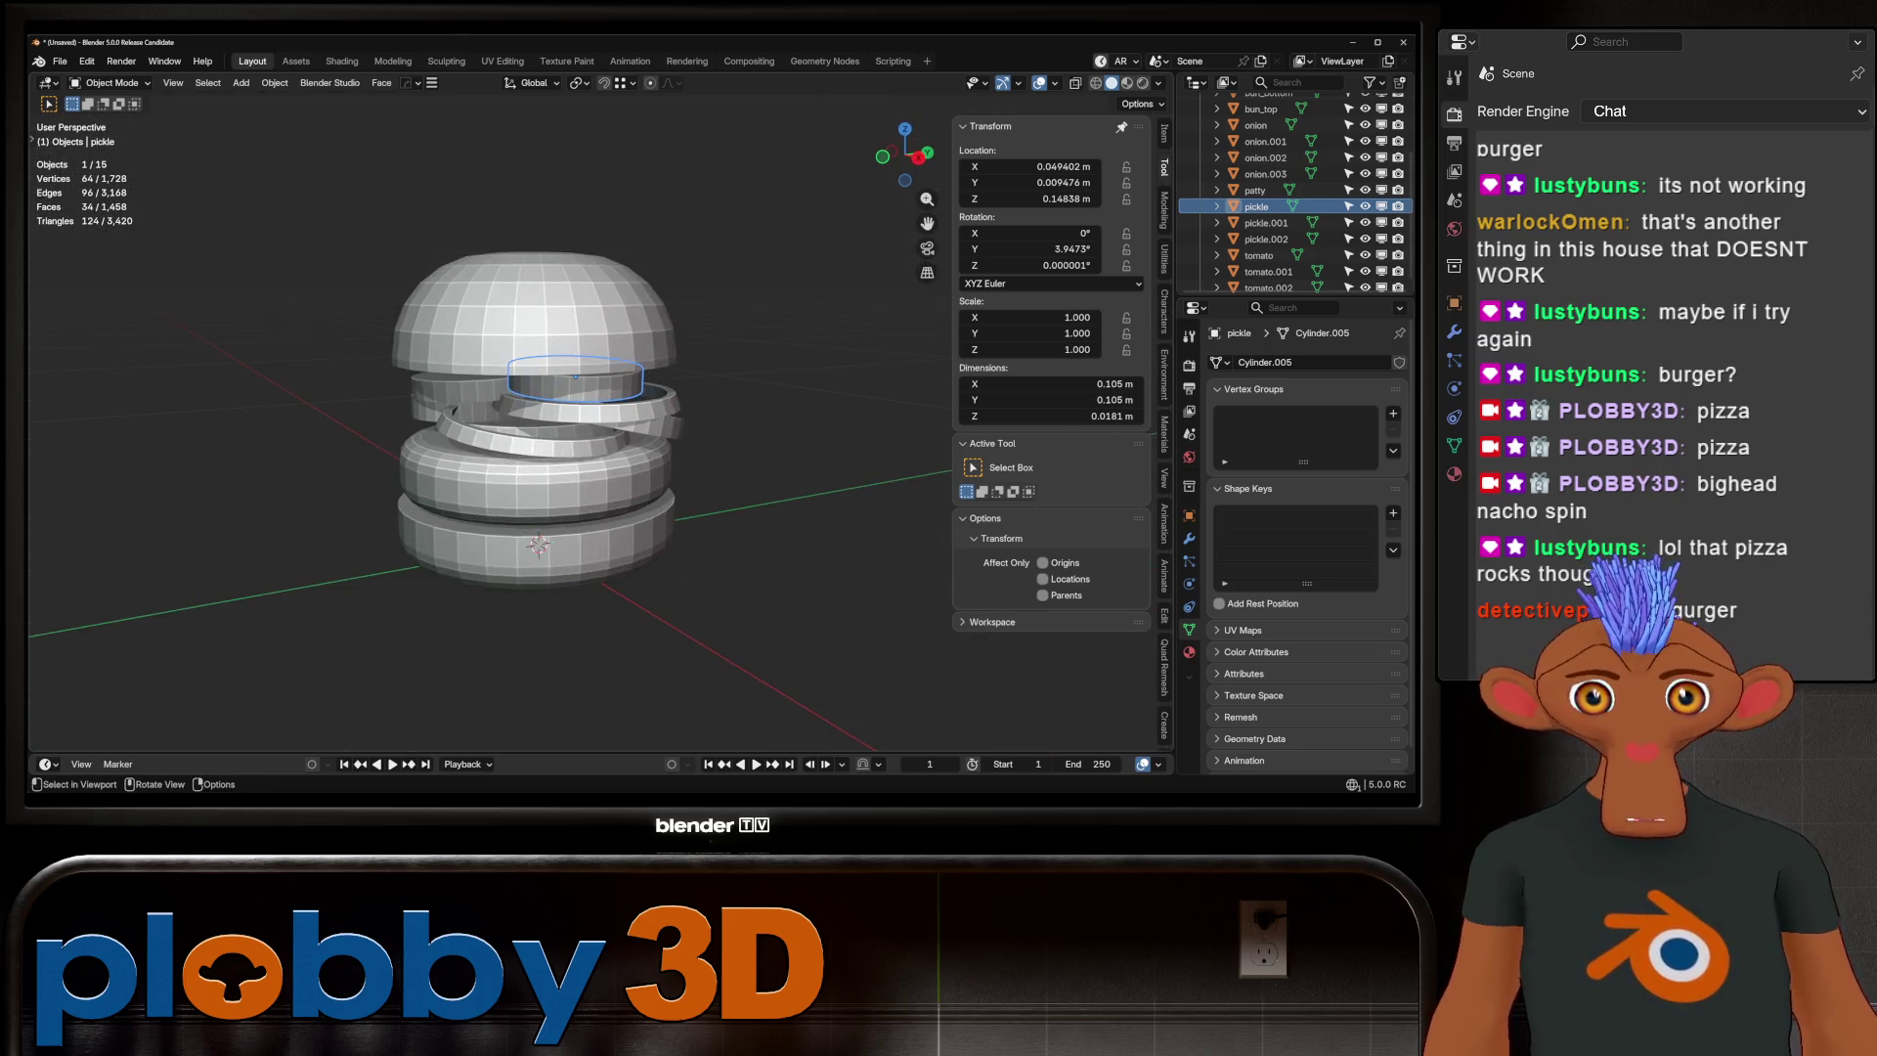
Move onion.002 along Y to X 0.036153, Y -0.001005, Z 0.12939 m
left_click(552, 402)
key("g")
key("y")
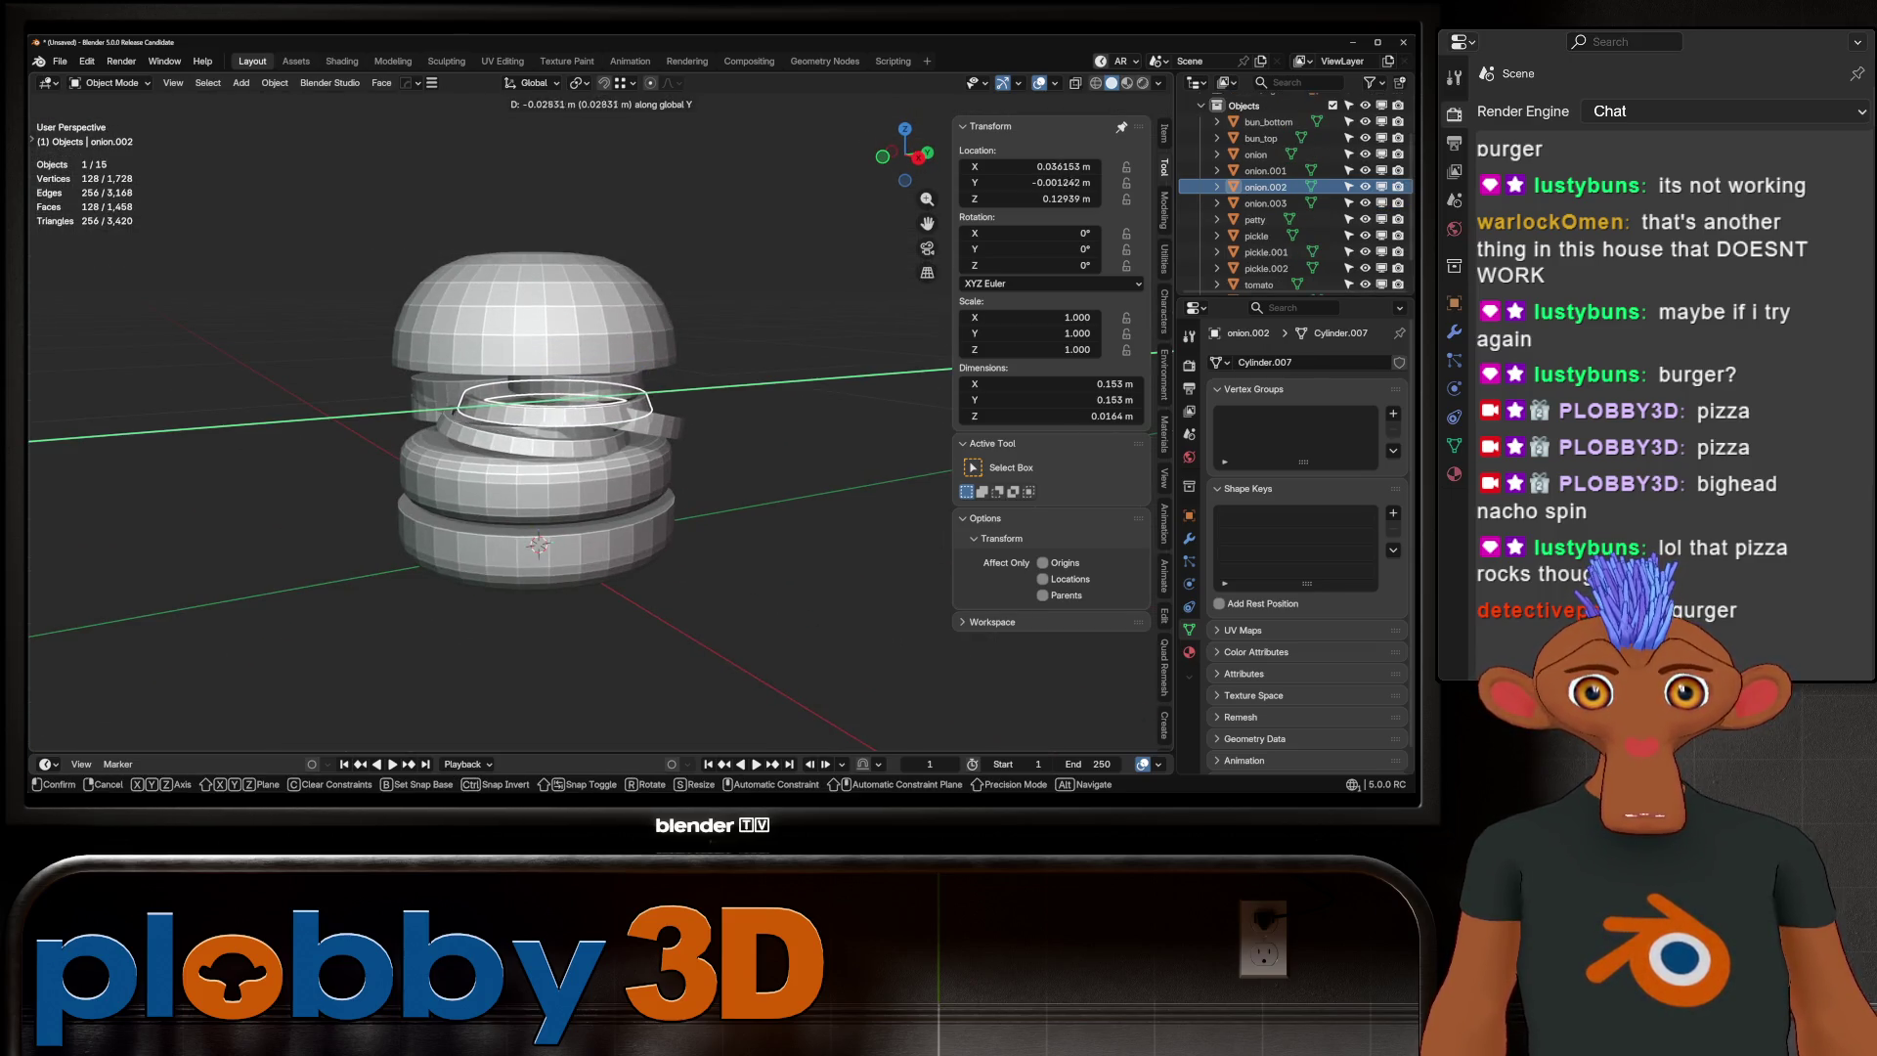
left_click(552, 403)
mouse_move(553, 403)
middle_mouse_down()
mouse_move(587, 386)
mouse_move(538, 420)
mouse_move(547, 459)
middle_mouse_up()
scroll(582, 389, "down", 3)
scroll(535, 401, "up", 5)
scroll(535, 401, "down", 4)
scroll(535, 410, "up", 5)
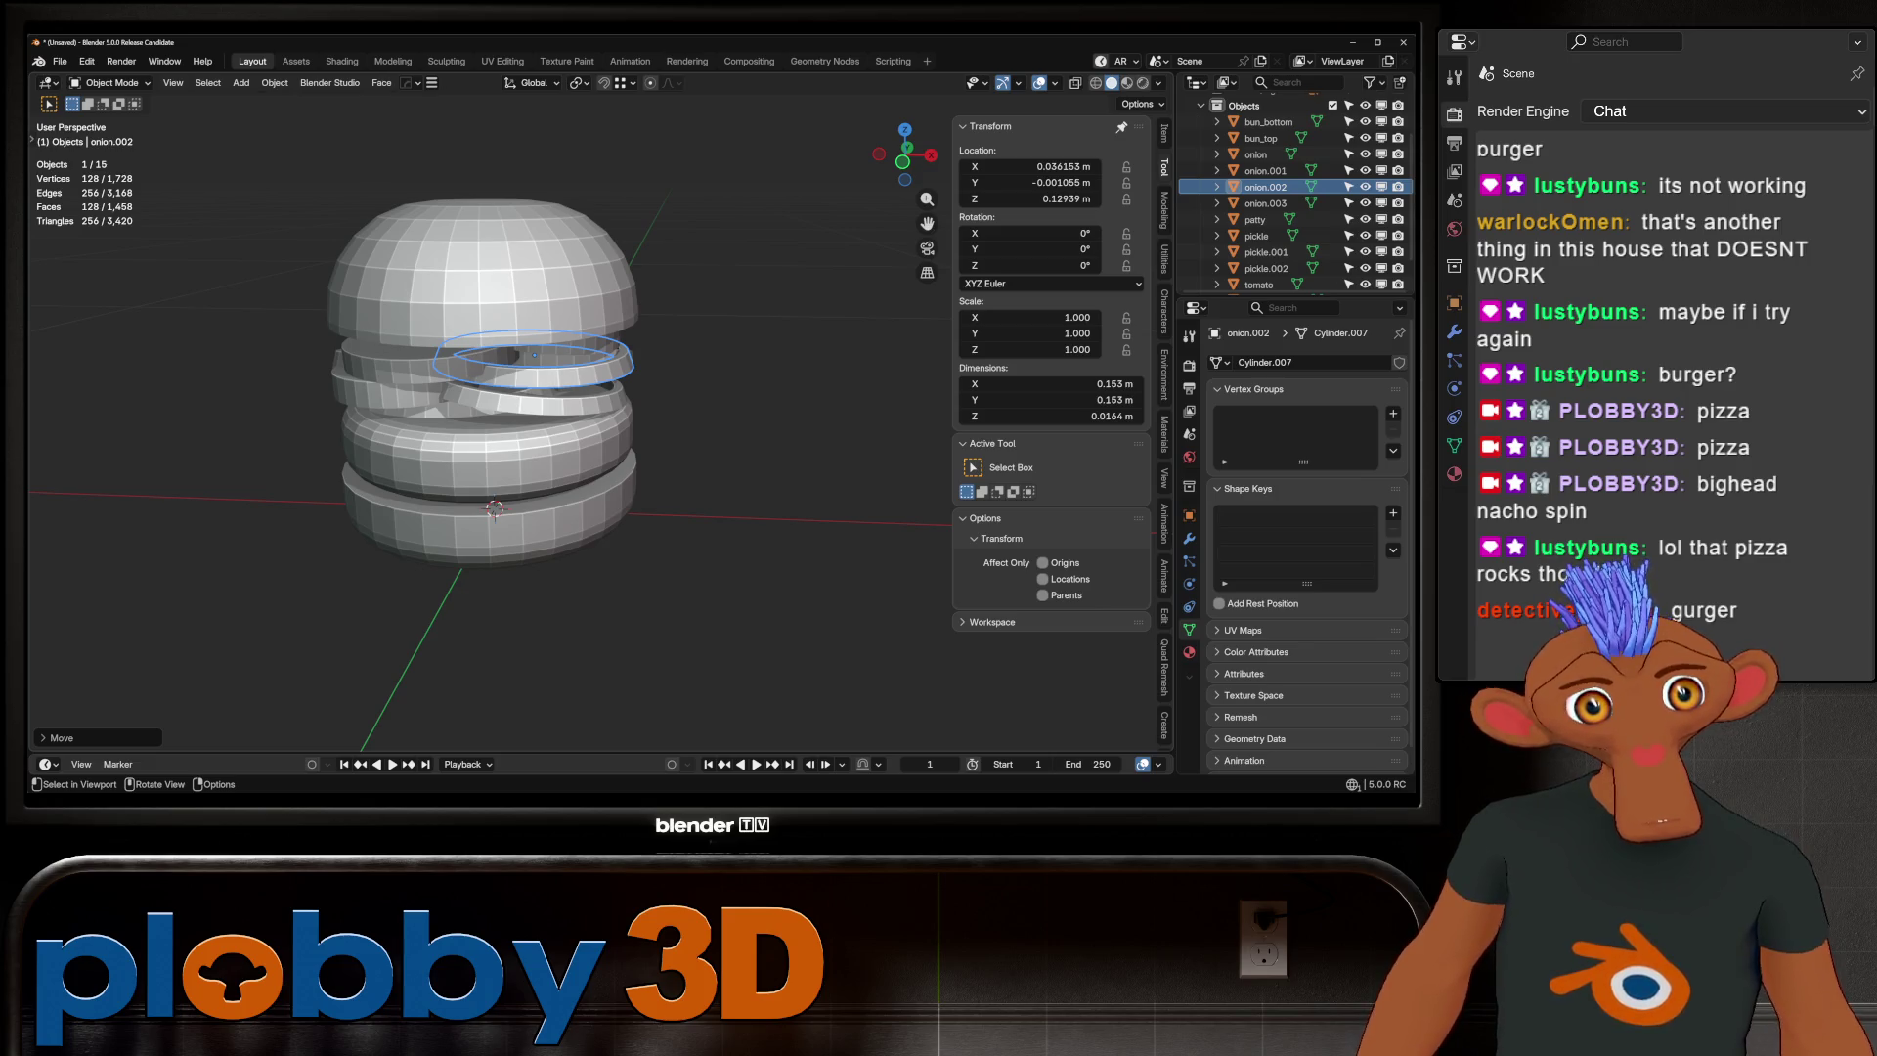
key("shift")
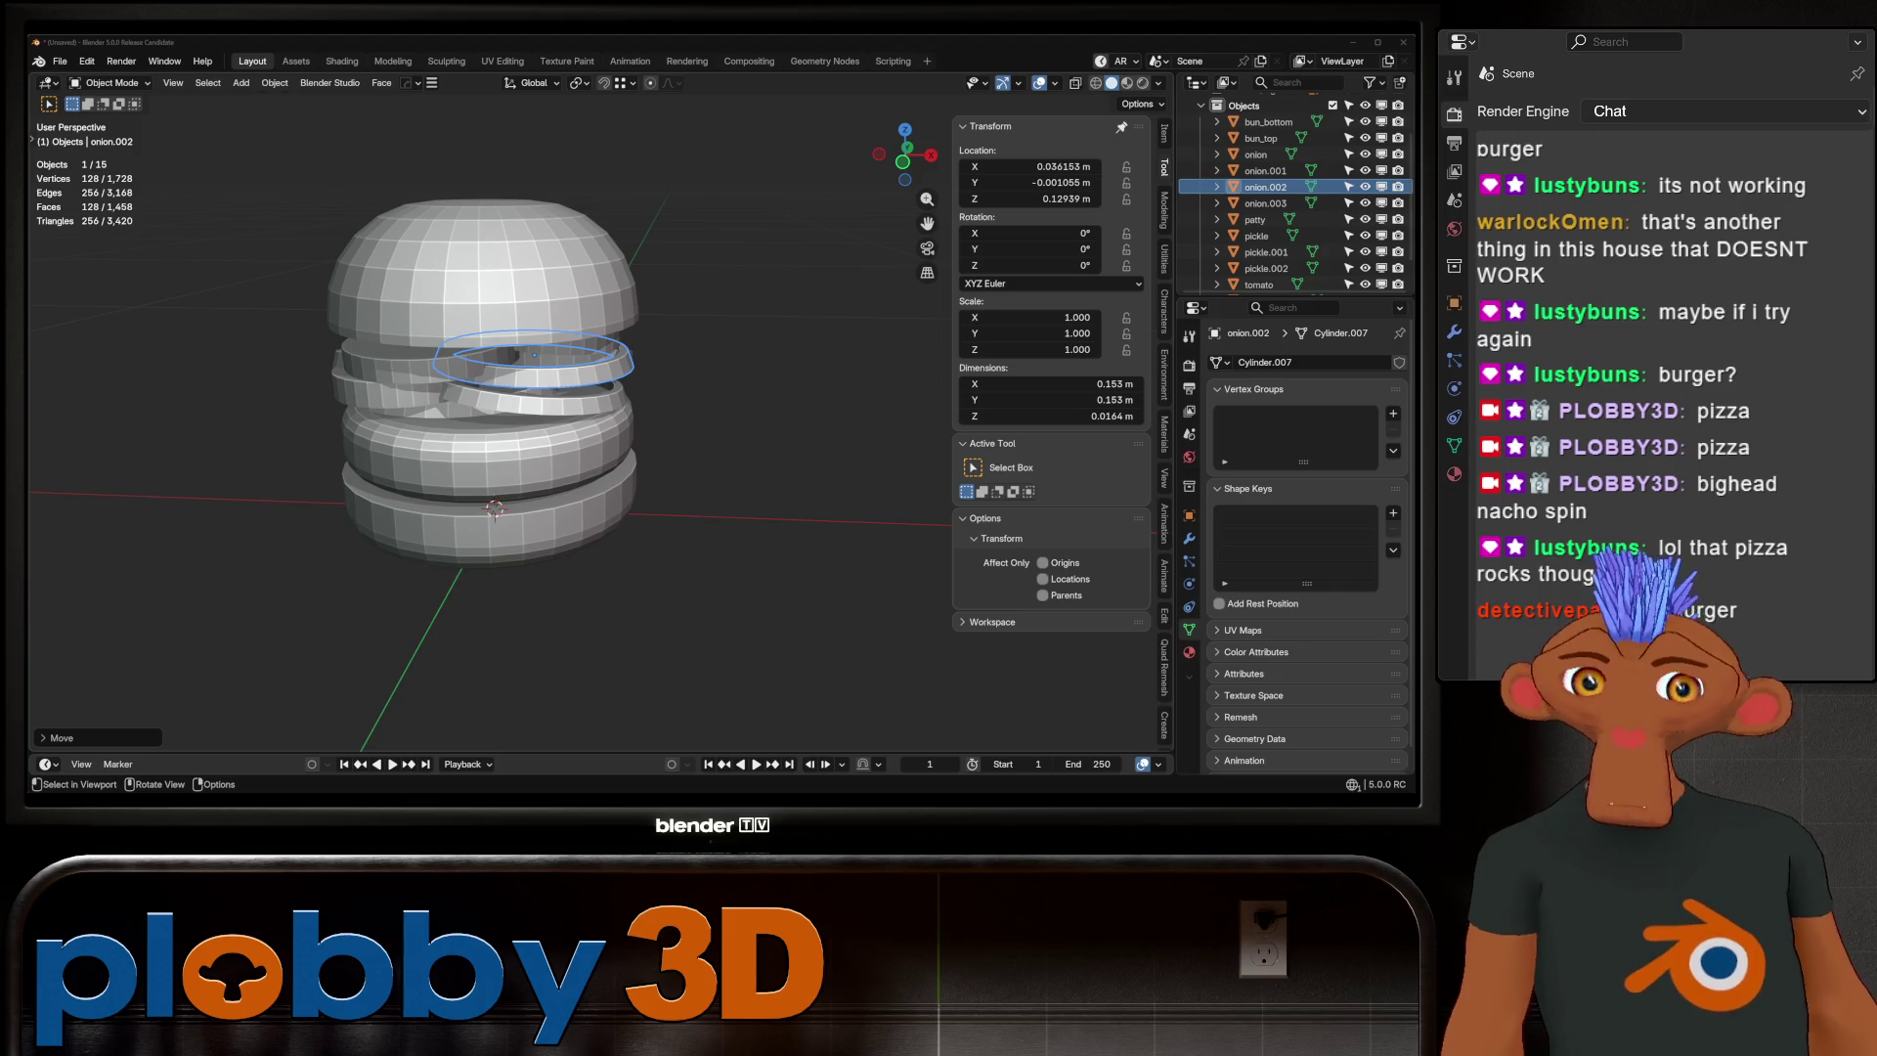
middle_click_drag(489, 439, 542, 430)
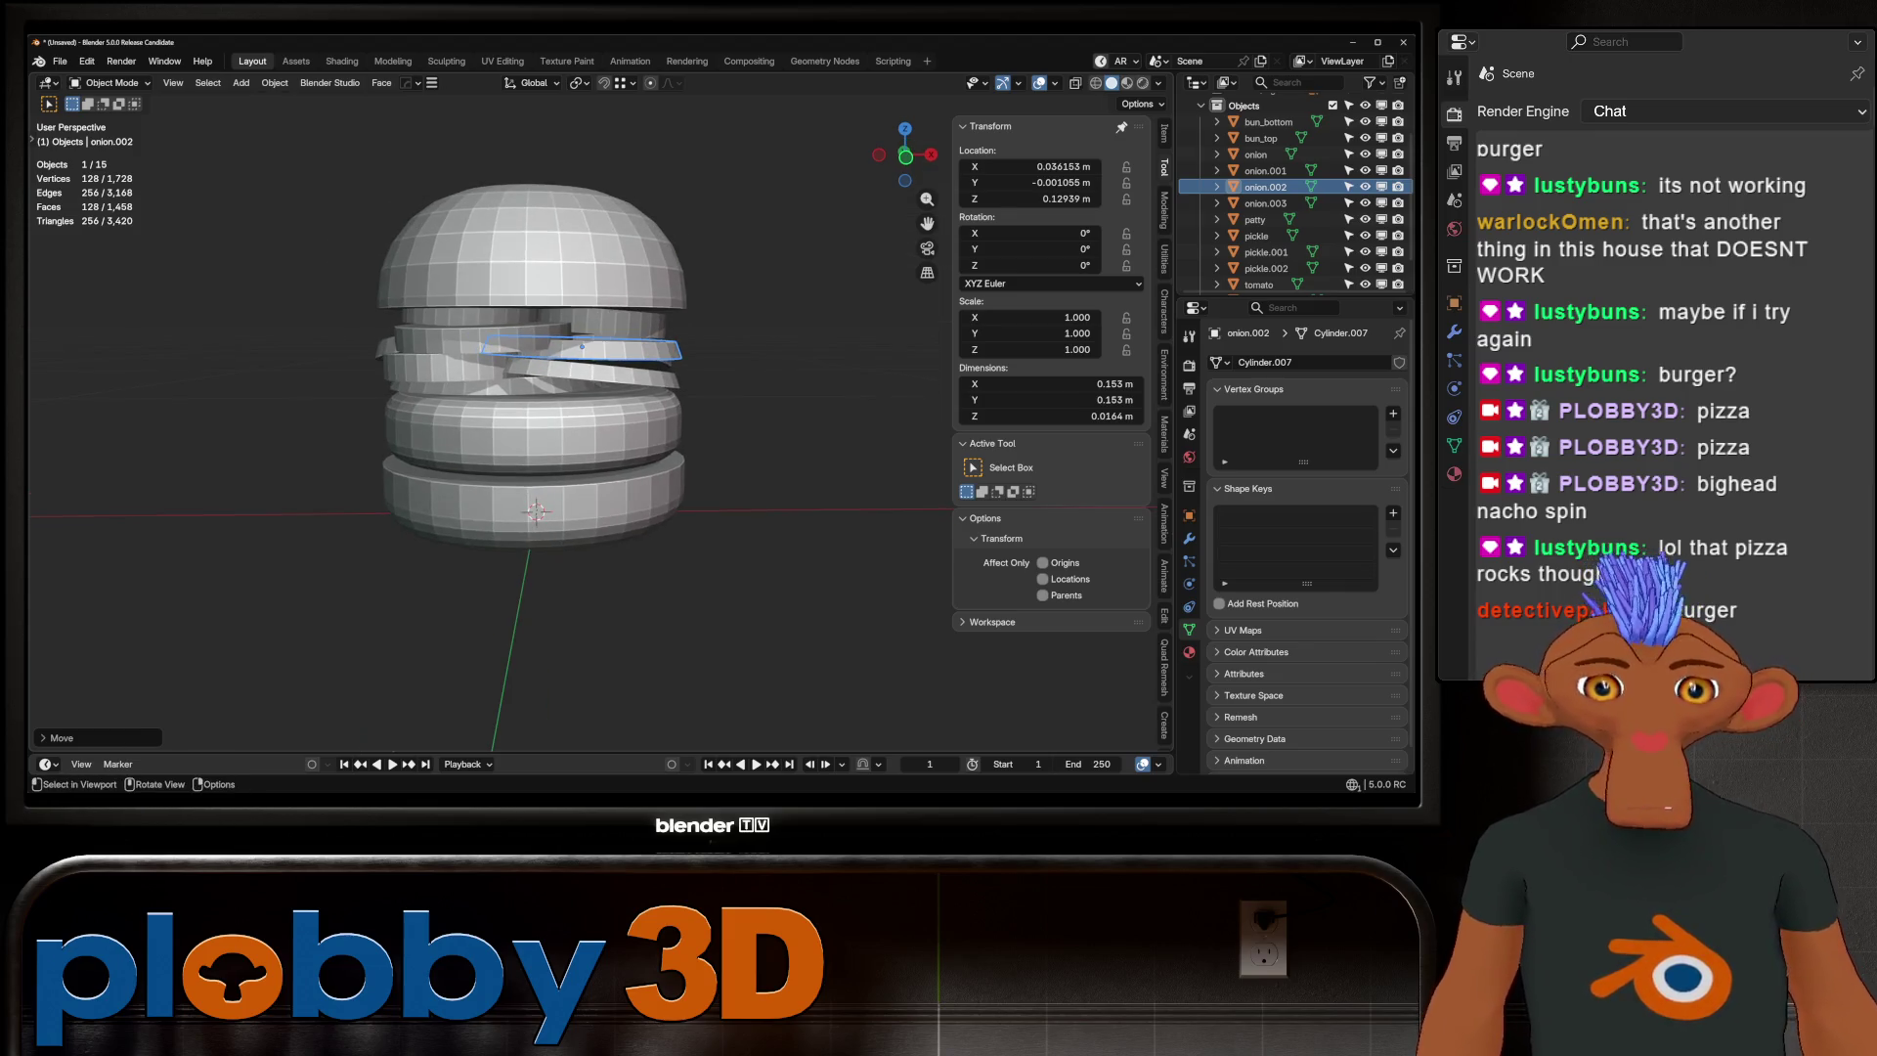
Select all onion, pickle and tomato slices in the outliner
key("KP_1")
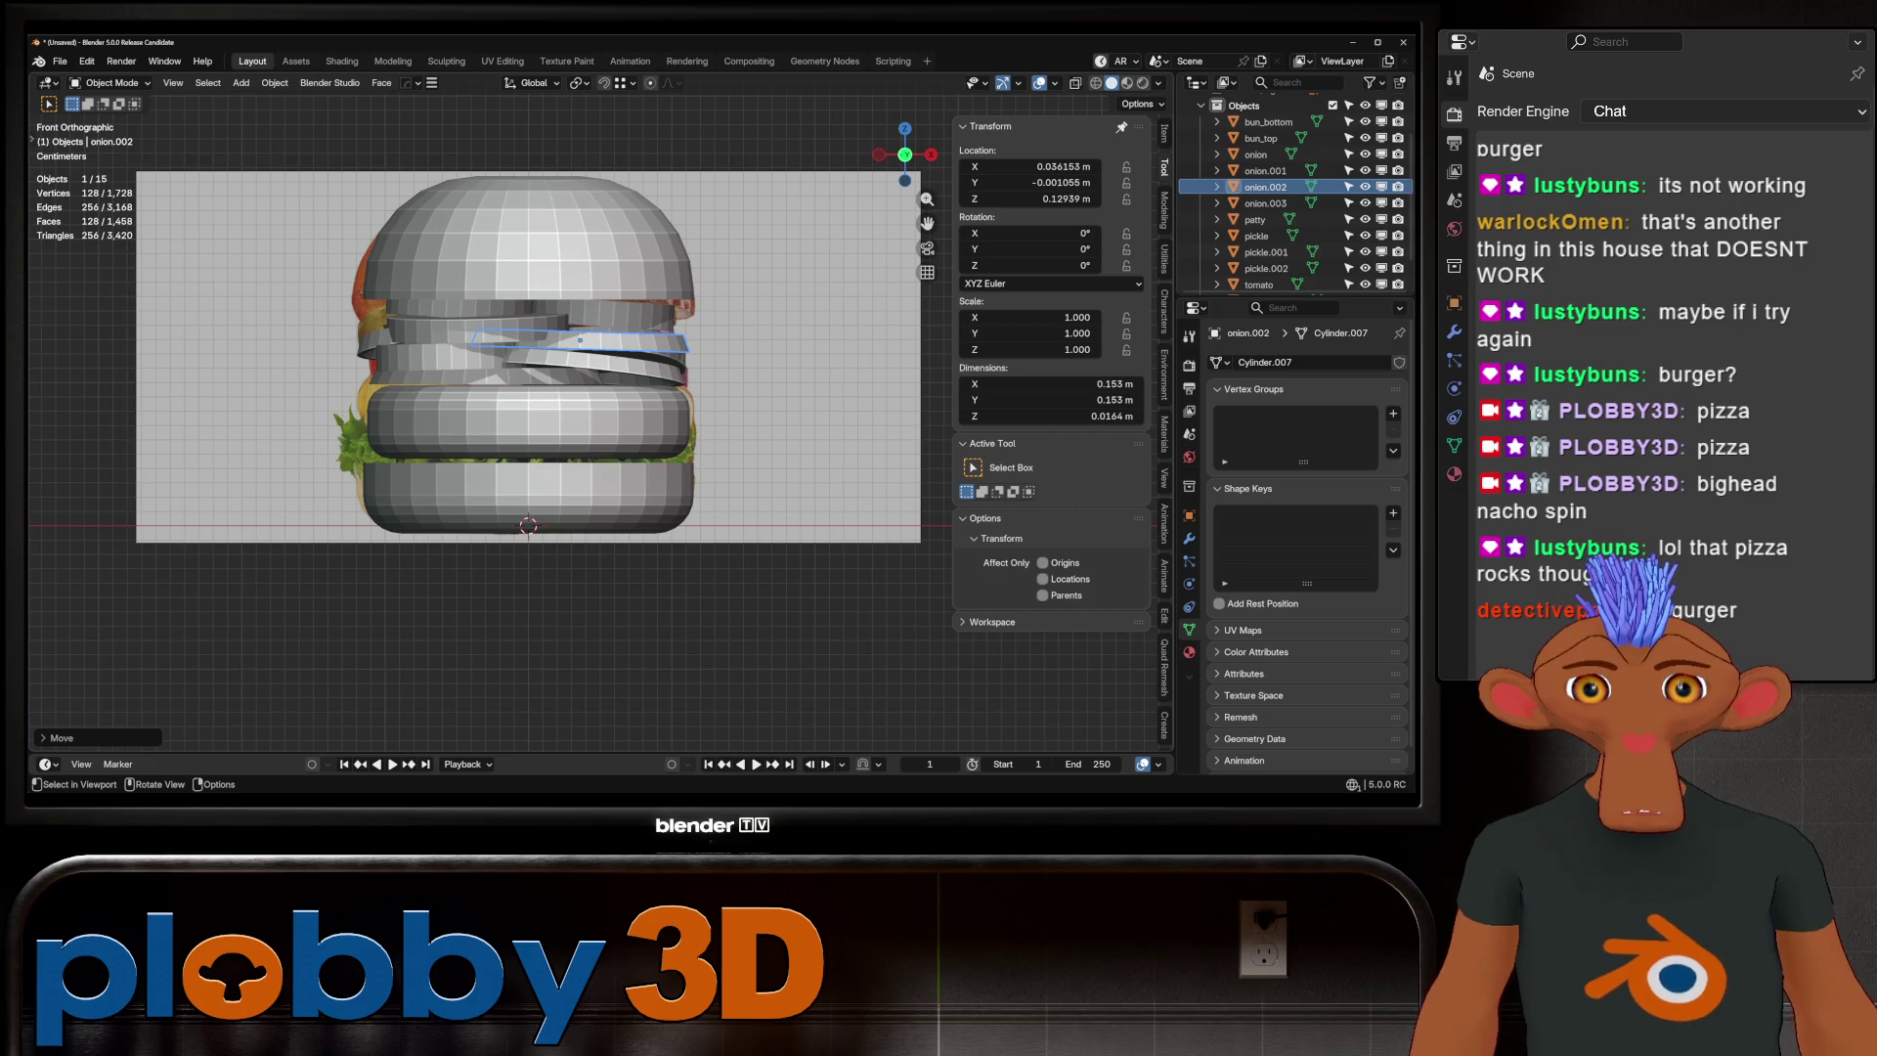
left_click(1255, 154)
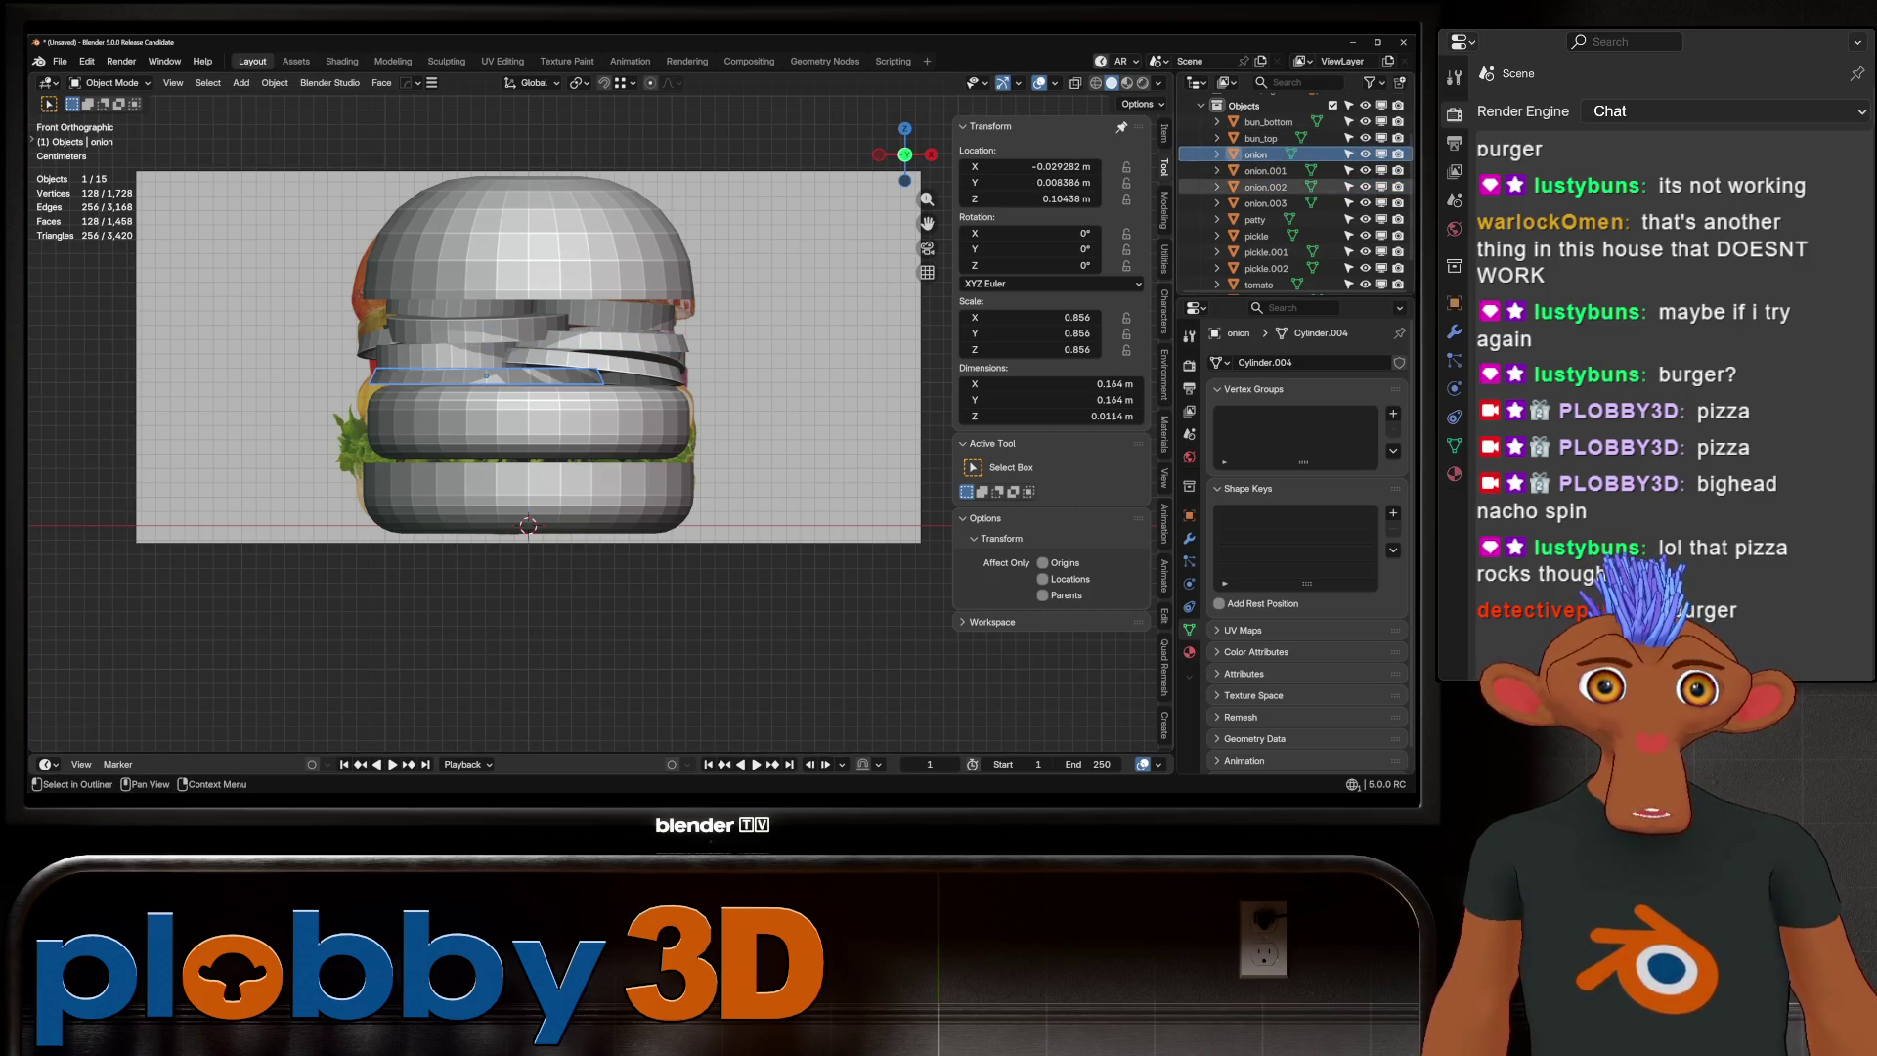
left_click(1265, 203, "shift")
left_click(1256, 236, "ctrl")
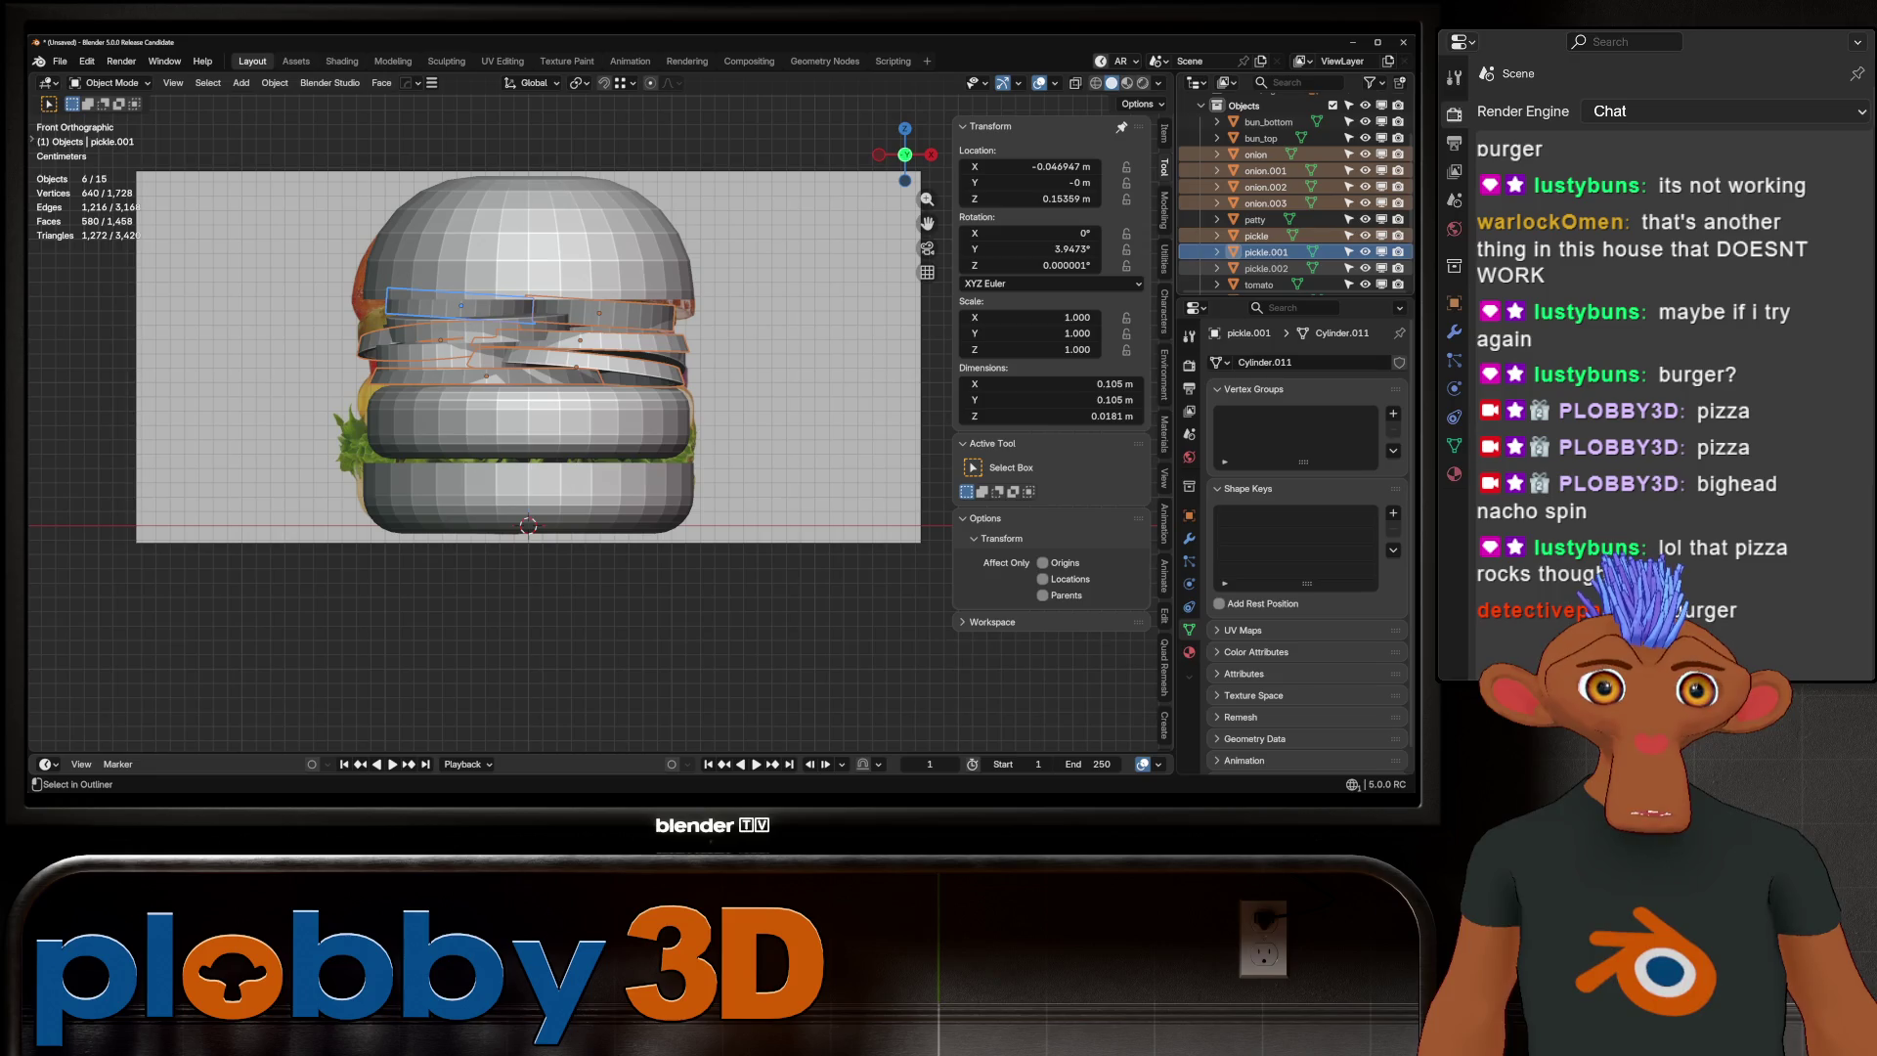
left_click(1266, 268, "shift")
scroll(1265, 267, "down", 1)
left_click(1259, 252, "ctrl")
left_click(1267, 268, "ctrl")
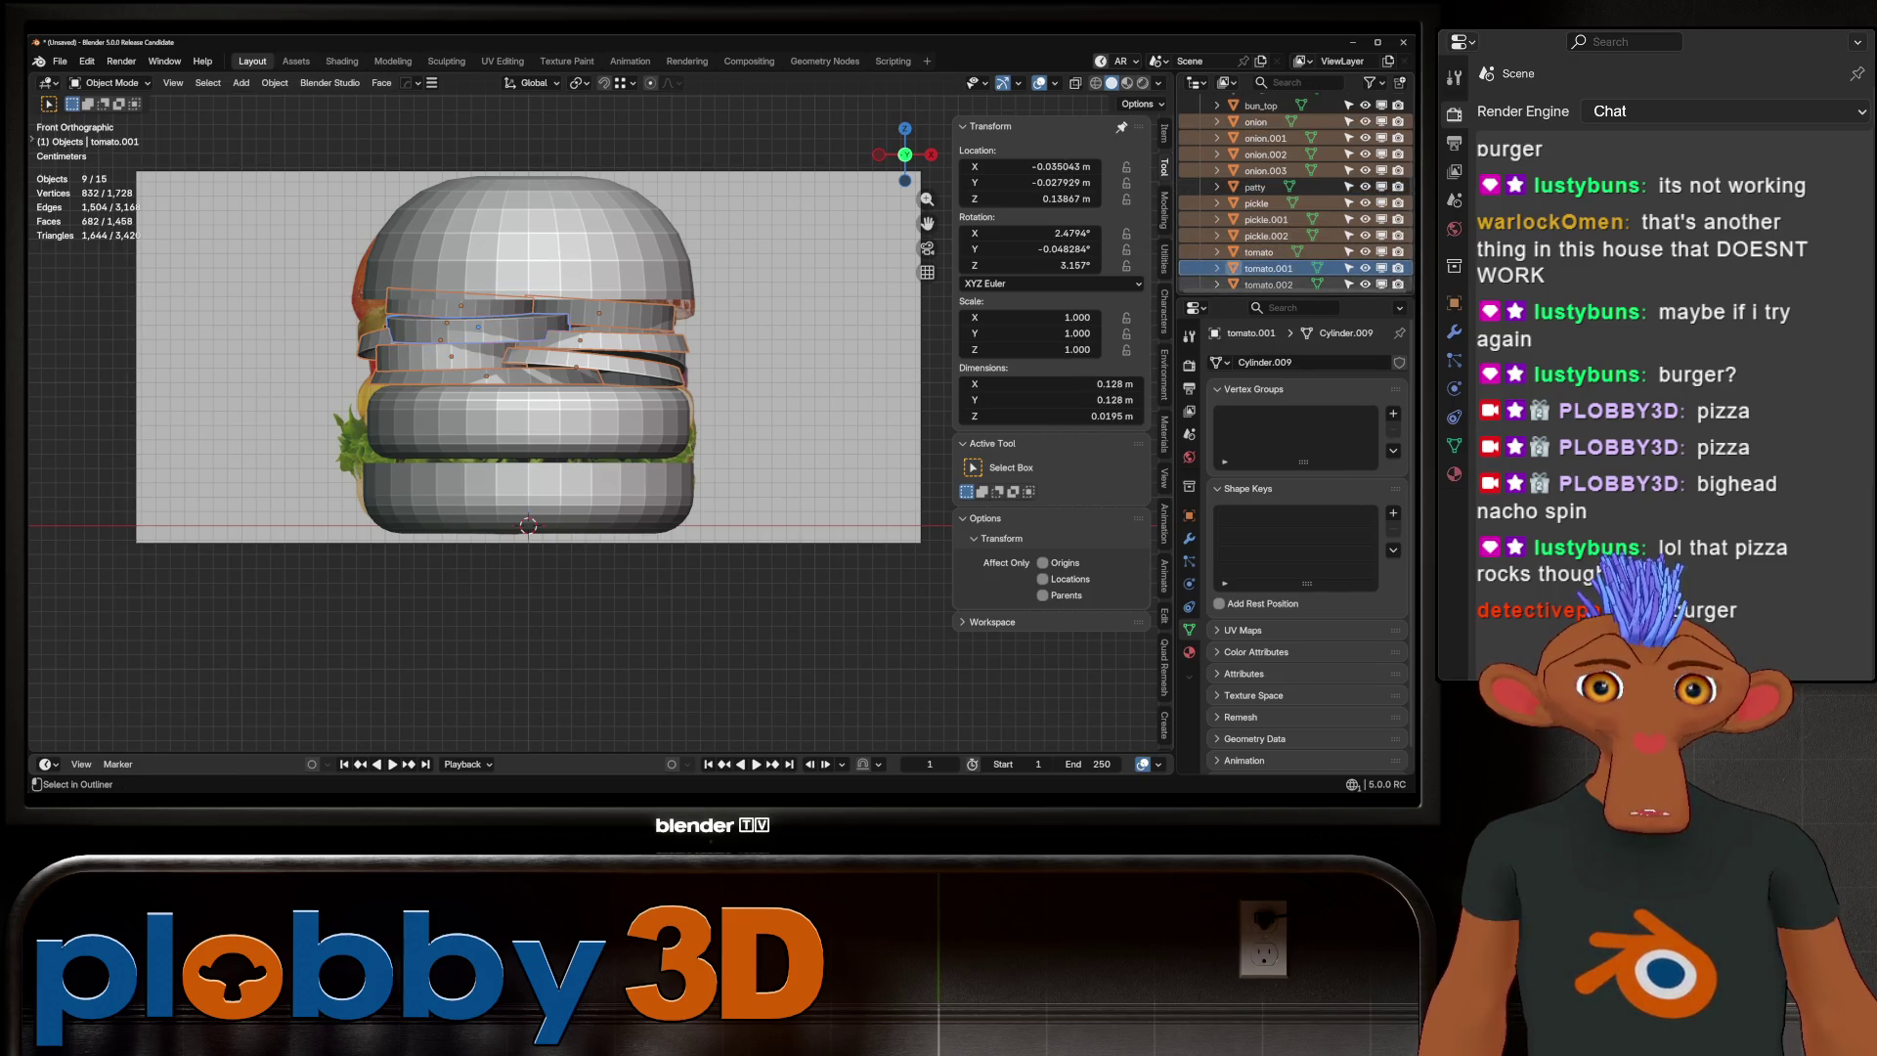
left_click(1268, 284, "ctrl")
scroll(1268, 278, "down", 1)
Move the selected slices into a new collection named 'toppings' and hide it
key("m")
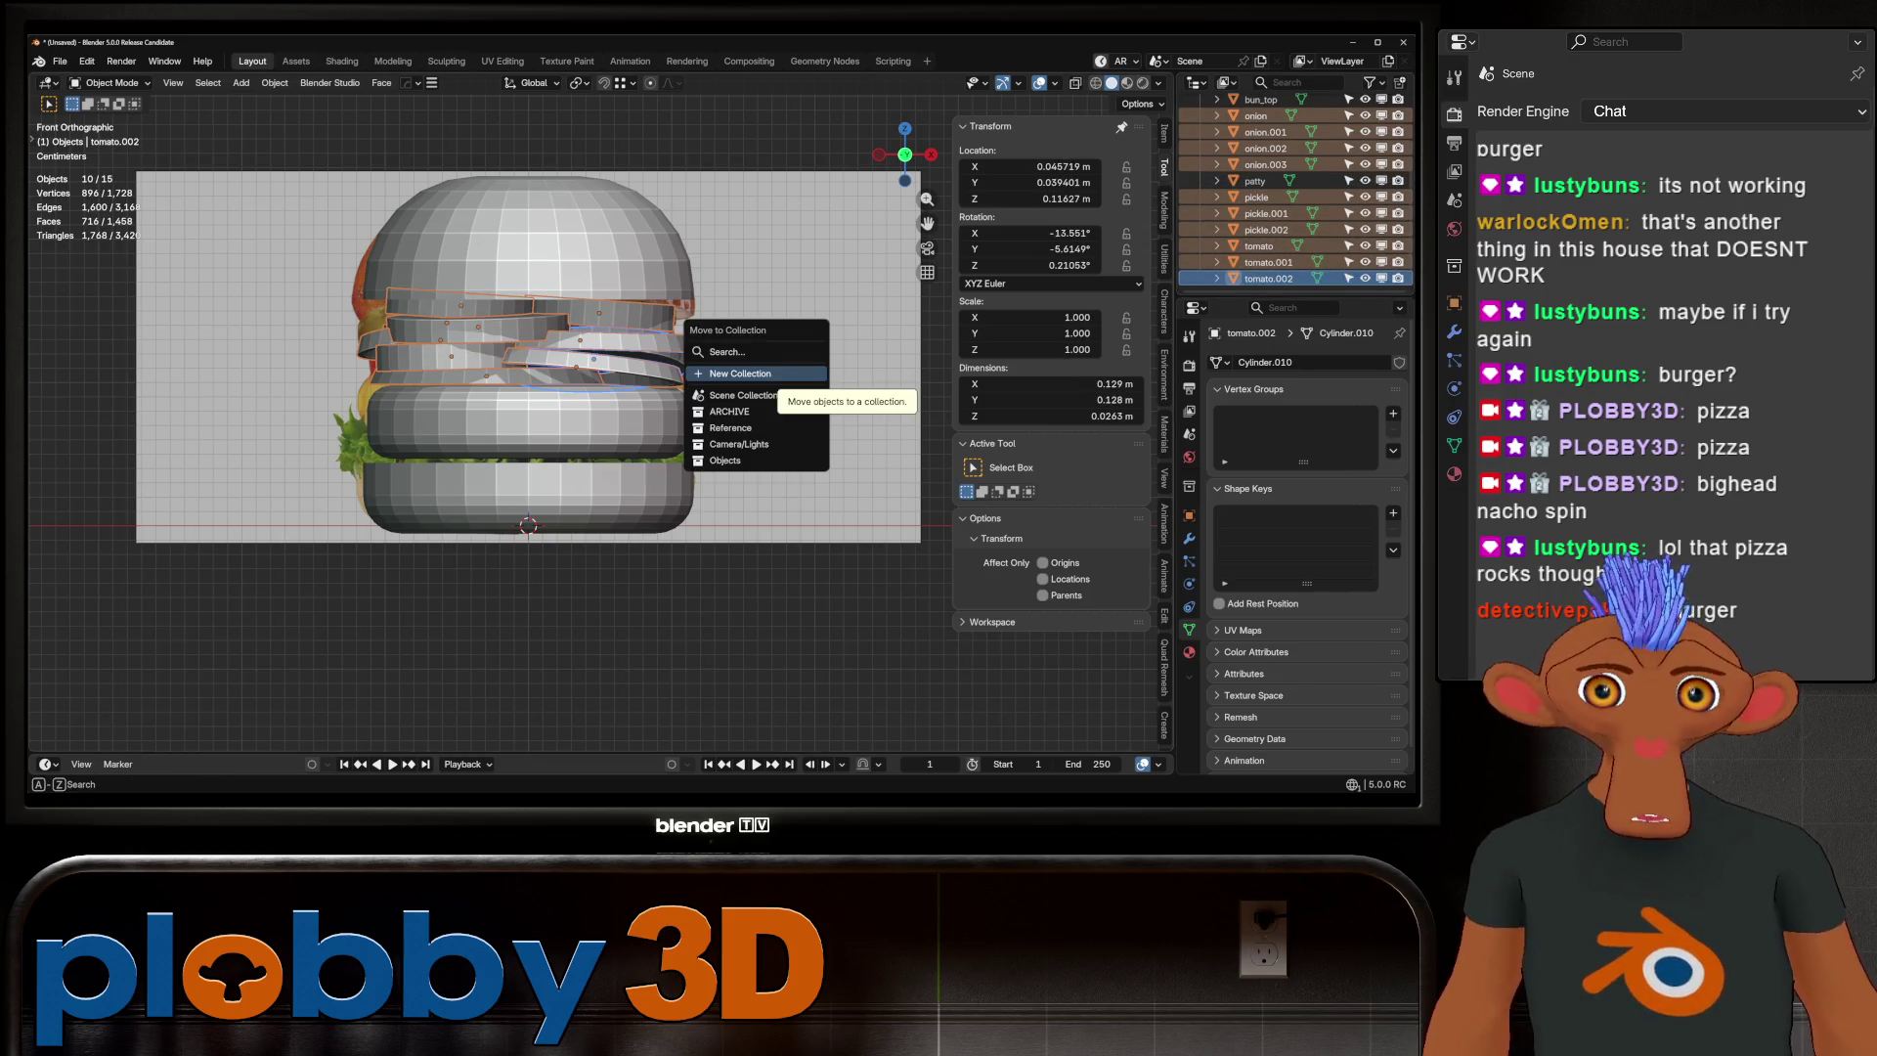
left_click(740, 374)
type("toppin")
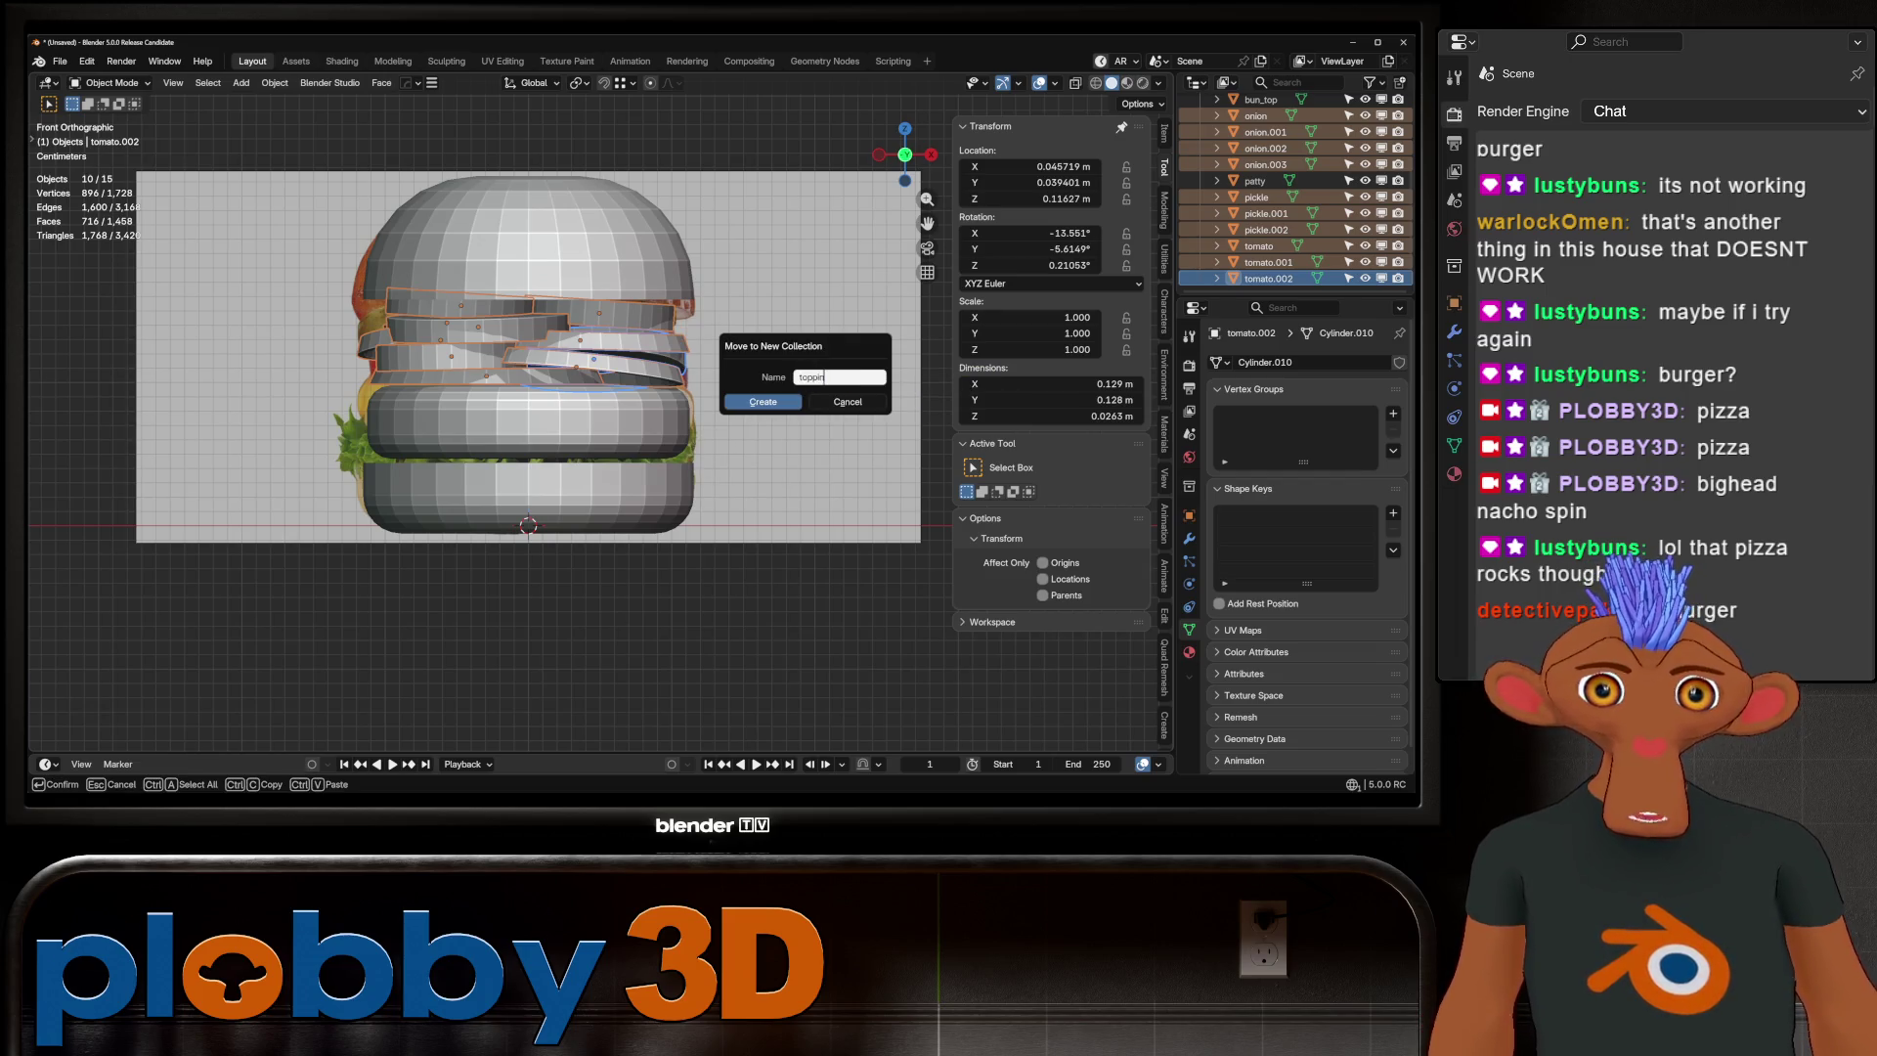
type("gs")
key("Return")
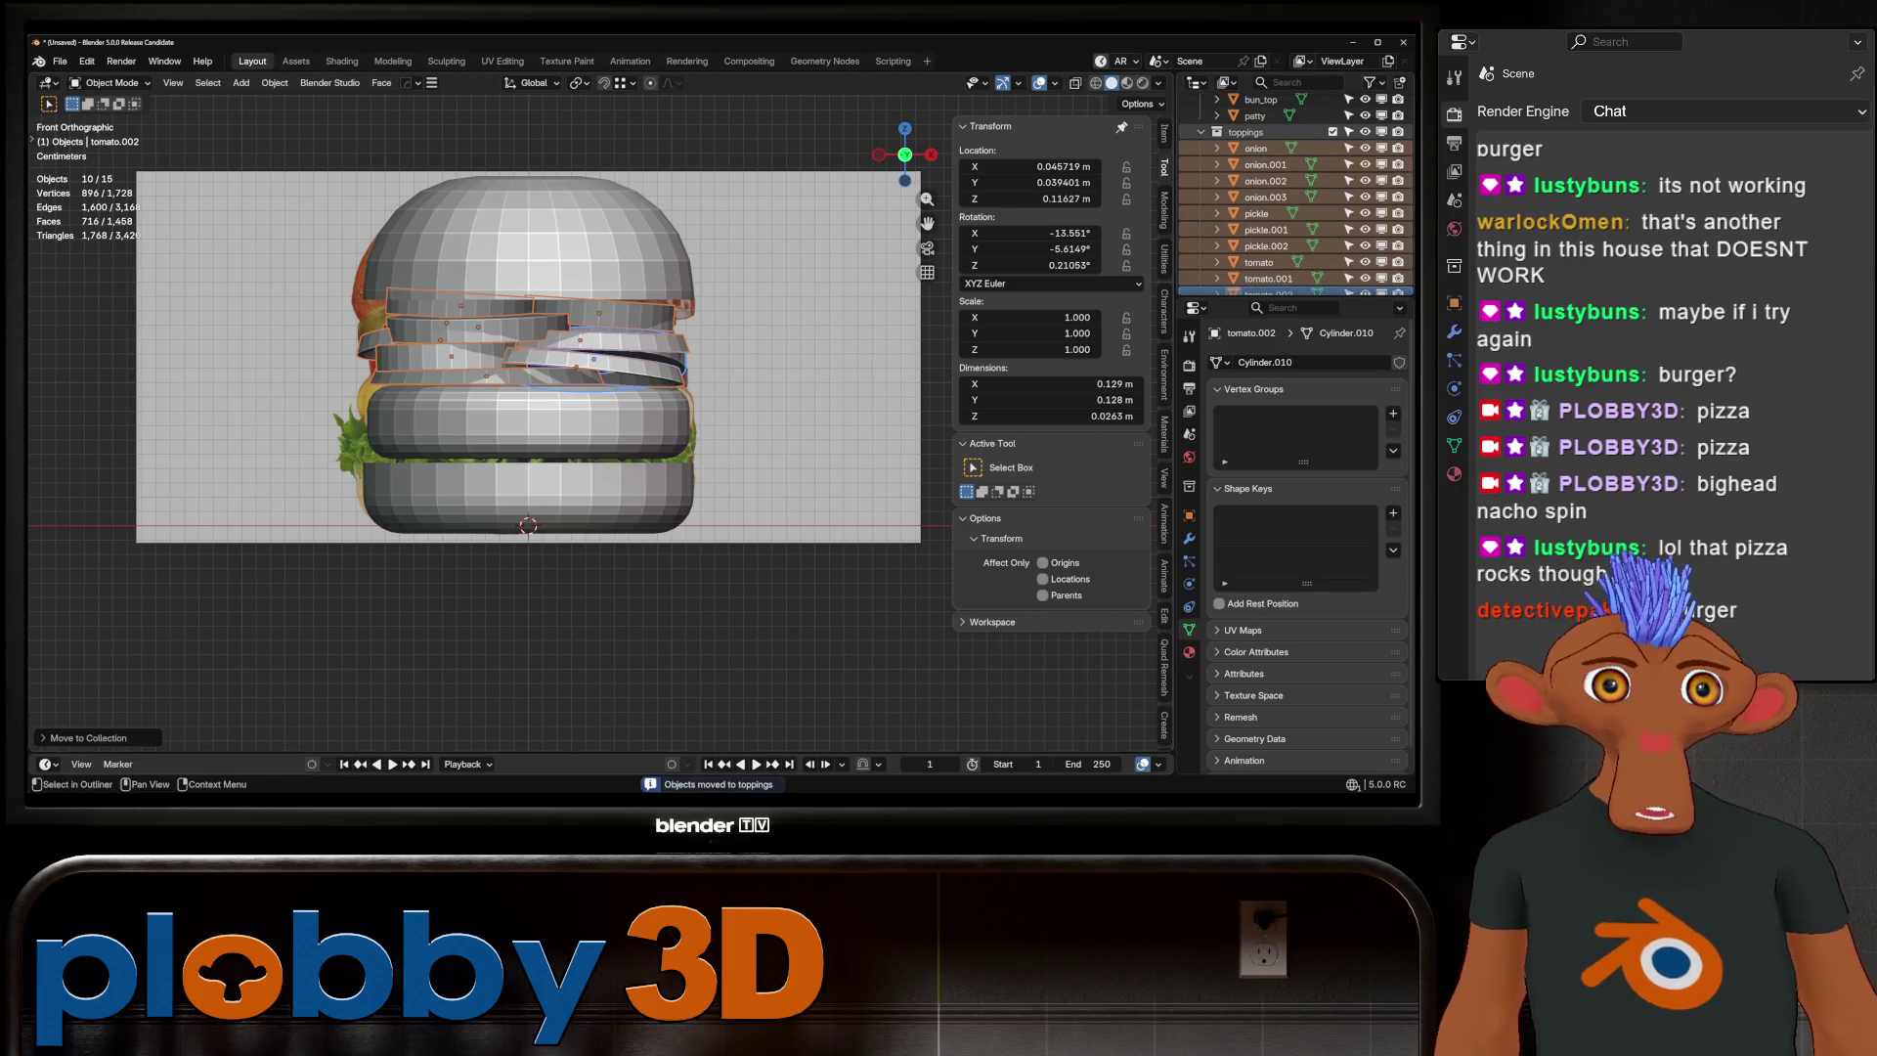
left_click(1366, 132)
key("Home")
middle_click_drag(567, 391, 541, 332, "shift")
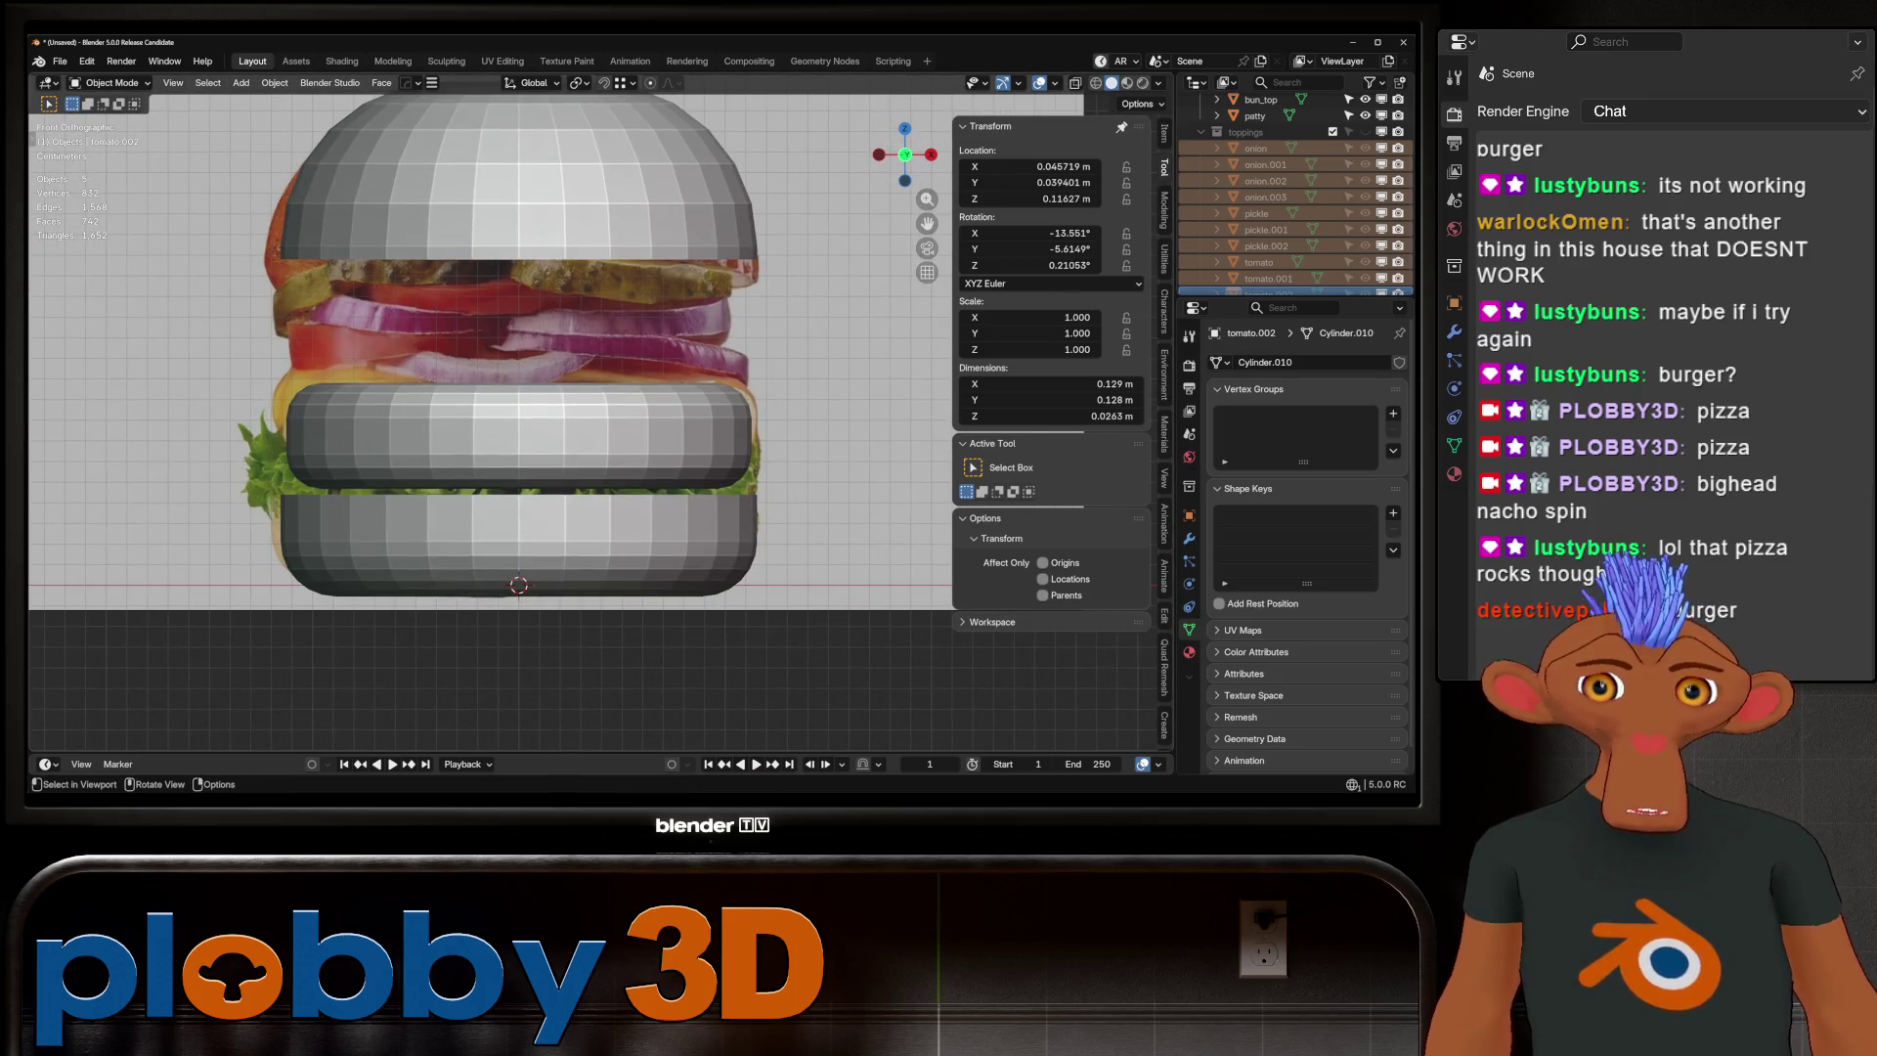
Add a plane and scale it down to burger size
middle_click_drag(528, 557, 508, 518)
key("shift+a")
mouse_move(488, 446)
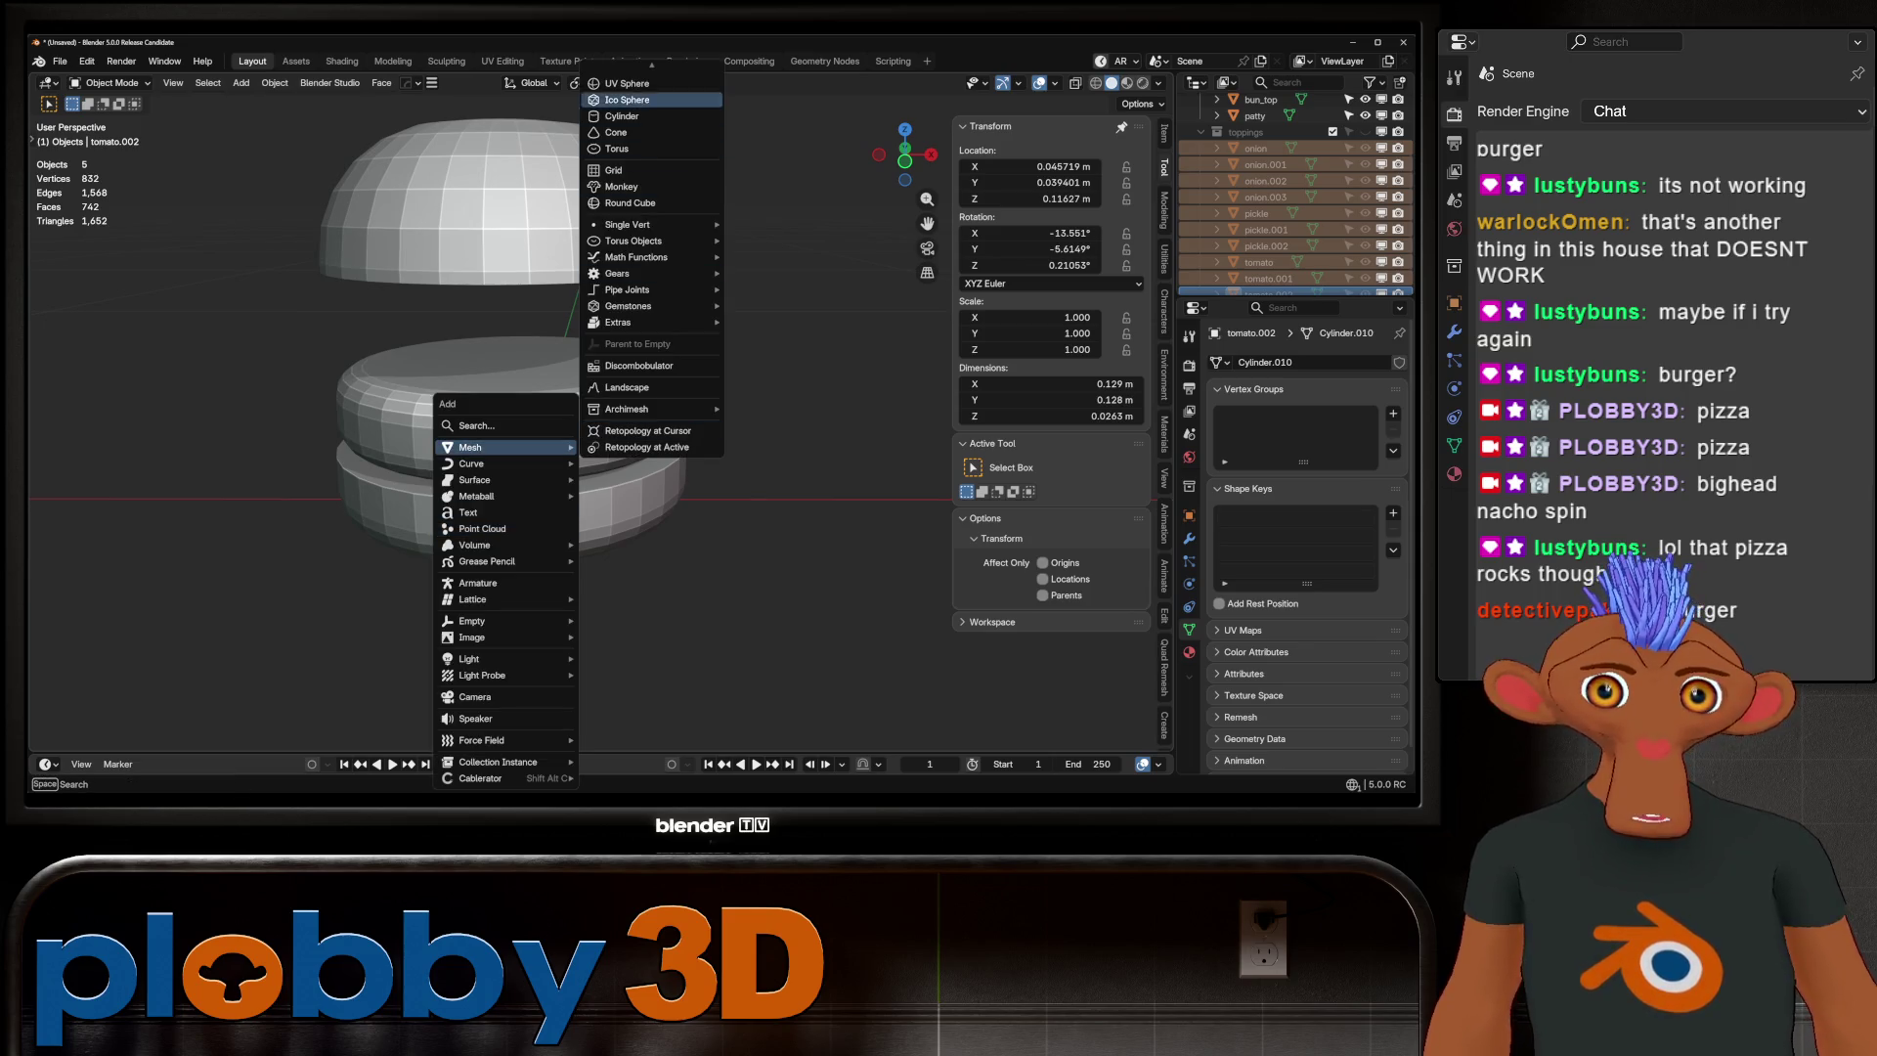
scroll(651, 98, "up", 3)
left_click(616, 73)
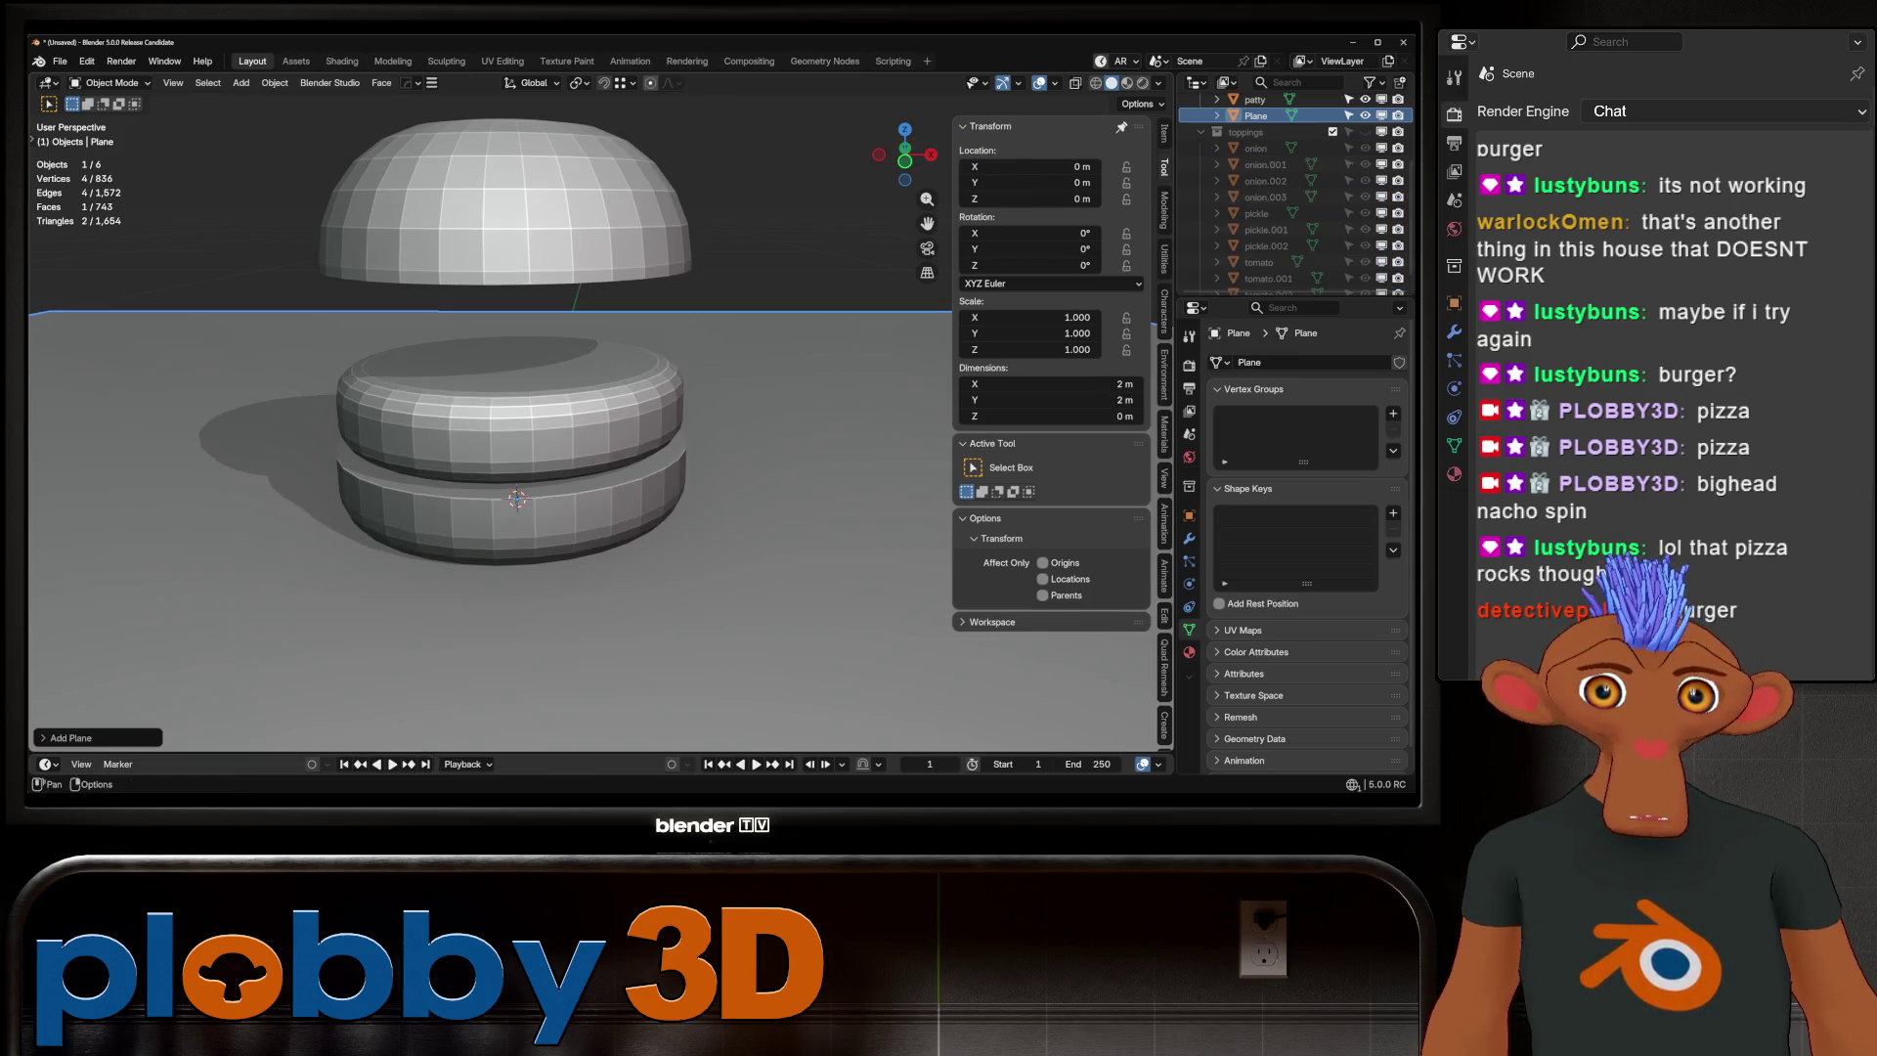
key("s")
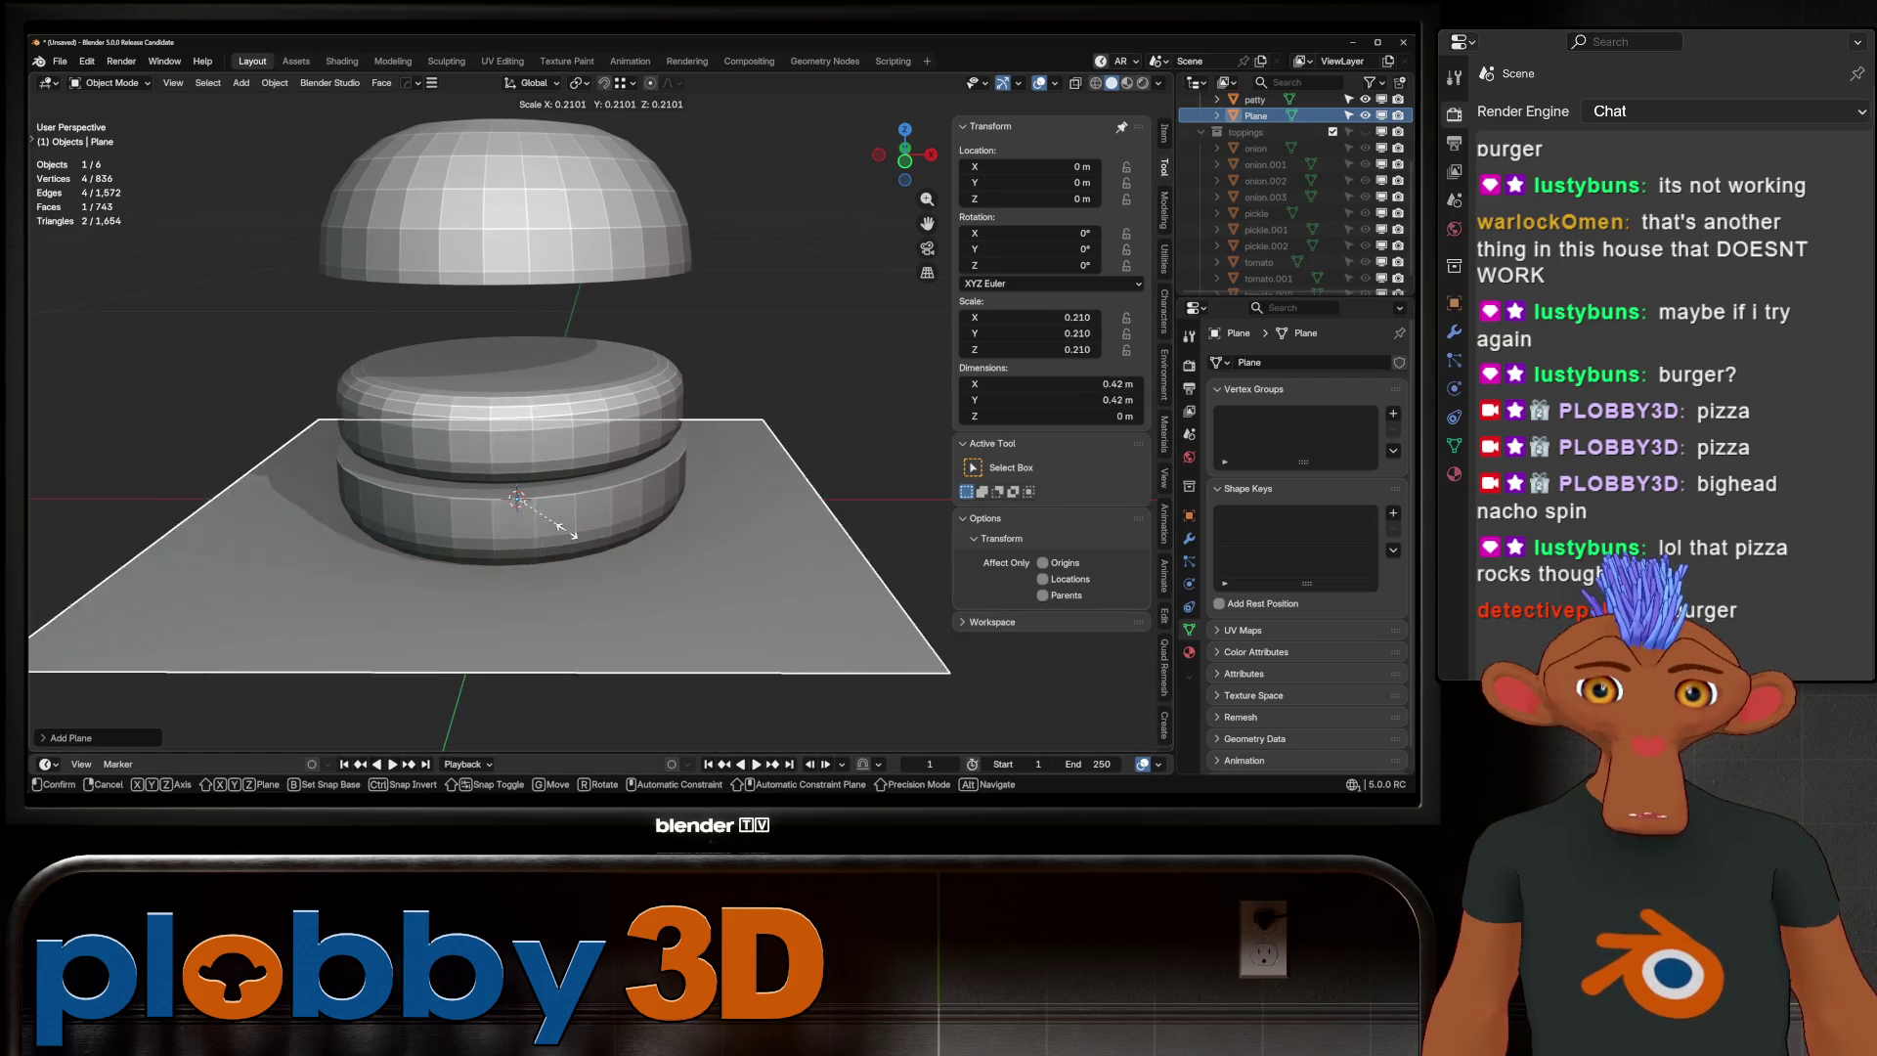
left_click(532, 536)
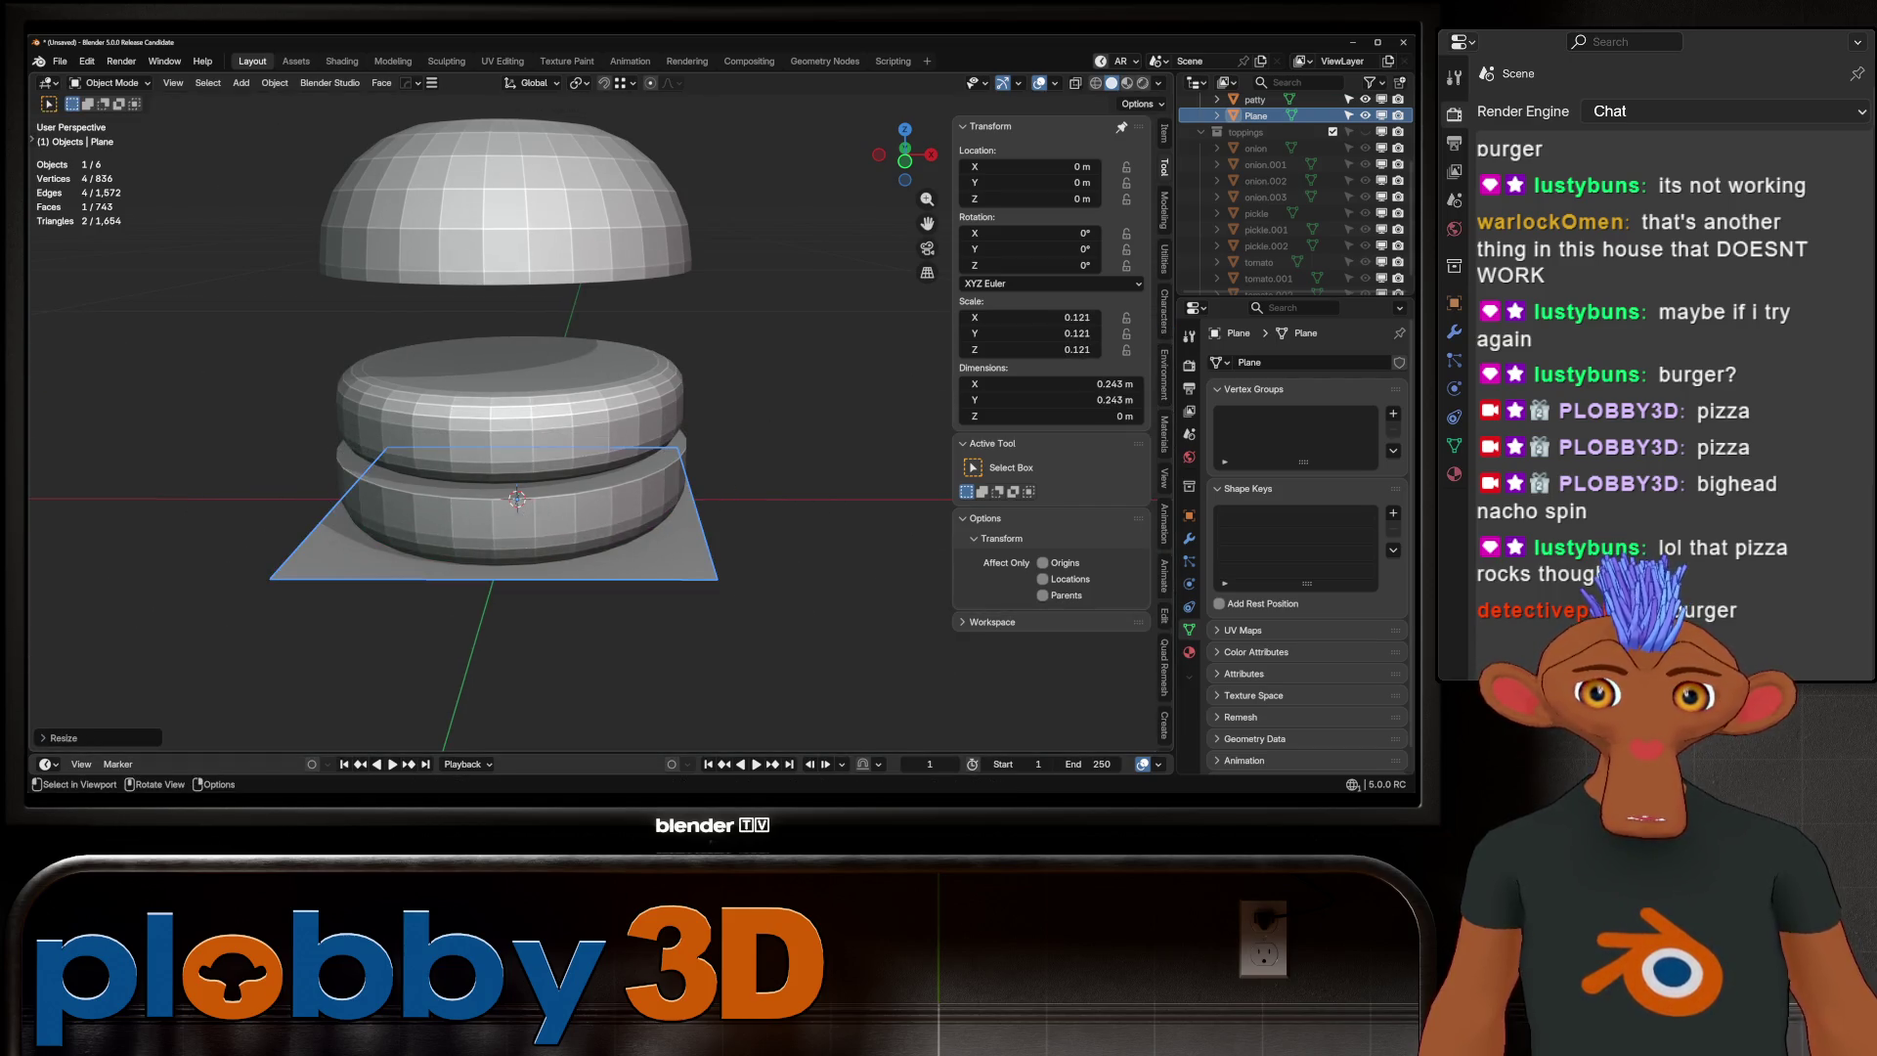
Duplicate the plane straight upward and rename the copy 'cheese'
key("shift+d")
key("z")
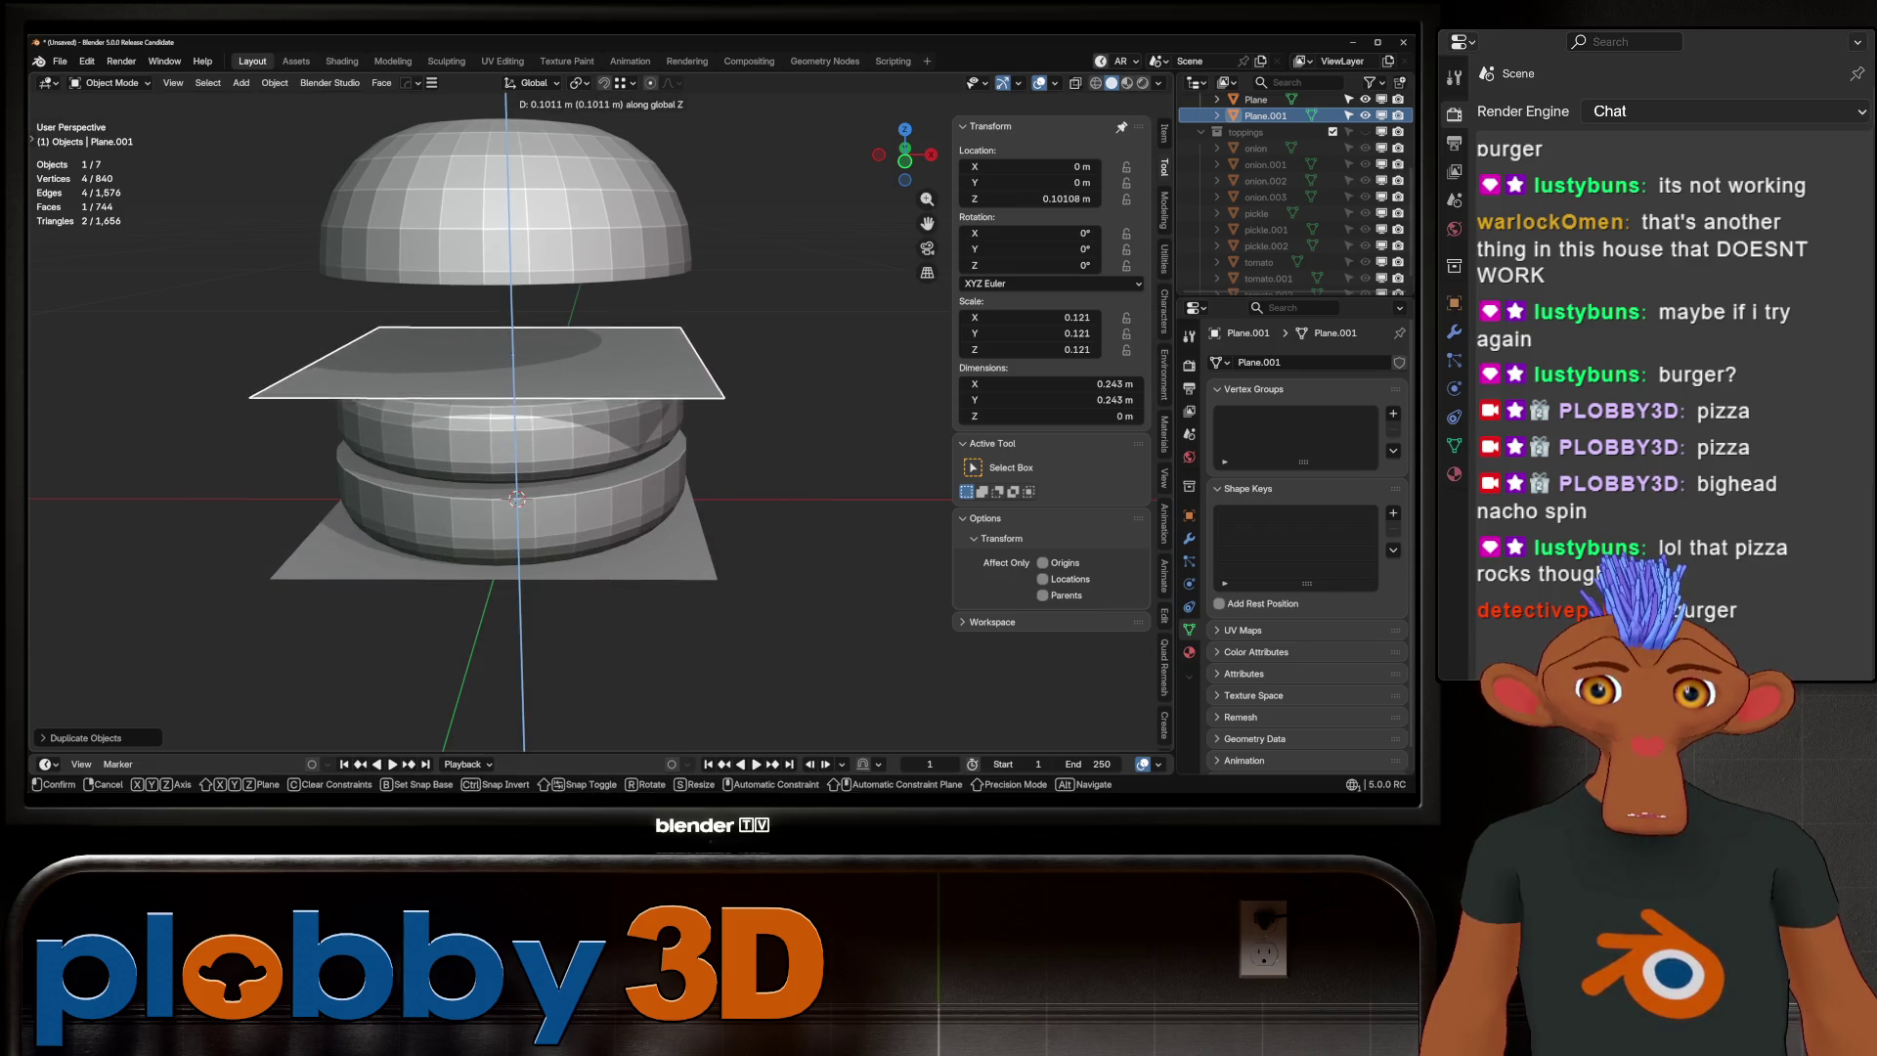
key("Return")
left_click(1201, 132)
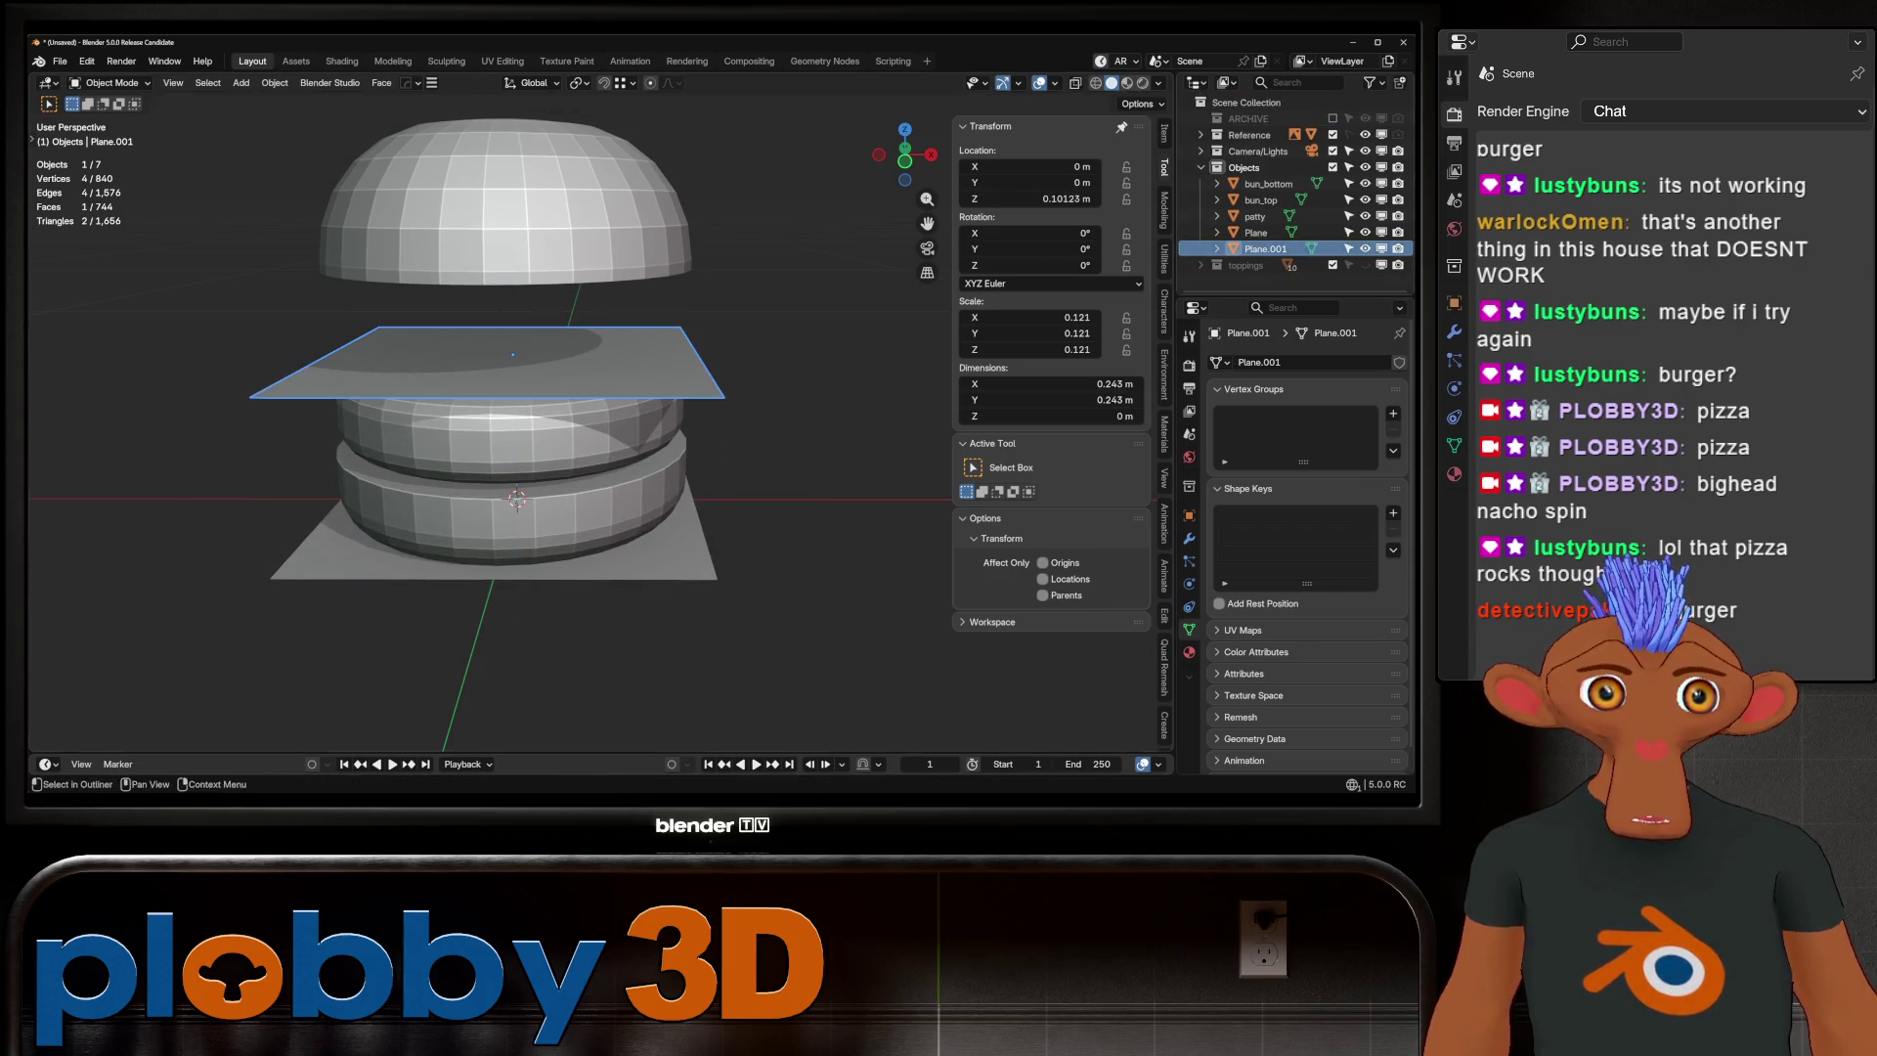
double_click(1263, 249)
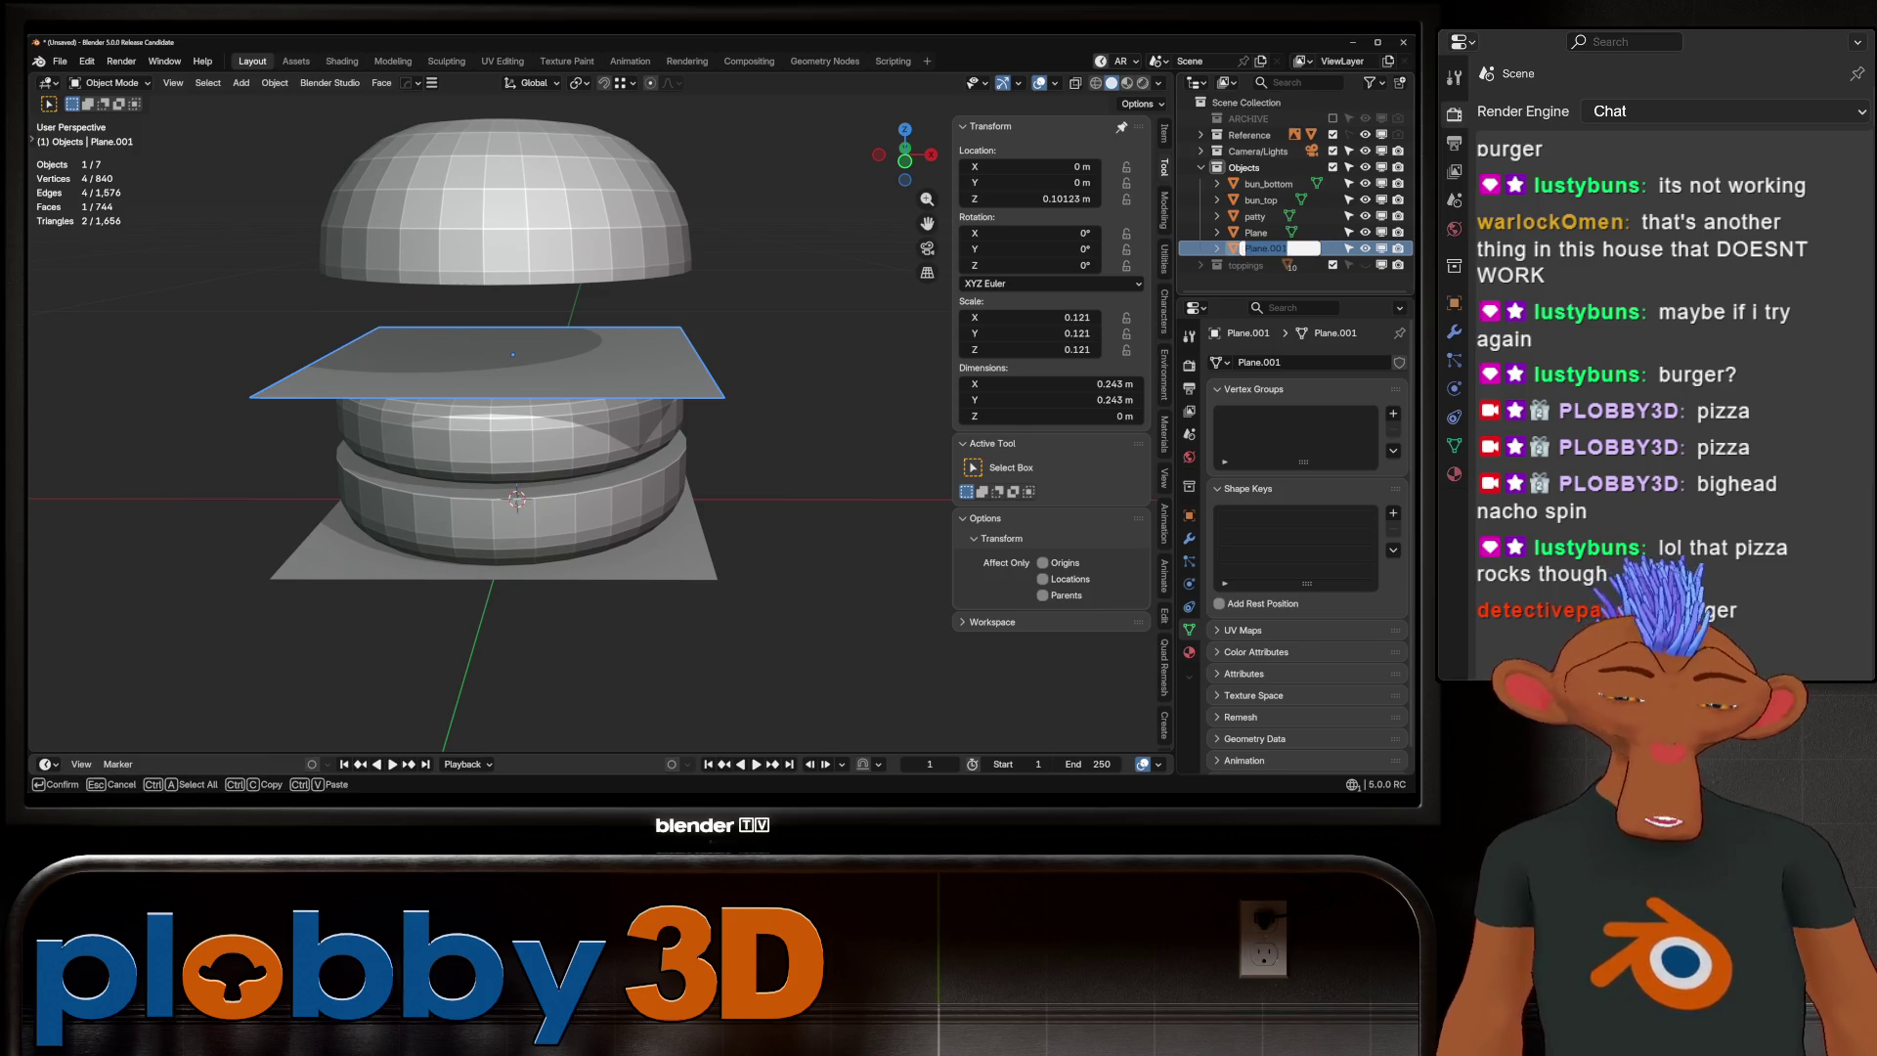
type("chees")
key("Return")
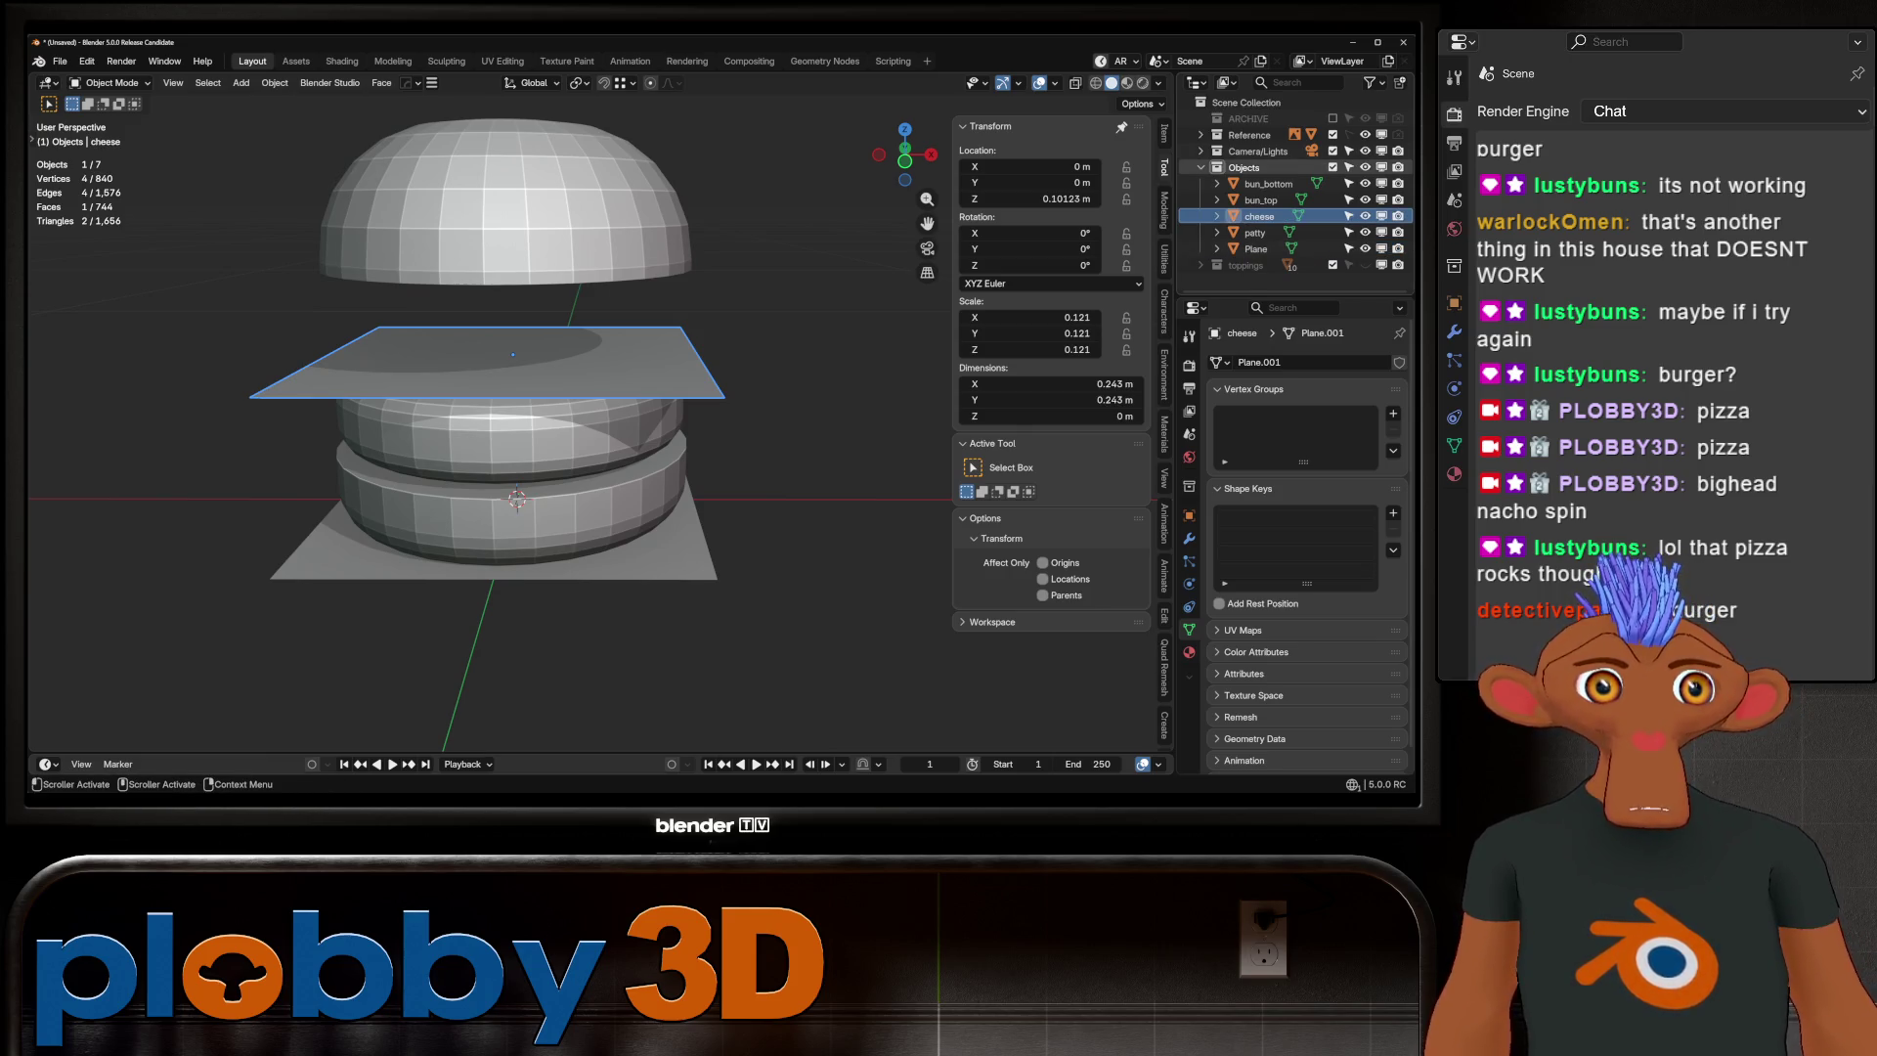
Rename the original plane 'lettuce' and hide the cheese plane
left_click(635, 567)
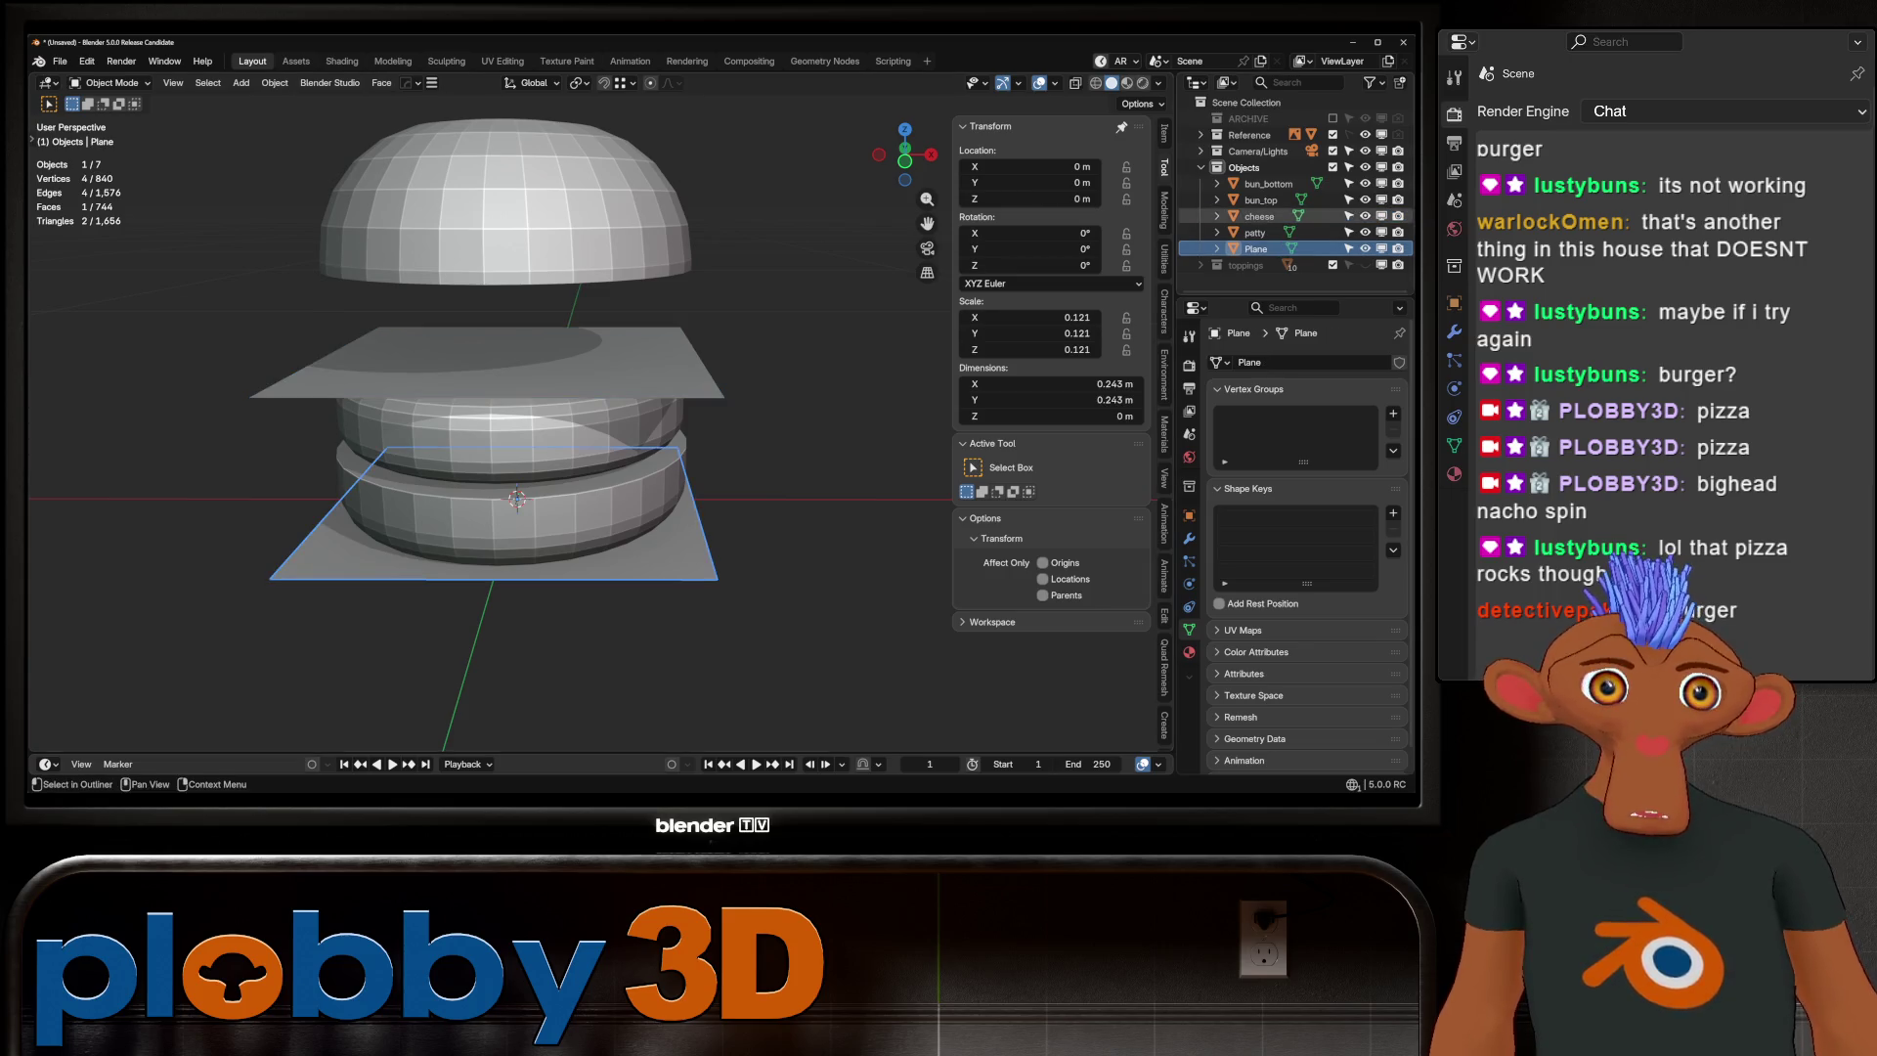
double_click(1255, 248)
type("lettuce")
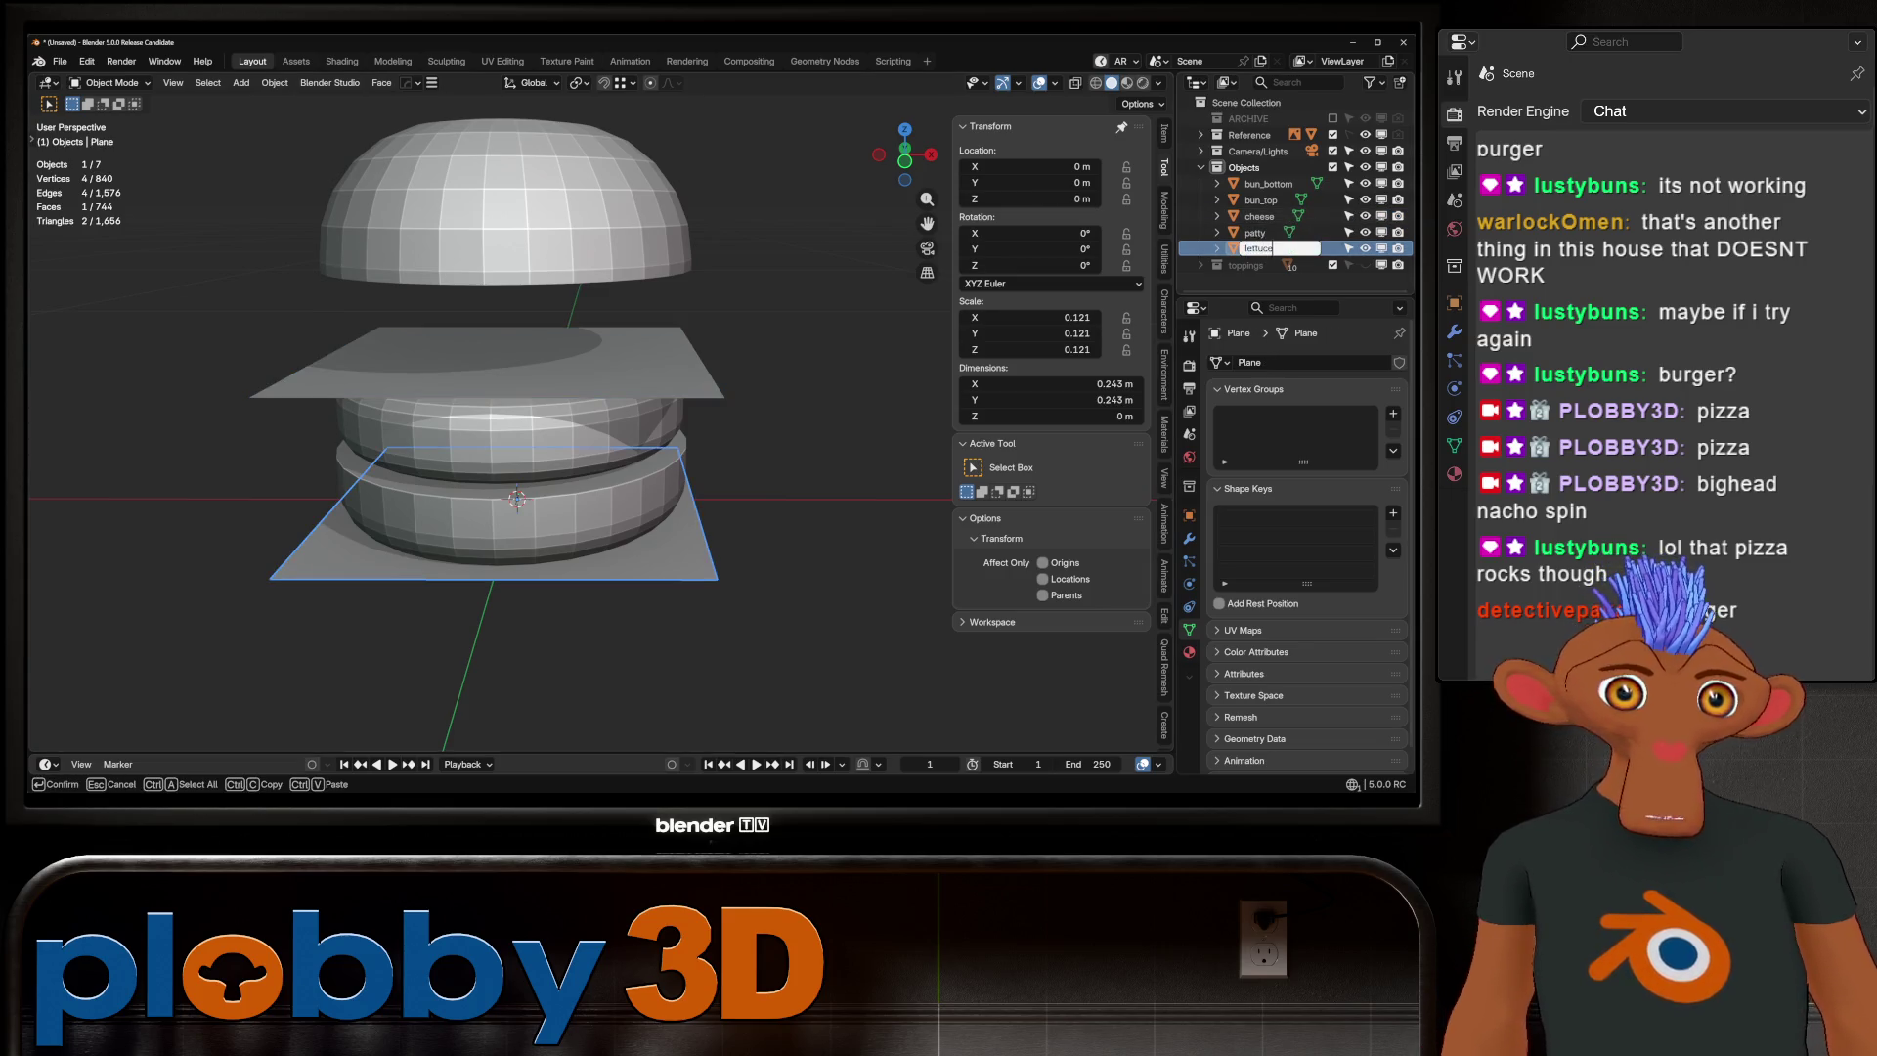
key("Return")
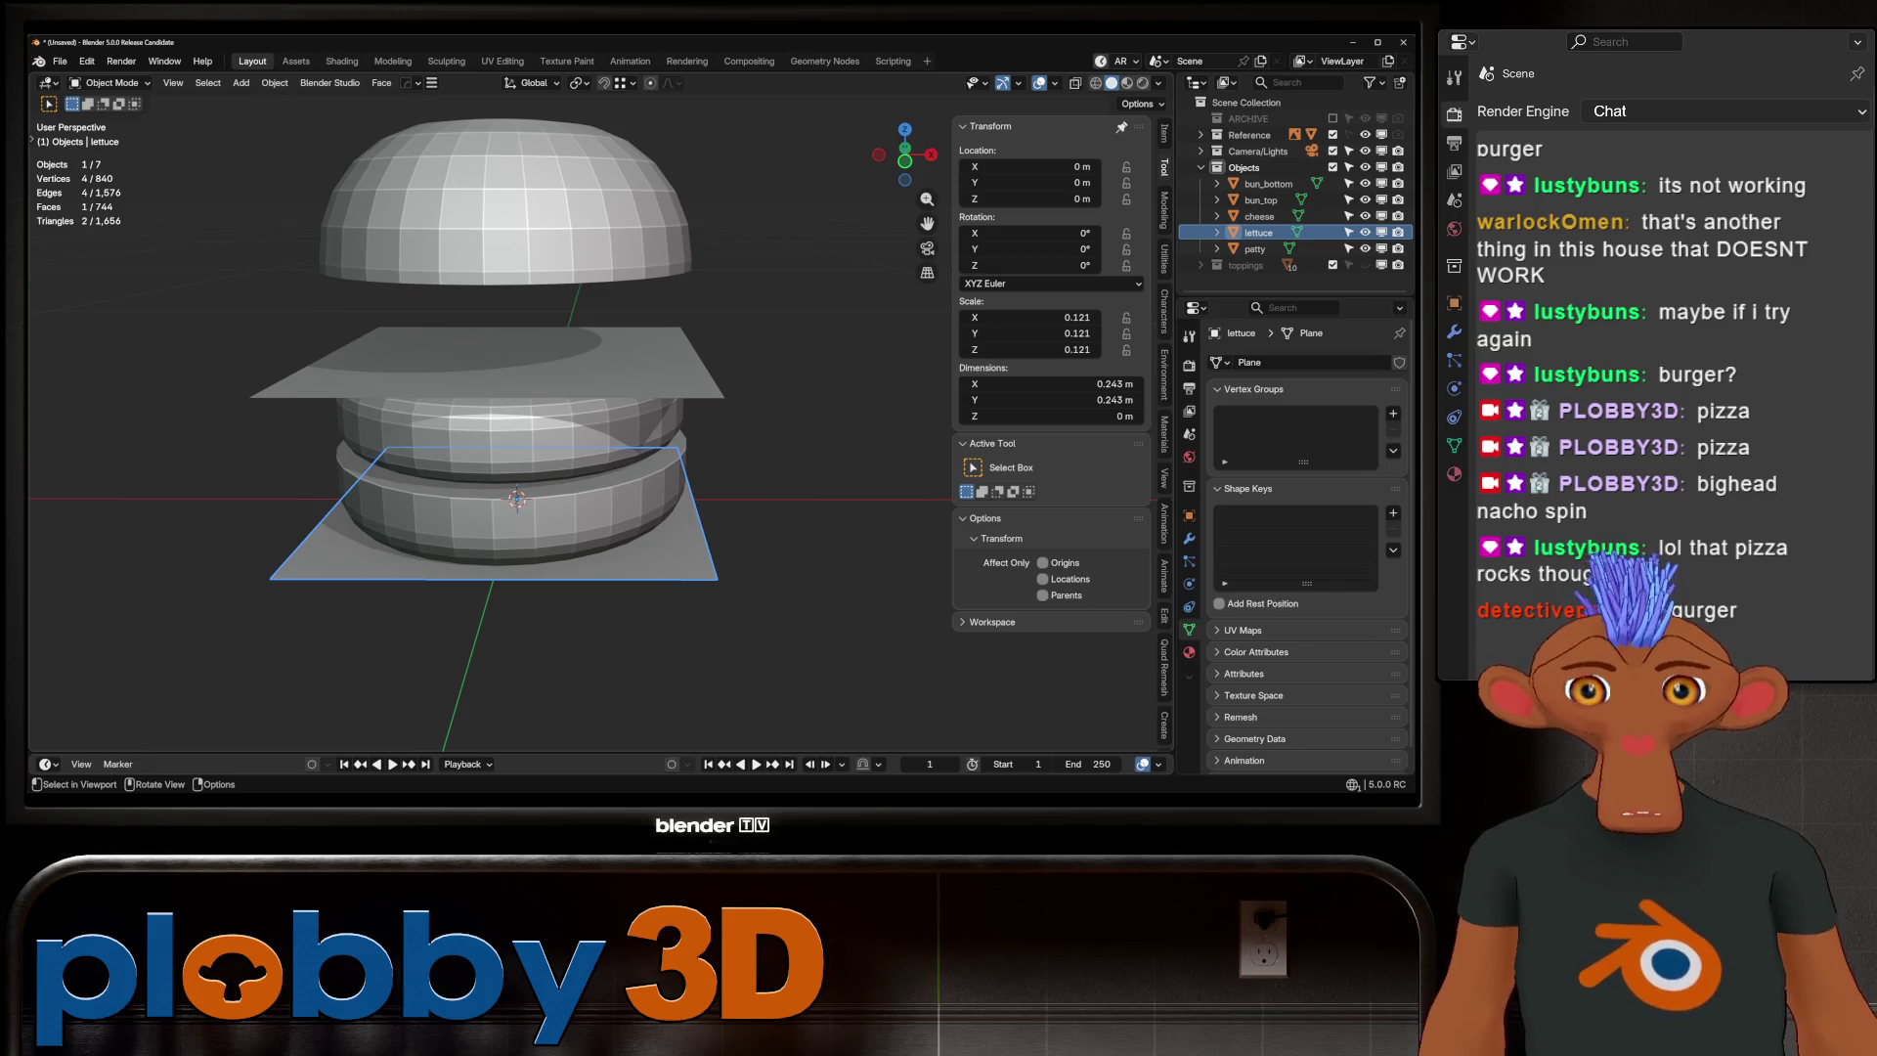
left_click(1365, 216)
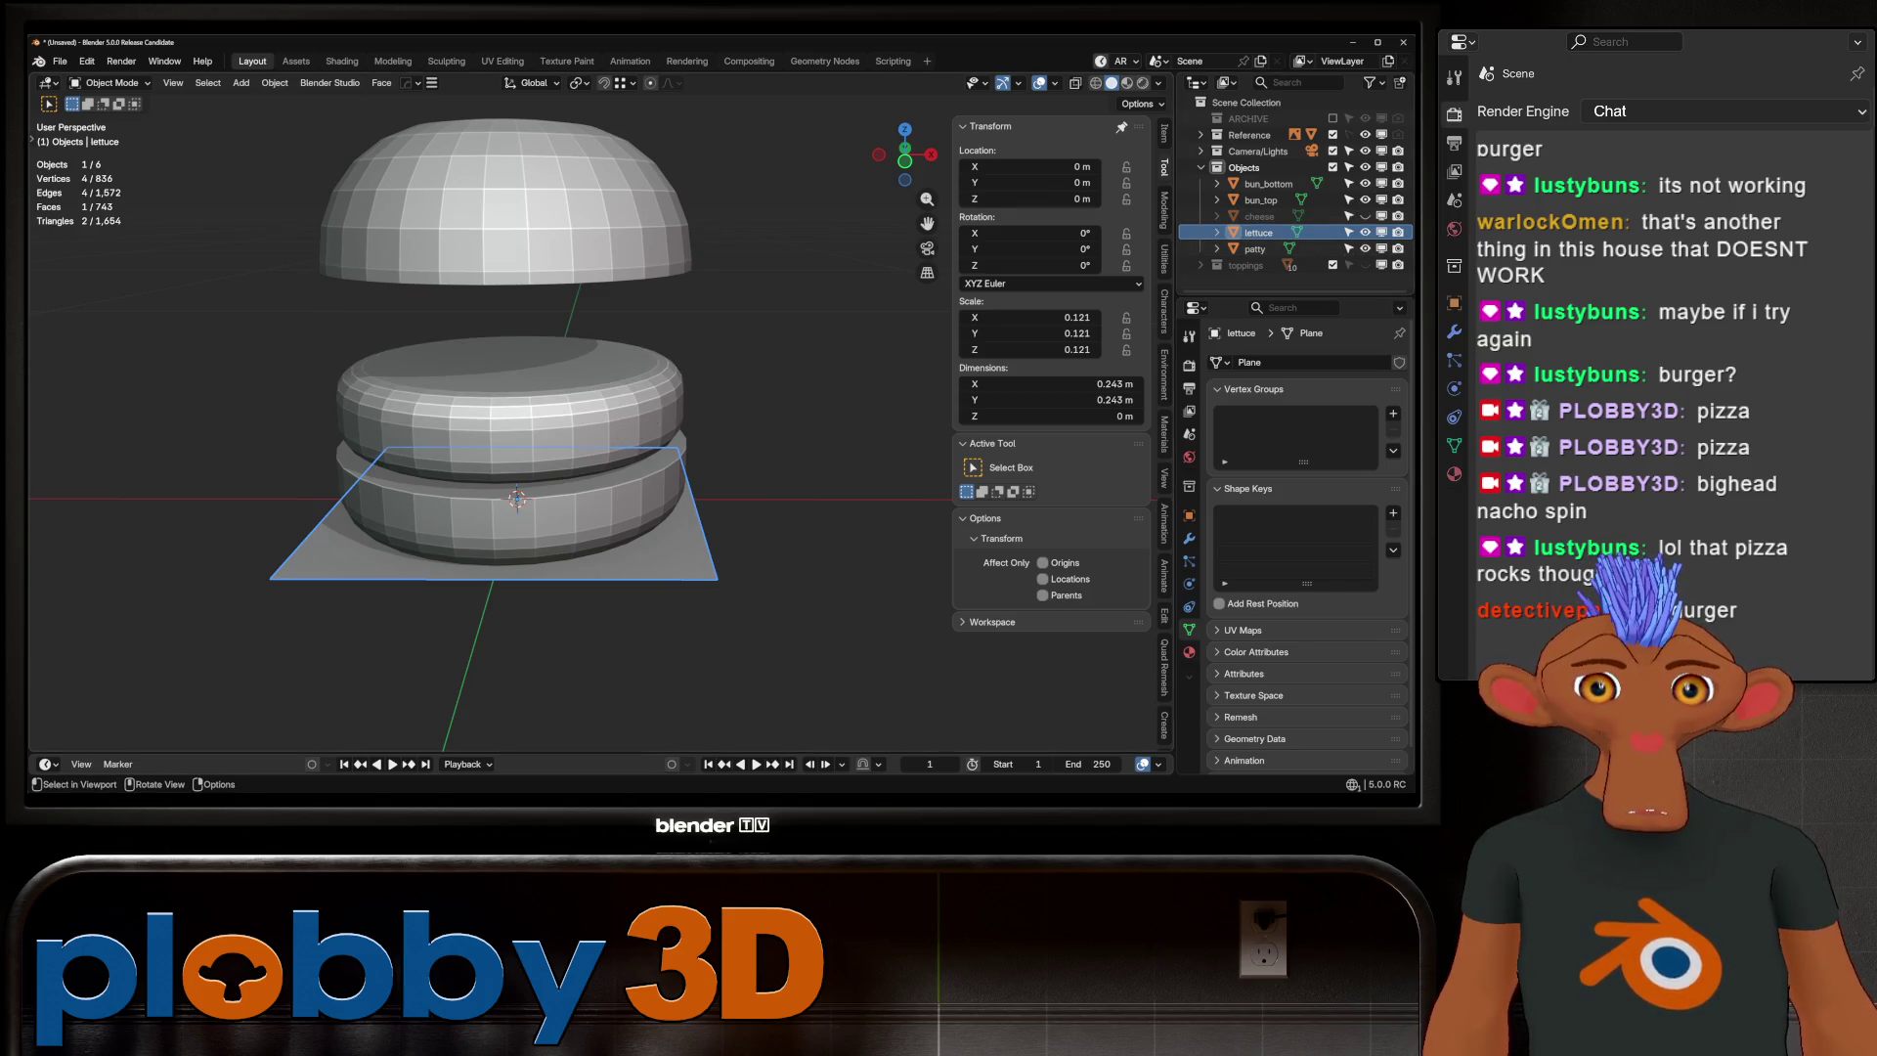
In Edit Mode, scale the lettuce face to 0.273 m and shift it vertically
key("Tab")
key("KP_1")
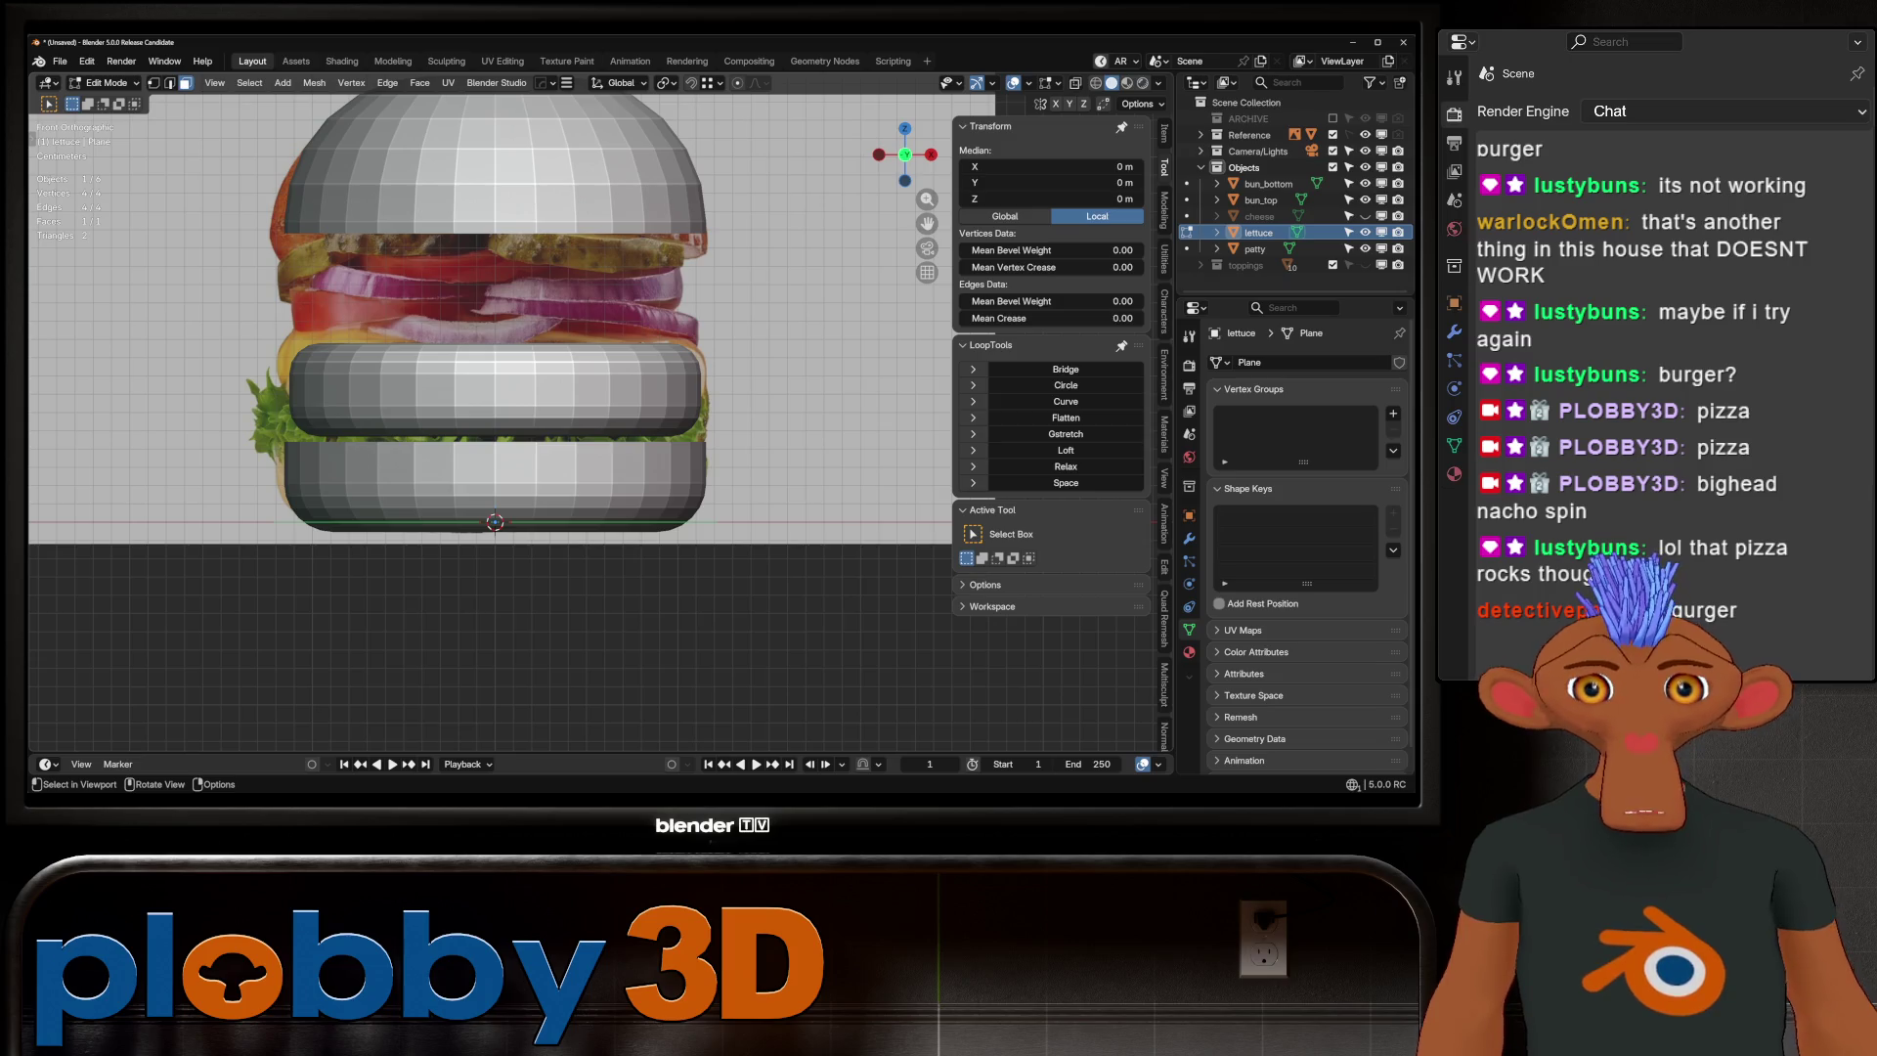
key("s")
left_click(645, 507)
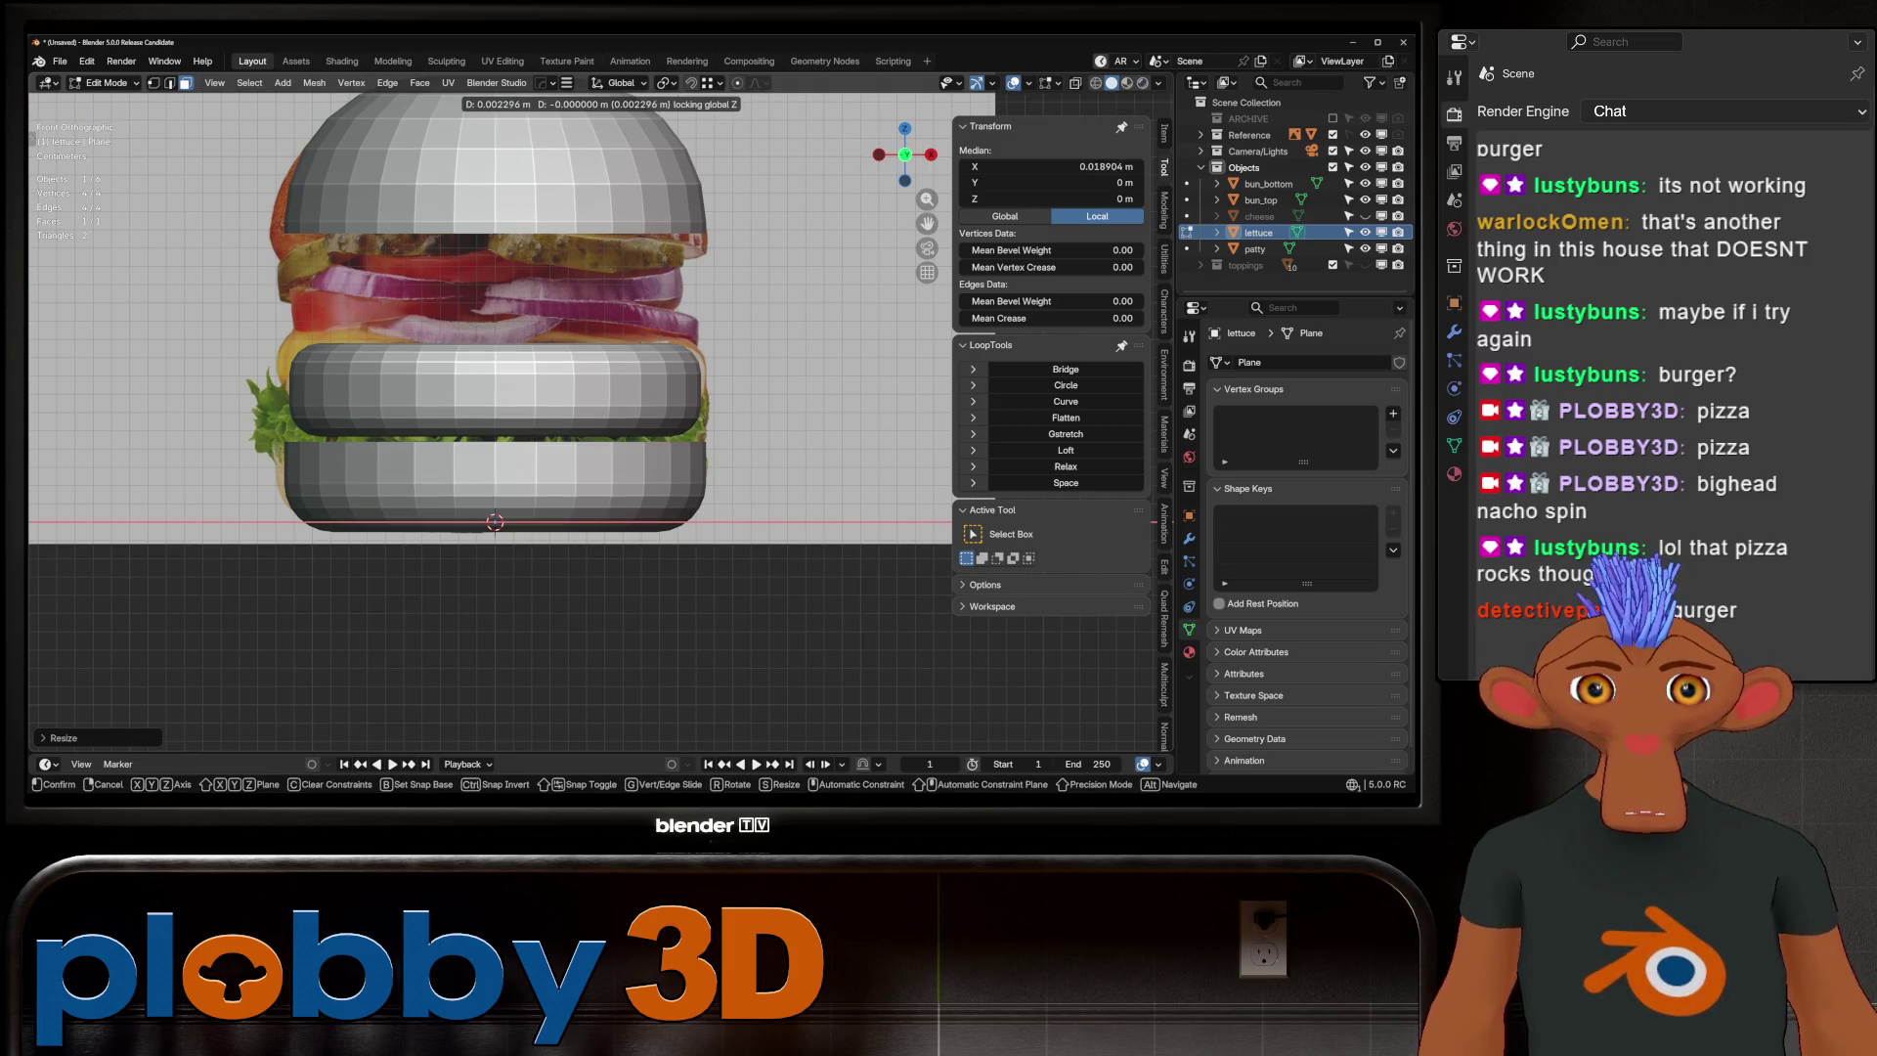
mouse_move(645, 508)
middle_mouse_down()
mouse_move(674, 488)
mouse_move(674, 430)
middle_mouse_up()
key("g")
key("z")
left_click(675, 430)
Reset the lettuce origin to geometry and raise it to Z 0.043913 m between the buns
key("Tab")
key("ctrl+a")
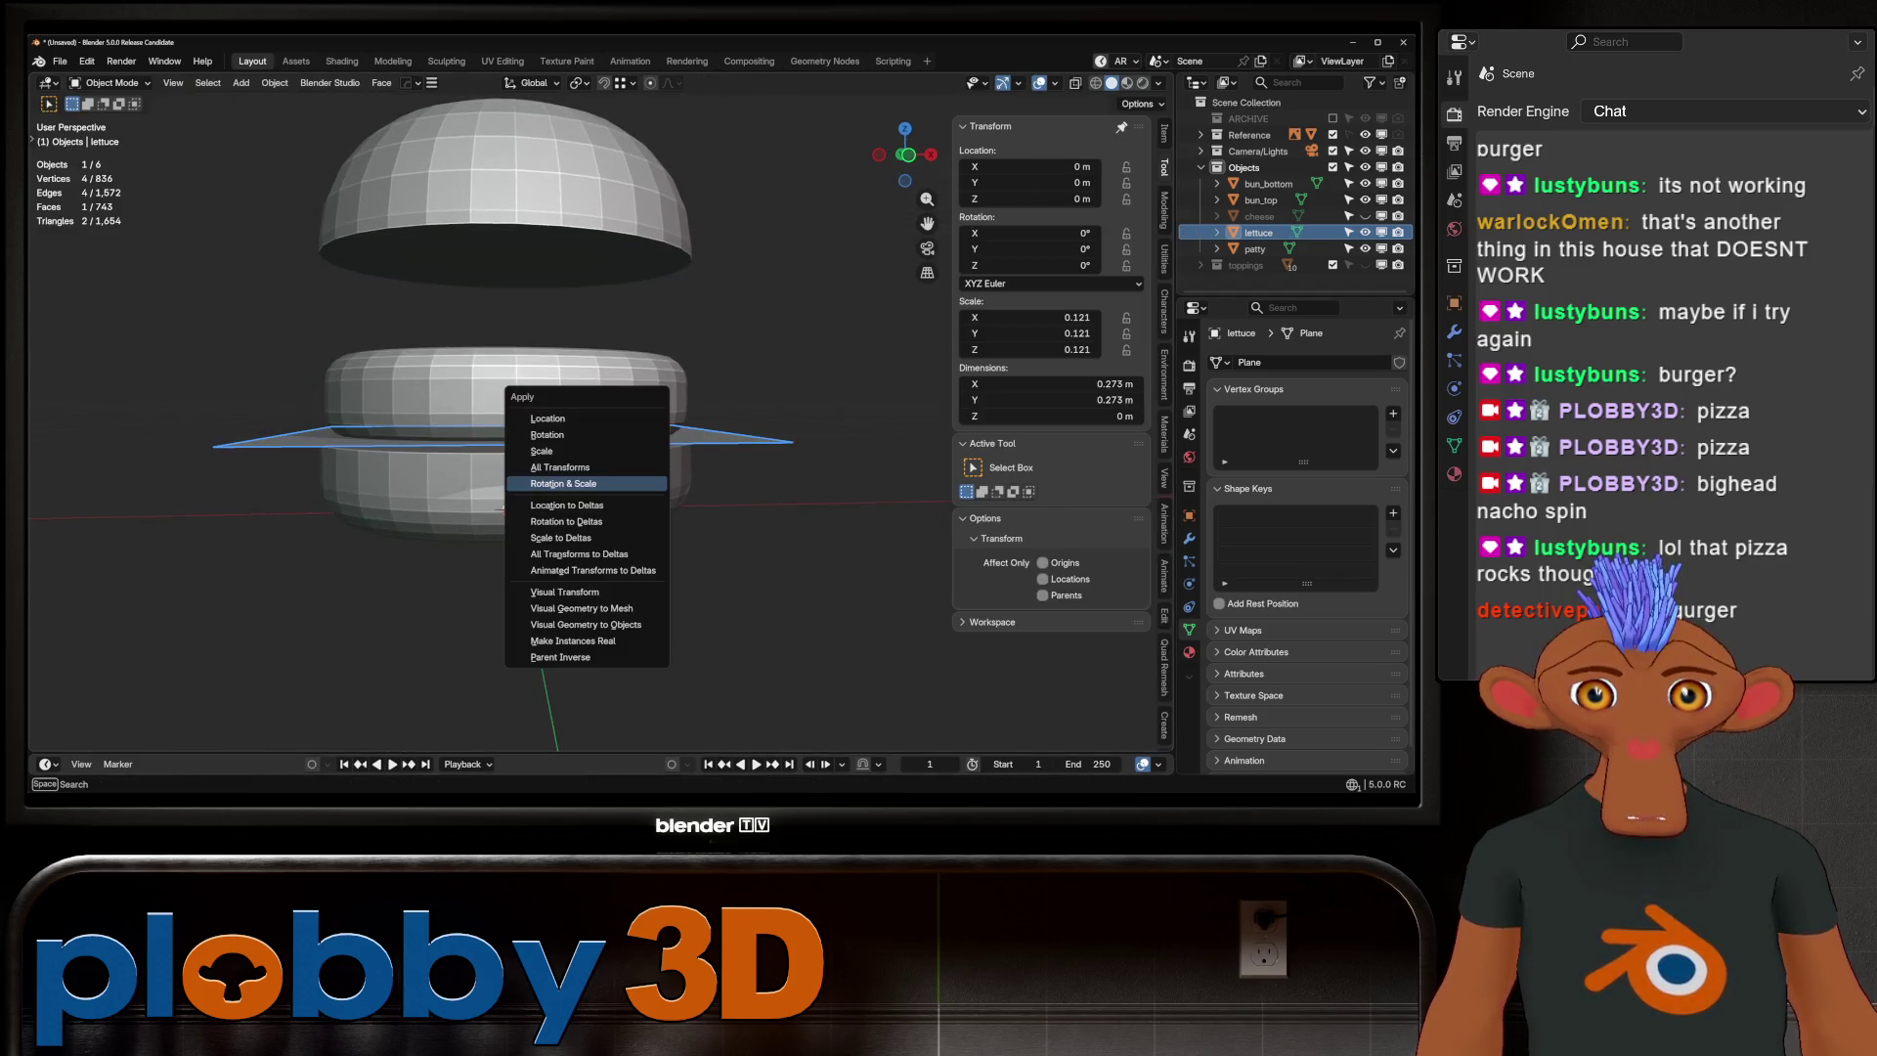
key("ctrl+alt+shift+c")
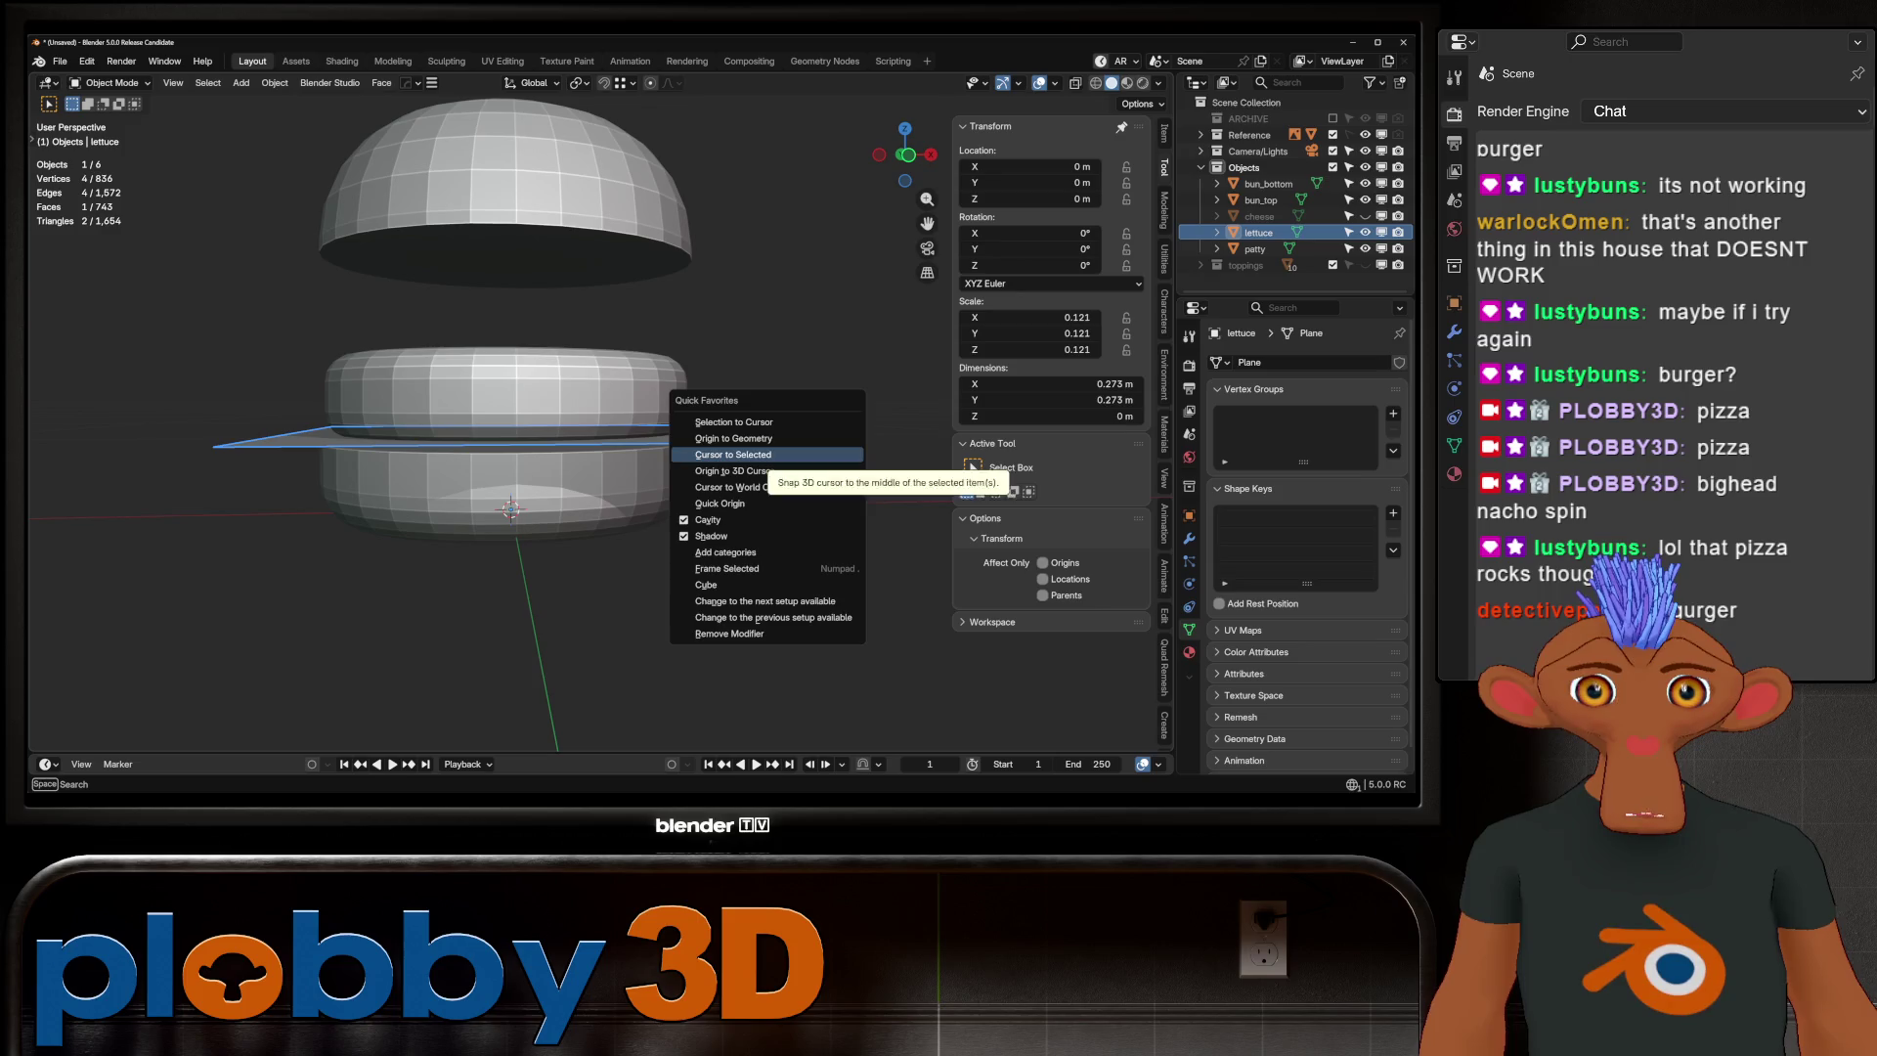
left_click(772, 457)
key("g")
key("z")
key("Return")
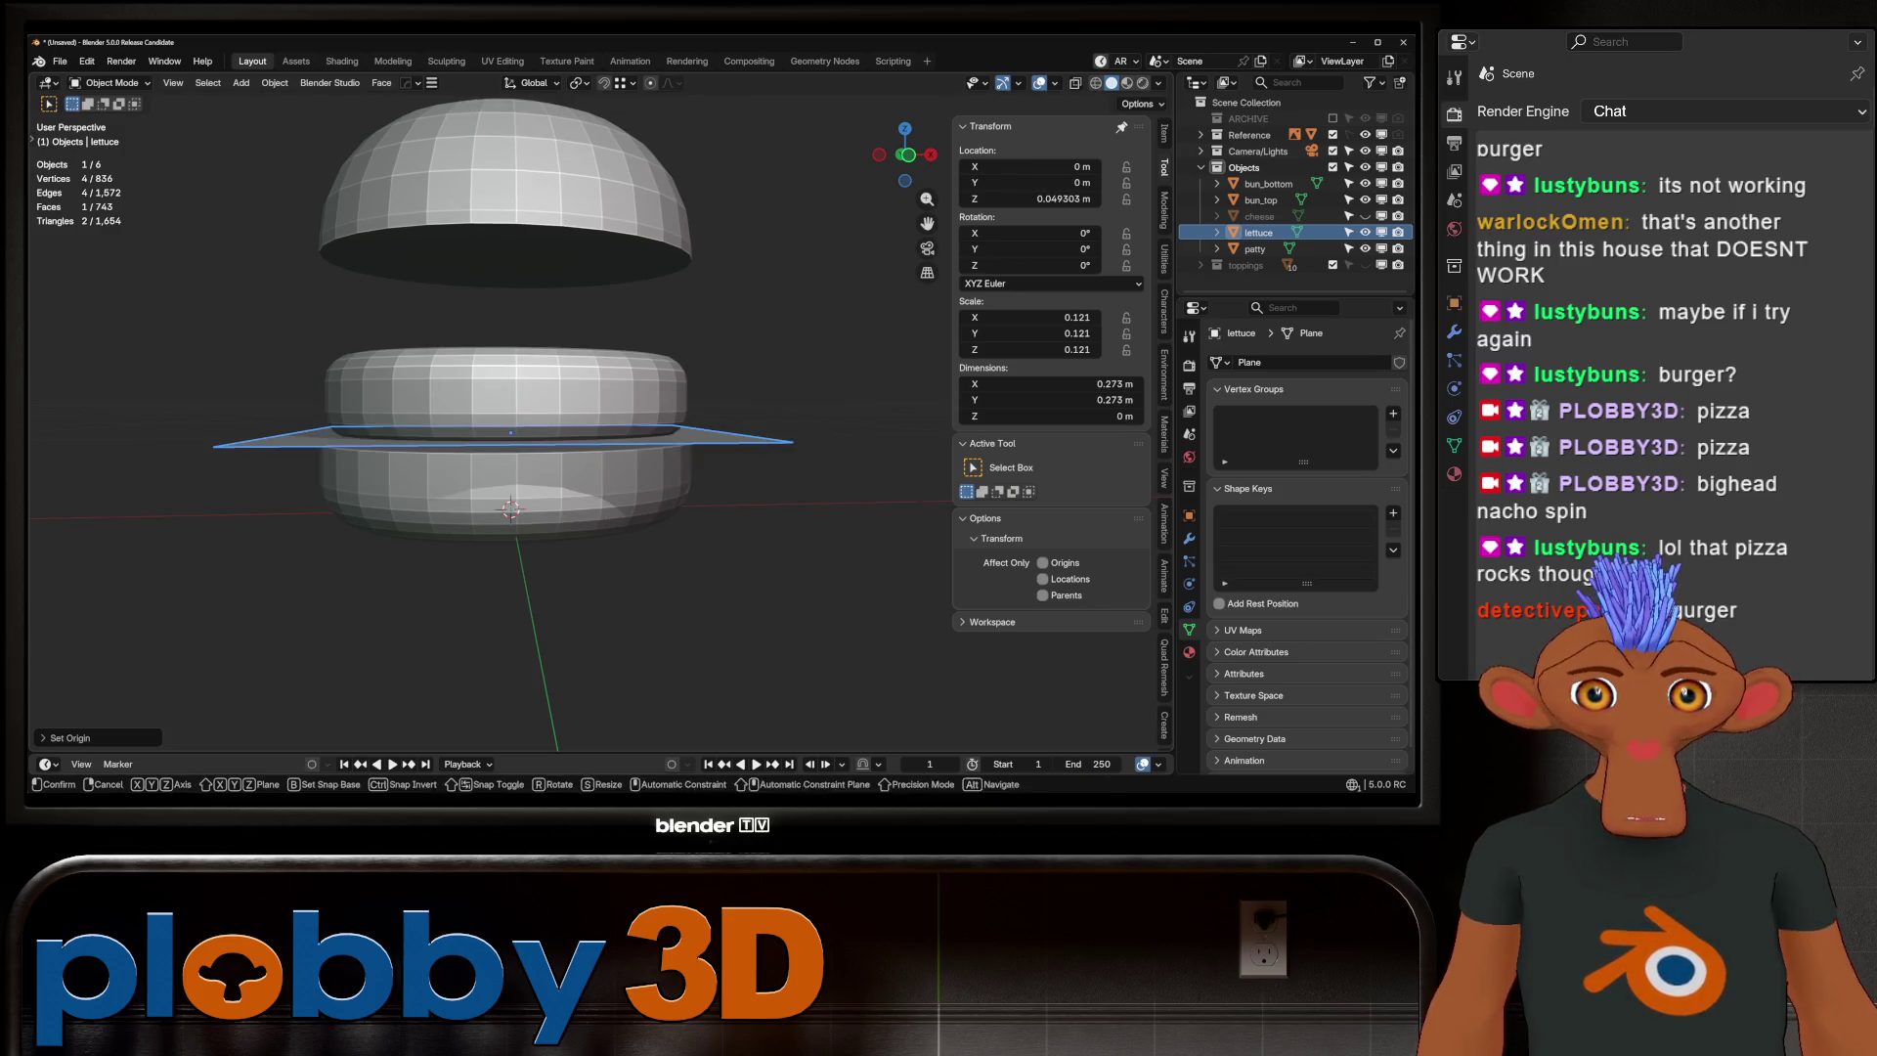
middle_click_drag(674, 430, 674, 342)
Subdivide the lettuce edges and add level-2 subdivision smoothing
key("Tab")
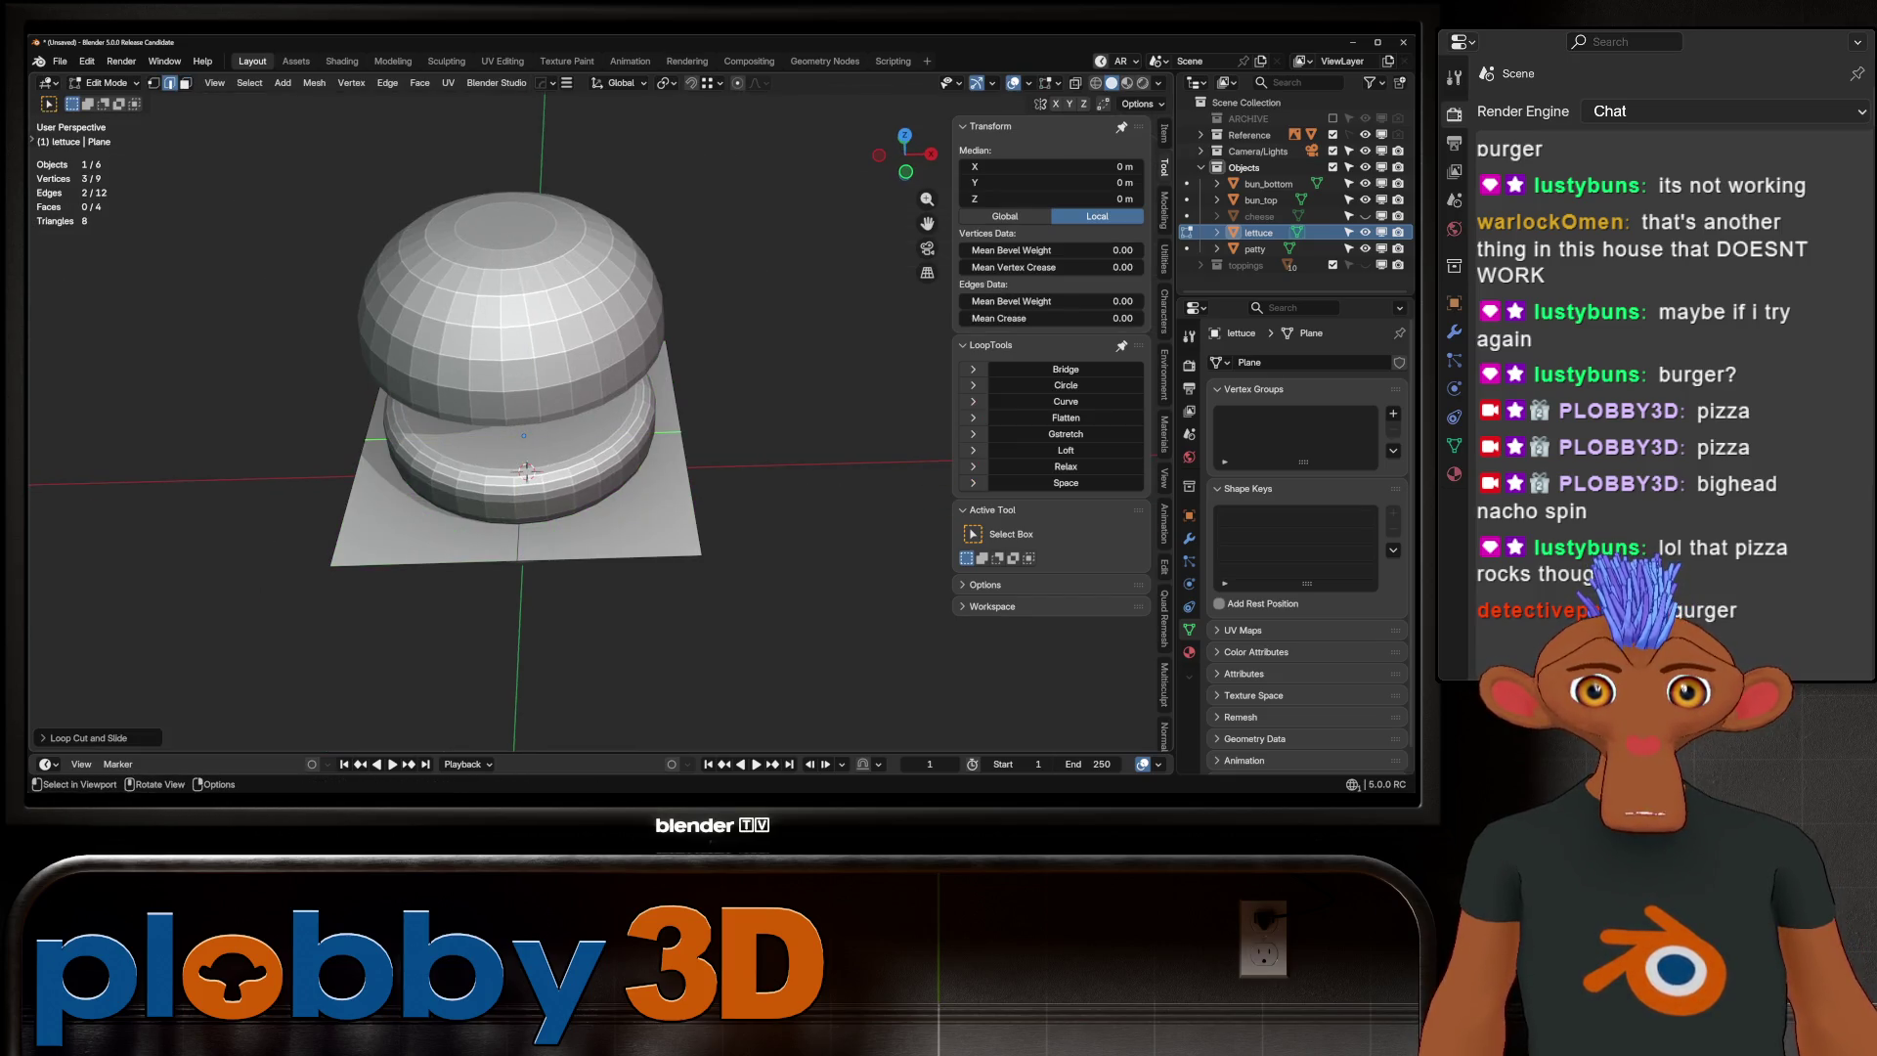
key("2")
key("ctrl+e")
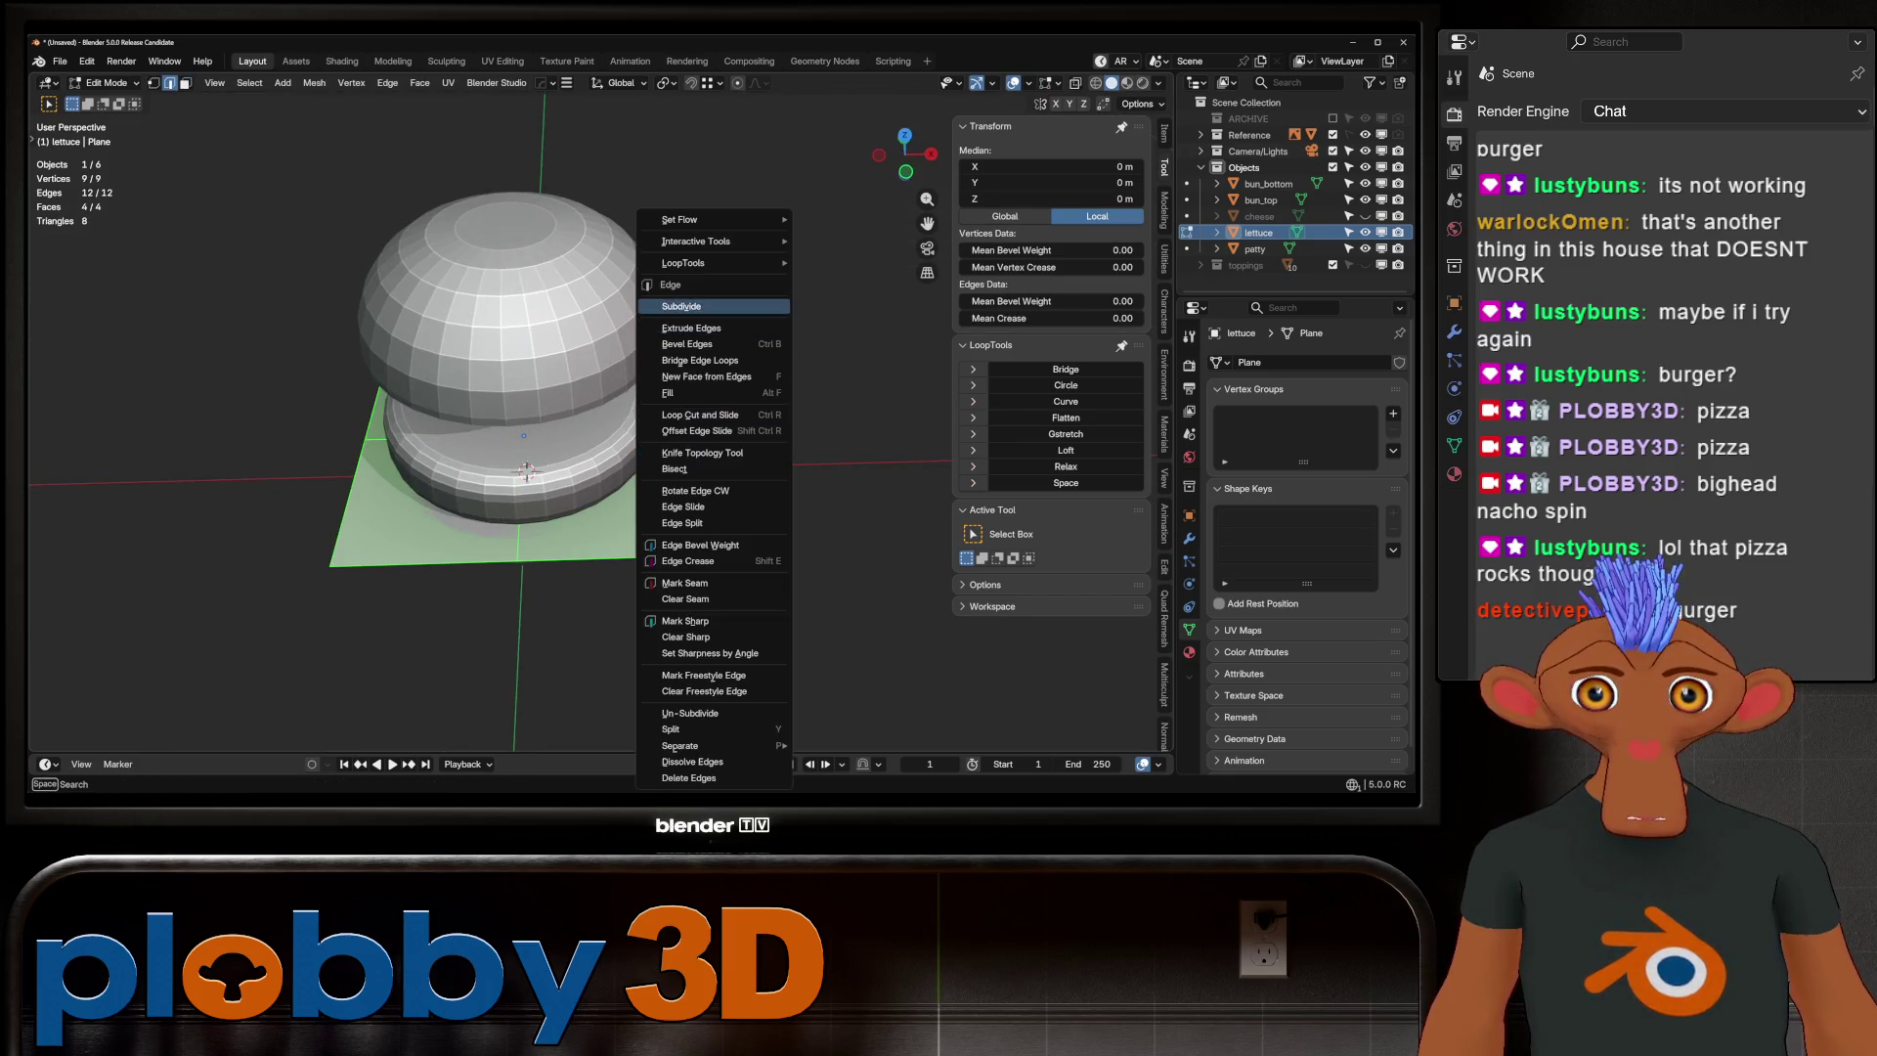
key("Escape")
key("Tab")
middle_click_drag(675, 410, 680, 364)
key("ctrl+1")
key("ctrl+2")
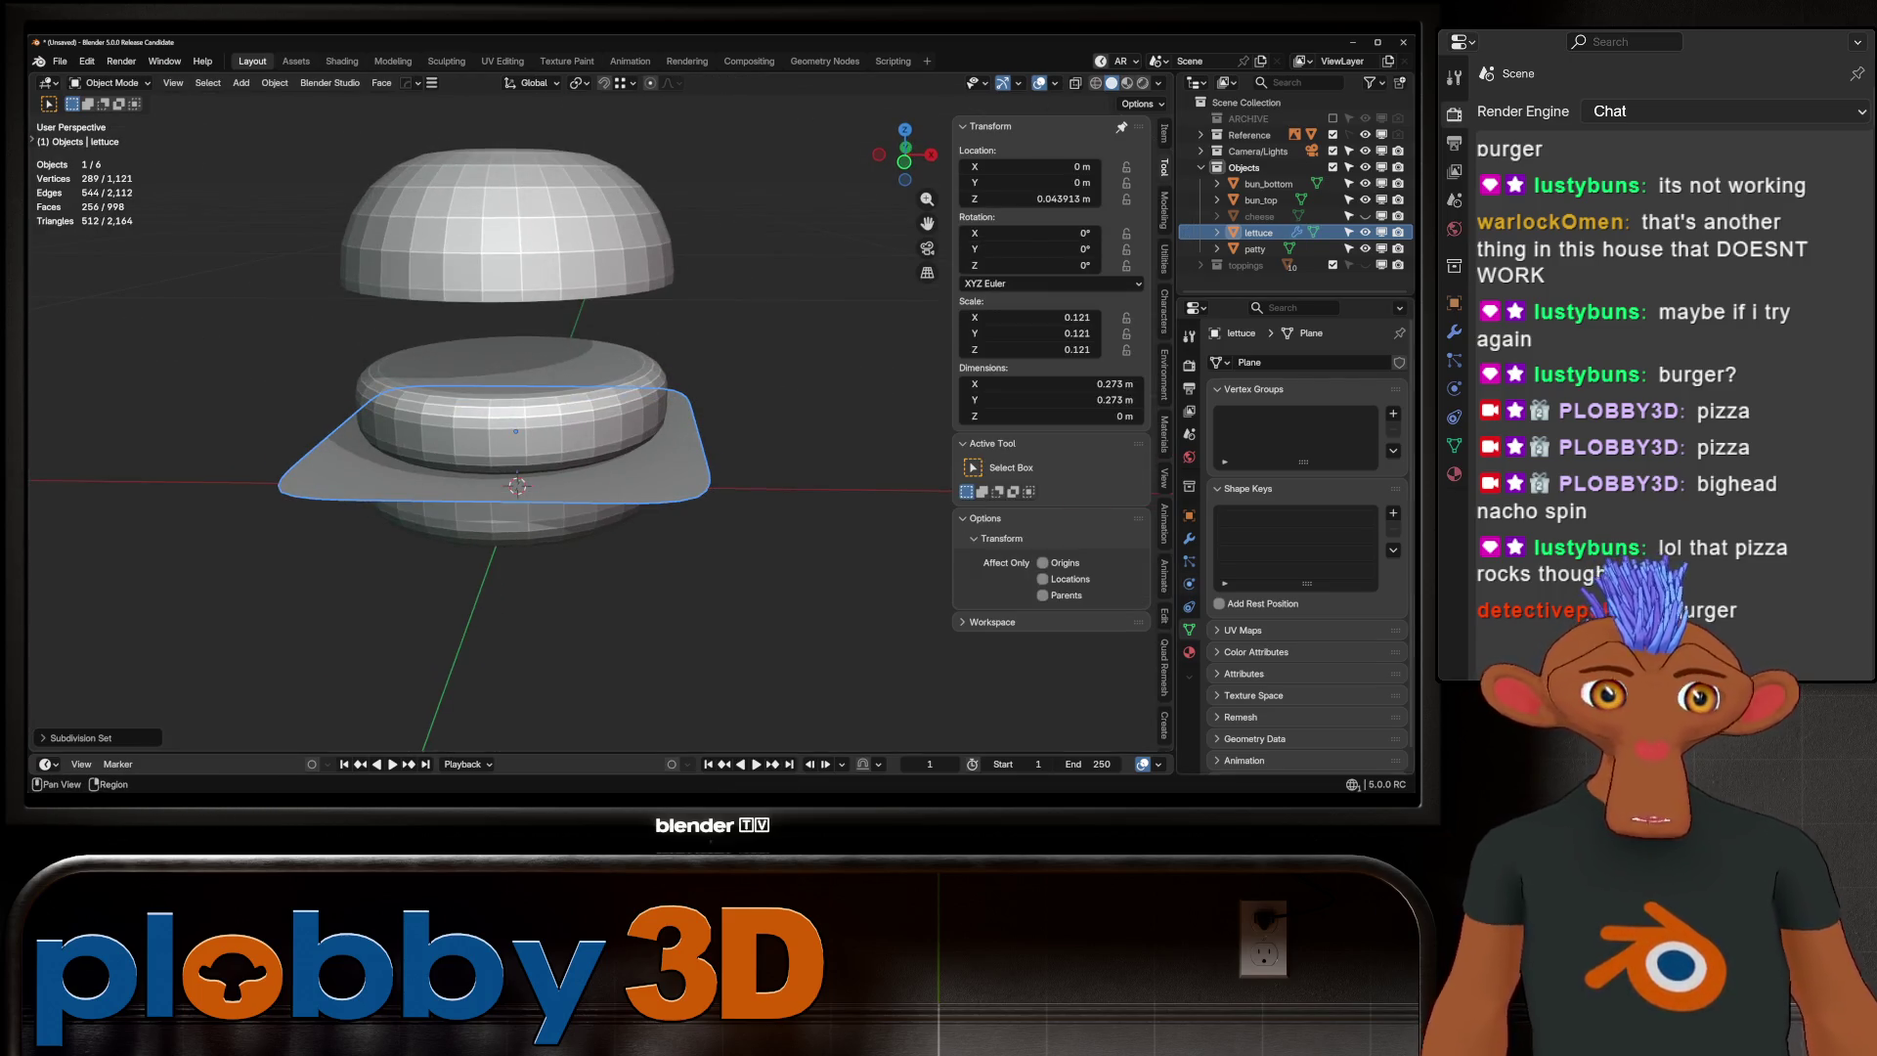
left_click(1189, 539)
Add a Displace modifier to the lettuce with a new Musgrave texture
left_click(1270, 399)
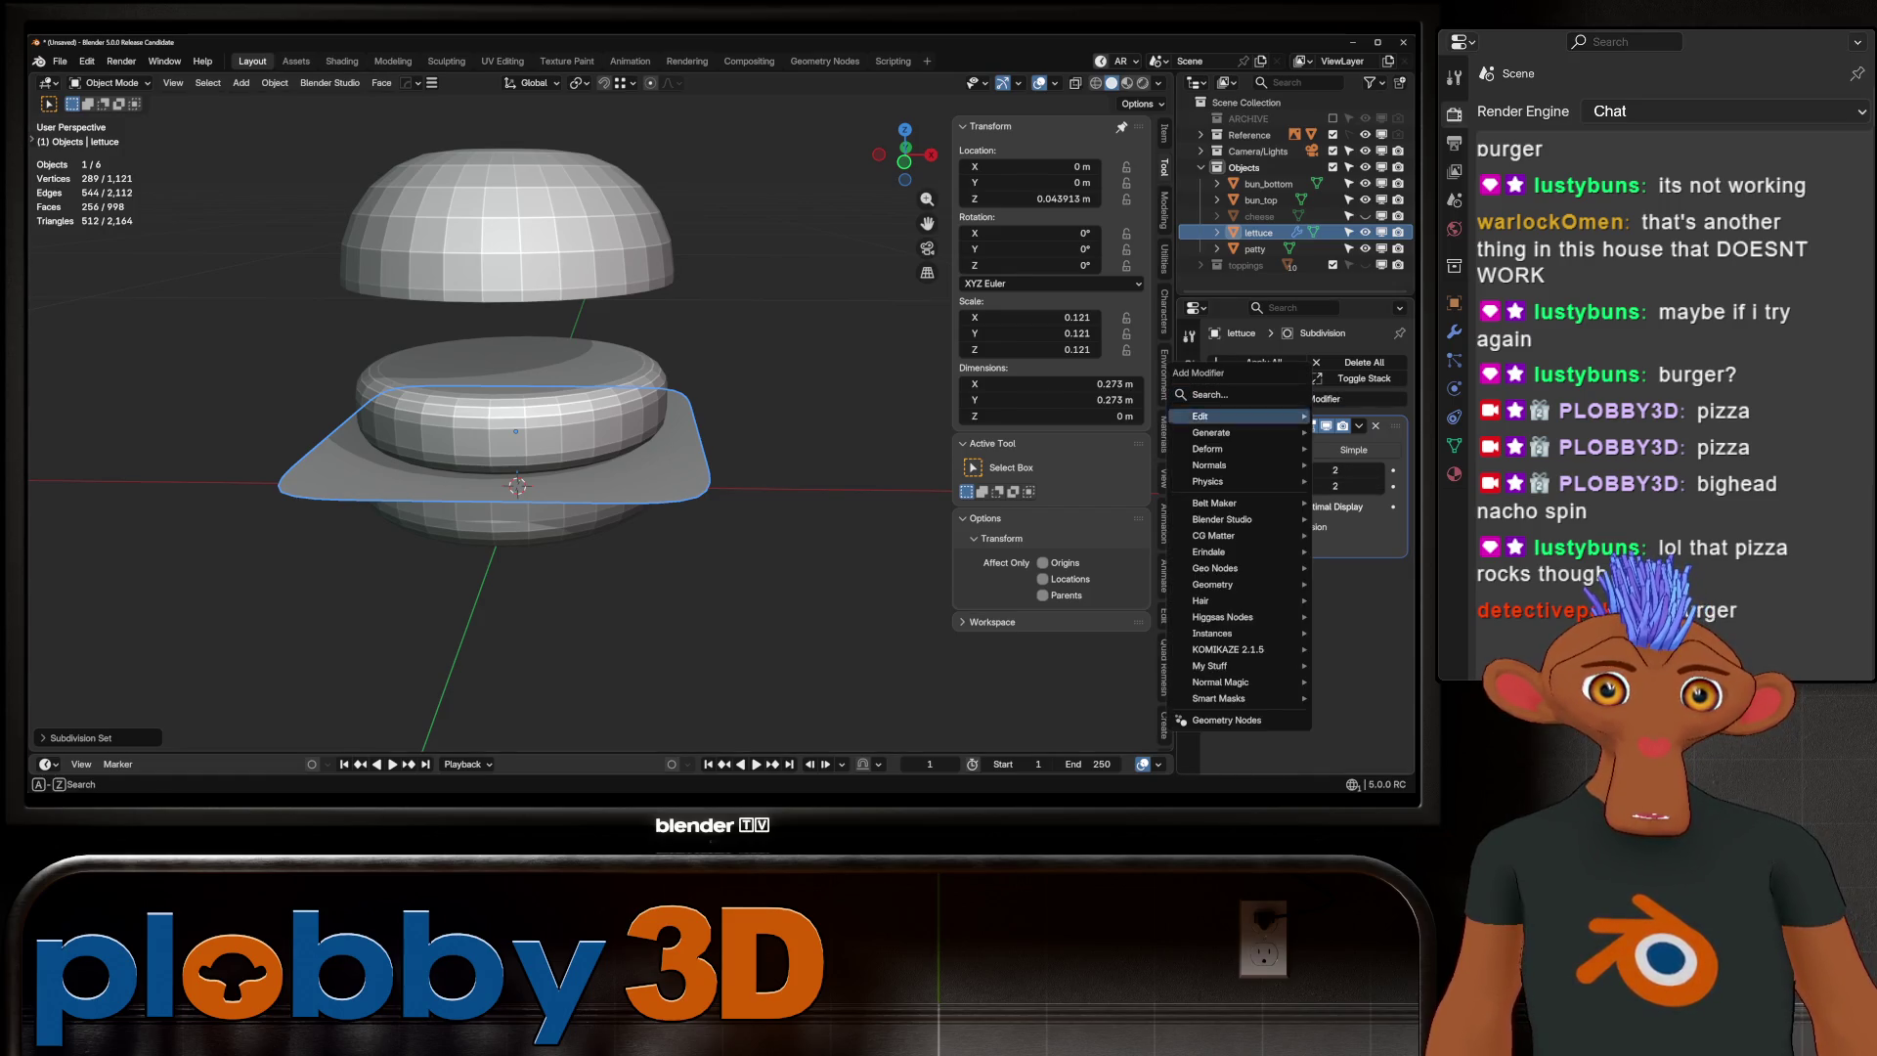
mouse_move(1246, 449)
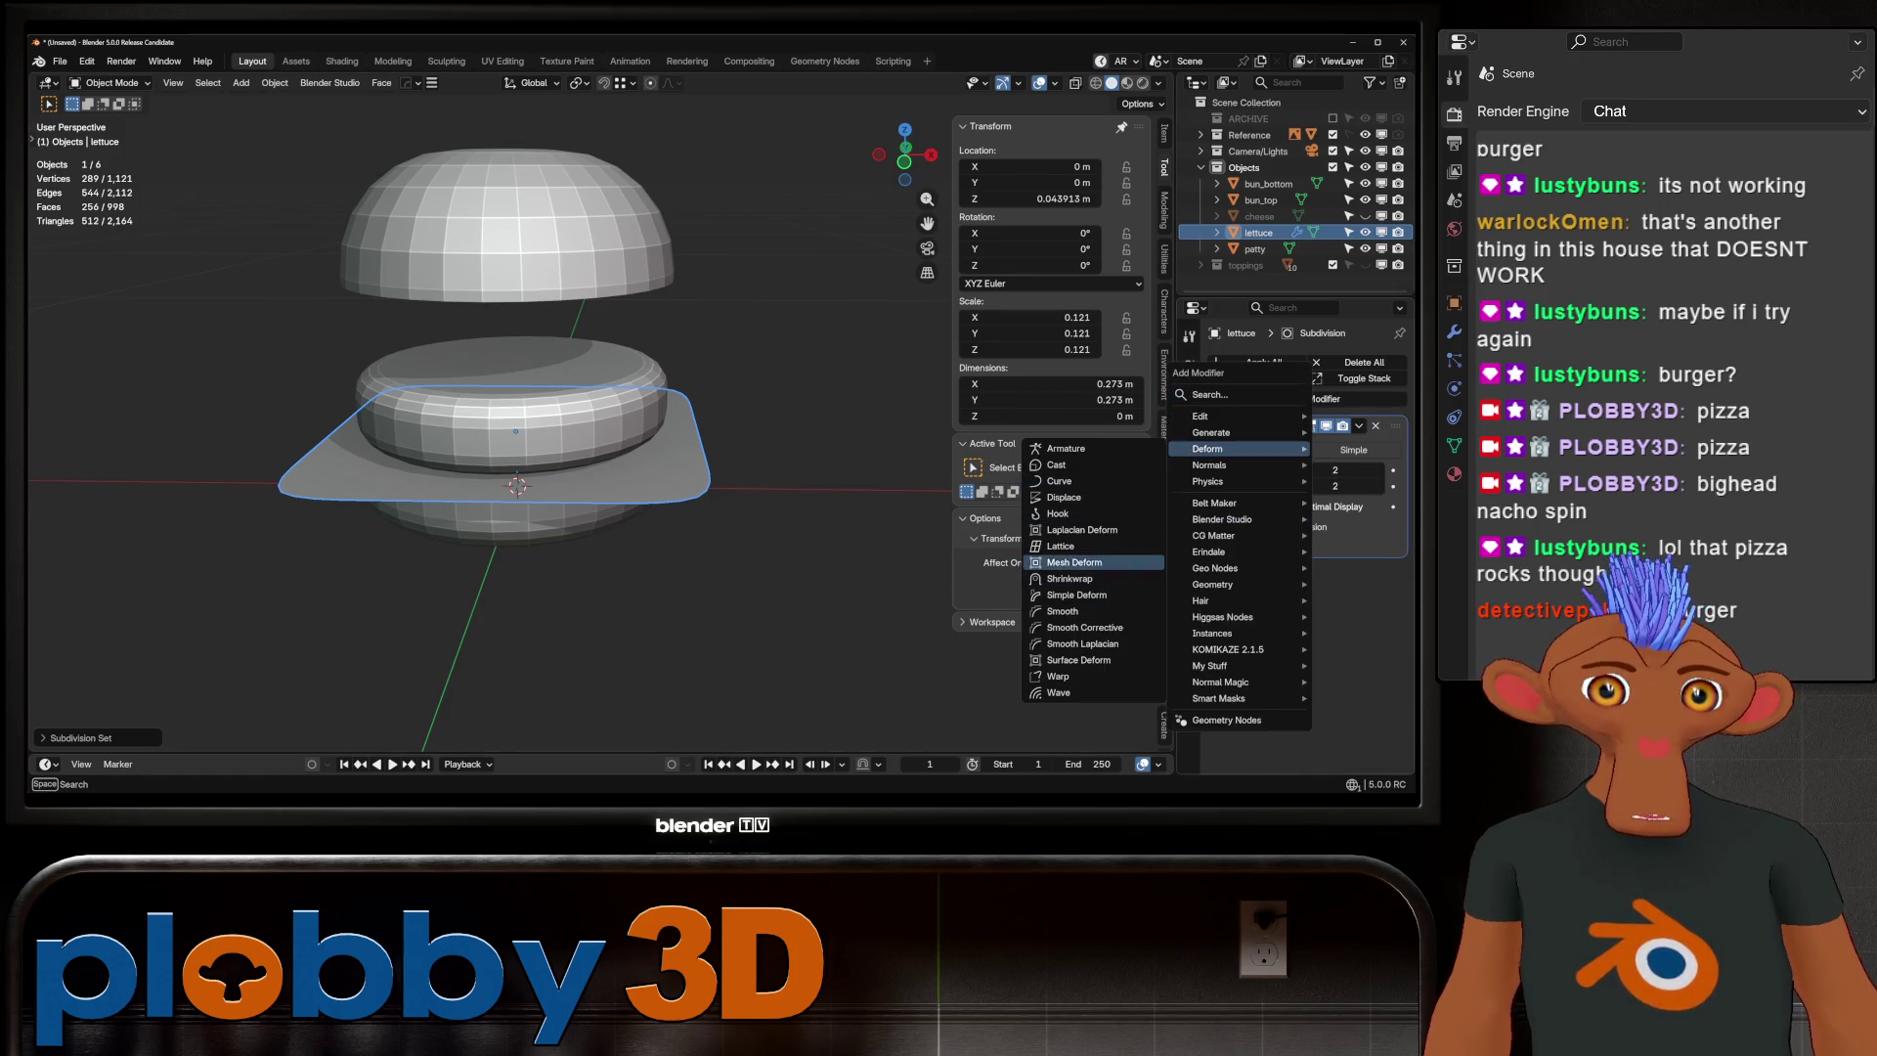
left_click(1063, 497)
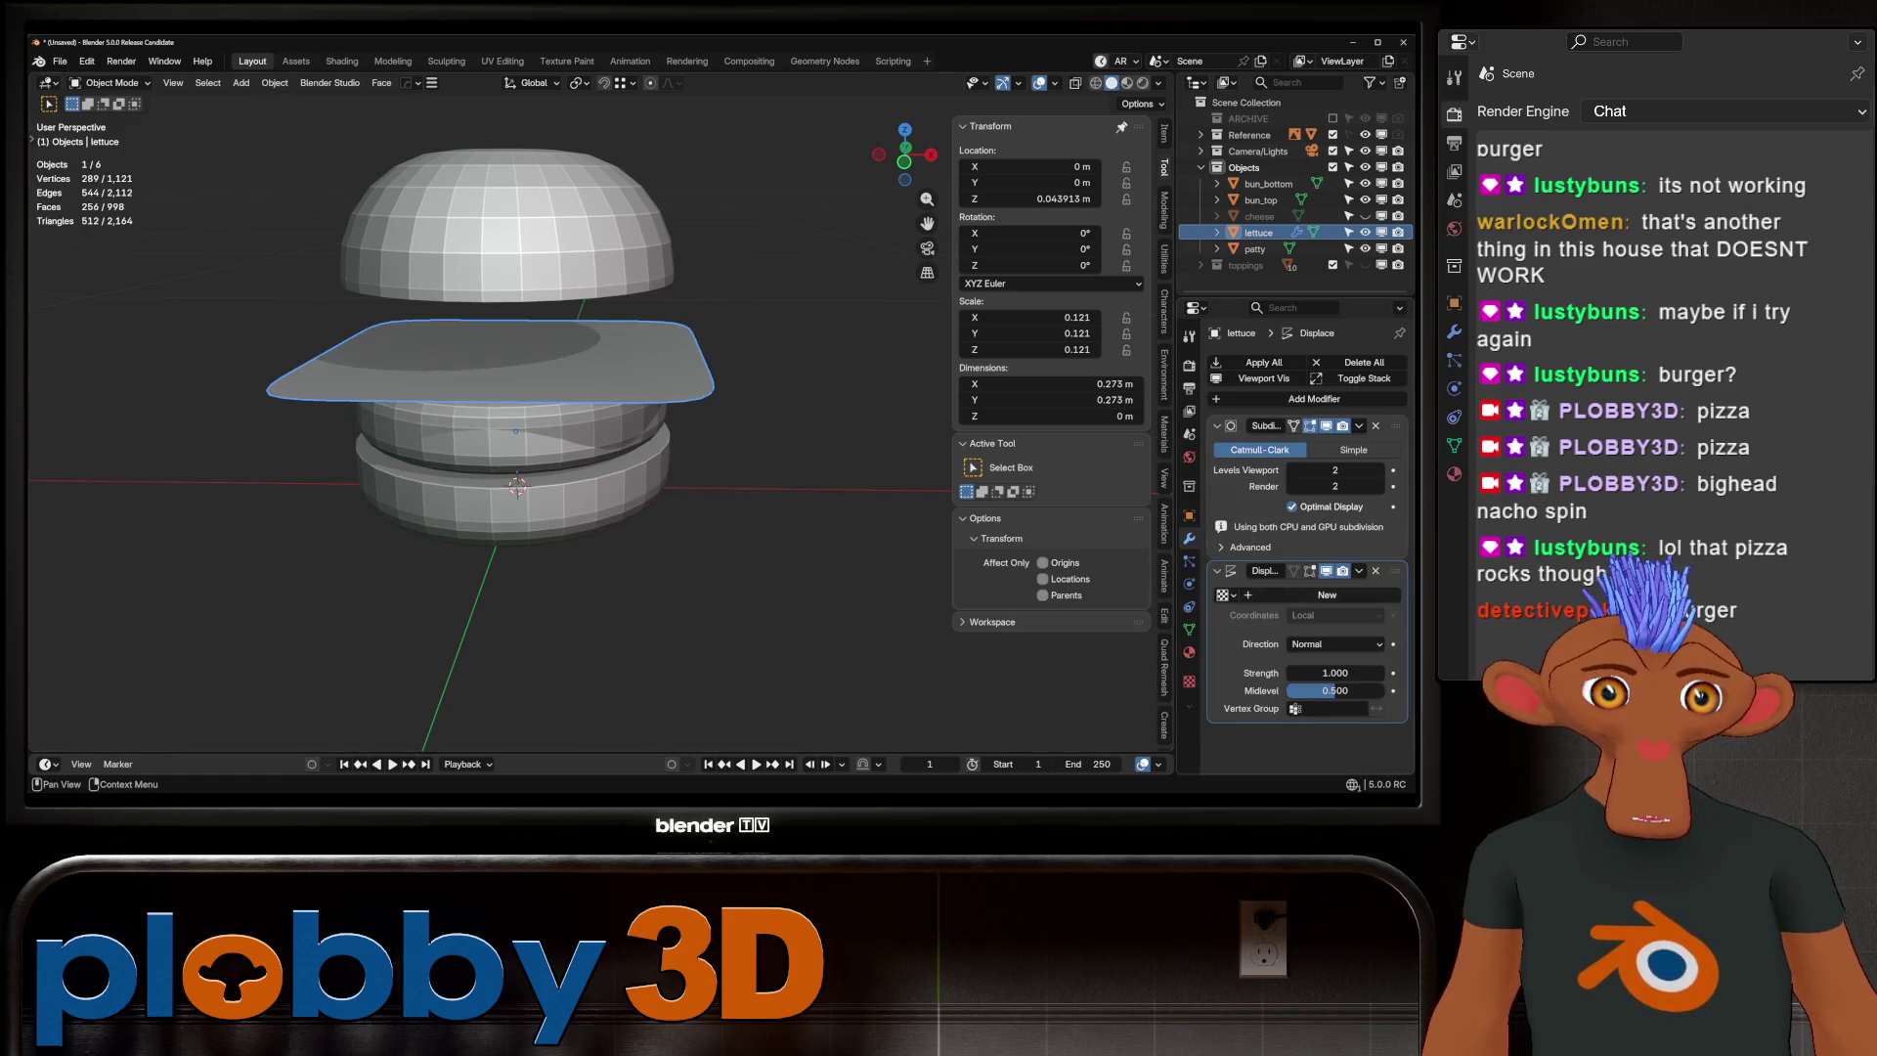
left_click(1326, 595)
left_click(1189, 681)
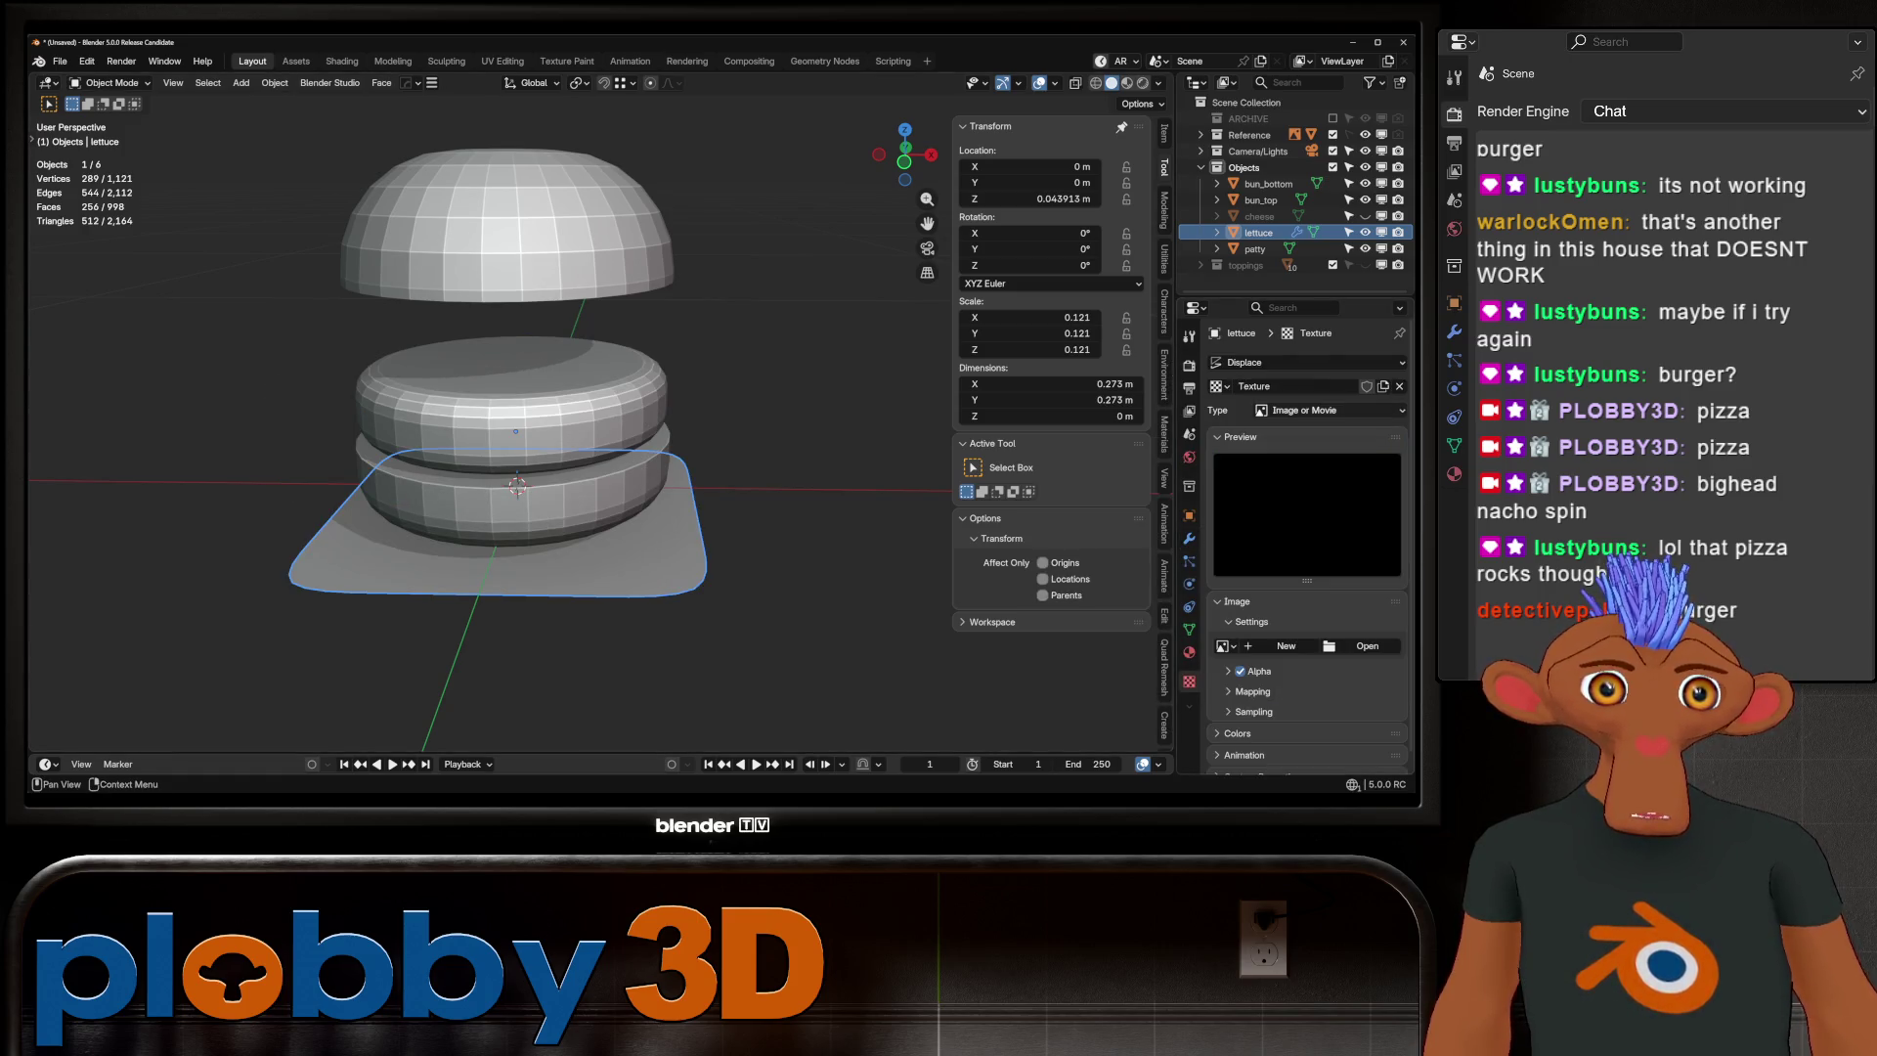
left_click(1330, 409)
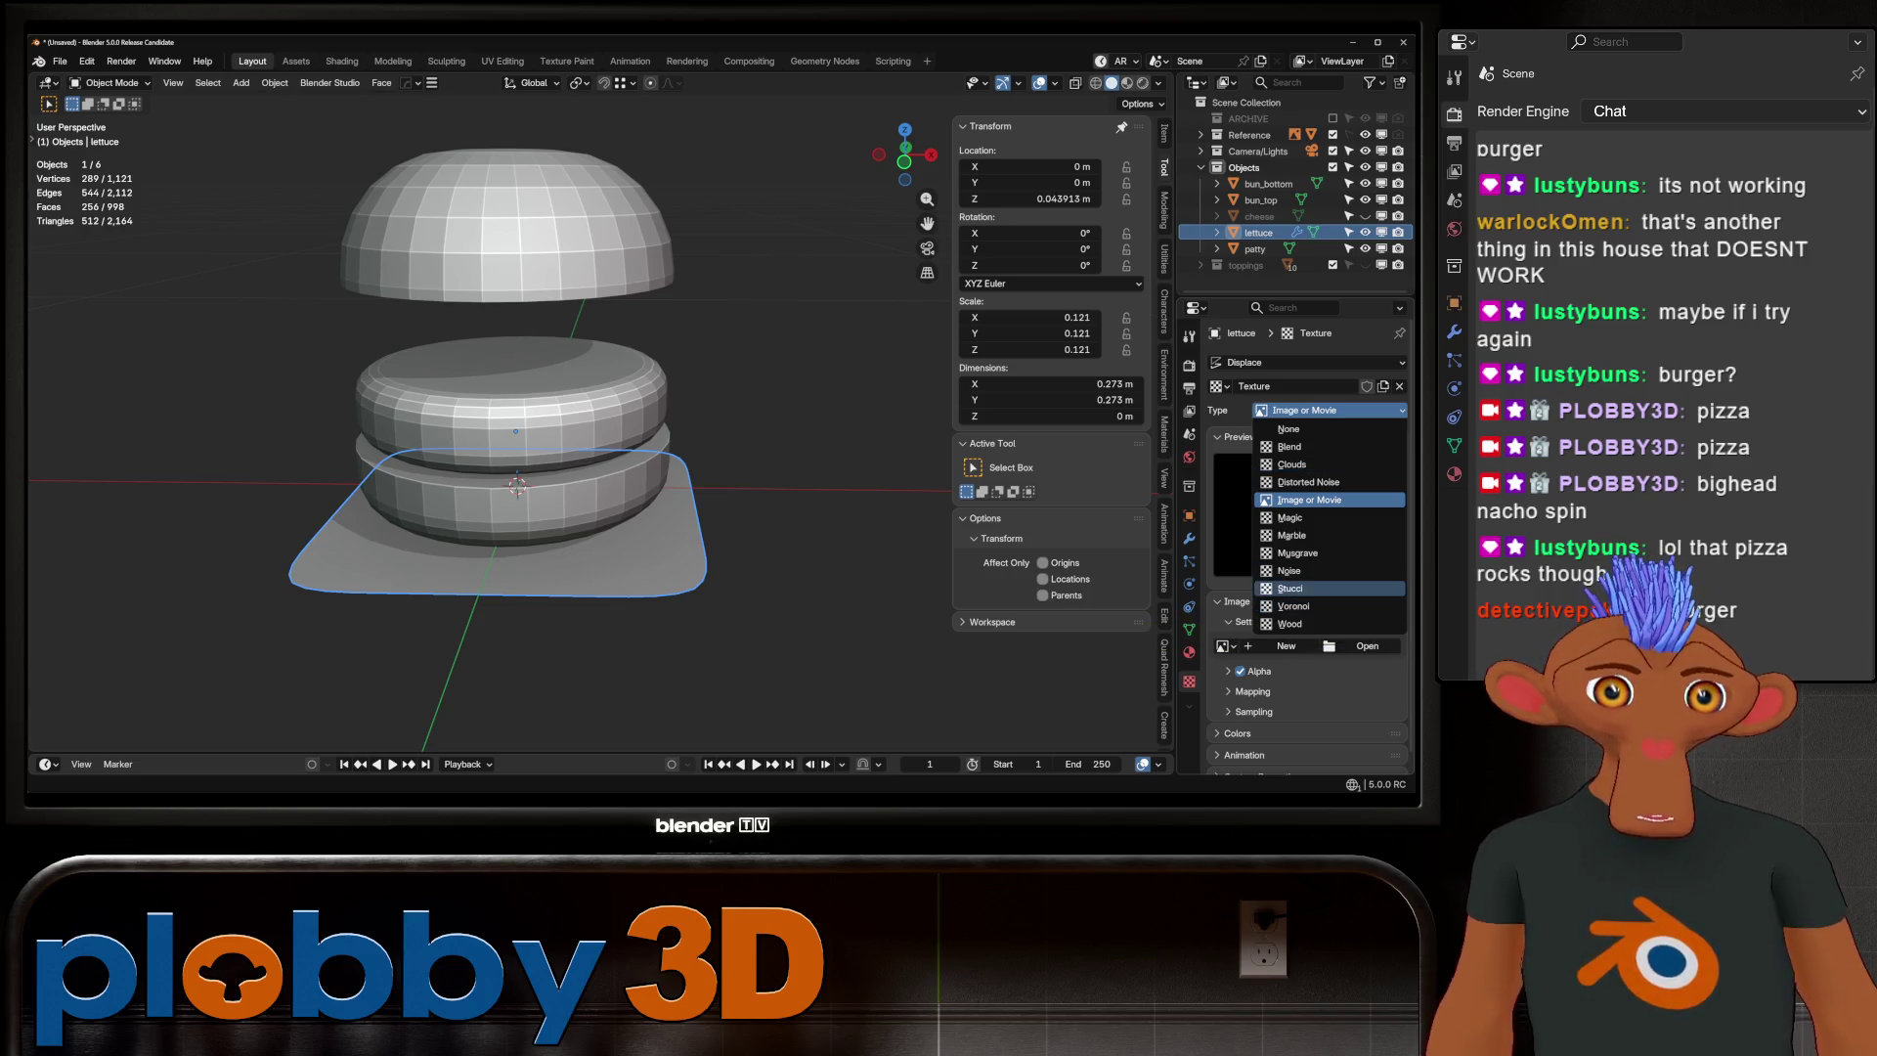
left_click(1297, 552)
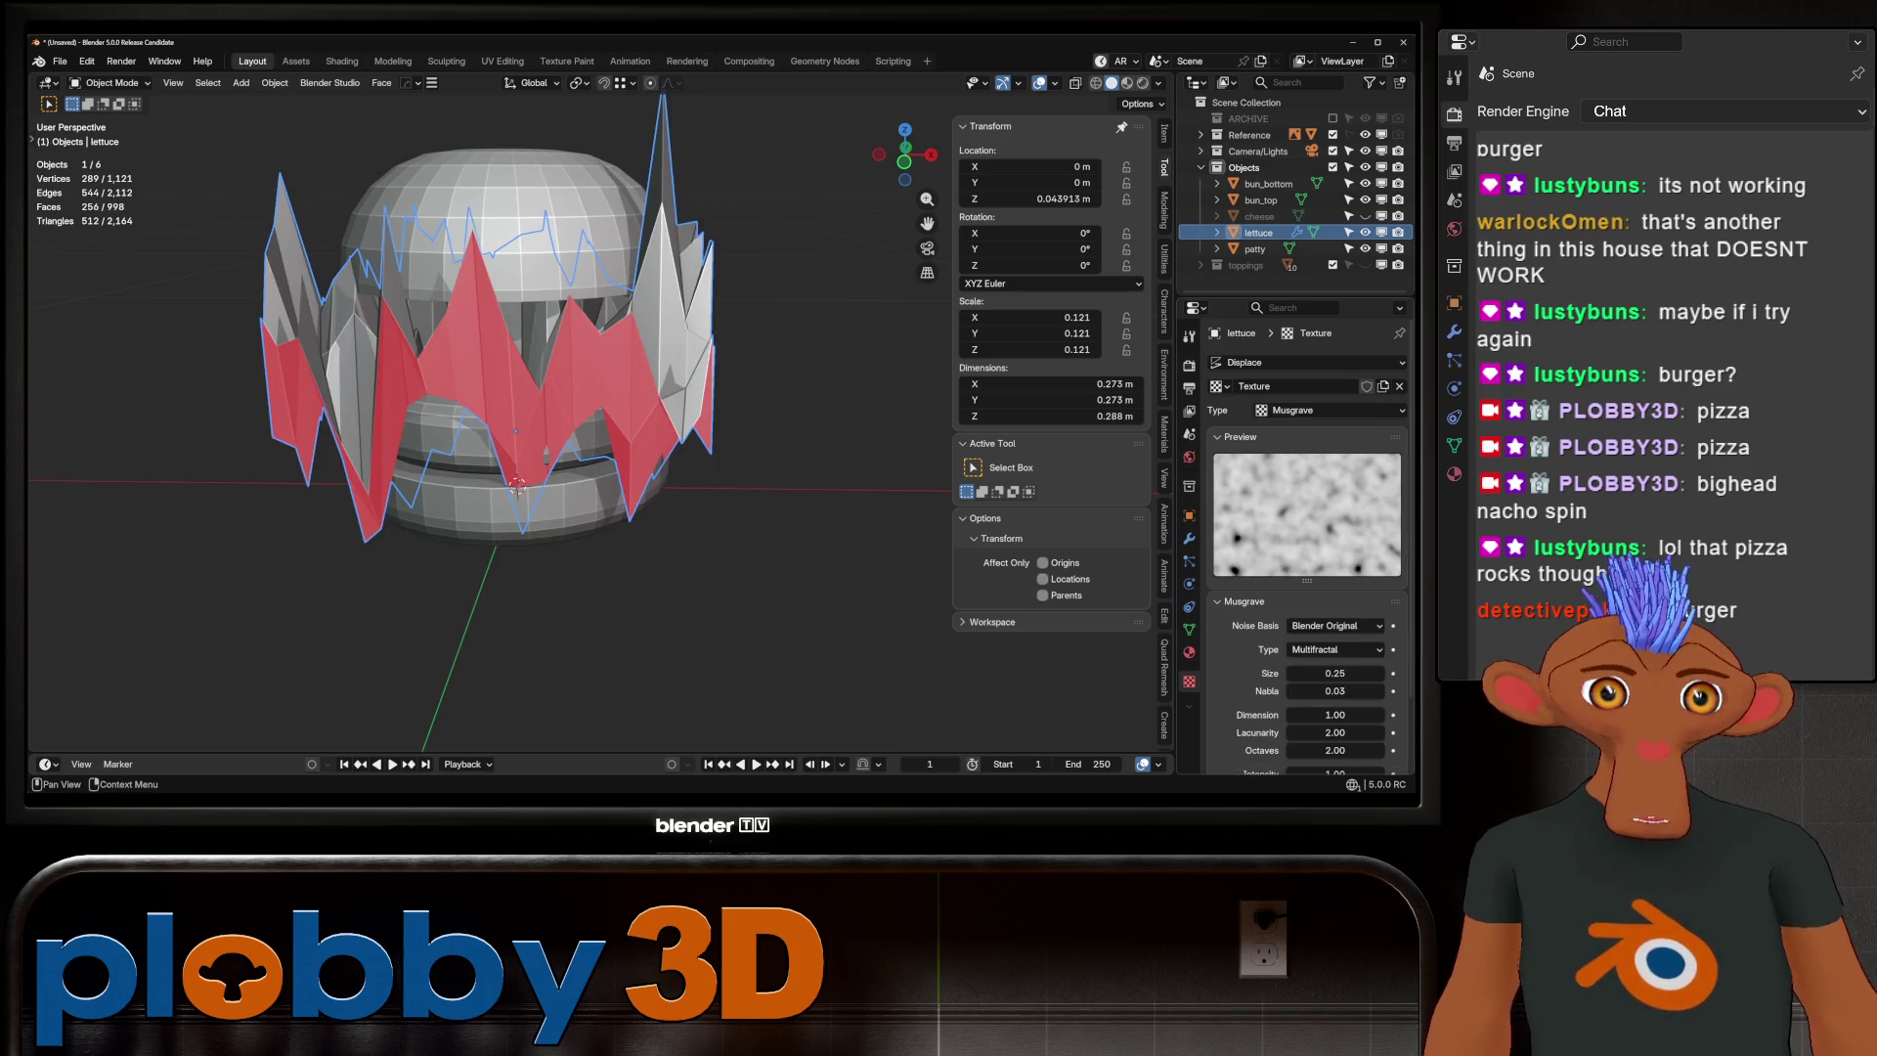
Set the Displace strength to 0.01, then raise it to 0.040
middle_click_drag(606, 586, 645, 571)
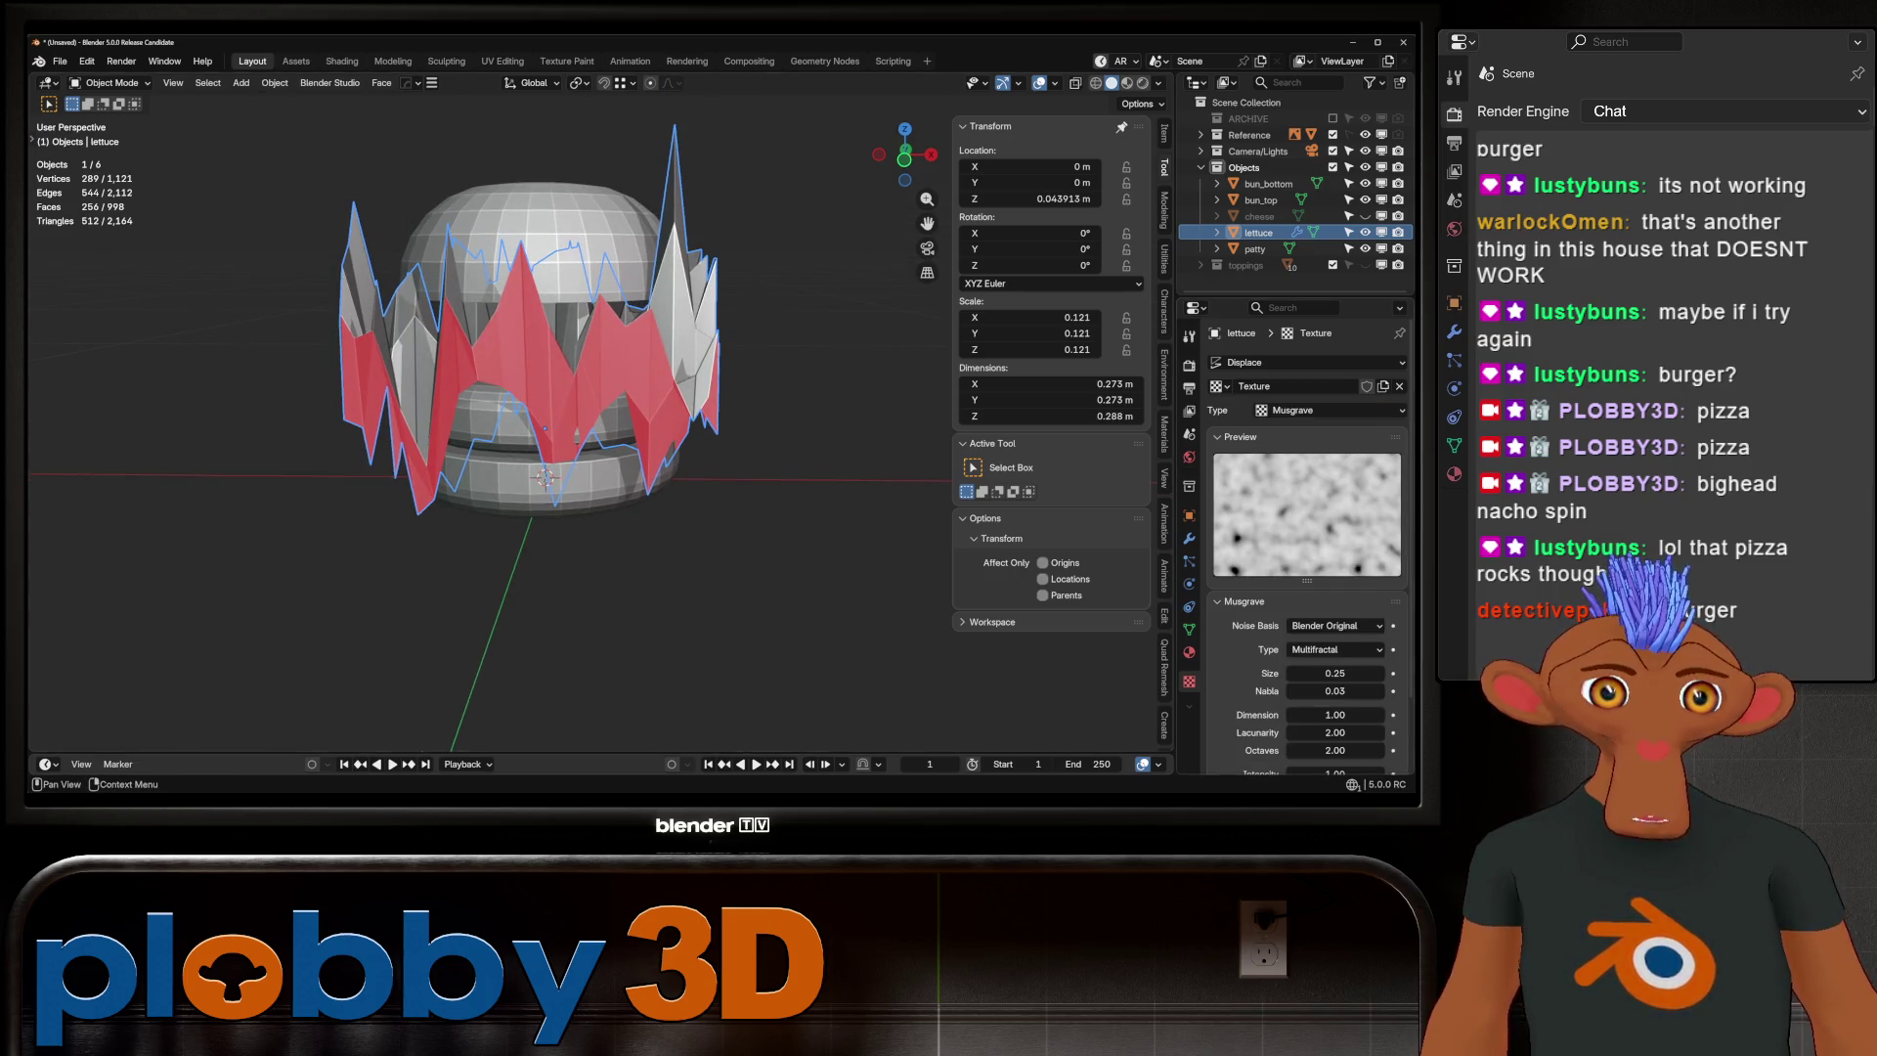
left_click(1188, 538)
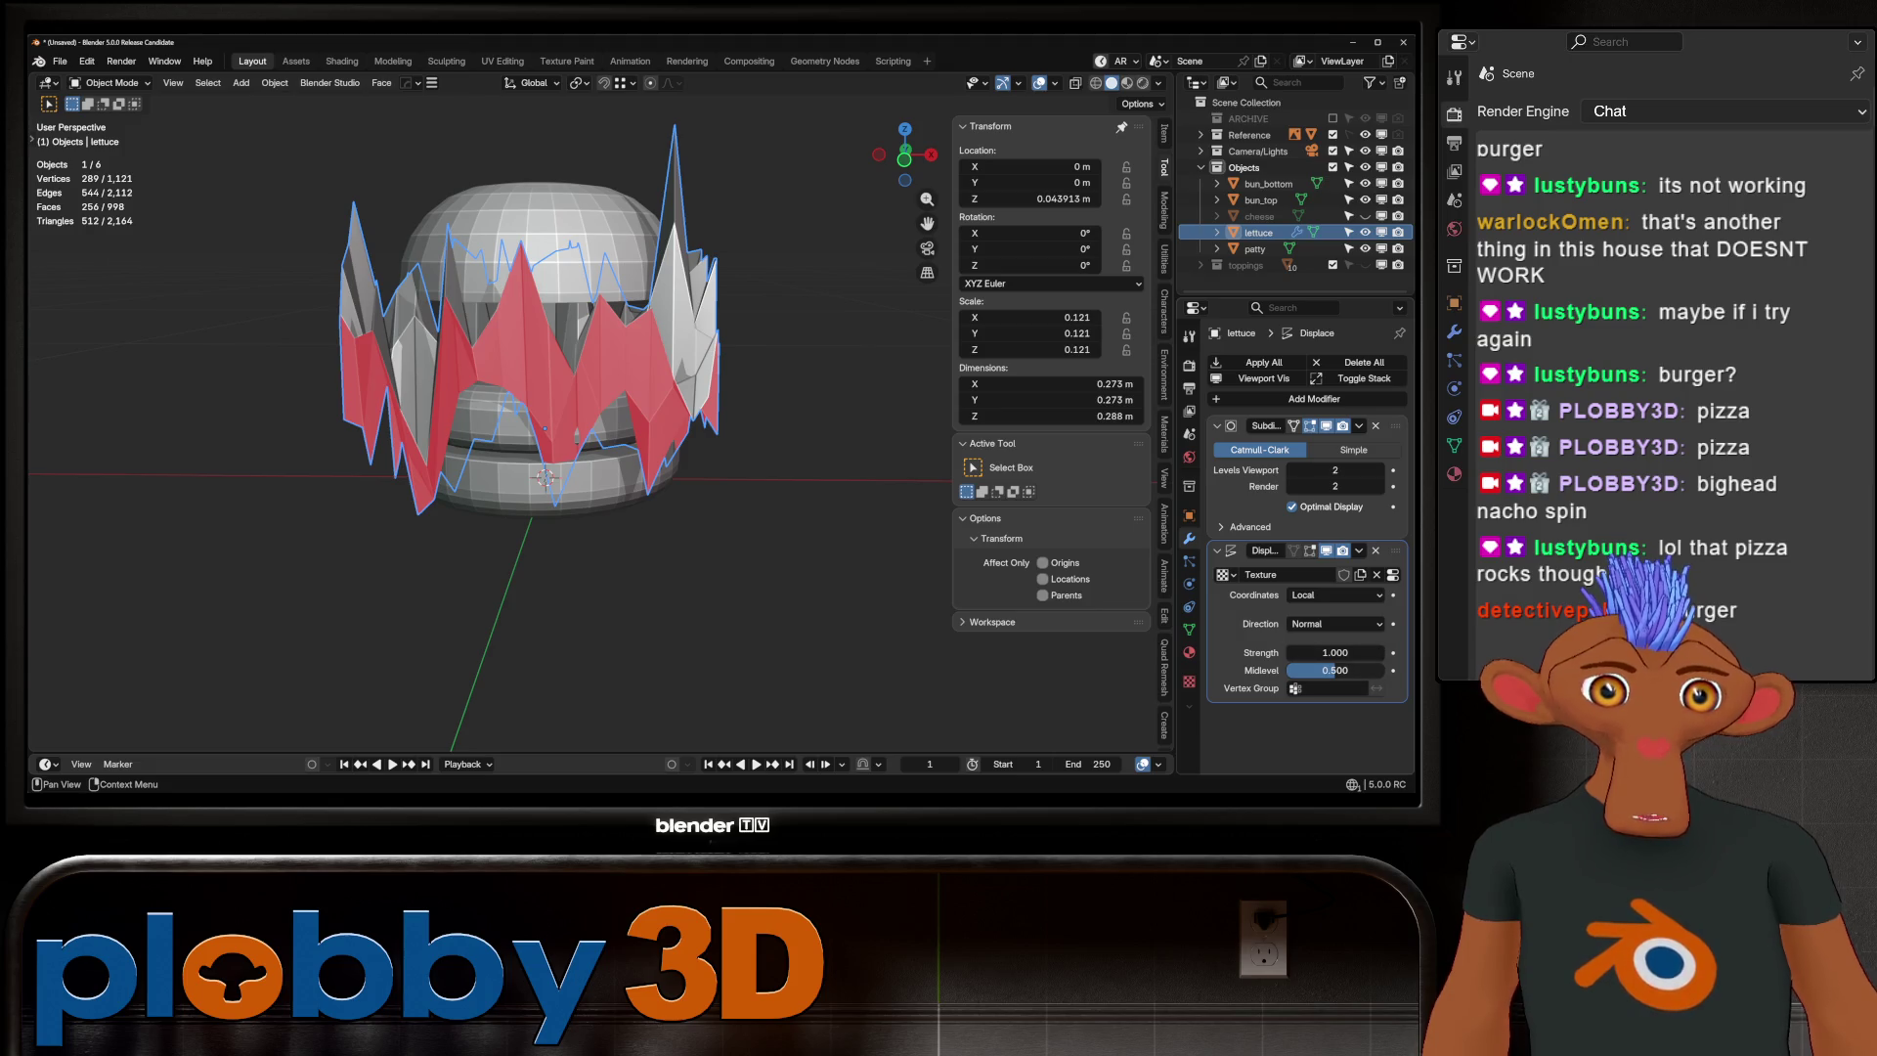
left_click(1336, 652)
type("0.01")
key("Return")
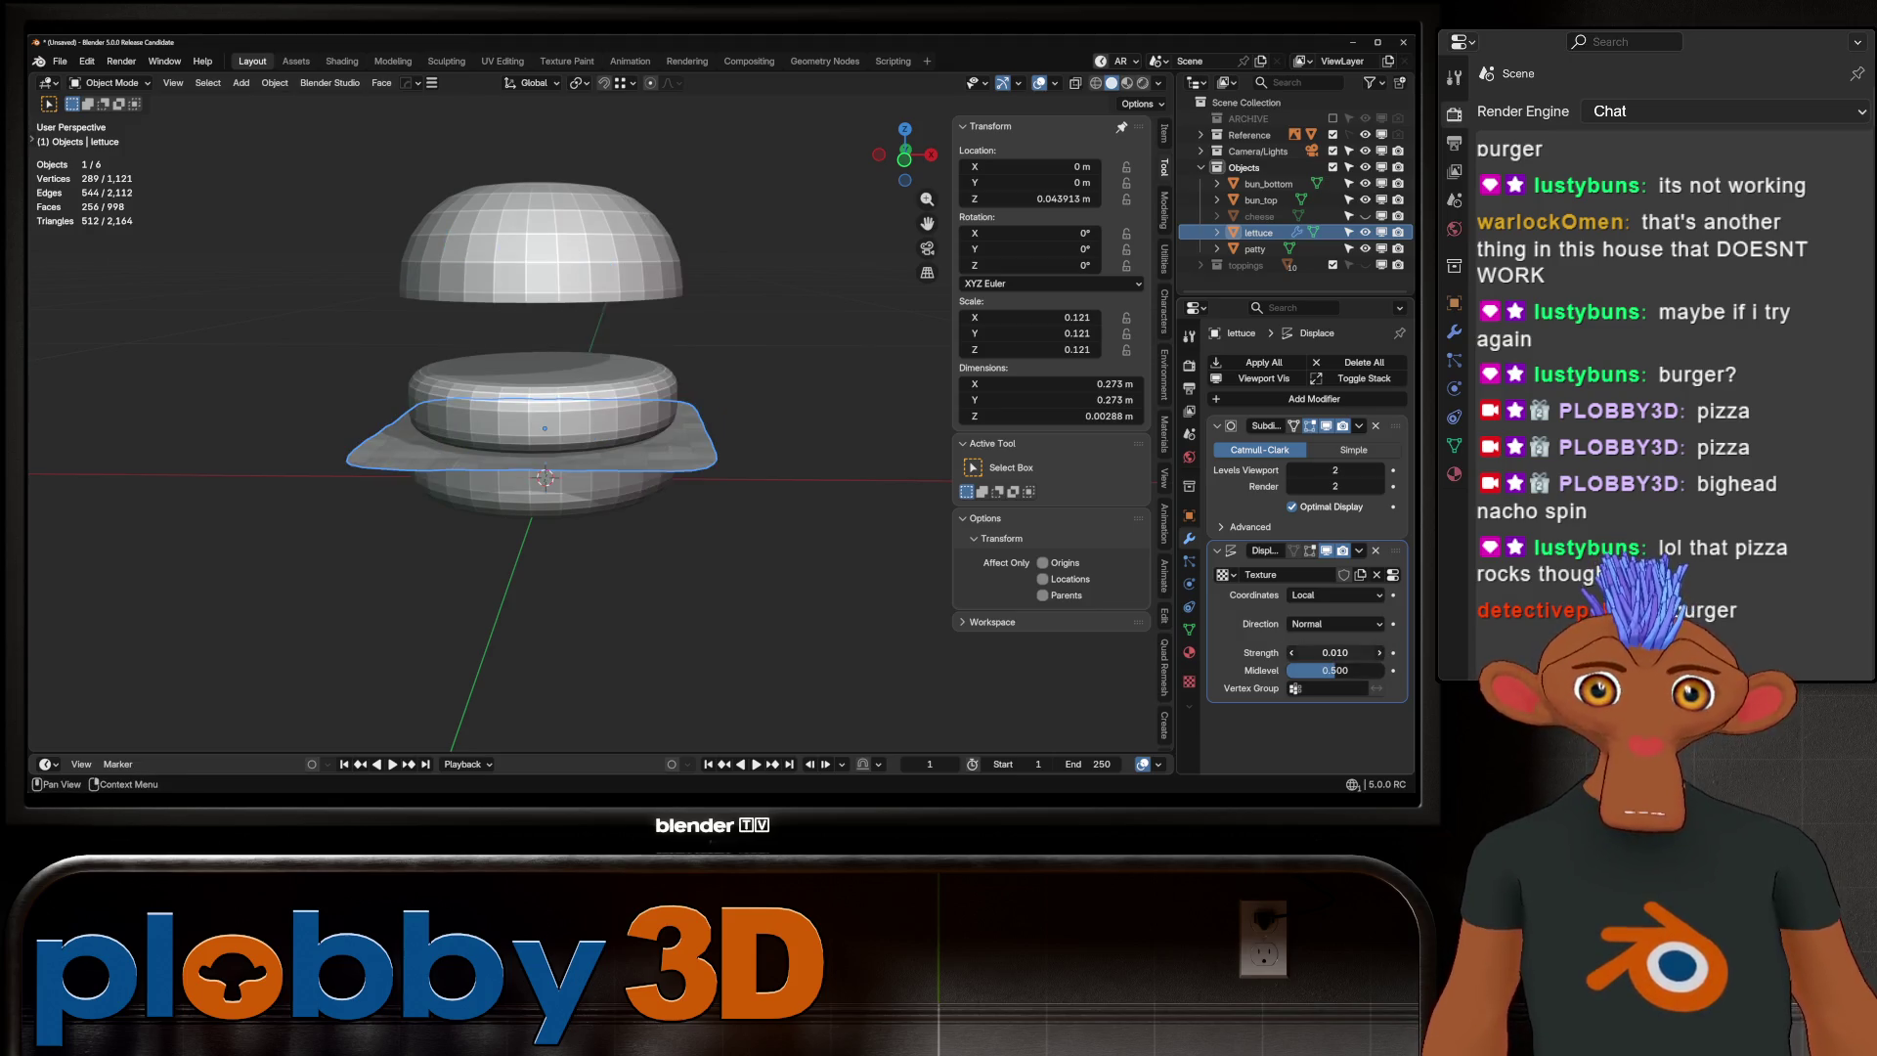
left_click(1335, 652)
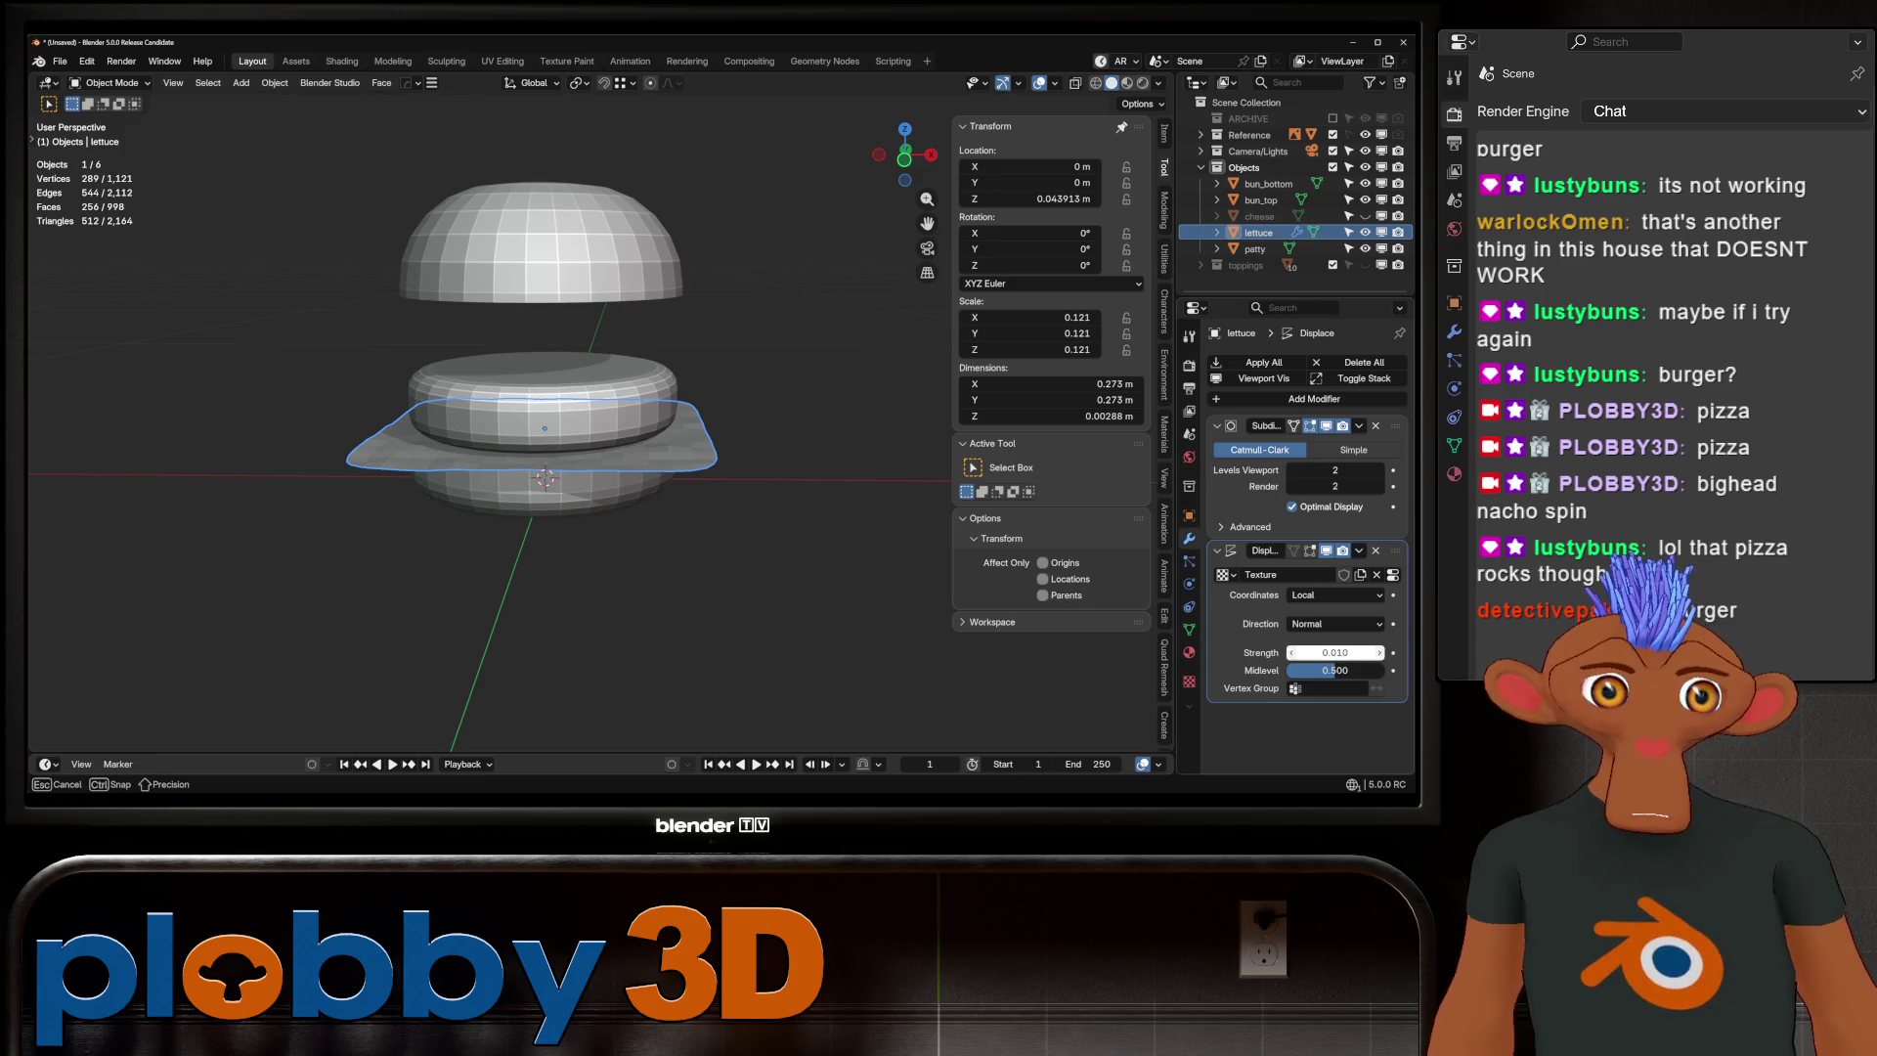
left_click_drag(1335, 652, 1364, 652)
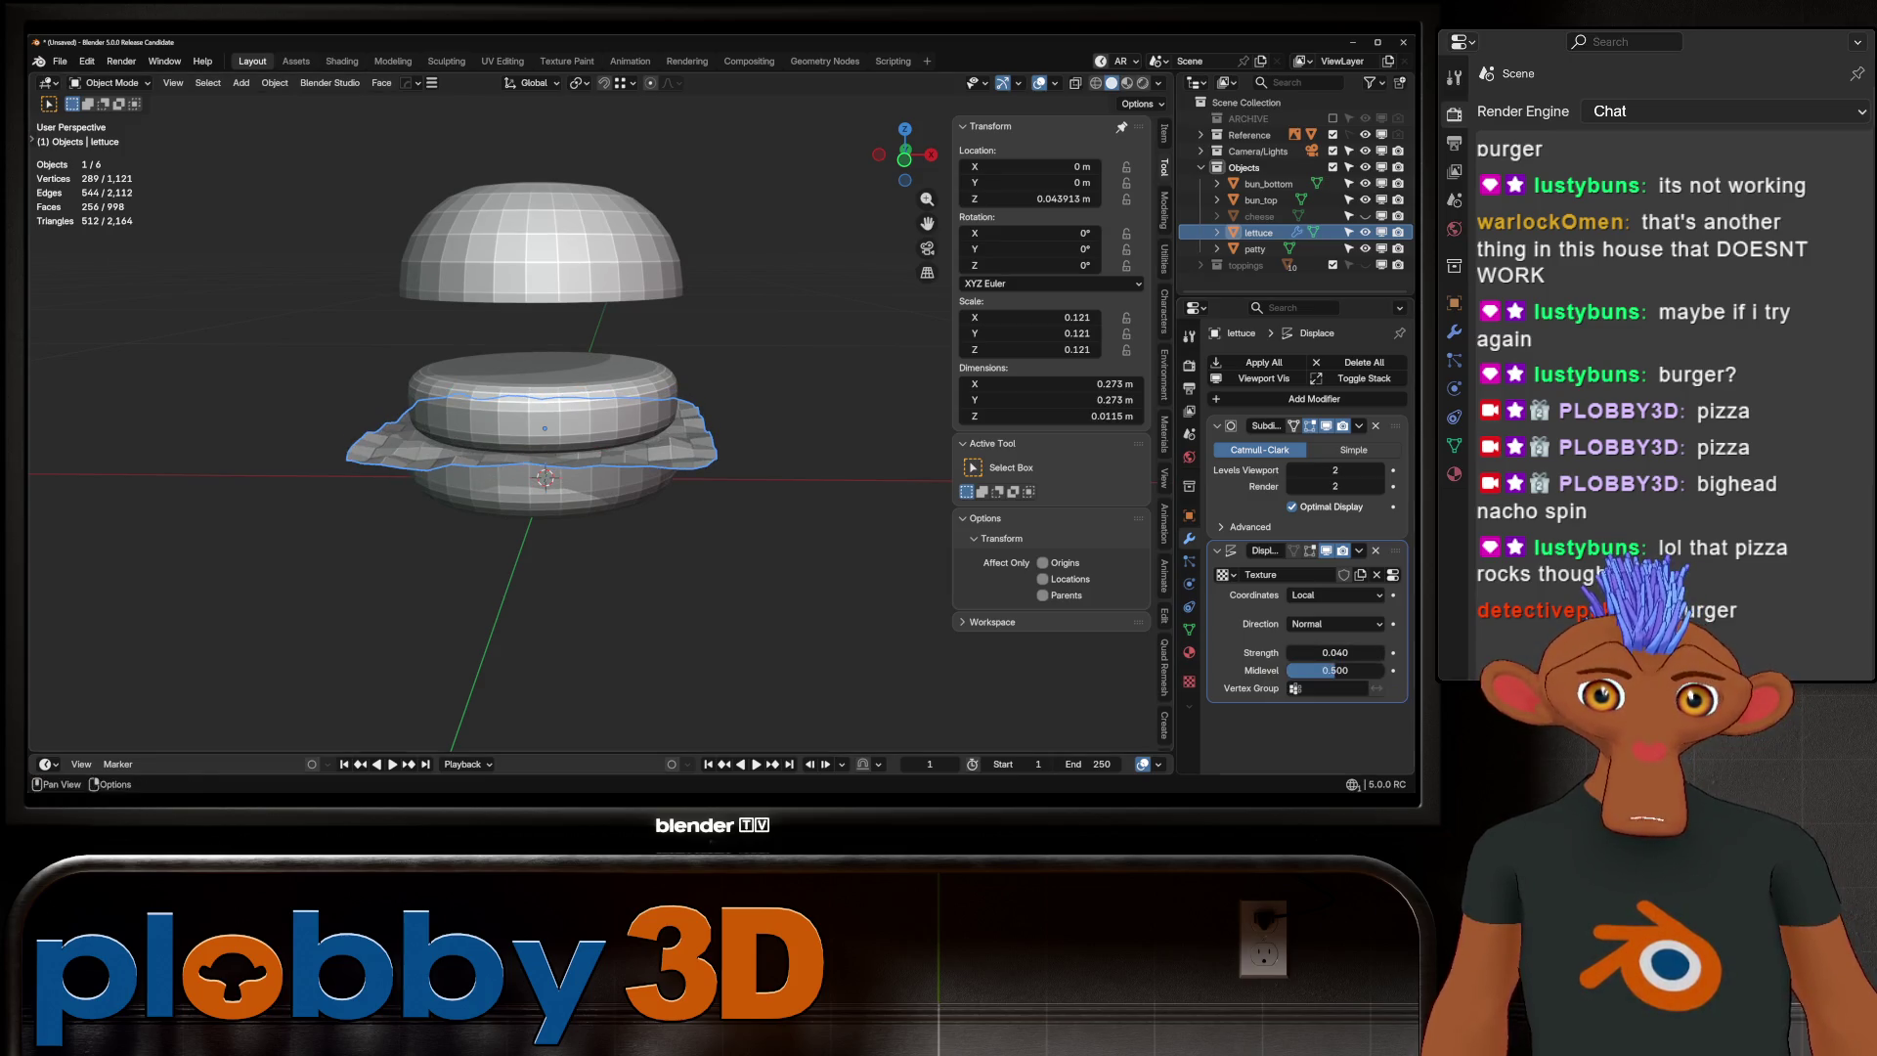
scroll(469, 391, "up", 3)
middle_click_drag(469, 411, 568, 440, "shift")
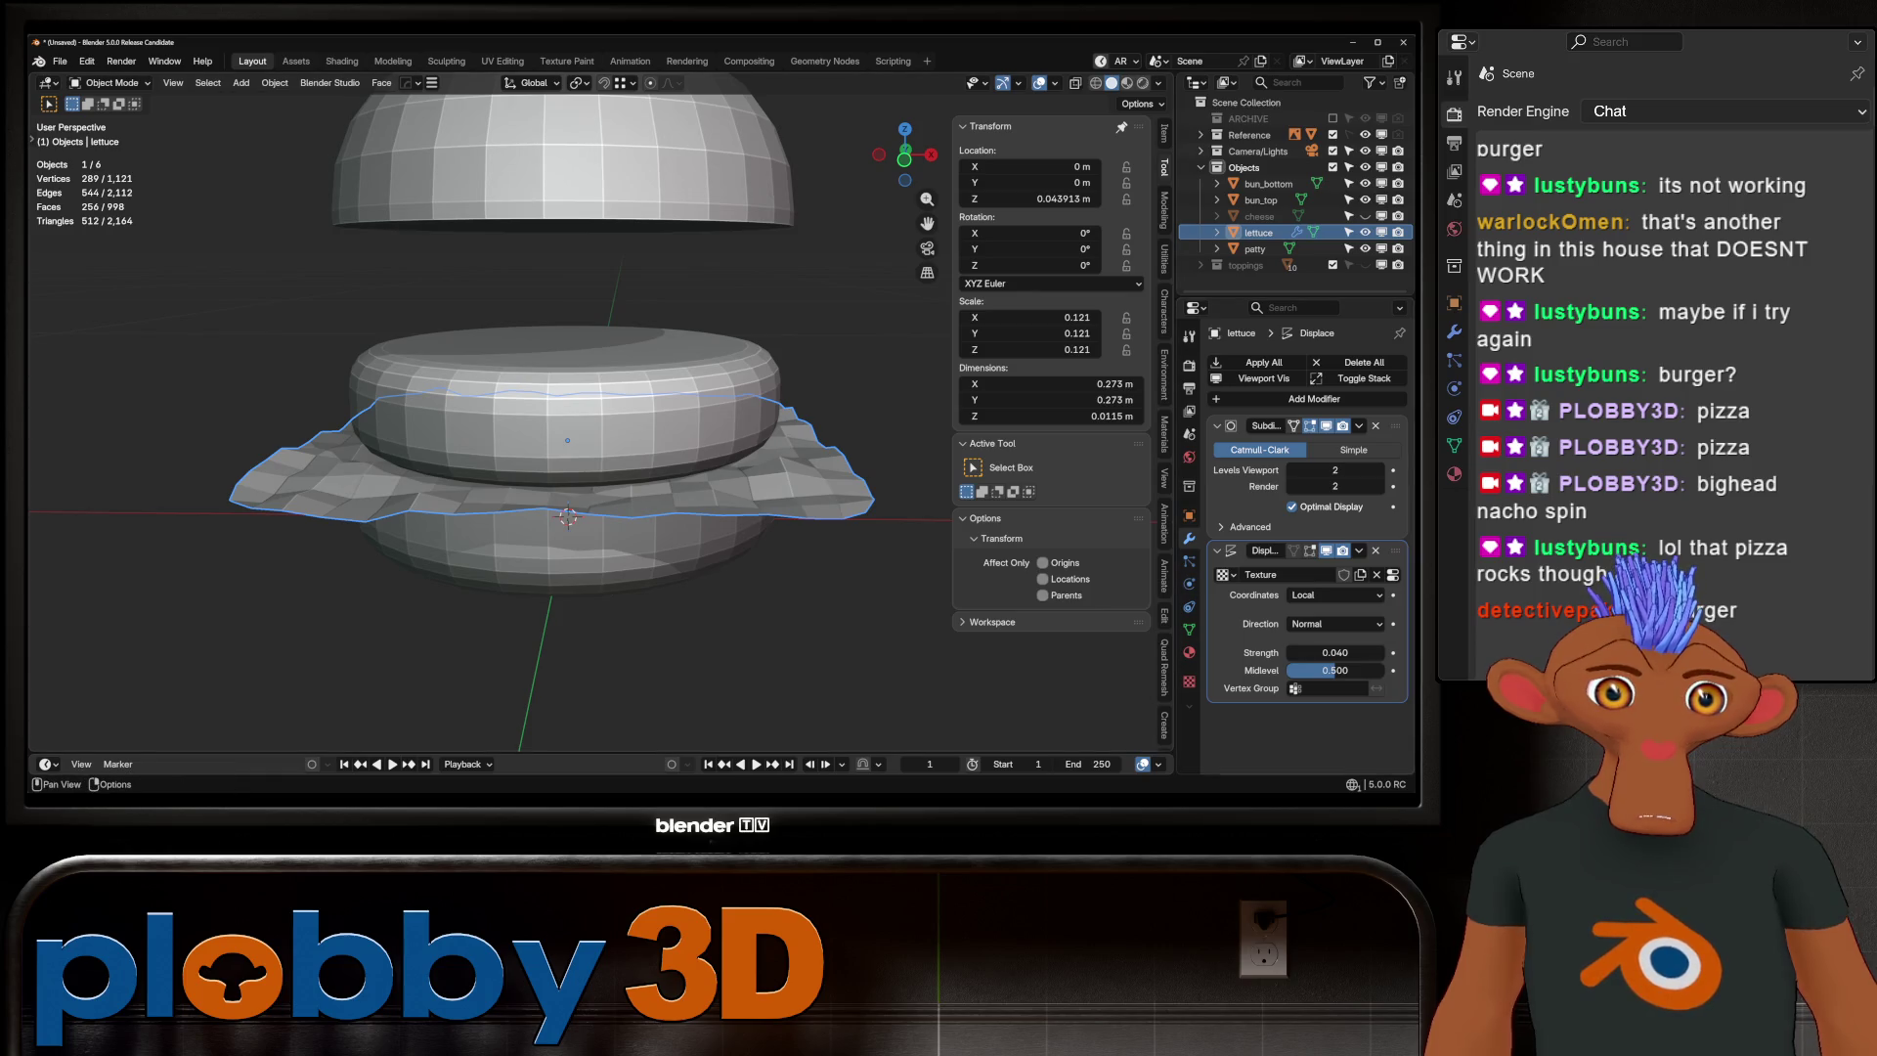
left_click(1189, 682)
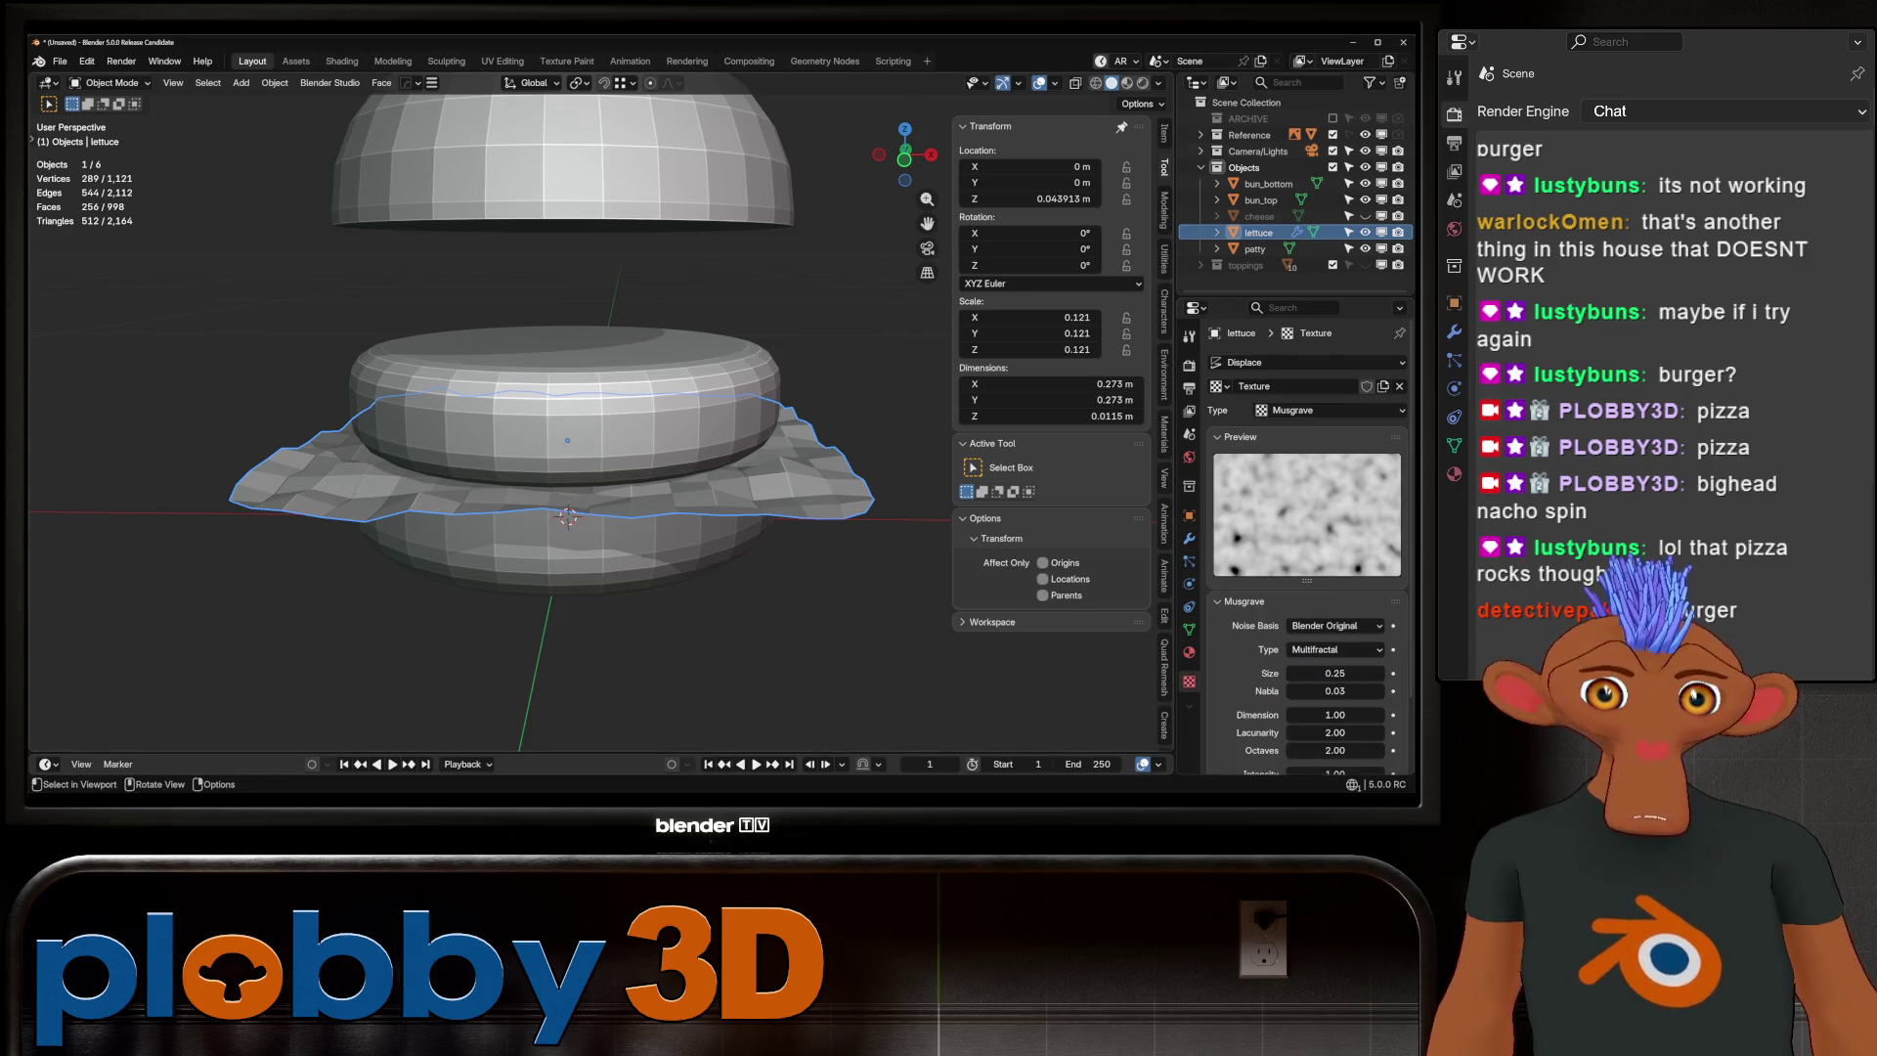
Subdivide the lettuce more finely and set the Musgrave size to 0.24
key("ctrl+1")
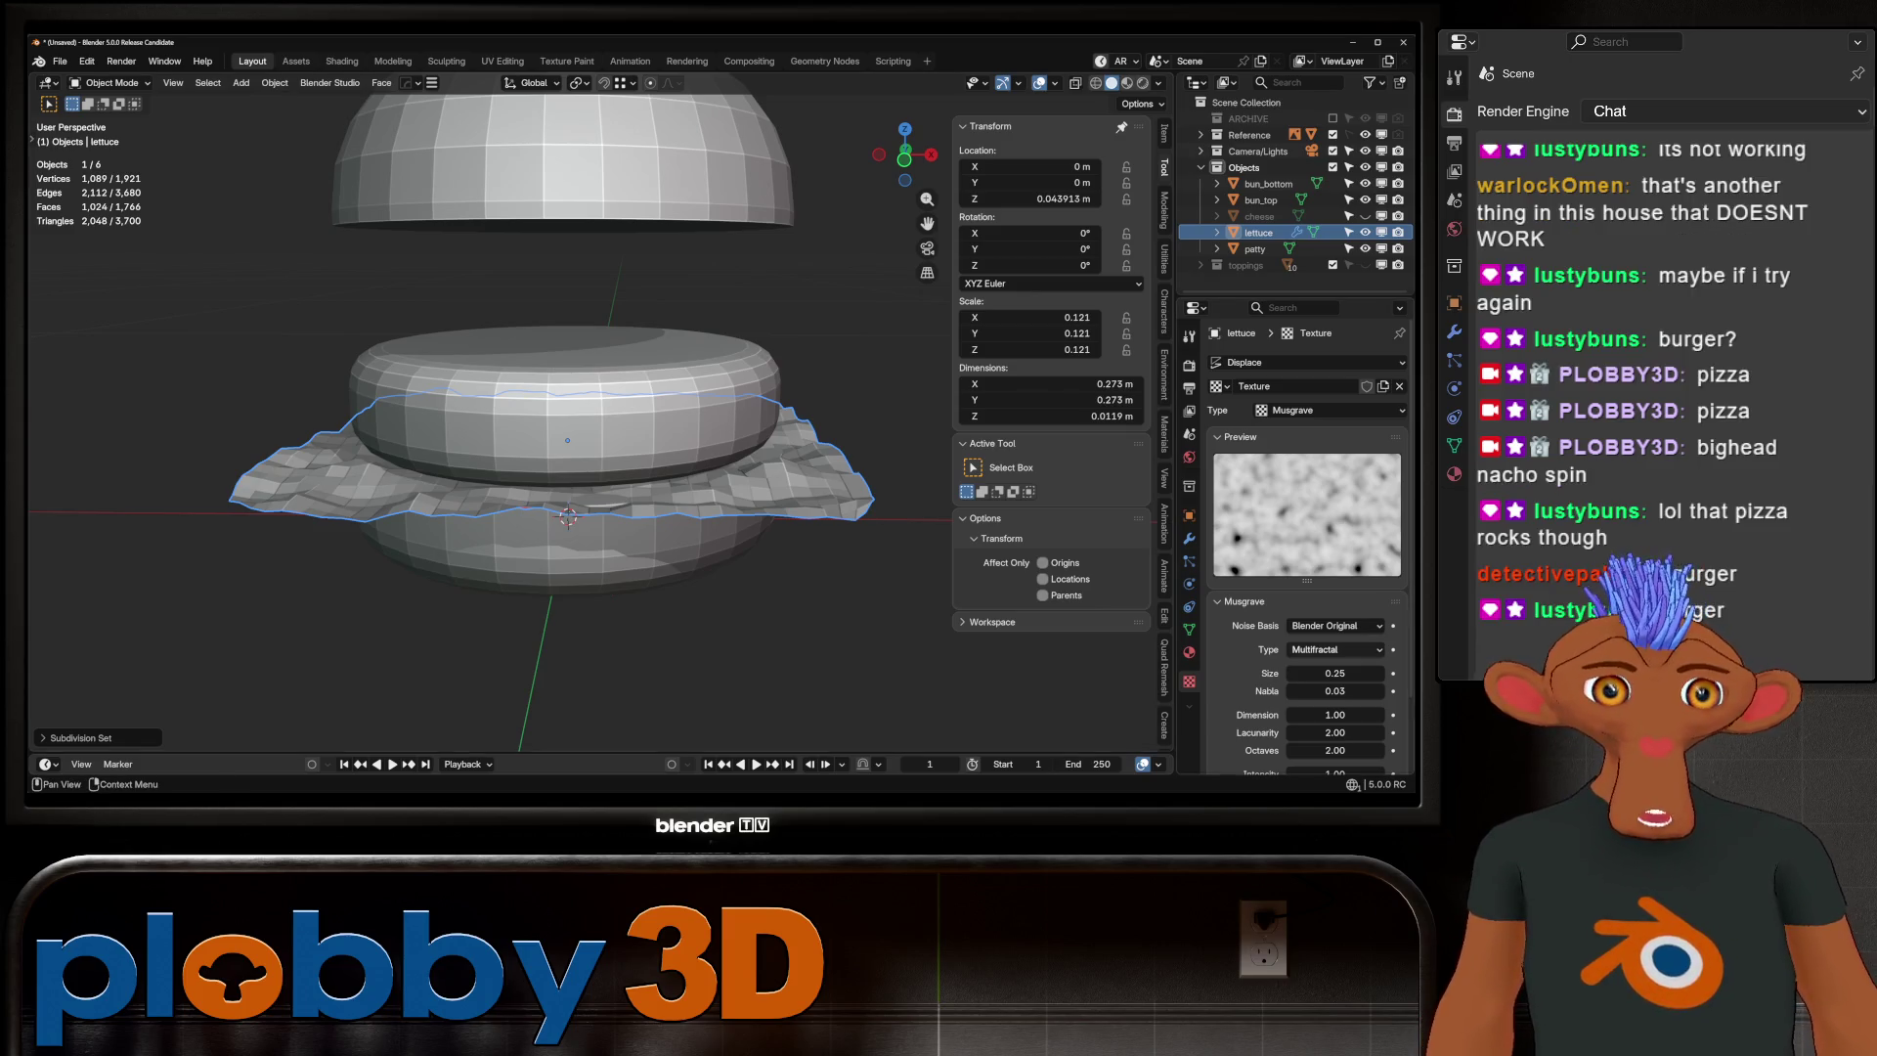
mouse_move(1335, 672)
left_mouse_down()
mouse_move(1354, 673)
mouse_move(1331, 672)
left_mouse_up()
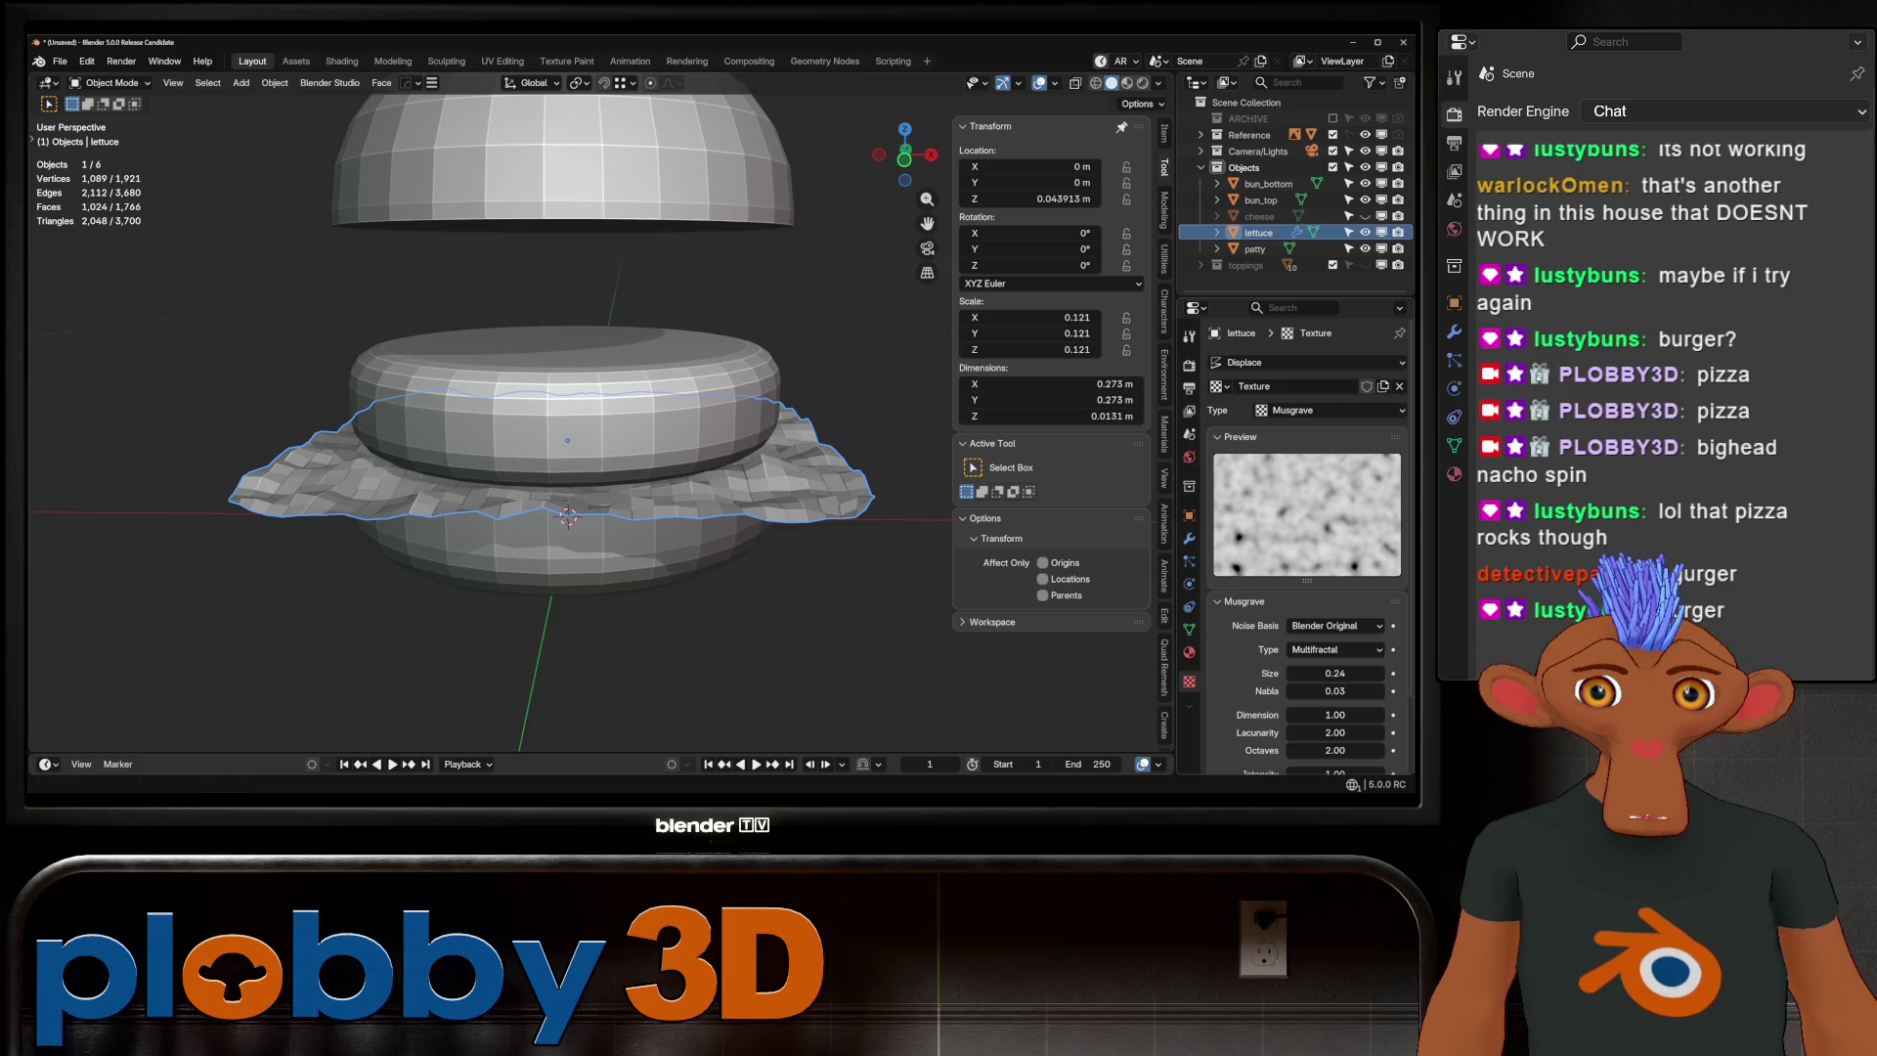
key("KP_1")
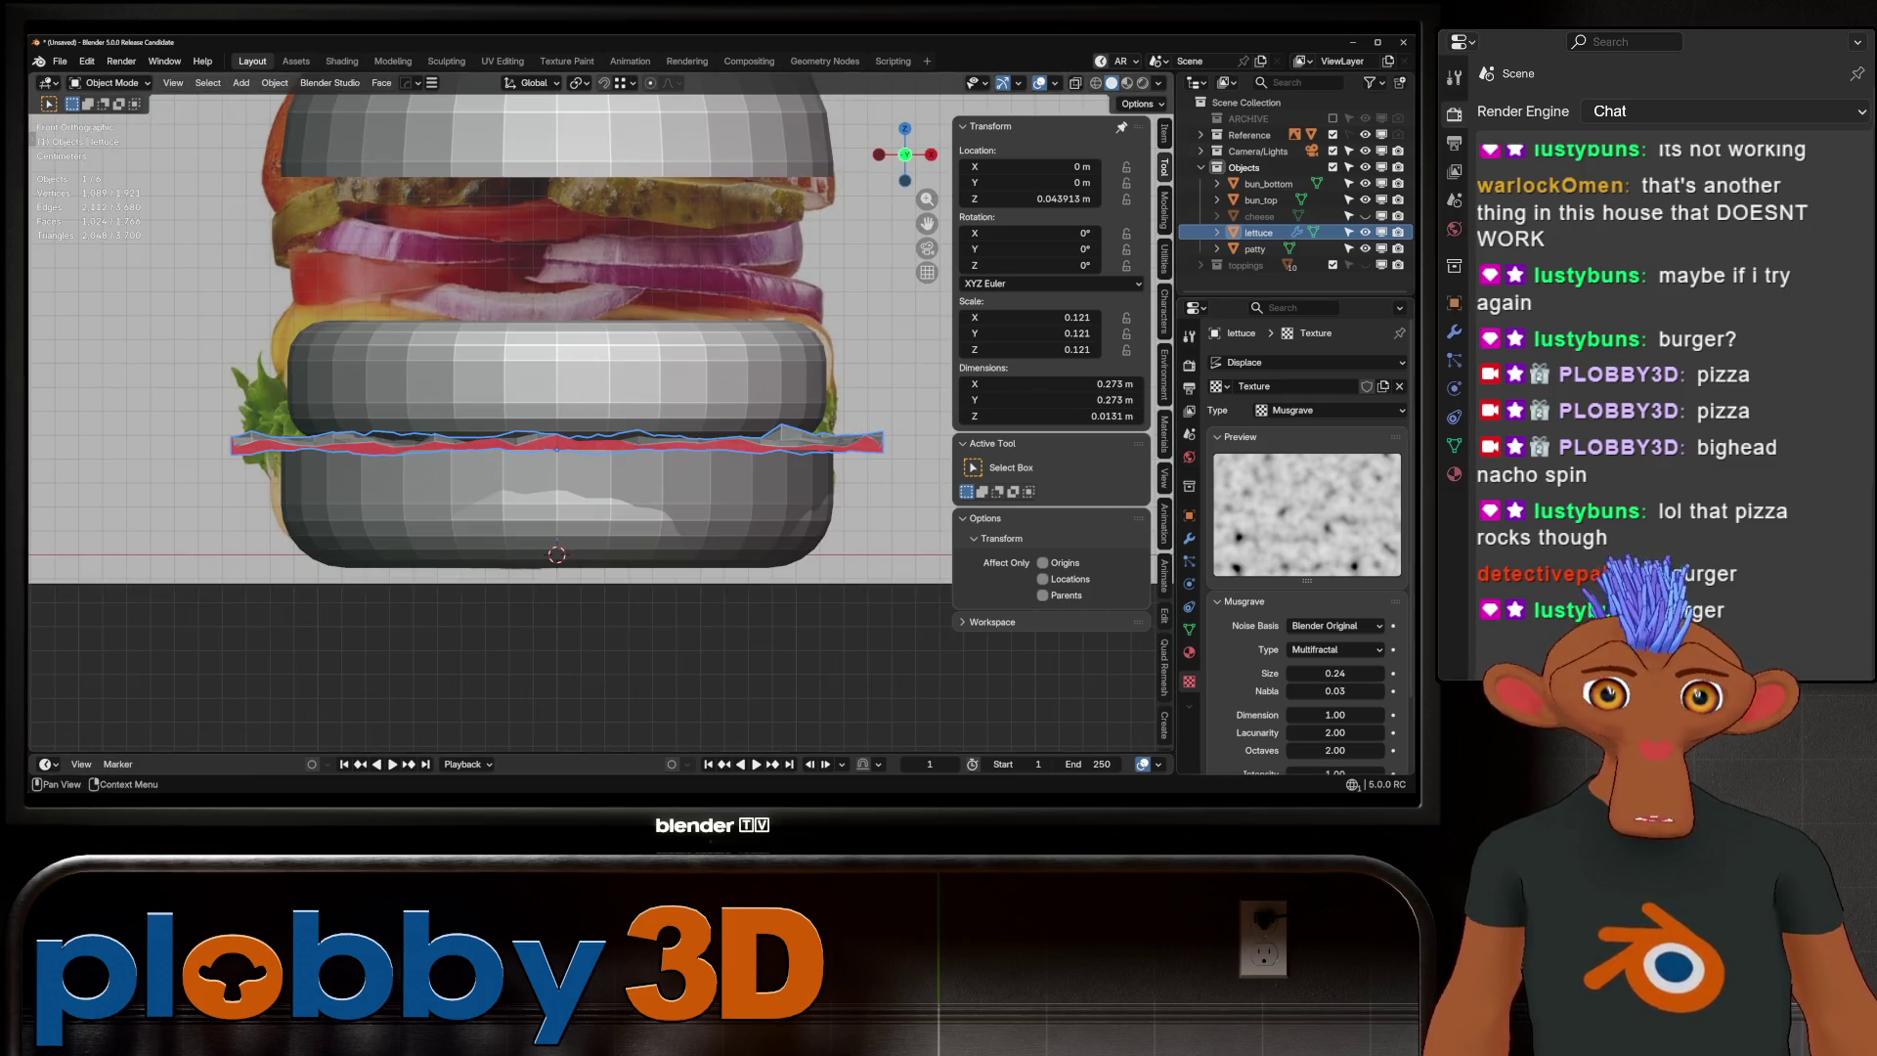
Raise the Displace strength to 0.180, set subdivision level 2, then settle strength at 0.160
left_click(1188, 537)
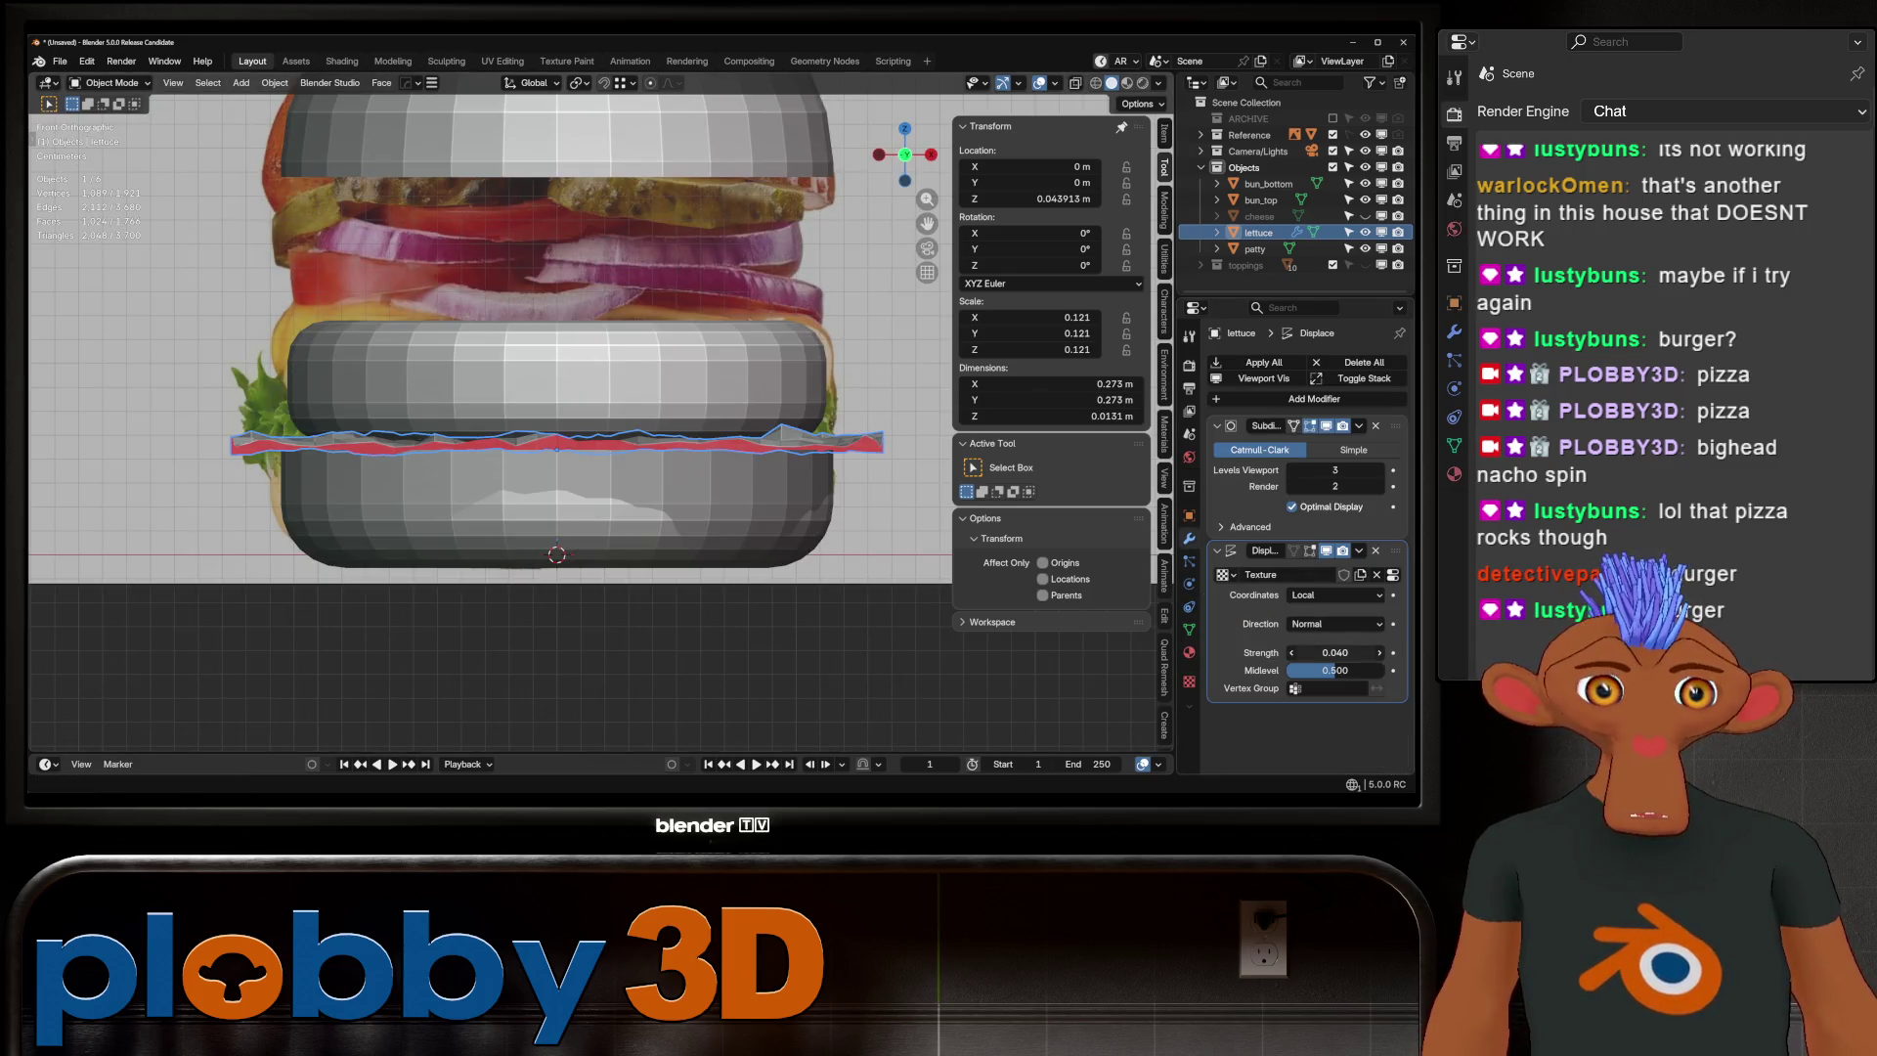
left_click_drag(1334, 652, 1364, 652)
mouse_move(587, 293)
middle_mouse_down()
mouse_move(592, 430)
mouse_move(590, 352)
middle_mouse_up()
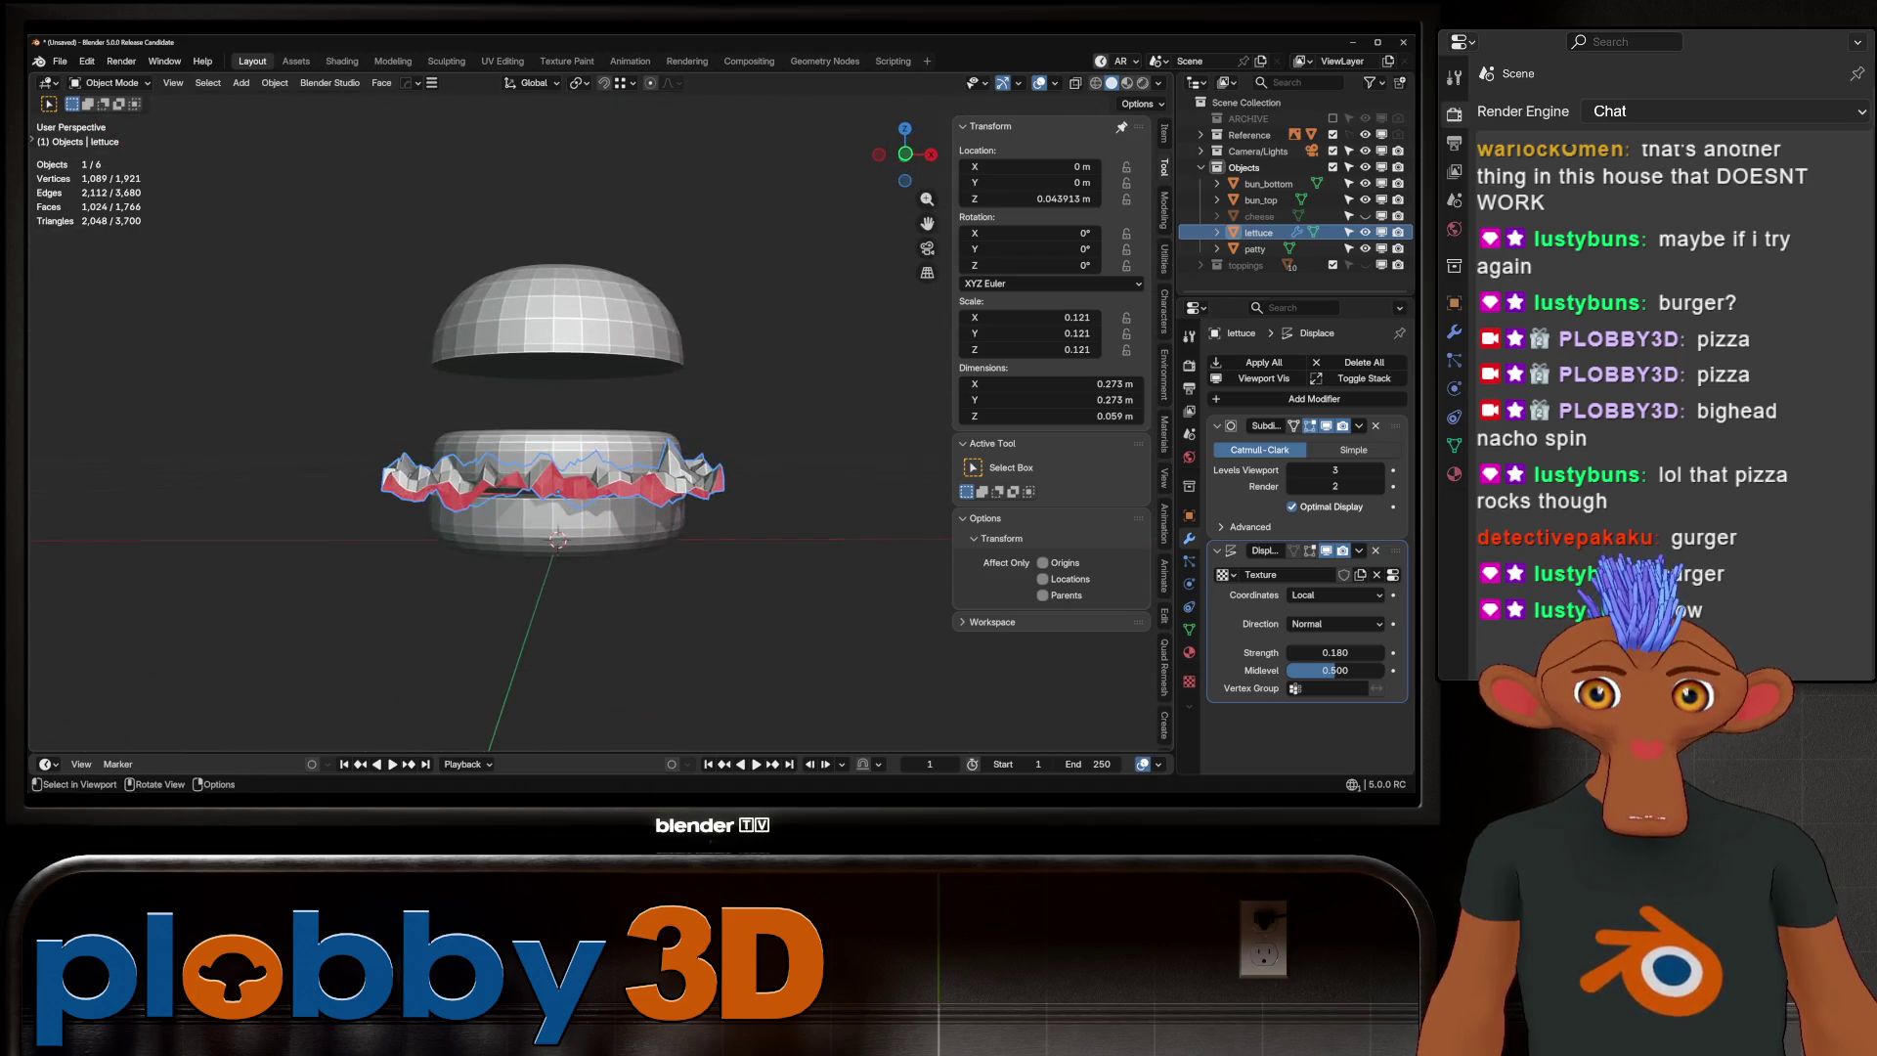
scroll(587, 420, "up", 6)
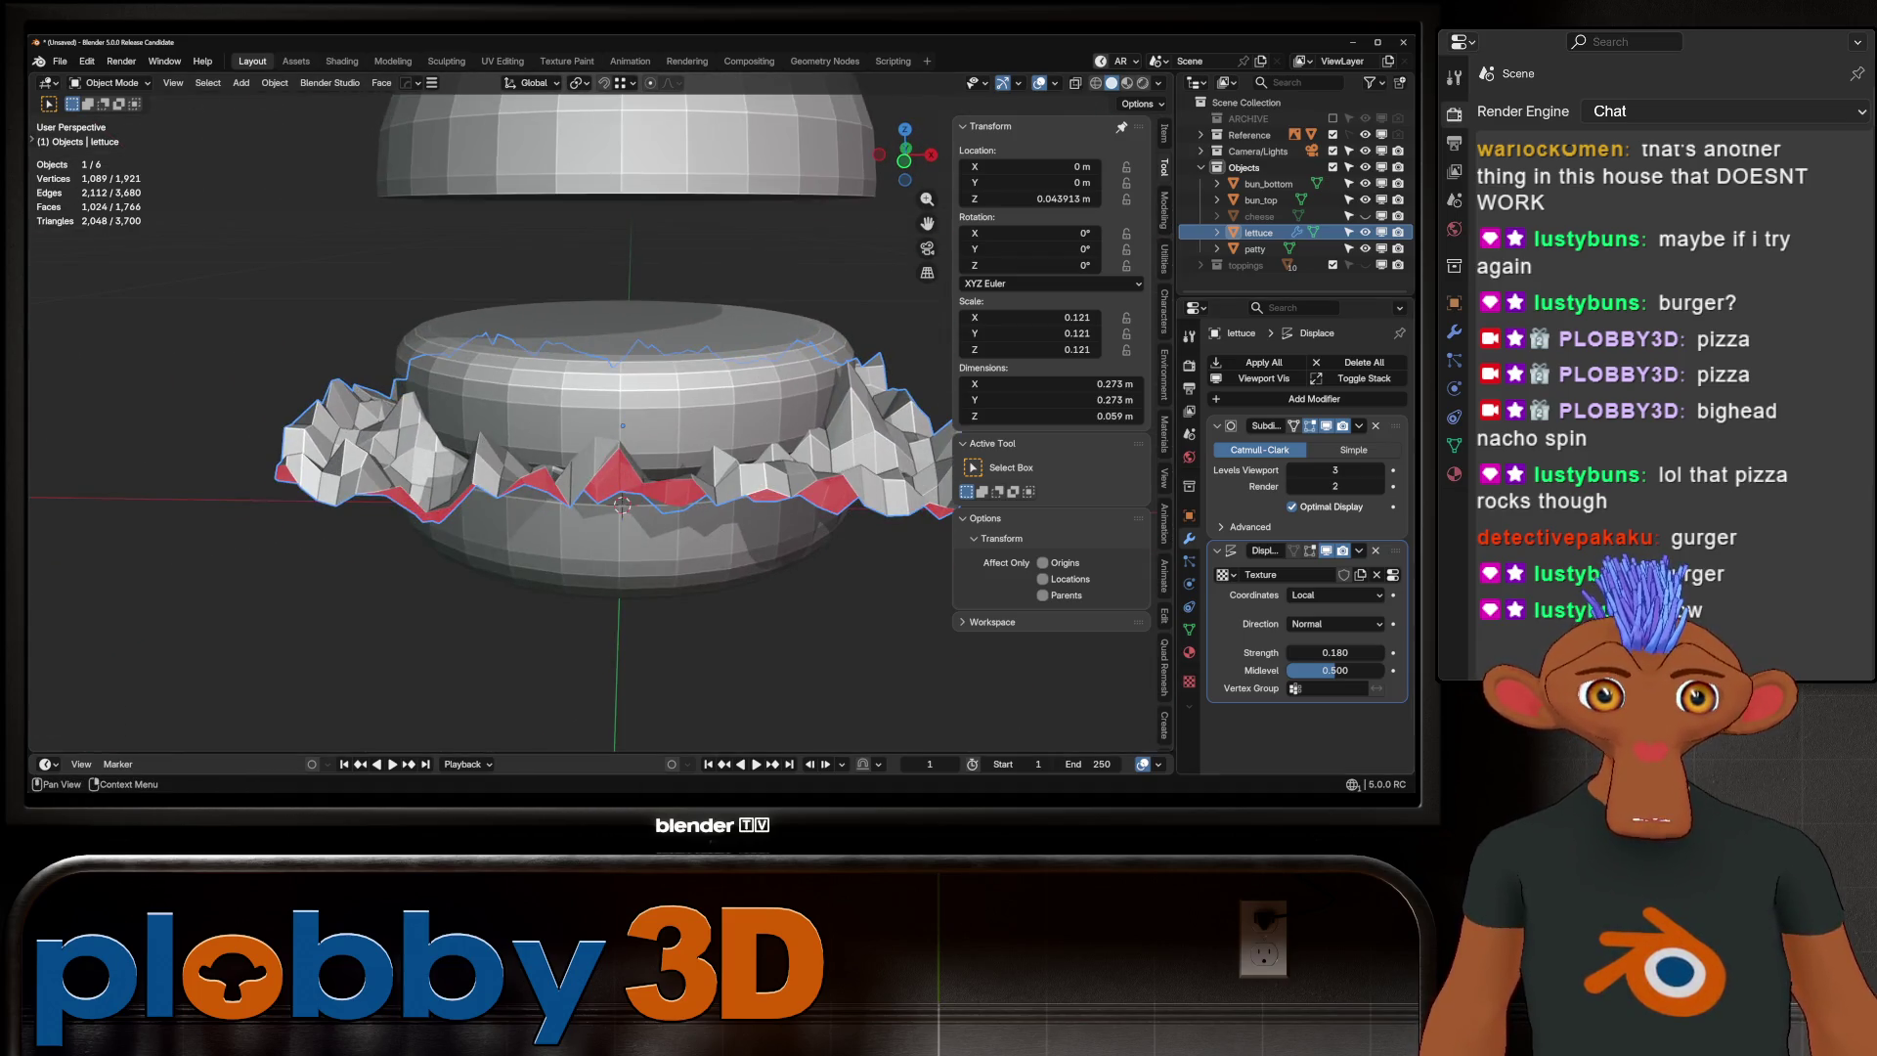
key("ctrl+2")
scroll(586, 421, "down", 3)
mouse_move(586, 391)
middle_mouse_down()
mouse_move(586, 479)
mouse_move(587, 410)
middle_mouse_up()
scroll(565, 459, "up", 3)
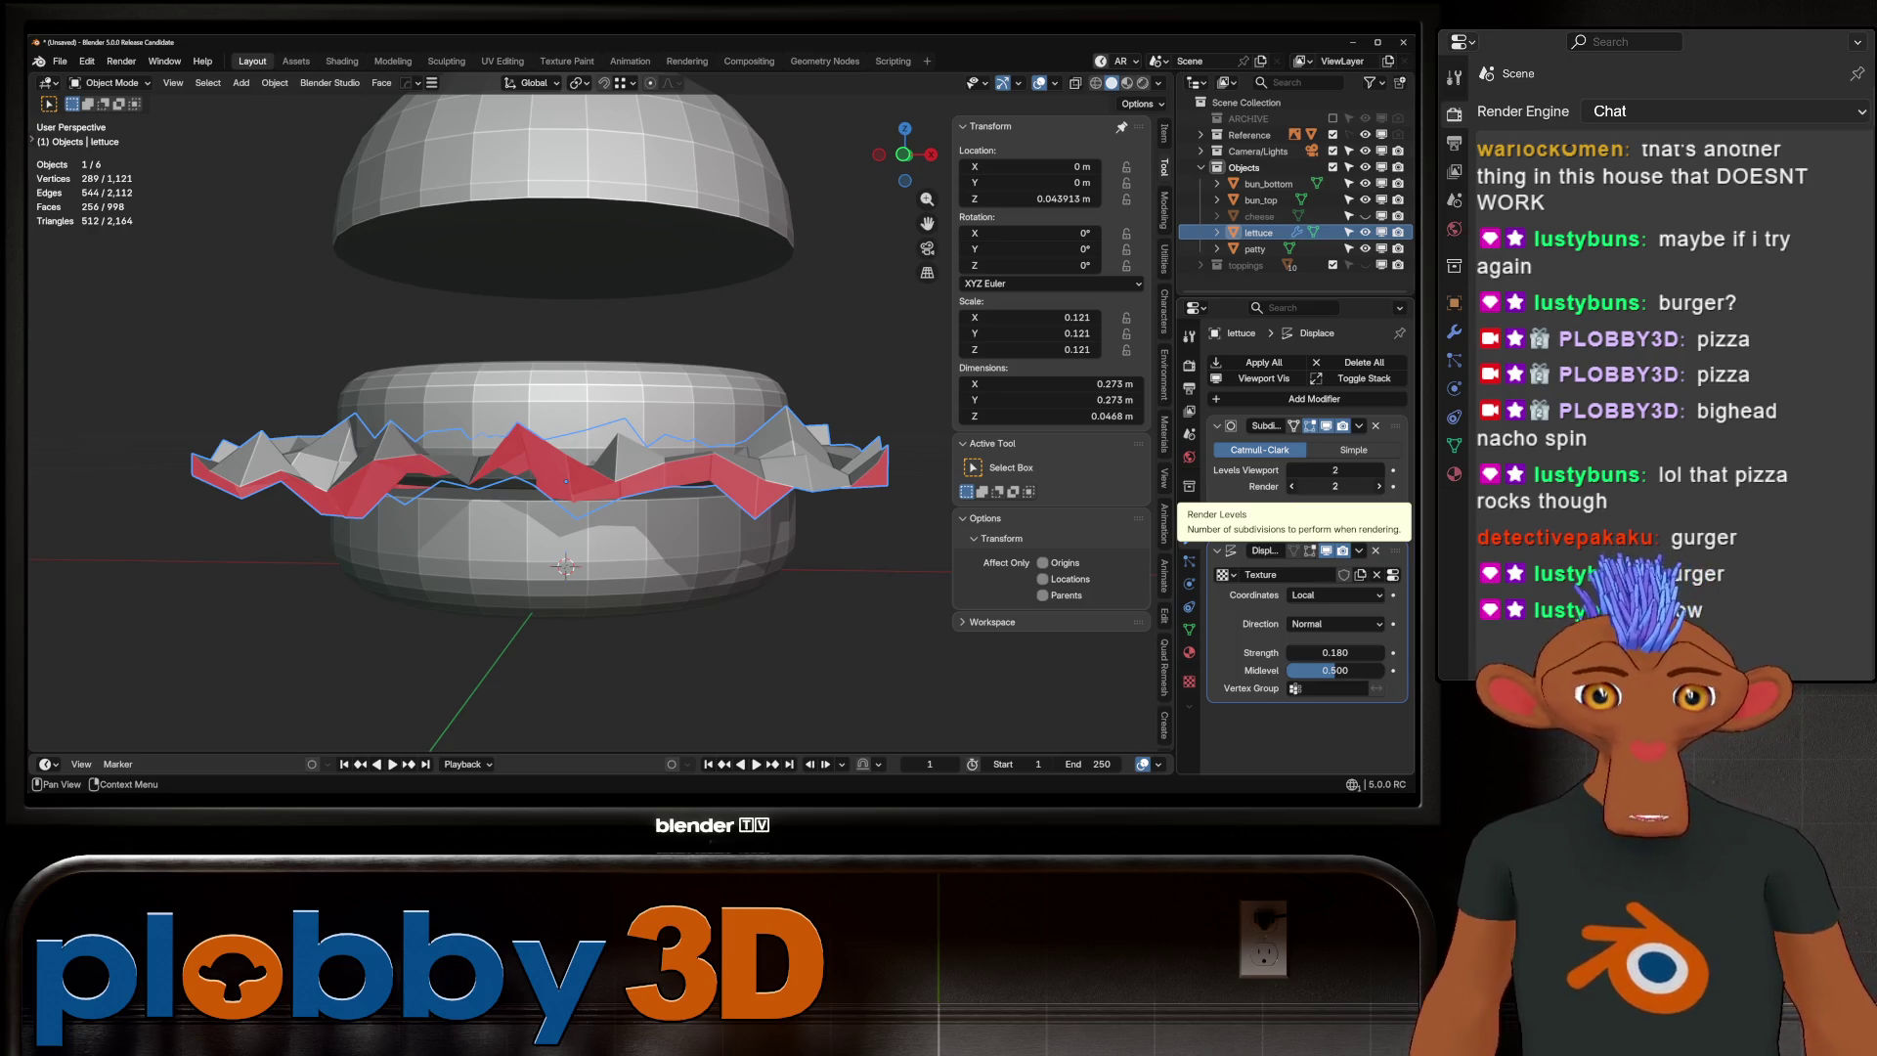
key("KP_1")
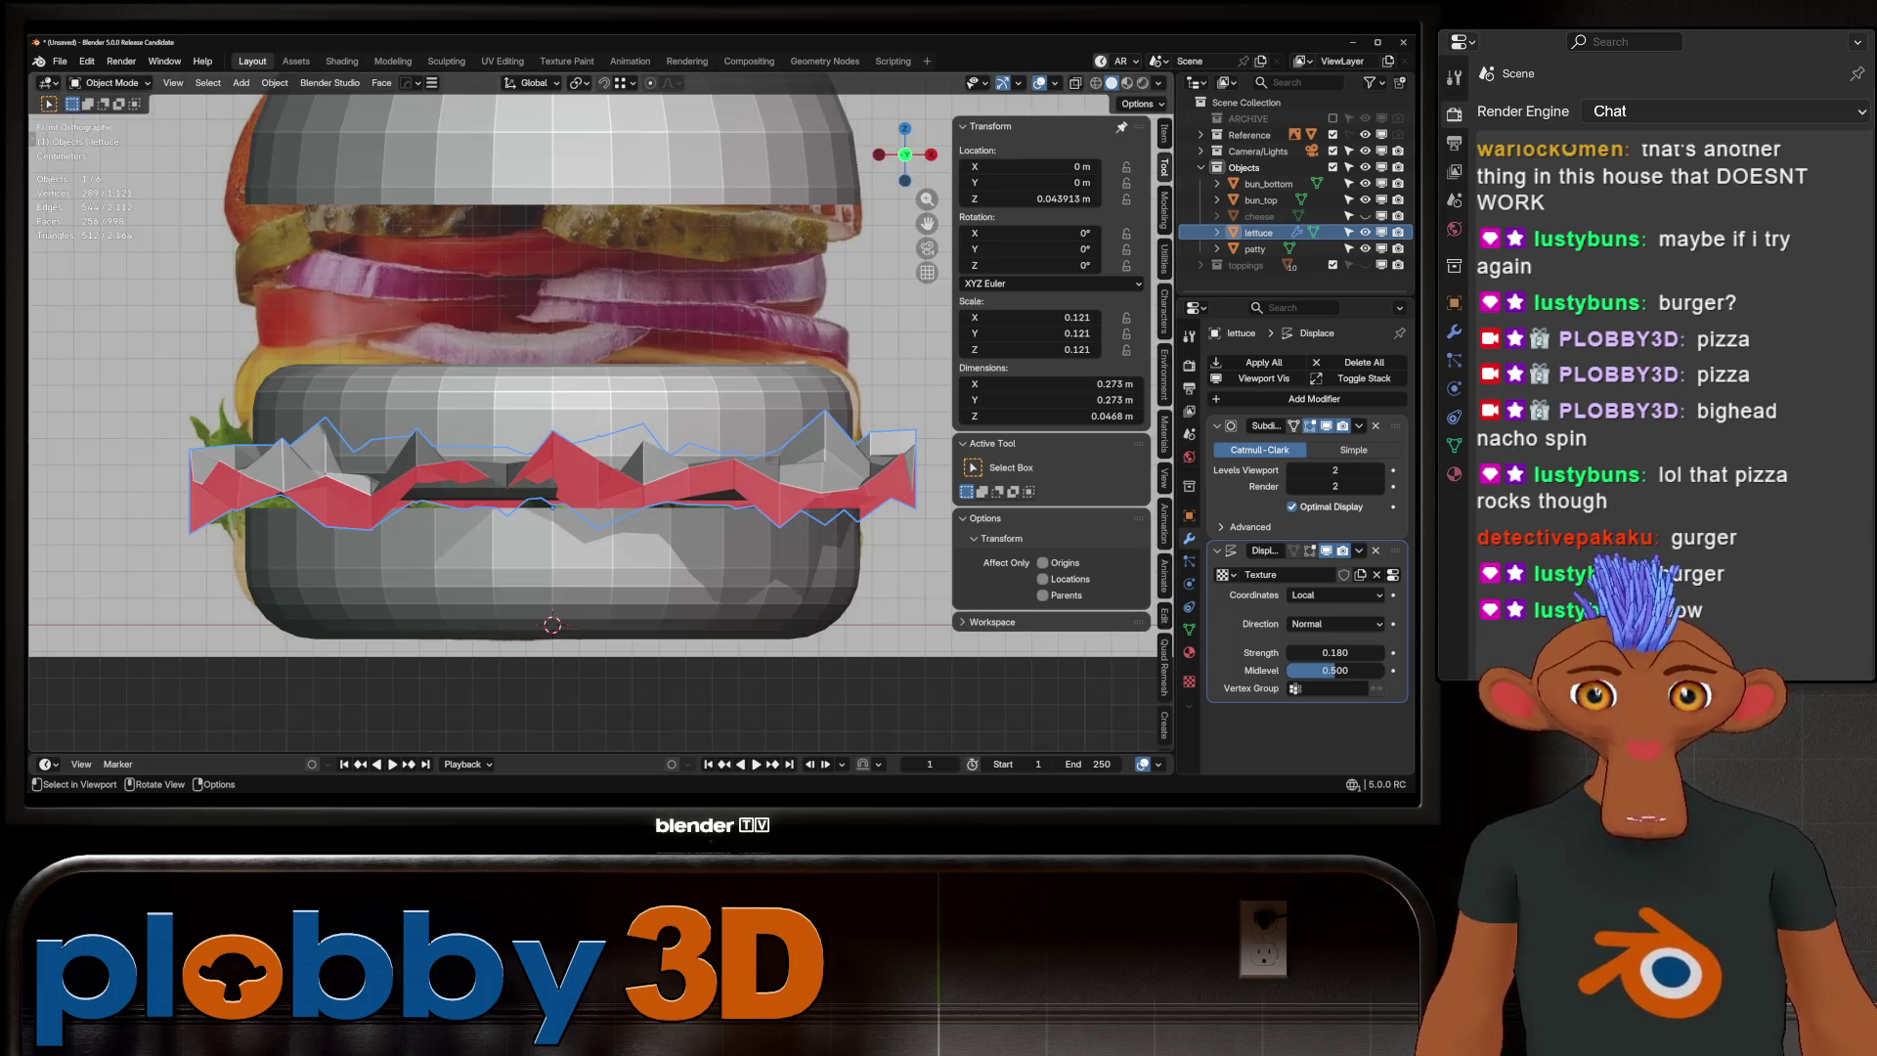
mouse_move(1334, 652)
left_mouse_down()
mouse_move(1300, 652)
mouse_move(1334, 652)
left_mouse_up()
Add a Solidify modifier to the lettuce with Even Thickness enabled
left_click(1314, 398)
mouse_move(1310, 405)
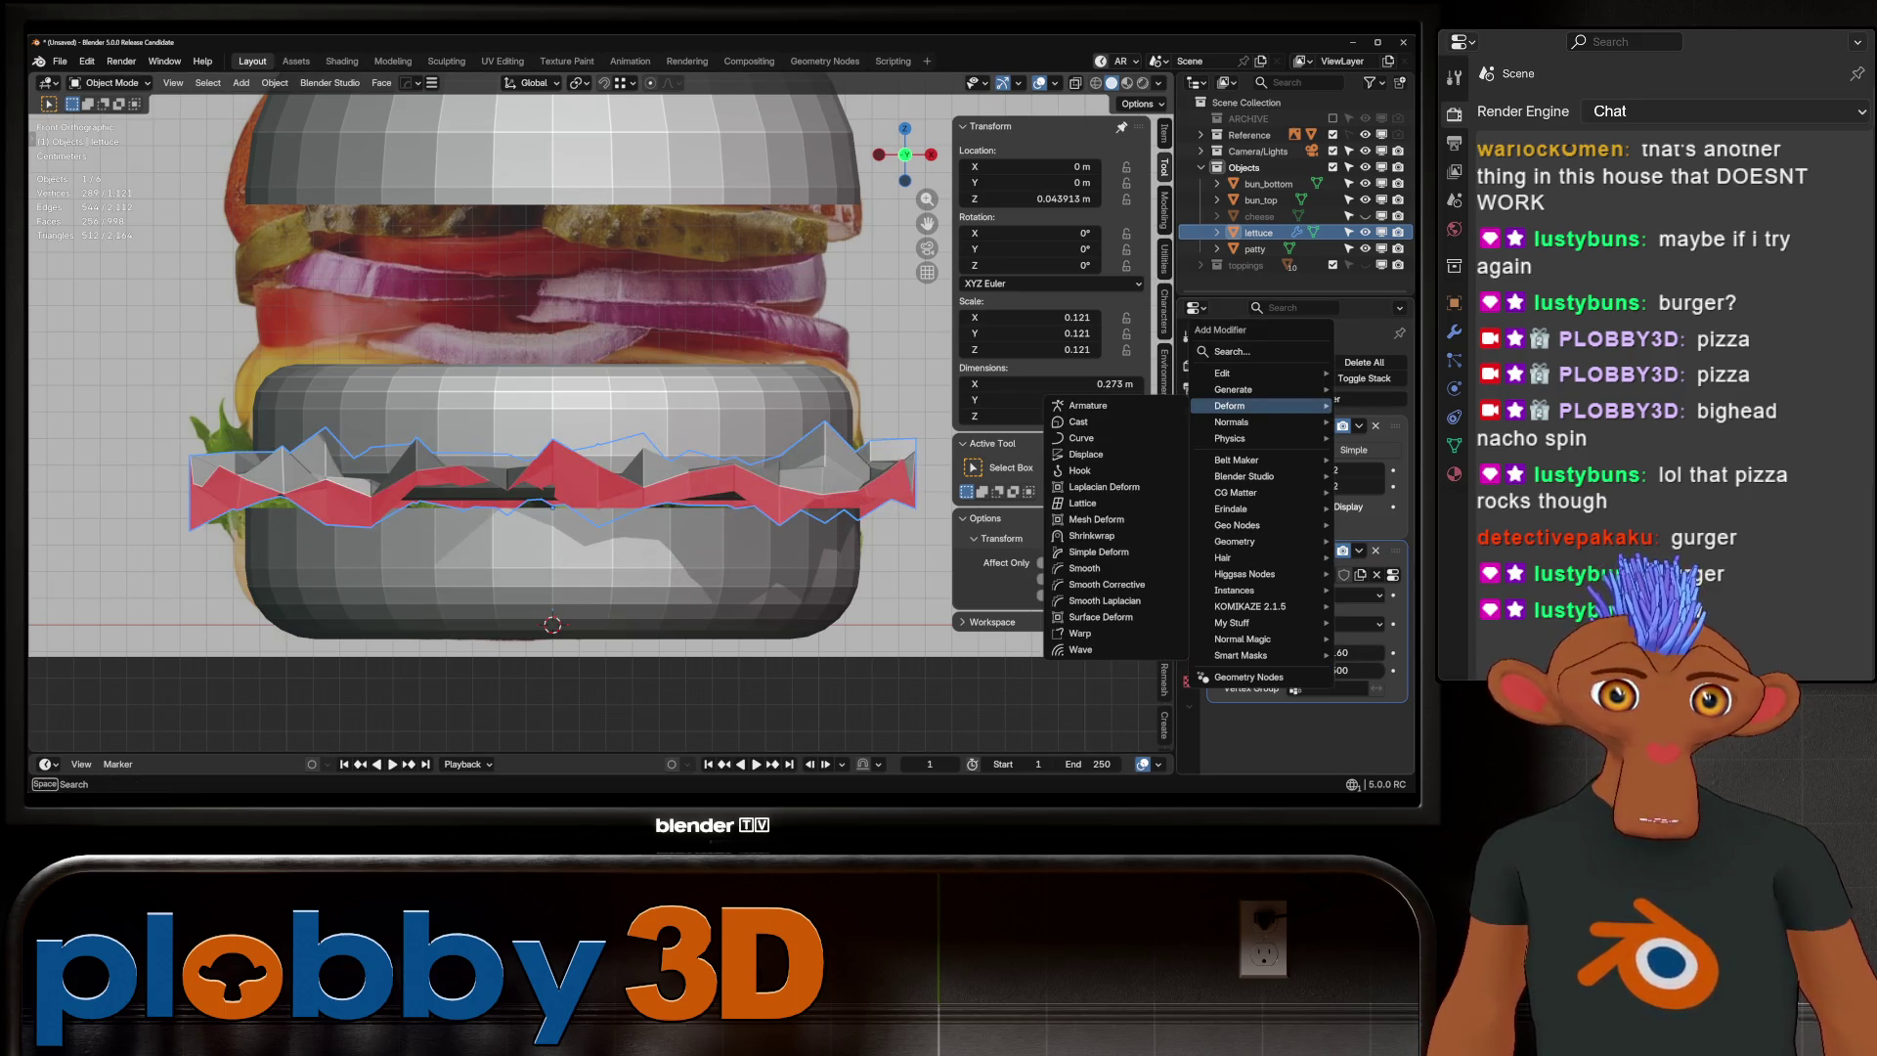
mouse_move(1234, 389)
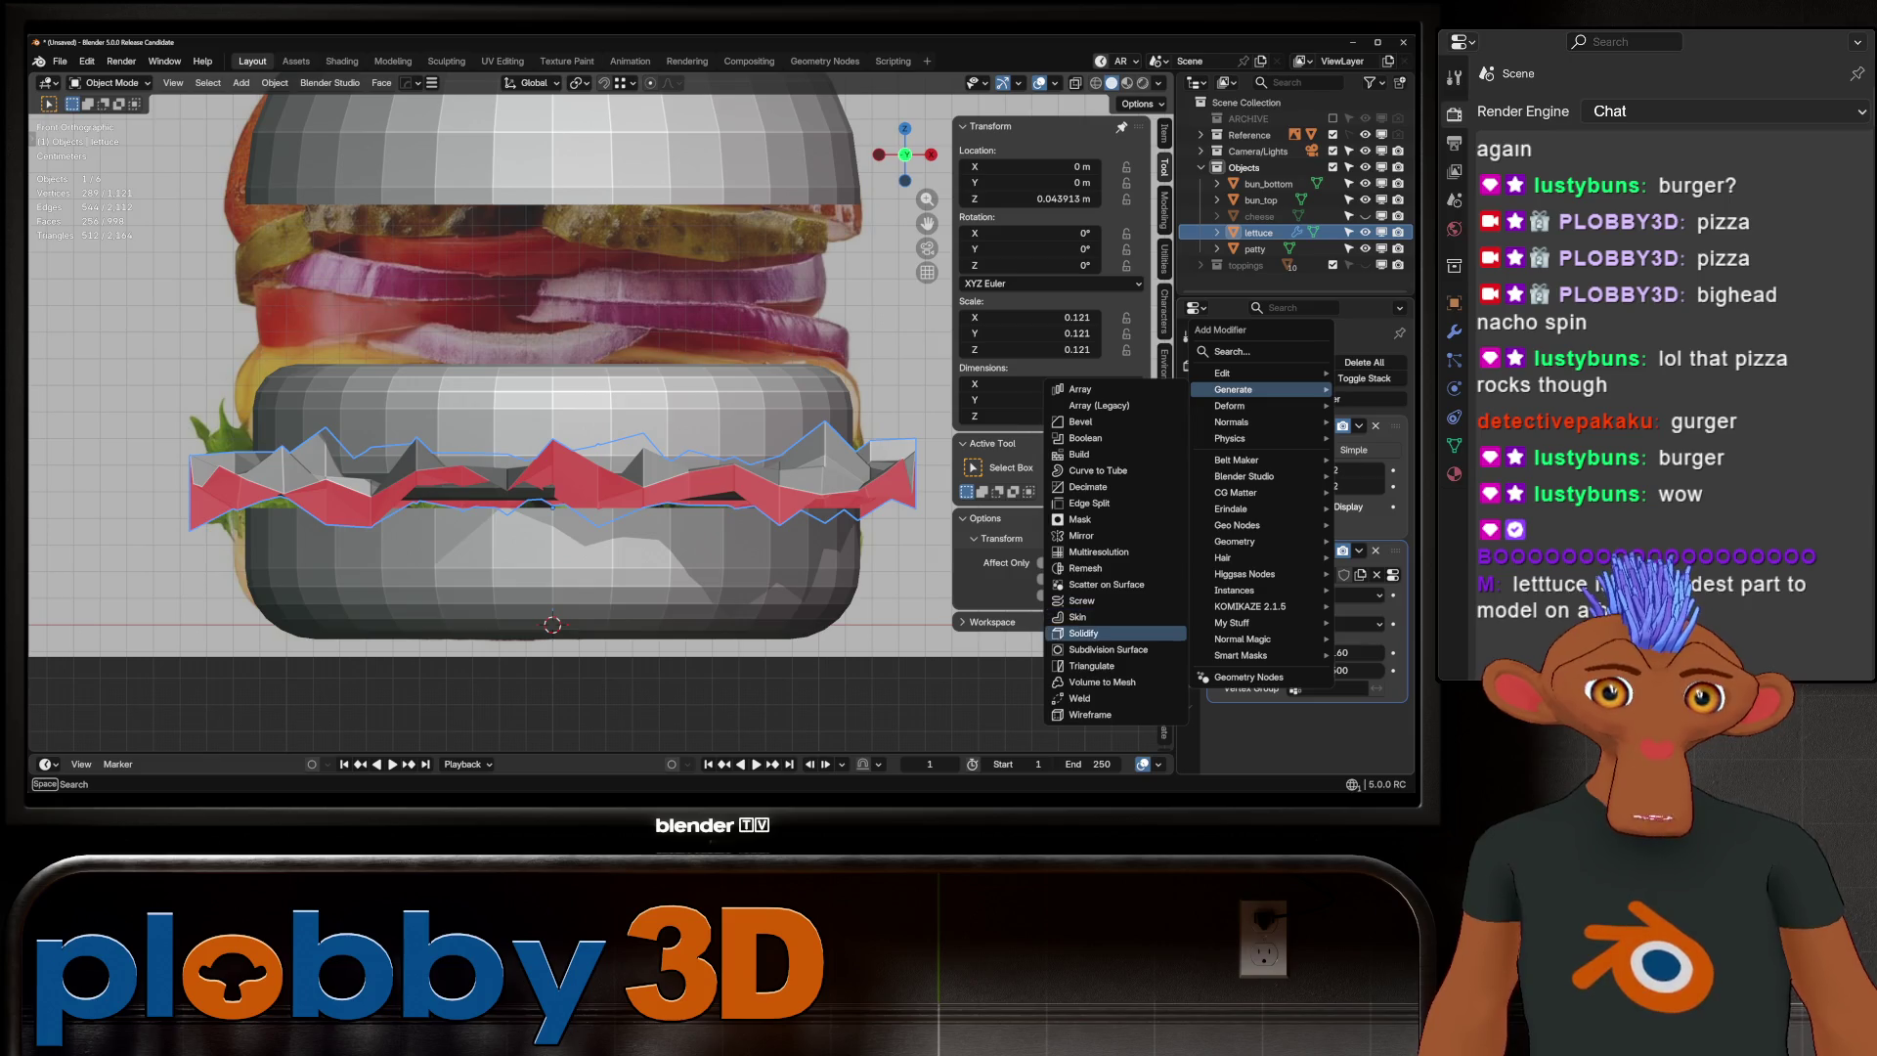
left_click(1105, 634)
scroll(1305, 537, "down", 3)
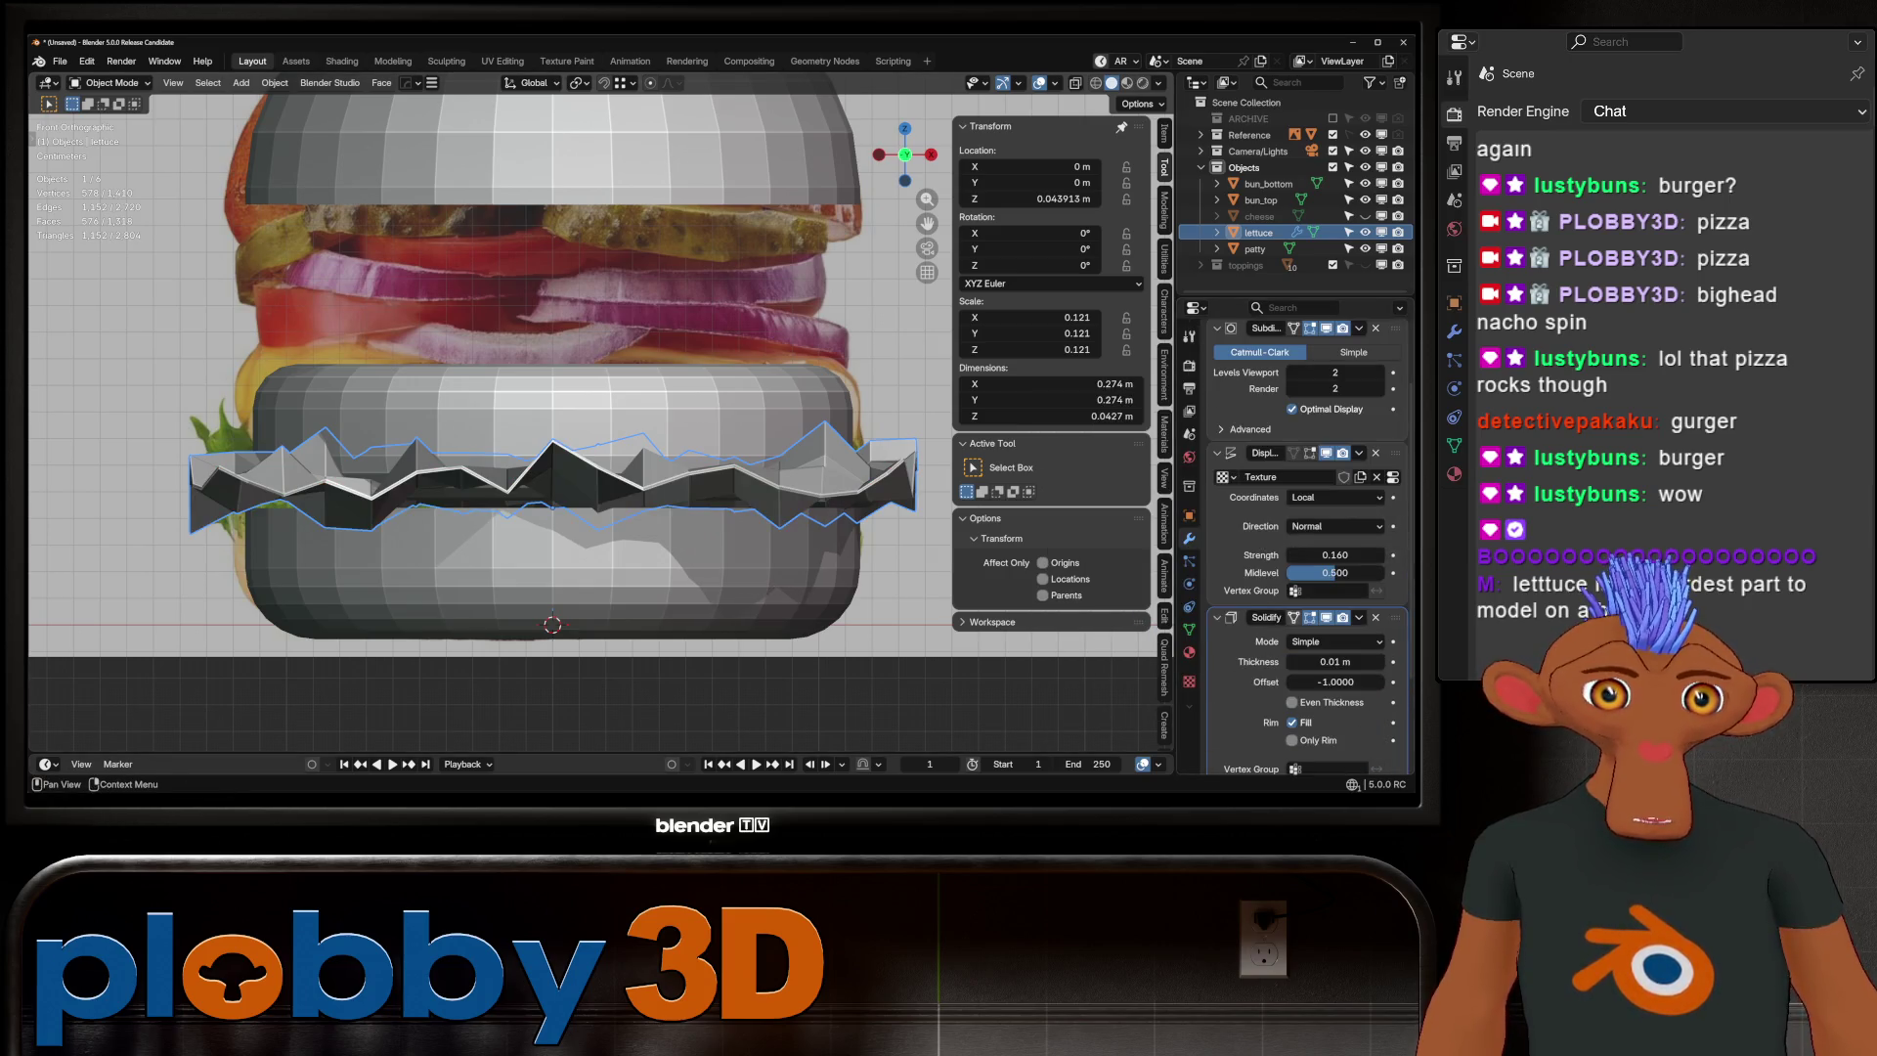
scroll(1305, 538, "down", 2)
left_click(1291, 636)
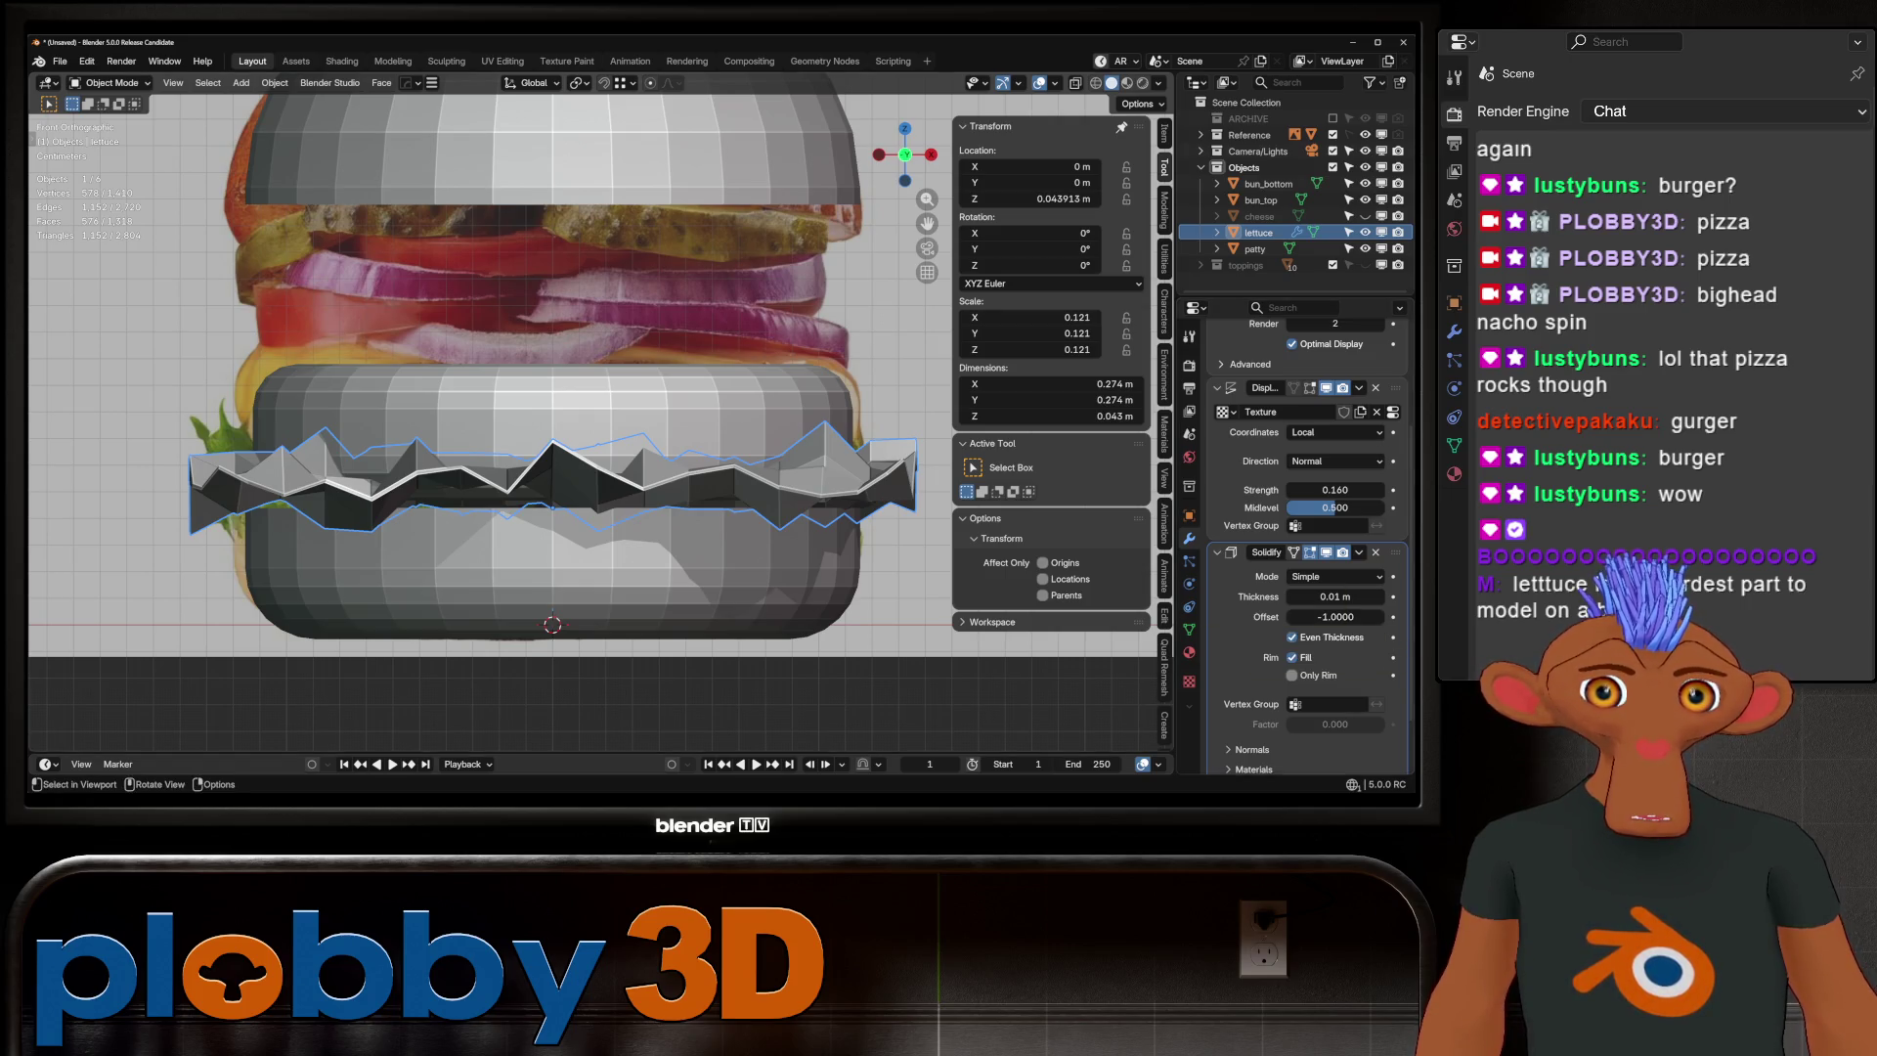
Compare lettuce subdivision levels 0–3 and leave it at level 0
key("ctrl+2")
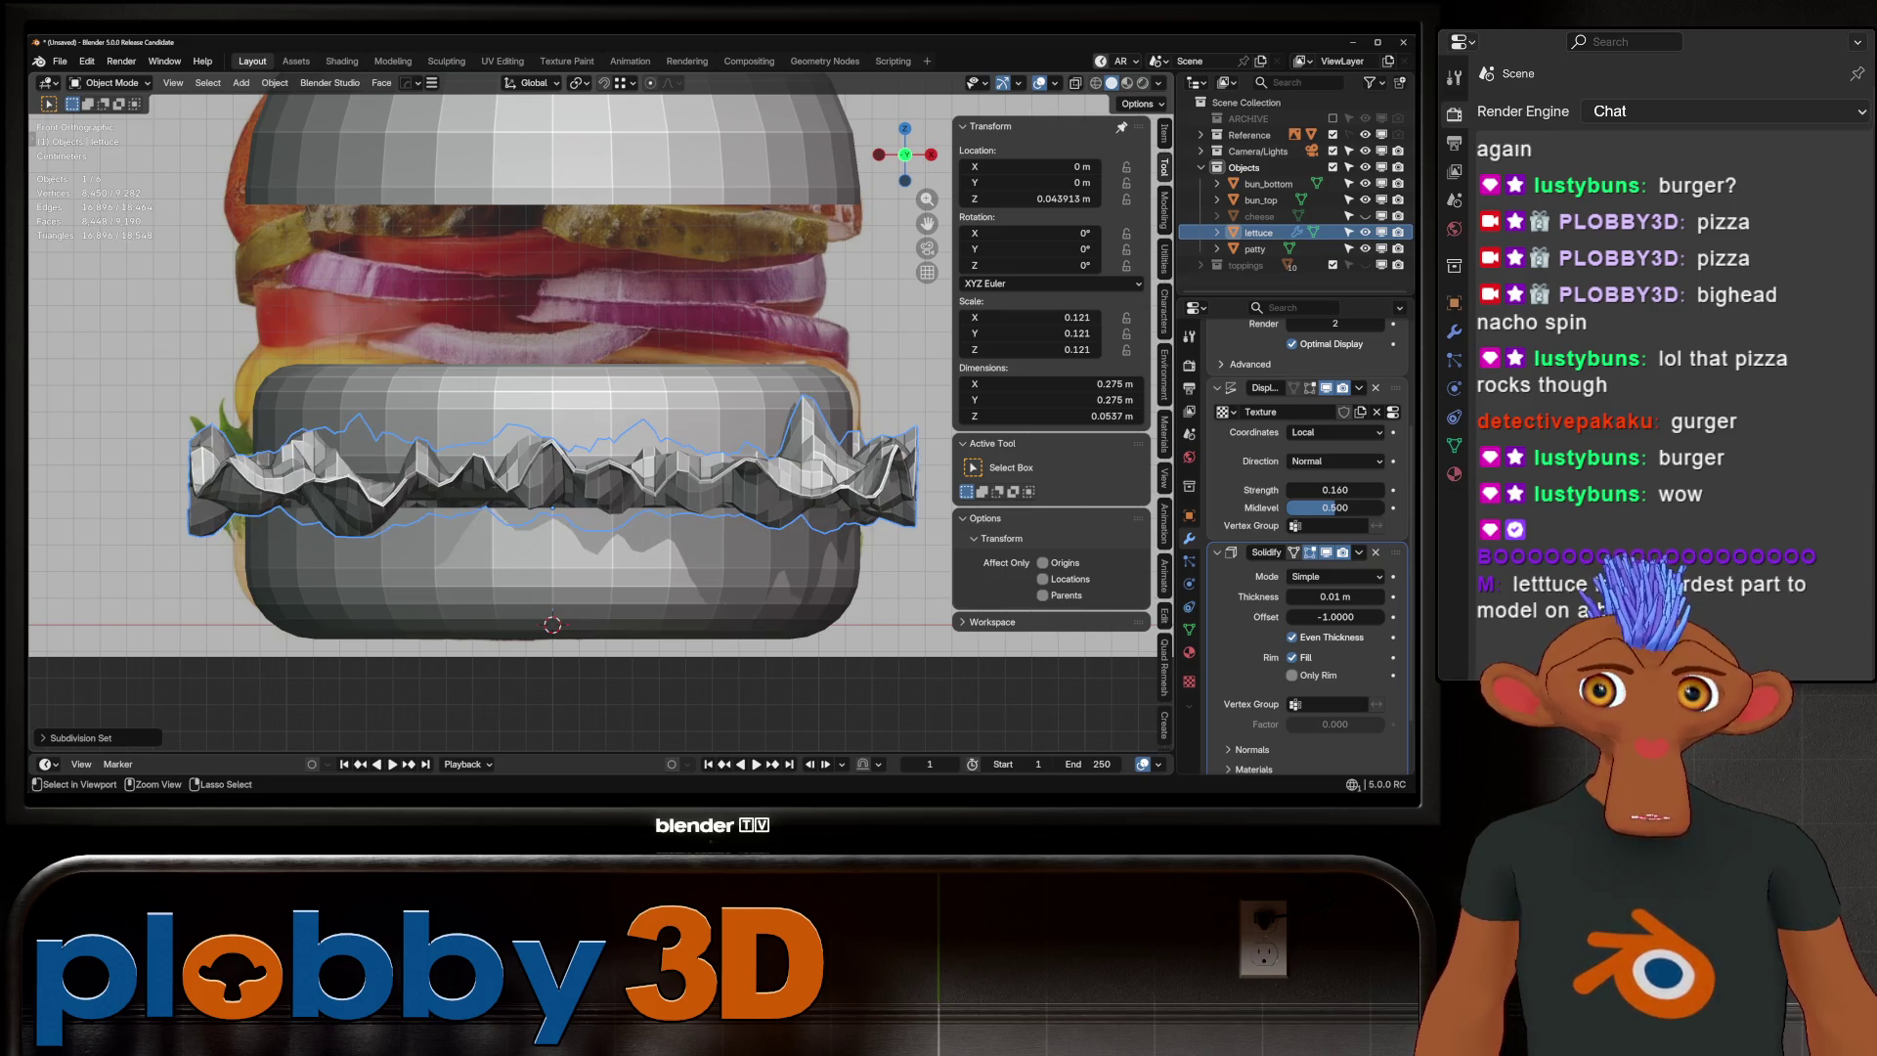
middle_click_drag(552, 507, 561, 485)
key("ctrl+0")
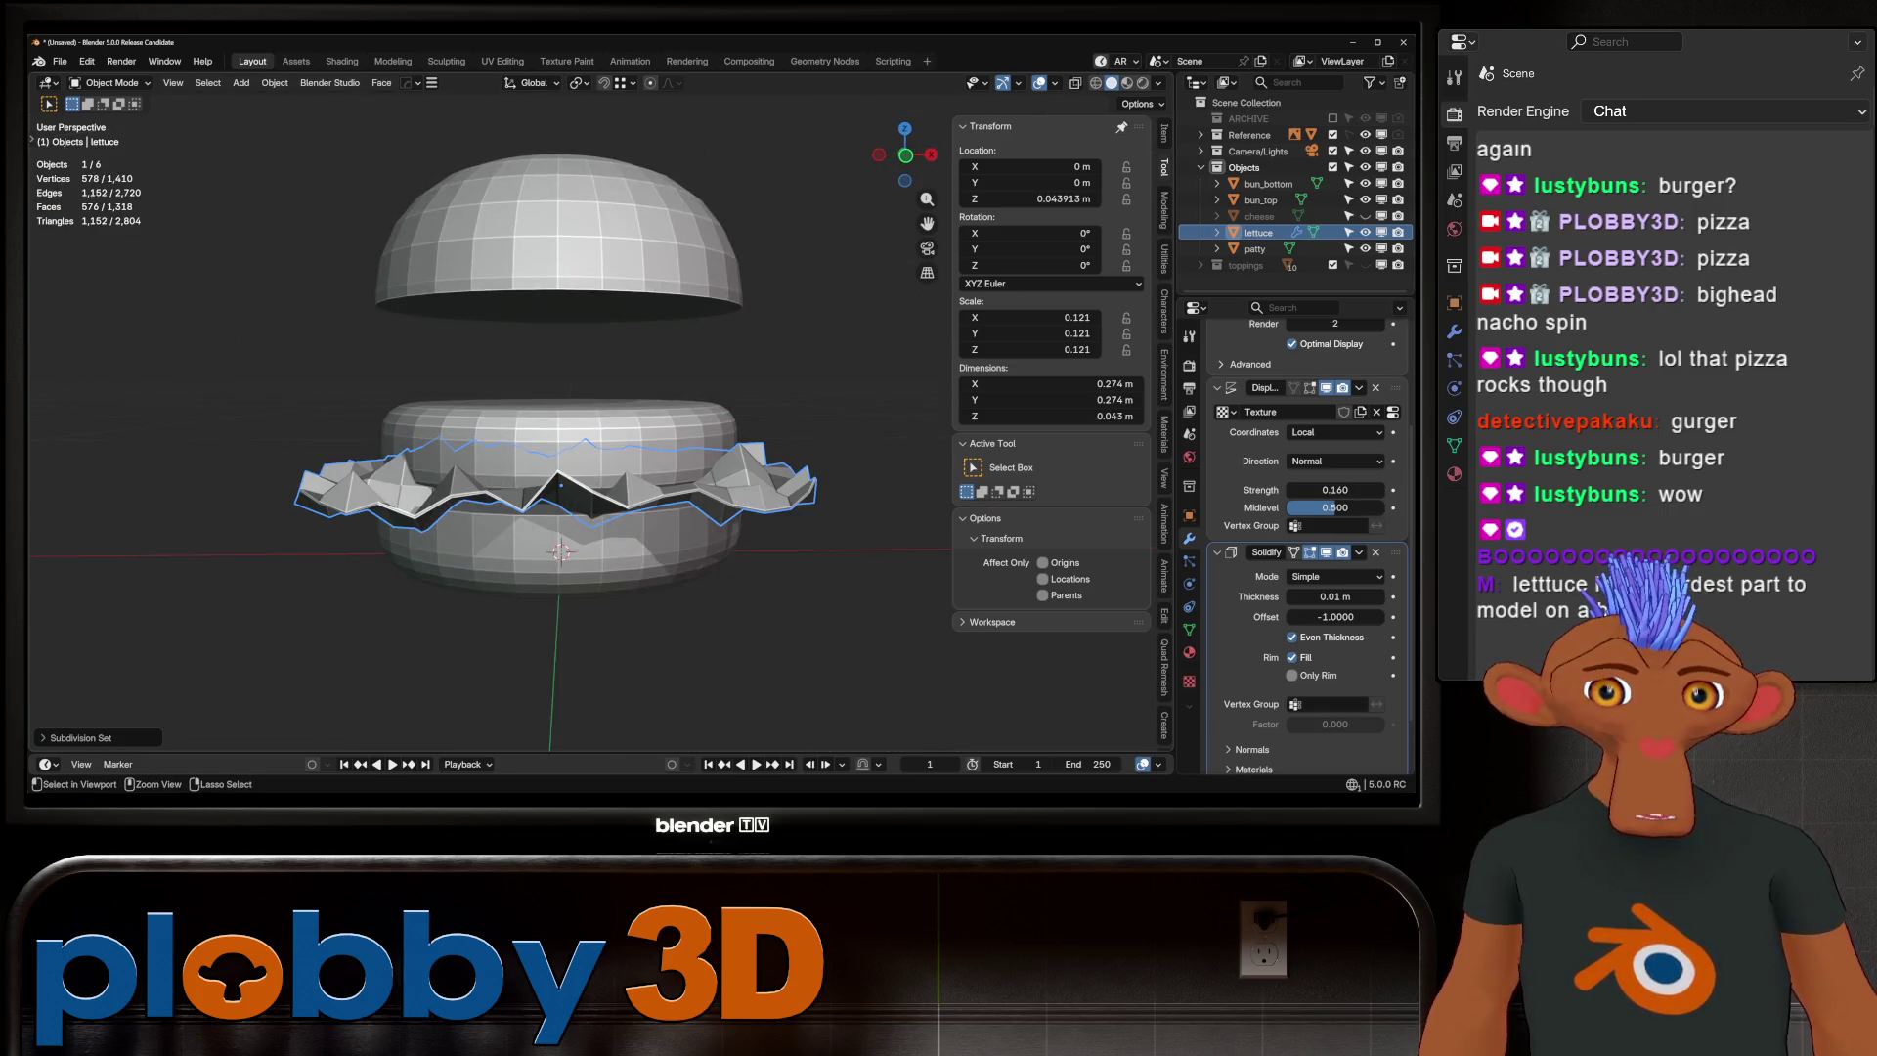
key("ctrl+1")
key("ctrl+0")
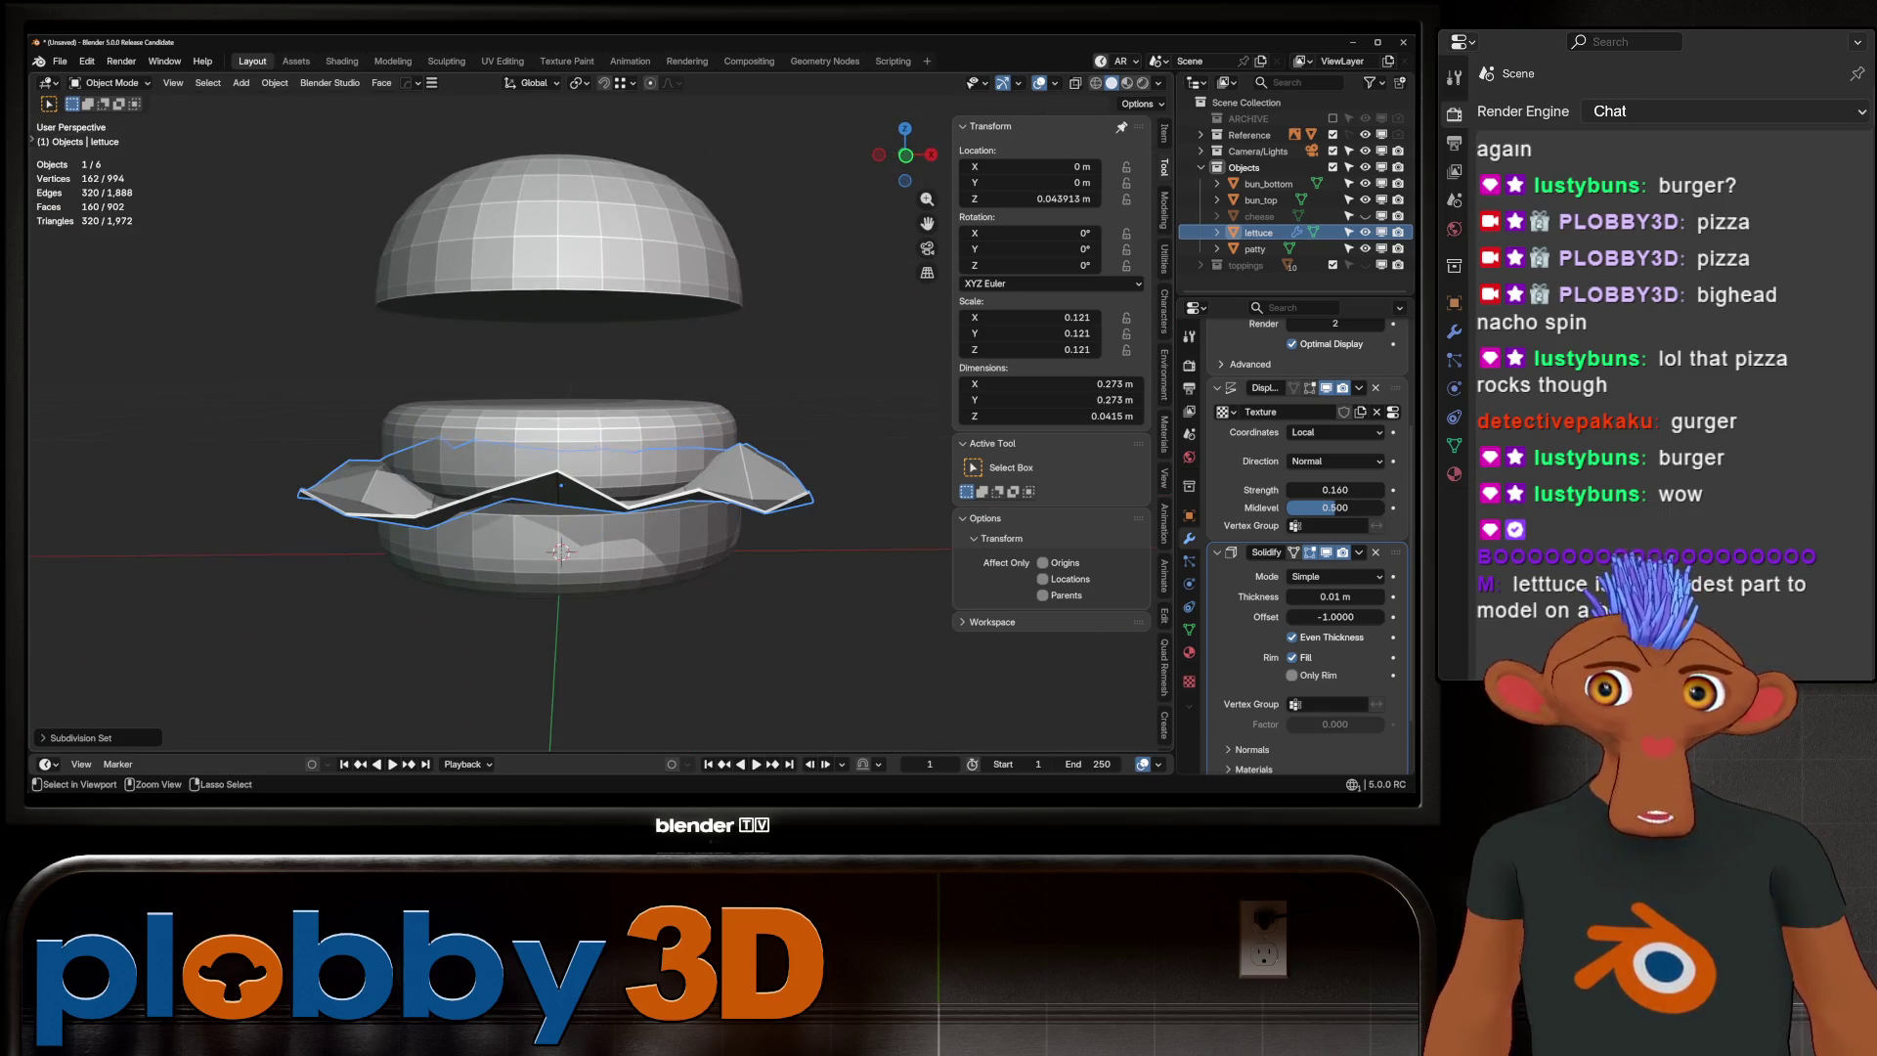
key("ctrl+1")
key("ctrl+0")
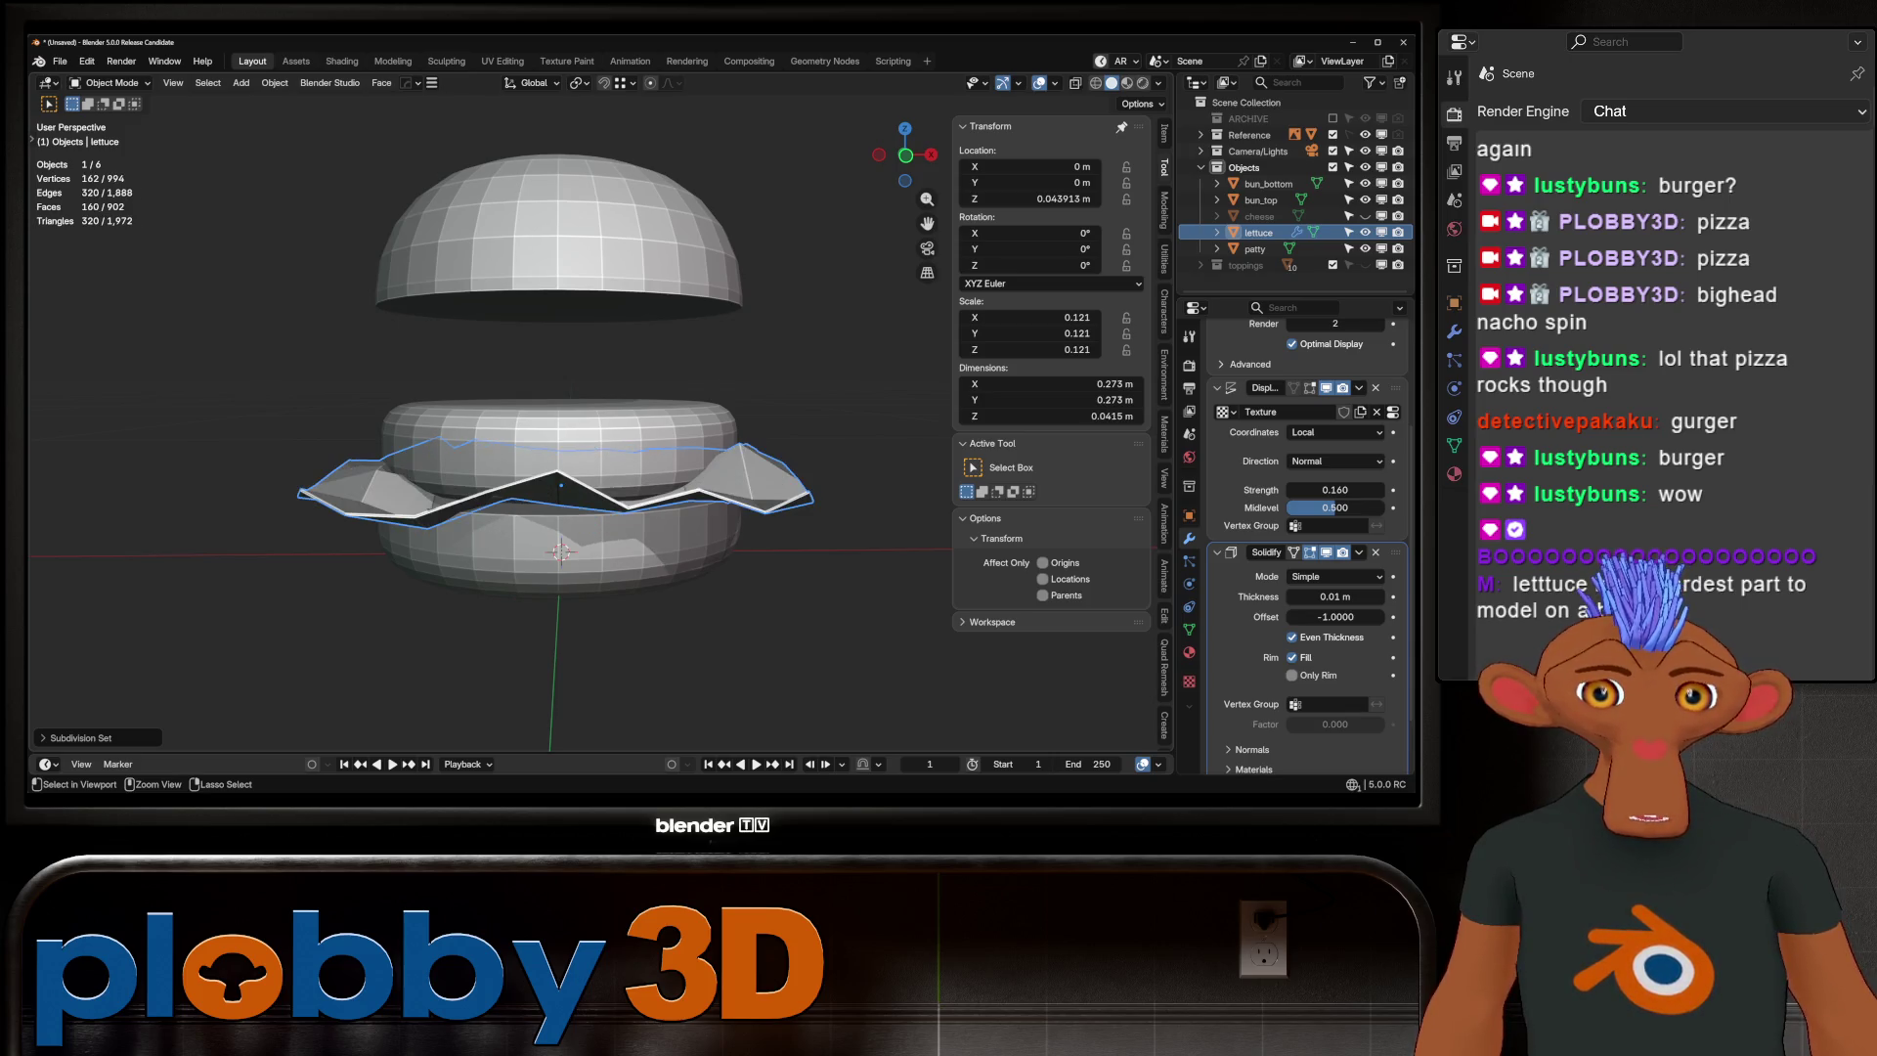
key("ctrl+1")
key("ctrl+2")
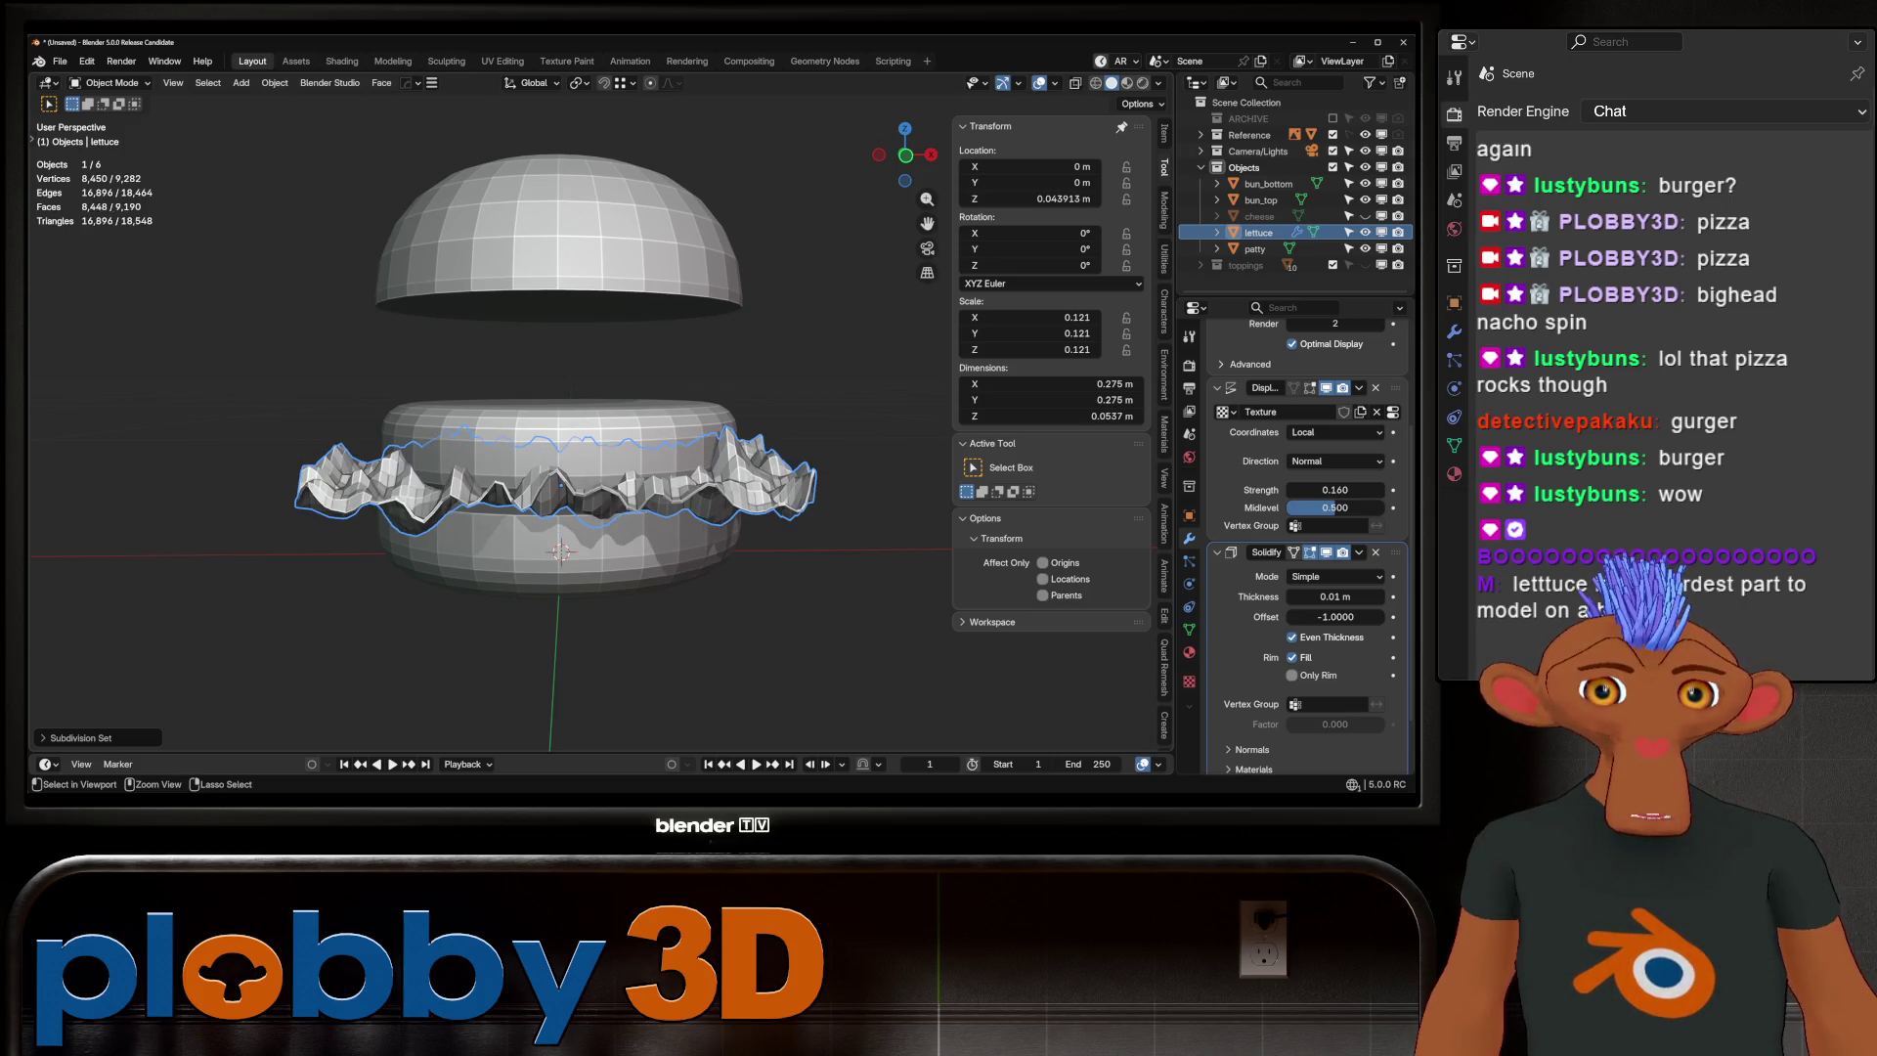
key("ctrl+3")
key("ctrl+0")
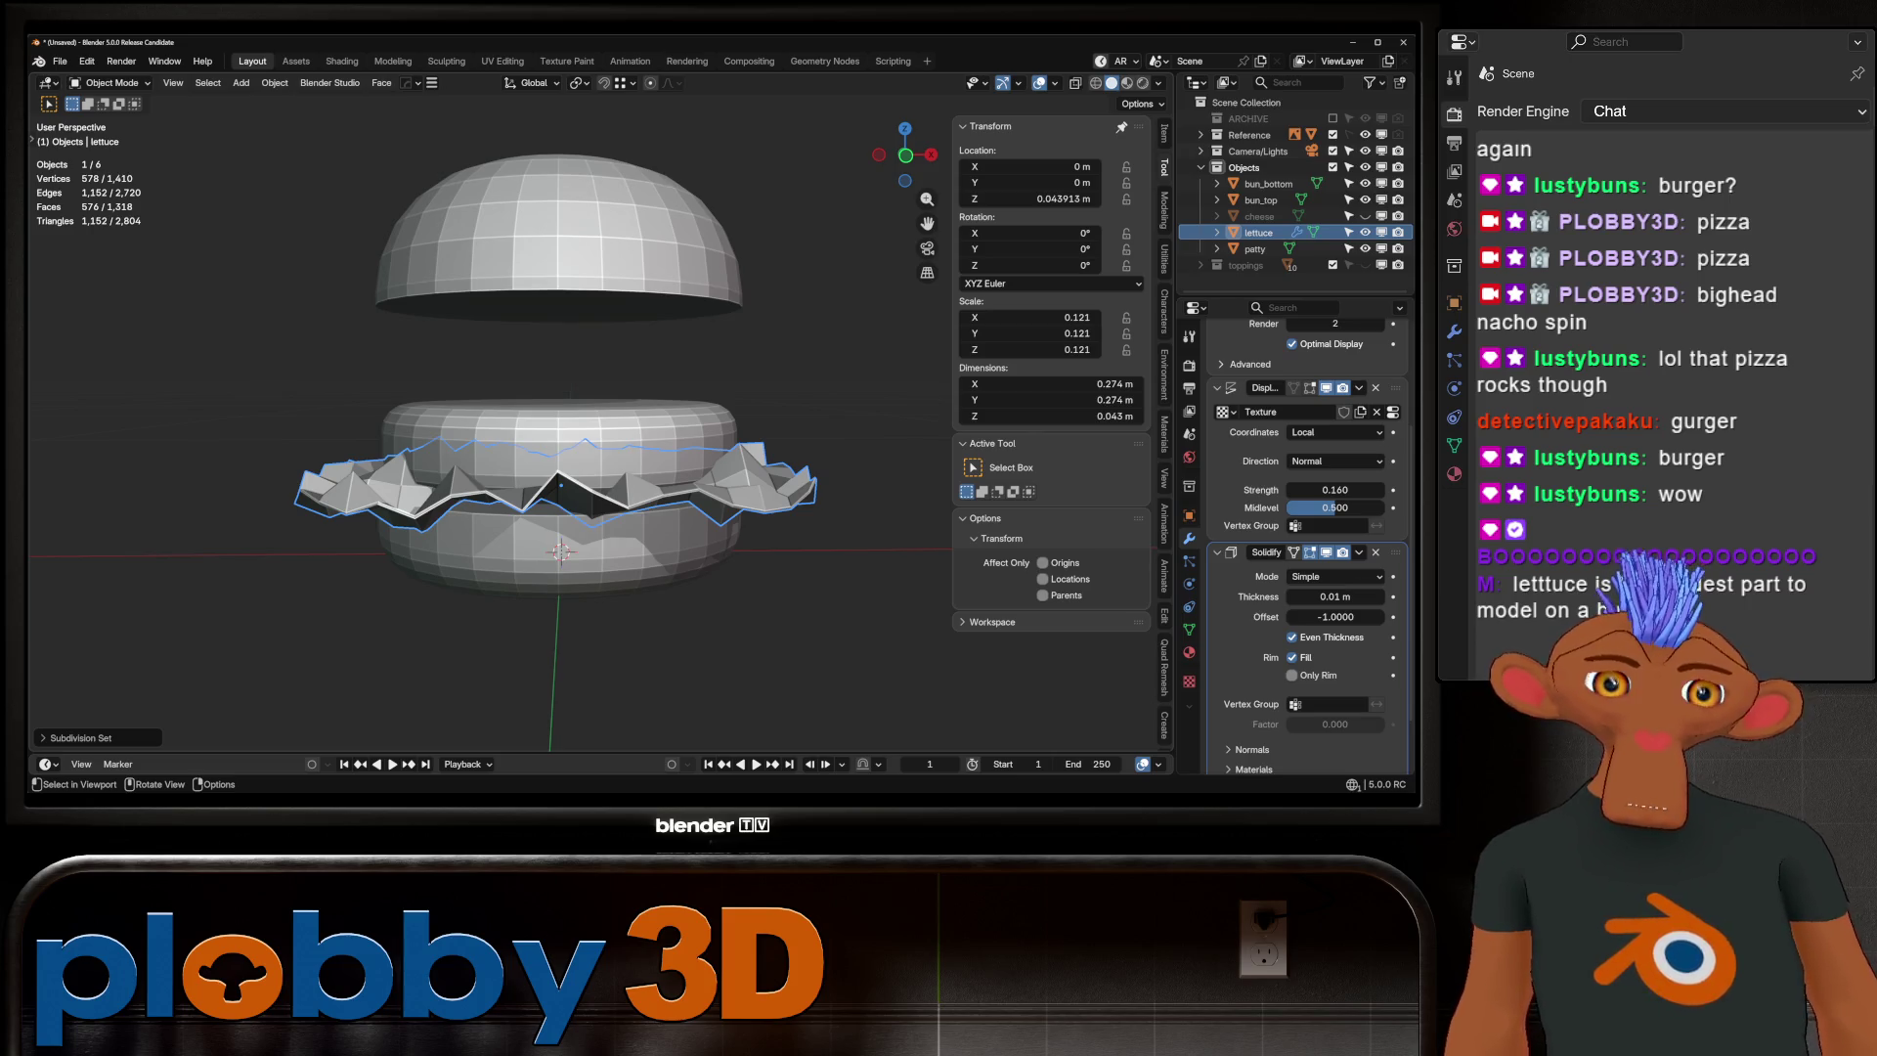
Isolate the lettuce in local view and select its base plane faces in Edit Mode
key("KP_Divide")
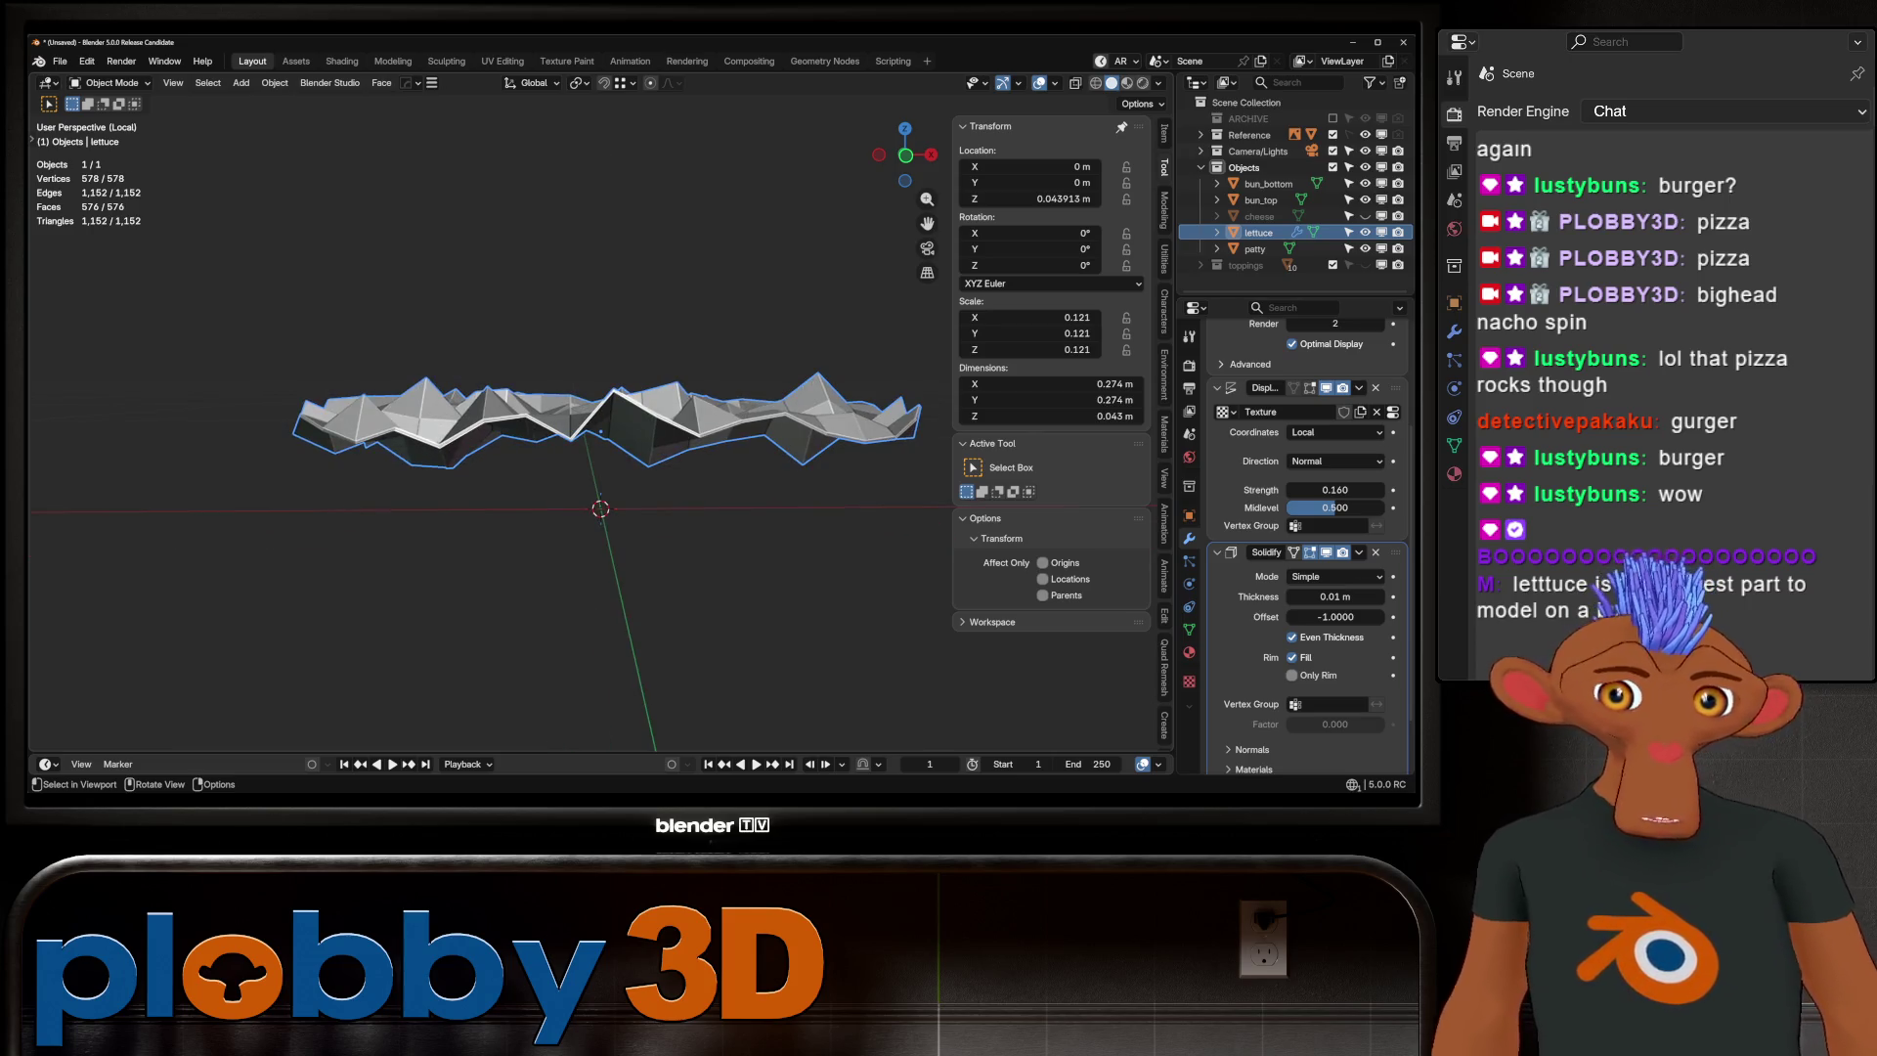
mouse_move(596, 440)
middle_mouse_down()
mouse_move(597, 586)
mouse_move(615, 586)
middle_mouse_up()
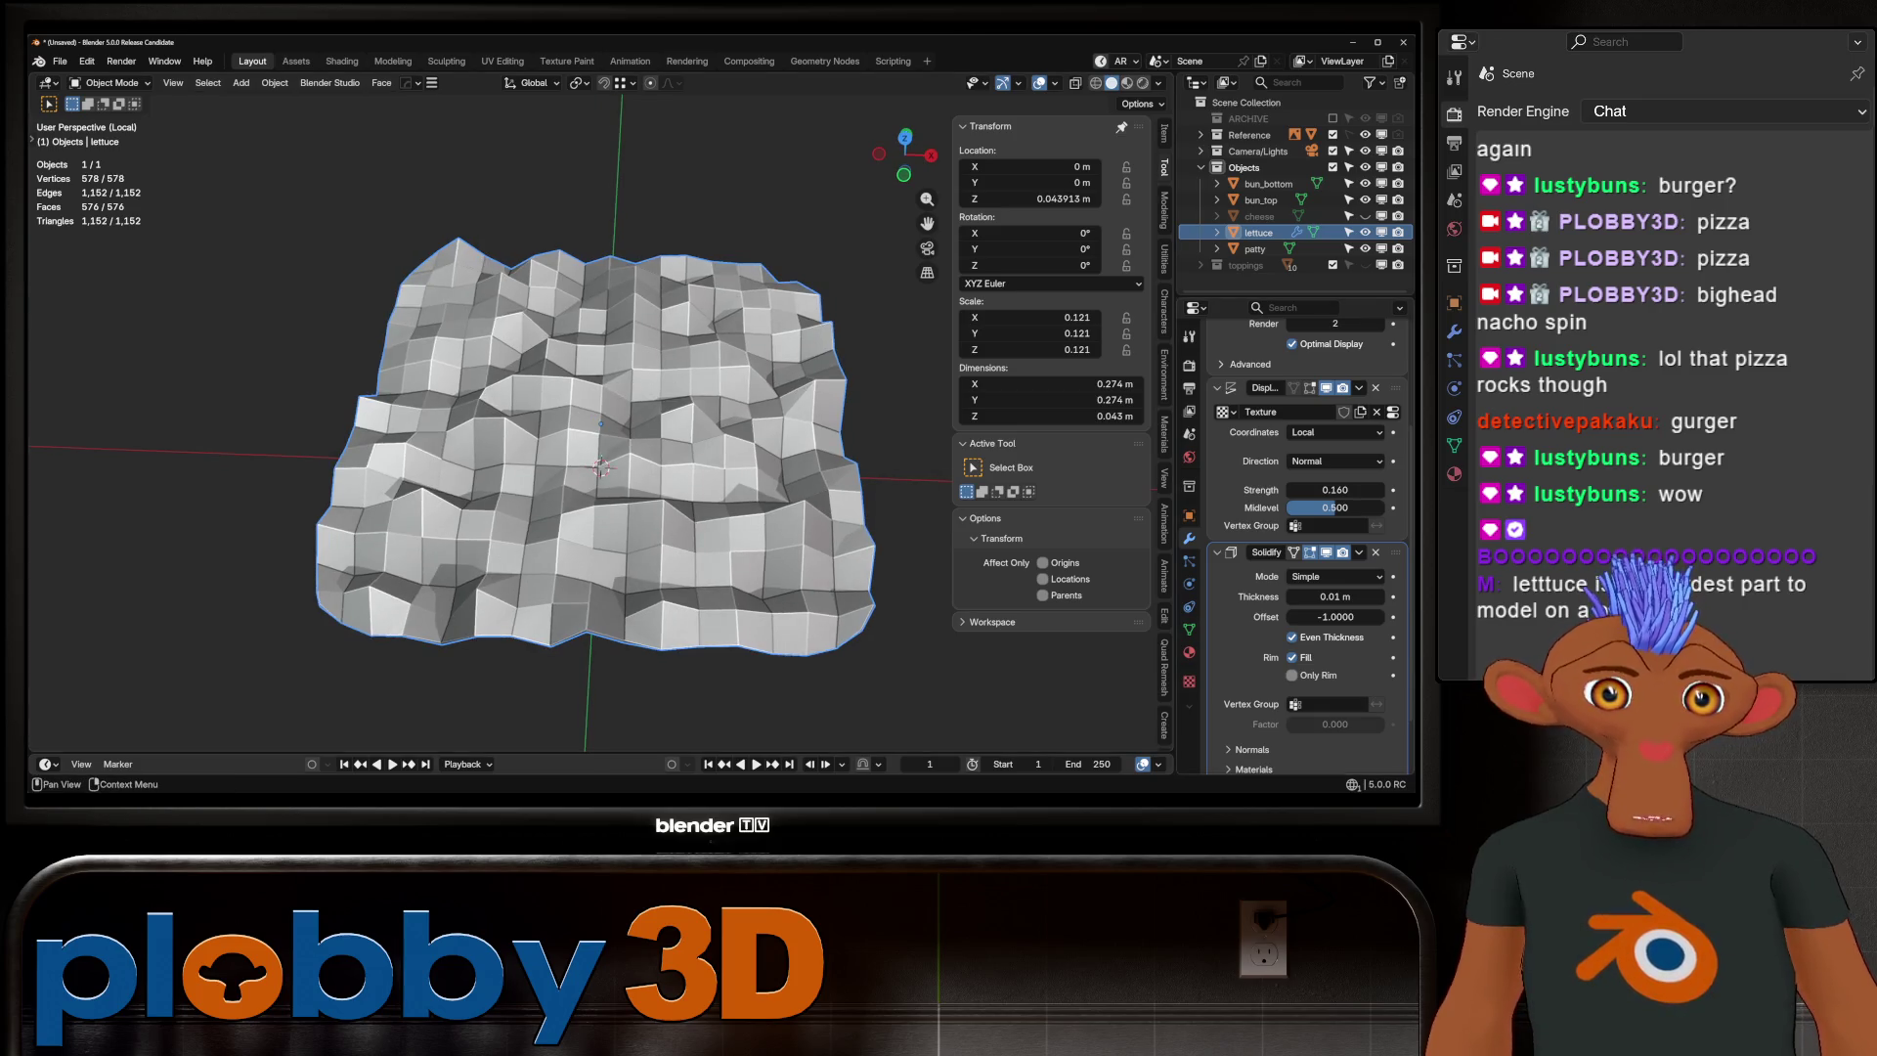
key("Tab")
key("3")
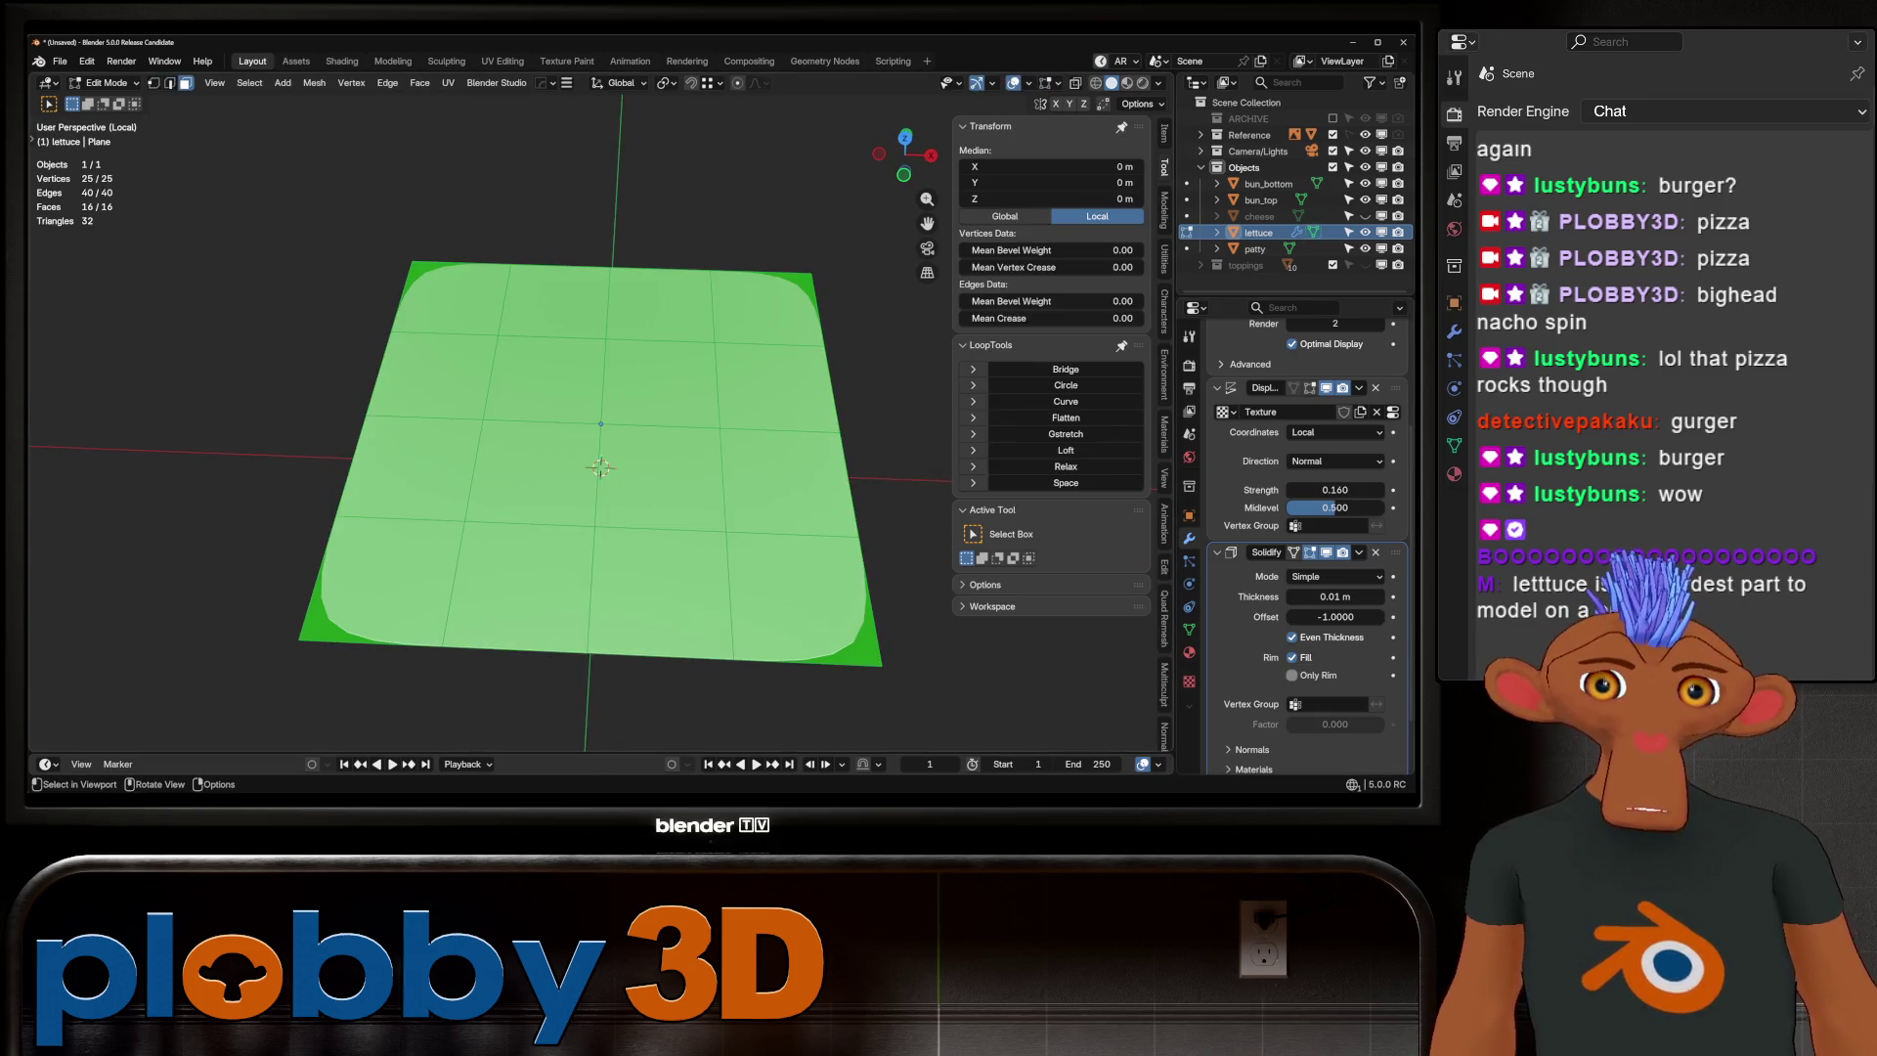
left_click(386, 582, "shift")
left_click(386, 581, "shift")
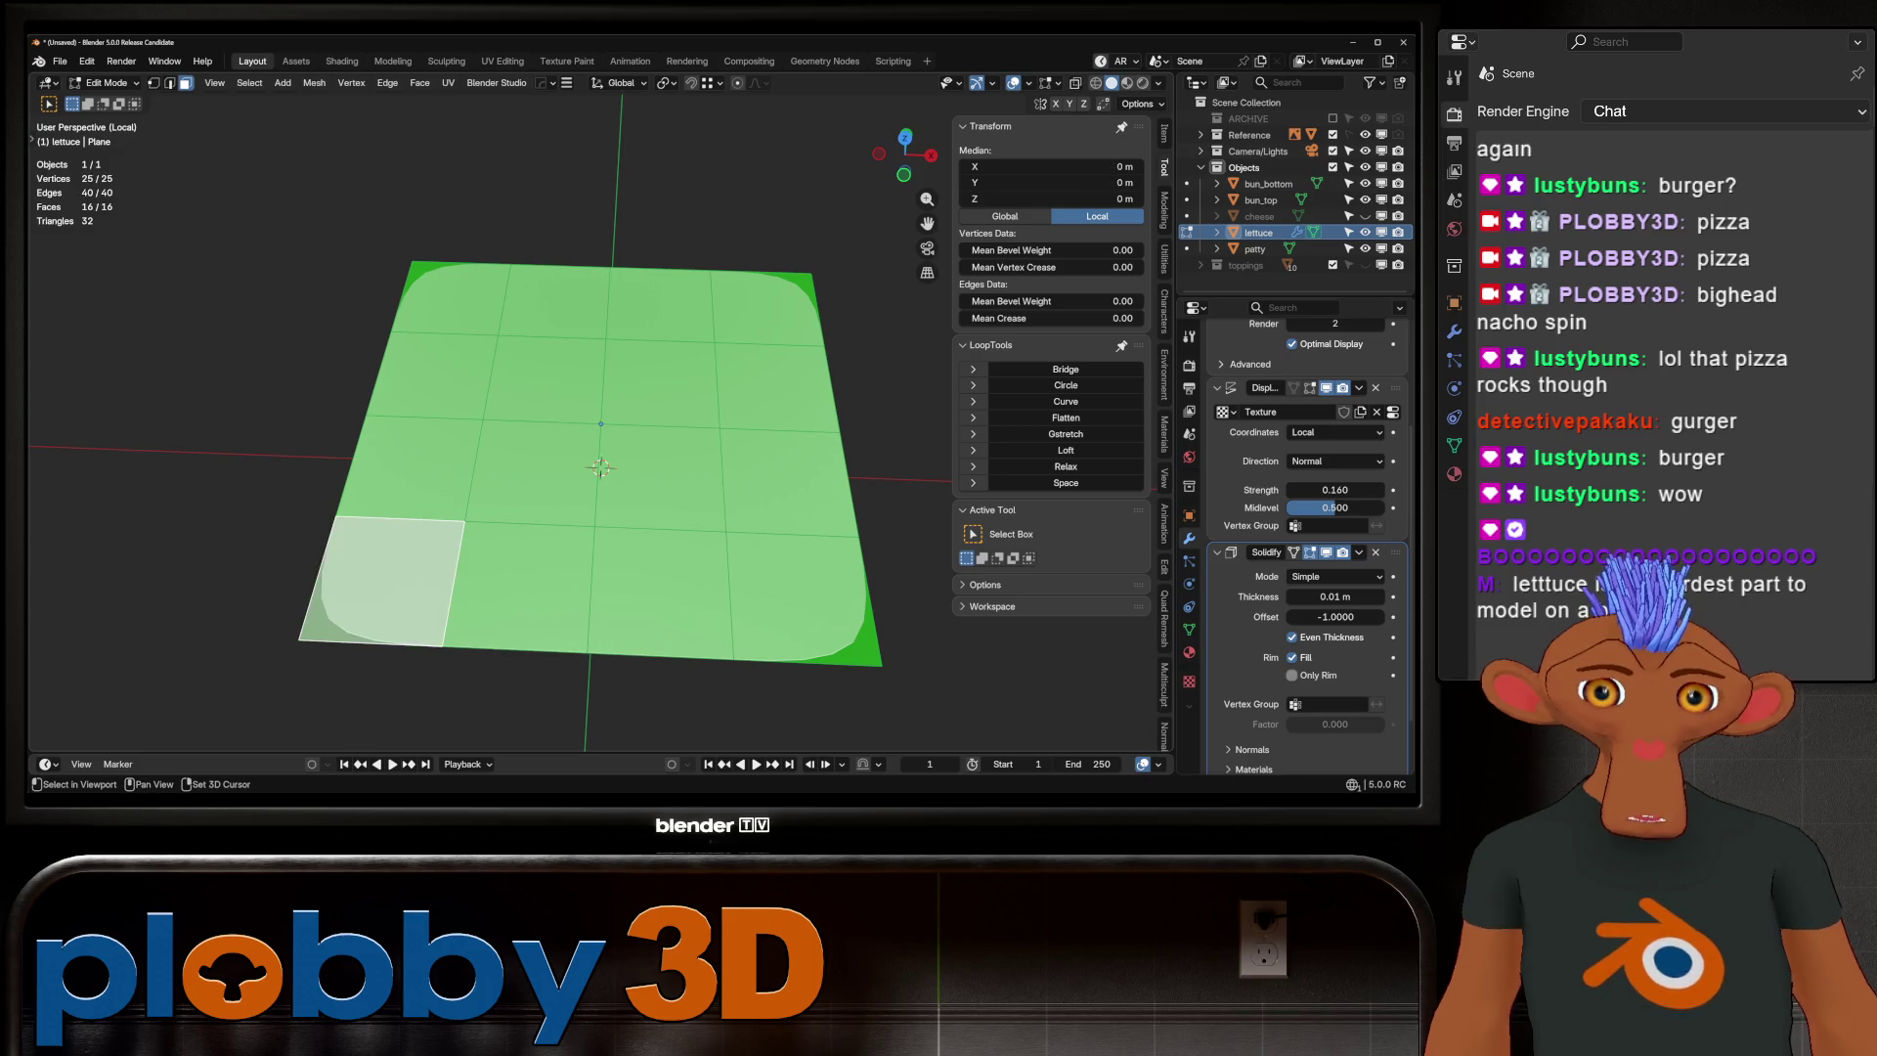
Inset the selected faces into a border ring, then return to Object Mode
key("i")
left_click(787, 585)
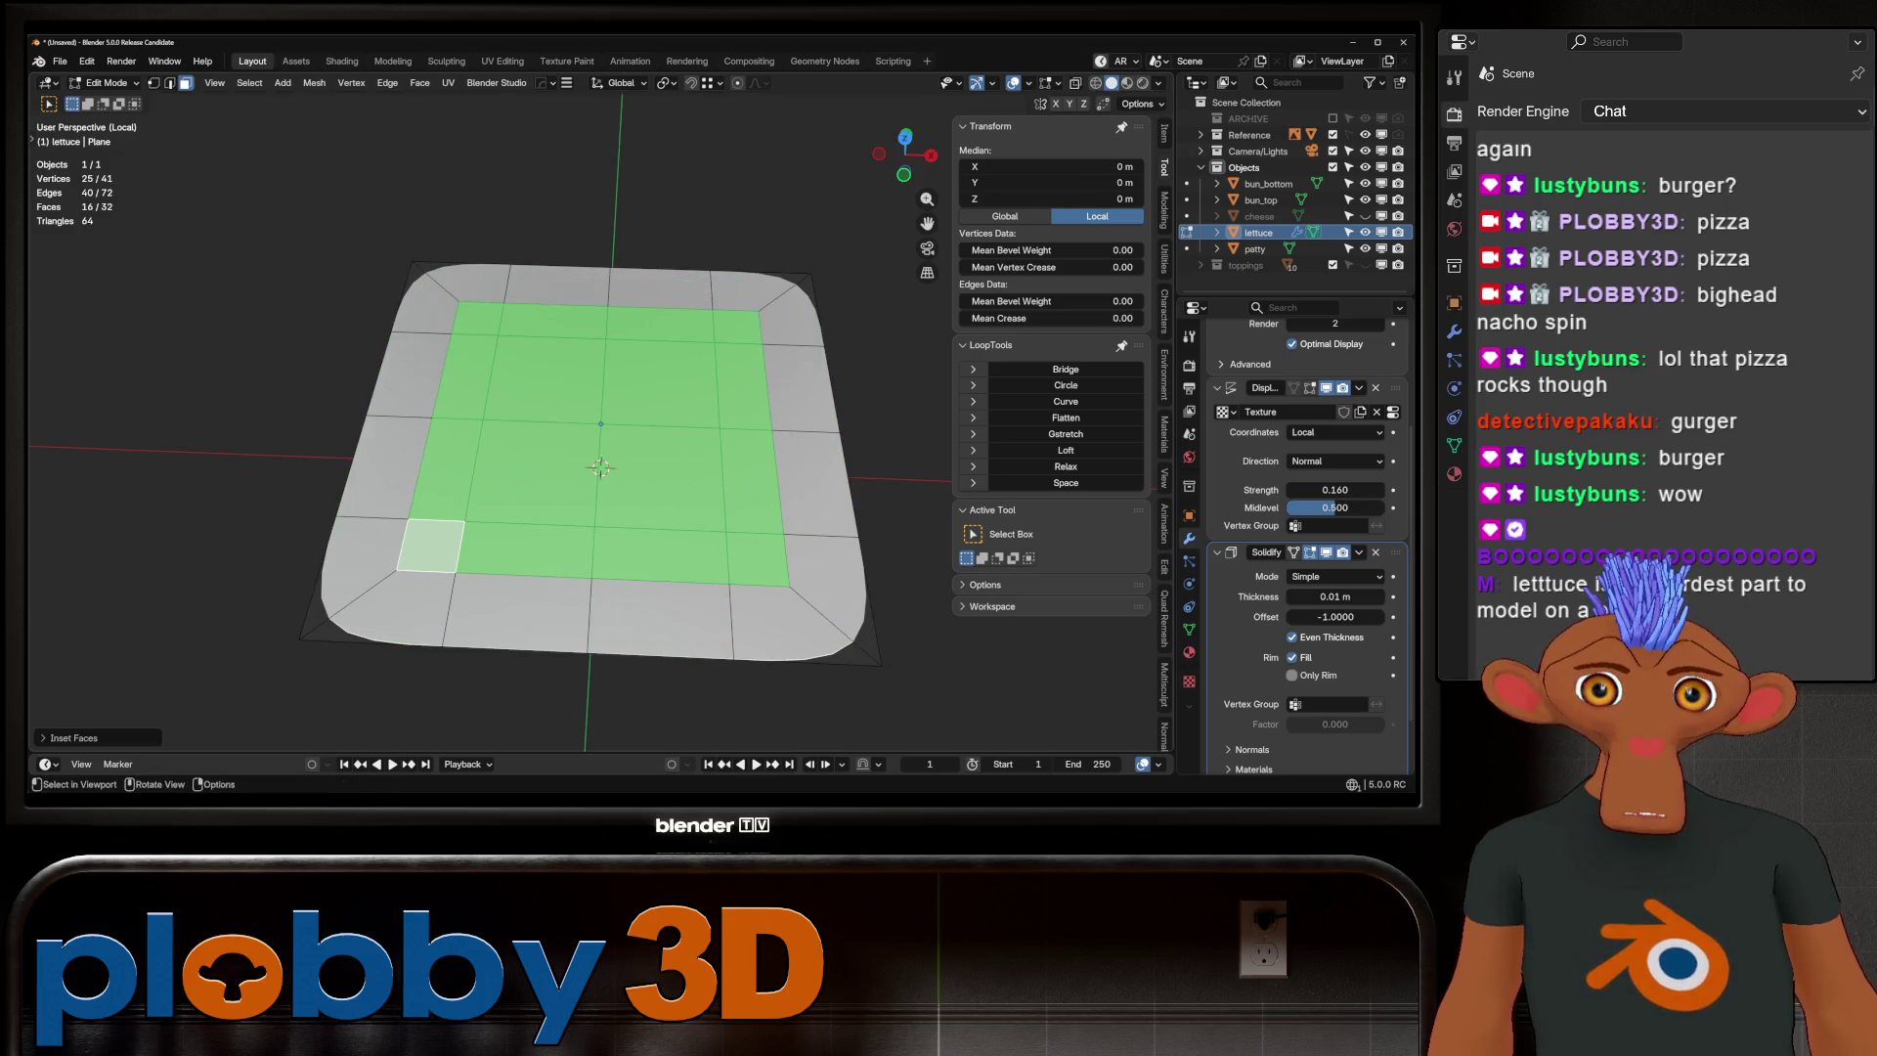
key("shift+g")
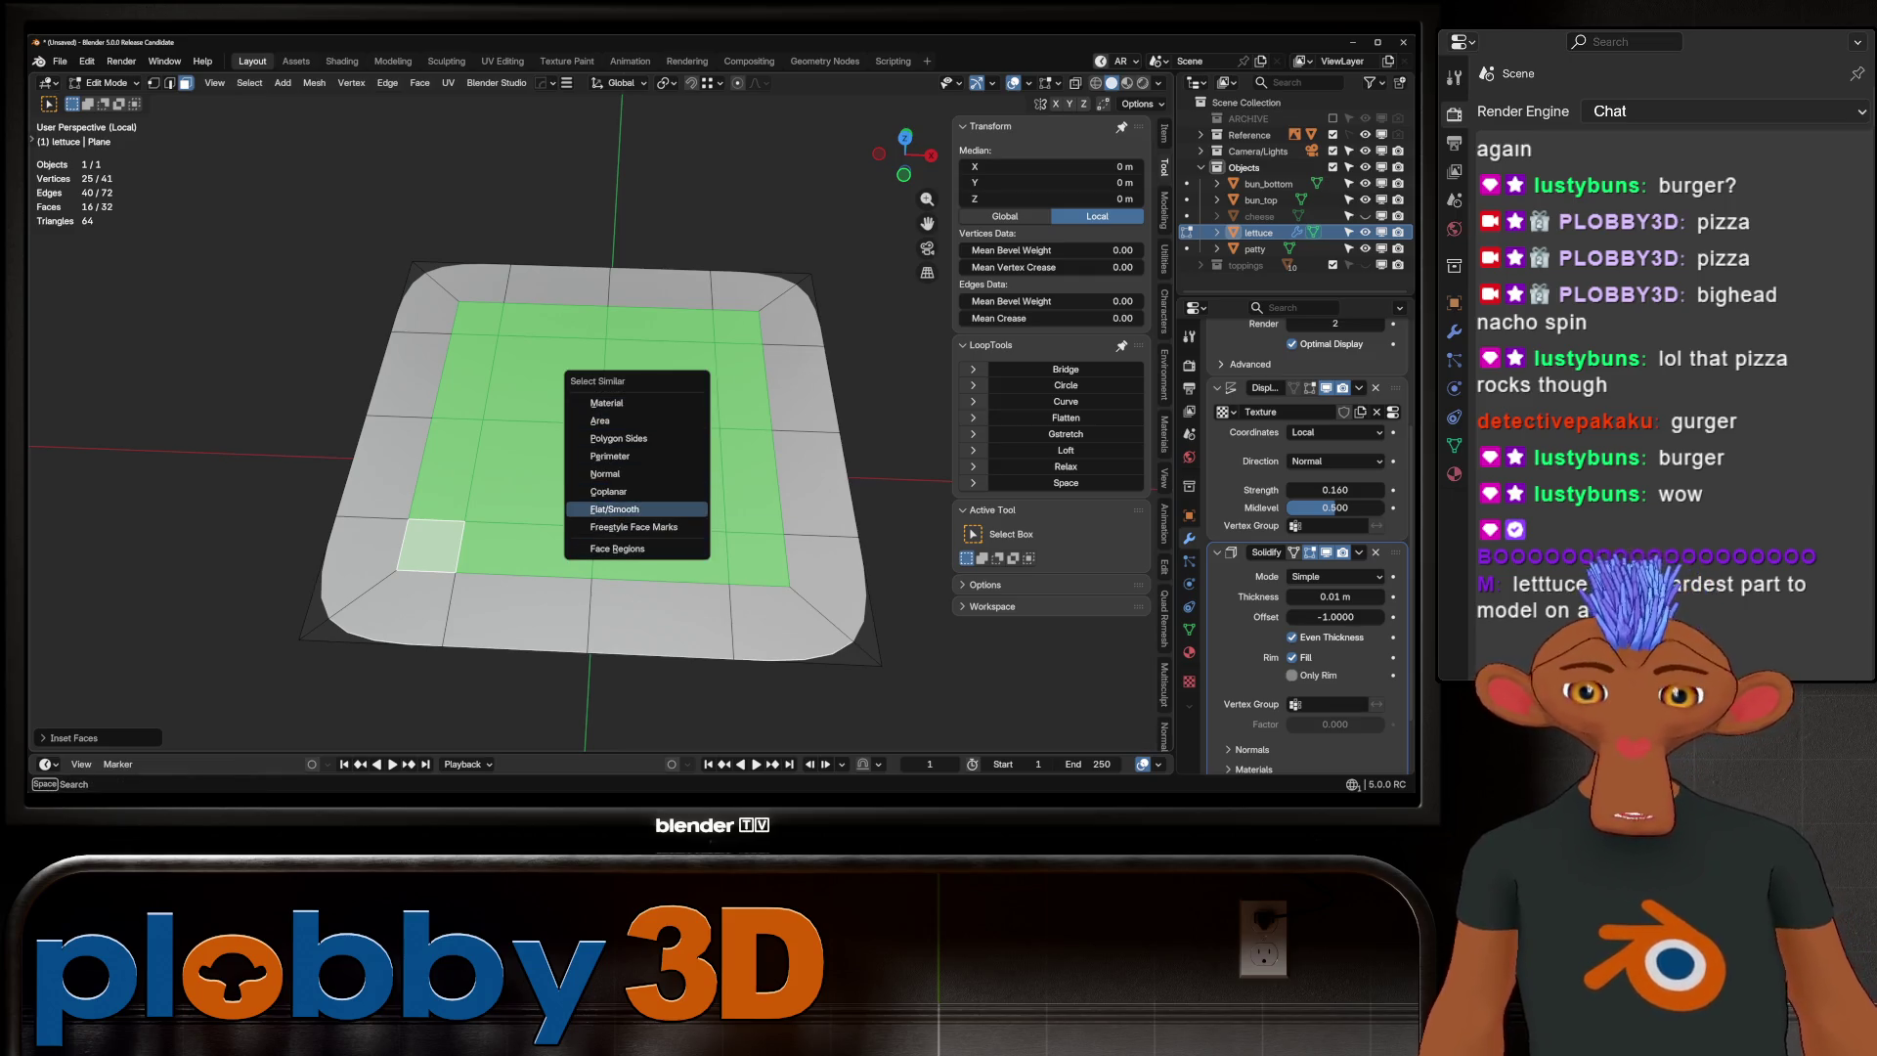
key("Escape")
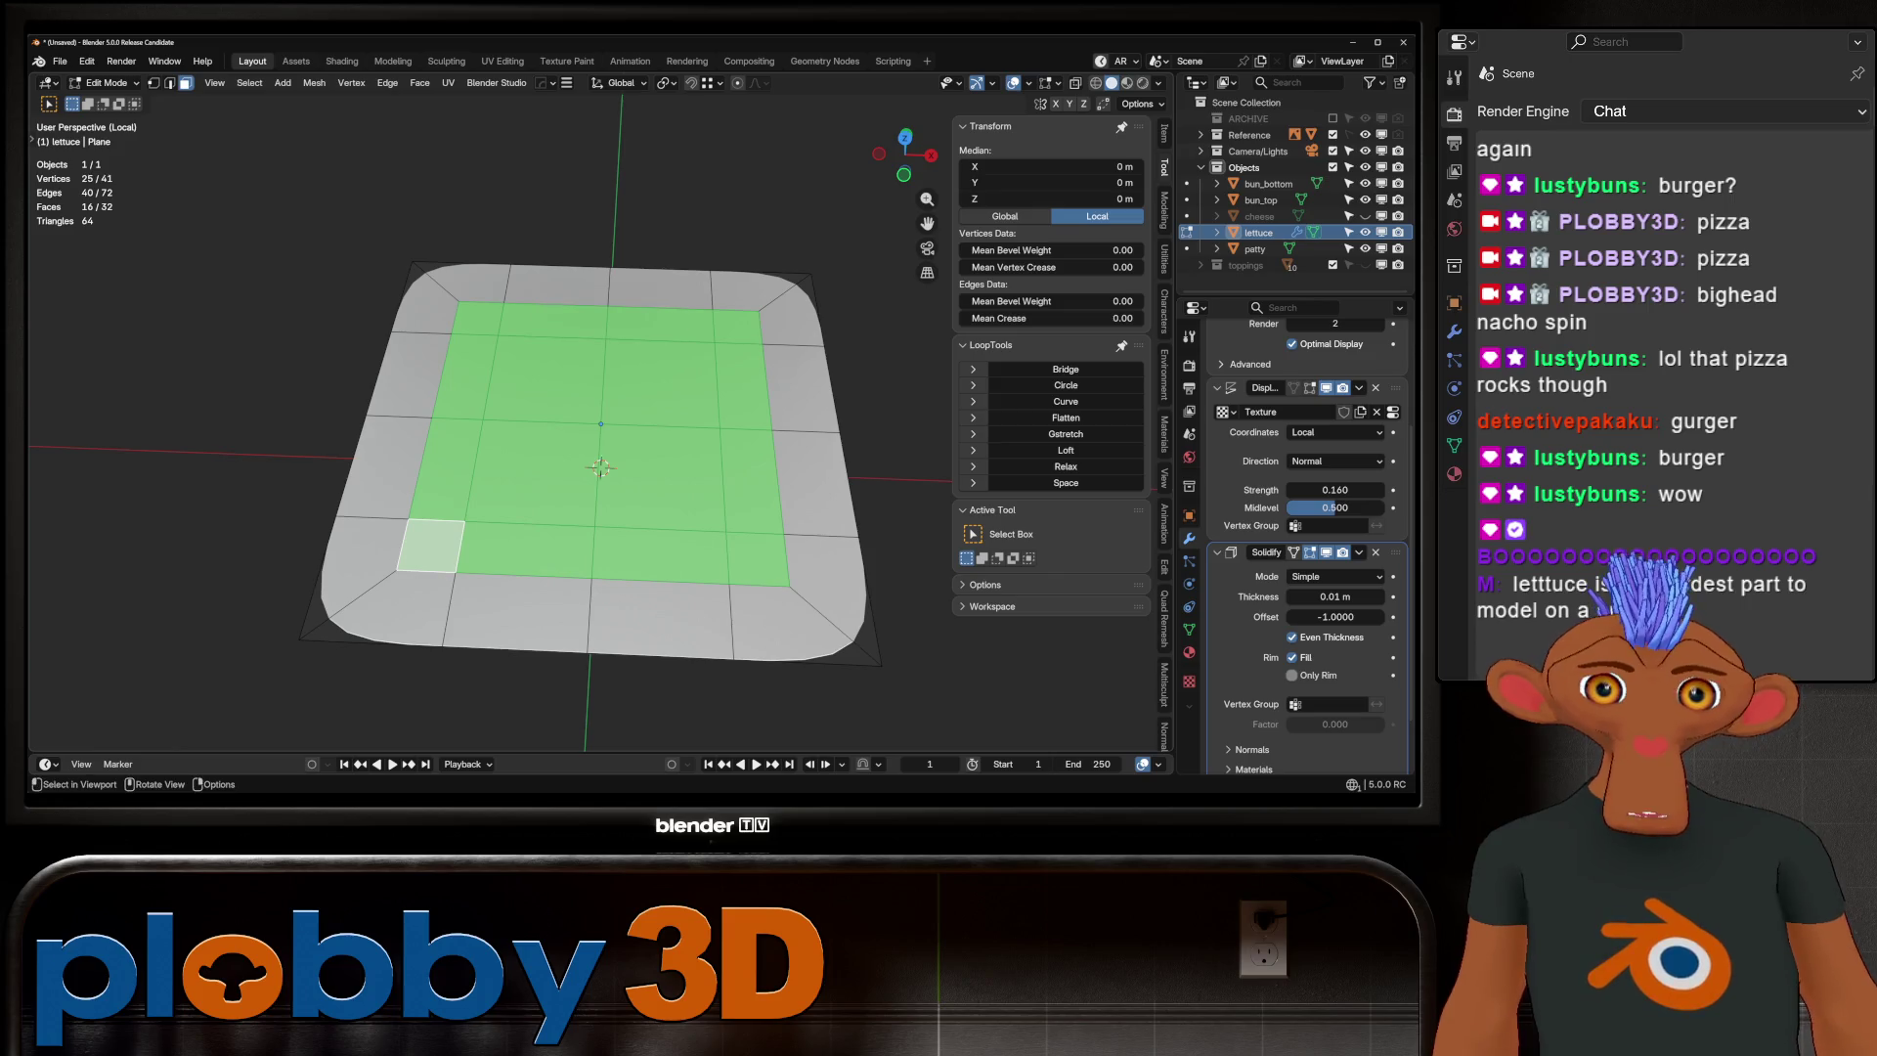
key("Tab")
Limit the Displace modifier to the inverted Group vertex group, then exit local view
scroll(1310, 545, "down", 2)
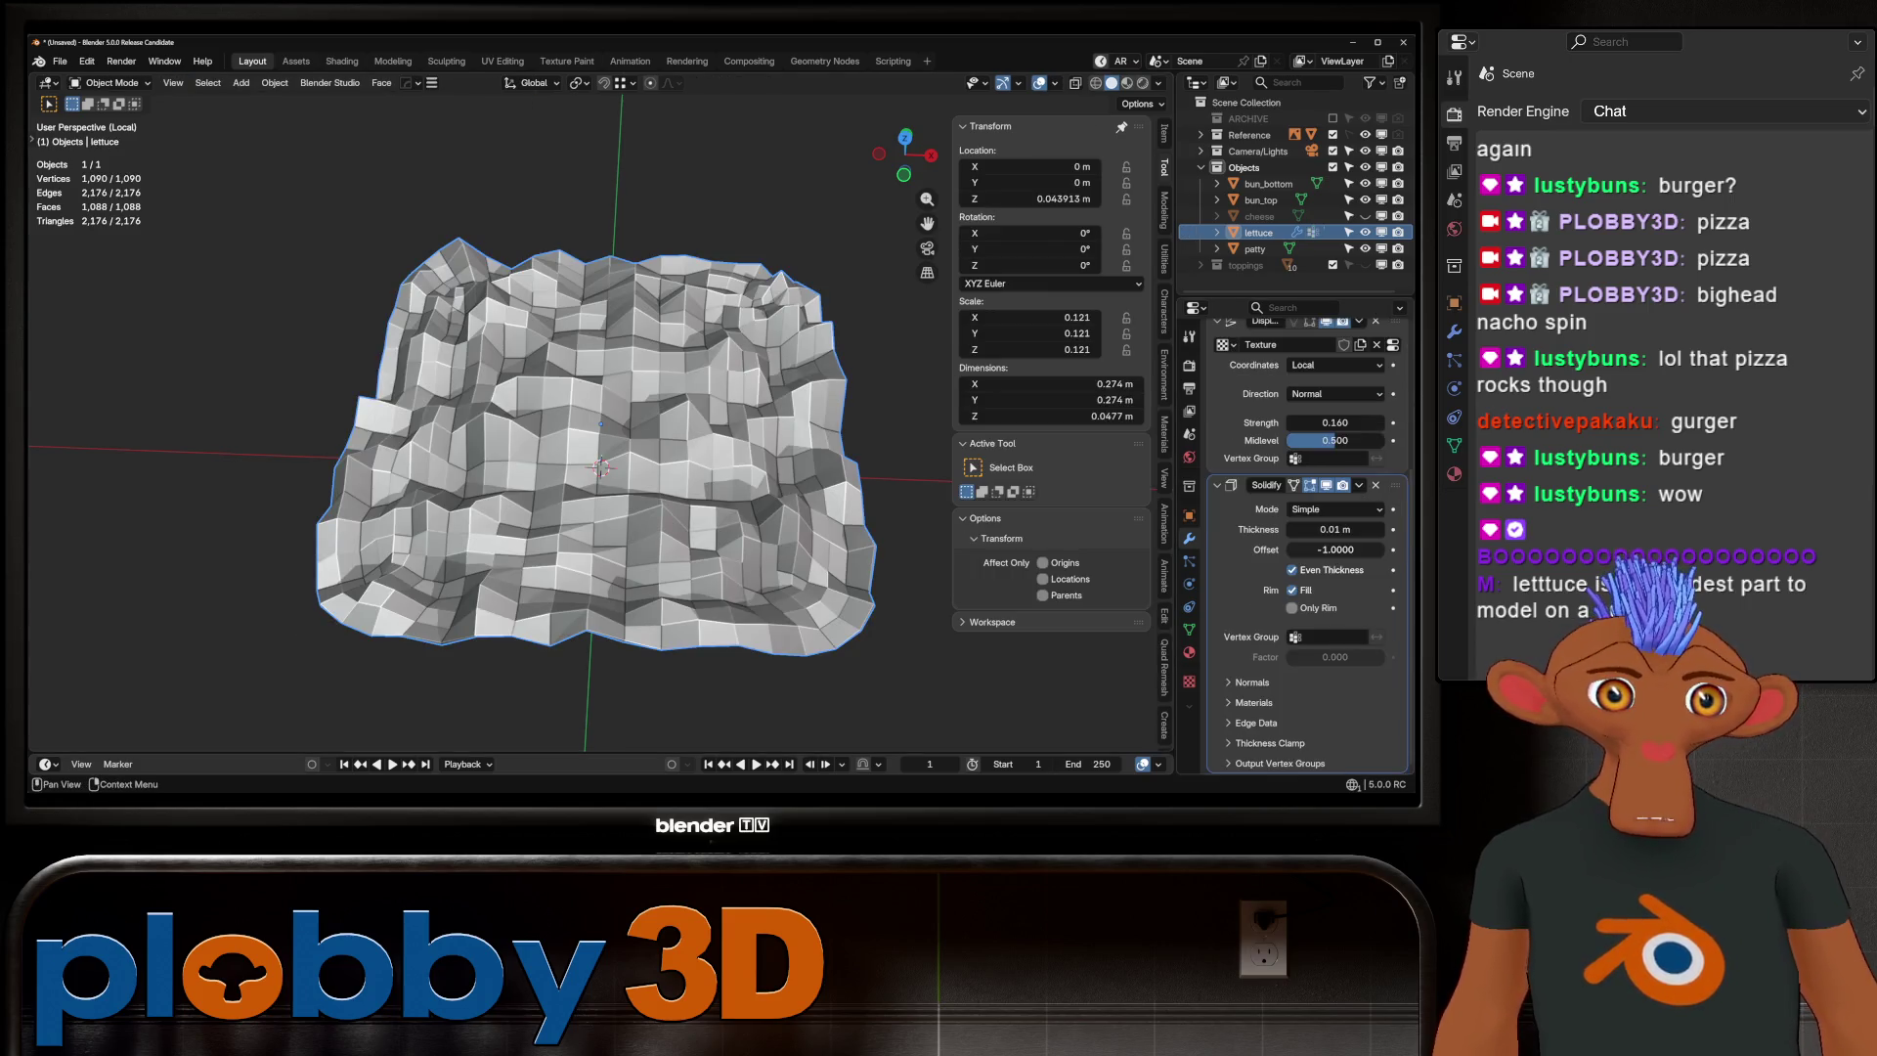
scroll(1310, 459, "up", 2)
left_click(1330, 523)
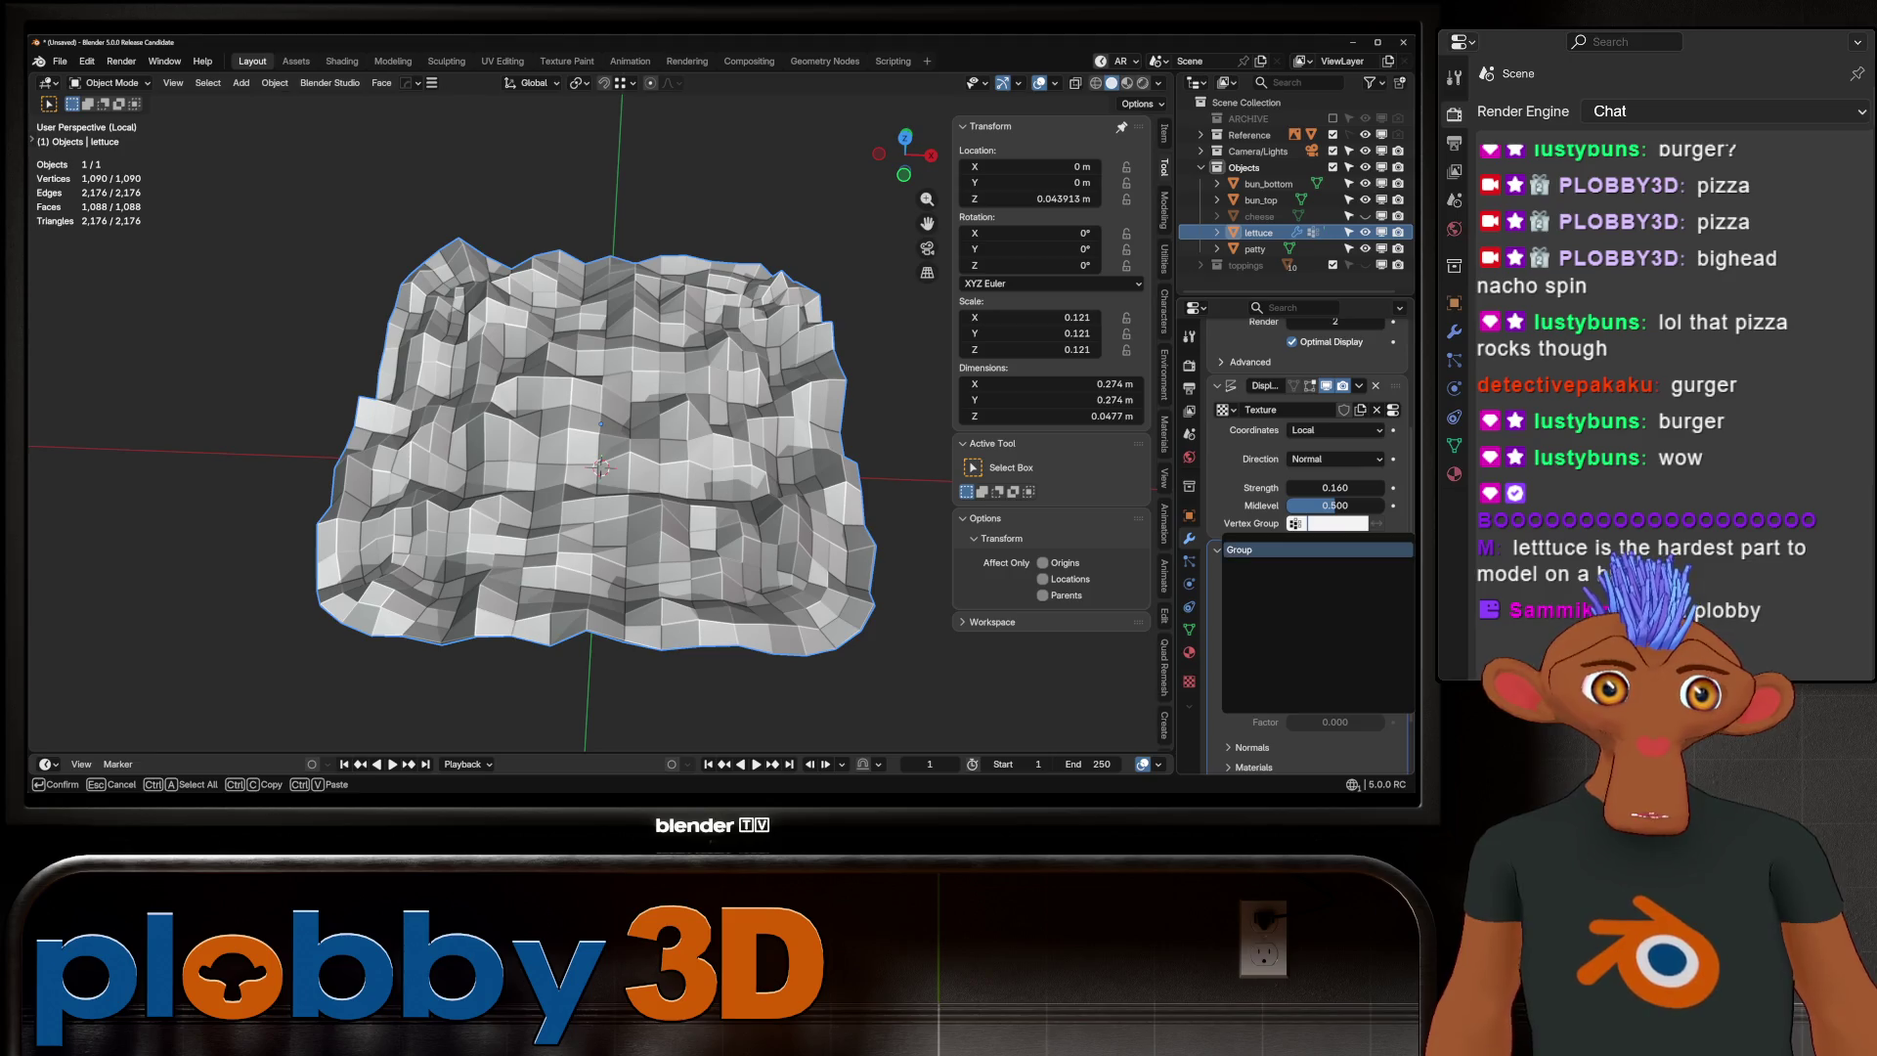
left_click(1319, 548)
left_click(1376, 523)
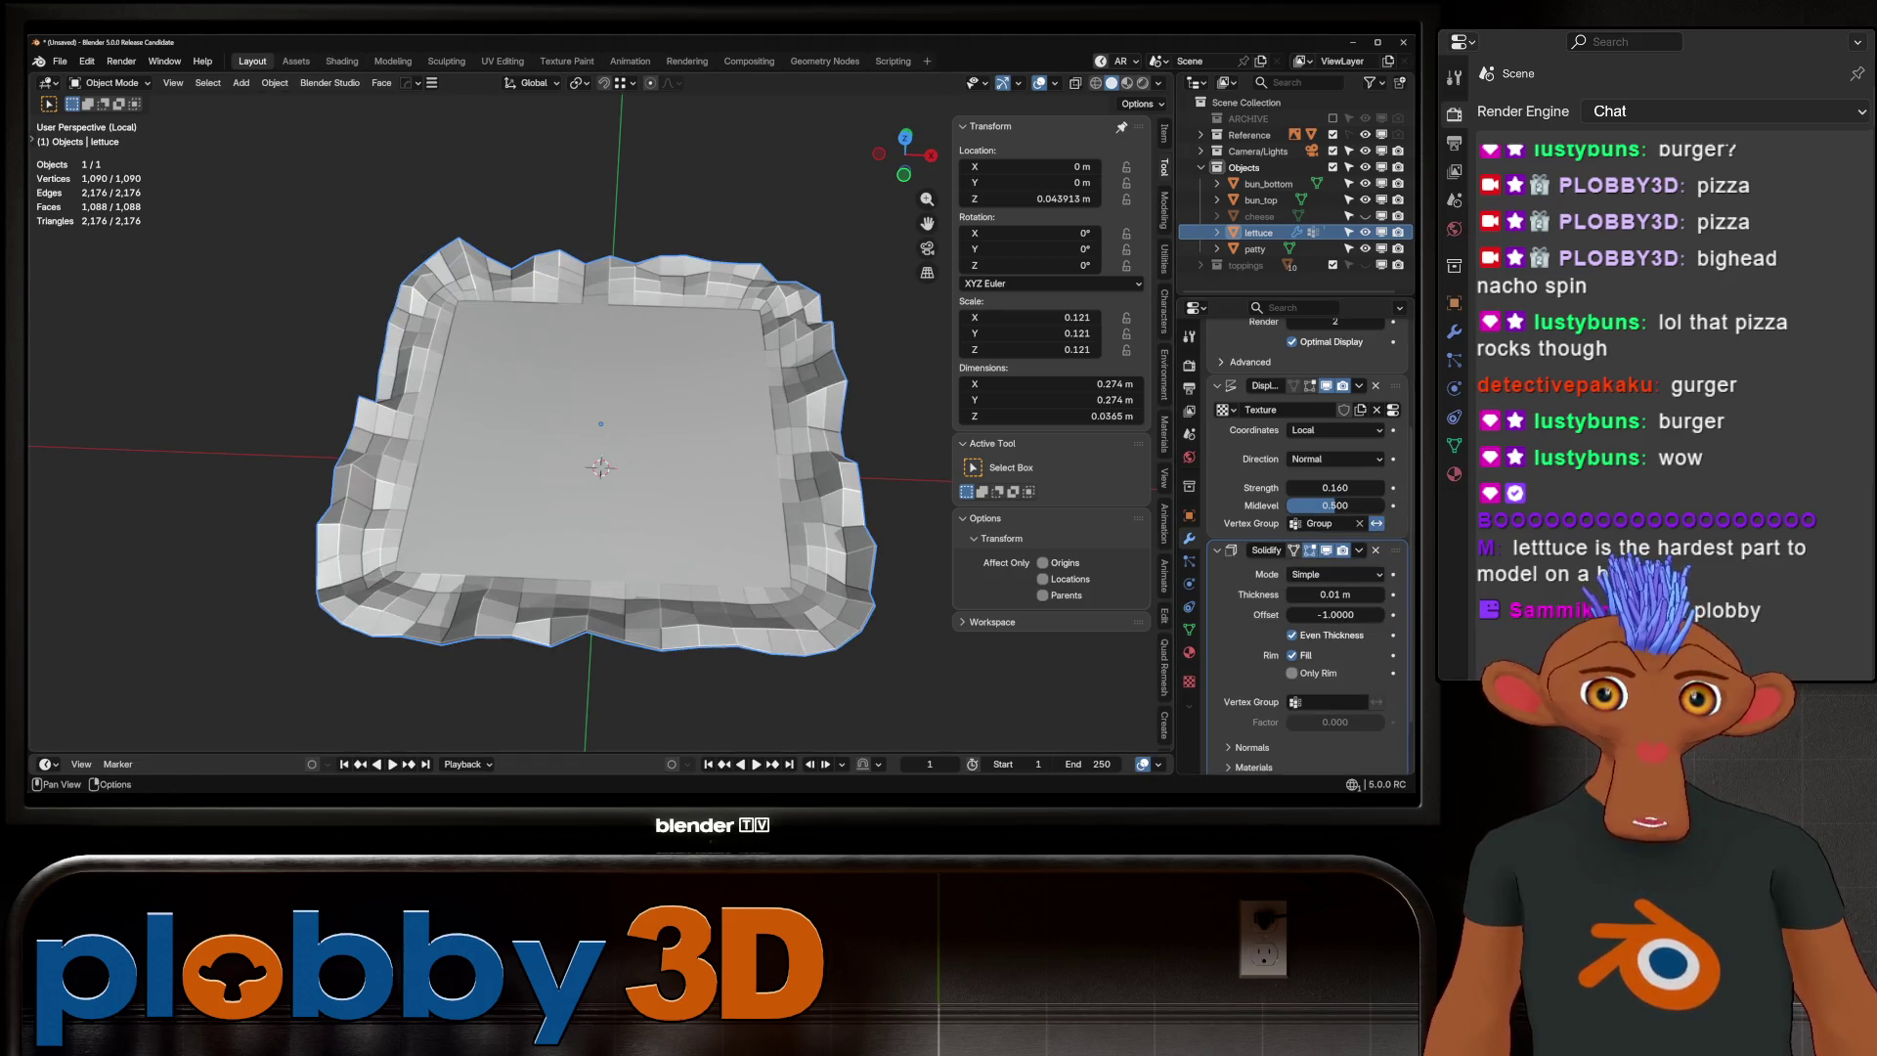
mouse_move(625, 567)
middle_mouse_down()
mouse_move(625, 410)
mouse_move(606, 460)
mouse_move(674, 567)
mouse_move(645, 459)
mouse_move(587, 498)
mouse_move(606, 538)
middle_mouse_up()
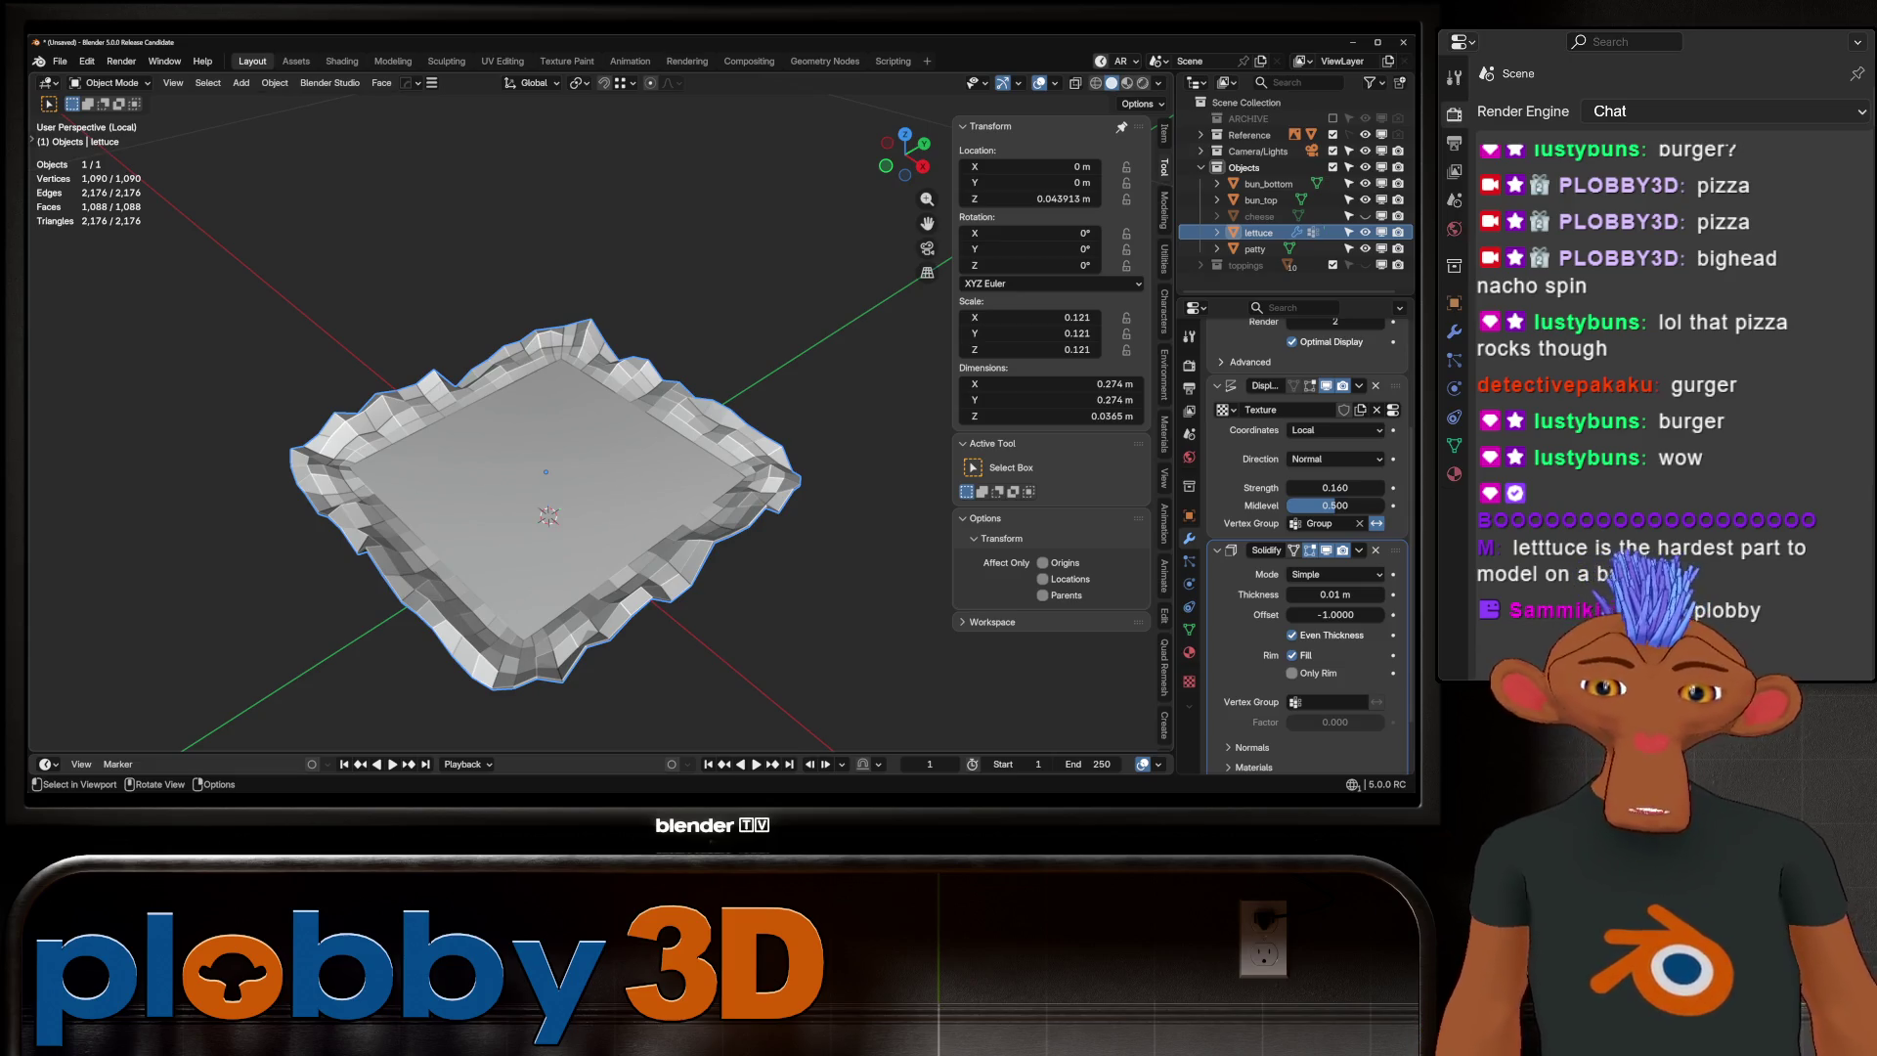
key("KP_1")
key("KP_Divide")
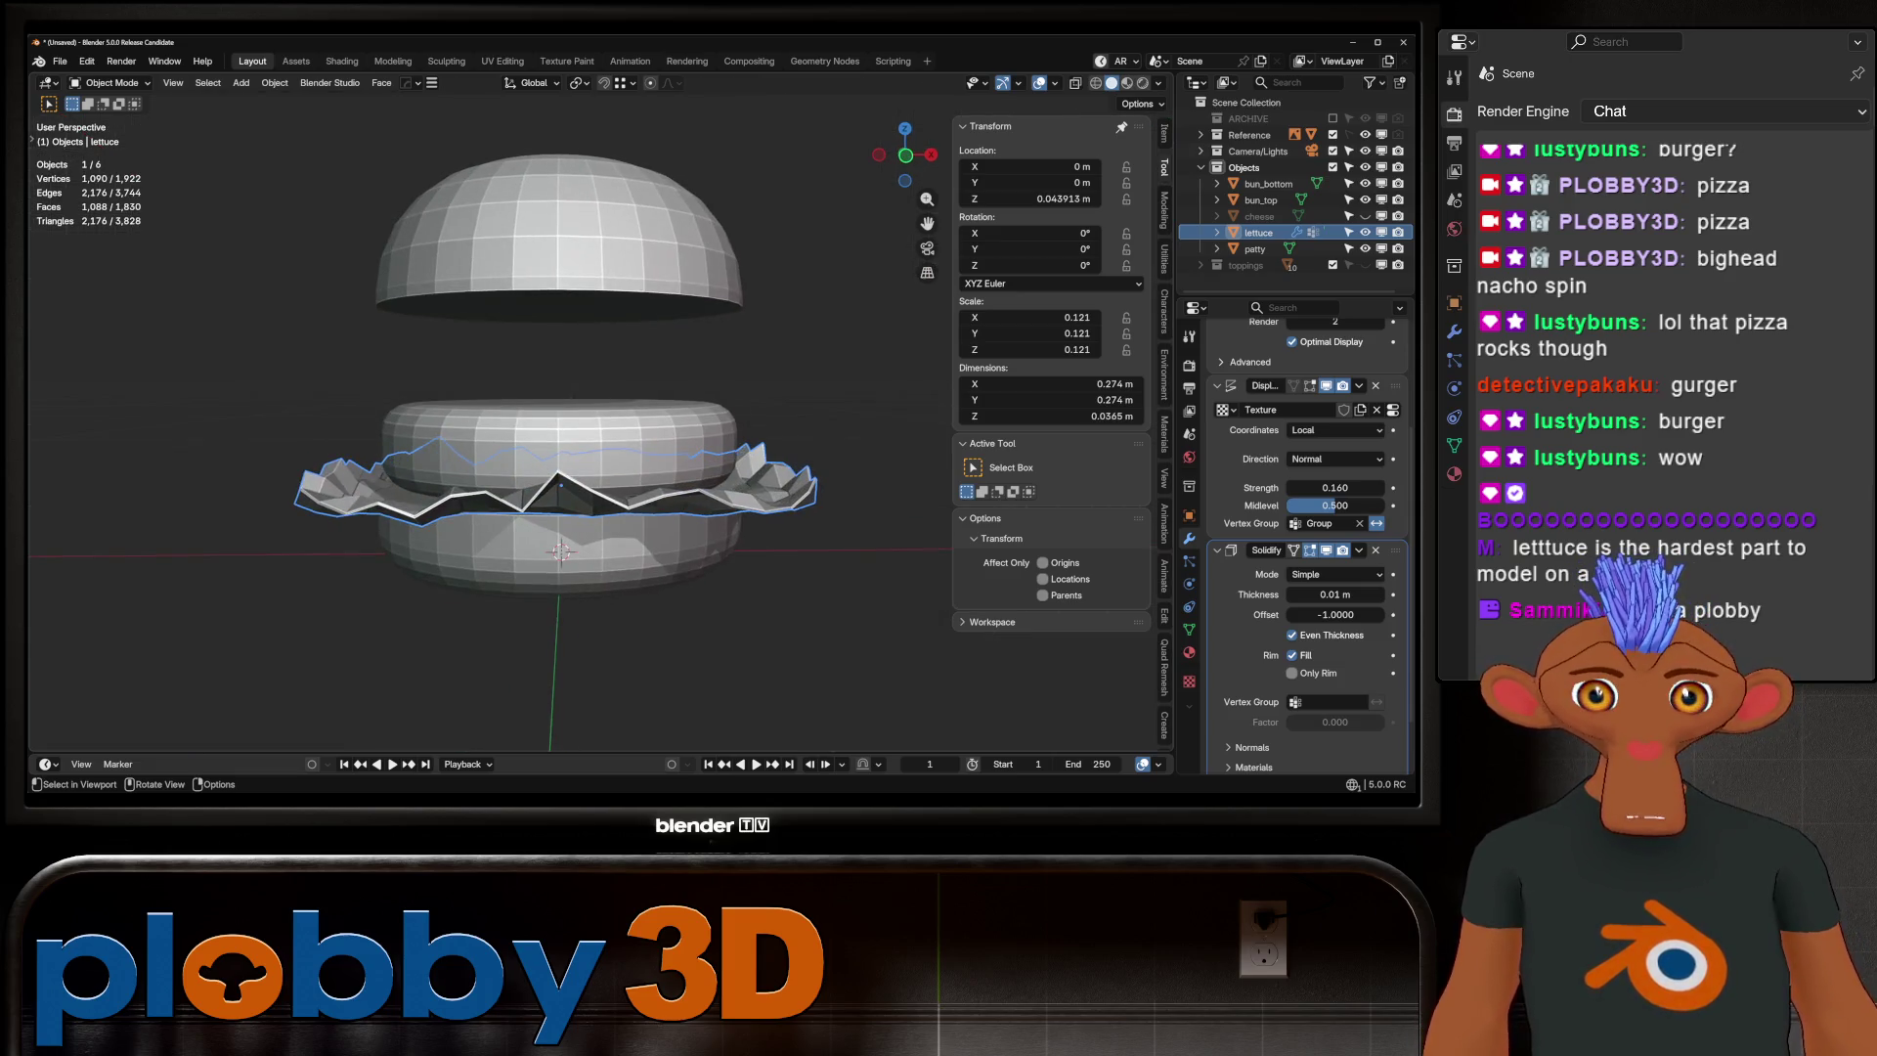
Select the inner boundary edge loop, scale it, round it with LoopTools Circle, and shrink it
middle_click_drag(587, 489, 587, 410)
key("Tab")
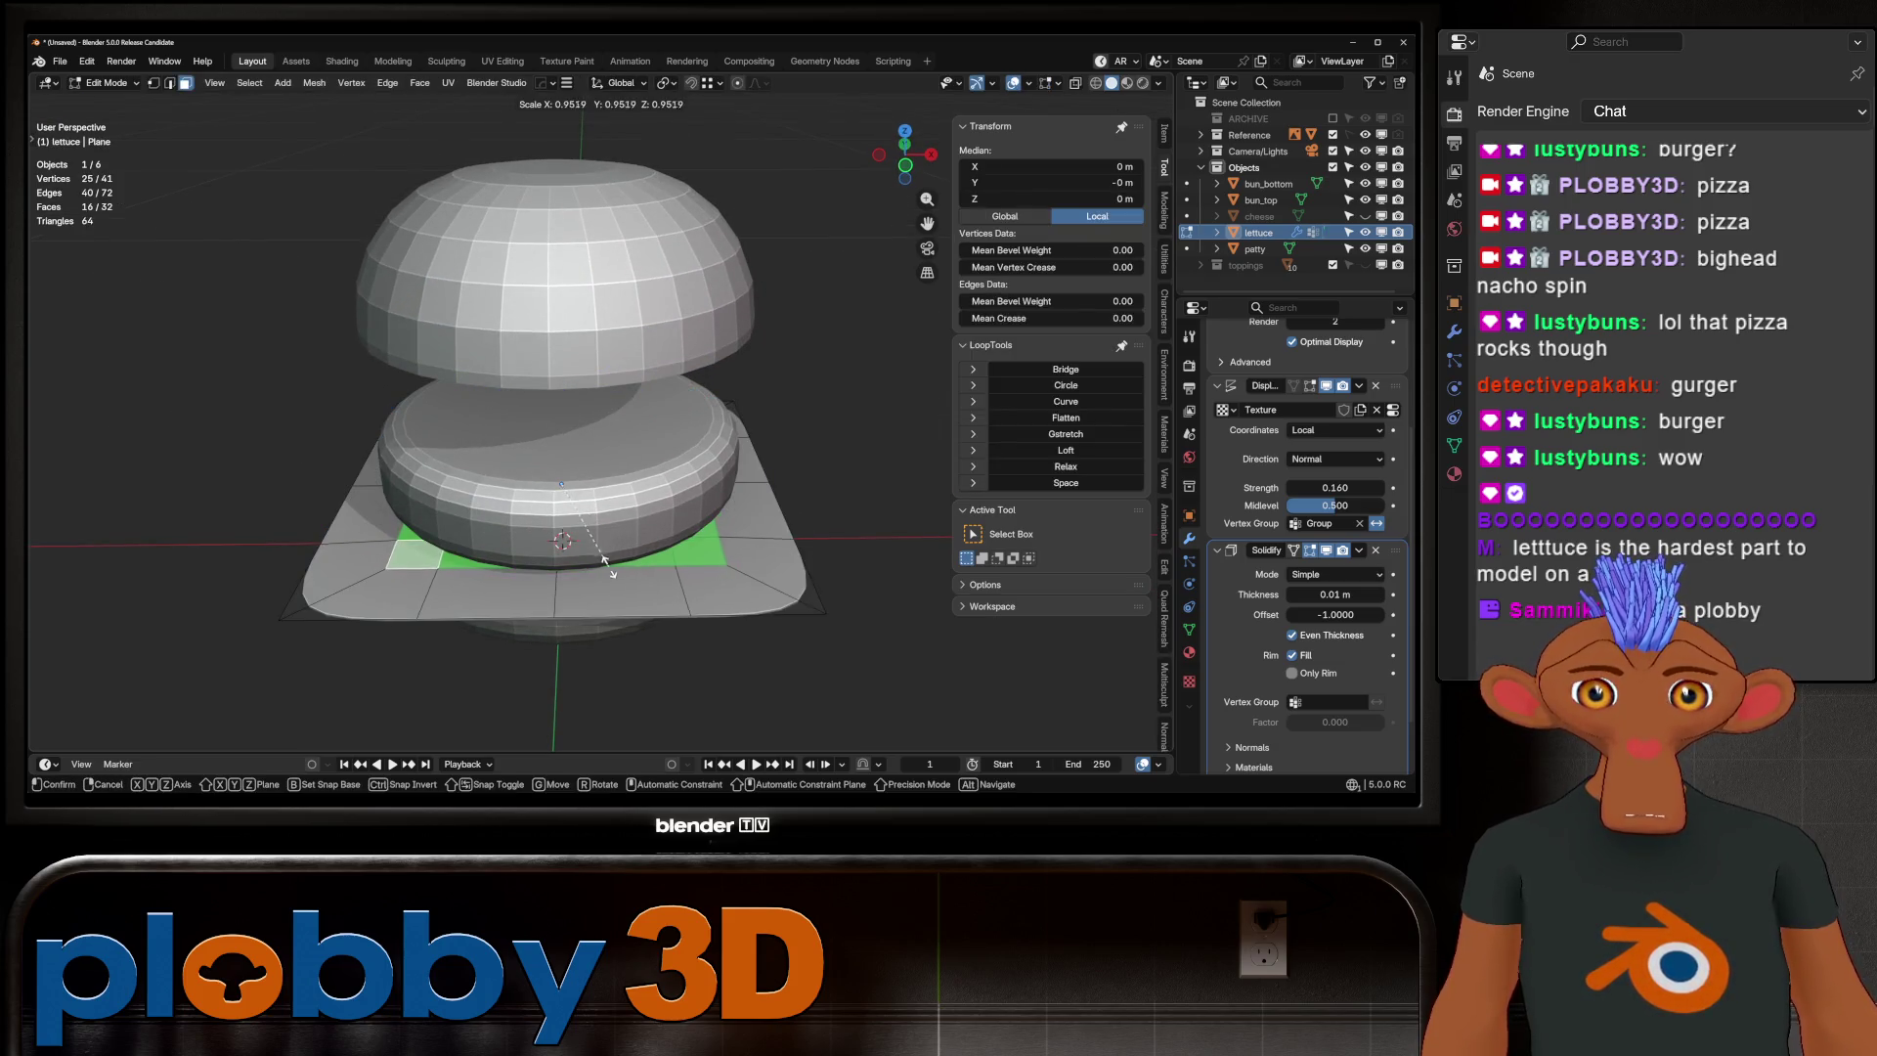
key("2")
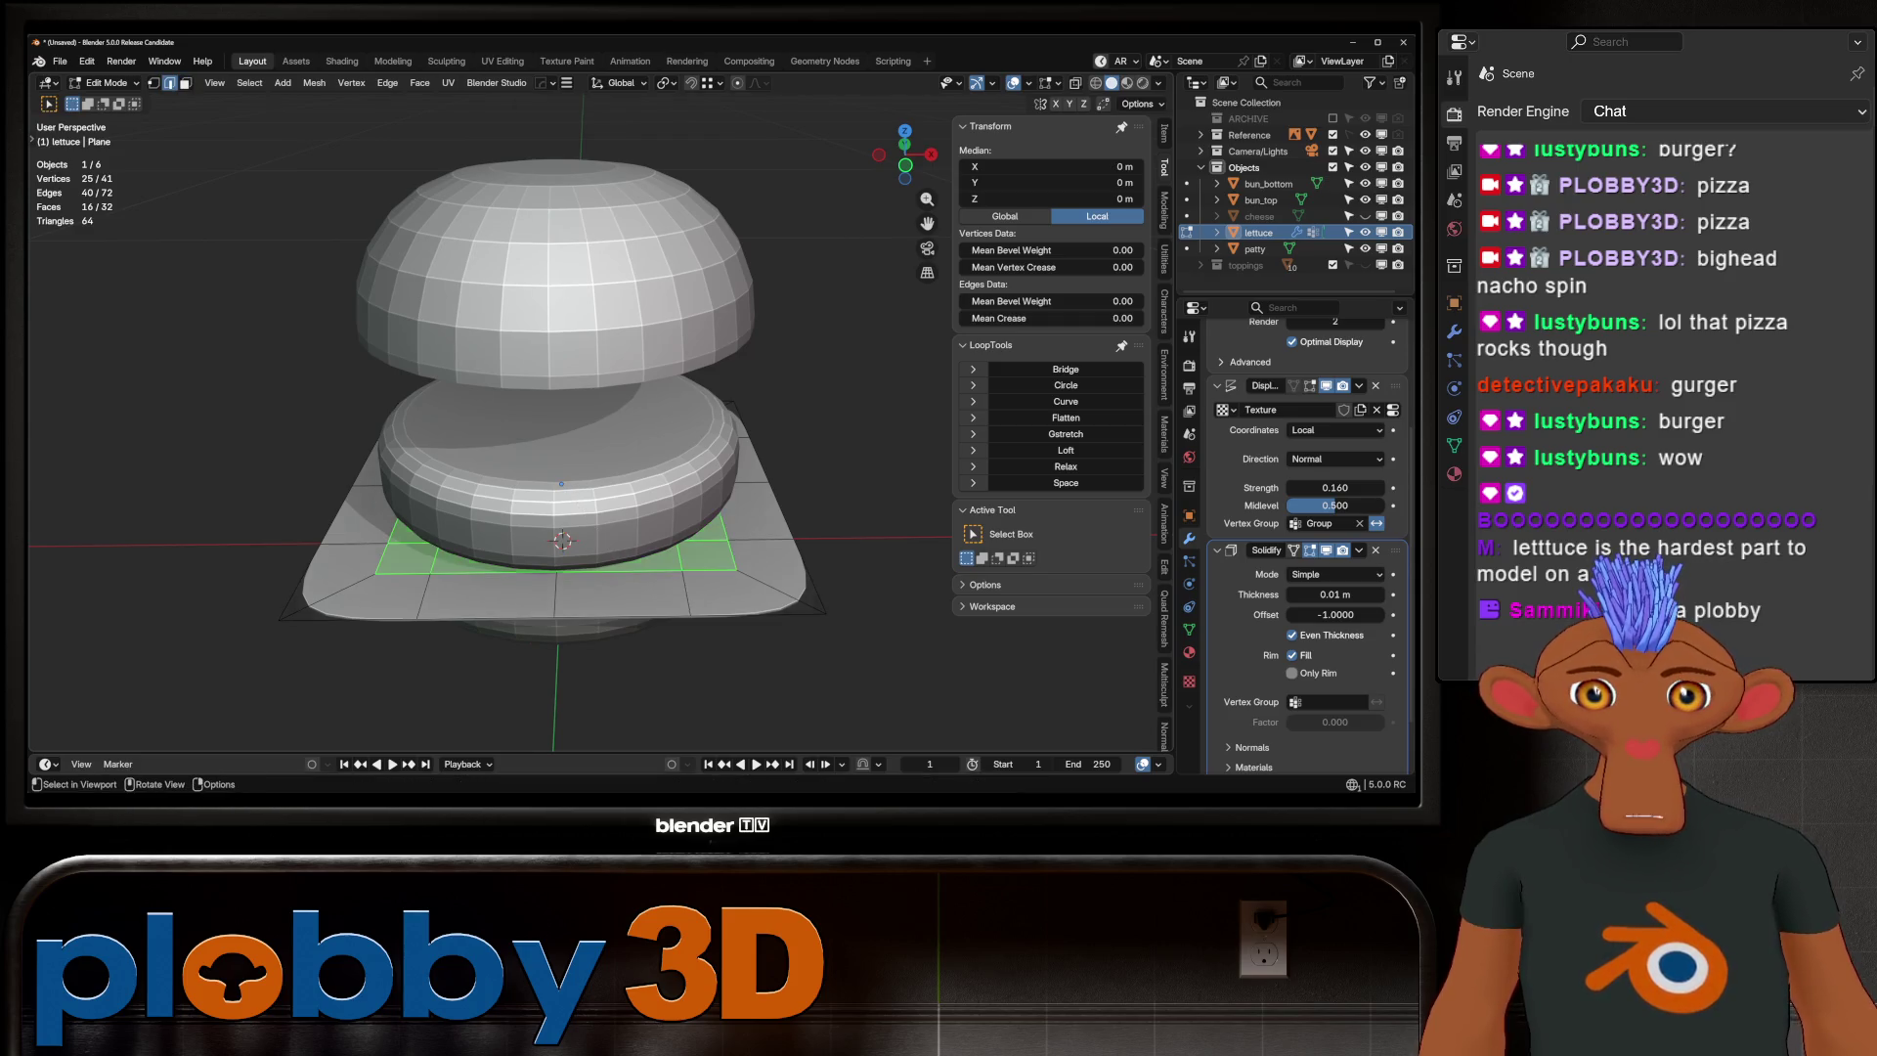
right_click(733, 518)
left_click(738, 653)
key("s")
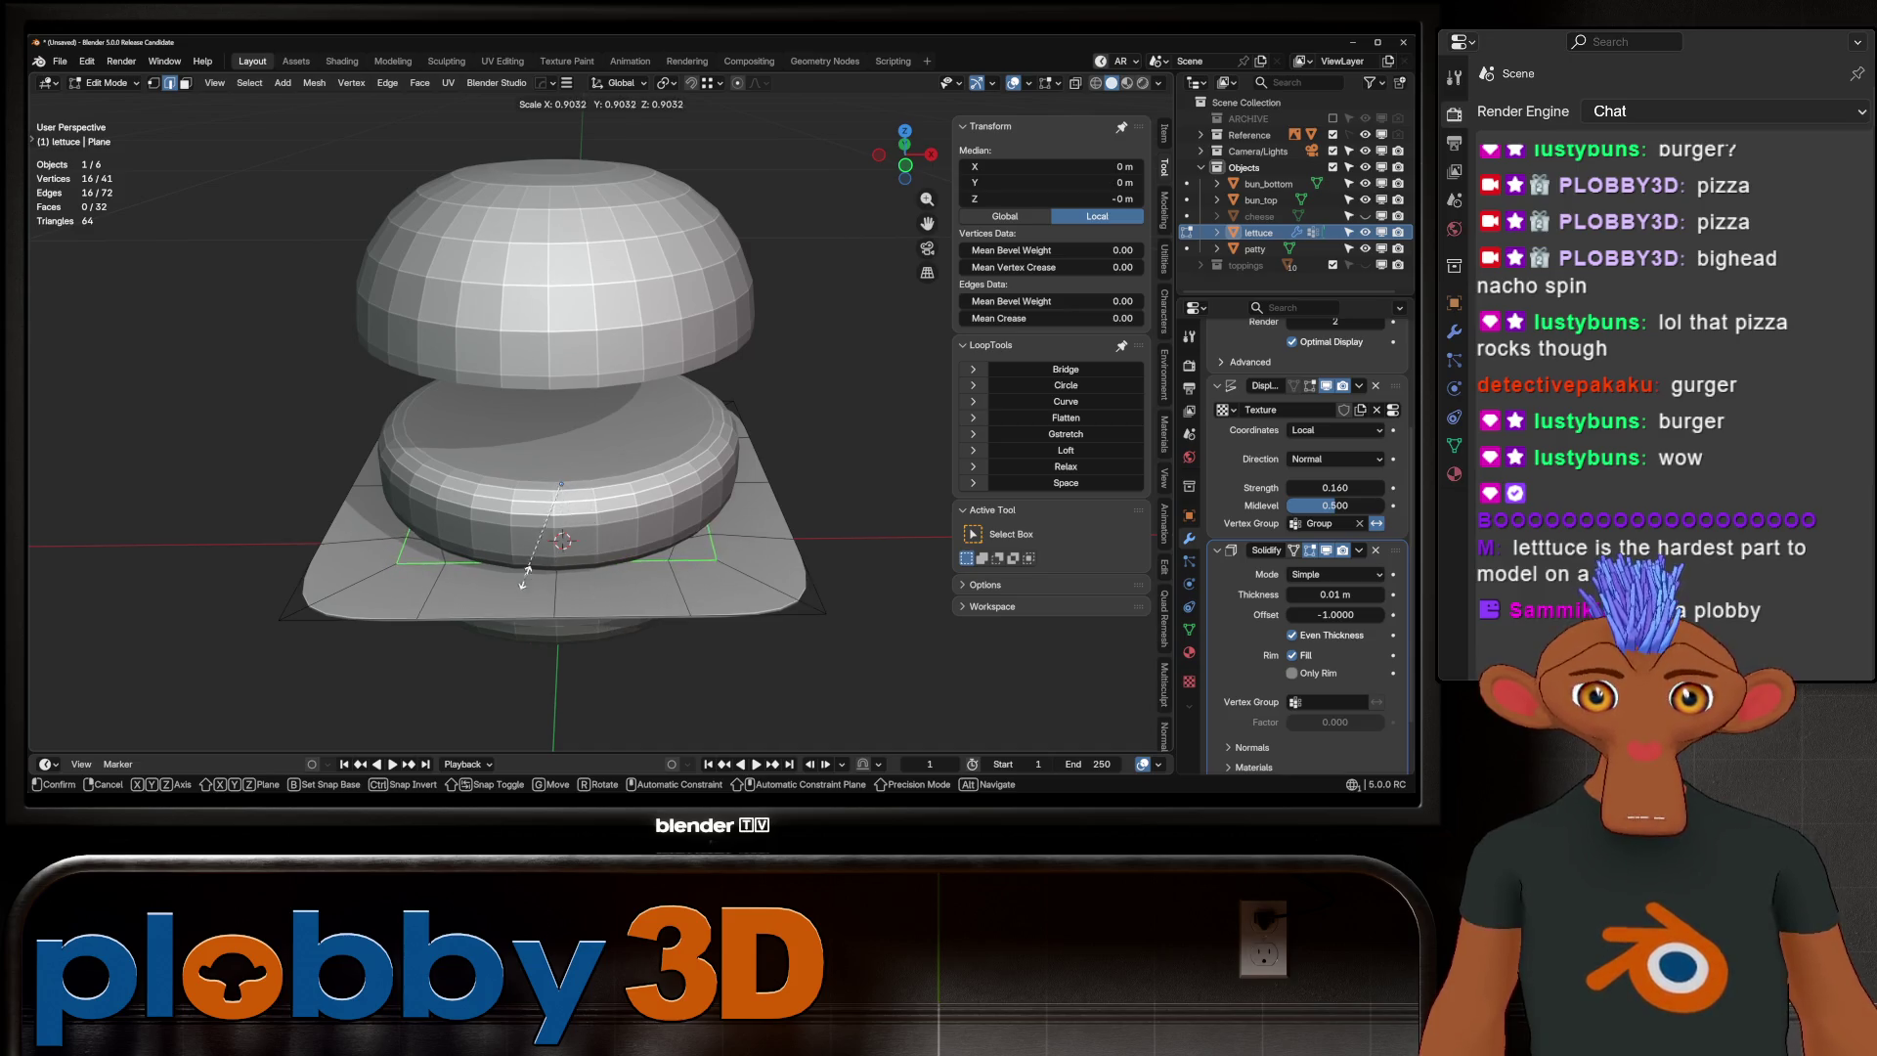
left_click(533, 585)
left_click(1066, 384)
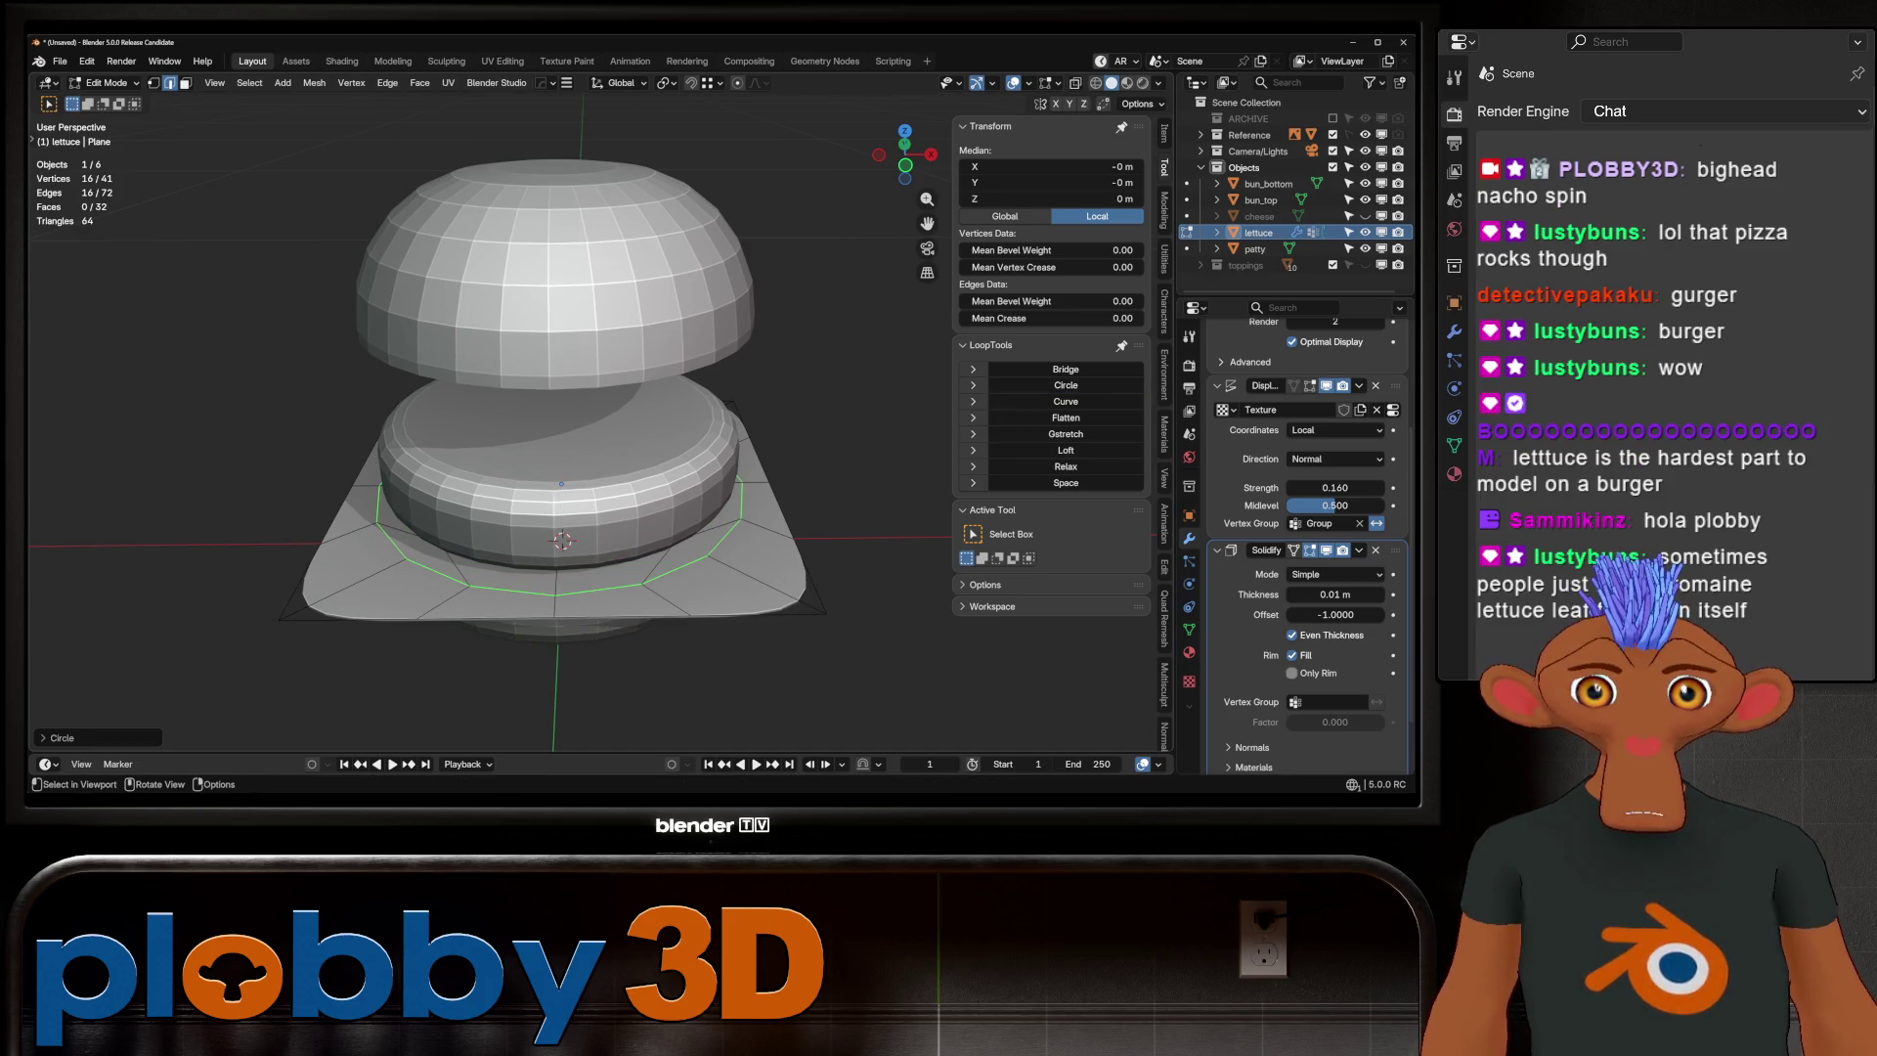
key("s")
left_click(483, 453)
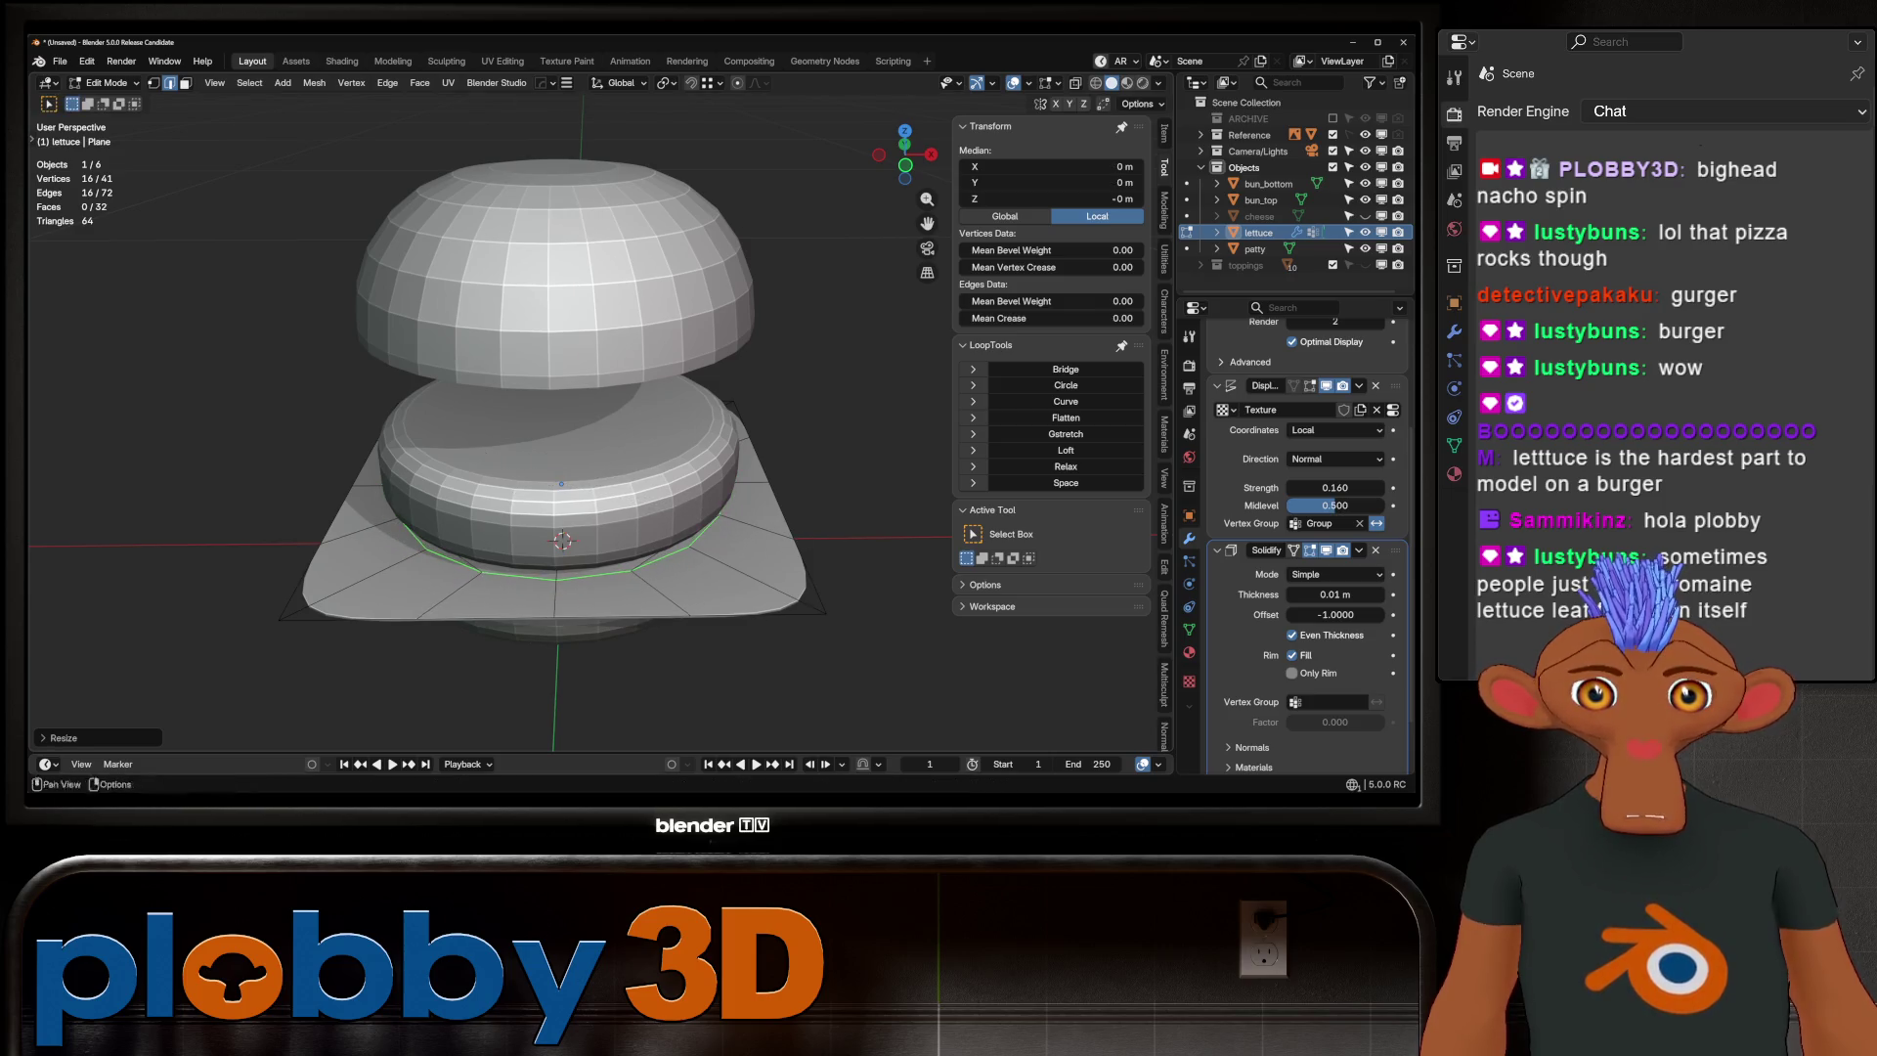
Add a loop cut between the inner circle and outer edge, then isolate the lettuce
key("Tab")
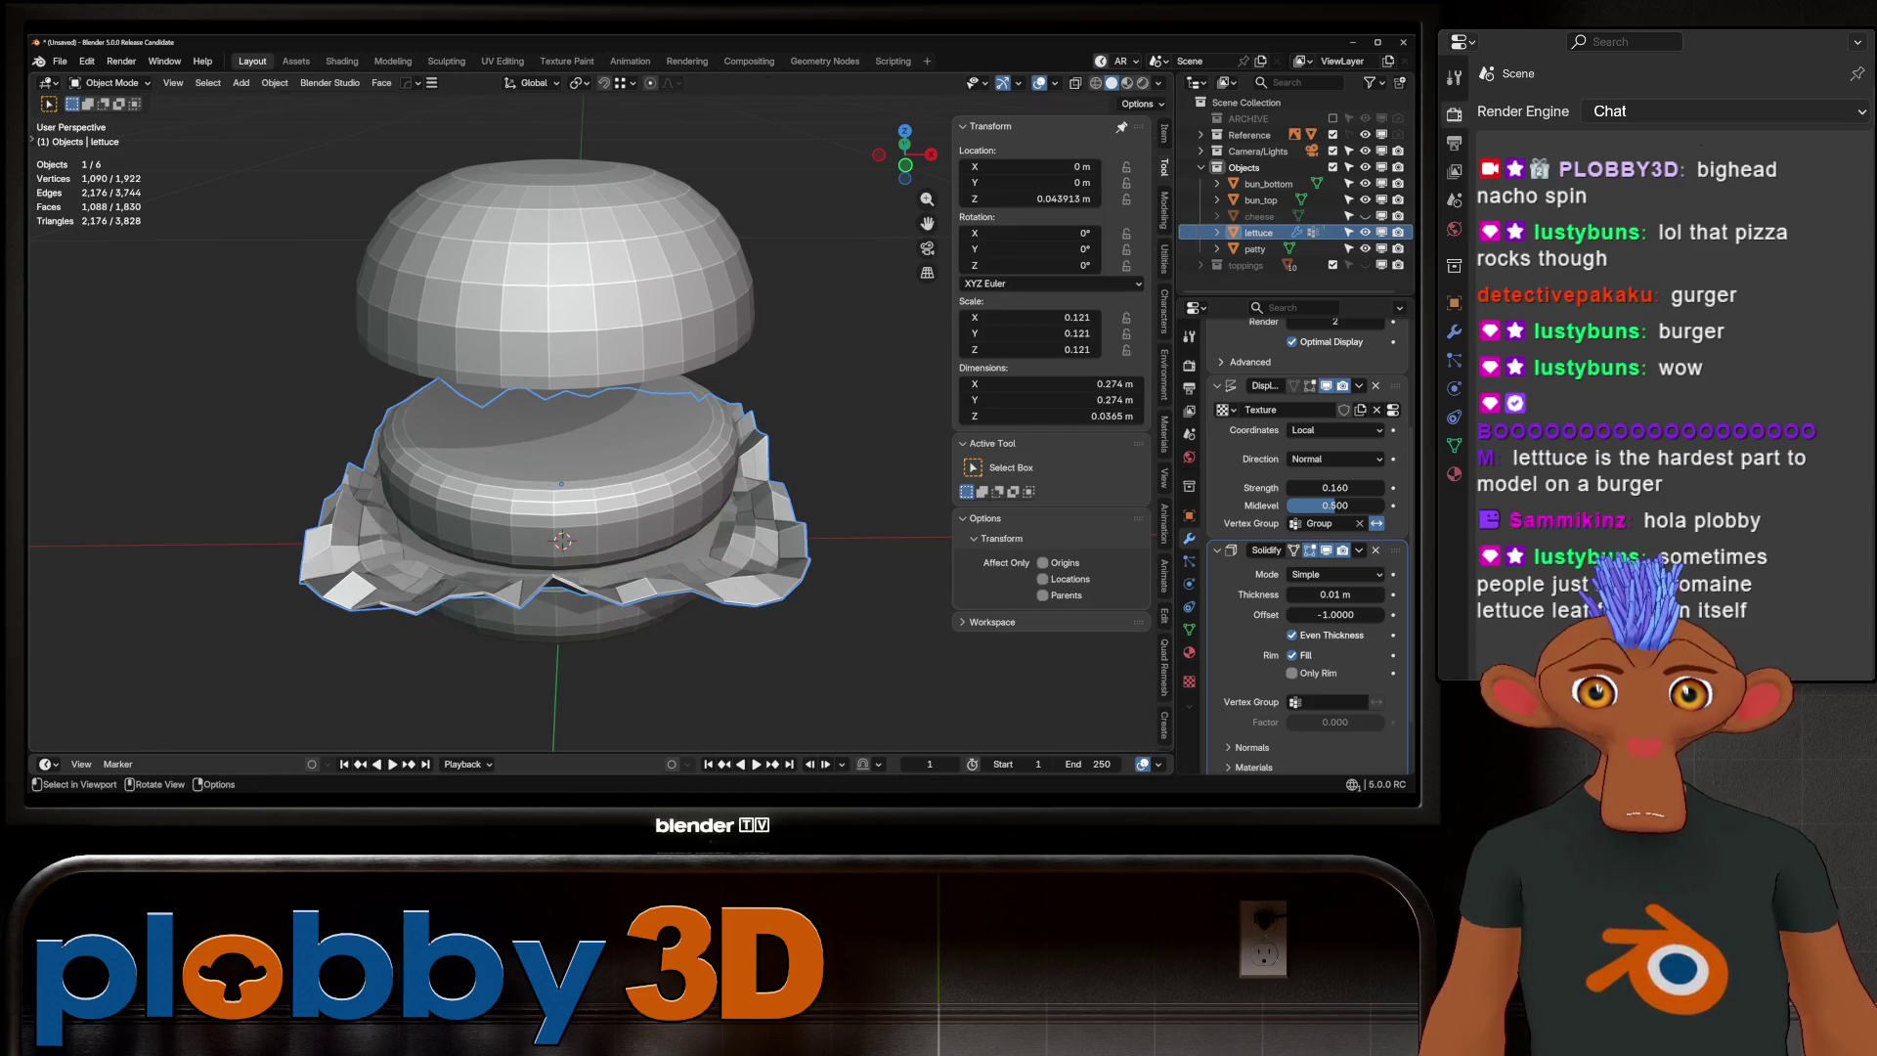
mouse_move(586, 440)
middle_mouse_down()
mouse_move(586, 391)
mouse_move(625, 450)
mouse_move(674, 469)
mouse_move(635, 459)
middle_mouse_up()
scroll(515, 516, "up", 6)
key("Tab")
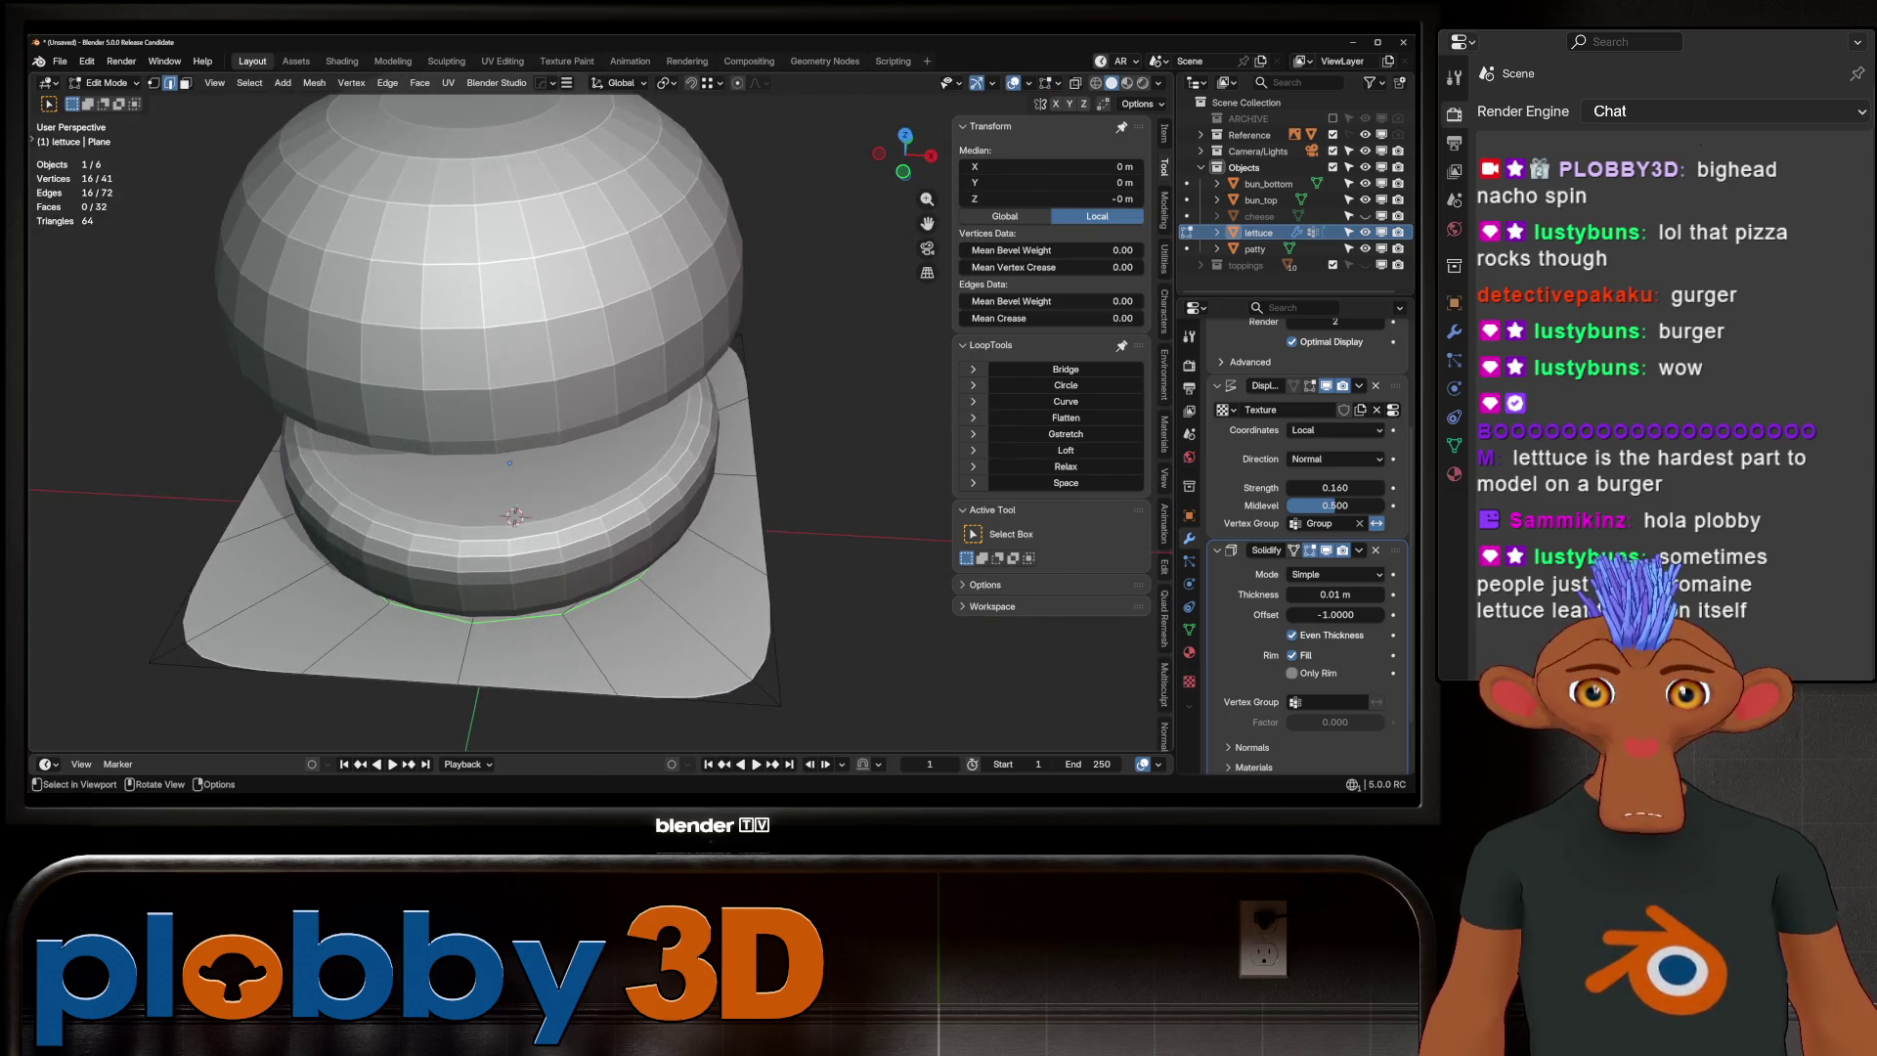
middle_click_drag(515, 516, 567, 494, "shift")
key("Tab")
key("Tab")
key("ctrl+r")
left_click(552, 489)
right_click(551, 490)
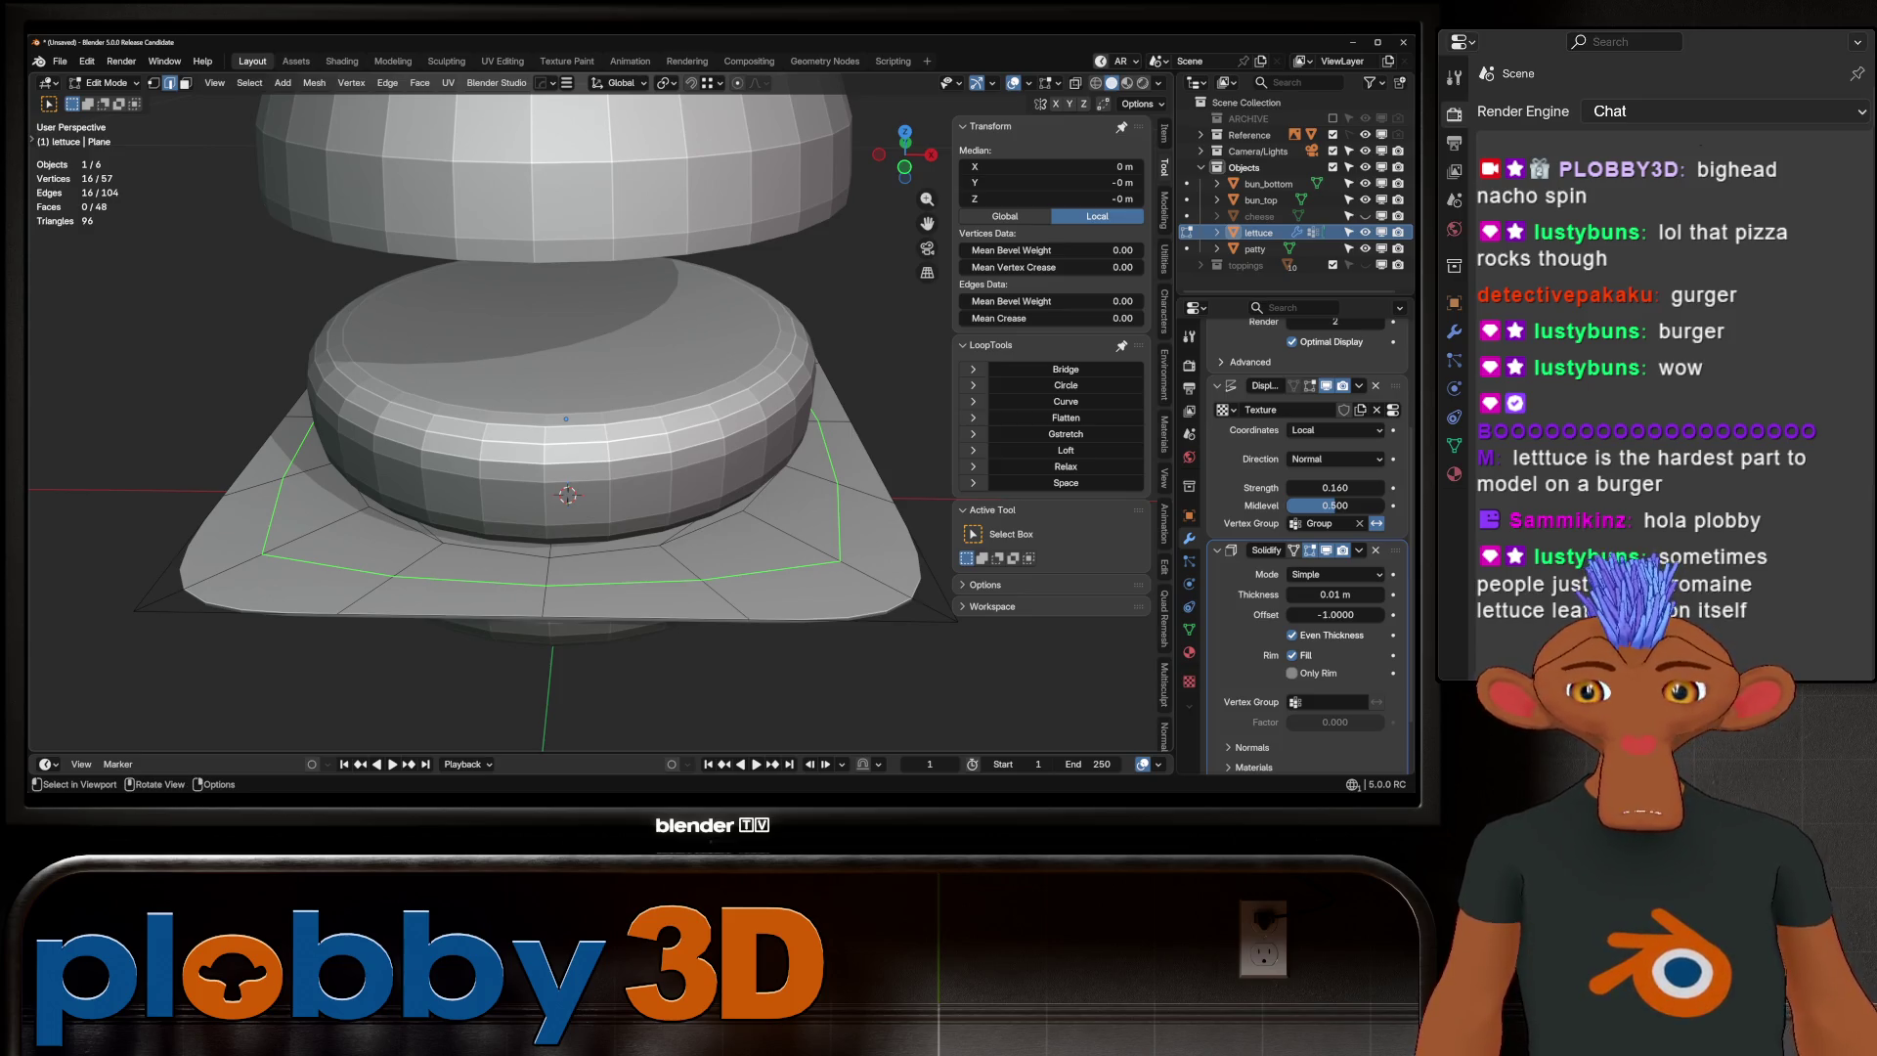
key("KP_Divide")
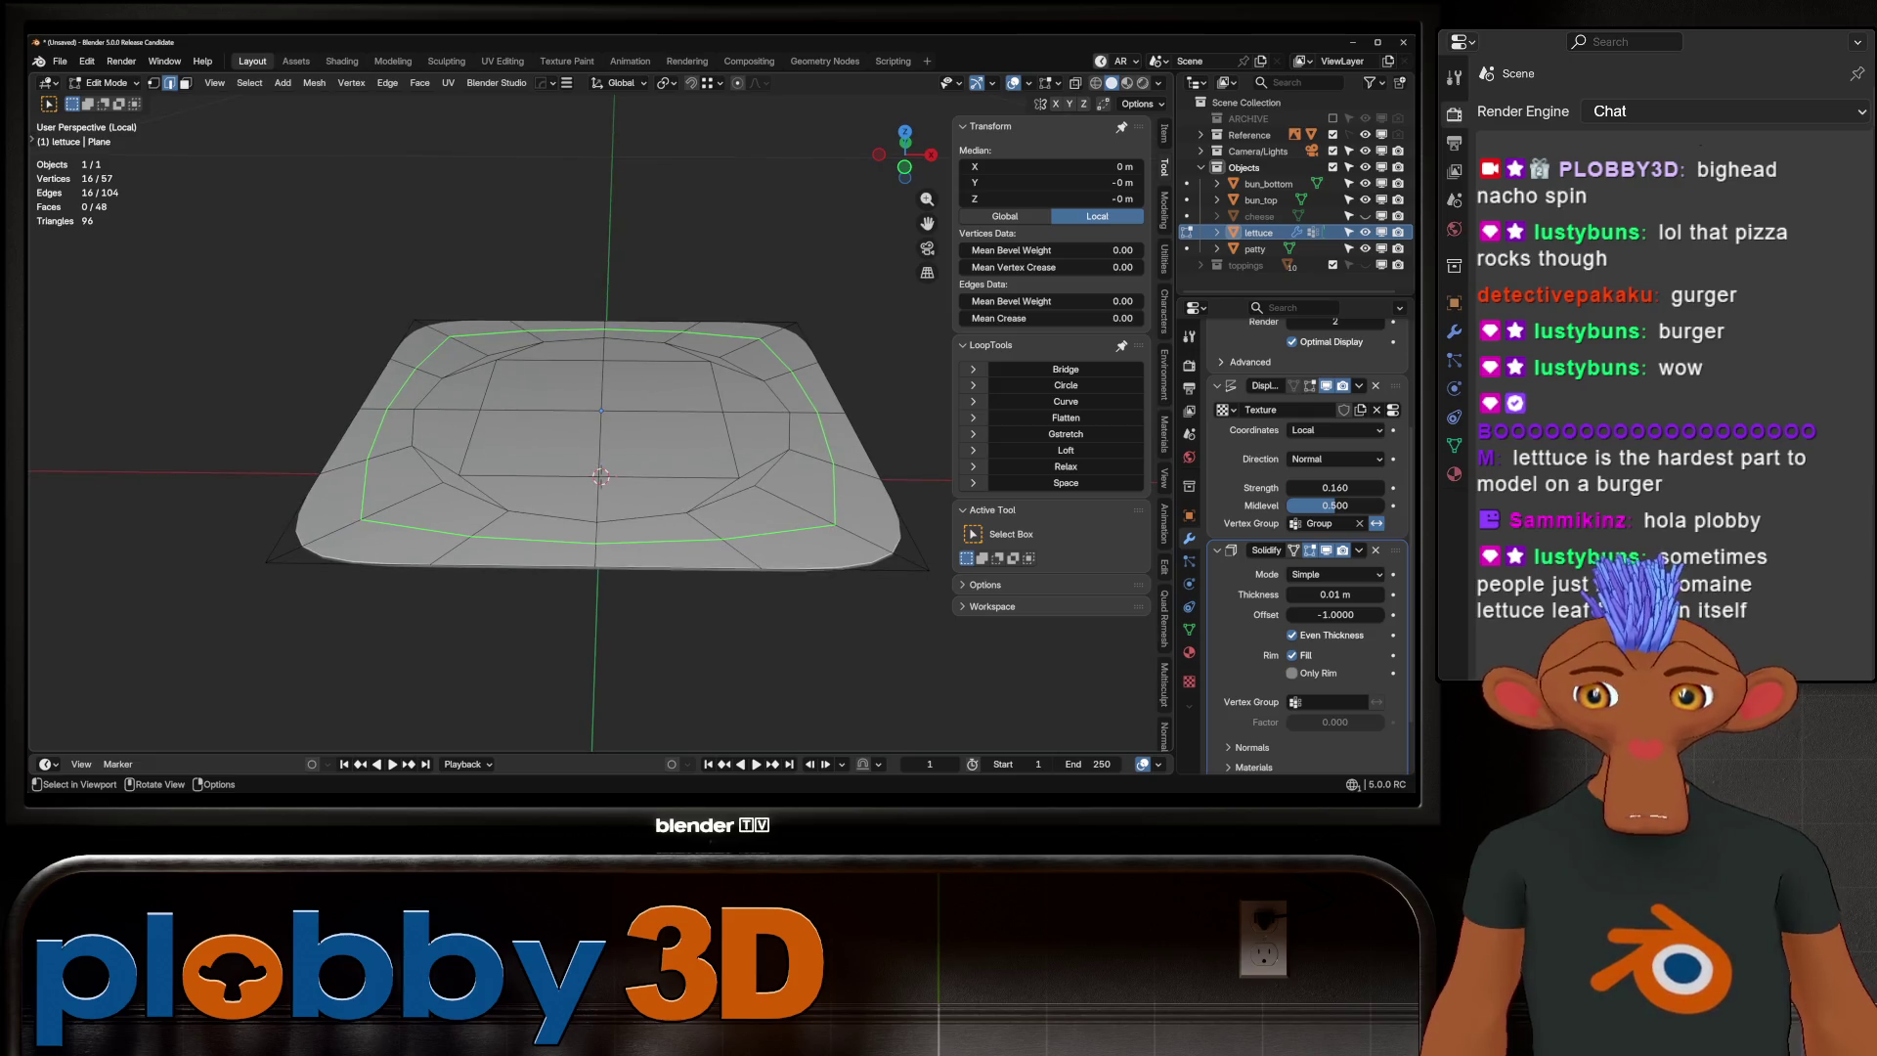
Grid Fill the lettuce's inner faces with offset -1, then exit local view
middle_click_drag(430, 489, 386, 494)
key("3")
left_click(383, 493)
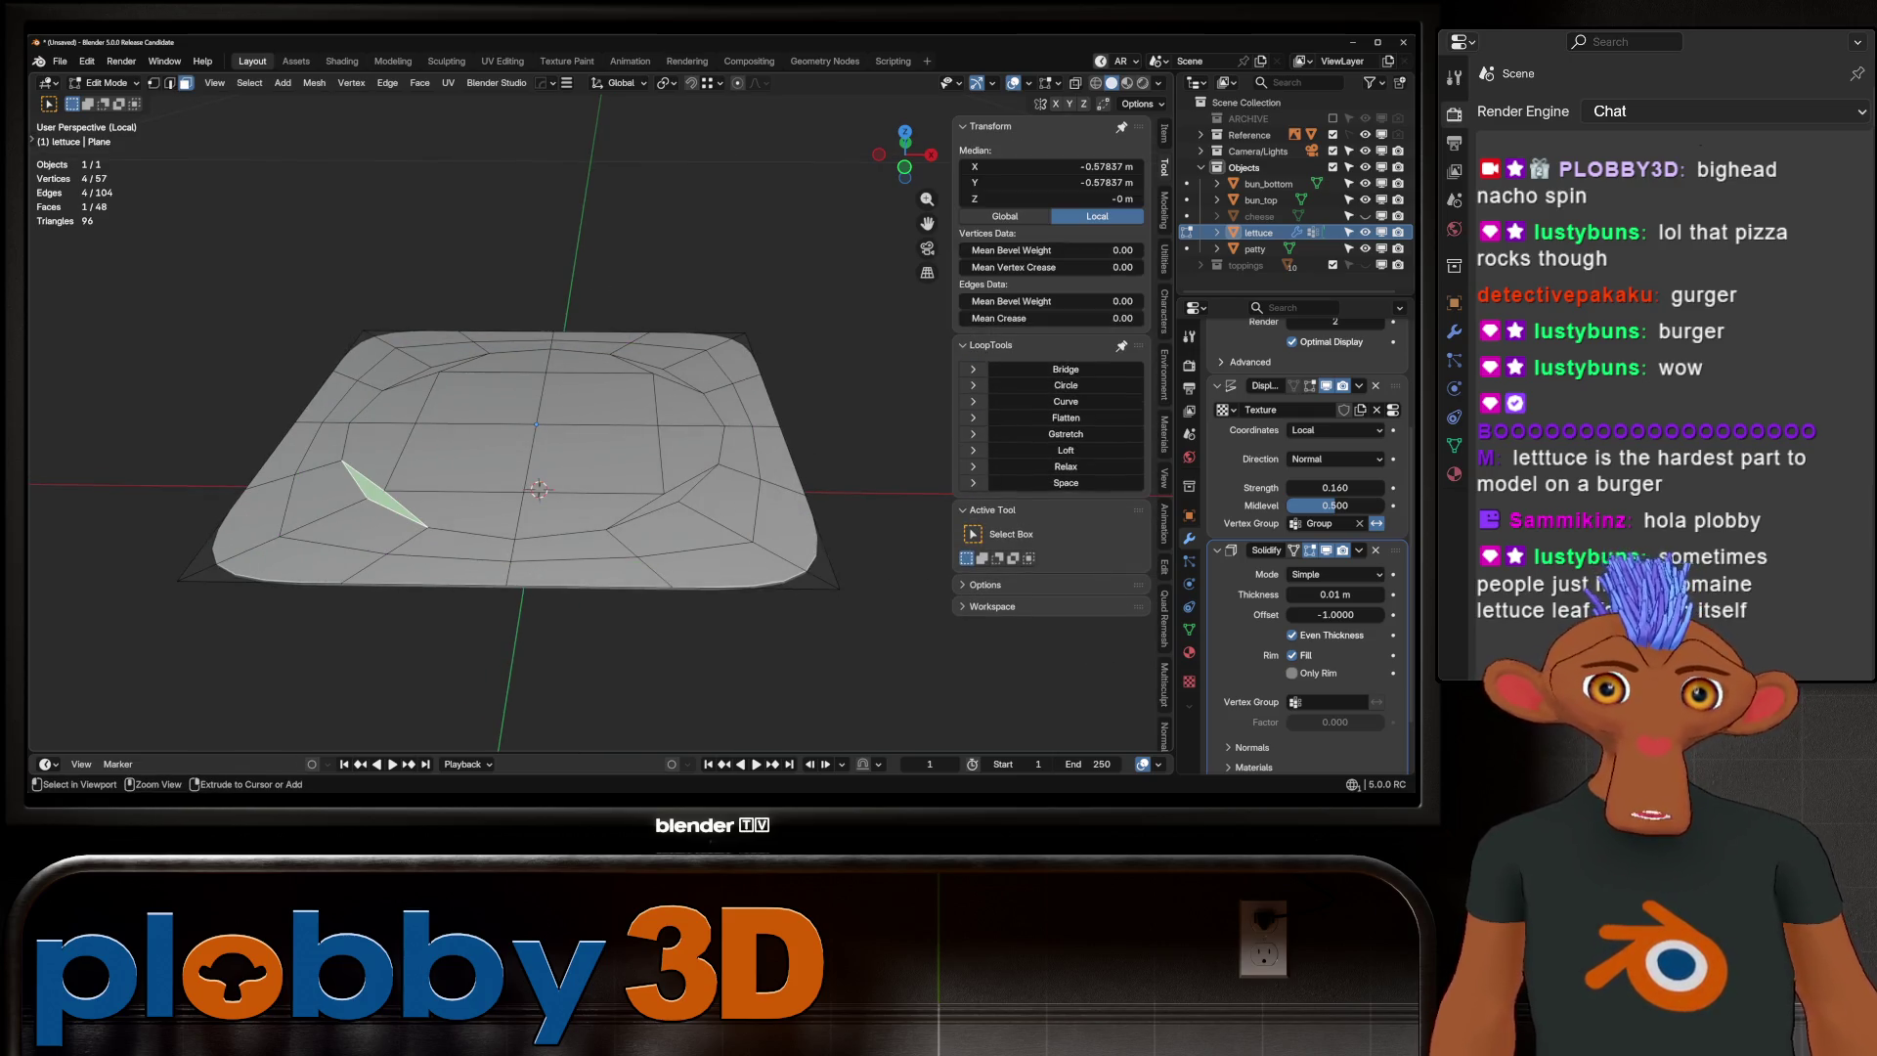
left_click(640, 391, "ctrl+shift")
key("q")
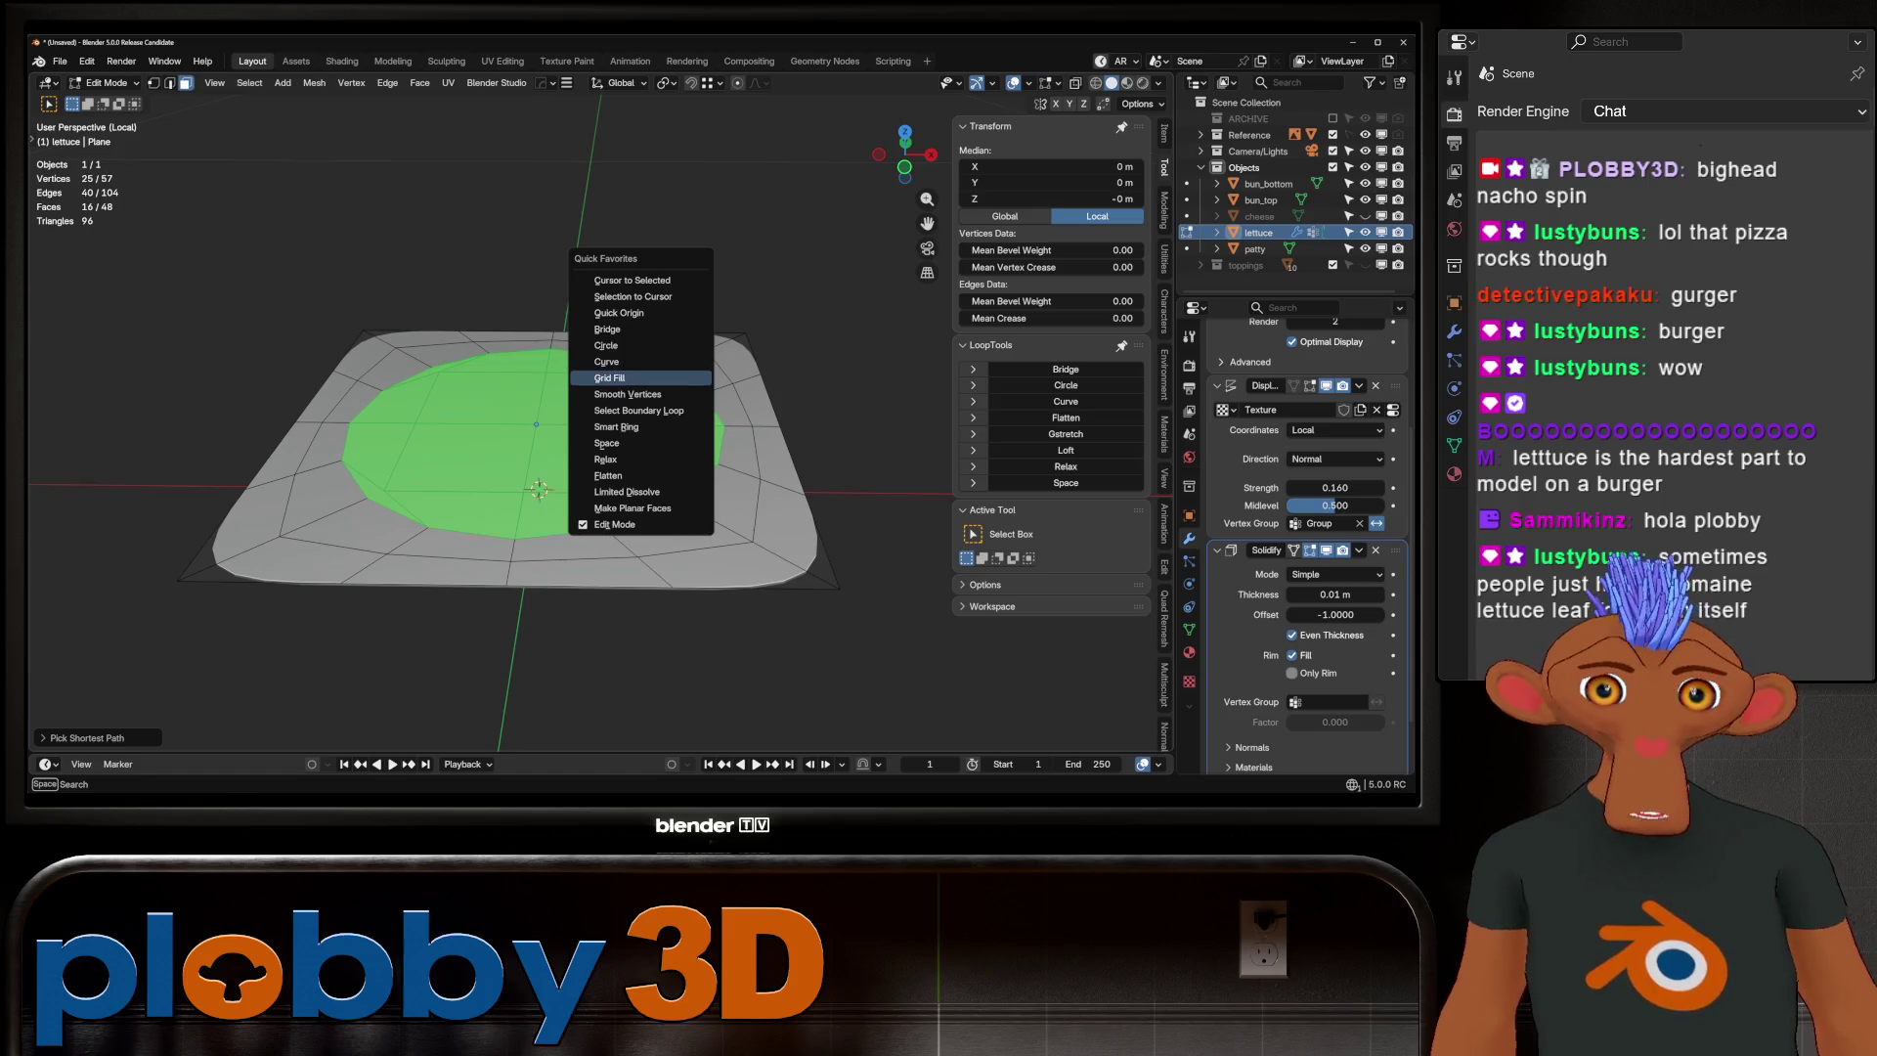
left_click(611, 378)
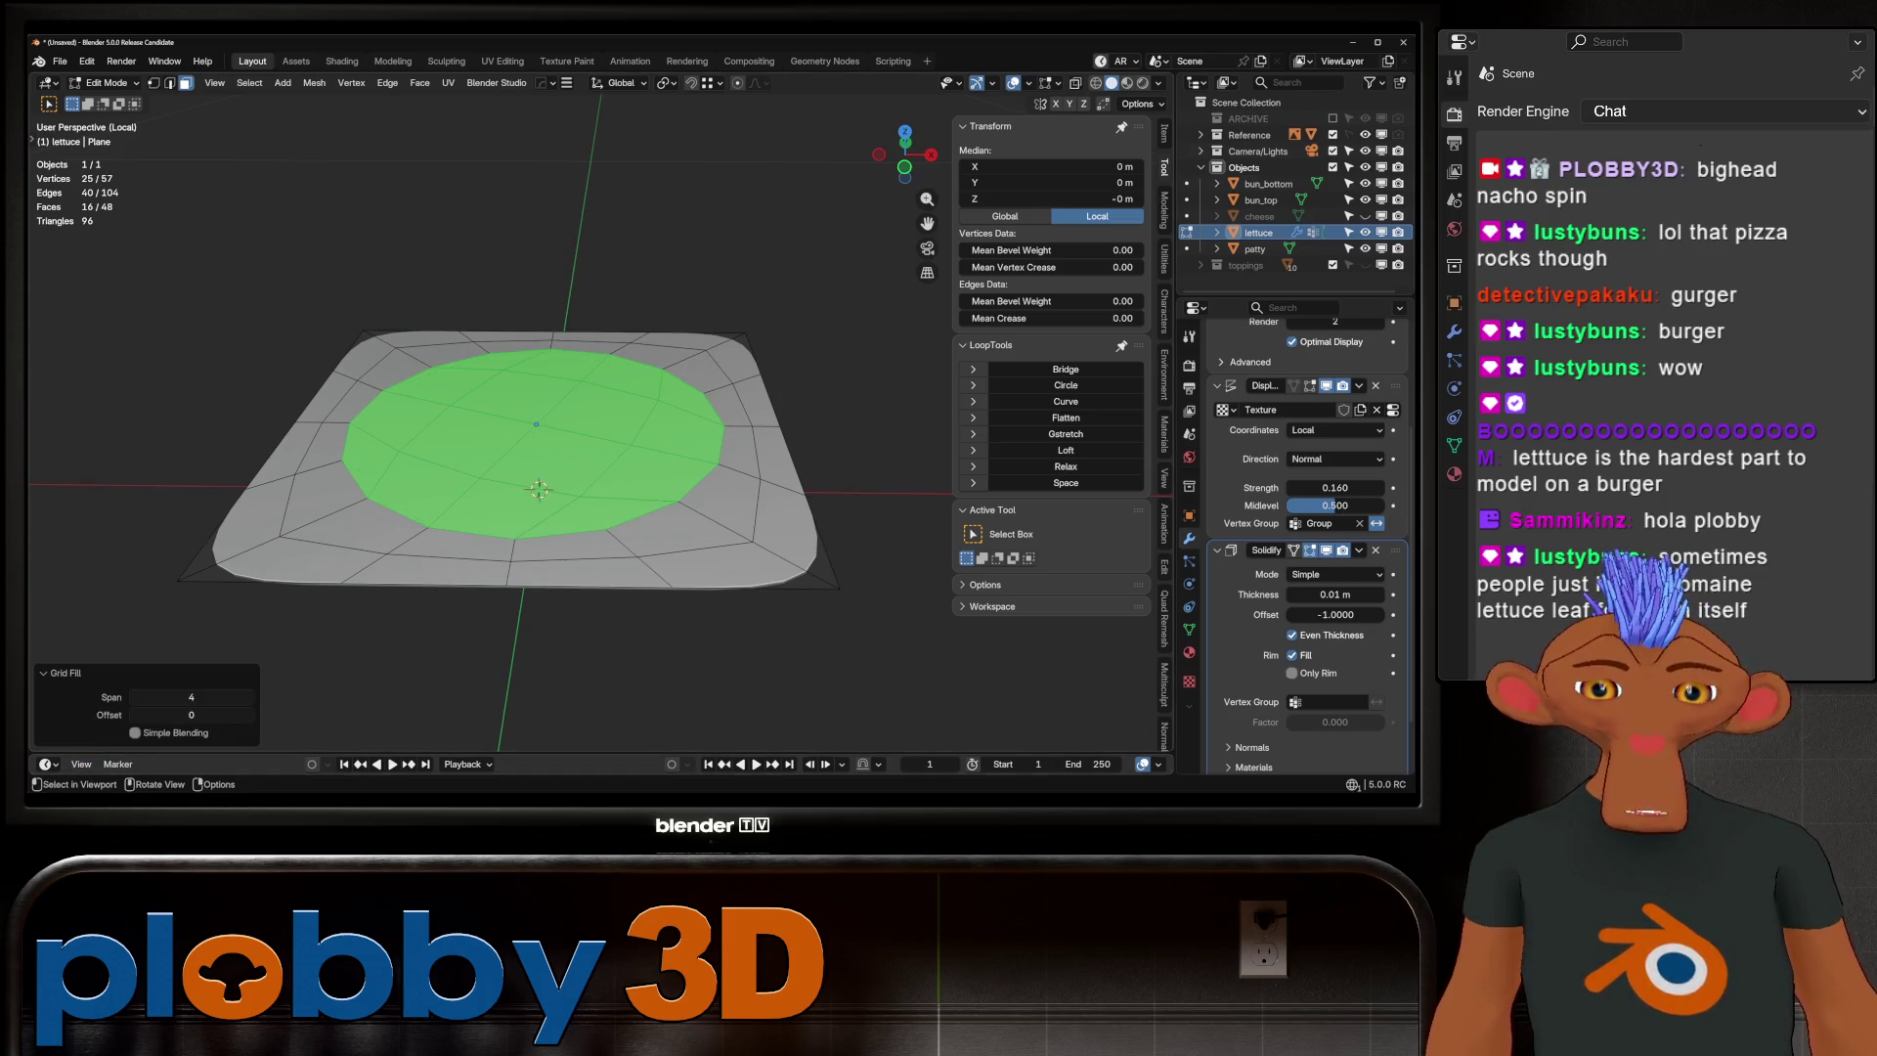
left_click(61, 737)
left_click(134, 714)
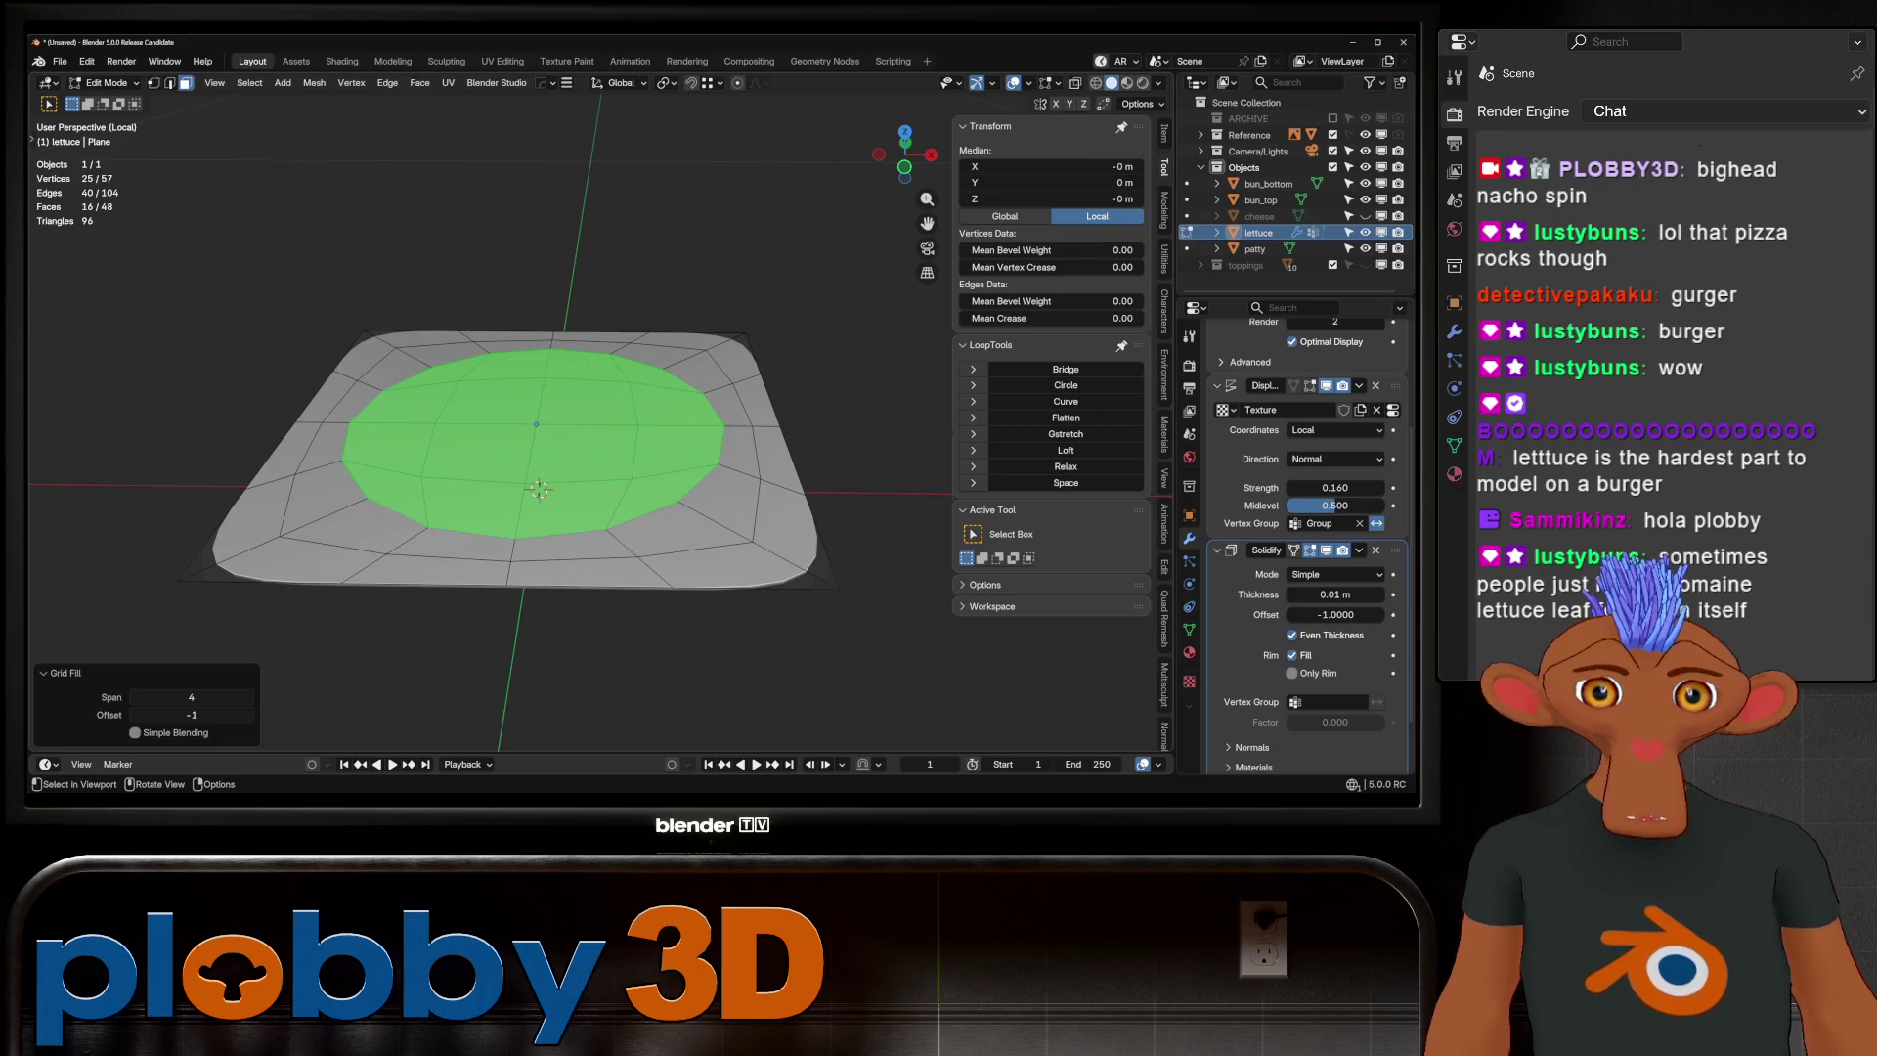
key("Tab")
mouse_move(527, 469)
middle_mouse_down()
mouse_move(528, 547)
mouse_move(528, 411)
mouse_move(533, 533)
mouse_move(528, 411)
mouse_move(533, 460)
middle_mouse_up()
key("Tab")
key("Tab")
key("KP_Divide")
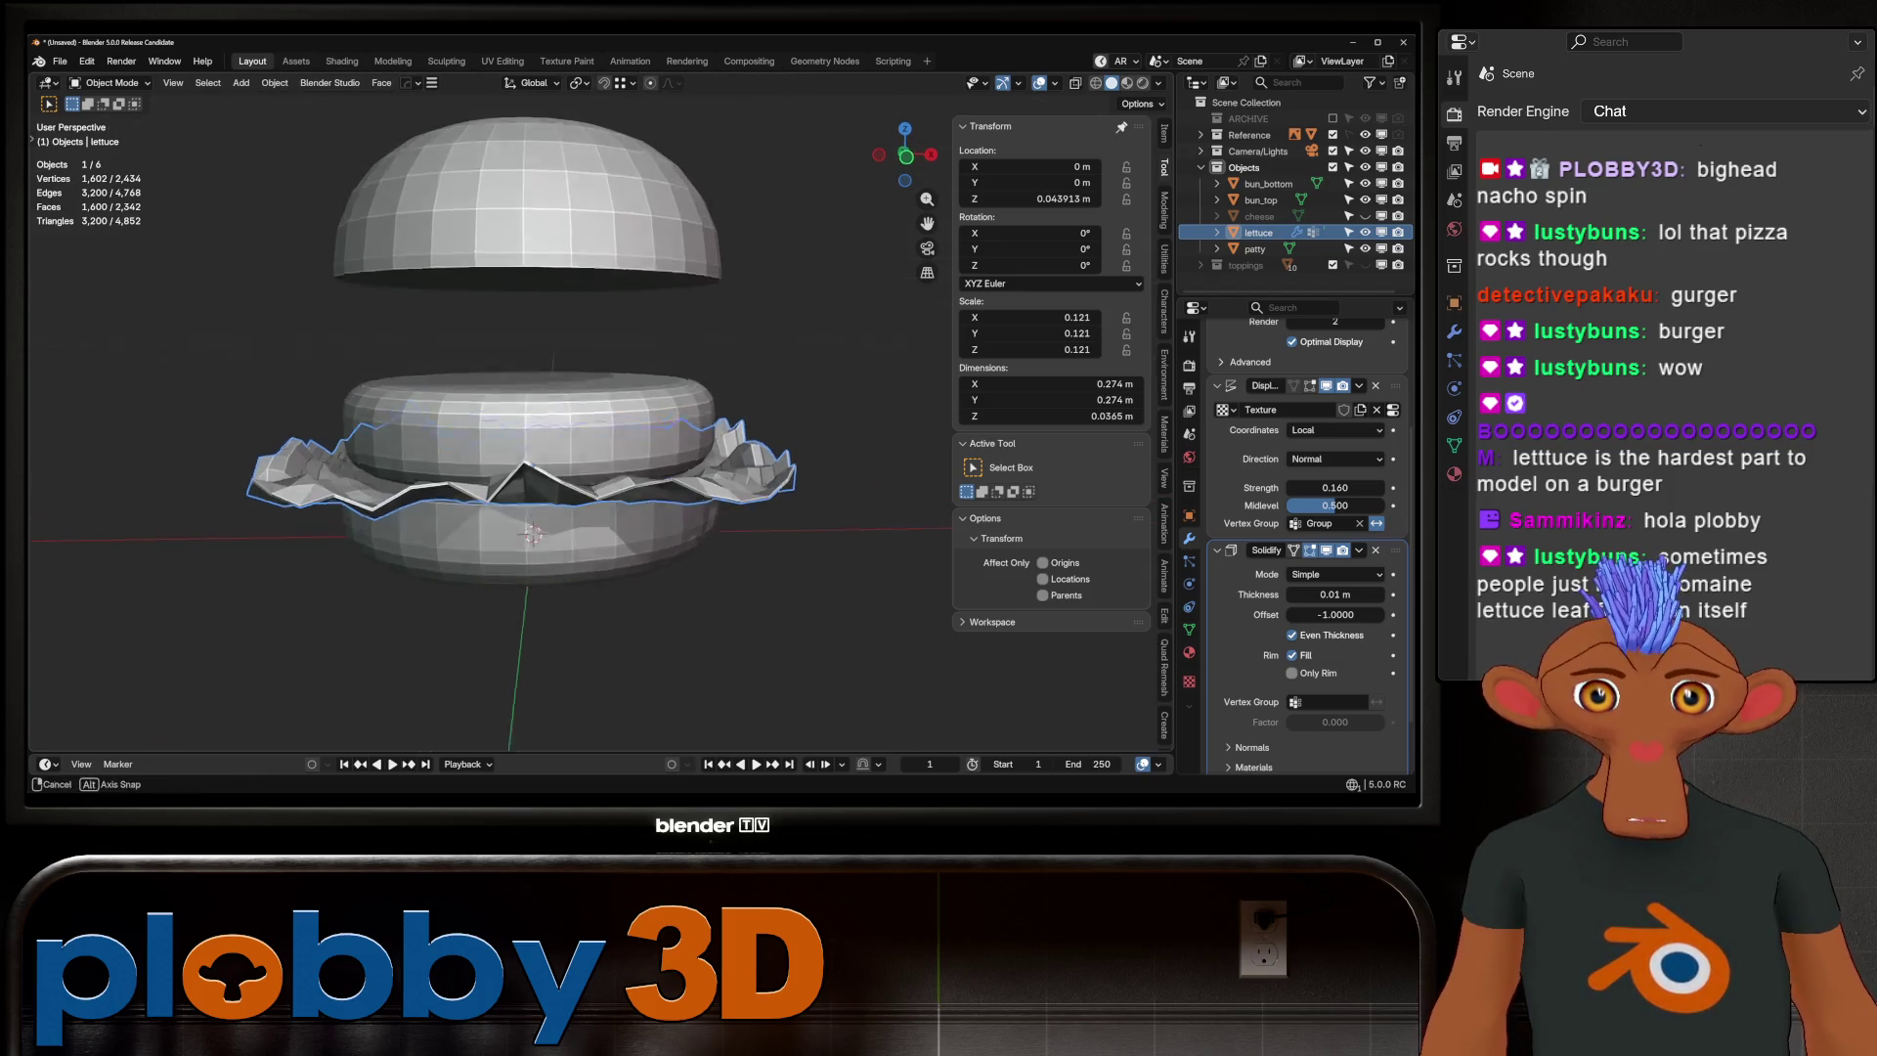
Try lettuce subdivision levels 2 to 4, settling back at level 2
key("ctrl+2")
key("ctrl+3")
key("ctrl+4")
scroll(542, 459, "up", 2)
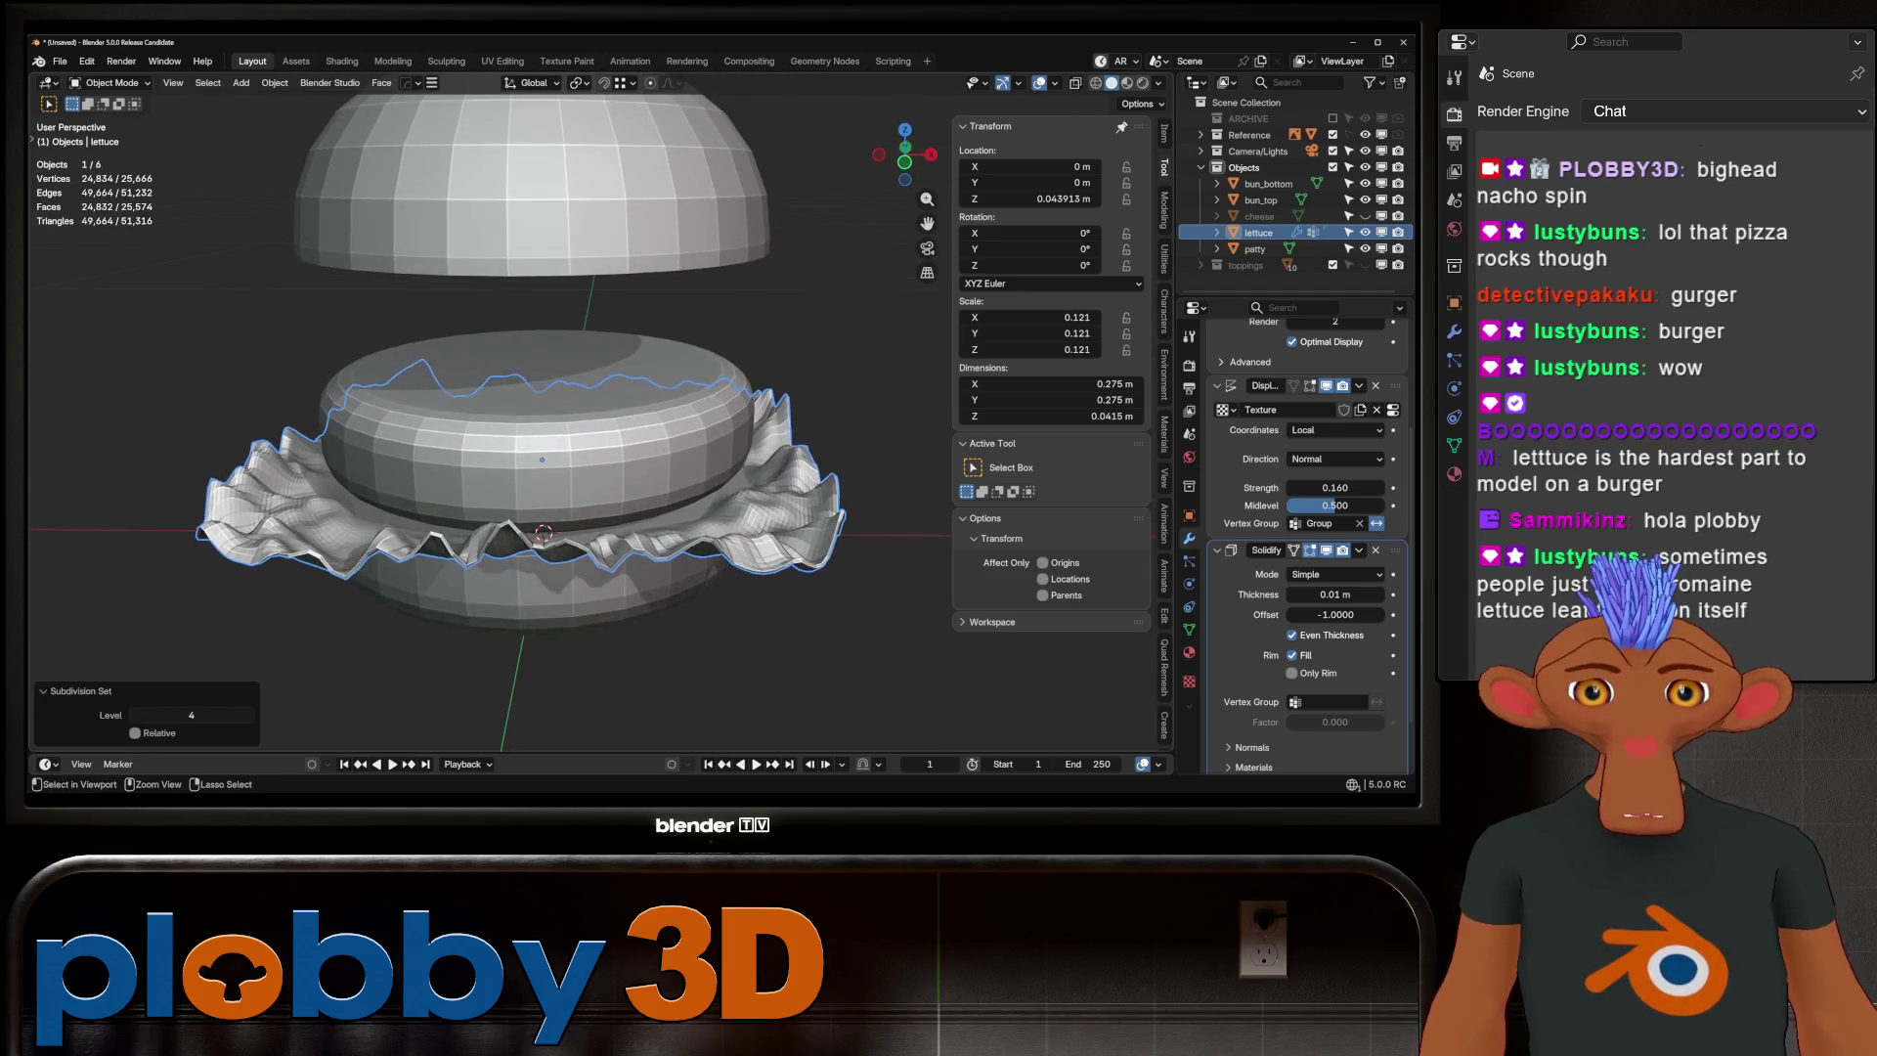
key("ctrl+2")
middle_click_drag(542, 469, 543, 440)
scroll(543, 460, "down", 3)
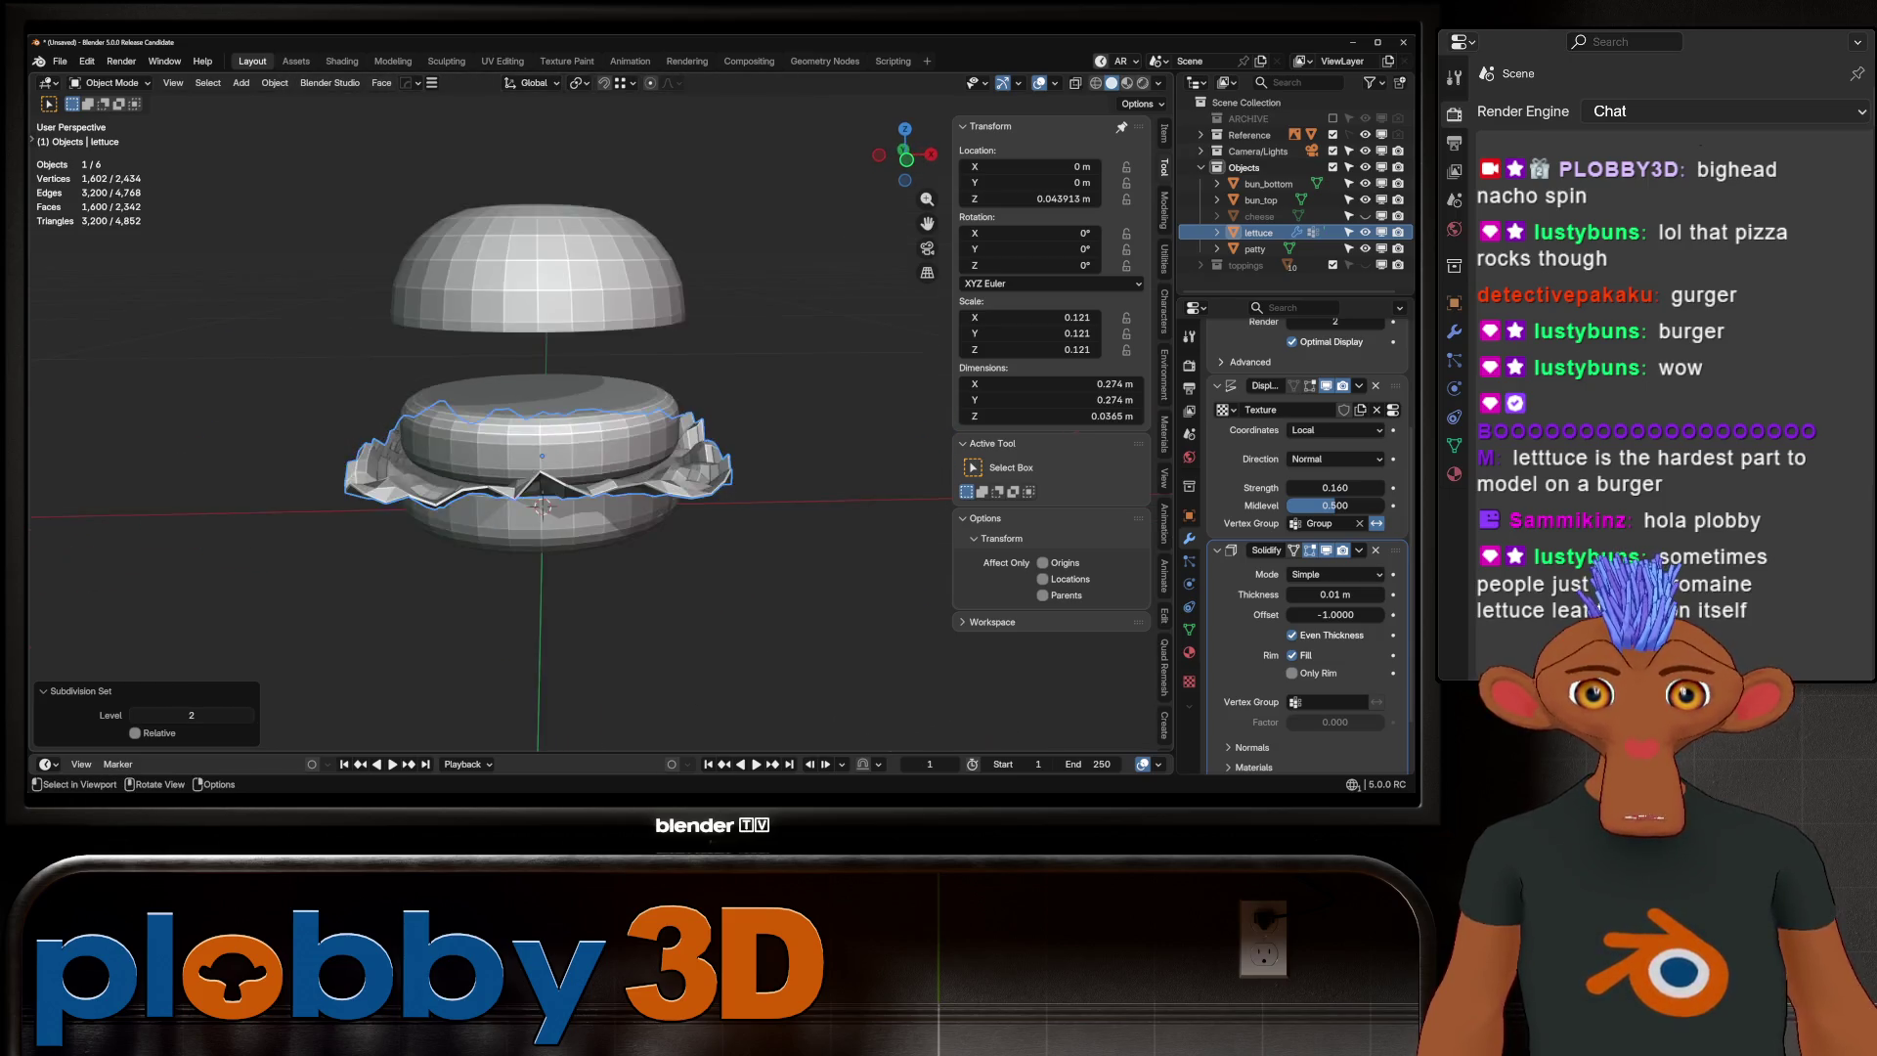
mouse_move(542, 505)
middle_mouse_down()
mouse_move(547, 460)
mouse_move(550, 483)
middle_mouse_up()
scroll(543, 494, "up", 2)
Scale the lettuce to 0.937 in X and Y, then apply rotation and scale
key("s")
key("shift+z")
left_click(547, 473)
key("ctrl+a")
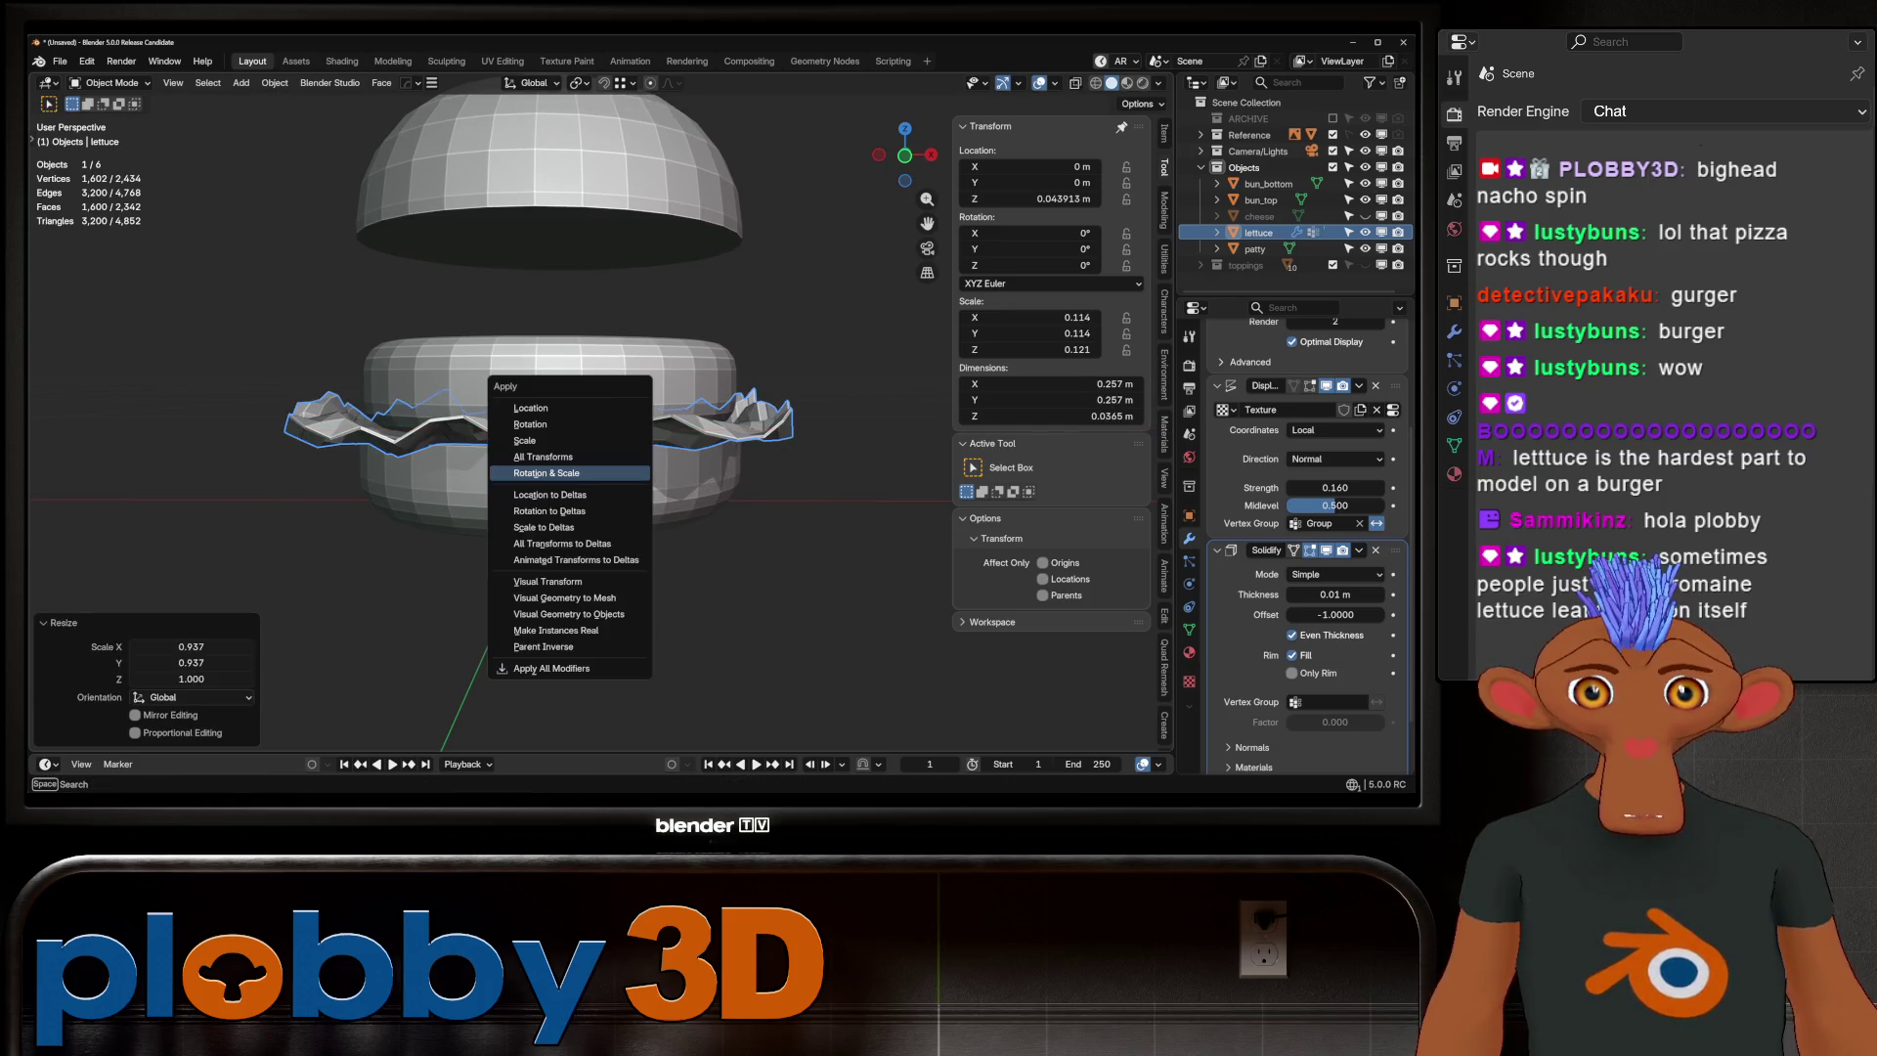
left_click(548, 473)
key("ctrl+z")
key("ctrl+a")
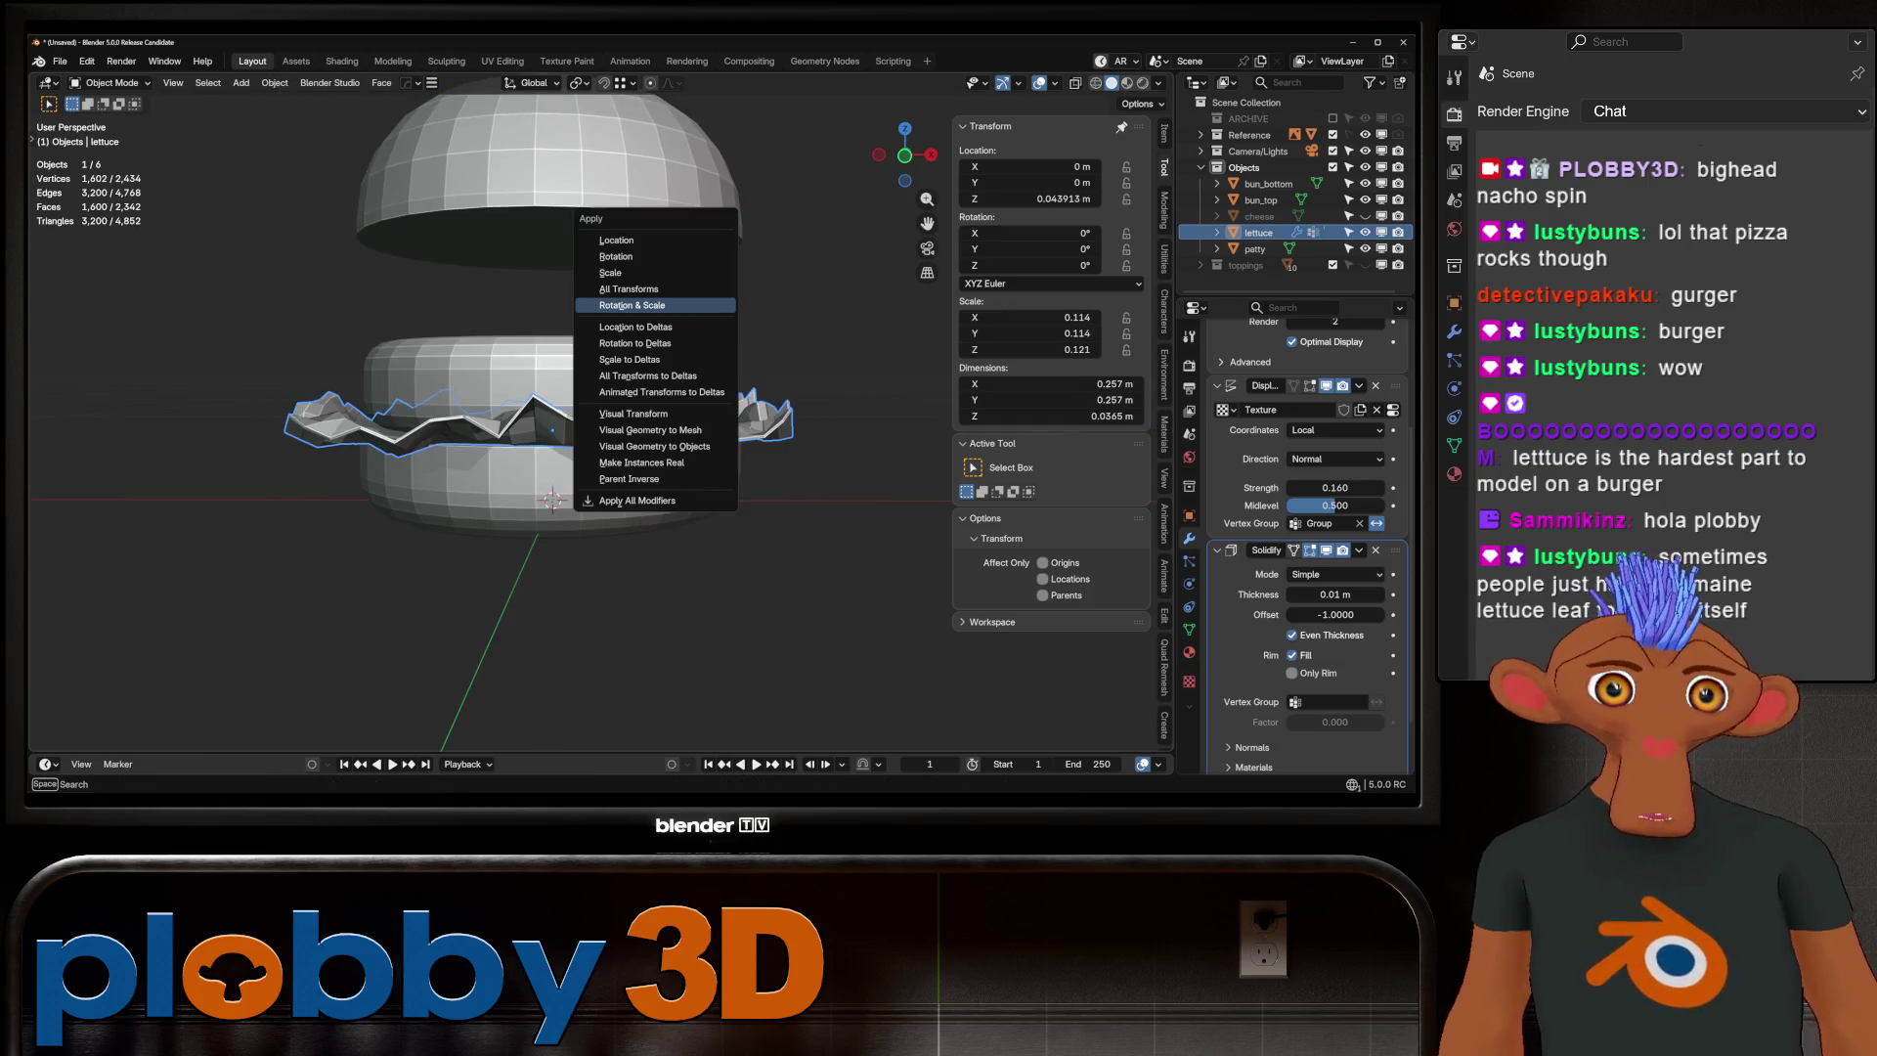
left_click(631, 305)
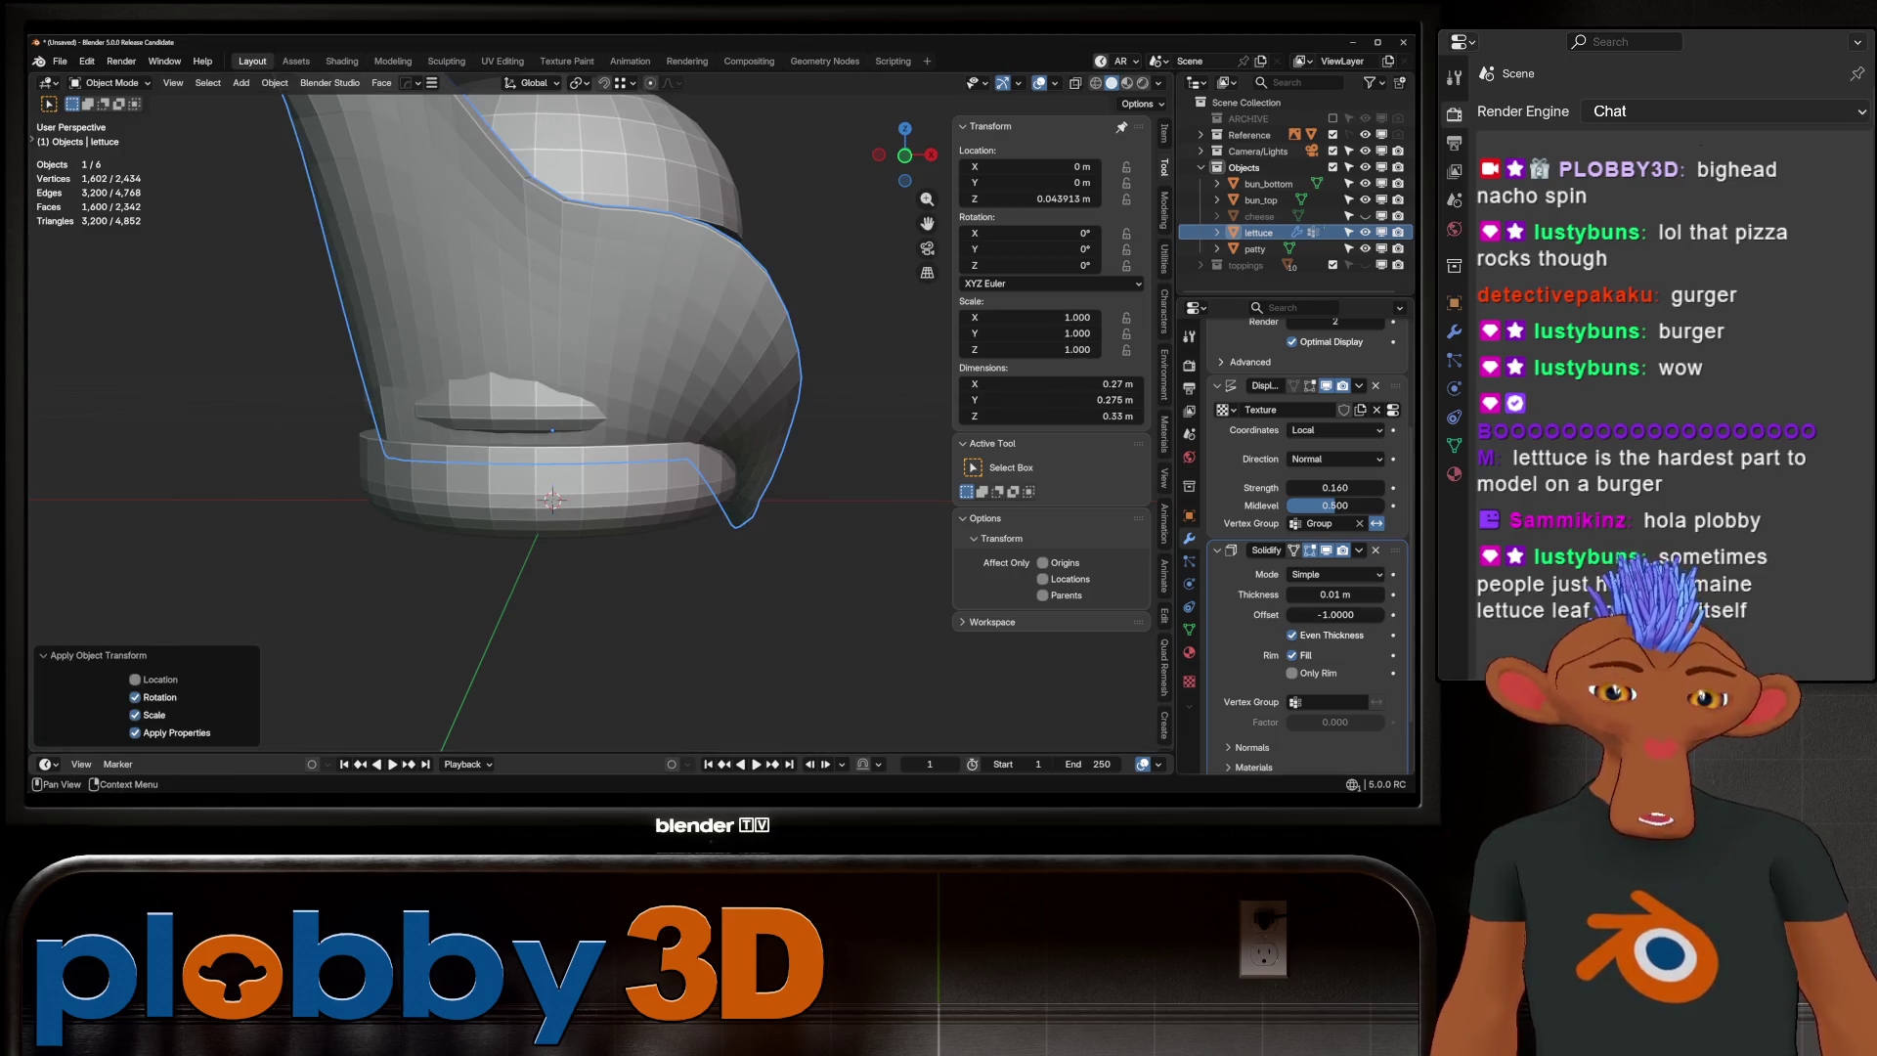
Lower displacement strength, thin the lettuce to 0.002 m, set Musgrave size 0.01, then undo once
scroll(1310, 545, "down", 2)
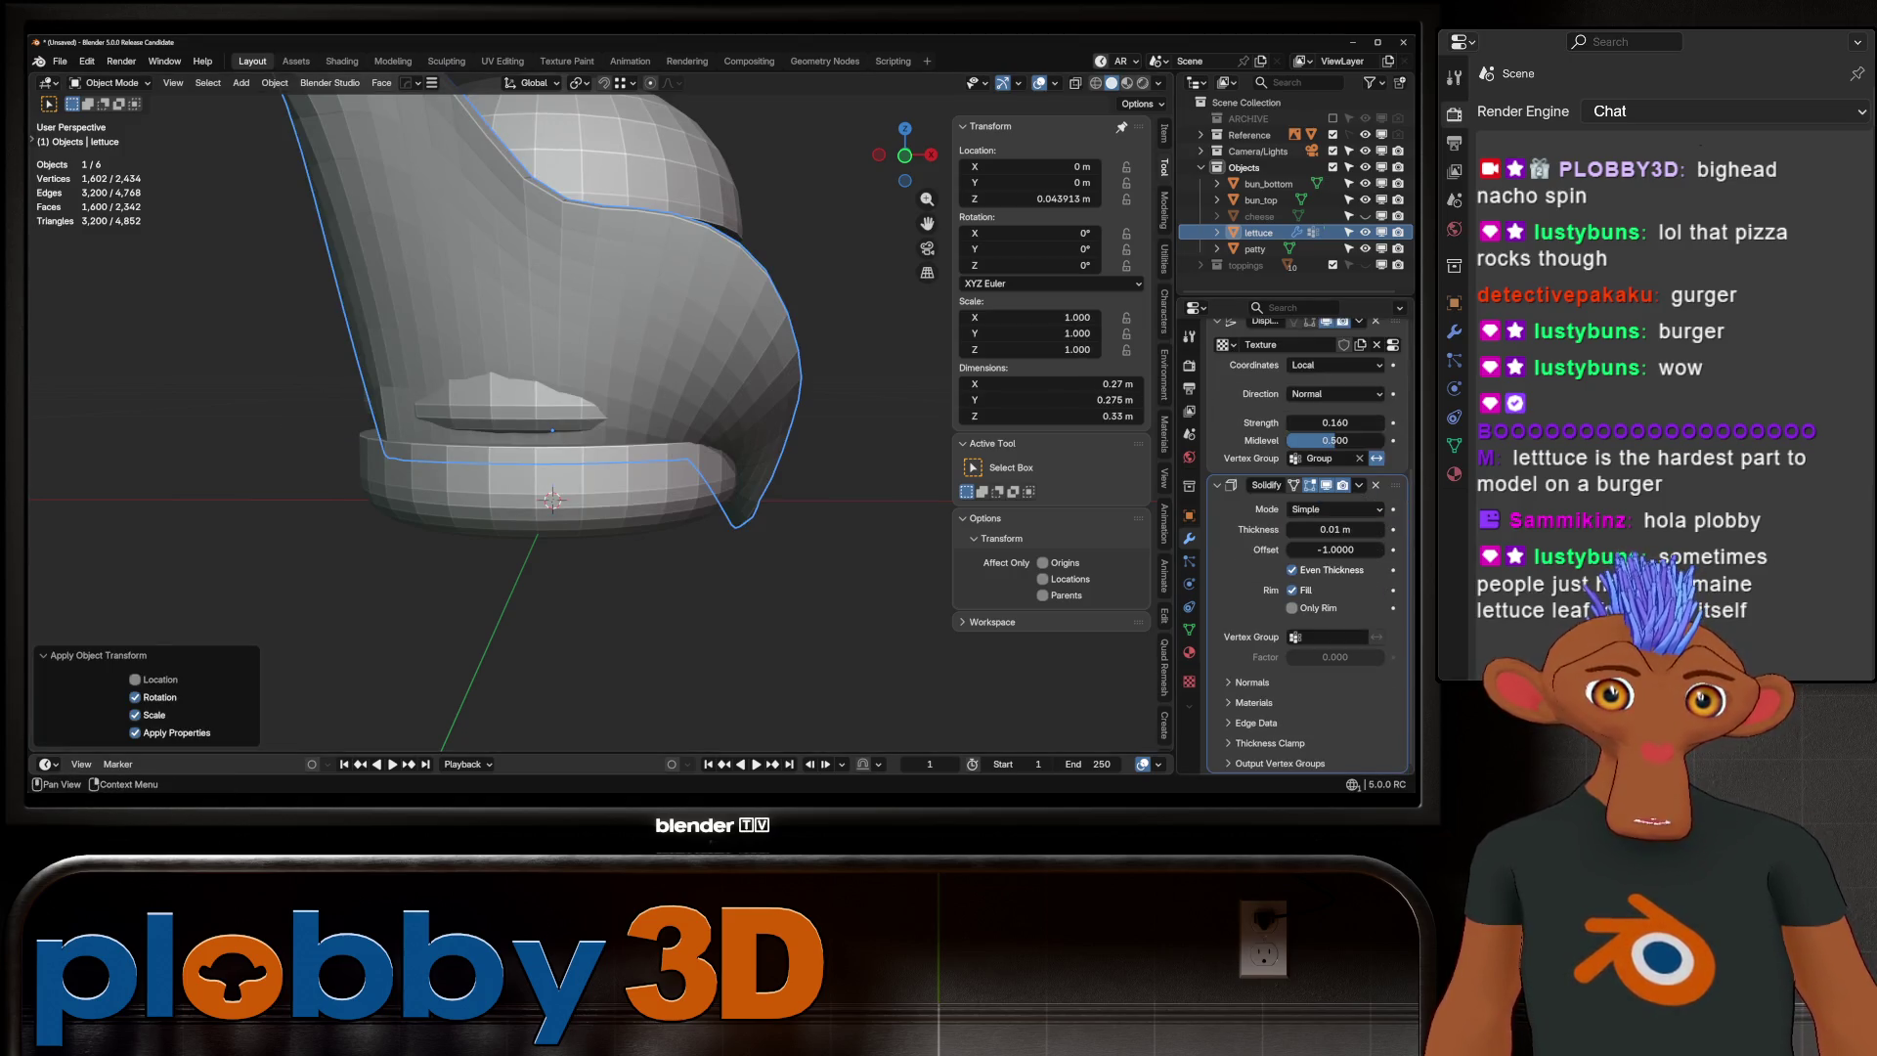
scroll(1309, 546, "up", 4)
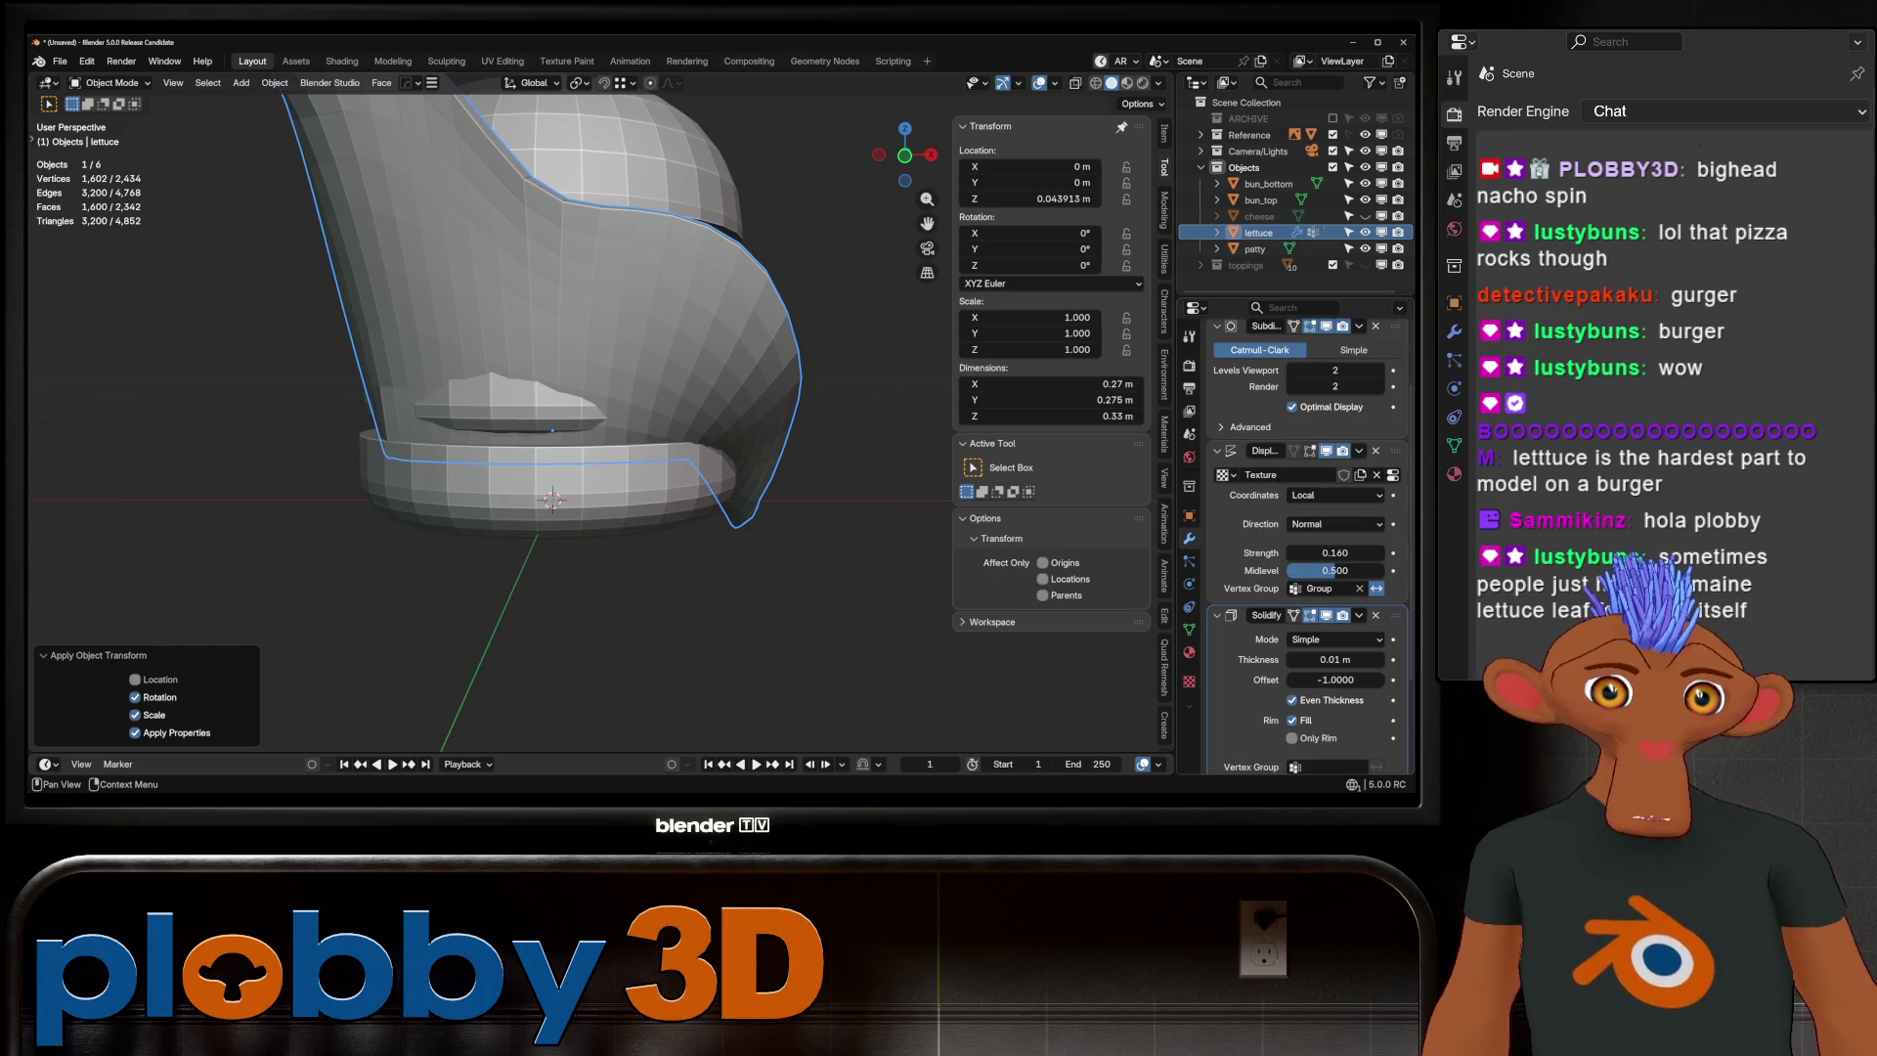
left_click_drag(1335, 553, 1265, 554)
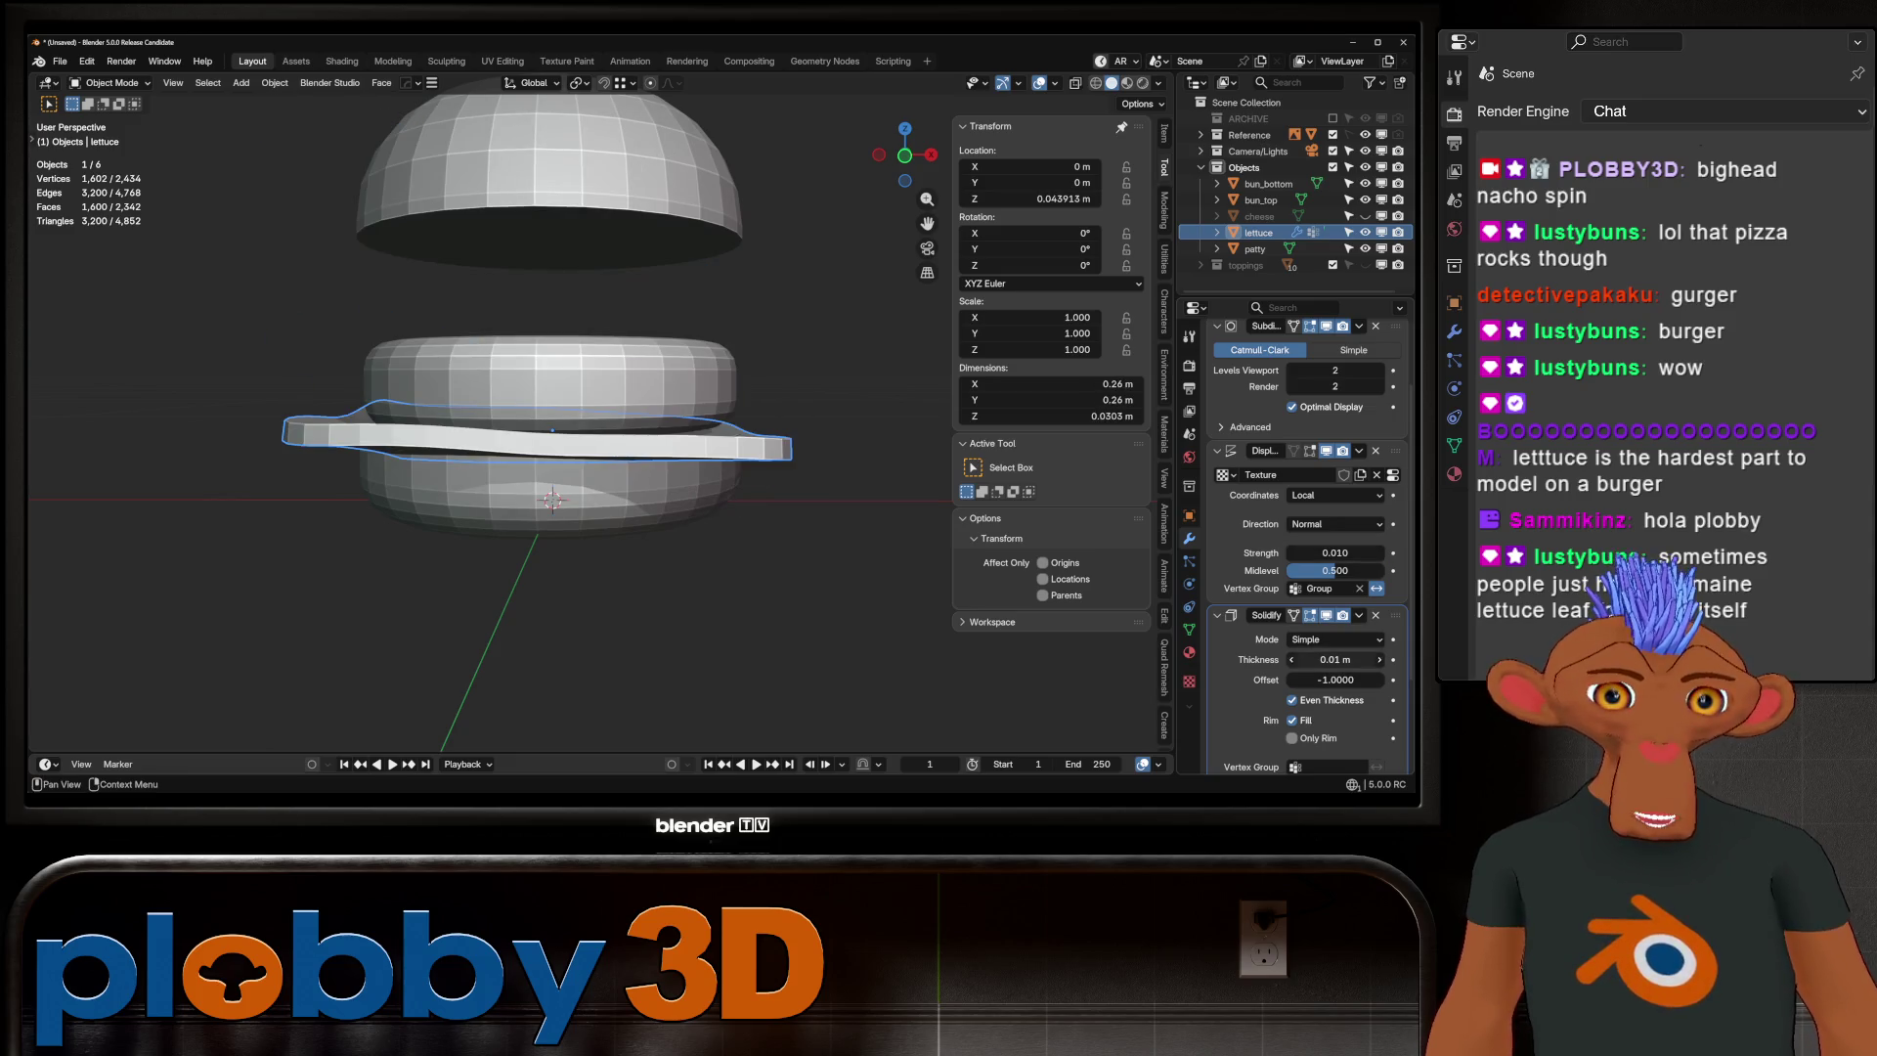
left_click_drag(1335, 659, 1290, 659)
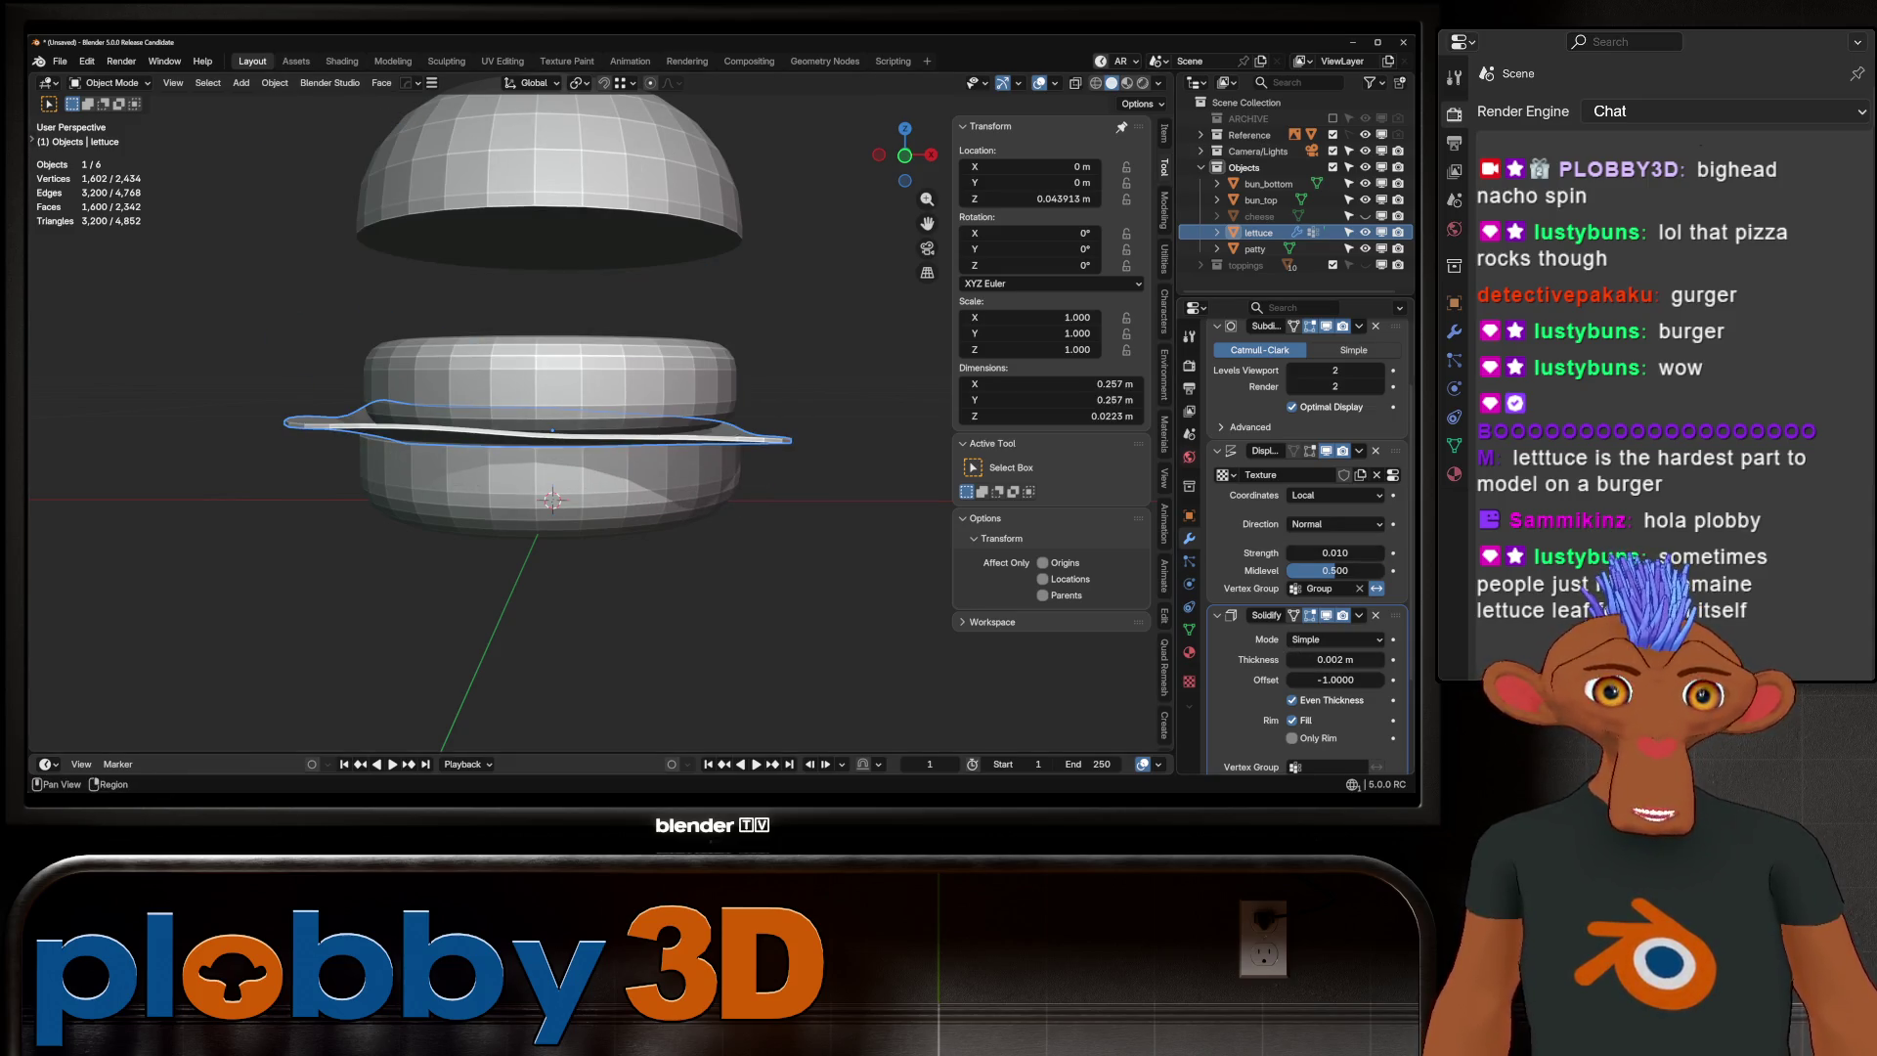
left_click(1189, 681)
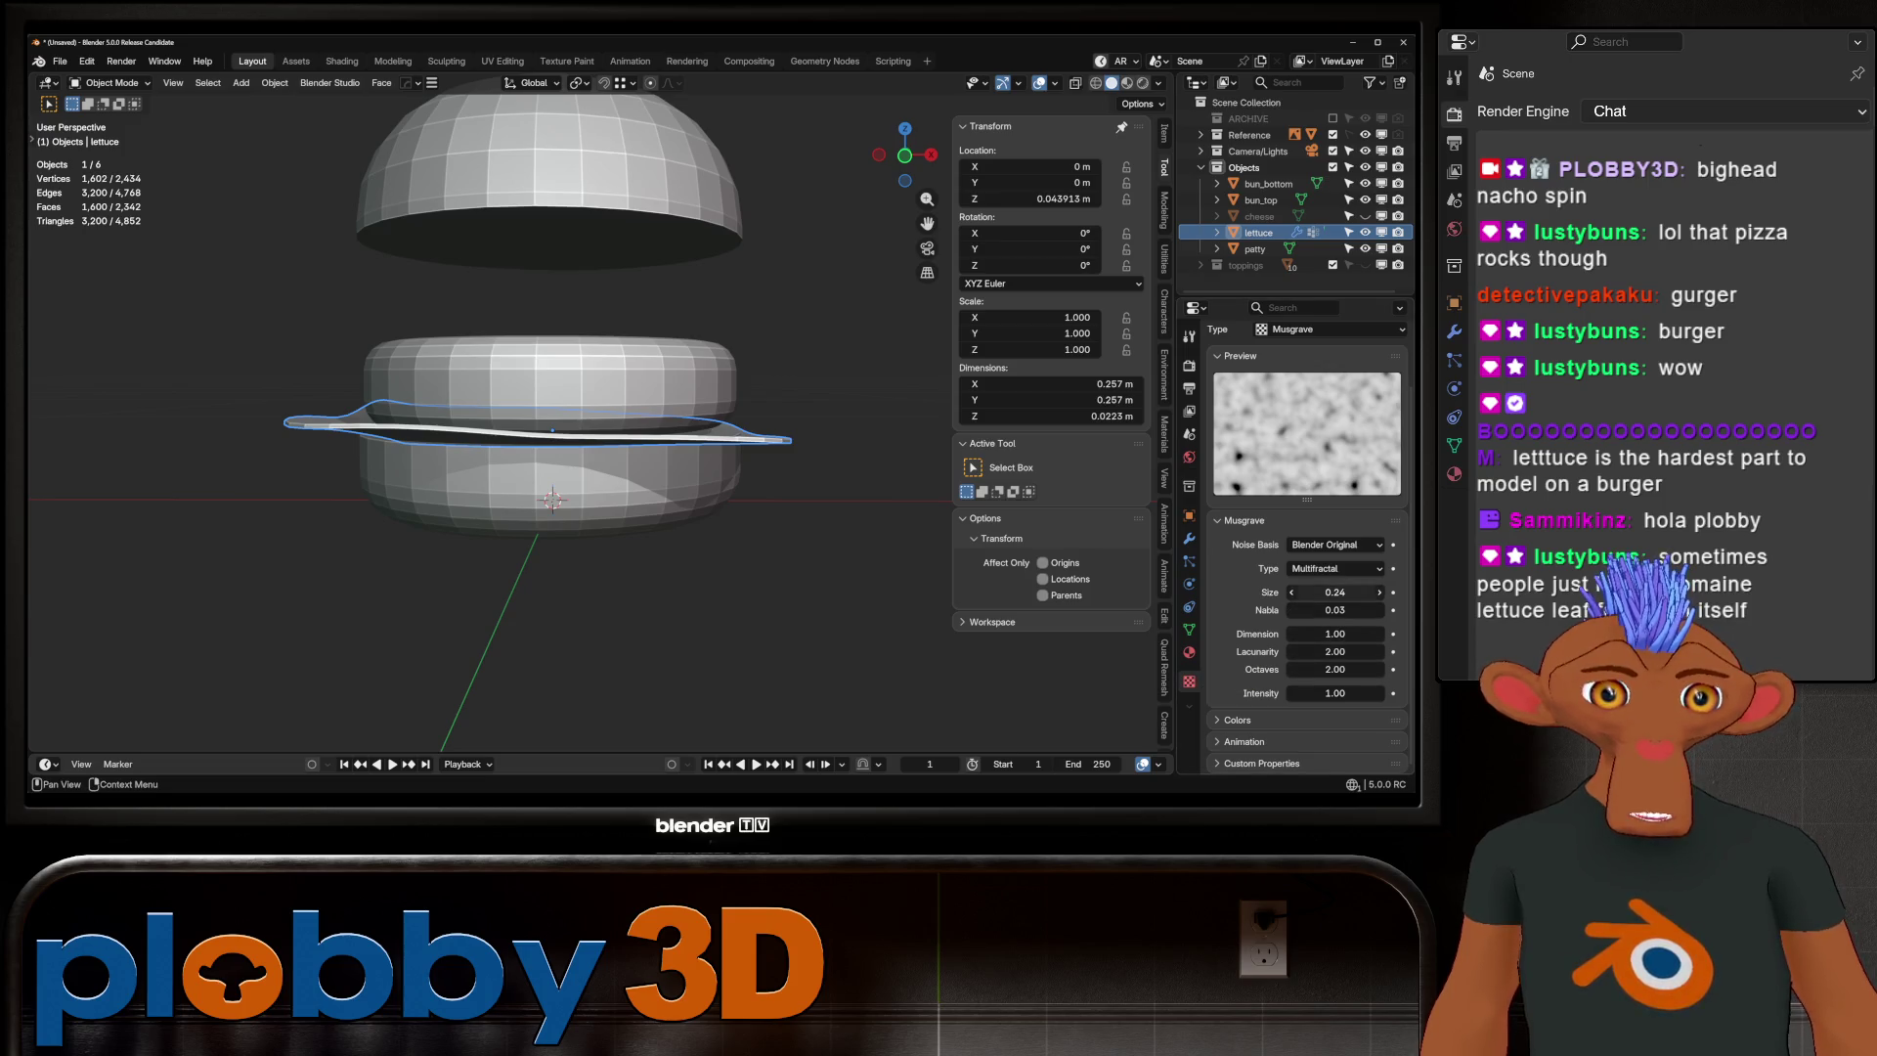
left_click_drag(1336, 592, 1293, 591)
middle_click_drag(587, 587, 650, 577)
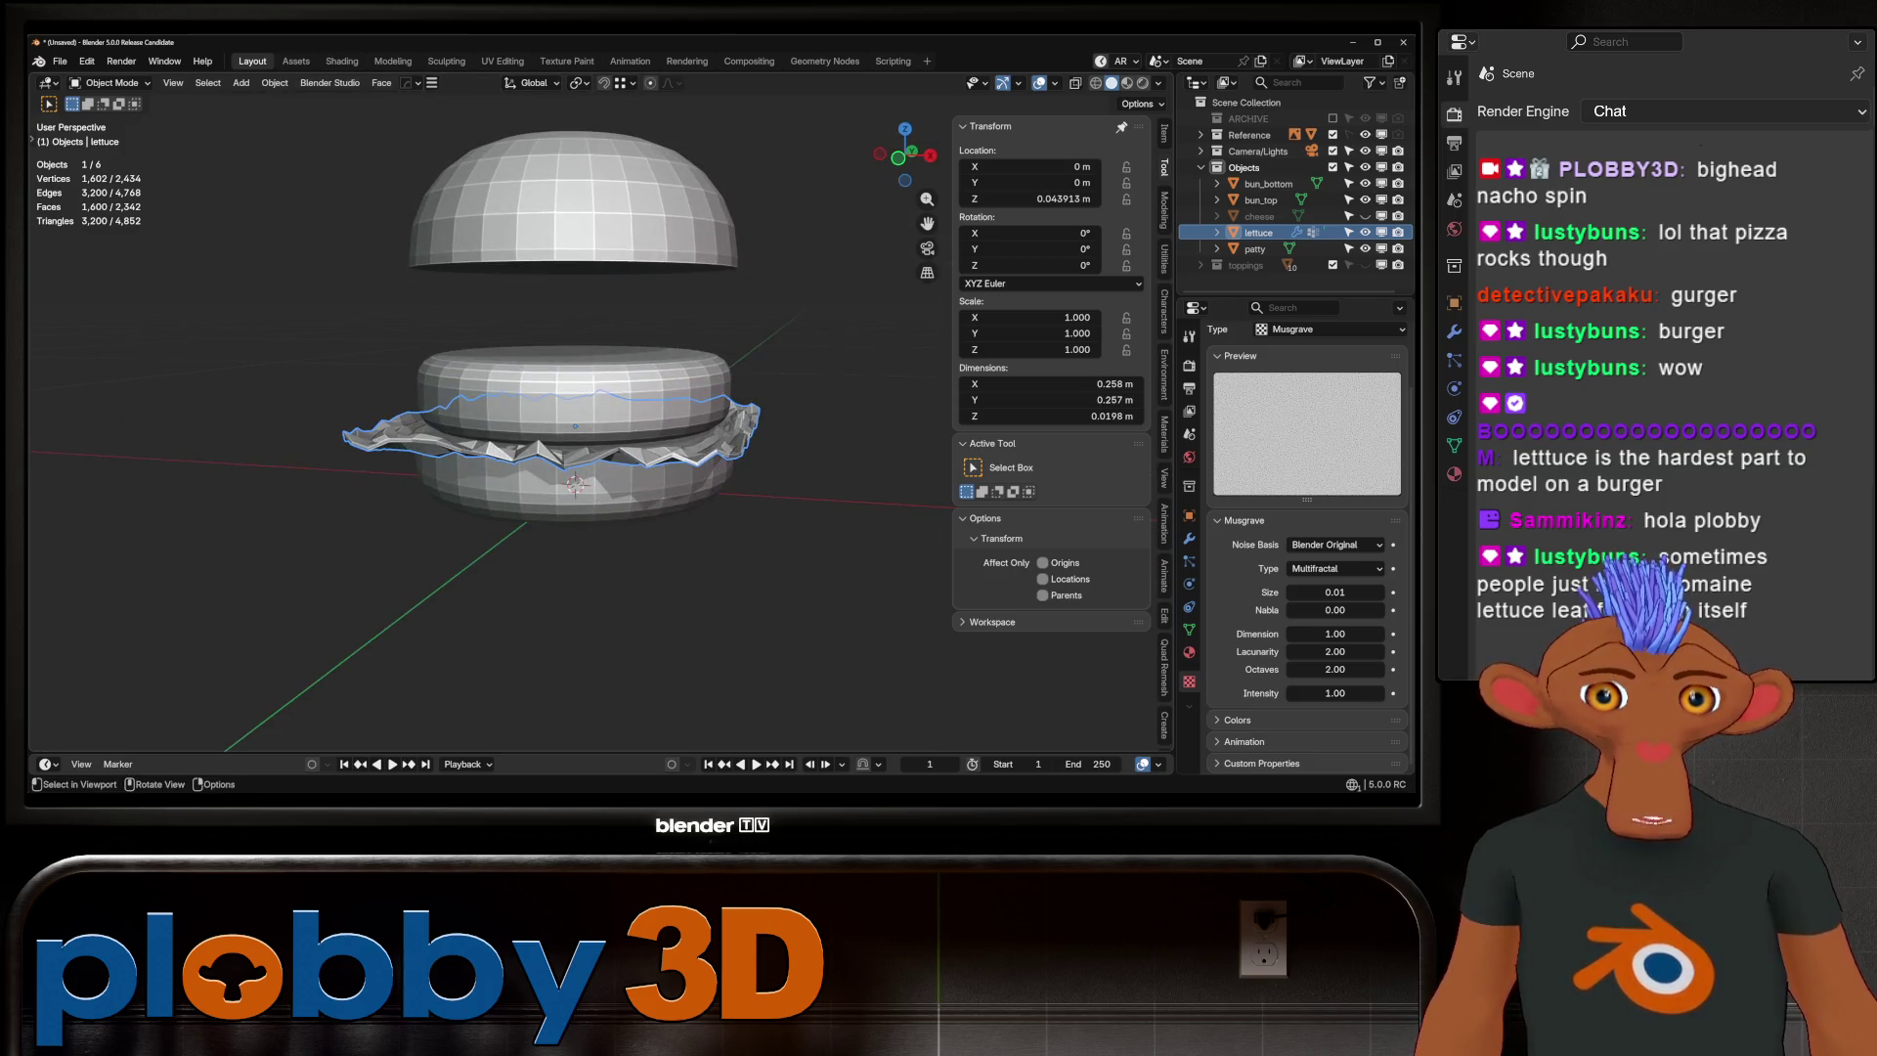
key("ctrl+z")
key("ctrl+z")
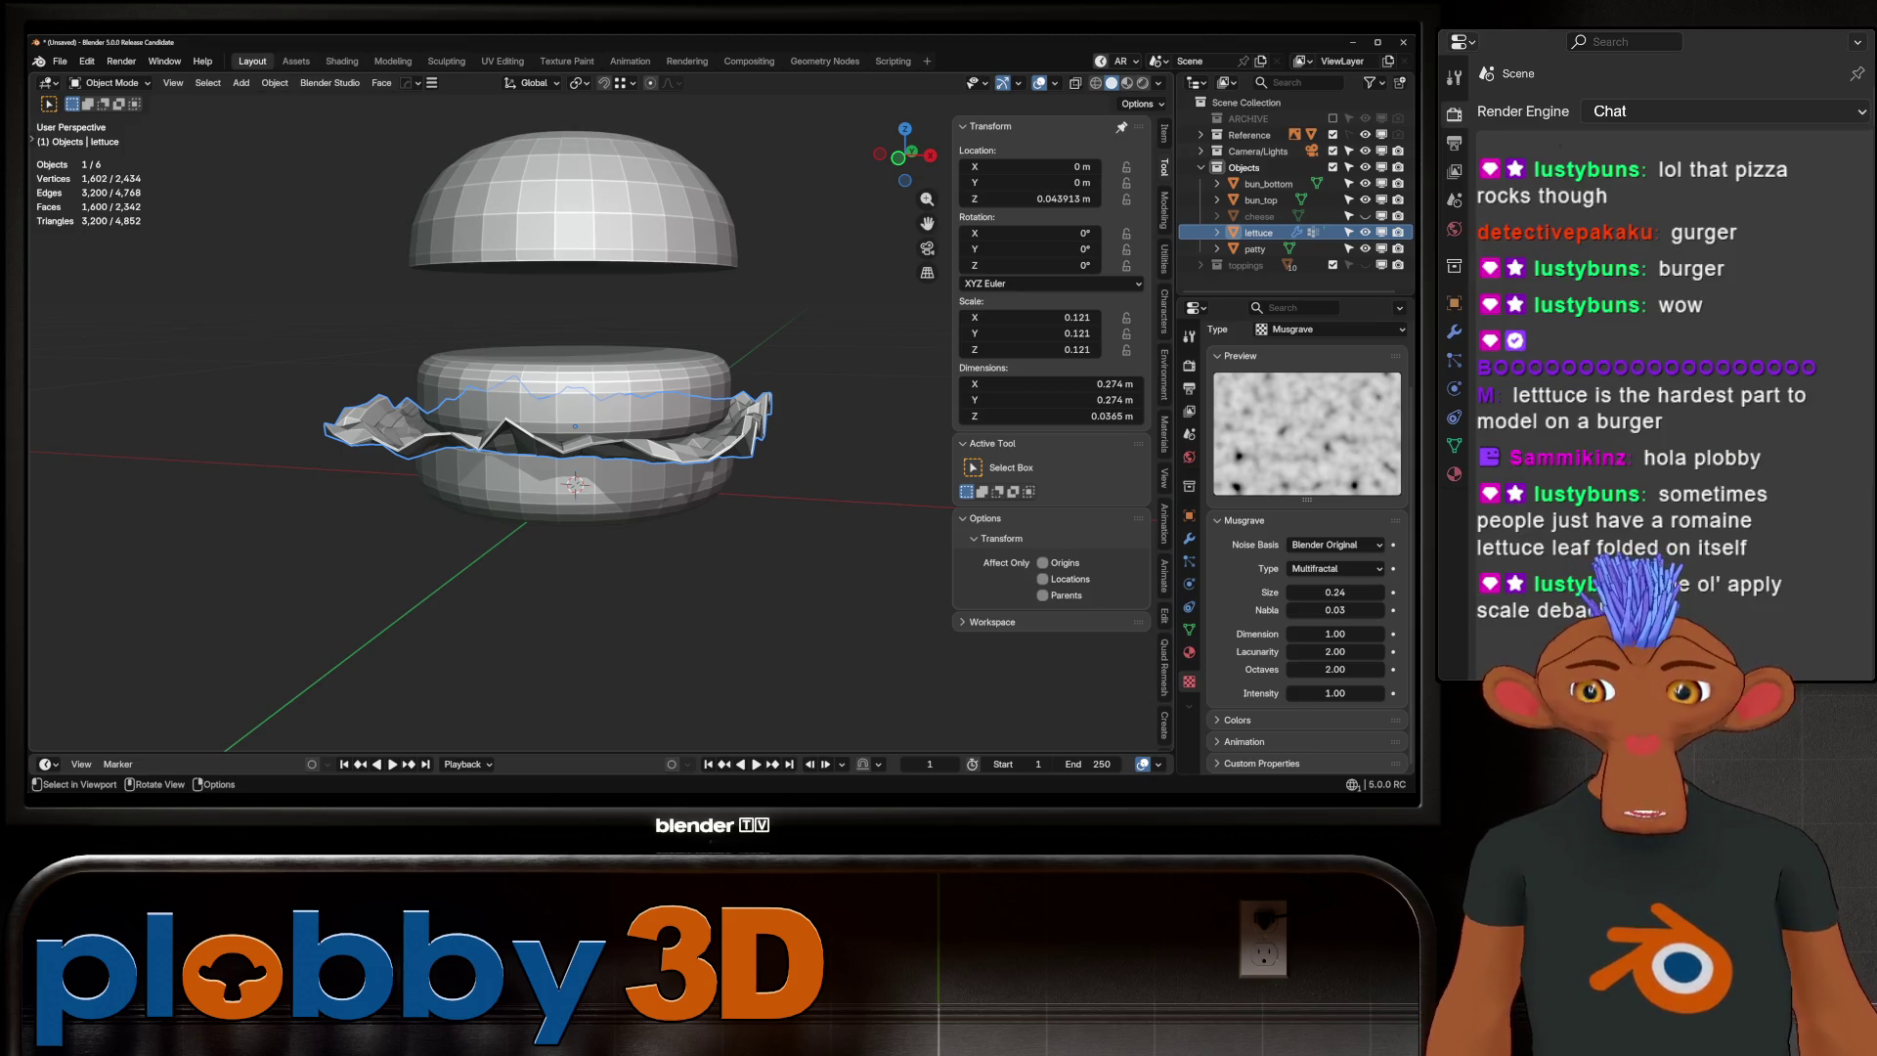
Subdivide the lettuce at level 3 and set Musgrave size 0.26 and intensity 0.70
scroll(489, 420, "up", 5)
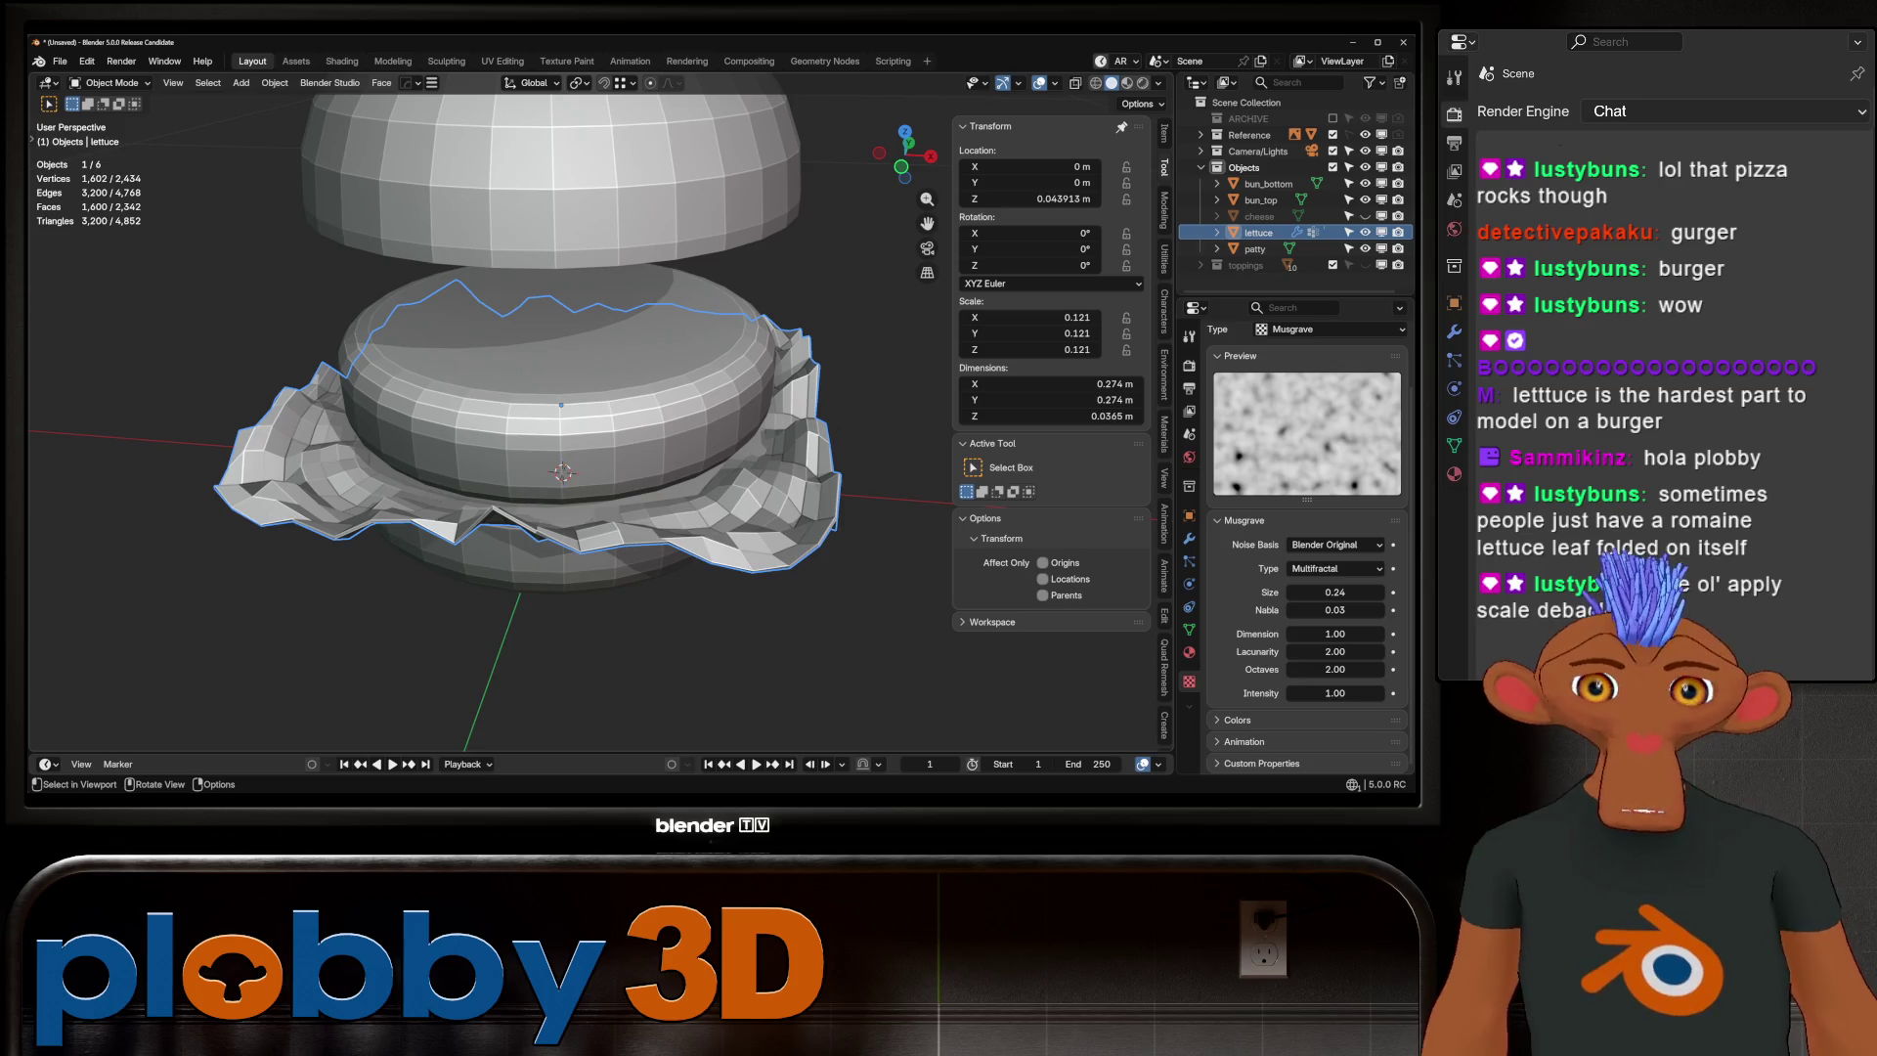
middle_click_drag(488, 391, 489, 333)
scroll(567, 420, "down", 2)
key("ctrl+3")
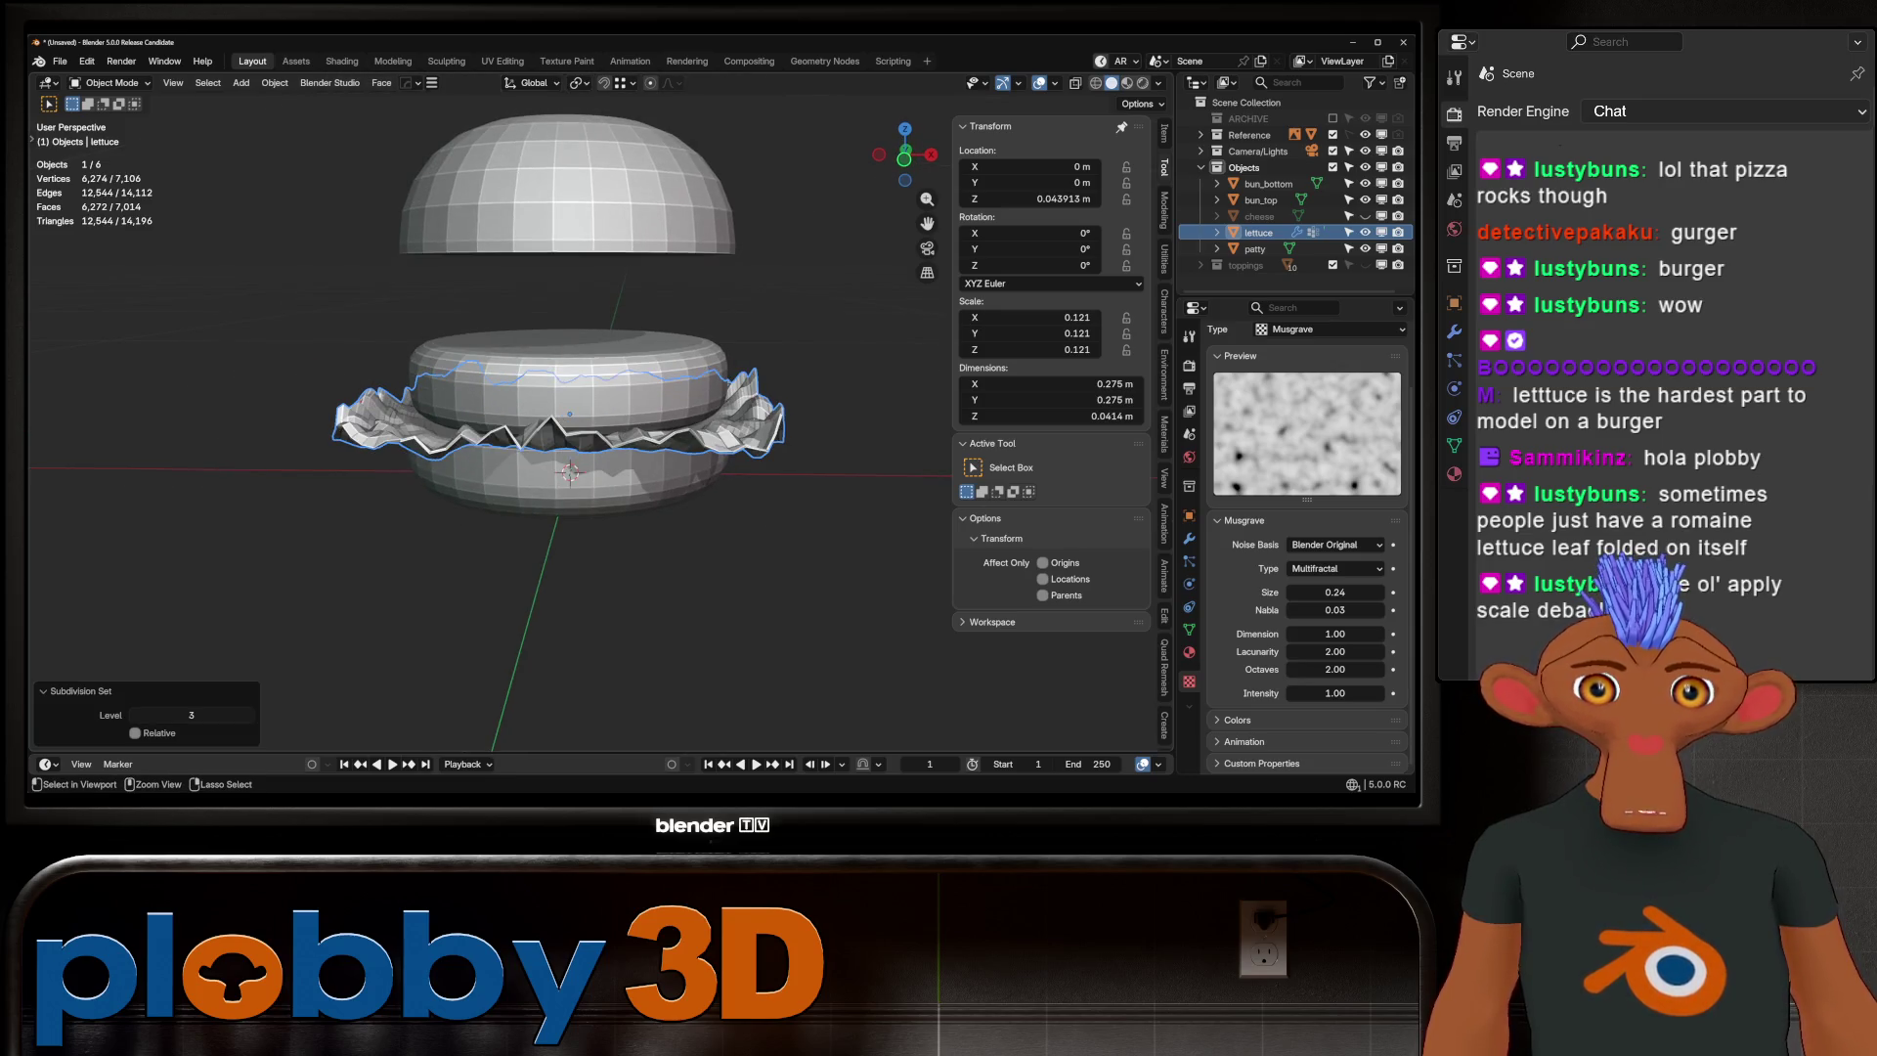
key("ctrl+4")
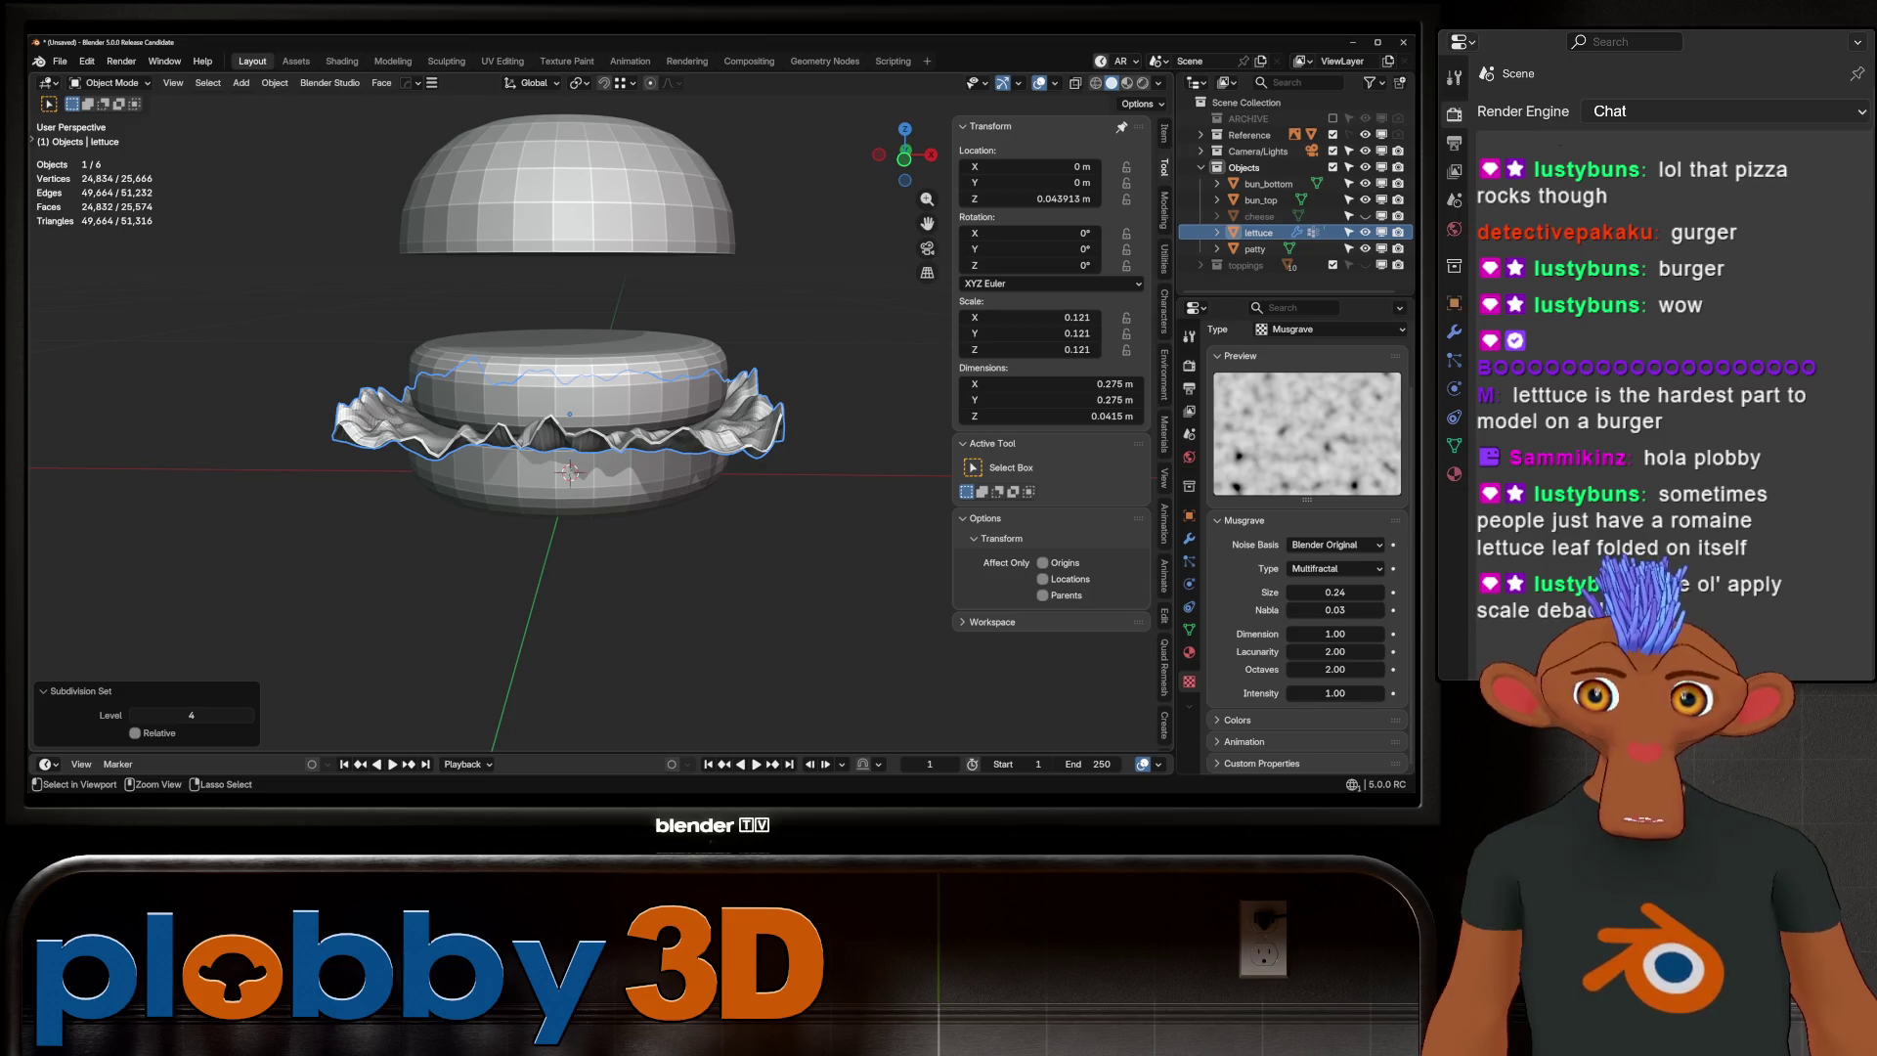
key("ctrl+3")
key("ctrl+4")
key("ctrl+3")
key("ctrl+4")
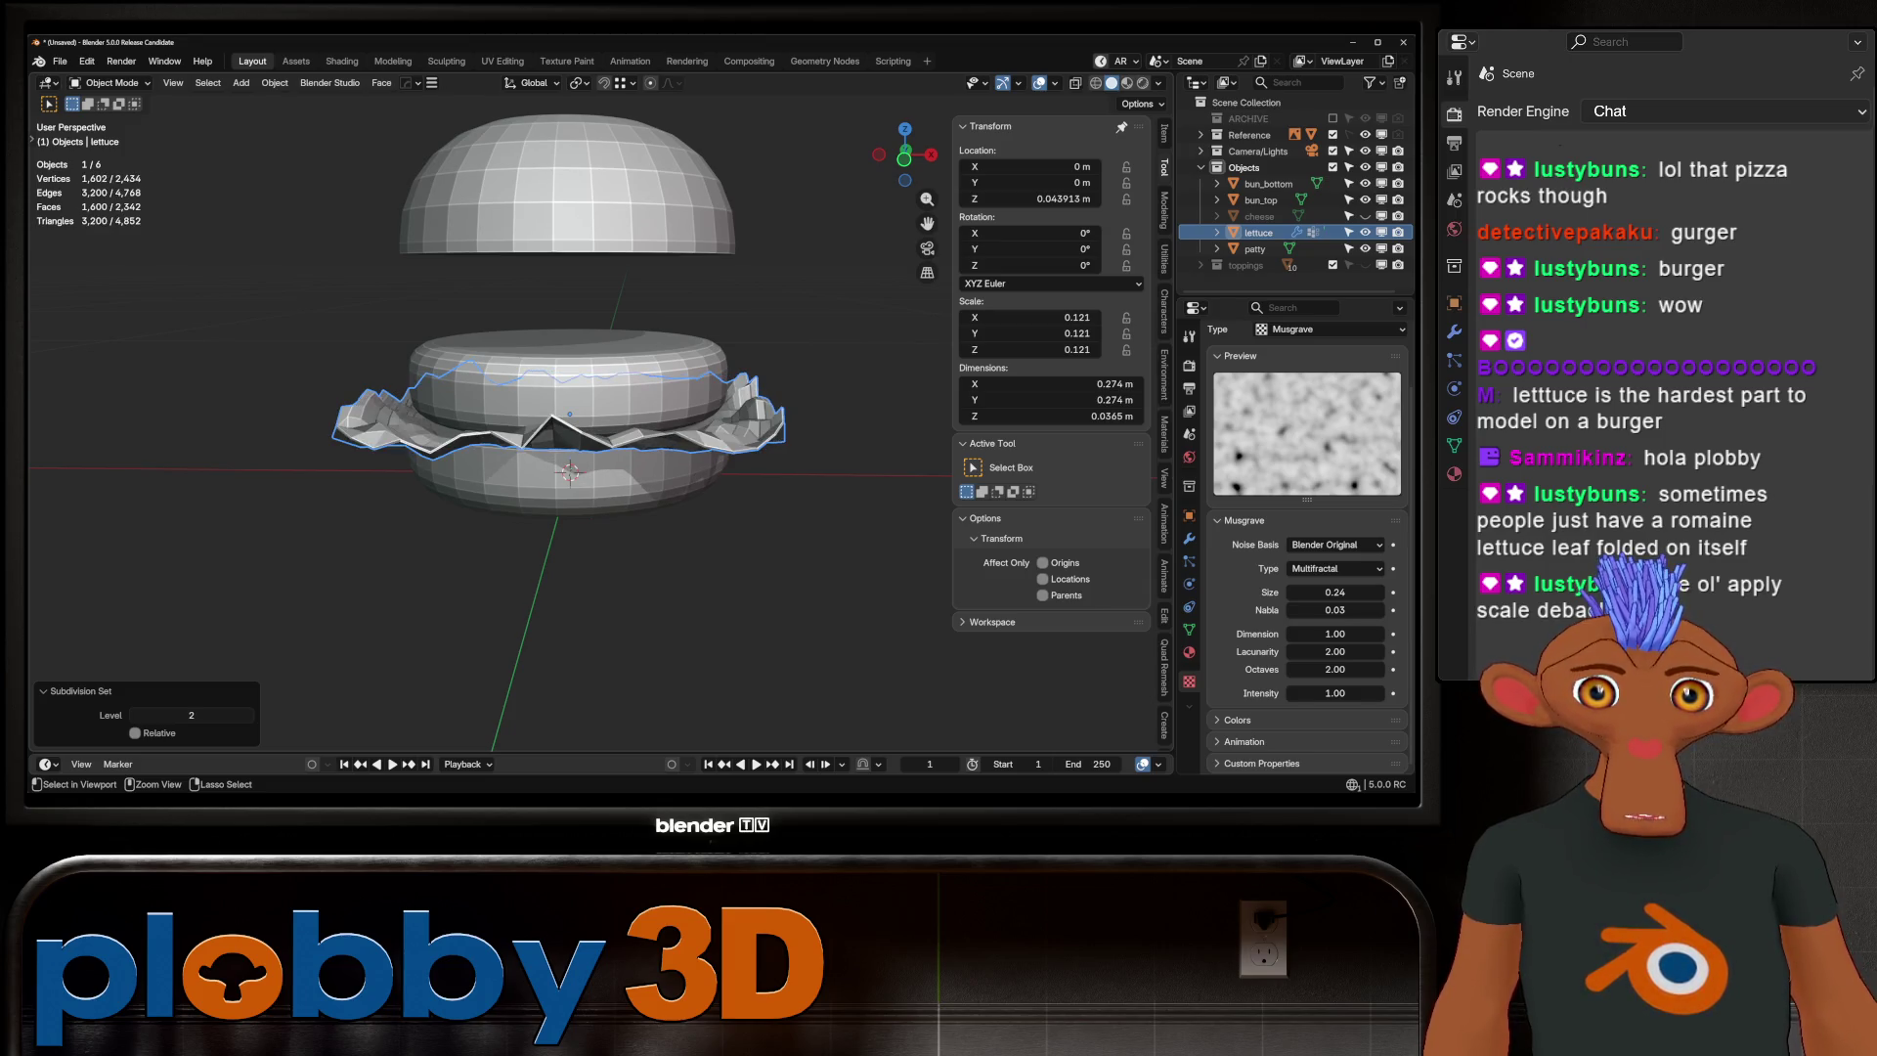
key("ctrl+3")
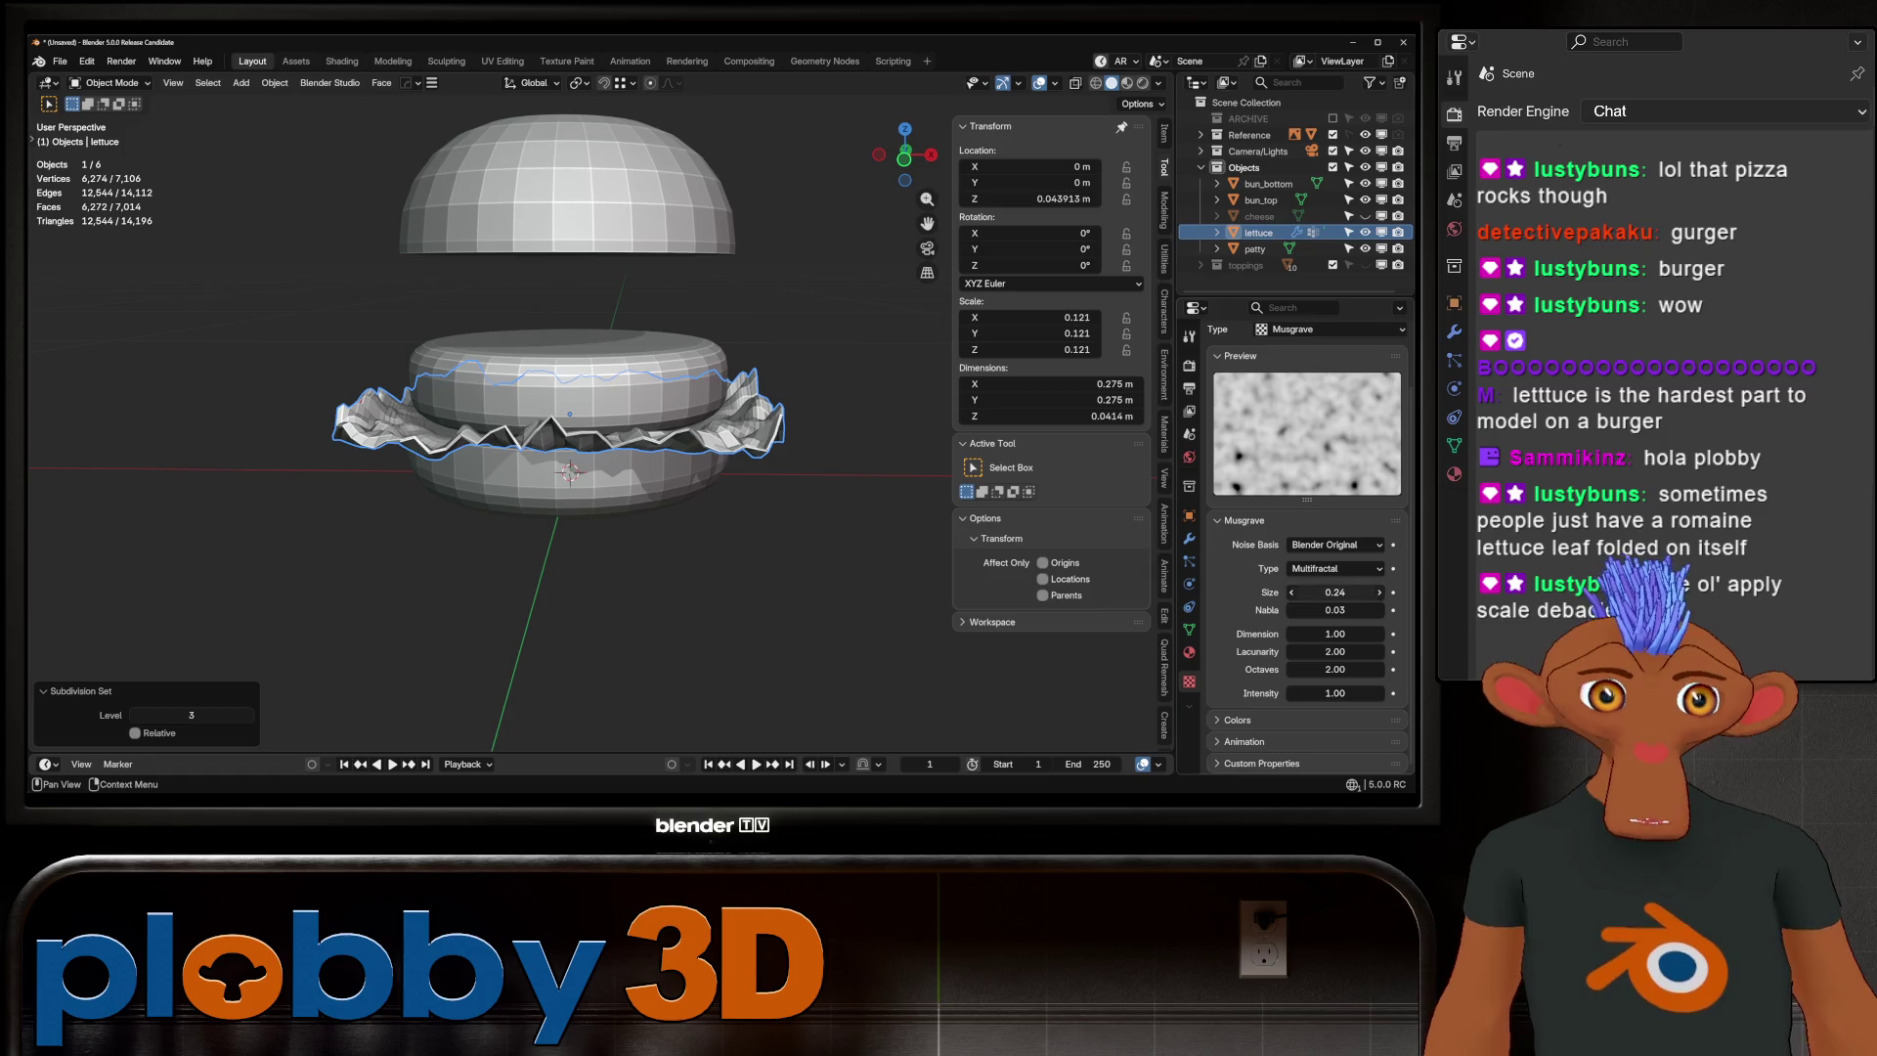
mouse_move(1335, 591)
left_mouse_down()
mouse_move(1355, 592)
mouse_move(1267, 591)
mouse_move(1335, 592)
left_mouse_up()
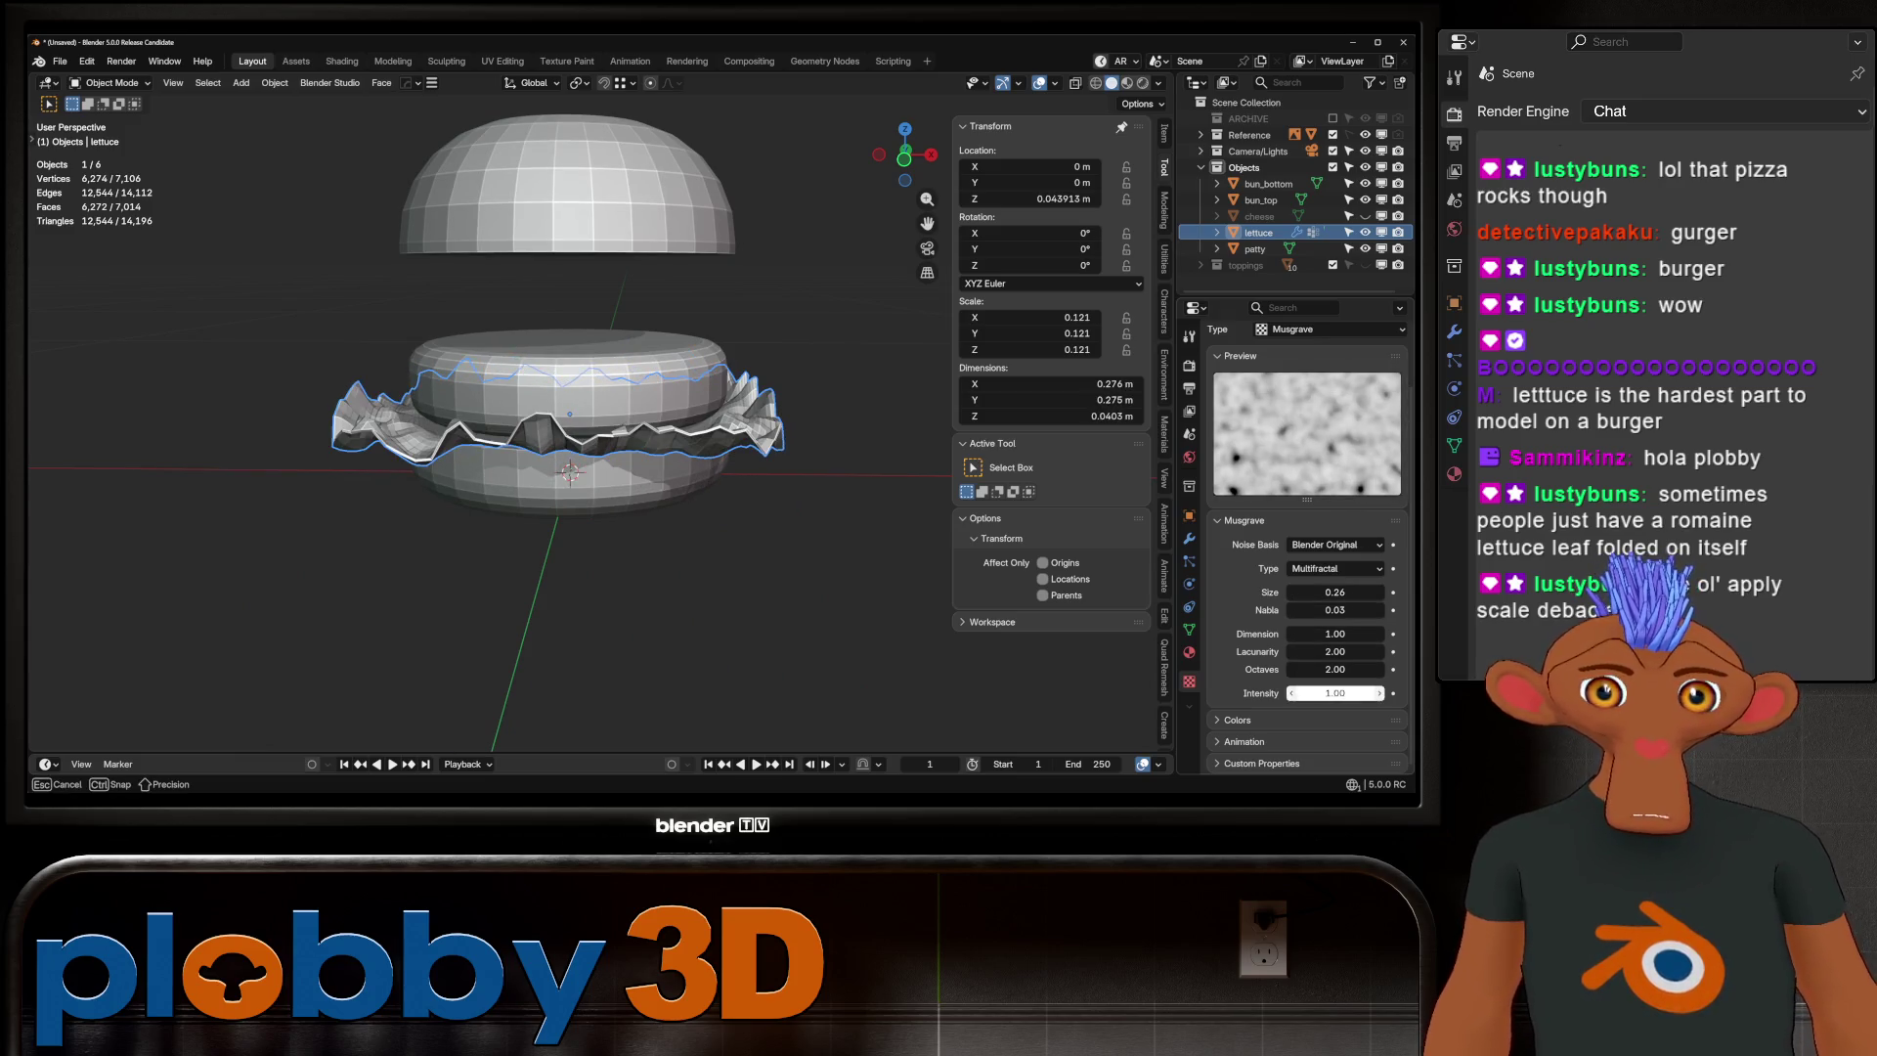
left_click_drag(1335, 693, 1306, 693)
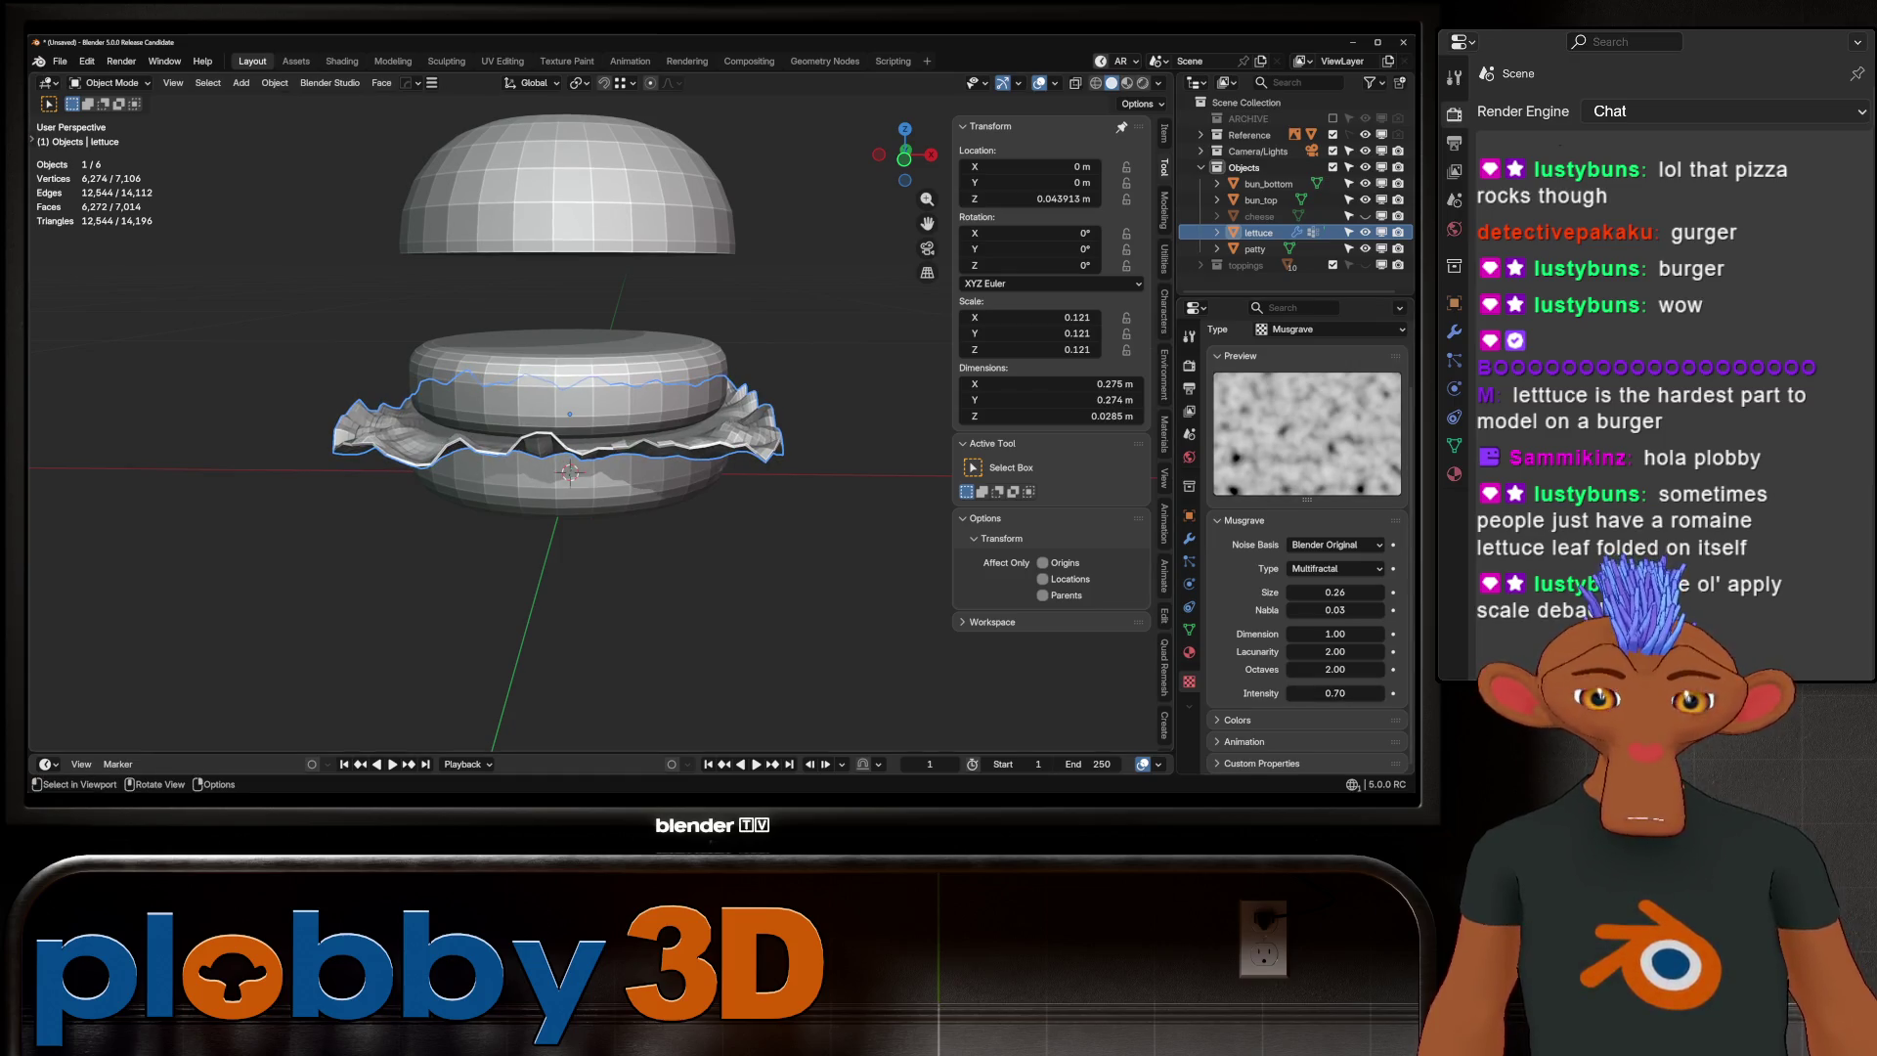
Raise the lettuce slightly along Z to 0.047042 m, then deselect it
key("KP_1")
key("g")
key("z")
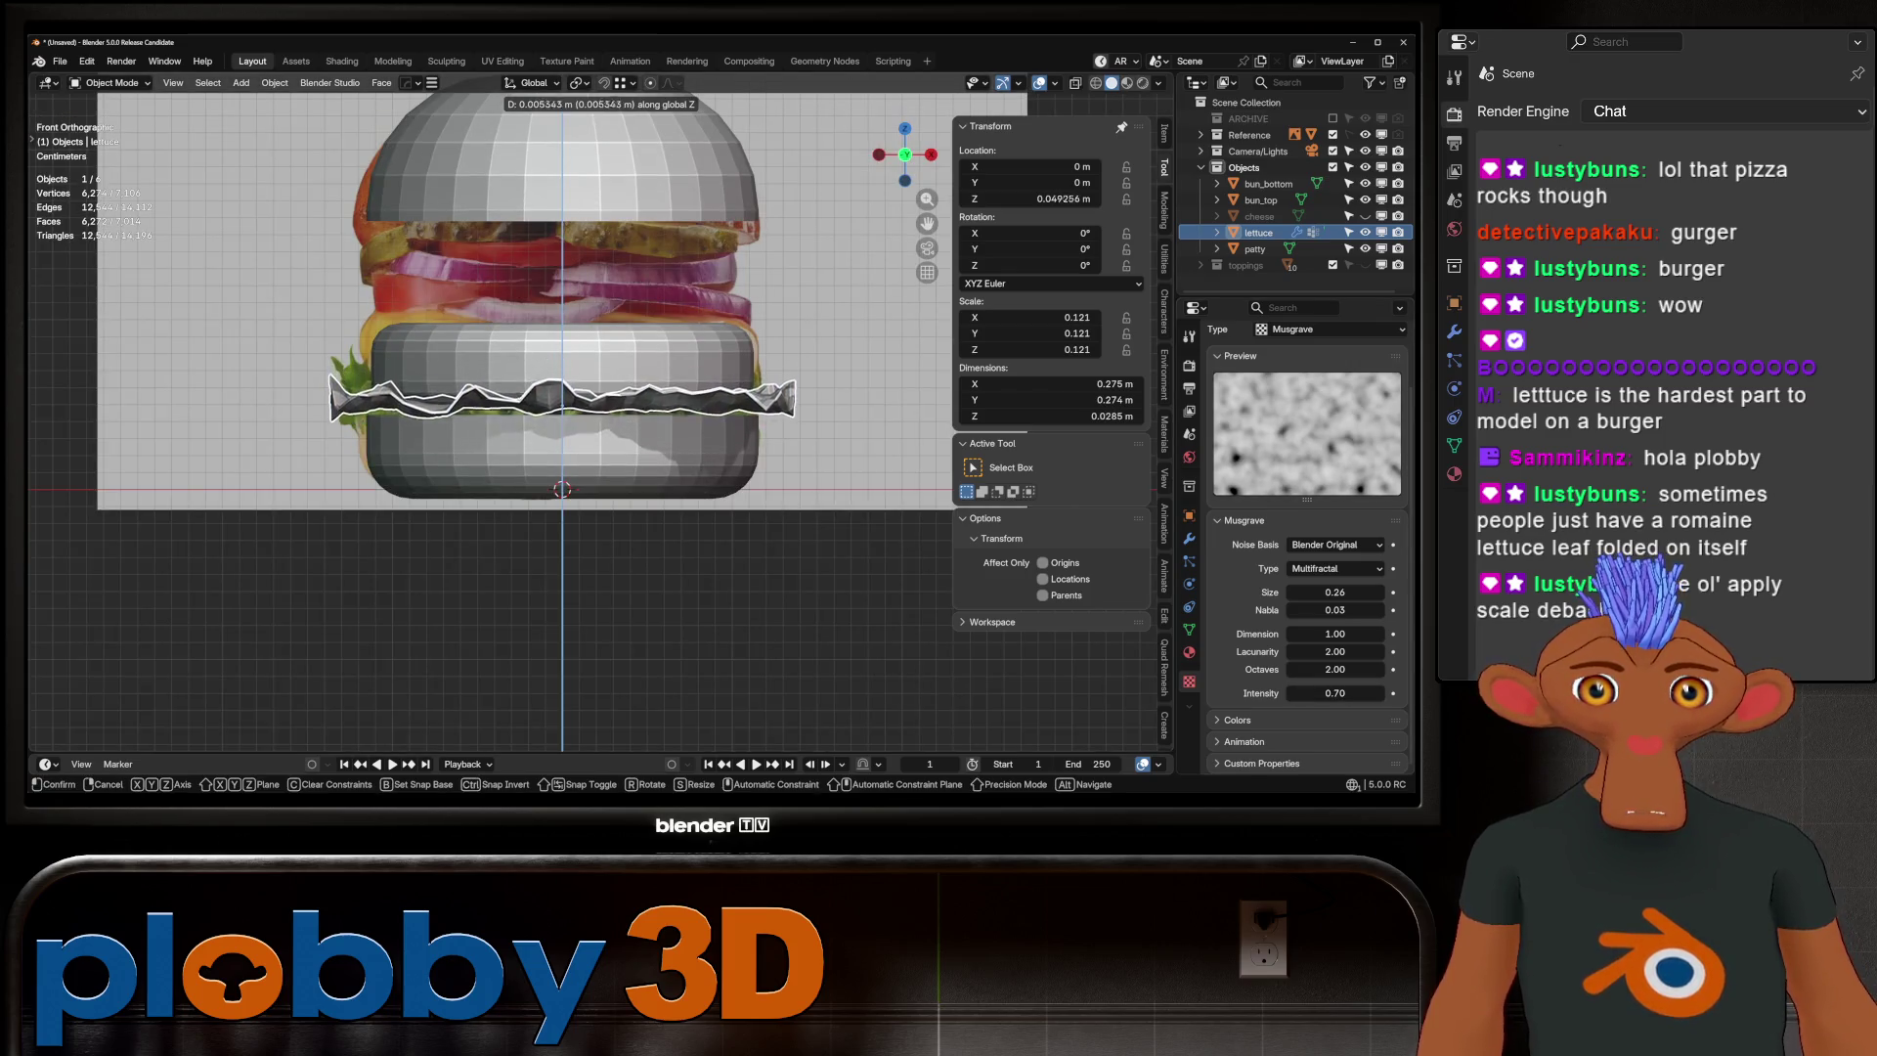
key("Return")
mouse_move(562, 488)
middle_mouse_down()
mouse_move(562, 411)
mouse_move(587, 391)
middle_mouse_up()
key("alt+a")
scroll(562, 440, "up", 4)
scroll(562, 411, "down", 3)
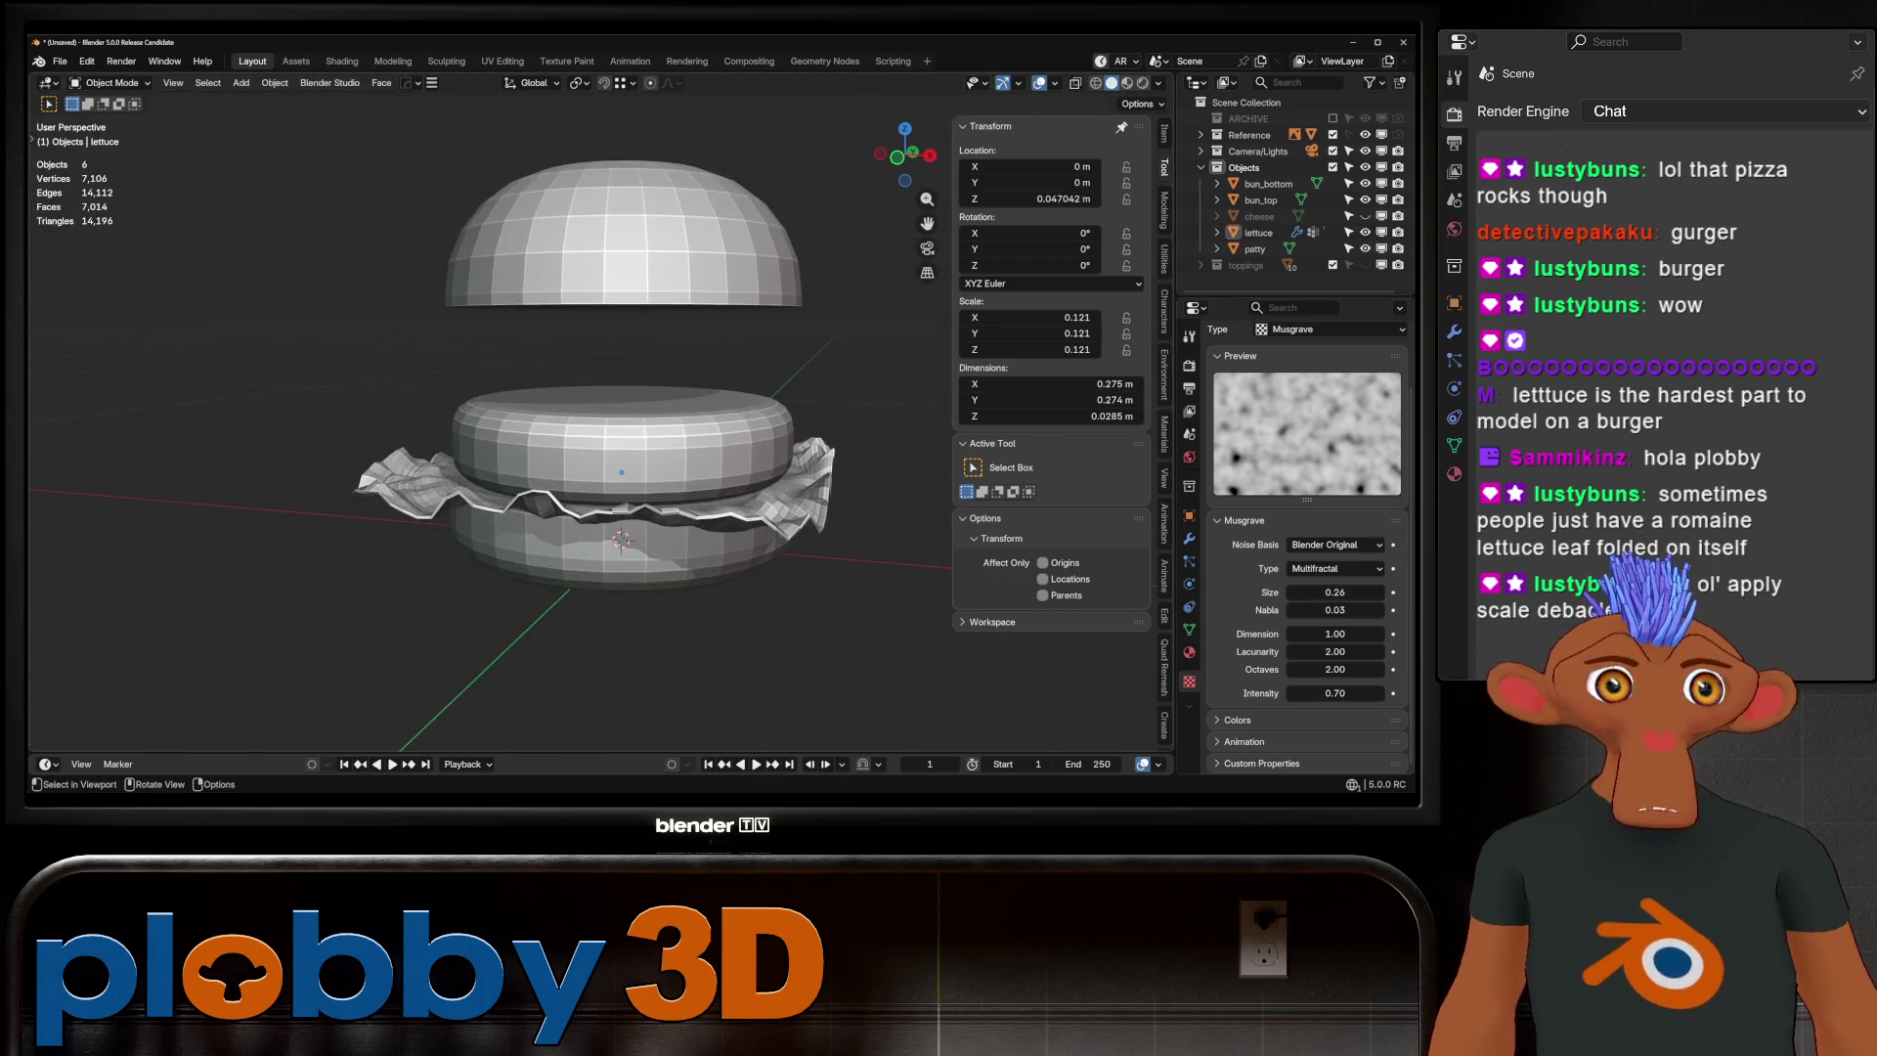
Duplicate the lettuce as a hidden backup copy lettuce.001 and reselect the original
left_click(616, 518)
key("shift+d")
key("Escape")
left_click(1365, 248)
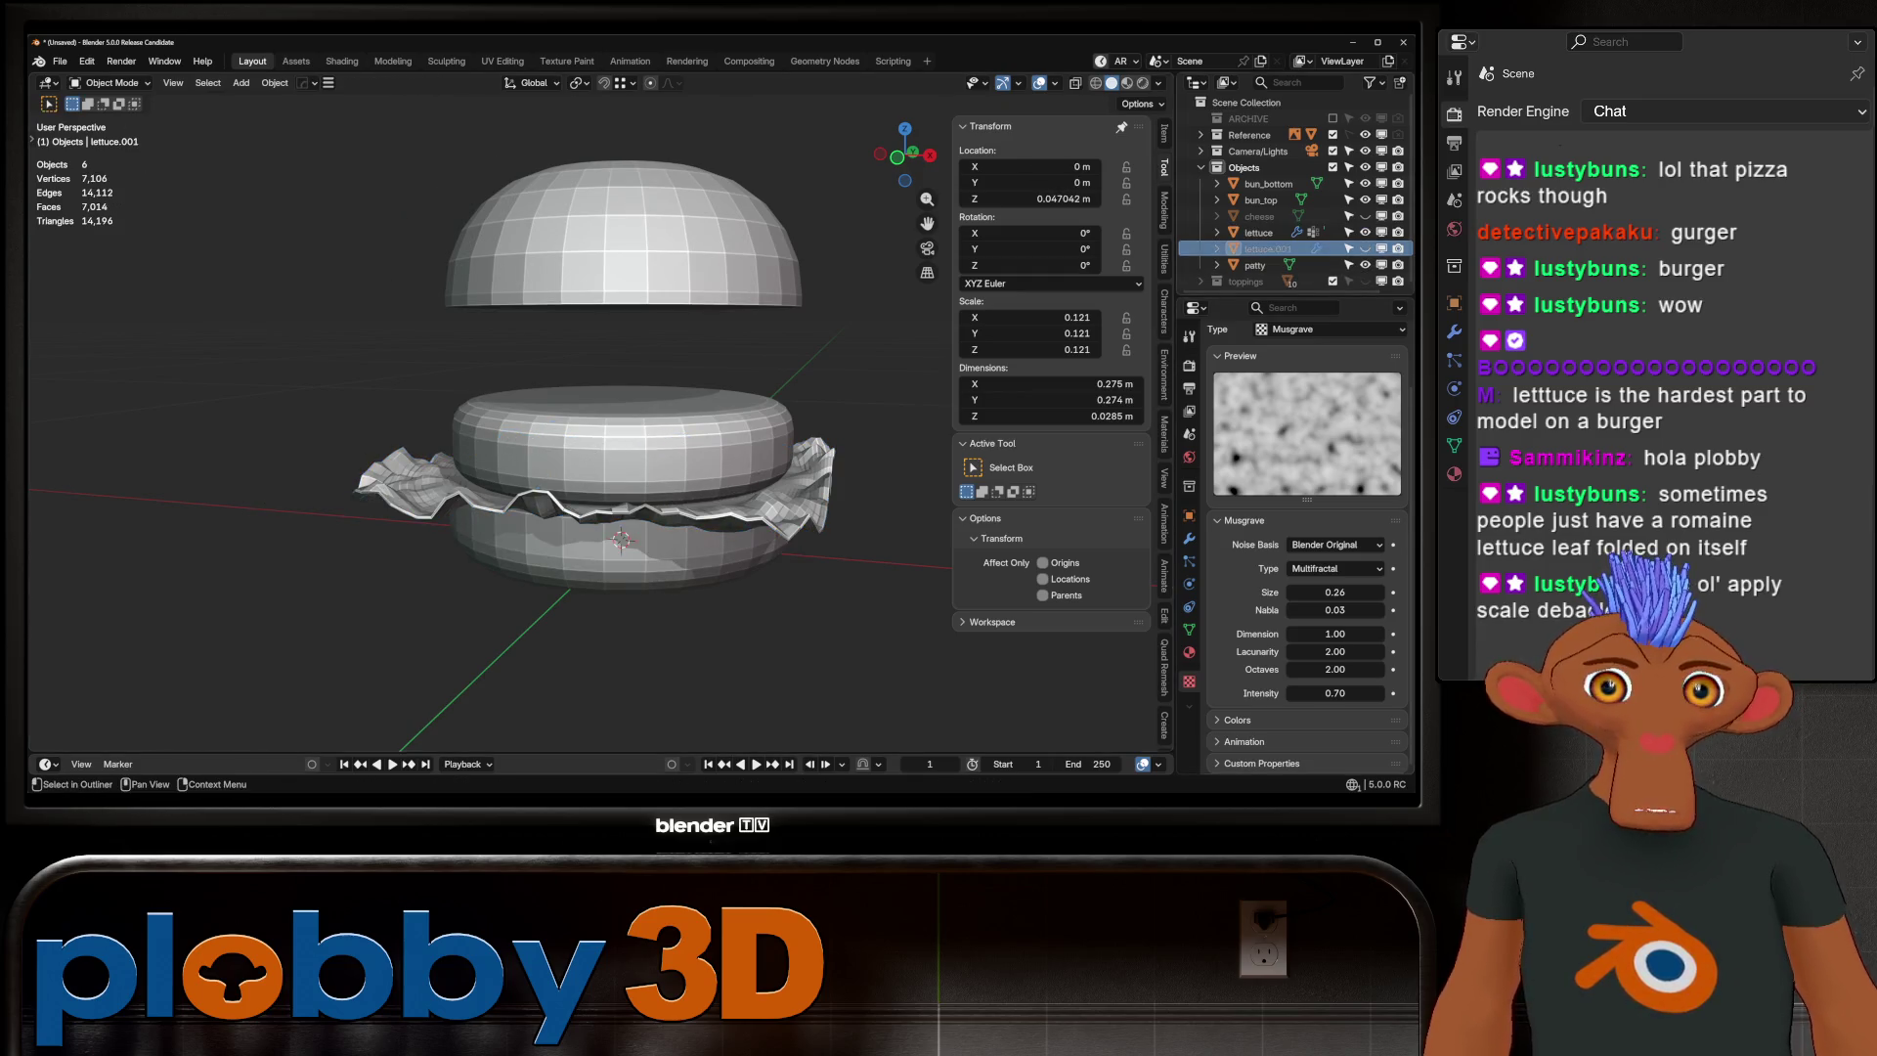
left_click(1258, 232)
key("KP_Decimal")
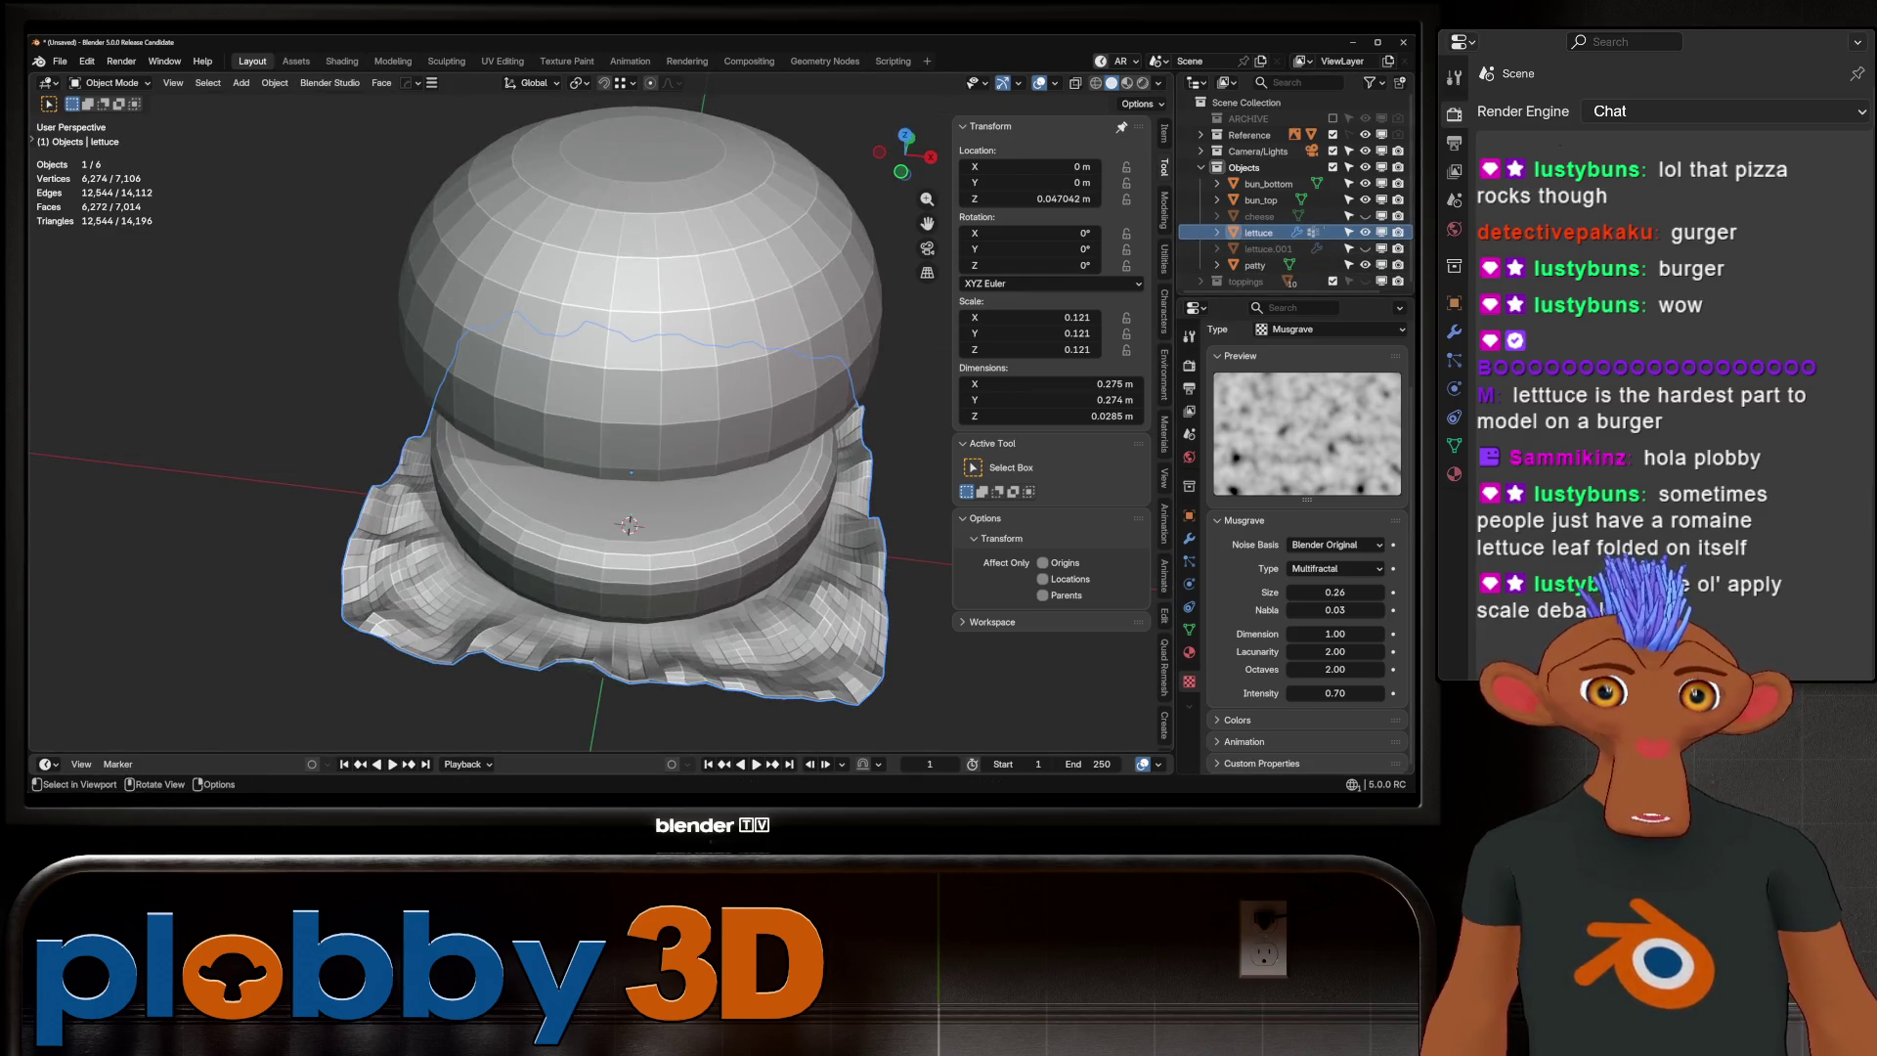
mouse_move(625, 528)
middle_mouse_down()
mouse_move(625, 401)
mouse_move(625, 532)
middle_mouse_up()
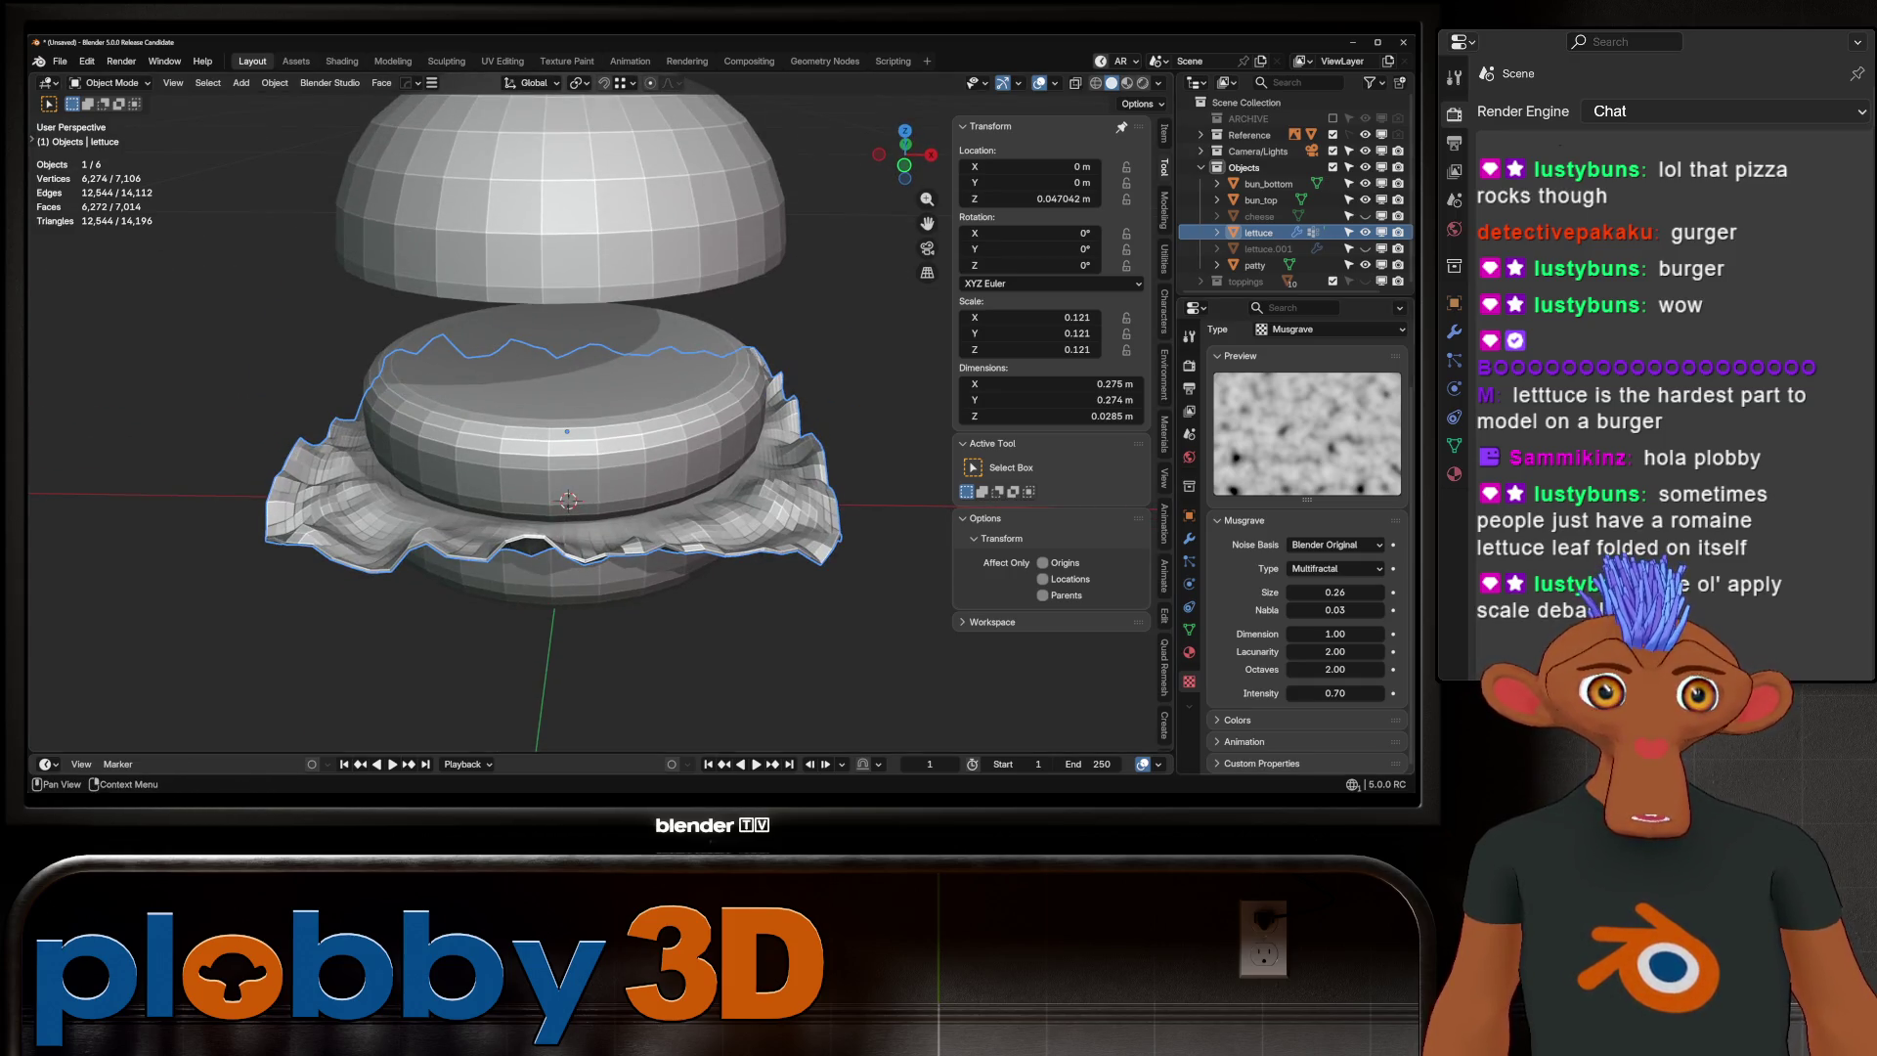
Add a Cylinder-shaped Cast modifier to the lettuce and scale it down slightly
left_click(1189, 537)
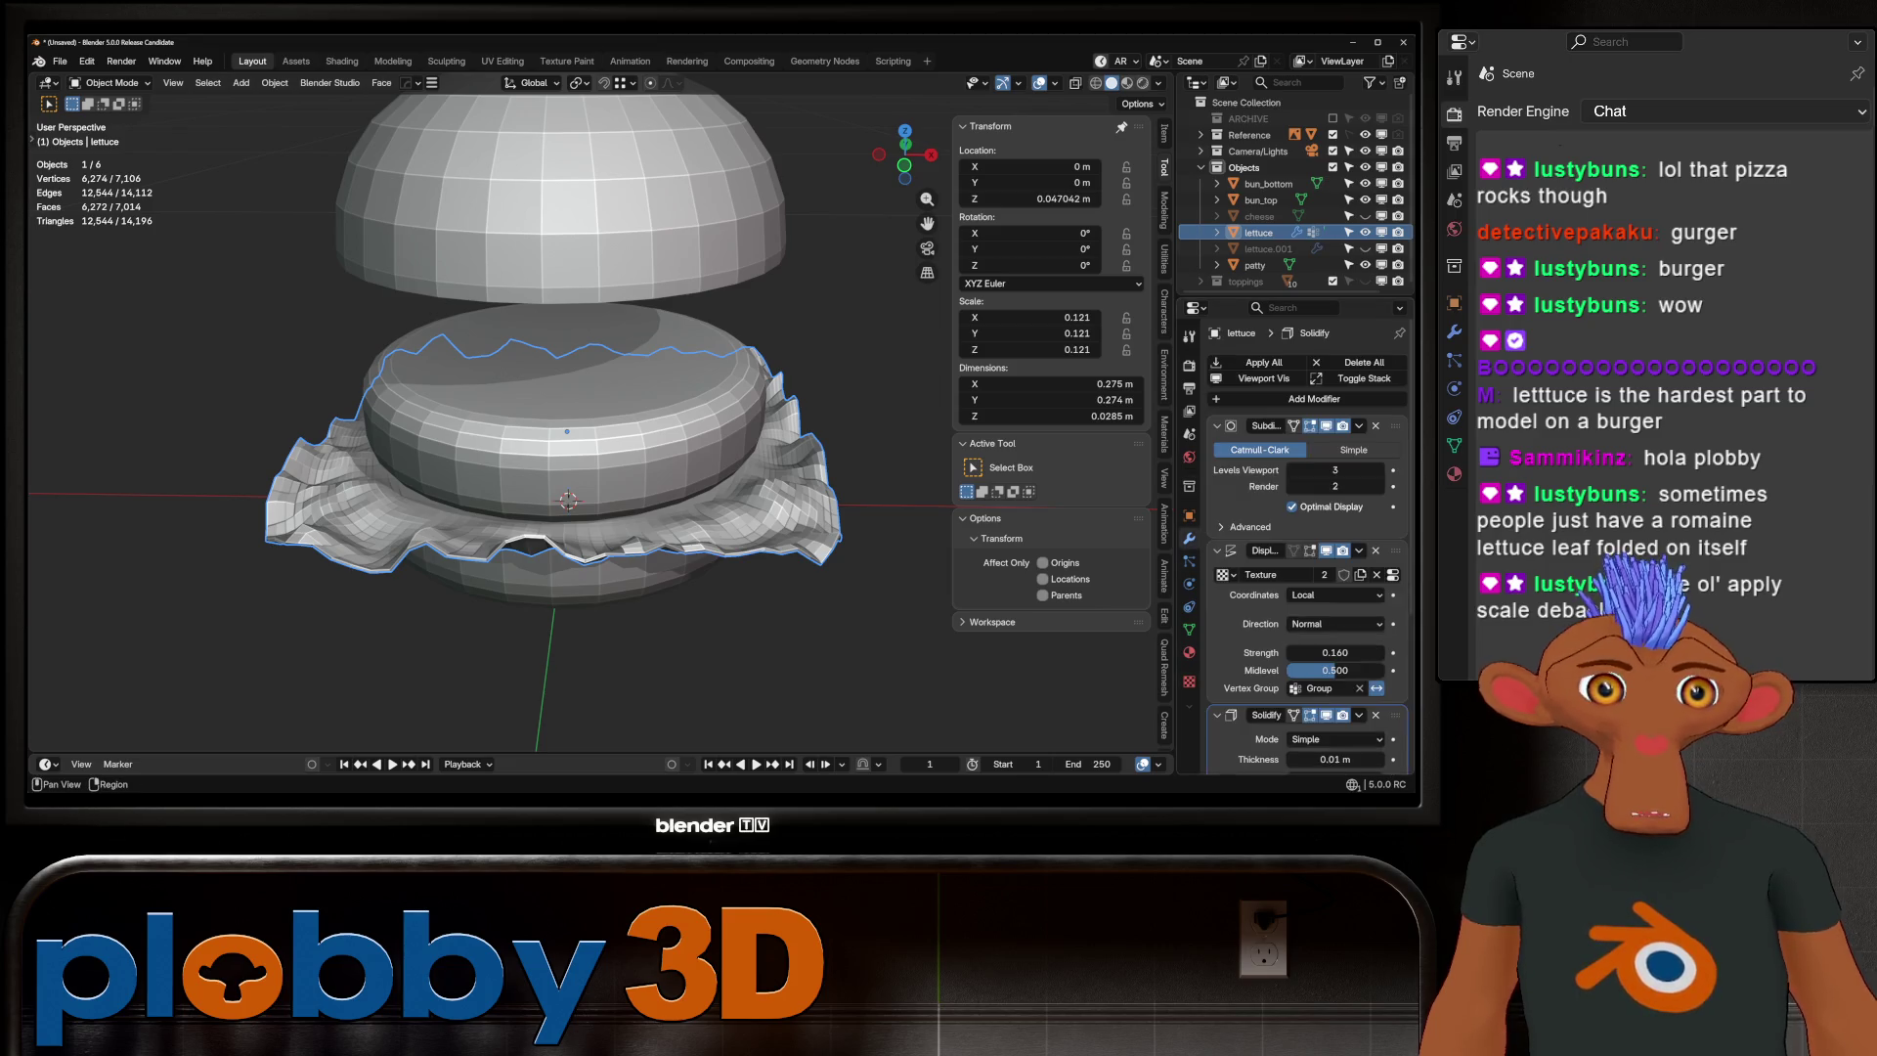
left_click(1270, 397)
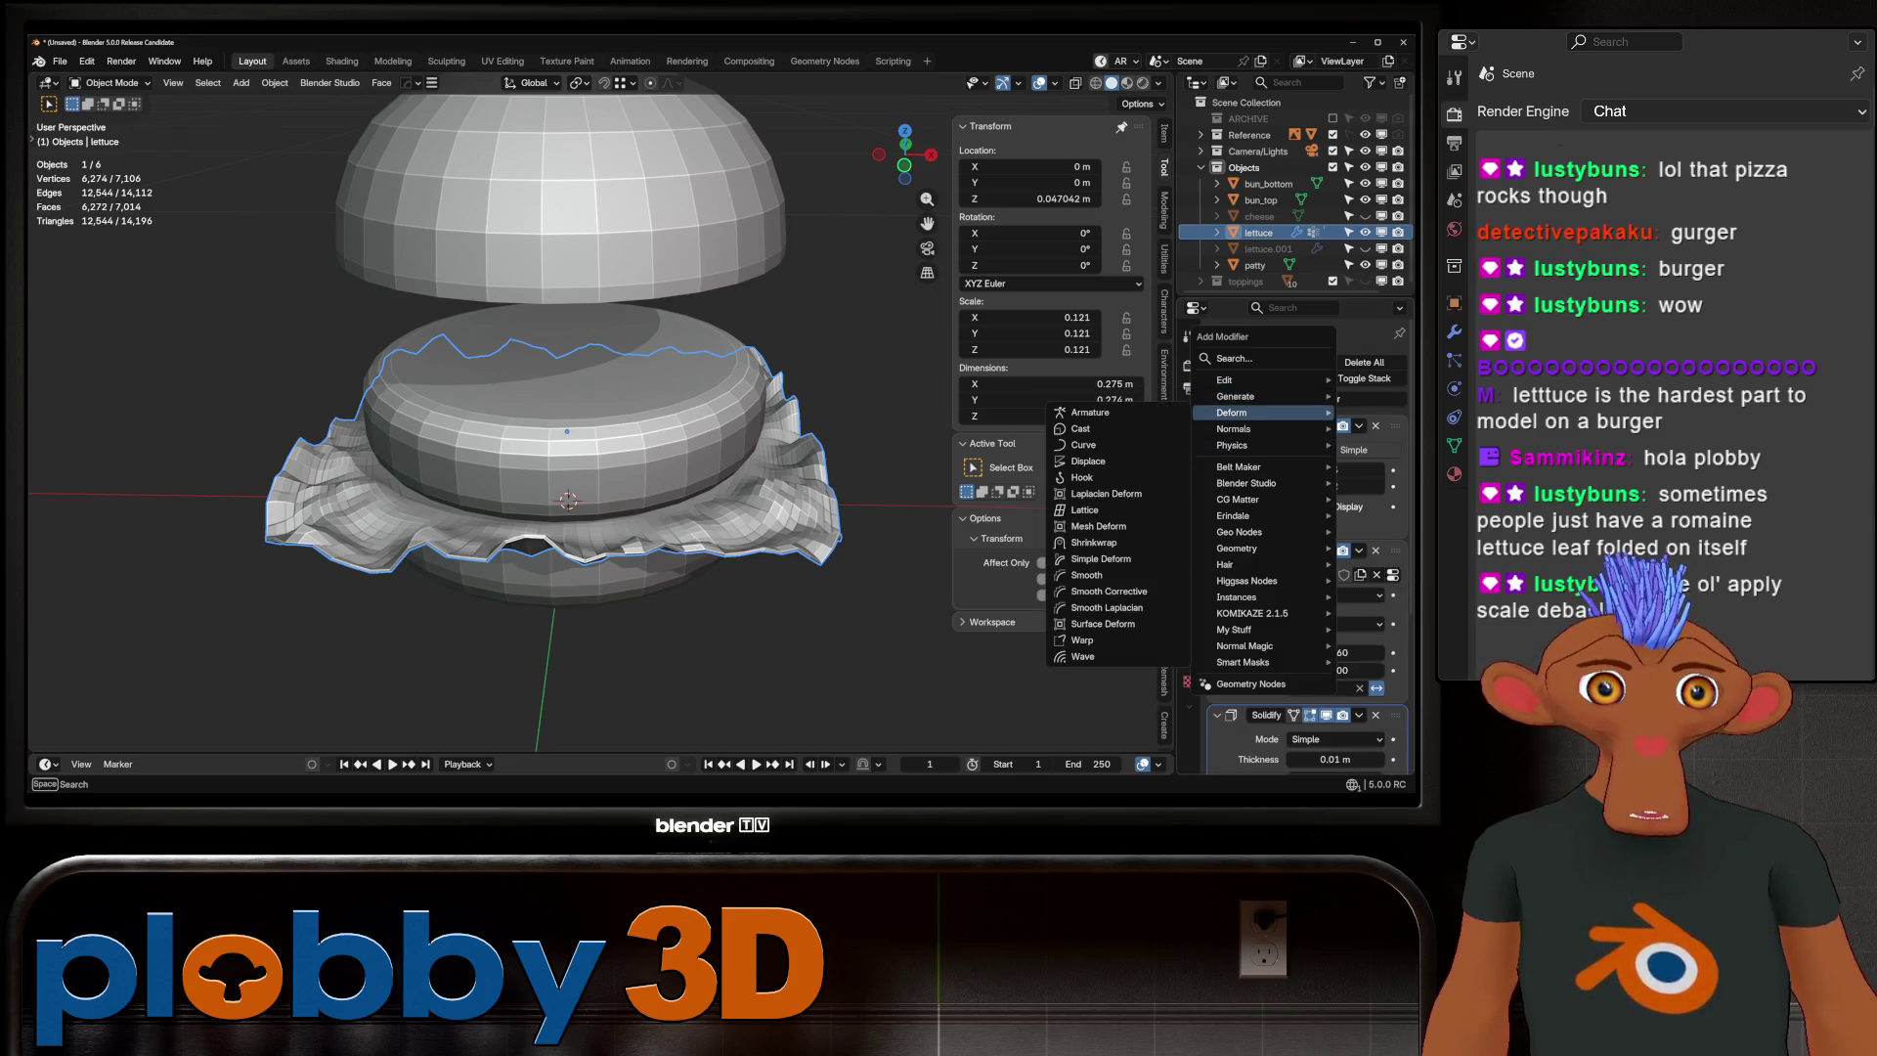
left_click(1082, 428)
scroll(1300, 548, "down", 8)
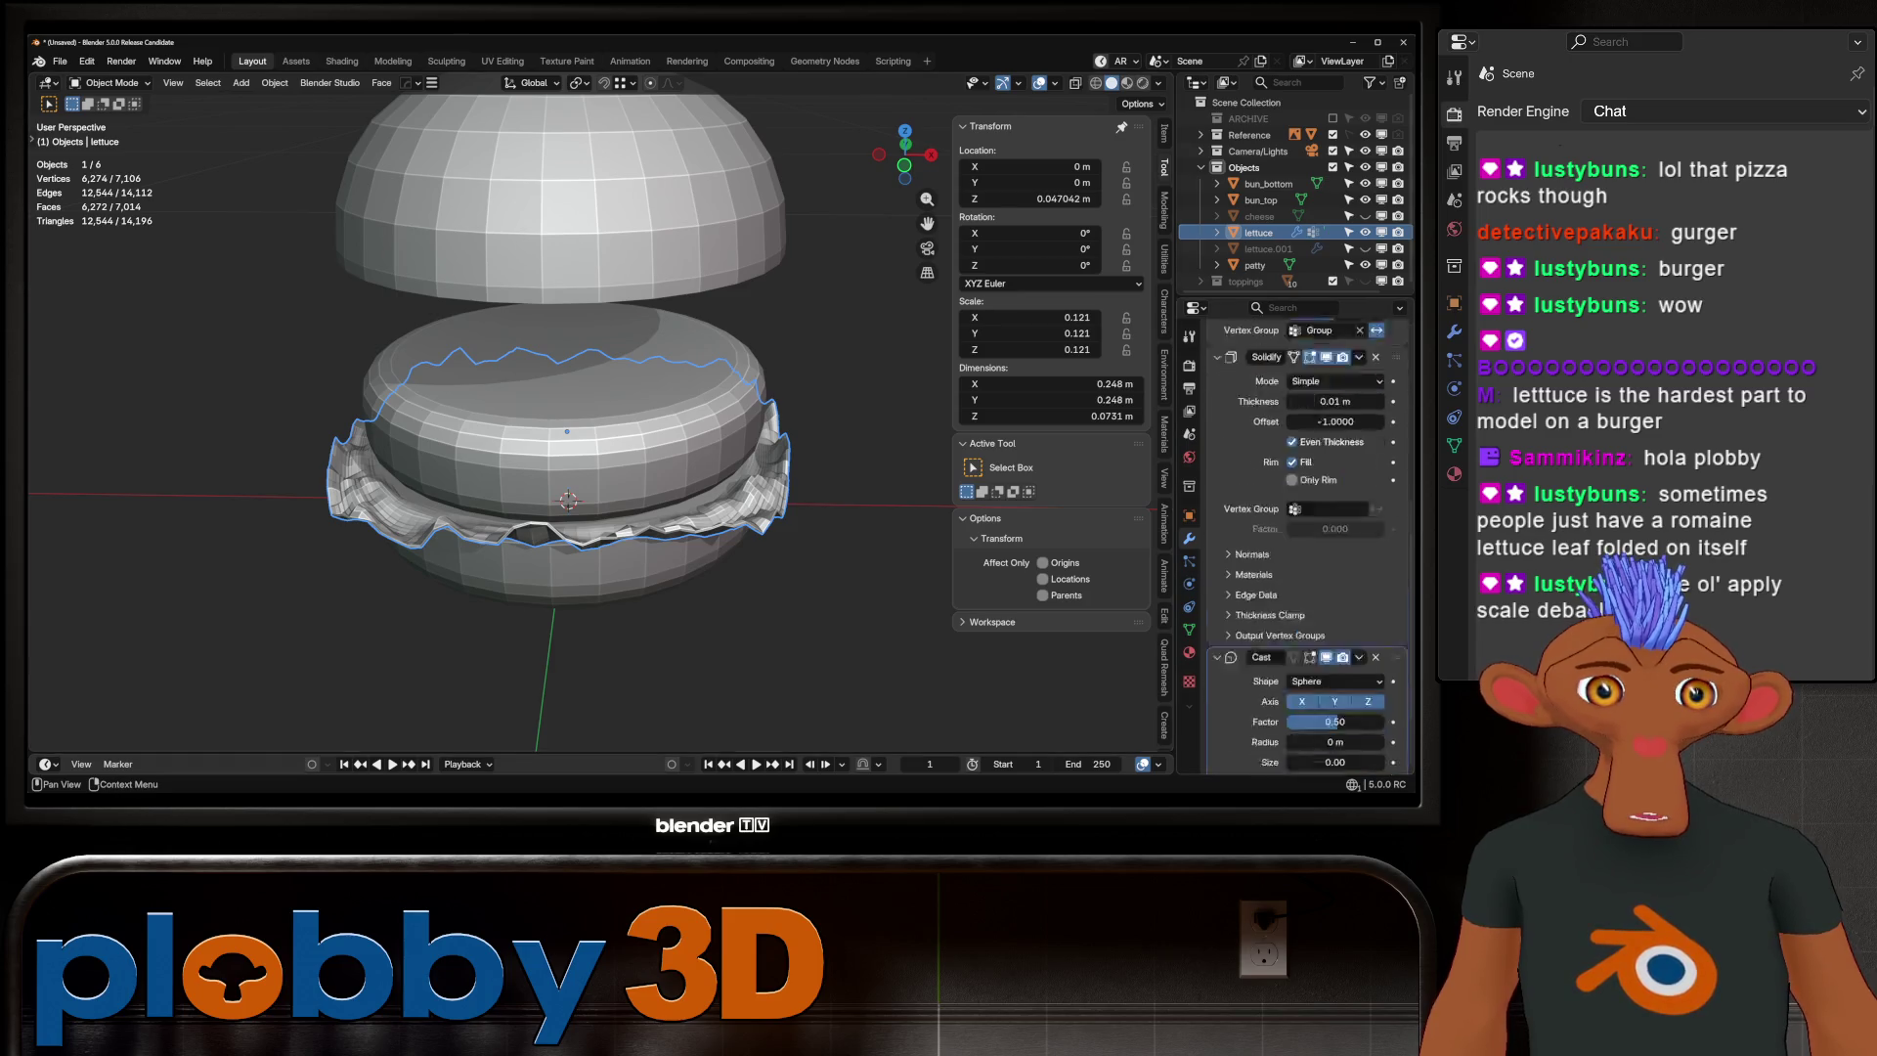
left_click(1335, 616)
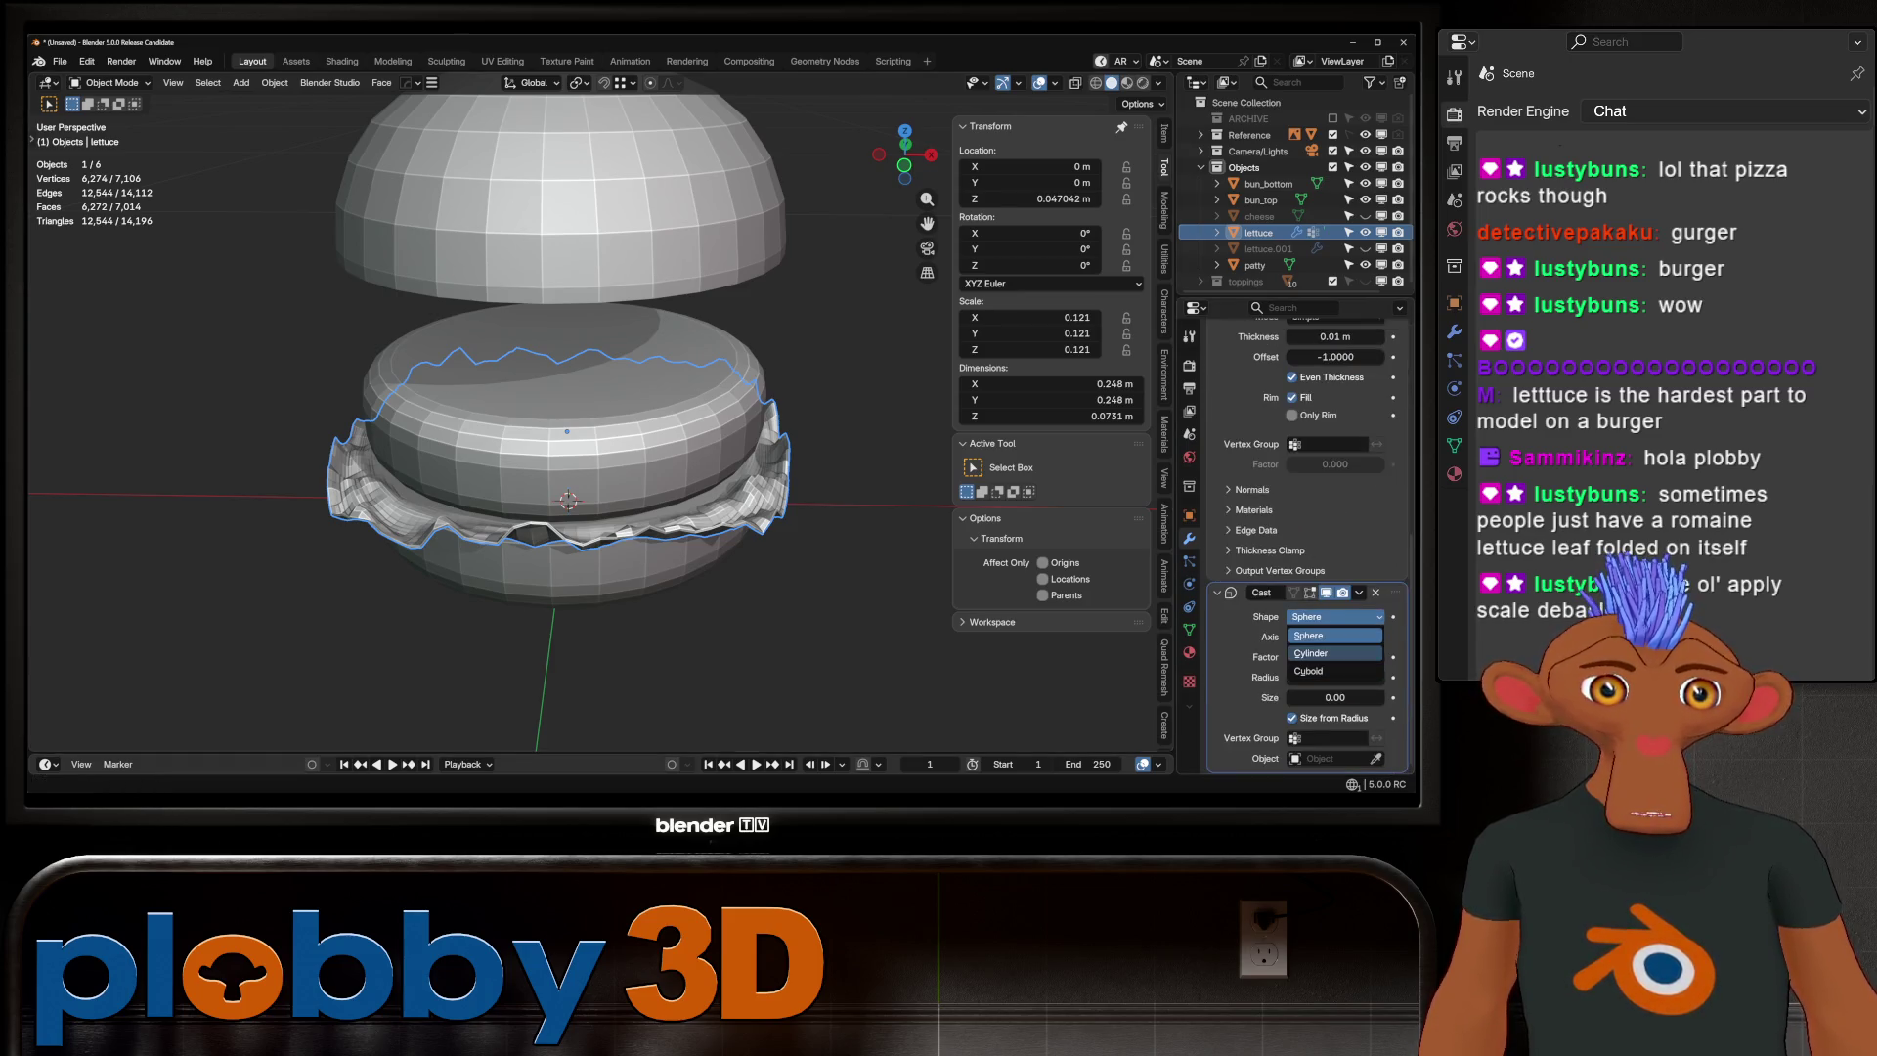
left_click(1314, 653)
mouse_move(586, 440)
middle_mouse_down()
mouse_move(586, 469)
mouse_move(606, 459)
mouse_move(586, 445)
middle_mouse_up()
mouse_move(1335, 677)
left_mouse_down()
mouse_move(1373, 657)
mouse_move(1337, 657)
left_mouse_up()
key("s")
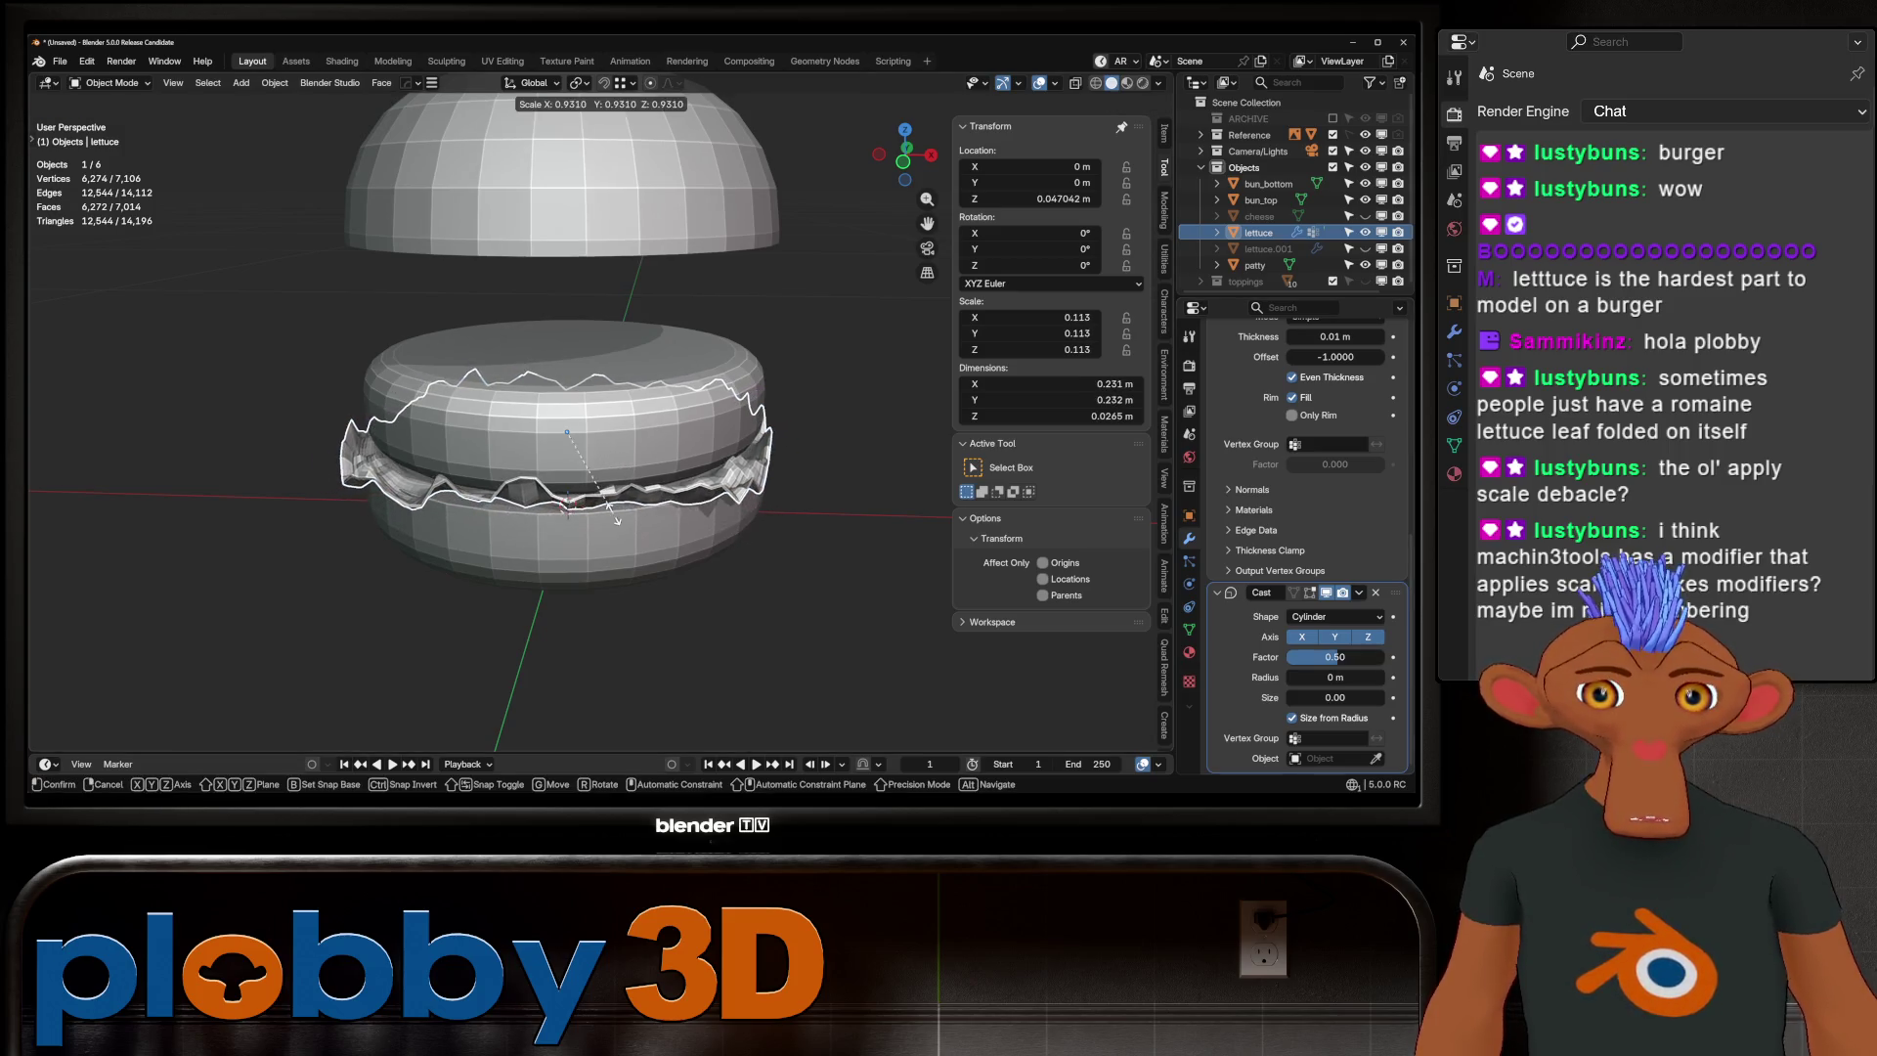
left_click(718, 681)
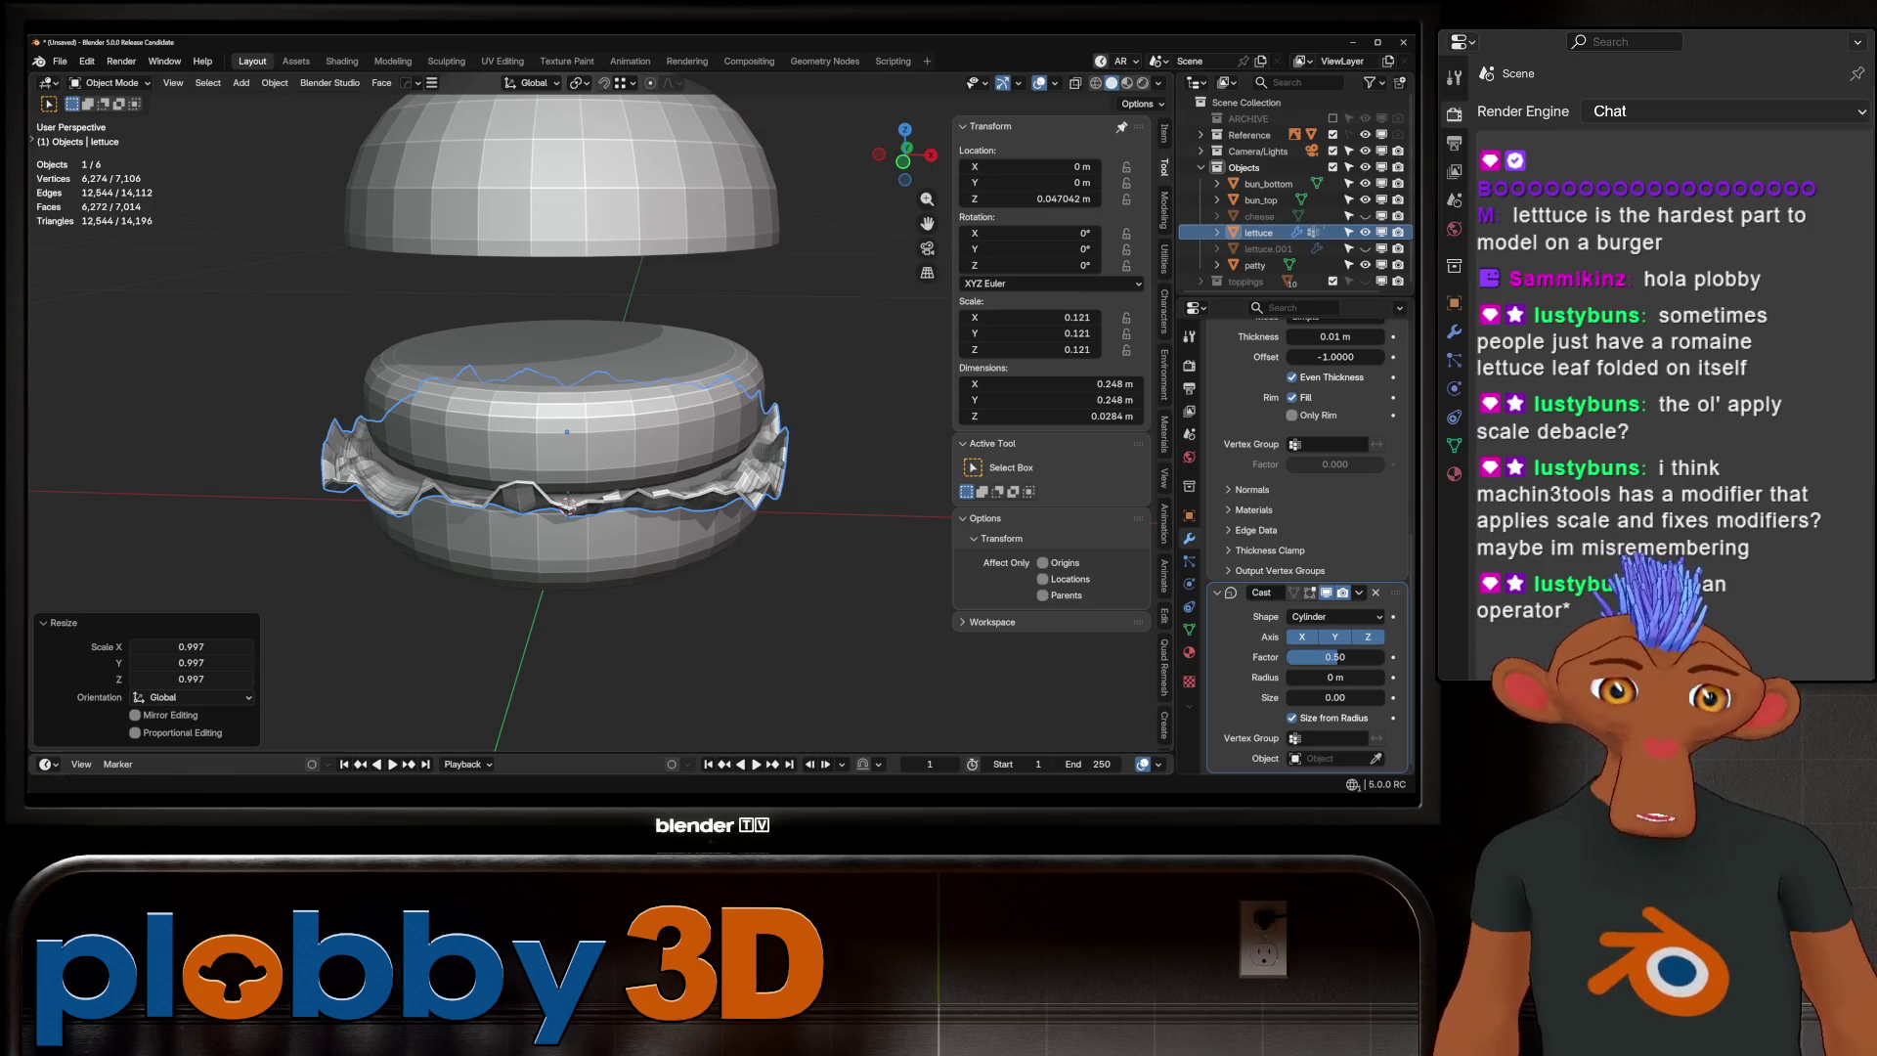
mouse_move(586, 440)
middle_mouse_down()
mouse_move(635, 547)
mouse_move(704, 391)
middle_mouse_up()
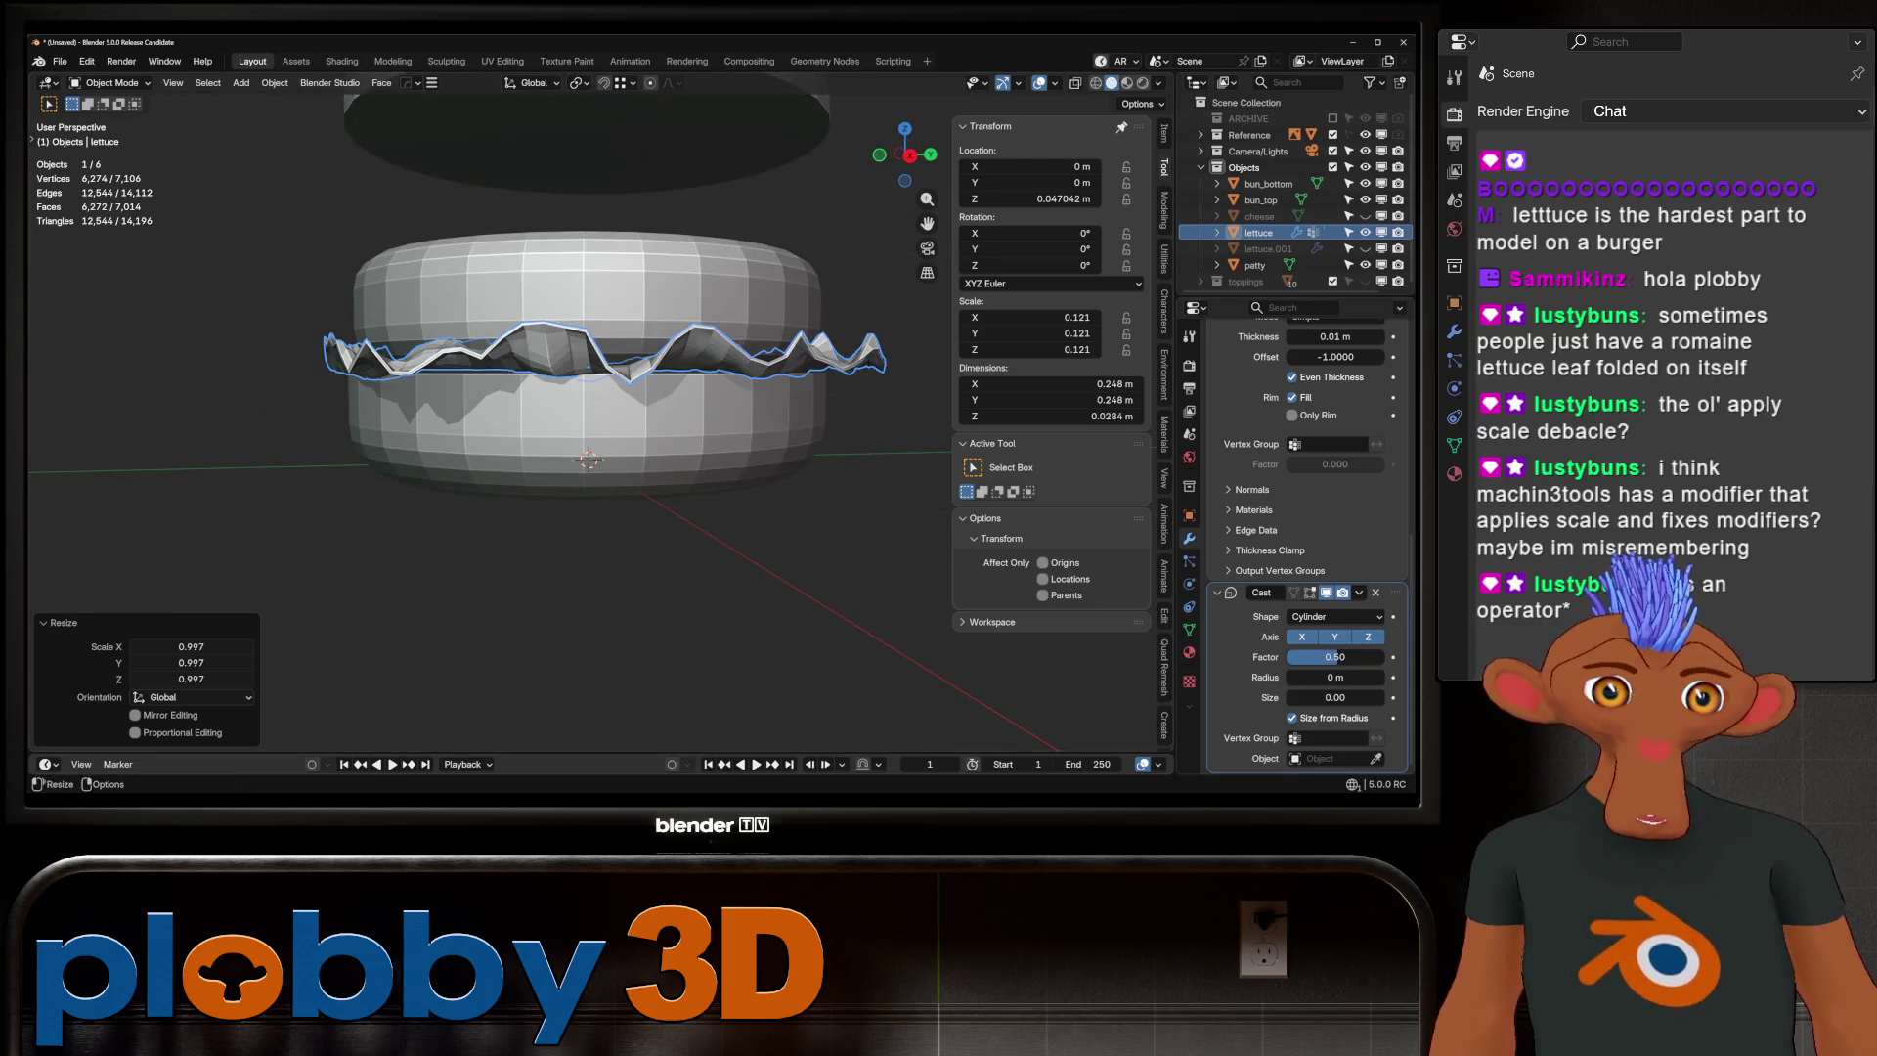
left_click(1189, 681)
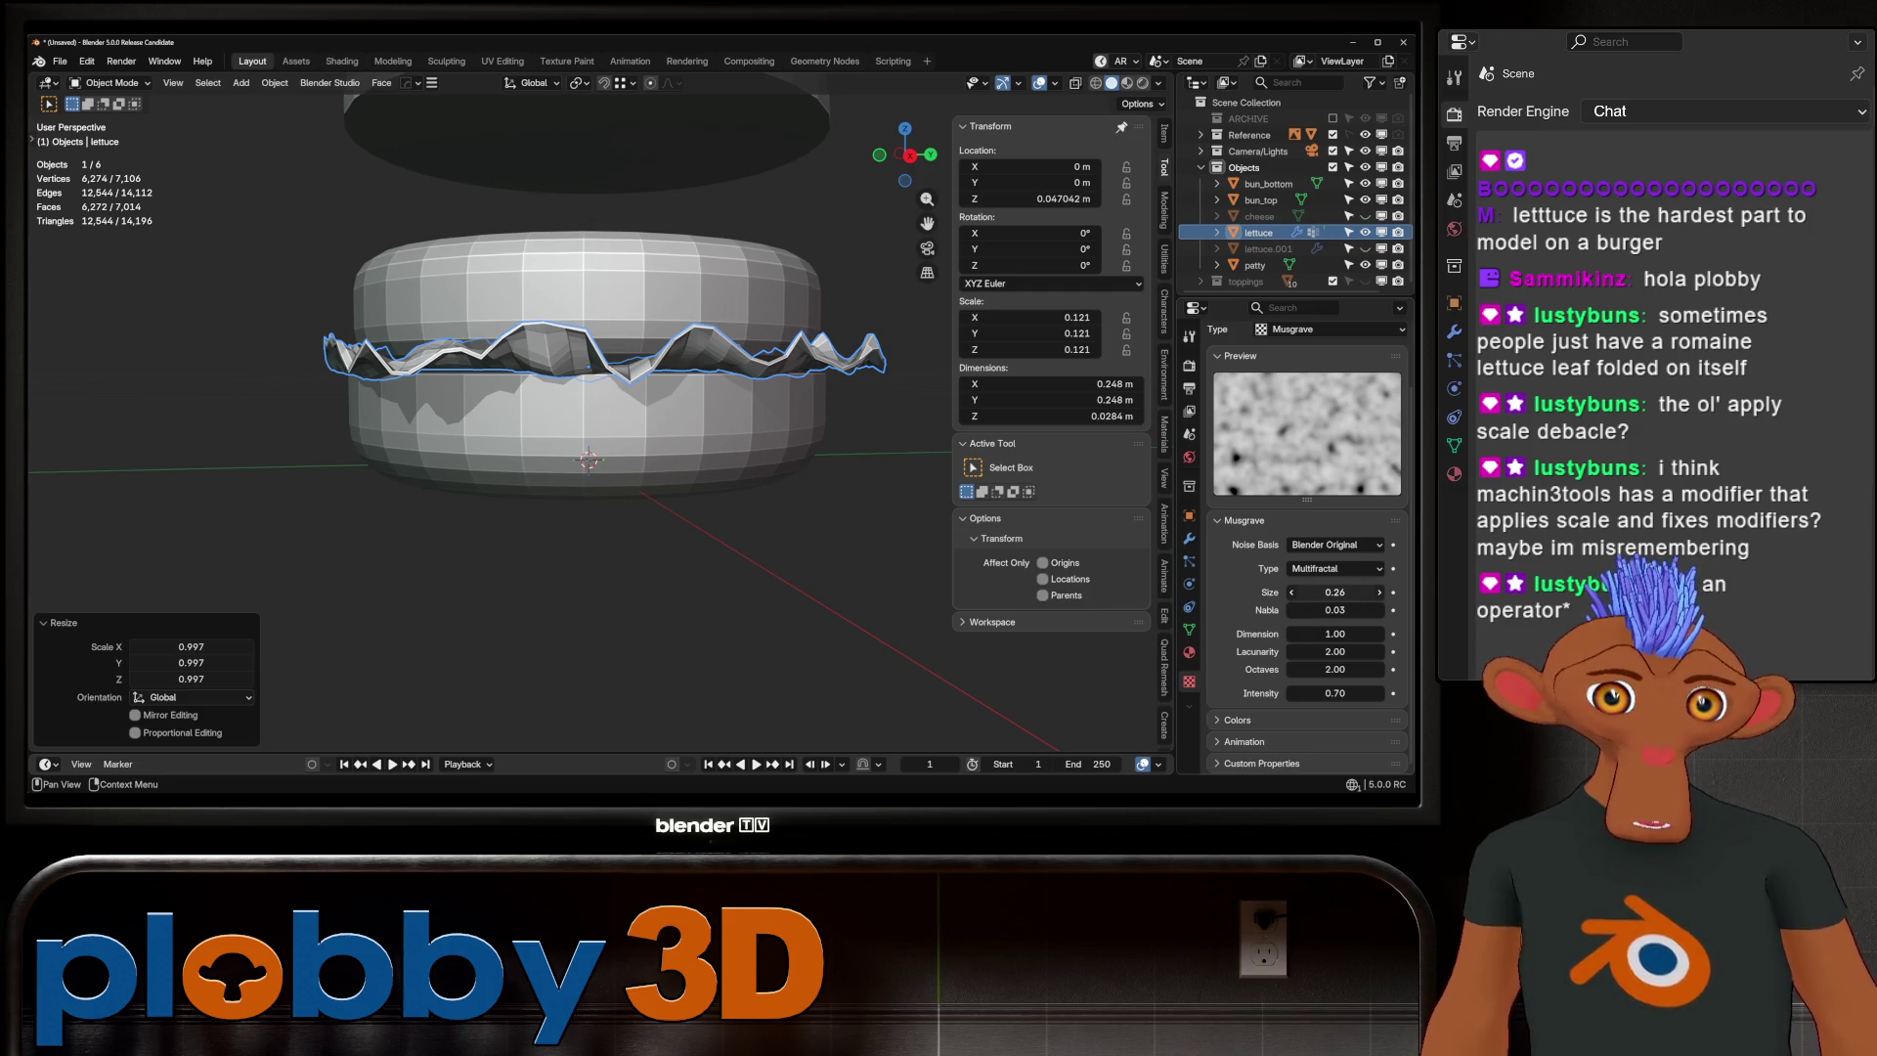
Try smaller Musgrave noise sizes, around 0.30, for sharper lettuce crinkles, checking from an orbited view
mouse_move(1334, 592)
left_mouse_down()
mouse_move(1256, 591)
mouse_move(1339, 592)
mouse_move(1292, 592)
left_mouse_up()
mouse_move(606, 293)
middle_mouse_down()
mouse_move(625, 439)
mouse_move(625, 333)
middle_mouse_up()
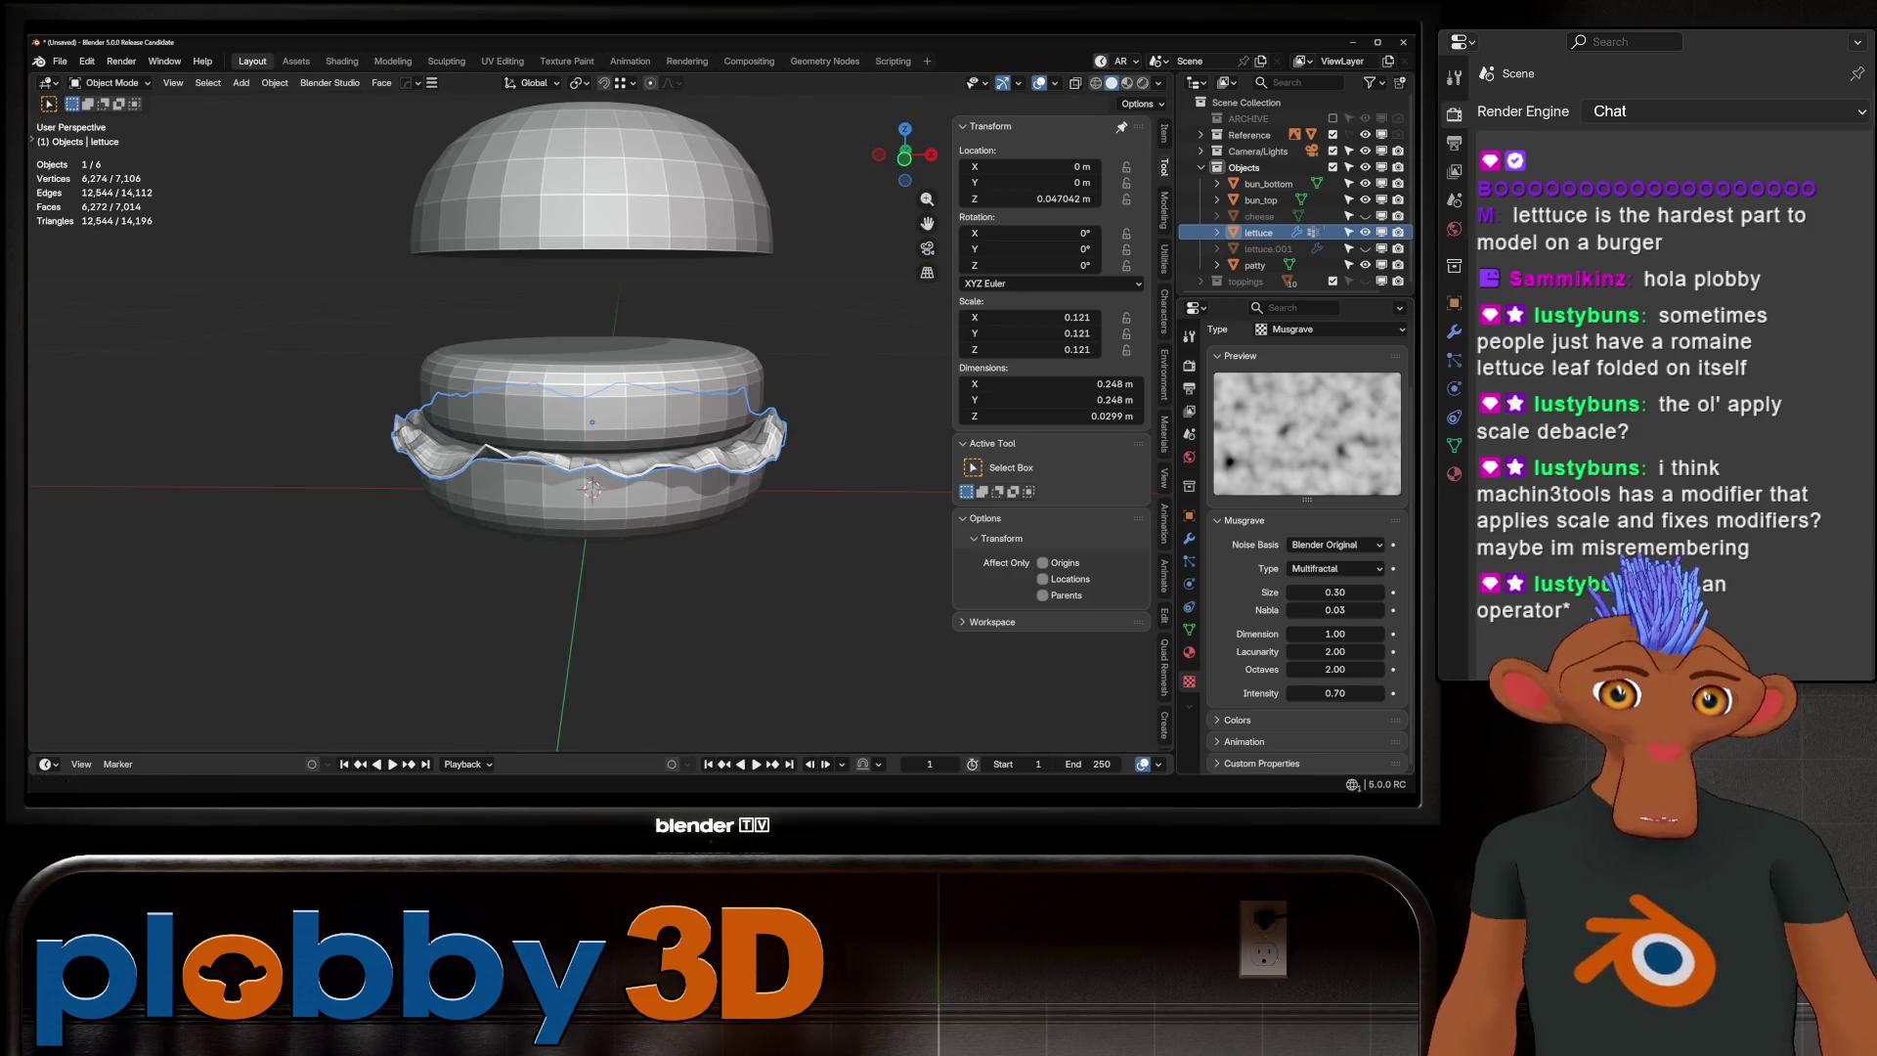
left_click_drag(1310, 591, 1298, 591)
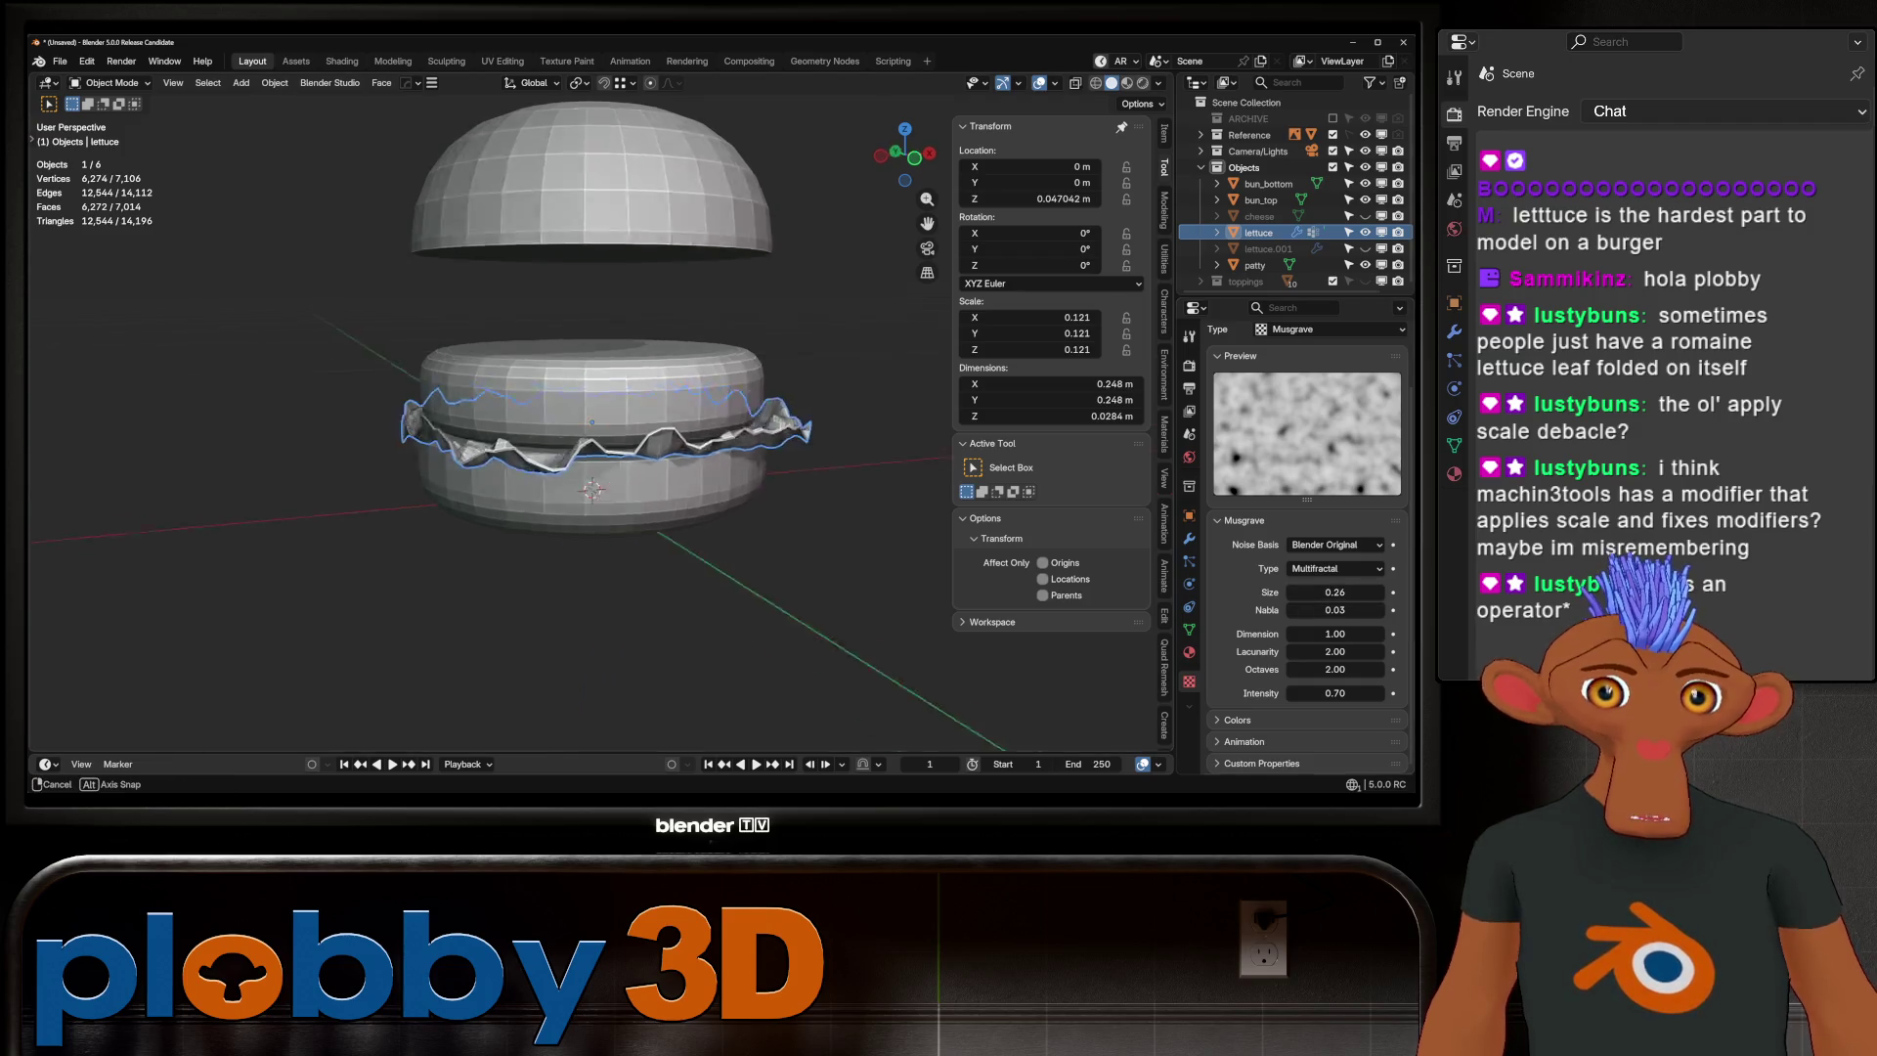
scroll(586, 420, "up", 5)
mouse_move(587, 420)
middle_mouse_down()
mouse_move(567, 381)
mouse_move(583, 489)
middle_mouse_up()
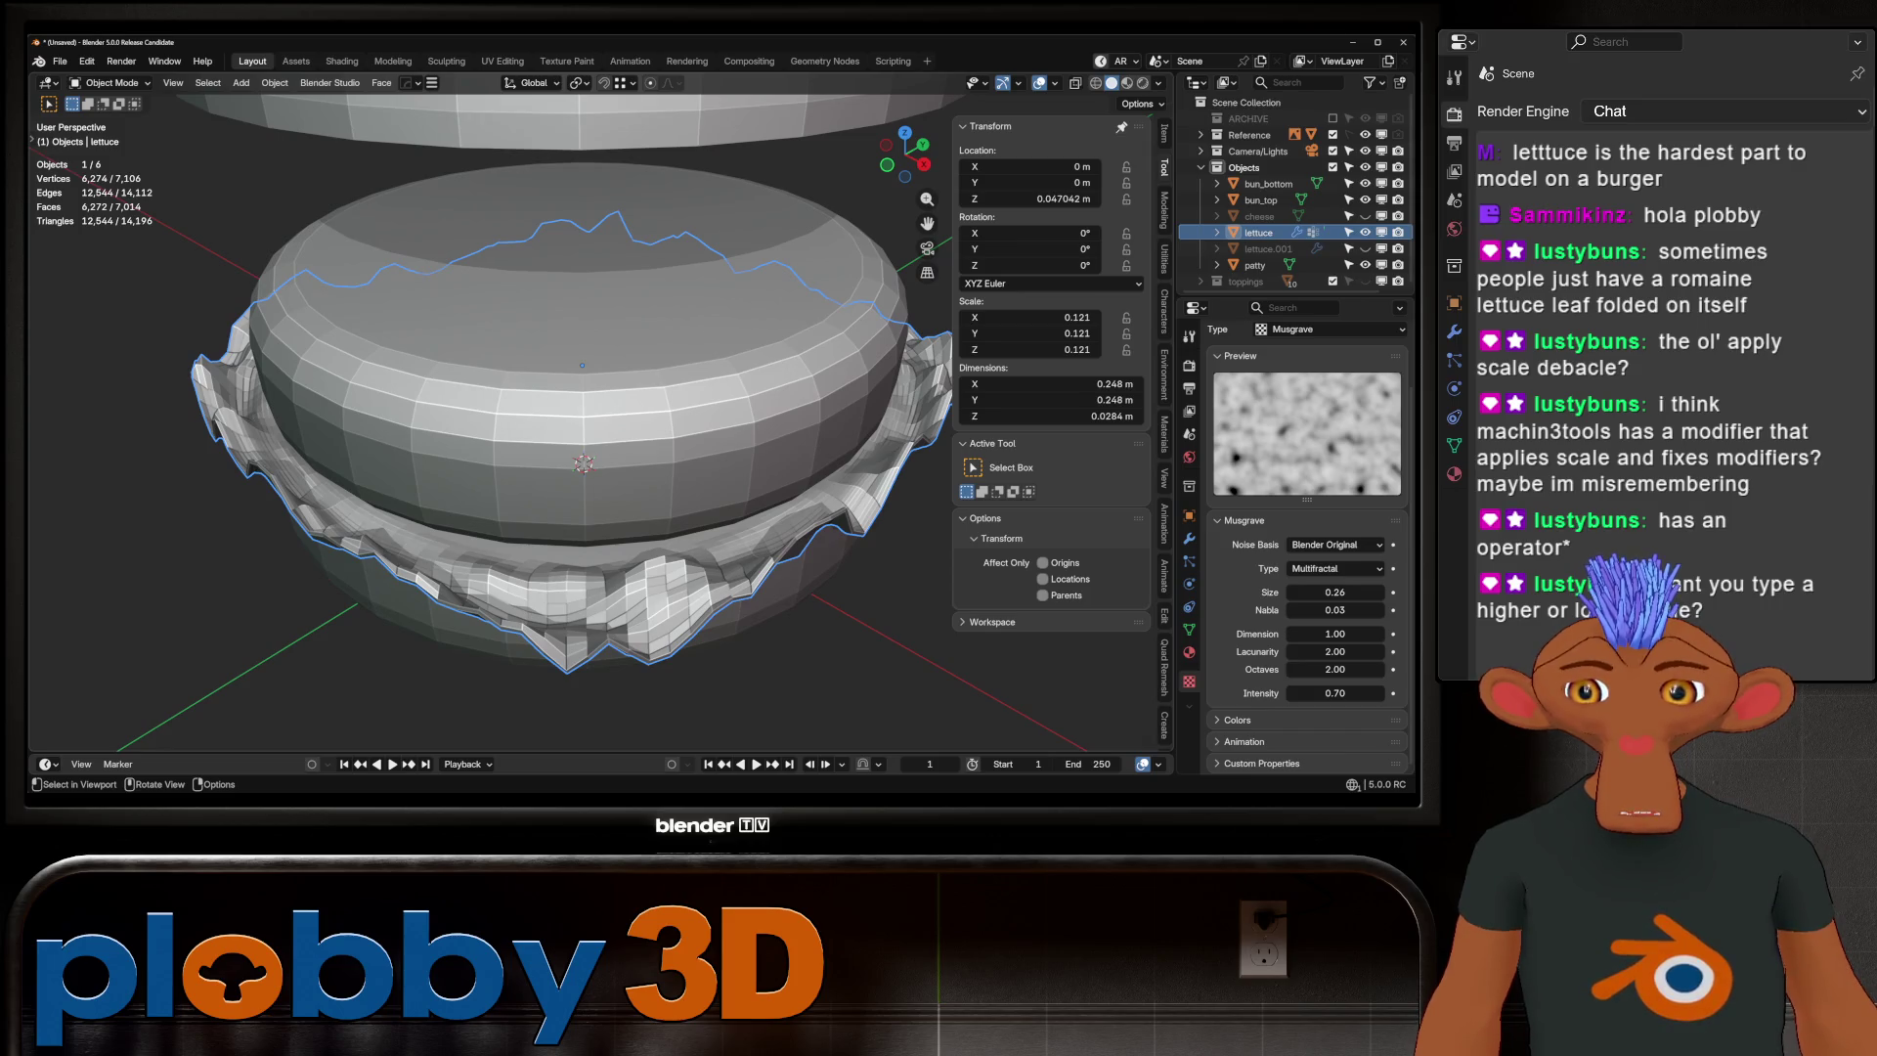
left_click_drag(1335, 592, 1351, 591)
middle_click_drag(586, 488, 601, 410)
Raise Musgrave intensity to 0.99 and settle the noise size at 0.23, then view from the front
left_click_drag(1334, 693, 1364, 693)
scroll(488, 421, "down", 3)
scroll(489, 421, "down", 2)
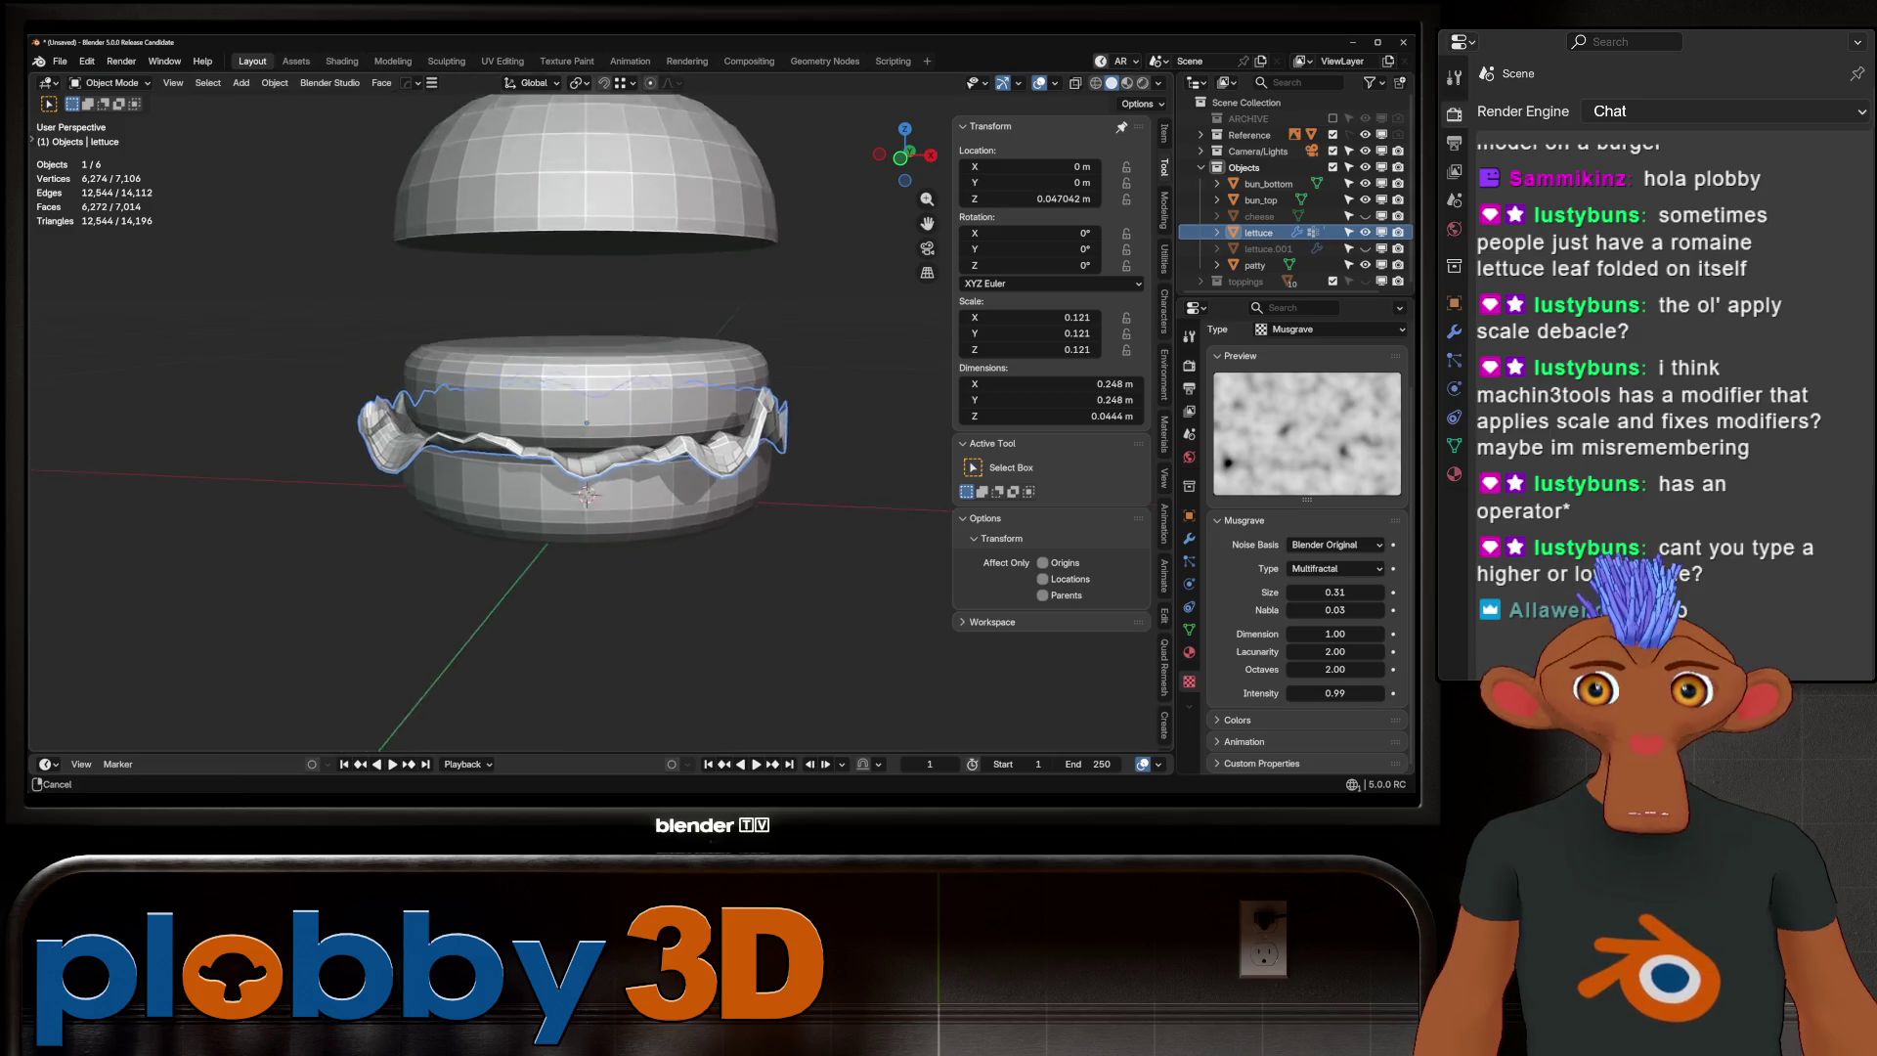
mouse_move(587, 440)
middle_mouse_down()
mouse_move(596, 508)
mouse_move(586, 449)
mouse_move(598, 471)
middle_mouse_up()
scroll(598, 471, "down", 2)
scroll(655, 460, "up", 5)
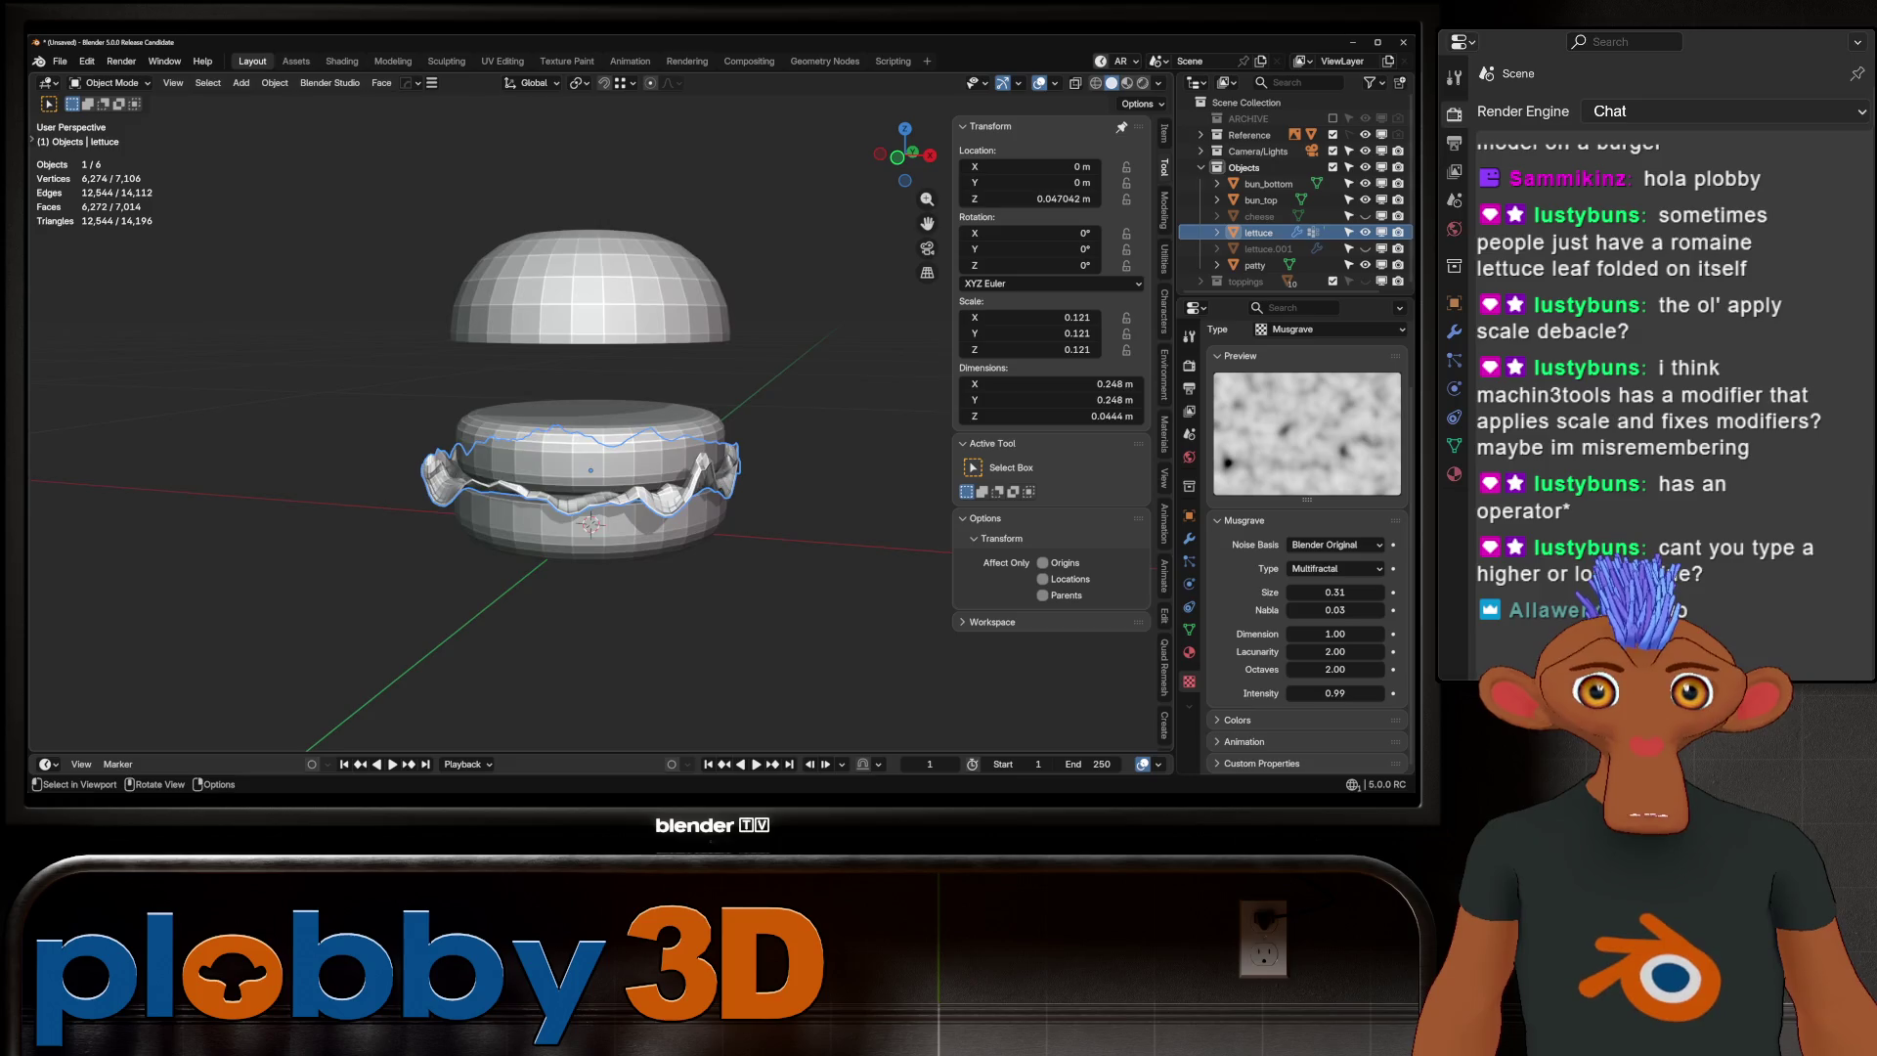
mouse_move(1334, 591)
left_mouse_down()
mouse_move(1364, 592)
mouse_move(1302, 592)
left_mouse_up()
key("KP_1")
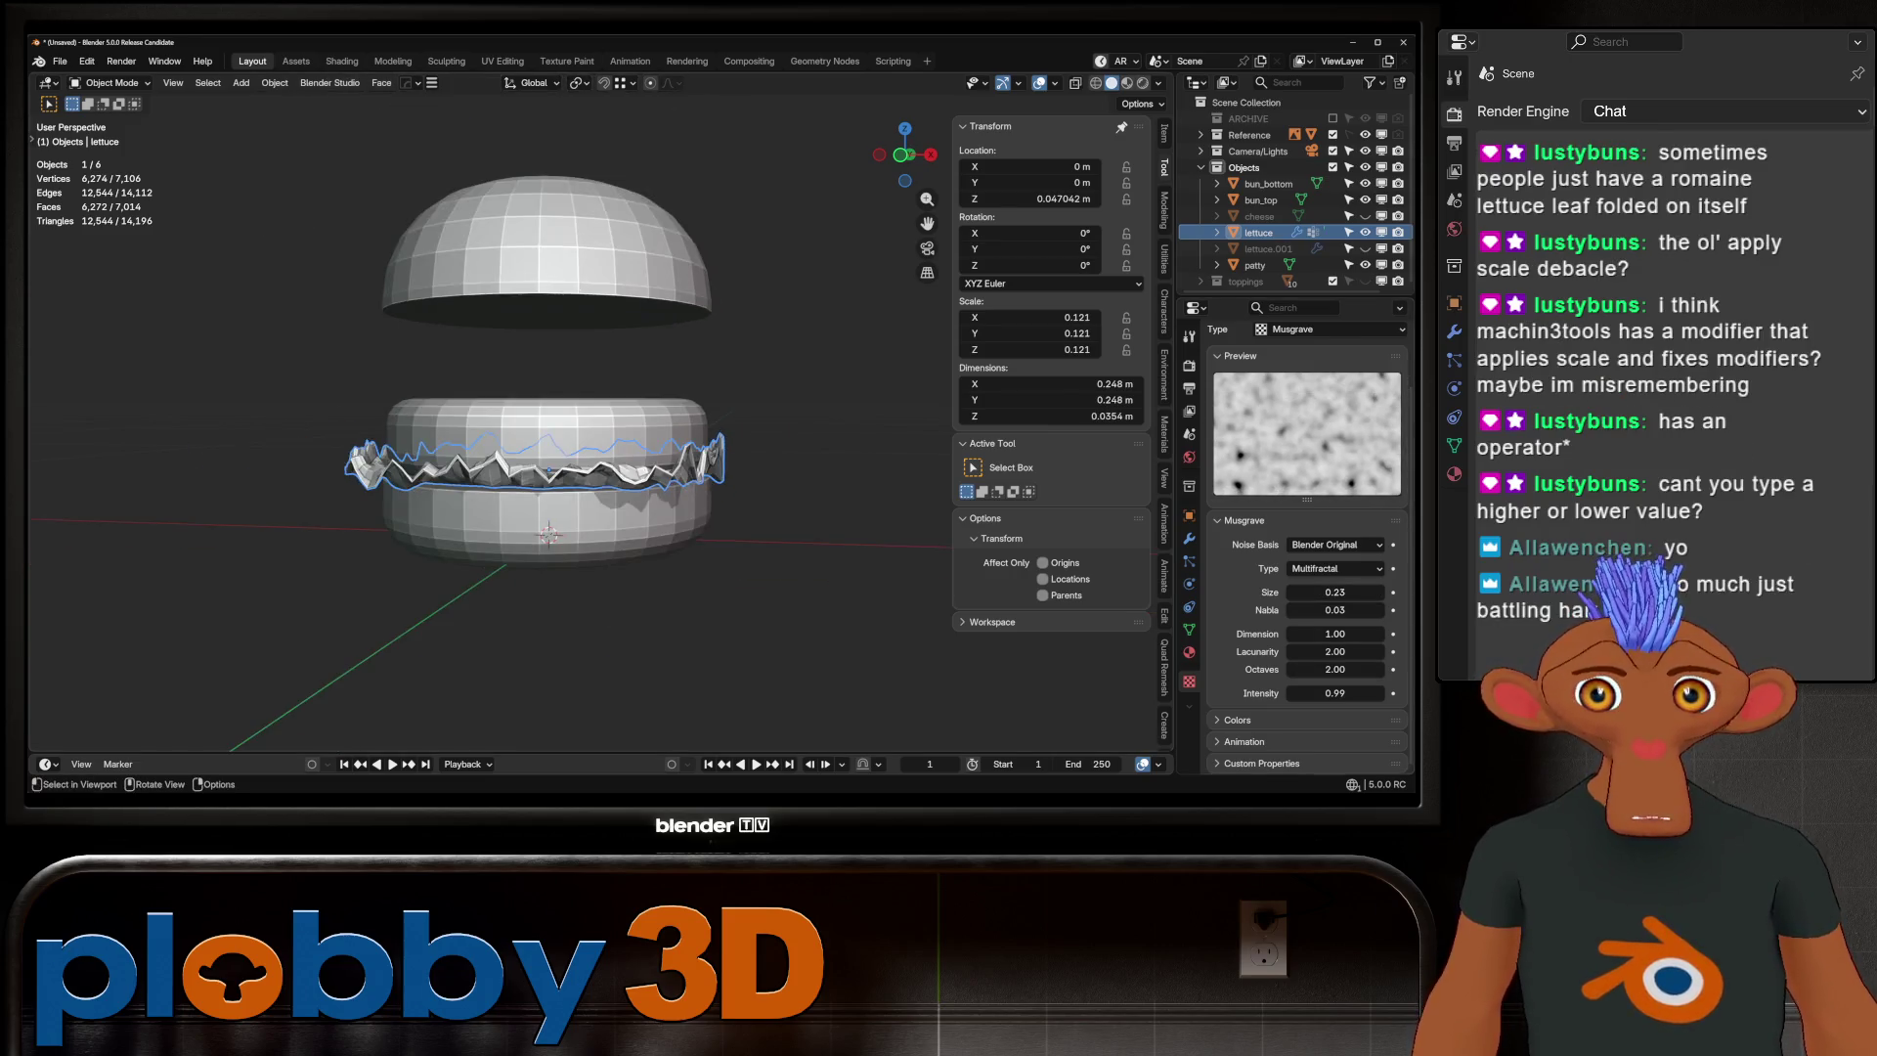
Widen the lettuce to 1.045 in X and Y, keeping its height unchanged
key("alt+z")
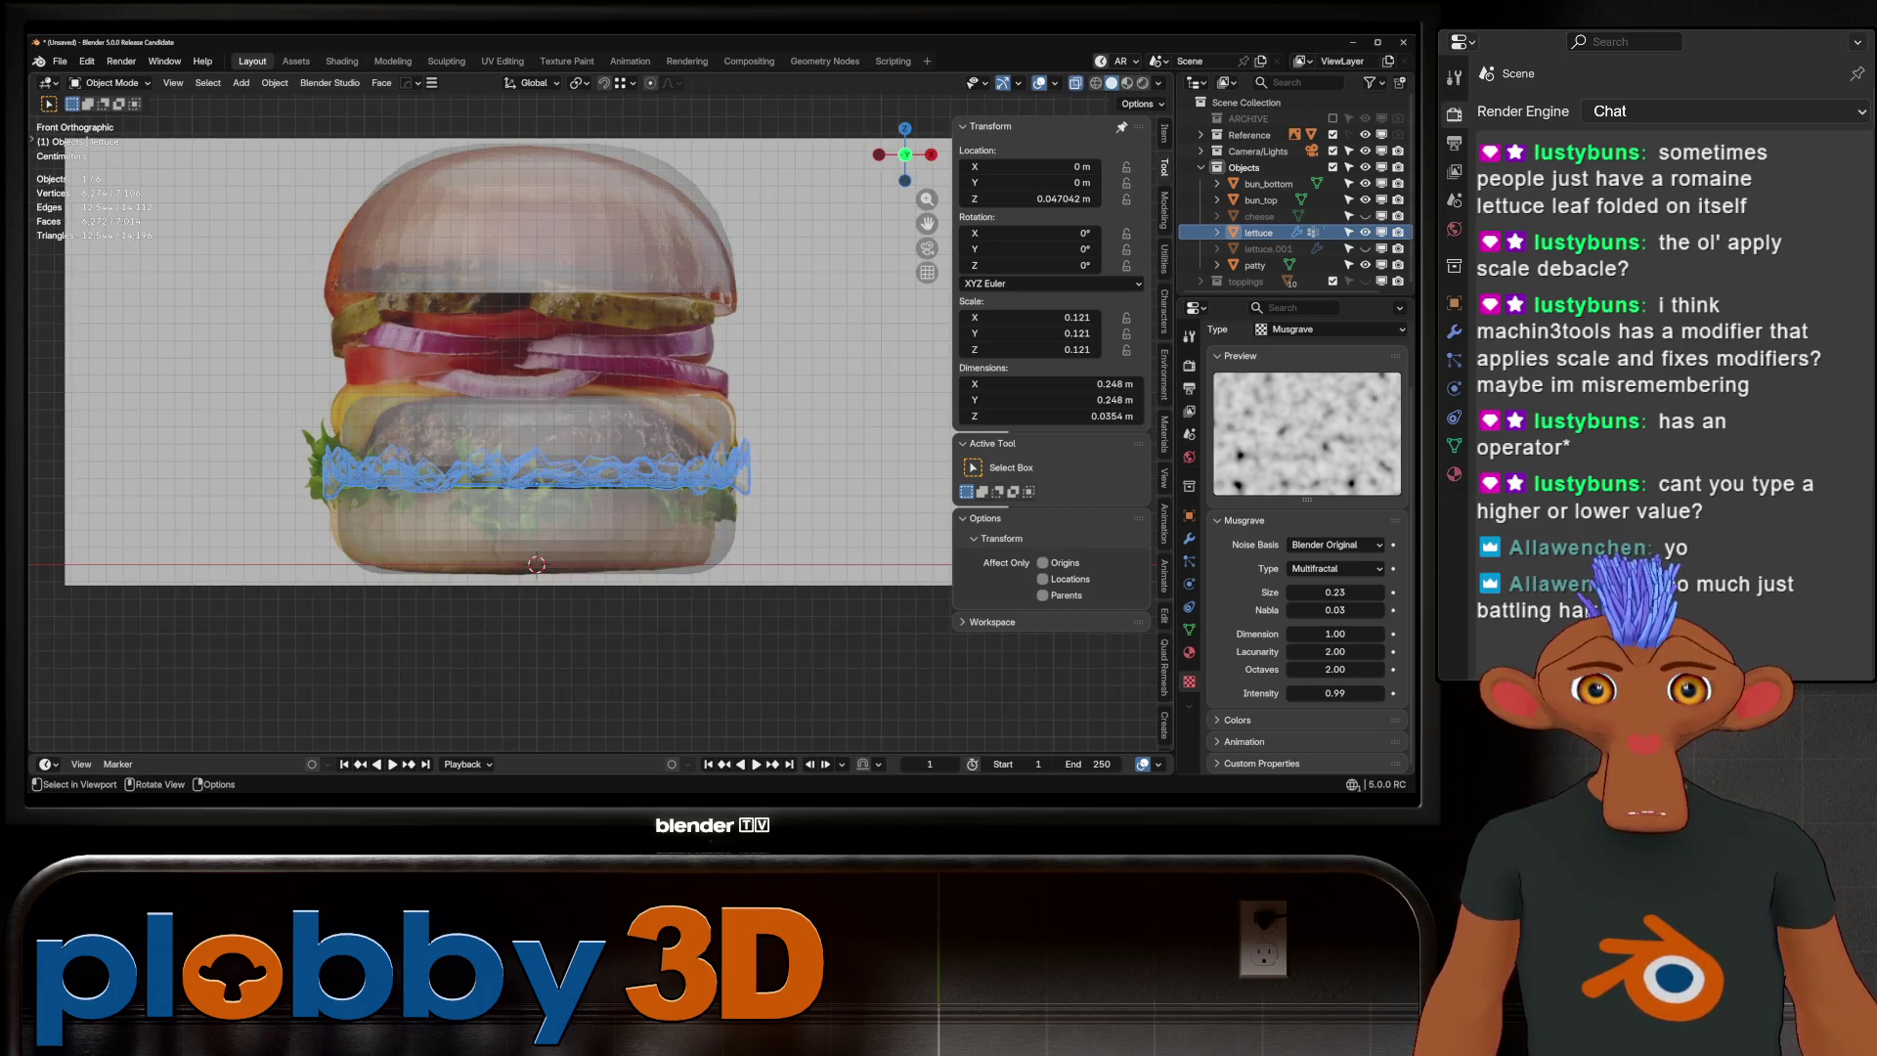
key("alt+z")
scroll(577, 479, "up", 2)
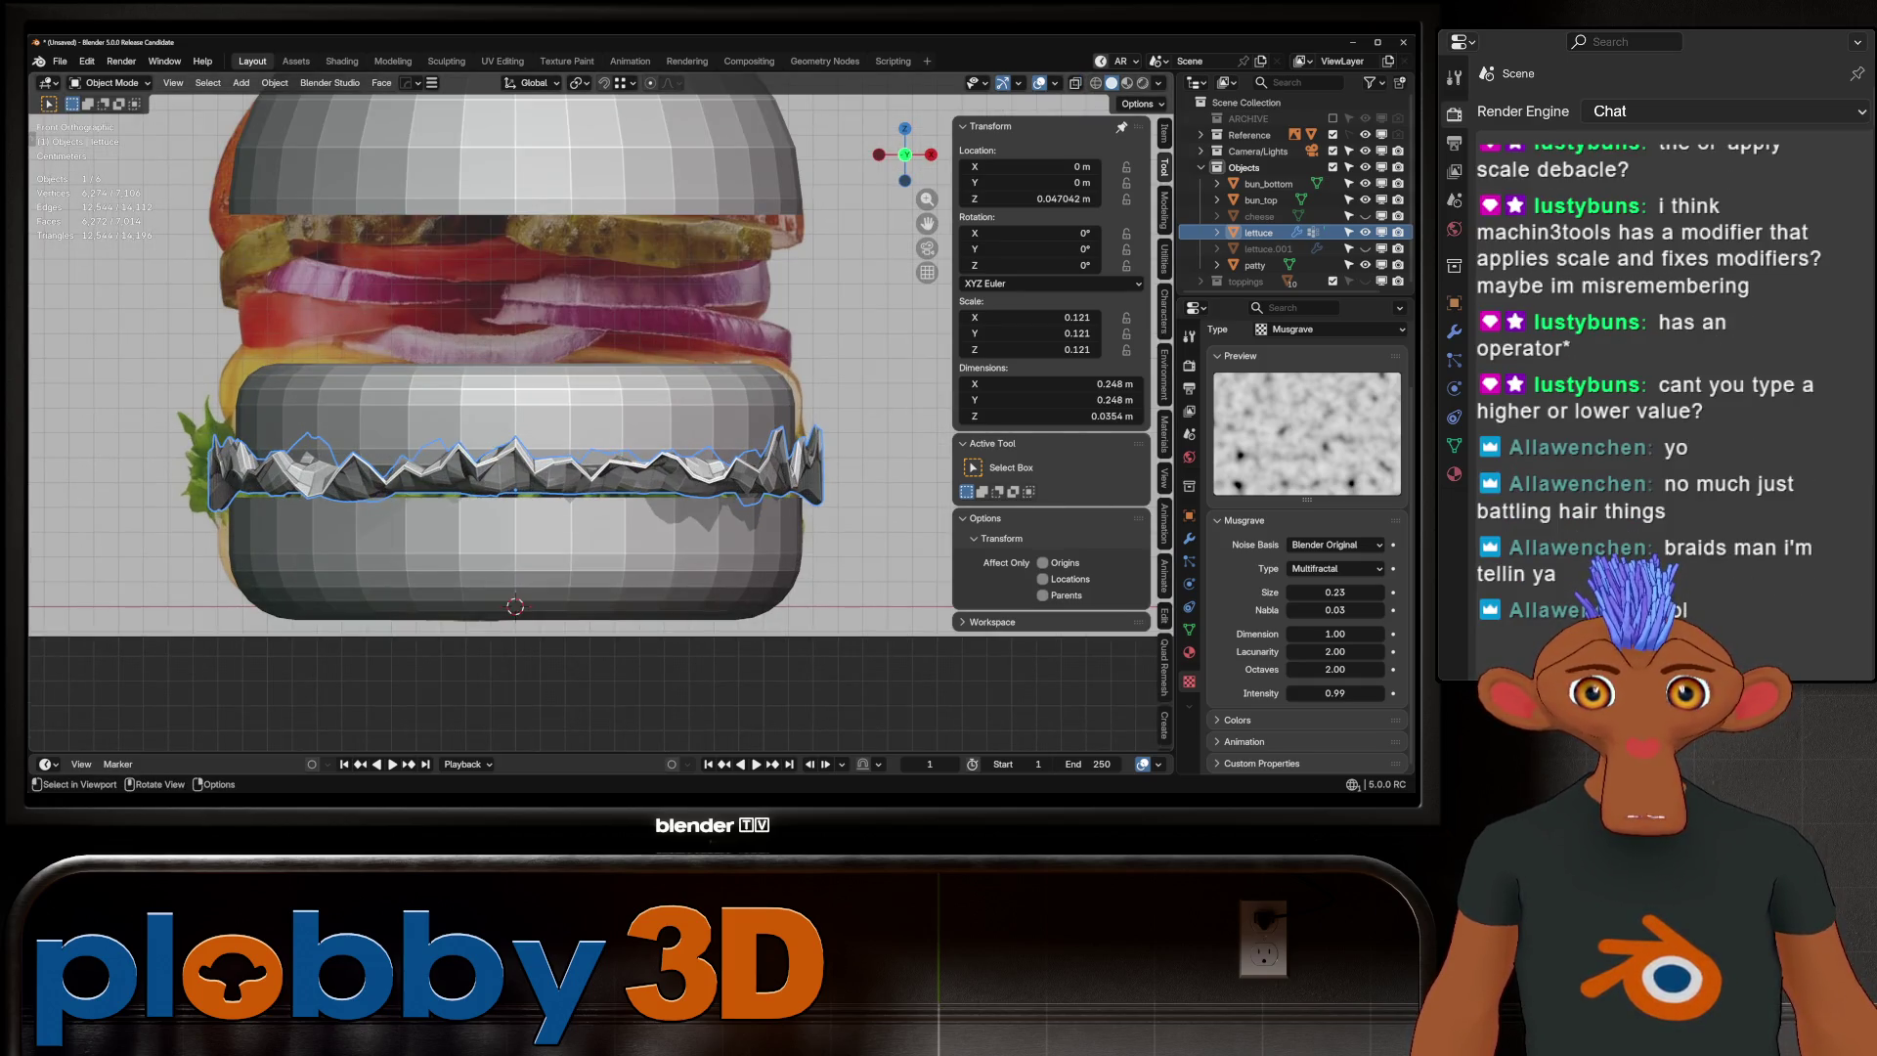
middle_click_drag(508, 391, 550, 406, "shift")
key("s")
key("shift+z")
key("Return")
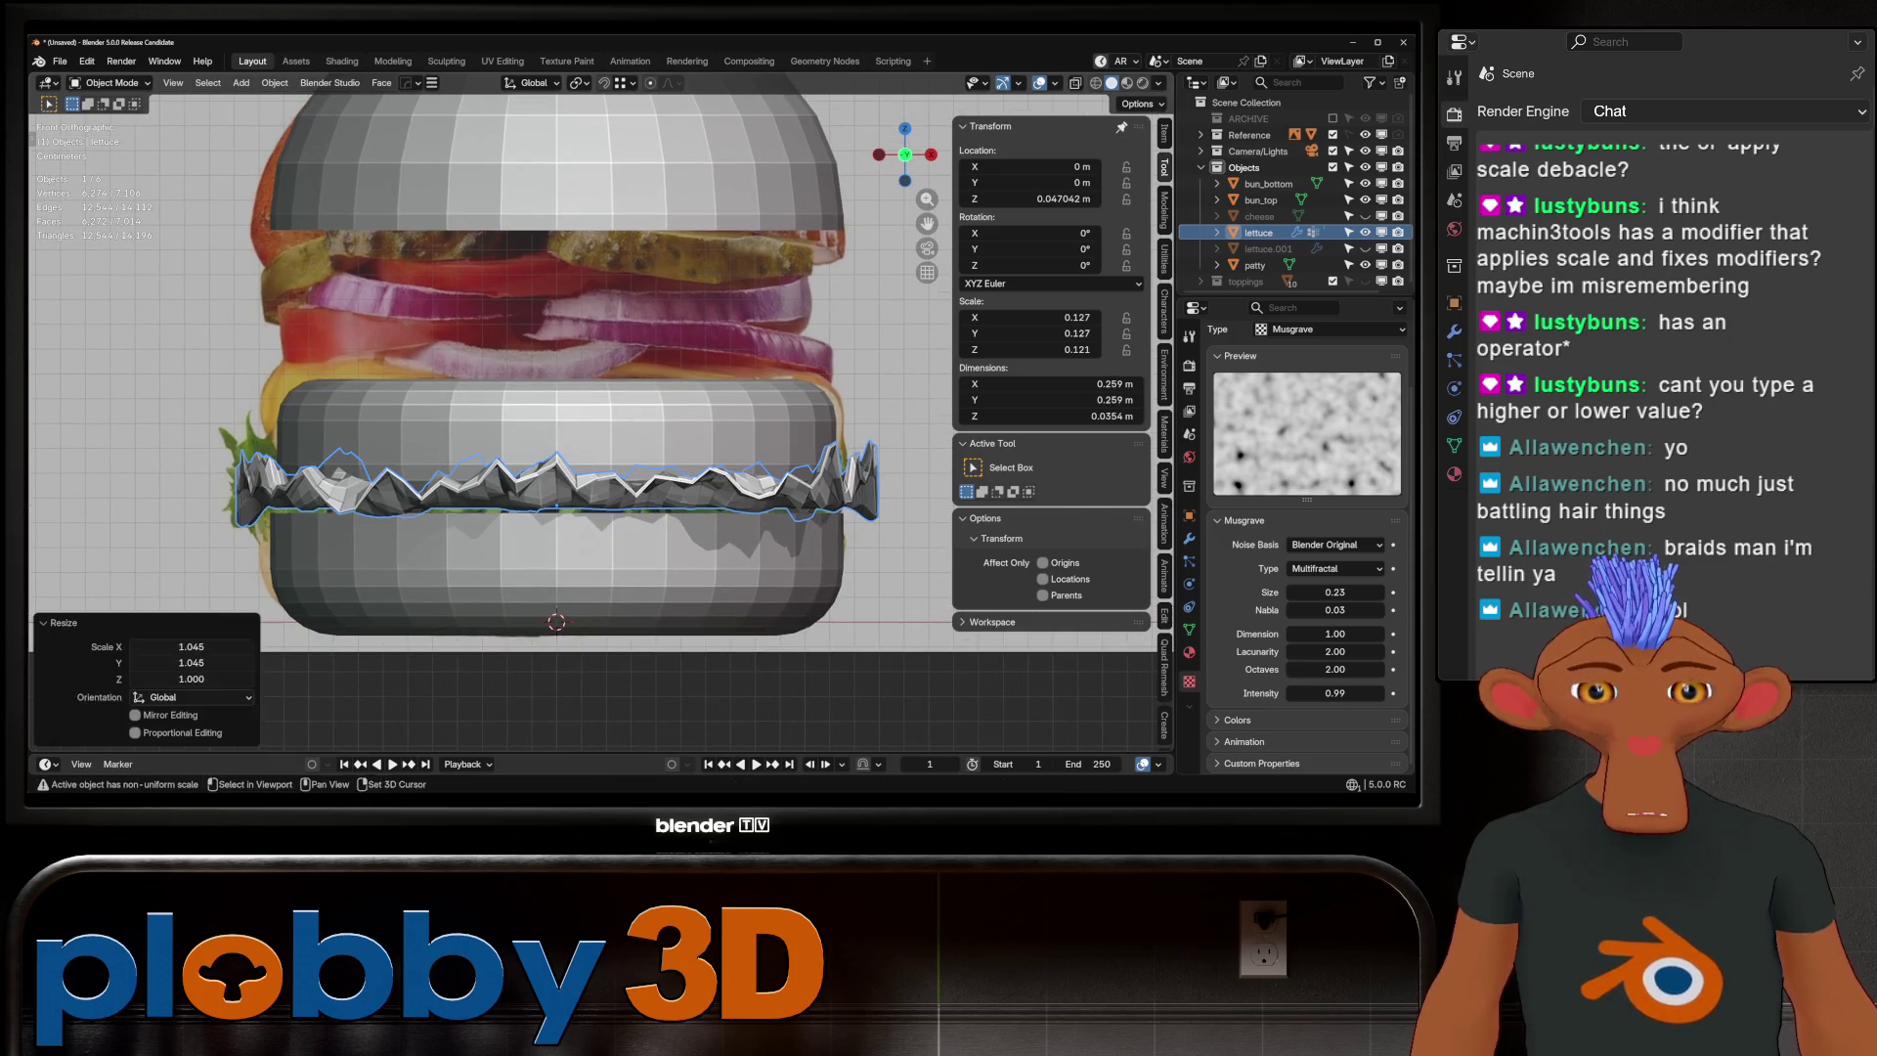
Raise the Musgrave intensity to 1.06 and review the lettuce's modifier stack
left_click_drag(1334, 693, 1350, 693)
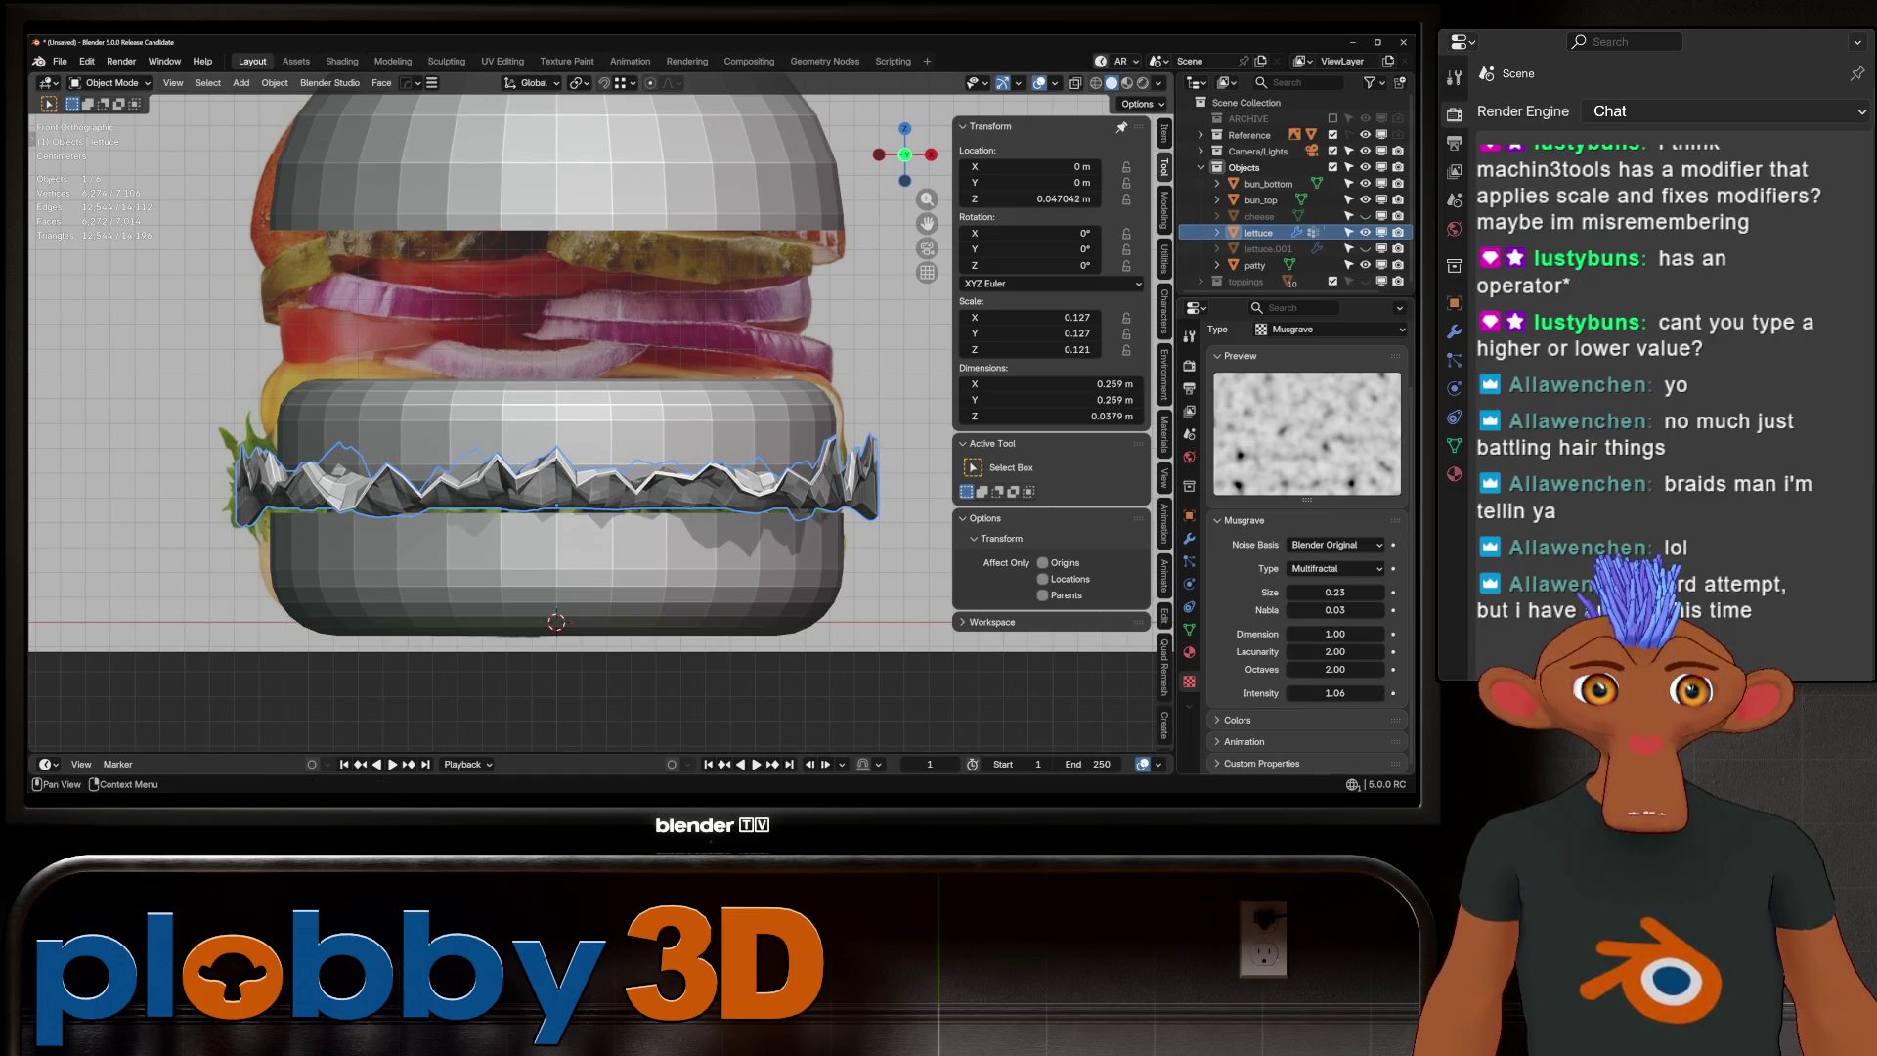
left_click(1189, 539)
scroll(1305, 538, "down", 8)
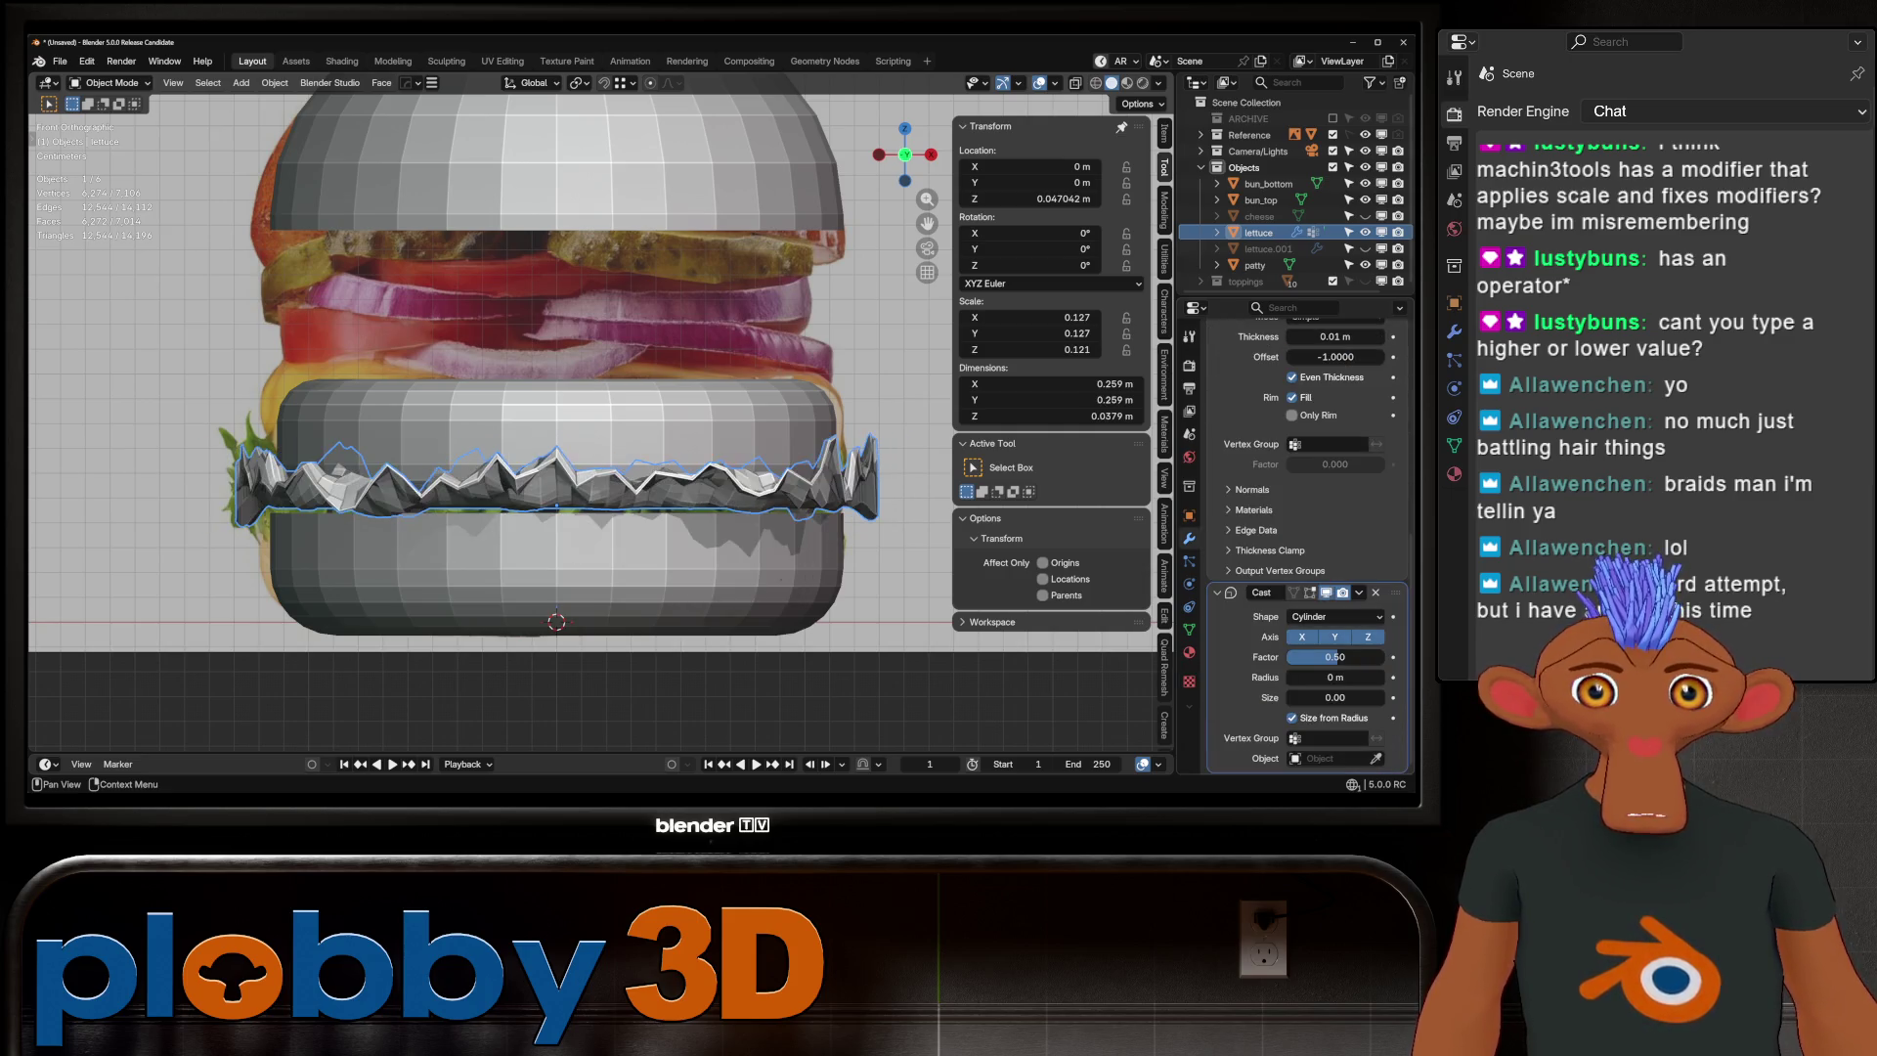
scroll(1290, 488, "up", 6)
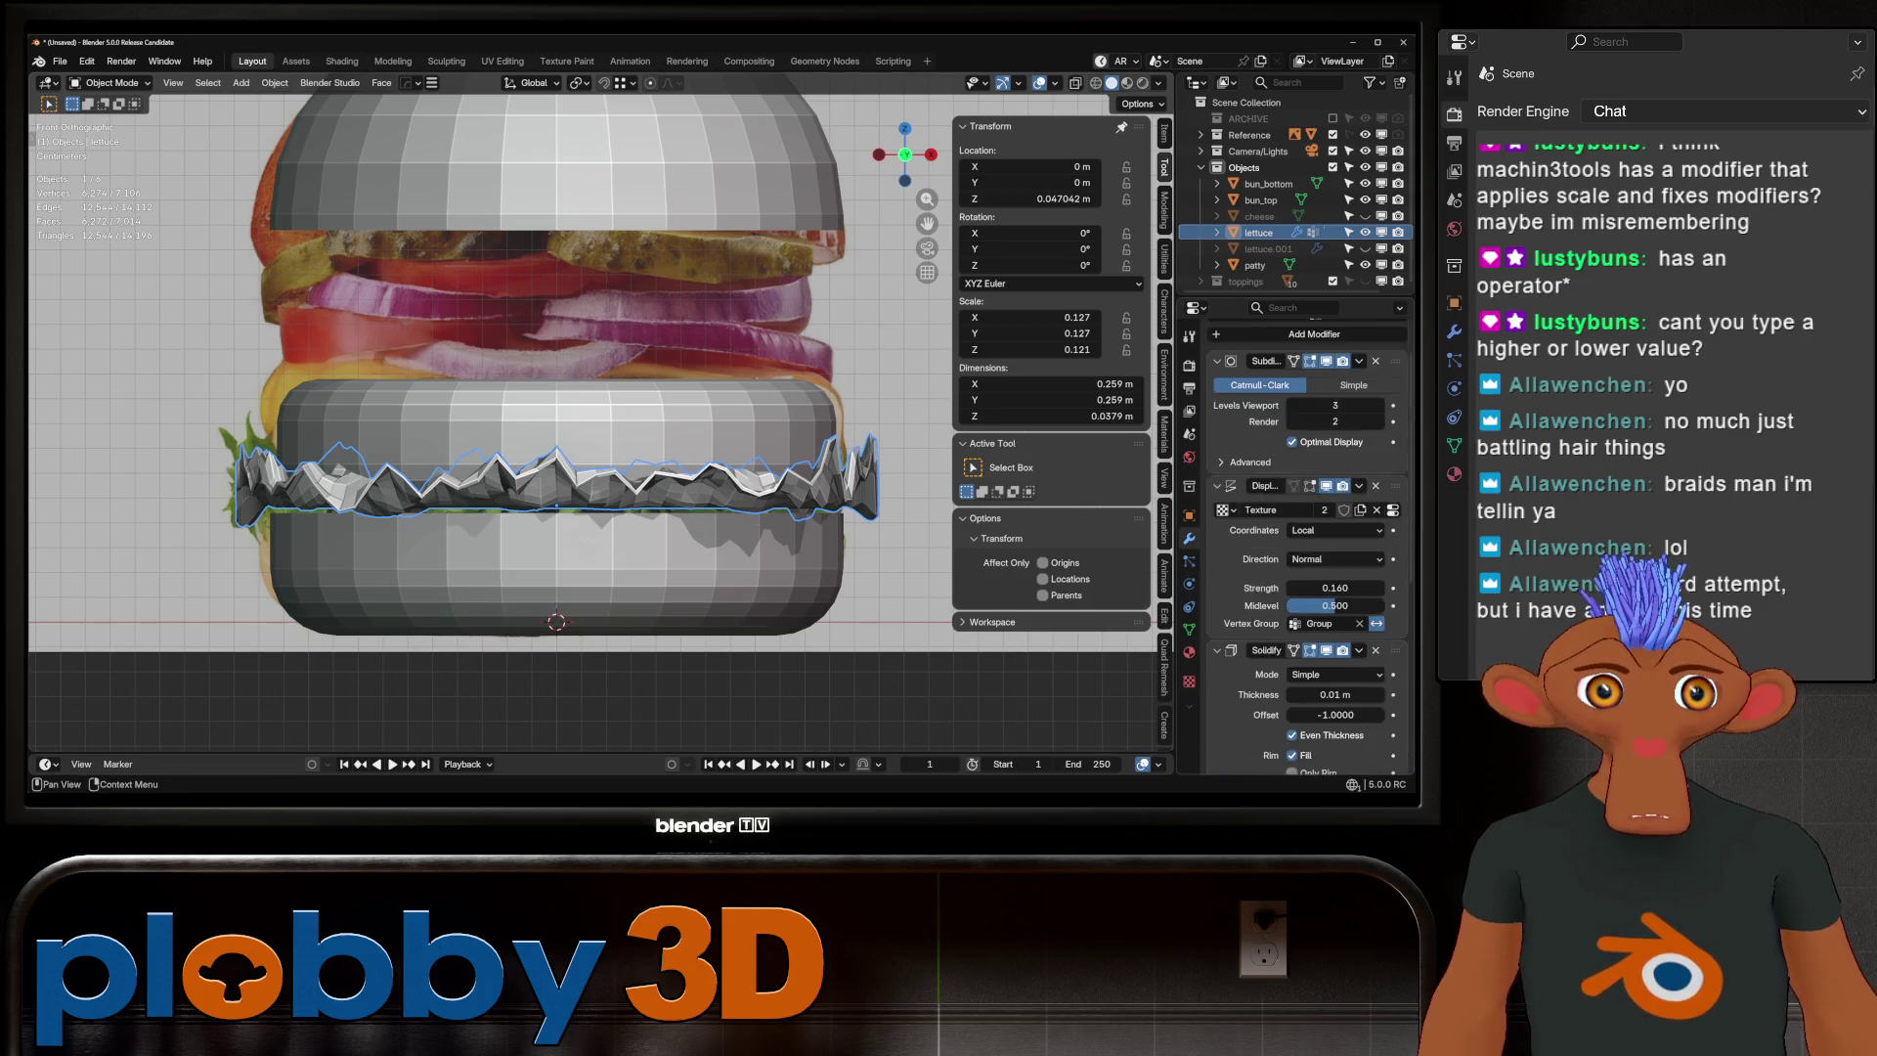
Add a Smooth deform modifier to the lettuce, undoing an initial wrong modifier pick
left_click(1242, 333)
mouse_move(1212, 391)
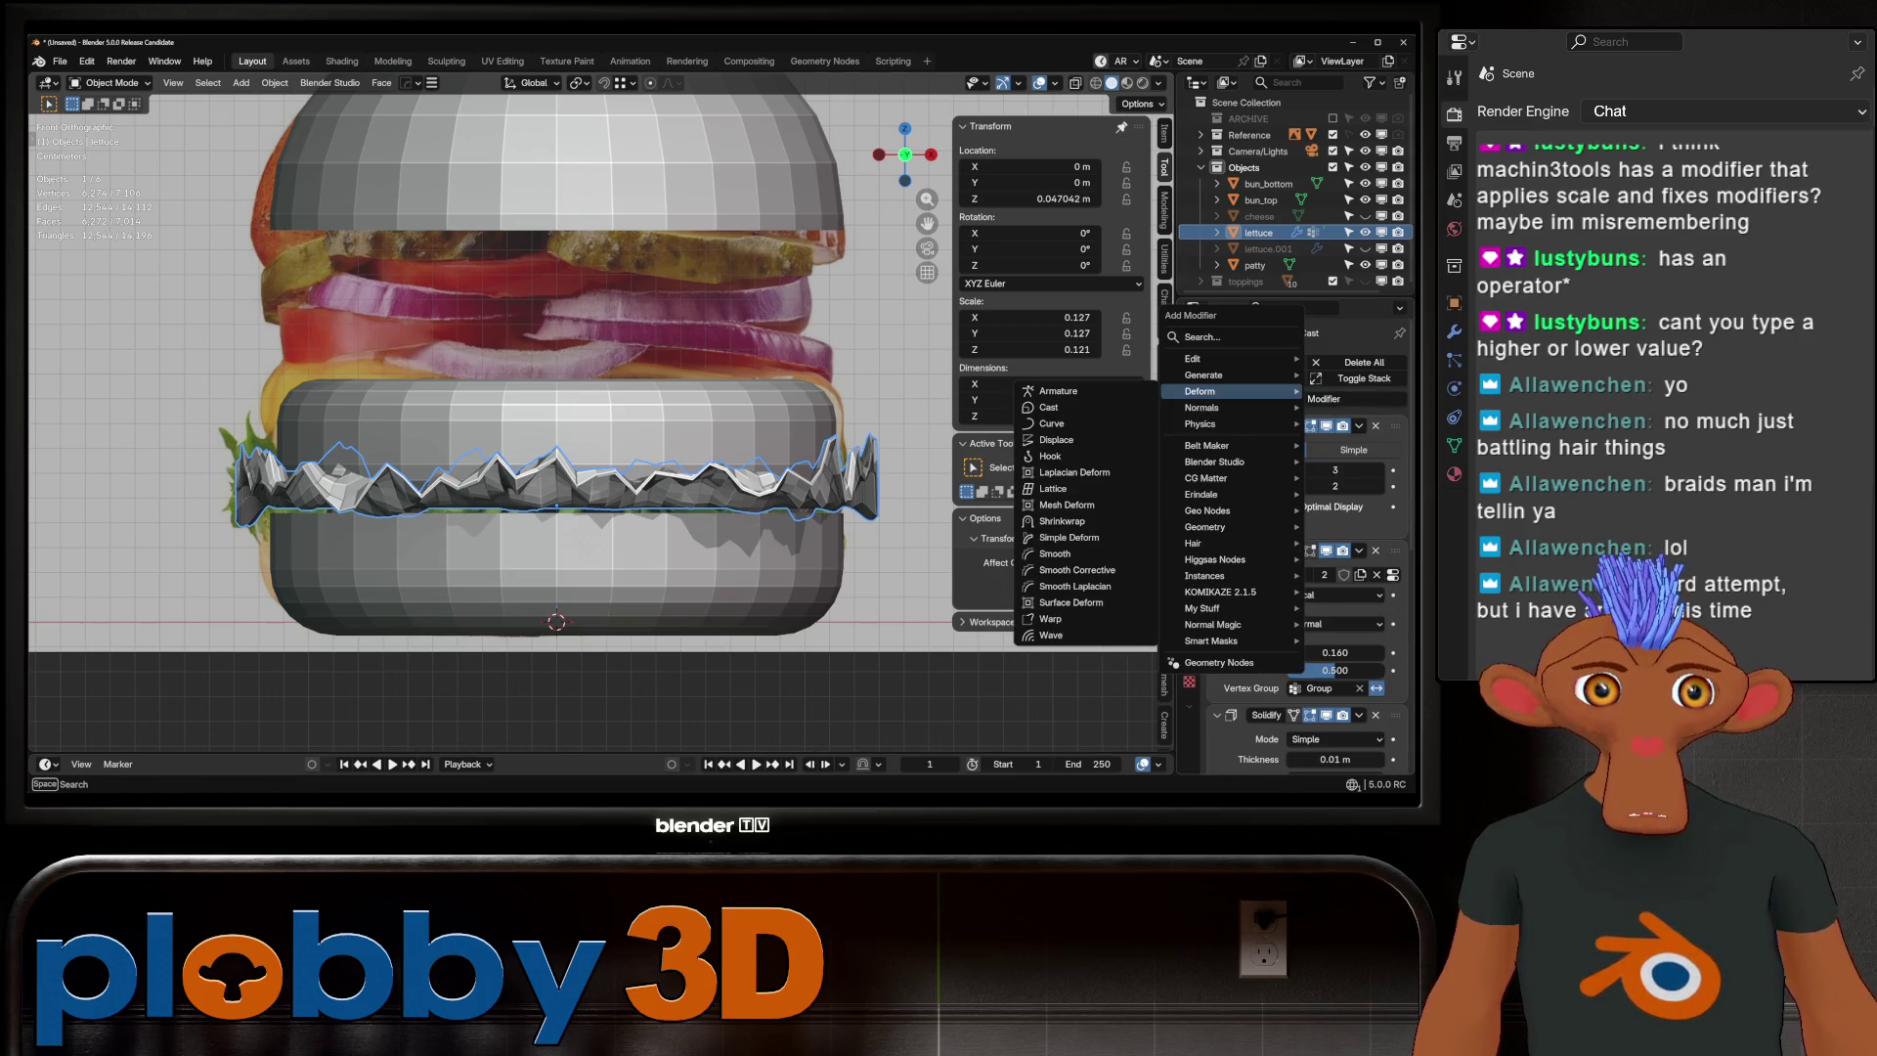
left_click(1074, 586)
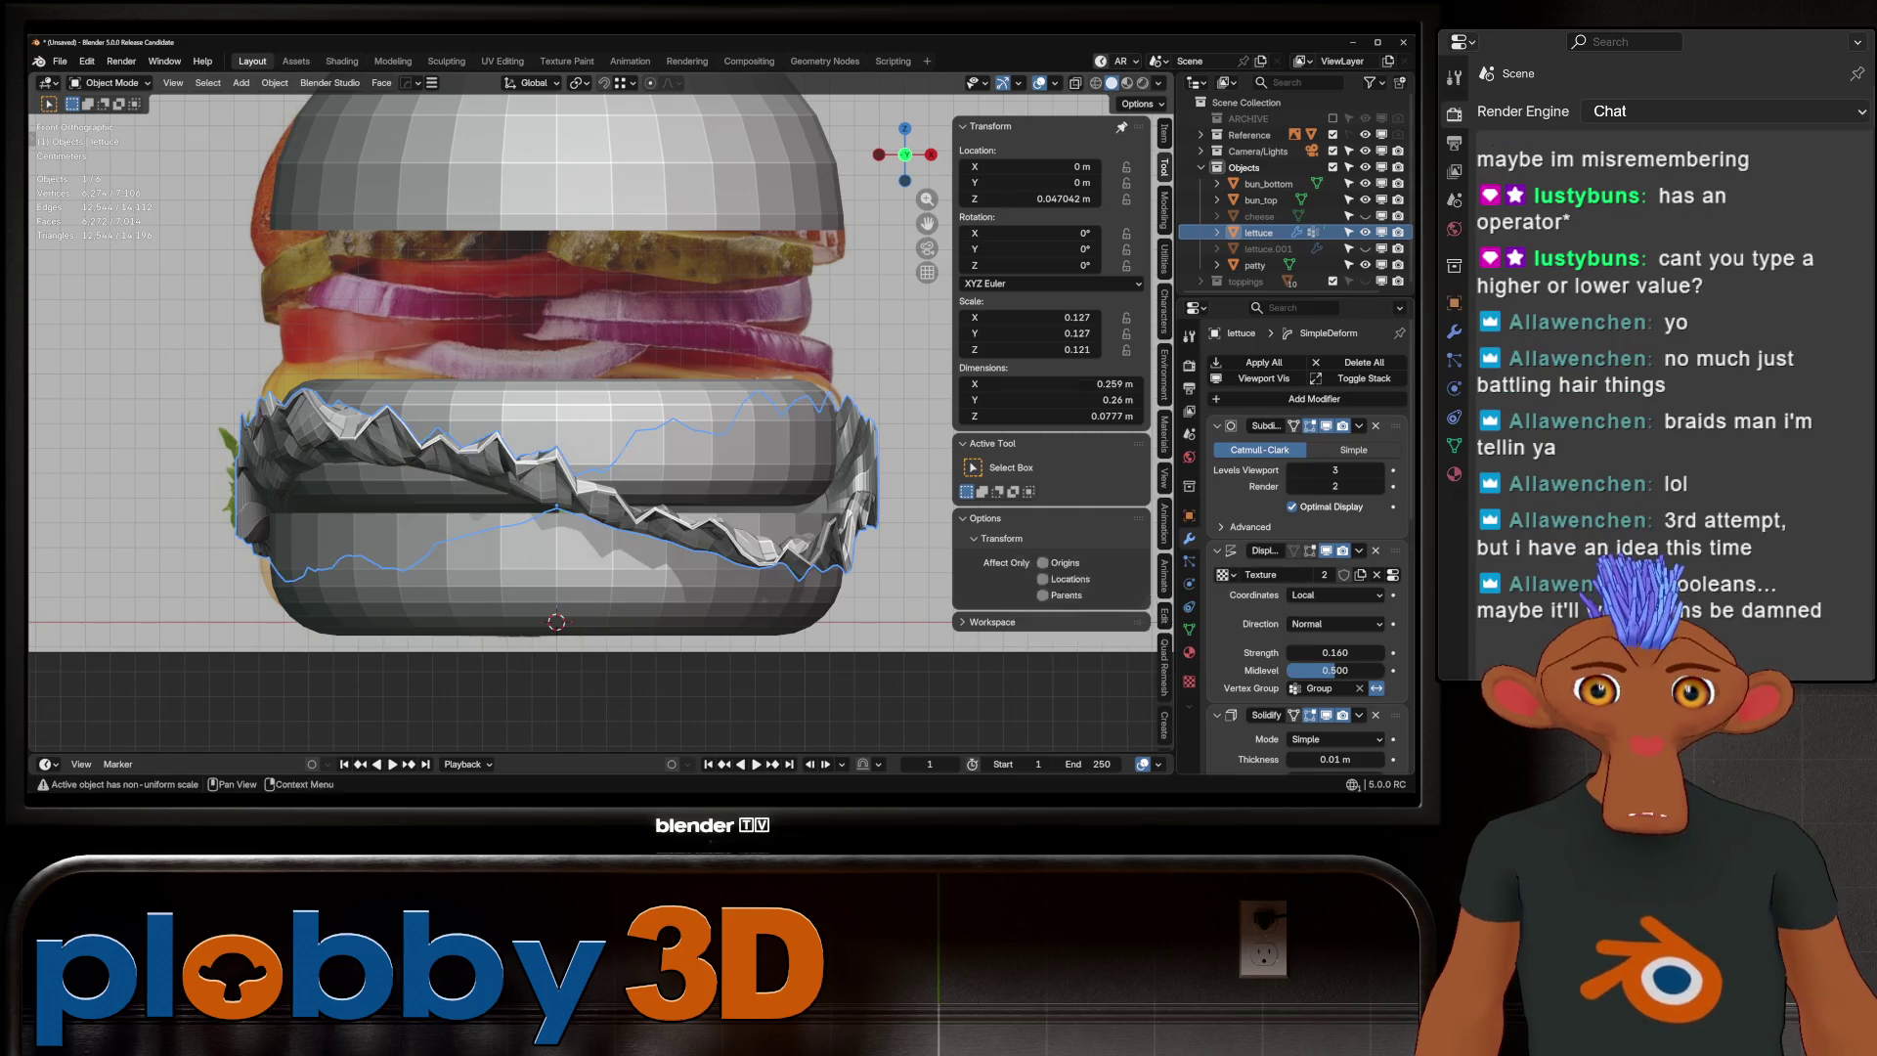
key("ctrl+z")
left_click(1261, 399)
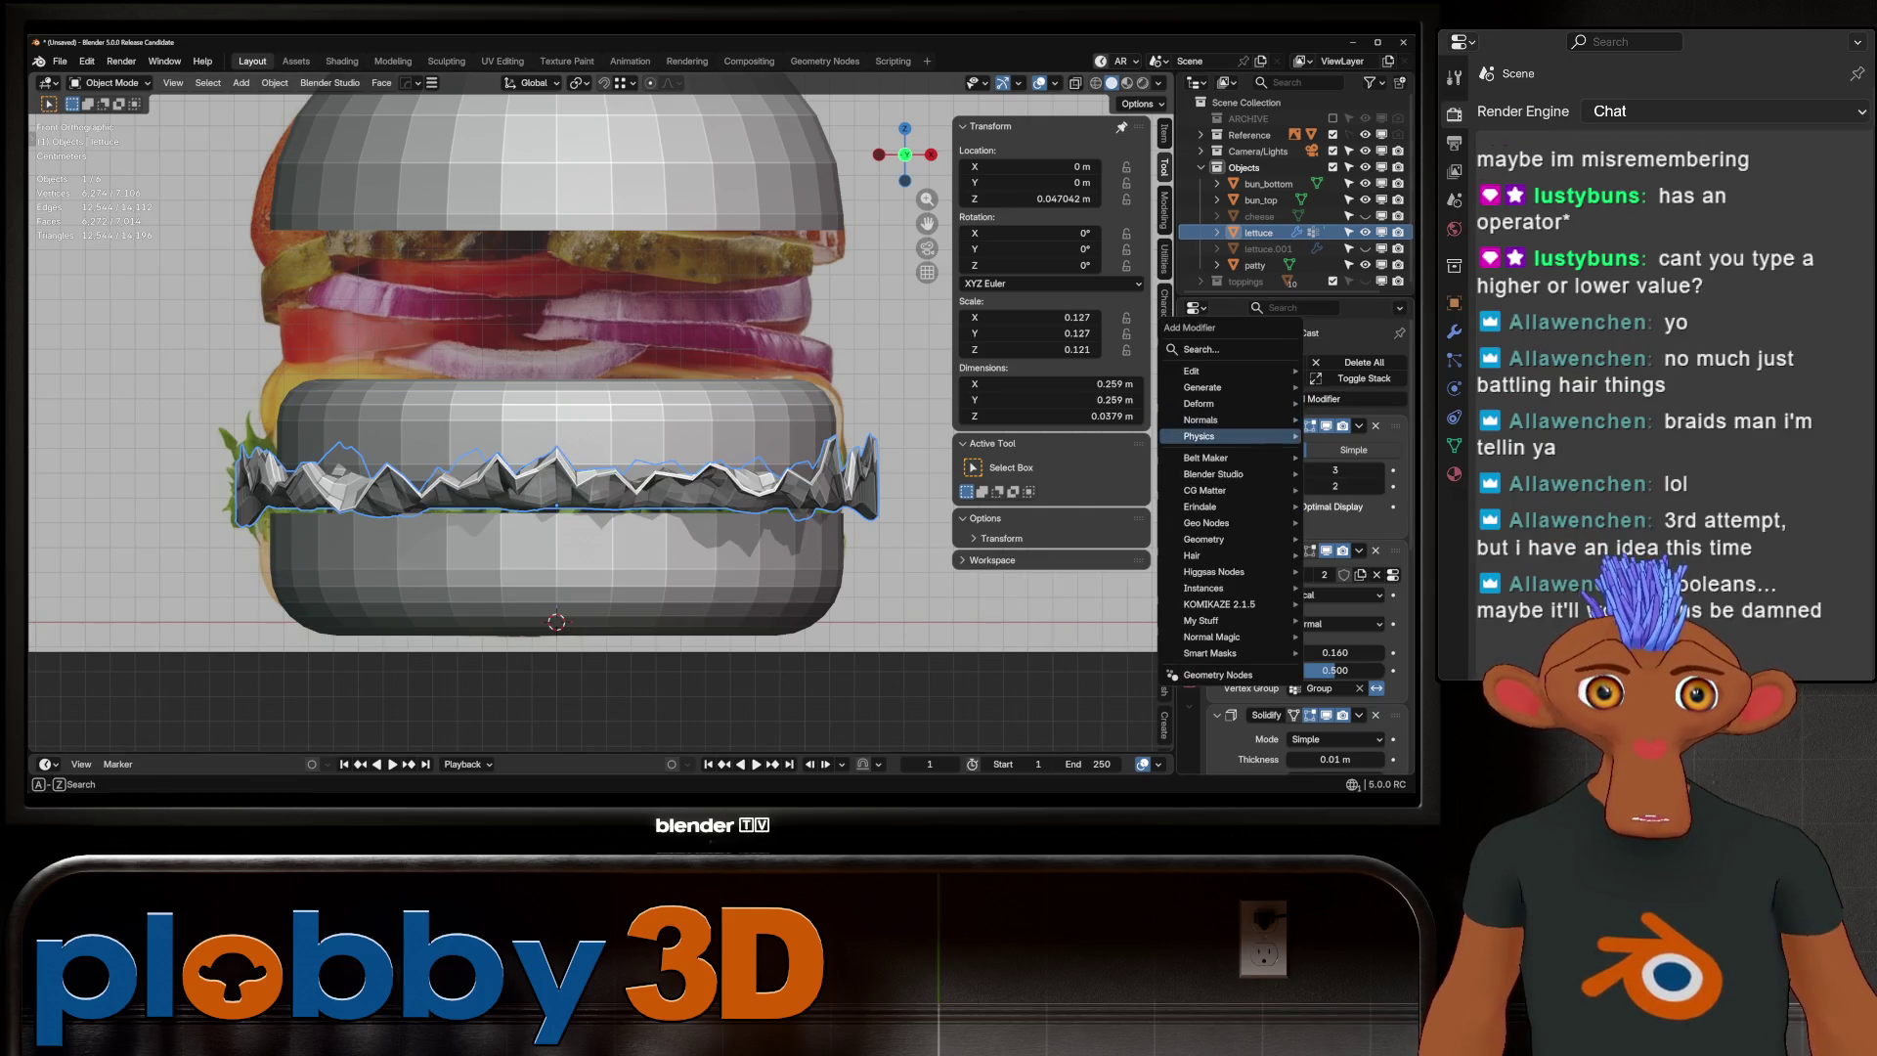
mouse_move(1212, 403)
left_click(1054, 566)
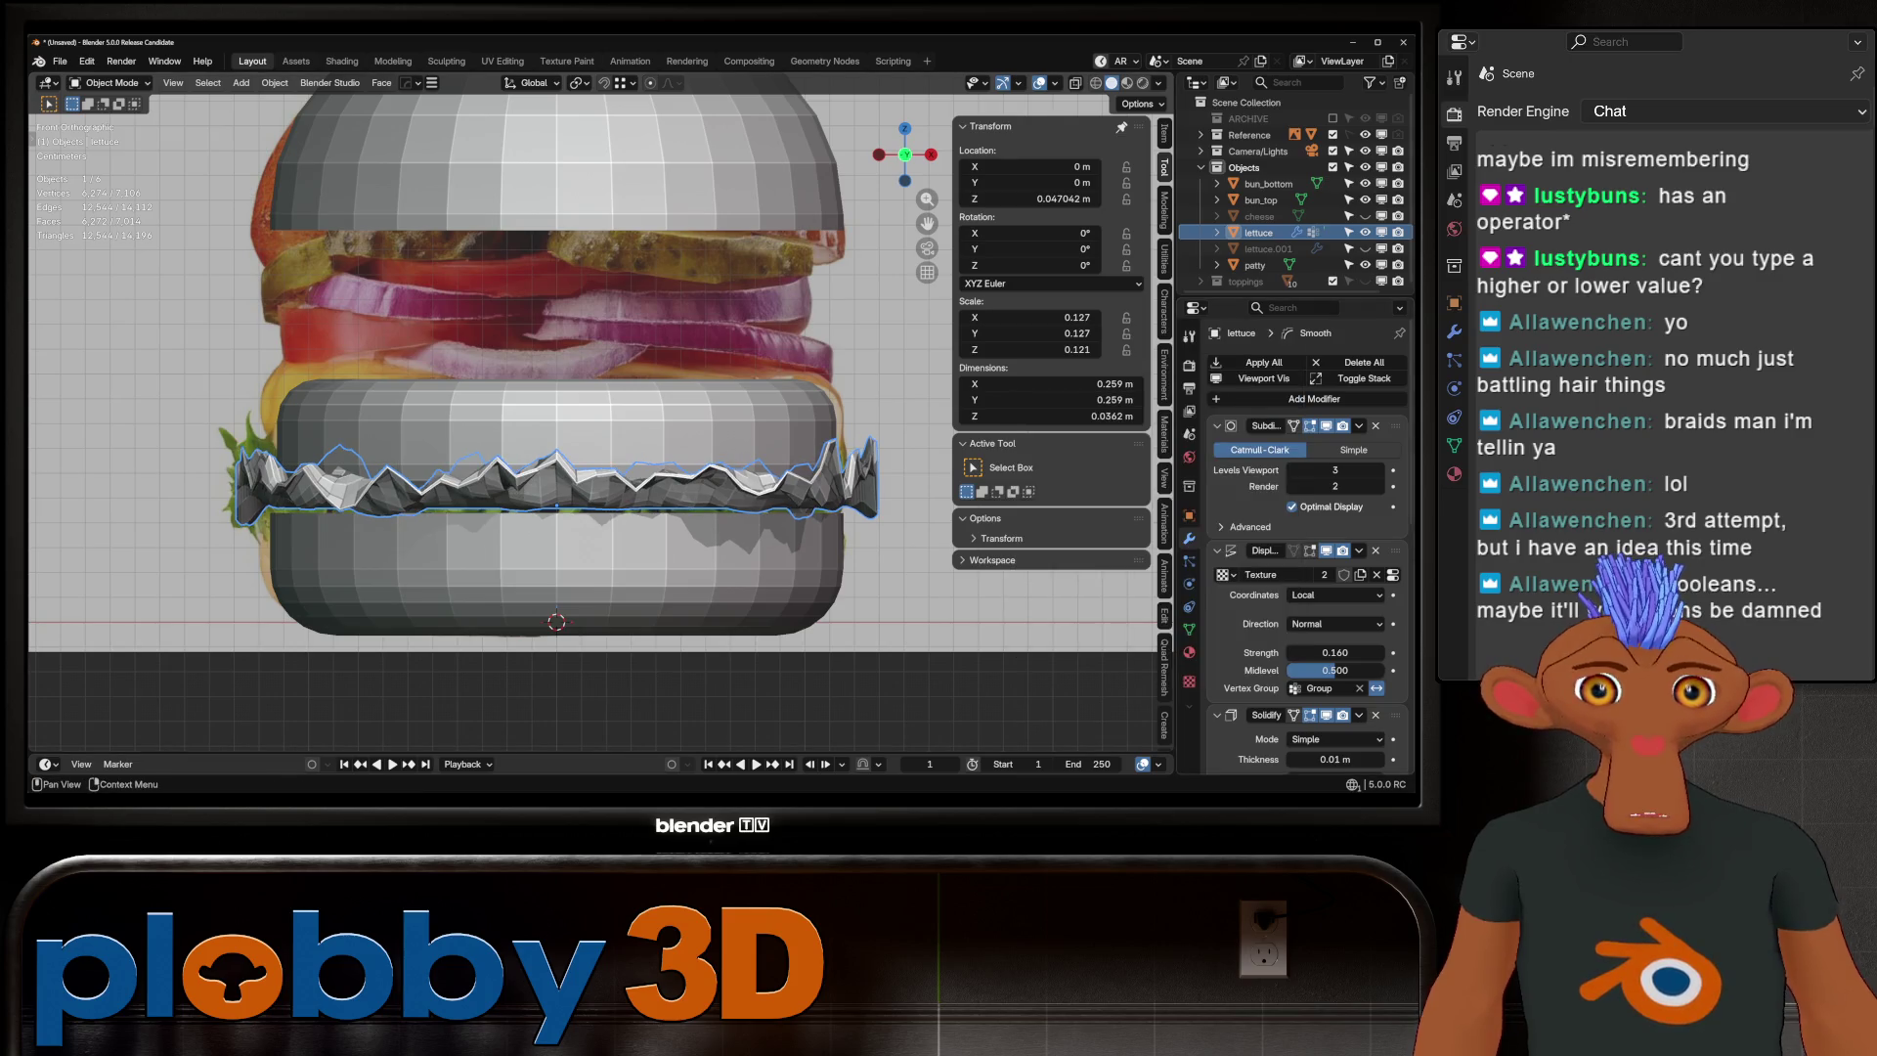
Set the Smooth factor to about 1.56 and inspect the softened lettuce in perspective
scroll(1300, 489, "down", 5)
scroll(1310, 548, "down", 2)
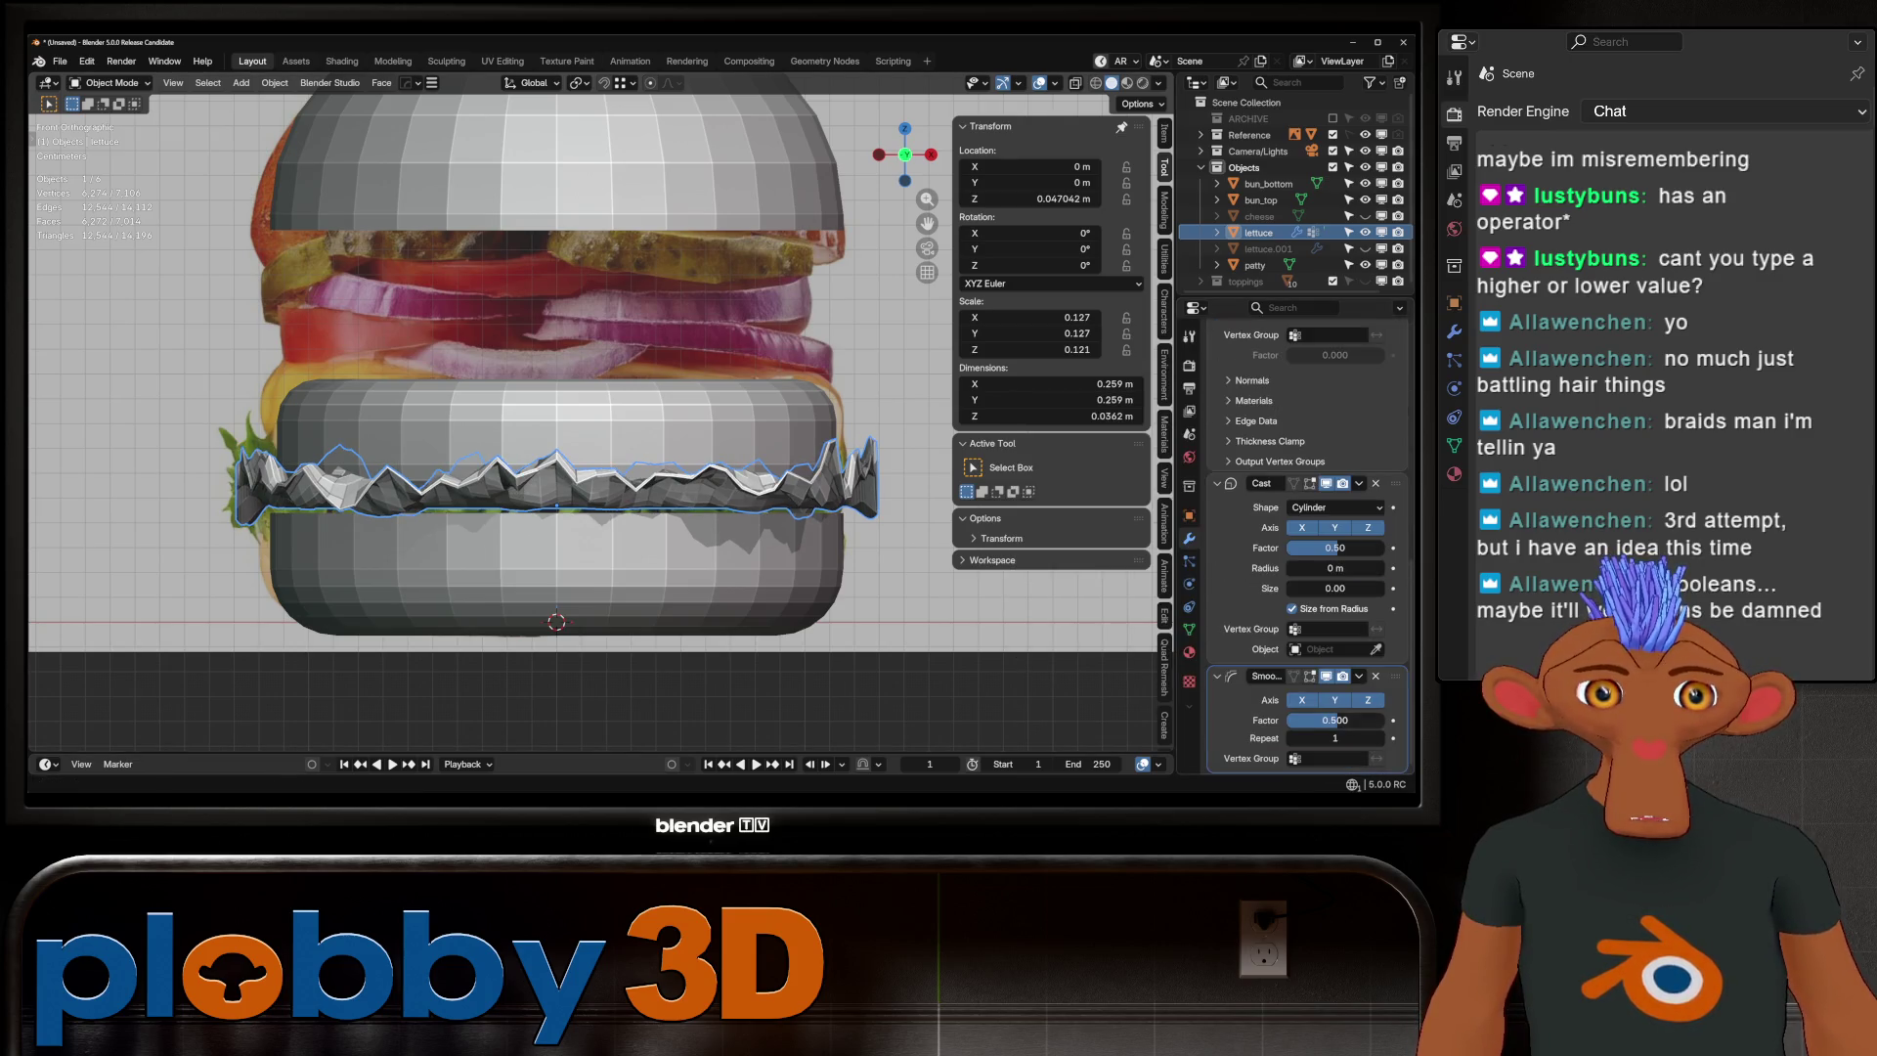
mouse_move(1335, 719)
left_mouse_down()
mouse_move(1383, 720)
mouse_move(1341, 719)
left_mouse_up()
mouse_move(586, 391)
middle_mouse_down()
mouse_move(606, 449)
mouse_move(679, 401)
mouse_move(674, 352)
mouse_move(645, 323)
mouse_move(587, 362)
mouse_move(527, 332)
mouse_move(547, 479)
middle_mouse_up()
scroll(606, 450, "up", 4)
scroll(606, 449, "down", 2)
scroll(587, 440, "up", 3)
scroll(1310, 547, "up", 10)
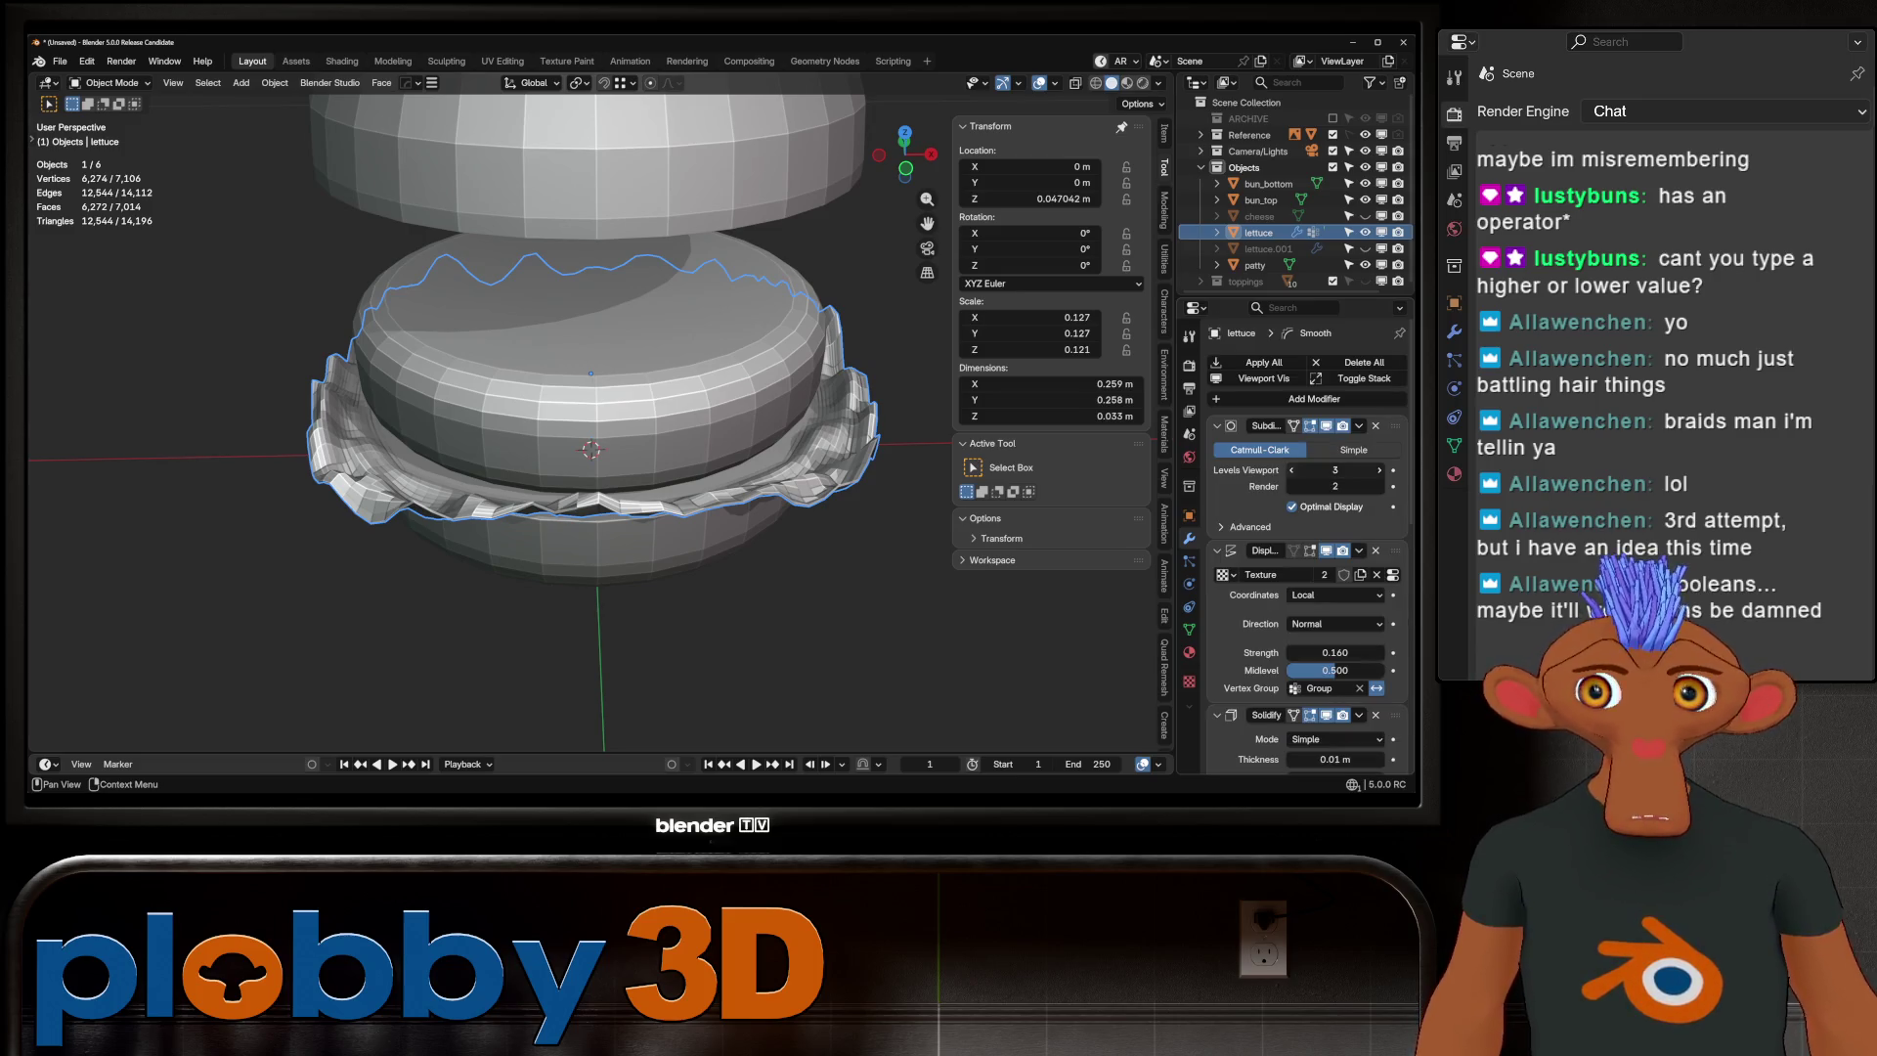
left_click(1291, 470)
scroll(587, 421, "down", 5)
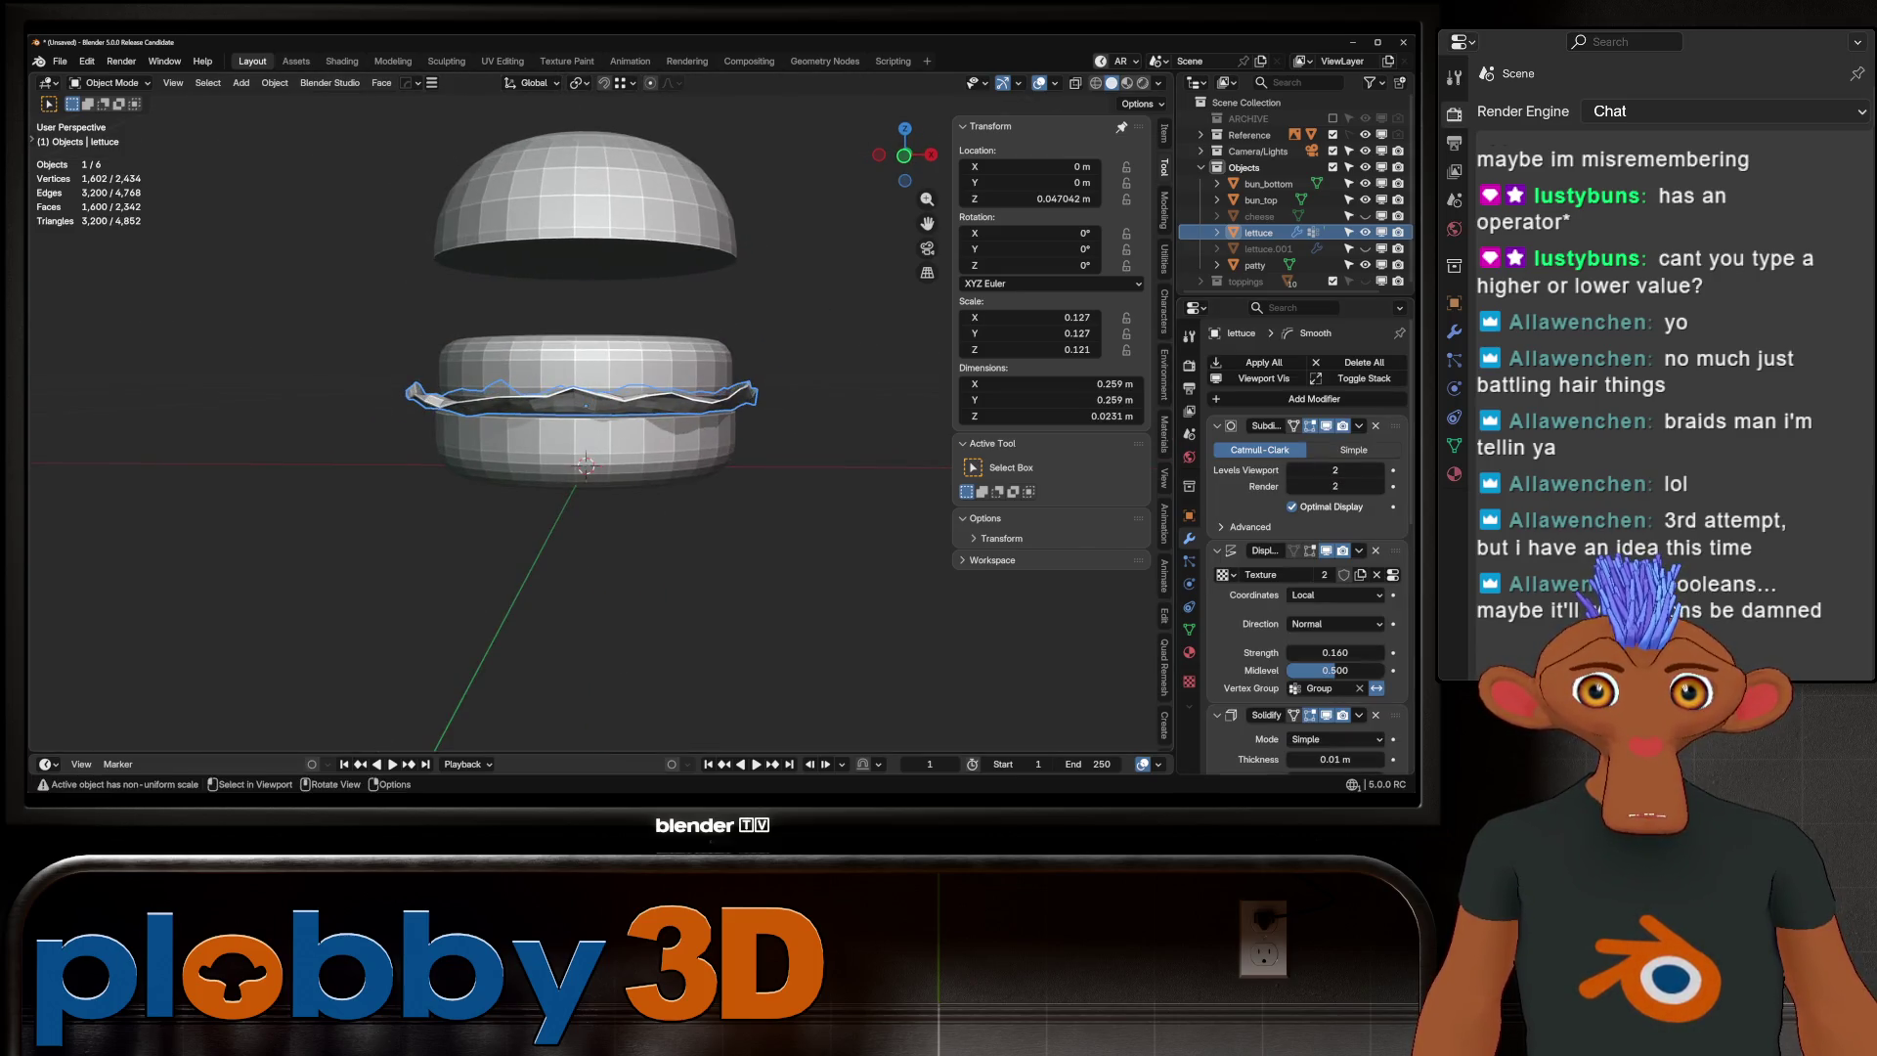
key("shift")
left_click(1291, 470)
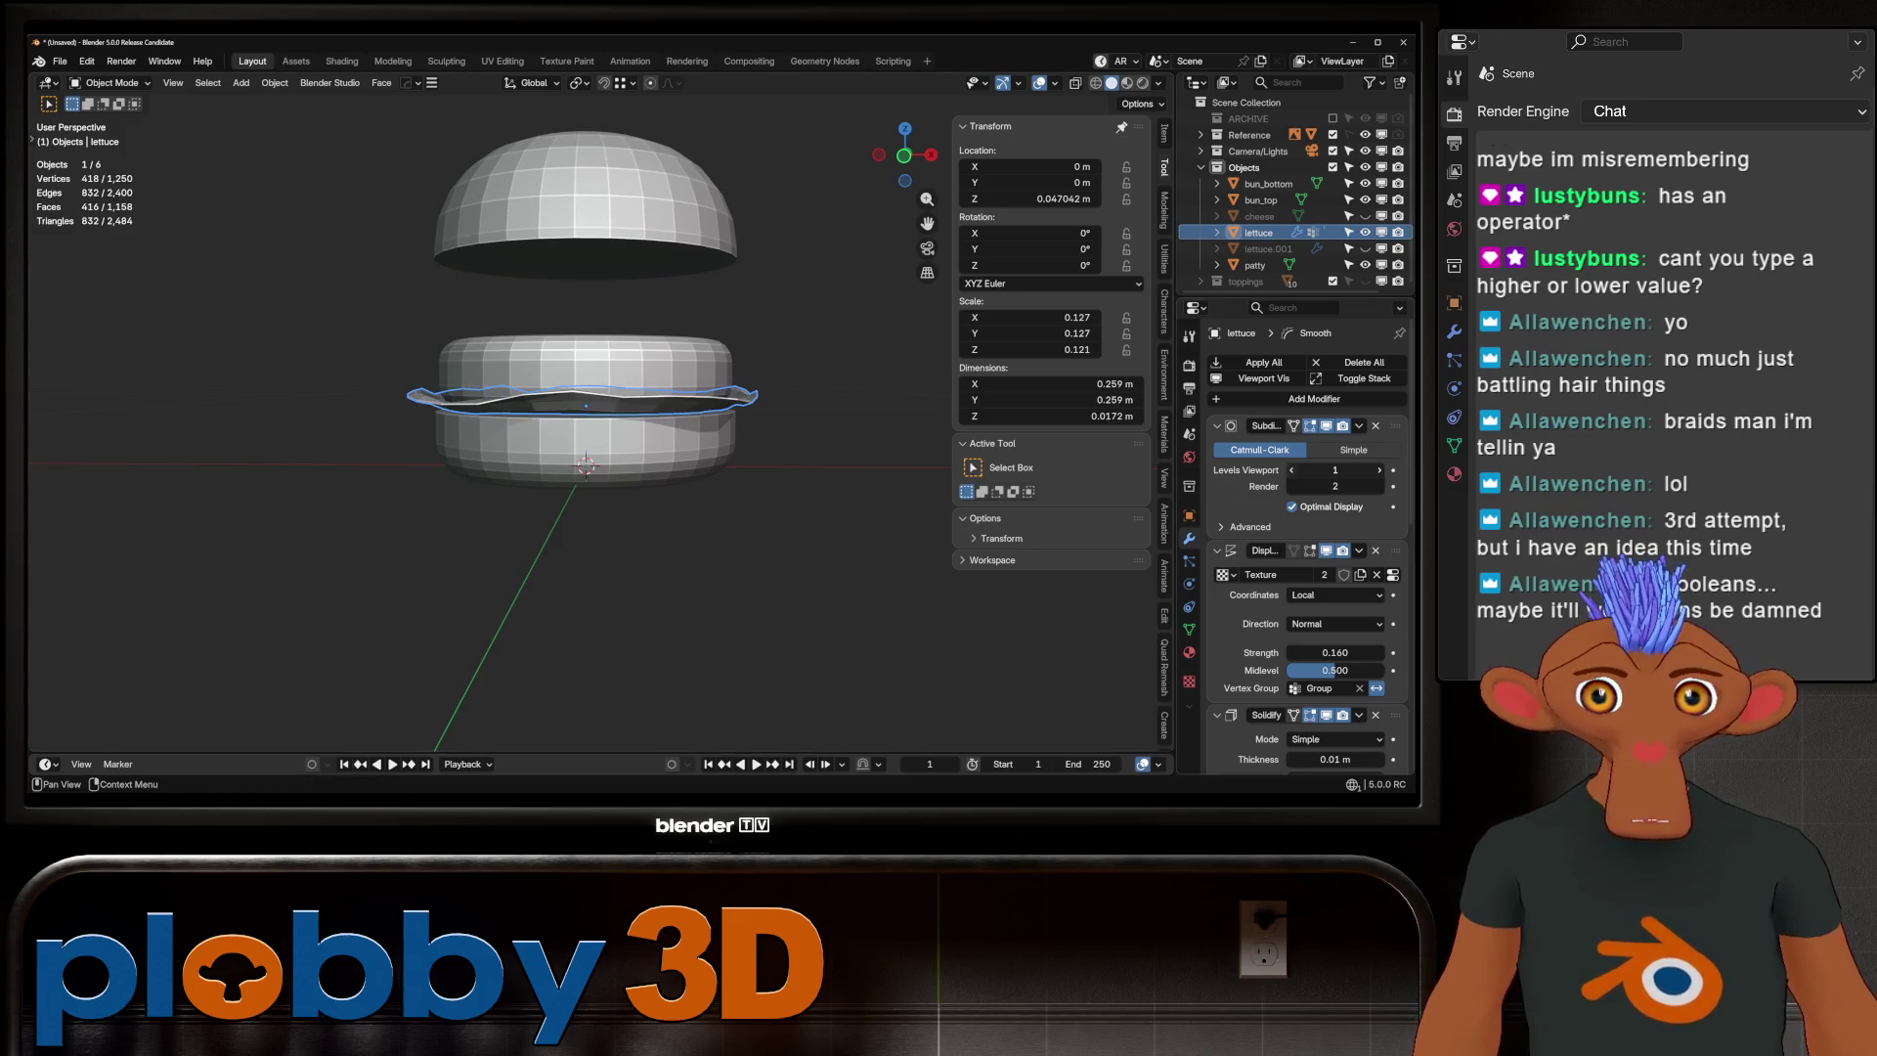
left_click(1379, 470)
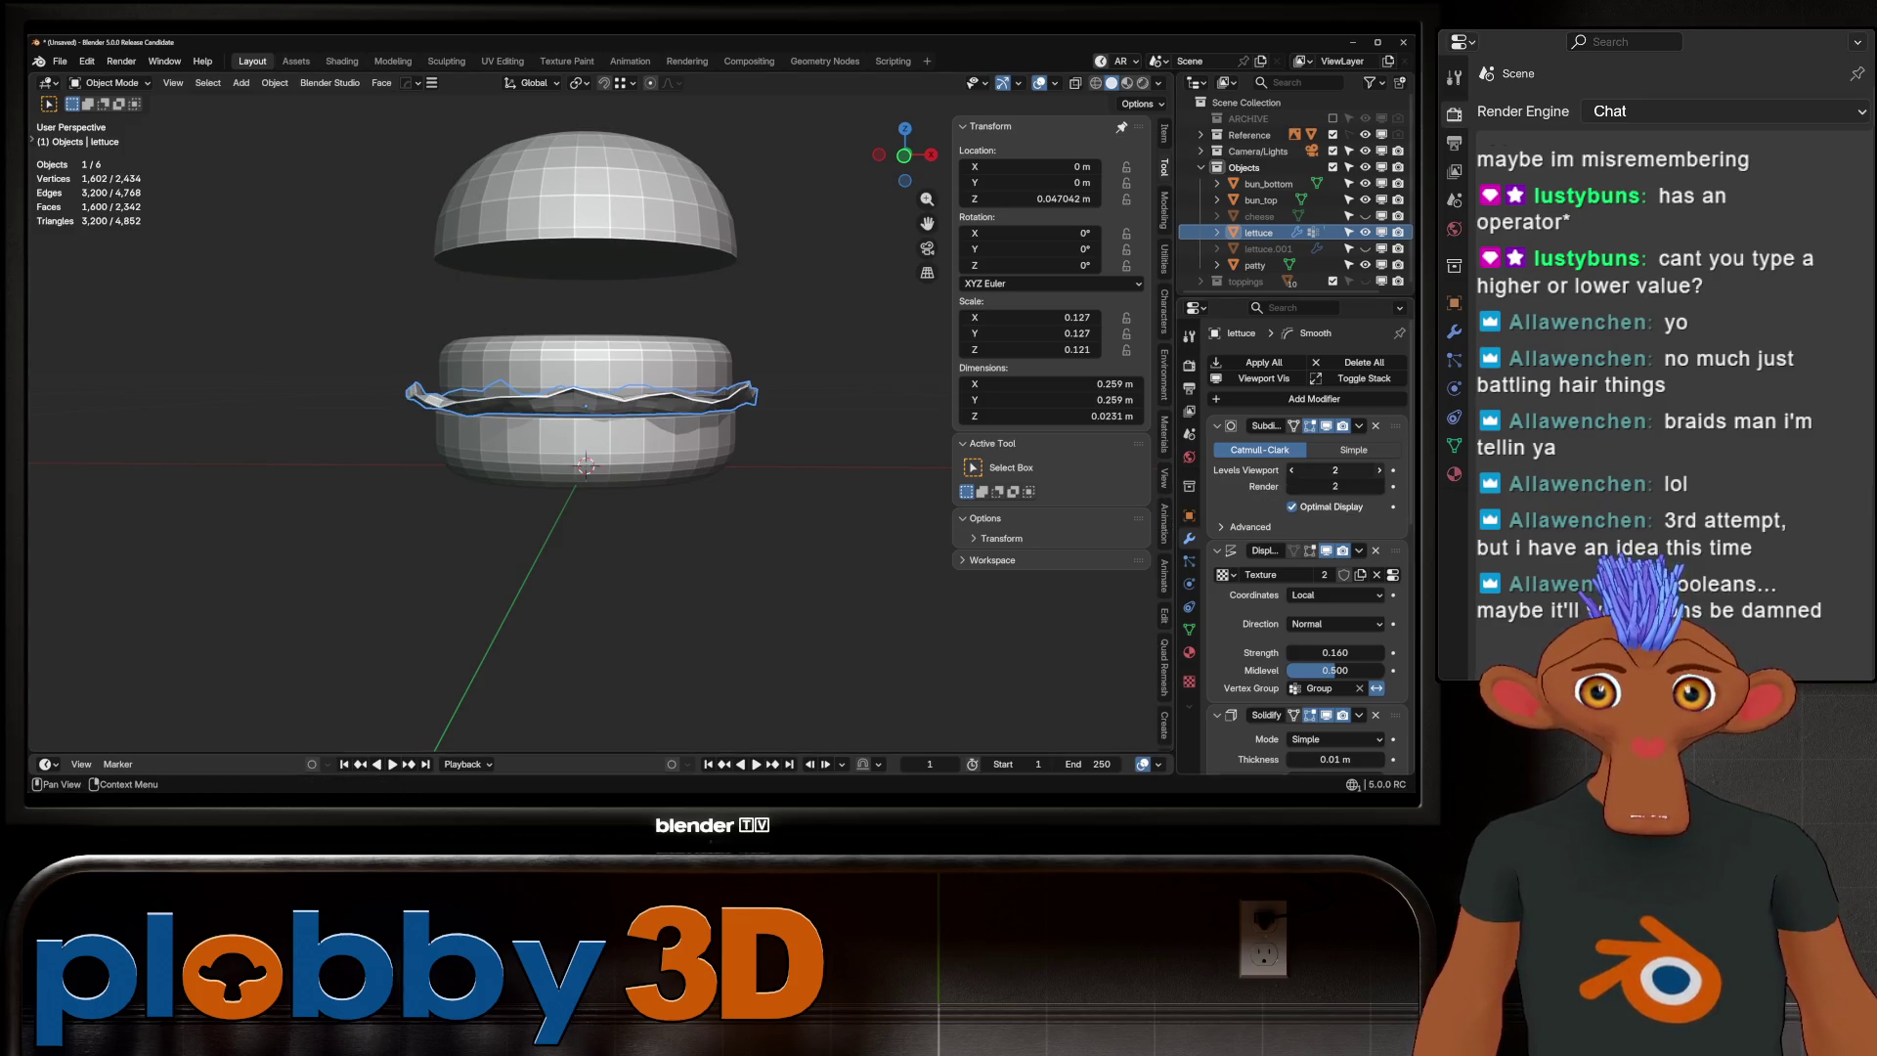
left_click(1379, 470)
left_click(1379, 470)
left_click(1379, 471)
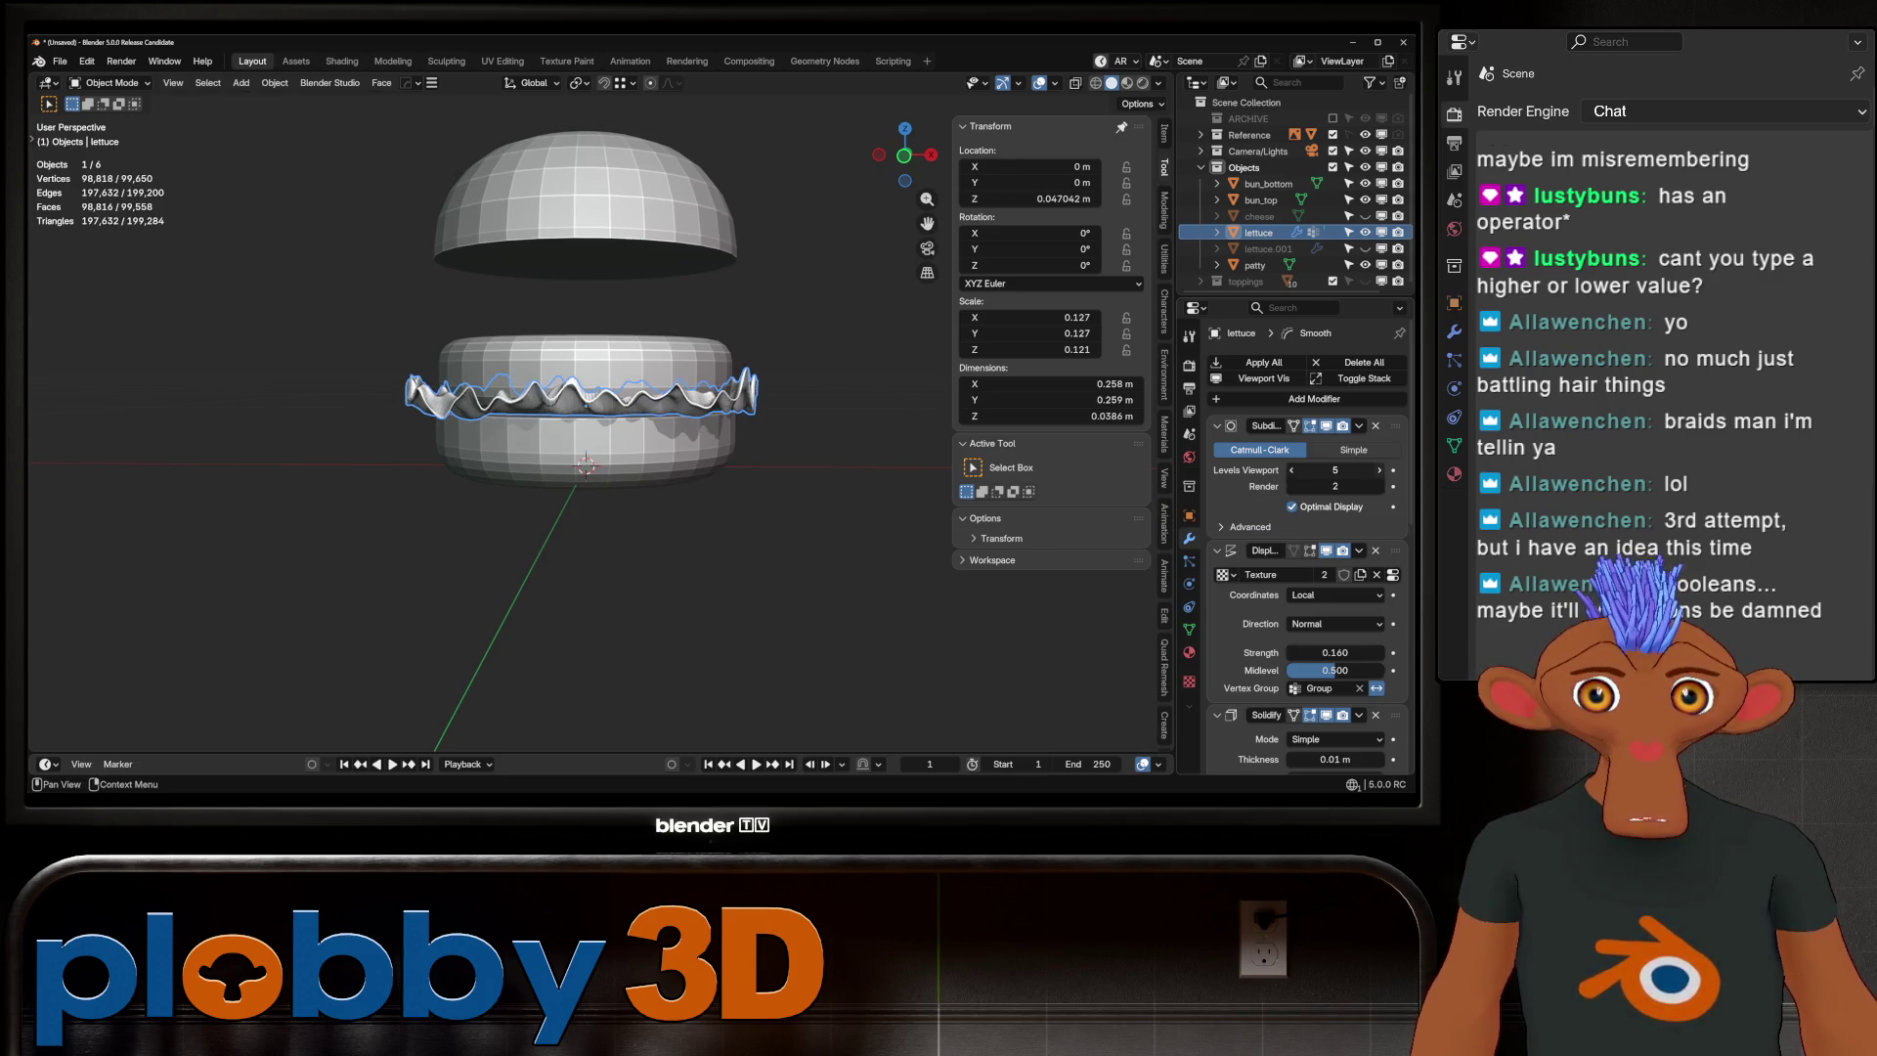
left_click(1291, 470)
left_click(1291, 470)
left_click(1291, 470)
left_click(1291, 471)
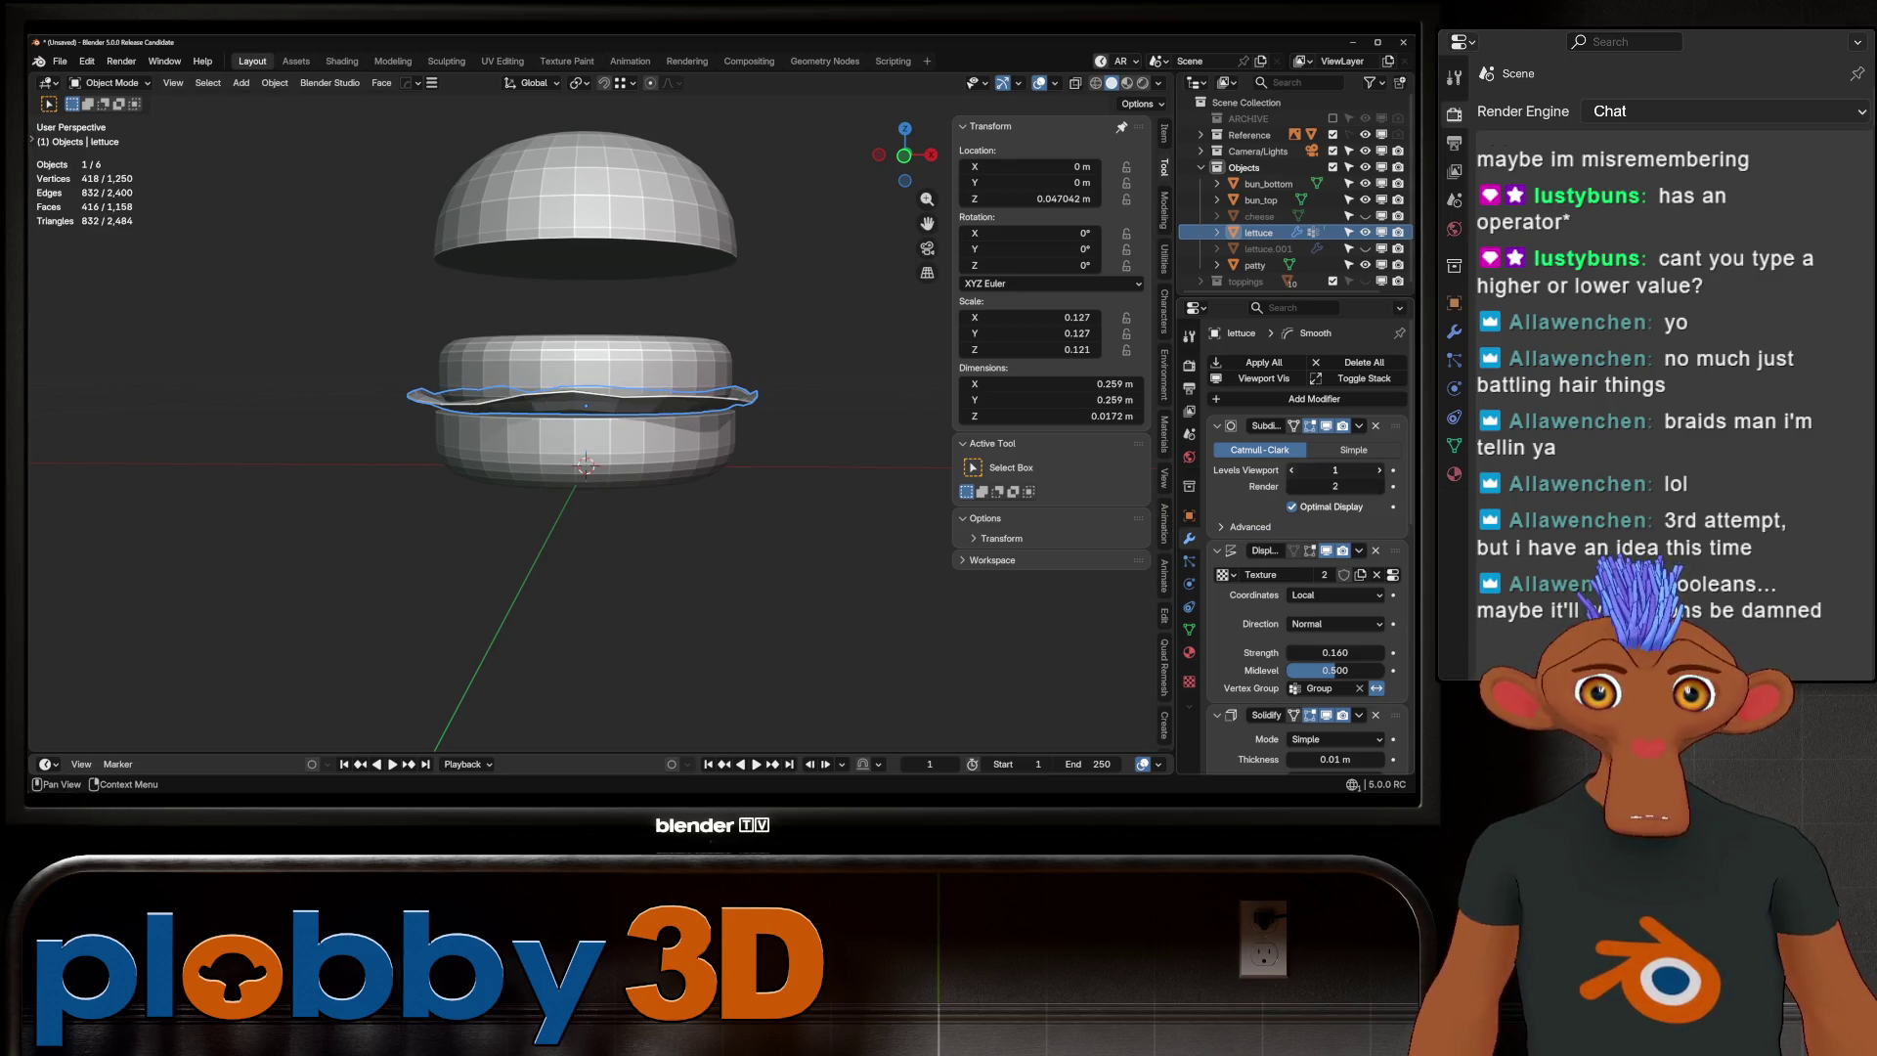
mouse_move(684, 489)
middle_mouse_down()
mouse_move(684, 460)
mouse_move(674, 518)
mouse_move(635, 537)
mouse_move(694, 528)
middle_mouse_up()
key("Delete")
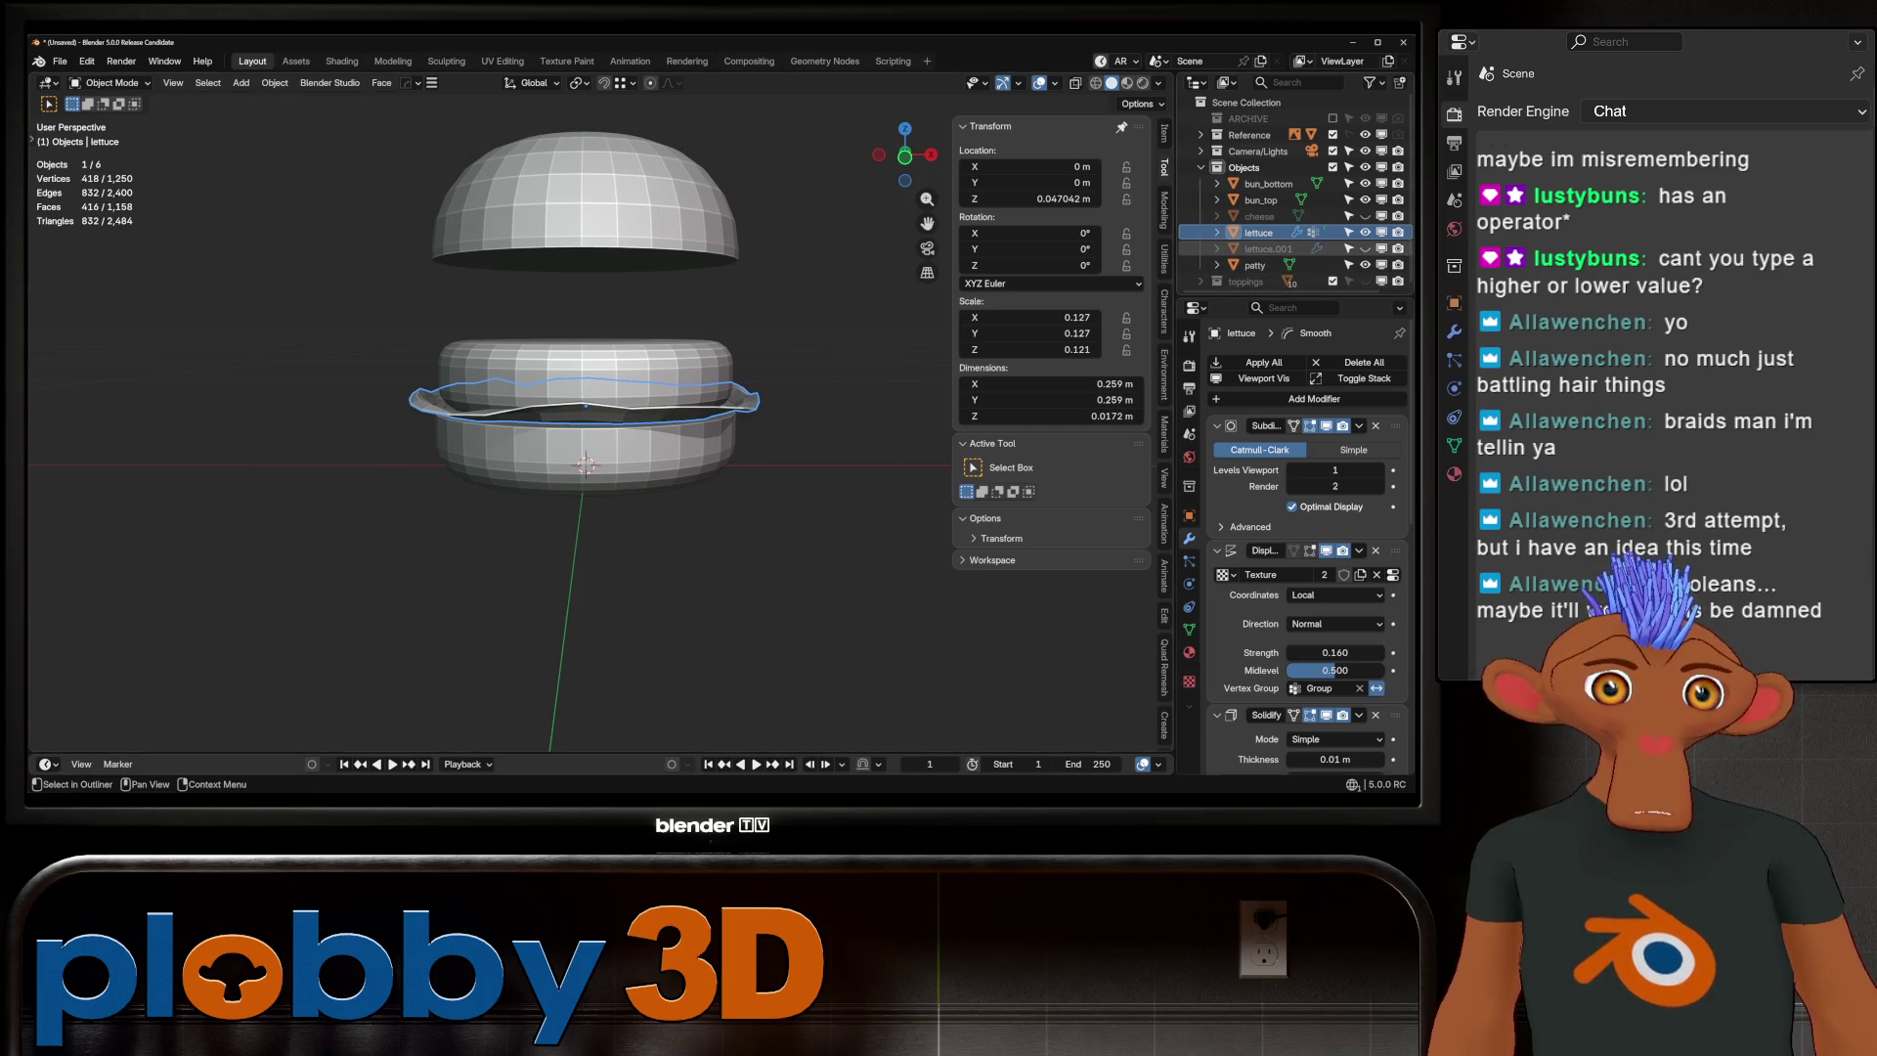
key("ctrl+z")
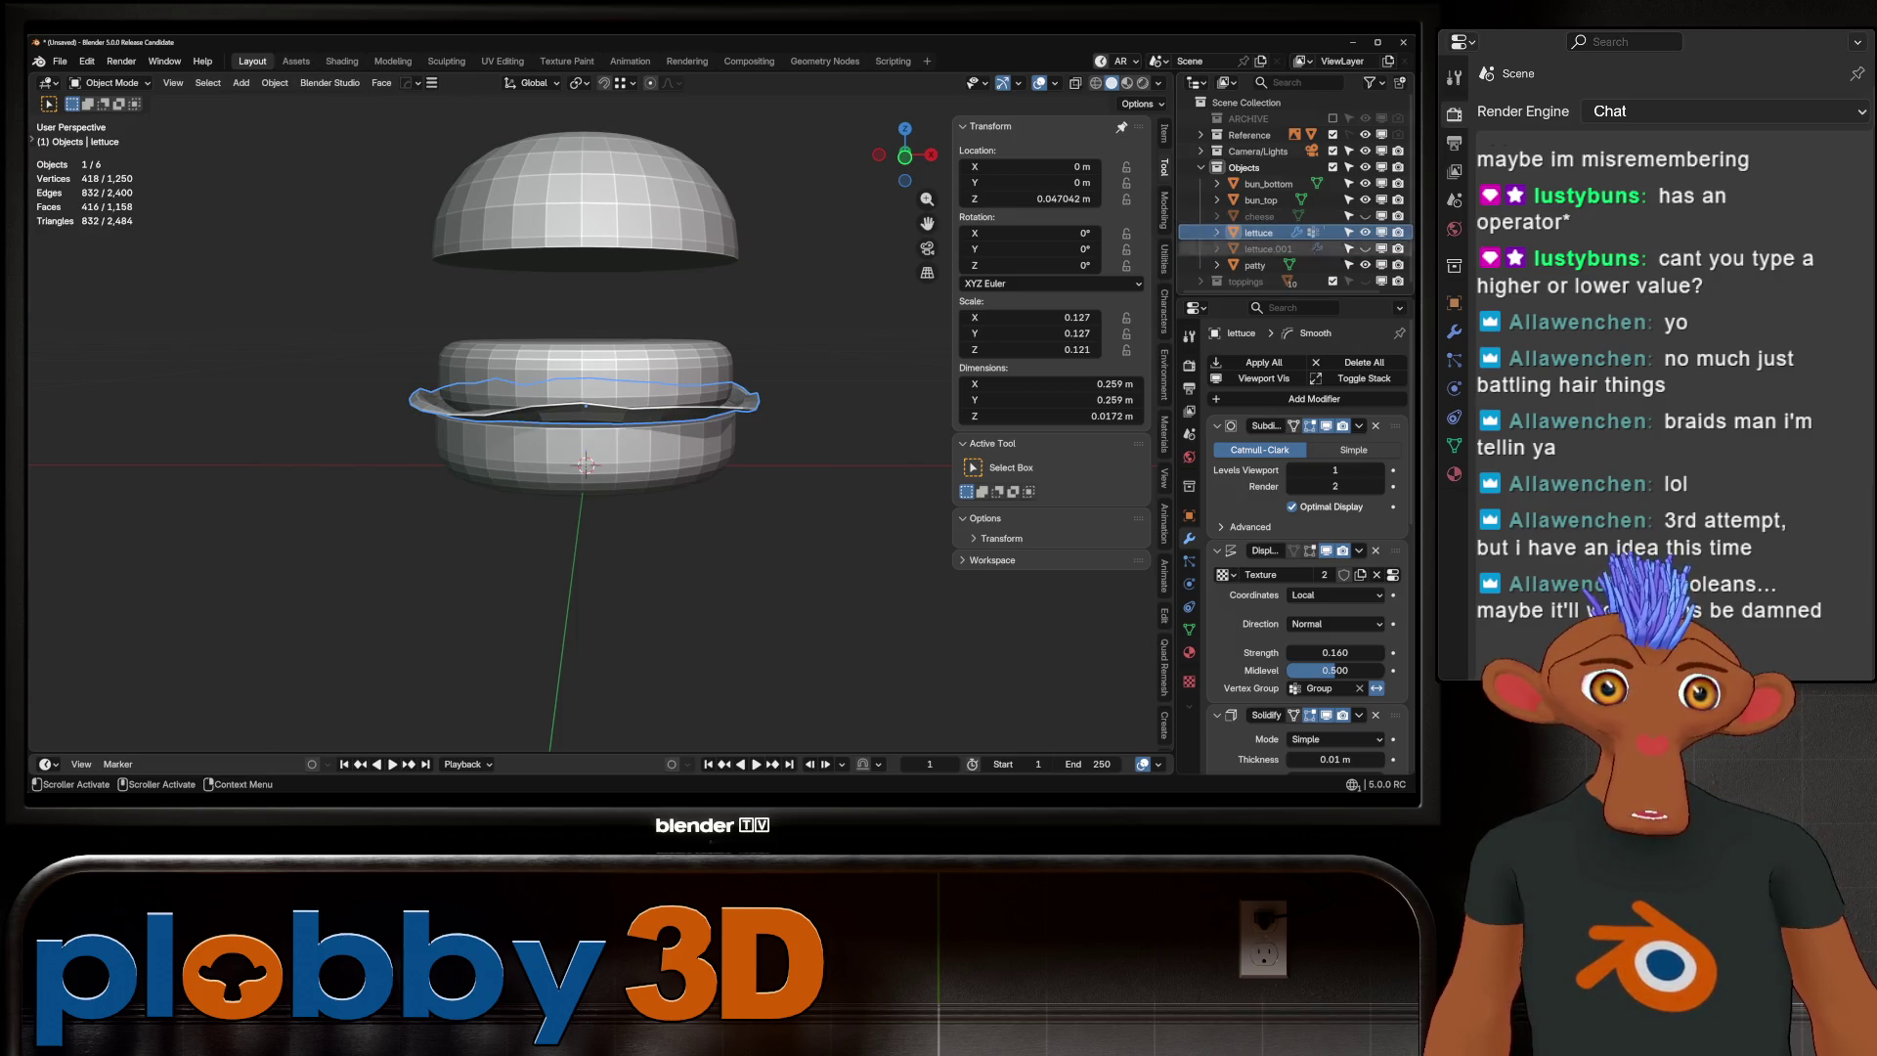
left_click(1258, 233)
left_click(1379, 470)
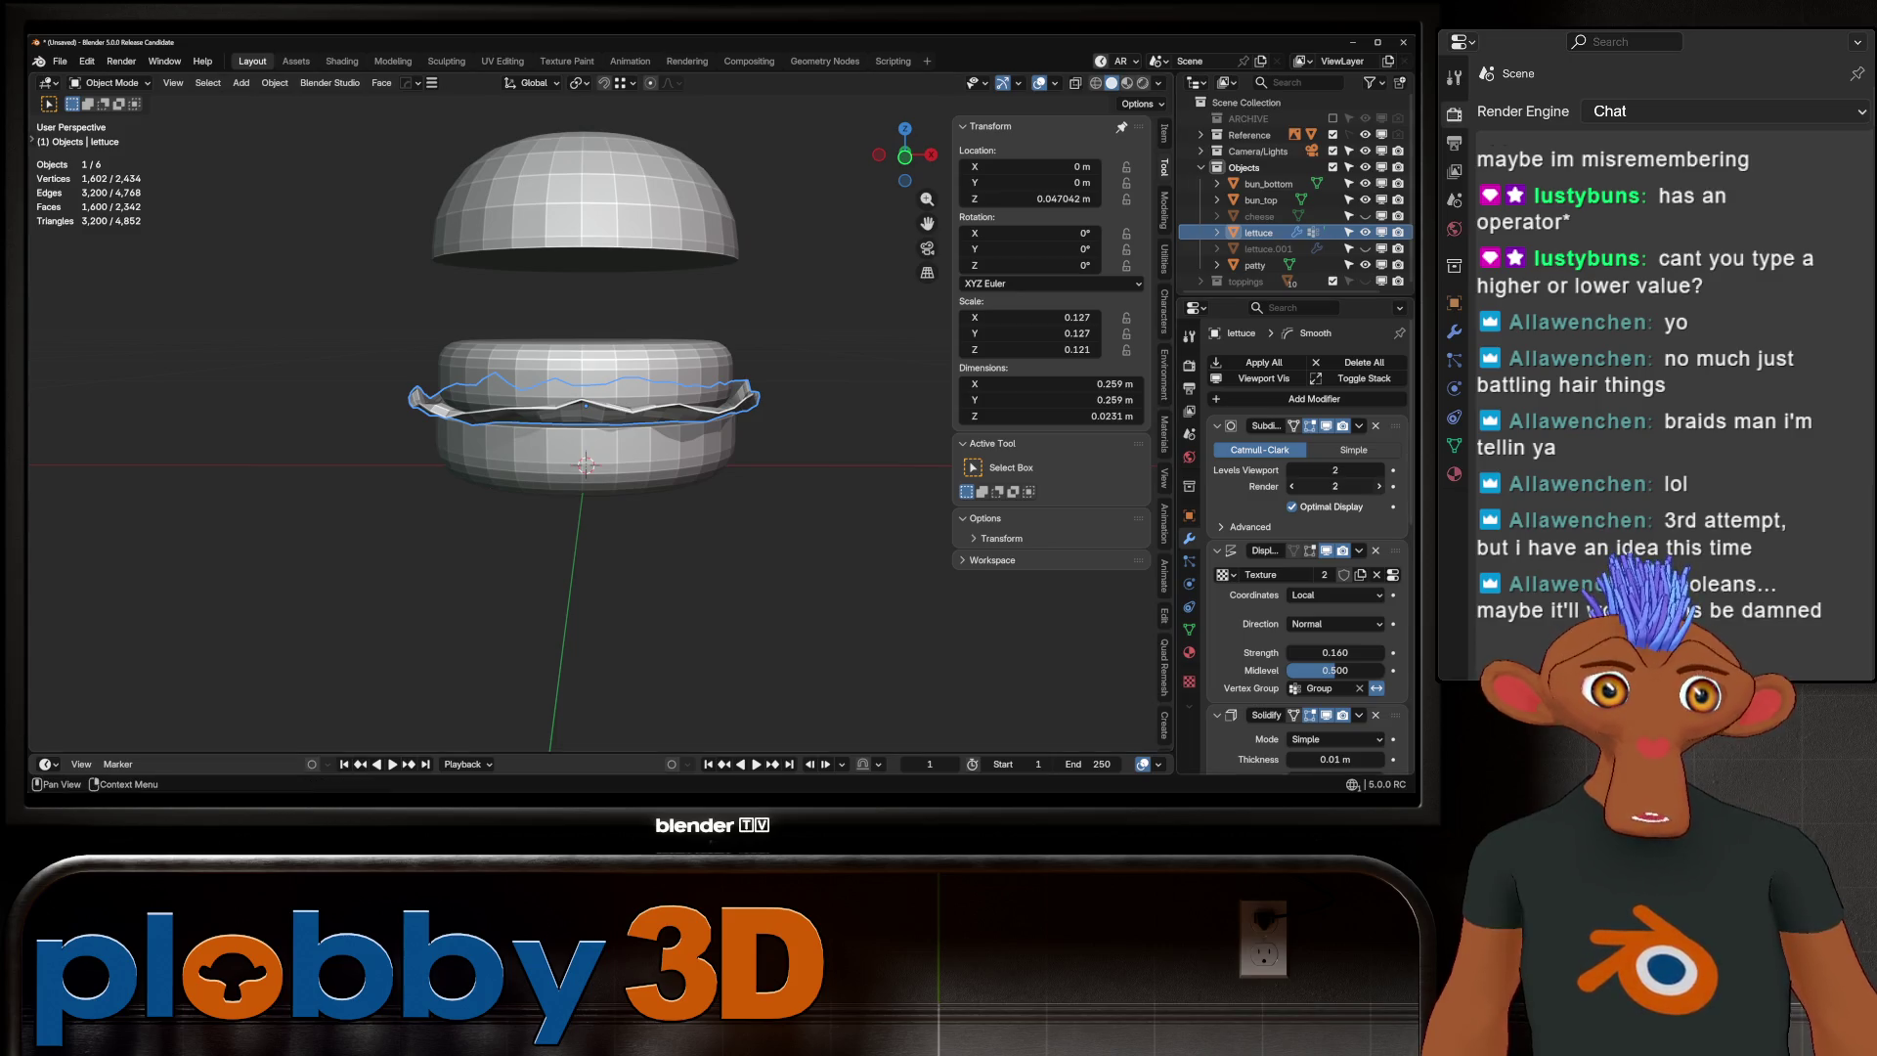
left_click(1379, 470)
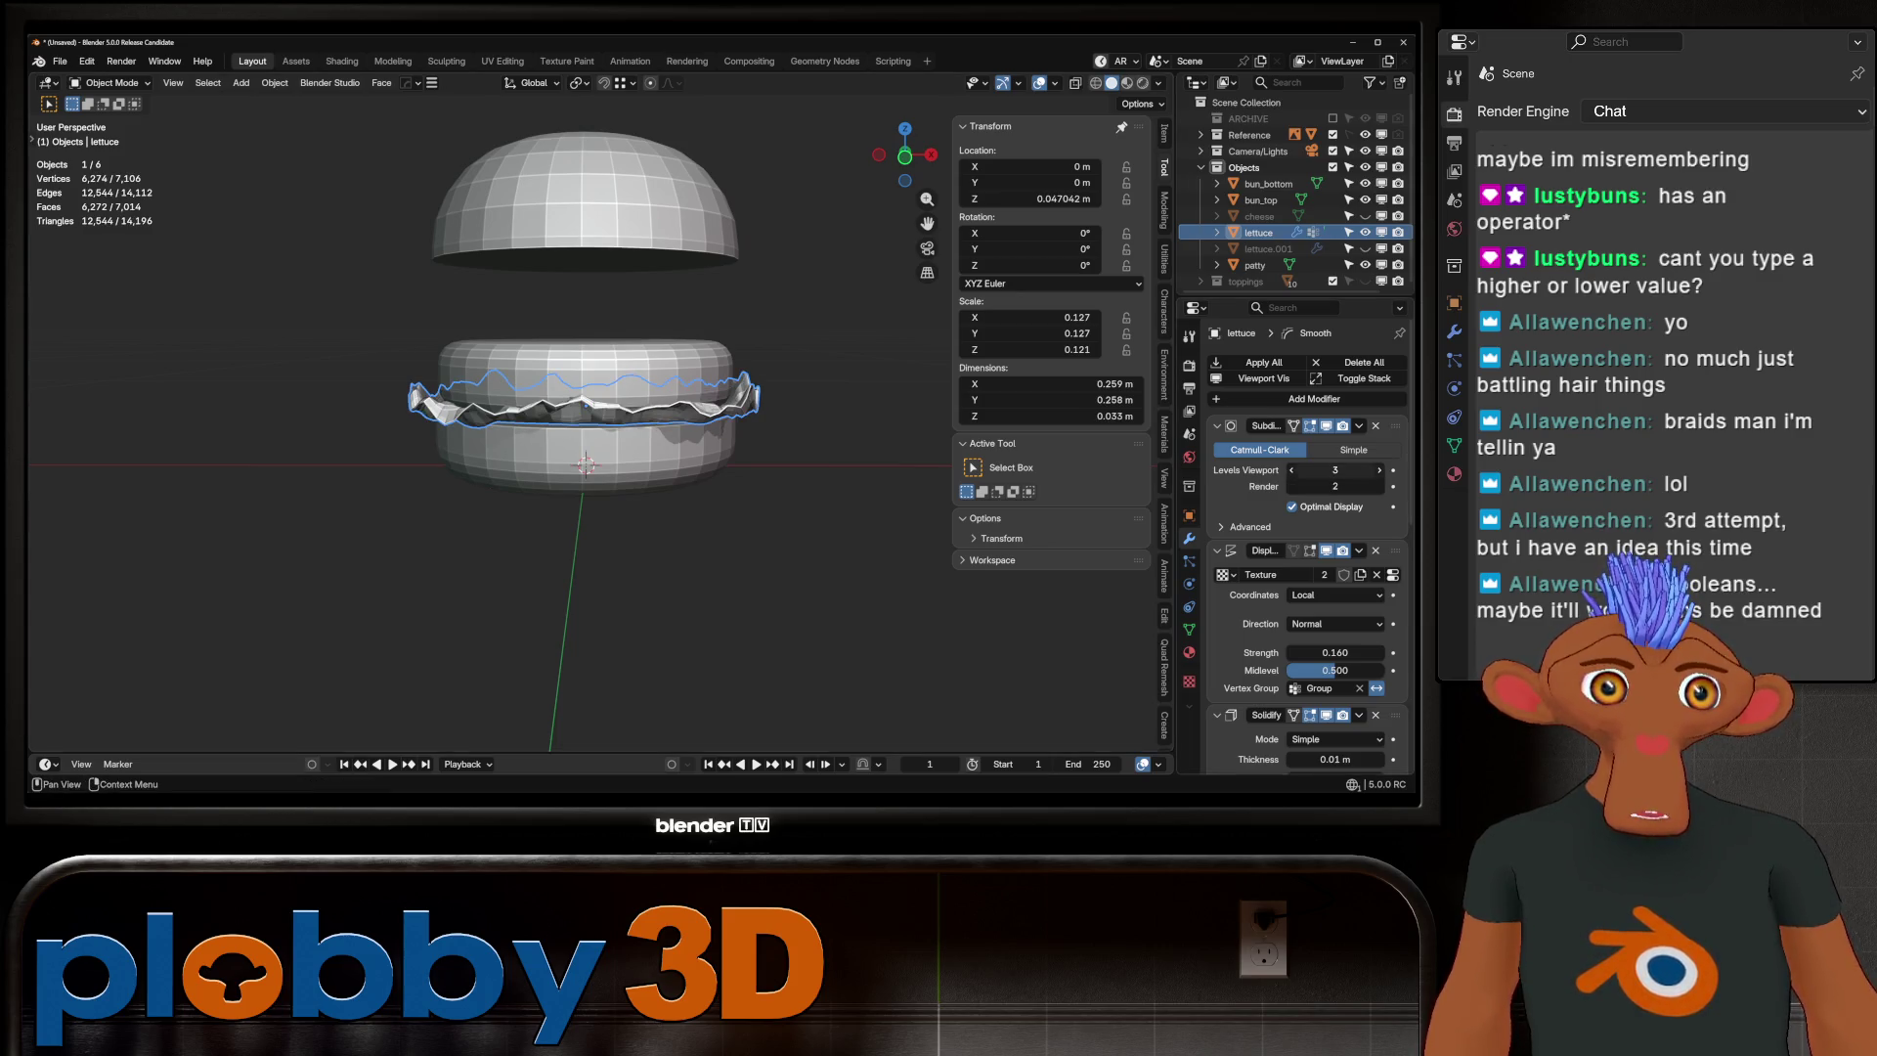
left_click(1292, 470)
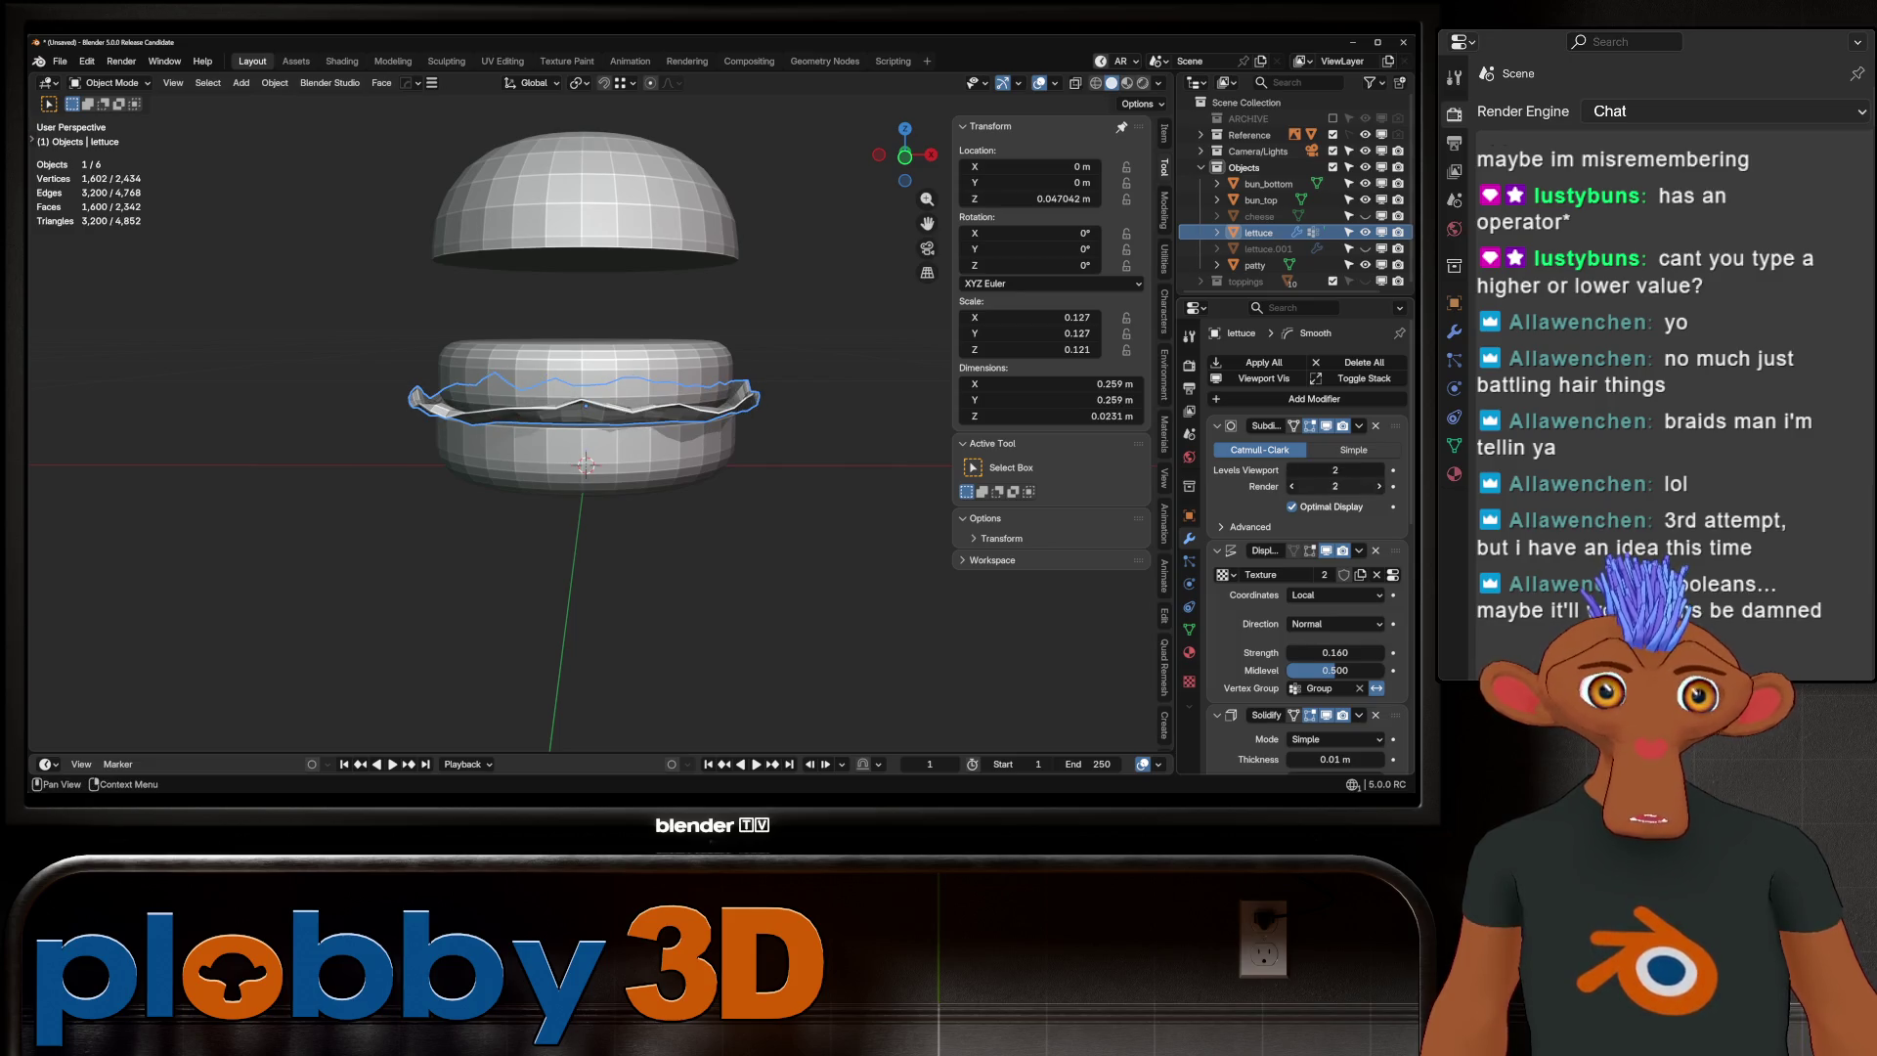
left_click(1379, 470)
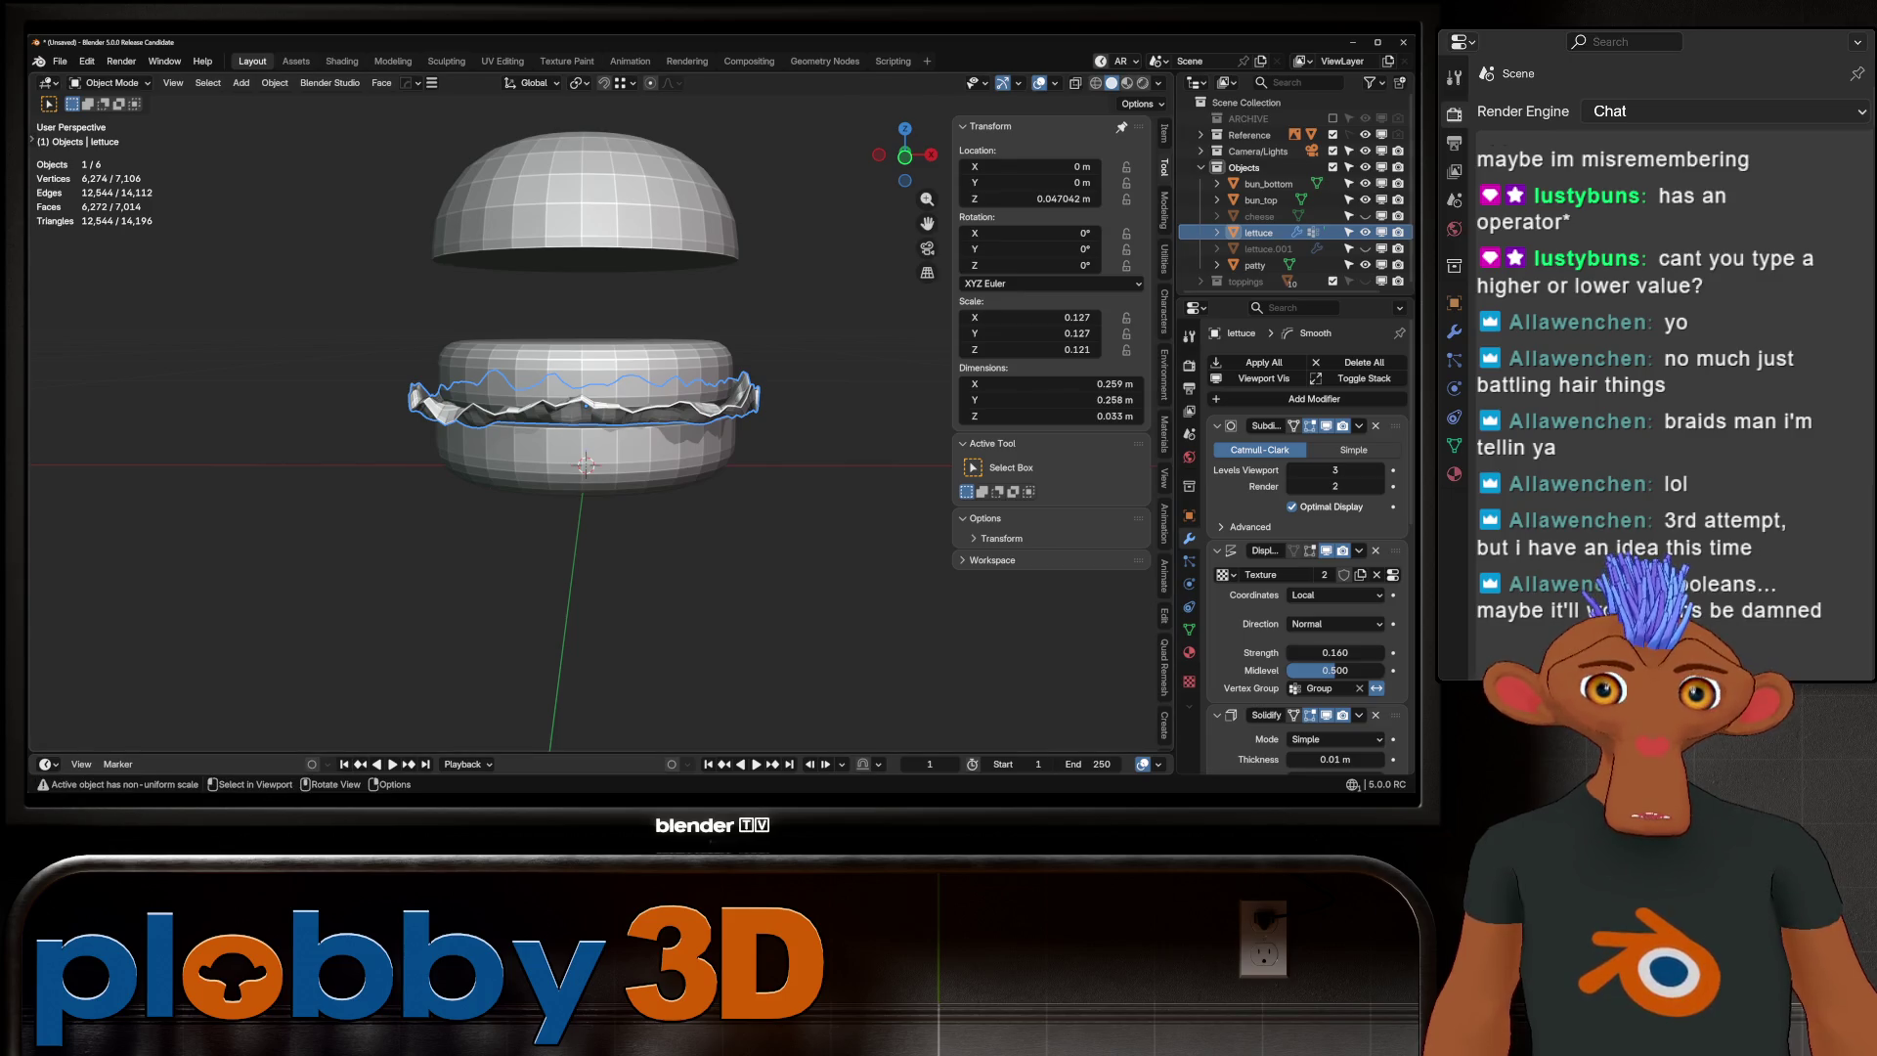
middle_click_drag(586, 439, 586, 528)
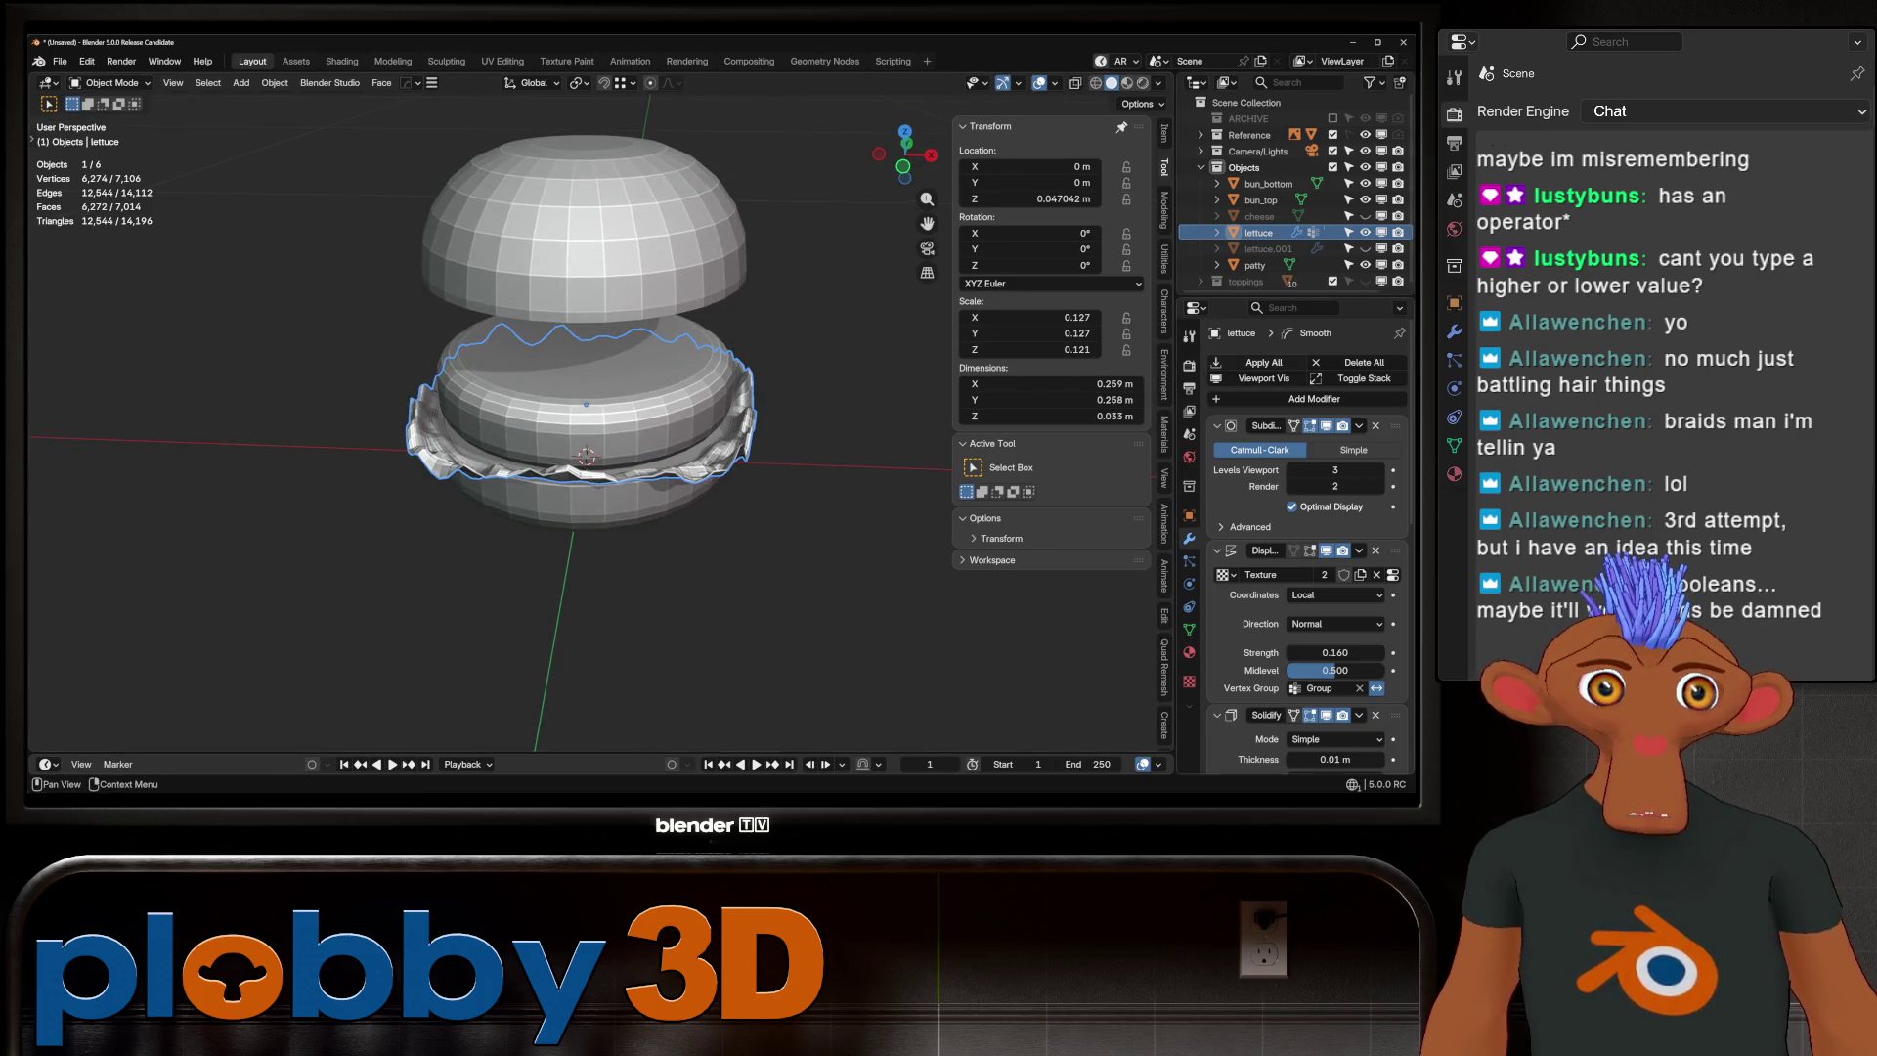
Apply all the lettuce's modifiers and isolate it in local view in Edit Mode
left_click(1264, 361)
key("KP_Divide")
key("Tab")
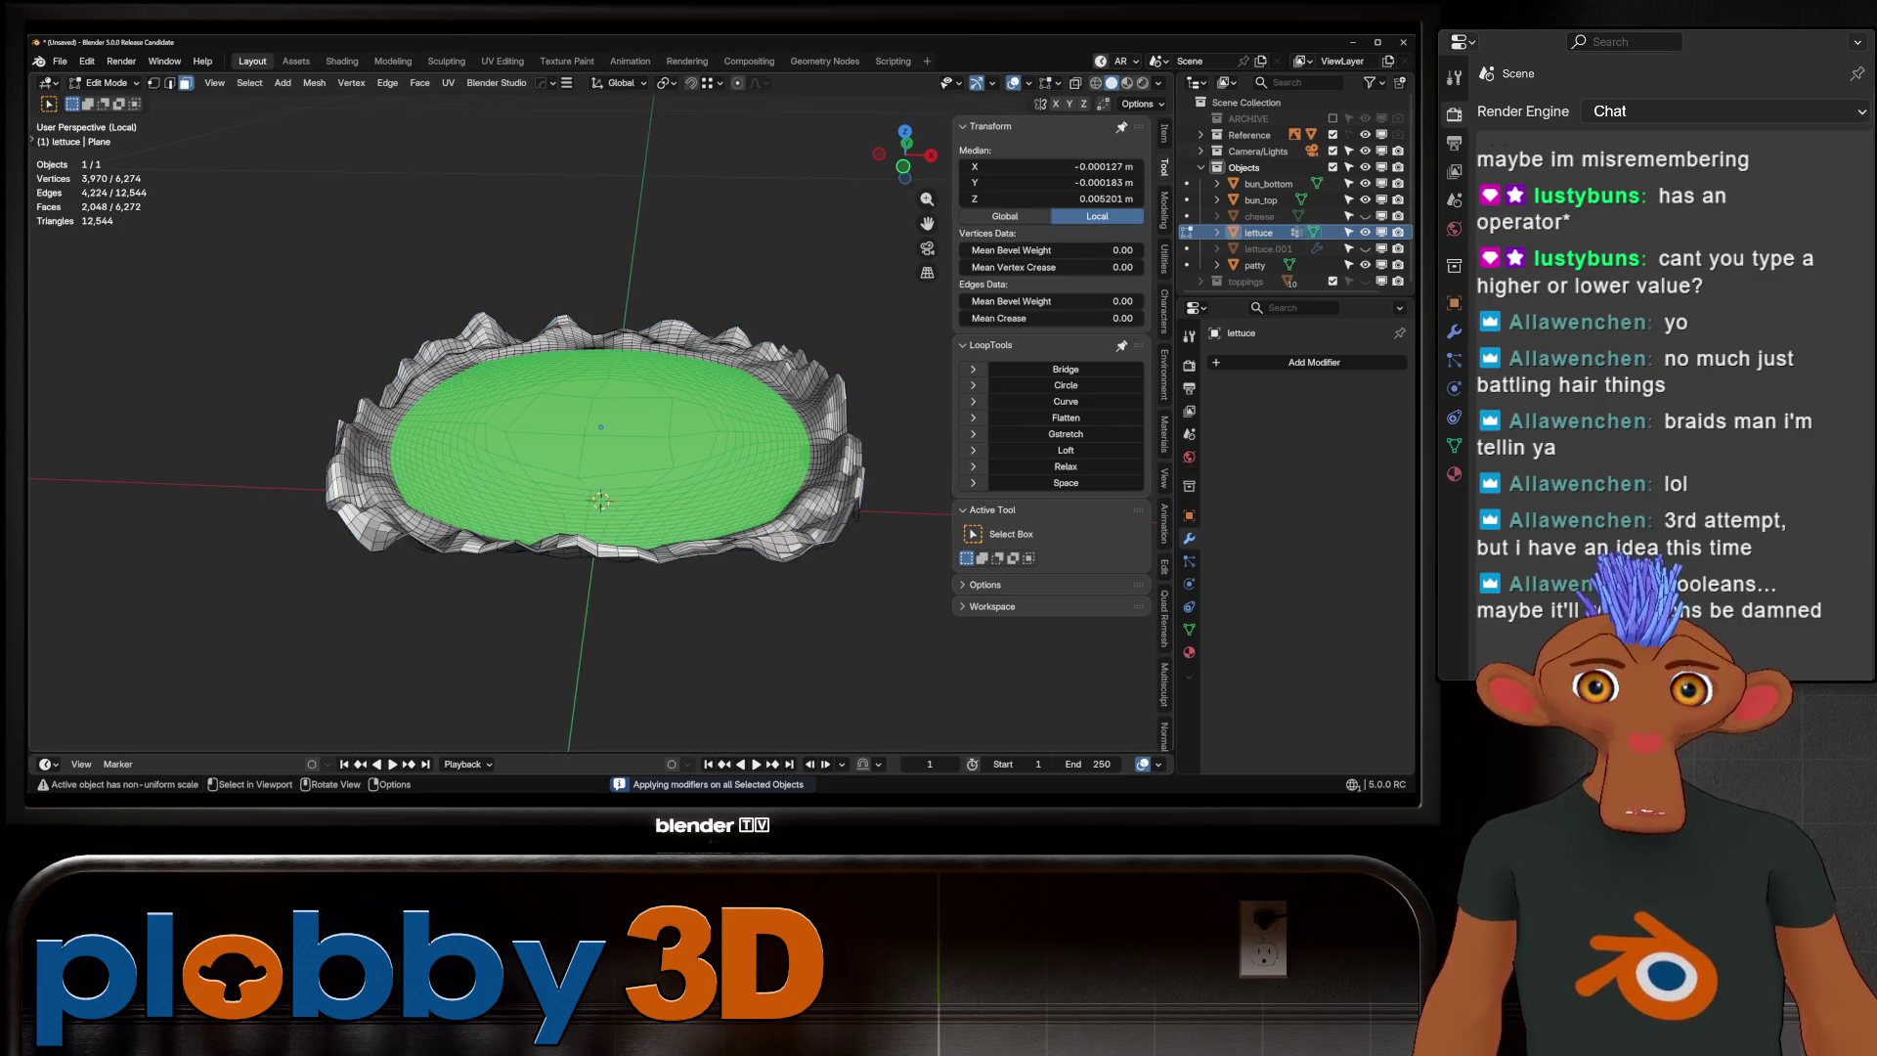
mouse_move(587, 410)
middle_mouse_down()
mouse_move(587, 488)
mouse_move(586, 293)
mouse_move(587, 362)
mouse_move(586, 293)
mouse_move(586, 313)
middle_mouse_up()
scroll(587, 421, "up", 2)
Dissolve the flat inner faces into one and delete them, leaving an open ring
key("ctrl+x")
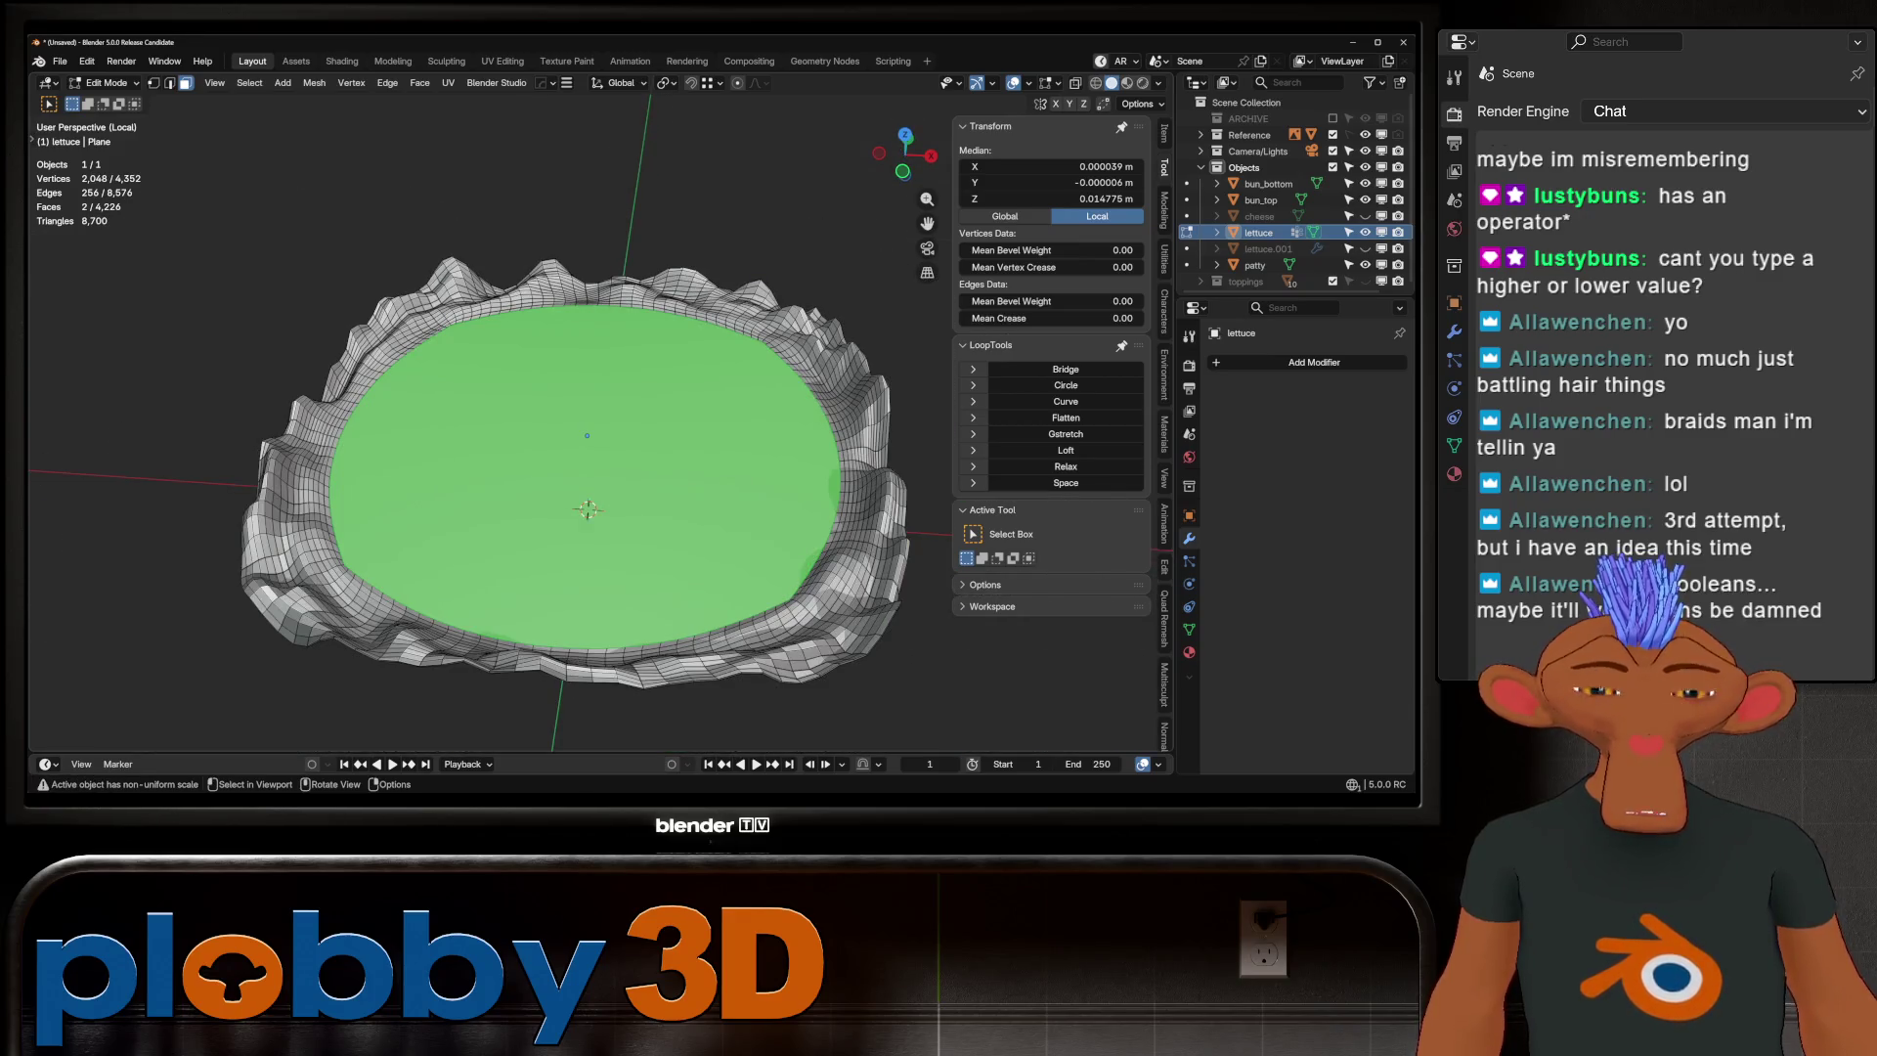
key("2")
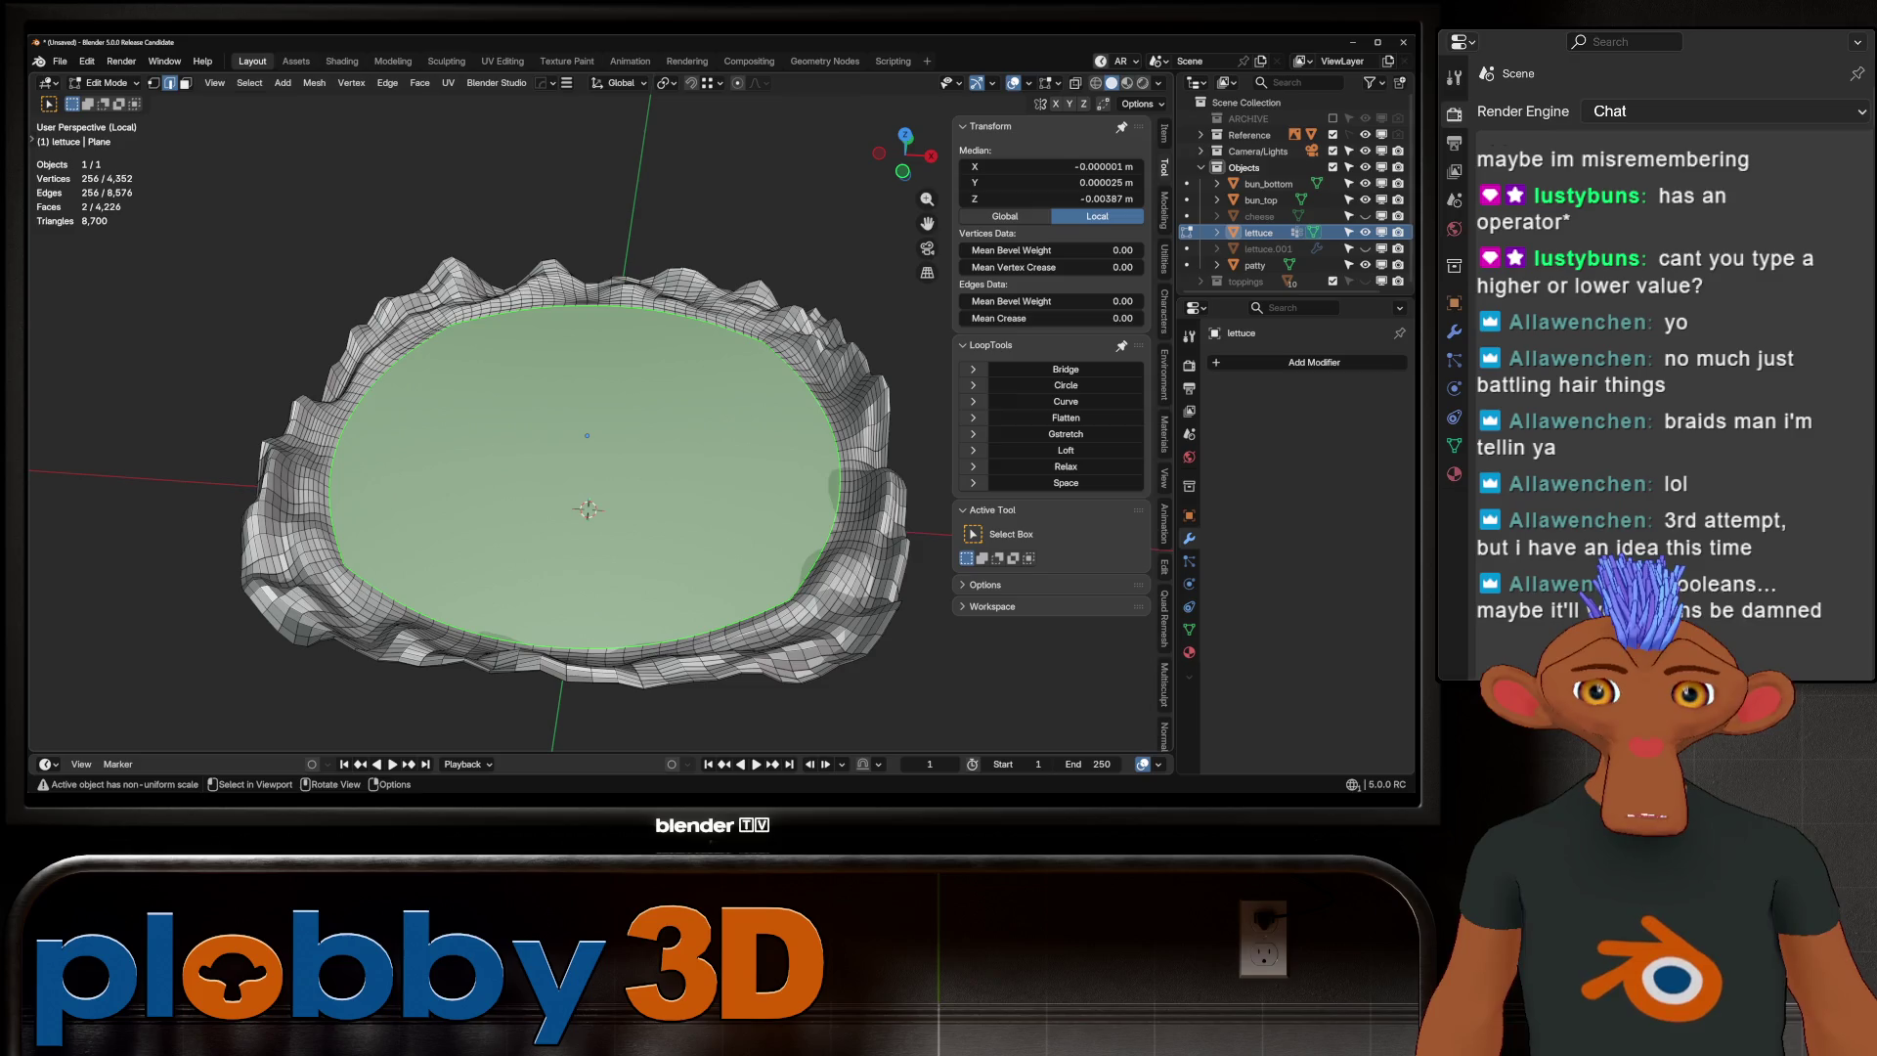
key("x")
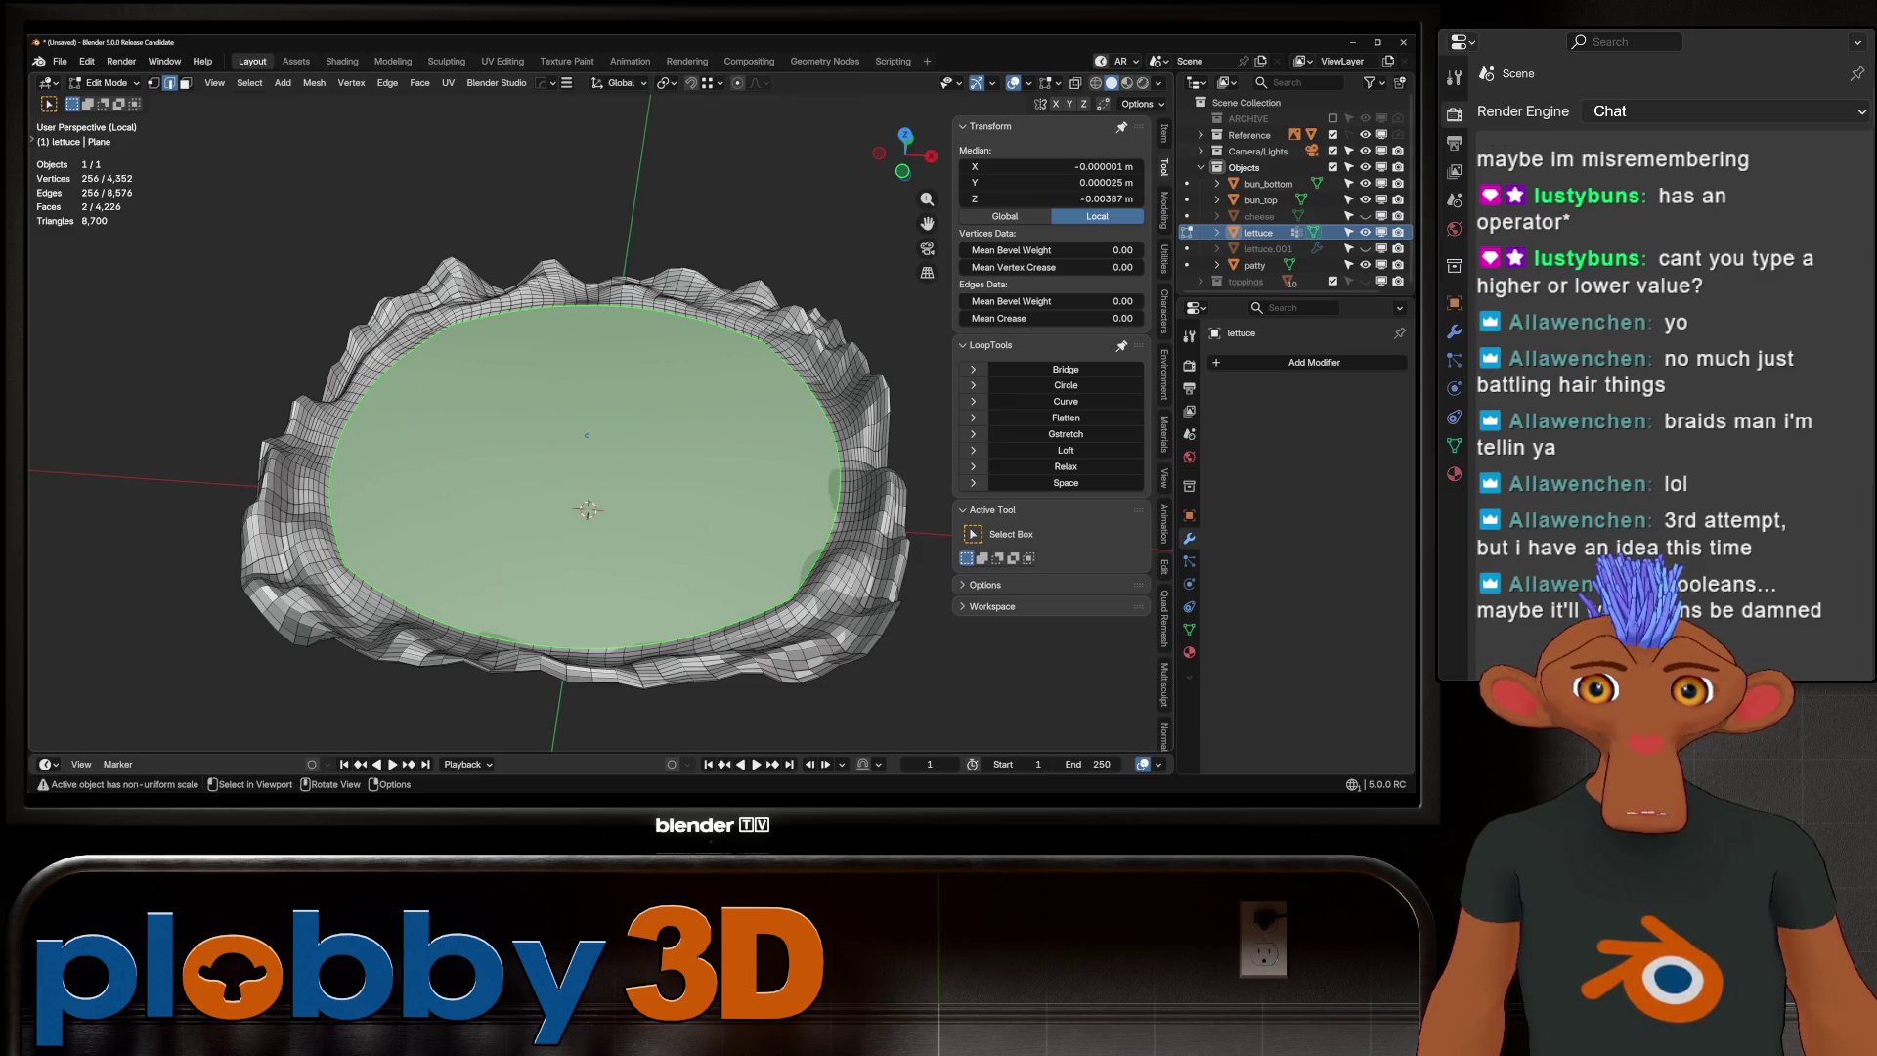
key("x")
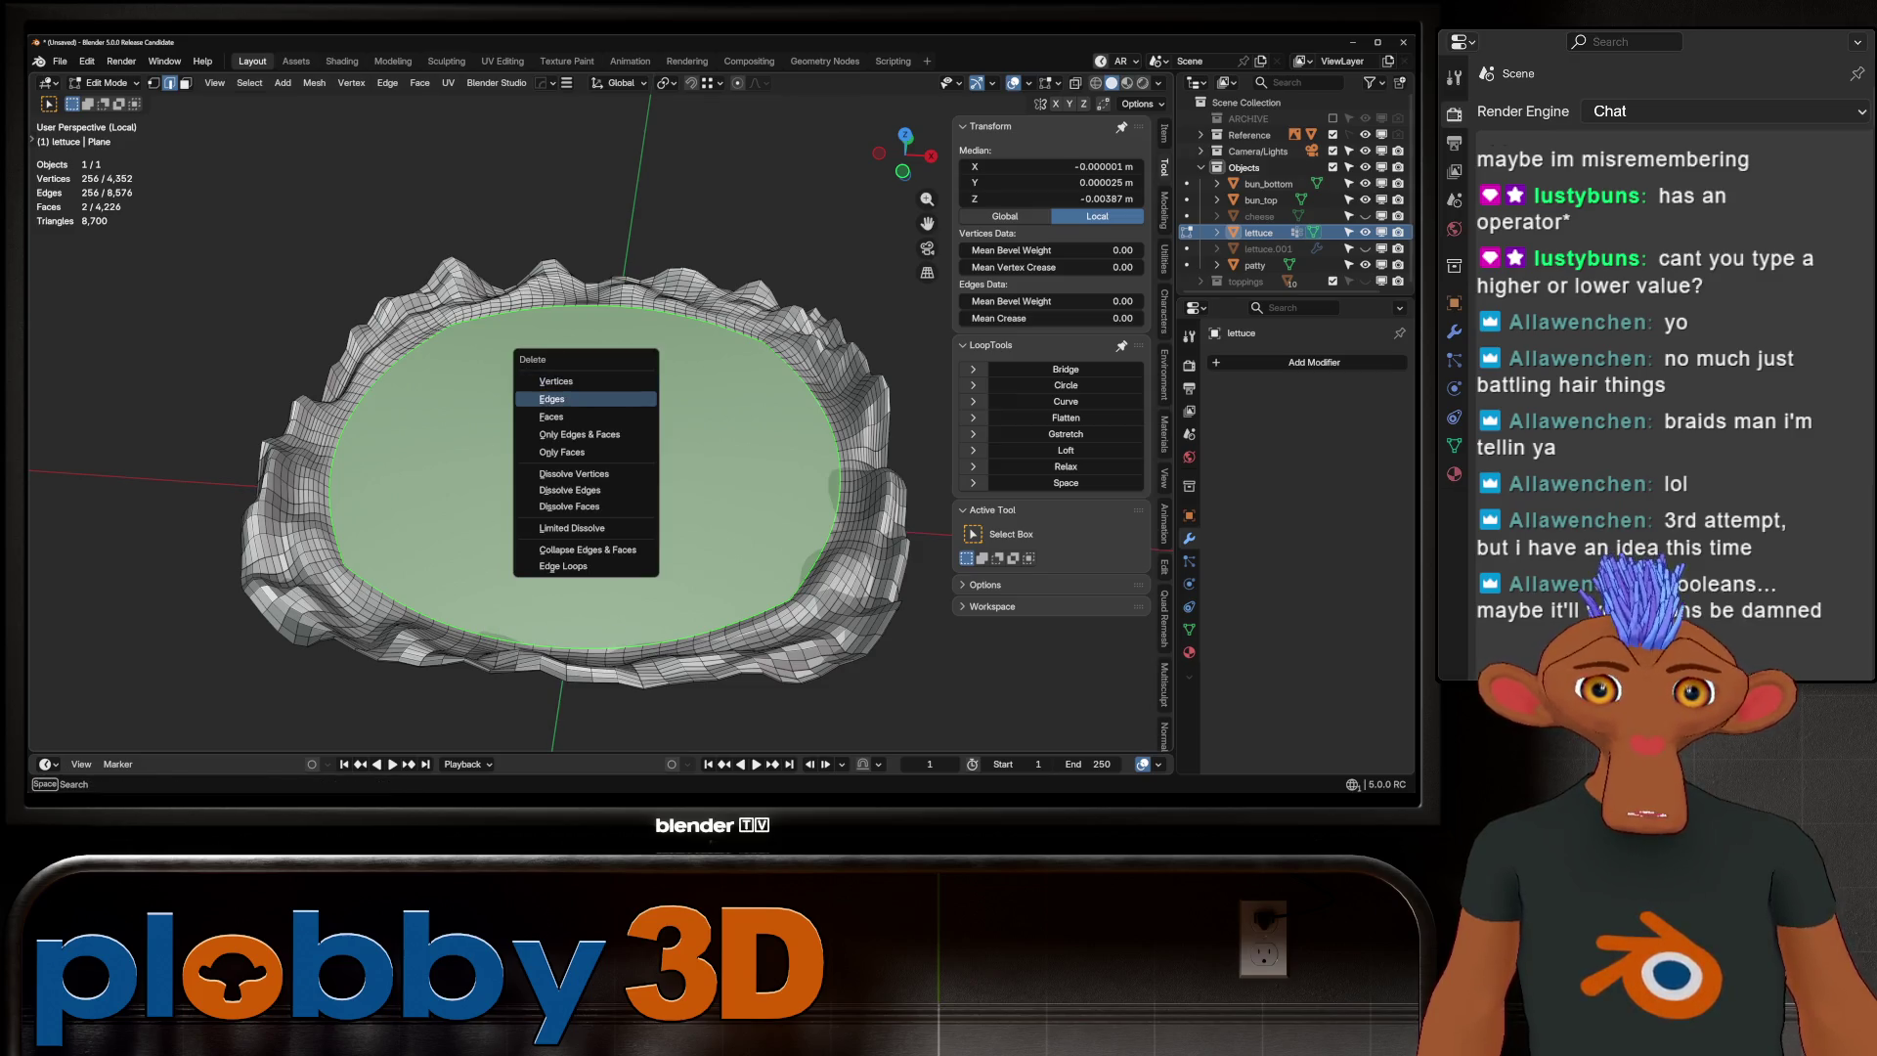
left_click(584, 414)
Relax the inner rim edge loop of the lettuce ring using Quick Favorites
mouse_move(587, 435)
middle_mouse_down()
mouse_move(646, 418)
mouse_move(657, 389)
middle_mouse_up()
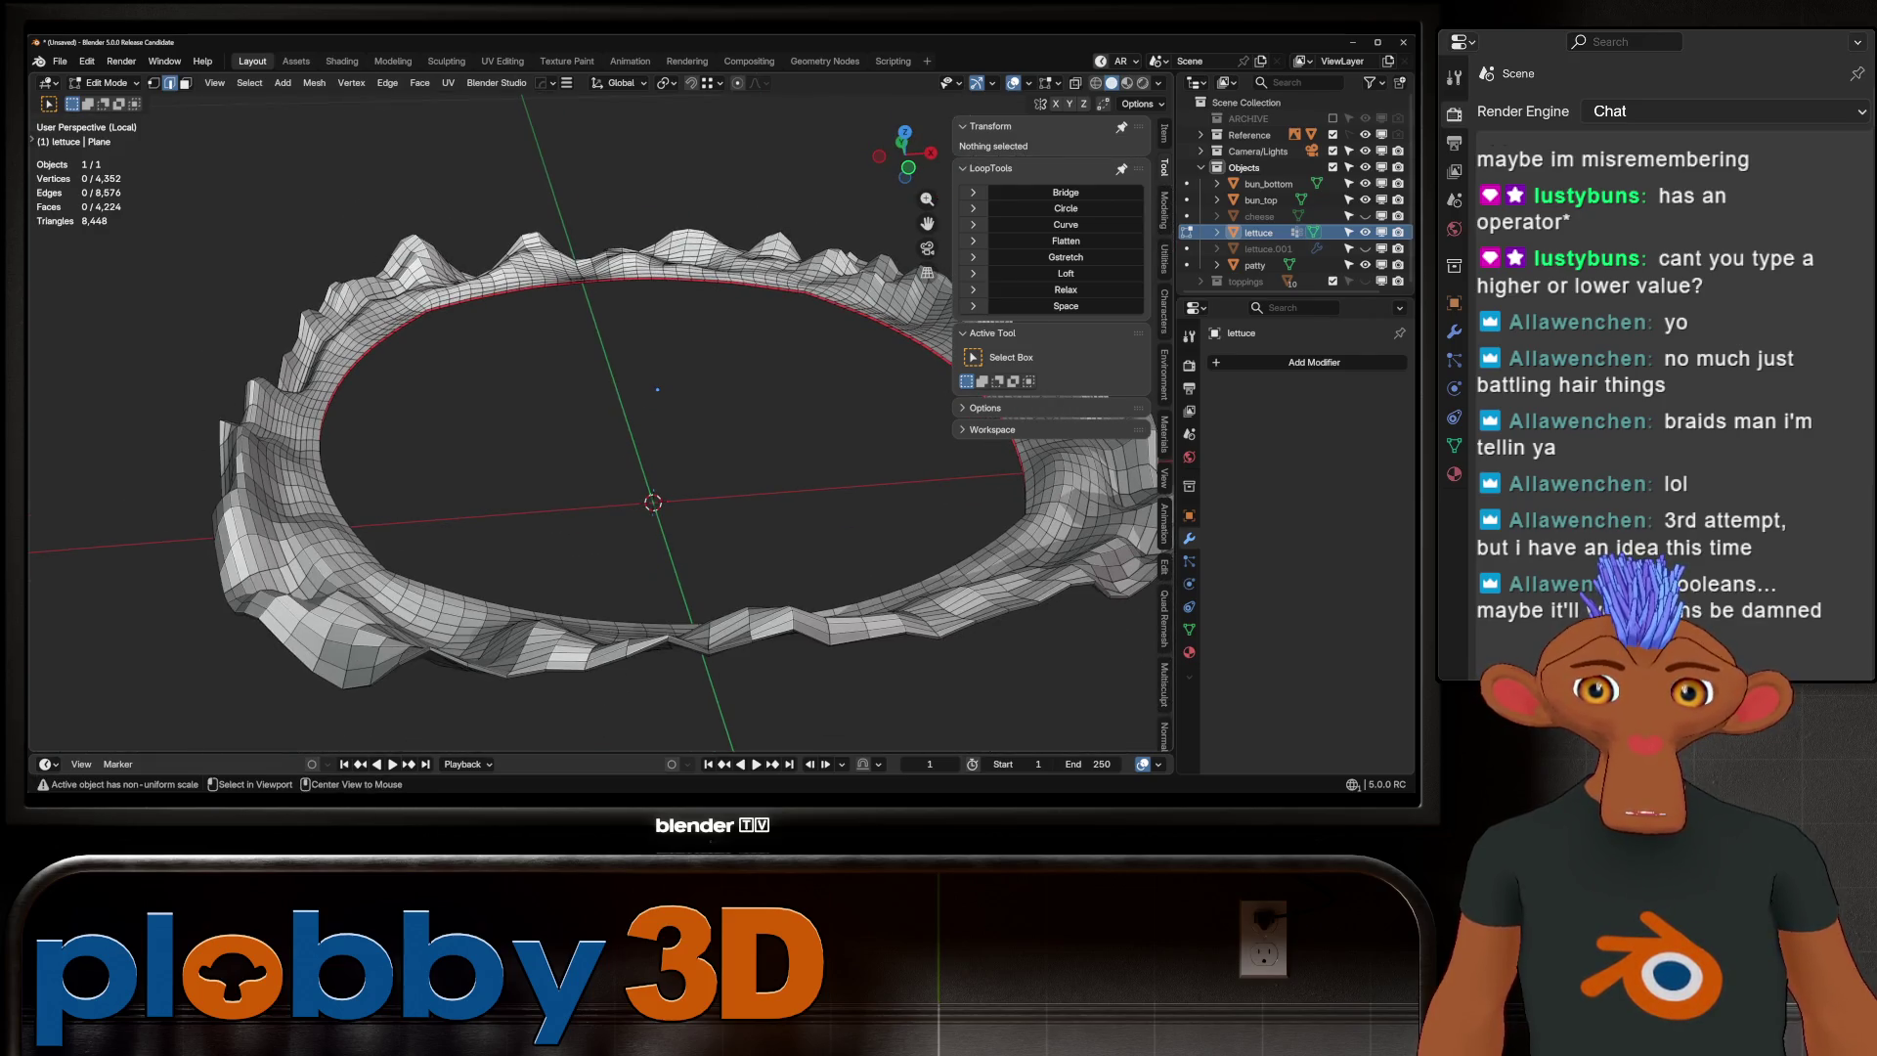
left_click(571, 347)
key("q")
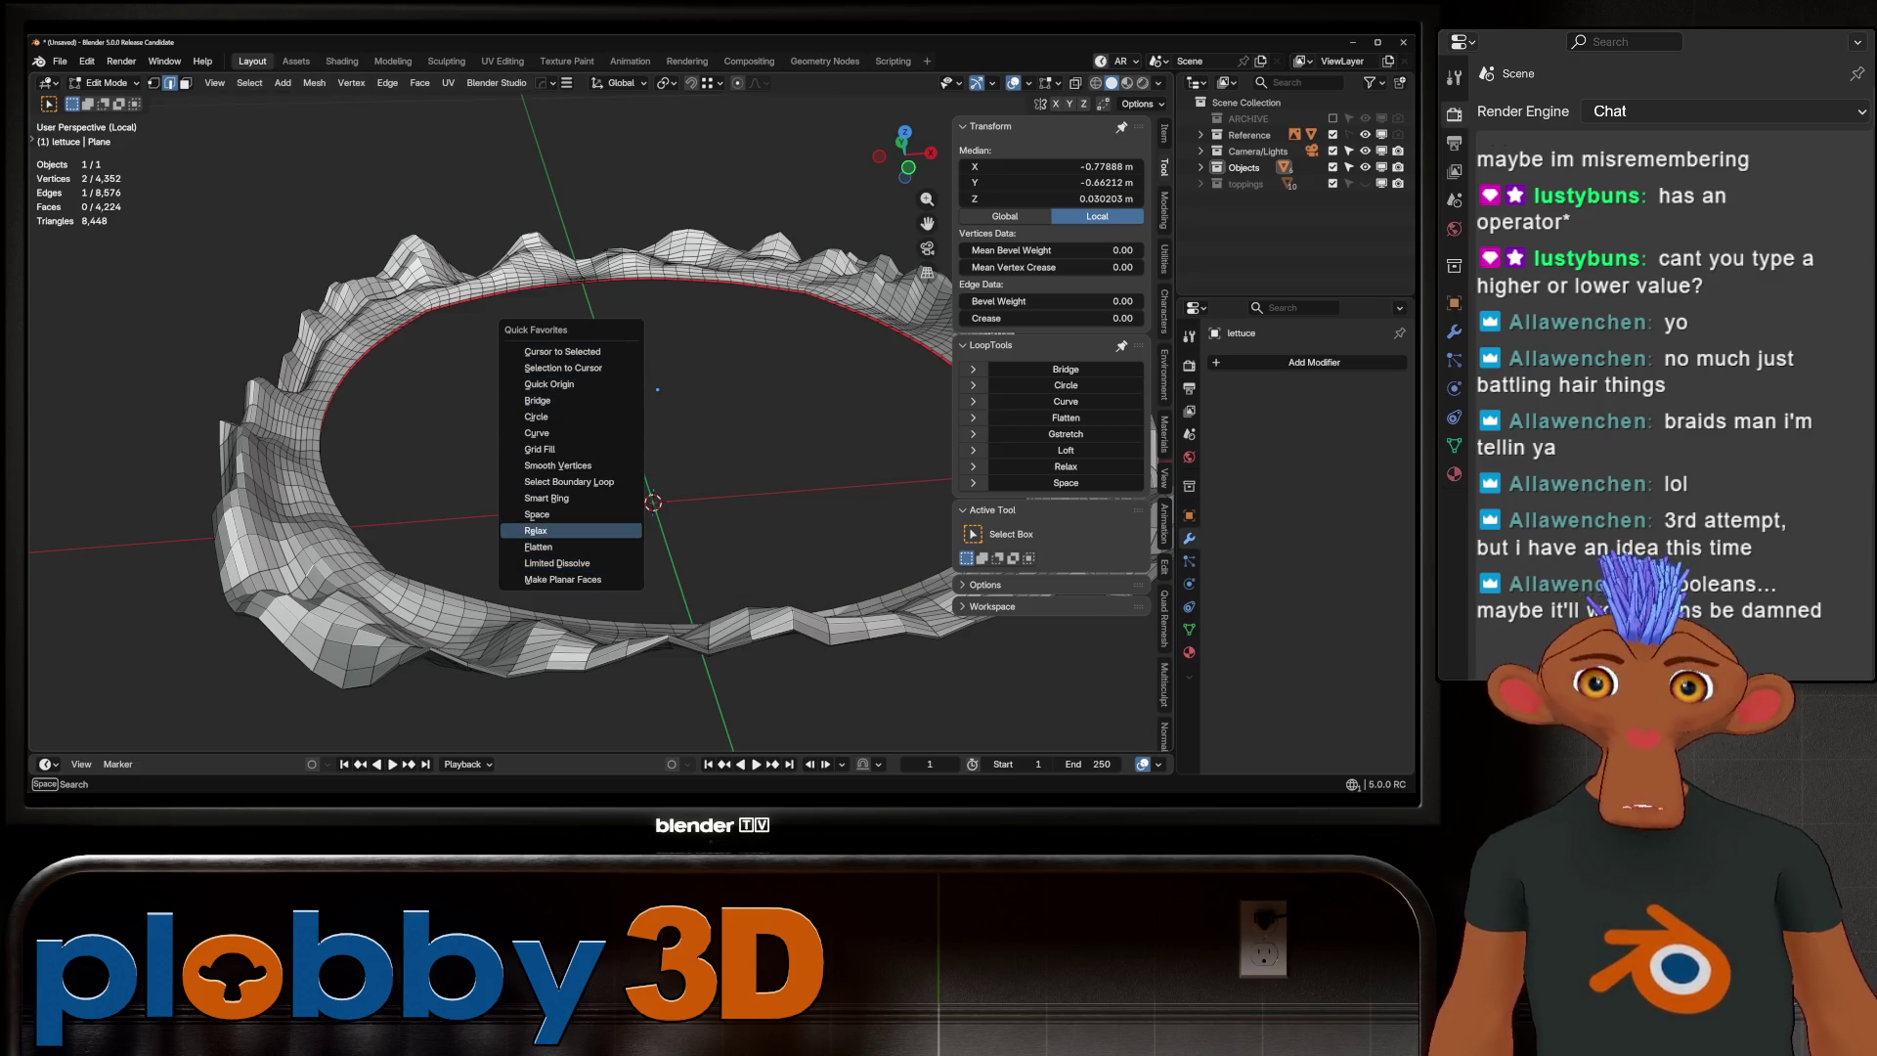
key("Return")
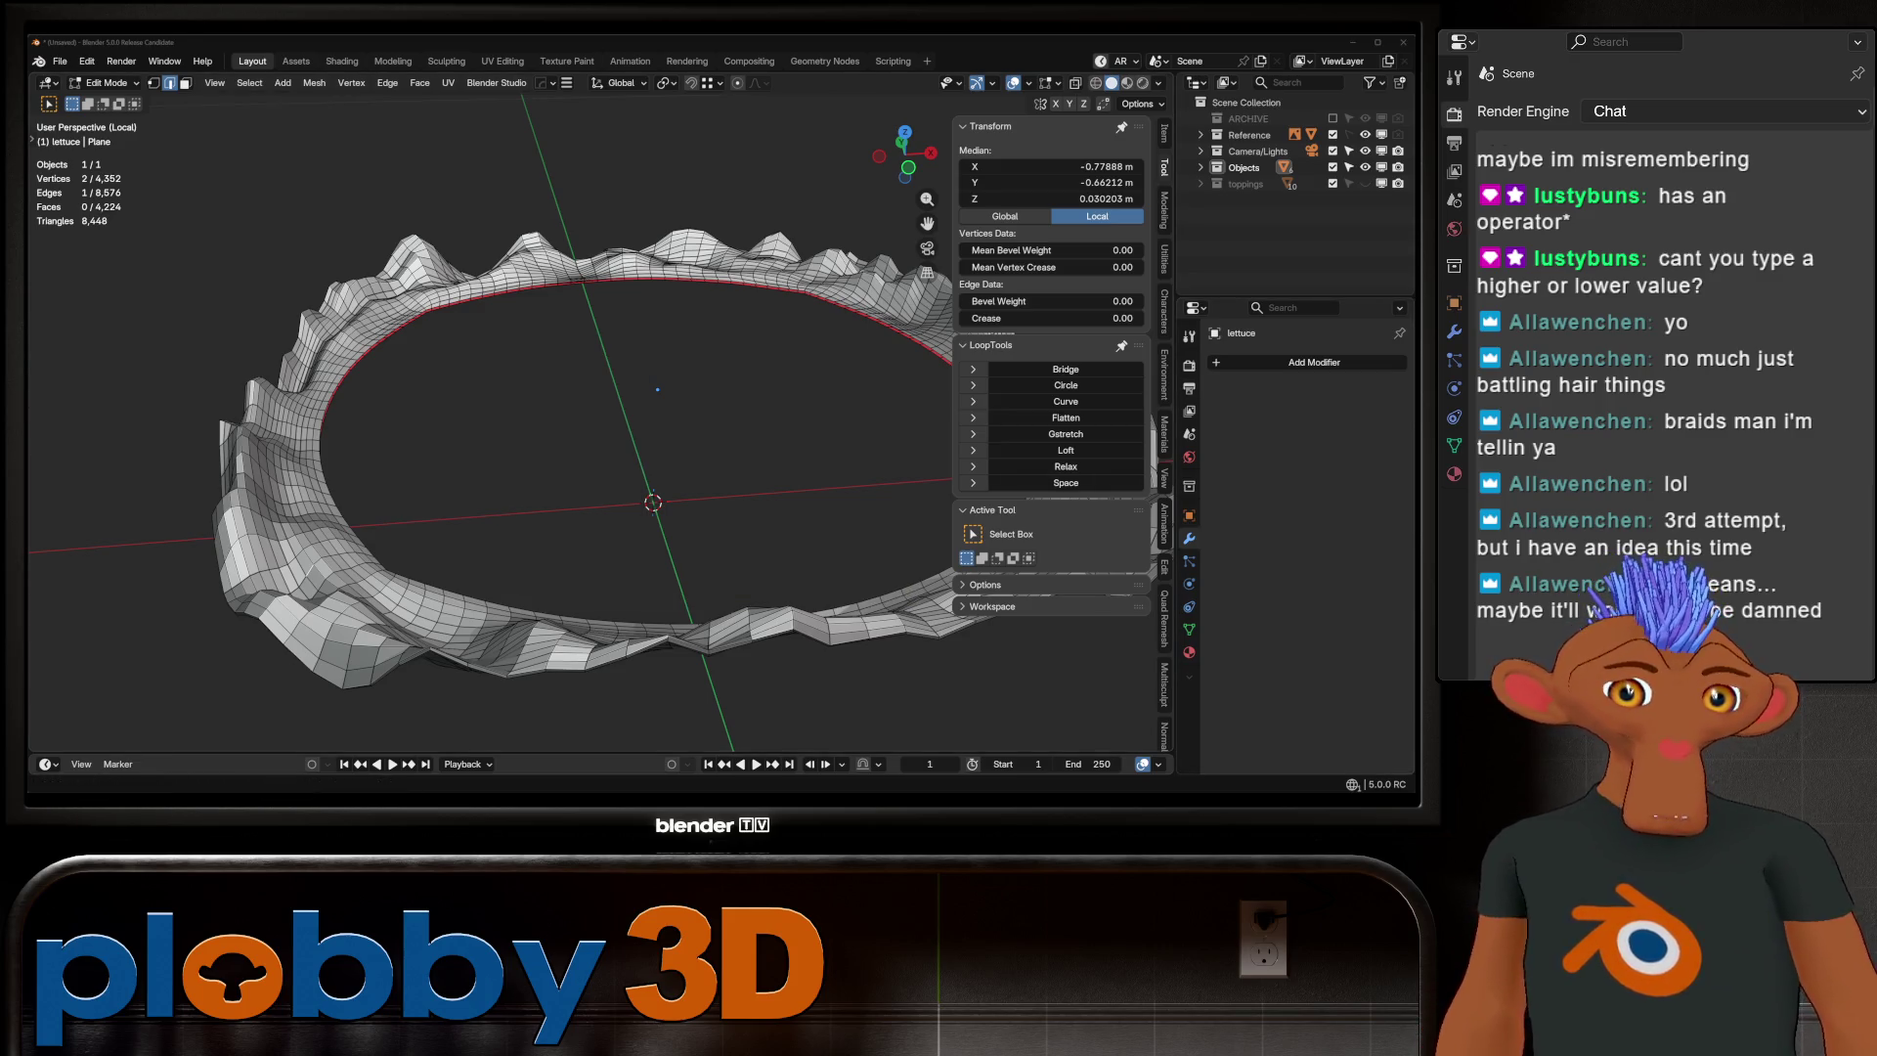
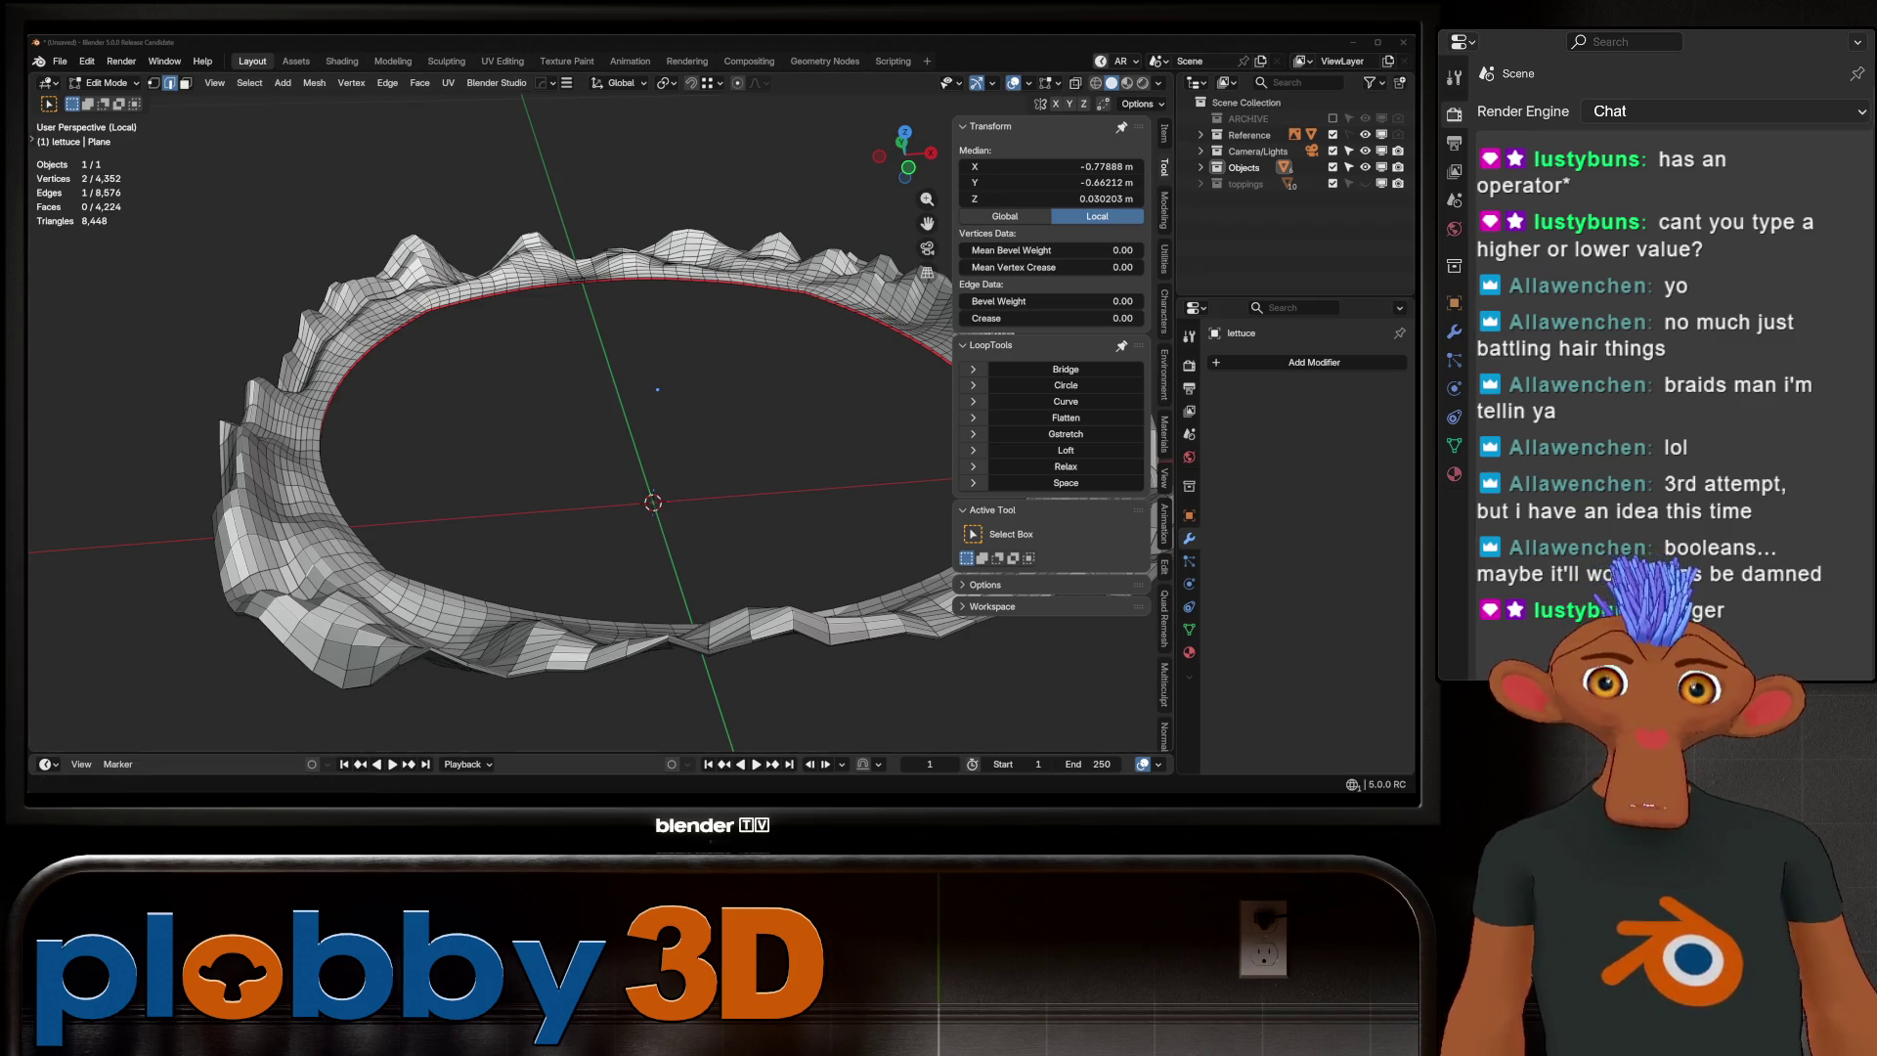
Install the Checker_Loop_Dissolve.py add-on from the Desktop via Preferences > Add-ons
left_click(86, 61)
left_click(118, 285)
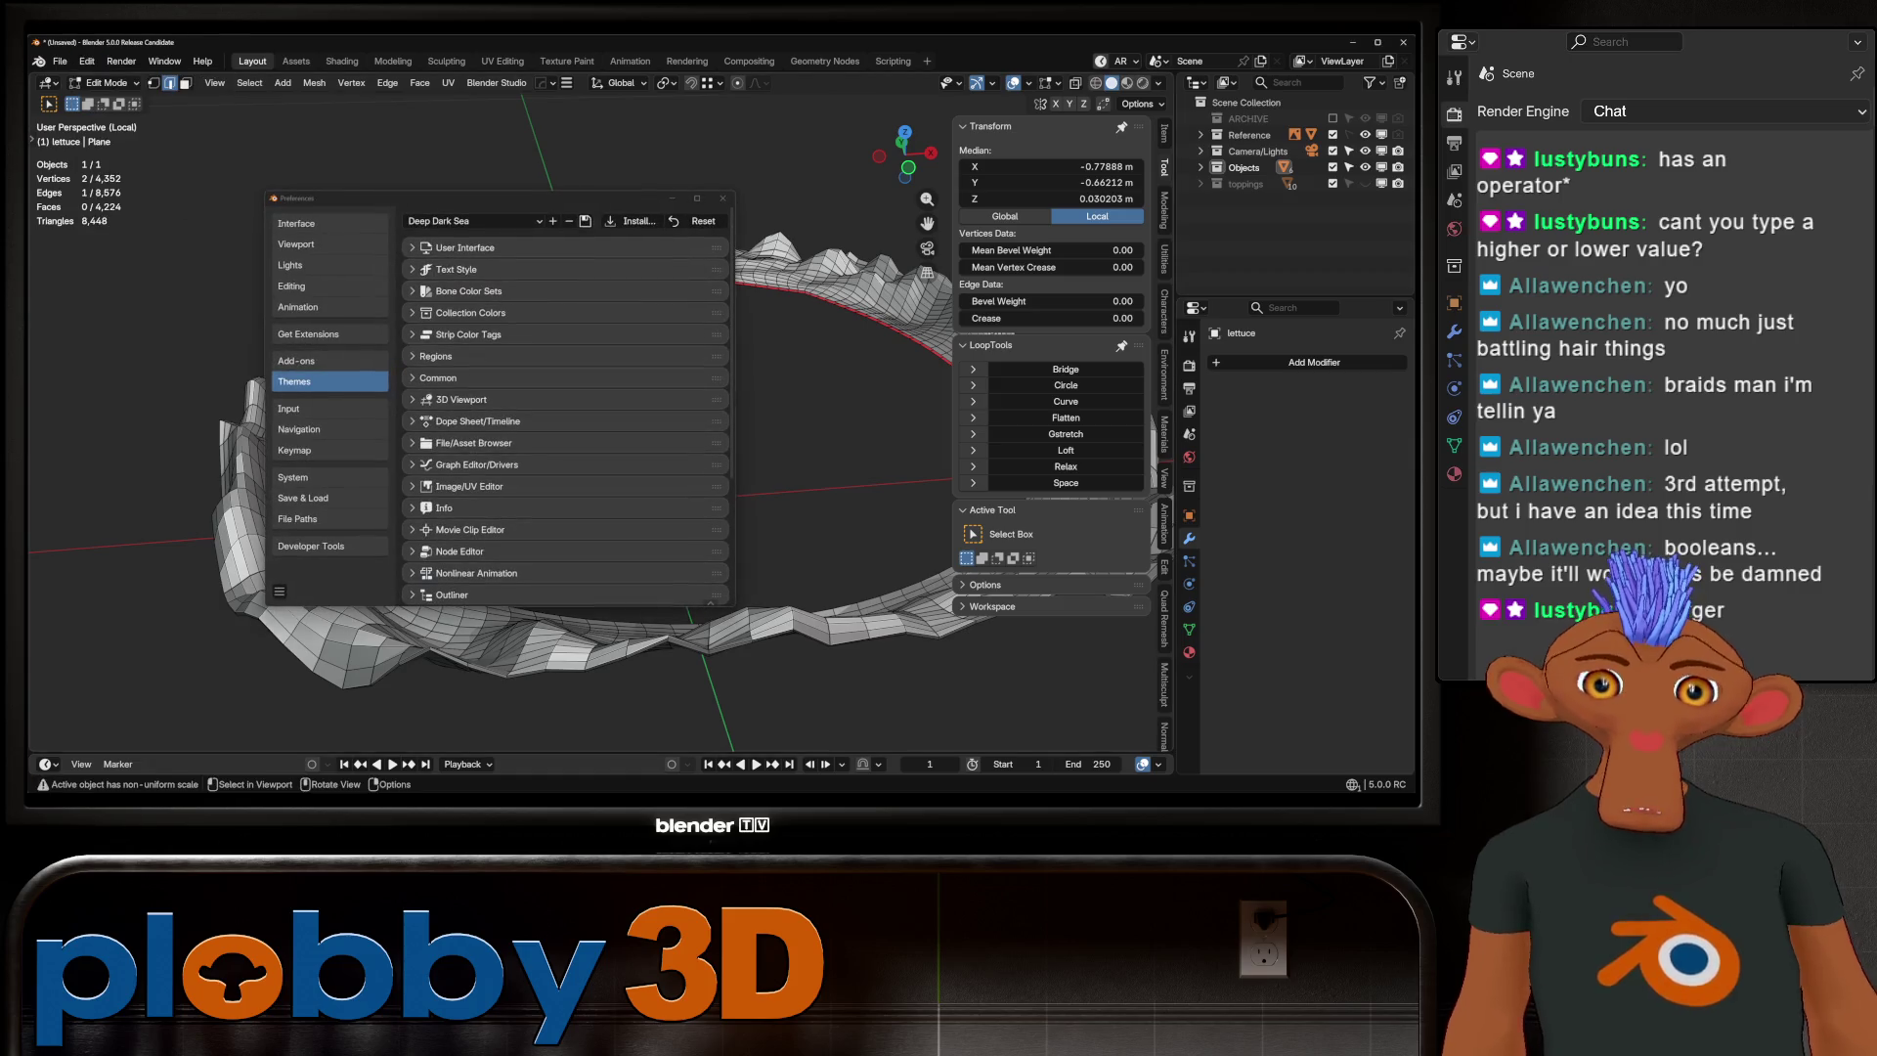
left_click(323, 361)
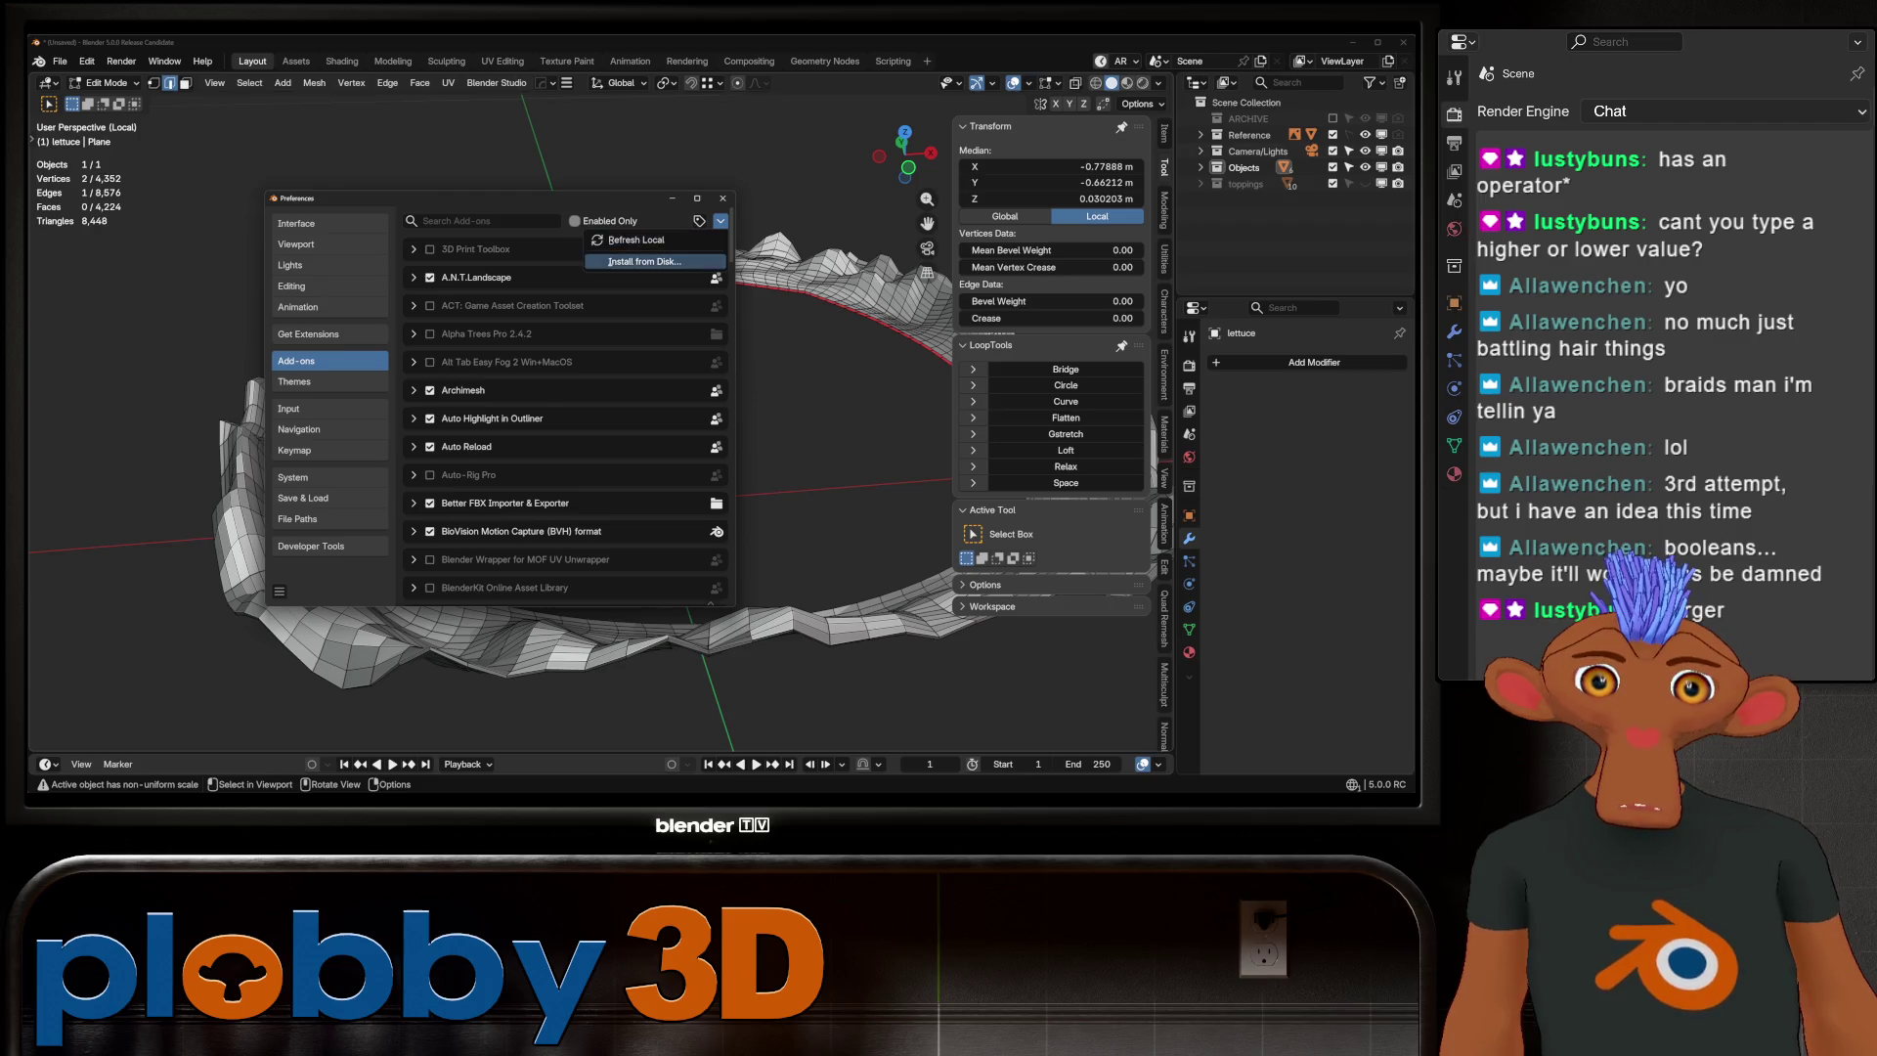
left_click(644, 261)
left_click(331, 280)
scroll(704, 420, "down", 2)
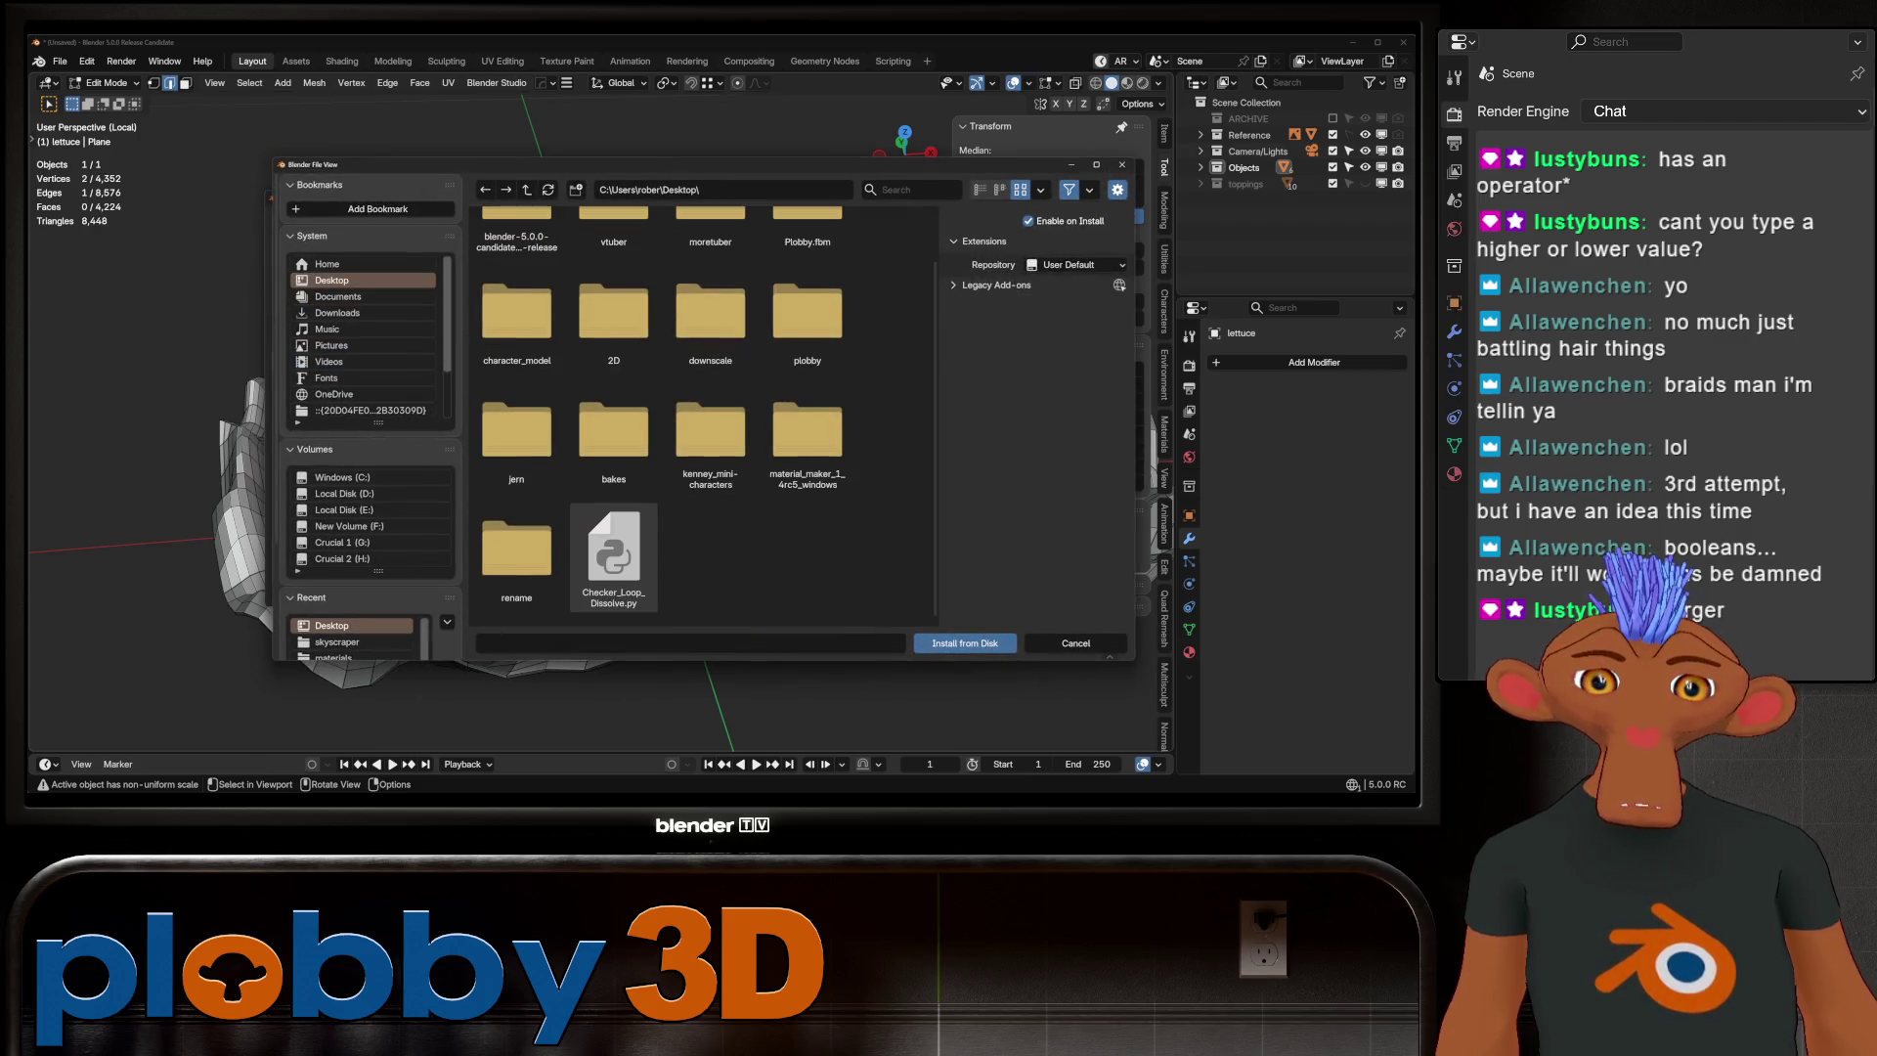
left_click(613, 557)
key("Return")
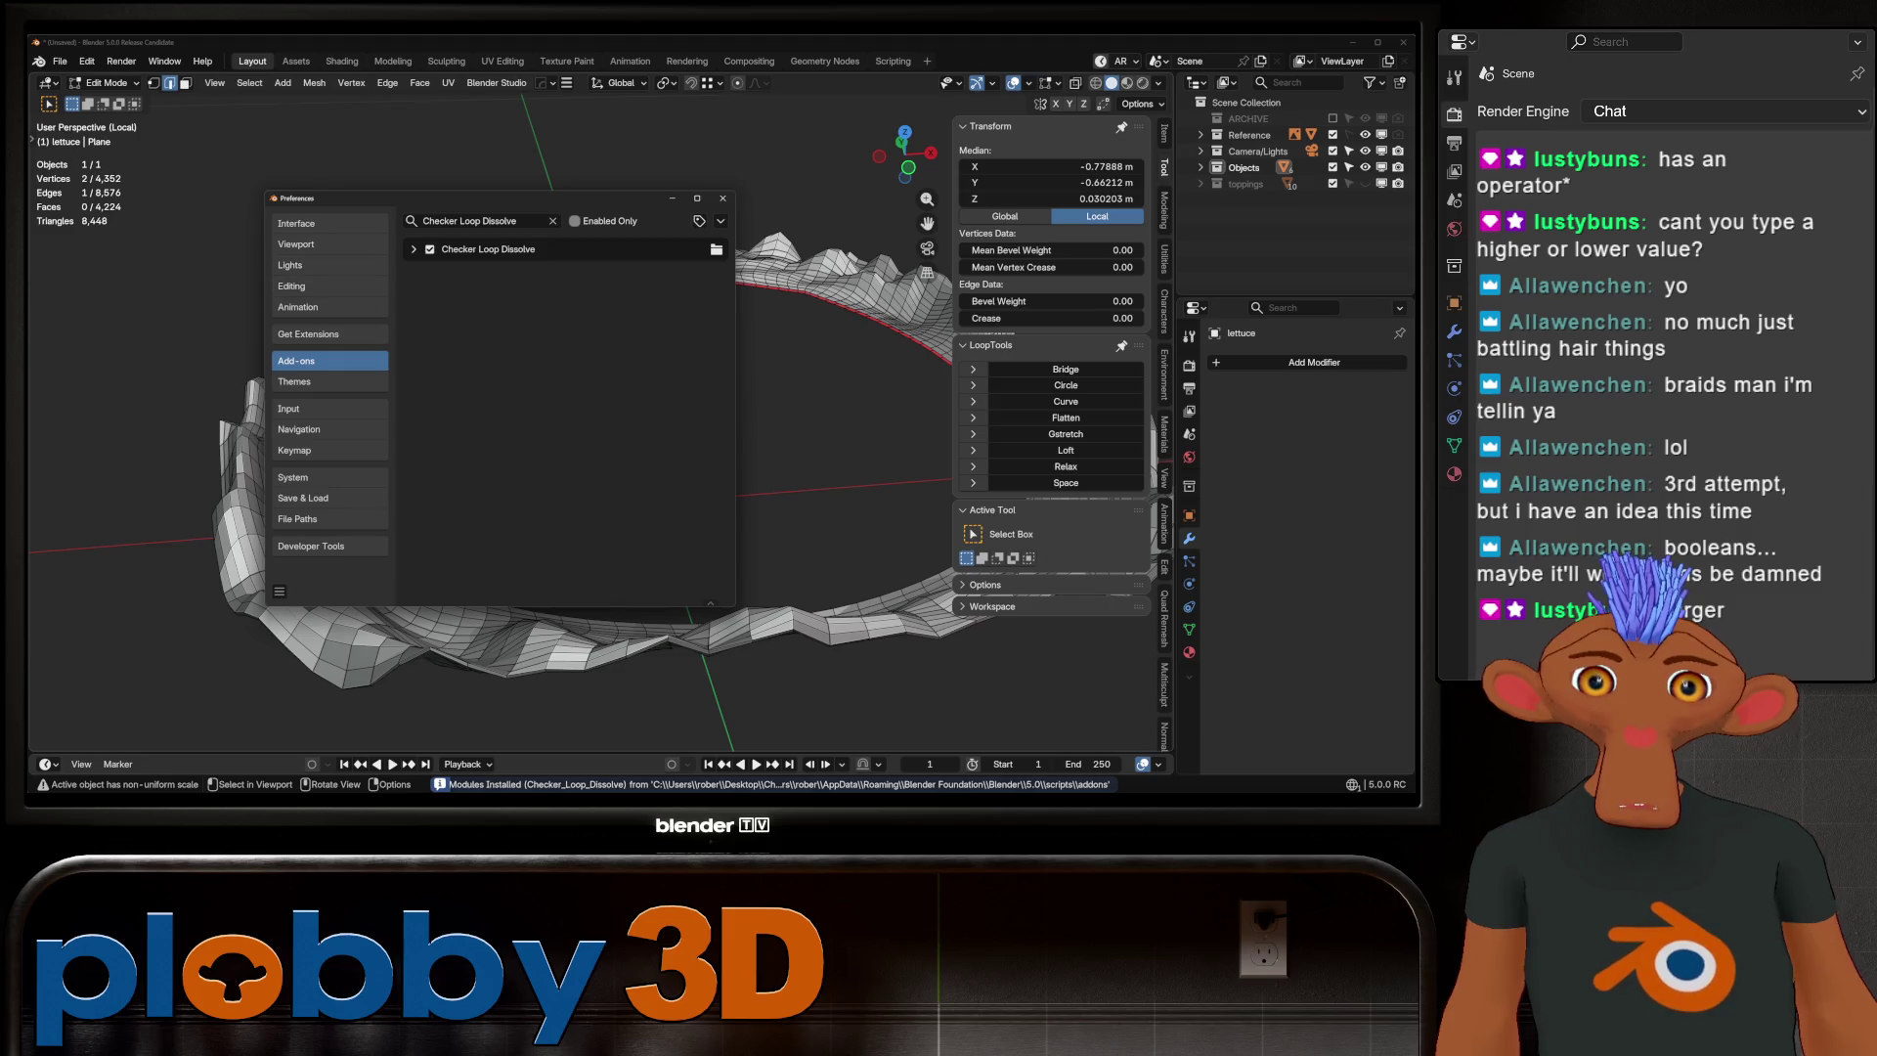
Check the Checker Loop Dissolve add-on entry, then close Preferences back to the lettuce ring
left_click(413, 249)
left_click(413, 249)
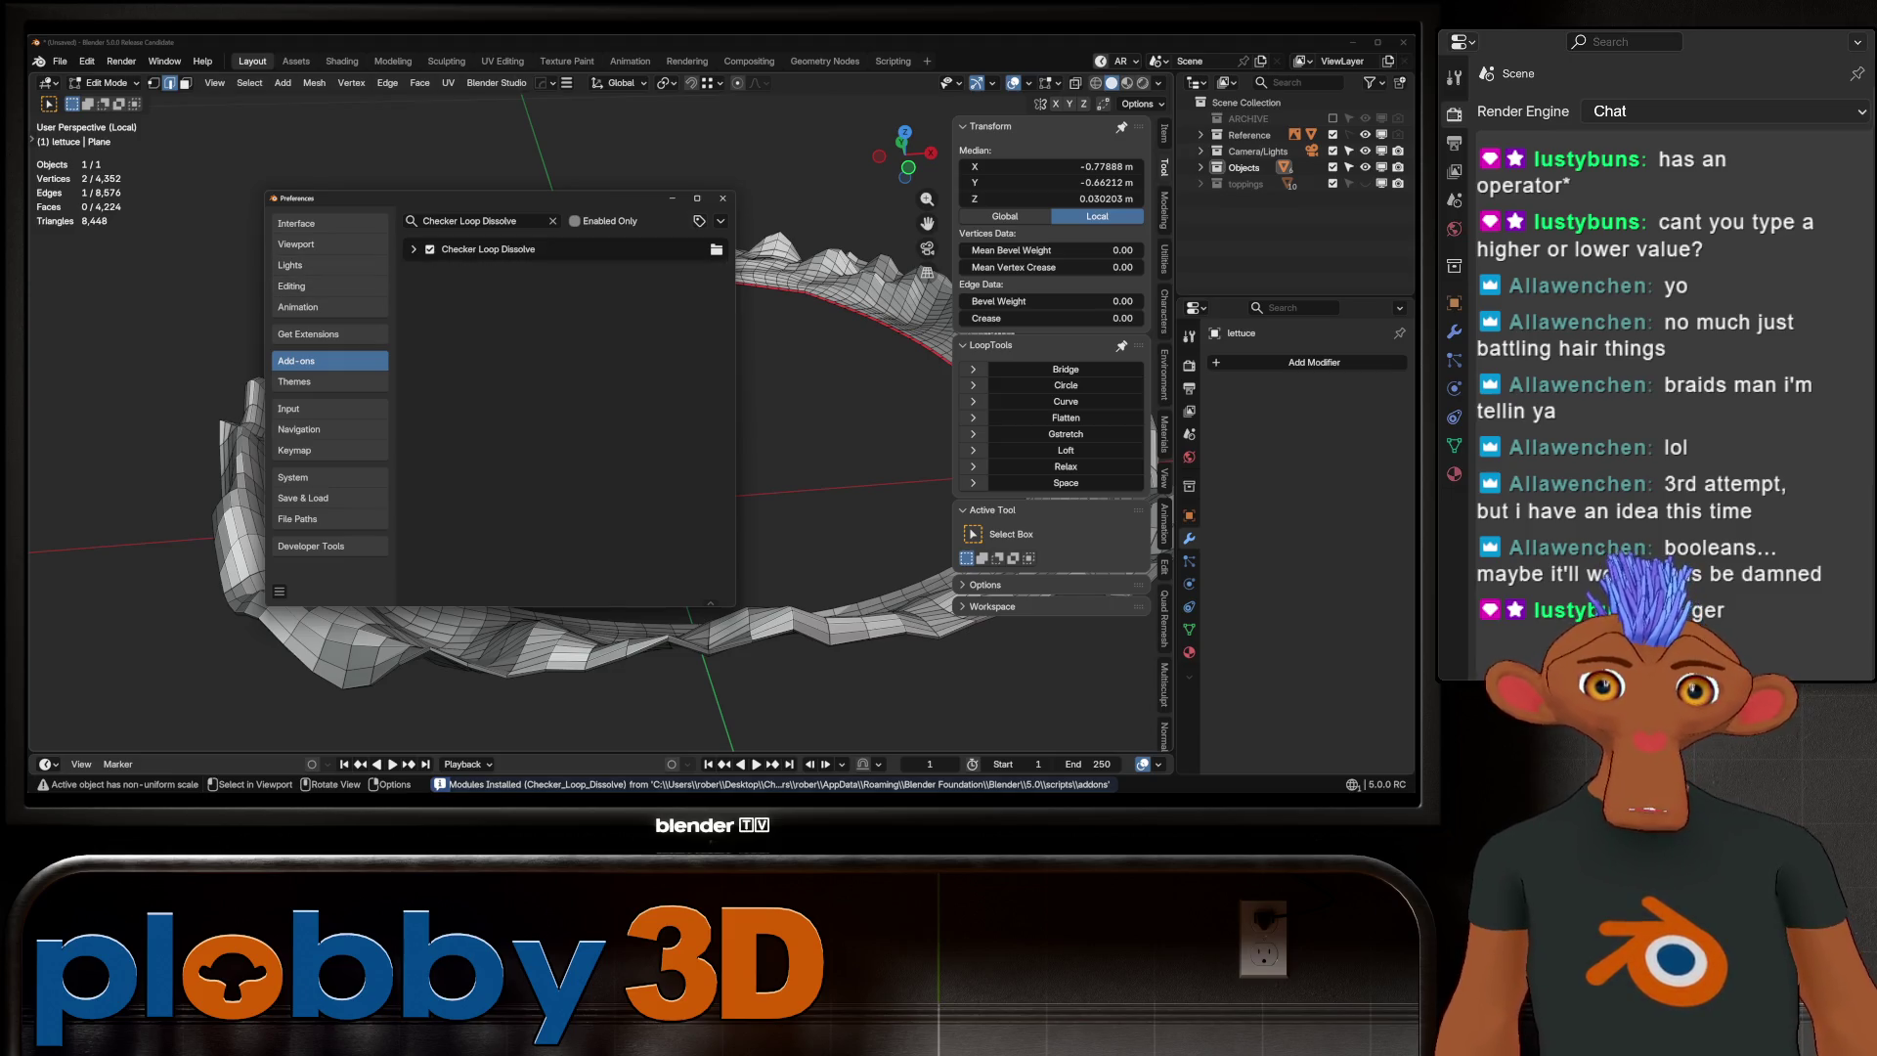
left_click(723, 198)
middle_click_drag(722, 198, 710, 373)
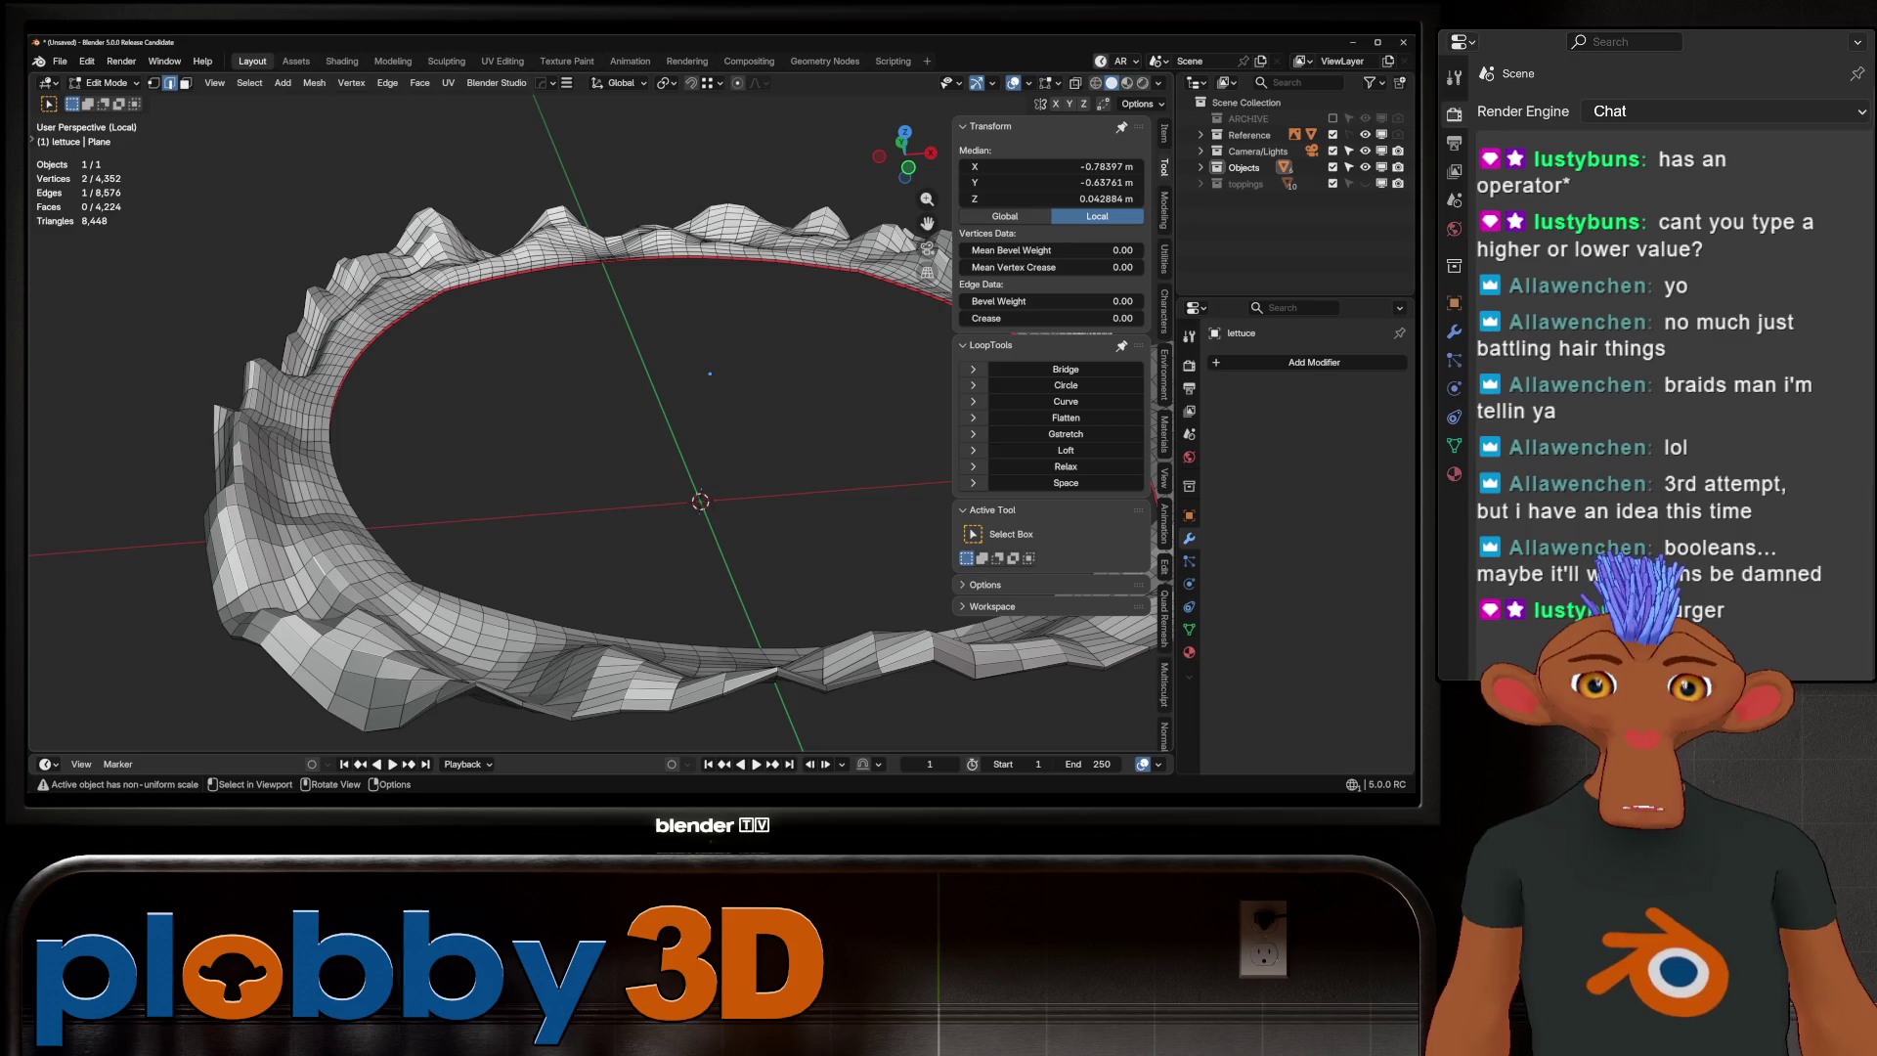
Add Checker Loop Dissolve to Quick Favorites from the F3 search for 'chec'
key("q")
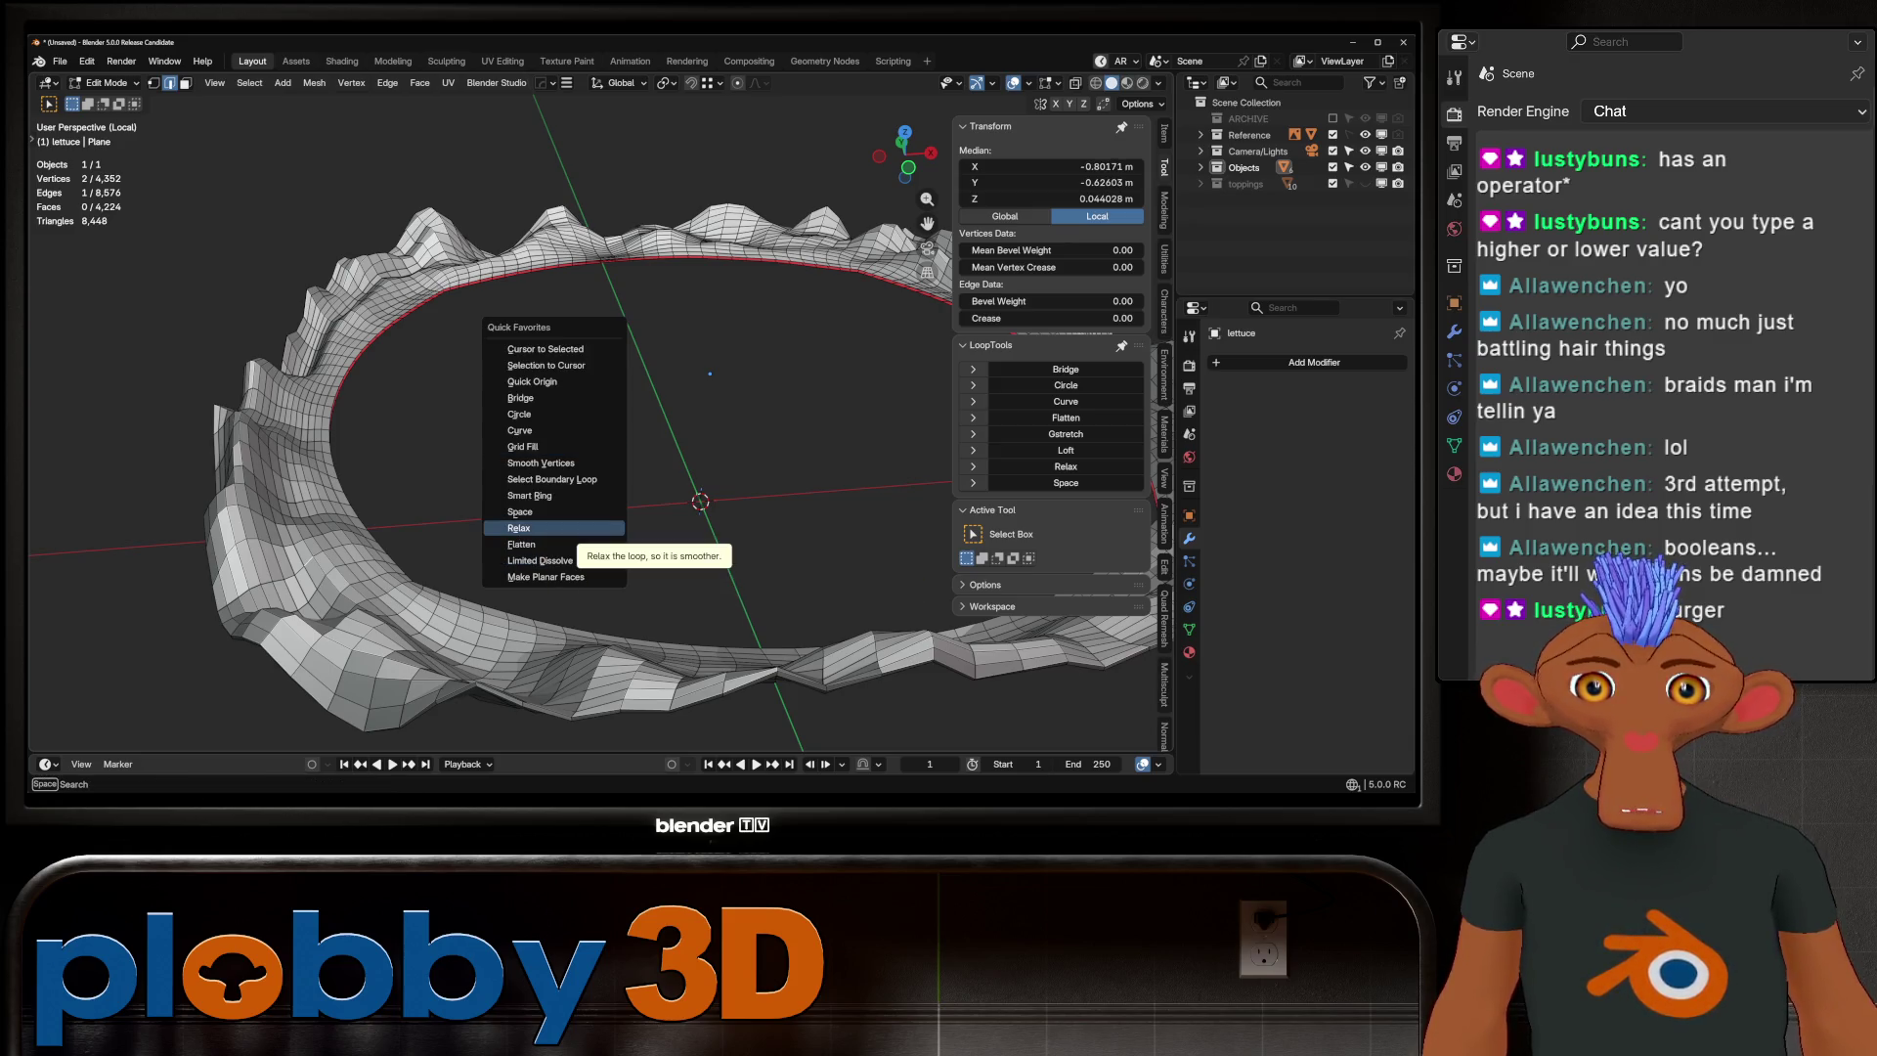
key("Escape")
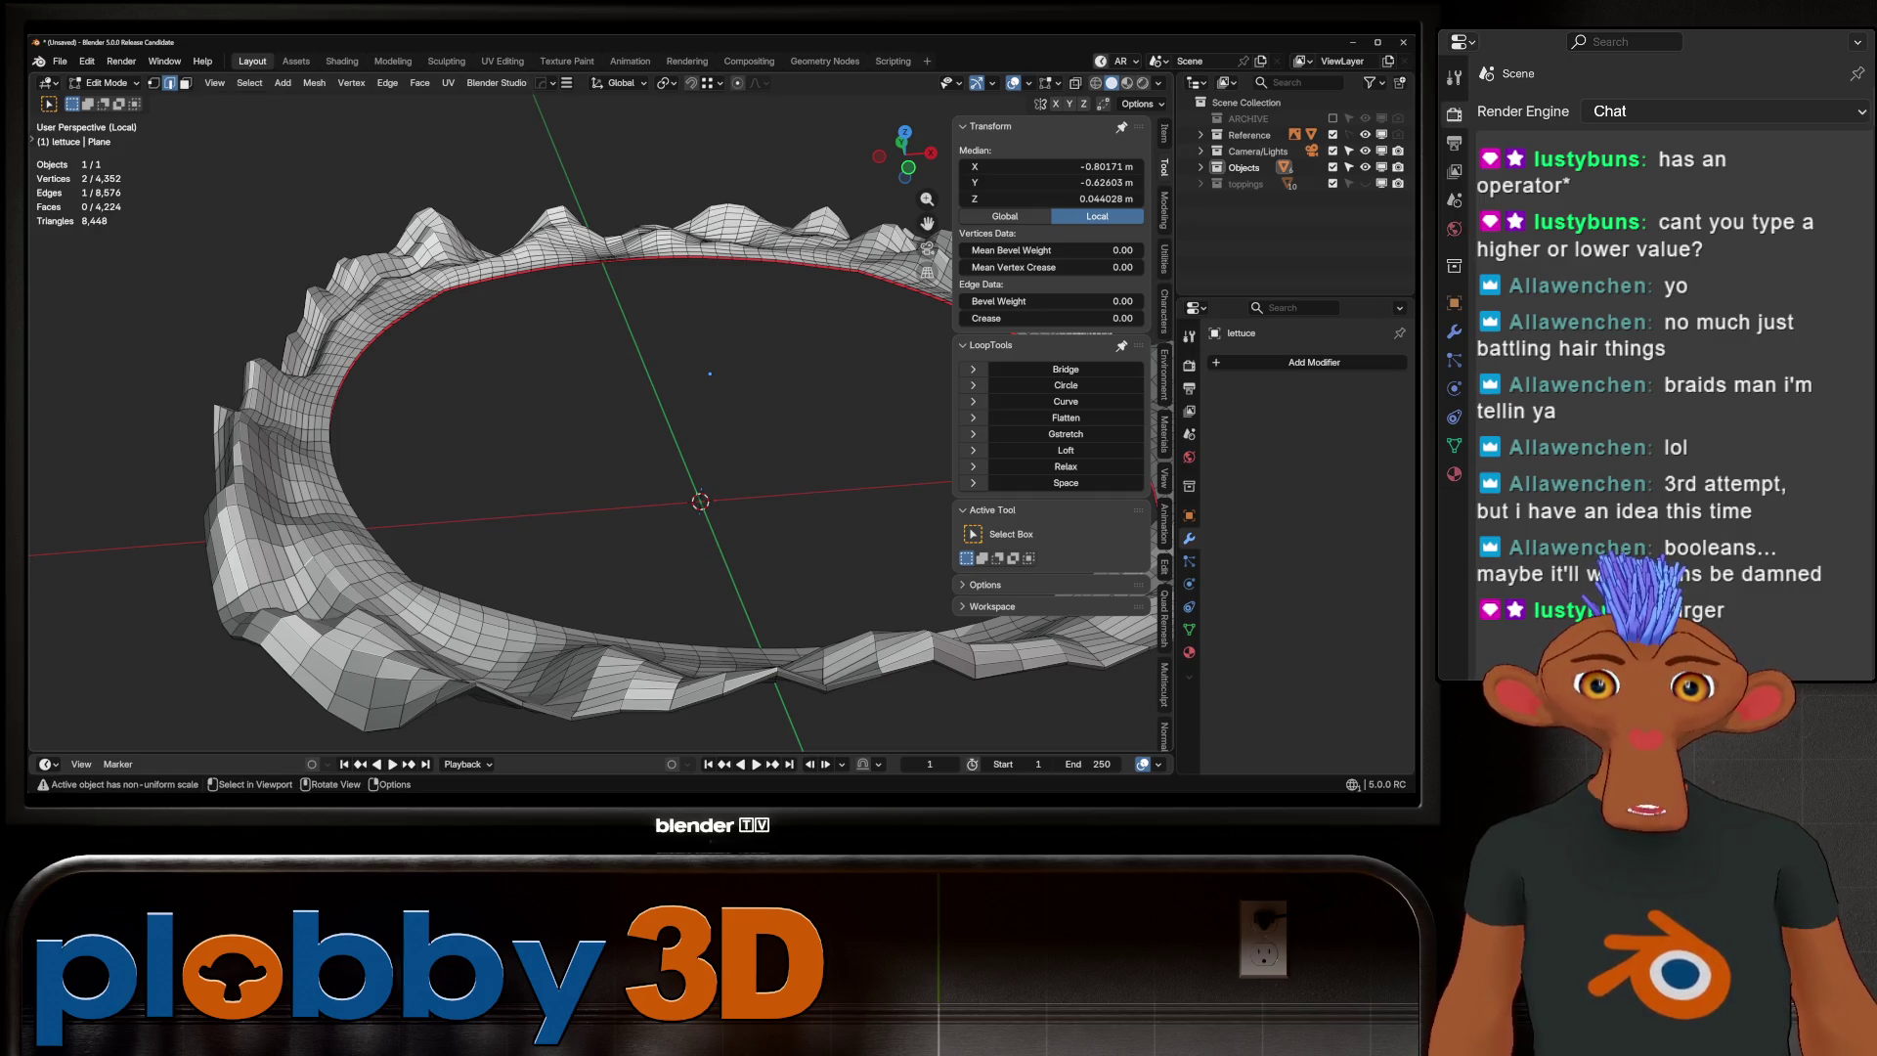
key("F3")
type("chec")
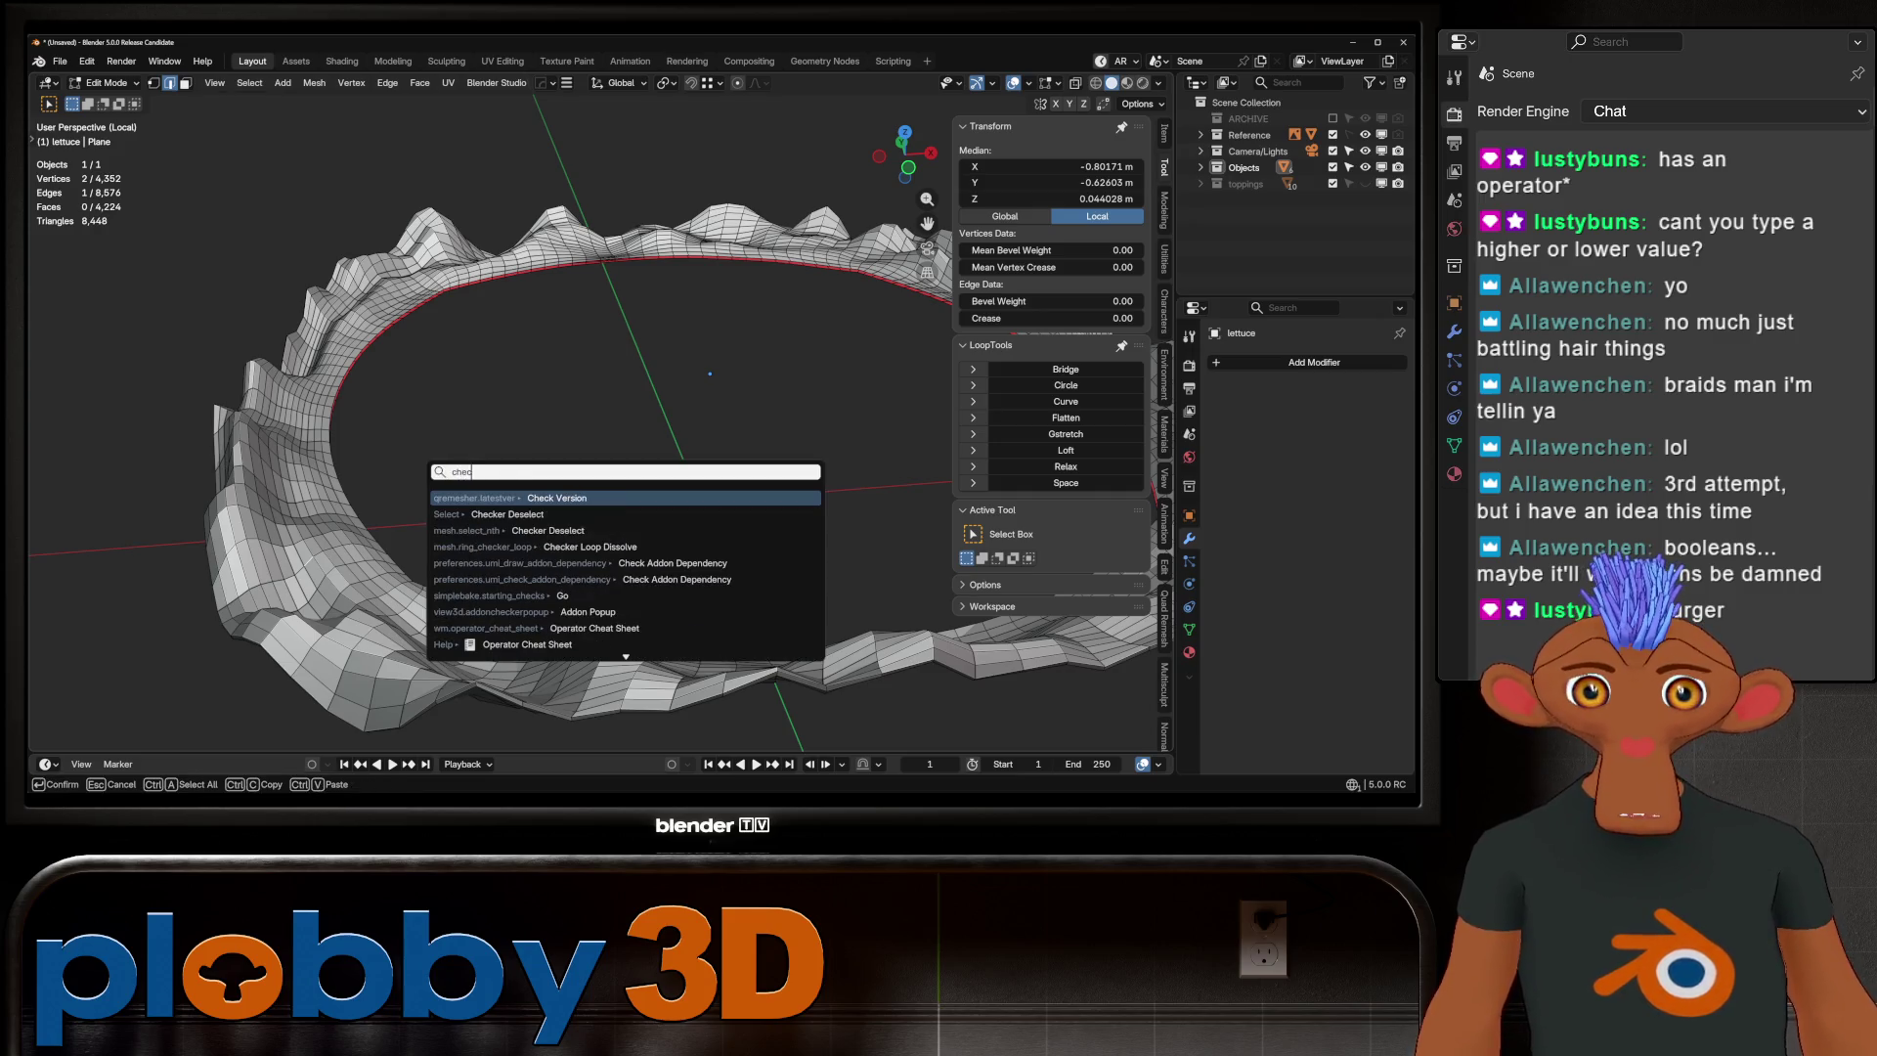
right_click(518, 544)
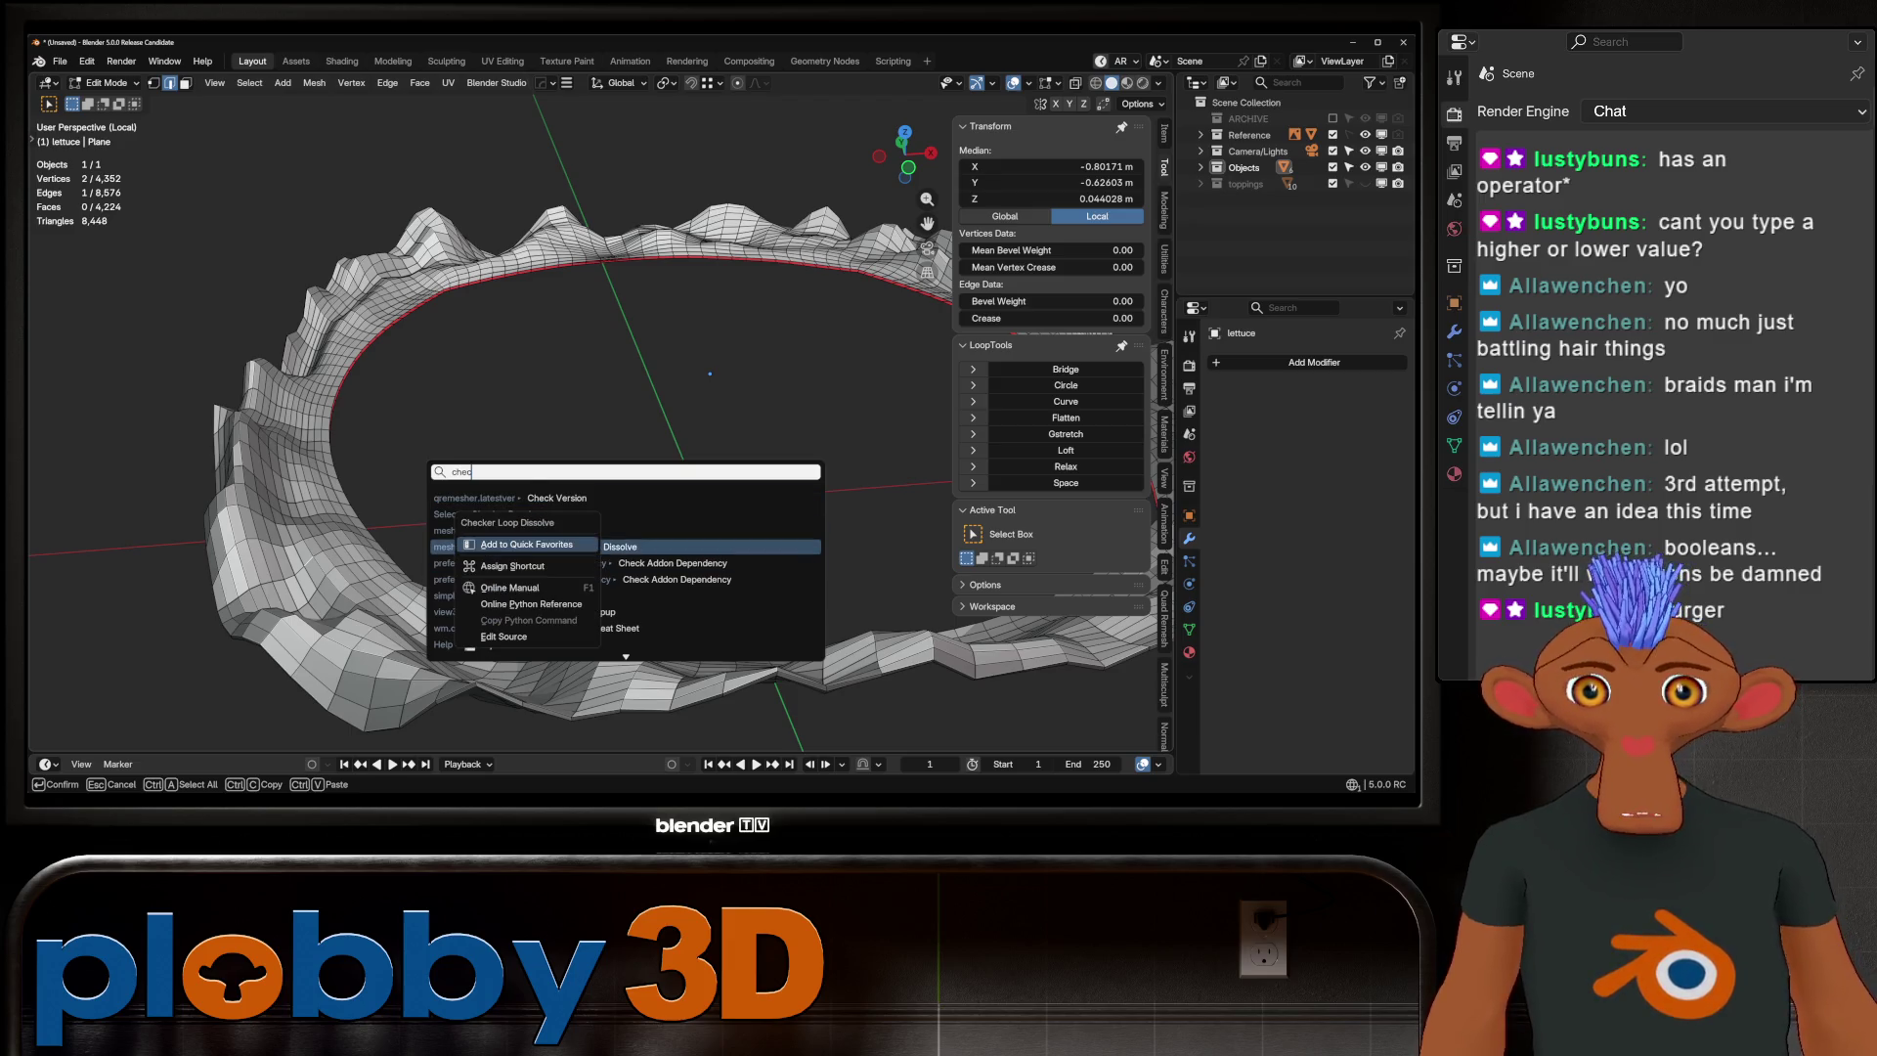
left_click(525, 544)
Run Checker Loop Dissolve from Quick Favorites on the lettuce ring
key("Escape")
key("q")
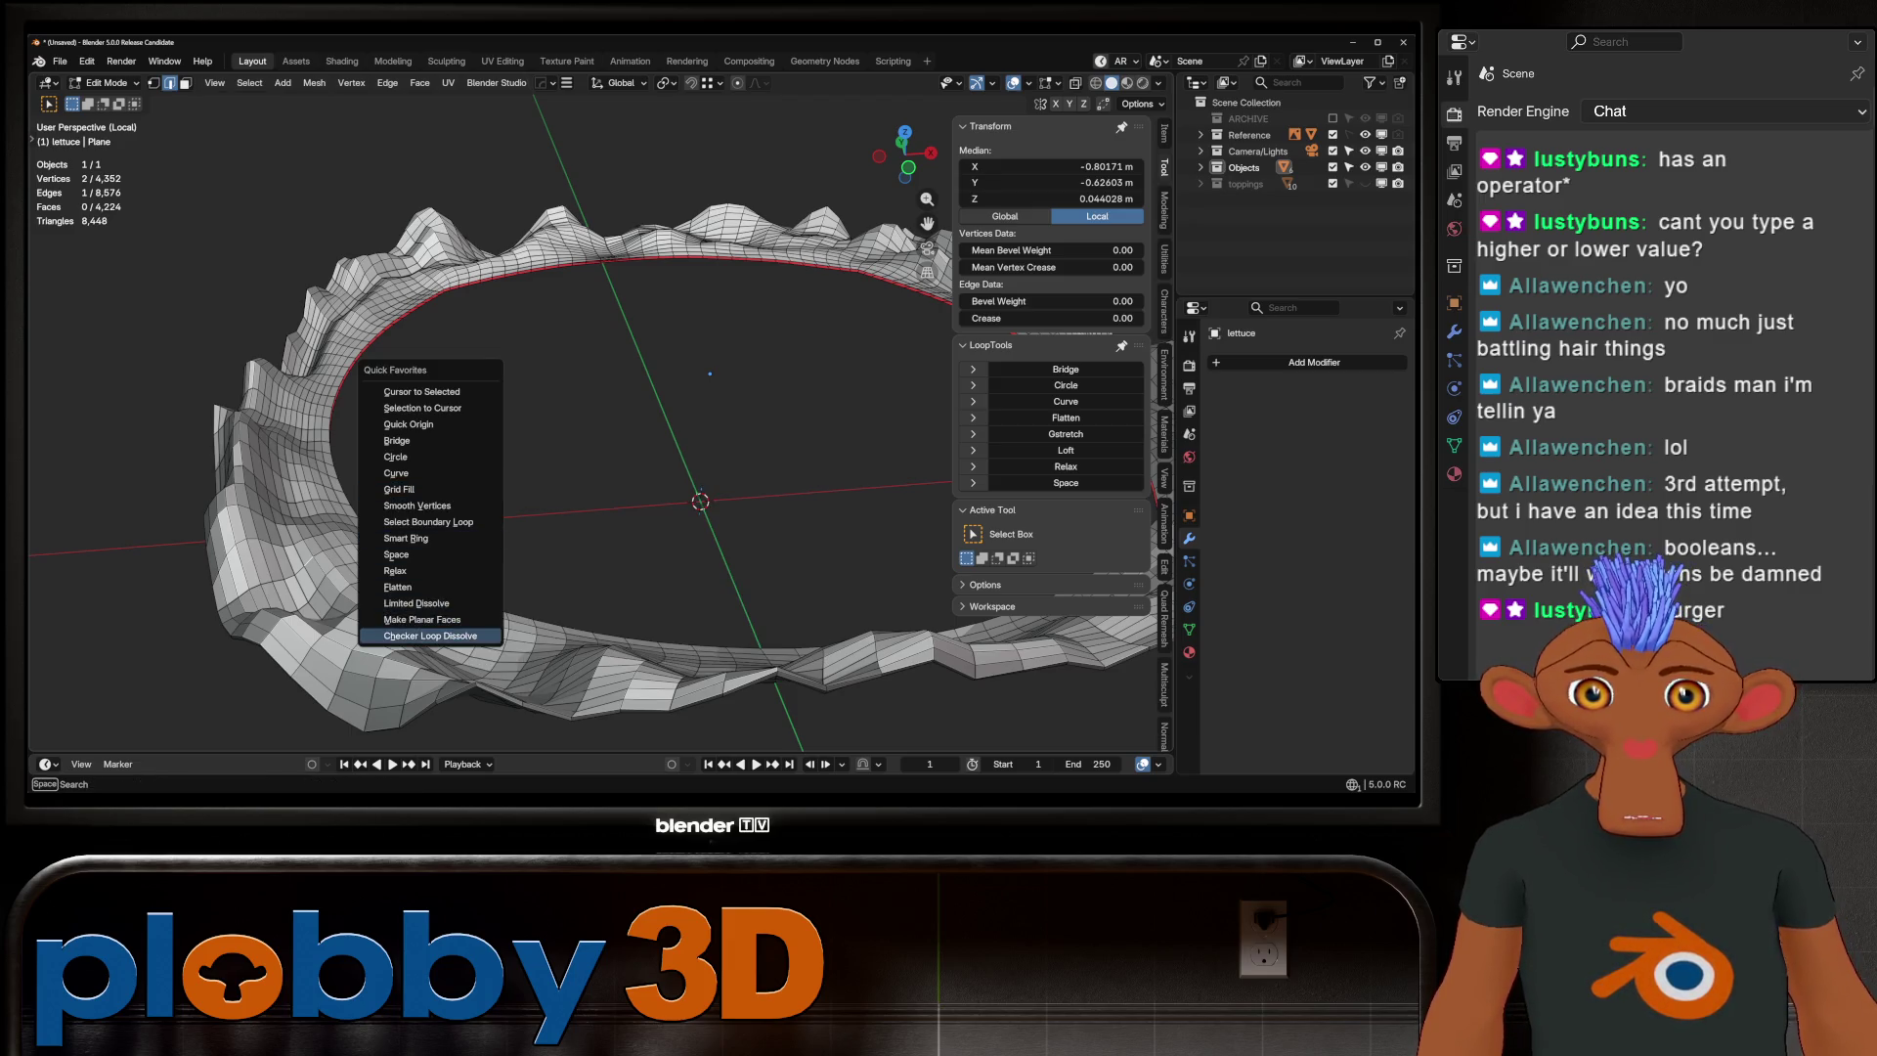
key("Return")
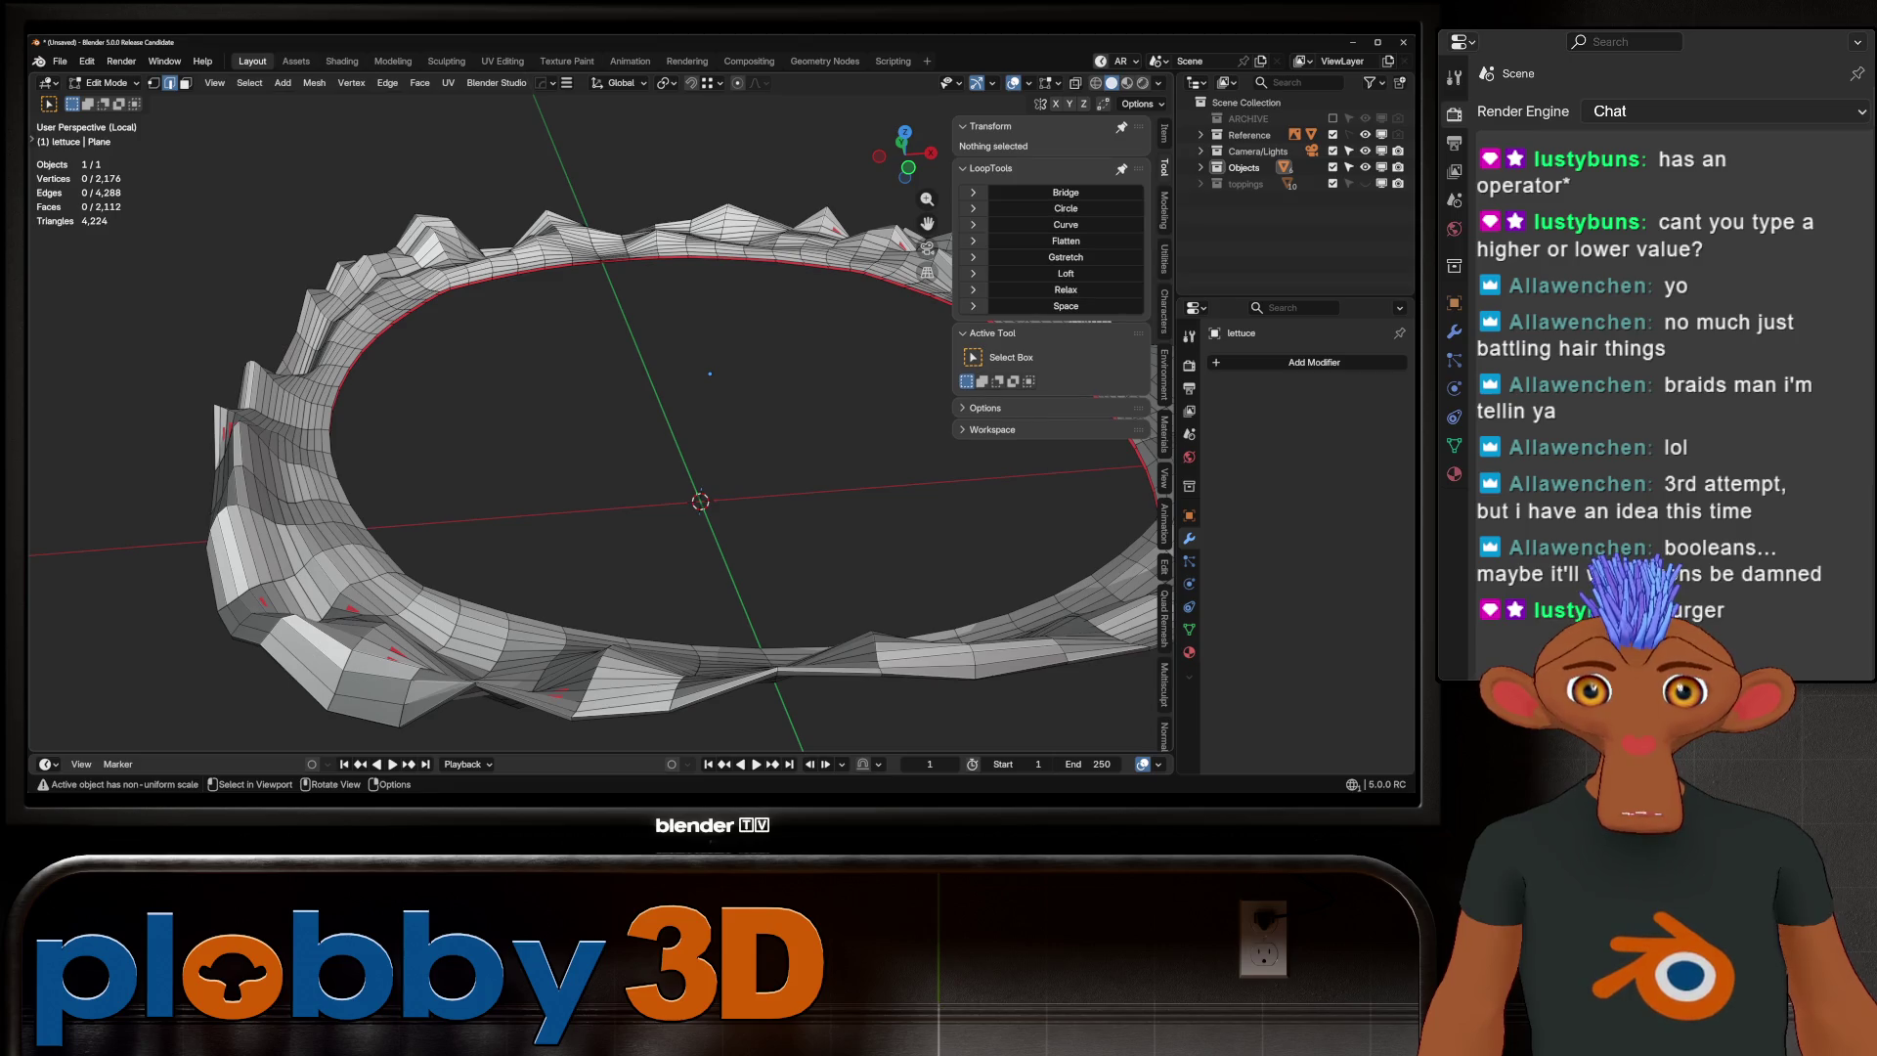
mouse_move(586, 440)
middle_mouse_down()
mouse_move(689, 391)
mouse_move(674, 366)
mouse_move(564, 389)
mouse_move(587, 444)
mouse_move(586, 362)
mouse_move(596, 411)
middle_mouse_up()
right_click(396, 278)
key("Escape")
right_click(548, 176)
key("Escape")
Shrink/fatten the whole lettuce mesh by 0.00376 m and return to object mode
key("a")
key("alt+s")
left_click(590, 438)
key("Tab")
key("Tab")
Select a boundary loop of the ring, then select the whole lettuce mesh
left_click(586, 364, "alt")
key("q")
key("Escape")
key("a")
scroll(528, 391, "down", 3)
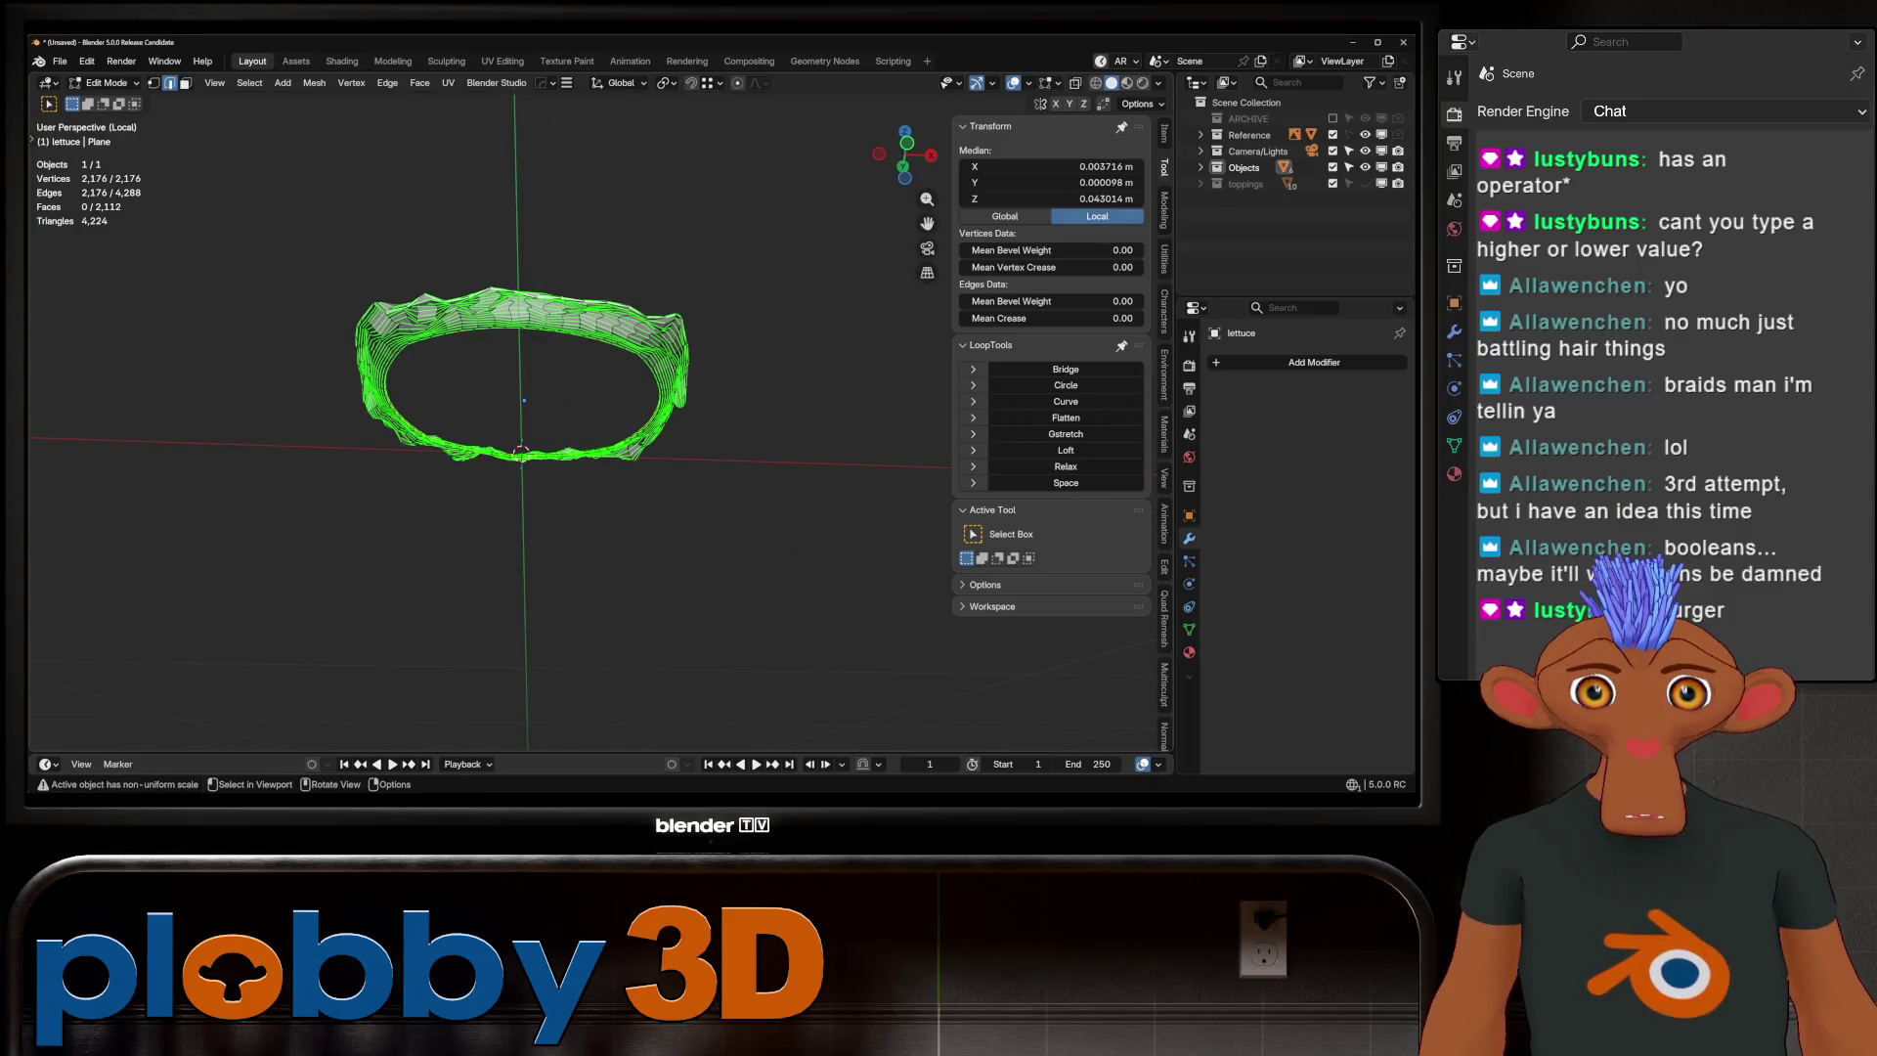
Relax the lettuce ring with LoopTools Relax
right_click(597, 411)
left_click(801, 366)
mouse_move(802, 367)
middle_mouse_down()
mouse_move(802, 323)
mouse_move(801, 411)
mouse_move(802, 381)
mouse_move(860, 386)
middle_mouse_up()
key("Tab")
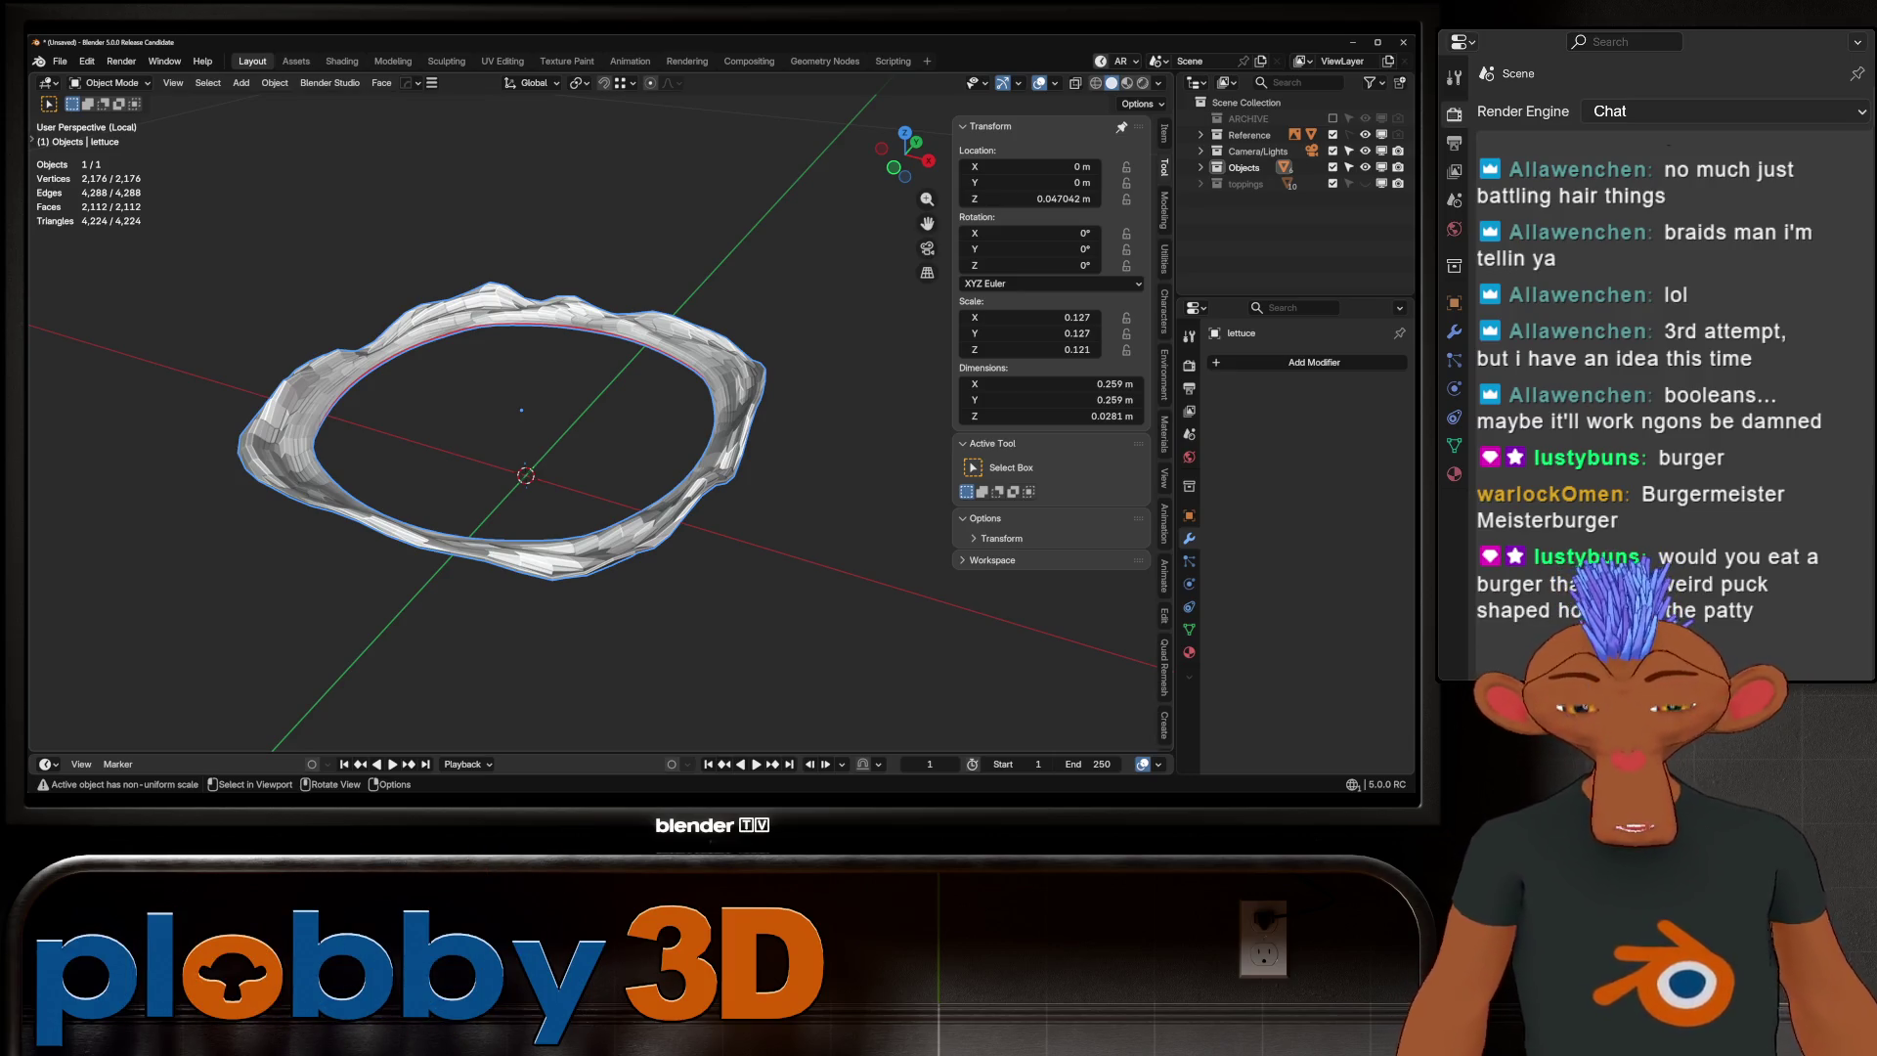
key("Tab")
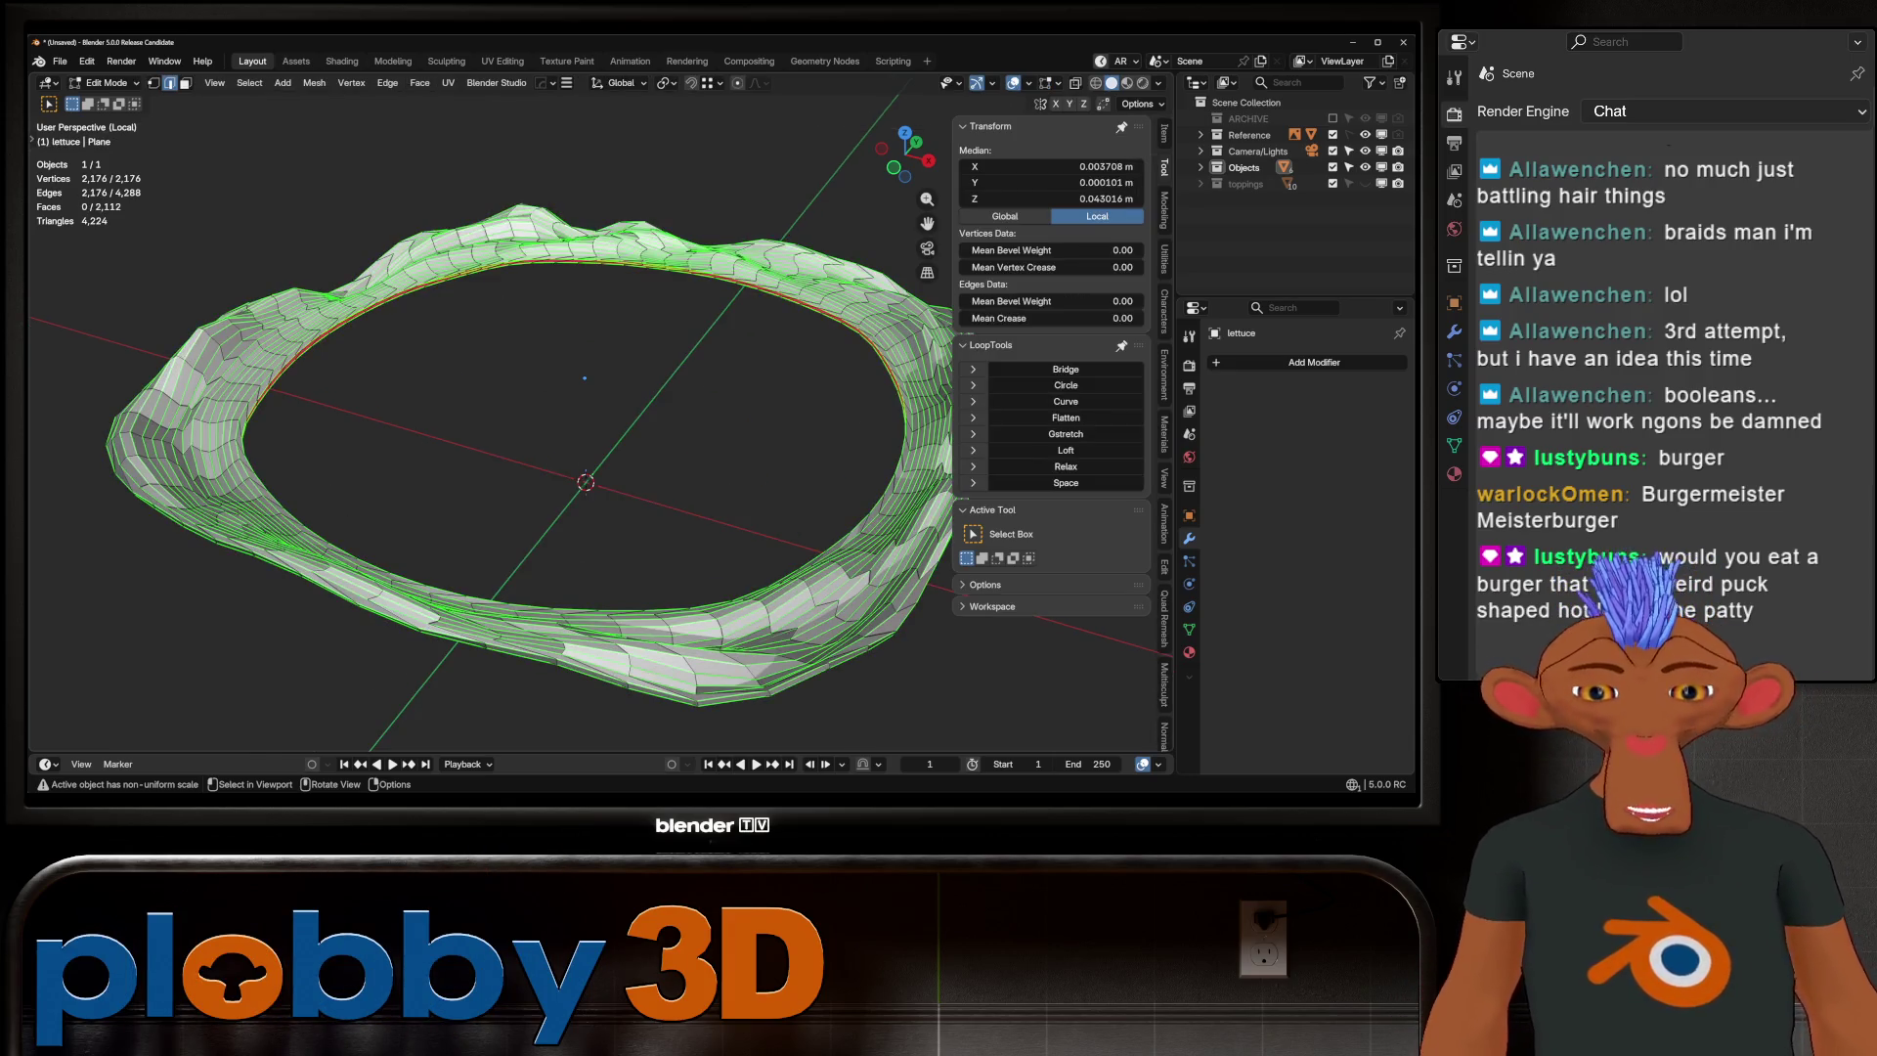
Select an inner rim edge and try Checker Loop Dissolve, then undo it
left_click(254, 527)
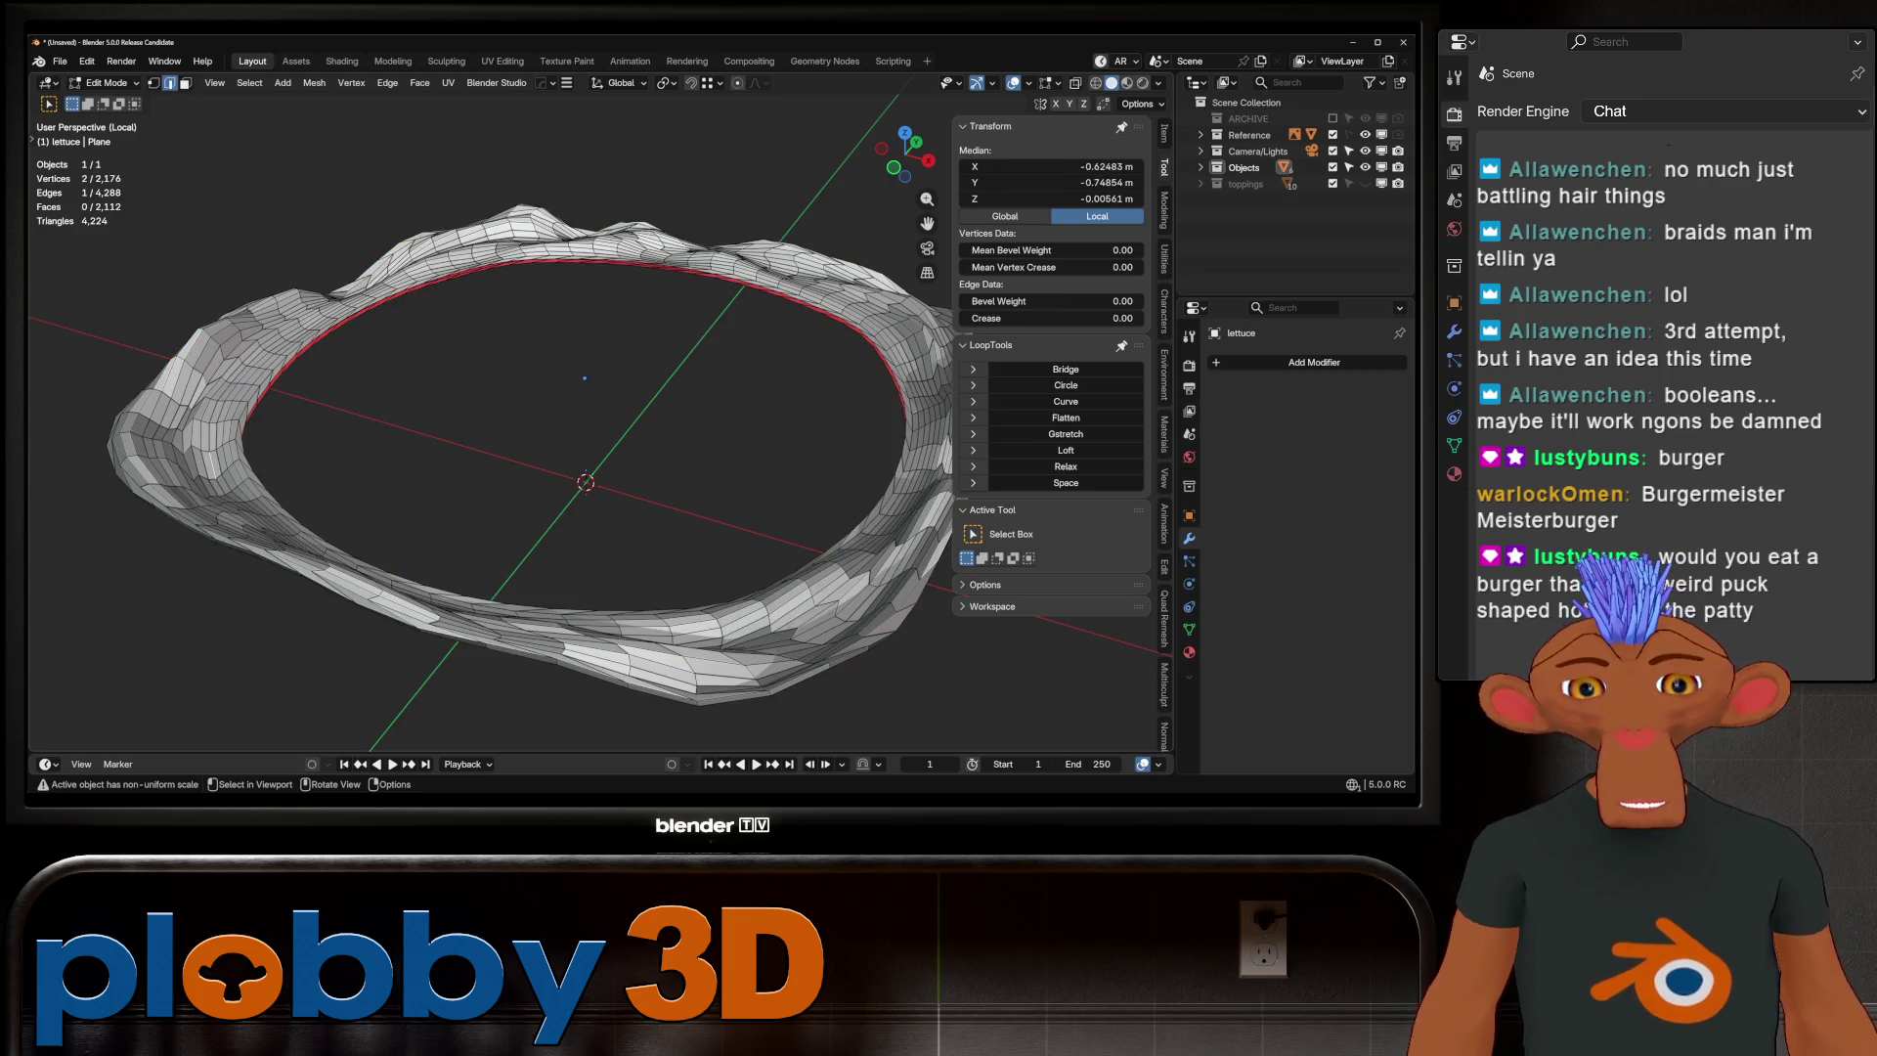
key("q")
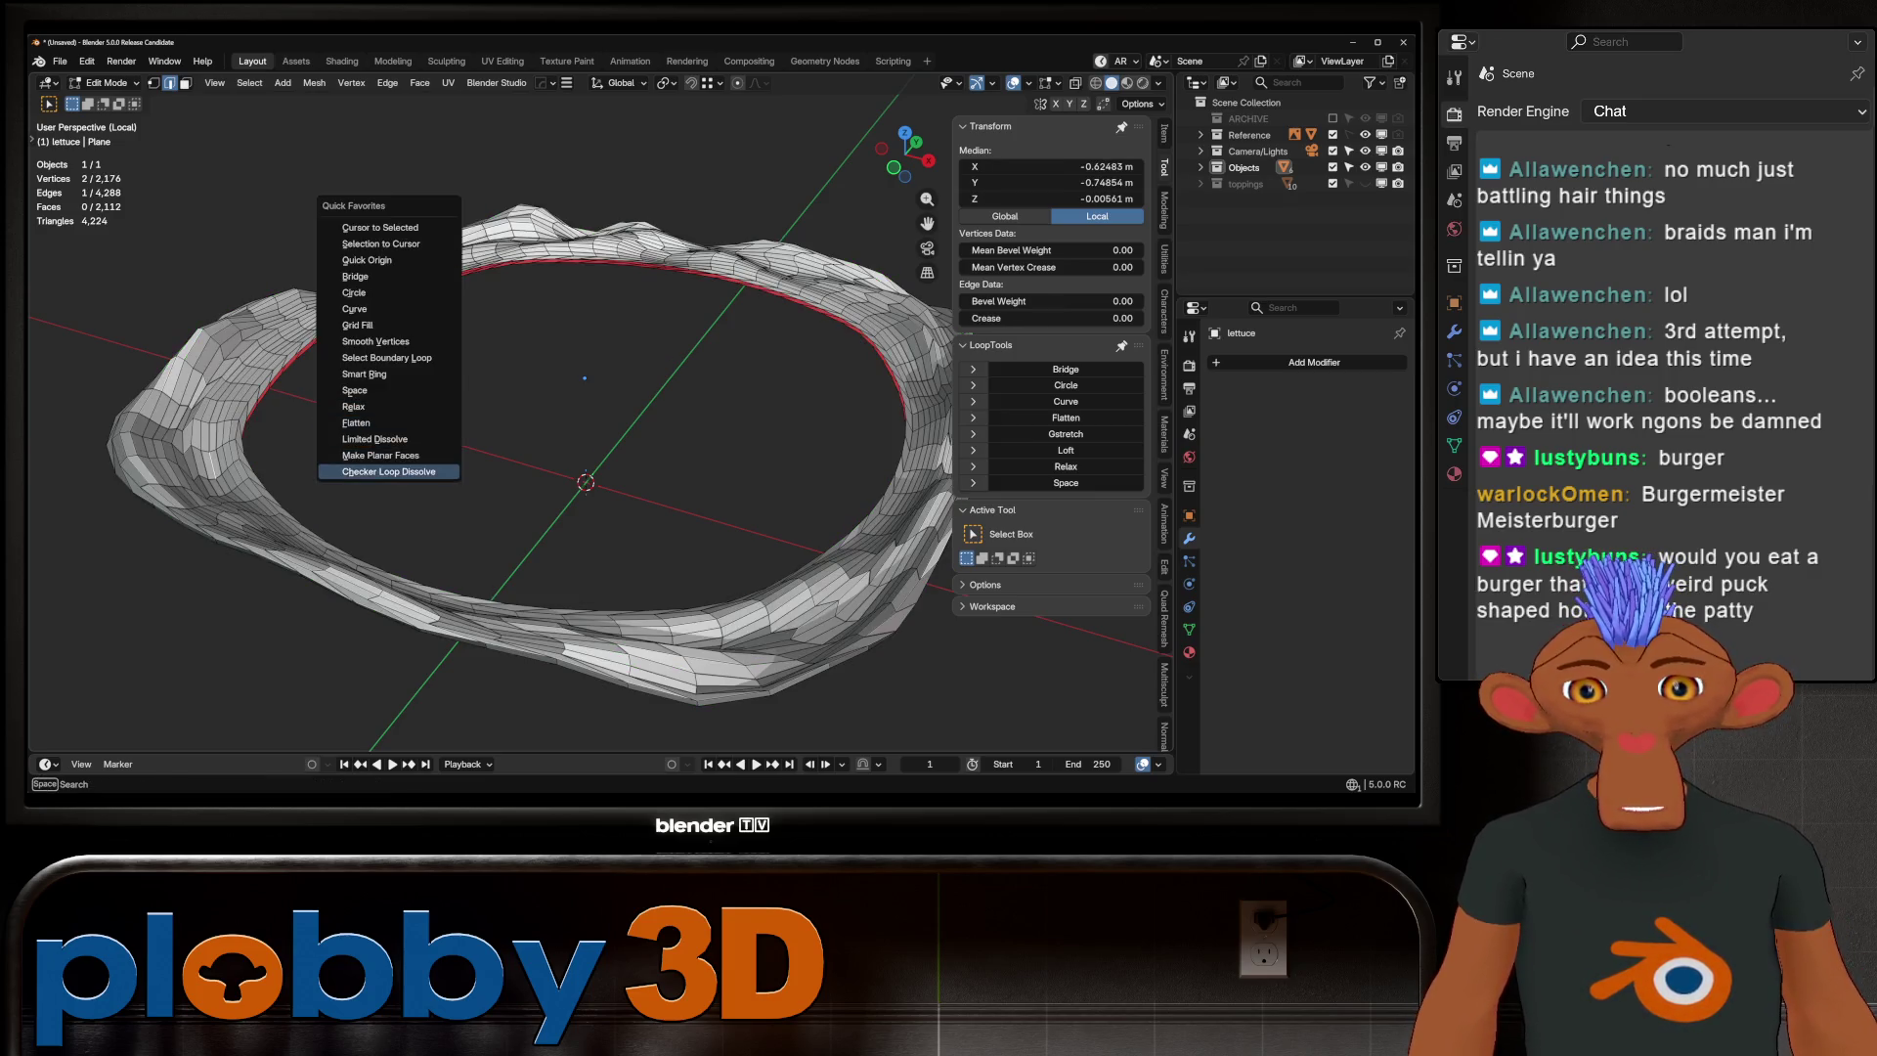
key("Return")
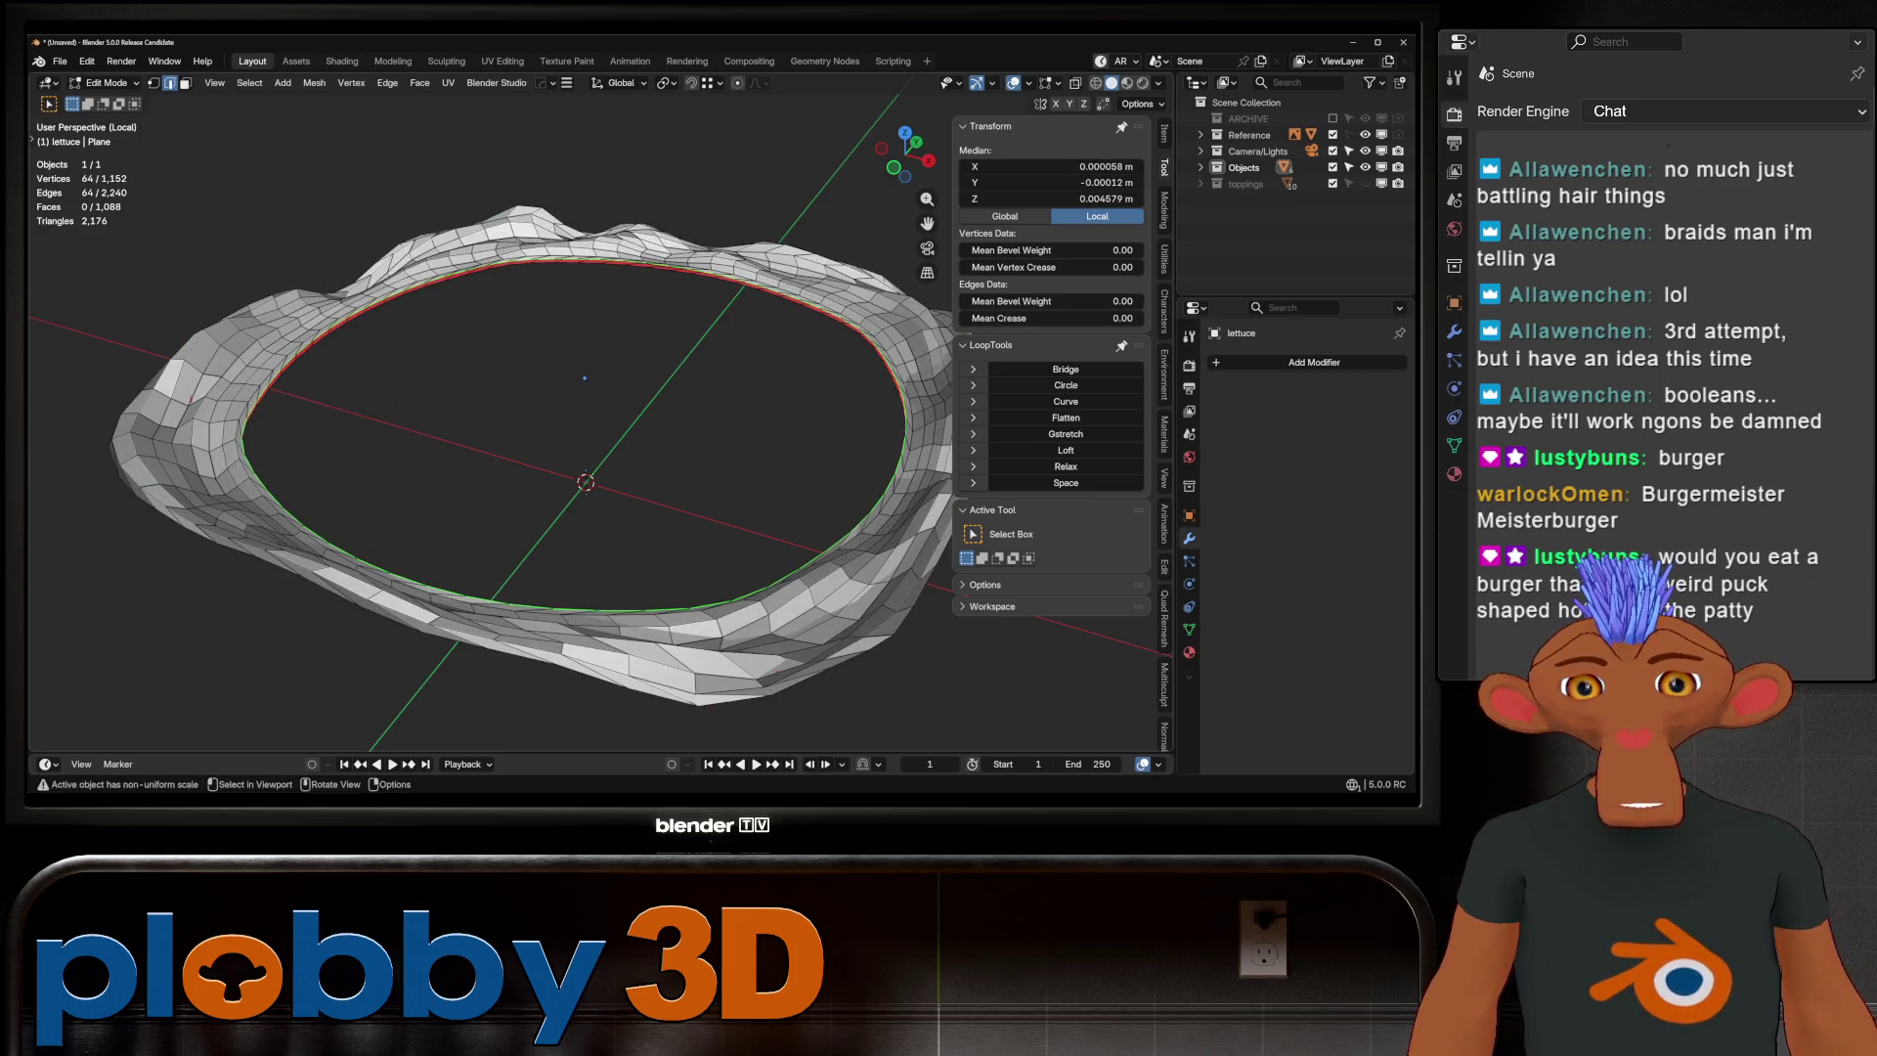
key("ctrl+z")
middle_click_drag(584, 378, 834, 278)
scroll(704, 327, "up", 3)
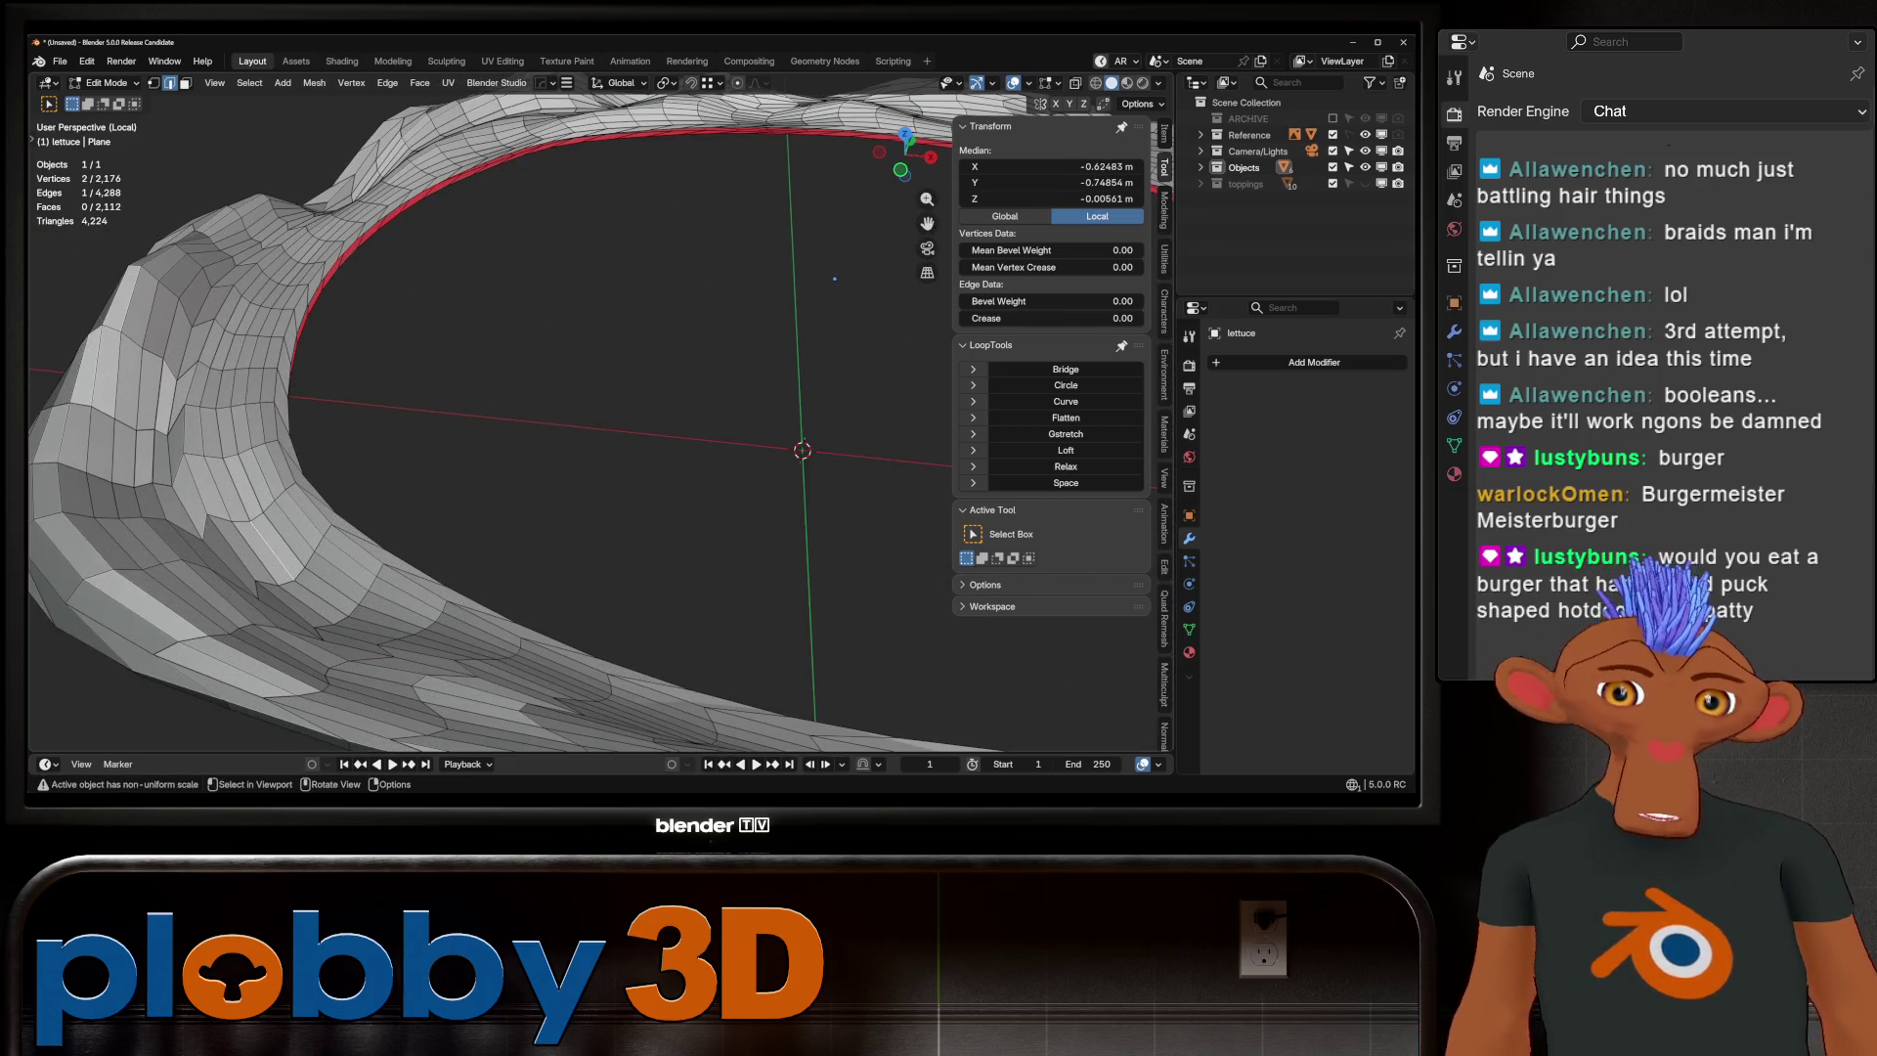
key("shift+r")
key("ctrl+z")
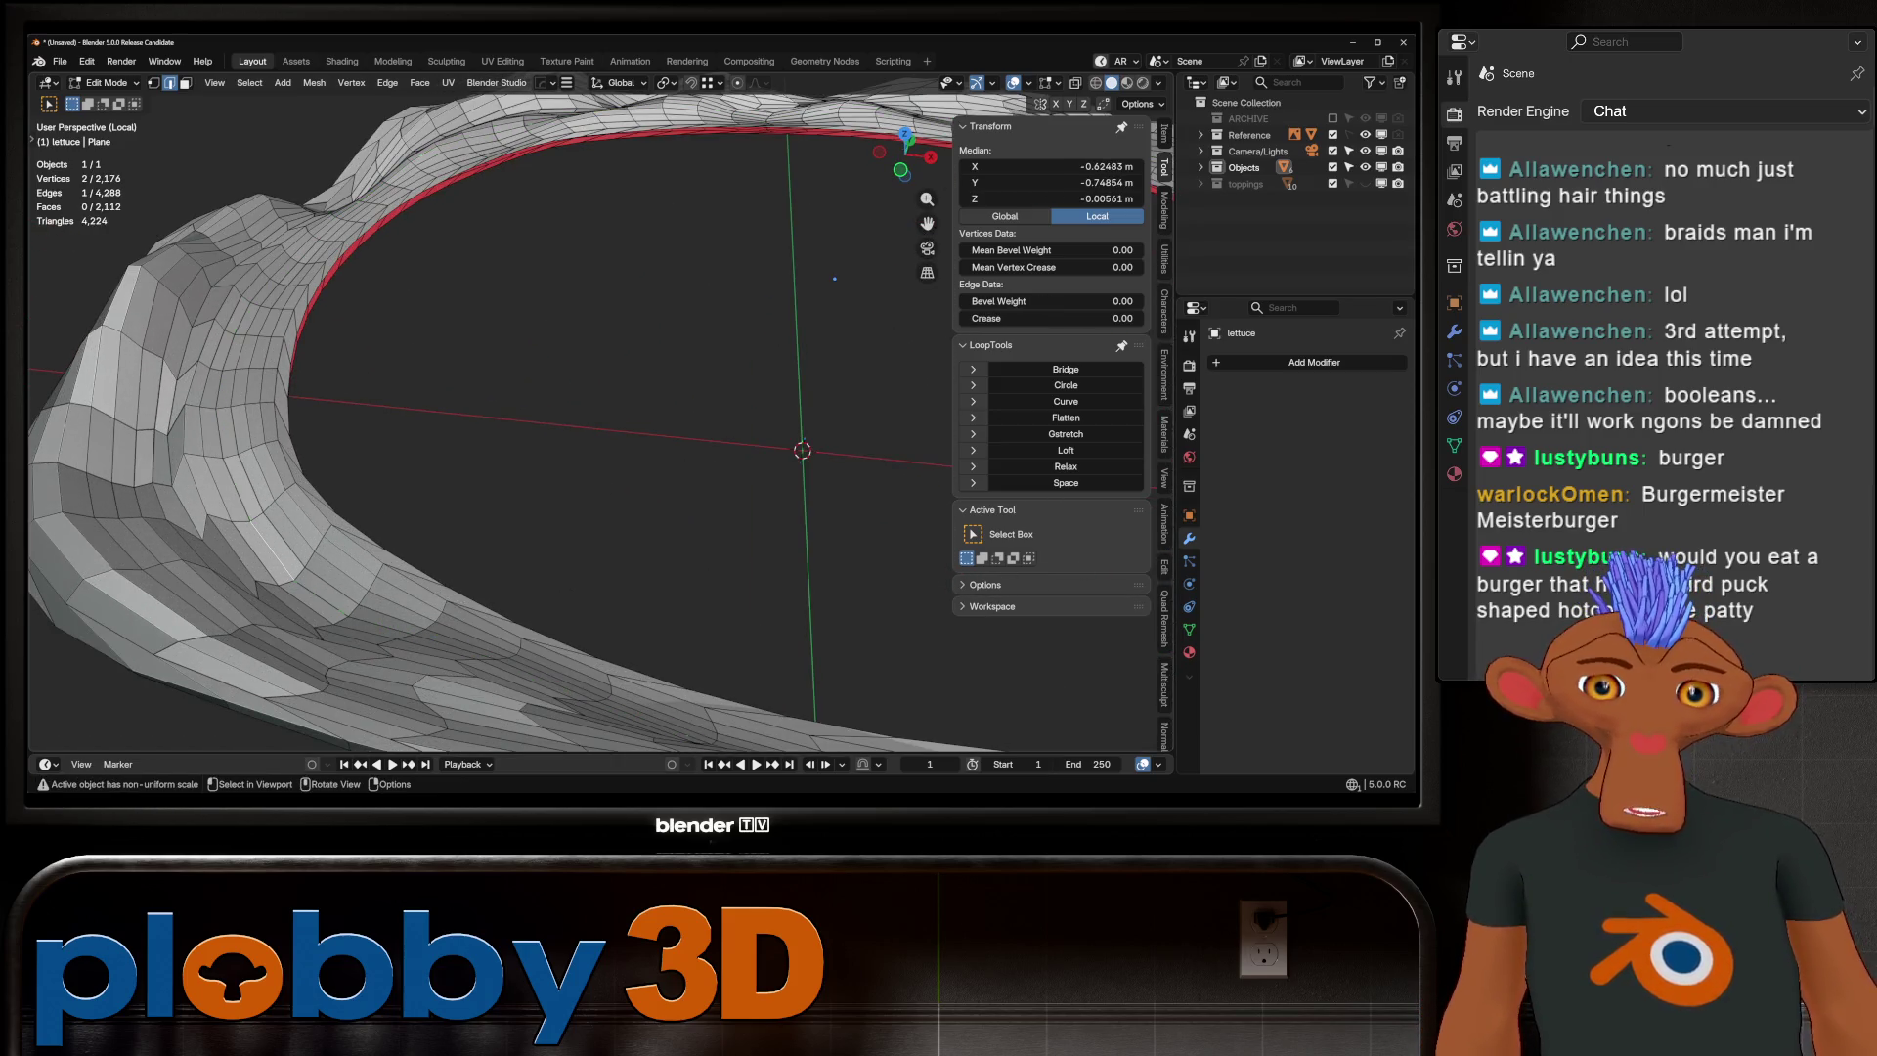
Rerun Checker Loop Dissolve, compare with undo/redo, and keep the 1,152-vertex dissolved version
key("q")
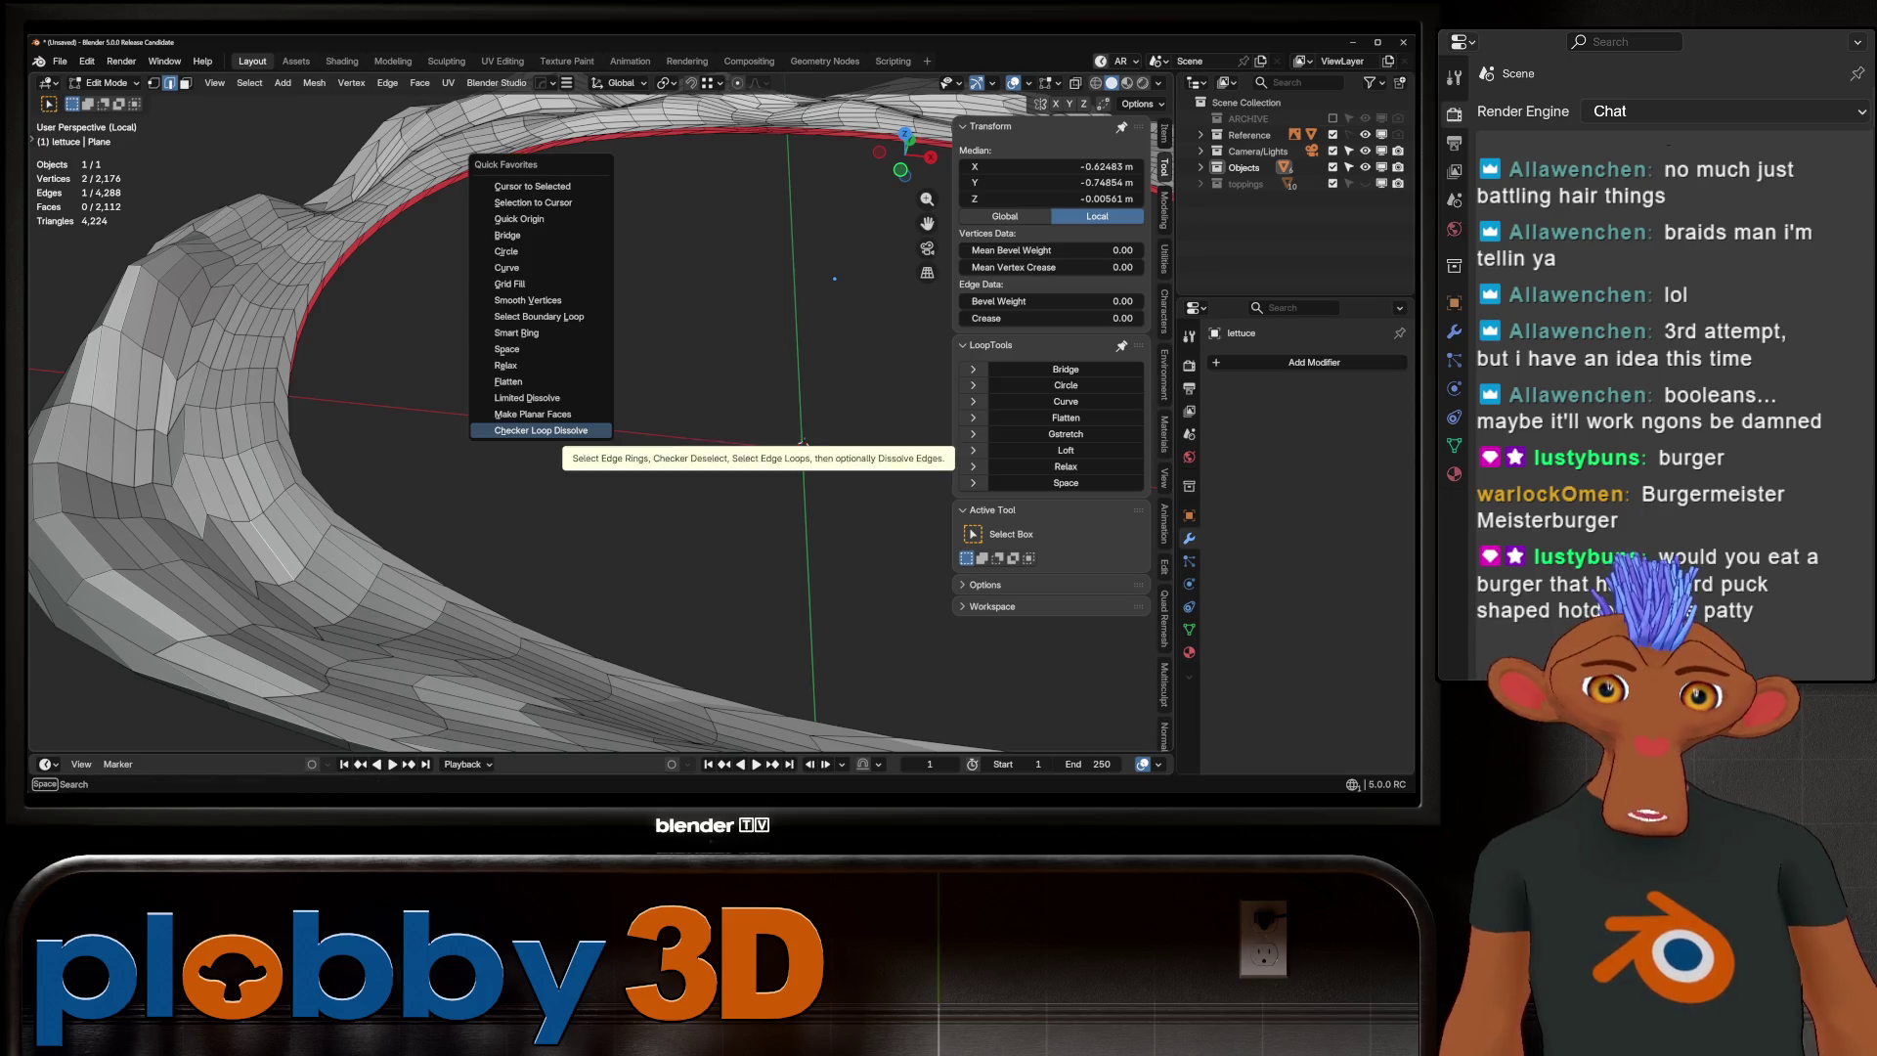
key("Return")
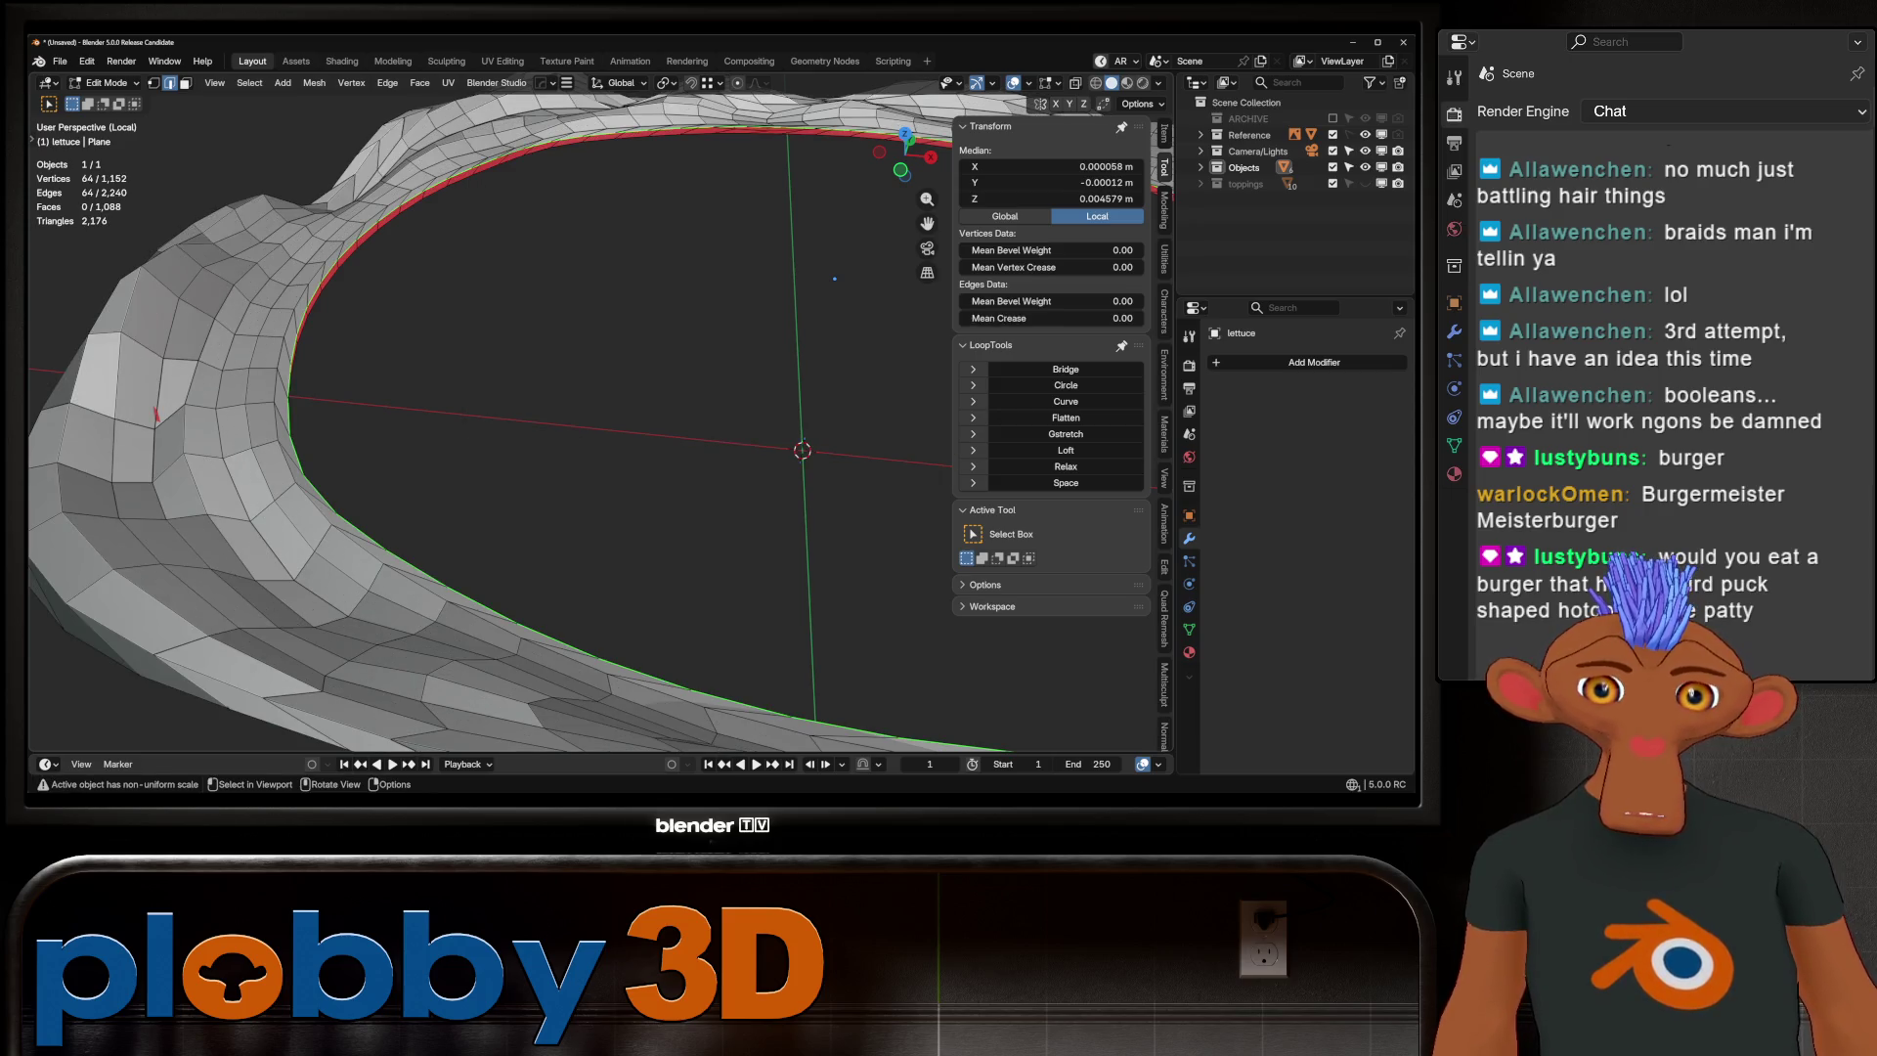
middle_click_drag(834, 278, 784, 303)
key("ctrl+z")
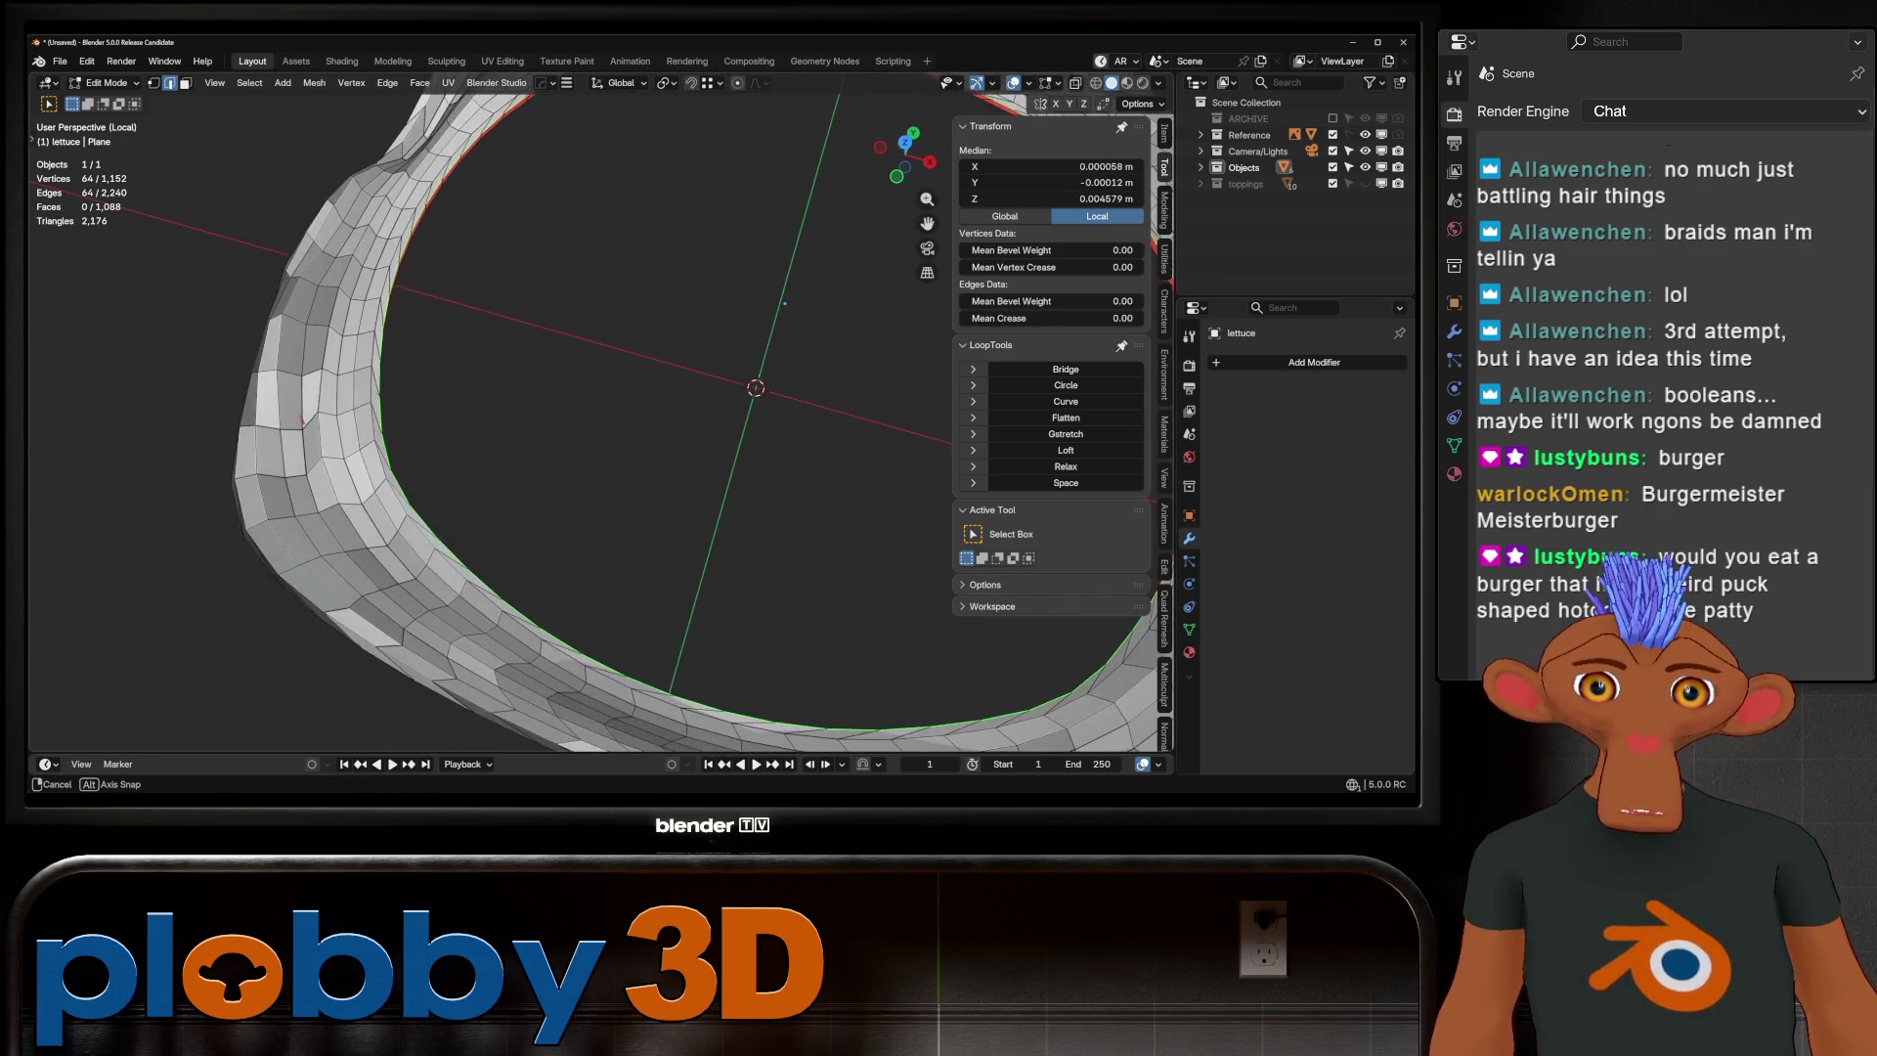
key("ctrl+shift+z")
key("ctrl+z")
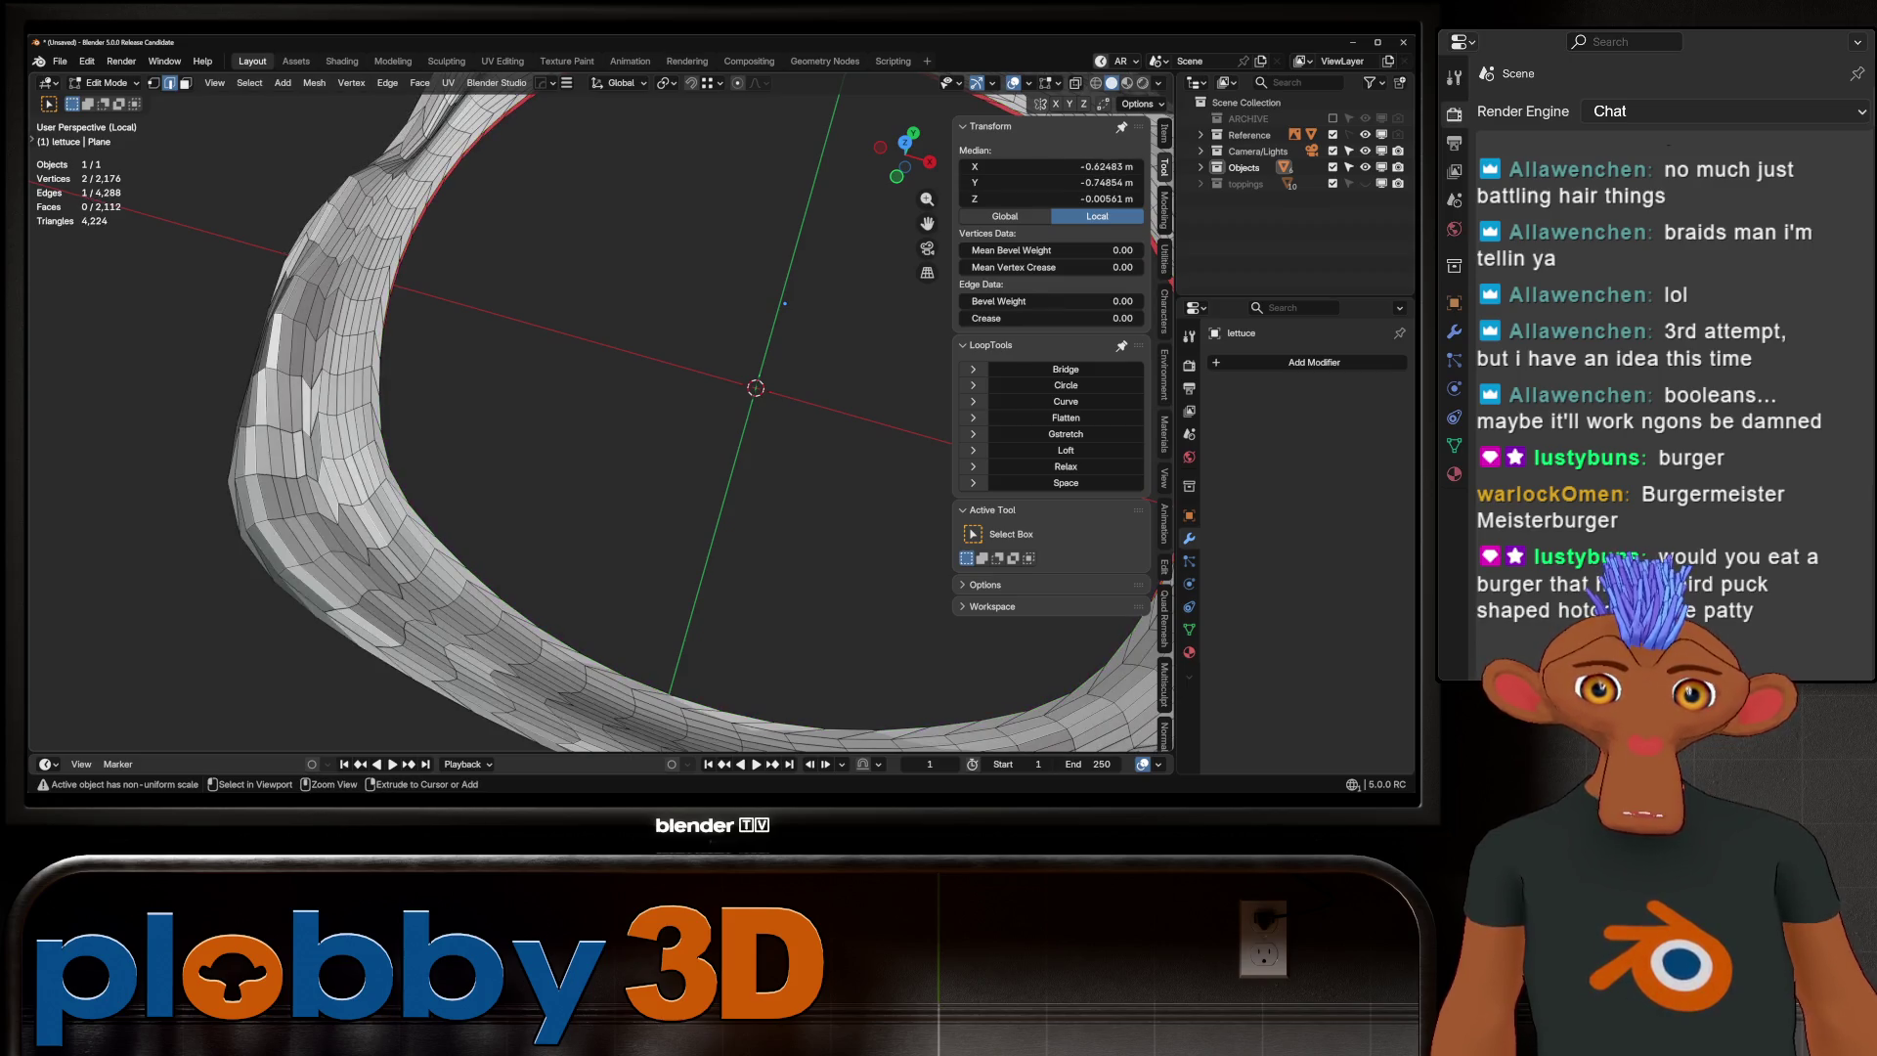
key("ctrl+shift+z")
key("ctrl+z")
key("ctrl+shift+z")
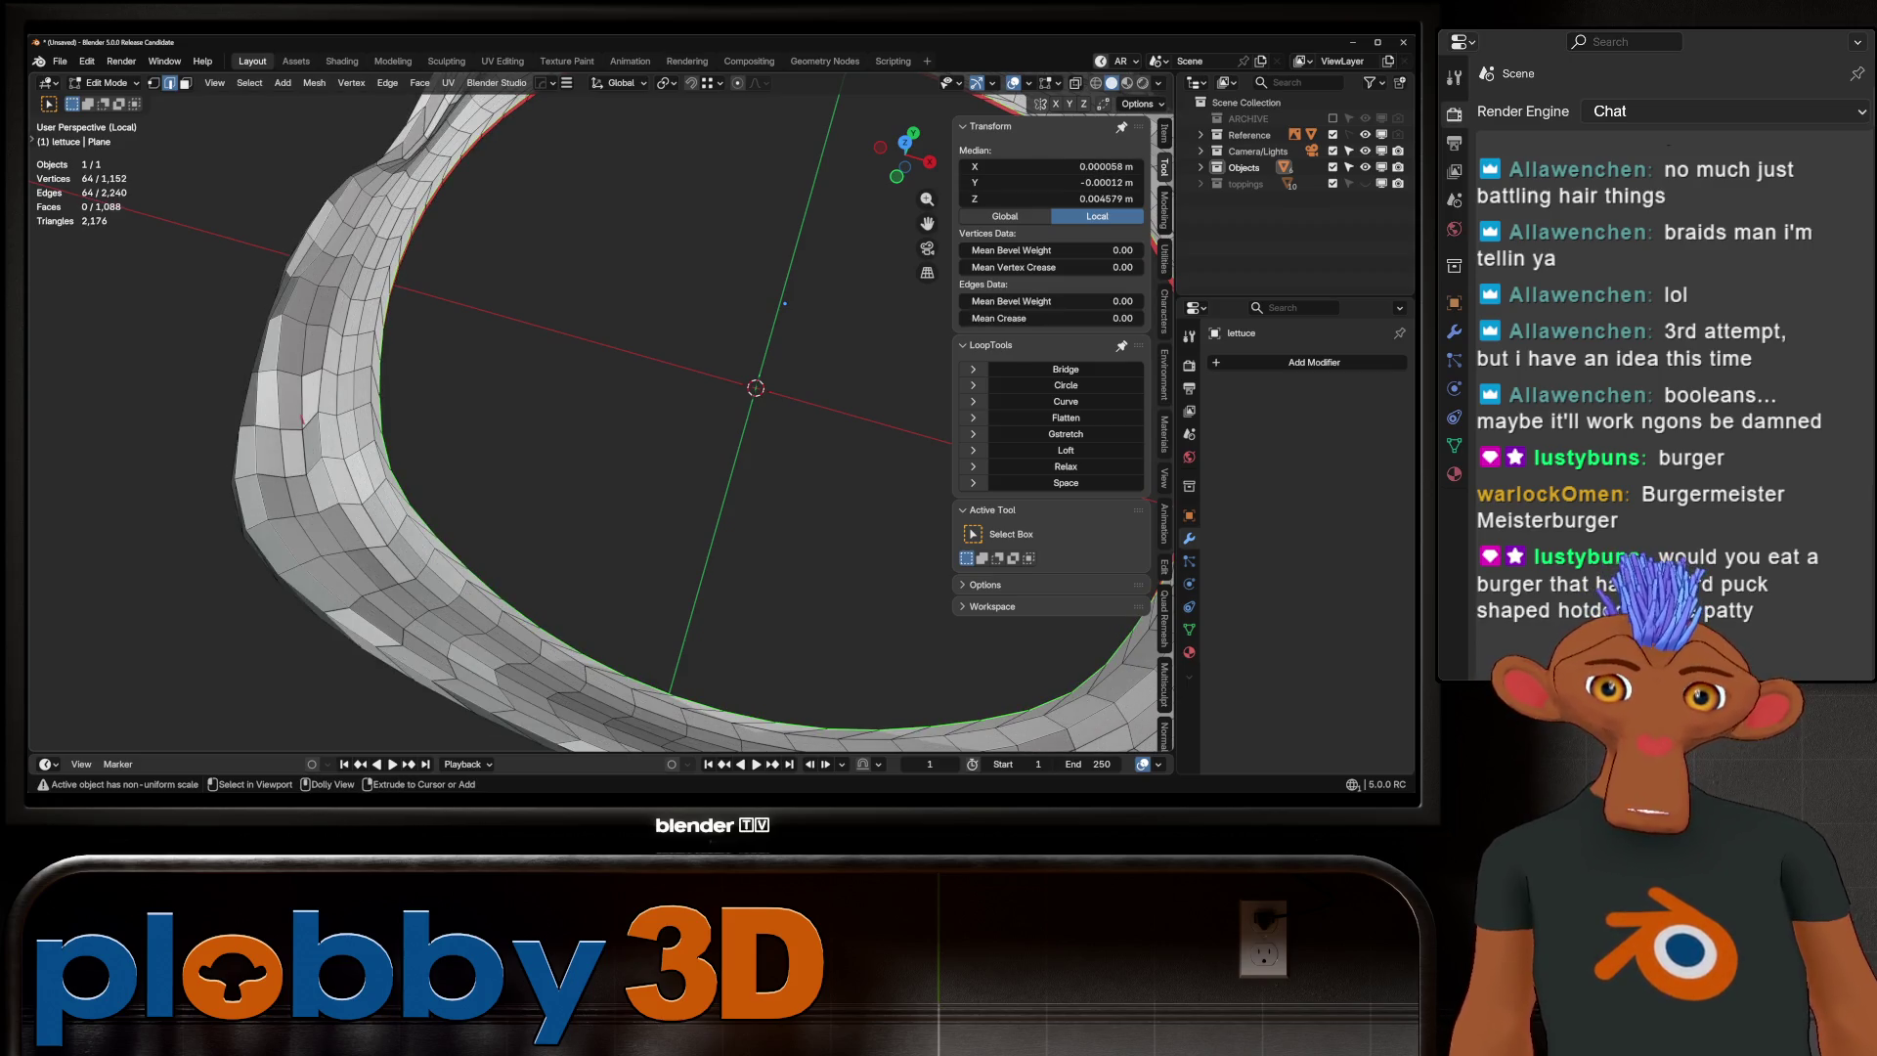
key("ctrl+z")
key("ctrl+shift+z")
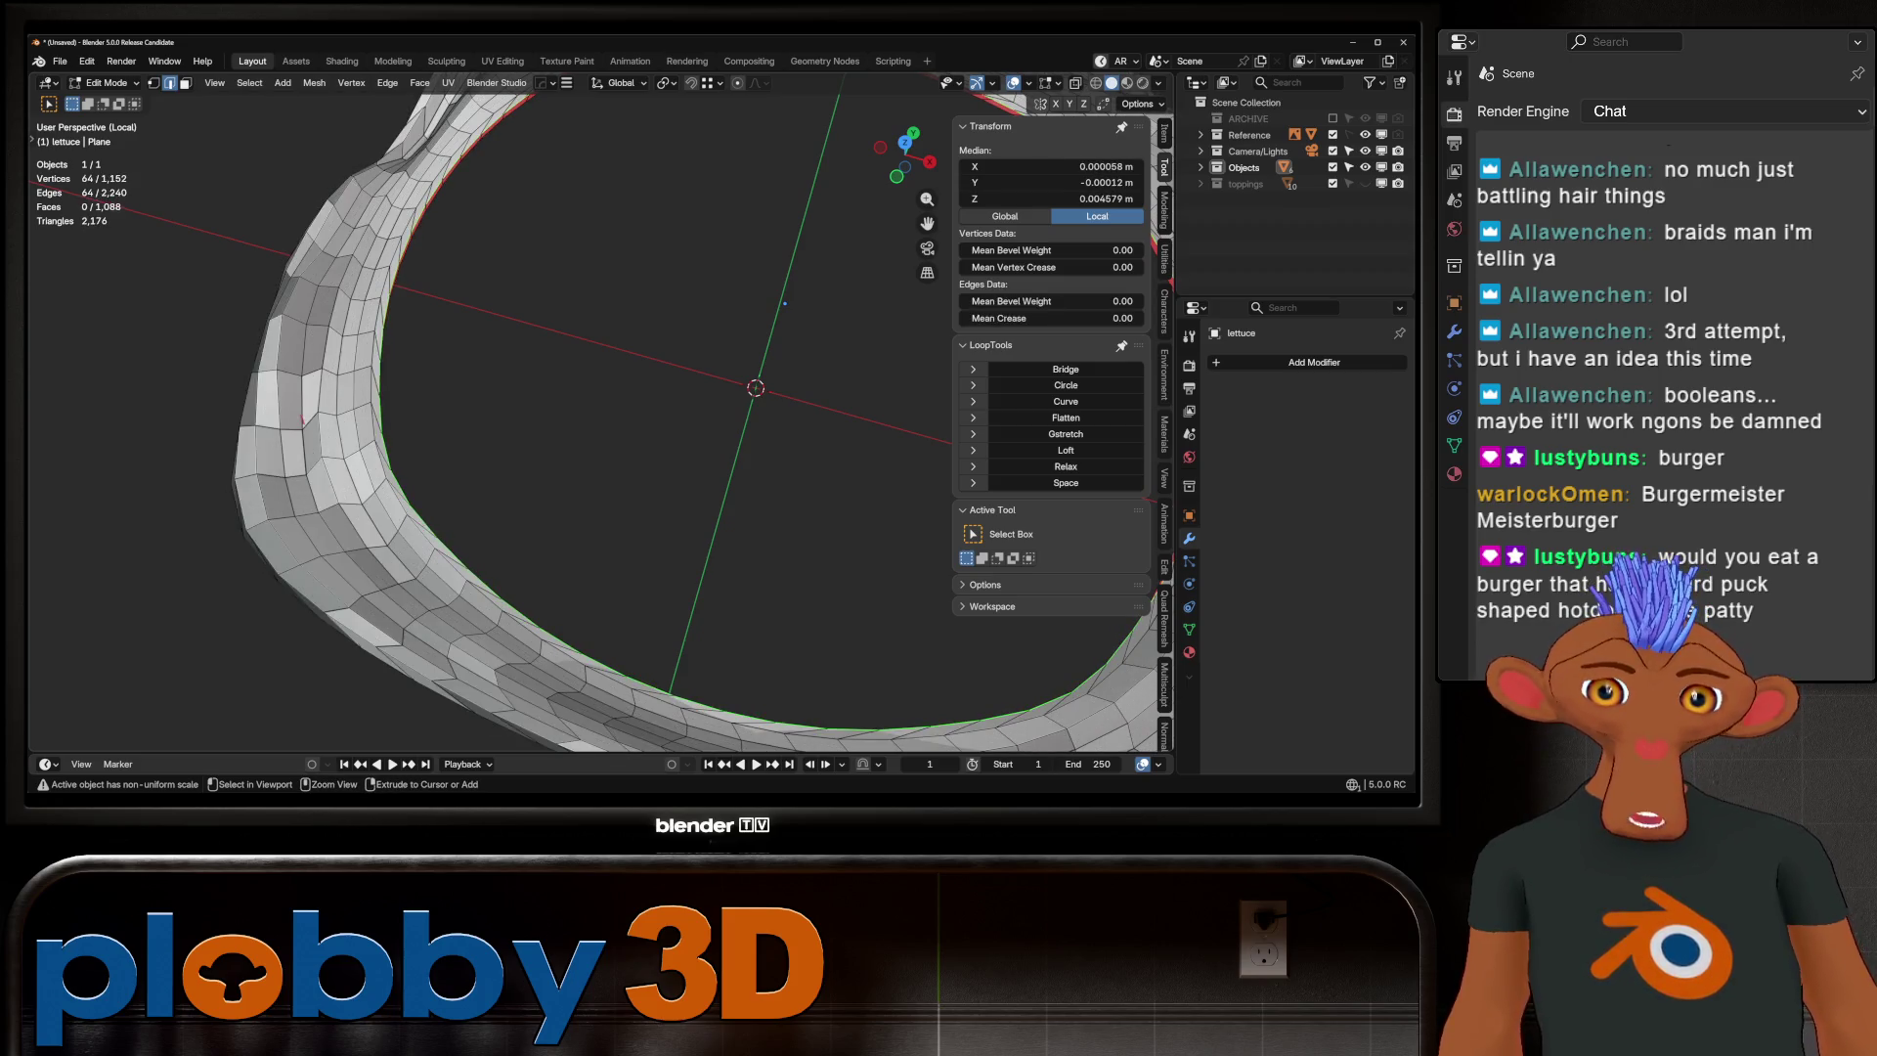
key("ctrl+z")
key("ctrl+shift+z")
mouse_move(784, 303)
middle_mouse_down("ctrl")
mouse_move(648, 384)
mouse_move(556, 352)
mouse_move(586, 534)
middle_mouse_up("ctrl")
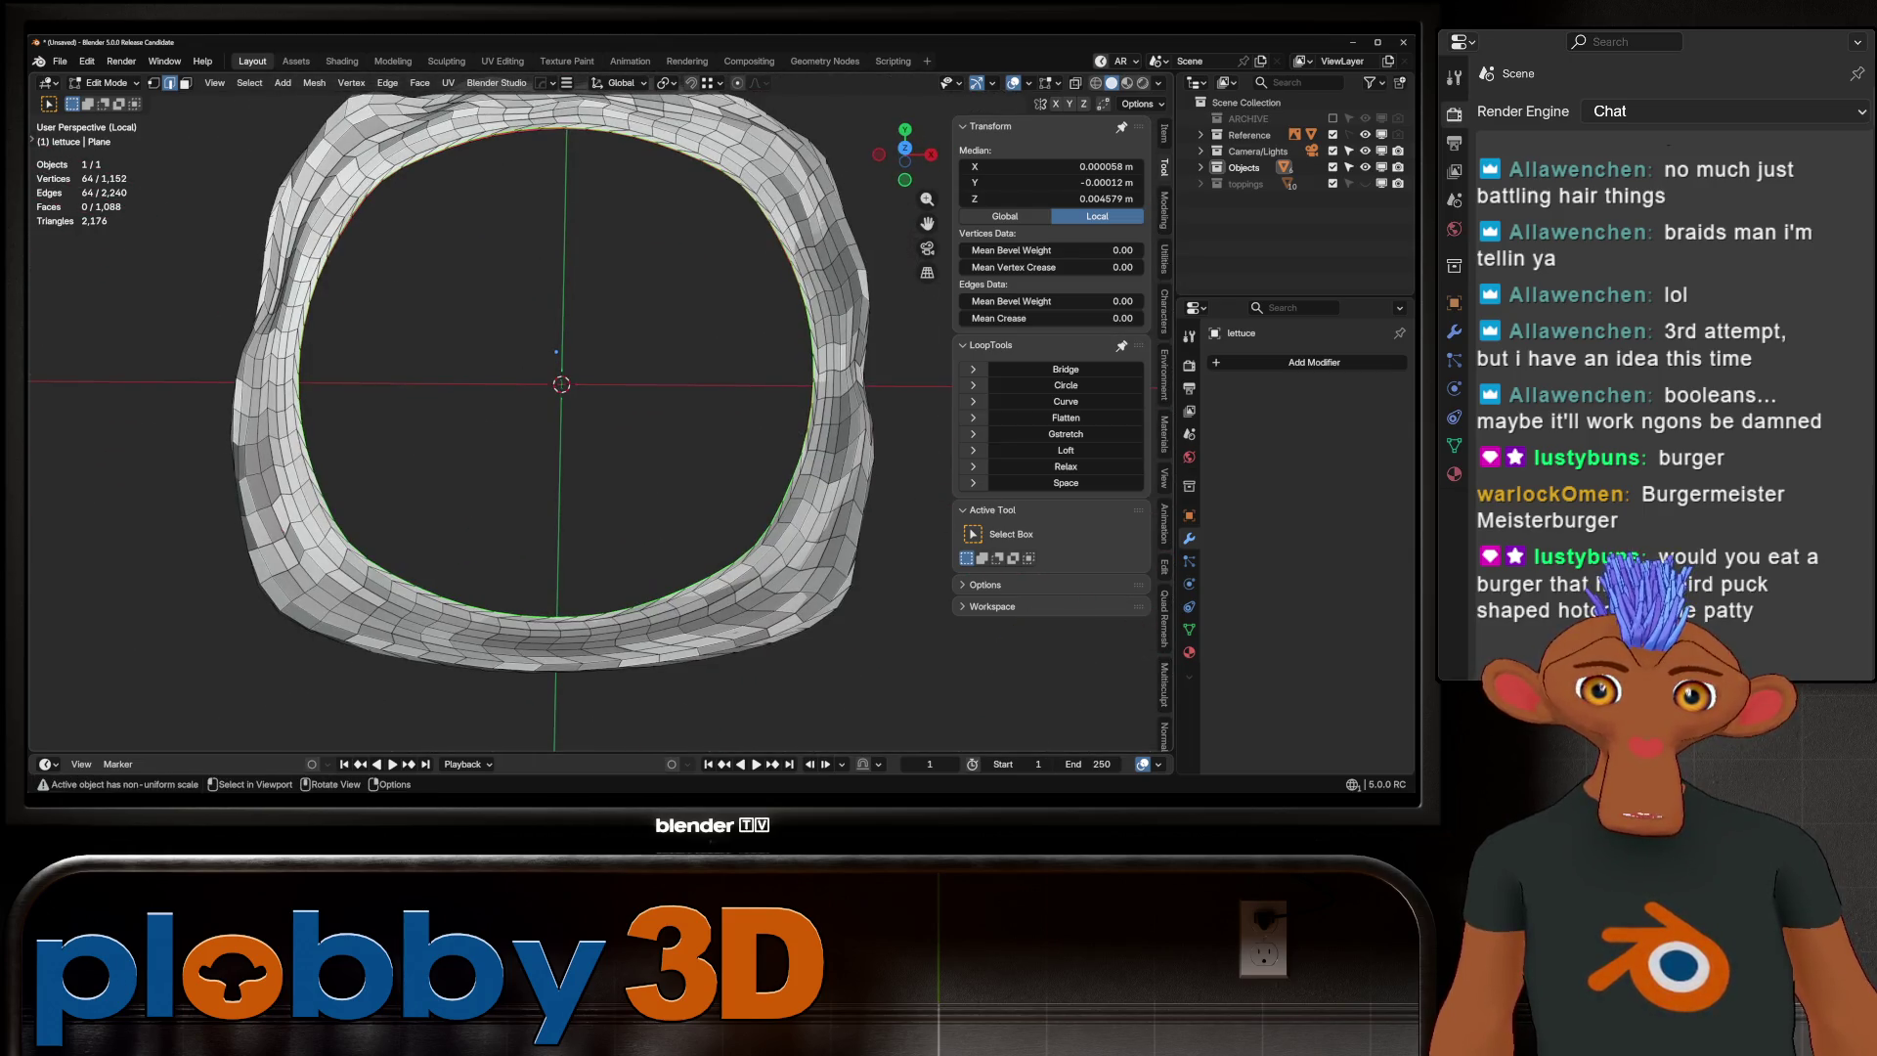
Make the inner rim loop a circle and space its vertices evenly
key("q")
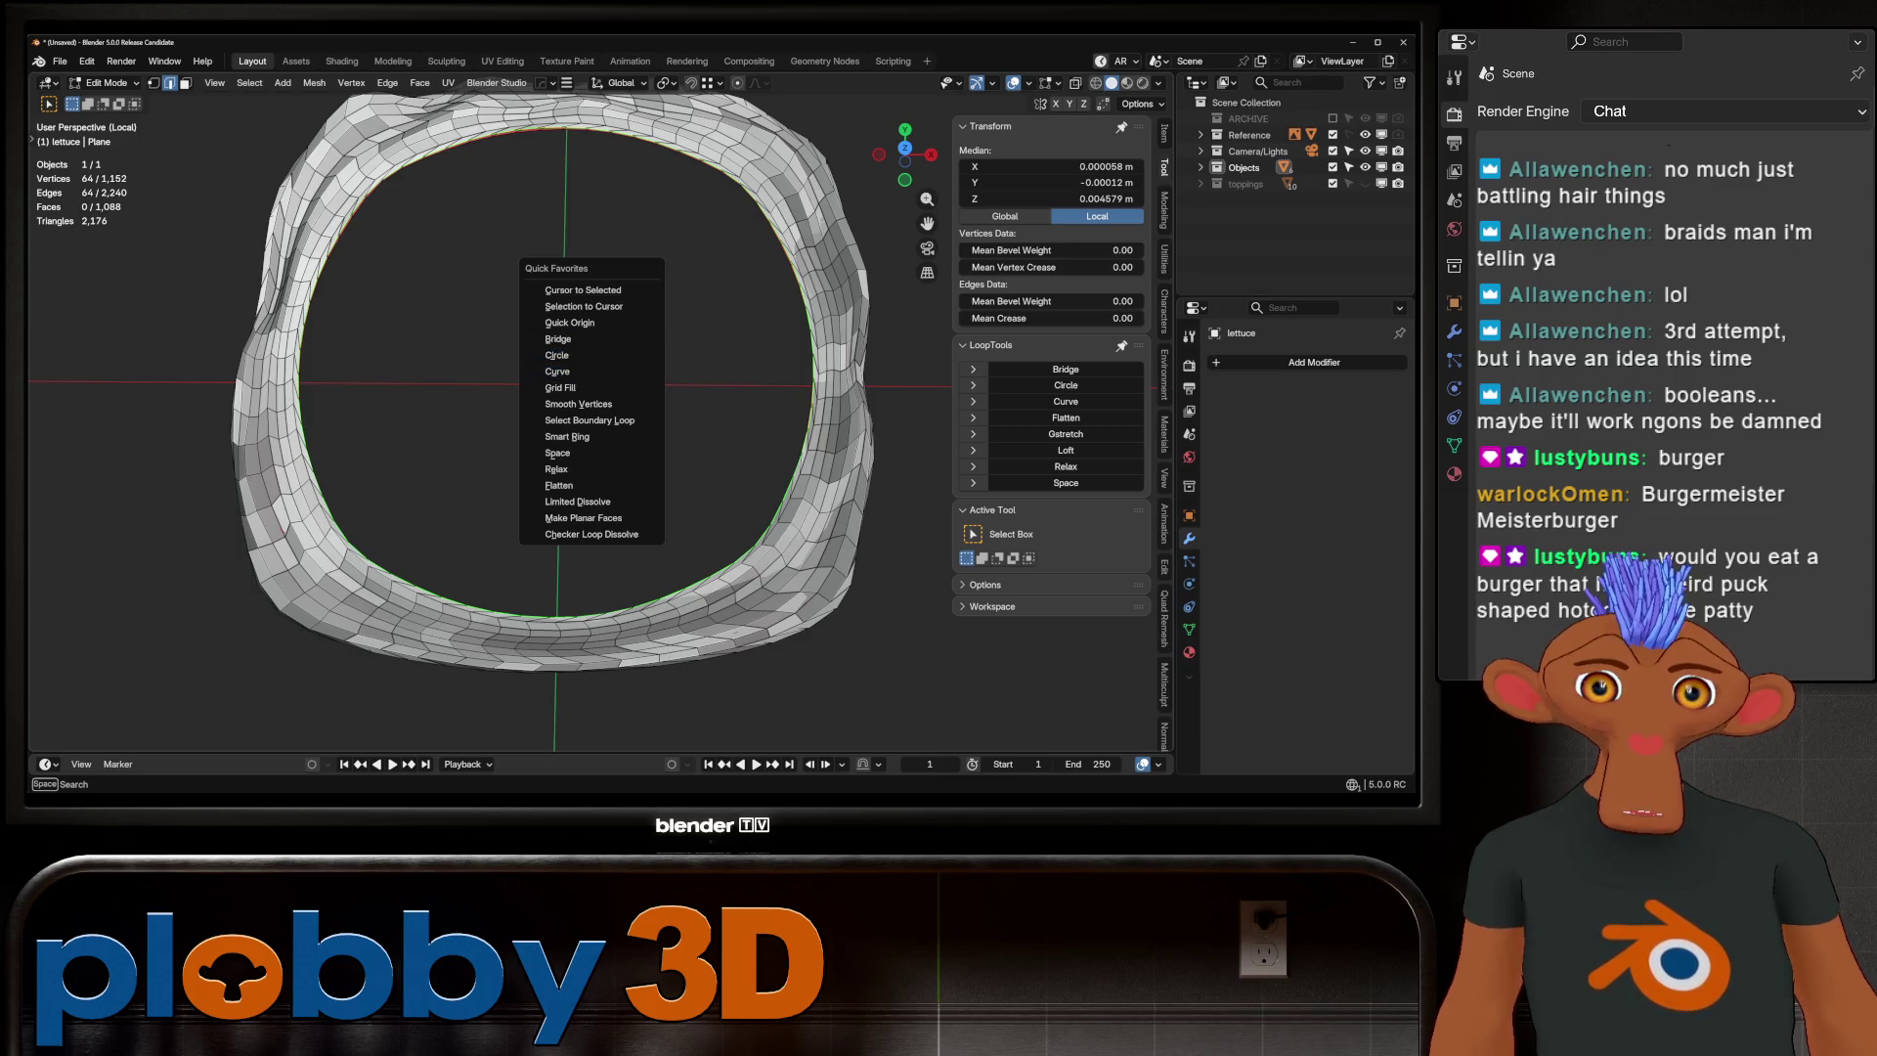
left_click(557, 355)
middle_click_drag(557, 352, 899, 405)
key("q")
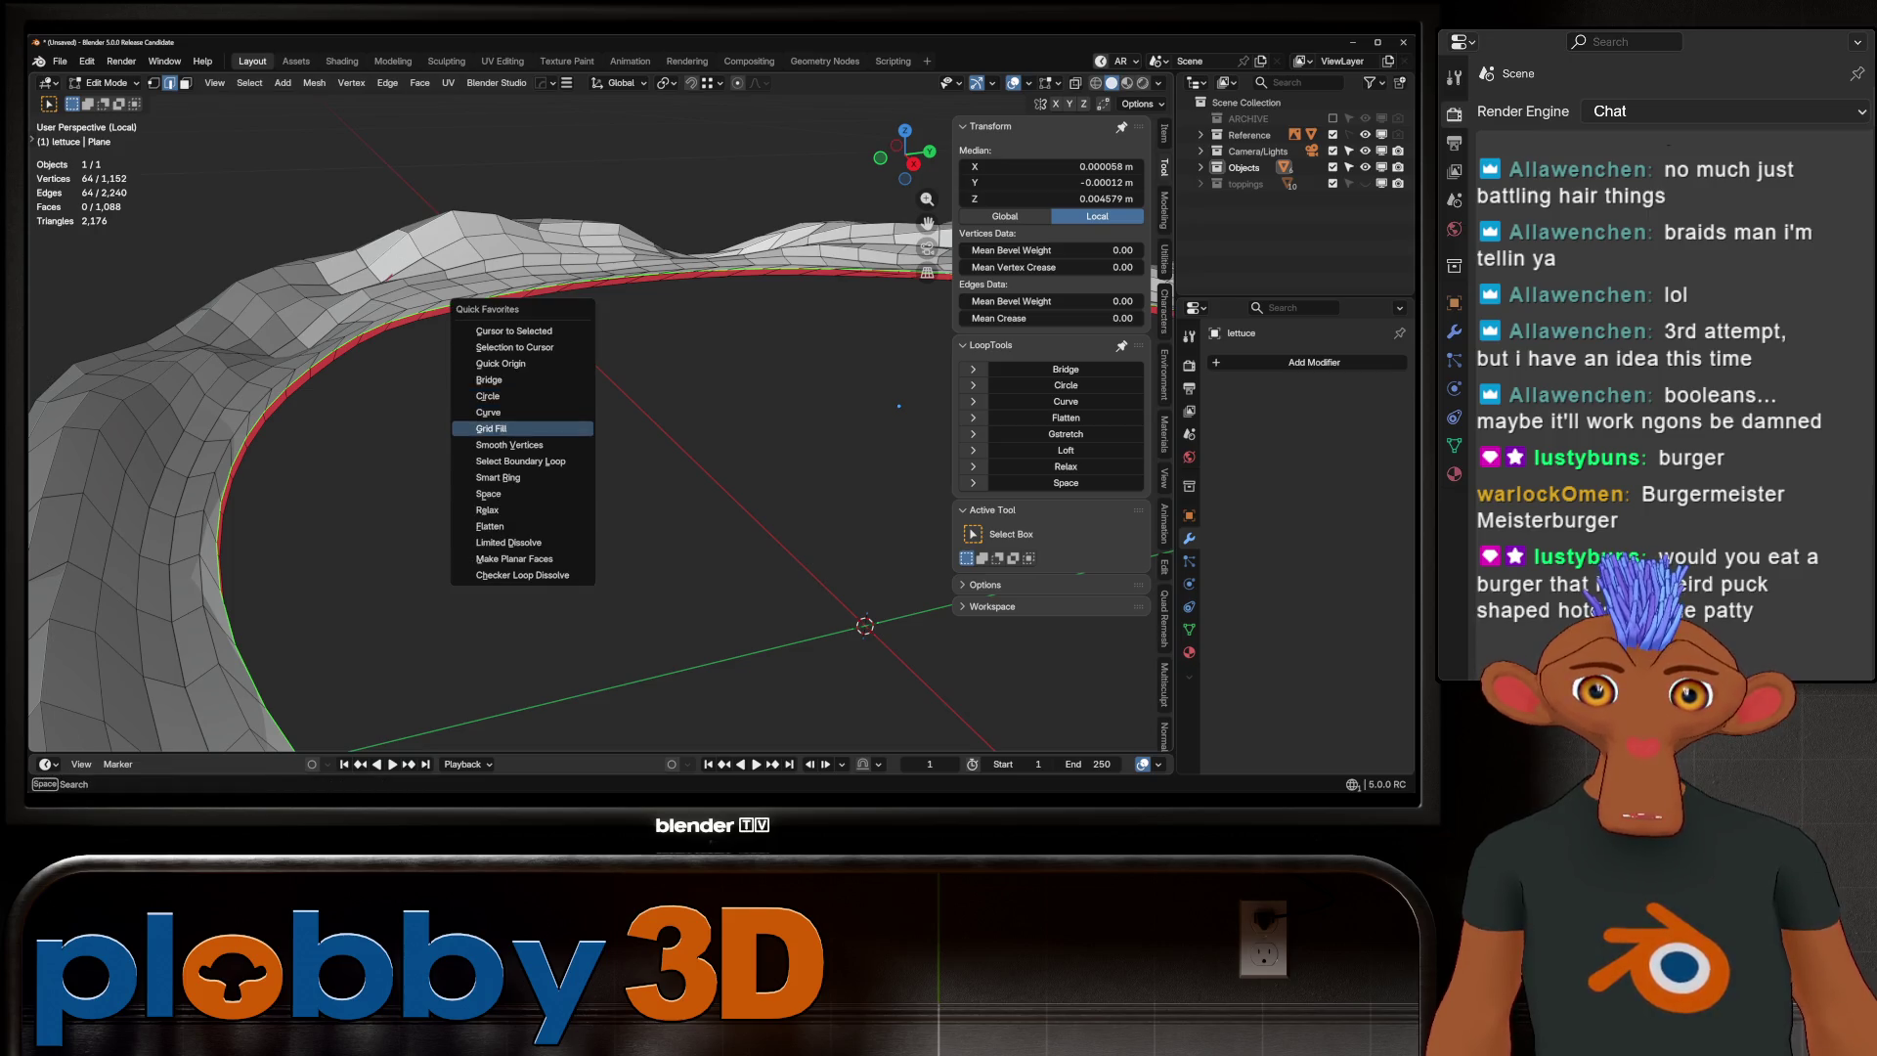
left_click(523, 493)
Relax the inner loop twice and re-space its vertices evenly
key("q")
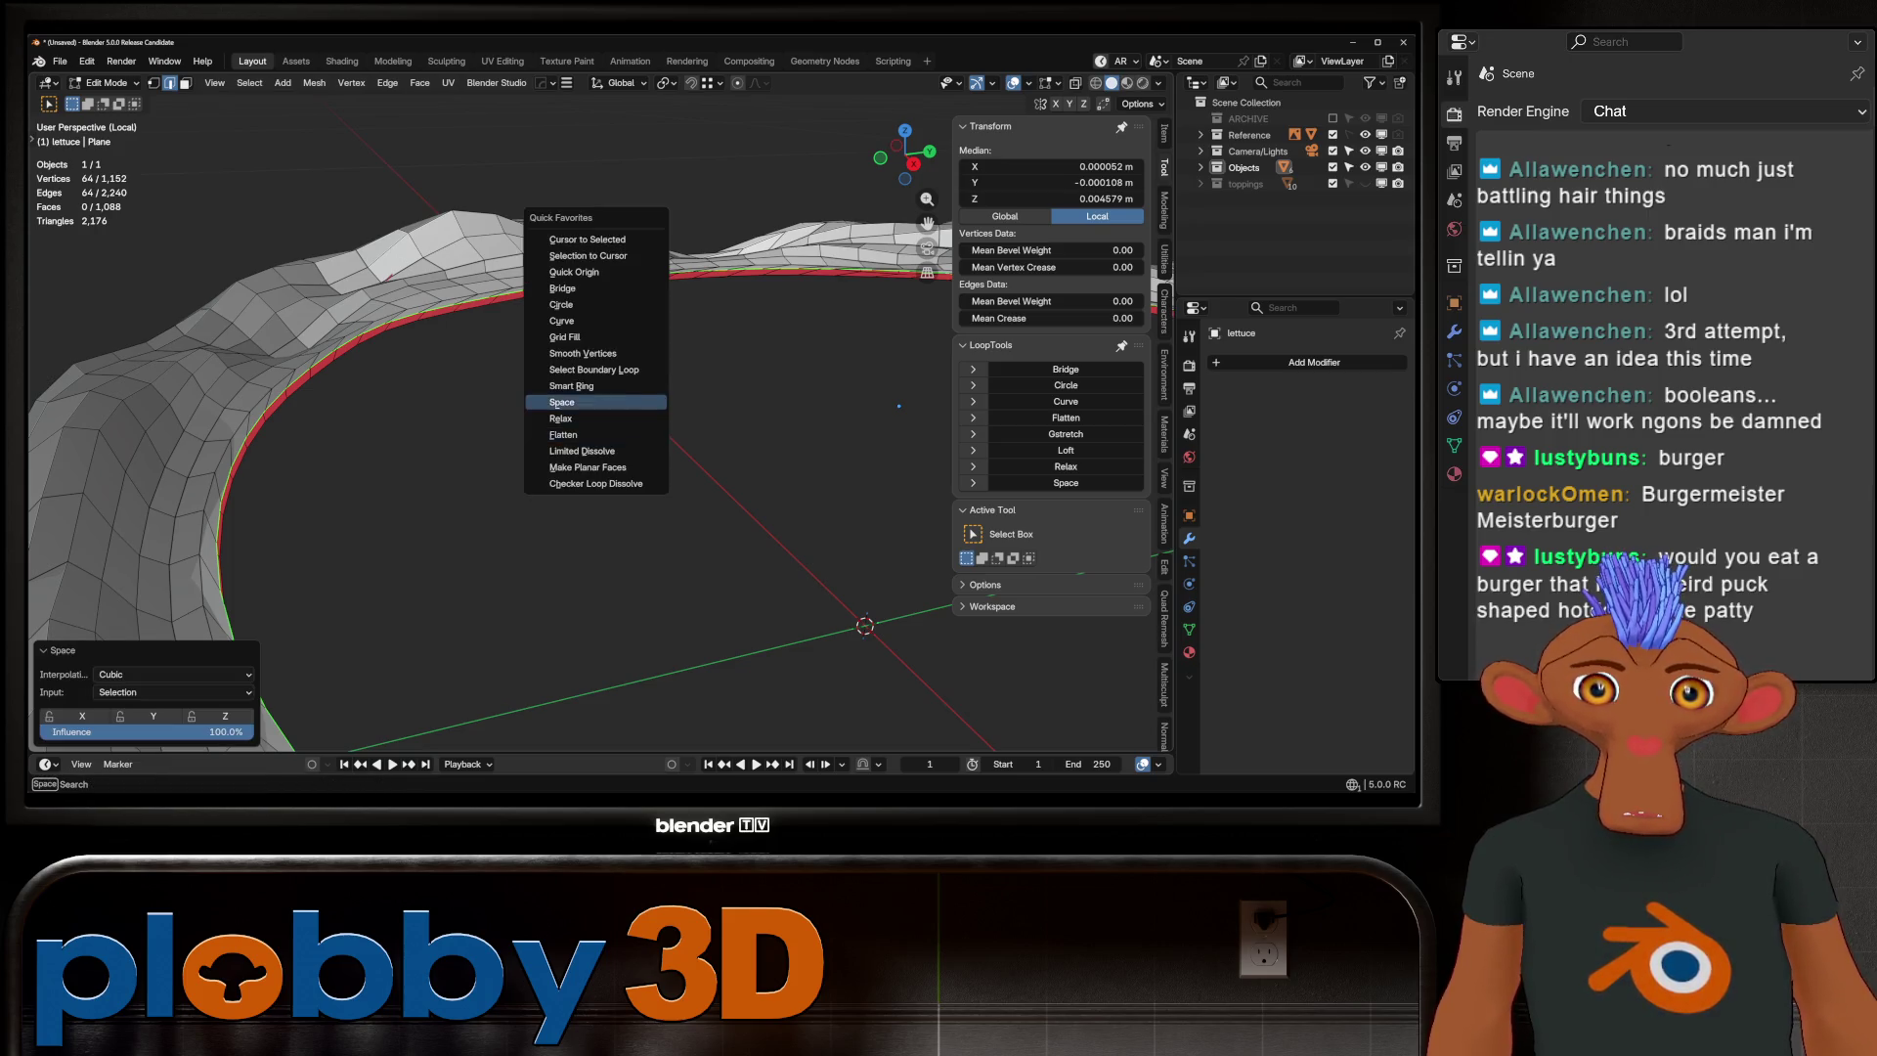
left_click(596, 402)
mouse_move(596, 402)
middle_mouse_down()
mouse_move(626, 396)
mouse_move(412, 405)
middle_mouse_up()
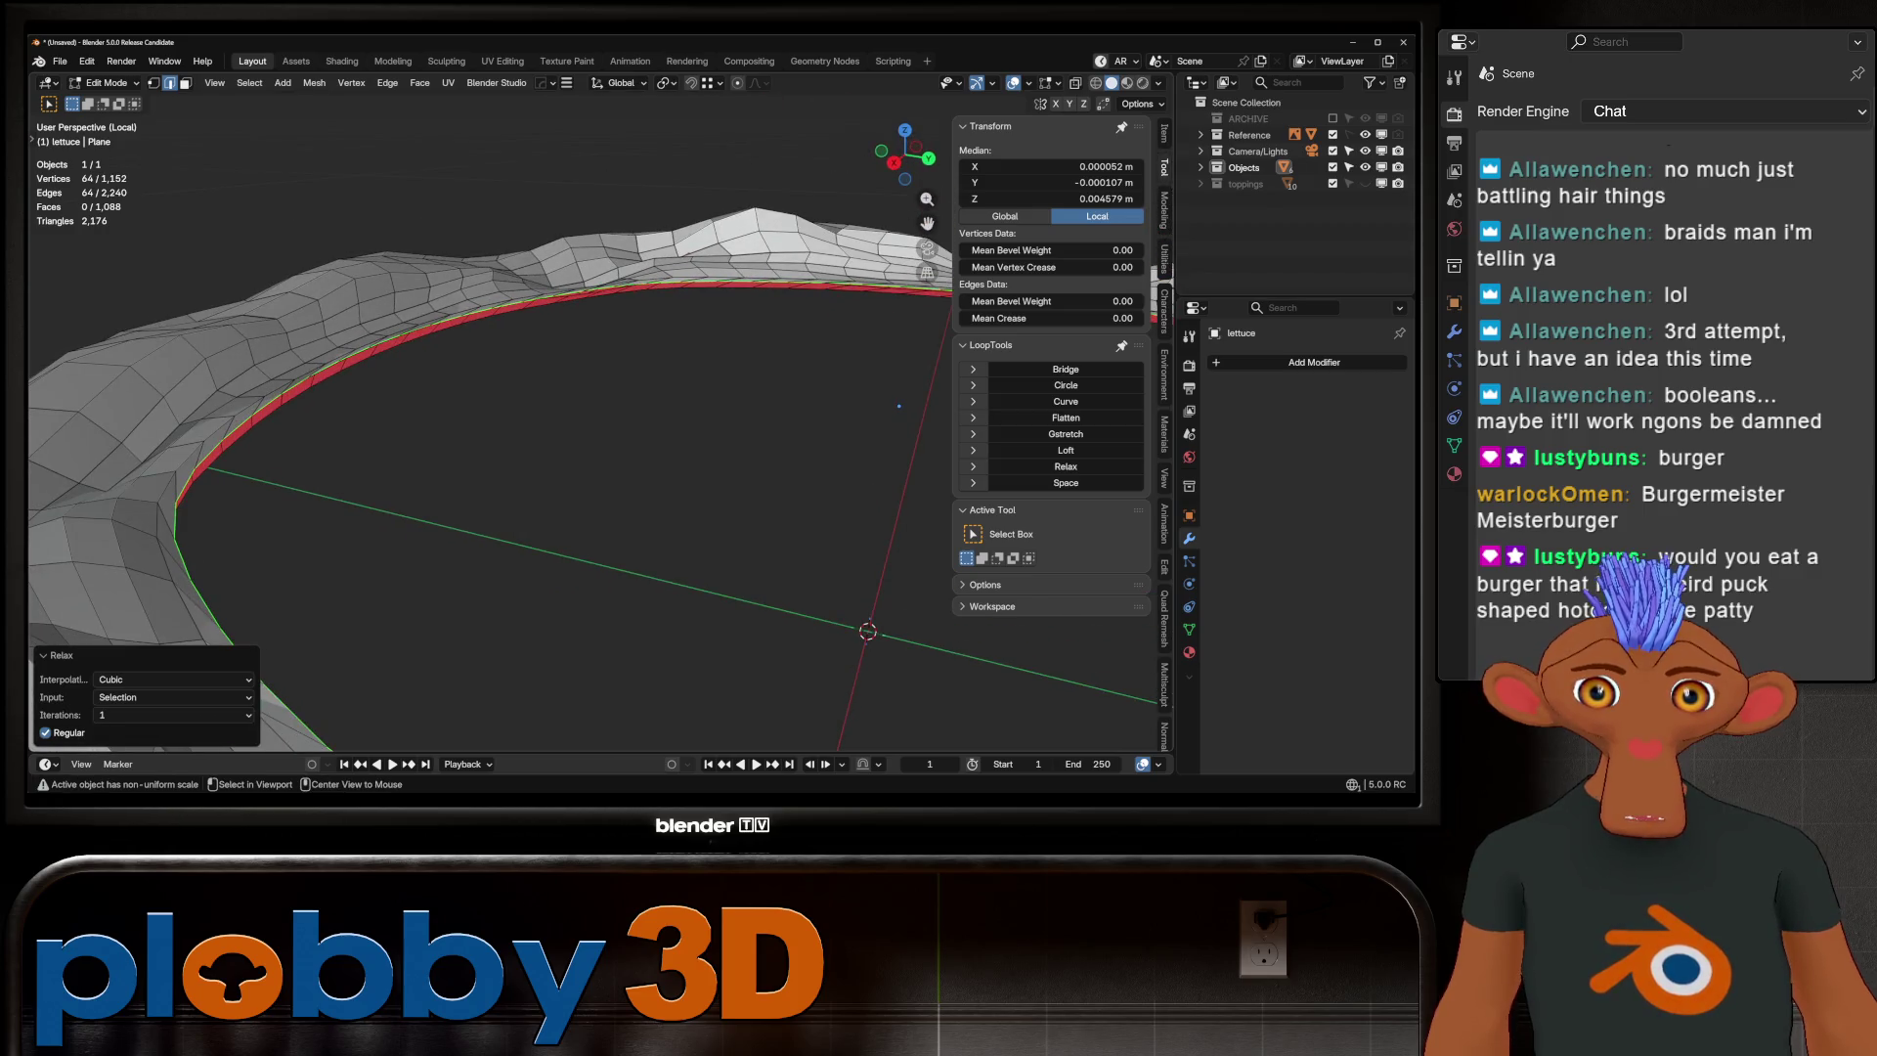
key("q")
left_click(412, 406)
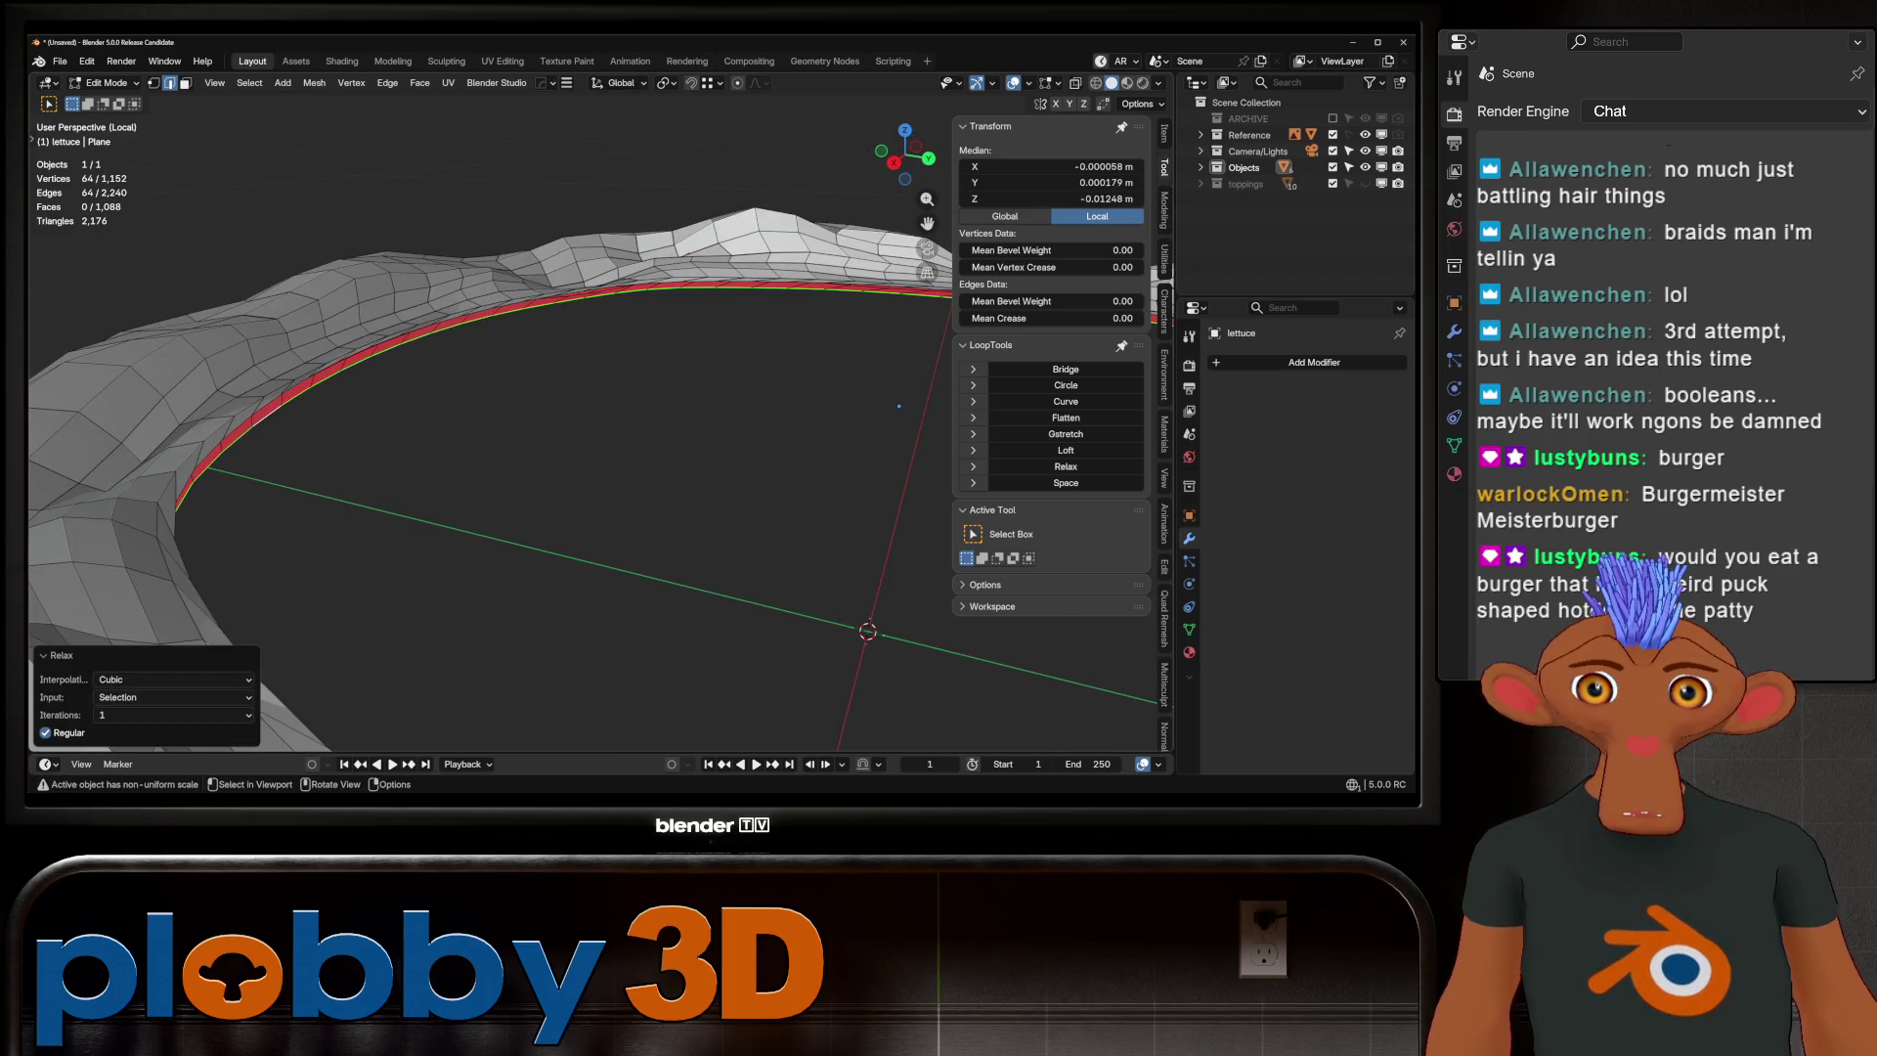
key("q")
left_click(391, 383)
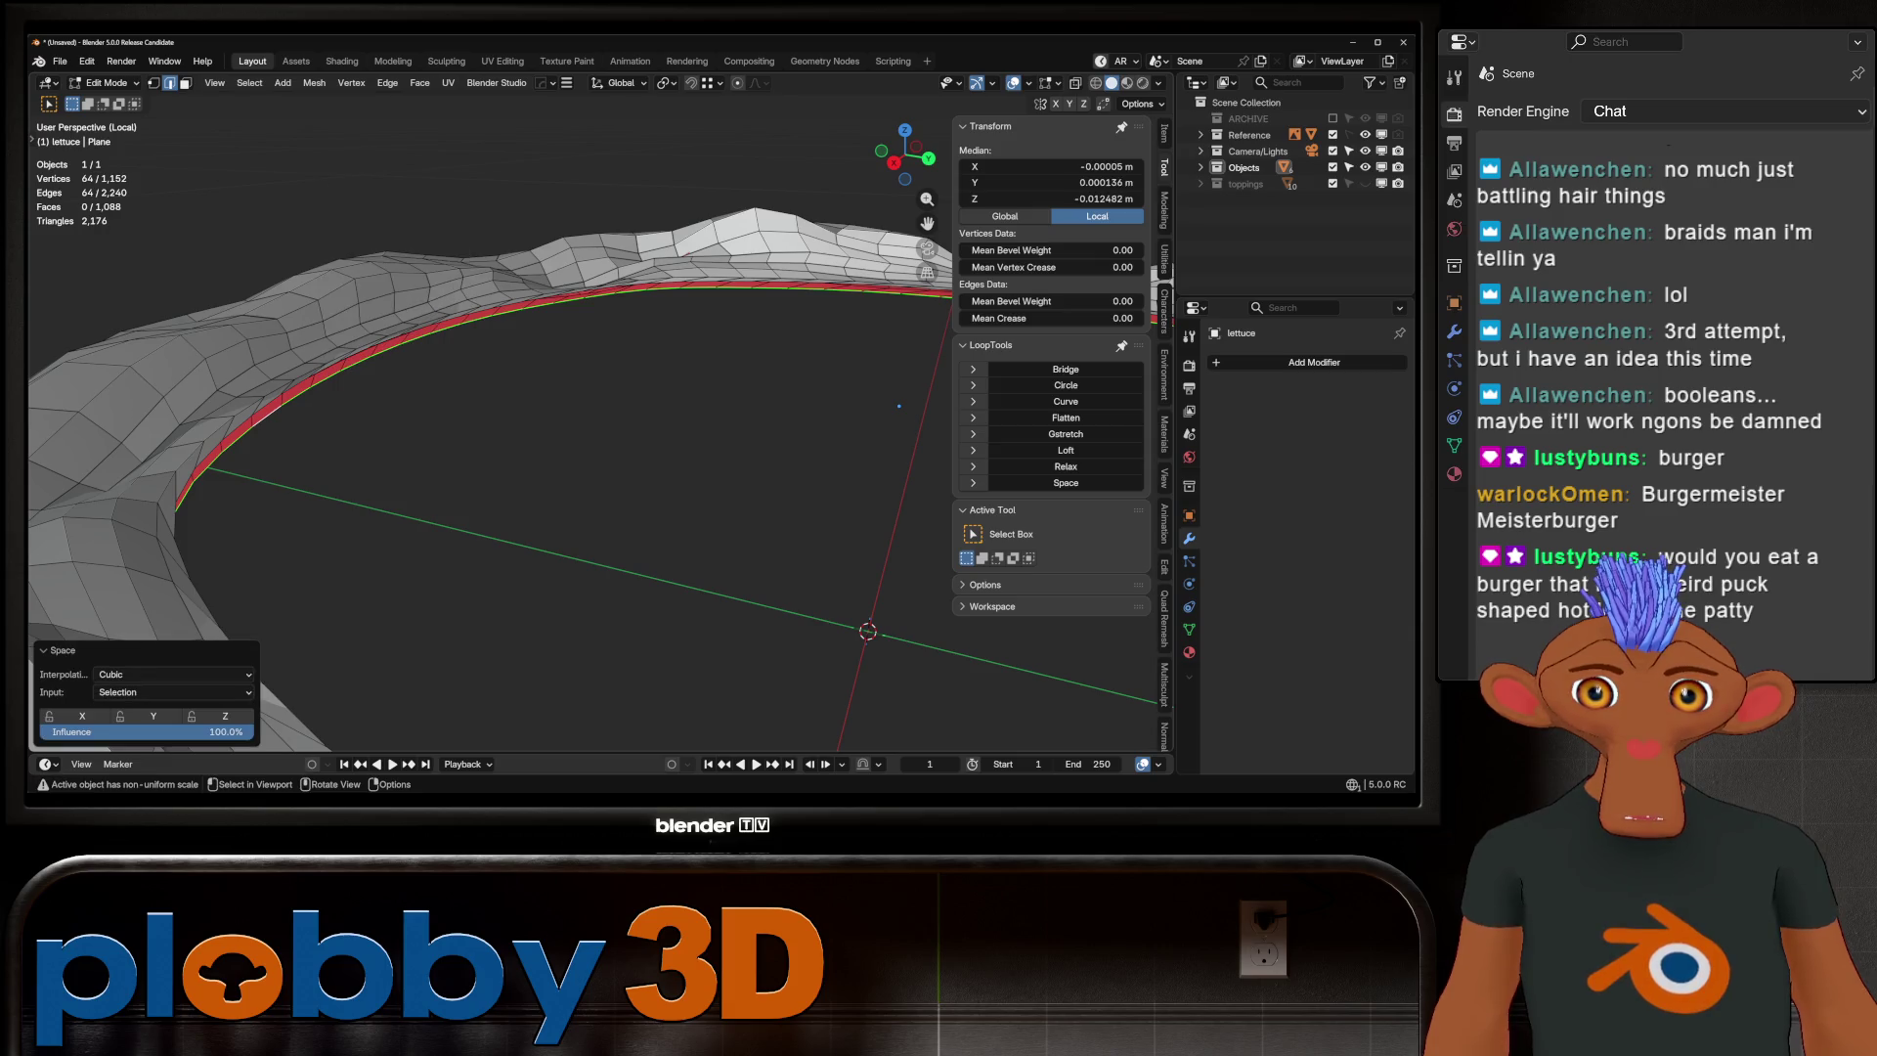
Select a single rim edge, then return to object mode viewing the ring from above
left_click(240, 422)
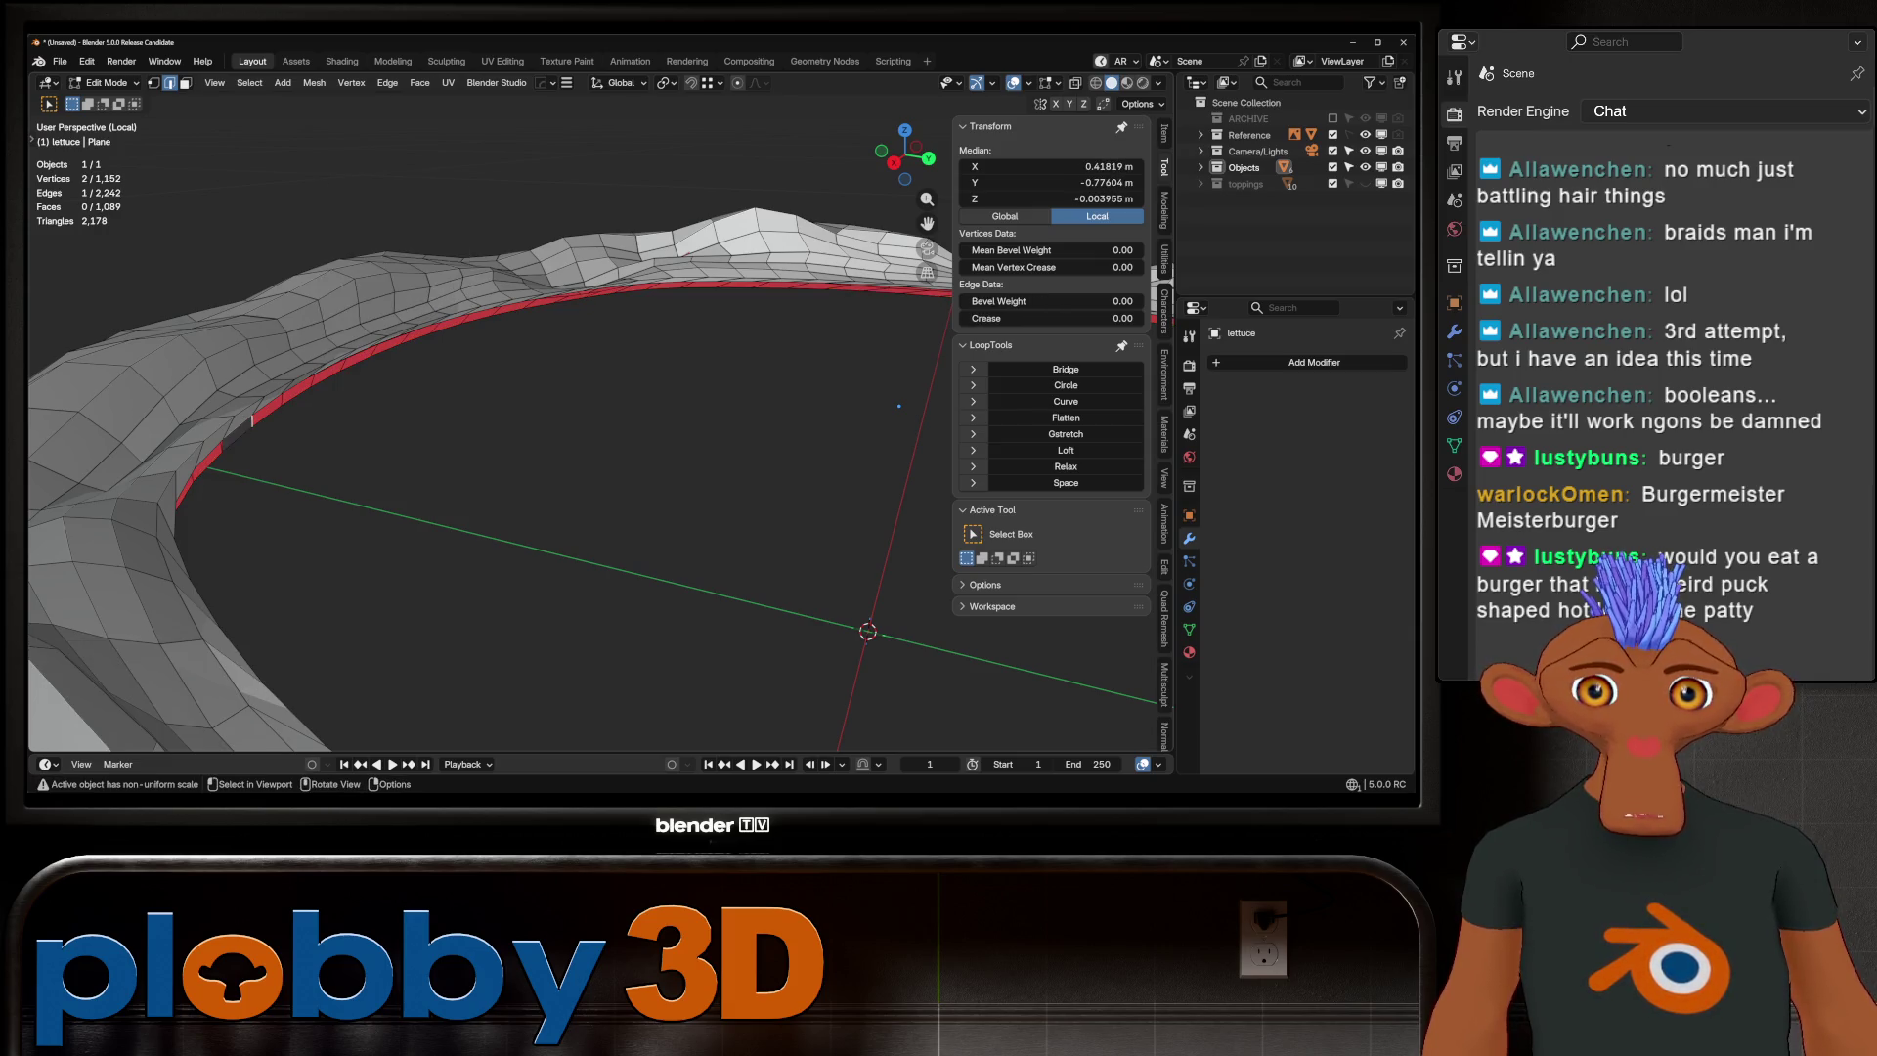
mouse_move(626, 410)
middle_mouse_down()
mouse_move(587, 372)
mouse_move(631, 479)
middle_mouse_up()
key("Tab")
middle_click_drag(619, 406, 684, 498)
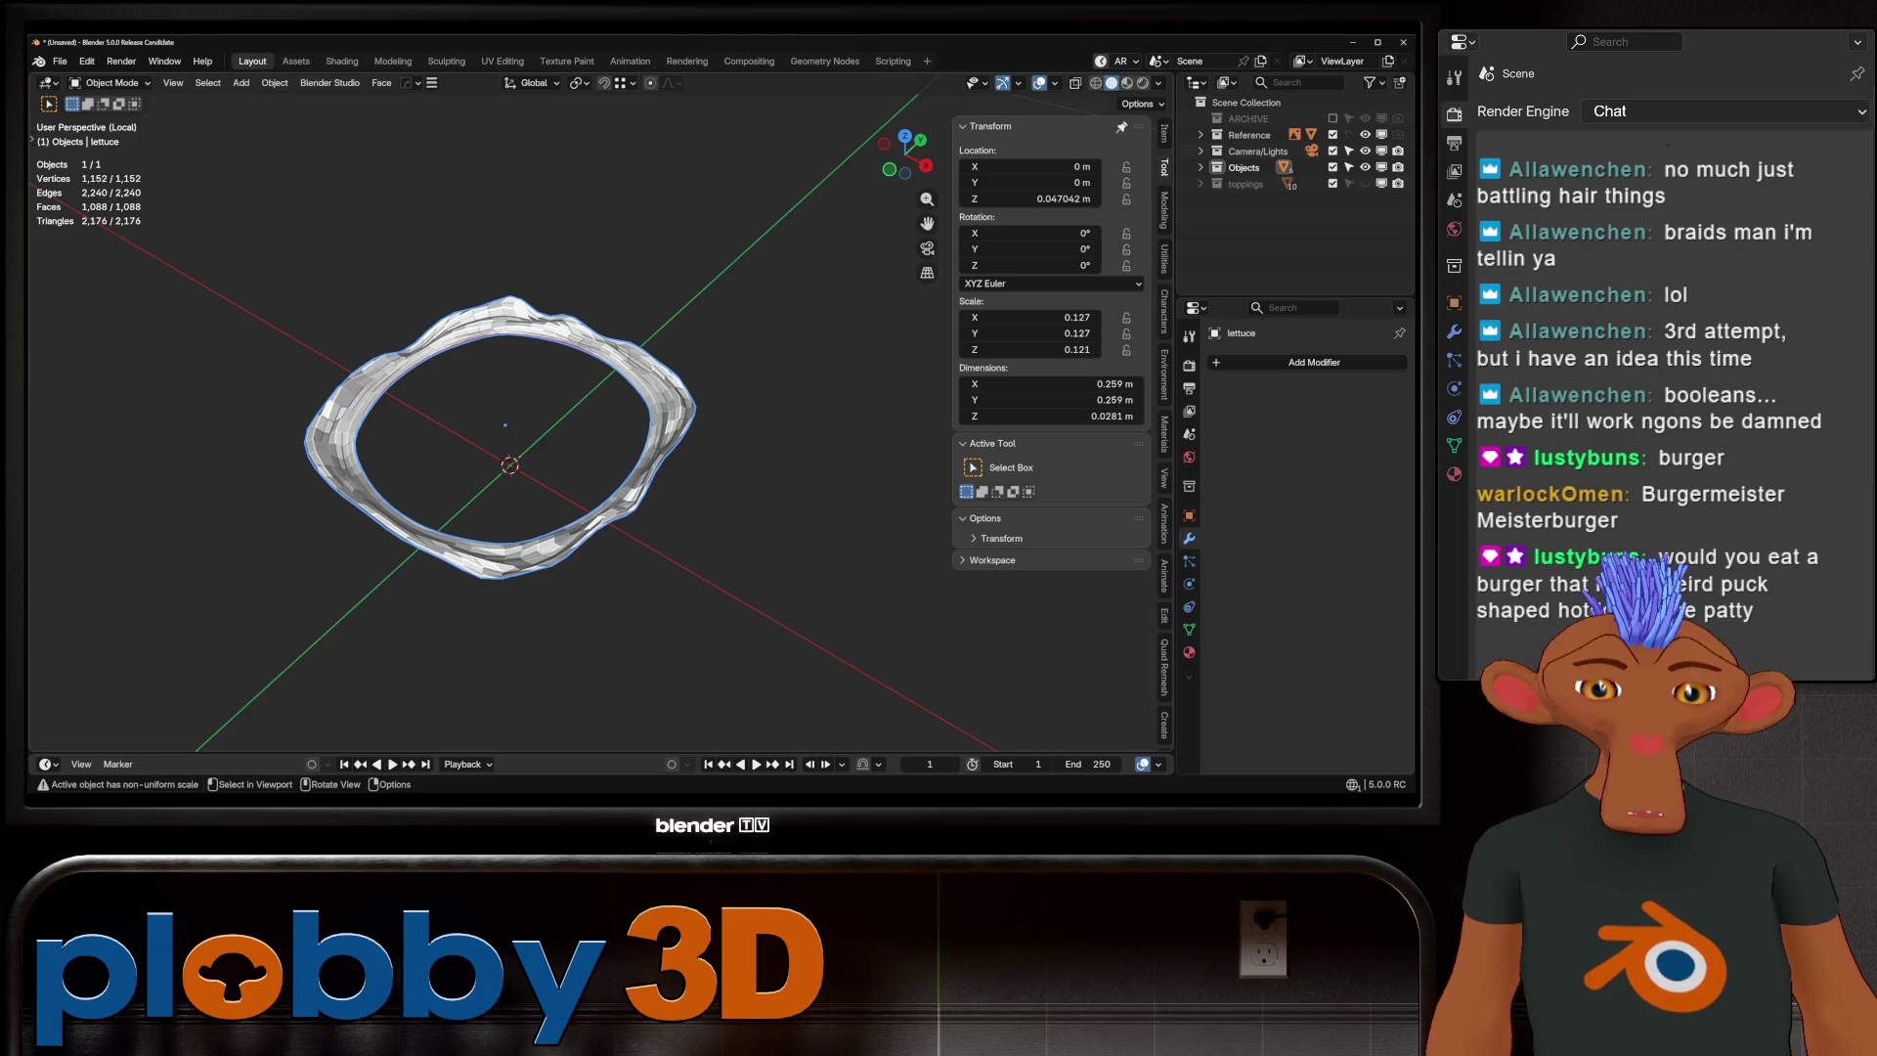
In face select mode, select the lettuce's two inner face loops in local view
key("KP_Divide")
key("Tab")
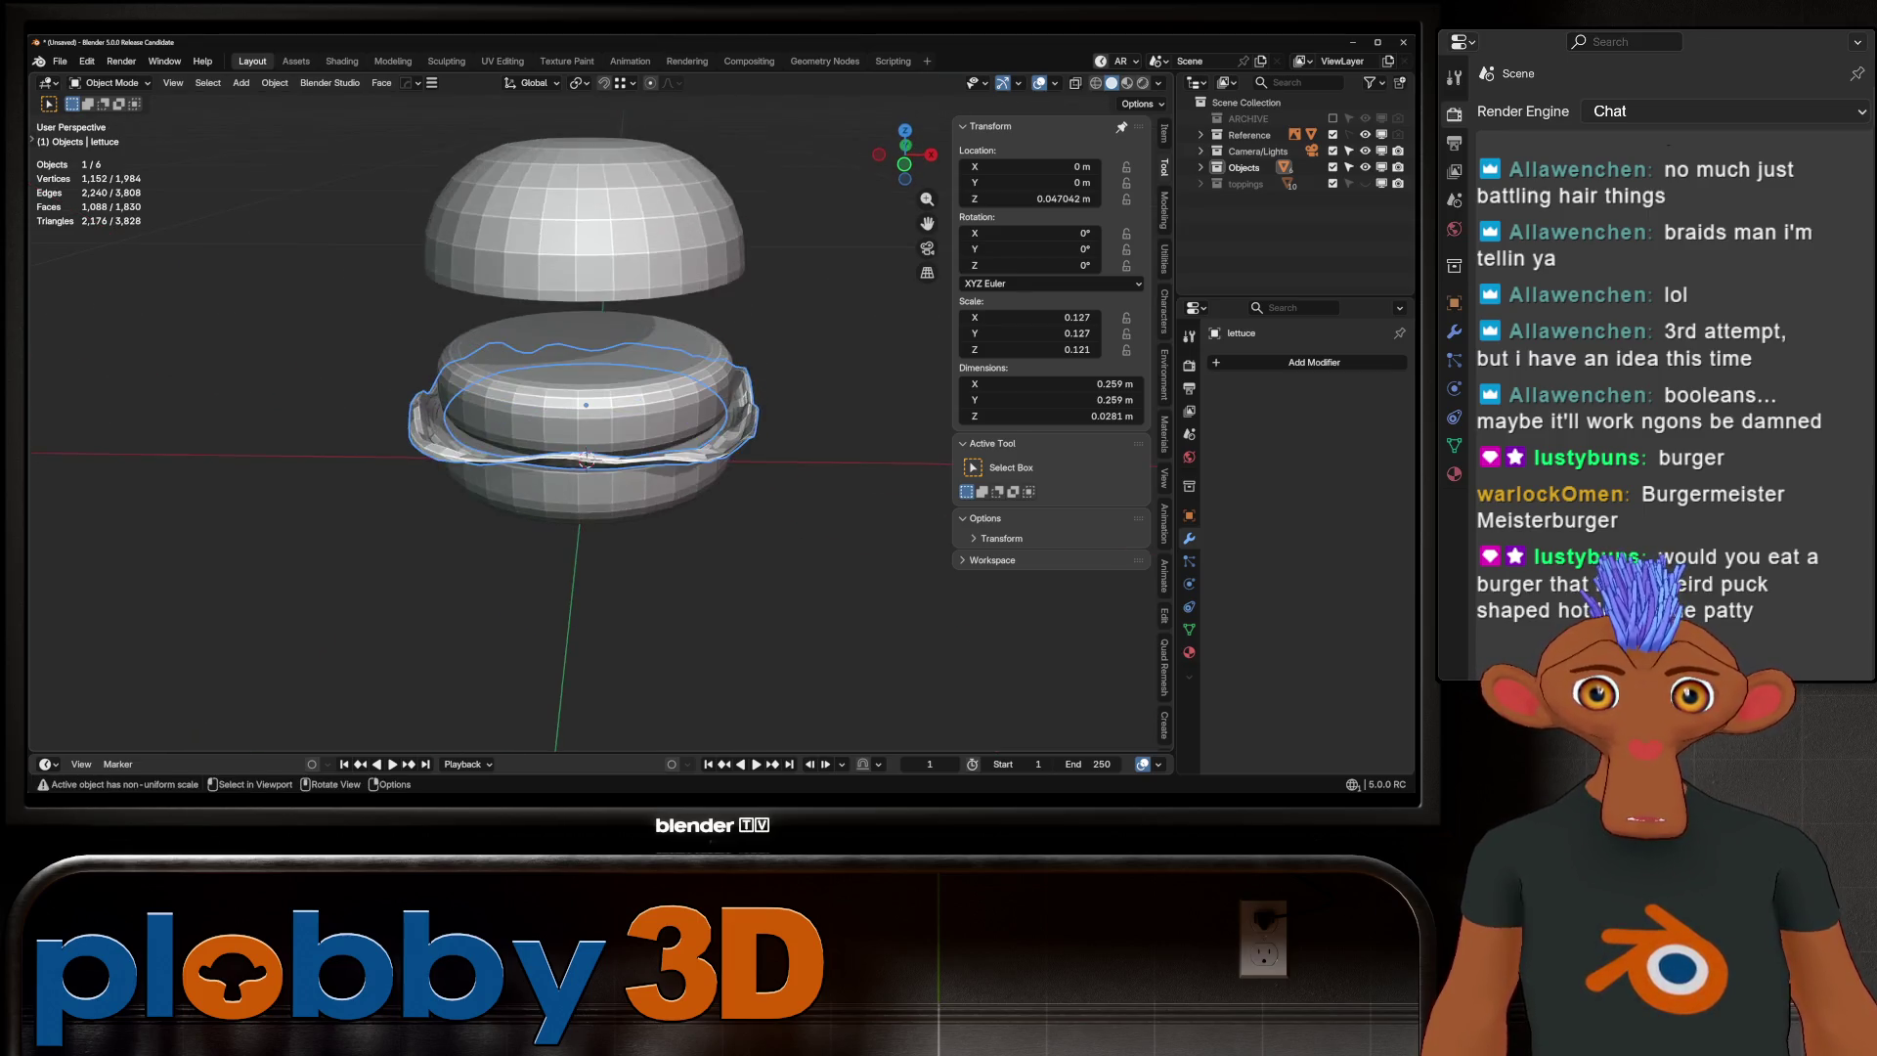
scroll(587, 420, "up", 5)
mouse_move(695, 394)
middle_mouse_down()
mouse_move(712, 380)
mouse_move(583, 371)
mouse_move(738, 456)
middle_mouse_up()
key("3")
key("KP_Divide")
left_click(694, 239, "alt+shift")
middle_click_drag(694, 240, 564, 424)
Scale the two inner face loops to 0.789, cancelling a trial Z-axis scale
key("s")
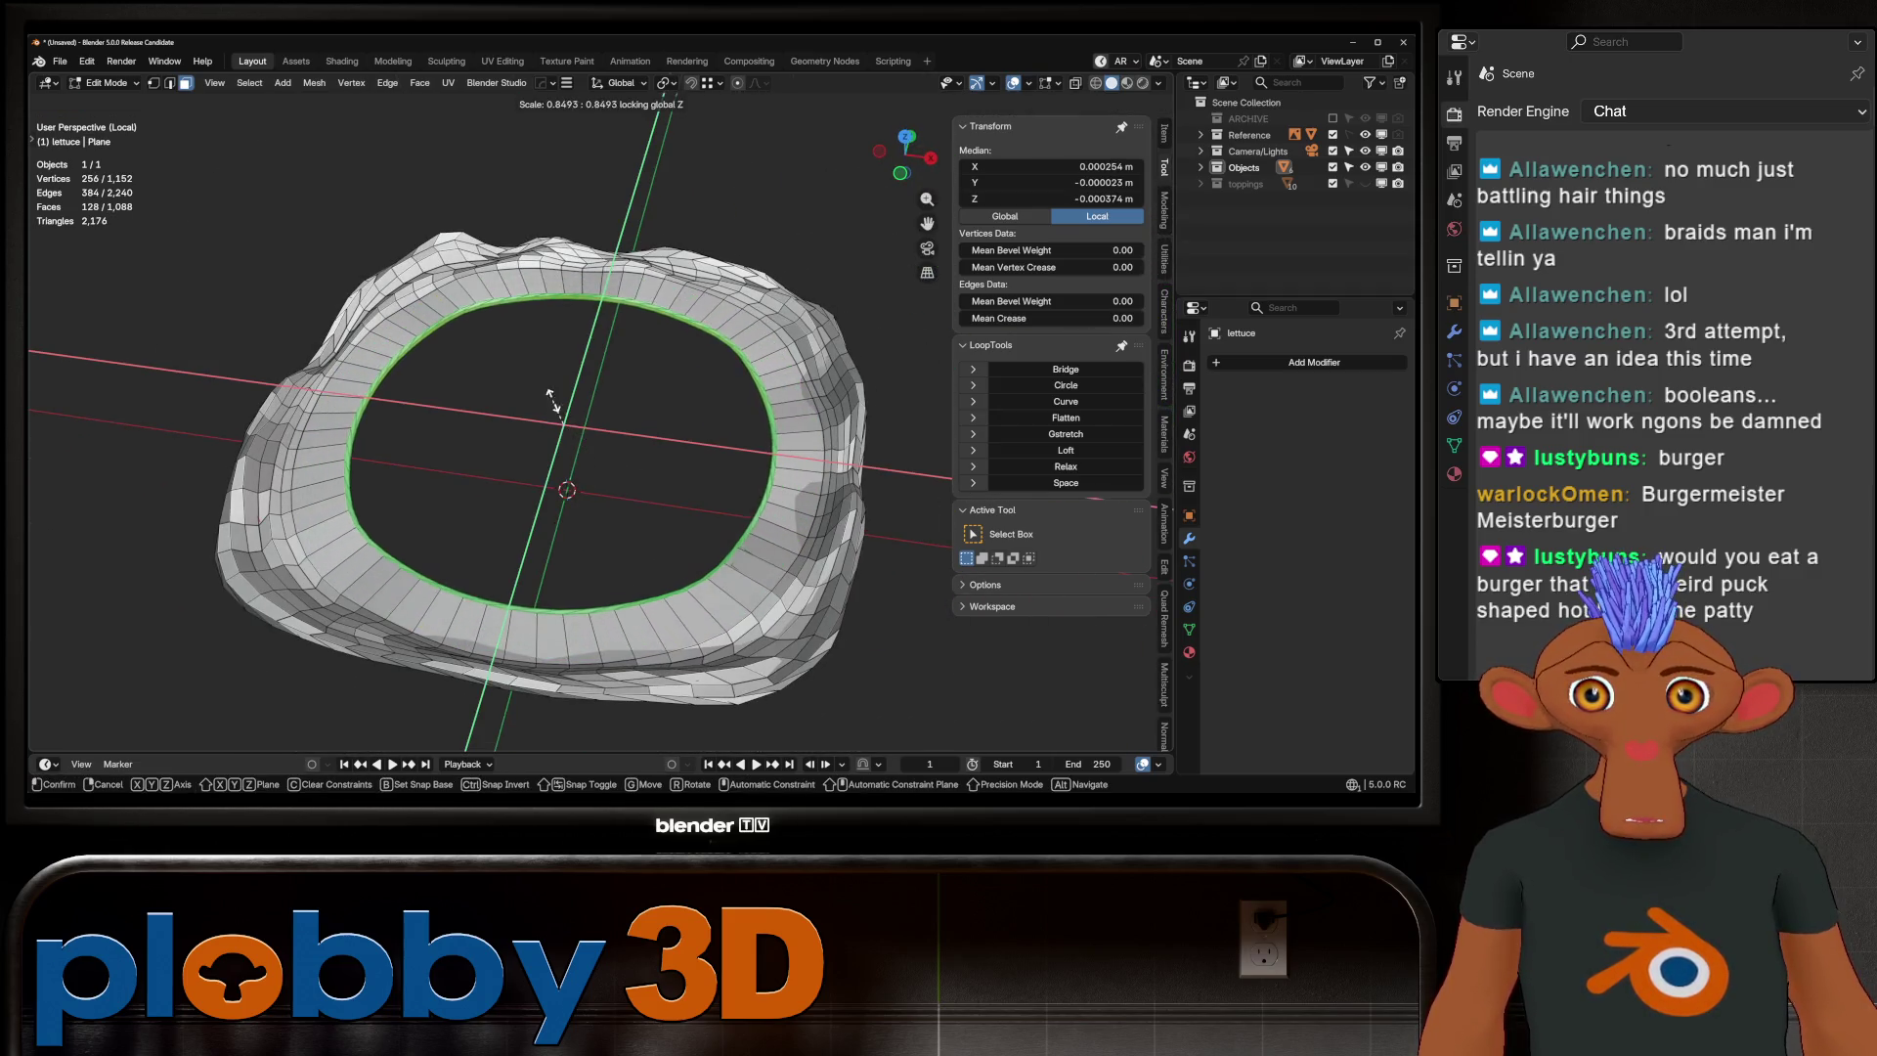
left_click(721, 551)
middle_click_drag(722, 550, 601, 391)
key("s")
key("z")
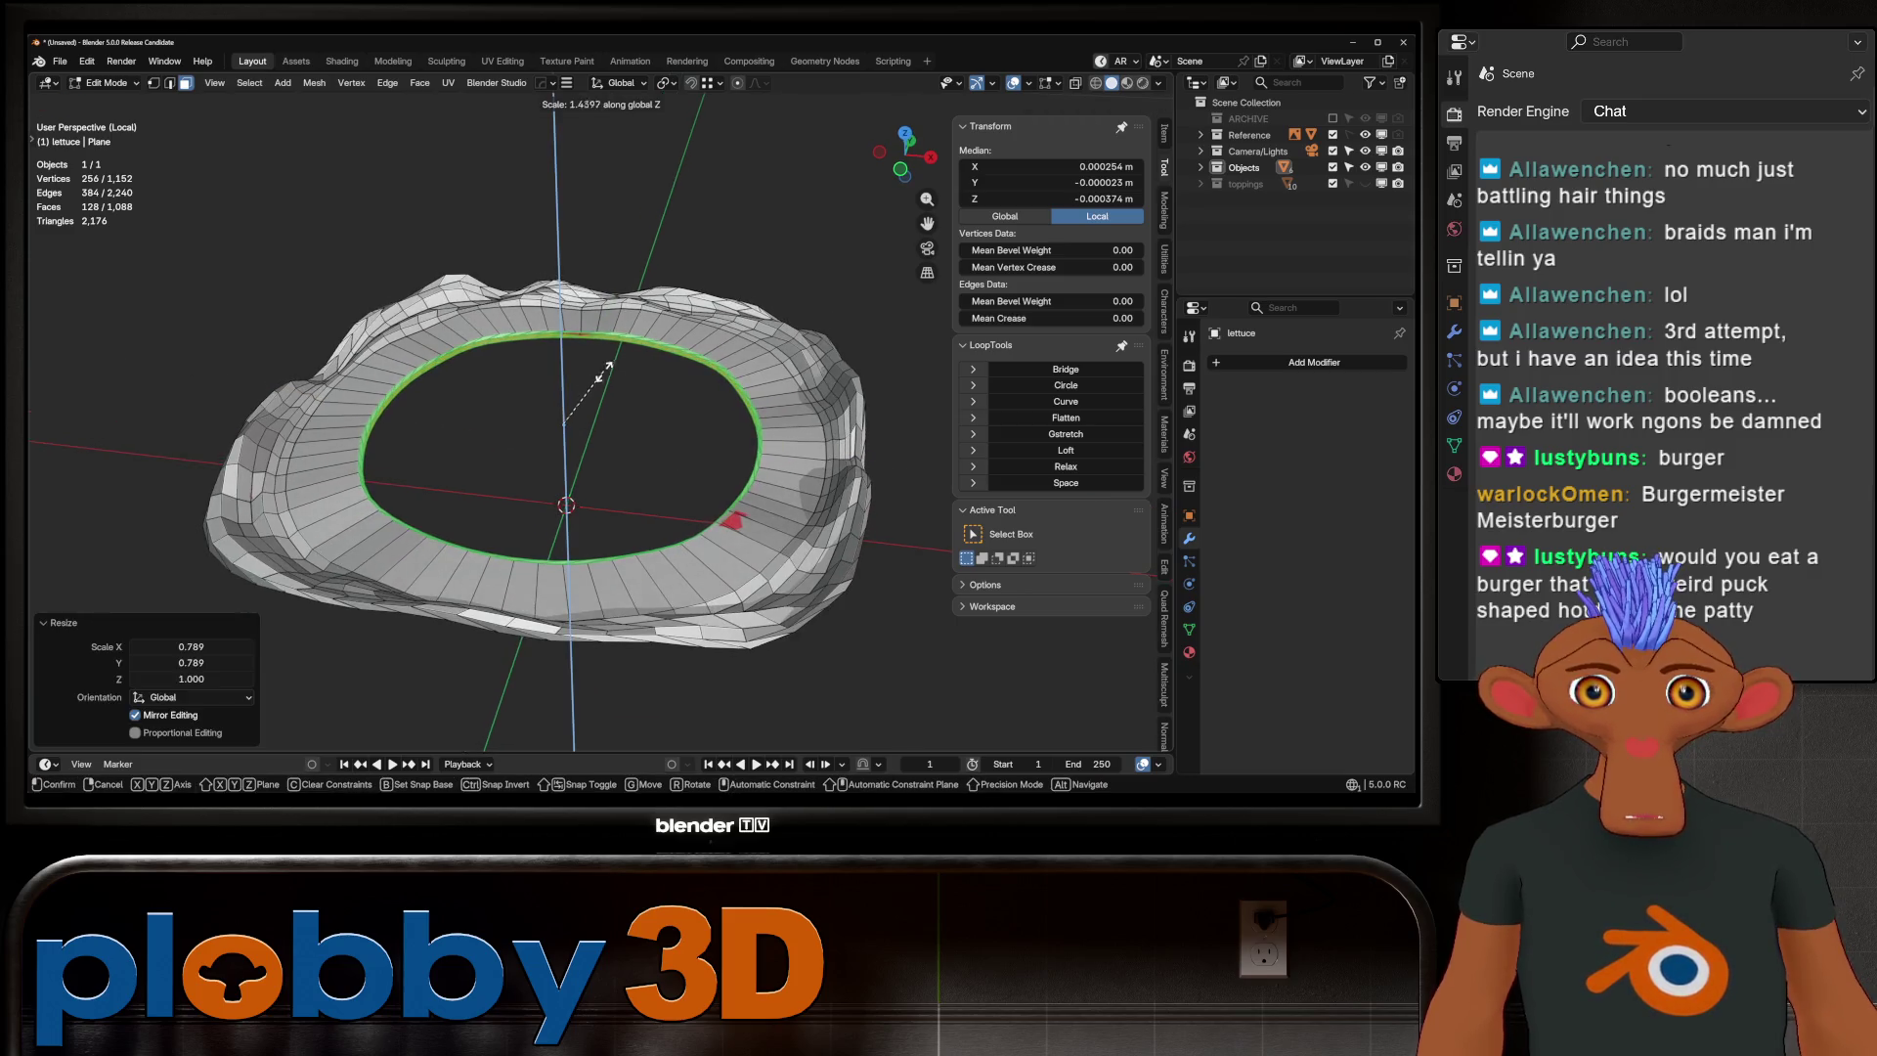
right_click(535, 455)
middle_click_drag(536, 454, 547, 294)
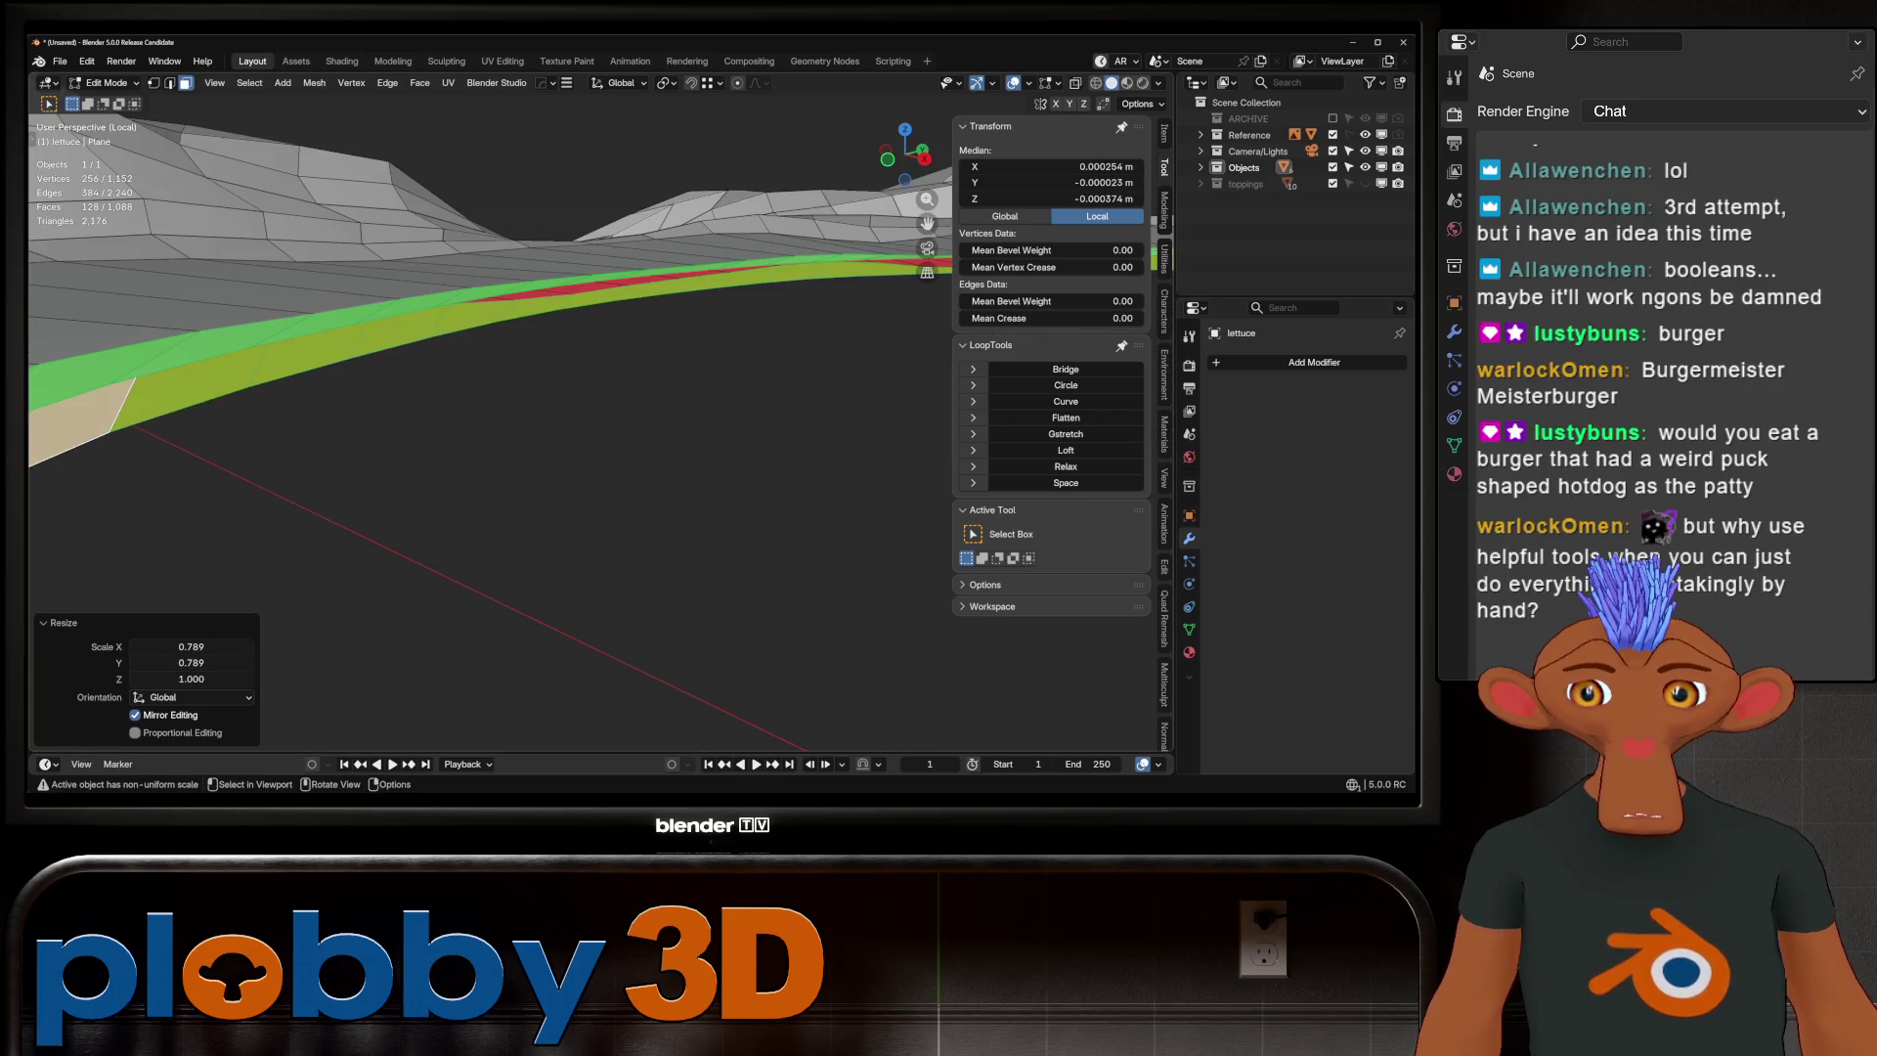
Select the inner edge loop and nudge it slightly upward along Z
key("alt+a")
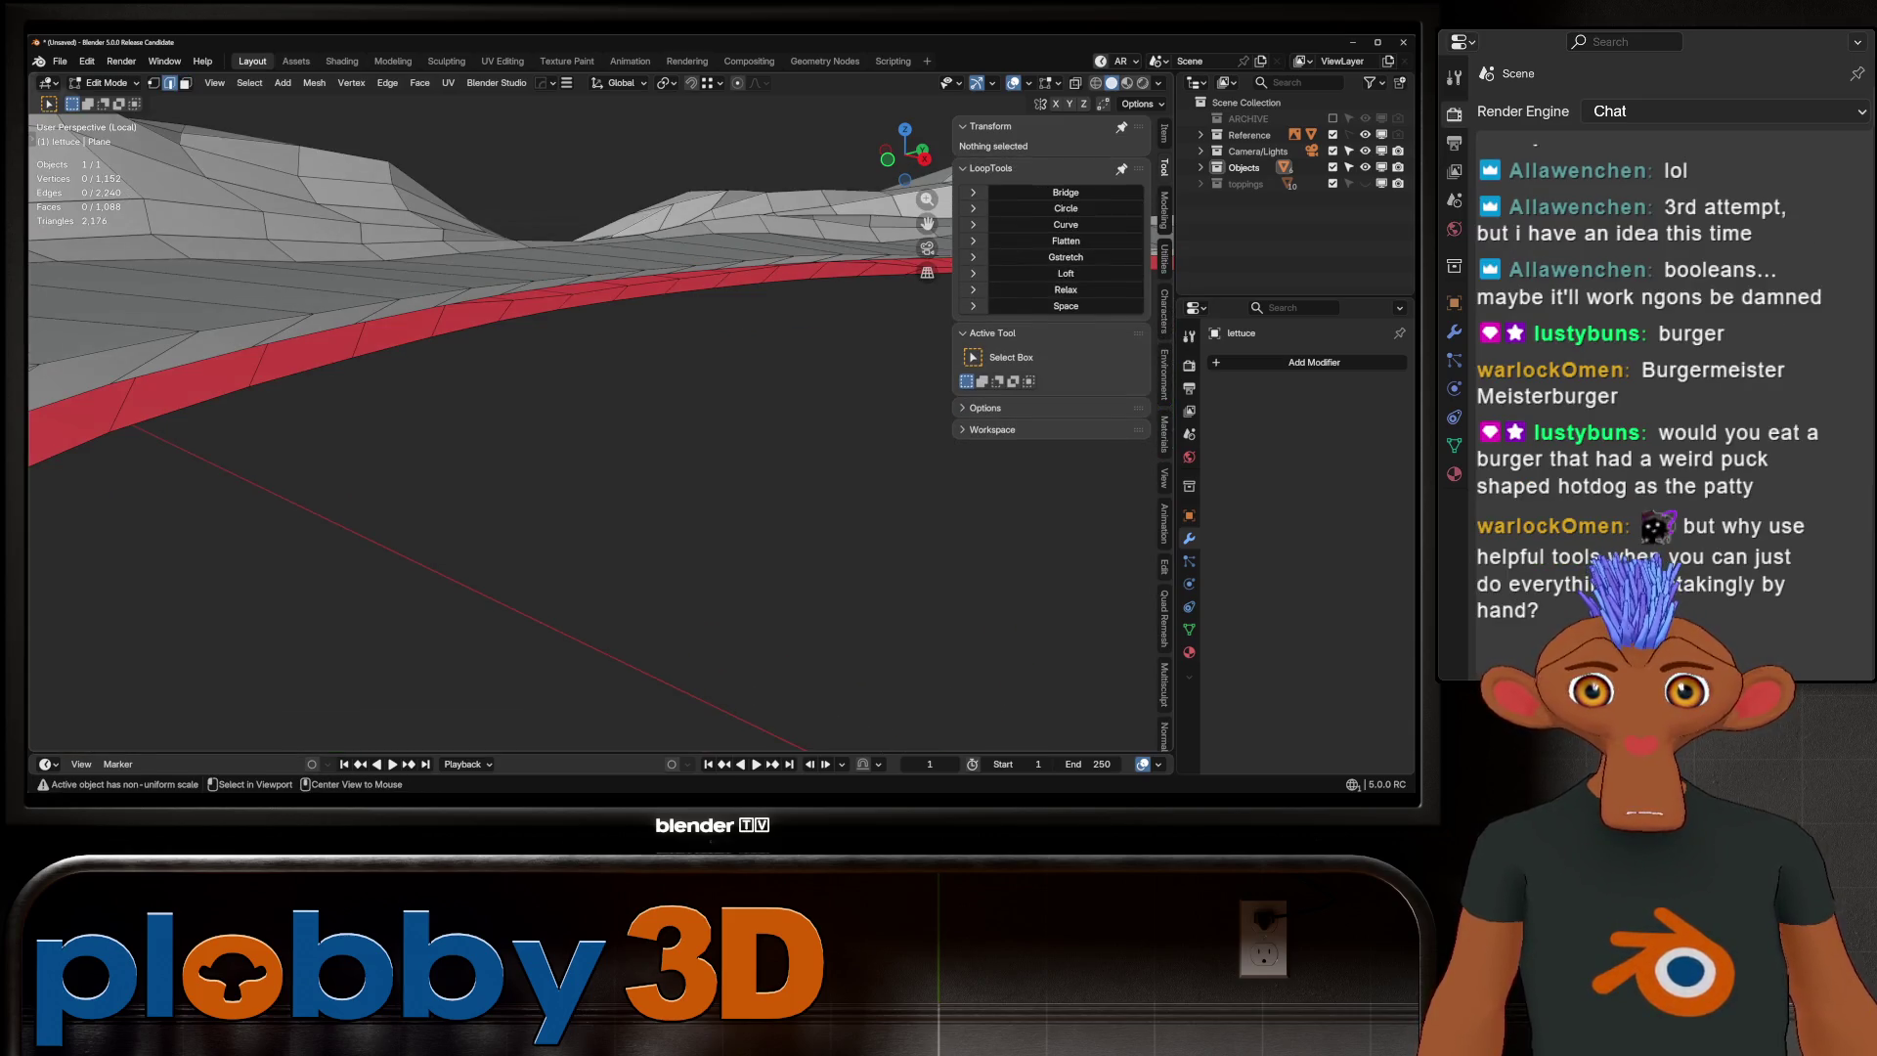
left_click(489, 290, "alt")
middle_click_drag(488, 290, 684, 439)
key("g")
key("z")
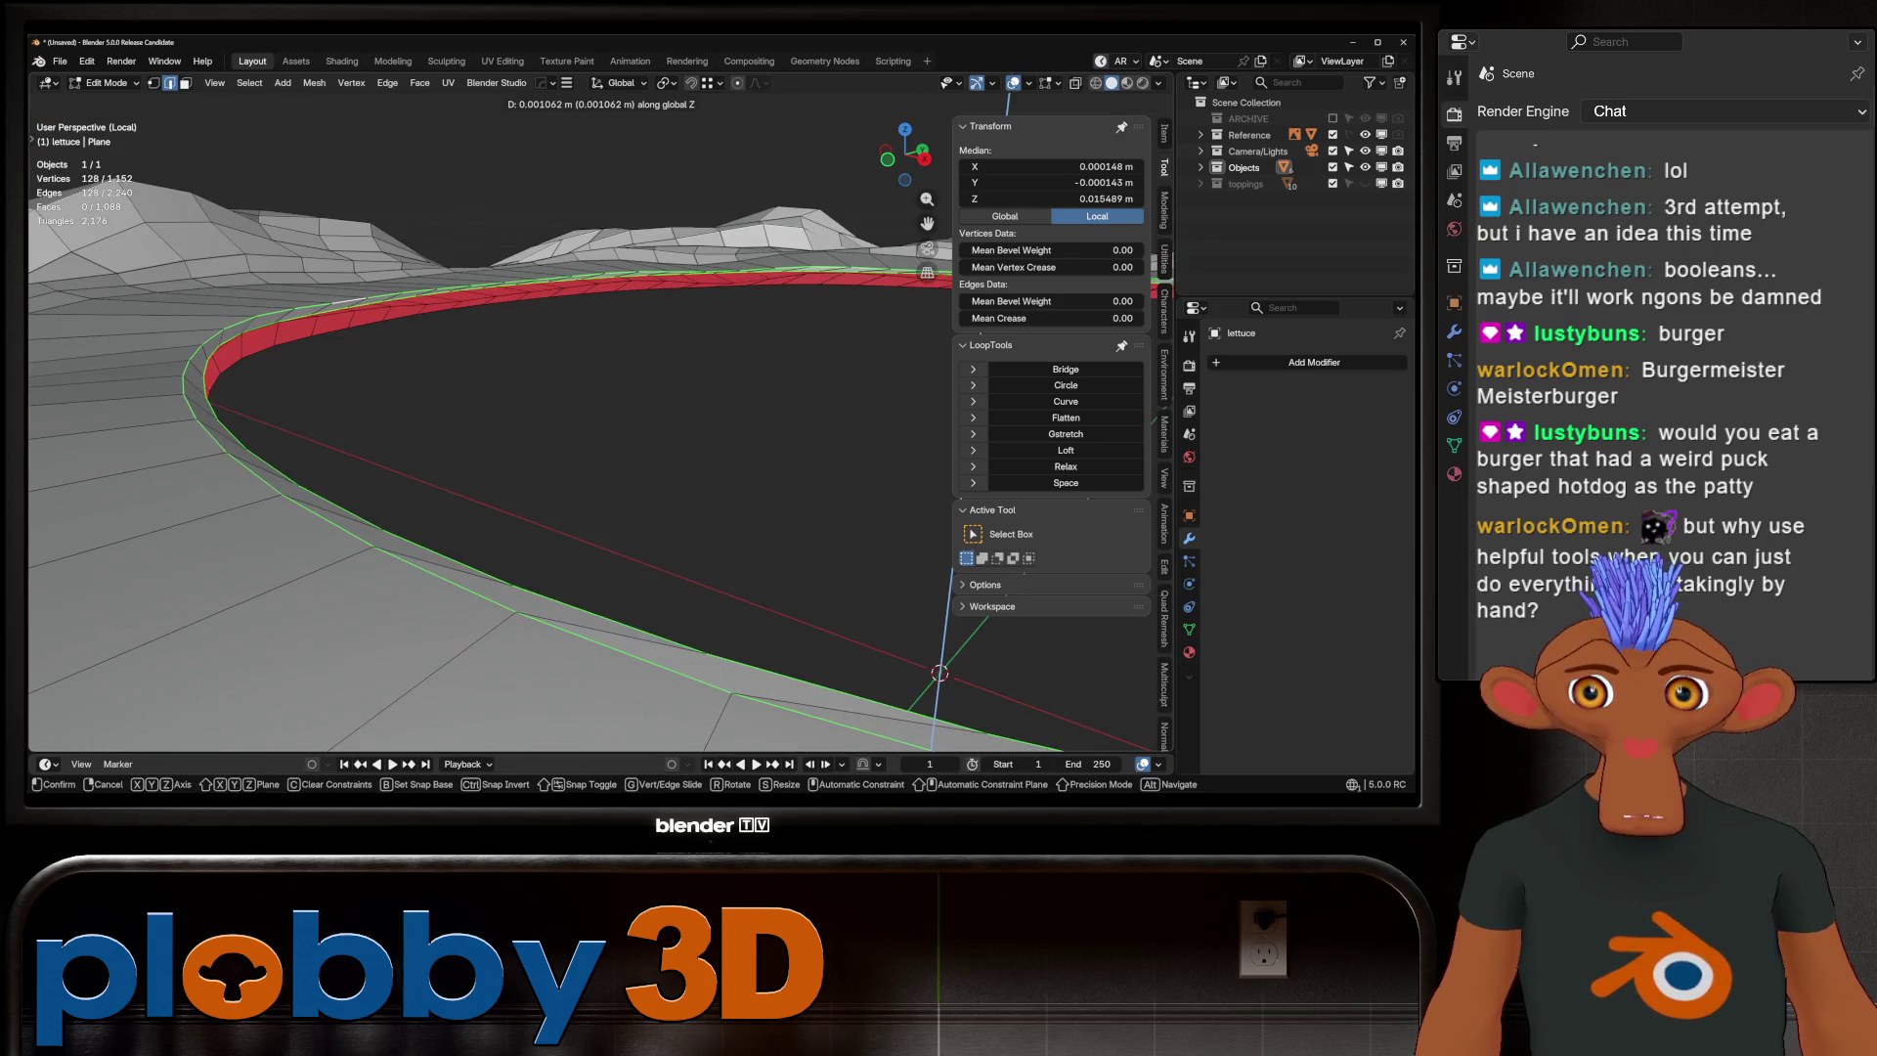
key("Return")
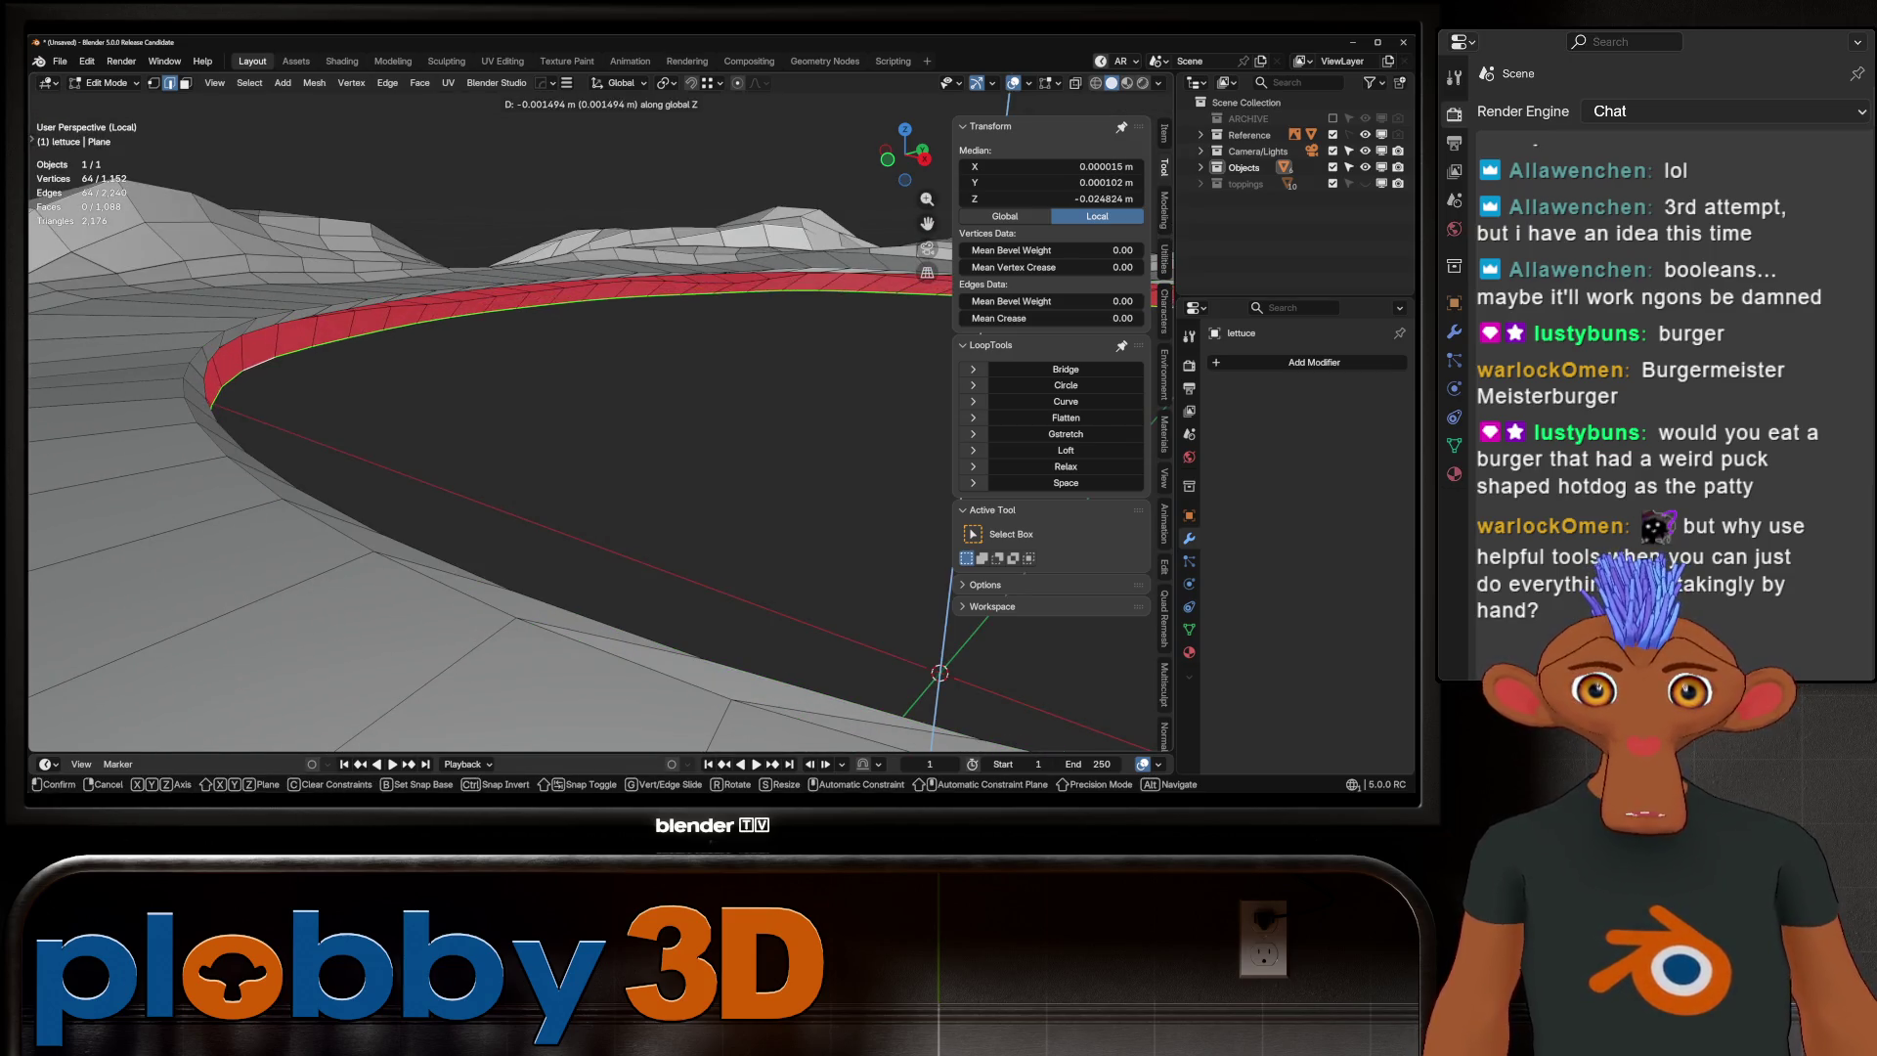
Show the whole burger again, then re-enter edit mode and Smart Ring a loop
key("Tab")
key("KP_Decimal")
key("KP_Divide")
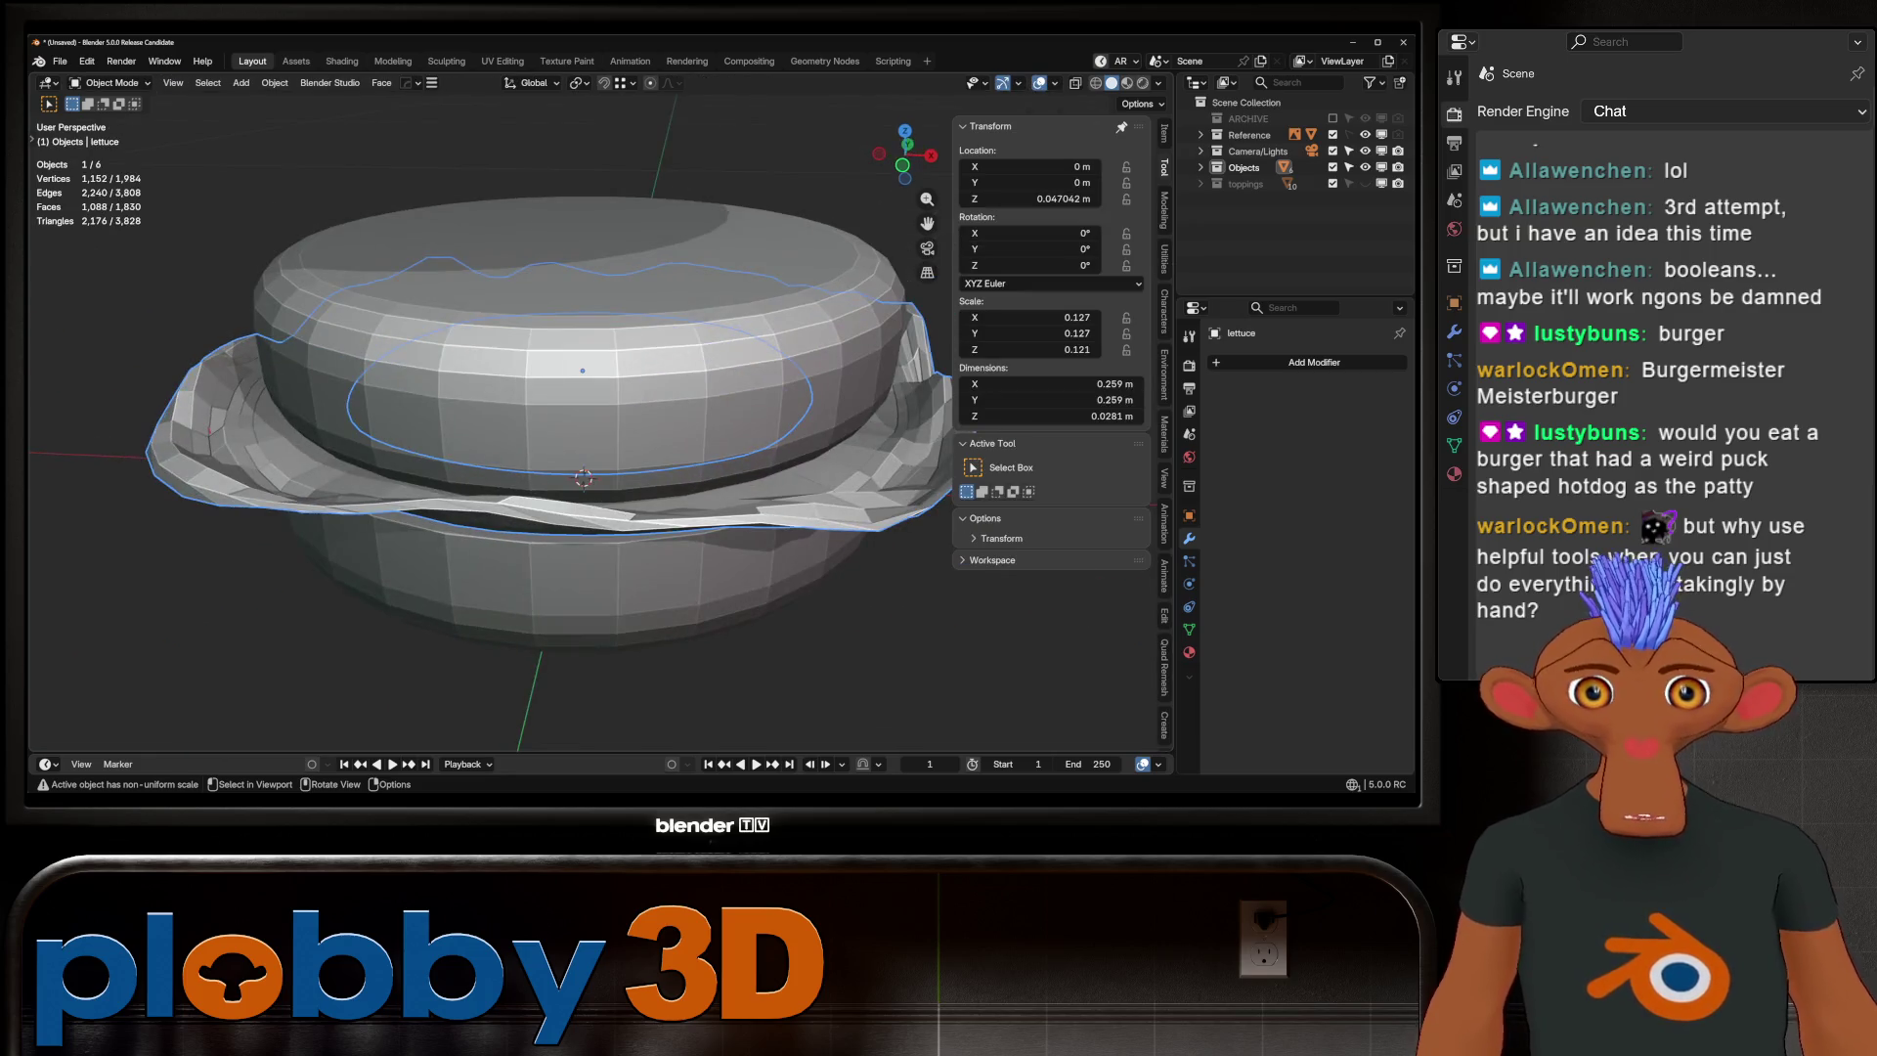
key("Tab")
scroll(331, 479, "up", 3)
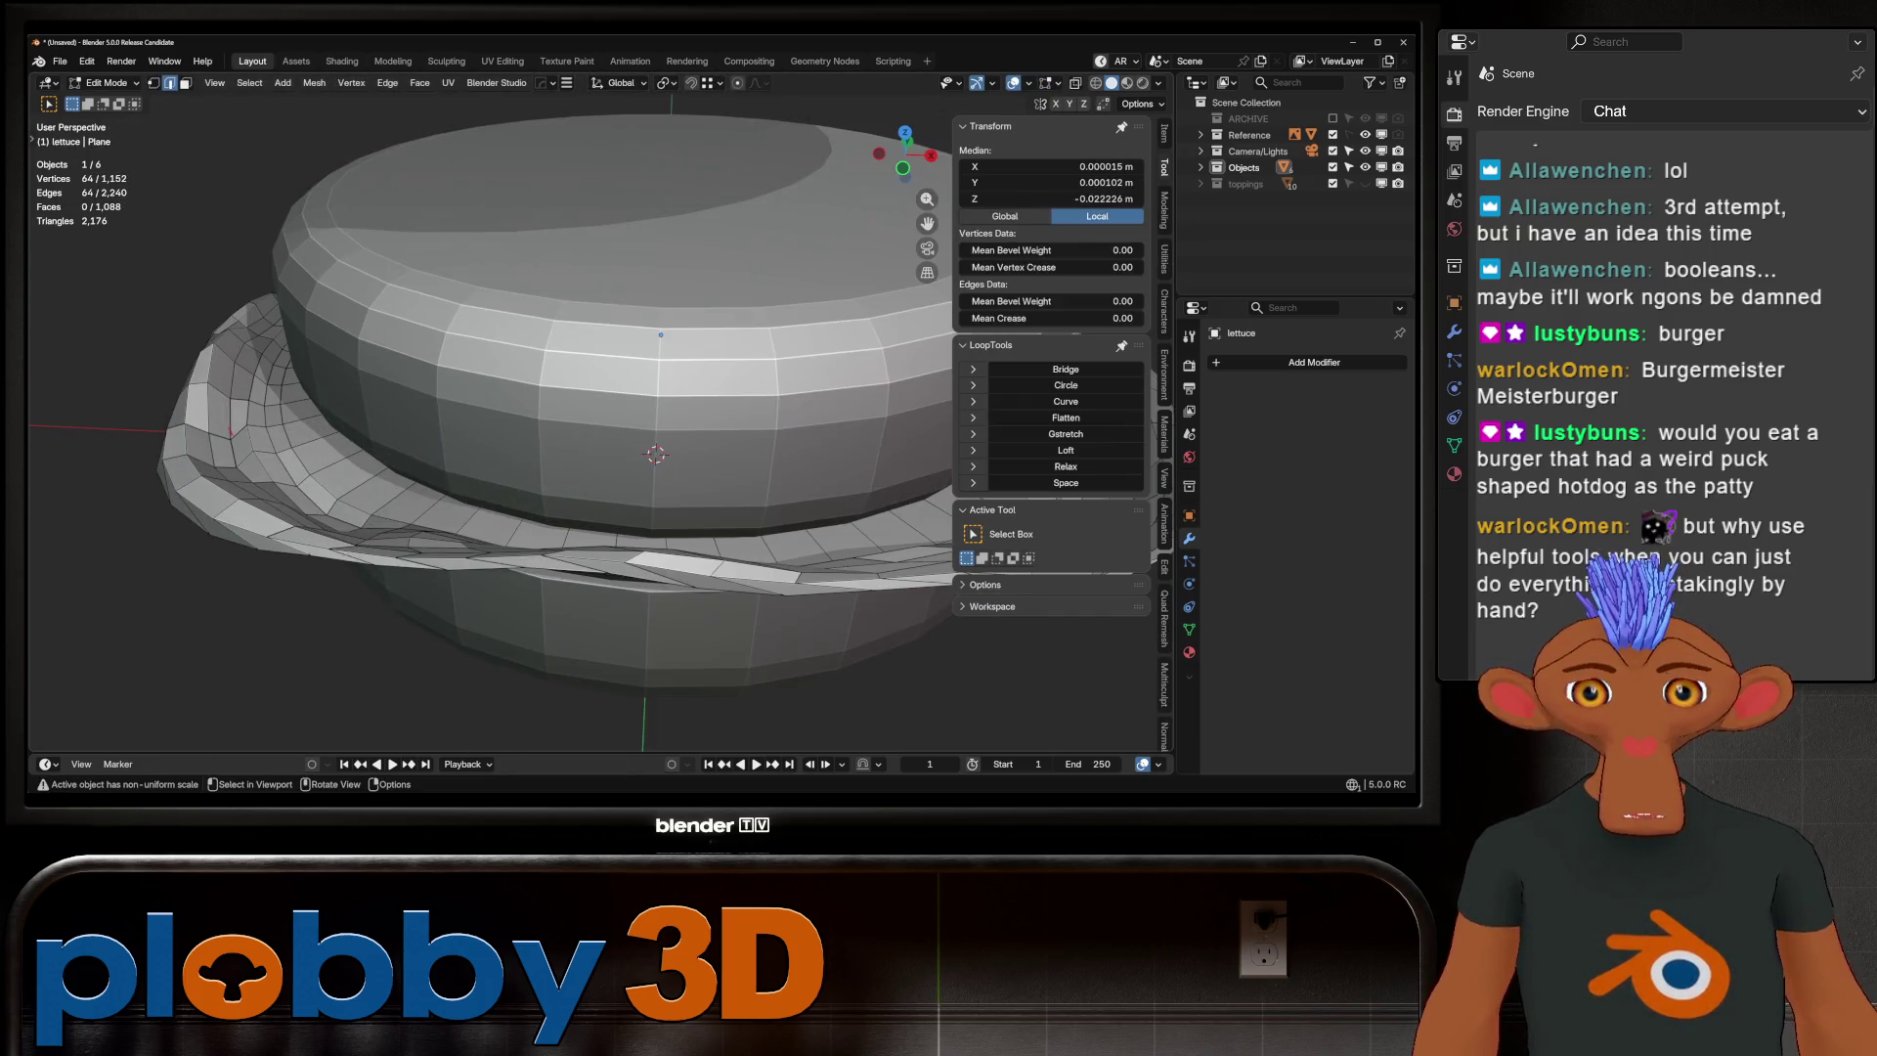
key("q")
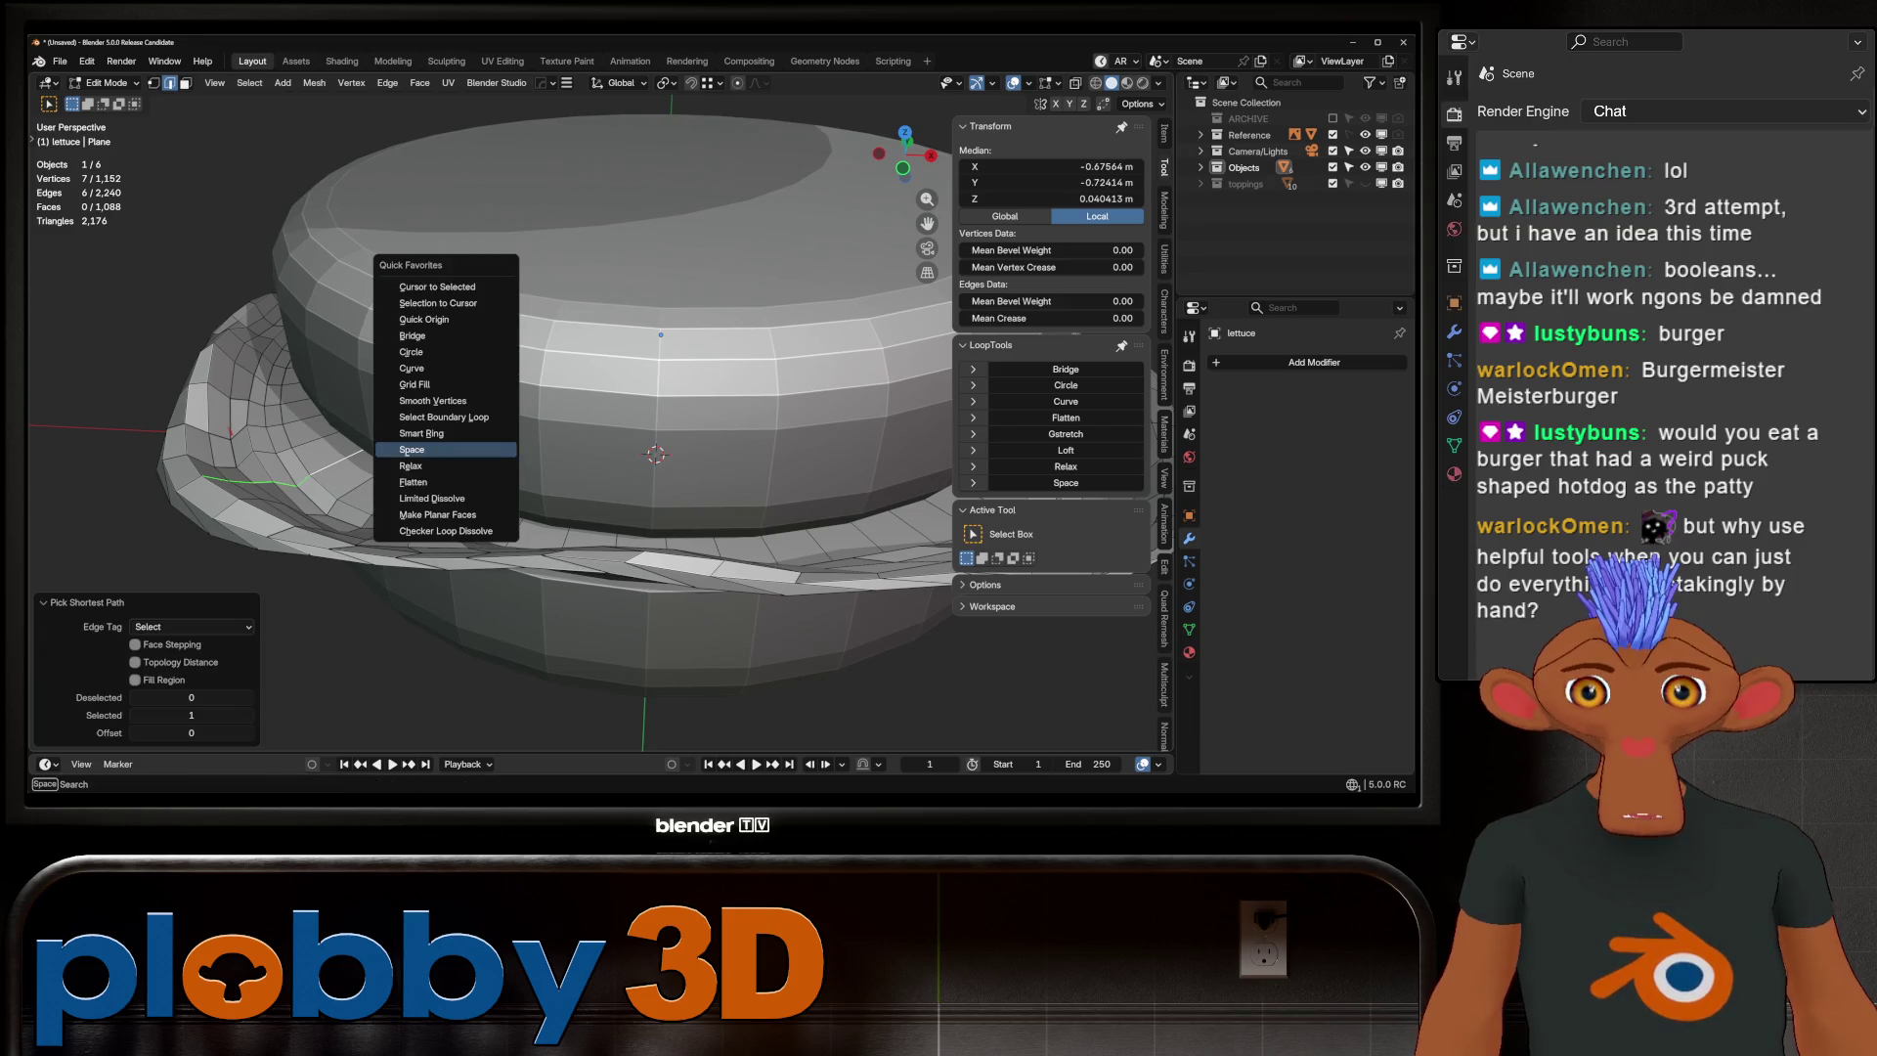
left_click(431, 446)
key("q")
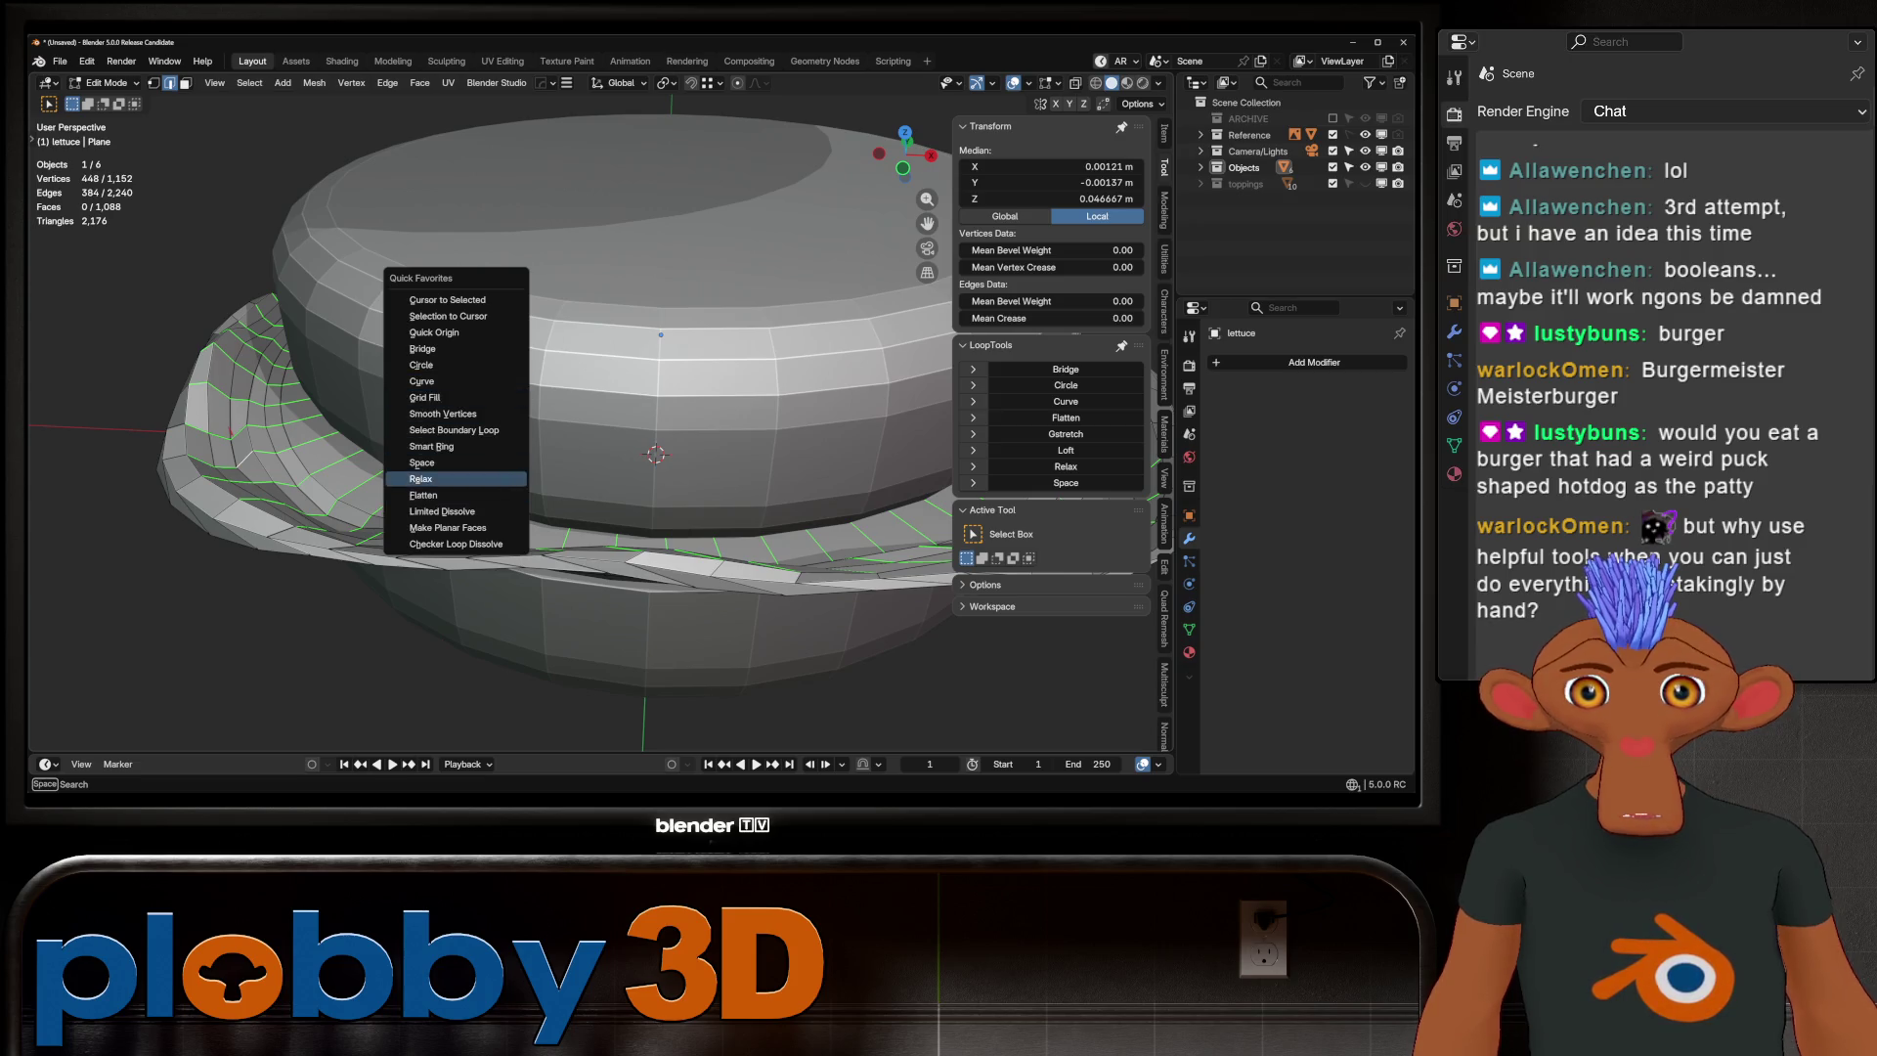
Space the selected loop evenly, then try a shrink/fatten in local view and undo it
left_click(422, 462)
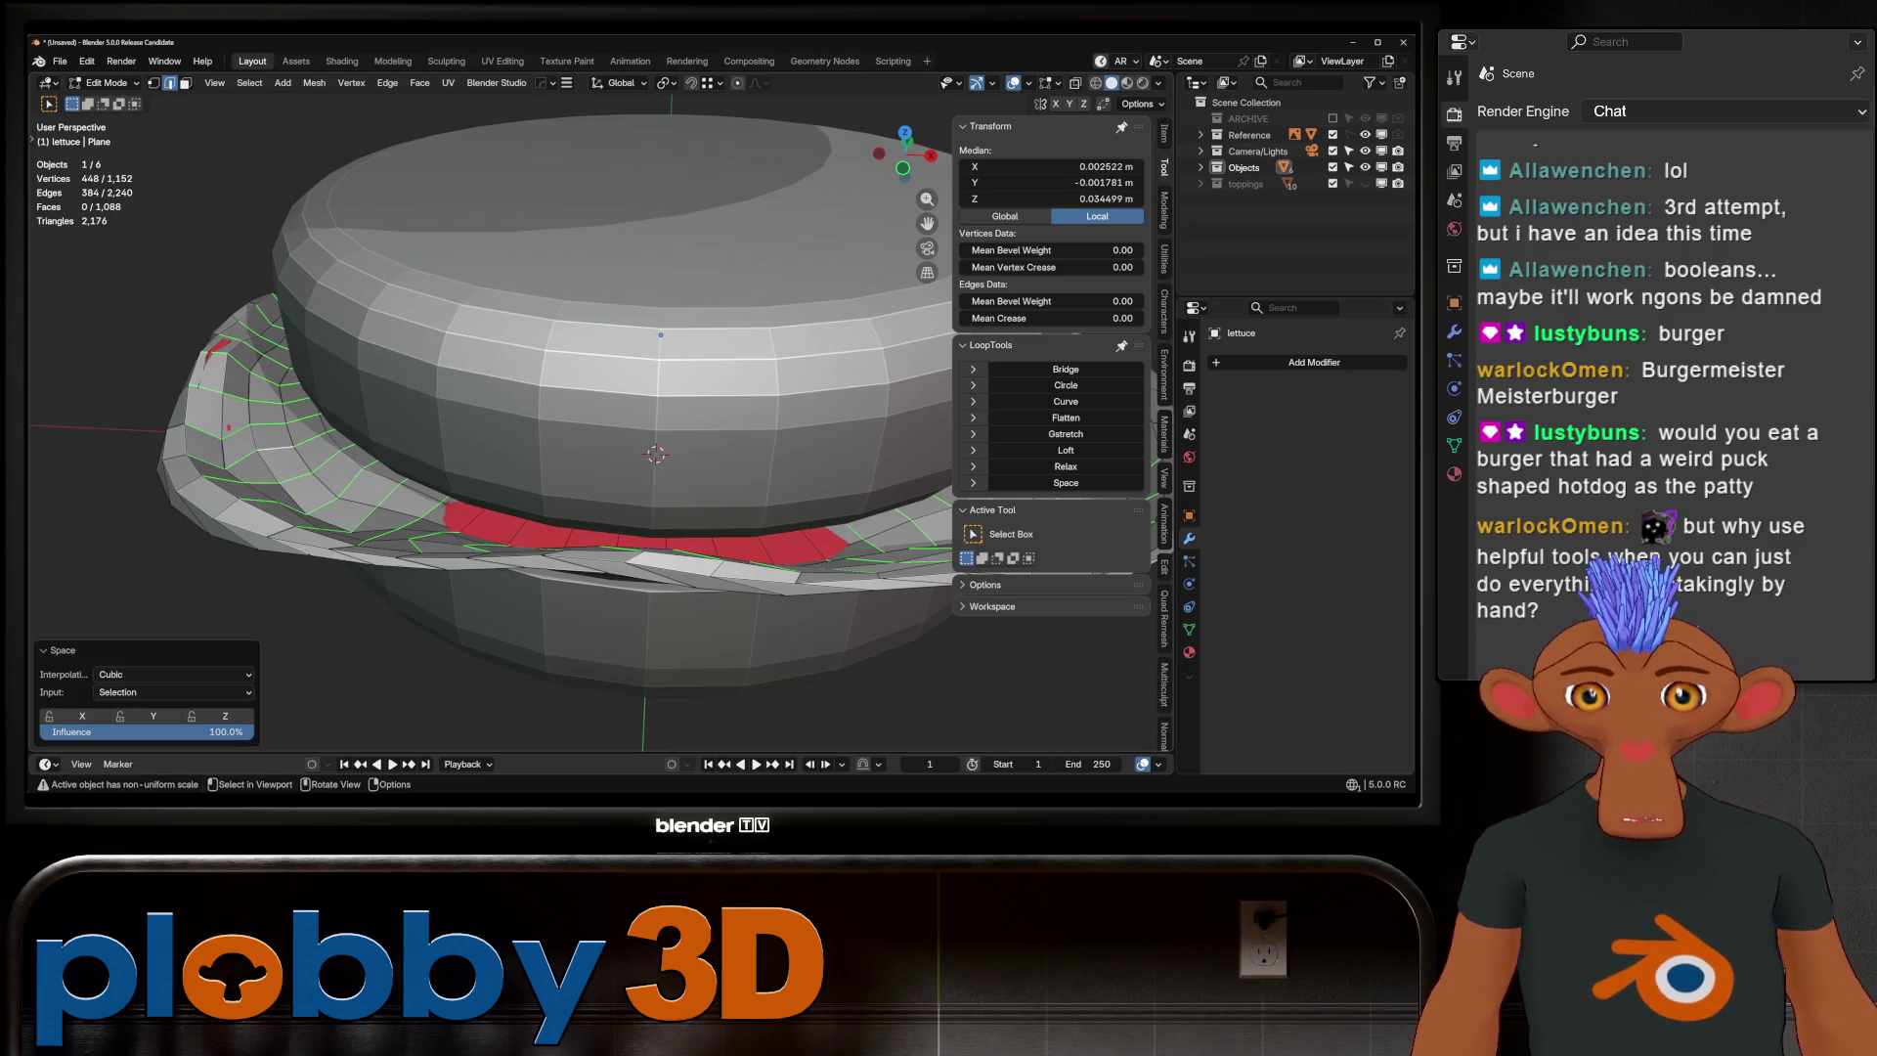
key("KP_Divide")
key("alt+s")
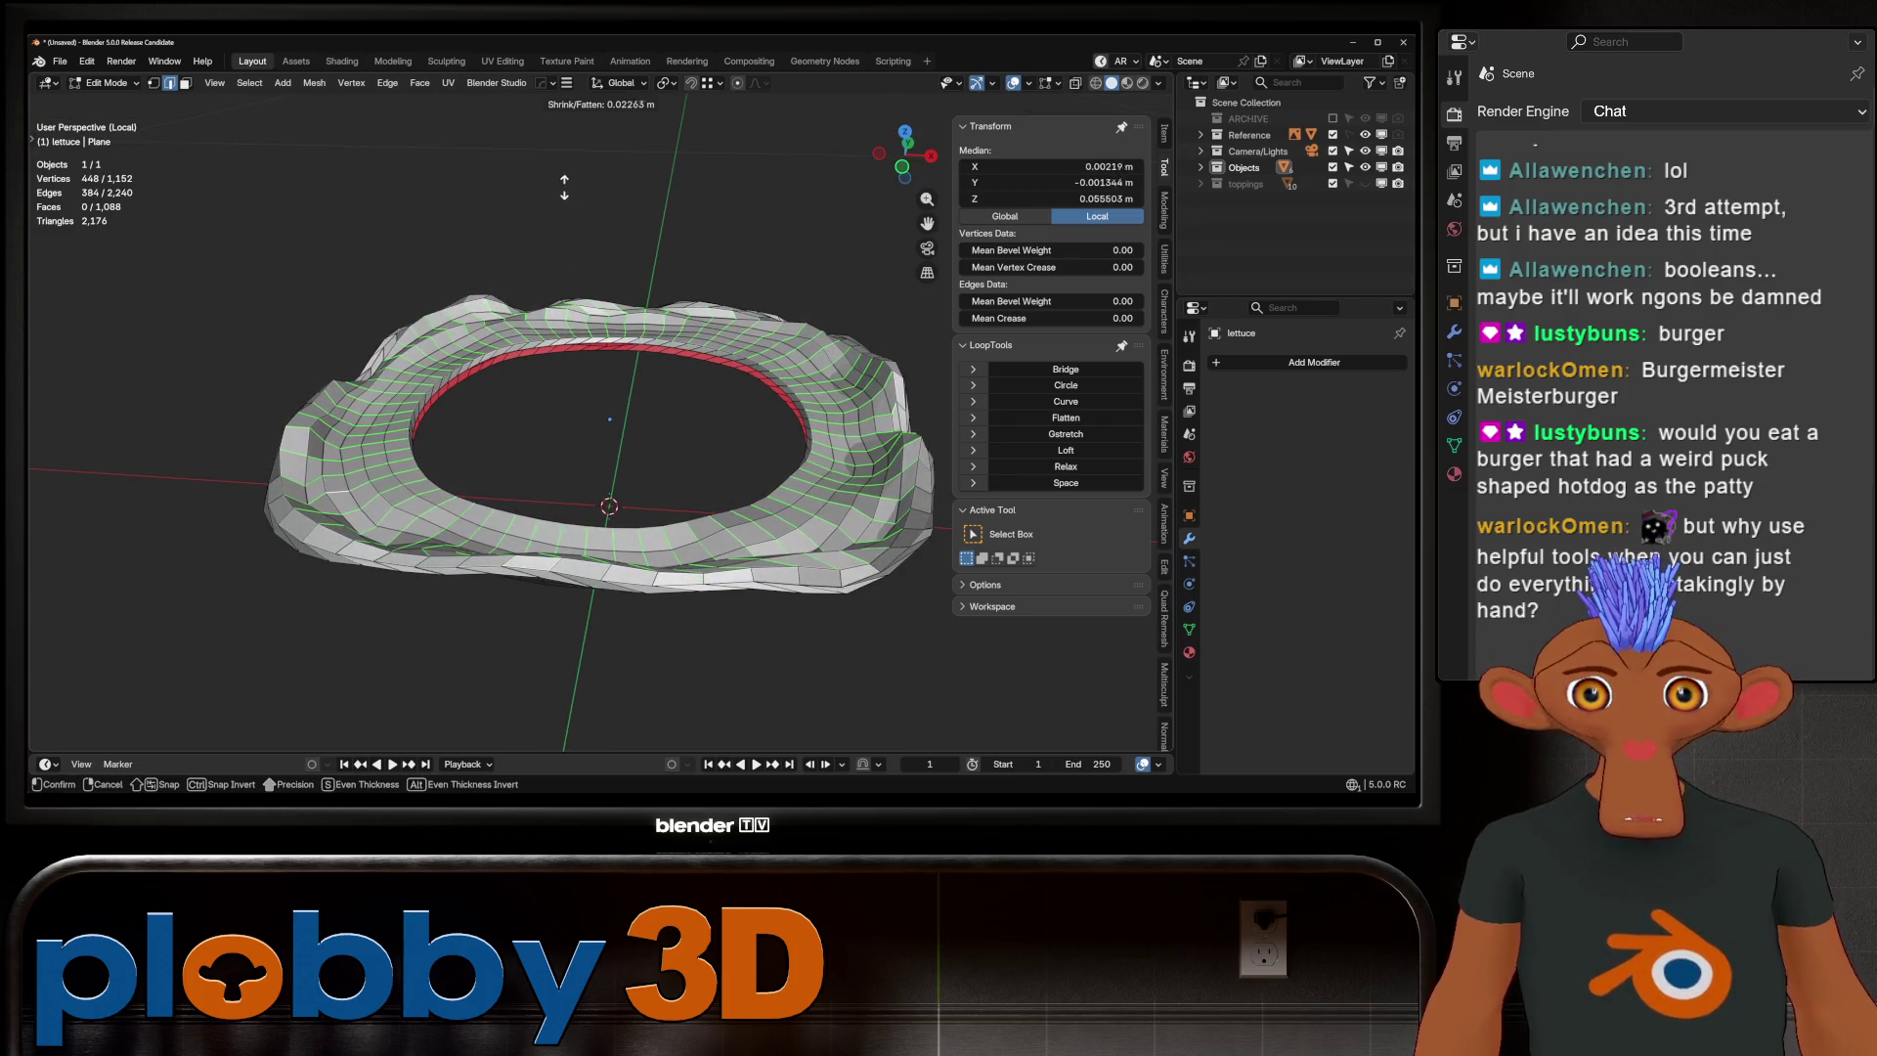
key("Return")
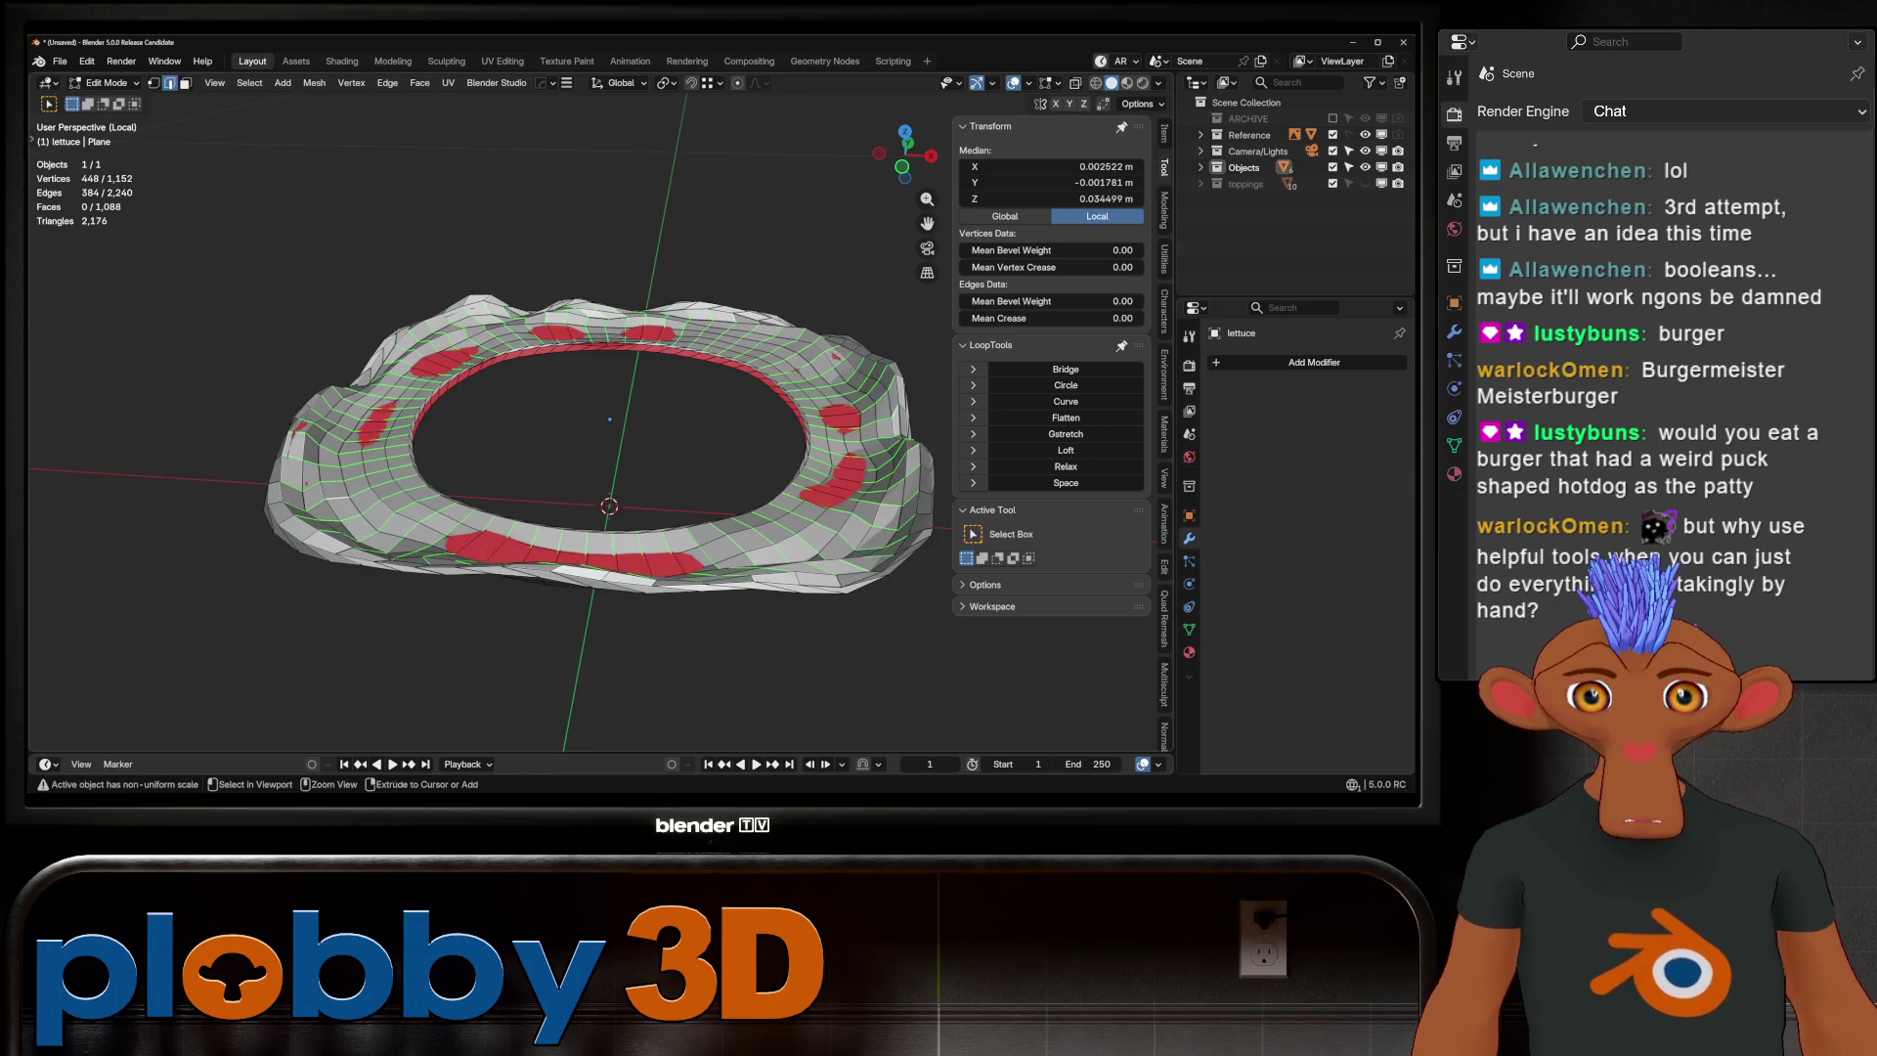
key("ctrl+z")
middle_click_drag(606, 420, 606, 469)
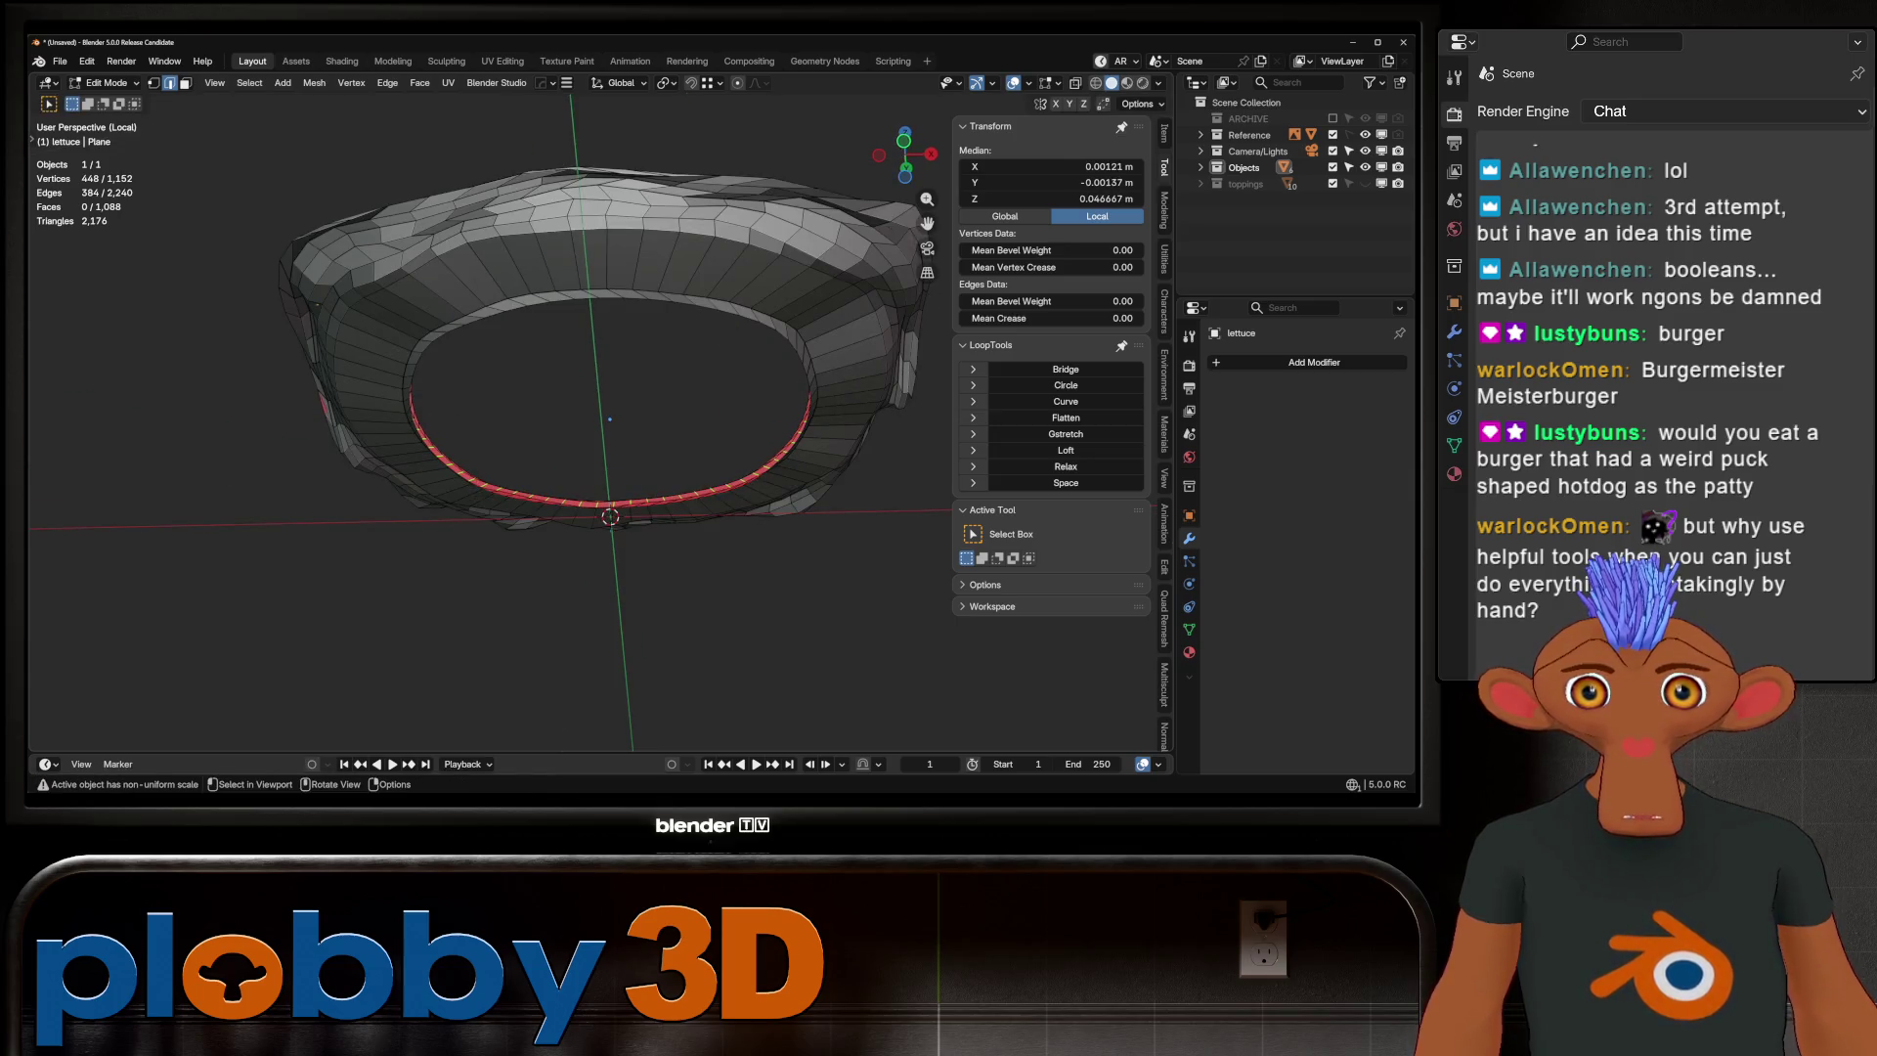
Select a rim edge path and extend it to a full edge ring
left_click(348, 233, "ctrl")
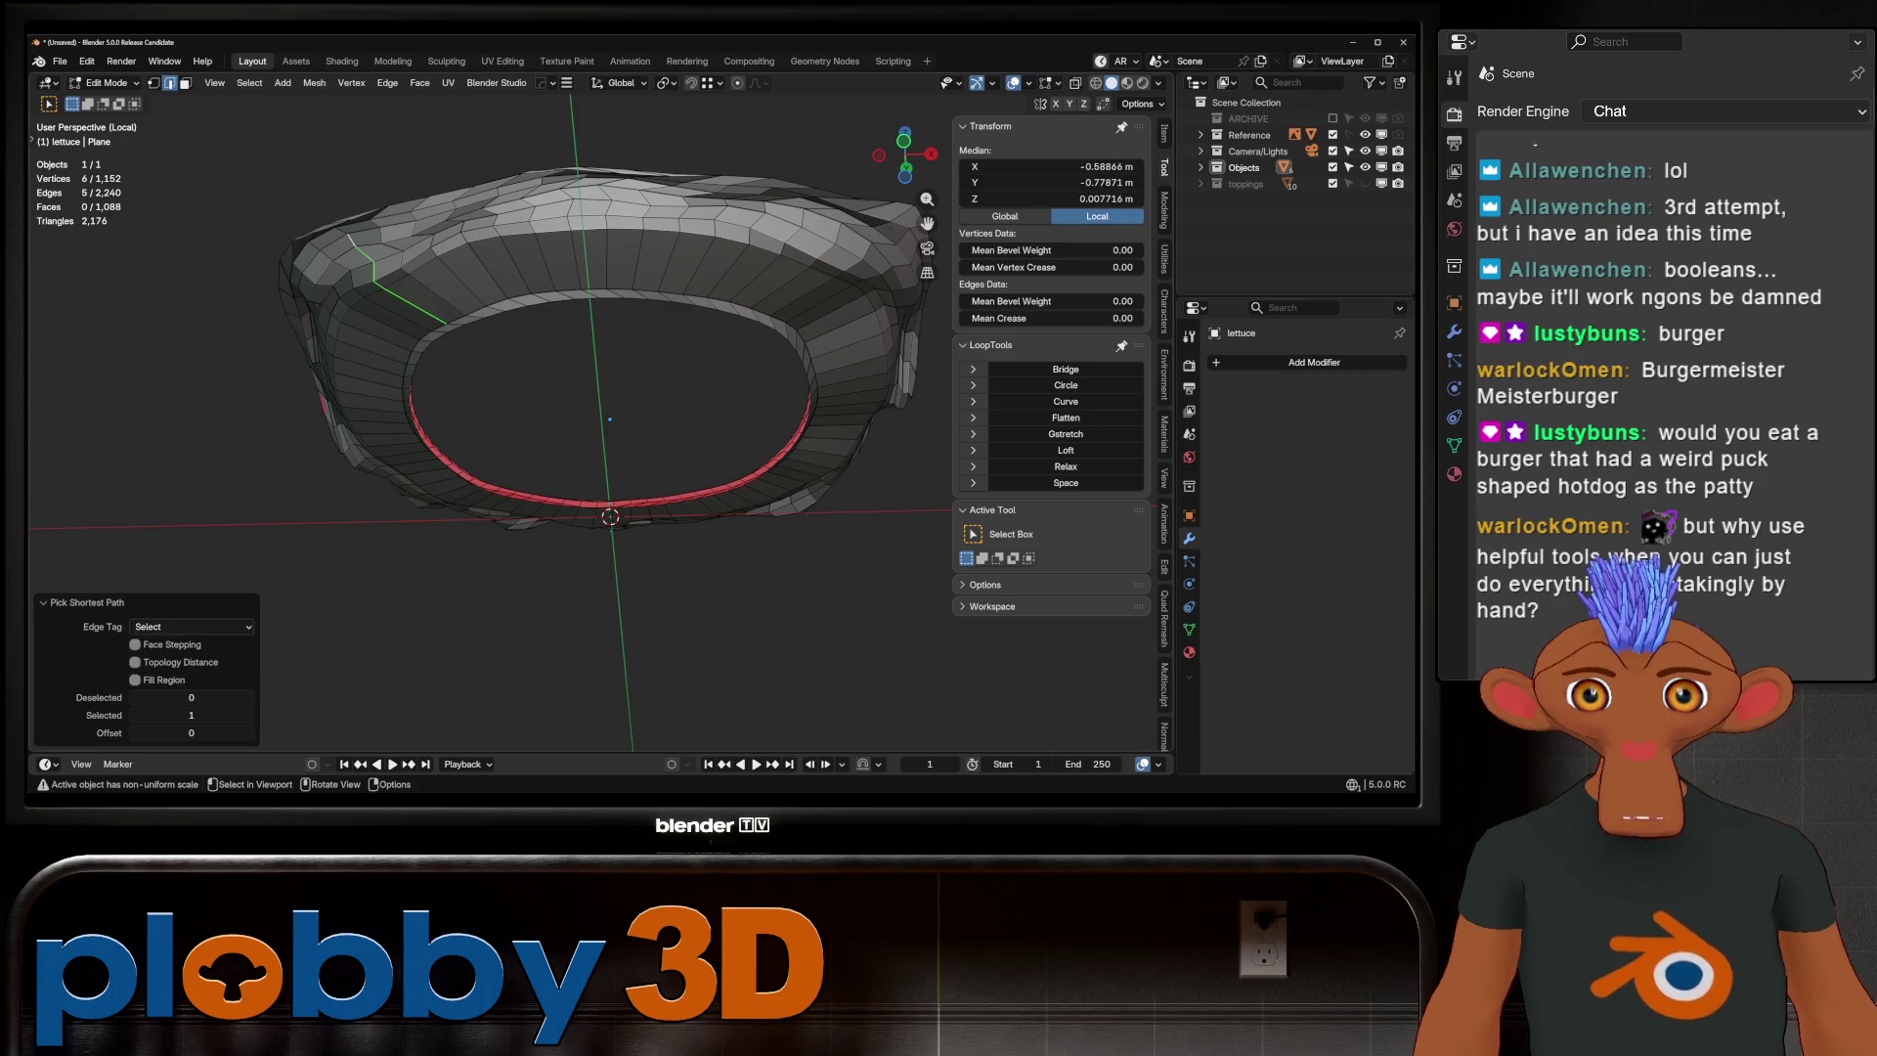
key("q")
left_click(530, 308)
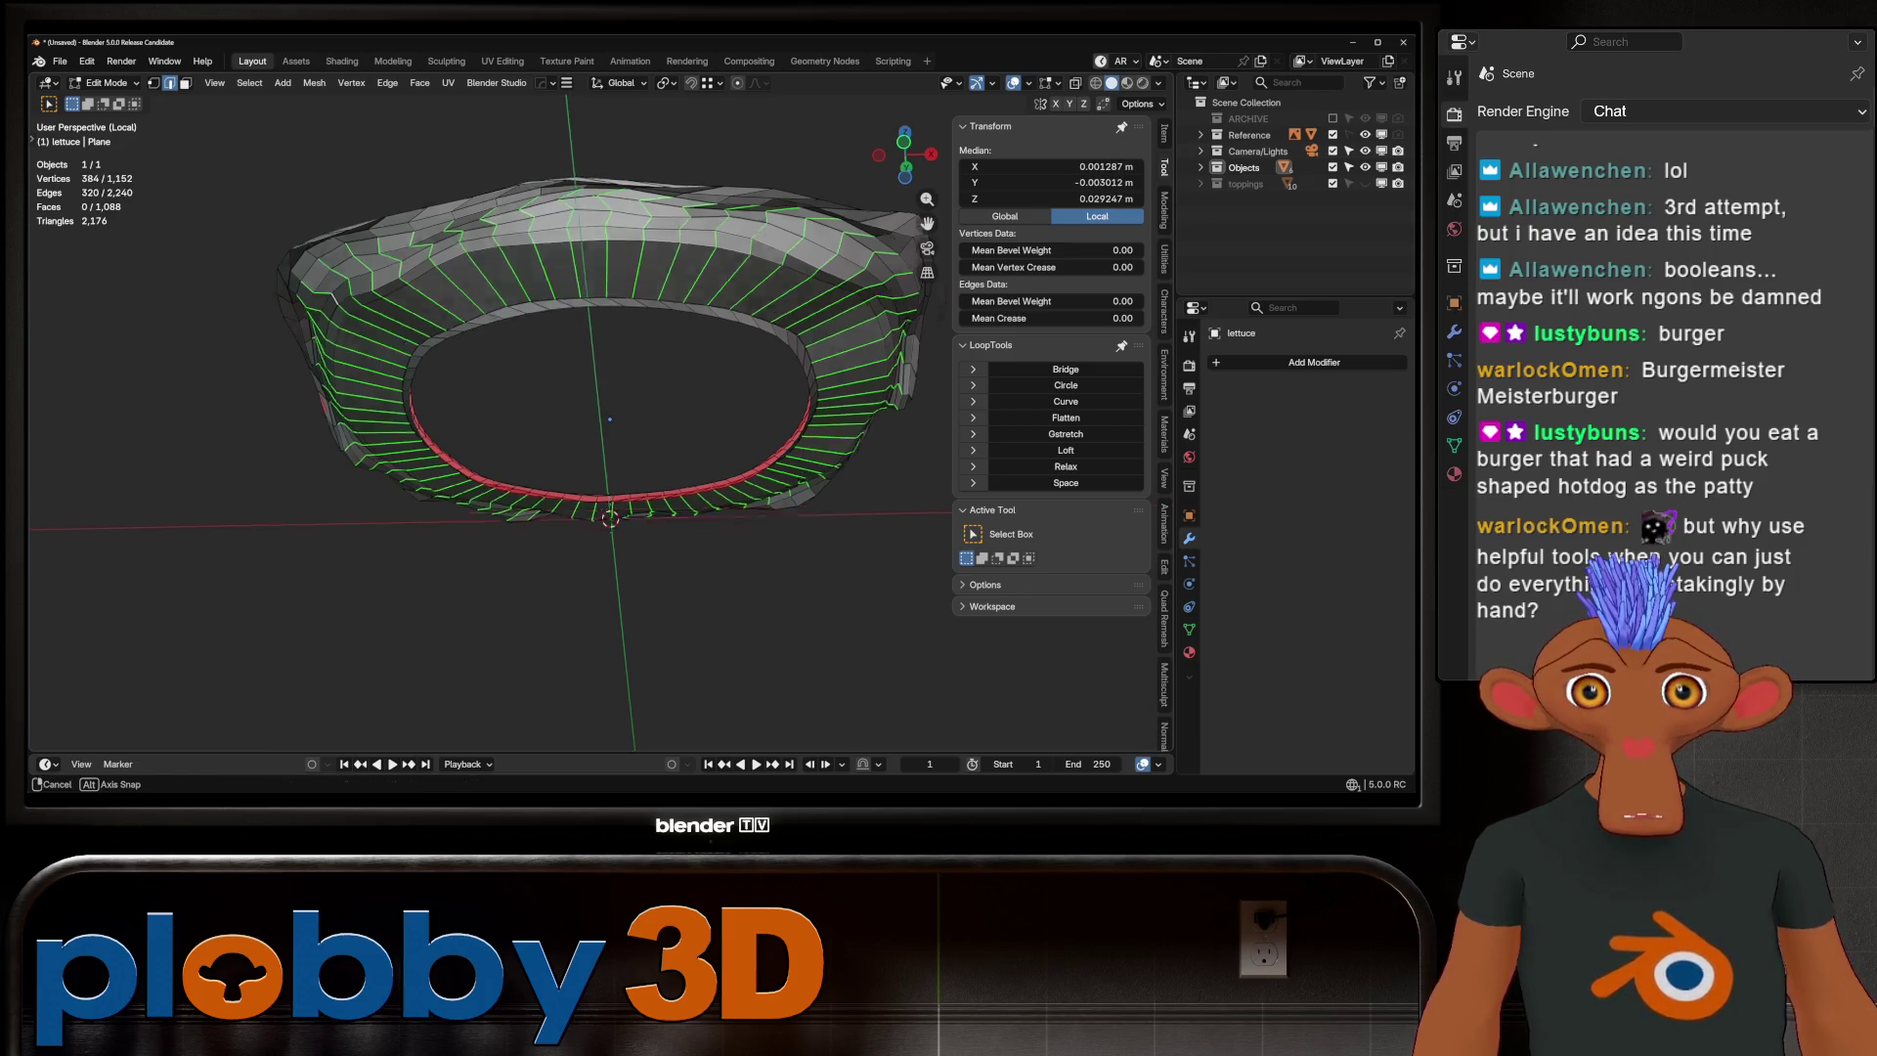
middle_click_drag(530, 307, 530, 254)
mouse_move(606, 420)
middle_mouse_down()
mouse_move(606, 469)
mouse_move(544, 421)
mouse_move(554, 324)
middle_mouse_up()
Add a second edge ring at the lower-left rim and space the selection evenly
left_click(344, 613, "ctrl")
key("q")
left_click(532, 511)
key("q")
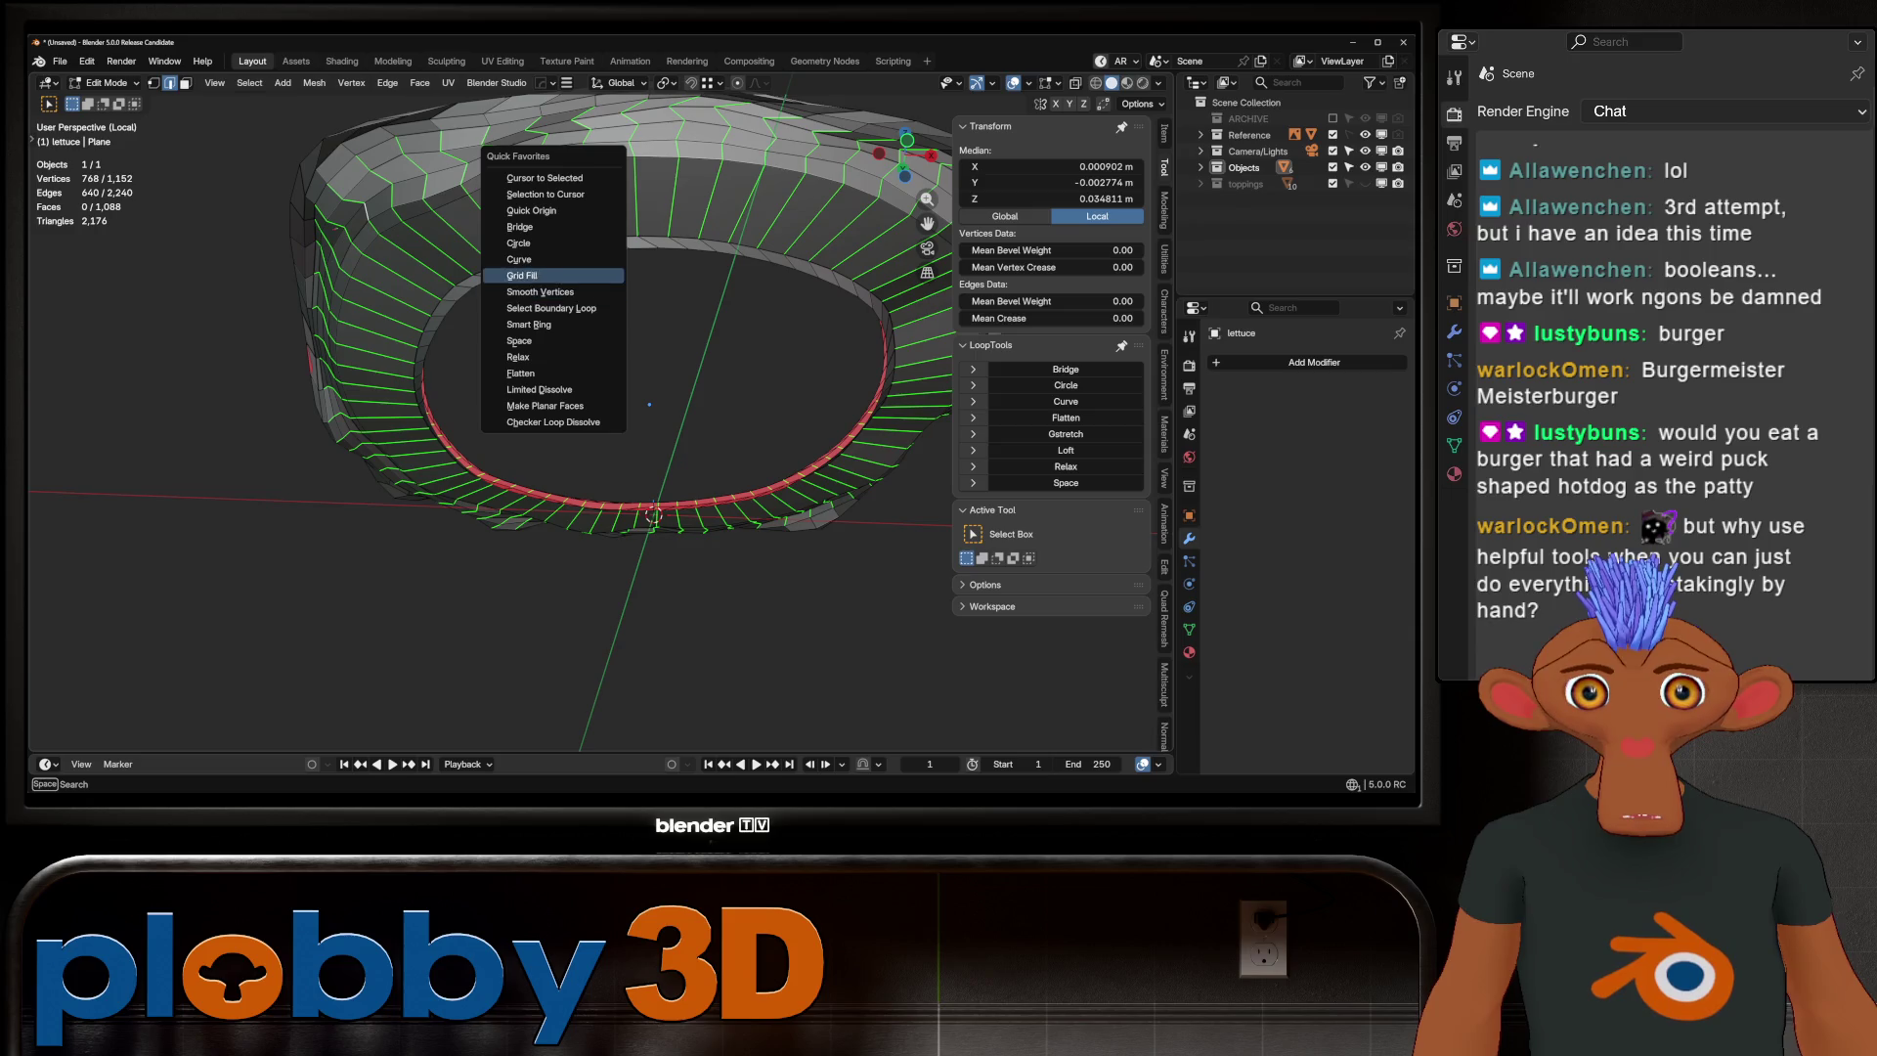
left_click(519, 340)
mouse_move(519, 340)
middle_mouse_down()
mouse_move(524, 294)
mouse_move(520, 381)
mouse_move(526, 323)
middle_mouse_up()
Fatten the inner rim faces by 0.0113 m and show the whole burger again
key("alt+s")
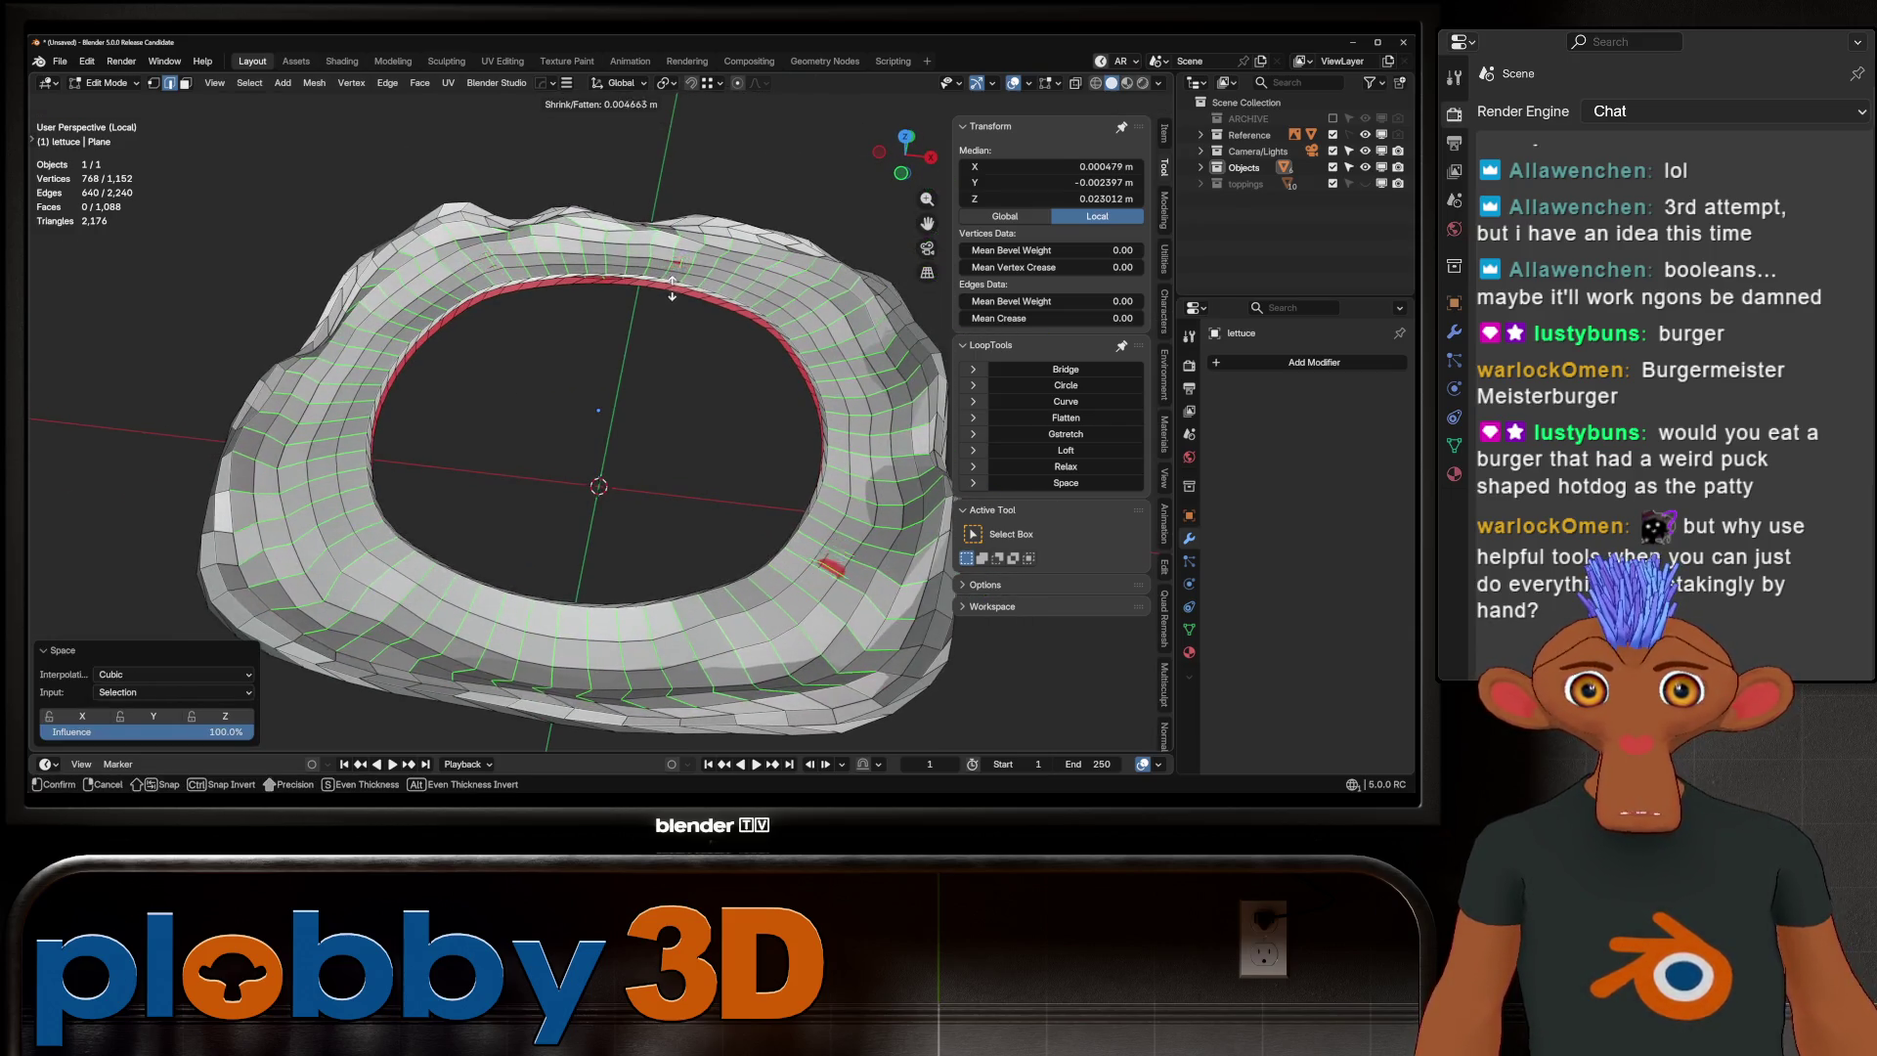
left_click(678, 204)
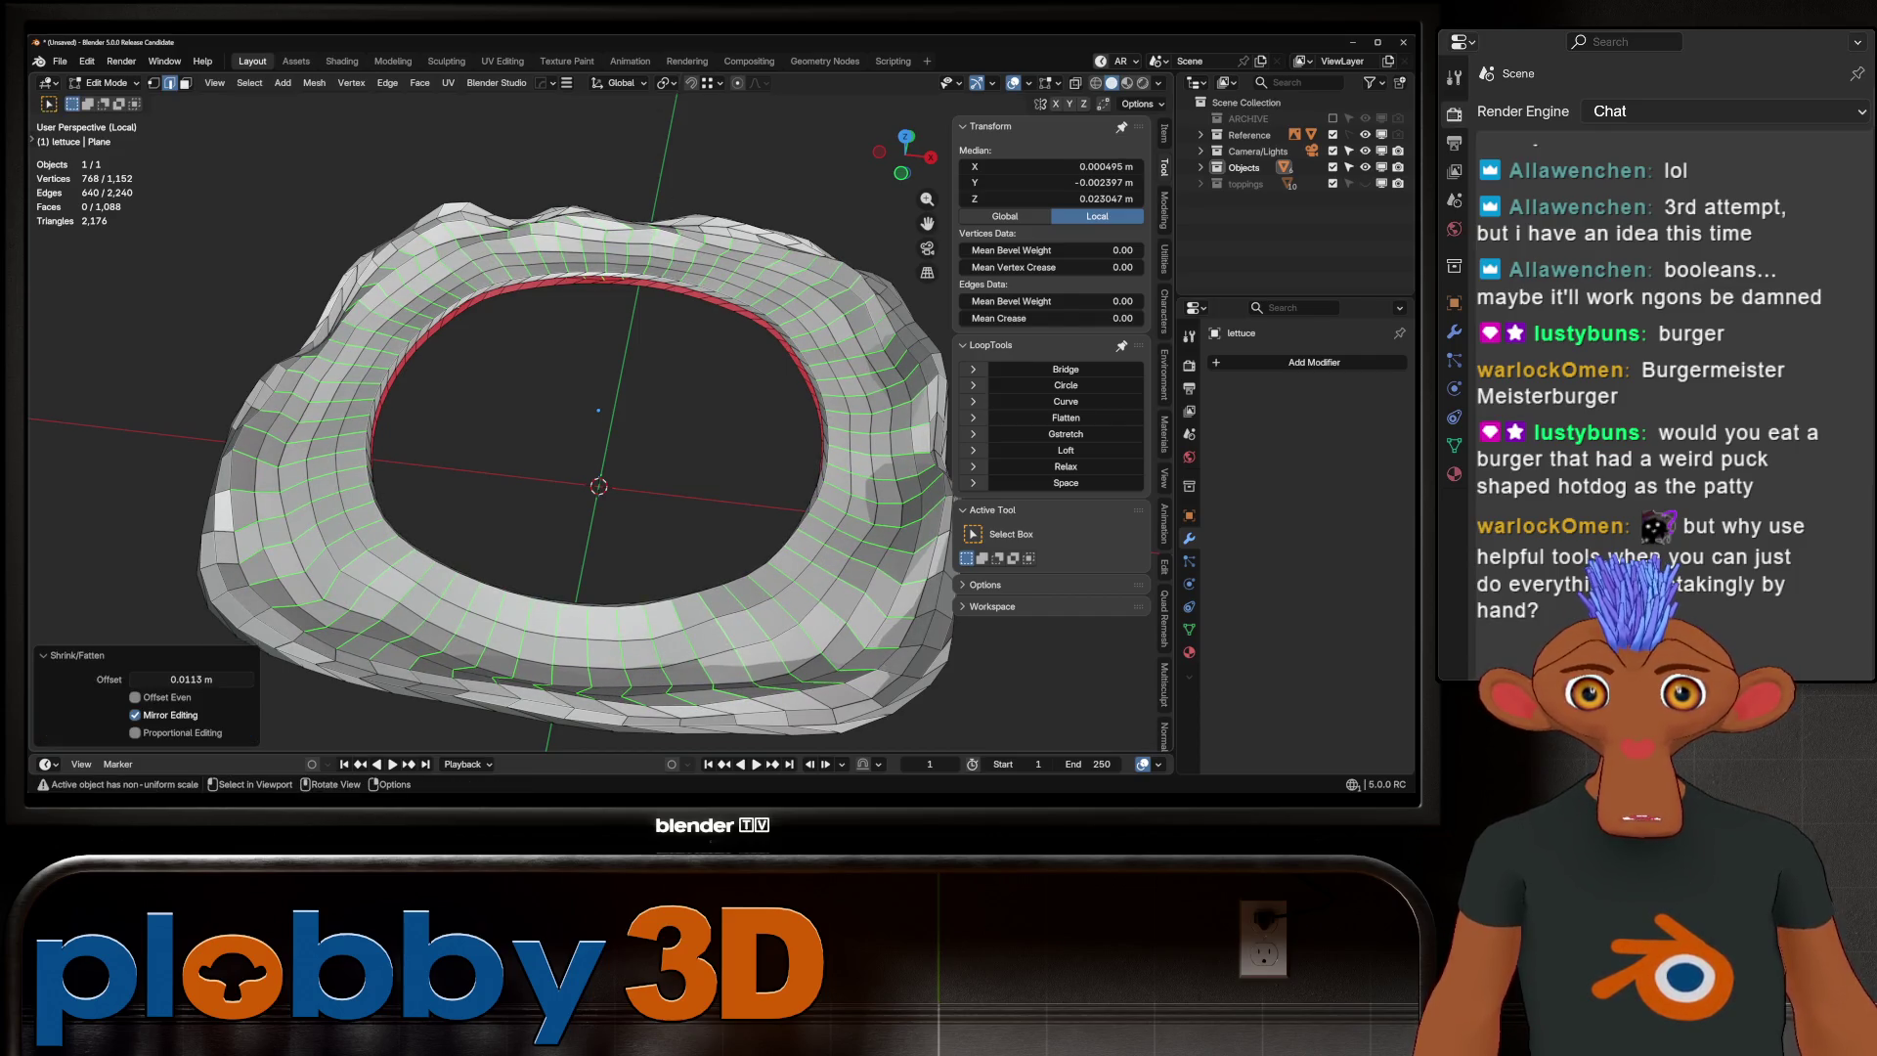
key("Tab")
scroll(678, 203, "down", 3)
key("KP_Divide")
mouse_move(678, 204)
middle_mouse_down()
mouse_move(694, 391)
mouse_move(704, 323)
mouse_move(717, 395)
mouse_move(717, 352)
middle_mouse_up()
Clear the selection, then select and deselect a lettuce face in edit mode
key("alt+a")
key("Tab")
mouse_move(275, 635)
middle_mouse_down()
mouse_move(457, 583)
mouse_move(461, 626)
mouse_move(528, 508)
middle_mouse_up()
key("3")
left_click(457, 582)
key("alt+a")
Fatten the lettuce faces clipping into the bun slightly outward, then return to Object Mode
left_click(567, 330, "shift")
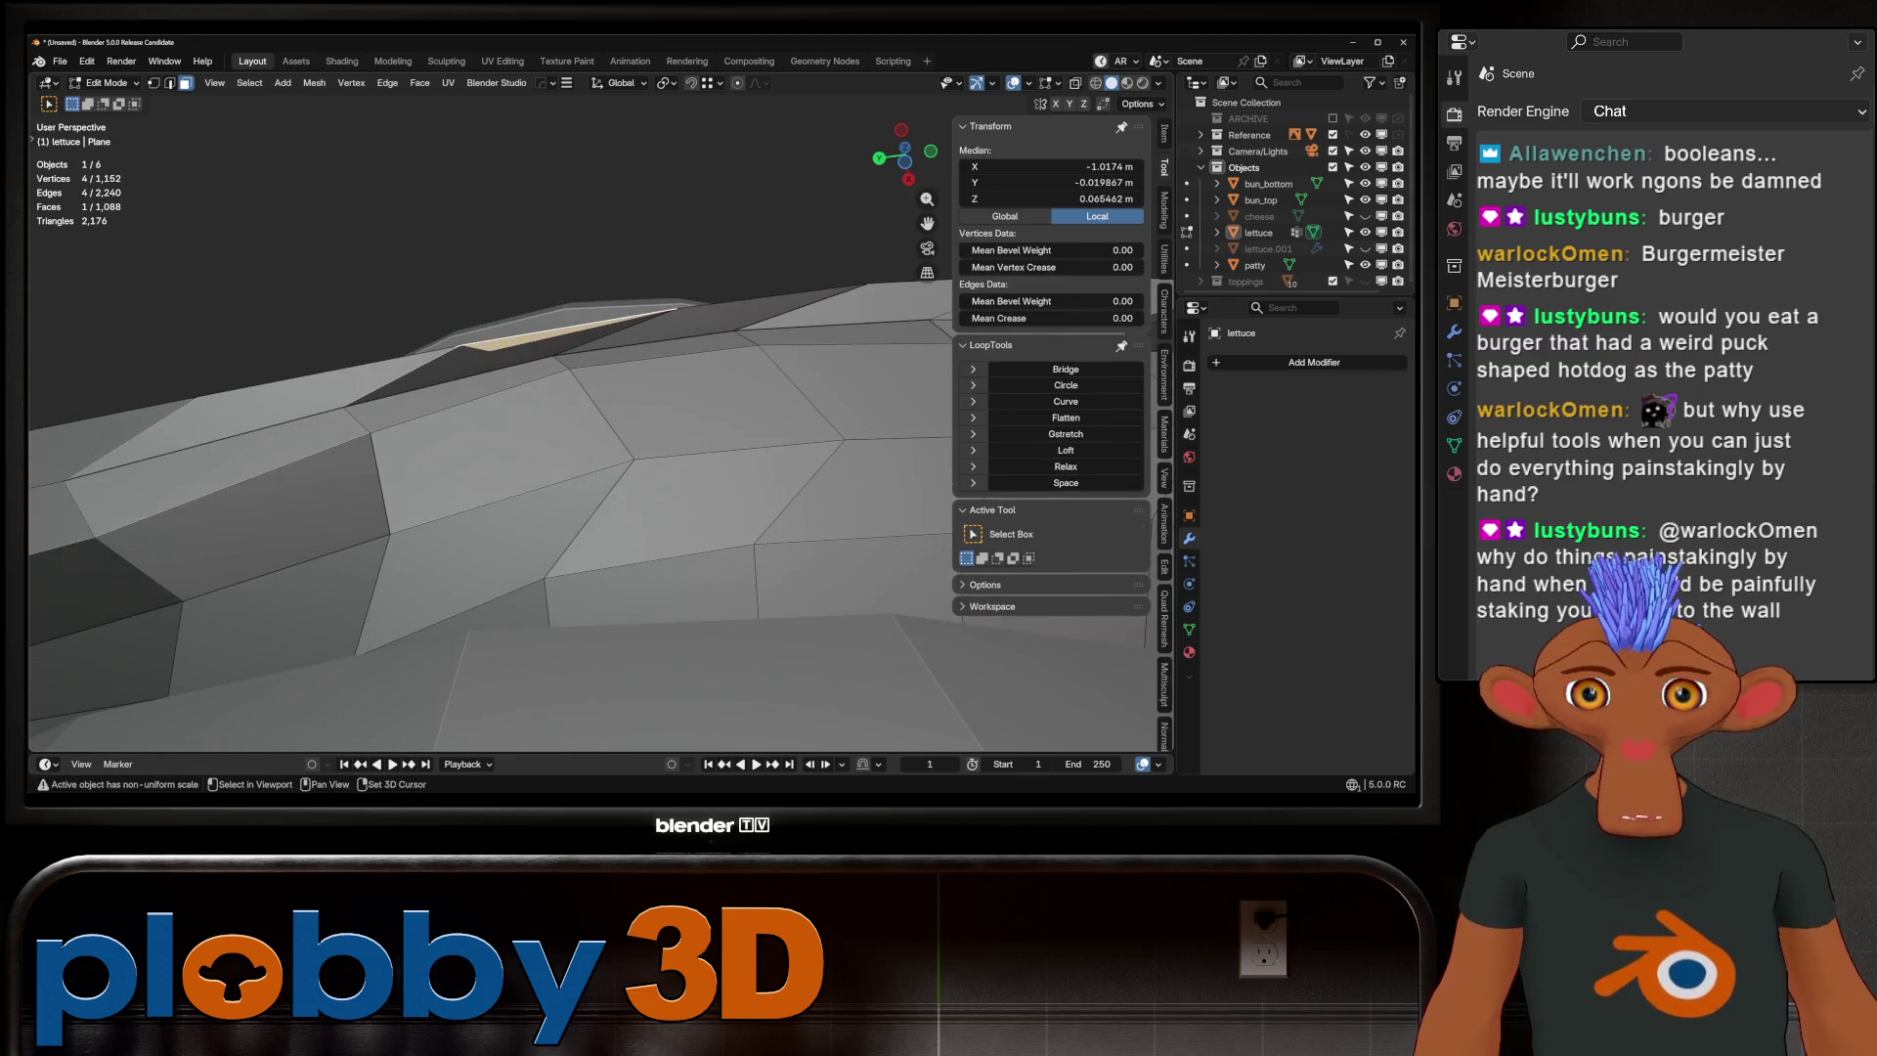
middle_click_drag(477, 234, 477, 196)
key("alt+s")
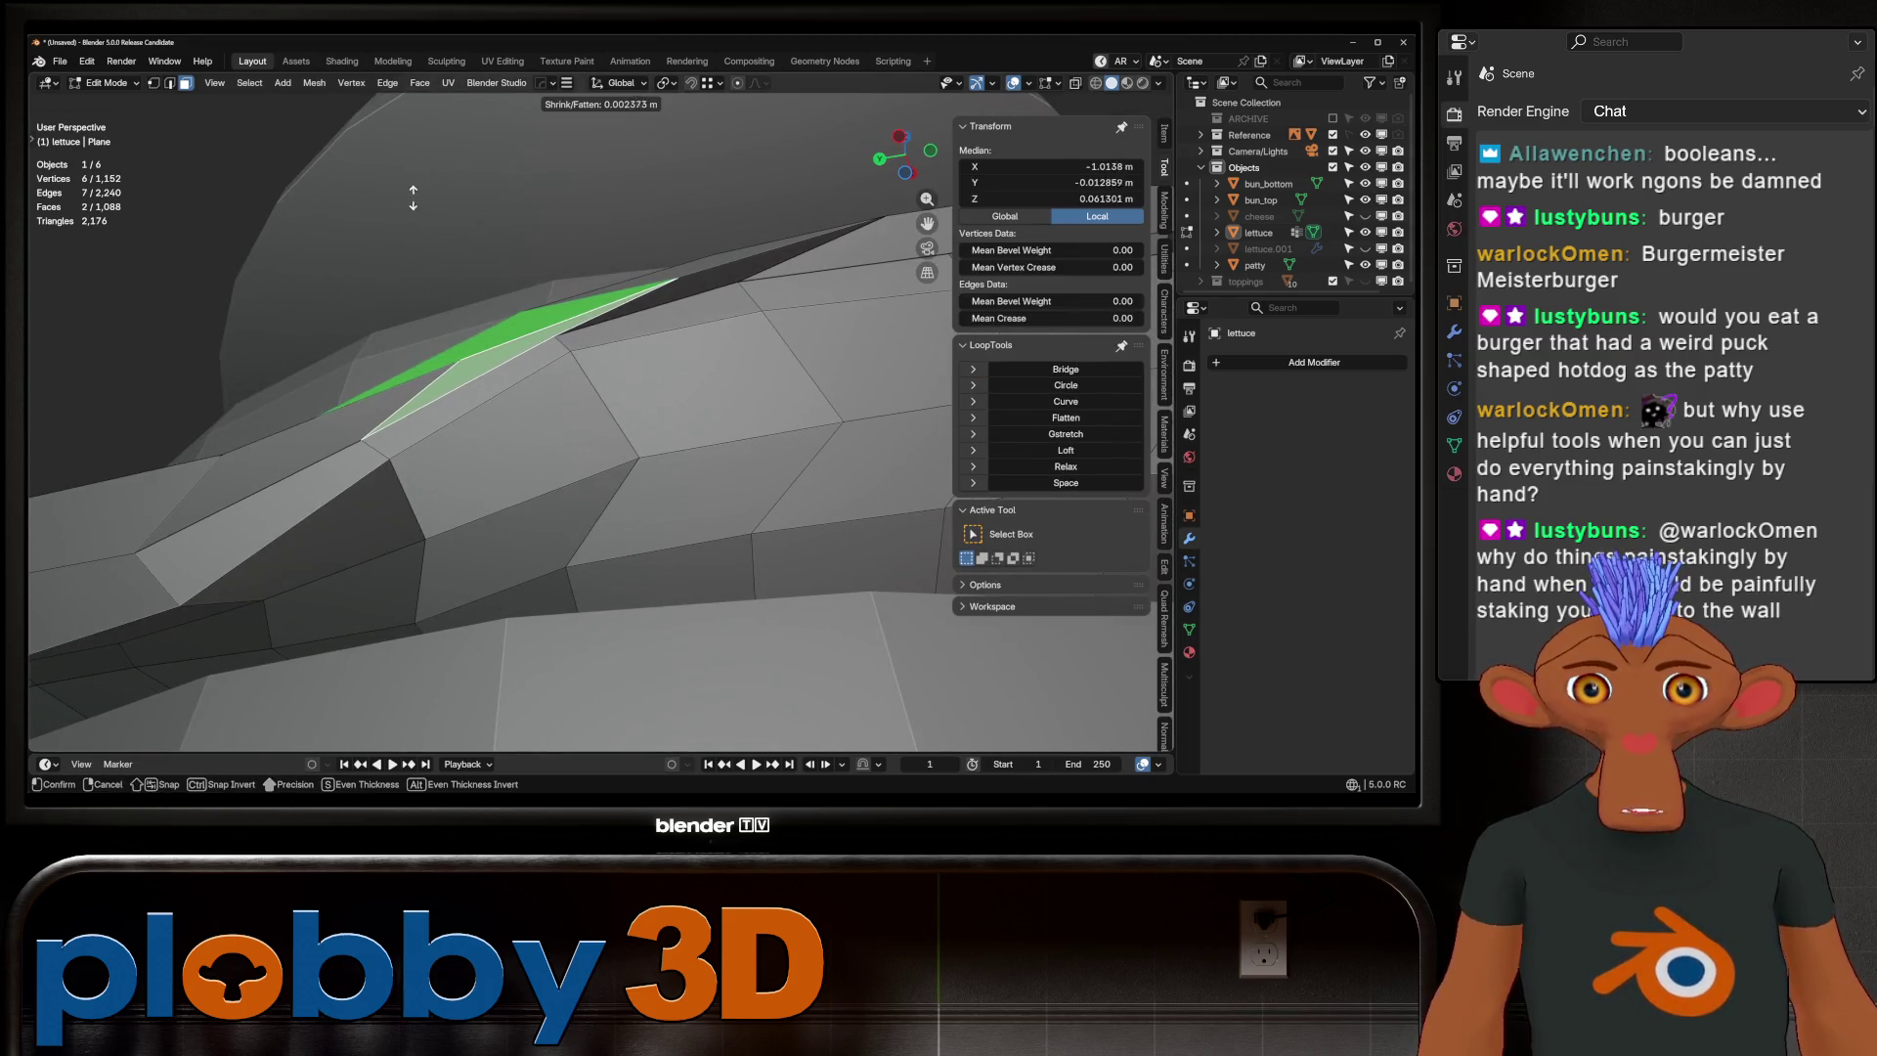
left_click(216, 671)
key("Tab")
scroll(630, 582, "down", 5)
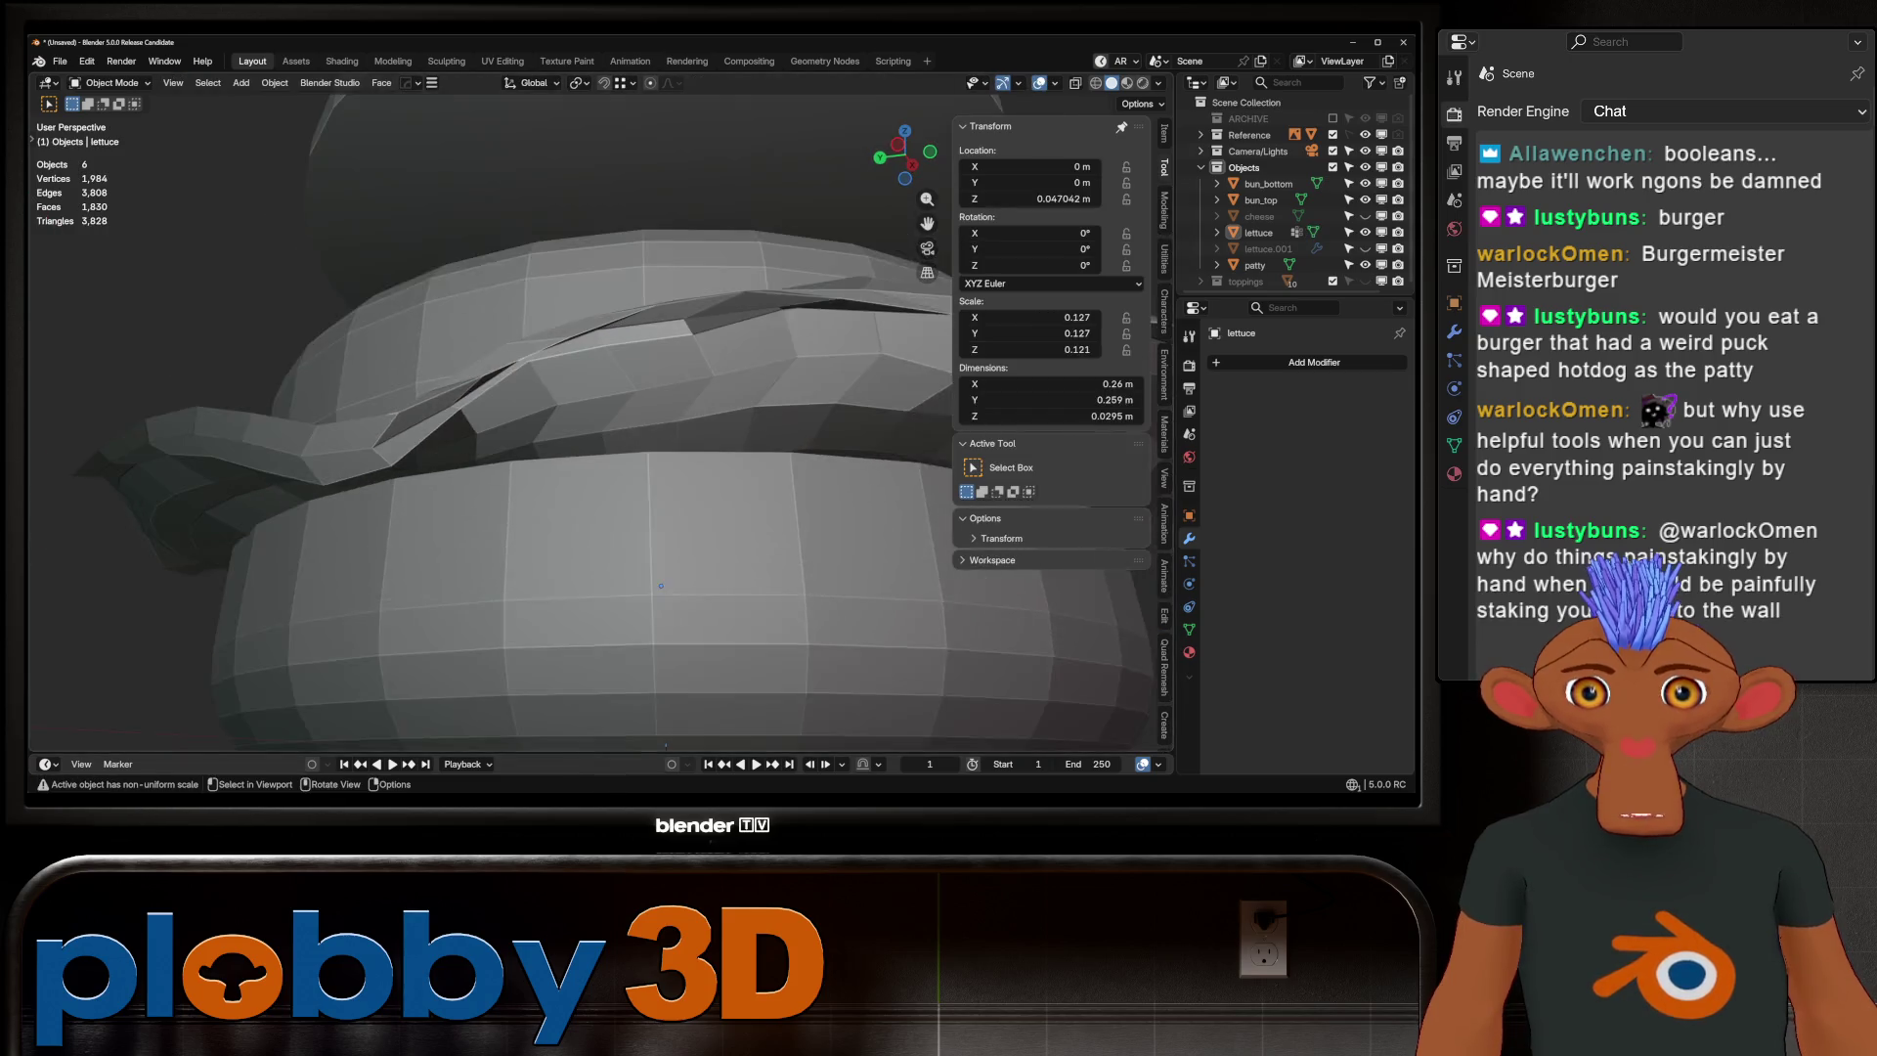
middle_click_drag(631, 582, 509, 509)
scroll(508, 508, "up", 3)
scroll(391, 469, "down", 3)
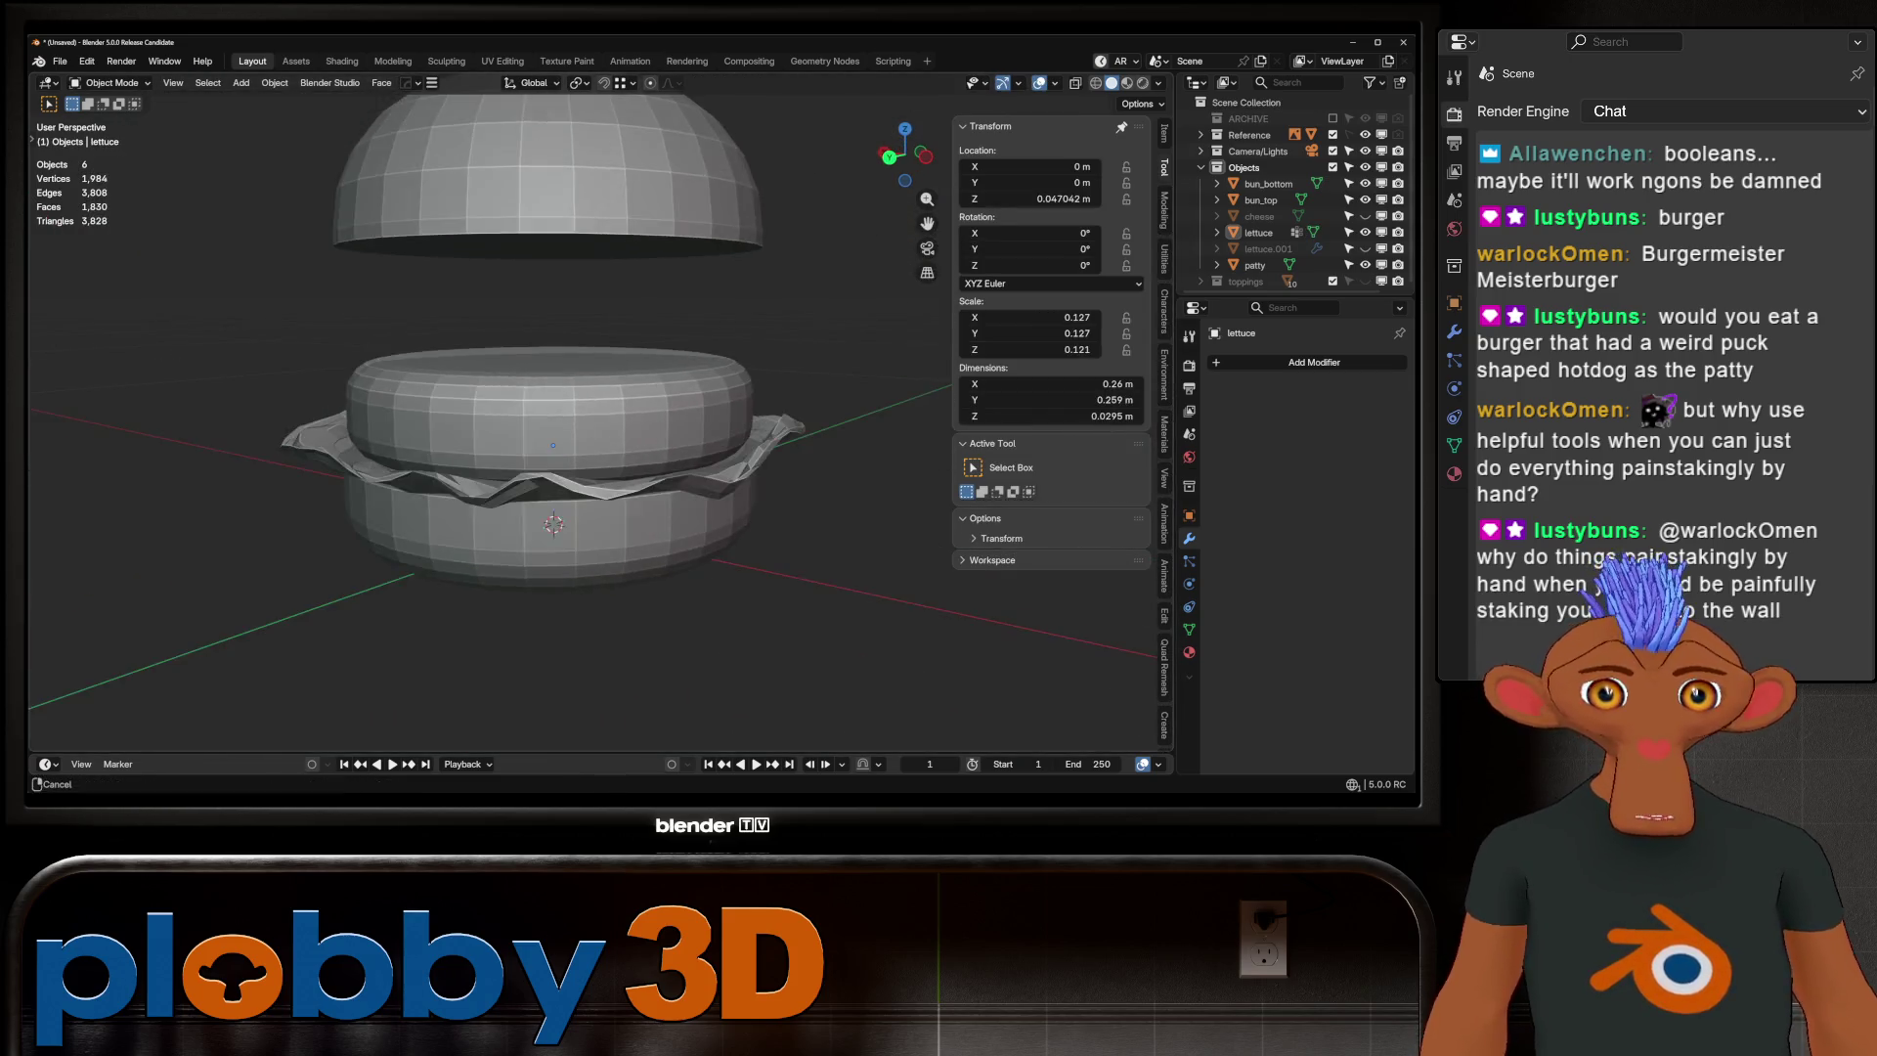
scroll(304, 447, "up", 3)
Select all of the lettuce, apply Grid Fill, and go back to Object Mode
mouse_move(304, 448)
middle_mouse_down()
mouse_move(587, 325)
mouse_move(469, 179)
mouse_move(606, 427)
middle_mouse_up()
scroll(469, 178, "up", 2)
scroll(606, 427, "up", 3)
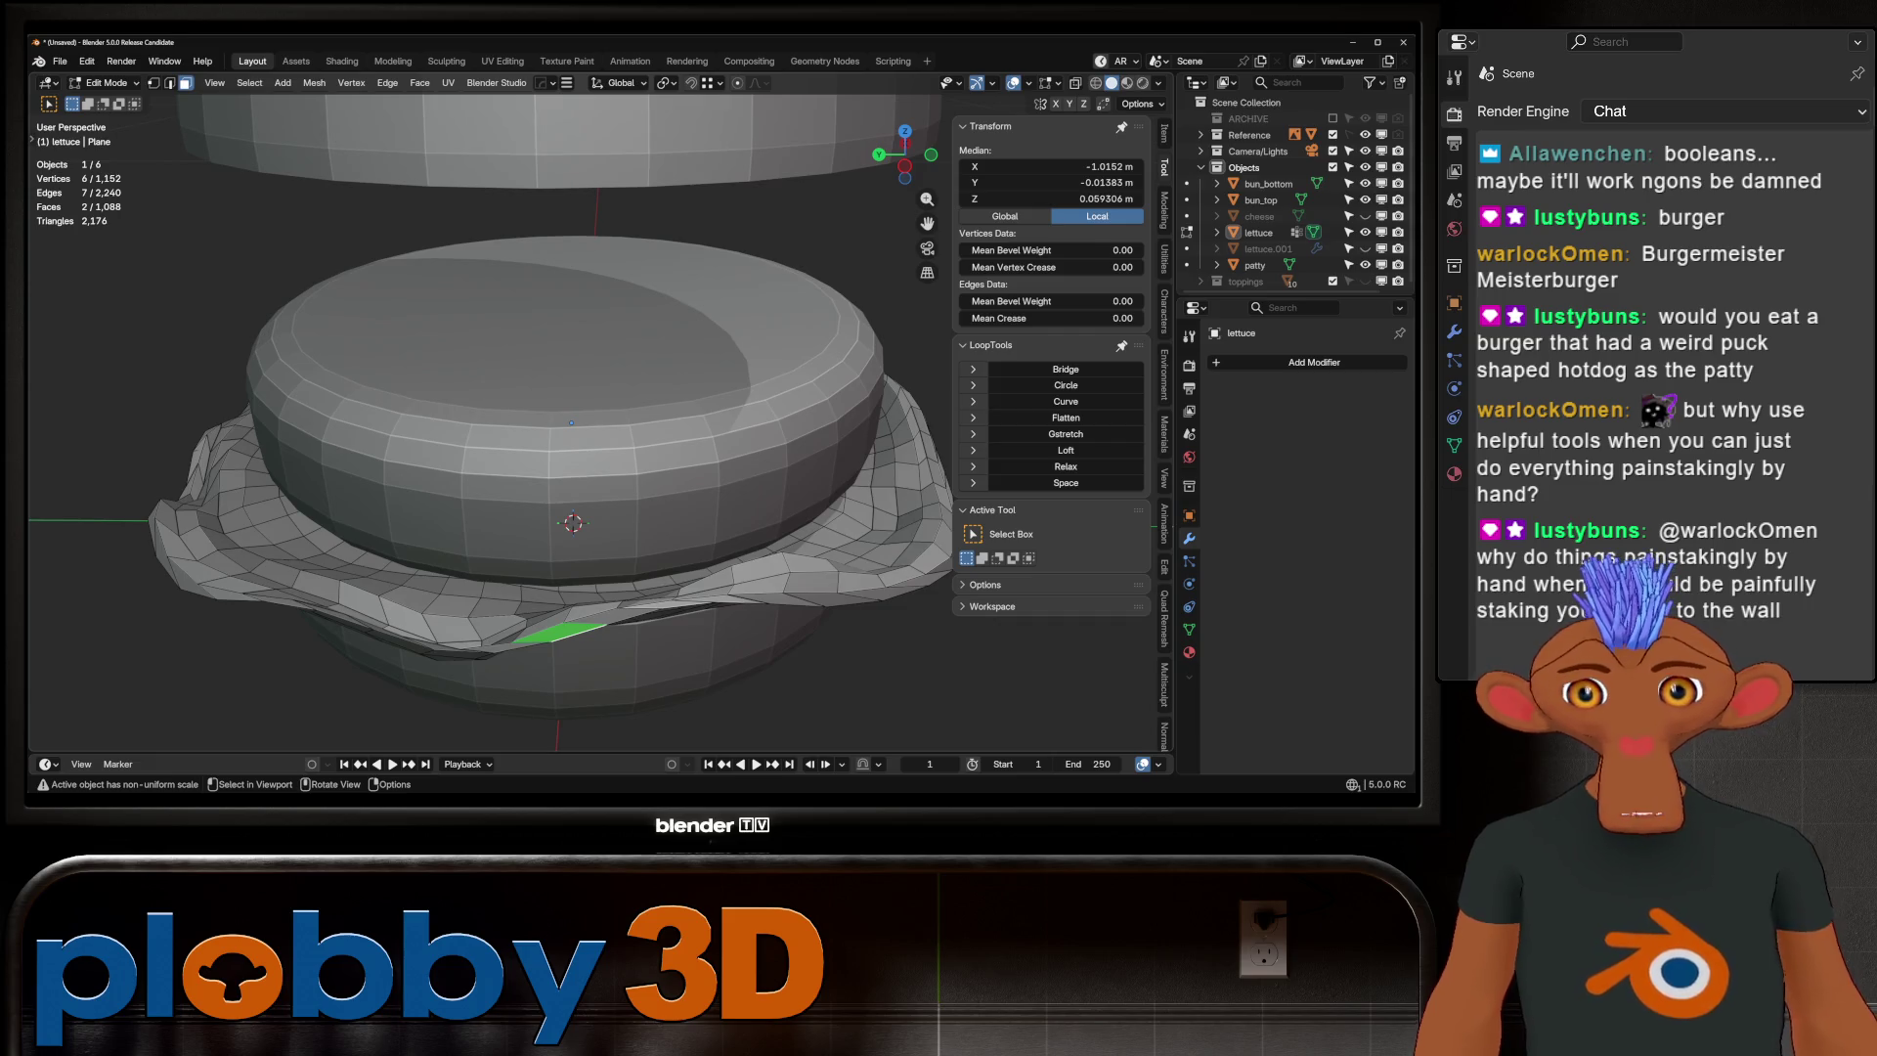
key("a")
key("q")
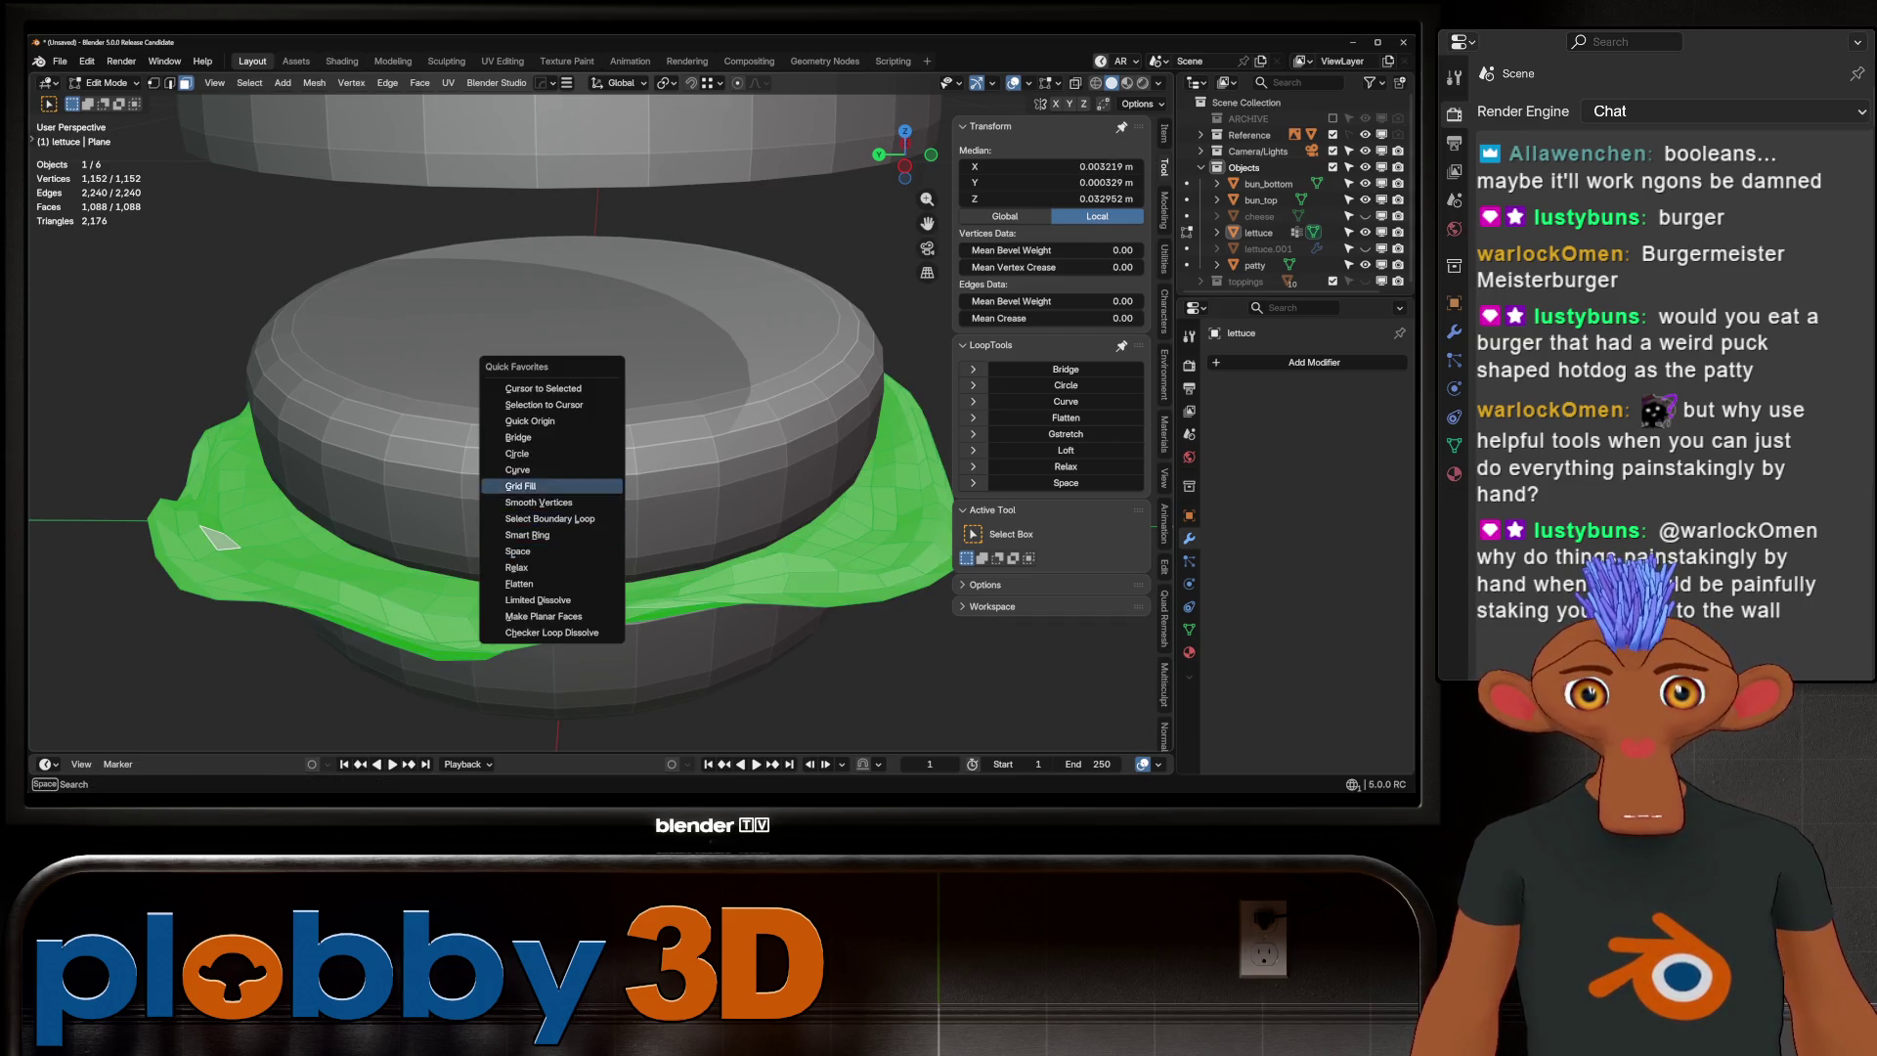
left_click(521, 486)
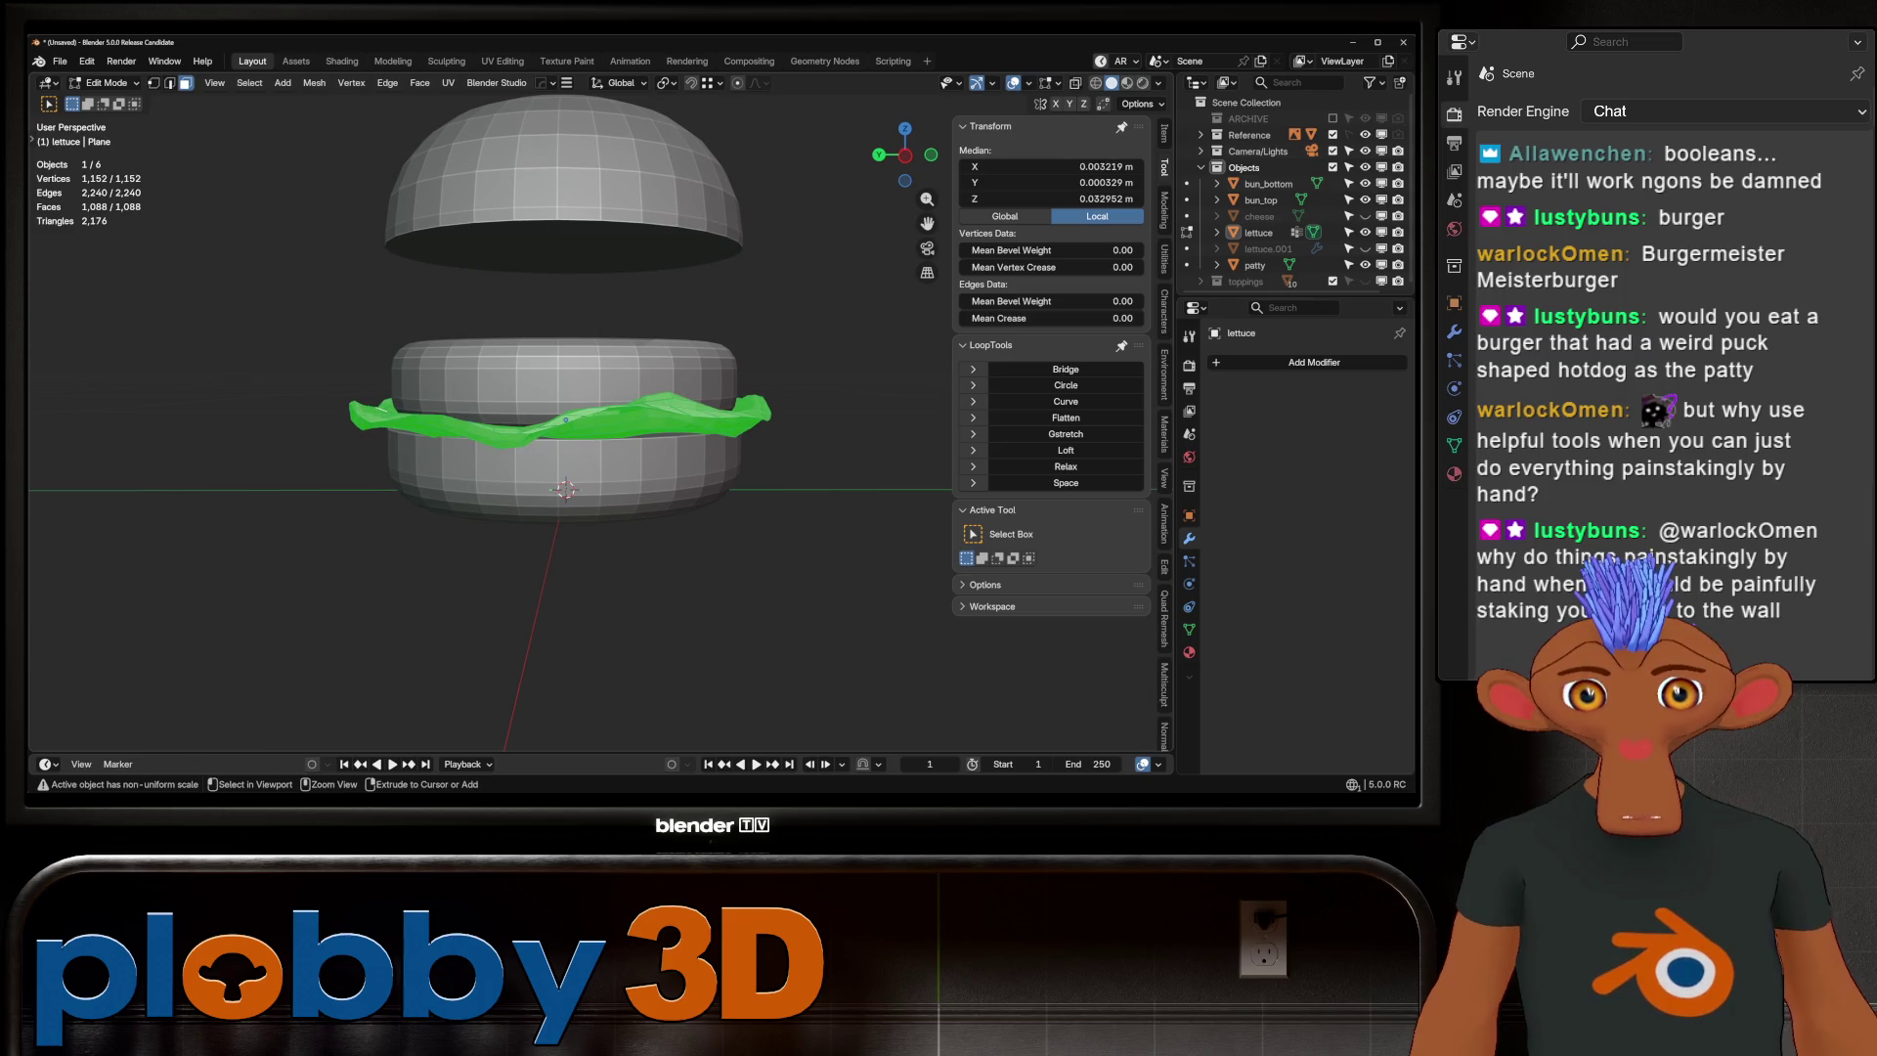
key("Tab")
scroll(566, 420, "up", 3)
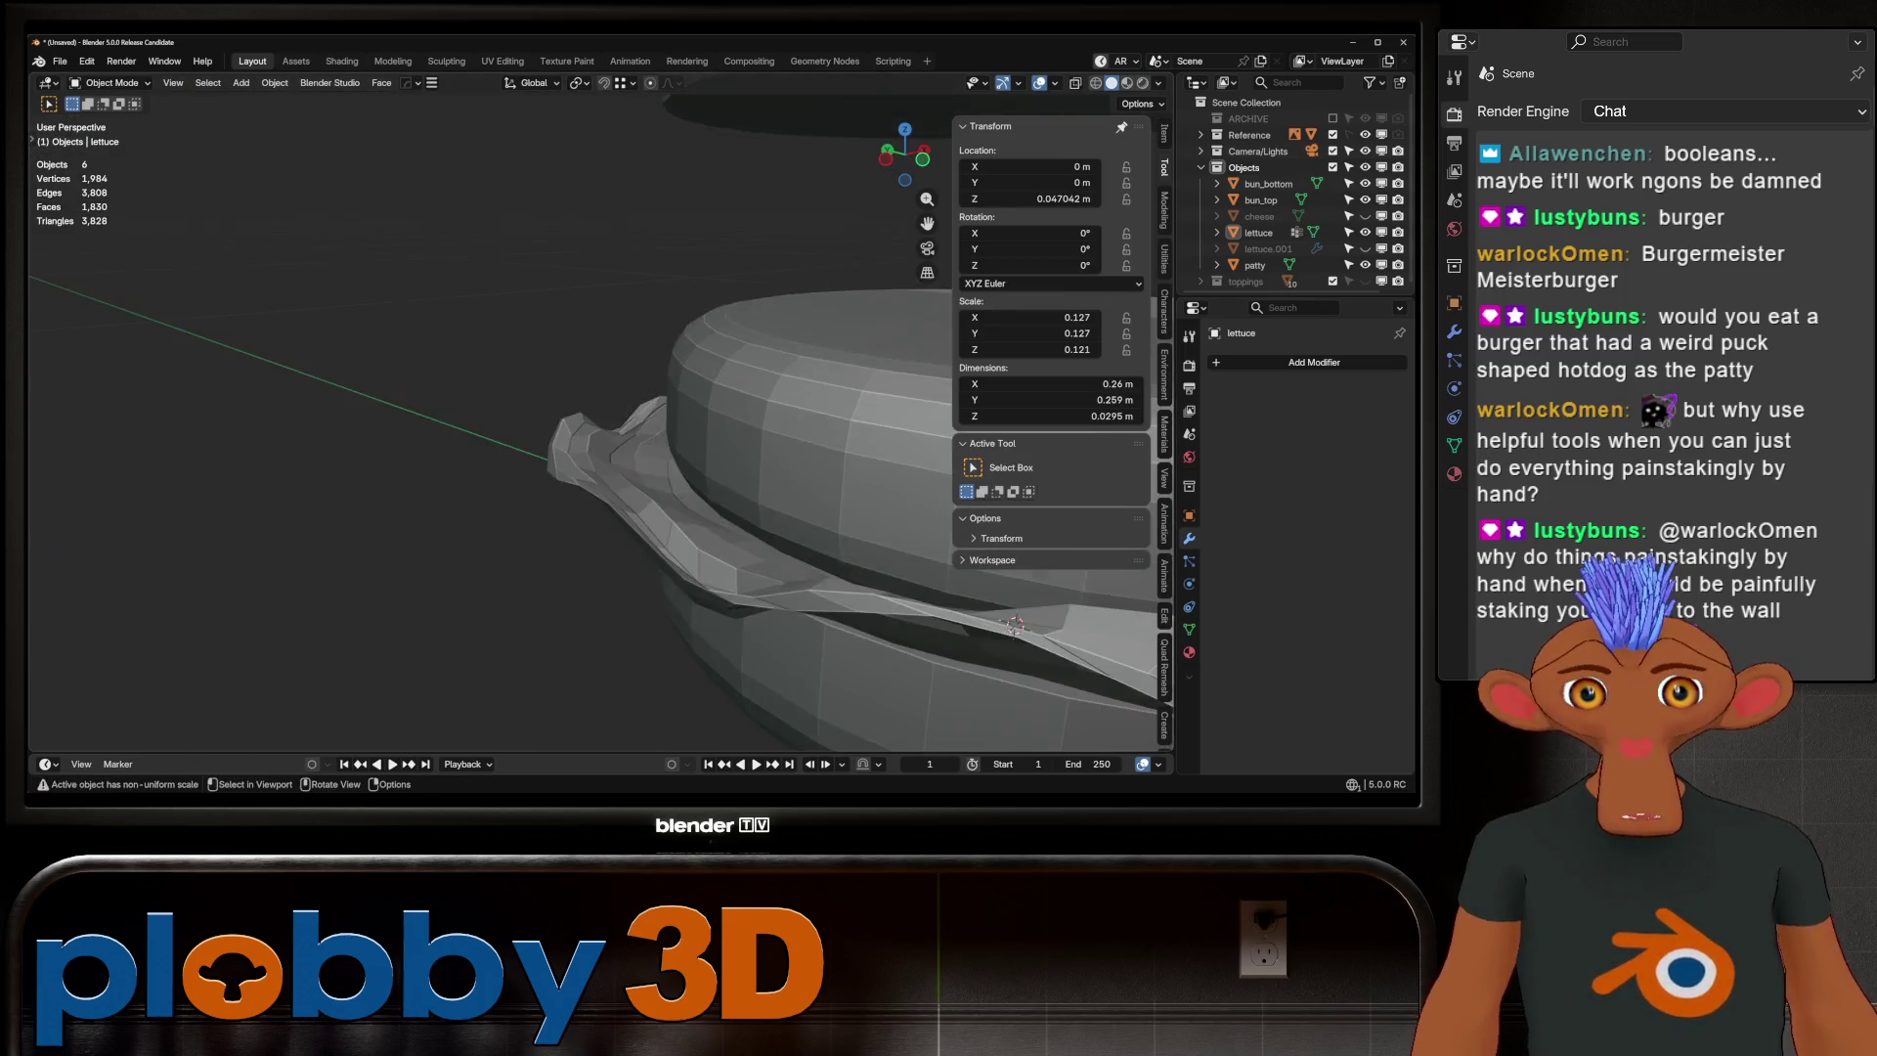
mouse_move(566, 420)
middle_mouse_down()
mouse_move(528, 411)
mouse_move(499, 440)
mouse_move(532, 352)
mouse_move(557, 391)
mouse_move(518, 415)
middle_mouse_up()
scroll(500, 440, "up", 4)
scroll(509, 411, "down", 3)
Shade the lettuce smooth
right_click(504, 422)
left_click(489, 421)
right_click(488, 420)
key("Escape")
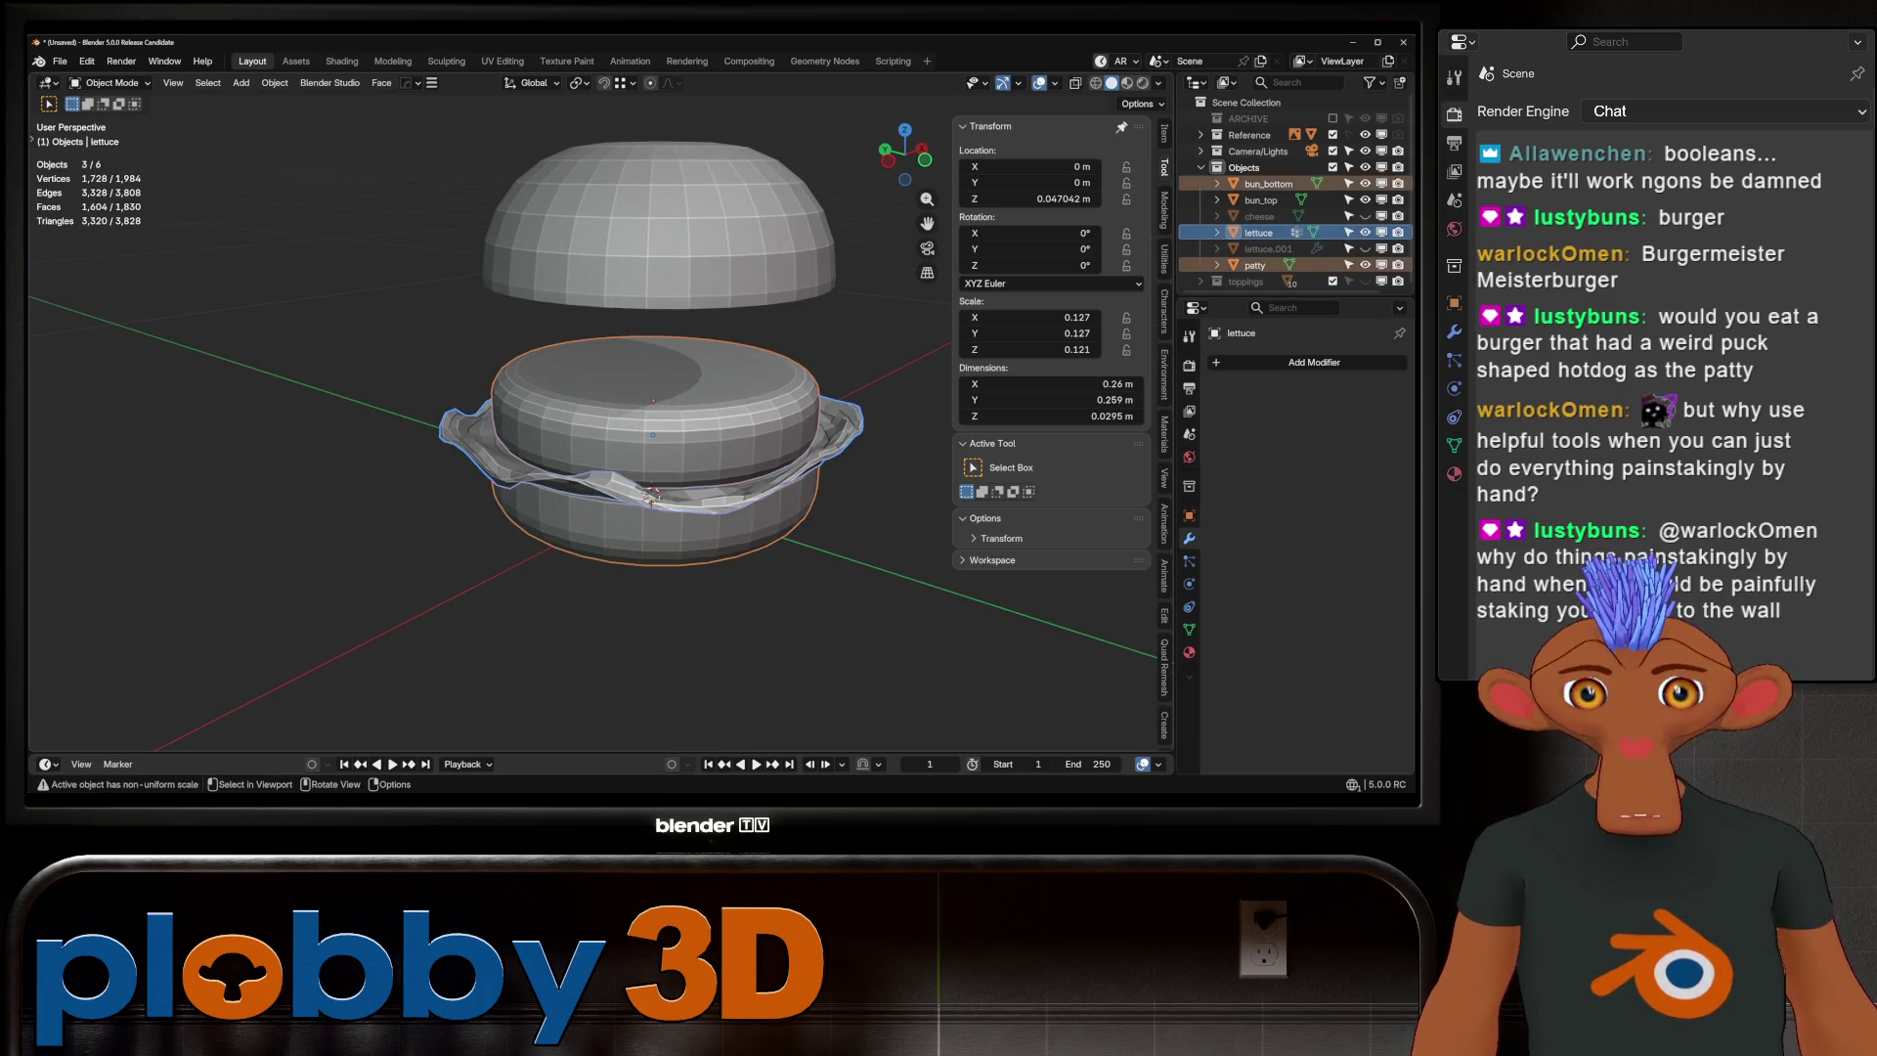
right_click(503, 435)
left_click(528, 469)
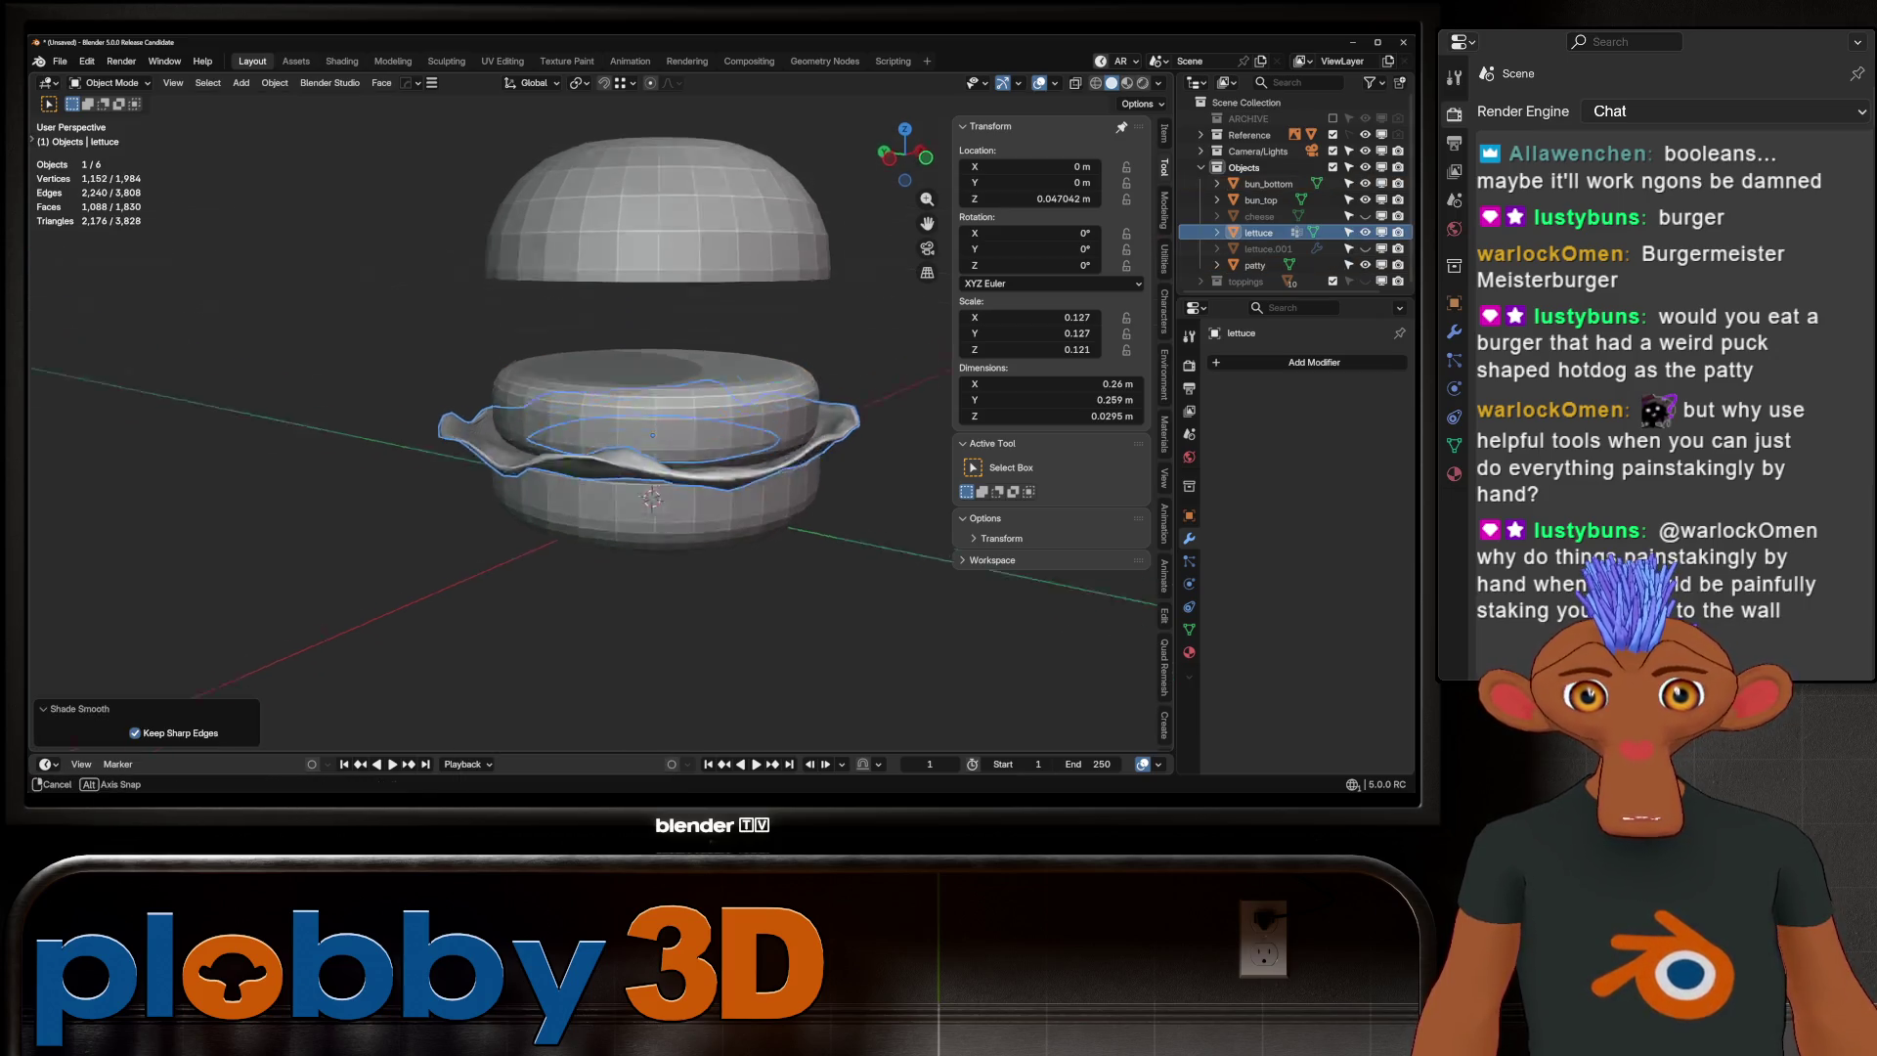
mouse_move(527, 469)
middle_mouse_down()
mouse_move(547, 430)
mouse_move(567, 567)
middle_mouse_up()
scroll(567, 567, "up", 5)
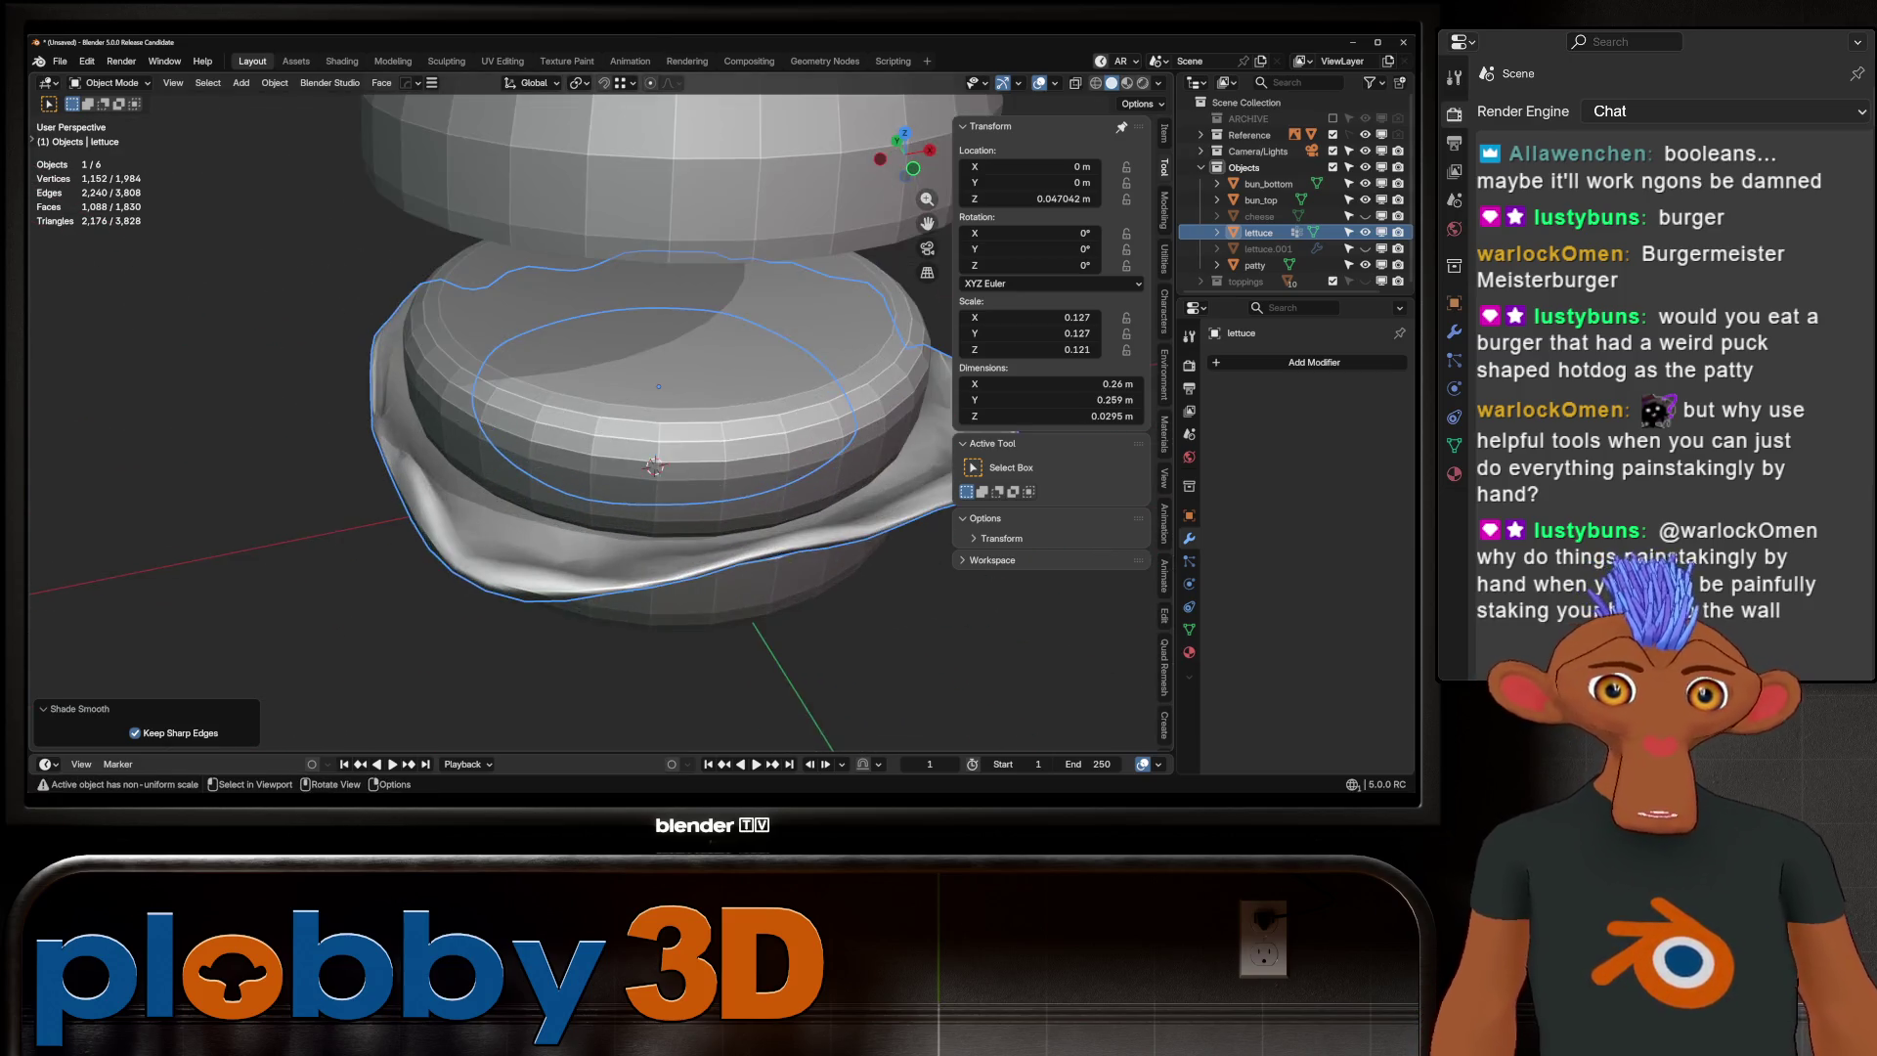
Toggle lettuce and lettuce.001 visibility to compare them, giving the copy subdivision level 4
left_click(1365, 249)
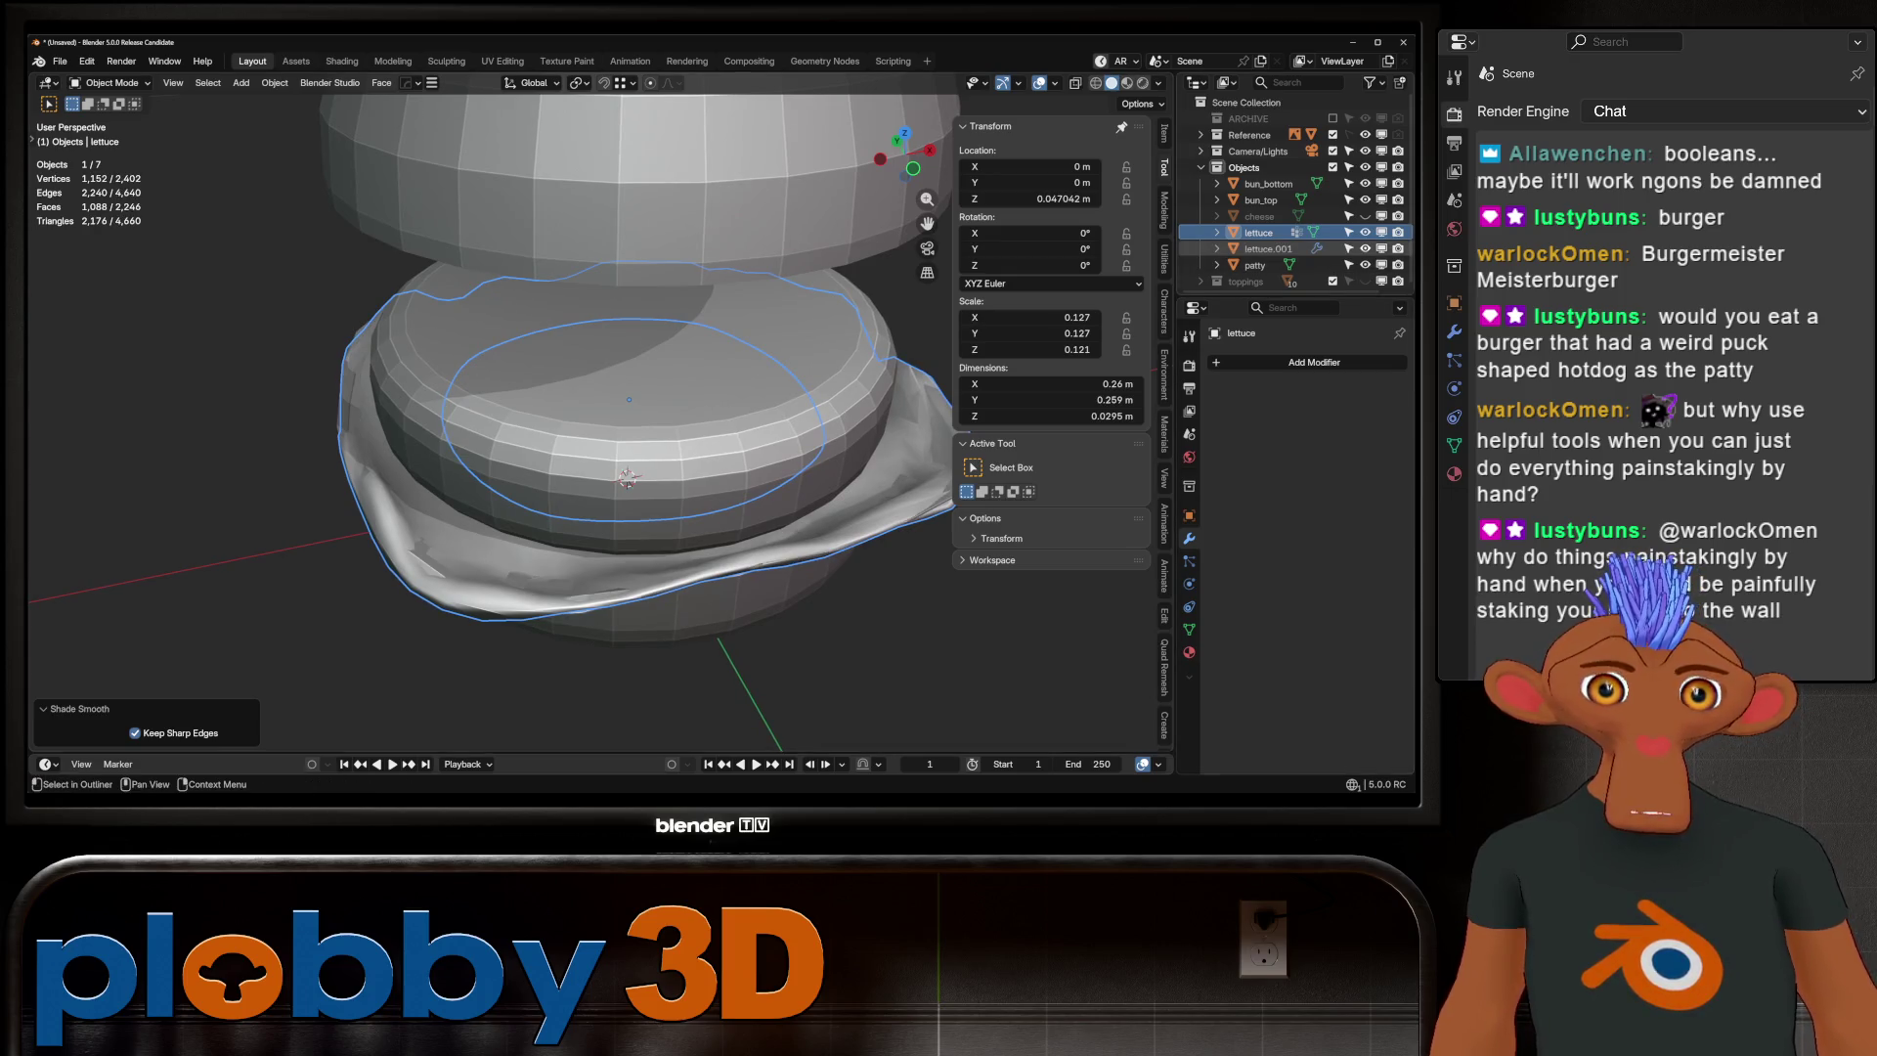
left_click(1364, 232)
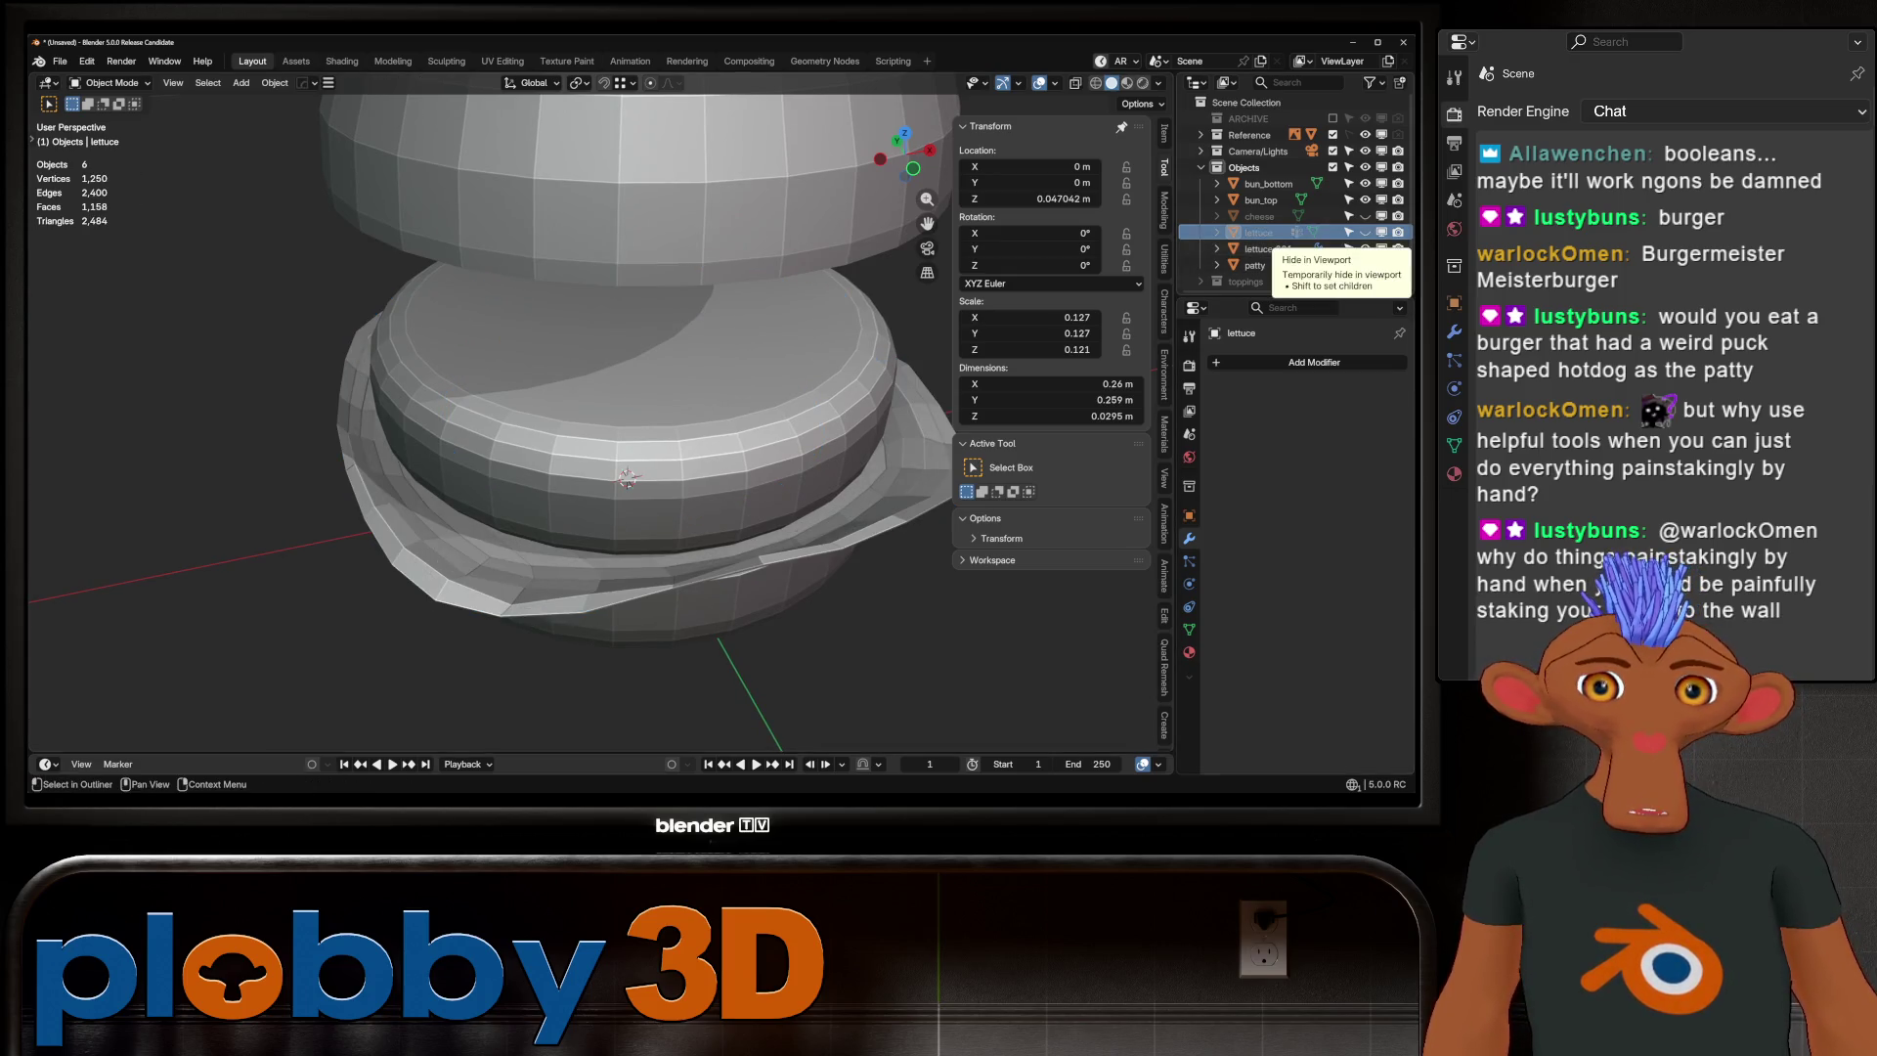
left_click(1267, 248)
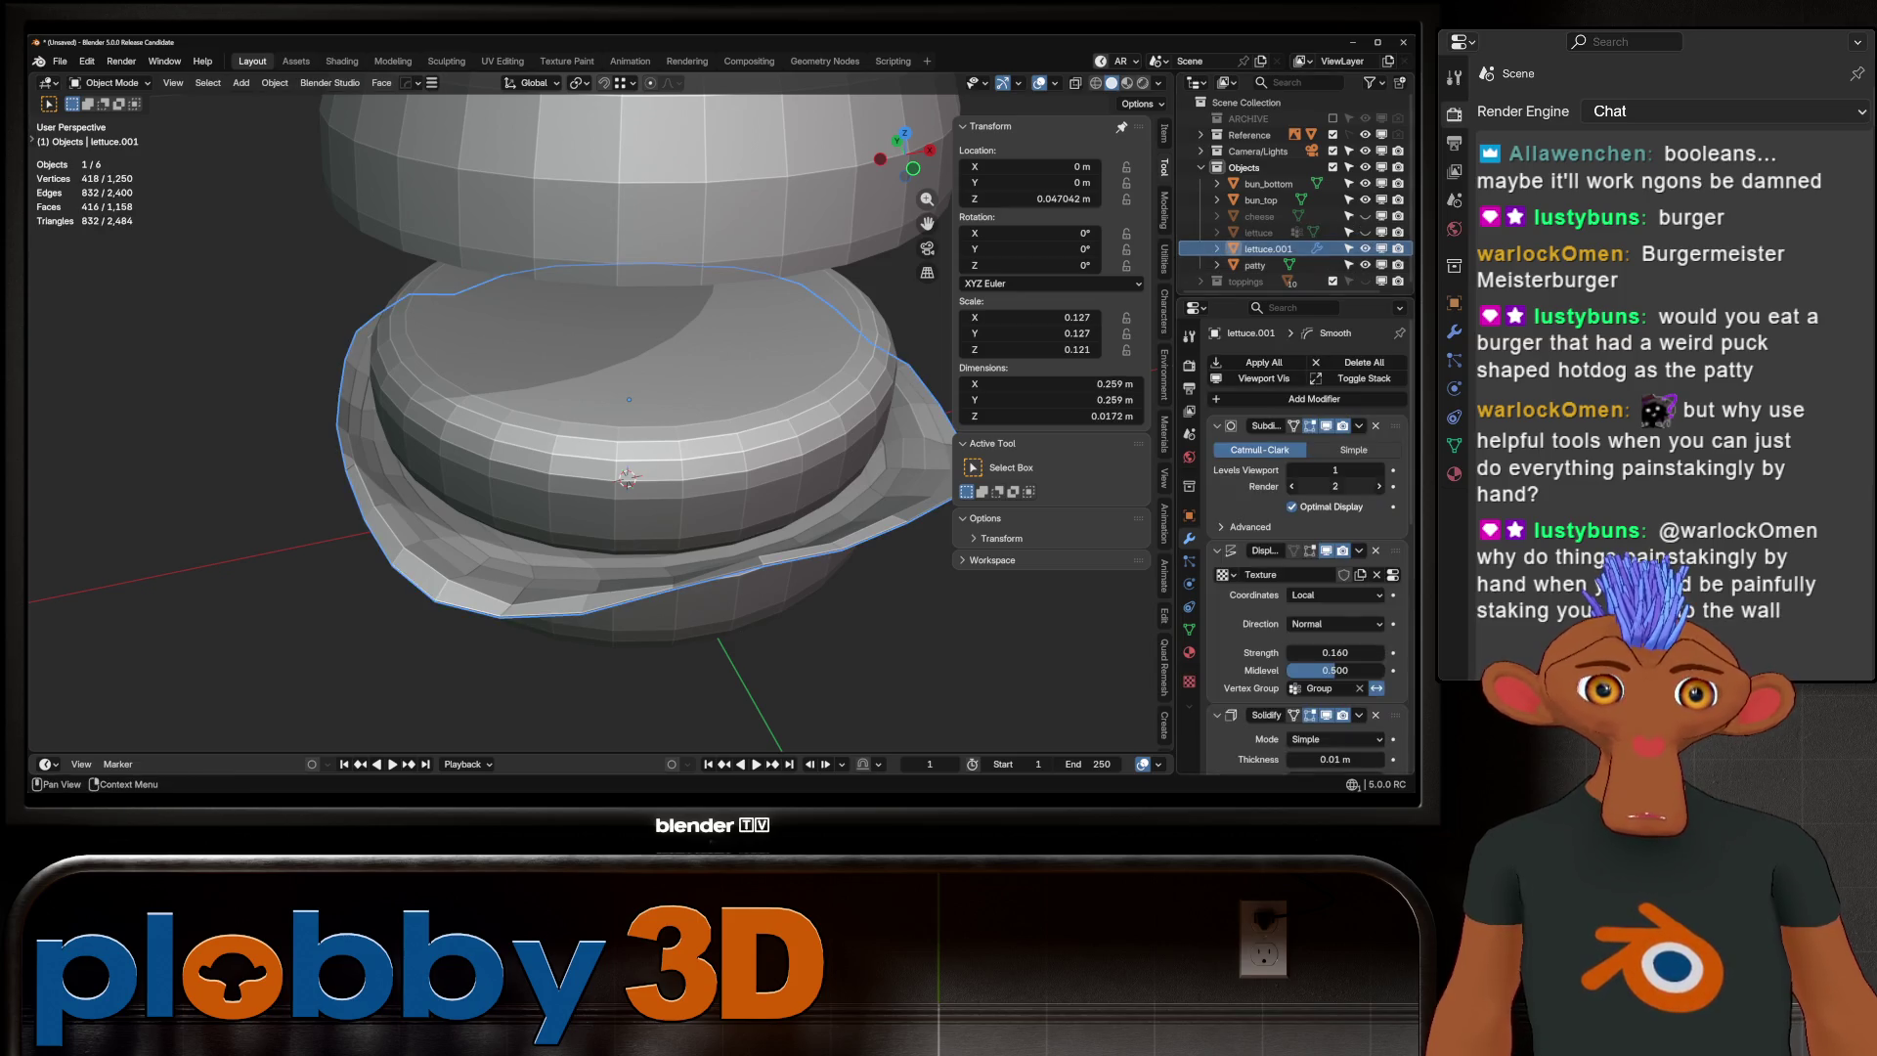
key("ctrl+4")
mouse_move(636, 469)
middle_mouse_down()
mouse_move(645, 372)
mouse_move(647, 455)
mouse_move(633, 410)
mouse_move(625, 460)
mouse_move(631, 372)
mouse_move(636, 459)
mouse_move(635, 408)
mouse_move(611, 445)
mouse_move(547, 464)
mouse_move(550, 548)
middle_mouse_up()
left_click(1364, 231)
left_click(1258, 232)
left_click(1364, 249)
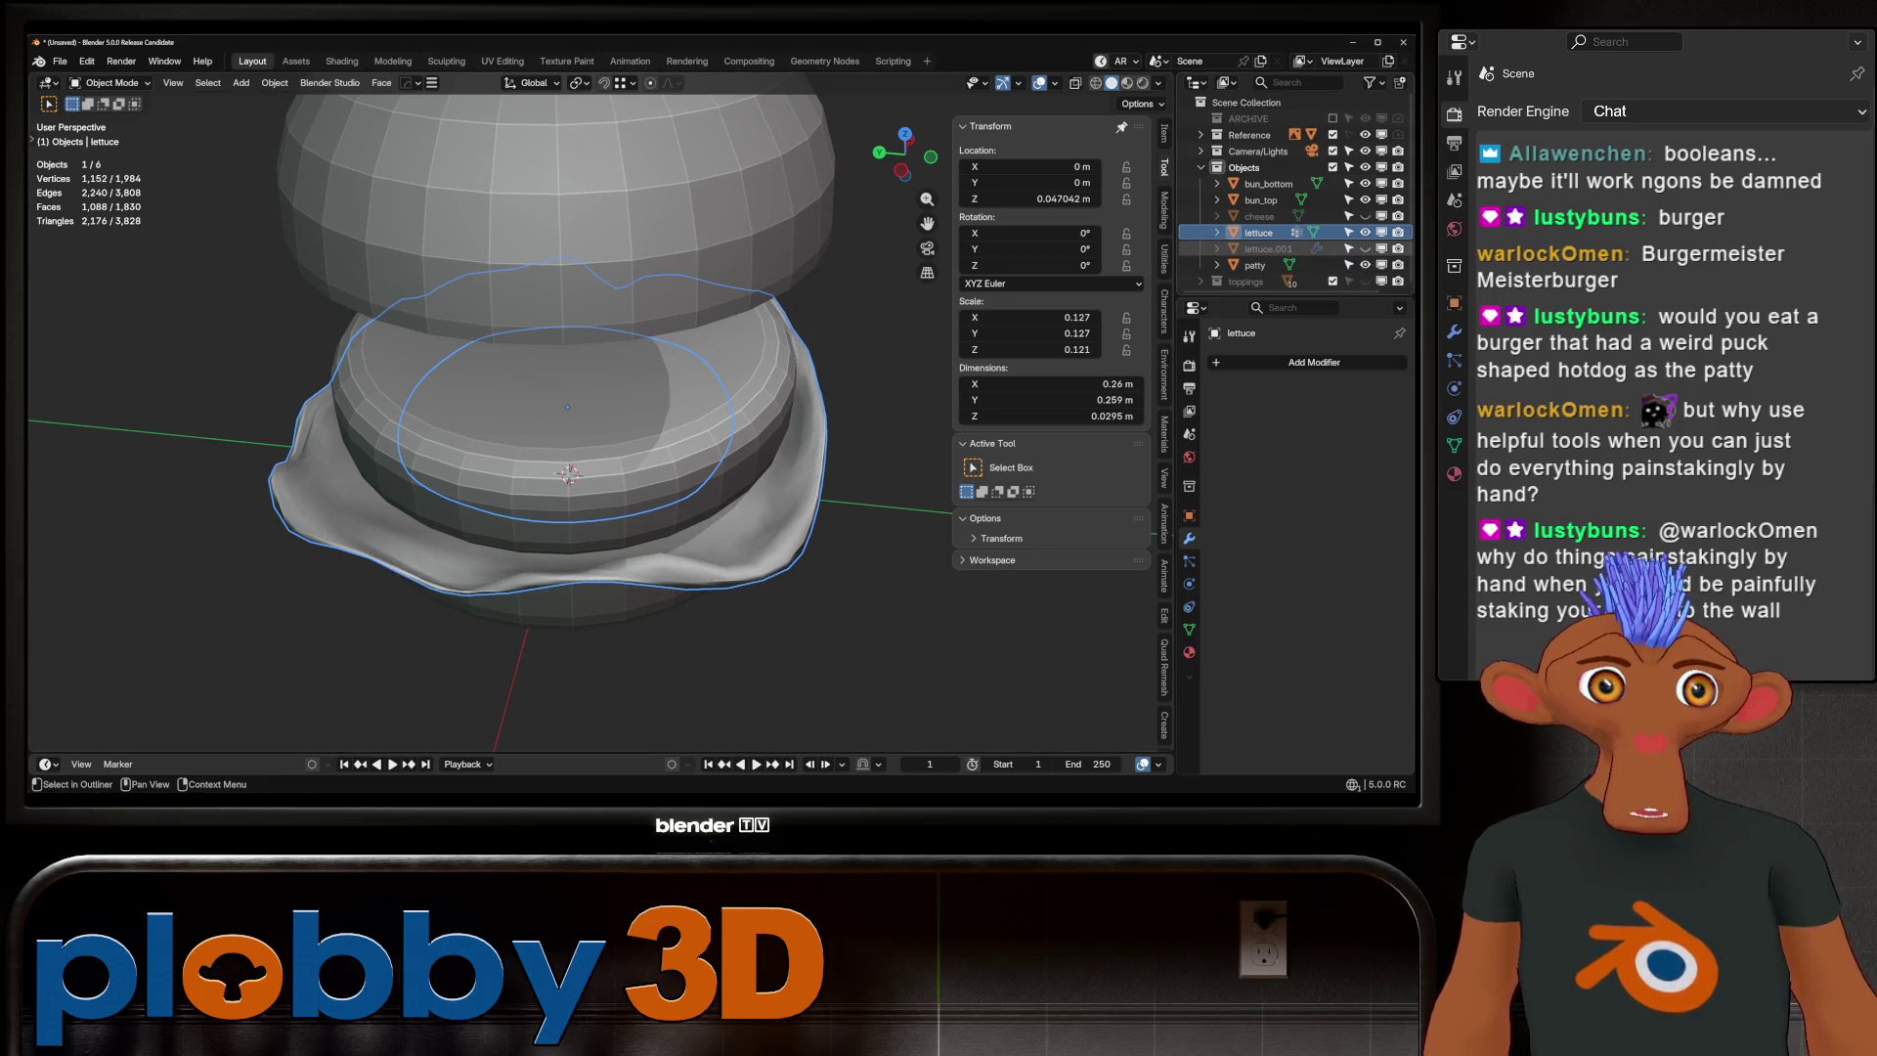
Delete lettuce.001 and select the remaining lettuce
left_click(1267, 248)
key("x")
left_click(1258, 231)
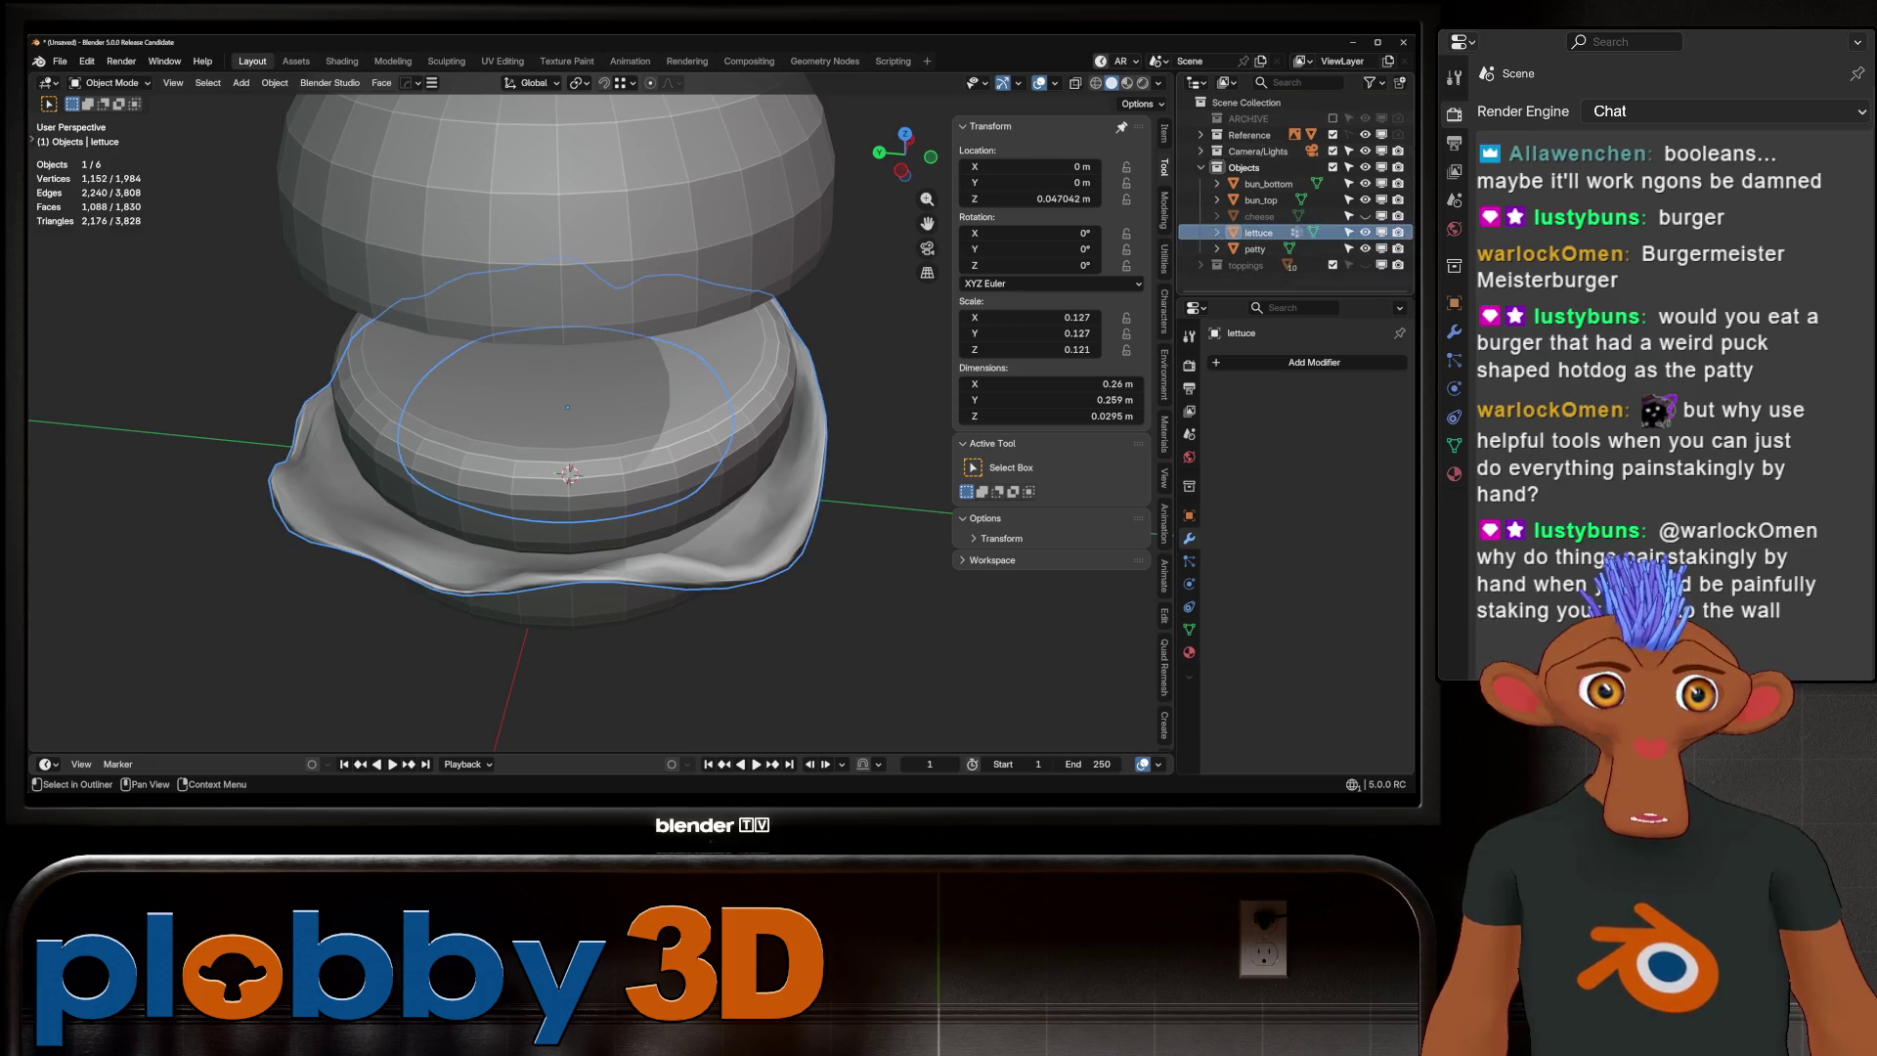
middle_click_drag(567, 440, 567, 371)
Switch to the front reference view, then unhide and select the cheese
key("Tab")
key("Tab")
key("KP_1")
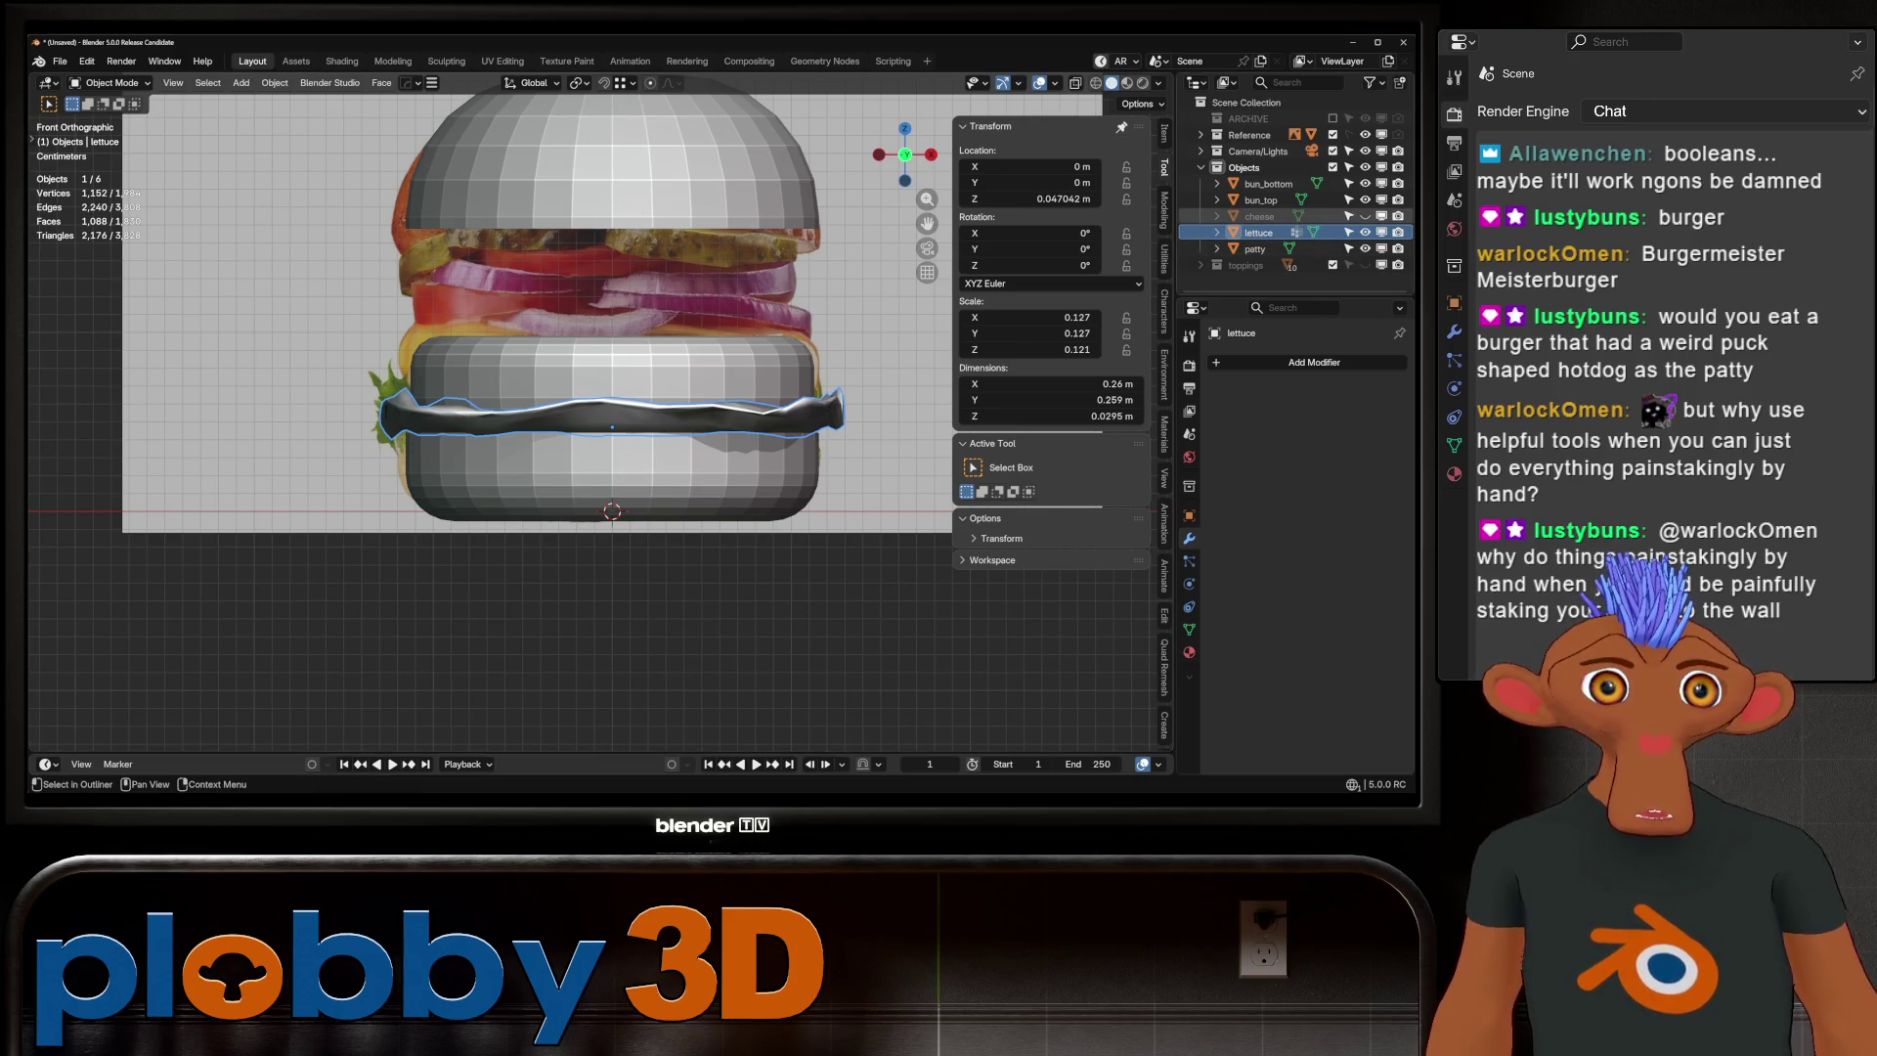
left_click(1365, 216)
left_click(1259, 216)
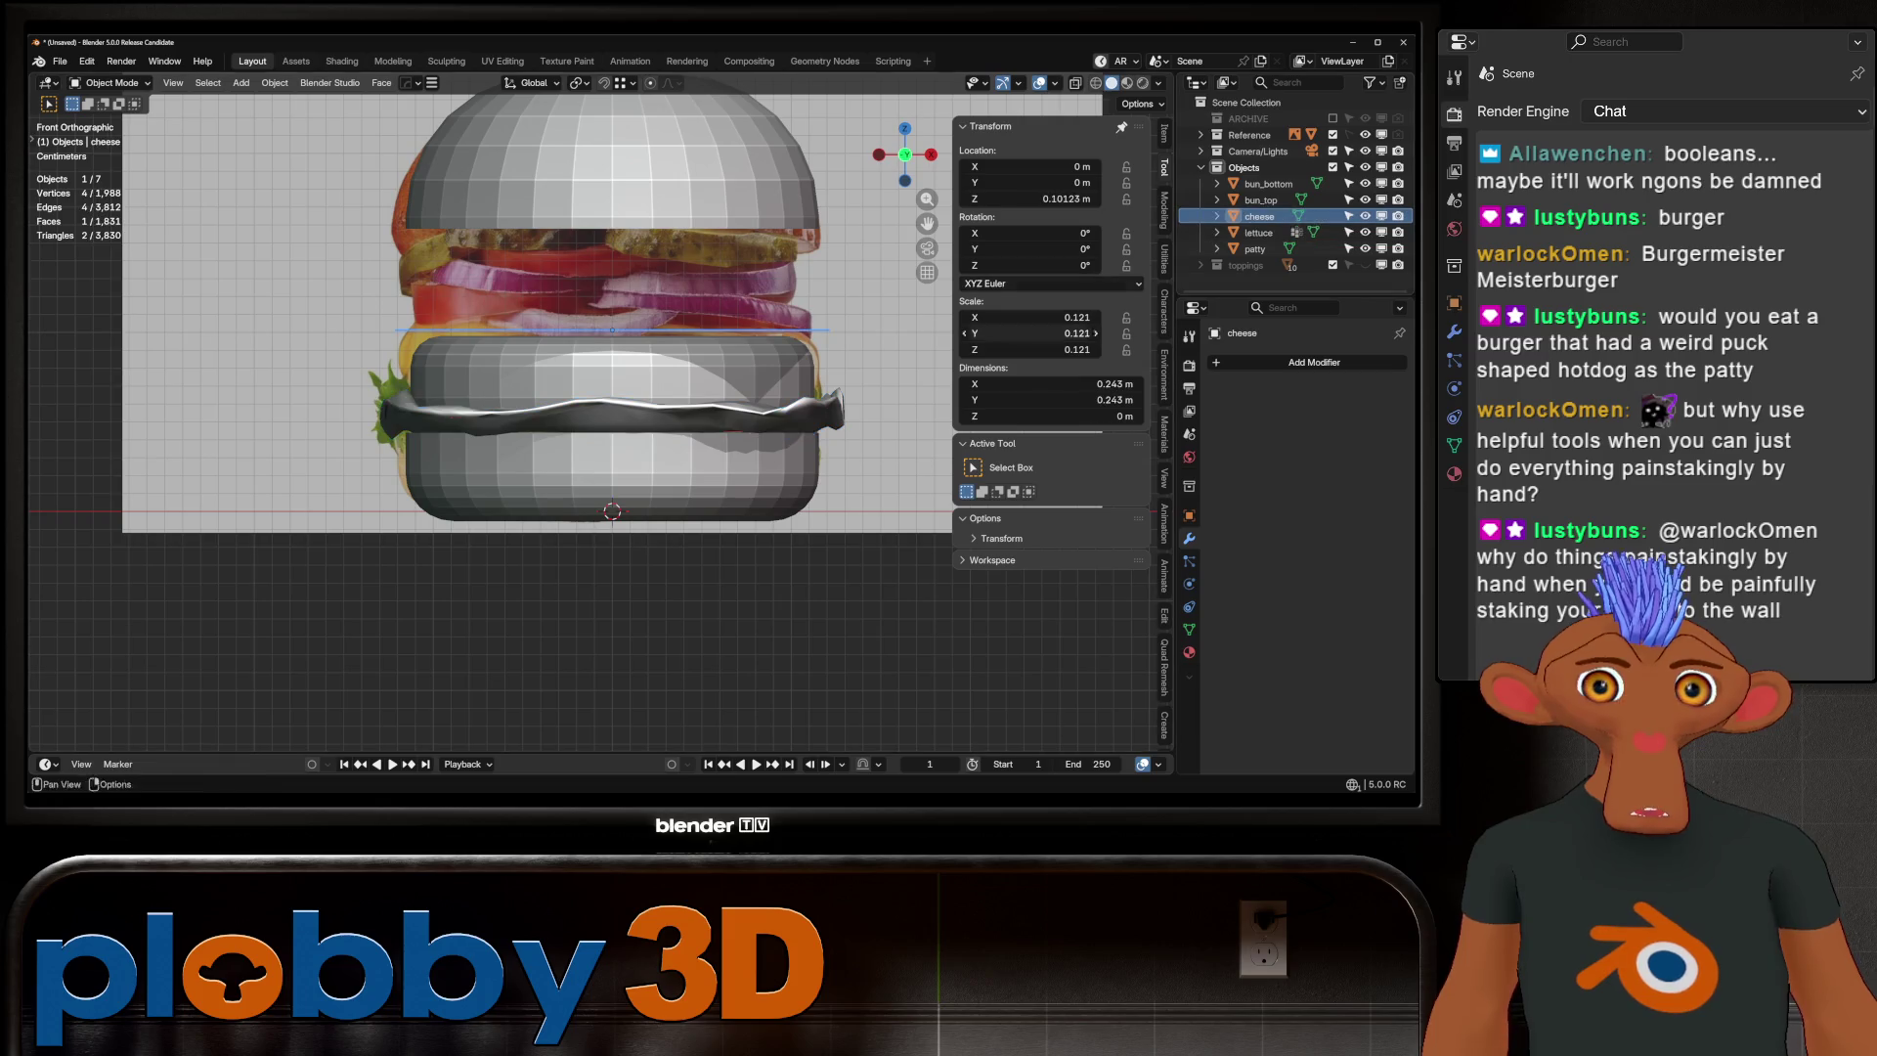
Loop-cut and subdivide the cheese plane into a finer grid
middle_click_drag(587, 586, 586, 508)
key("Tab")
key("w")
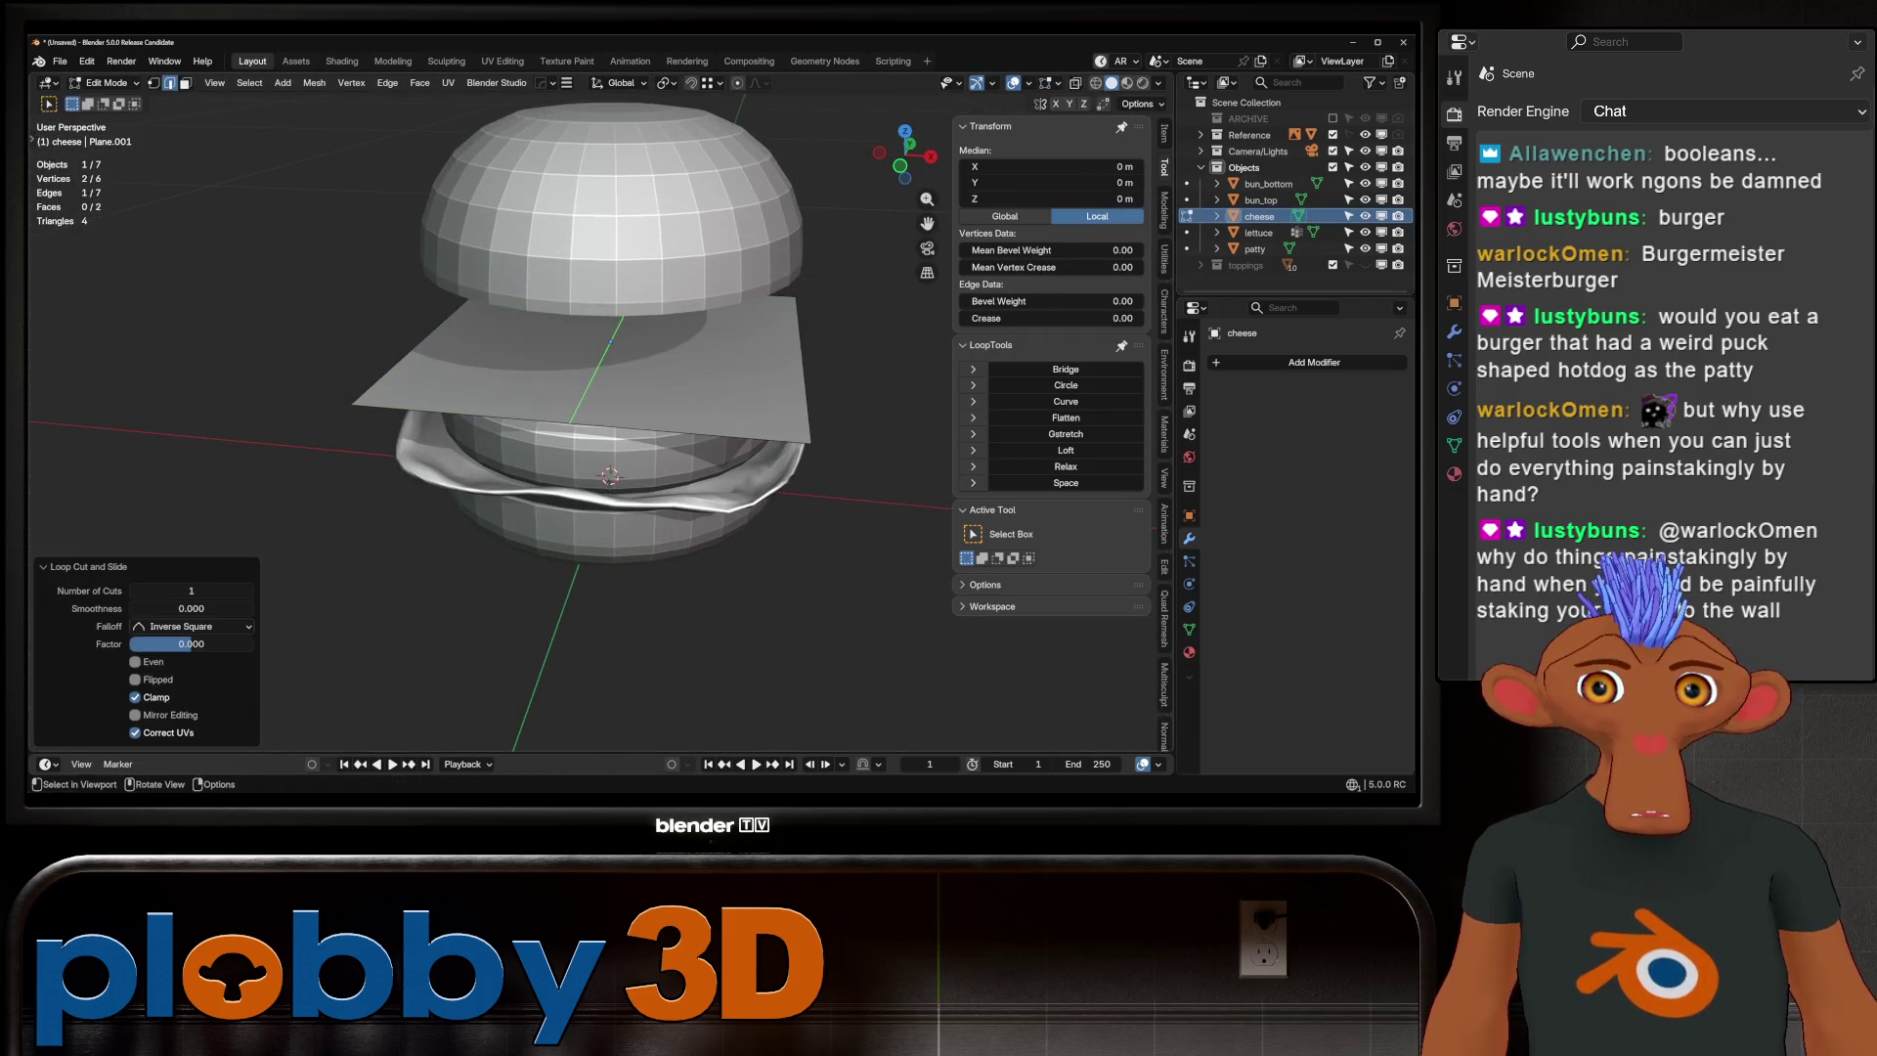
key("Tab")
key("Tab")
key("a")
key("w")
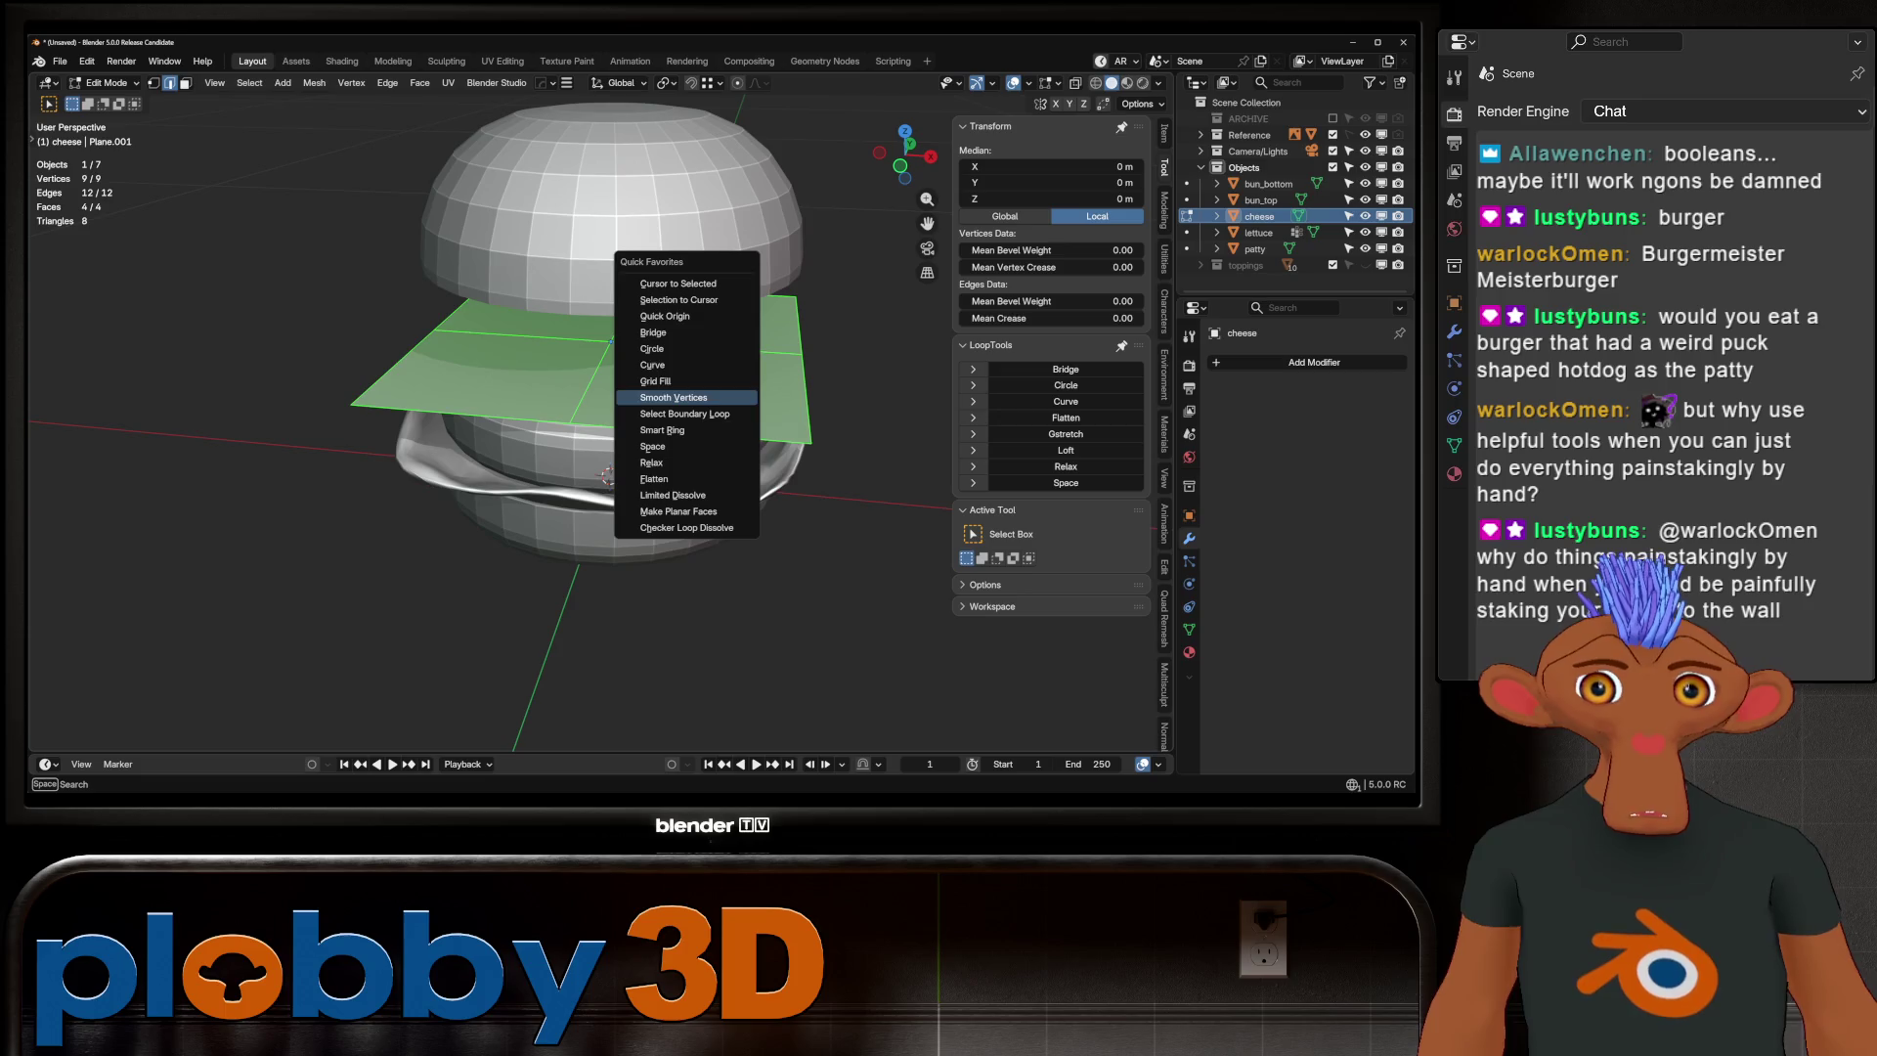
key("Escape")
key("w")
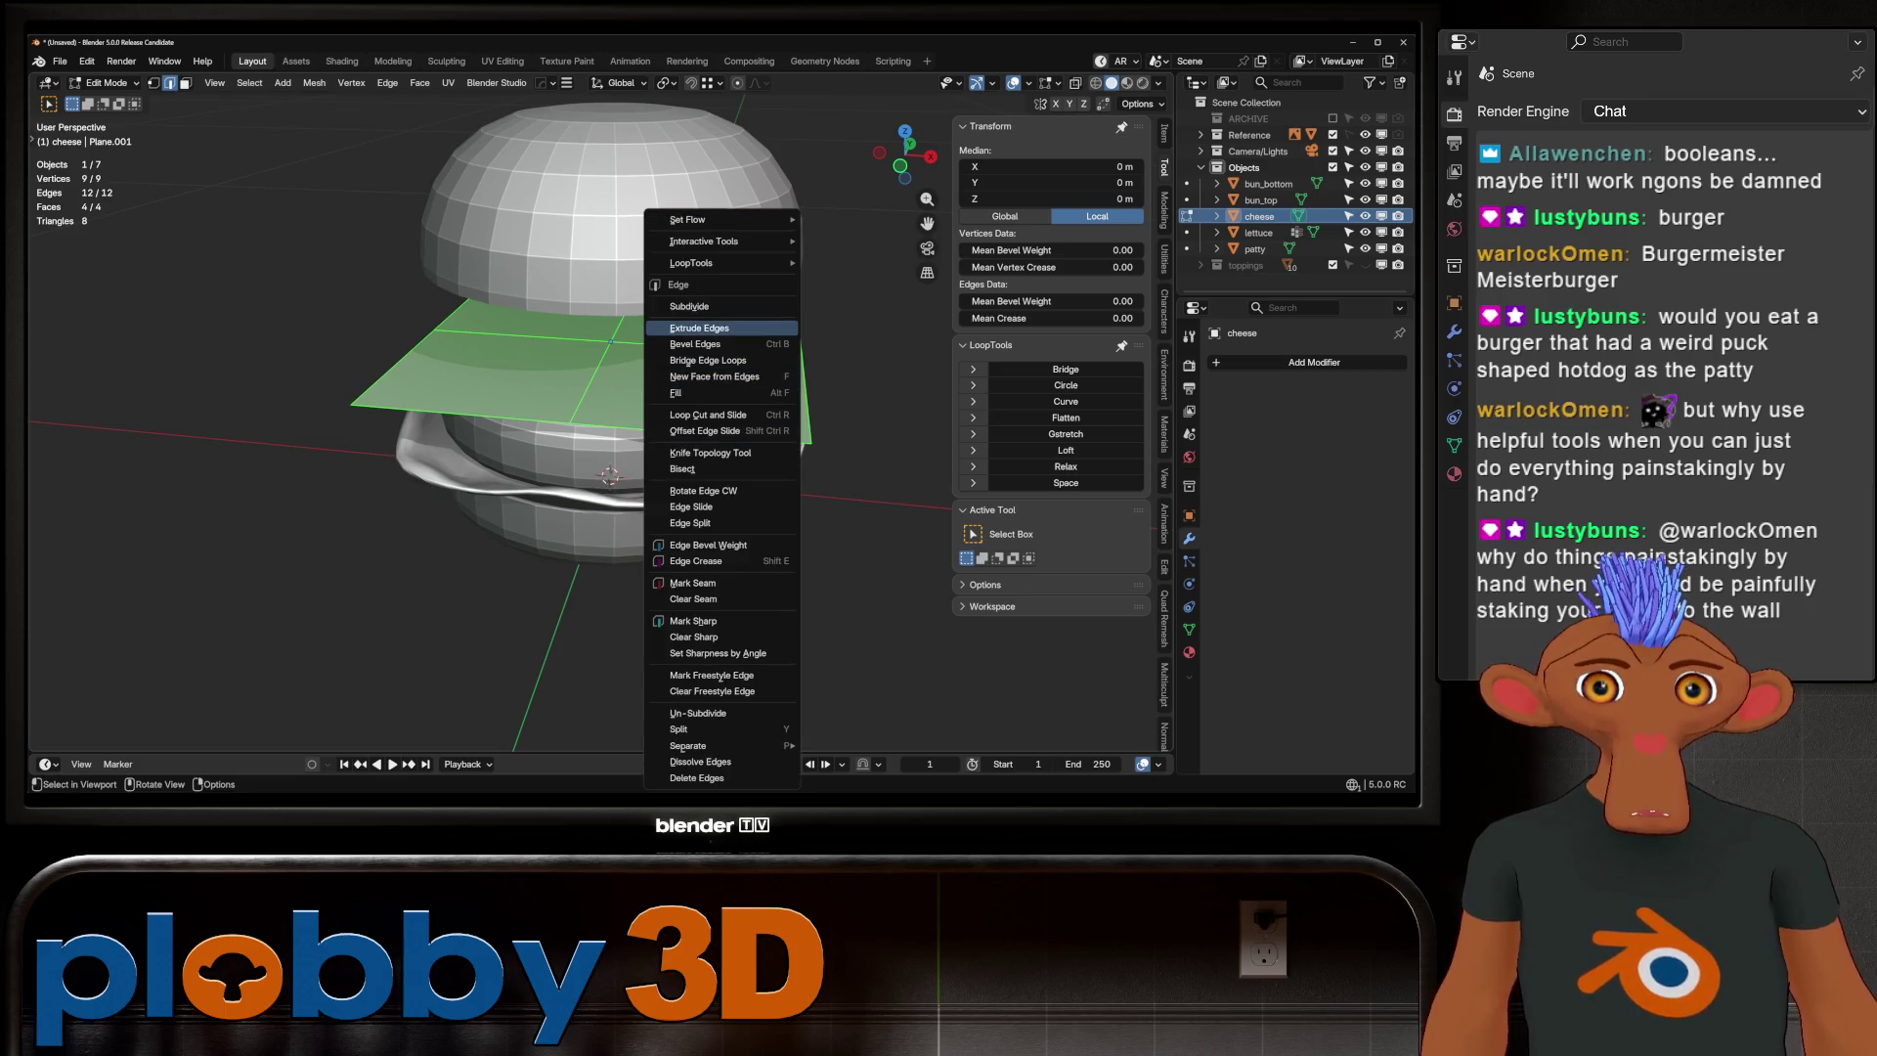
left_click(722, 305)
key("Tab")
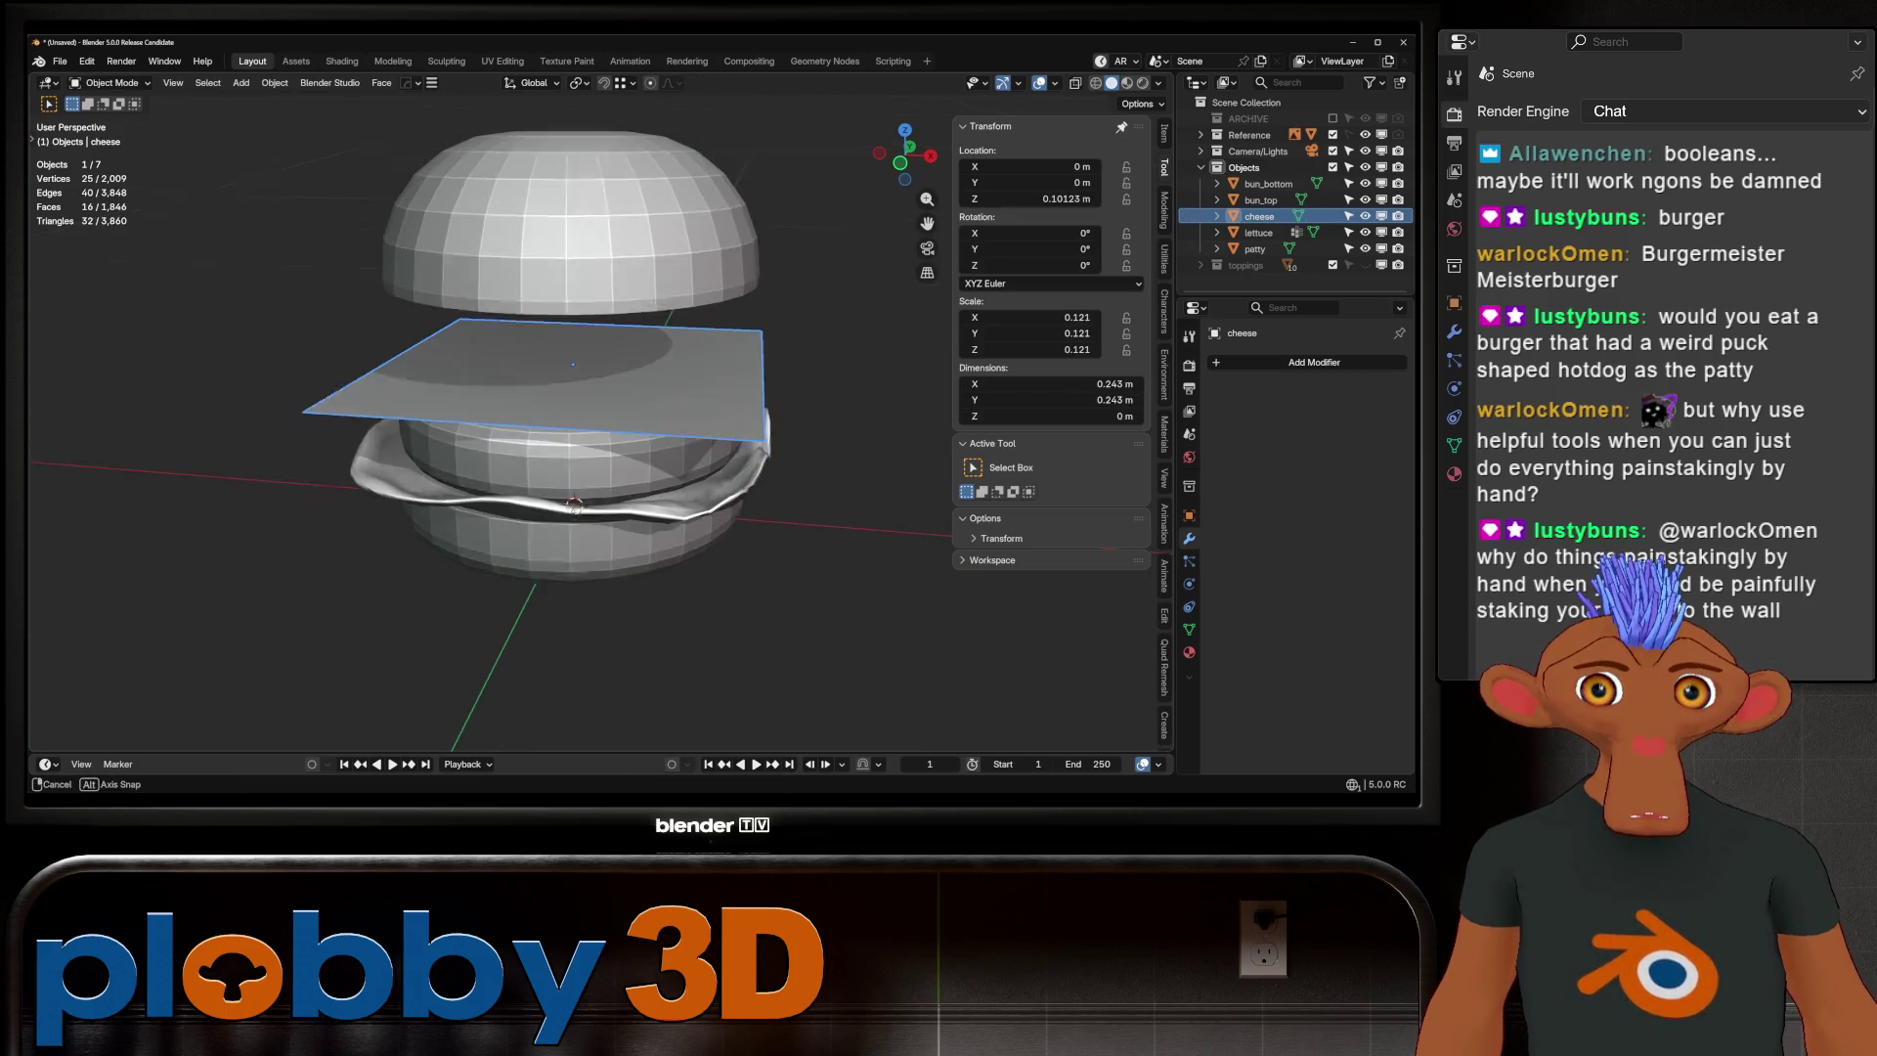
Give the cheese a level-2 Subdivision modifier and a Cloth simulation
key("ctrl+2")
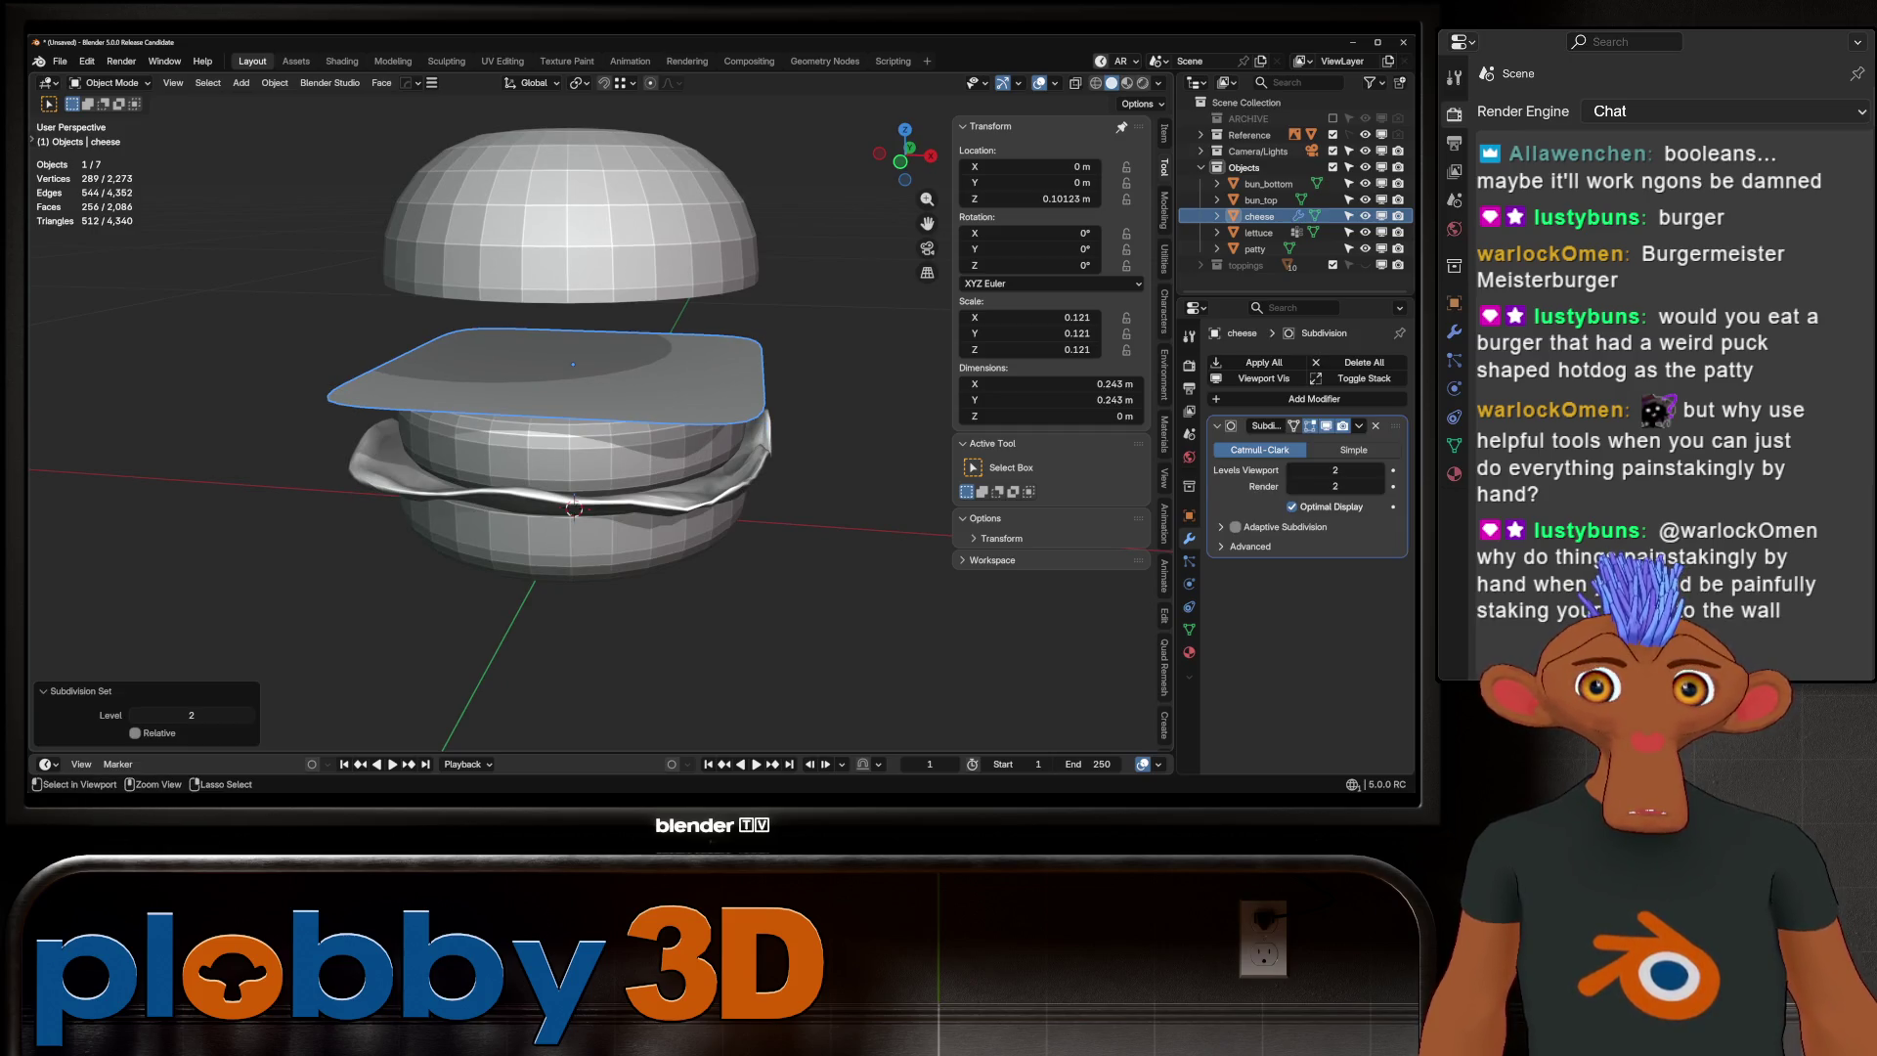
middle_click_drag(577, 391, 577, 406, "shift")
key("shift+a")
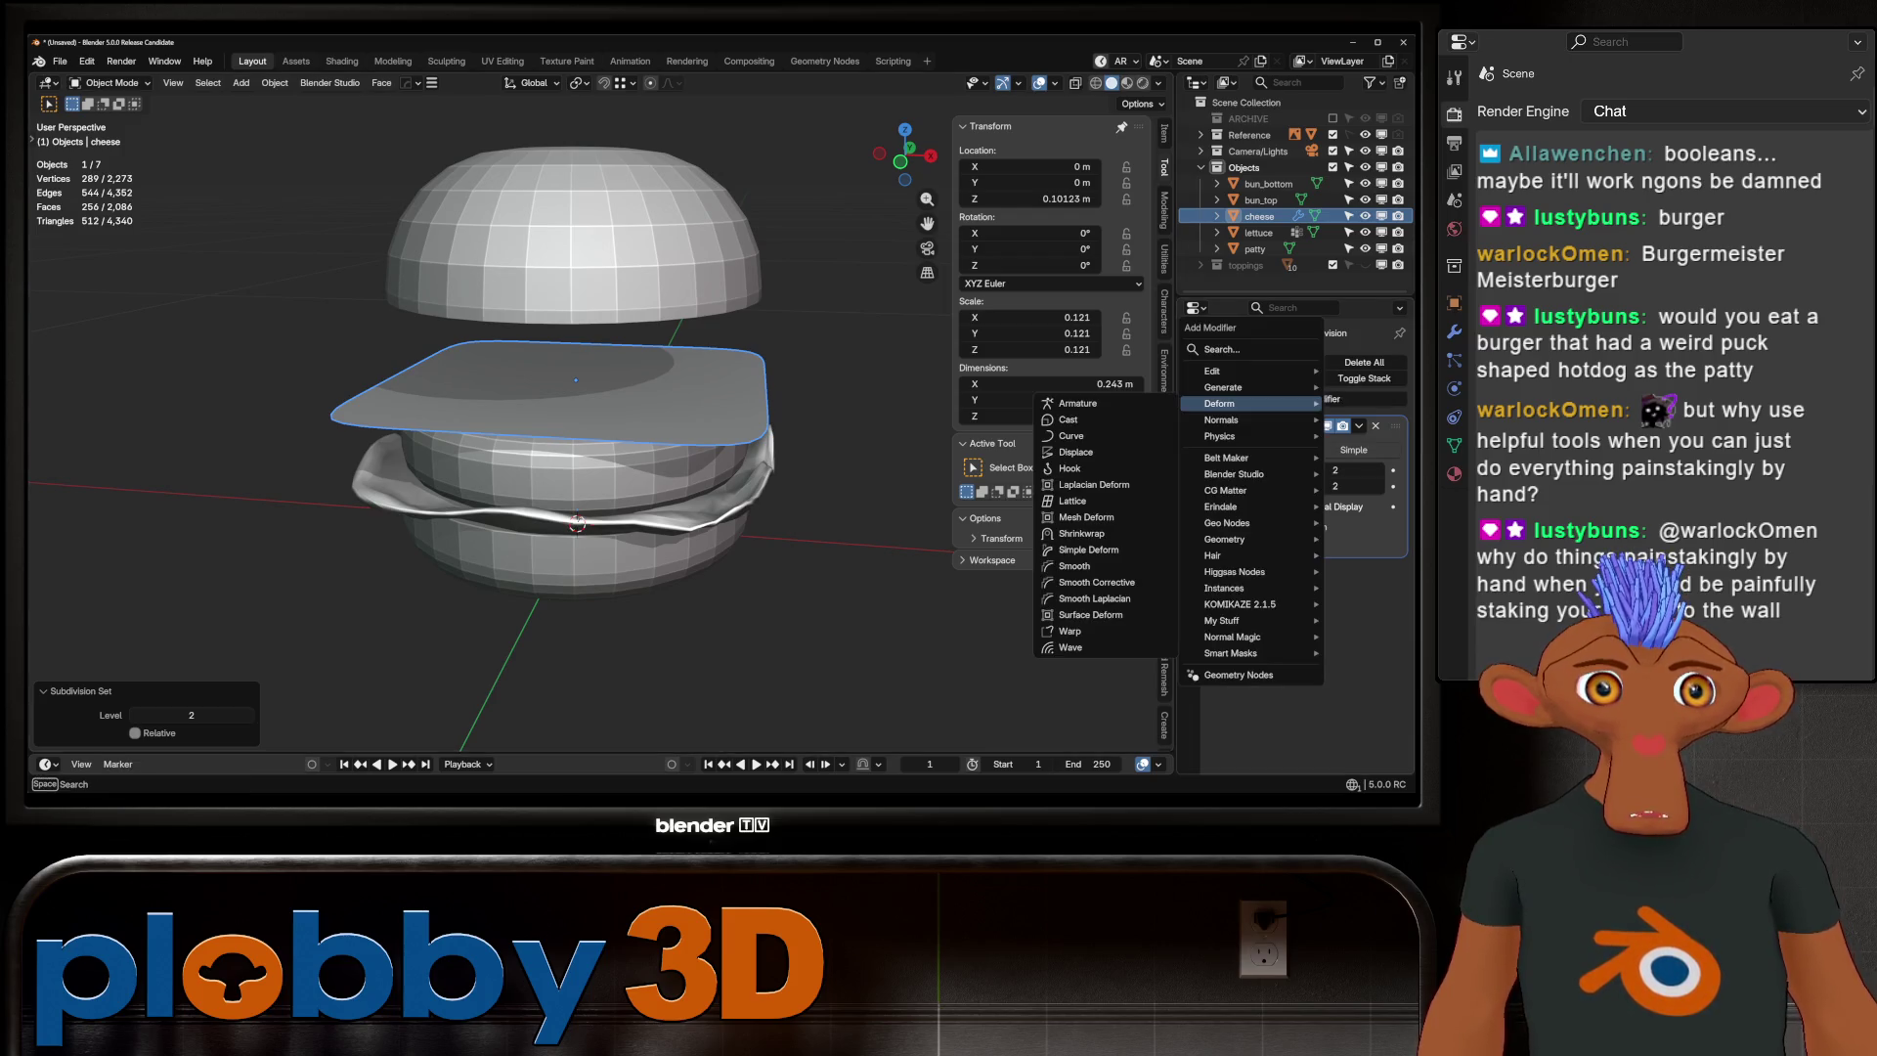
mouse_move(1232, 436)
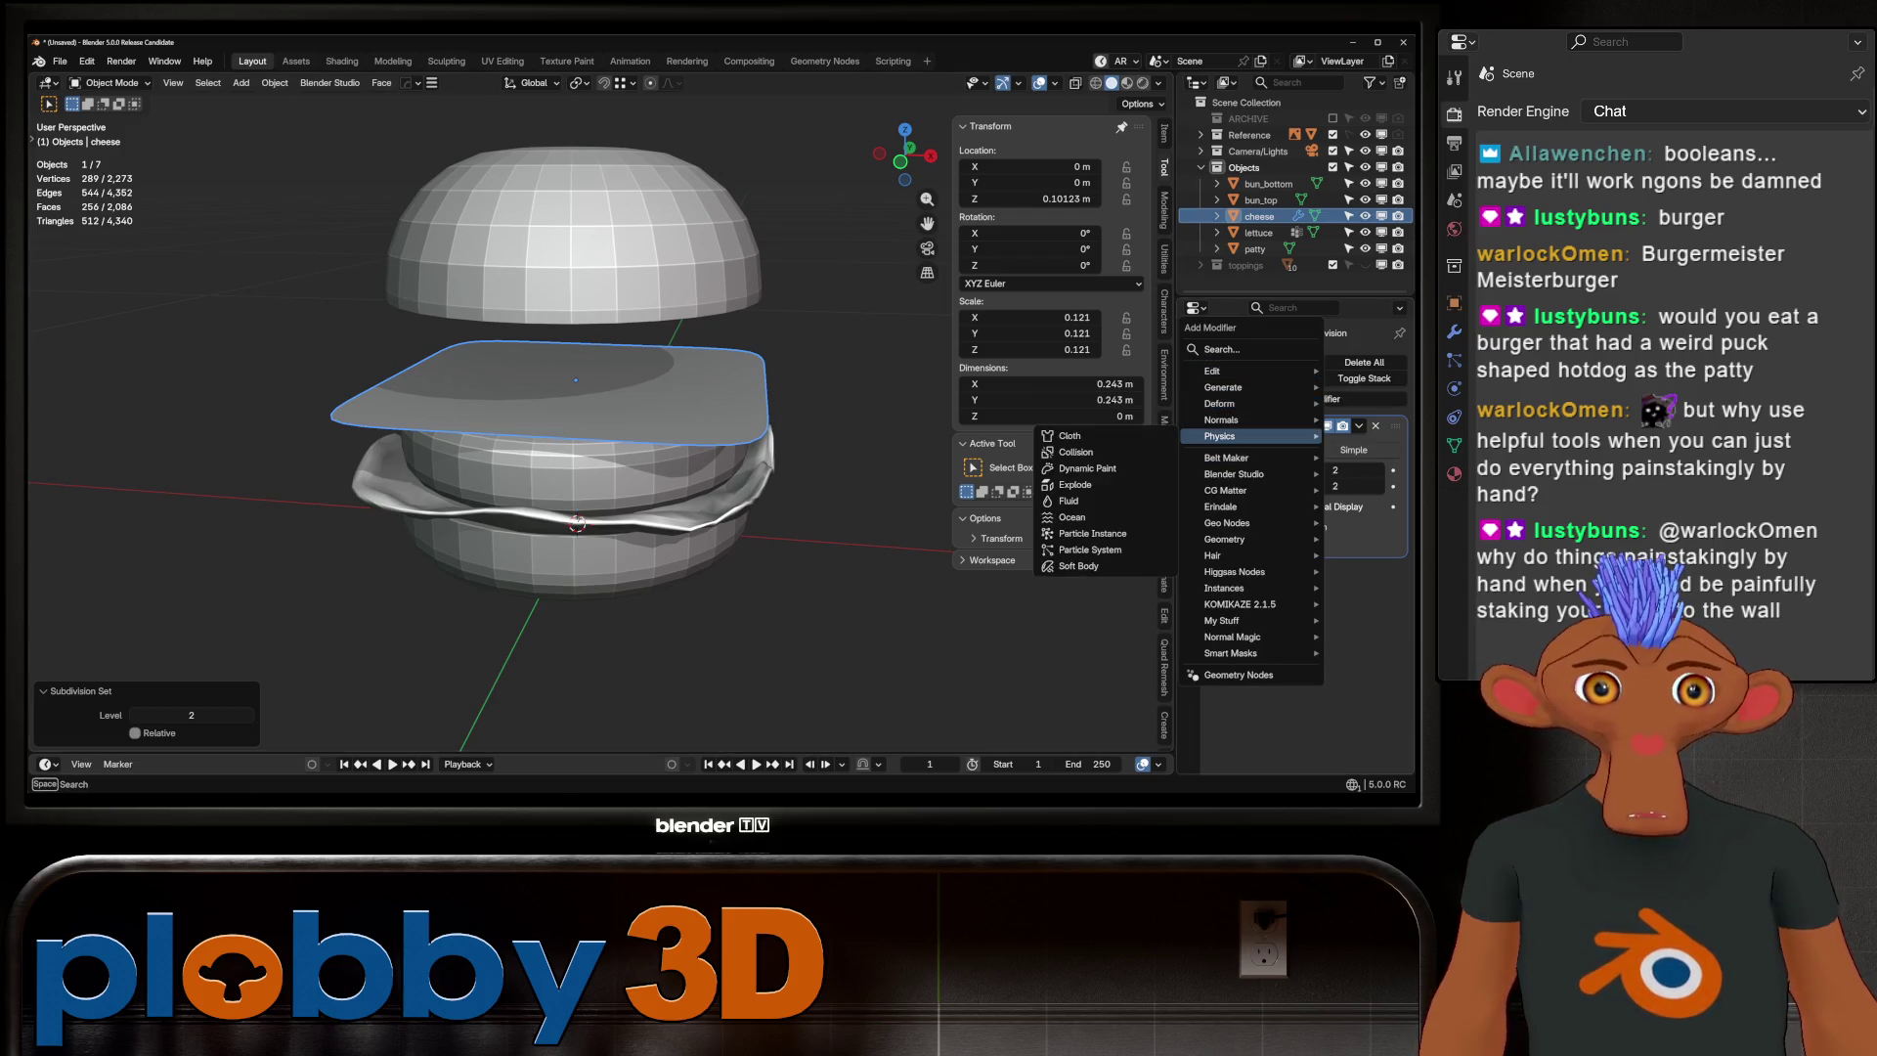
left_click(1070, 436)
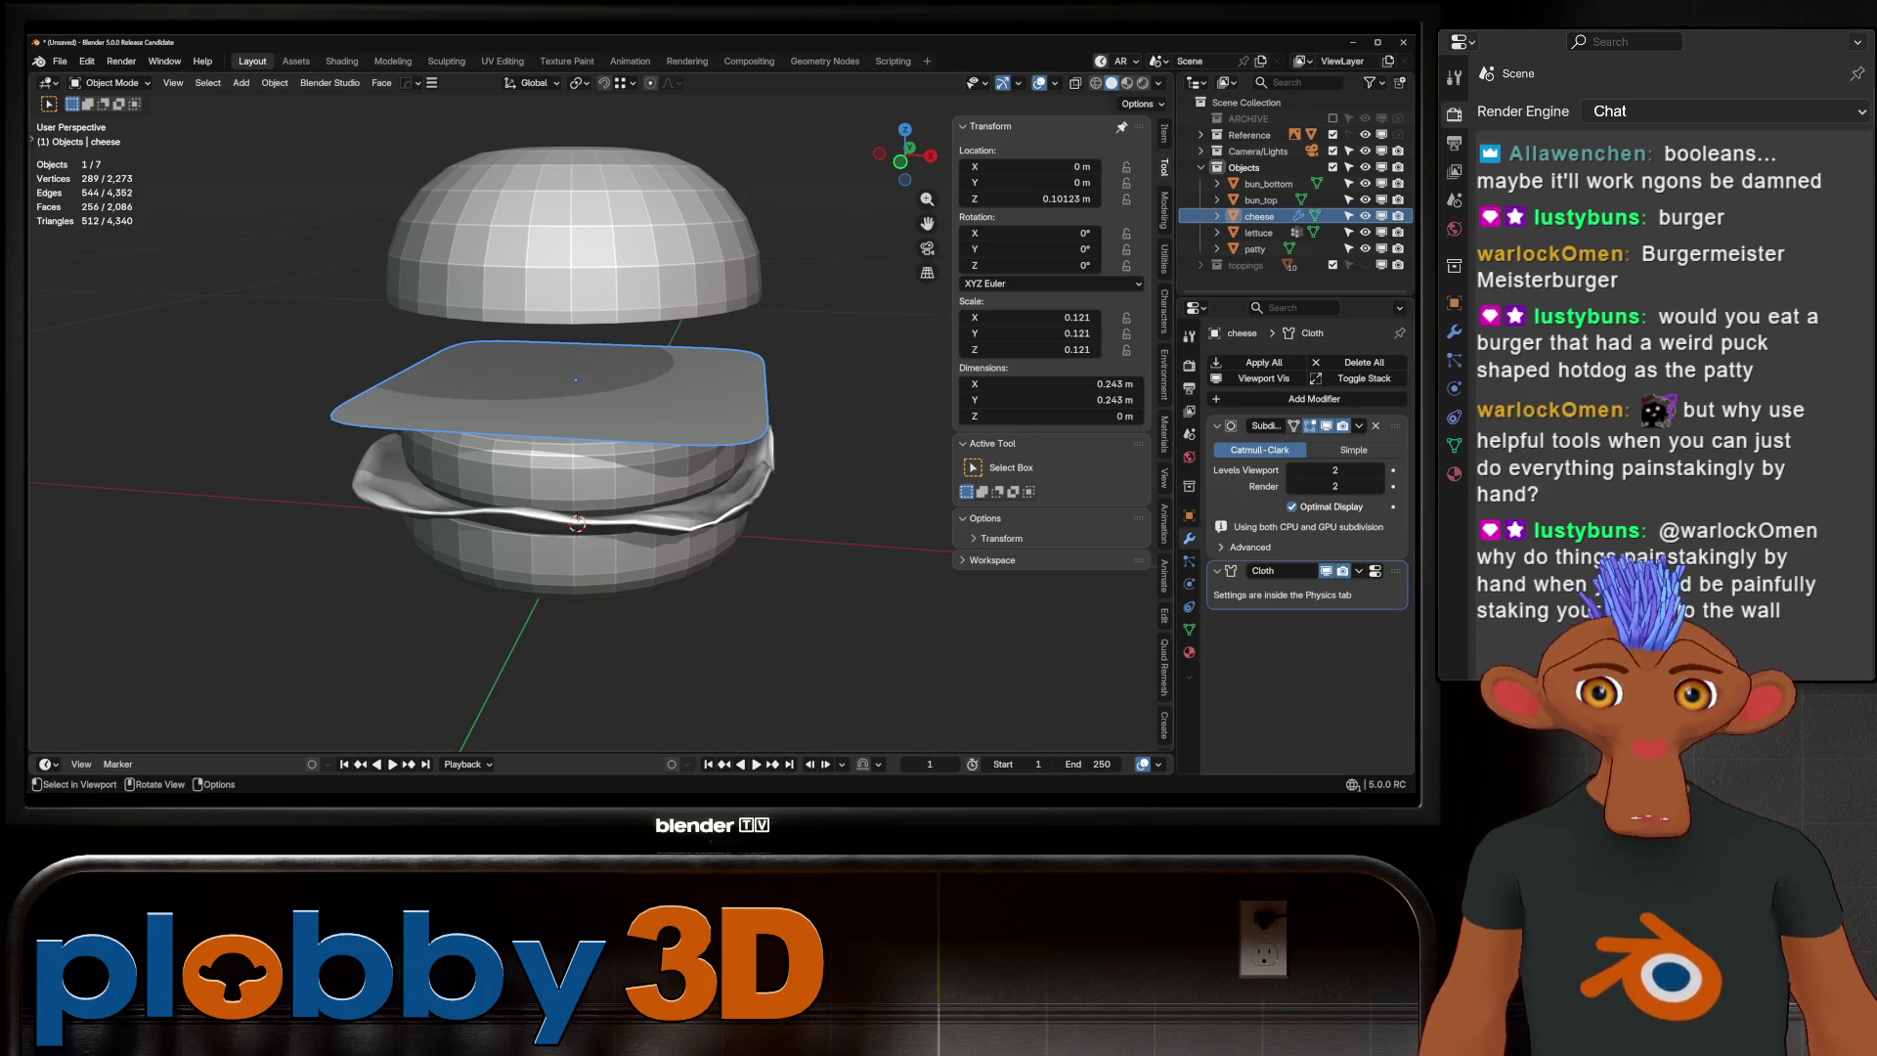
Add Collision physics to the patty
left_click(1254, 248)
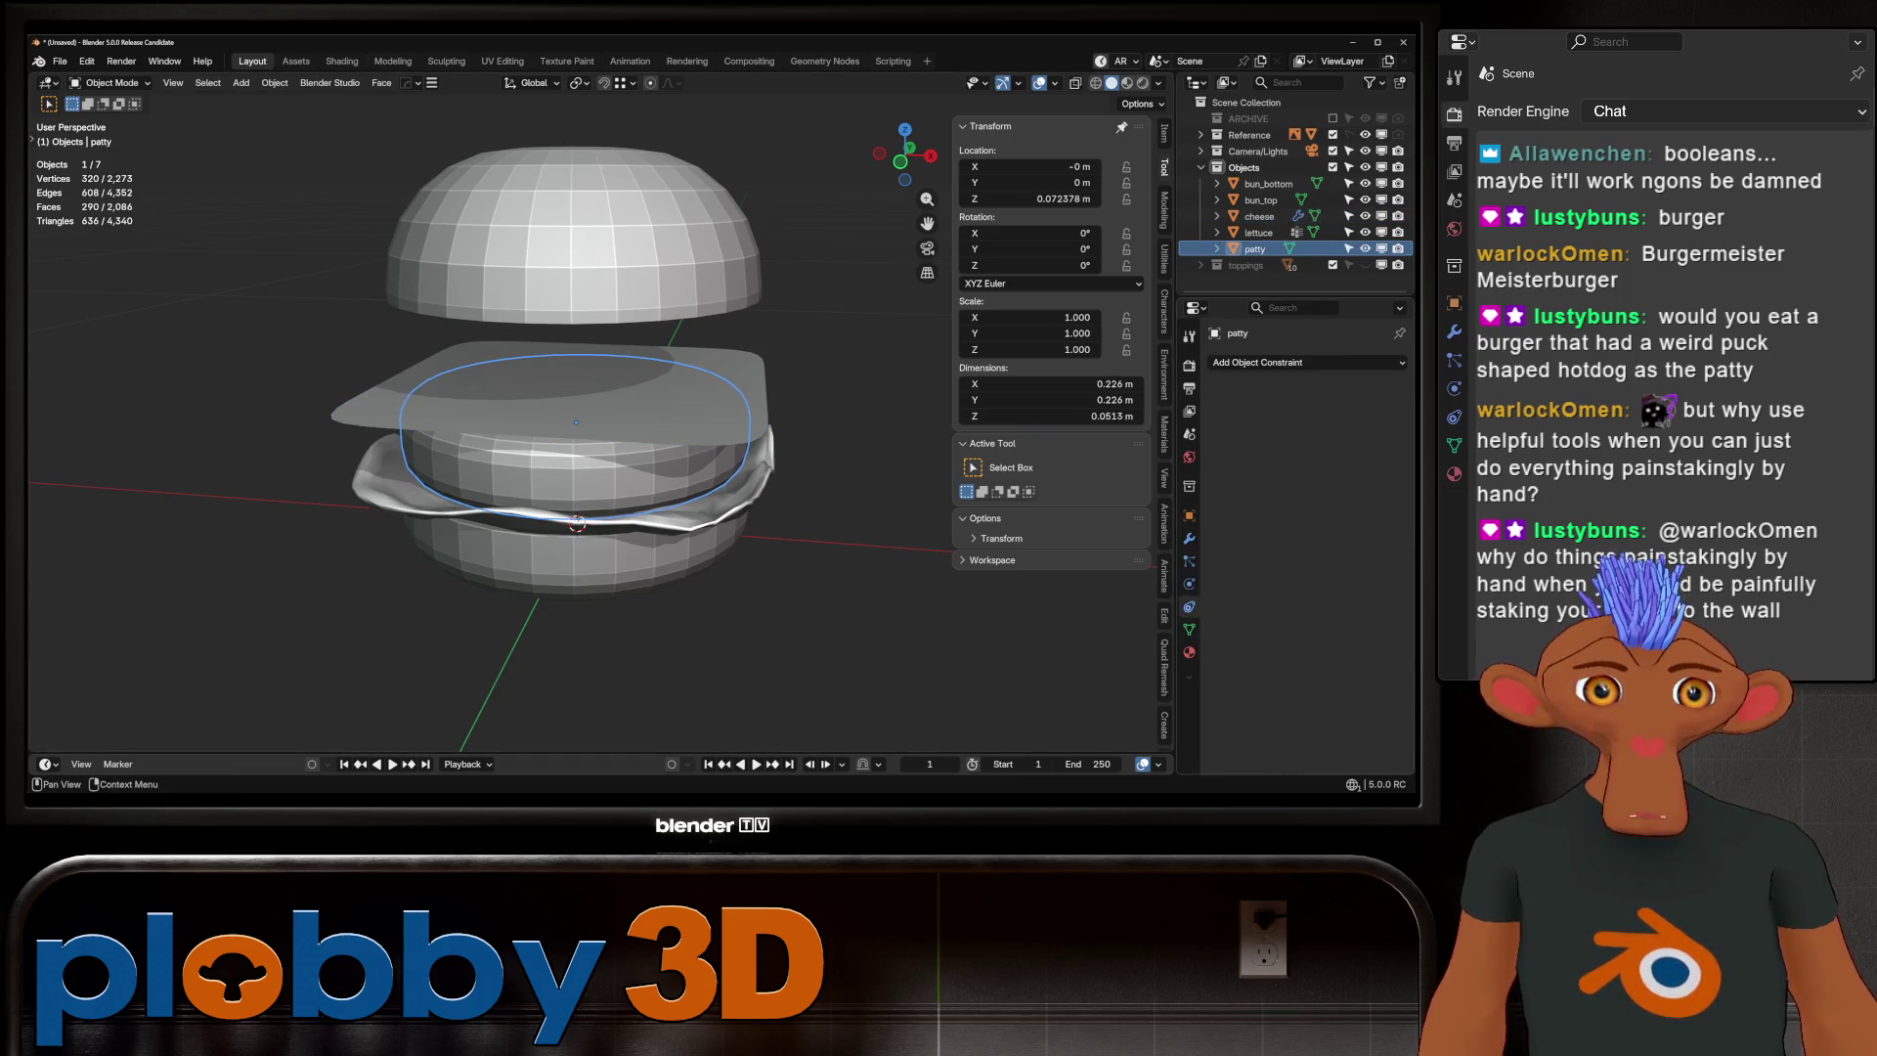
left_click(1261, 361)
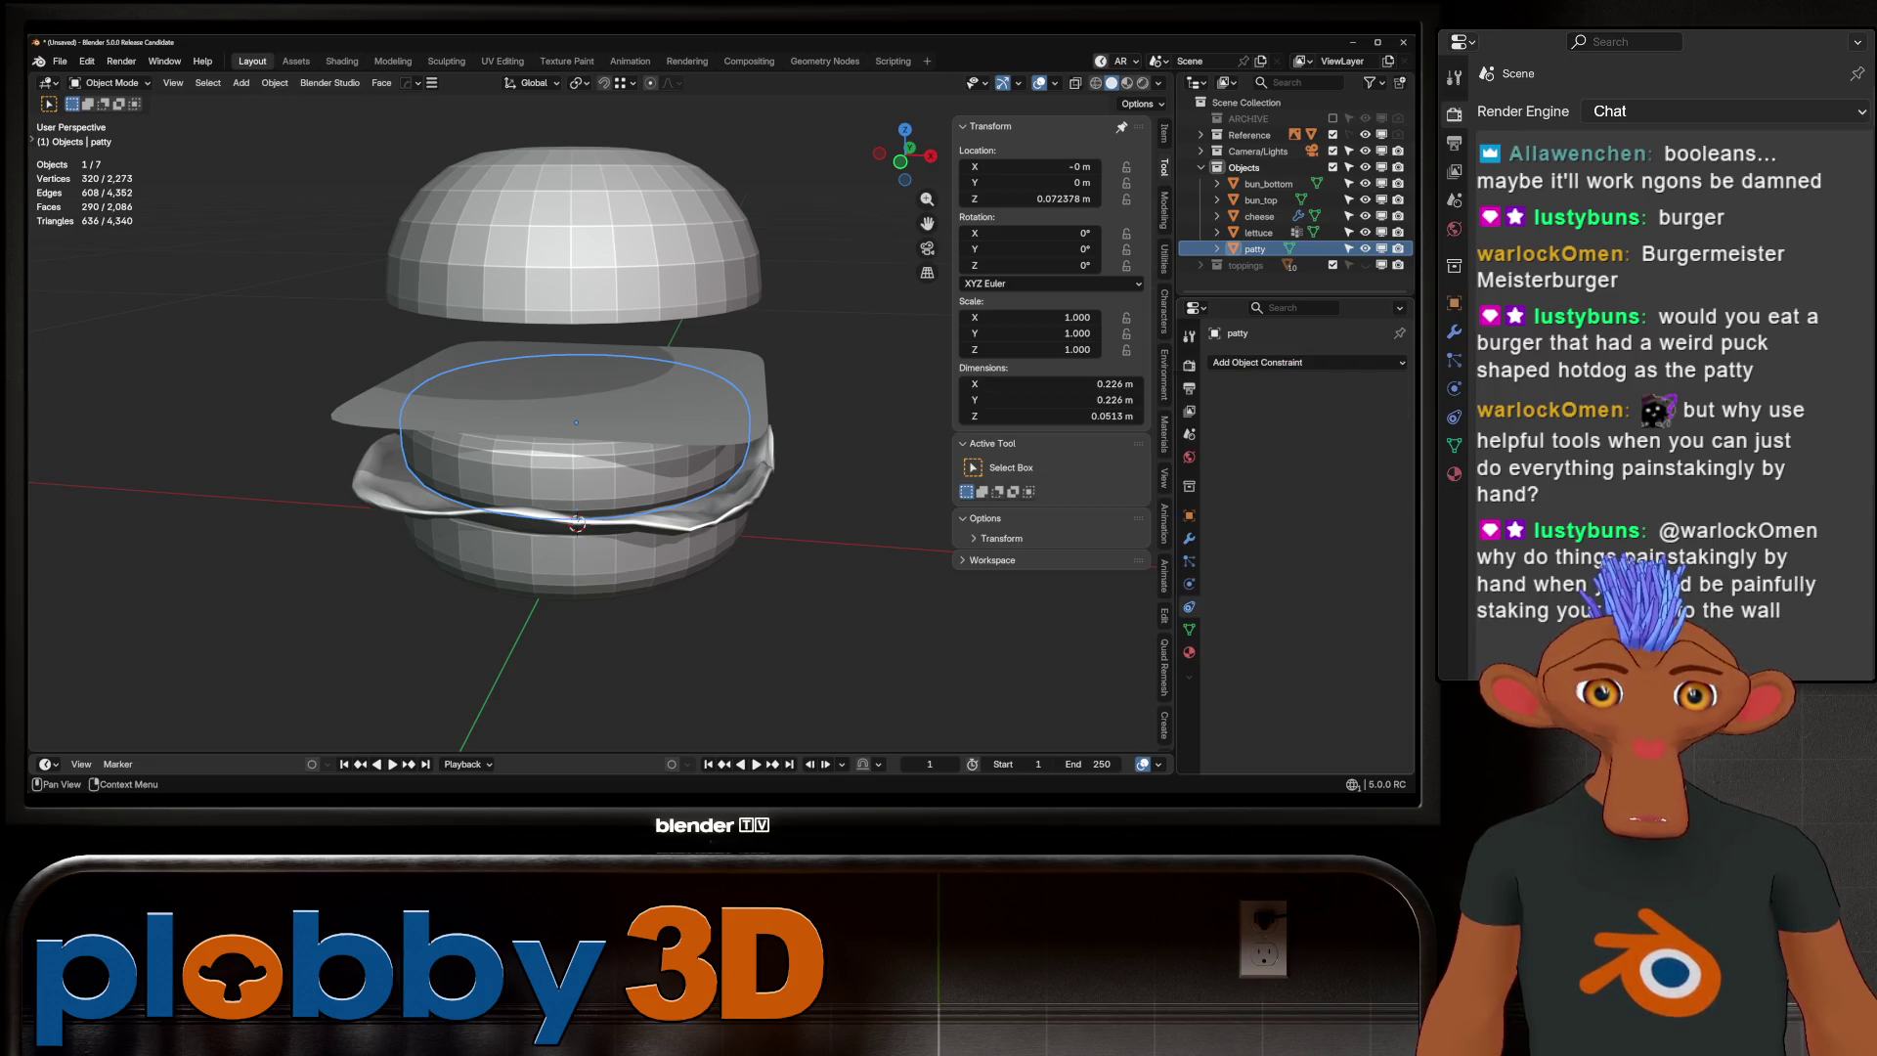
left_click(1188, 584)
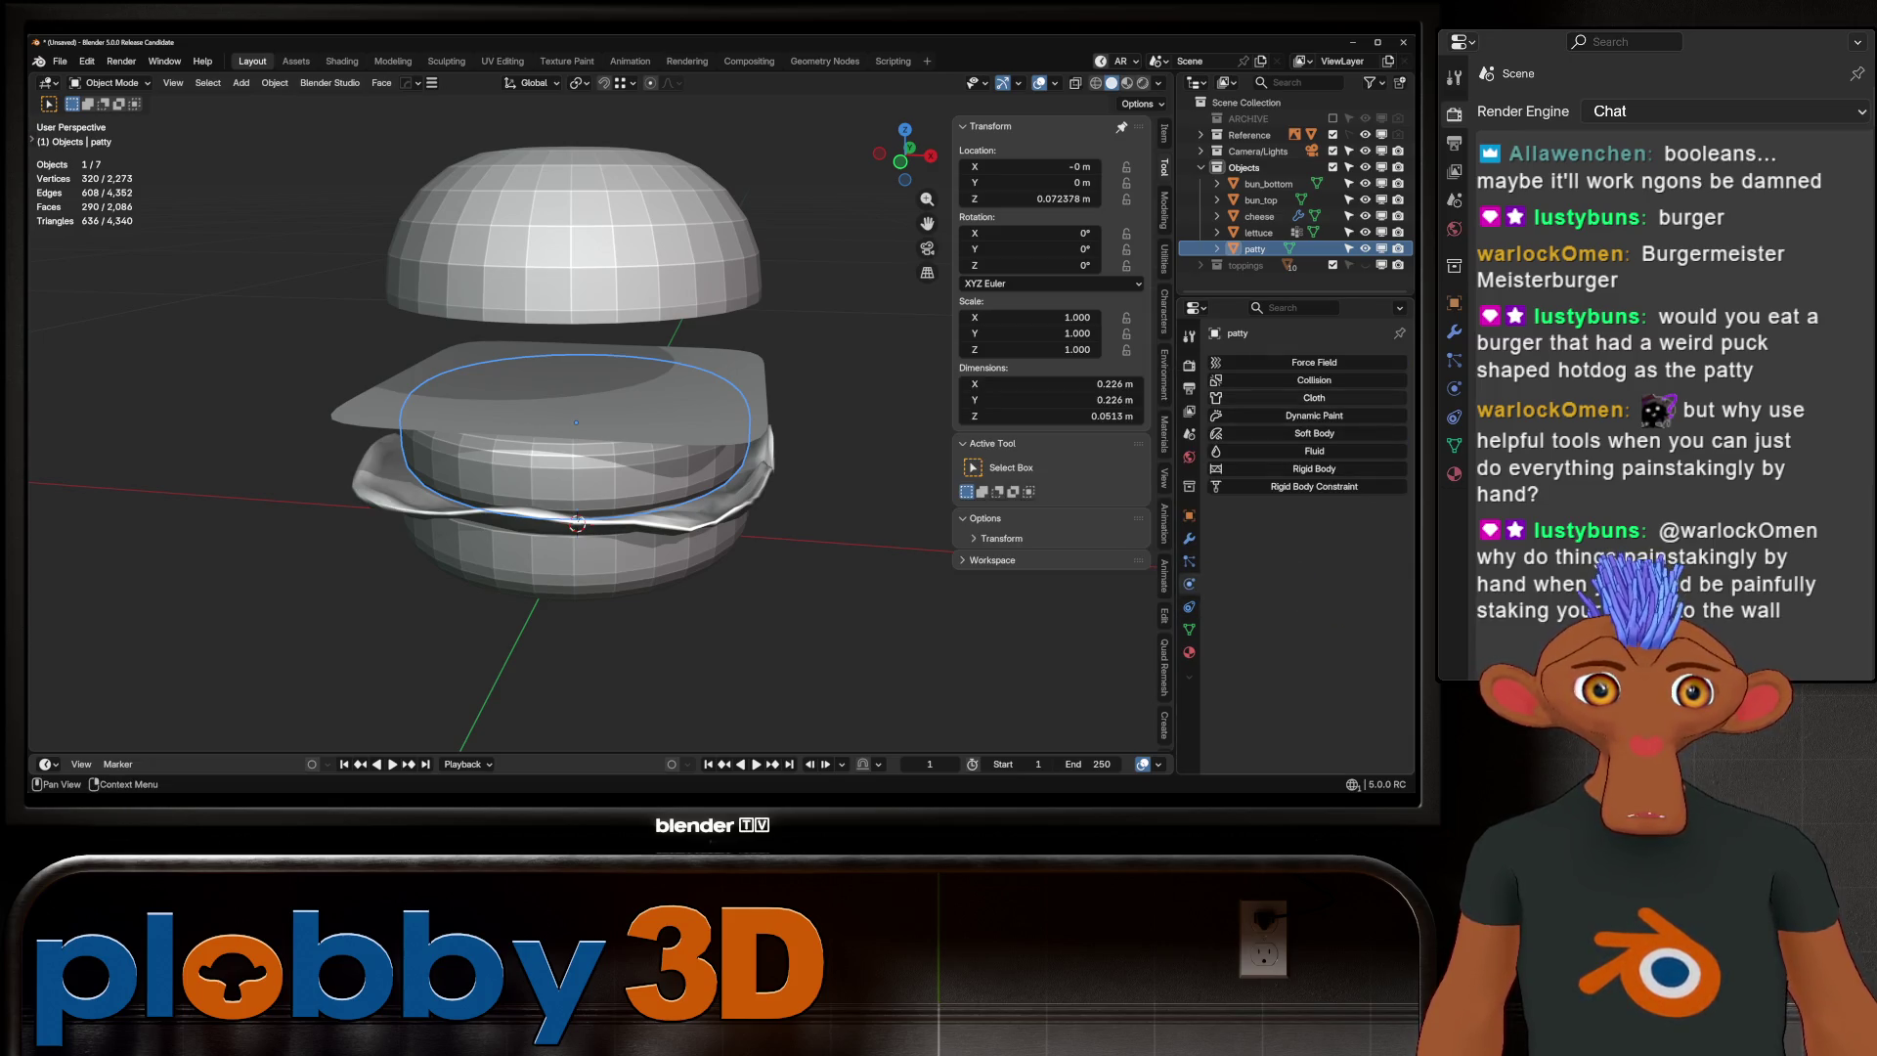
left_click(1314, 380)
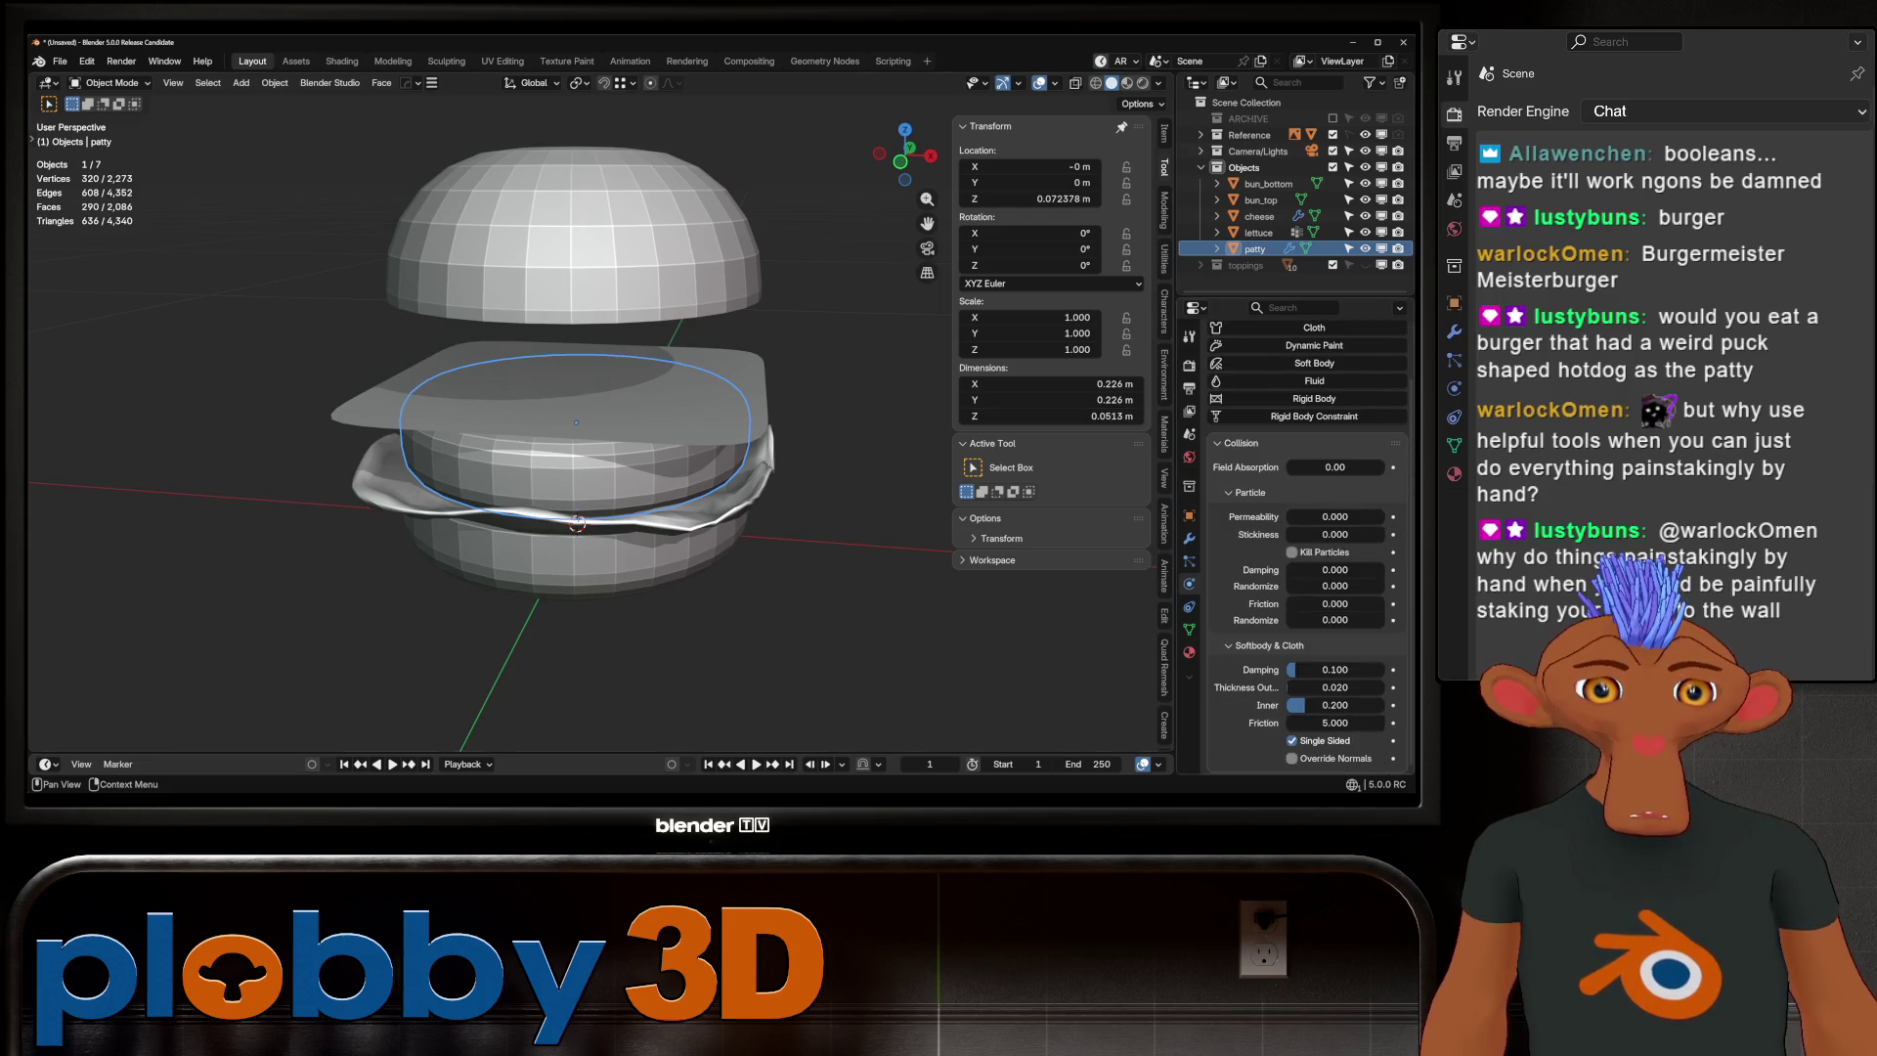
Play the simulation so the cheese drapes over the patty
left_click(1259, 216)
key("space")
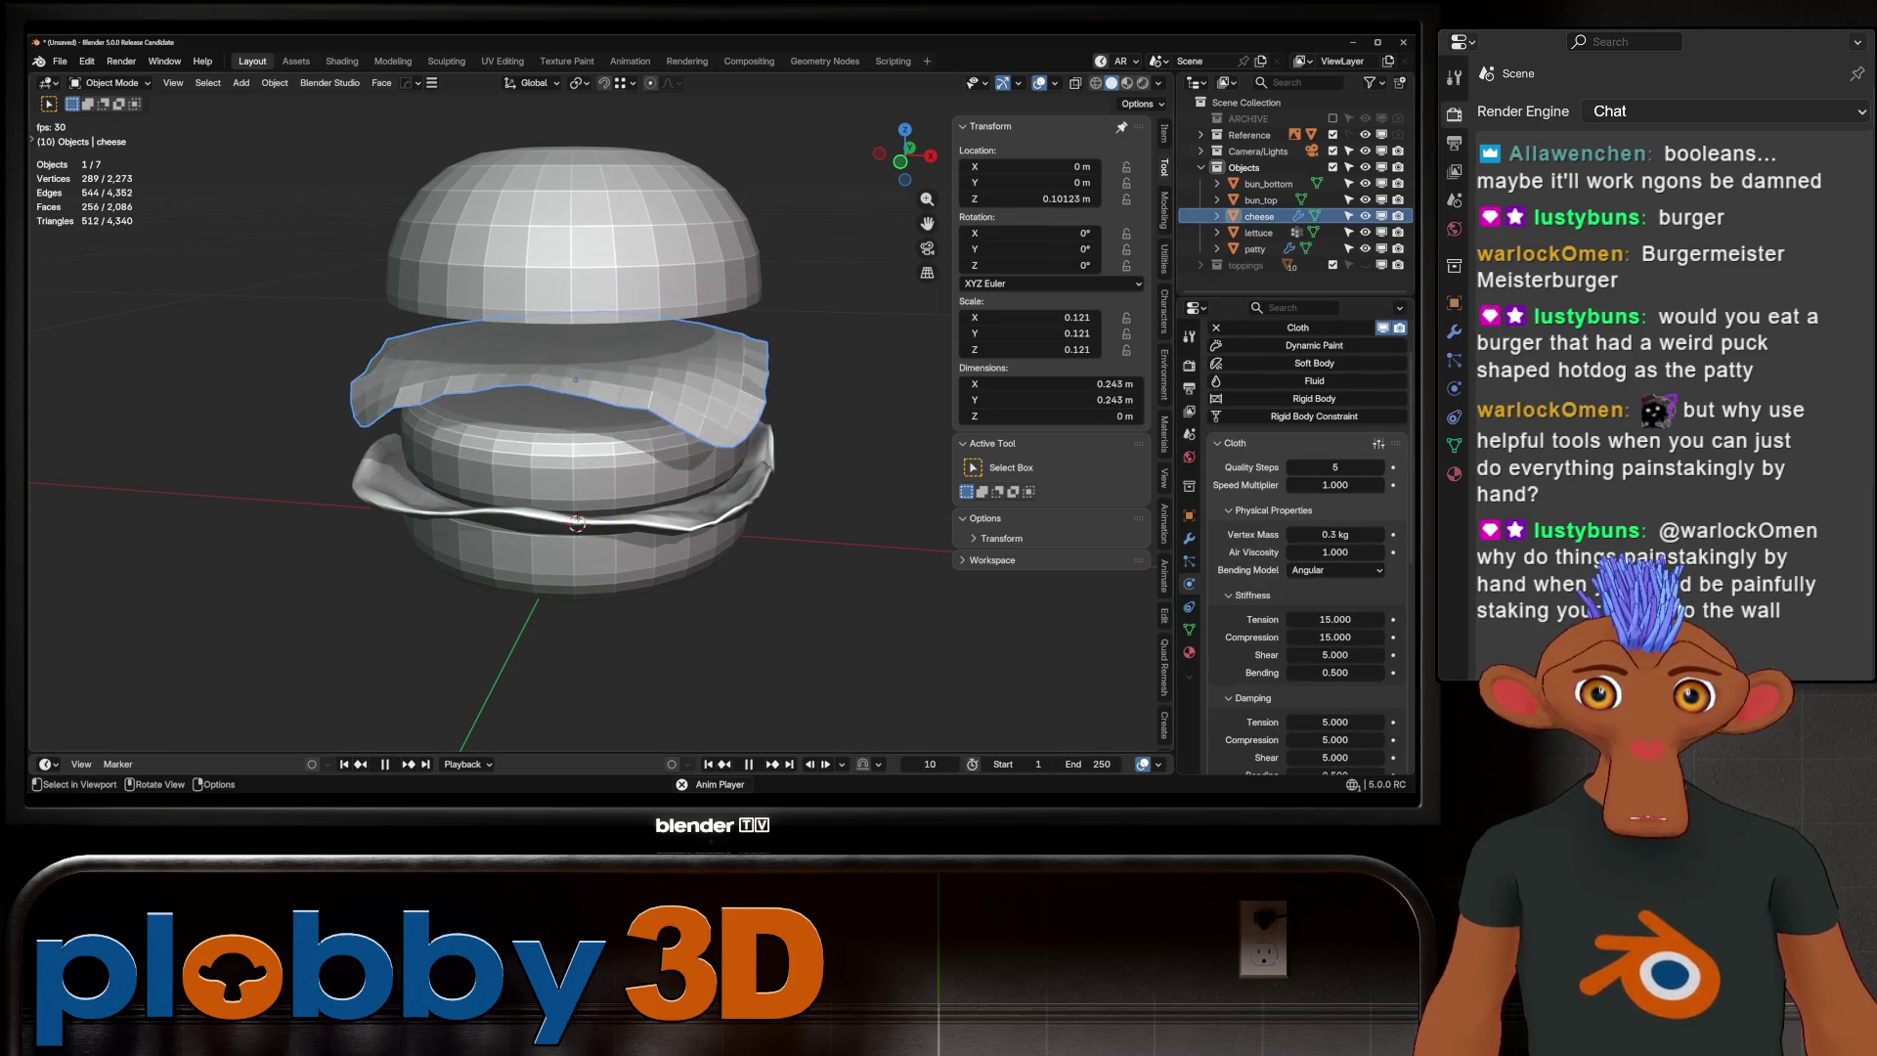
mouse_move(577, 440)
middle_mouse_down()
mouse_move(577, 411)
mouse_move(508, 406)
mouse_move(533, 459)
middle_mouse_up()
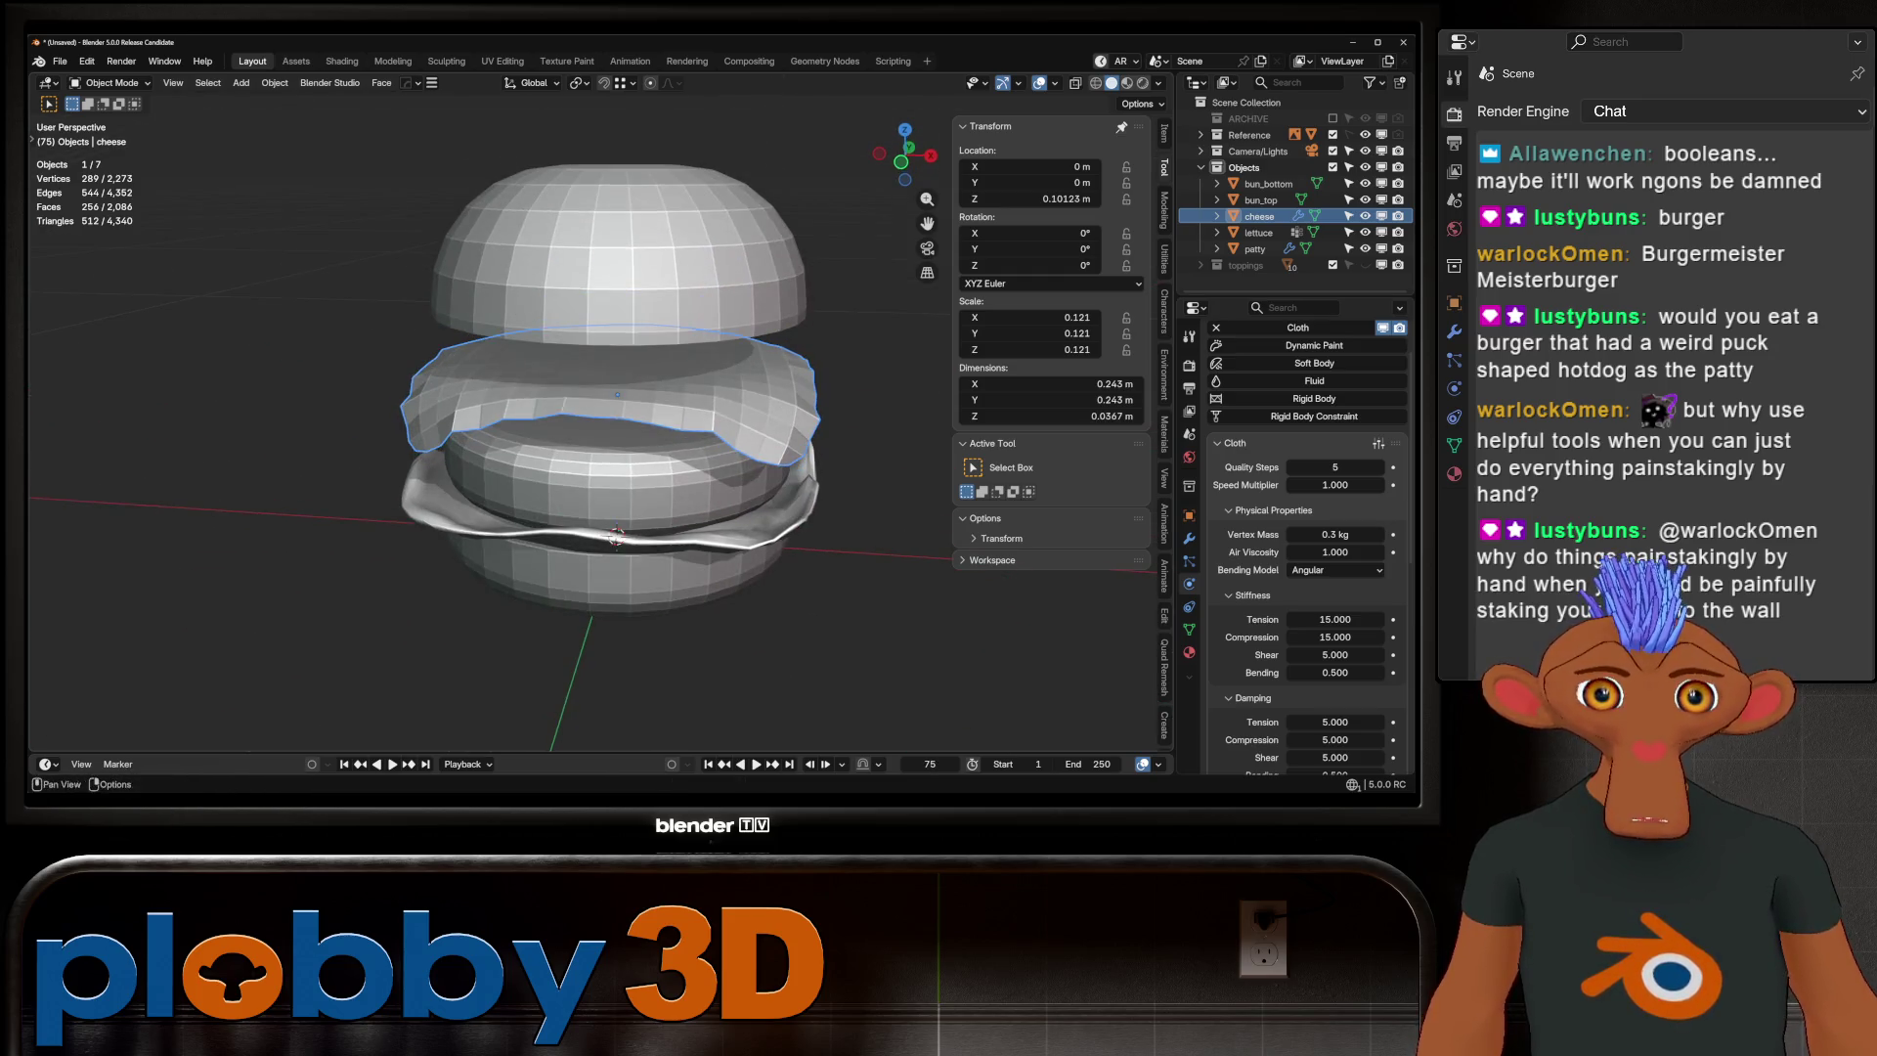
left_click(1255, 248)
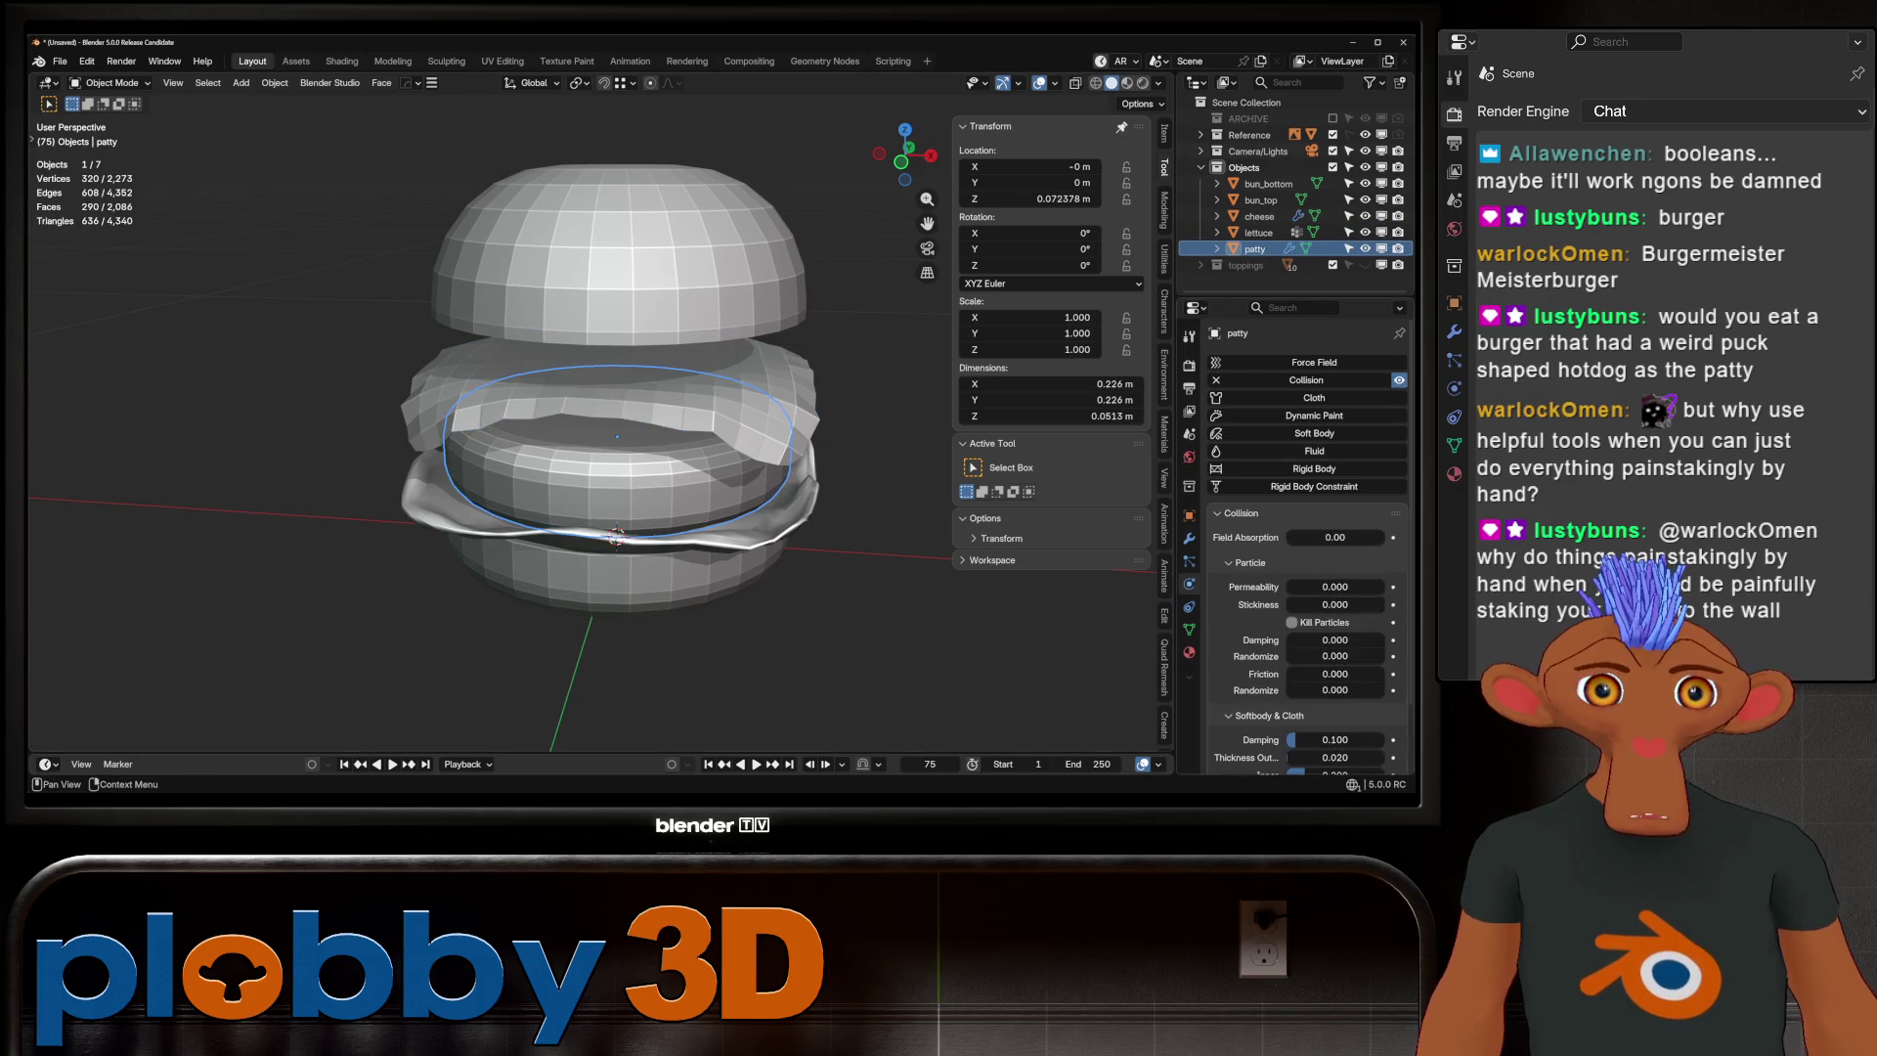
left_click(685, 391)
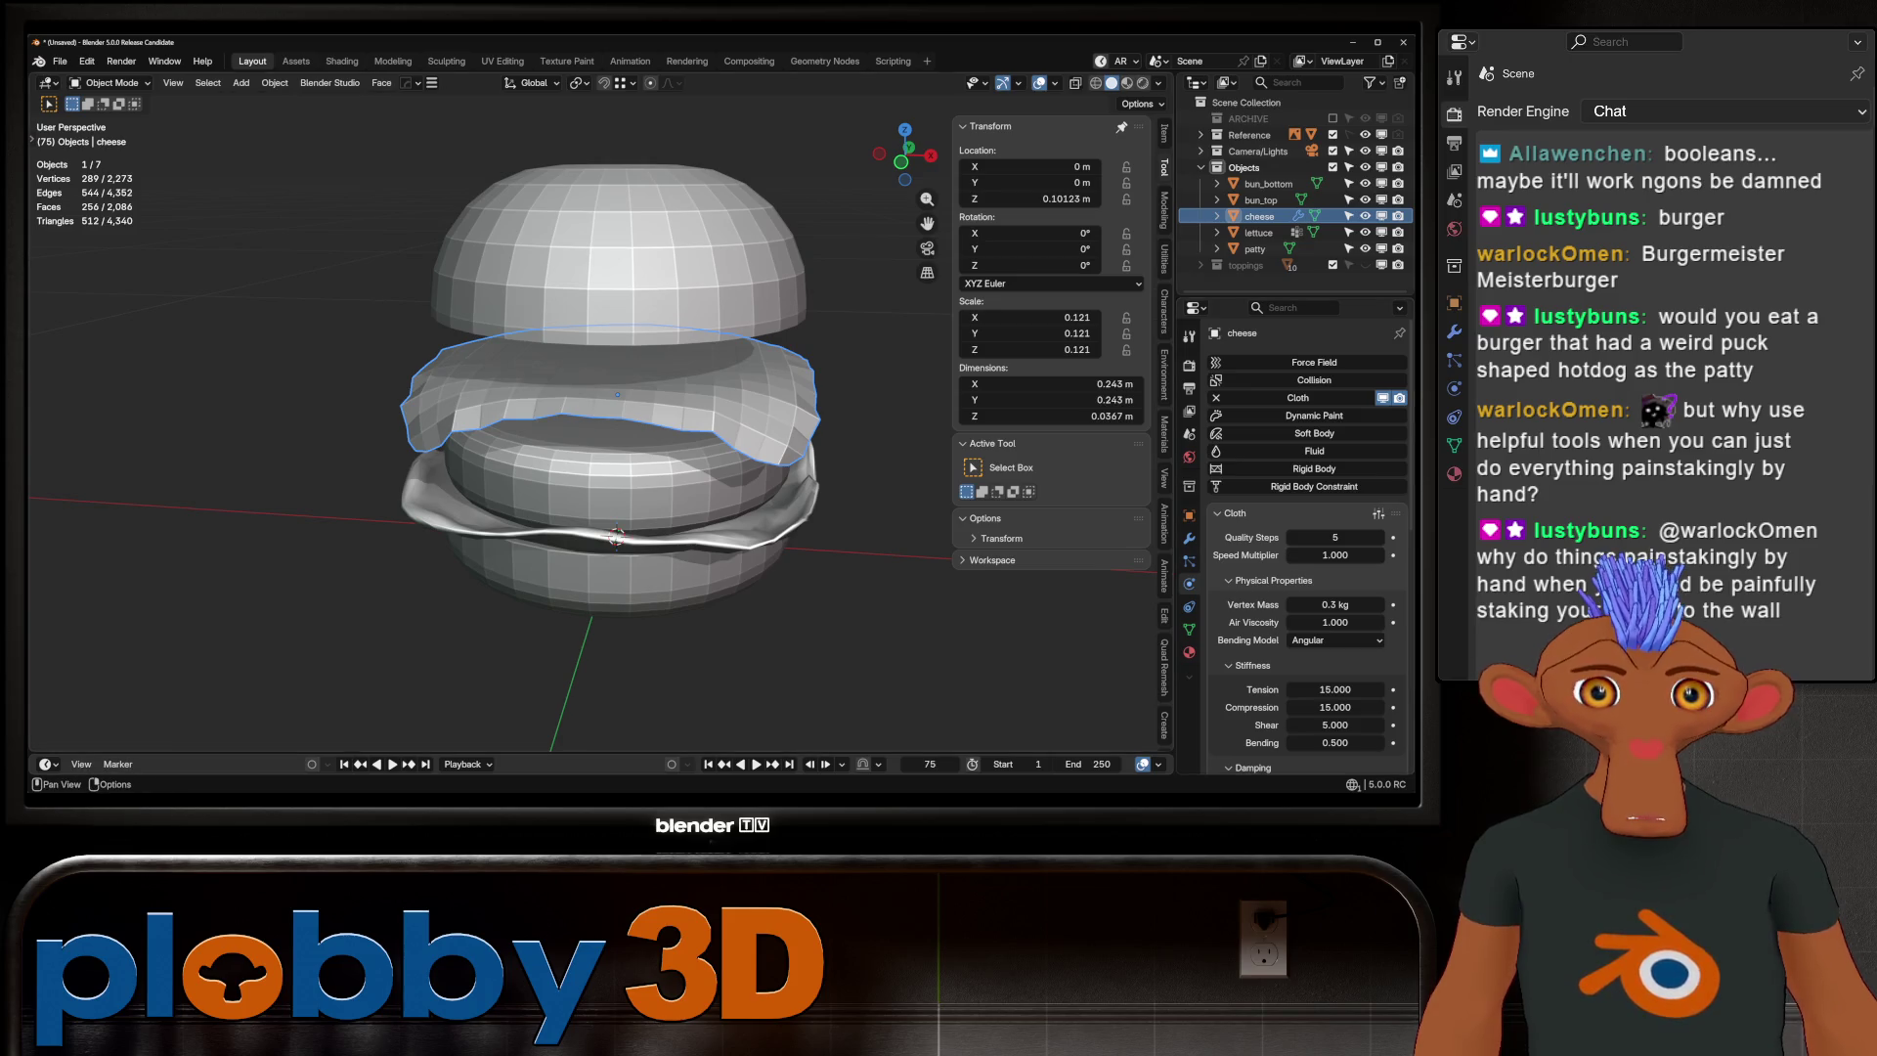
scroll(1306, 548, "down", 4)
Apply all of the cheese's modifiers to bake the draped shape
left_click(1189, 538)
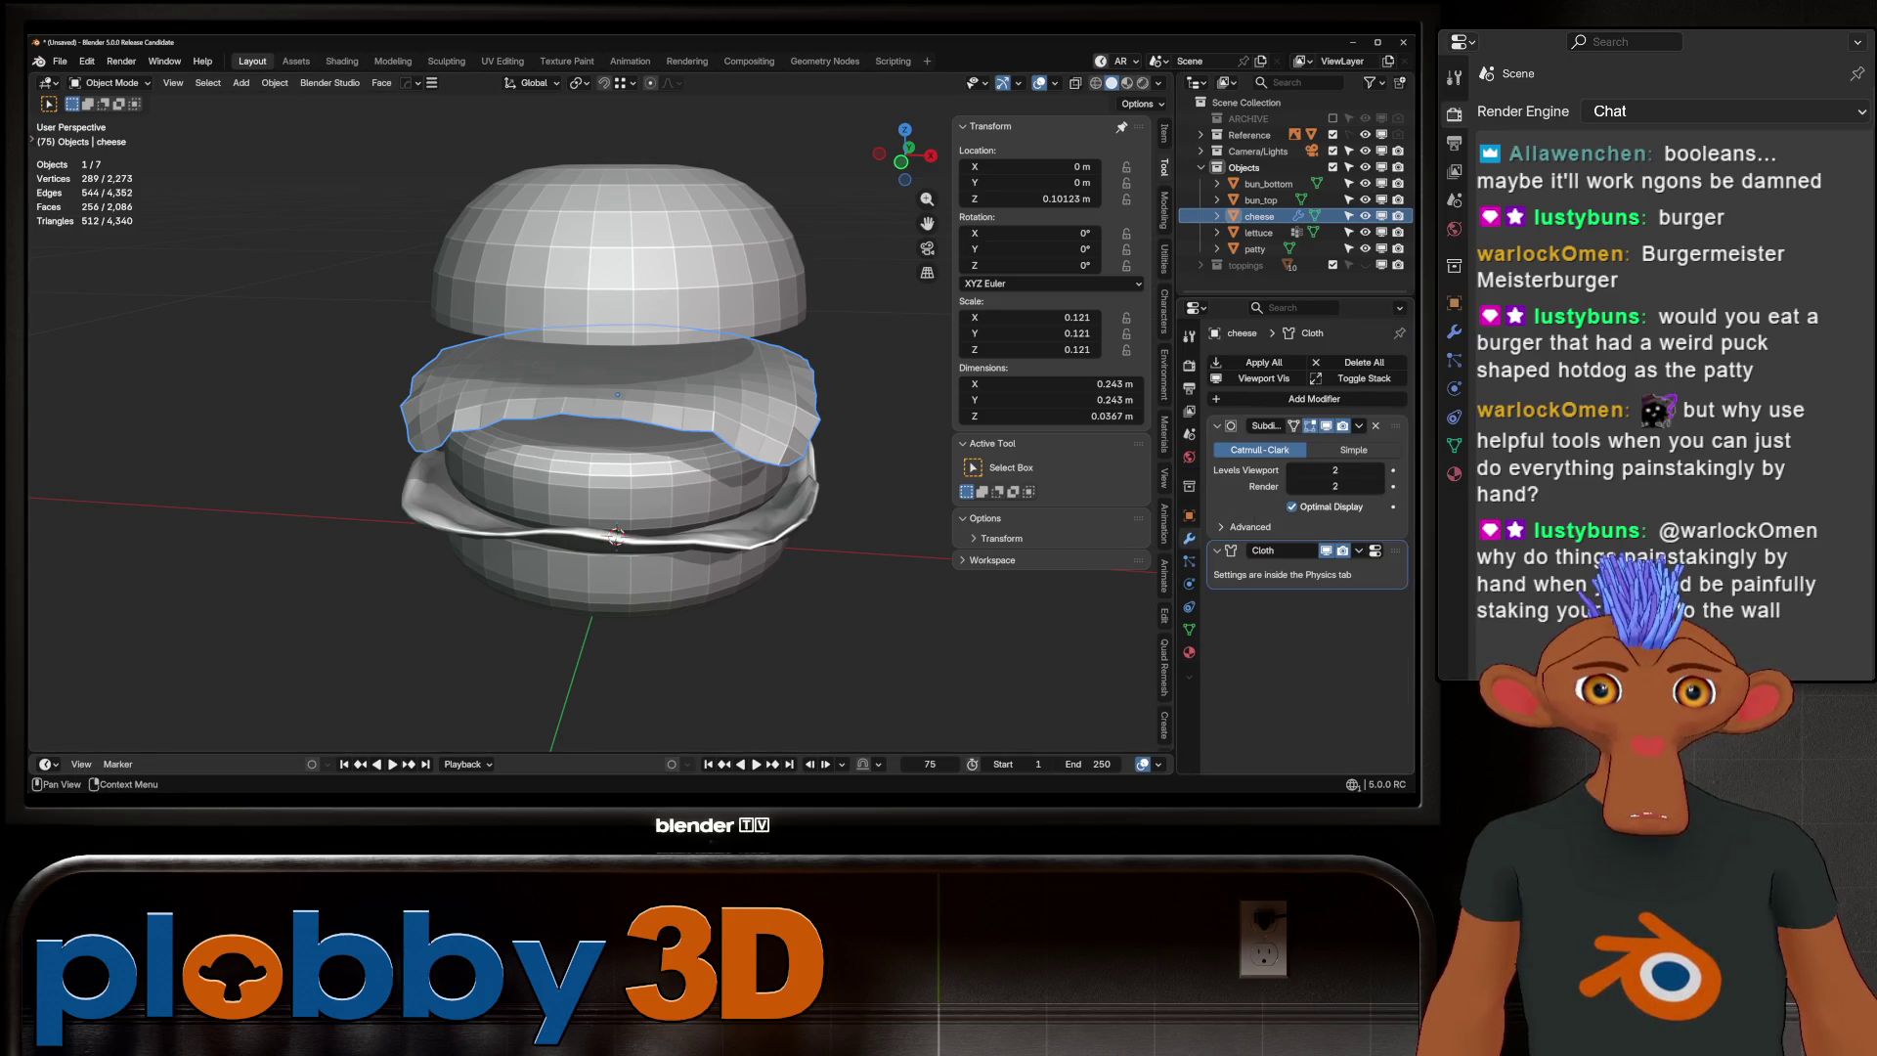
key("ctrl+a")
key("ctrl+z")
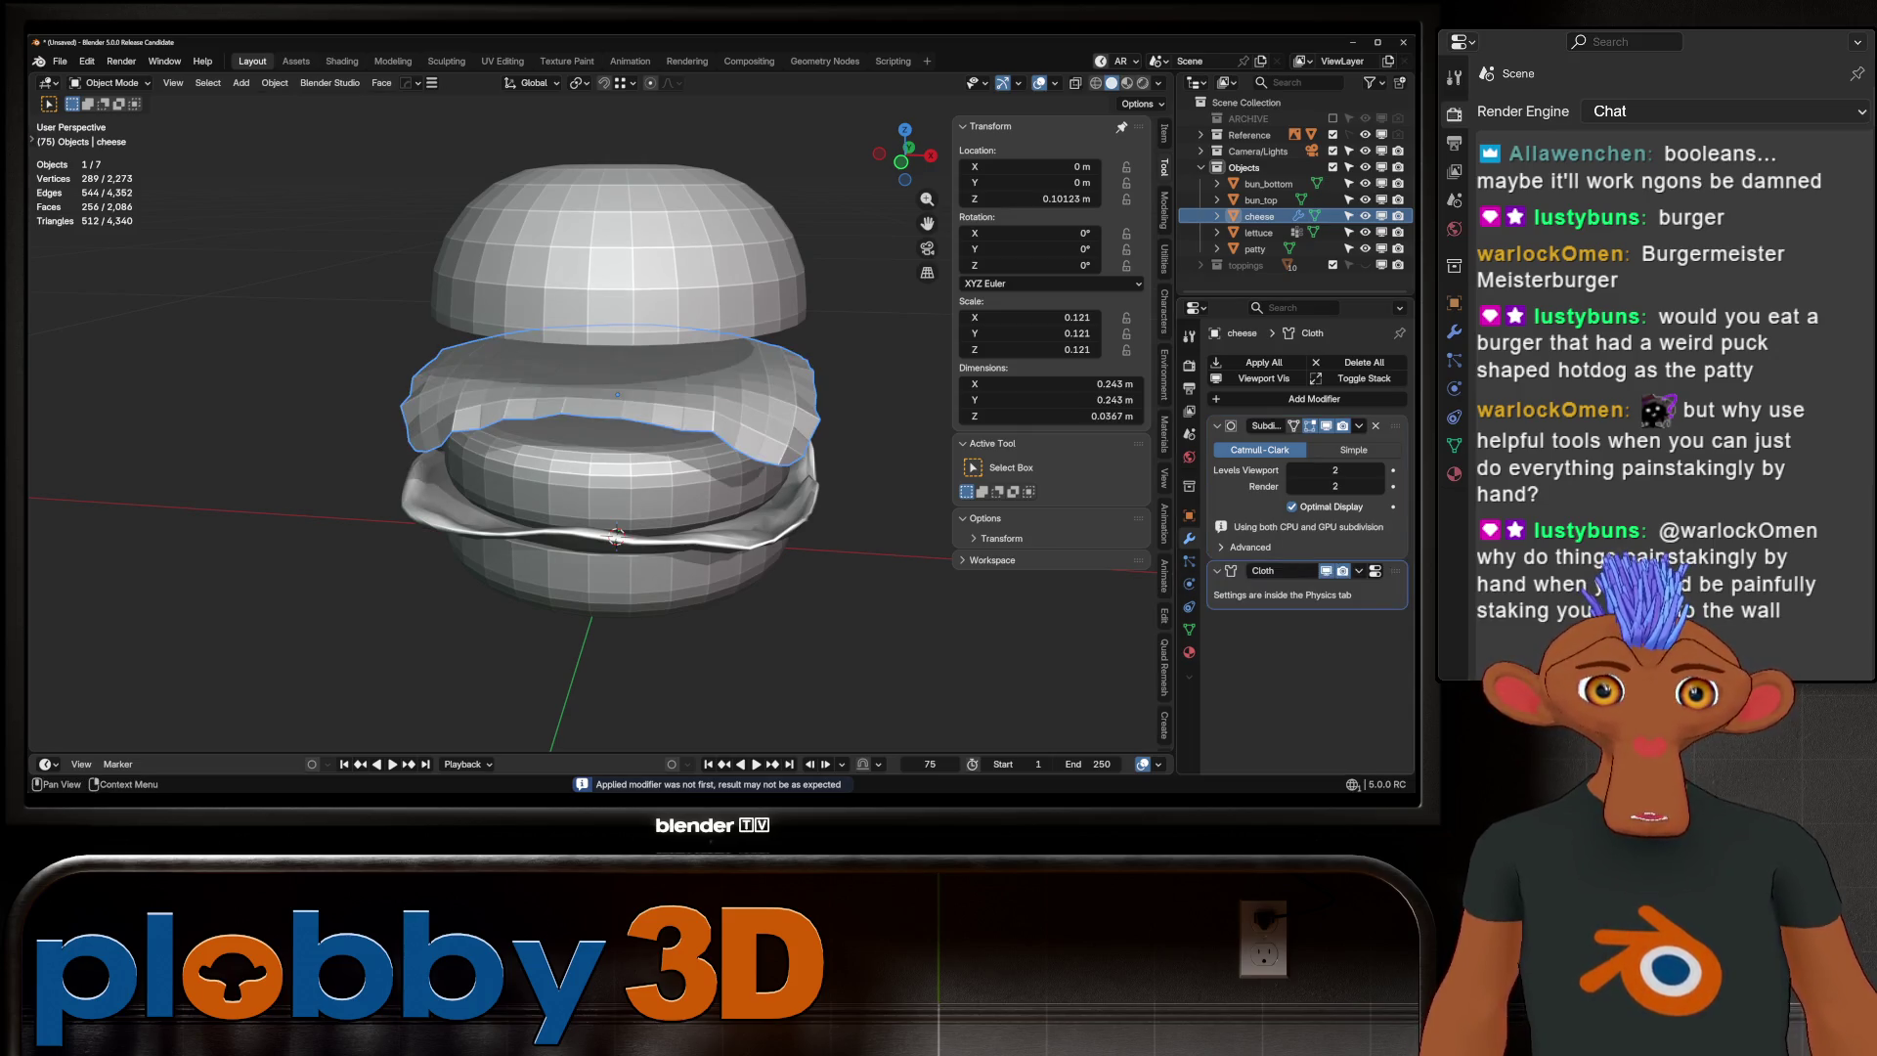
left_click(1263, 361)
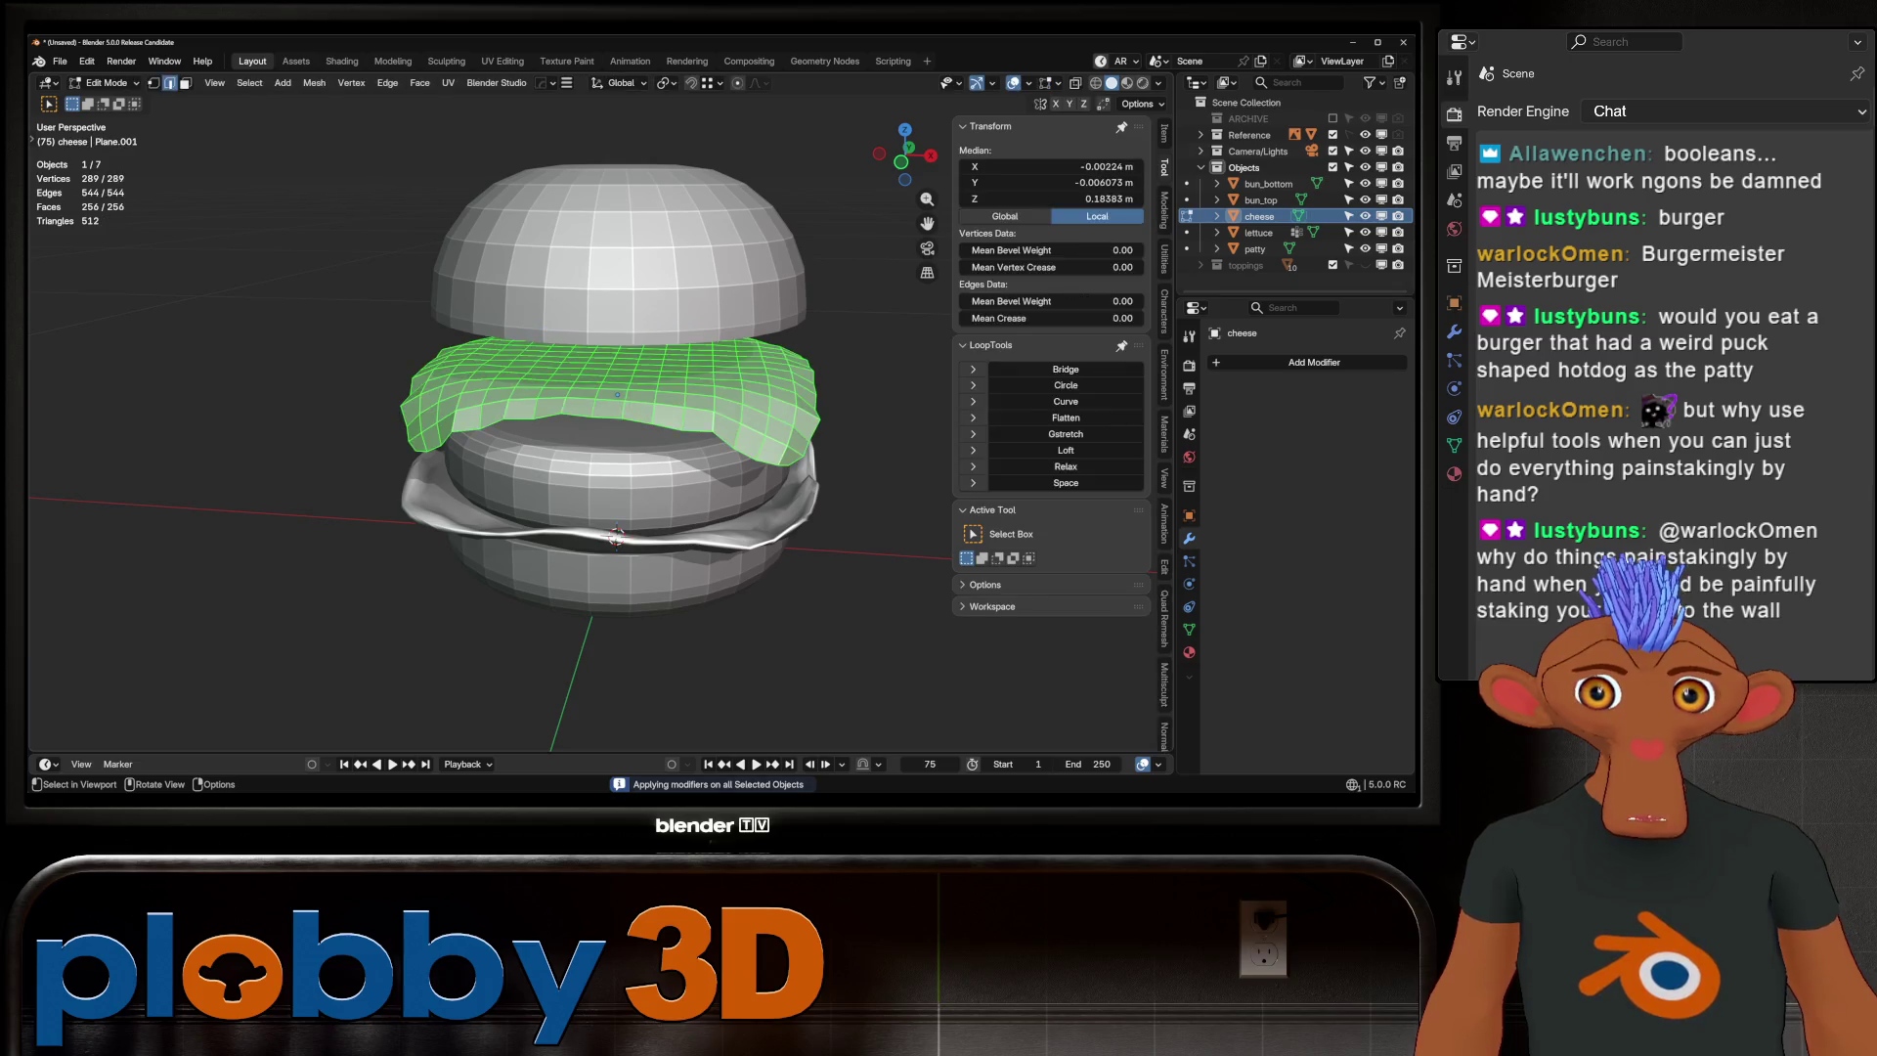
Lower the cheese 0.027 m along Z onto the patty
key("KP_1")
key("g")
key("z")
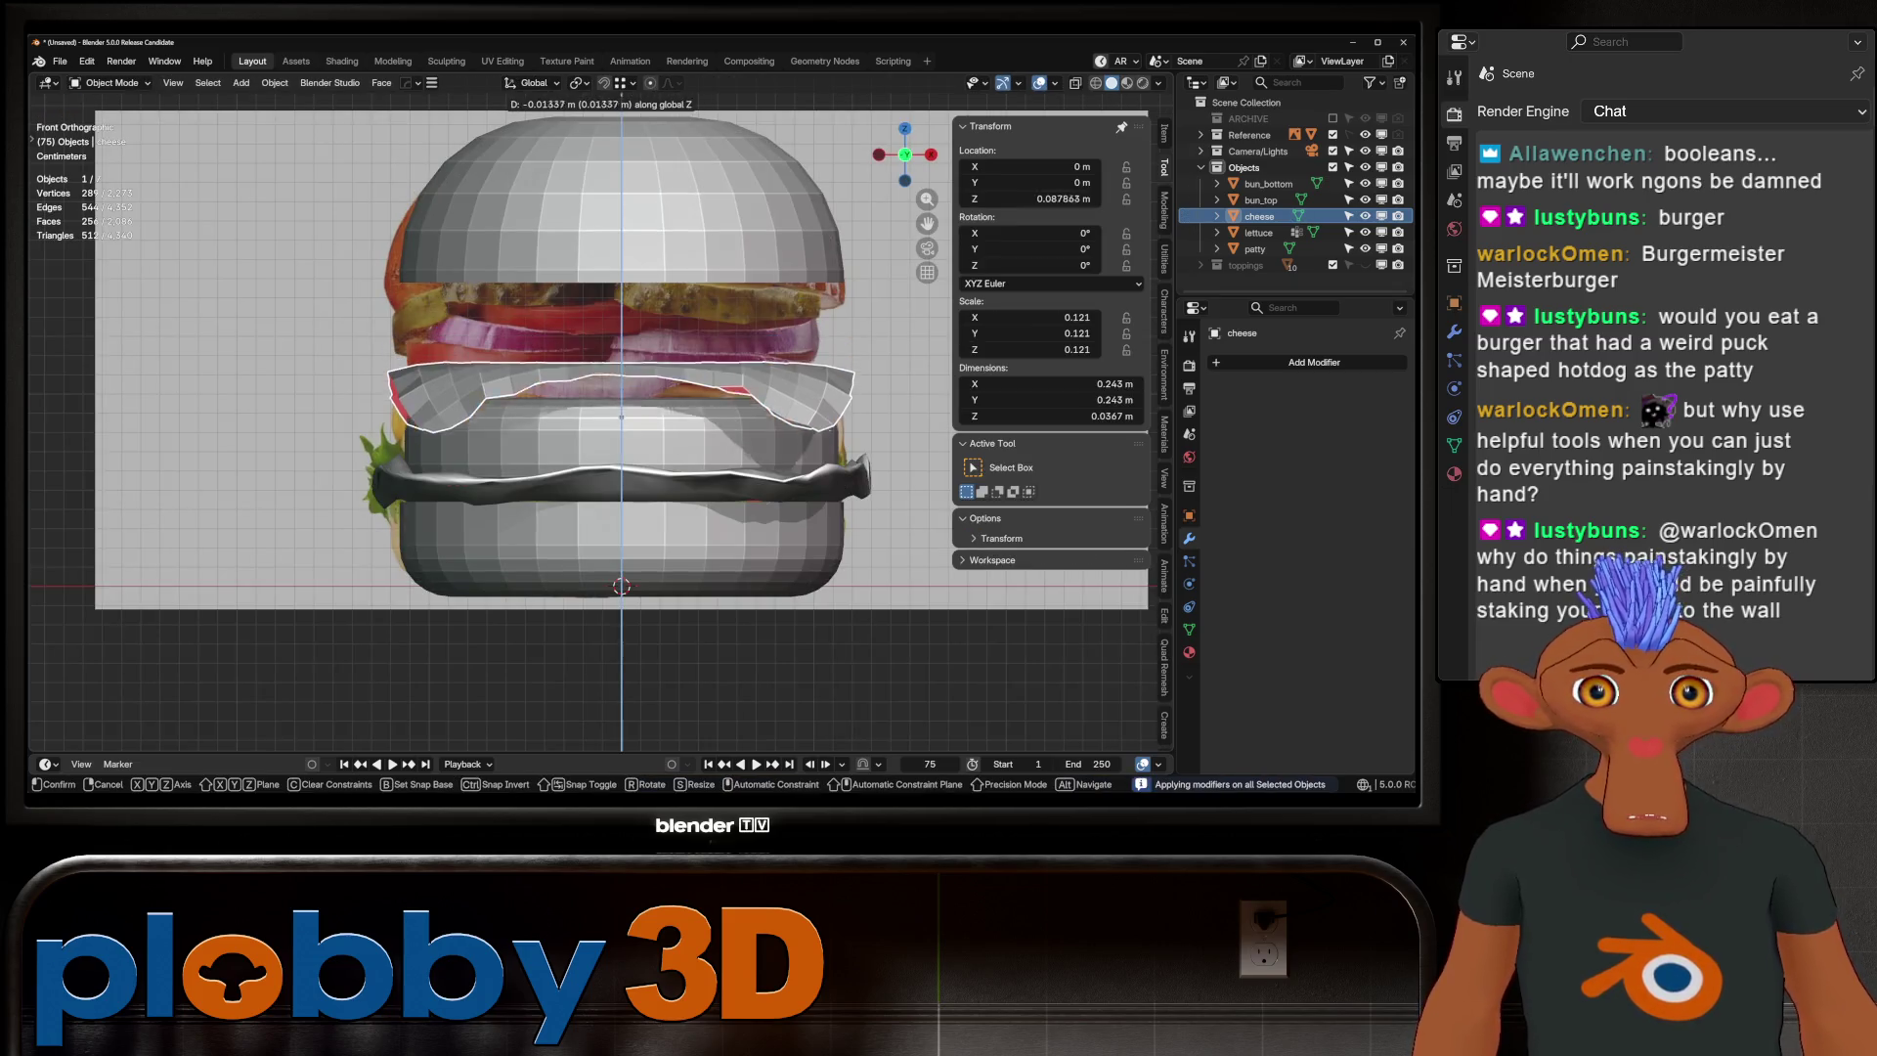
key("Return")
middle_click_drag(626, 391, 518, 498)
middle_click_drag(657, 486, 645, 459)
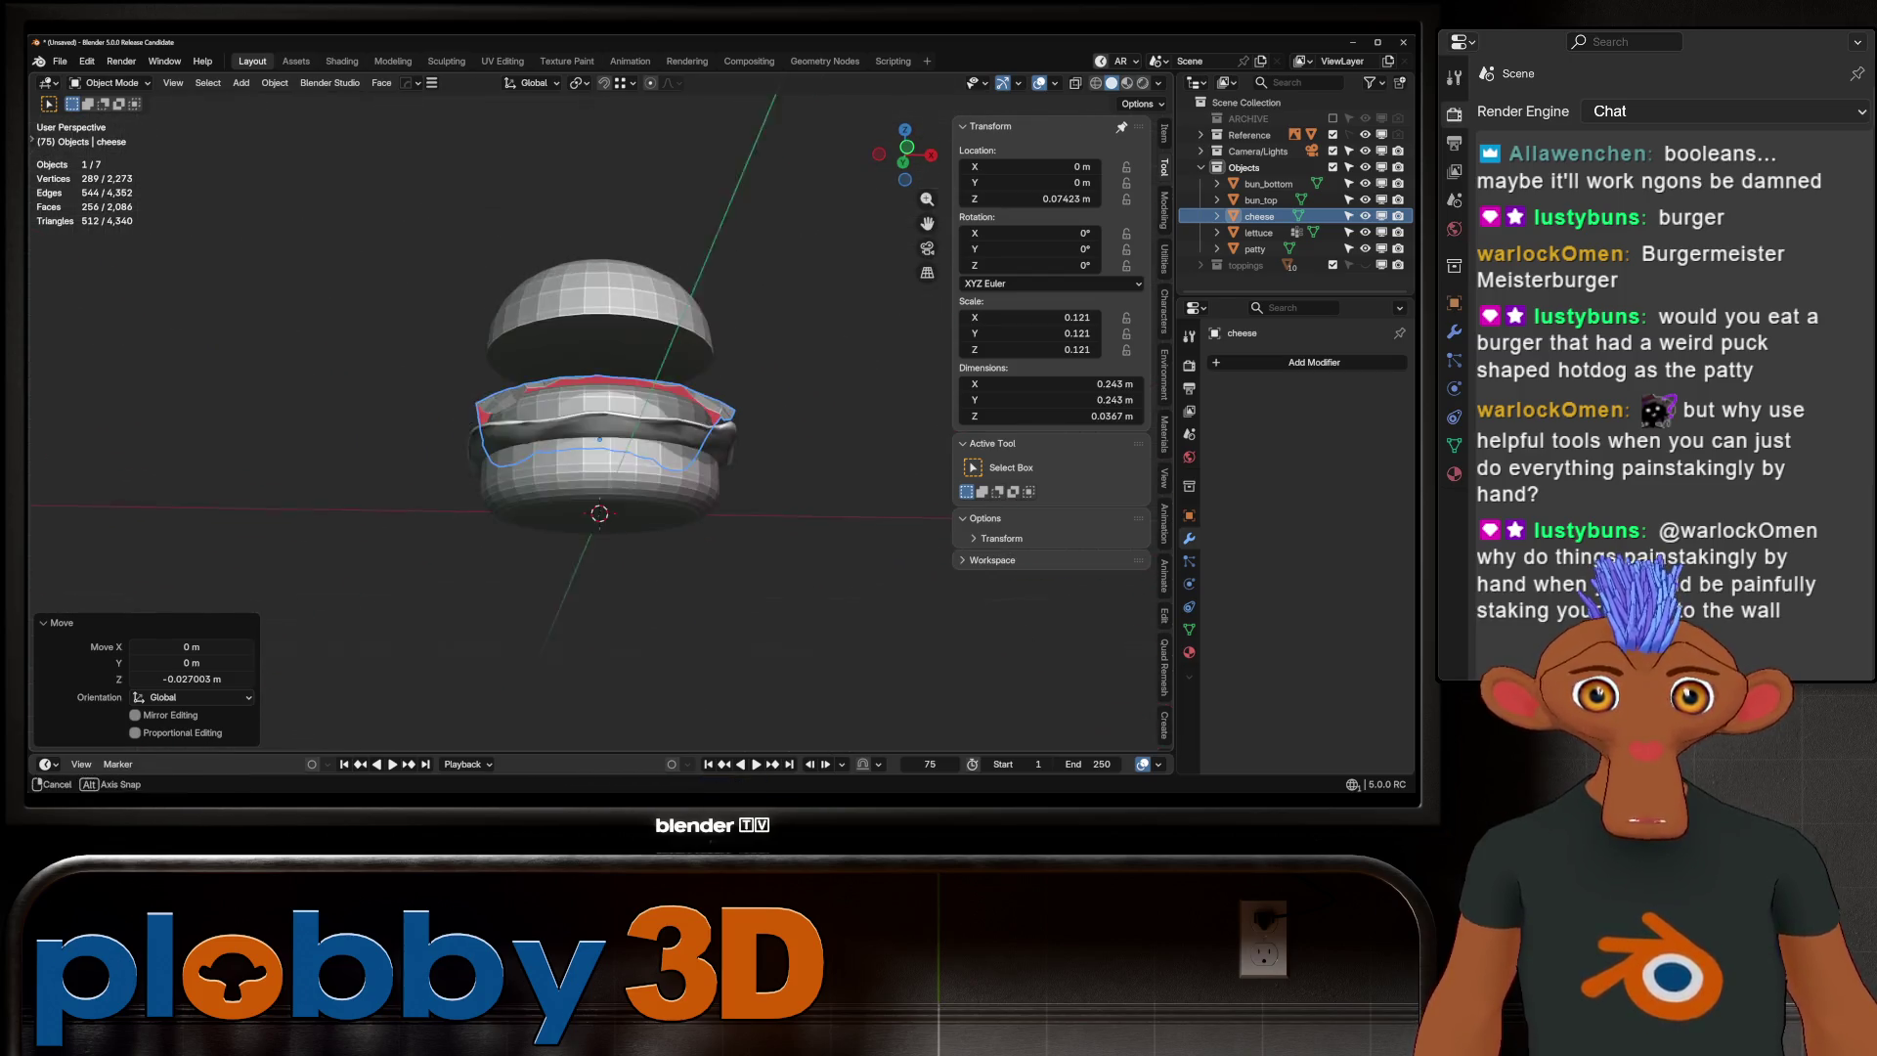
scroll(646, 460, "up", 5)
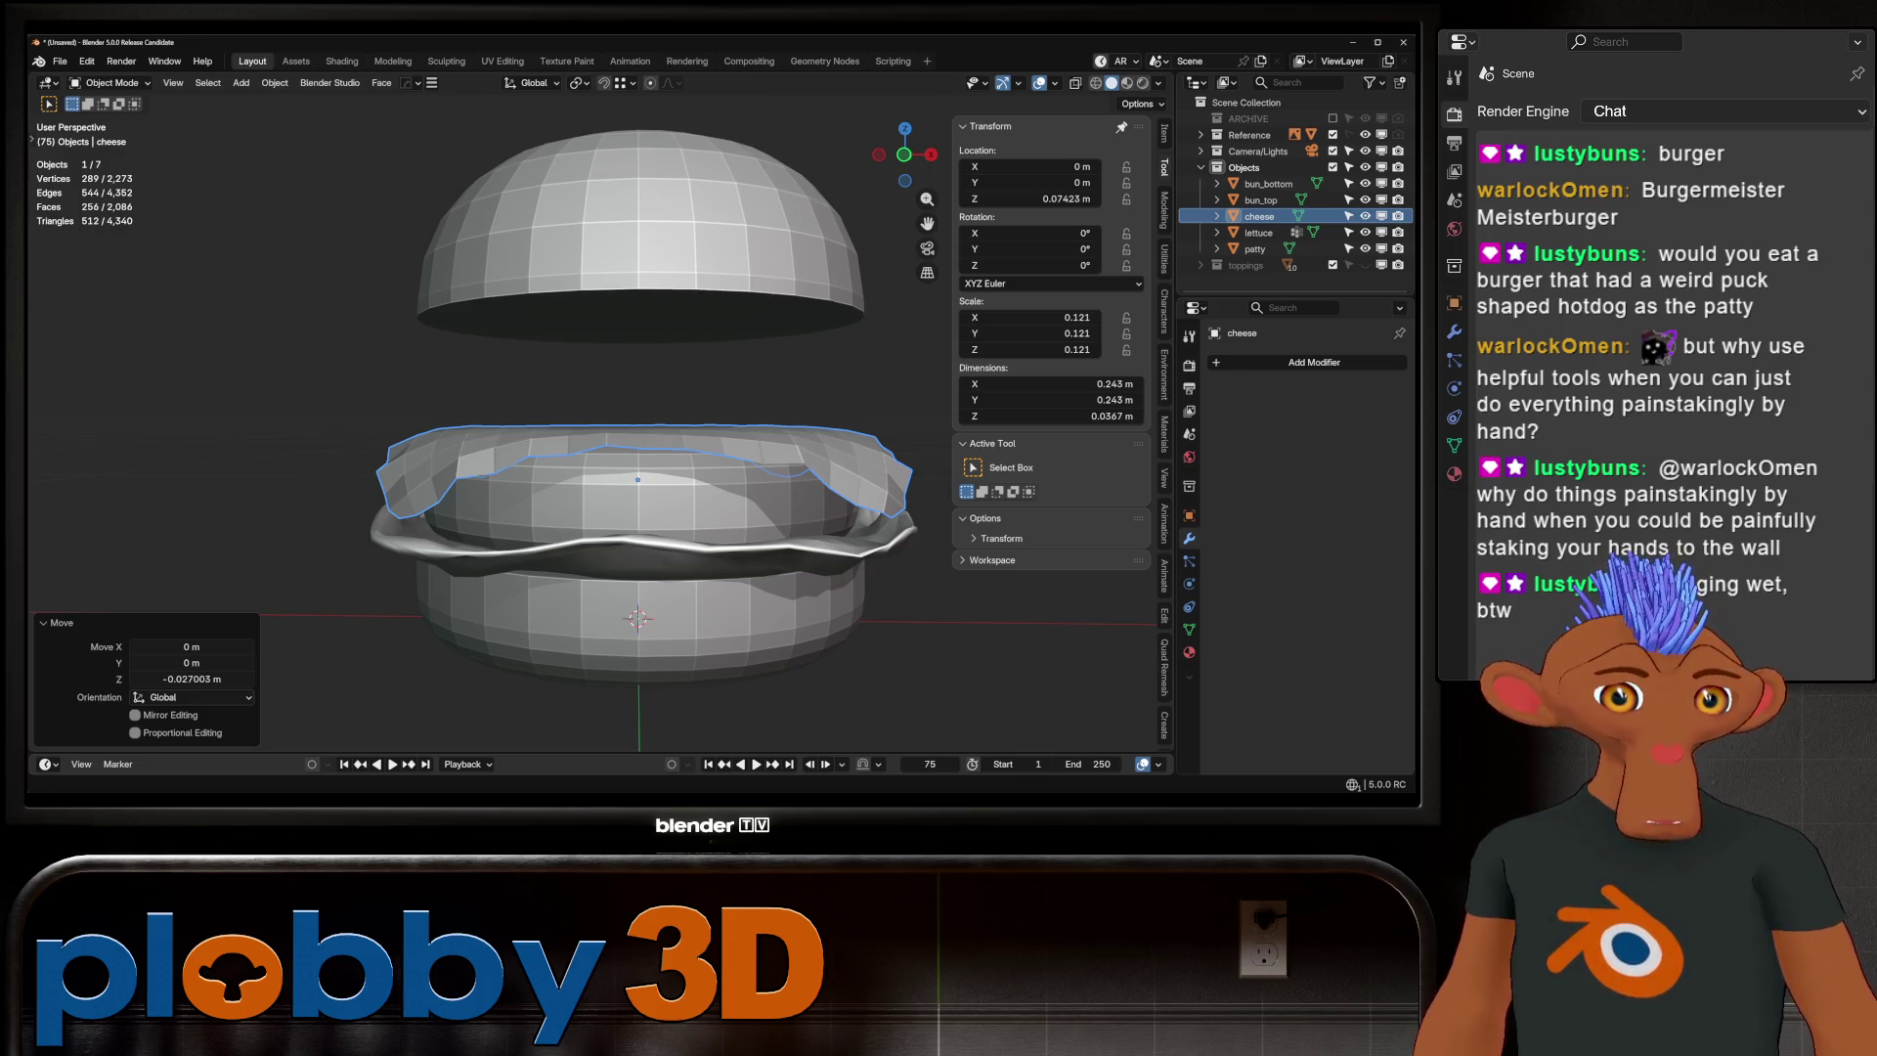
Toggle the cheese in and out of Edit Mode and bring up the Add Modifier list
key("alt+Tab")
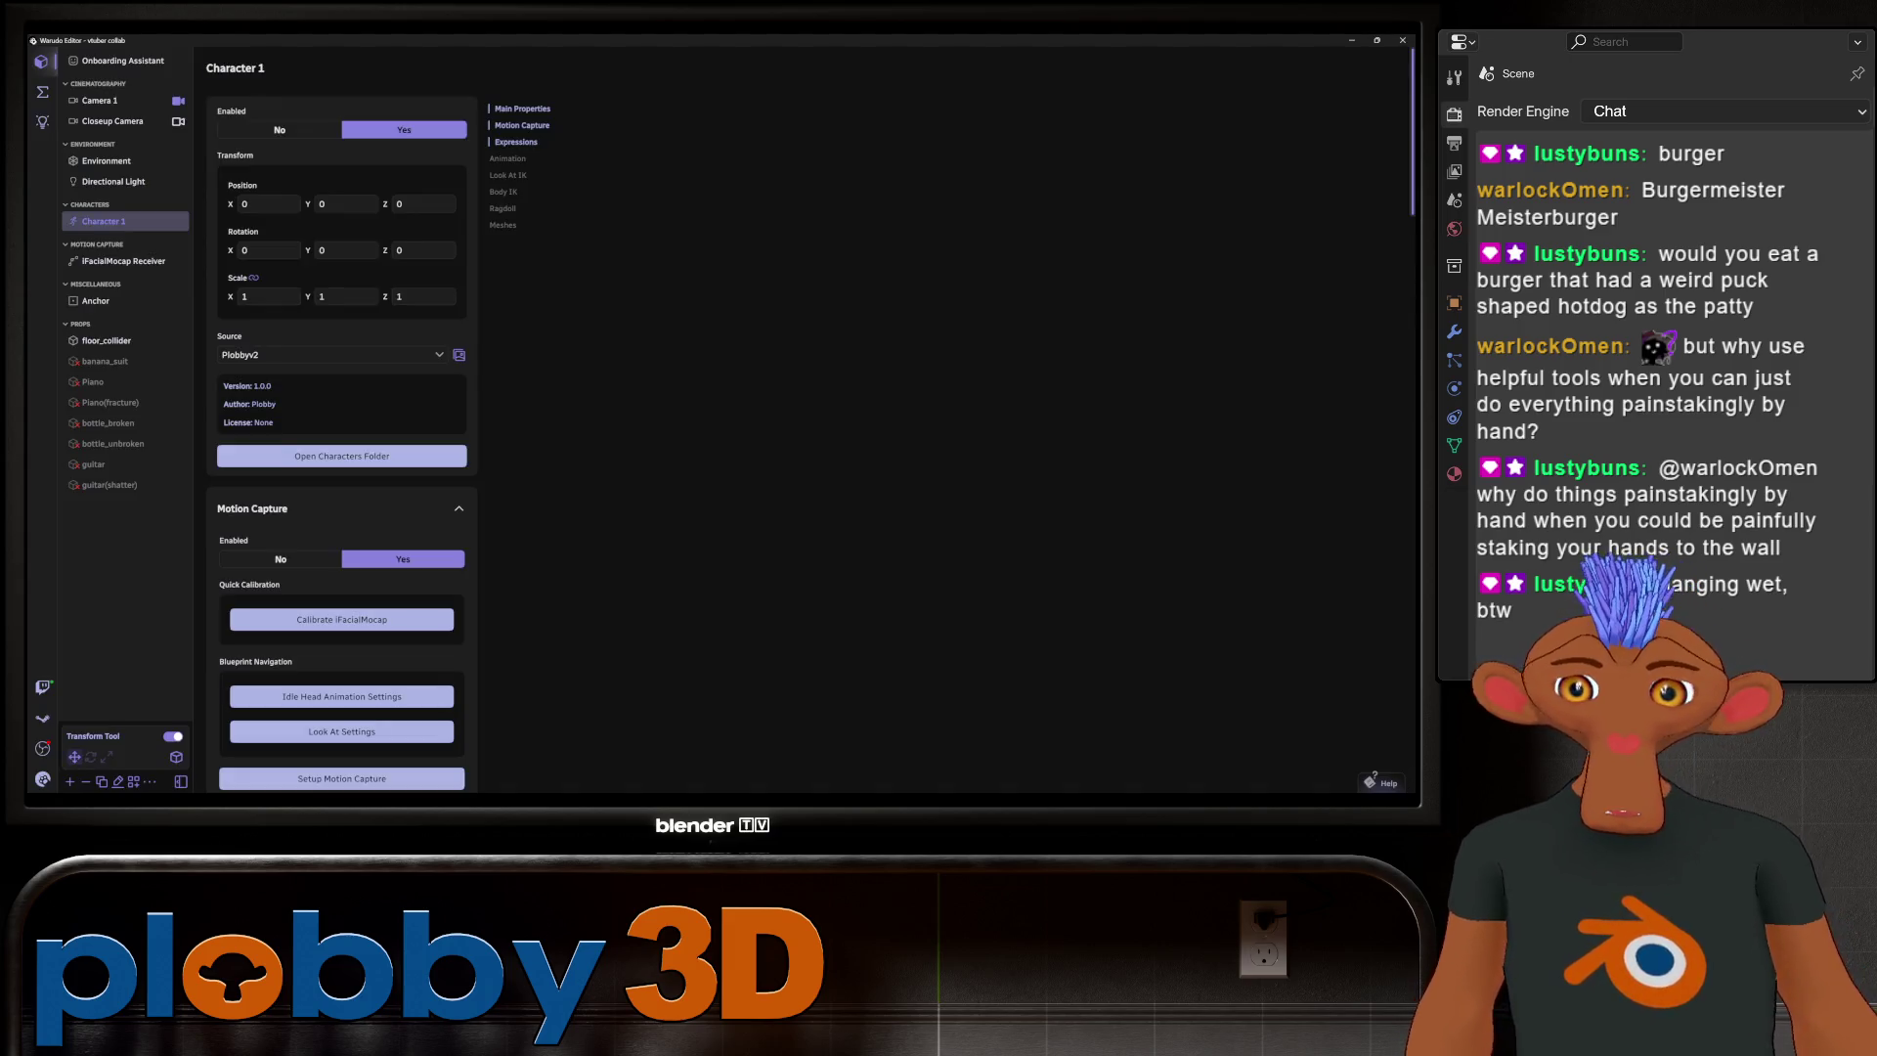
key("alt+Tab")
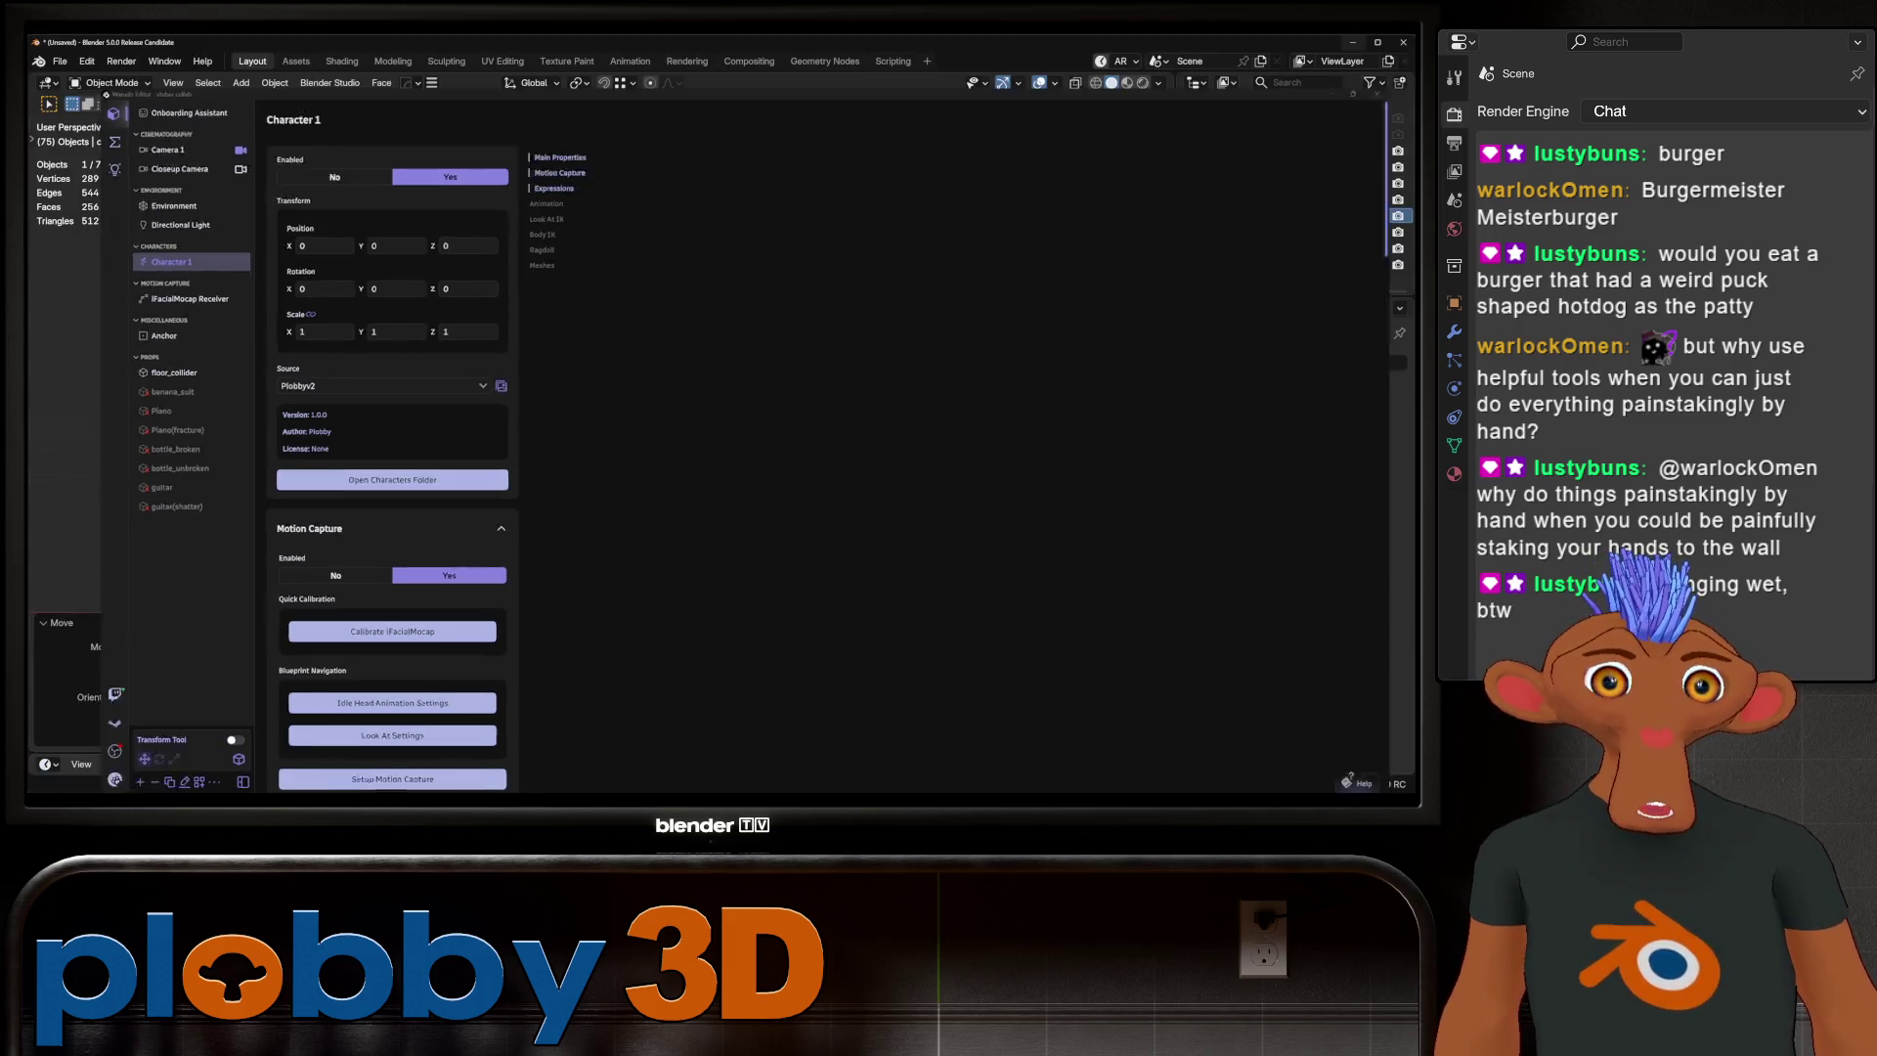
key("Tab")
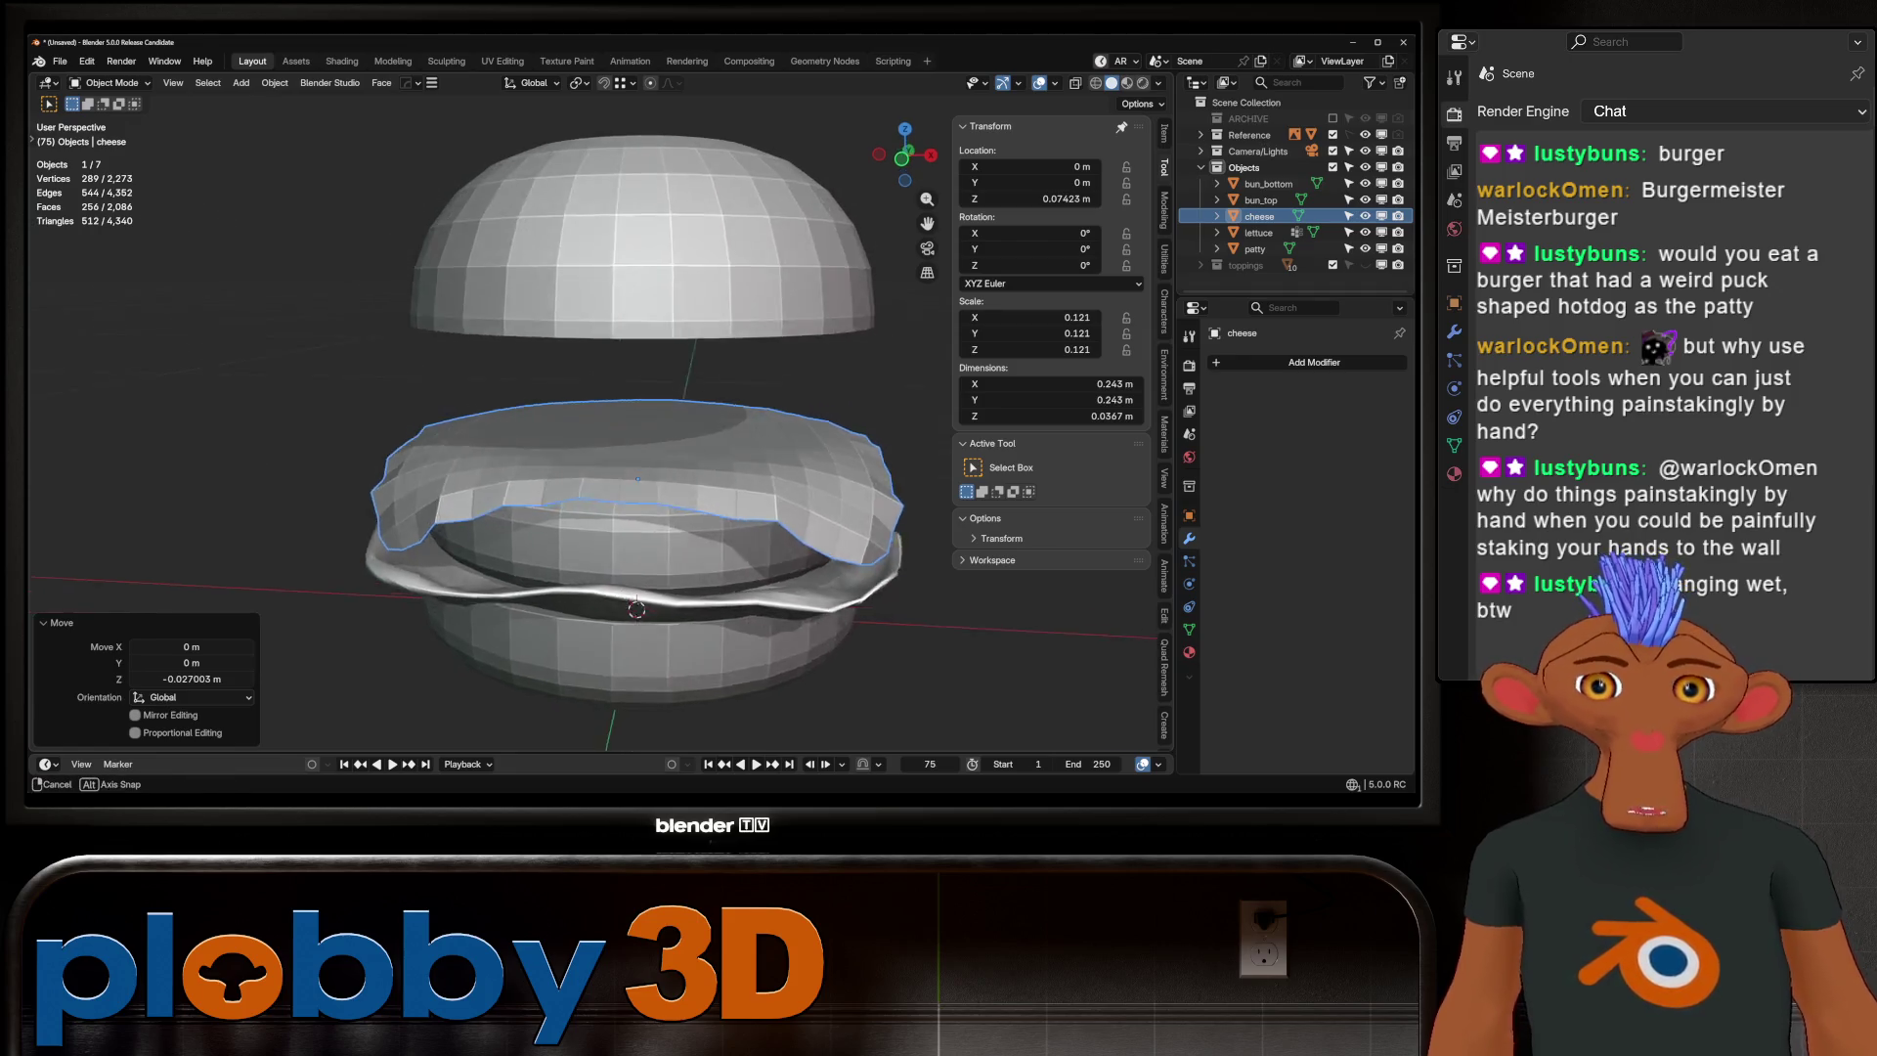
middle_click_drag(635, 440, 586, 420)
key("Tab")
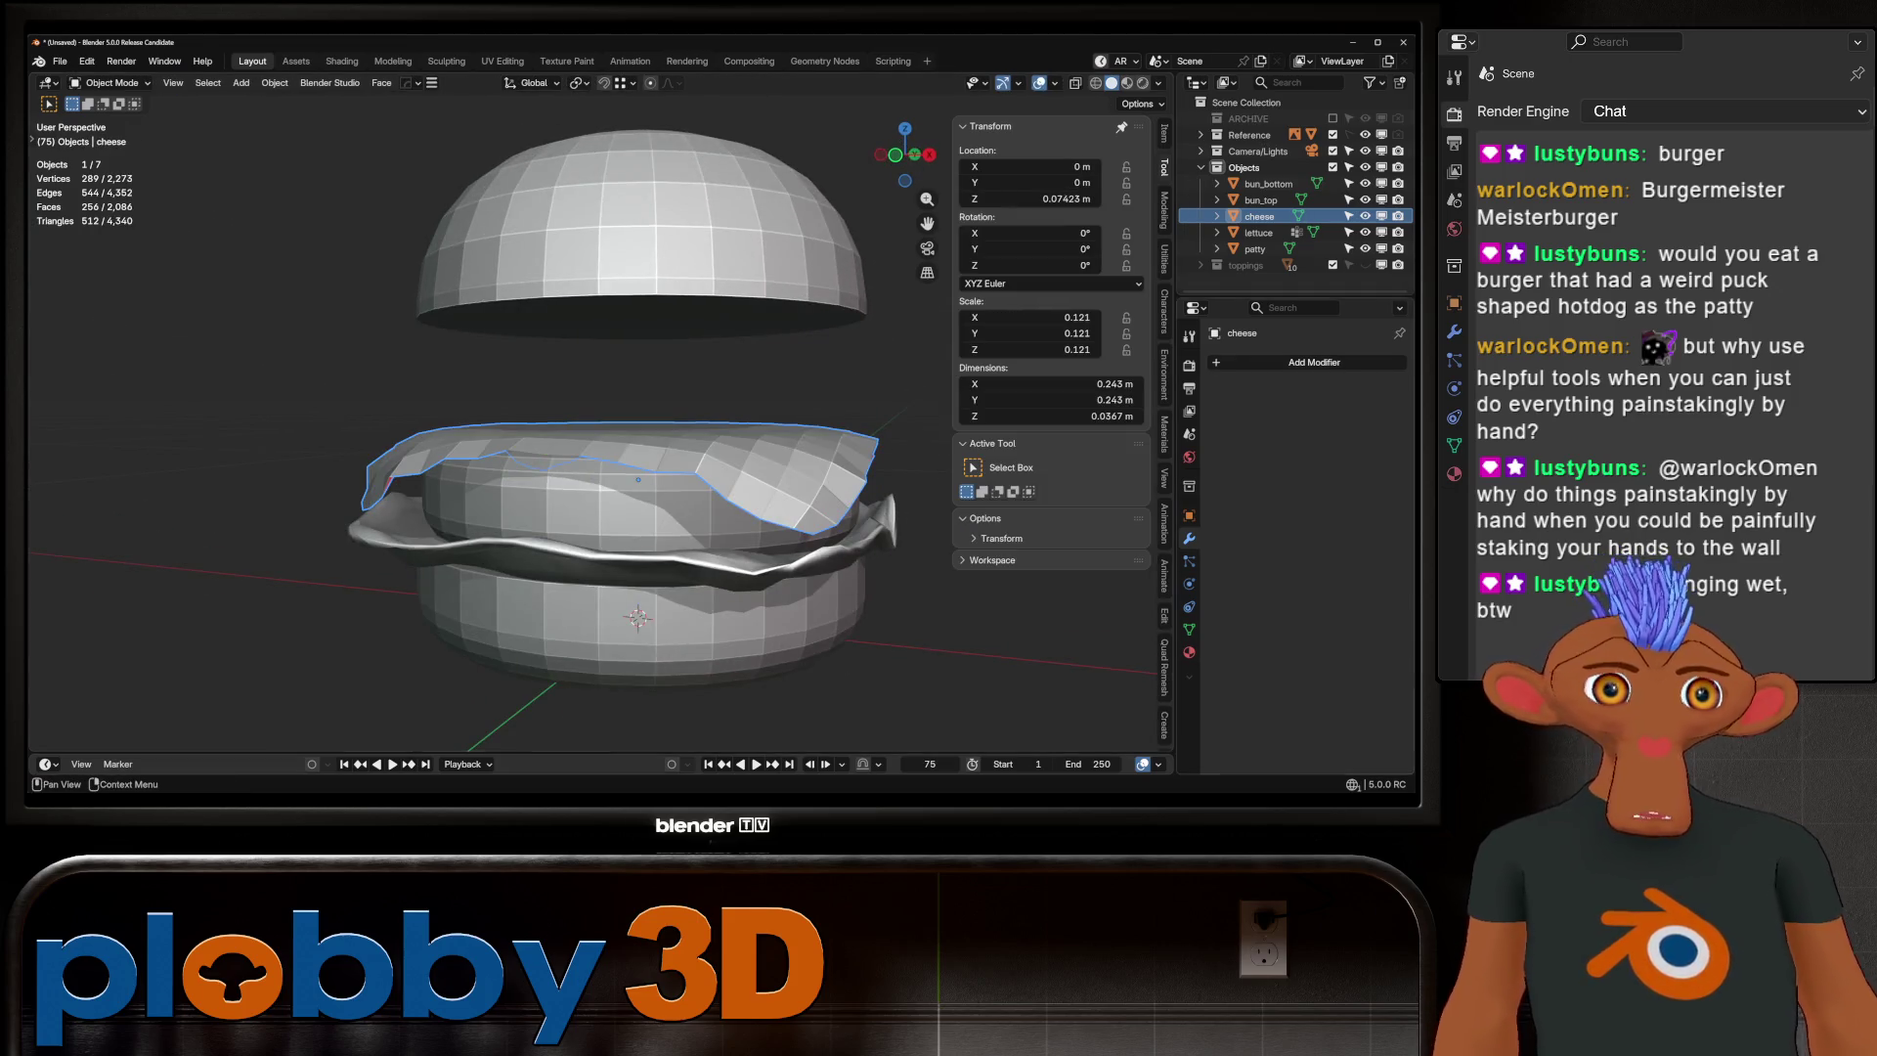
key("shift+a")
Add a Solidify modifier to the cheese and apply its rotation and scale
mouse_move(1256, 310)
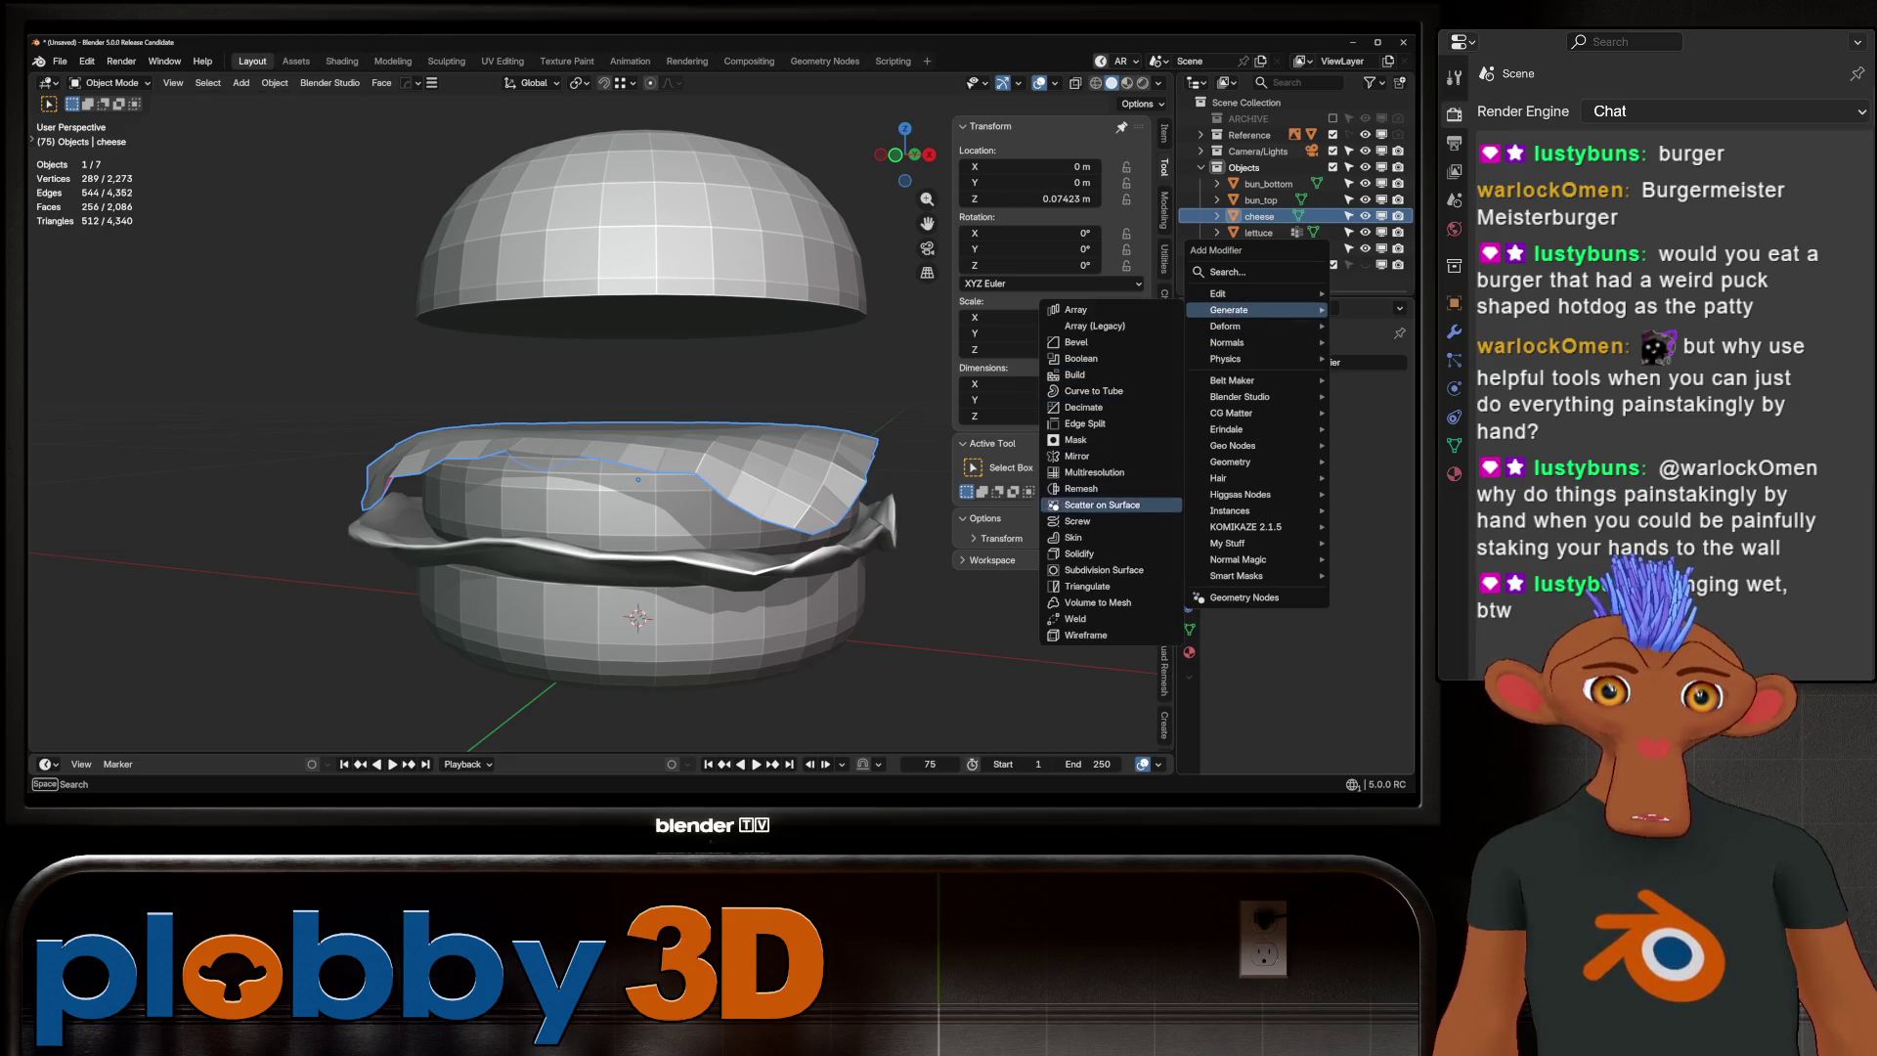
left_click(1079, 553)
key("ctrl+a")
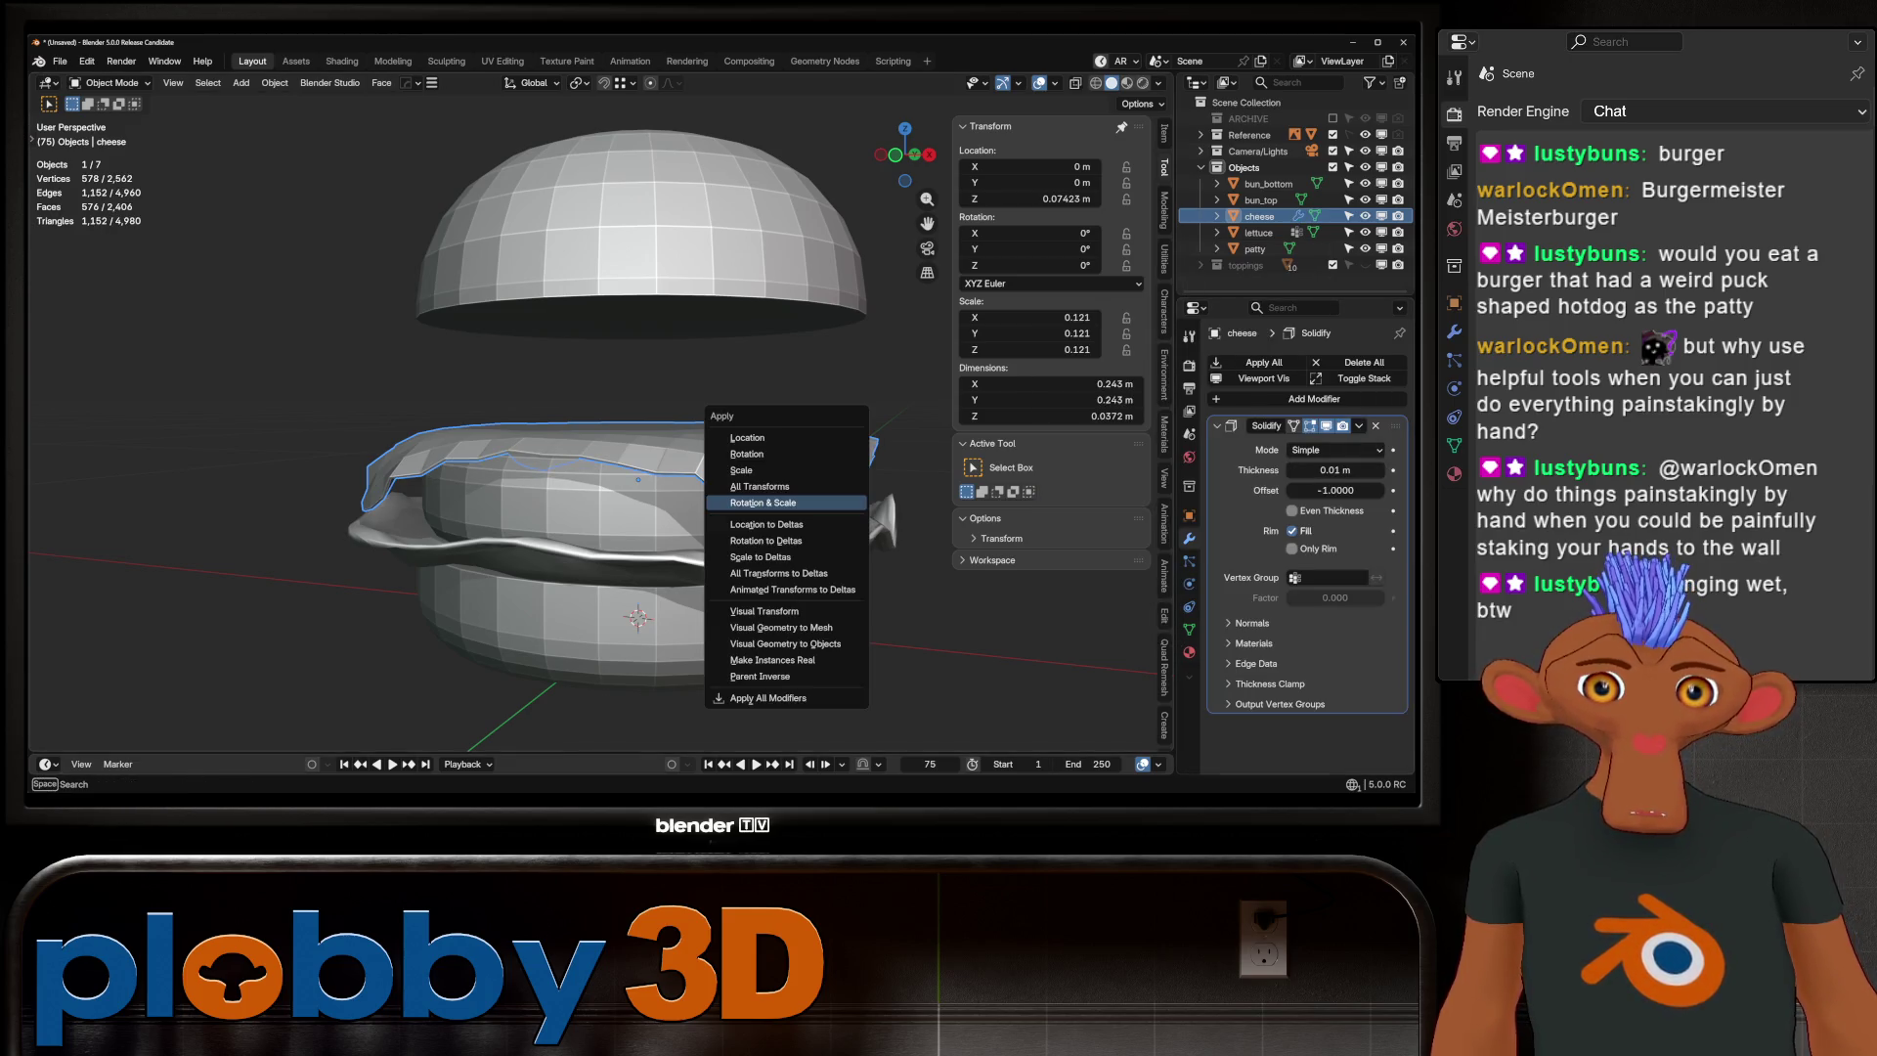
left_click(757, 515)
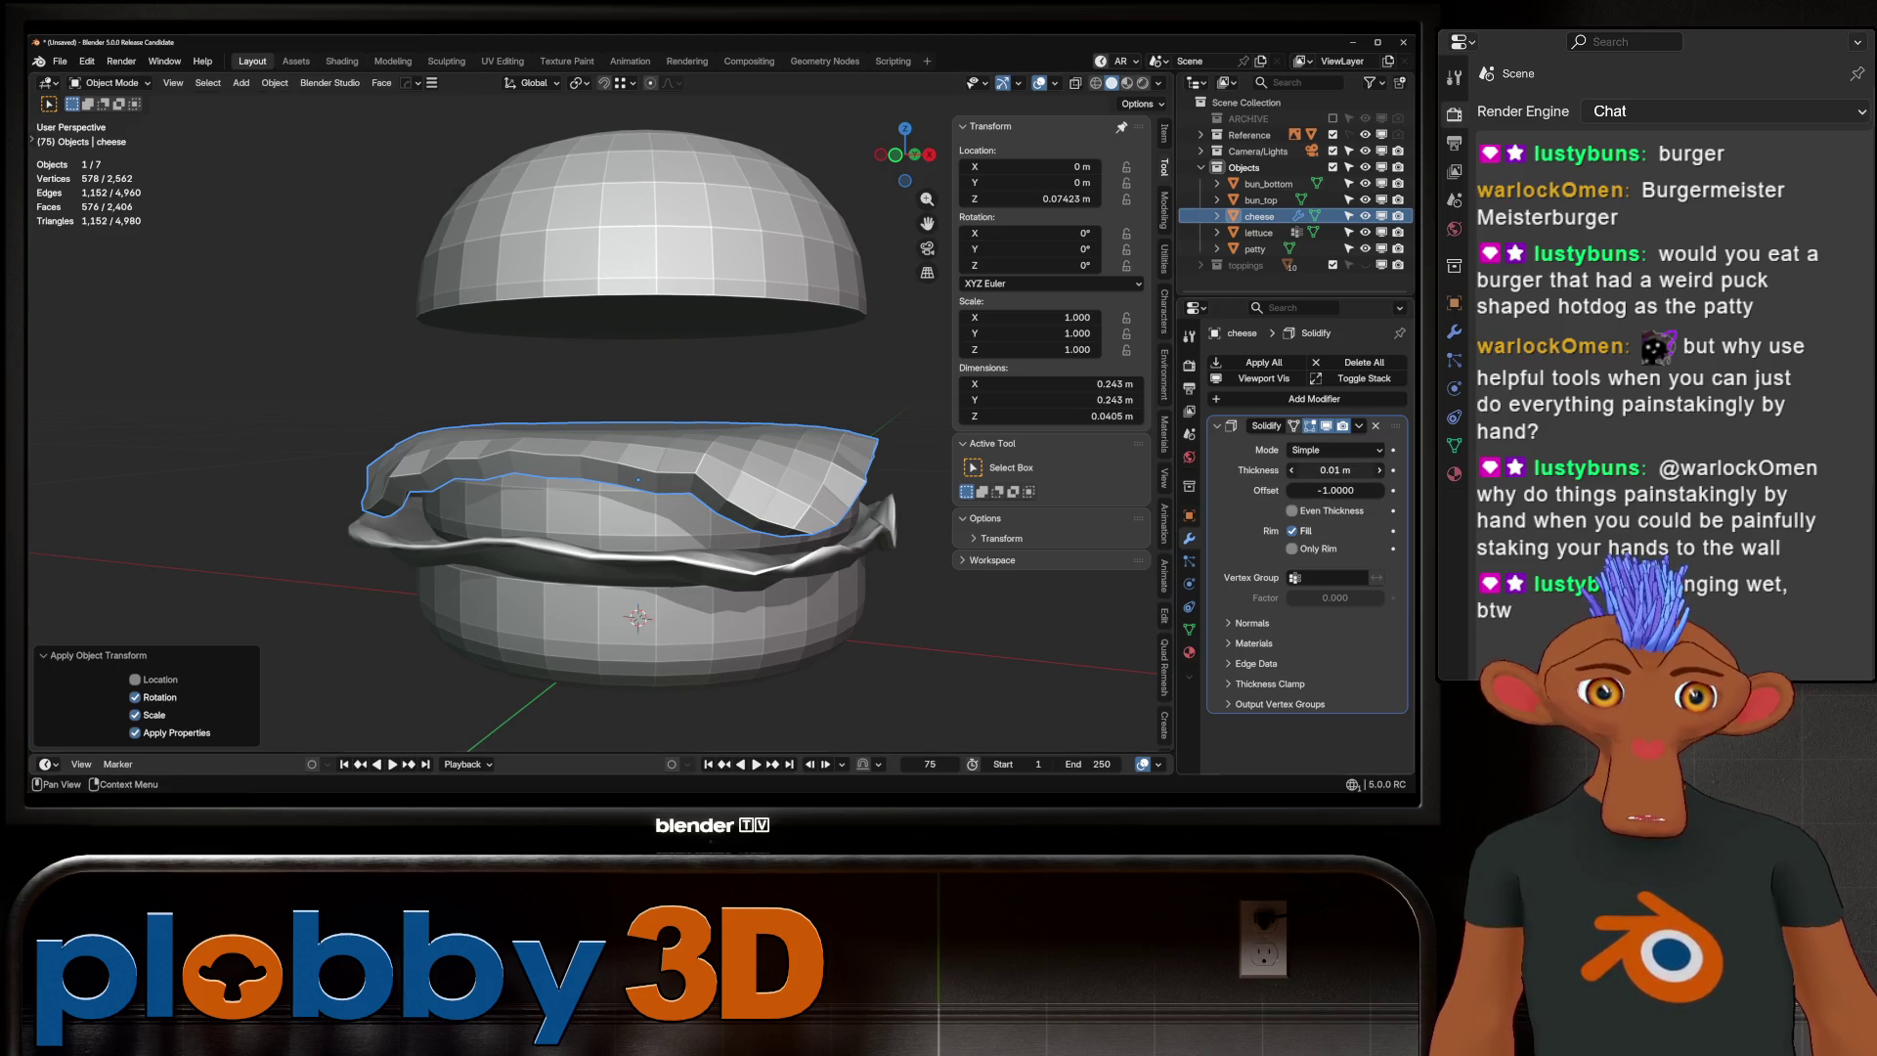
Set the Solidify thickness to 0.006 m with Even Thickness and apply the modifier
mouse_move(1336, 470)
left_mouse_down()
mouse_move(1276, 470)
mouse_move(1306, 470)
left_mouse_up()
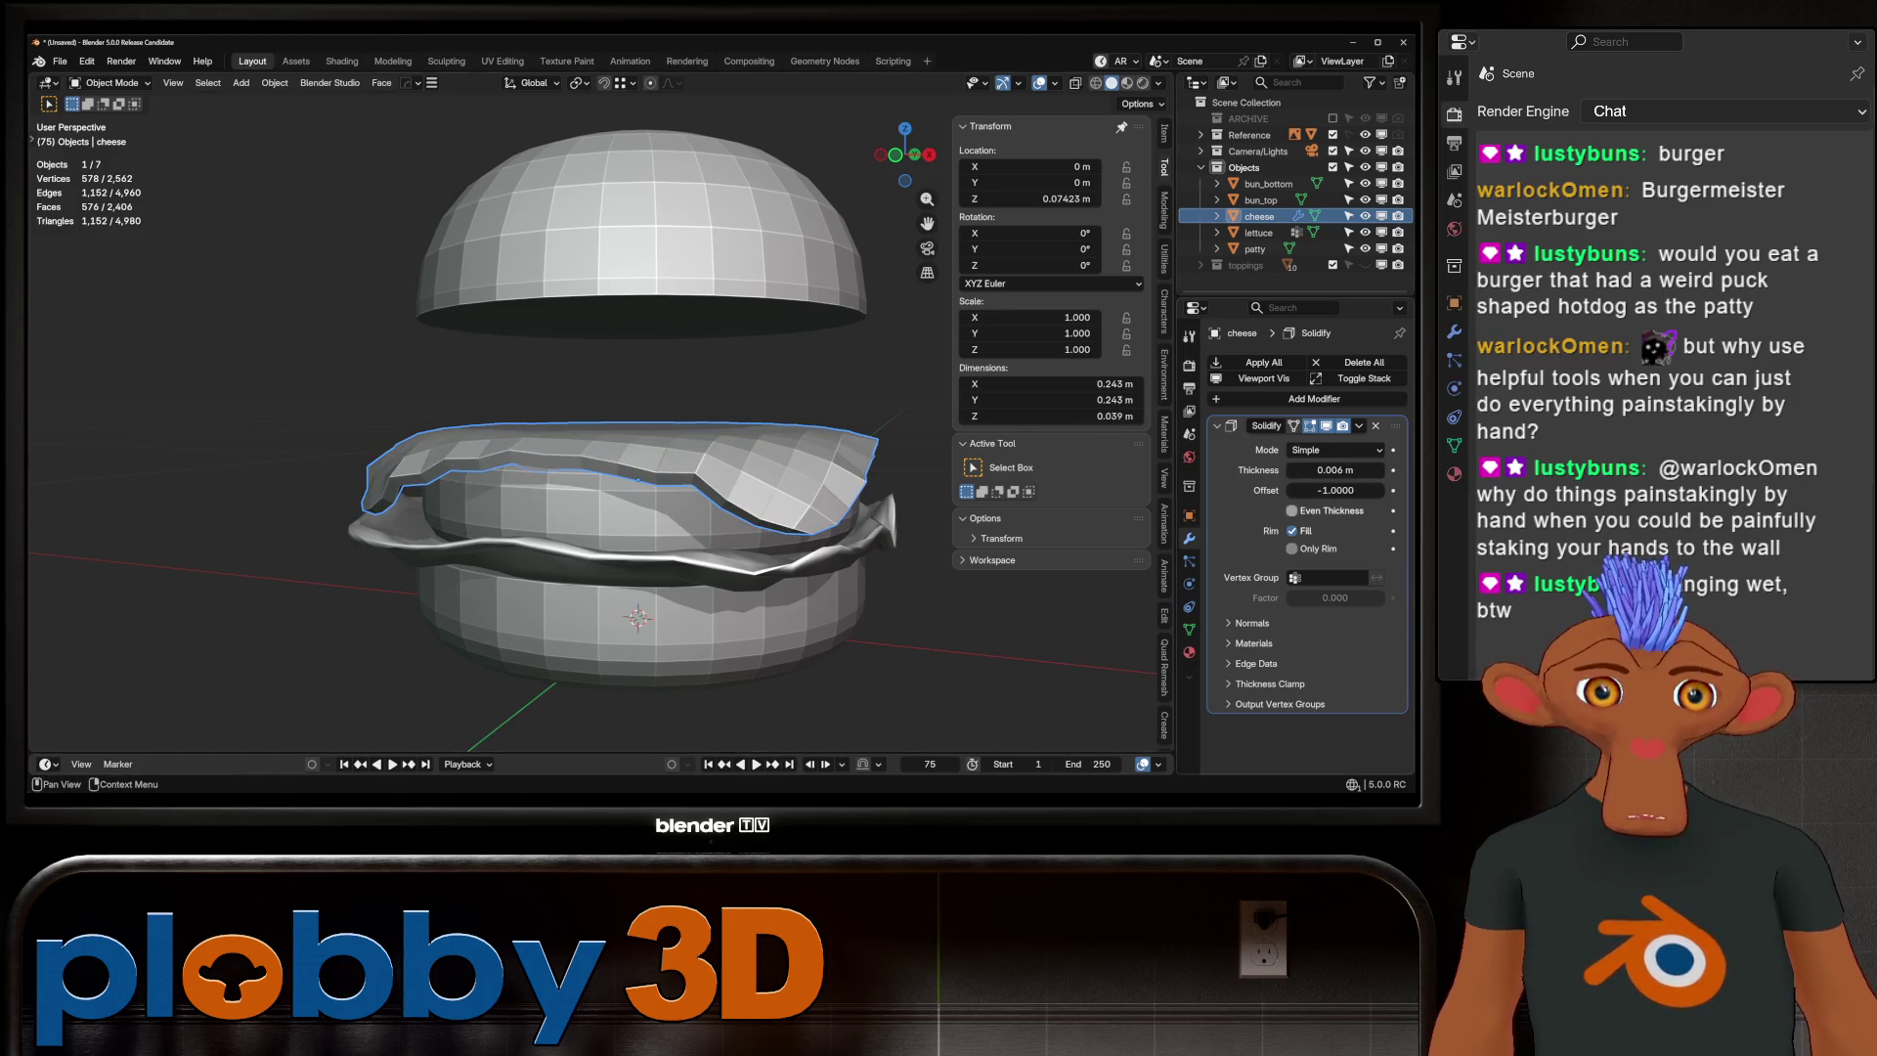
mouse_move(636, 440)
middle_mouse_down()
mouse_move(626, 489)
mouse_move(626, 440)
middle_mouse_up()
scroll(601, 489, "up", 3)
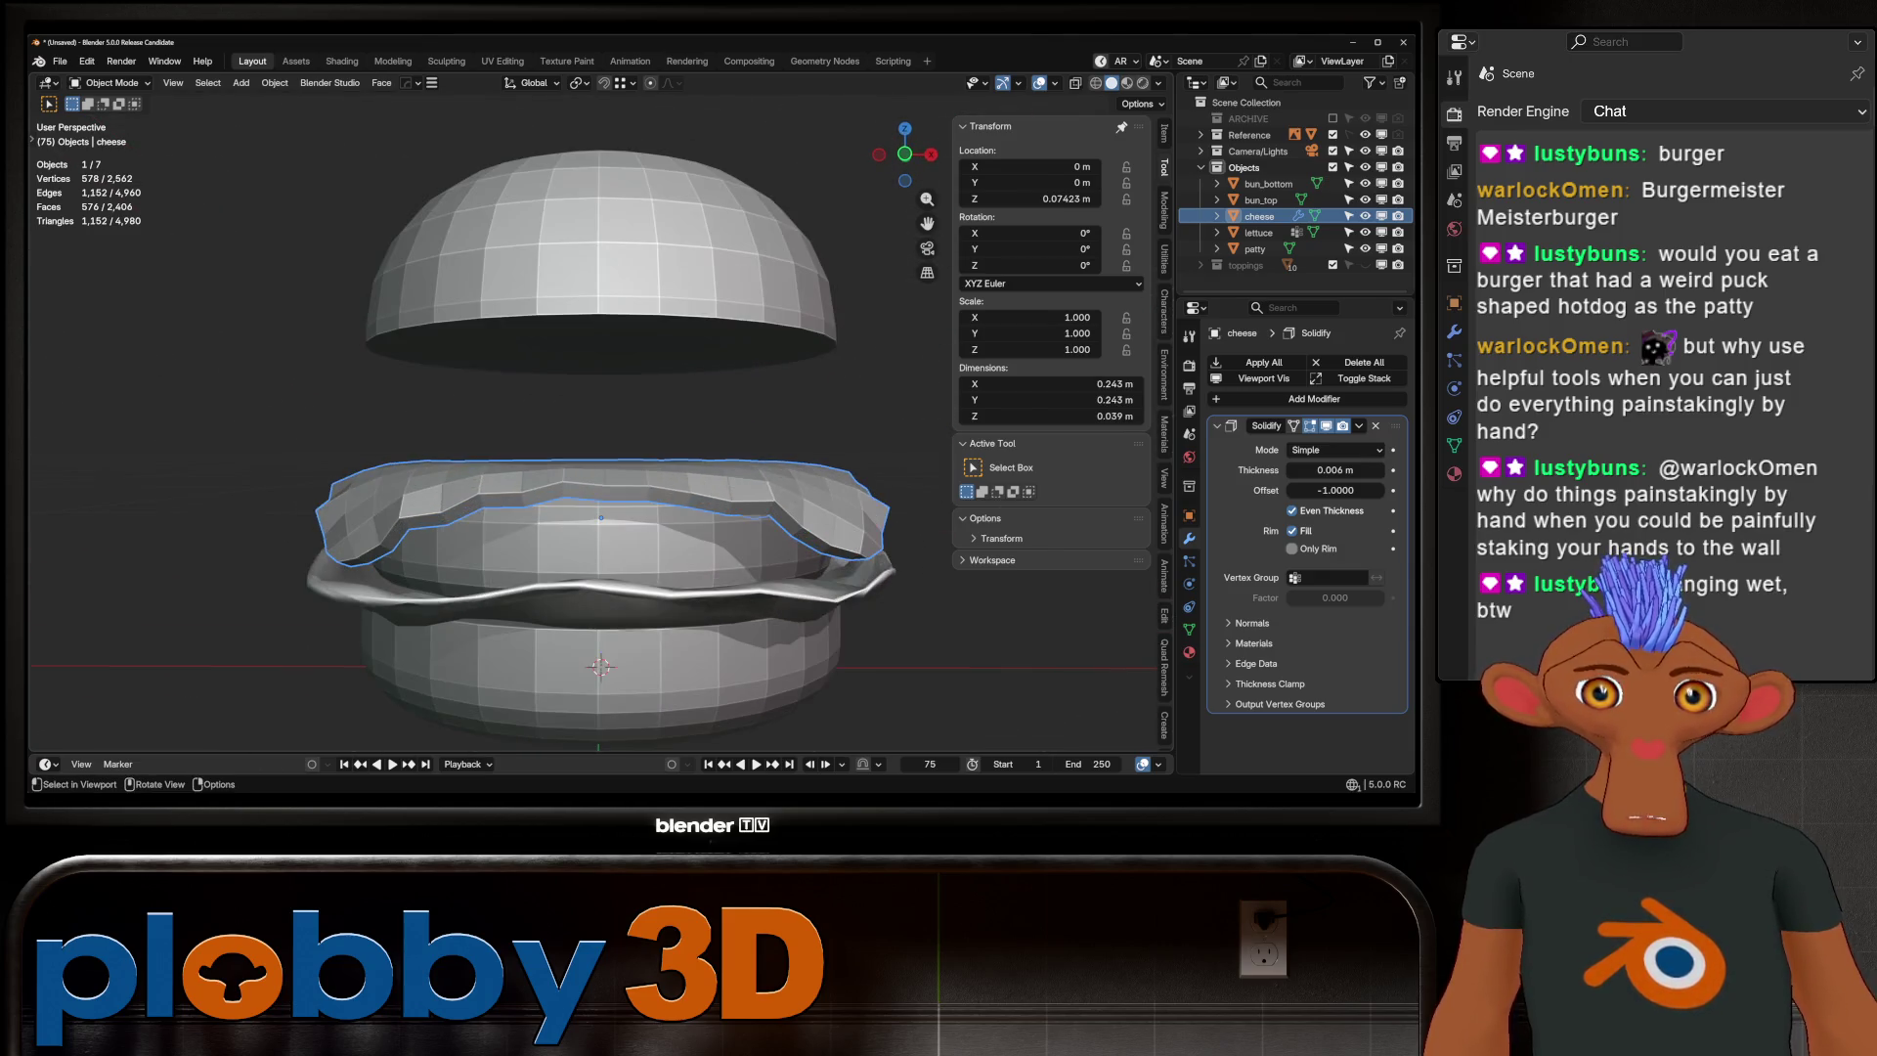
key("ctrl+a")
scroll(636, 469, "down", 2)
key("Tab")
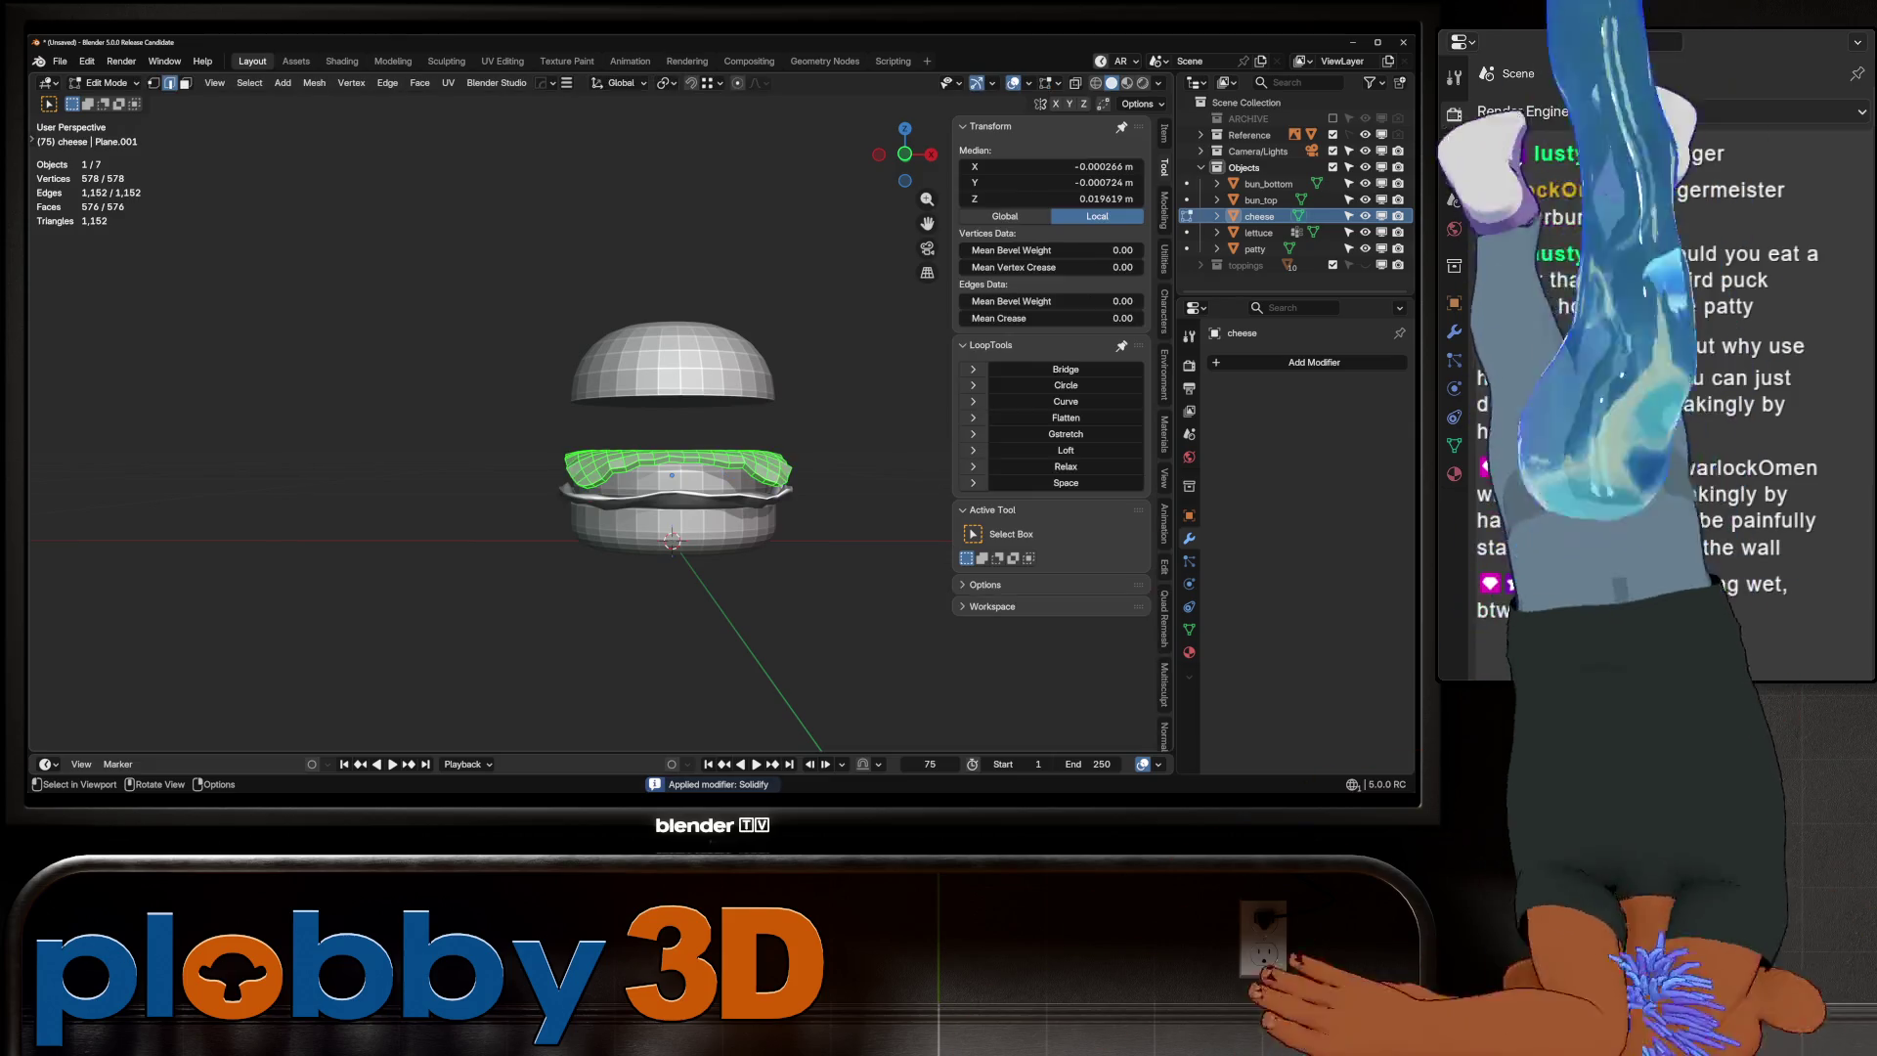
Shrink the cheese slightly along its normals with Alt+S
key("alt+s")
key("Escape")
key("Tab")
mouse_move(727, 467)
middle_mouse_down()
mouse_move(727, 410)
mouse_move(727, 460)
middle_mouse_up()
scroll(684, 469, "up", 3)
Smooth the cheese's vertices, return to Object Mode, and select the bottom bun
key("Tab")
key("q")
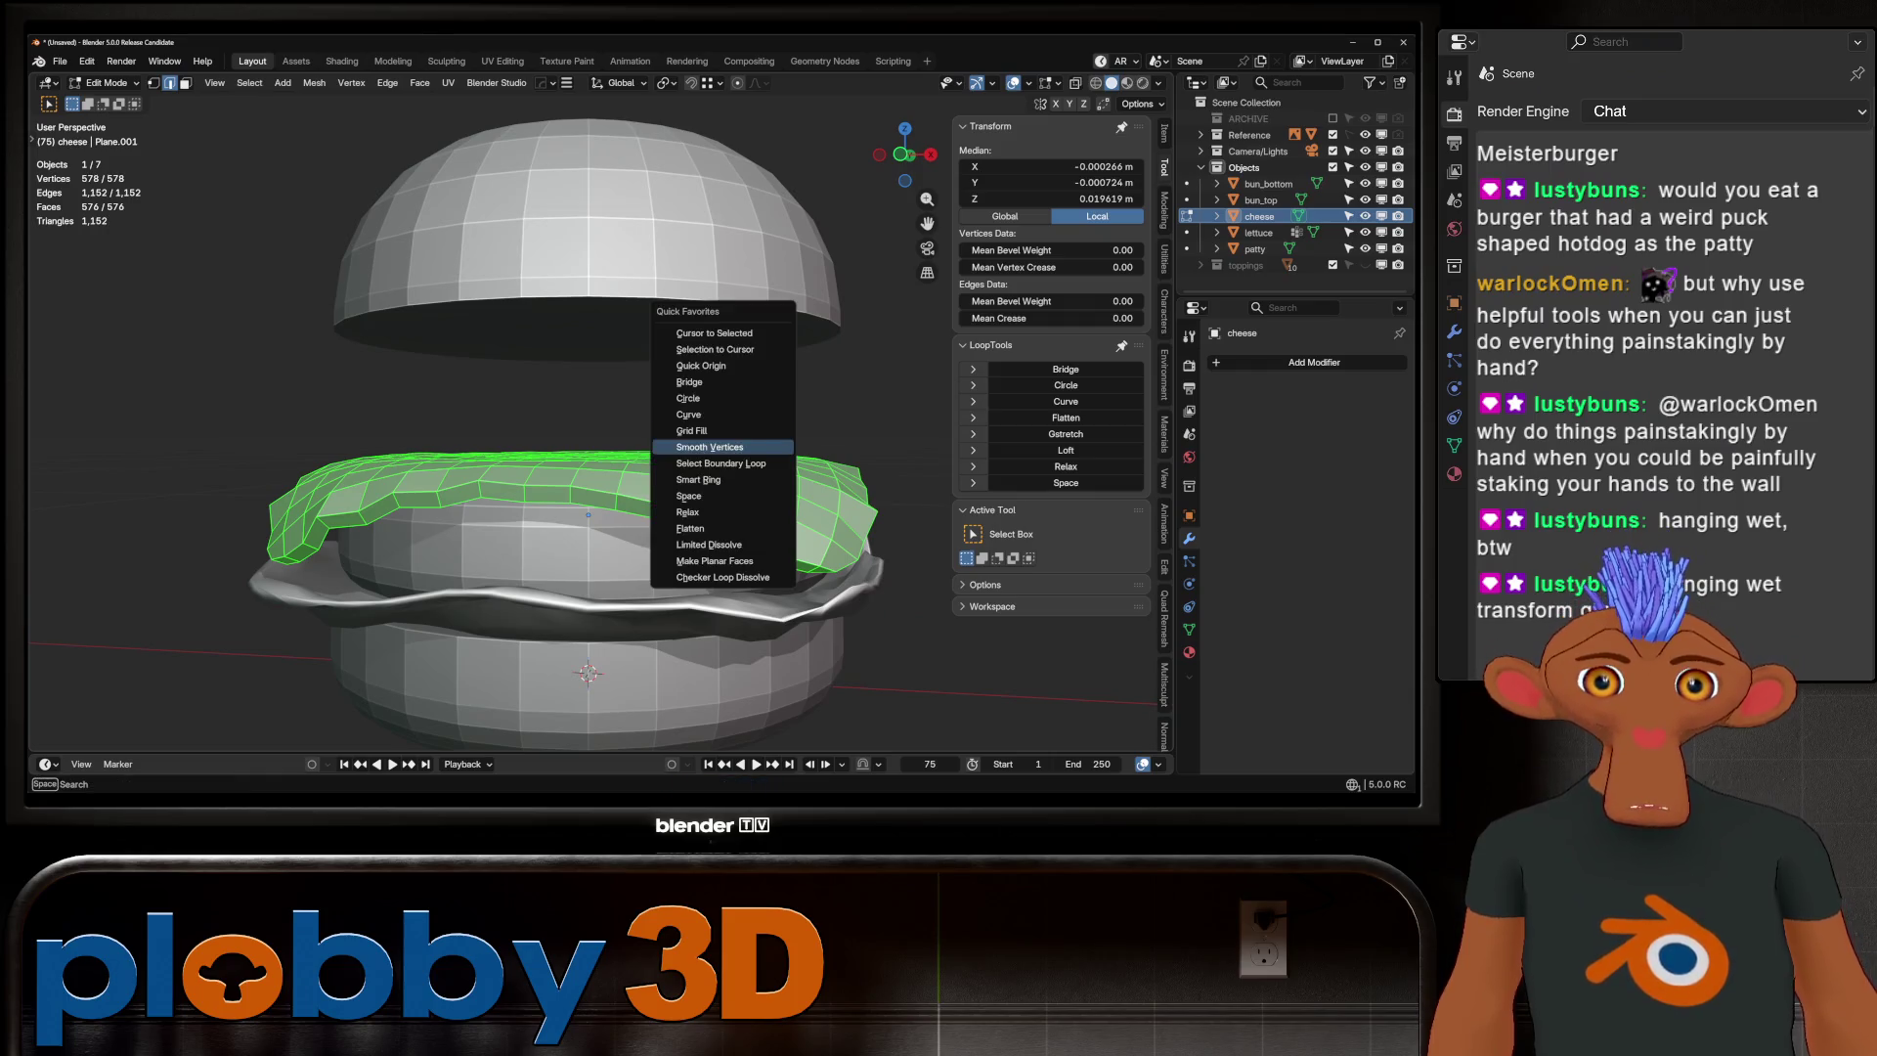
left_click(709, 446)
scroll(661, 469, "down", 3)
key("Tab")
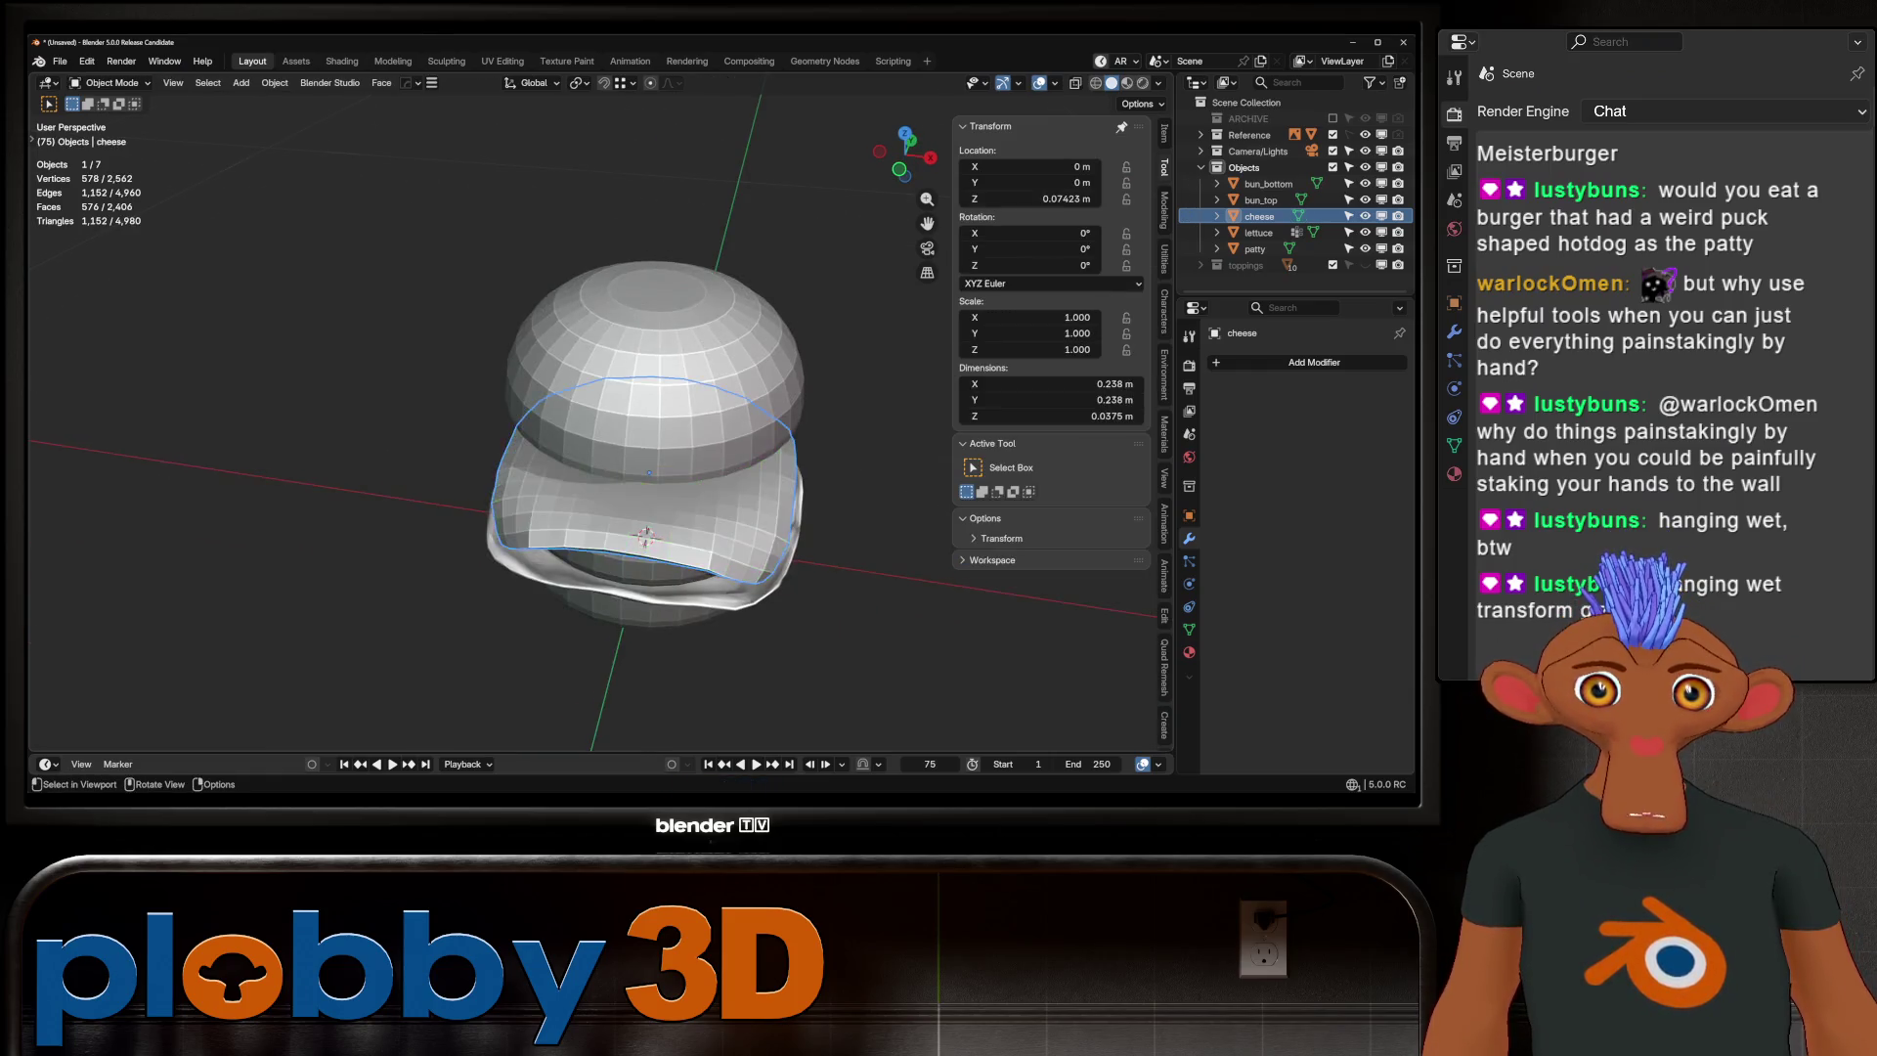
mouse_move(661, 469)
middle_mouse_down()
mouse_move(661, 450)
mouse_move(689, 503)
mouse_move(704, 497)
mouse_move(675, 498)
middle_mouse_up()
scroll(684, 508, "up", 3)
scroll(684, 508, "up", 2)
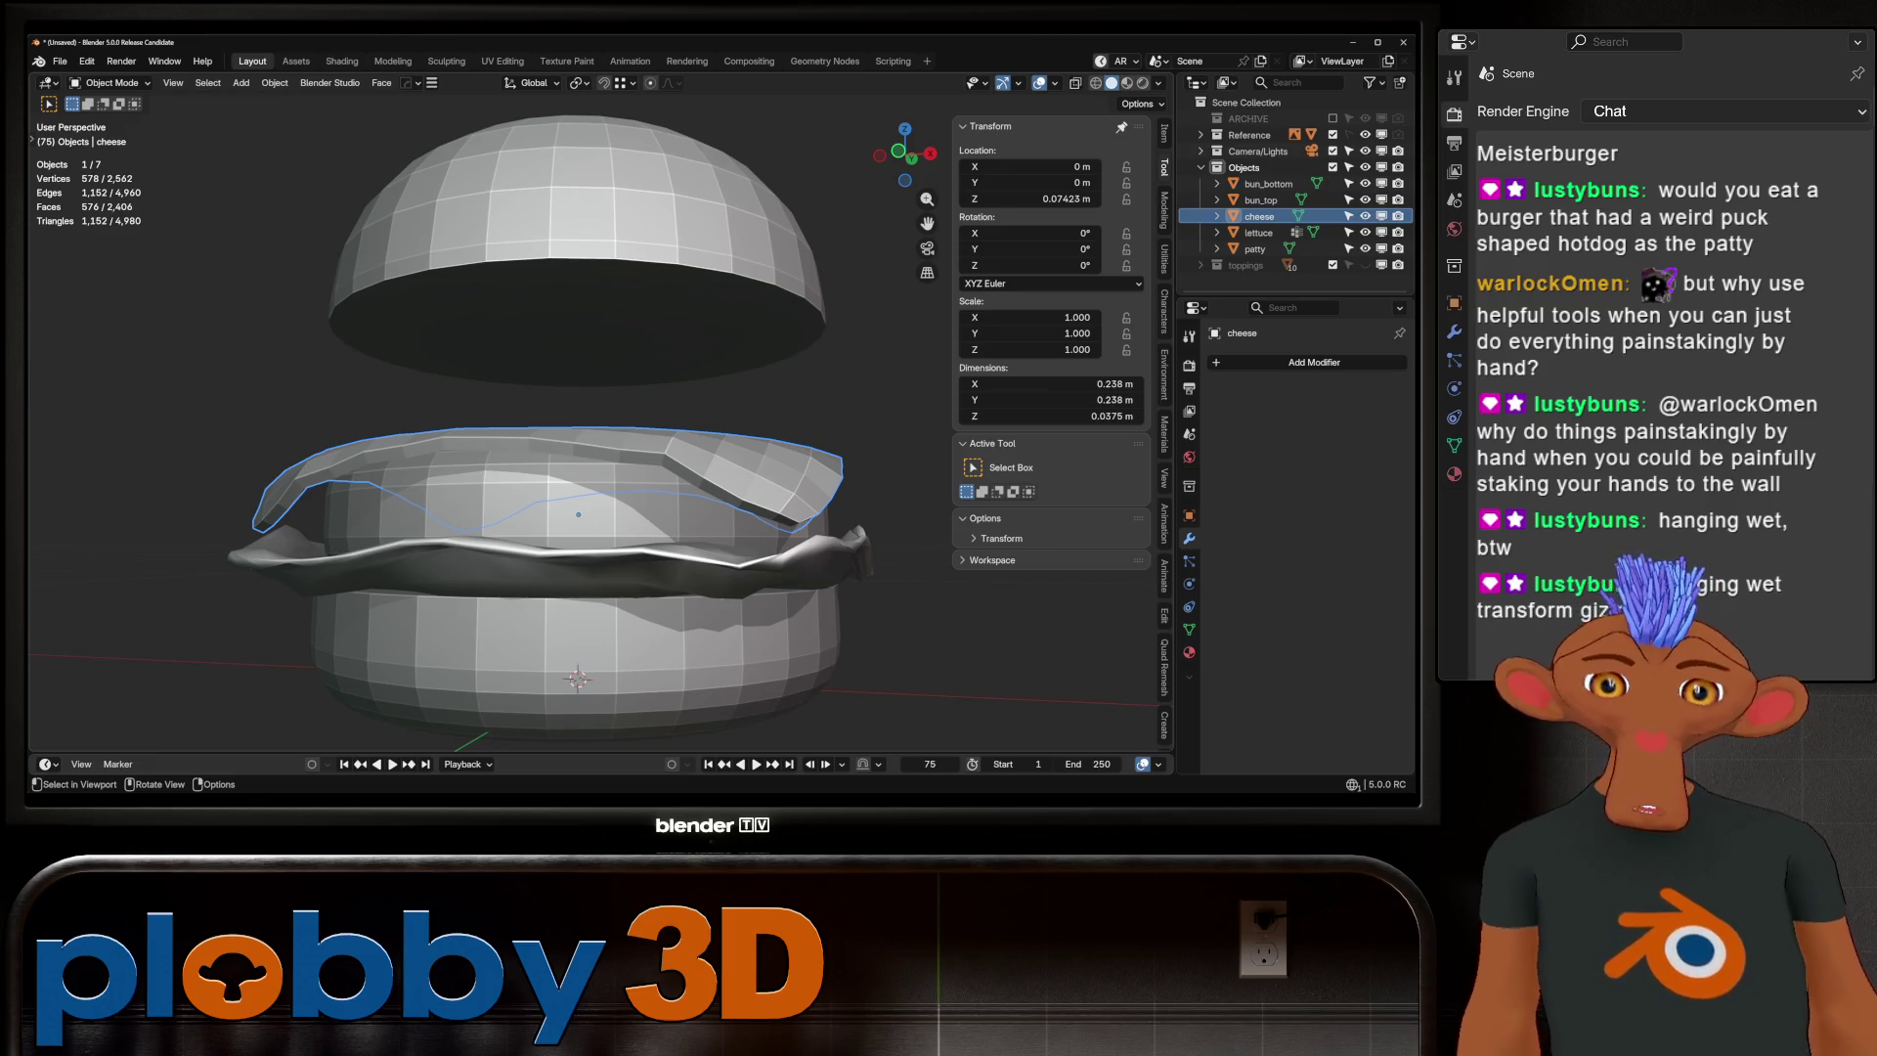
left_click(578, 675)
middle_click_drag(577, 674, 579, 584)
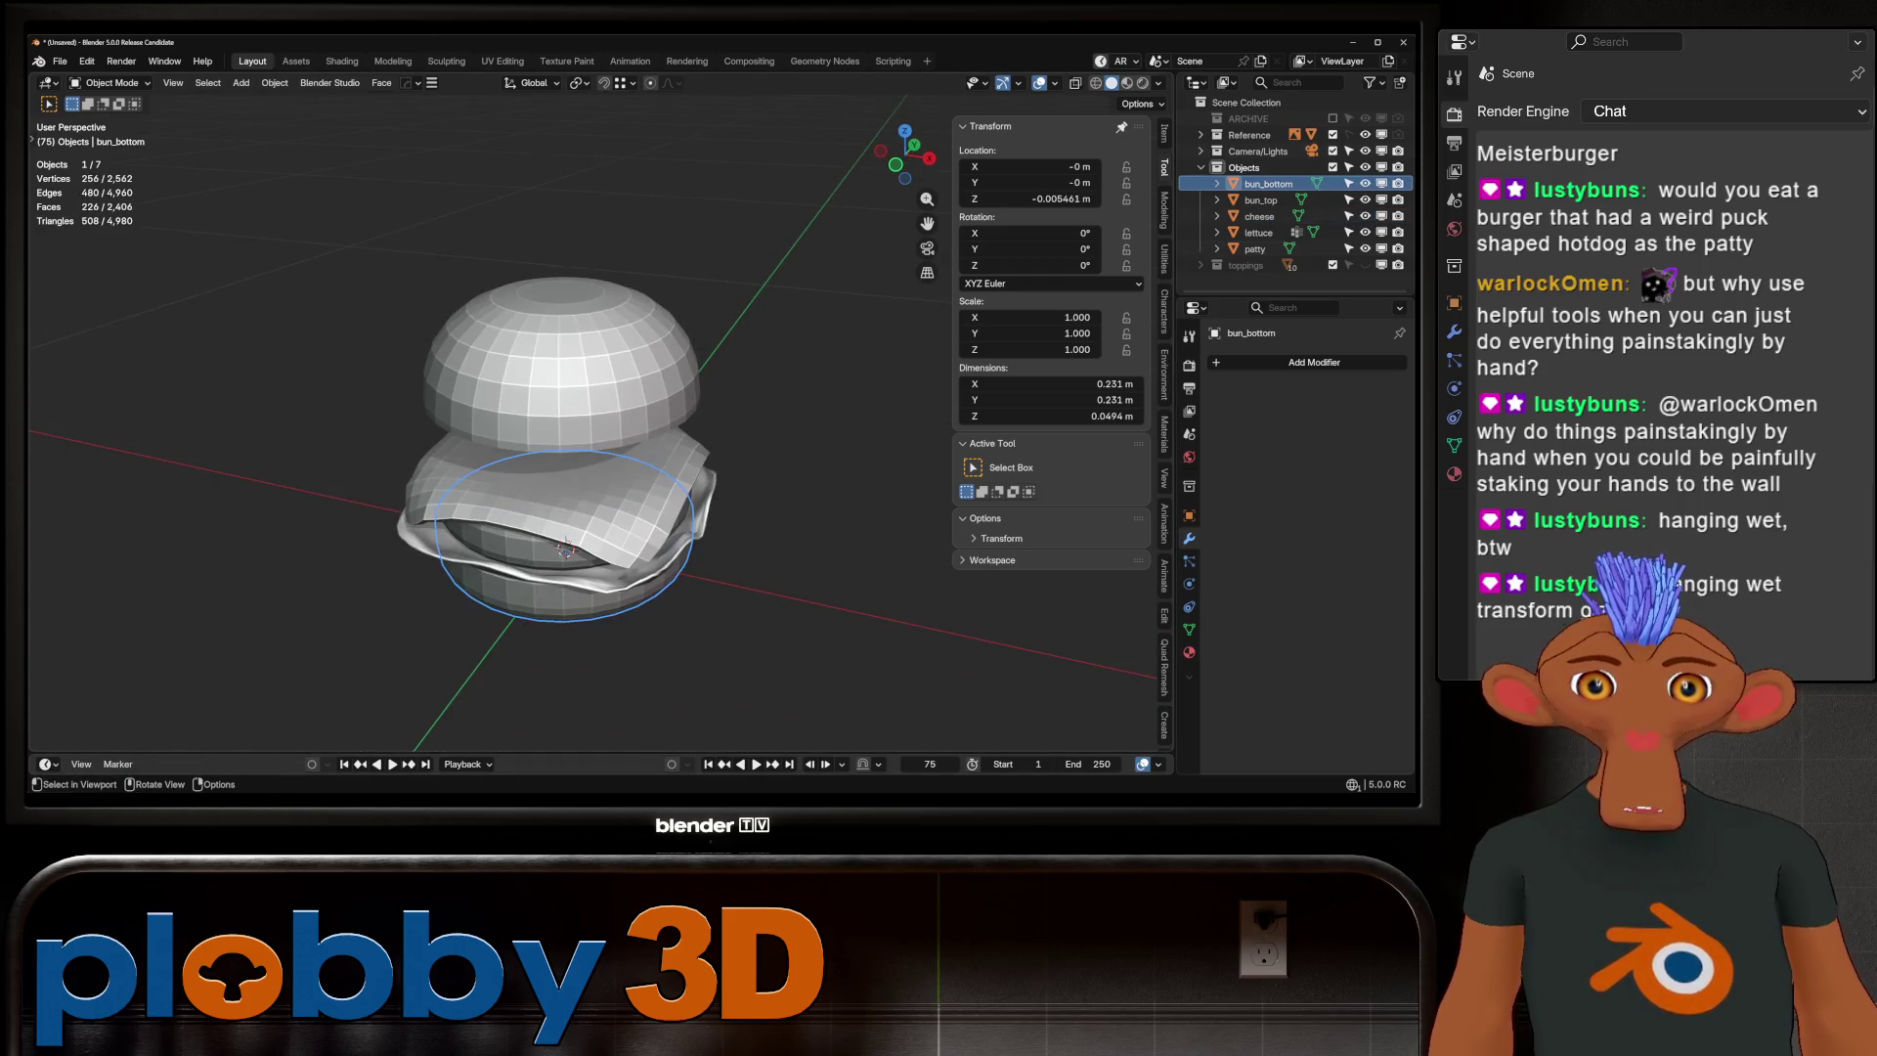
Make the toppings collection visible in the front view
key("KP_0")
key("KP_1")
scroll(600, 420, "up", 6)
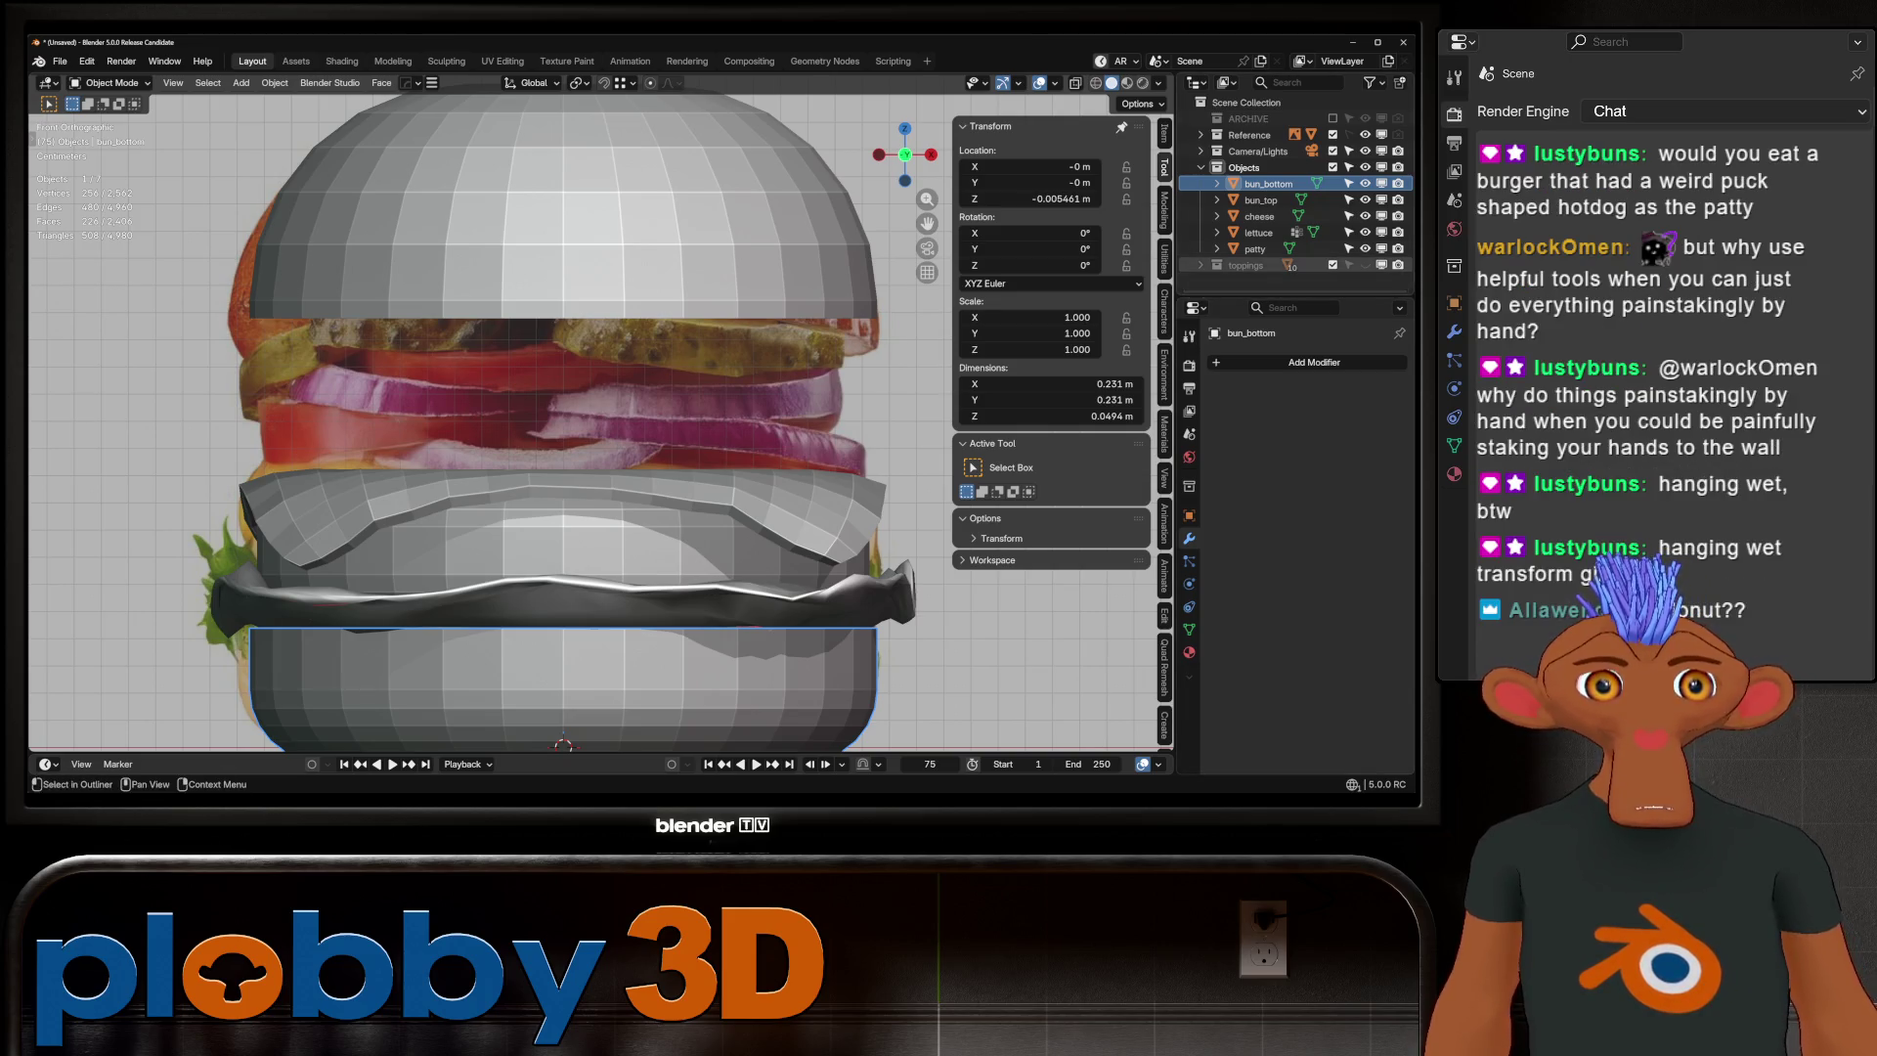
left_click(1365, 264)
scroll(600, 420, "down", 5)
mouse_move(600, 420)
middle_mouse_down()
mouse_move(674, 489)
mouse_move(702, 420)
middle_mouse_up()
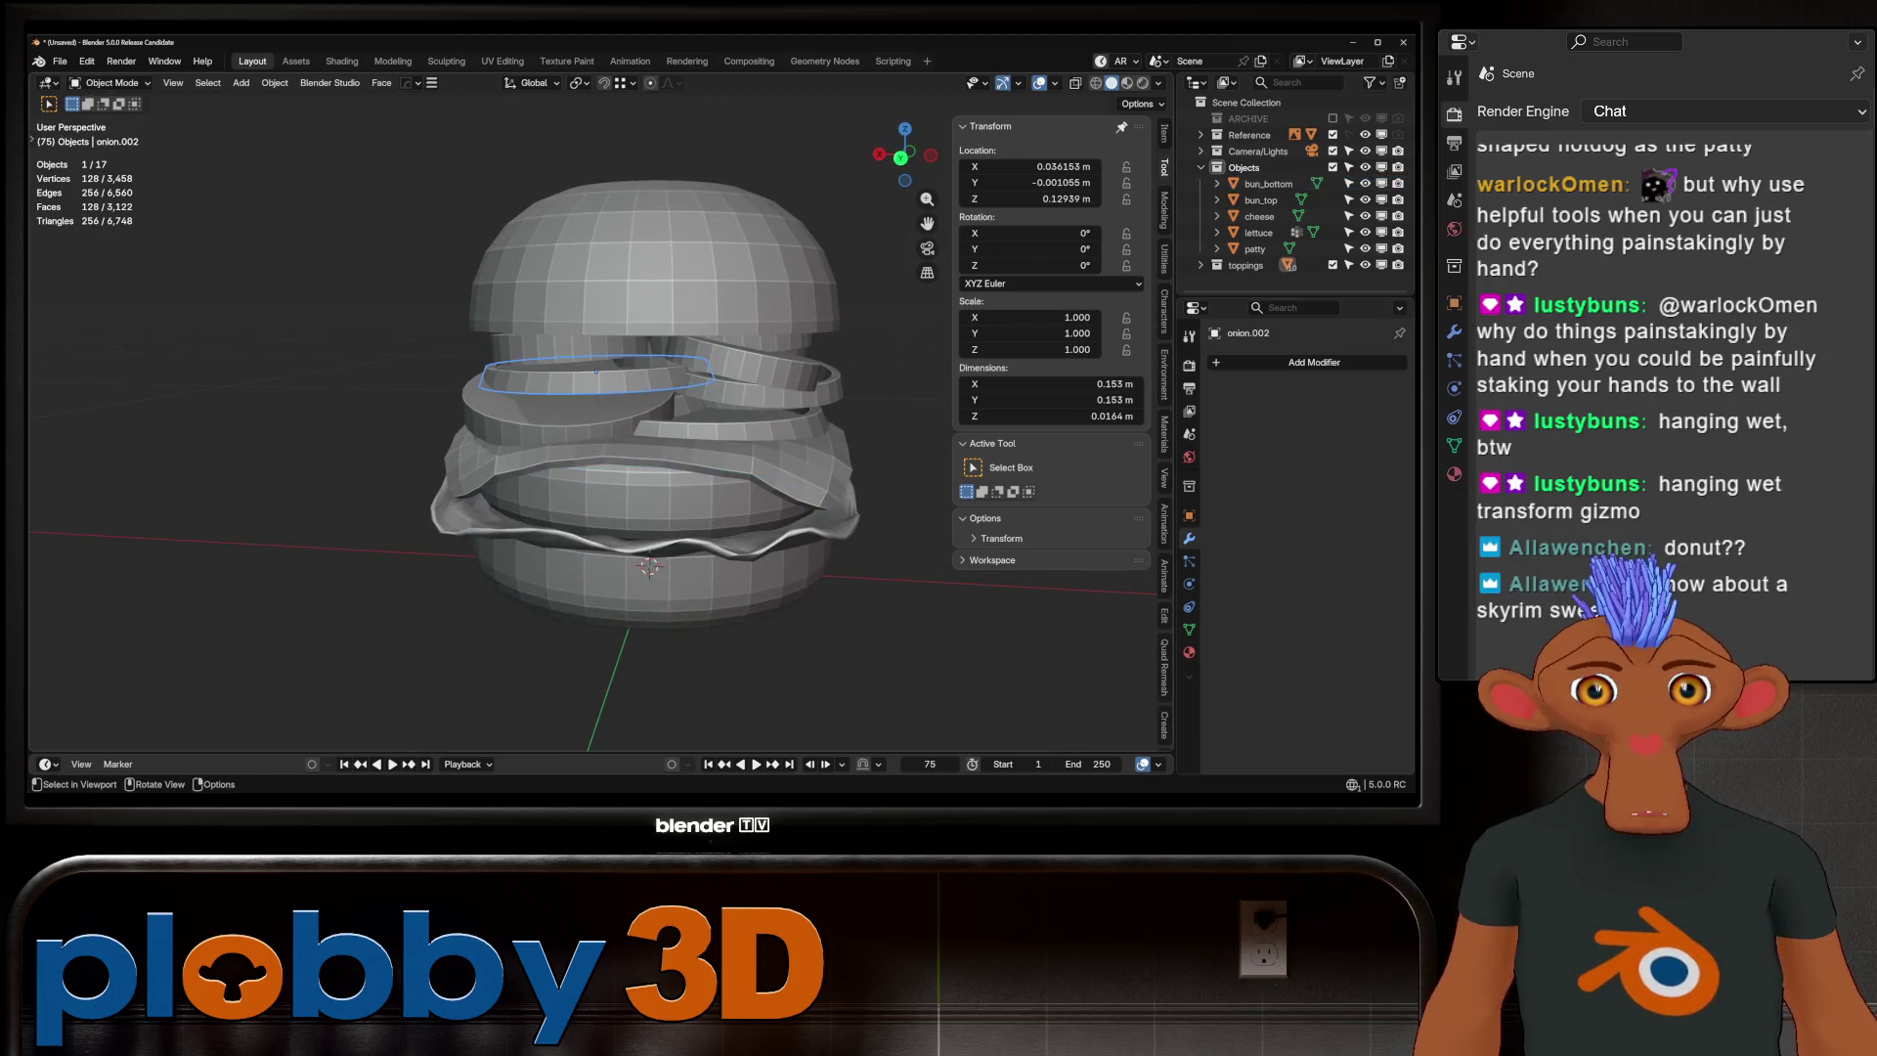
Tilt onion.002 by -4.28° around X and lower it 0.0067 m along Z
left_click(606, 244)
middle_click_drag(606, 244, 641, 204)
key("r")
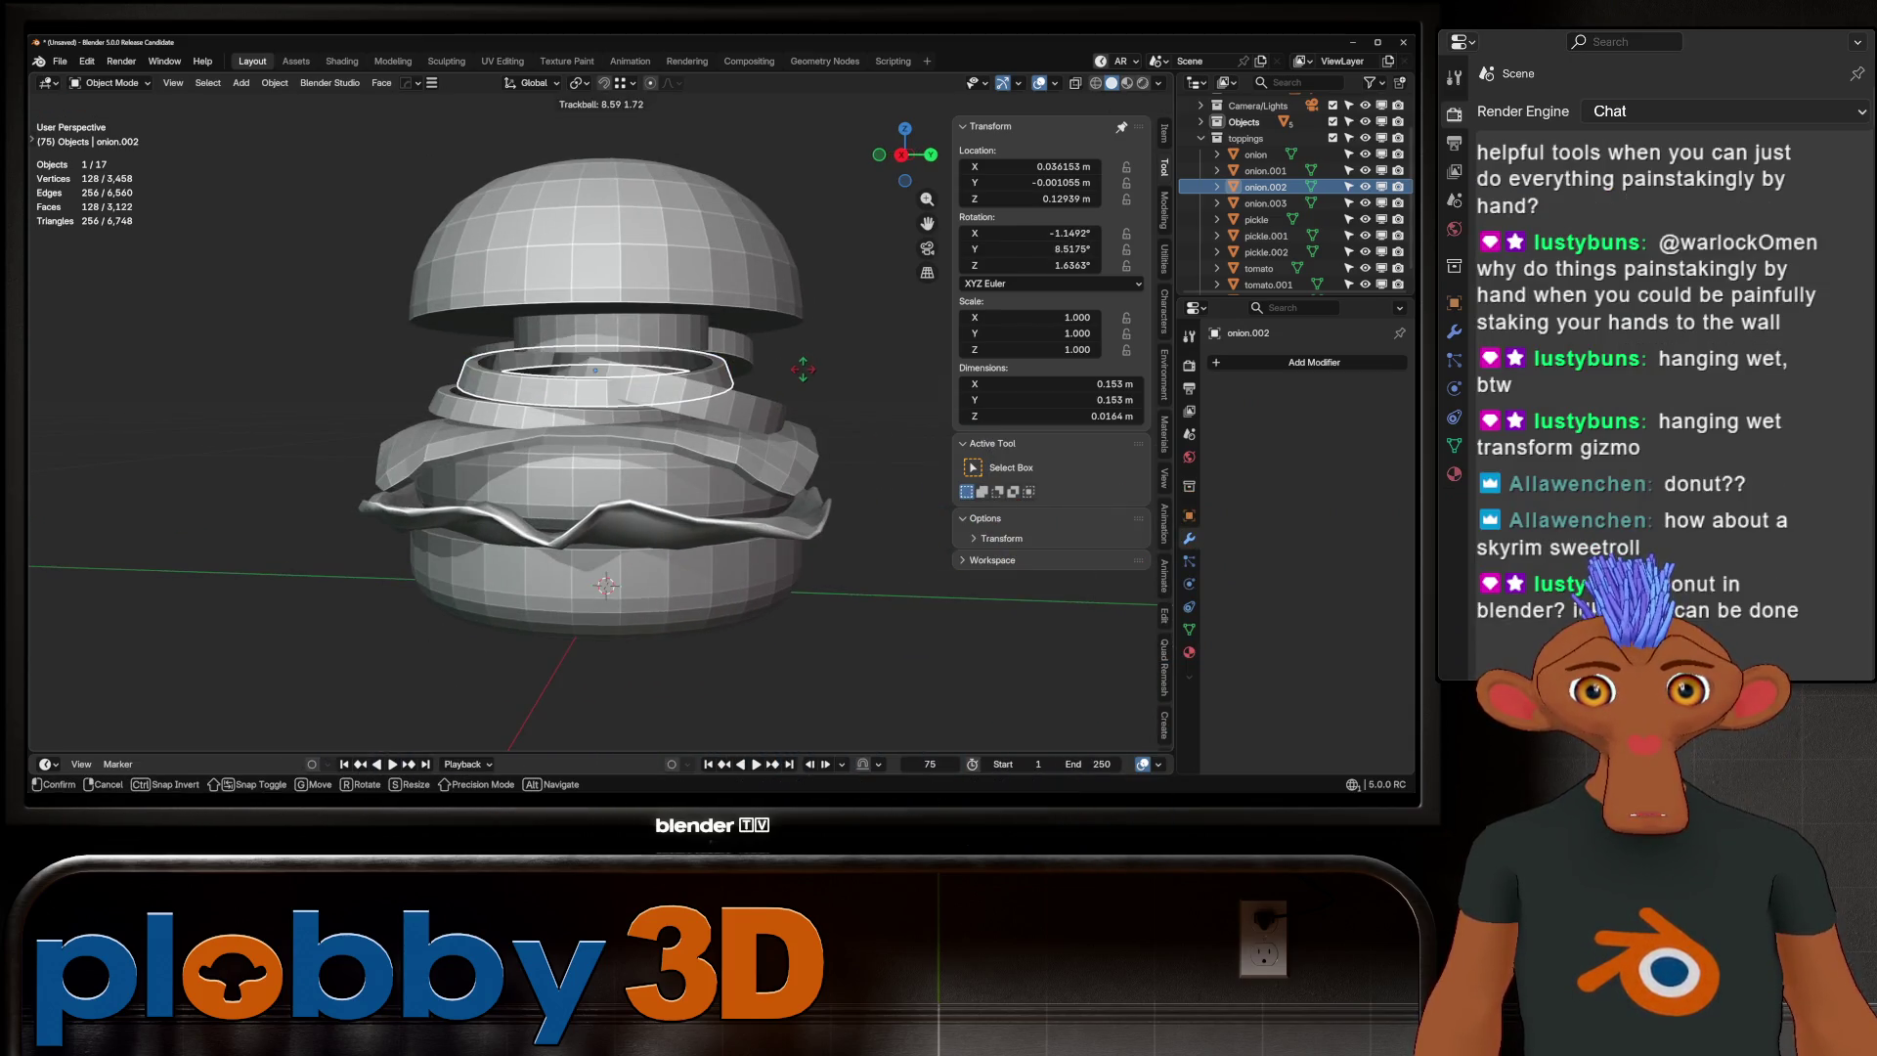
key("x")
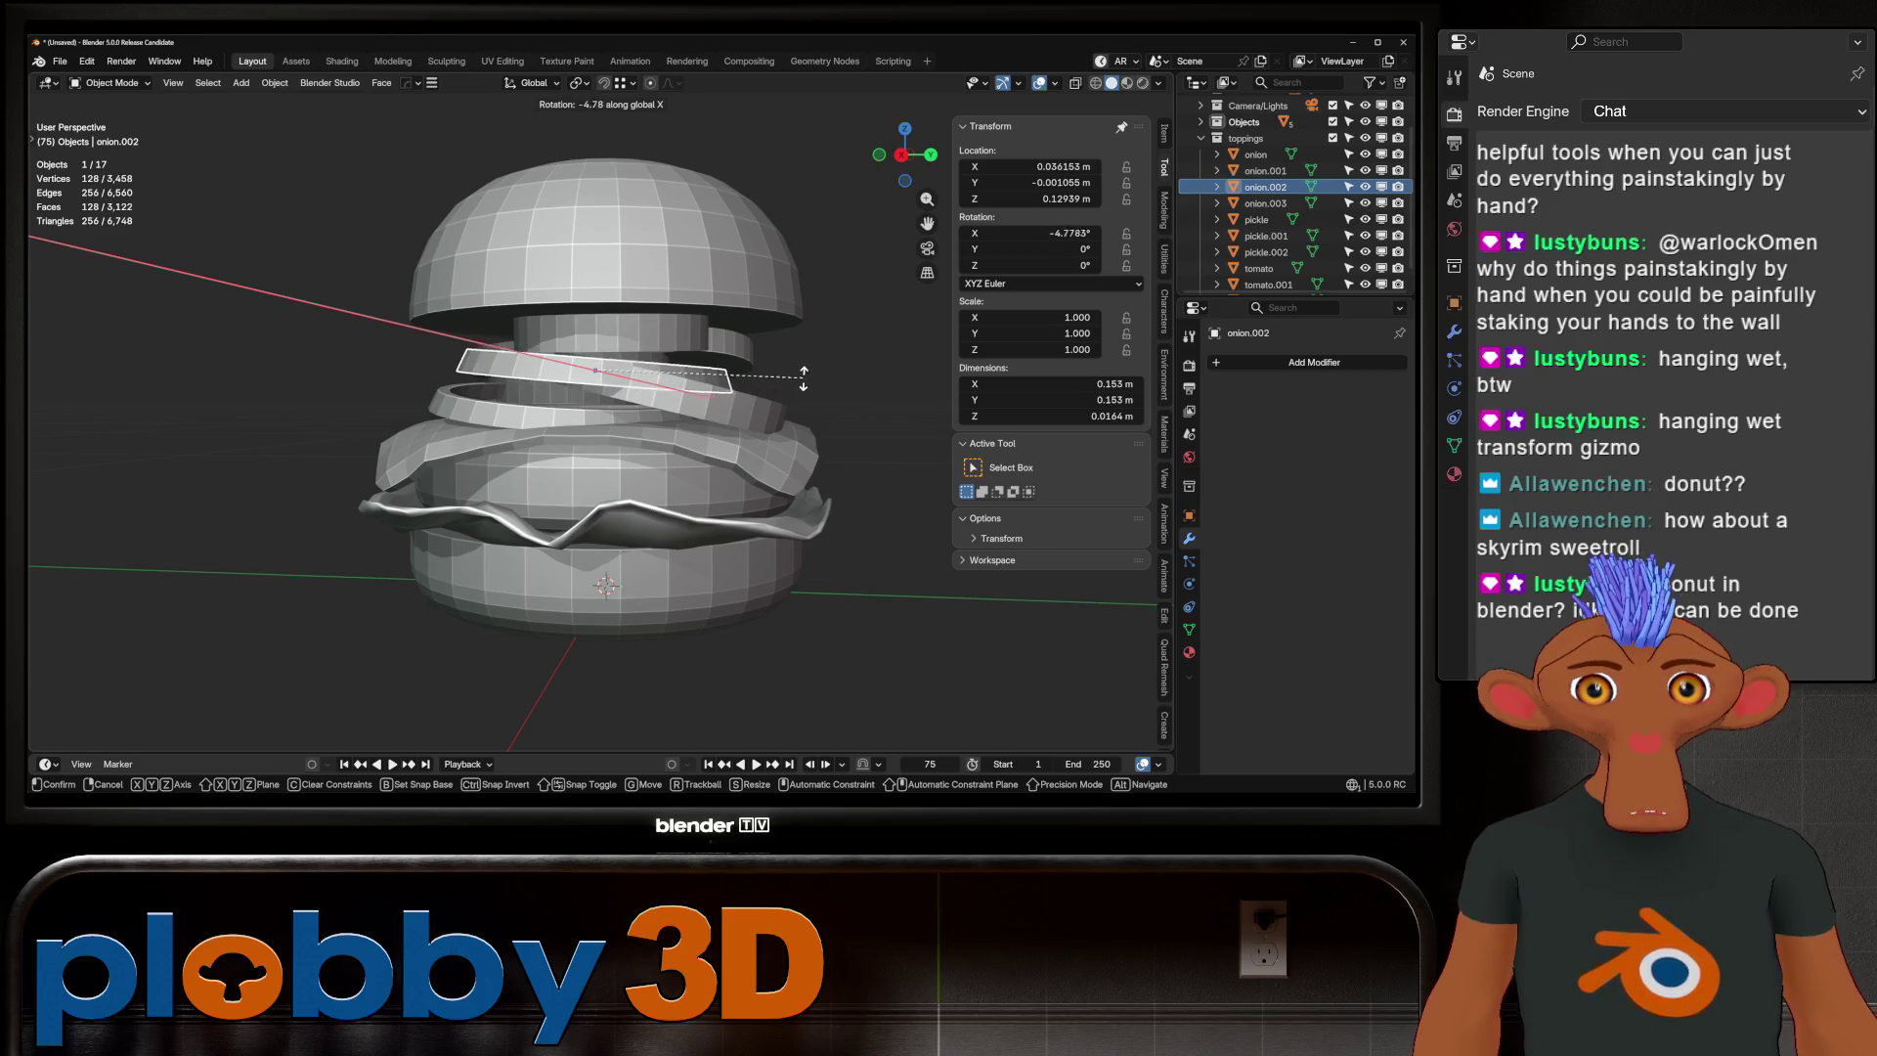
left_click(804, 379)
key("g")
key("y")
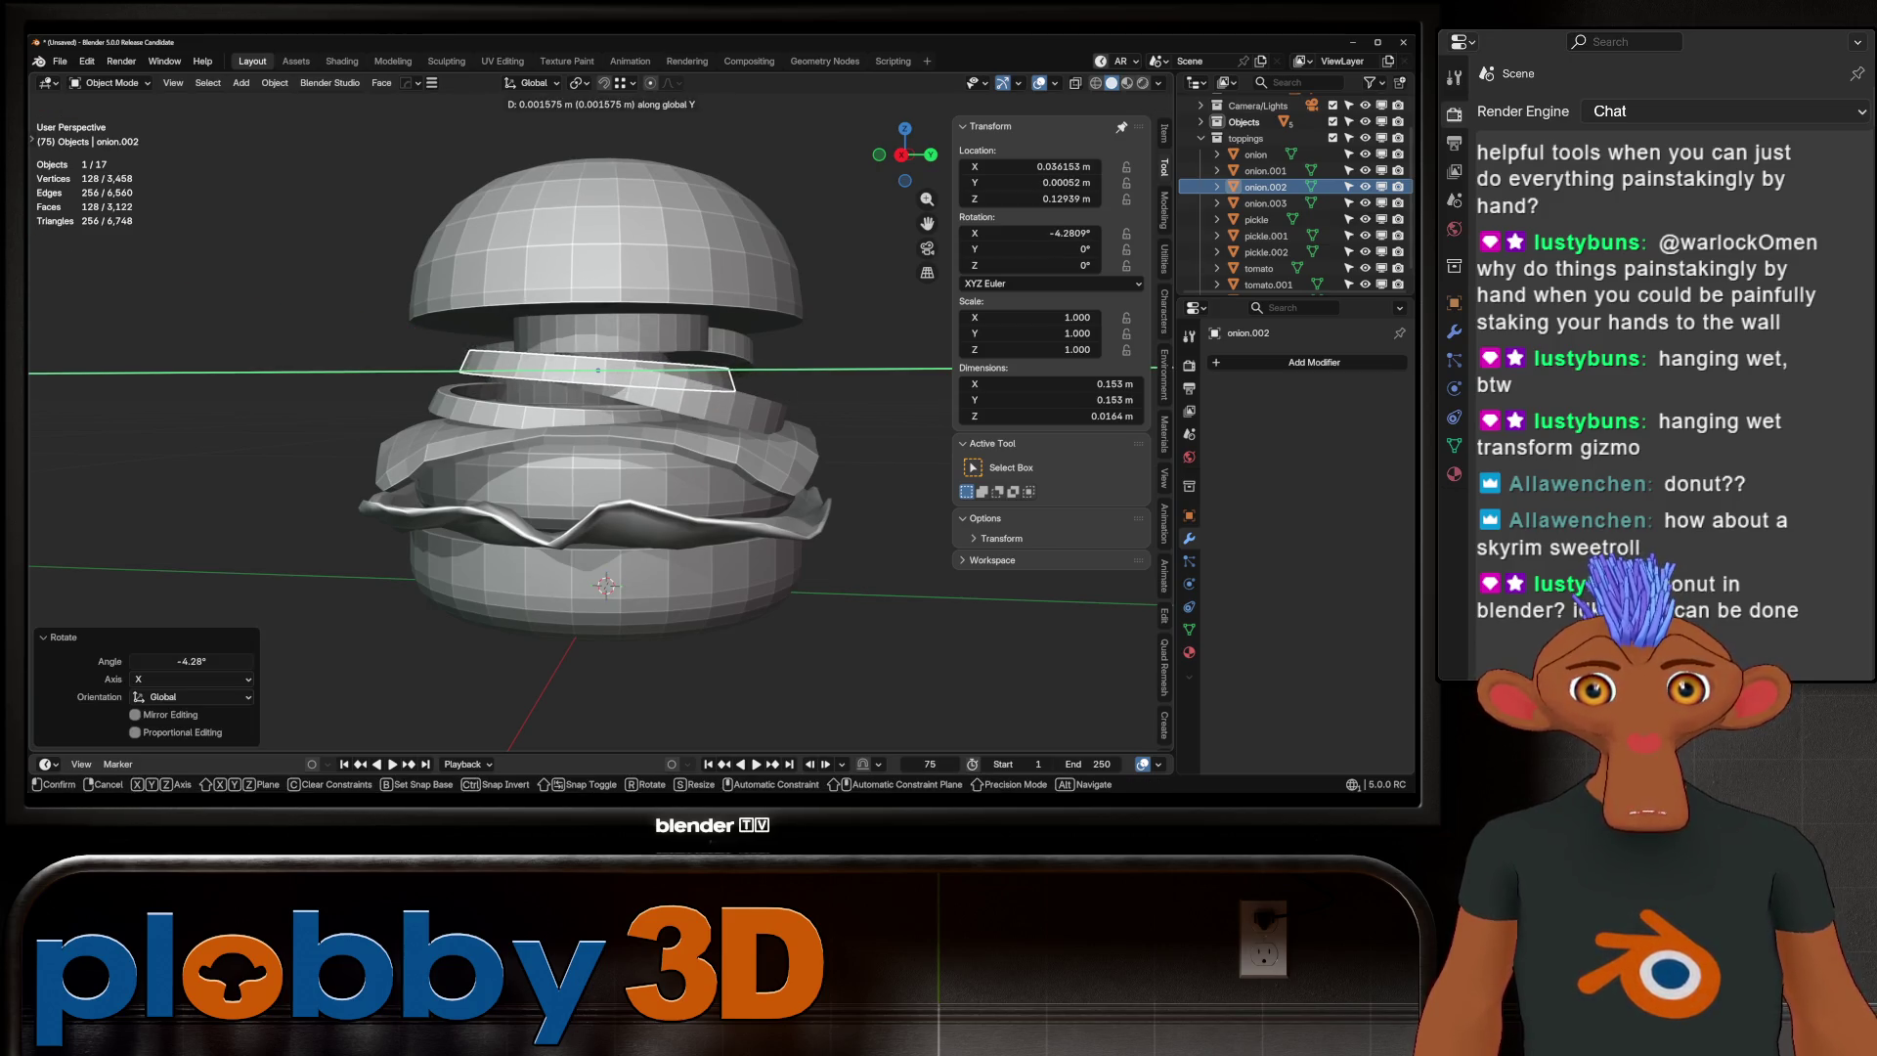
key("z")
key("Return")
scroll(606, 391, "down", 3)
middle_click_drag(606, 391, 528, 391)
Deselect all, select the cheese slice, and open the Save As dialog
key("alt+a")
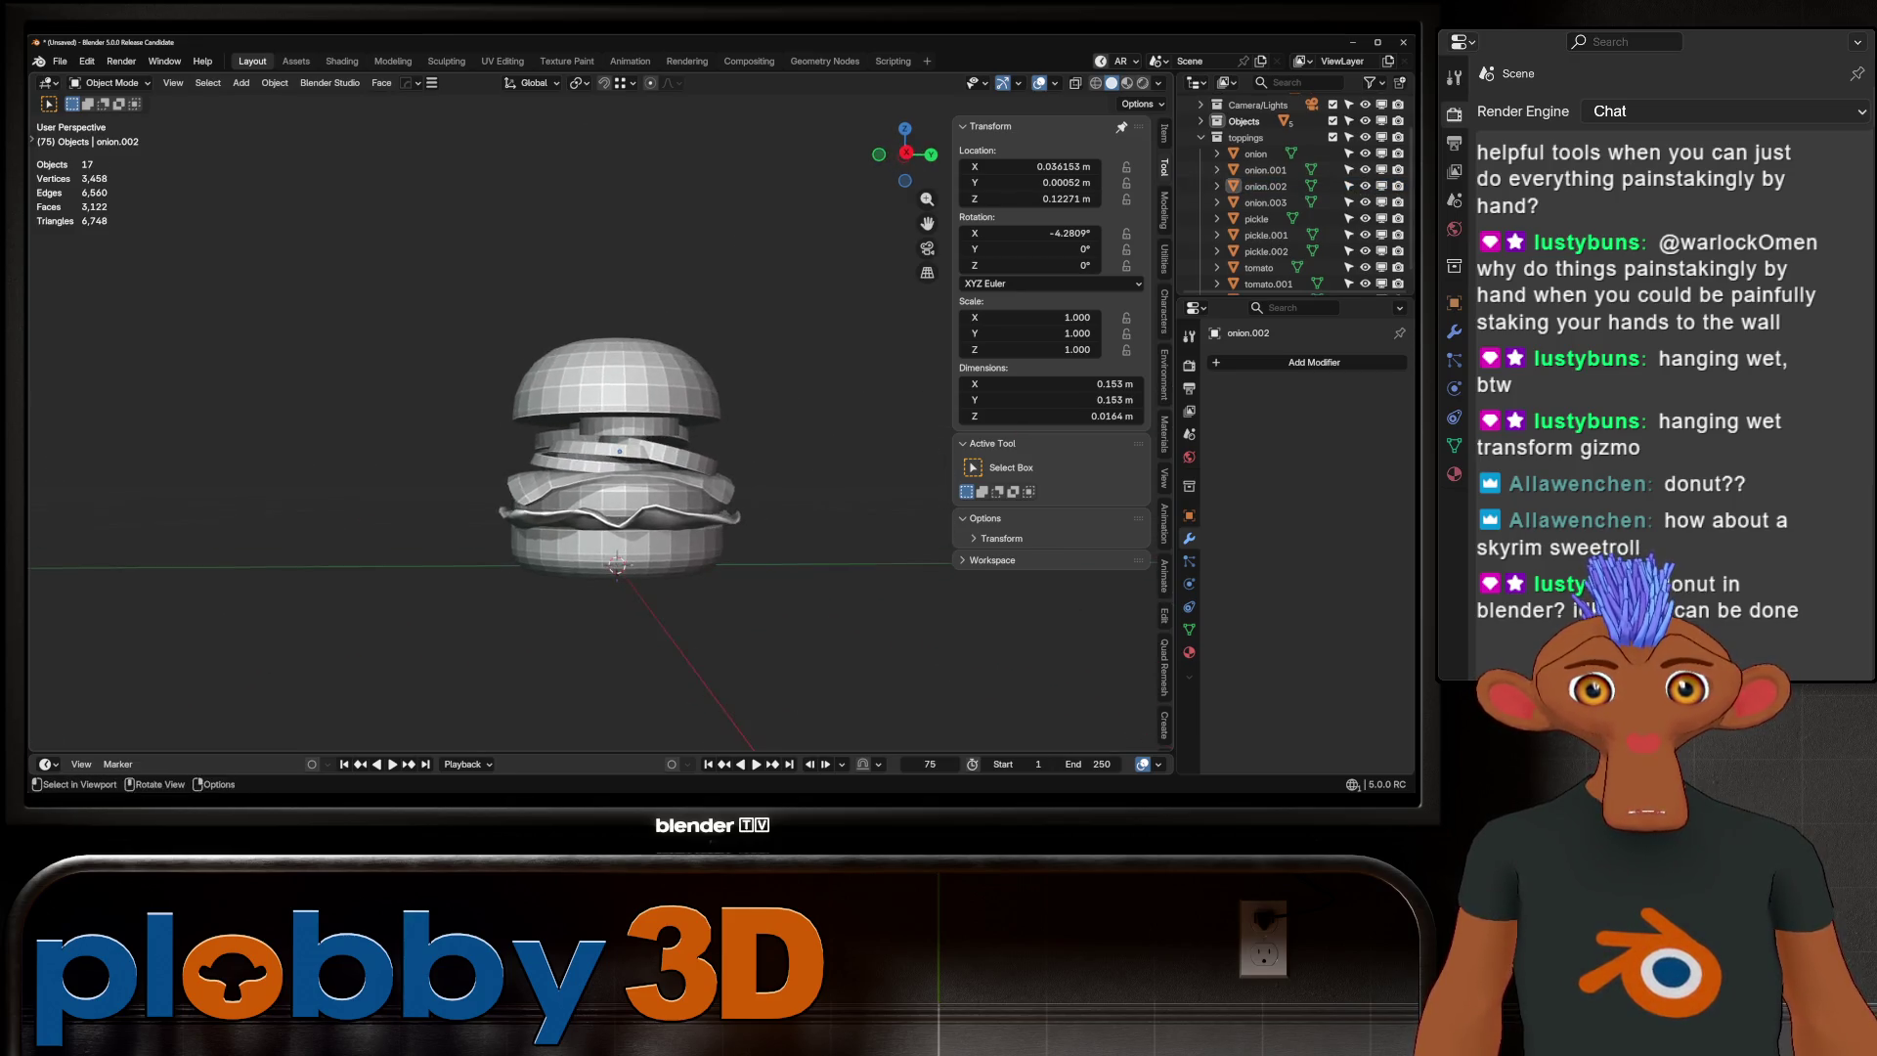
scroll(618, 450, "up", 4)
scroll(552, 479, "up", 3)
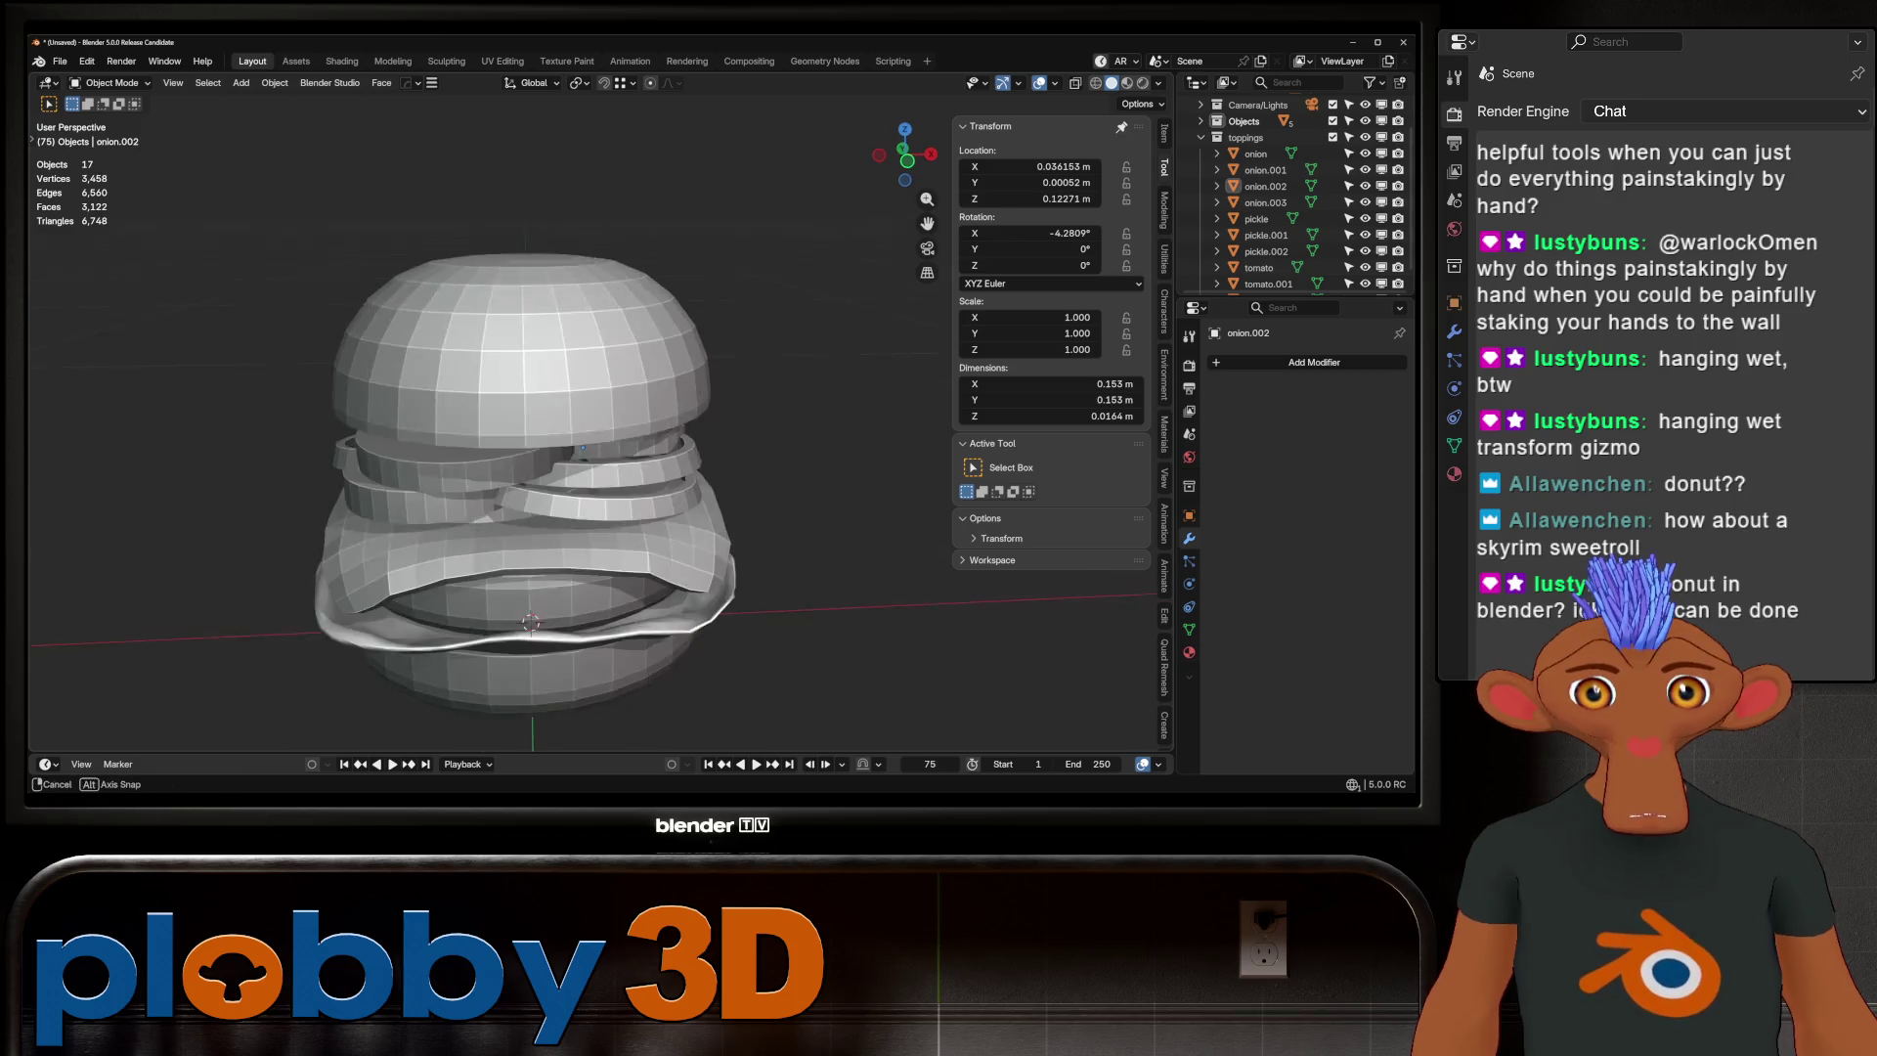
mouse_move(586, 440)
middle_mouse_down()
mouse_move(586, 391)
mouse_move(586, 410)
middle_mouse_up()
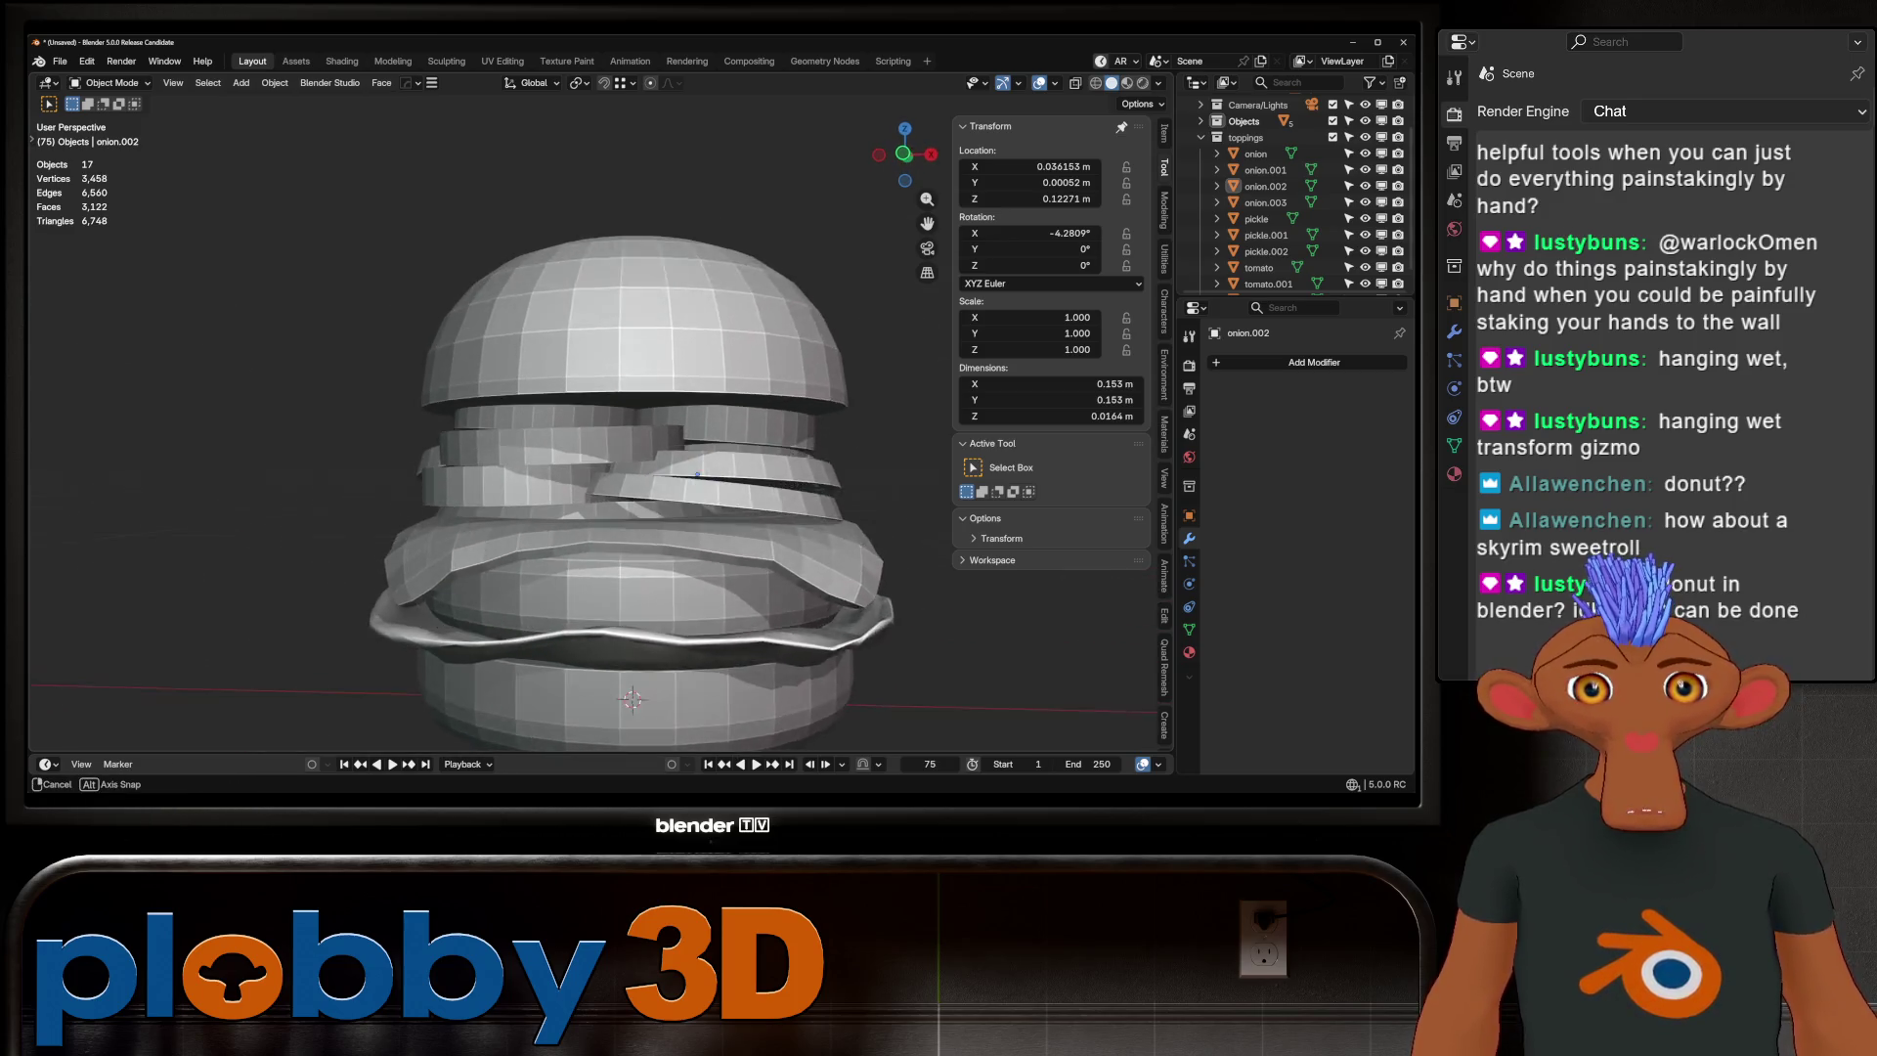
scroll(645, 489, "up", 2)
left_click(645, 586)
key("ctrl+s")
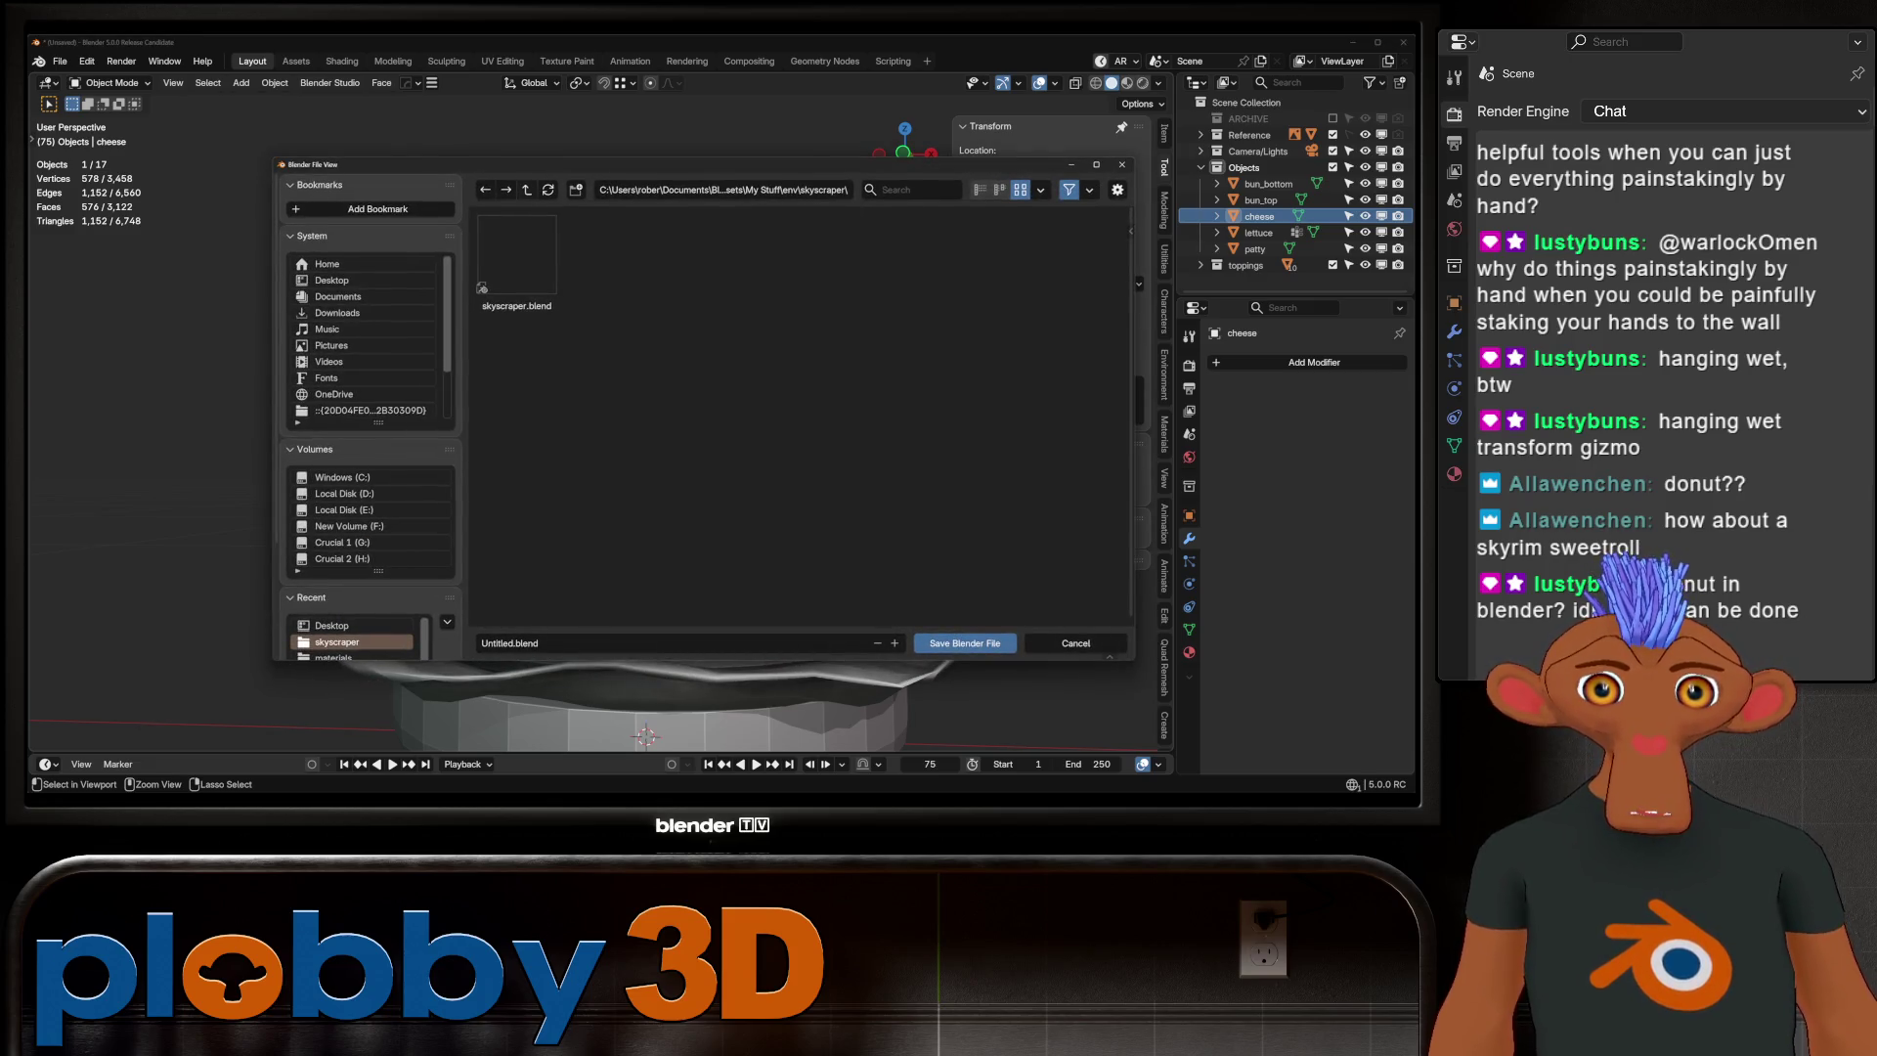
Go up to Blender Projects, open STREAM ASSETS and create a new folder named borgor
left_click(527, 189)
left_click(527, 190)
left_click(527, 189)
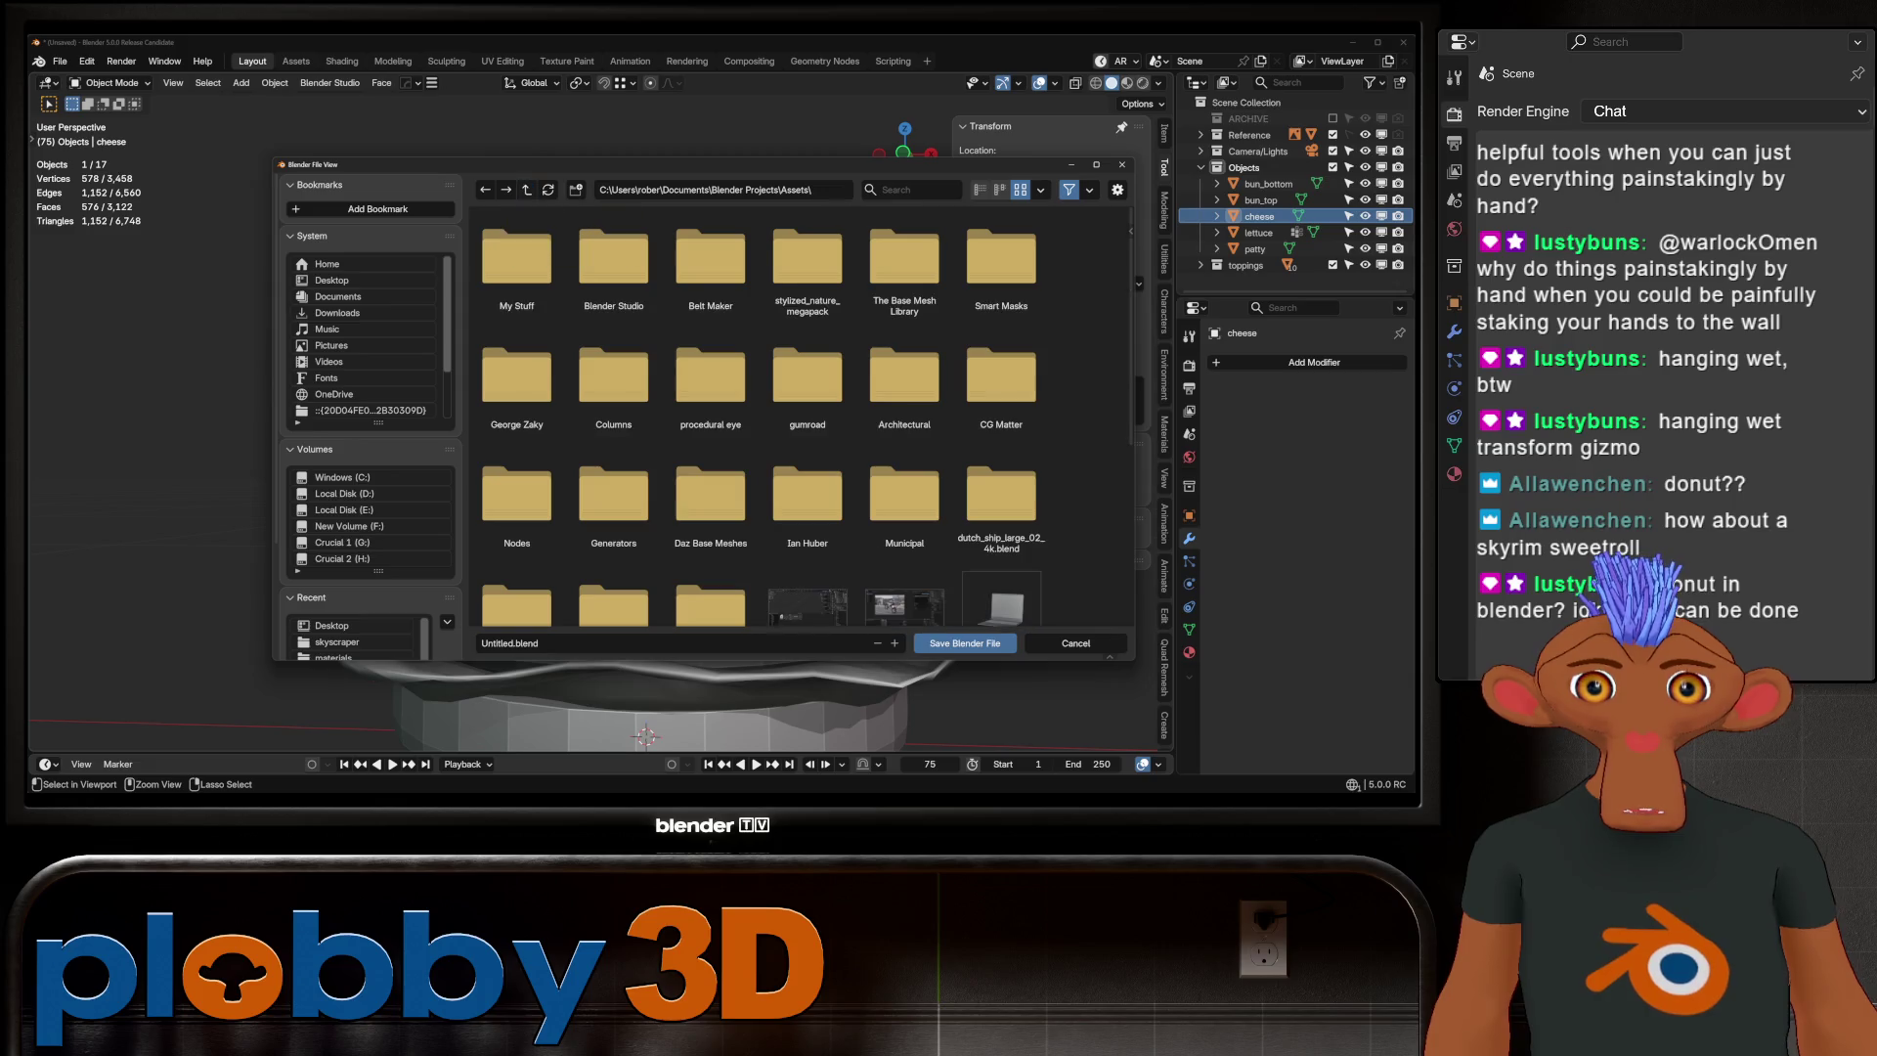
key("BackSpace")
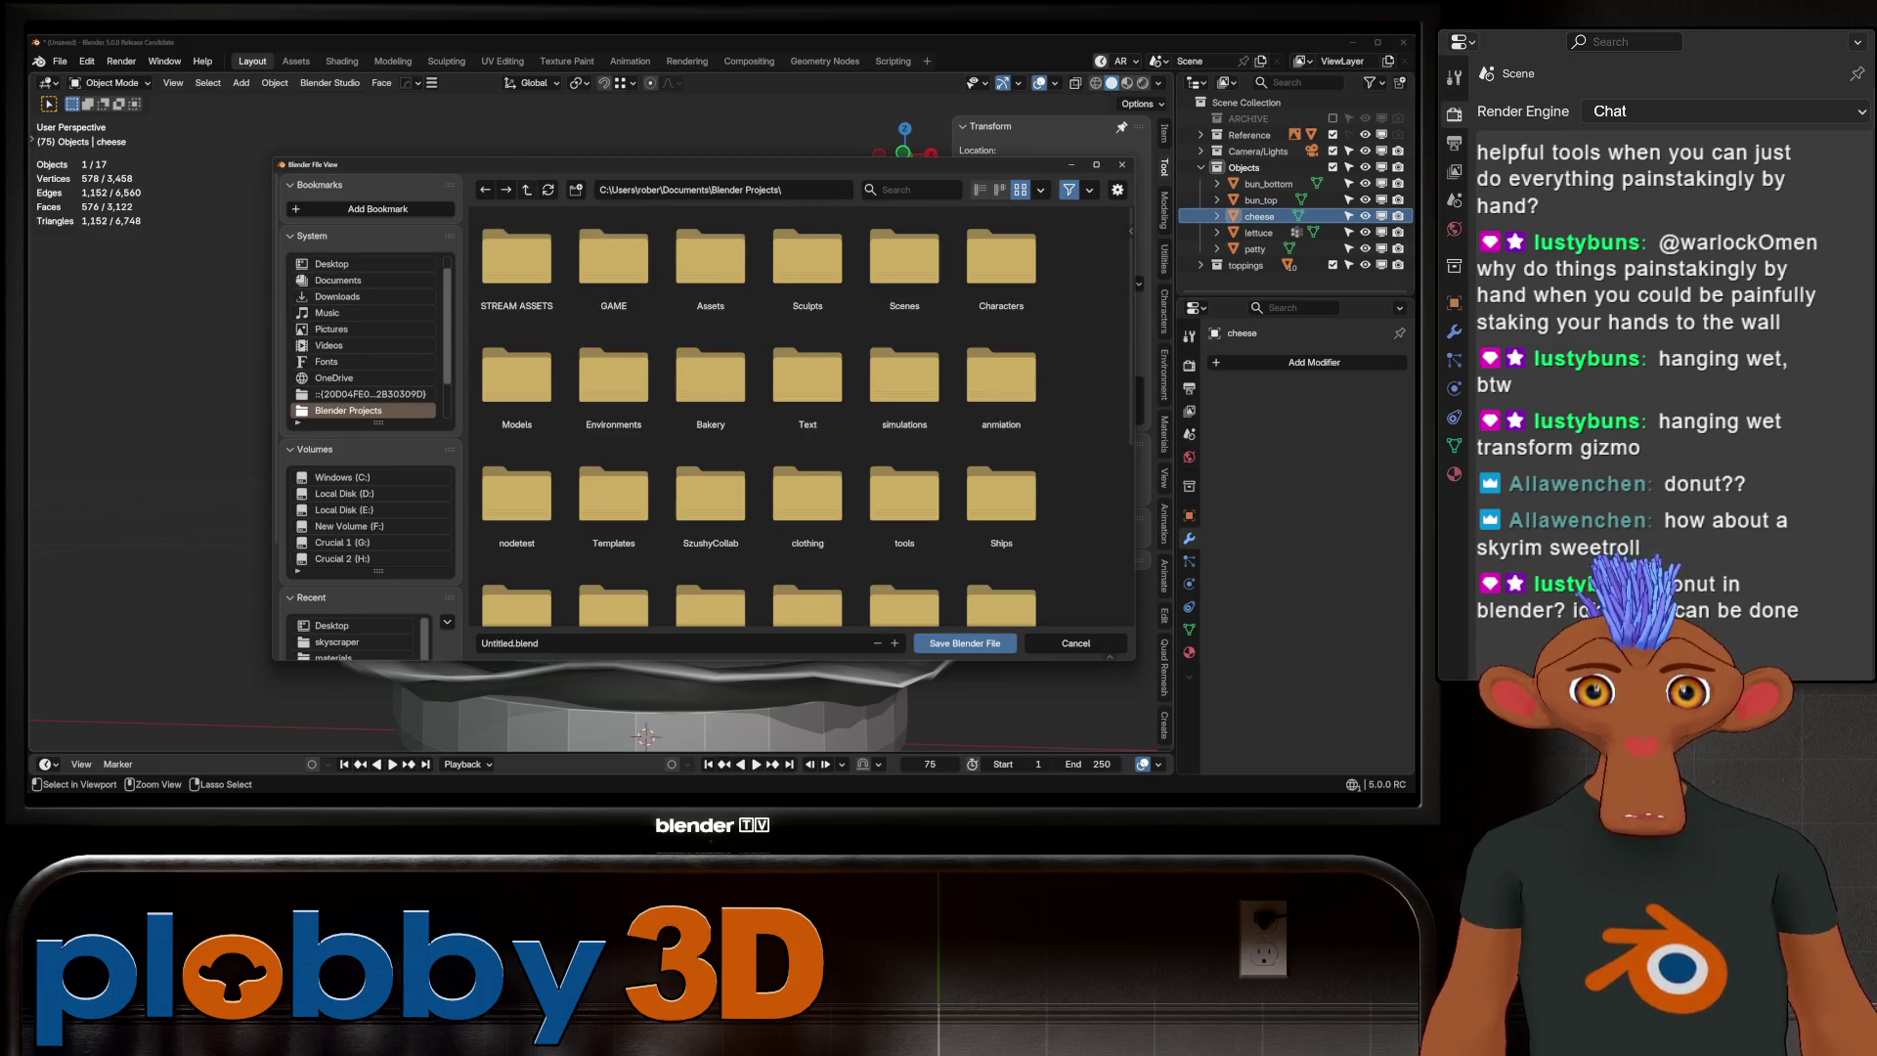
double_click(517, 259)
type("i")
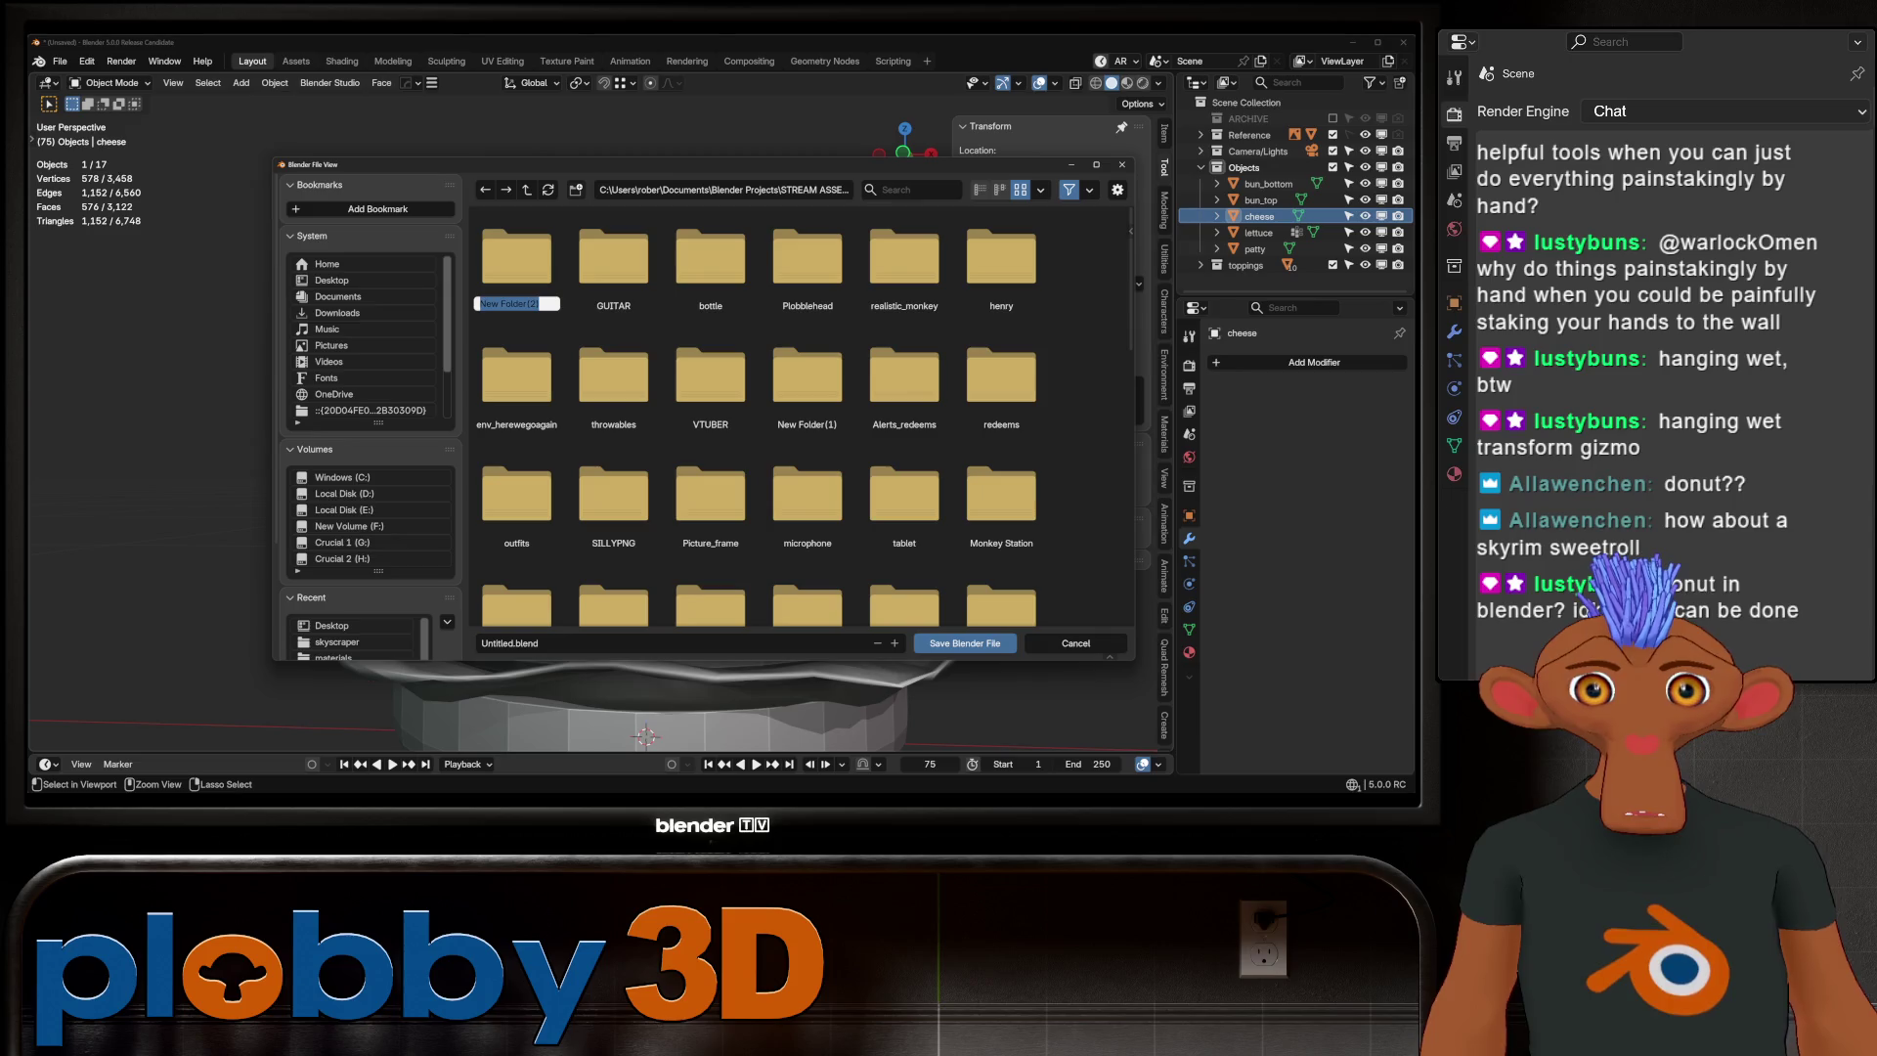
type("gor")
key("Return")
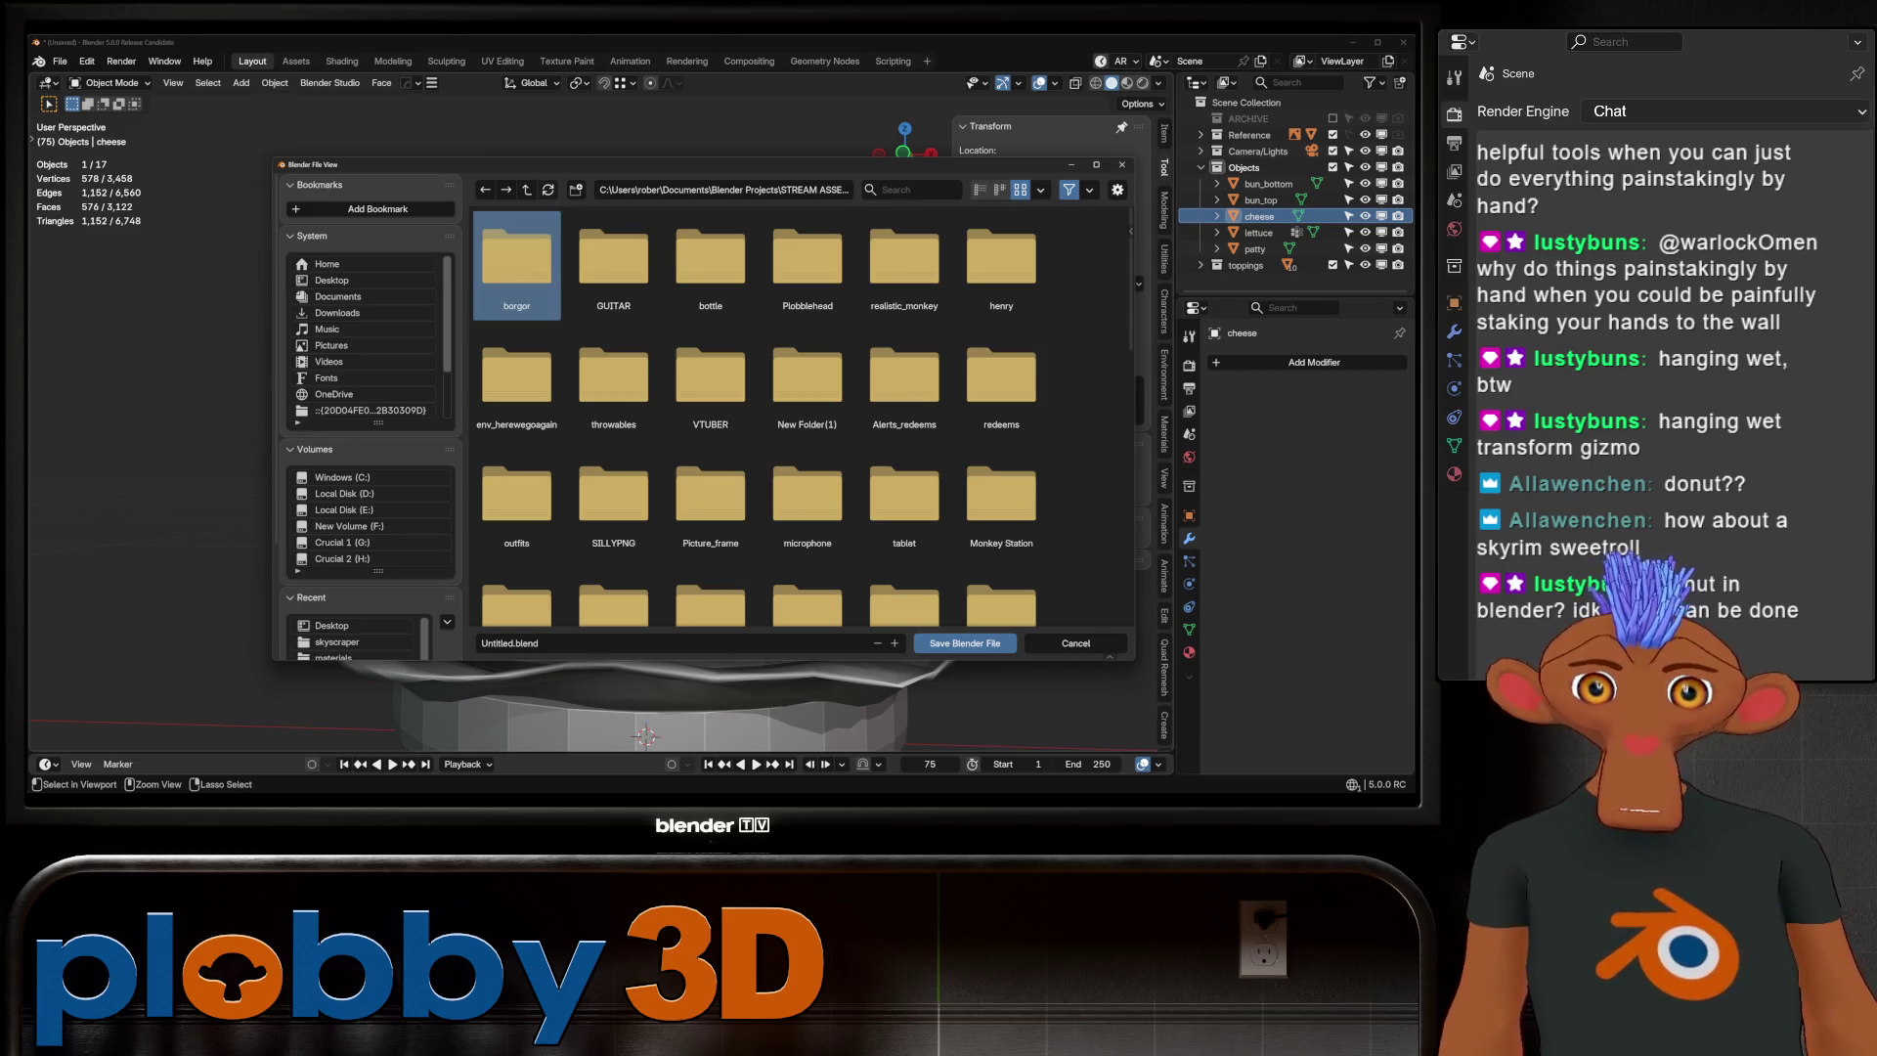
Enter the borgor folder and save the file as borgor.blend
double_click(516, 262)
left_click(498, 643)
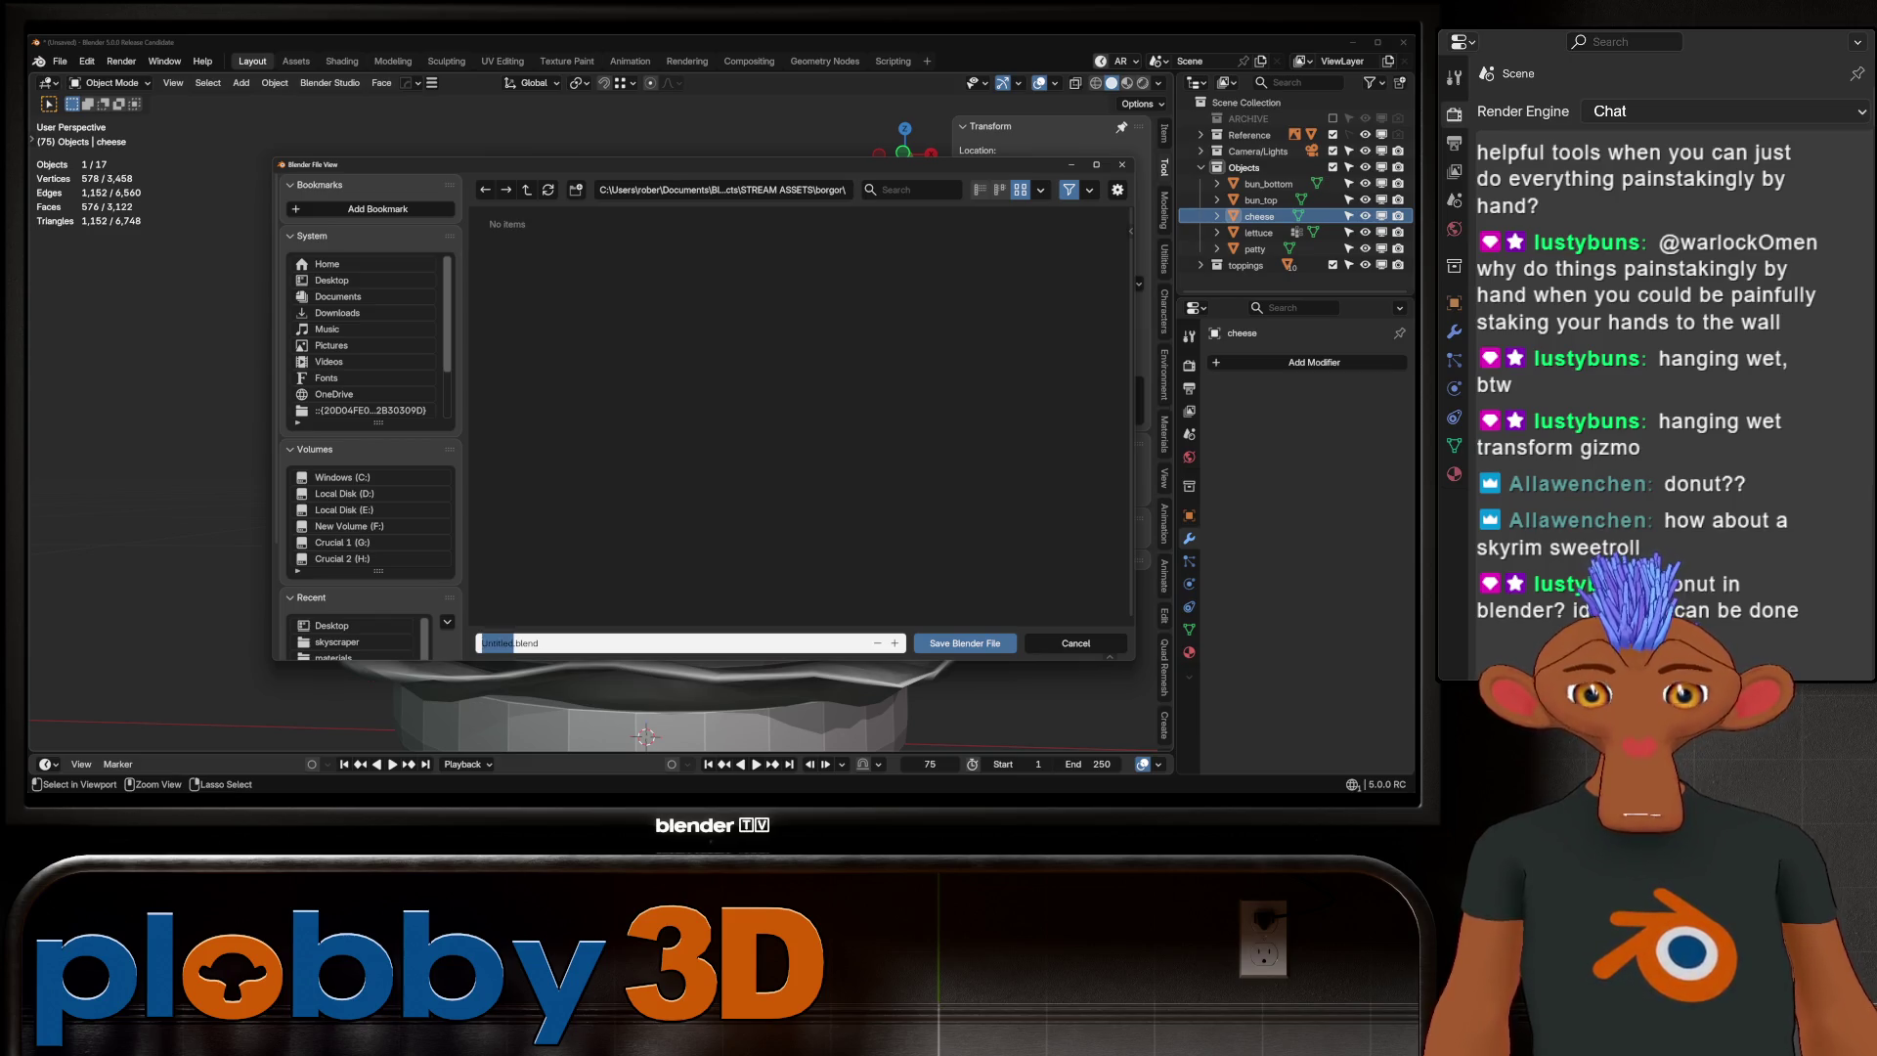
type("borg")
key("Return")
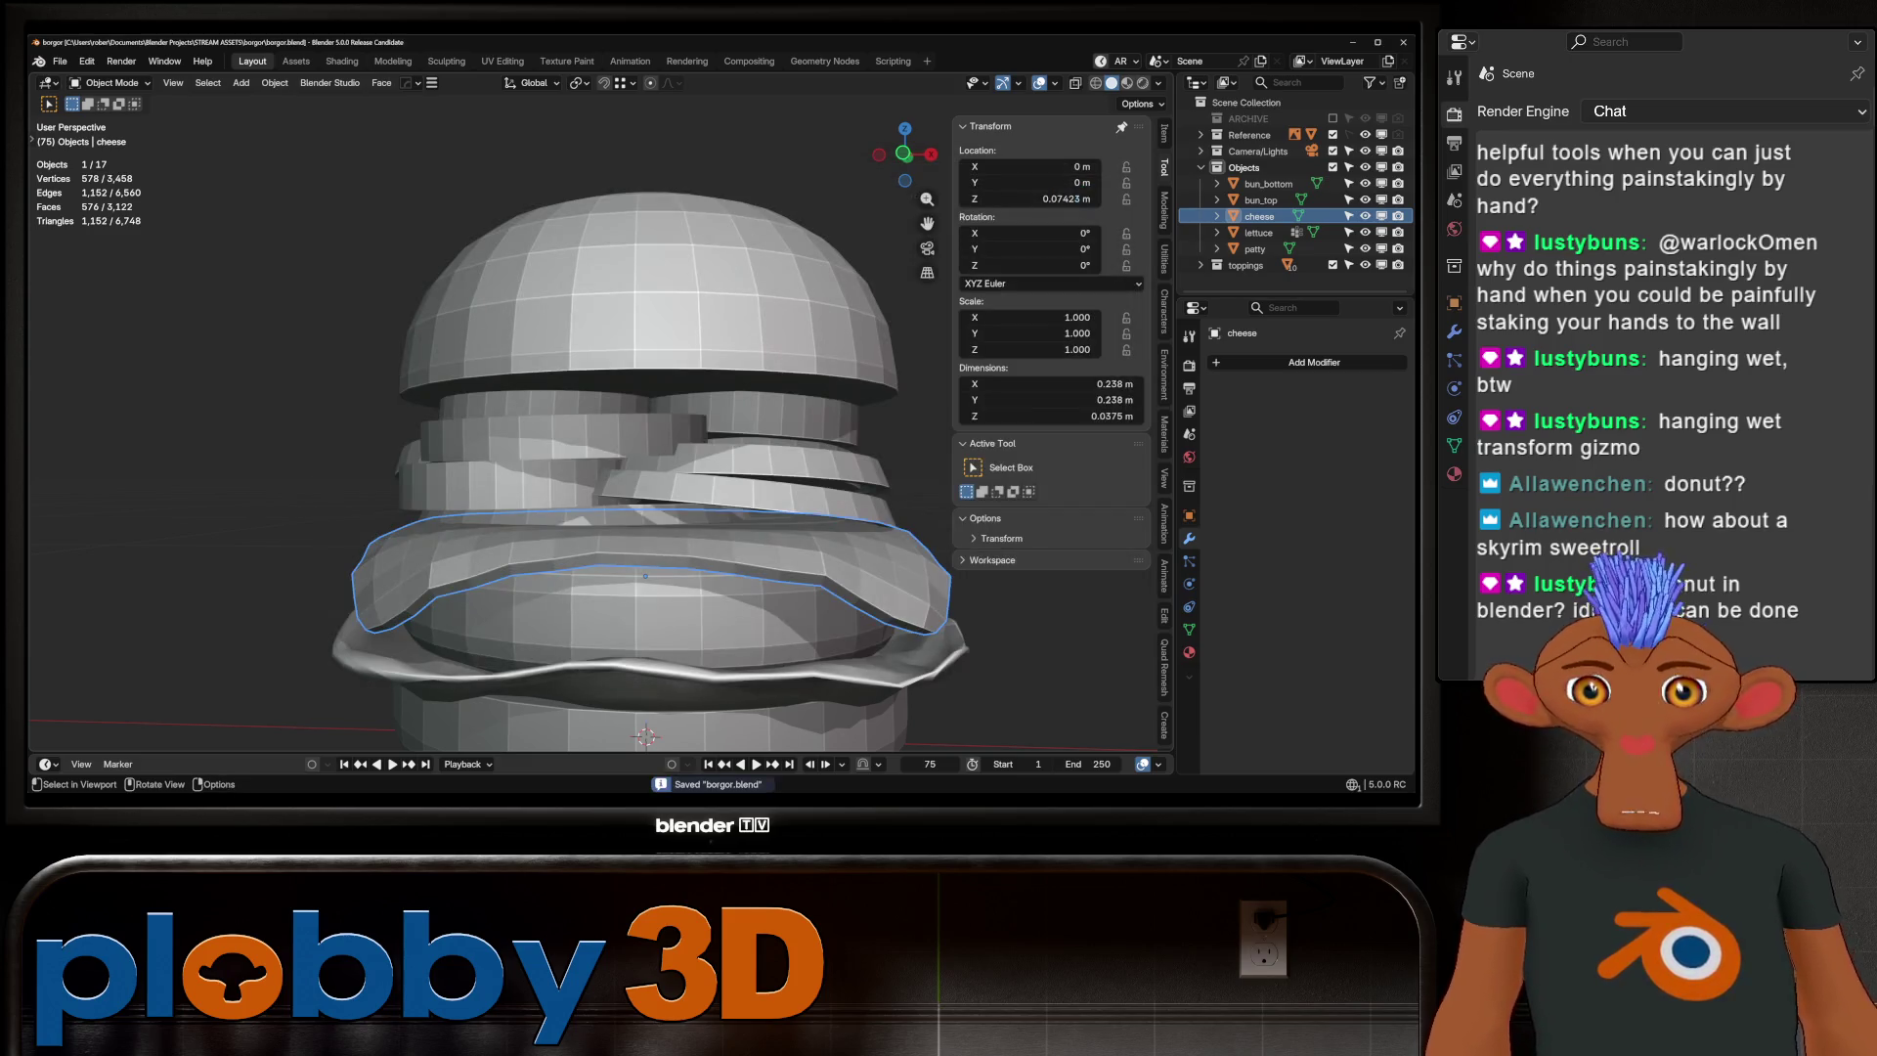
Pack external resources into the blend file and save it
left_click(60, 60)
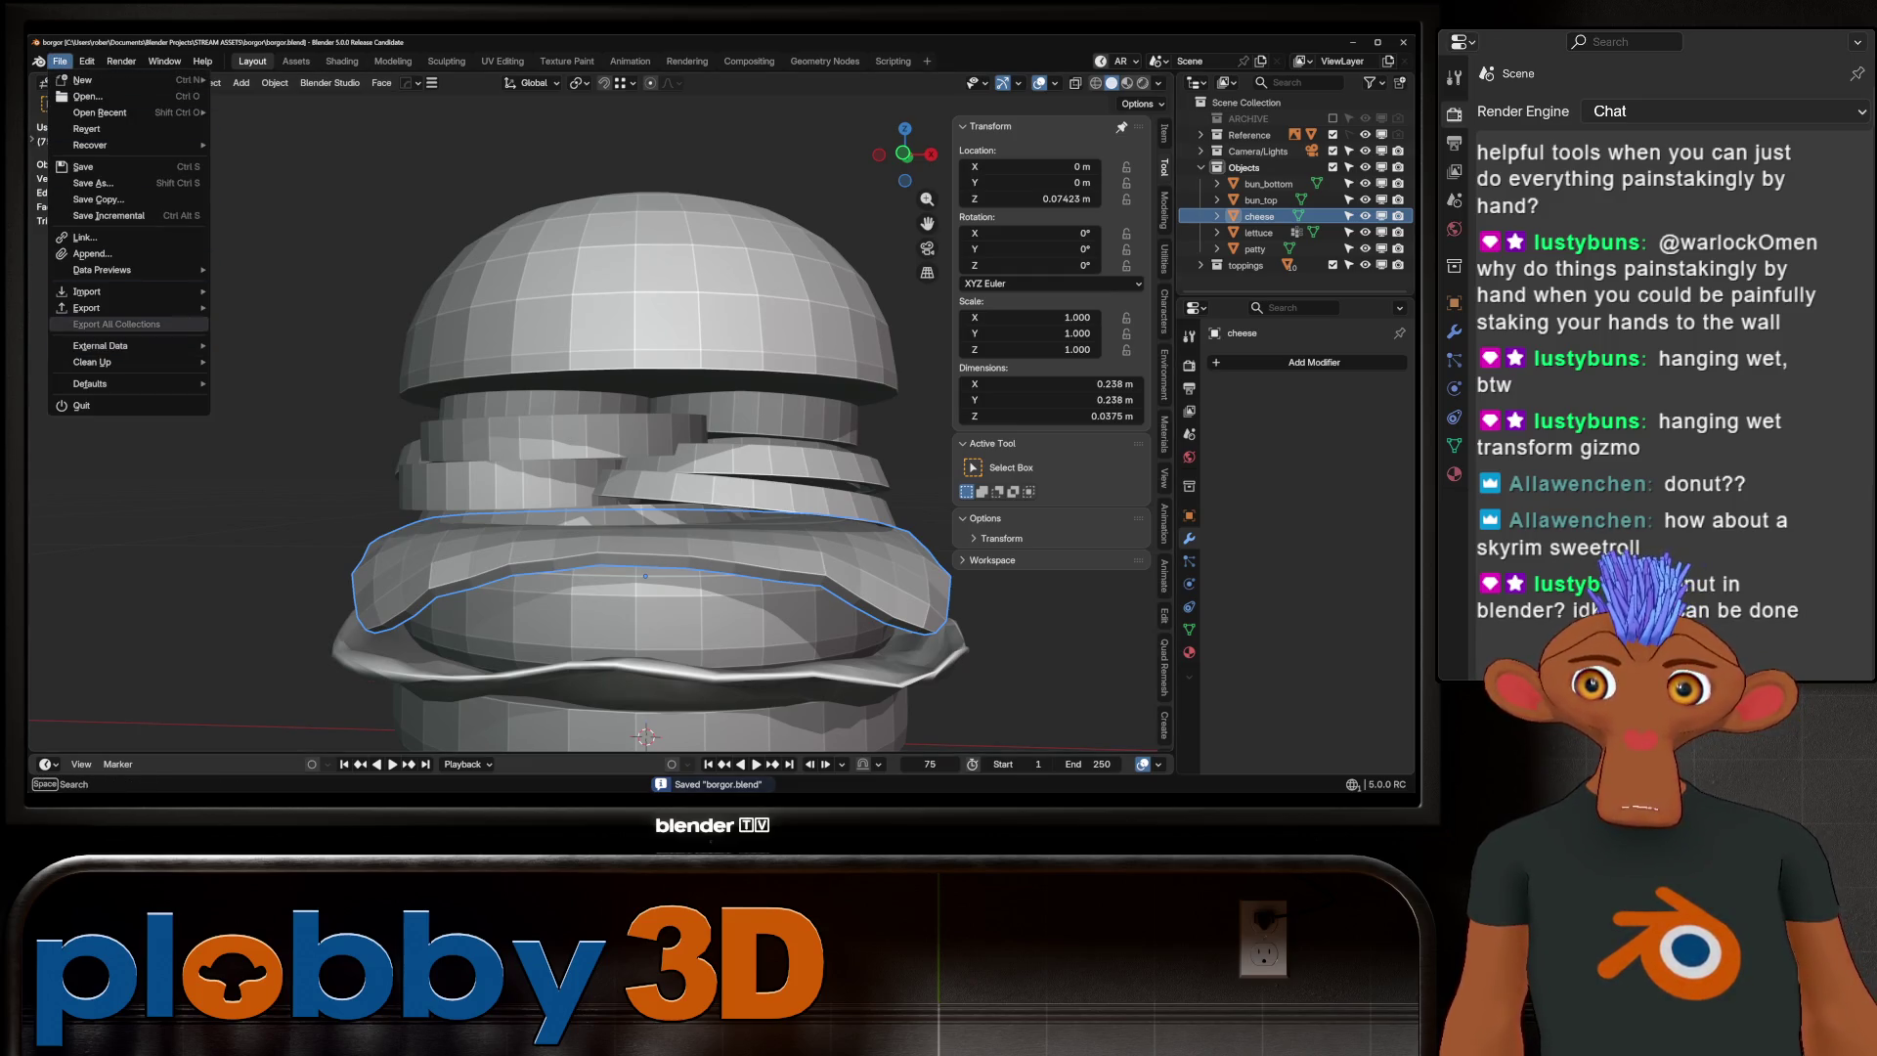
mouse_move(108, 346)
left_click(274, 361)
key("ctrl+s")
Box-select the onion, pickle and tomato slices from the front view and zoom in on them
mouse_move(606, 420)
middle_mouse_down()
mouse_move(650, 538)
mouse_move(587, 508)
mouse_move(606, 407)
middle_mouse_up()
scroll(606, 407, "up", 2)
scroll(577, 420, "up", 4)
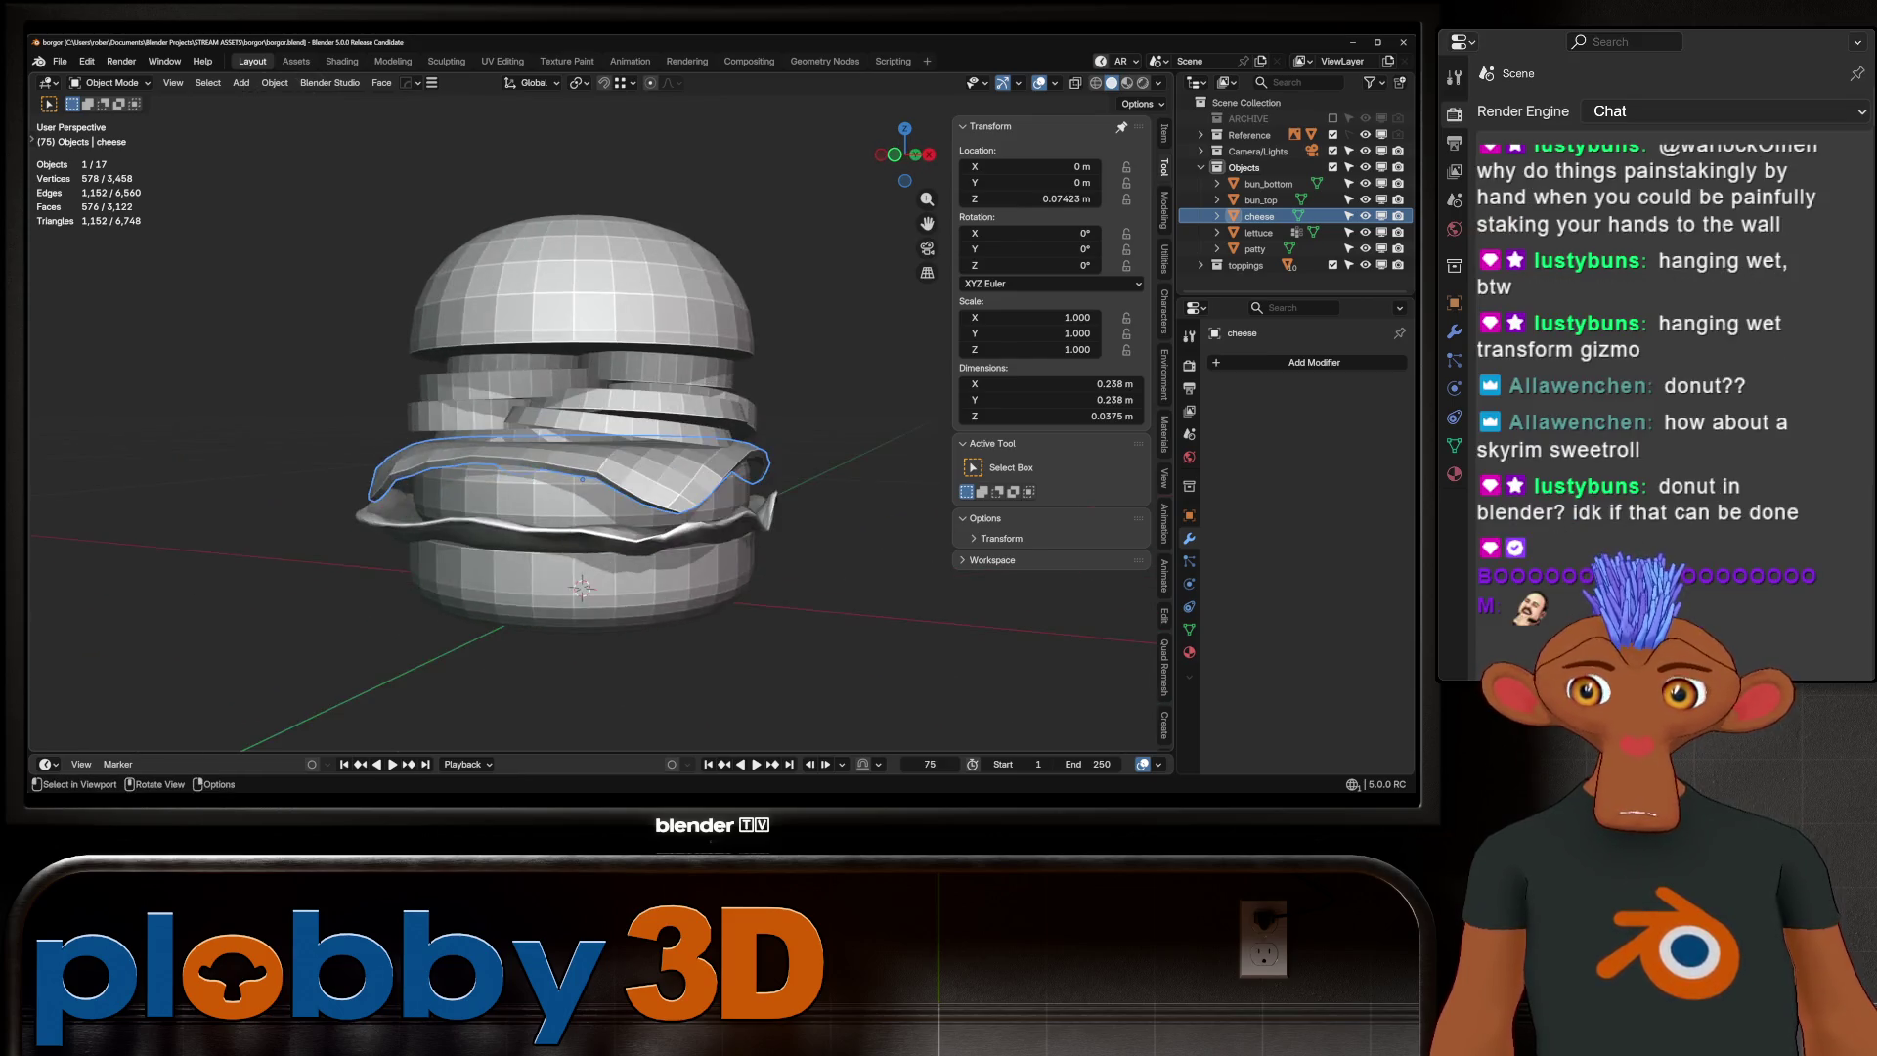
key("KP_1")
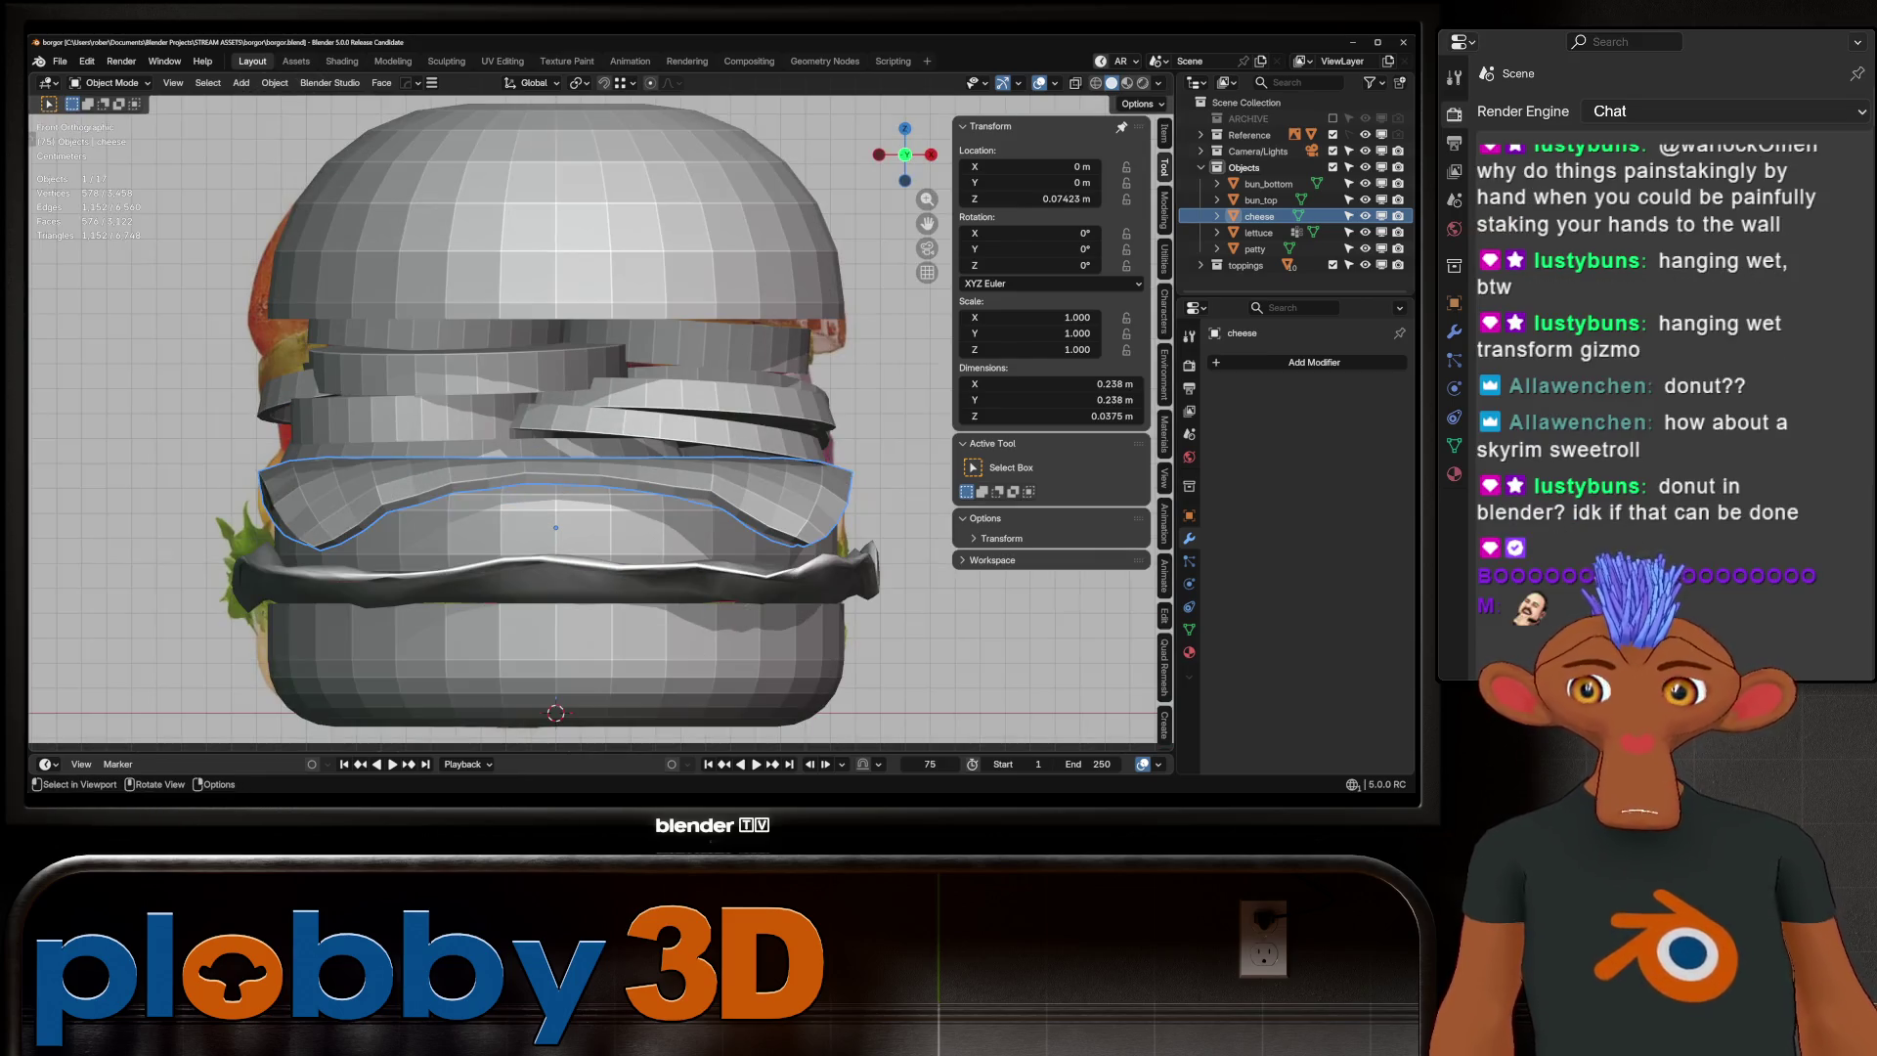
scroll(352, 332, "down", 3)
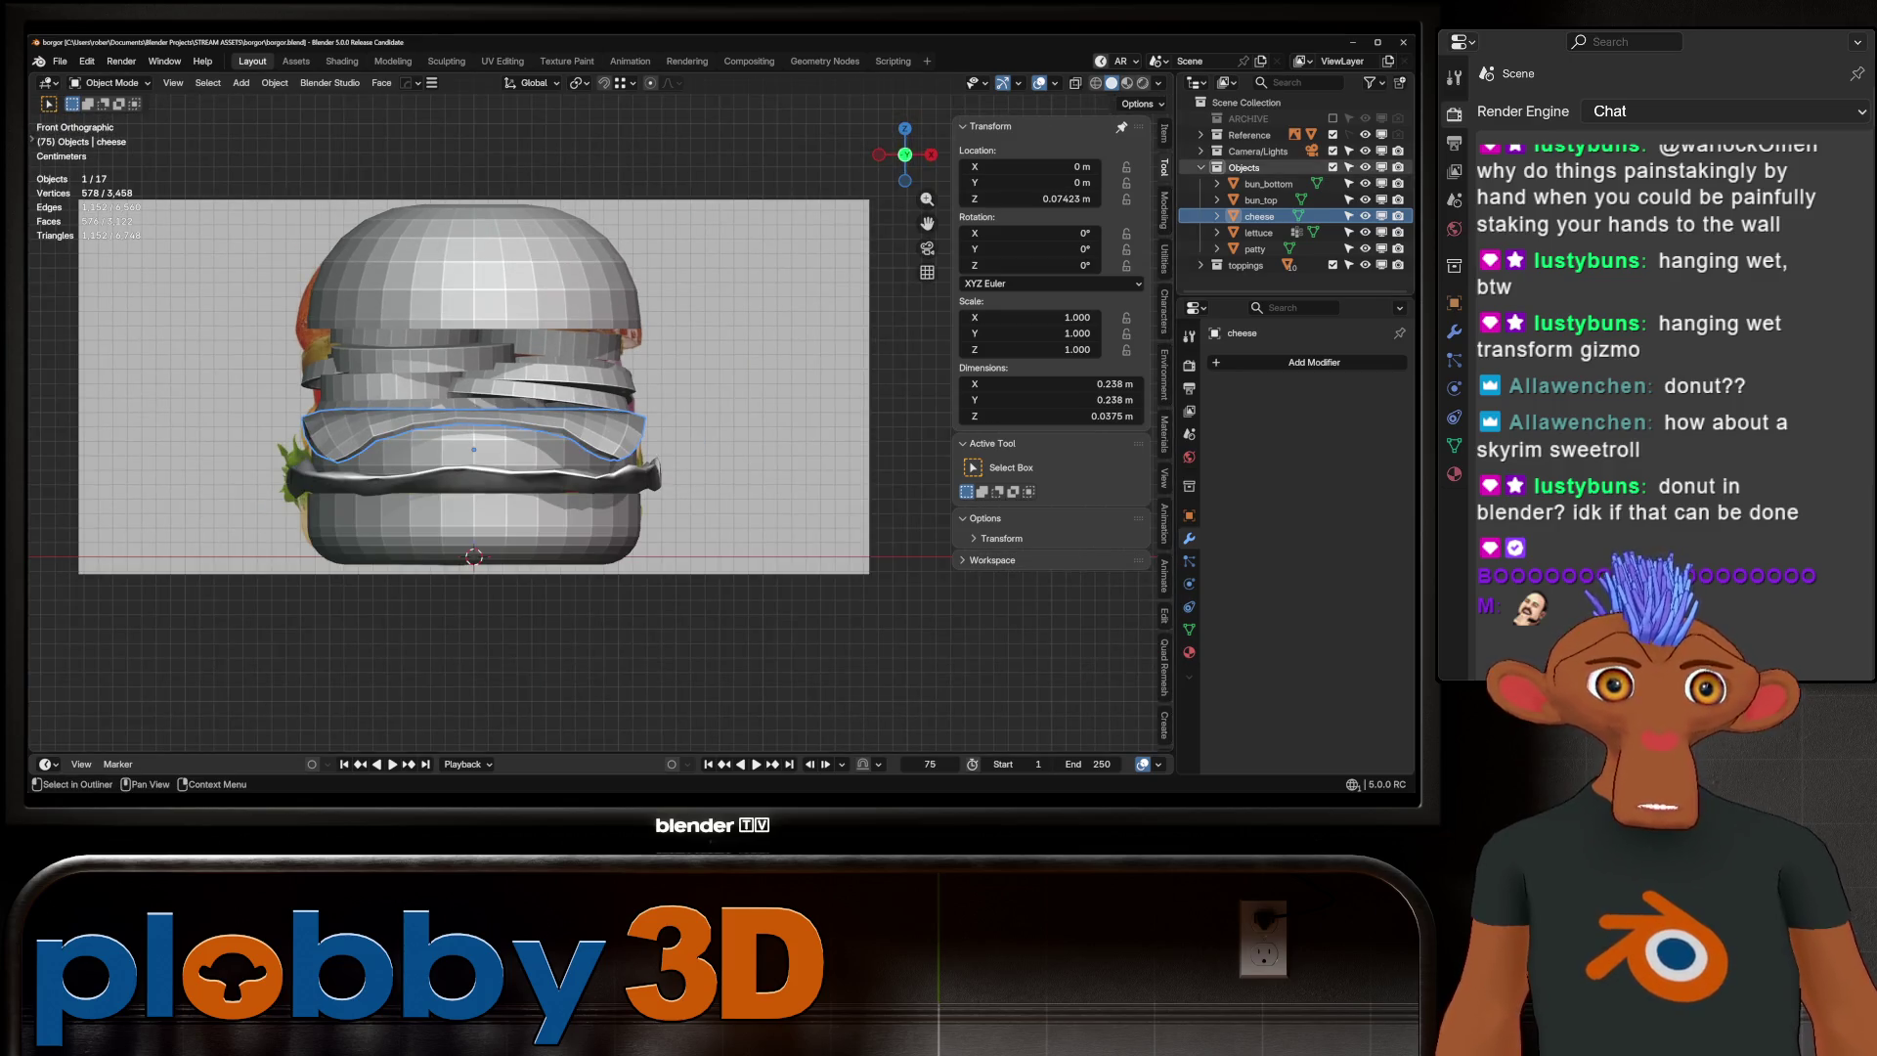
key("b")
left_click_drag(293, 339, 663, 386)
scroll(516, 406, "up", 2)
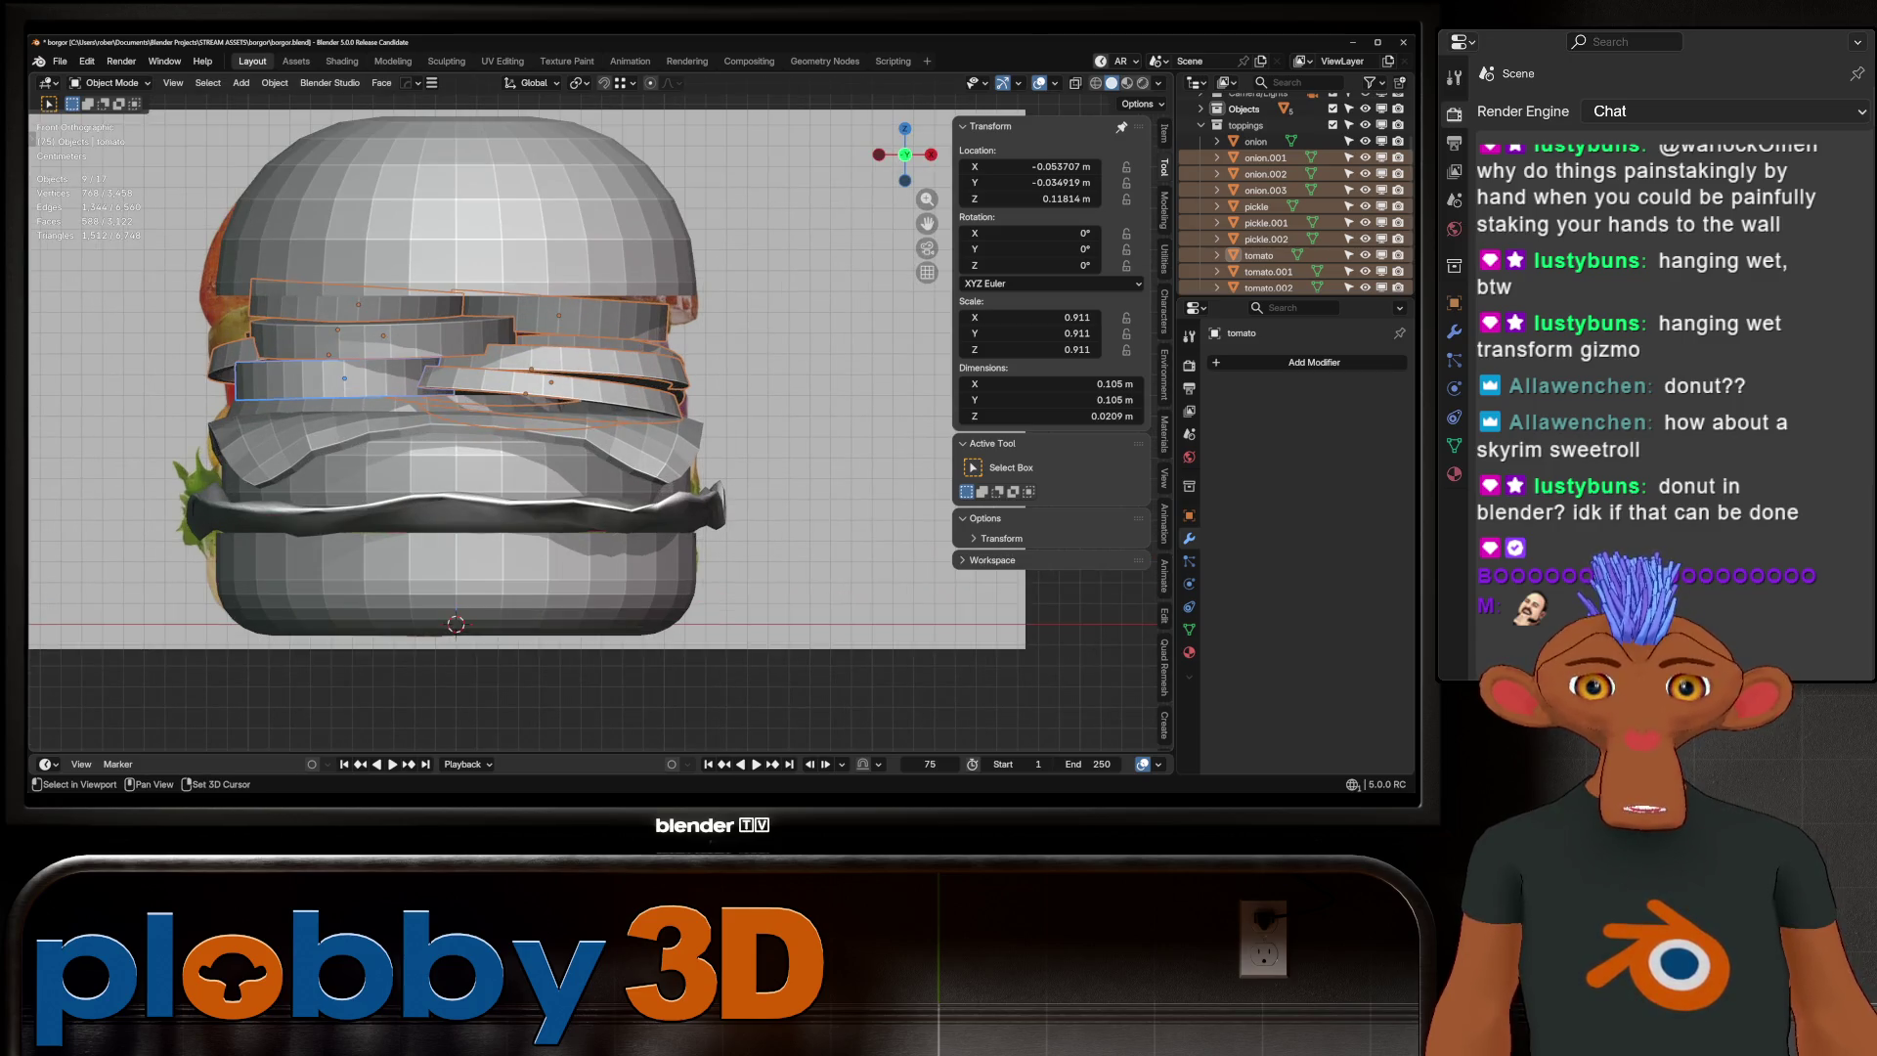
middle_click_drag(489, 391, 606, 401)
scroll(1295, 195, "down", 3)
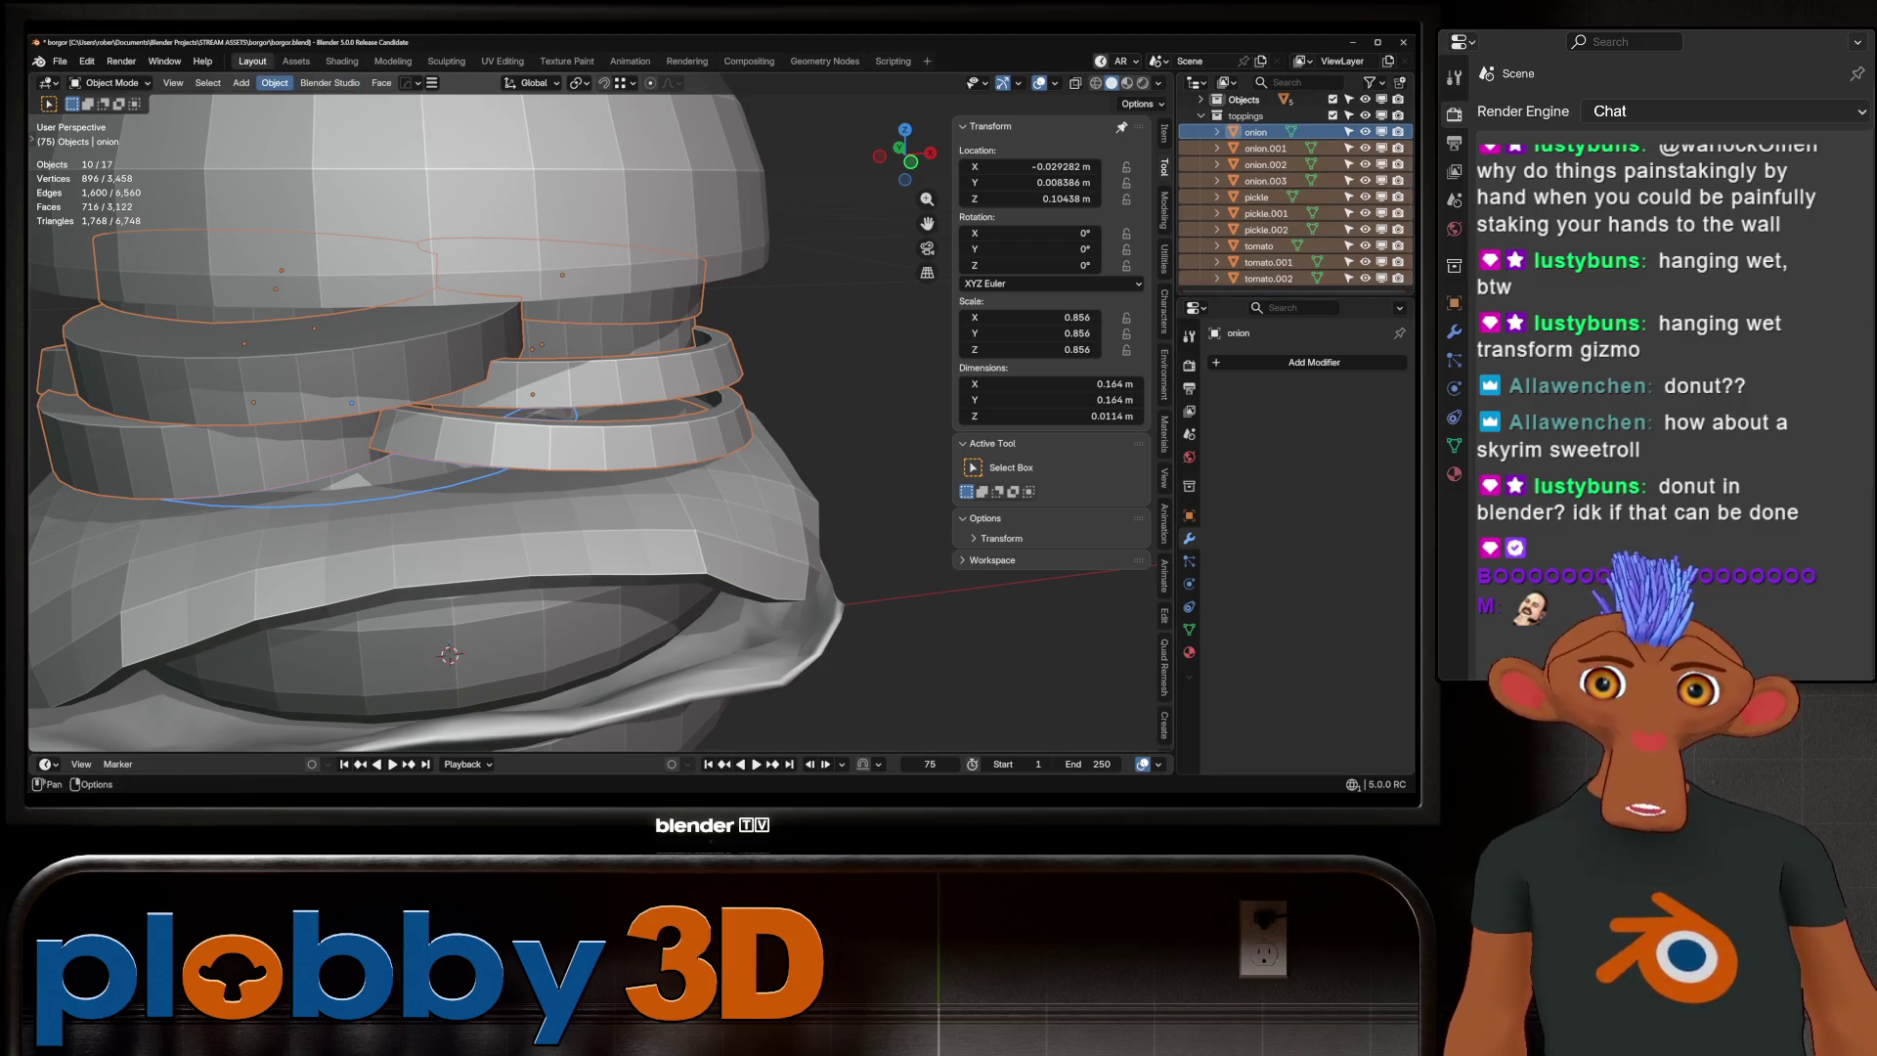
Add Active rigid bodies to the selected onion, pickle and tomato toppings
left_click(274, 82)
mouse_move(312, 525)
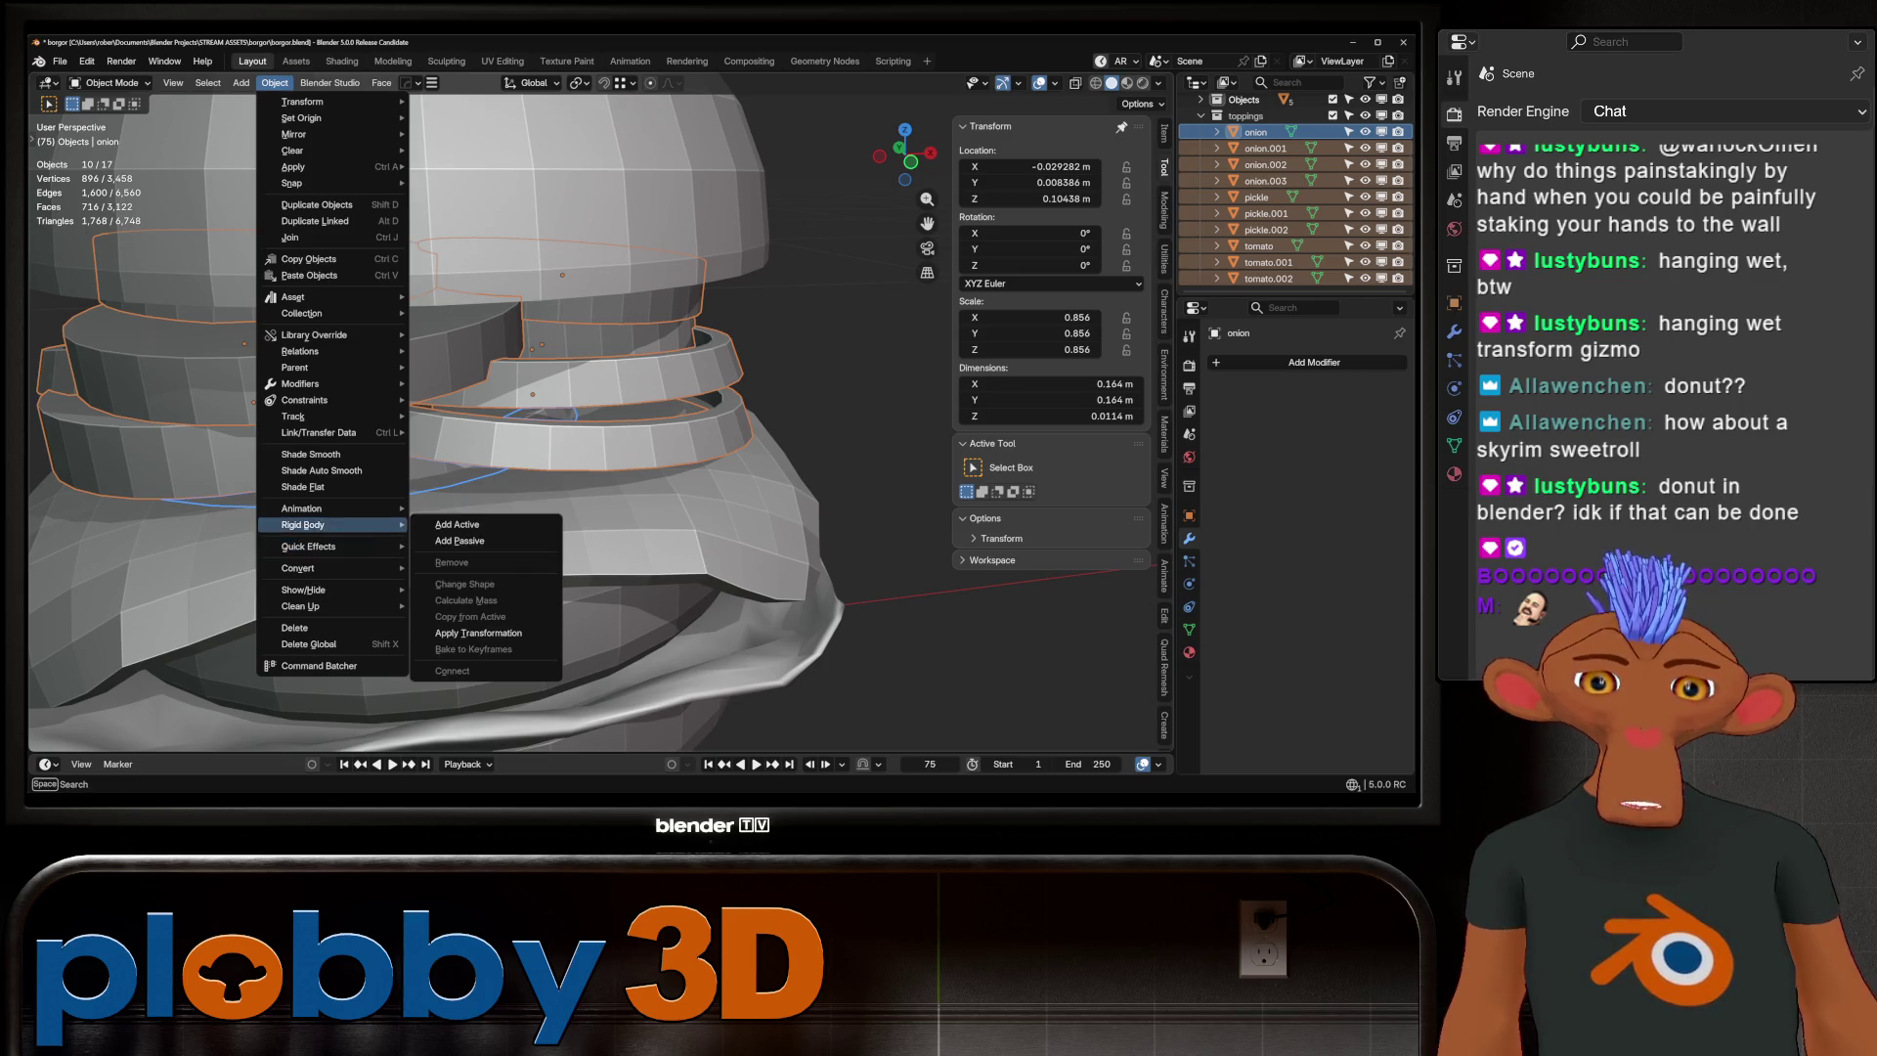
left_click(456, 525)
scroll(538, 391, "down", 5)
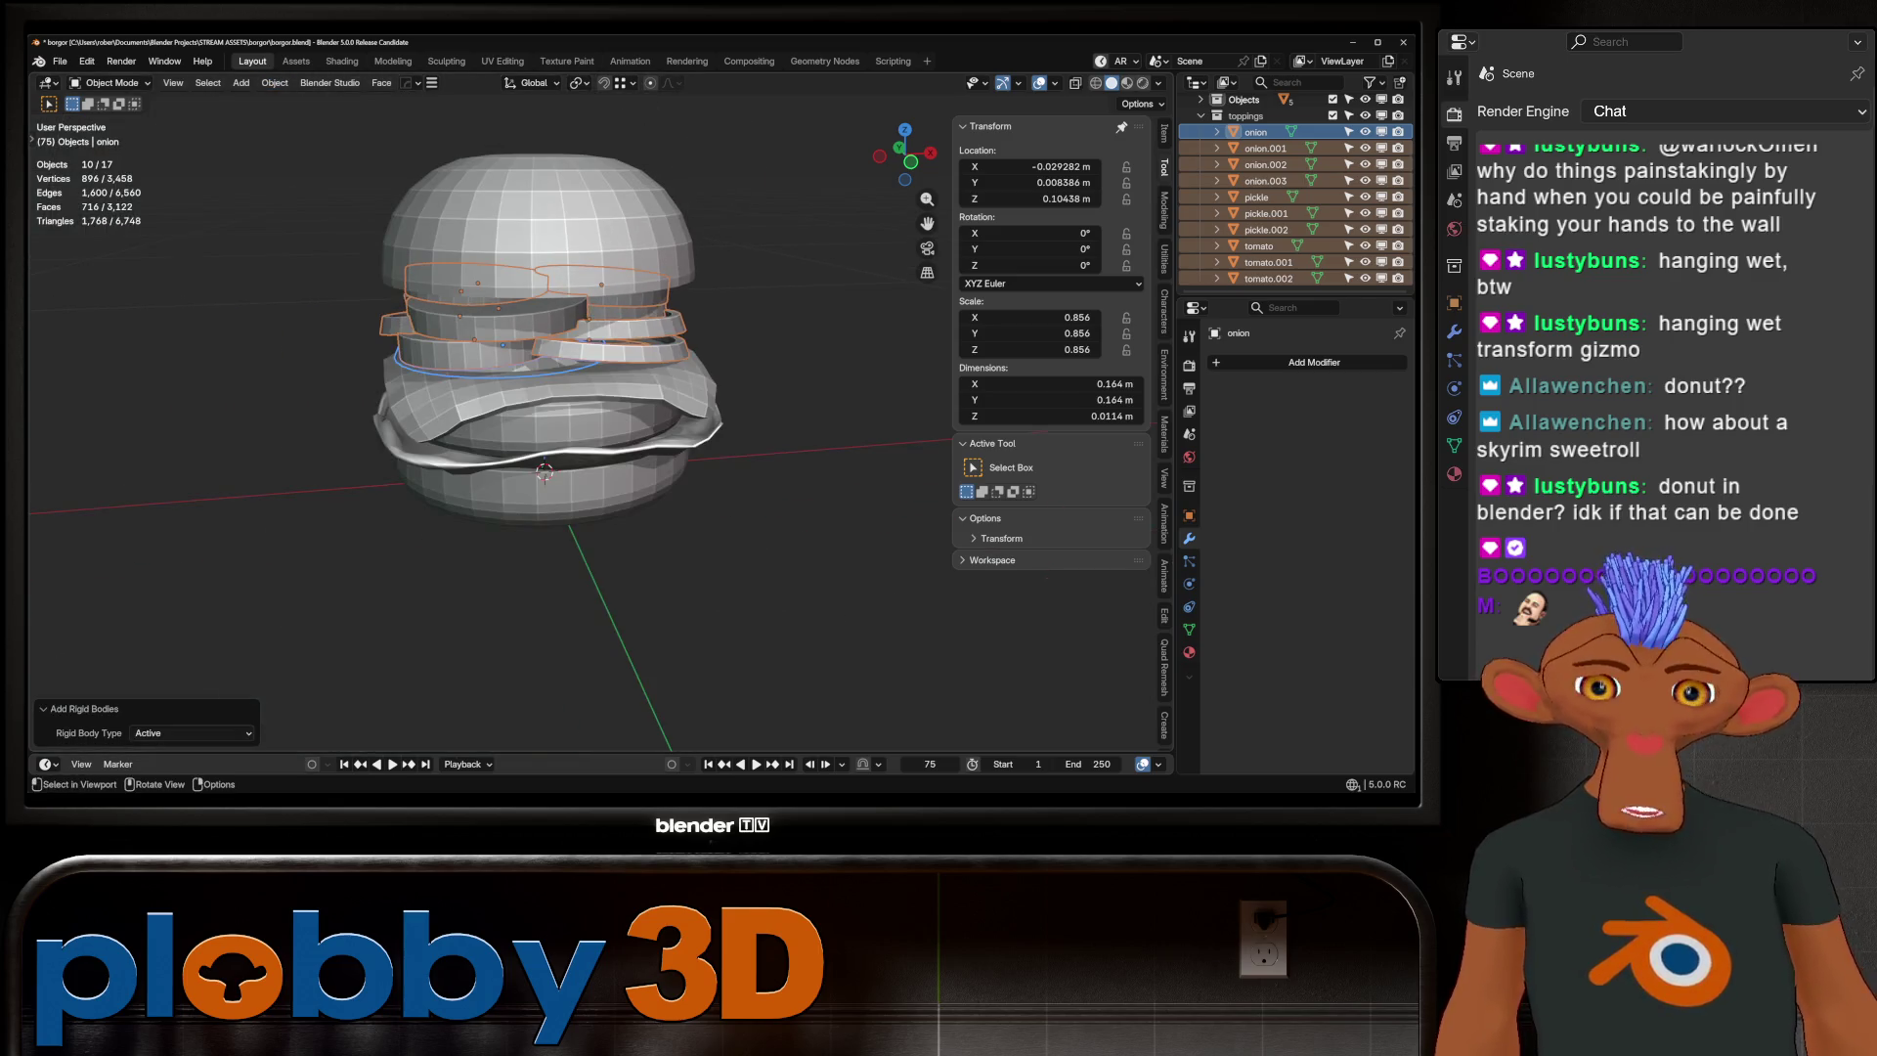
Test-play the simulation, rewind to frame 1, and select the patty
key("space")
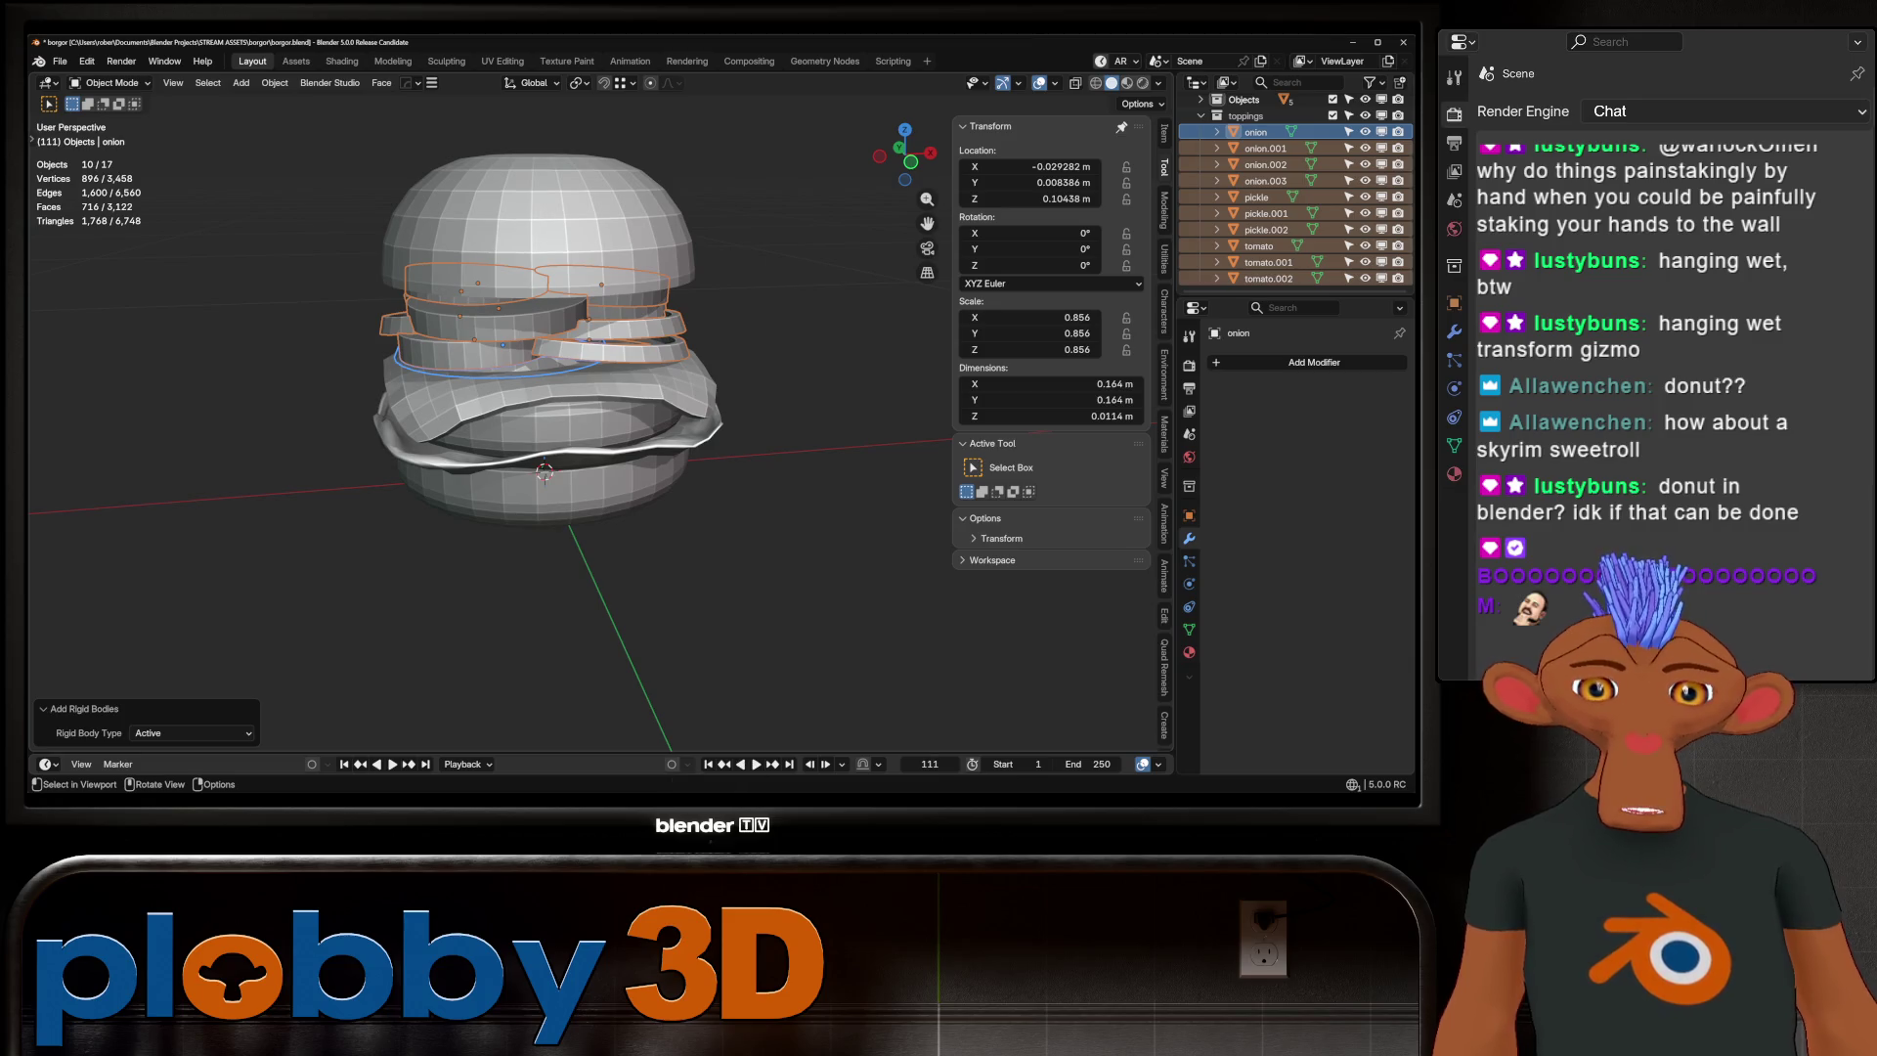
scroll(528, 391, "up", 5)
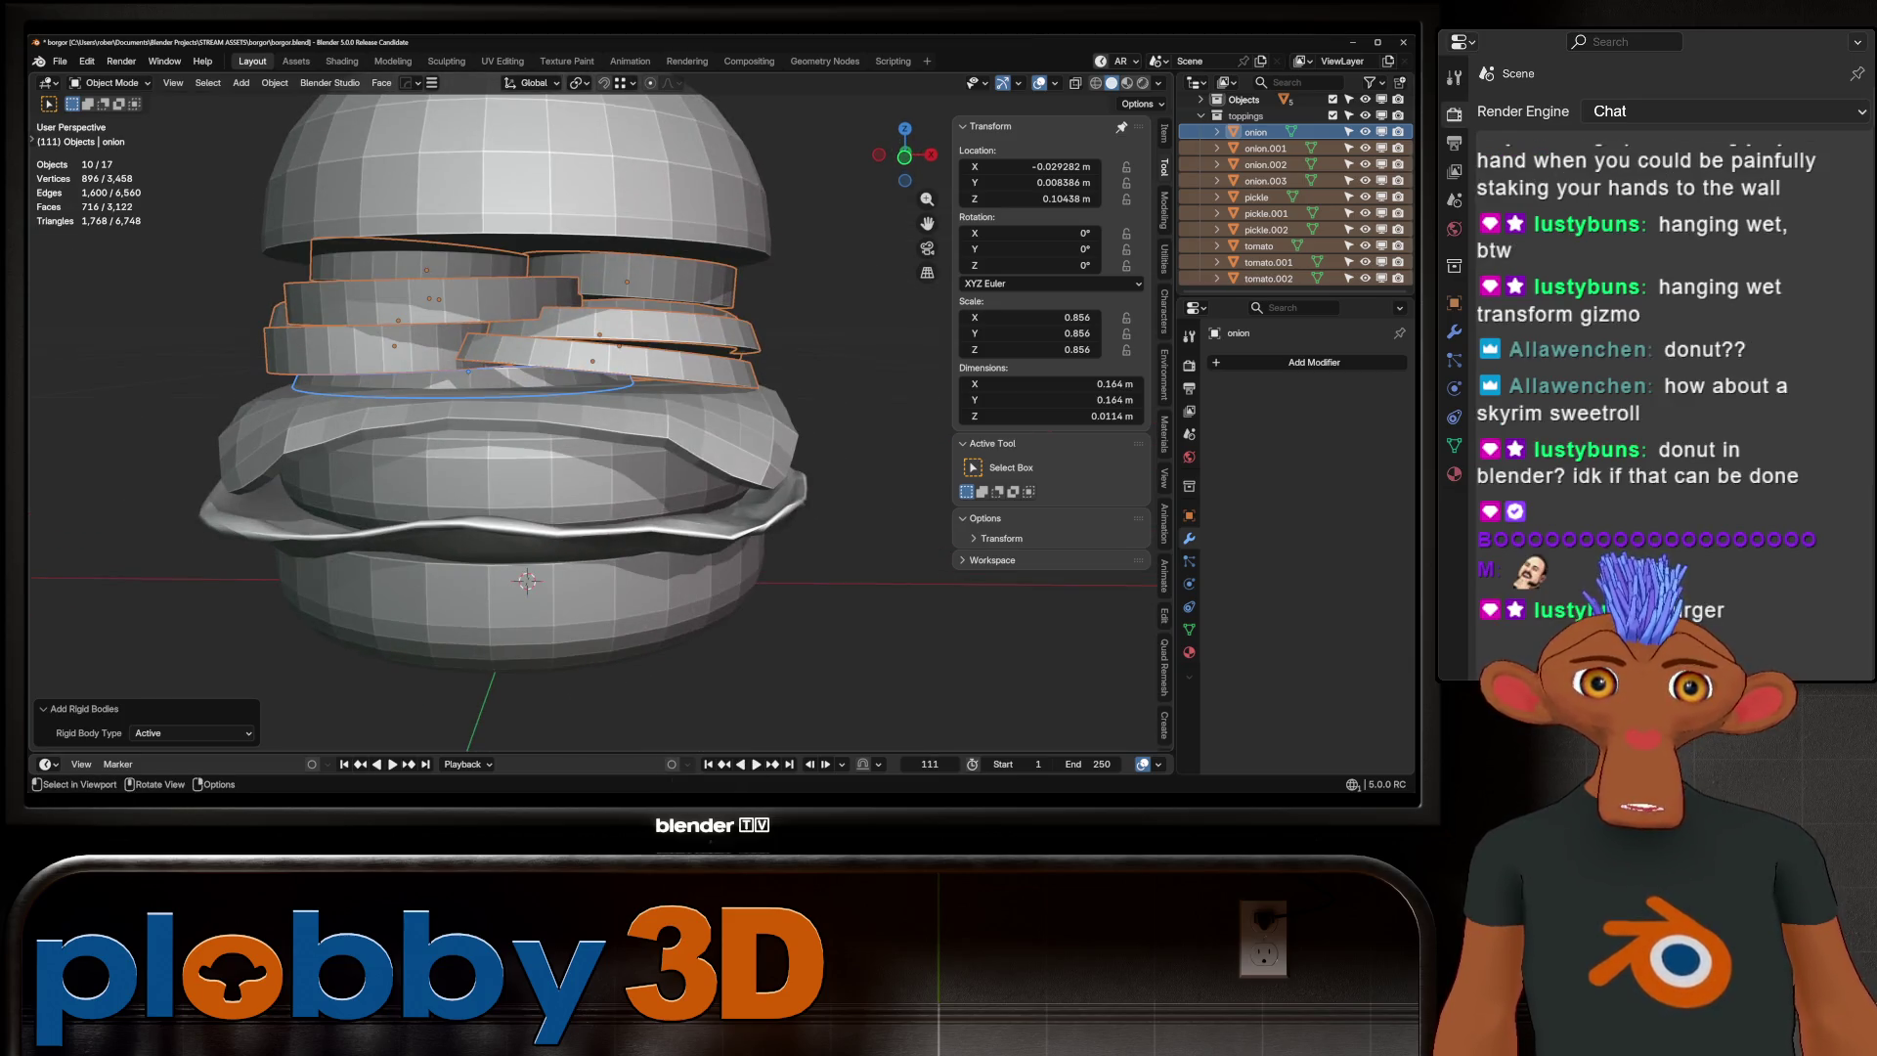
key("space")
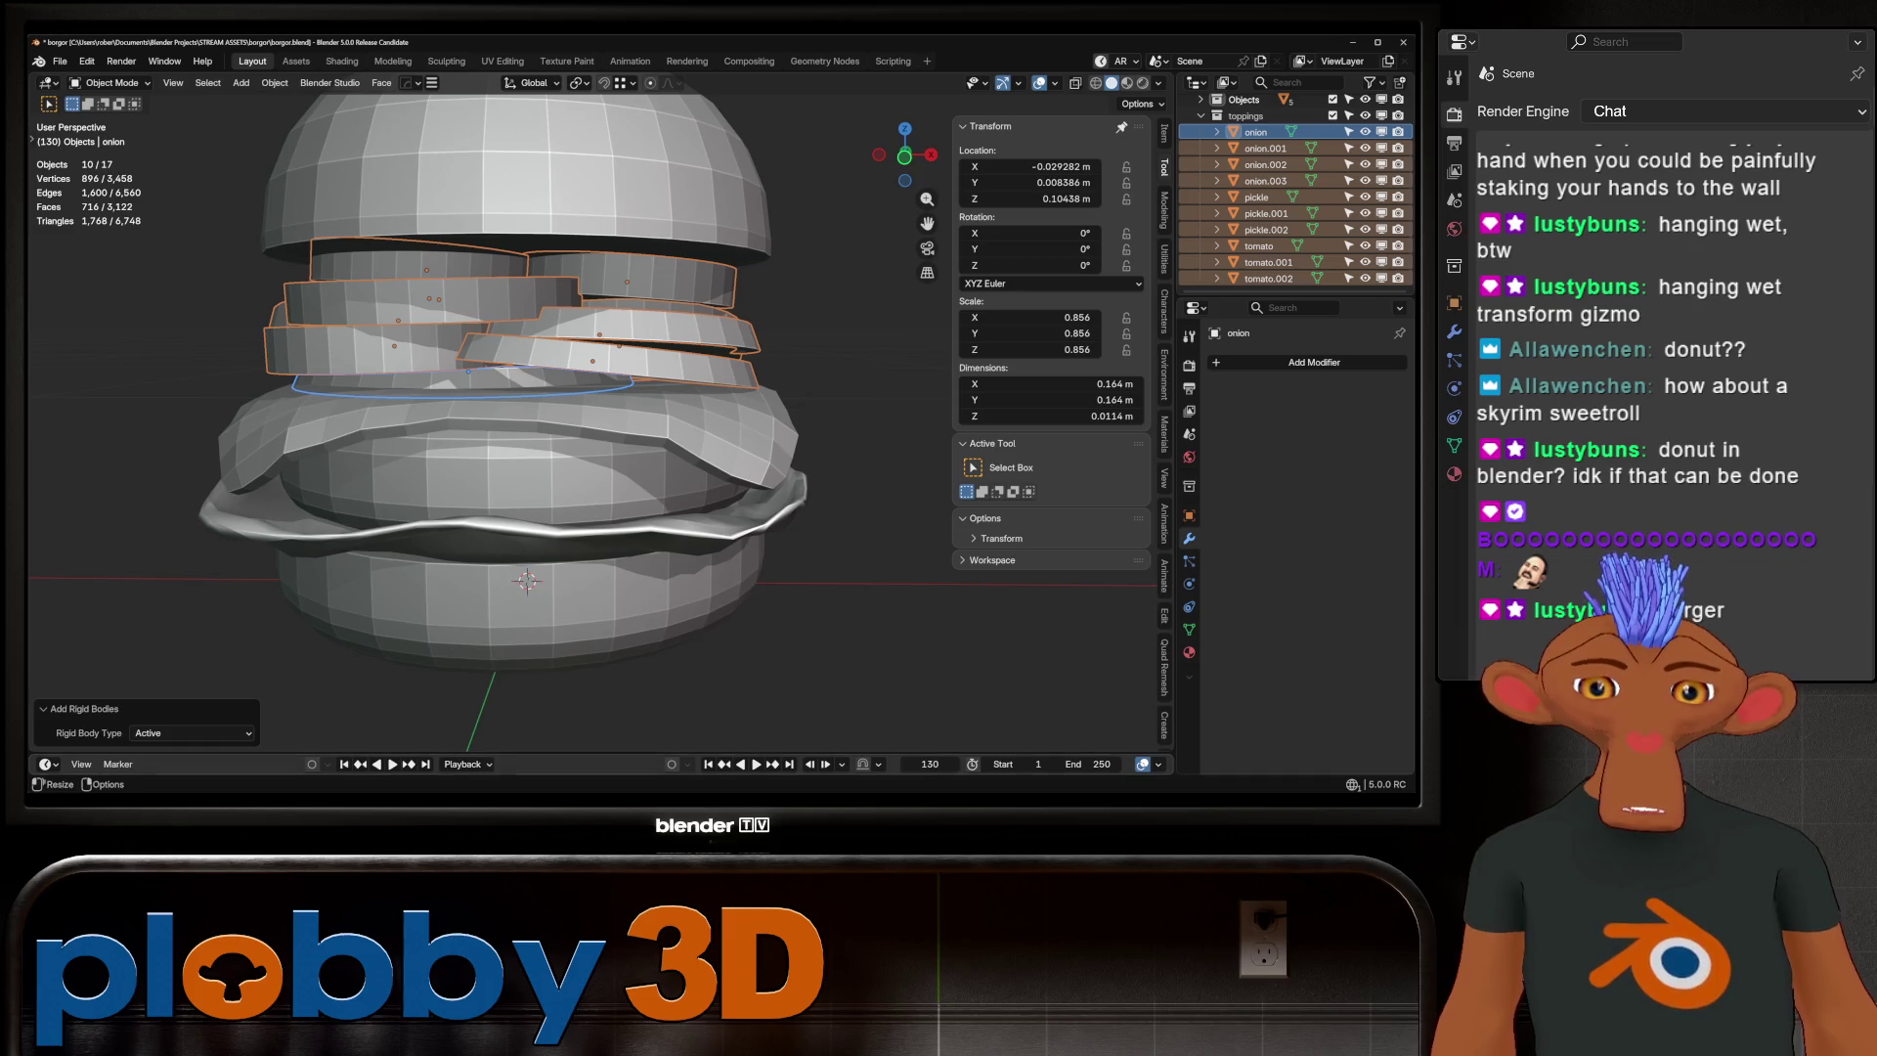
key("shift+Left")
key("space")
key("space")
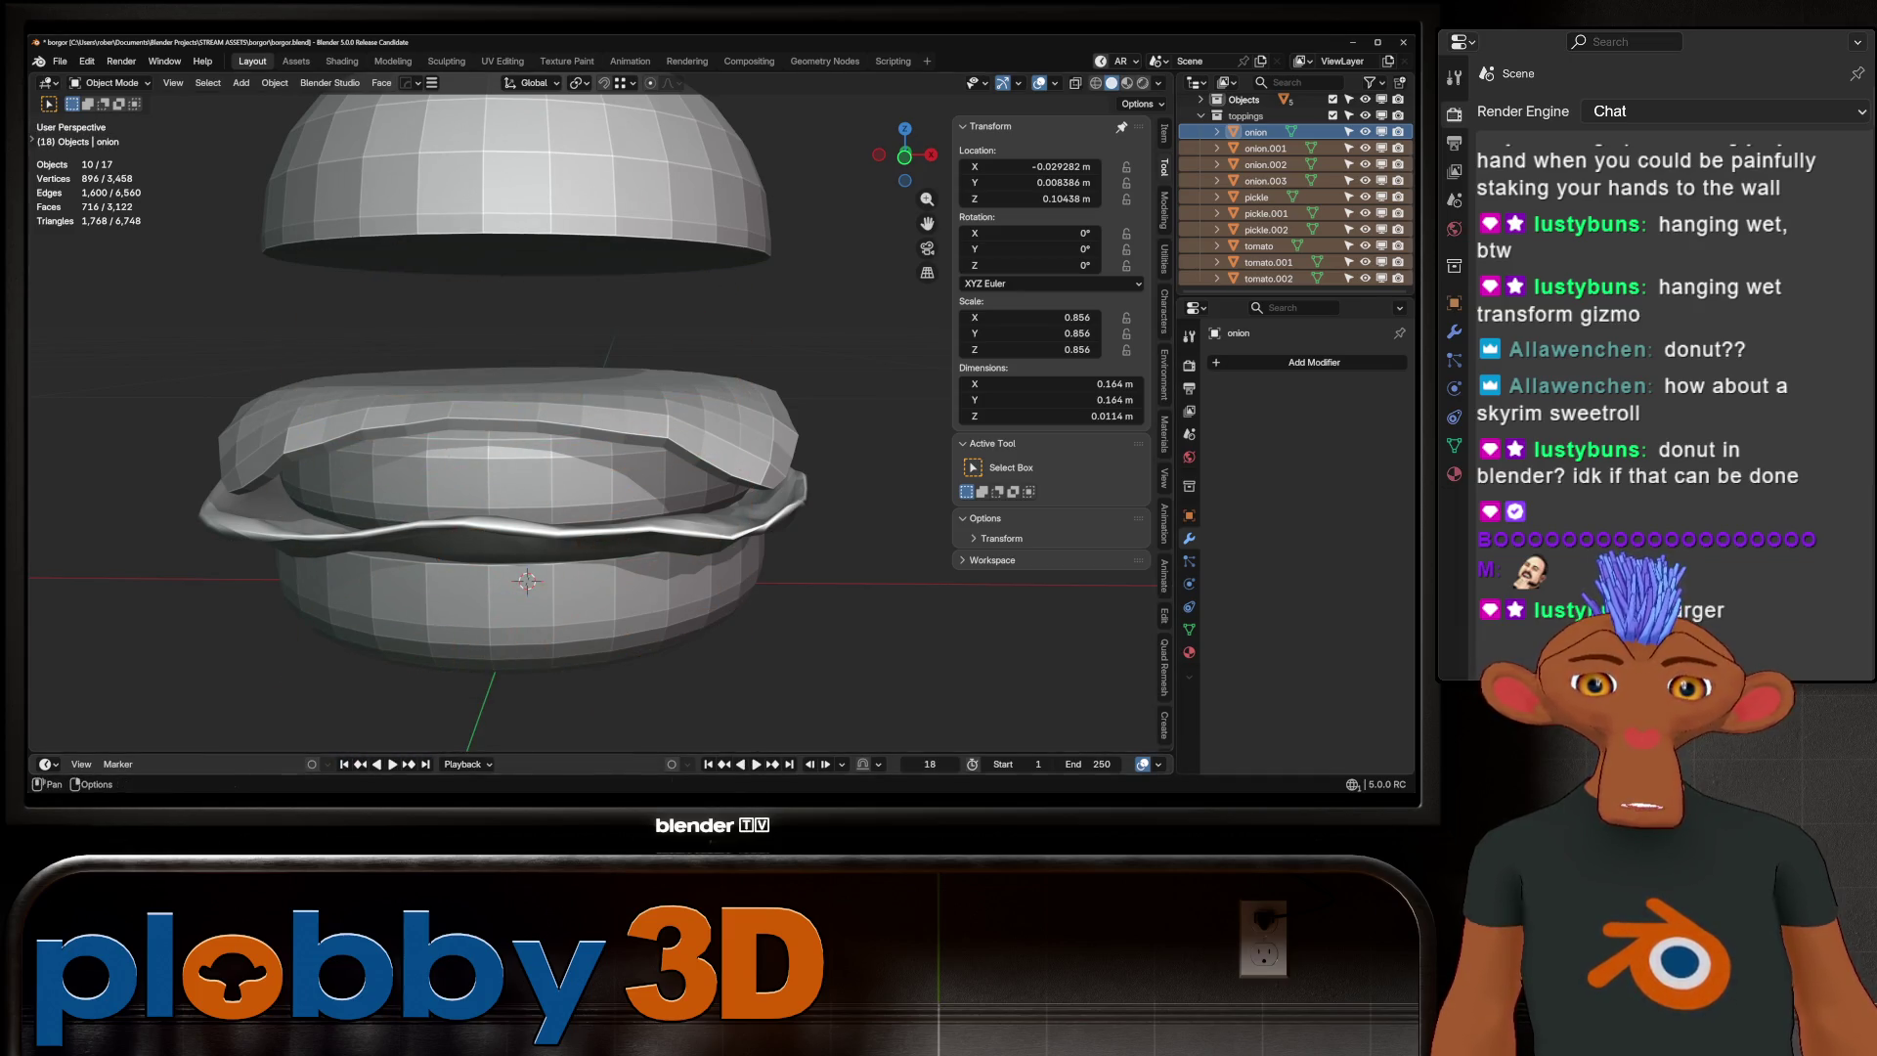
left_click(343, 763)
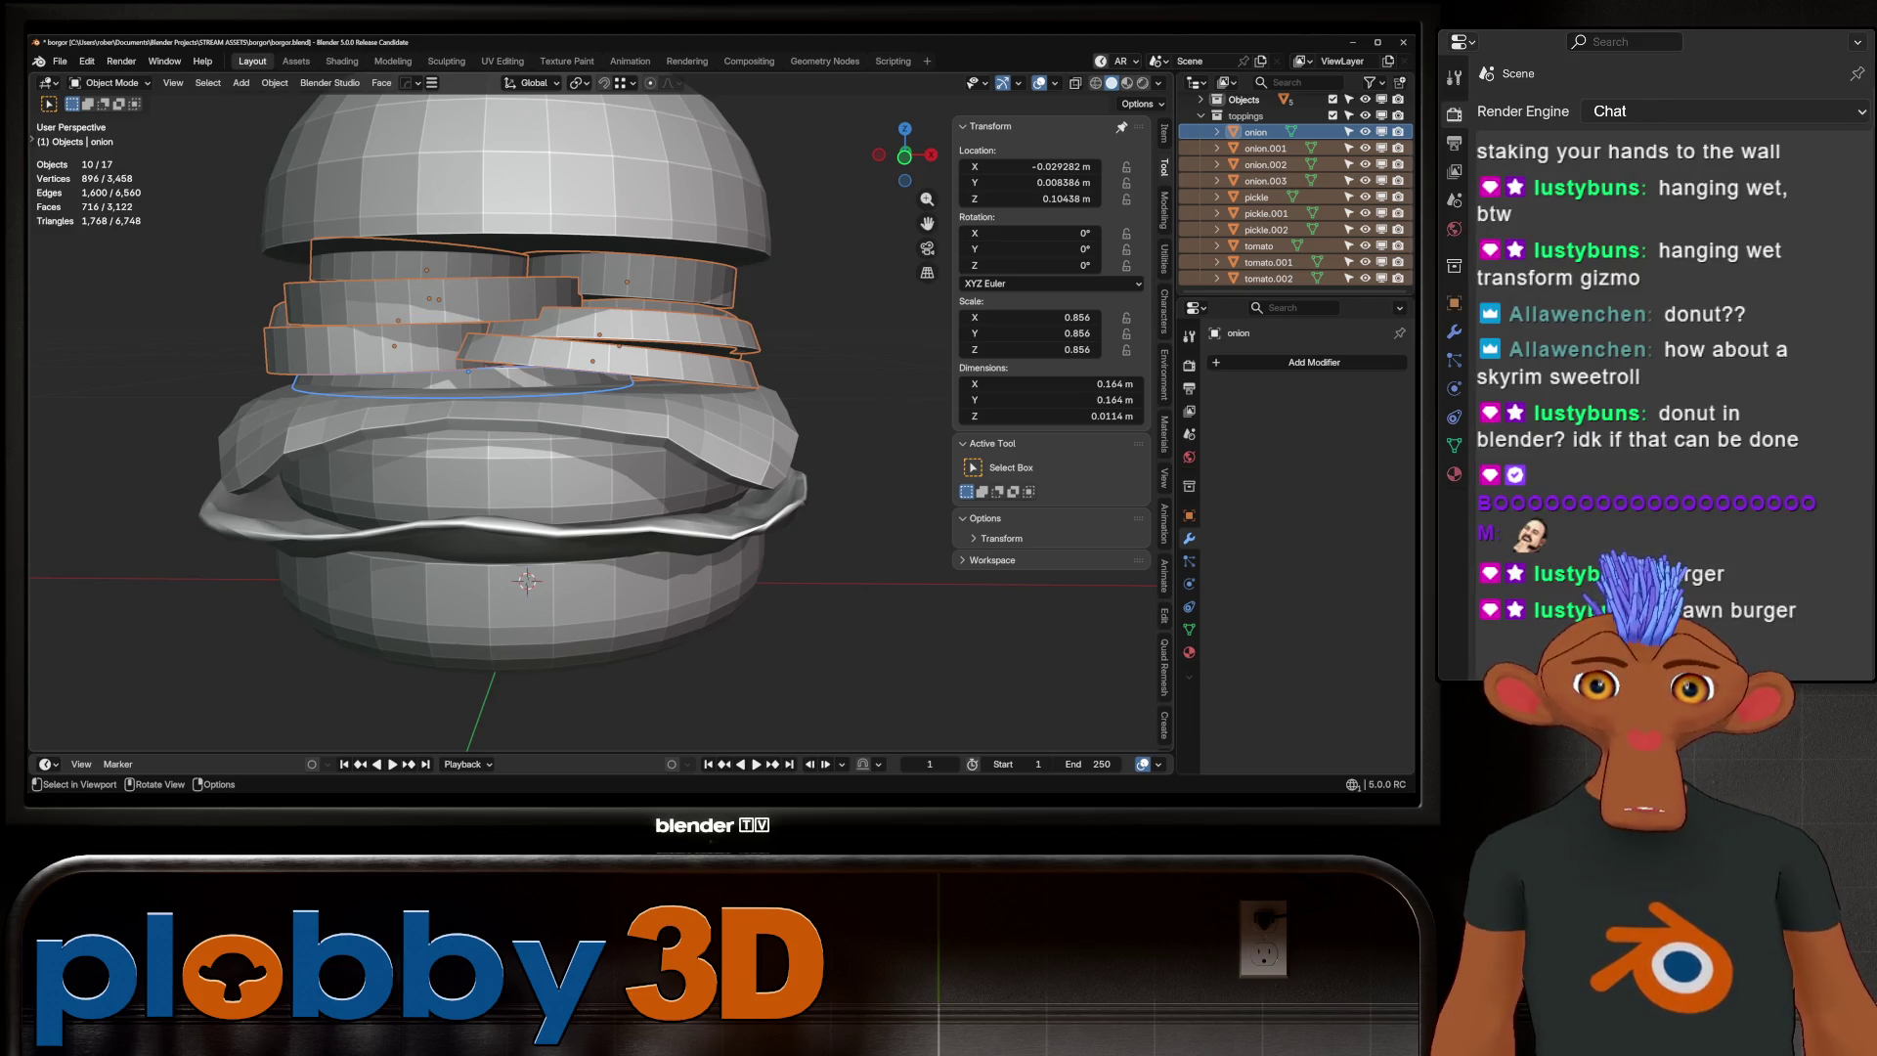
left_click(1254, 248)
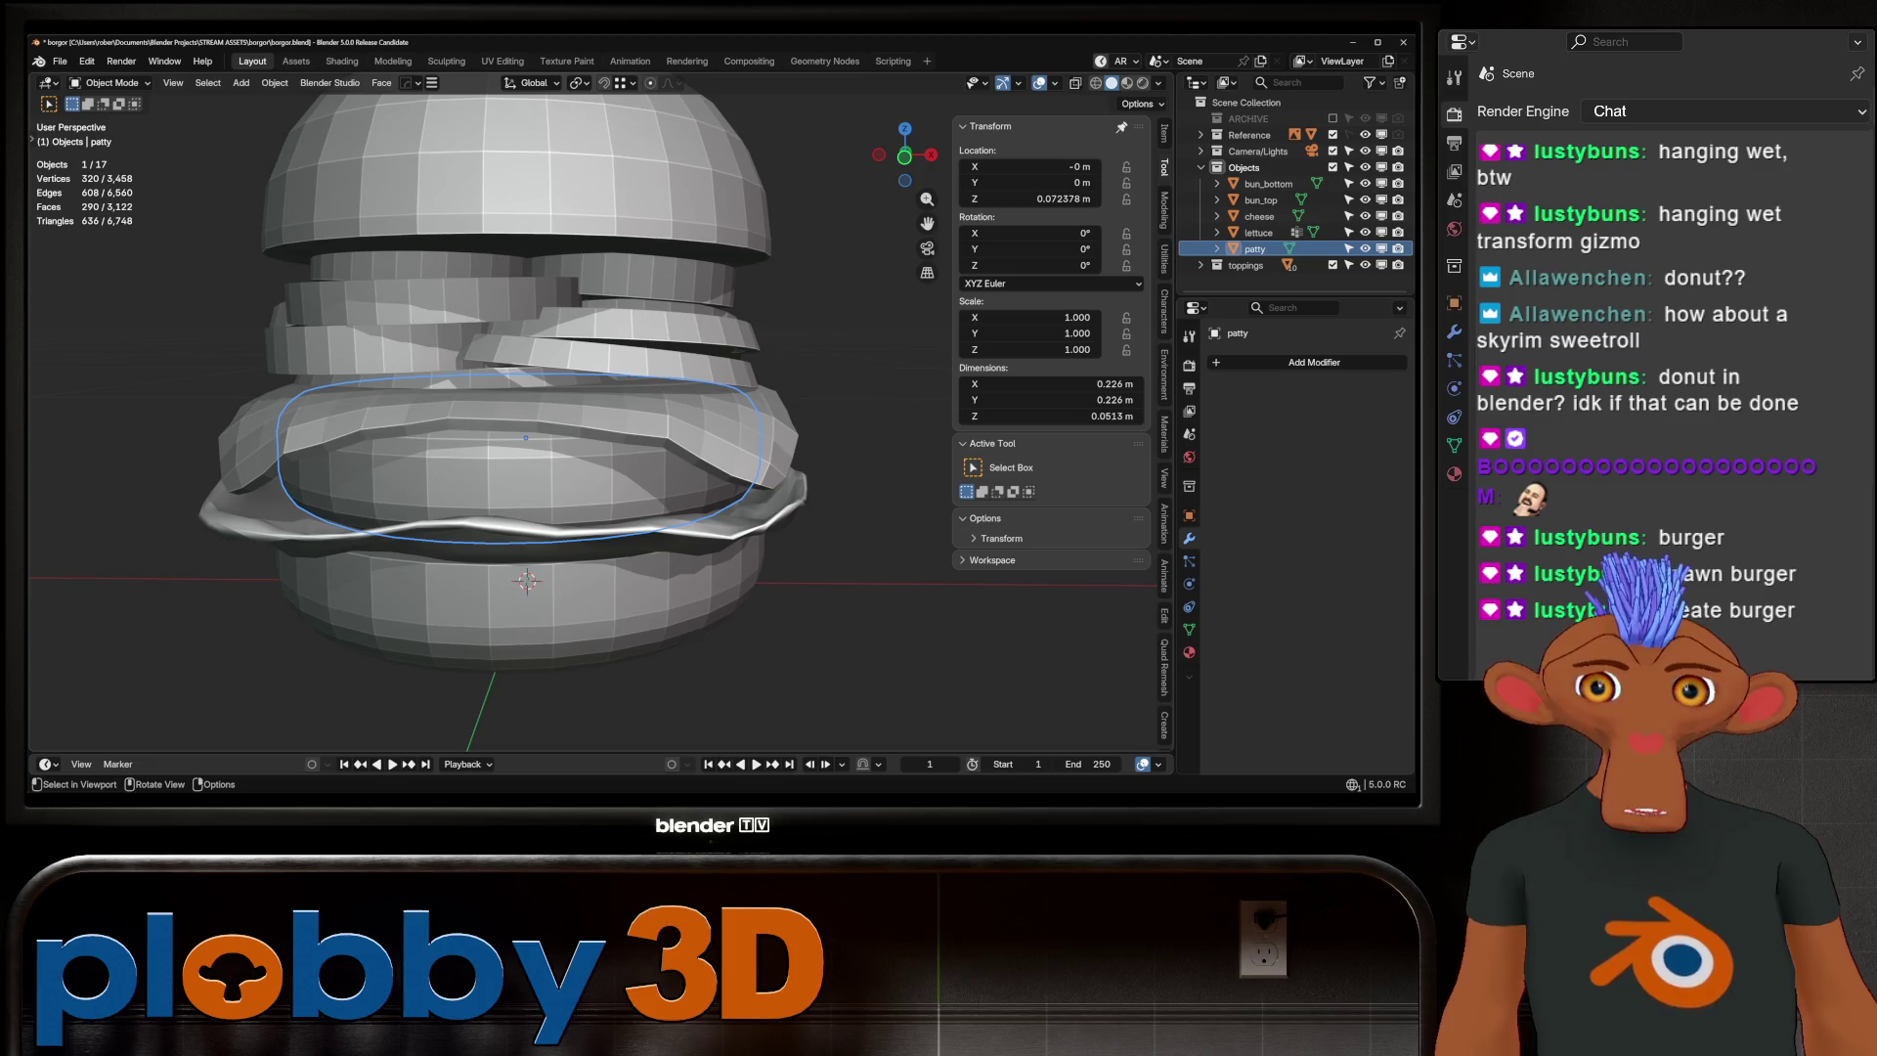
Make the patty a Passive rigid body
left_click(275, 82)
mouse_move(323, 525)
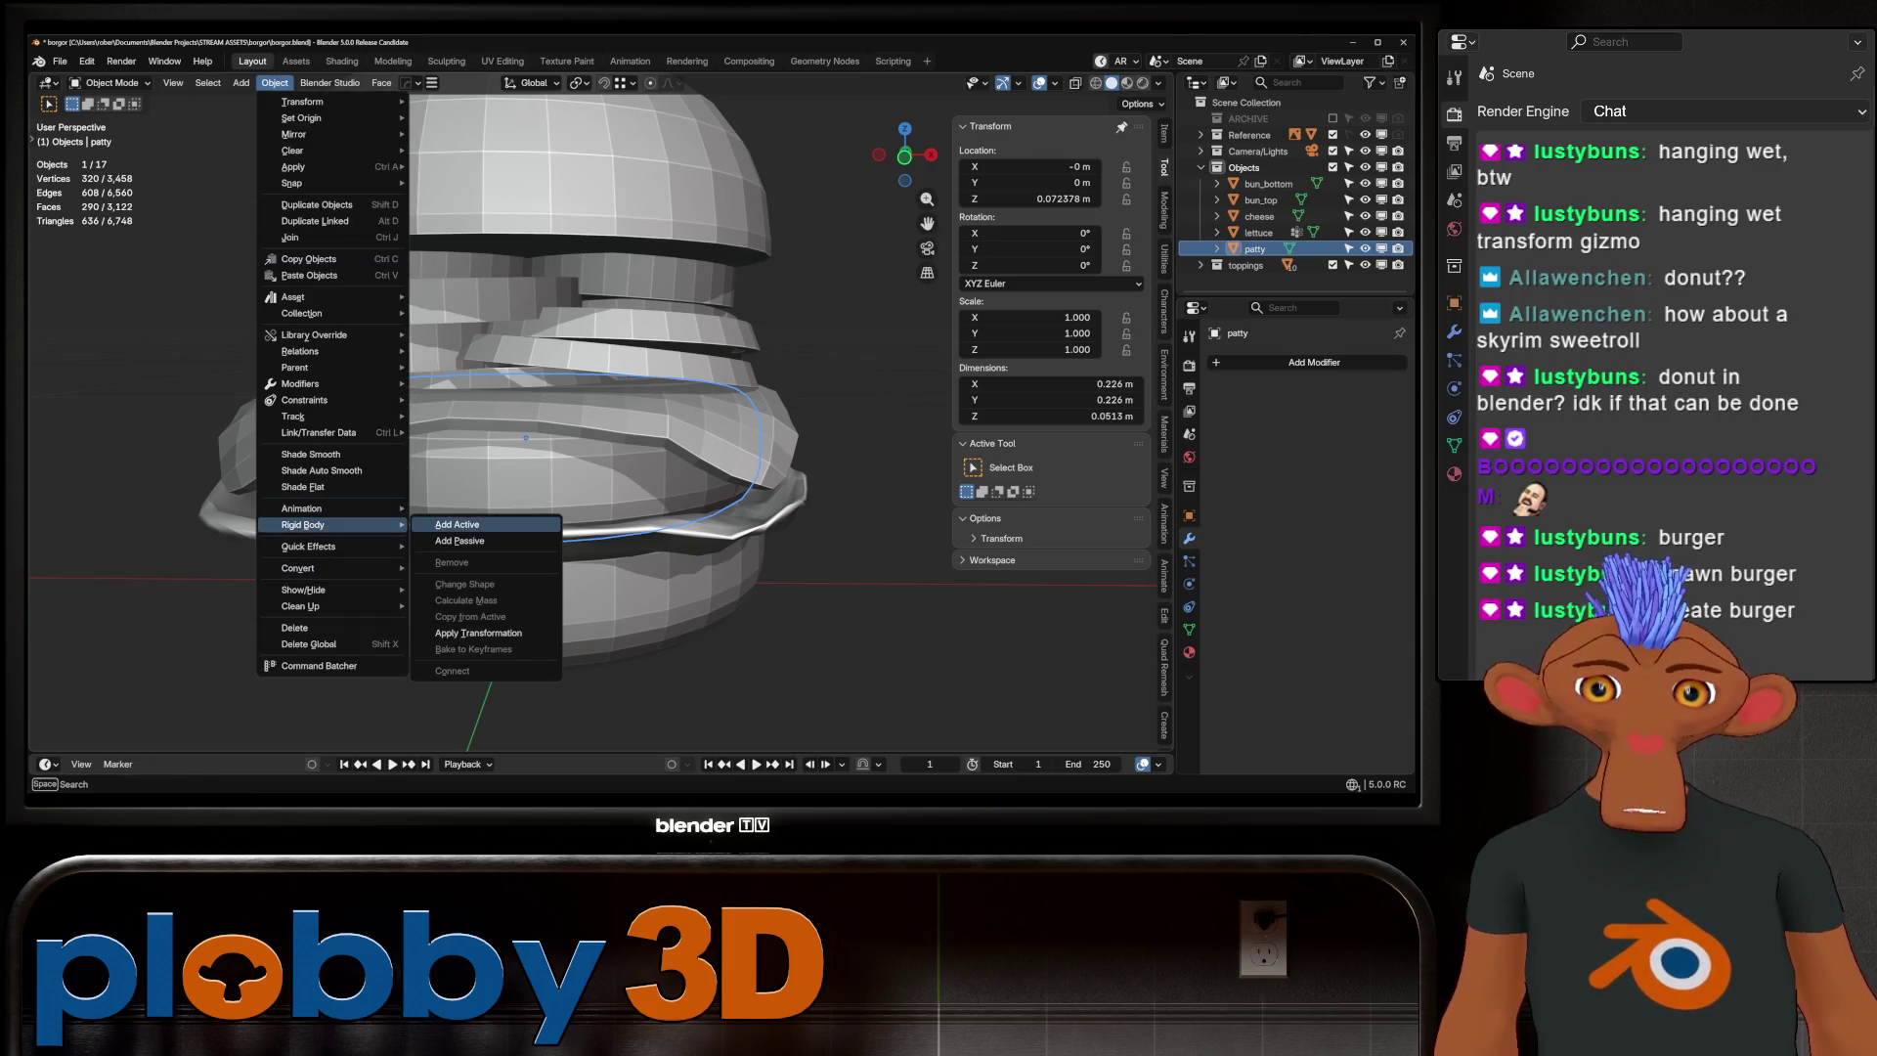
left_click(458, 540)
Enlarge the timeline to show the frame ruler, then play and scrub the topping simulation
key("space")
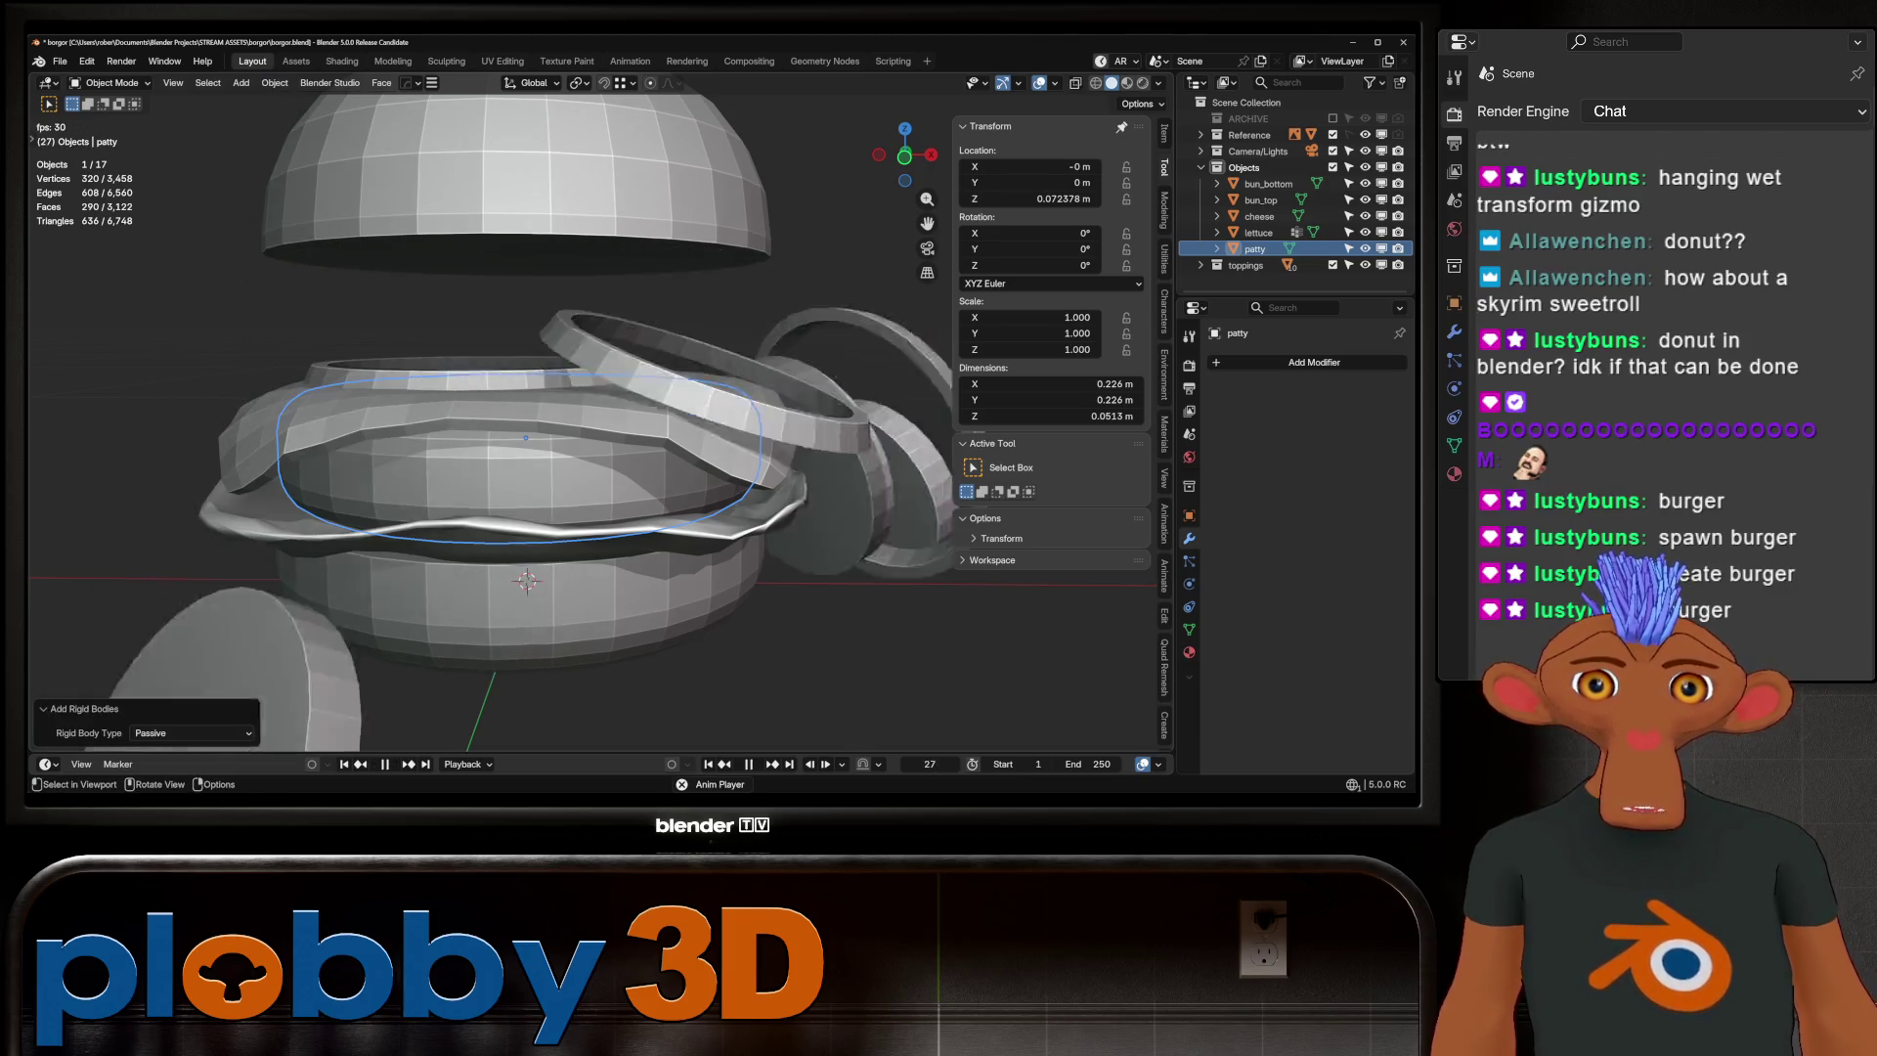
left_click_drag(586, 752, 586, 714)
left_click_drag(208, 746, 70, 746)
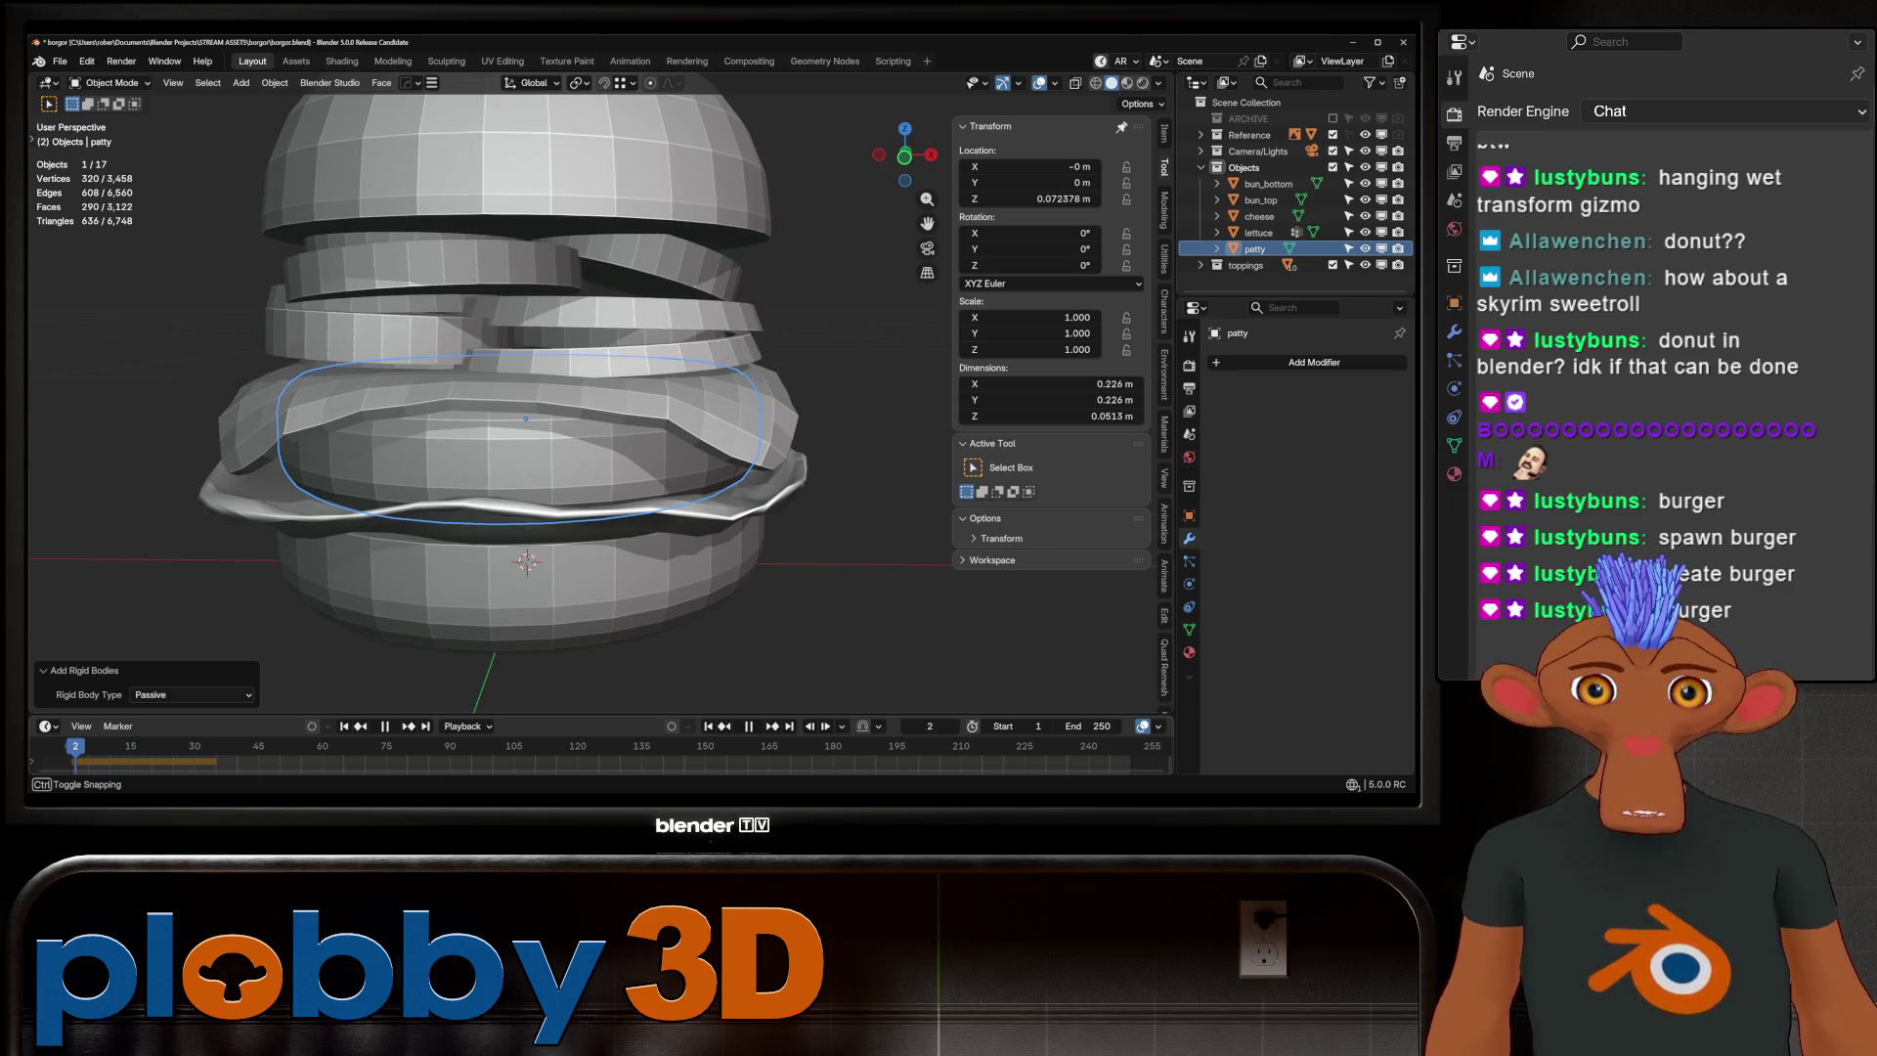
key("space")
mouse_move(626, 391)
middle_mouse_down()
mouse_move(469, 391)
mouse_move(528, 332)
middle_mouse_up()
key("space")
key("space")
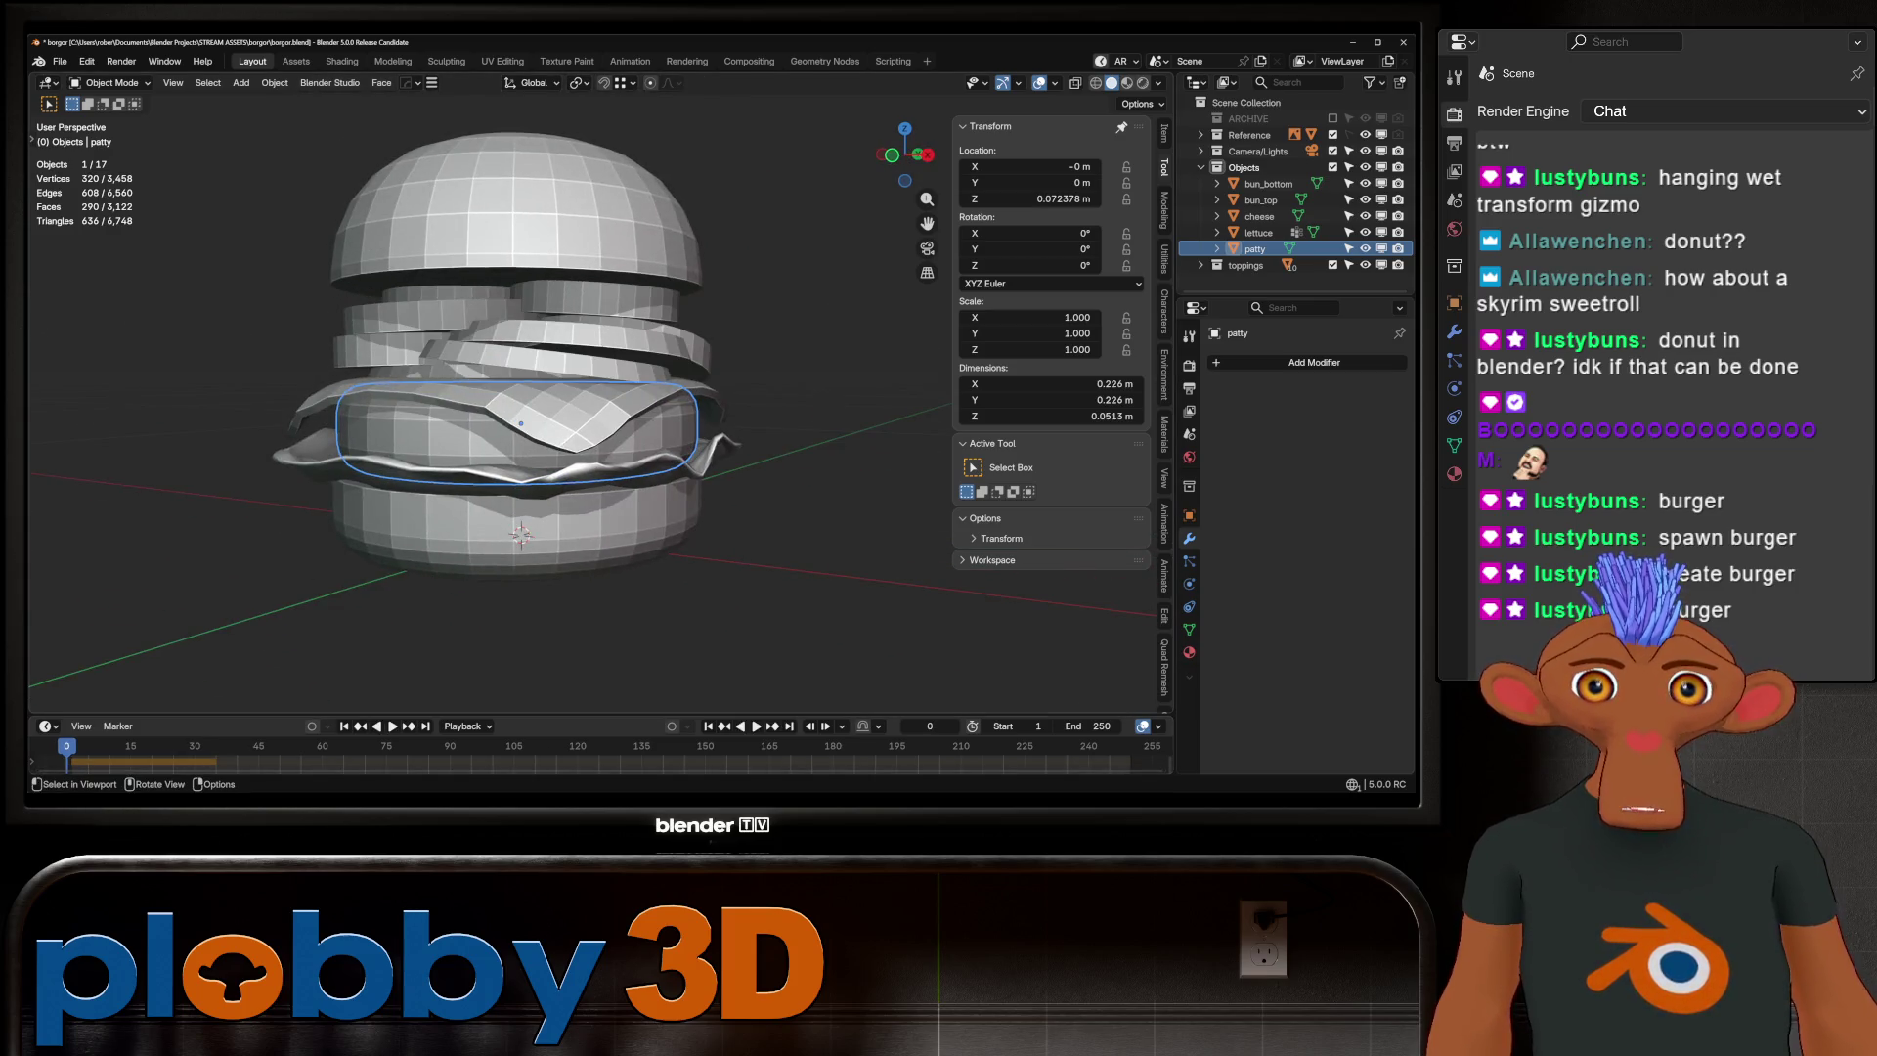
right_click(1217, 265)
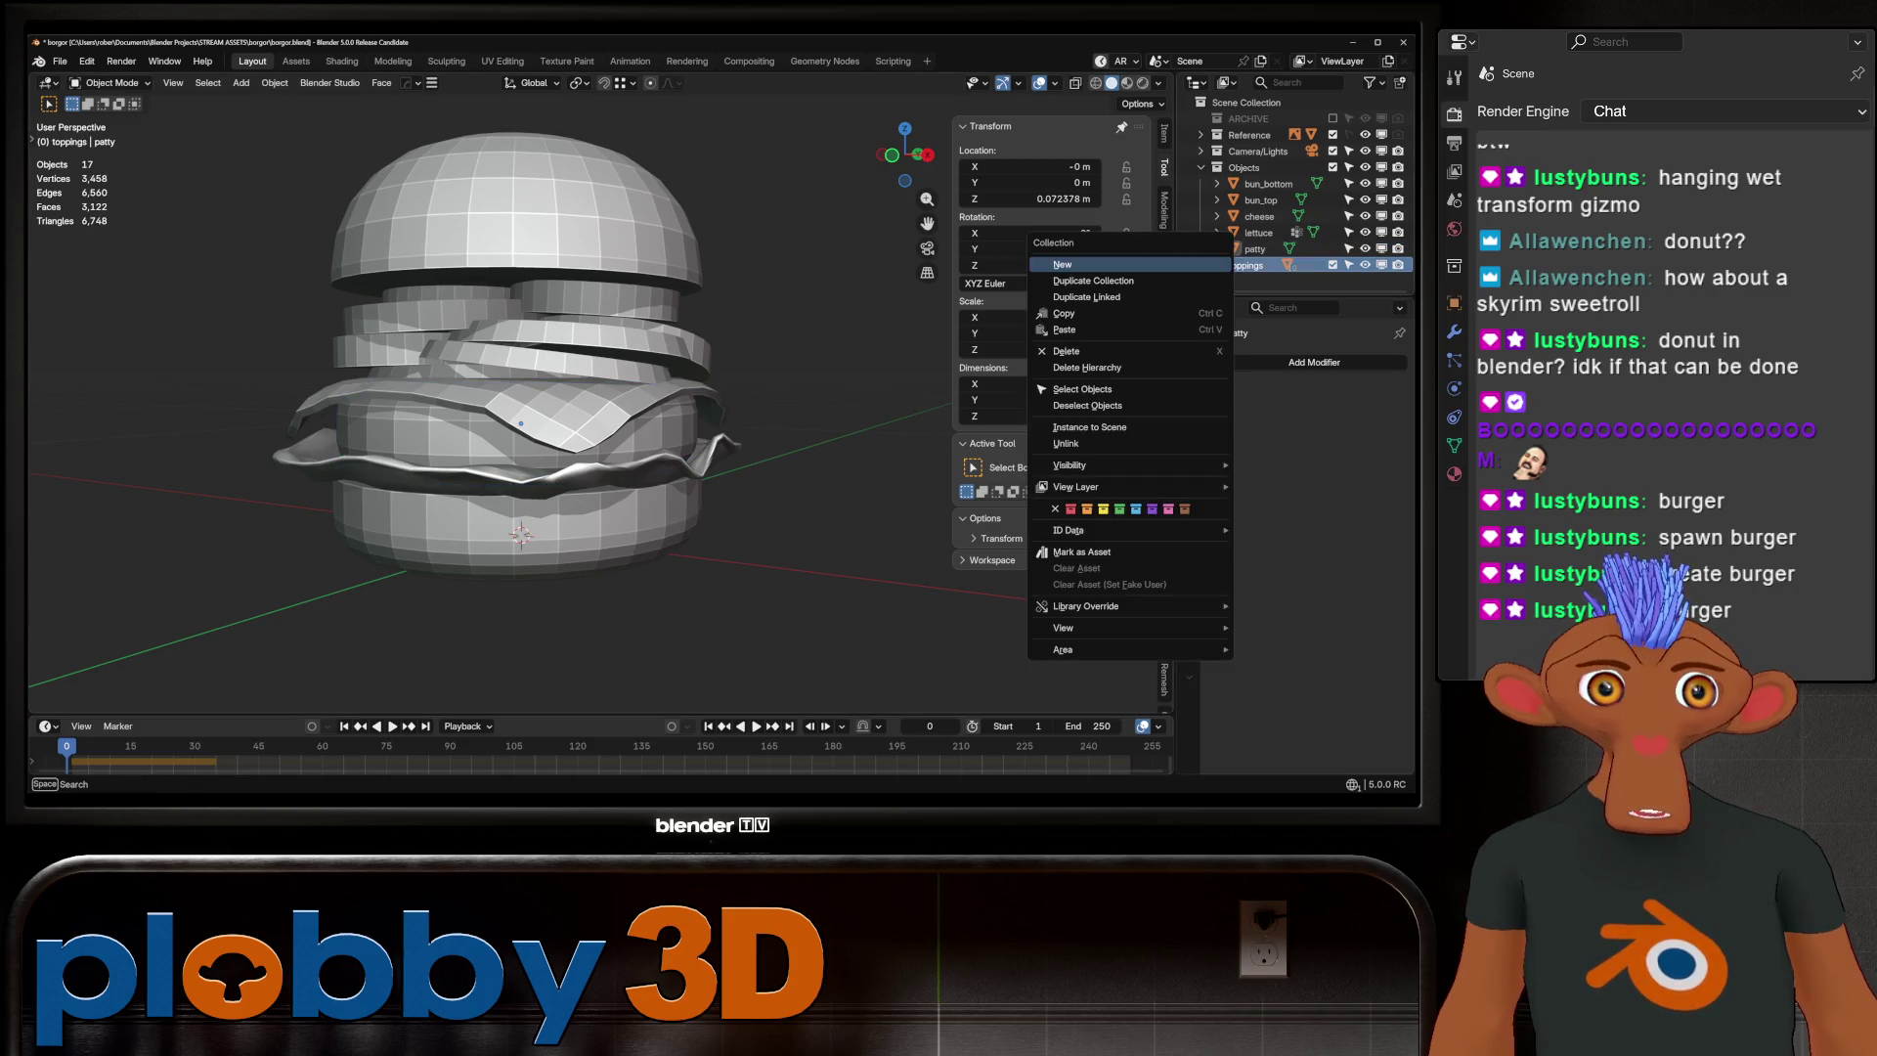
Select every object in the toppings collection, undoing an accidental delete first
left_click(1086, 368)
key("ctrl+z")
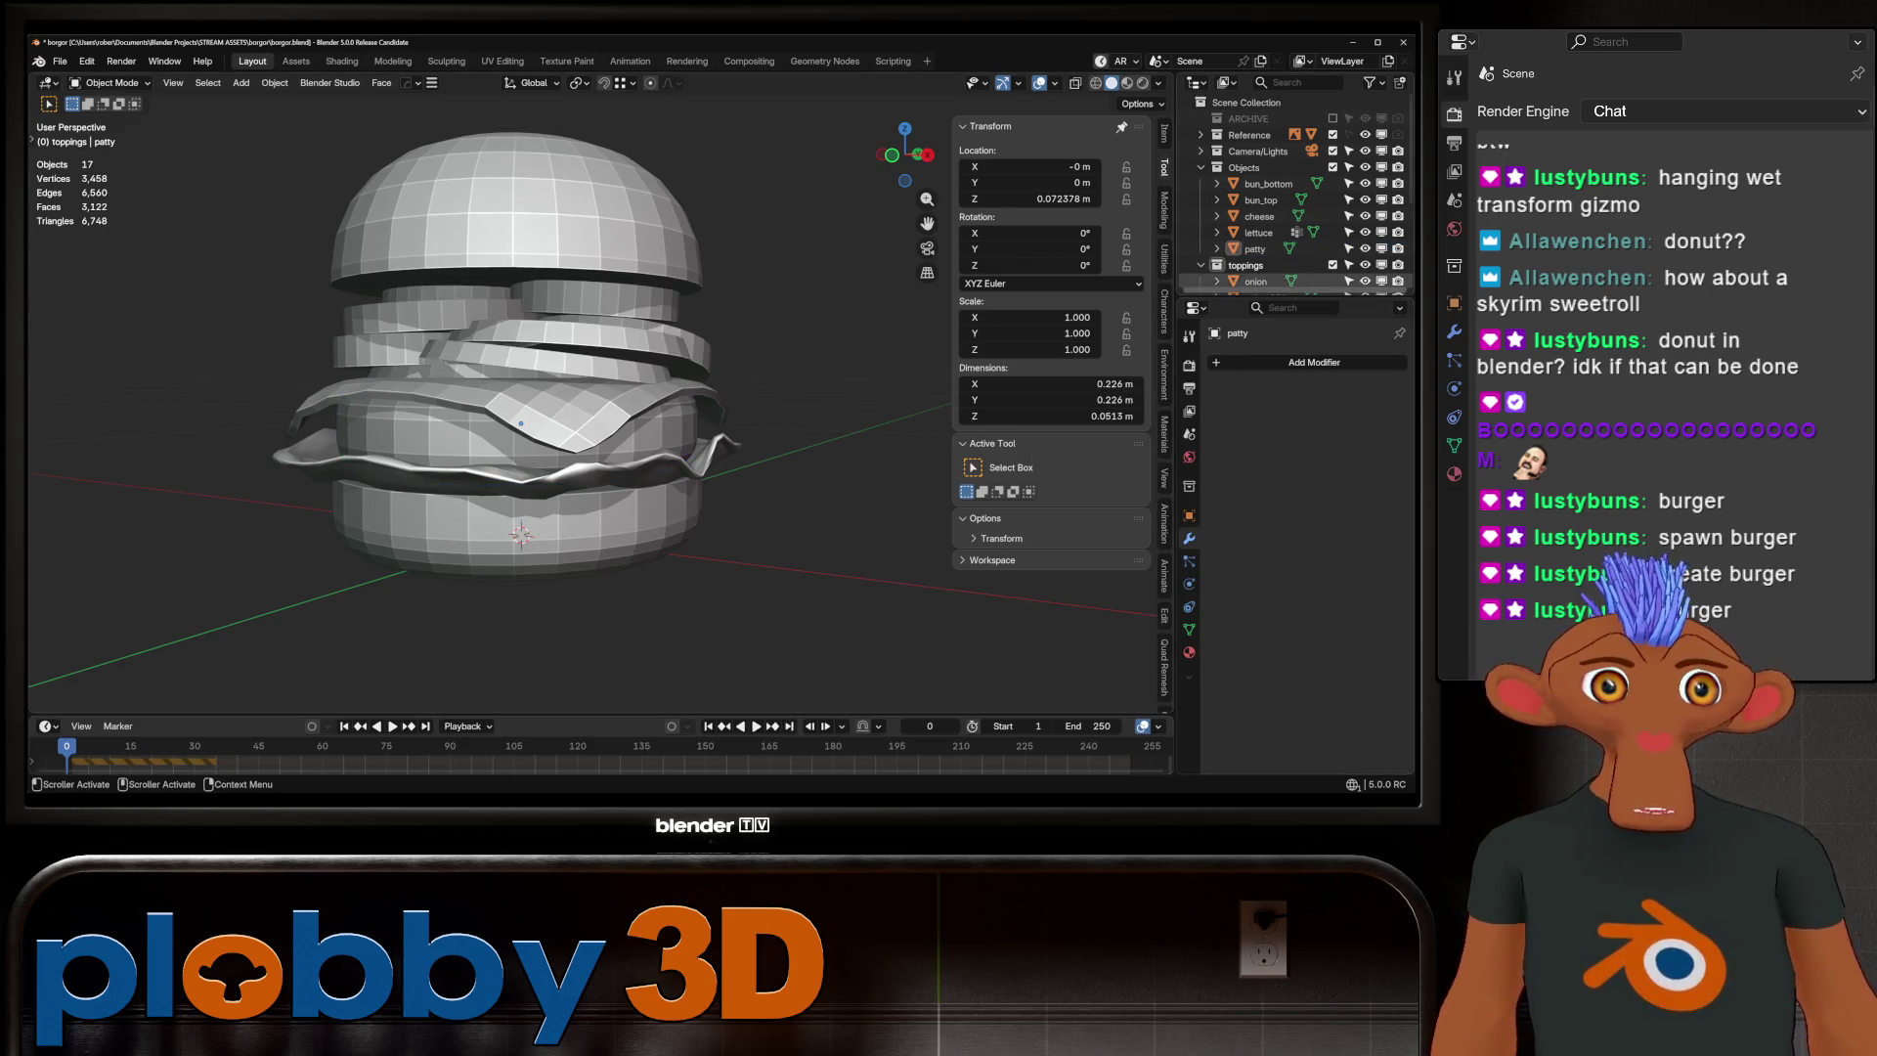
scroll(1261, 245, "down", 3)
left_click(1241, 215)
right_click(1217, 215)
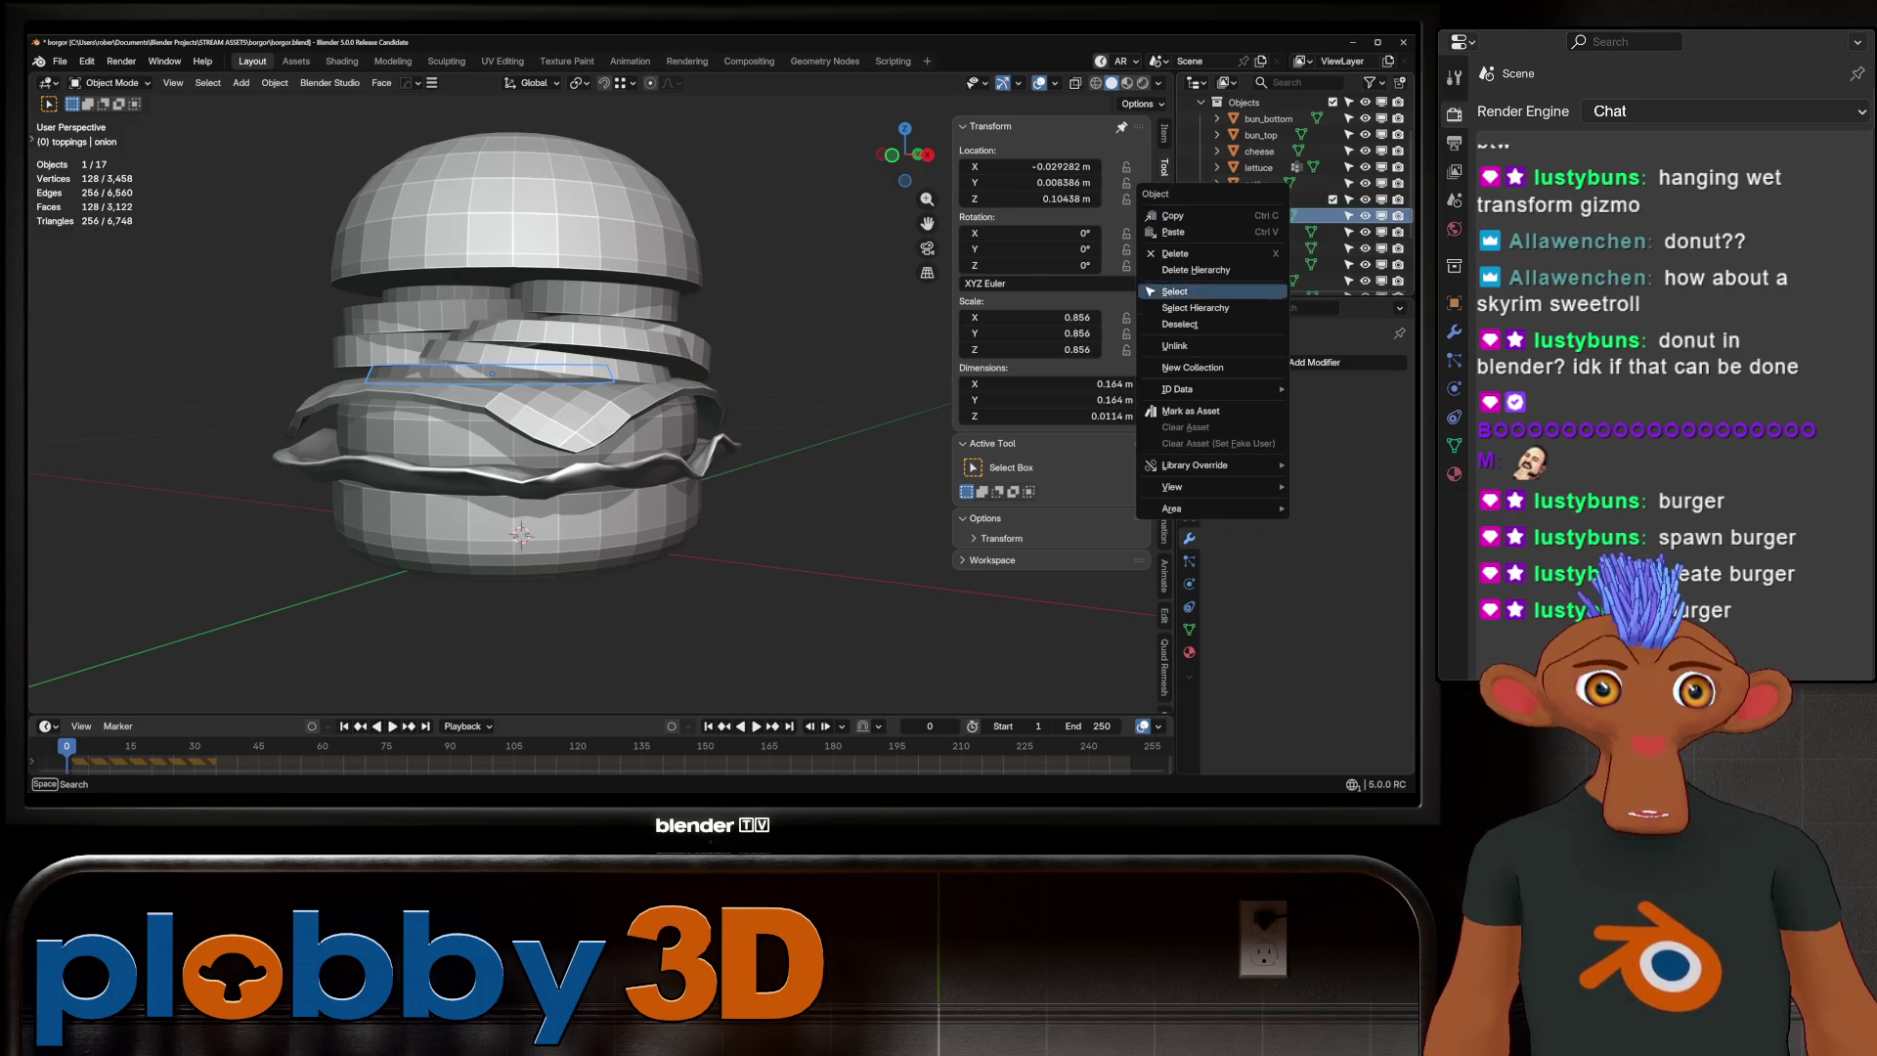
left_click(1251, 198)
right_click(1202, 201)
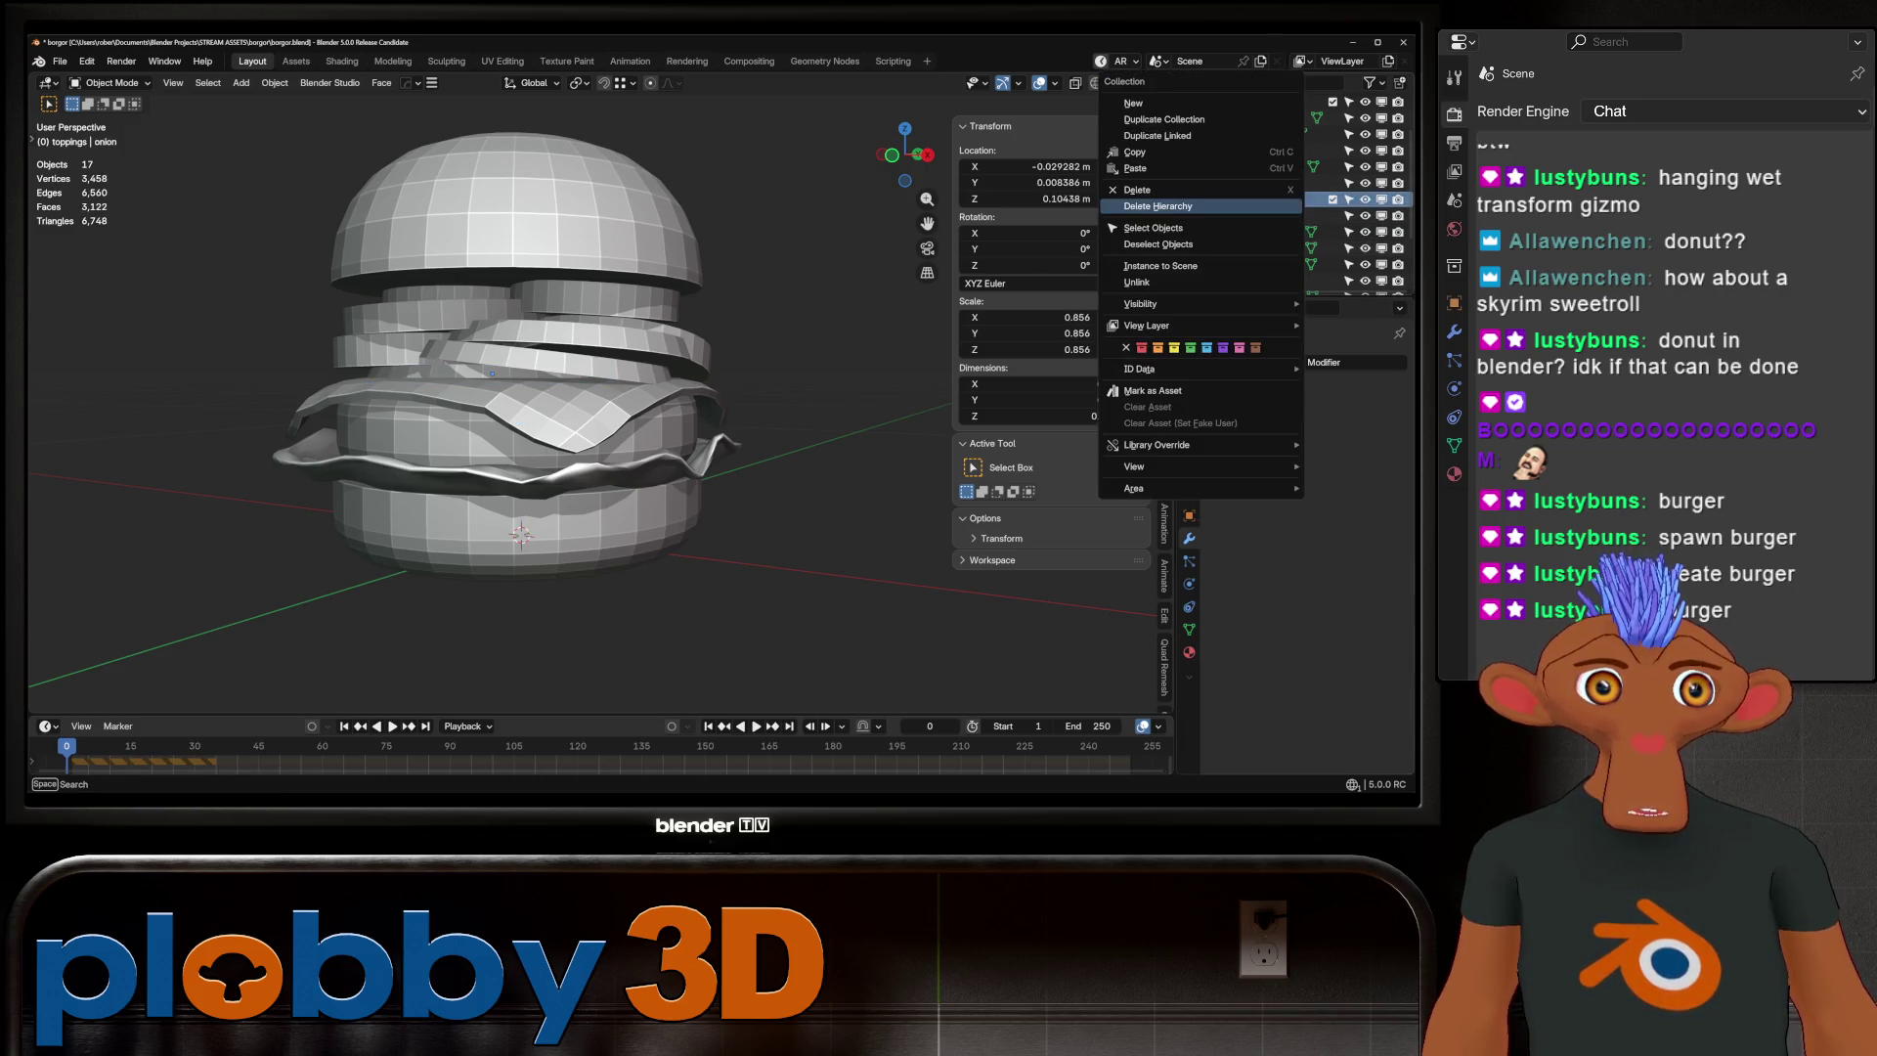
left_click(1154, 228)
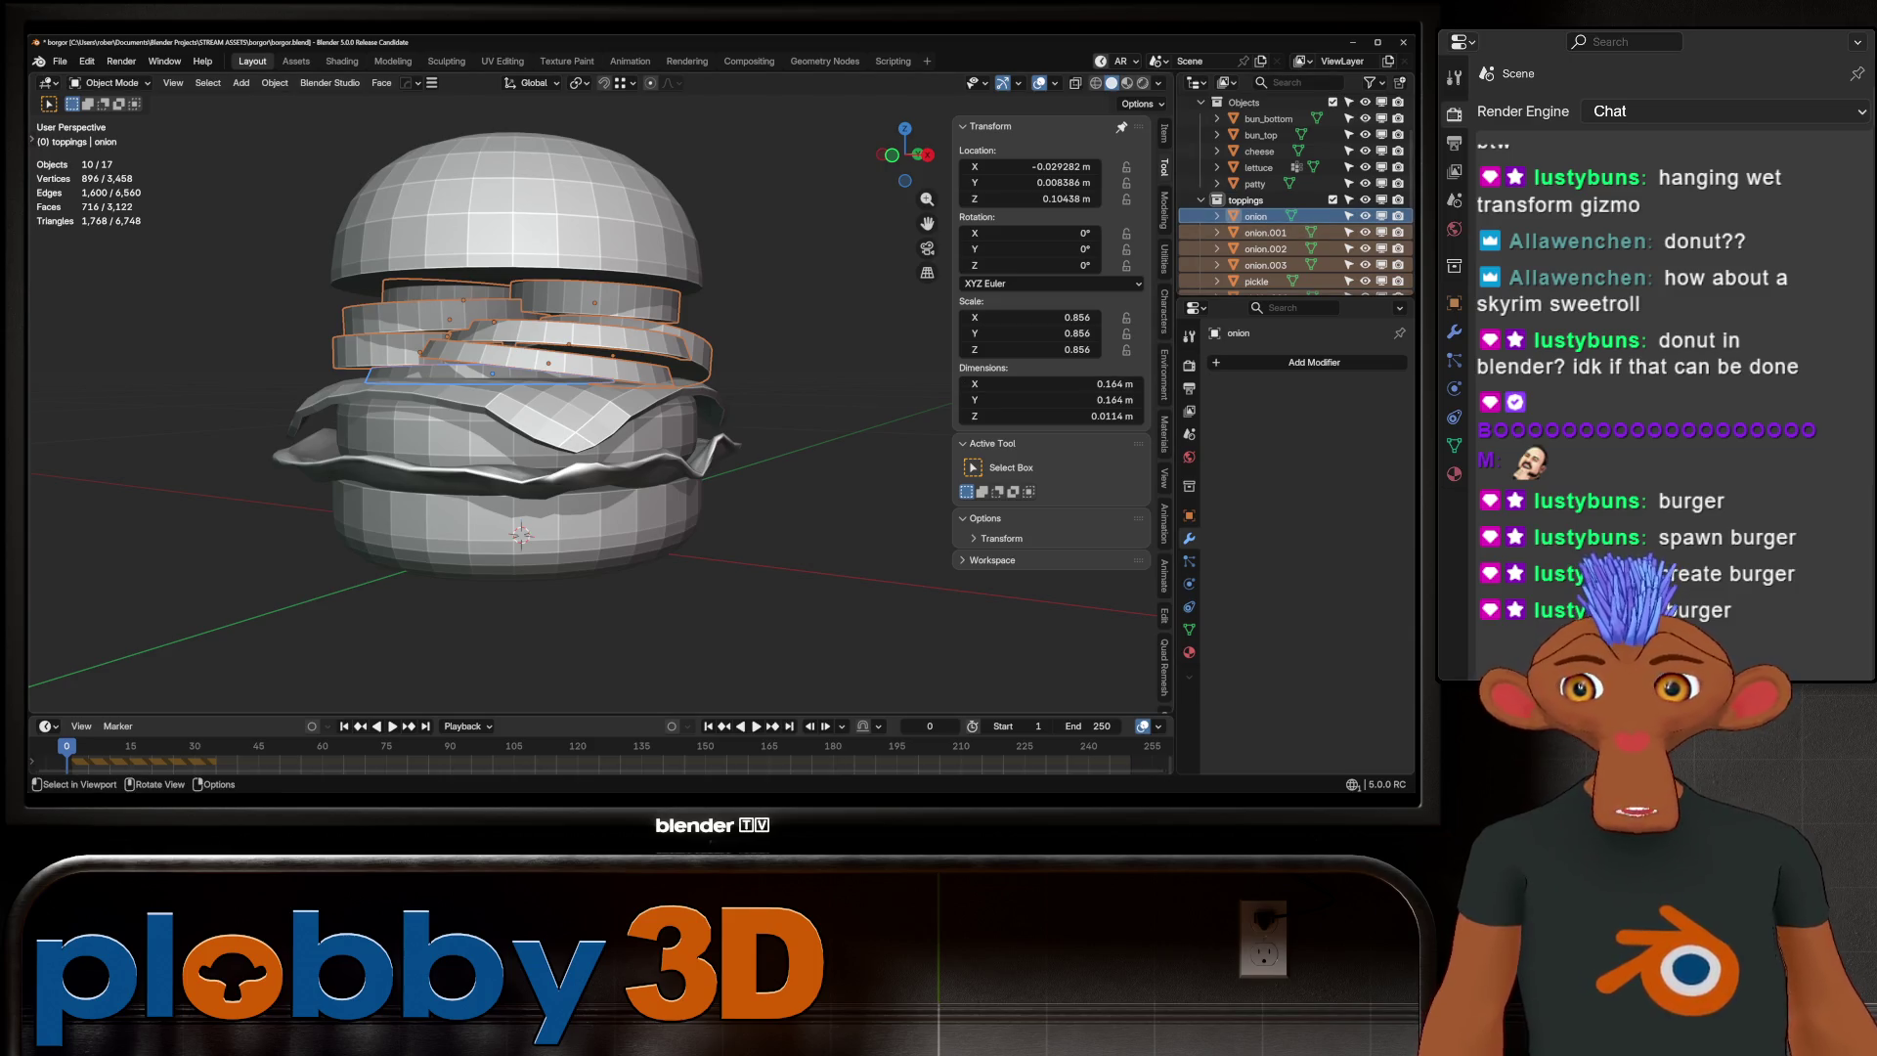
Apply rotation and scale to the toppings so the onion's scale reads 1.000
scroll(528, 293, "up", 2)
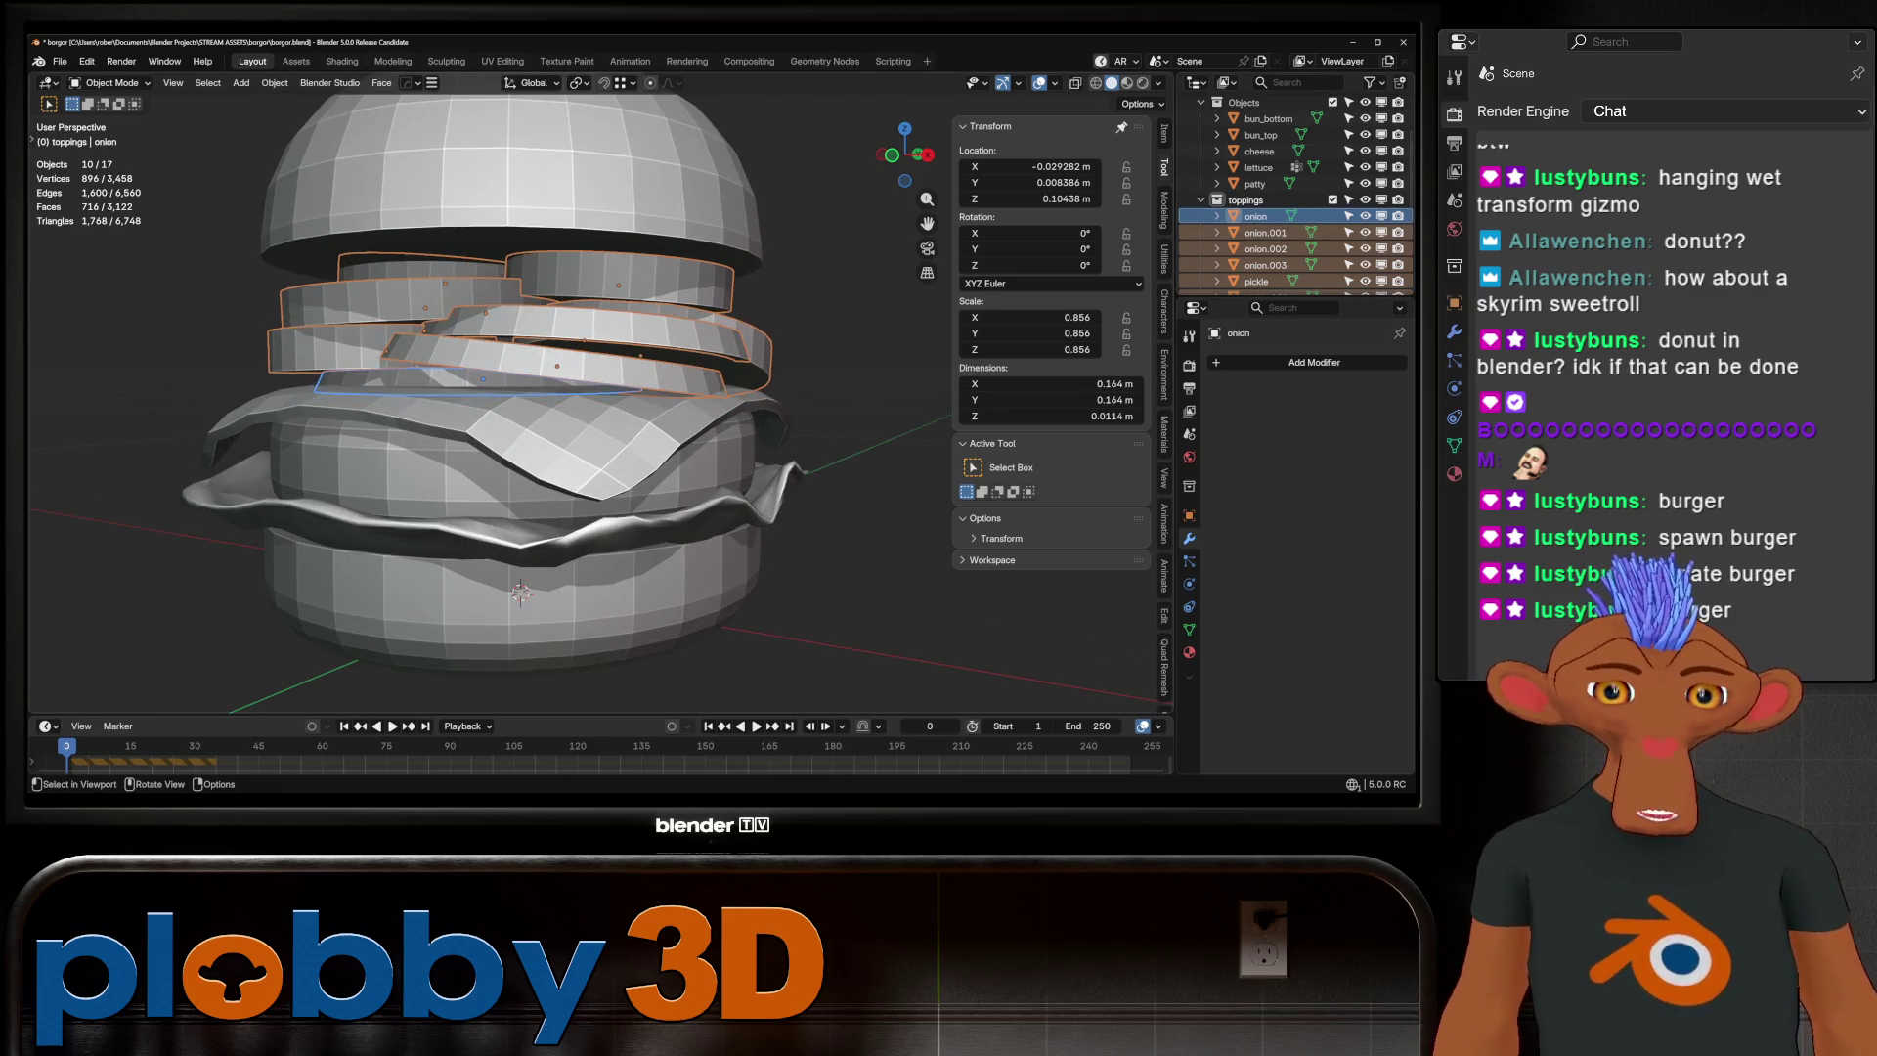
key("ctrl+a")
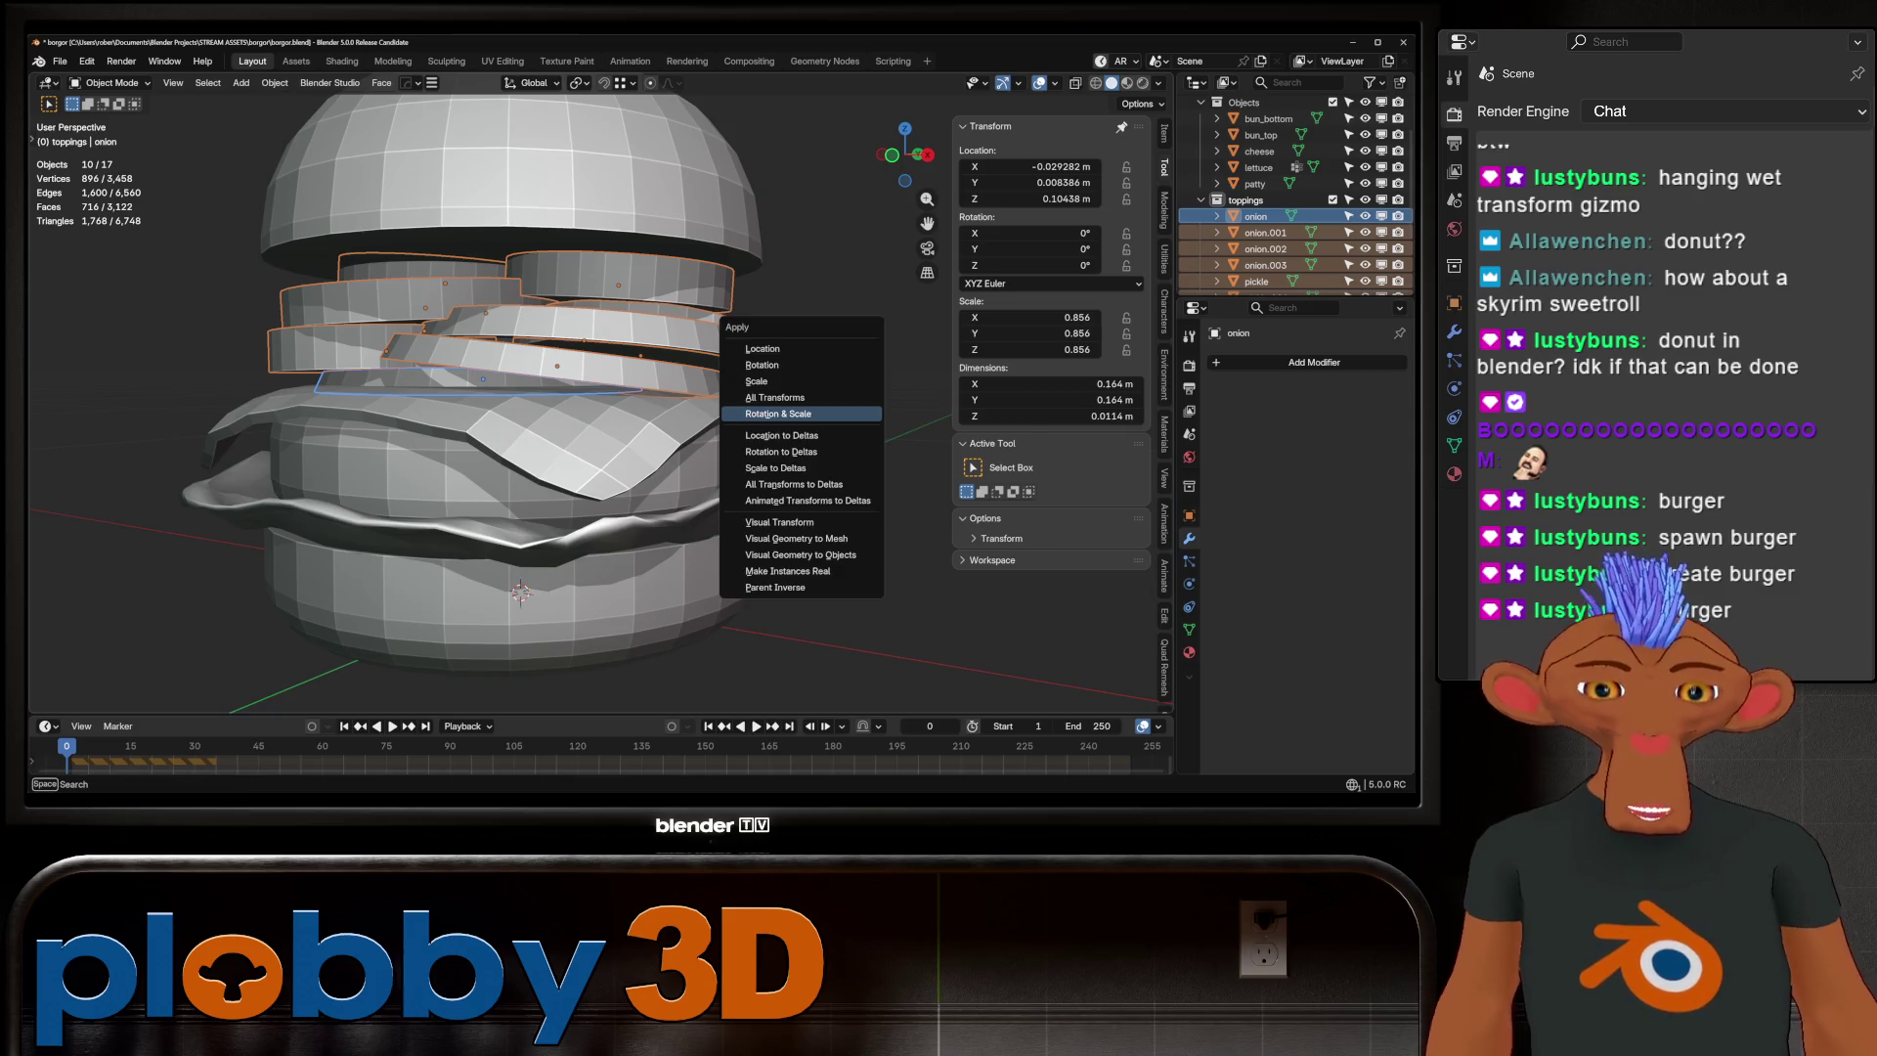
left_click(801, 414)
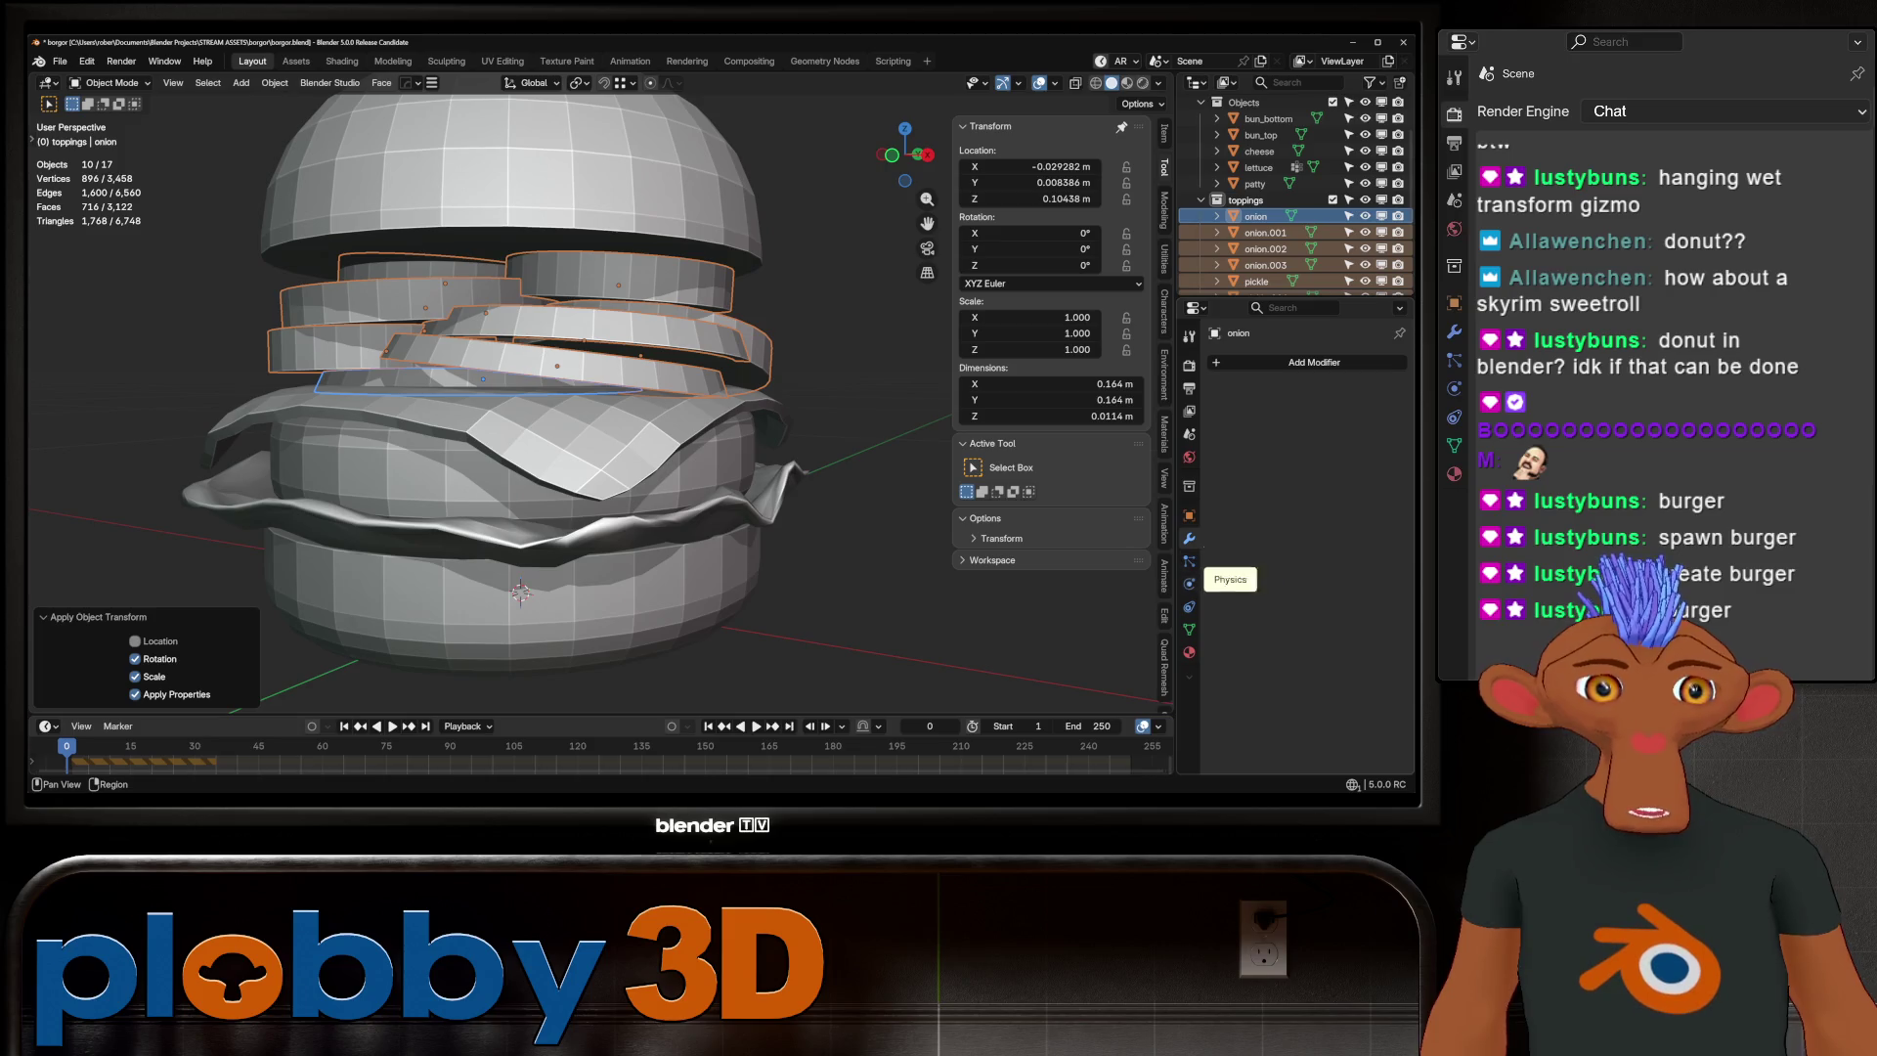
left_click(1190, 583)
Set the rigid body collision shape to Mesh and copy it to all selected toppings
scroll(1310, 542, "down", 1)
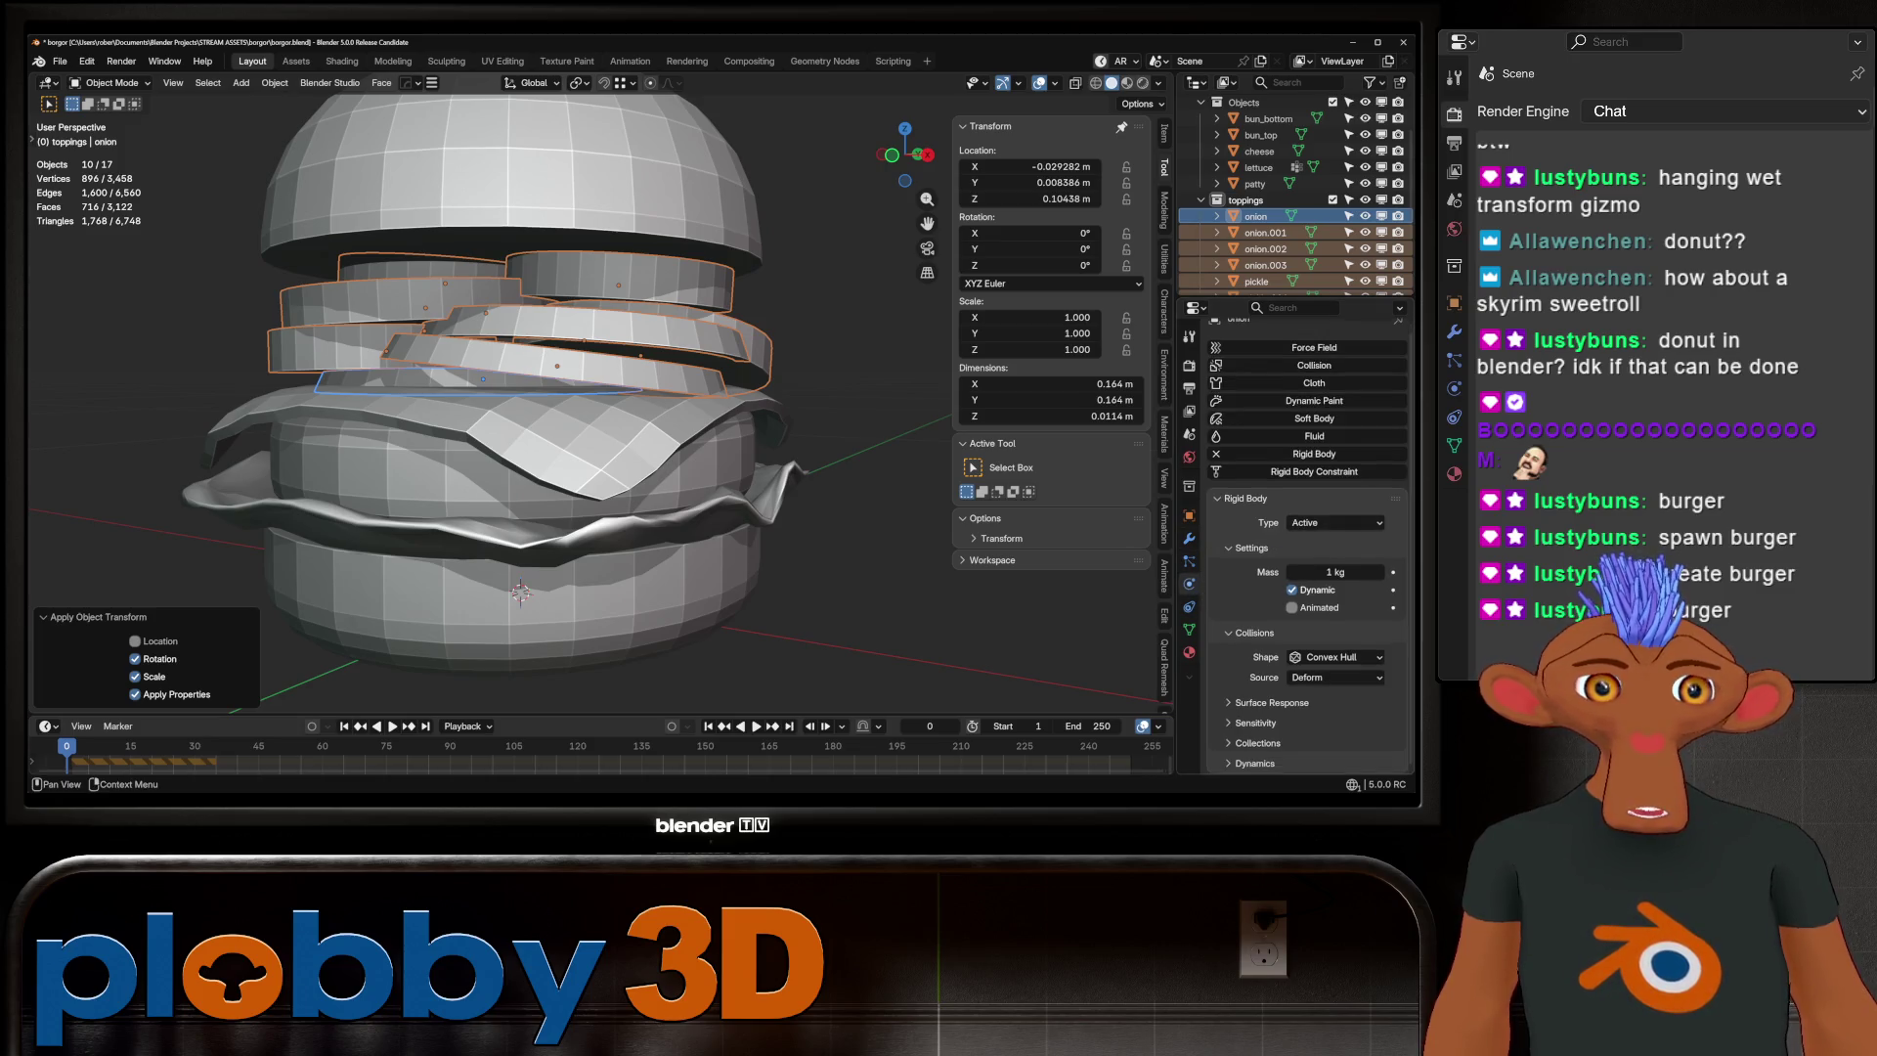
left_click(1336, 657)
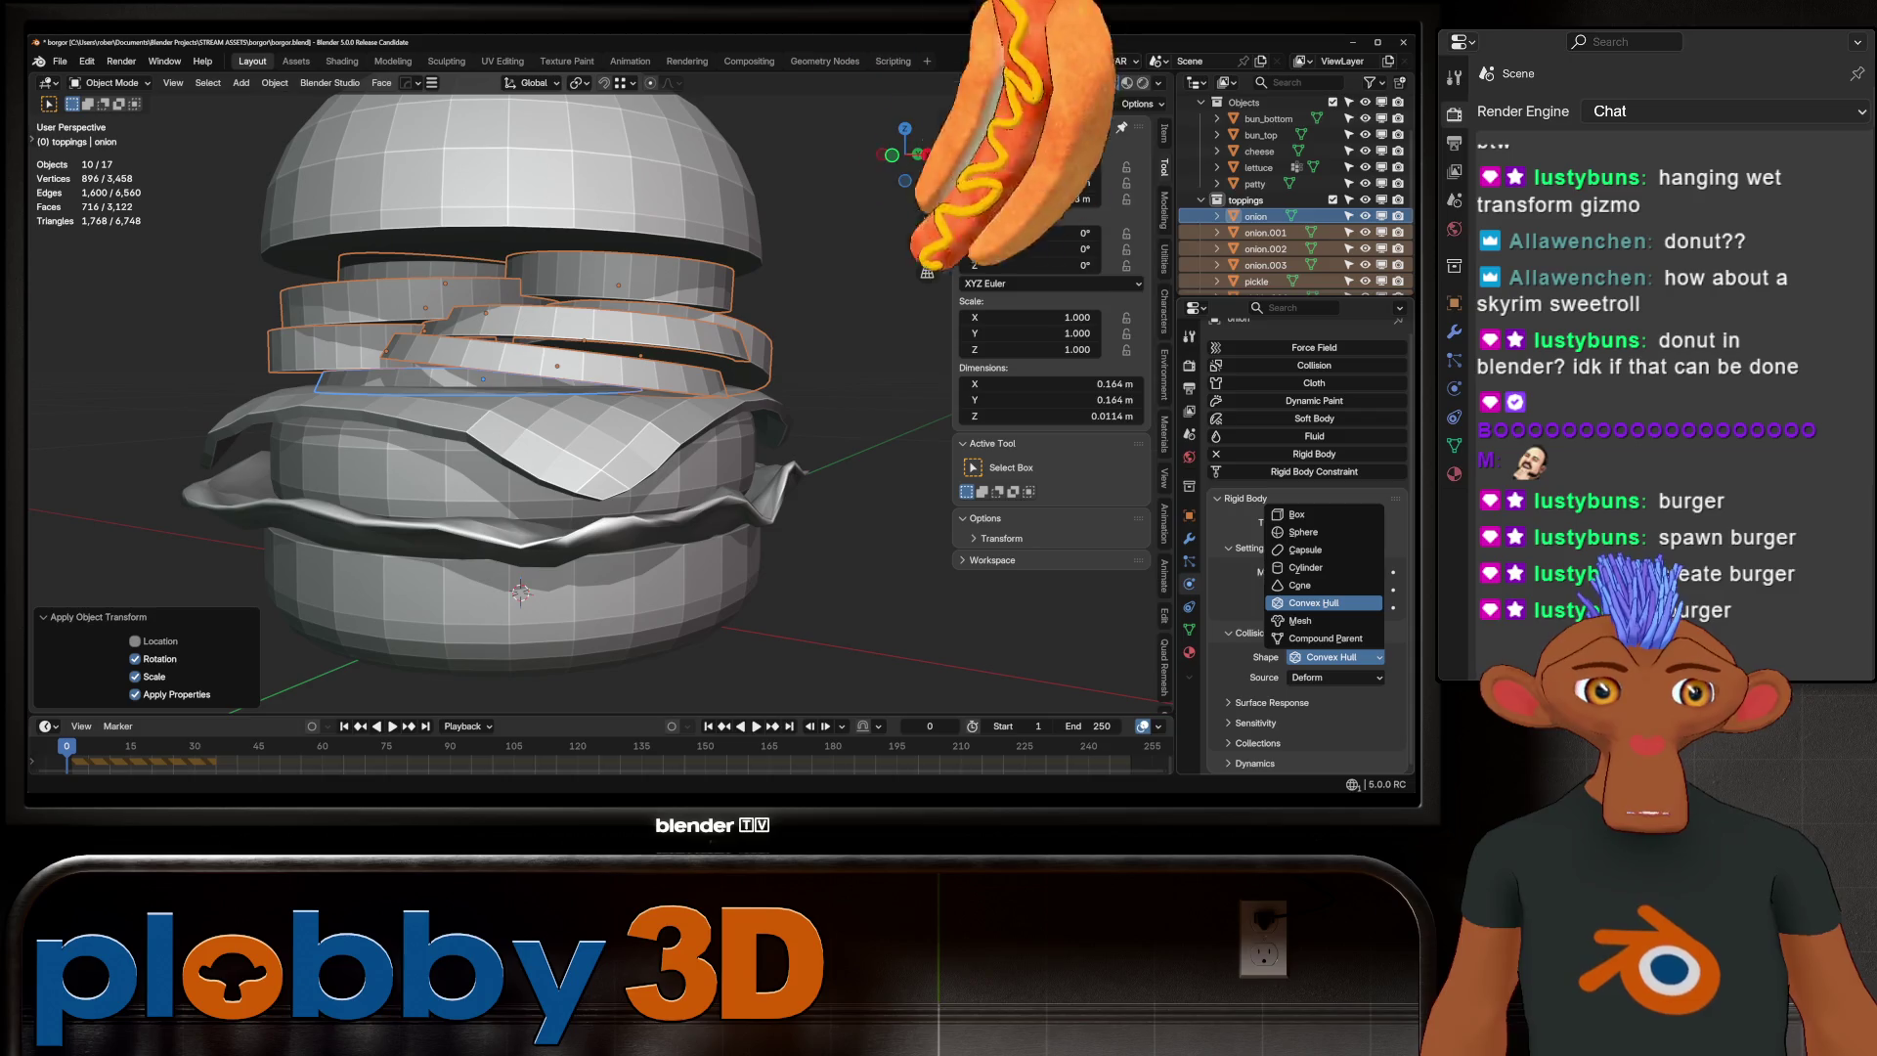
left_click(1336, 640)
left_click(1336, 677)
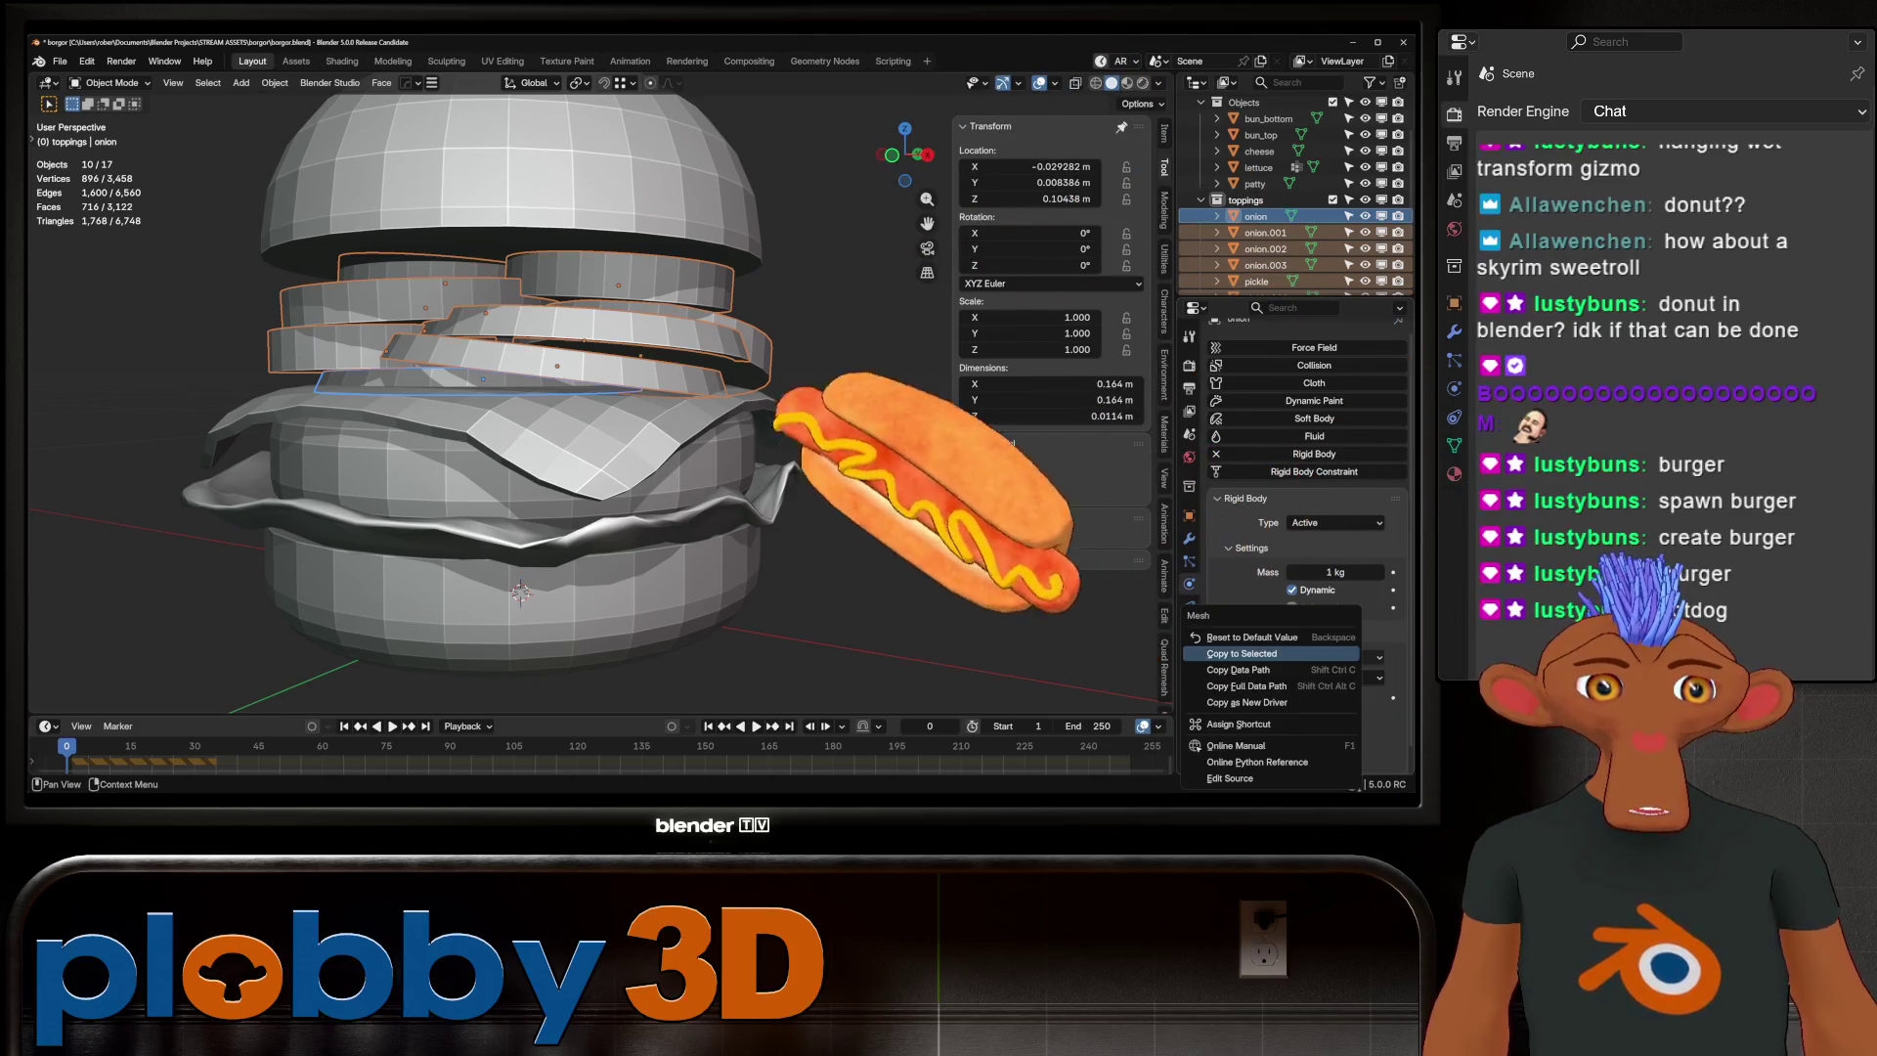
key("Escape")
Raise the friction to 1.000 and share it with the other toppings
scroll(1310, 543, "down", 1)
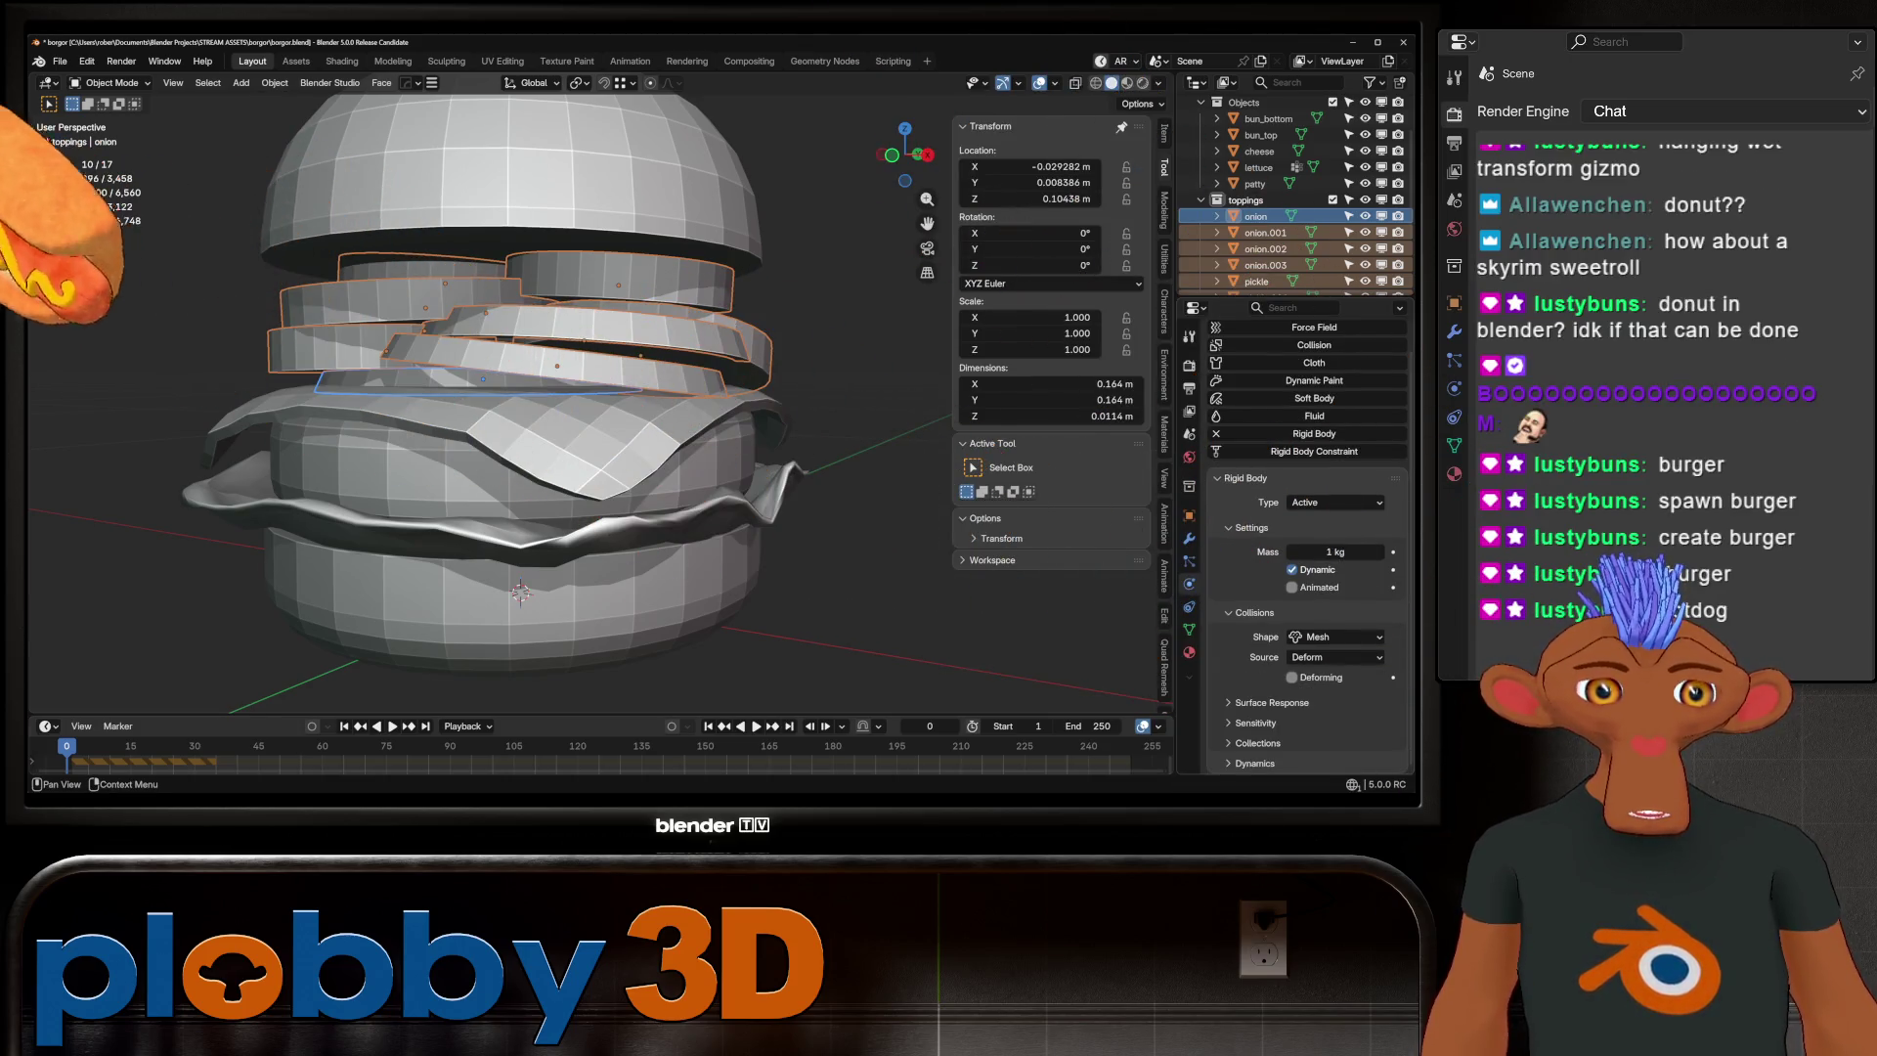
left_click(1271, 702)
scroll(1334, 726, "down", 2)
left_click_drag(1334, 680, 1383, 680)
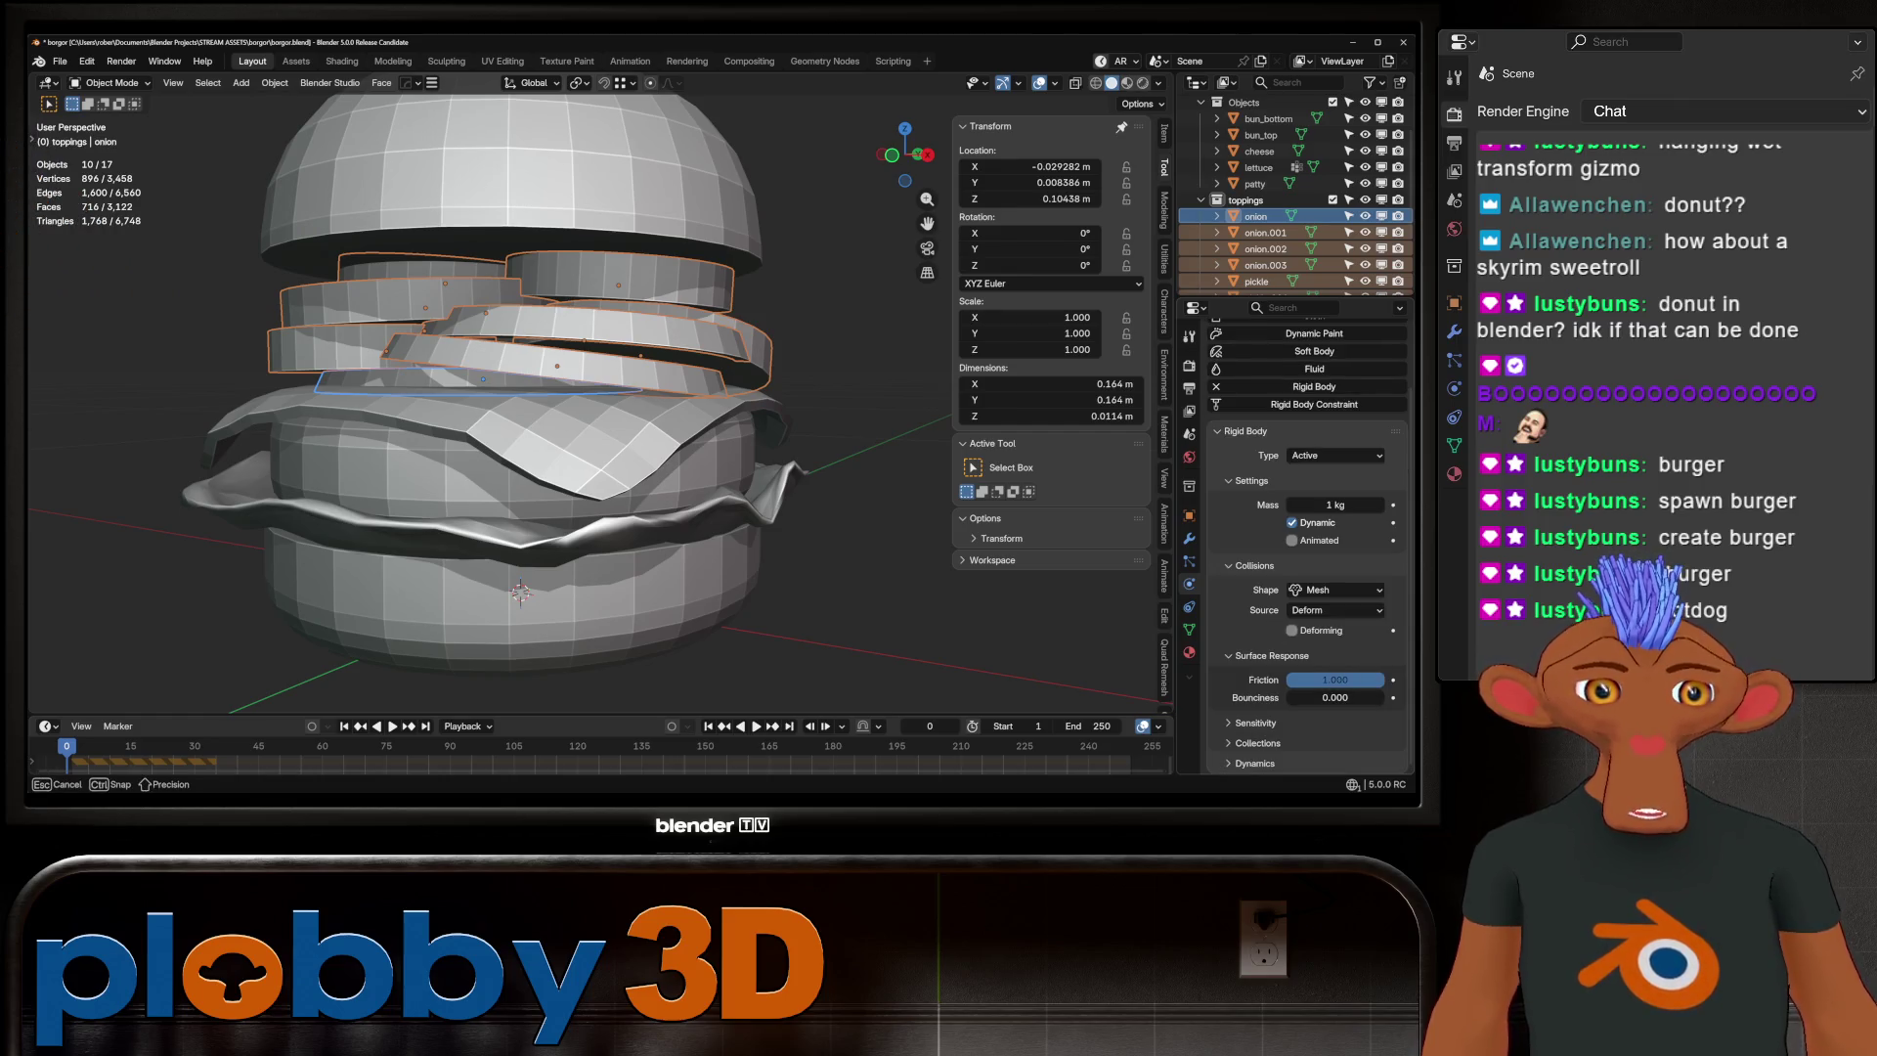
right_click(1334, 679)
Test-play the simulation, reset to frame 1, then switch all onion copies to a Box shape
key("space")
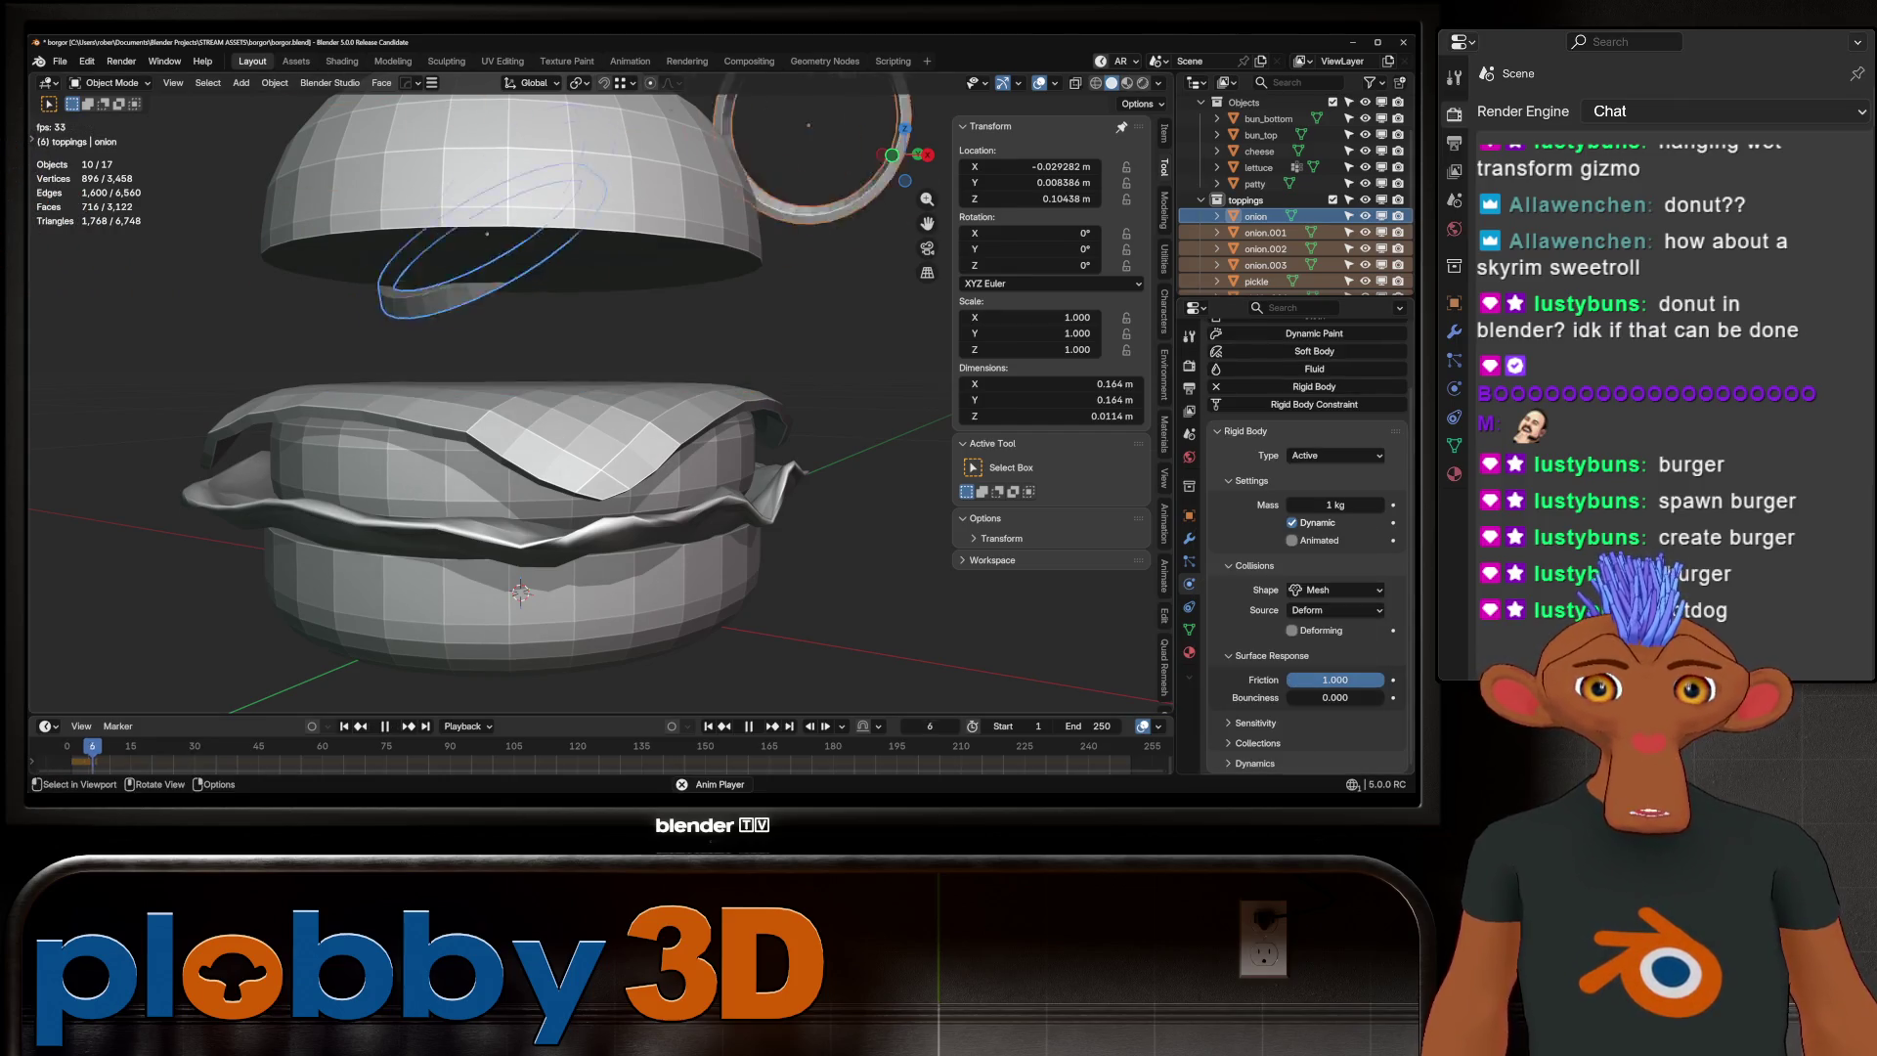
key("shift+Left")
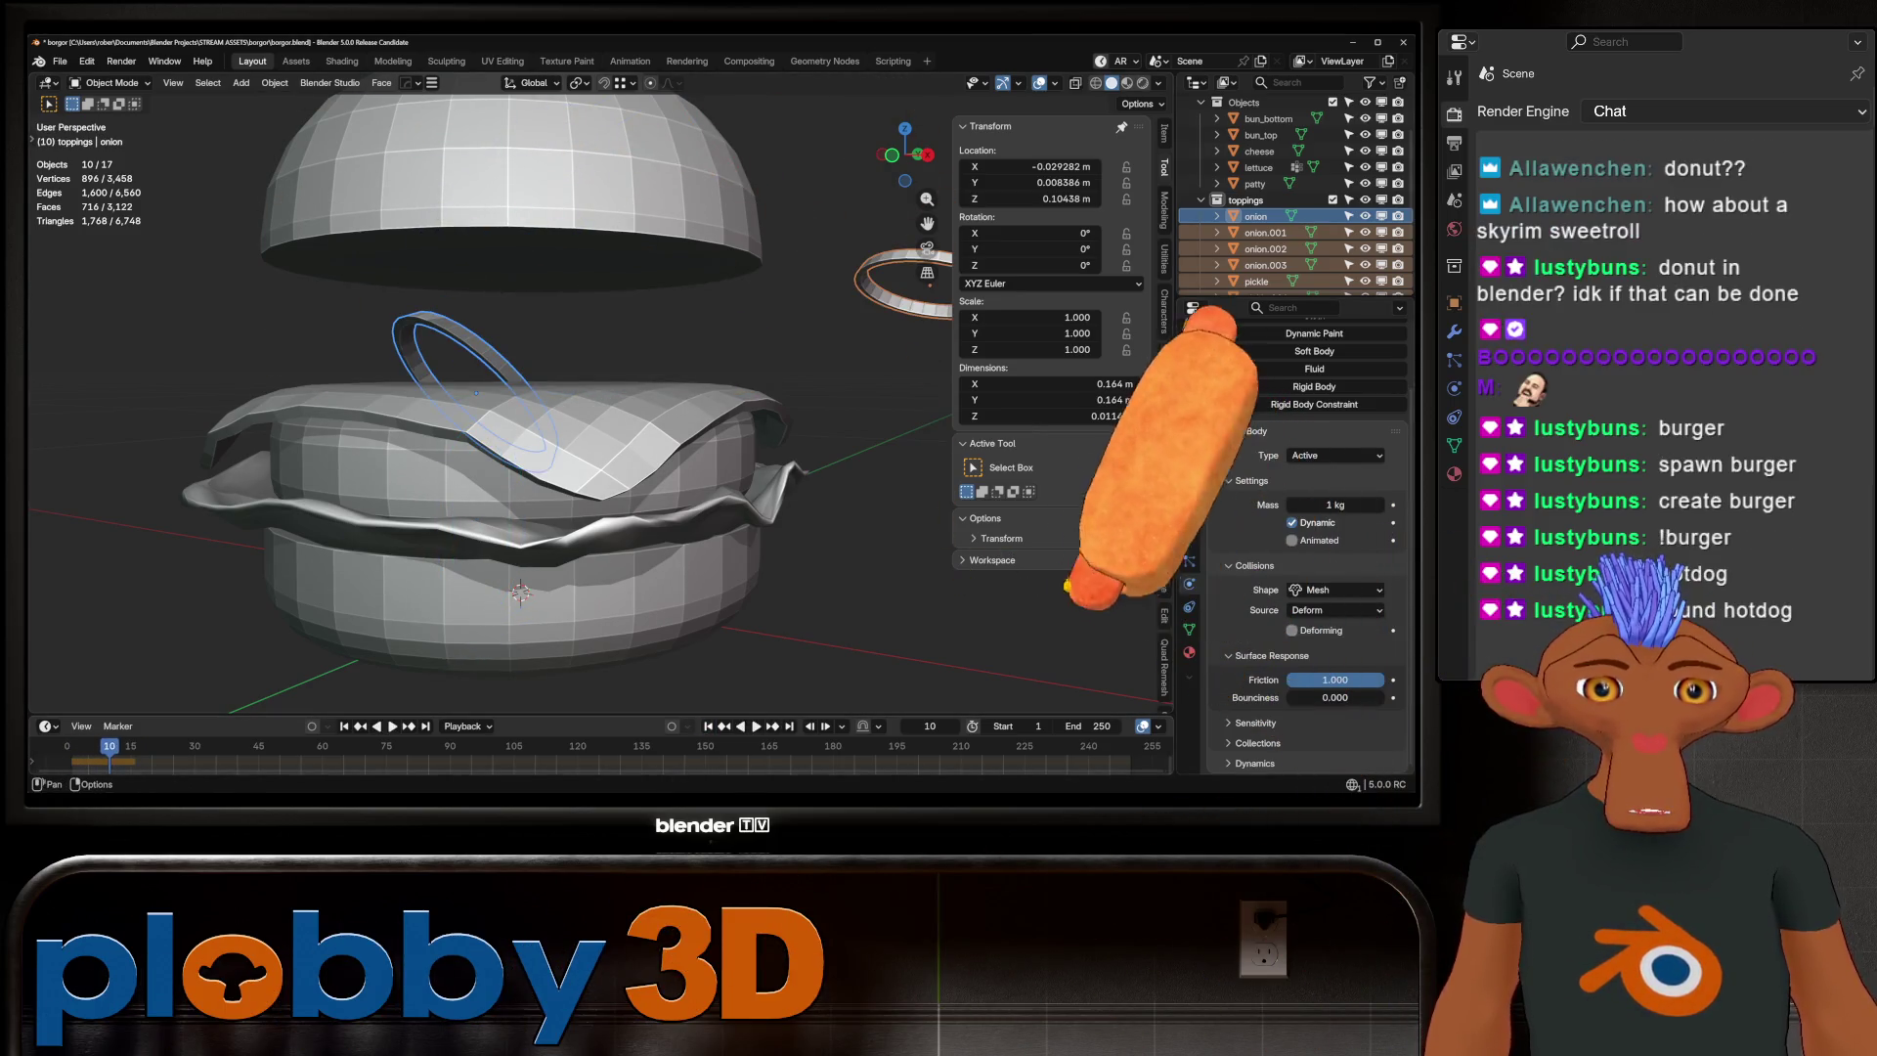
key("shift+Left")
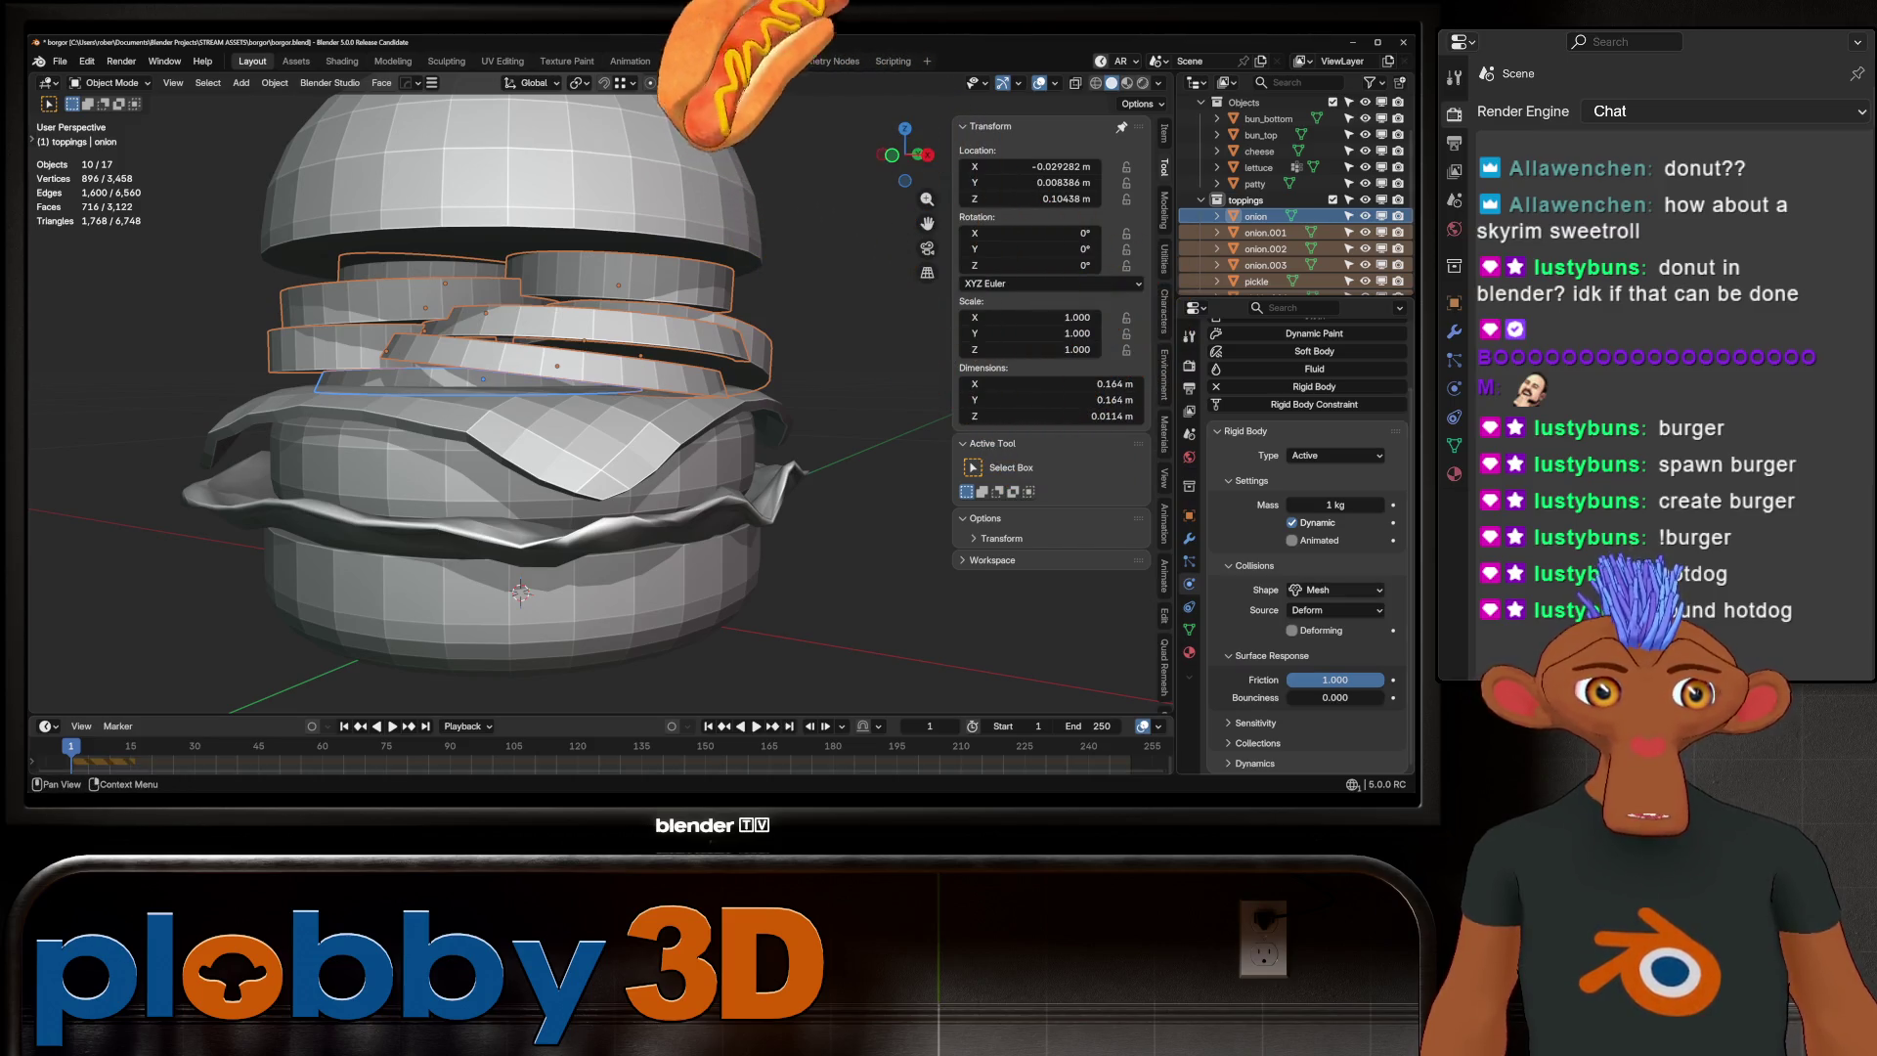
left_click(1309, 591)
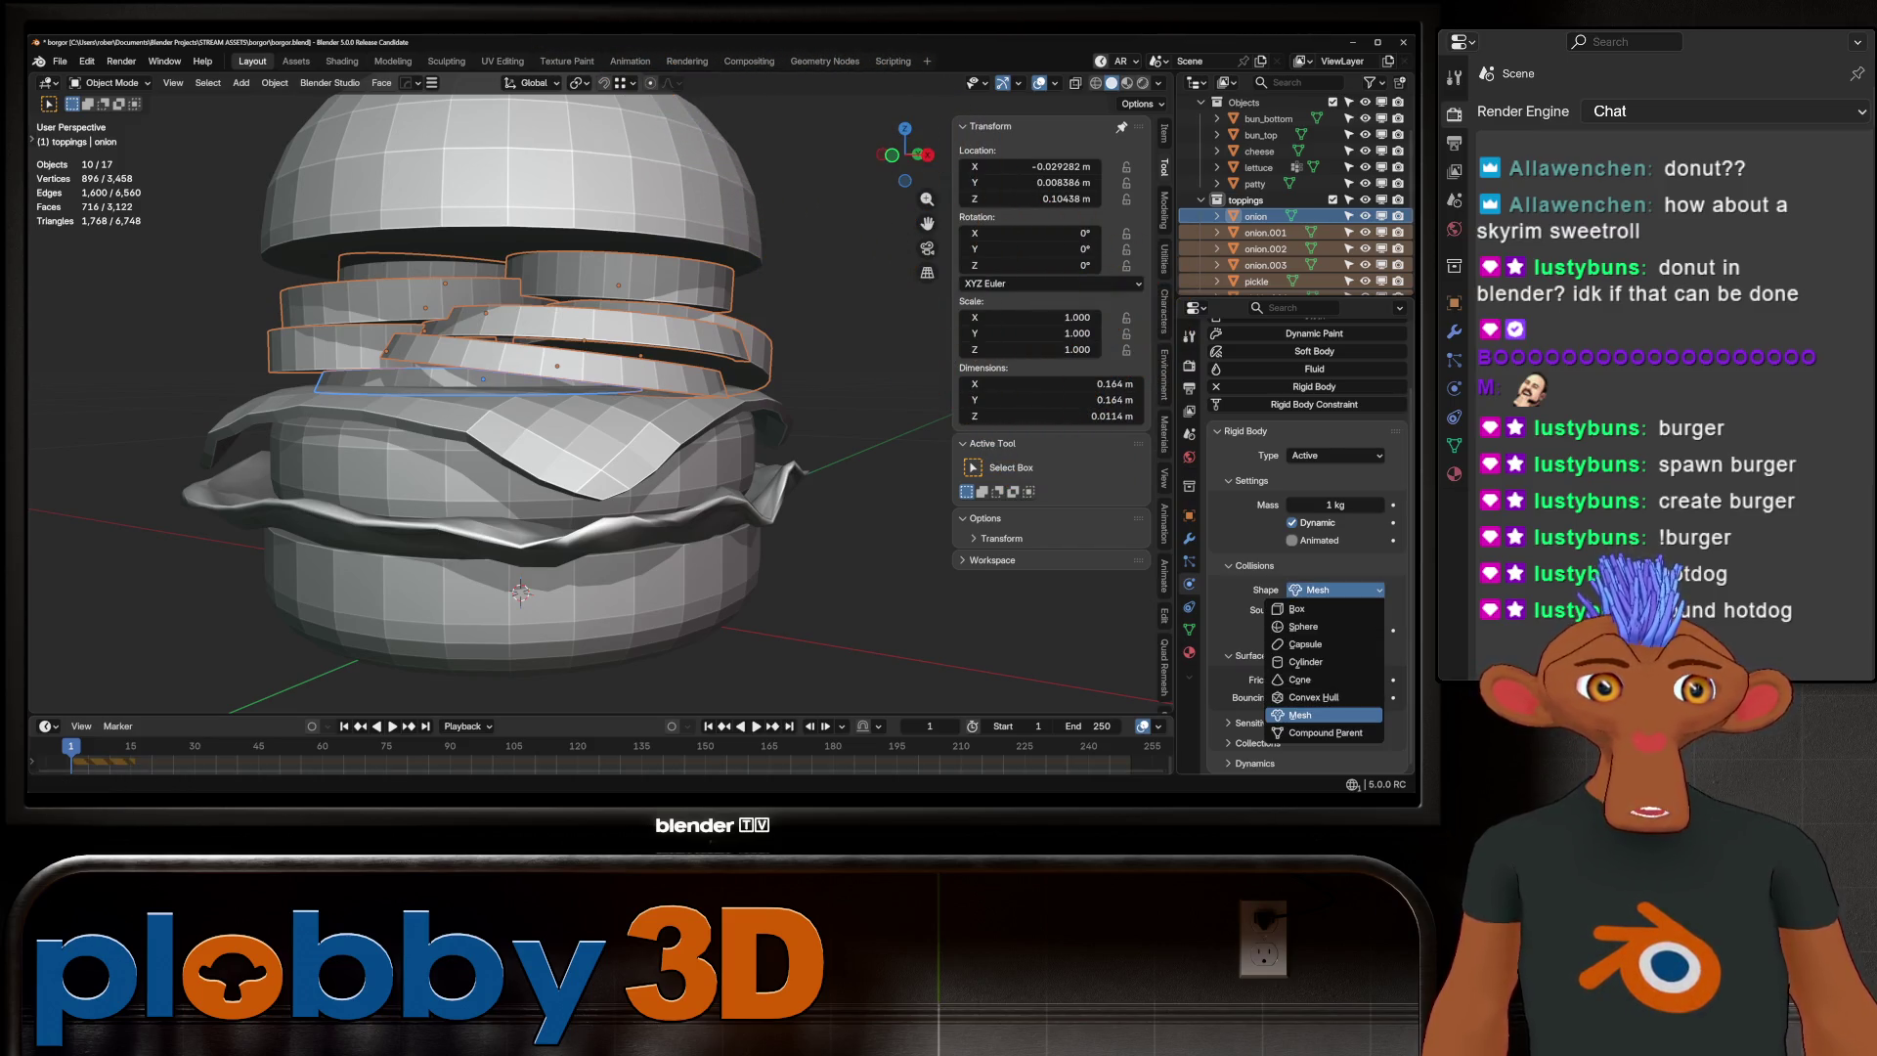
left_click(1296, 608)
right_click(1300, 630)
left_click(1261, 630)
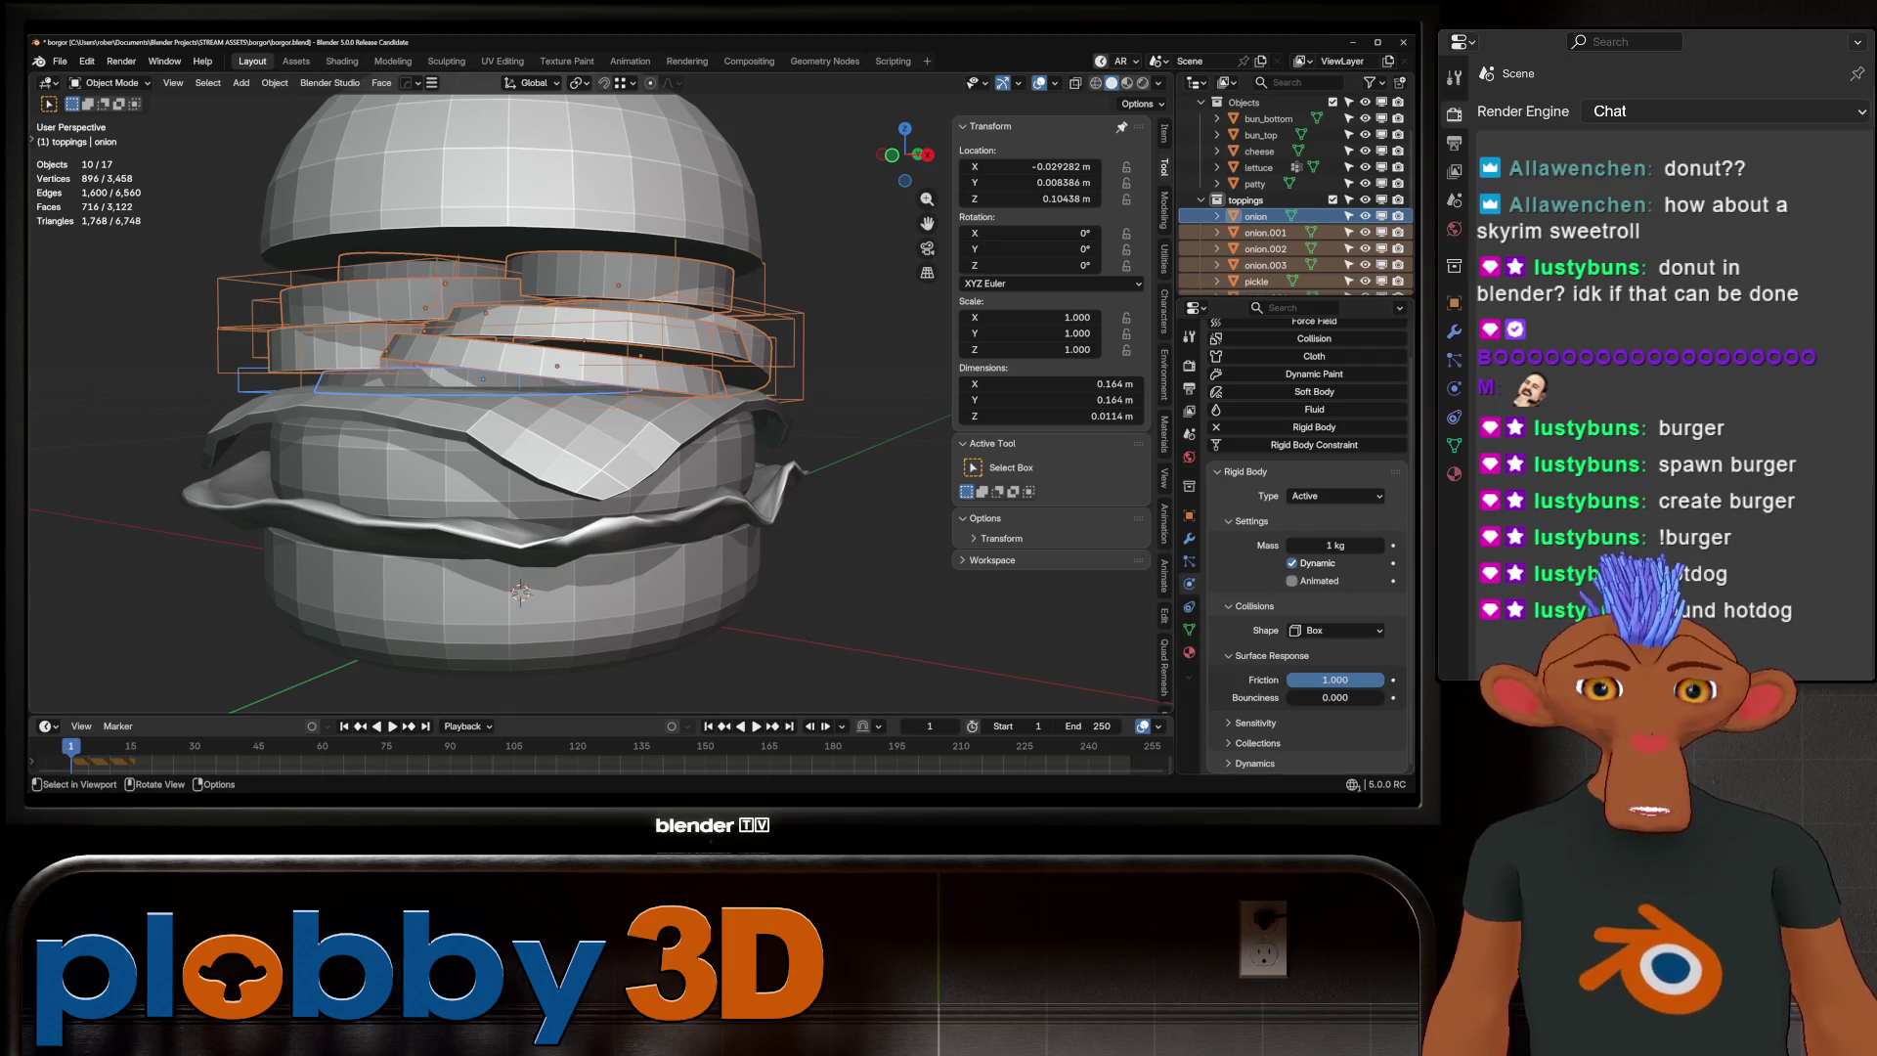
Test-play the simulation and switch the onion's collision shape to Convex Hull
key("space")
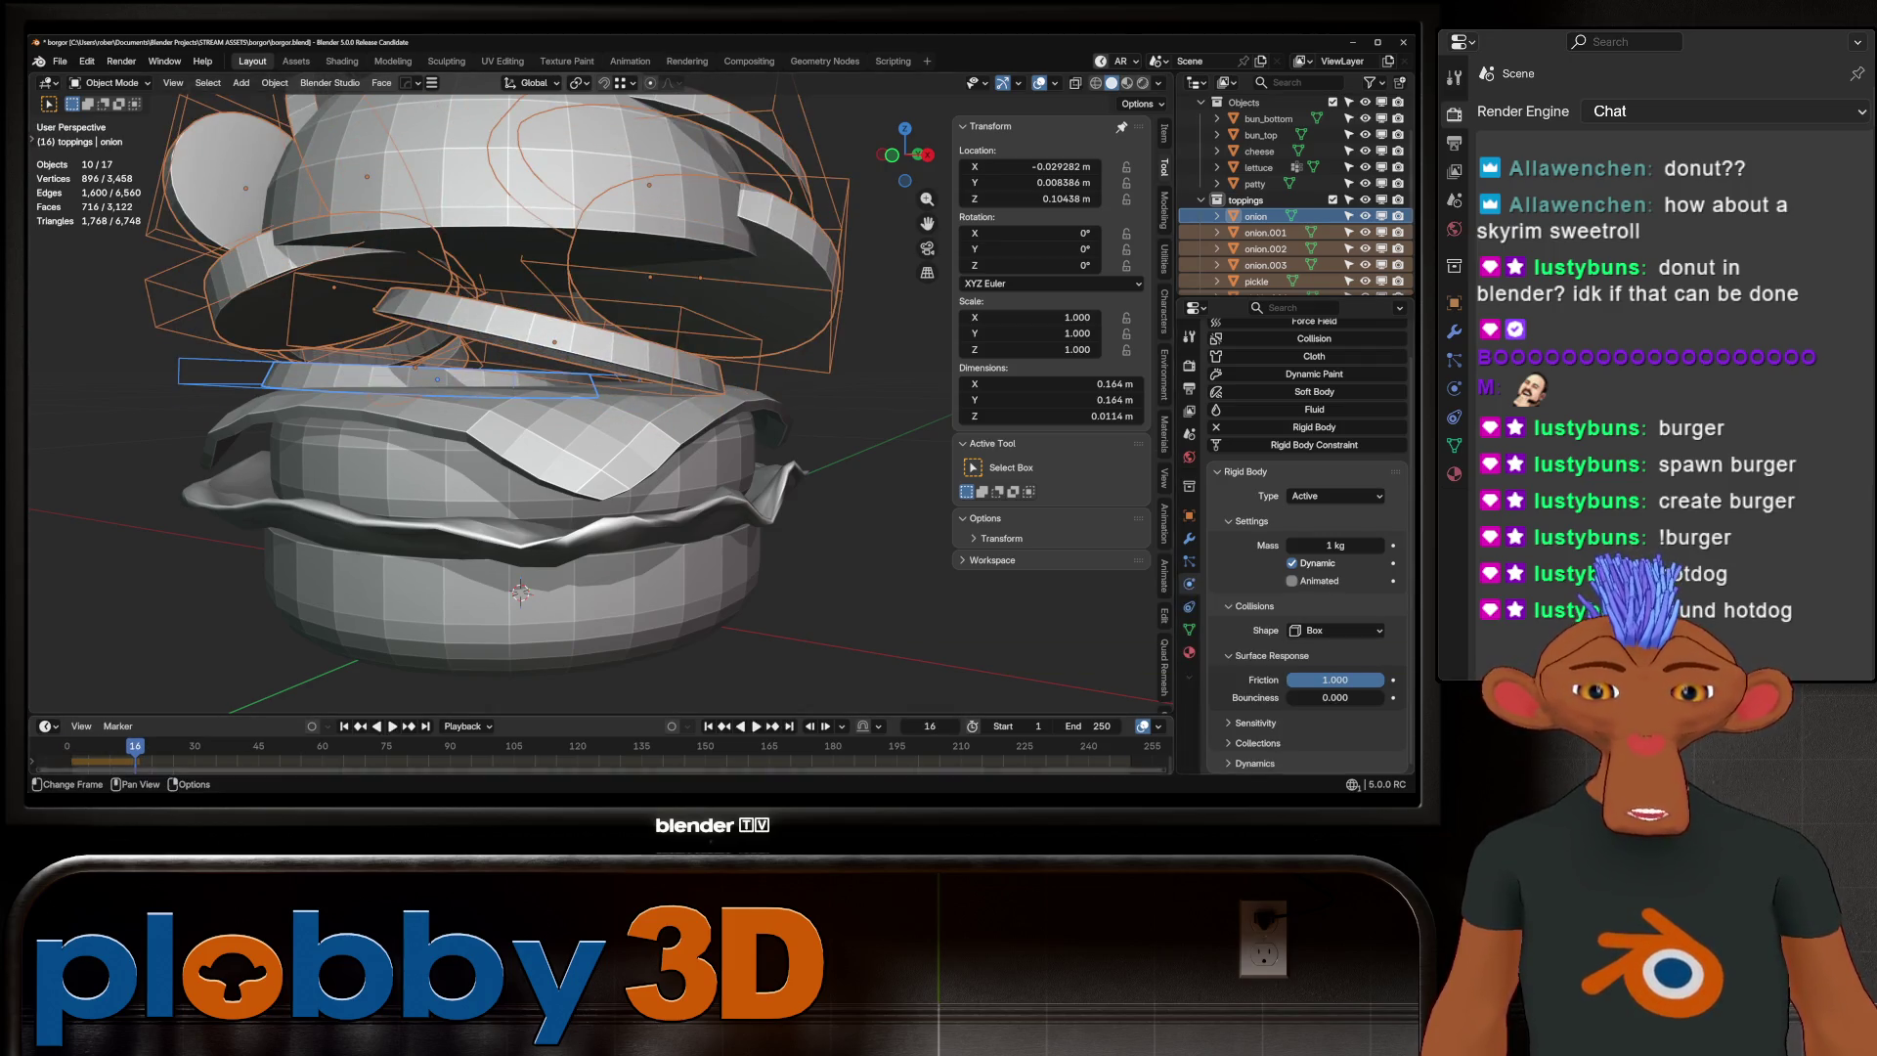
left_click_drag(135, 747, 74, 748)
key("Escape")
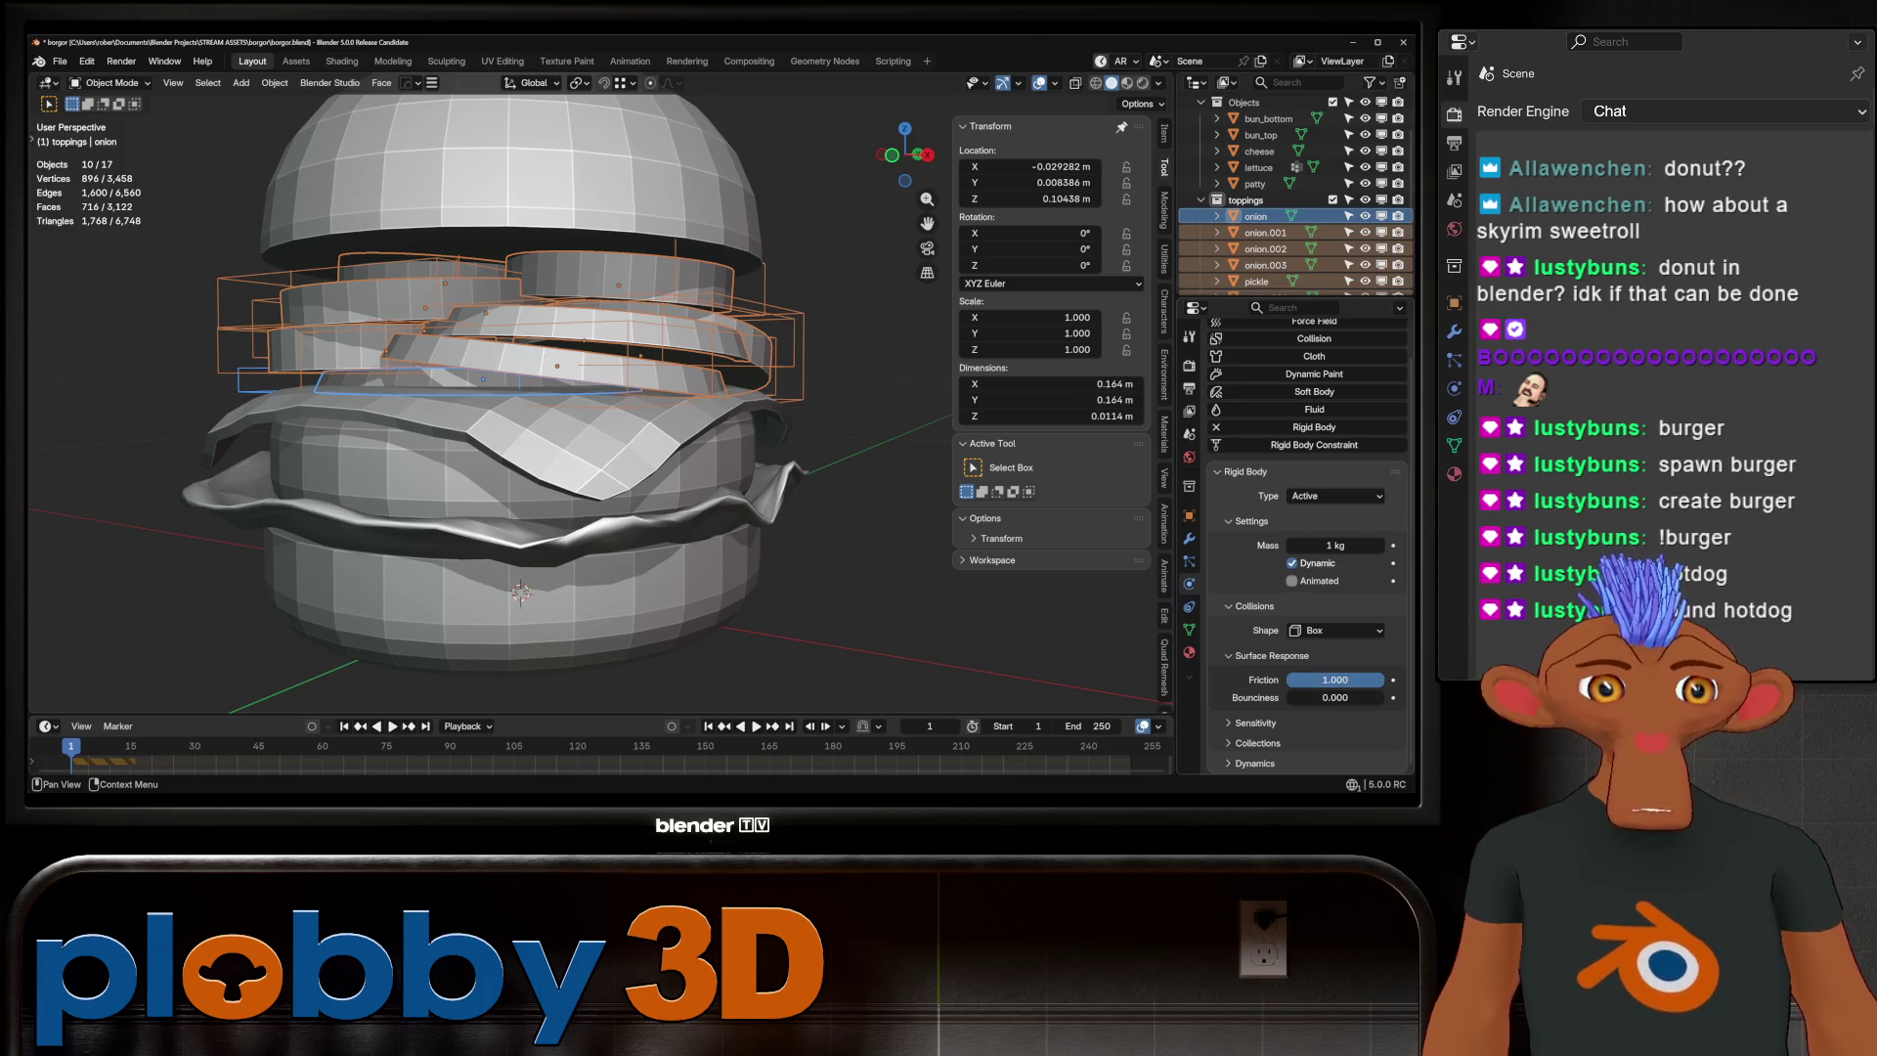
left_click(1334, 631)
left_click(1324, 737)
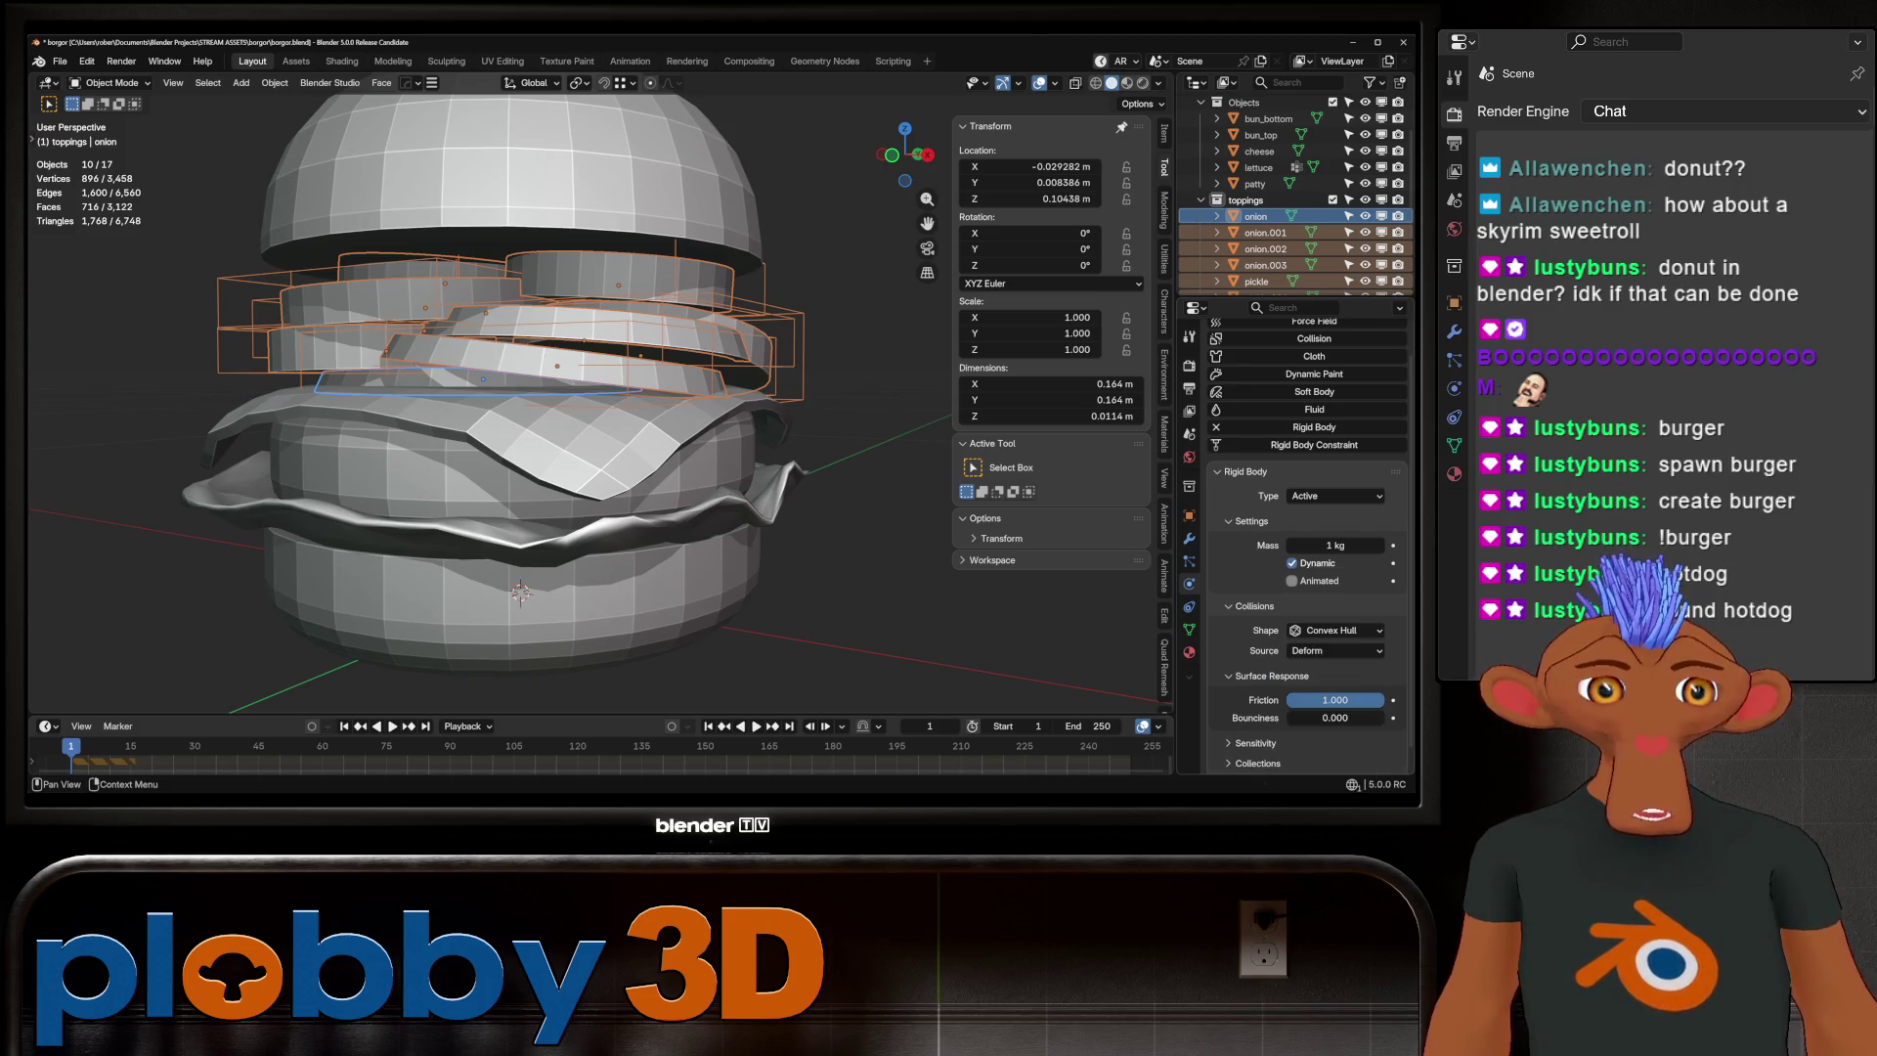
Reduce the collision margin to 0.0001 m and copy it to the other onion copies
scroll(1310, 547, "down", 2)
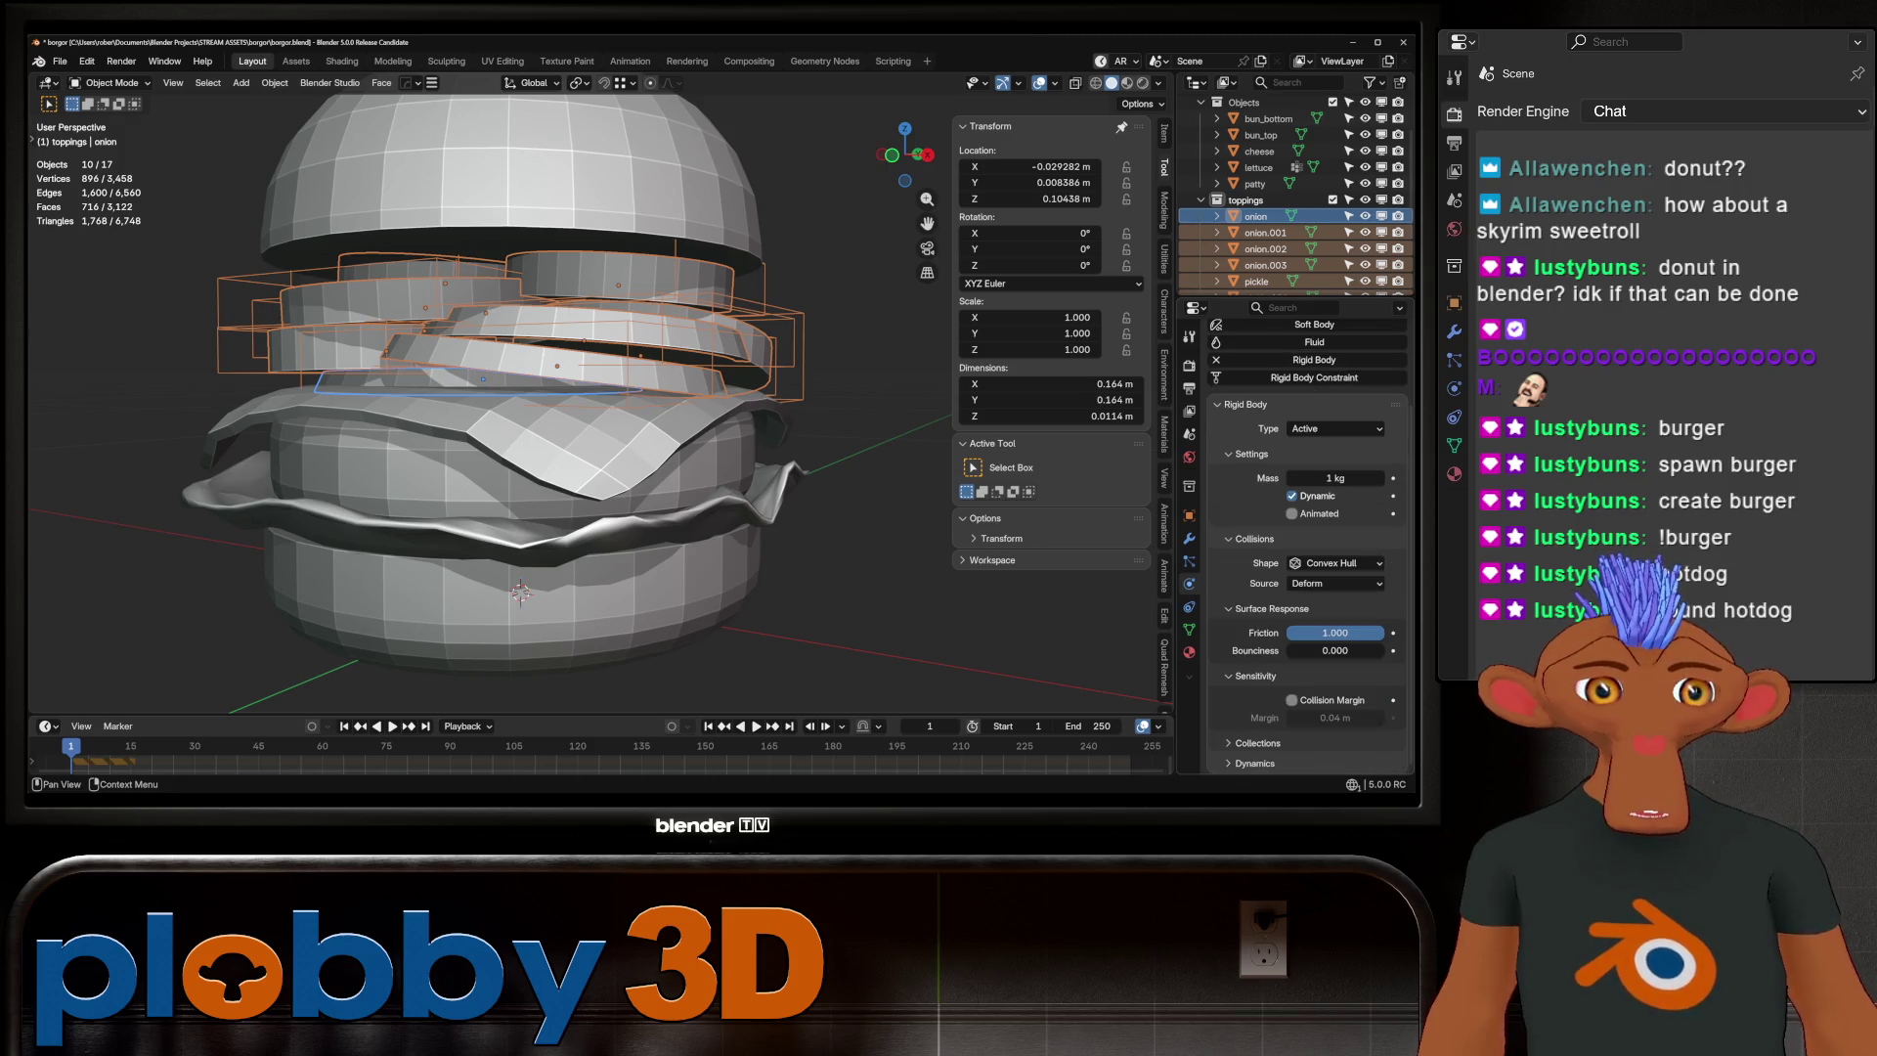
left_click_drag(1334, 717, 1335, 718)
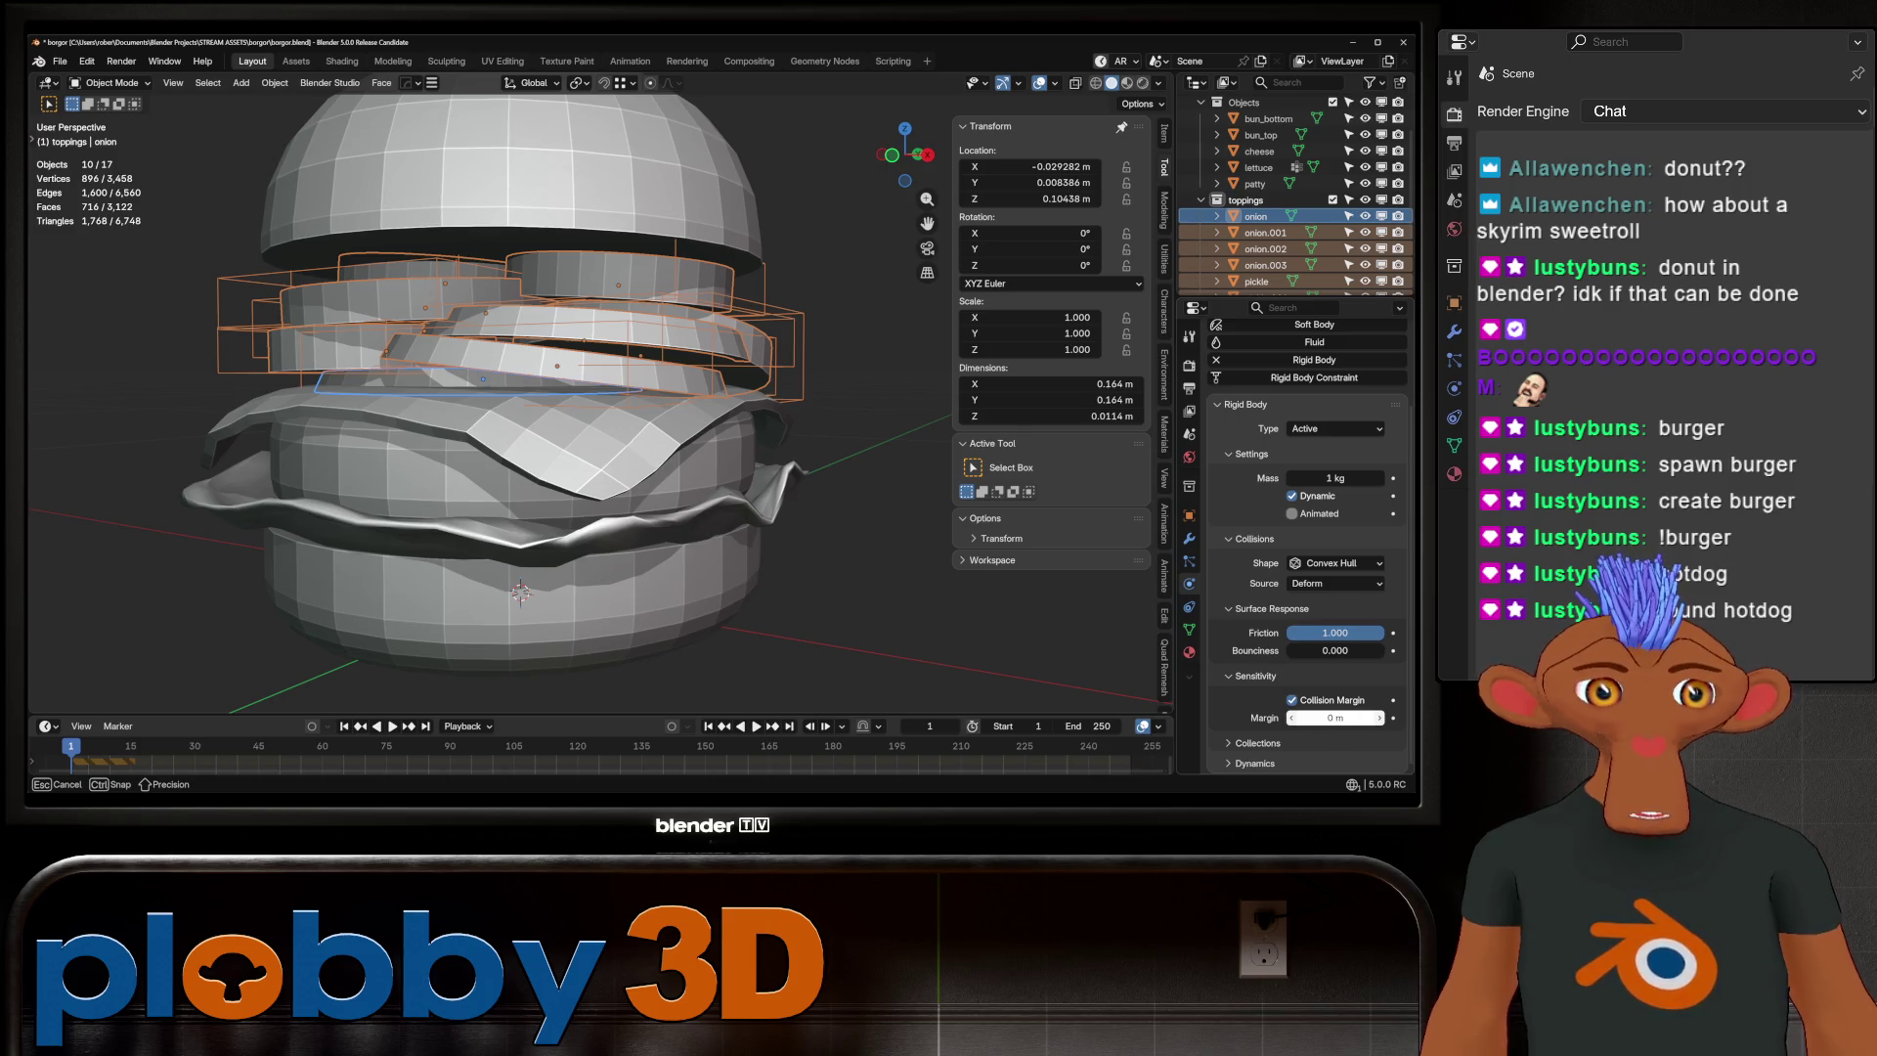
type(".0001")
left_click_drag(1335, 717, 1334, 717)
key("space")
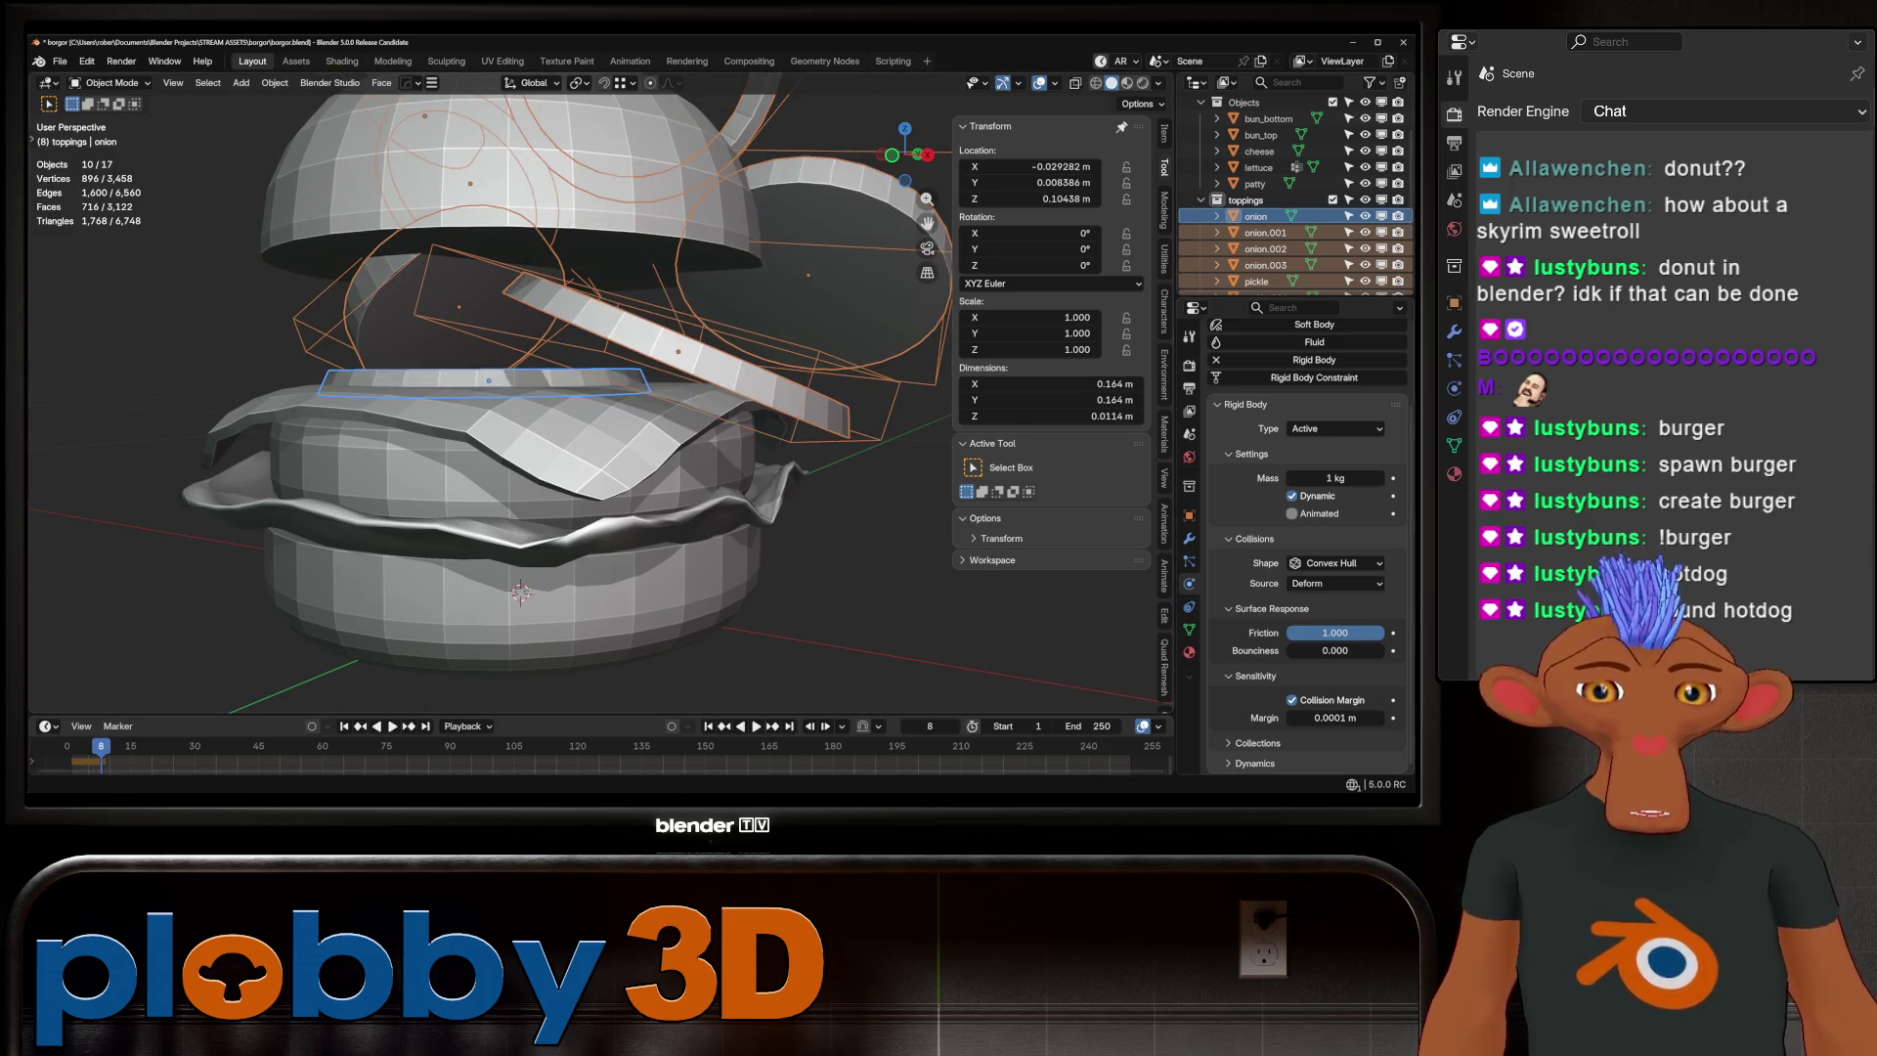
key("shift+Left")
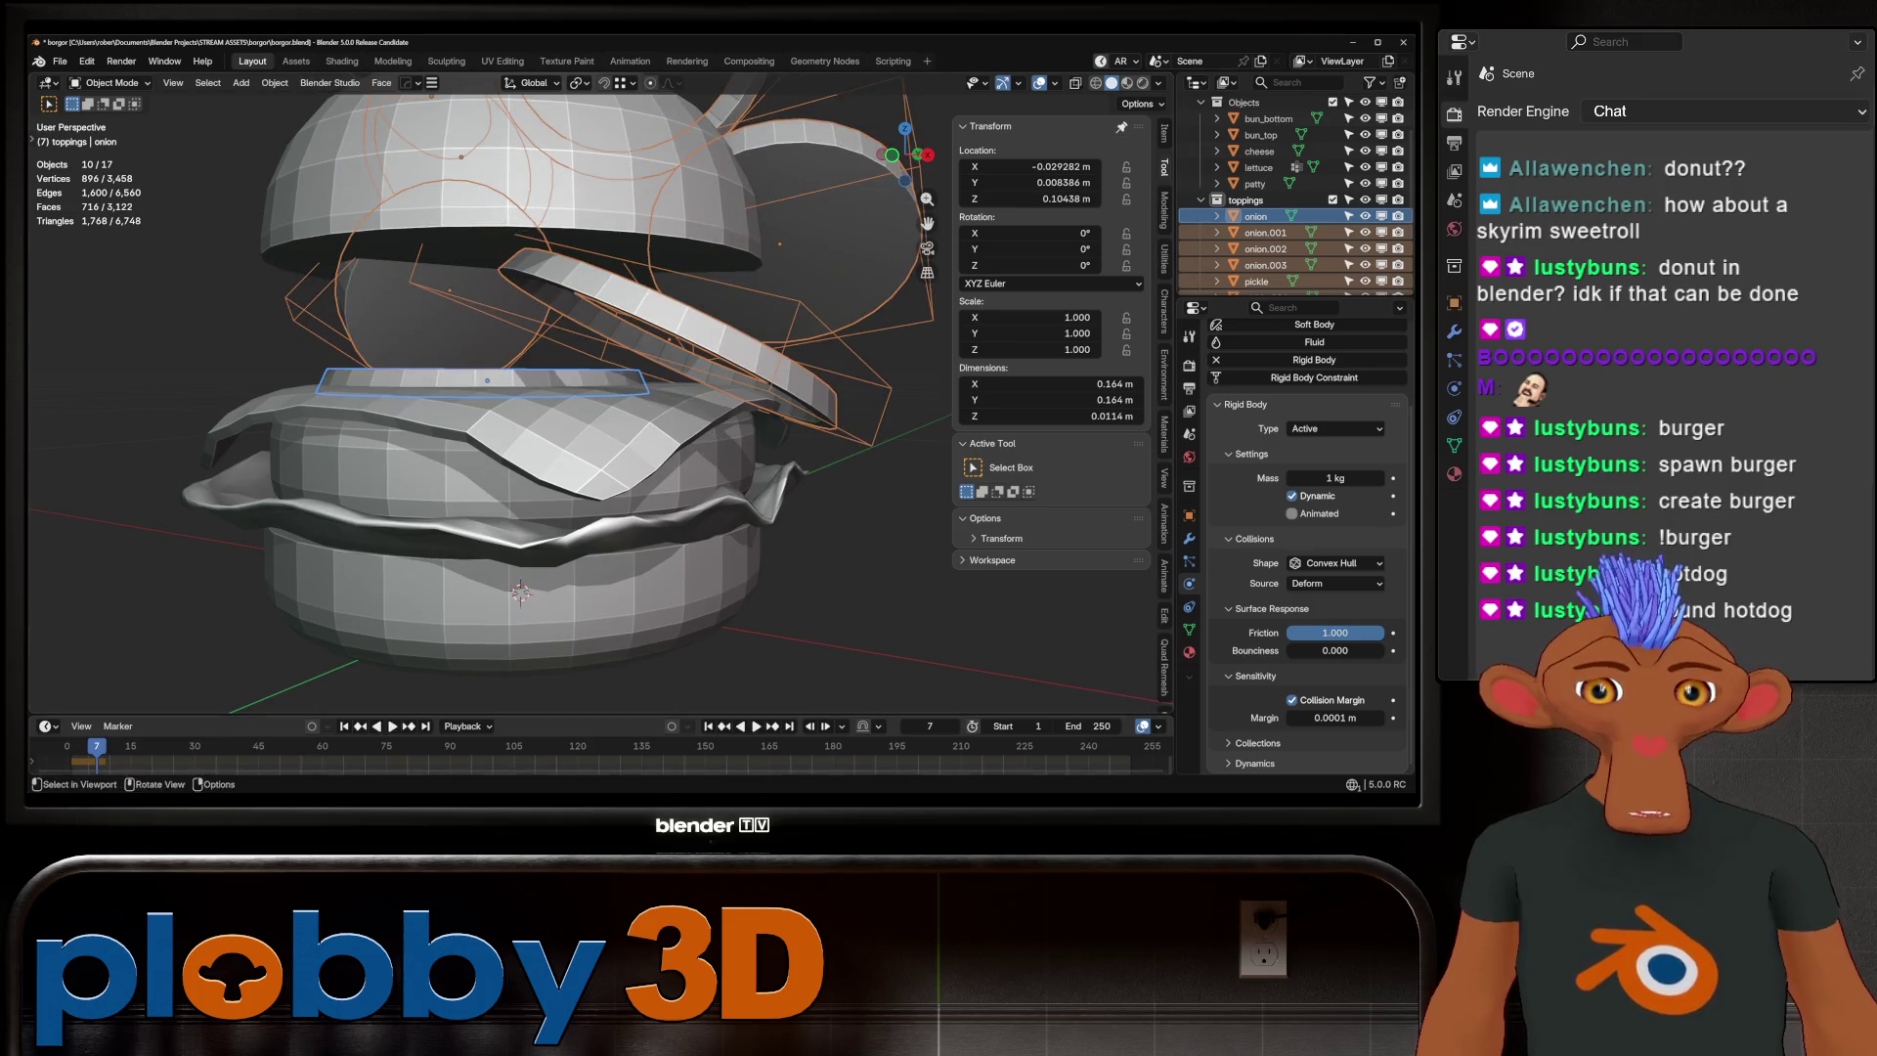
key("Escape")
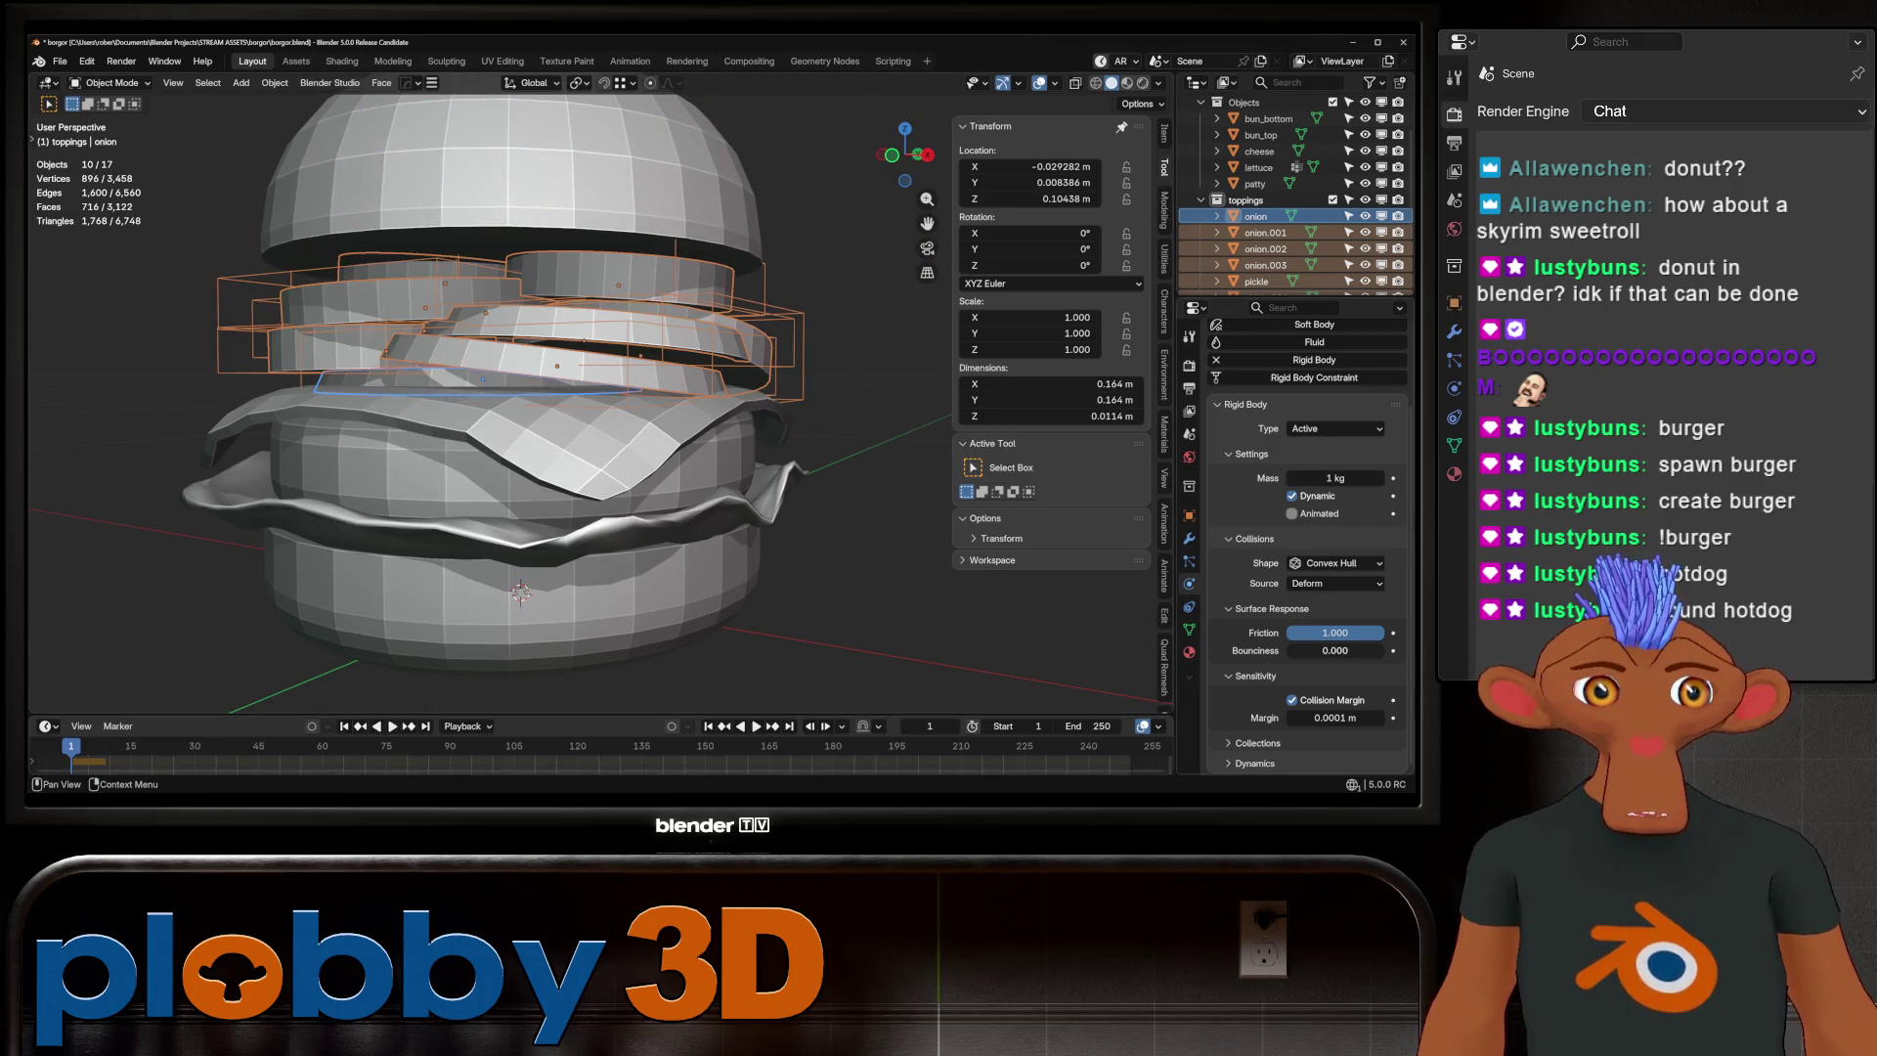
right_click(1334, 717)
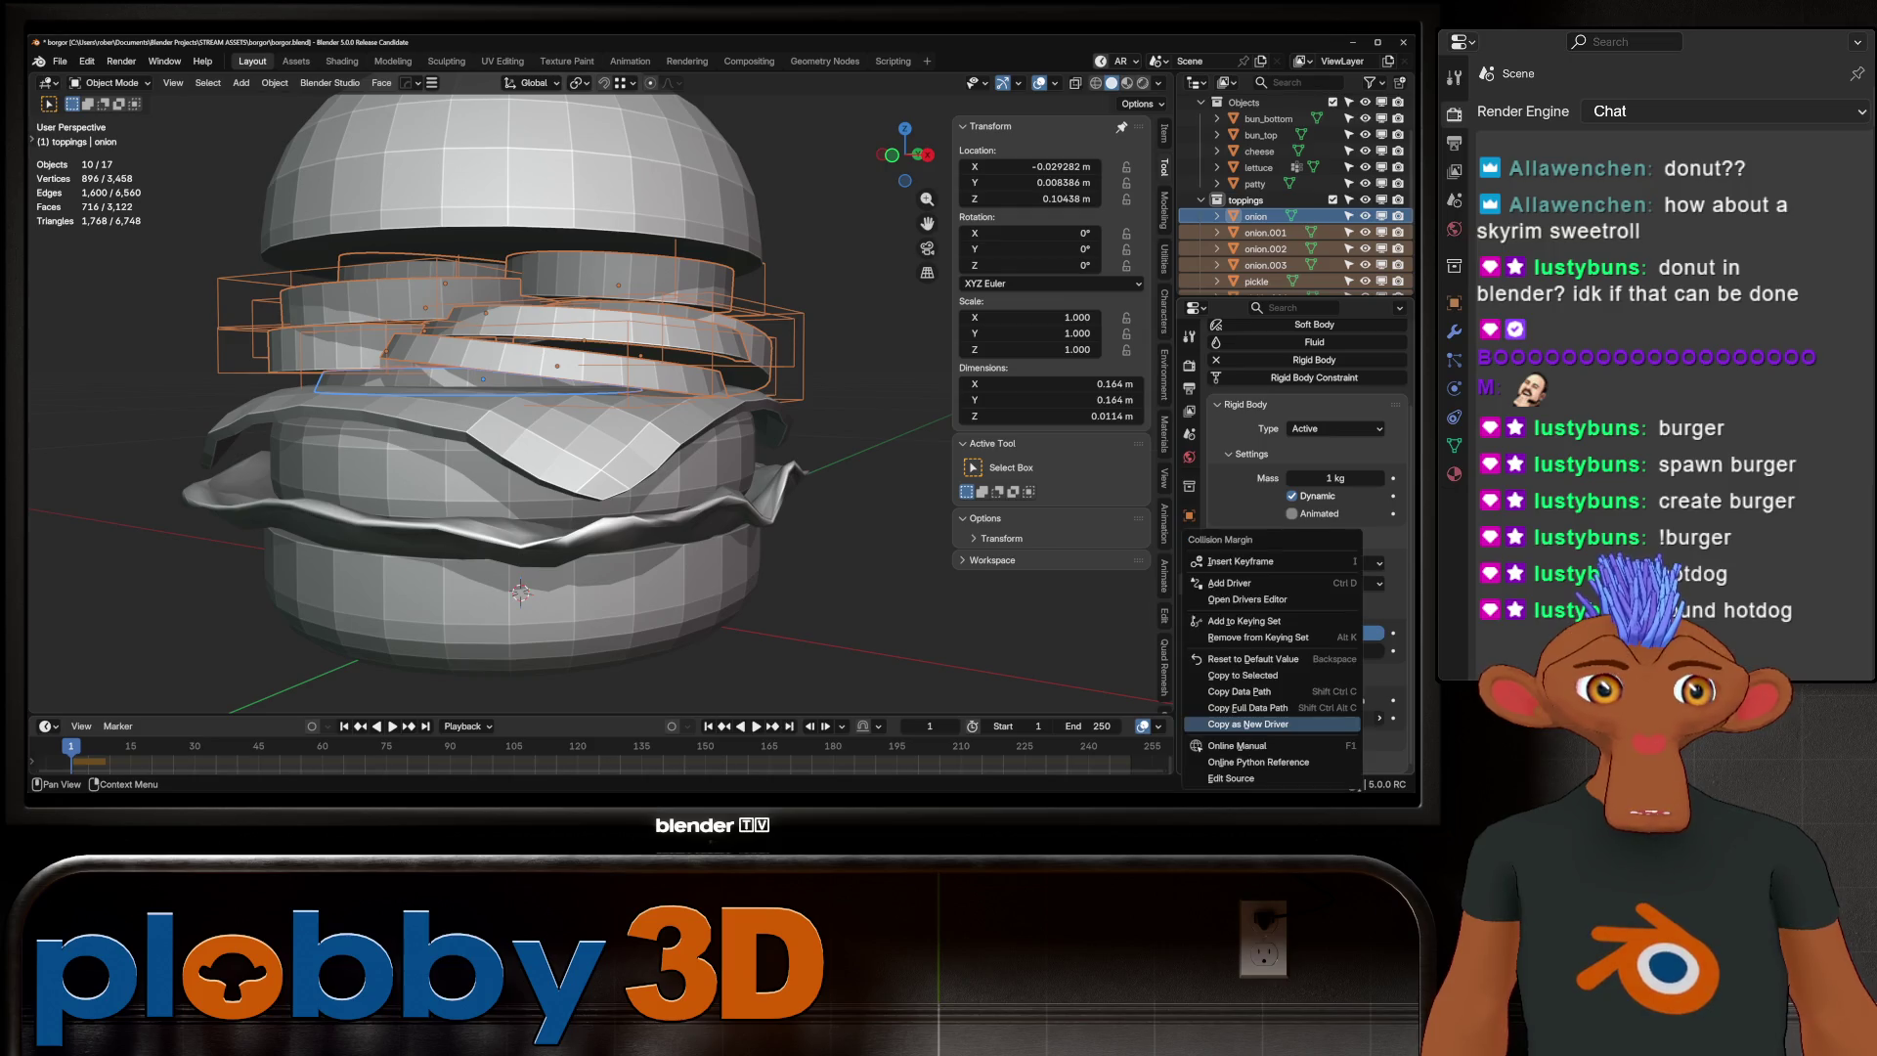
left_click(1271, 675)
Try a Sphere collision shape and test-play the simulation
key("space")
key("space")
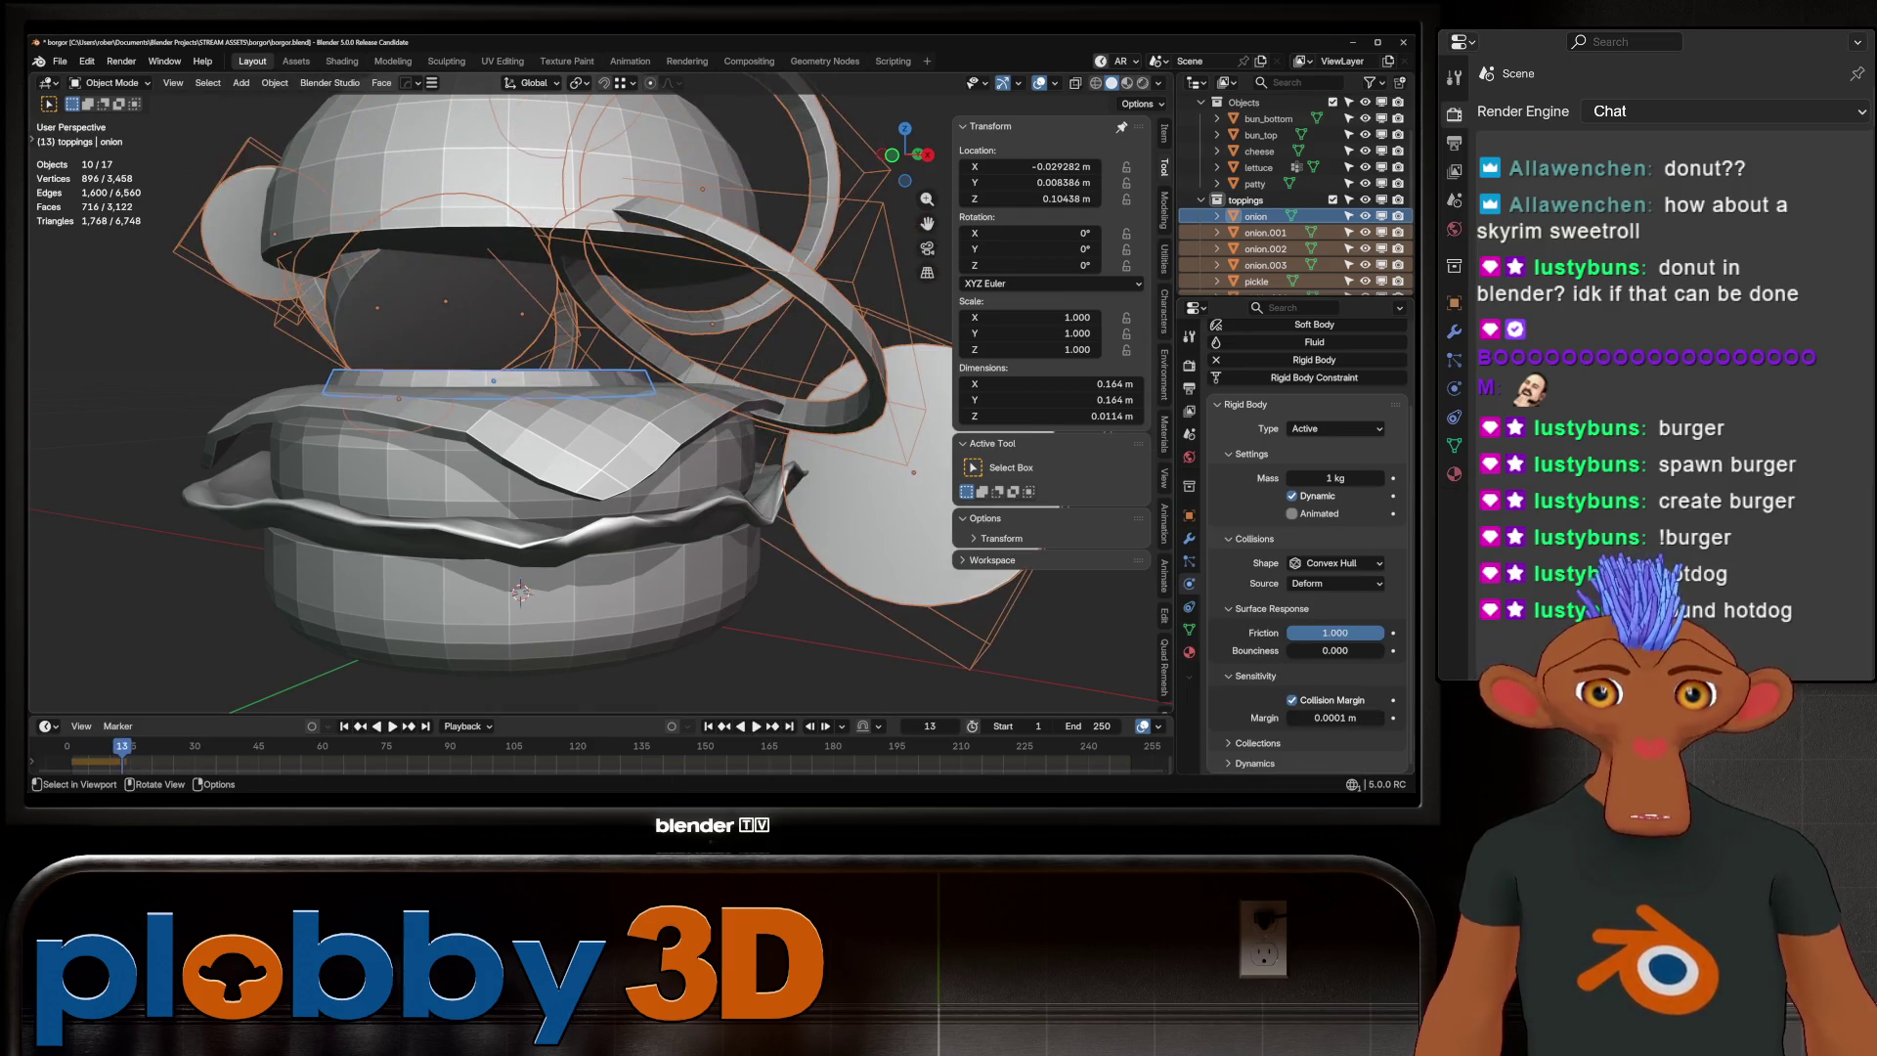
key("shift+Left")
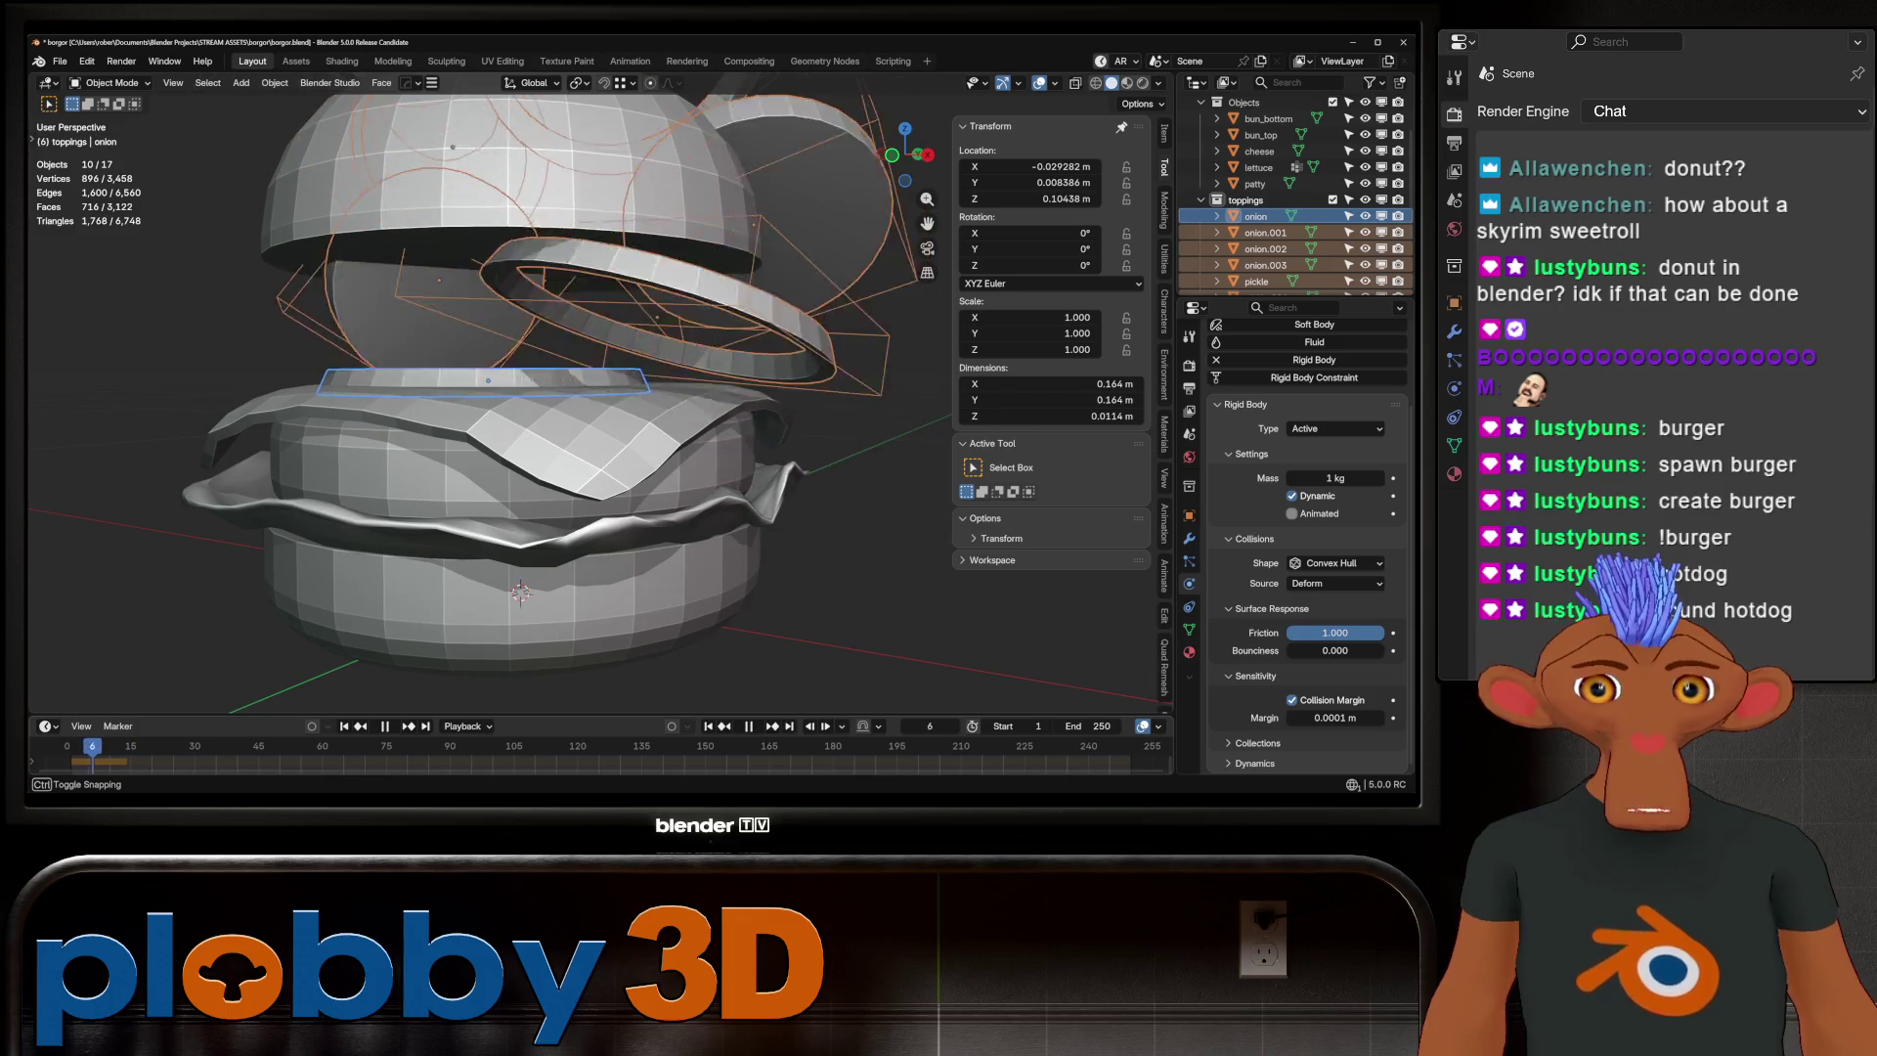
key("Escape")
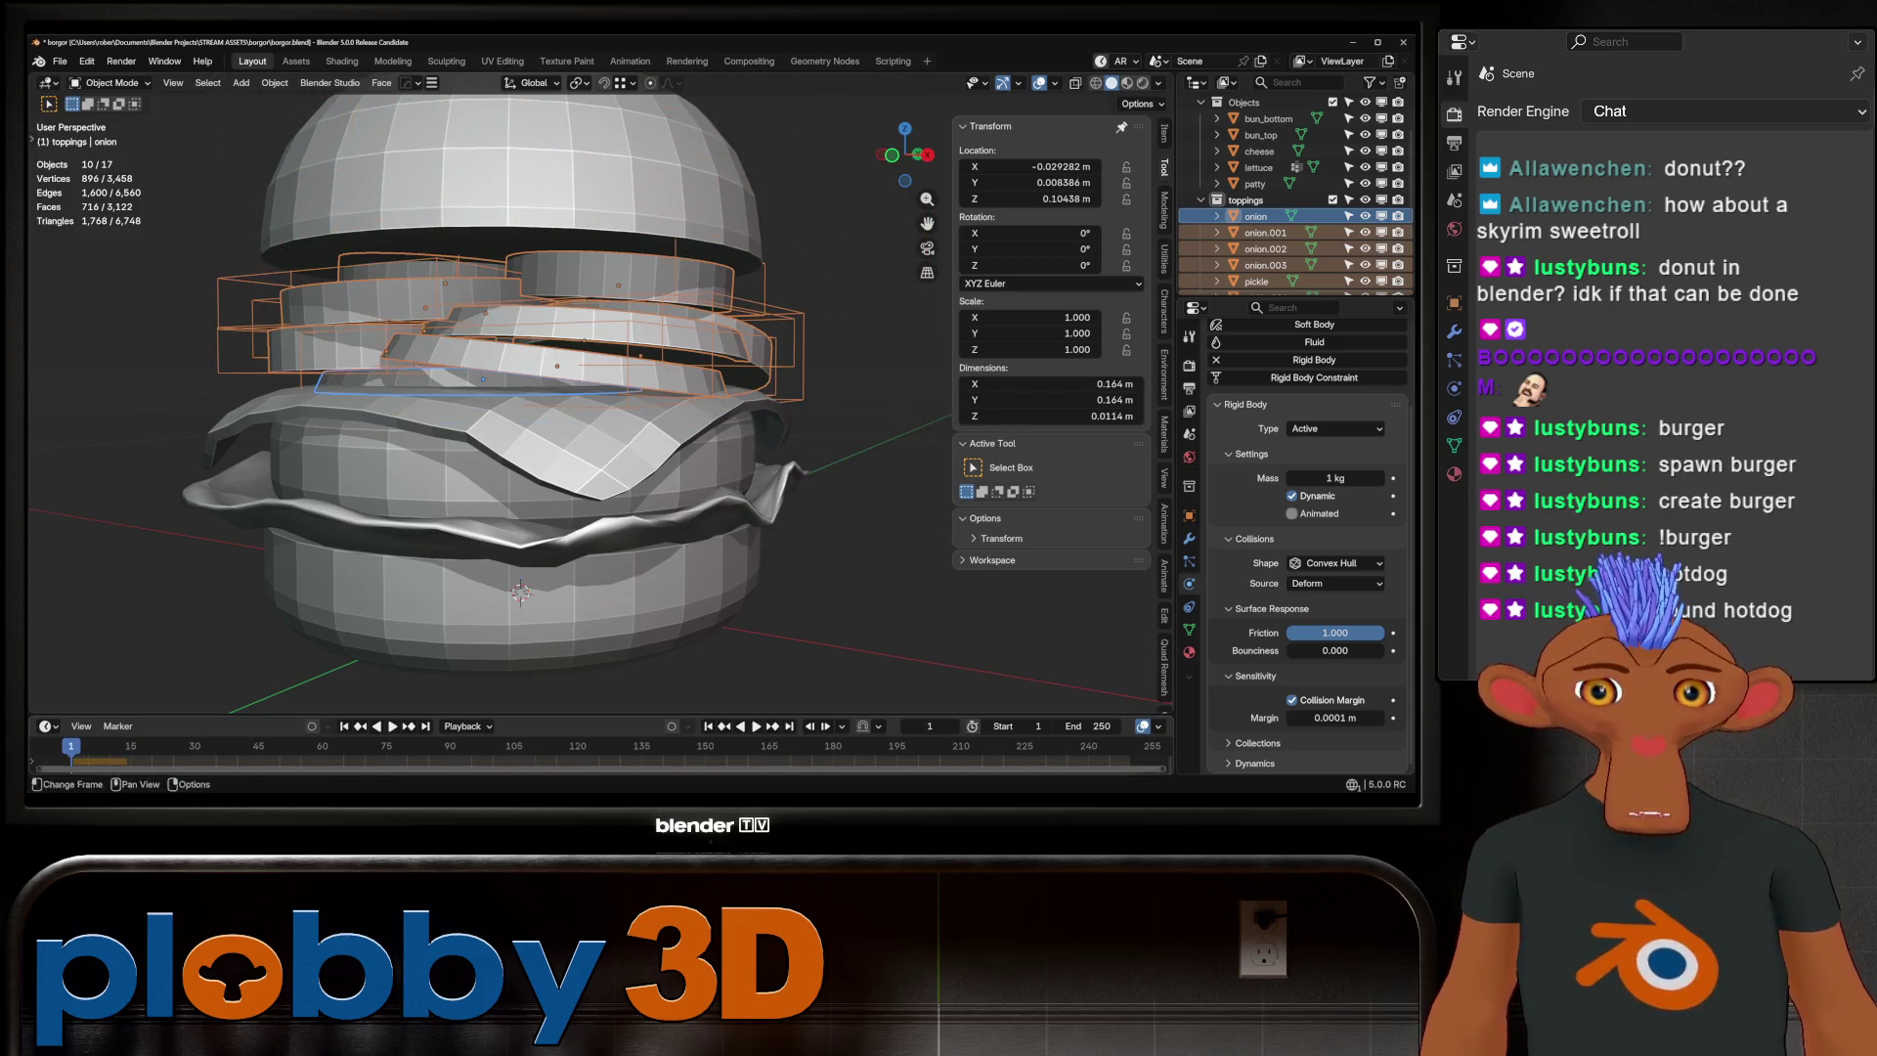
left_click(1334, 563)
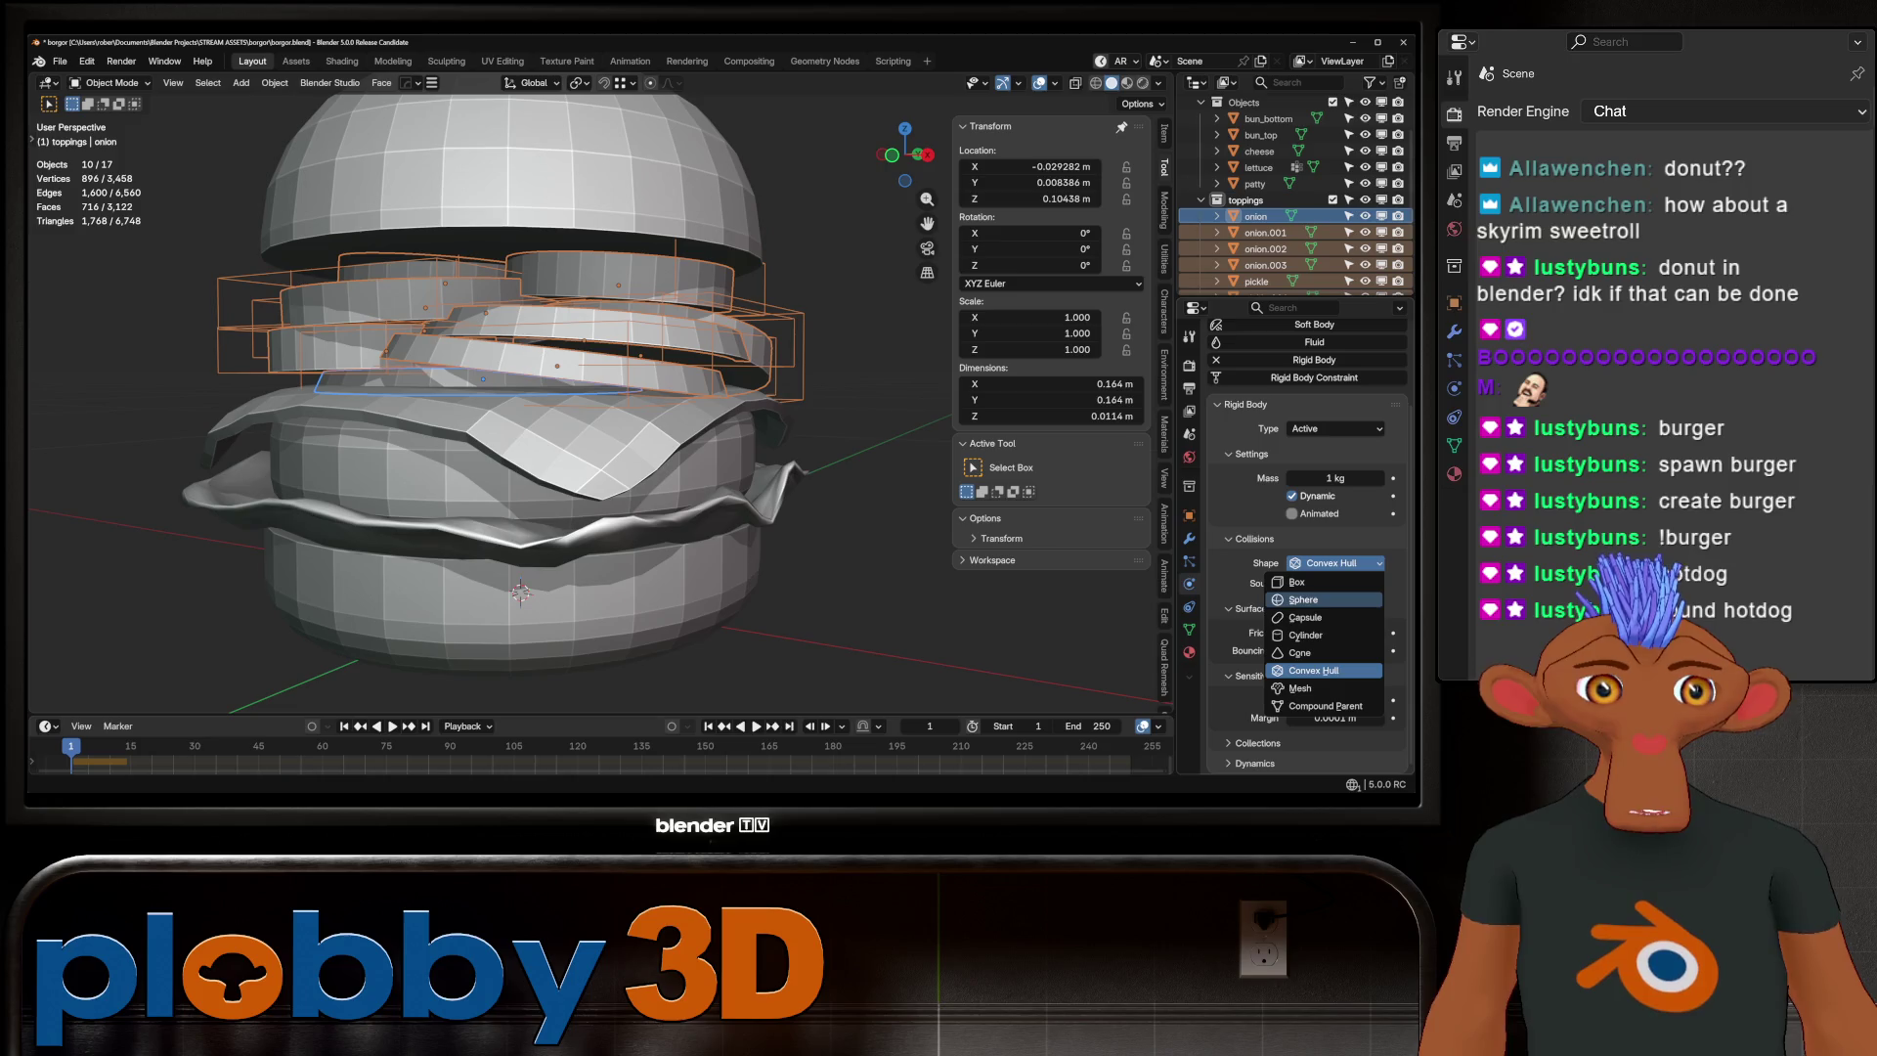
left_click(1303, 599)
key("space")
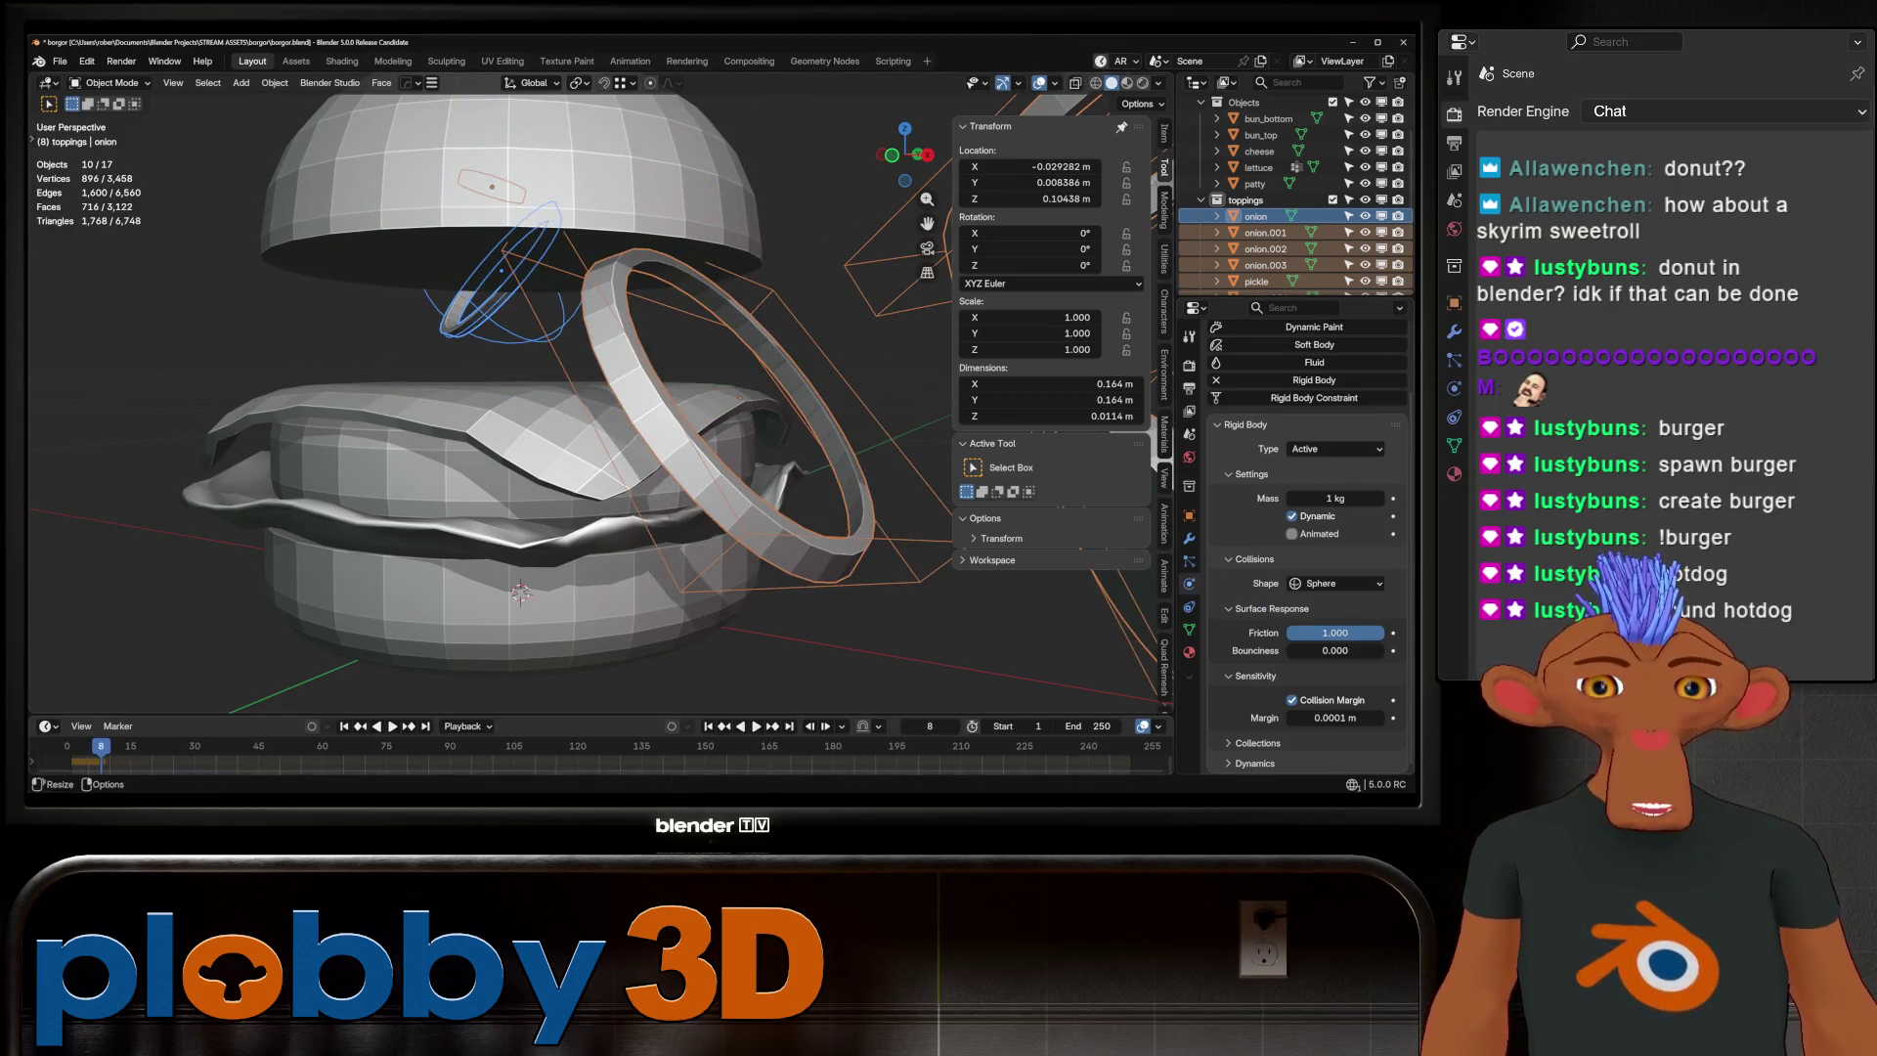
key("Escape")
Nudge the onion vertically to Z 0.10298 m and set its collision shape to Mesh
scroll(674, 386, "down", 4)
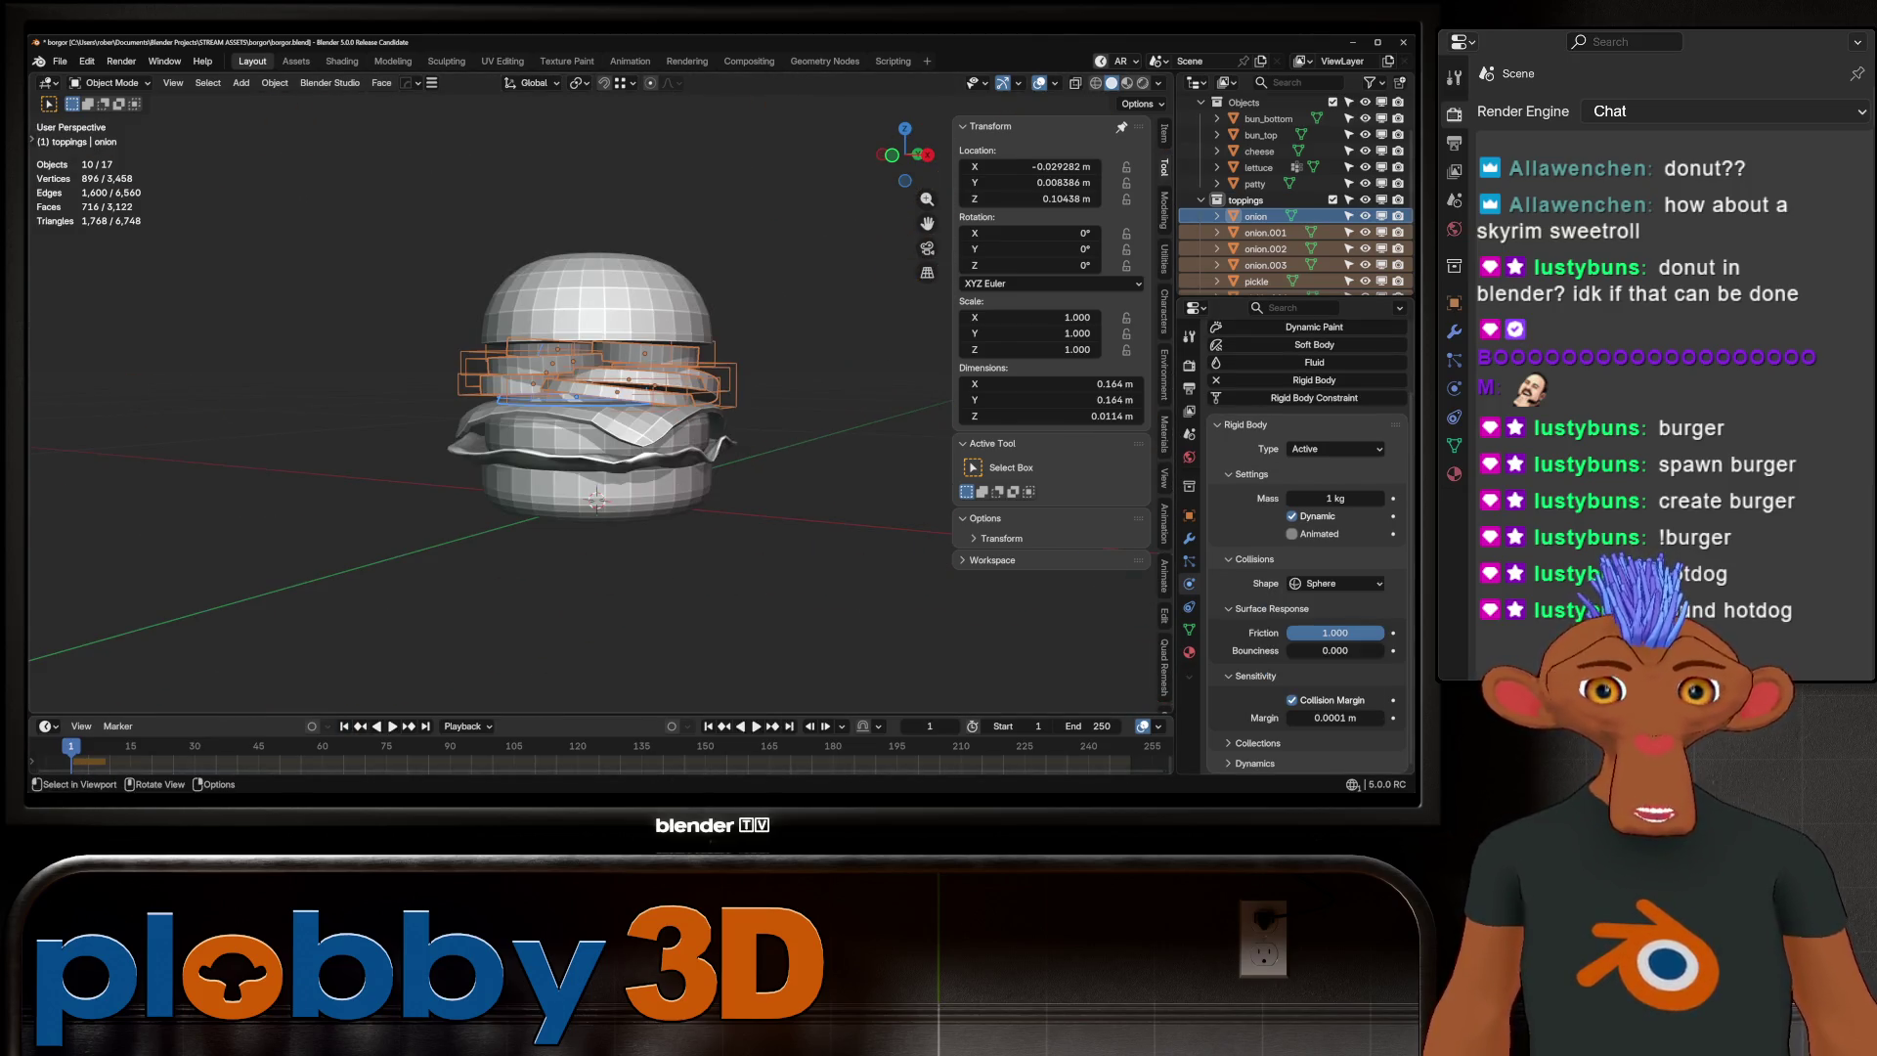
scroll(548, 391, "up", 4)
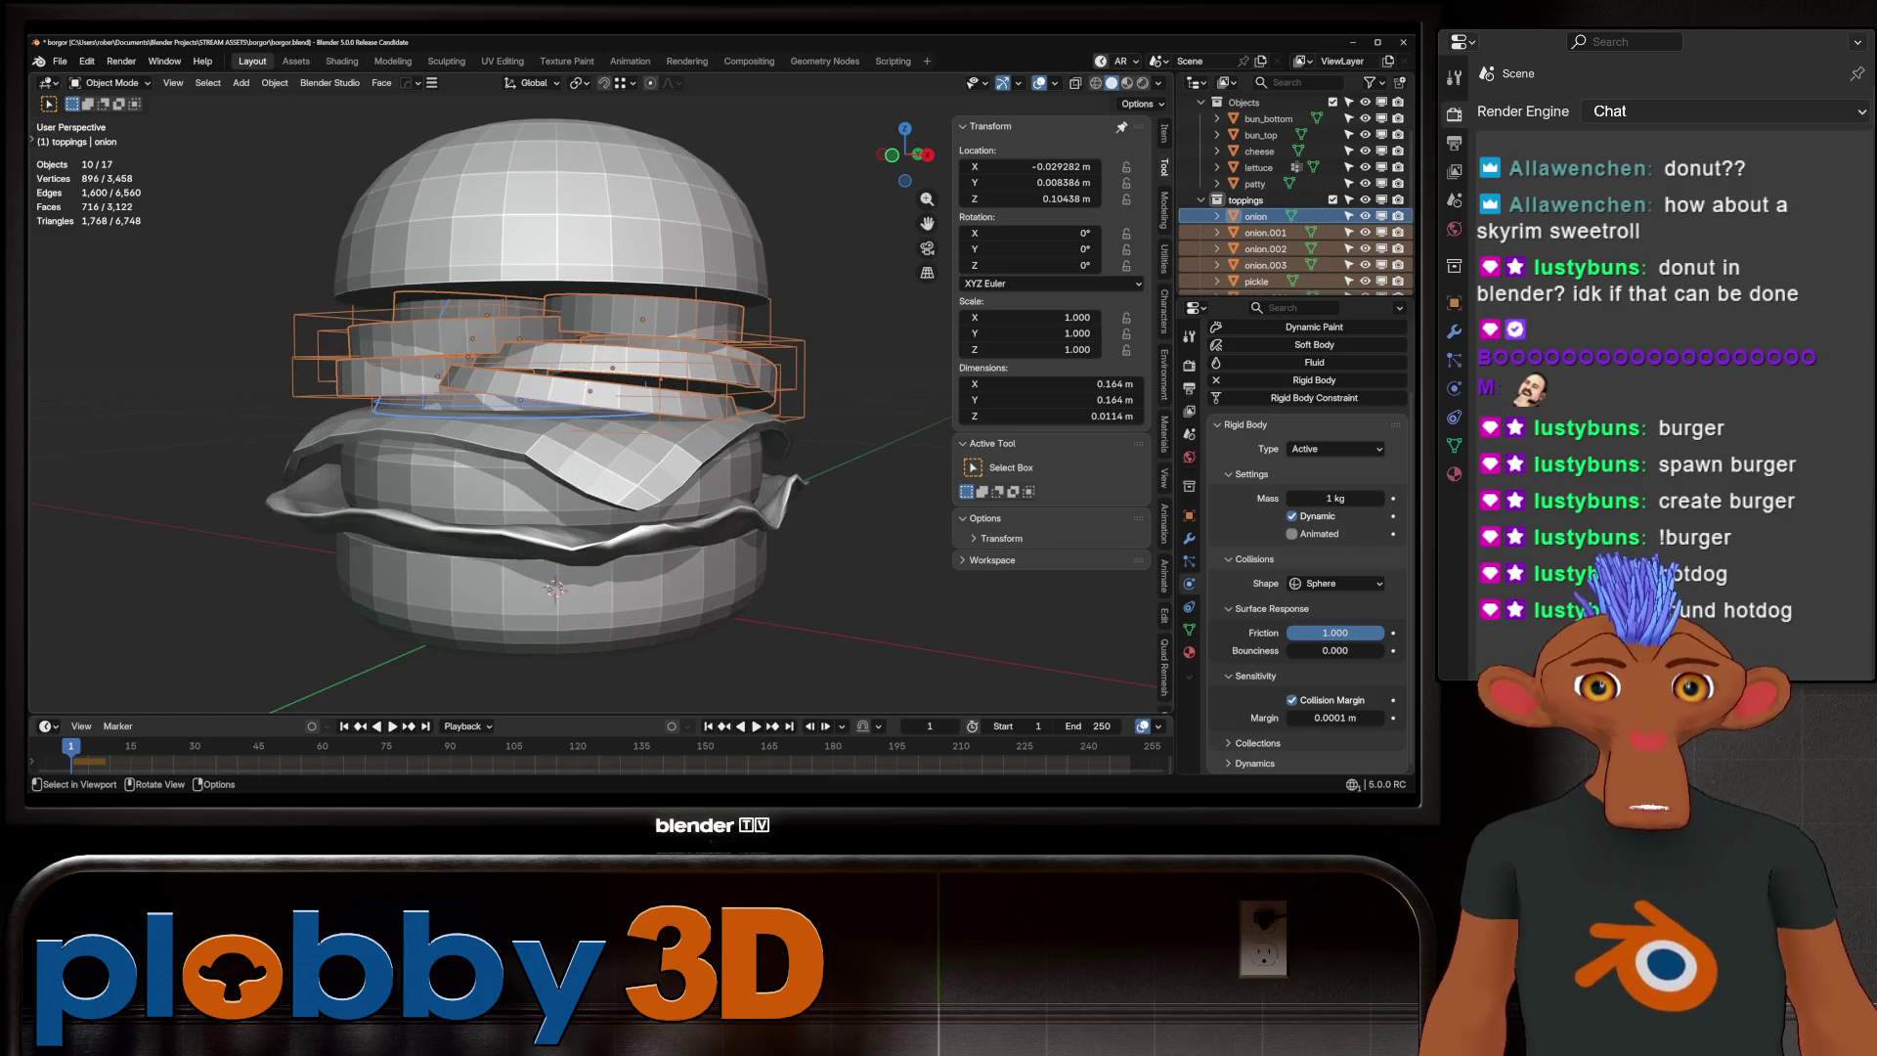
key("g")
key("z")
key("Return")
key("space")
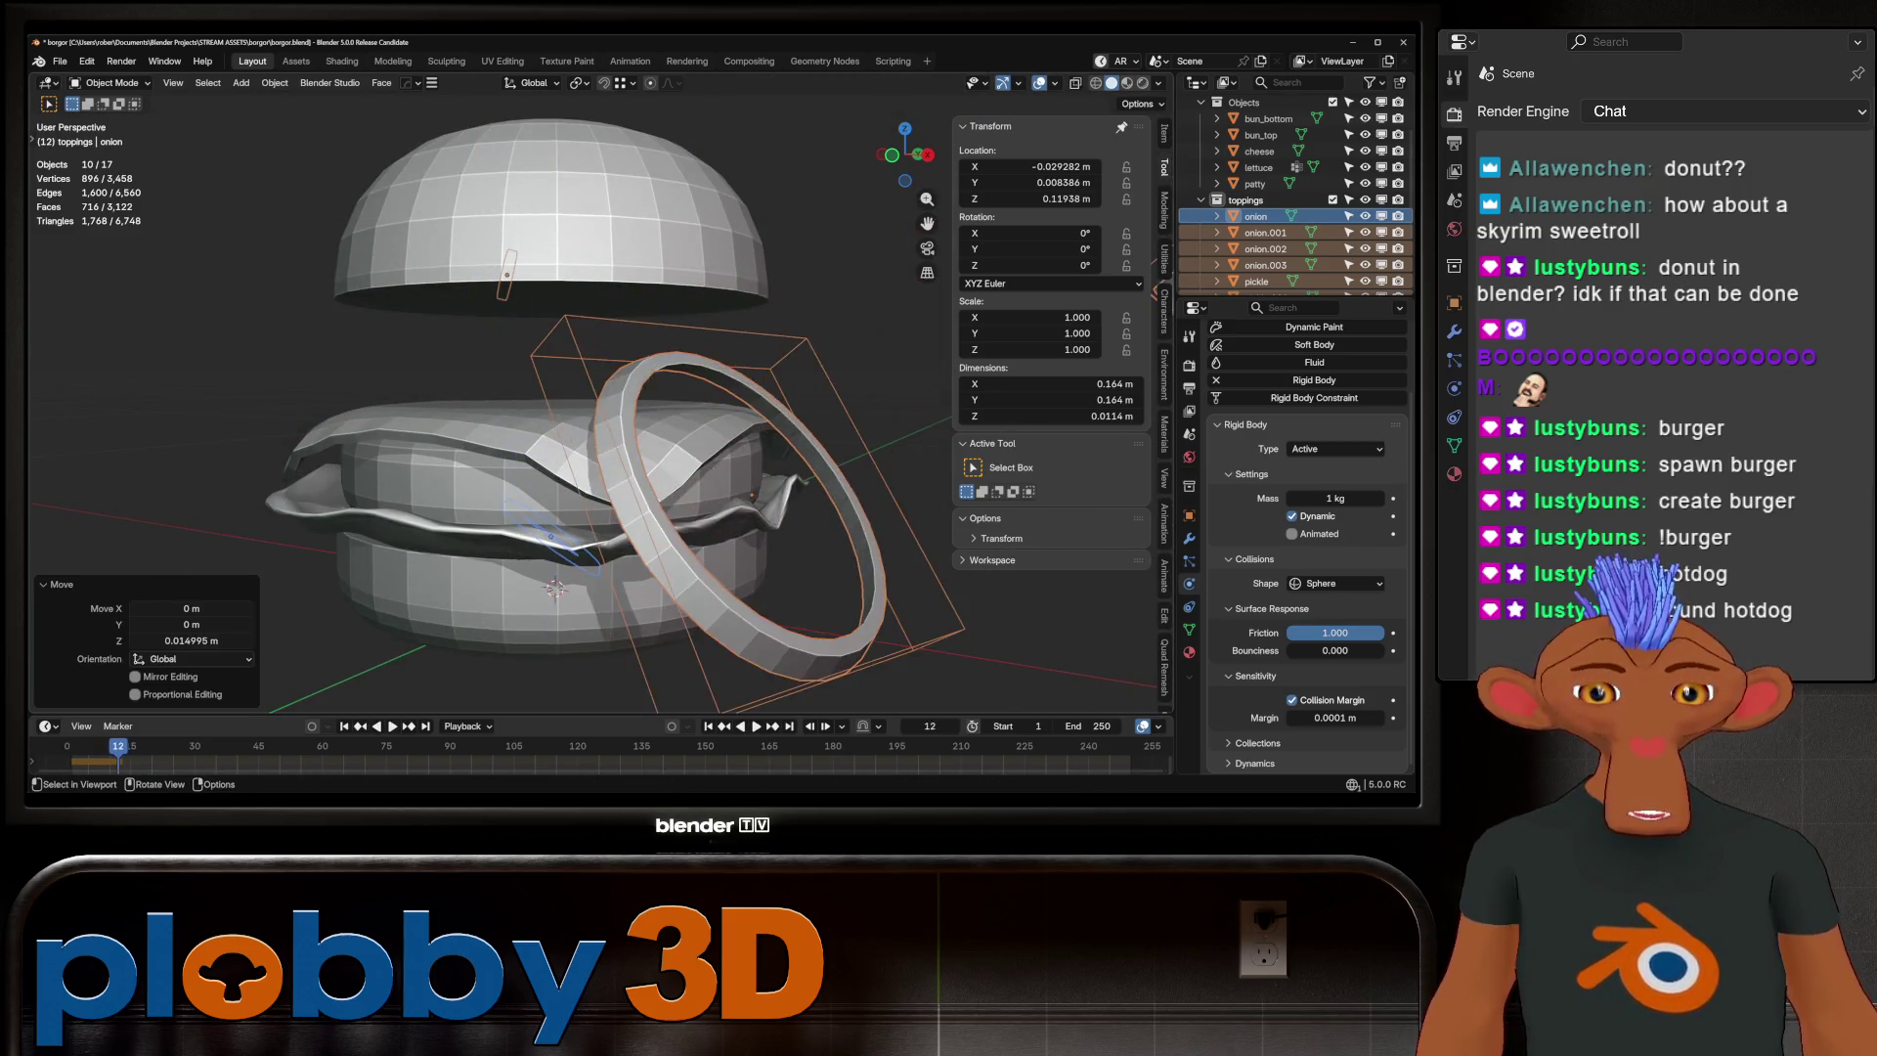
key("Escape")
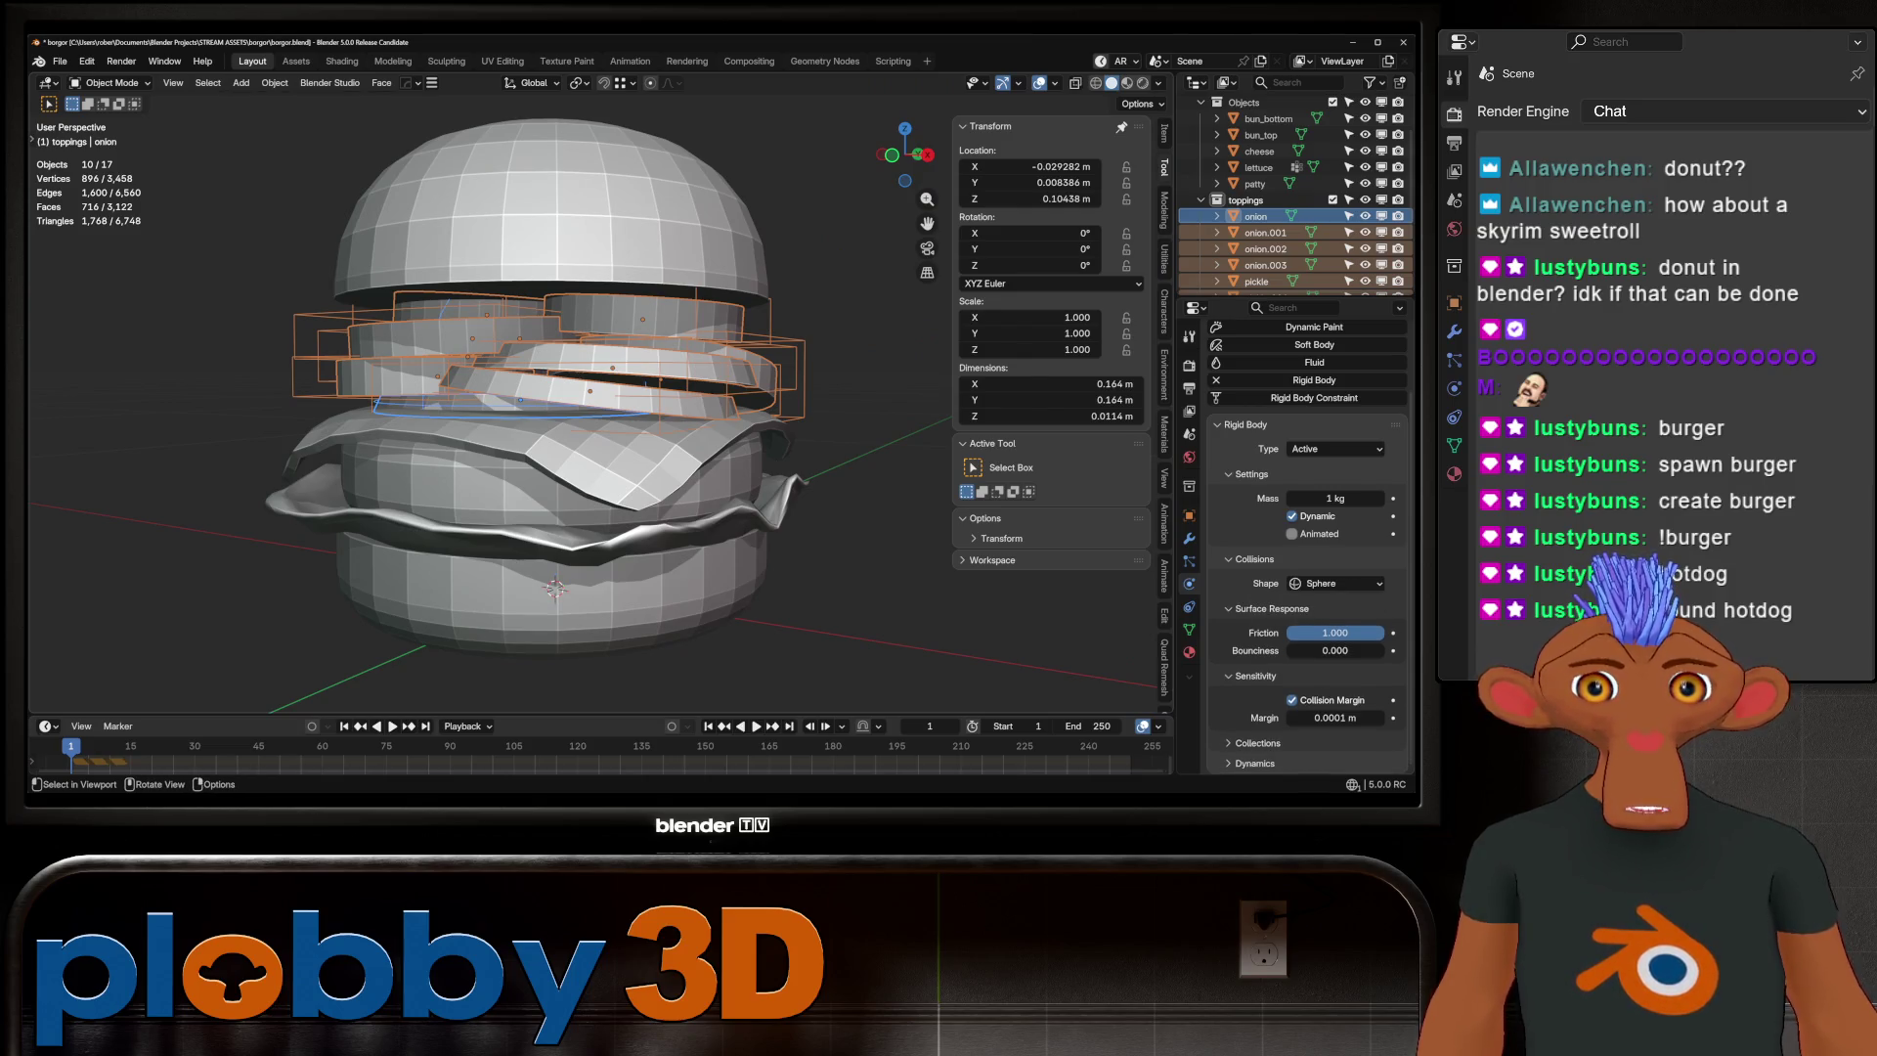
key("g")
key("z")
key("Return")
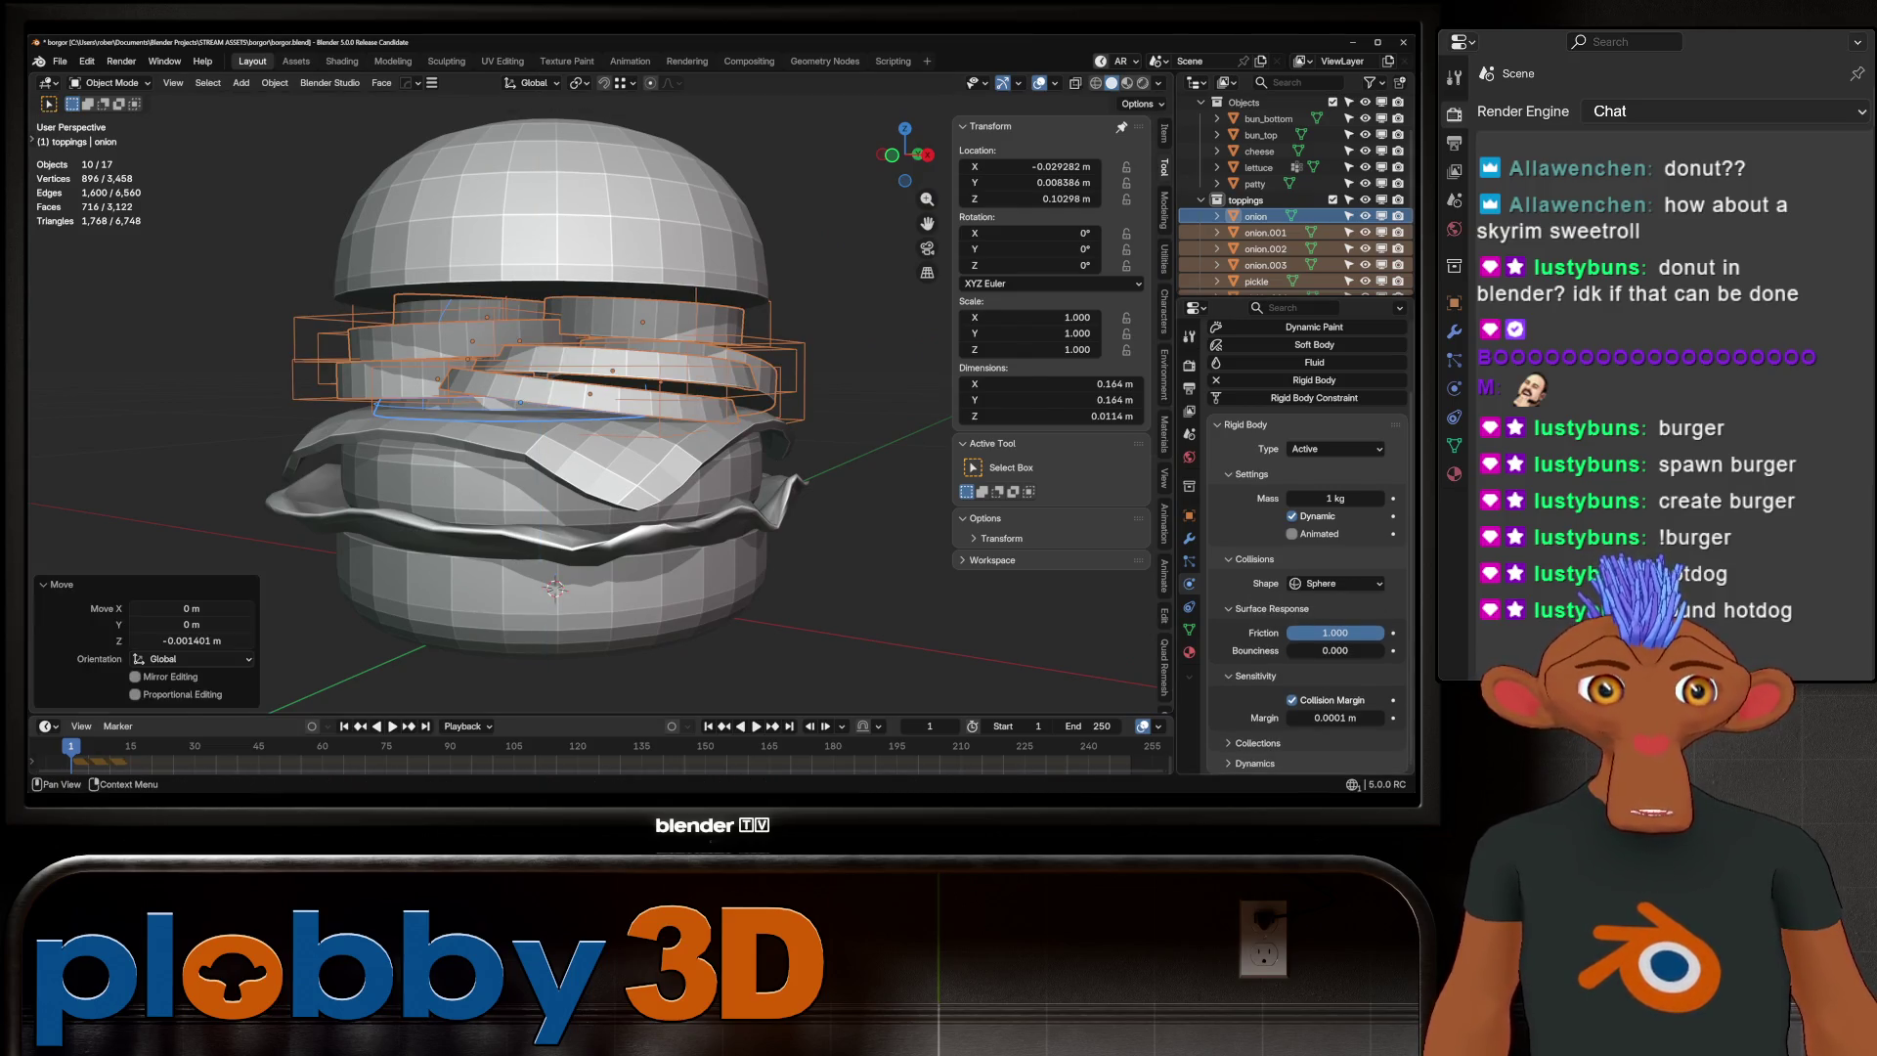
left_click(1334, 583)
left_click(1324, 709)
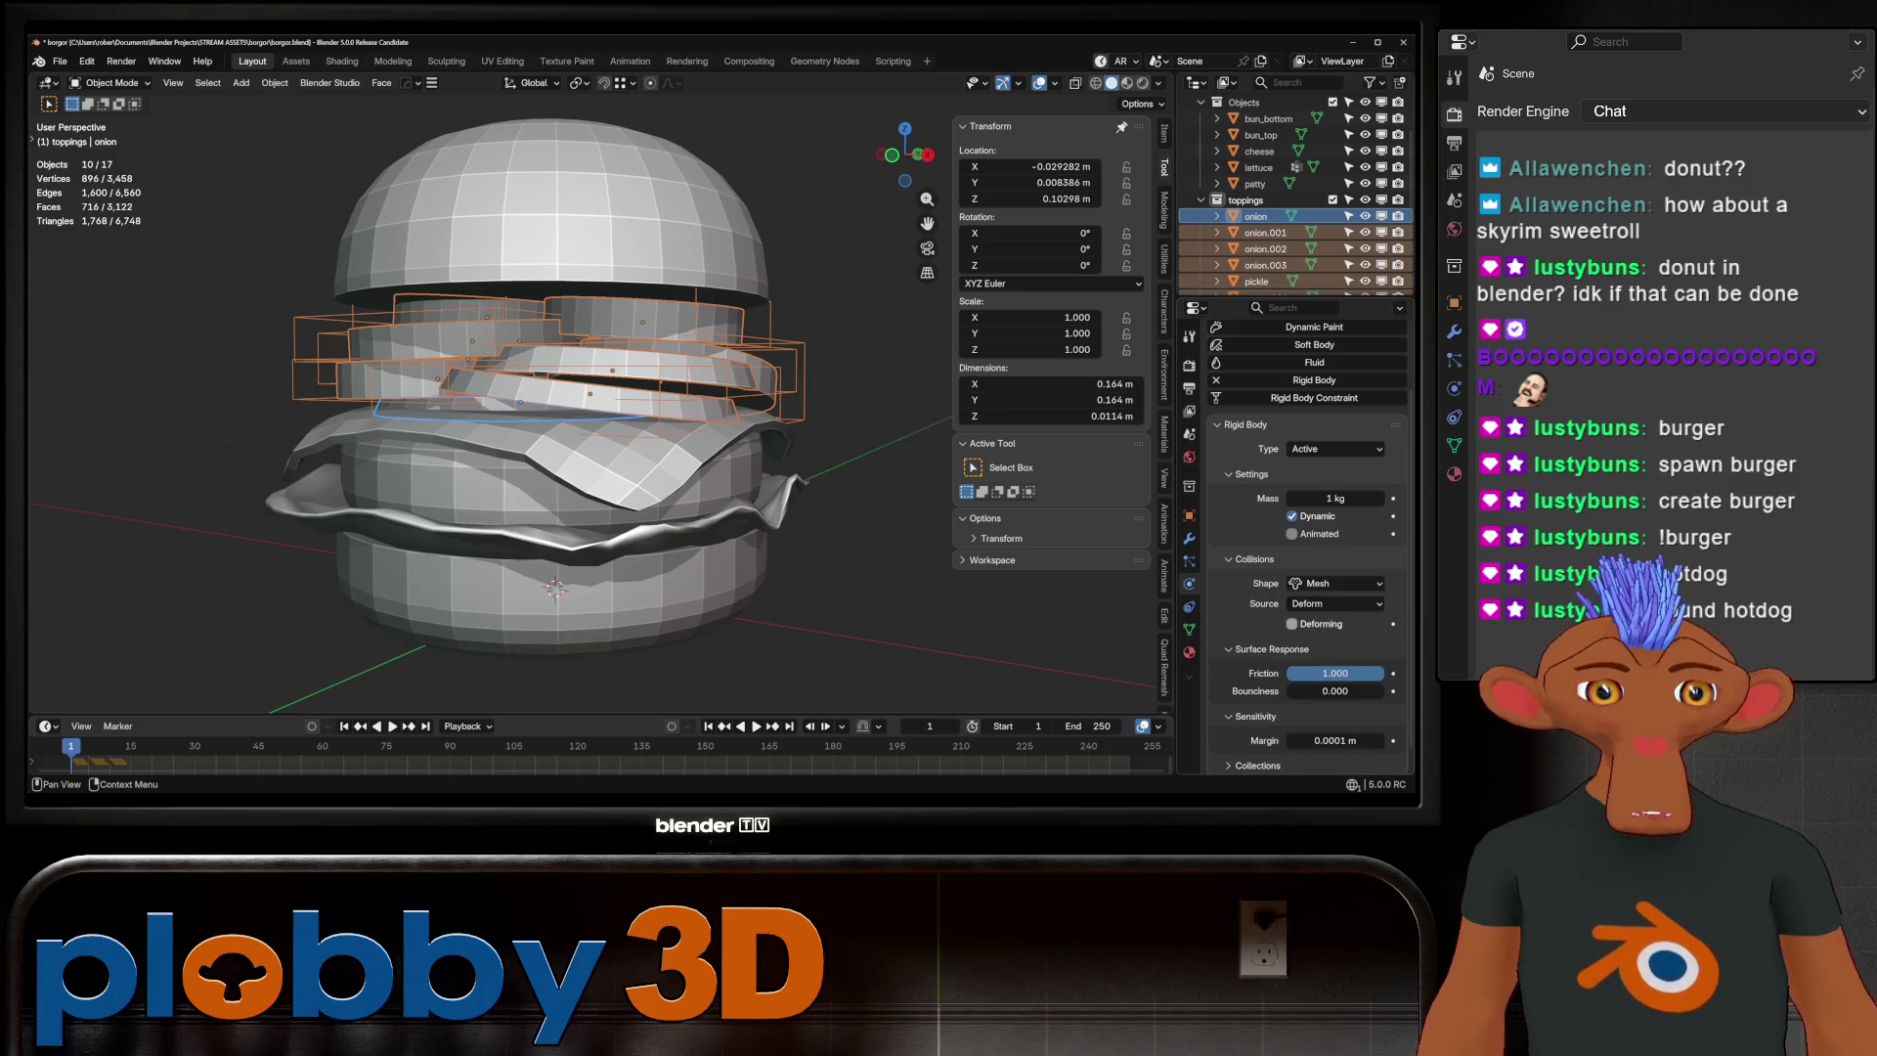
Copy the Mesh collision shape to all onion copies and play the onion drop
right_click(1300, 584)
left_click(1245, 583)
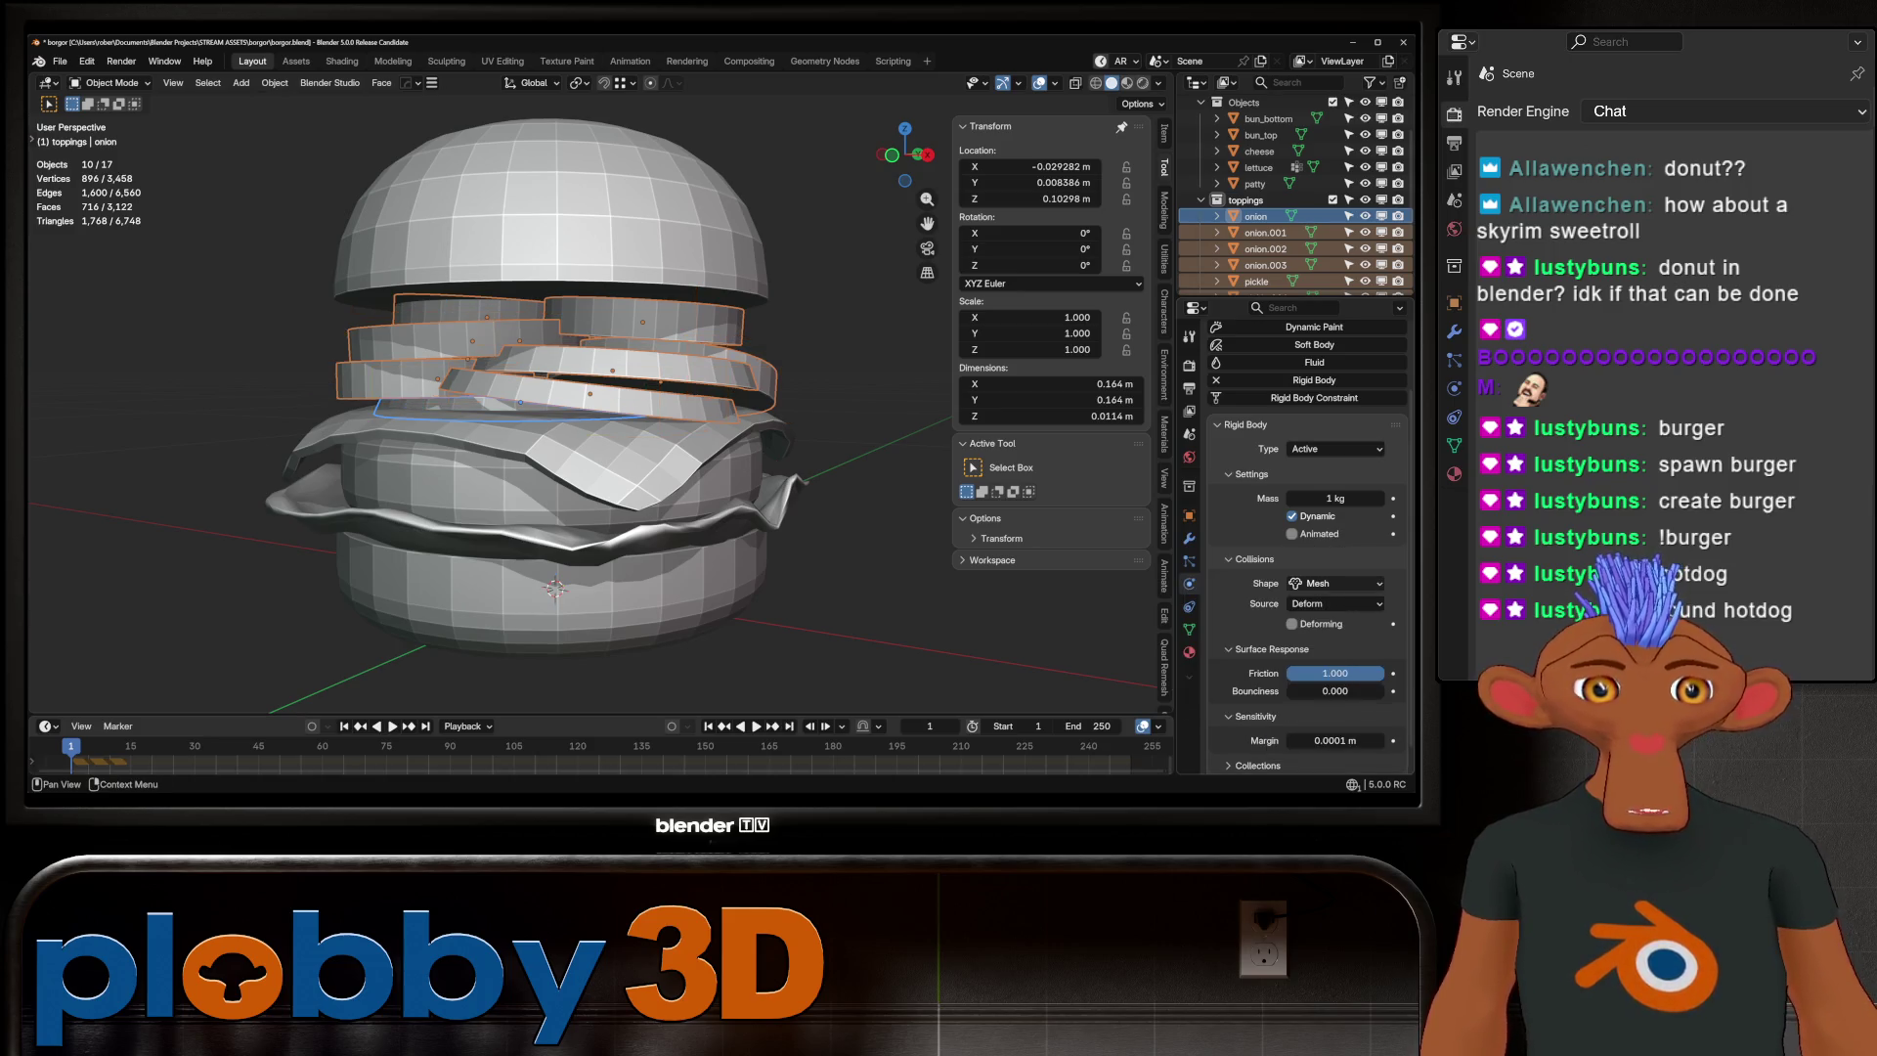
key("space")
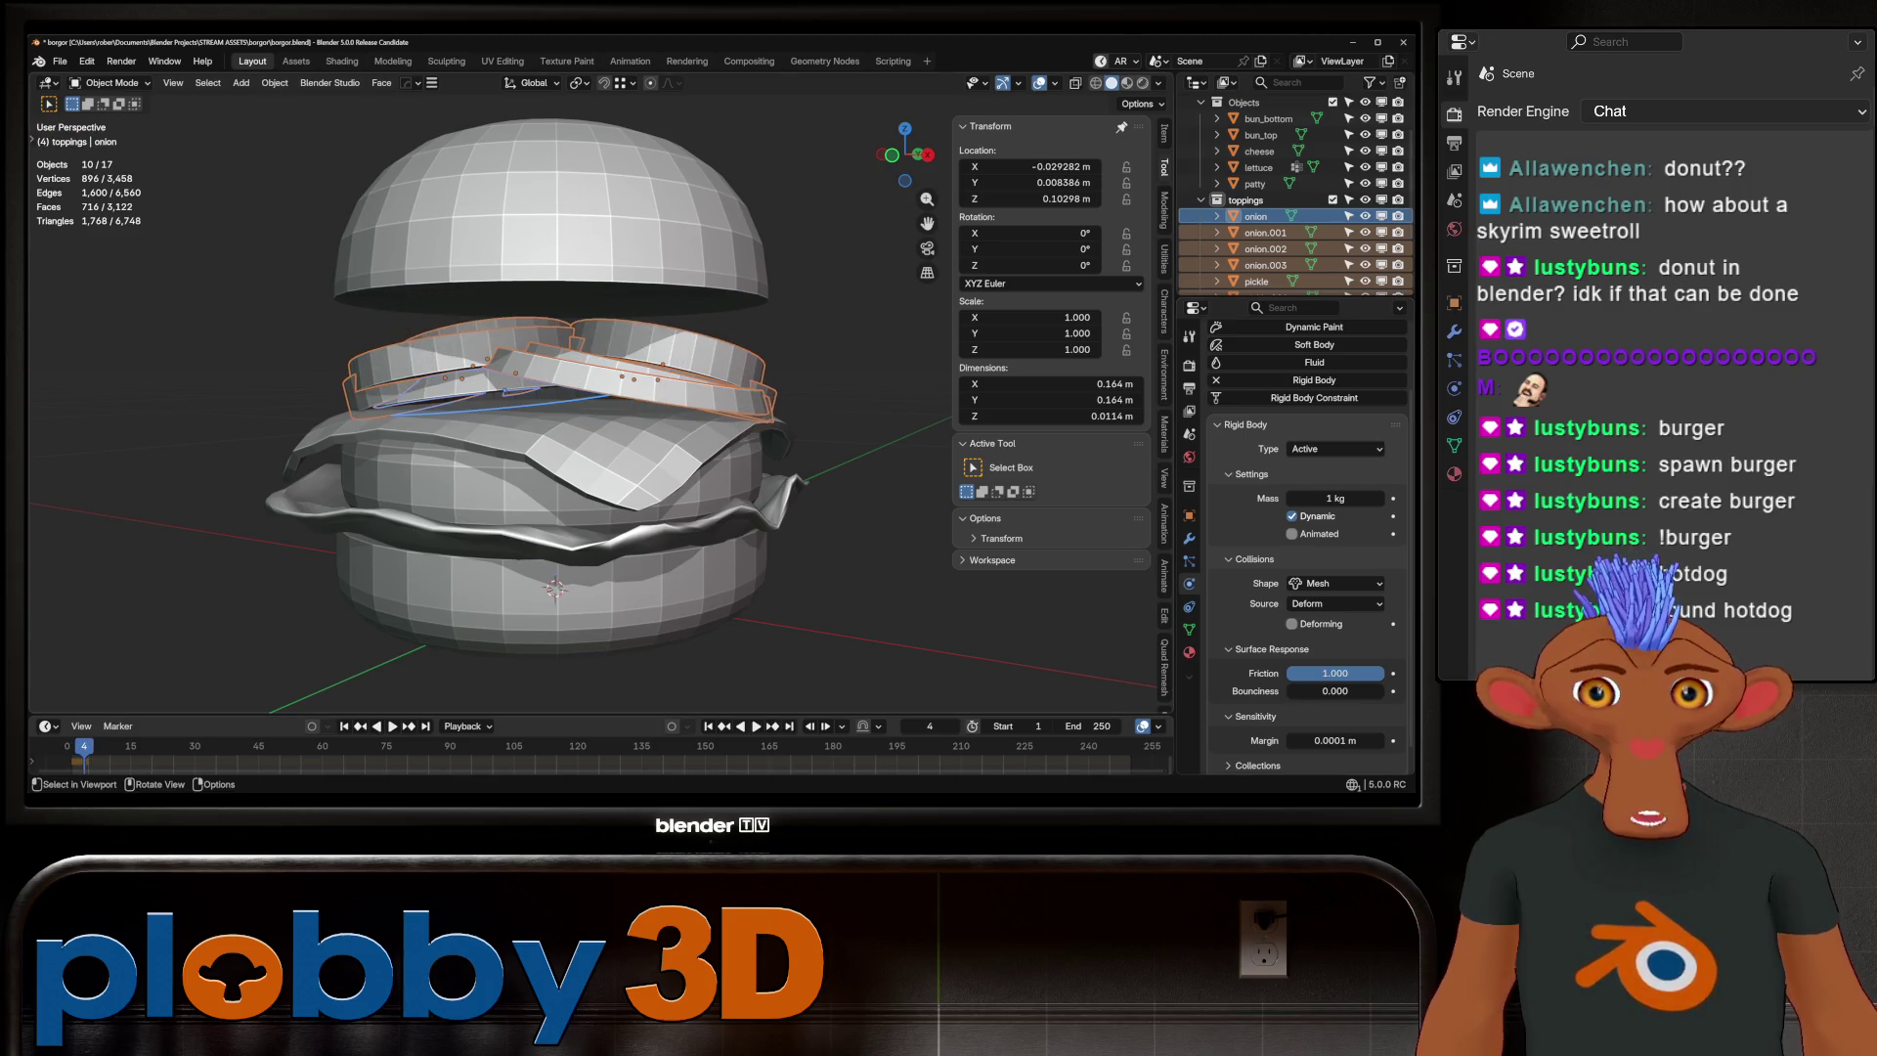
key("space")
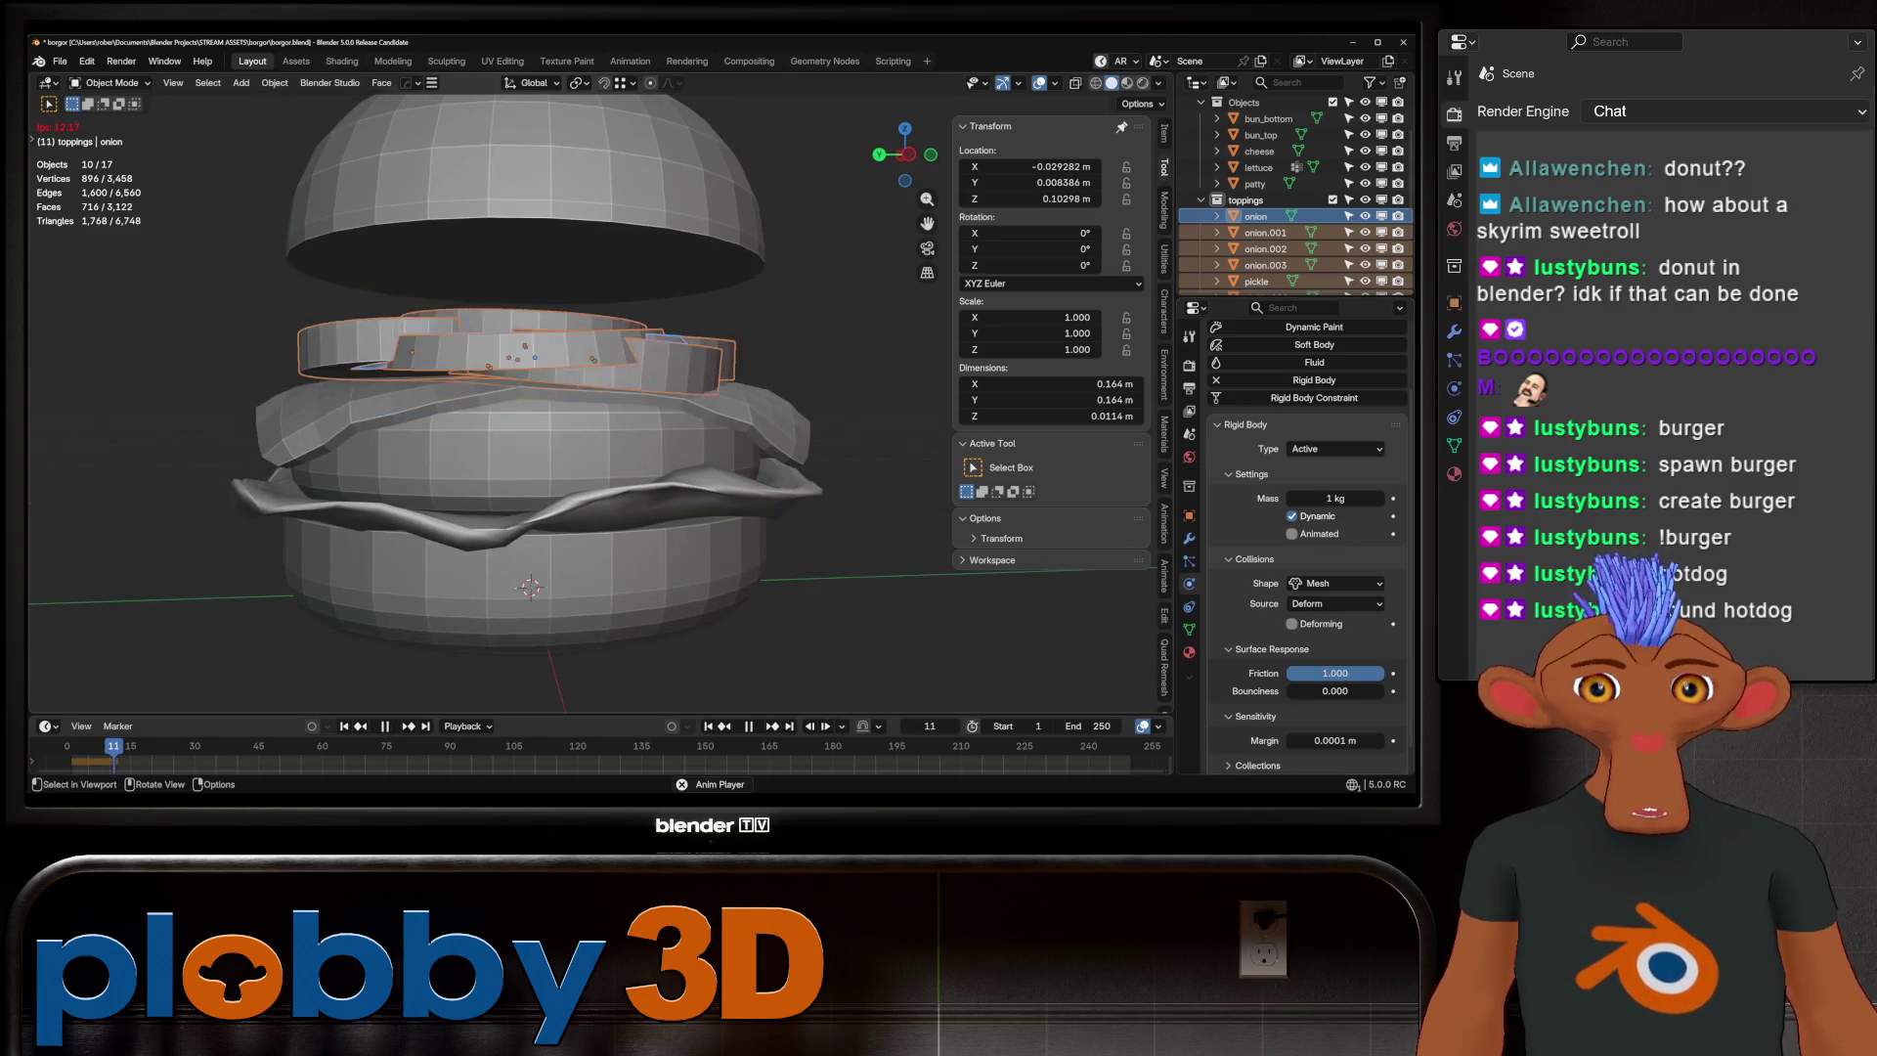
key("space")
Inspect the settled onion rings from several angles and scrub back to frame 2
mouse_move(586, 391)
middle_mouse_down()
mouse_move(646, 362)
mouse_move(625, 371)
middle_mouse_up()
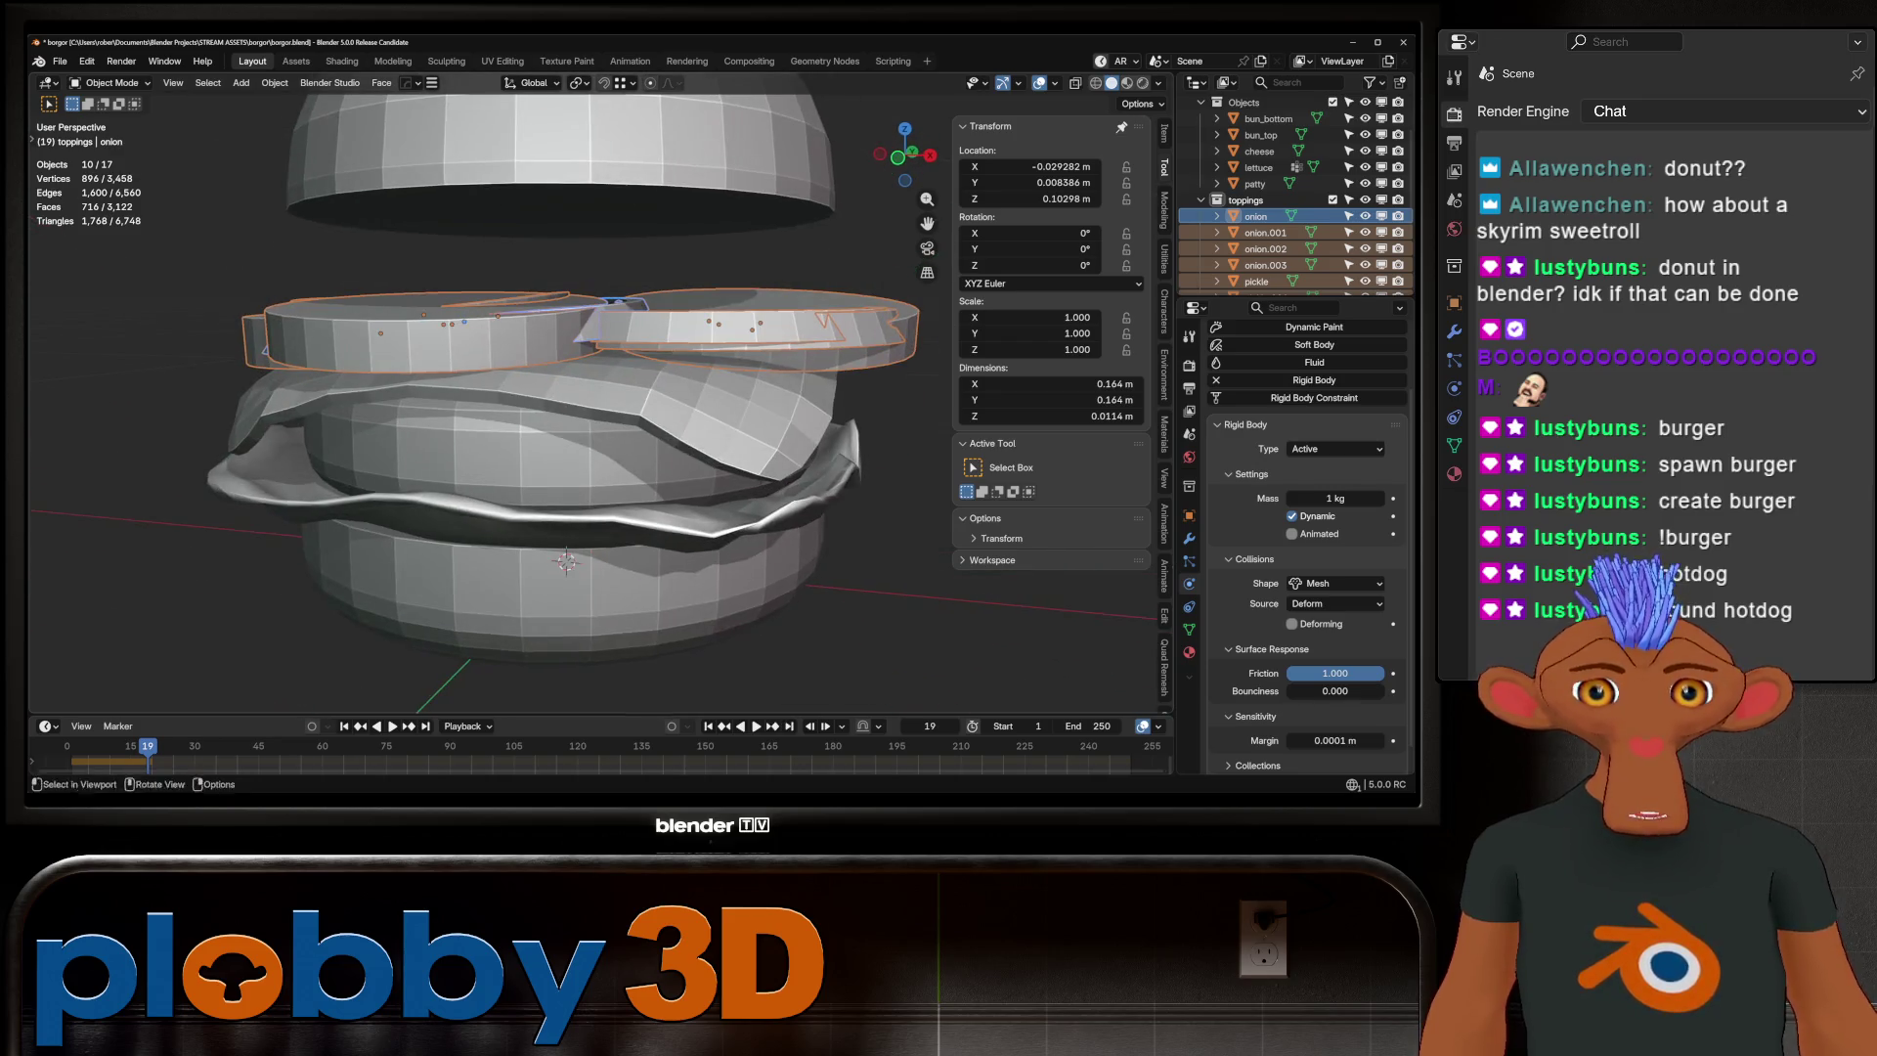
left_click_drag(148, 745, 74, 746)
scroll(567, 411, "down", 3)
middle_click_drag(567, 410, 743, 411)
scroll(601, 391, "down", 5)
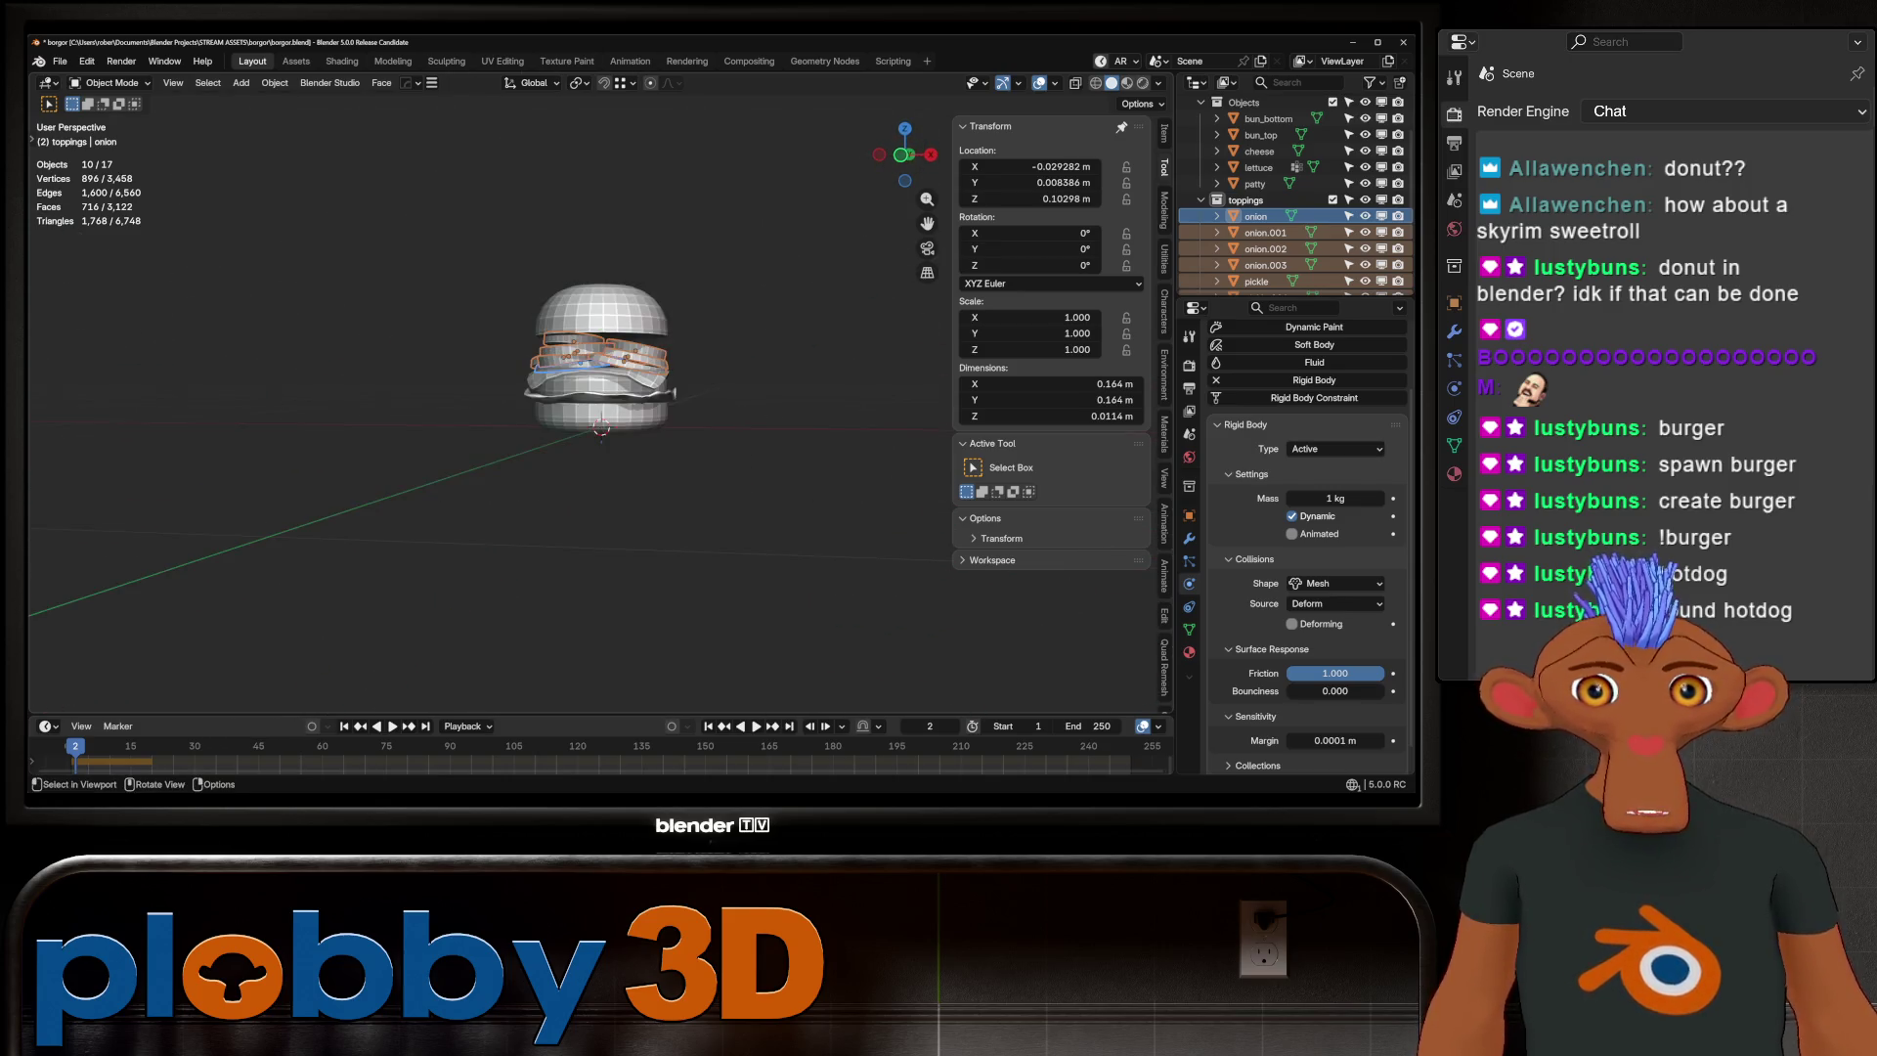
scroll(601, 406, "up", 7)
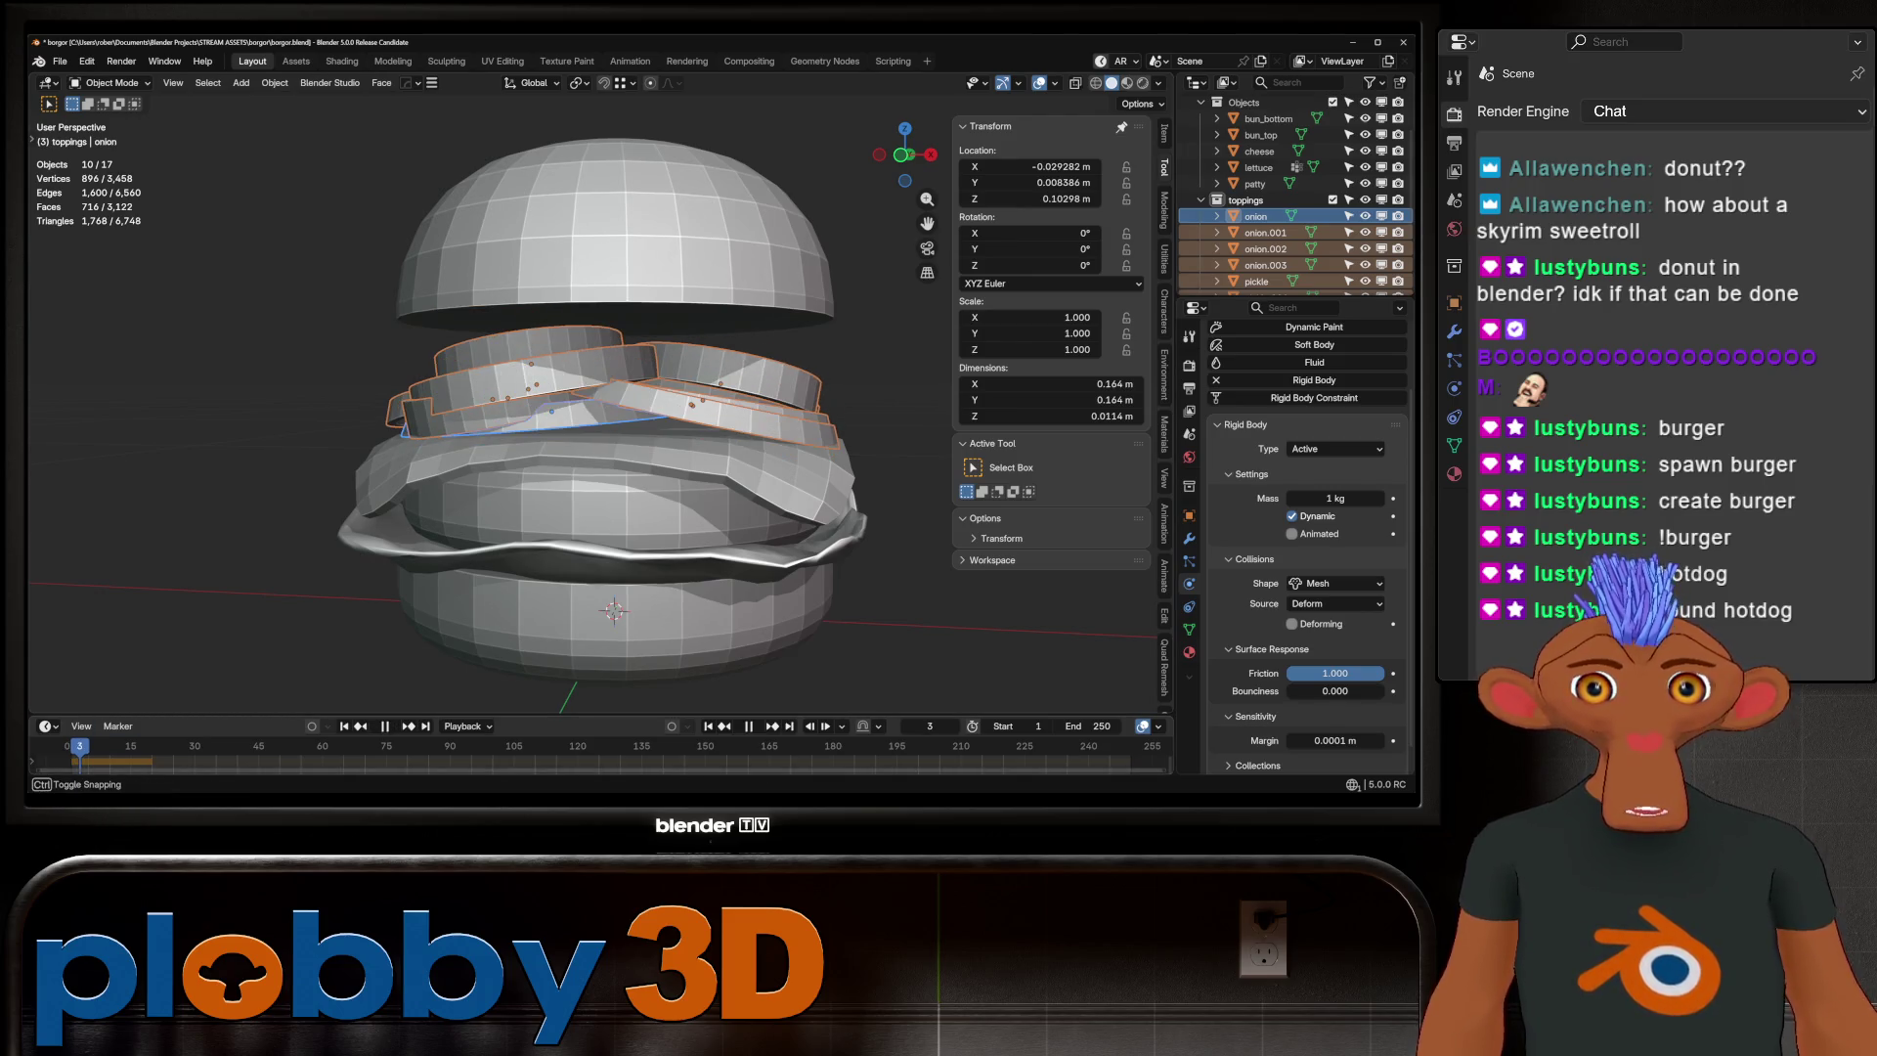
left_click_drag(80, 746, 74, 745)
key("space")
scroll(587, 411, "down", 3)
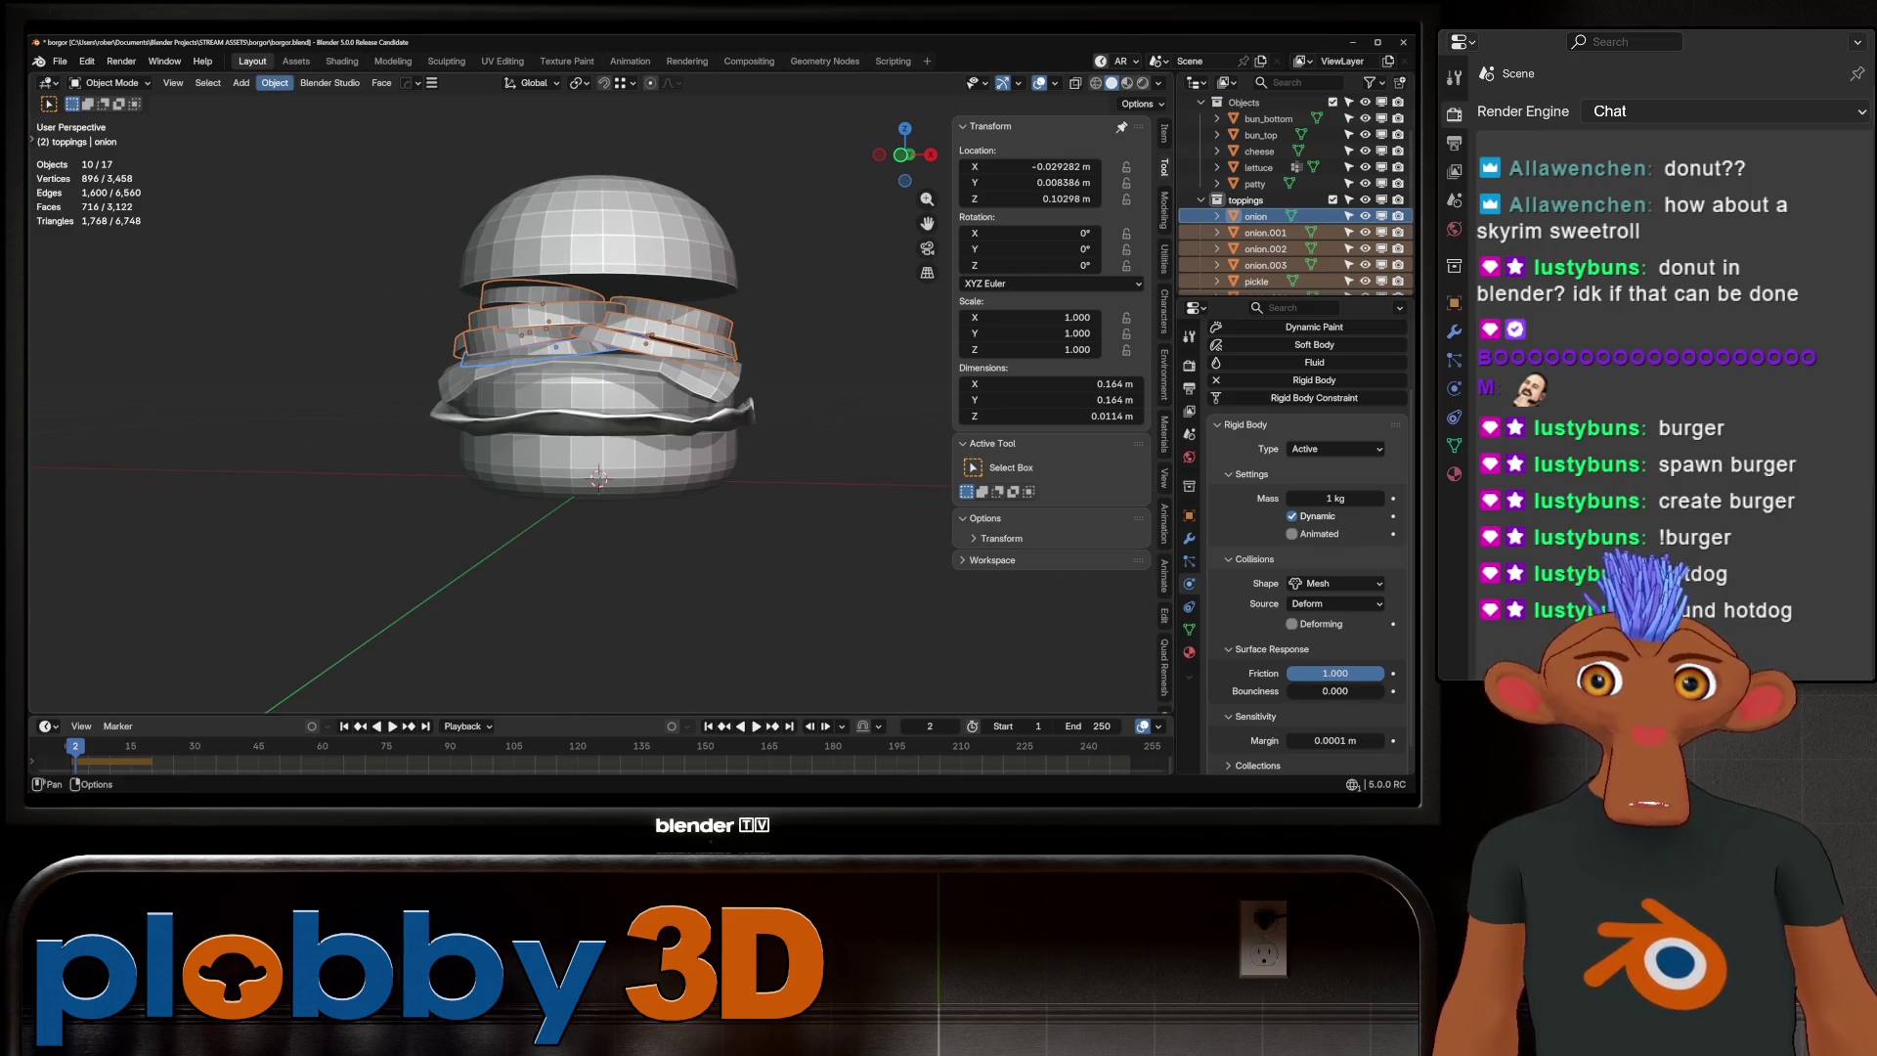
Apply the simulated rigid body transformation to the onion rings
left_click(274, 82)
mouse_move(294, 166)
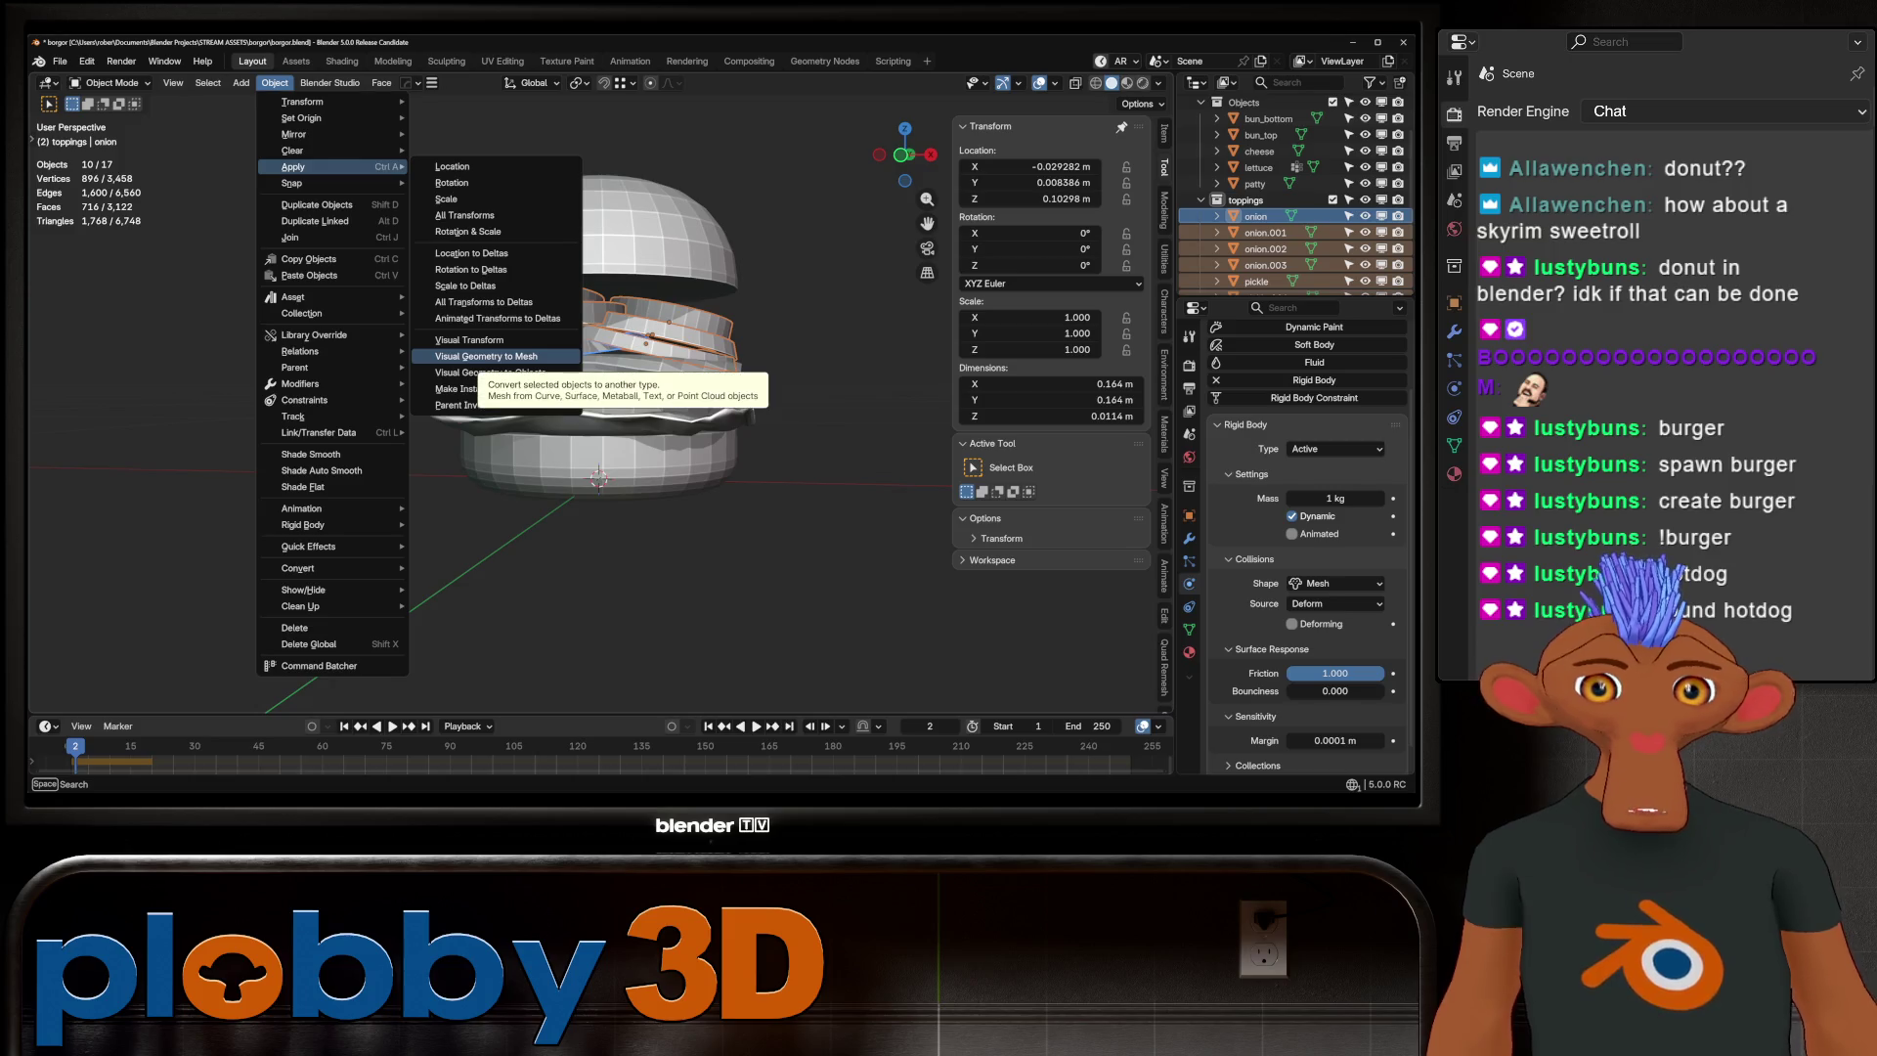
left_click(479, 356)
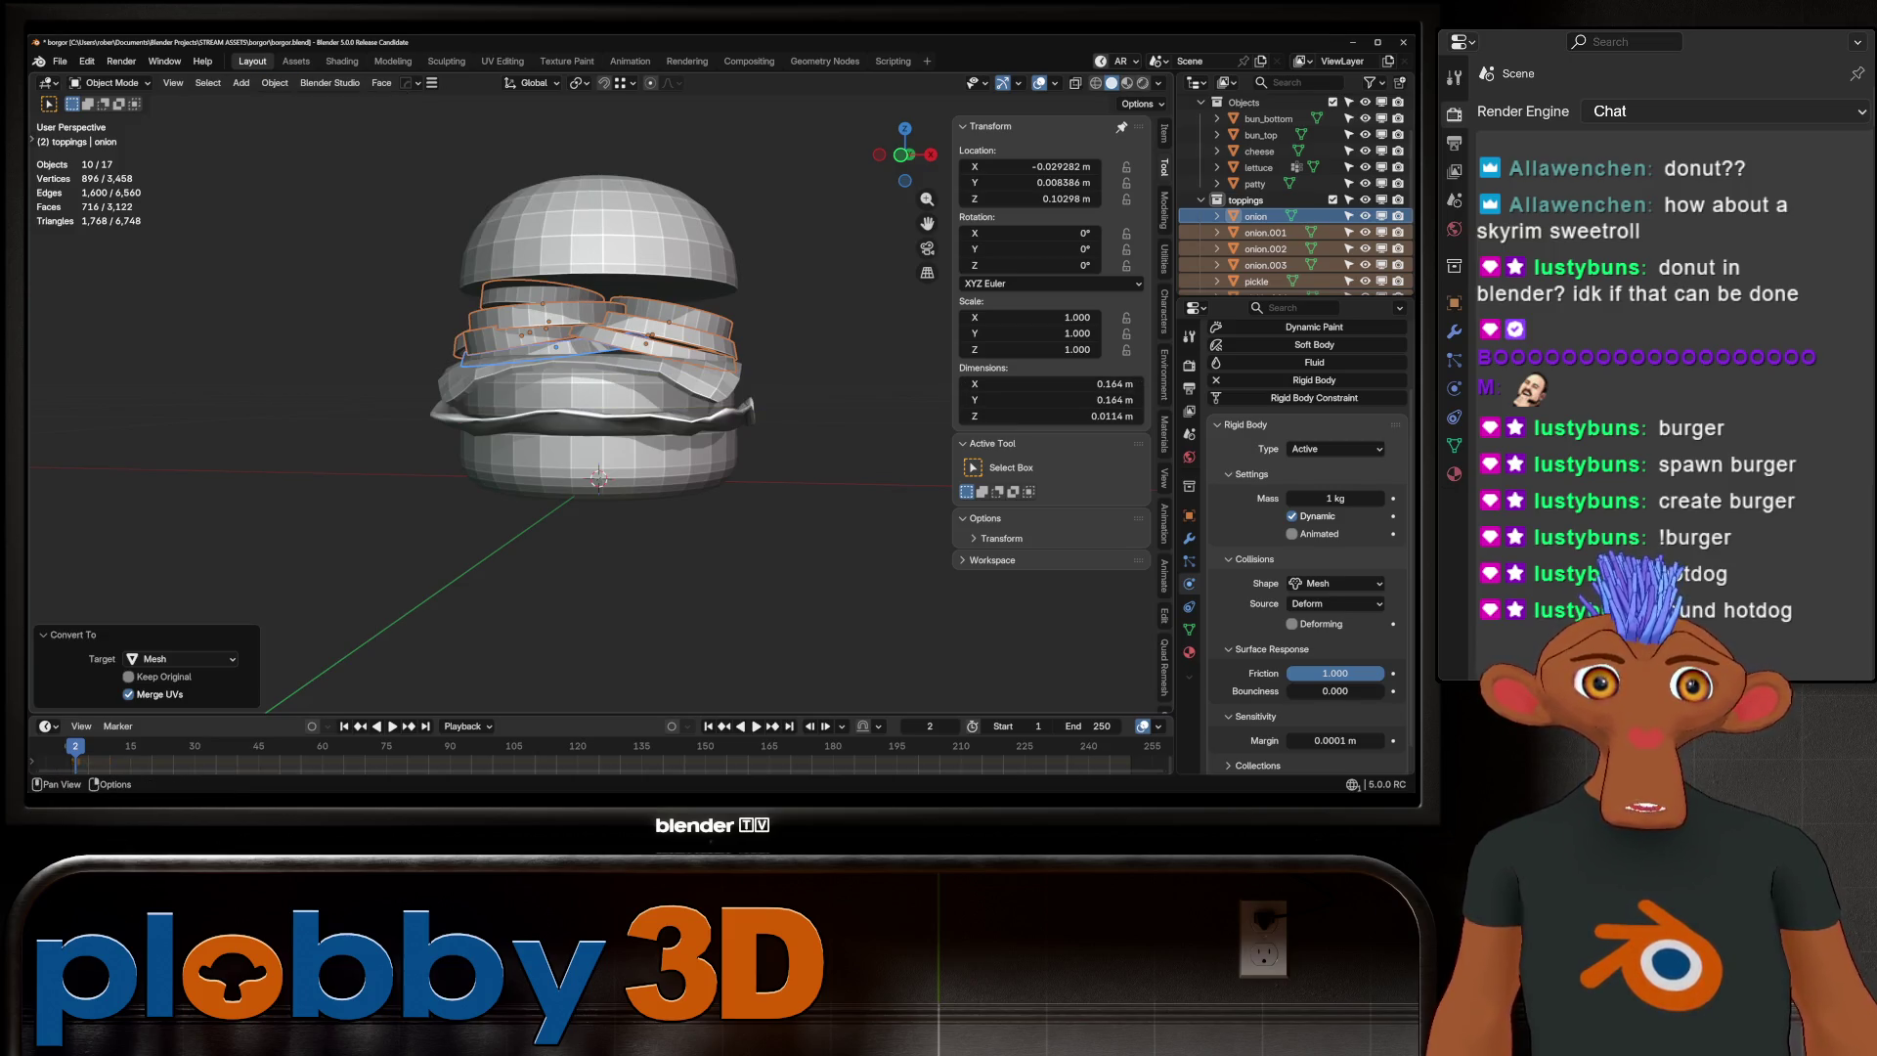
left_click(275, 82)
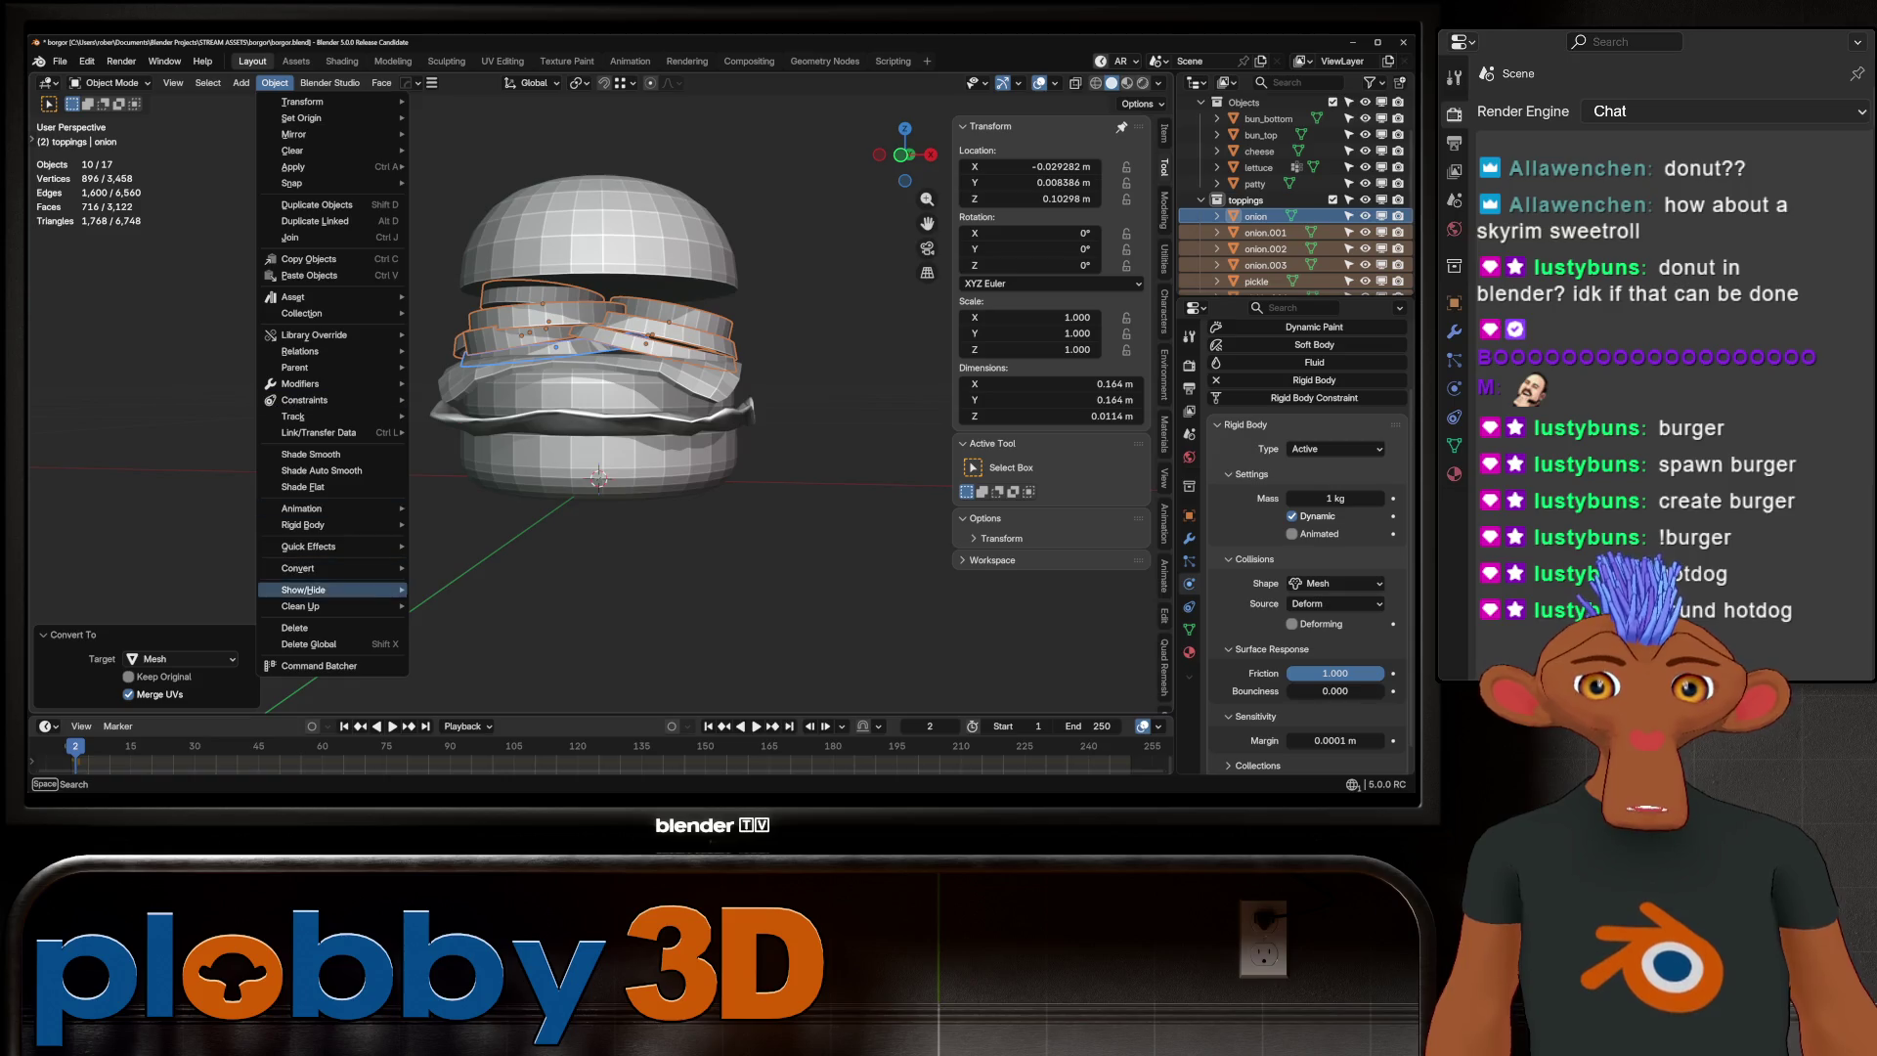
mouse_move(303, 525)
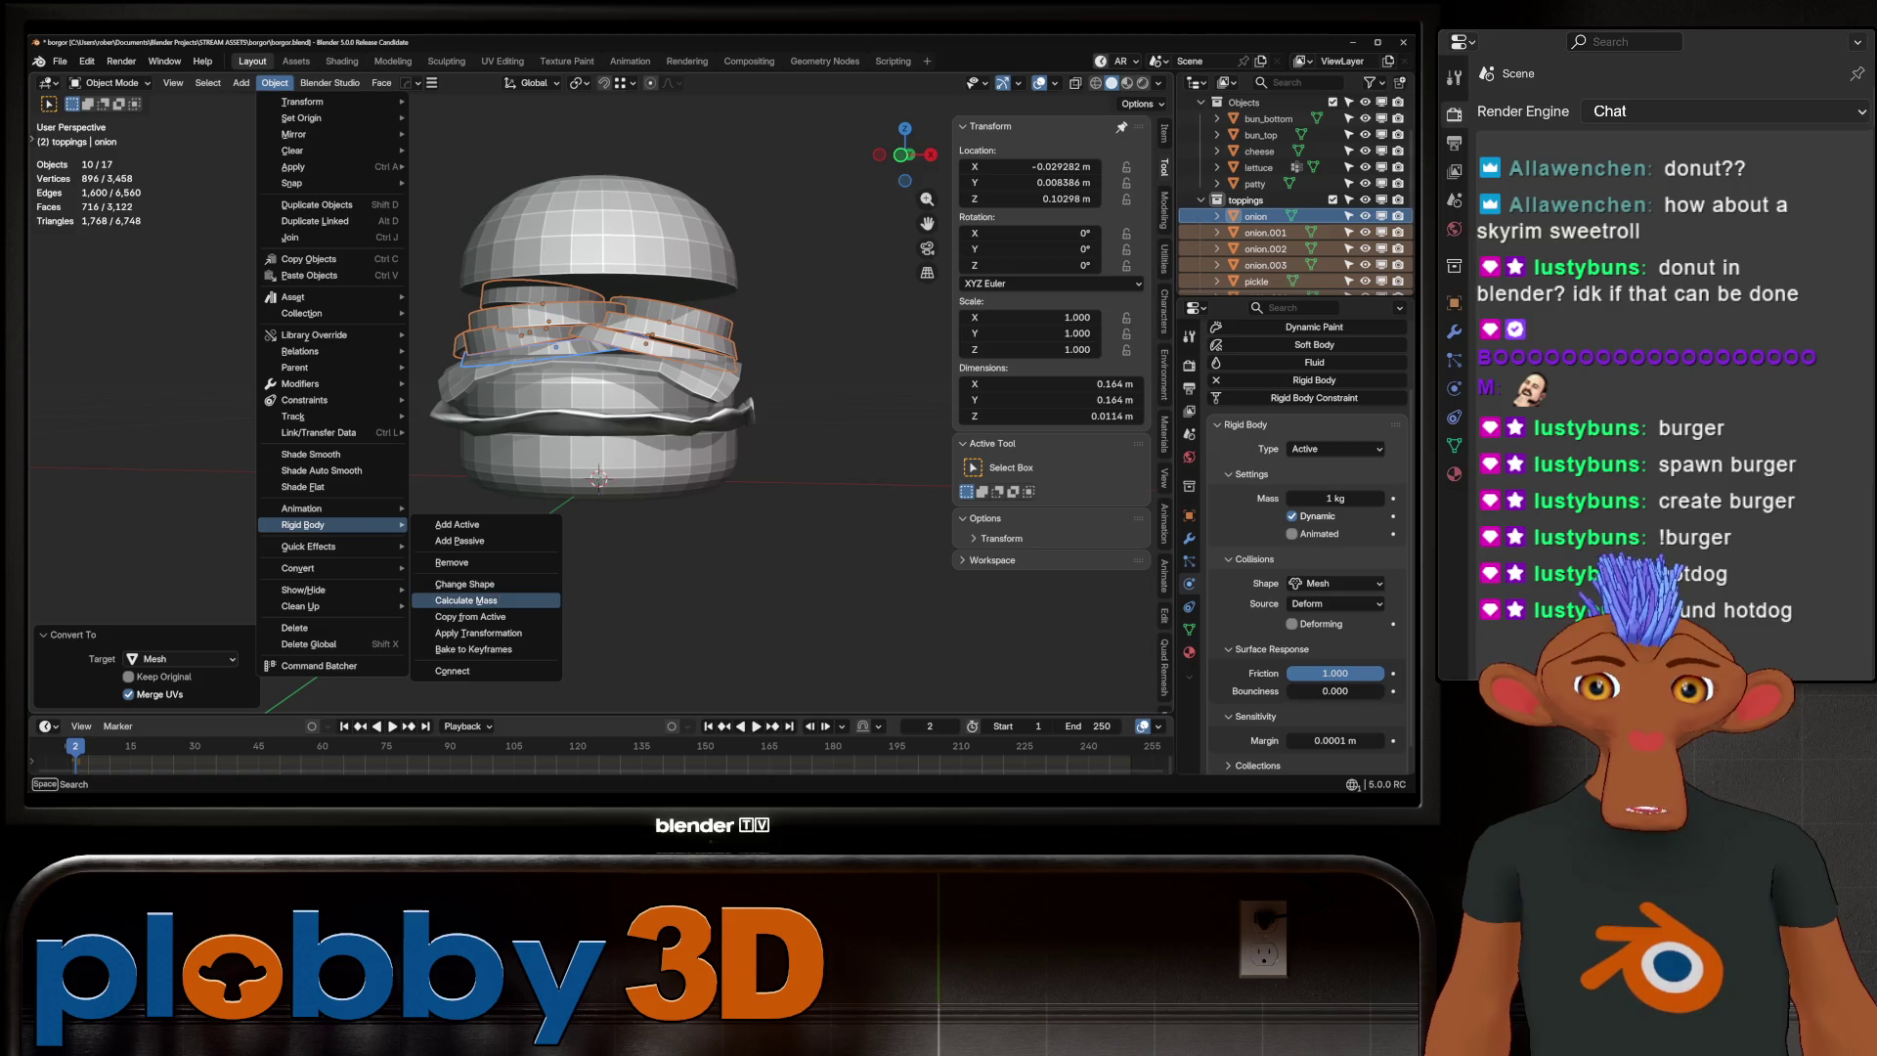
left_click(478, 633)
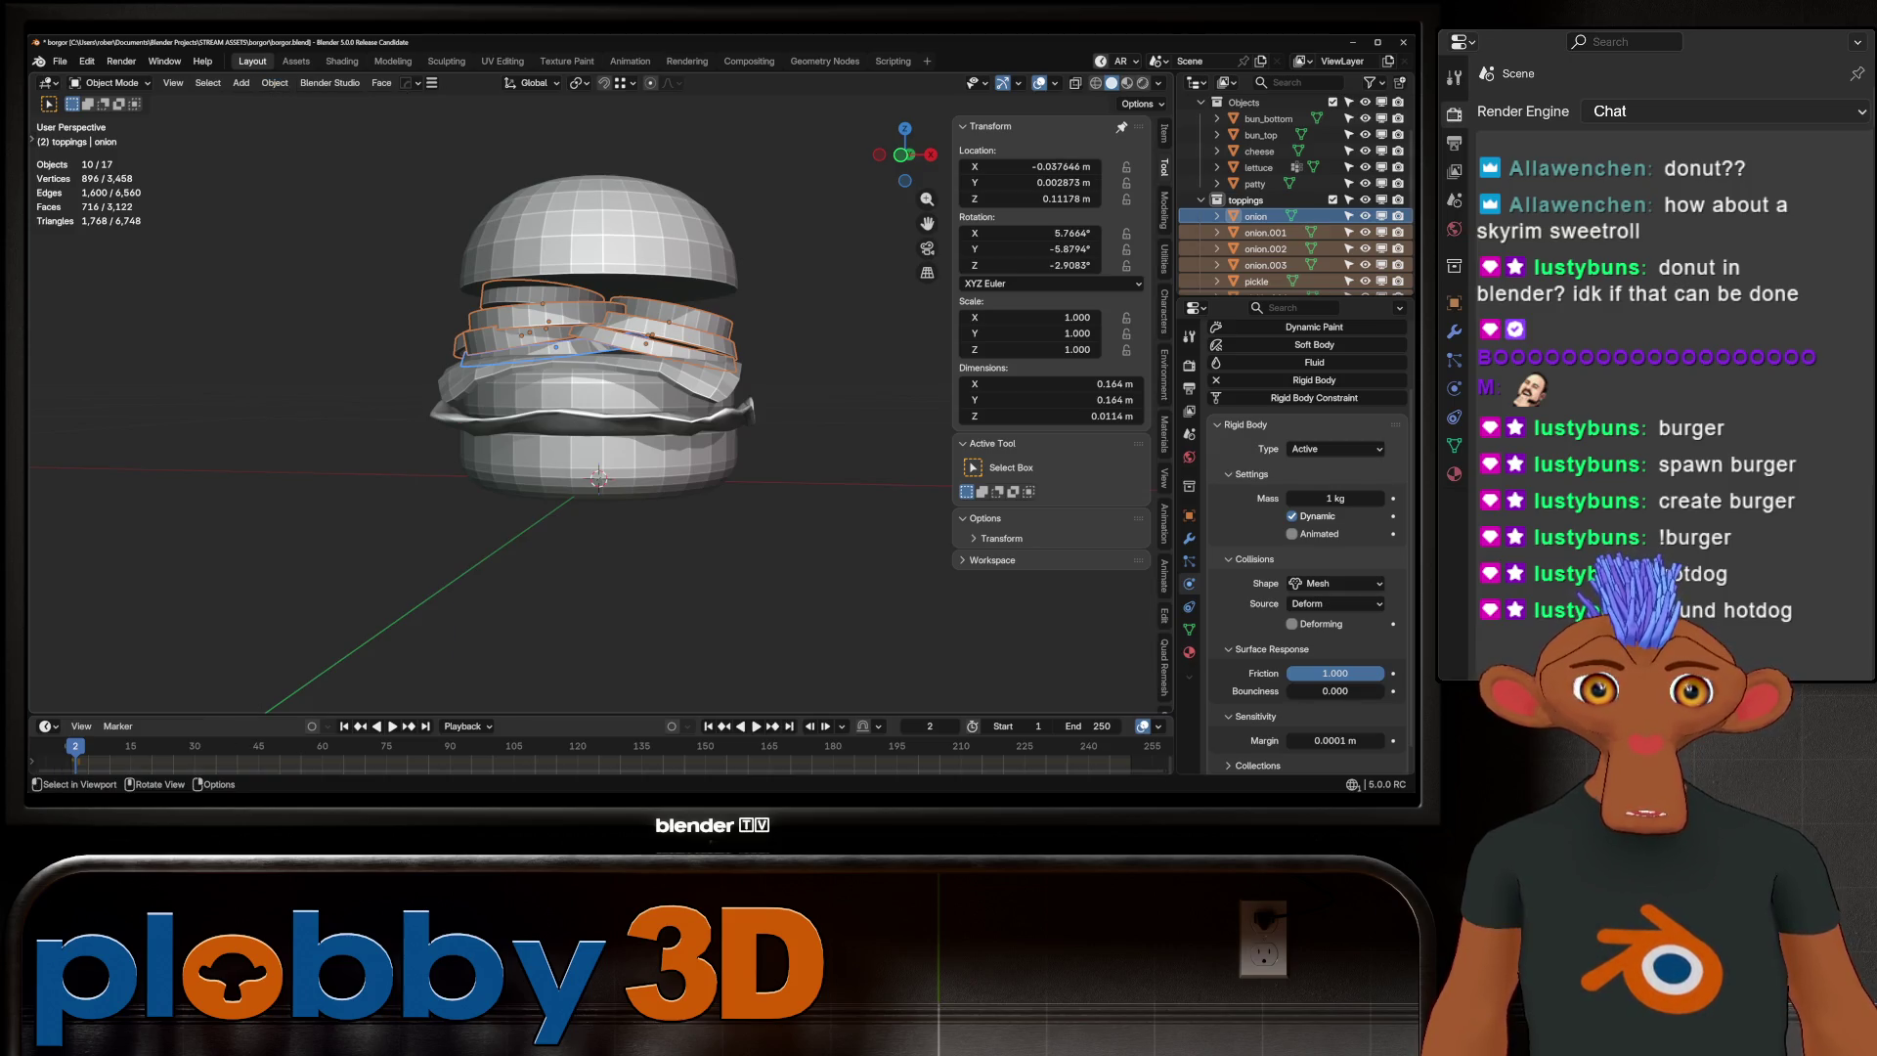
Remove rigid body physics from the onions and select the patty
left_click(274, 82)
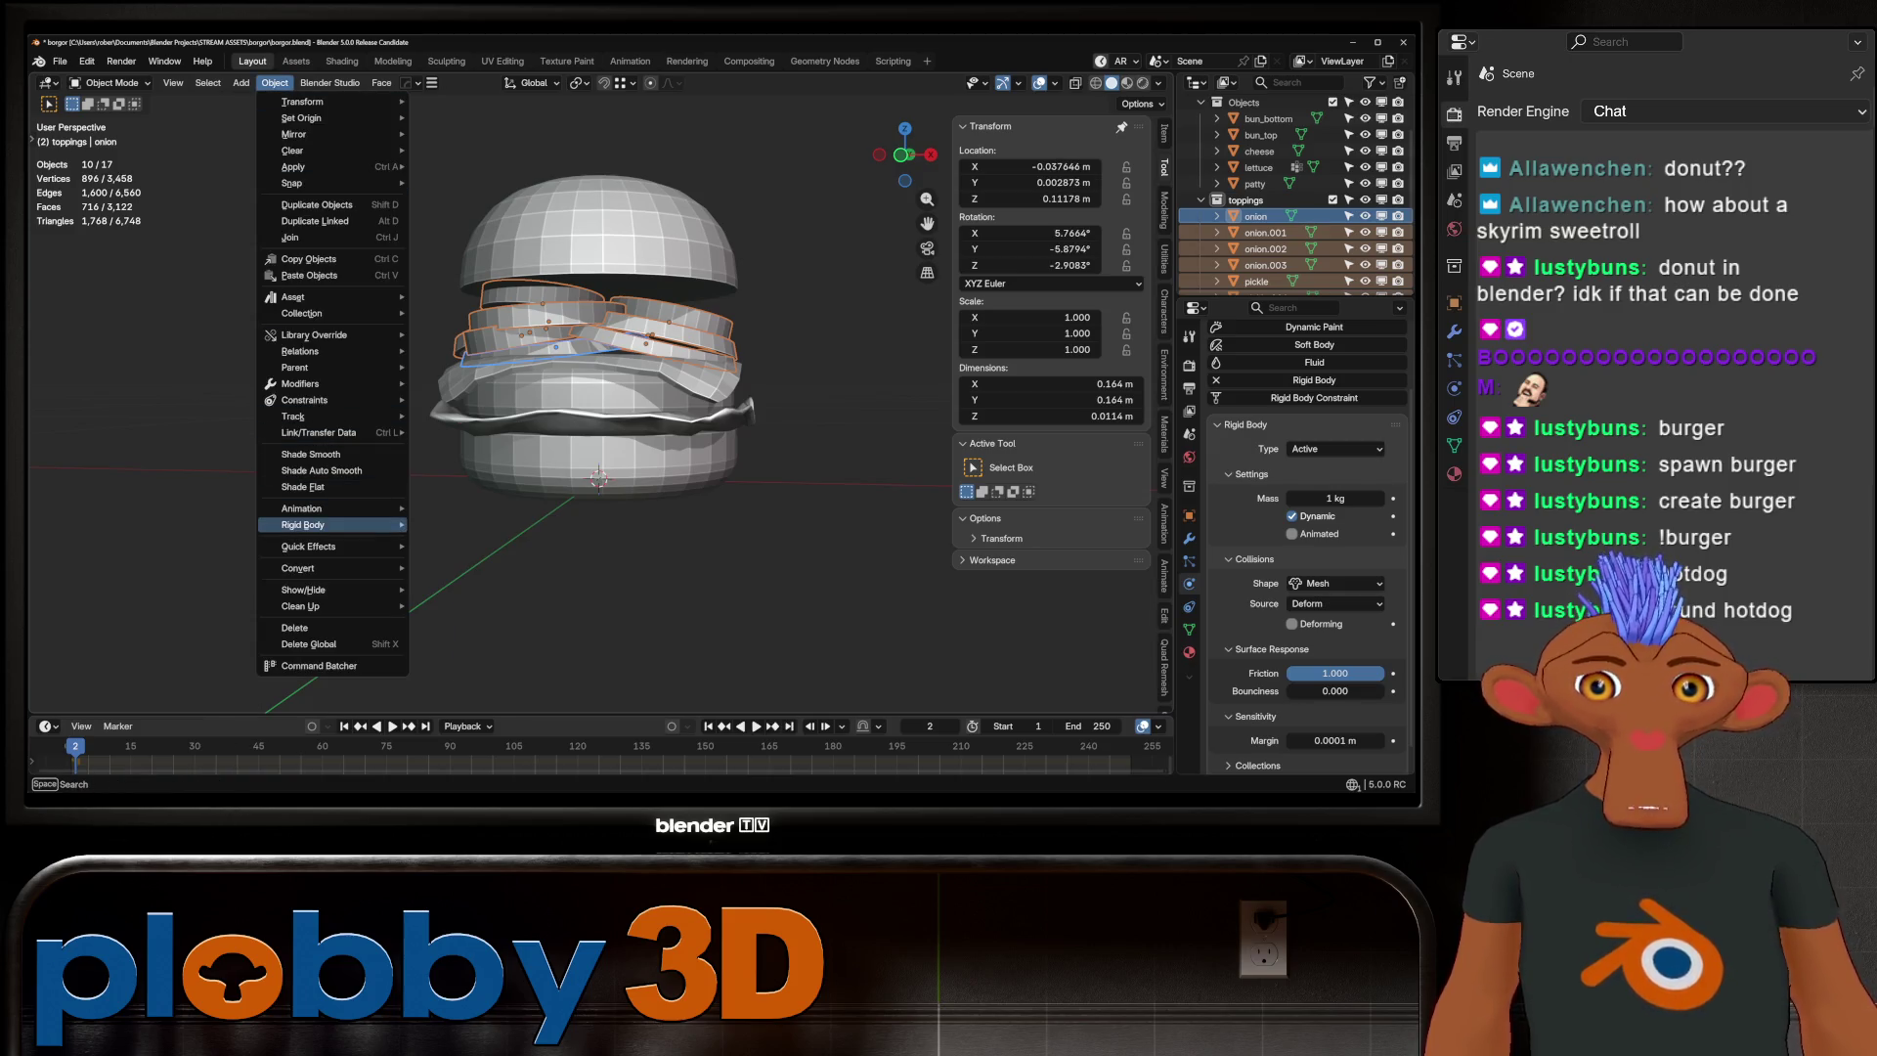
mouse_move(303, 525)
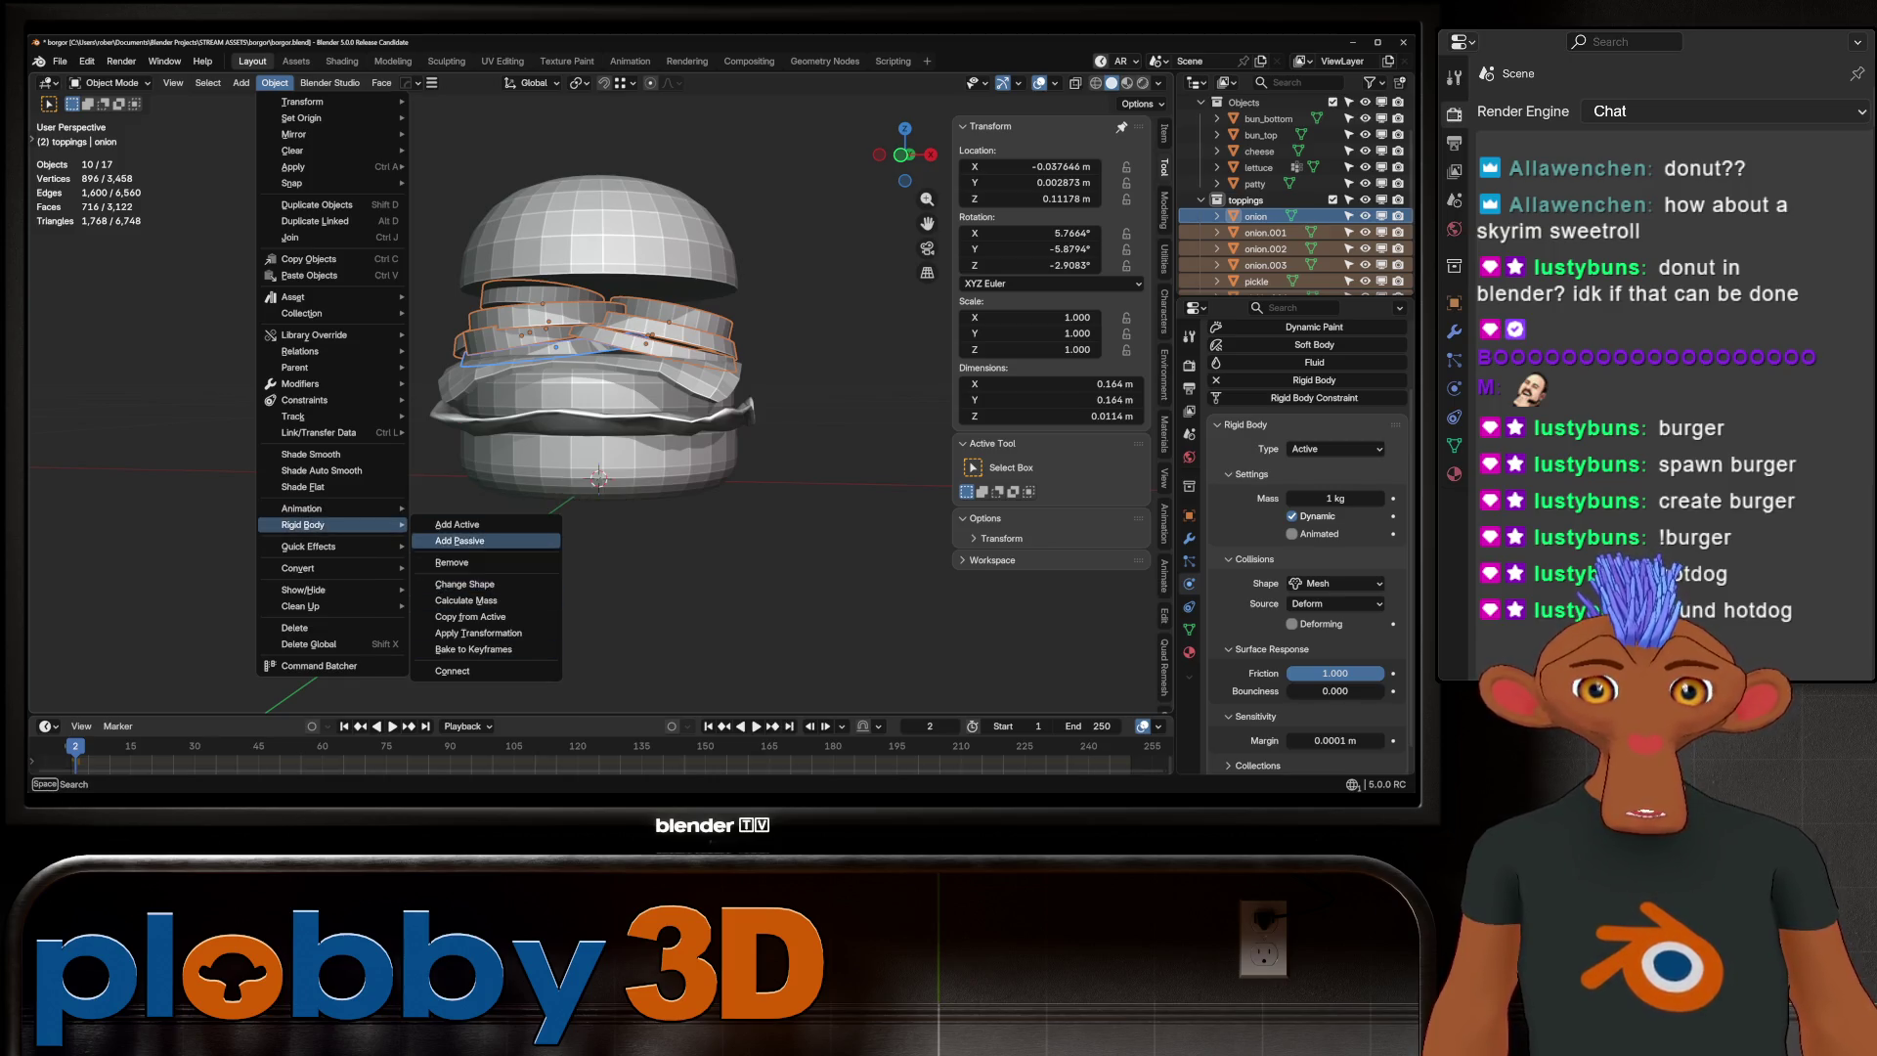
left_click(452, 562)
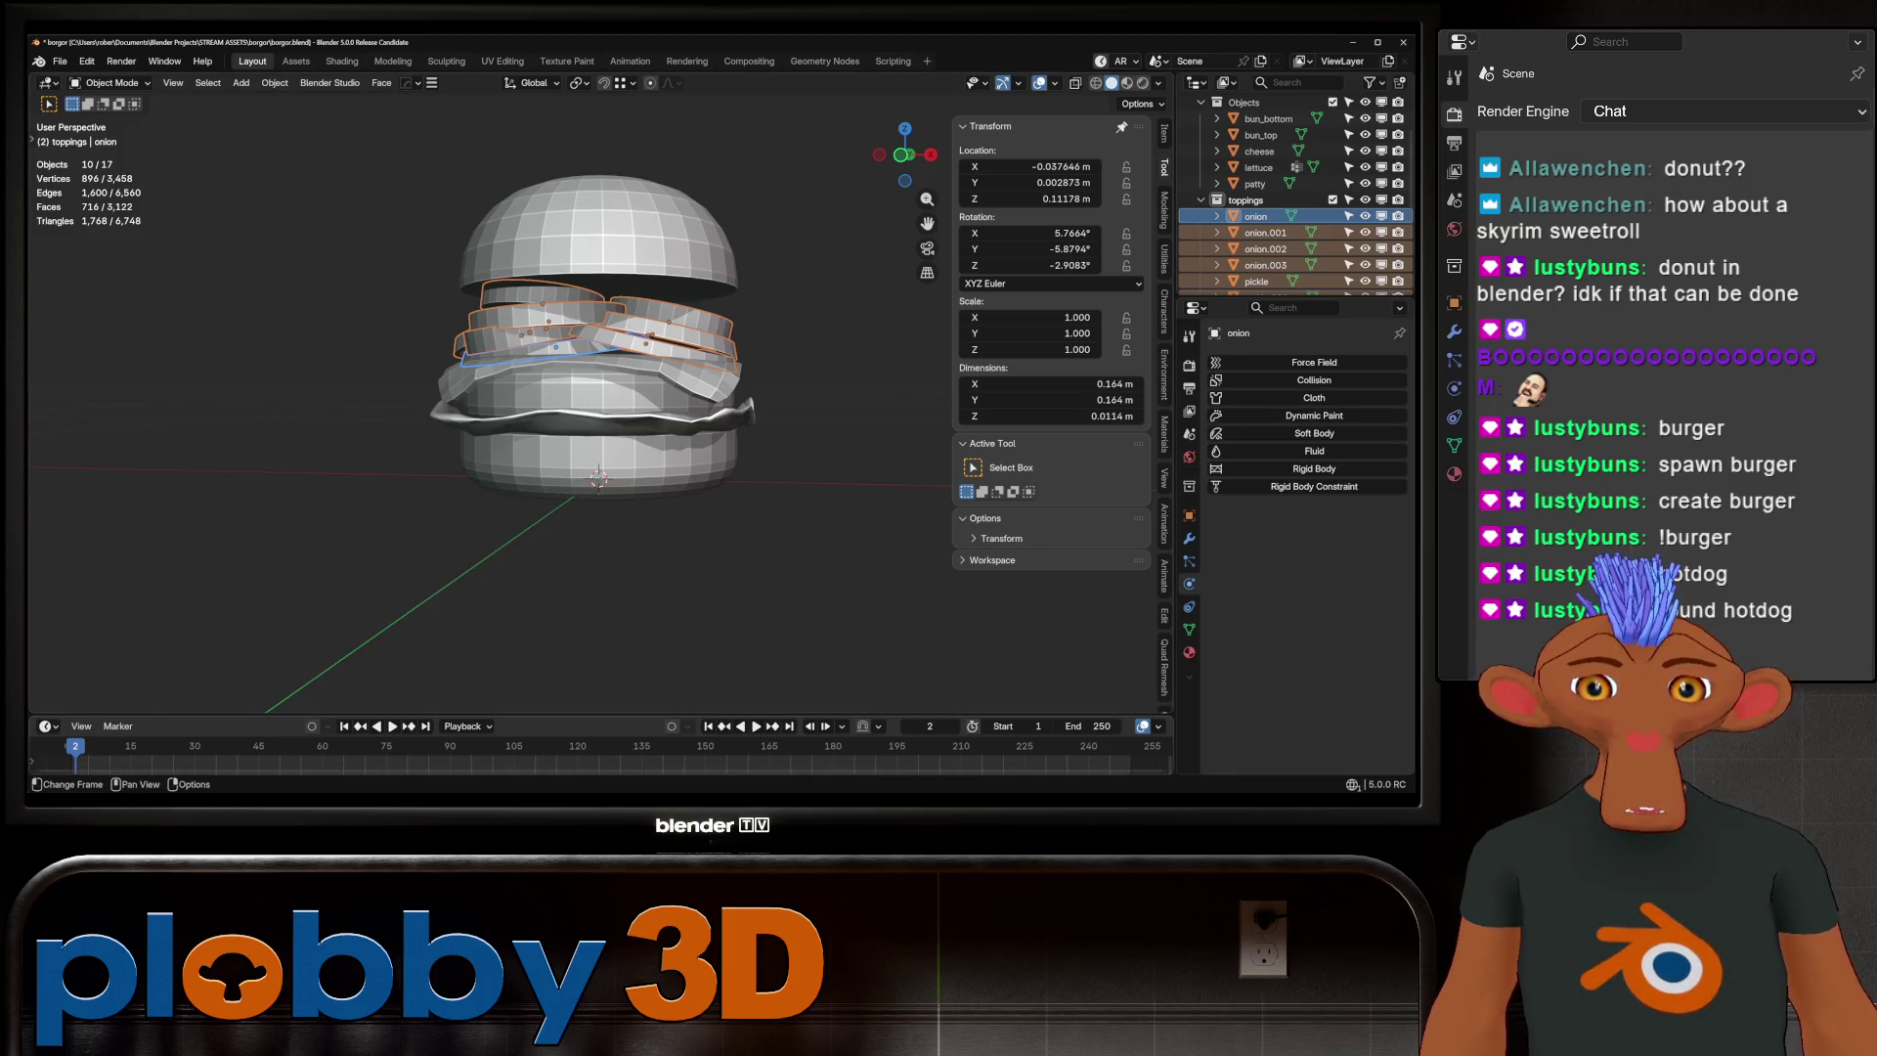
left_click(598, 391)
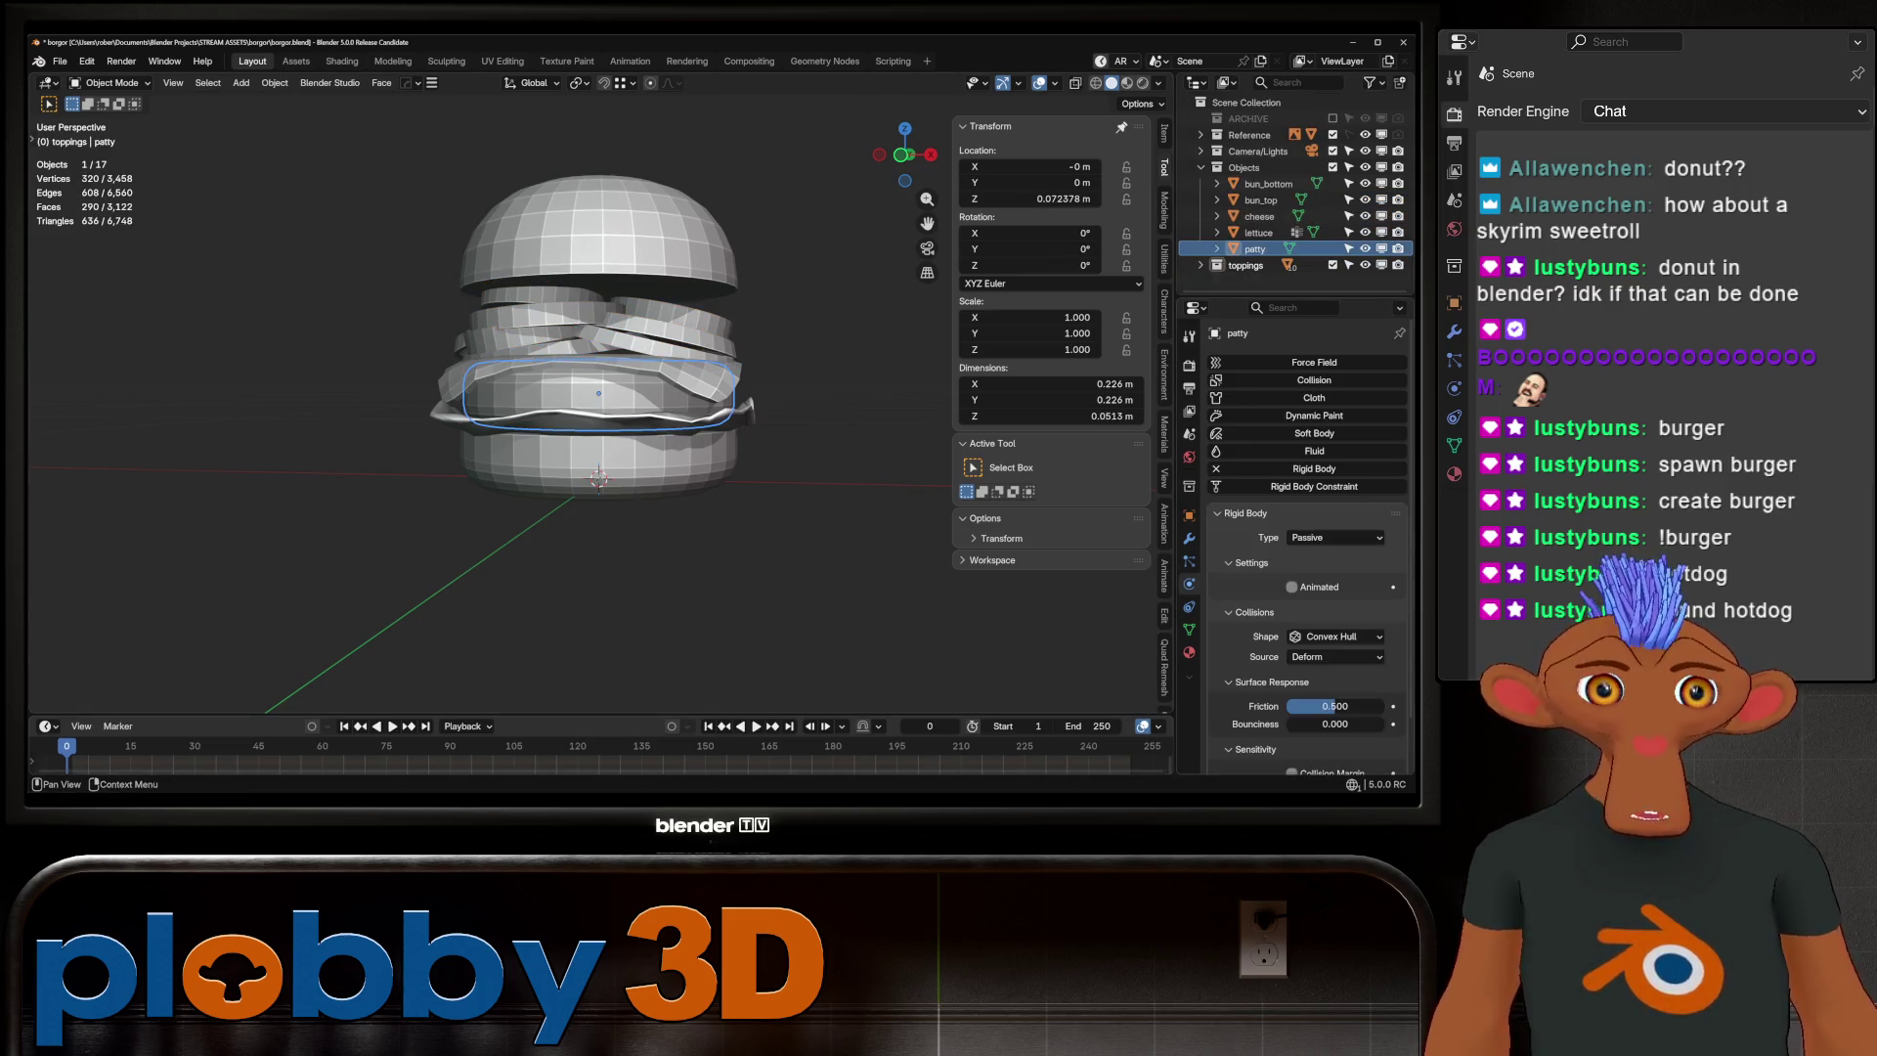
Remove the patty's Rigid Body physics and stop the simulation playback
left_click(1216, 468)
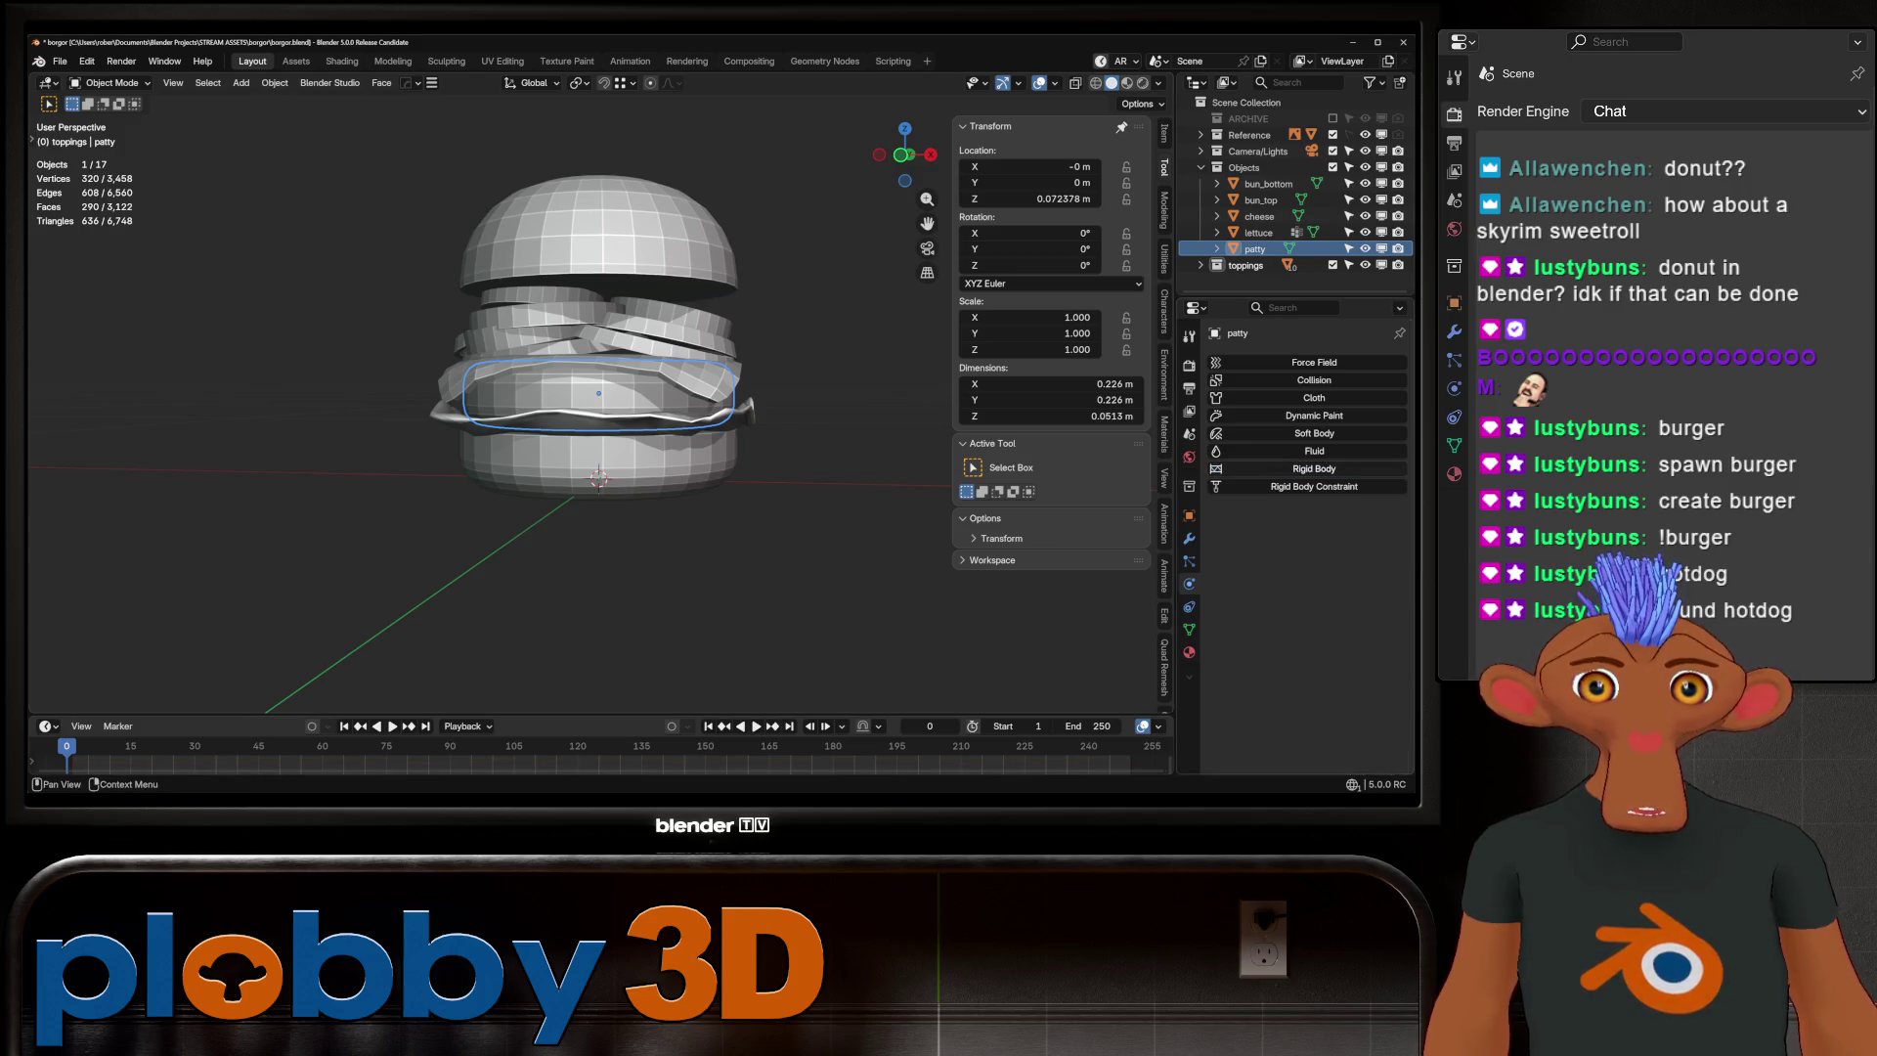
key("space")
mouse_move(606, 391)
middle_mouse_down()
mouse_move(645, 390)
mouse_move(681, 446)
mouse_move(675, 383)
middle_mouse_up()
scroll(586, 410, "up", 3)
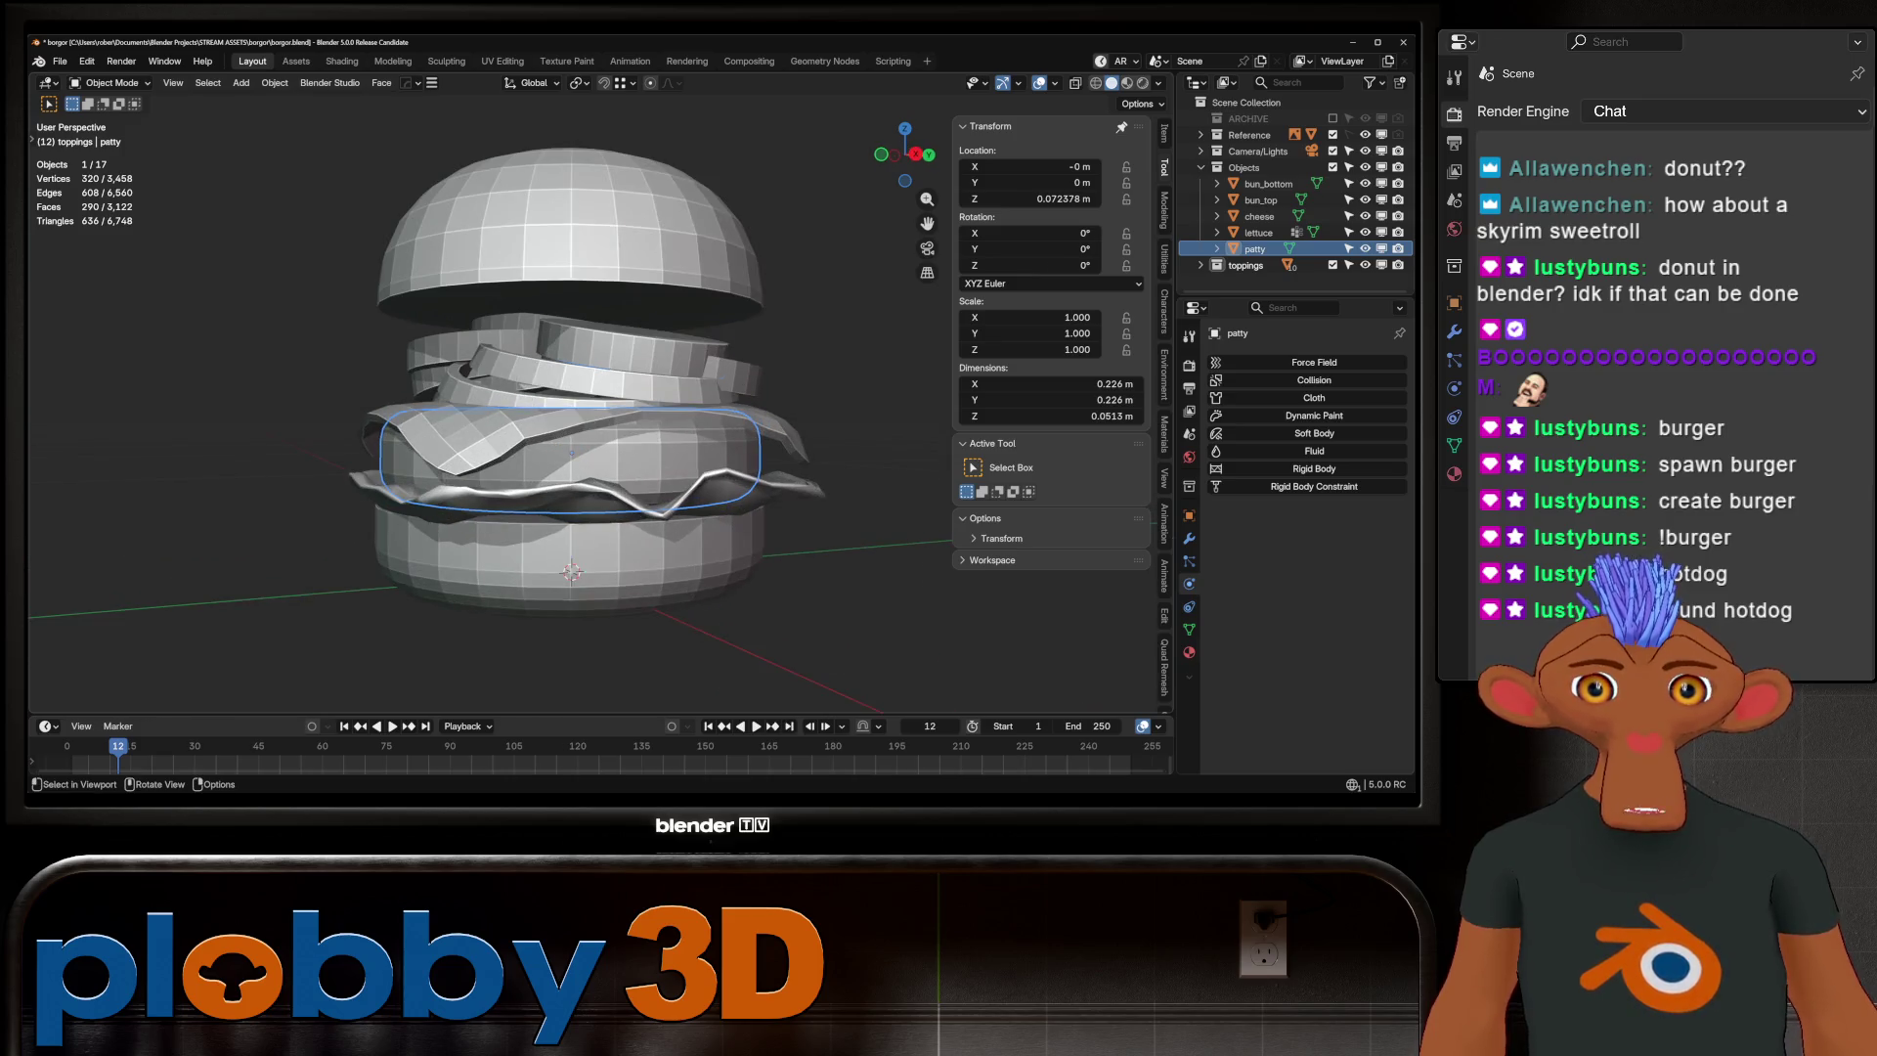
Nudge the pickle, pickle.001 and tomato.001 slices slightly upward along Z
left_click(633, 330)
key("g")
key("z")
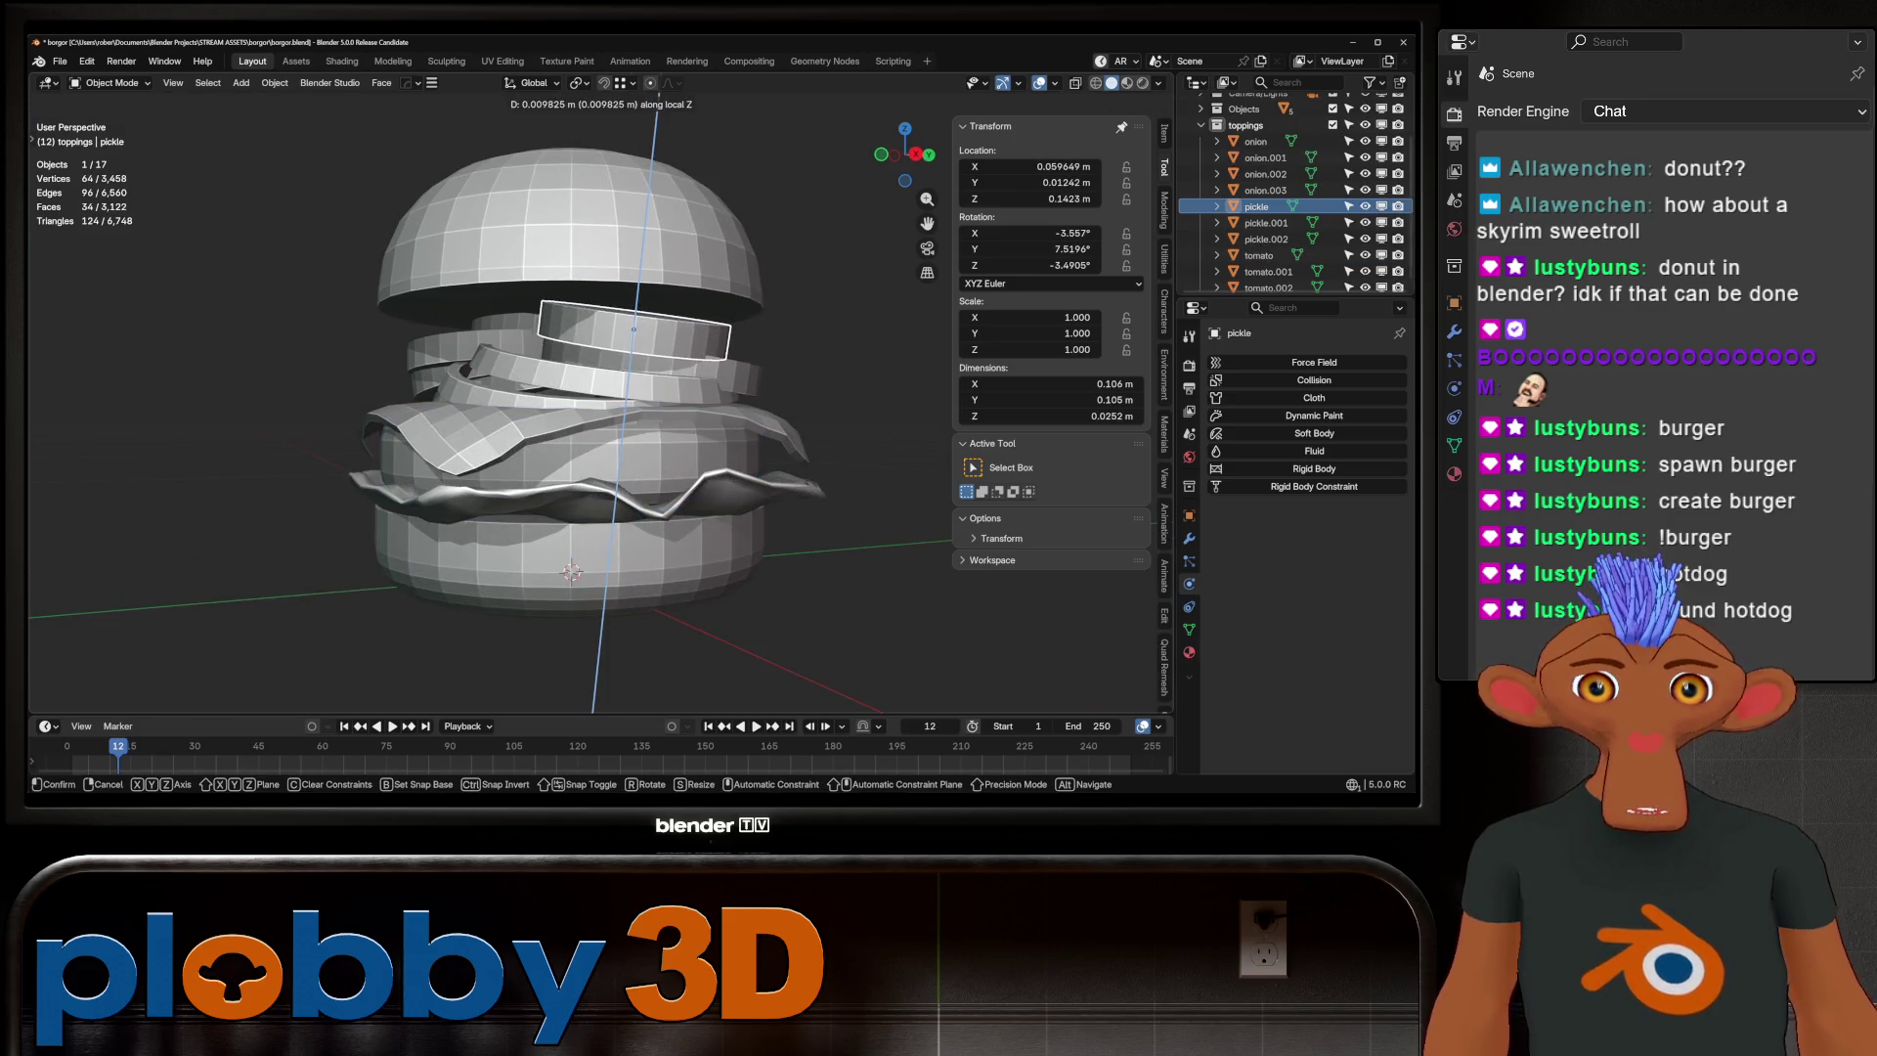
key("Return")
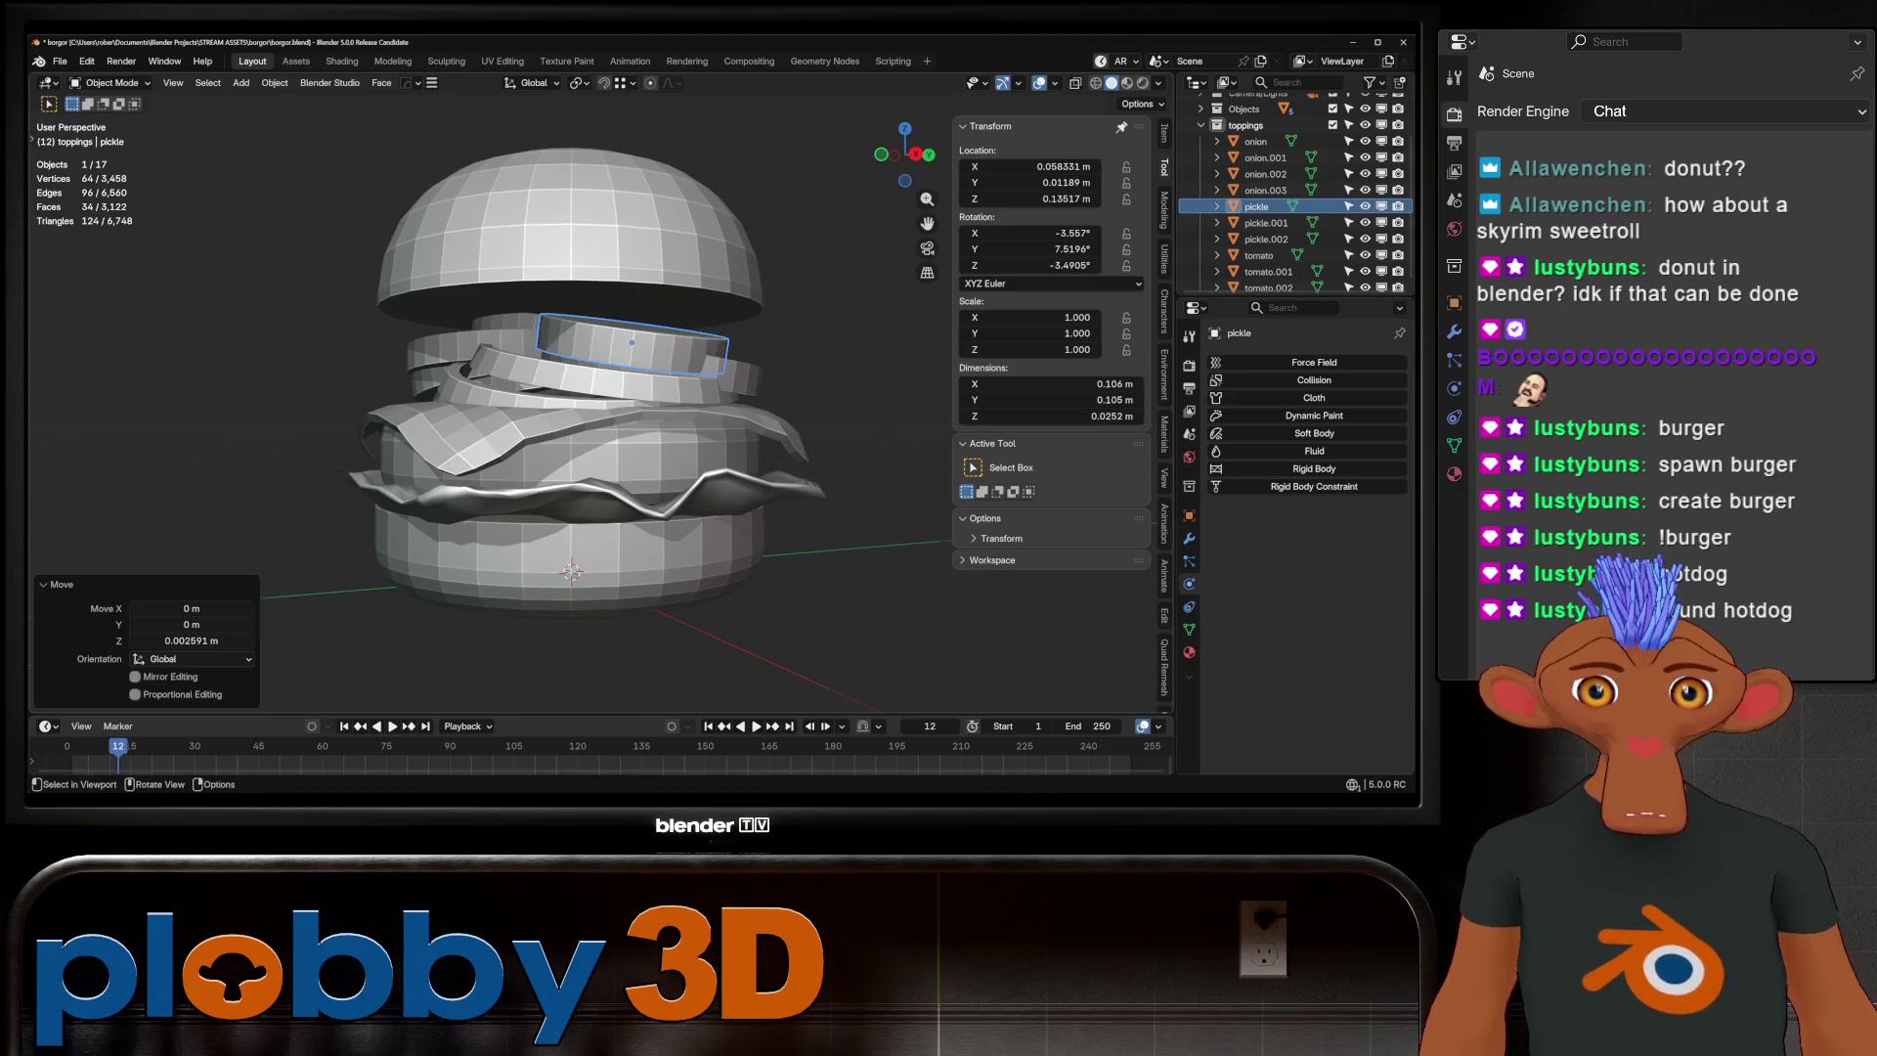
scroll(586, 342, "up", 3)
left_click(411, 305)
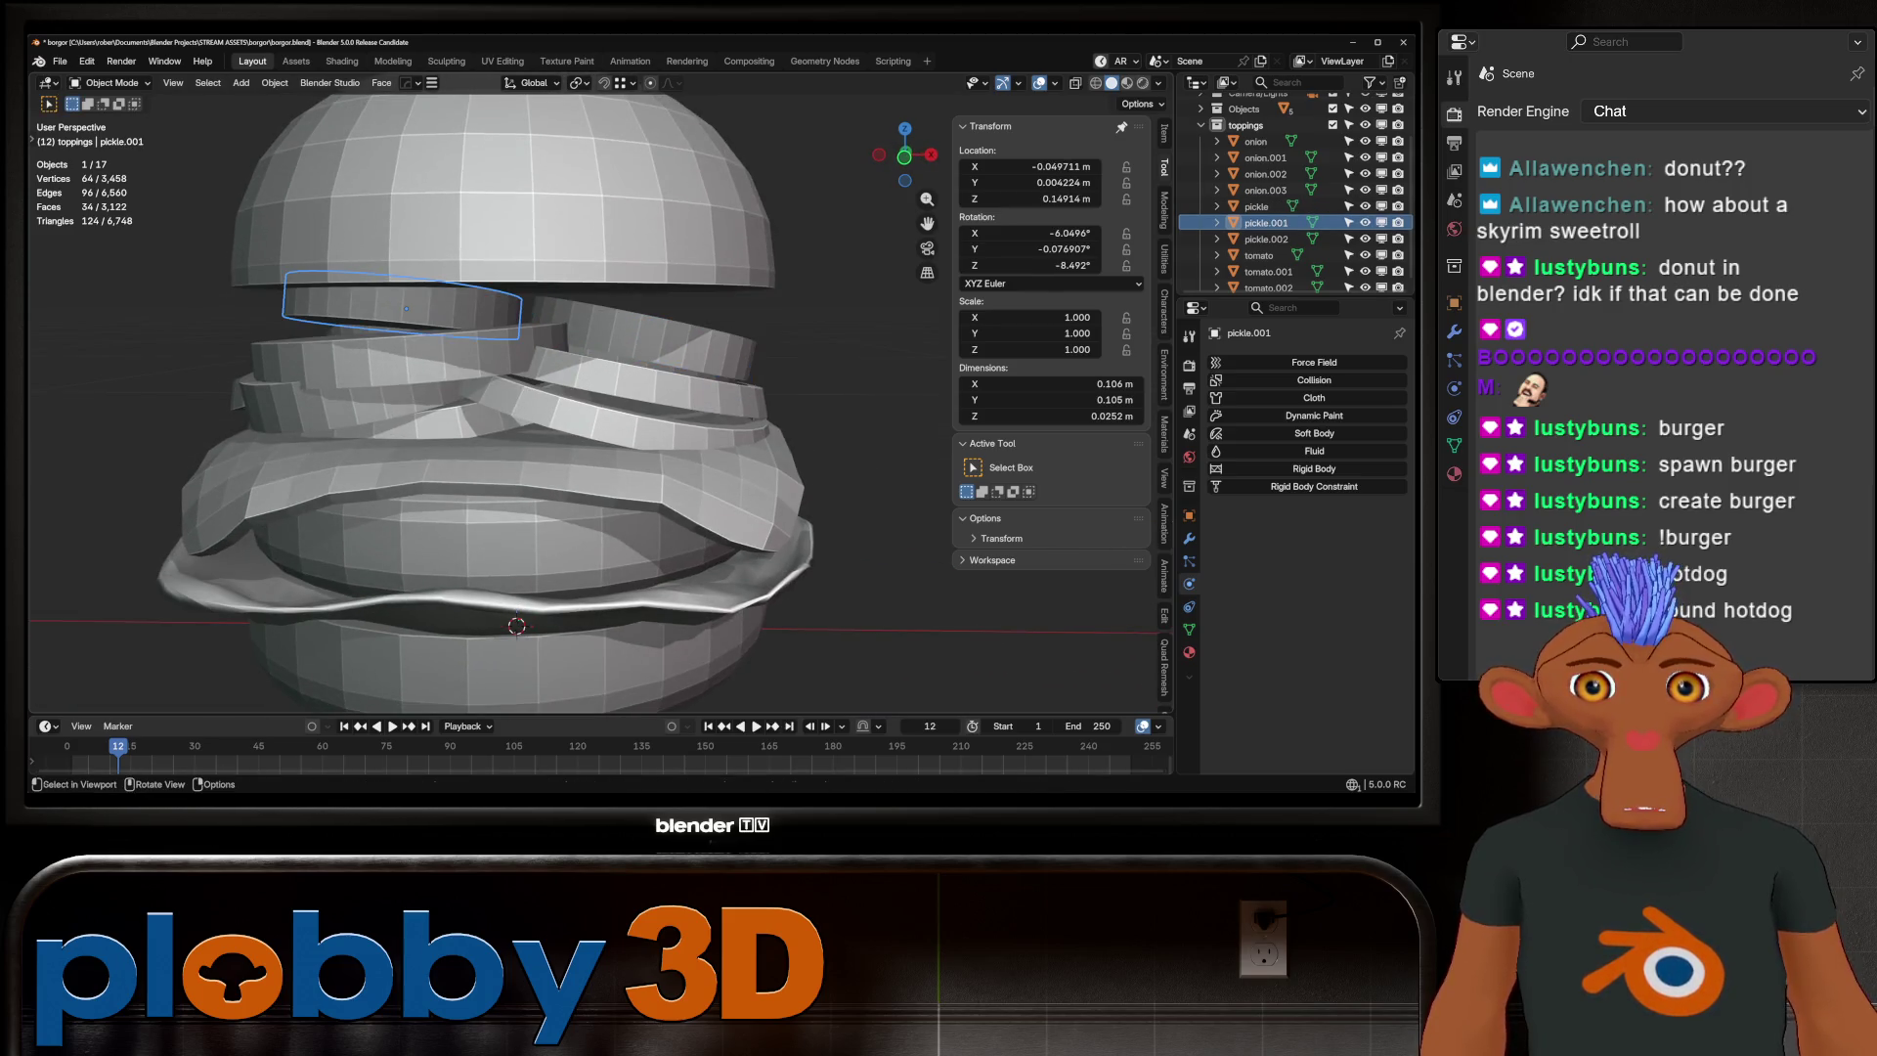
key("g")
key("z")
key("Return")
left_click(411, 347)
key("g")
key("z")
key("Return")
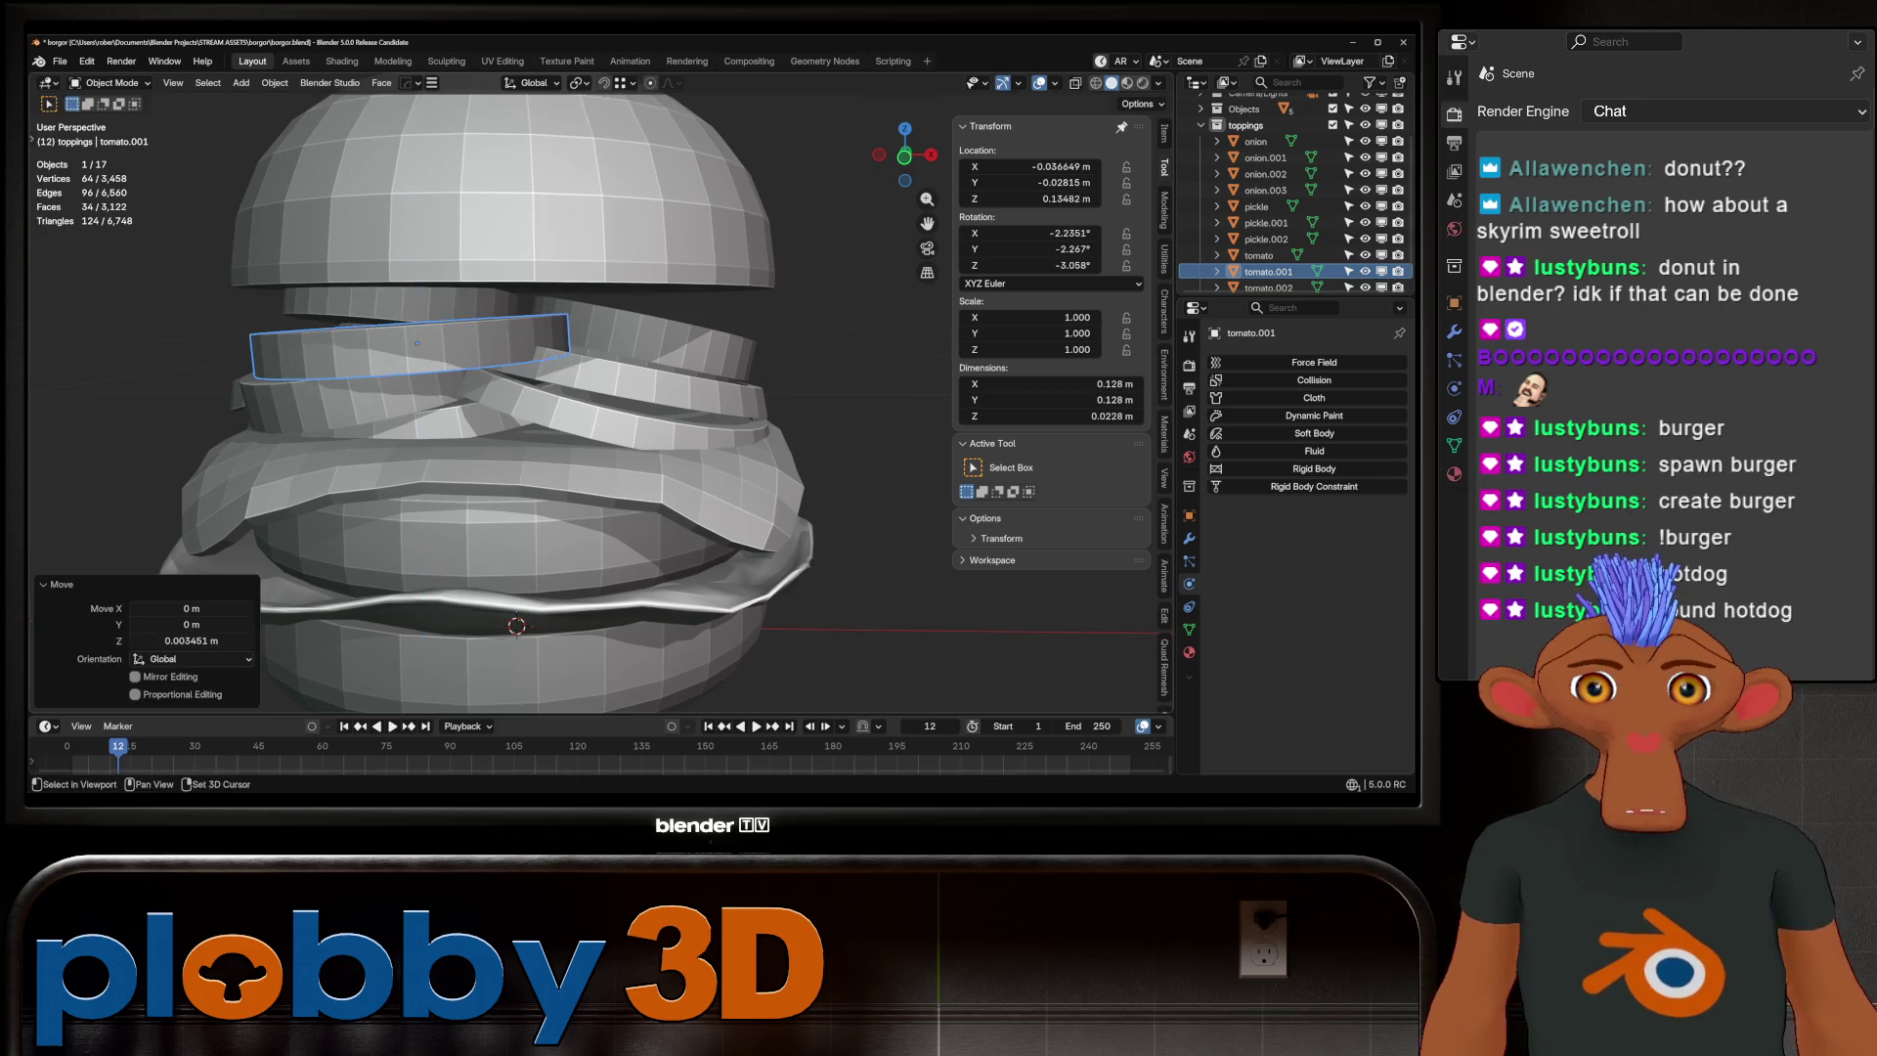
Raise the onion.003 ring slightly along Z, about 0.003 m
scroll(489, 391, "down", 4)
mouse_move(586, 390)
middle_mouse_down()
mouse_move(625, 459)
mouse_move(635, 401)
mouse_move(606, 410)
middle_mouse_up()
left_click(332, 380)
key("g")
key("z")
key("Return")
scroll(567, 440, "down", 3)
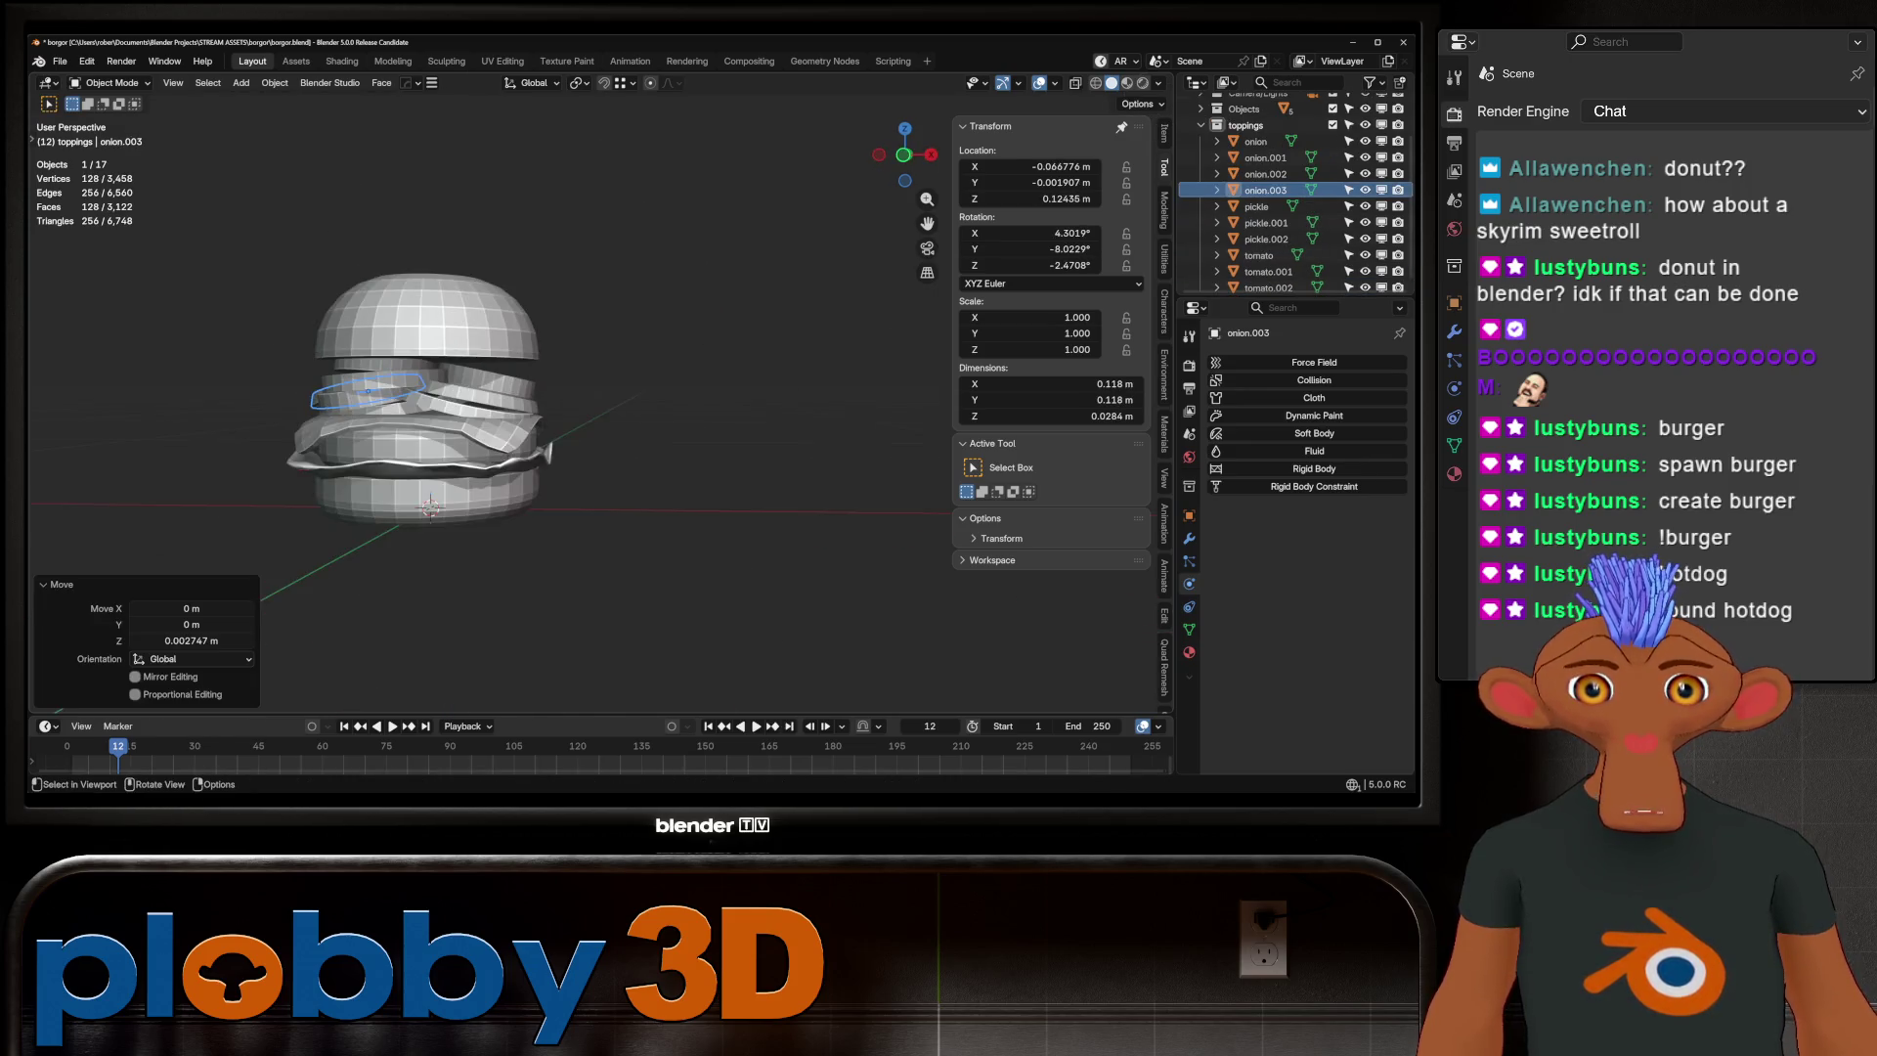
left_click(553, 313)
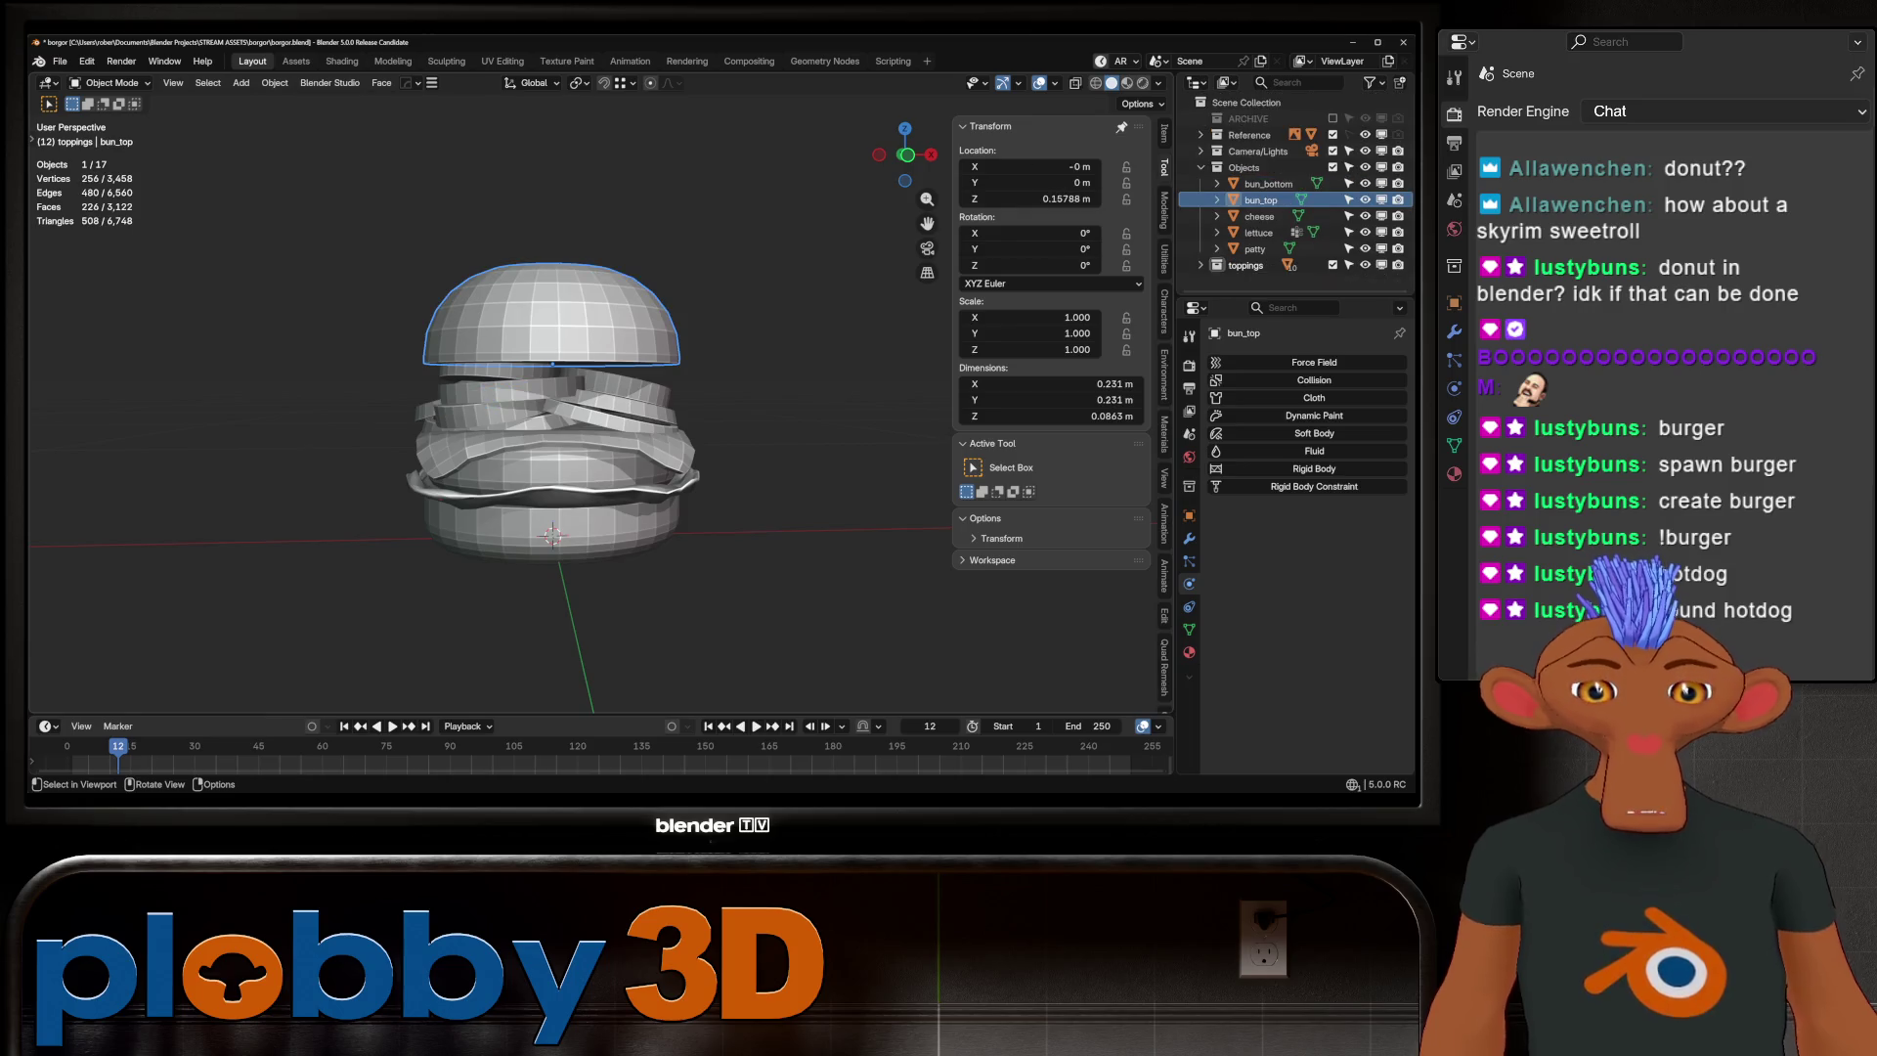
From the front view, lower the top bun slightly and tilt it 5.5° around Y
key("KP_1")
key("g")
key("z")
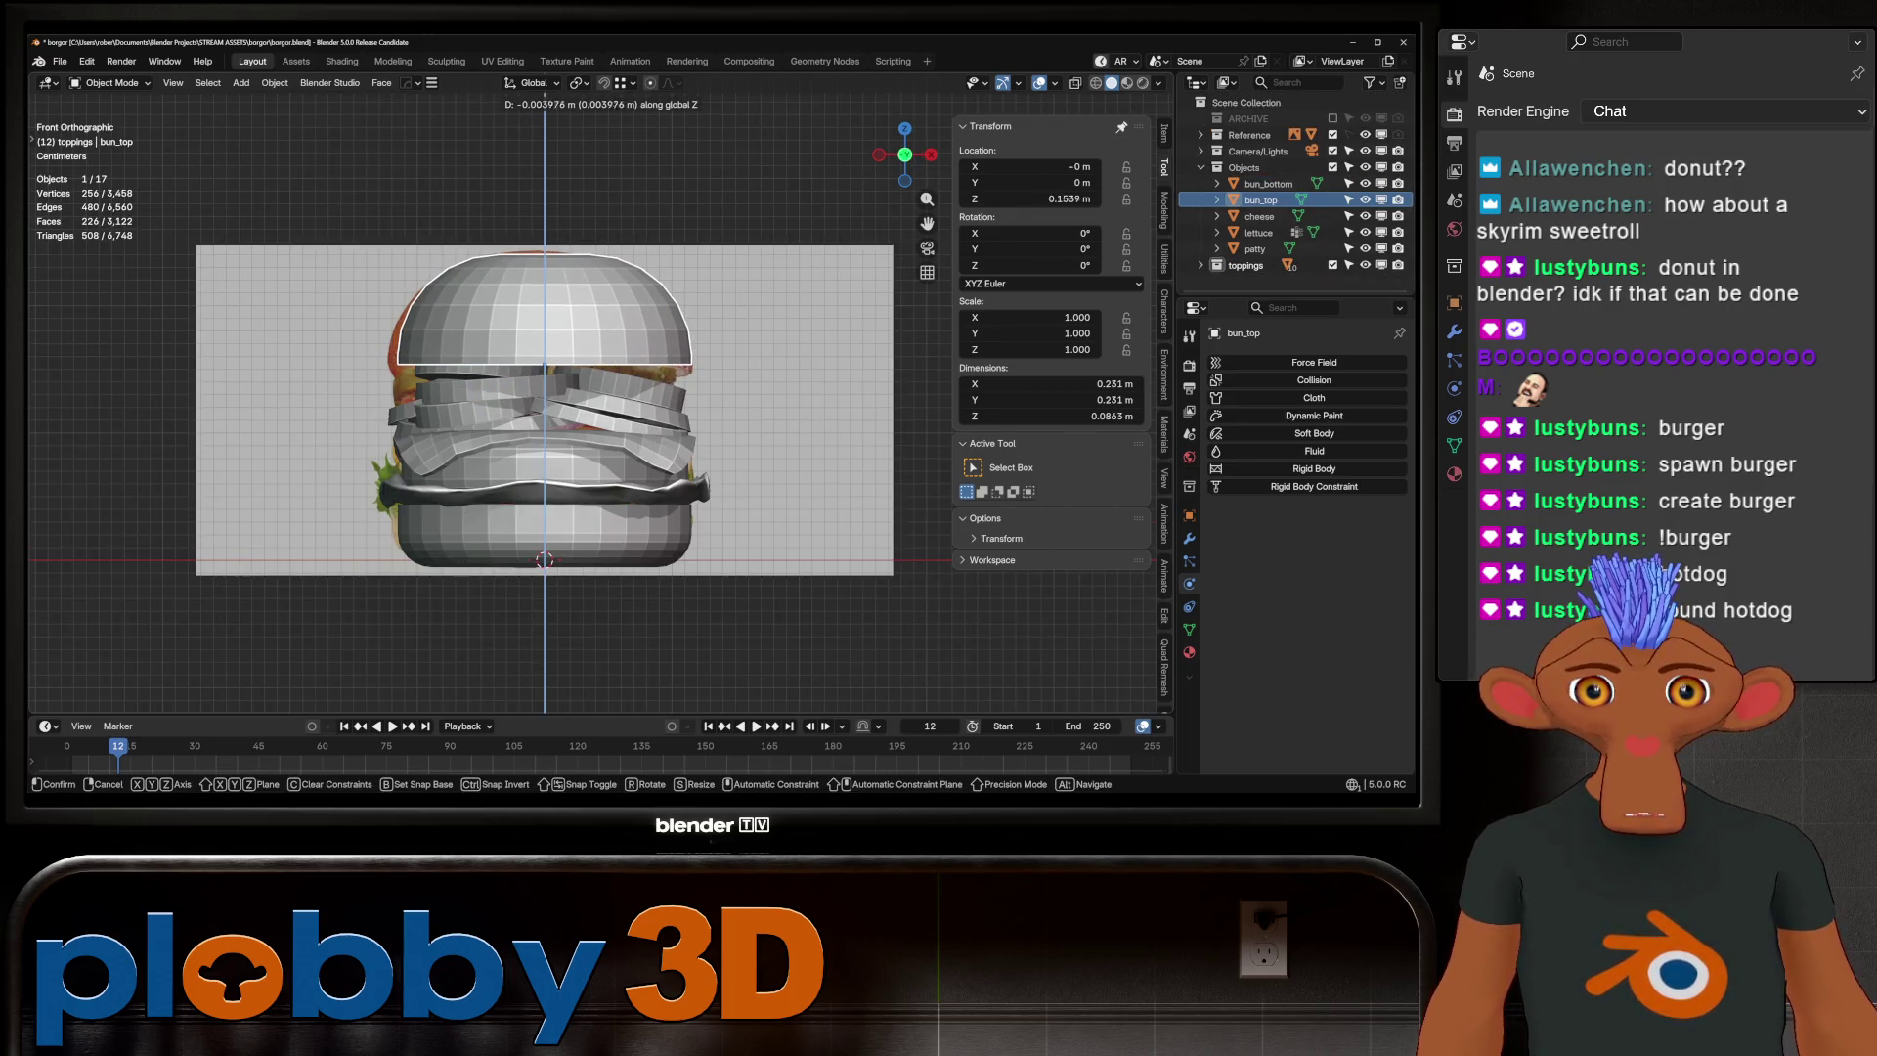
key("Return")
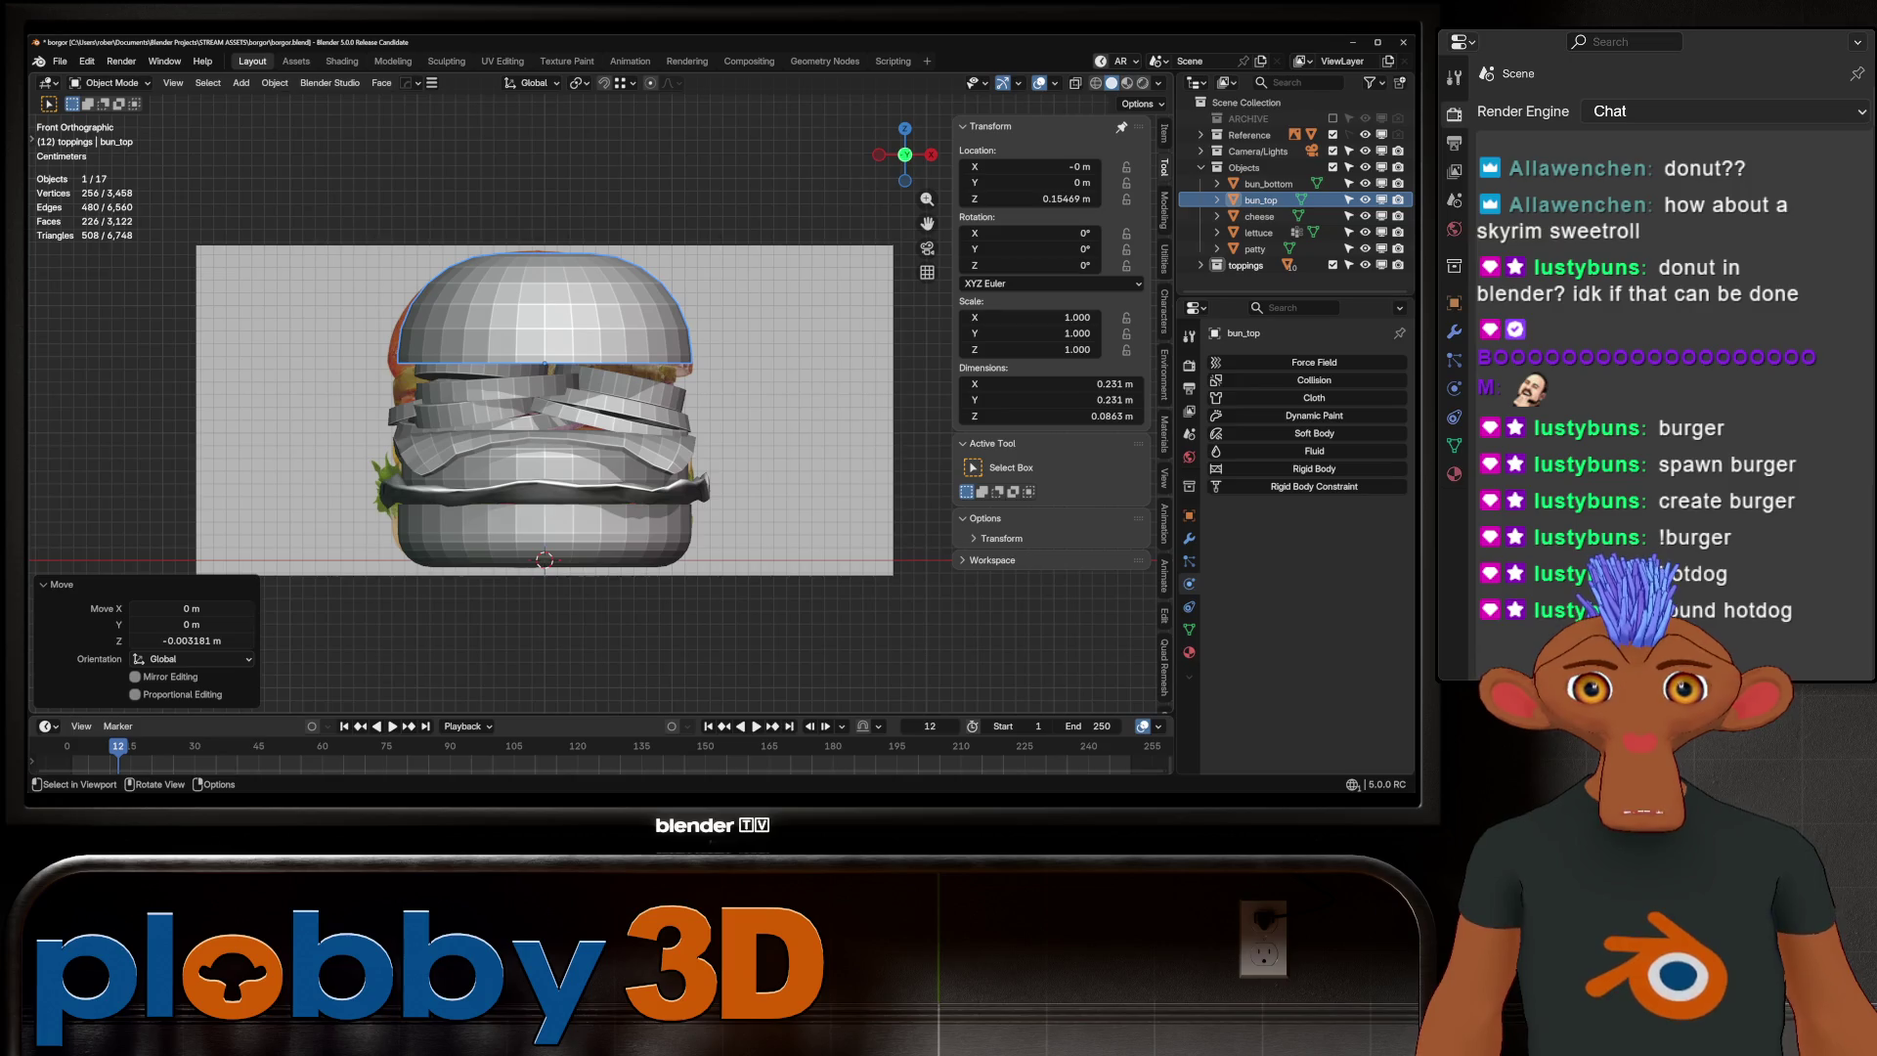
key("r")
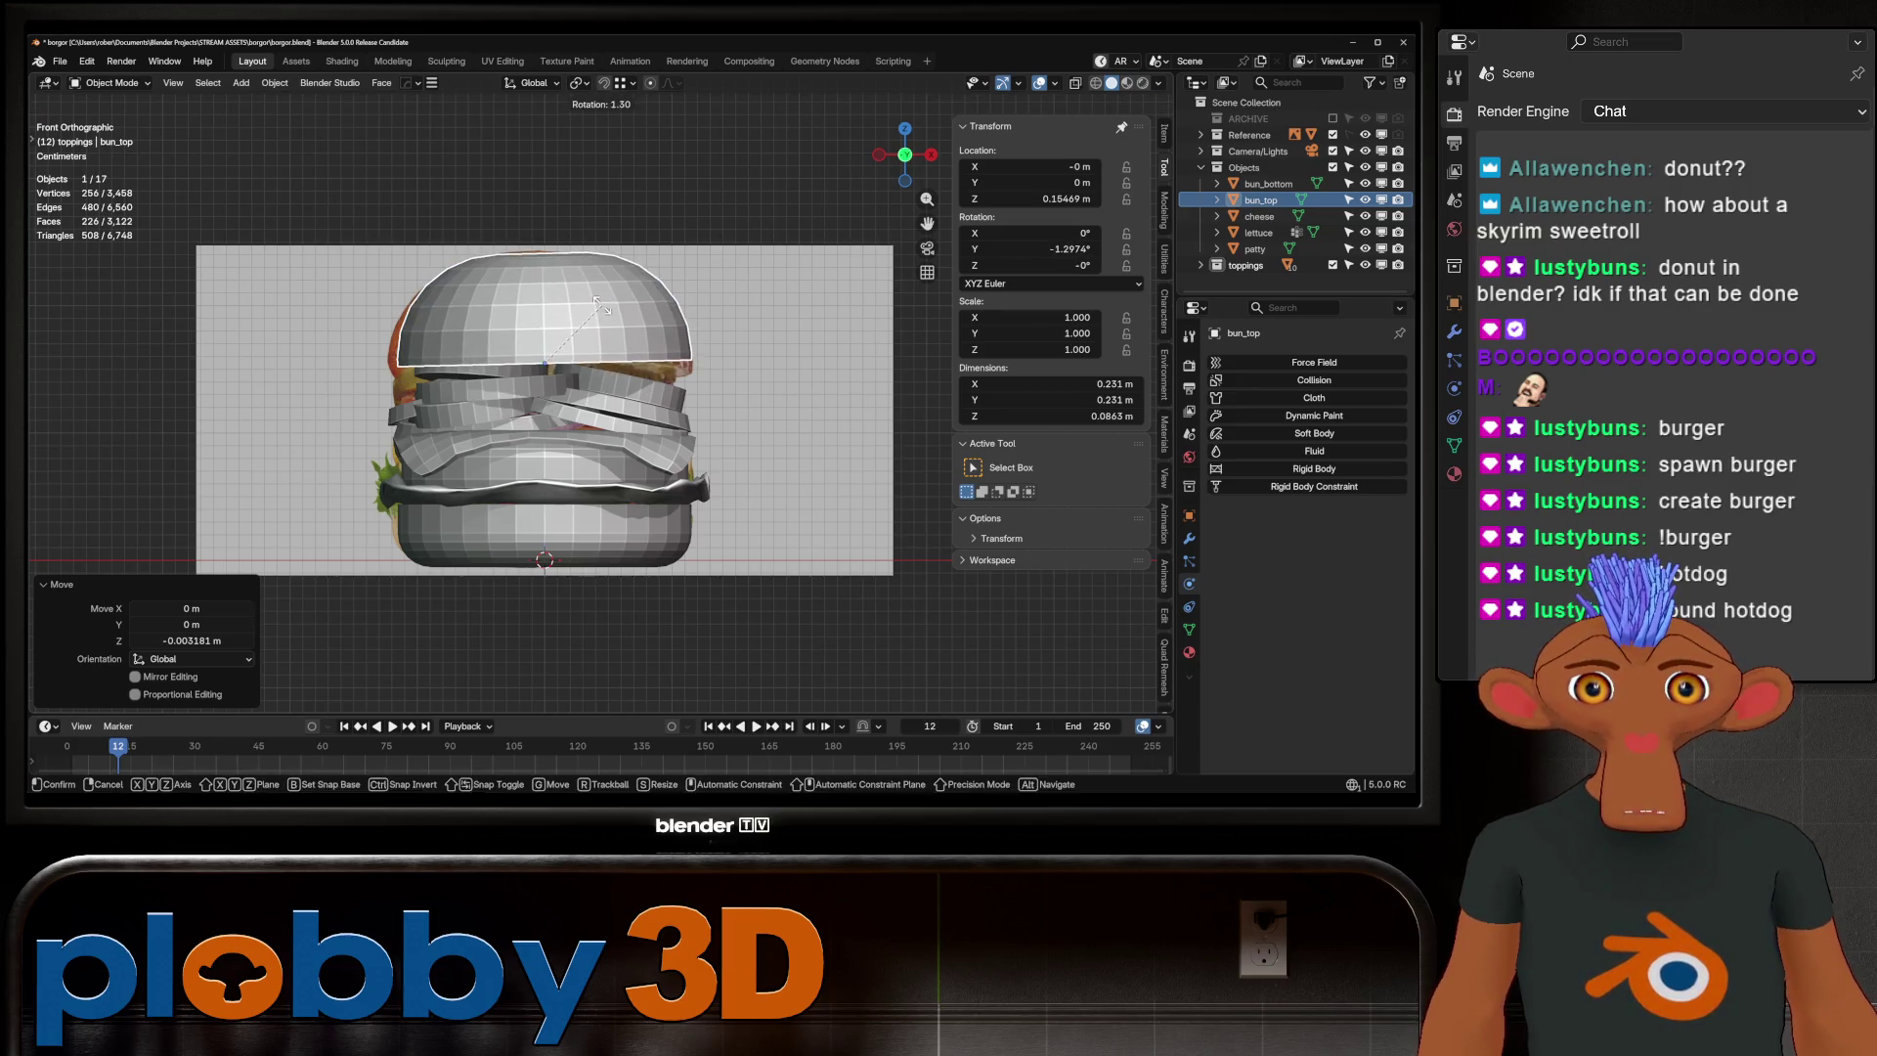
key("y")
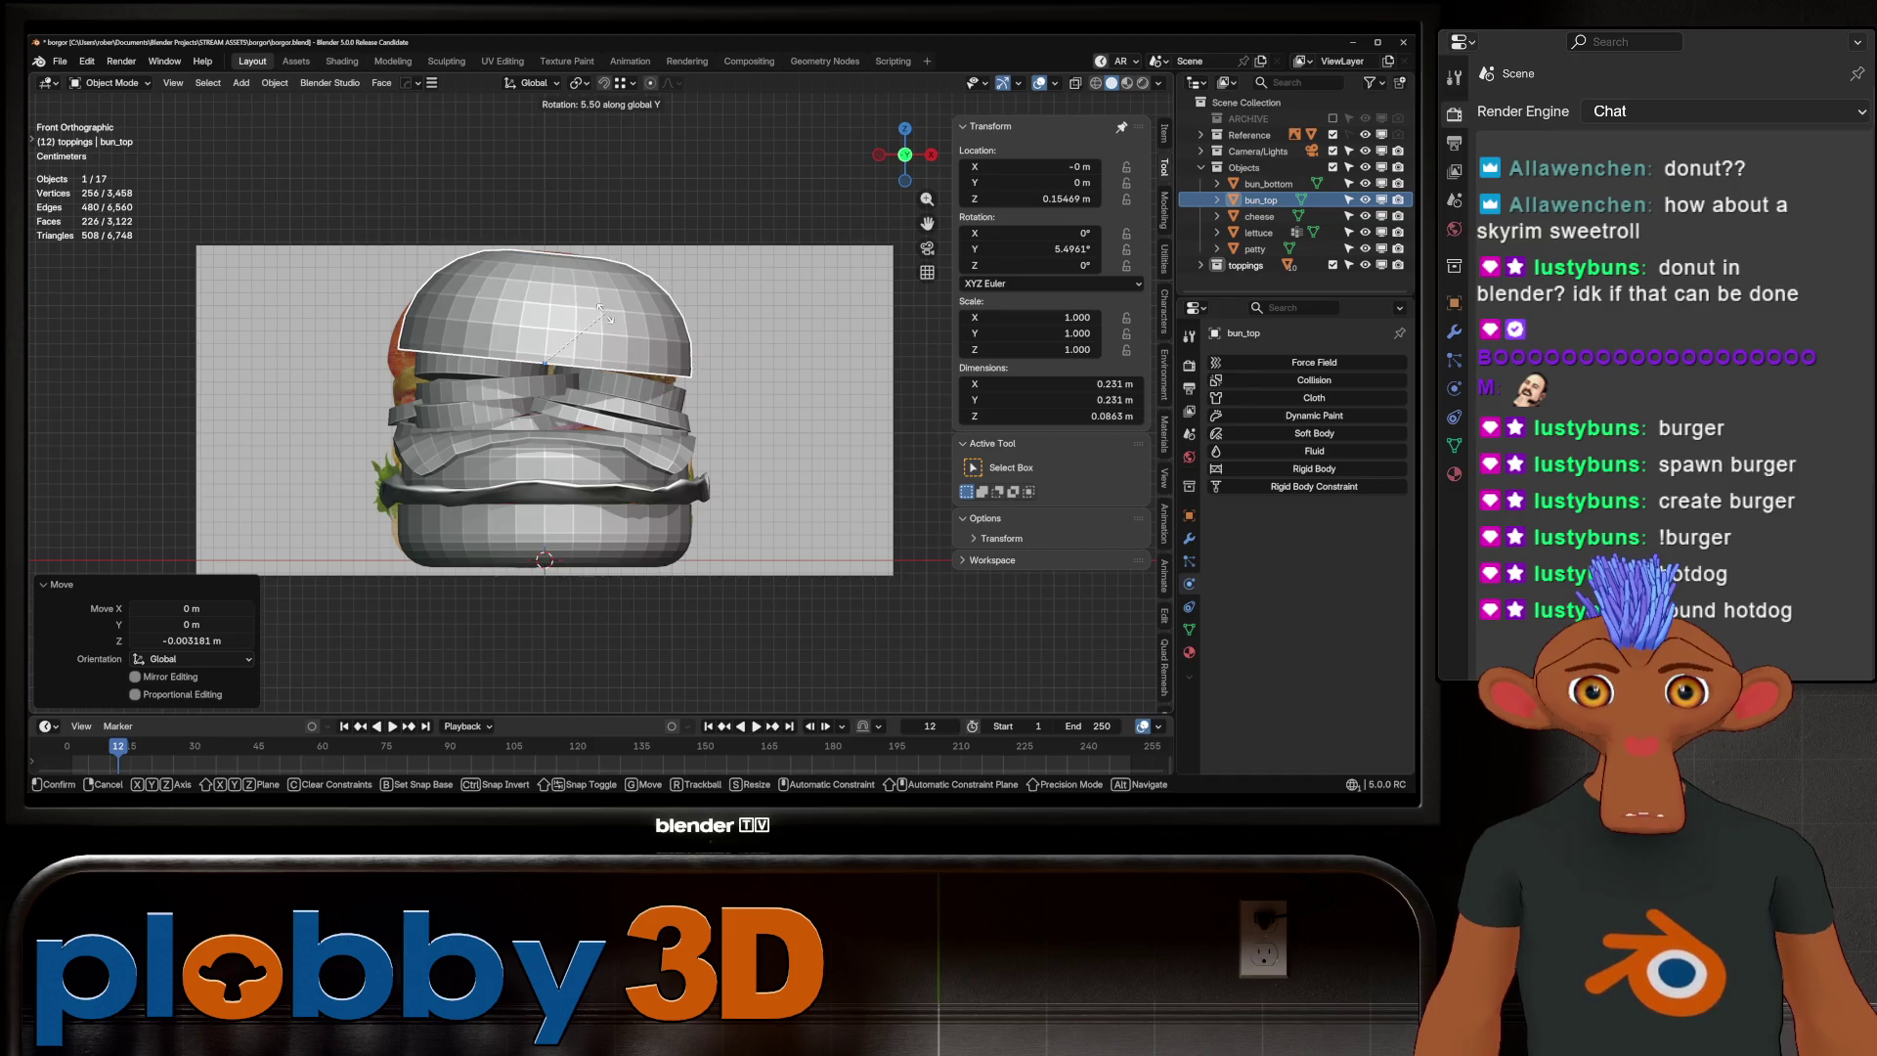
key("Return")
Select every burger object and bring up the Apply transforms menu
middle_click_drag(587, 440, 664, 479)
scroll(572, 411, "down", 8)
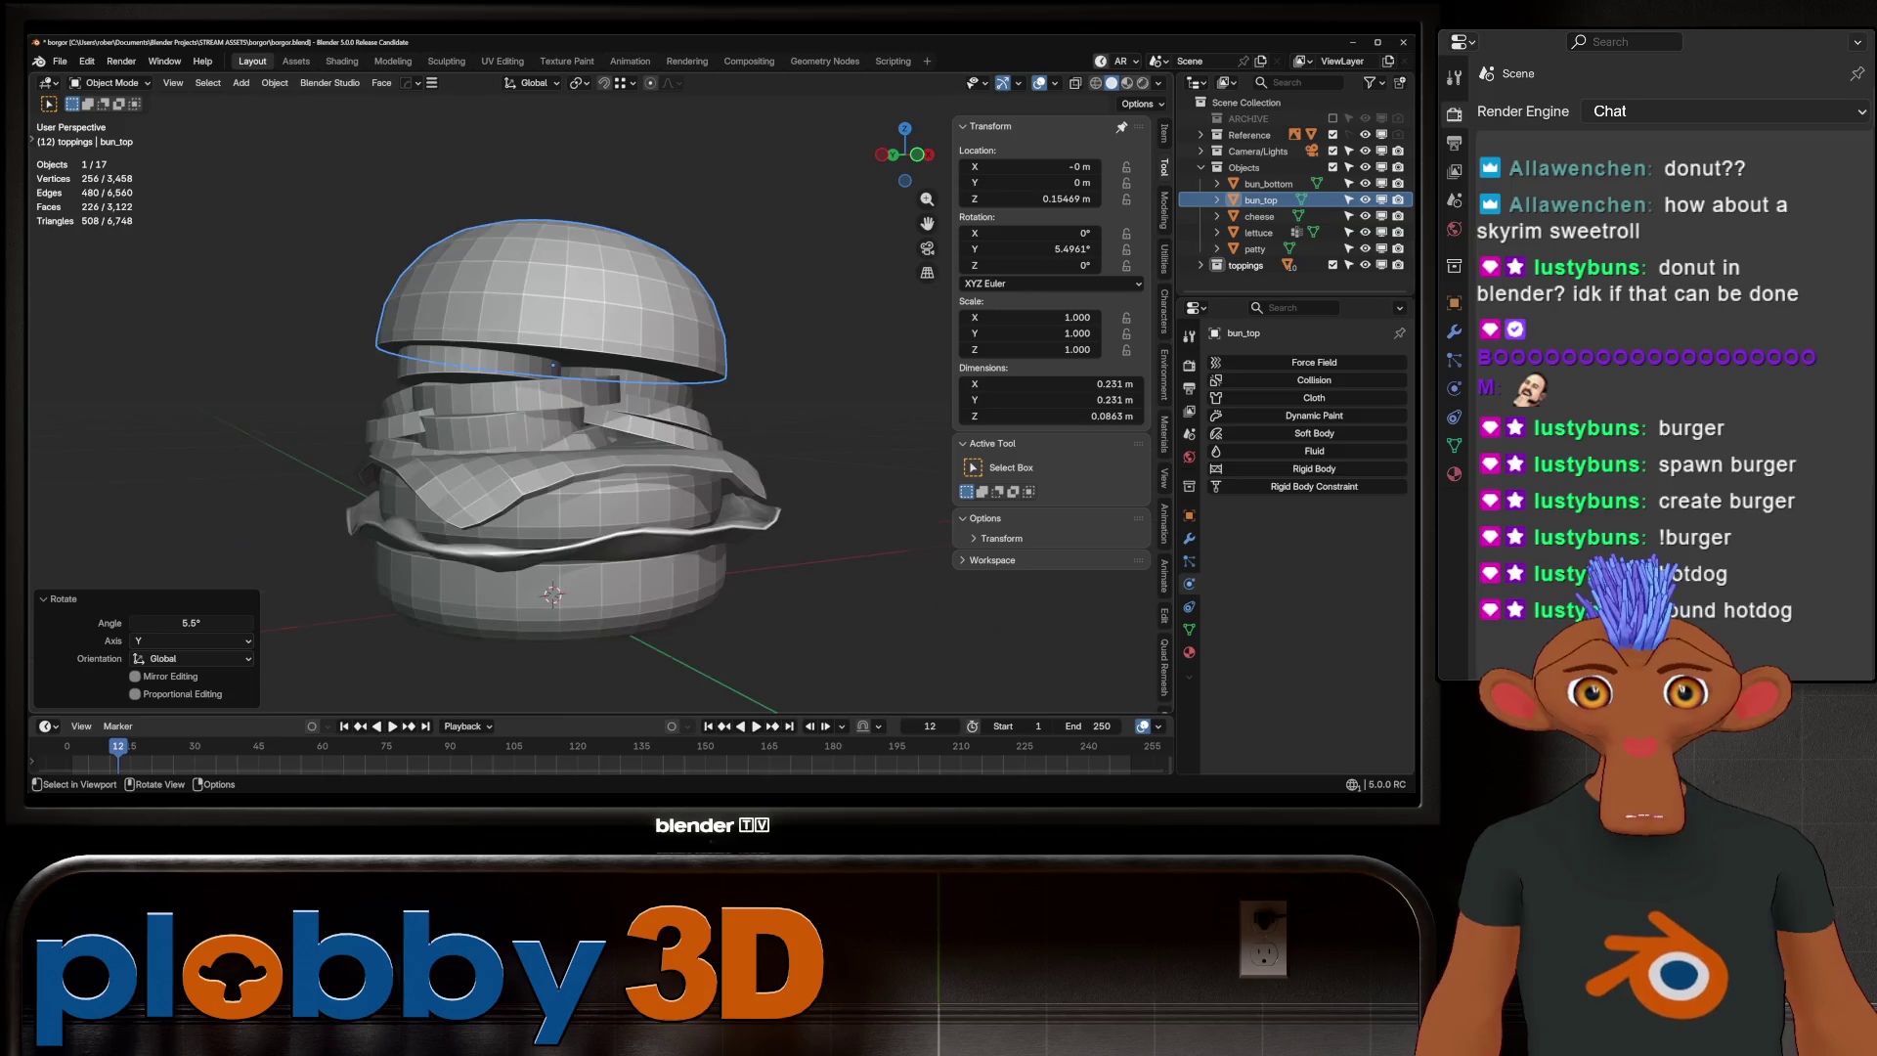
scroll(571, 411, "up", 5)
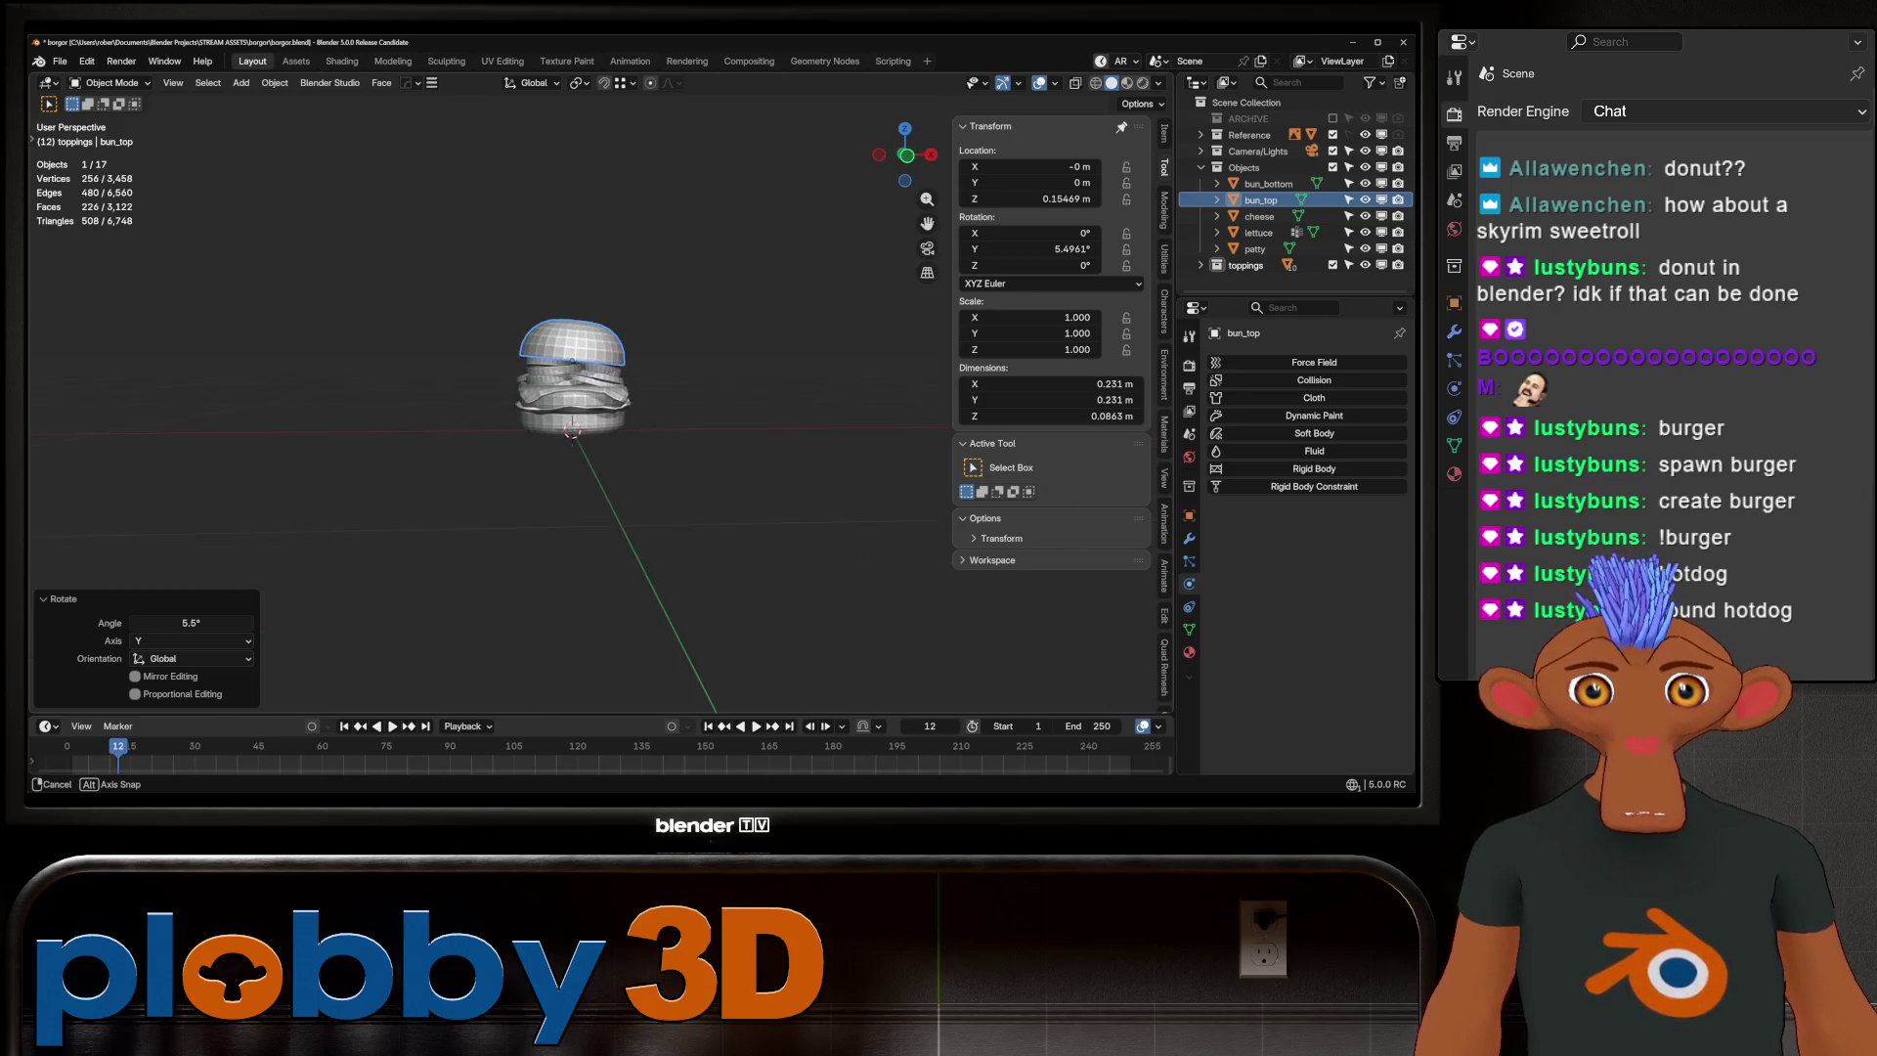
middle_click_drag(572, 410, 586, 352)
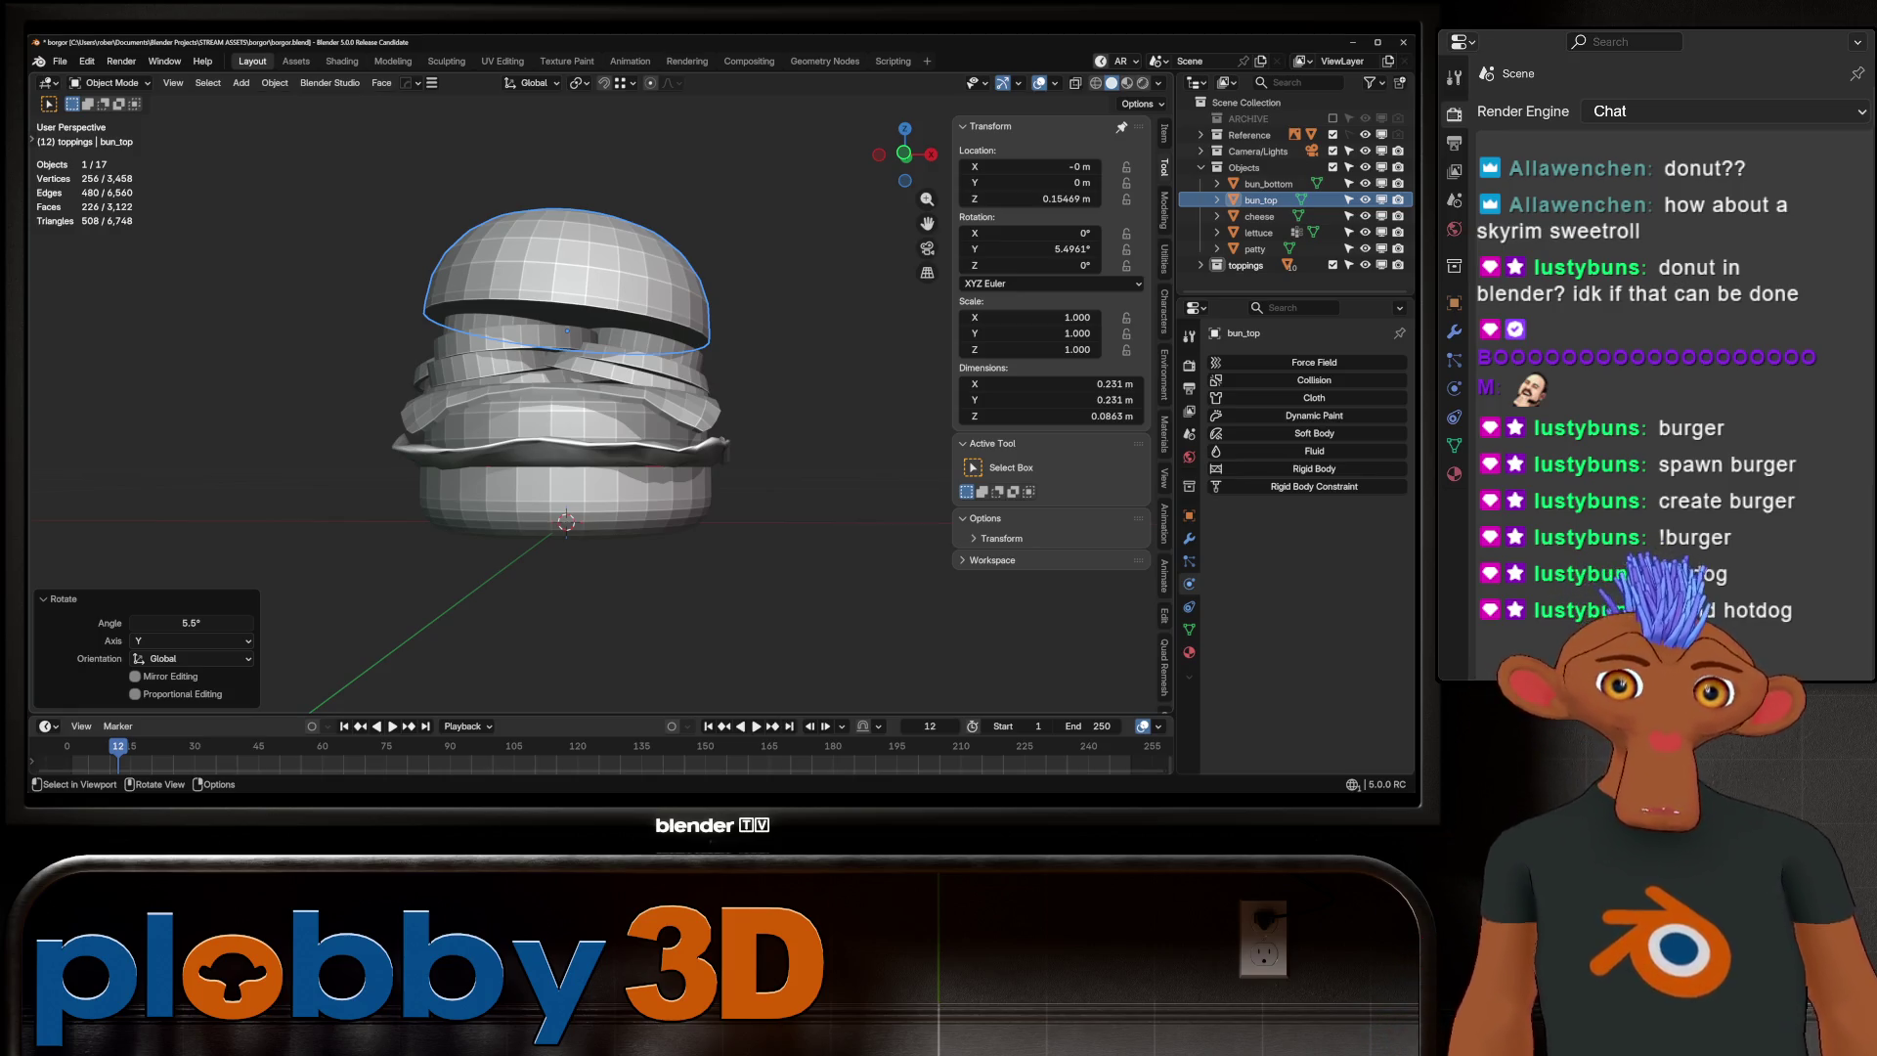
scroll(416, 348, "down", 3)
key("a")
key("ctrl+a")
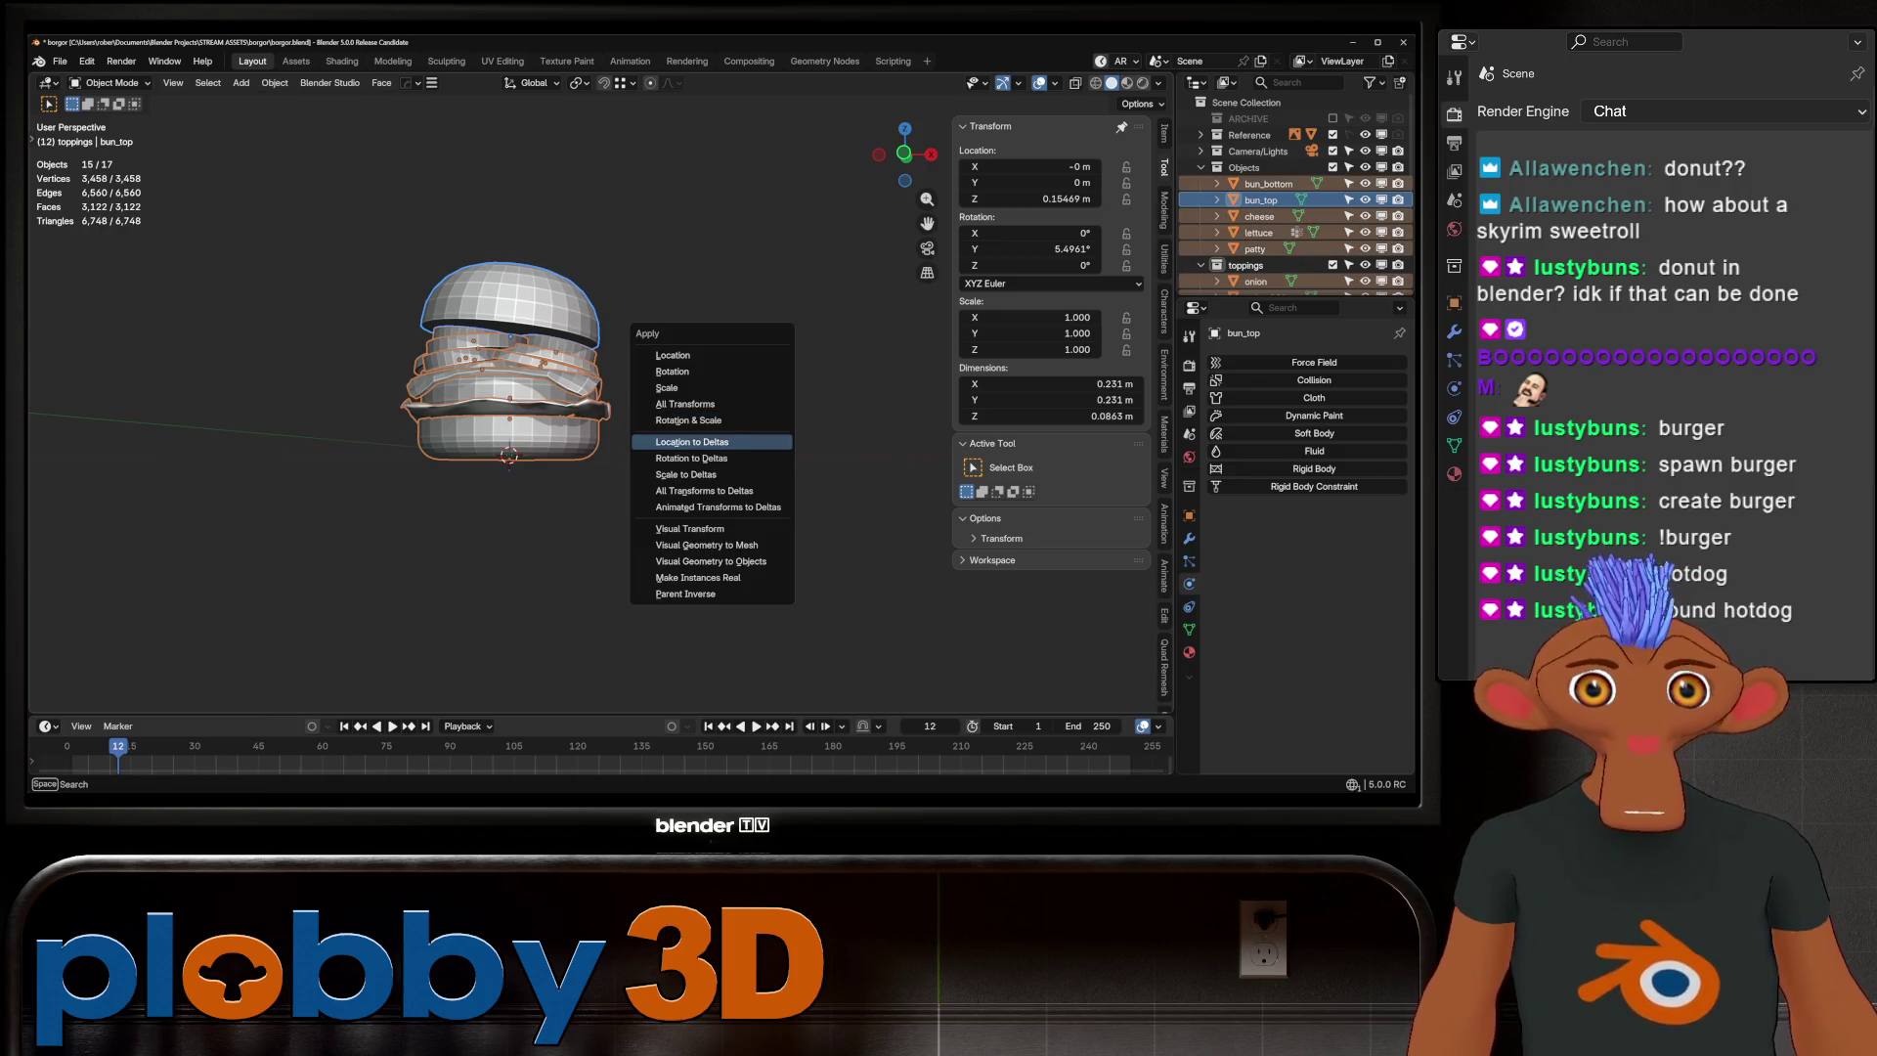
Apply rotation and scale to all objects and save an incremental copy as borgor1.blend
left_click(686, 419)
mouse_move(686, 419)
middle_mouse_down()
mouse_move(763, 440)
mouse_move(728, 527)
middle_mouse_up()
key("ctrl+alt+s")
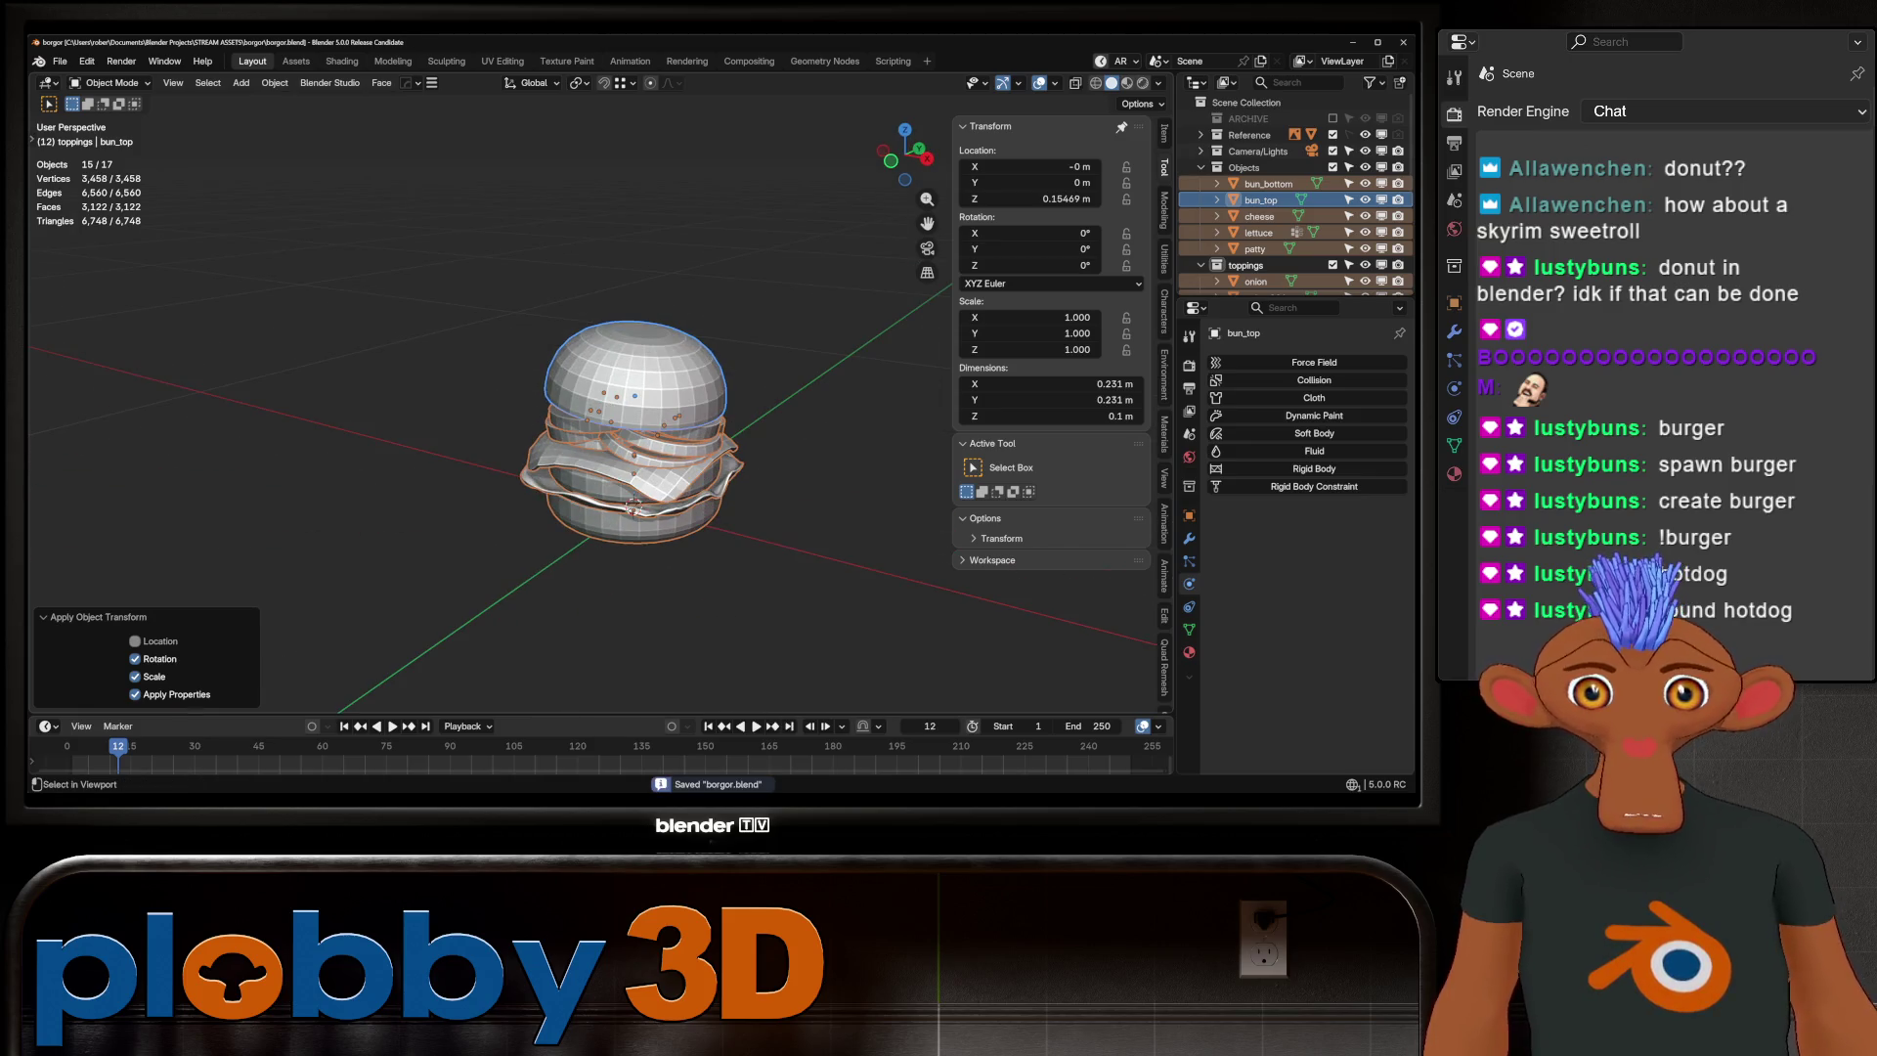
key("KP_3")
key("KP_Decimal")
Grid-fill the top bun's open cap face, rotating the fill pattern by one step
left_click(596, 371)
middle_click_drag(596, 371, 587, 411)
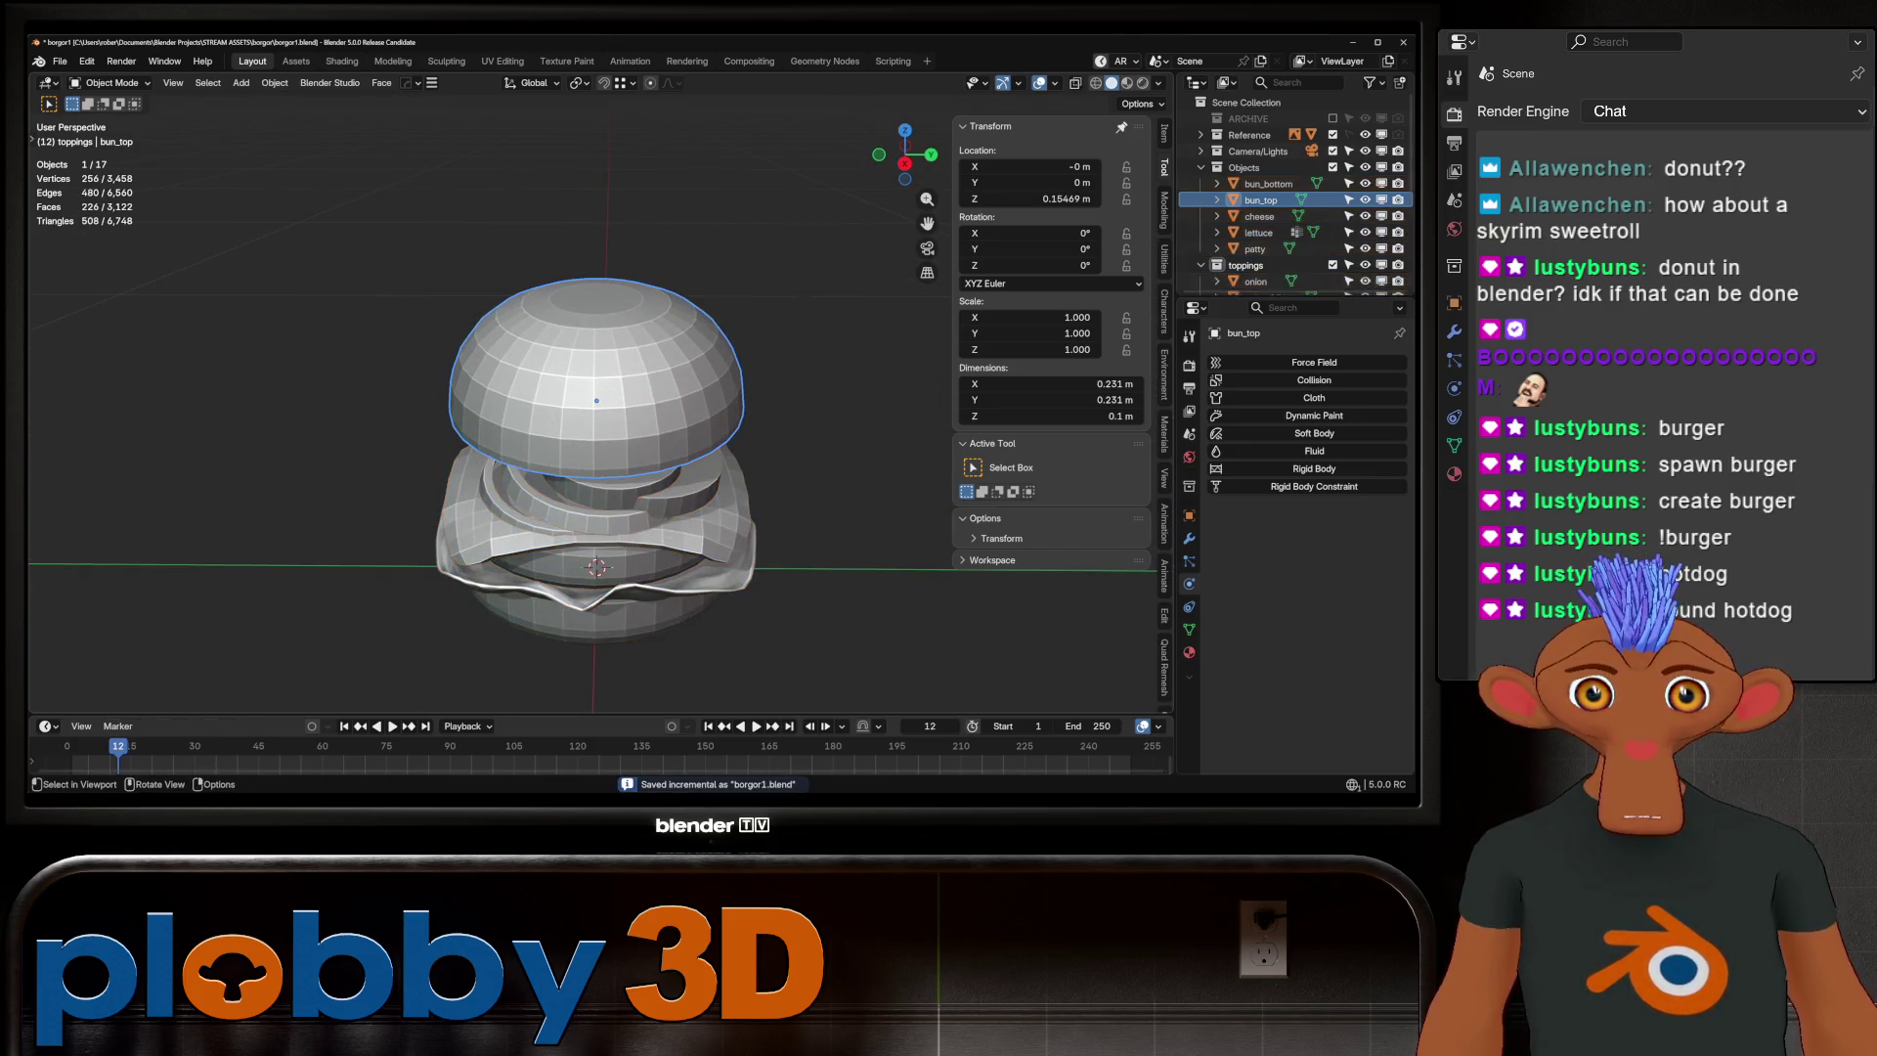
key("Tab")
key("3")
left_click(596, 298)
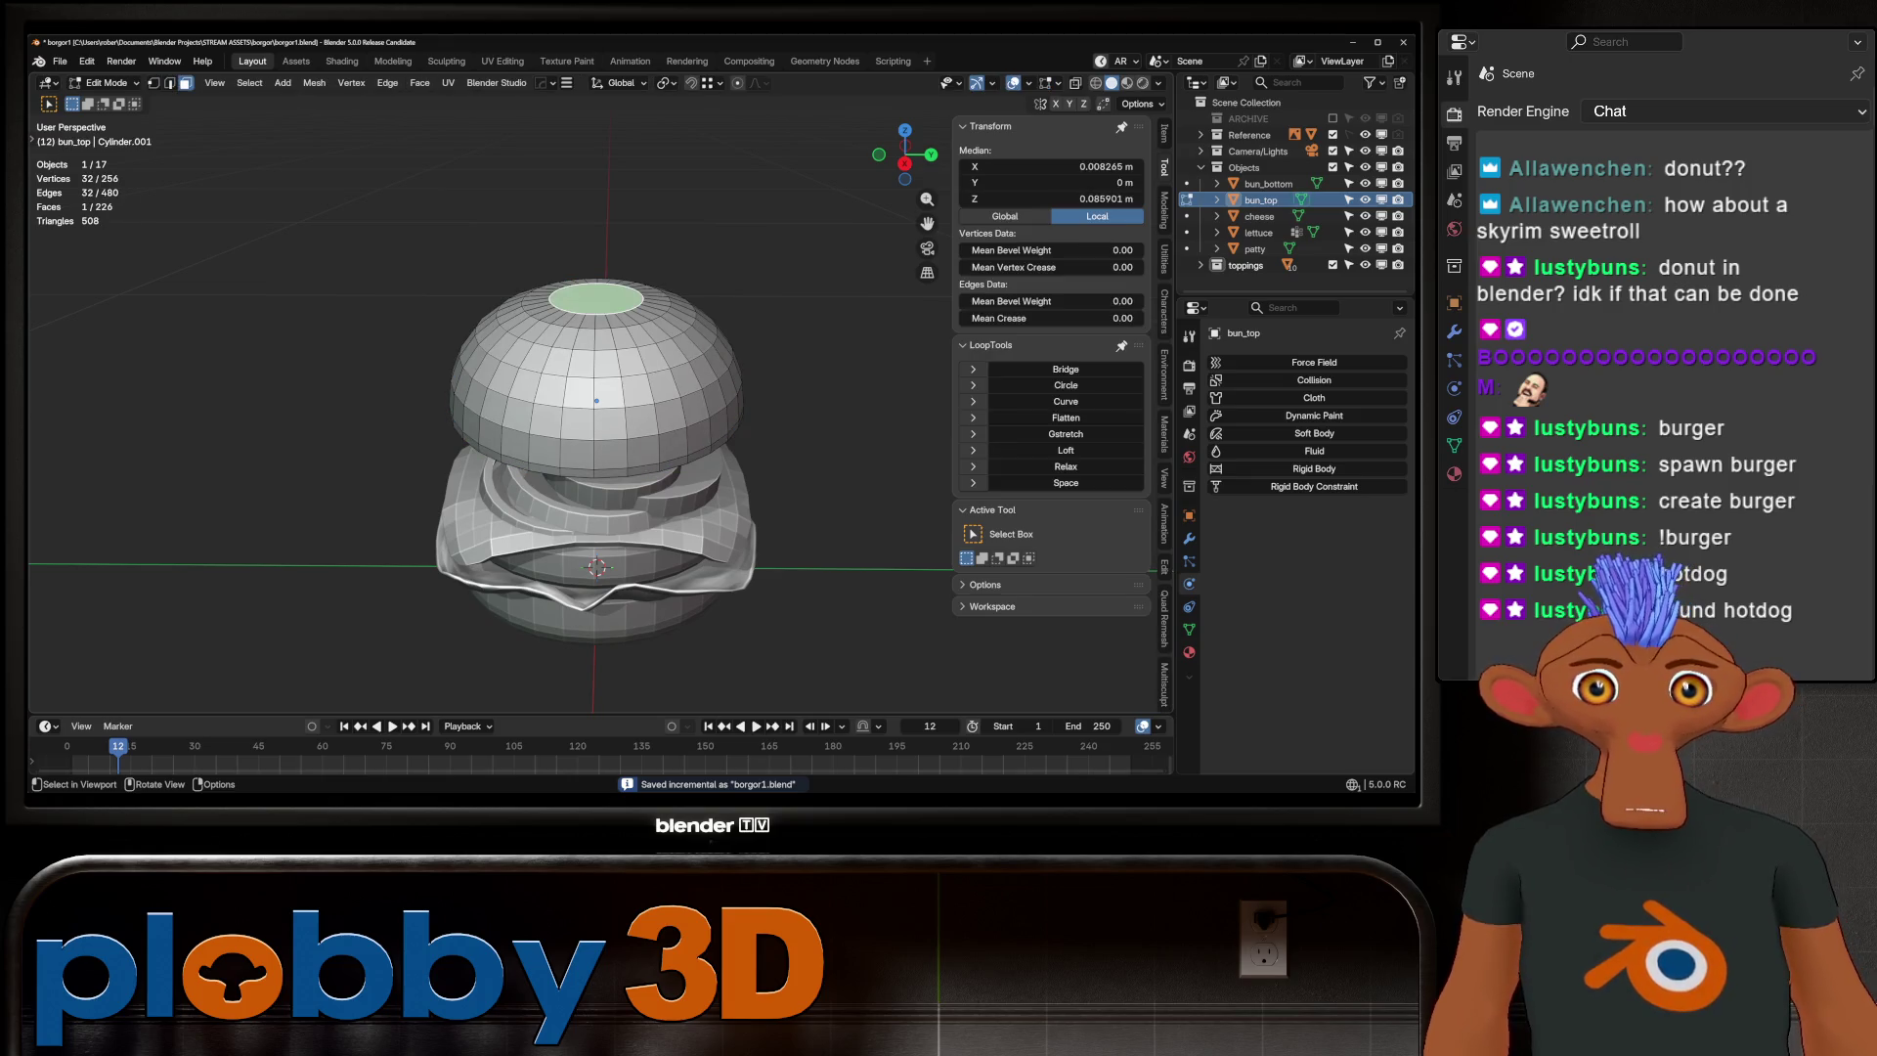
key("q")
left_click(755, 304)
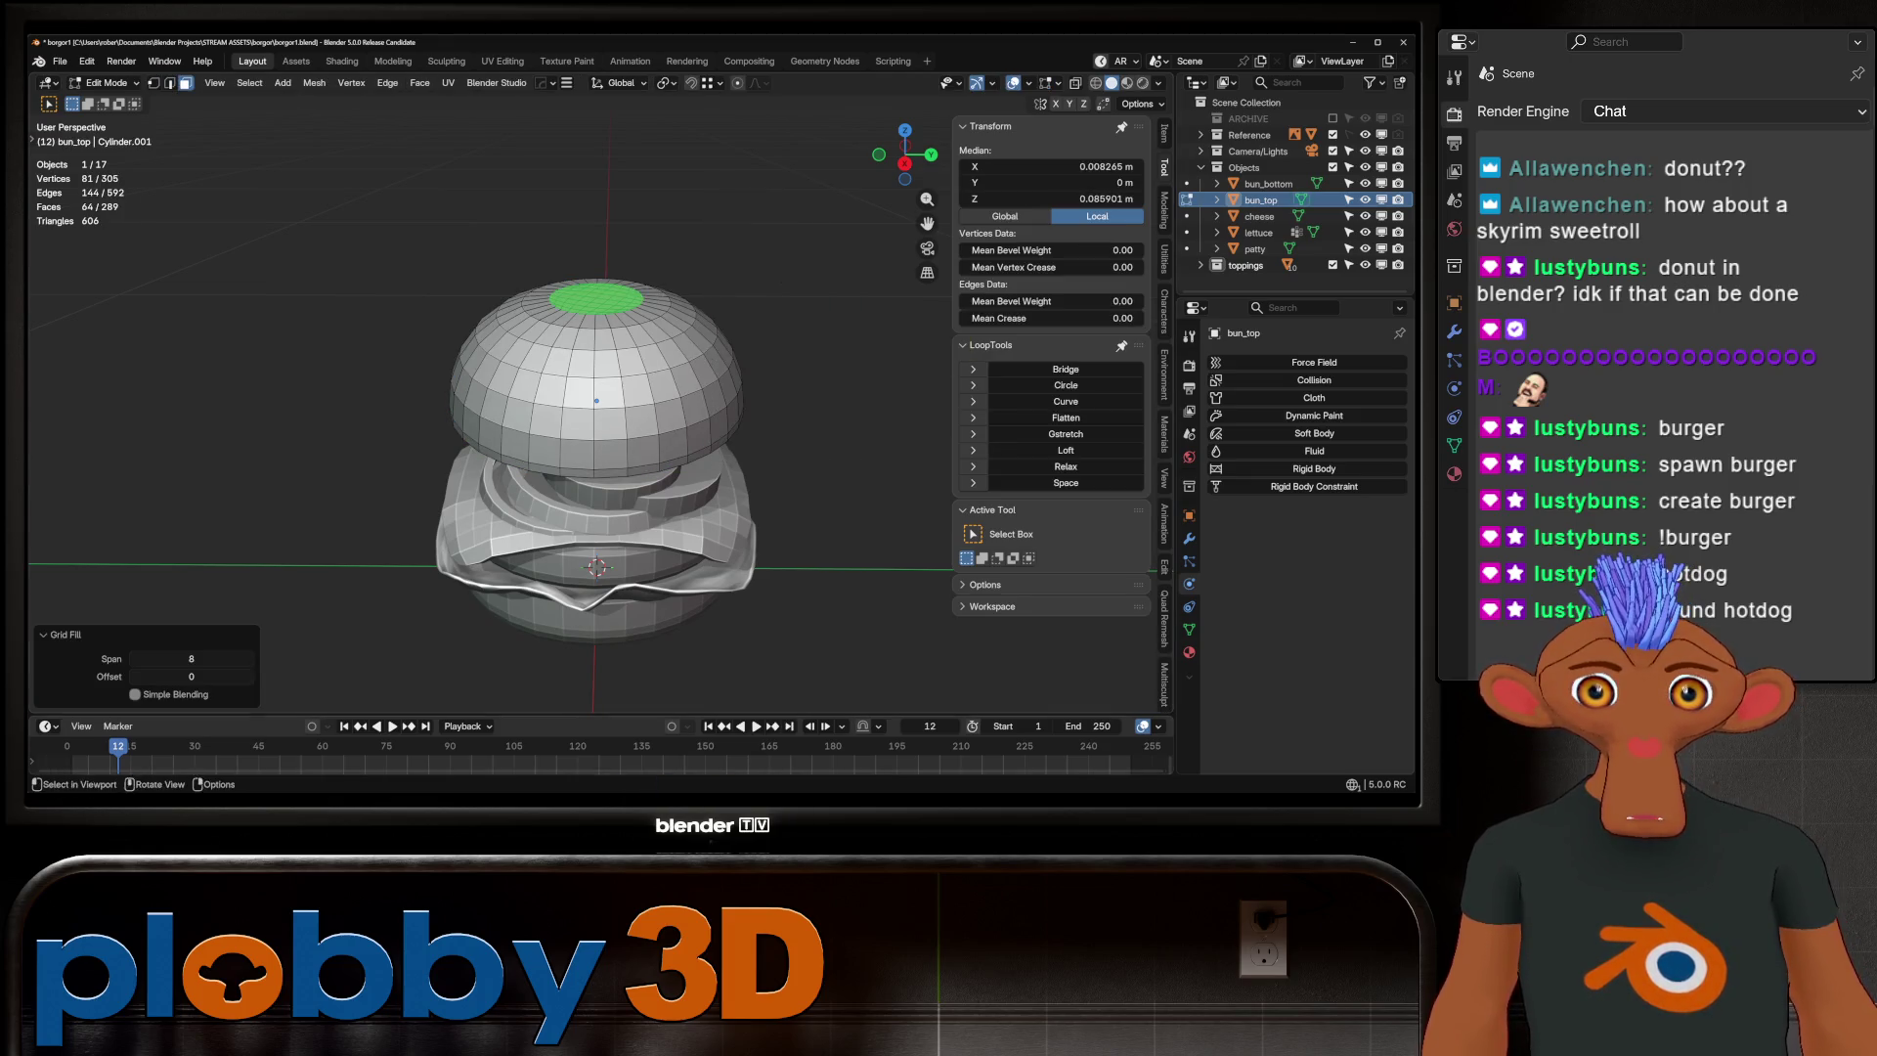
middle_click_drag(596, 410, 598, 528)
left_click(134, 676)
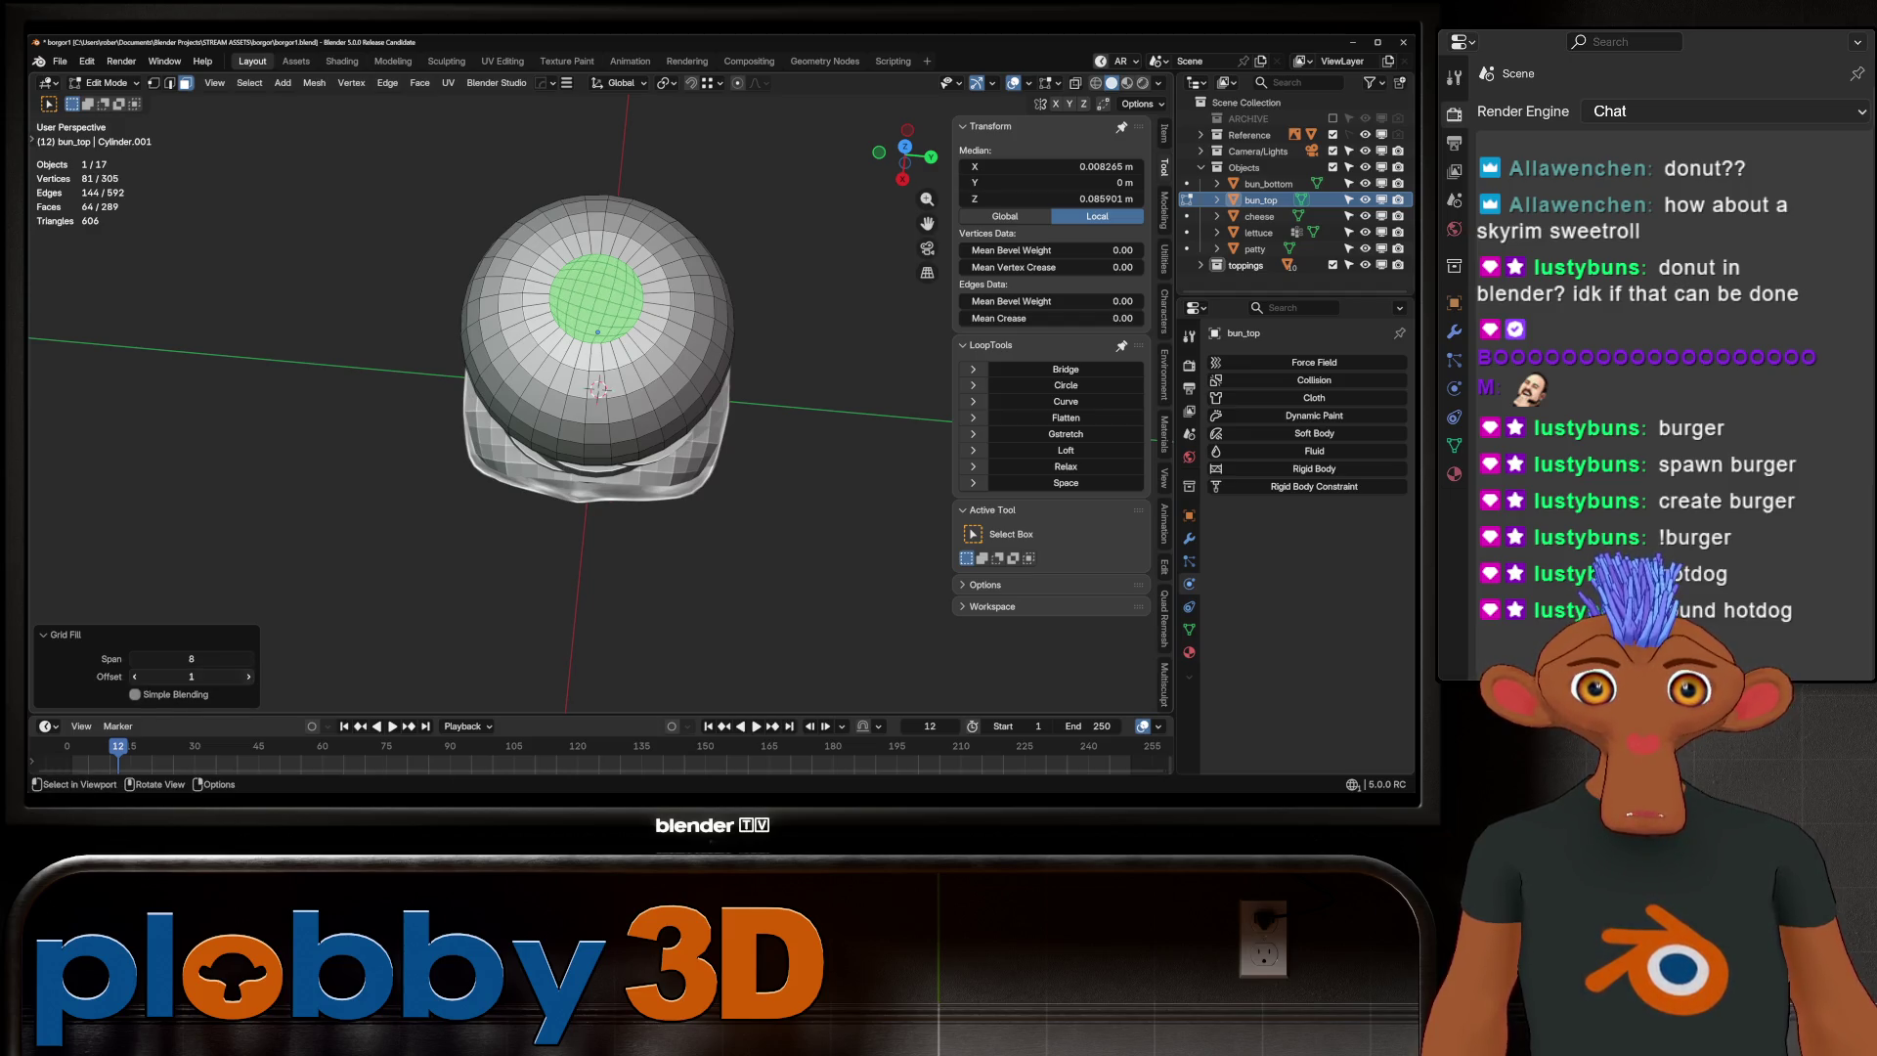
key("KP_Divide")
key("ctrl+KP_7")
key("Tab")
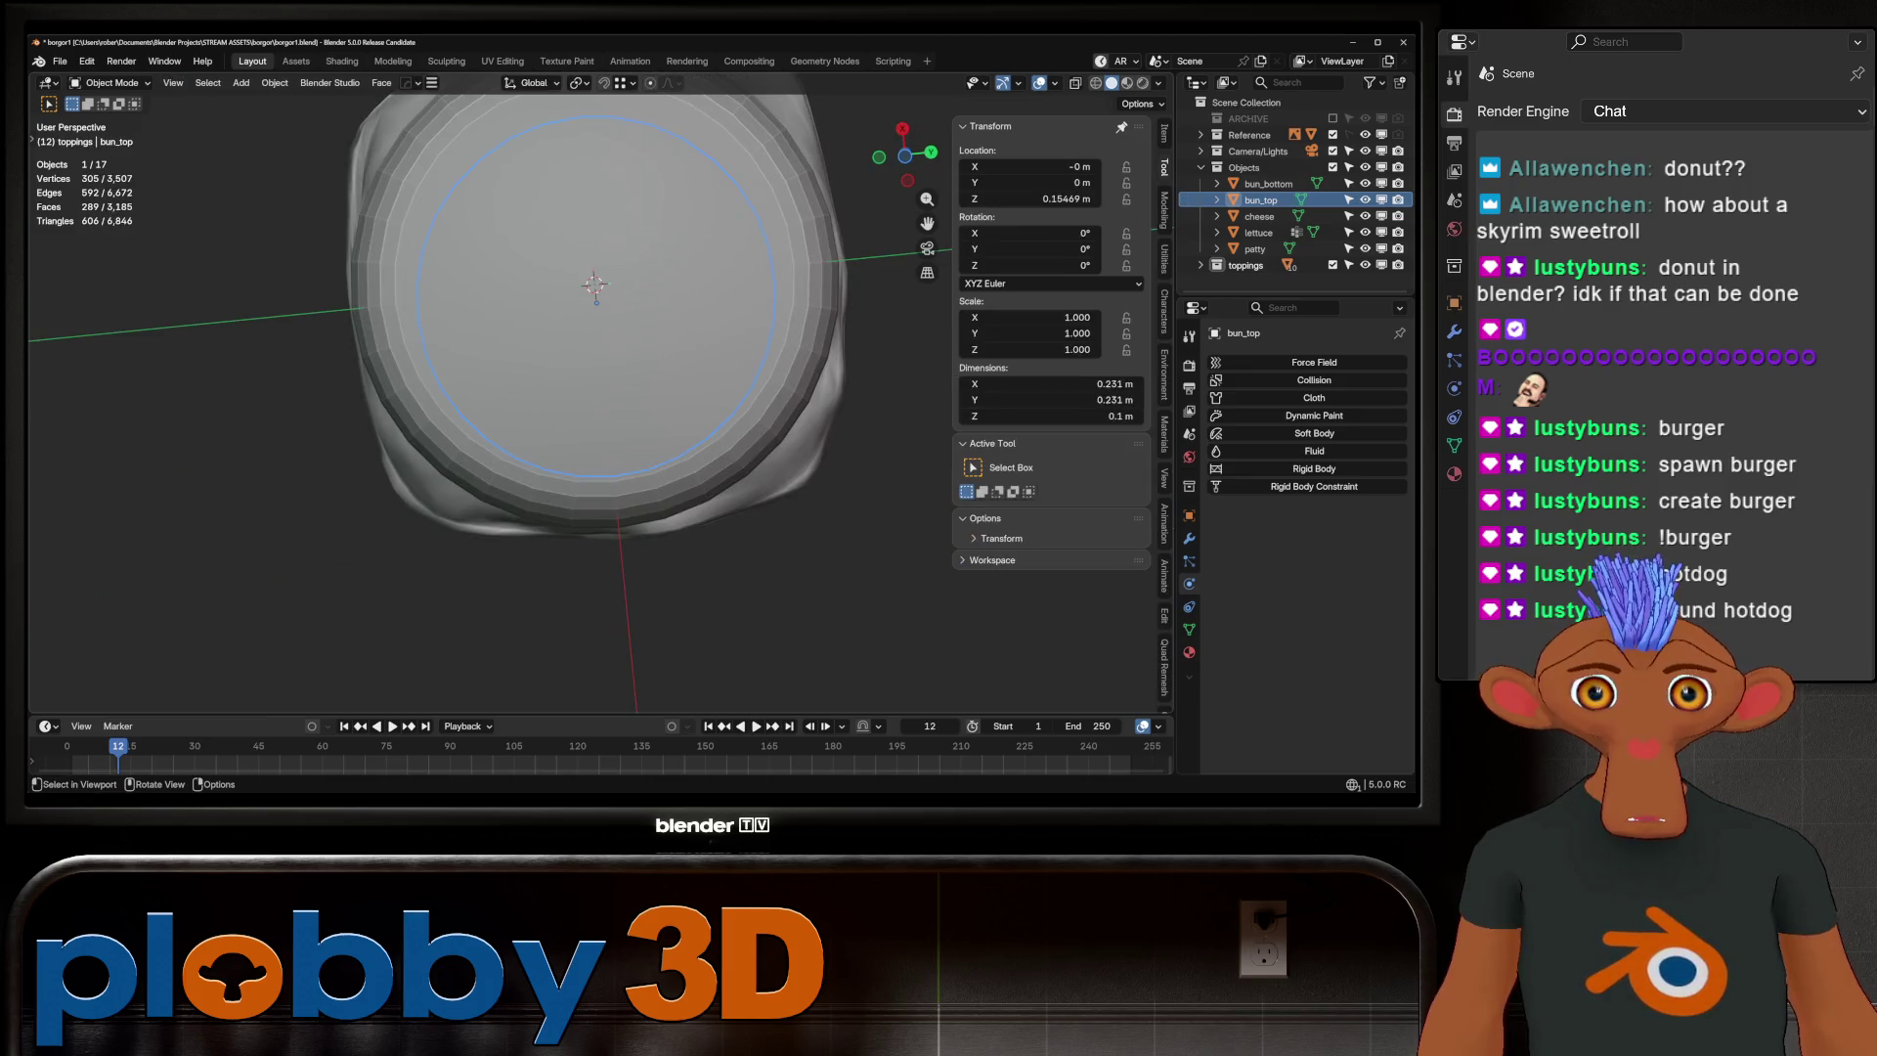
Fill the bottom bun's open cap with Grid Fill, then deselect all faces
left_click(1268, 184)
key("Tab")
key("f")
key("ctrl+f")
left_click(850, 449)
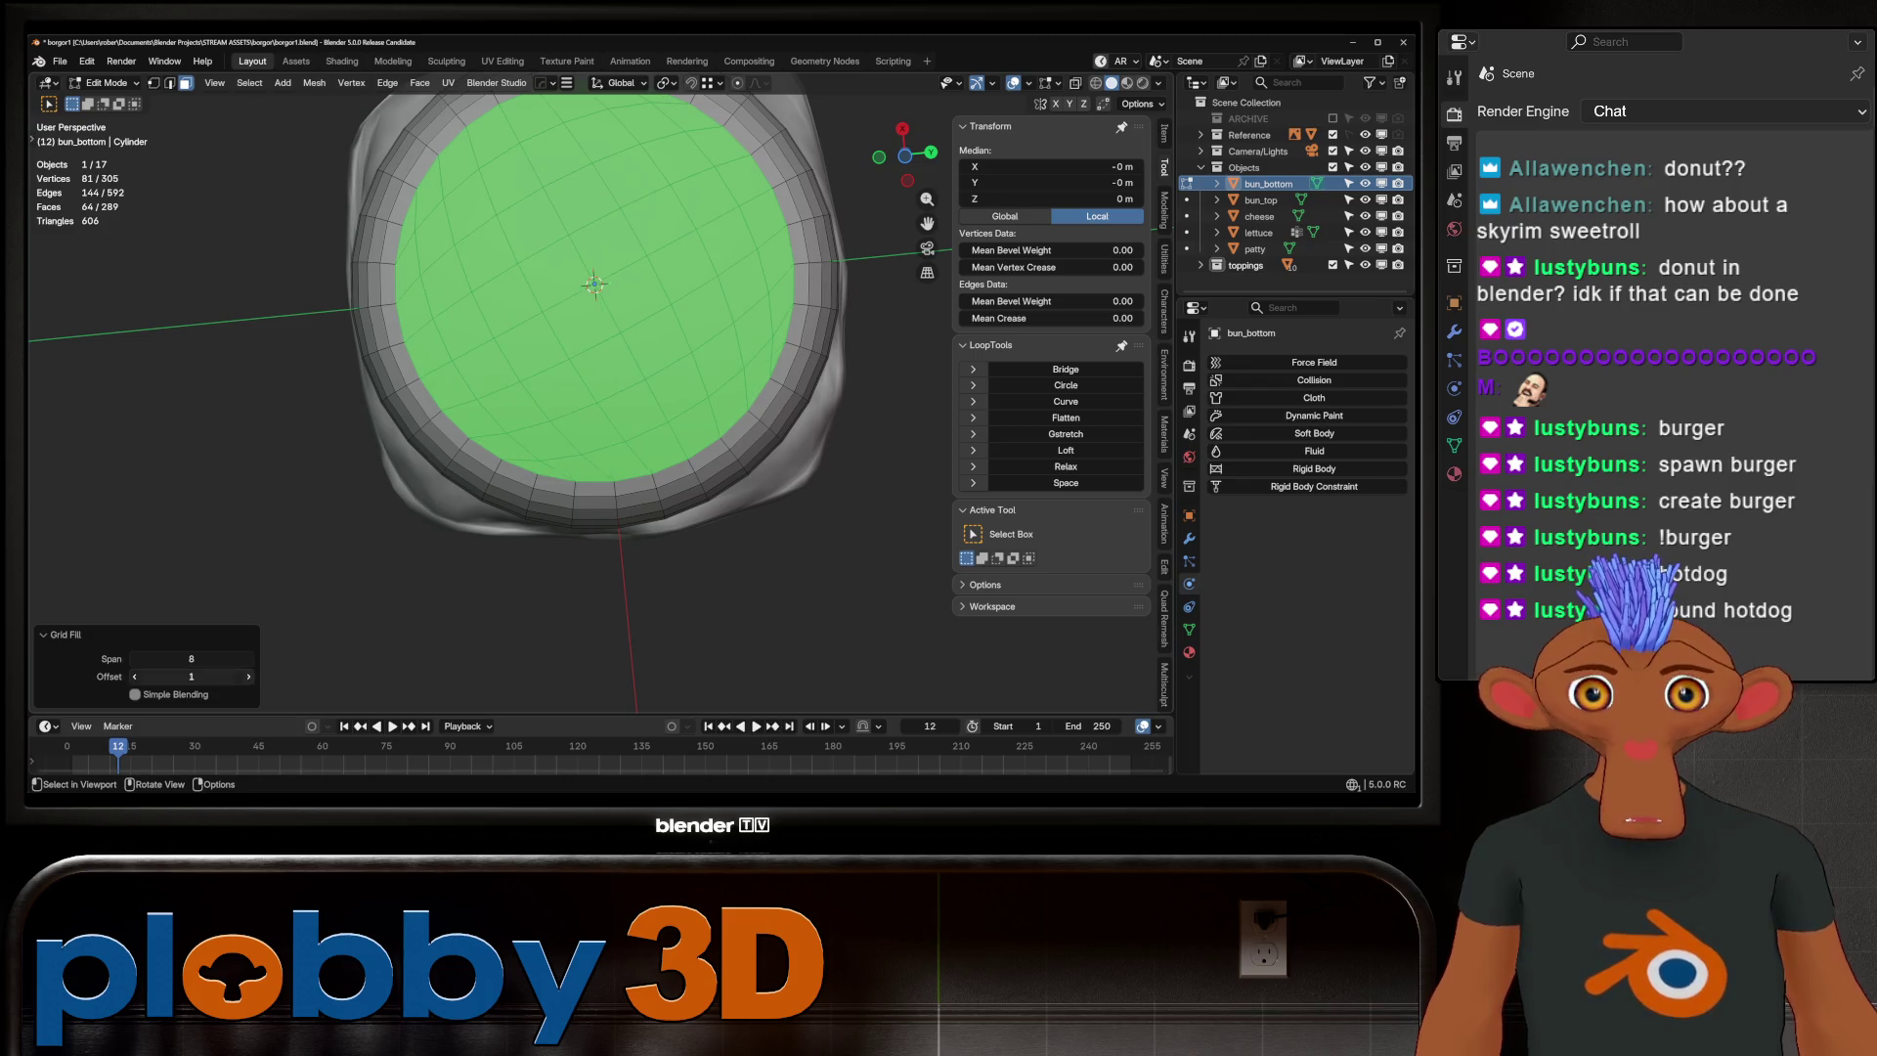
key("alt+a")
scroll(594, 391, "down", 5)
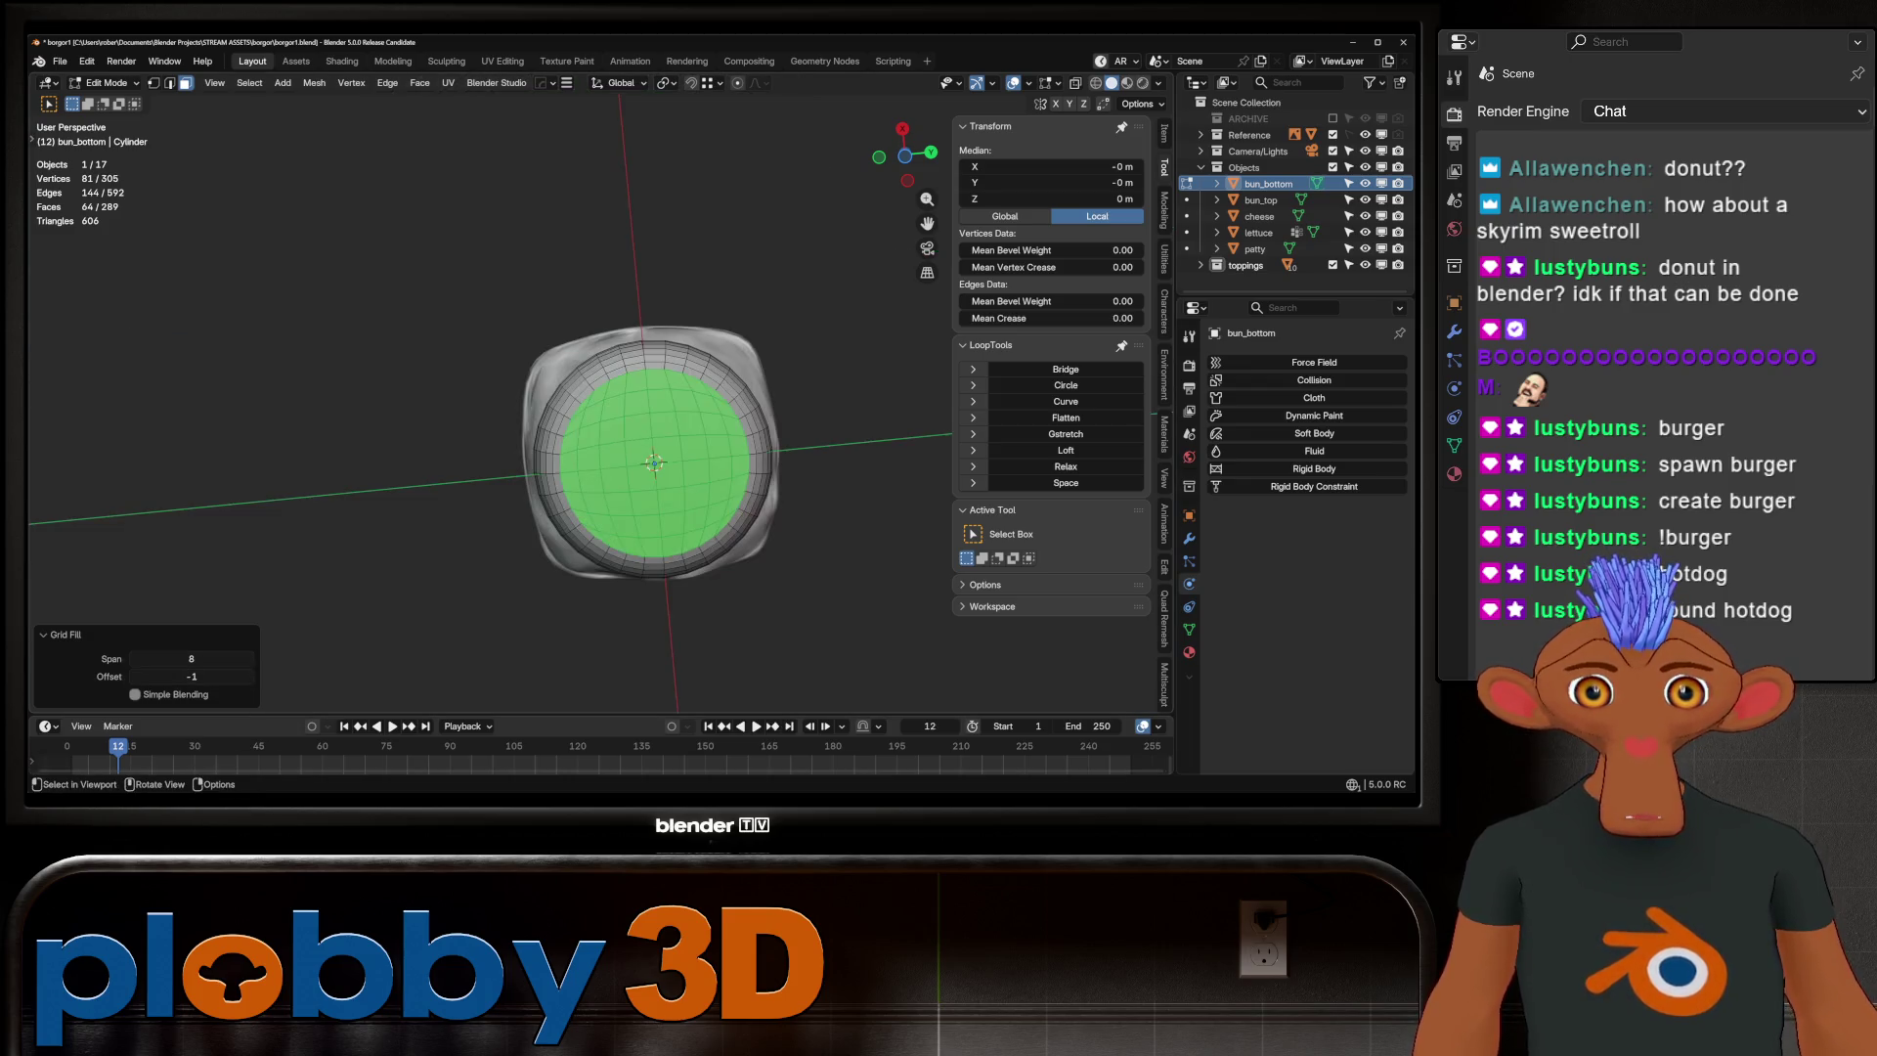
mouse_move(594, 391)
middle_mouse_down()
mouse_move(606, 322)
mouse_move(626, 352)
middle_mouse_up()
key("Tab")
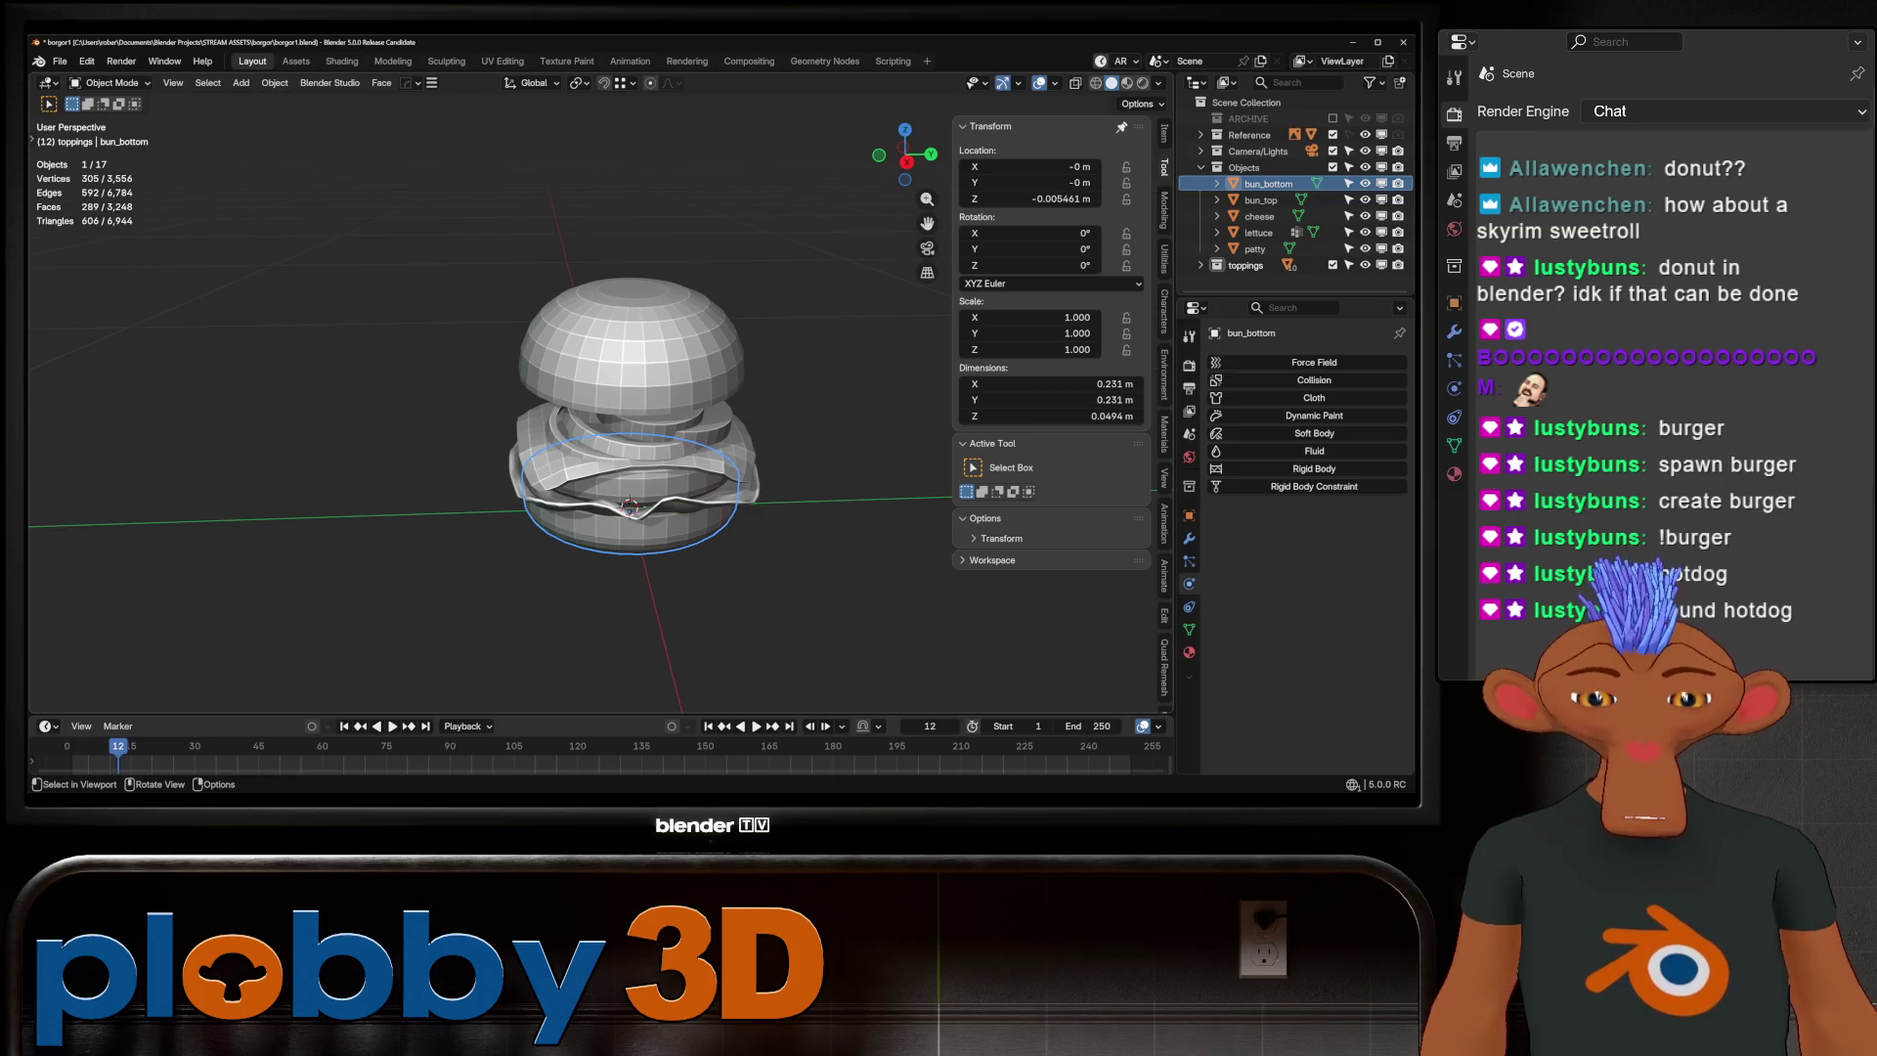
In isolation, inset the bottom bun's top face and grid-fill the inset face
key("KP_Divide")
key("Tab")
left_click(684, 391)
key("i")
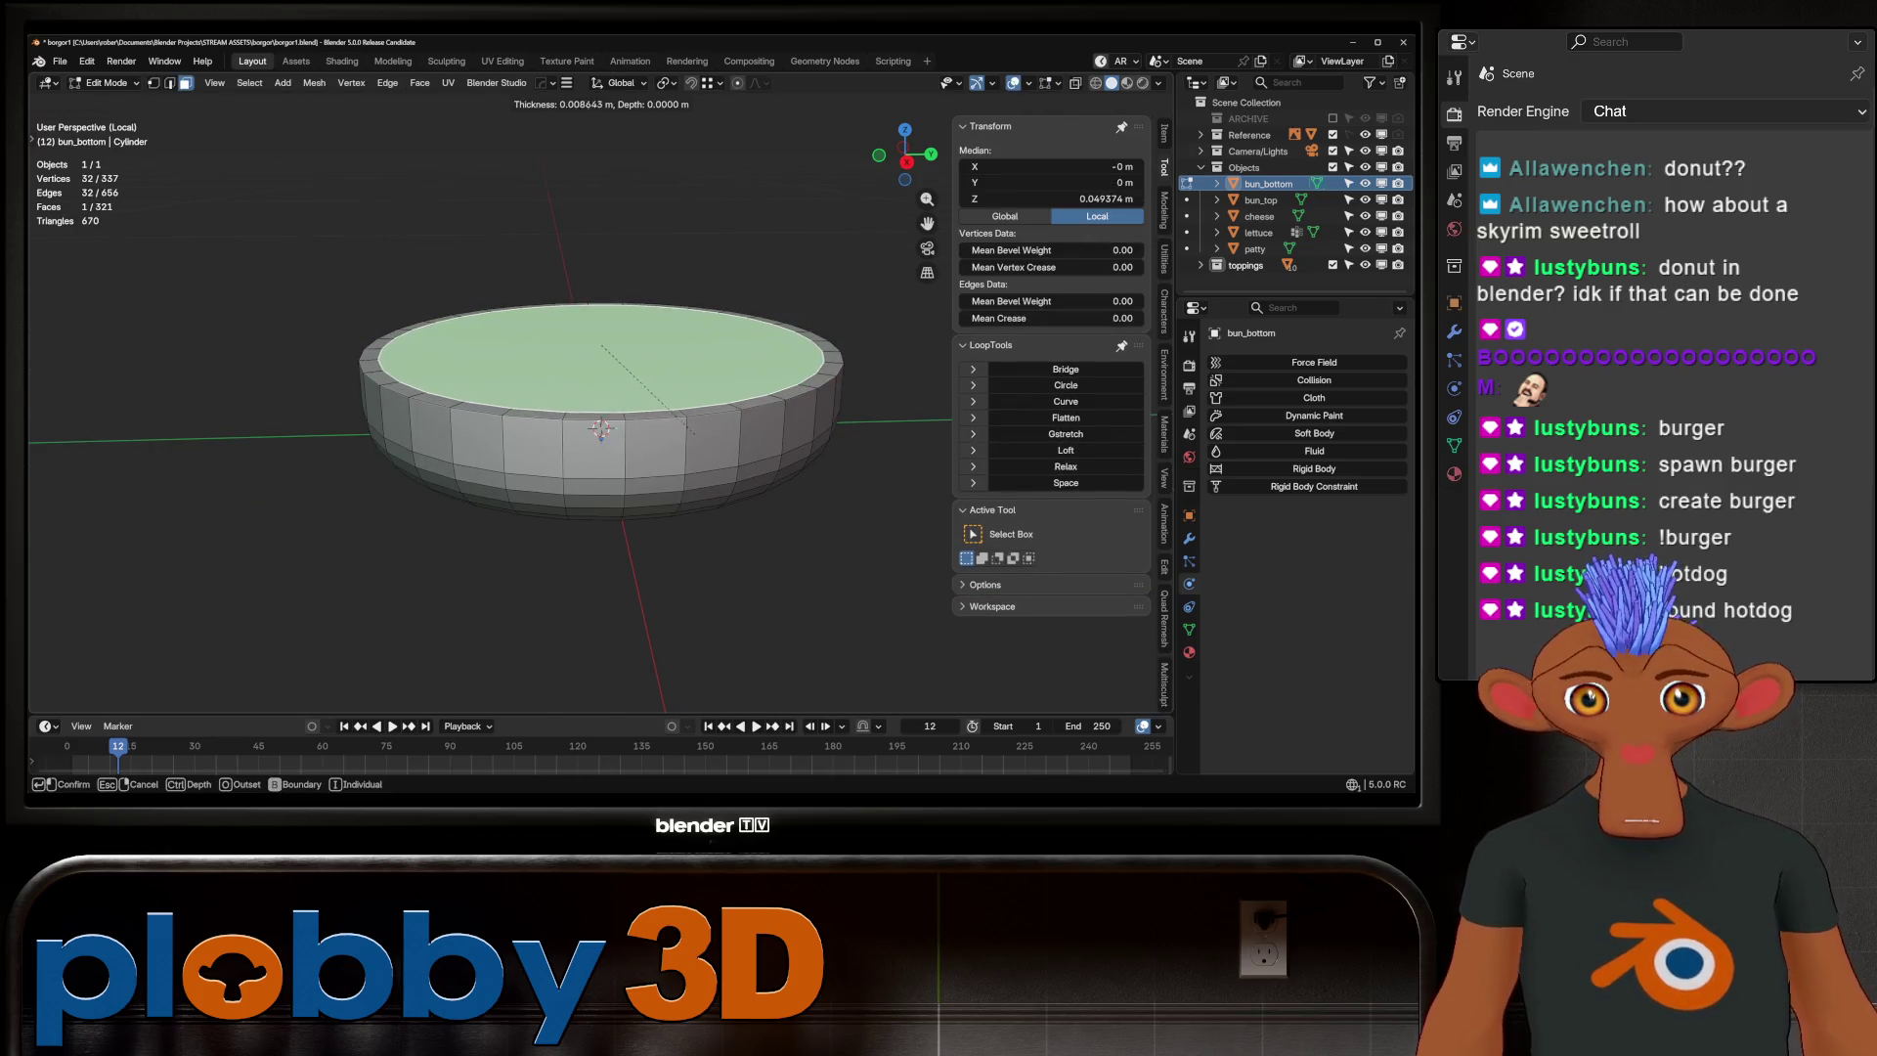
key("Return")
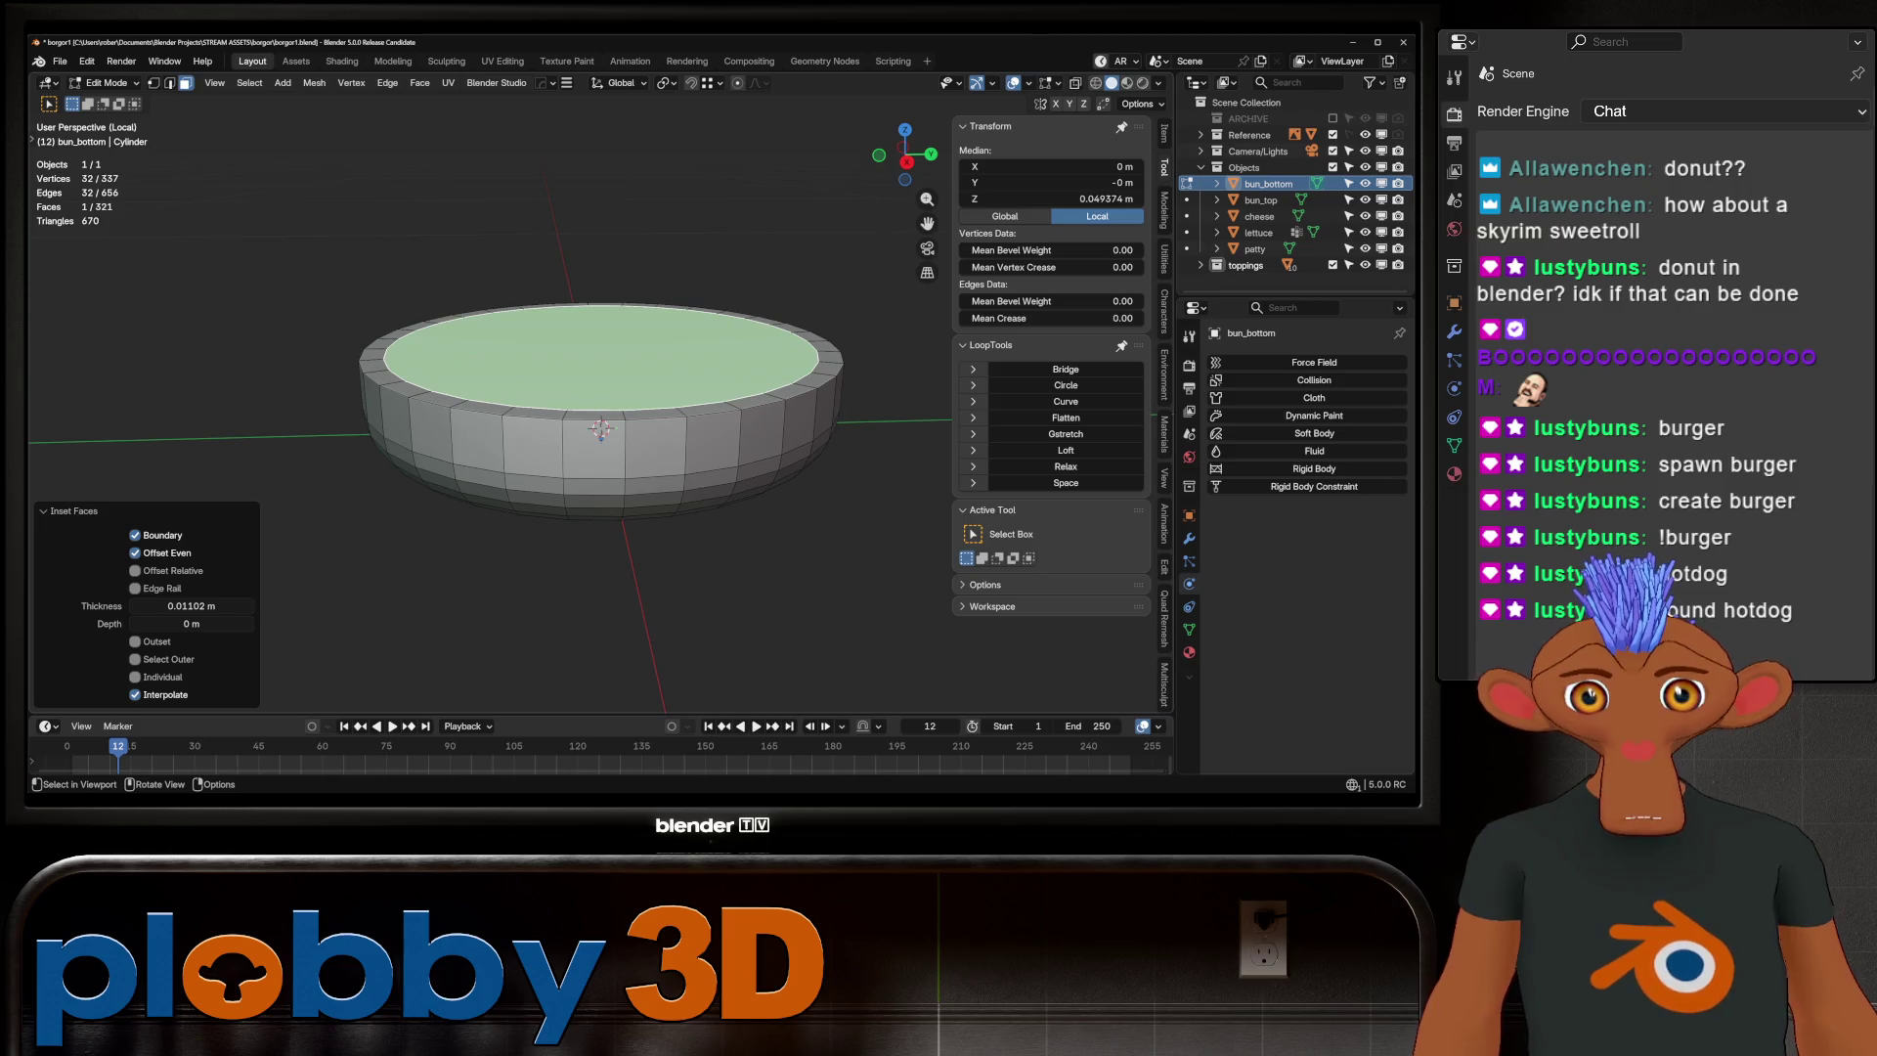
key("ctrl+f")
left_click(753, 409)
middle_click_drag(600, 352, 600, 404)
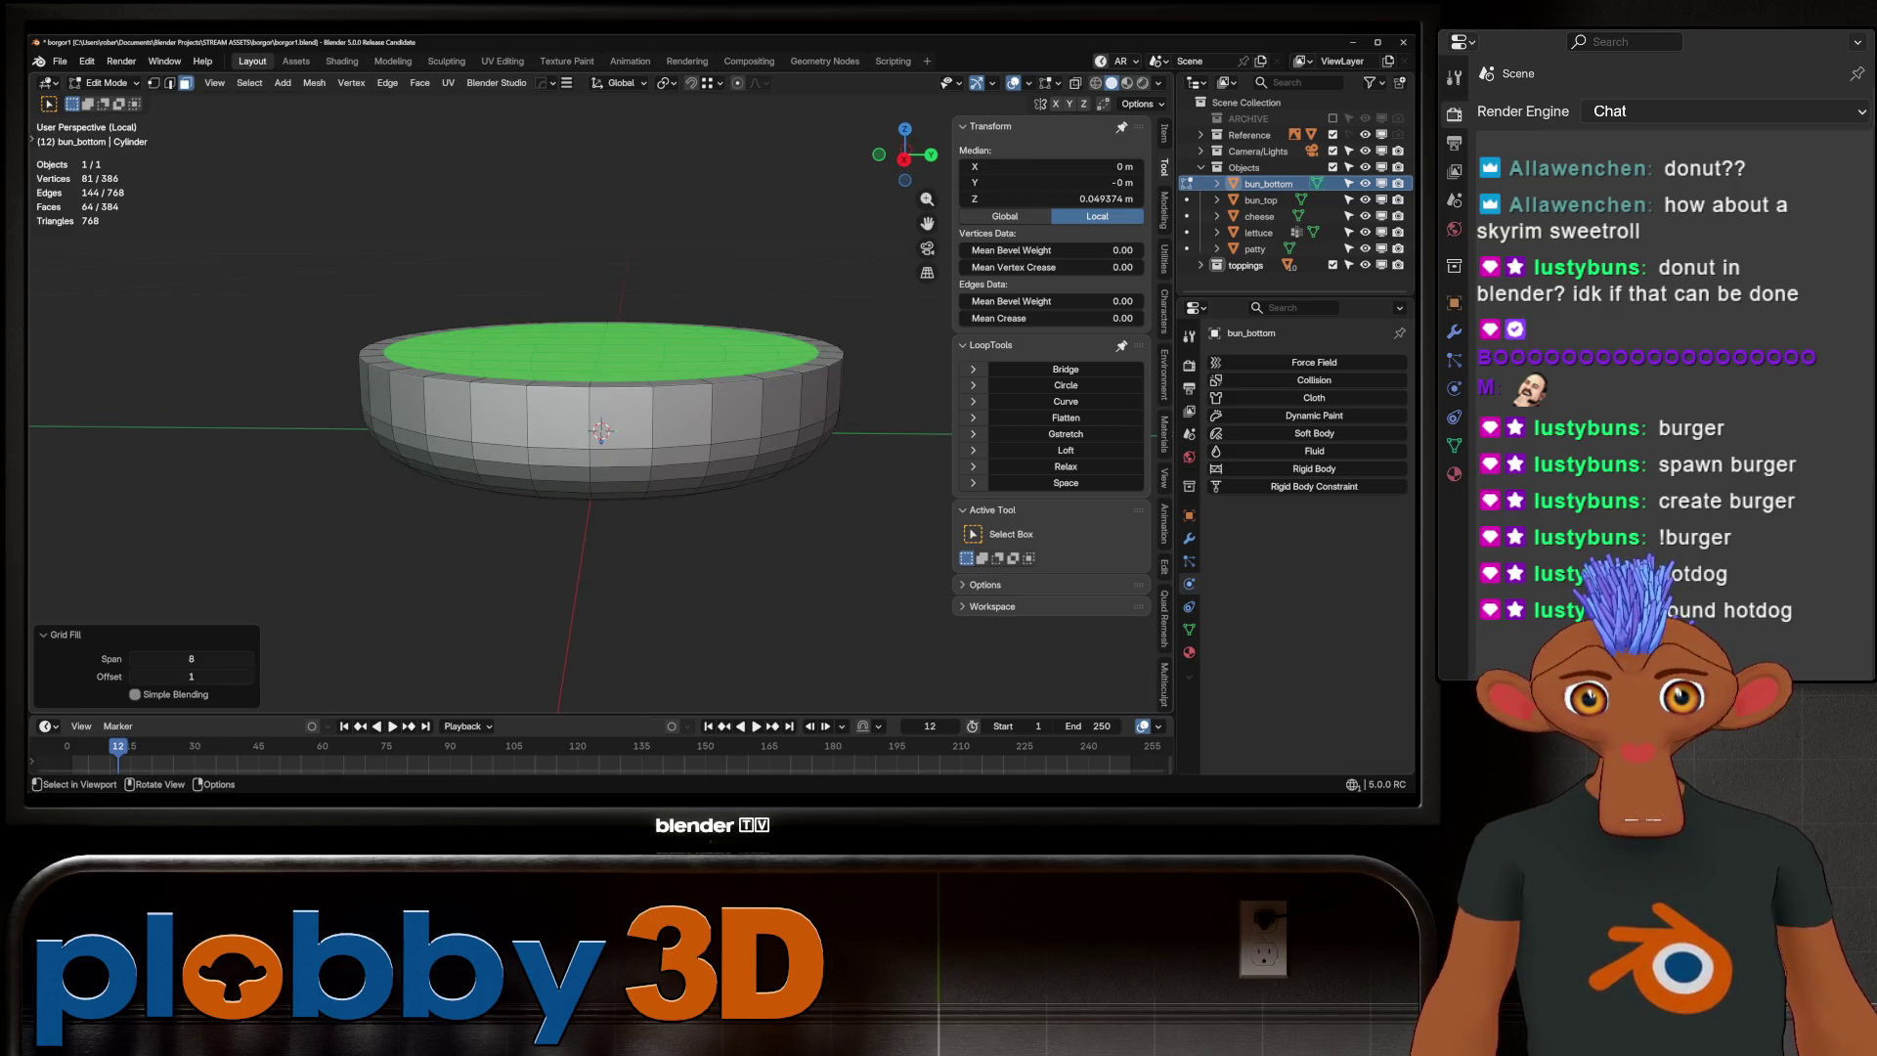
key("KP_Divide")
Isolate the top bun and inset its large open face
key("Tab")
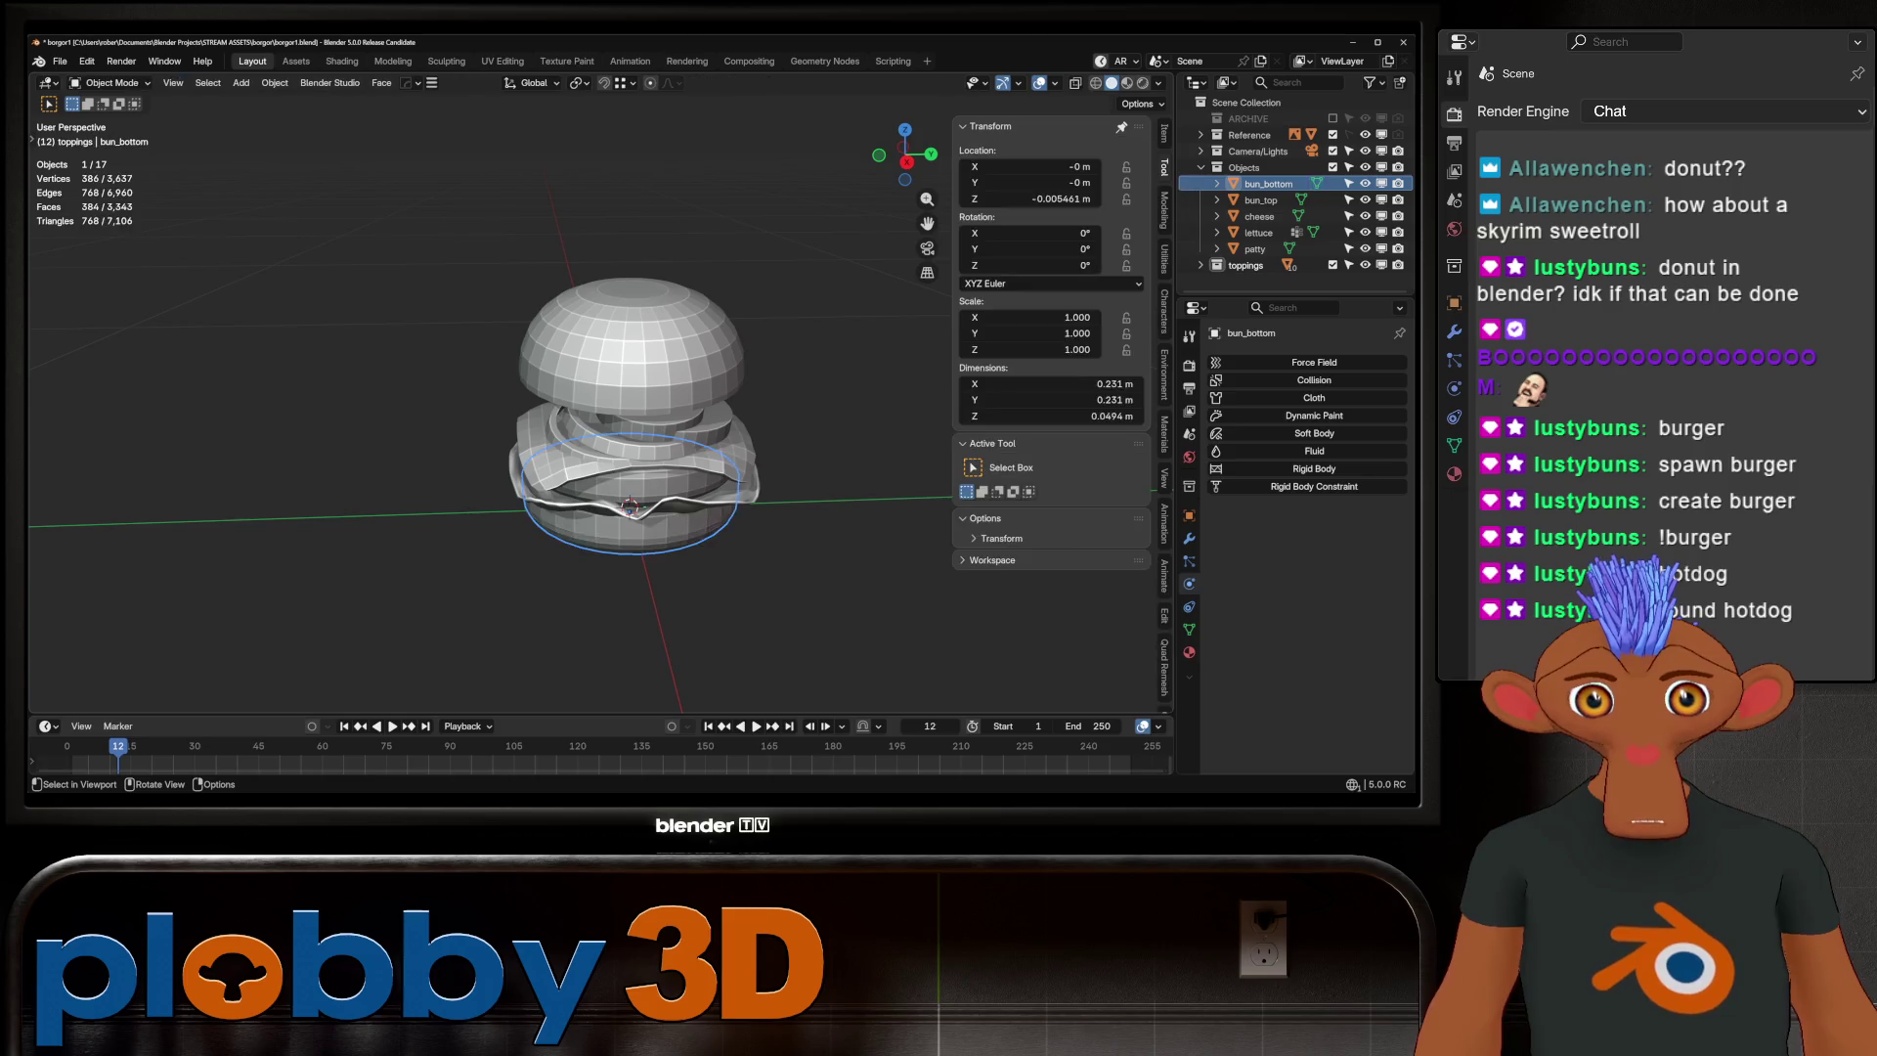
left_click(630, 322)
key("KP_Divide")
middle_click_drag(684, 459, 728, 418)
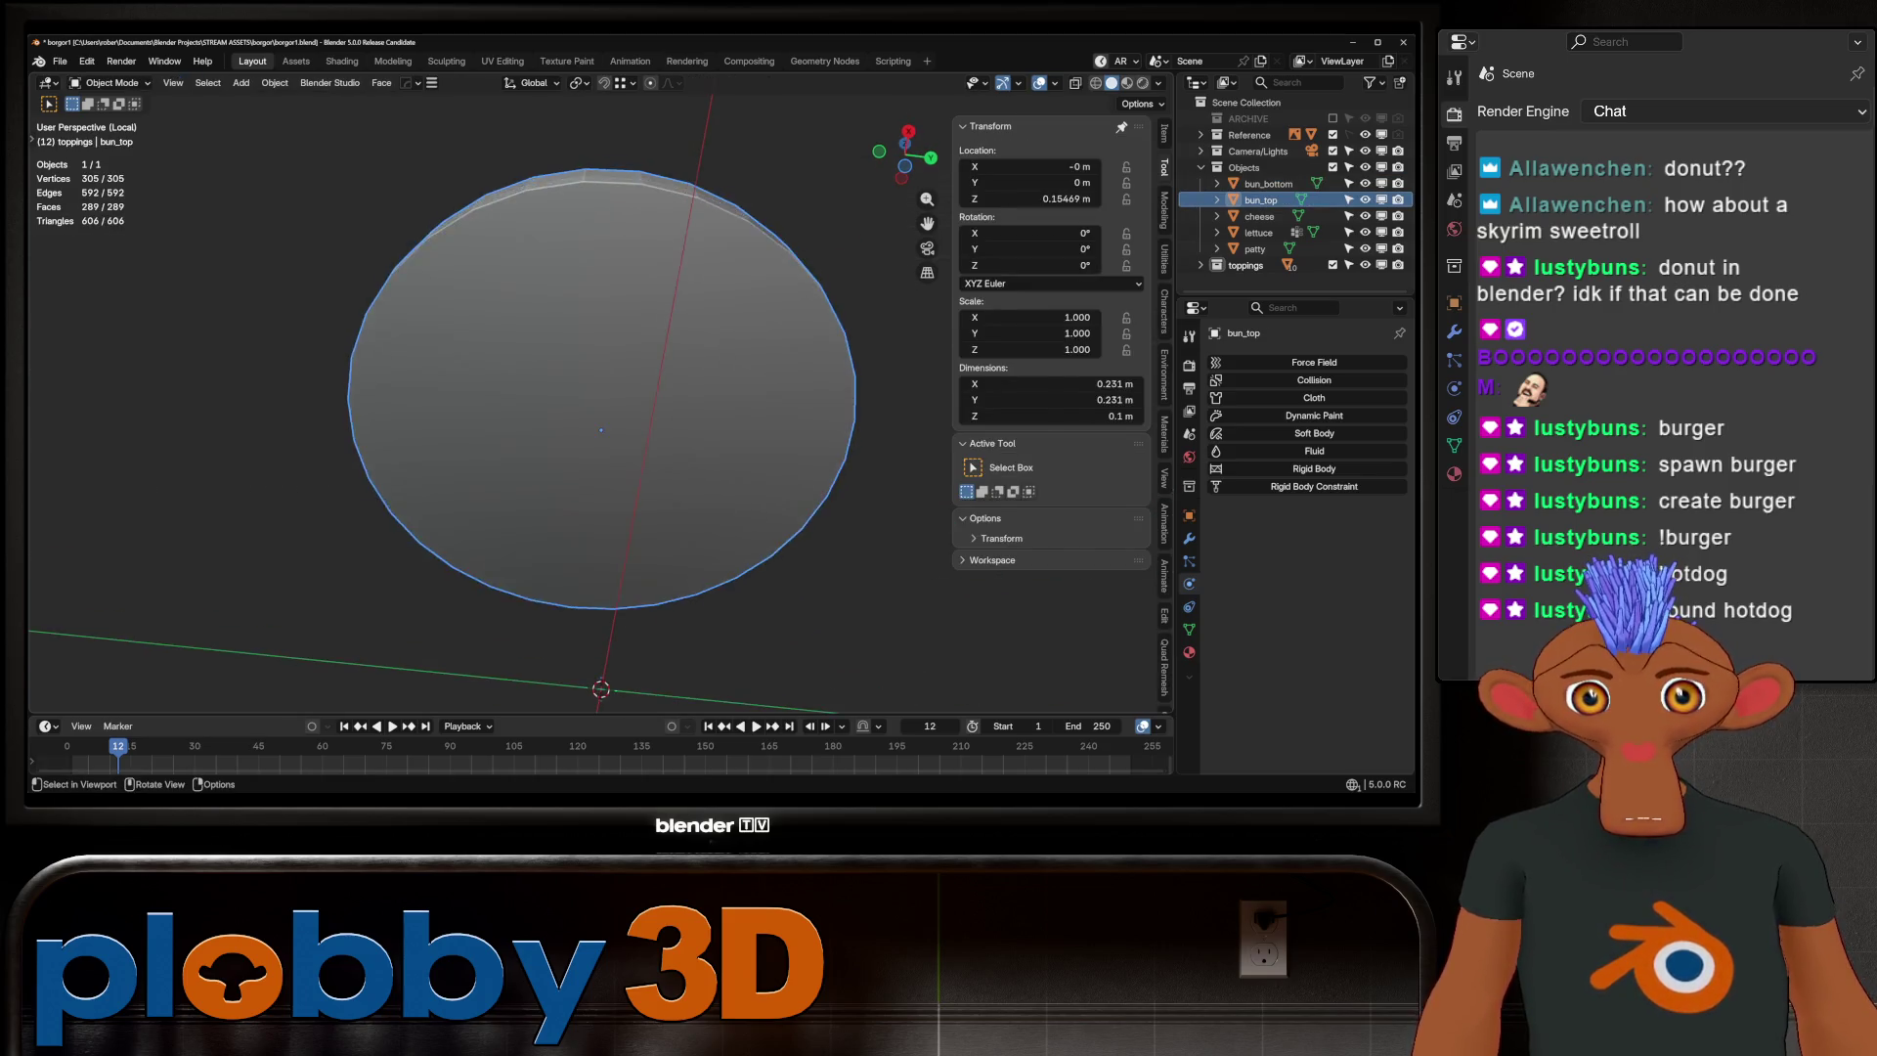
key("Tab")
left_click(728, 418)
key("q")
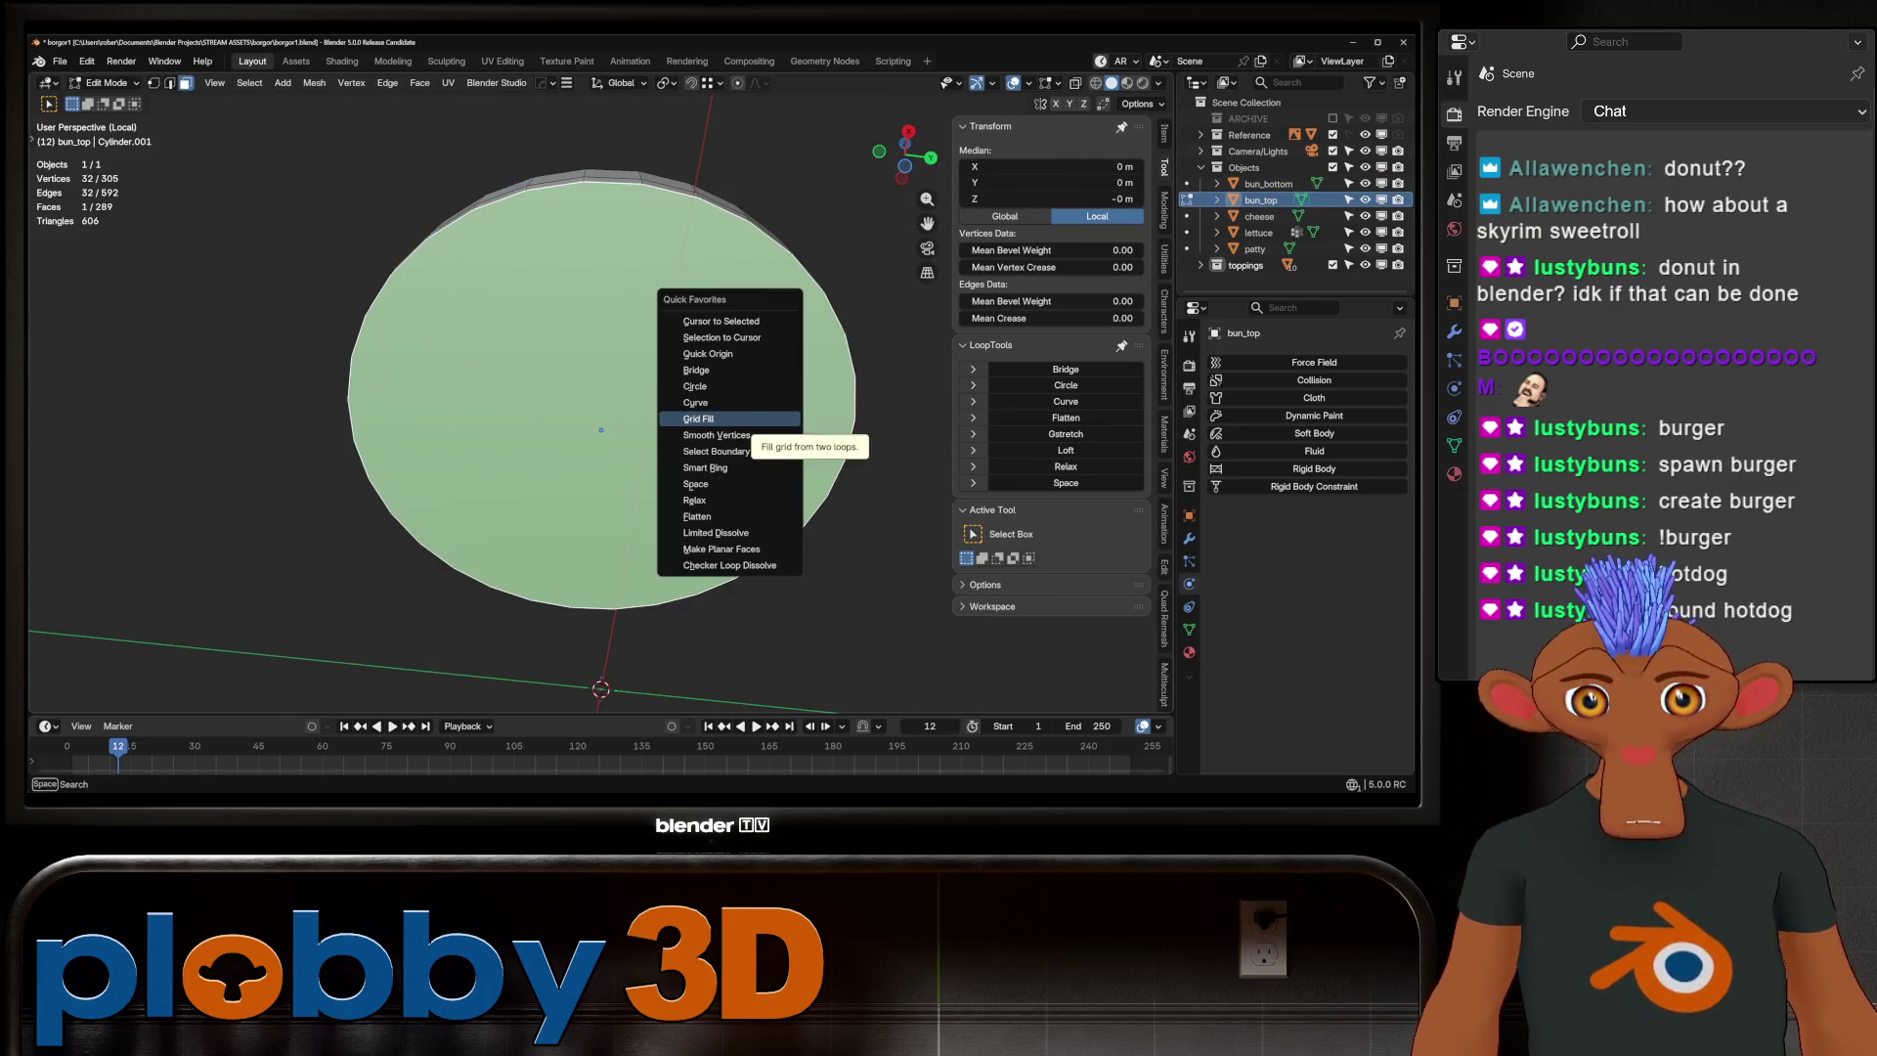
key("Escape")
key("i")
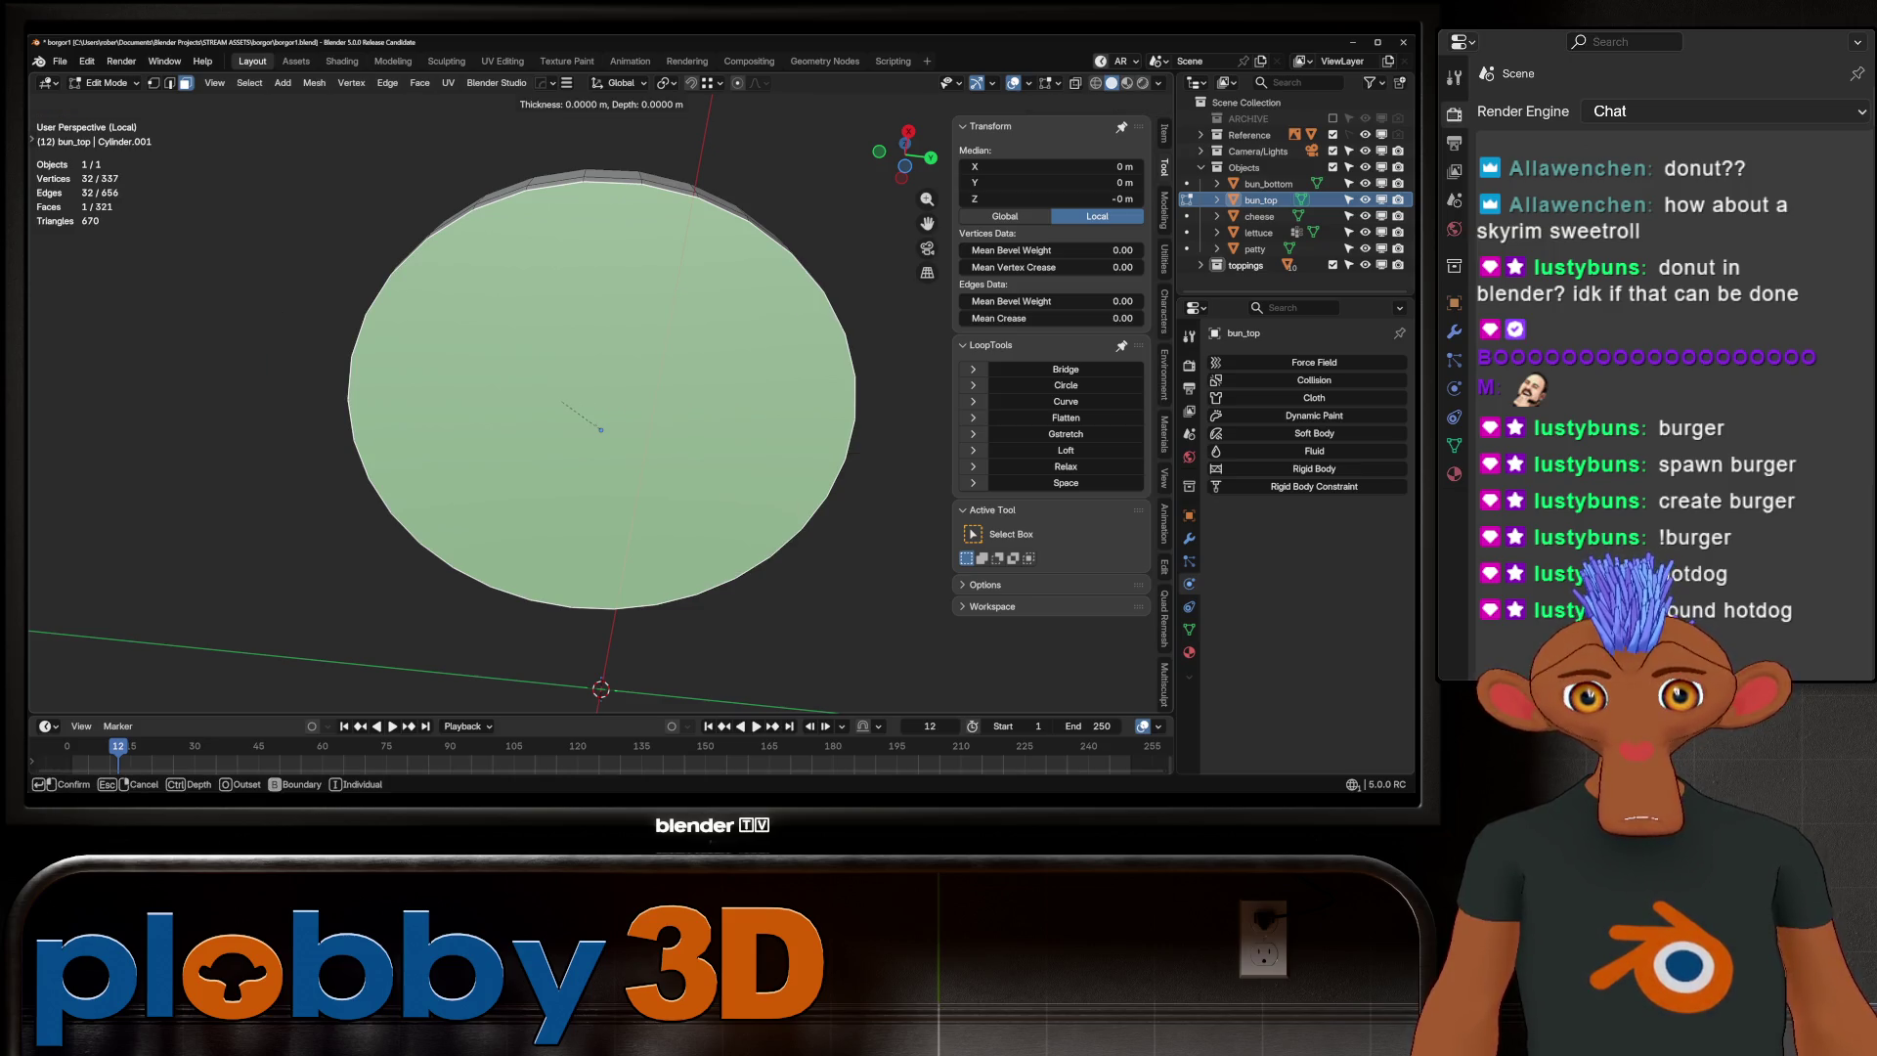
left_click(372, 403)
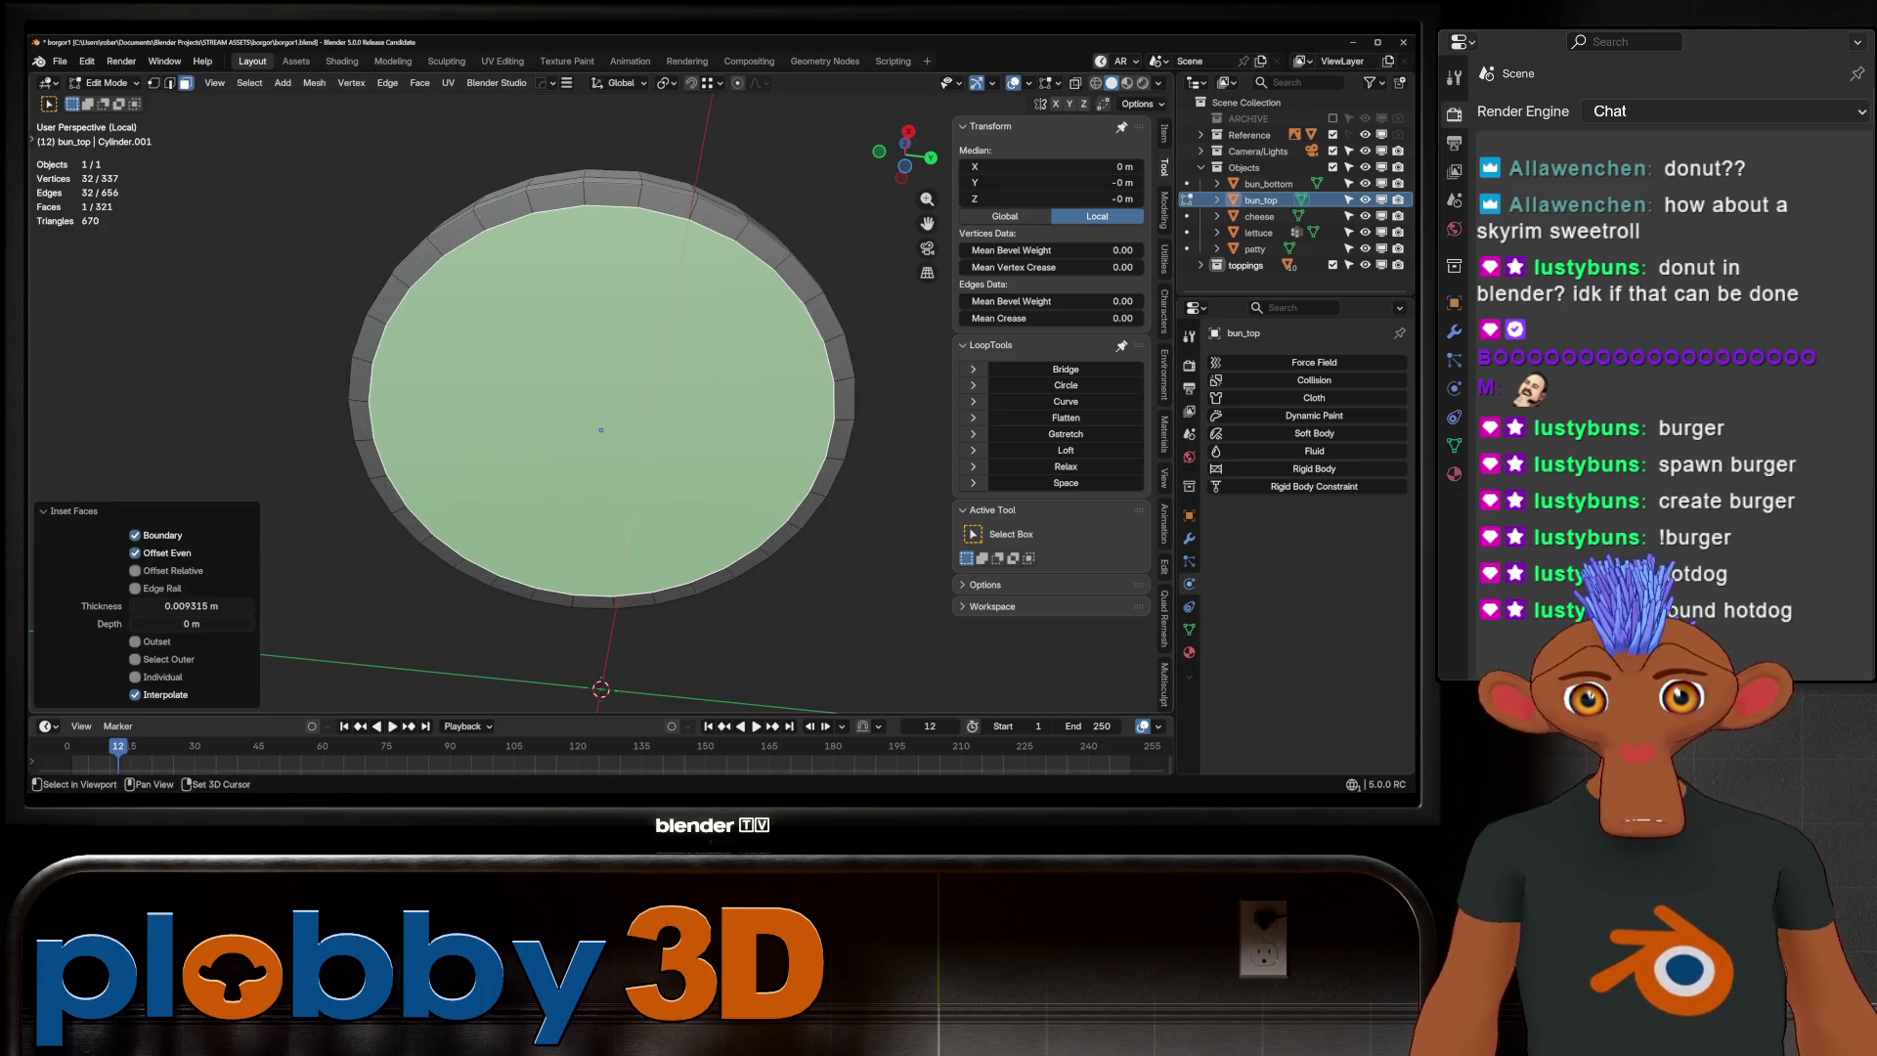
Grid-fill the top bun's inset face at offset -4, then show the whole burger
key("q")
left_click(371, 402)
key("shift+KP_7")
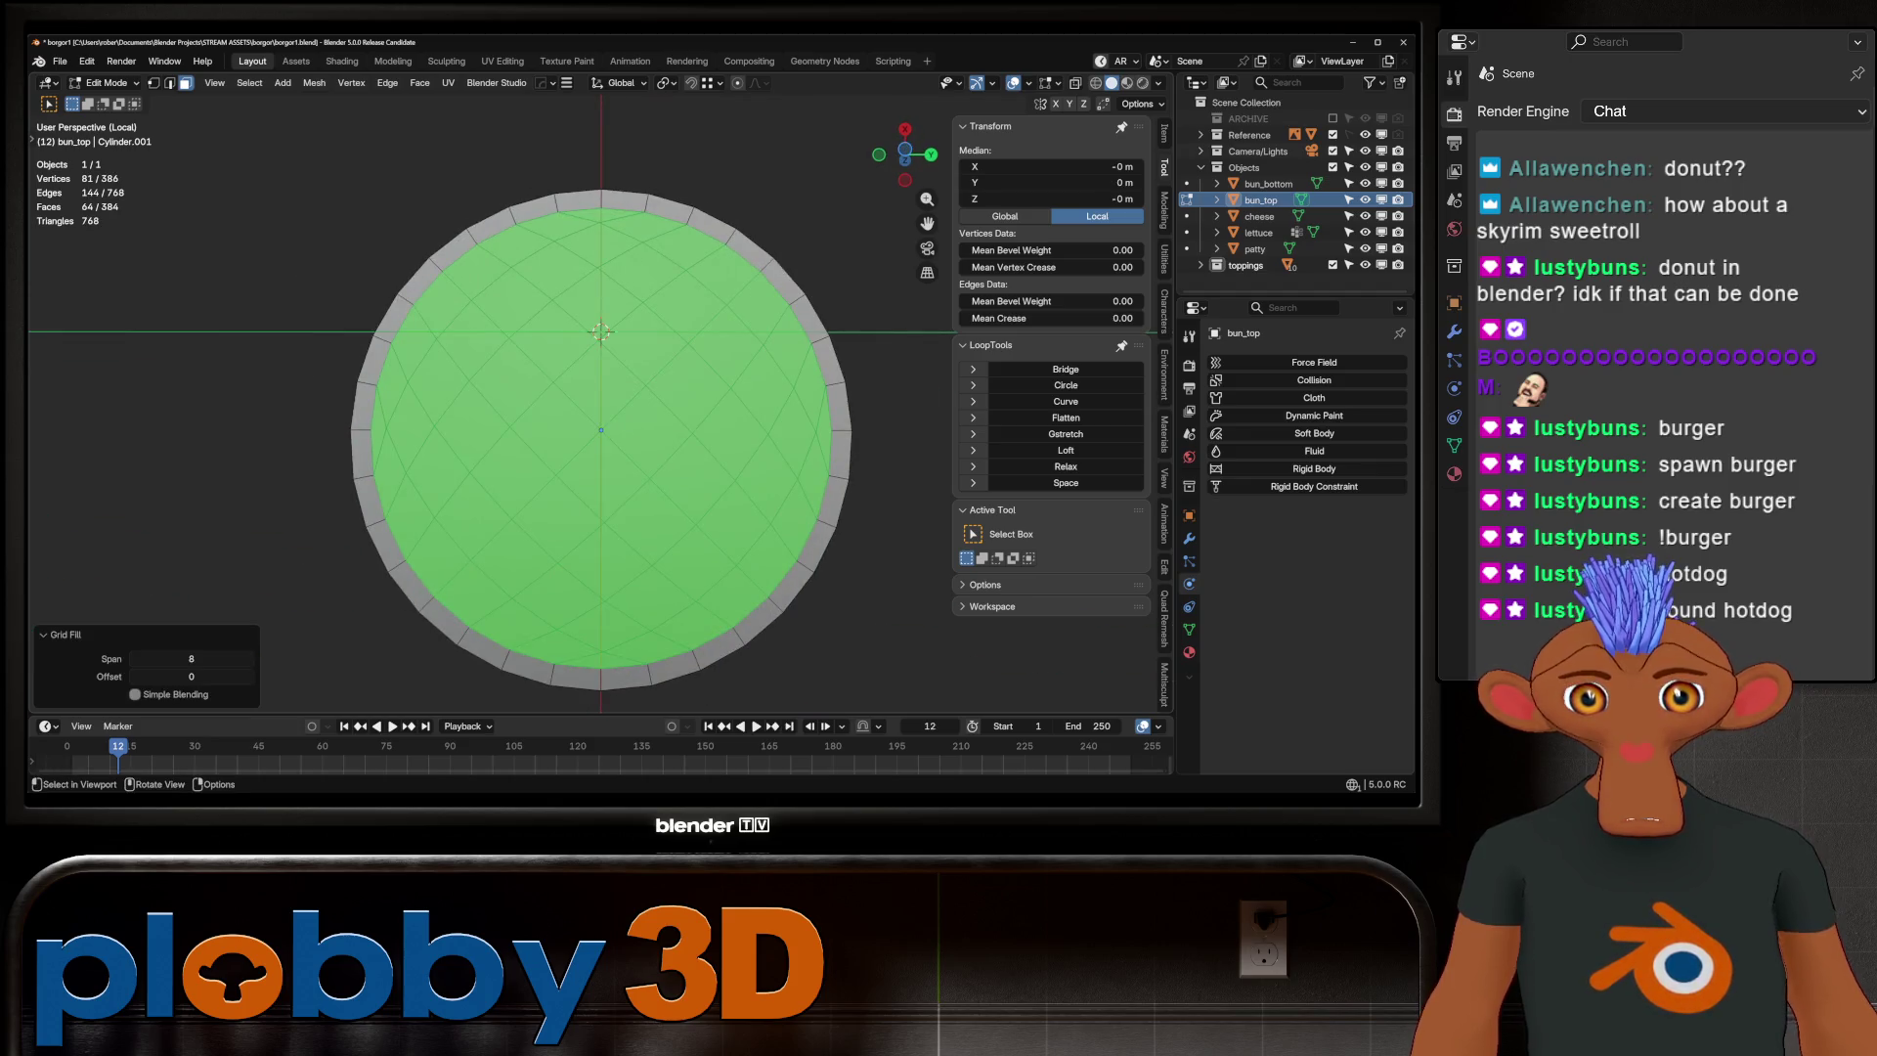
left_click_drag(190, 677, 146, 677)
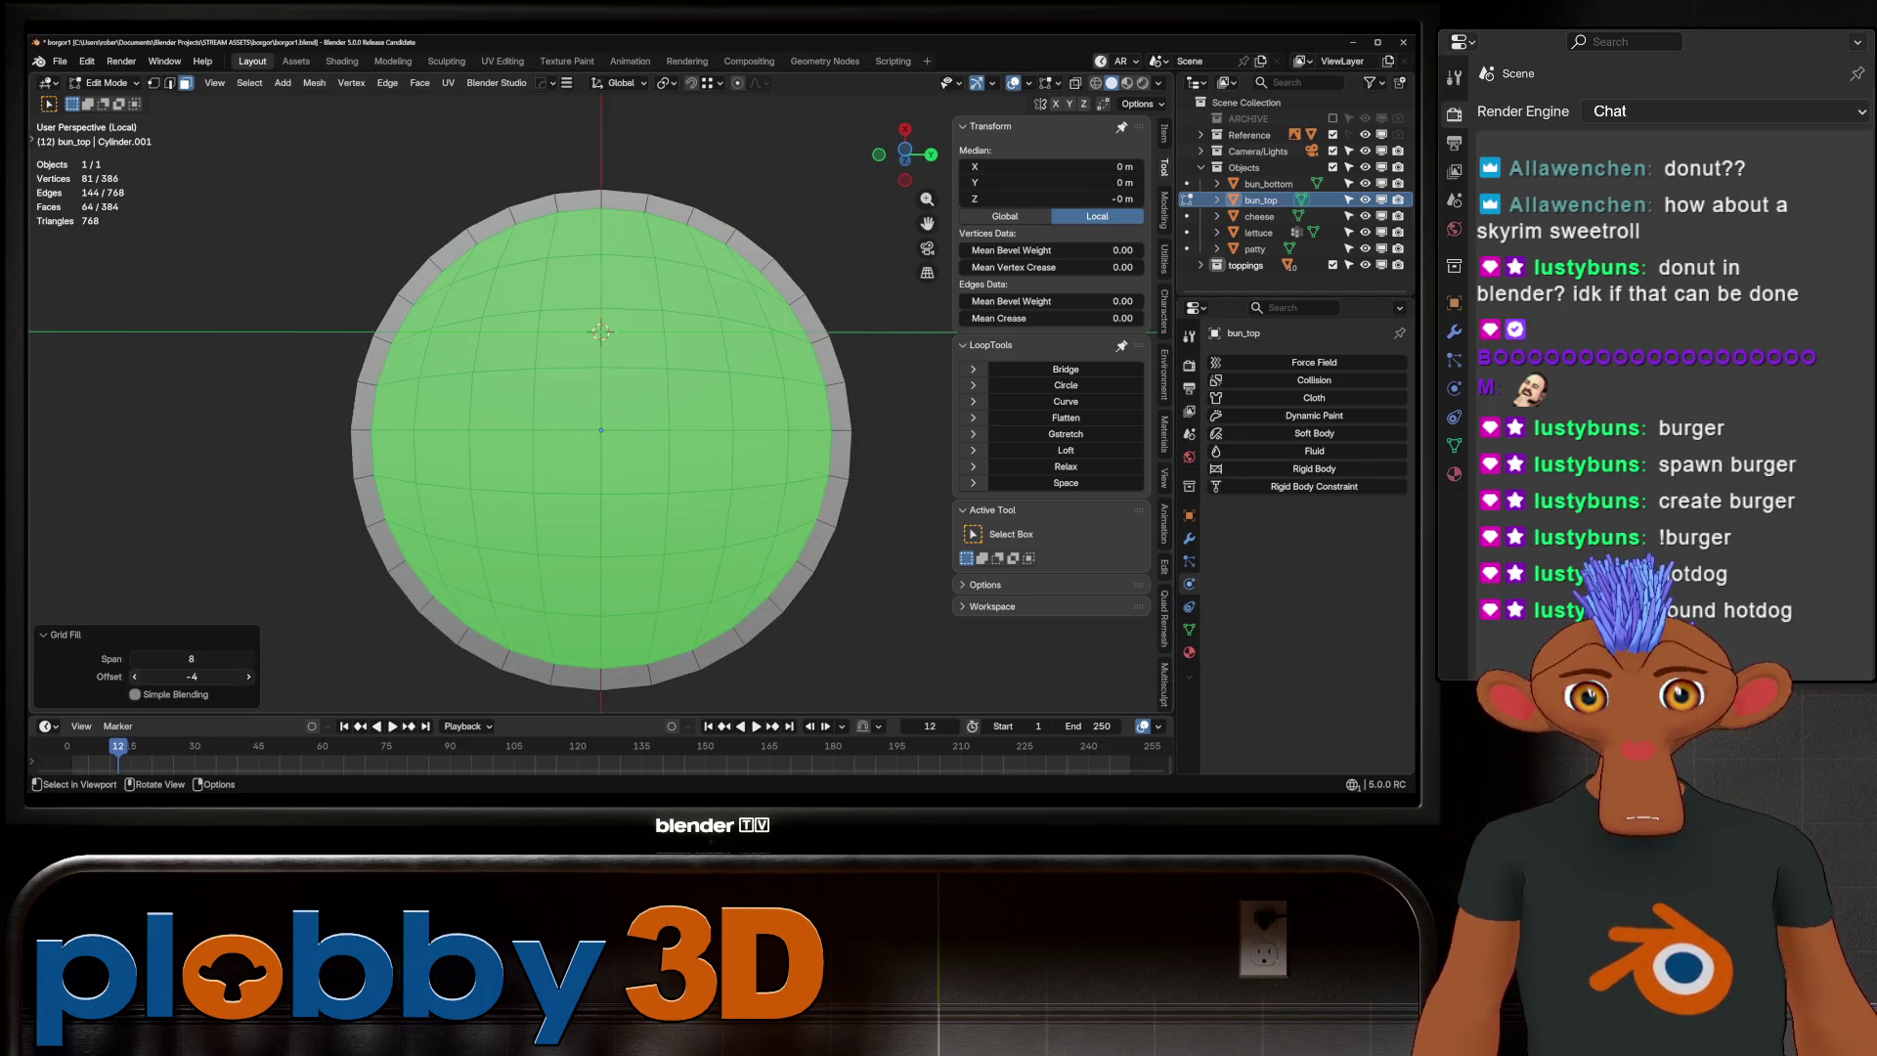
scroll(601, 391, "down", 3)
middle_click_drag(601, 440, 601, 322)
key("alt+a")
key("KP_Divide")
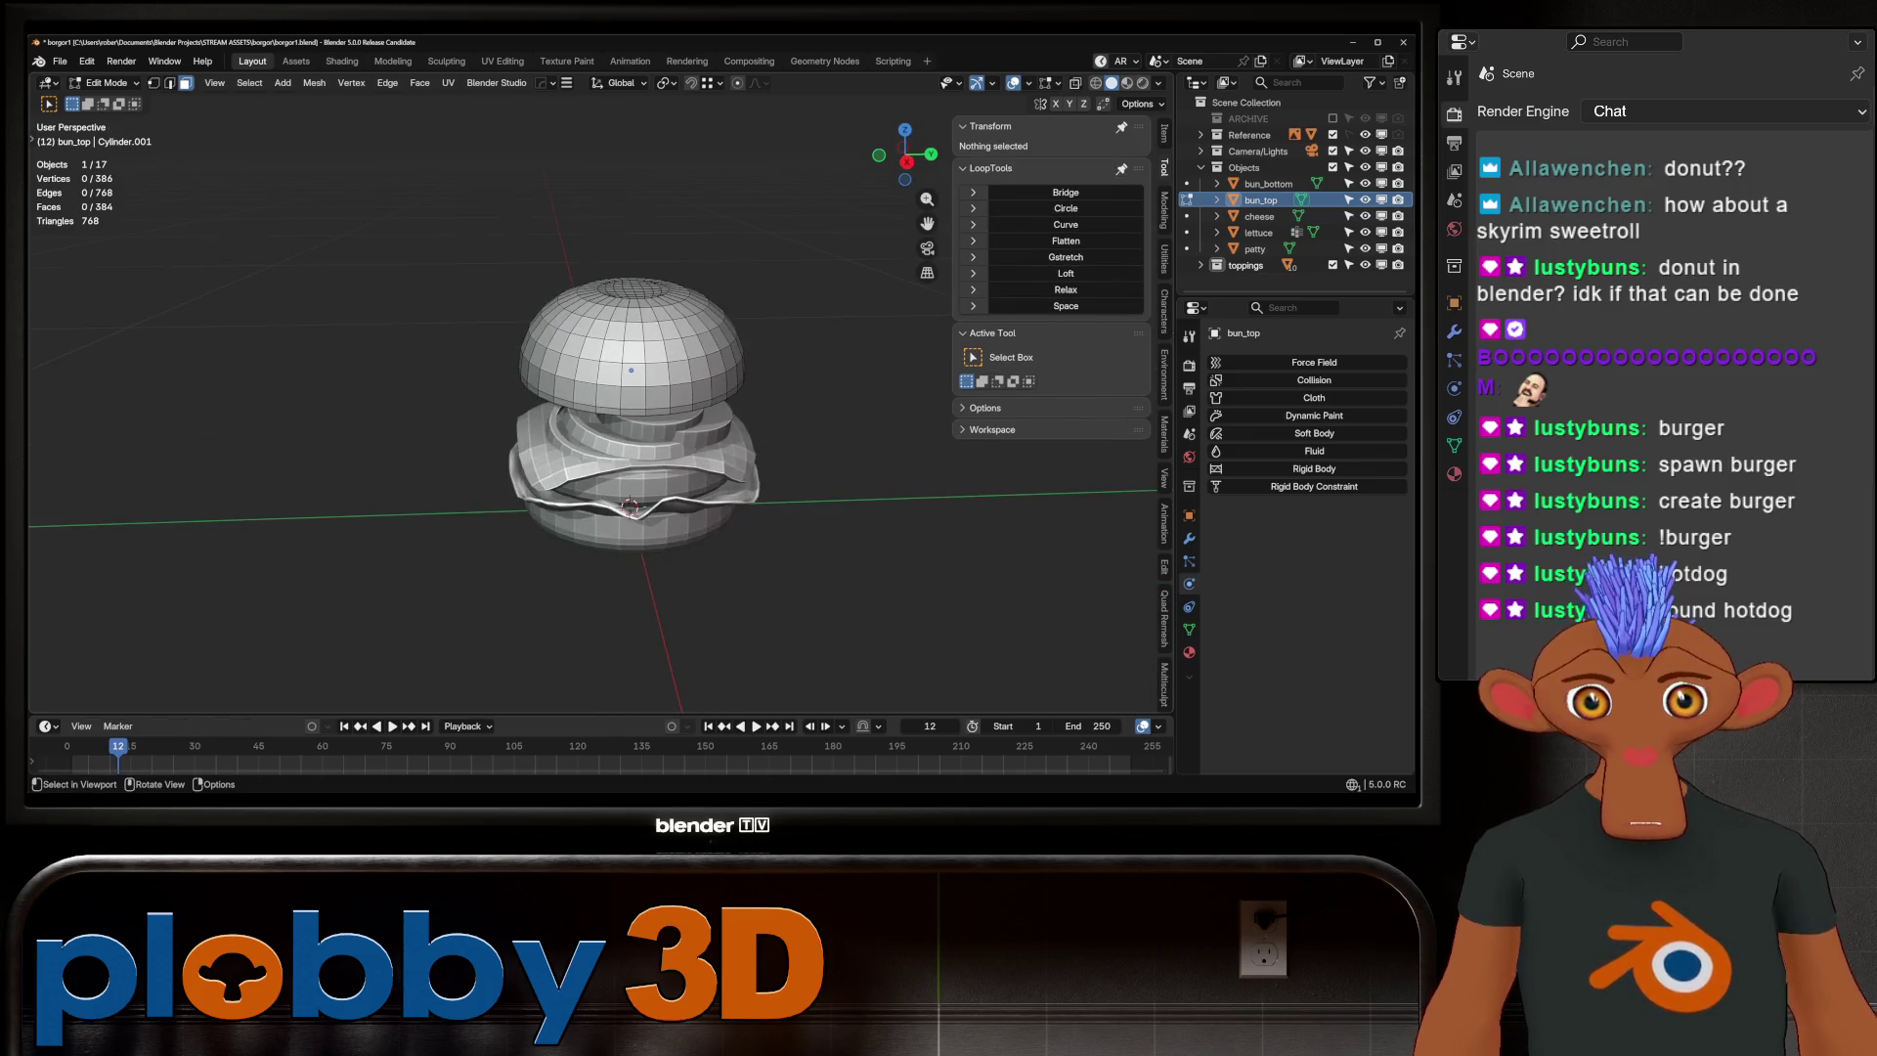
middle_click_drag(626, 440, 577, 430)
scroll(577, 430, "up", 2)
Set the lettuce to flat shading
key("Tab")
left_click(449, 494)
right_click(449, 493)
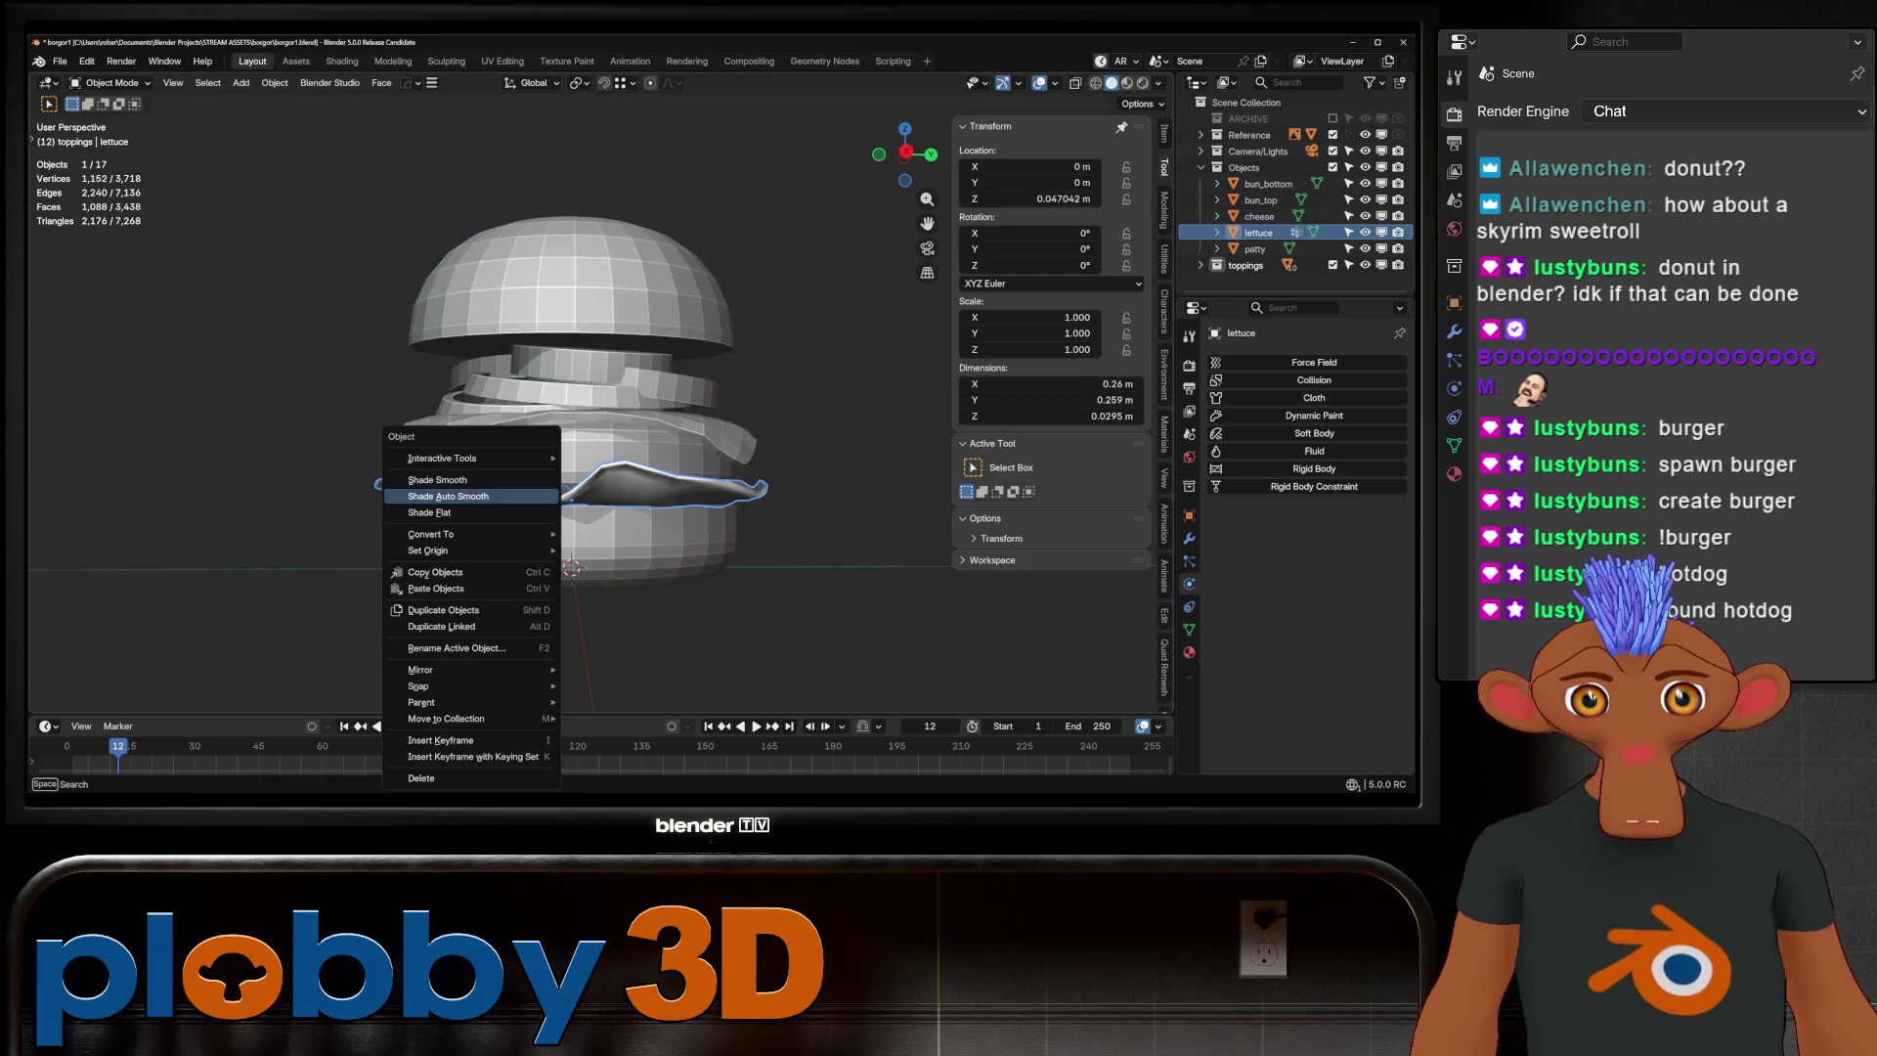
left_click(430, 512)
middle_click_drag(430, 512, 401, 512)
middle_click_drag(582, 430, 610, 461)
scroll(571, 430, "down", 3)
scroll(572, 430, "up", 8)
Duplicate the onion ring as onion.004 and reposition it among the toppings
left_click(626, 459)
scroll(586, 420, "up", 3)
key("shift+d")
key("Escape")
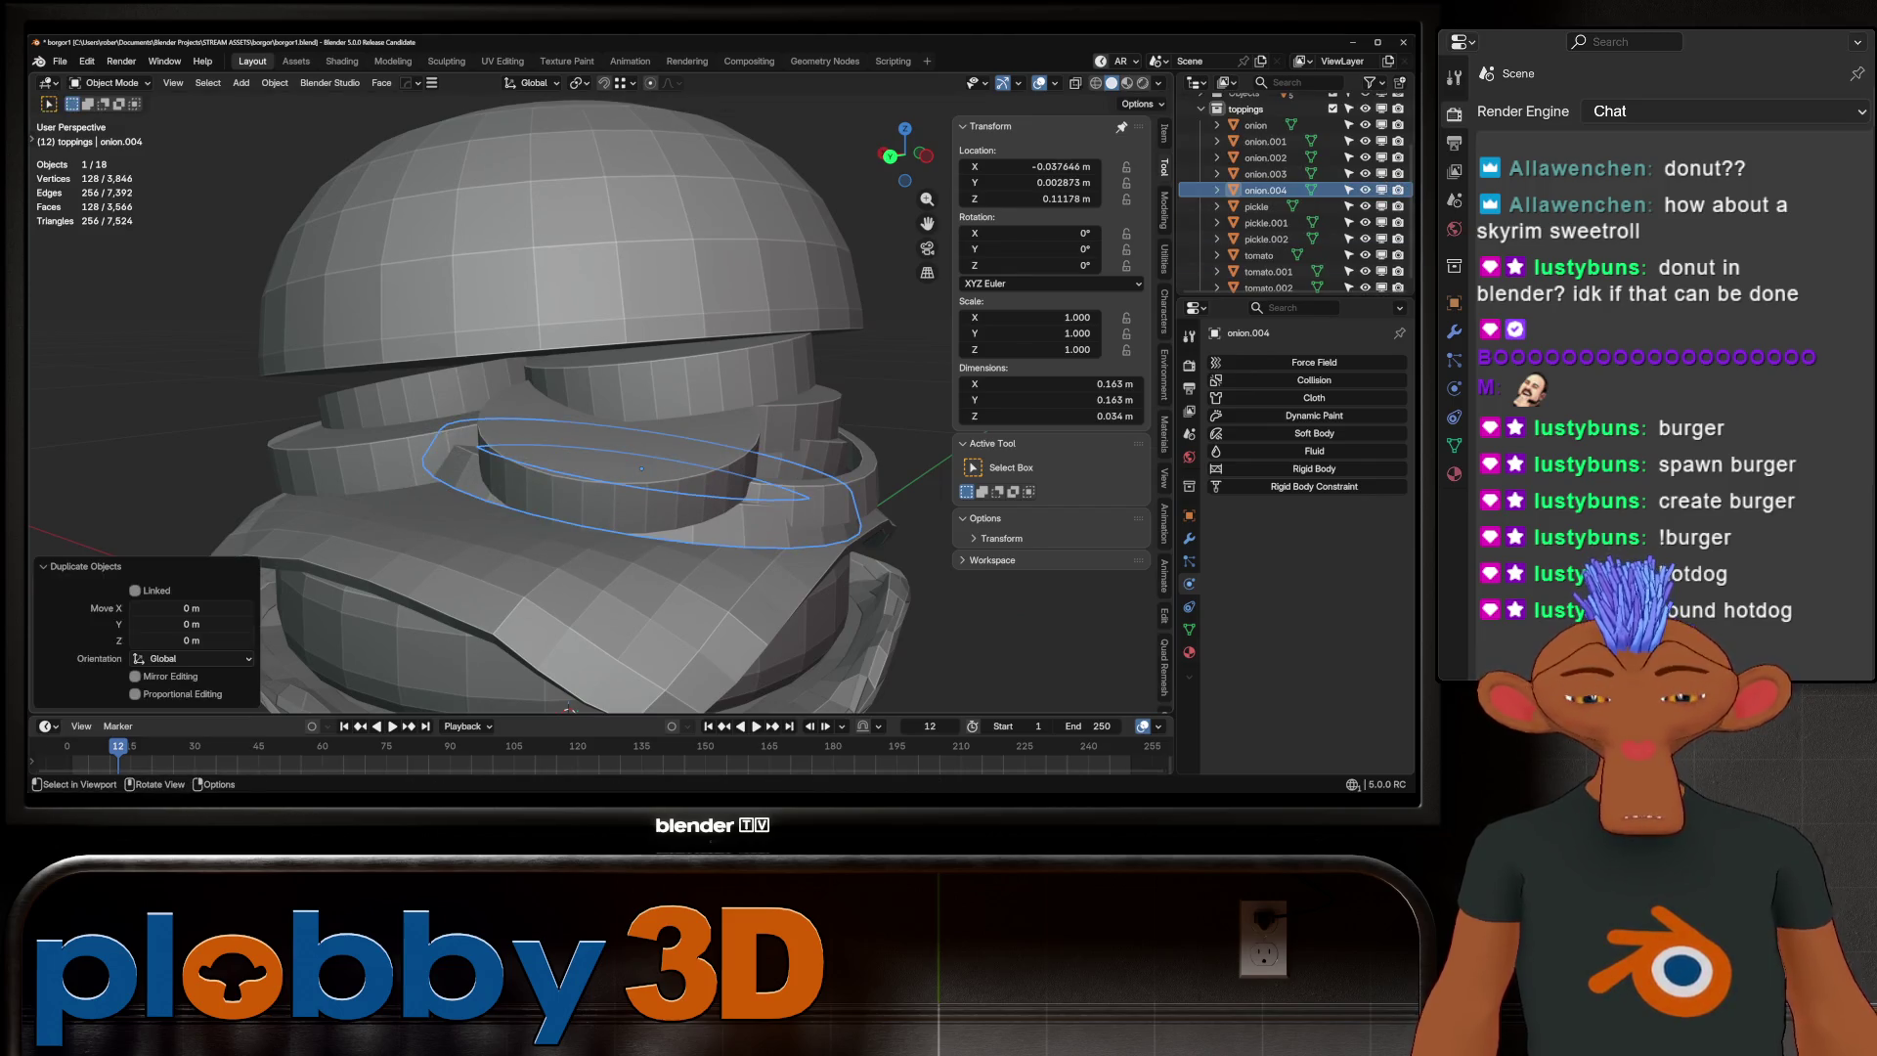
key("KP_1")
scroll(586, 421, "down", 5)
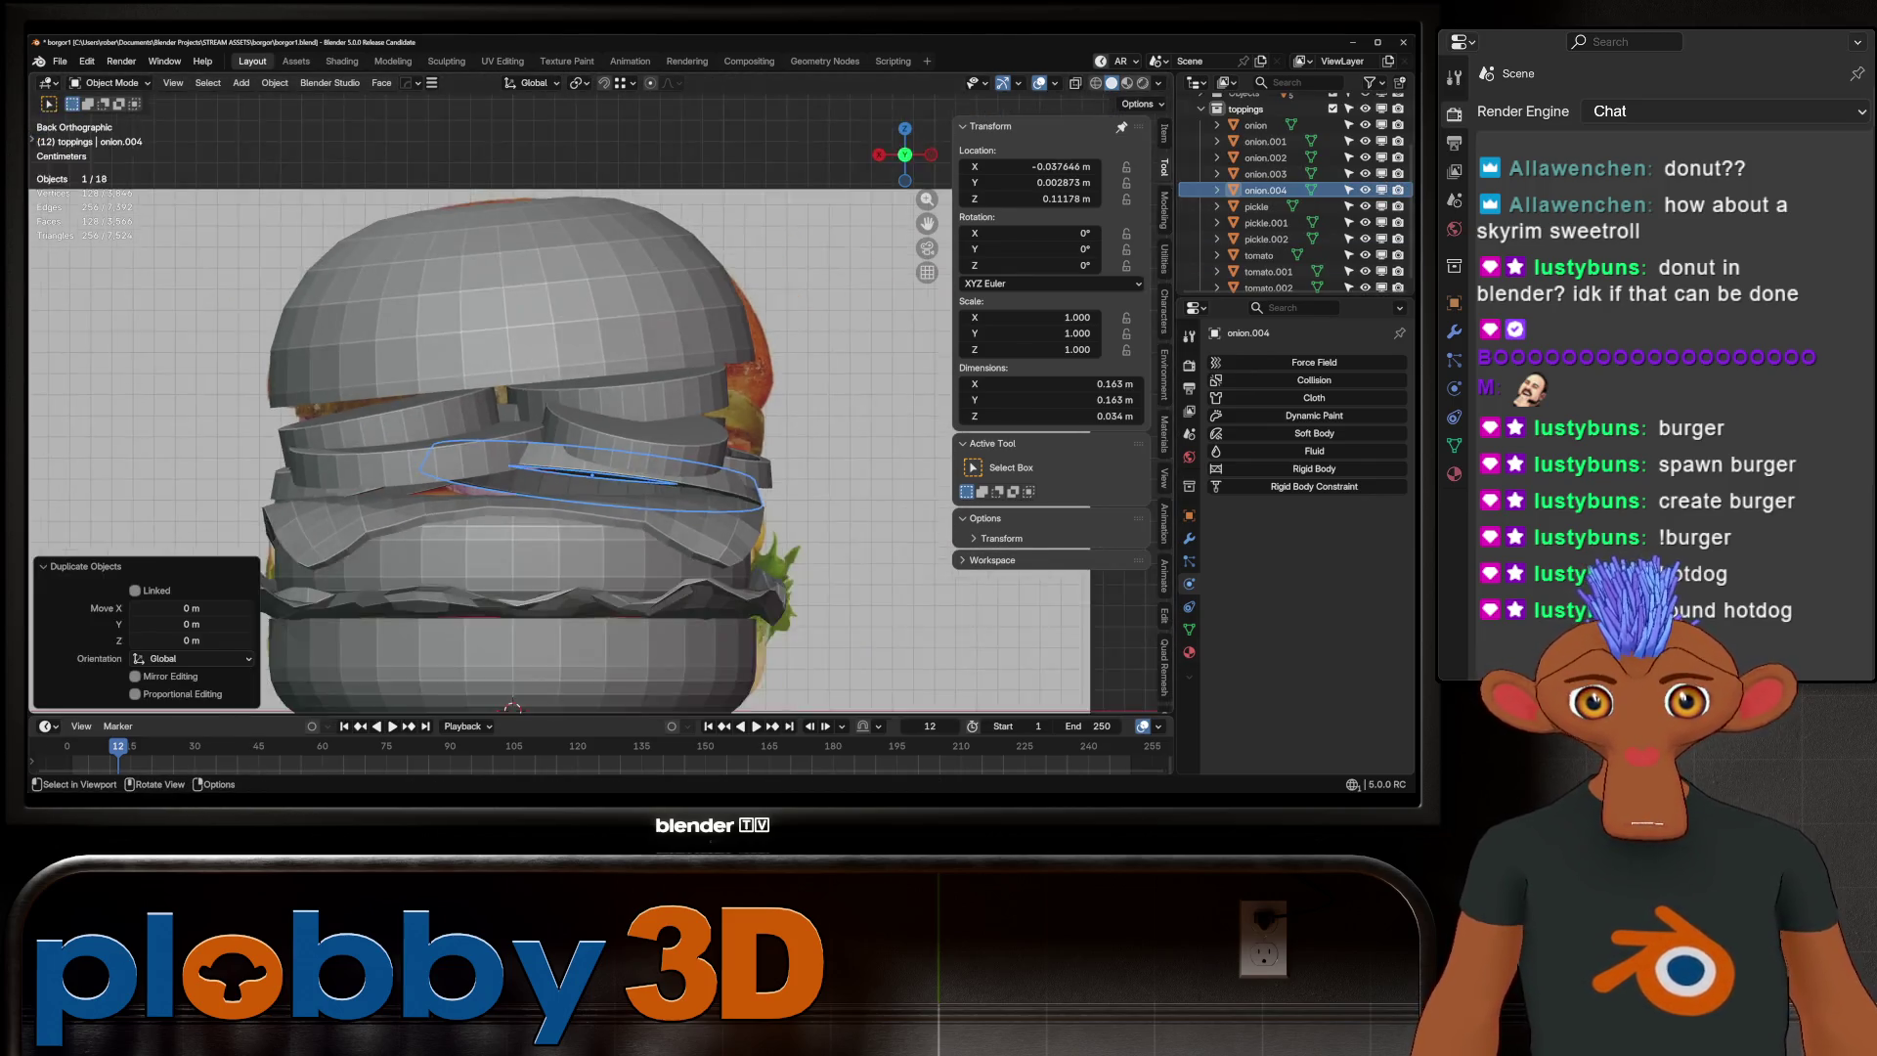
middle_click_drag(587, 420, 606, 489)
scroll(606, 488, "down", 4)
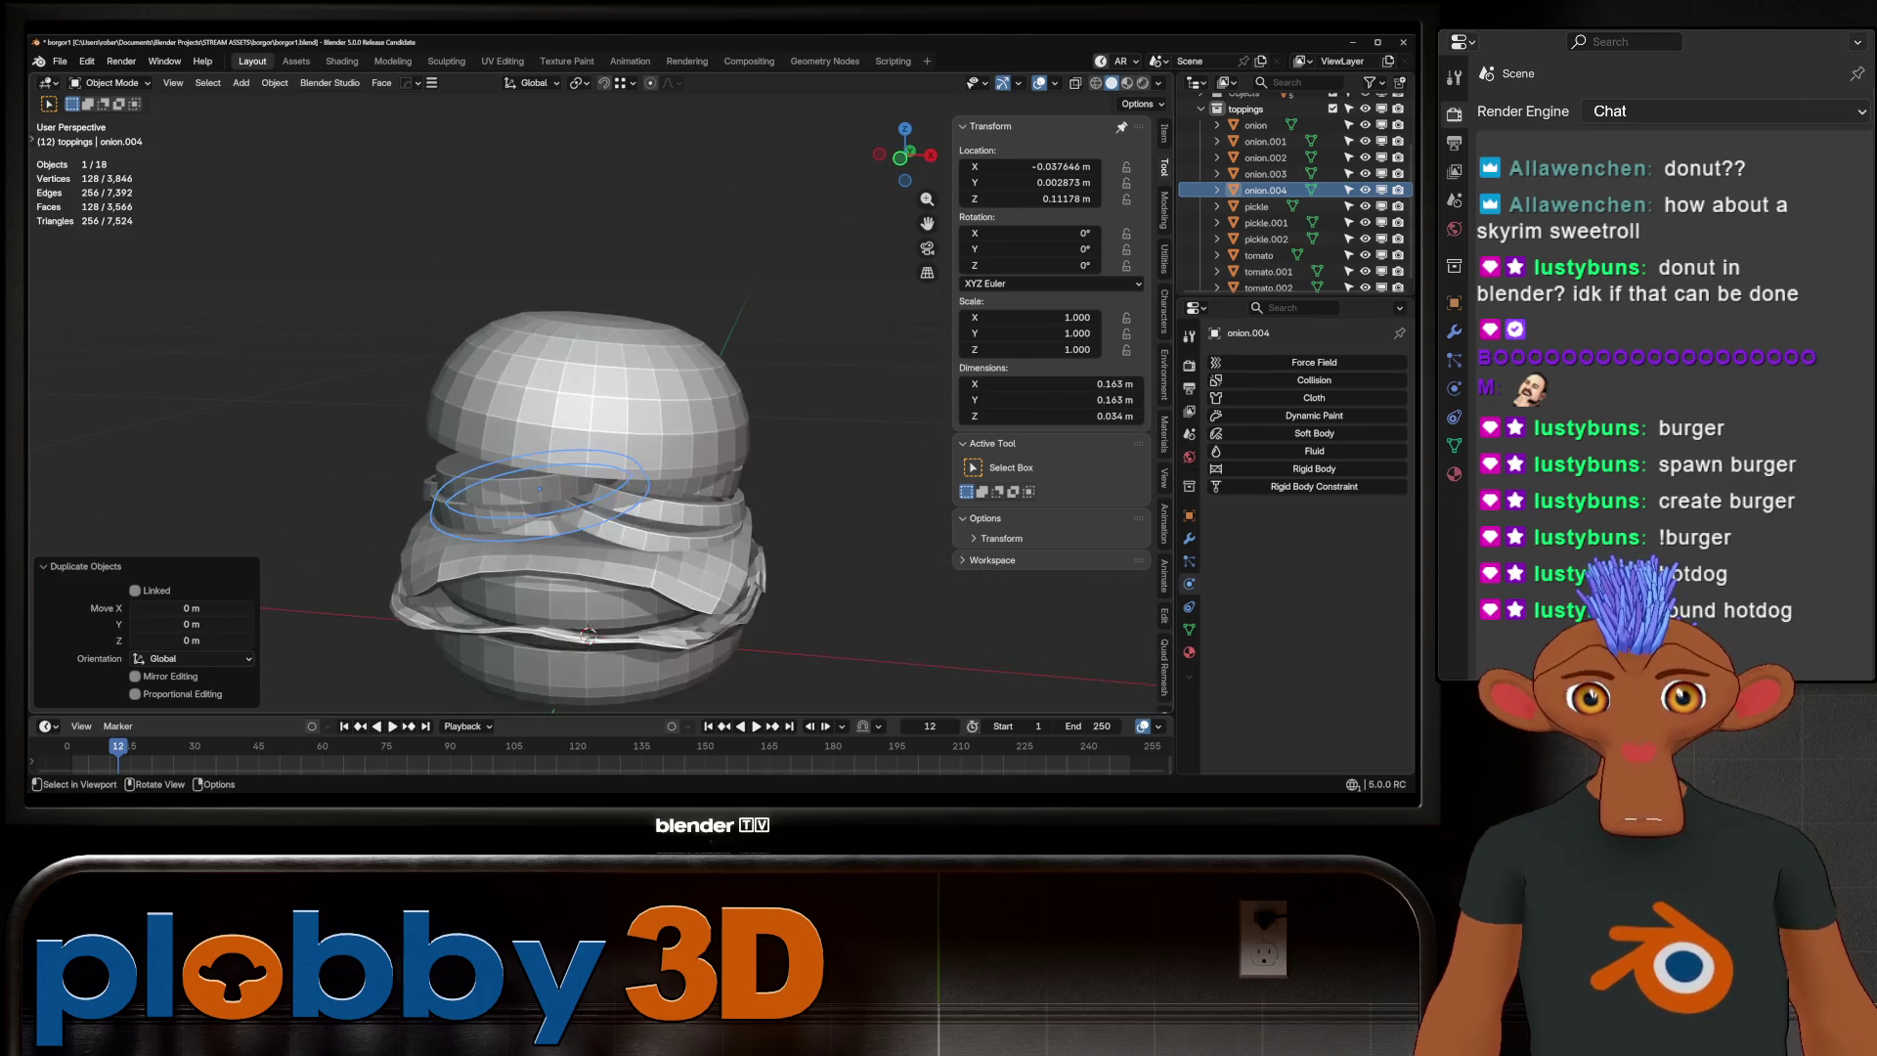
key("g")
key("Return")
scroll(665, 508, "up", 2)
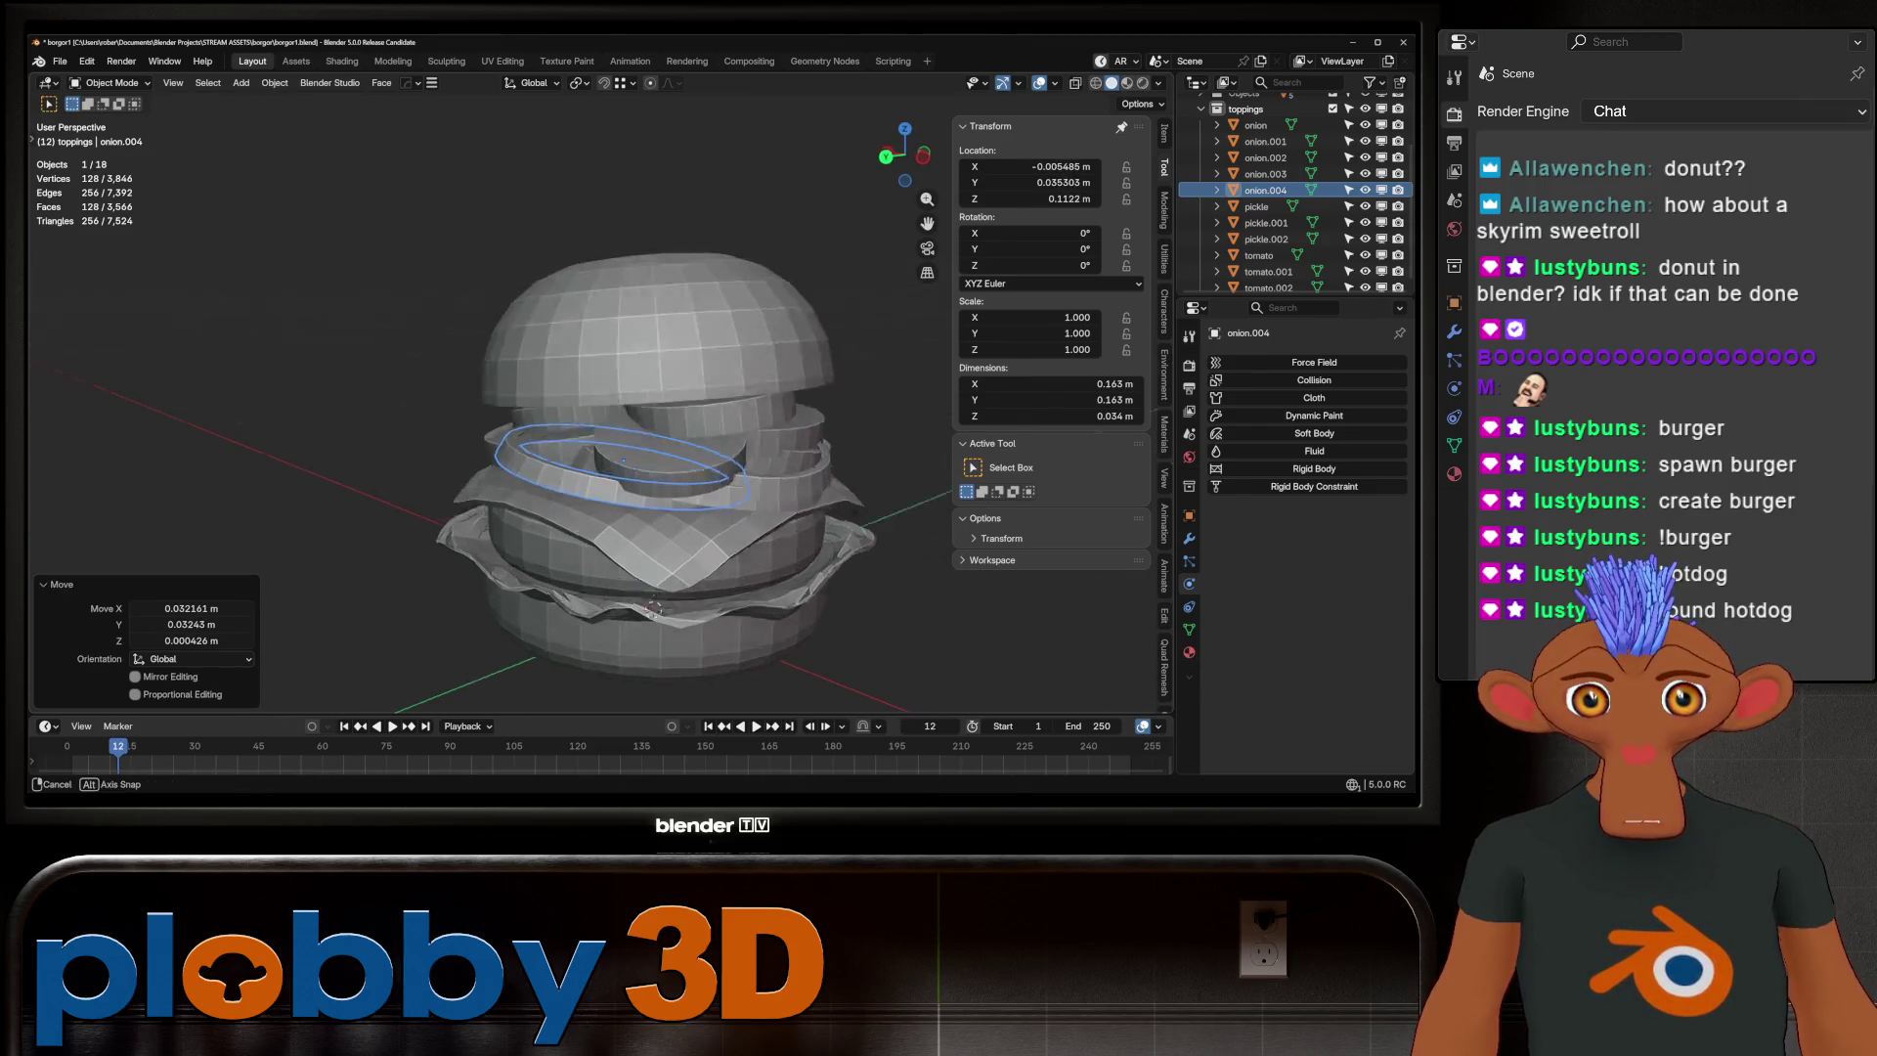
middle_click_drag(665, 509, 665, 525)
Tilt onion.004 by -5.13° around X and 6.97° around Y
key("r")
key("x")
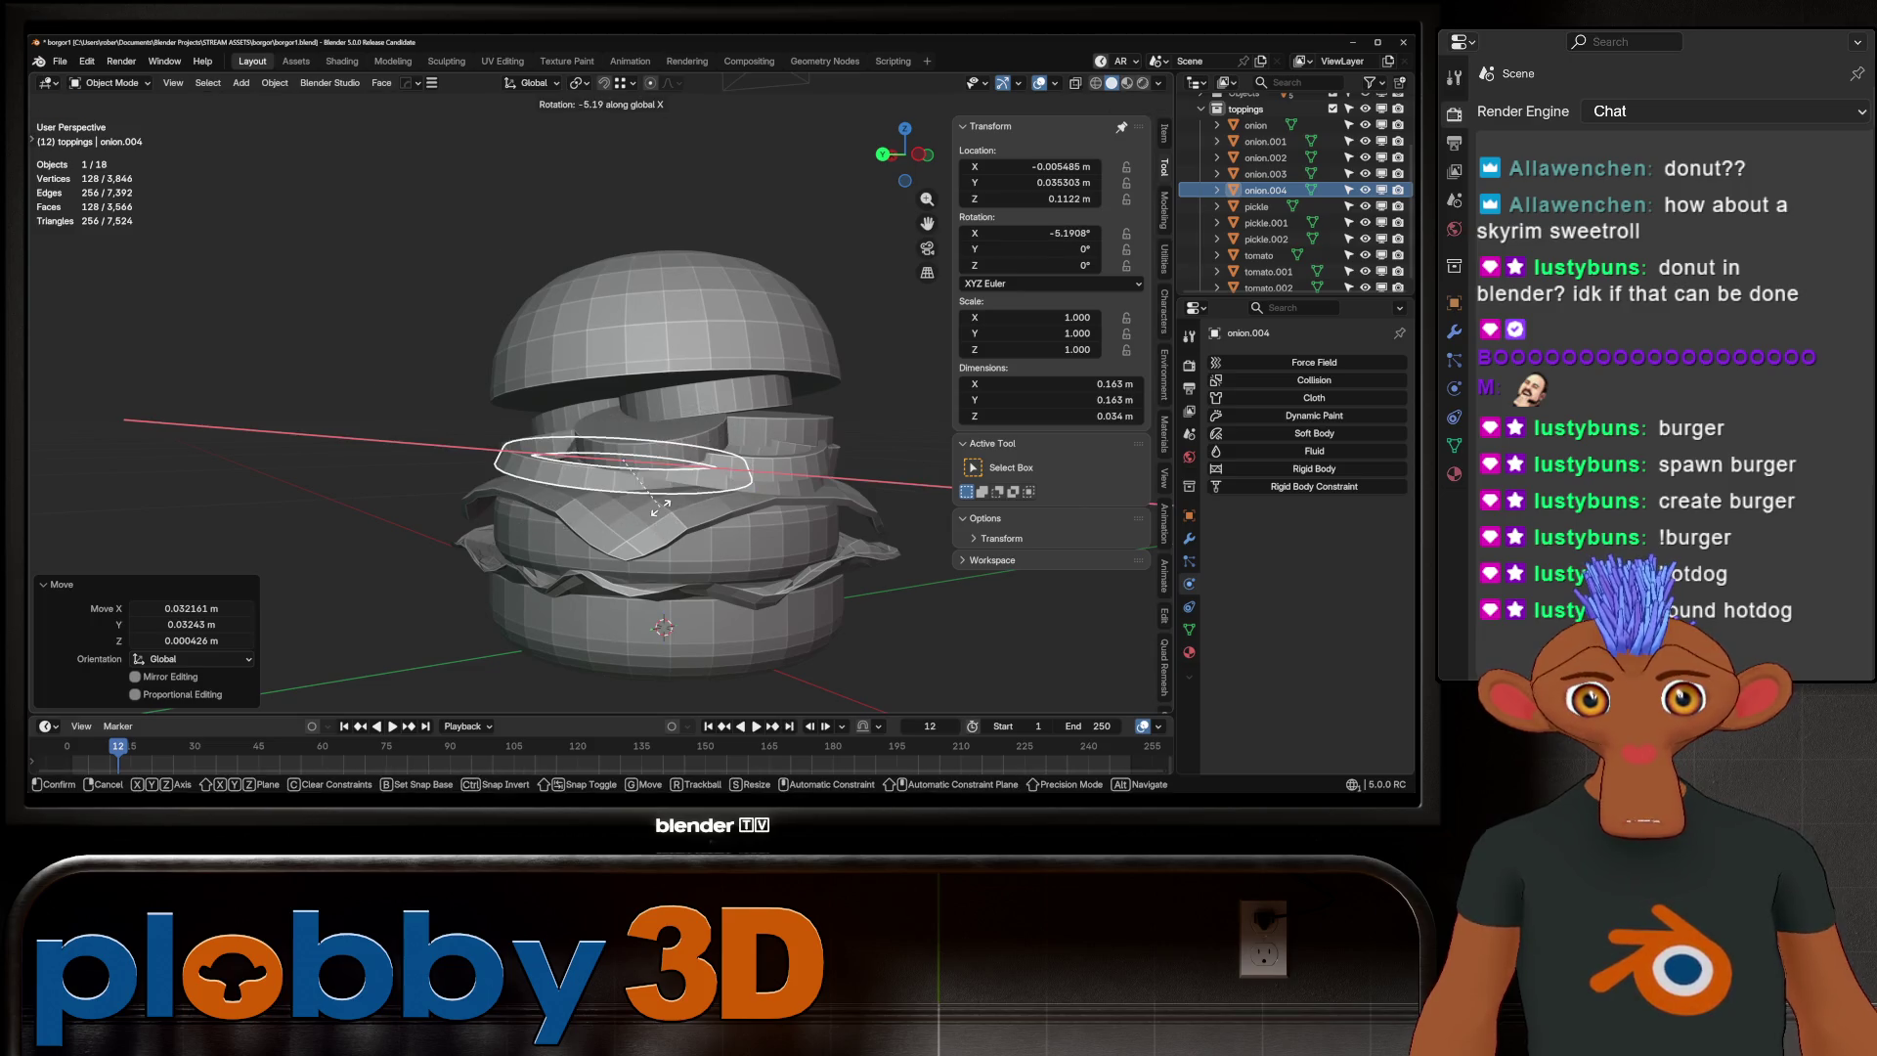
key("Return")
middle_click_drag(662, 504, 674, 518)
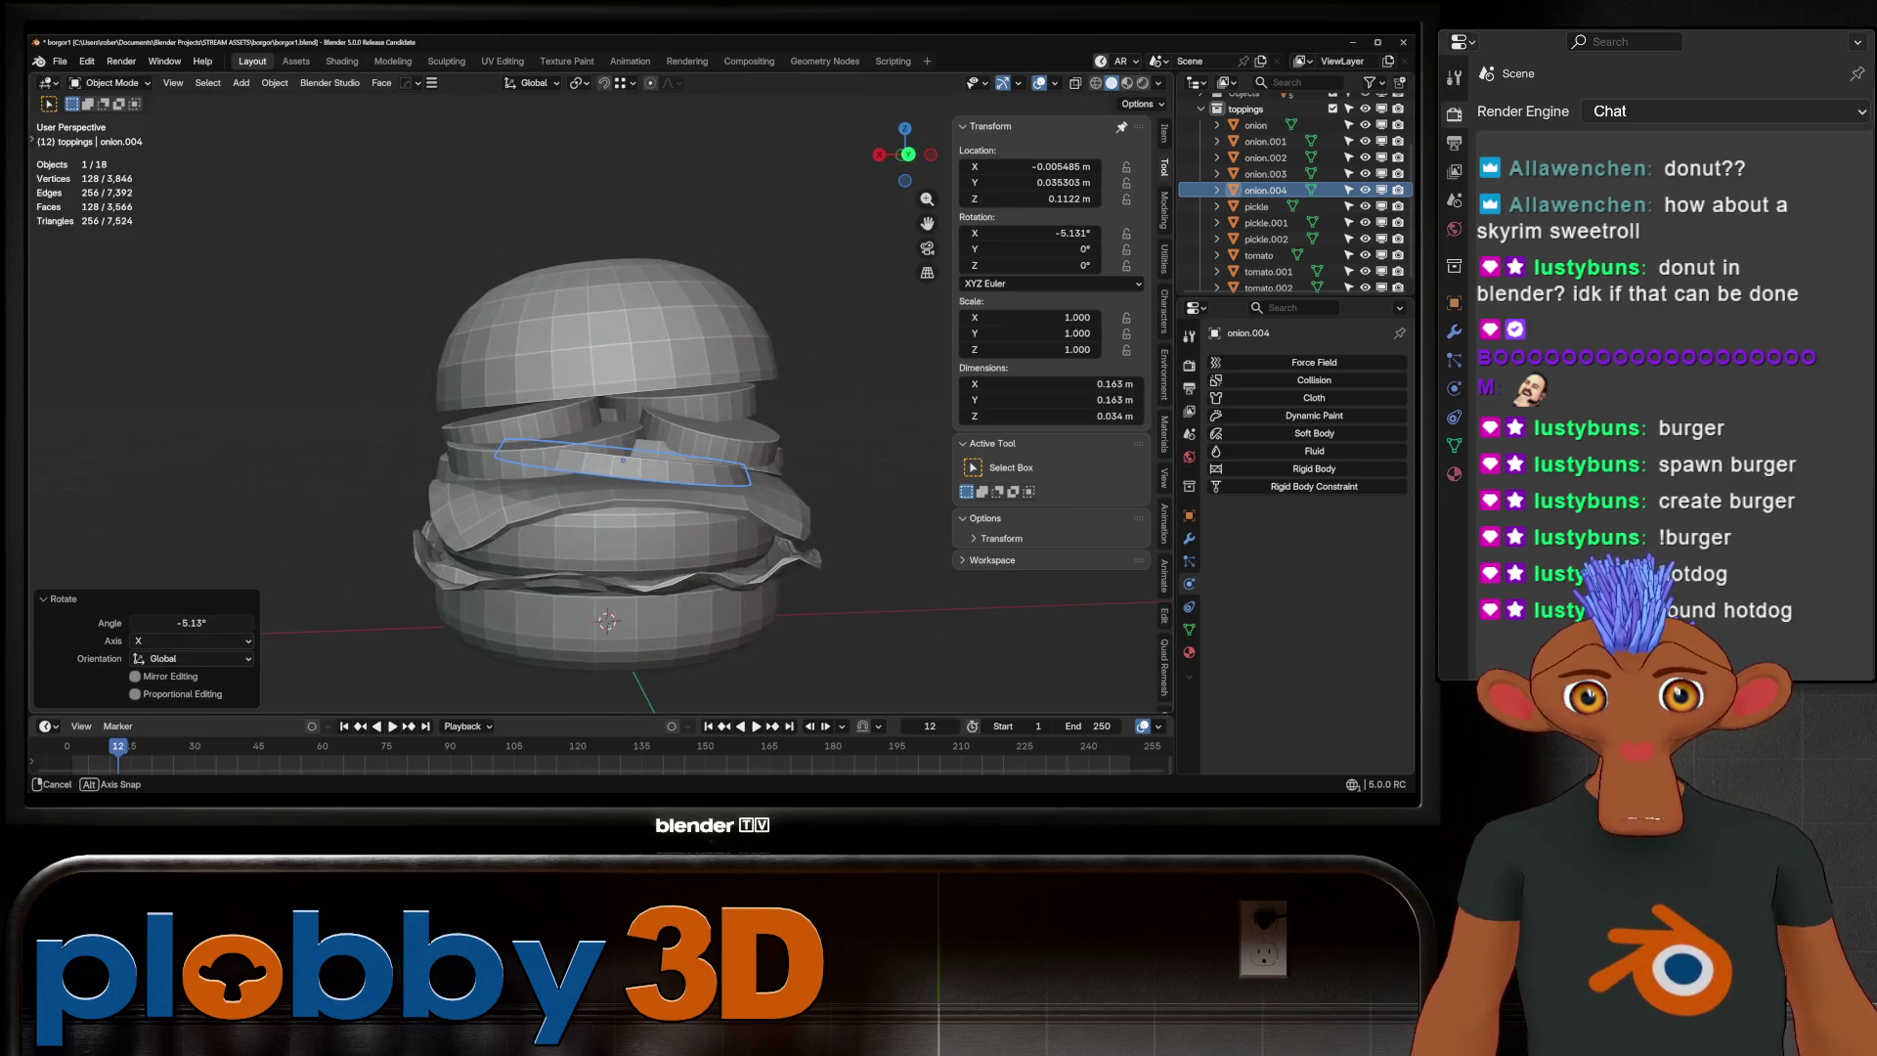
key("r")
key("y")
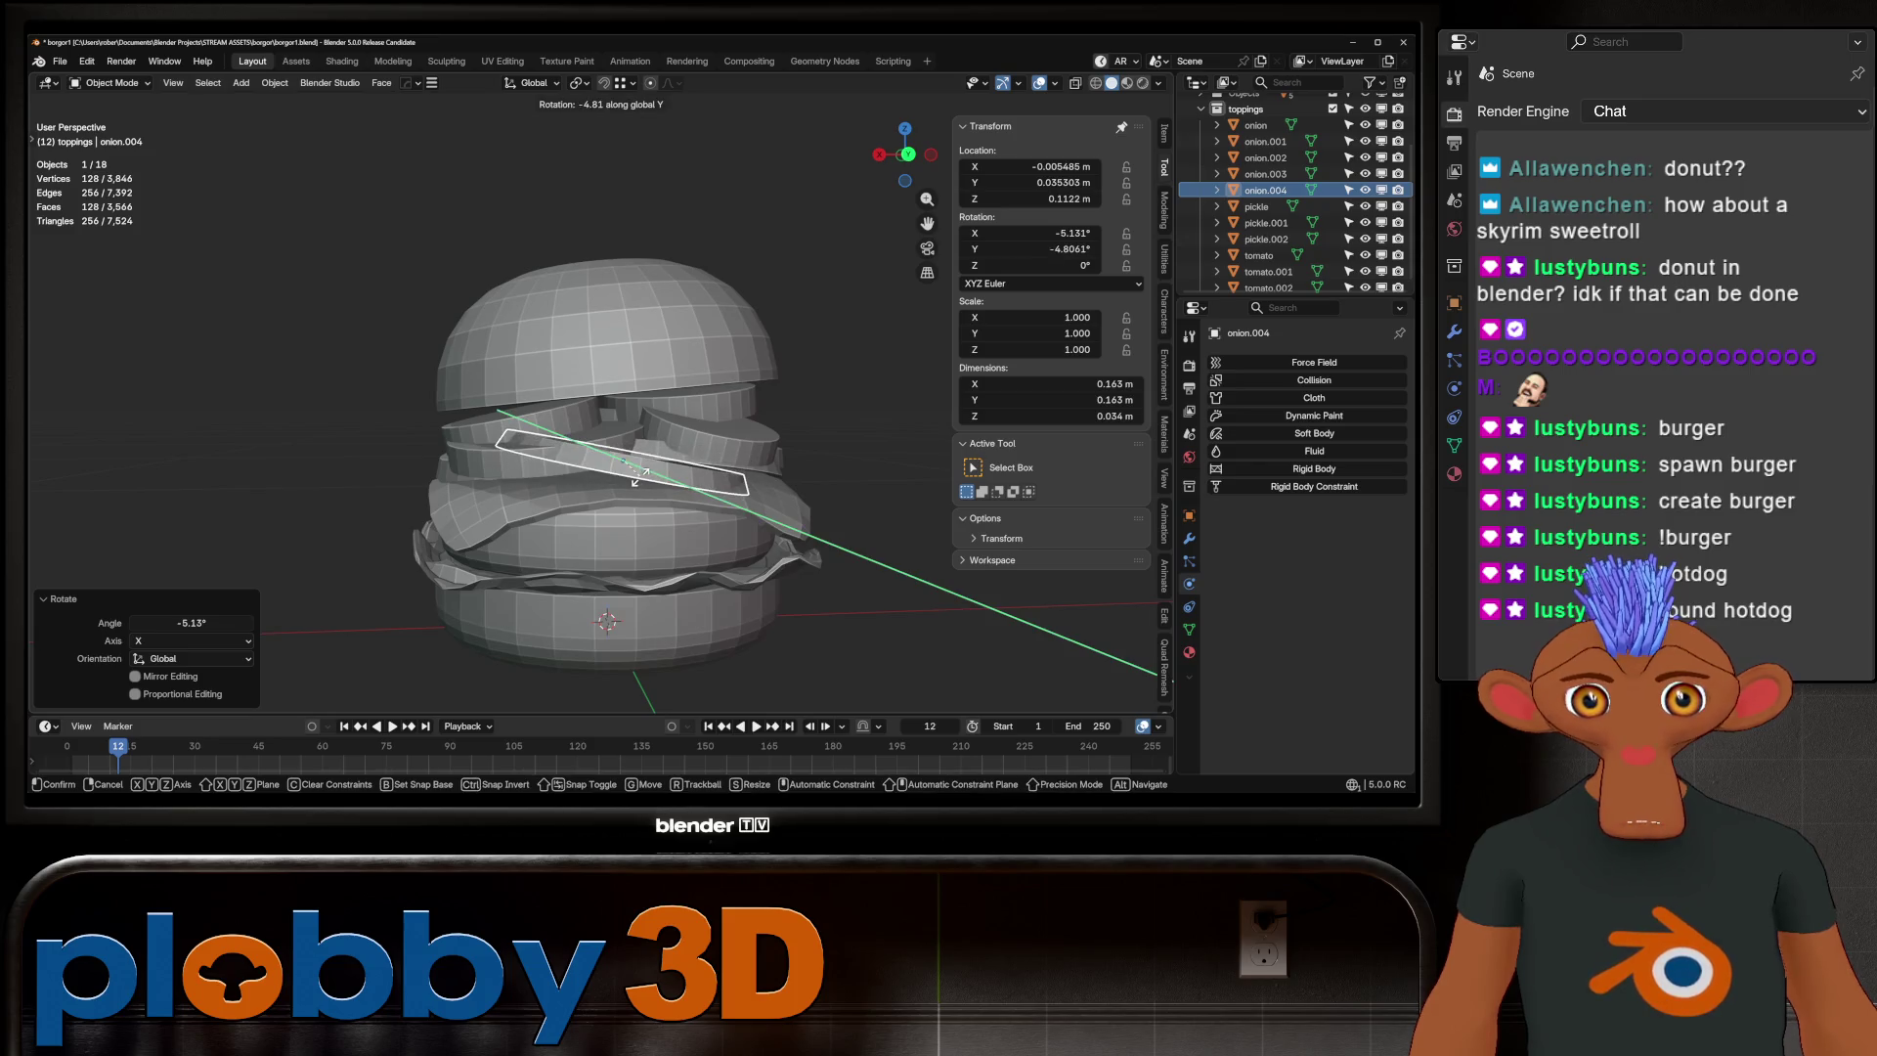
key("Return")
Lower onion.004 along Z to 0.10797 m and deselect everything
key("g")
key("x")
key("z")
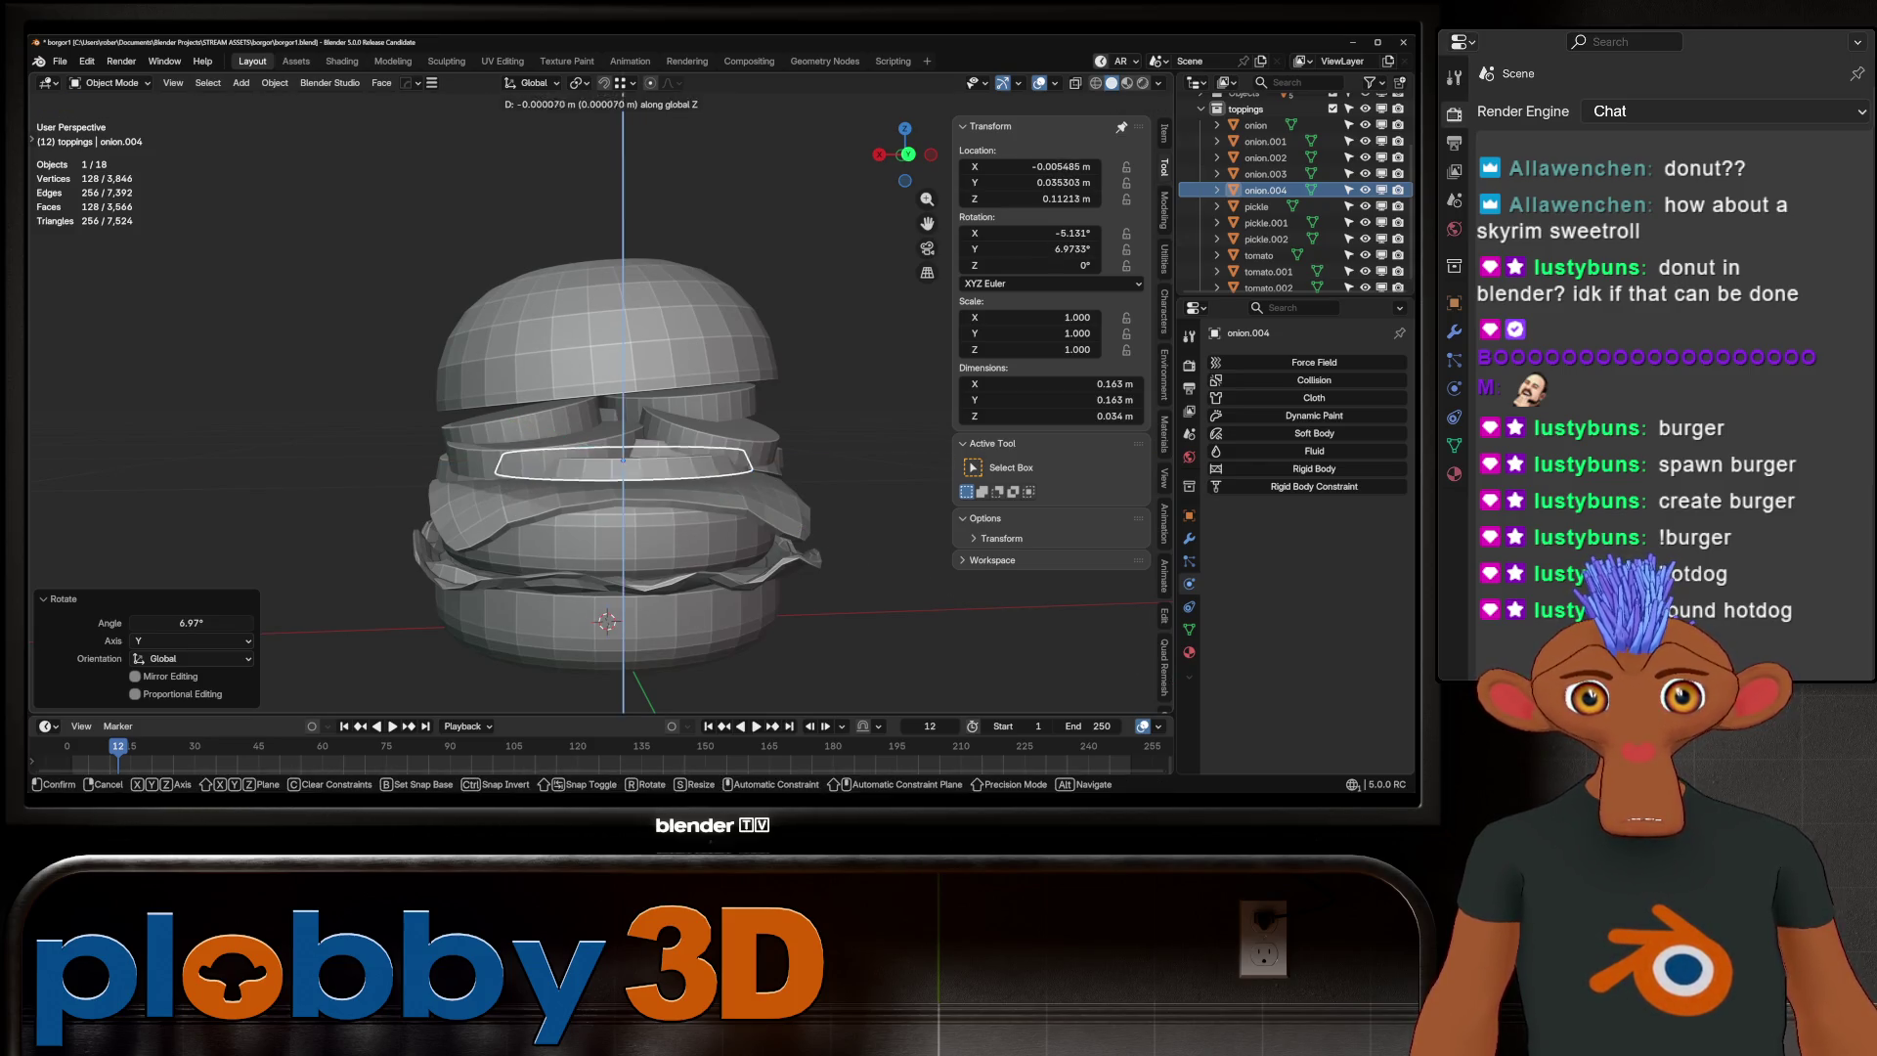
key("Return")
scroll(587, 440, "down", 4)
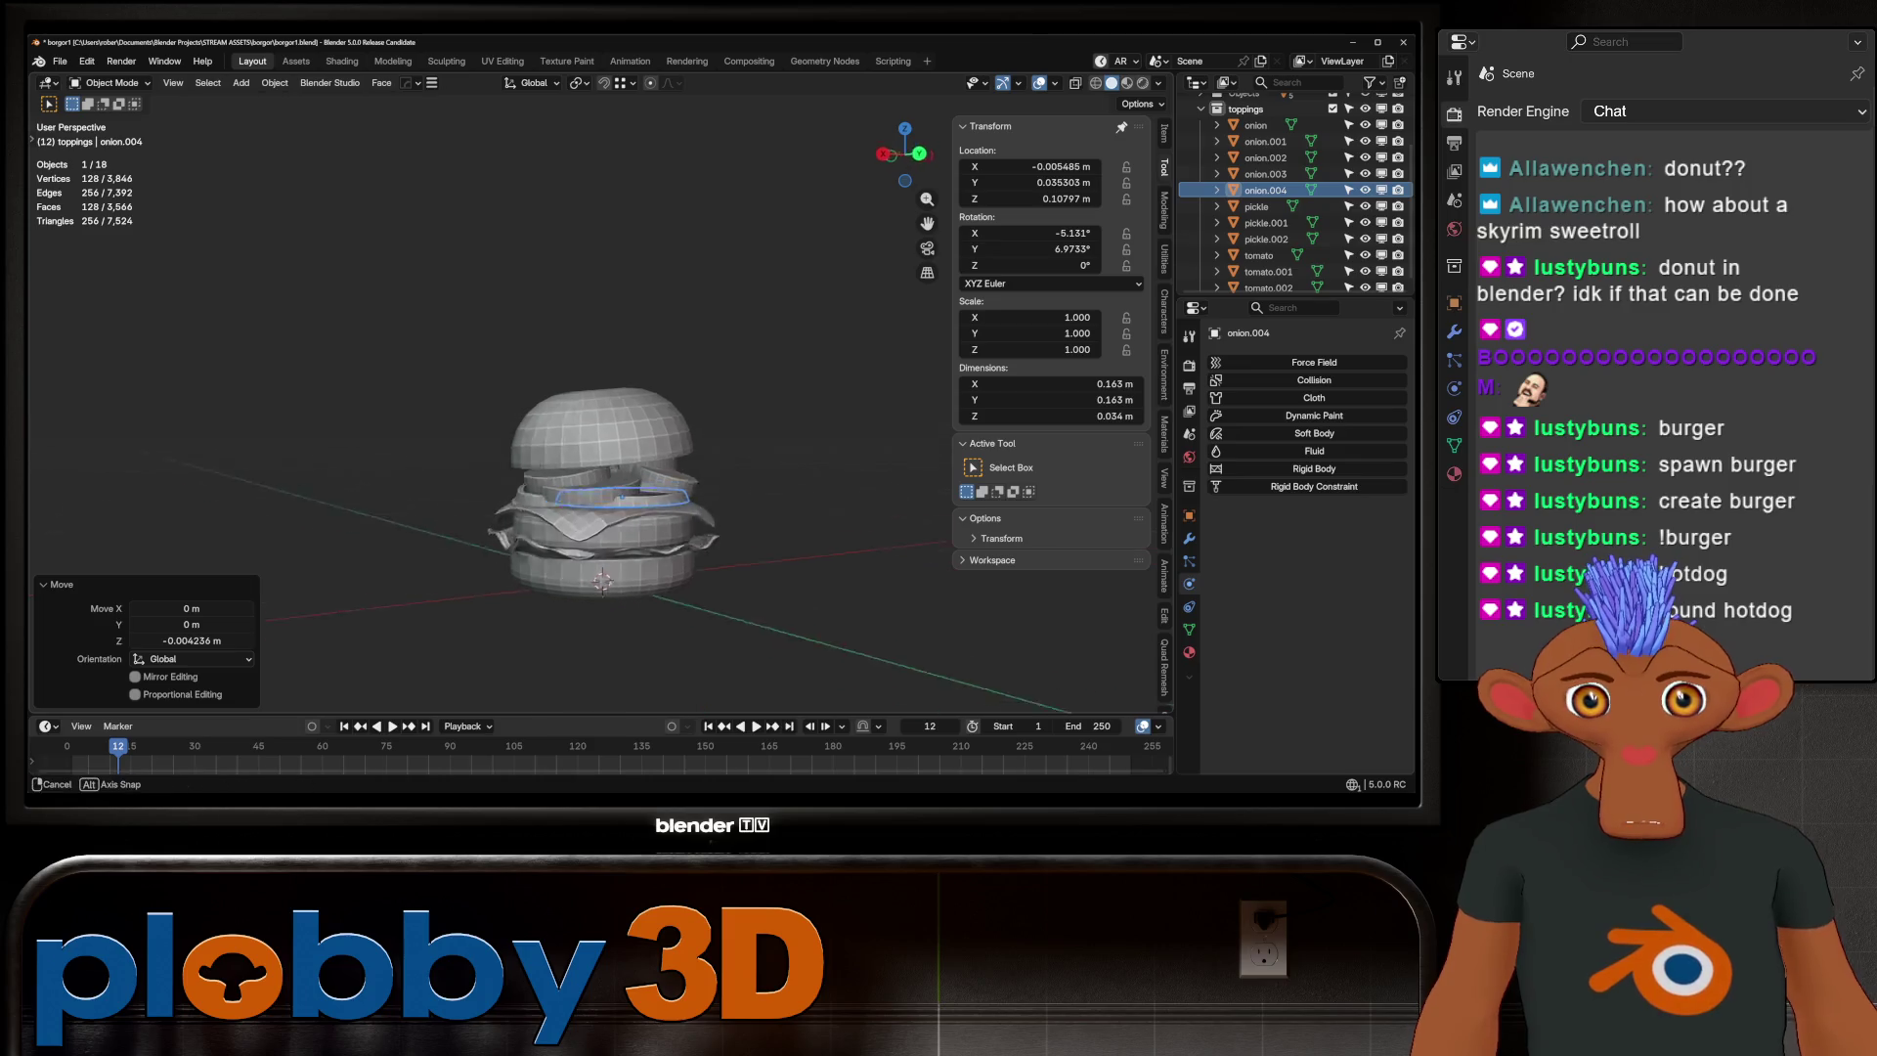
key("alt+a")
mouse_move(548, 489)
middle_mouse_down()
mouse_move(557, 445)
mouse_move(638, 479)
mouse_move(582, 528)
middle_mouse_up()
scroll(587, 440, "up", 5)
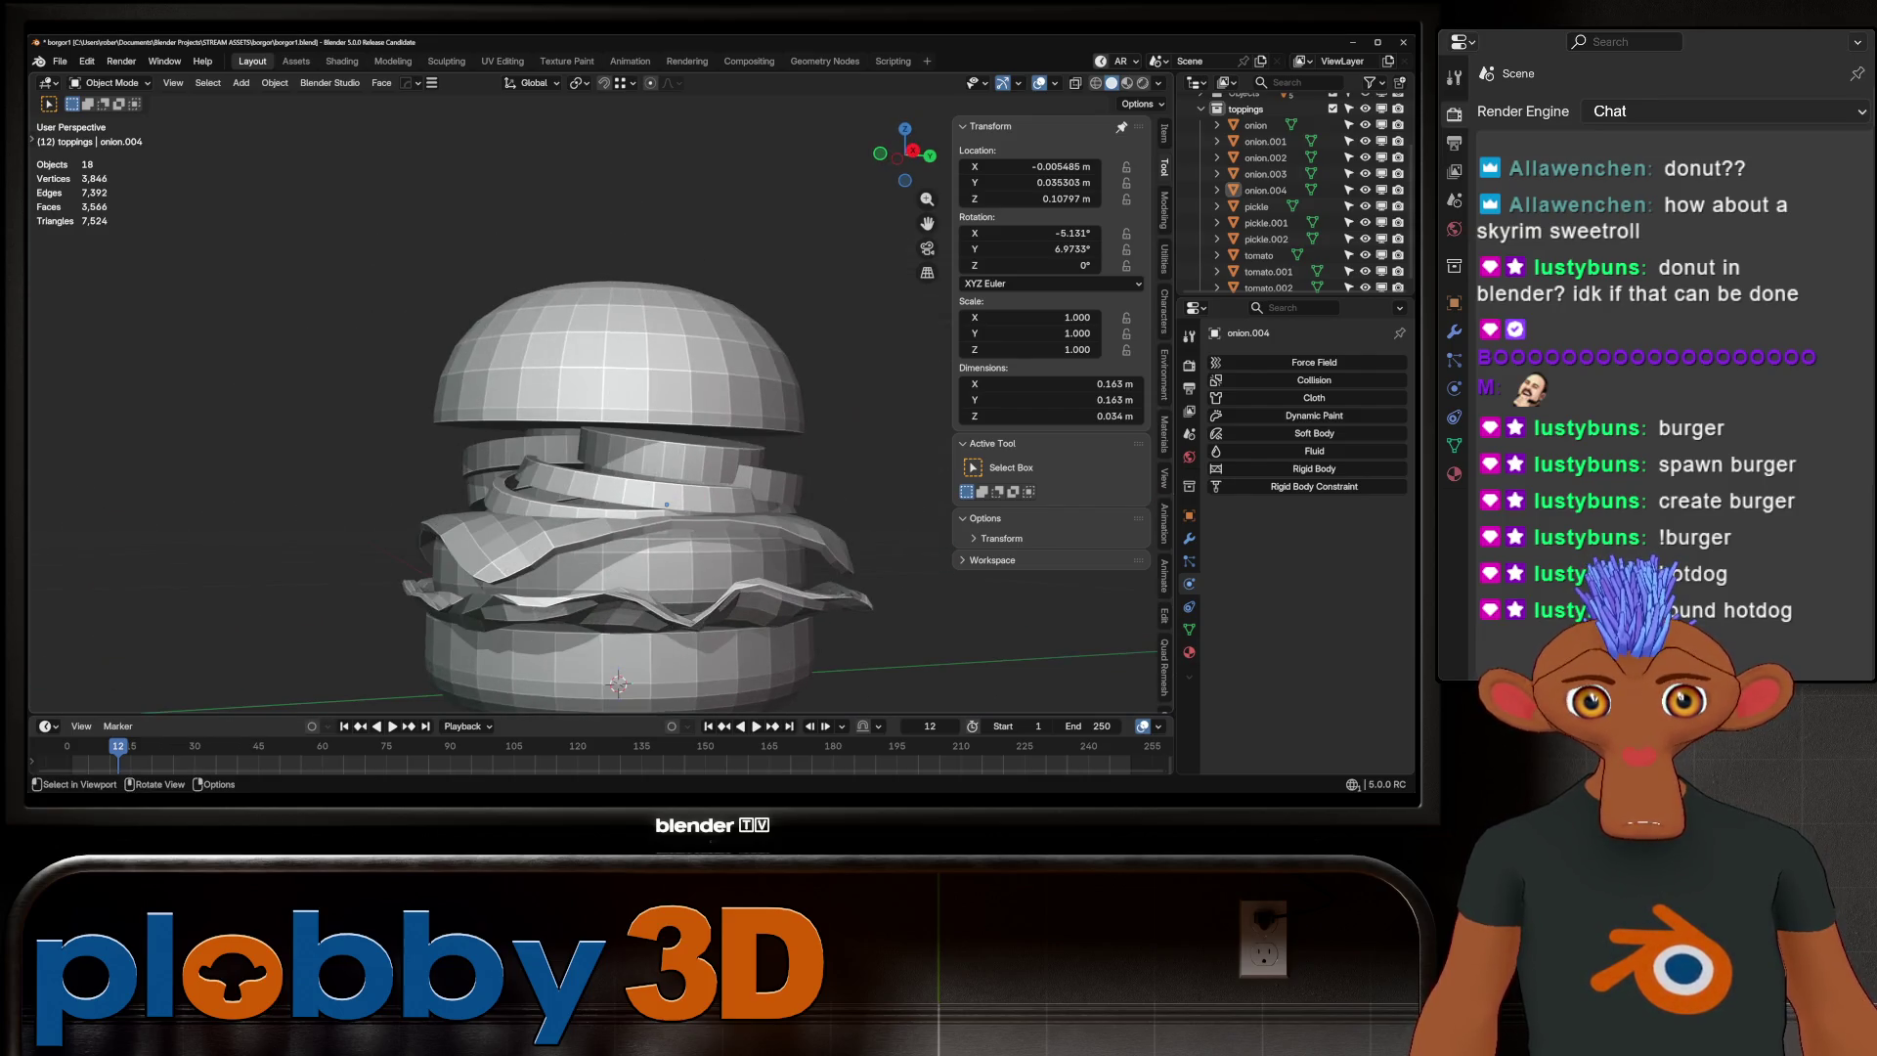
Lower the pickle slightly along Z
left_click(667, 449)
mouse_move(667, 449)
middle_mouse_down()
mouse_move(645, 467)
mouse_move(635, 450)
mouse_move(746, 443)
middle_mouse_up()
key("g")
key("z")
key("Return")
scroll(635, 450, "up", 3)
scroll(635, 449, "down", 5)
scroll(684, 452, "up", 3)
Widen tomato.002 to 1.170 in X and Y, keeping its thickness
left_click(684, 453)
key("s")
key("shift+z")
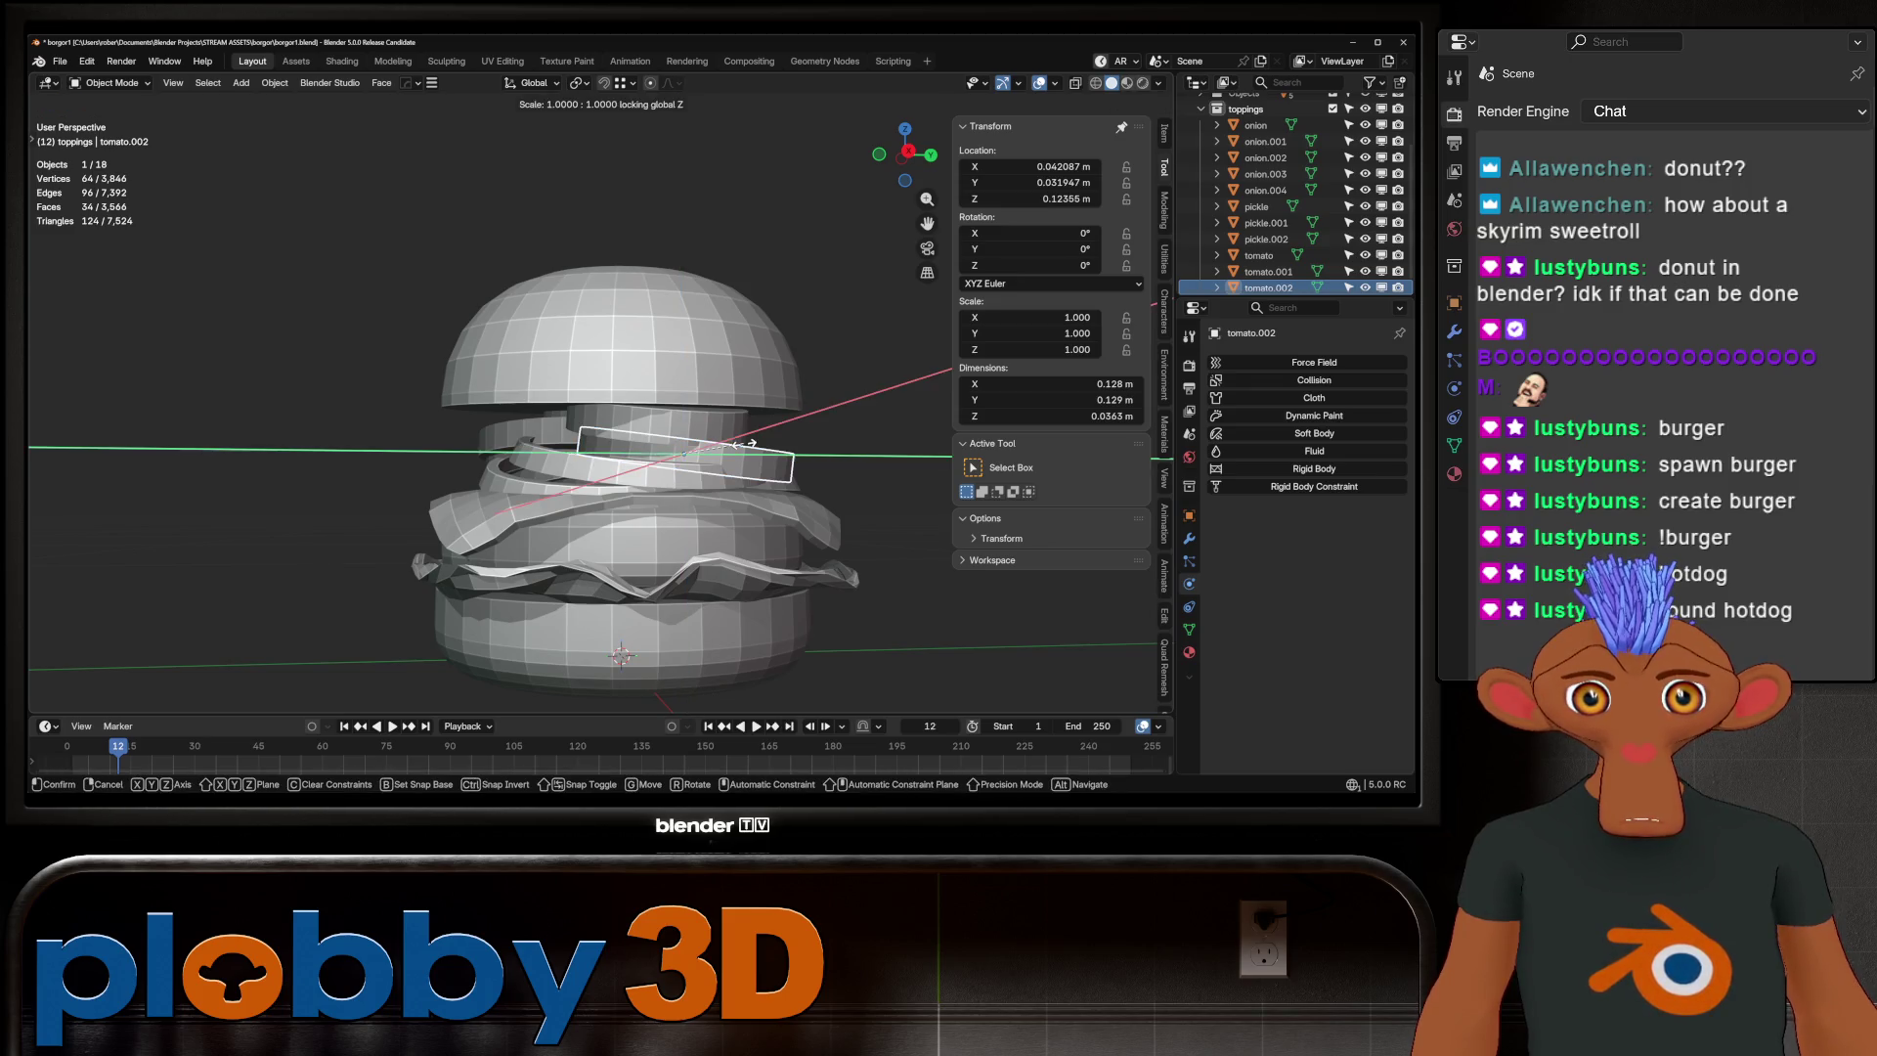
left_click(835, 456)
key("g")
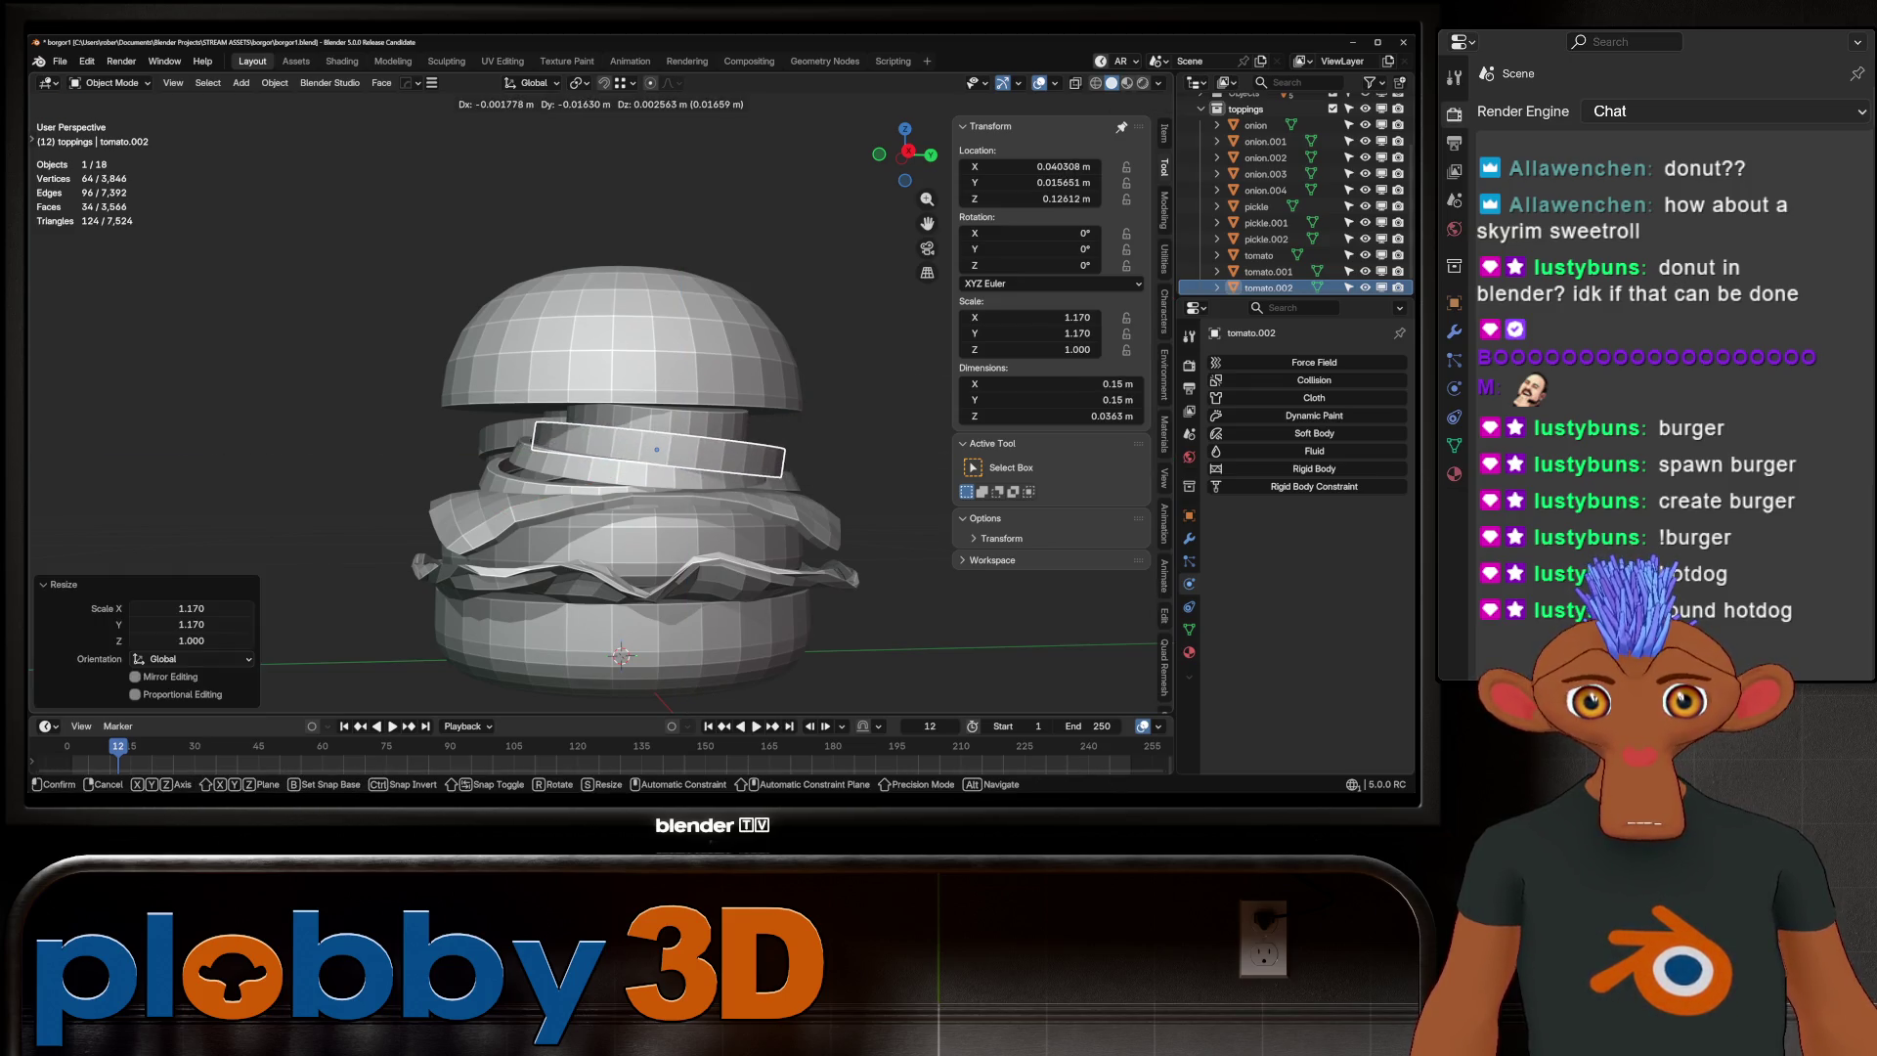
key("Escape")
Flatten tomato.002 to 0.834 in Z and settle it lower, at Z 0.12494 m
key("s")
key("z")
key("Return")
mouse_move(625, 450)
middle_mouse_down()
mouse_move(587, 460)
mouse_move(625, 431)
mouse_move(635, 455)
mouse_move(616, 464)
middle_mouse_up()
key("g")
key("z")
key("Return")
scroll(660, 440, "down", 2)
key("Tab")
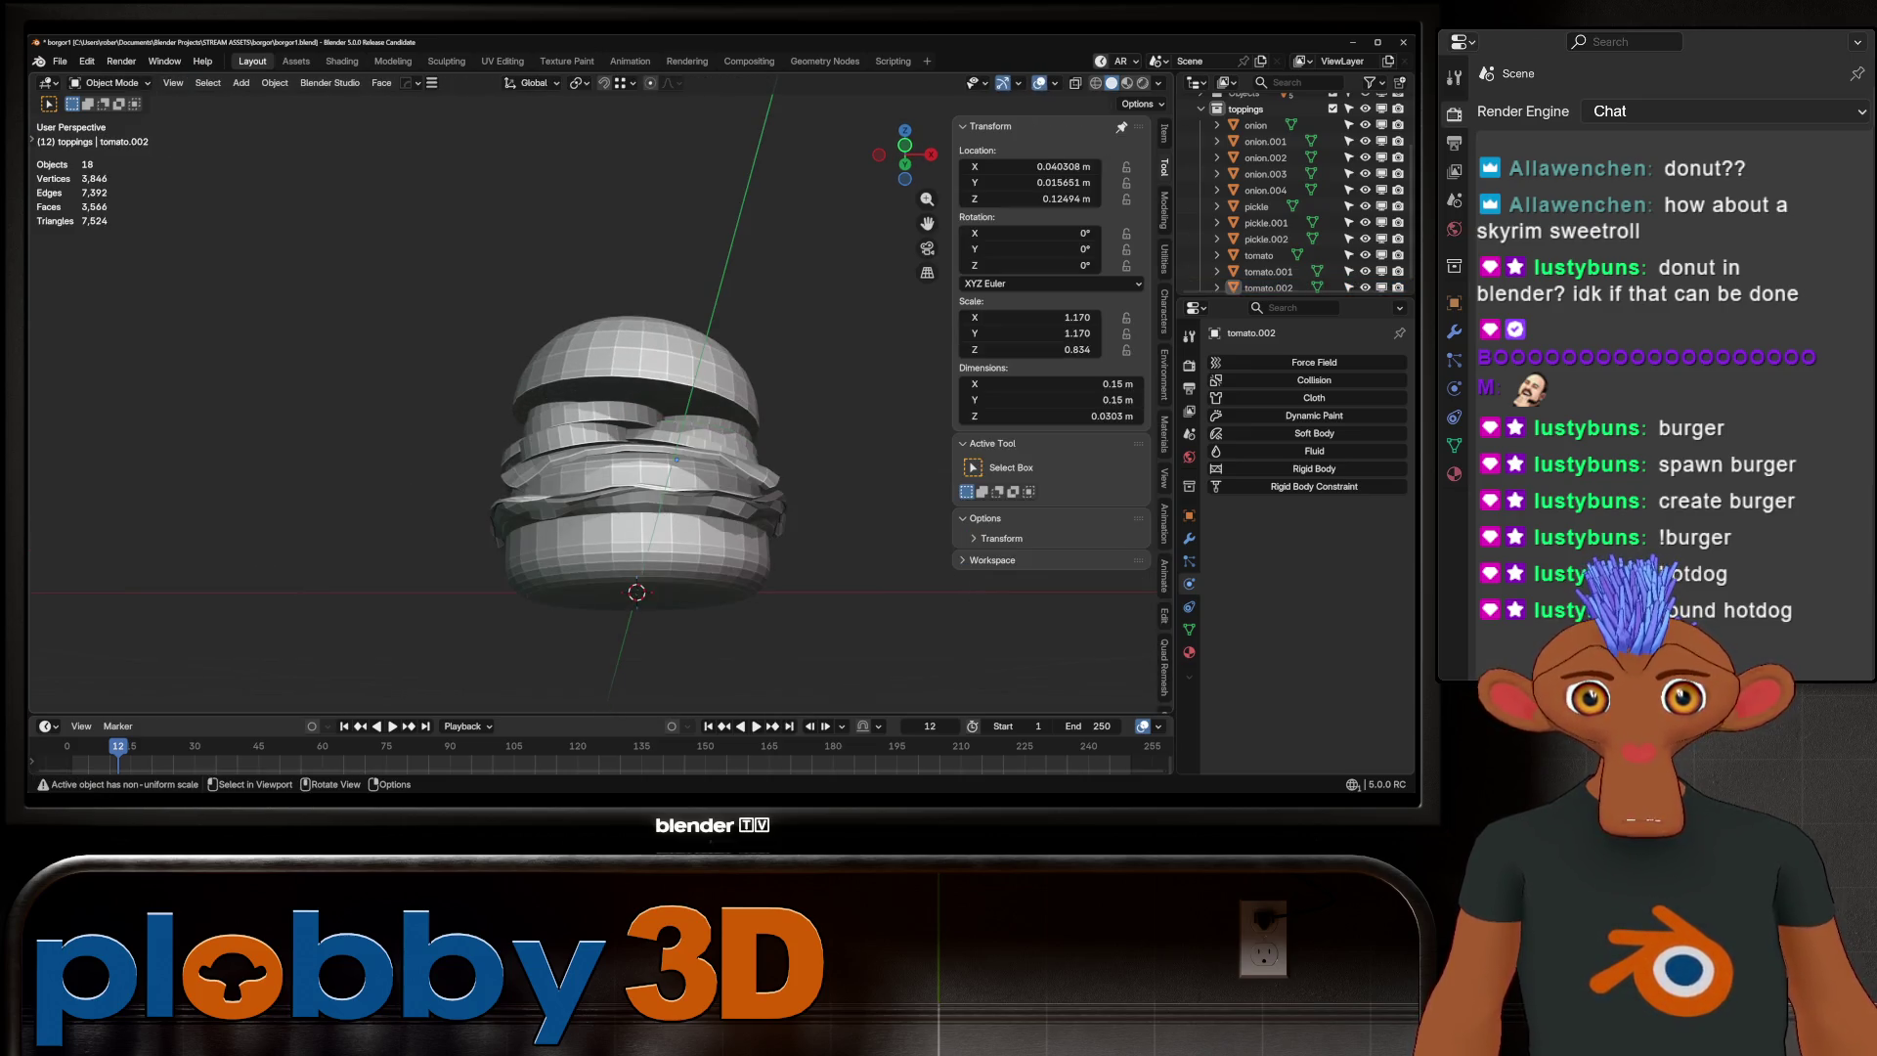
key("alt+q")
Slide an edge loop along the bun top and the bun bottom sides, then deselect all
key("2")
key("Tab")
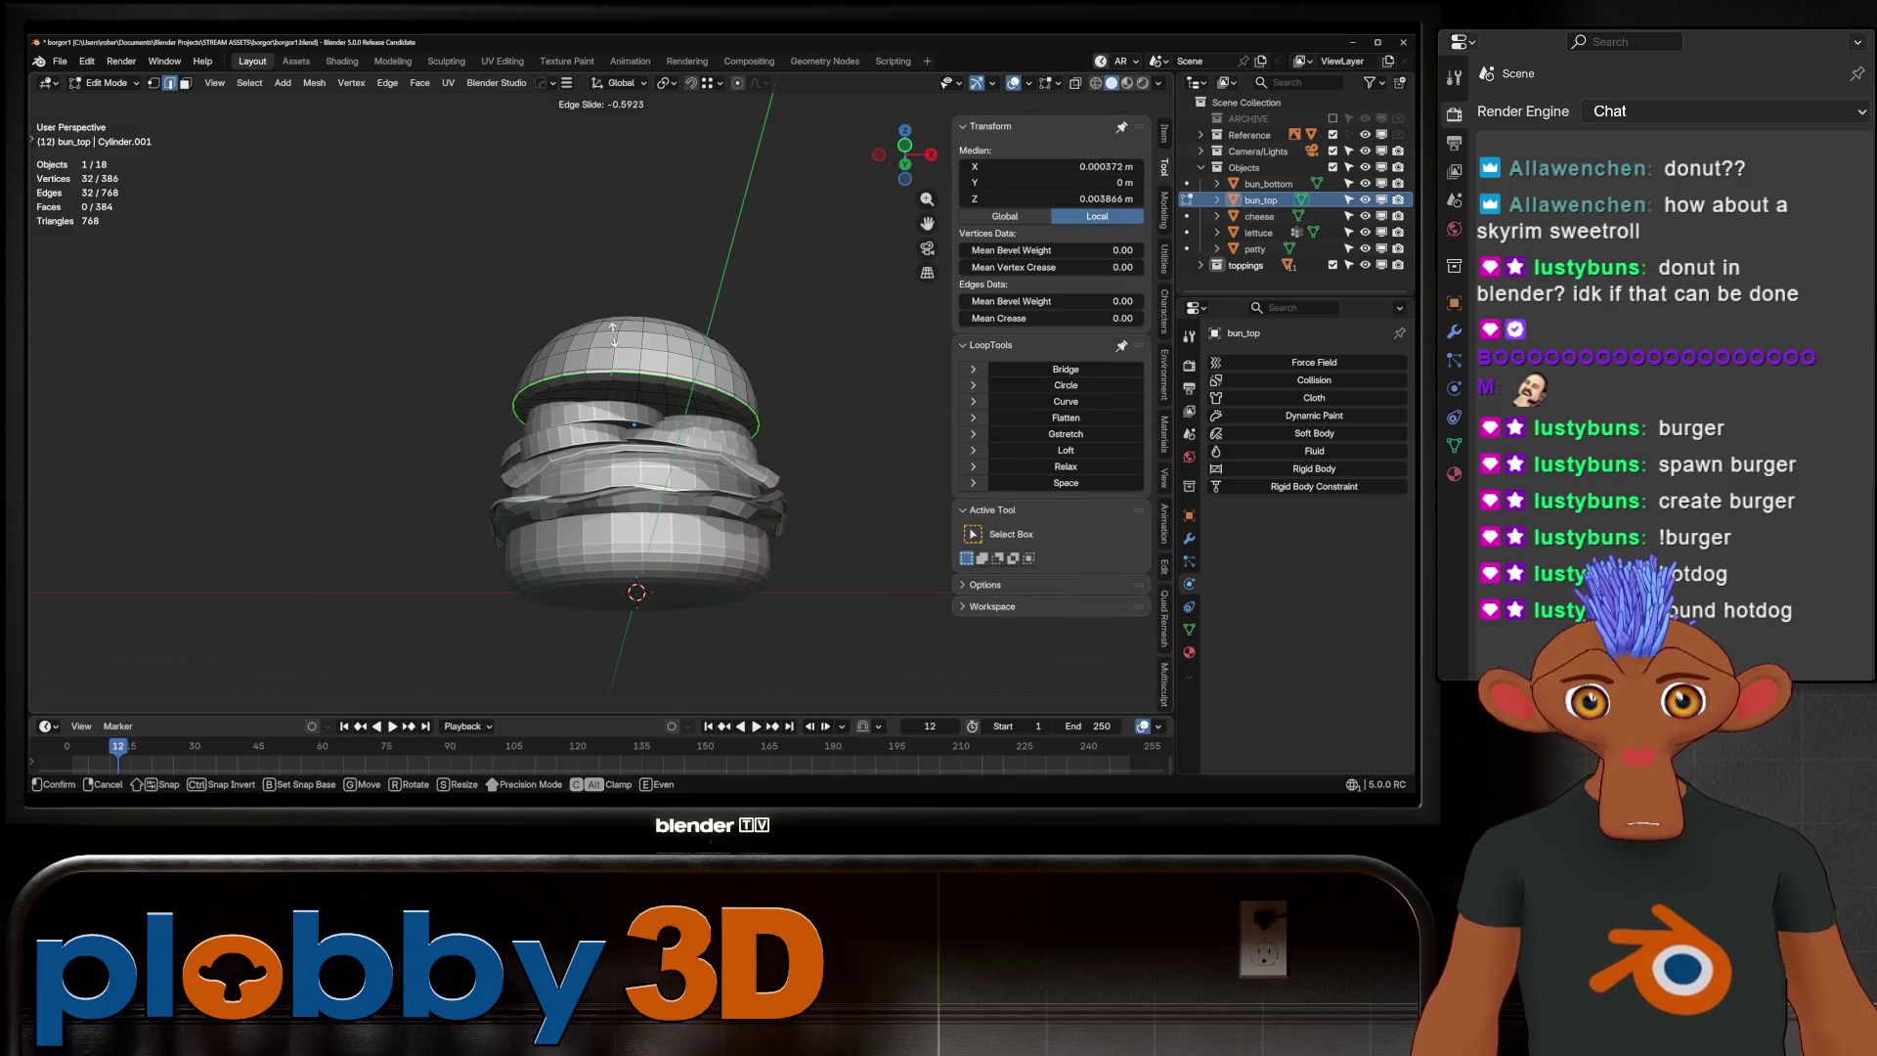
middle_click_drag(625, 450, 606, 465)
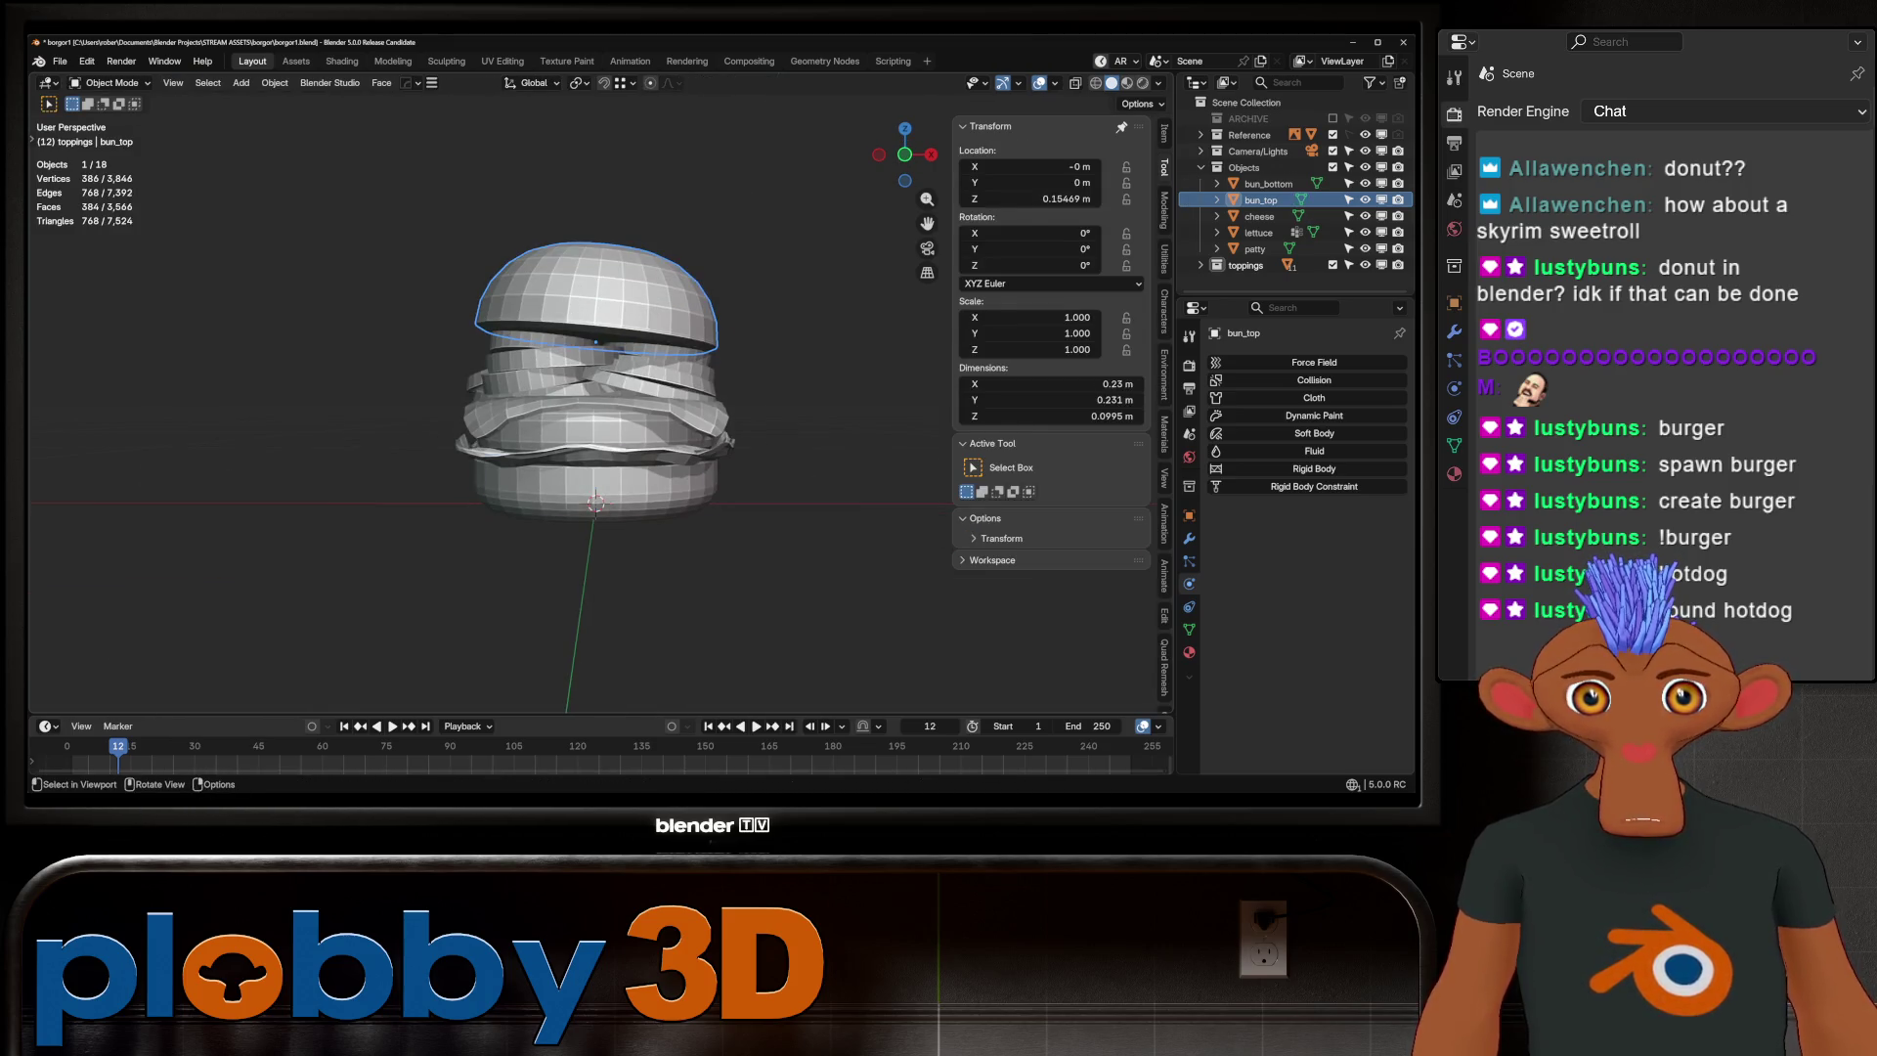
key("alt+q")
scroll(606, 459, "up", 3)
left_click(606, 461, "alt")
key("Tab")
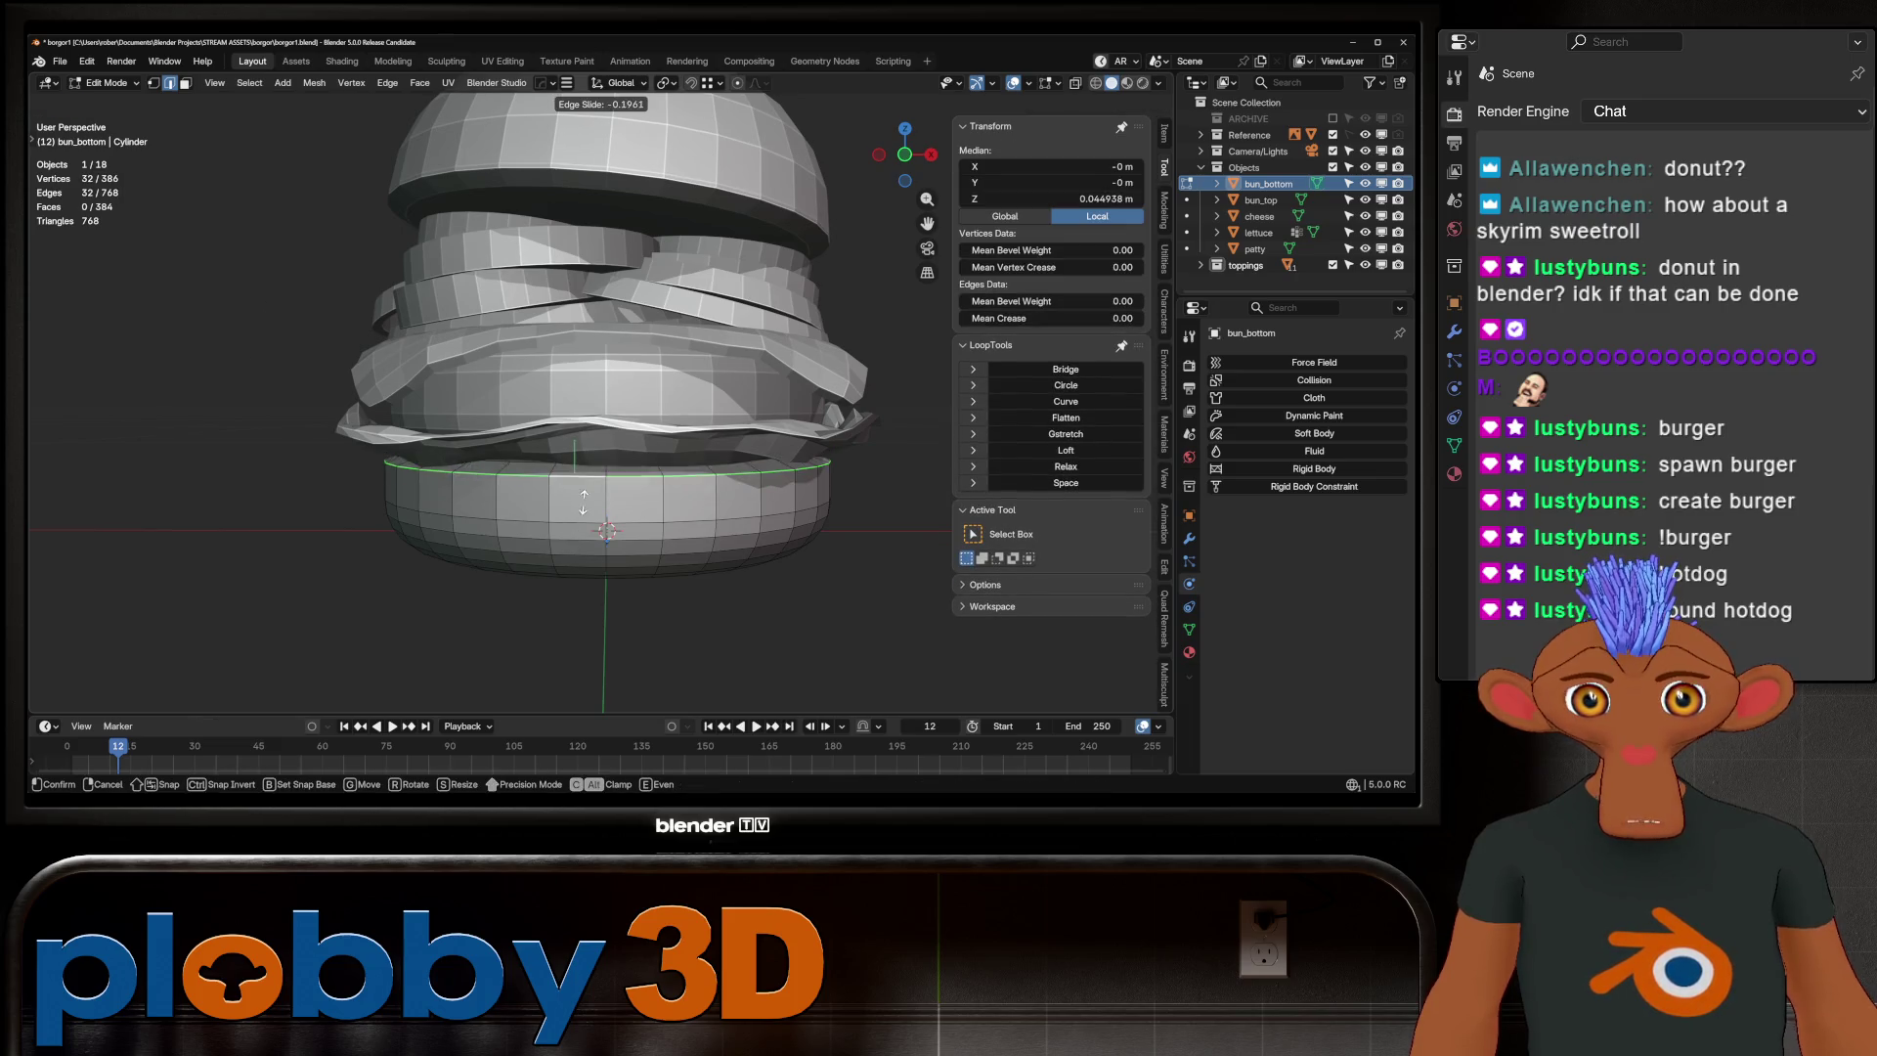
scroll(604, 391, "down", 3)
scroll(602, 391, "down", 2)
key("alt+a")
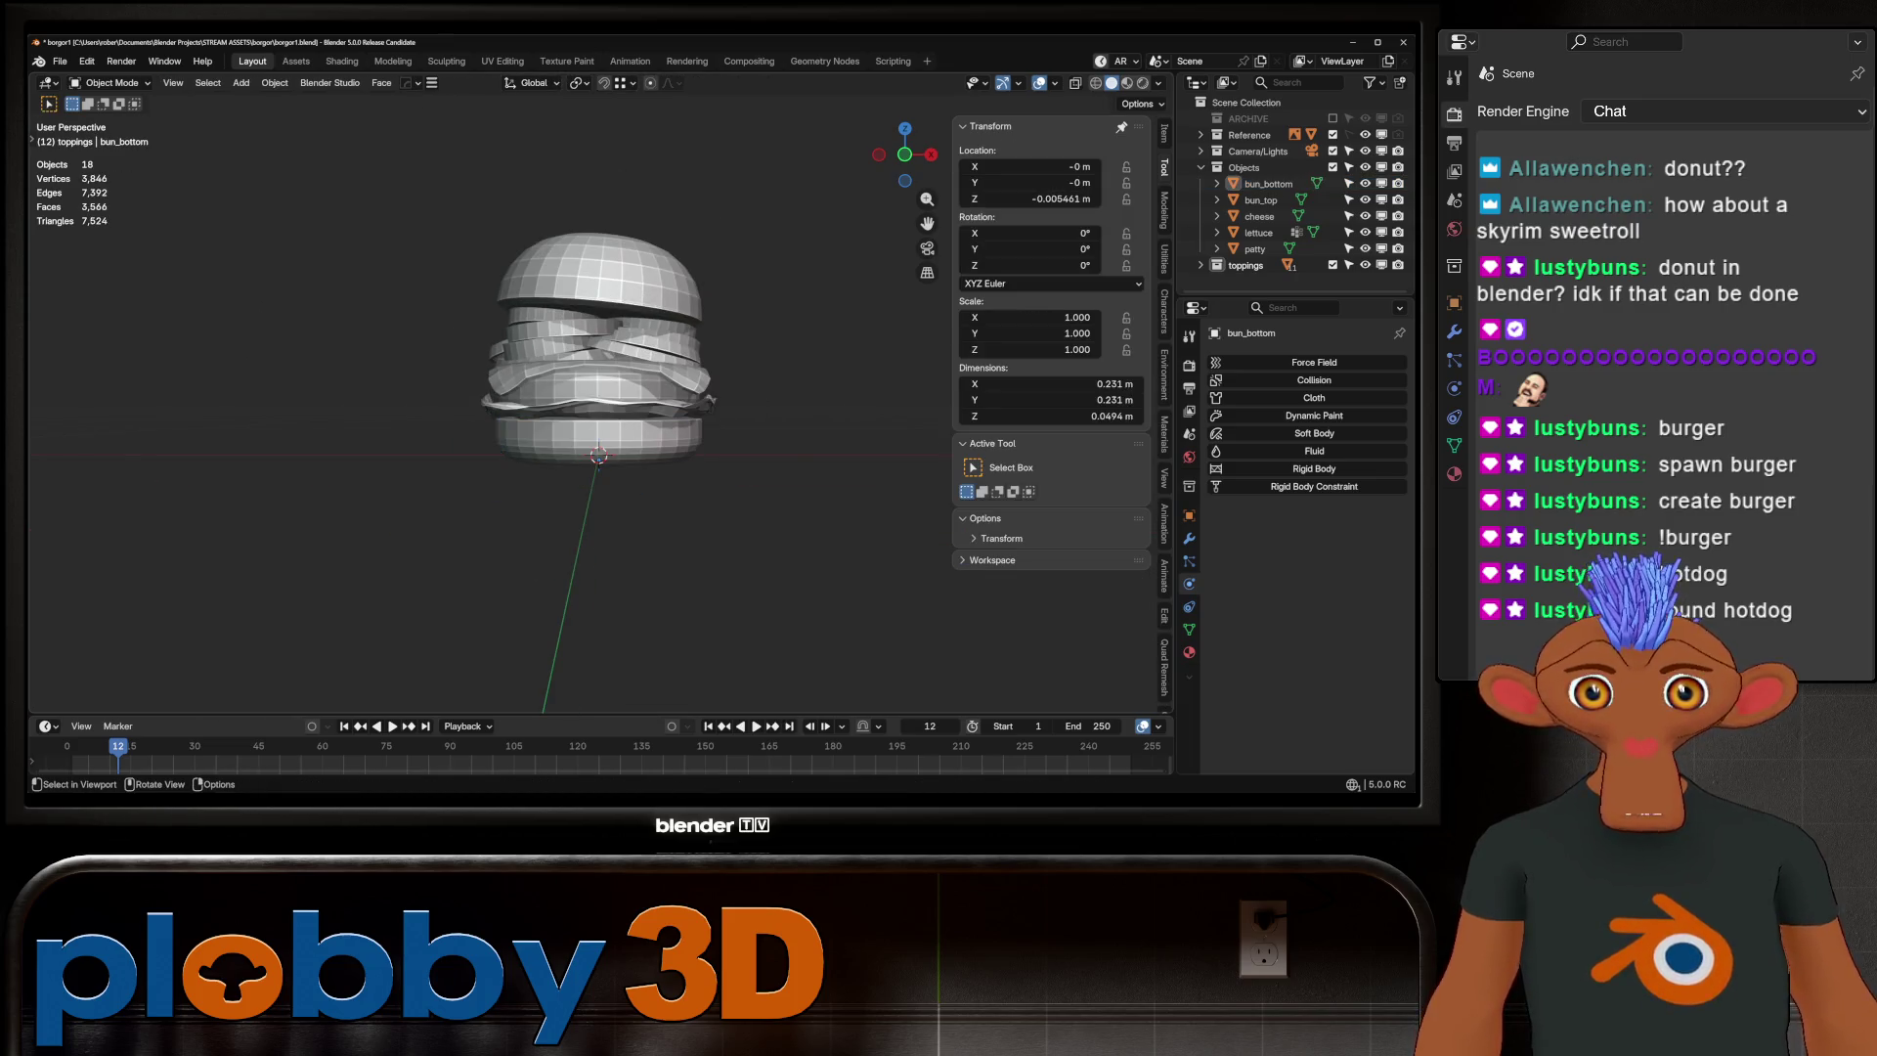
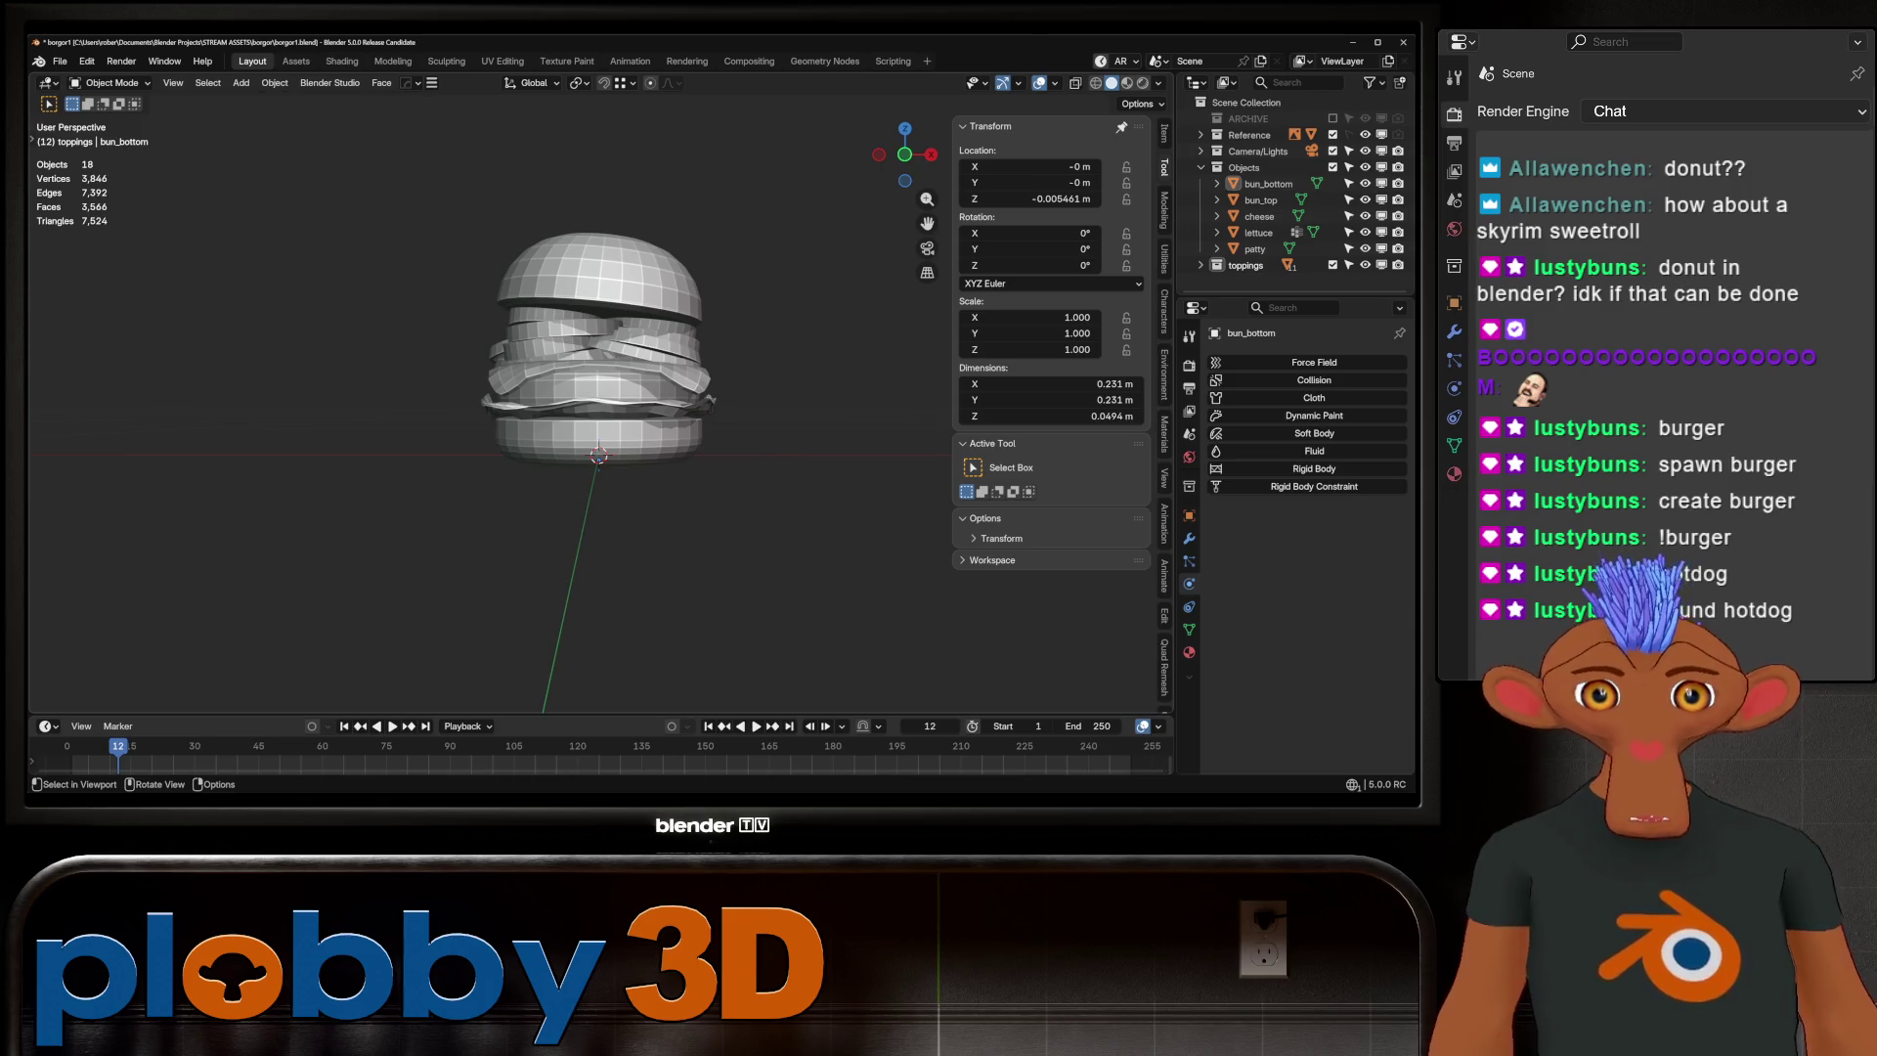
View the burger front-on in orthographic view, zoomed to fit over its reference image
key("KP_1")
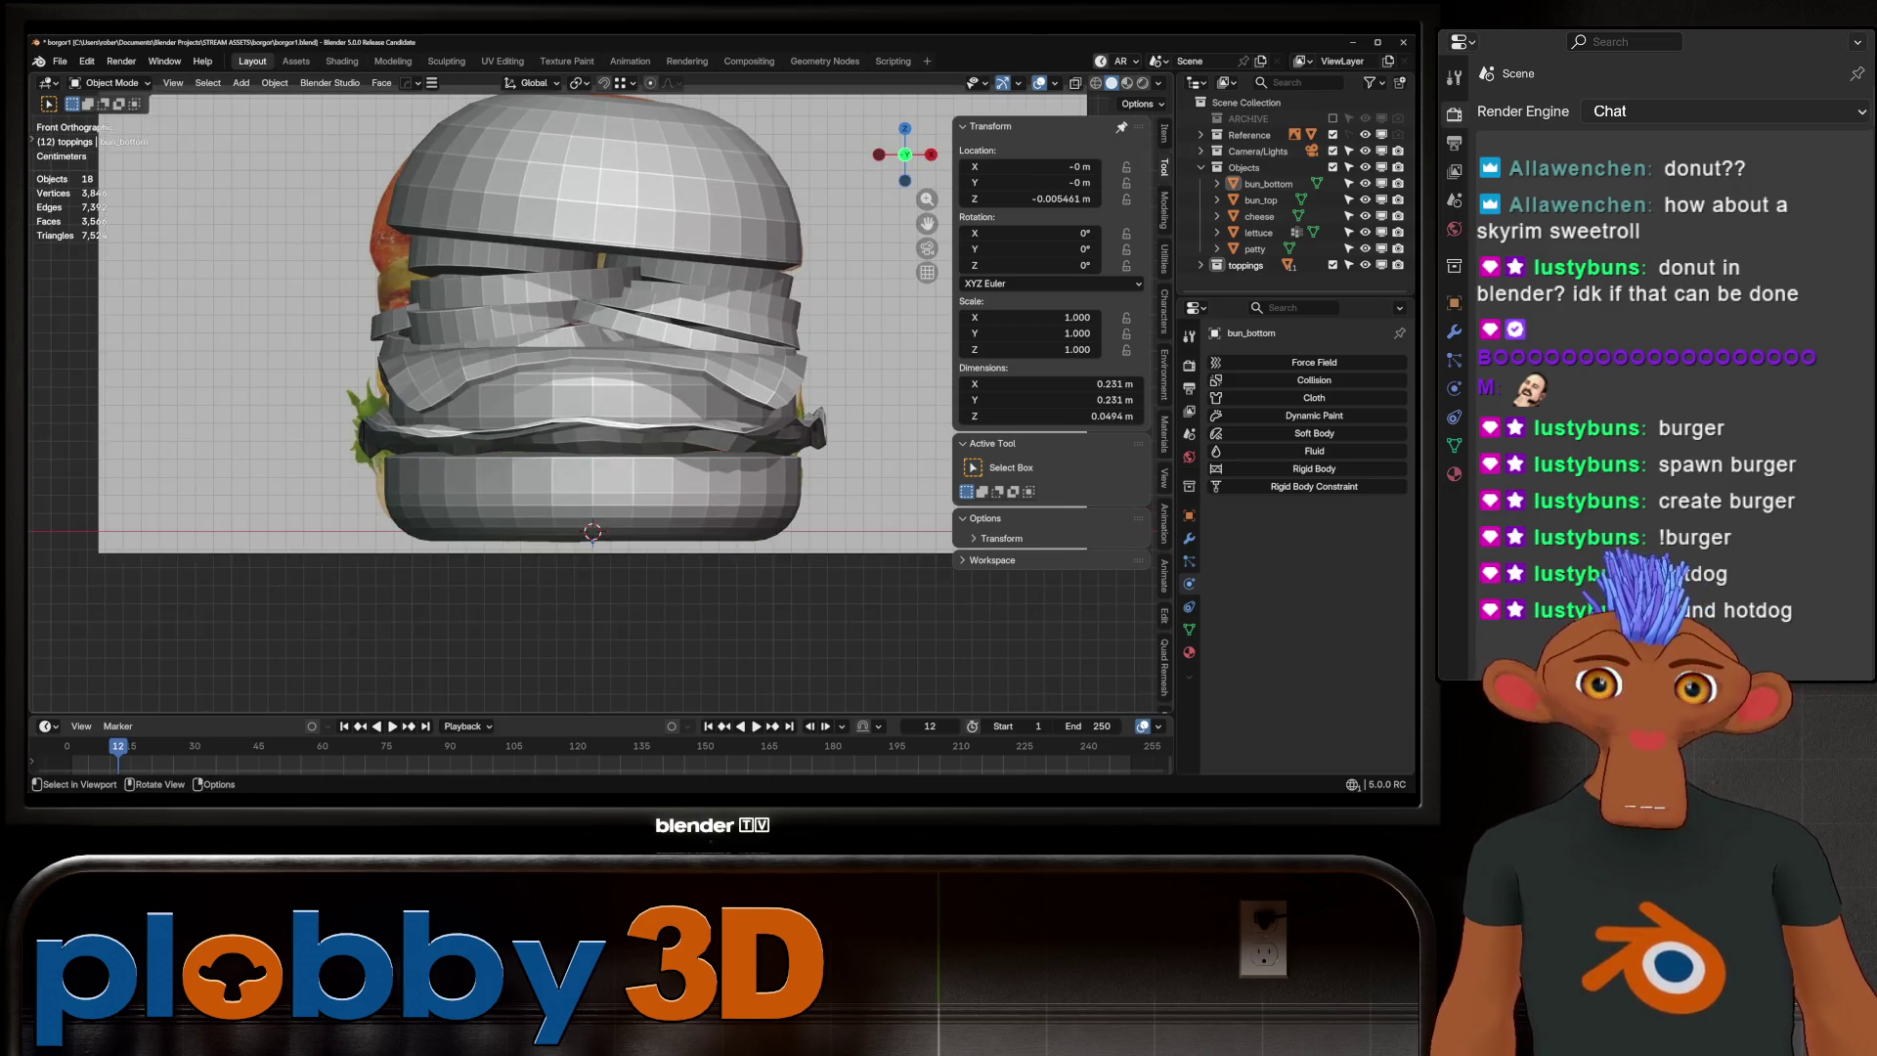
scroll(937, 514, "down", 1)
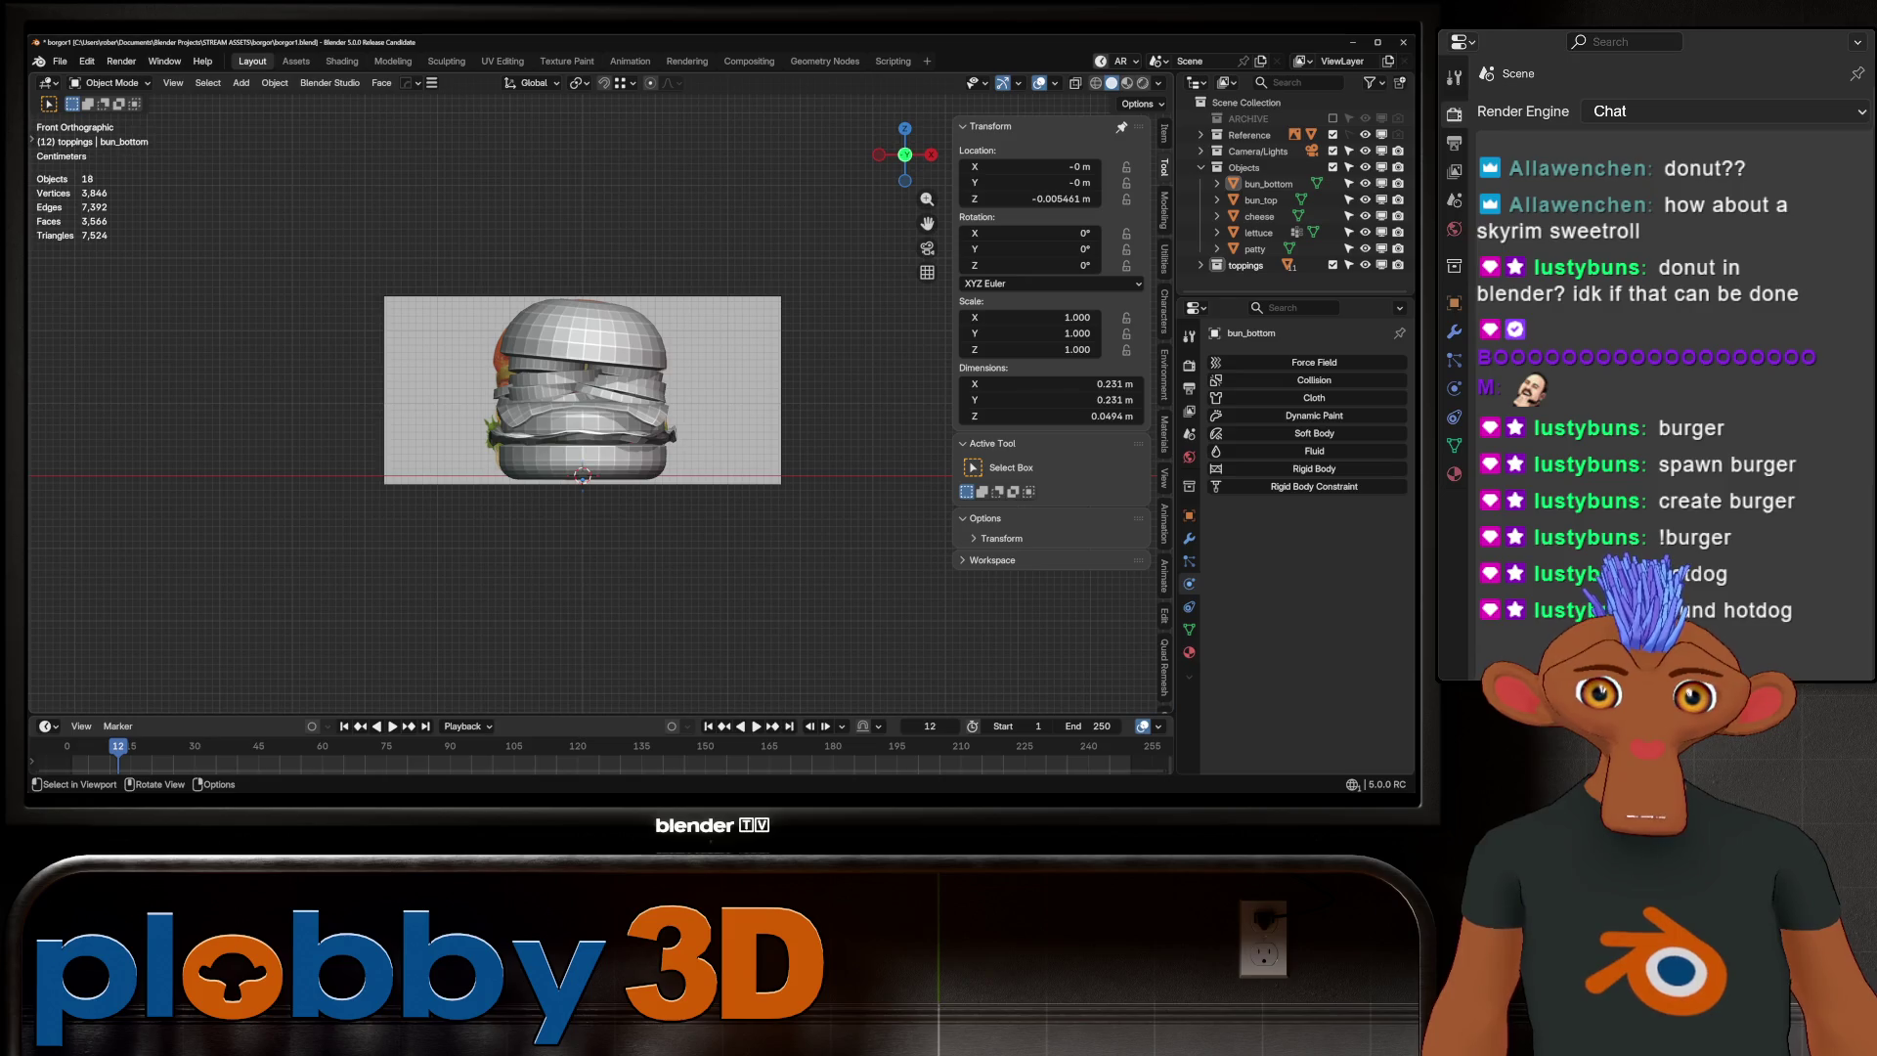
scroll(644, 326, "up", 3)
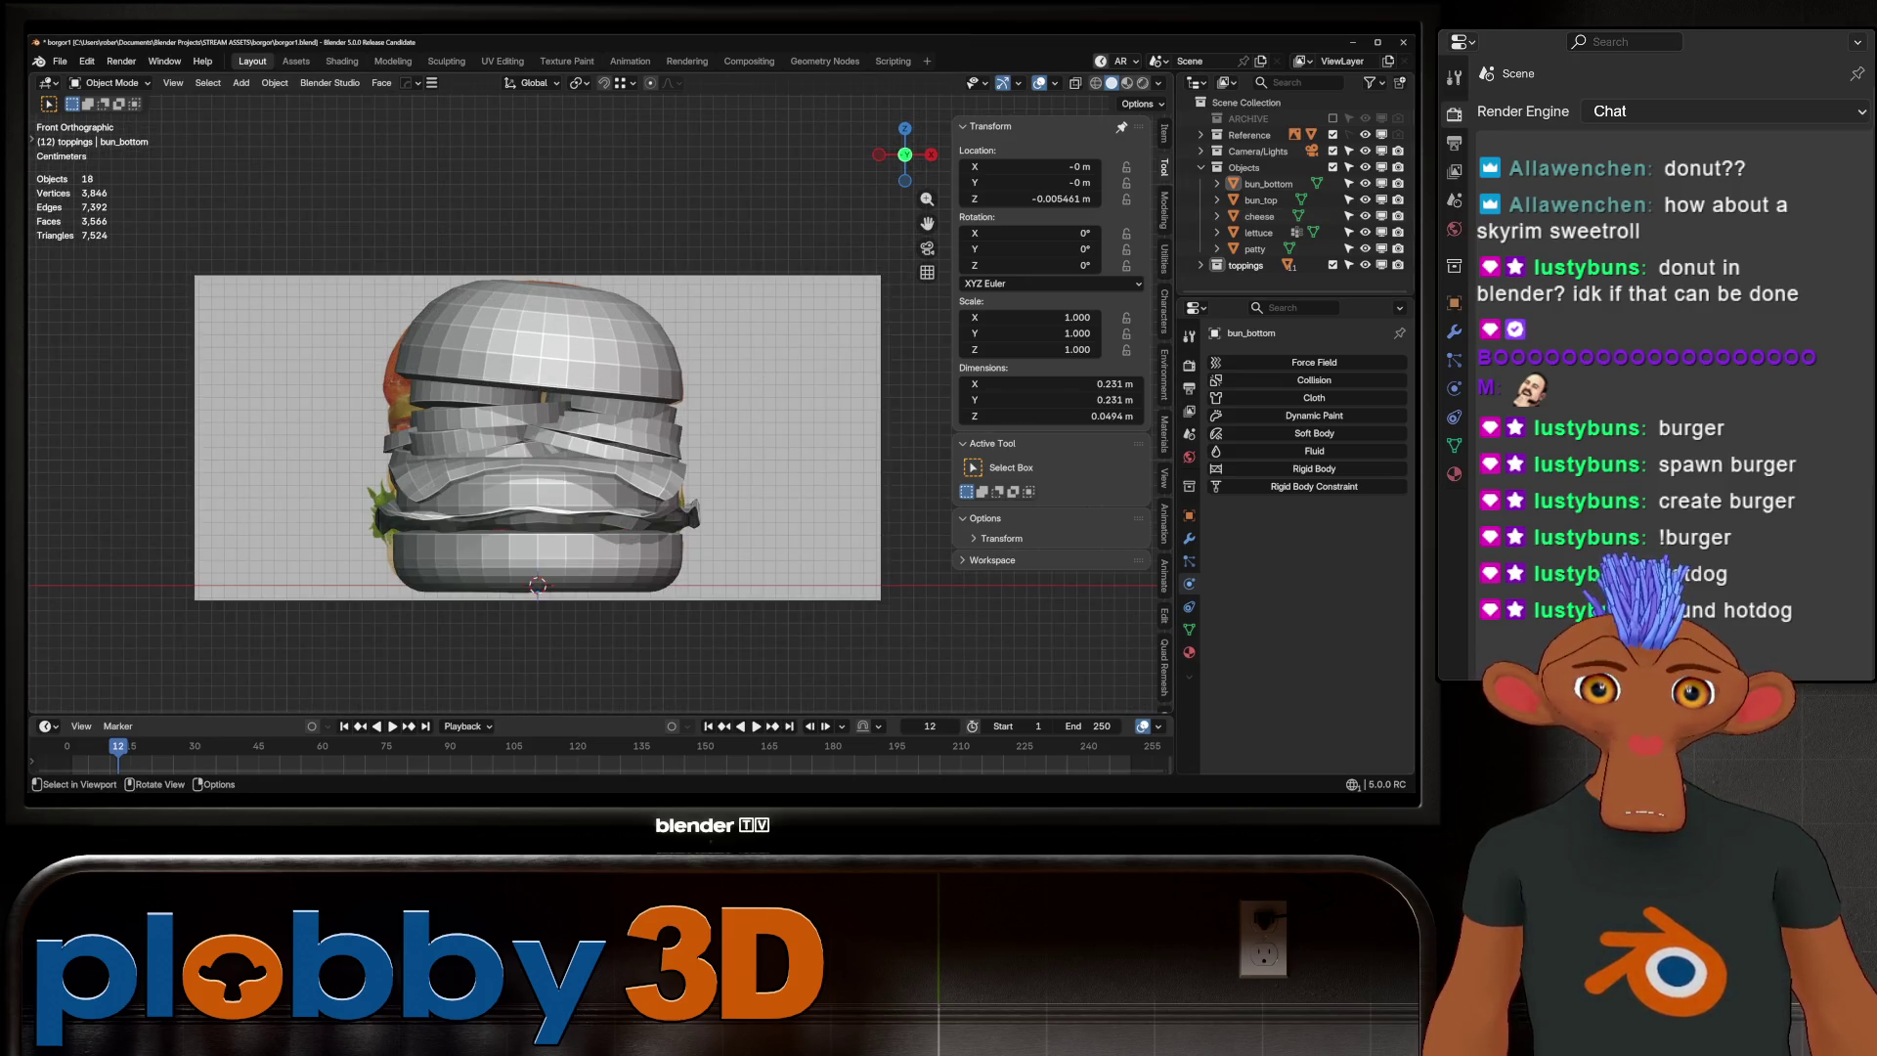
Expand the Reference collection, select its Empty, then select the top bun
left_click(1200, 134)
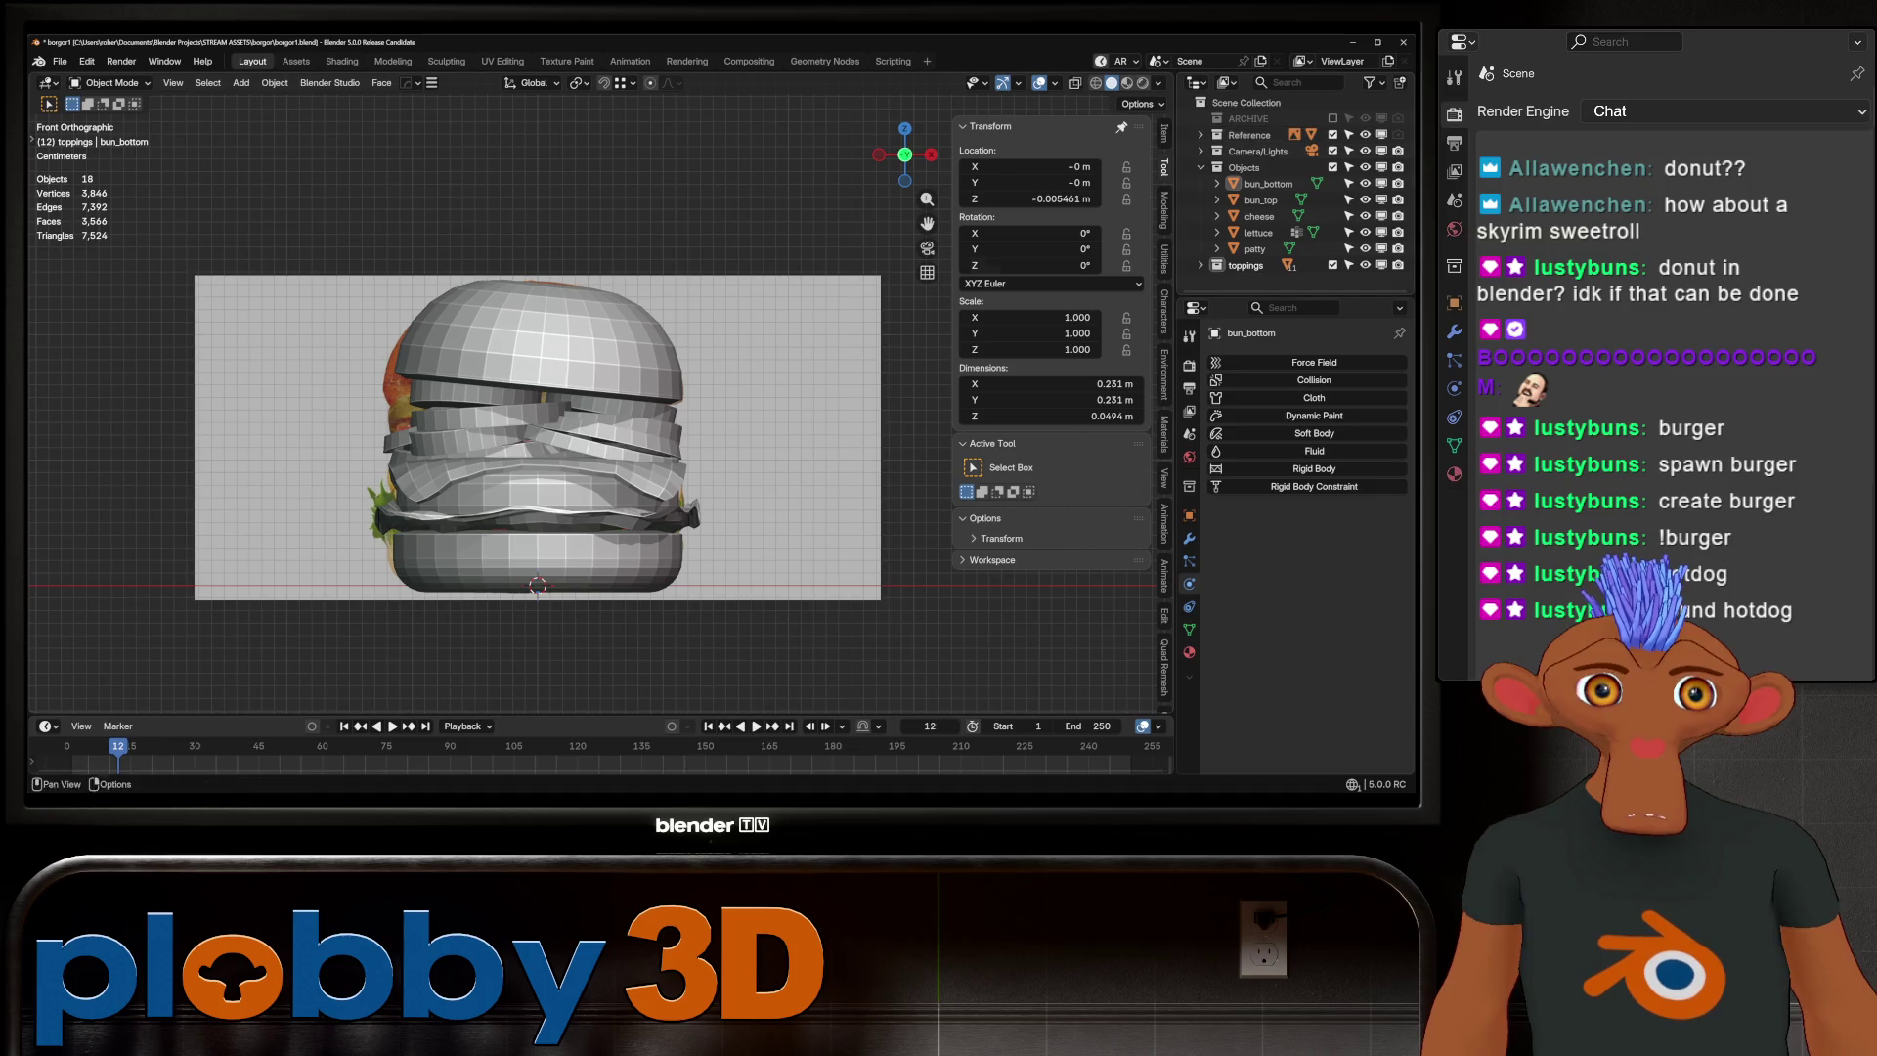
left_click(1257, 151)
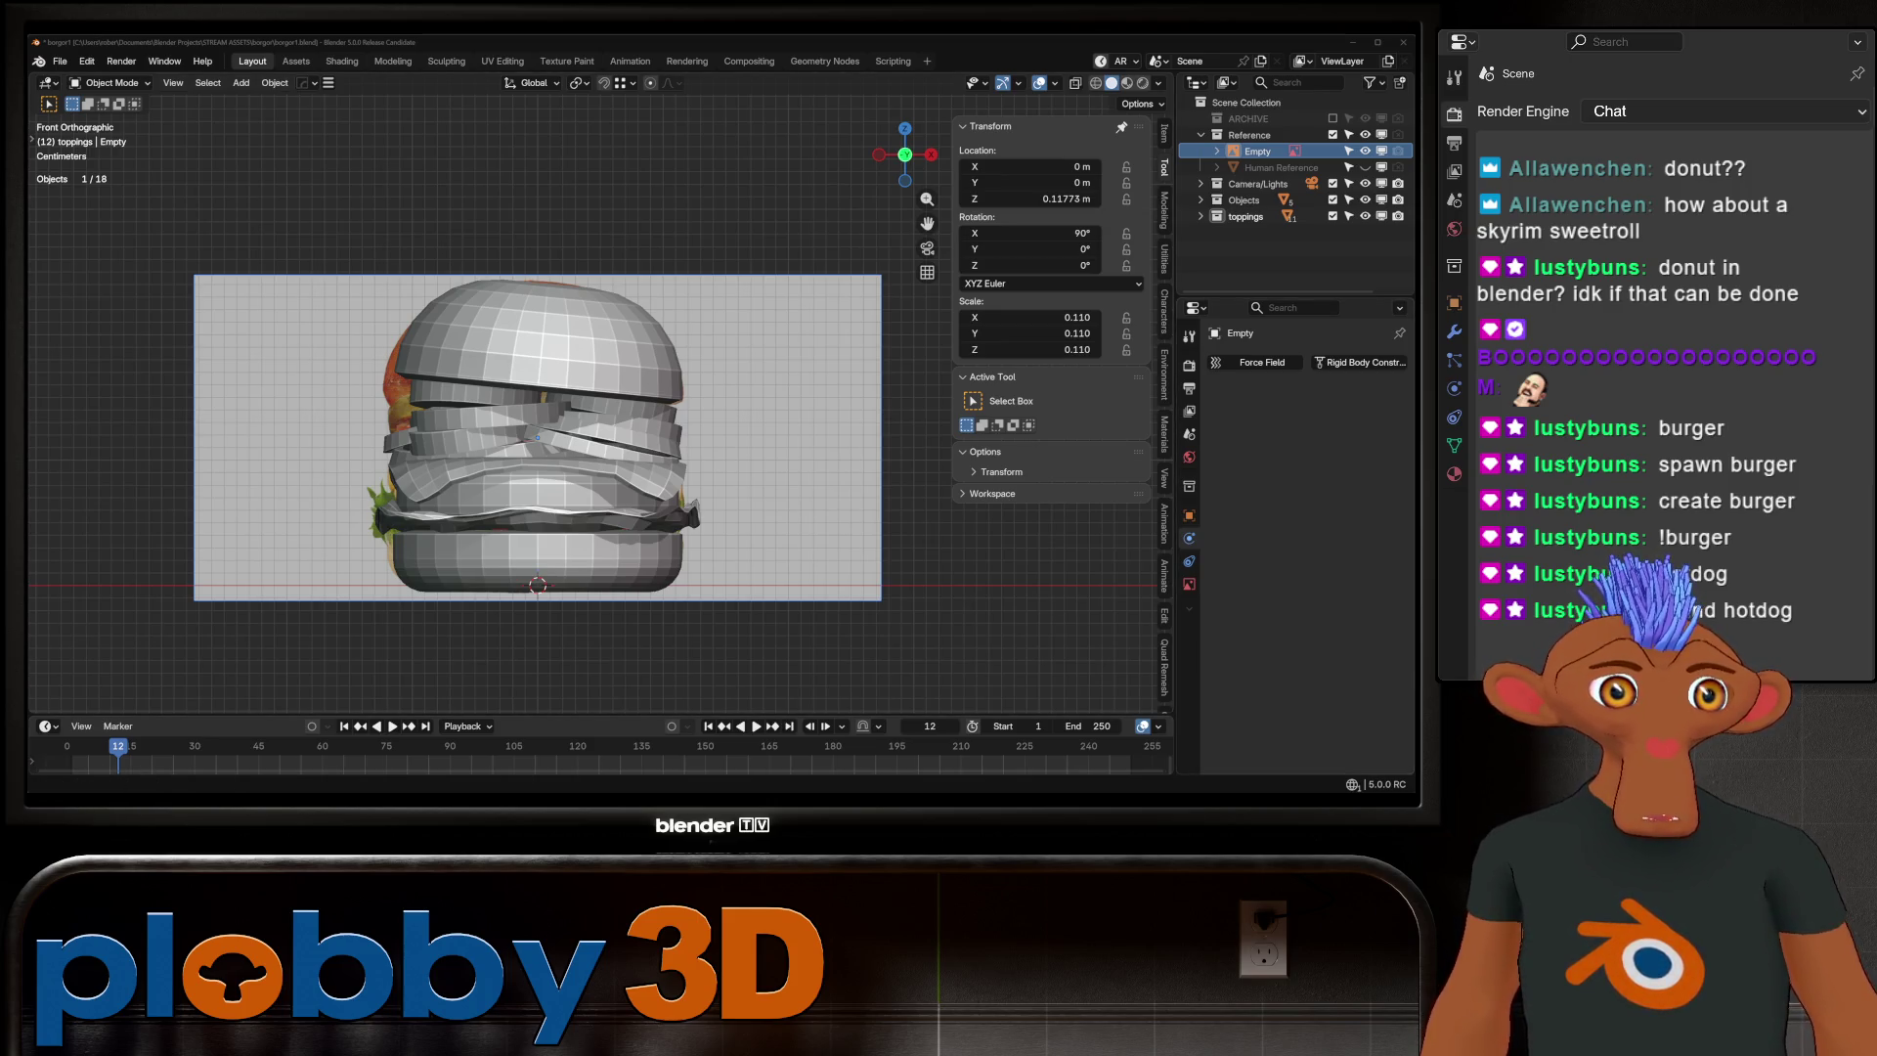
scroll(537, 430, "up", 1)
scroll(537, 430, "down", 3)
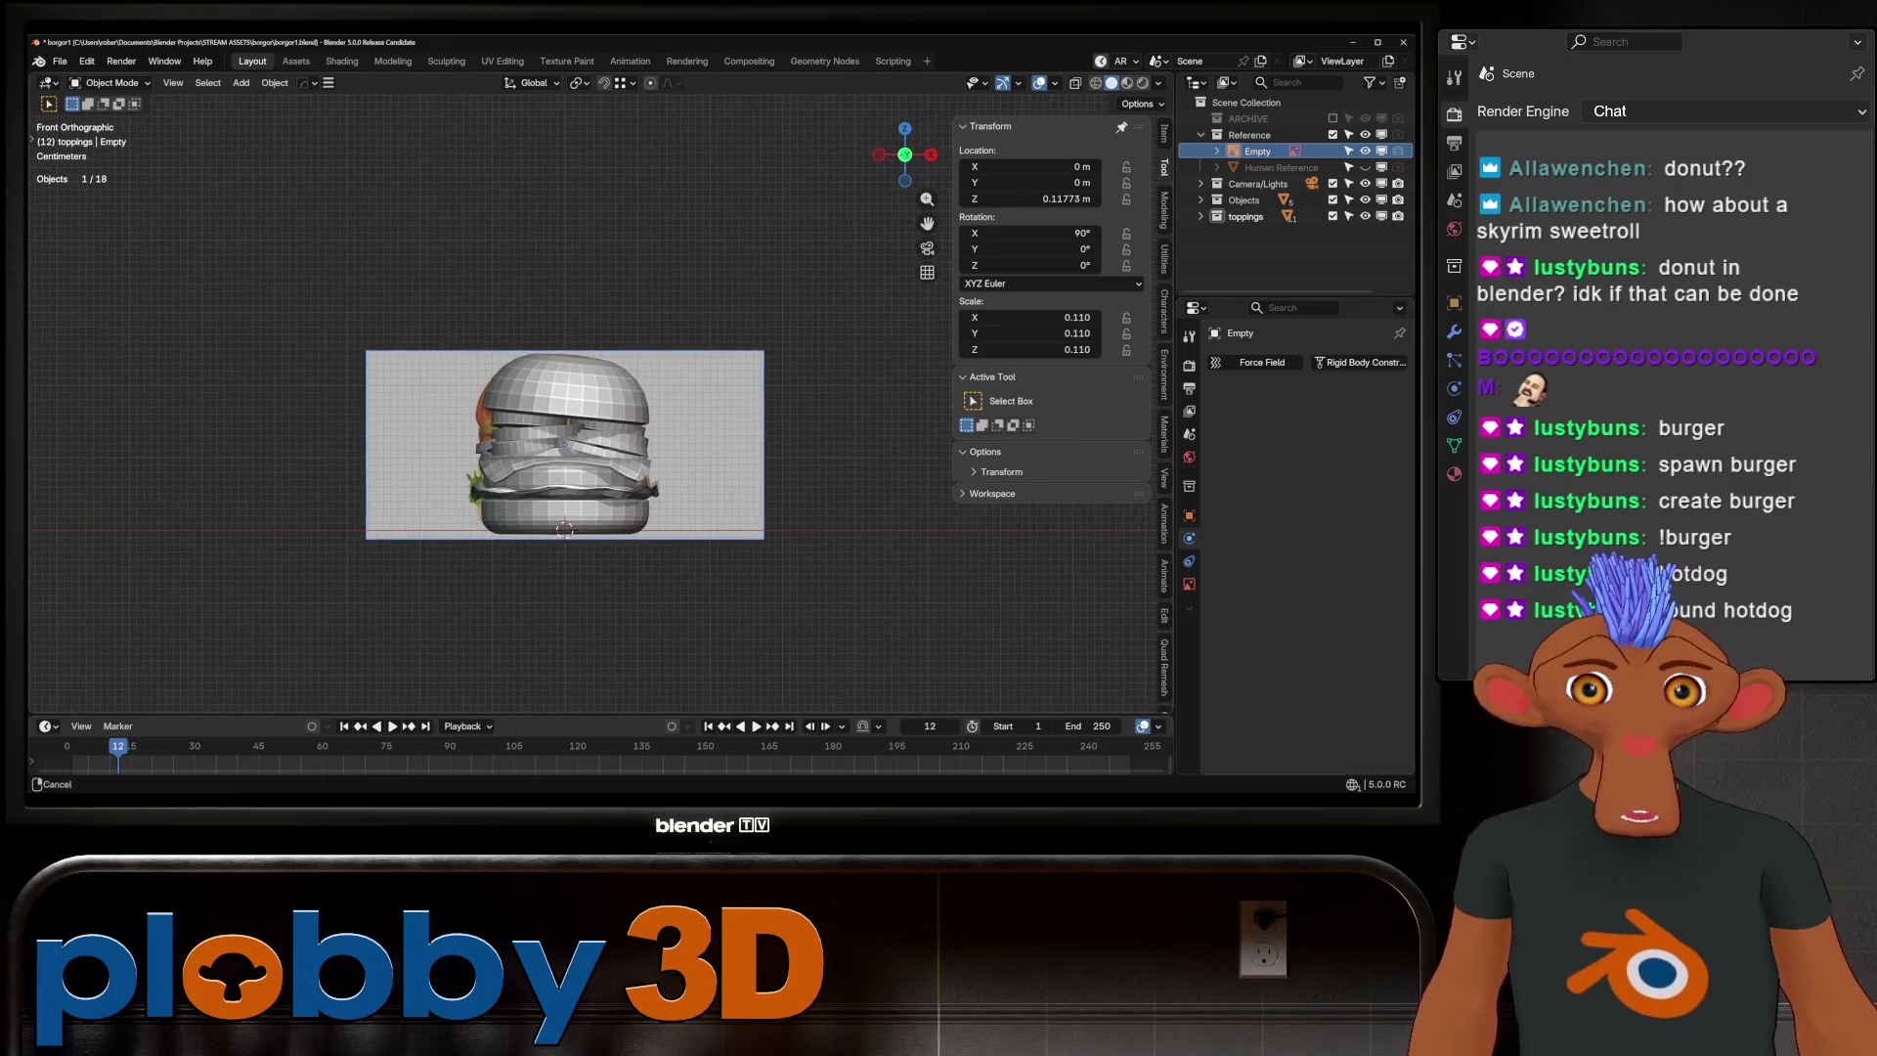
scroll(538, 430, "up", 3)
left_click(547, 293)
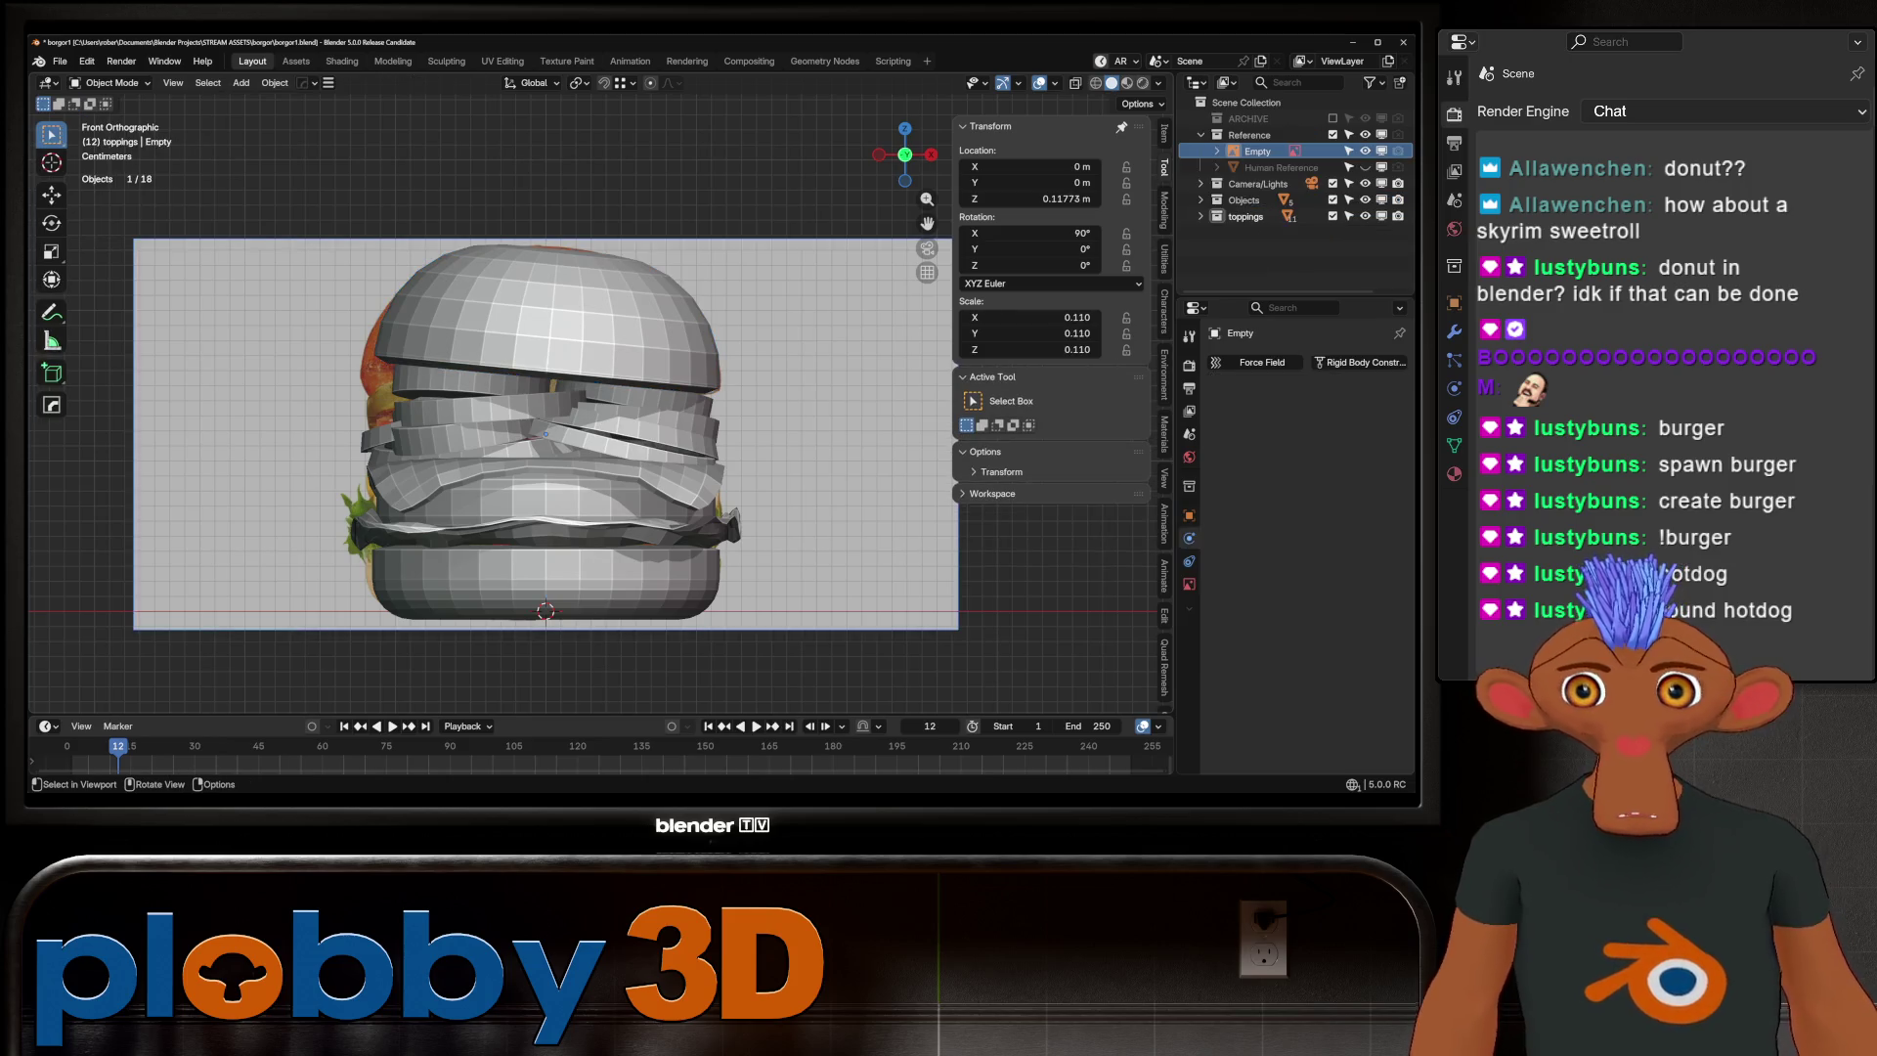
Tilt the top bun about -3.43° around Y and nudge it slightly
key("t")
key("r")
key("y")
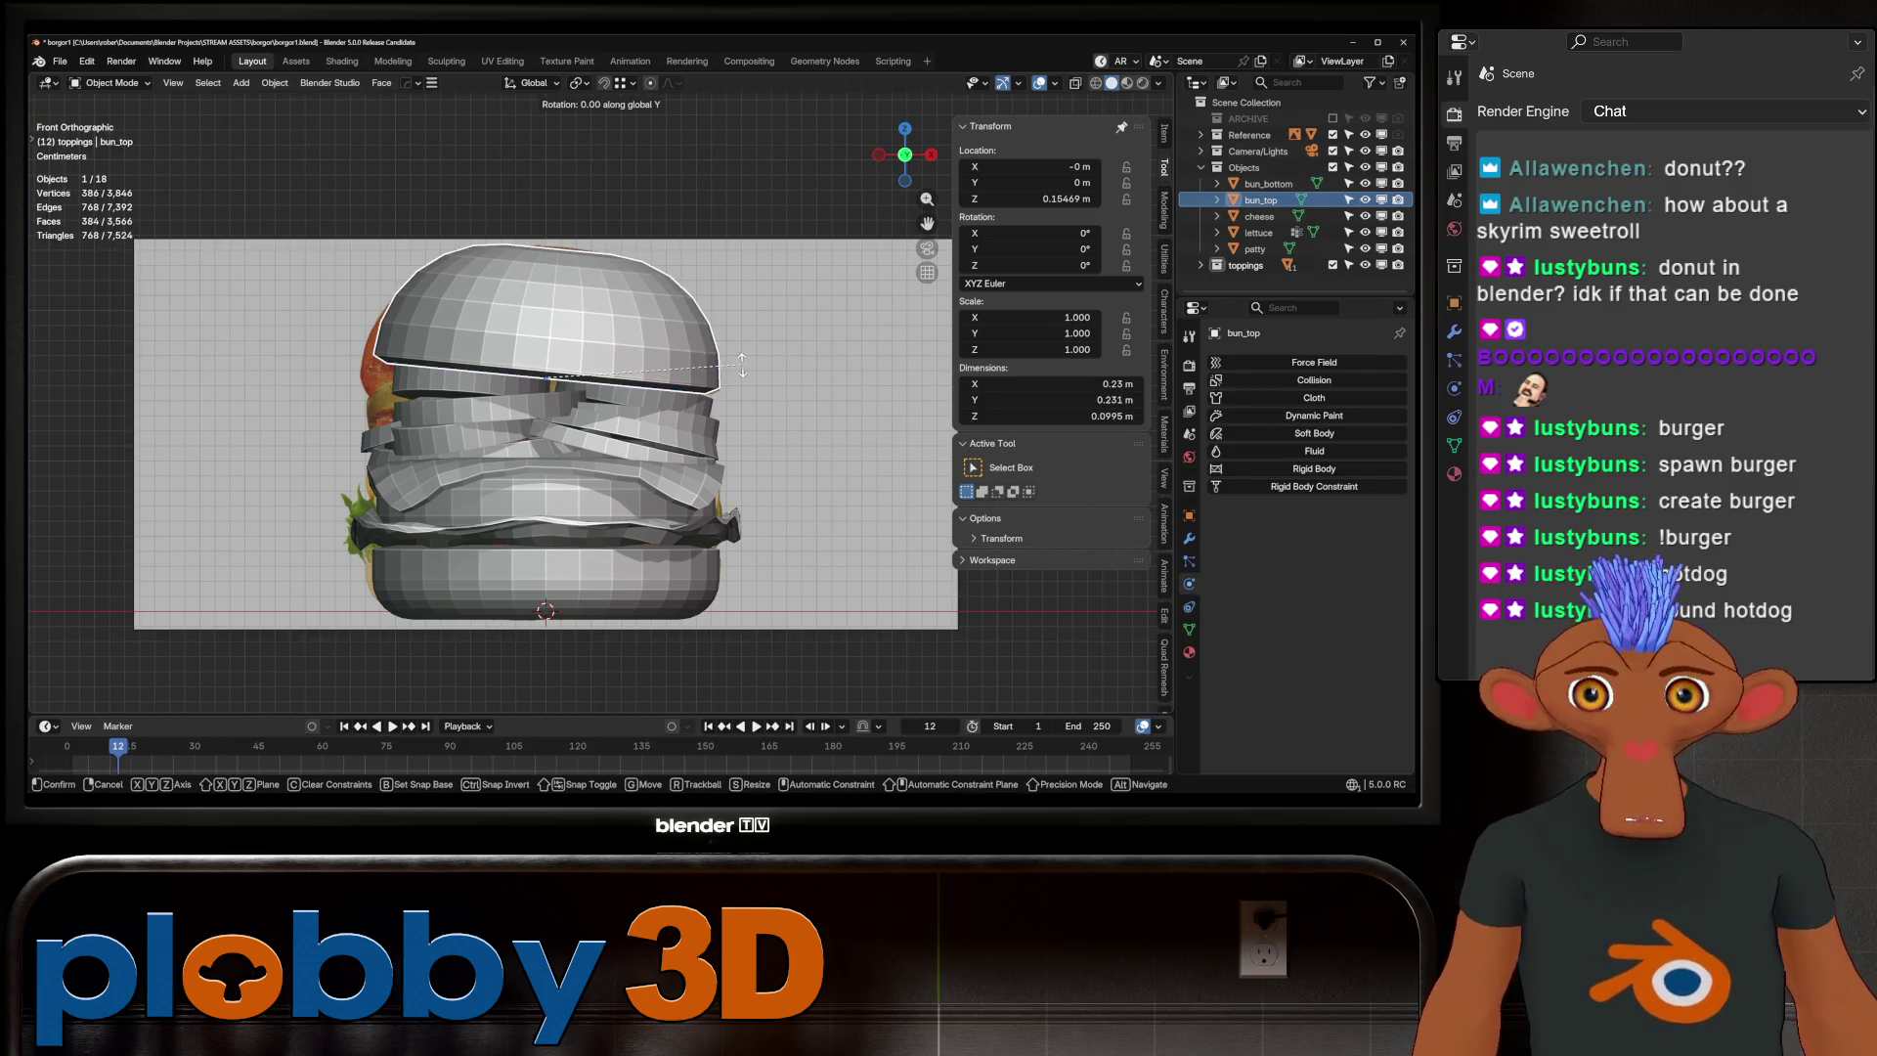
left_click(742, 354)
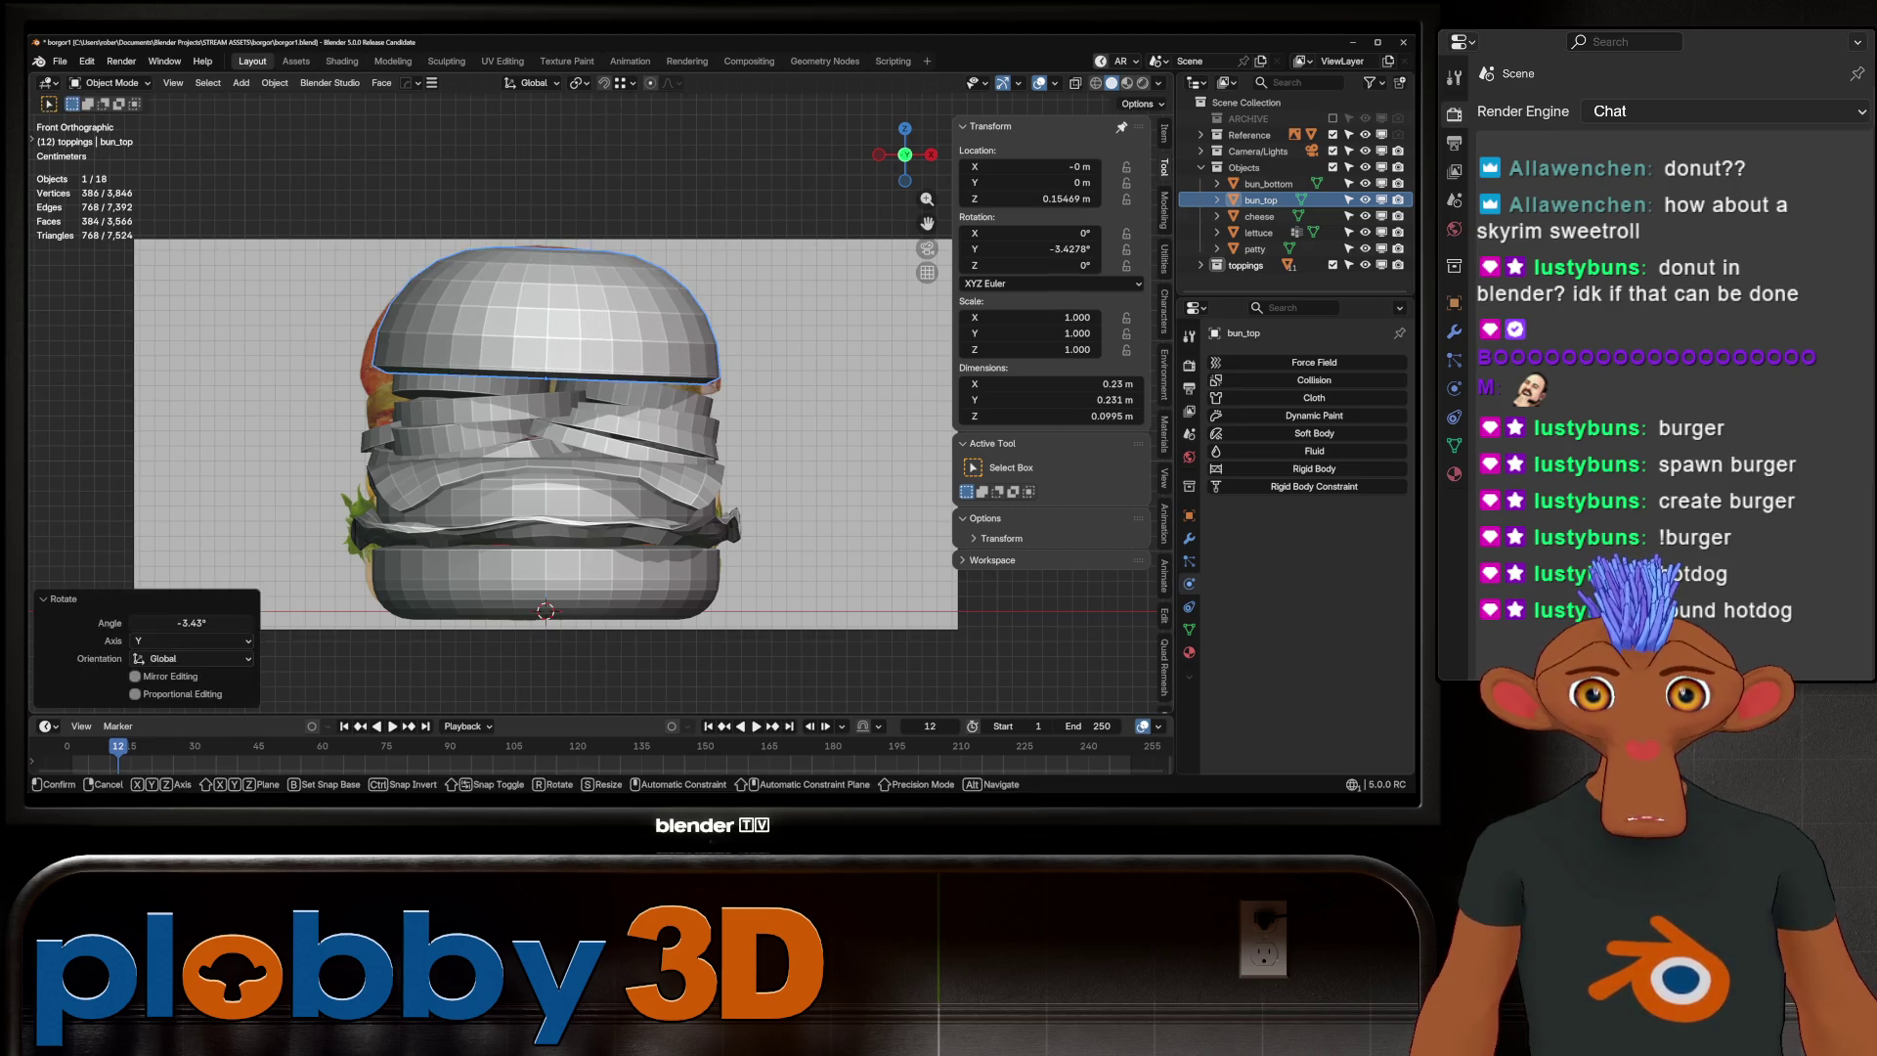
key("g")
key("Return")
Select all 16 burger objects and apply their scale
mouse_move(547, 391)
middle_mouse_down()
mouse_move(606, 479)
mouse_move(635, 494)
mouse_move(635, 464)
middle_mouse_up()
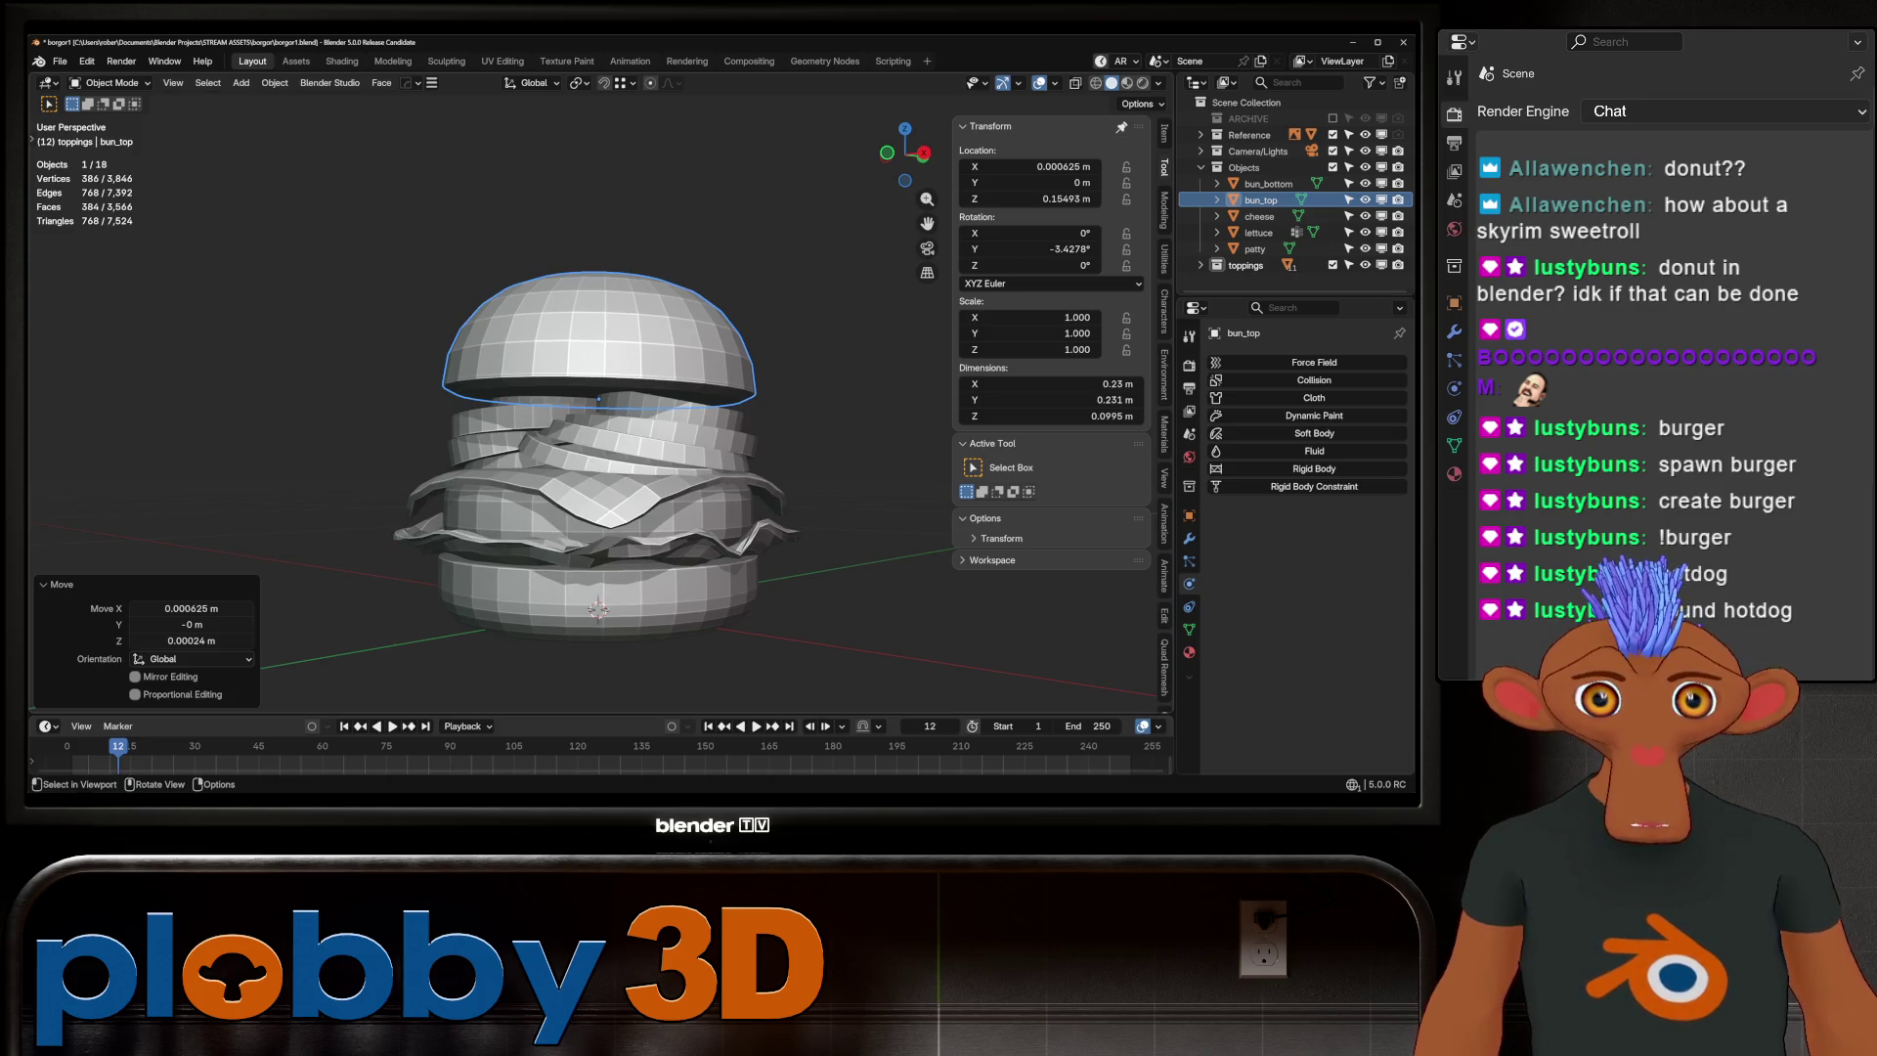
left_click(598, 586)
key("ctrl+z")
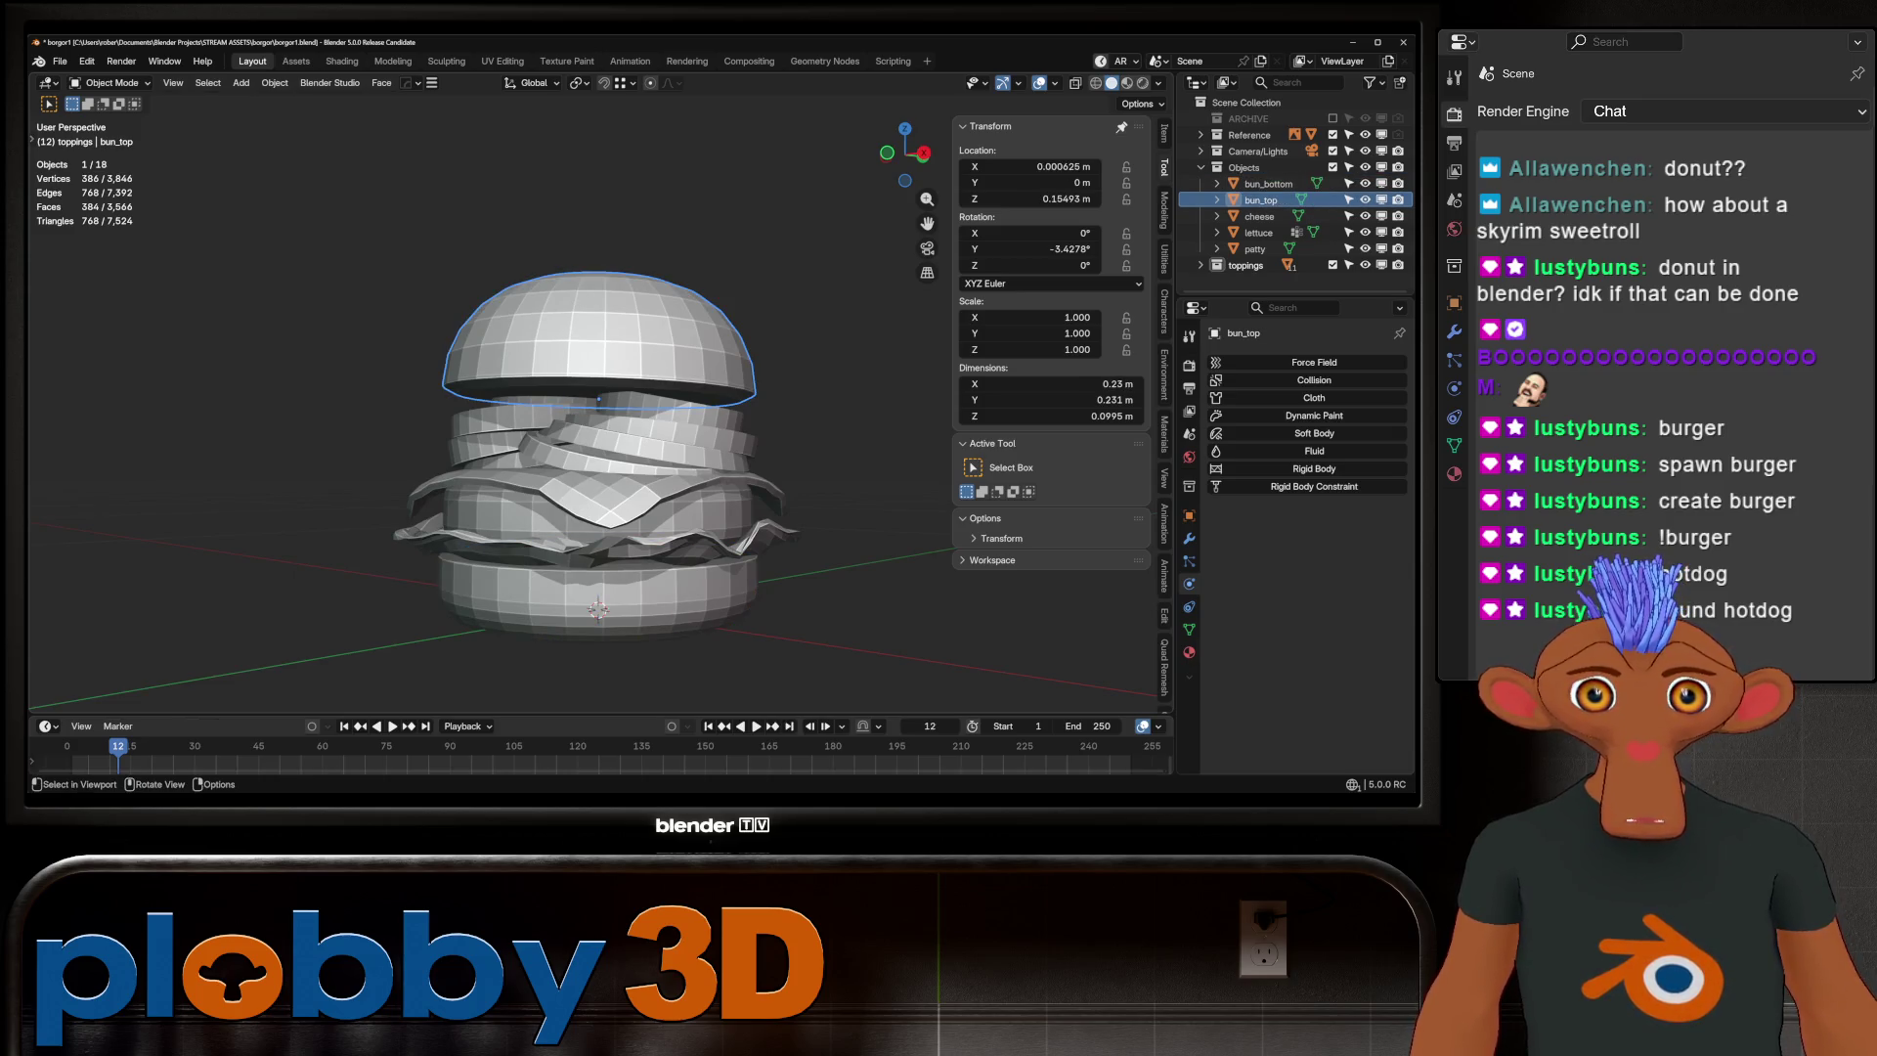
key("a")
key("ctrl+a")
left_click(684, 469)
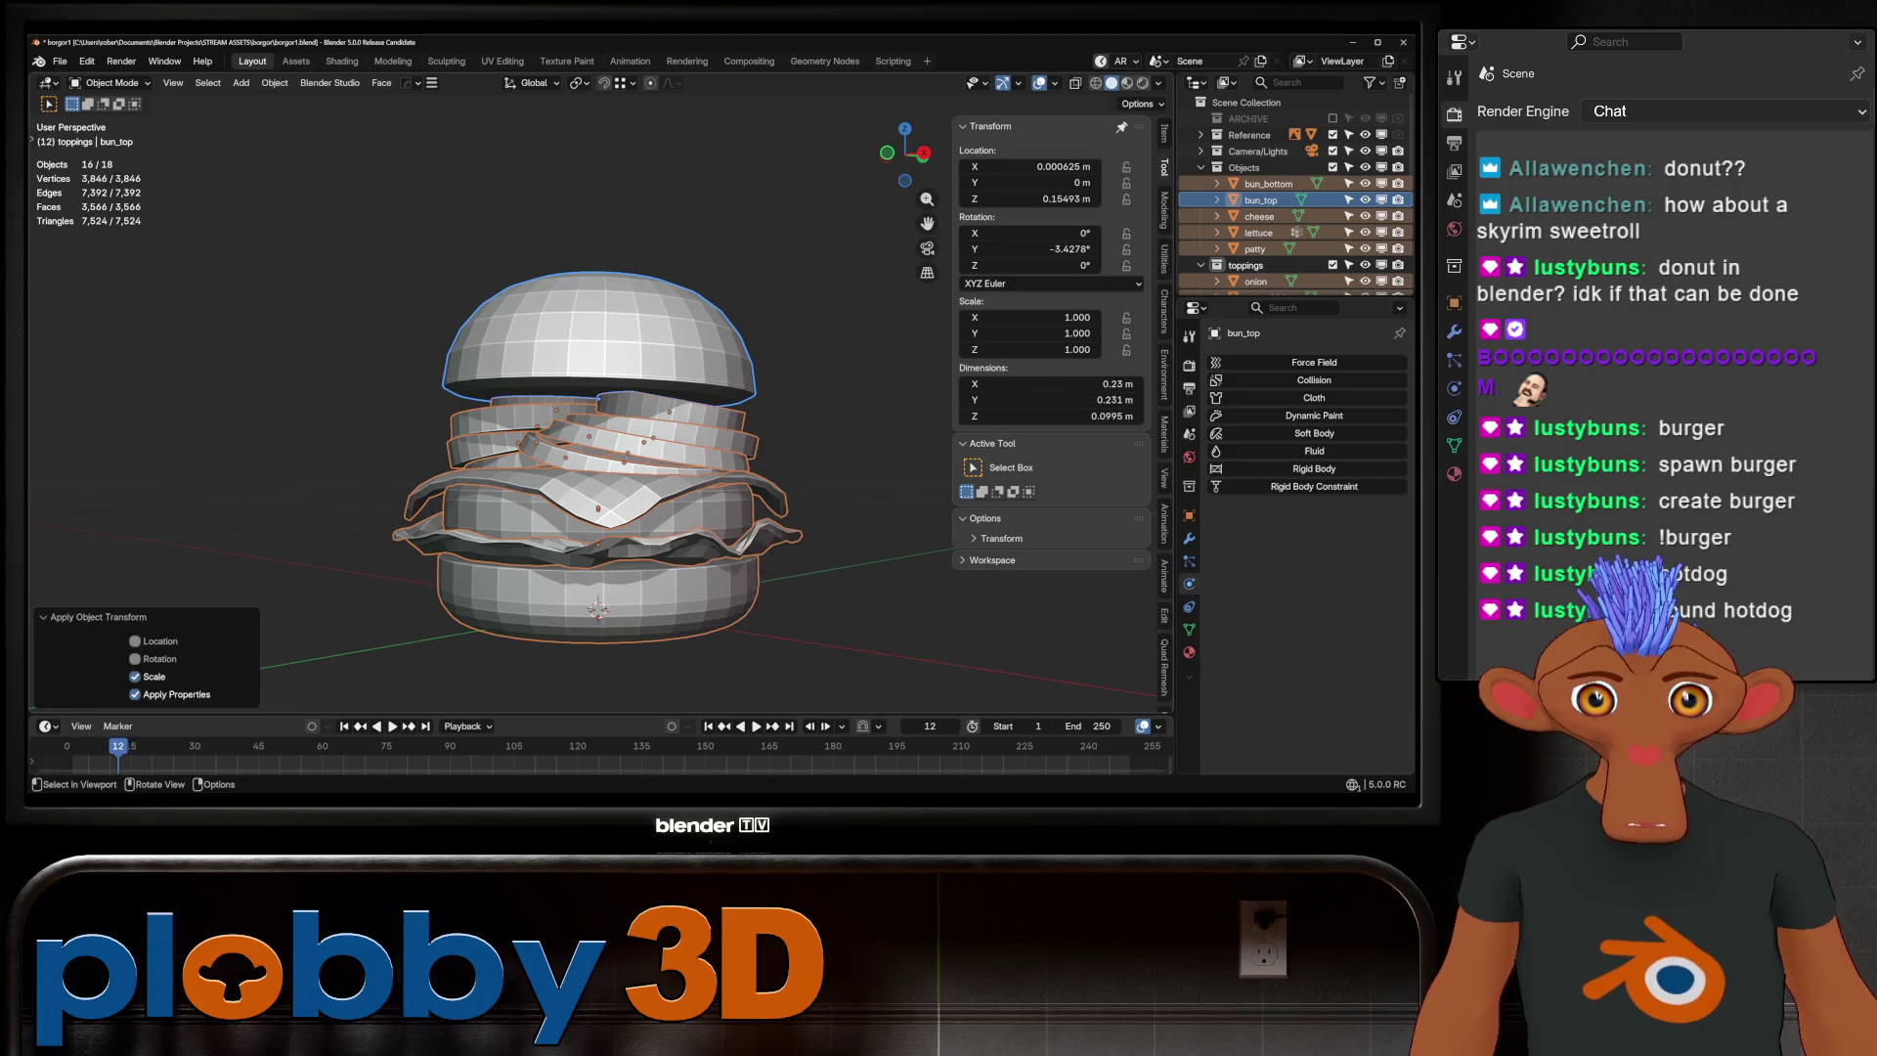
Visit the Shading workspace, return to Layout, and put the top bun into Sculpt Mode
left_click(342, 60)
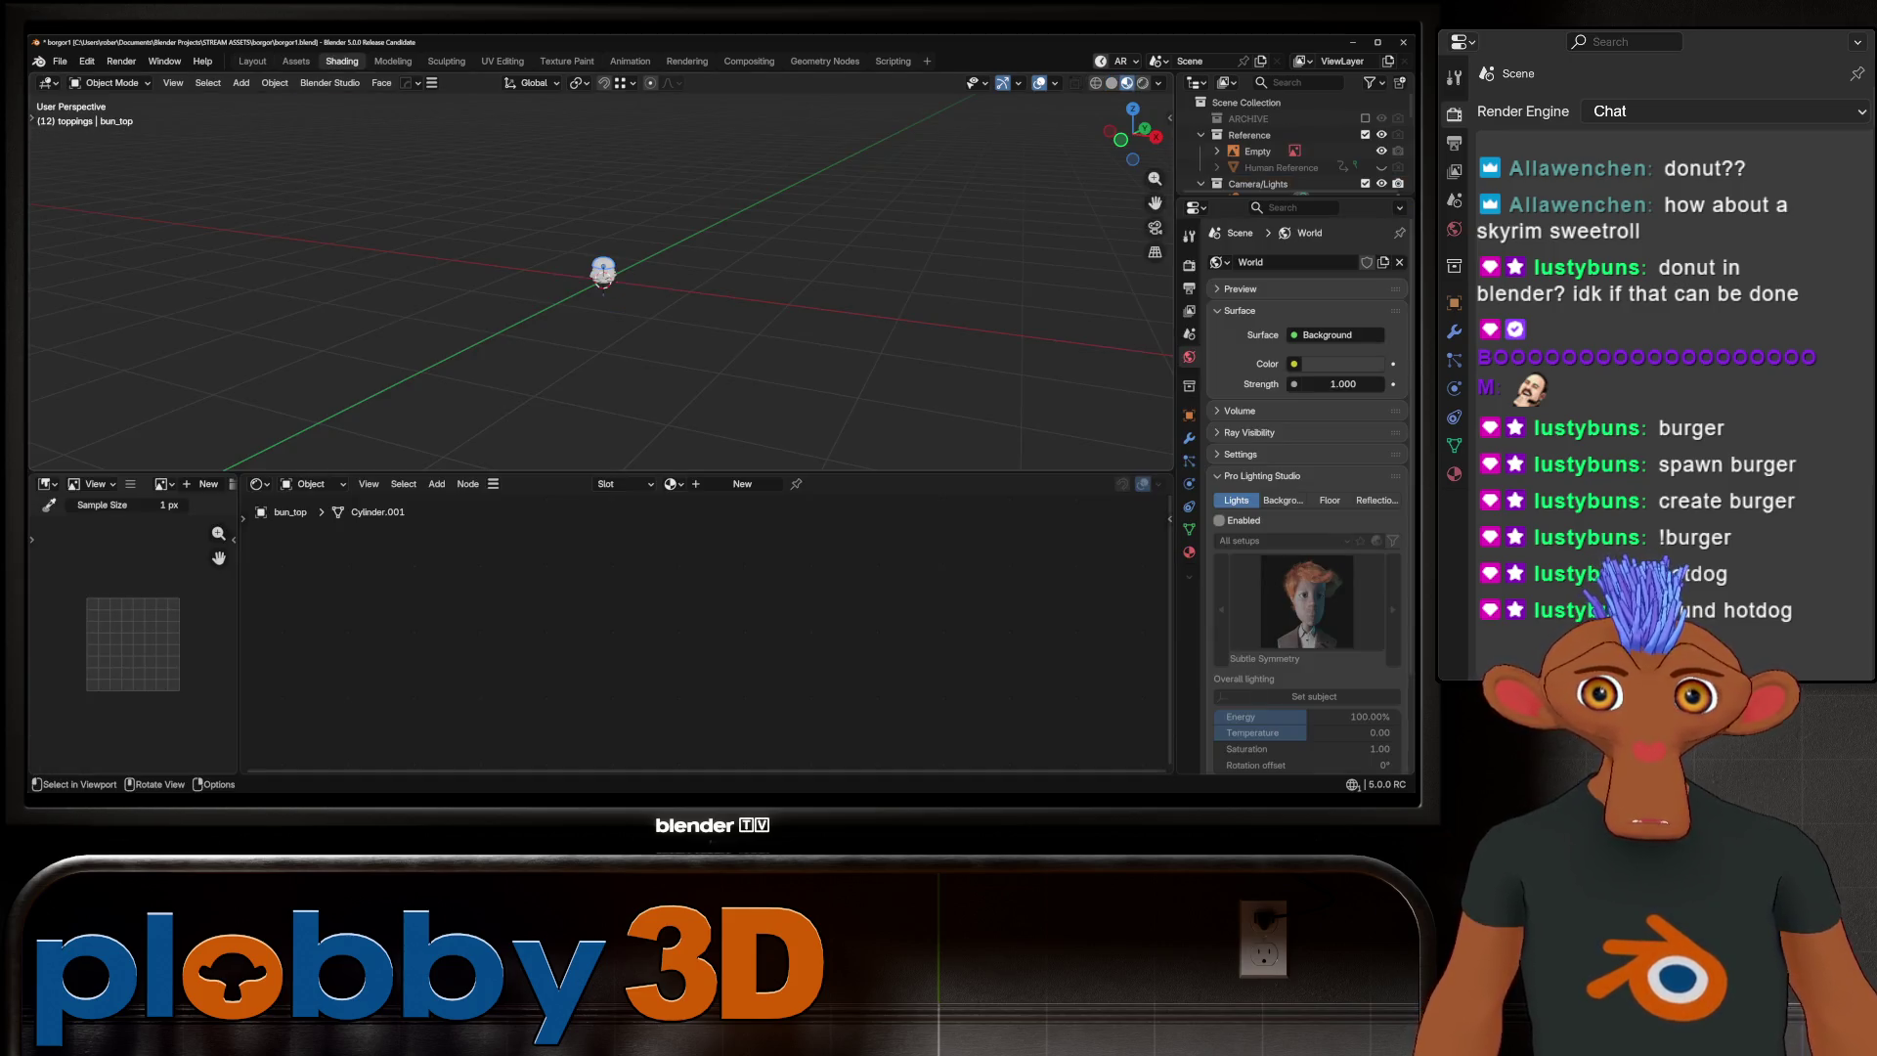
left_click(252, 60)
key("ctrl+Tab")
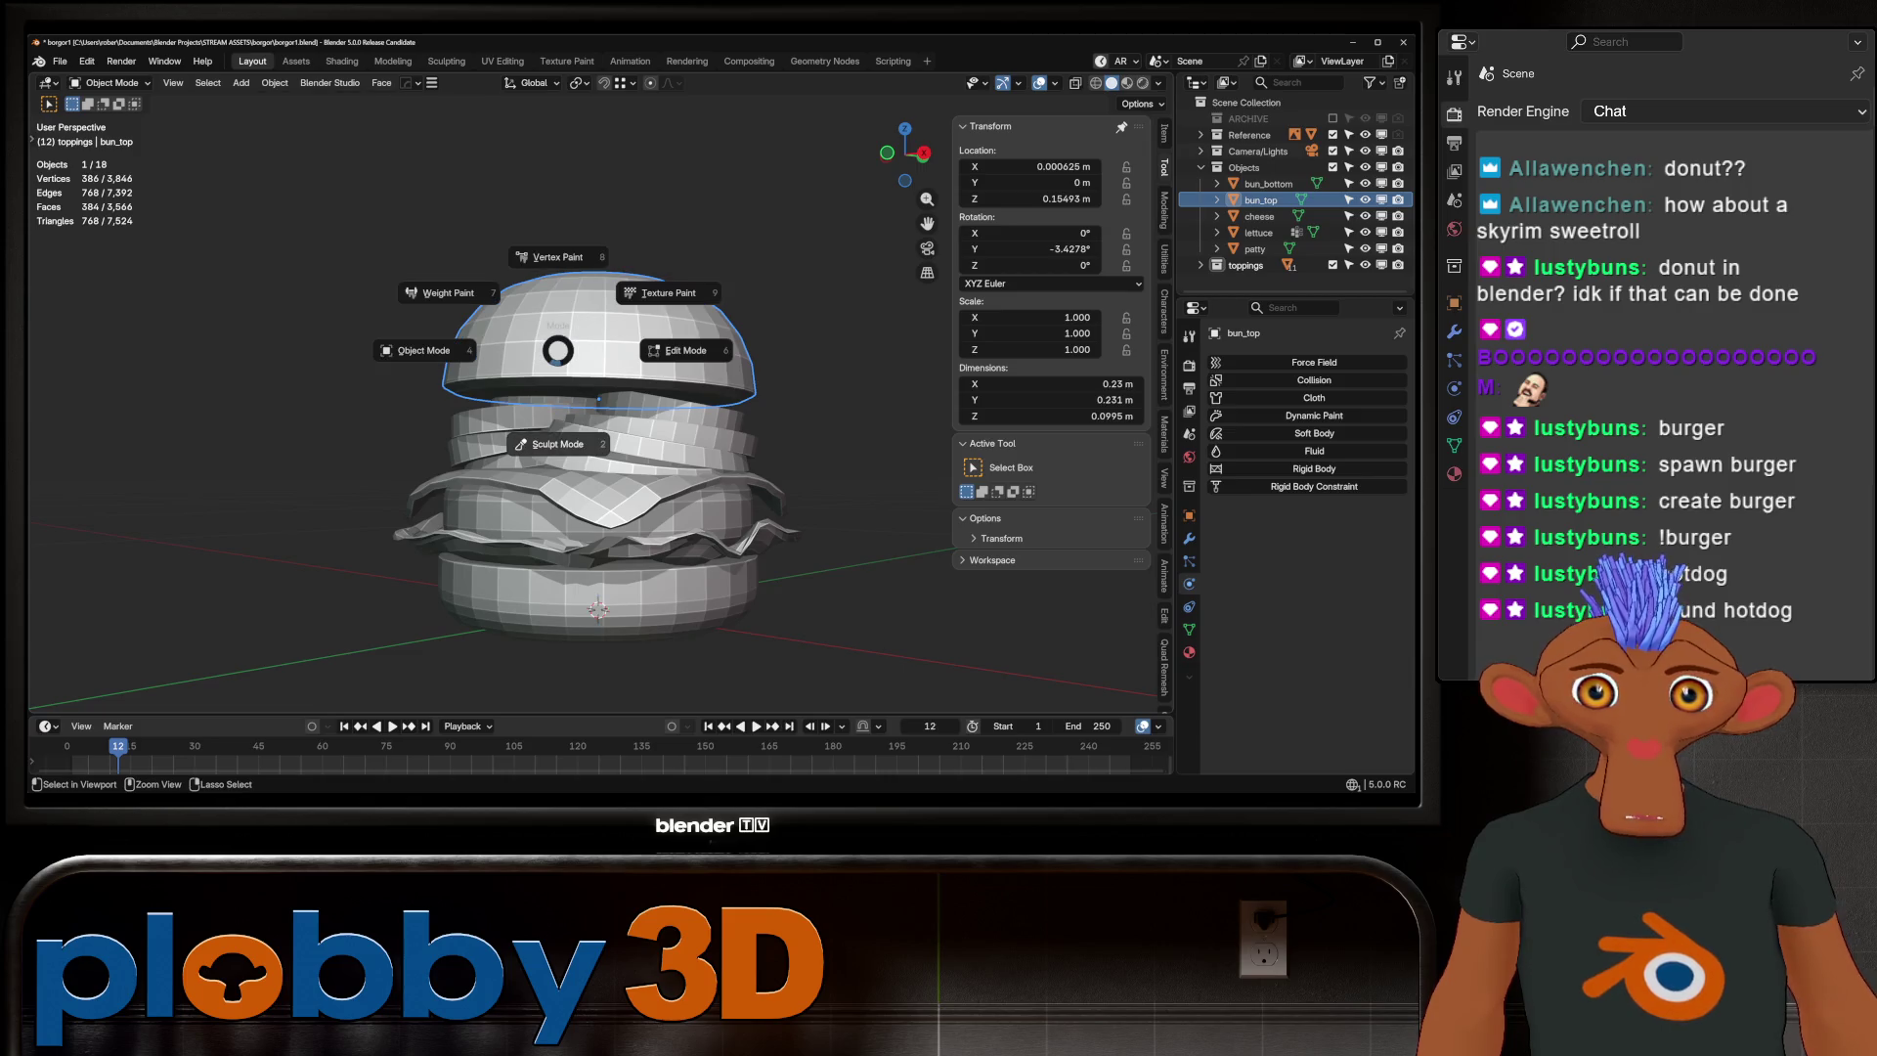
key("2")
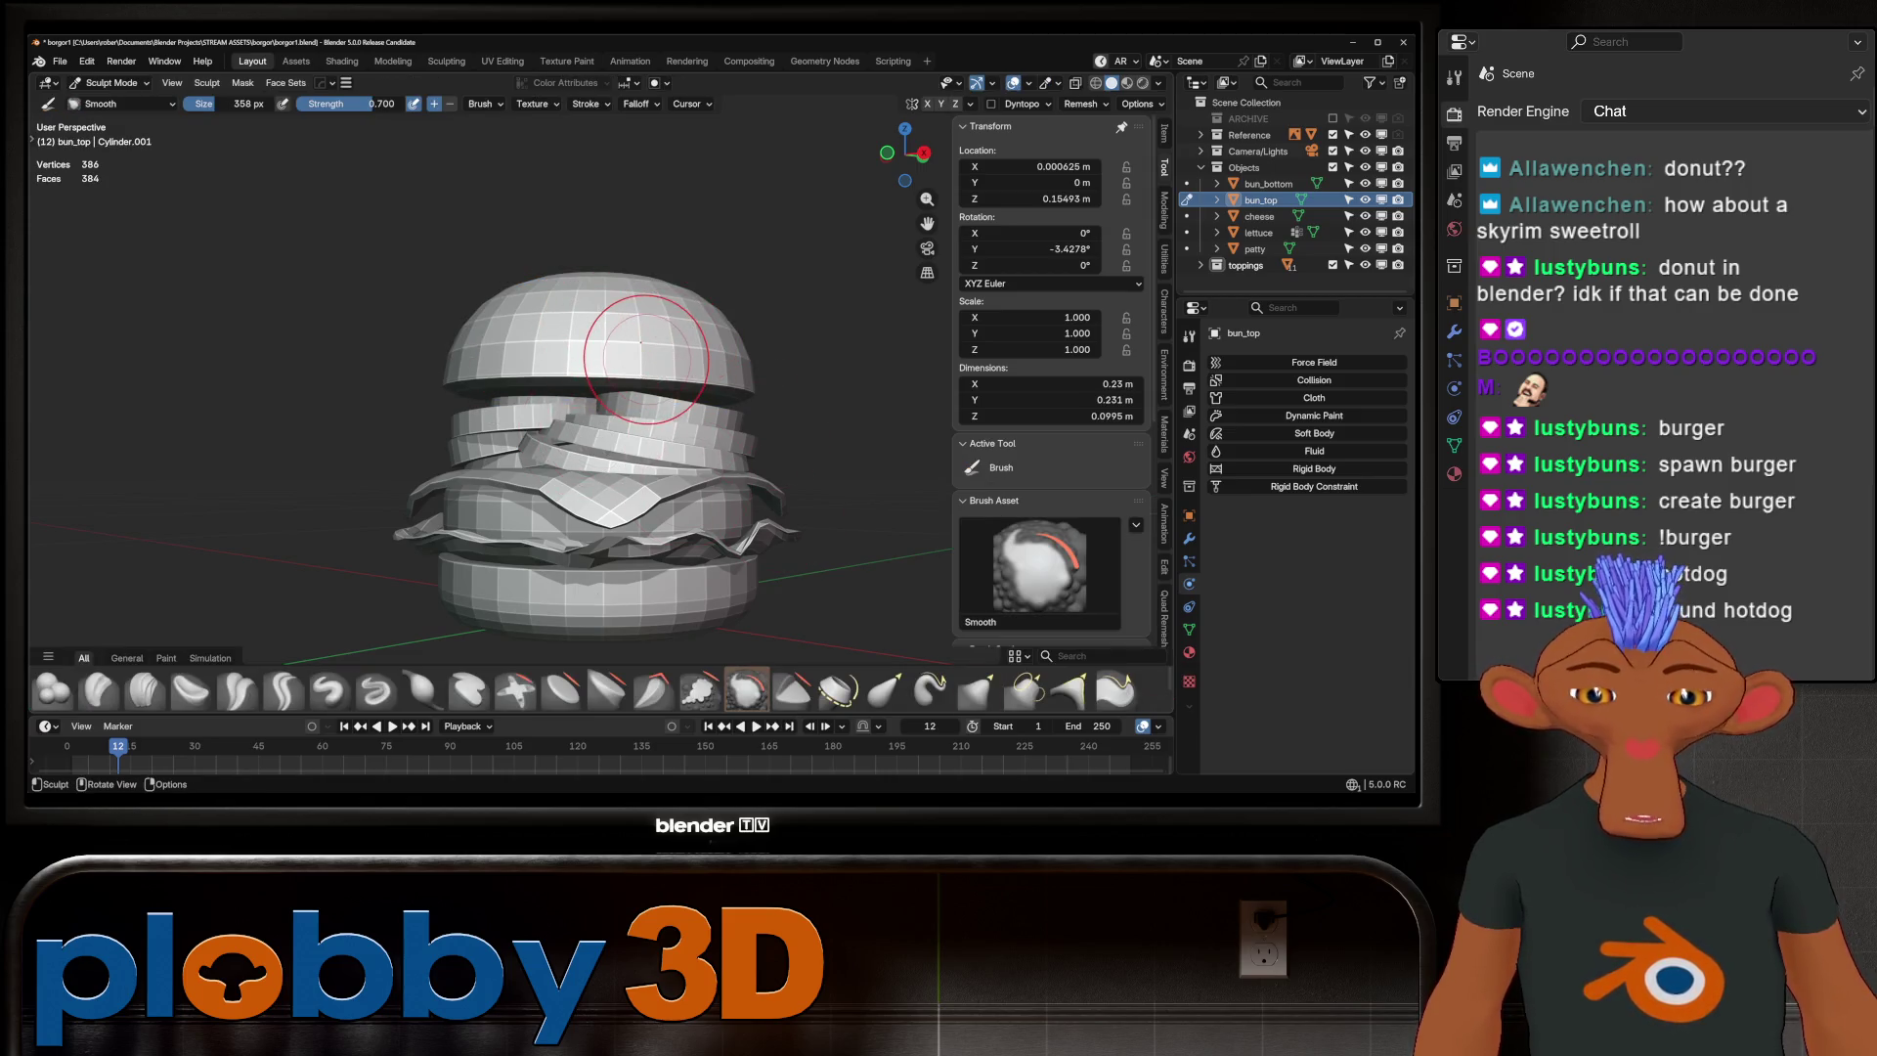
scroll(606, 347, "up", 3)
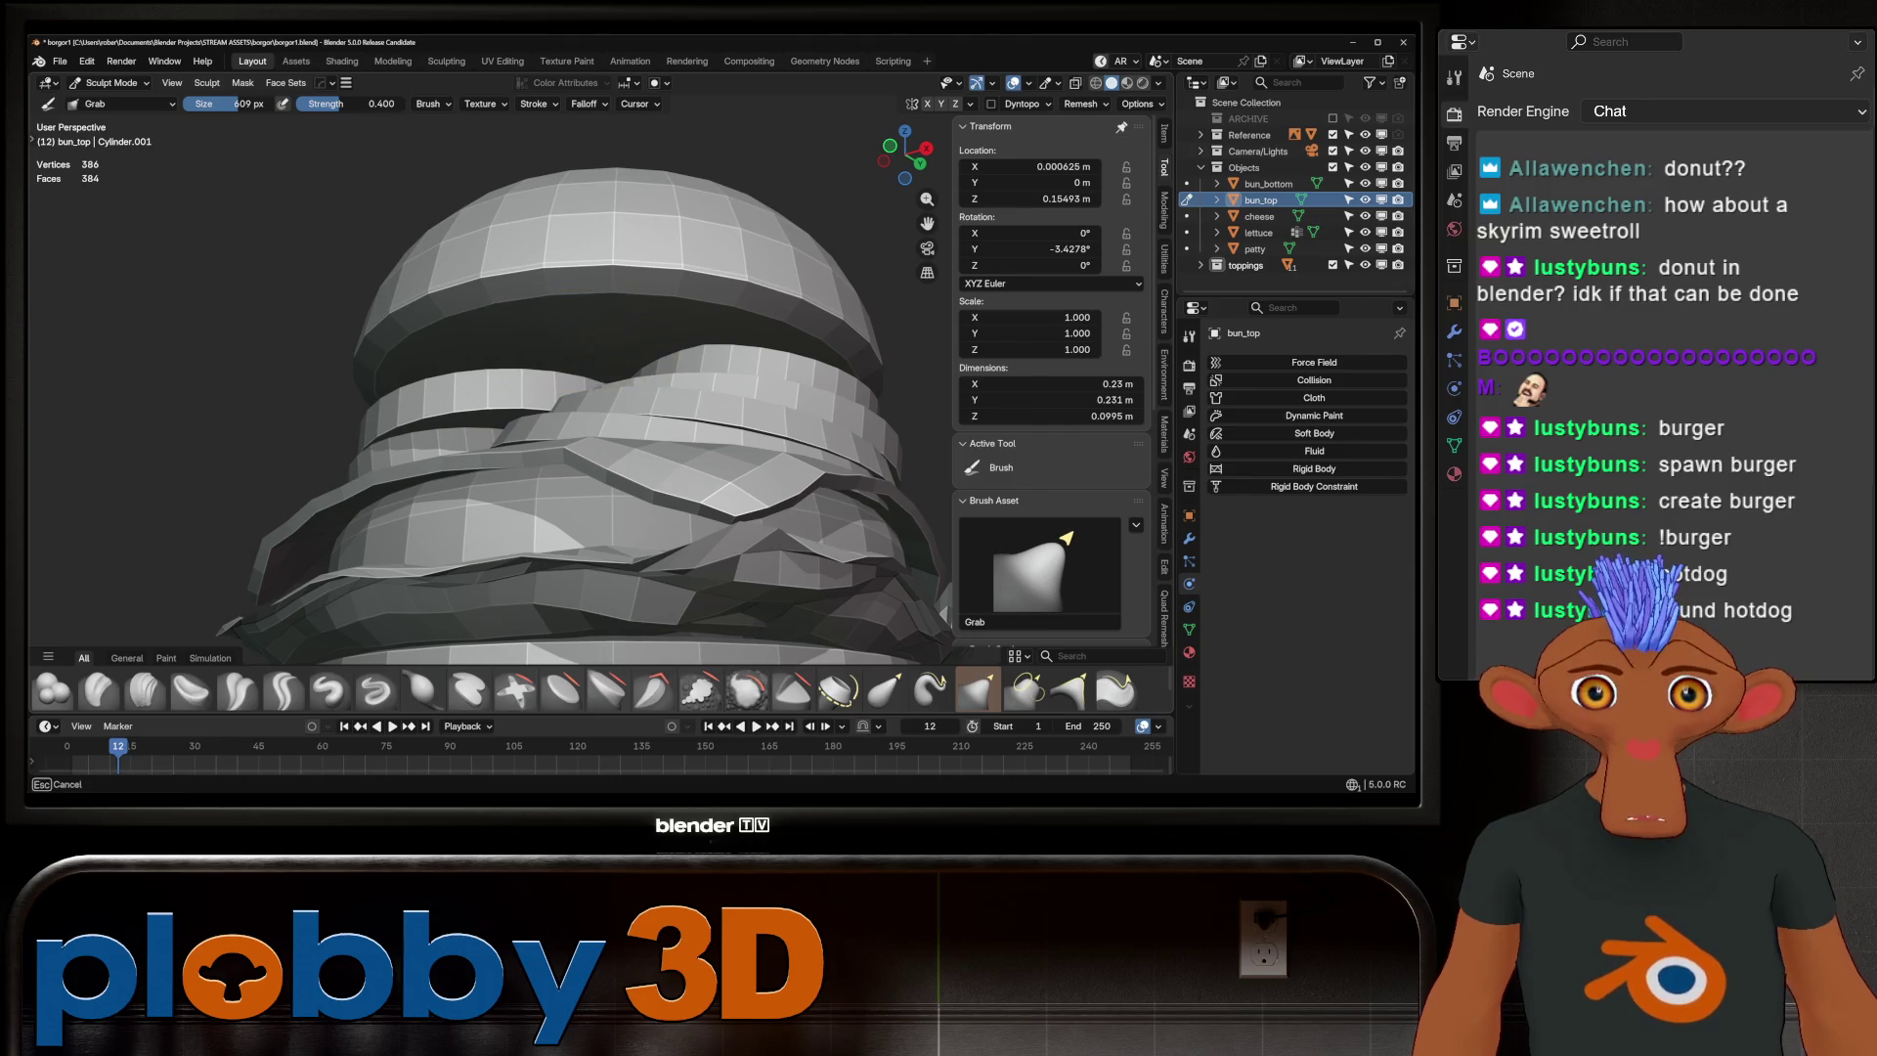
key("Return")
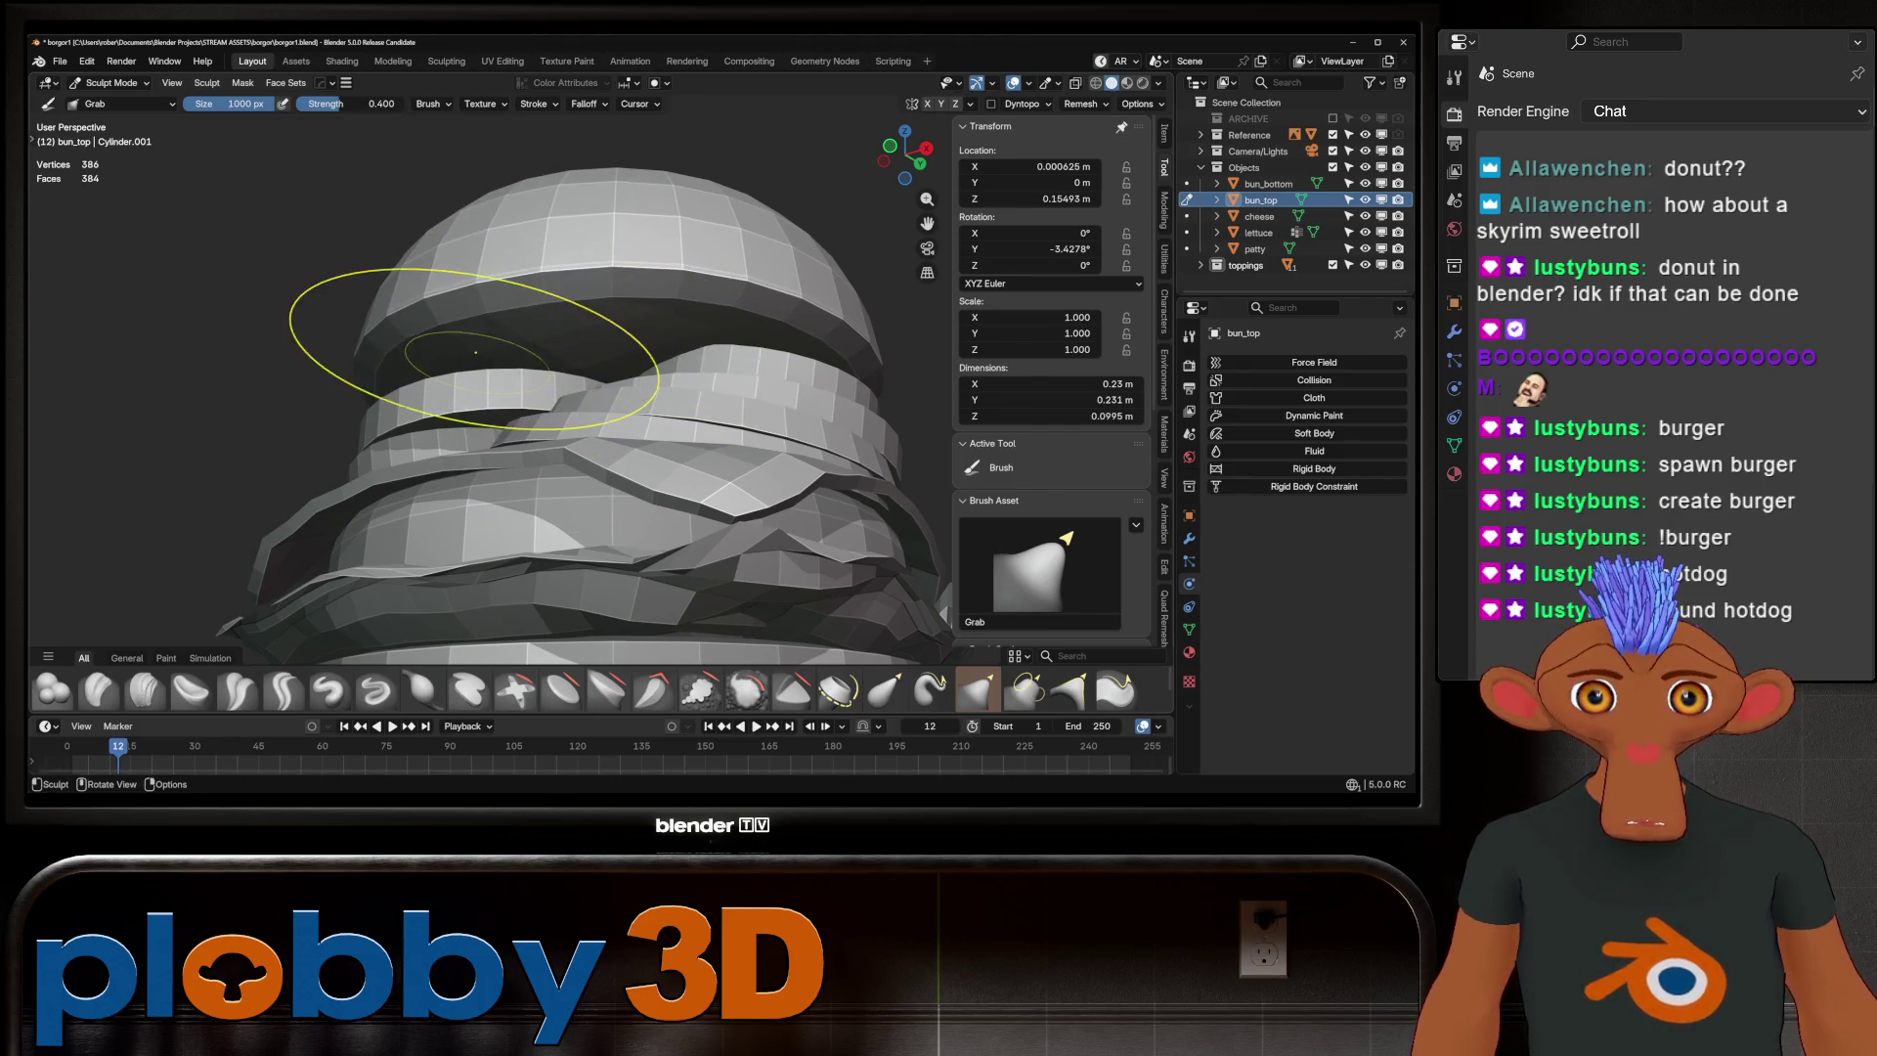
mouse_move(434, 368)
left_mouse_down()
mouse_move(742, 322)
mouse_move(645, 328)
left_mouse_up()
key("shift+s")
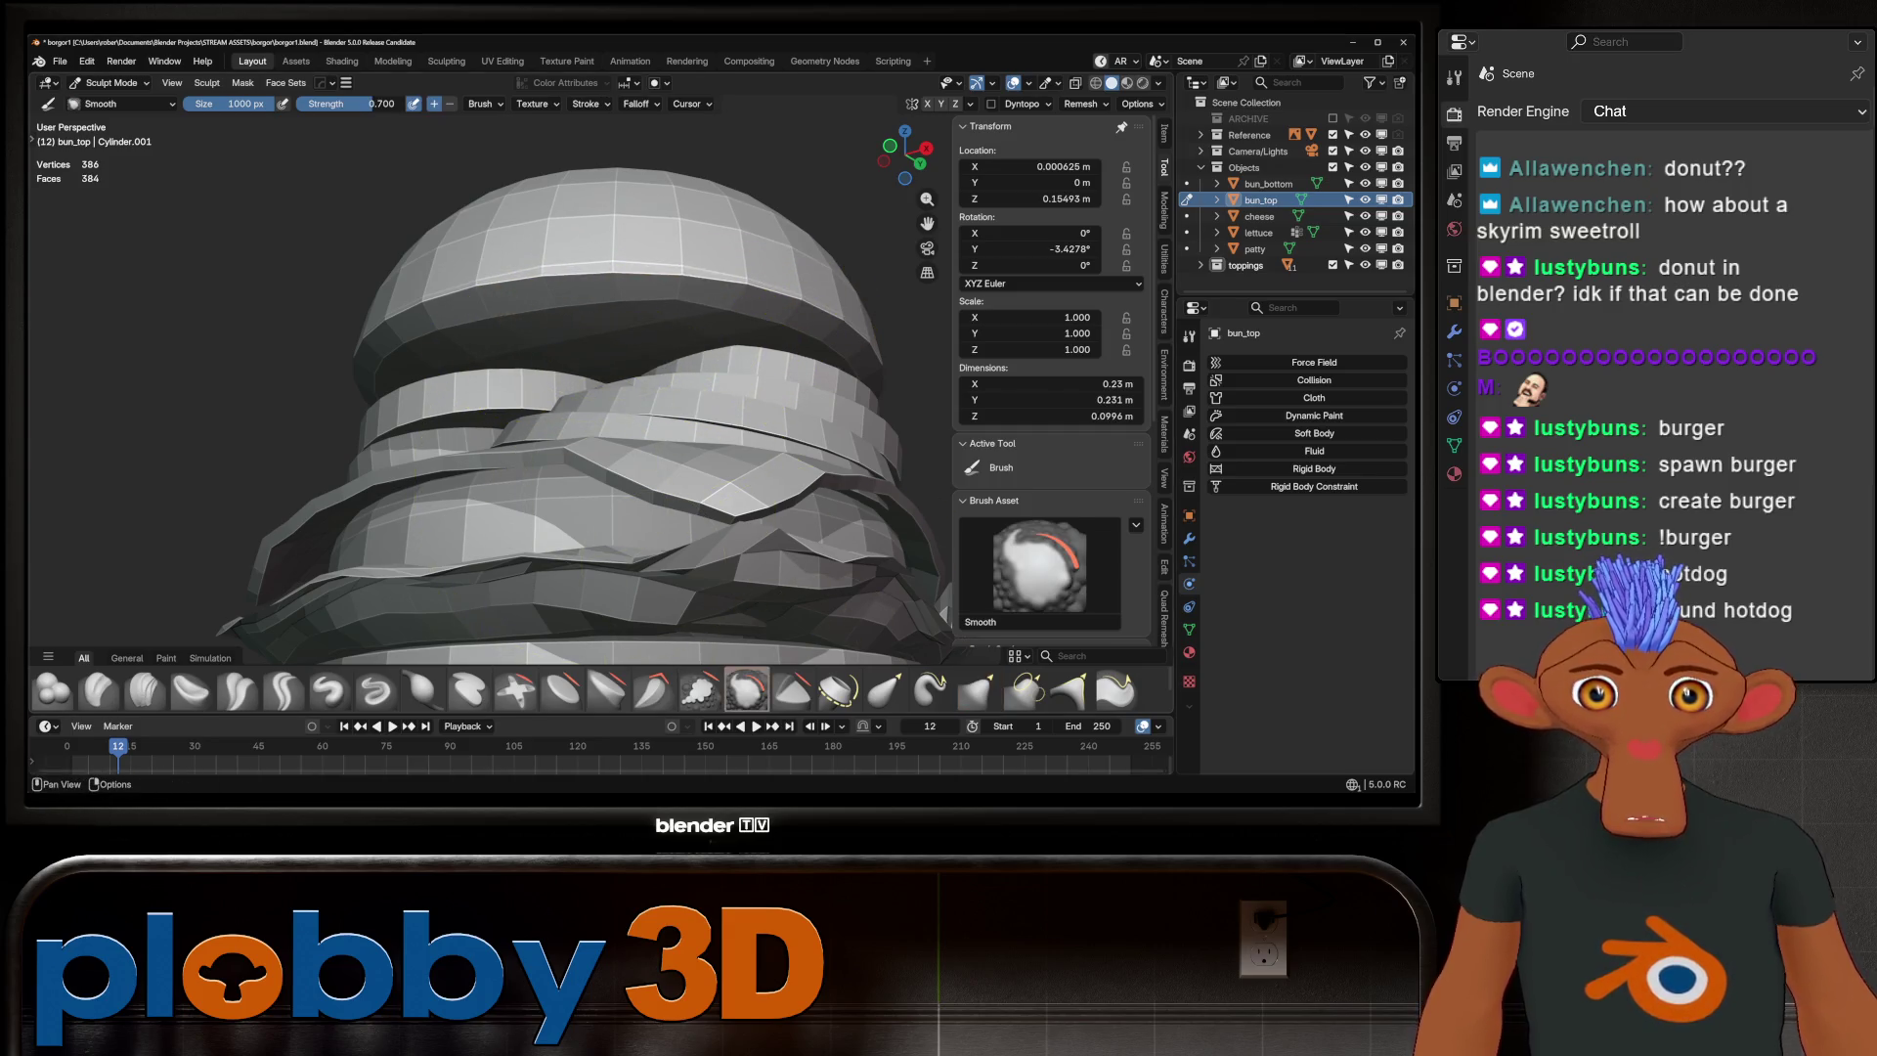
left_click_drag(371, 104, 319, 104)
middle_click_drag(585, 363, 513, 391)
scroll(484, 362, "up", 4)
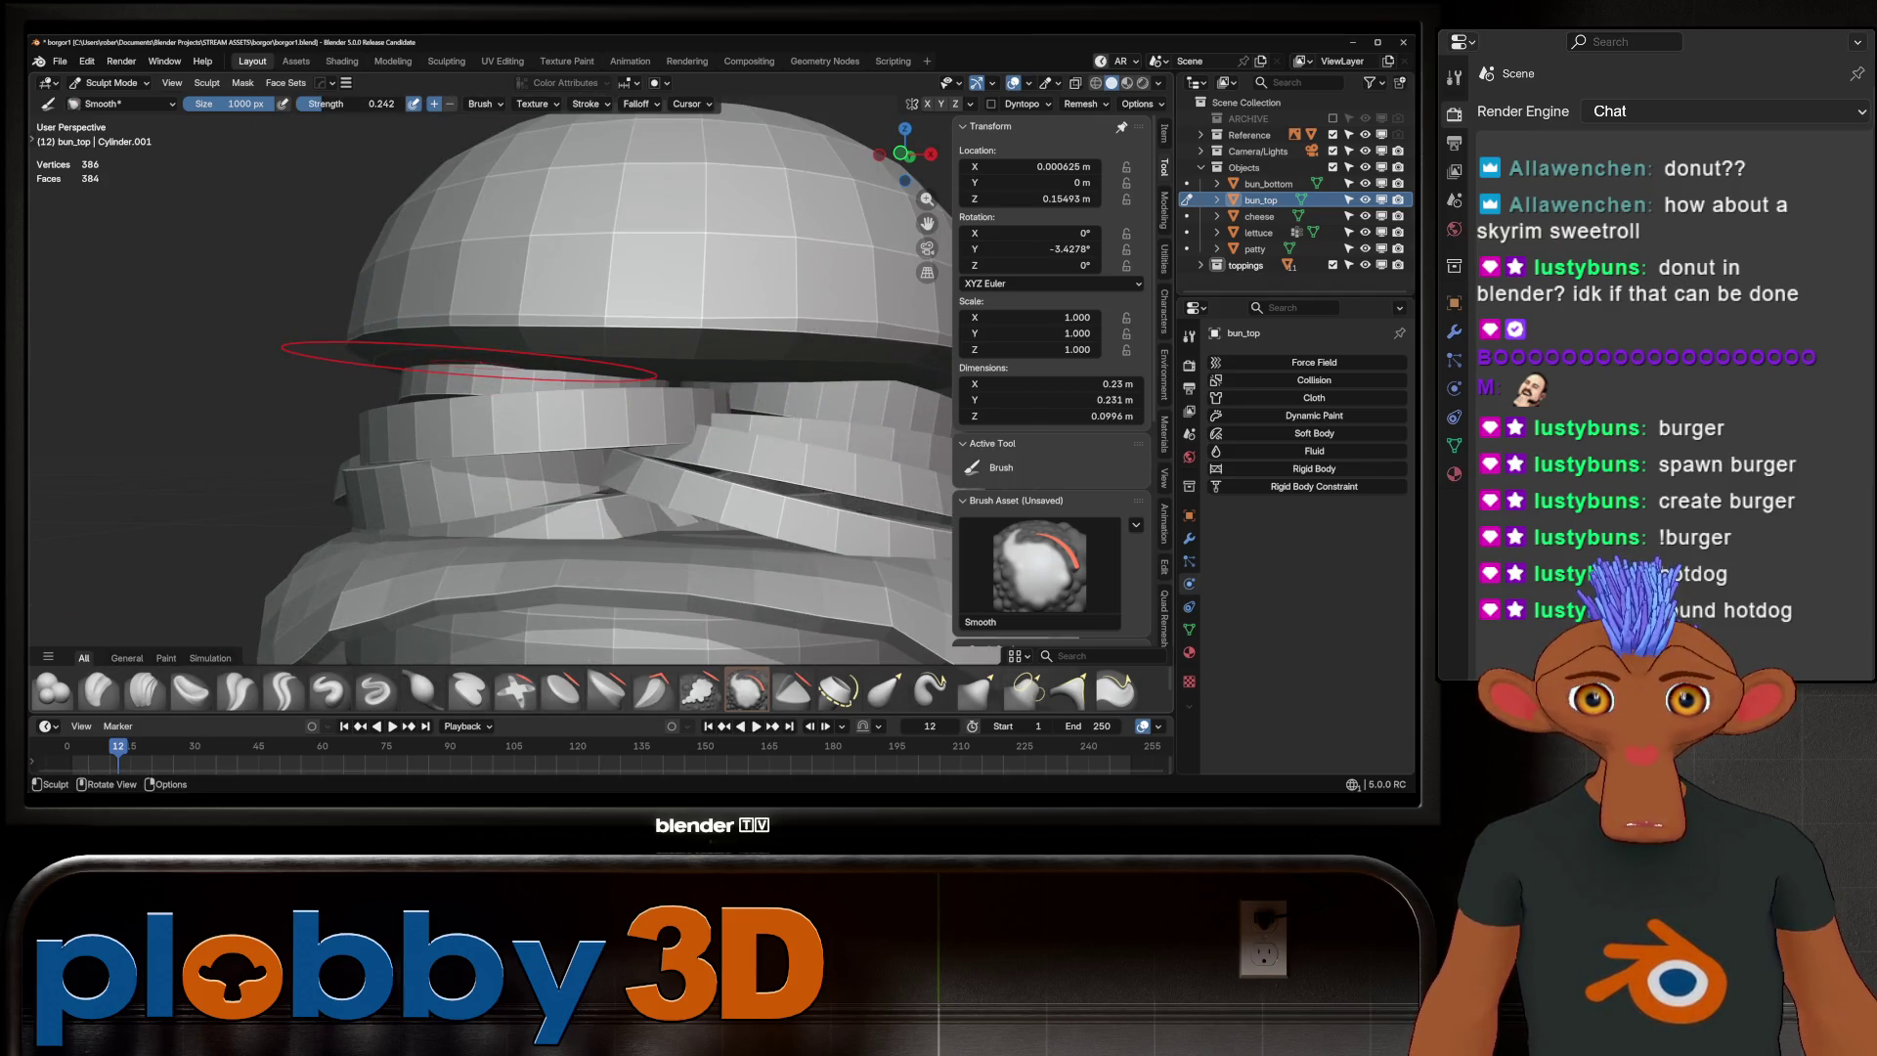
key("g")
scroll(547, 357, "down", 4)
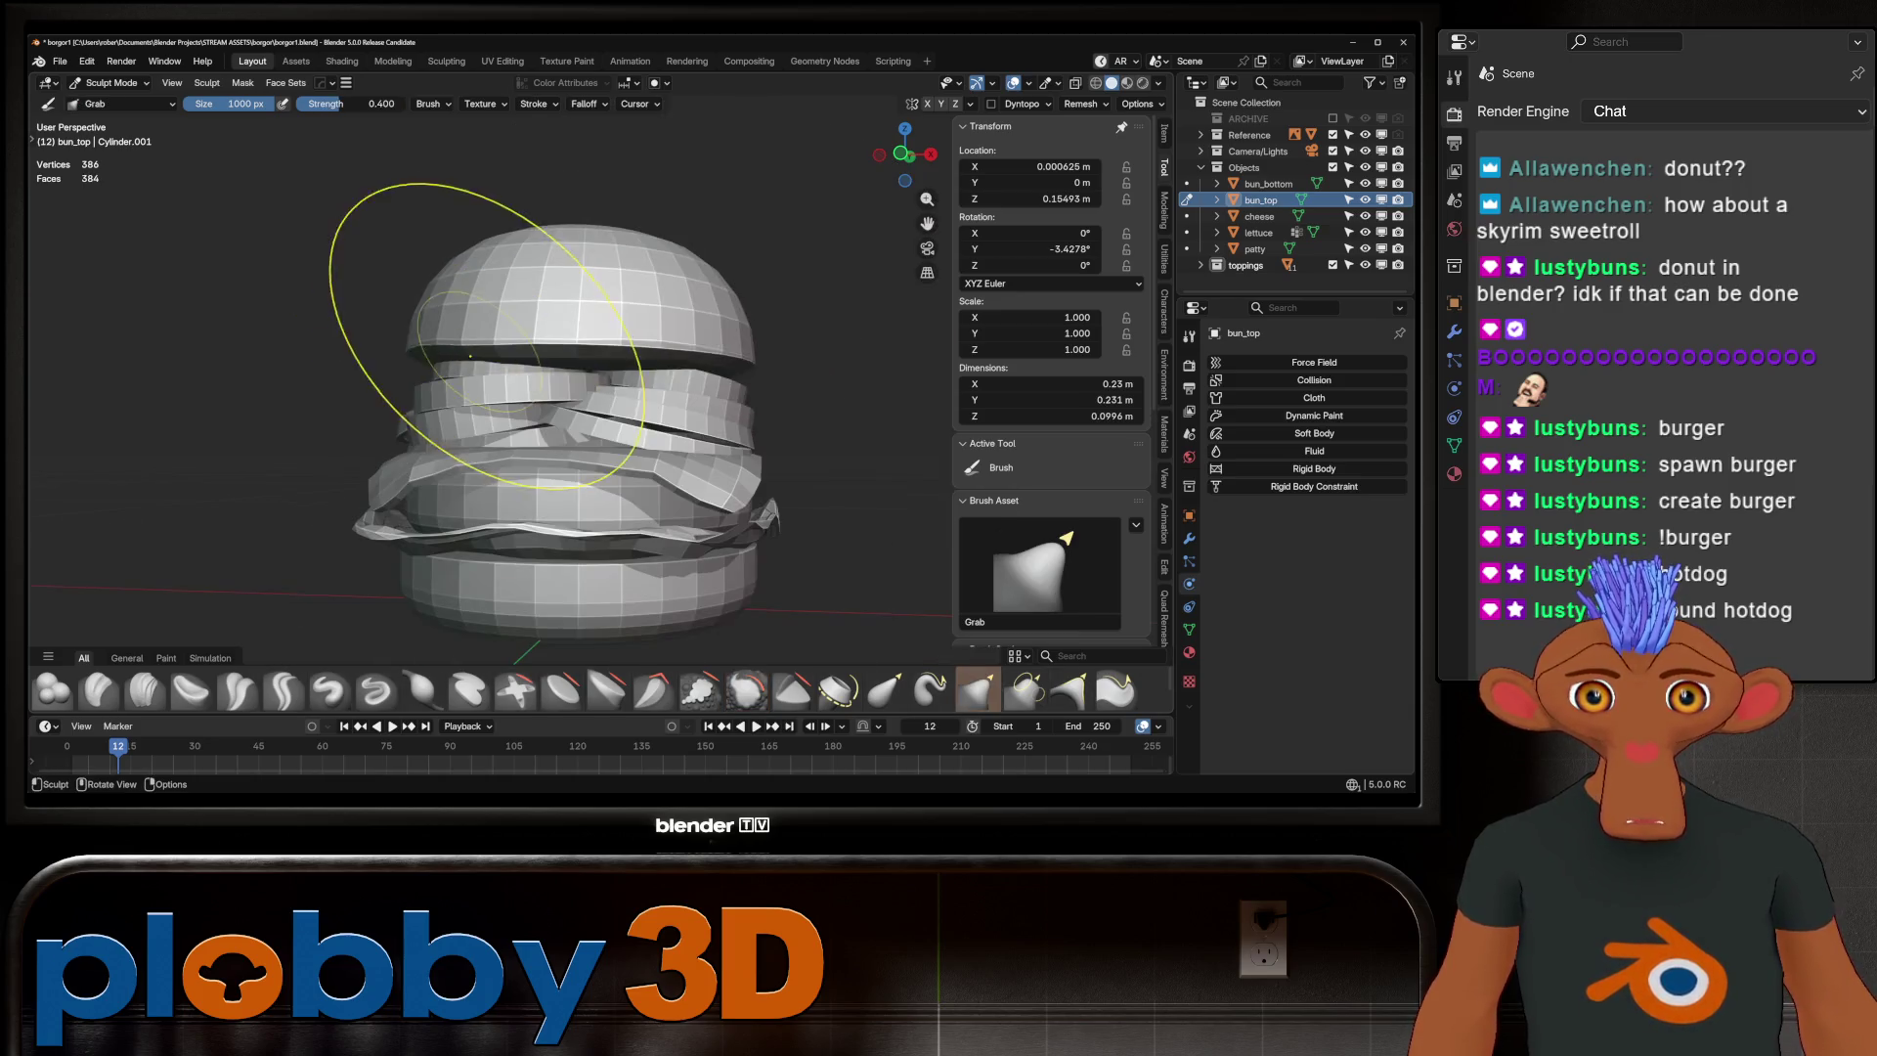
mouse_move(577, 356)
middle_mouse_down()
mouse_move(630, 375)
mouse_move(647, 347)
middle_mouse_up()
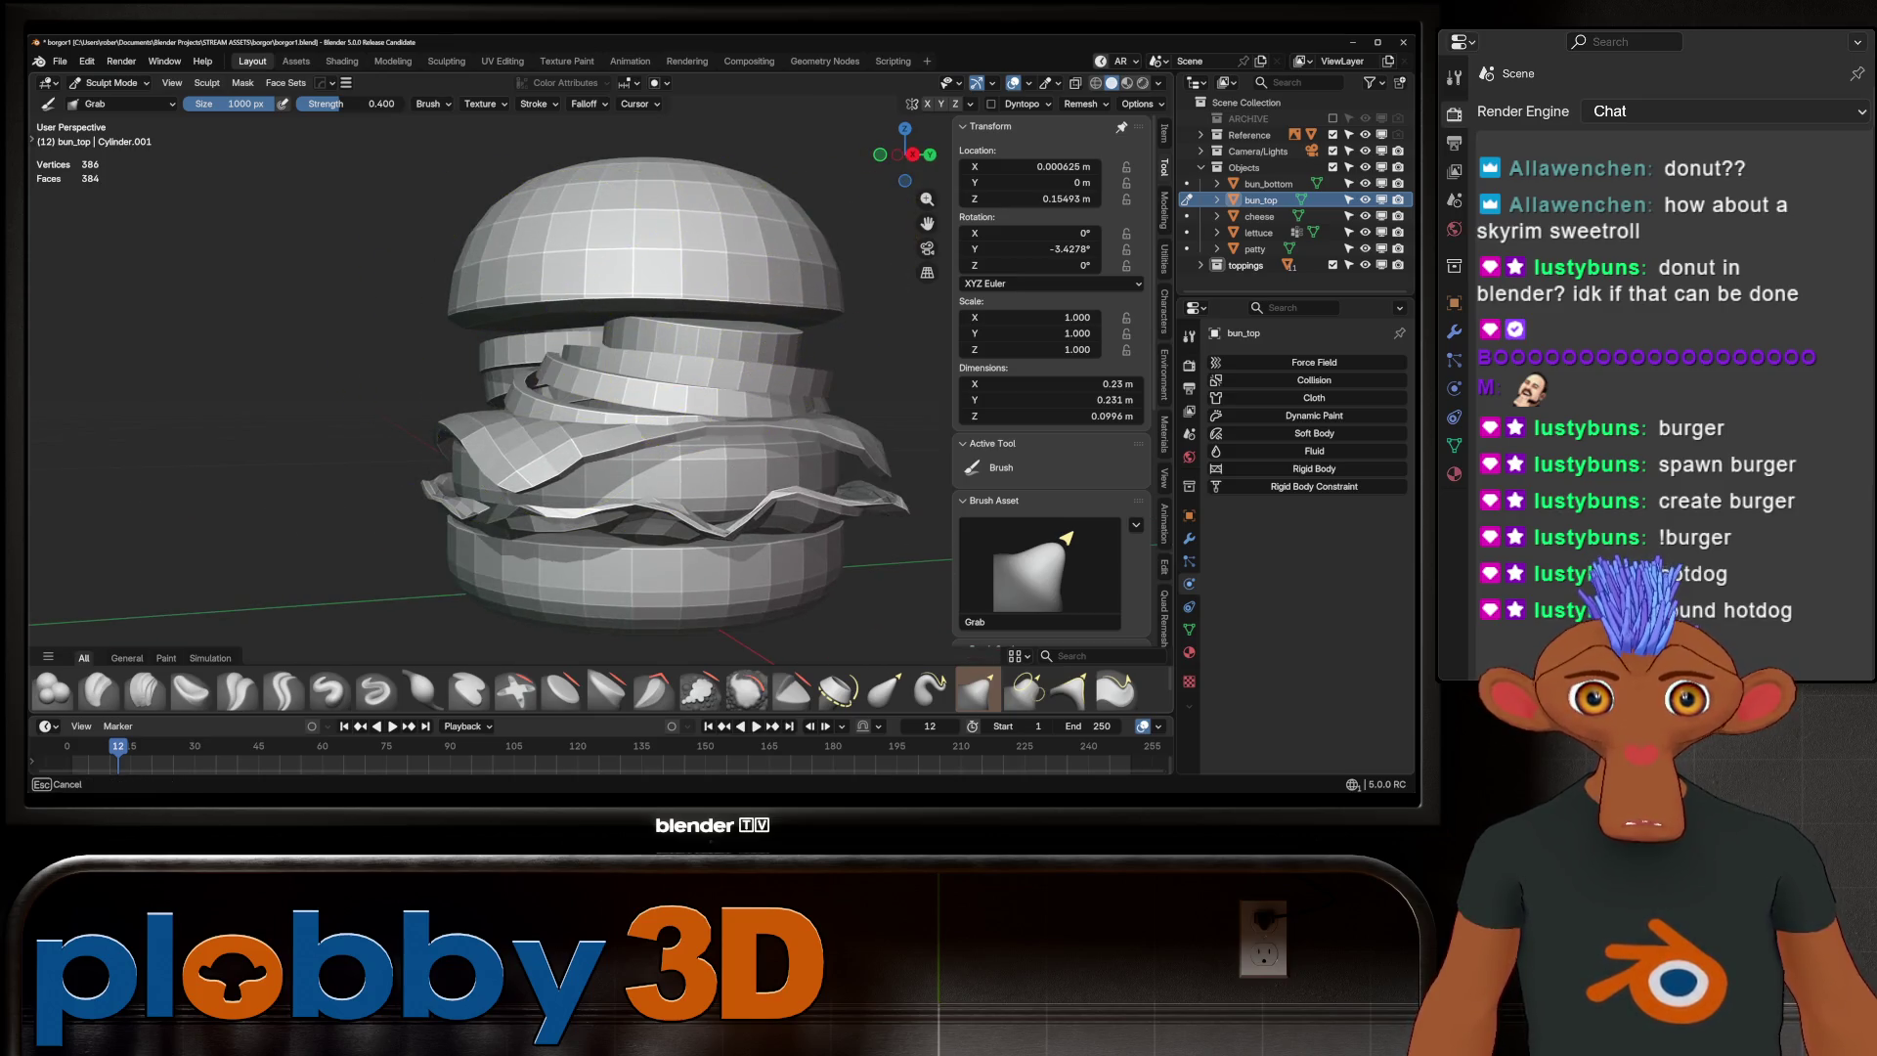
middle_click_drag(787, 322, 787, 323, "shift")
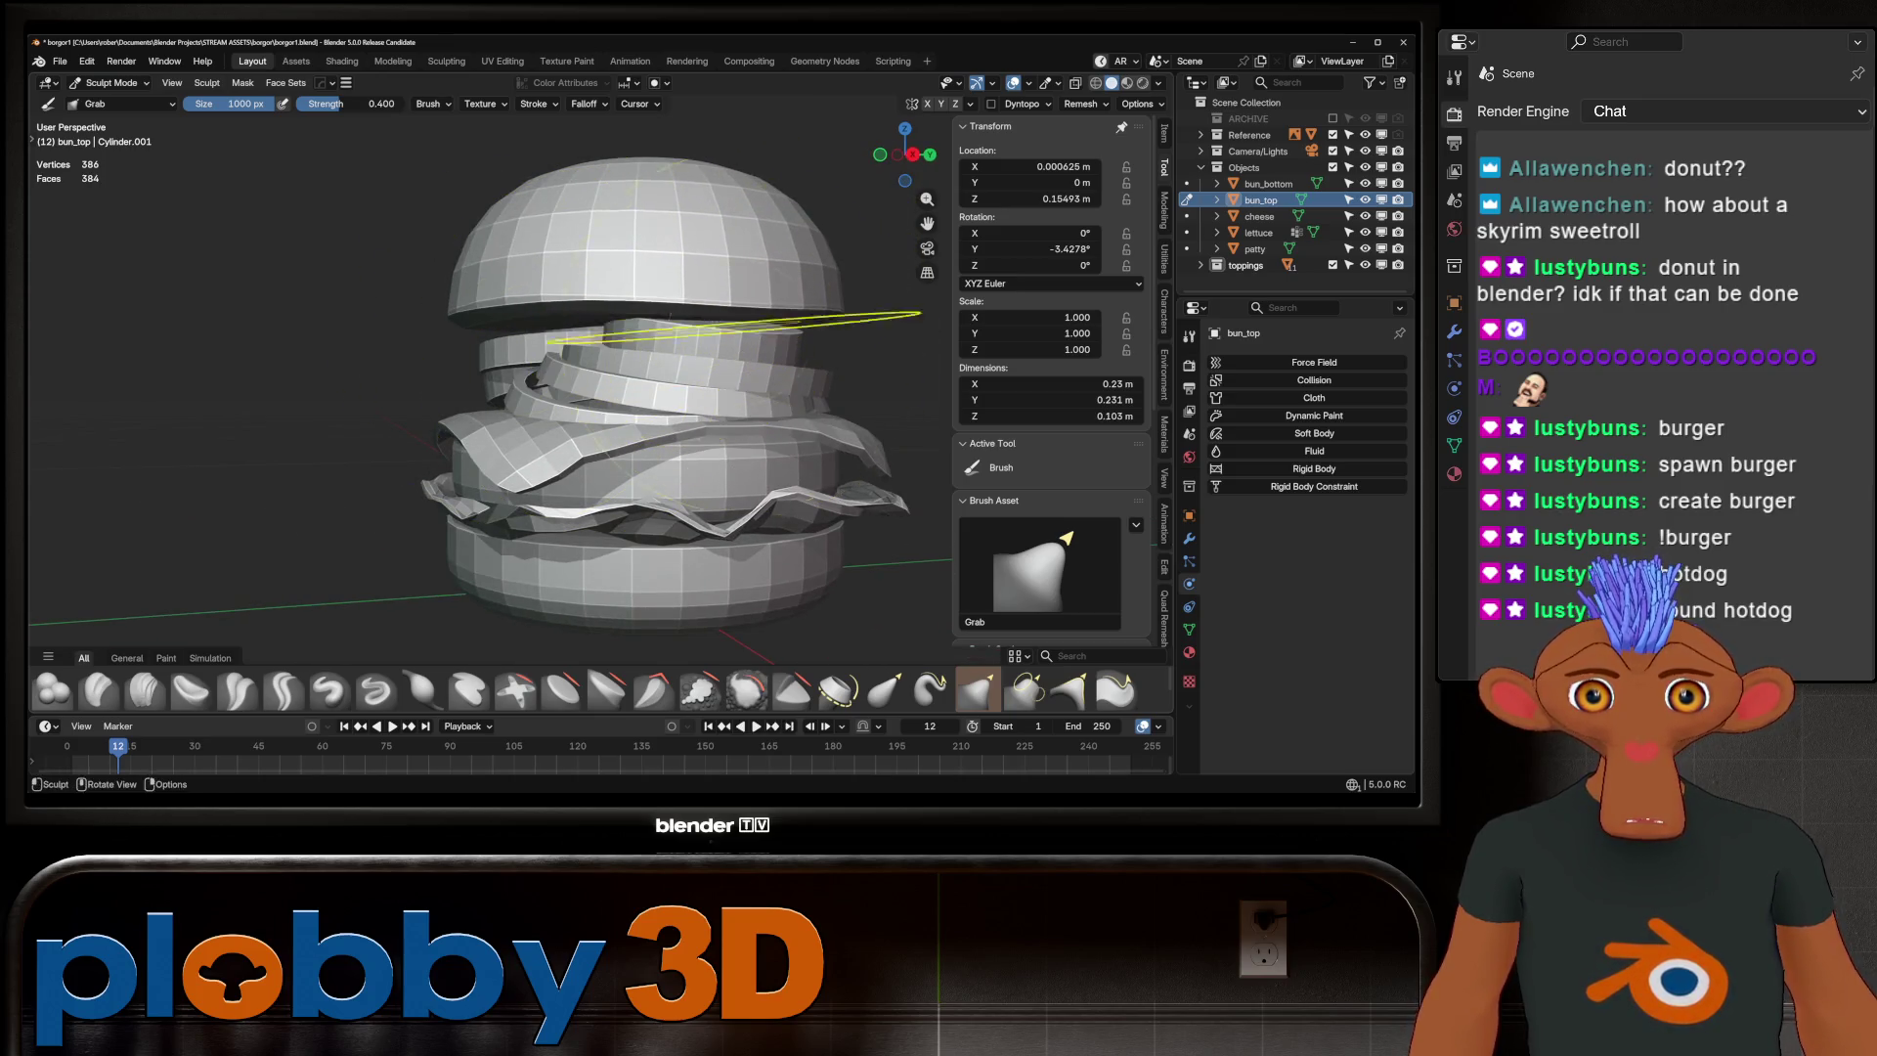
scroll(647, 301, "up", 4)
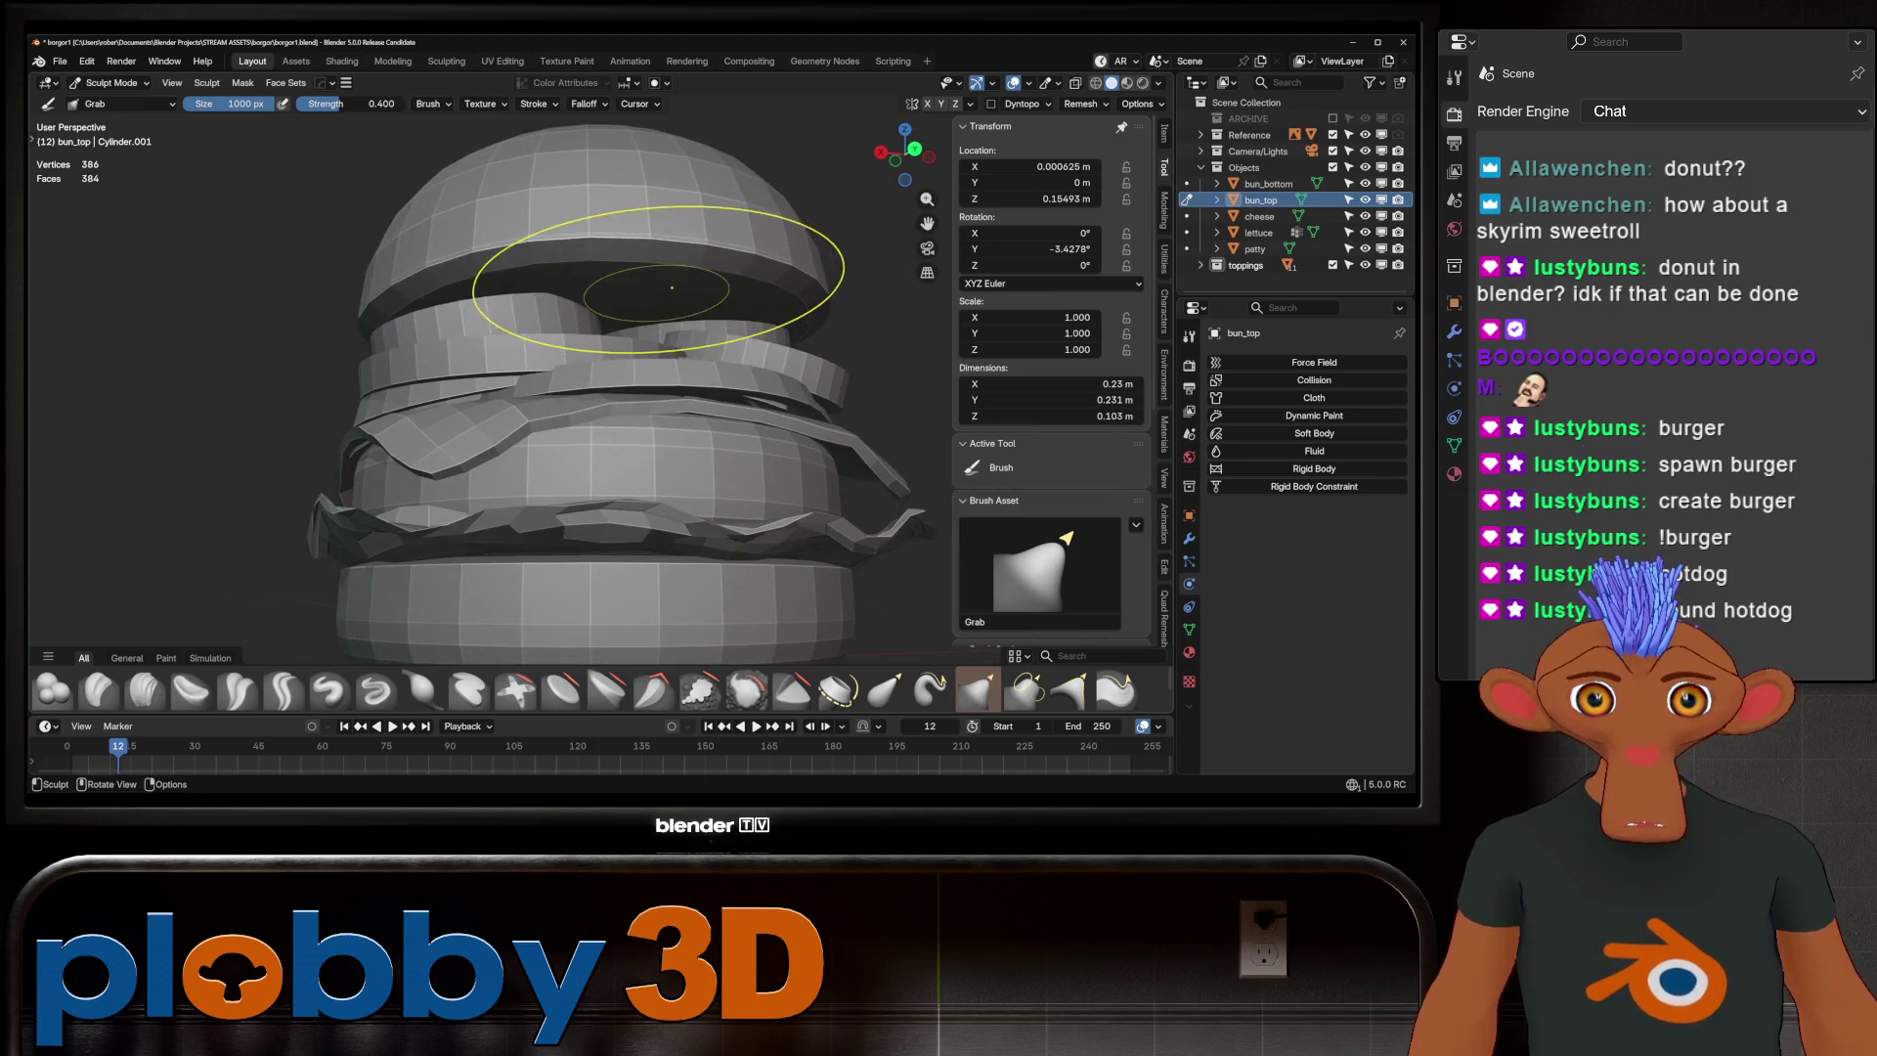
middle_click_drag(671, 287, 660, 332)
scroll(657, 335, "down", 5)
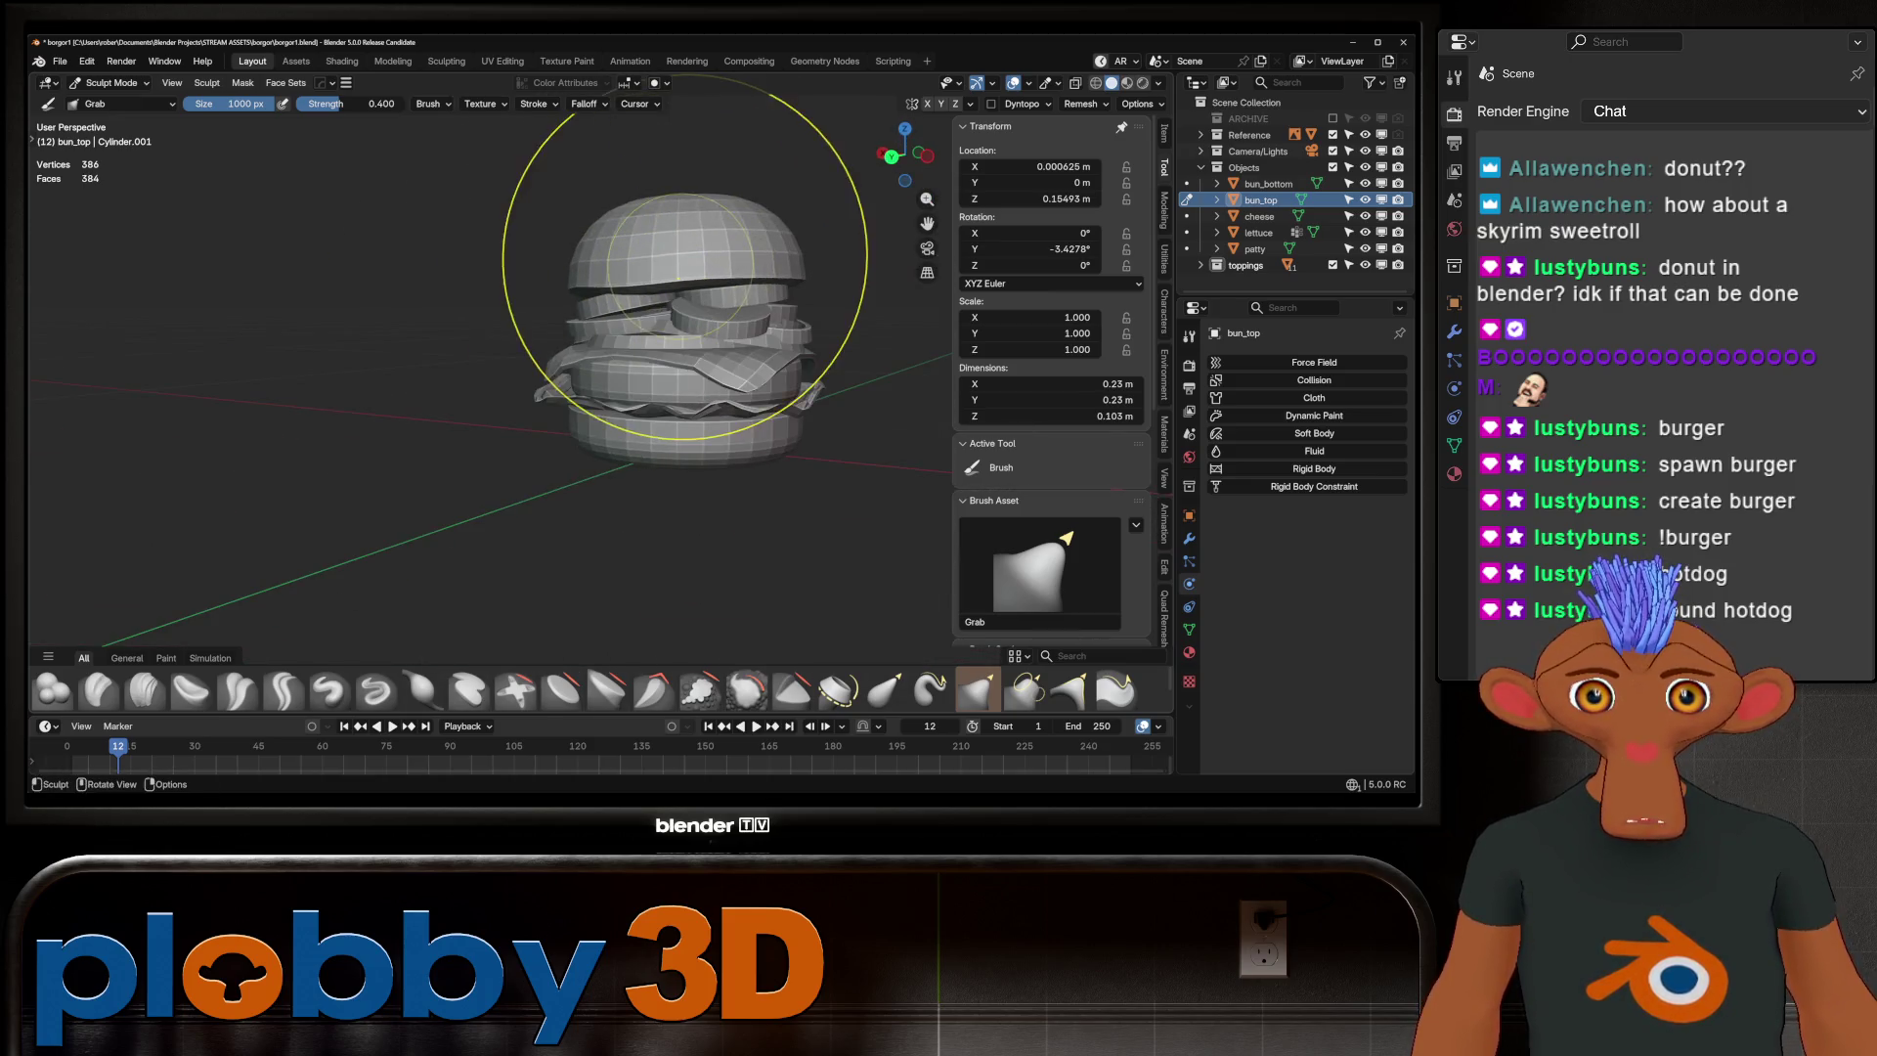
scroll(738, 283, "up", 5)
key("f")
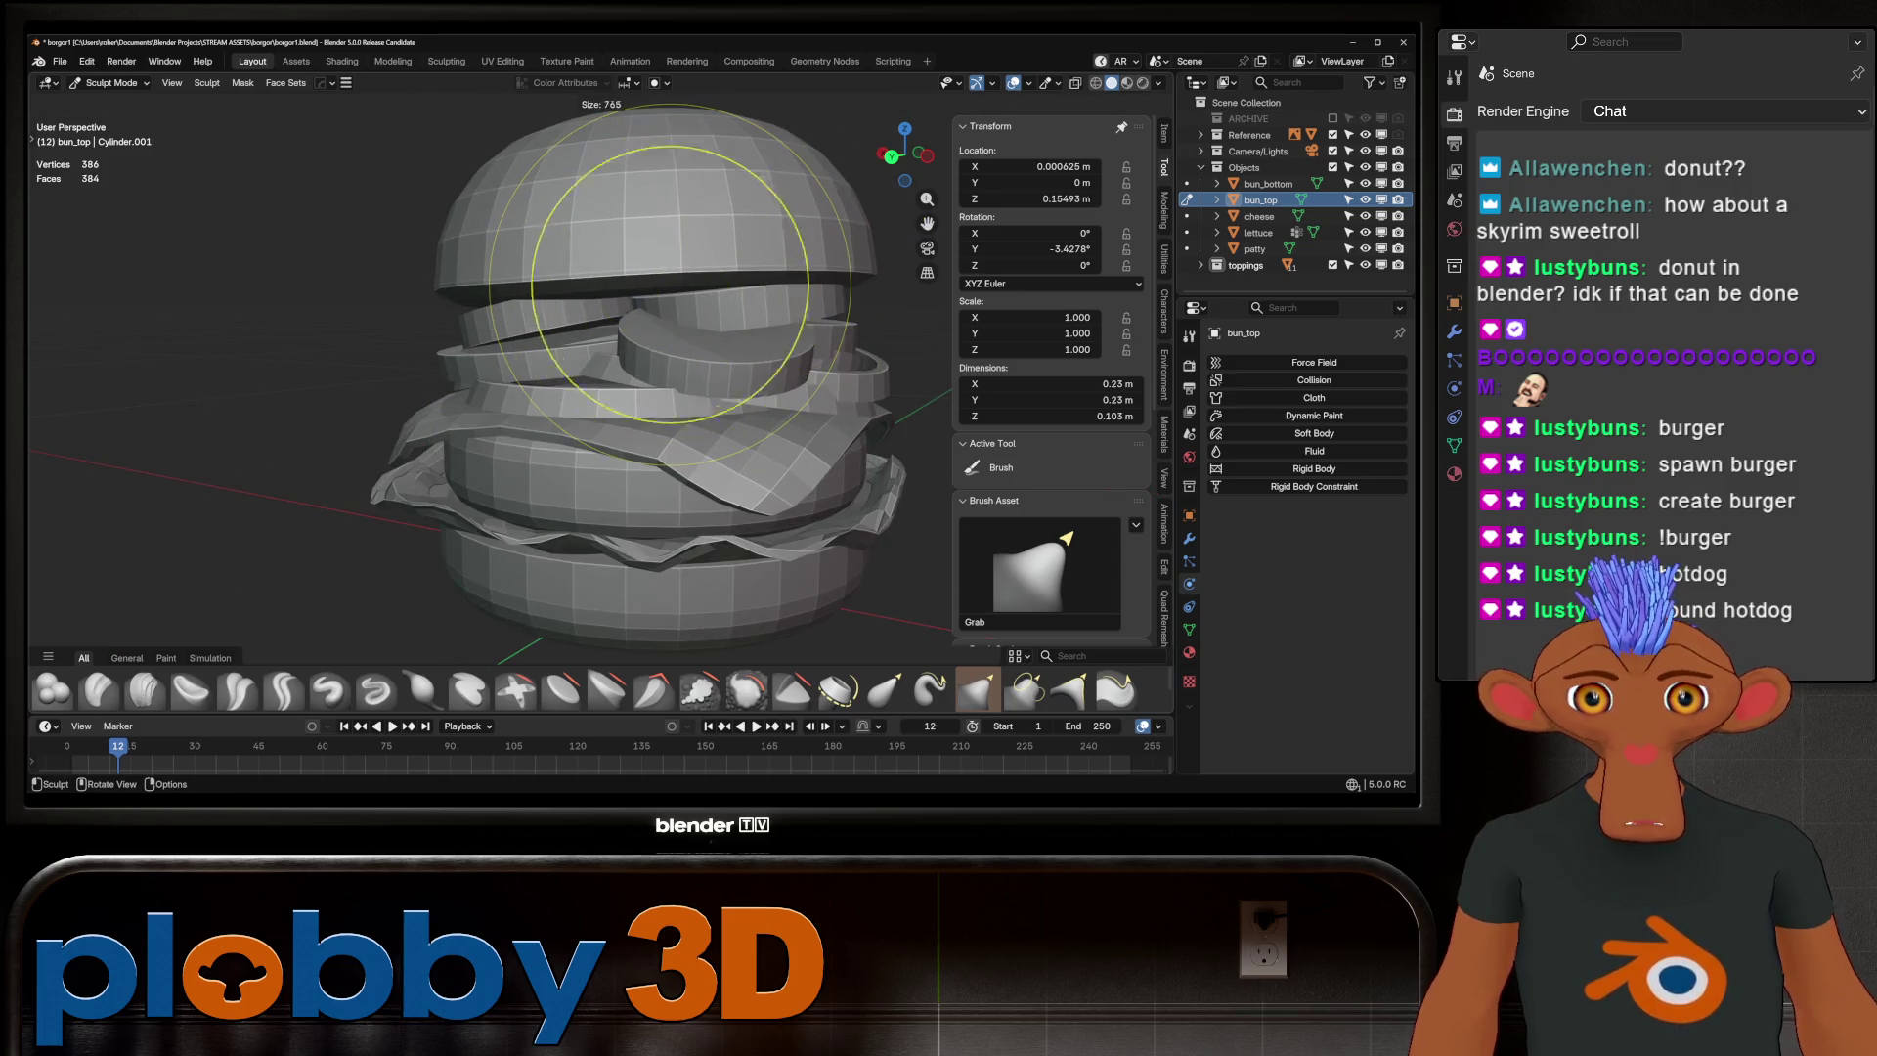
middle_click_drag(587, 303, 528, 311)
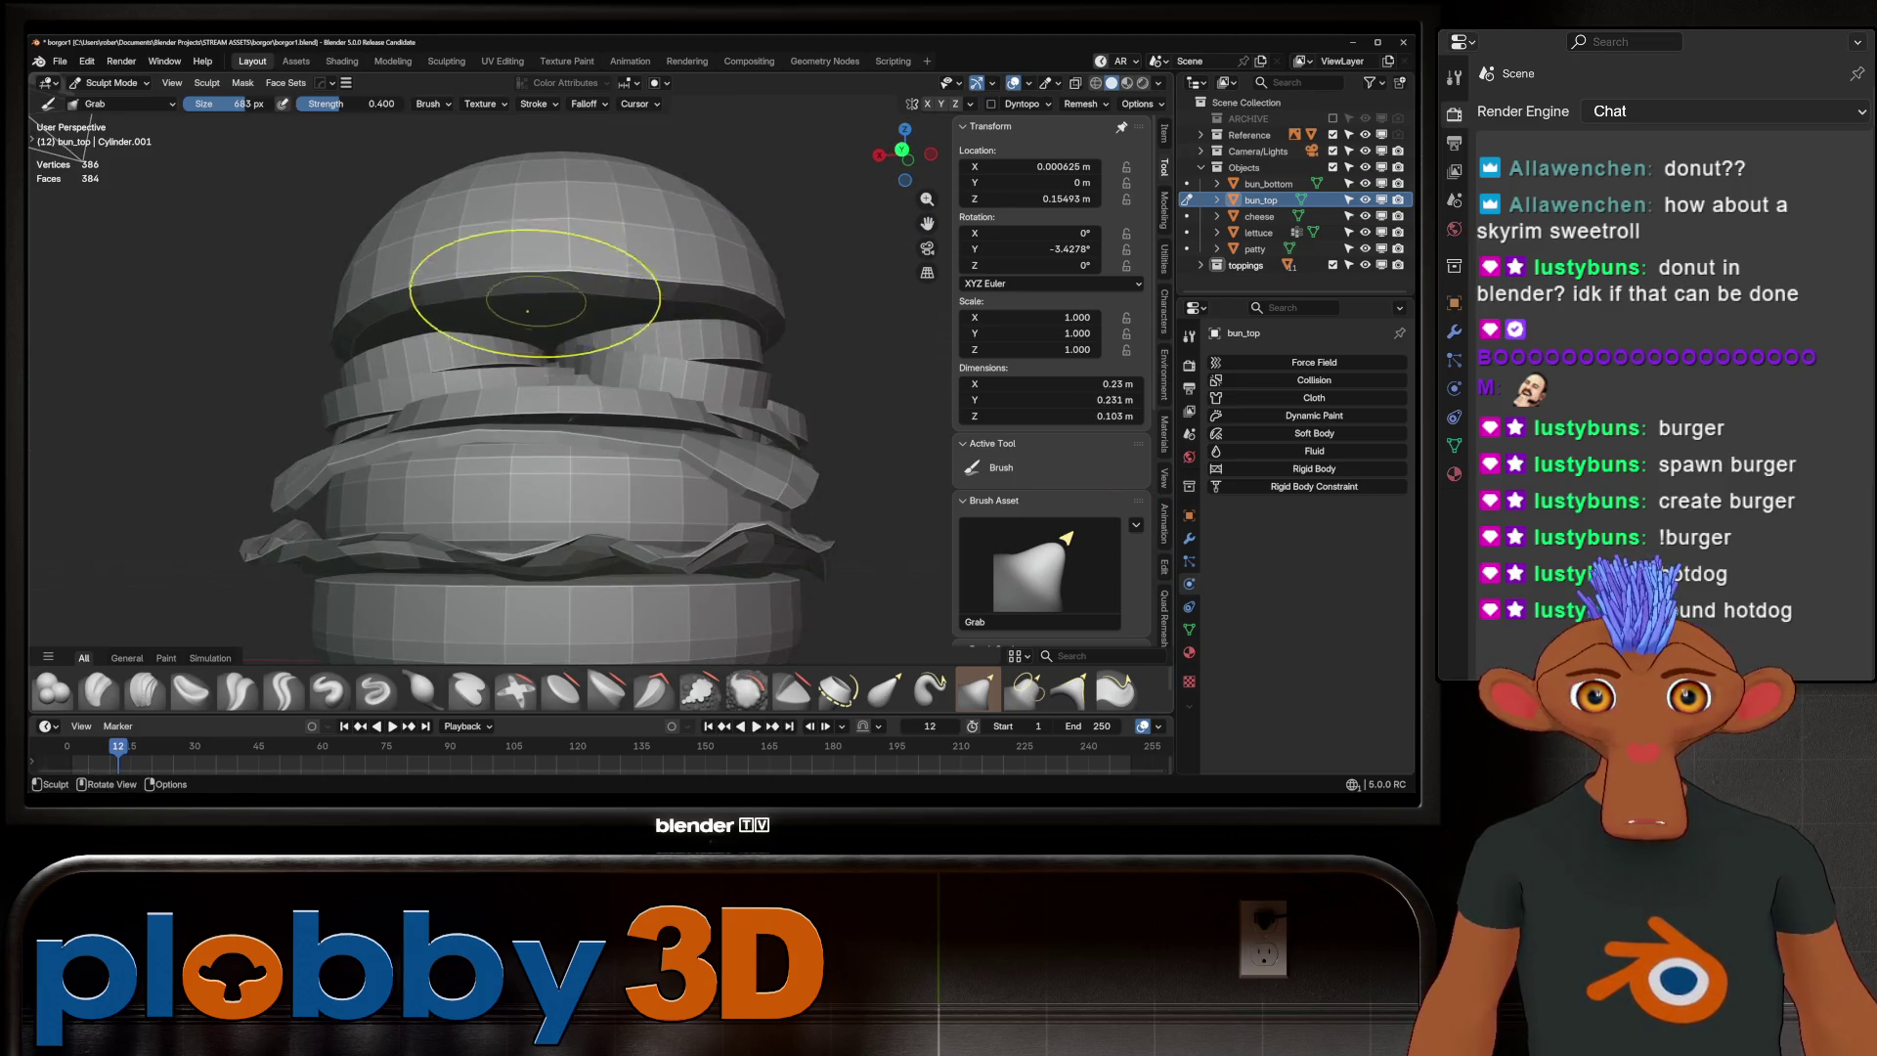
left_click_drag(567, 299, 410, 322)
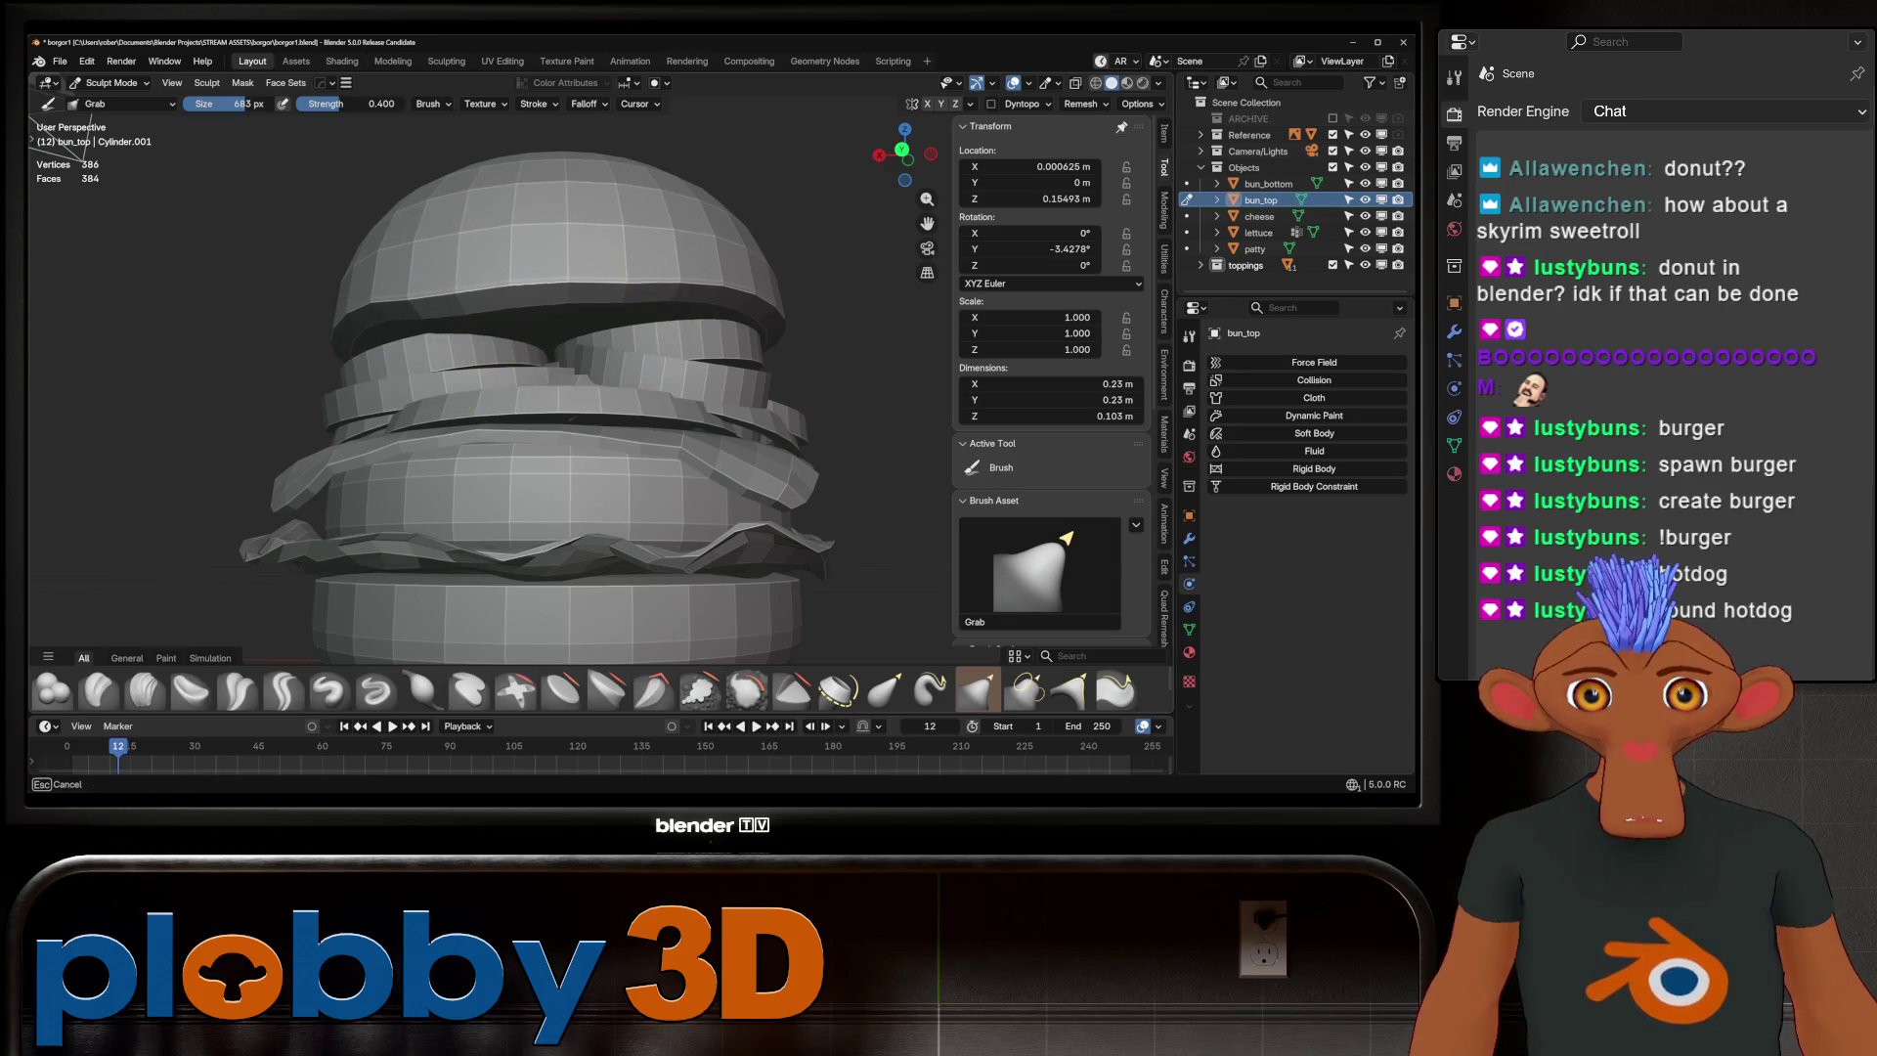
scroll(567, 307, "down", 5)
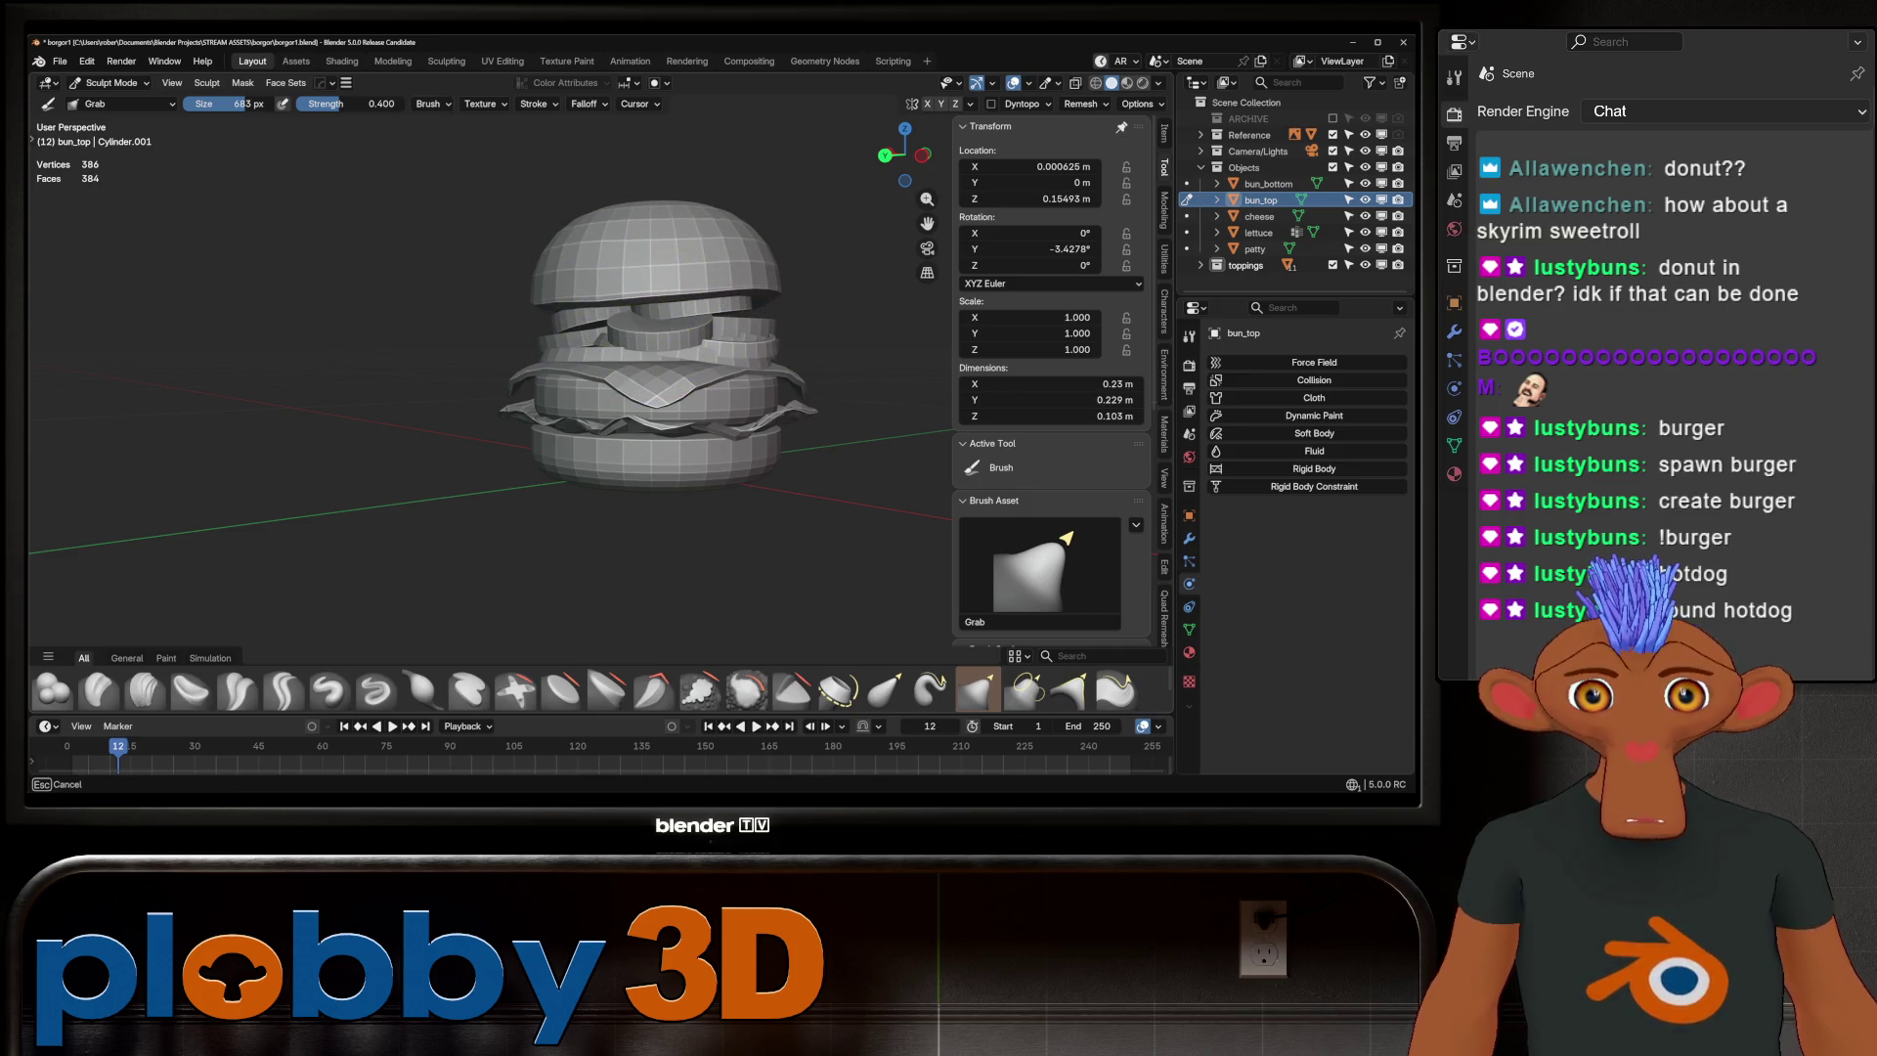
left_click_drag(670, 333, 675, 334)
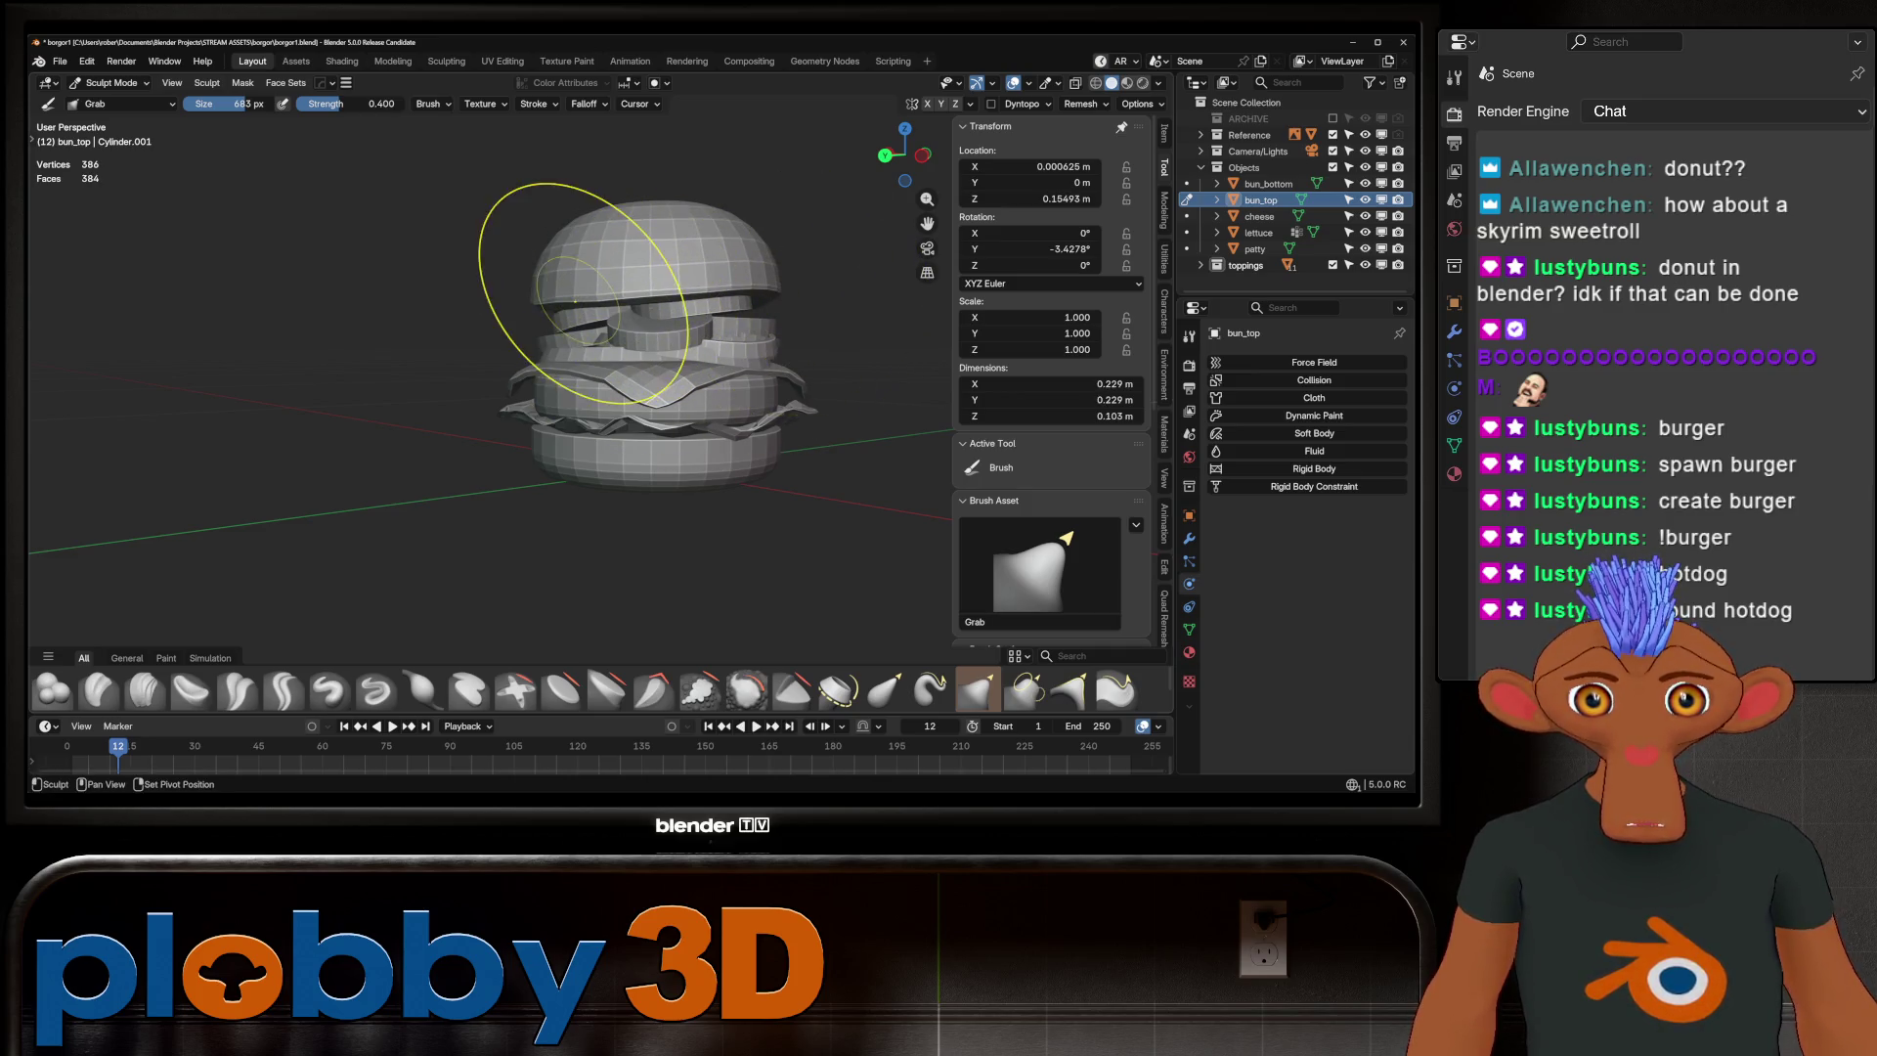
middle_click_drag(576, 301, 746, 301)
scroll(745, 301, "up", 5)
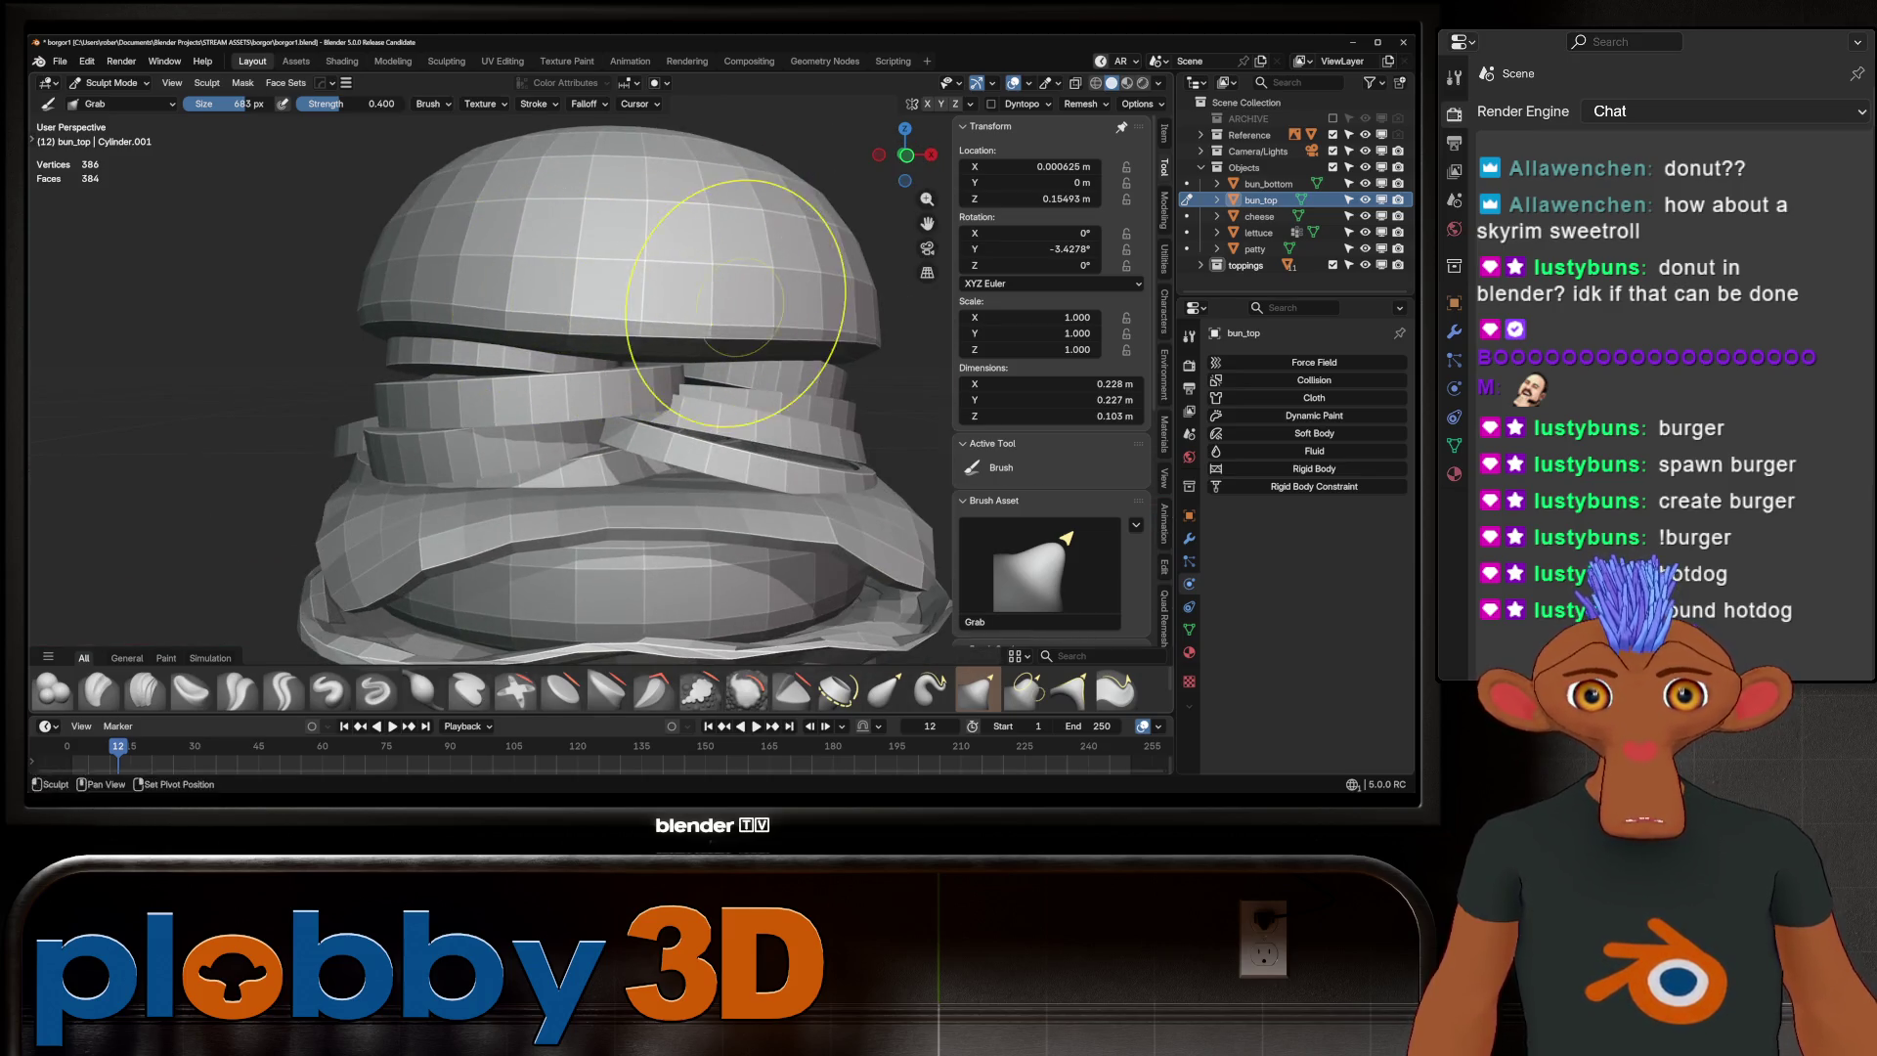
scroll(740, 308, "down", 3)
middle_click_drag(733, 335, 699, 342)
scroll(699, 342, "down", 3)
middle_click_drag(684, 440, 658, 533)
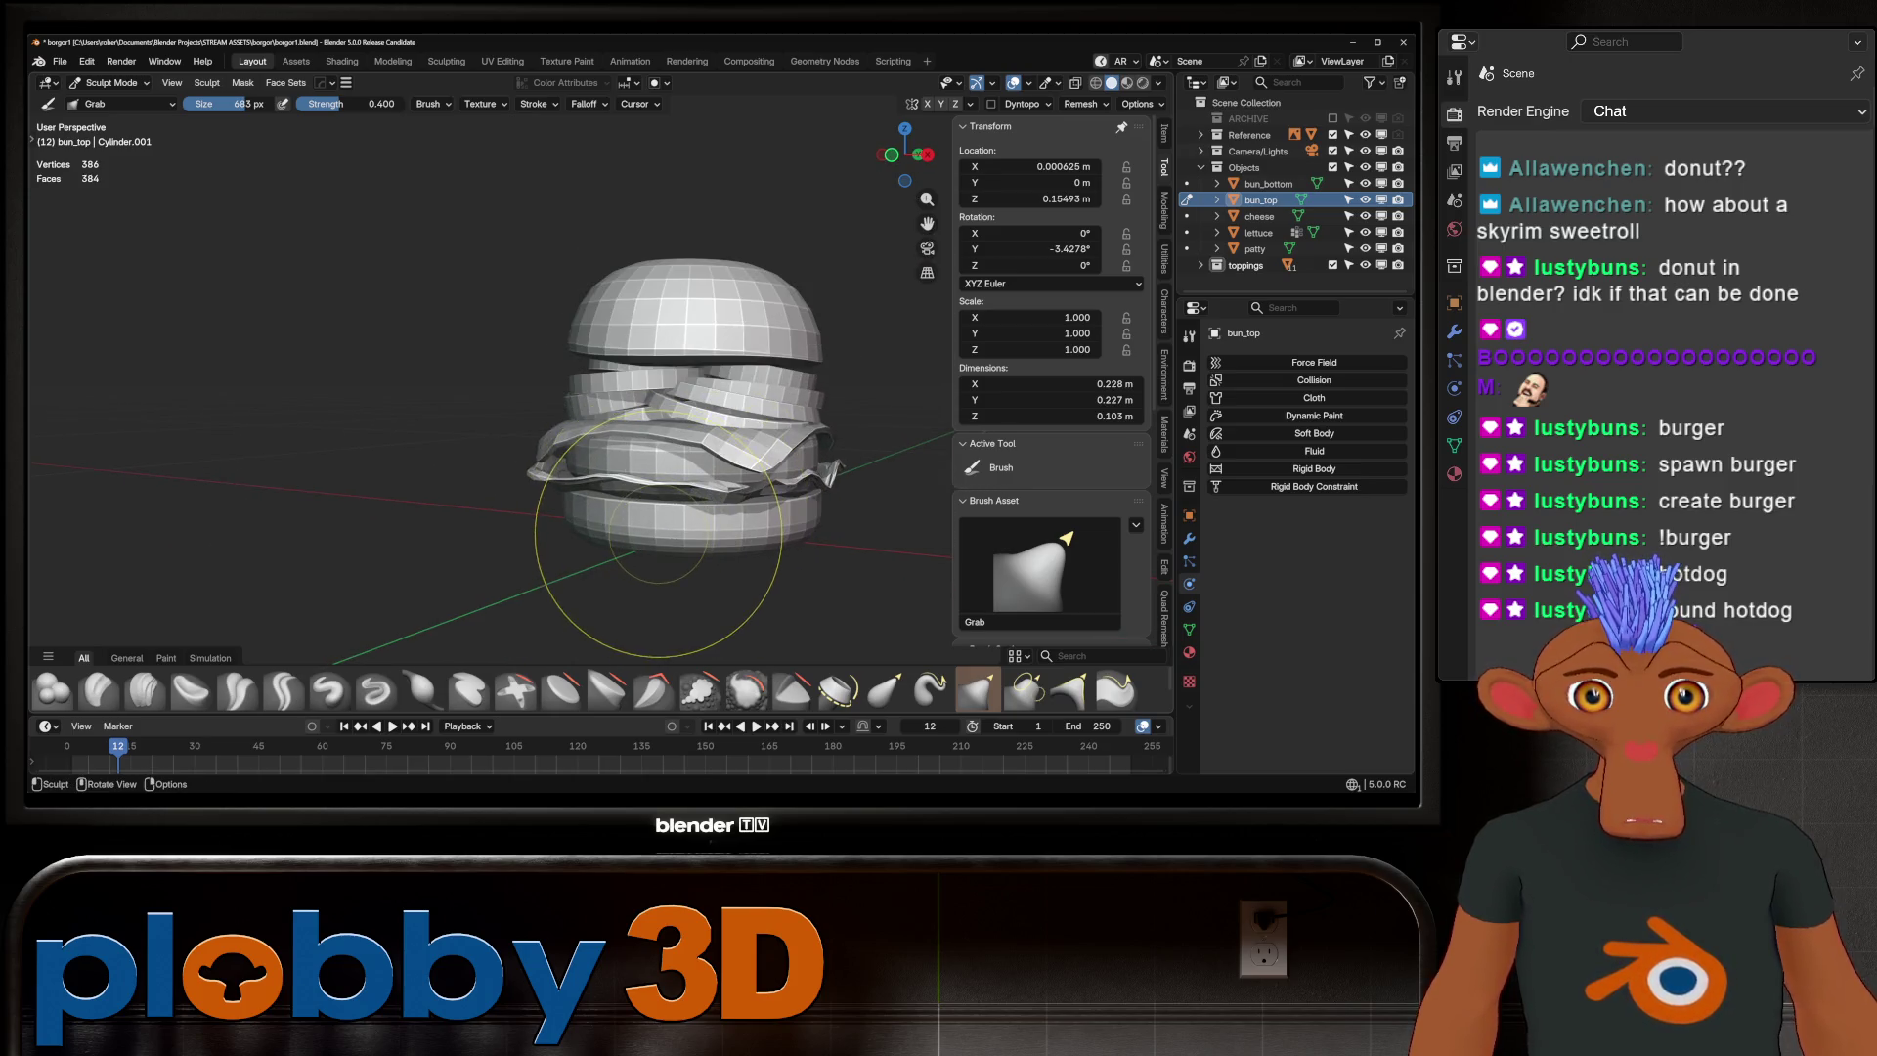
key("alt+q")
Set the sculpt brush size to 688 px while viewing the bottom bun from below
scroll(611, 486, "up", 5)
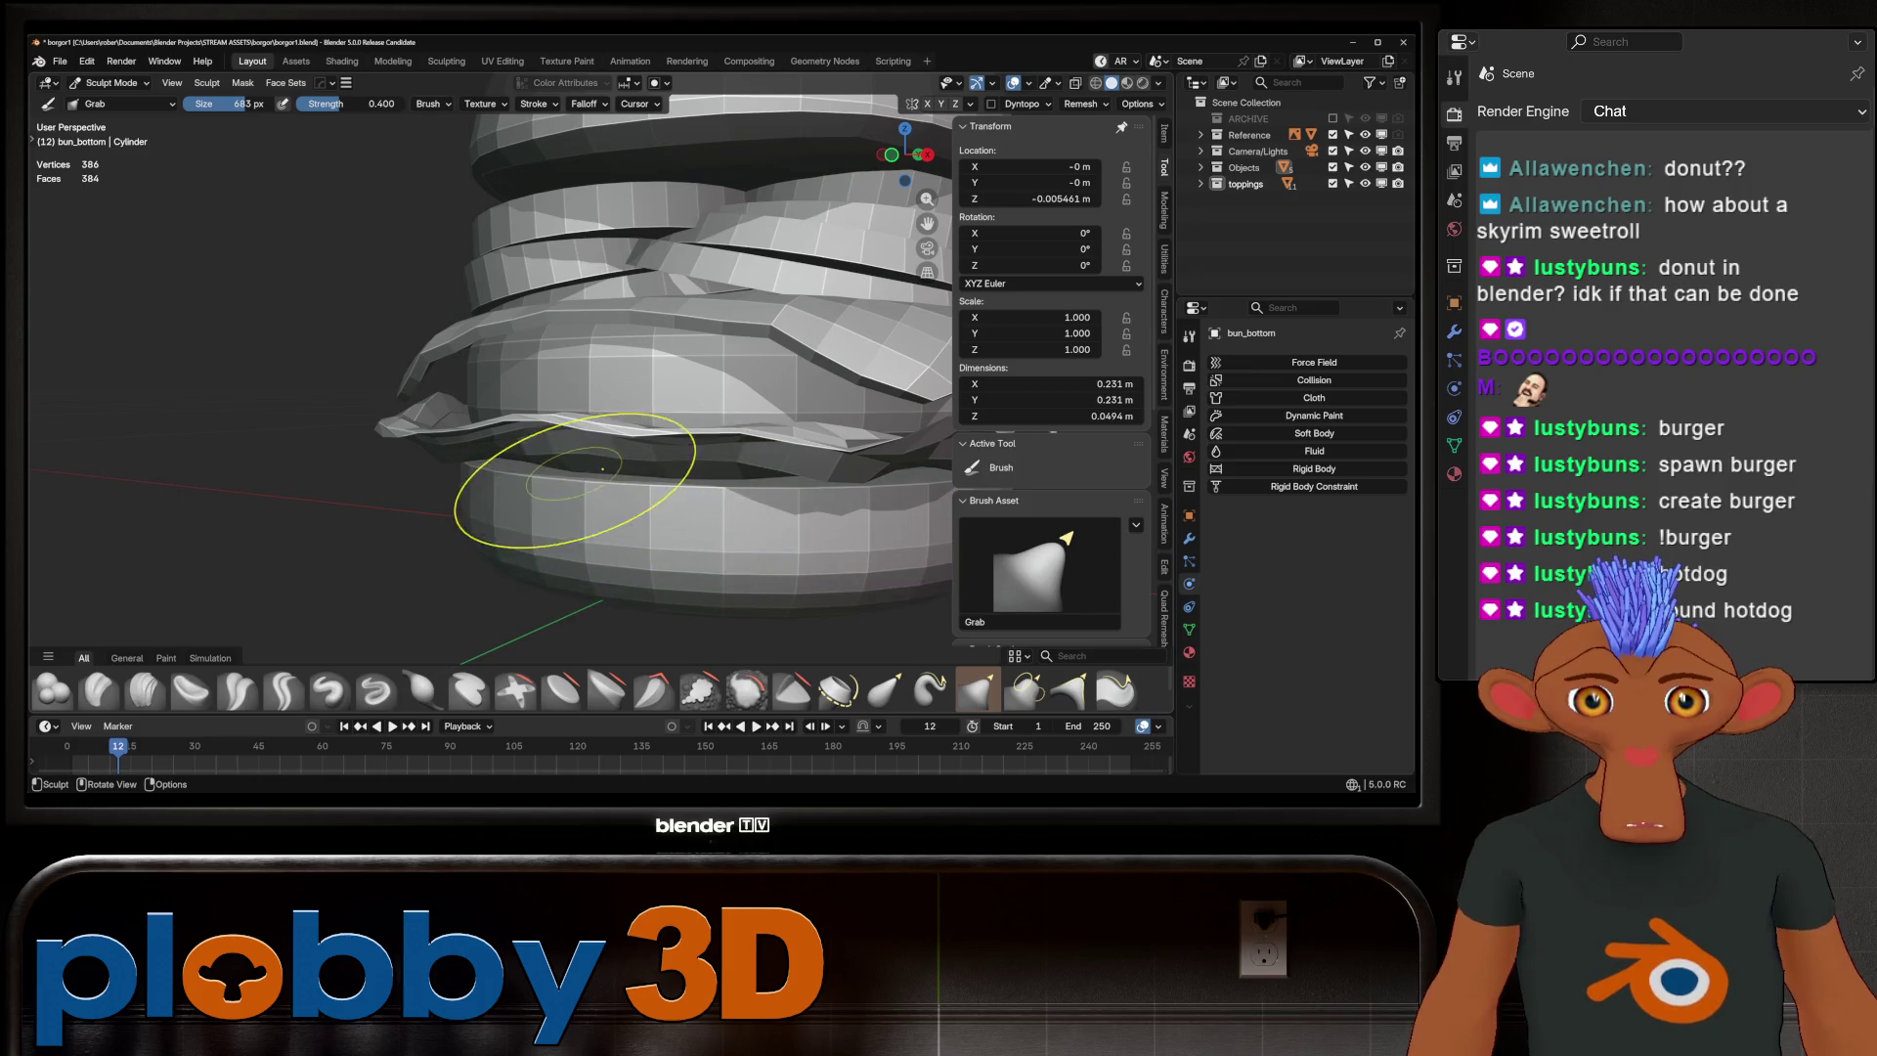
mouse_move(608, 427)
middle_mouse_down()
mouse_move(599, 494)
mouse_move(557, 524)
mouse_move(649, 469)
middle_mouse_up()
key("f")
key("Return")
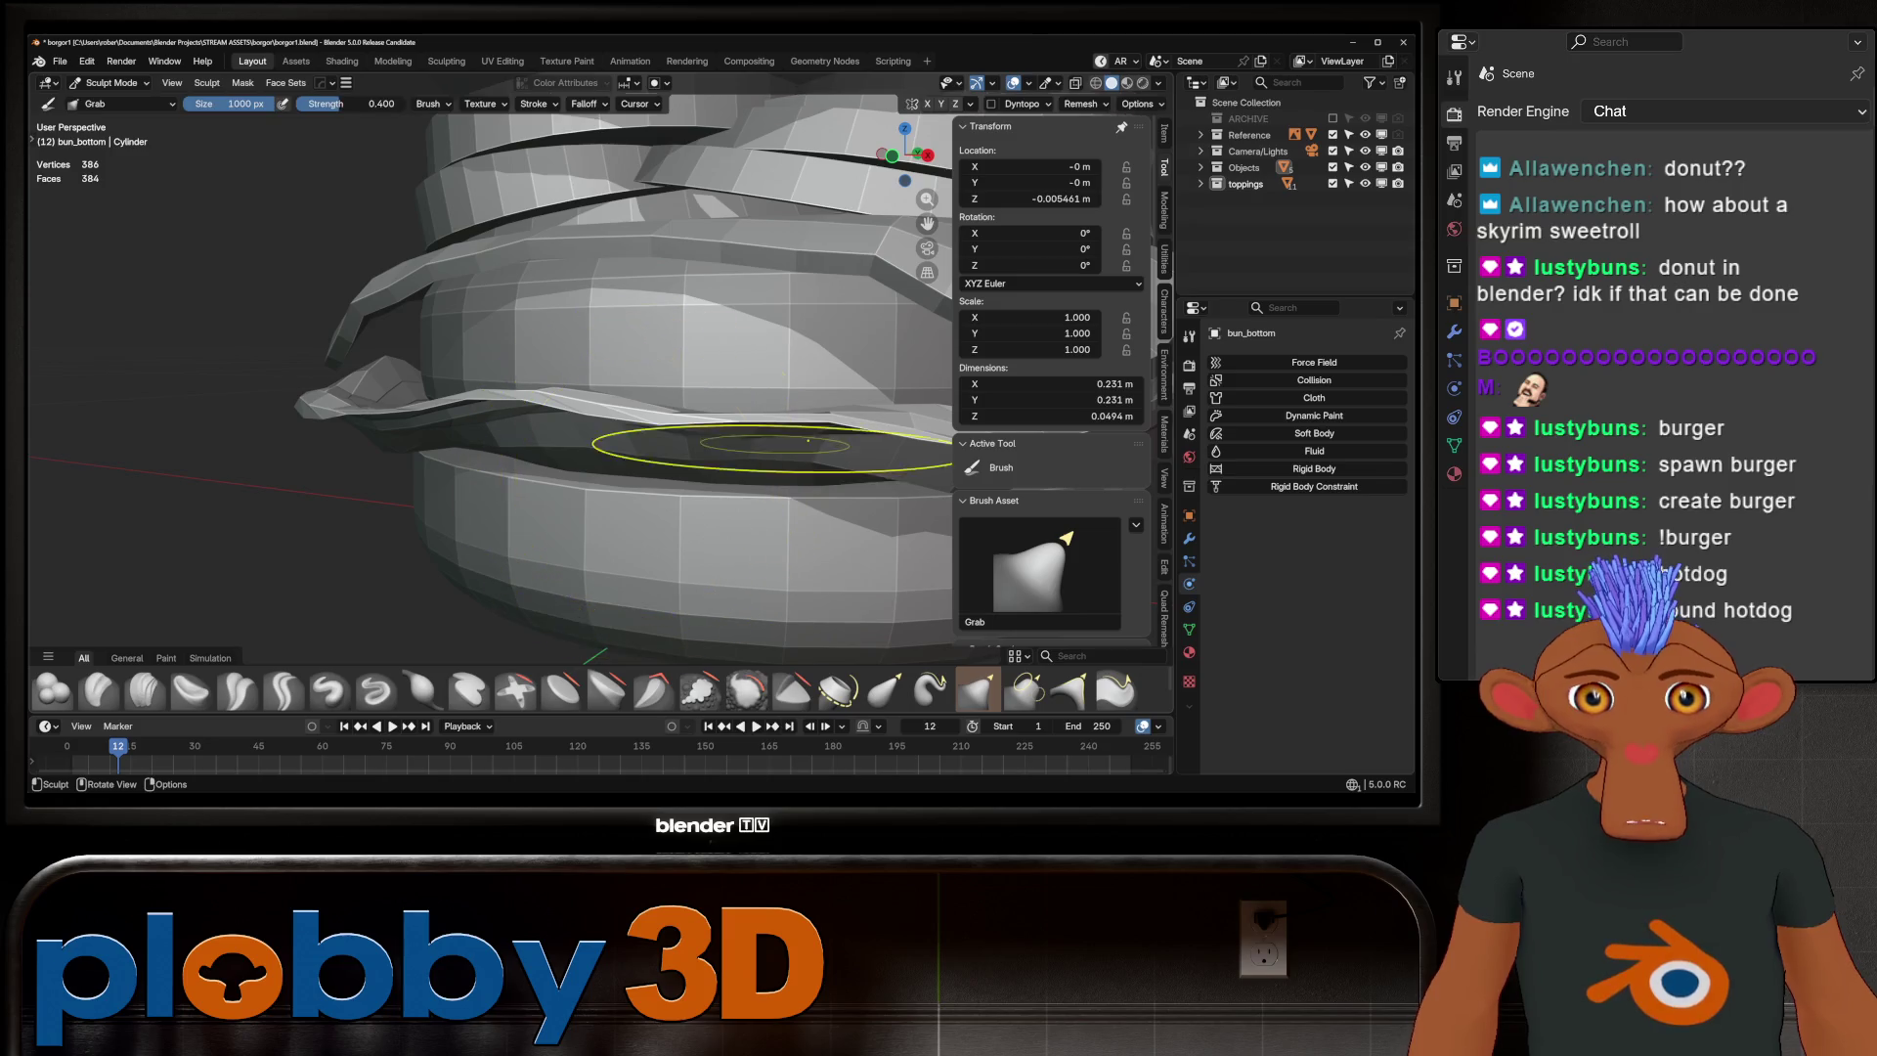
key("f")
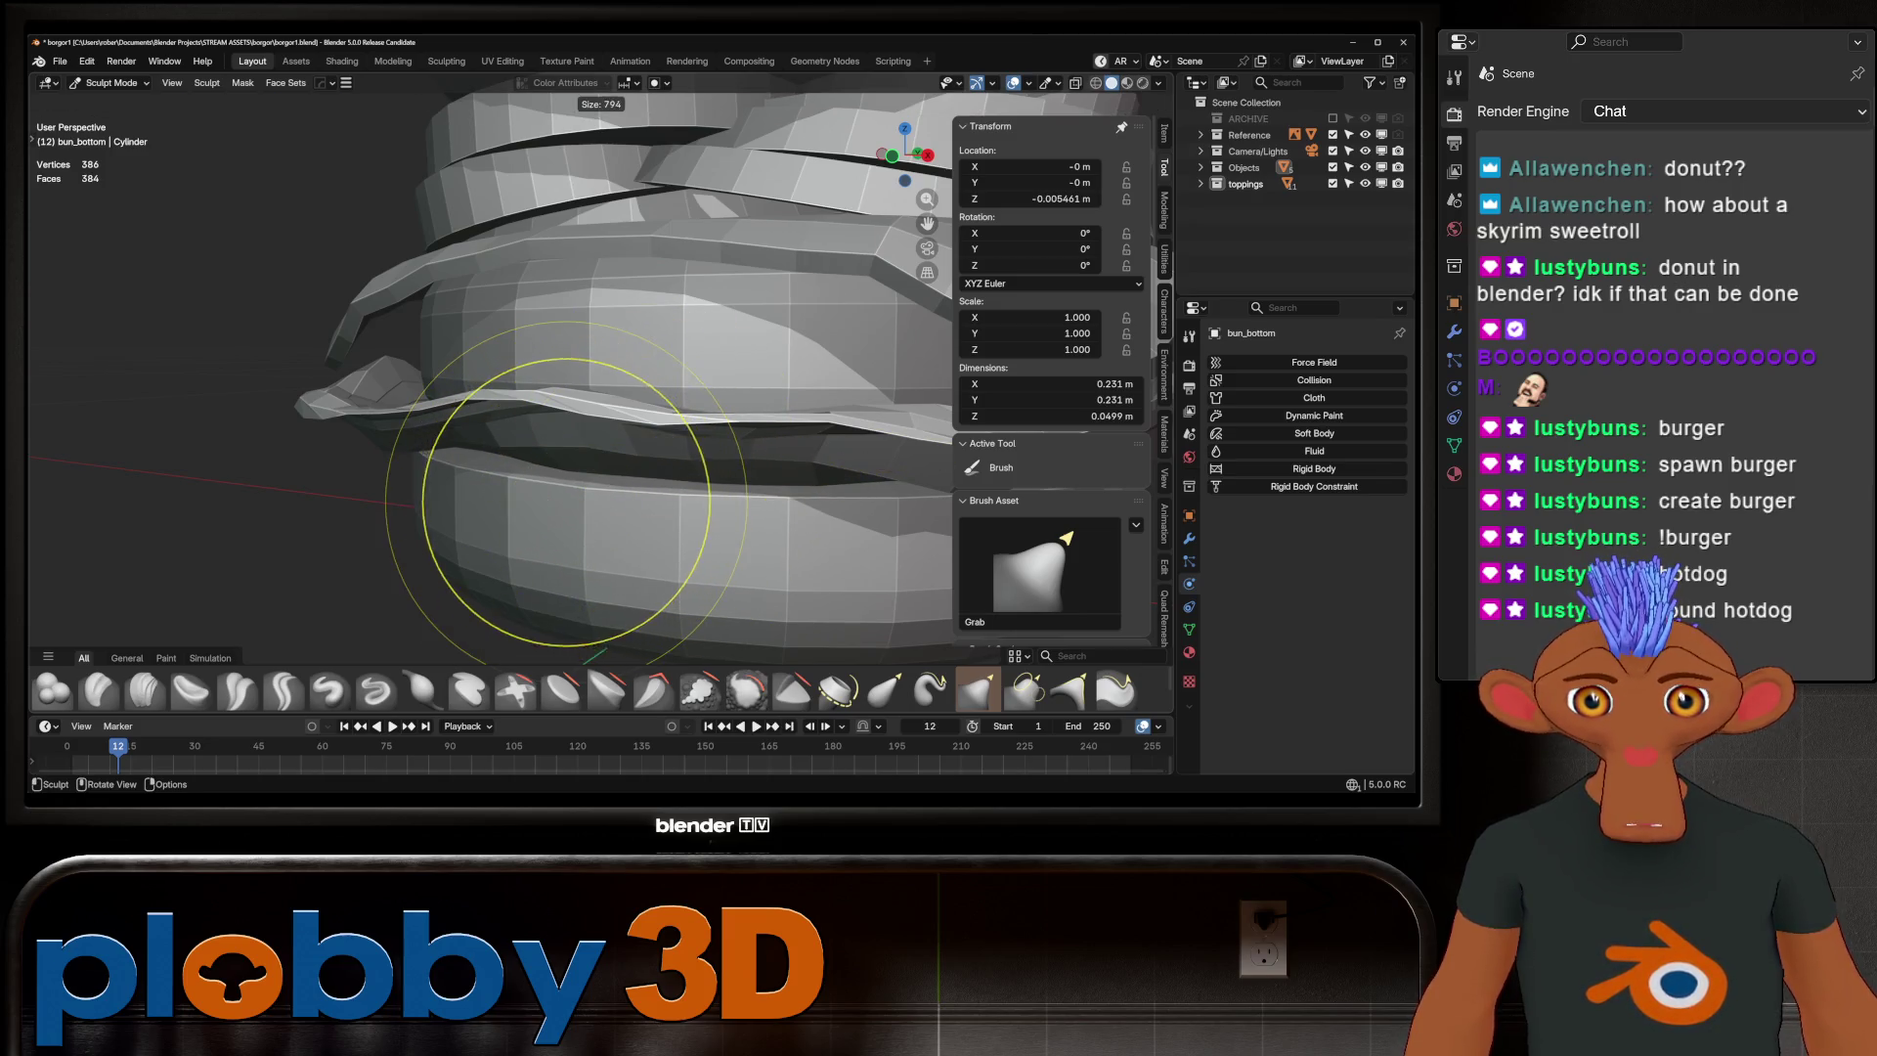
key("Return")
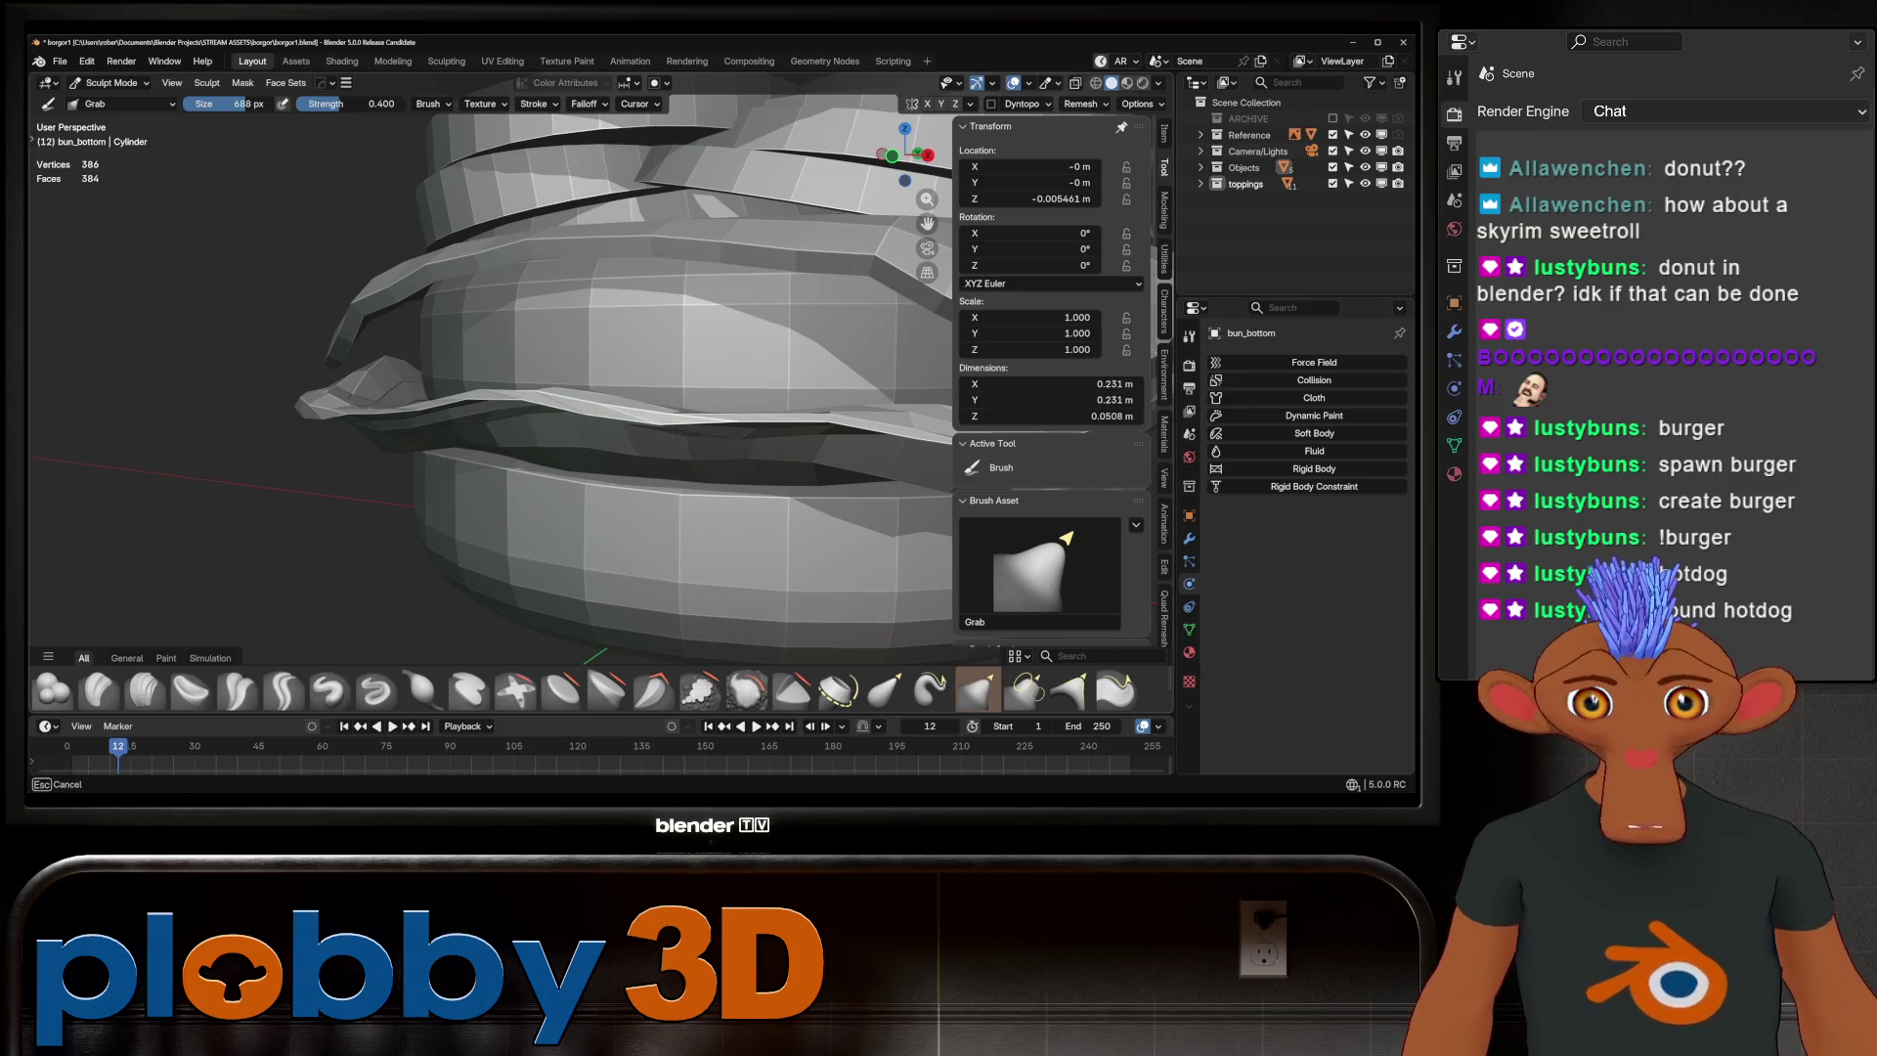
Reshape the bottom bun slightly taller with Grab strokes from a low, level view
scroll(536, 484, "down", 5)
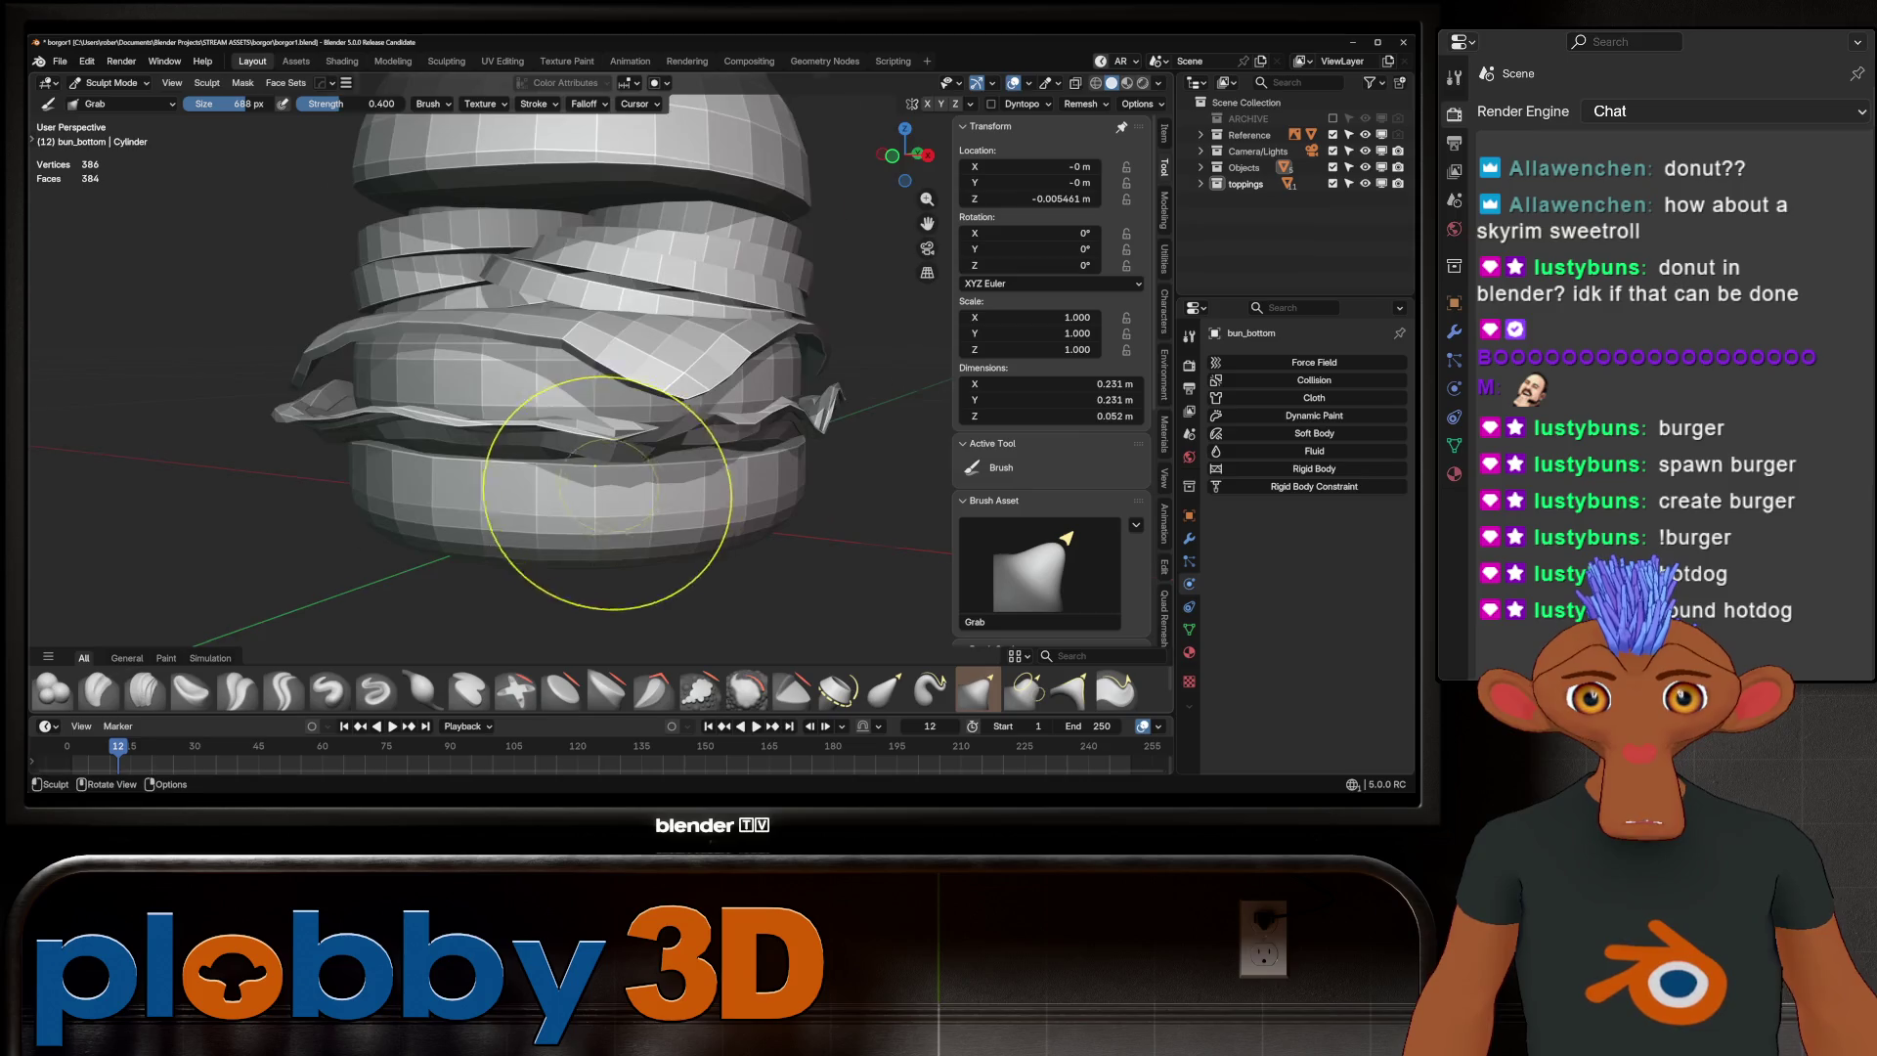
mouse_move(606, 492)
middle_mouse_down()
mouse_move(586, 427)
mouse_move(507, 464)
middle_mouse_up()
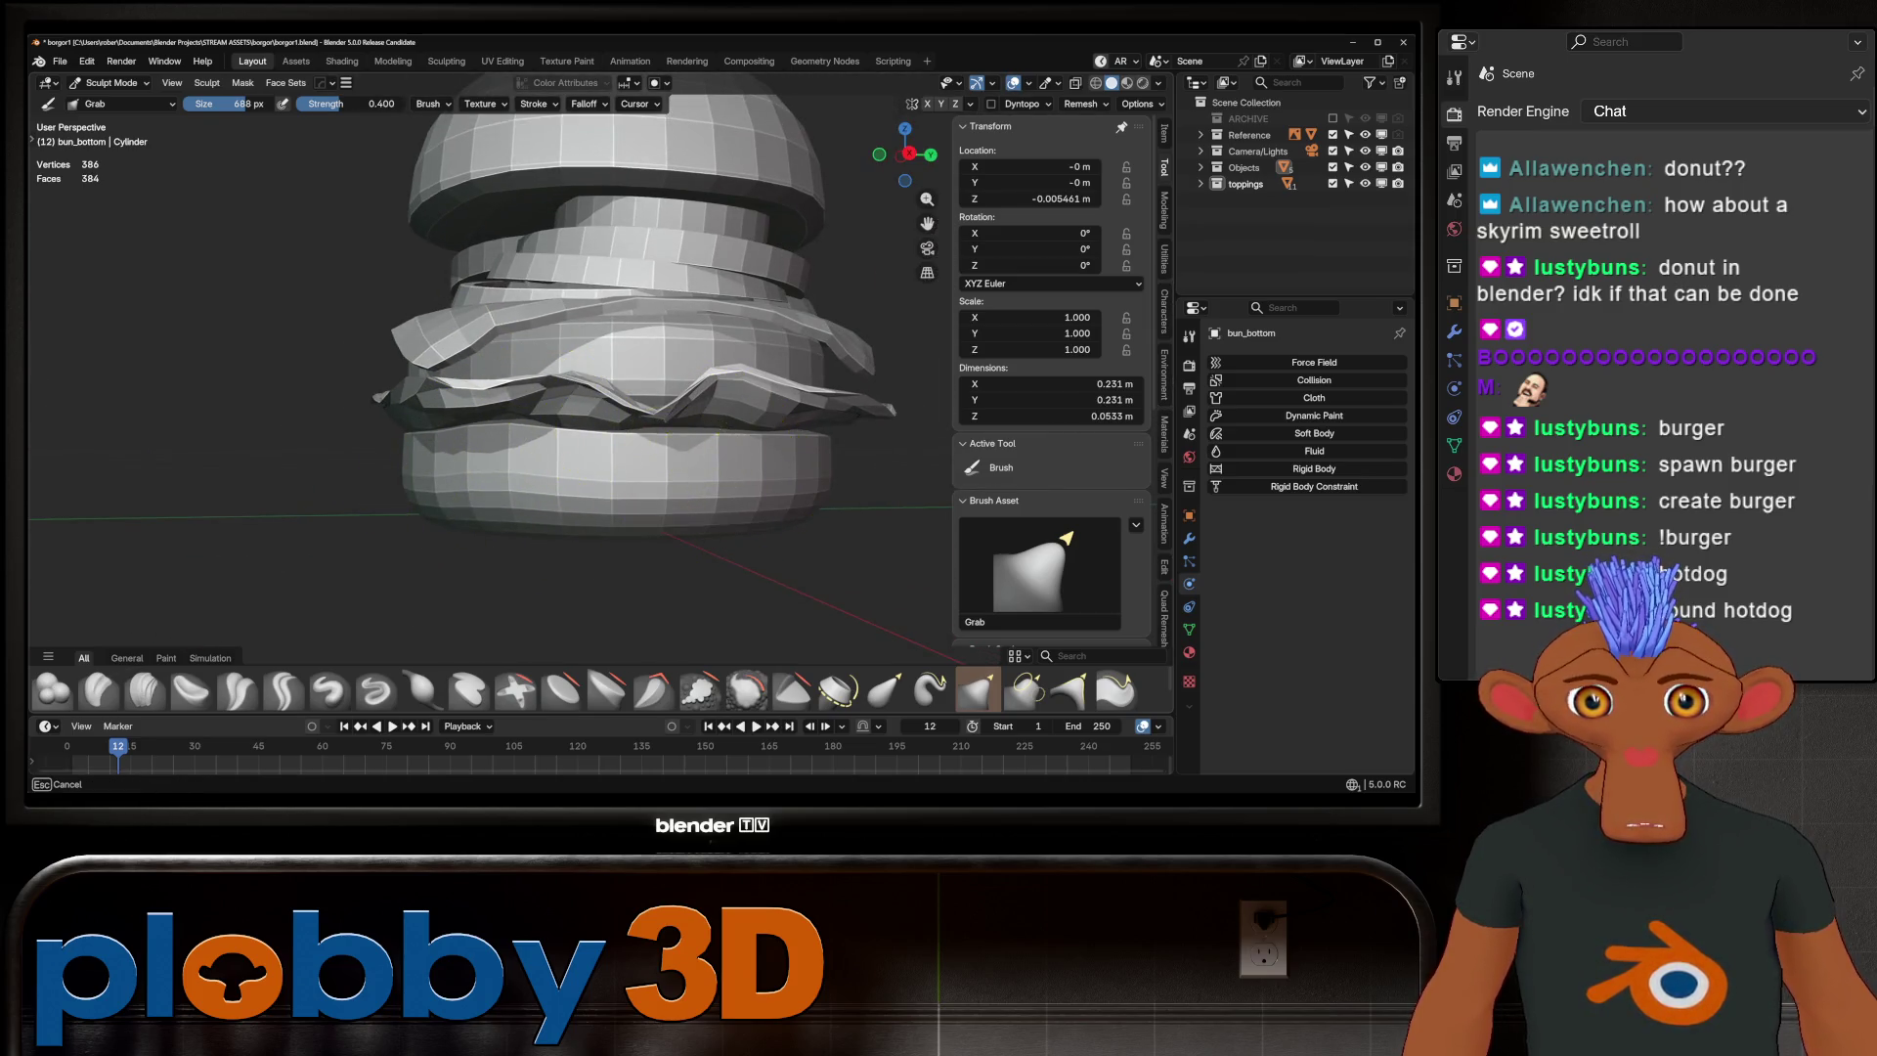
scroll(699, 447, "up", 3)
middle_click_drag(440, 482, 713, 484)
scroll(728, 487, "down", 4)
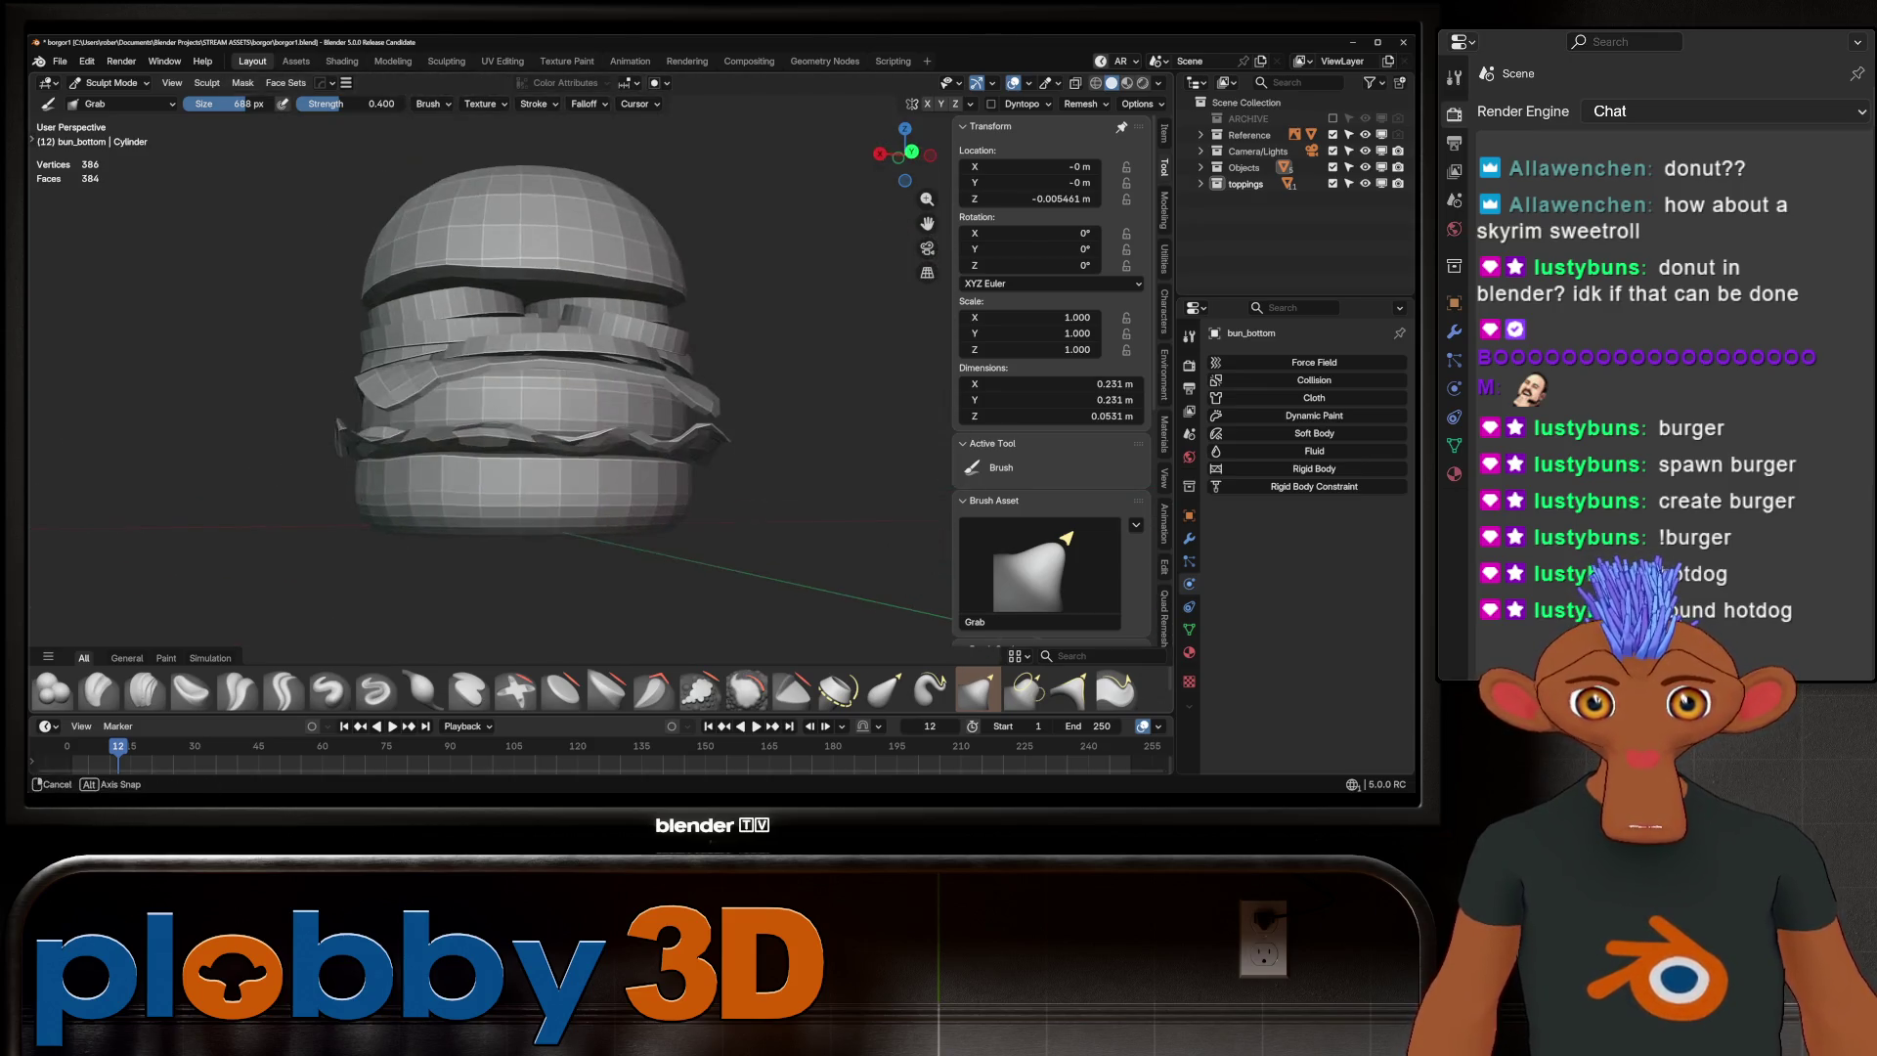
mouse_move(515, 467)
middle_mouse_down("ctrl")
mouse_move(515, 430)
mouse_move(554, 498)
mouse_move(657, 482)
mouse_move(733, 511)
mouse_move(571, 479)
middle_mouse_up("ctrl")
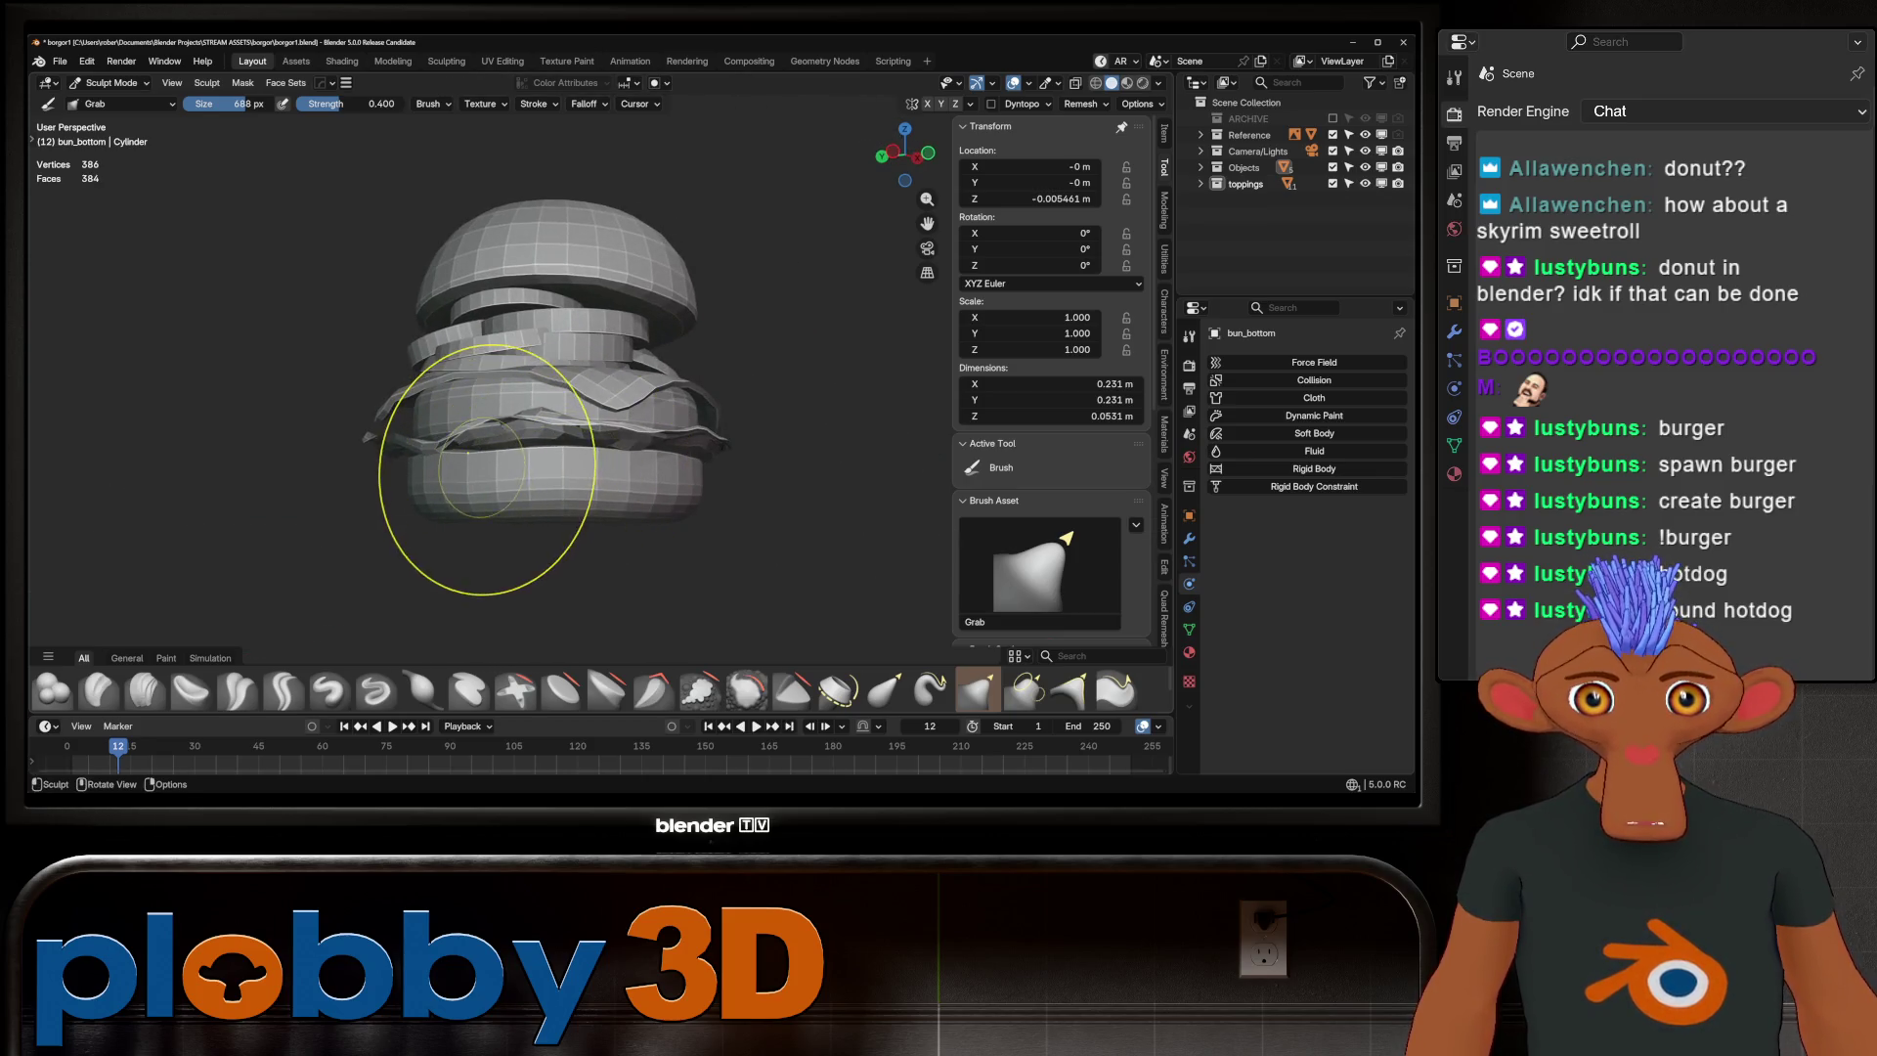
scroll(656, 482, "up", 3)
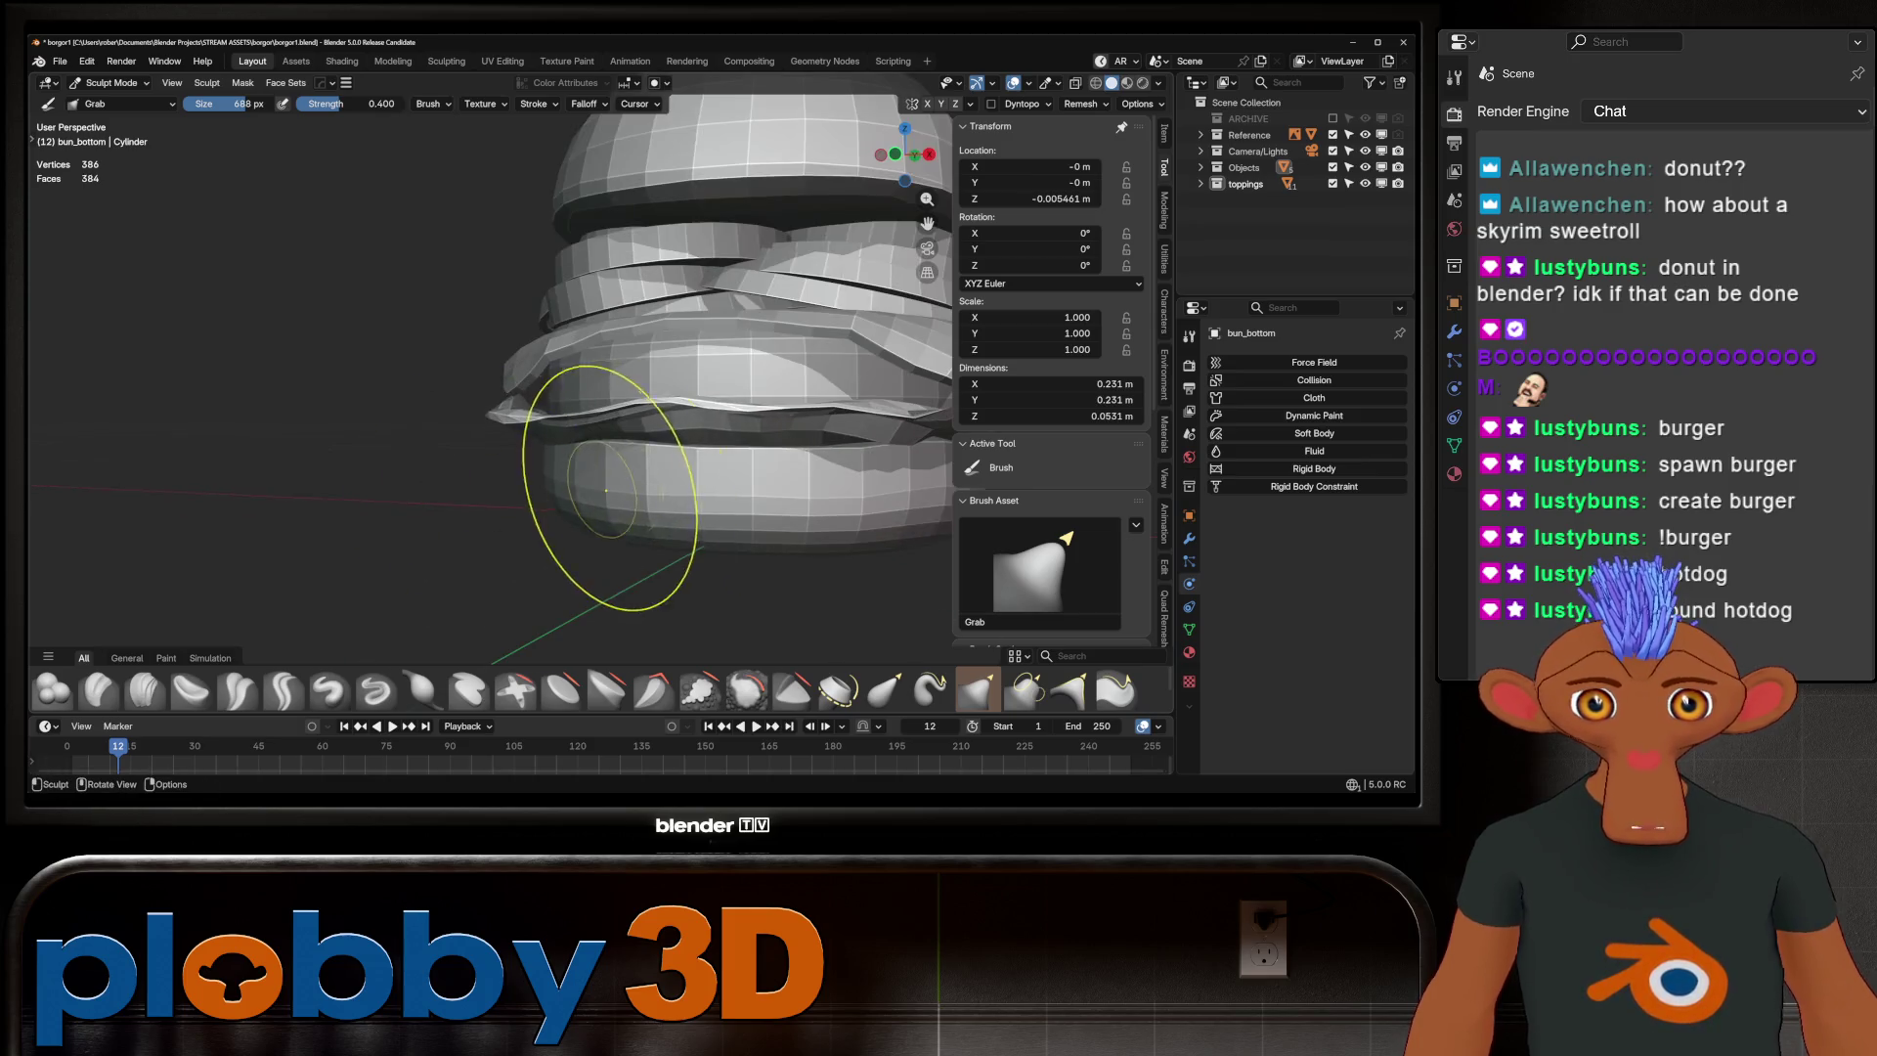
scroll(691, 452, "down", 5)
scroll(389, 433, "up", 7)
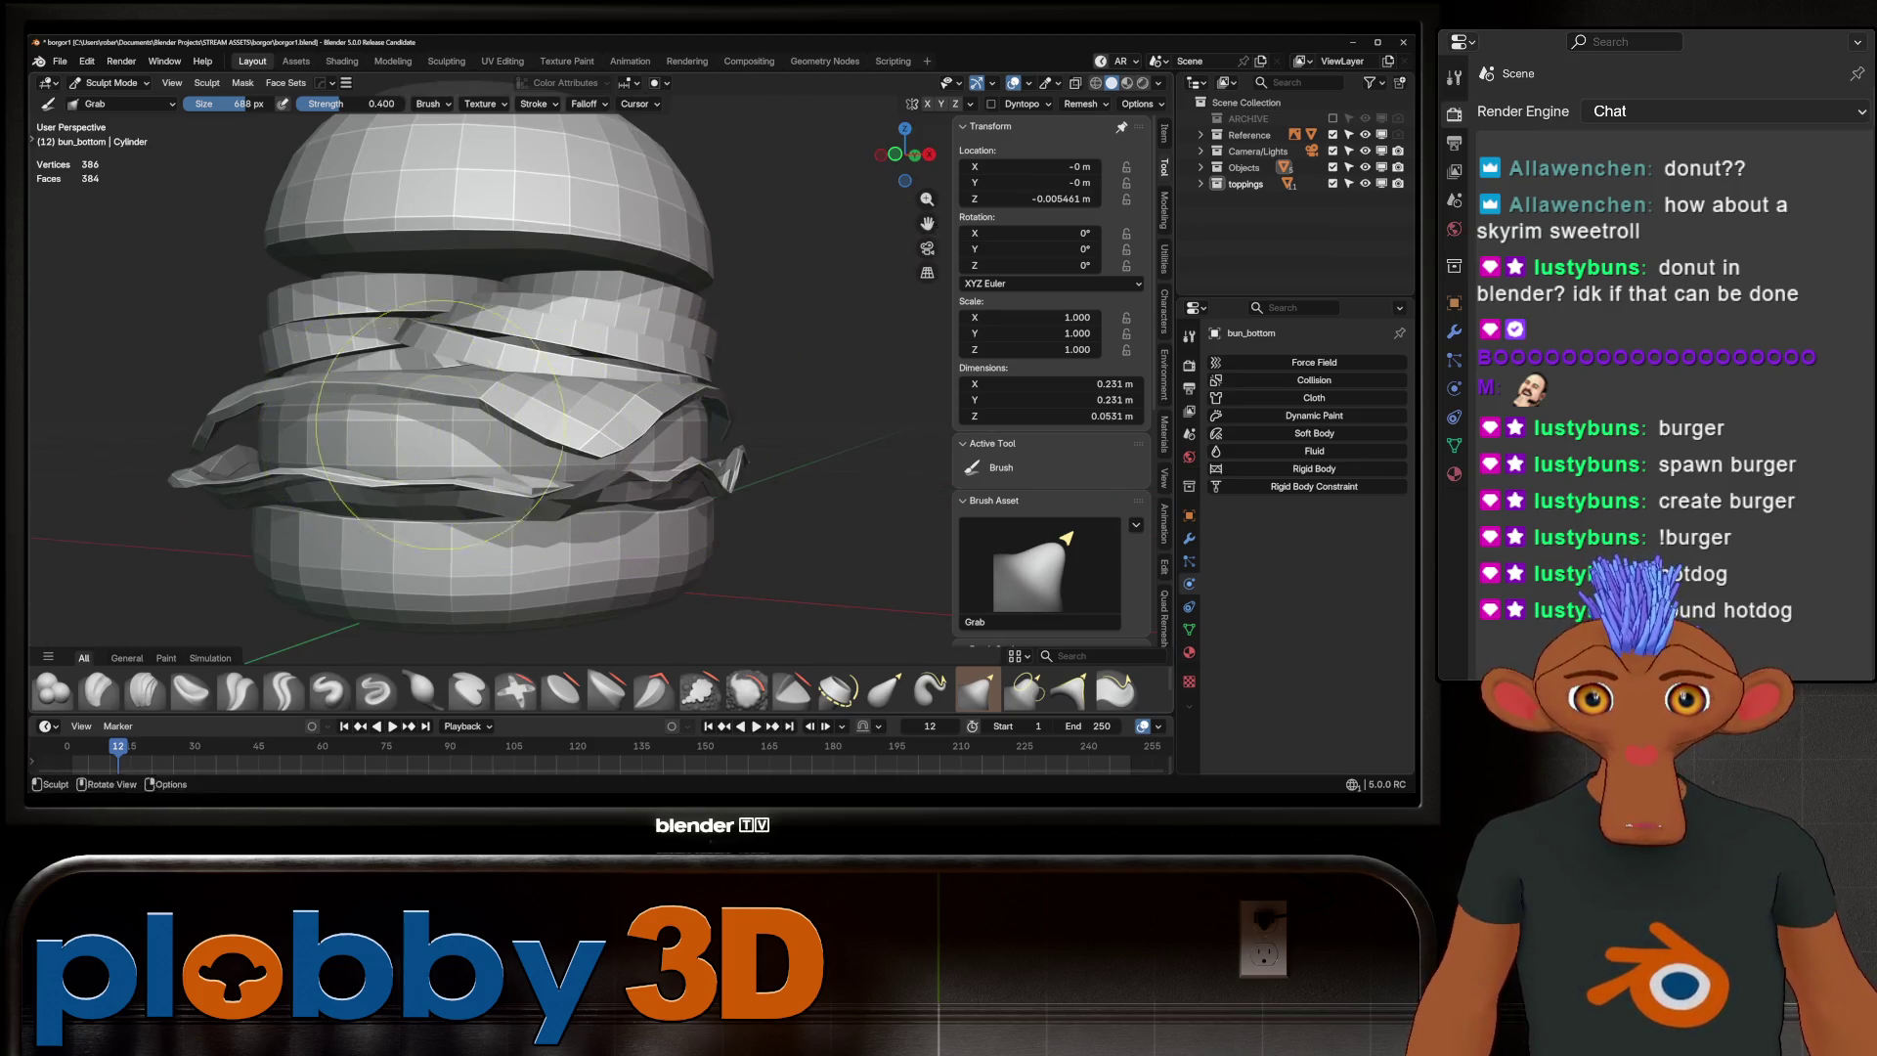
middle_click(389, 433, "alt")
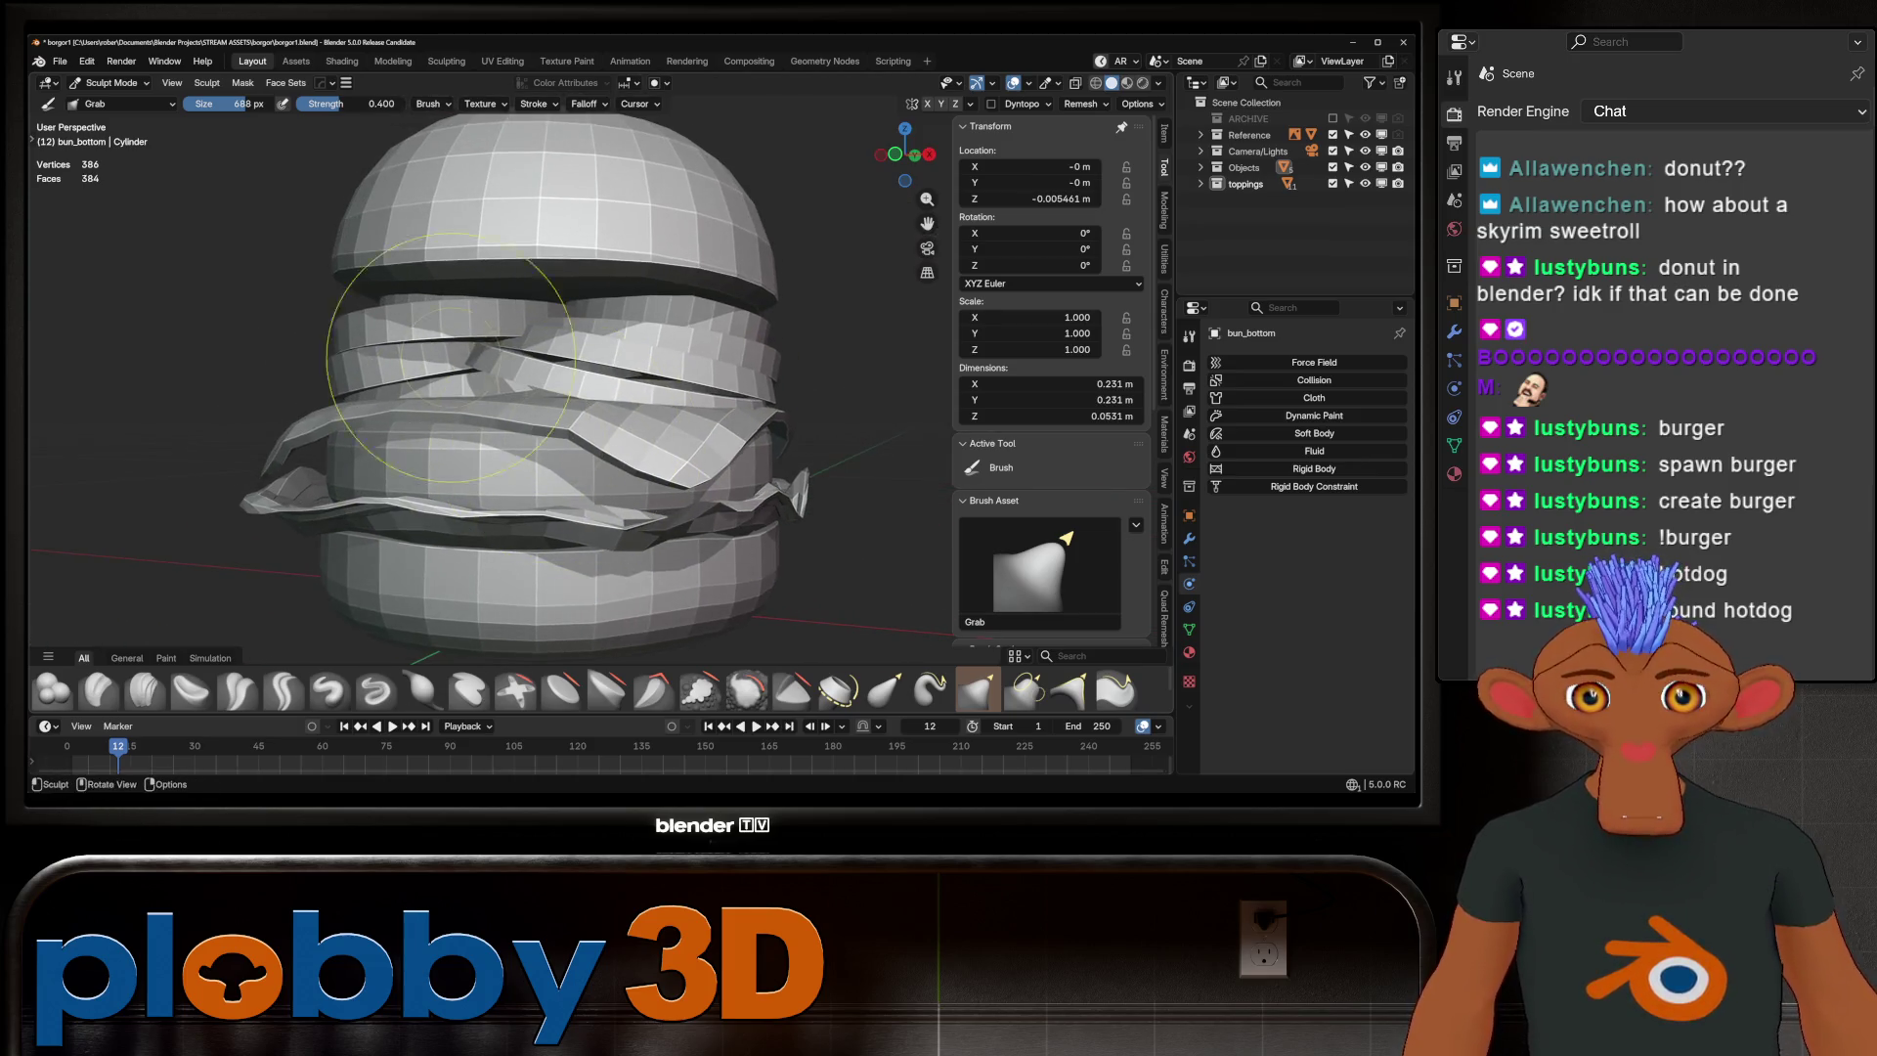
Step the sculpt target through onion.001, the onion slice, tomato.001, the tomato slice and tomato.002
left_click(581, 381, "alt")
left_click(594, 358, "alt")
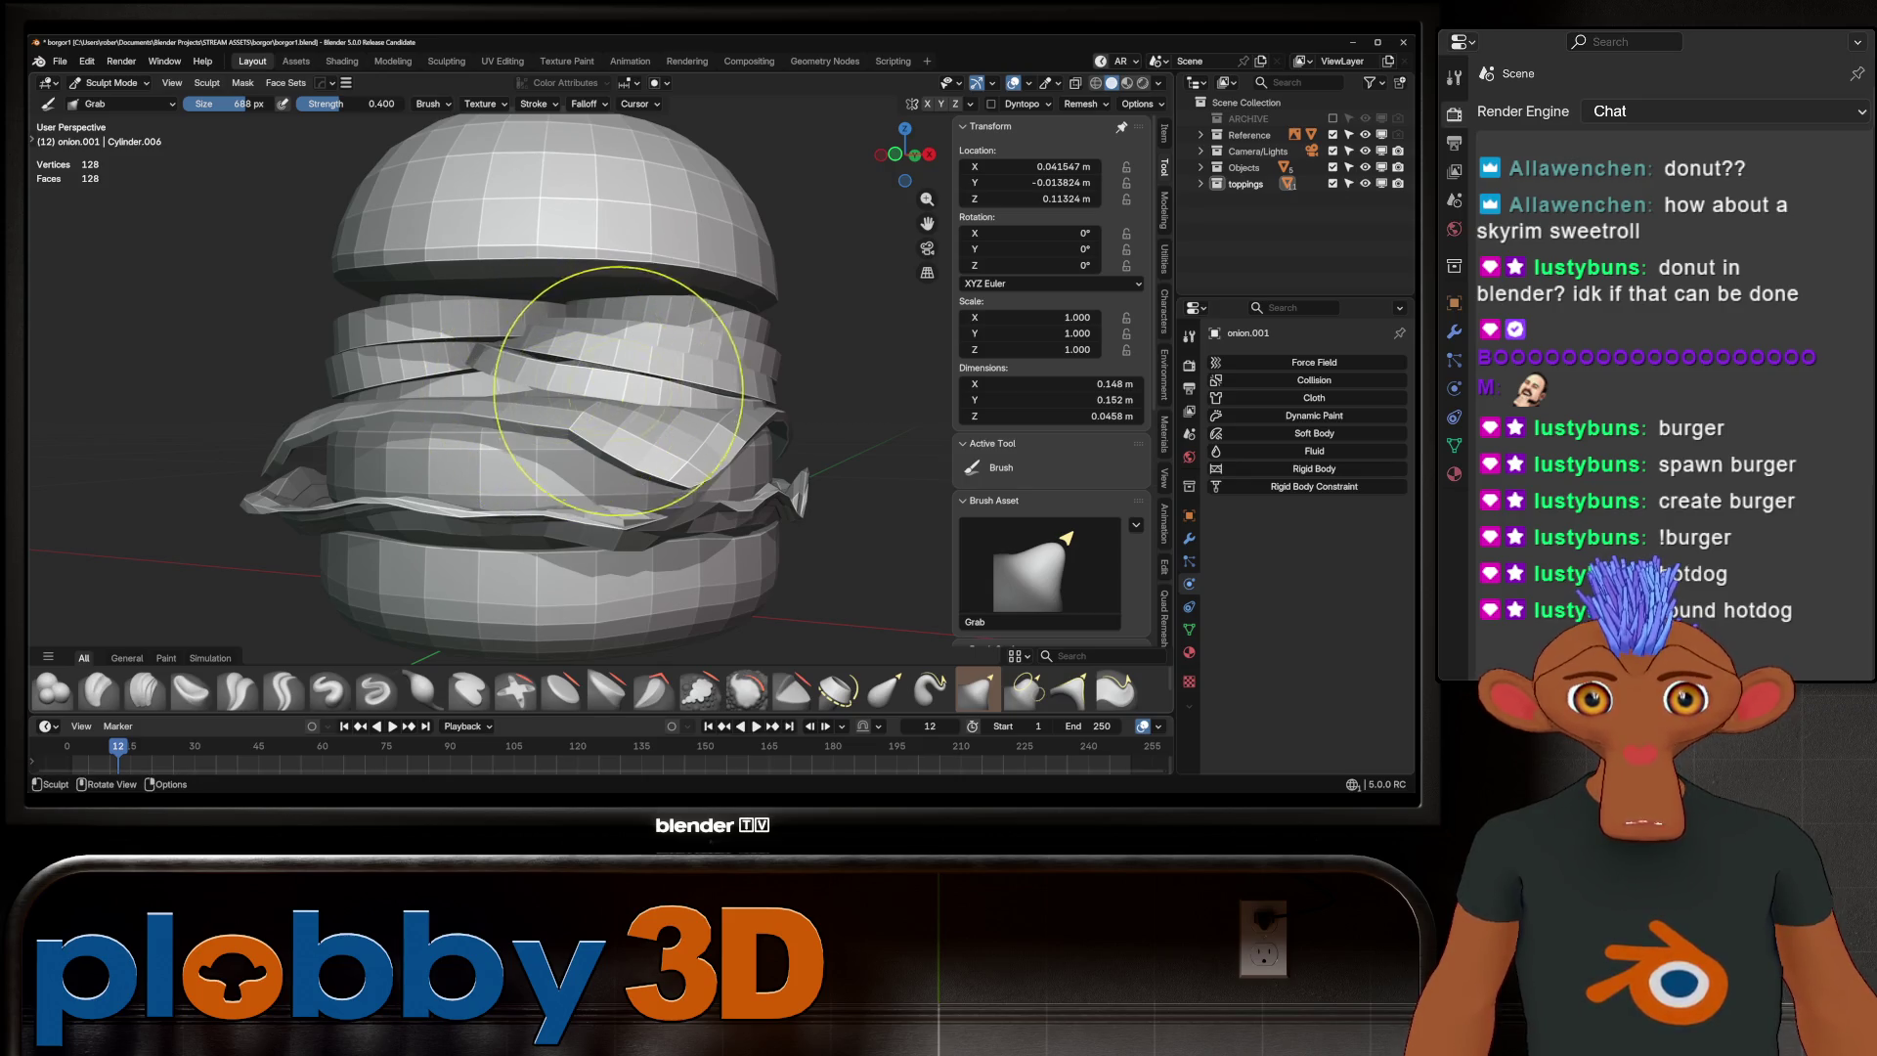
left_click(474, 382, "alt")
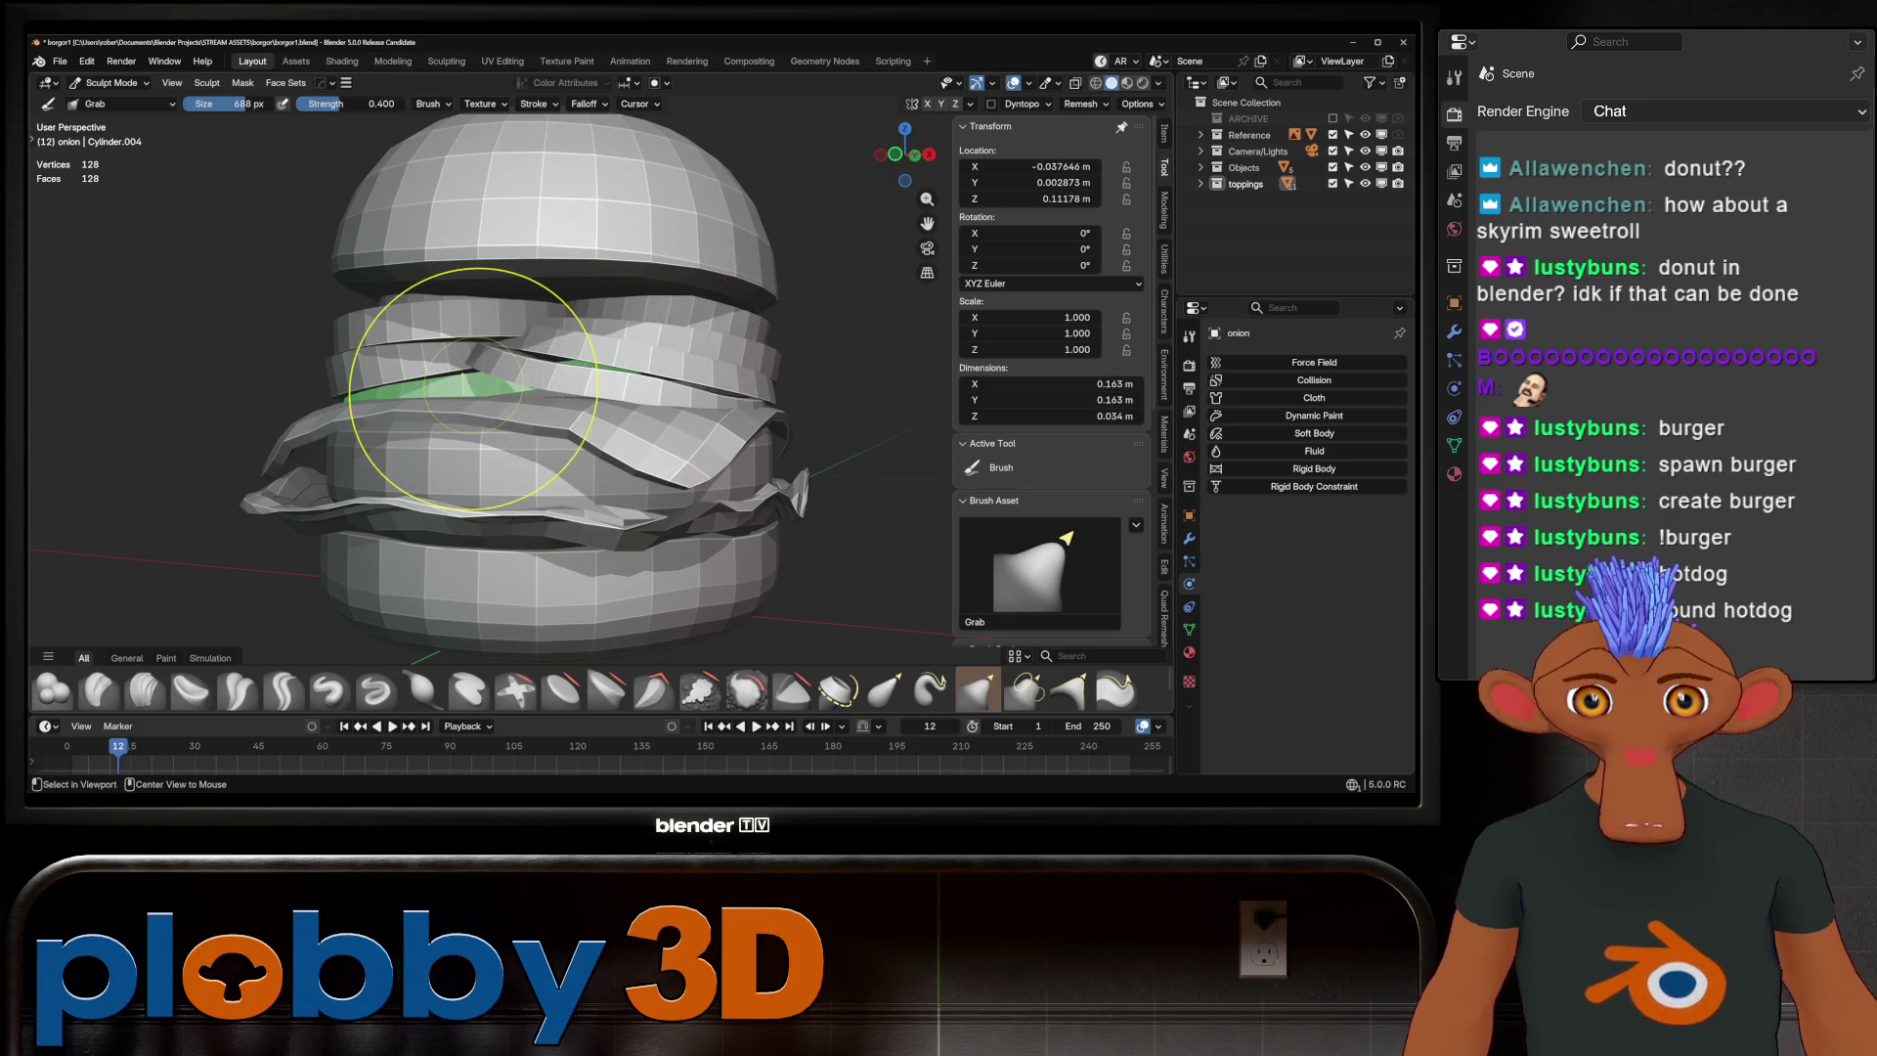
left_click(452, 322, "alt")
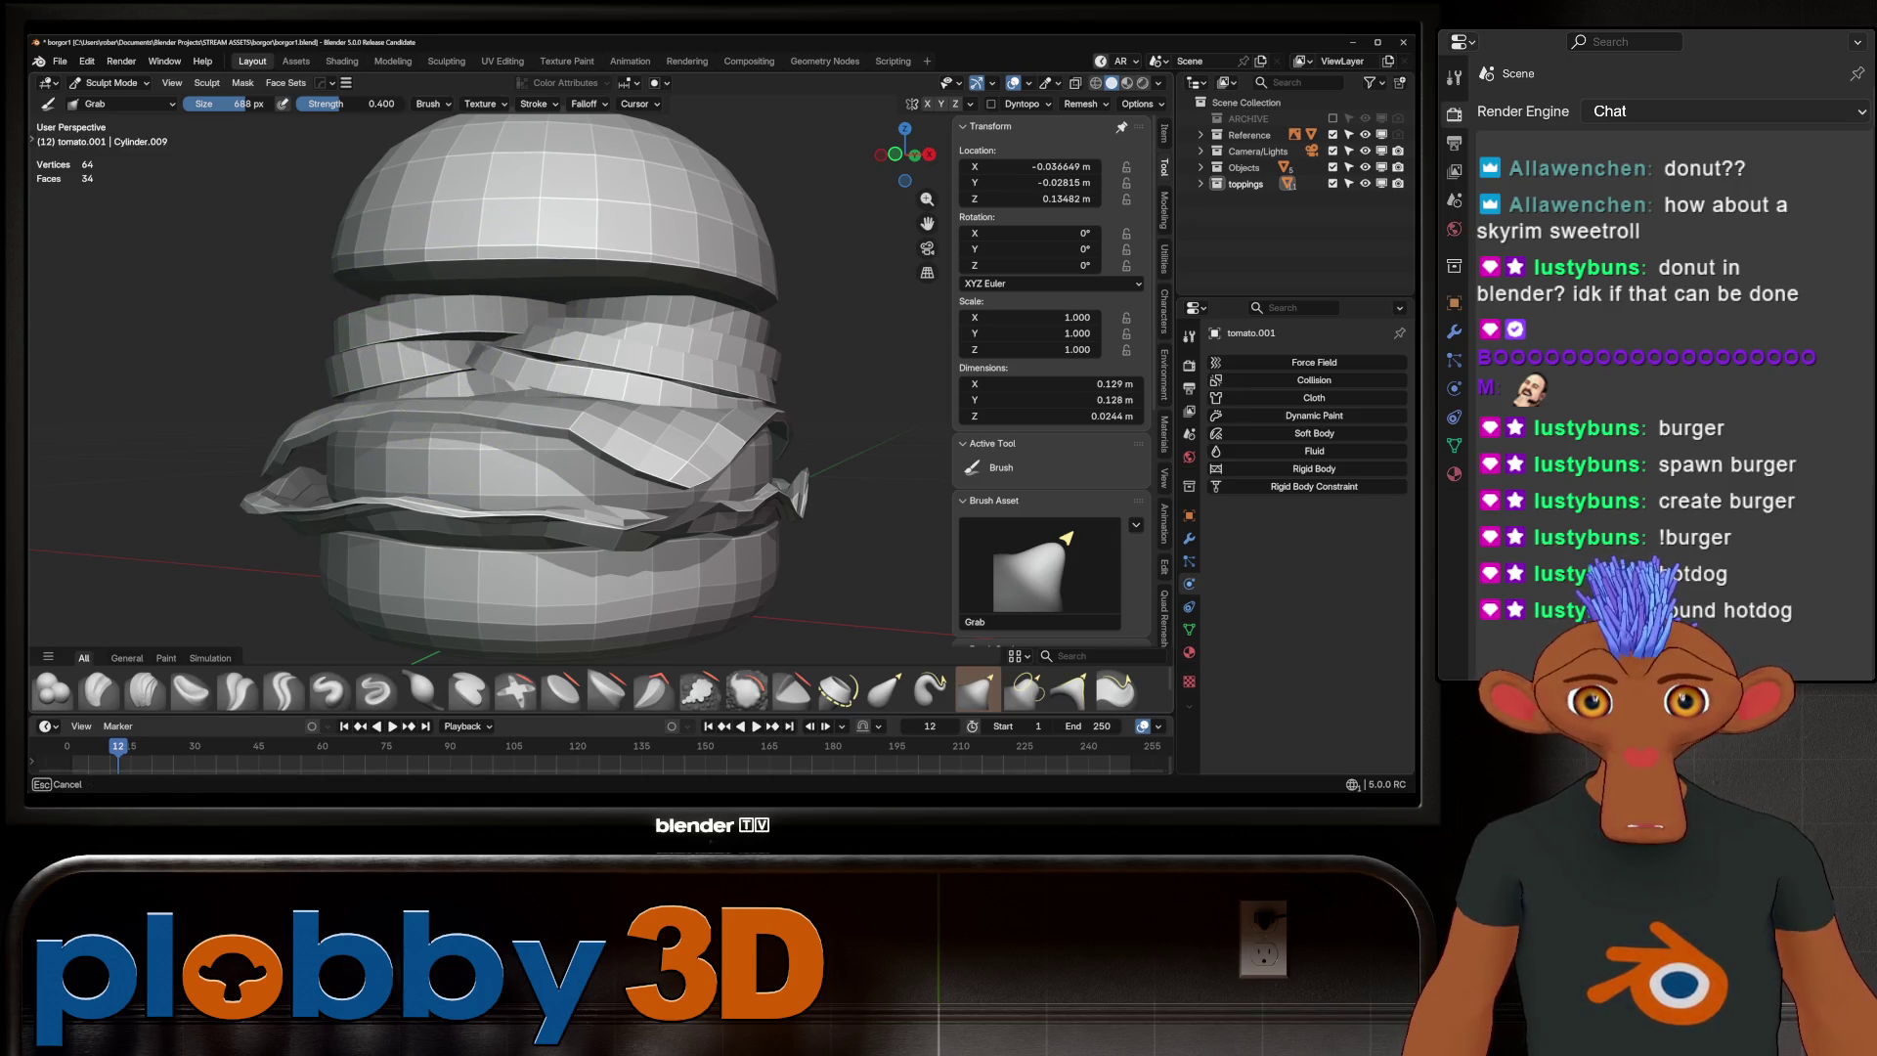
left_click(420, 376, "alt")
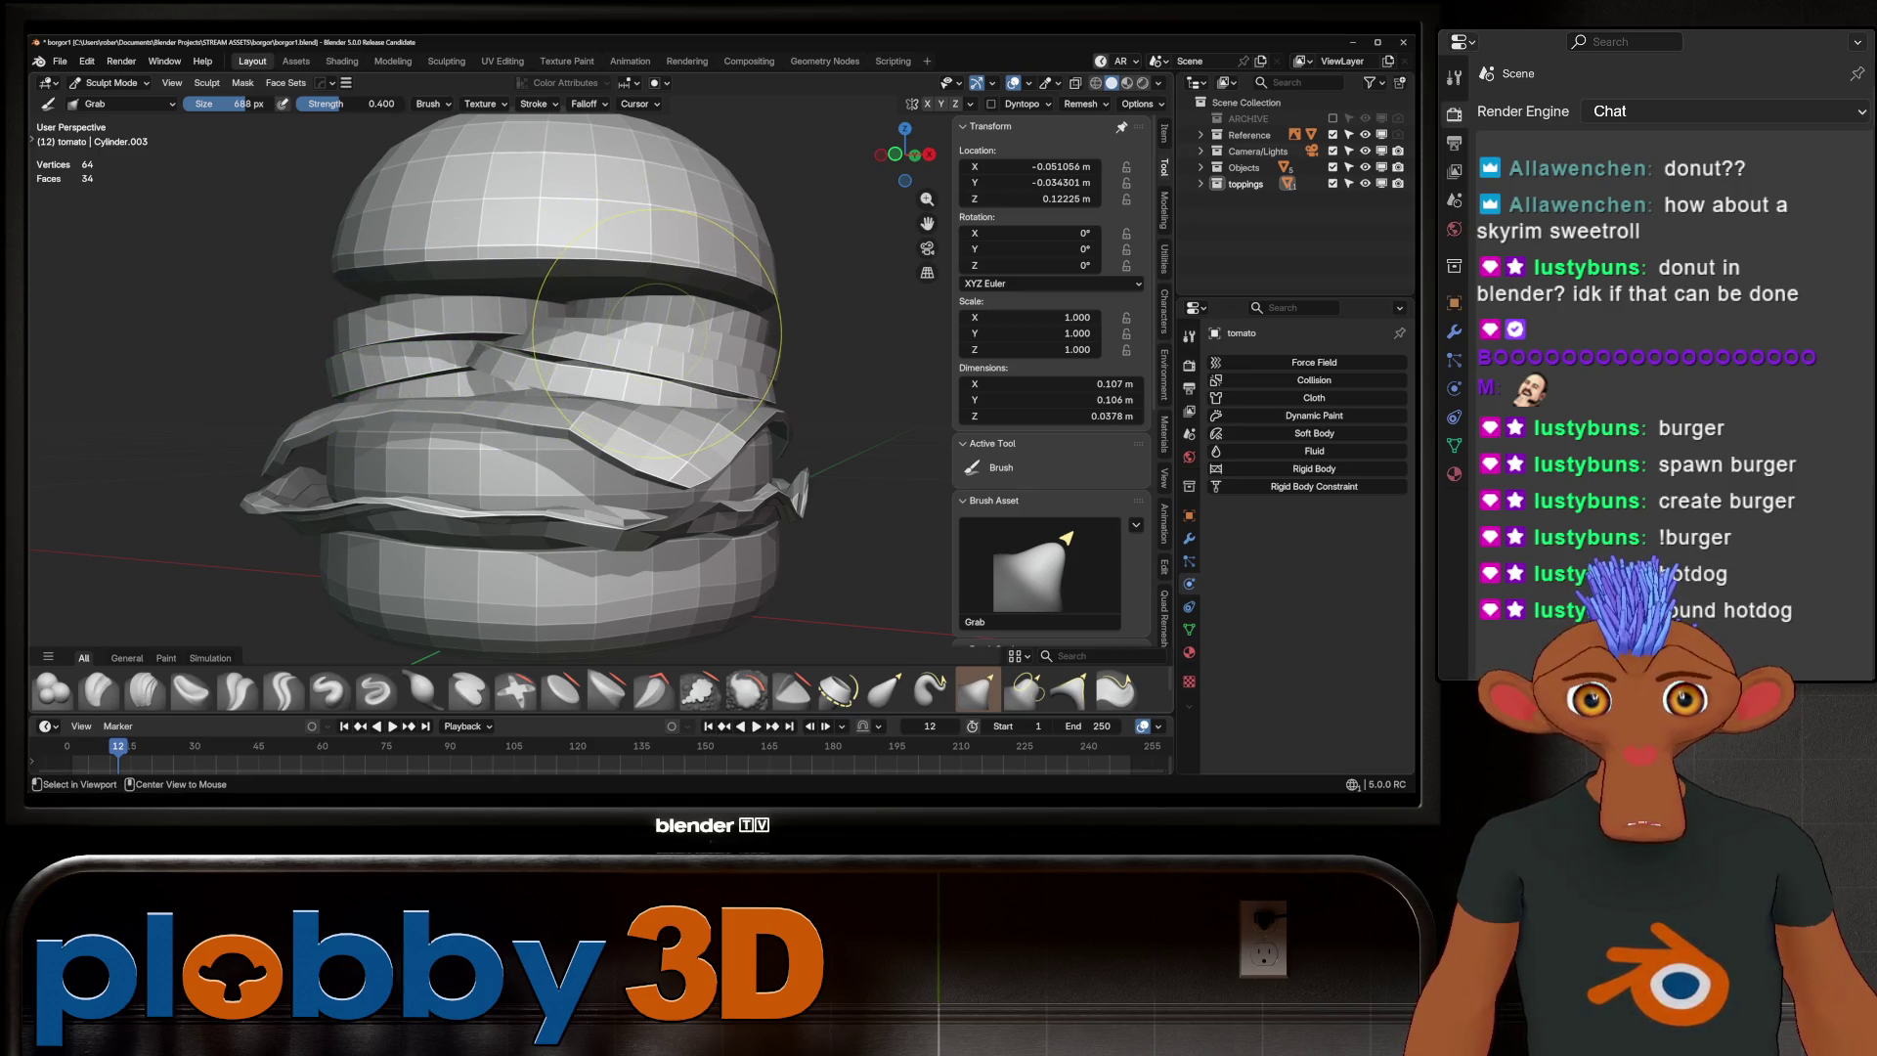
left_click(653, 337, "alt")
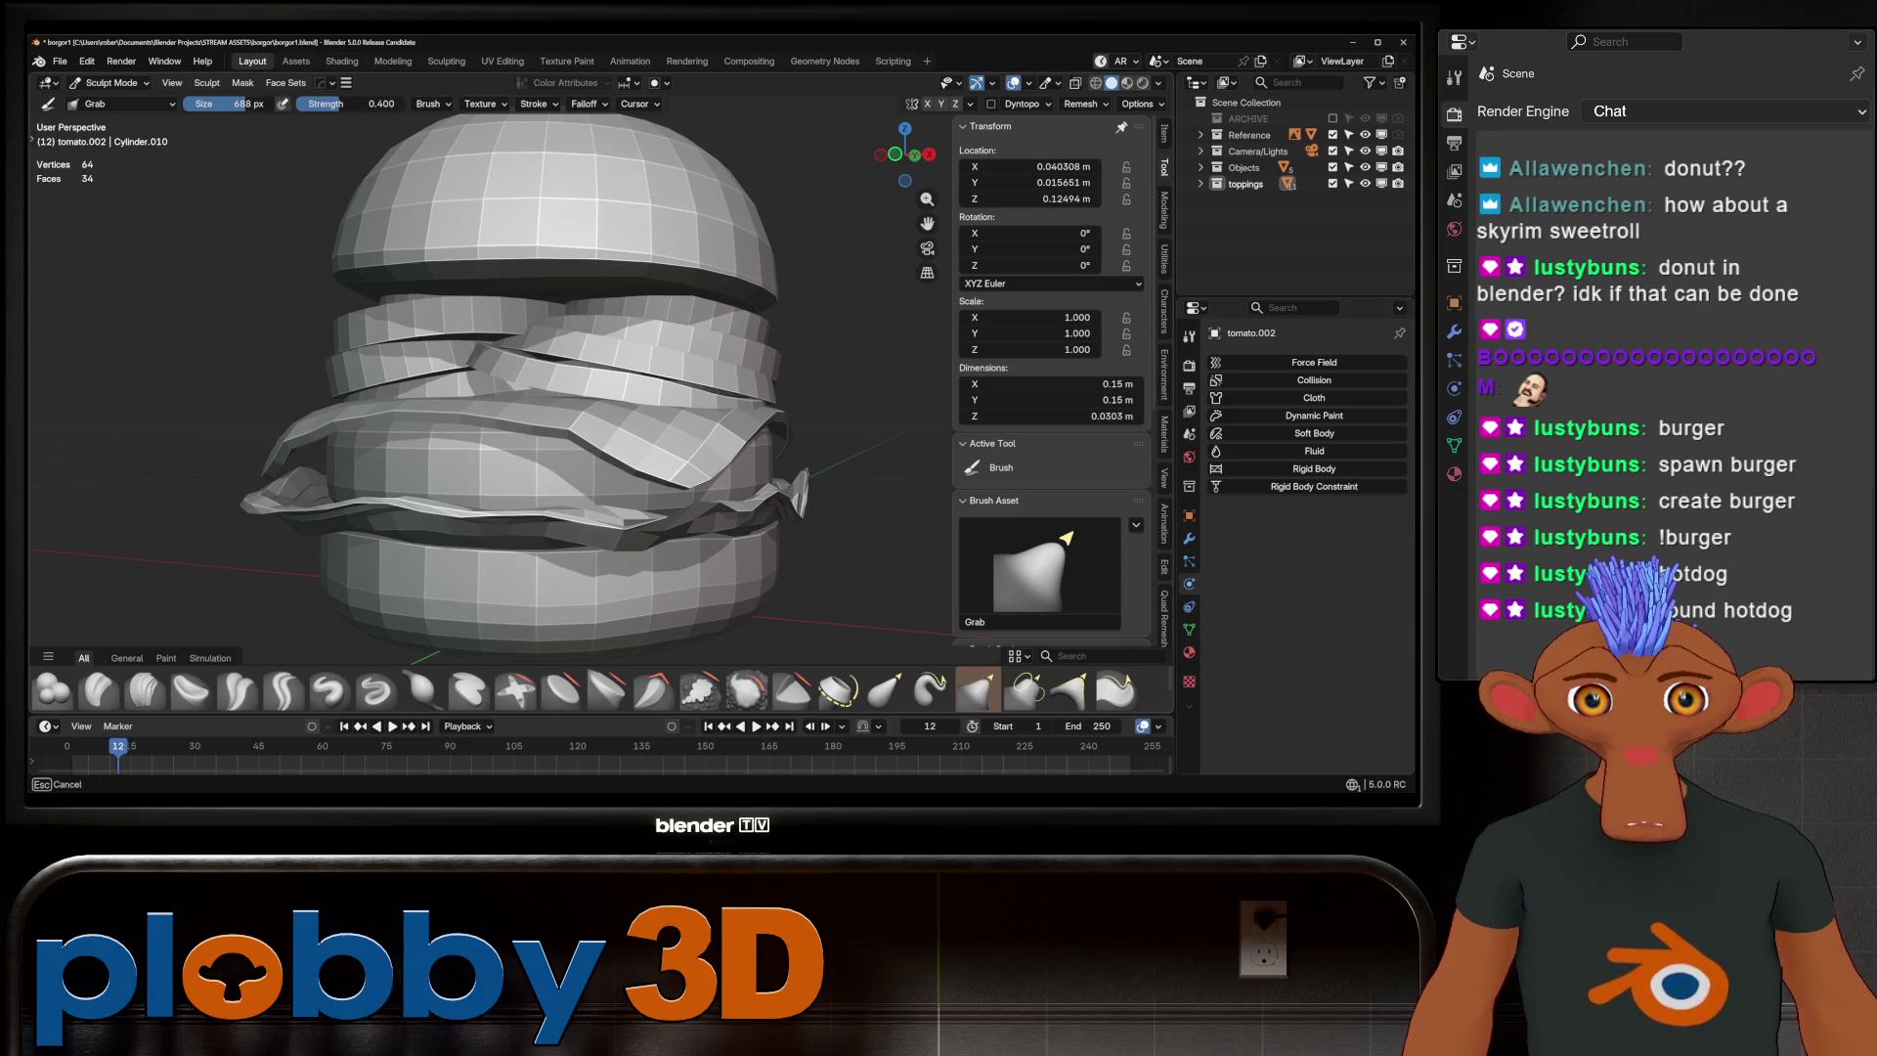
scroll(658, 377, "down", 3)
mouse_move(658, 377)
middle_mouse_down()
mouse_move(624, 397)
mouse_move(585, 354)
middle_mouse_up()
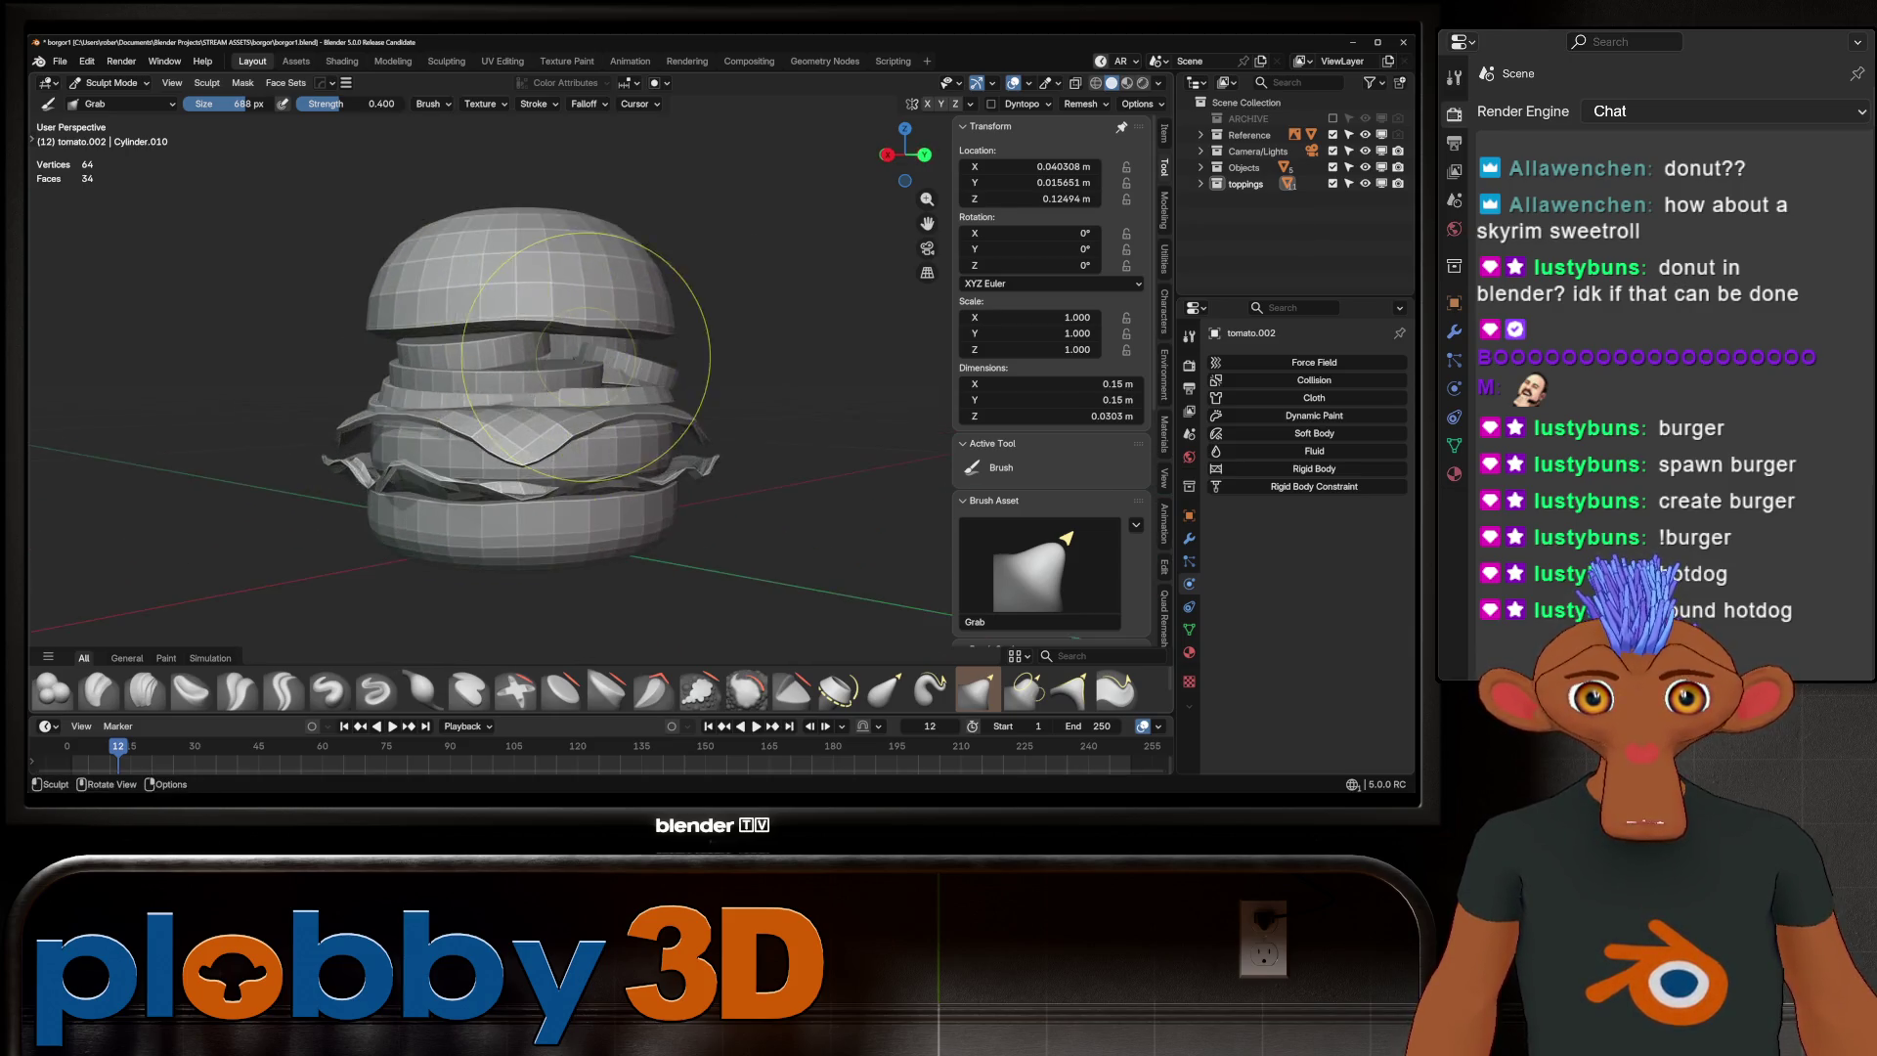
scroll(587, 354, "up", 3)
Switch to the pickles and grab-sculpt pickle.001 and the pickle slice into shape
left_click(583, 335, "alt")
scroll(511, 365, "up", 3)
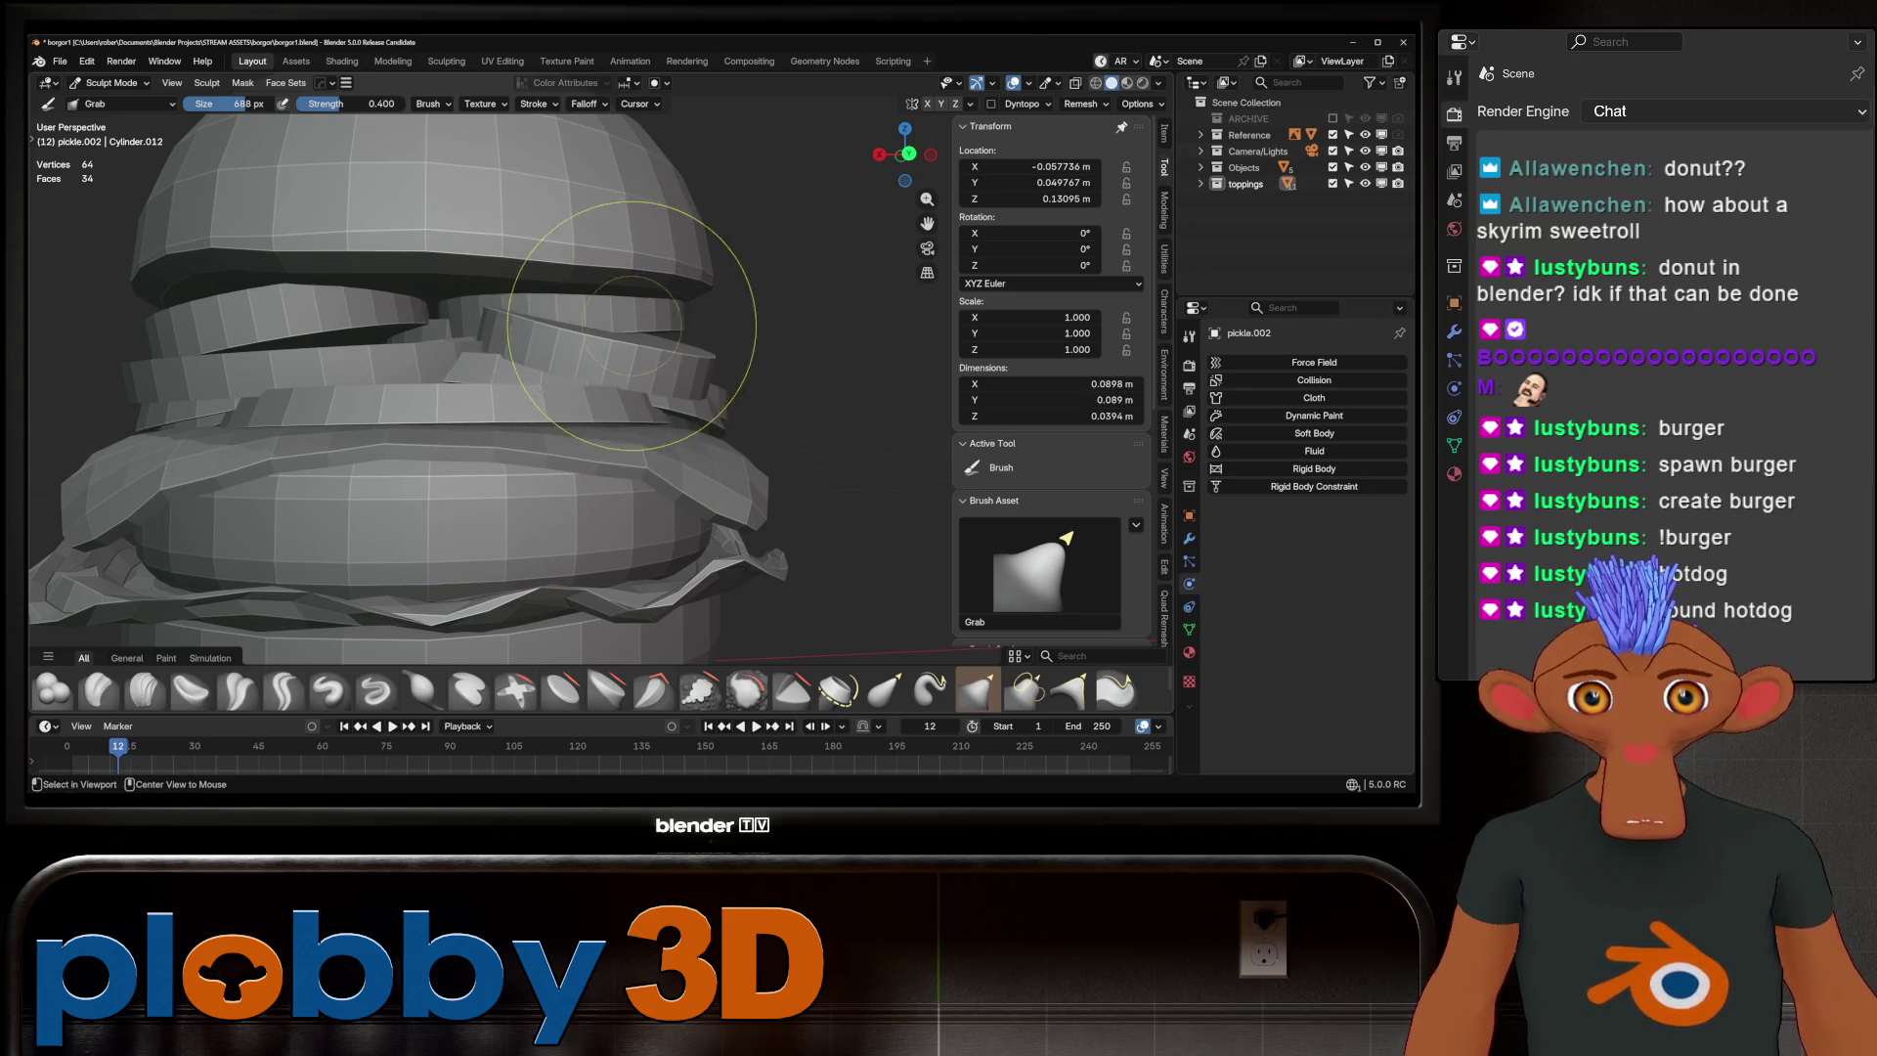
left_click(567, 315, "alt")
left_click_drag(567, 315, 586, 314)
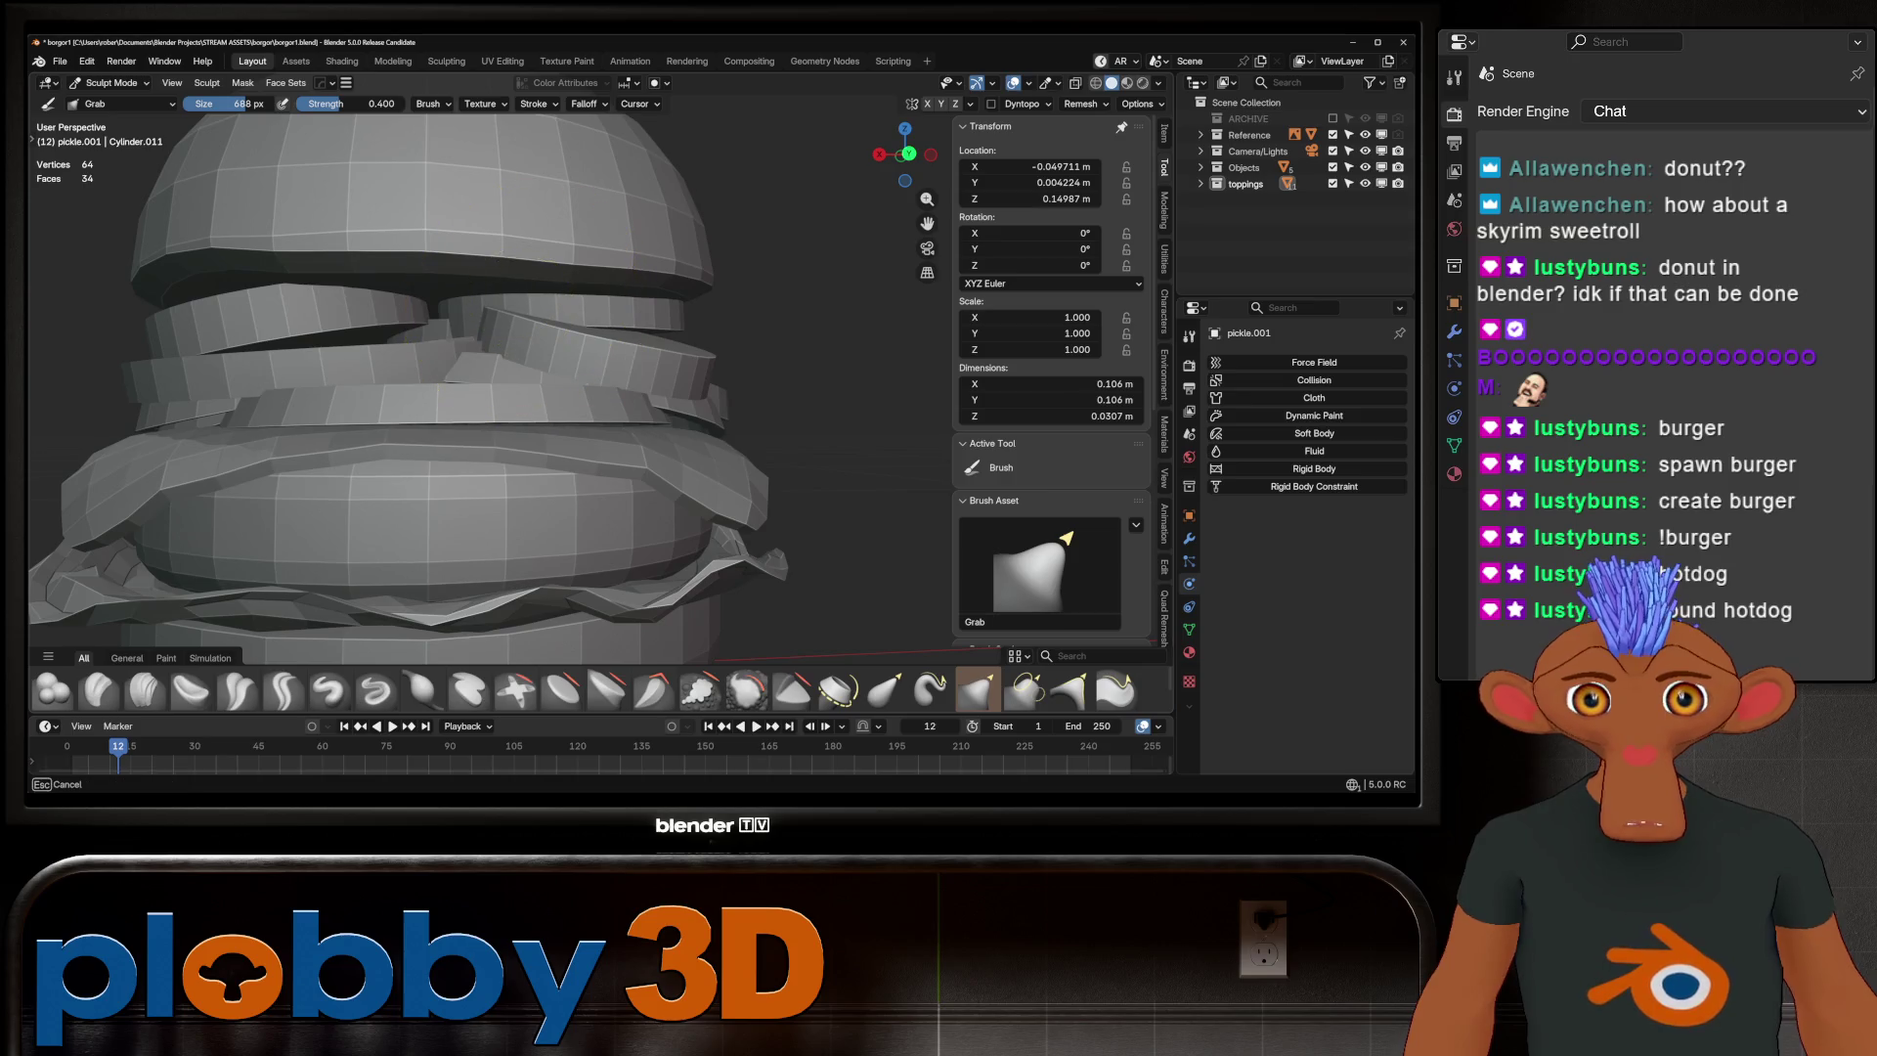
left_click(439, 301, "alt")
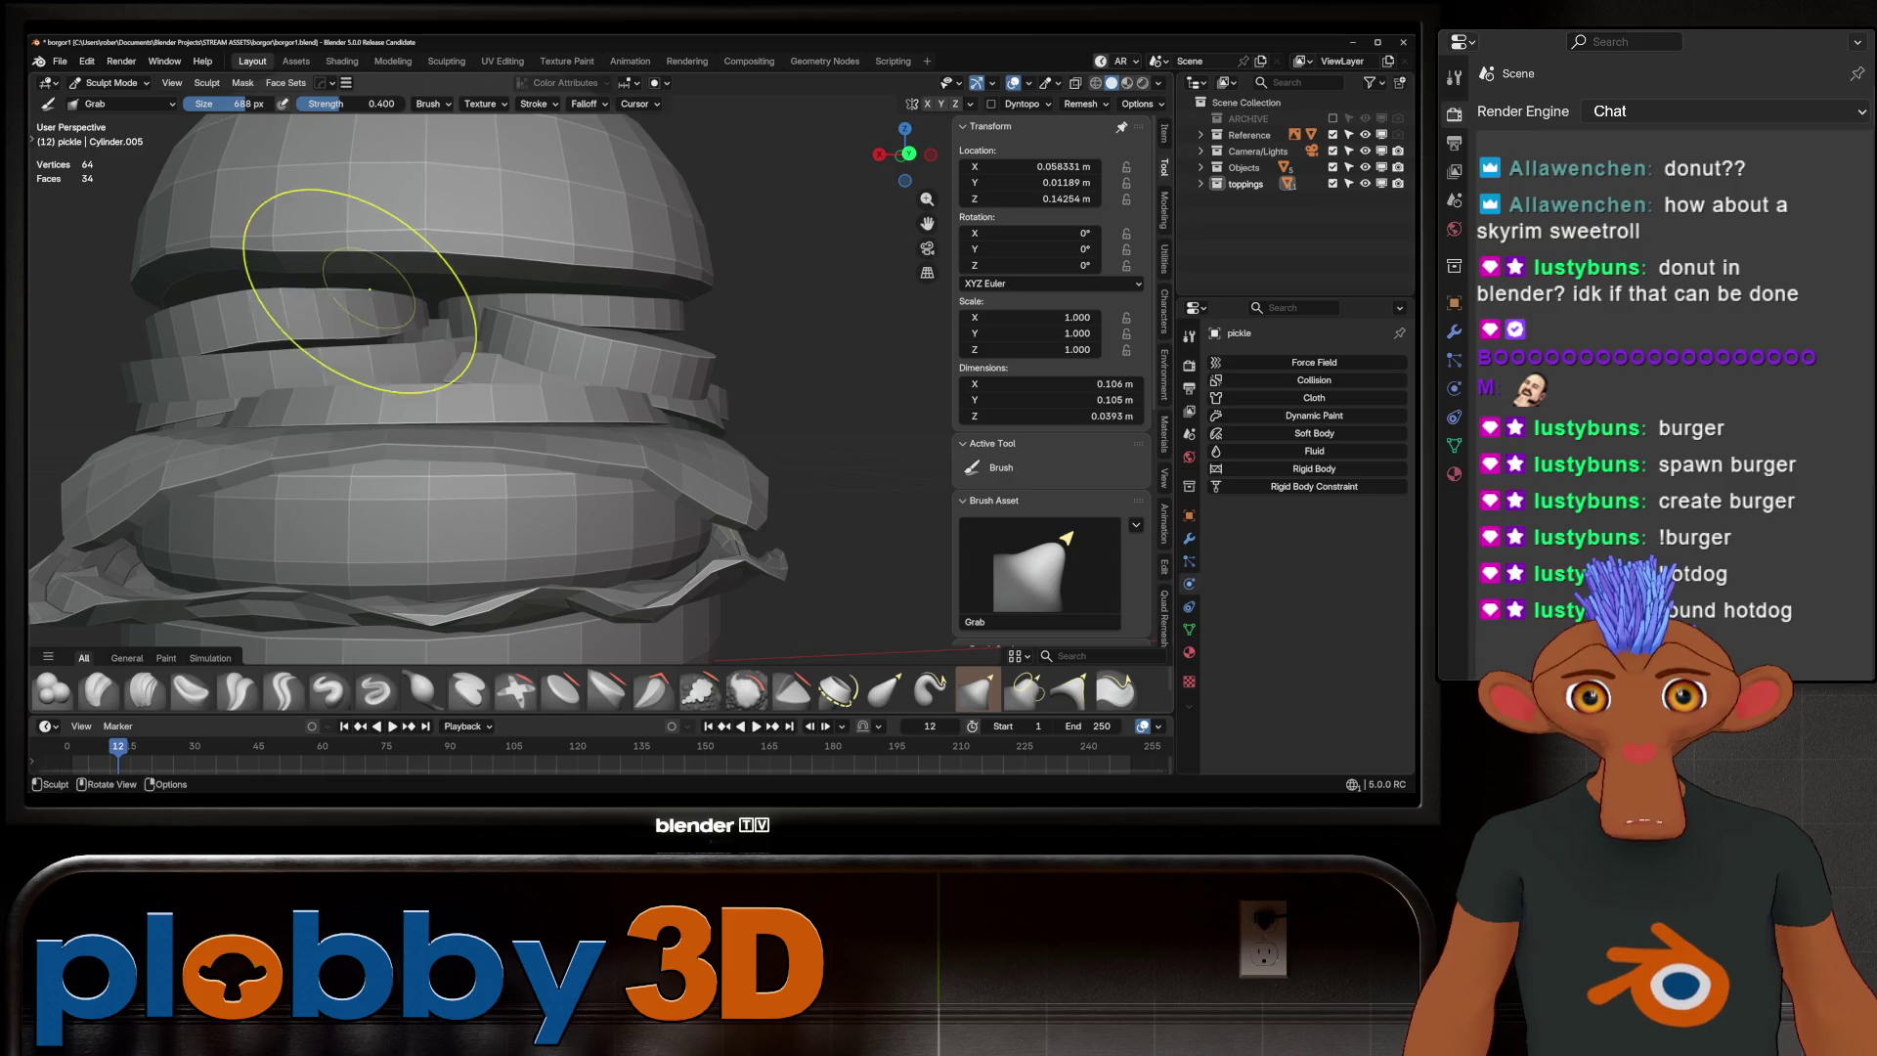
mouse_move(343, 335)
left_mouse_down()
mouse_move(302, 293)
mouse_move(302, 315)
left_mouse_up()
scroll(623, 309, "down", 3)
mouse_move(622, 310)
middle_mouse_down()
mouse_move(754, 398)
mouse_move(775, 378)
mouse_move(724, 381)
middle_mouse_up()
scroll(454, 274, "up", 5)
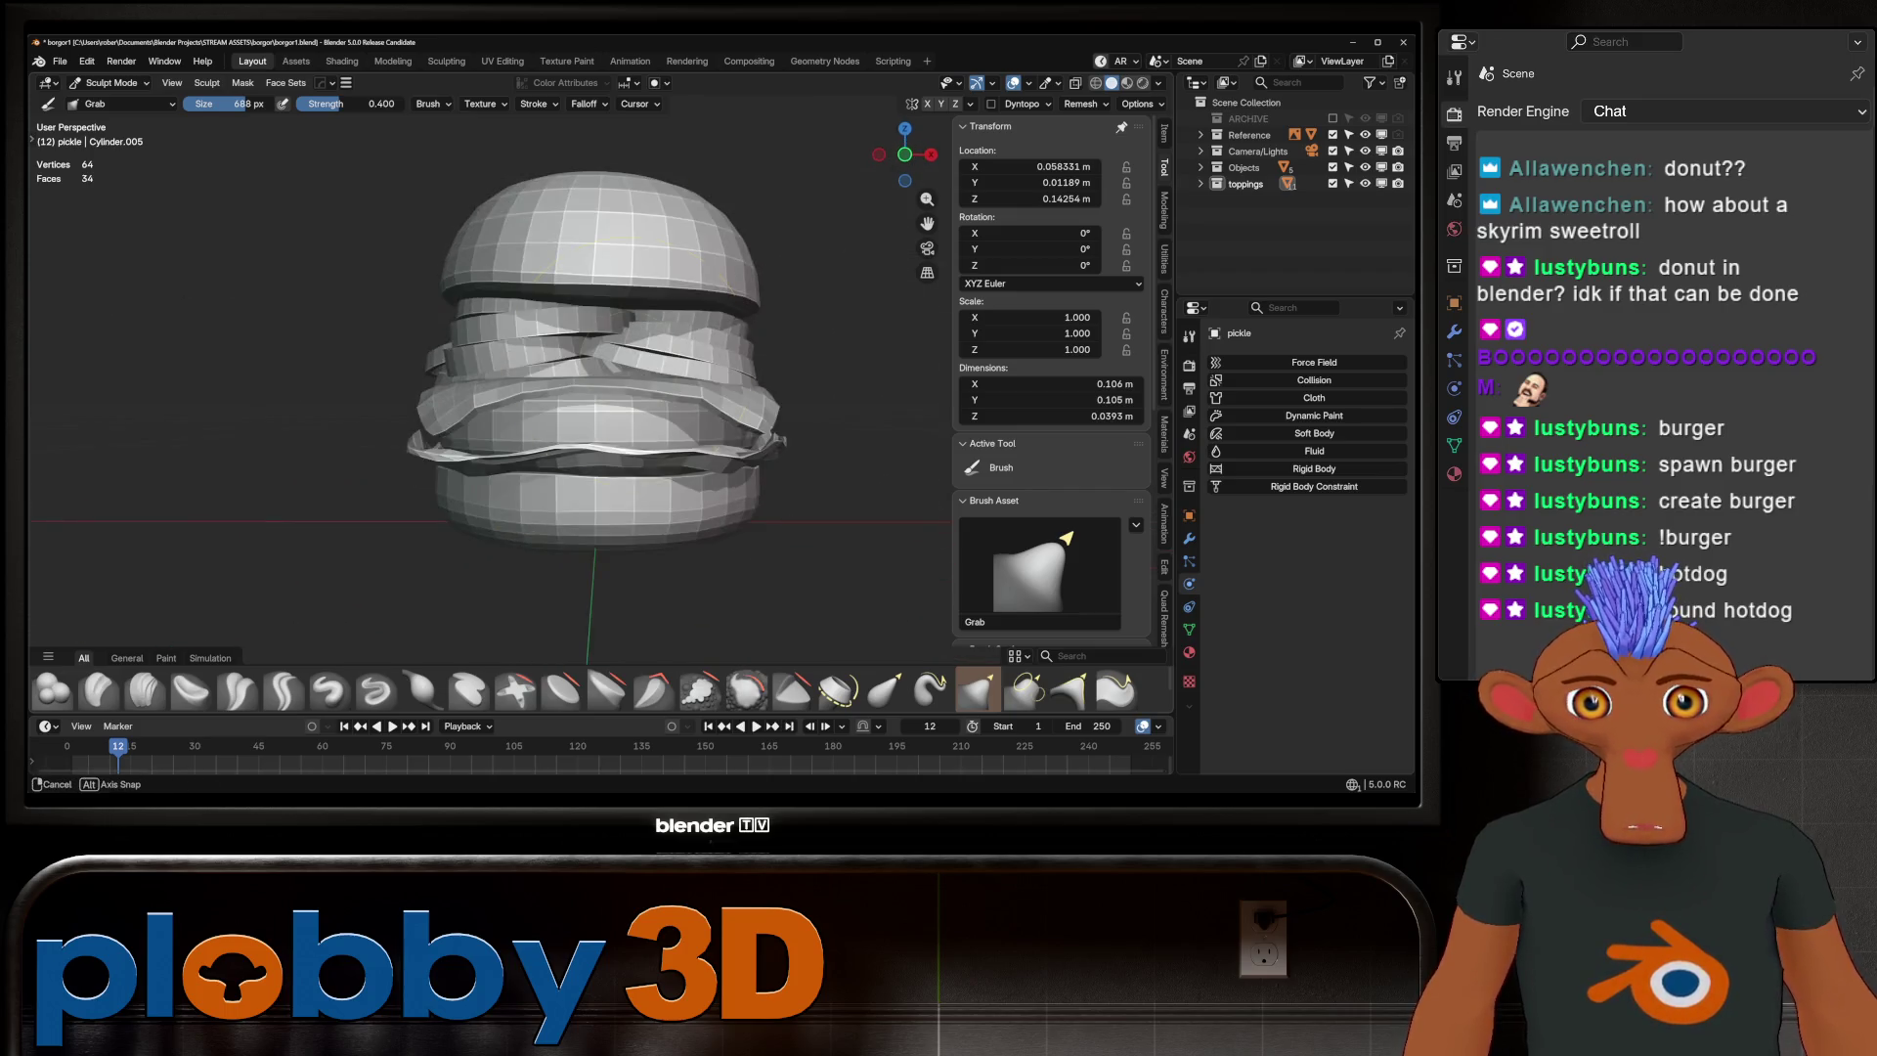
scroll(483, 274, "down", 3)
Cycle the sculpt target through the top bun, tomato.002 and tomato.001 while orbiting close
key("alt+q")
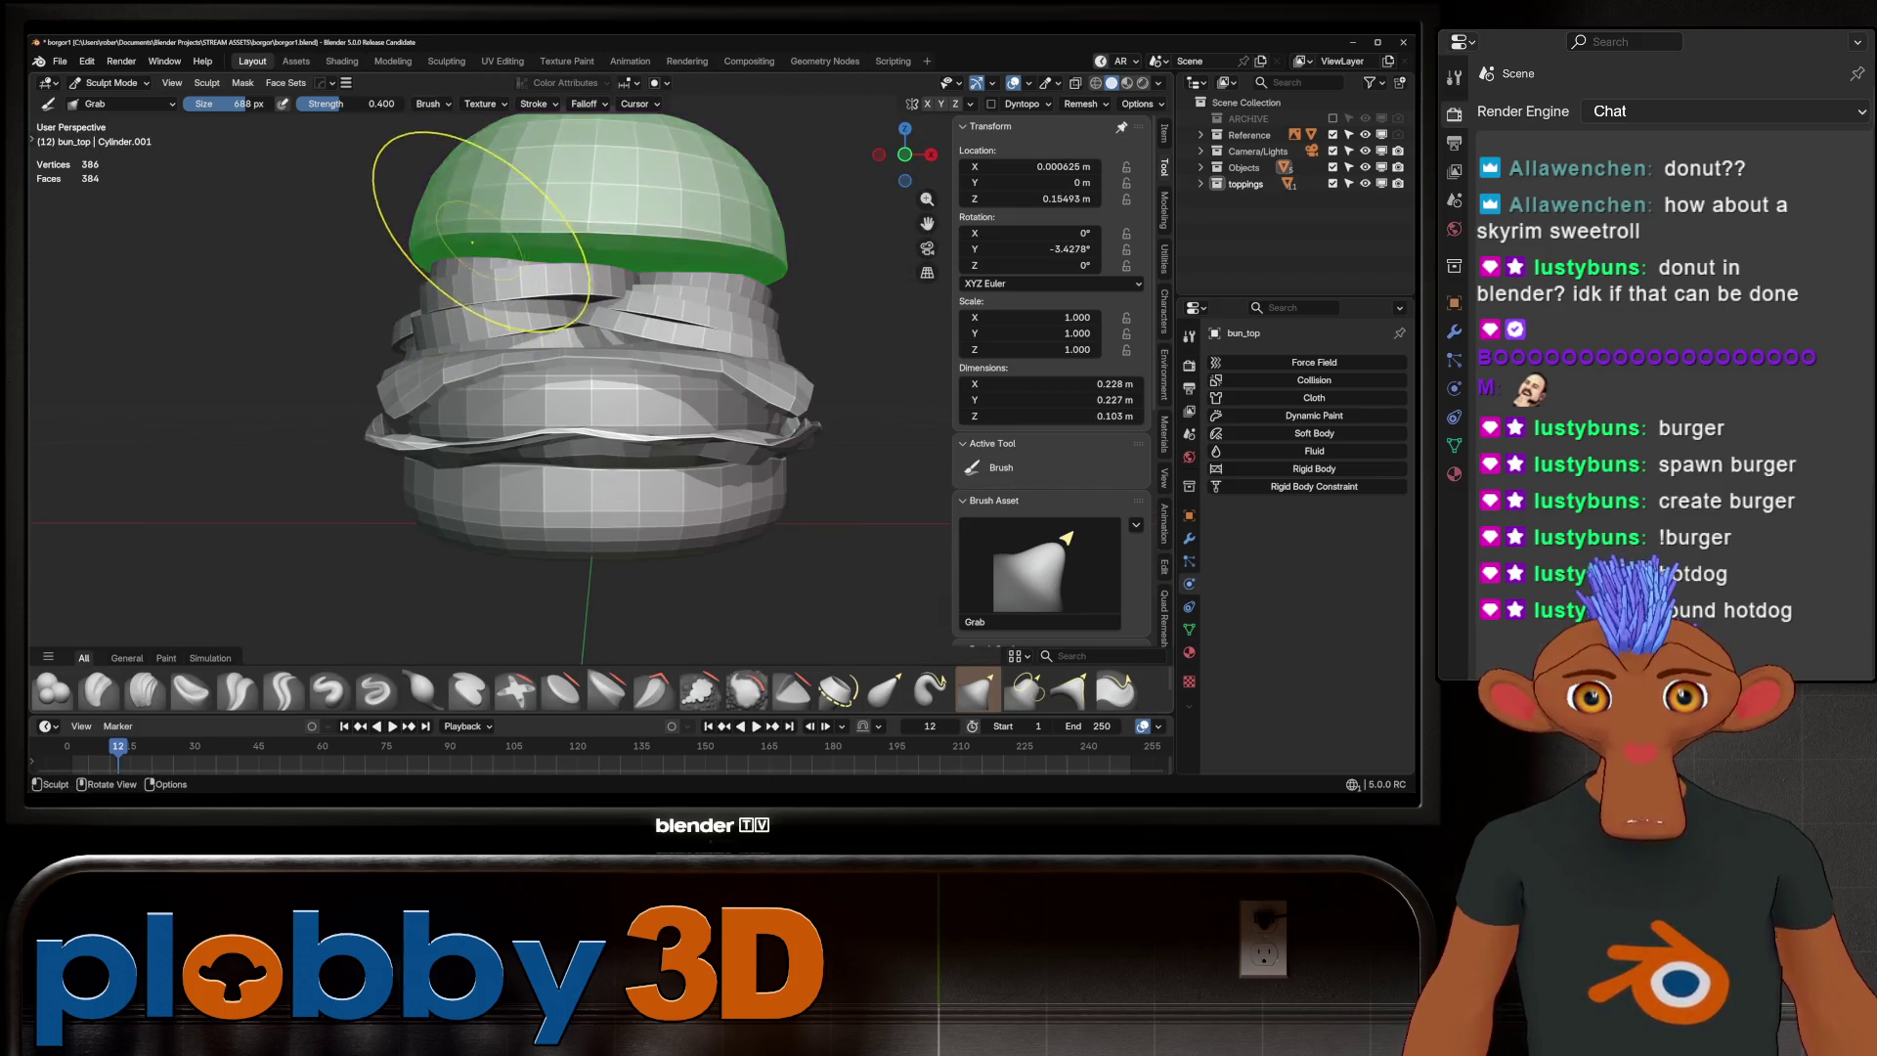
middle_click_drag(606, 322, 569, 300)
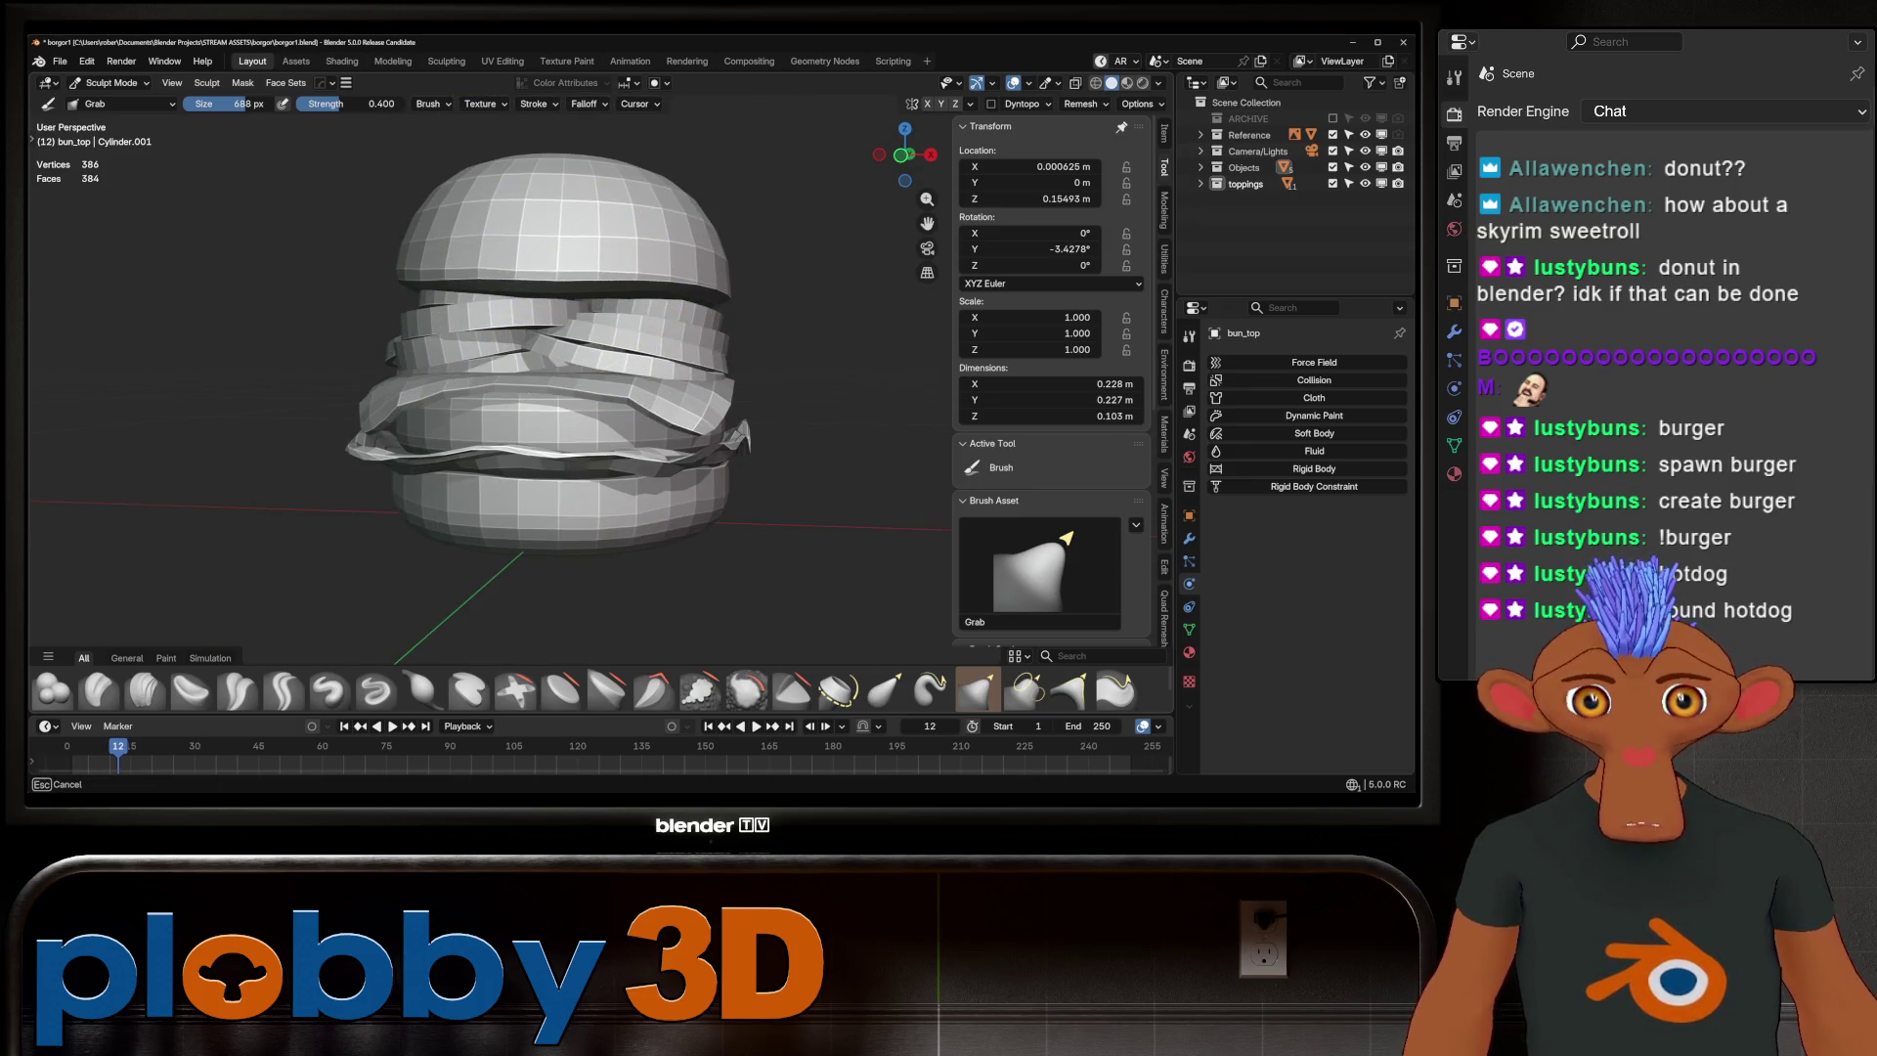
scroll(596, 322, "up", 3)
key("alt+q")
scroll(544, 314, "up", 2)
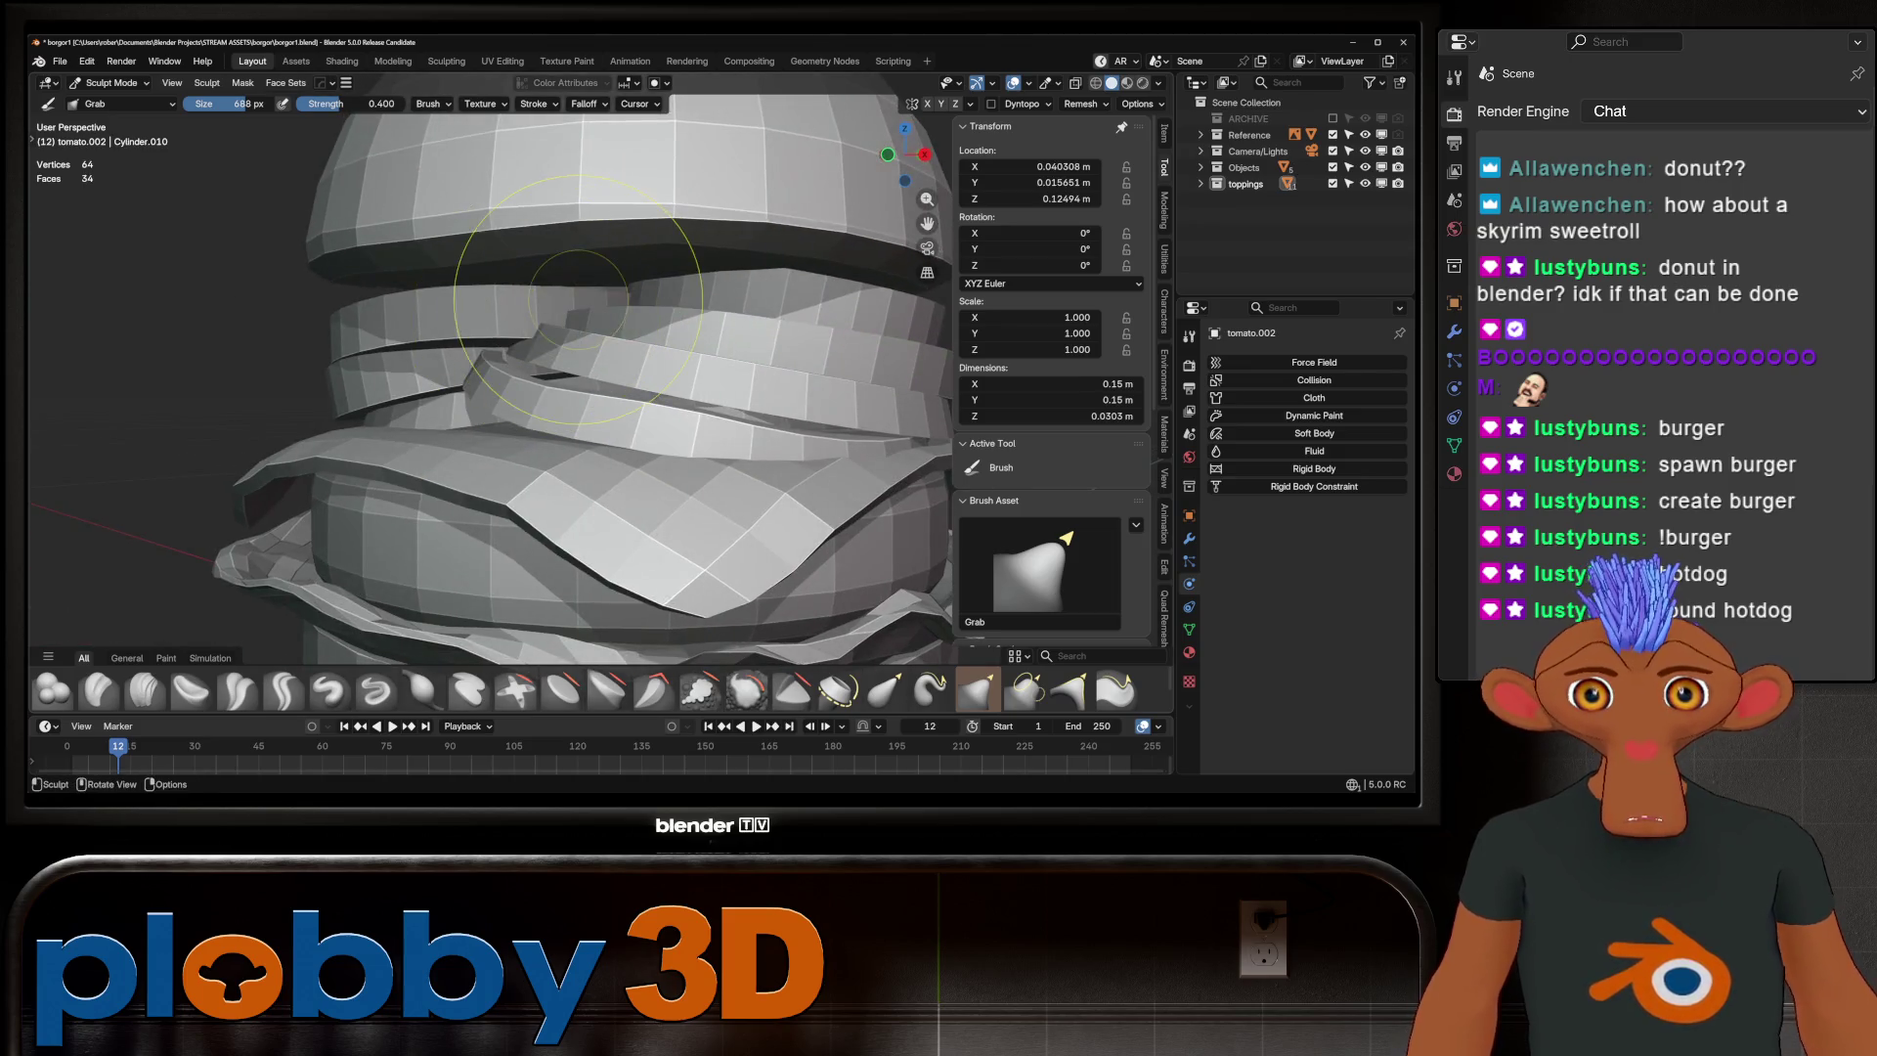
mouse_move(544, 313)
middle_mouse_down()
mouse_move(528, 293)
mouse_move(545, 314)
mouse_move(584, 303)
middle_mouse_up()
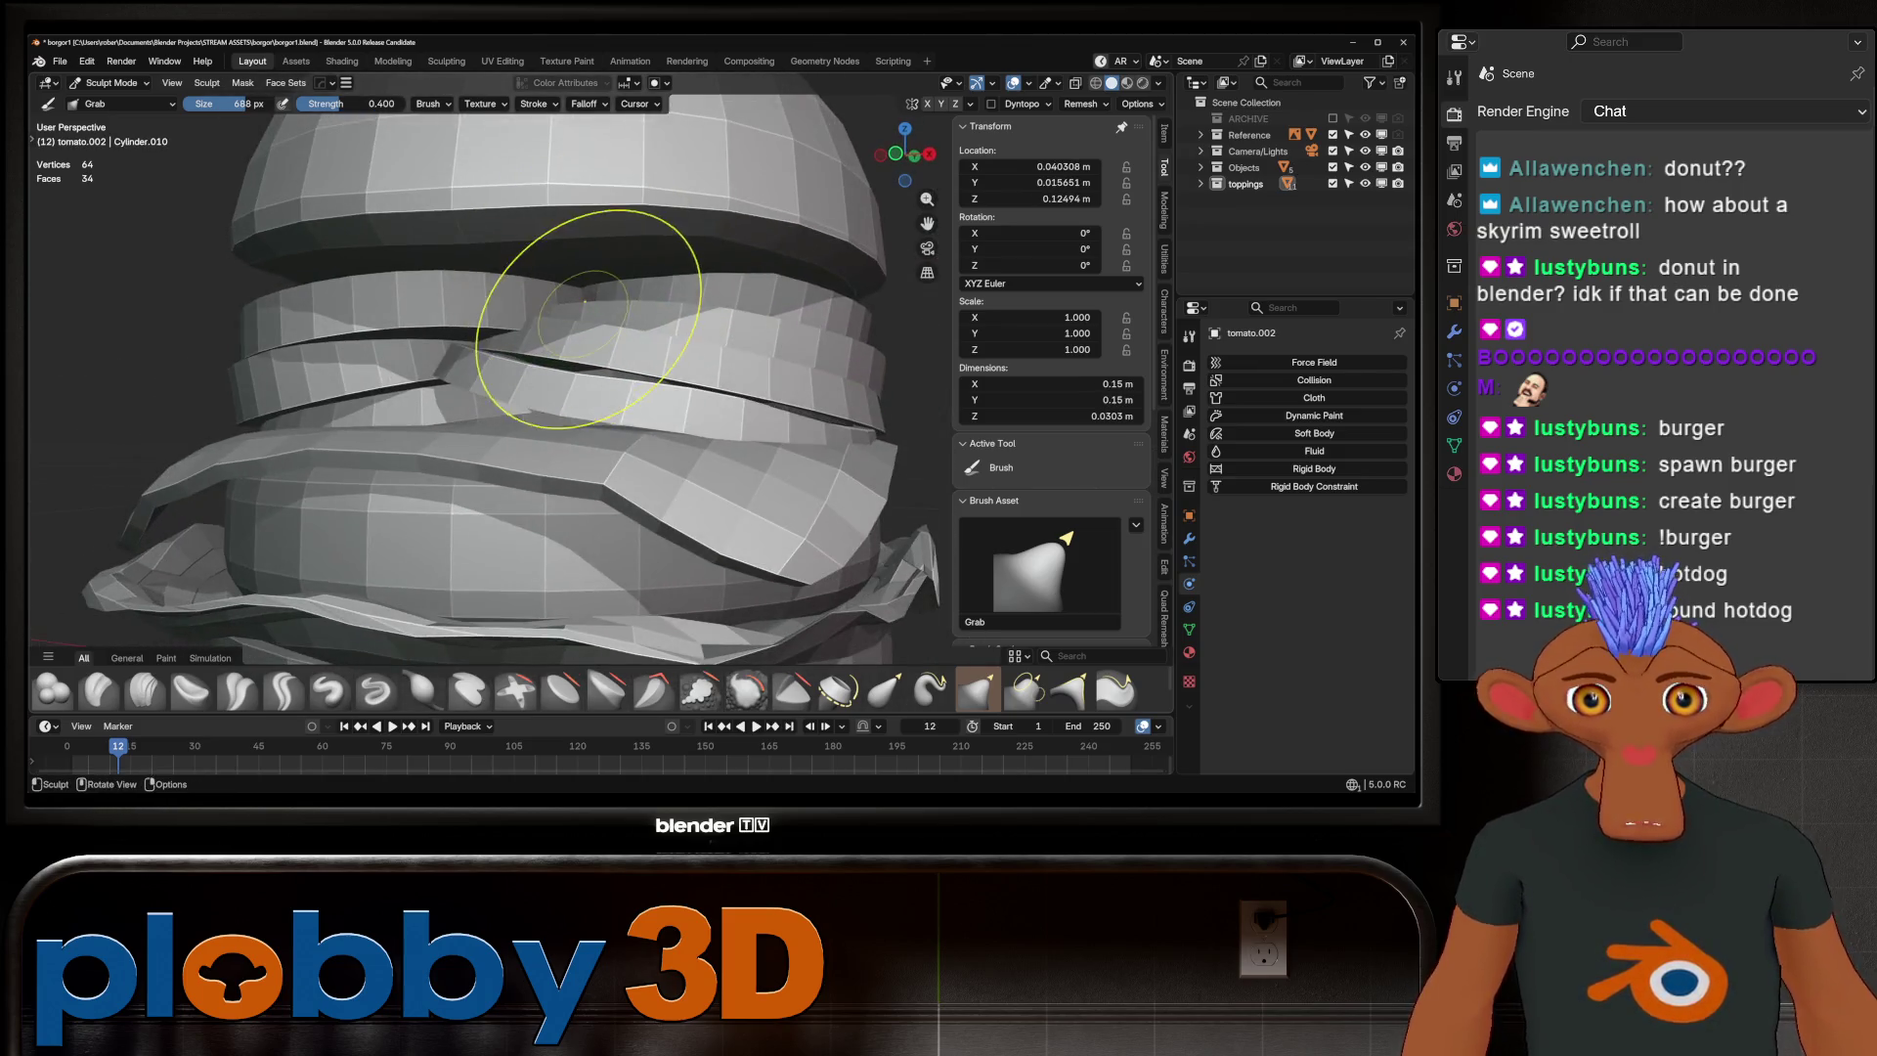
scroll(580, 283, "down", 3)
key("alt+q")
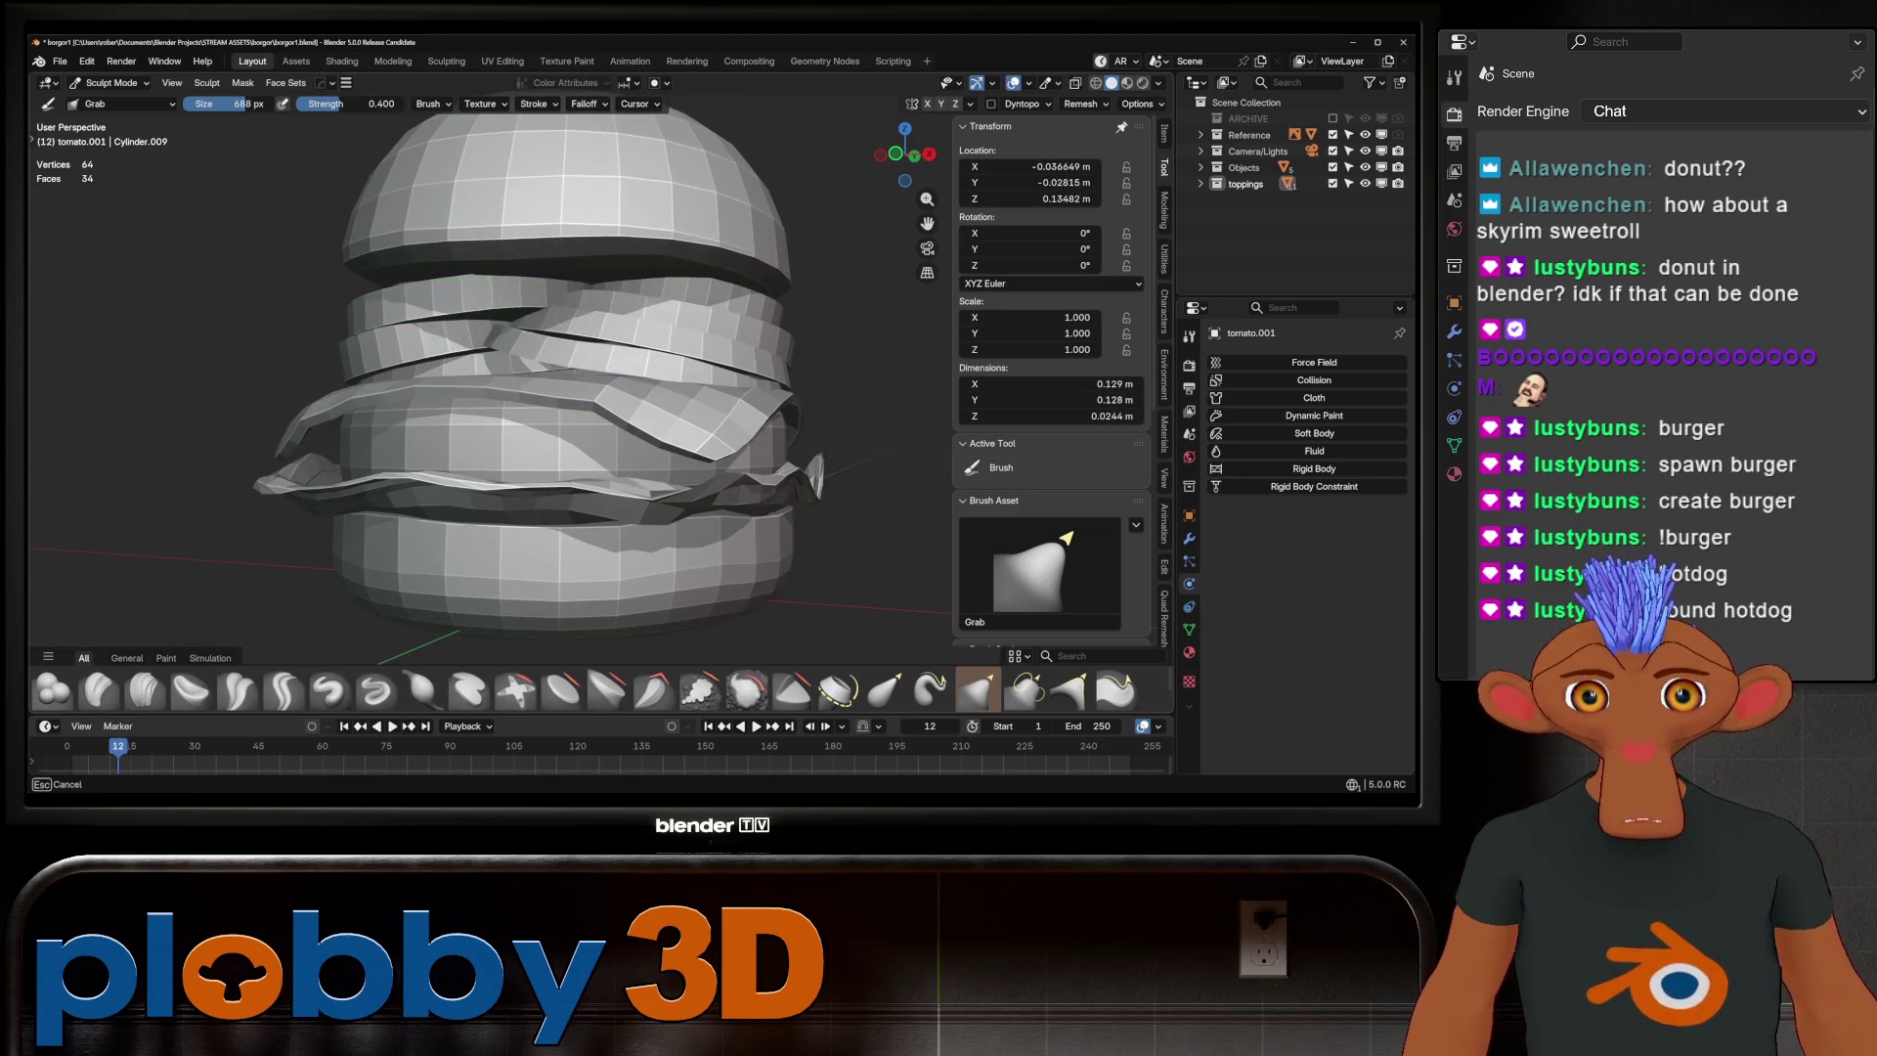
middle_click_drag(581, 283, 635, 286)
scroll(635, 287, "down", 3)
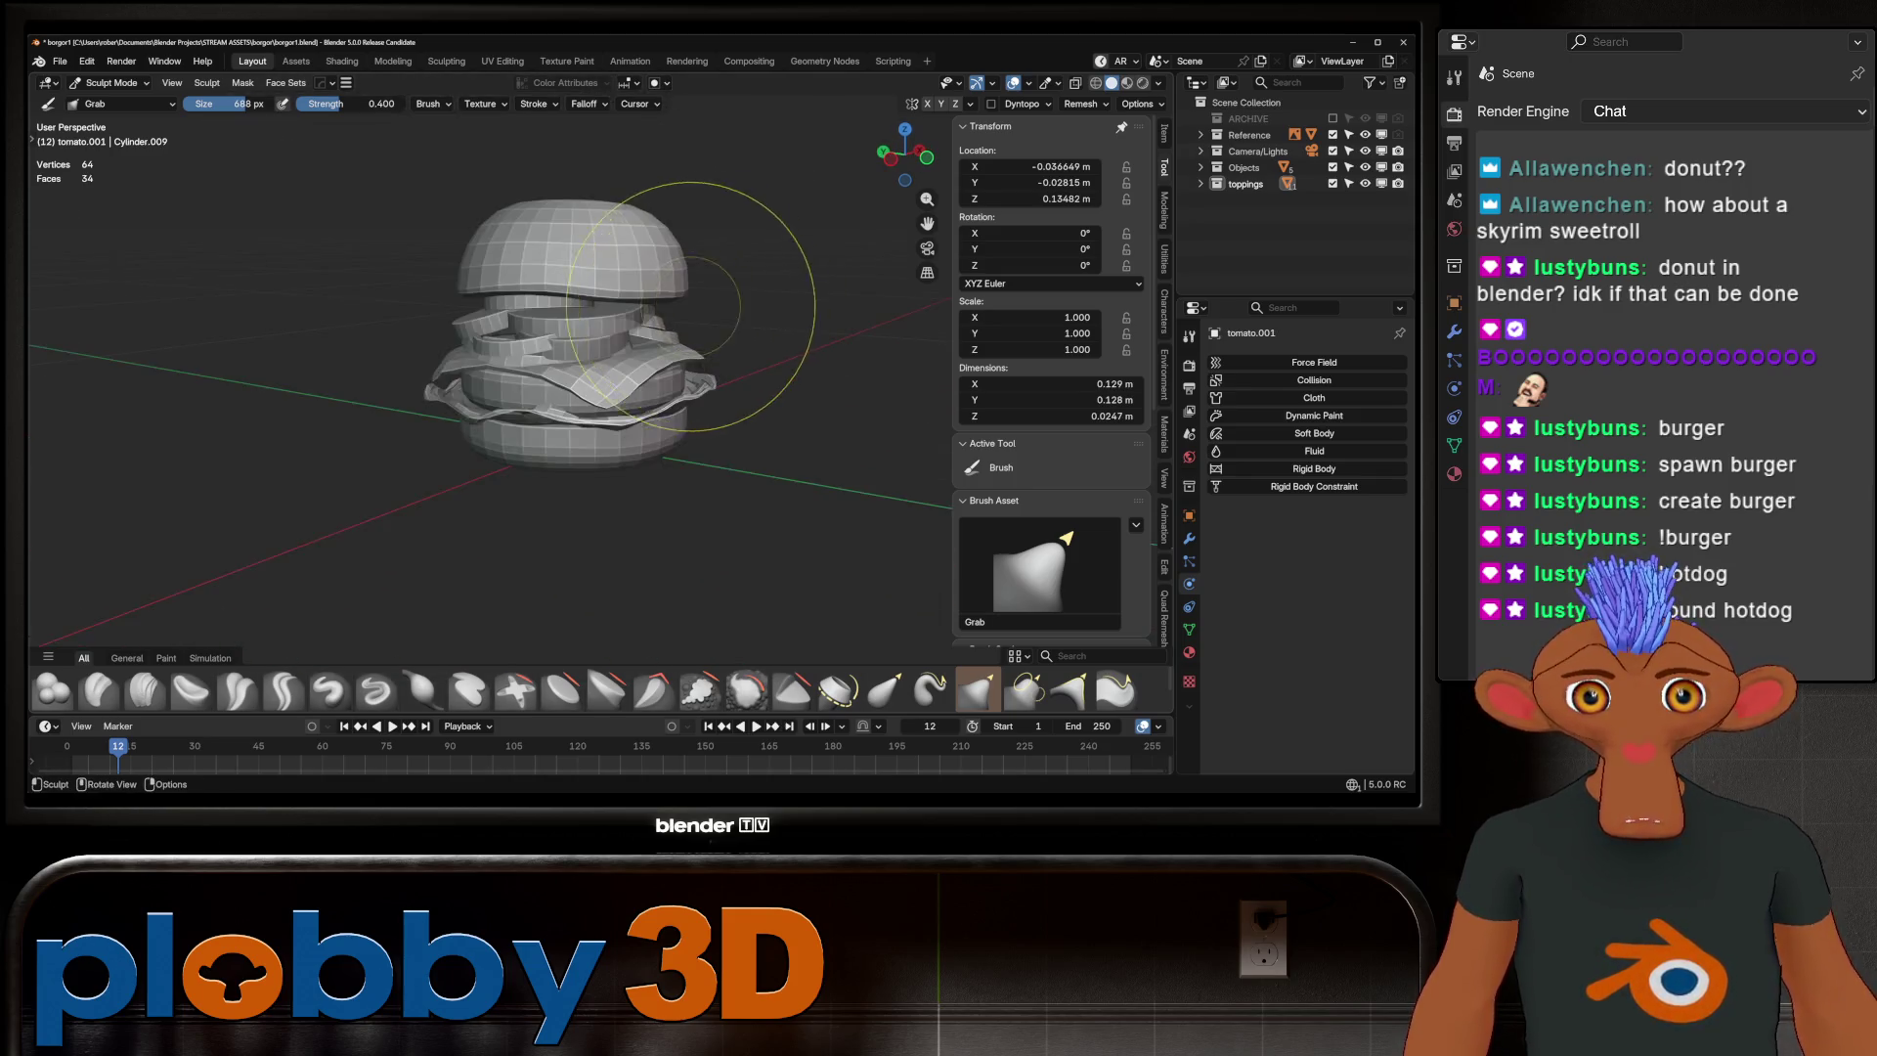
scroll(636, 286, "up", 3)
key("alt+q")
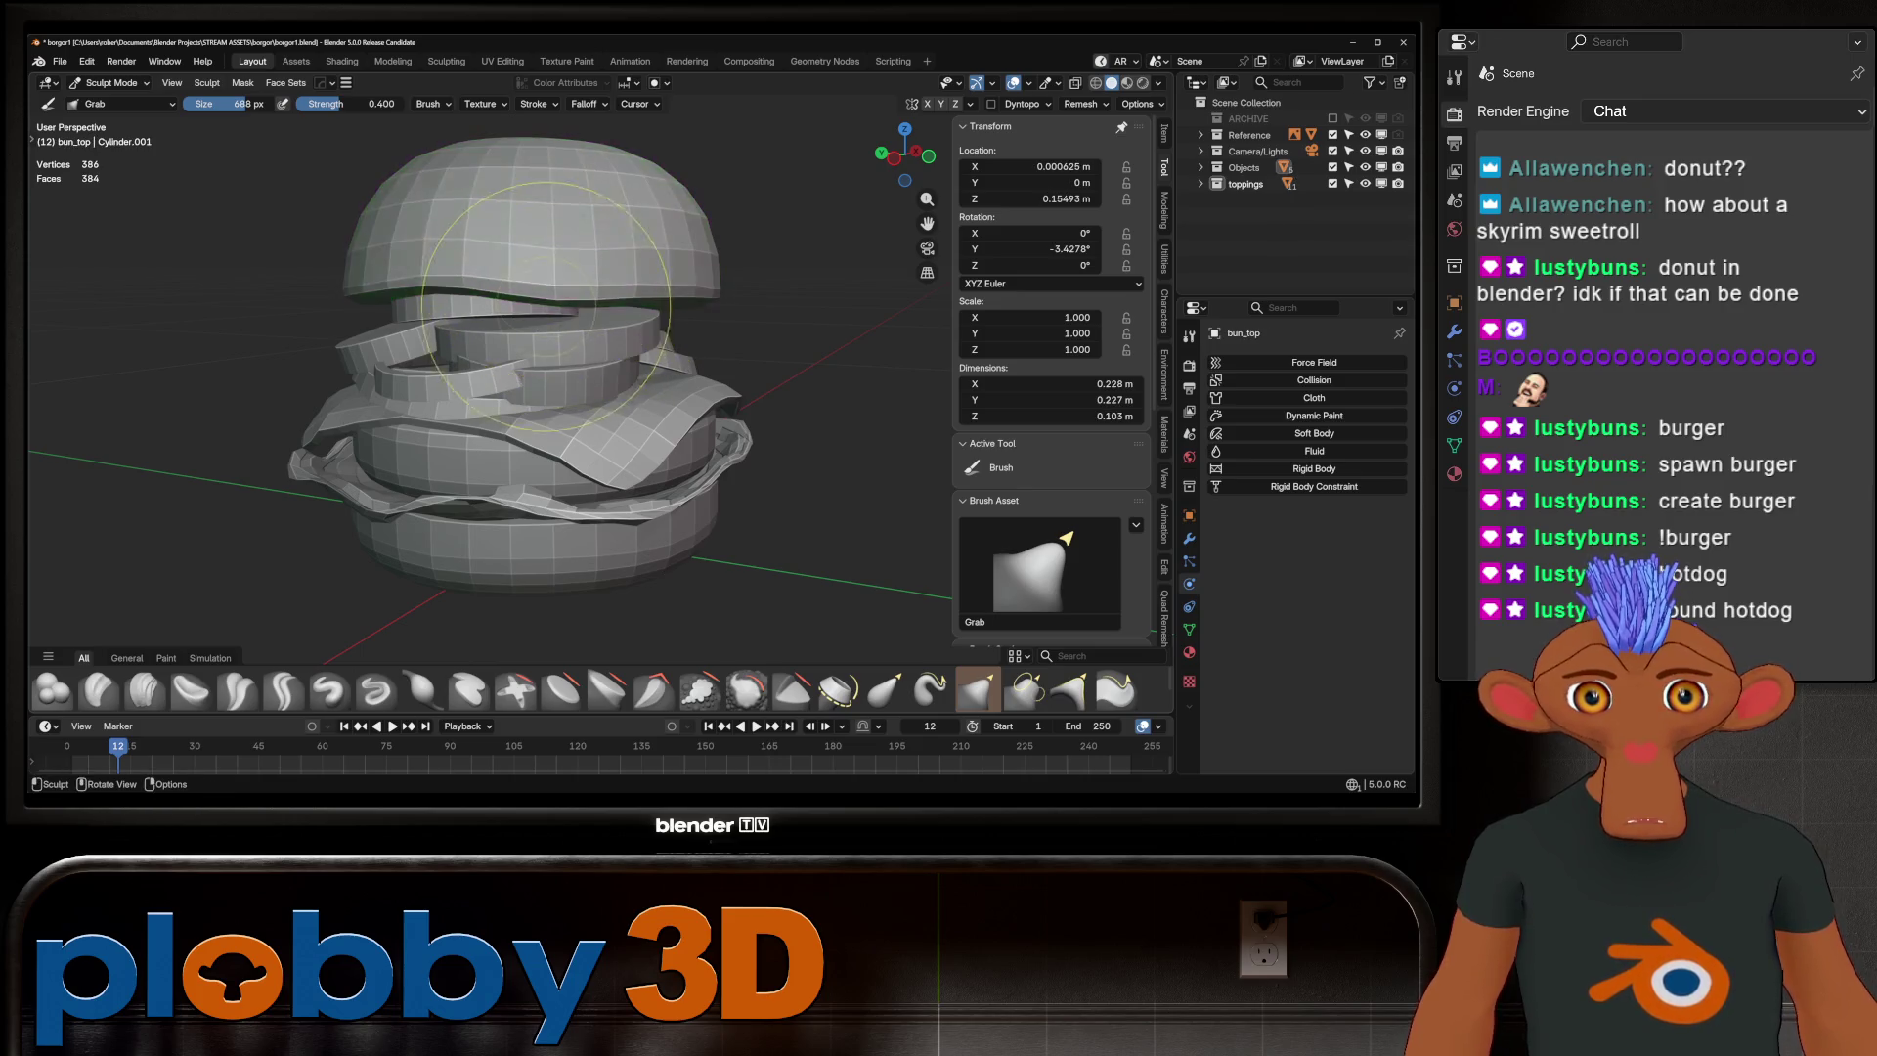
scroll(573, 369, "down", 3)
middle_click_drag(574, 369, 665, 245)
scroll(511, 262, "up", 3)
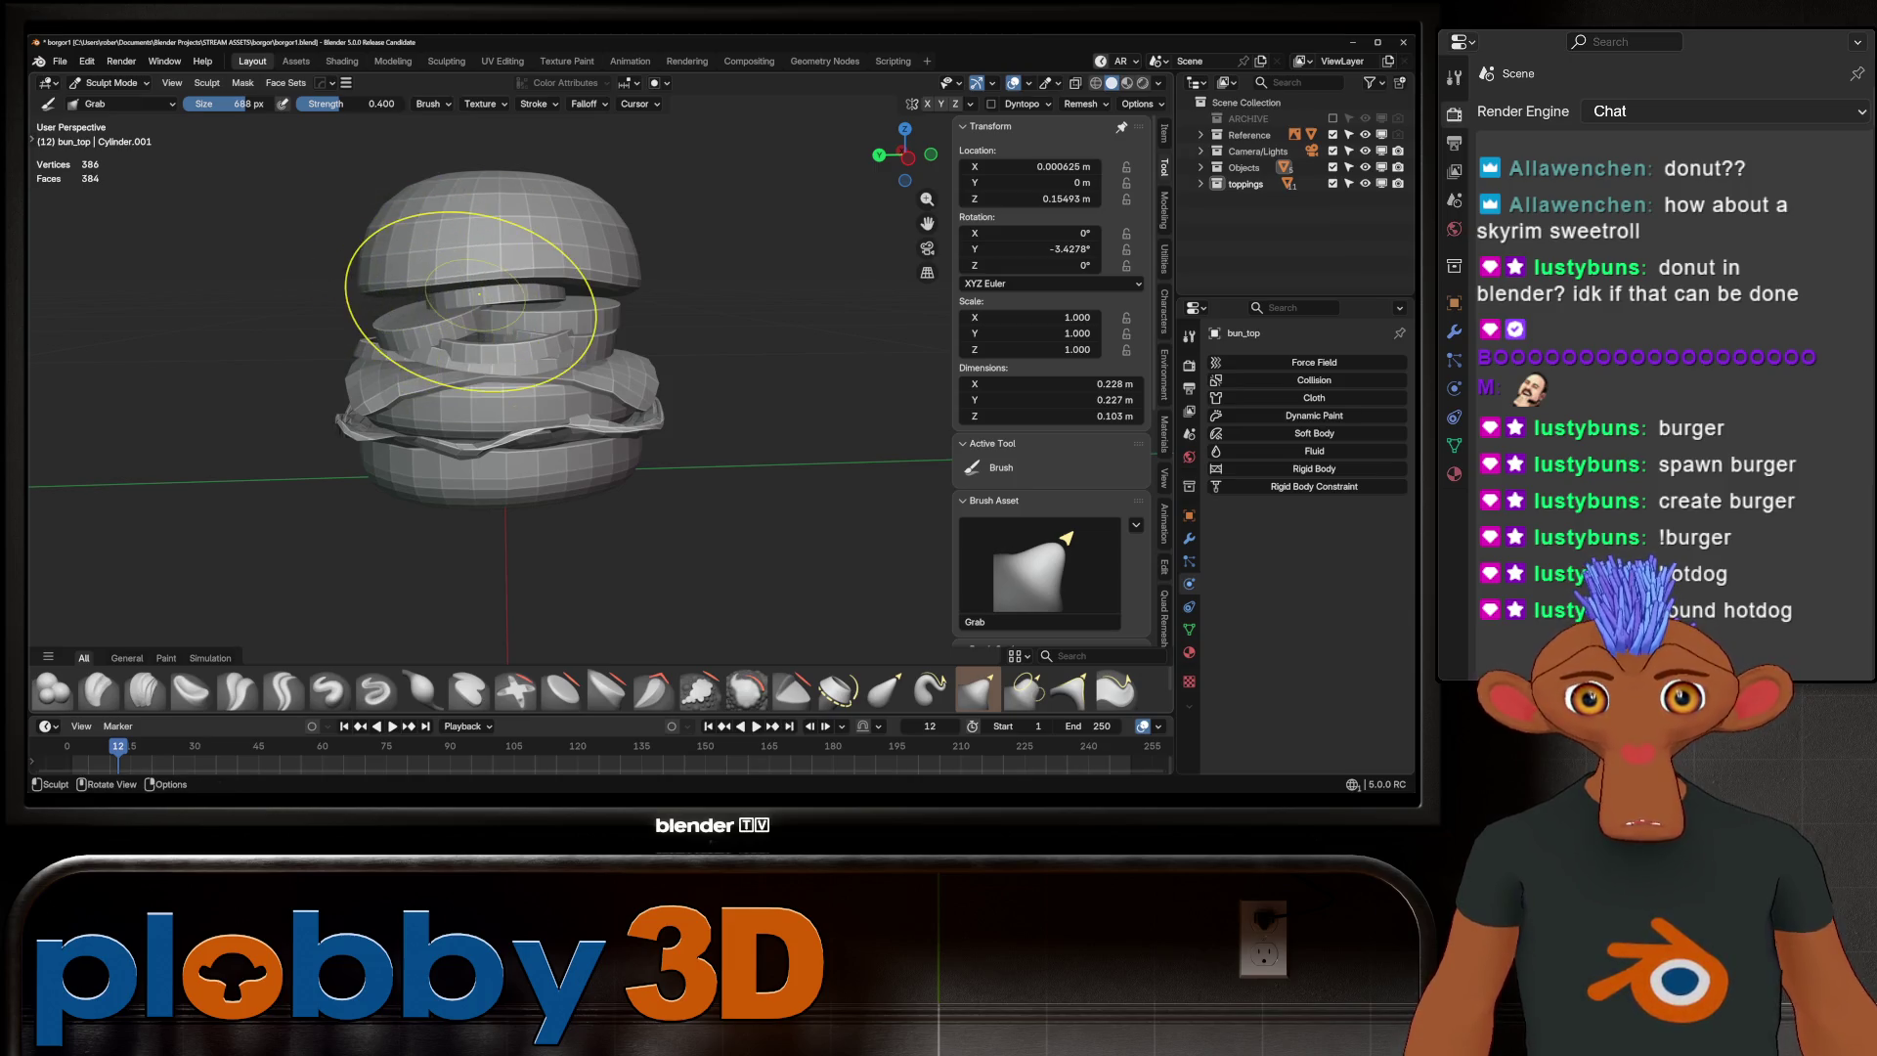
middle_click_drag(430, 293, 285, 314)
Move the sculpt target through pickle.002, the tomato slices and onion.001, ending on the tomato slice
key("alt+q")
key("alt+q")
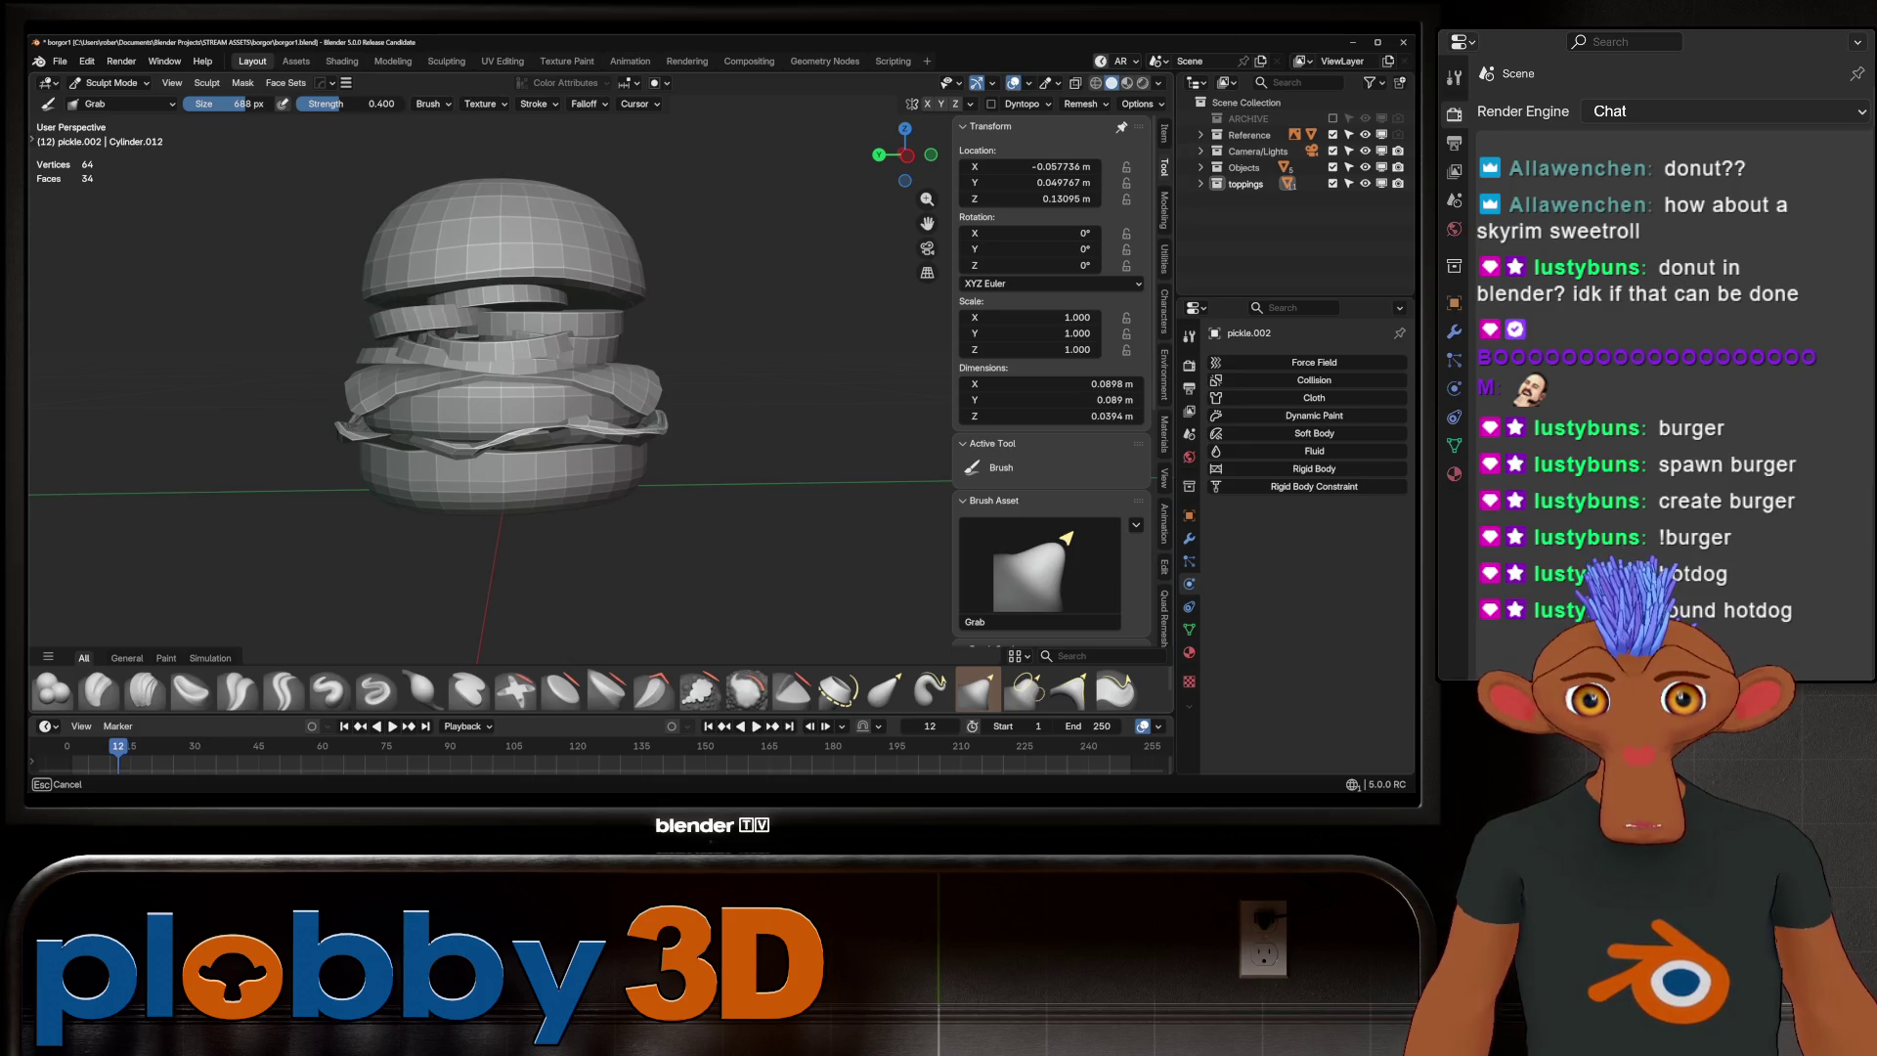
middle_click_drag(684, 323, 665, 328)
left_click(637, 330)
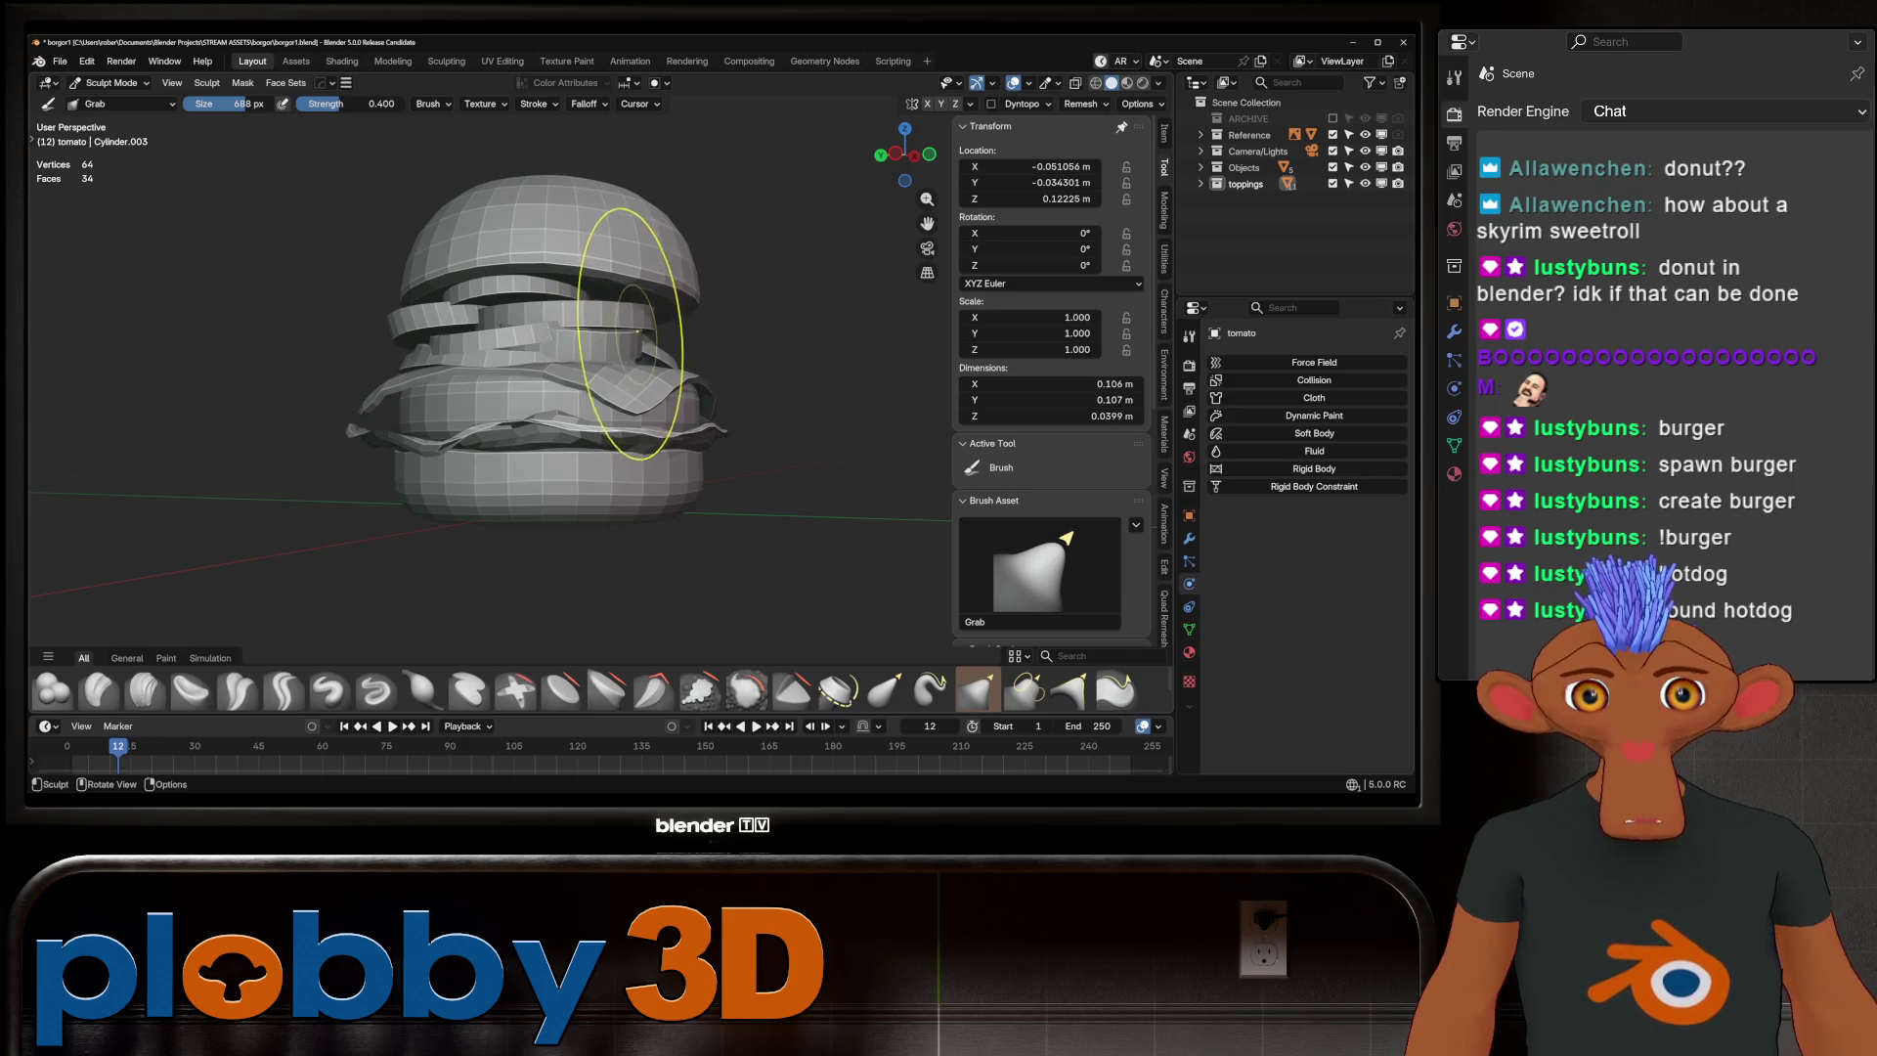
key("alt+q")
left_click(598, 323)
middle_click_drag(684, 332, 797, 336)
scroll(675, 293, "down", 3)
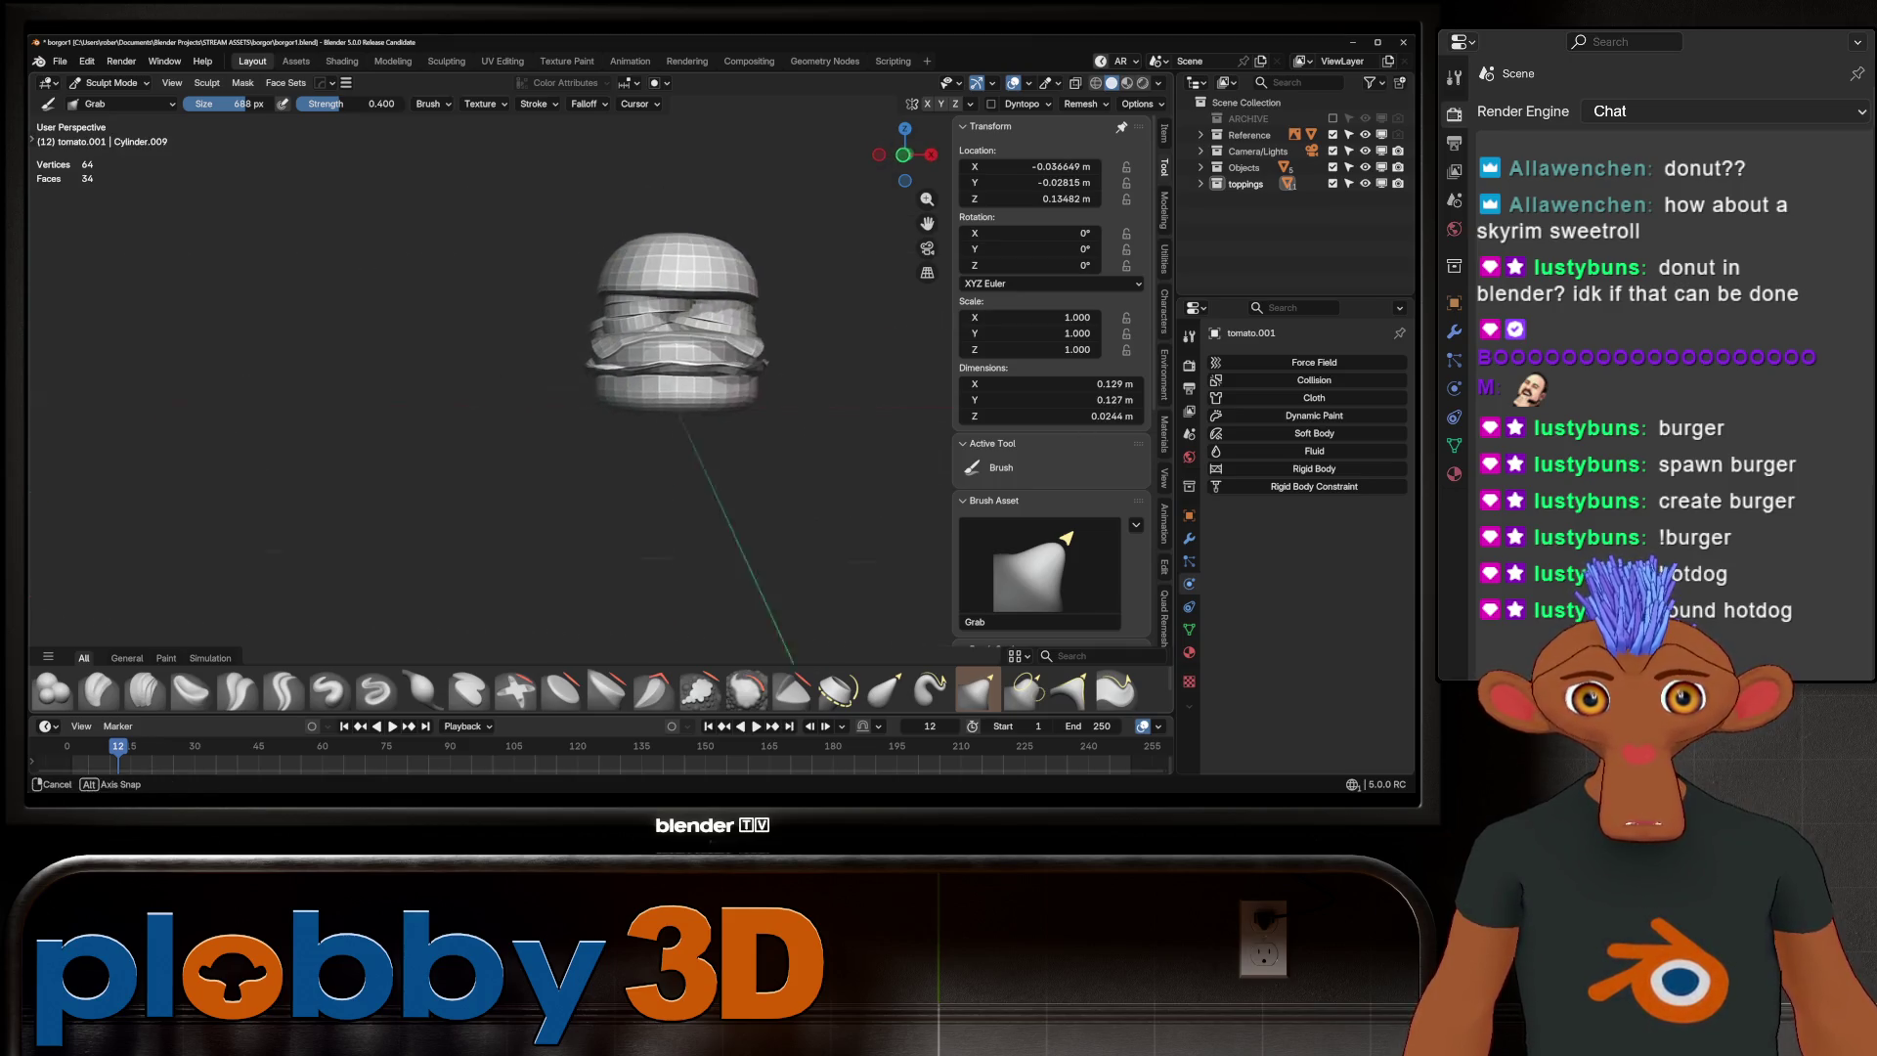
scroll(562, 358, "up", 5)
key("alt+q")
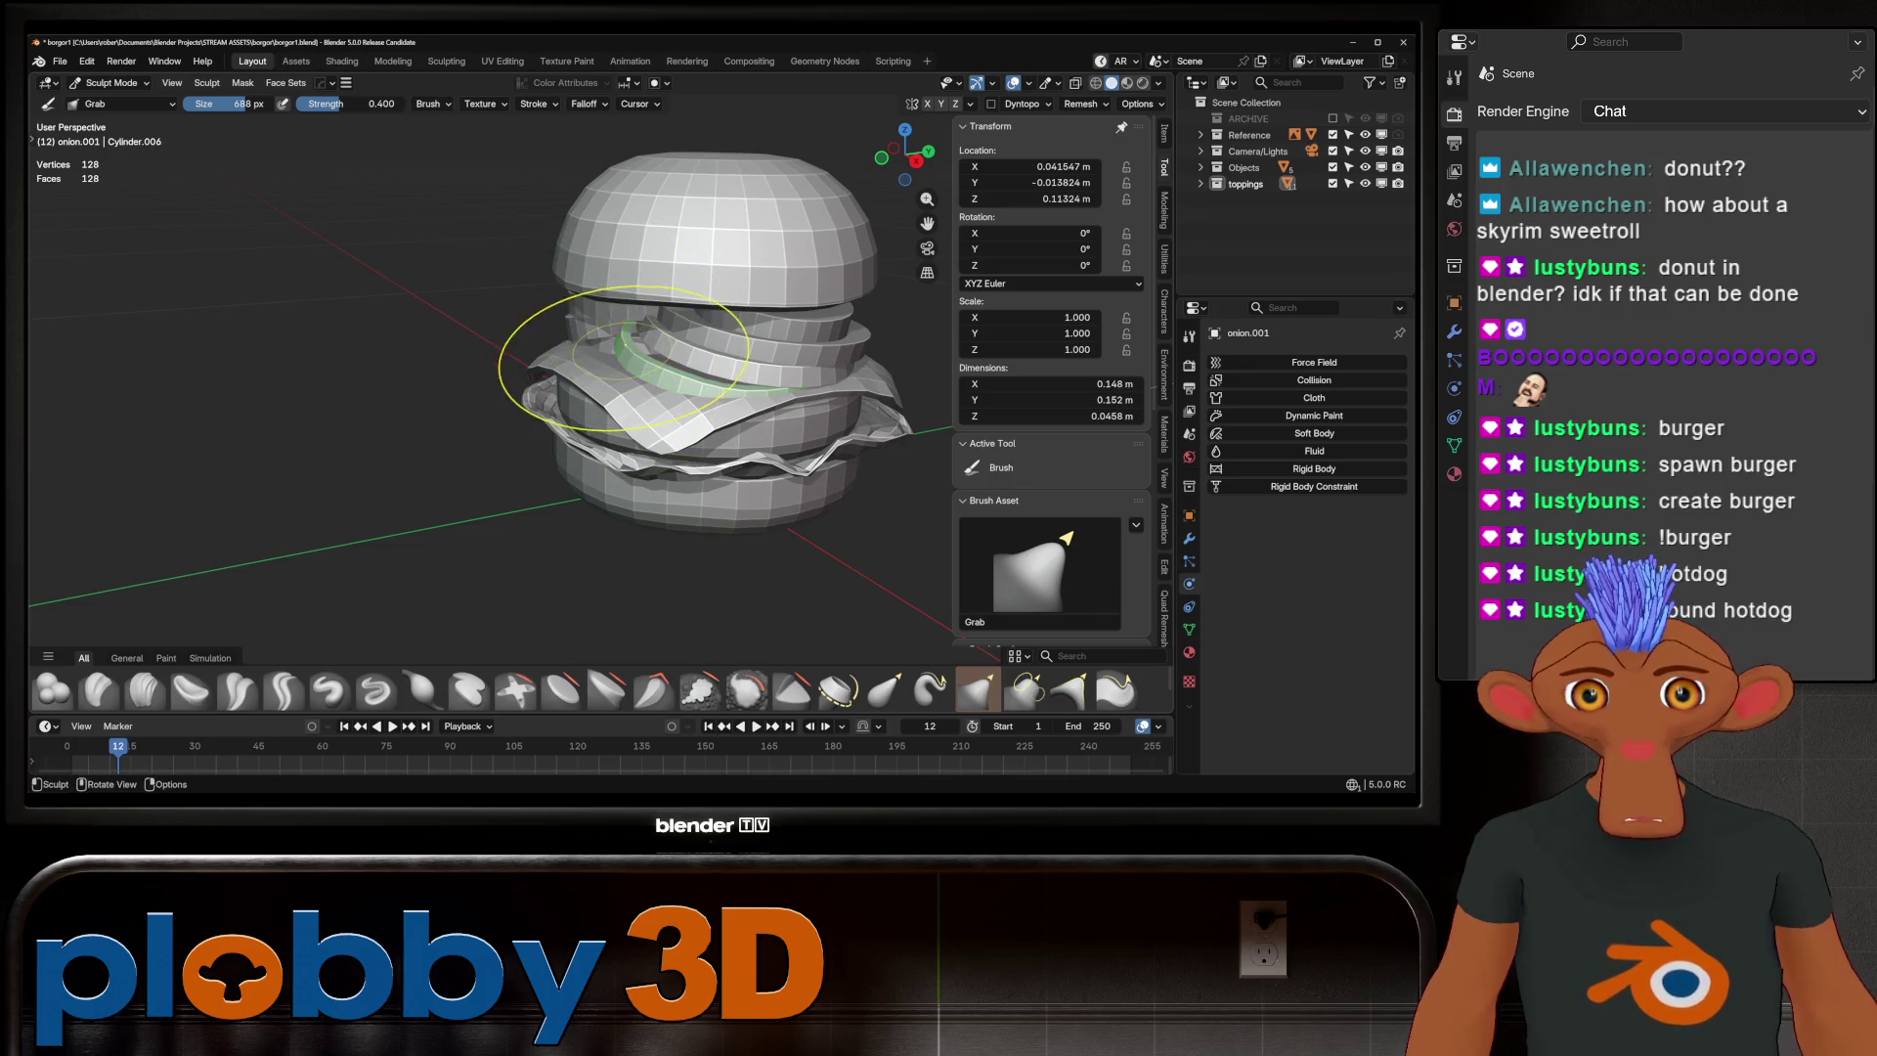
key("alt+q")
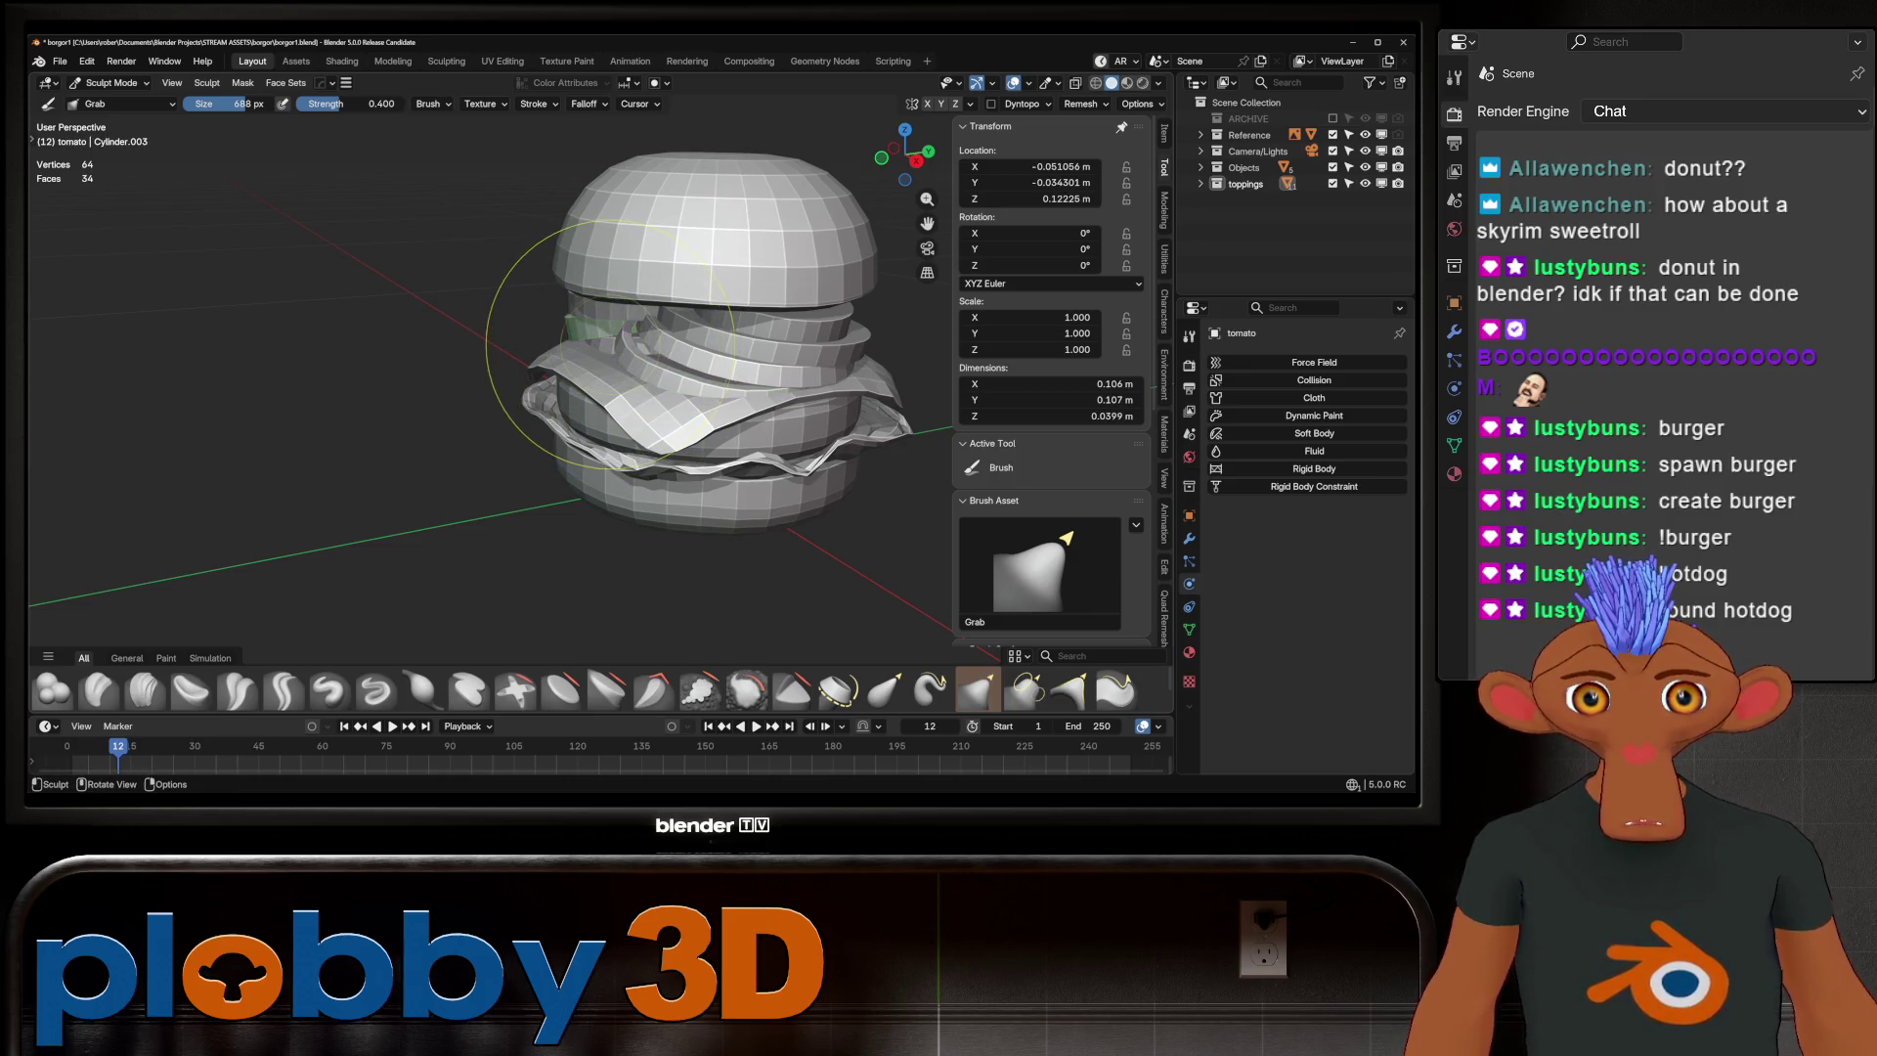
Orbit to a front view and make the patty, then the lettuce, the sculpt target
mouse_move(684, 352)
middle_mouse_down()
mouse_move(558, 346)
mouse_move(575, 344)
middle_mouse_up()
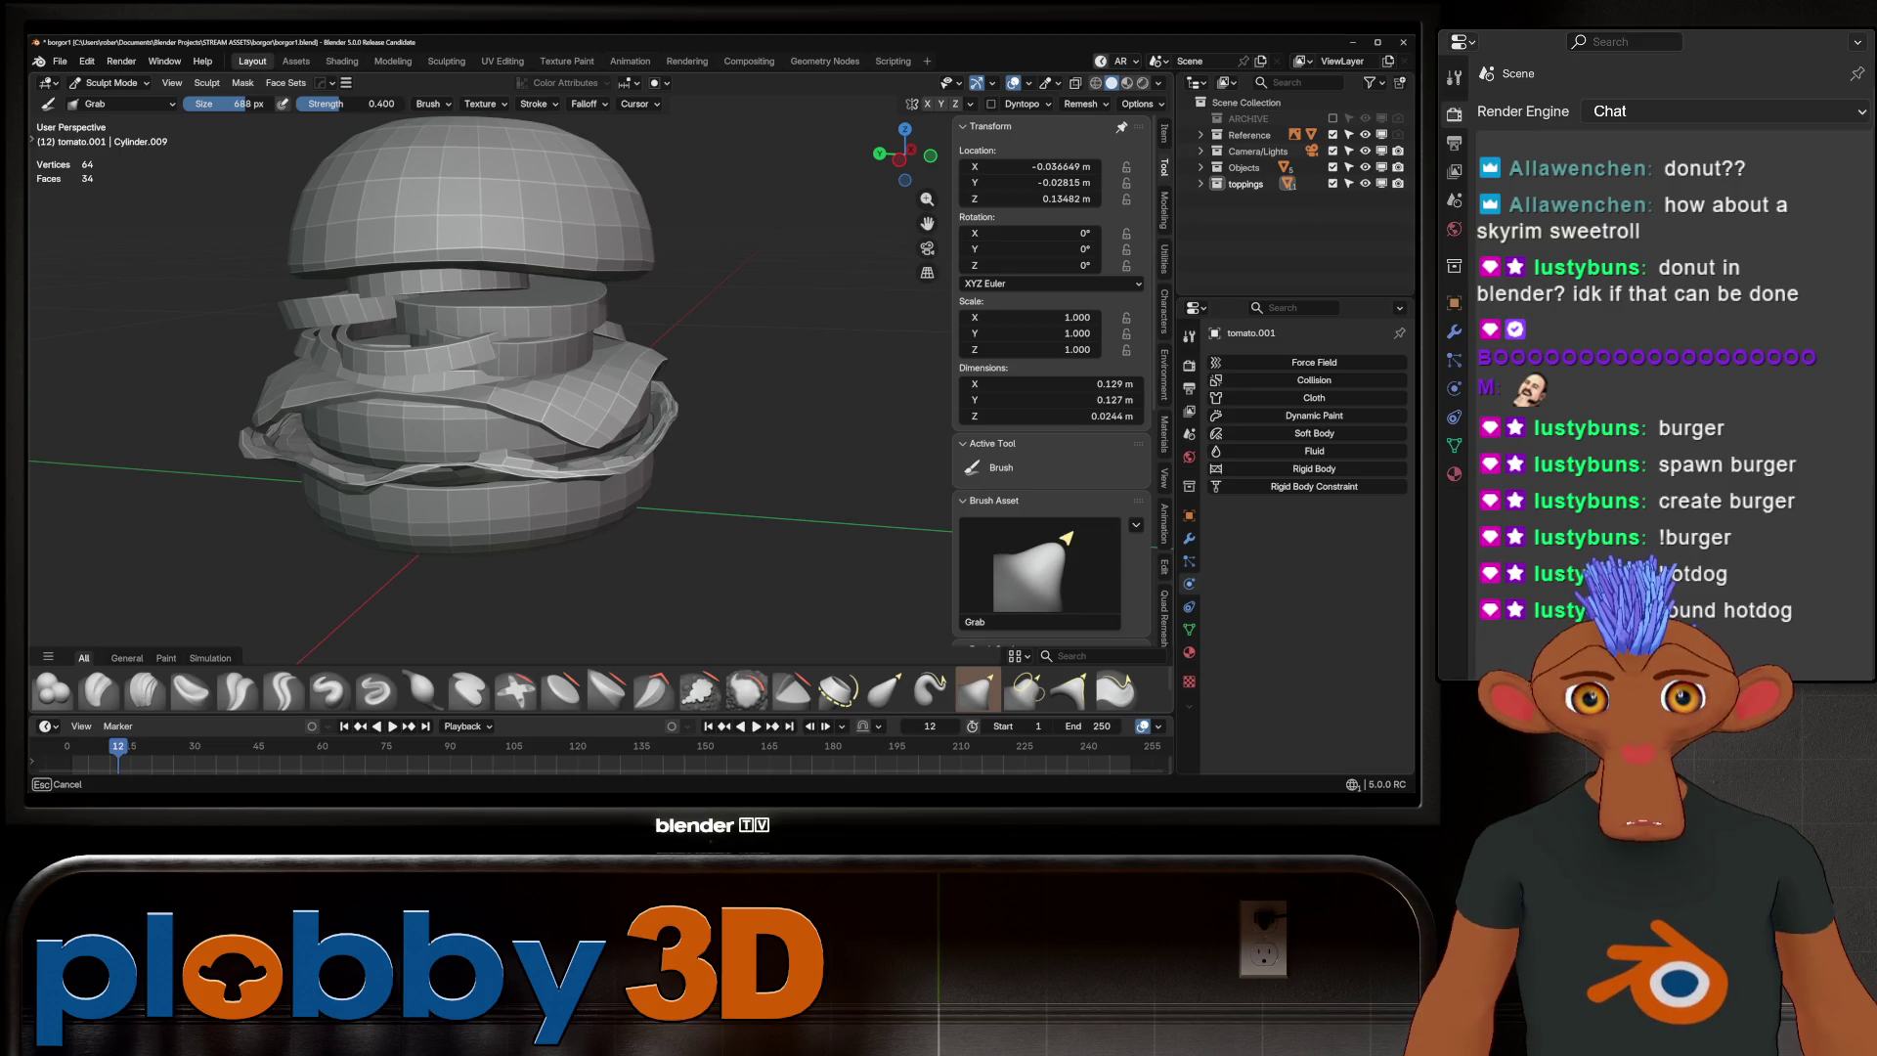
mouse_move(575, 344)
middle_mouse_down()
mouse_move(556, 313)
mouse_move(594, 297)
middle_mouse_up()
scroll(617, 296, "up", 4)
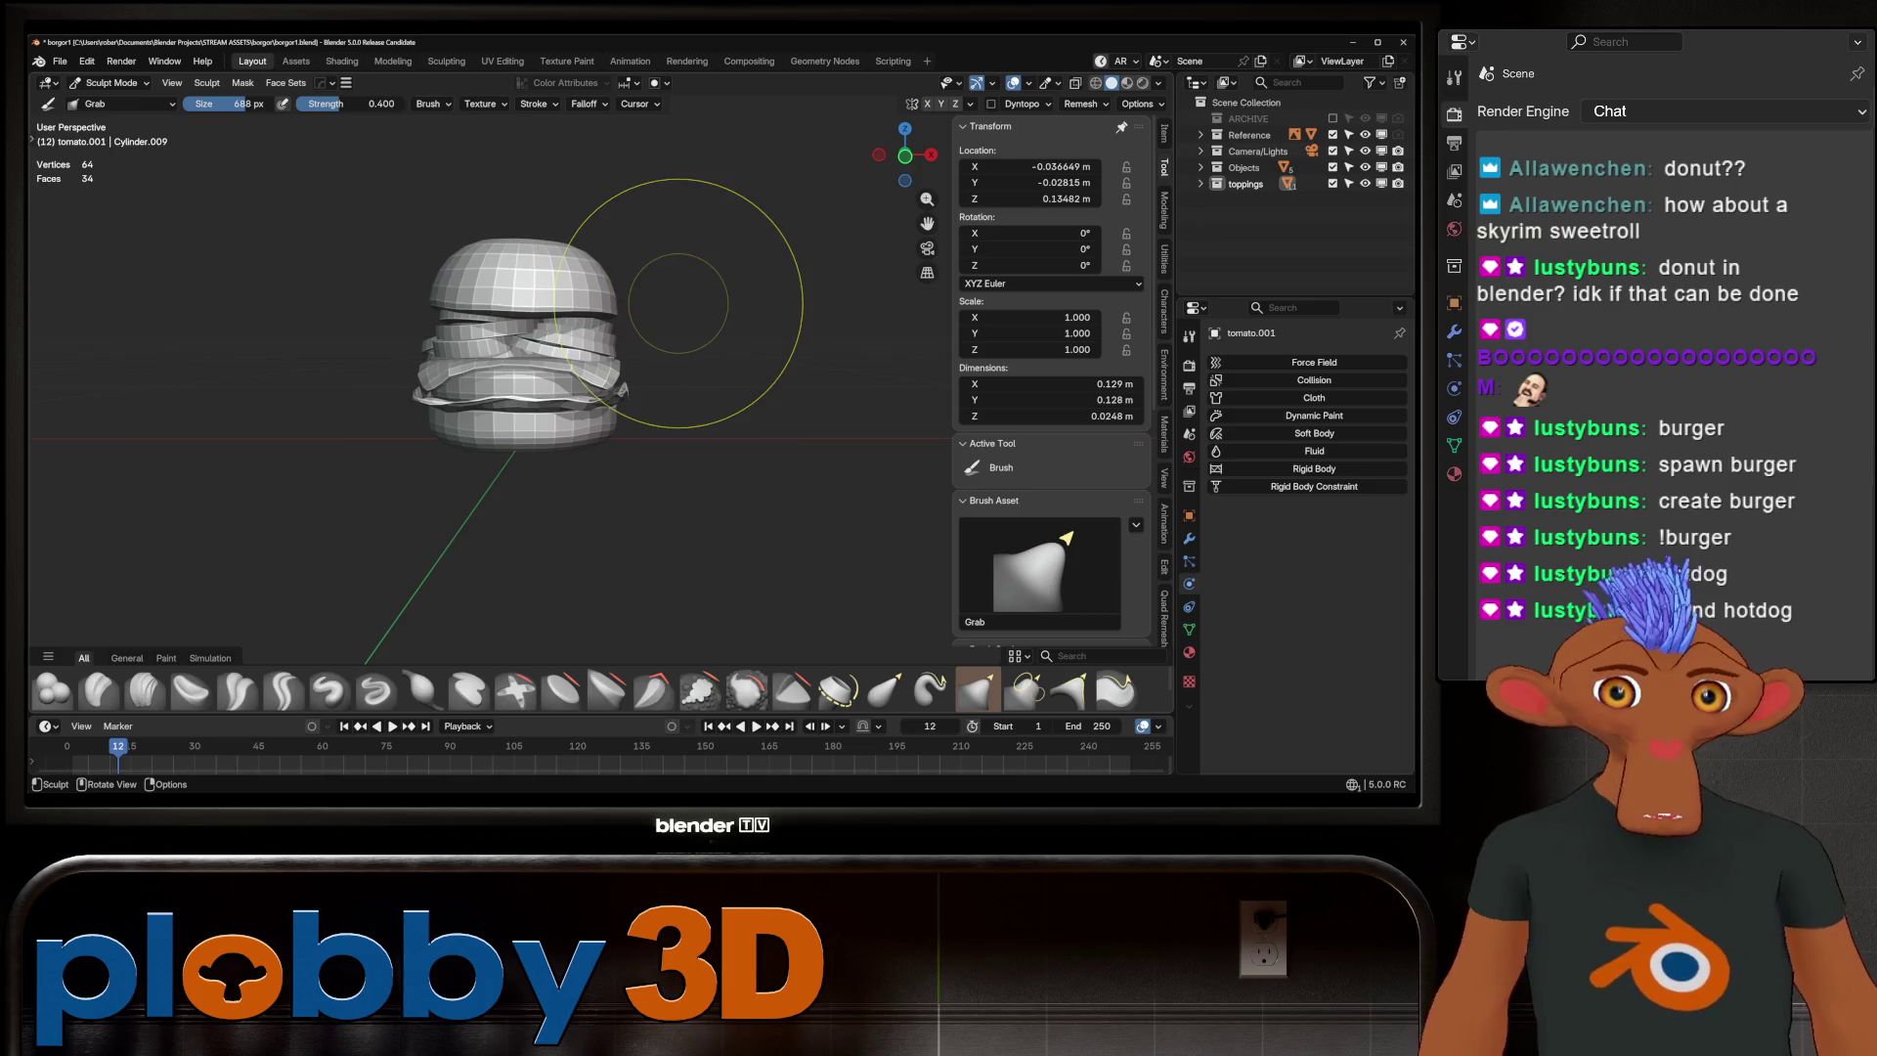
middle_click_drag(294, 336, 272, 321, "shift")
scroll(528, 353, "up", 3)
key("alt+q")
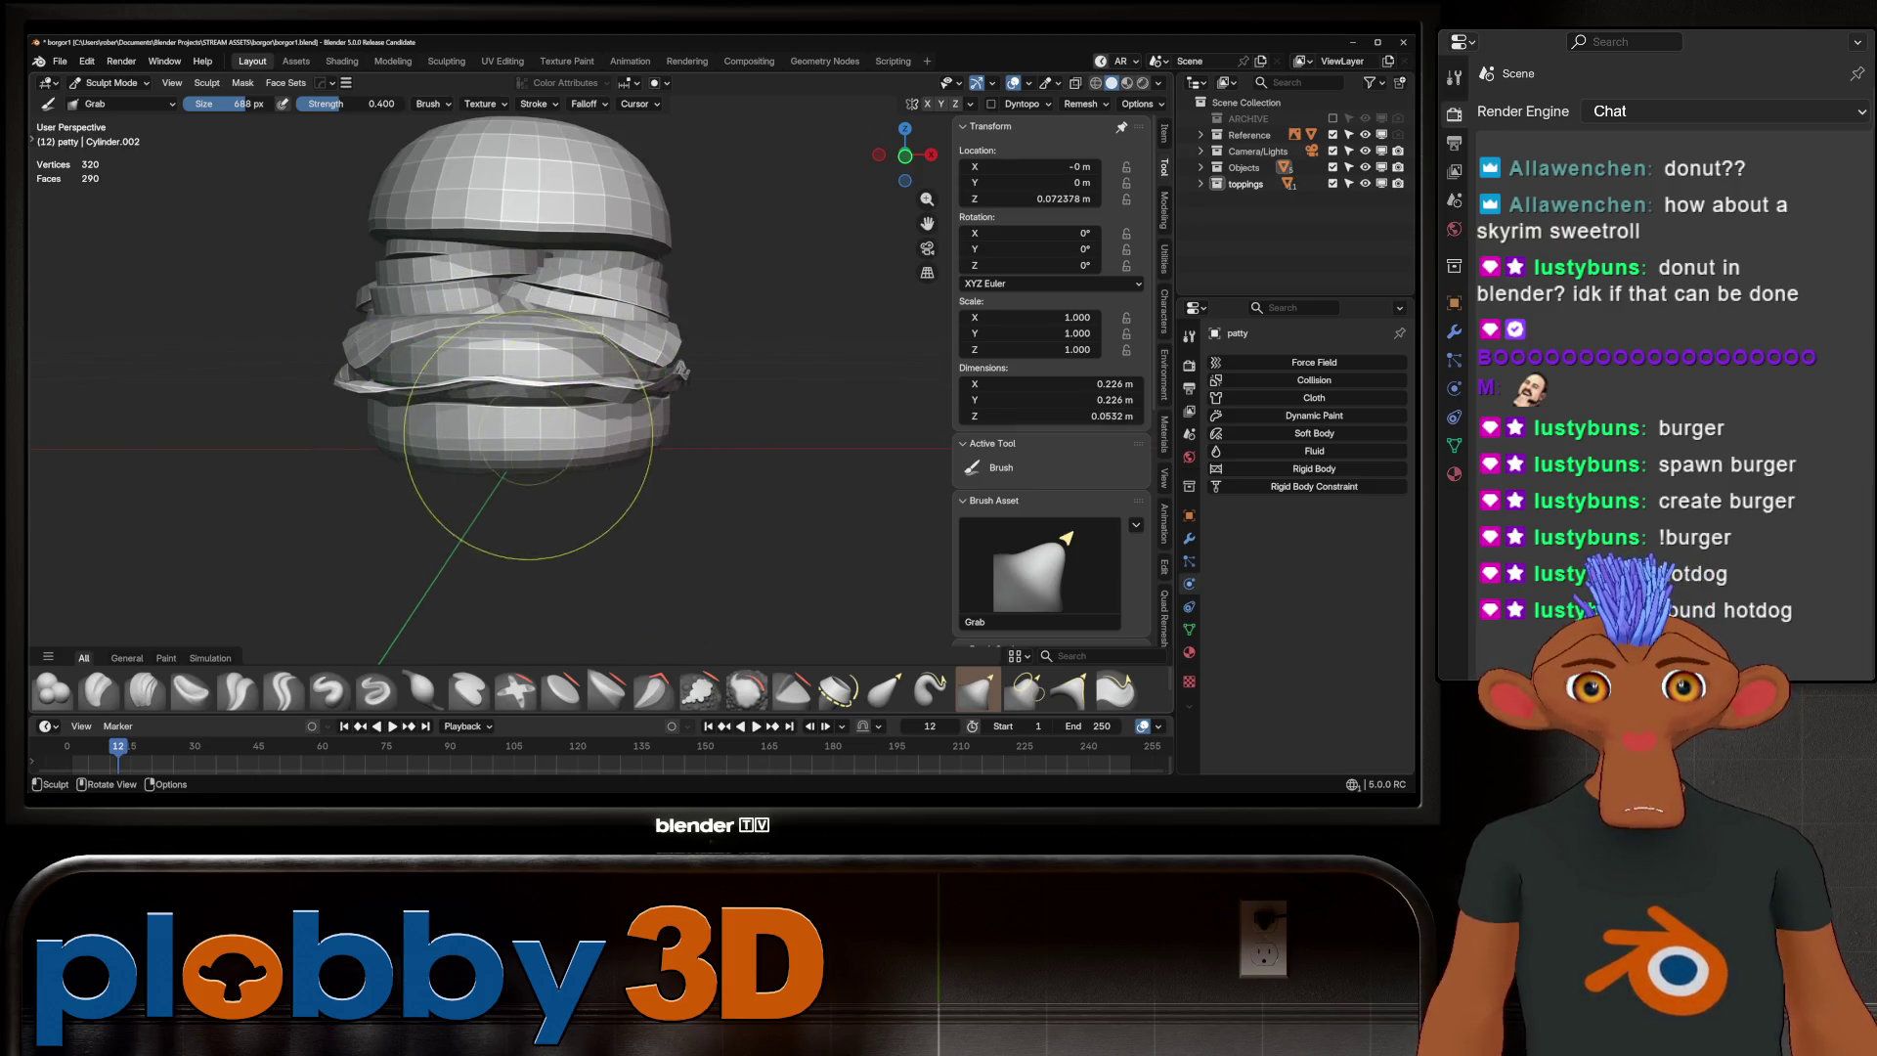
scroll(528, 435, "up", 2)
key("alt+q")
Orbit and pan around the burger to inspect the lettuce layer from the side
mouse_move(513, 376)
middle_mouse_down()
mouse_move(502, 398)
mouse_move(488, 372)
mouse_move(548, 469)
middle_mouse_up()
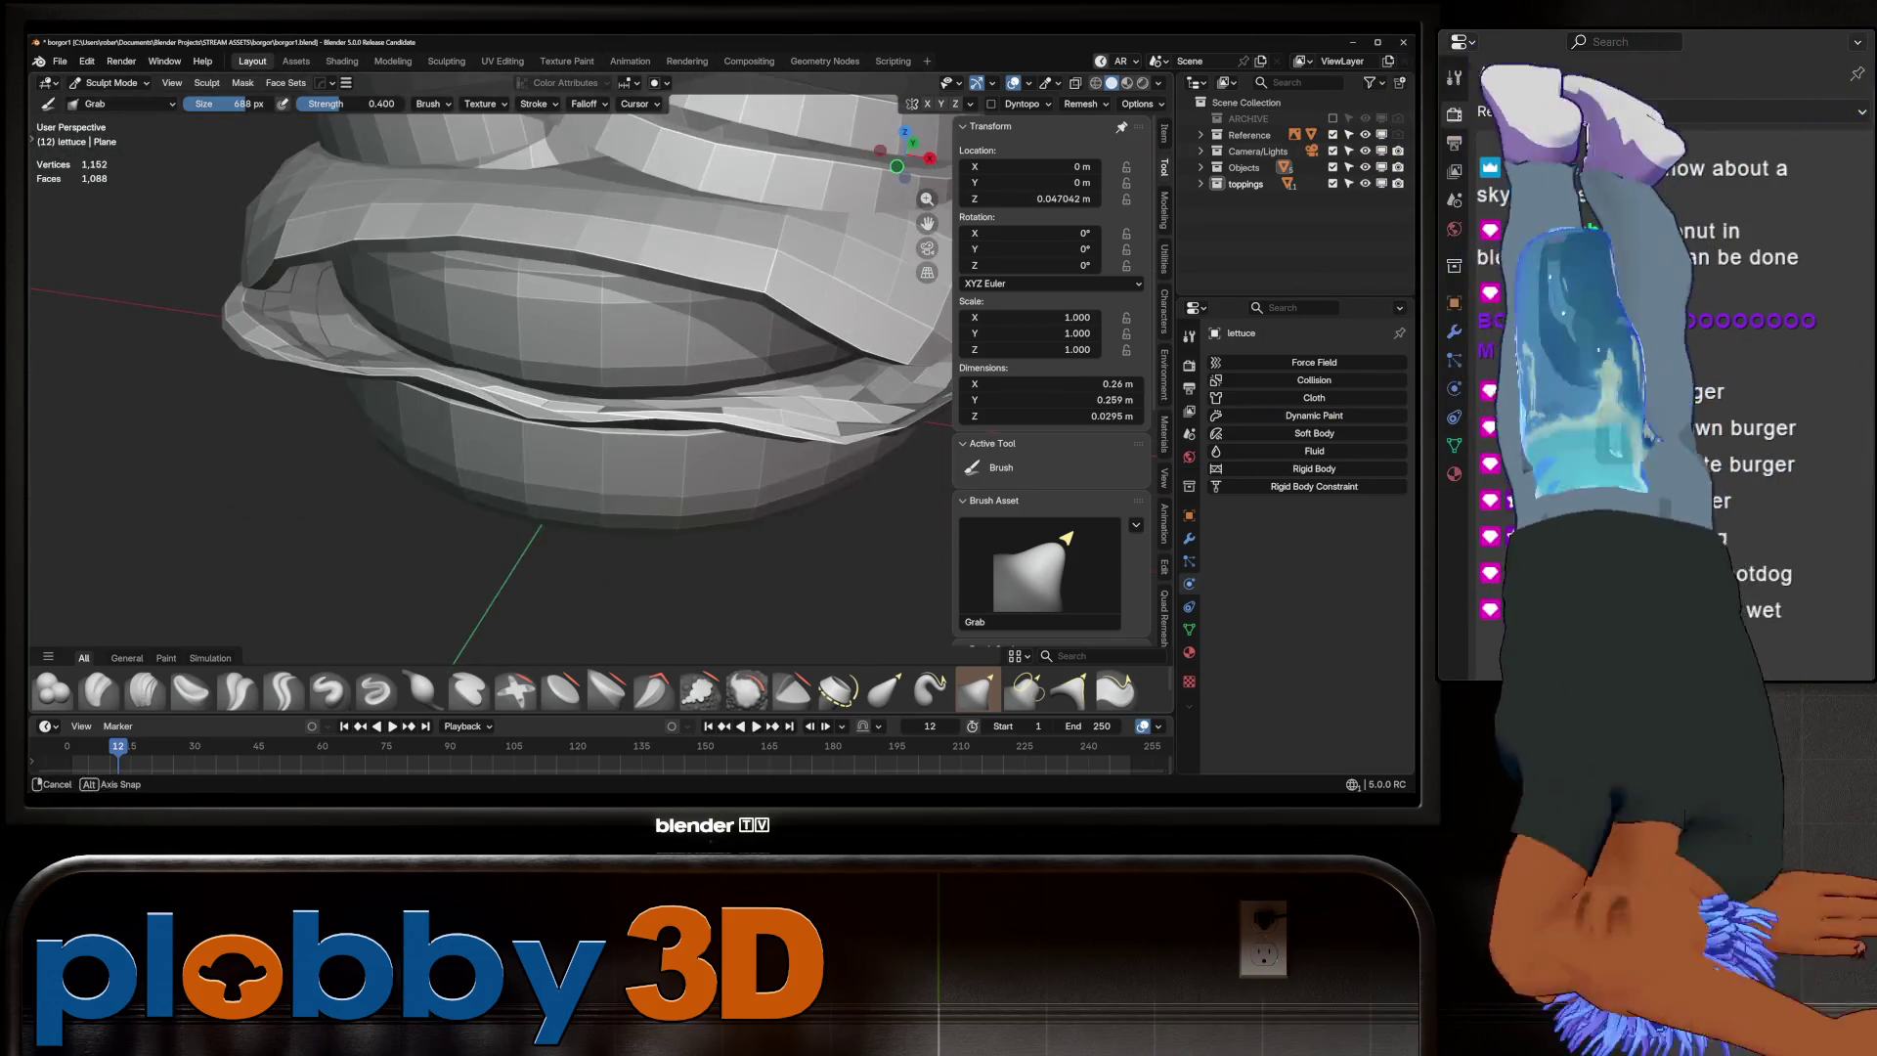
scroll(565, 398, "down", 3)
mouse_move(565, 398)
middle_mouse_down()
mouse_move(557, 362)
mouse_move(545, 411)
middle_mouse_up()
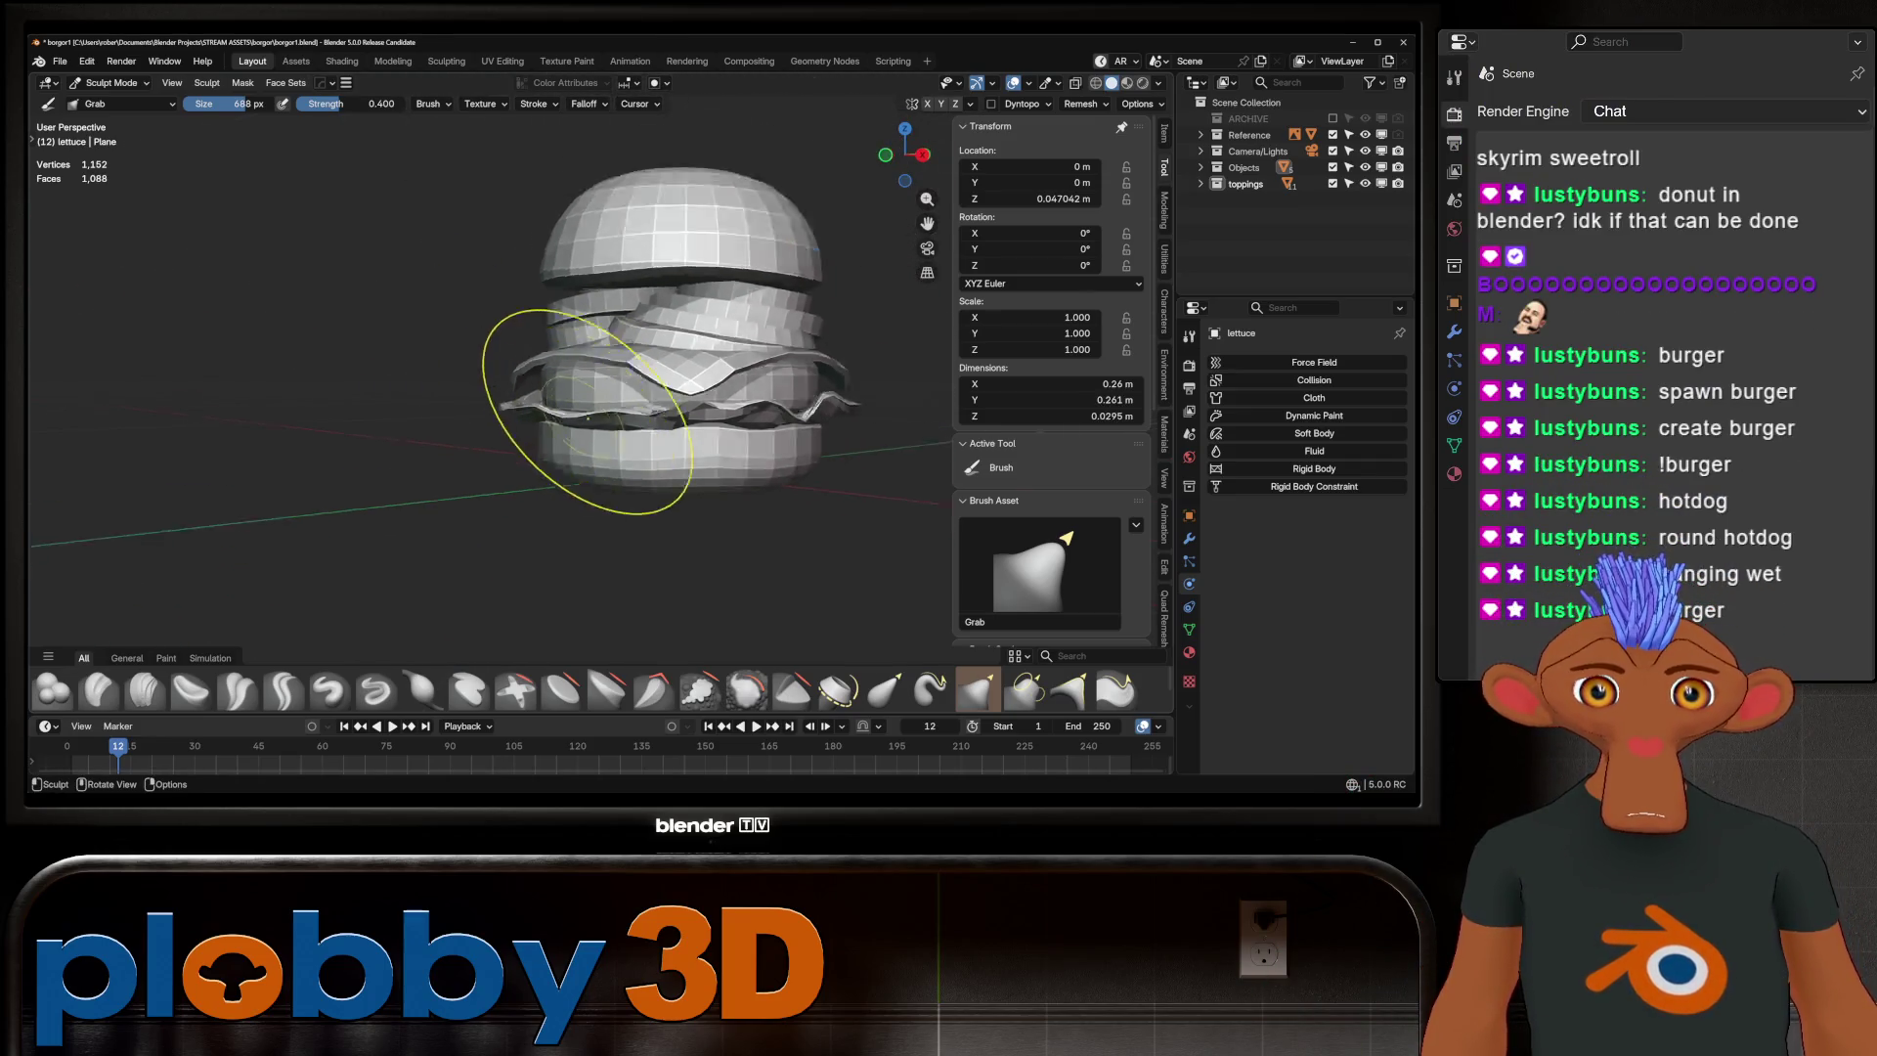
scroll(545, 411, "down", 5)
scroll(538, 416, "up", 7)
scroll(448, 369, "up", 3)
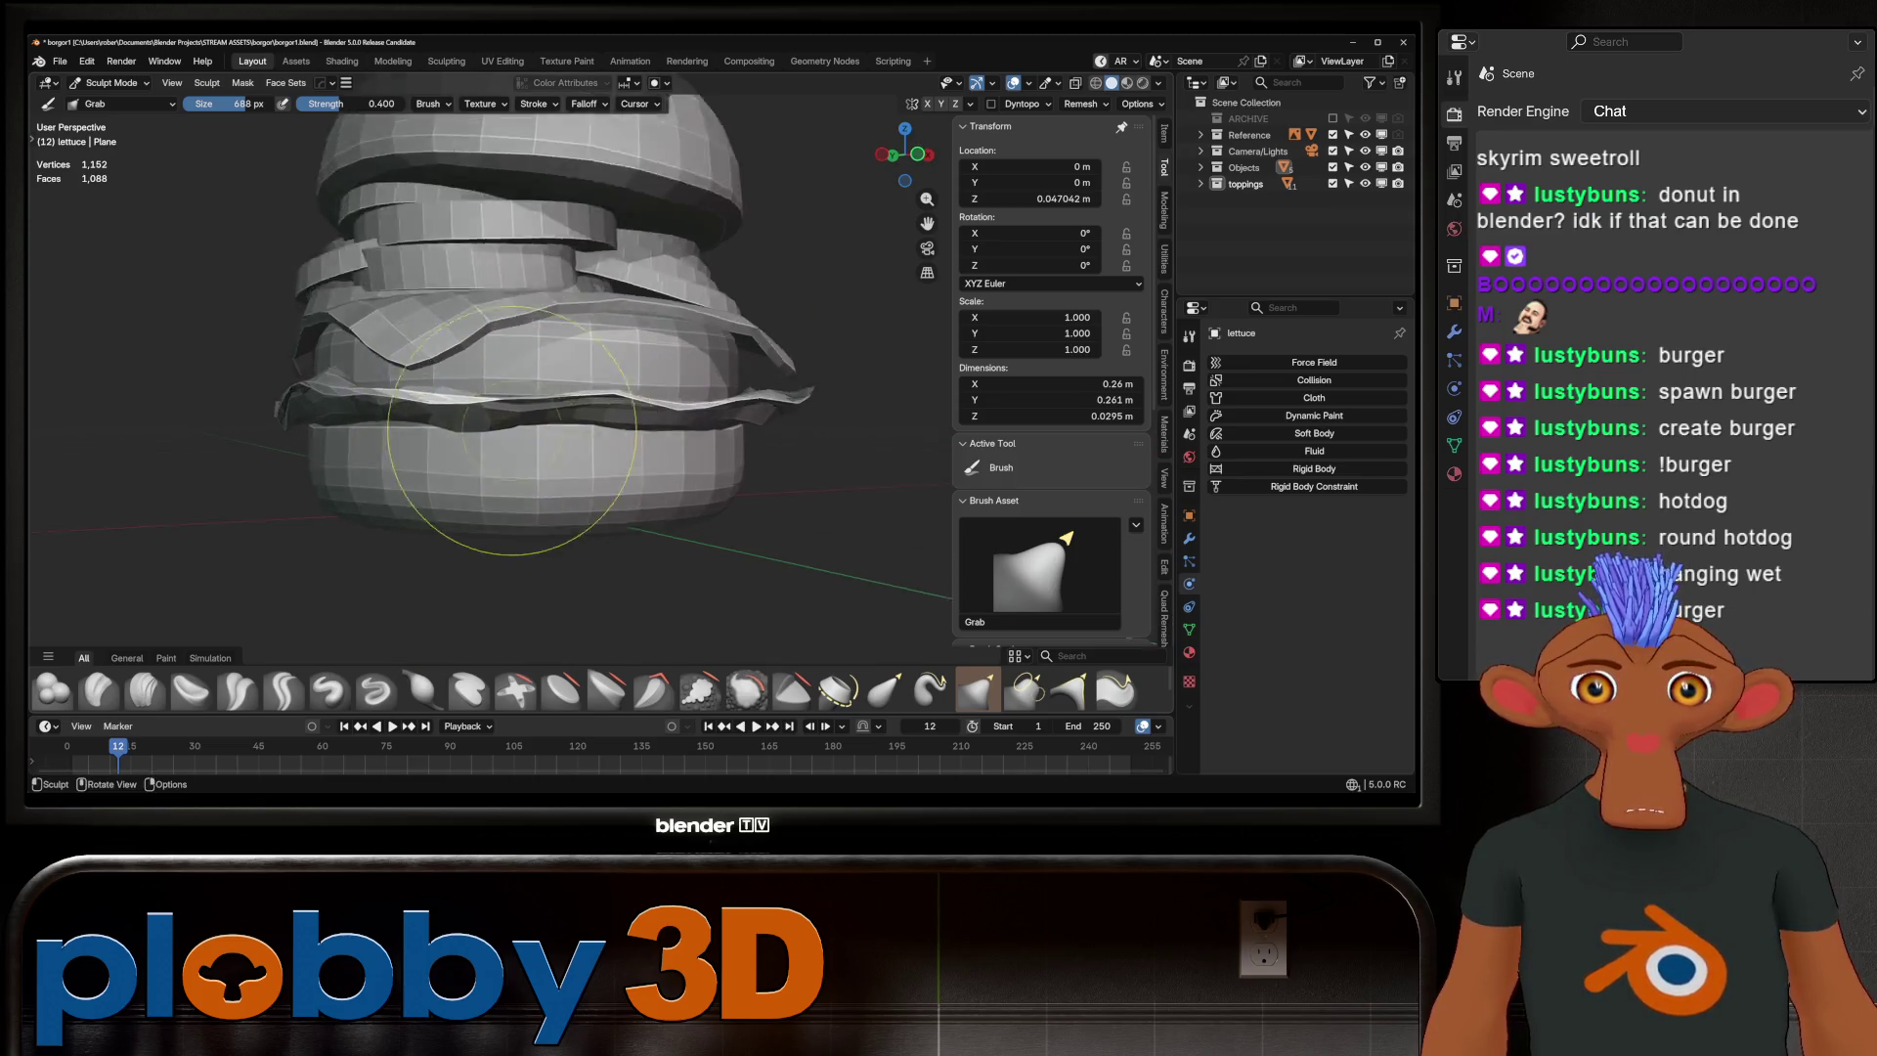
mouse_move(448, 369)
middle_mouse_down("shift")
mouse_move(653, 432)
mouse_move(598, 435)
mouse_move(703, 396)
mouse_move(660, 444)
mouse_move(635, 405)
middle_mouse_up("shift")
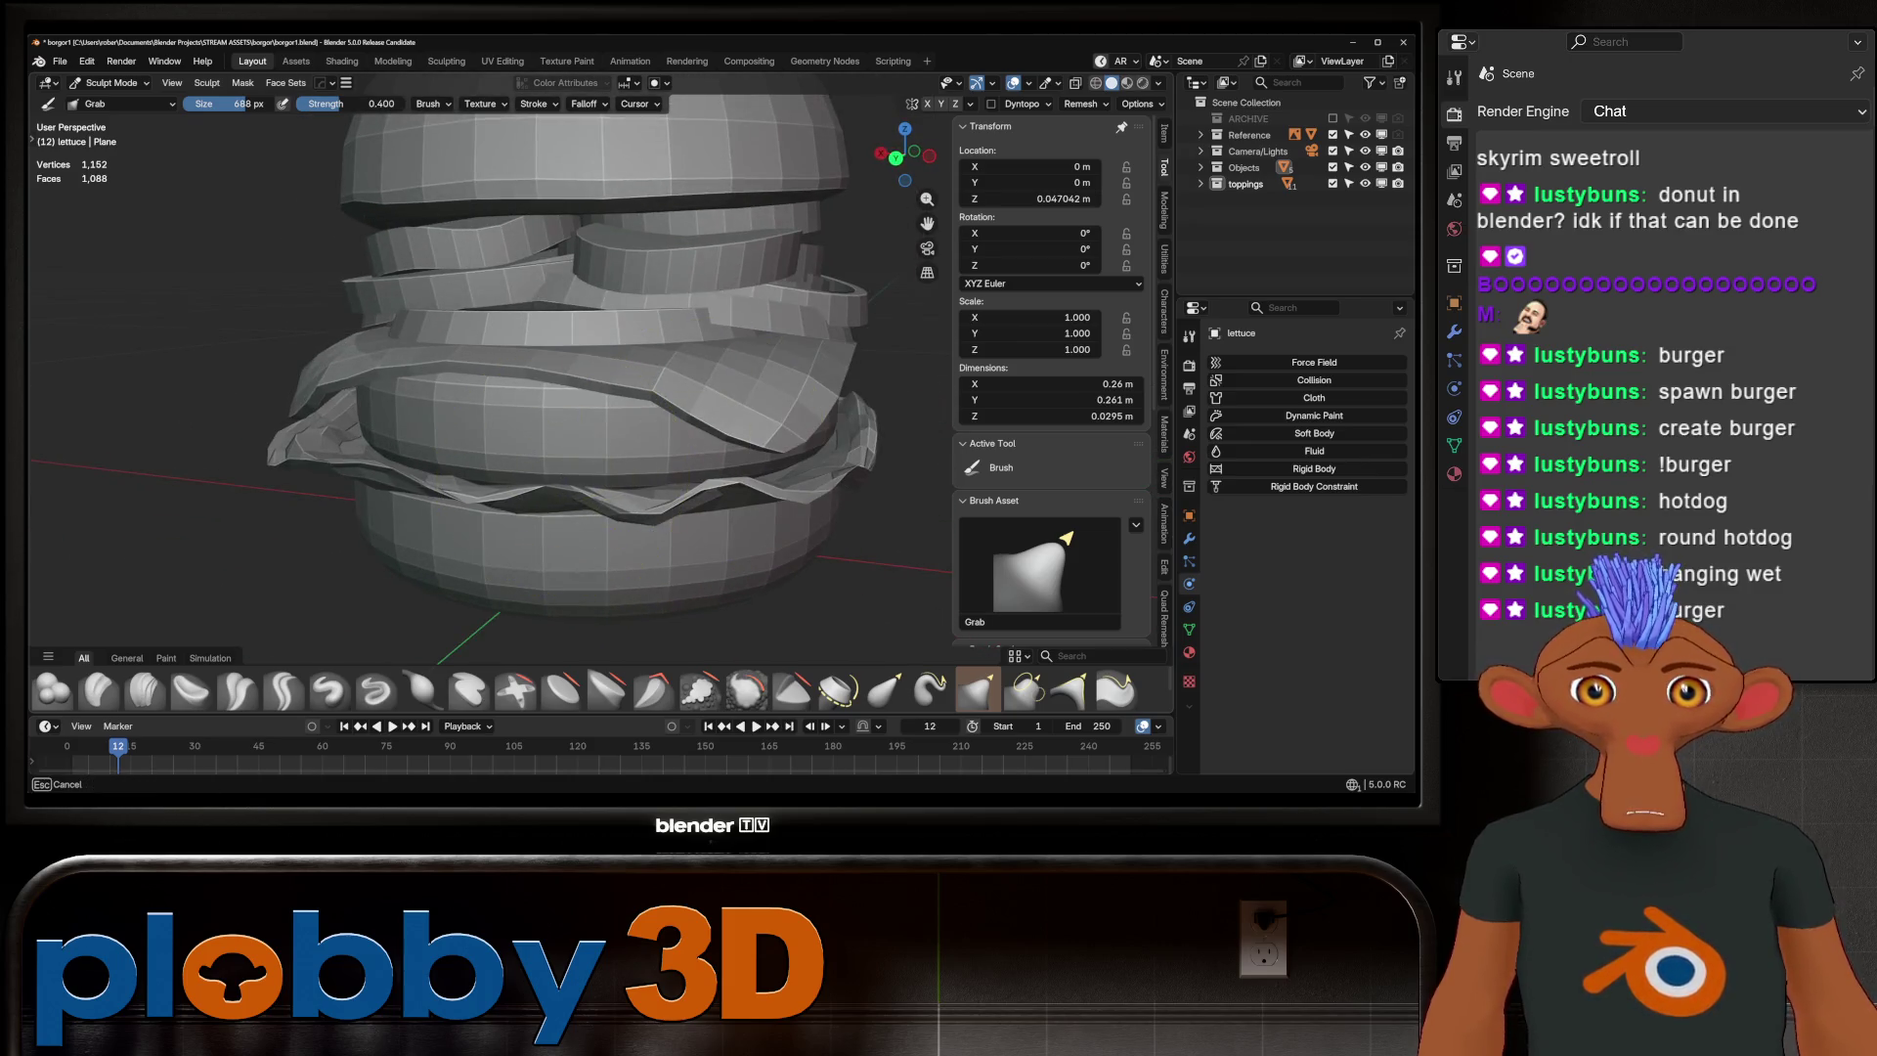
scroll(539, 506, "down", 2)
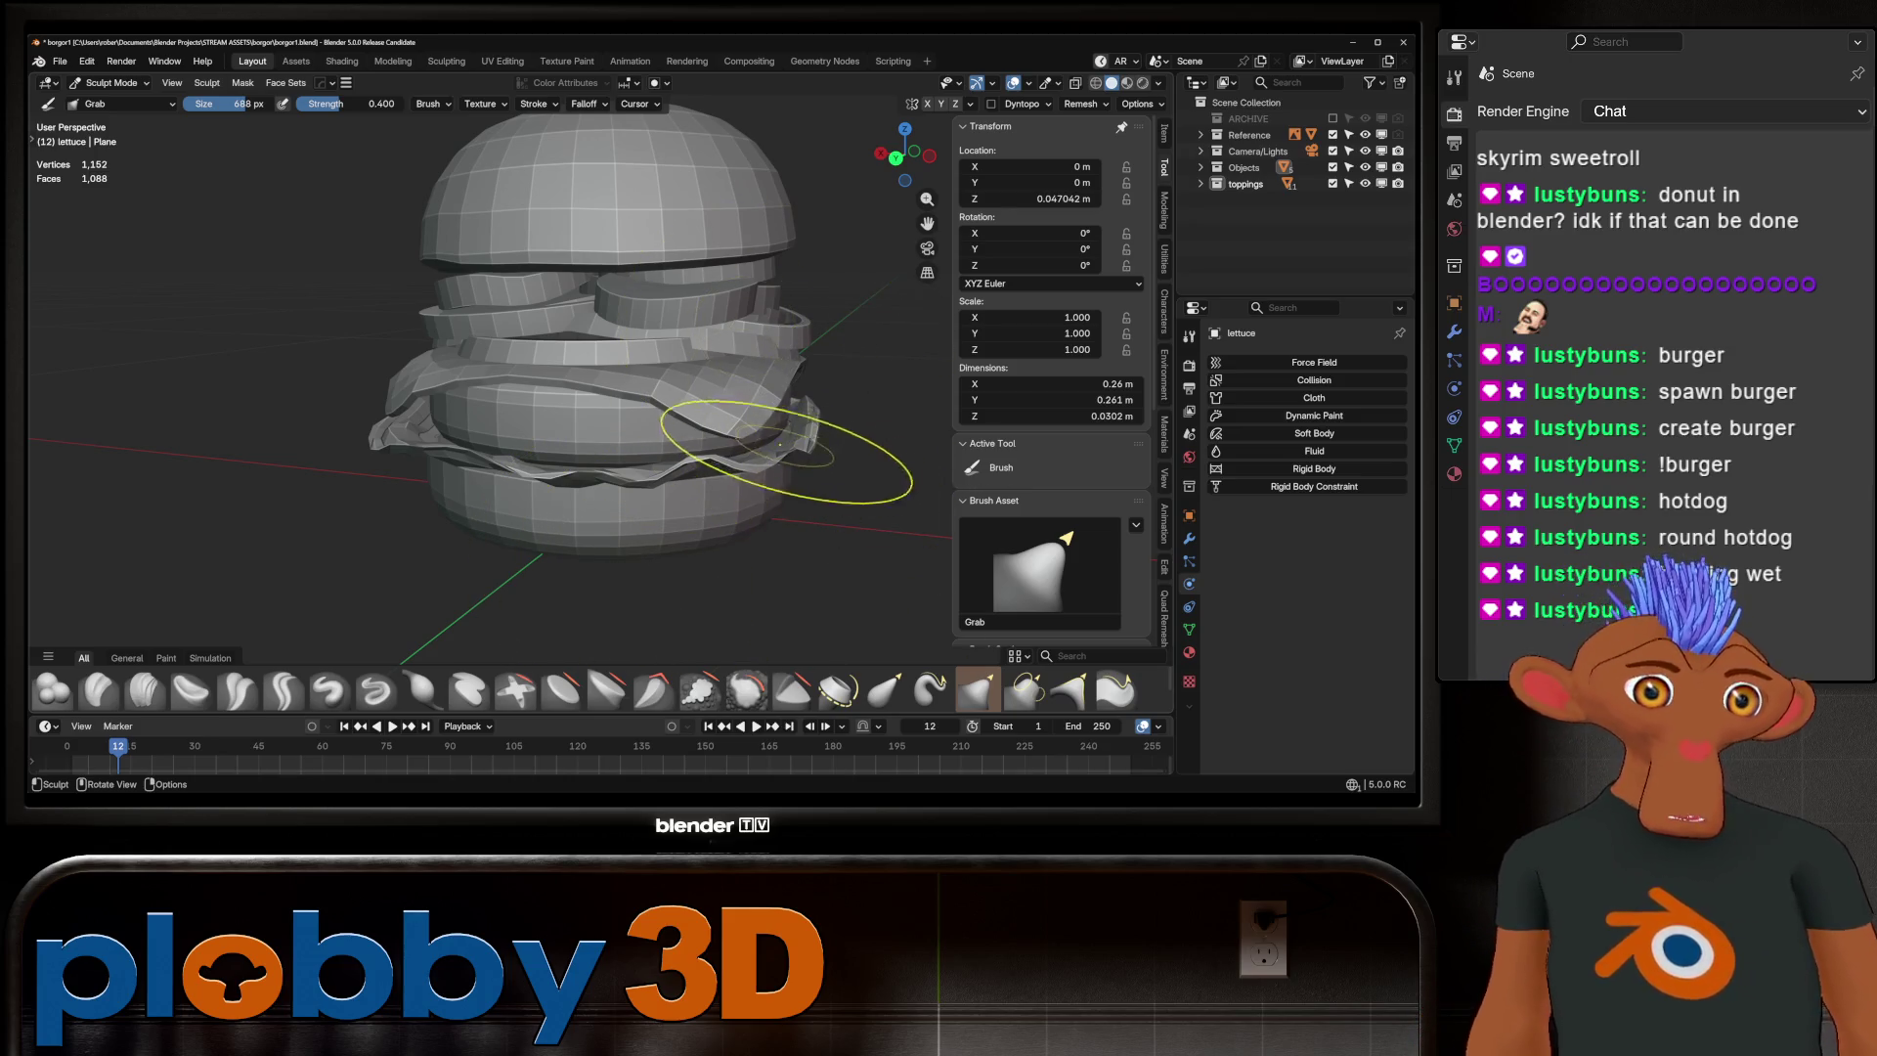
View the burger from the front and from above, then switch to Object Mode
mouse_move(519, 378)
middle_mouse_down()
mouse_move(544, 480)
mouse_move(469, 454)
mouse_move(689, 454)
mouse_move(691, 419)
mouse_move(419, 452)
middle_mouse_up()
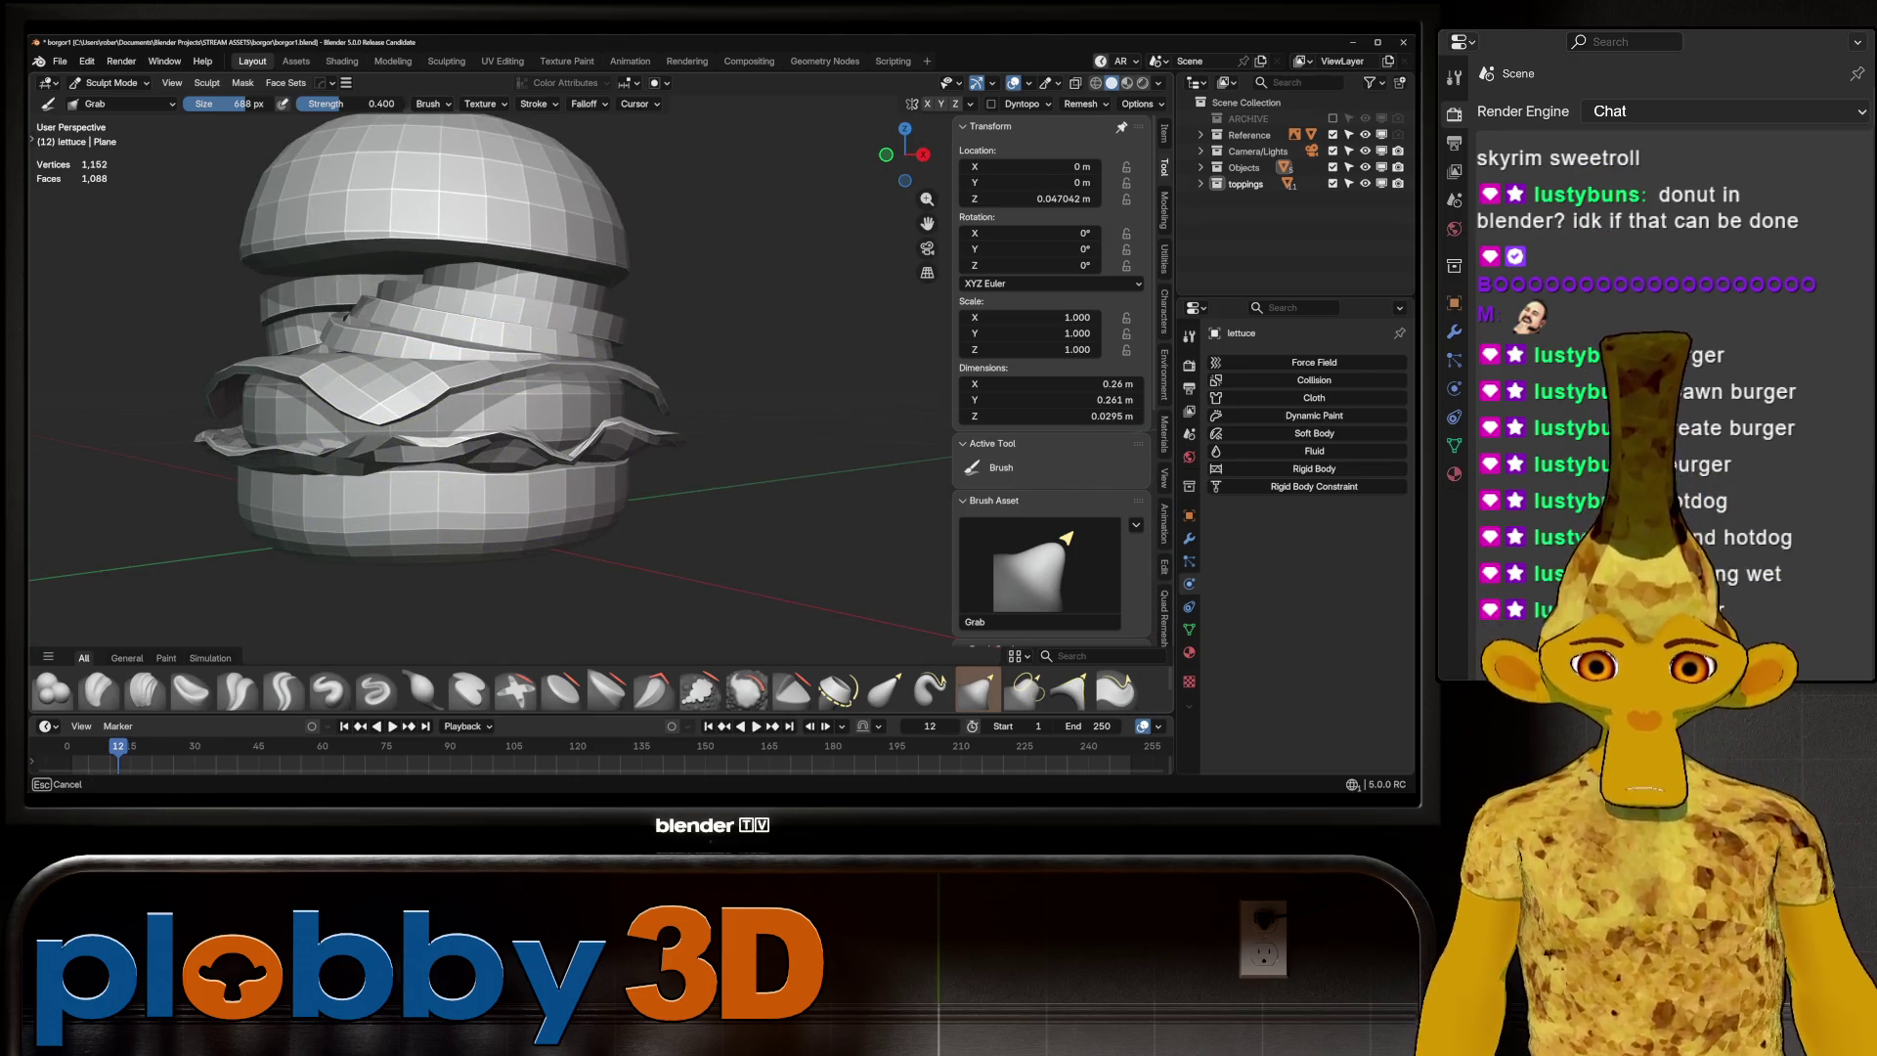
scroll(629, 460, "down", 3)
mouse_move(628, 461)
middle_mouse_down()
mouse_move(548, 430)
mouse_move(606, 440)
mouse_move(684, 401)
mouse_move(574, 385)
middle_mouse_up()
scroll(645, 420, "up", 4)
scroll(574, 385, "down", 2)
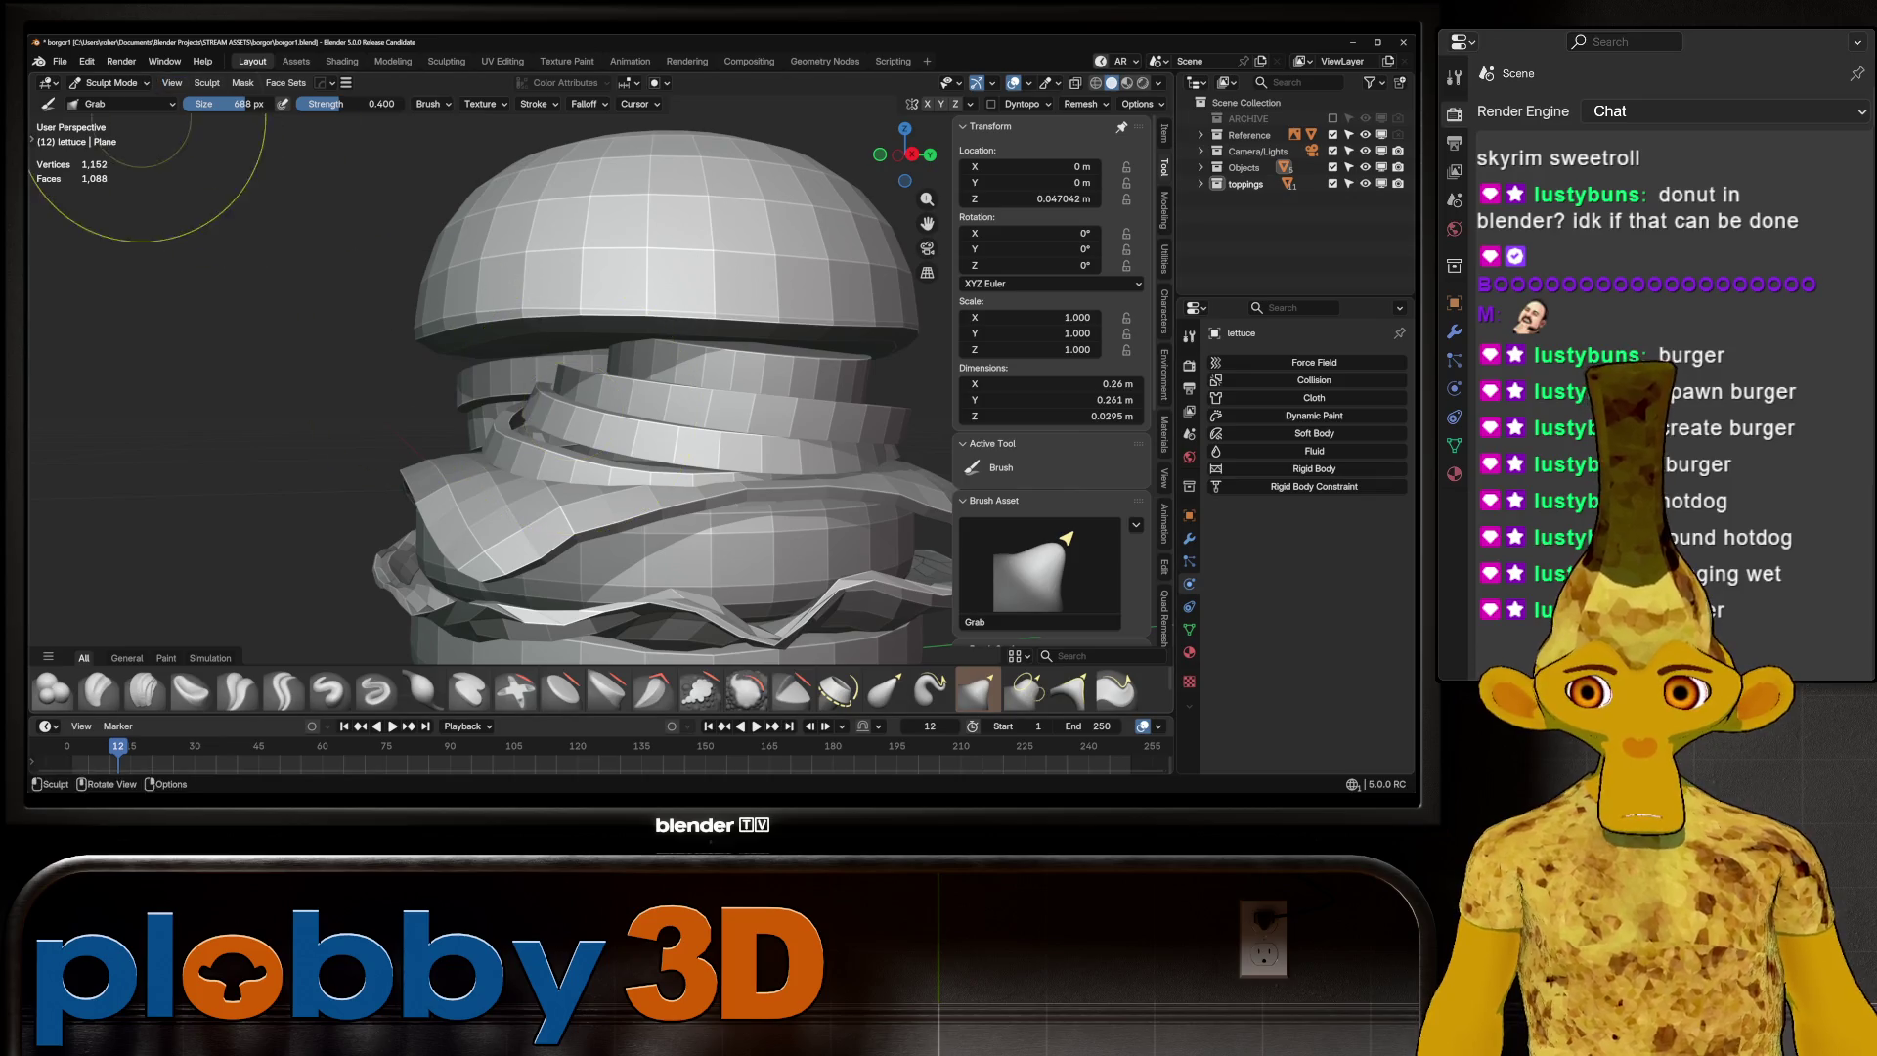
left_click(108, 82)
left_click(102, 99)
Move the onion.002 ring along the Y axis within the stack
left_click(879, 425)
middle_click_drag(880, 425, 885, 470)
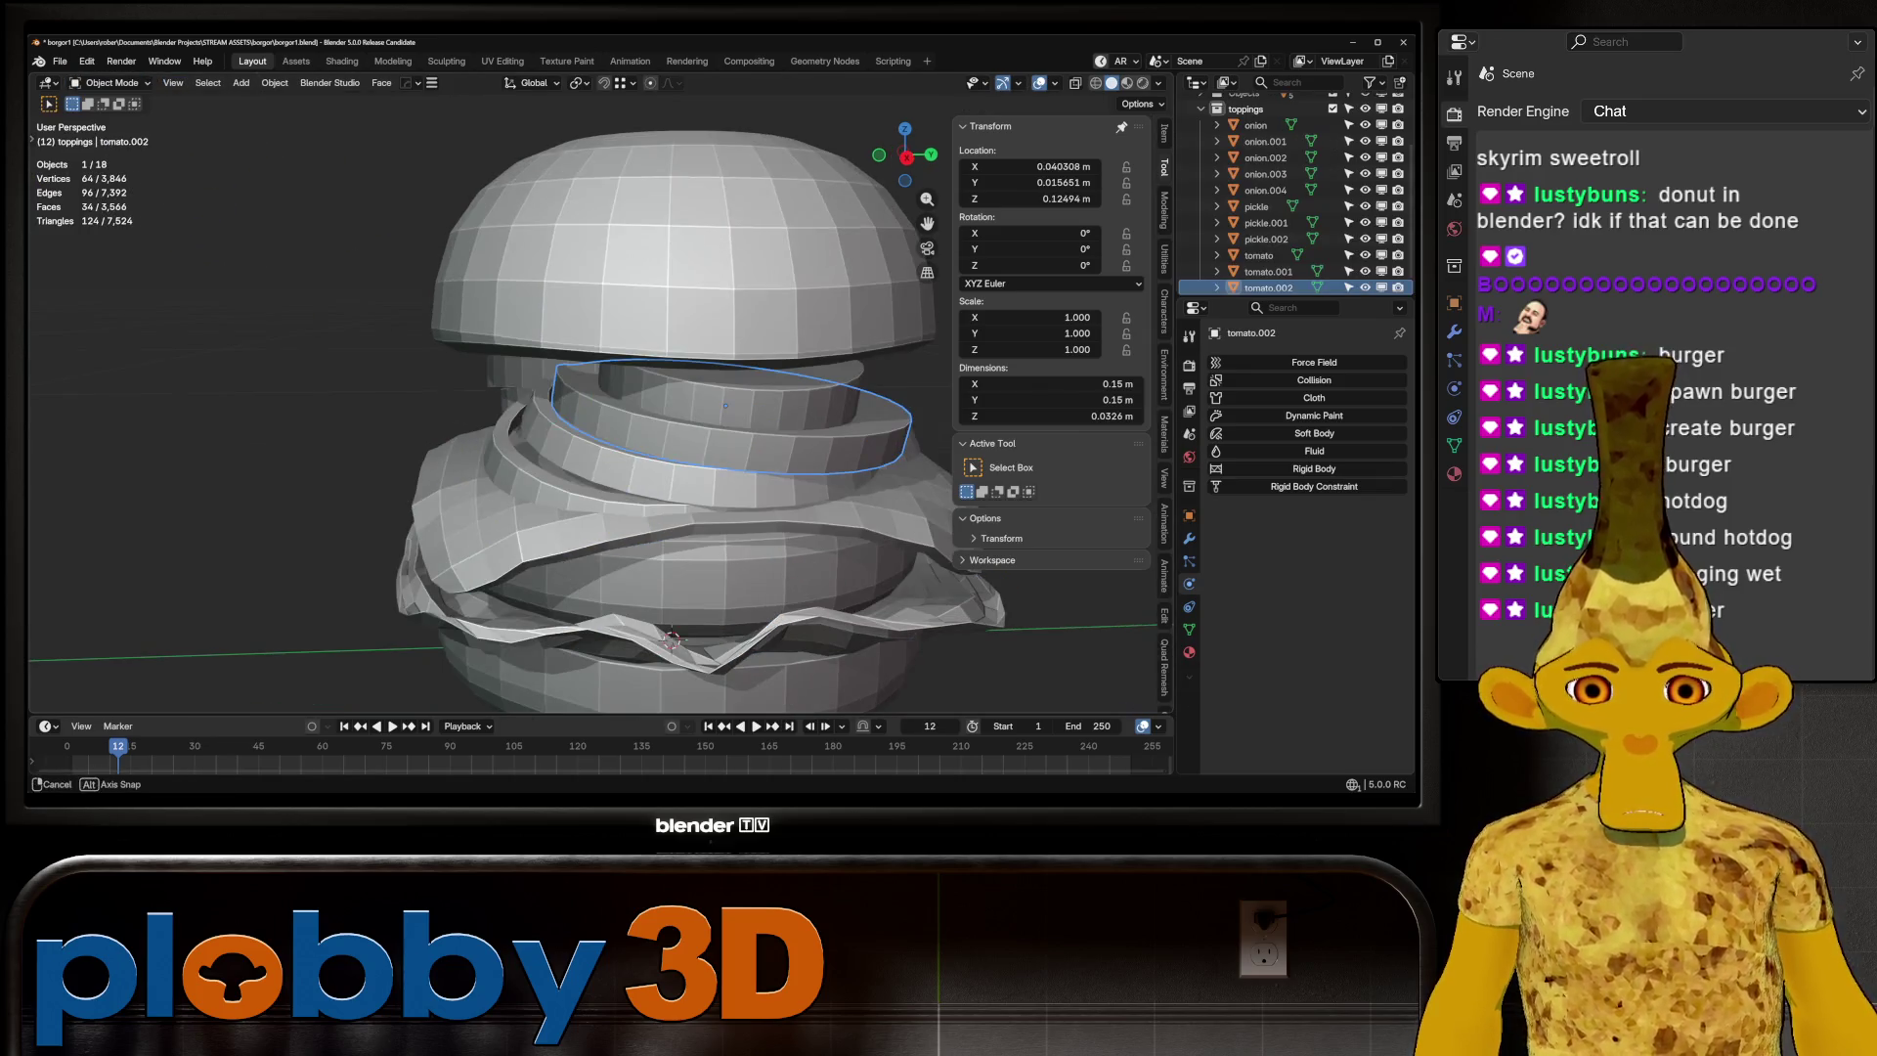
left_click(513, 430)
key("g")
key("y")
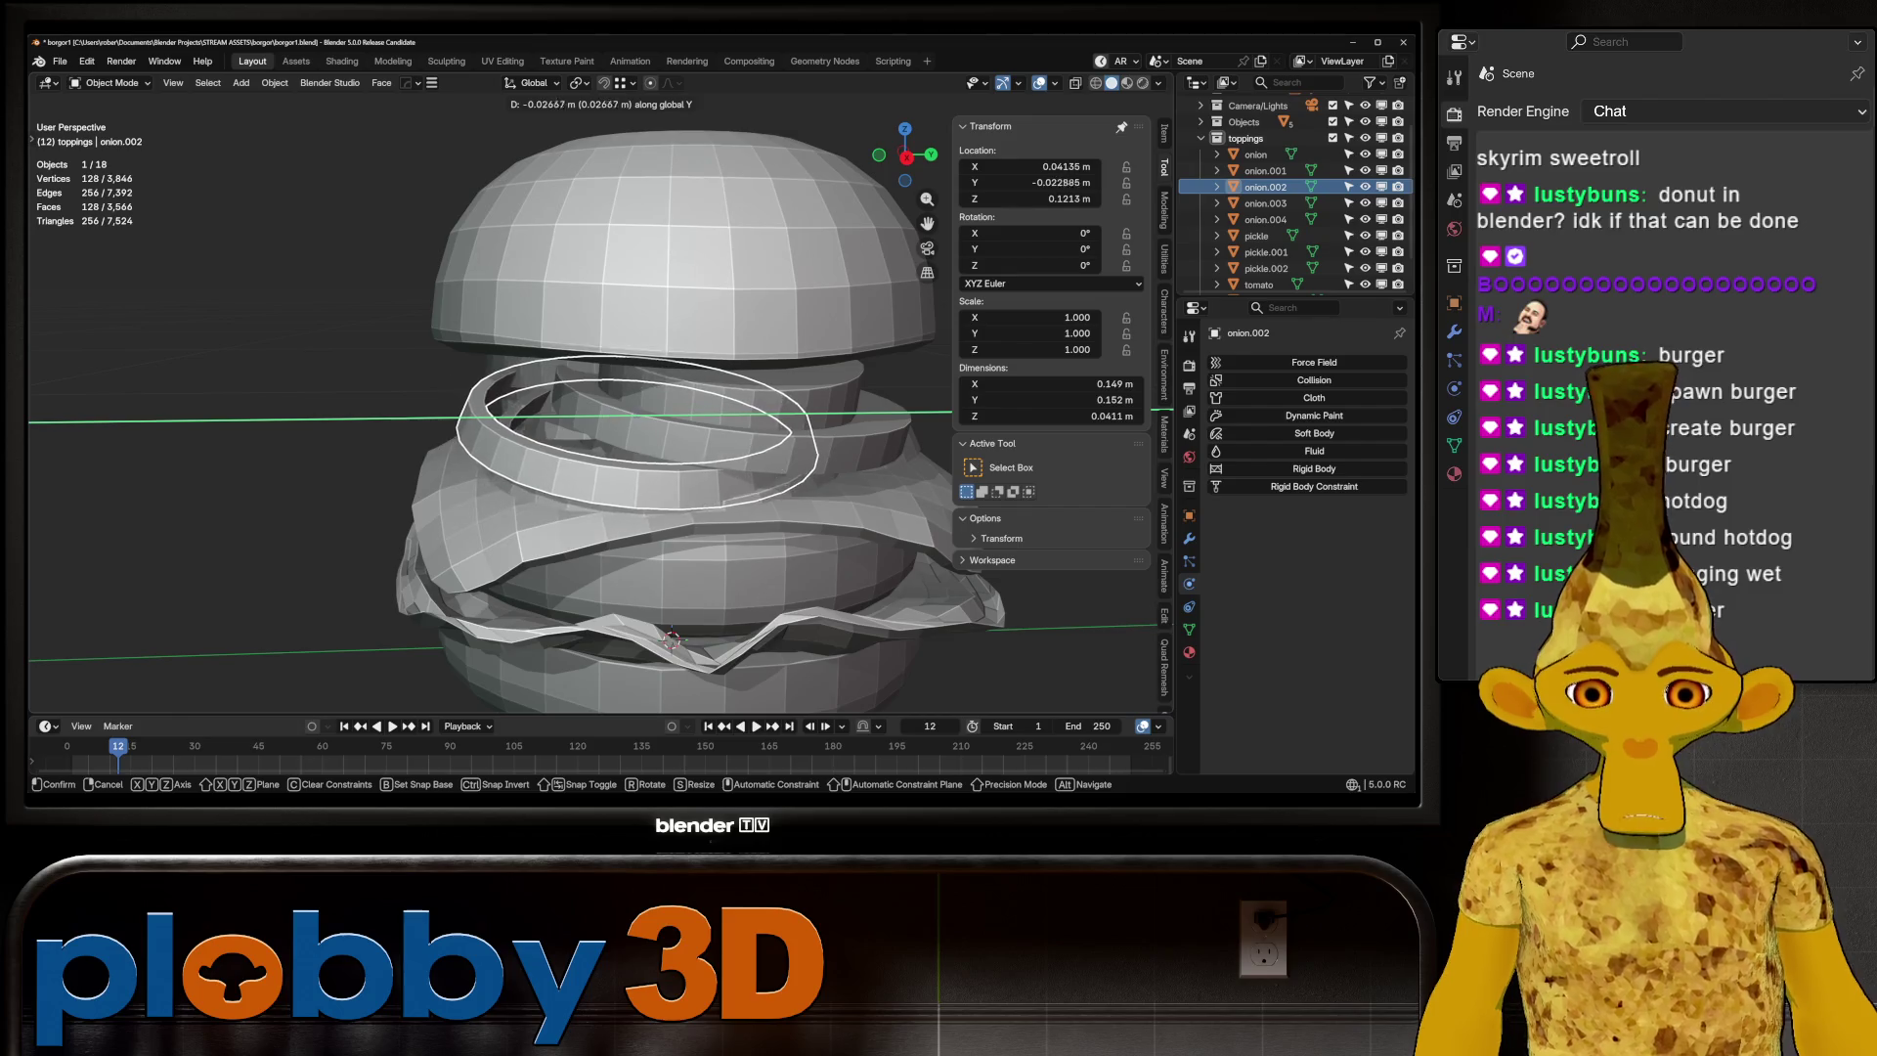
key("Return")
Move the tomato.002 slice along the Y axis
mouse_move(587, 420)
middle_mouse_down()
mouse_move(626, 376)
mouse_move(684, 391)
middle_mouse_up()
scroll(626, 377, "down", 3)
scroll(684, 391, "up", 2)
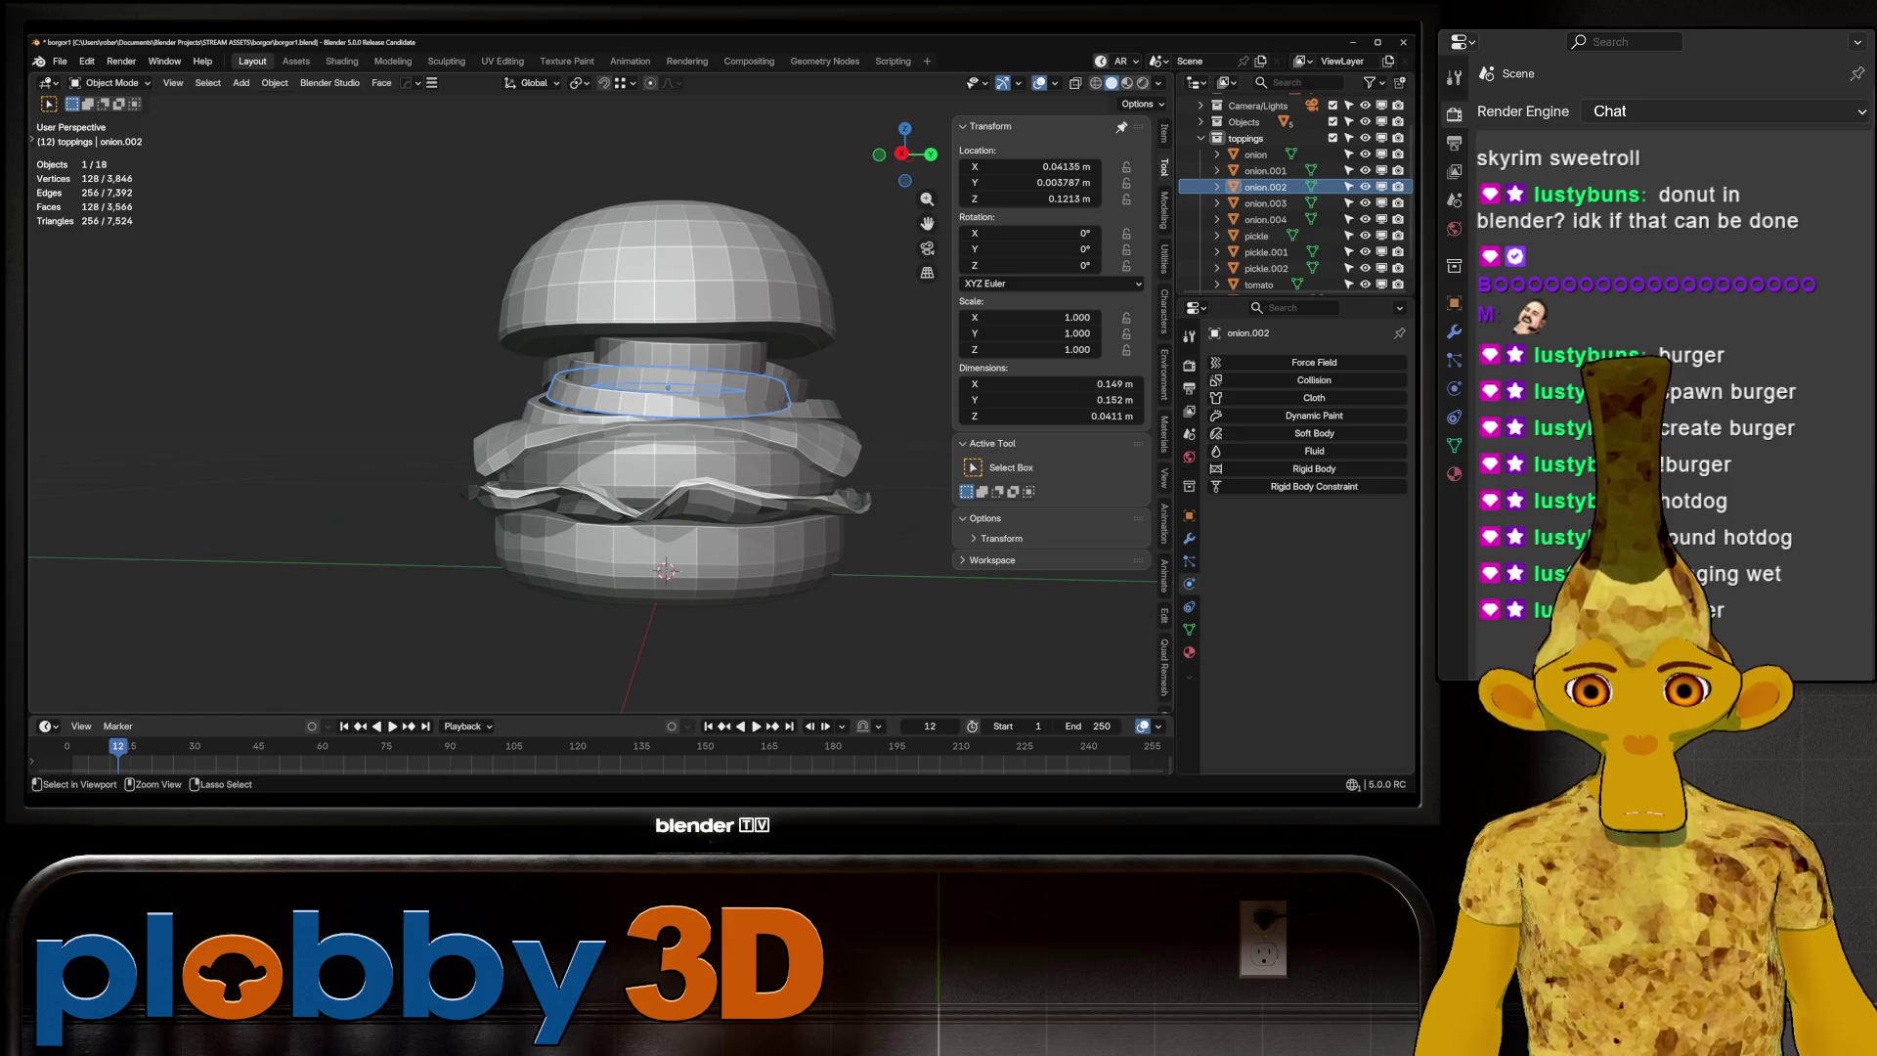
left_click(687, 381)
key("g")
key("y")
key("Return")
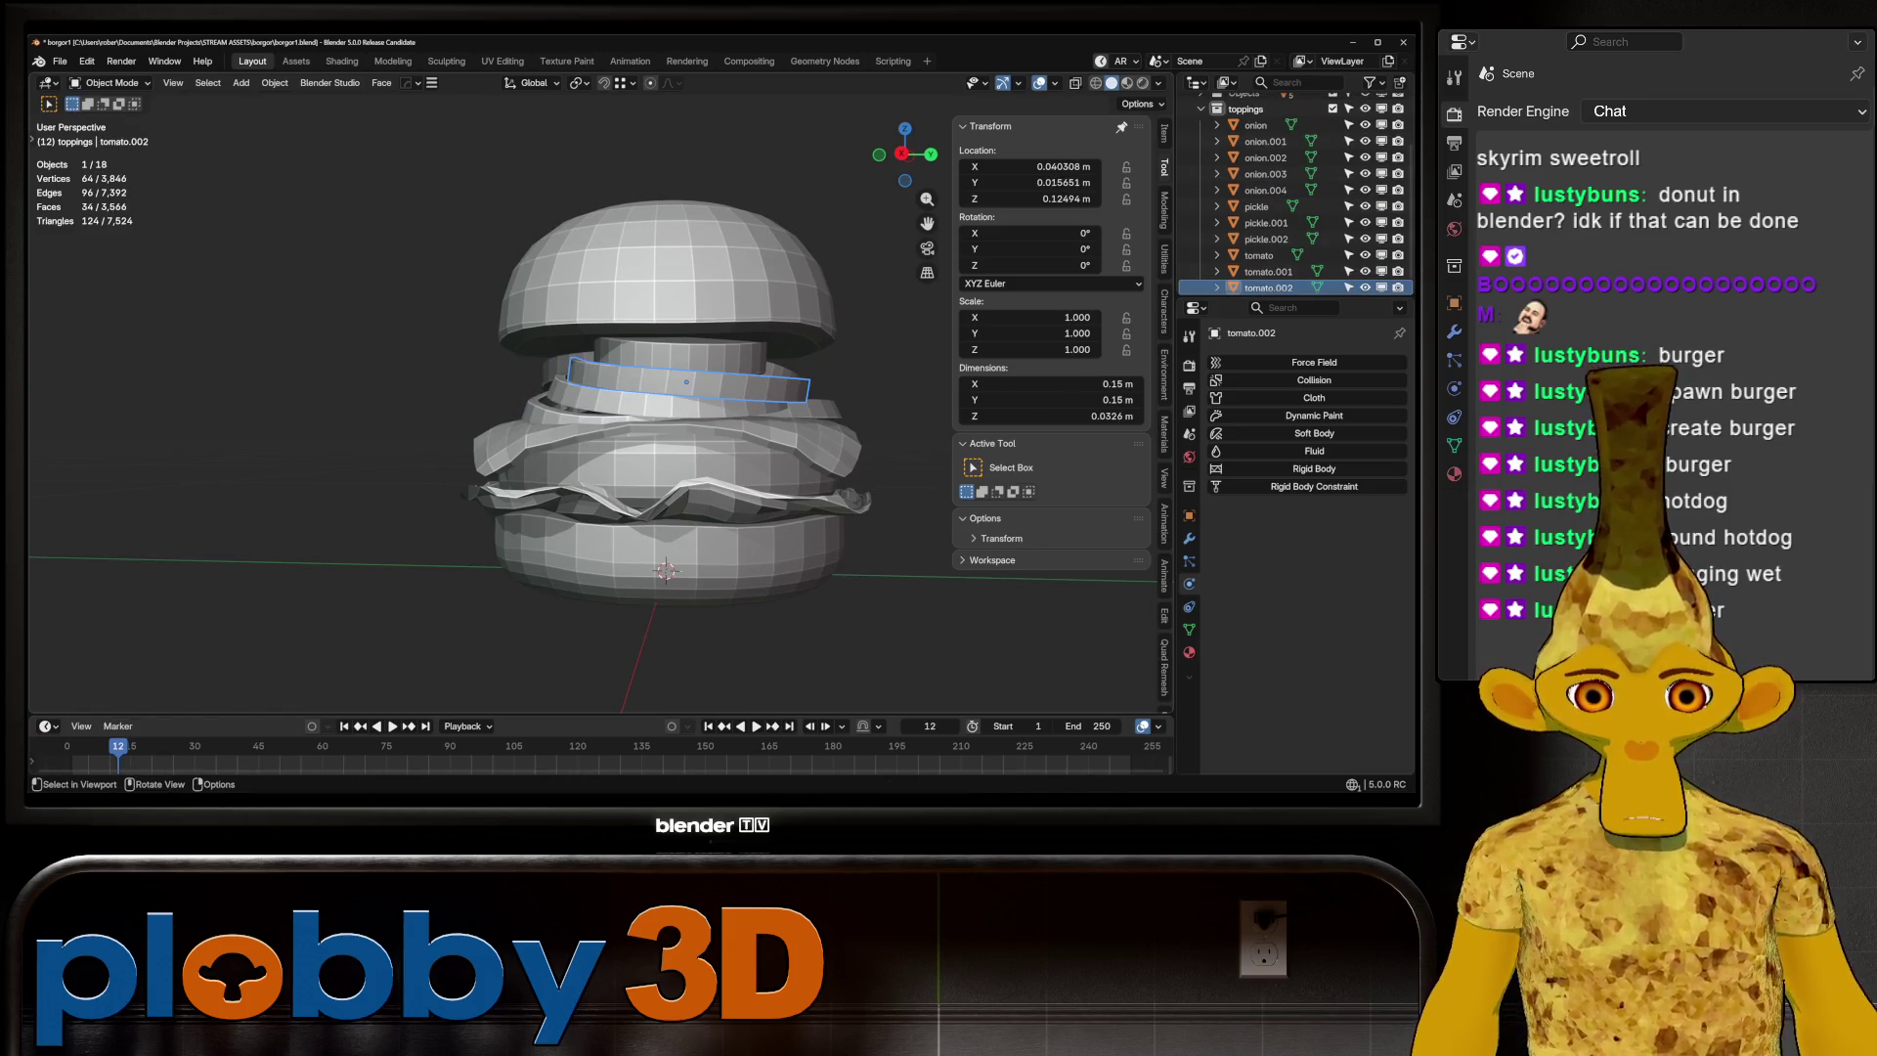
Shift onion.002 along Y again to -0.020324 m and return to Sculpt Mode
left_click(648, 391)
key("g")
key("y")
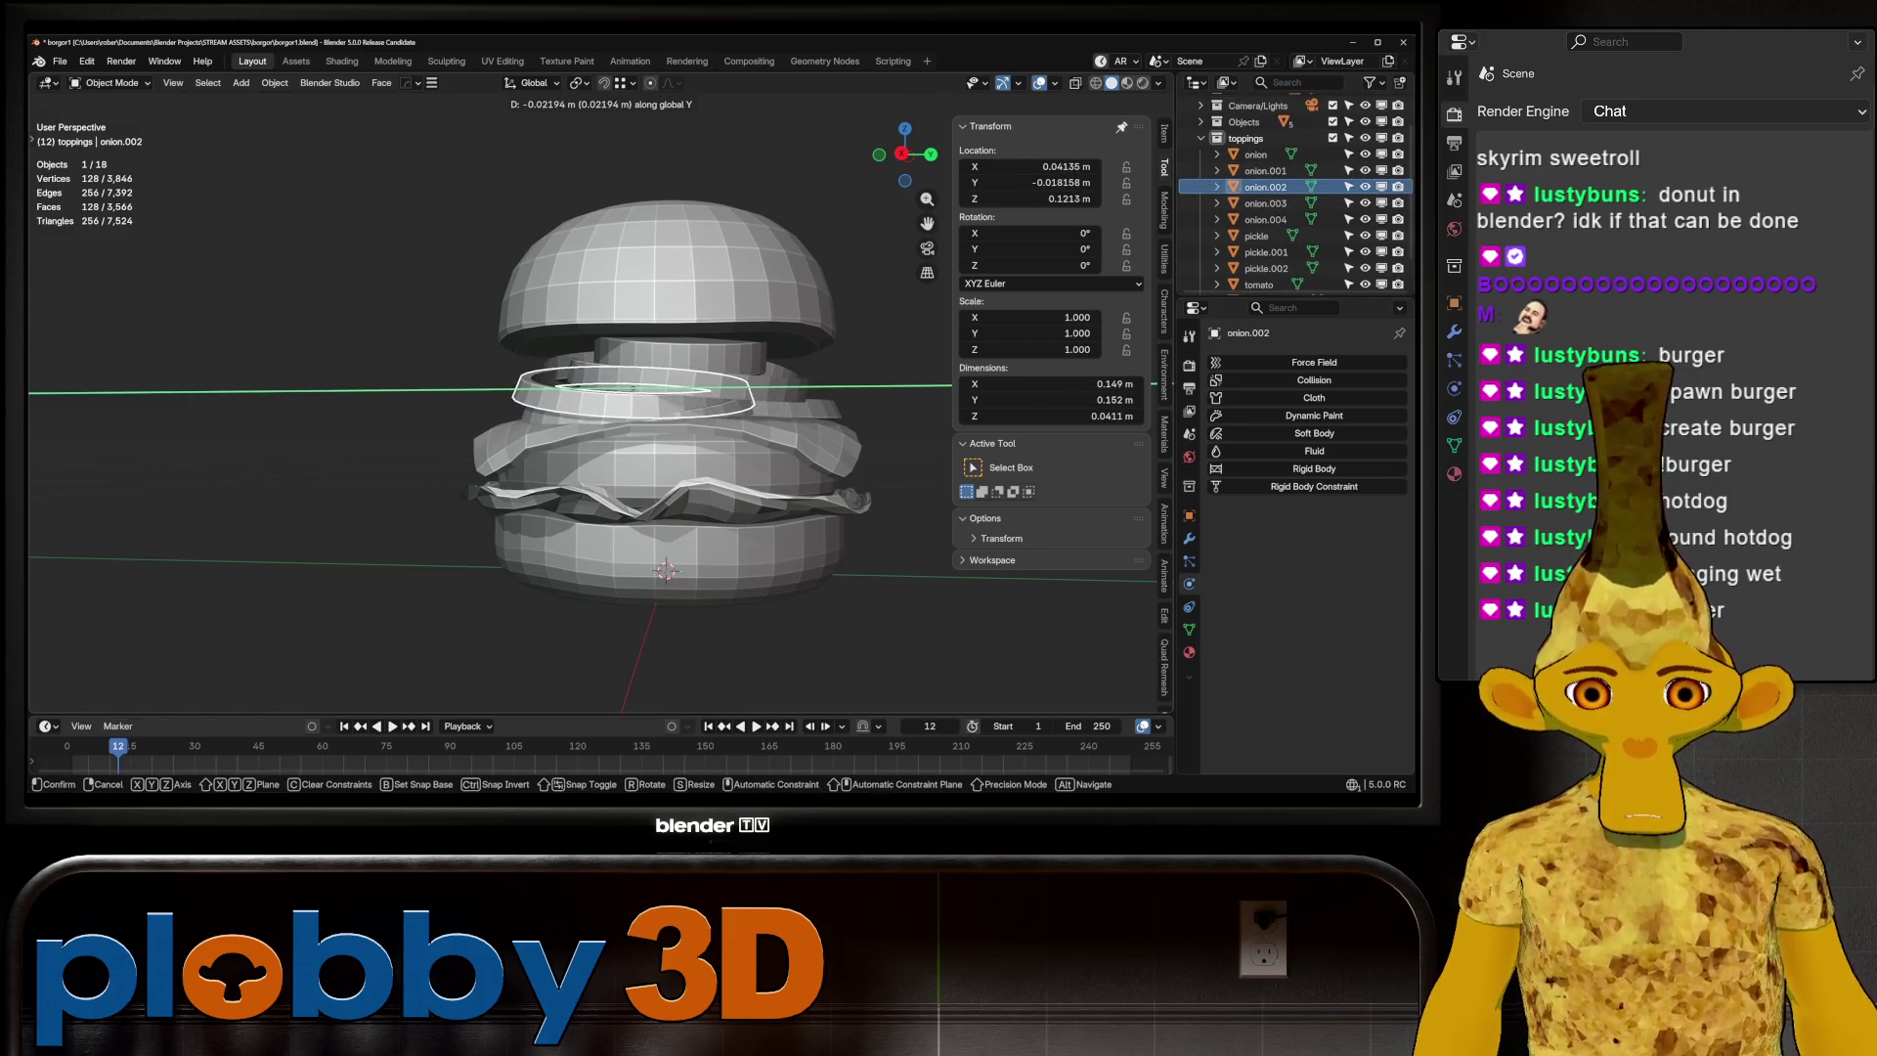
key("Return")
middle_click_drag(684, 440, 606, 420)
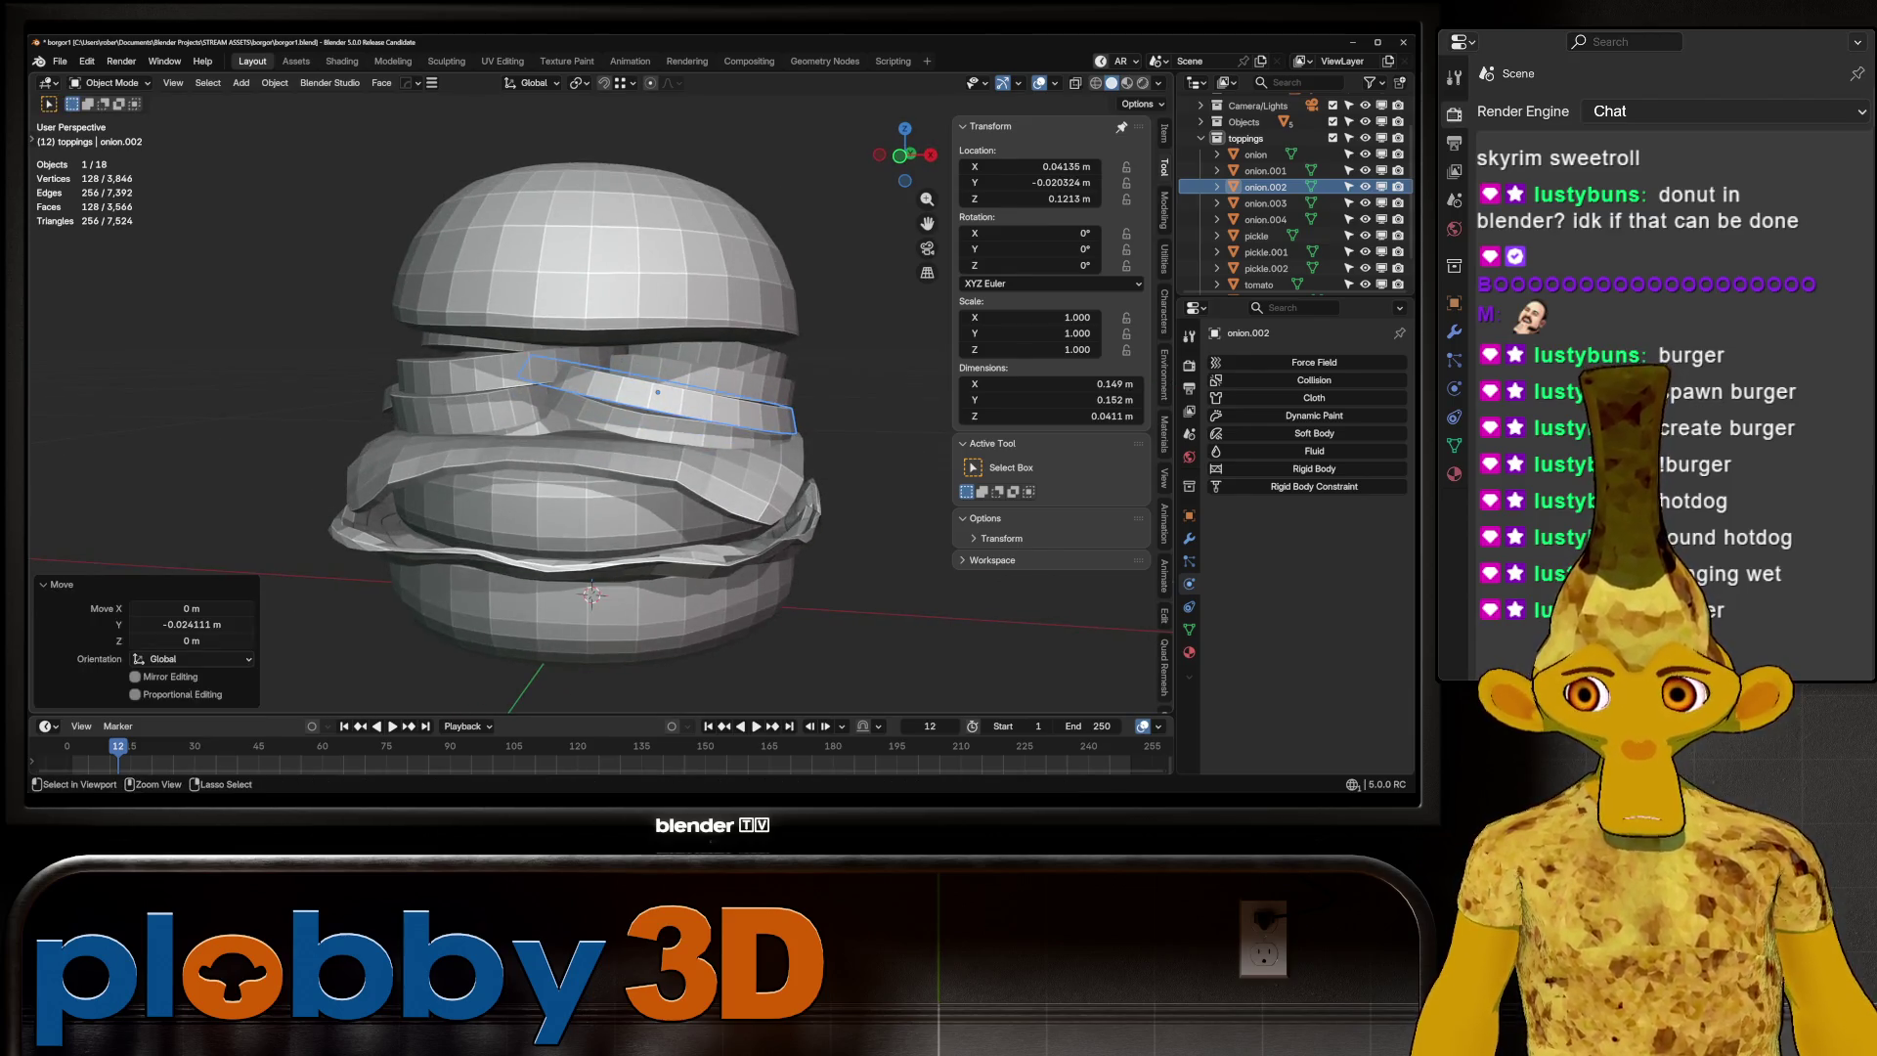
left_click(644, 495)
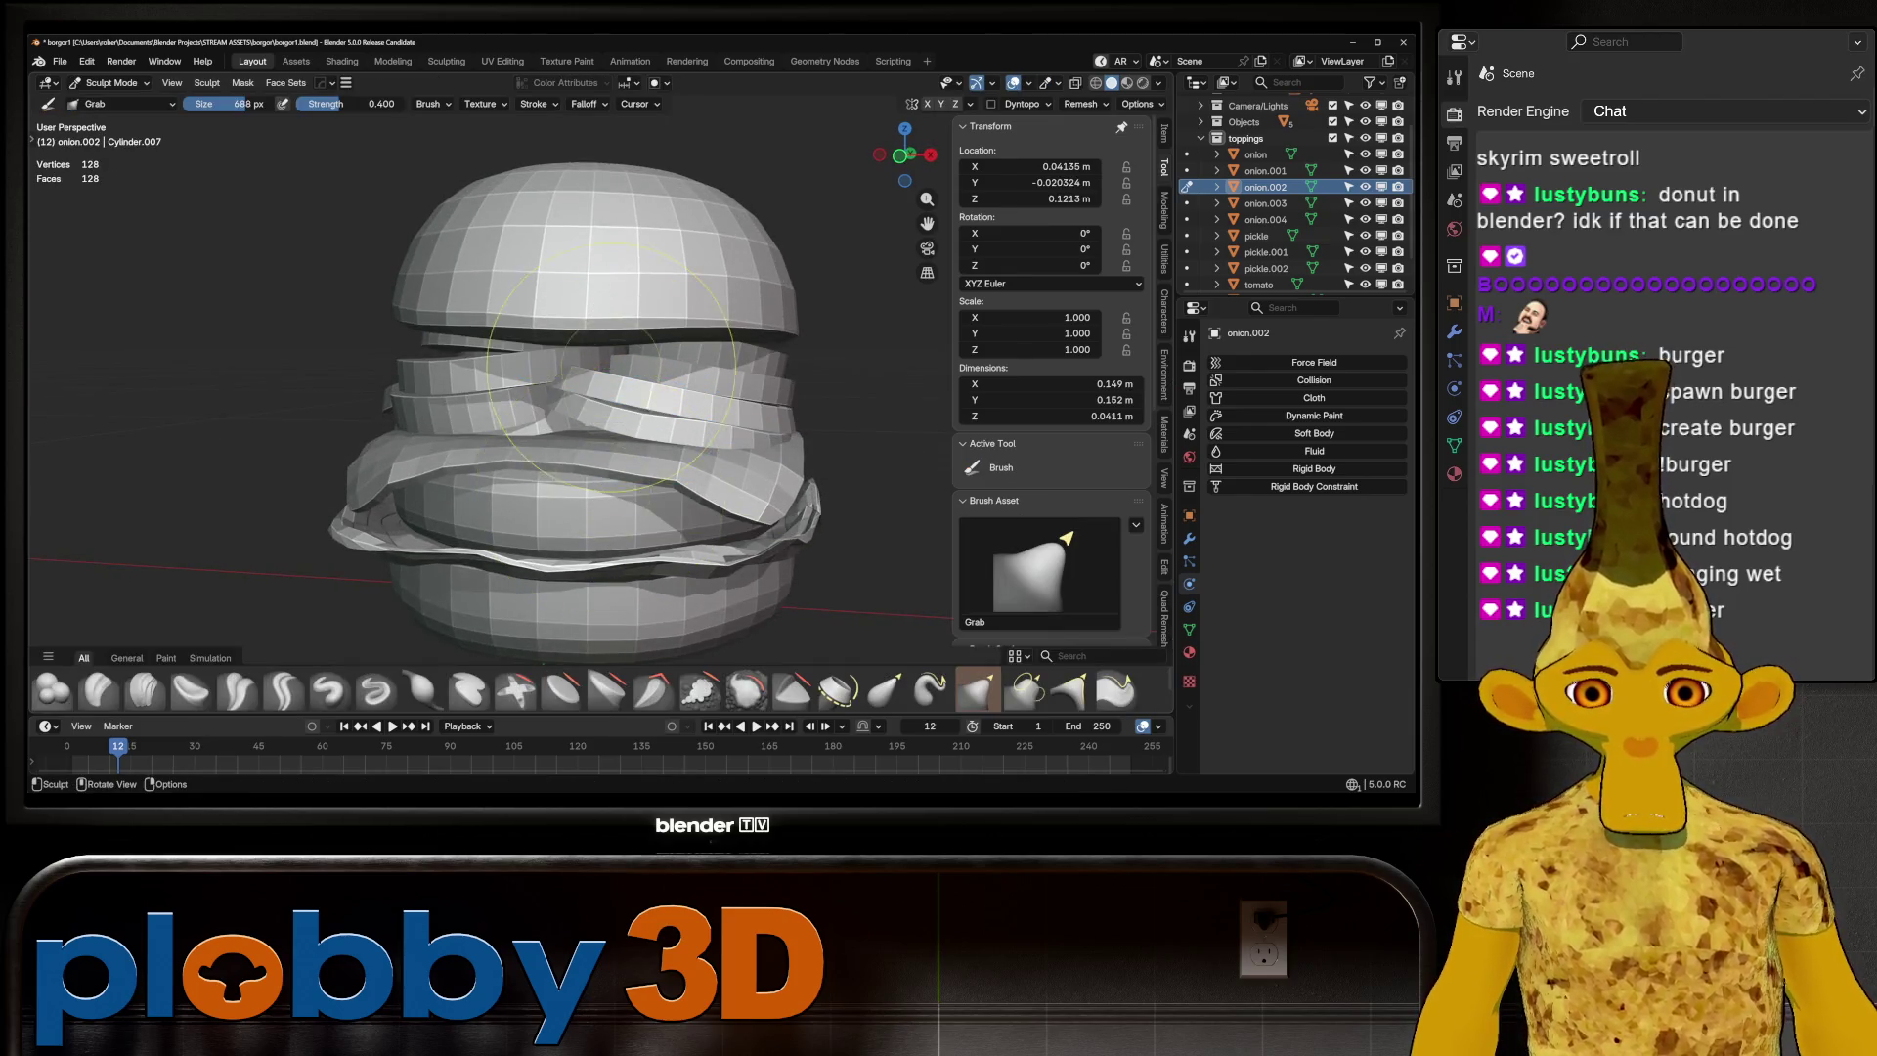
Sculpt onion.001 and onion.002, then make tomato.002 the target and zoom out to the whole burger
scroll(558, 351, "up", 5)
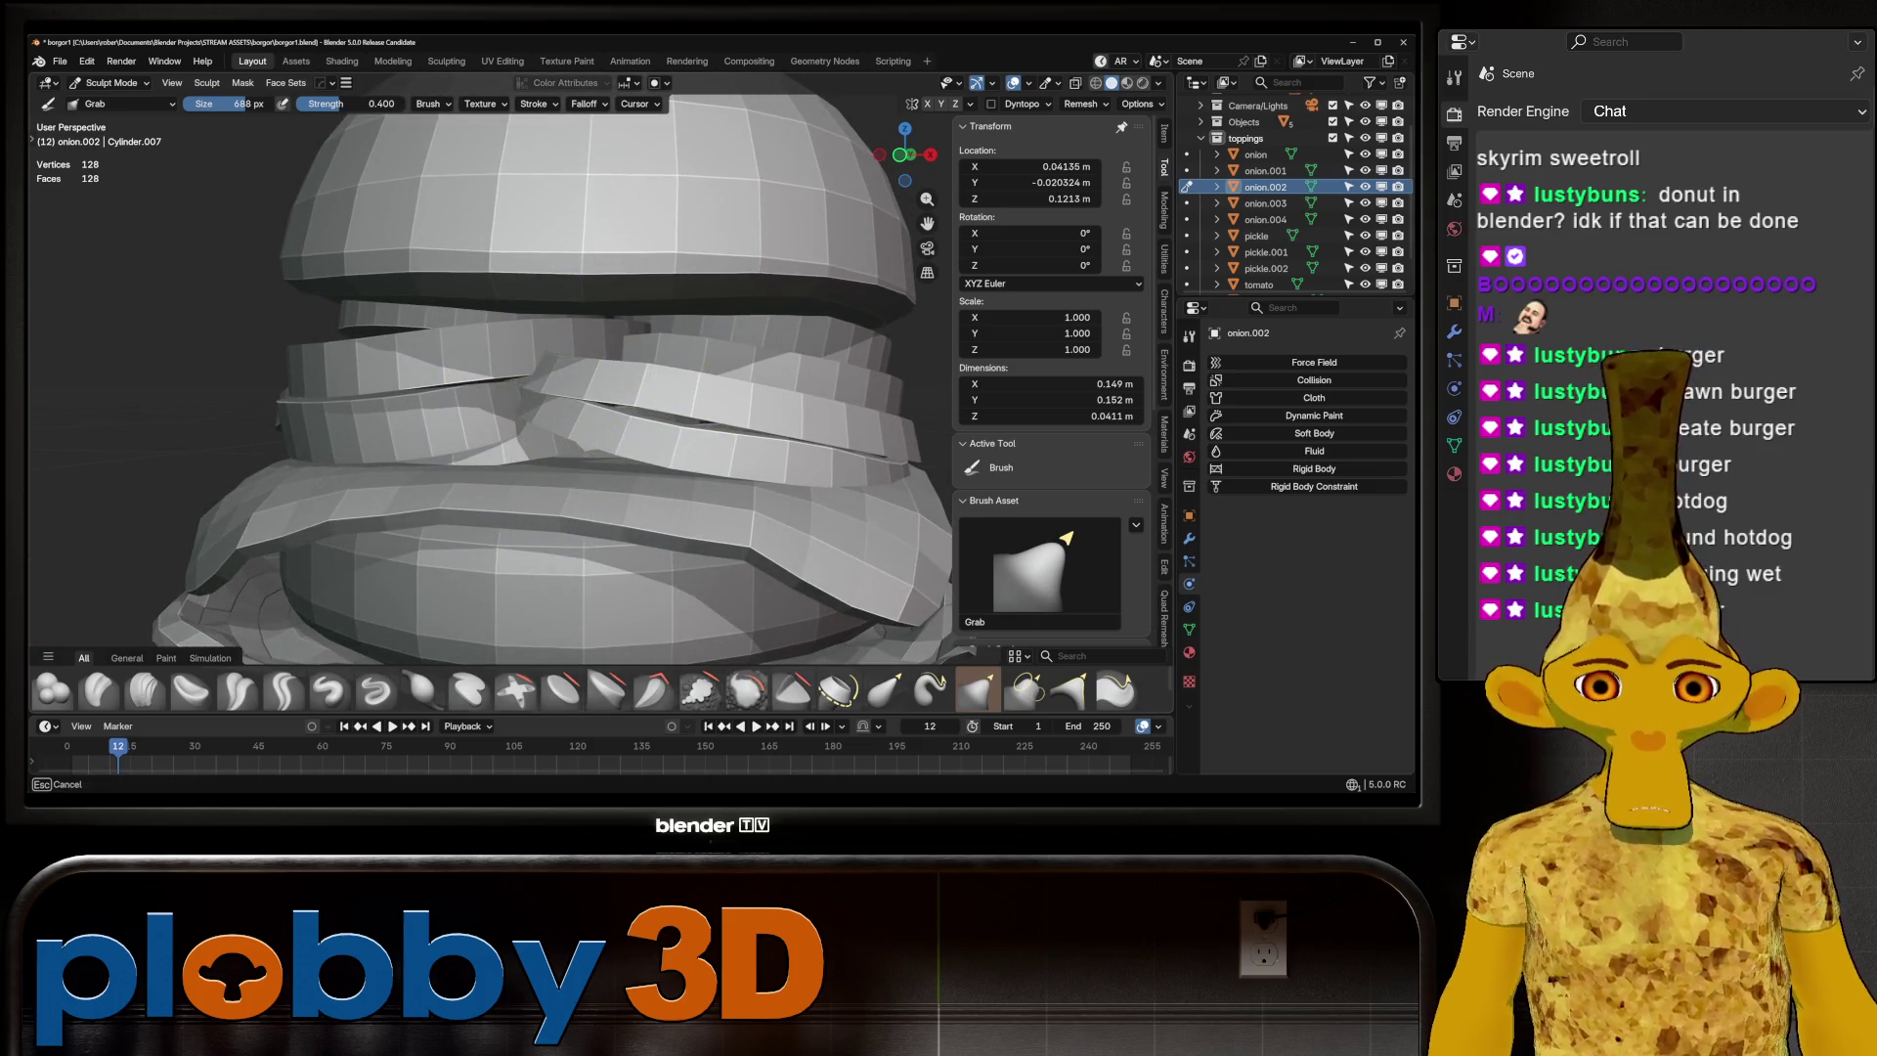
key("alt+q")
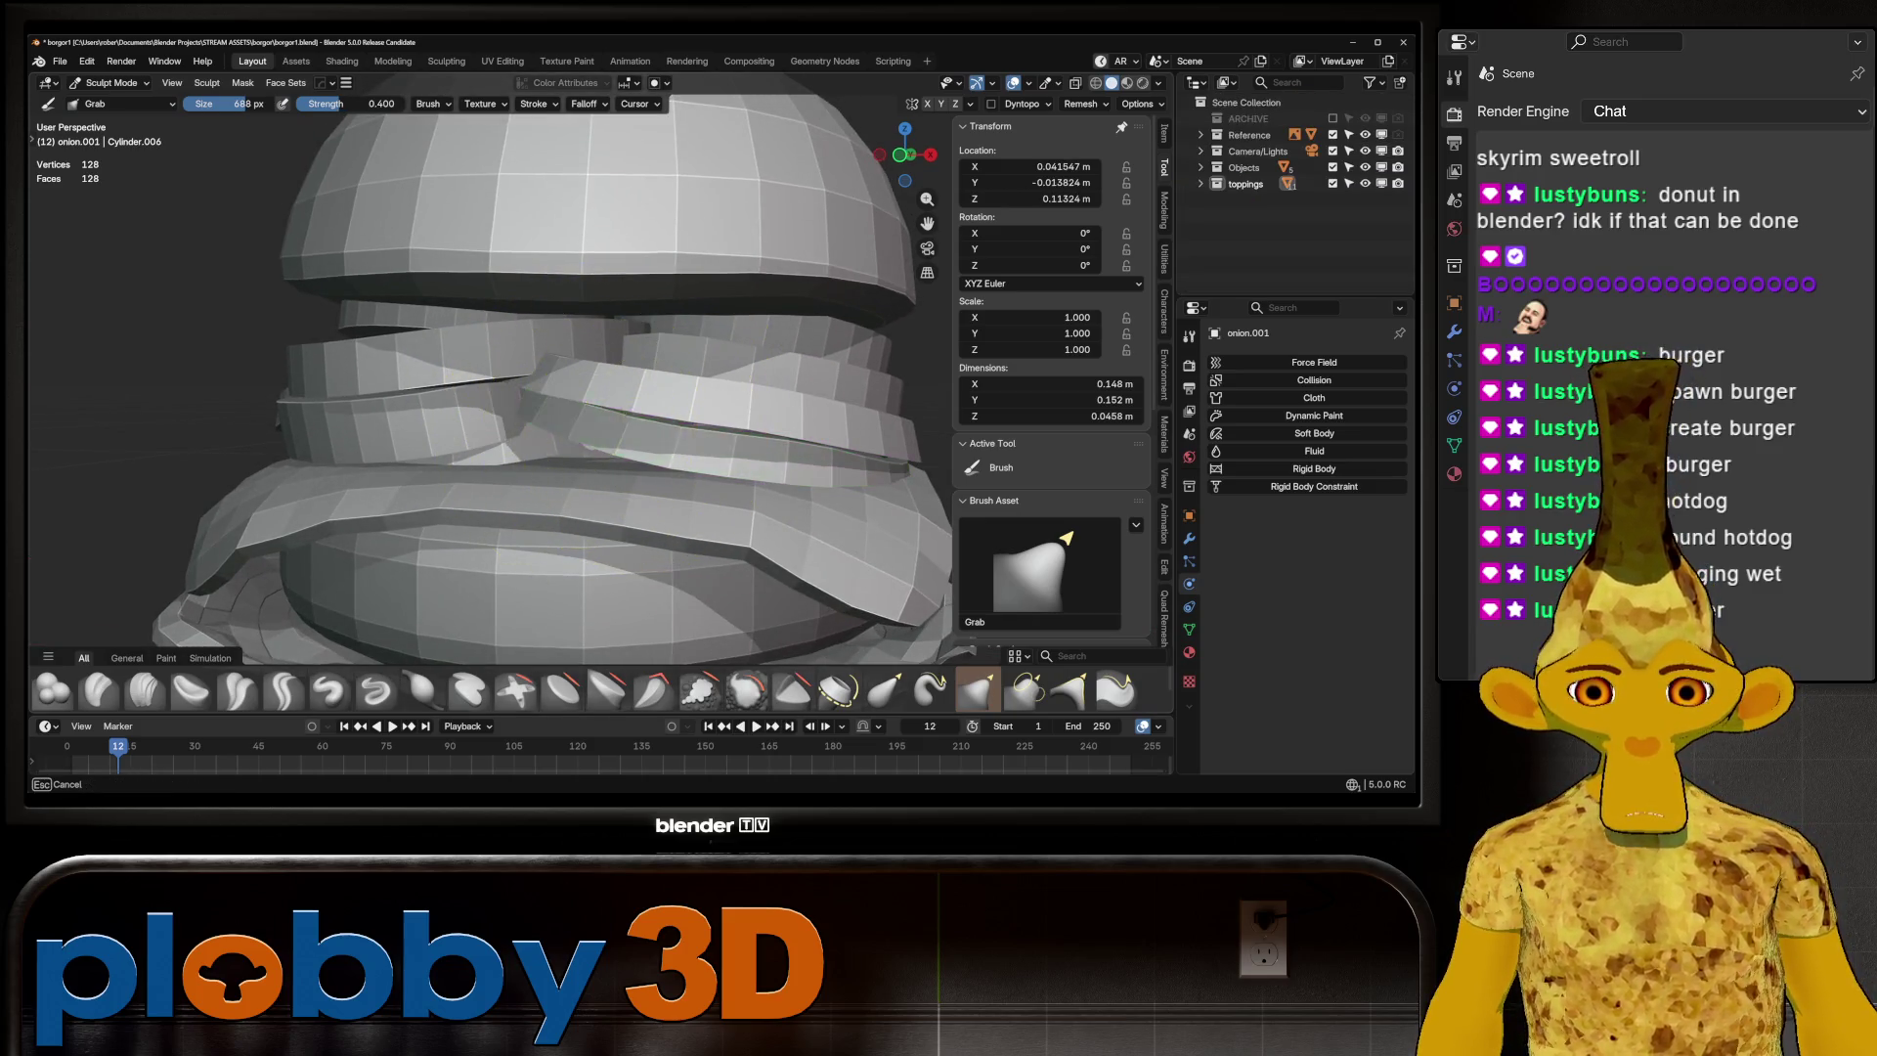
key("alt+q")
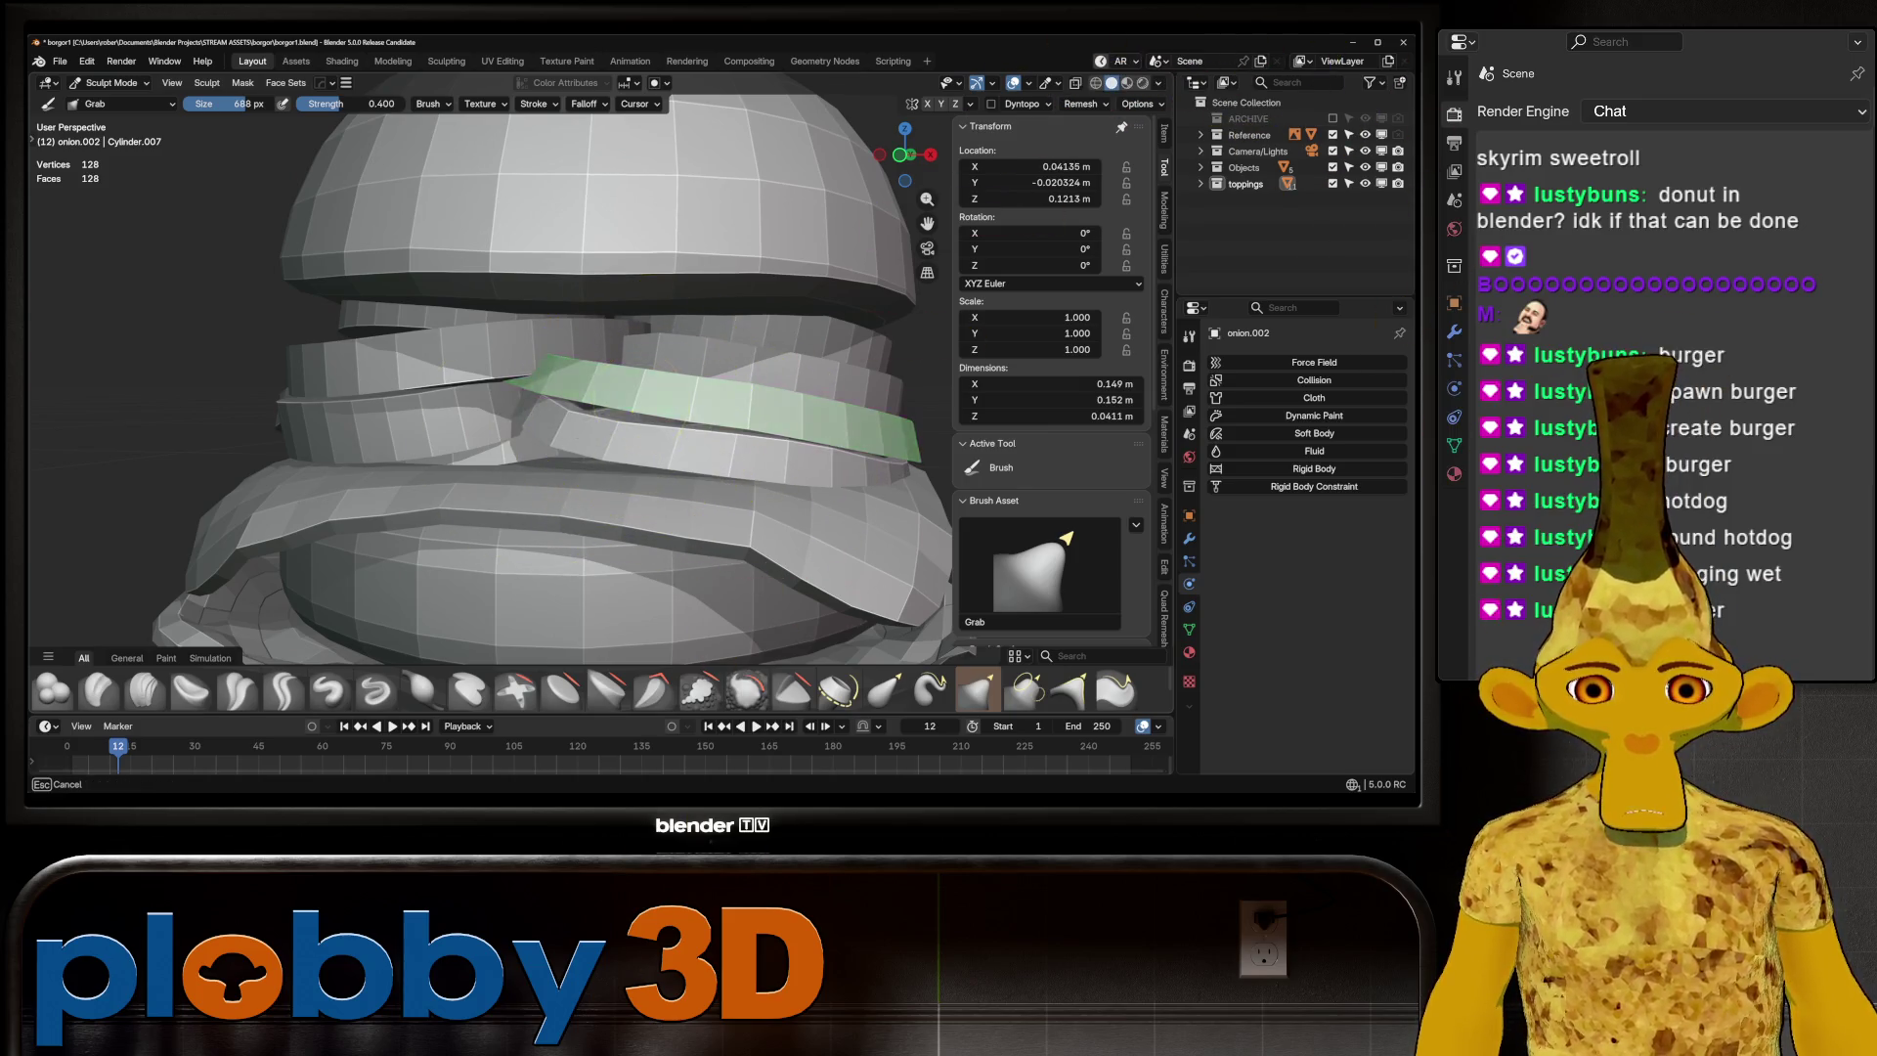
scroll(626, 411, "down", 5)
scroll(625, 410, "up", 3)
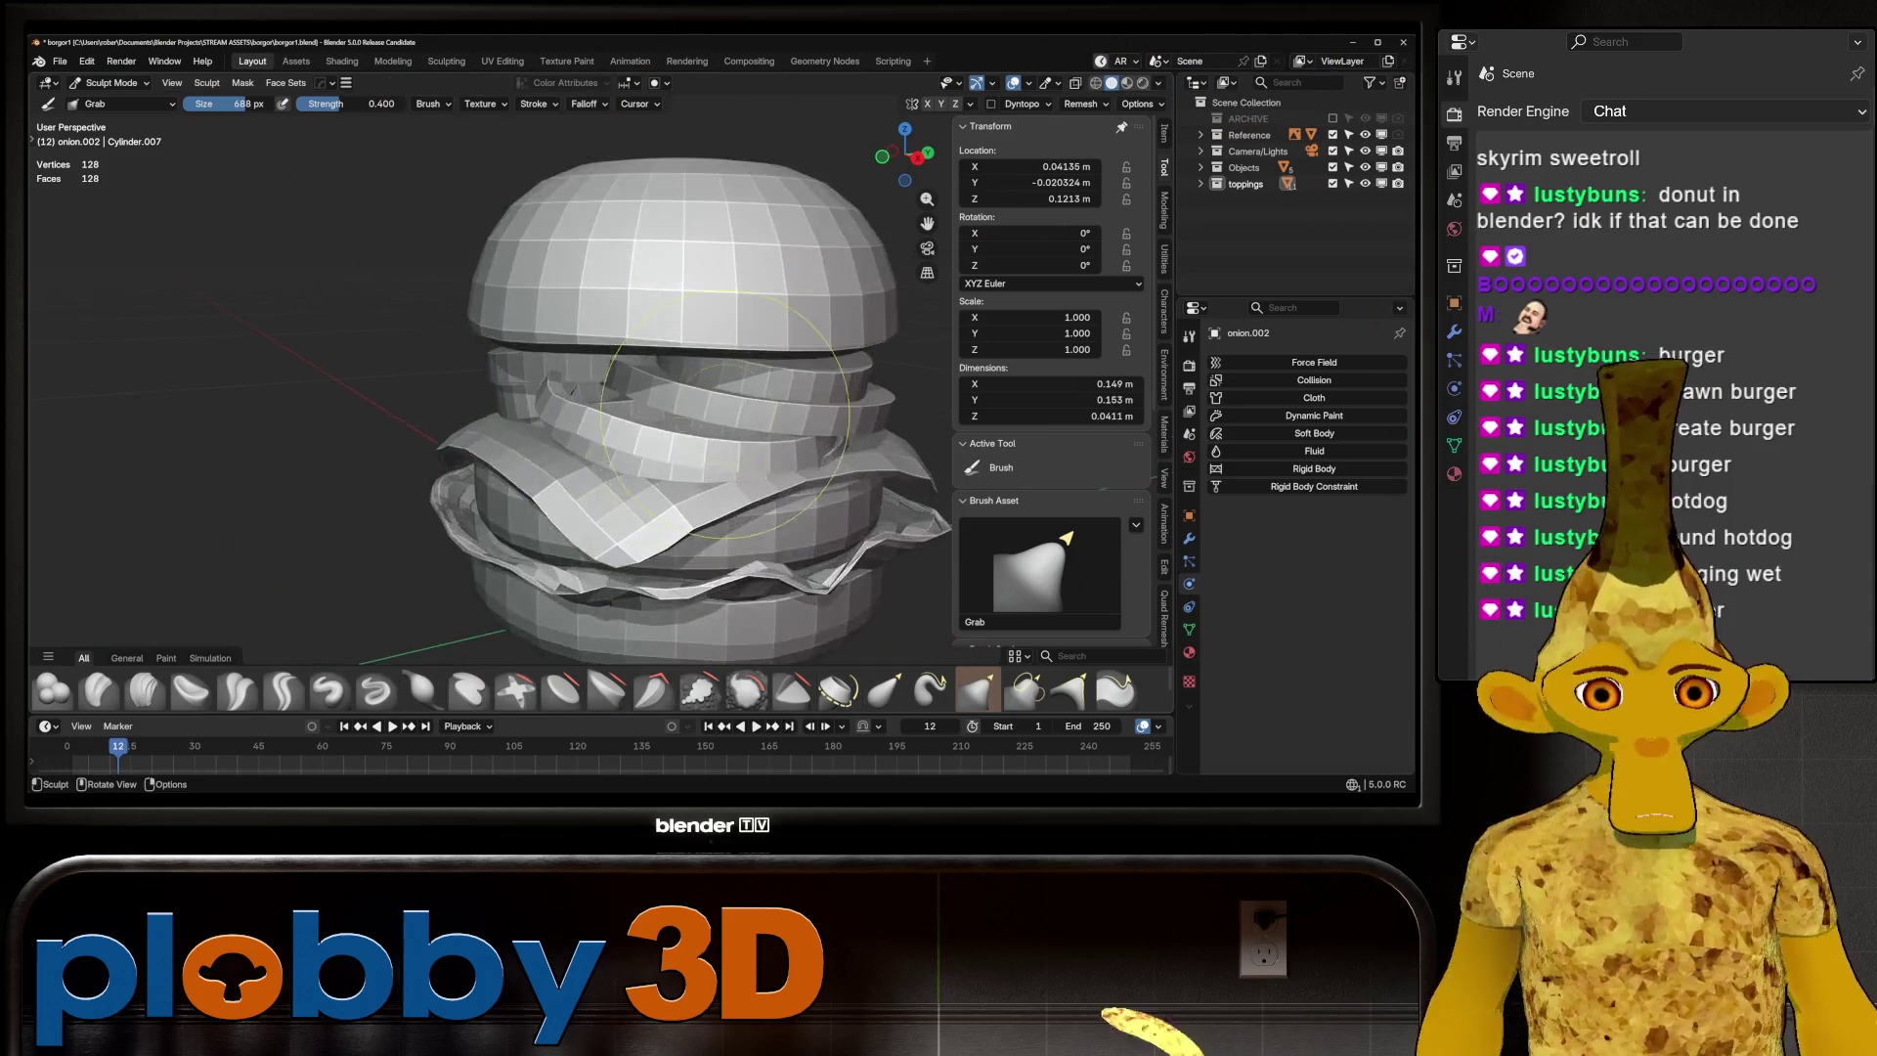
mouse_move(626, 411)
middle_mouse_down()
mouse_move(606, 420)
mouse_move(626, 431)
middle_mouse_up()
scroll(626, 430, "down", 3)
scroll(649, 230, "up", 6)
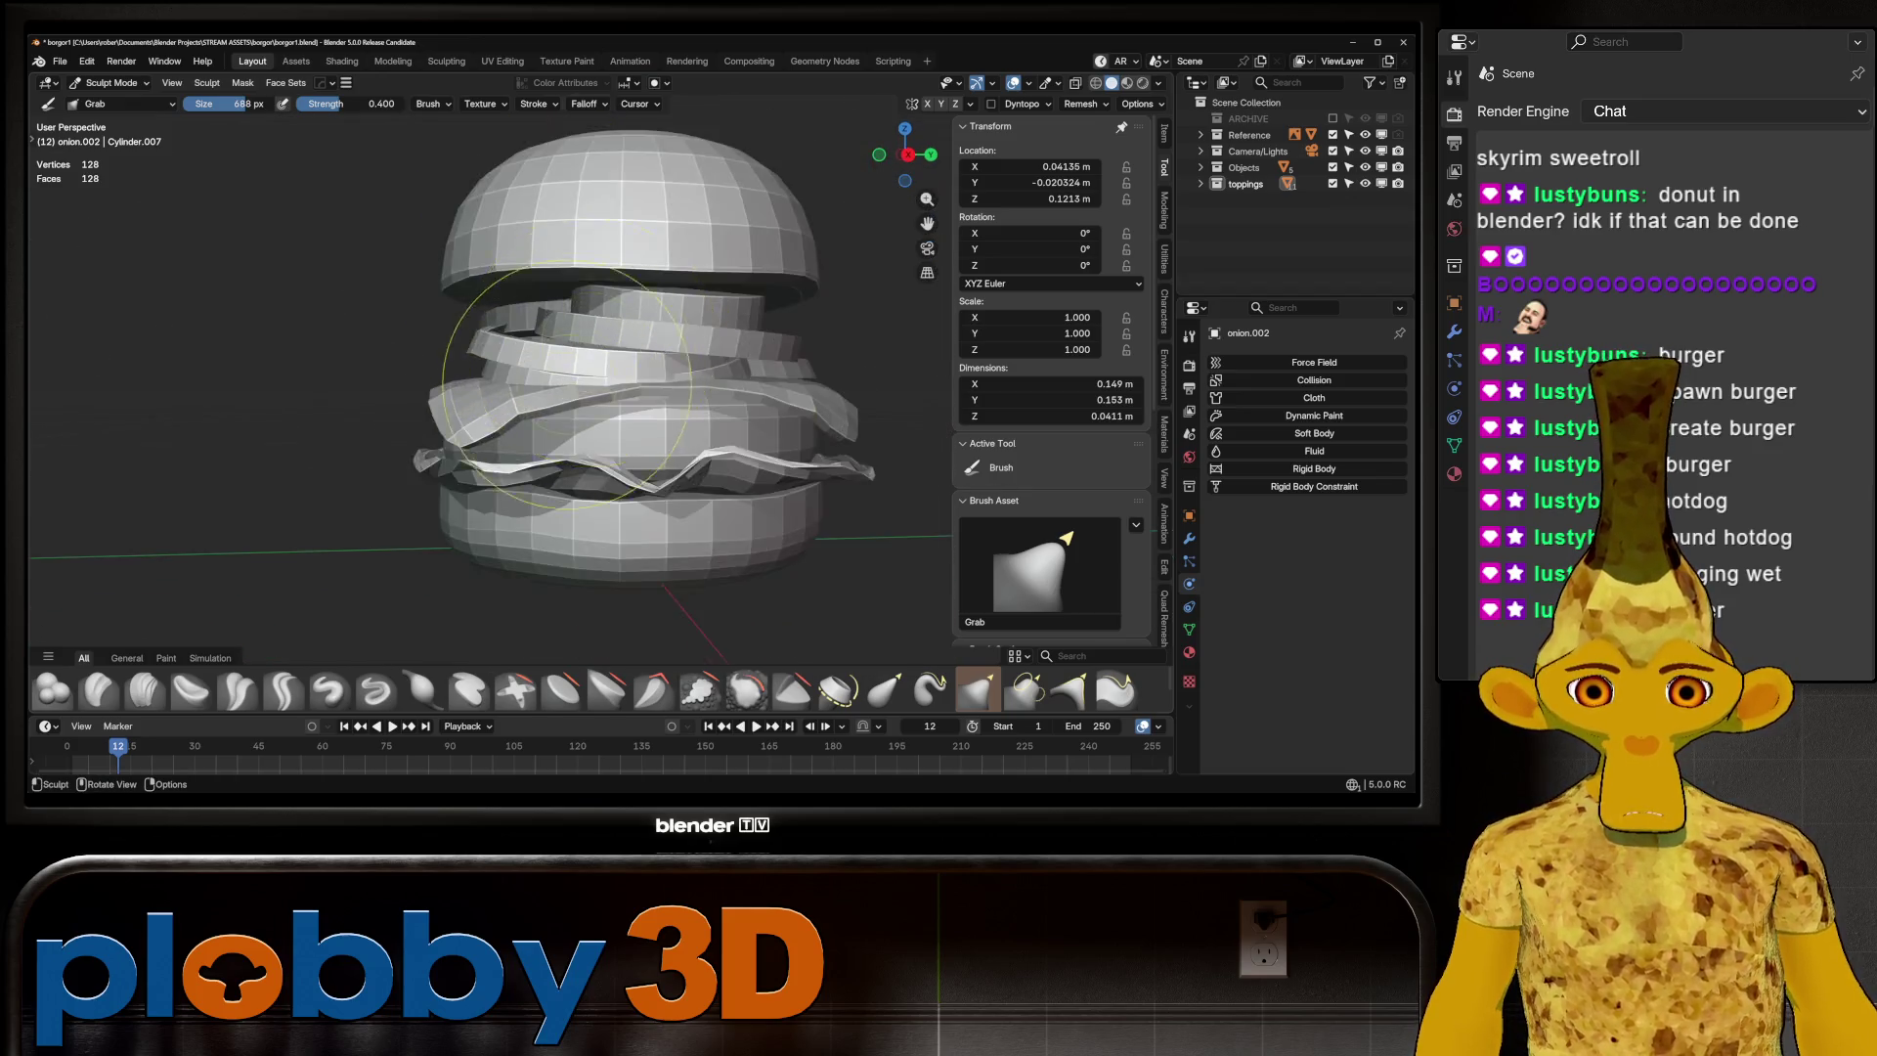
scroll(577, 340, "down", 3)
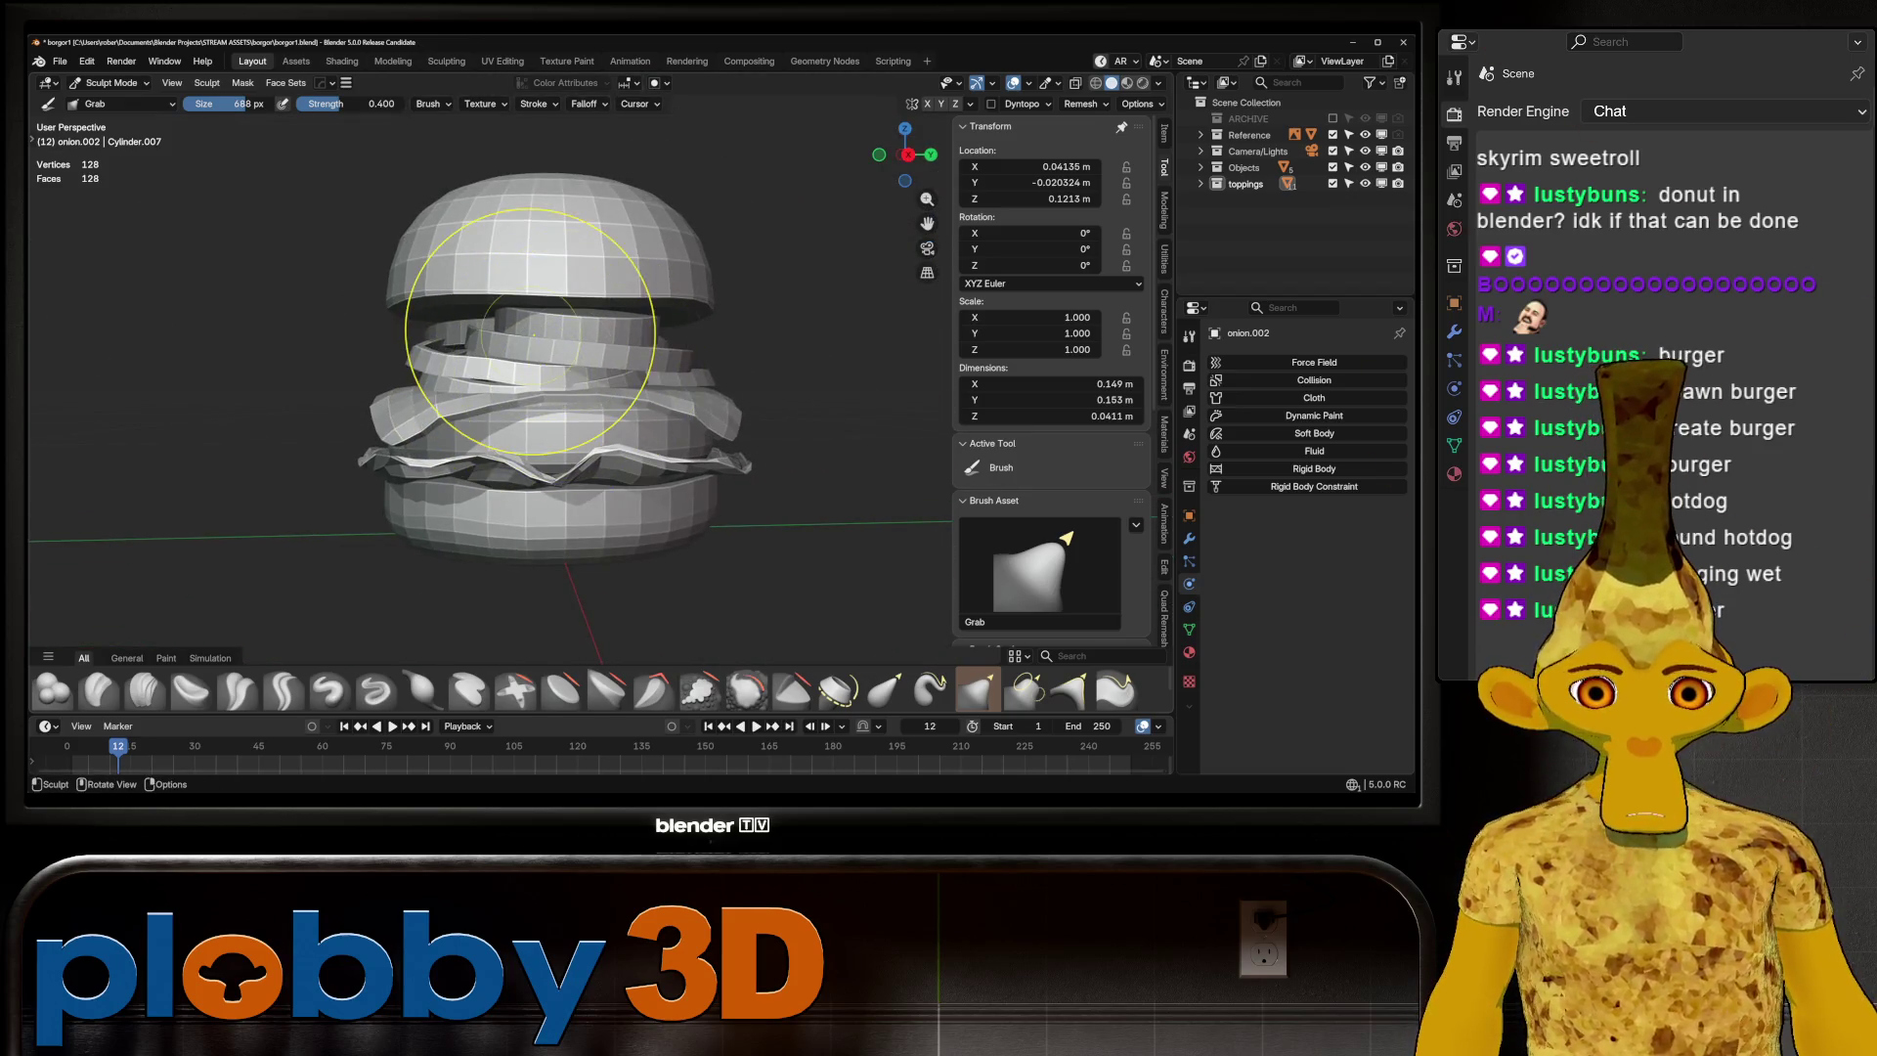
key("alt+q")
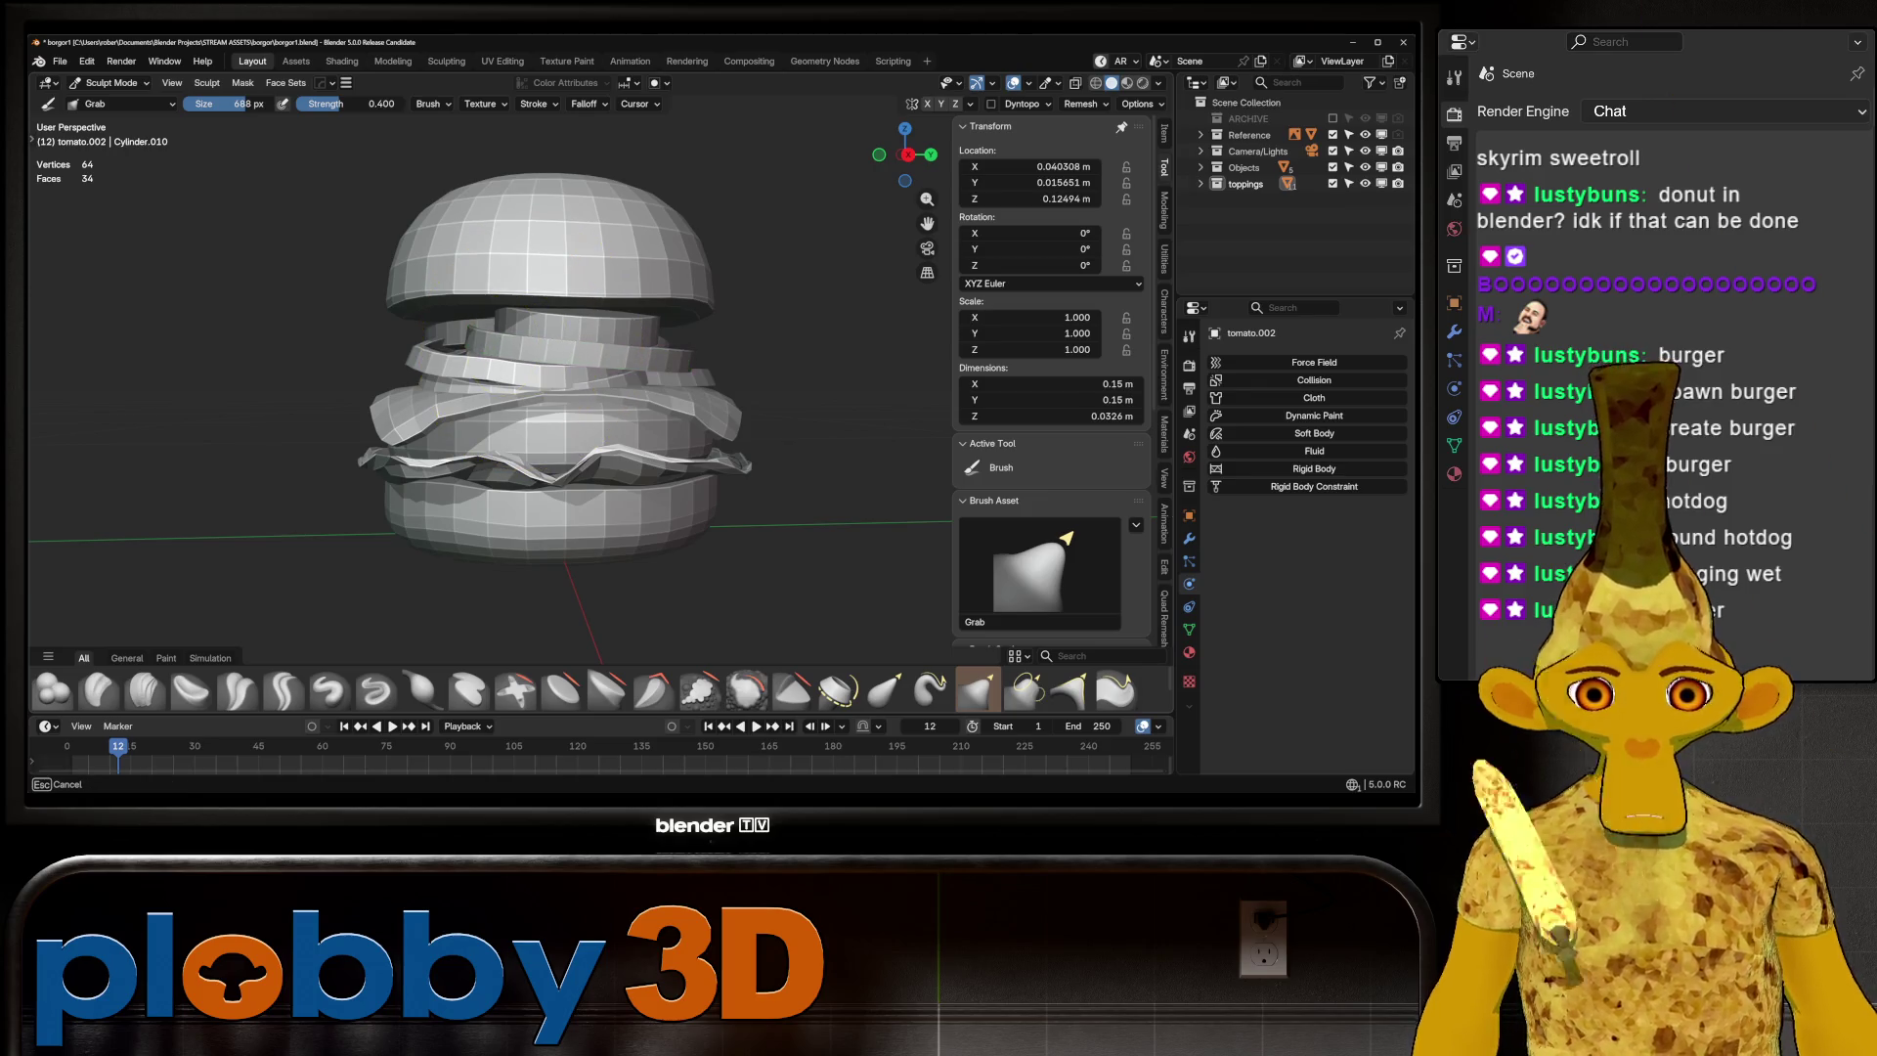
middle_click_drag(586, 391, 743, 352)
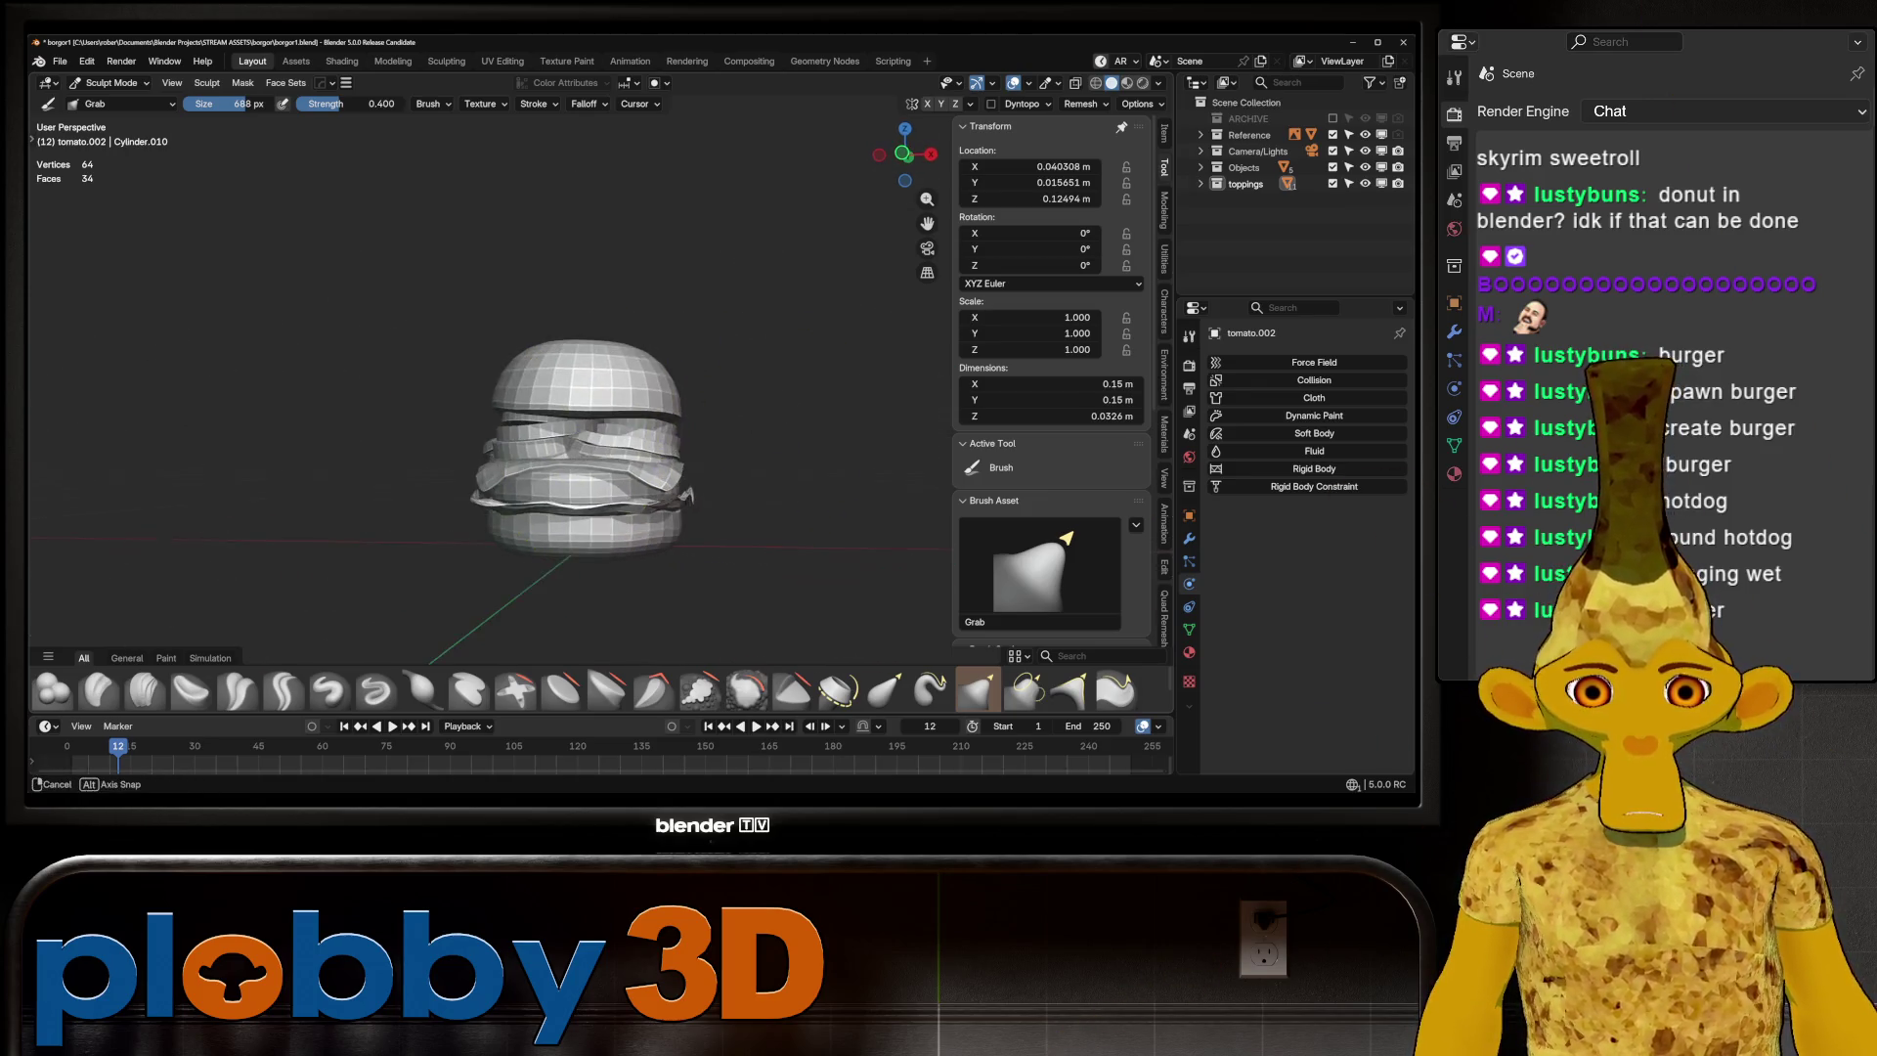
Leave Sculpt Mode for Object Mode and get a low side-on view of the burger
scroll(586, 440, "up", 3)
left_click(109, 82)
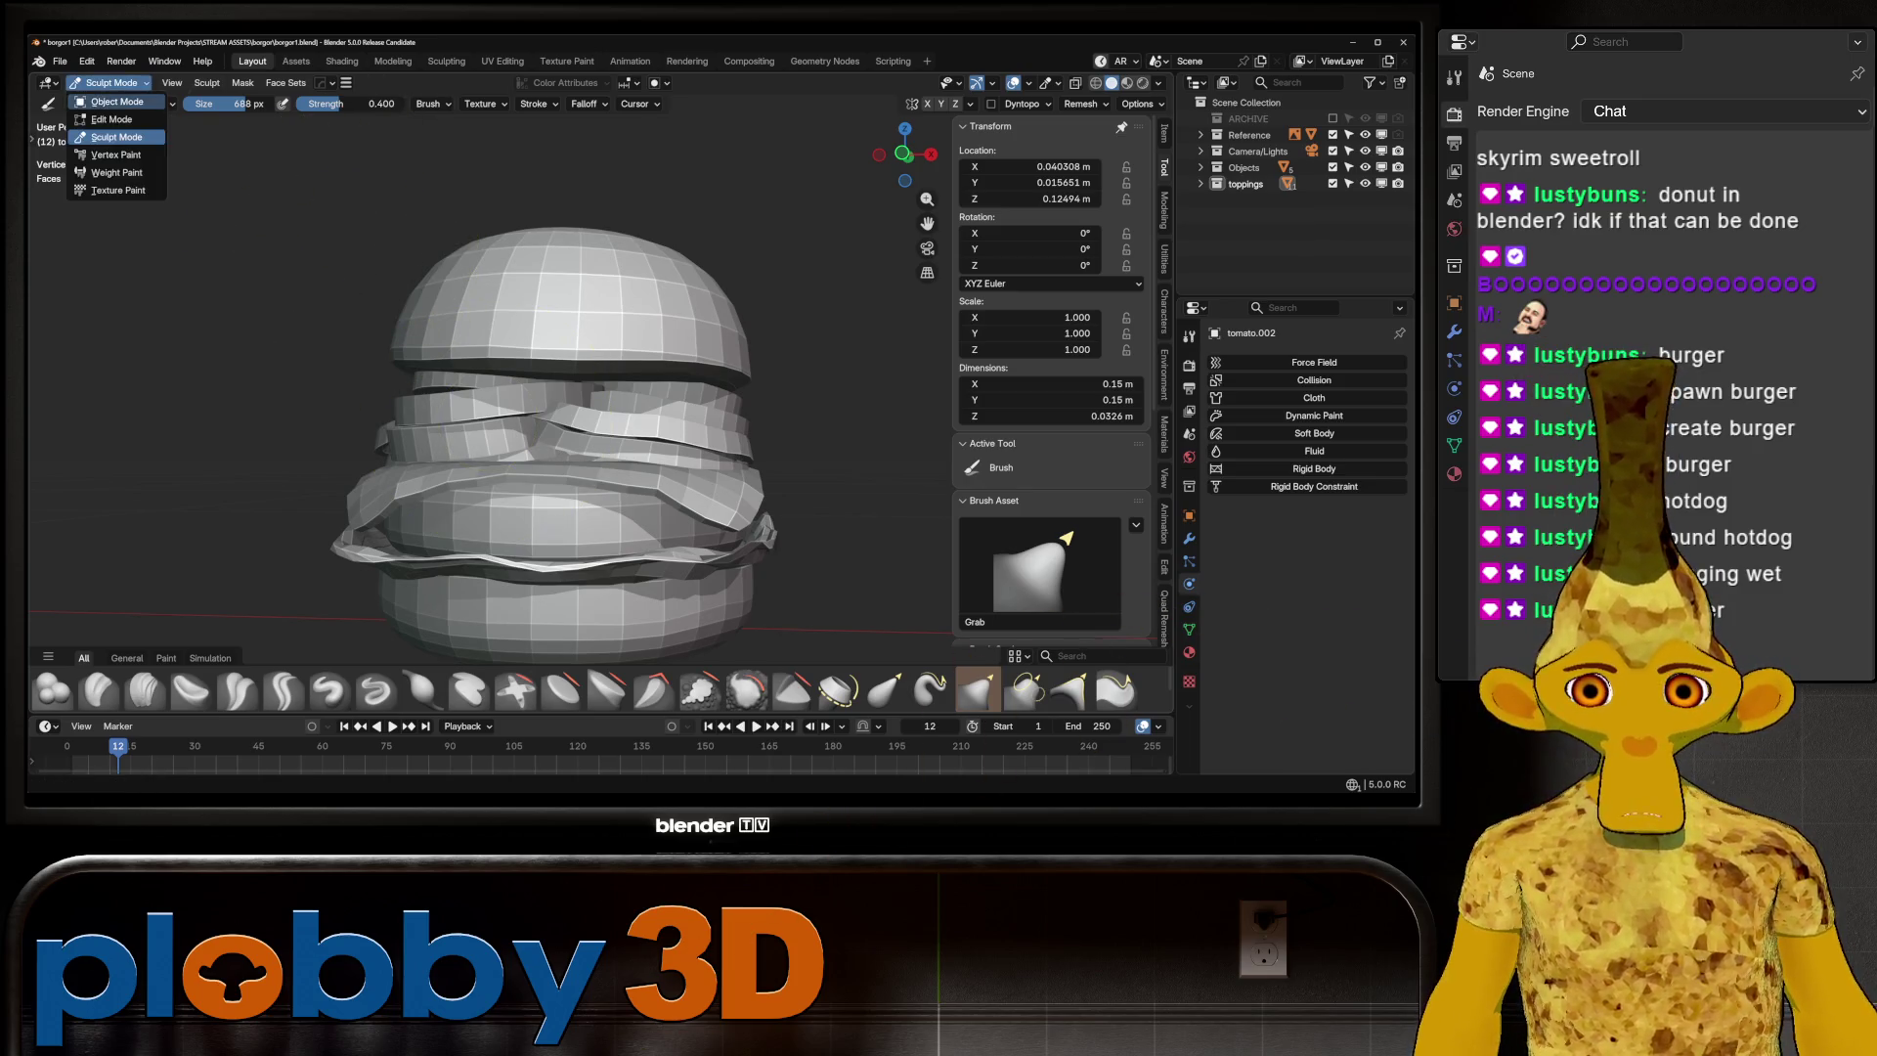
left_click(110, 101)
scroll(586, 440, "down", 4)
middle_click_drag(625, 518, 611, 501)
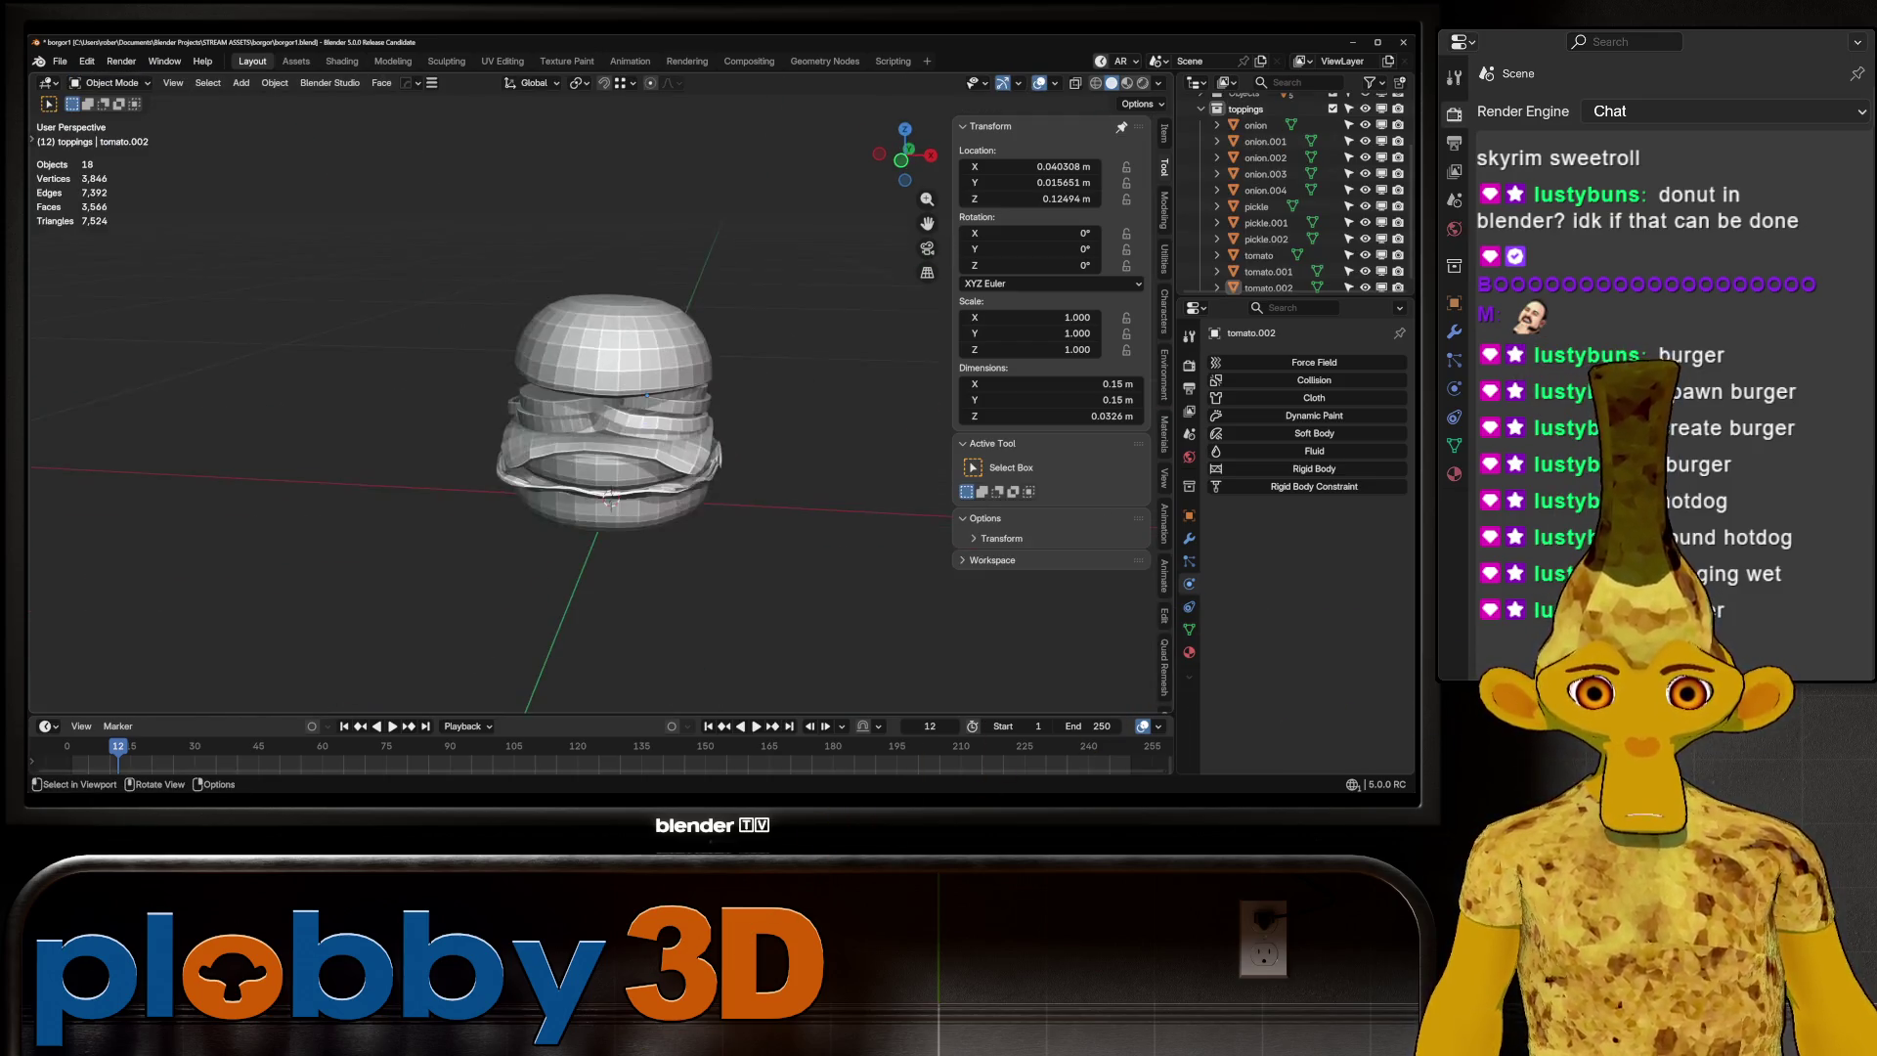
scroll(625, 410, "up", 5)
mouse_move(625, 410)
middle_mouse_down()
mouse_move(636, 372)
mouse_move(906, 289)
middle_mouse_up()
scroll(636, 372, "up", 4)
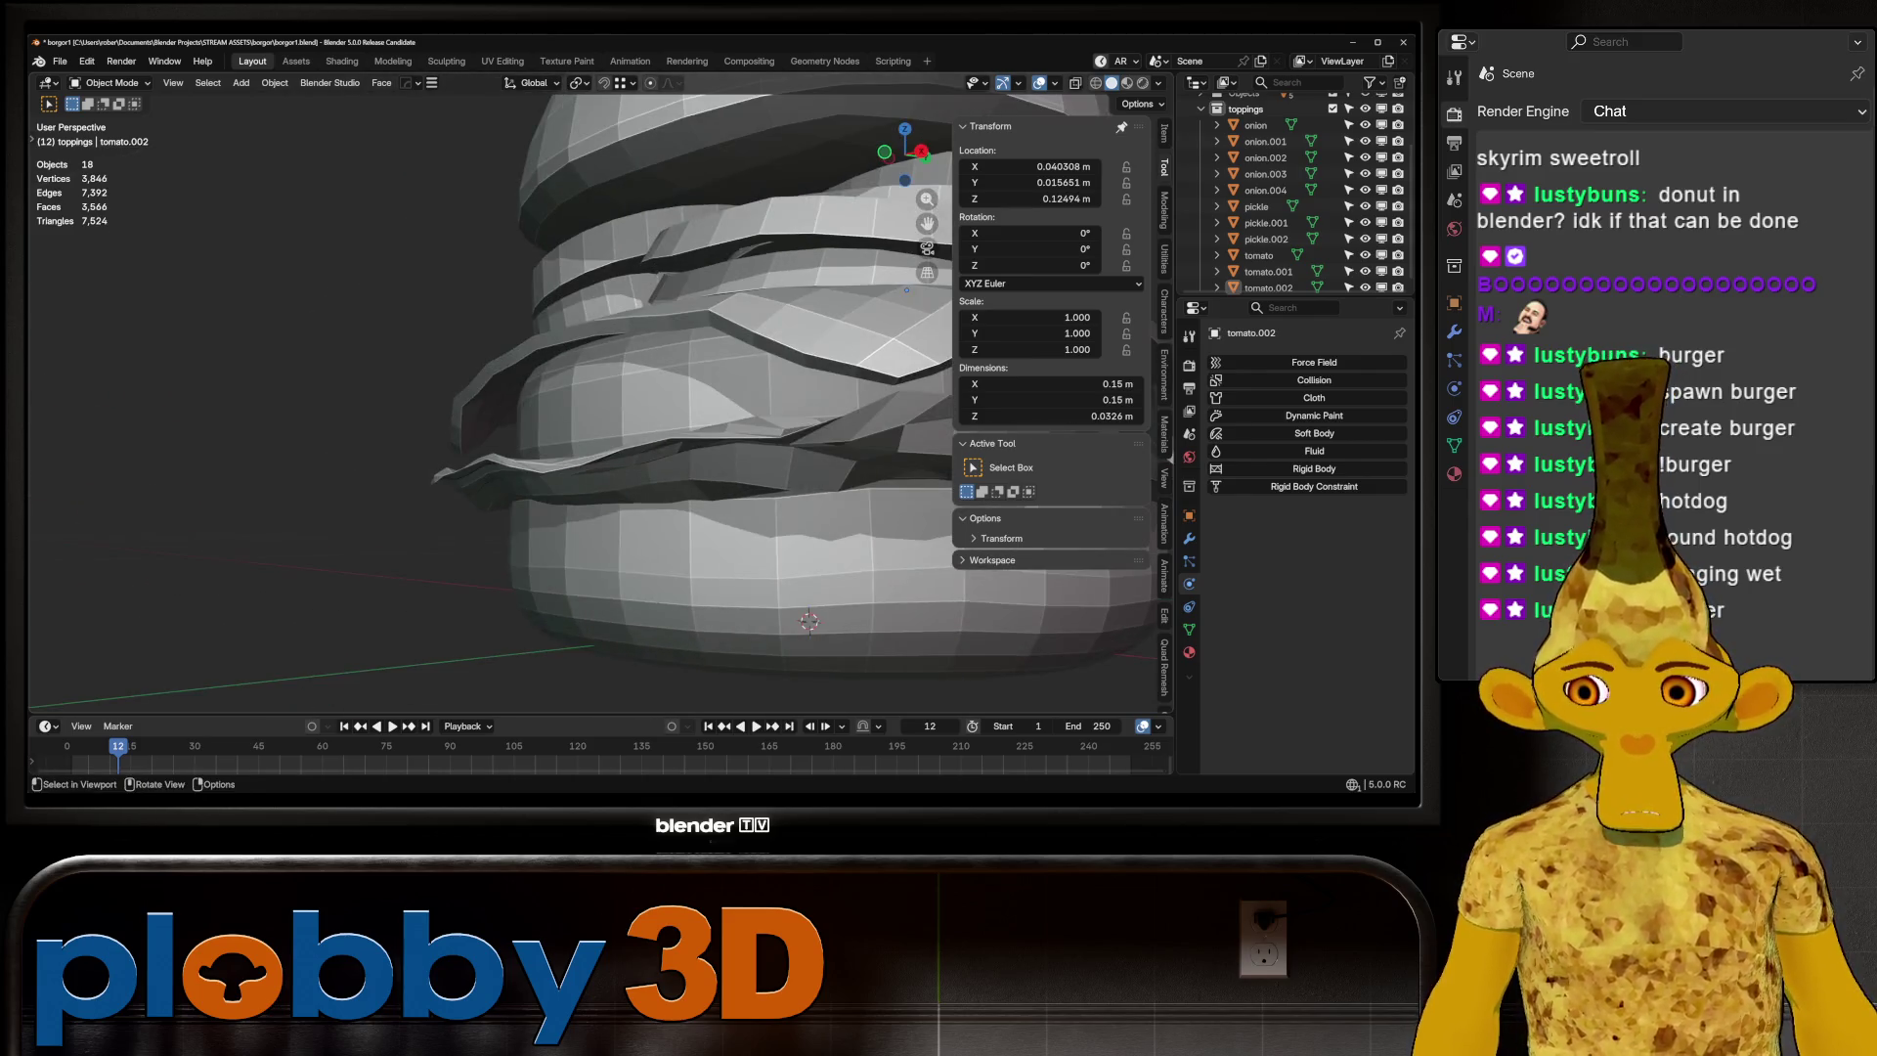
Lift the lettuce's top rim edge loop 0.007394 m in Z with proportional editing
left_click(586, 430)
key("Tab")
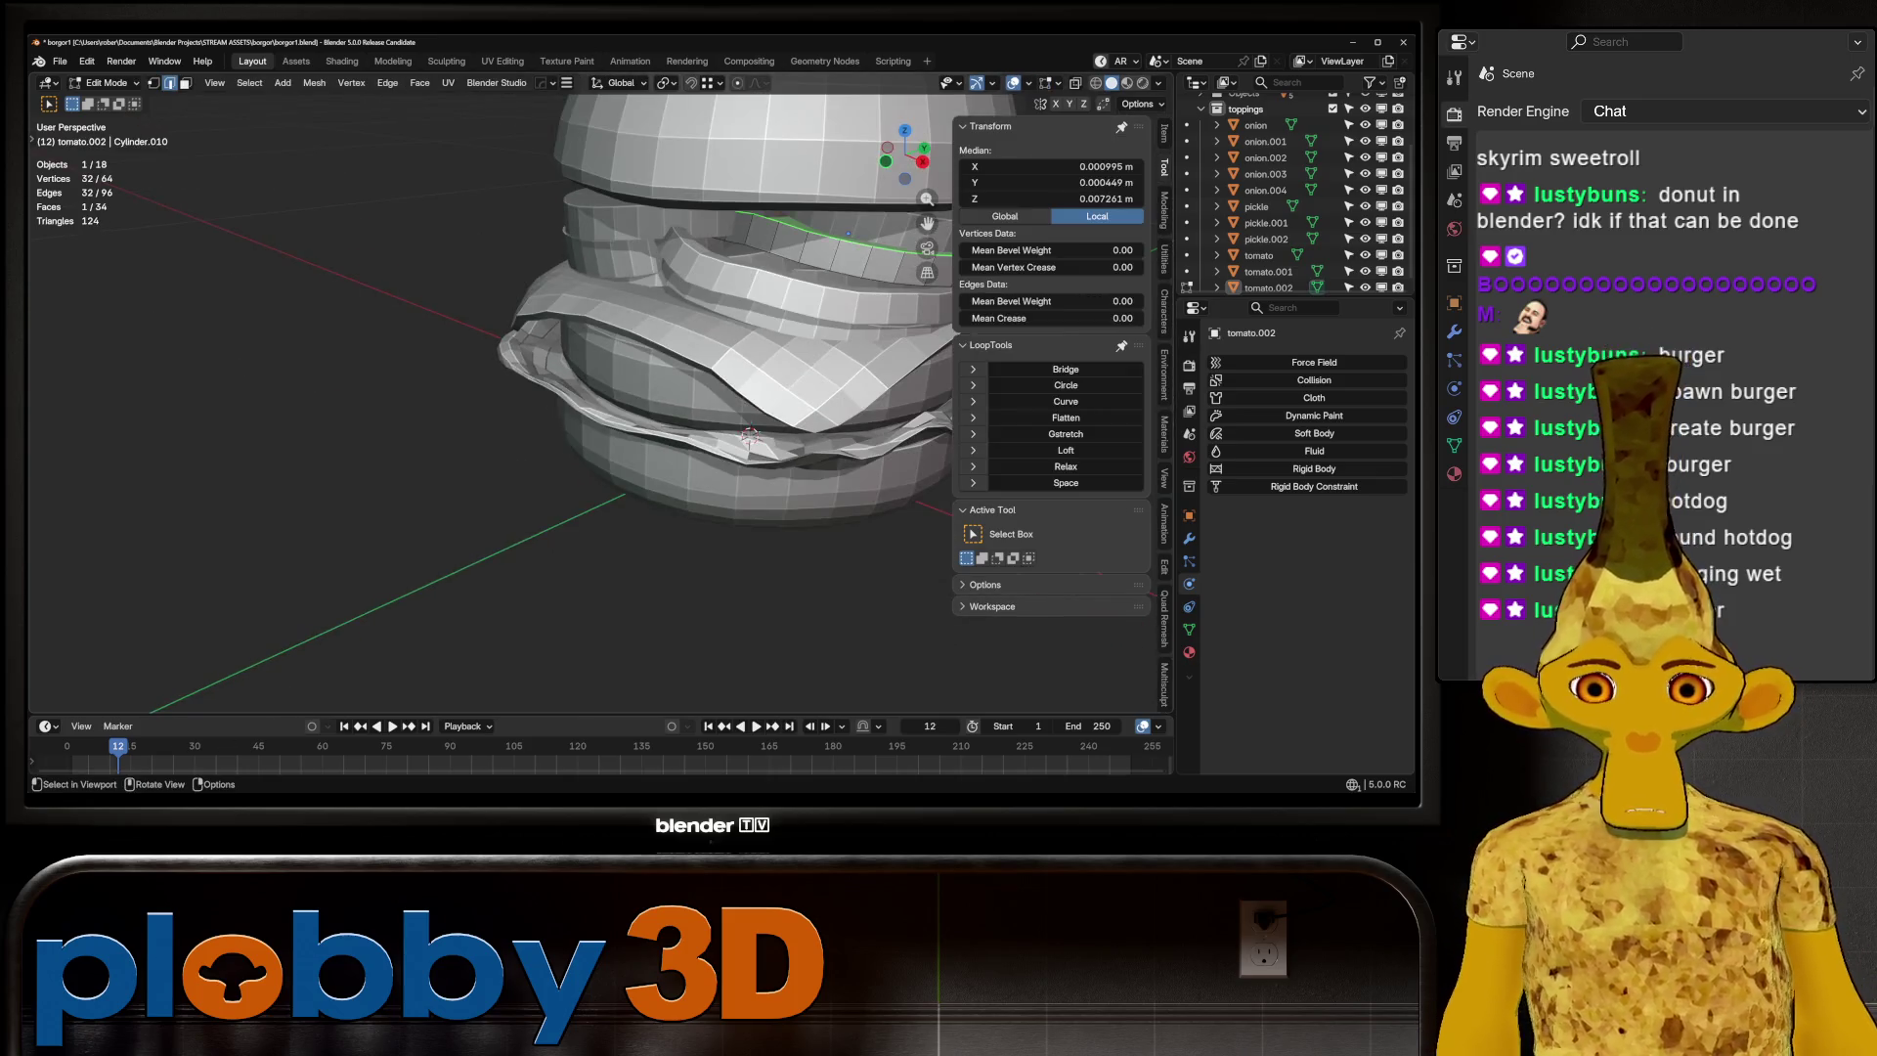
middle_click_drag(684, 391, 767, 386)
left_click(766, 386, "alt")
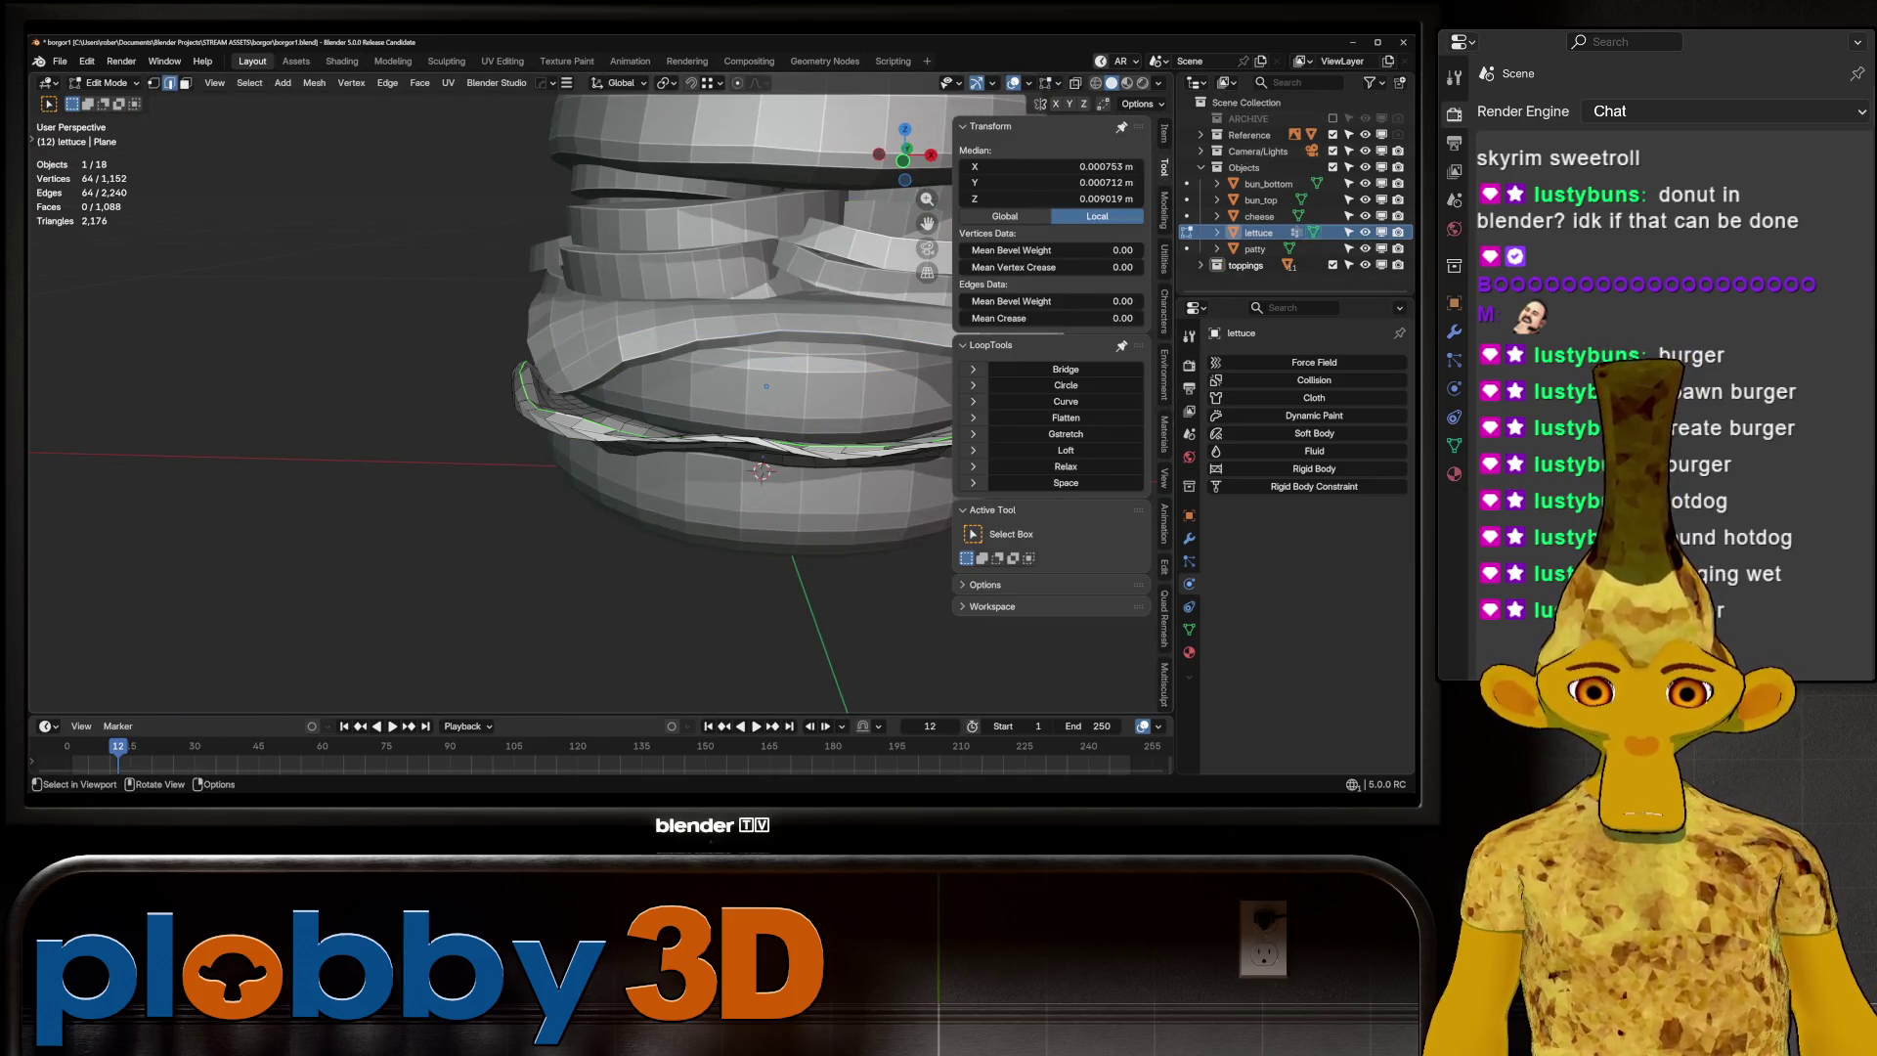
key("o")
scroll(766, 386, "down", 2)
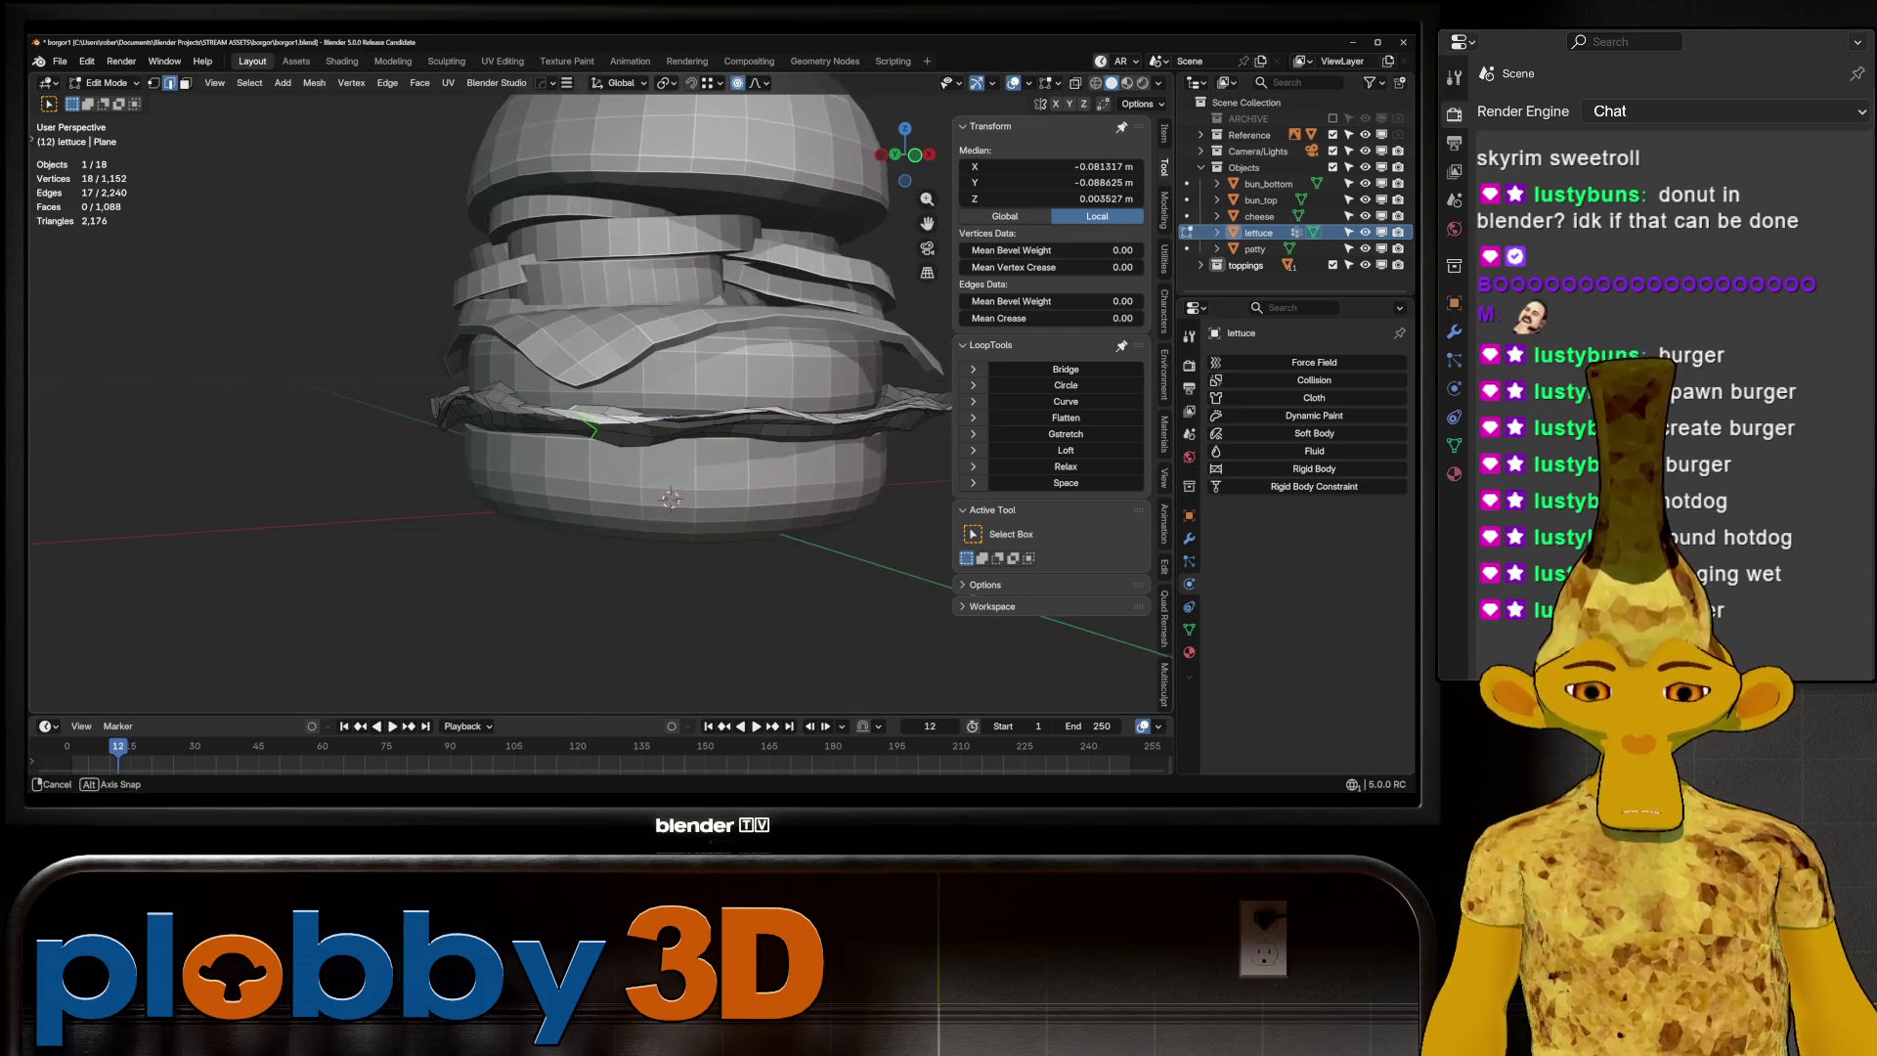
middle_click_drag(767, 386, 671, 415)
key("g")
key("z")
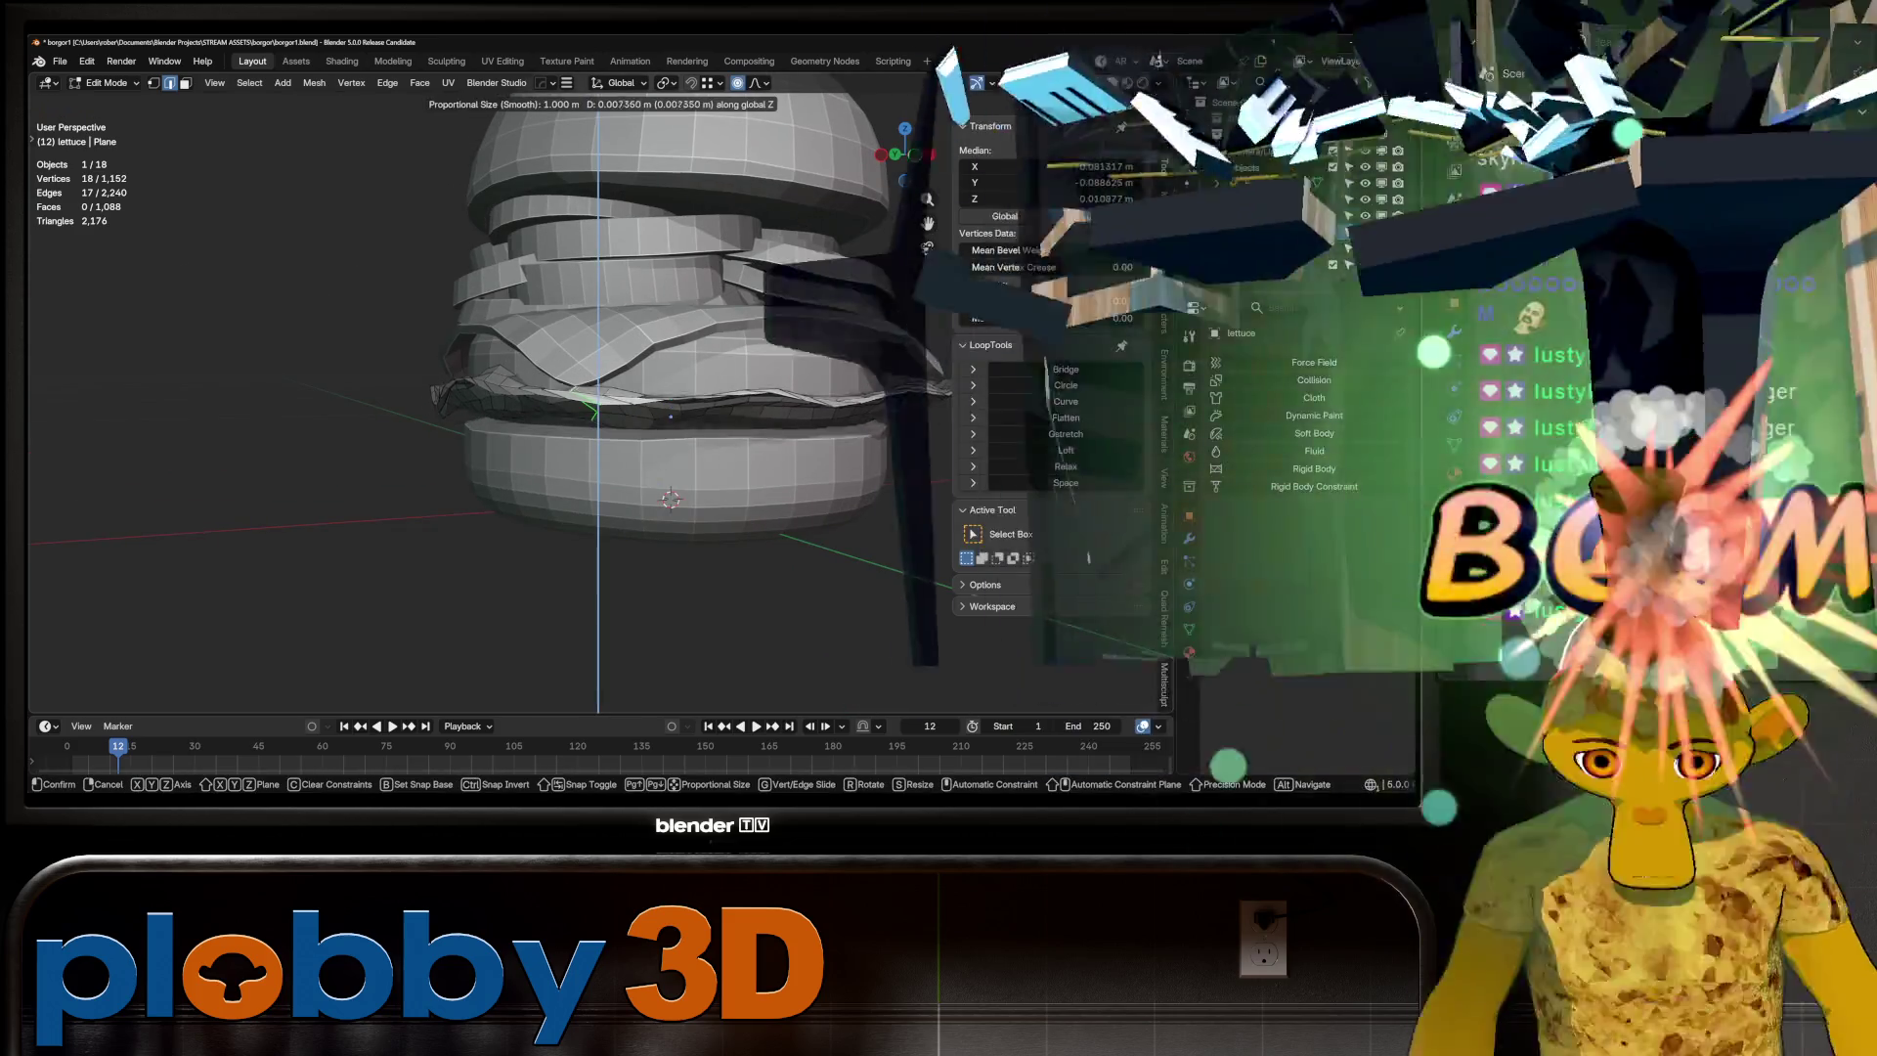
scroll(671, 417, "up", 6)
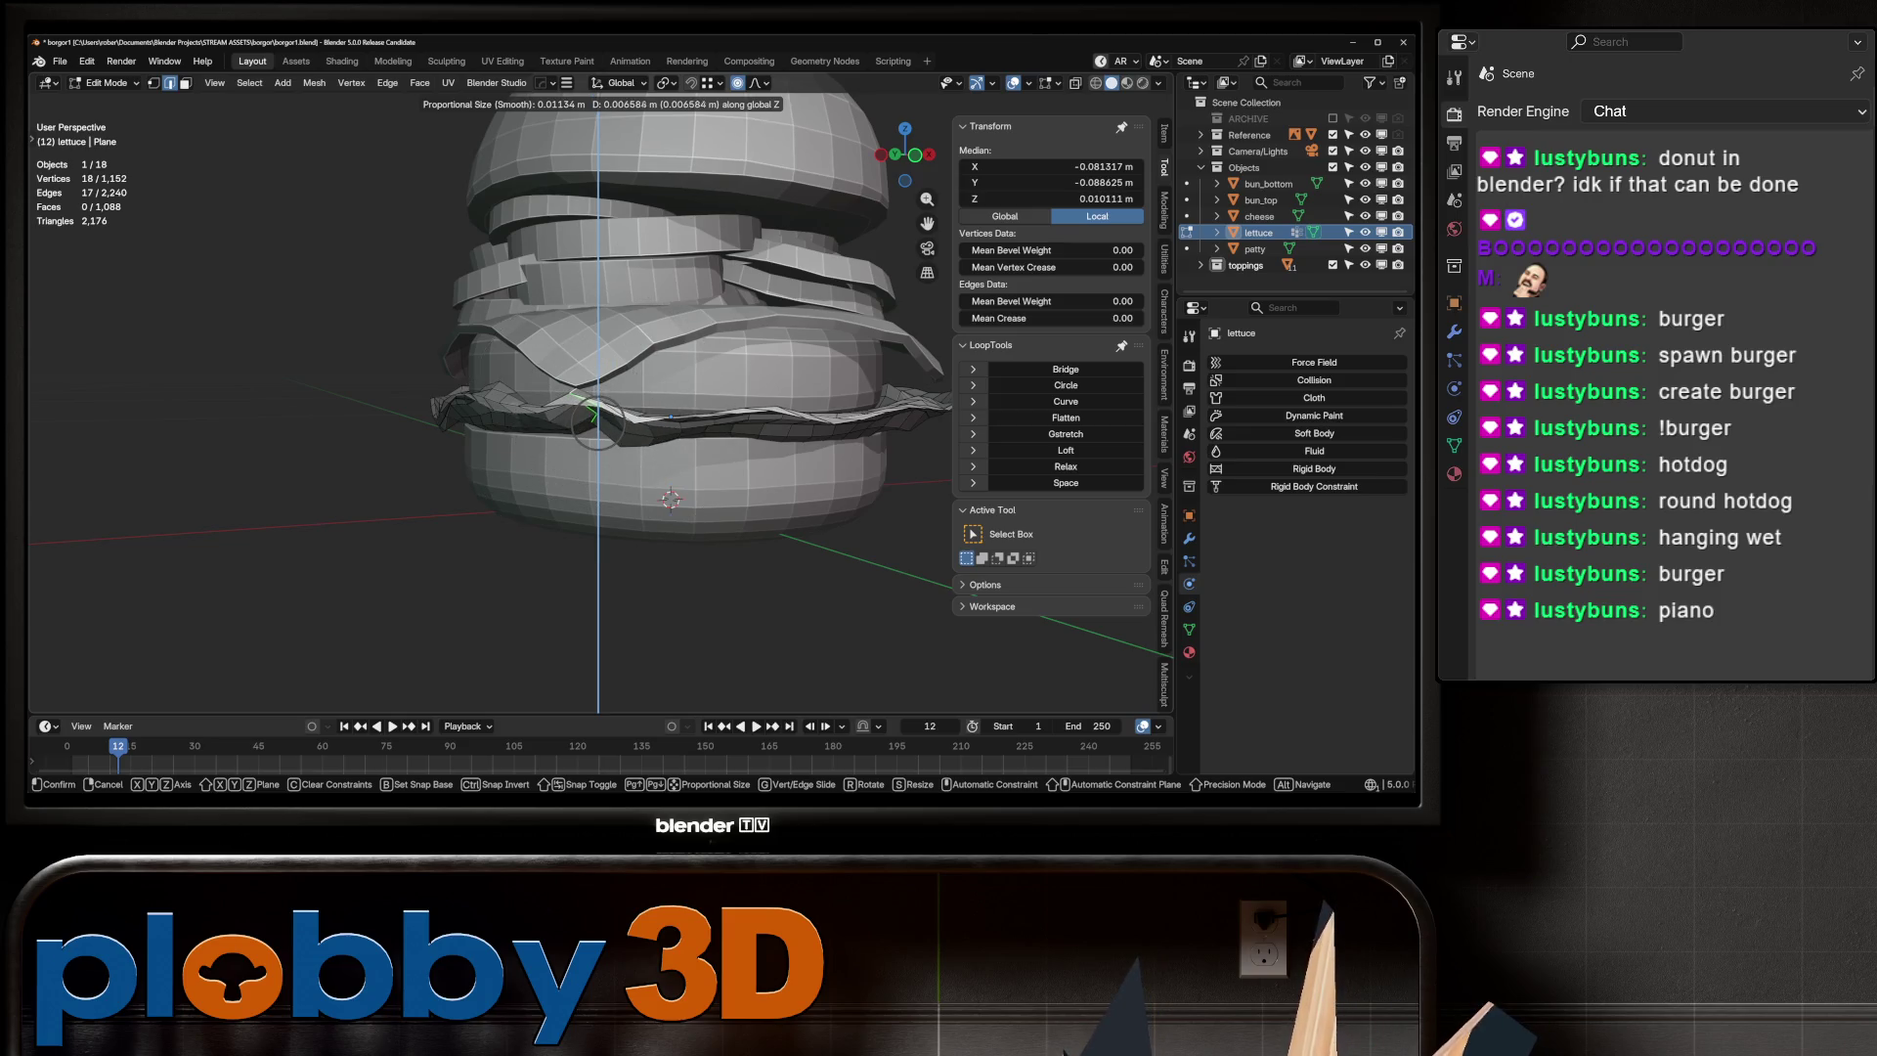
left_click(671, 417)
Re-enter the lettuce mesh and begin another vertical move of its rim vertices
key("Tab")
scroll(670, 417, "down", 3)
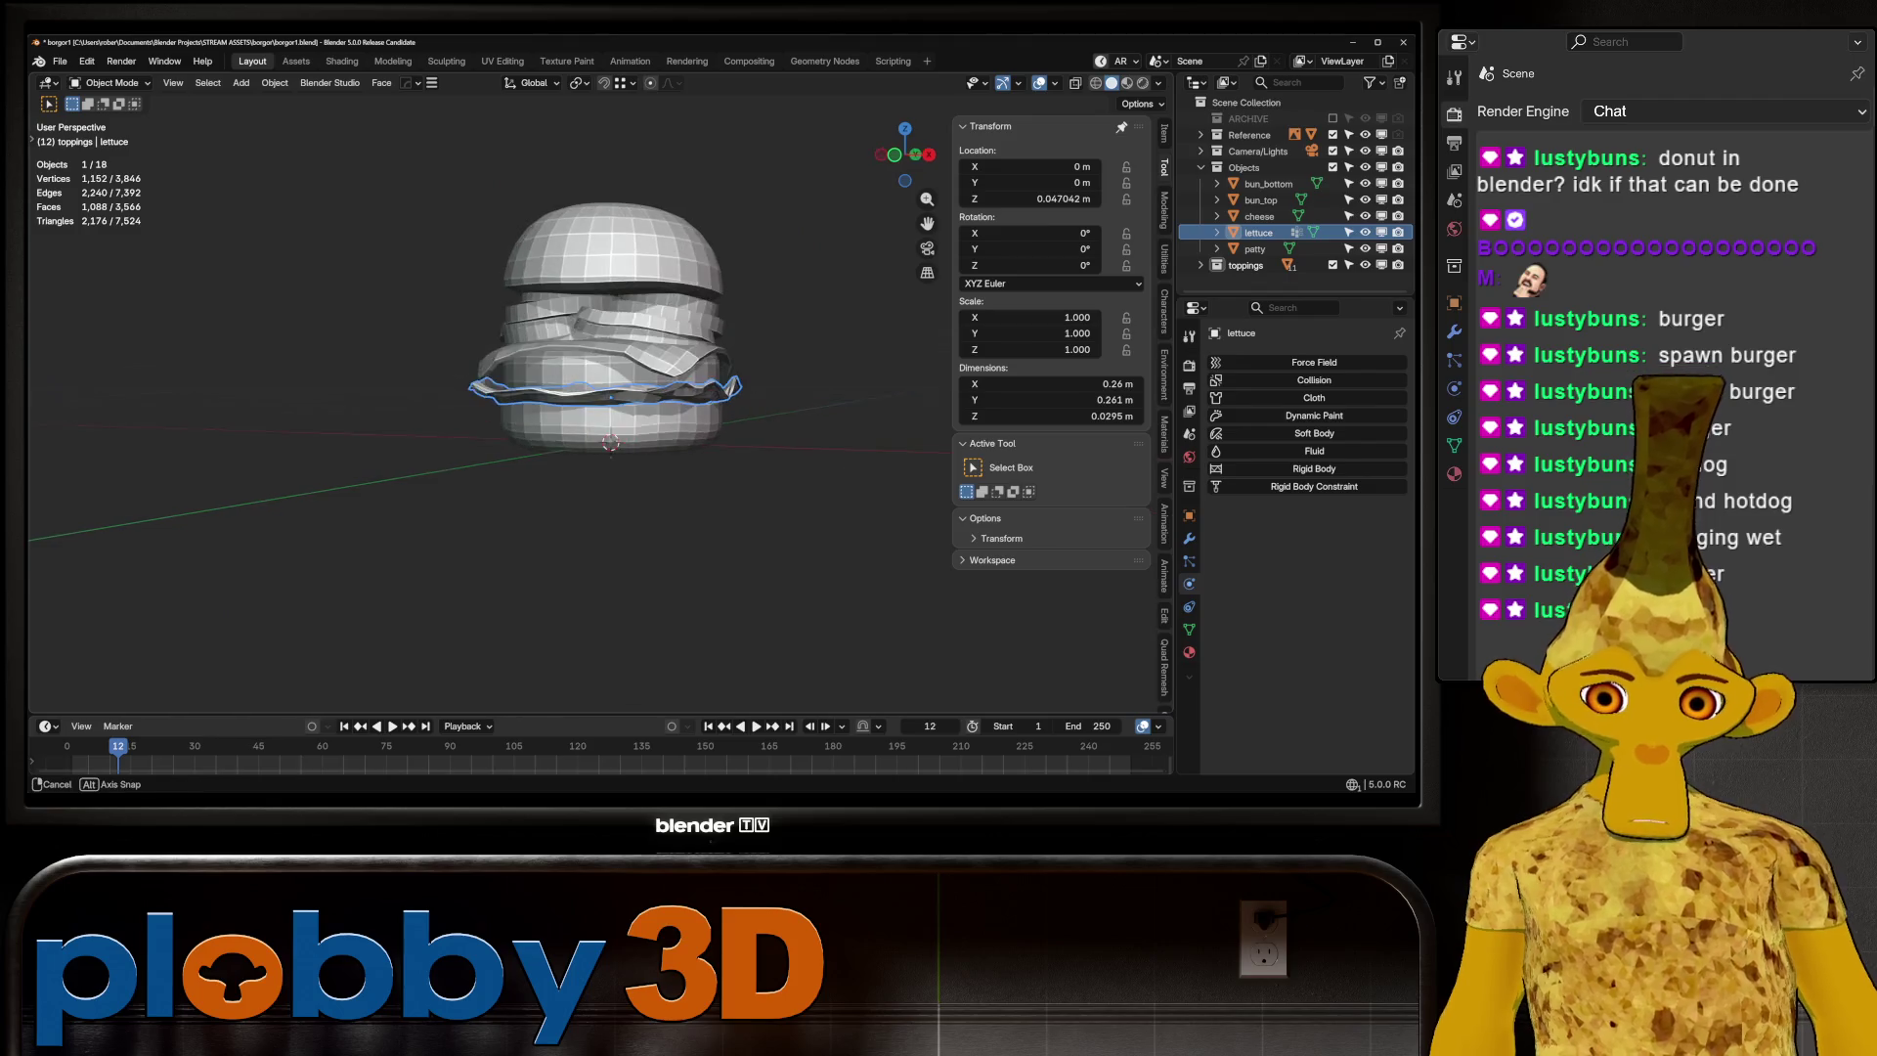
mouse_move(670, 417)
middle_mouse_down()
mouse_move(611, 438)
mouse_move(625, 445)
middle_mouse_up()
scroll(733, 493, "up", 5)
key("Tab")
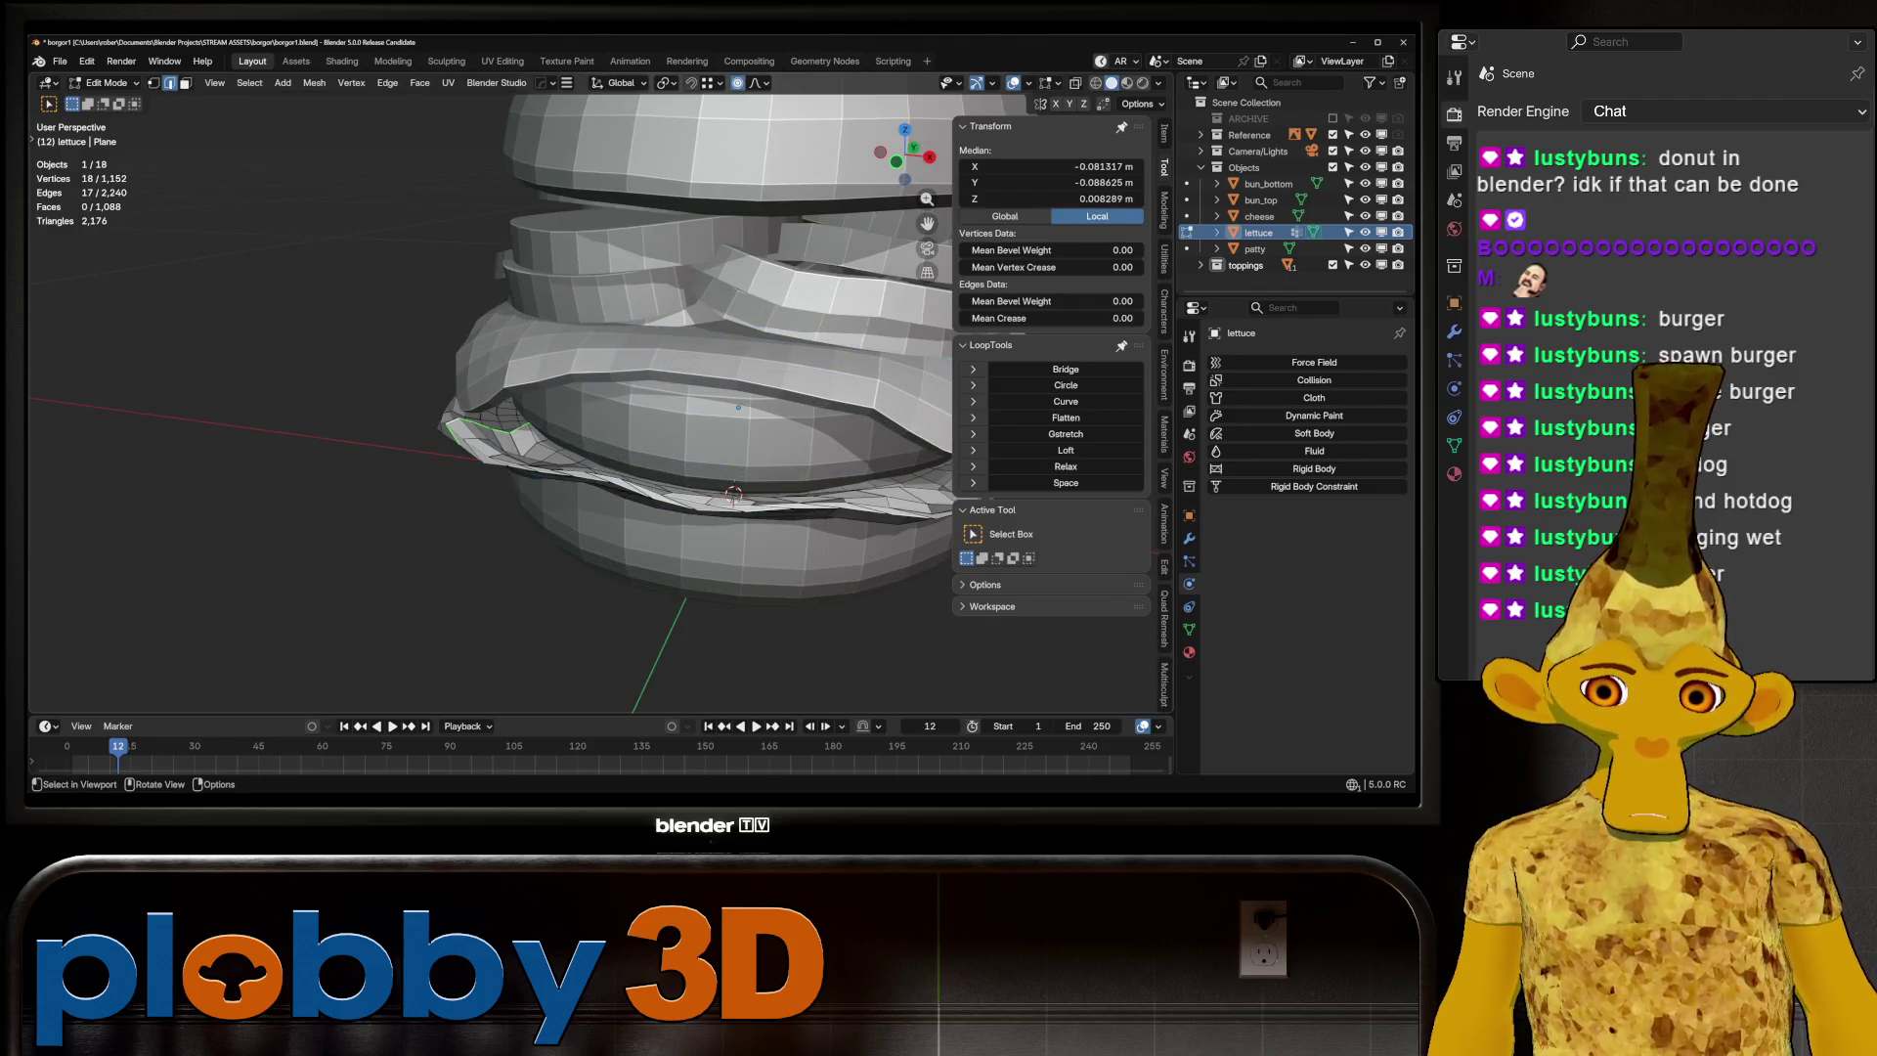
scroll(733, 493, "down", 3)
middle_click_drag(733, 493, 743, 449)
scroll(728, 462, "up", 3)
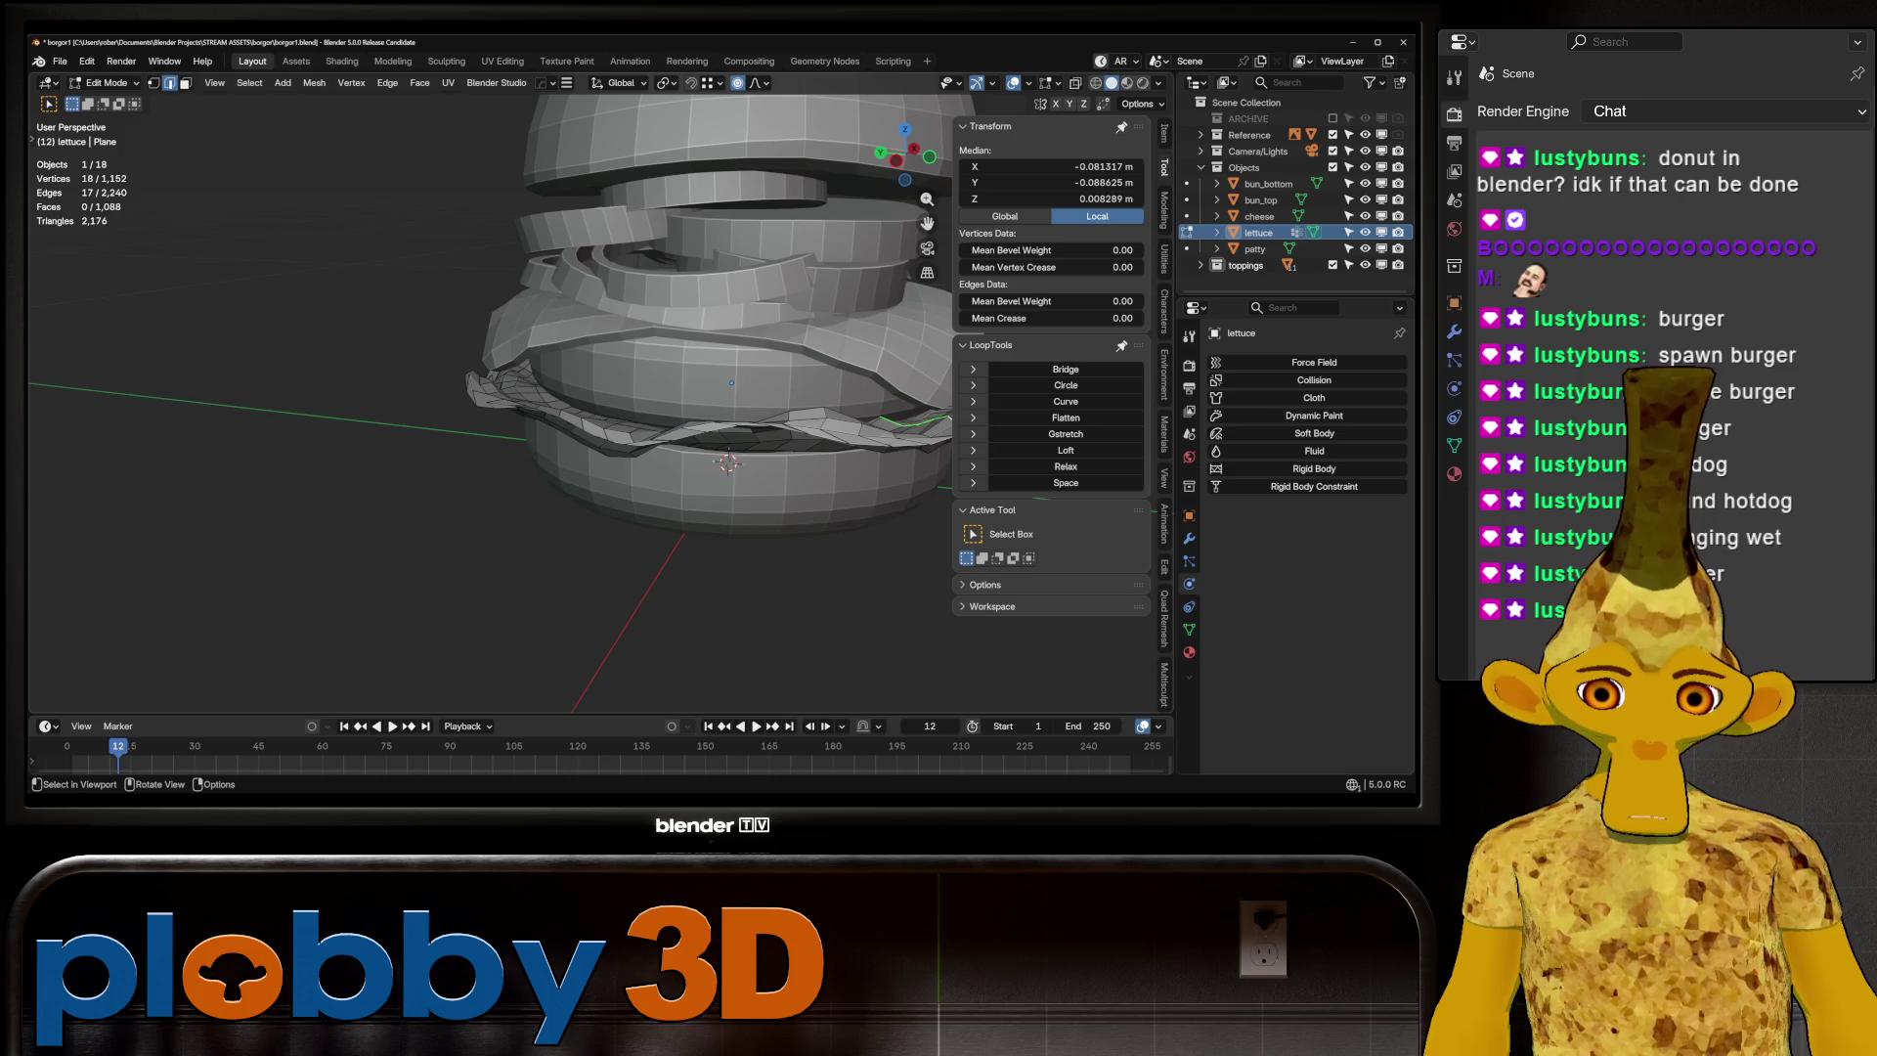
key("g")
key("z")
mouse_move(509, 392)
middle_mouse_down("alt")
mouse_move(586, 381)
mouse_move(777, 411)
mouse_move(606, 411)
mouse_move(606, 391)
middle_mouse_up("alt")
Finish nudging the lettuce rim vertices along Z and return to Object Mode
left_click(509, 396)
key("g")
key("z")
left_click(674, 401)
scroll(626, 411, "up", 4)
key("Tab")
Flatten the top and bottom faces of pickle.002 with LoopTools Flatten
left_click(508, 386)
left_click(547, 377)
key("Tab")
left_click(489, 364)
left_click(1065, 417)
left_click(481, 387)
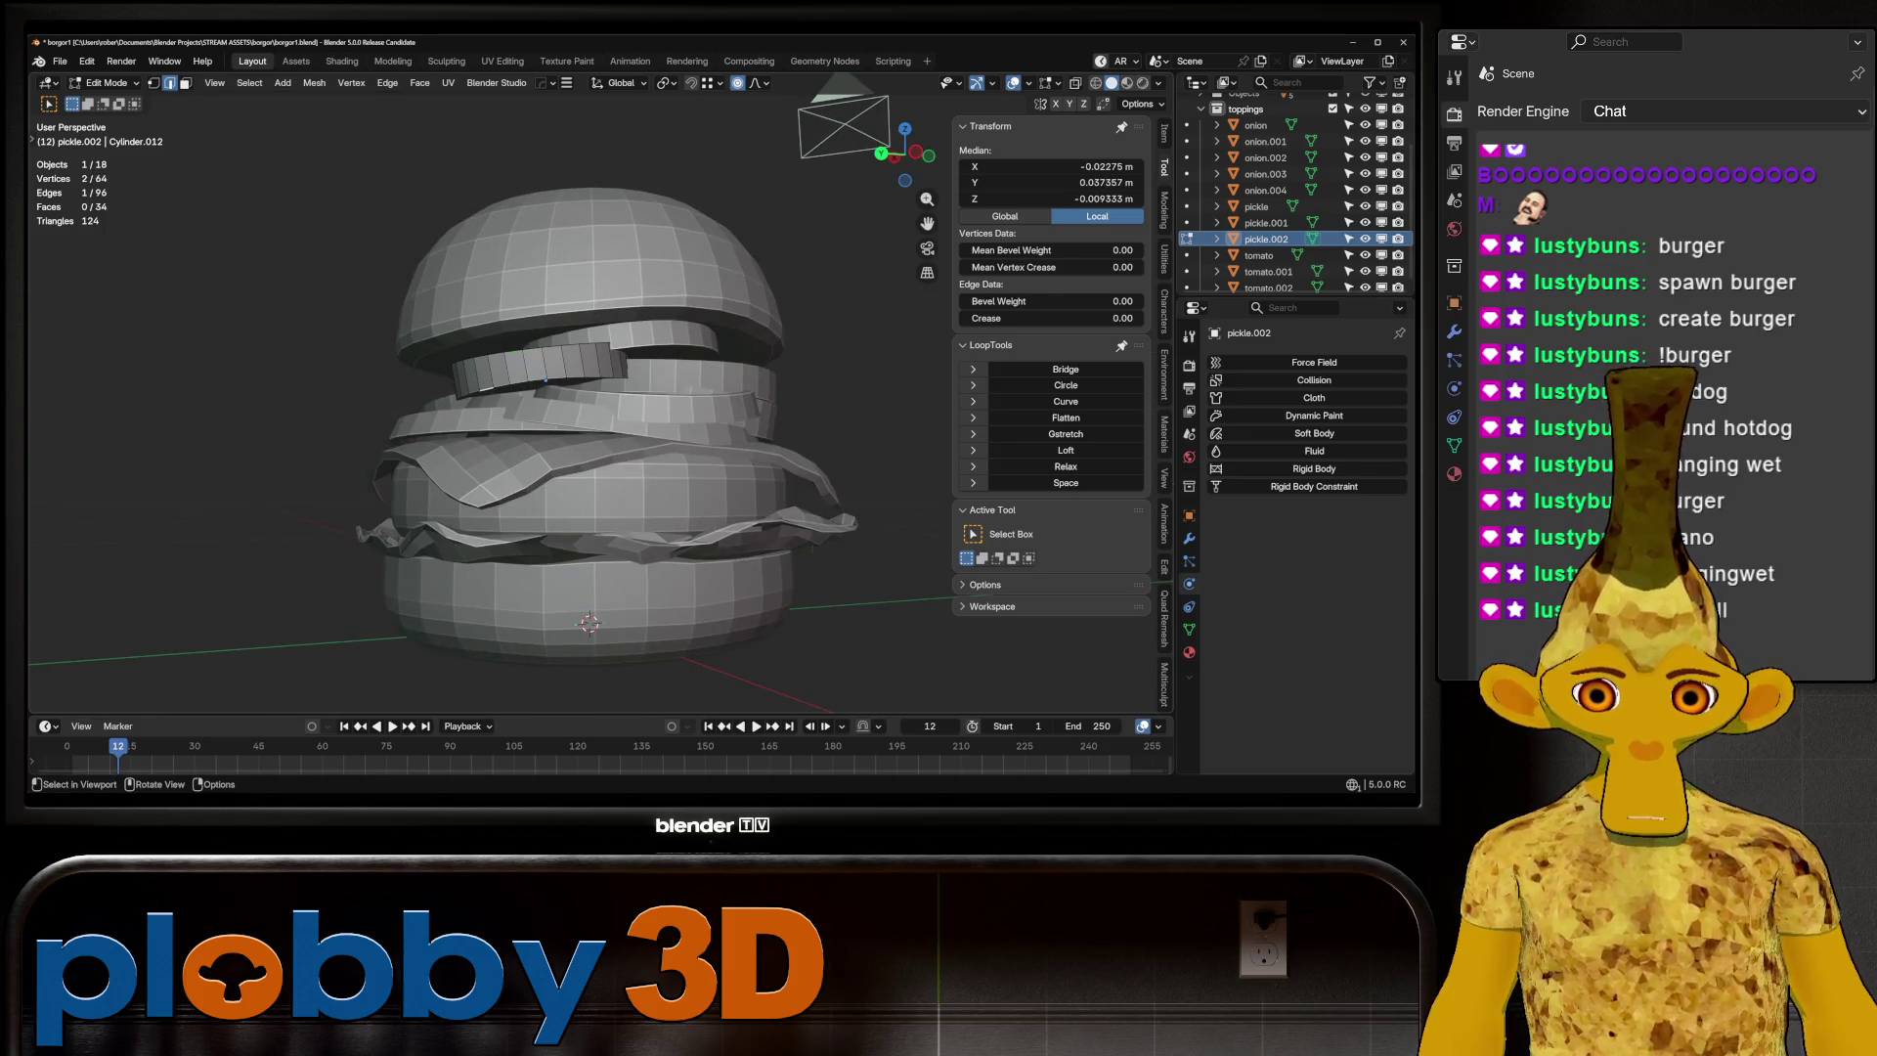
key("3")
left_click(544, 383)
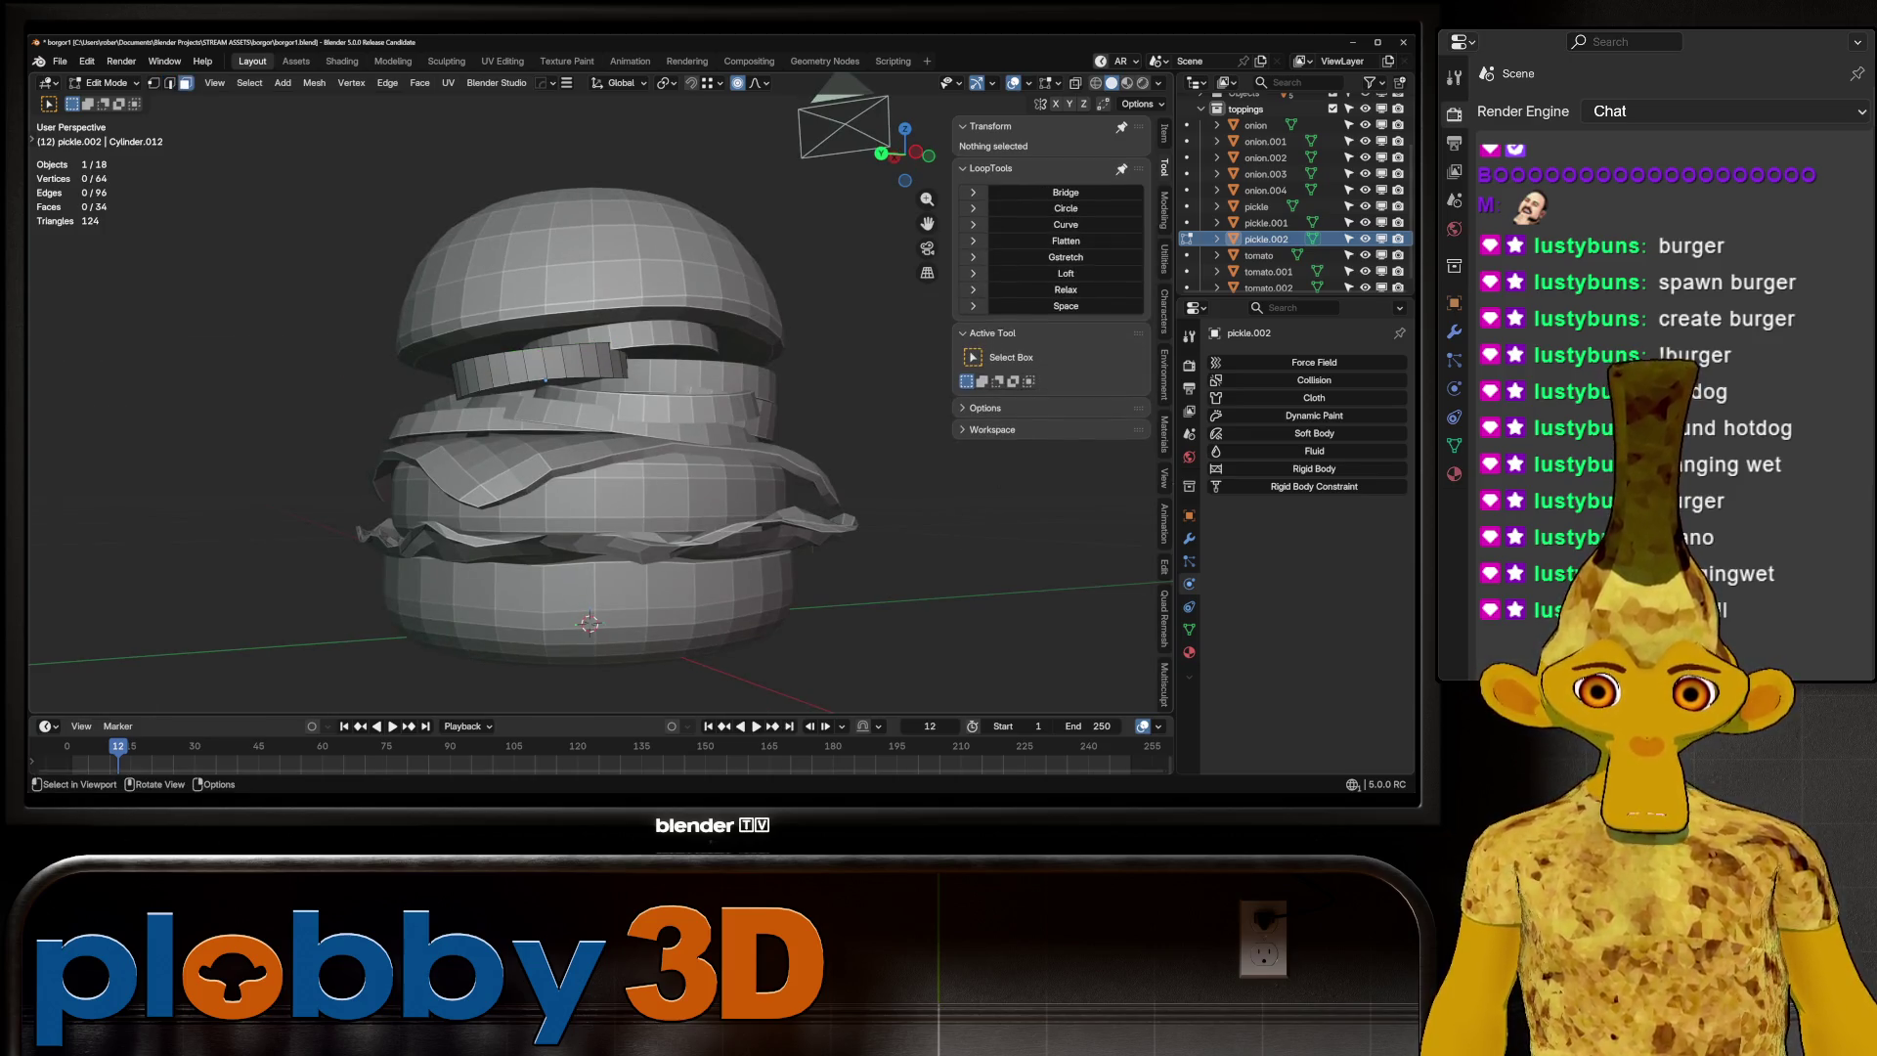
left_click(1065, 417)
middle_click_drag(586, 439, 601, 415)
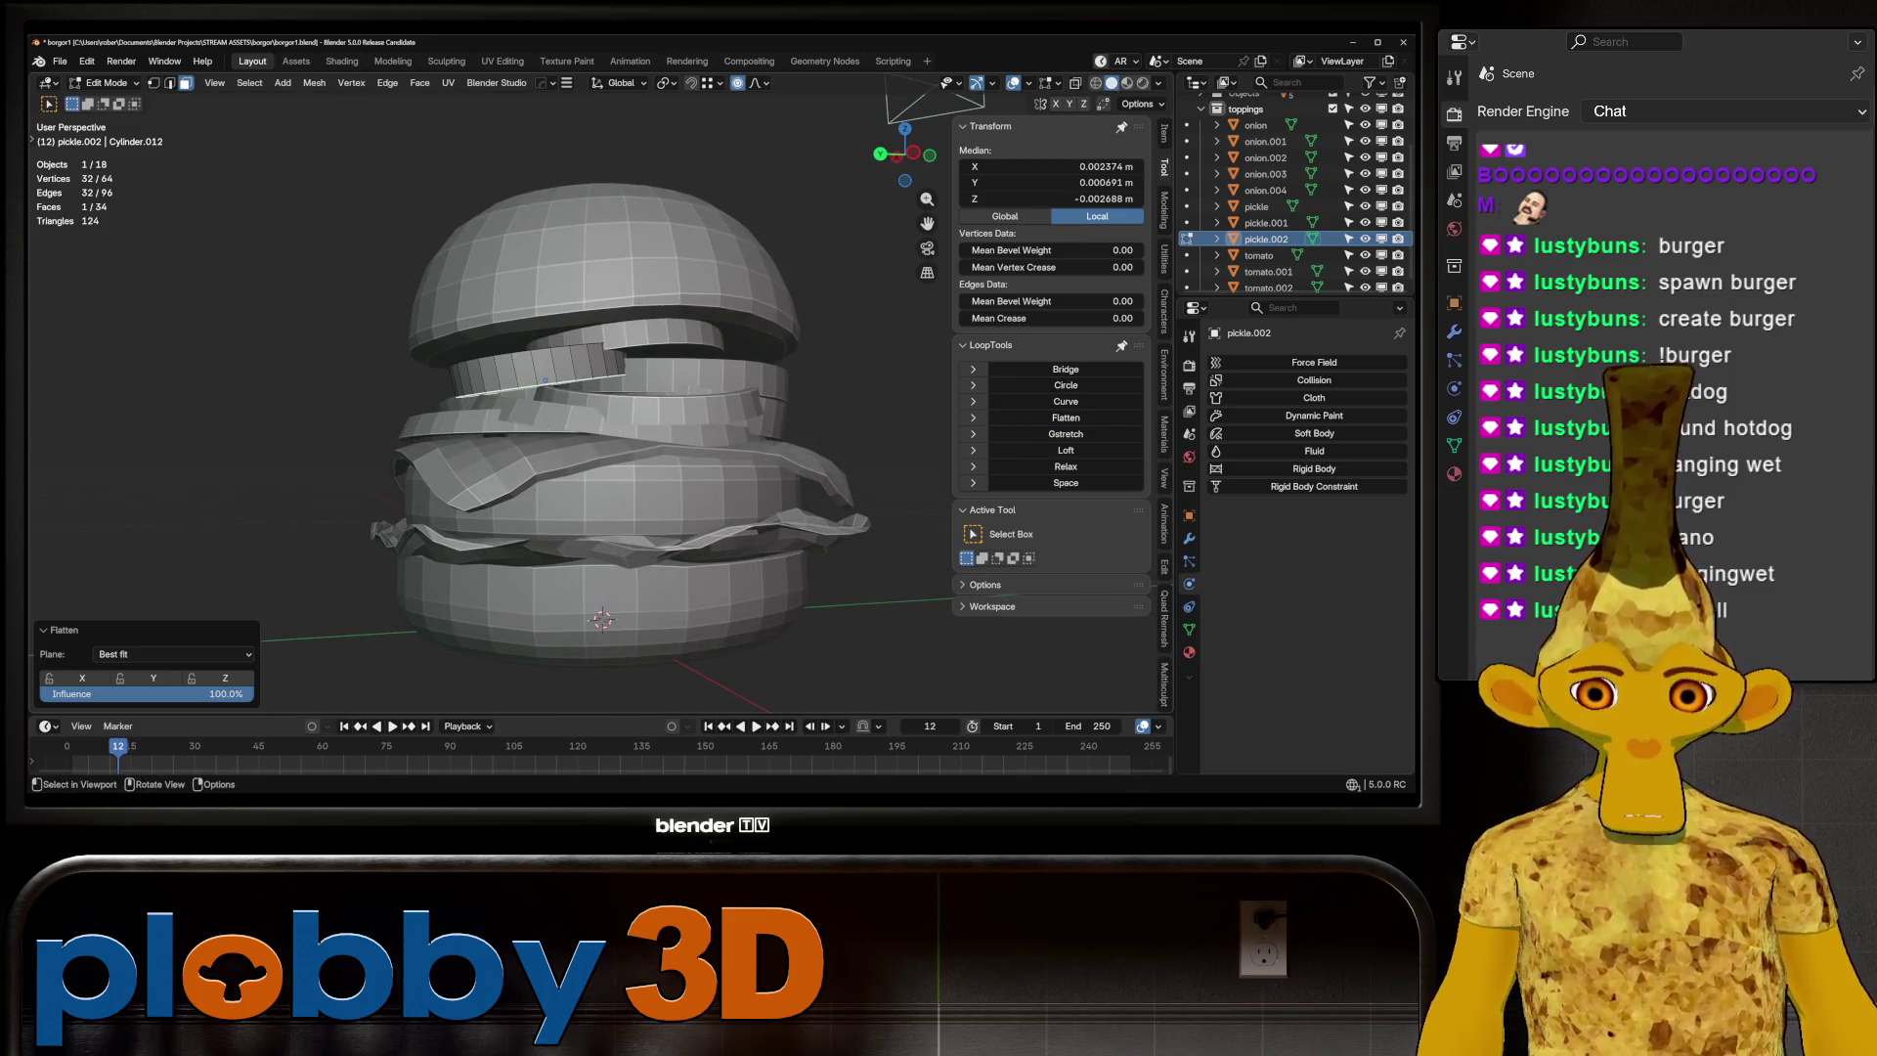
Widen pickle.002 to 1.144 in X/Y and squash it to 0.875 in Z
key("a")
key("s")
key("shift+z")
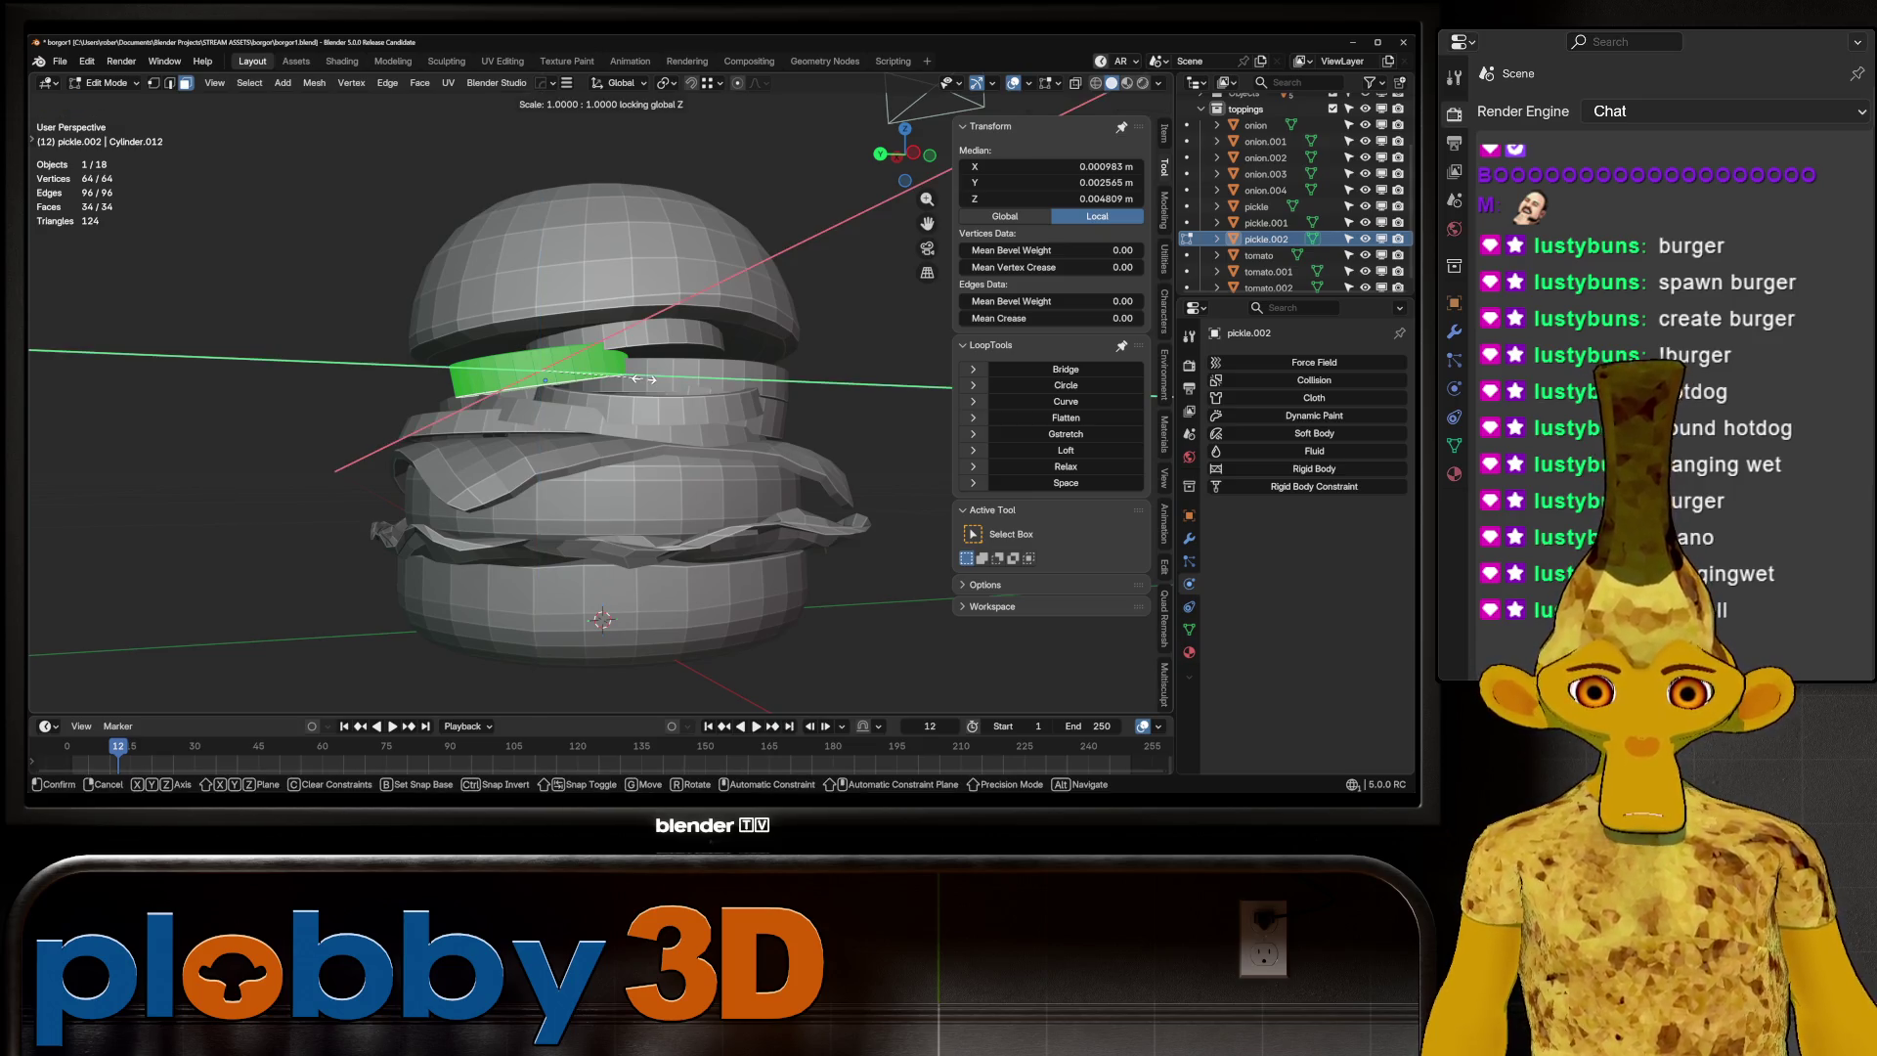
left_click(656, 378)
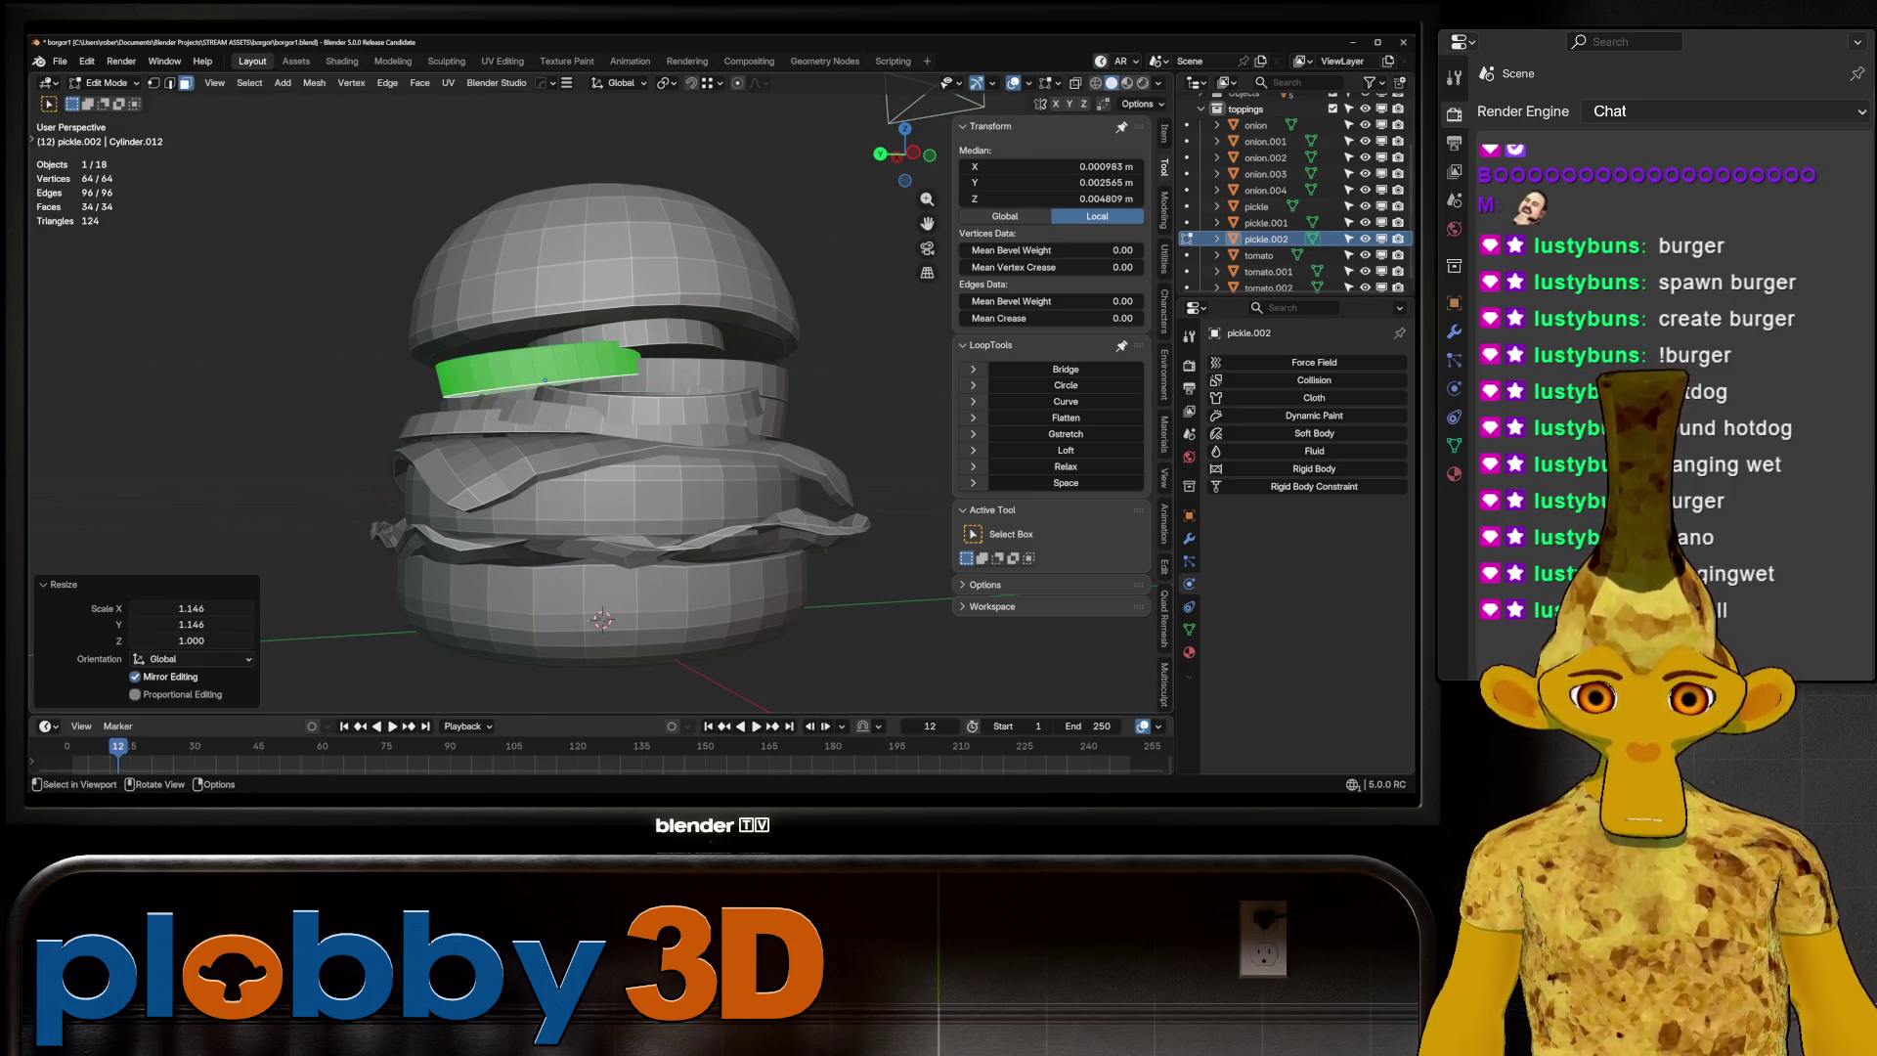
key("s")
key("z")
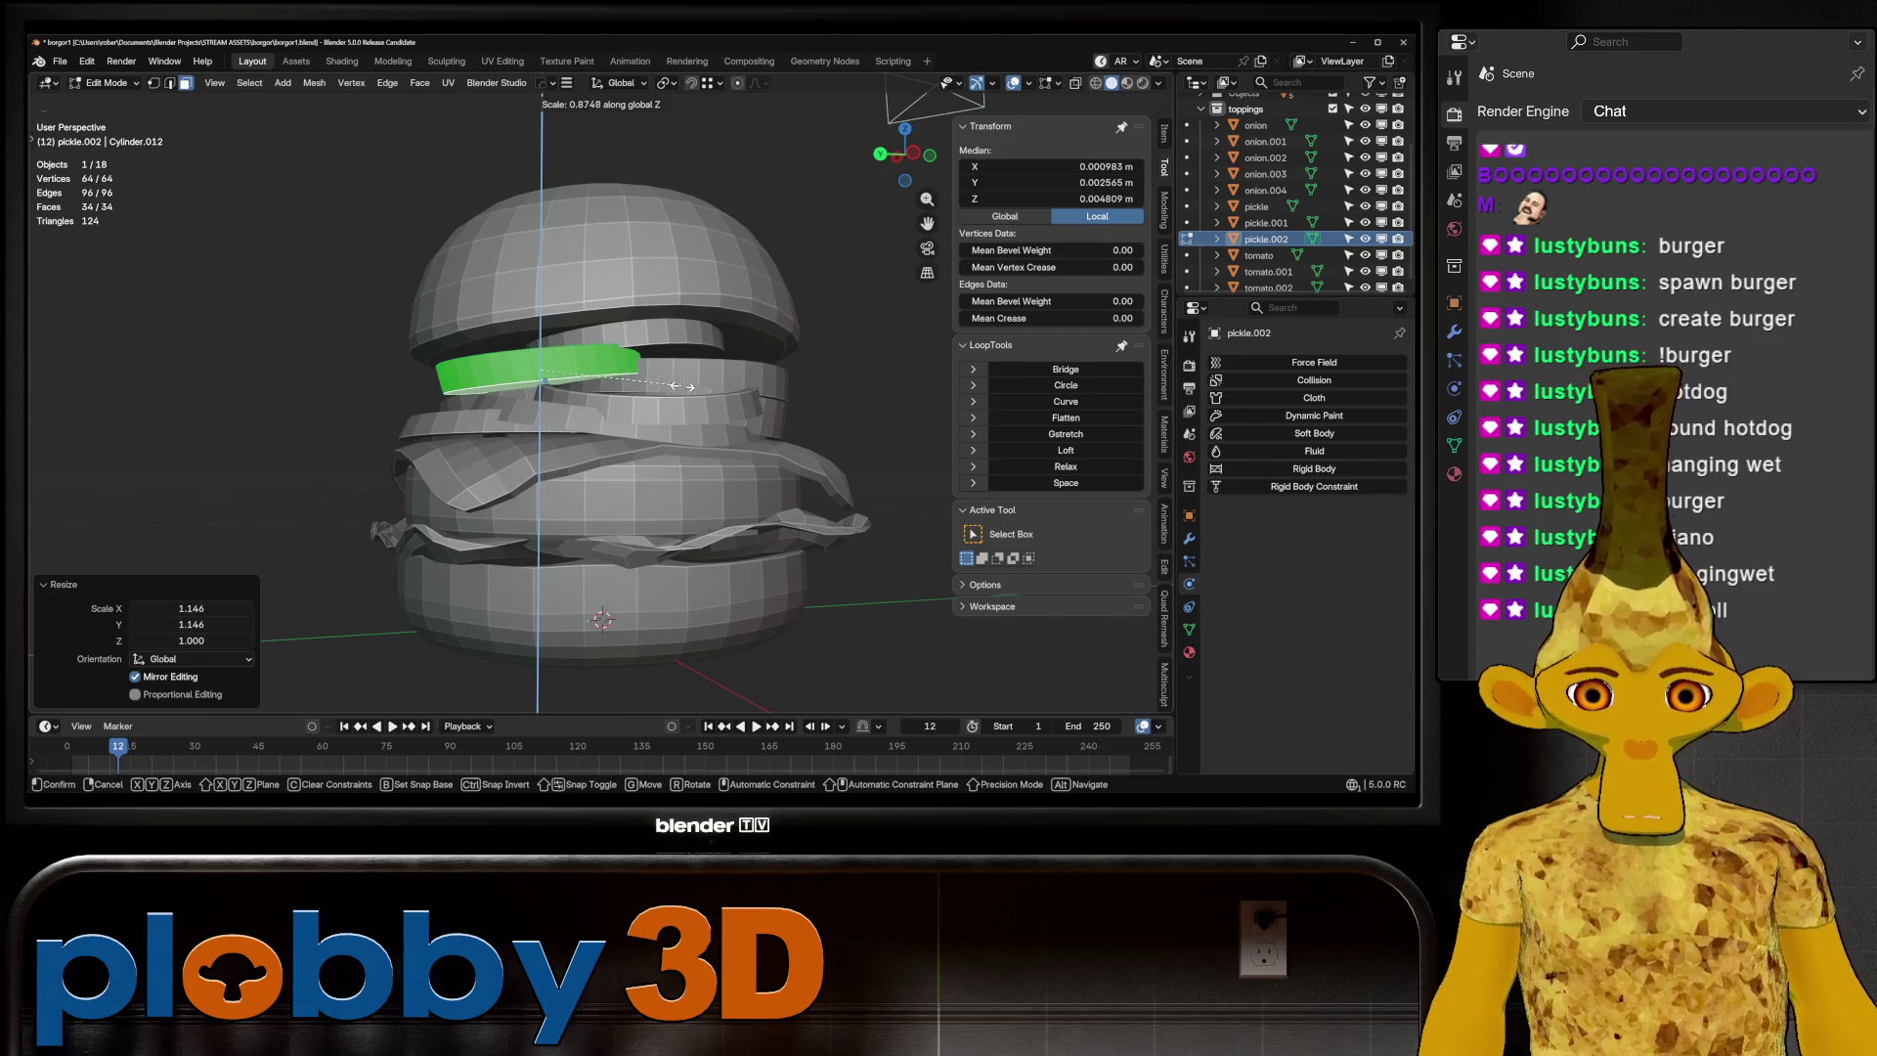
left_click(682, 386)
Rotate pickle.002 around the Z axis and return to Object Mode
key("r")
key("z")
left_click(441, 384)
middle_click_drag(441, 385, 537, 352)
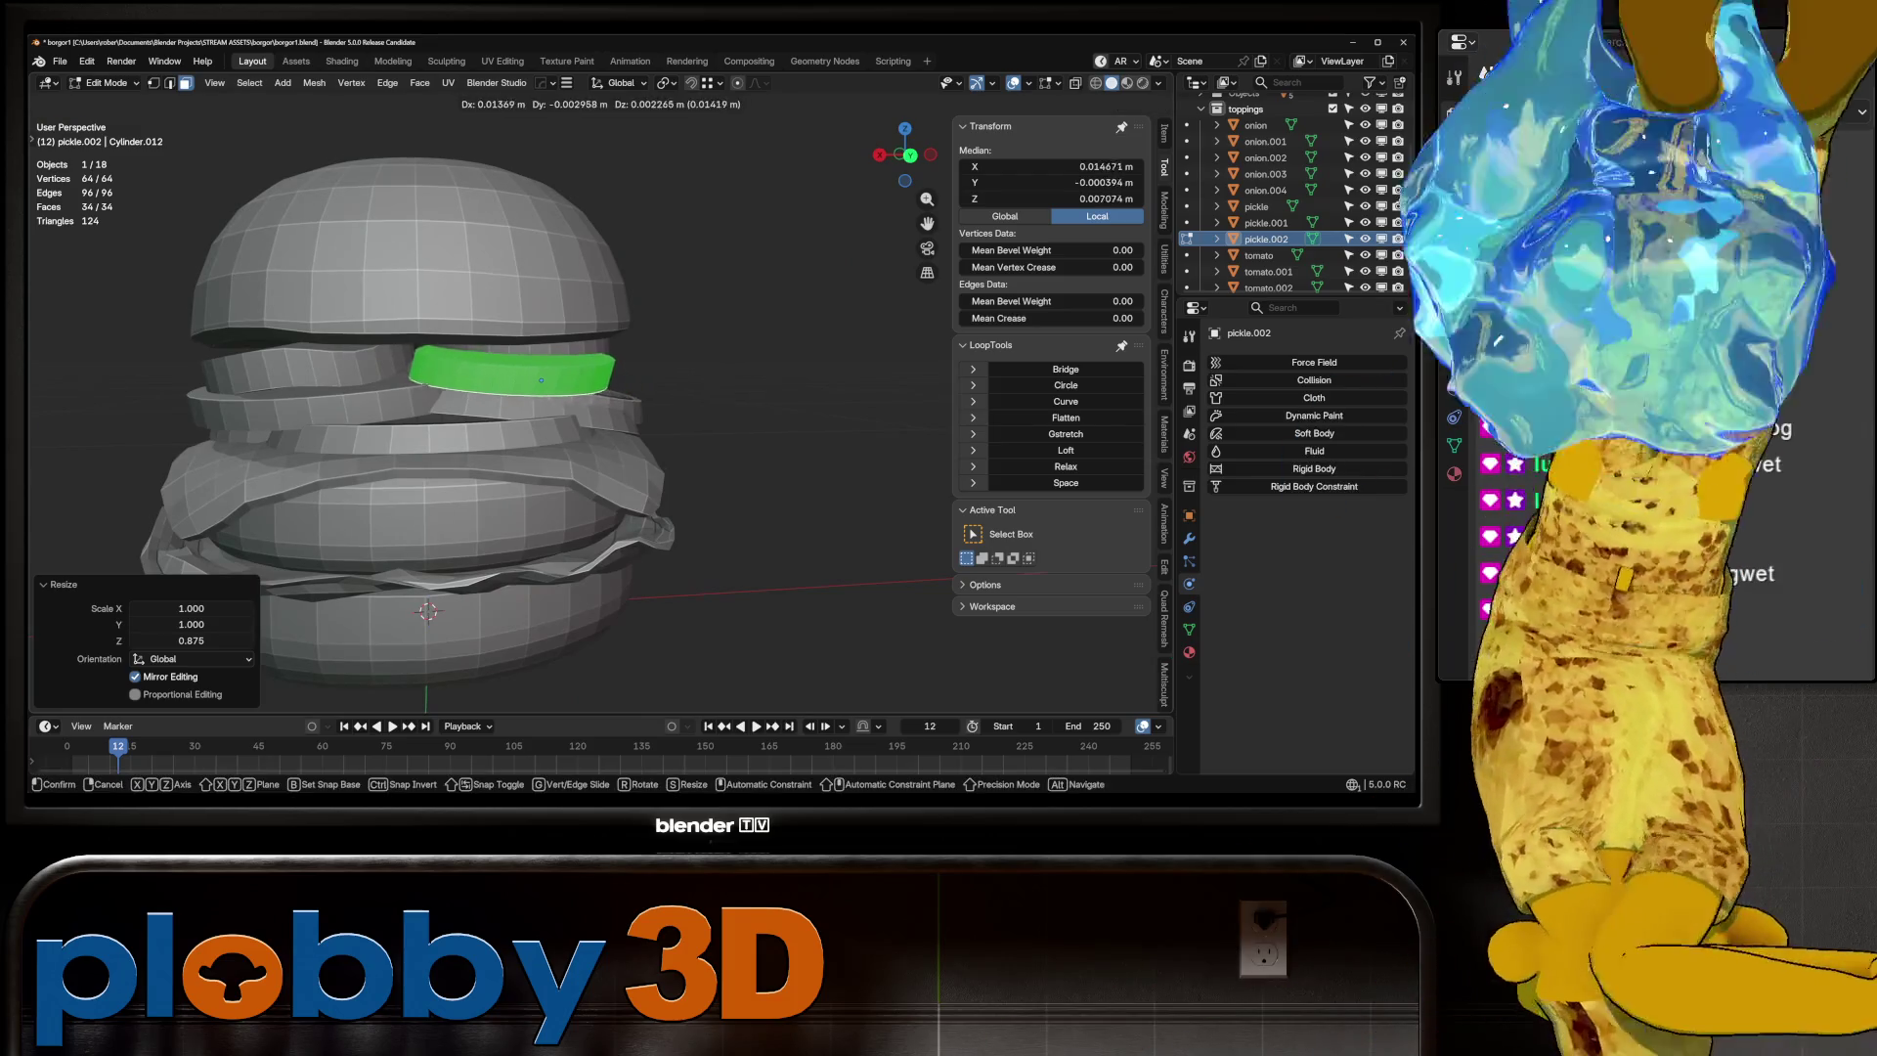
key("Tab")
scroll(486, 411, "down", 4)
mouse_move(486, 410)
middle_mouse_down()
mouse_move(562, 416)
mouse_move(562, 469)
mouse_move(562, 430)
middle_mouse_up()
scroll(562, 415, "up", 5)
scroll(562, 415, "down", 4)
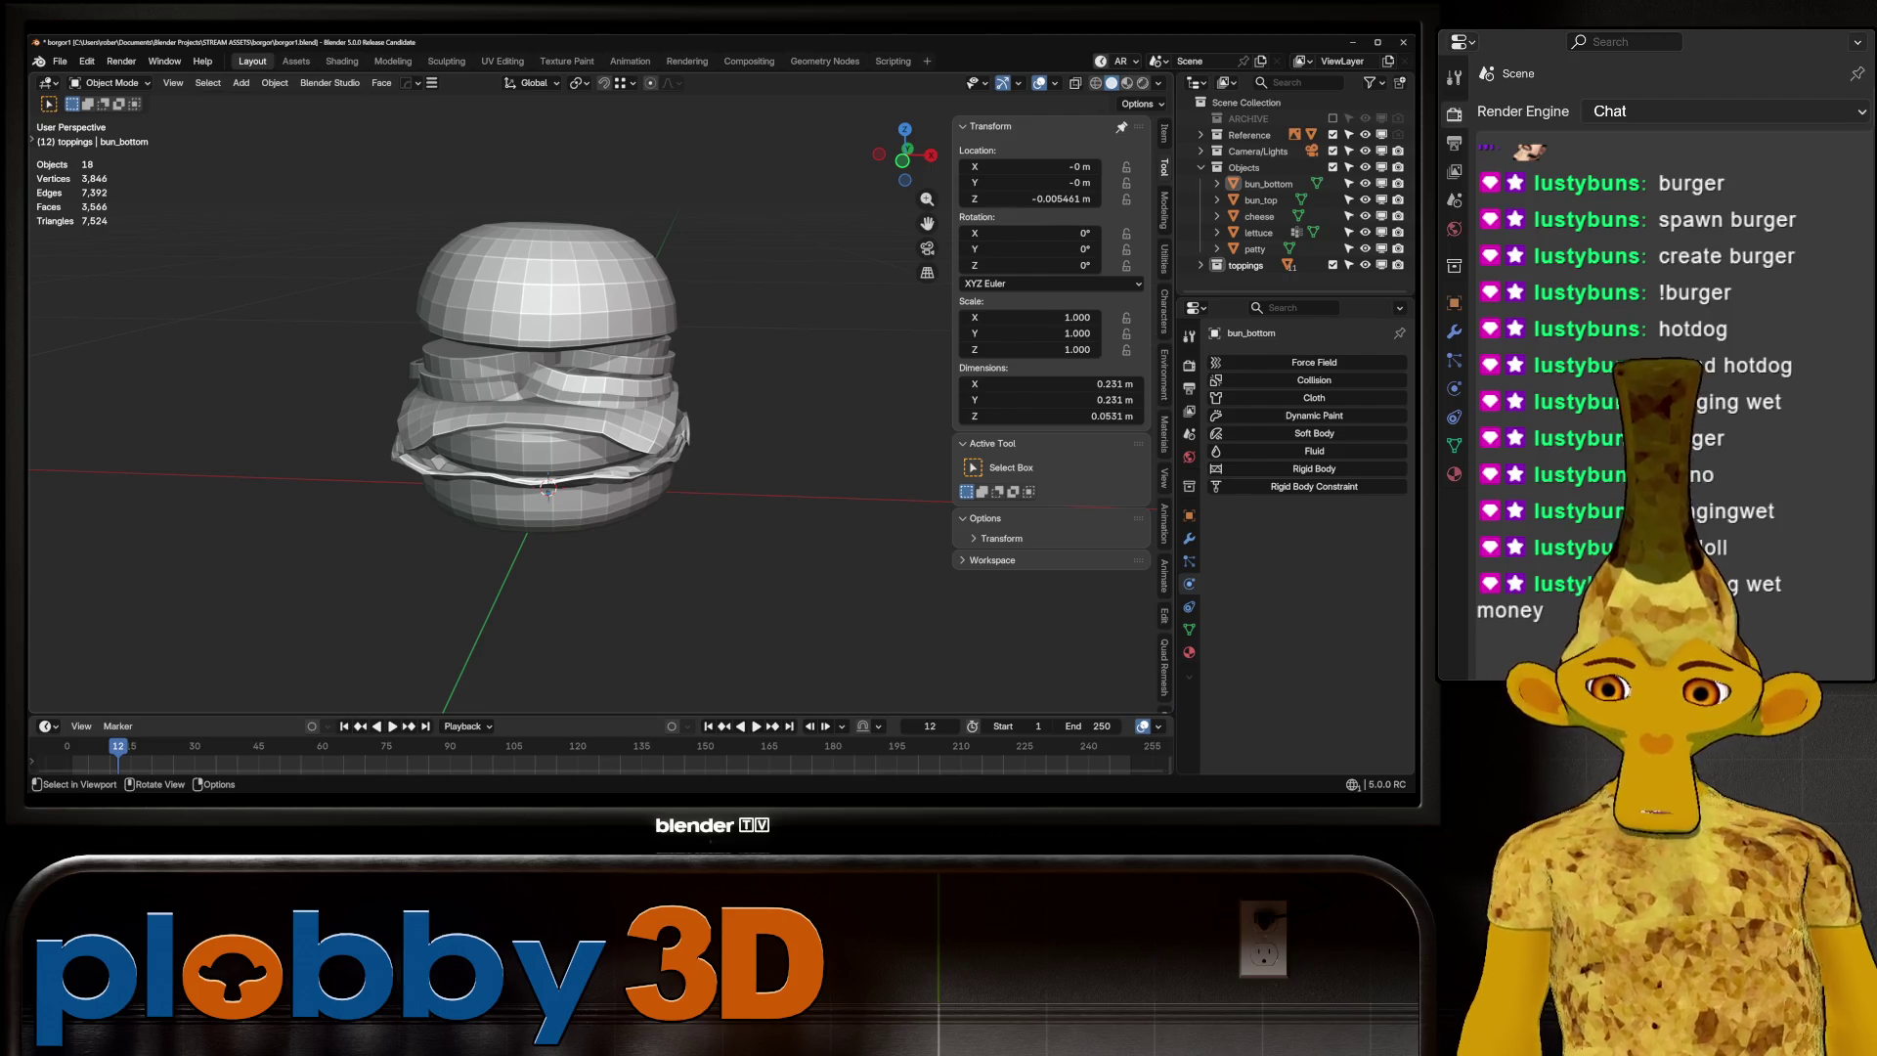
Put the cheese slice in Sculpt Mode with a 346 px Inflate/Deflate brush
scroll(562, 430, "up", 4)
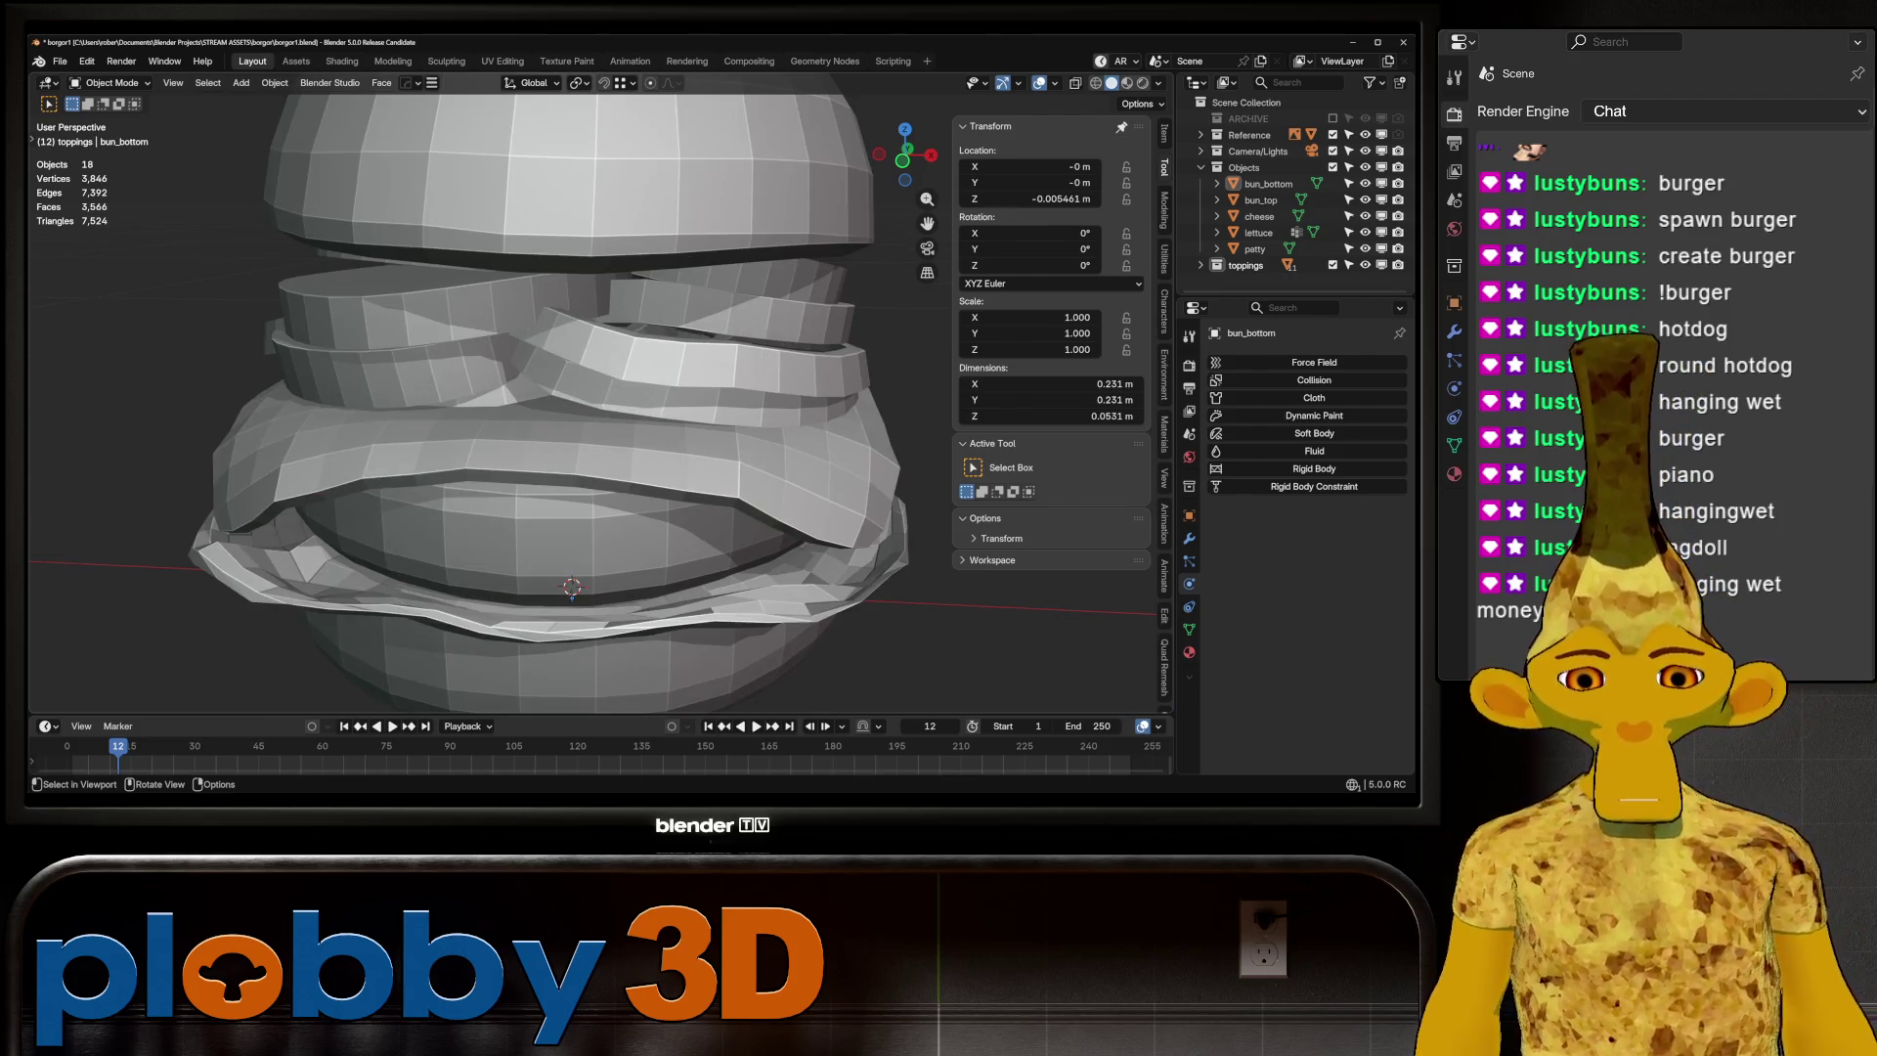
left_click(562, 440)
scroll(562, 439, "down", 3)
scroll(562, 440, "up", 2)
key("ctrl+Tab")
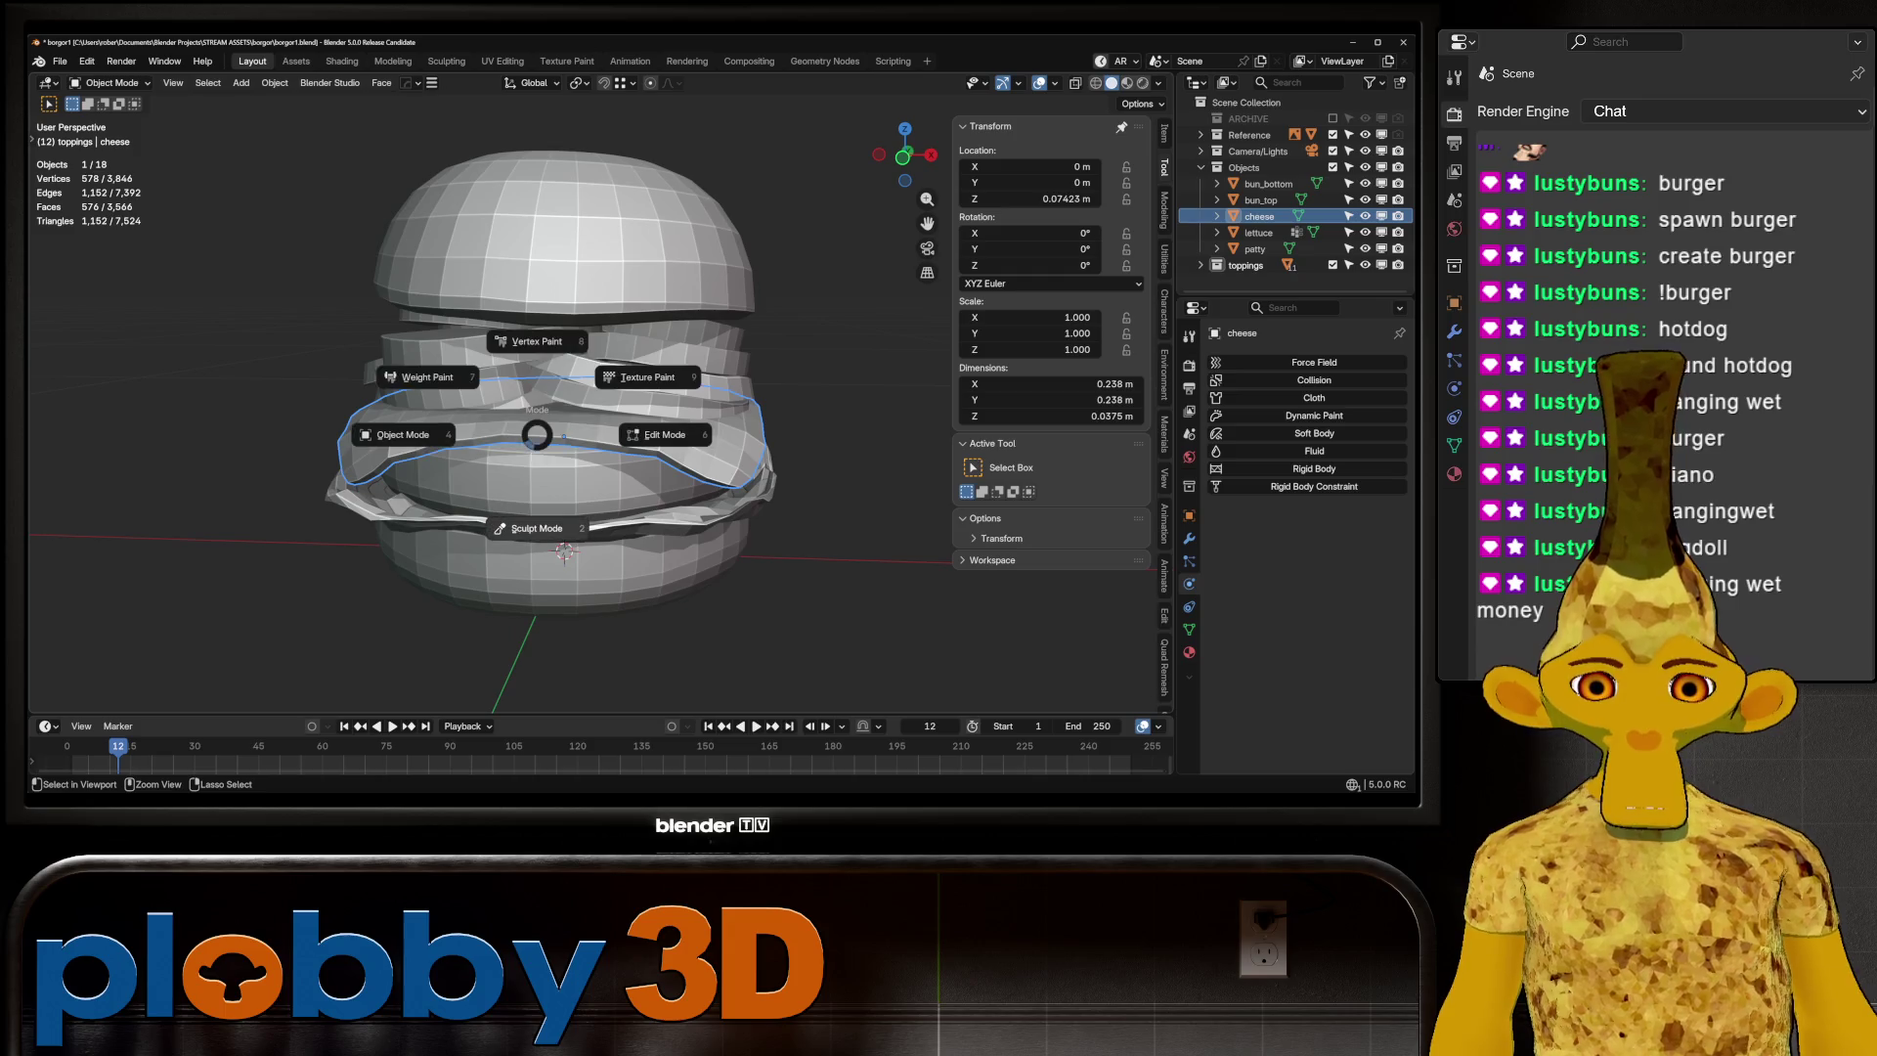
left_click(536, 523)
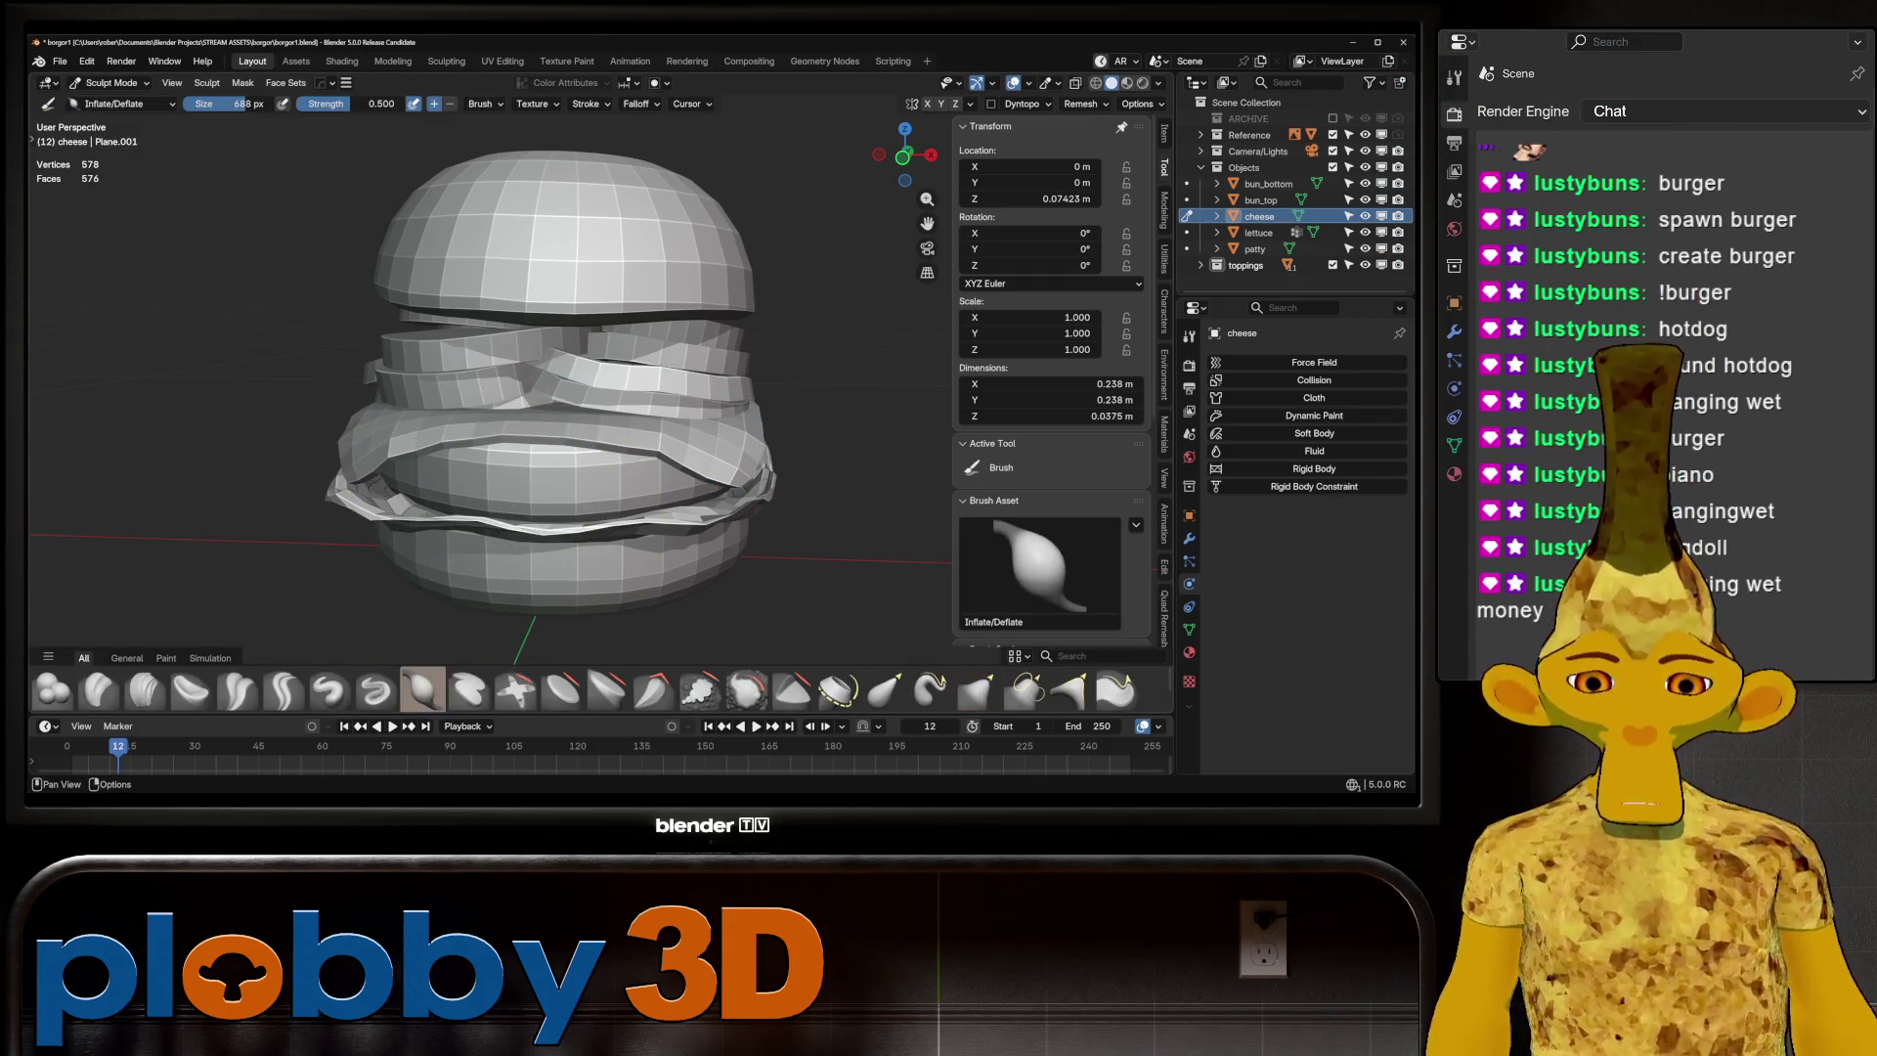
key("f")
left_click(645, 459)
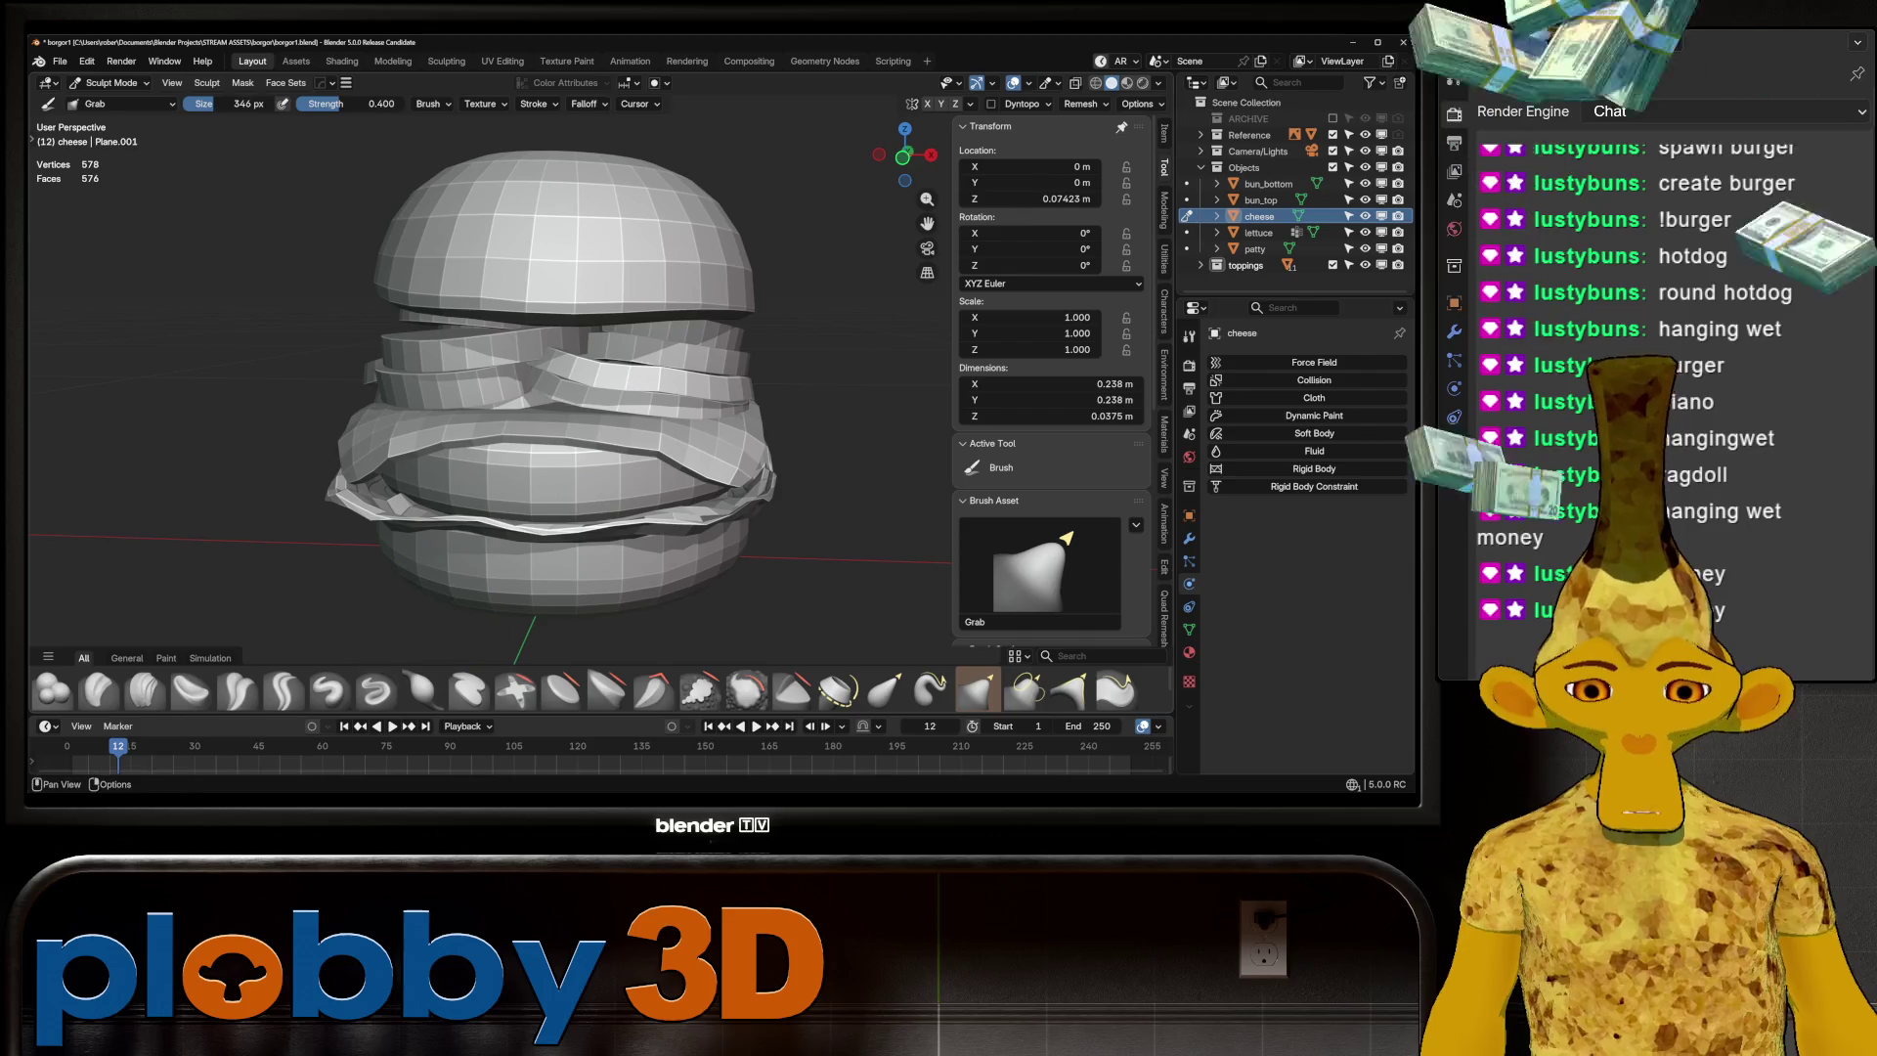
left_click(422, 690)
Sculpt the cheese edge so the slice is 0.0402 m thick, then return to Object Mode
mouse_move(547, 440)
middle_mouse_down()
mouse_move(586, 430)
mouse_move(562, 445)
middle_mouse_up()
left_click_drag(562, 445, 437, 495)
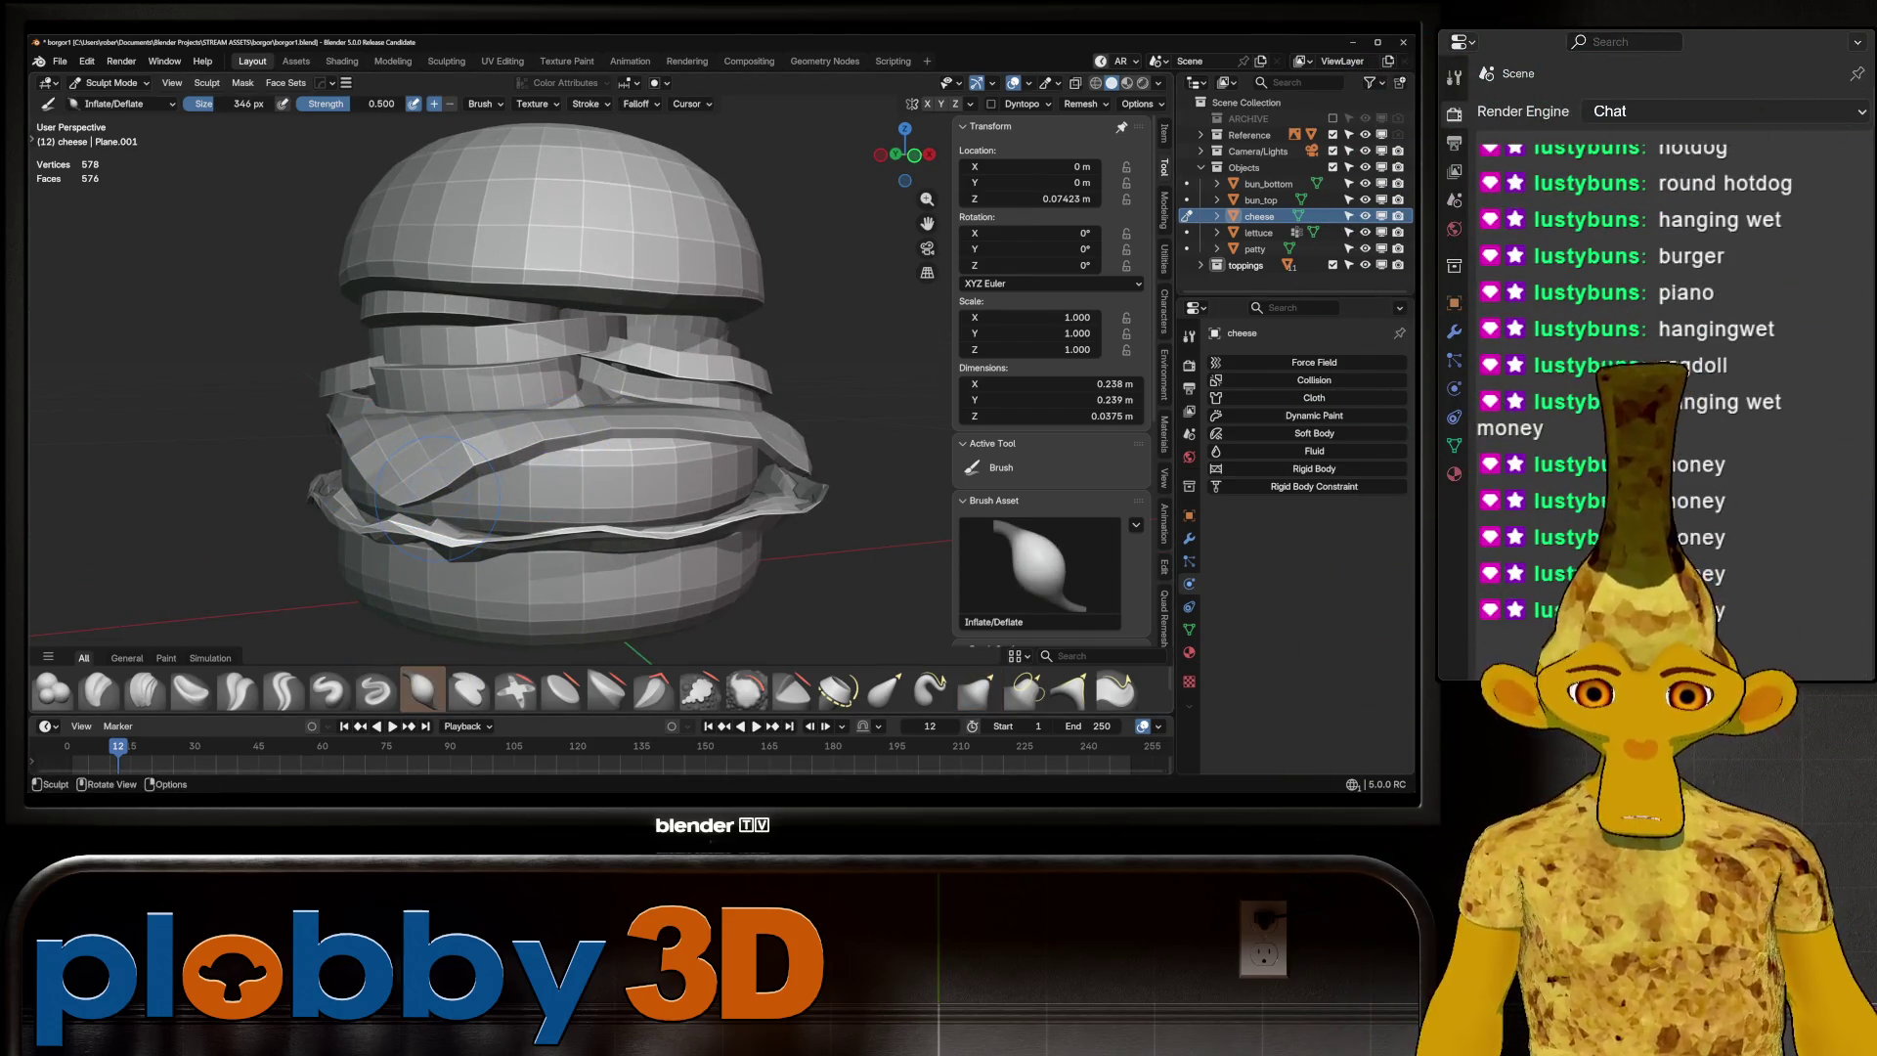
scroll(437, 495, "up", 5)
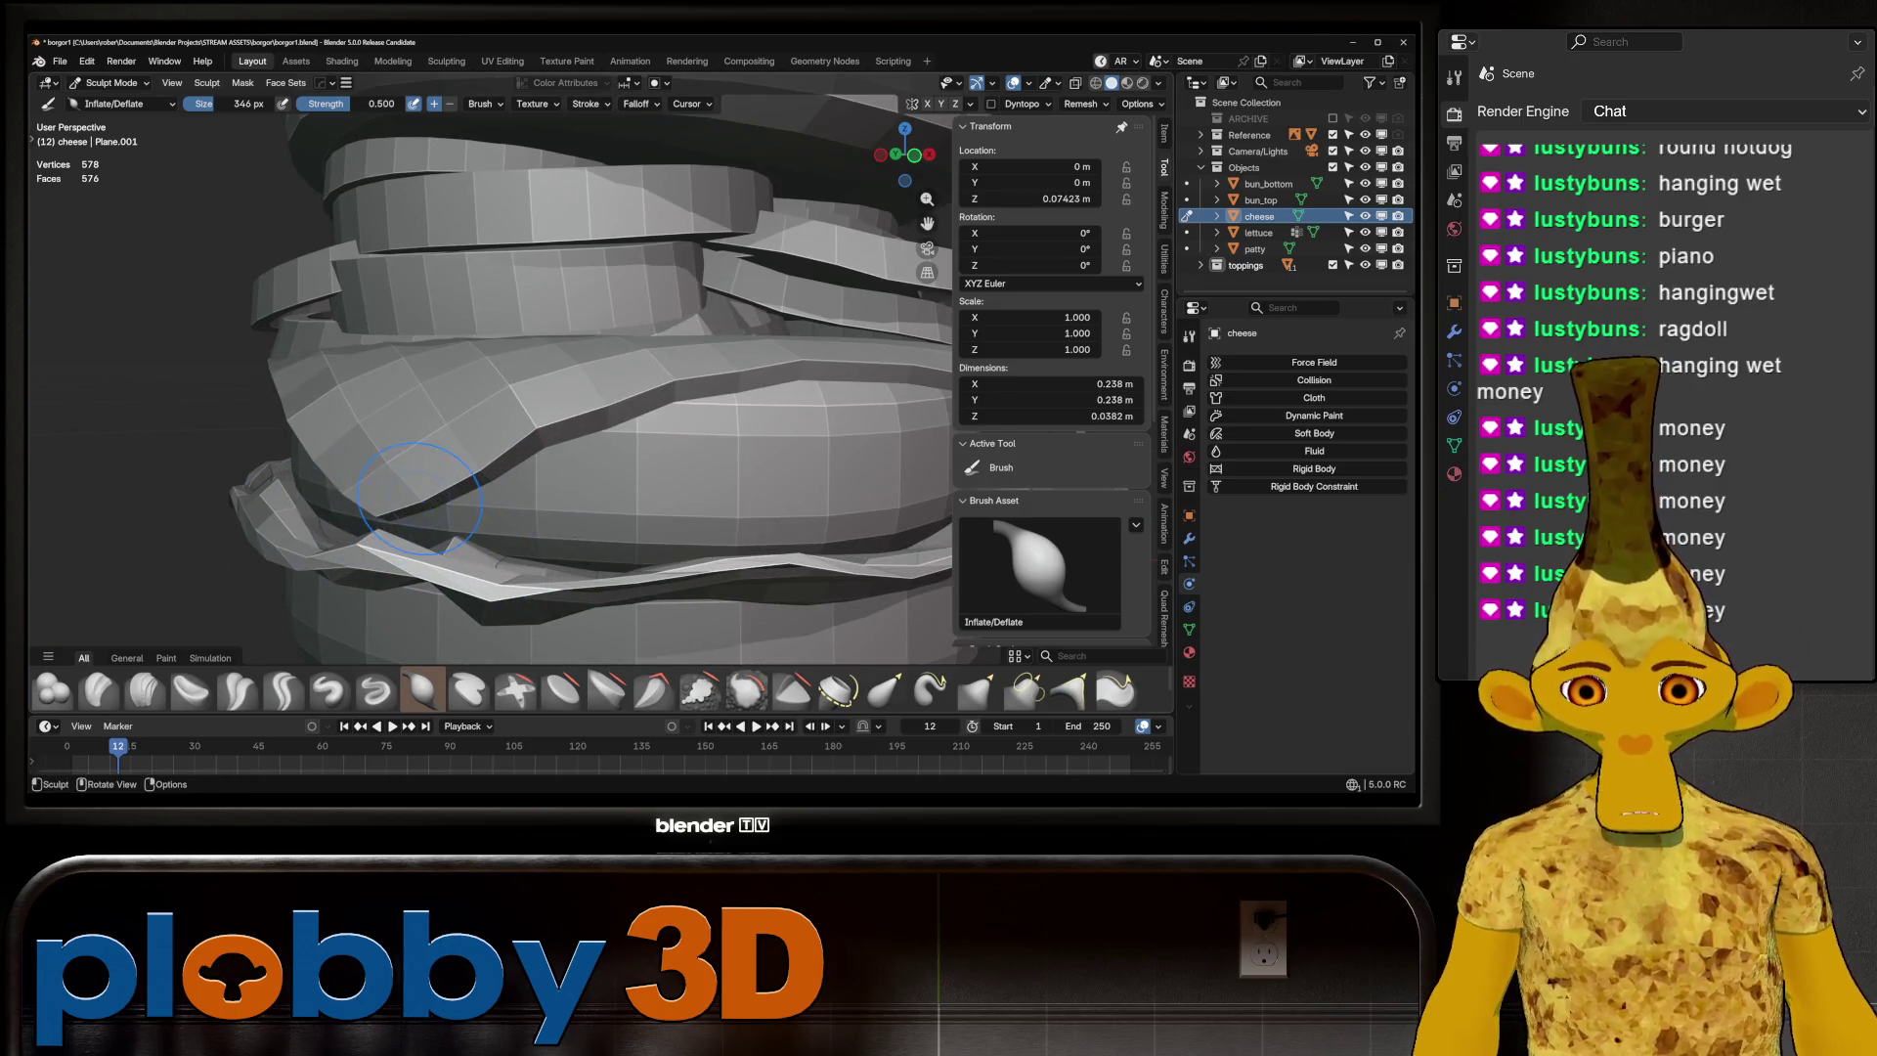
middle_click_drag(437, 496, 655, 464)
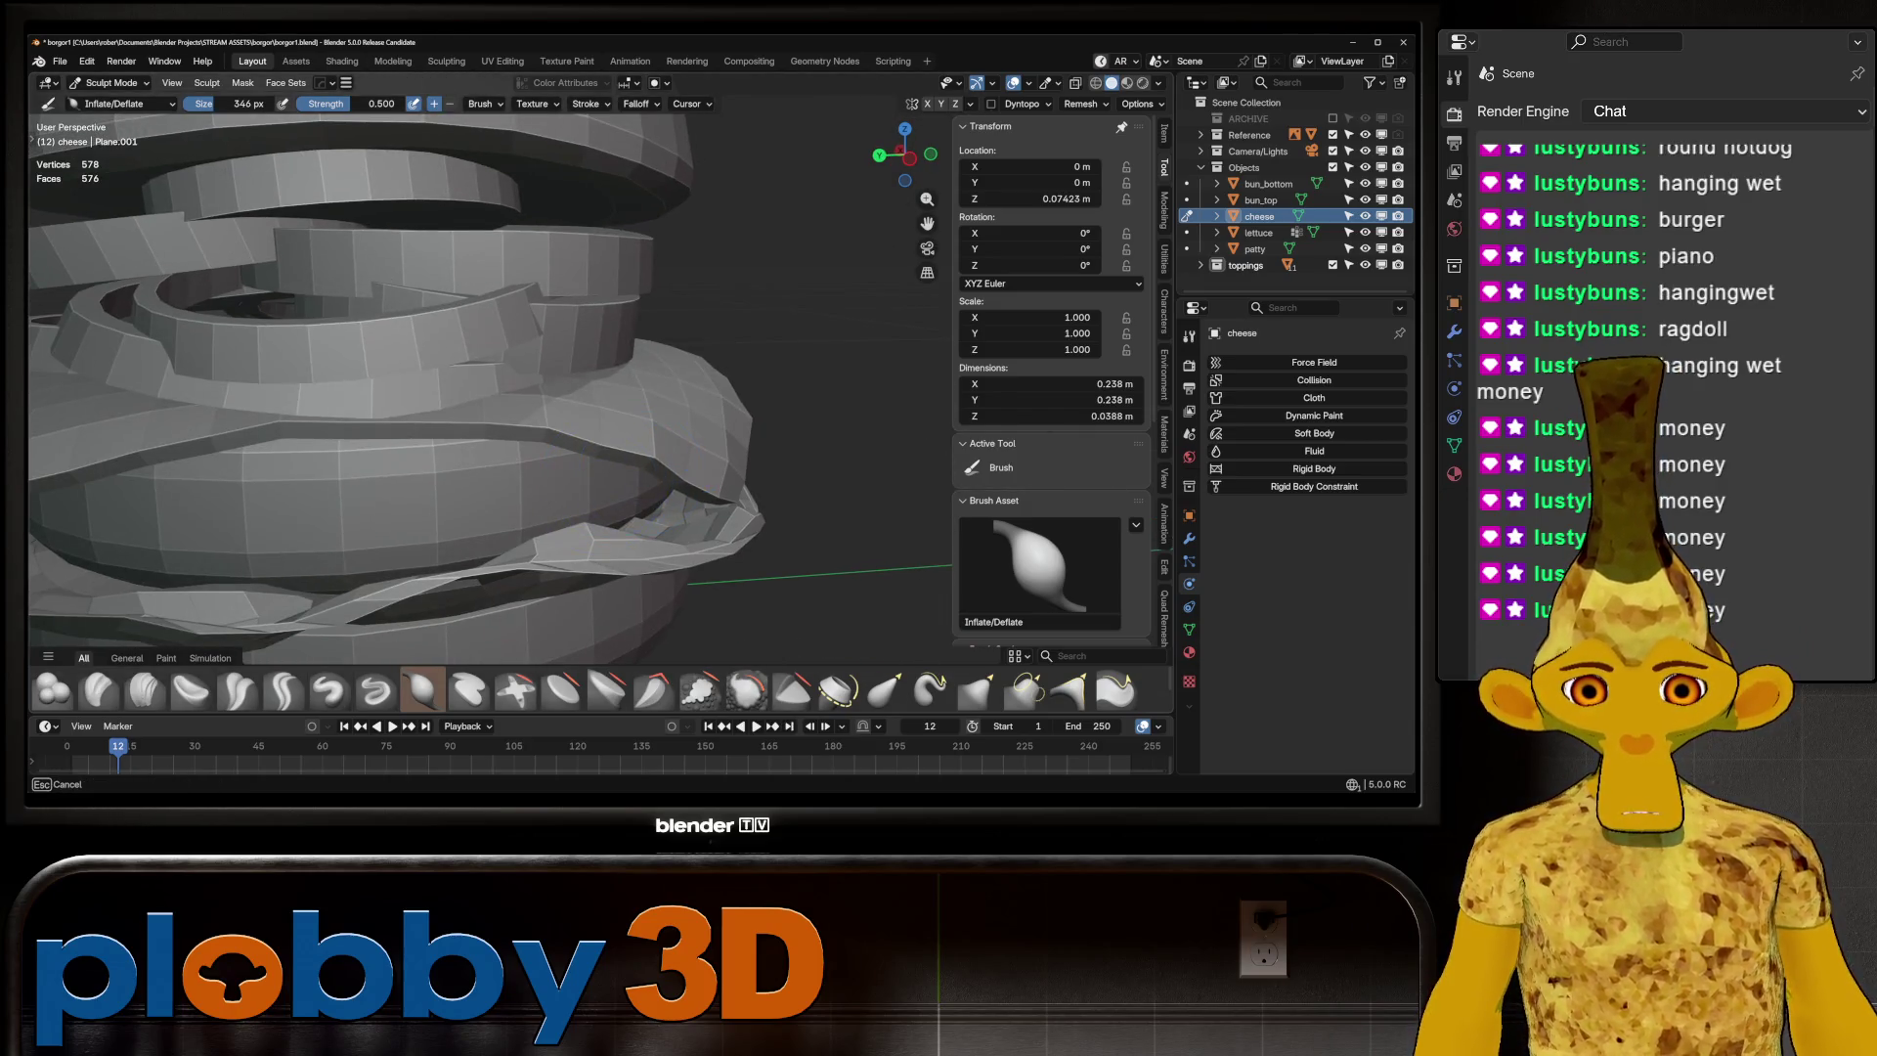
mouse_move(489, 390)
middle_mouse_down("ctrl")
mouse_move(489, 323)
mouse_move(528, 313)
middle_mouse_up("ctrl")
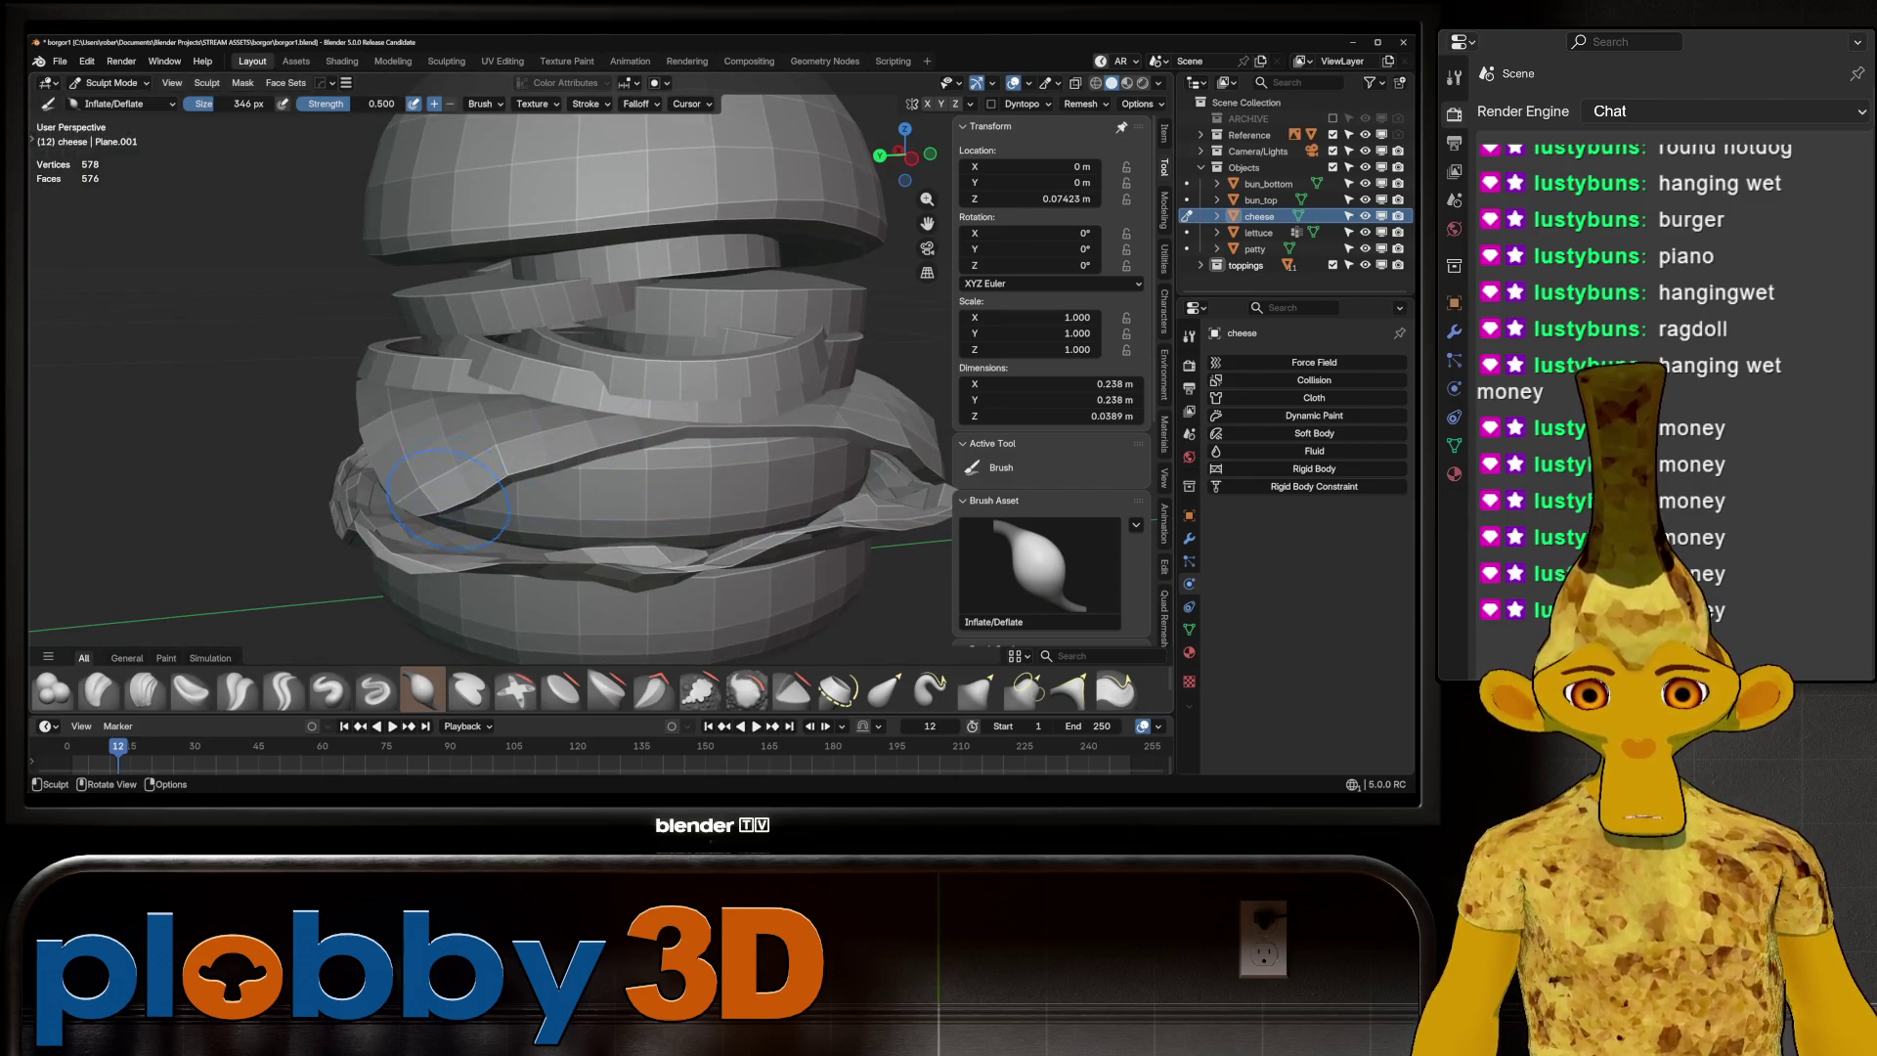
mouse_move(396, 499)
middle_mouse_down()
mouse_move(627, 492)
mouse_move(548, 547)
mouse_move(626, 527)
middle_mouse_up()
scroll(560, 494, "up", 4)
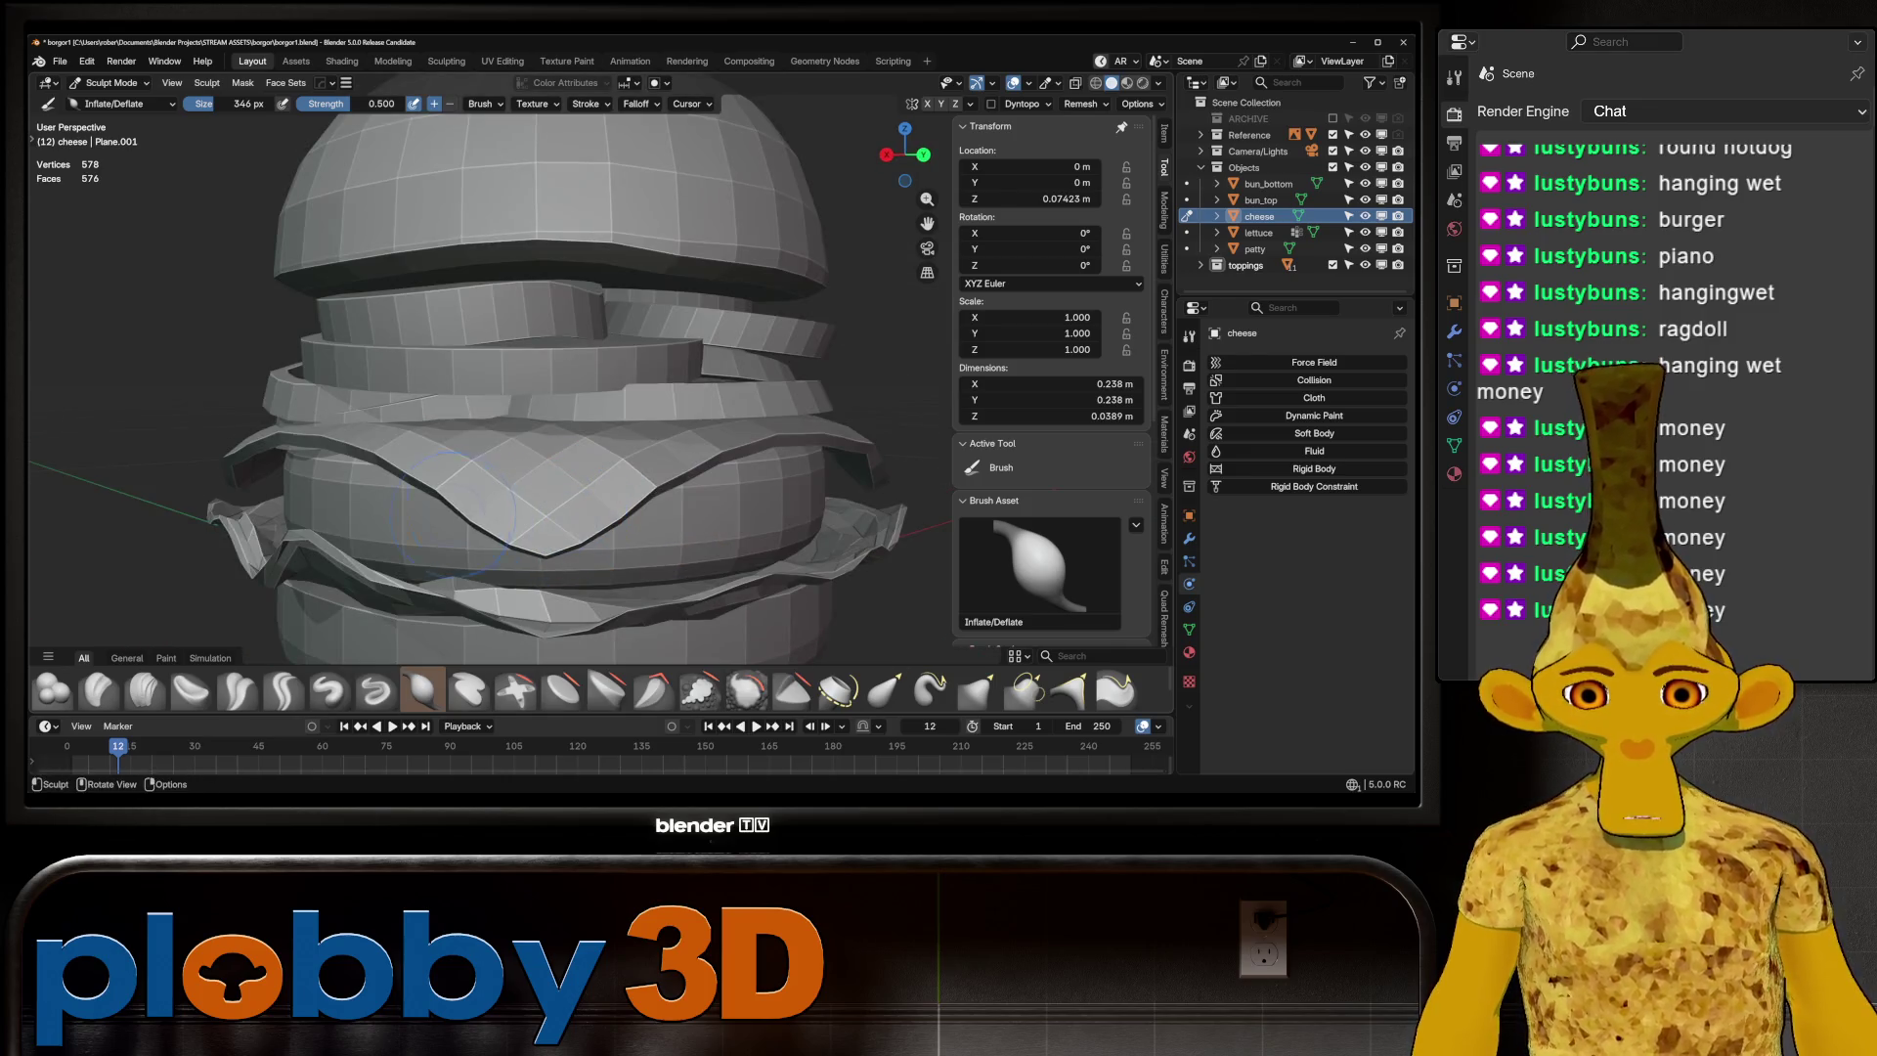
middle_click_drag(455, 509, 483, 500)
scroll(483, 500, "up", 2)
mouse_move(515, 577)
middle_mouse_down()
mouse_move(469, 509)
mouse_move(400, 473)
mouse_move(577, 489)
mouse_move(606, 440)
mouse_move(645, 430)
mouse_move(586, 460)
mouse_move(587, 508)
middle_mouse_up()
scroll(591, 577, "down", 4)
left_click(110, 82)
left_click(108, 102)
scroll(587, 440, "down", 3)
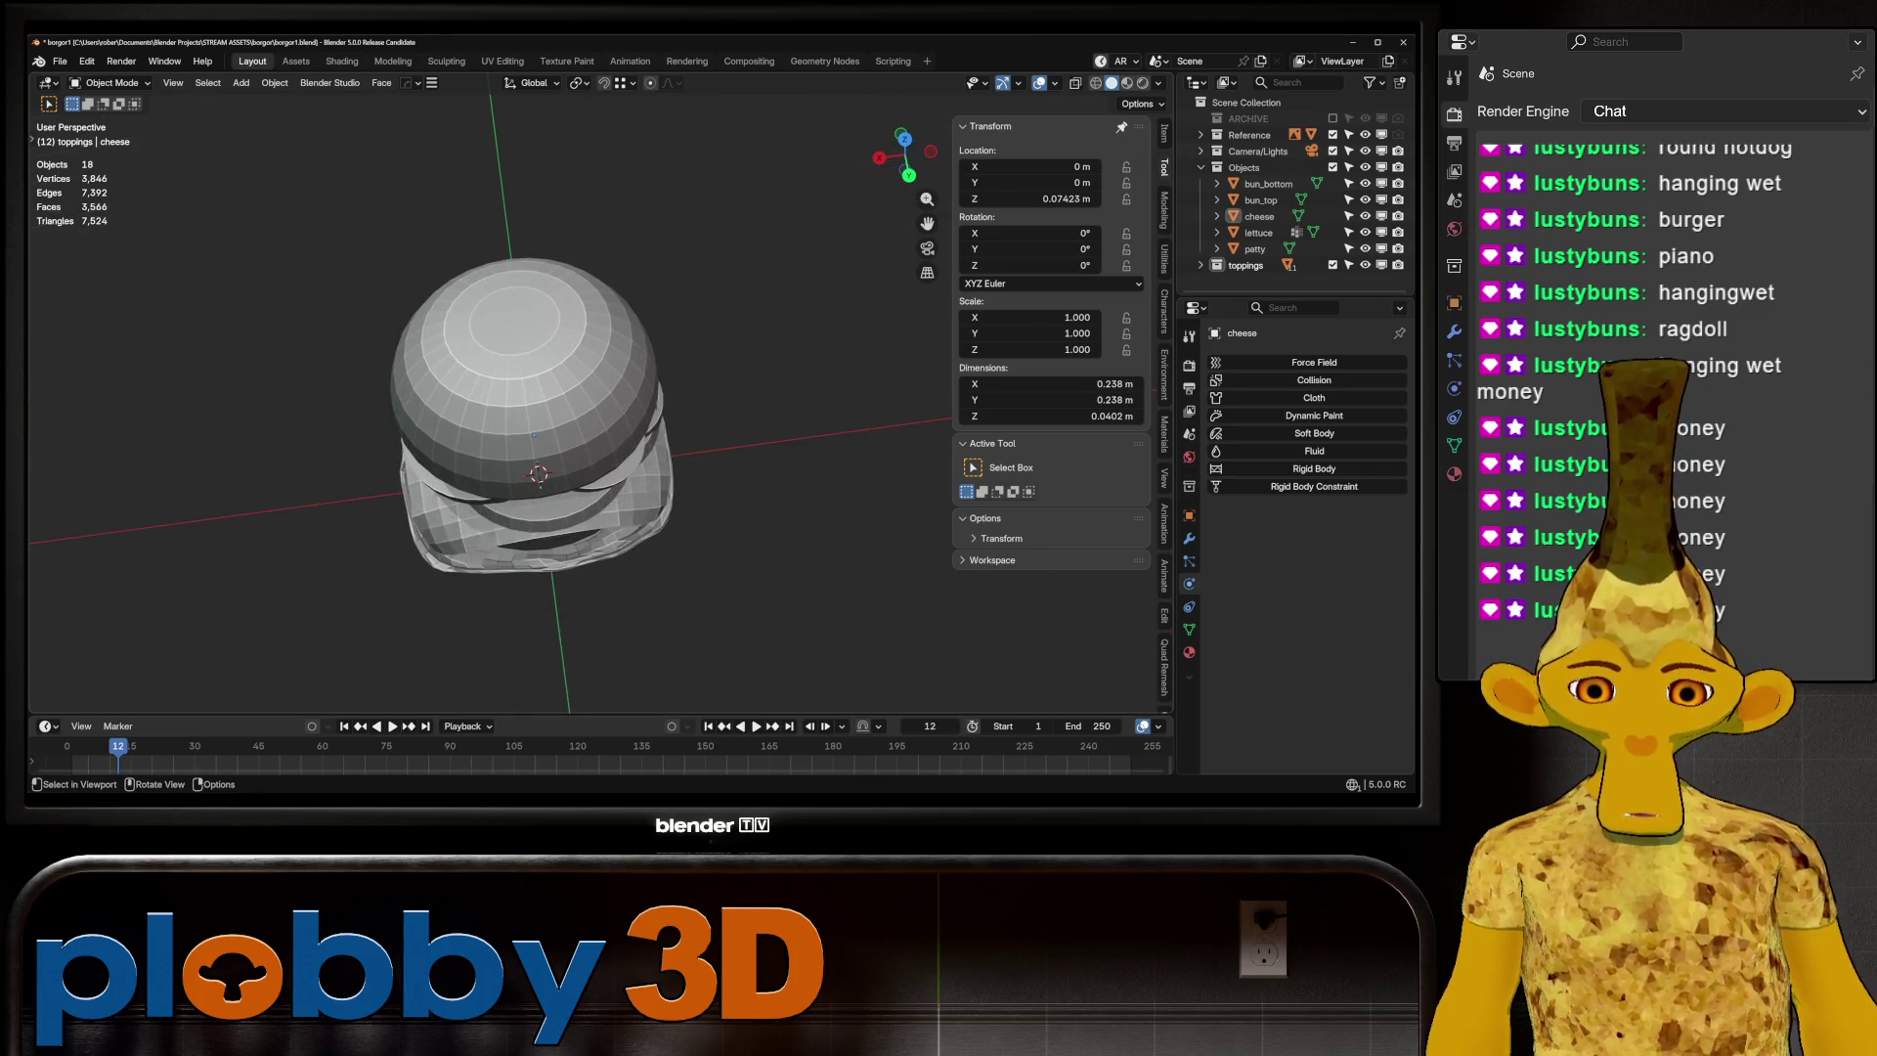
Fill-select the top bun's inner cap faces and apply Smooth Vertices to them
scroll(537, 440, "up", 3)
left_click(528, 322)
key("Tab")
middle_click_drag(586, 440, 587, 479)
scroll(548, 430, "up", 3)
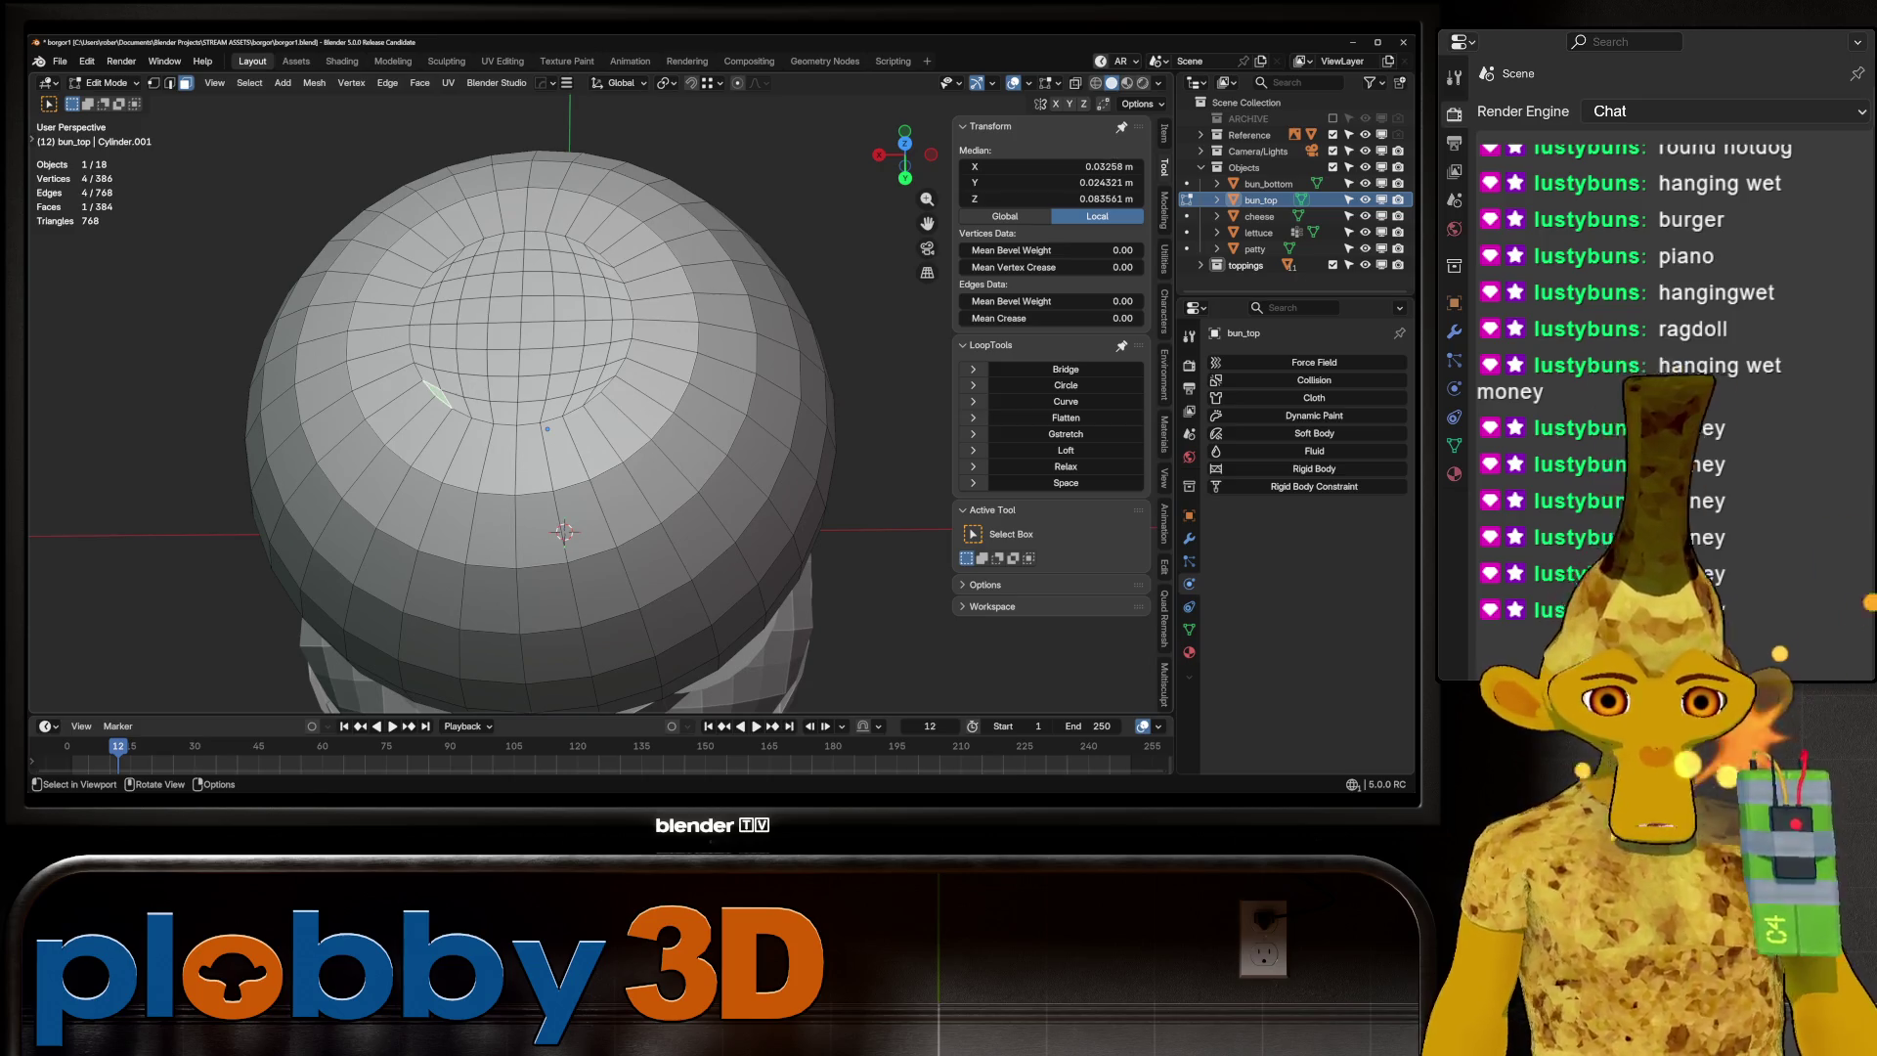
left_click(596, 256, "ctrl+shift")
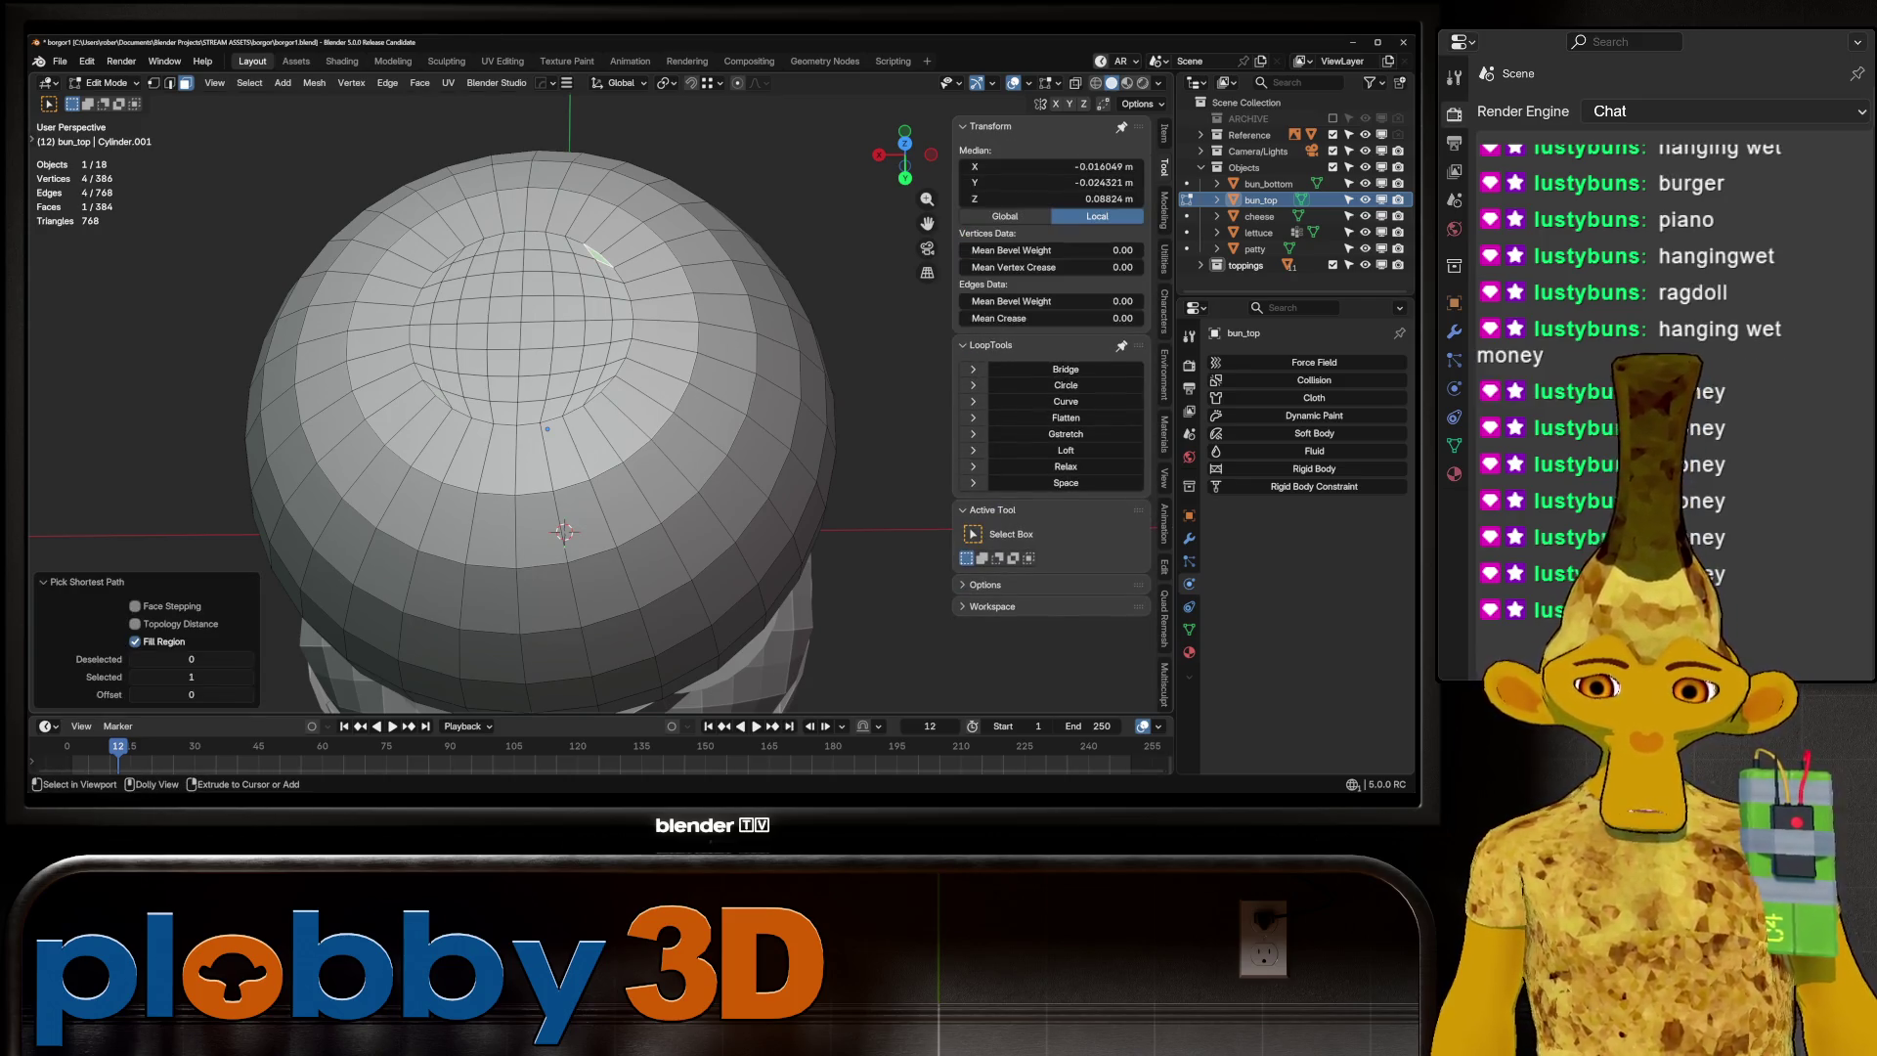
left_click(455, 401, "ctrl+shift")
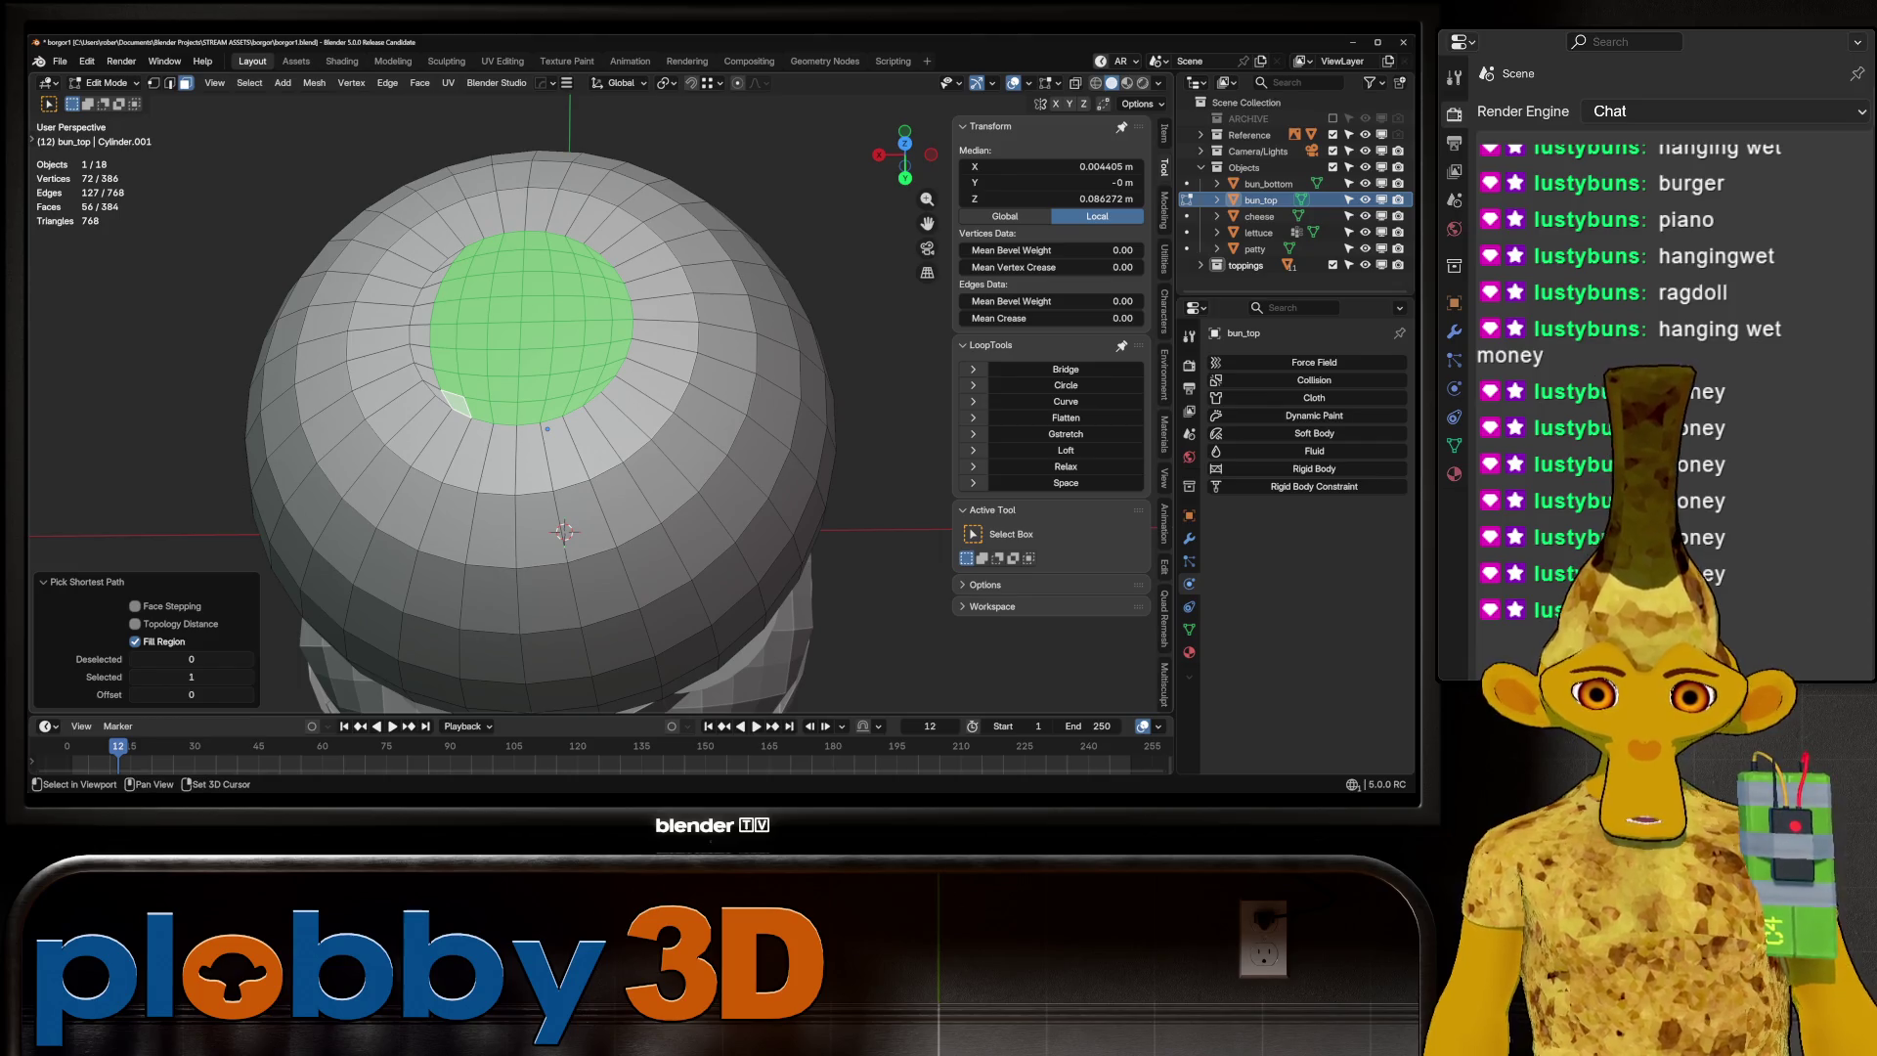
left_click(437, 394, "shift")
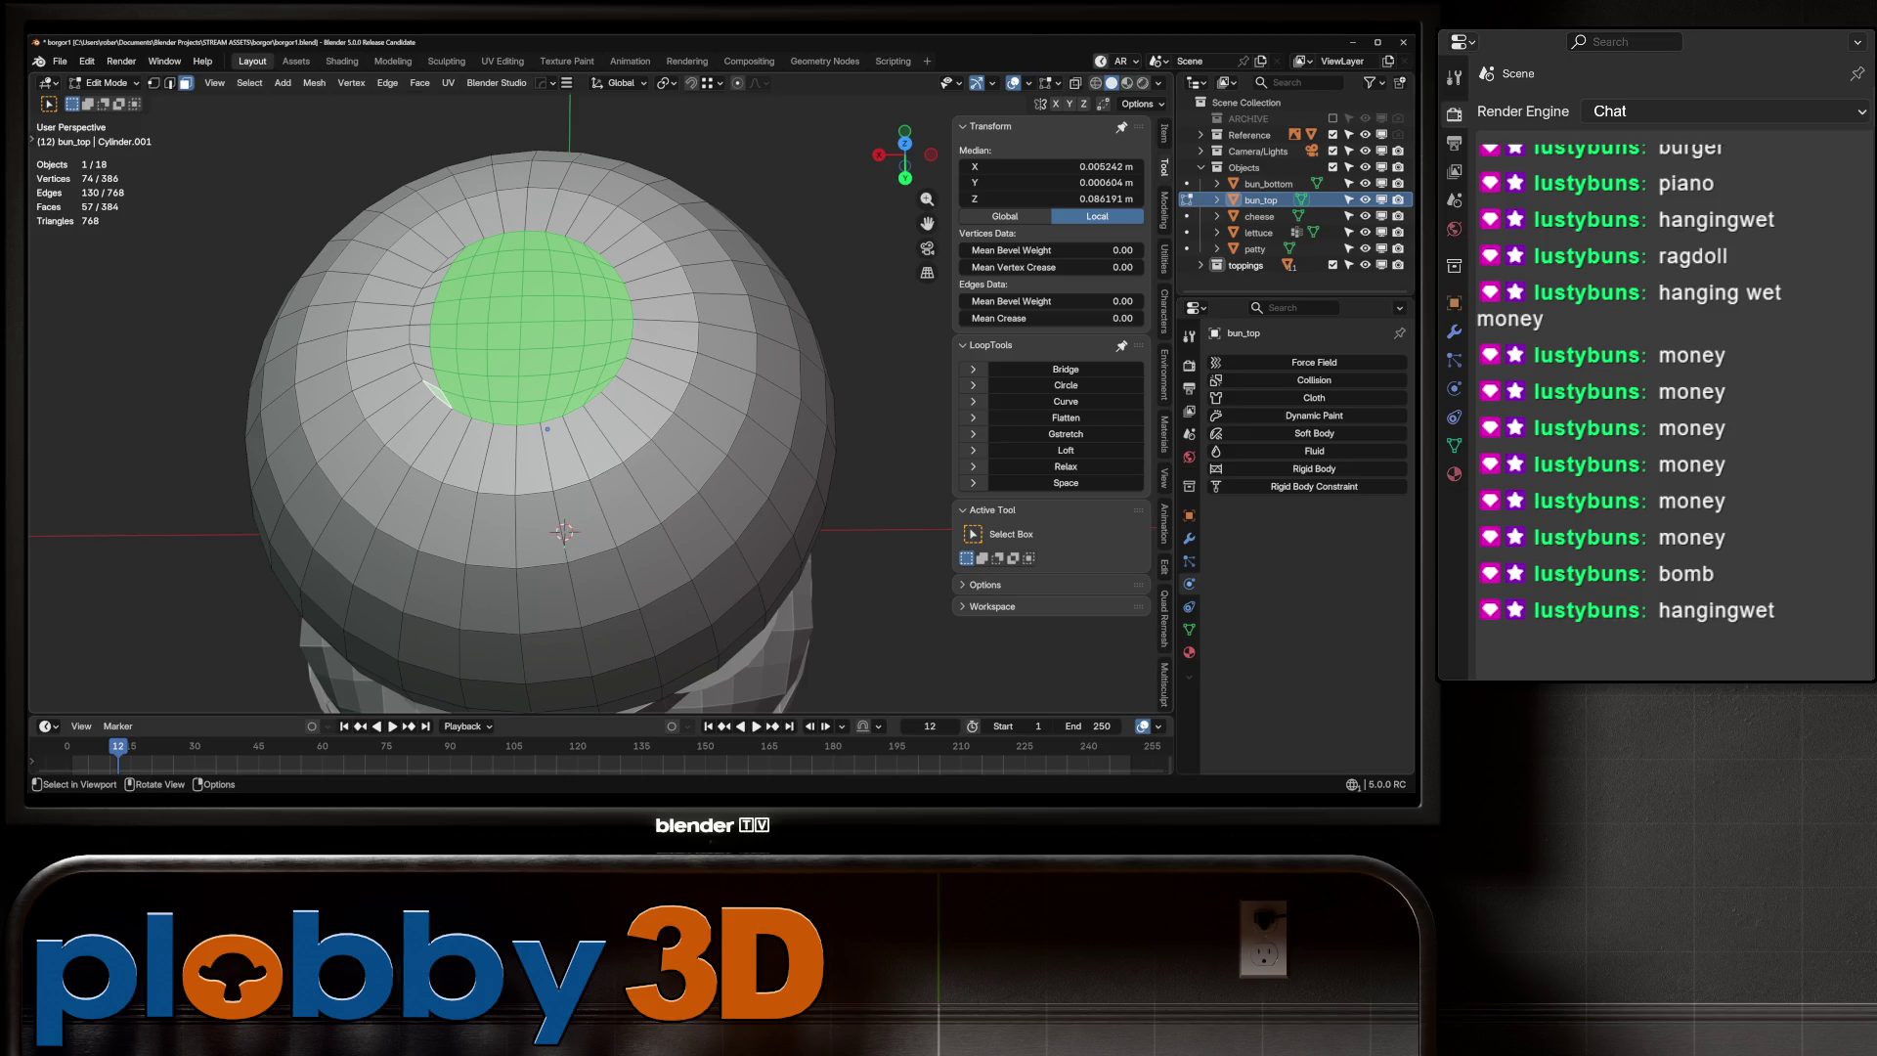
left_click(547, 430, "ctrl")
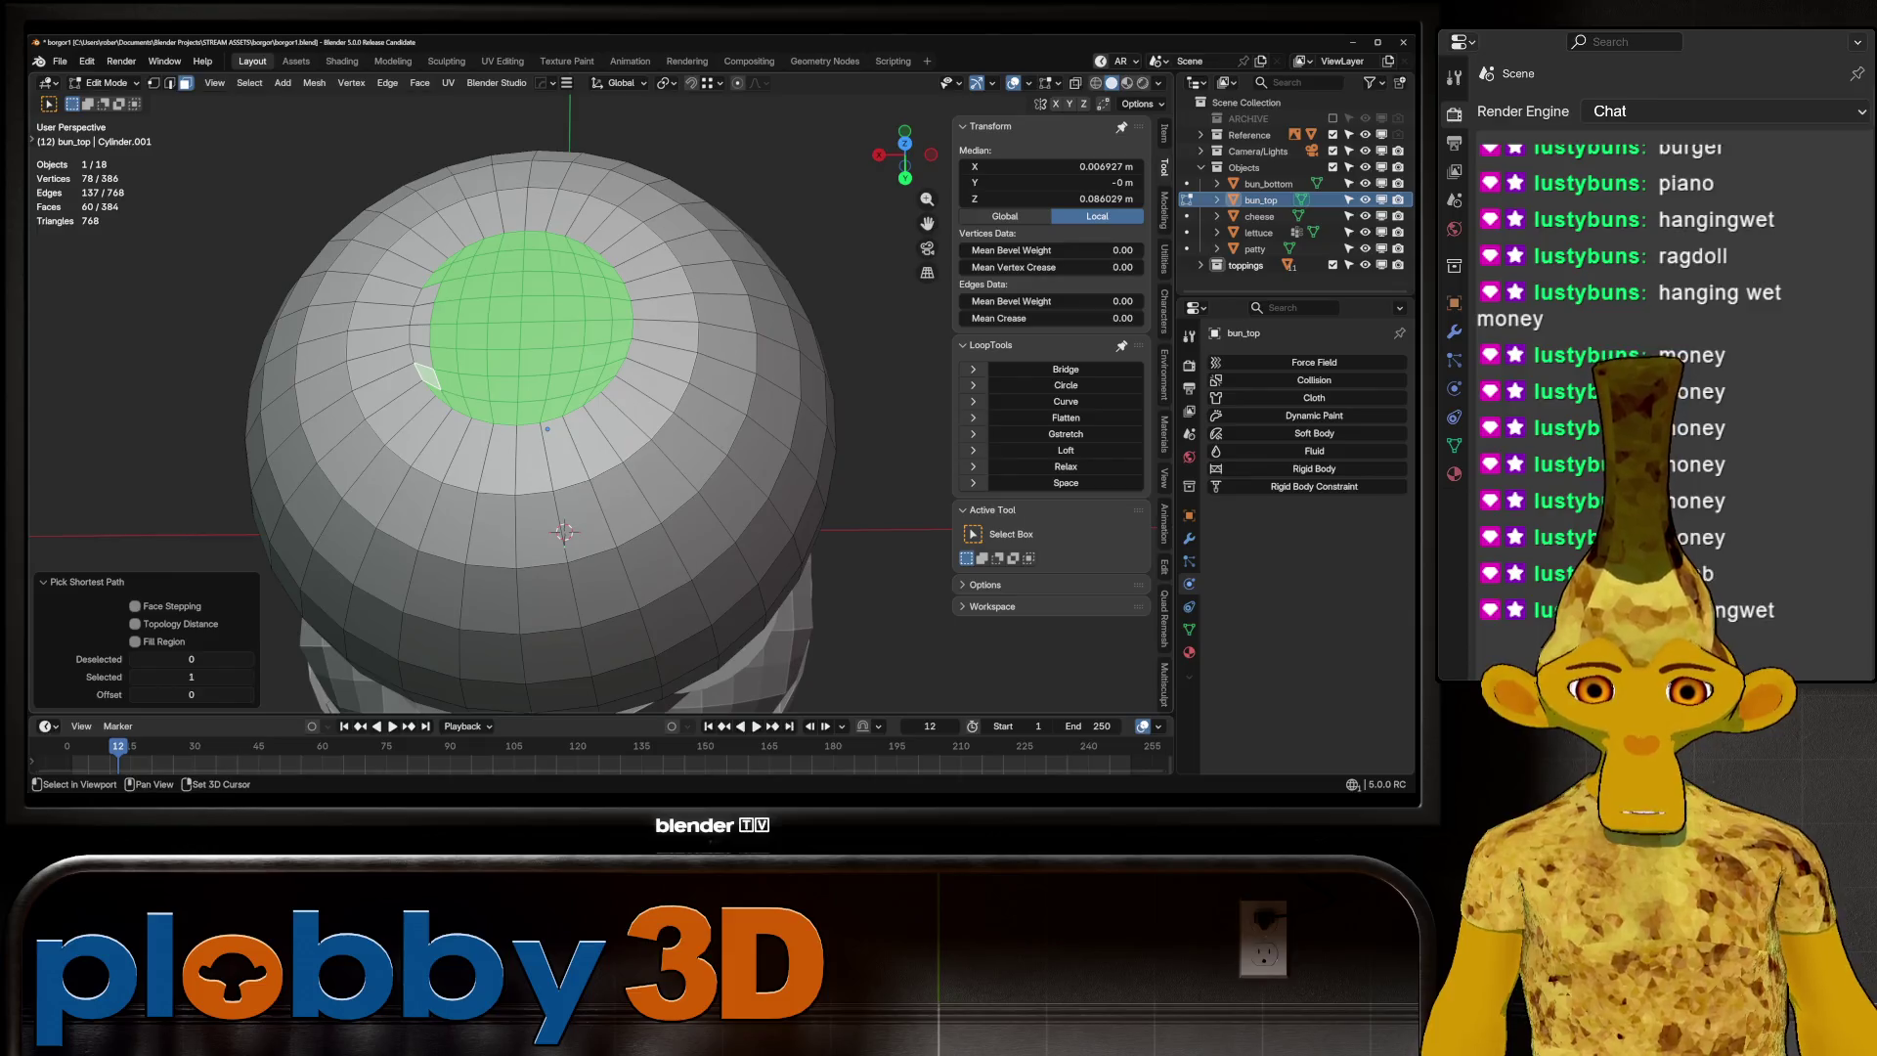
scroll(628, 380, "down", 3)
key("q")
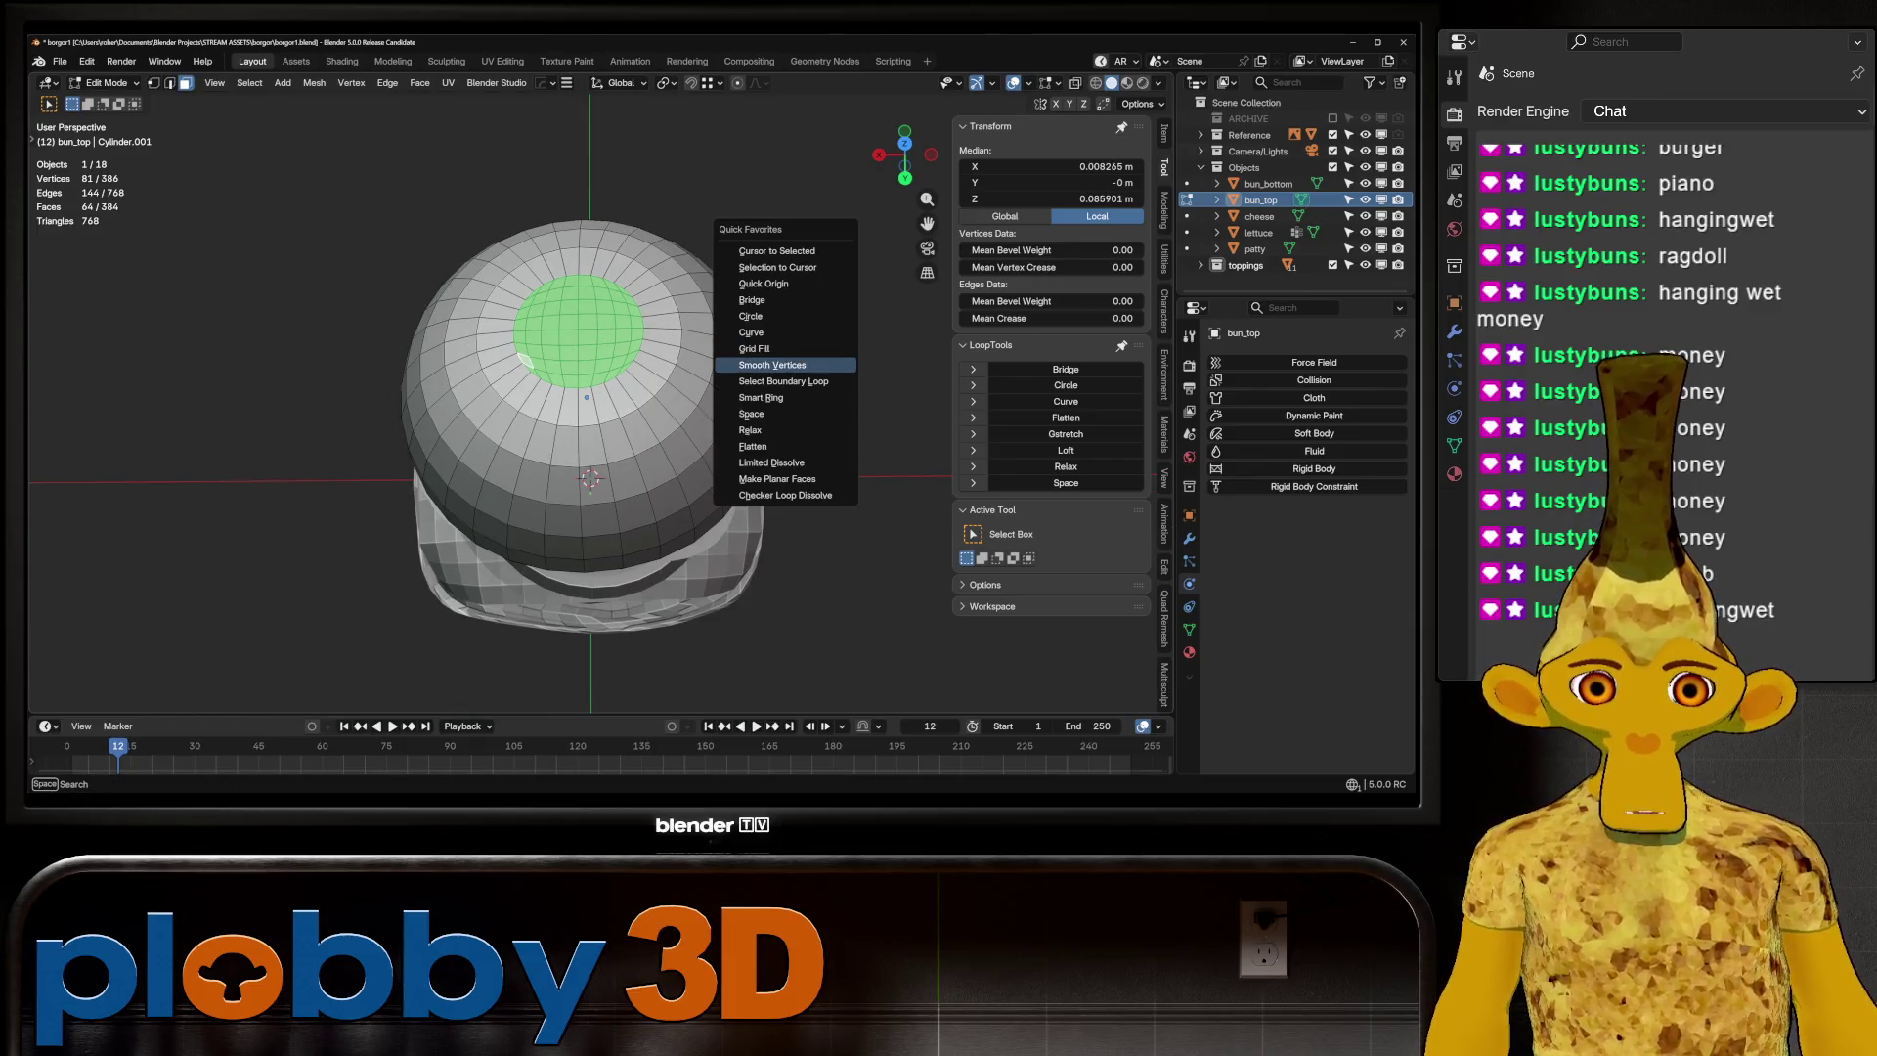
left_click(772, 365)
Return to Object Mode and deselect the top bun to view the whole burger
key("Tab")
middle_click_drag(587, 440, 625, 352)
key("Tab")
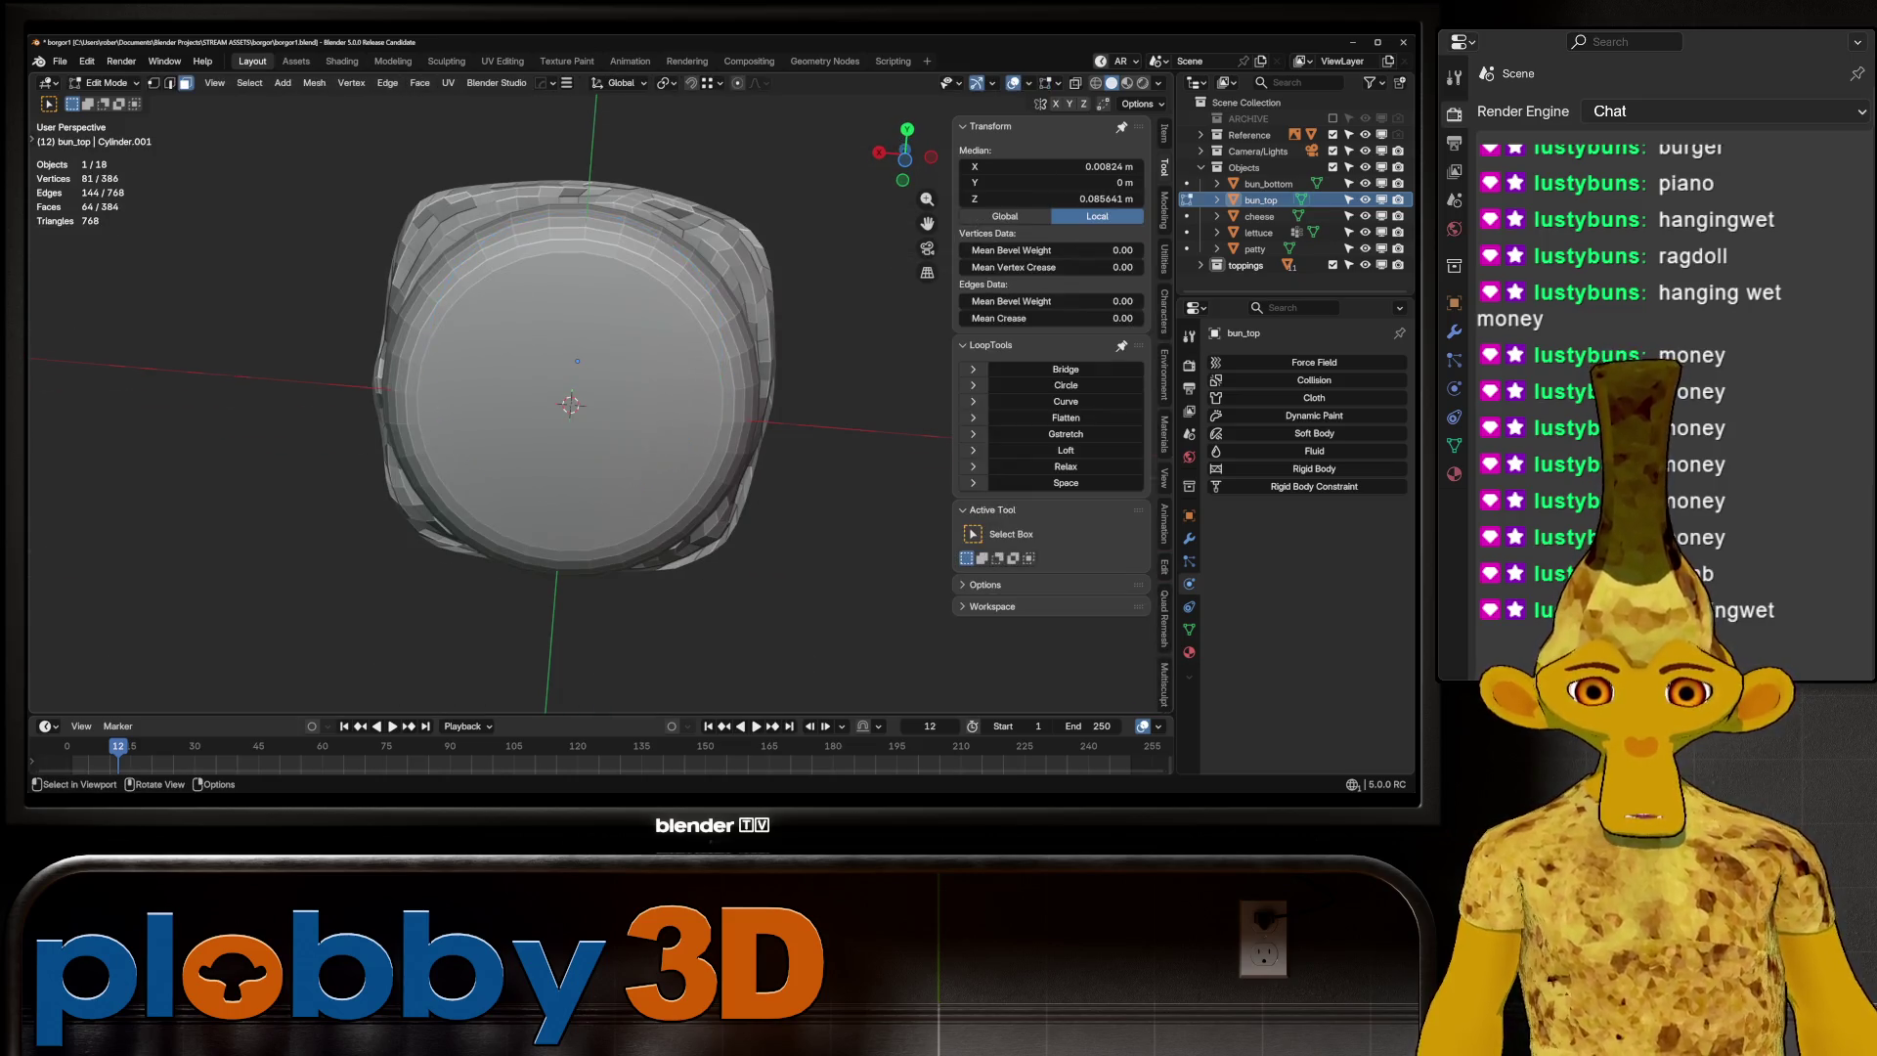
scroll(567, 440, "down", 5)
key("Tab")
key("alt+a")
mouse_move(586, 440)
middle_mouse_down()
mouse_move(626, 391)
mouse_move(606, 469)
mouse_move(577, 460)
middle_mouse_up()
scroll(587, 440, "up", 6)
scroll(577, 489, "up", 4)
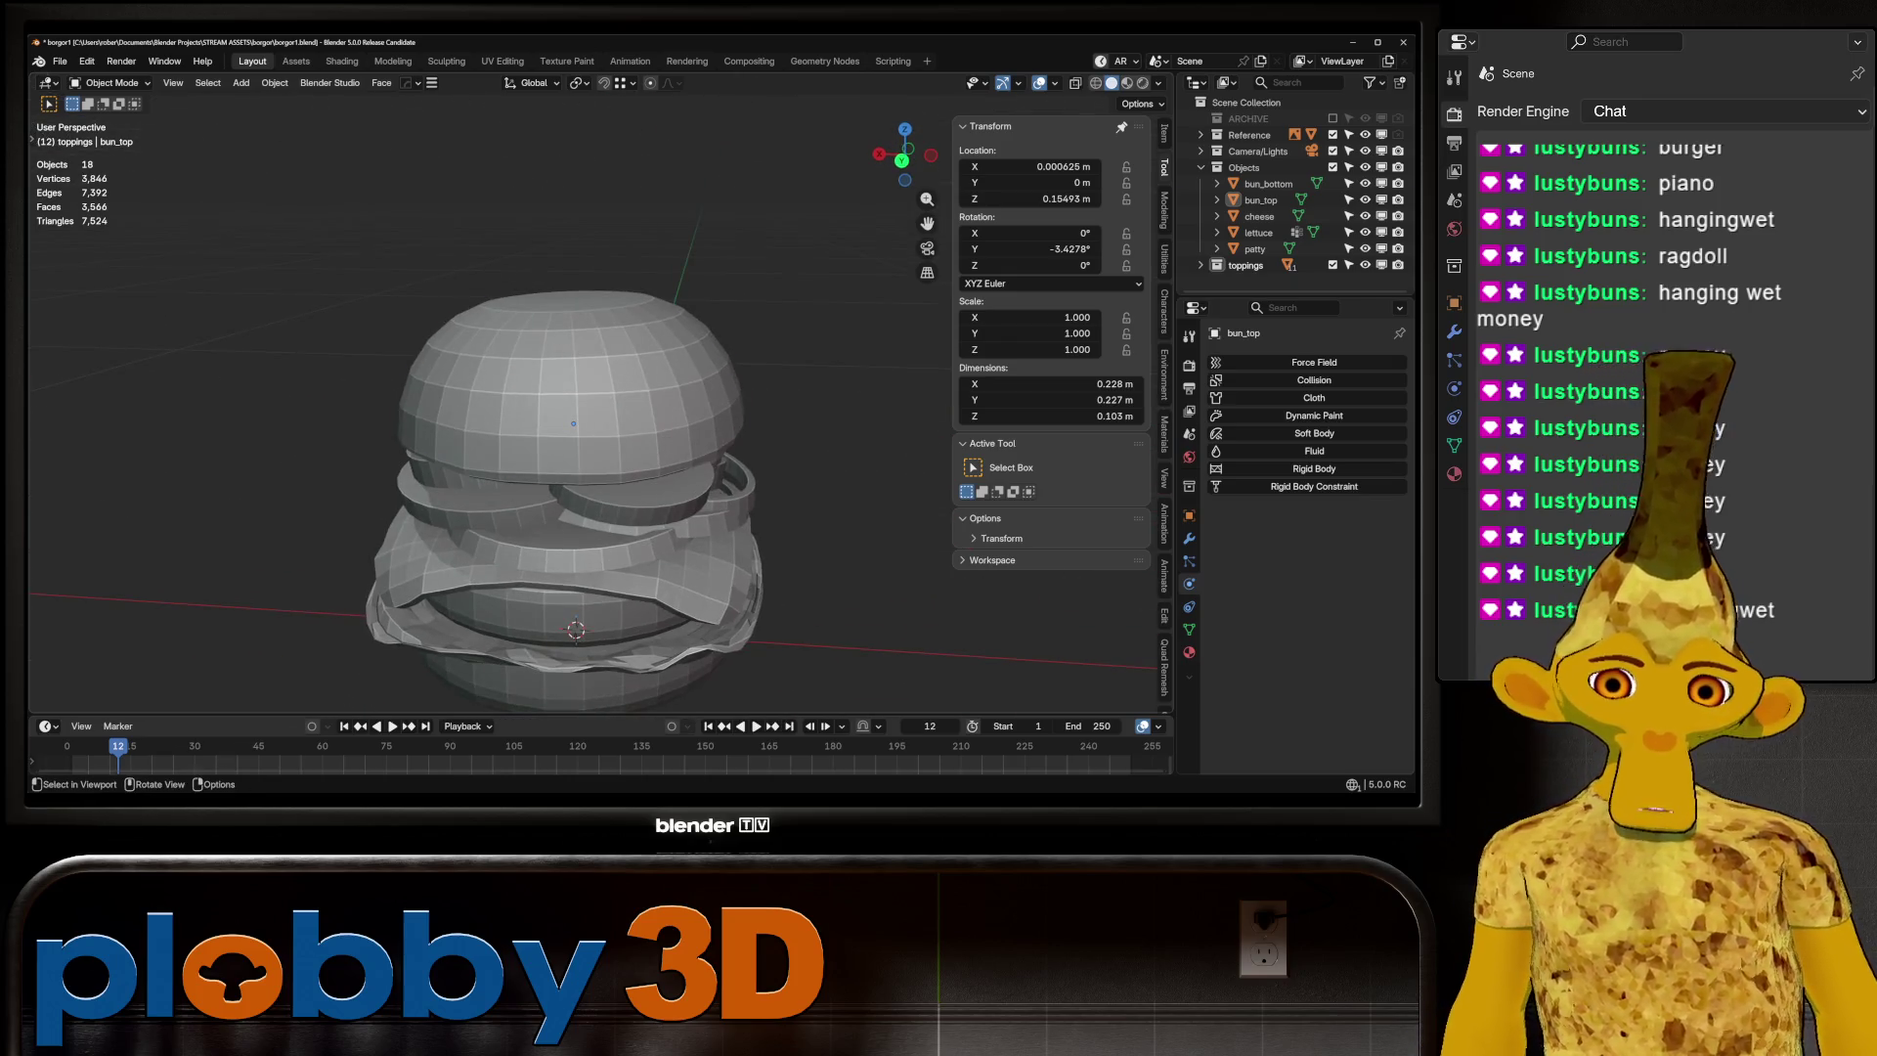
Reshape the bun top with a size-388 Grab brush stroke in Sculpt Mode
left_click(572, 423)
key("ctrl+Tab")
left_click(586, 432)
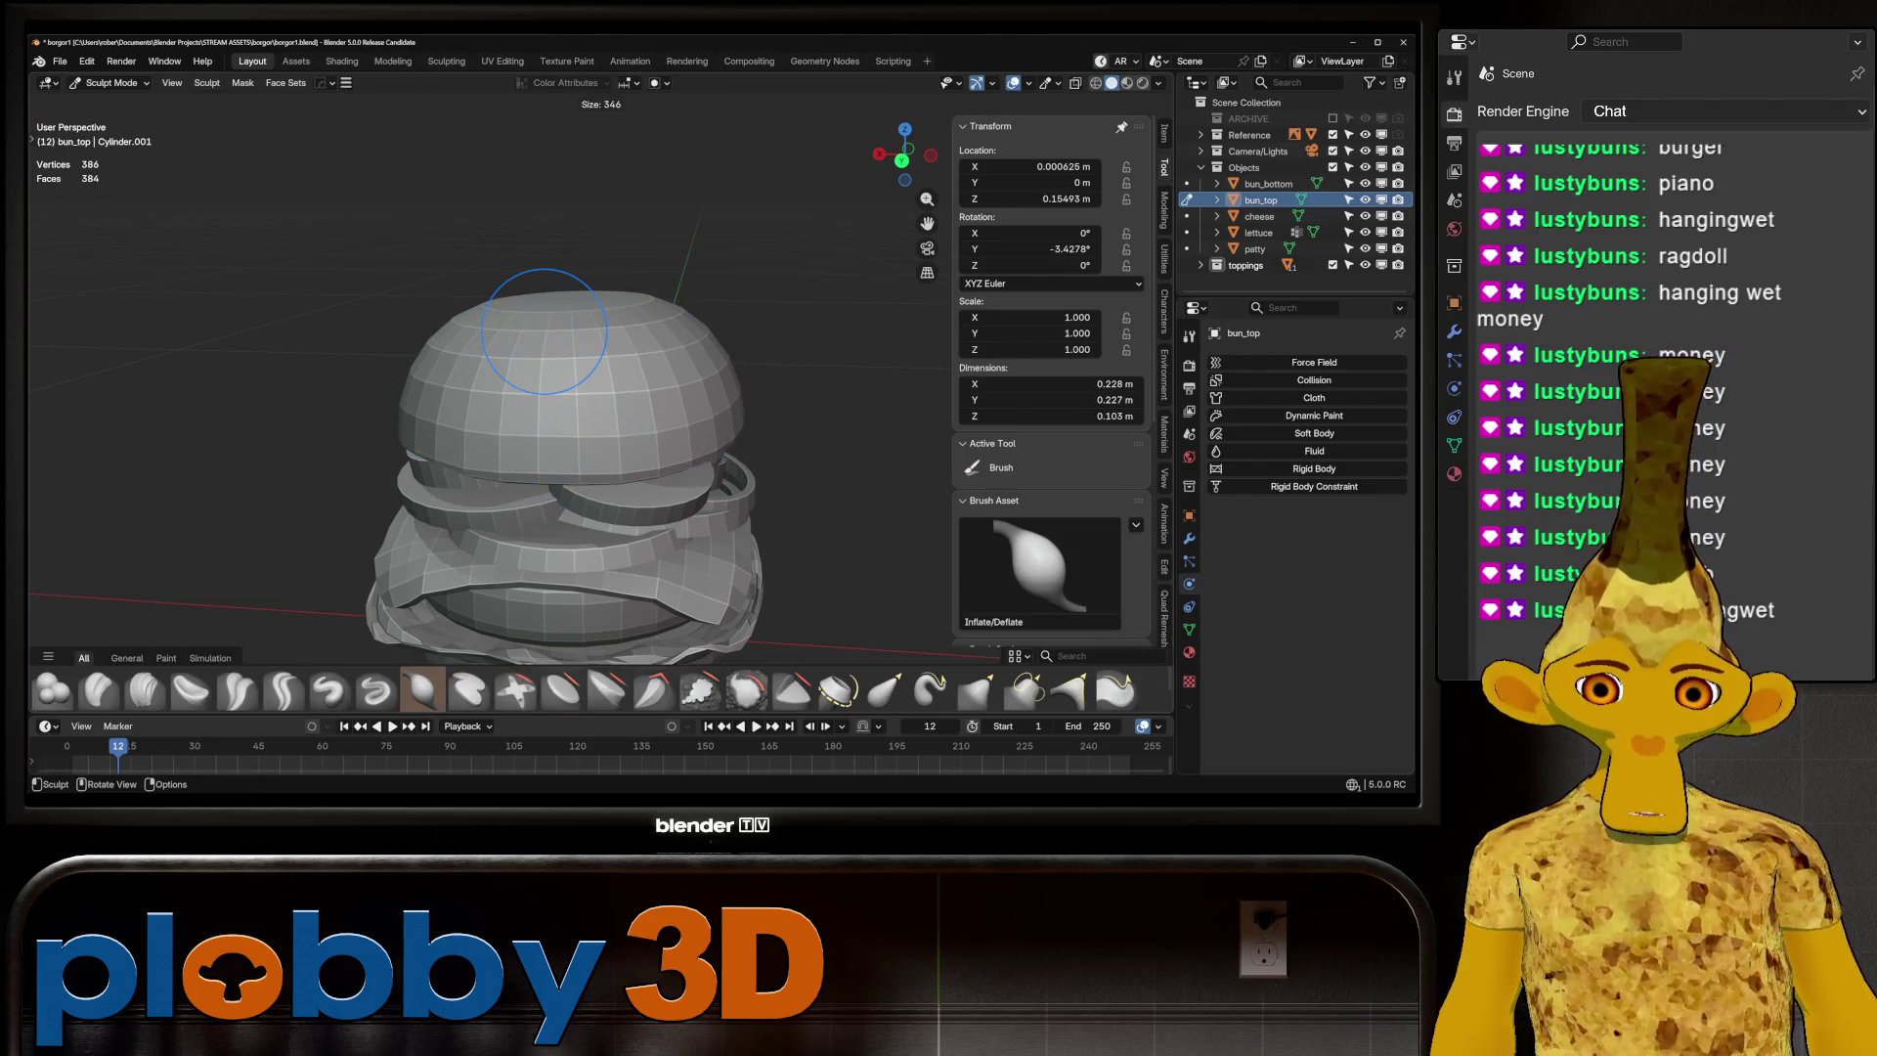
key("g")
middle_click_drag(619, 322, 577, 340)
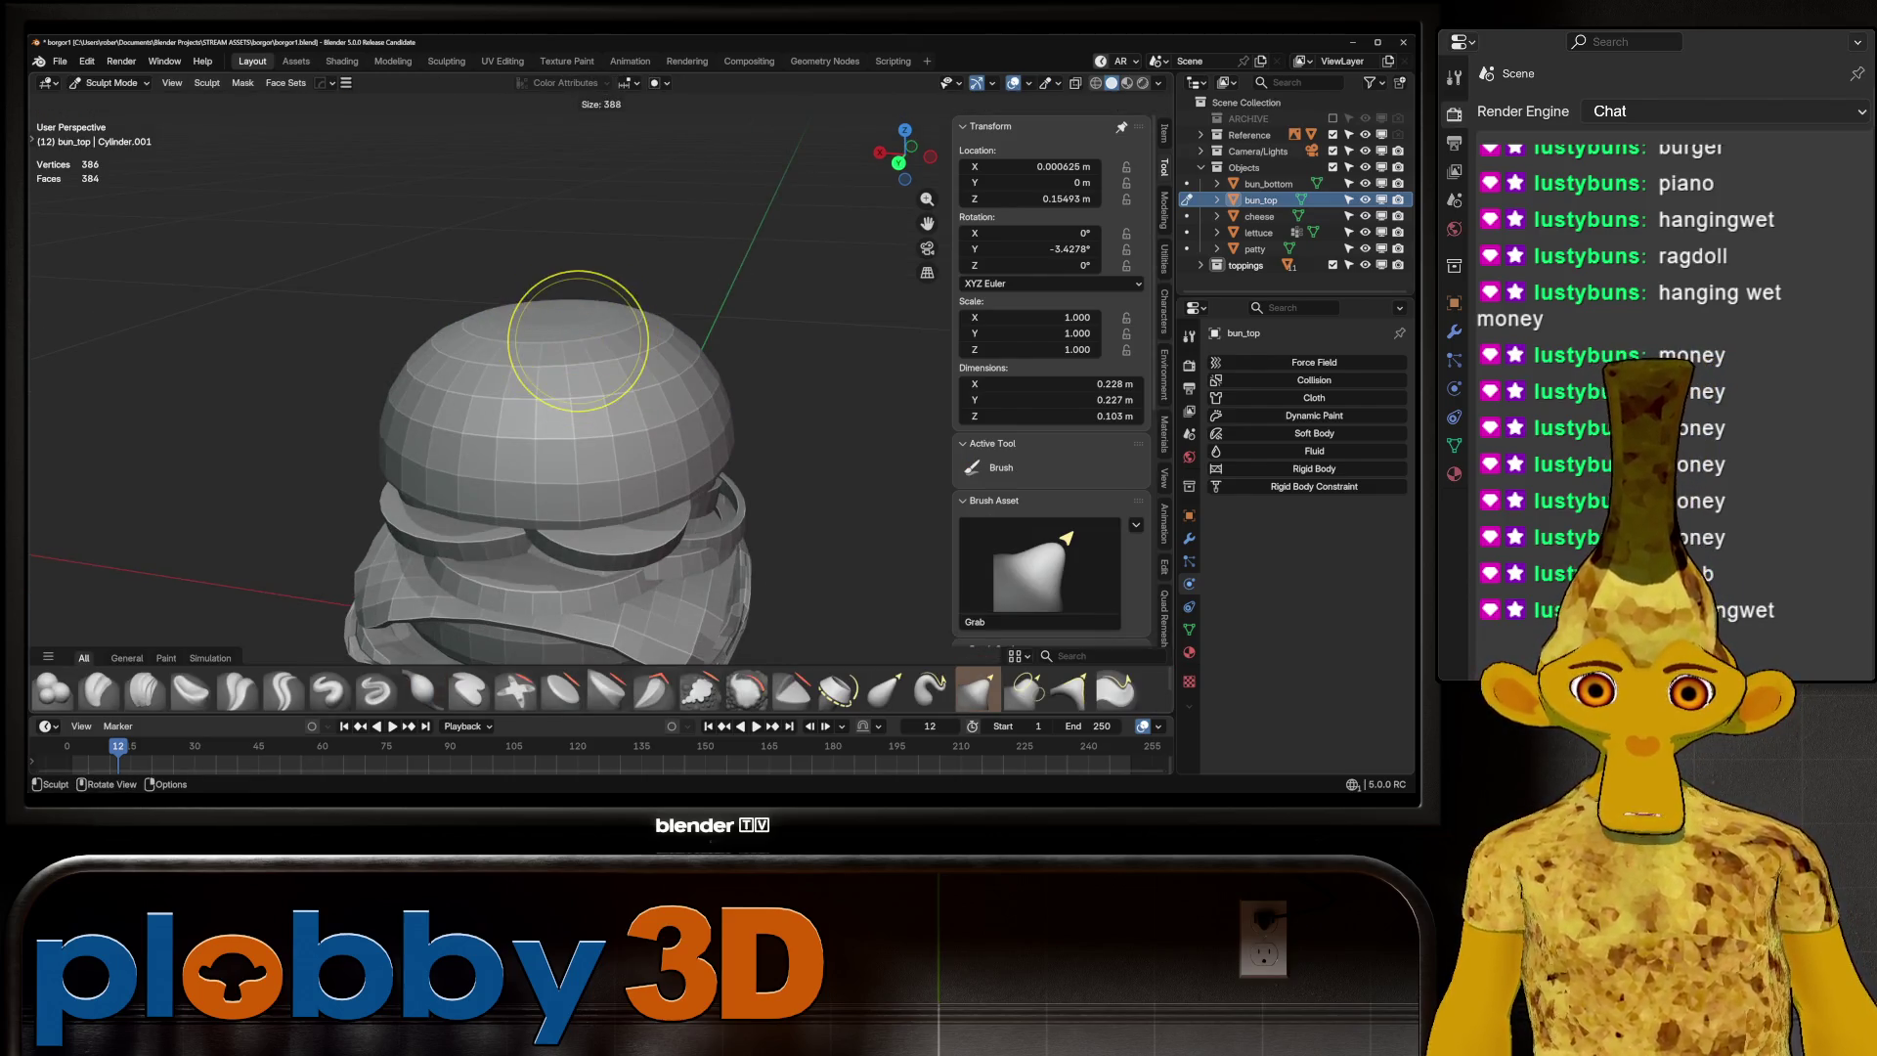
left_click(577, 340)
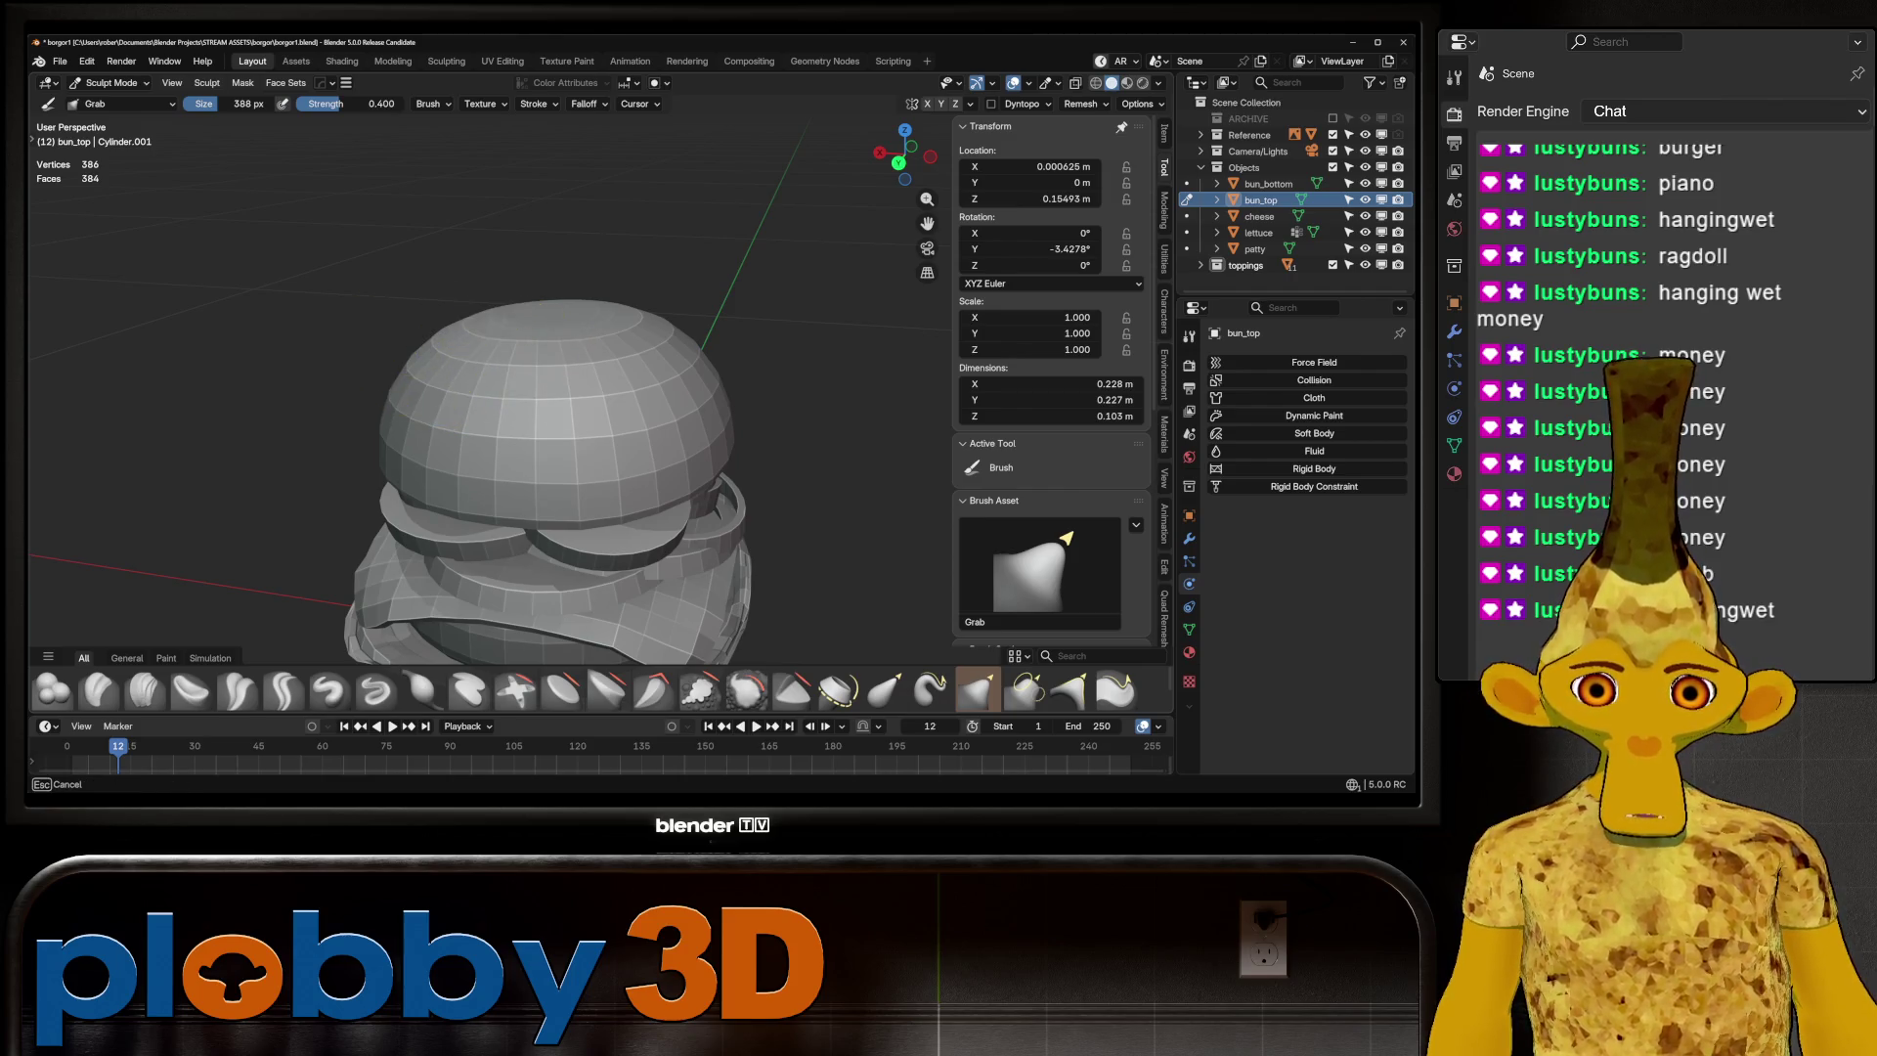
middle_click_drag(535, 356, 671, 325)
mouse_move(671, 325)
left_mouse_down()
mouse_move(704, 318)
mouse_move(562, 334)
left_mouse_up()
Swap sculpting to the bottom bun and back to the bun top, then return to Object Mode
mouse_move(562, 334)
middle_mouse_down()
mouse_move(586, 332)
mouse_move(469, 313)
mouse_move(460, 368)
mouse_move(733, 359)
middle_mouse_up()
scroll(733, 359, "down", 5)
scroll(733, 359, "up", 5)
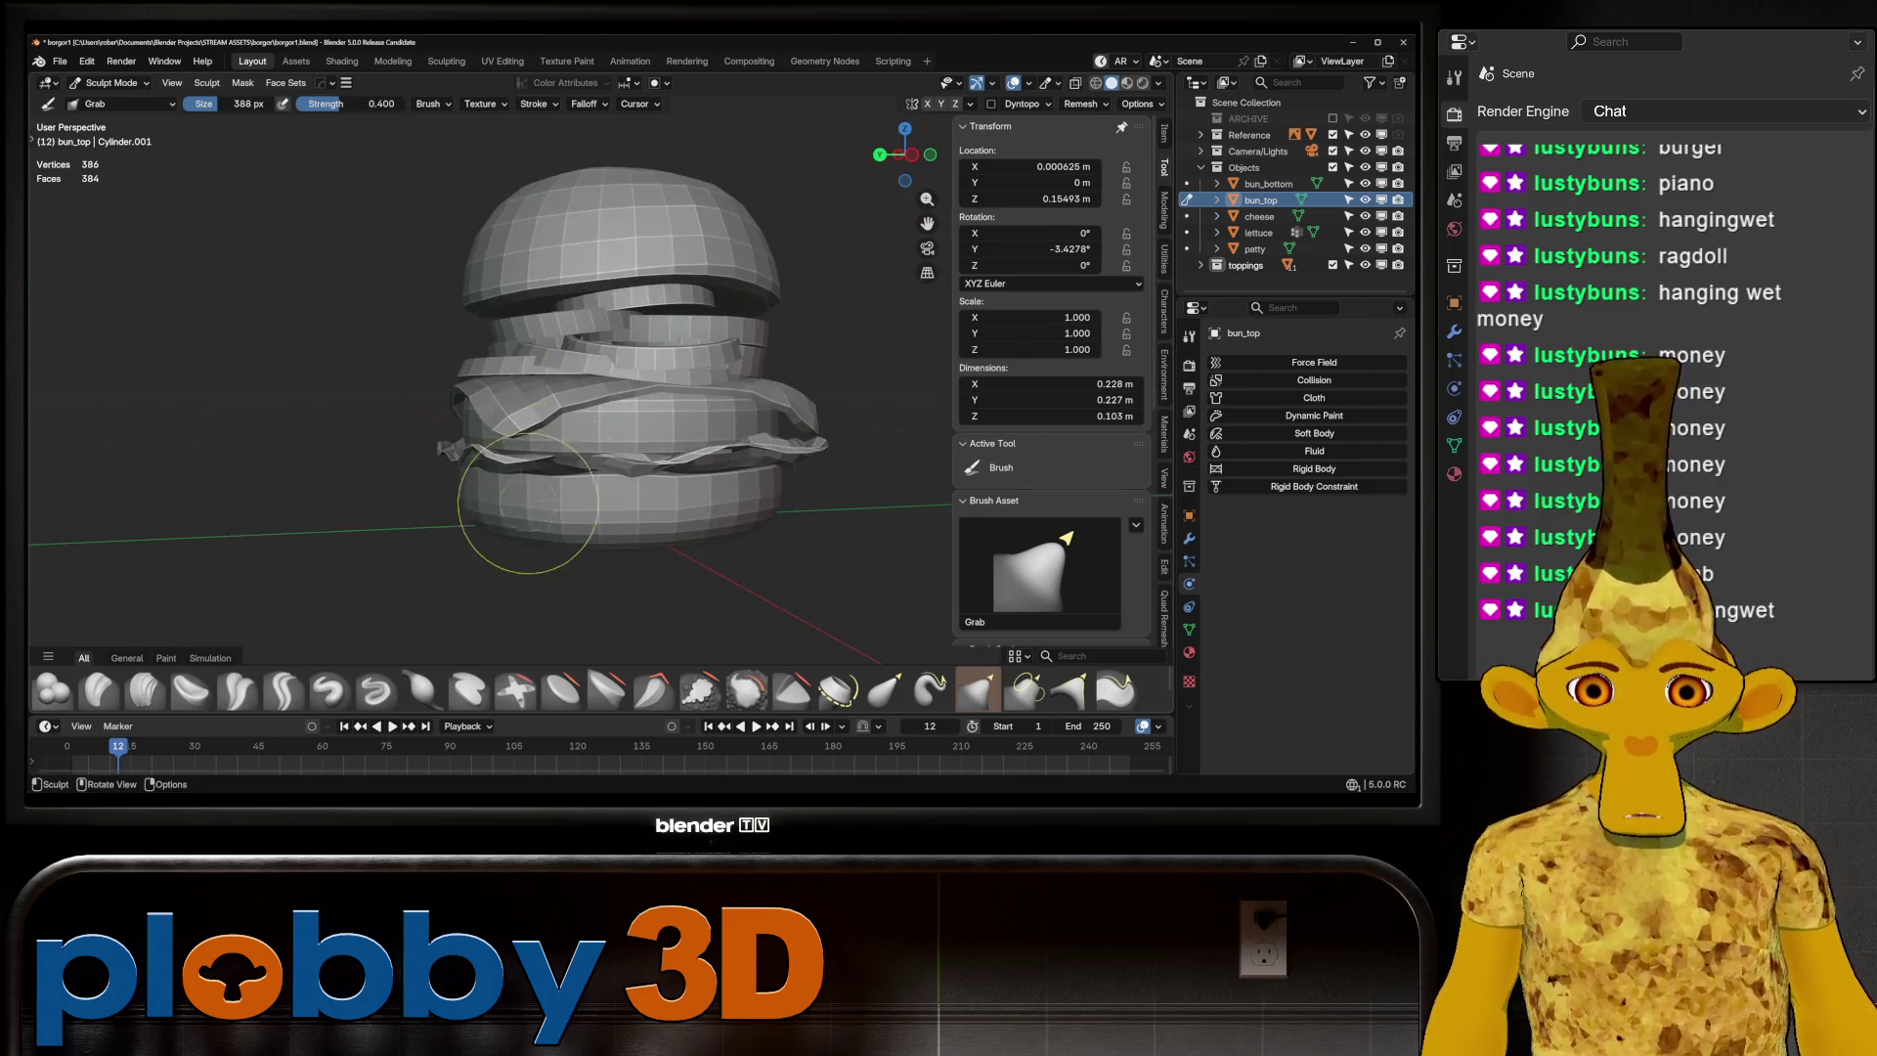
key("alt+q")
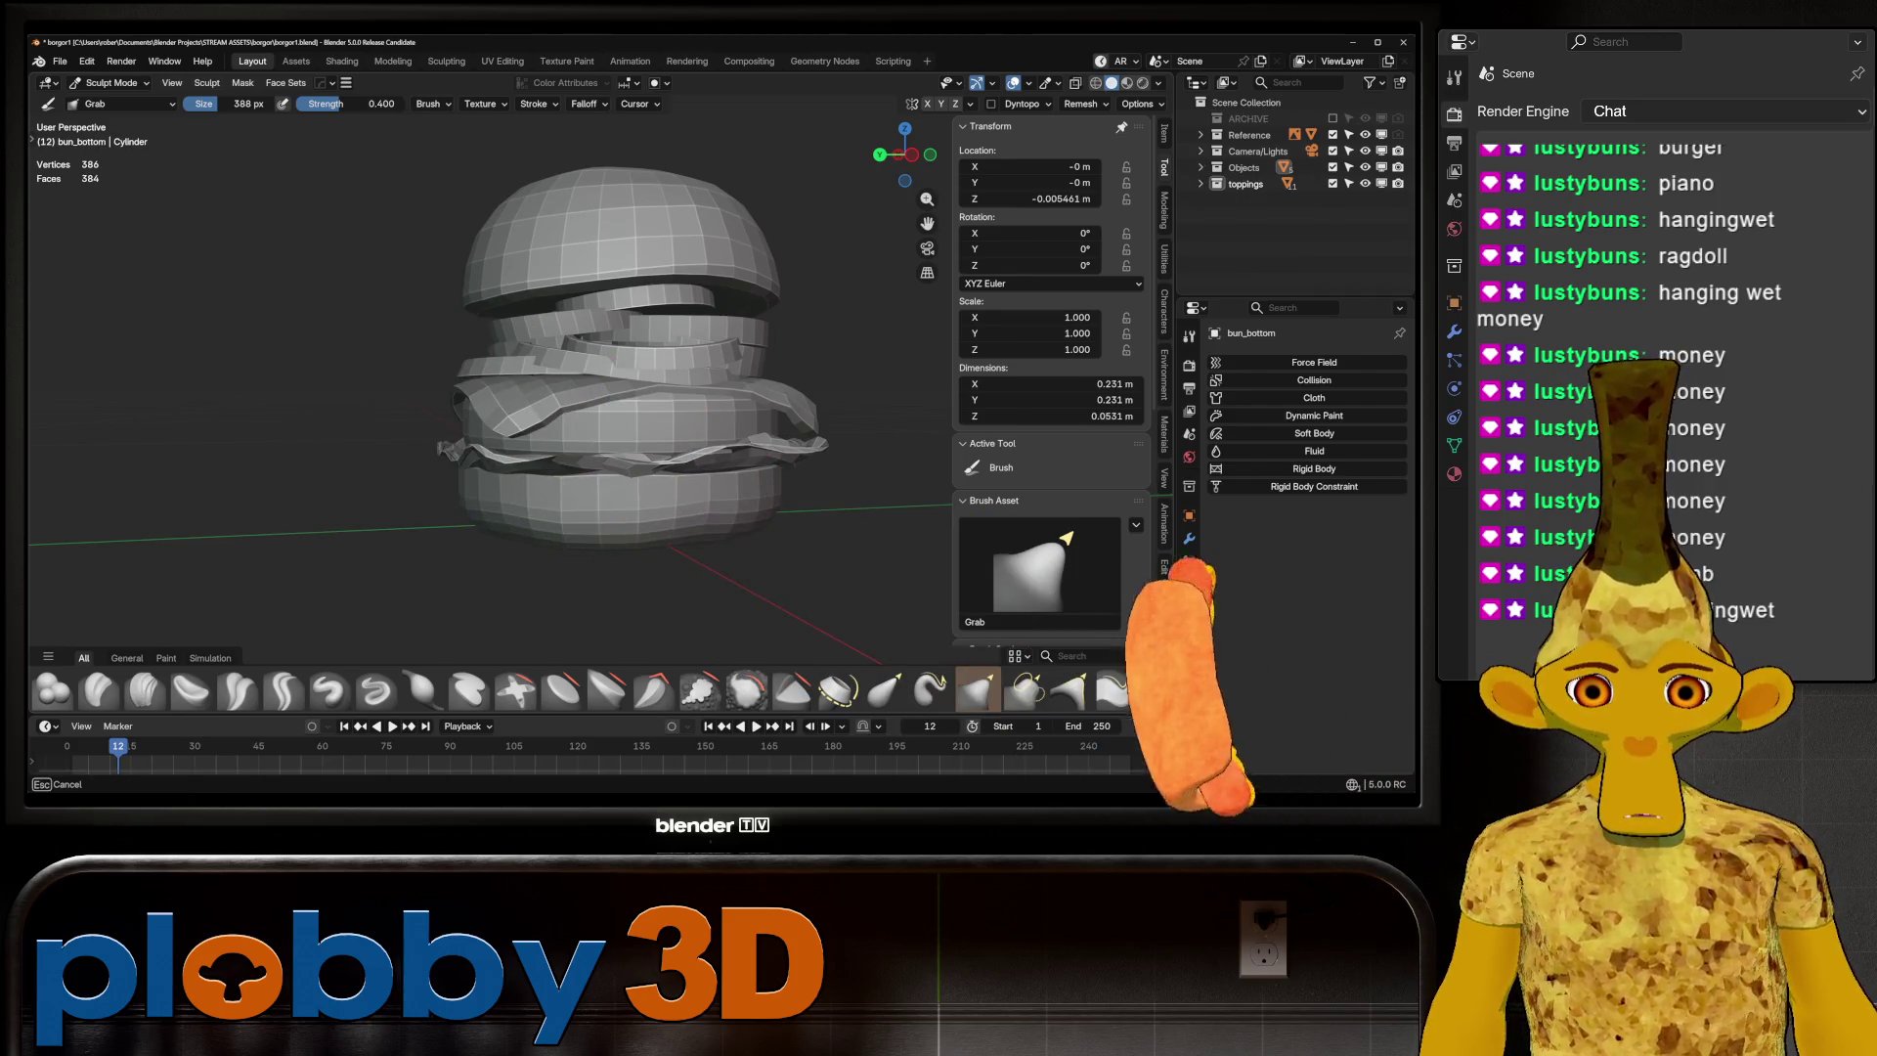
middle_click_drag(586, 459, 661, 466)
scroll(522, 518, "down", 3)
scroll(523, 518, "up", 2)
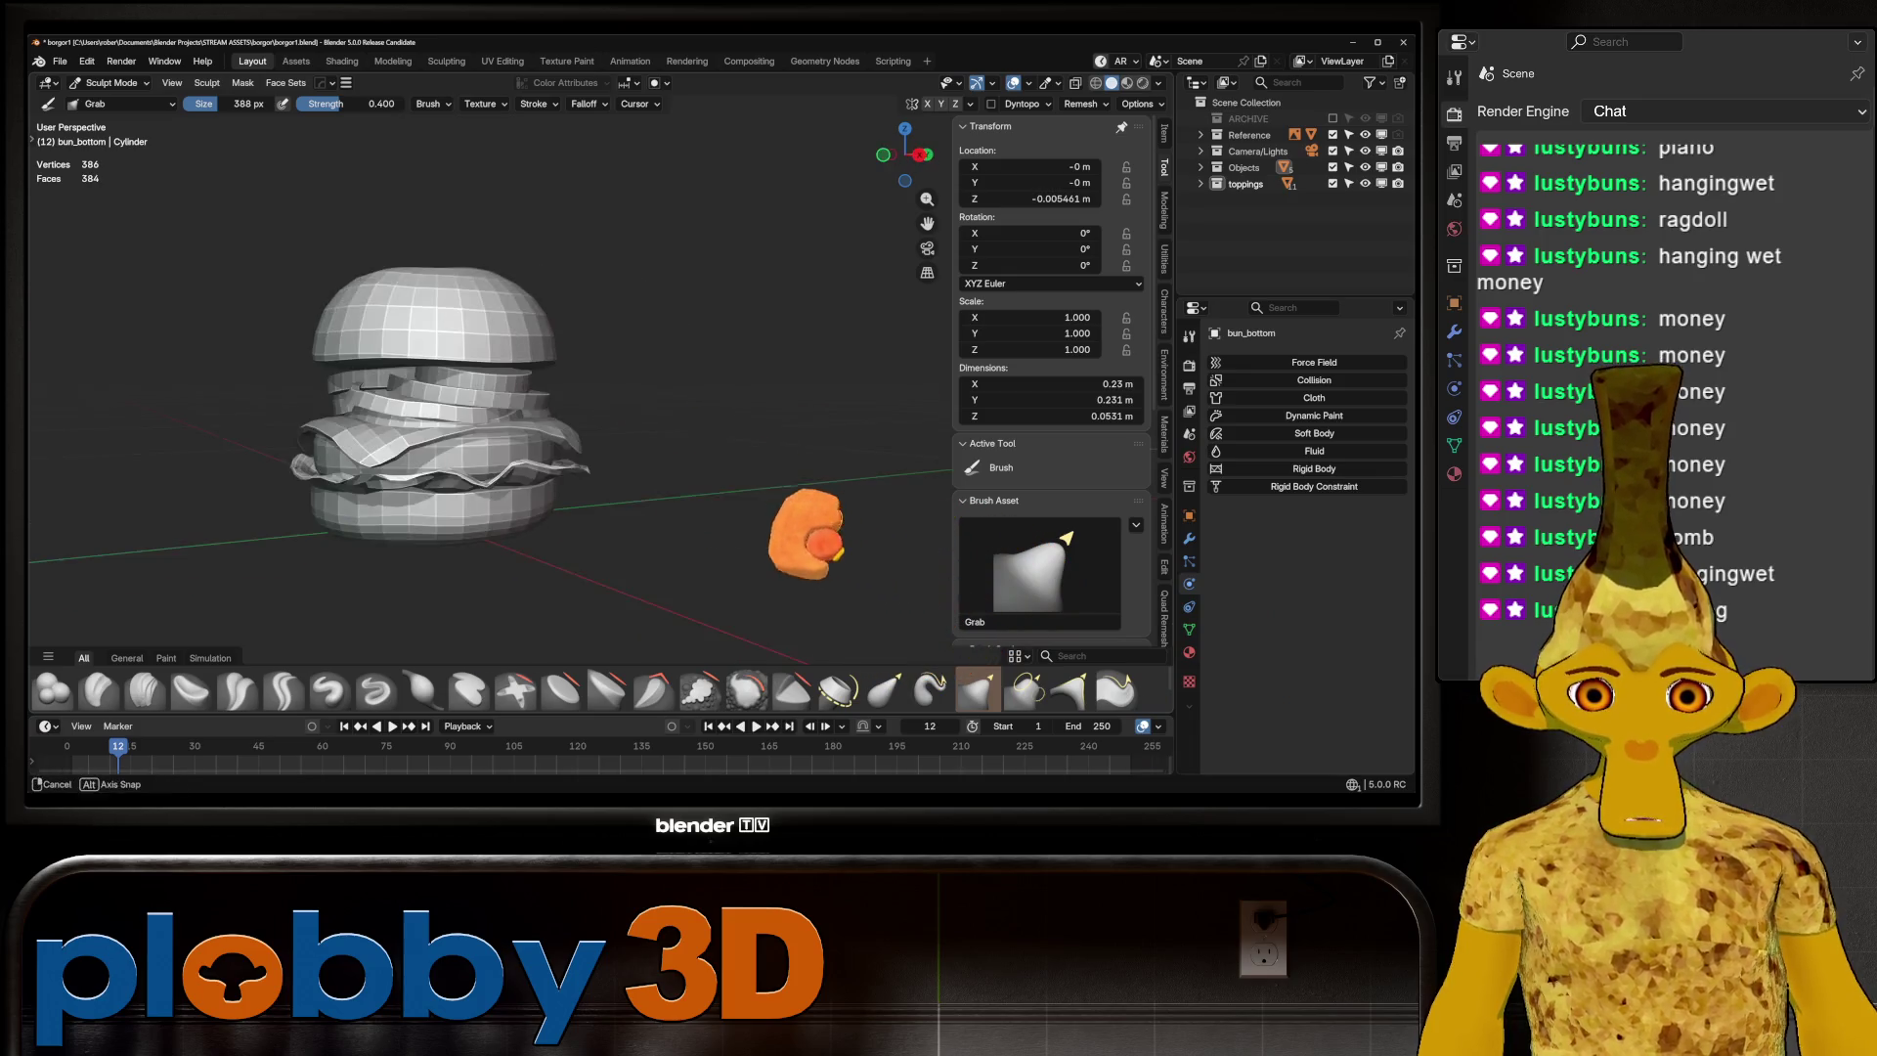
mouse_move(548, 503)
middle_mouse_down()
mouse_move(601, 482)
mouse_move(420, 369)
mouse_move(489, 342)
mouse_move(518, 276)
middle_mouse_up()
scroll(420, 369, "down", 2)
scroll(421, 368, "up", 2)
scroll(513, 332, "up", 2)
scroll(513, 332, "down", 4)
key("alt+q")
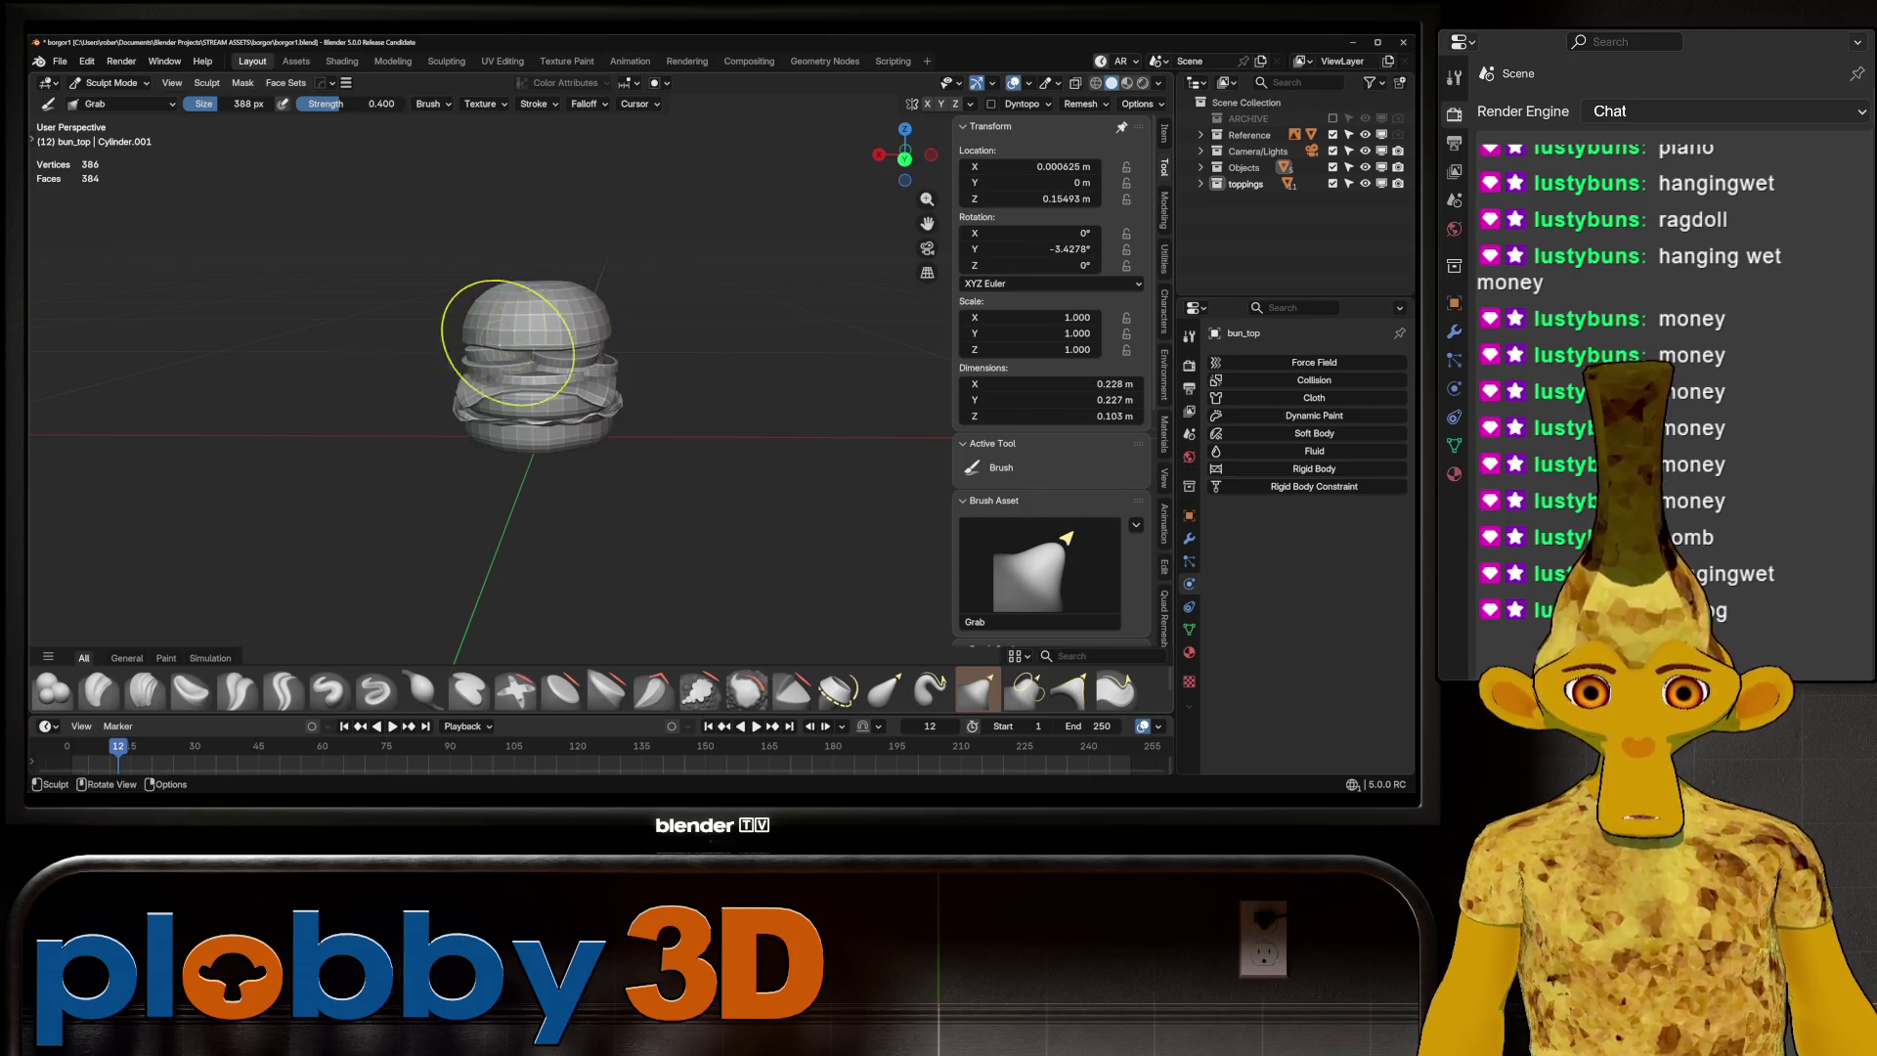
left_click(109, 82)
left_click(107, 103)
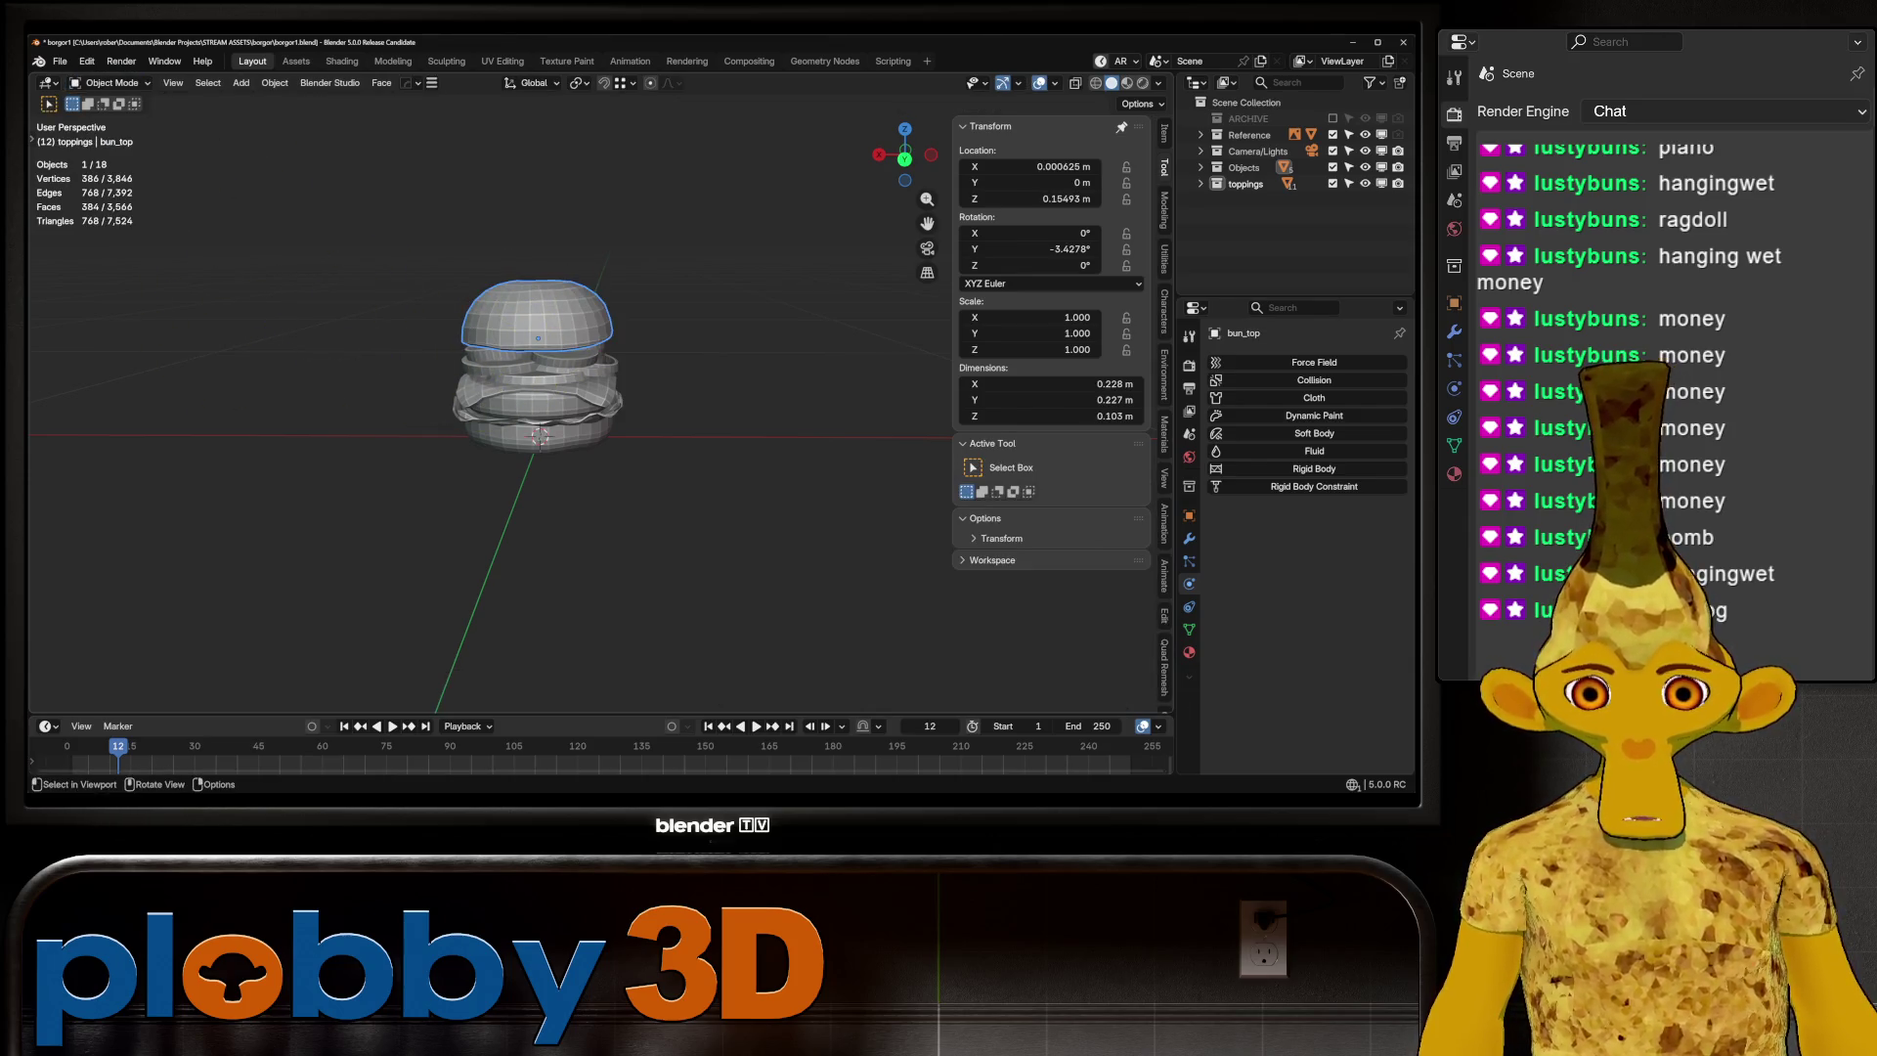
Save an incremental copy of the project as borgor2.blend
key("KP_Decimal")
key("ctrl+alt+s")
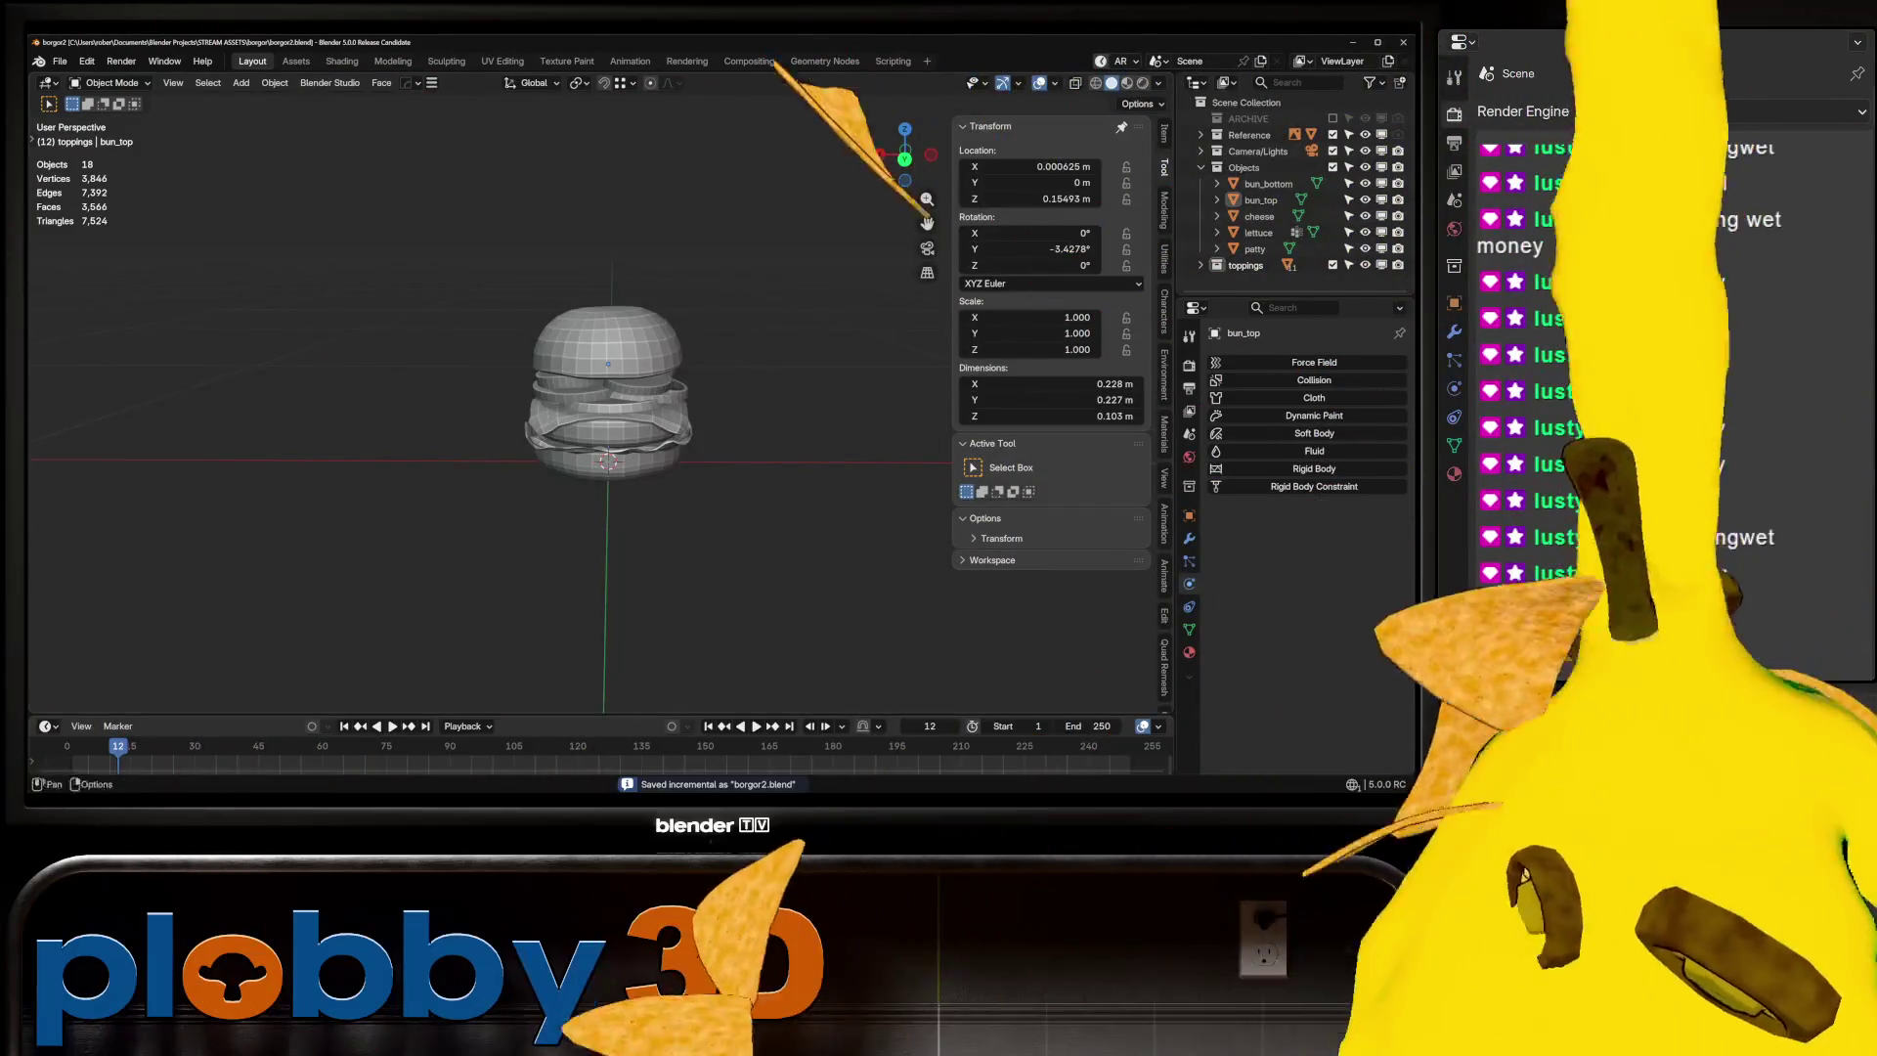
middle_click_drag(644, 428, 647, 363, "ctrl")
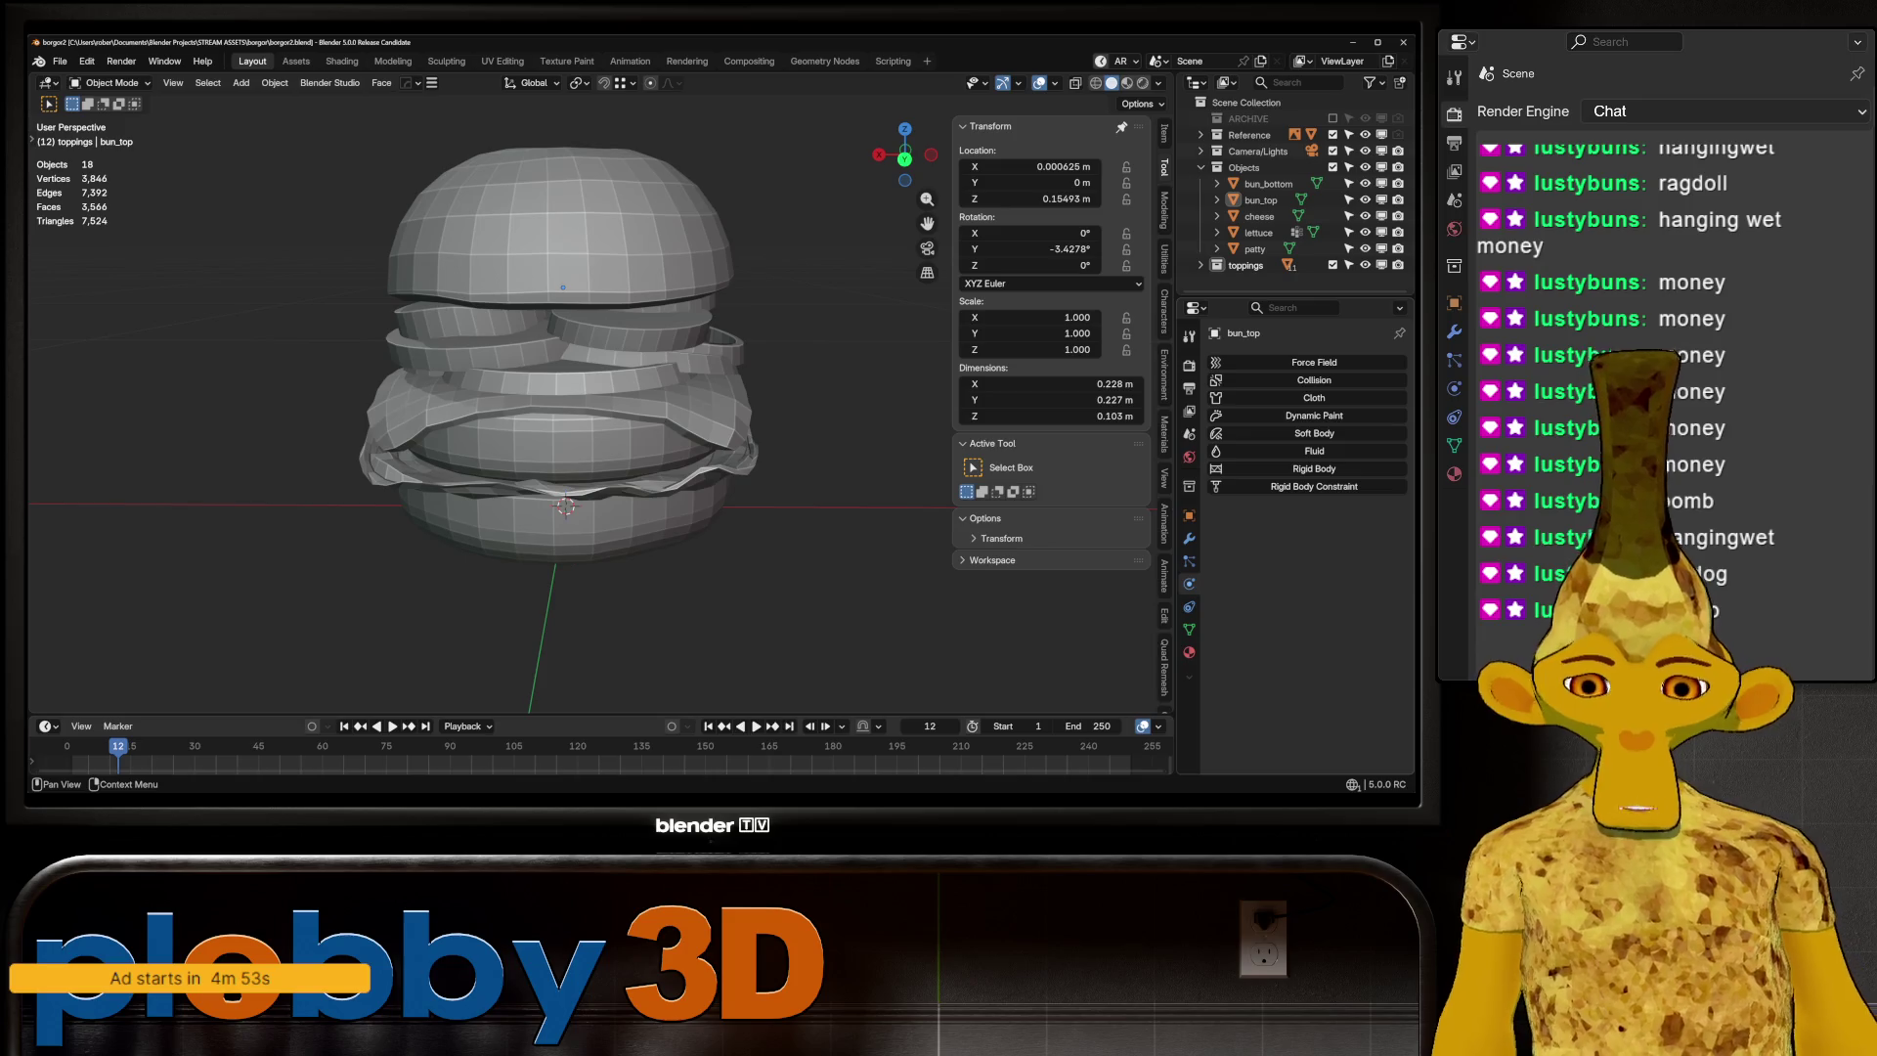
mouse_move(489, 391)
middle_mouse_down()
mouse_move(567, 371)
mouse_move(596, 323)
mouse_move(626, 371)
mouse_move(781, 351)
middle_mouse_up()
scroll(459, 293, "up", 4)
scroll(460, 293, "down", 2)
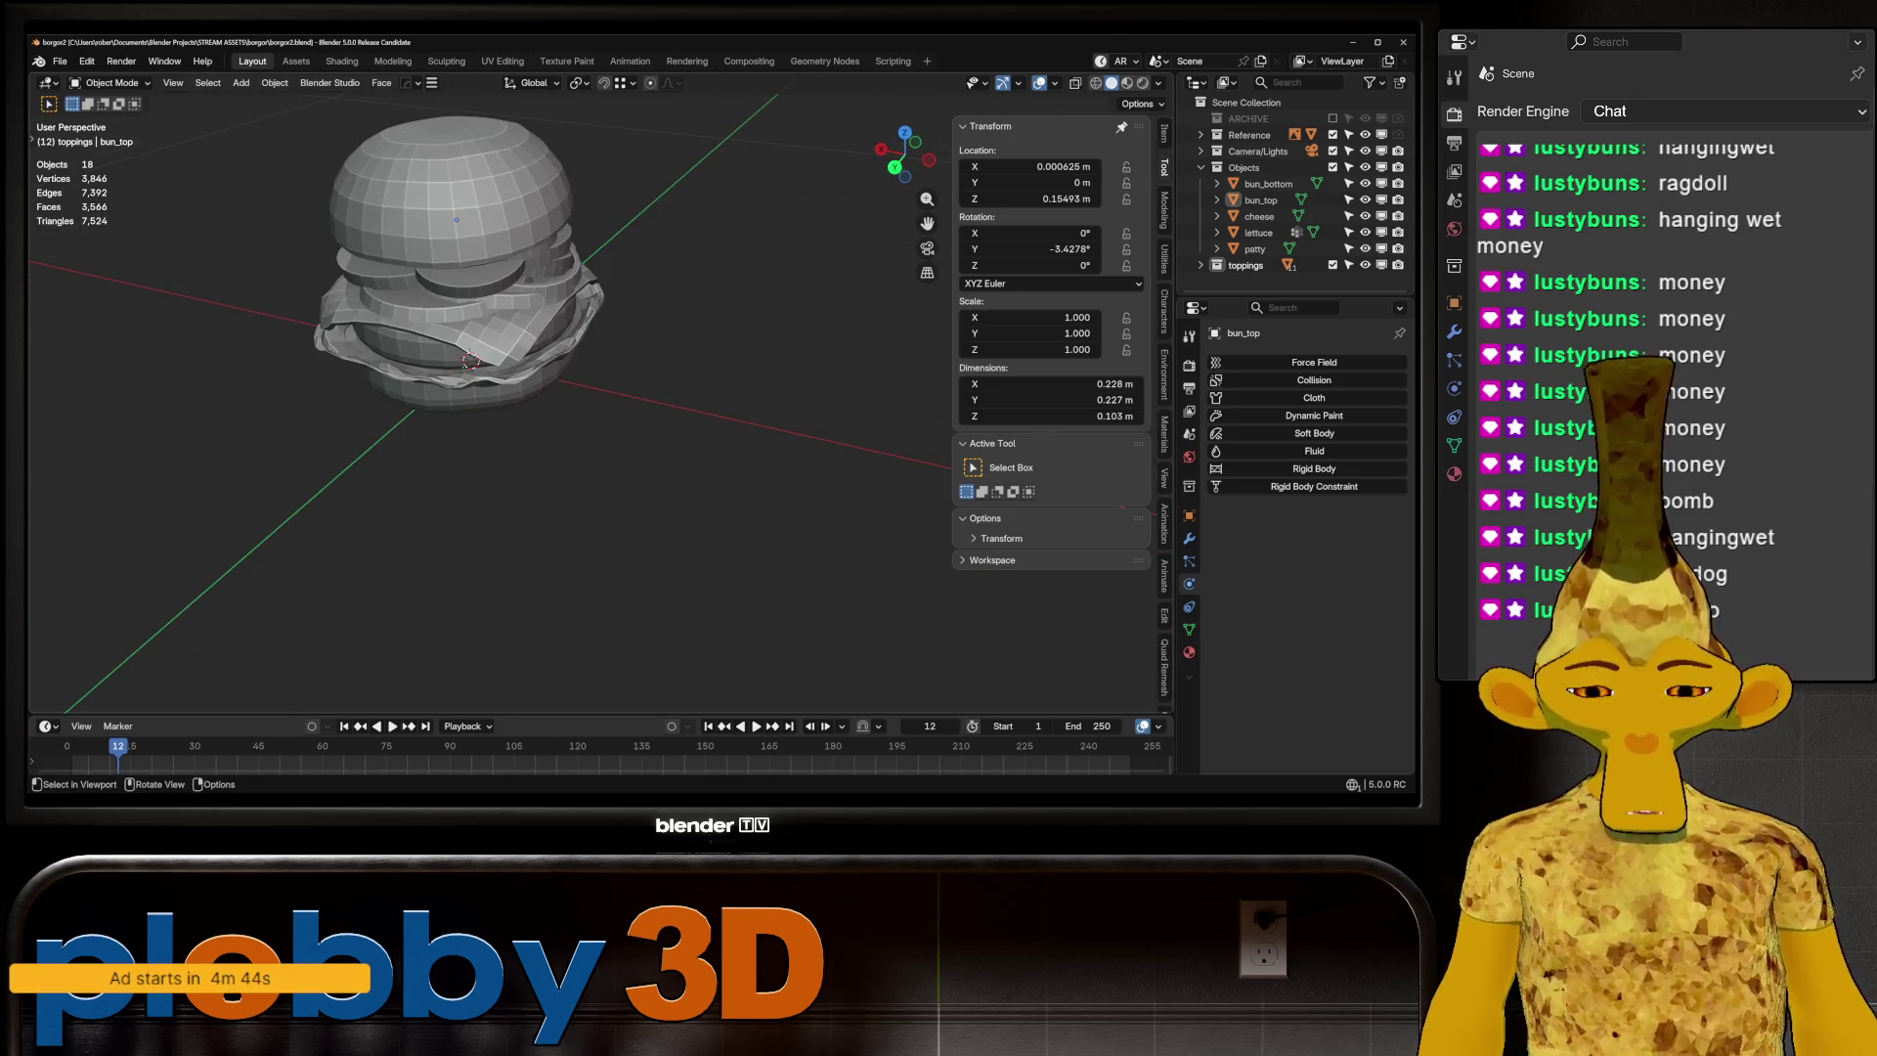
mouse_move(586, 391)
middle_mouse_down()
mouse_move(626, 352)
mouse_move(606, 391)
middle_mouse_up()
Select the bun top, save the file, and switch to the UV Editing workspace
left_click(576, 293)
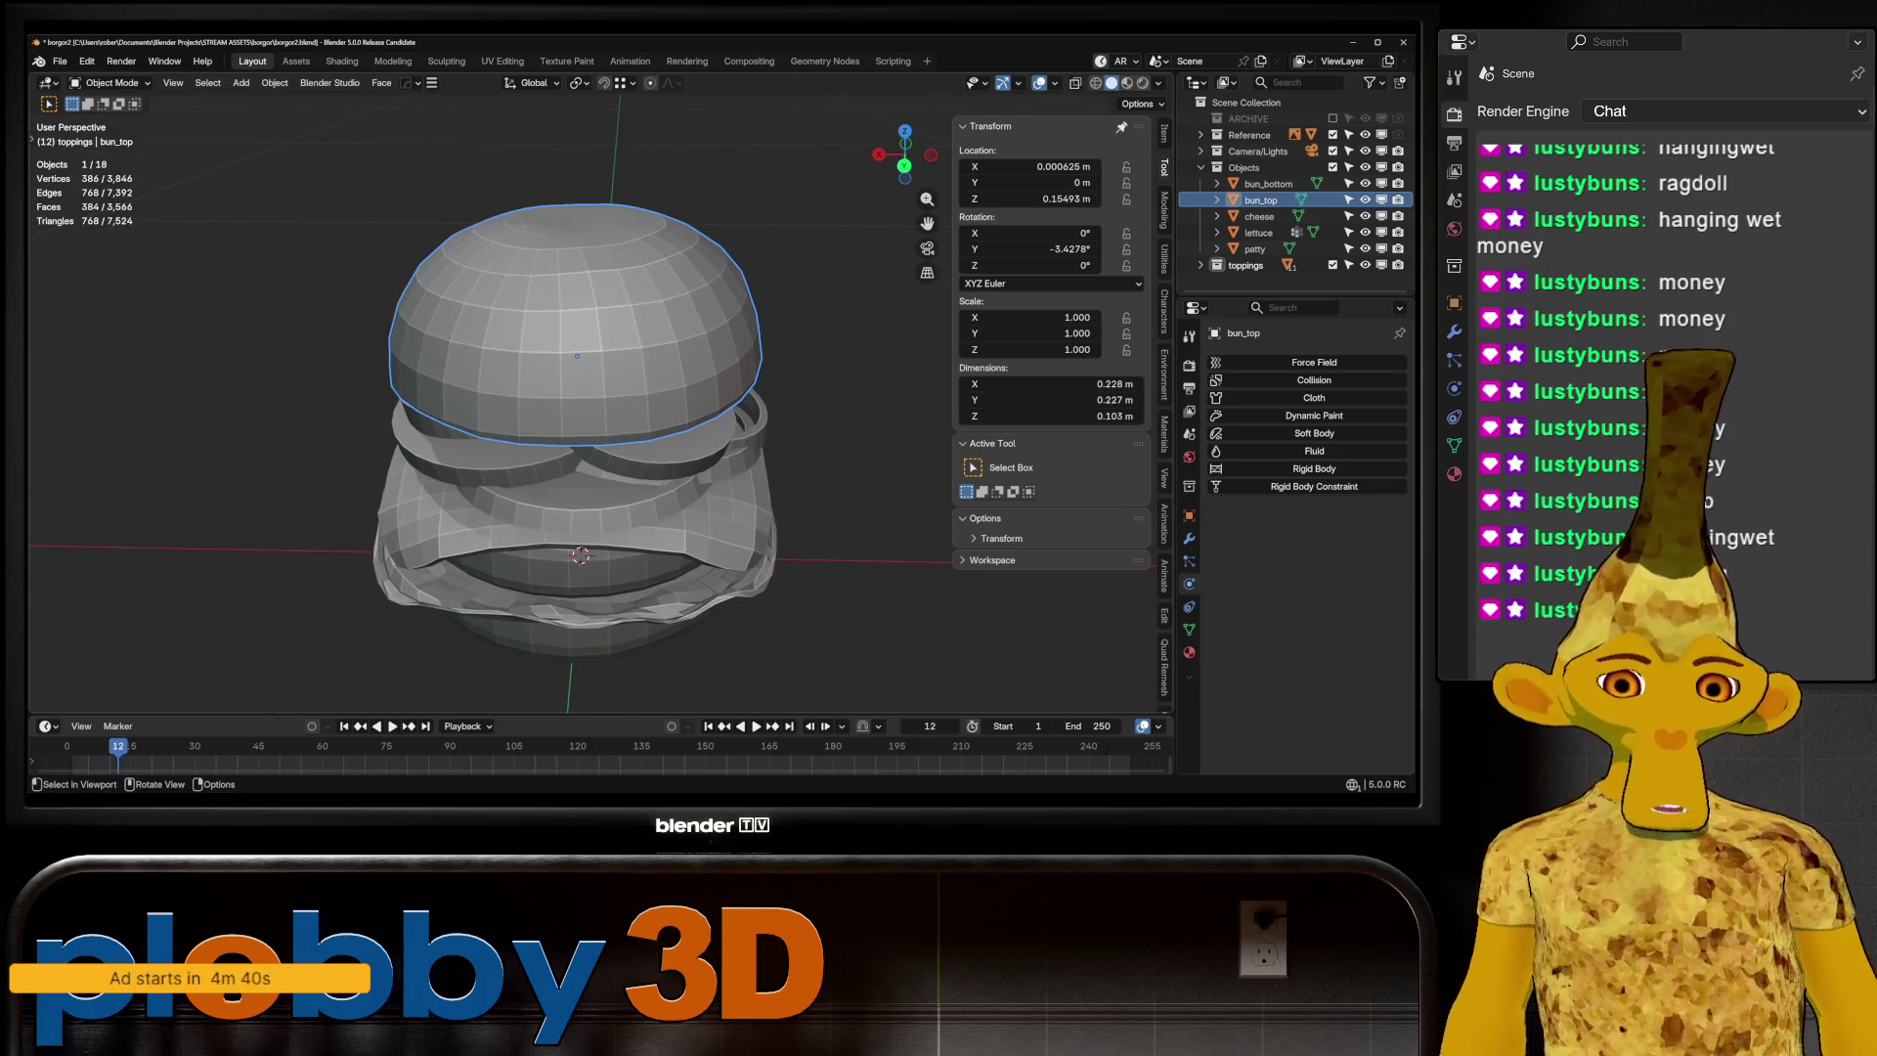
key("ctrl+s")
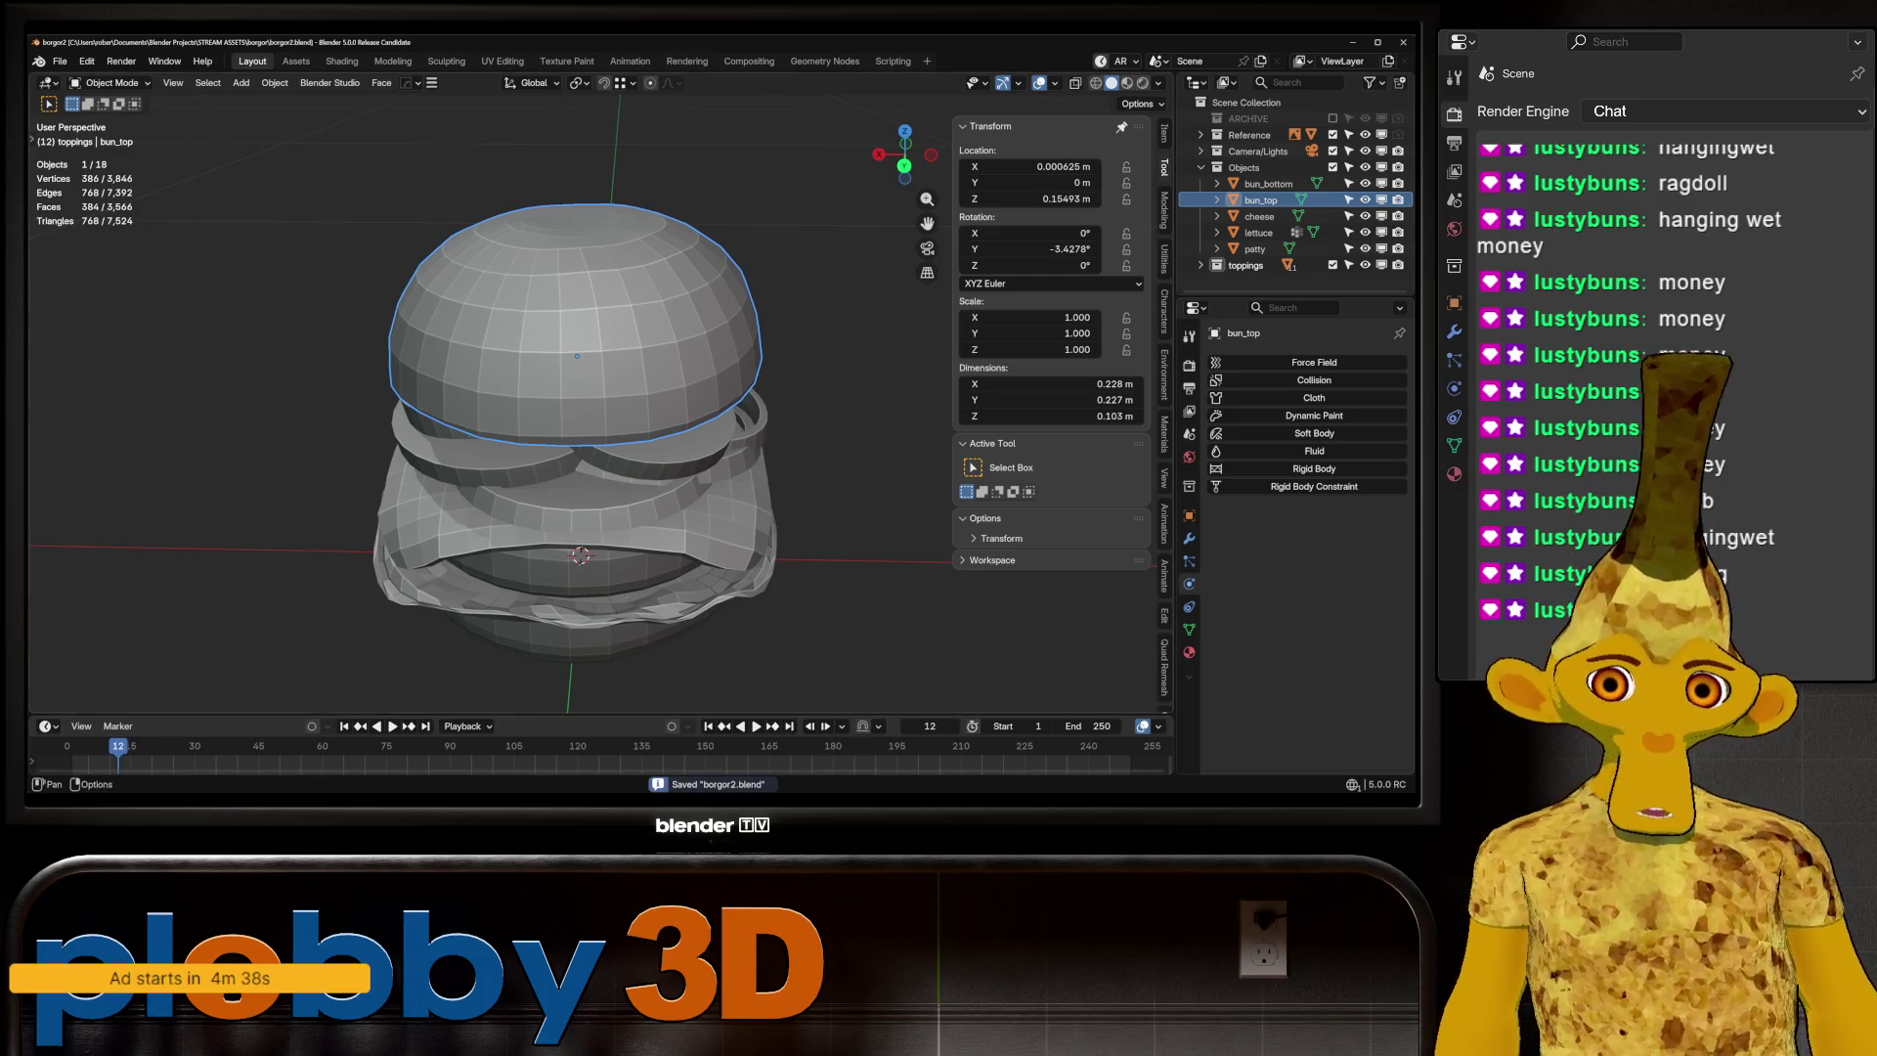
left_click(502, 61)
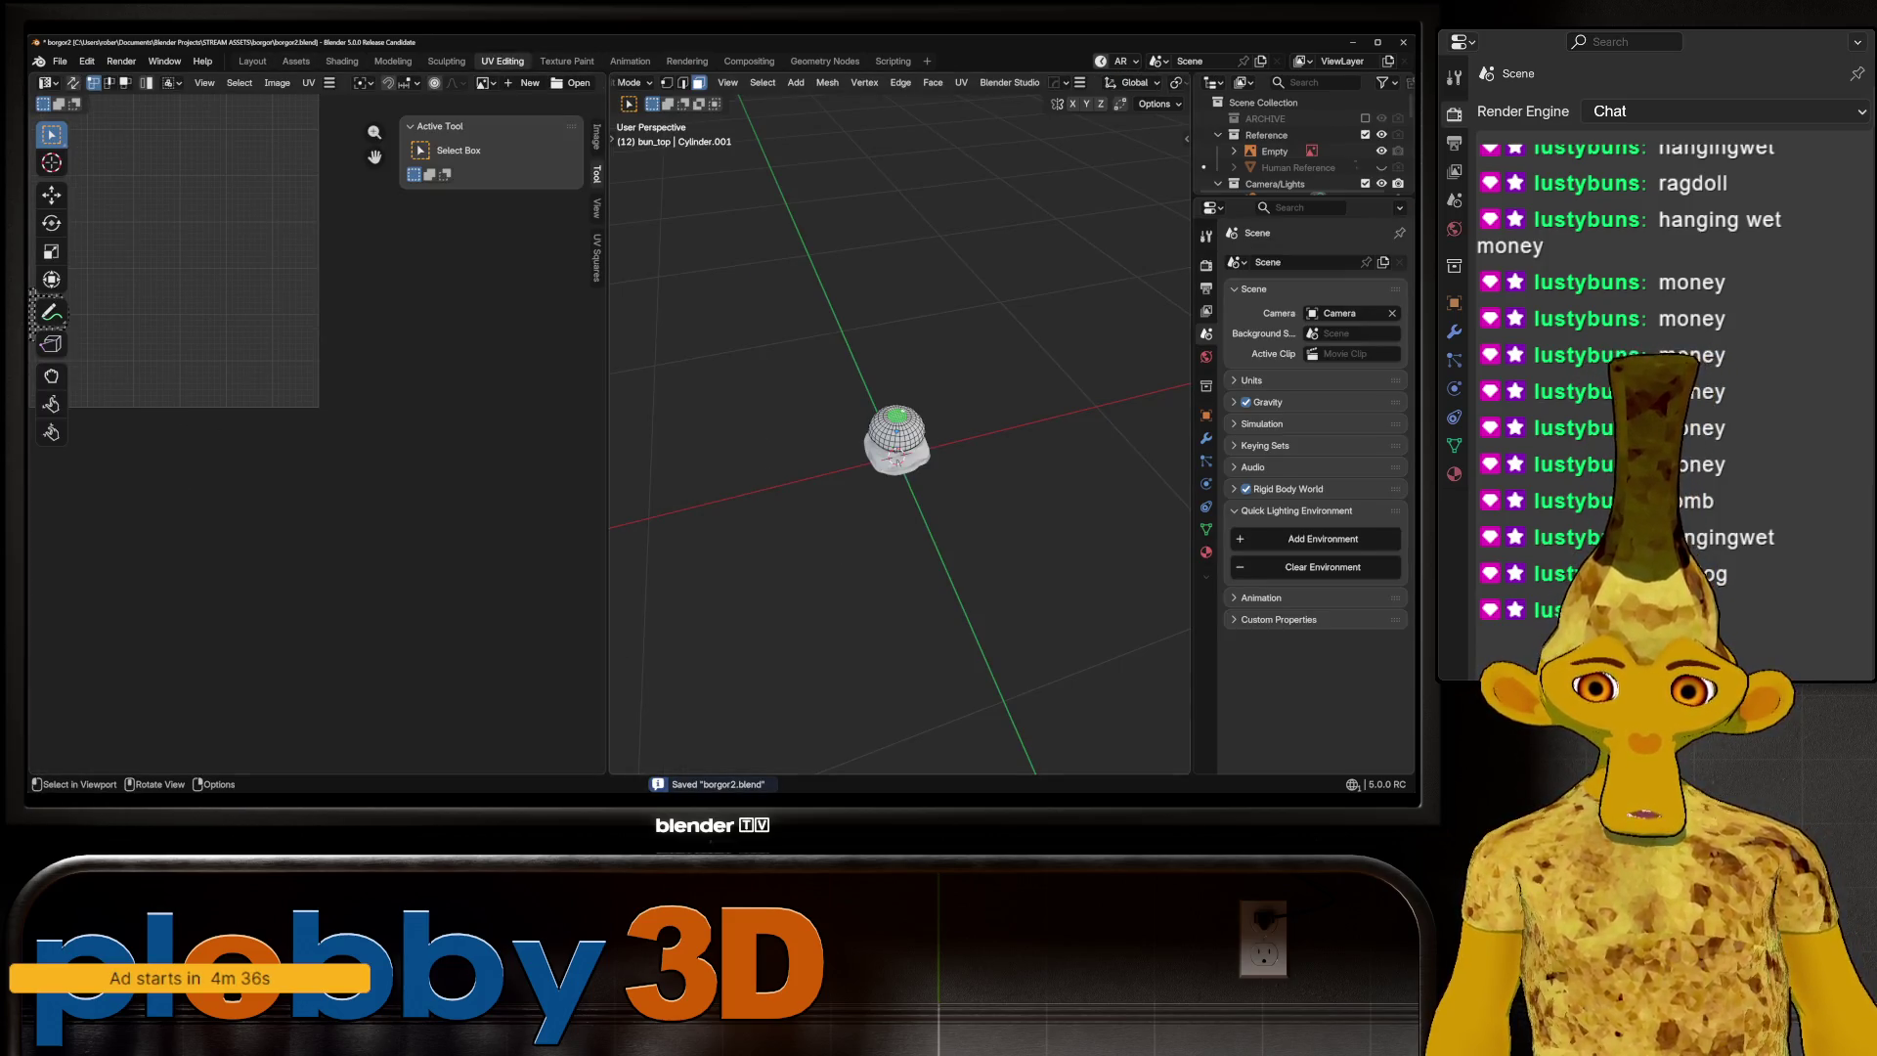
Select all of the bun top in Edit Mode, frame its UV islands, and return to Object Mode
key("KP_Decimal")
key("a")
key("KP_Decimal")
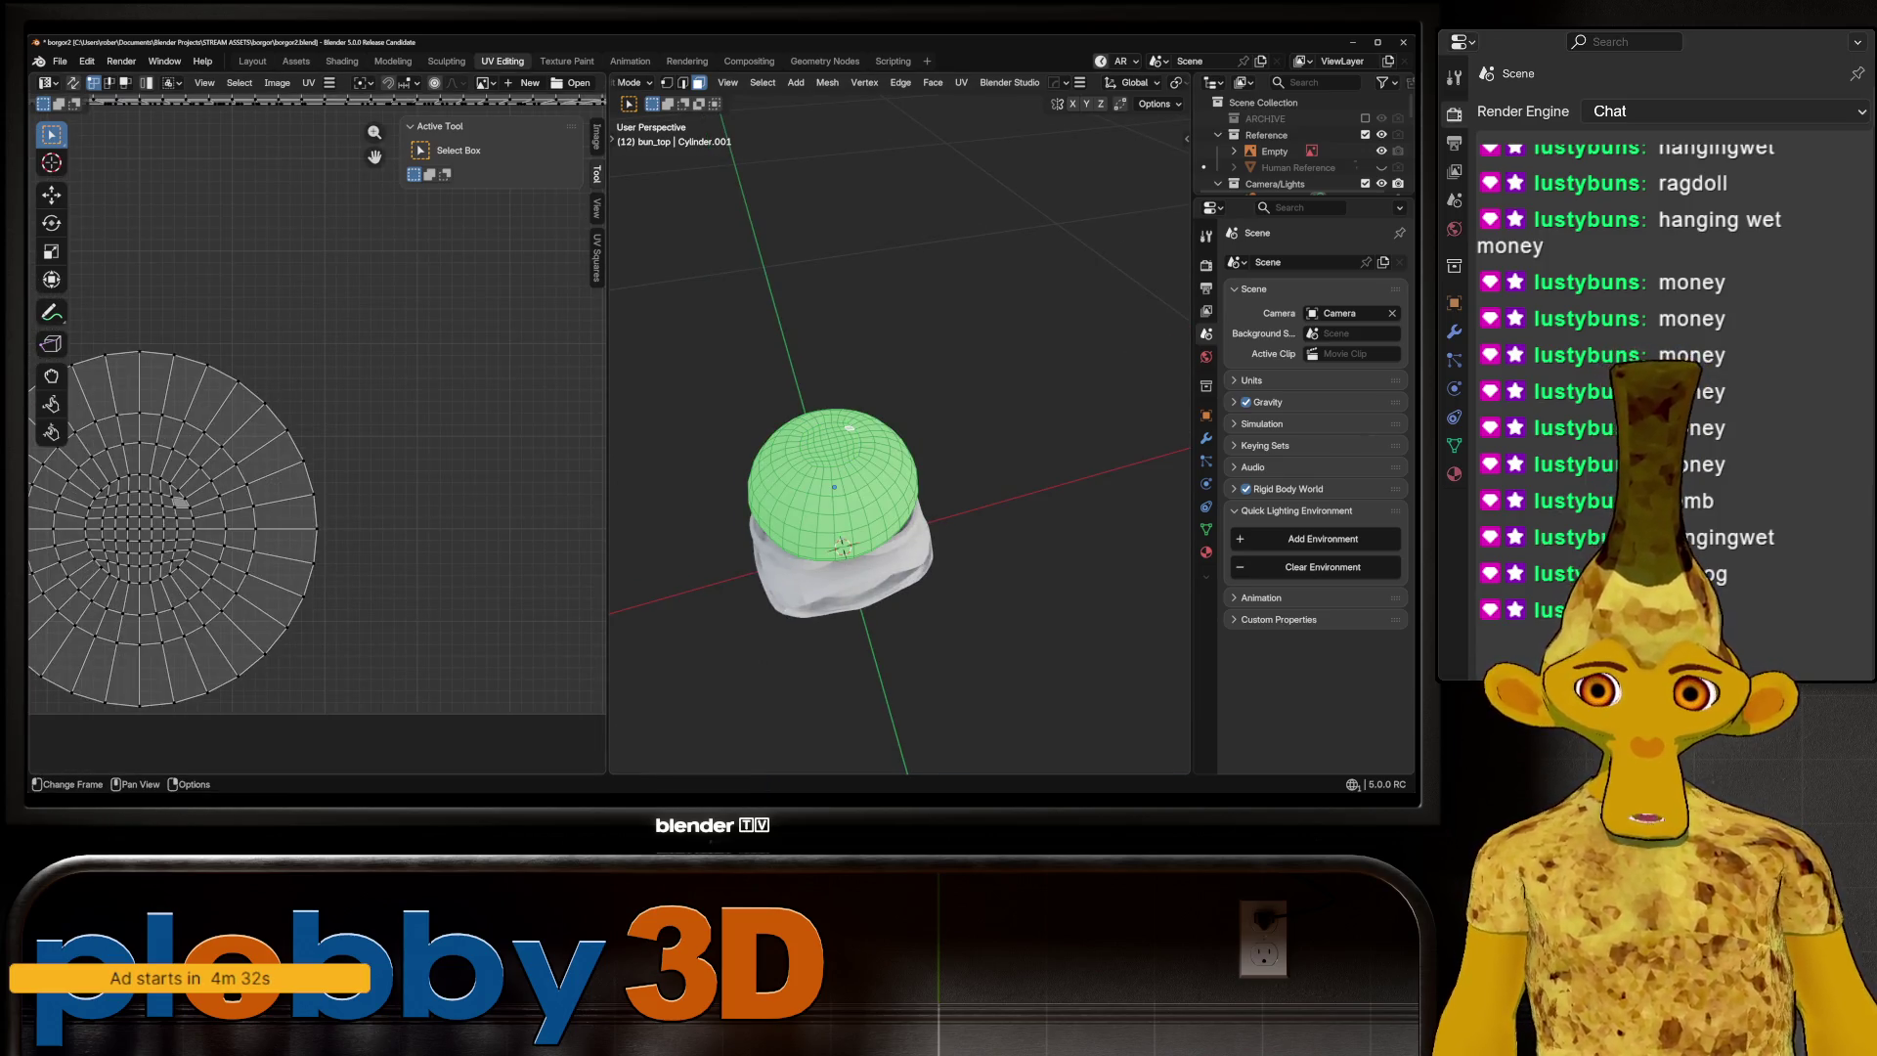
middle_click_drag(880, 489, 850, 362)
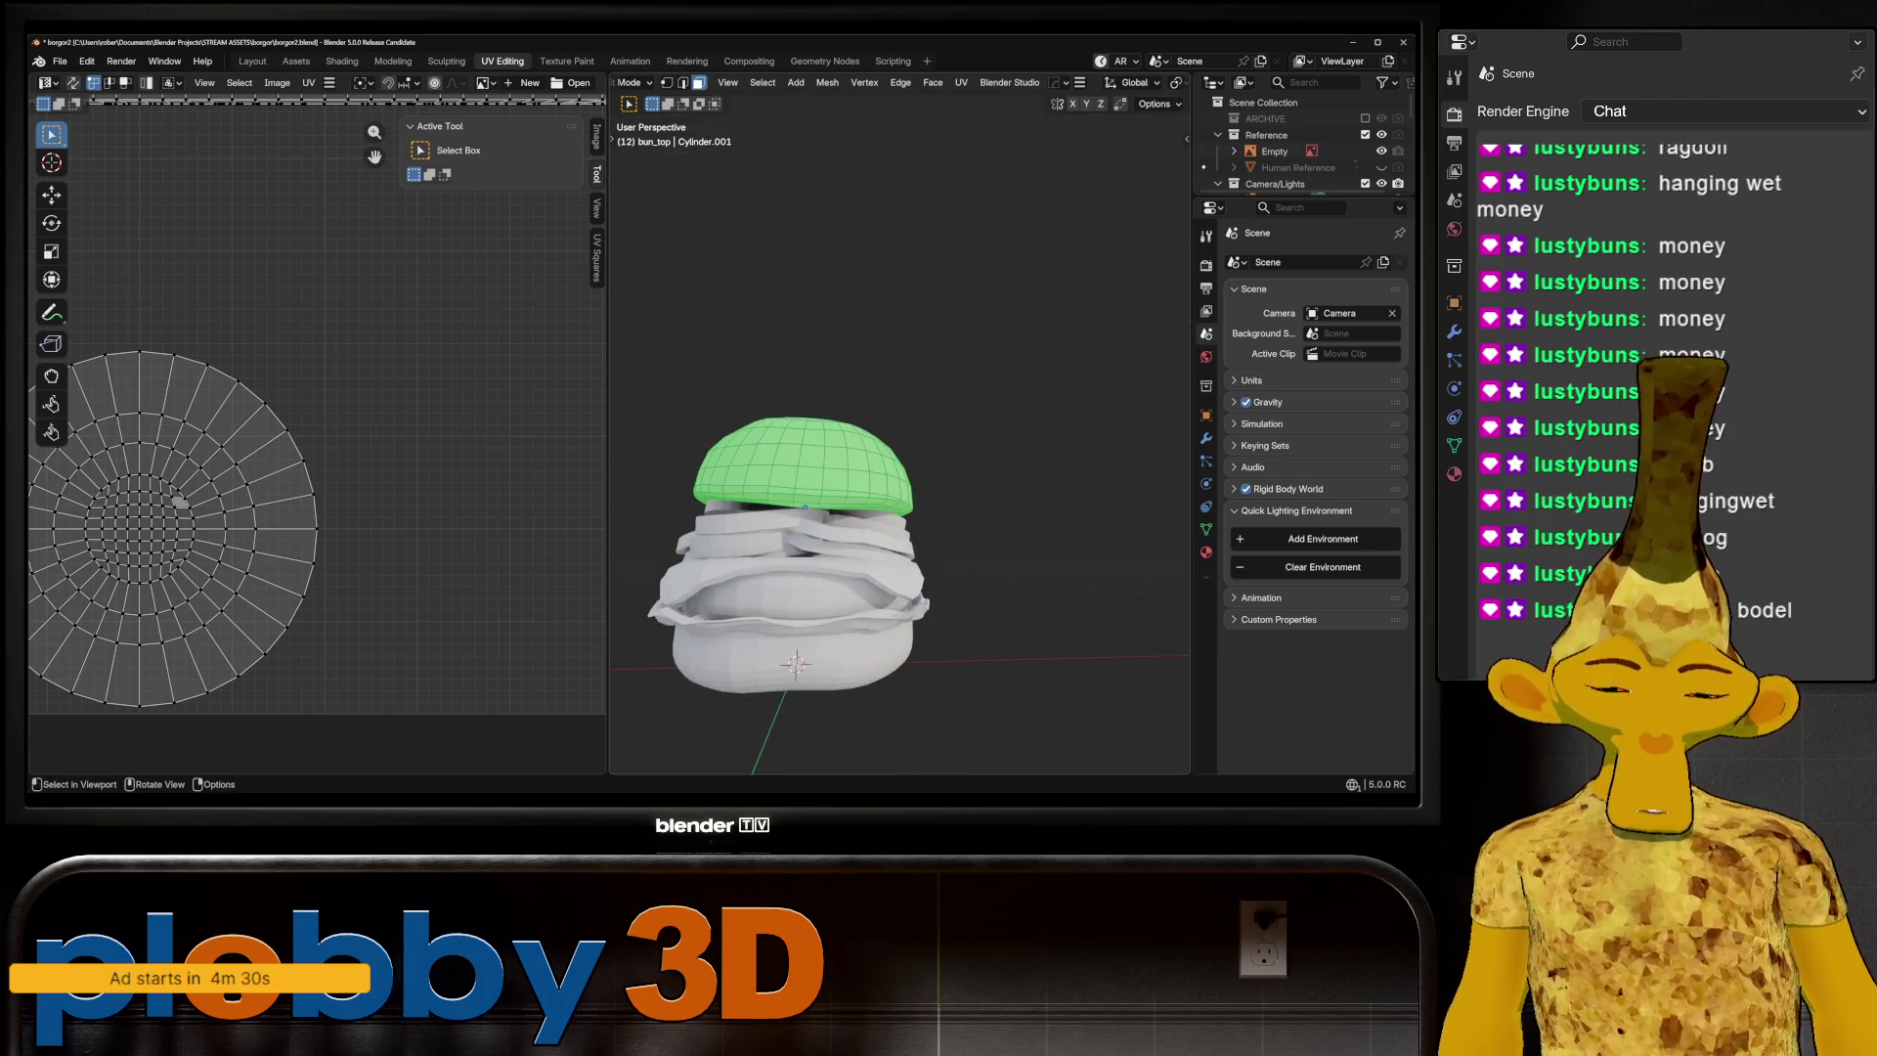
key("Tab")
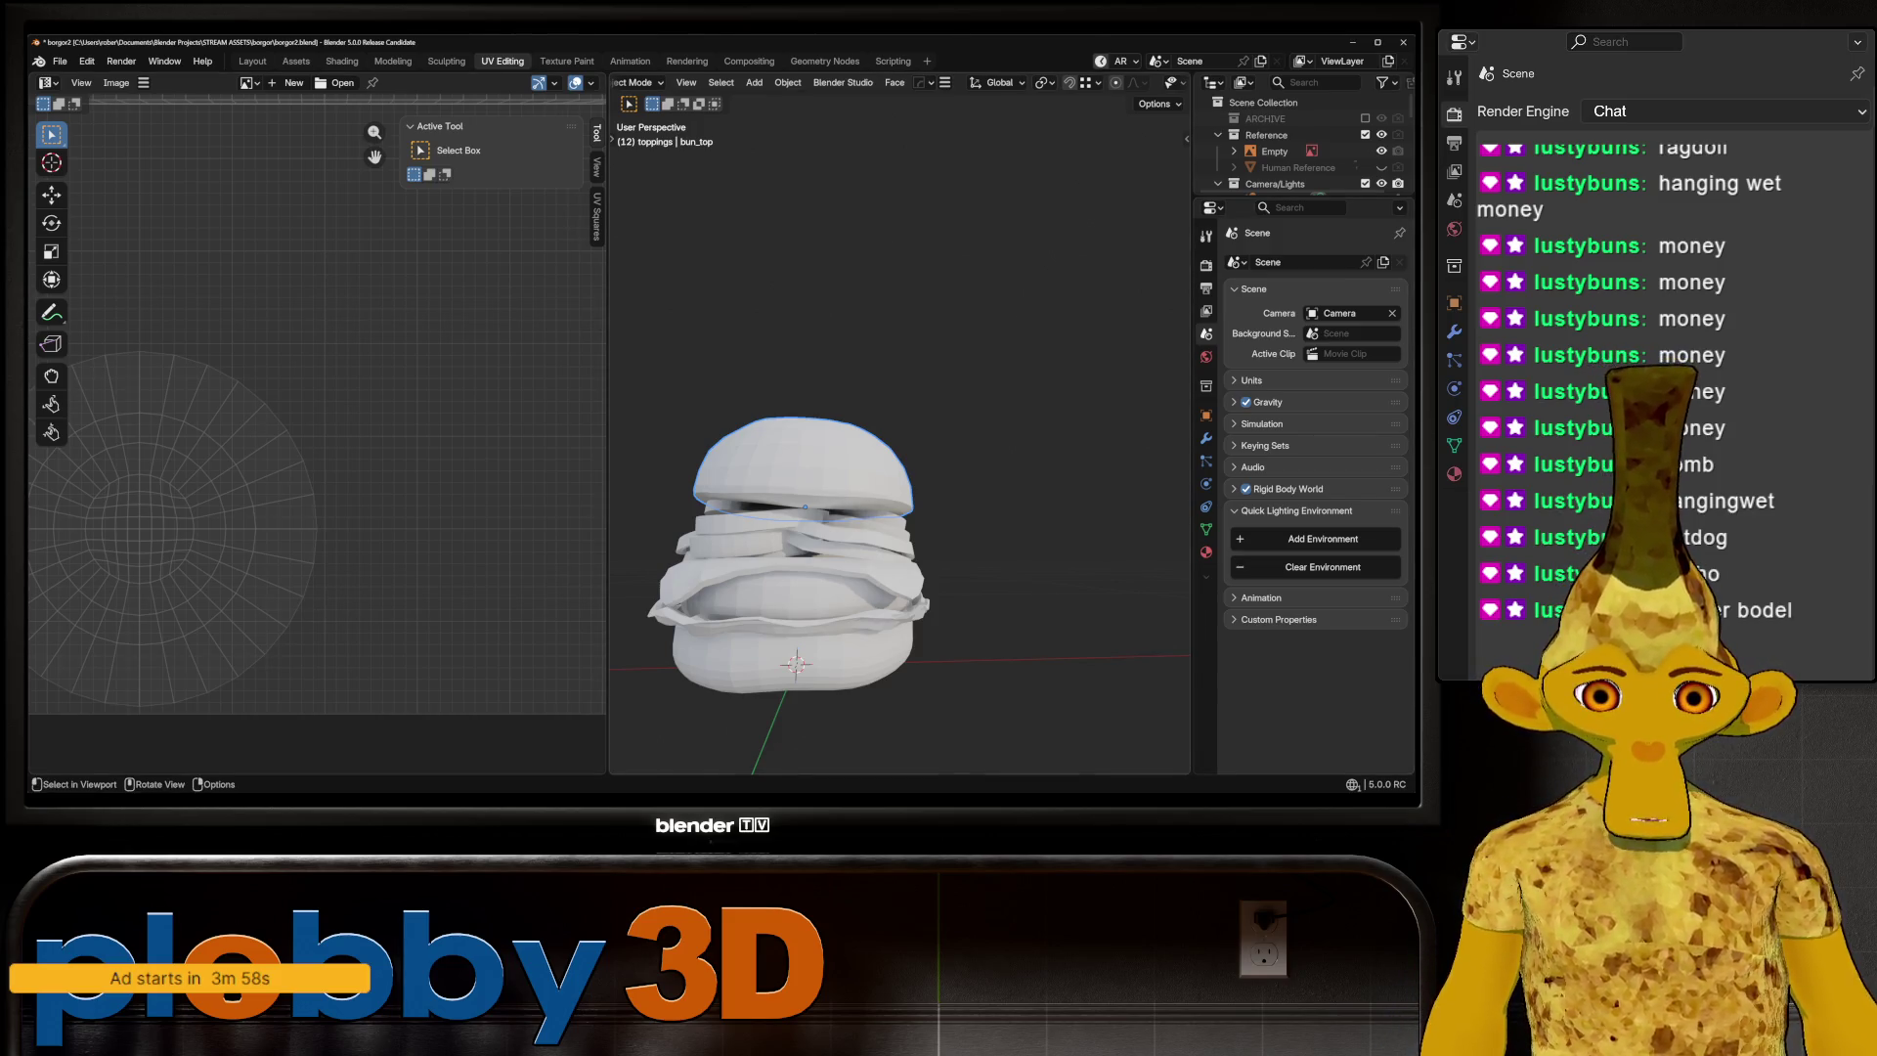
Orbit and zoom to a lower angle on the burger and bring up the mode menu
mouse_move(880, 391)
middle_mouse_down()
mouse_move(811, 409)
mouse_move(840, 430)
middle_mouse_up()
scroll(738, 327, "down", 4)
scroll(811, 409, "up", 3)
scroll(841, 469, "up", 3)
scroll(840, 469, "down", 5)
scroll(840, 489, "up", 2)
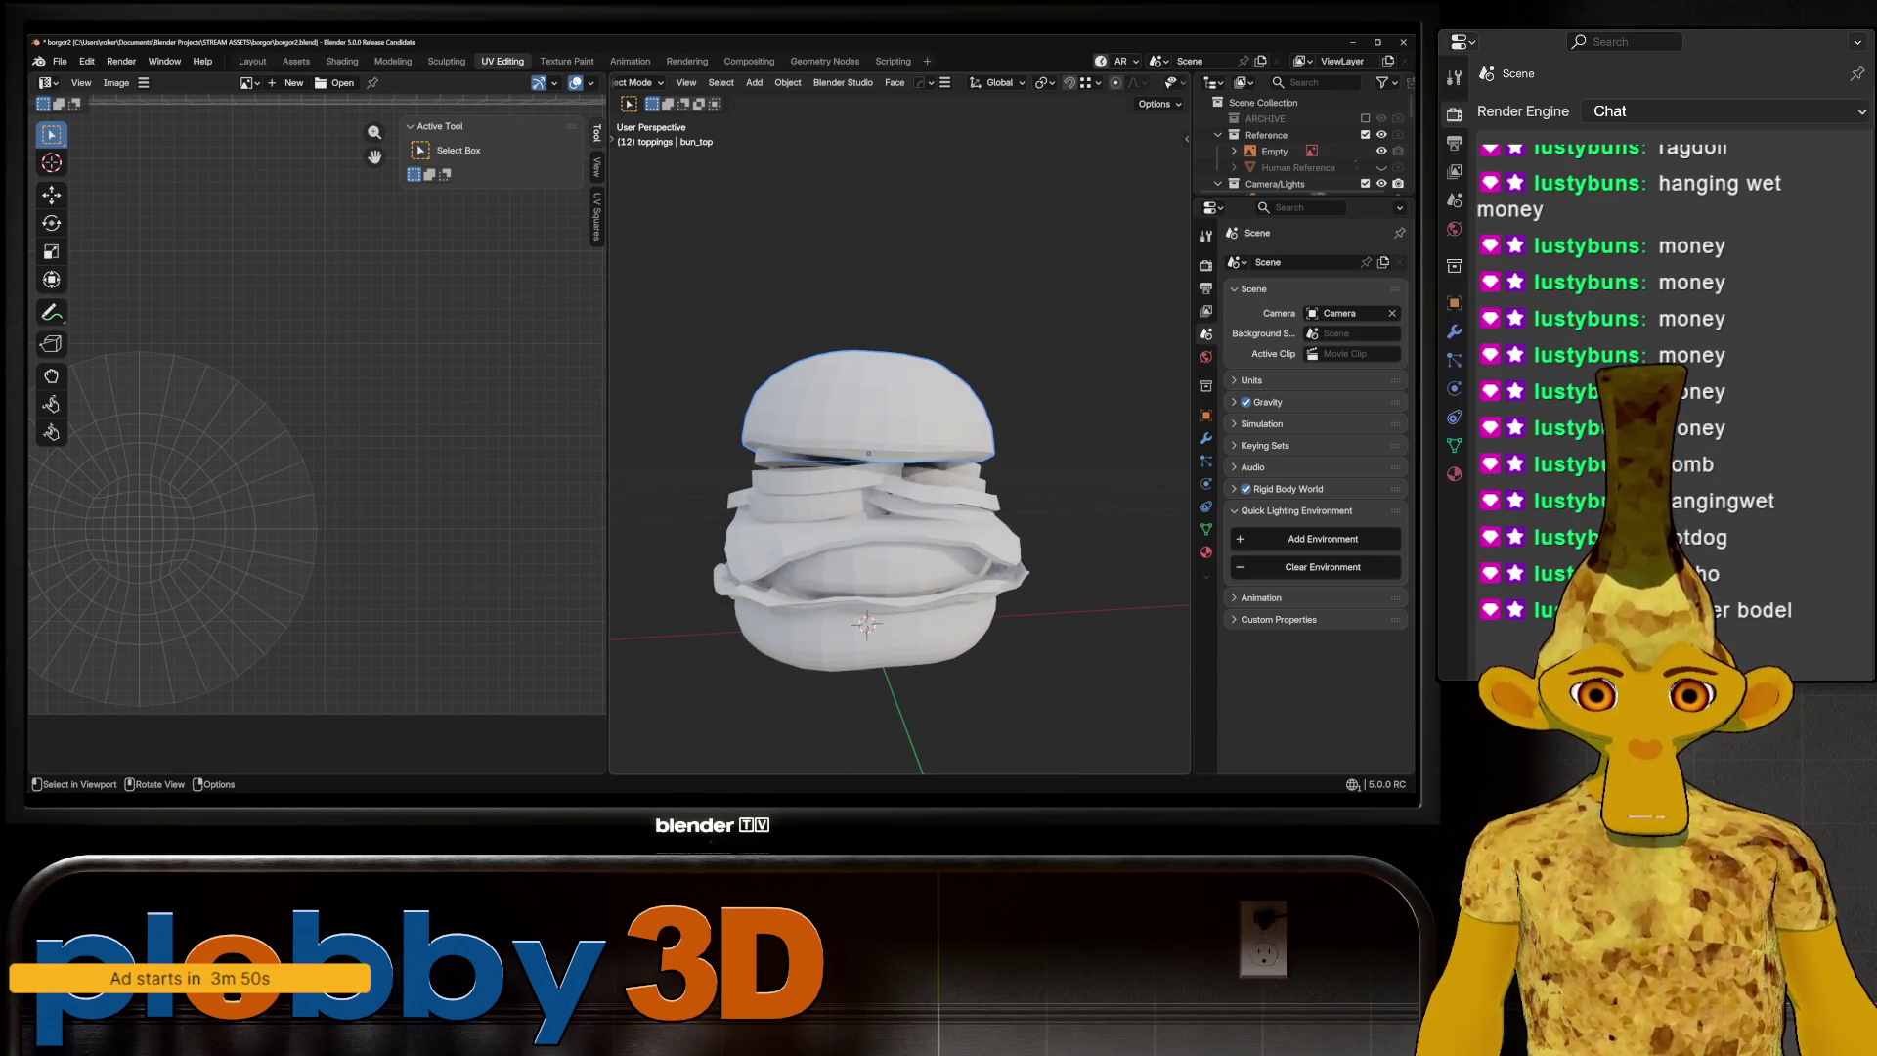
key("ctrl+Tab")
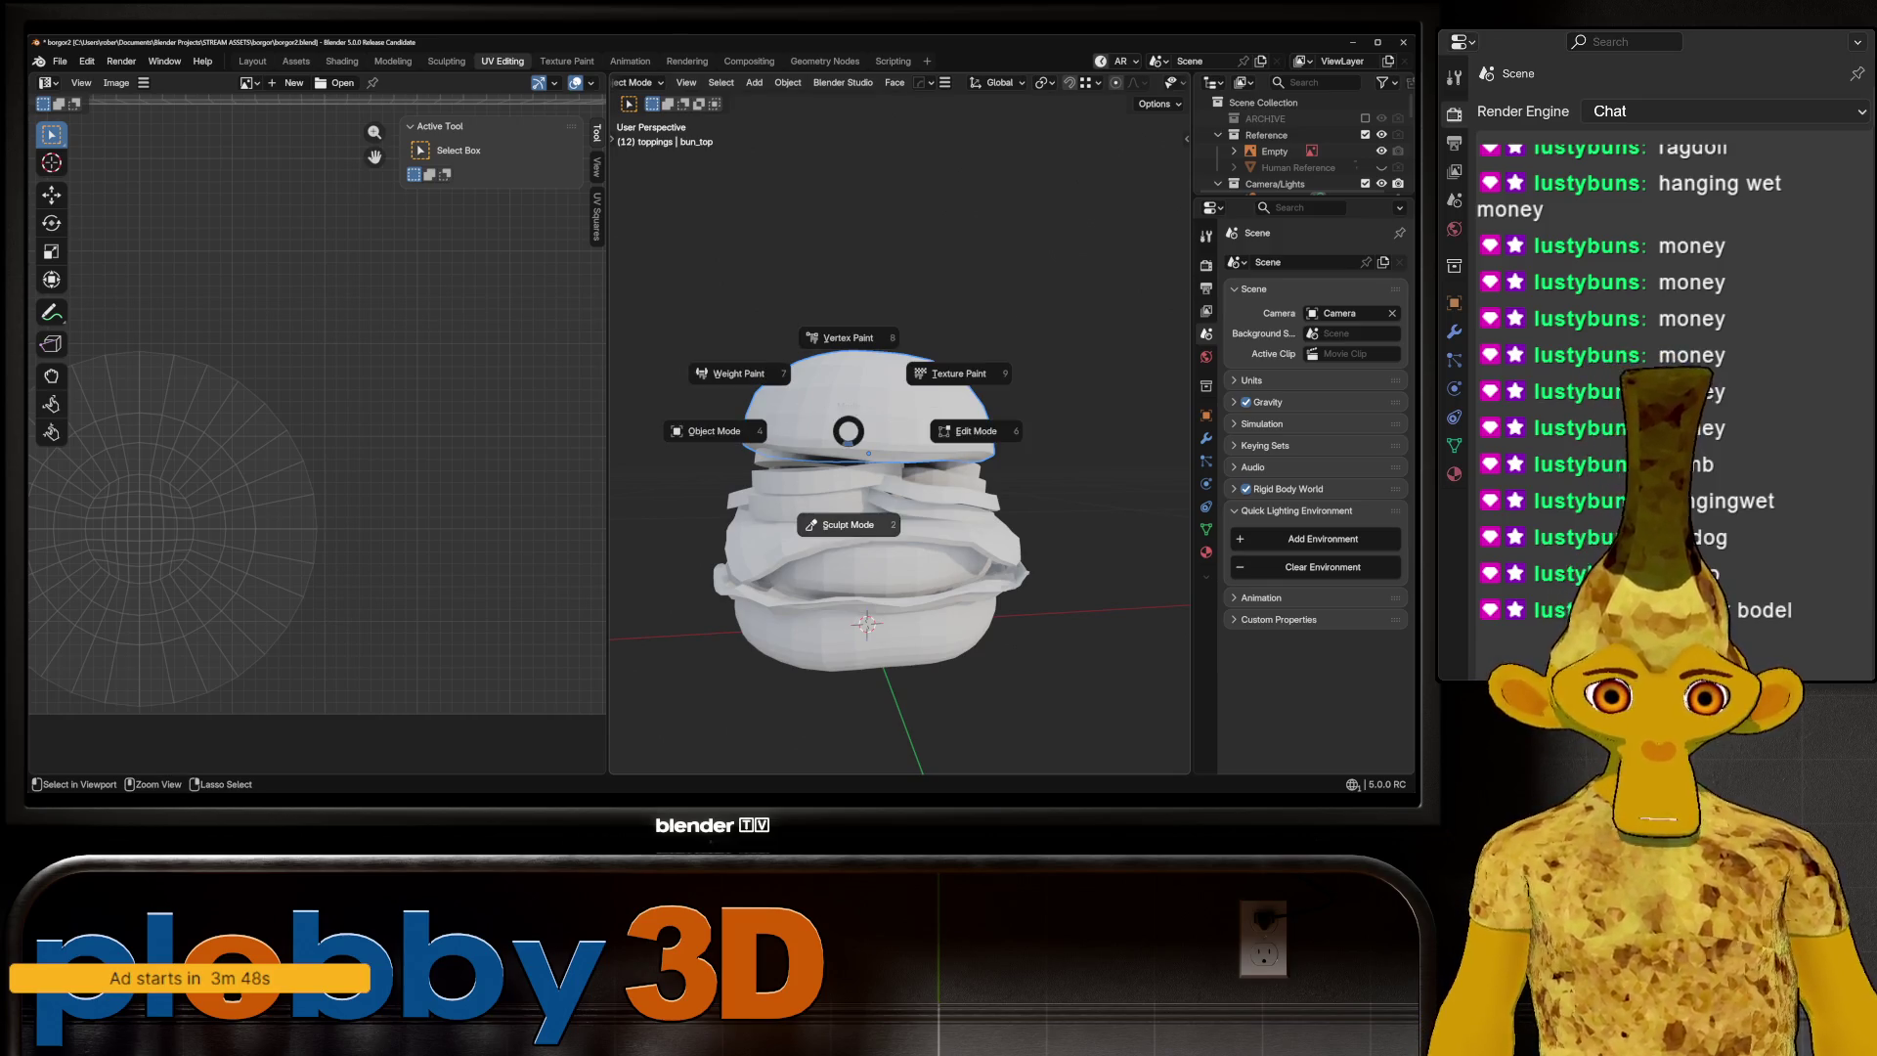
Put the bun top into Sculpt Mode and orbit around the burger
left_click(851, 513)
scroll(800, 375, "up", 3)
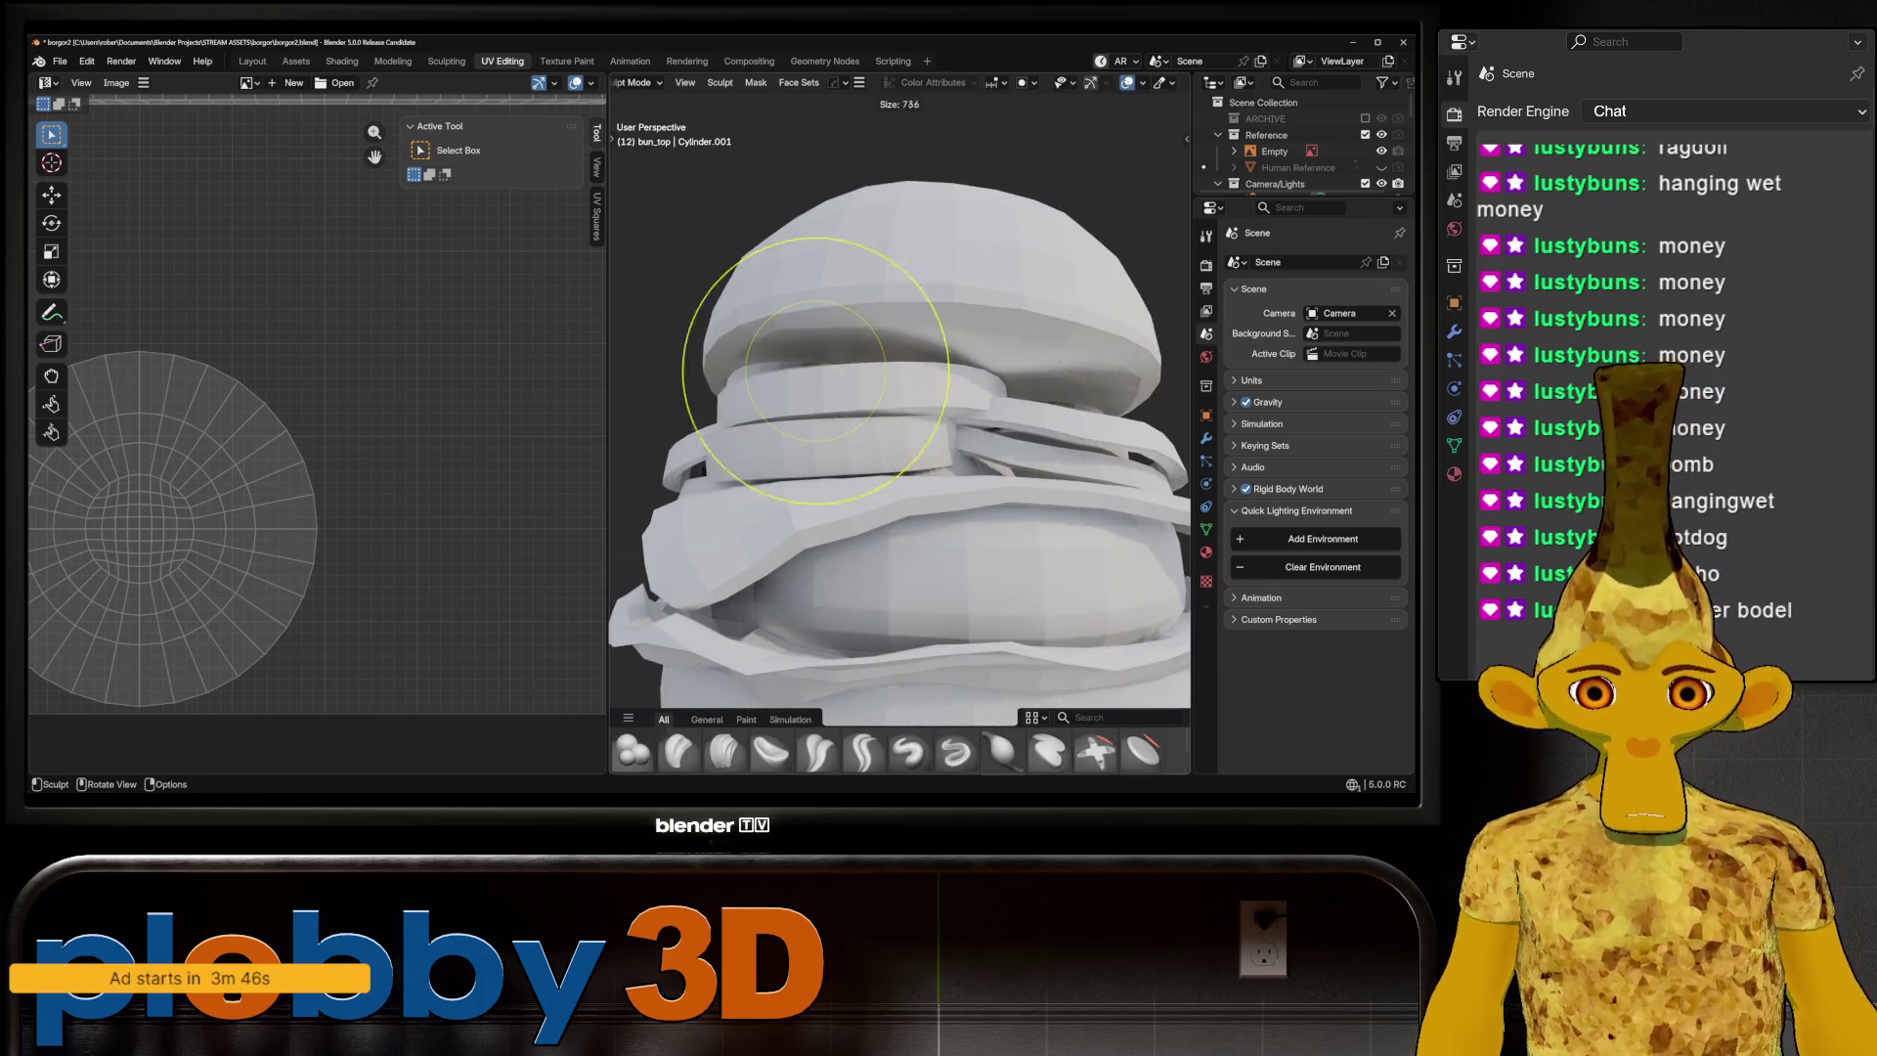
scroll(775, 306, "up", 3)
middle_click_drag(775, 306, 860, 348)
scroll(782, 322, "down", 4)
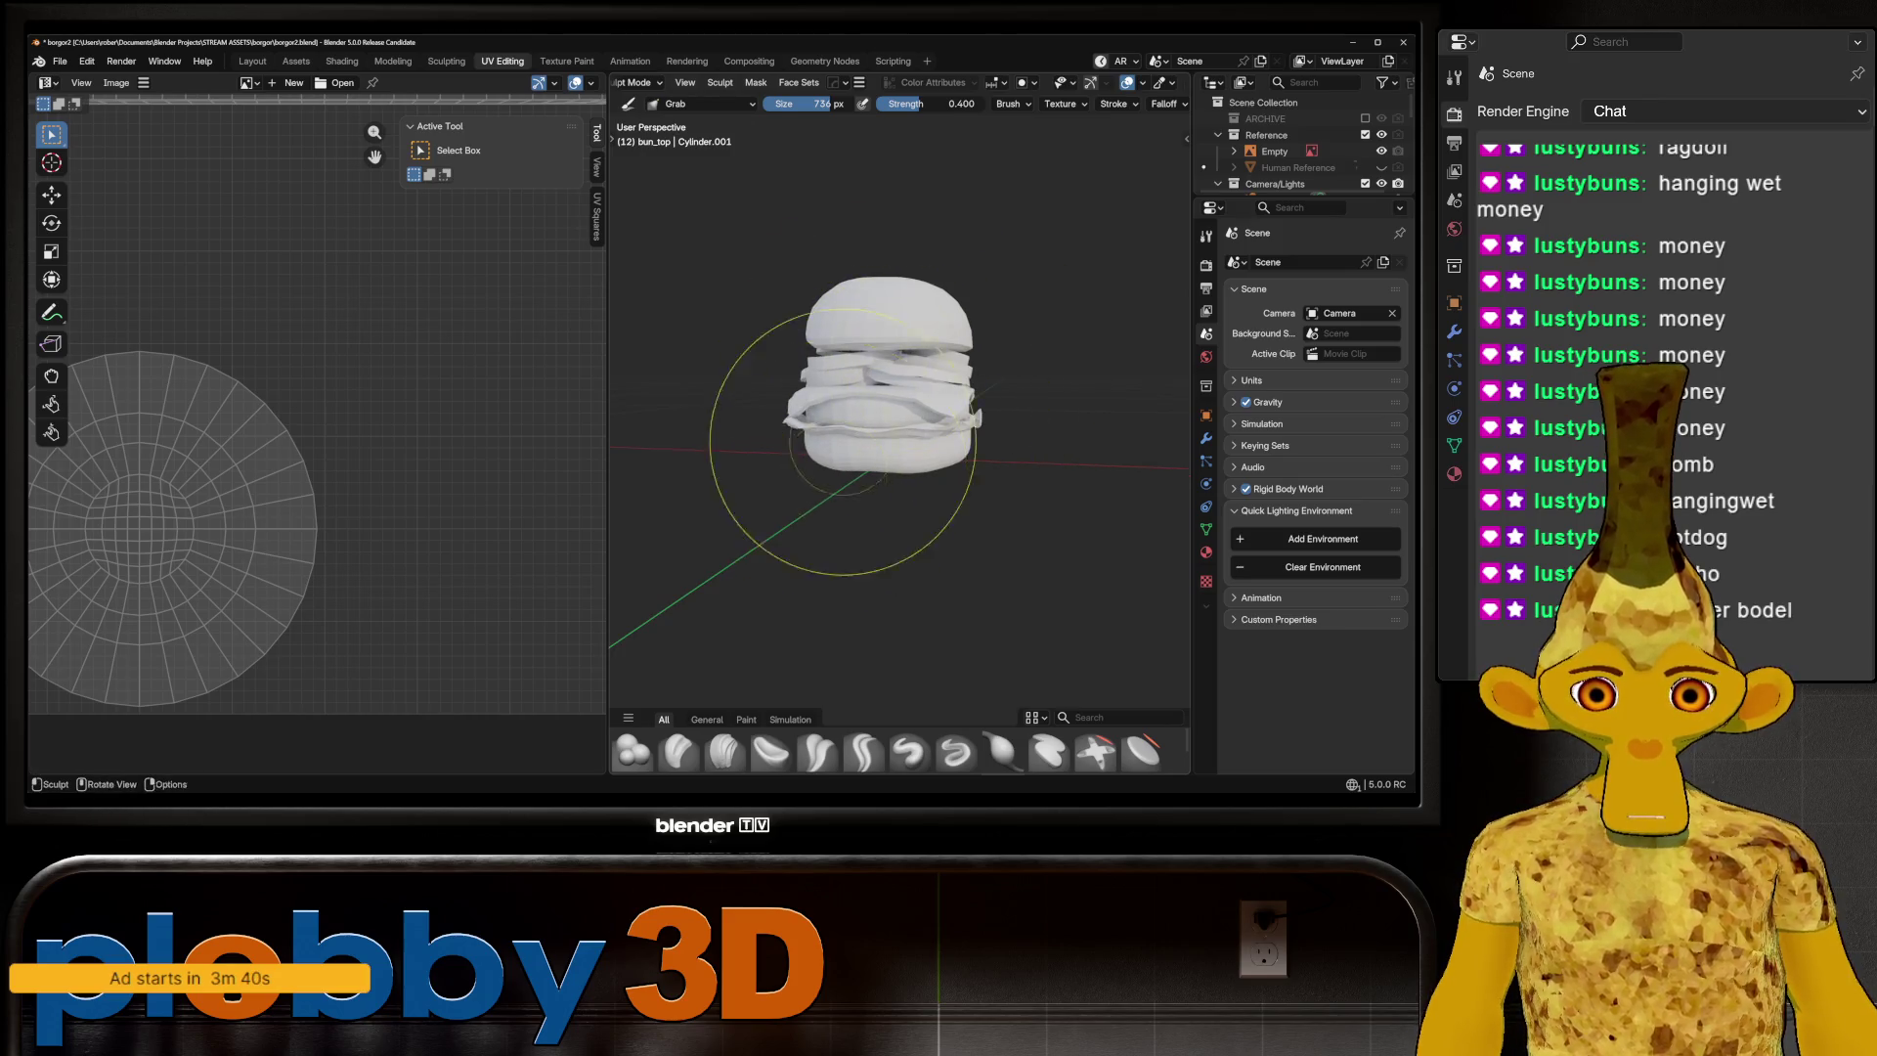
middle_click_drag(795, 481, 867, 482)
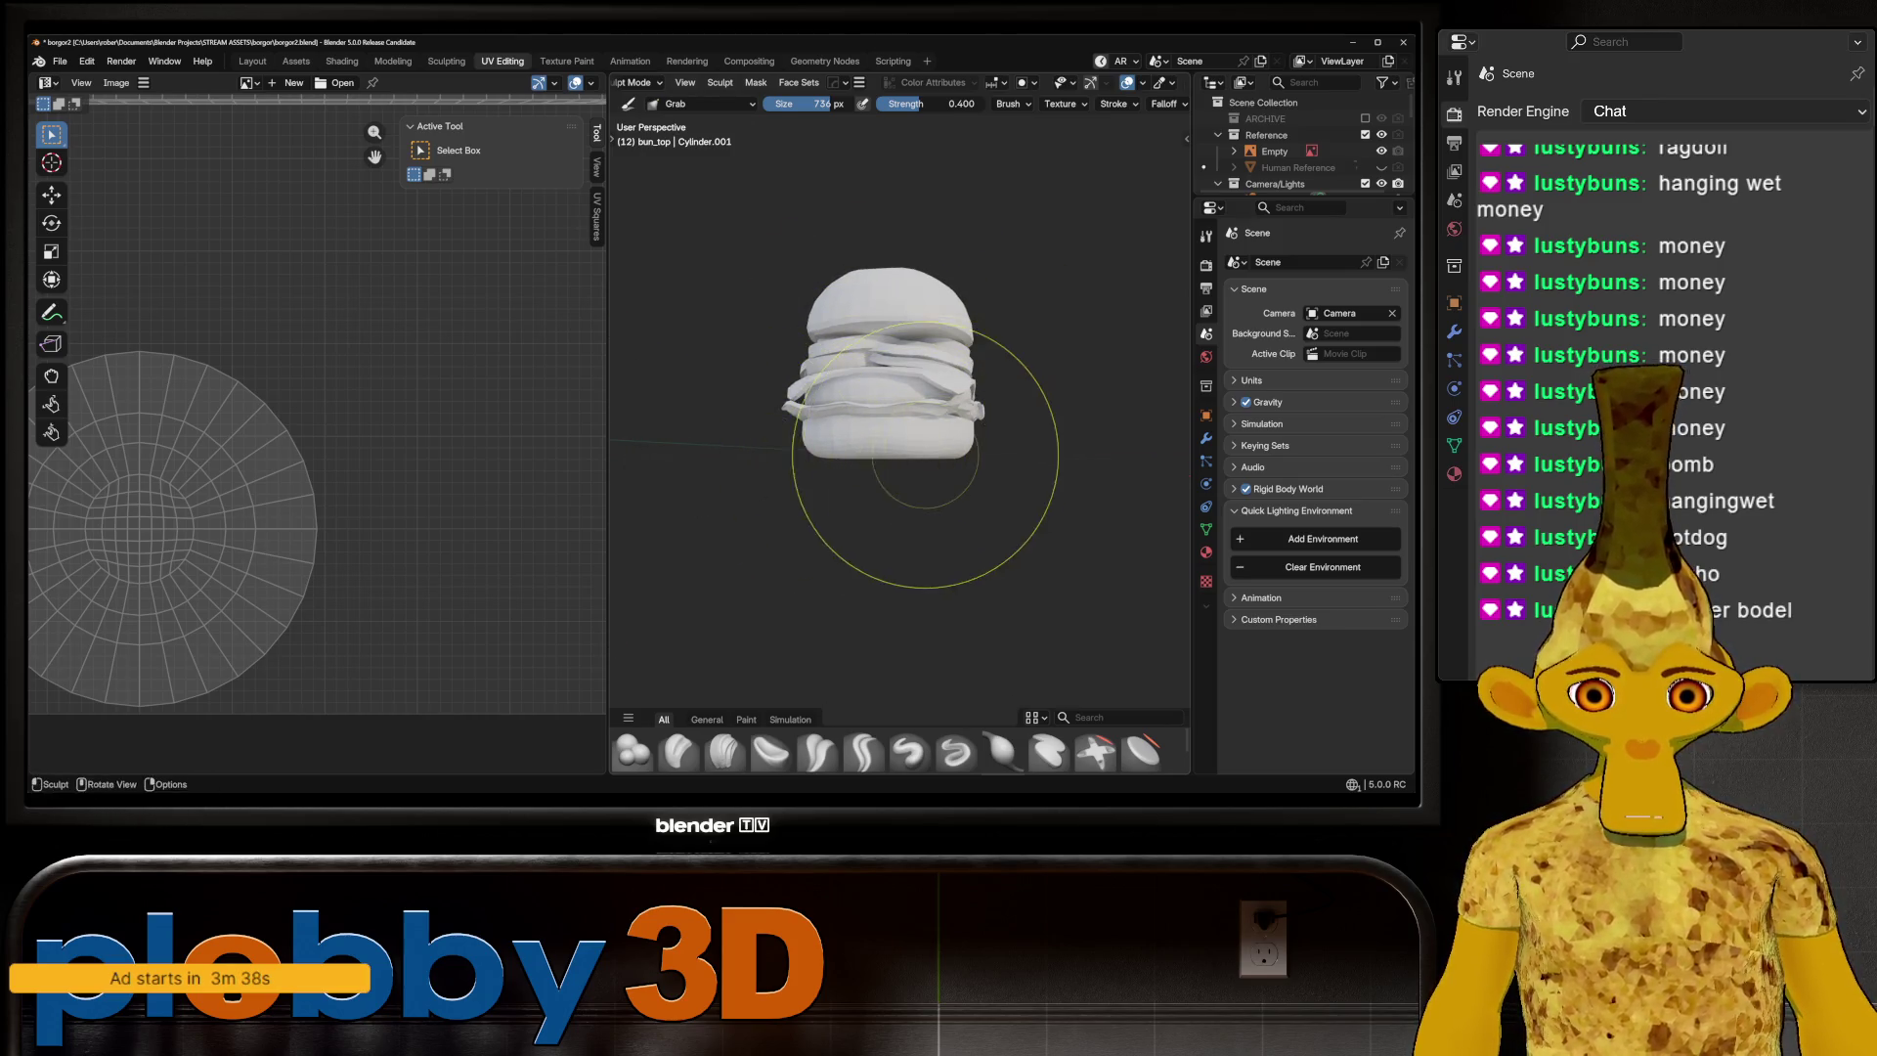
Switch sculpting to the bottom bun, then return to the Layout workspace
key("alt+q")
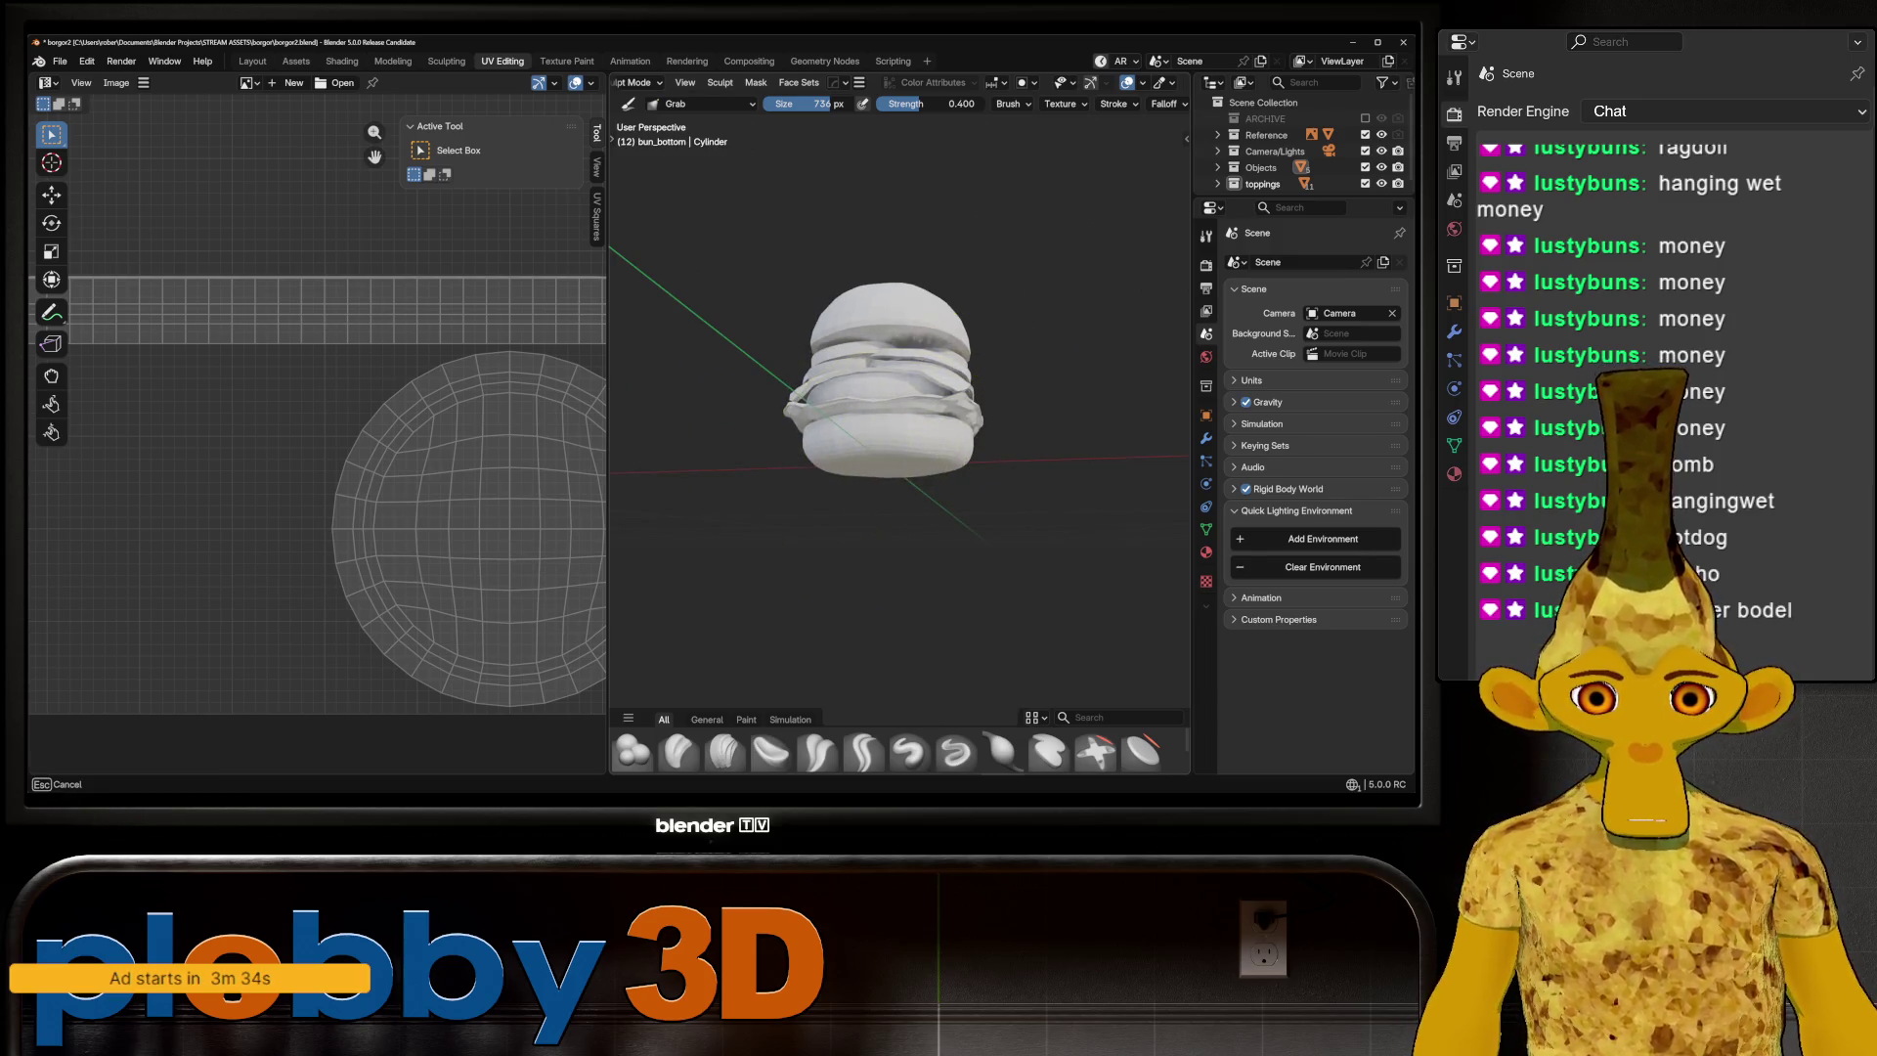
scroll(852, 473, "up", 3)
scroll(852, 477, "up", 2)
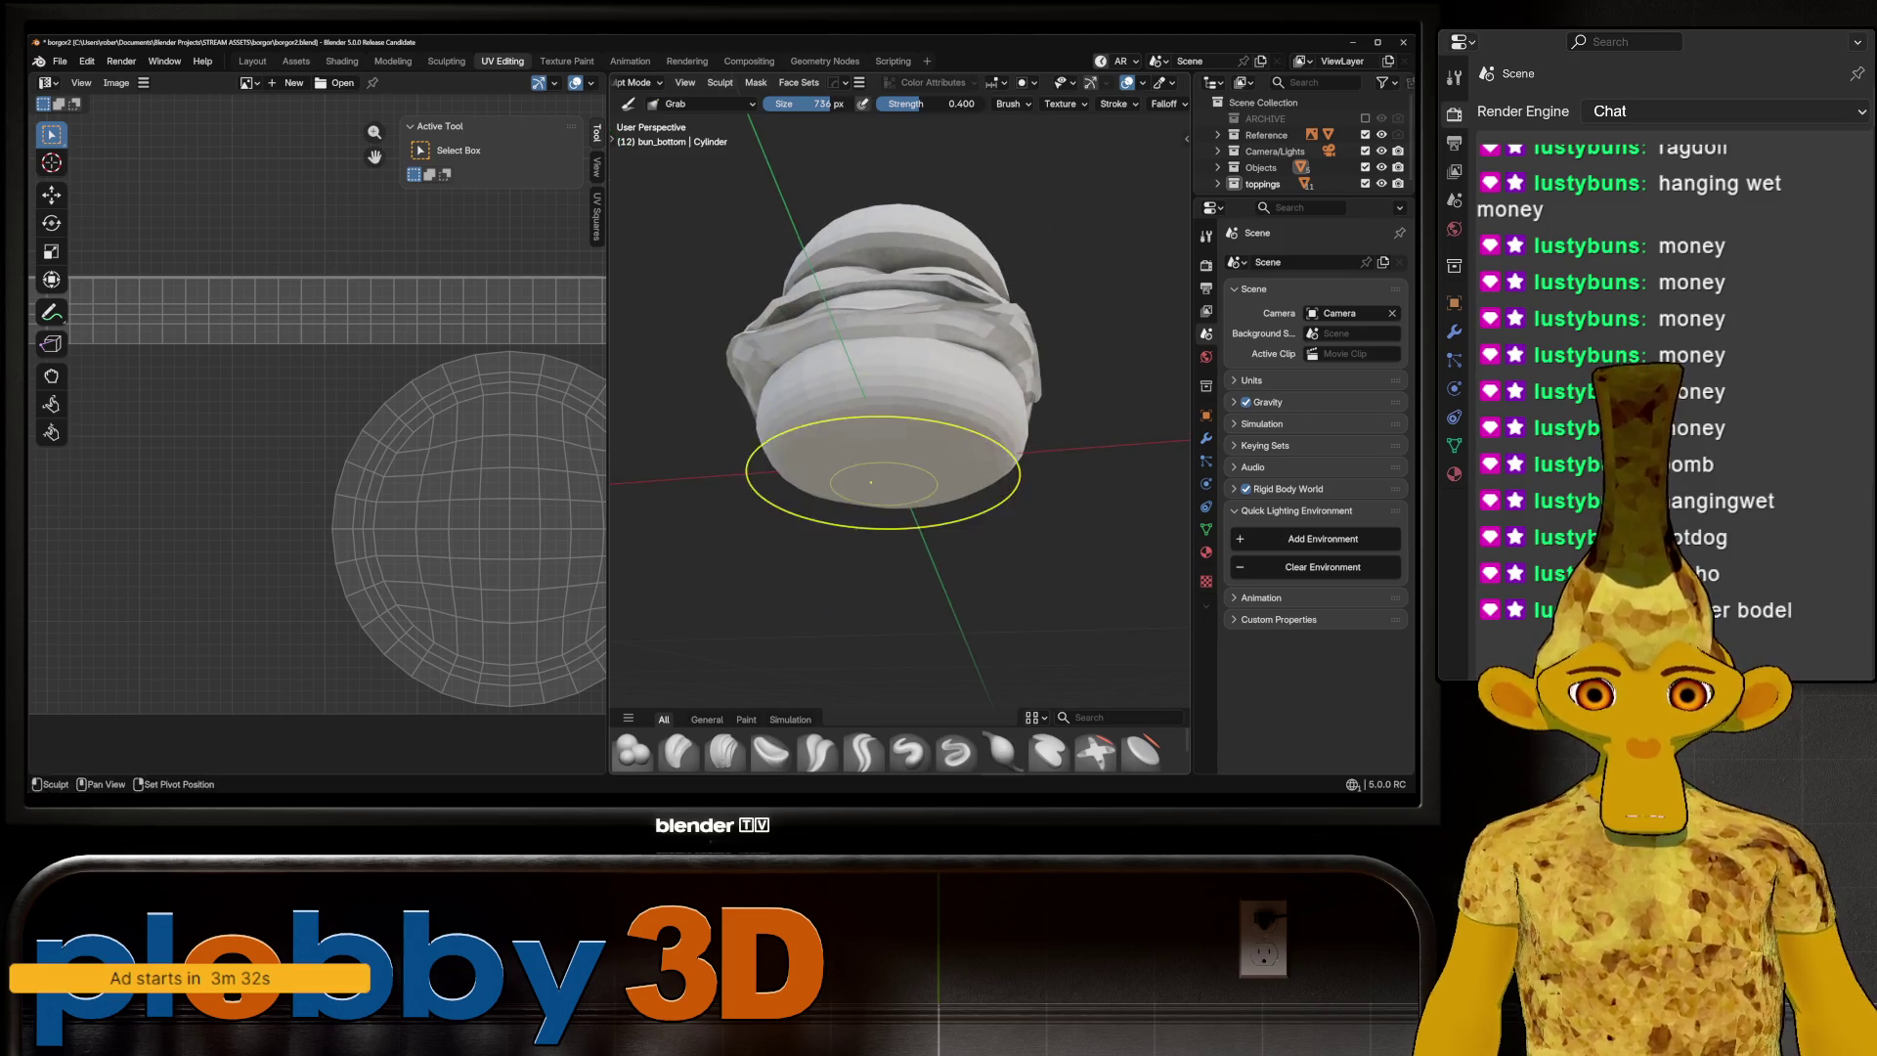
mouse_move(901, 430)
middle_mouse_down()
mouse_move(796, 473)
mouse_move(898, 494)
middle_mouse_up()
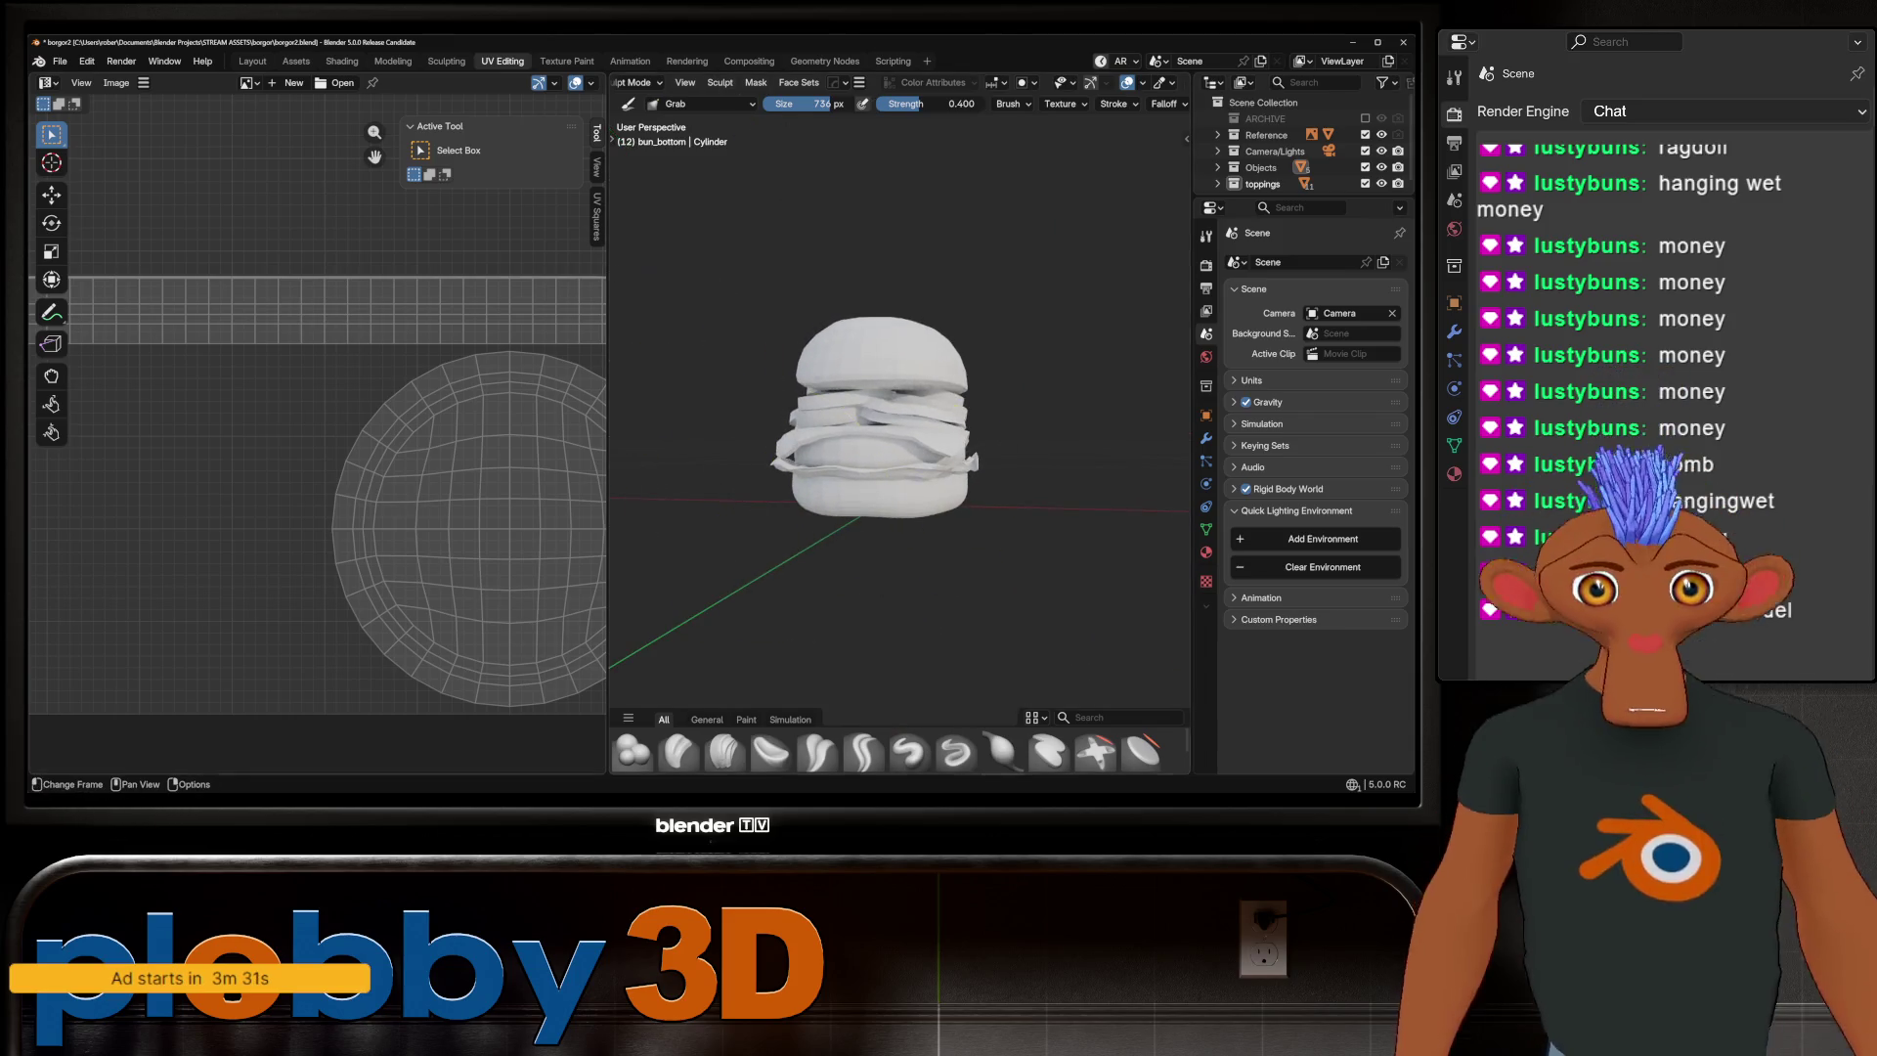
left_click(252, 60)
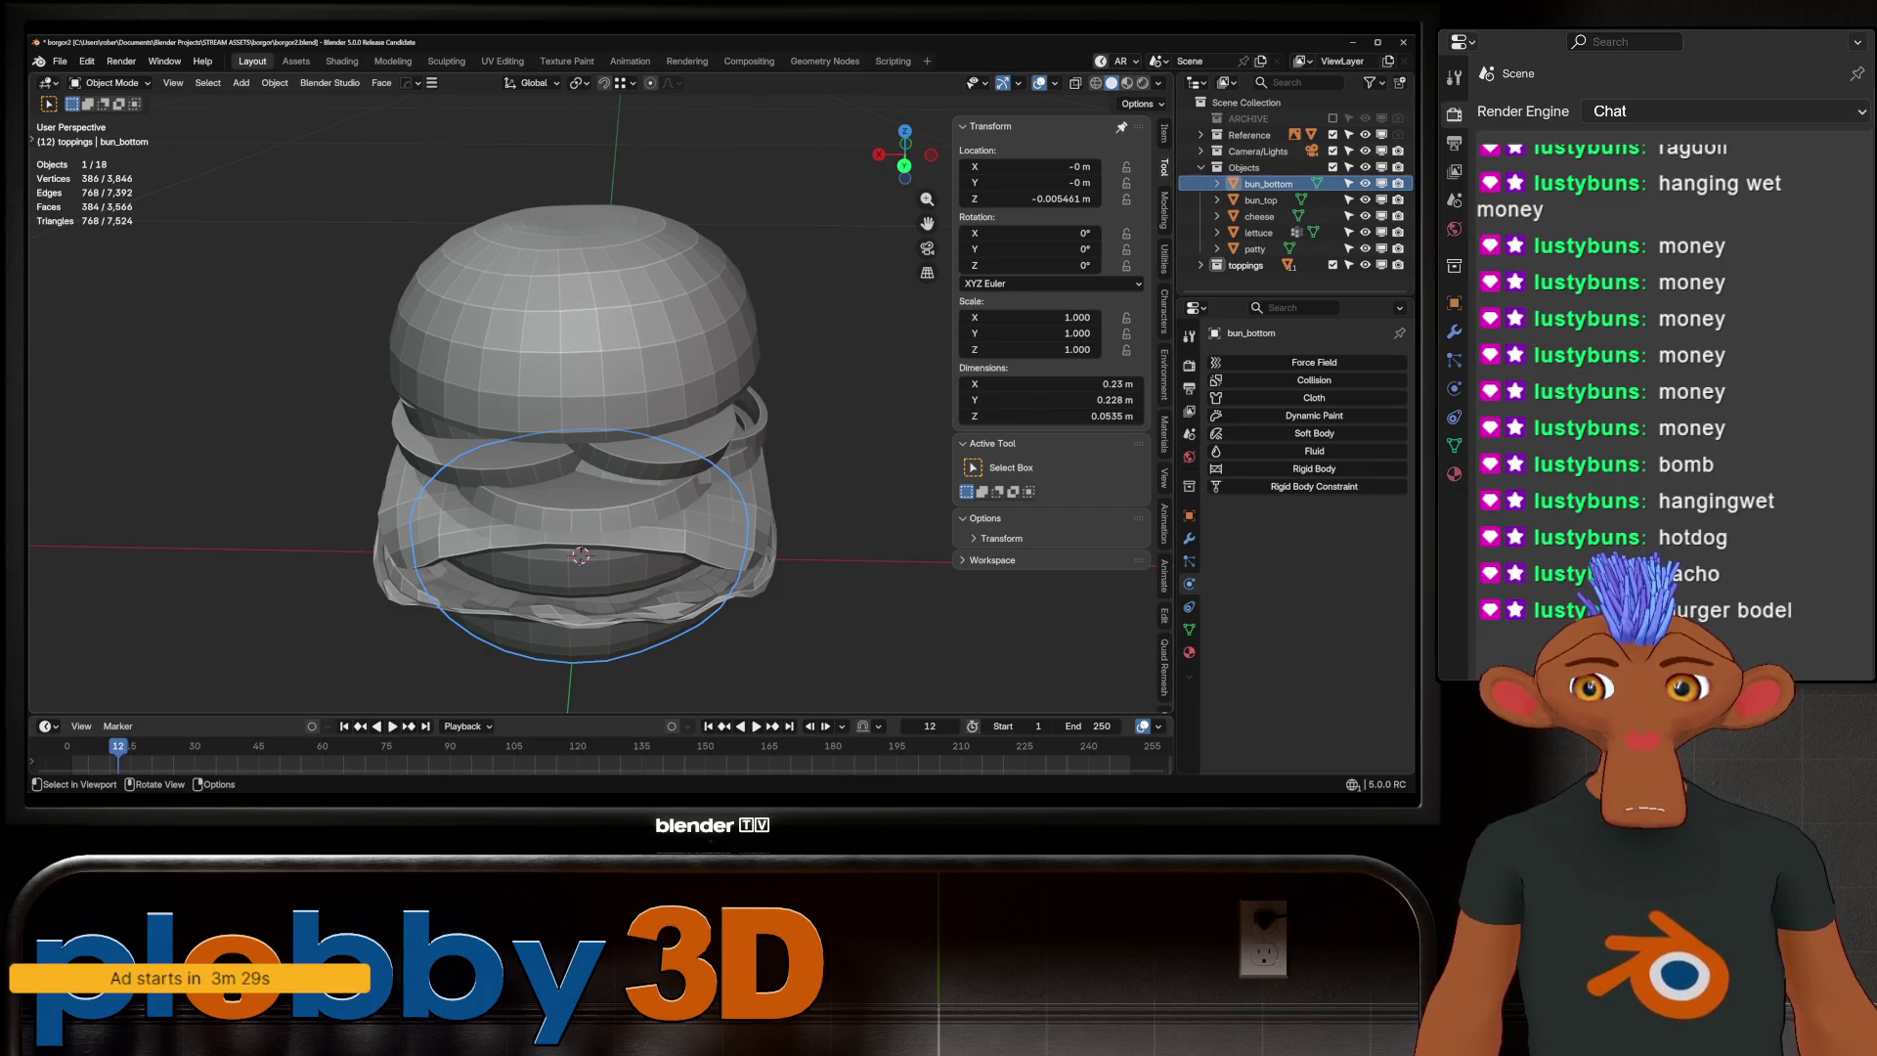
Save the scene as borgor2.blend and deselect the bottom bun
scroll(581, 440, "down", 3)
key("ctrl+s")
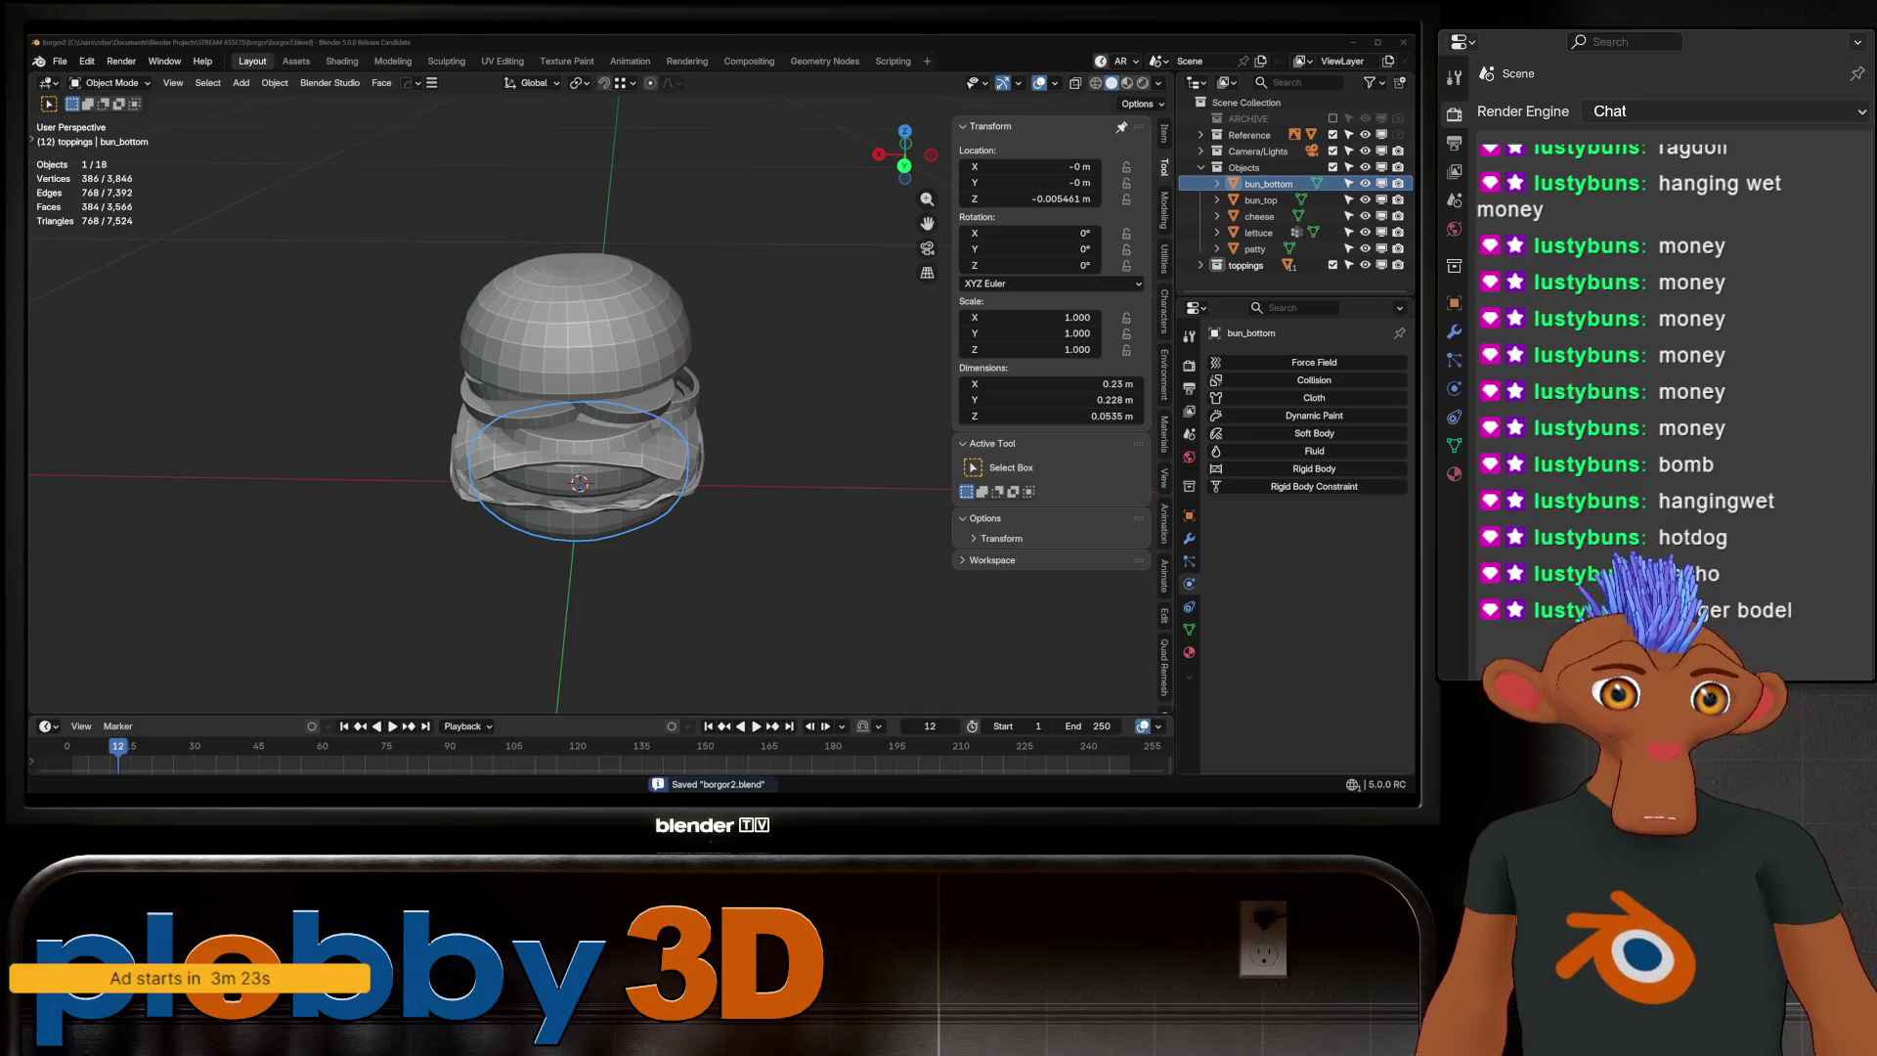
key("alt+a")
Orbit, zoom and pan the viewport to look the burger over from low angles
middle_click_drag(580, 440, 581, 381)
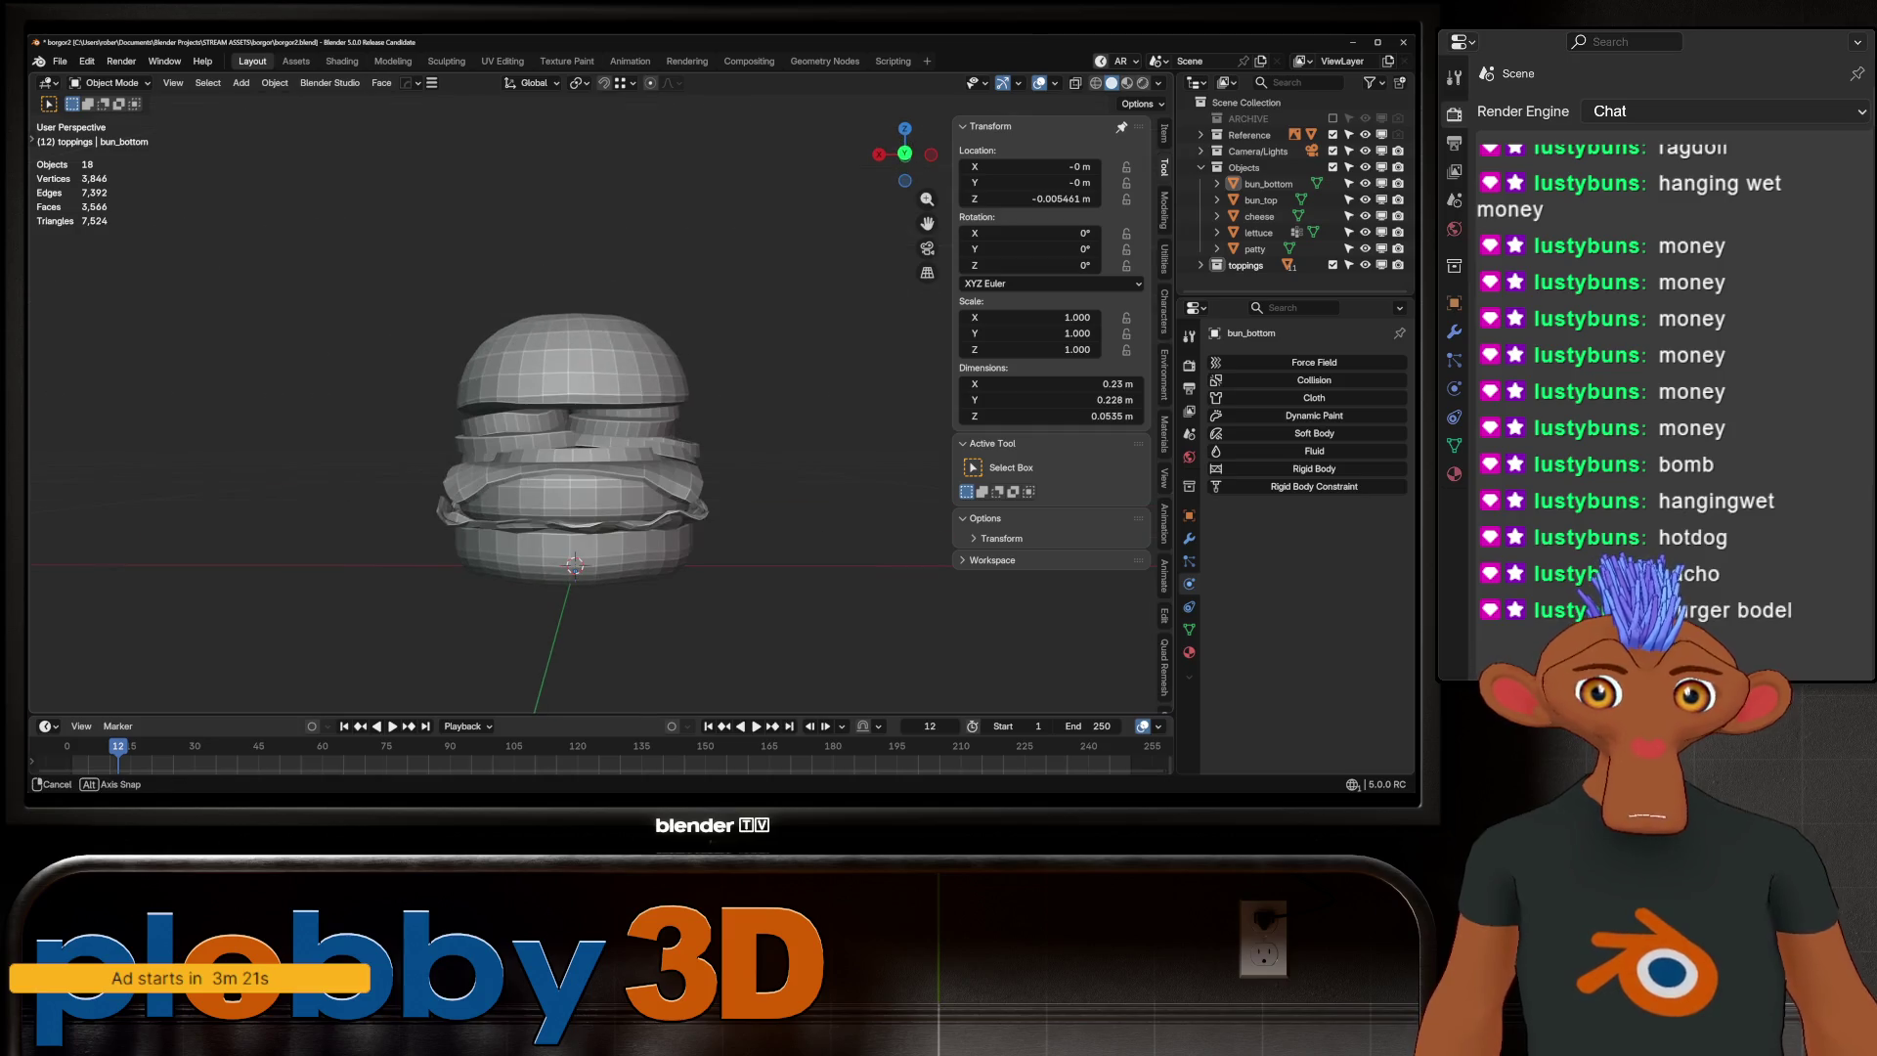
scroll(547, 430, "up", 4)
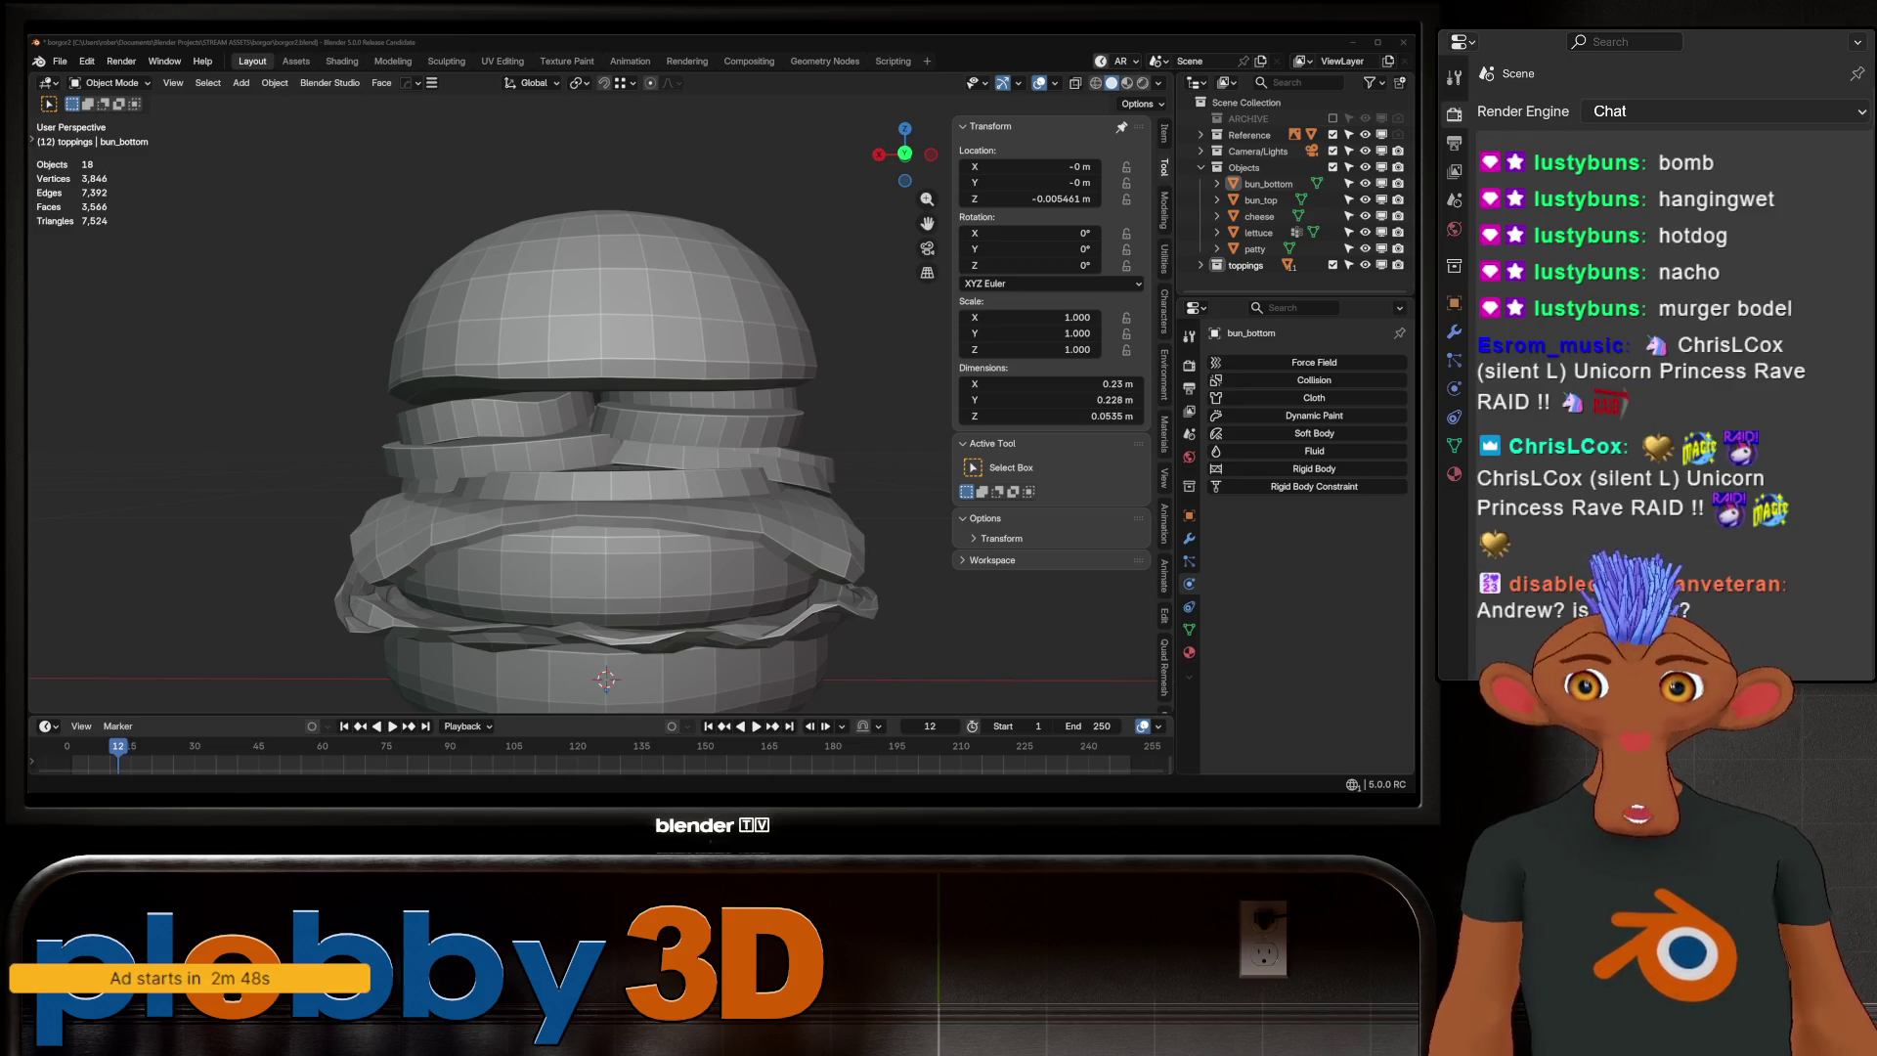
mouse_move(586, 440)
middle_mouse_down()
mouse_move(557, 420)
mouse_move(537, 450)
mouse_move(567, 479)
mouse_move(626, 410)
mouse_move(684, 391)
mouse_move(645, 469)
mouse_move(606, 401)
mouse_move(654, 460)
mouse_move(645, 489)
mouse_move(606, 430)
mouse_move(548, 435)
middle_mouse_up()
scroll(655, 509, "up", 4)
middle_click_drag(470, 439, 547, 421)
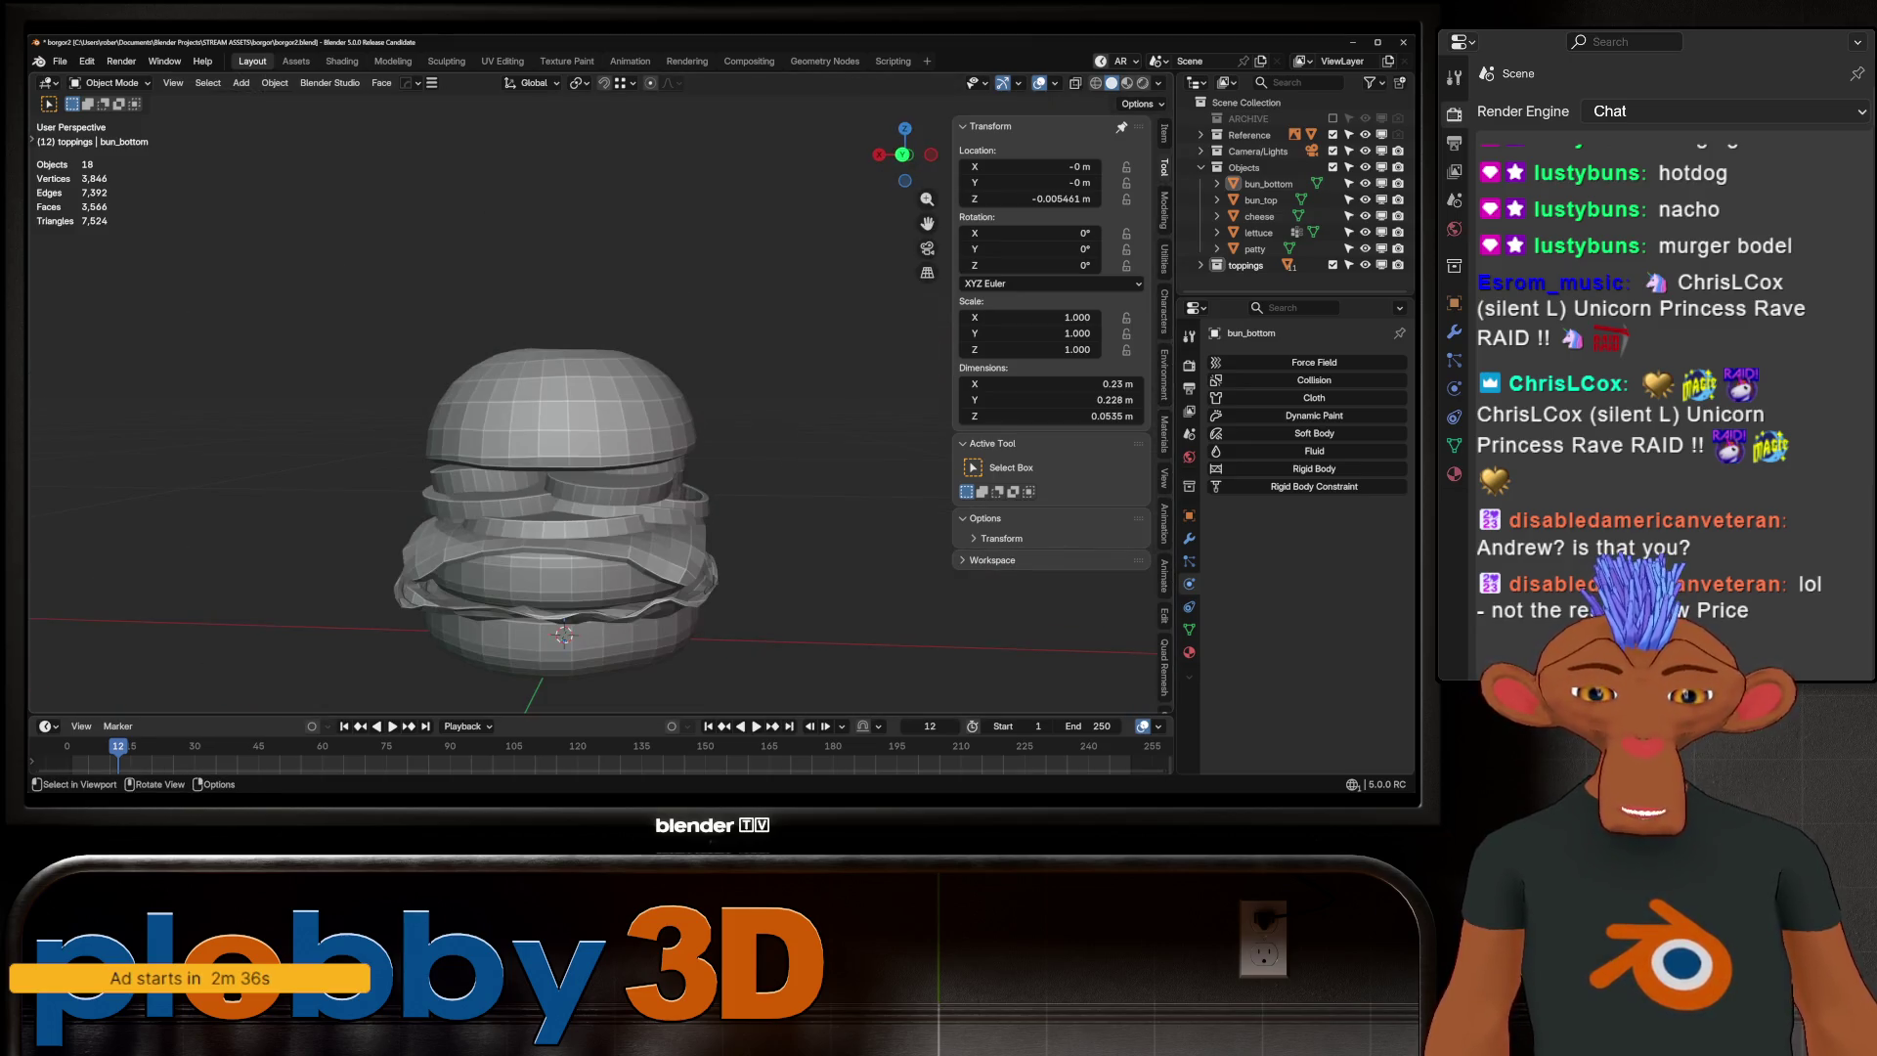
mouse_move(567, 586)
middle_mouse_down("shift")
mouse_move(569, 465)
mouse_move(812, 505)
middle_mouse_up("shift")
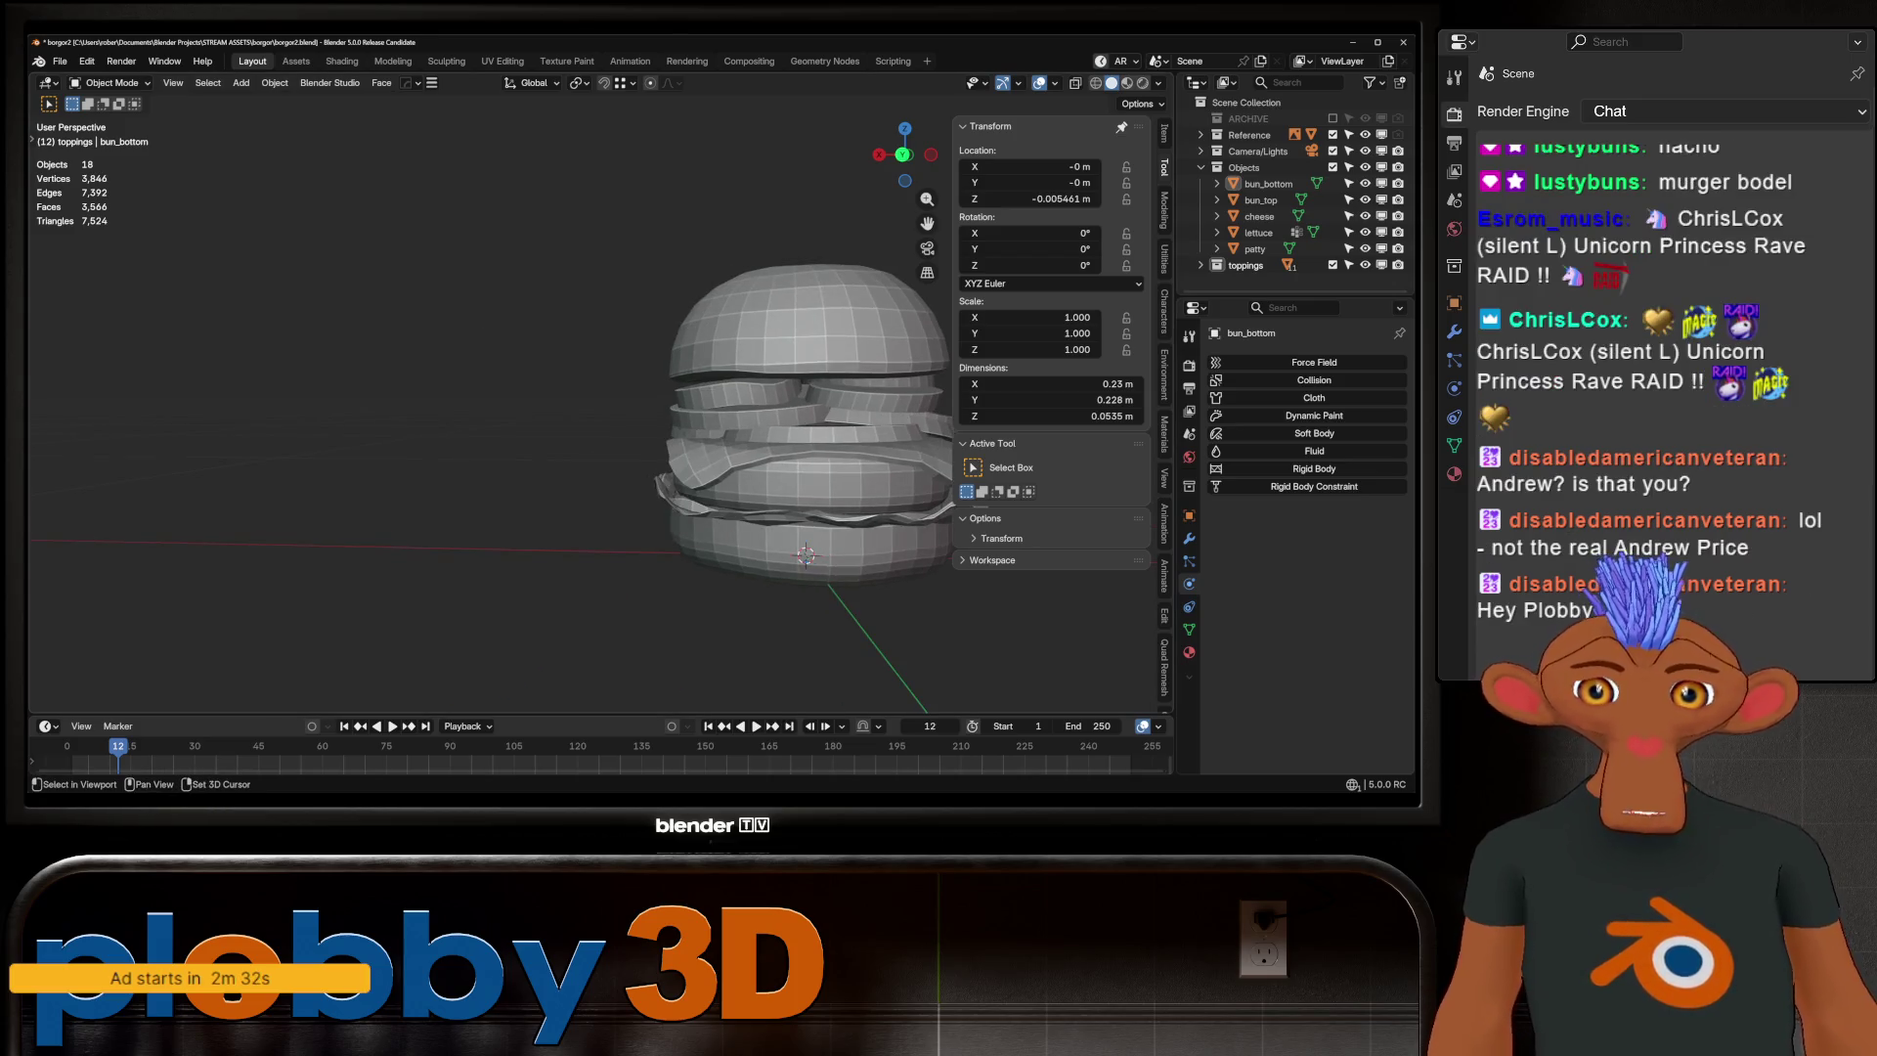
Add a Single Vert mesh object, shift it along X, and frame it
key("shift+a")
mouse_move(367, 446)
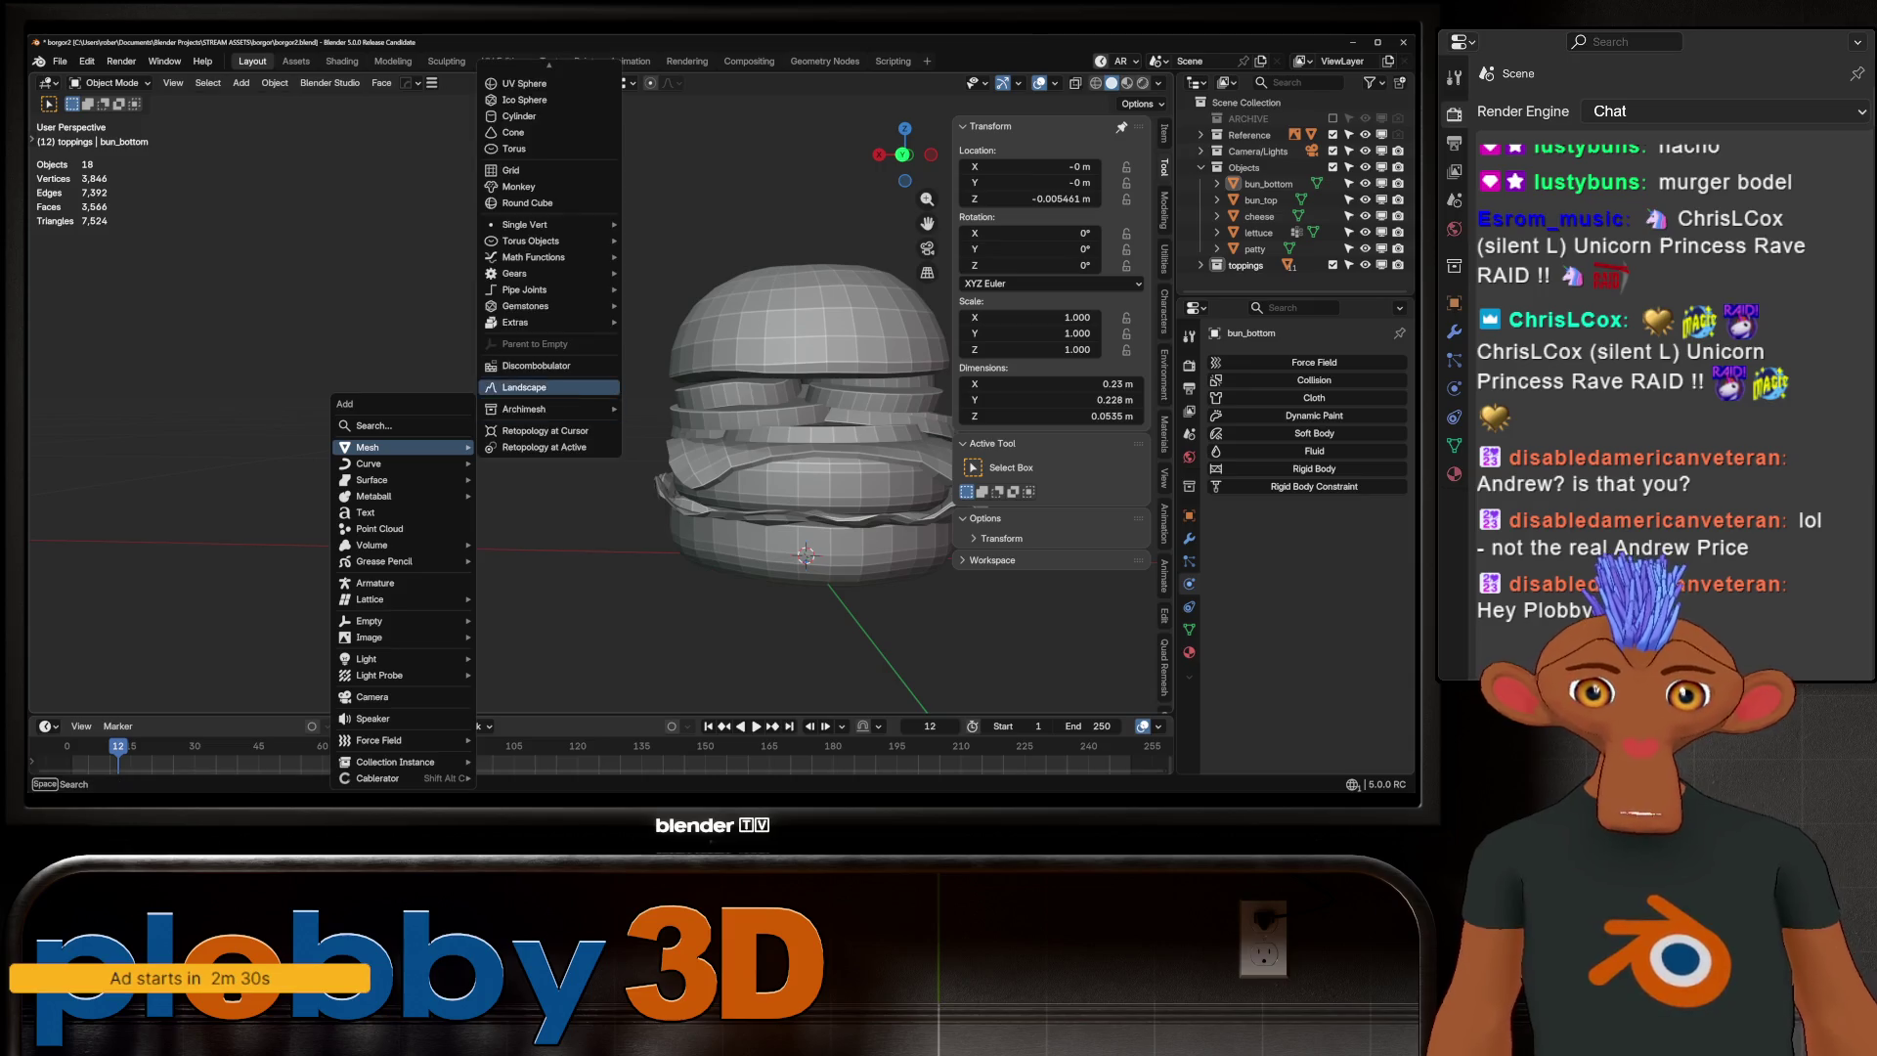
mouse_move(525, 225)
left_click(680, 225)
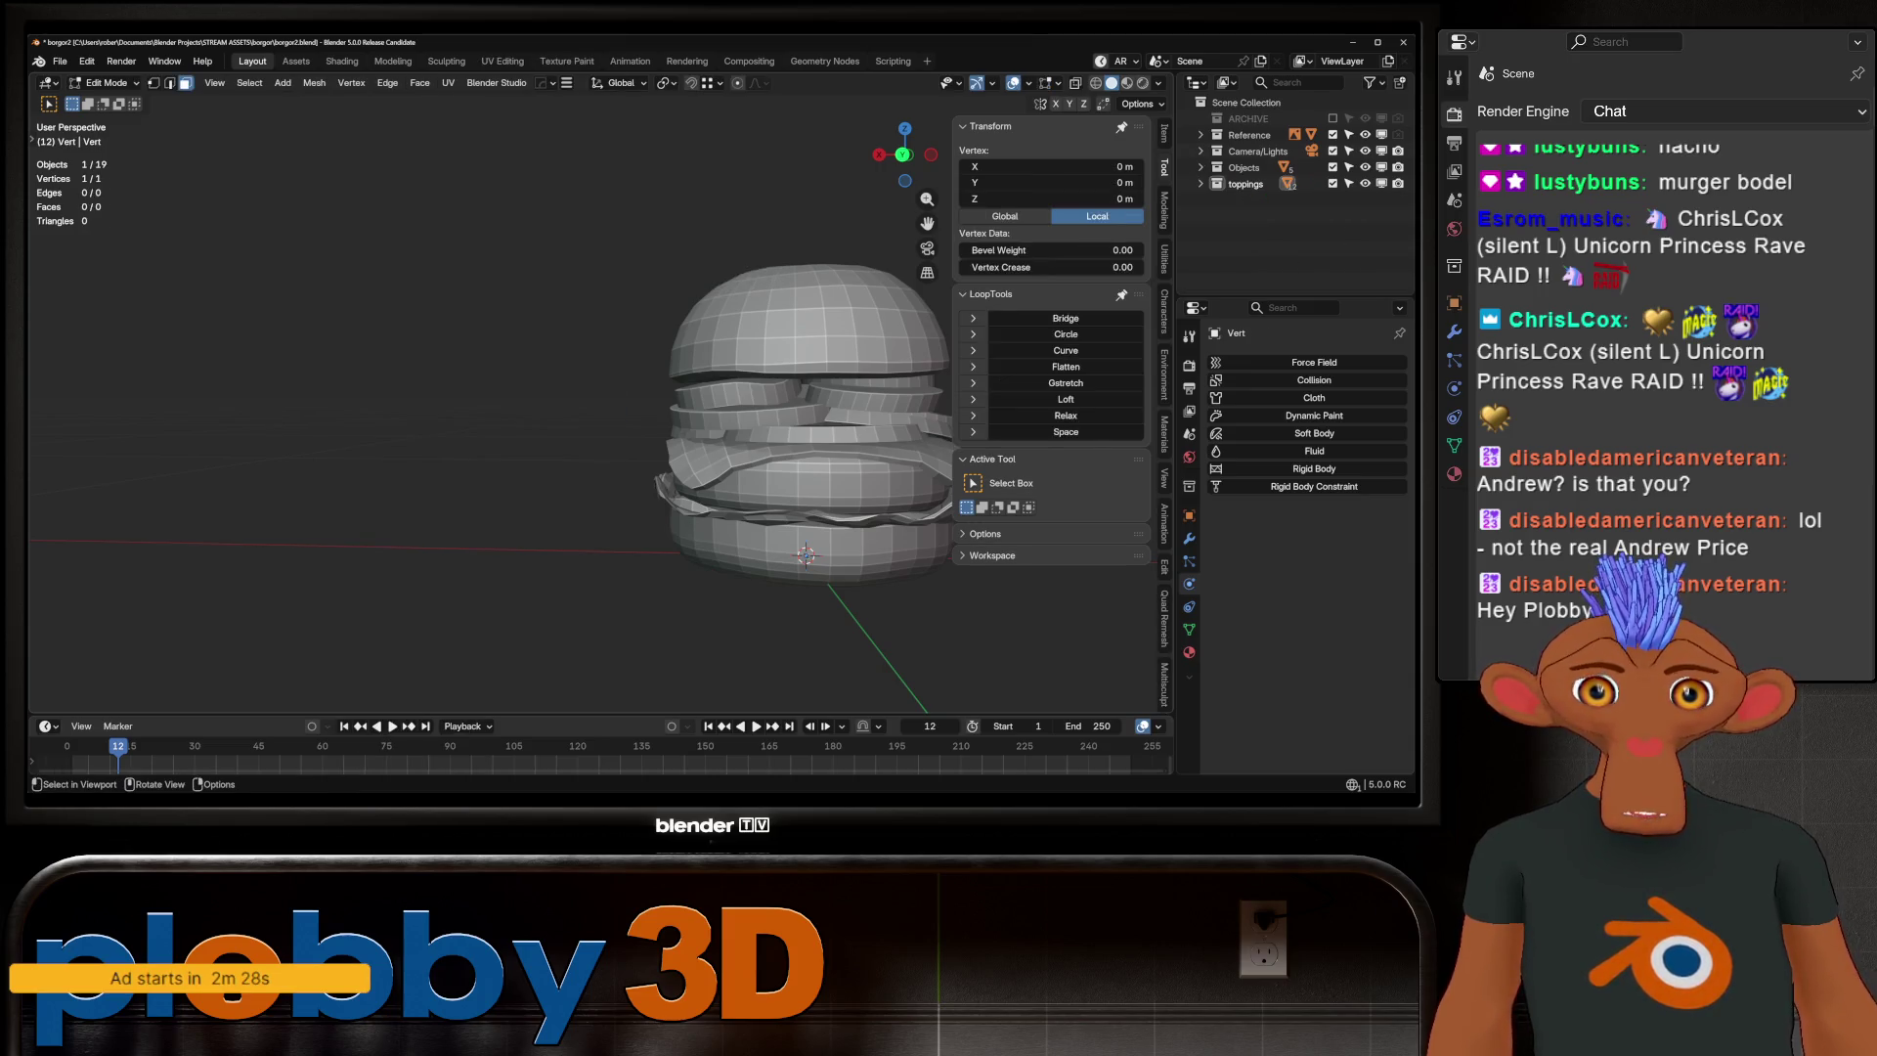
key("g")
key("x")
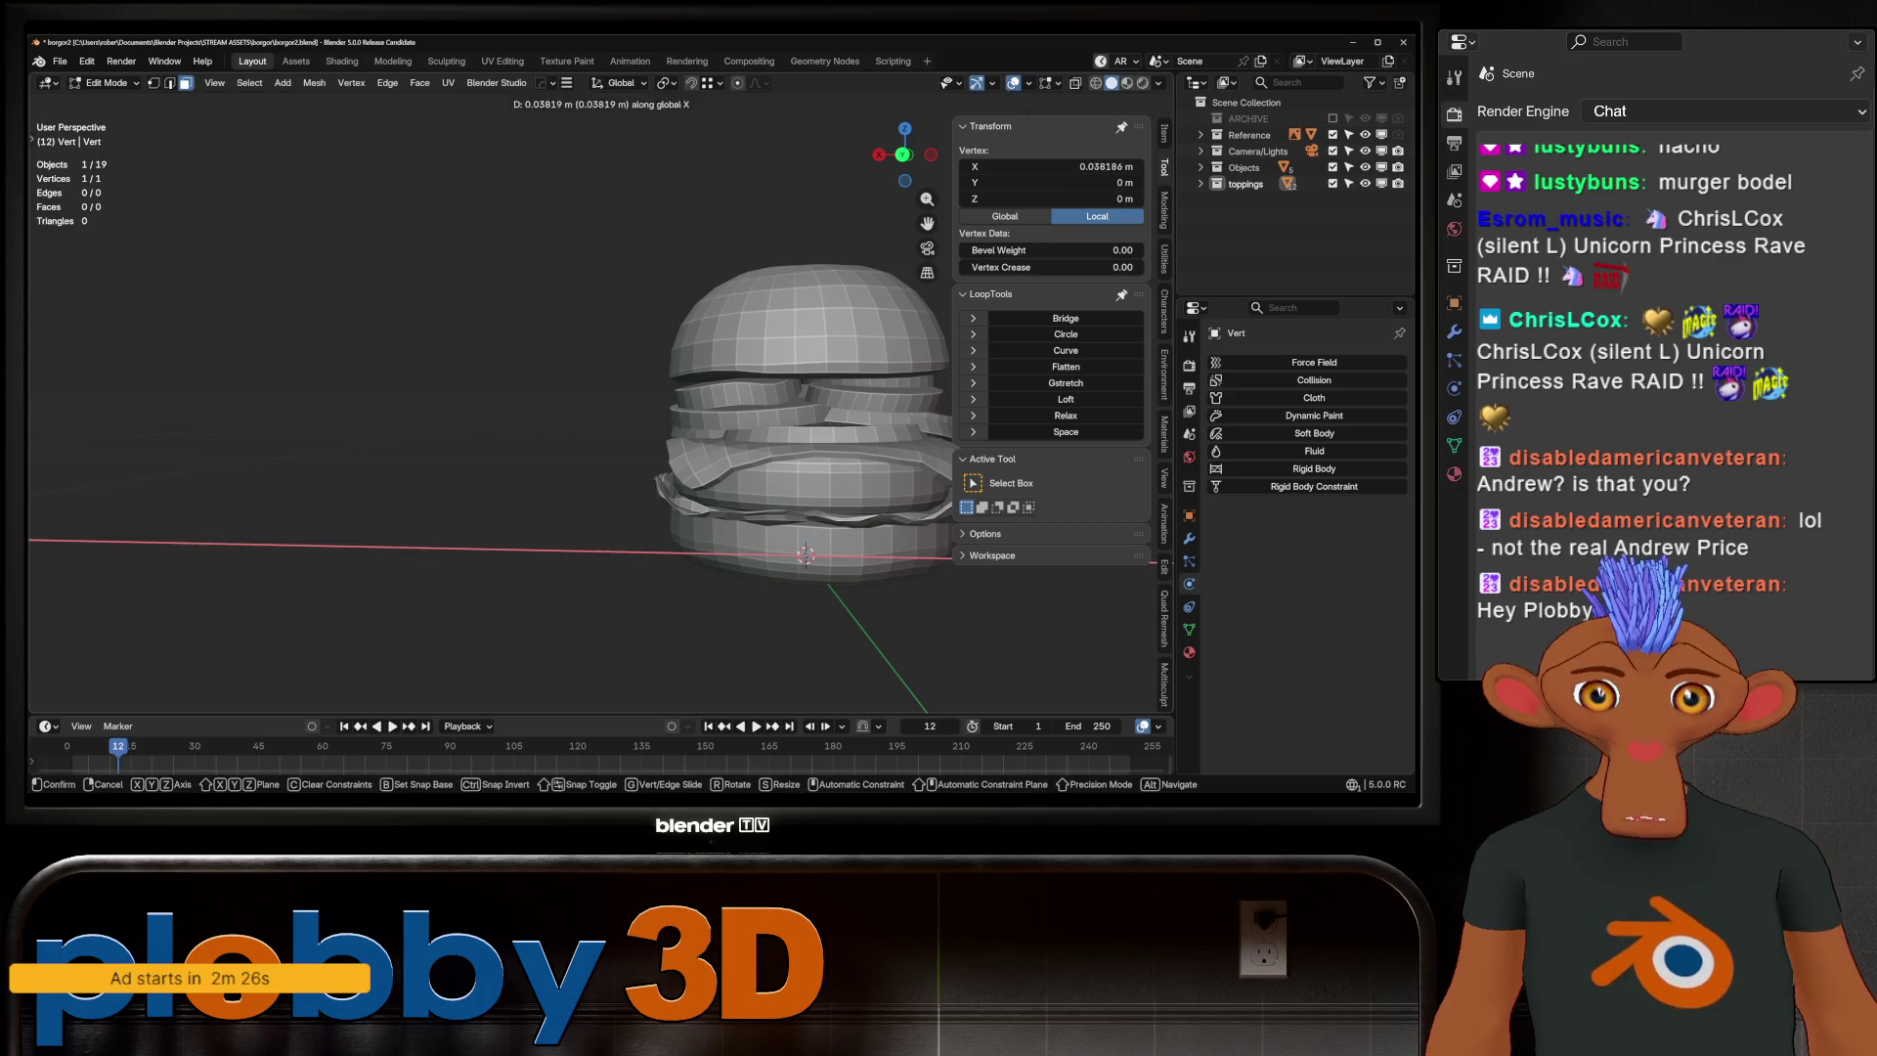
key("Return")
key("Tab")
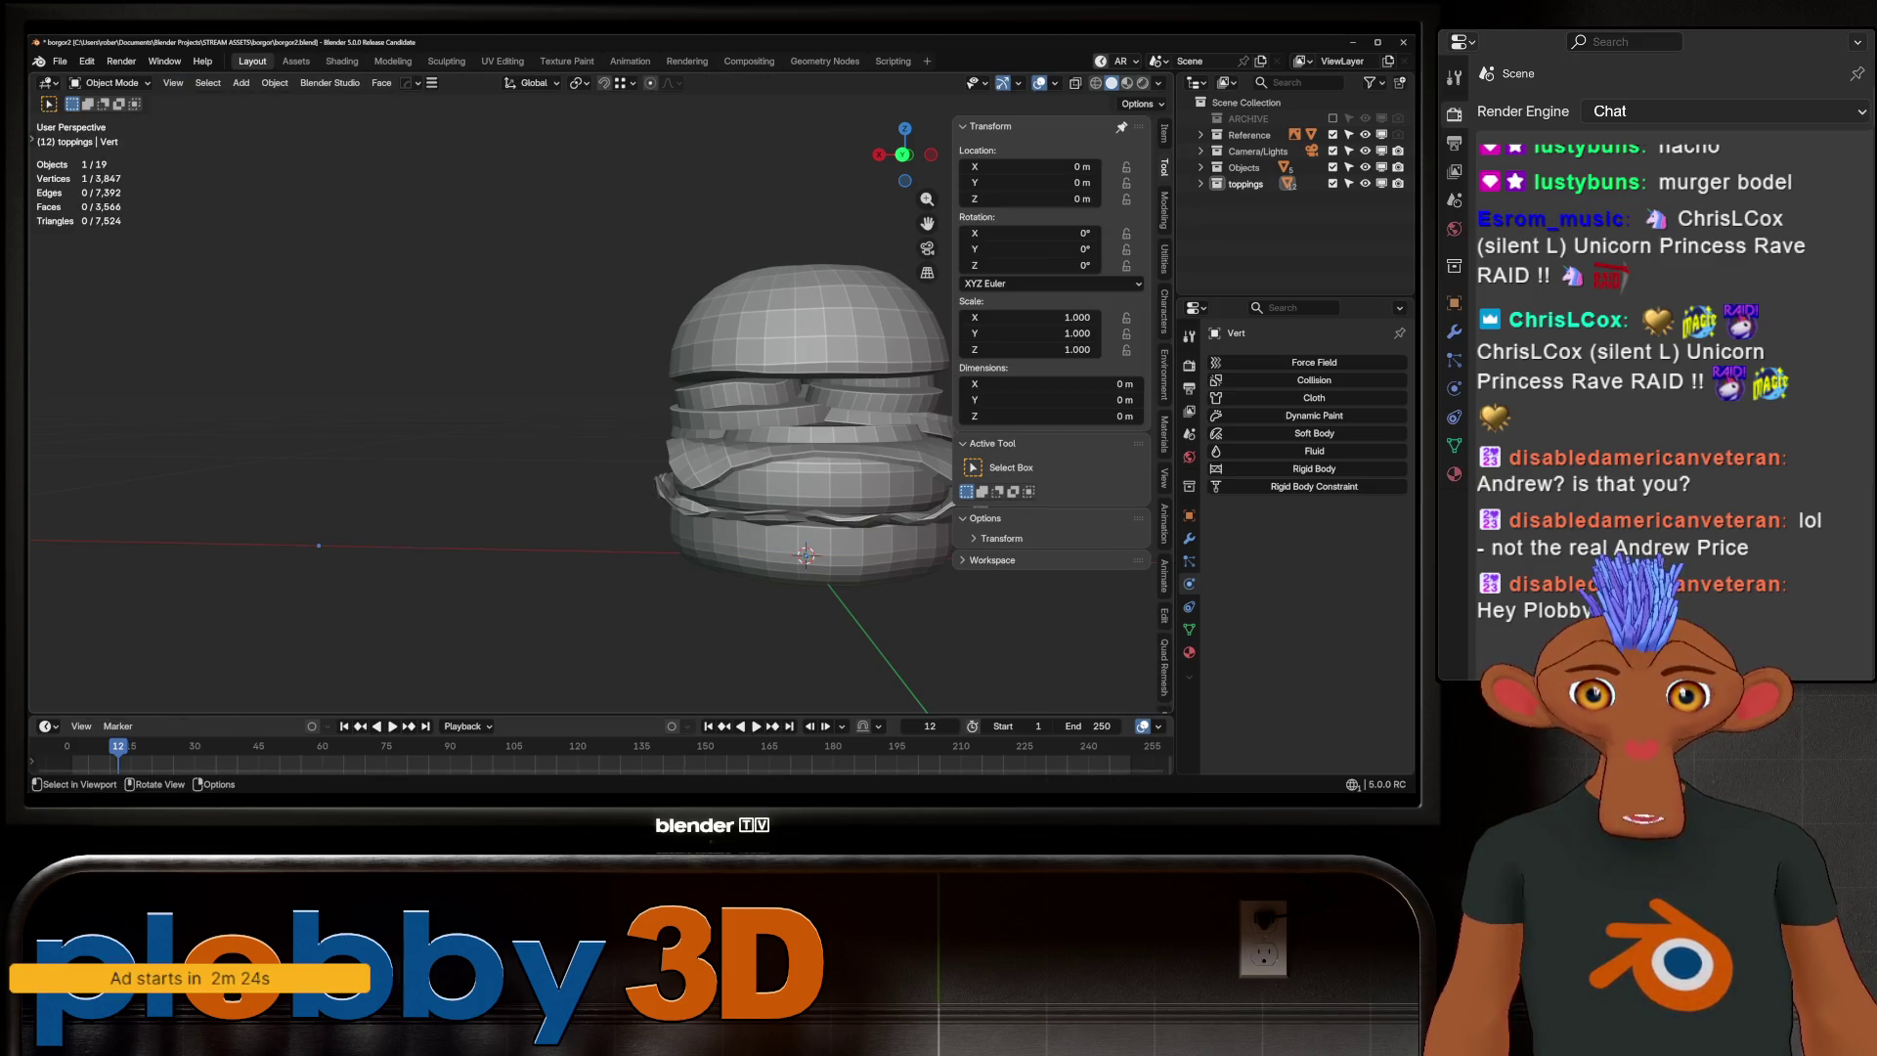
key("KP_Decimal")
key("Tab")
key("Tab")
key("Tab")
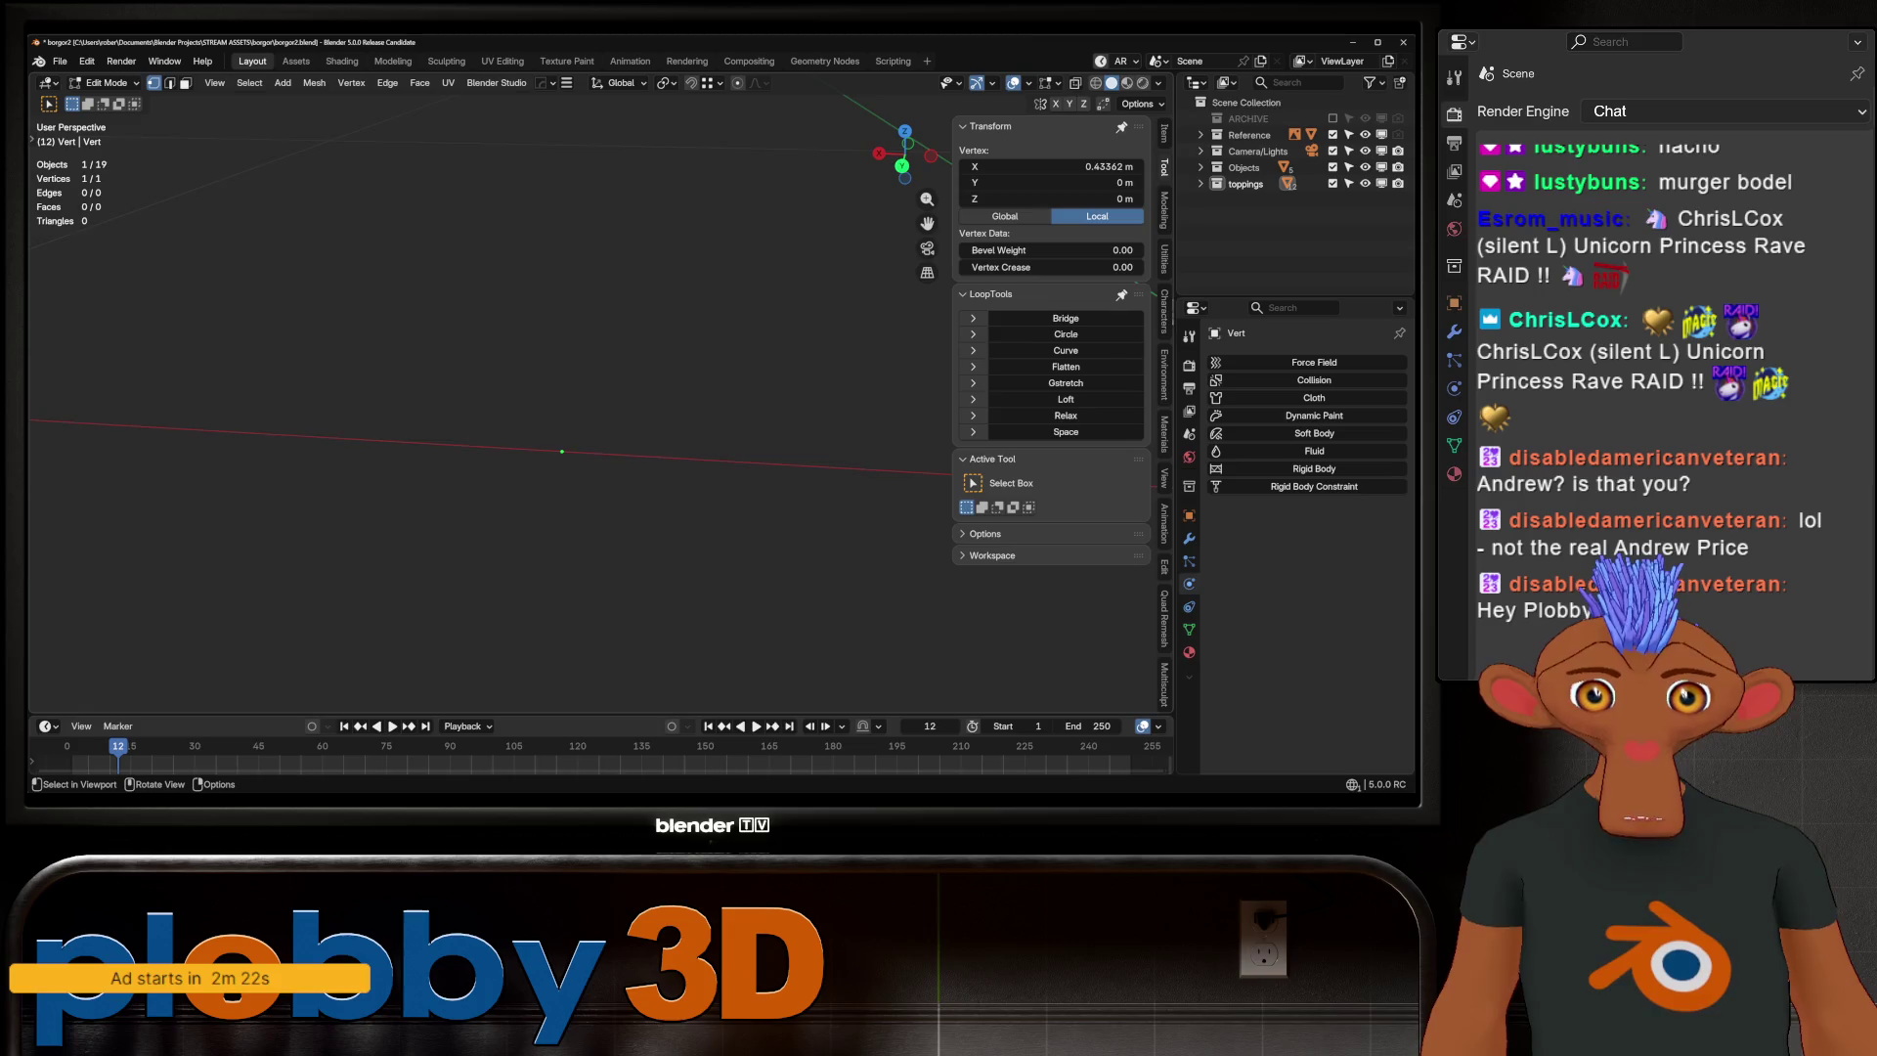
key("Tab")
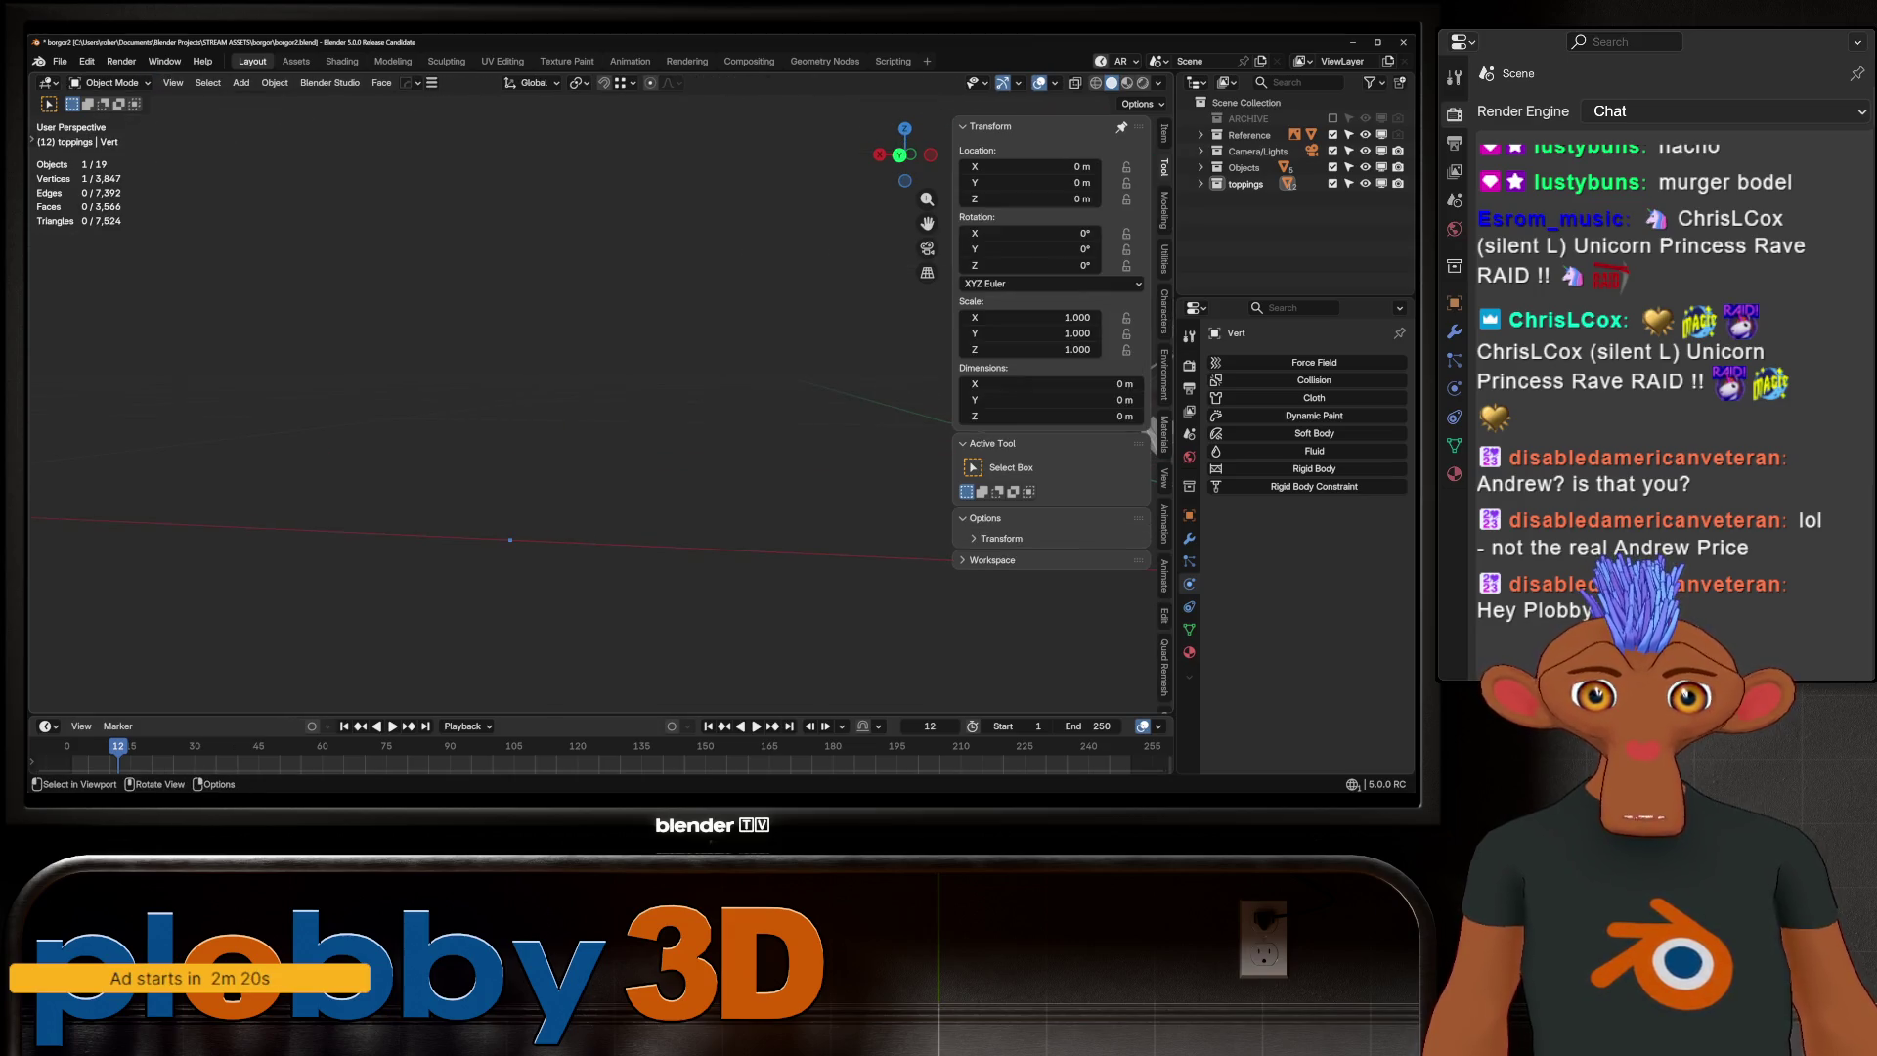
Apply the Procedural_Donut asset from the asset library onto the vertex object
key("ctrl+Page_Down")
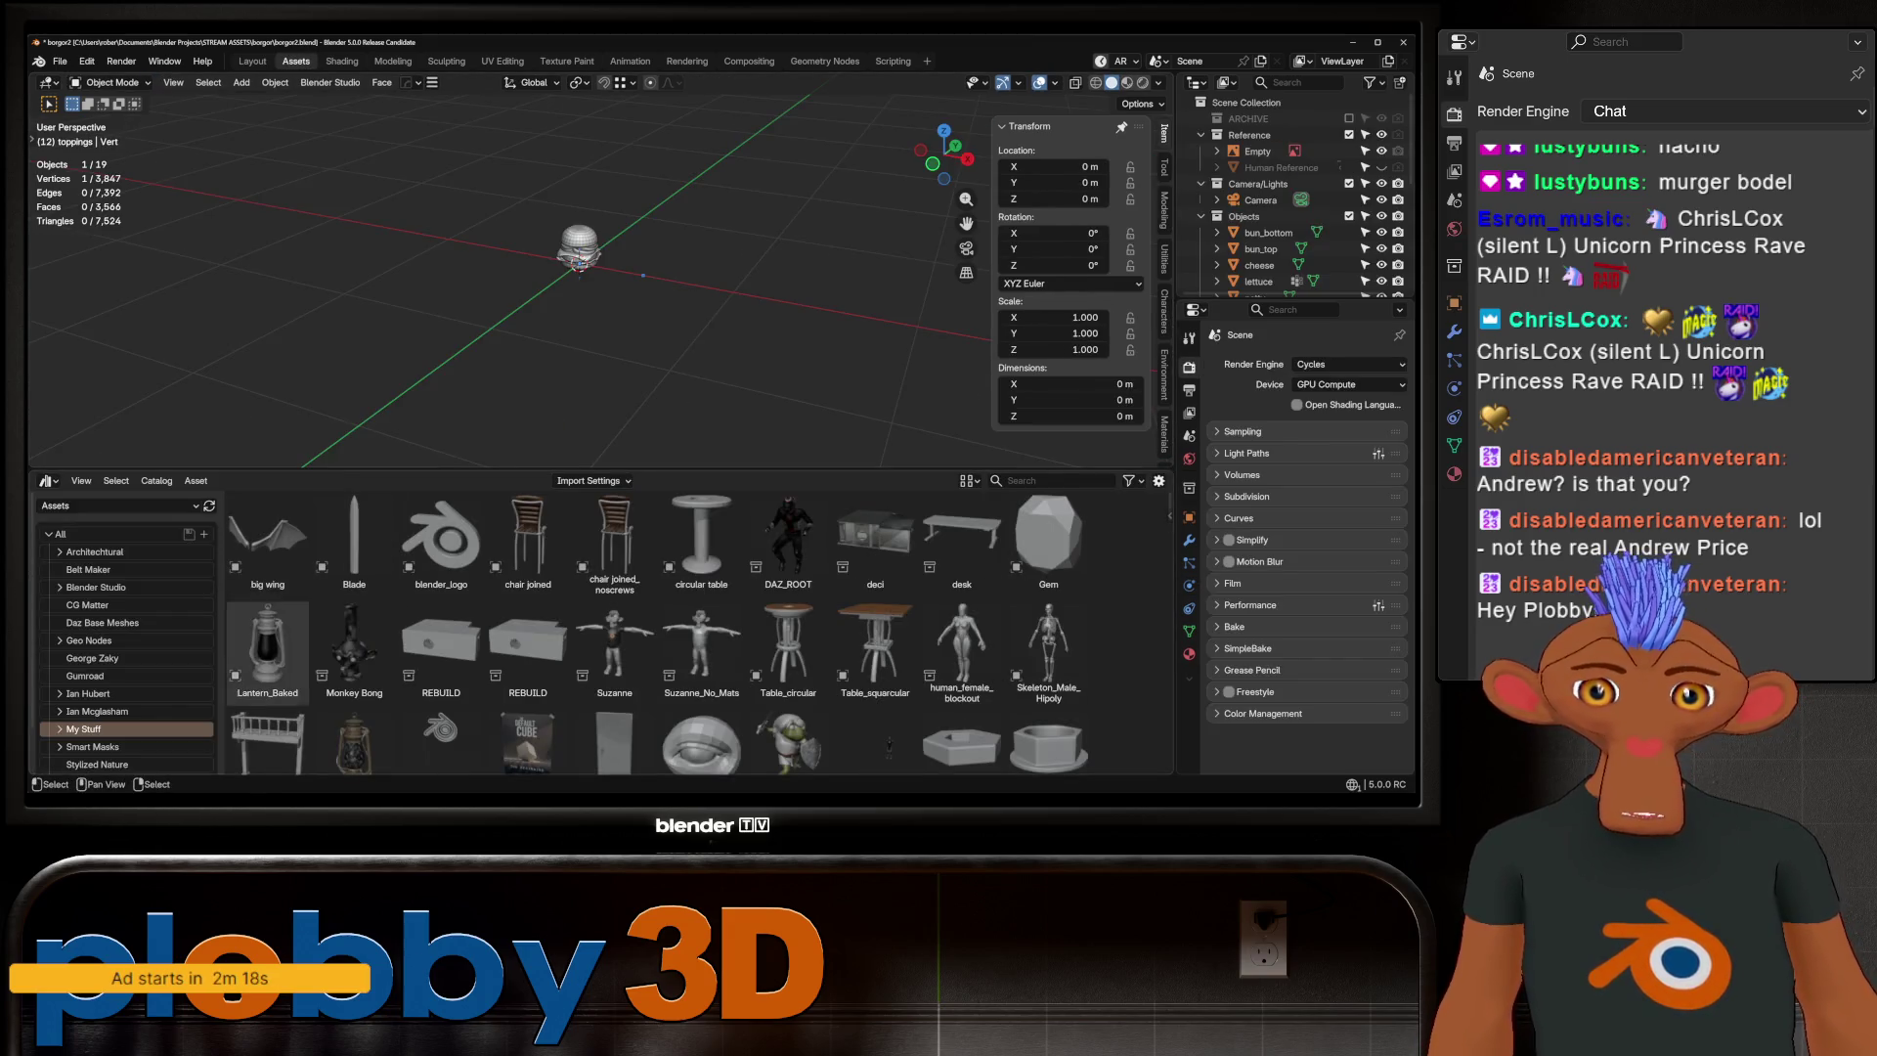
scroll(701, 596, "down", 15)
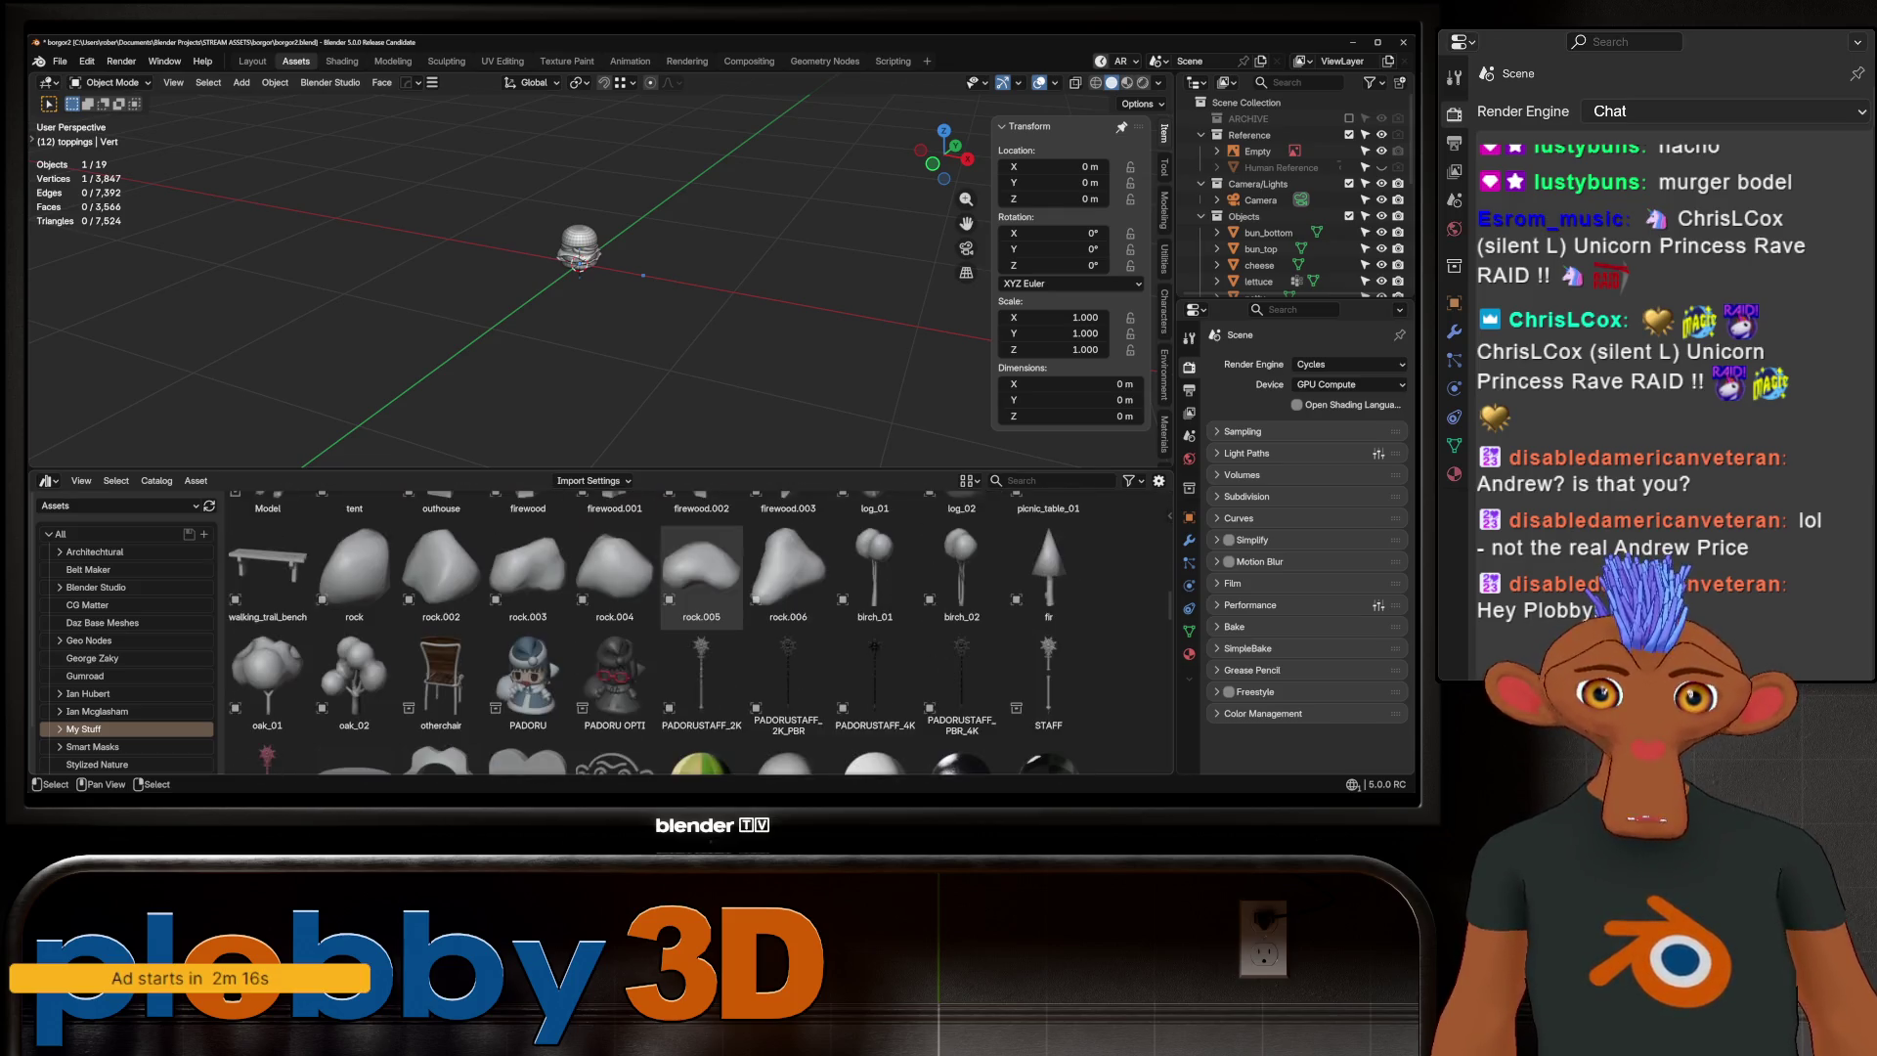
scroll(701, 538, "down", 10)
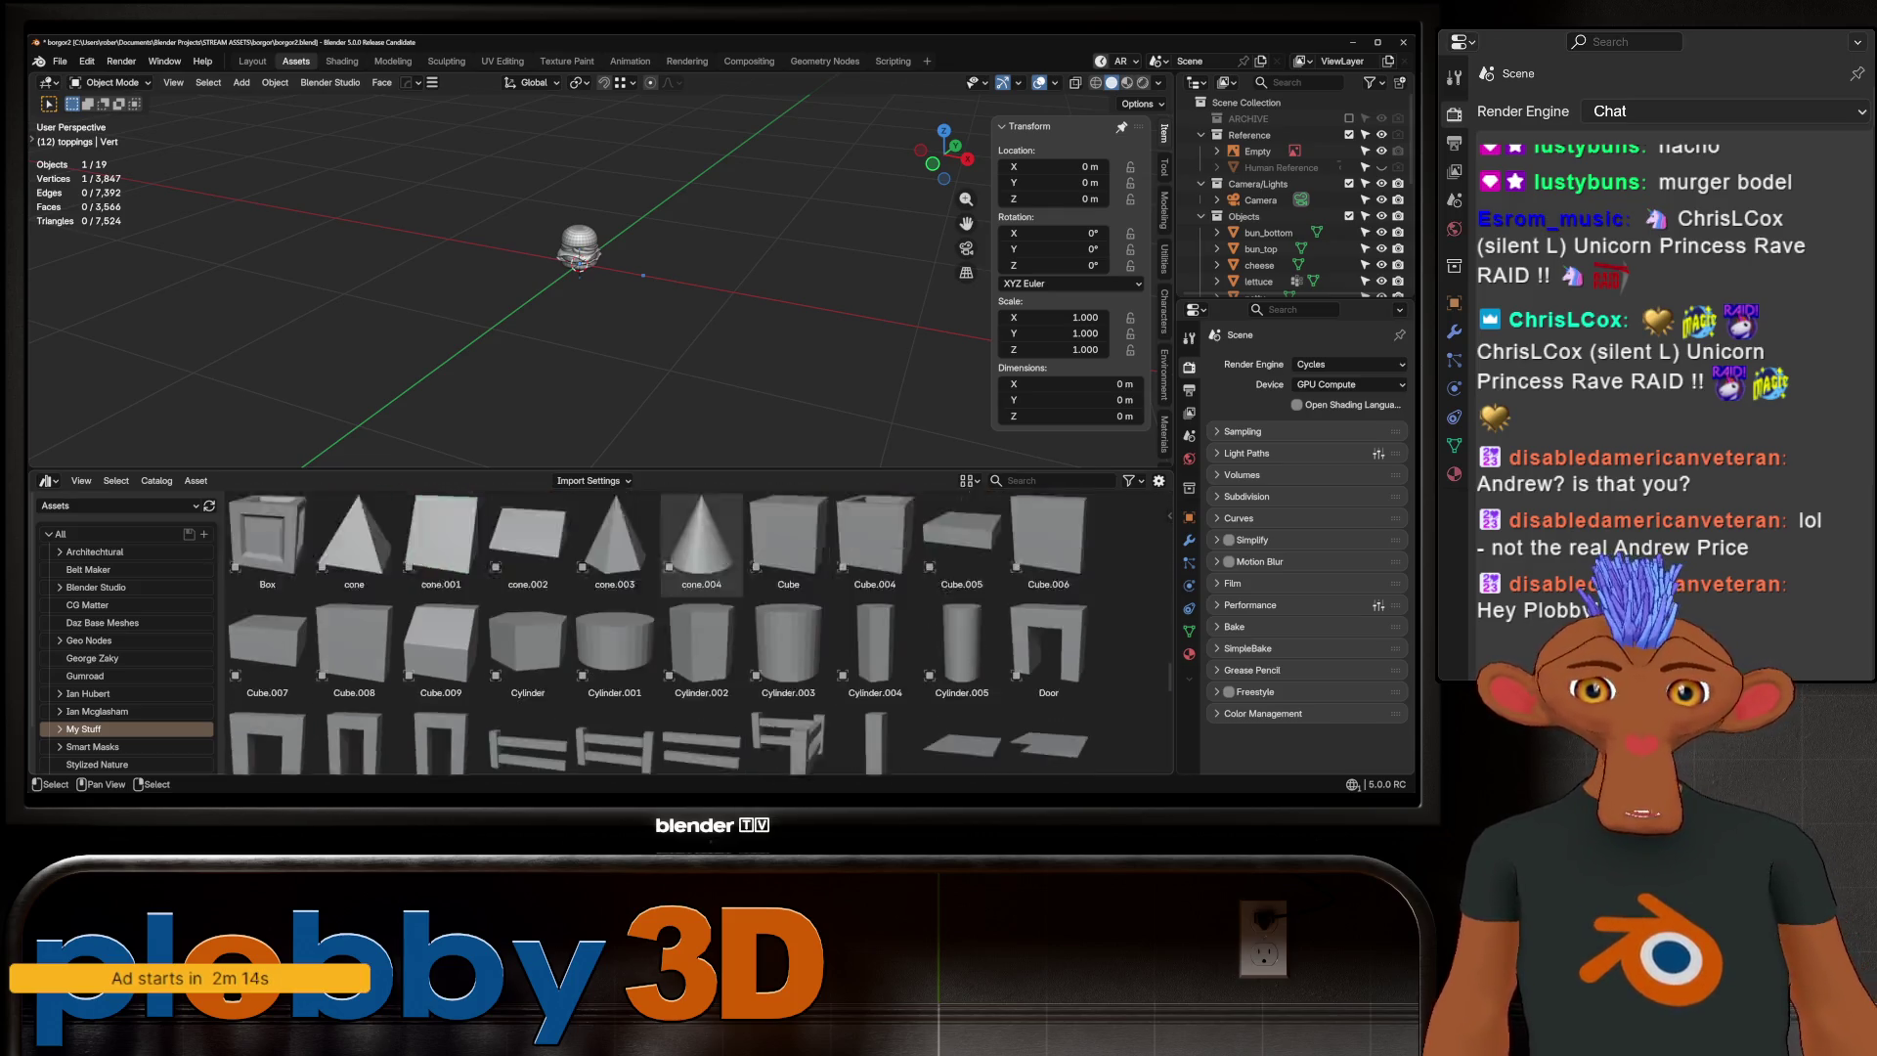
scroll(701, 527, "down", 5)
scroll(509, 284, "up", 4)
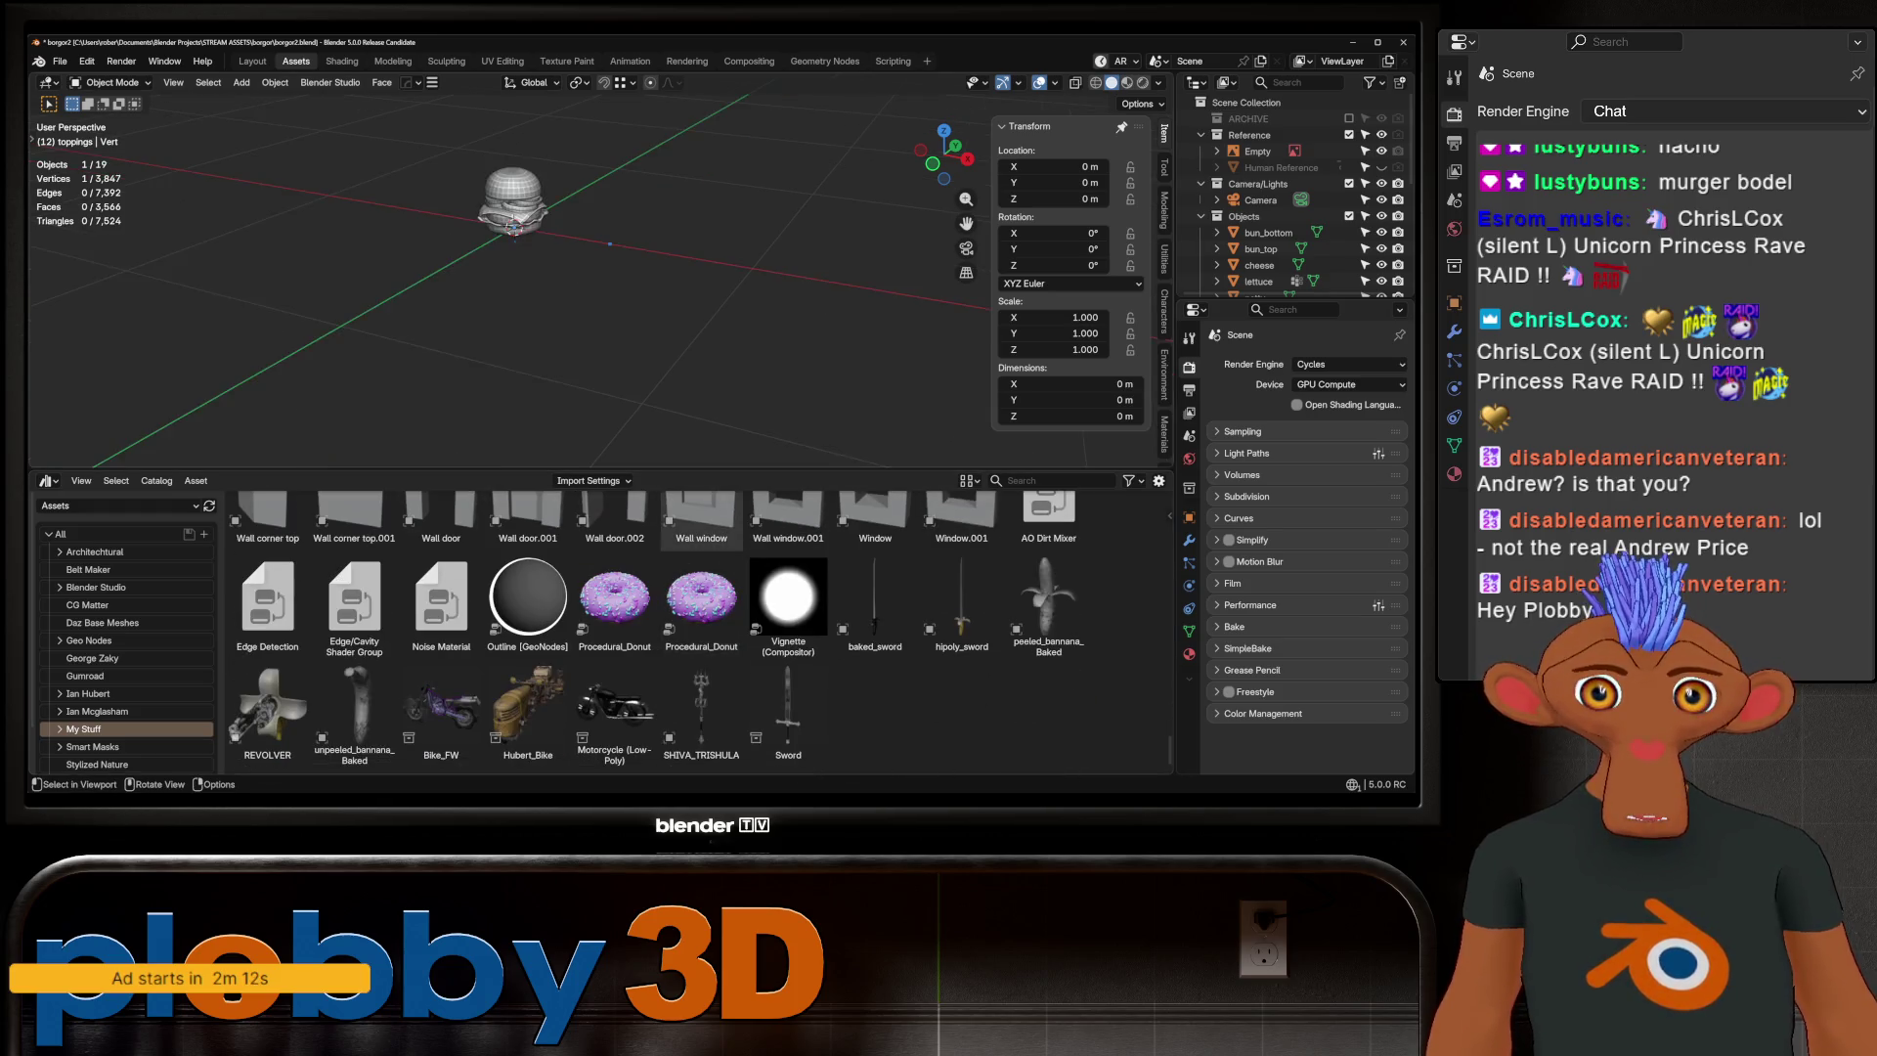
scroll(577, 240, "up", 4)
mouse_move(615, 596)
left_mouse_down()
mouse_move(619, 251)
mouse_move(285, 200)
left_mouse_up()
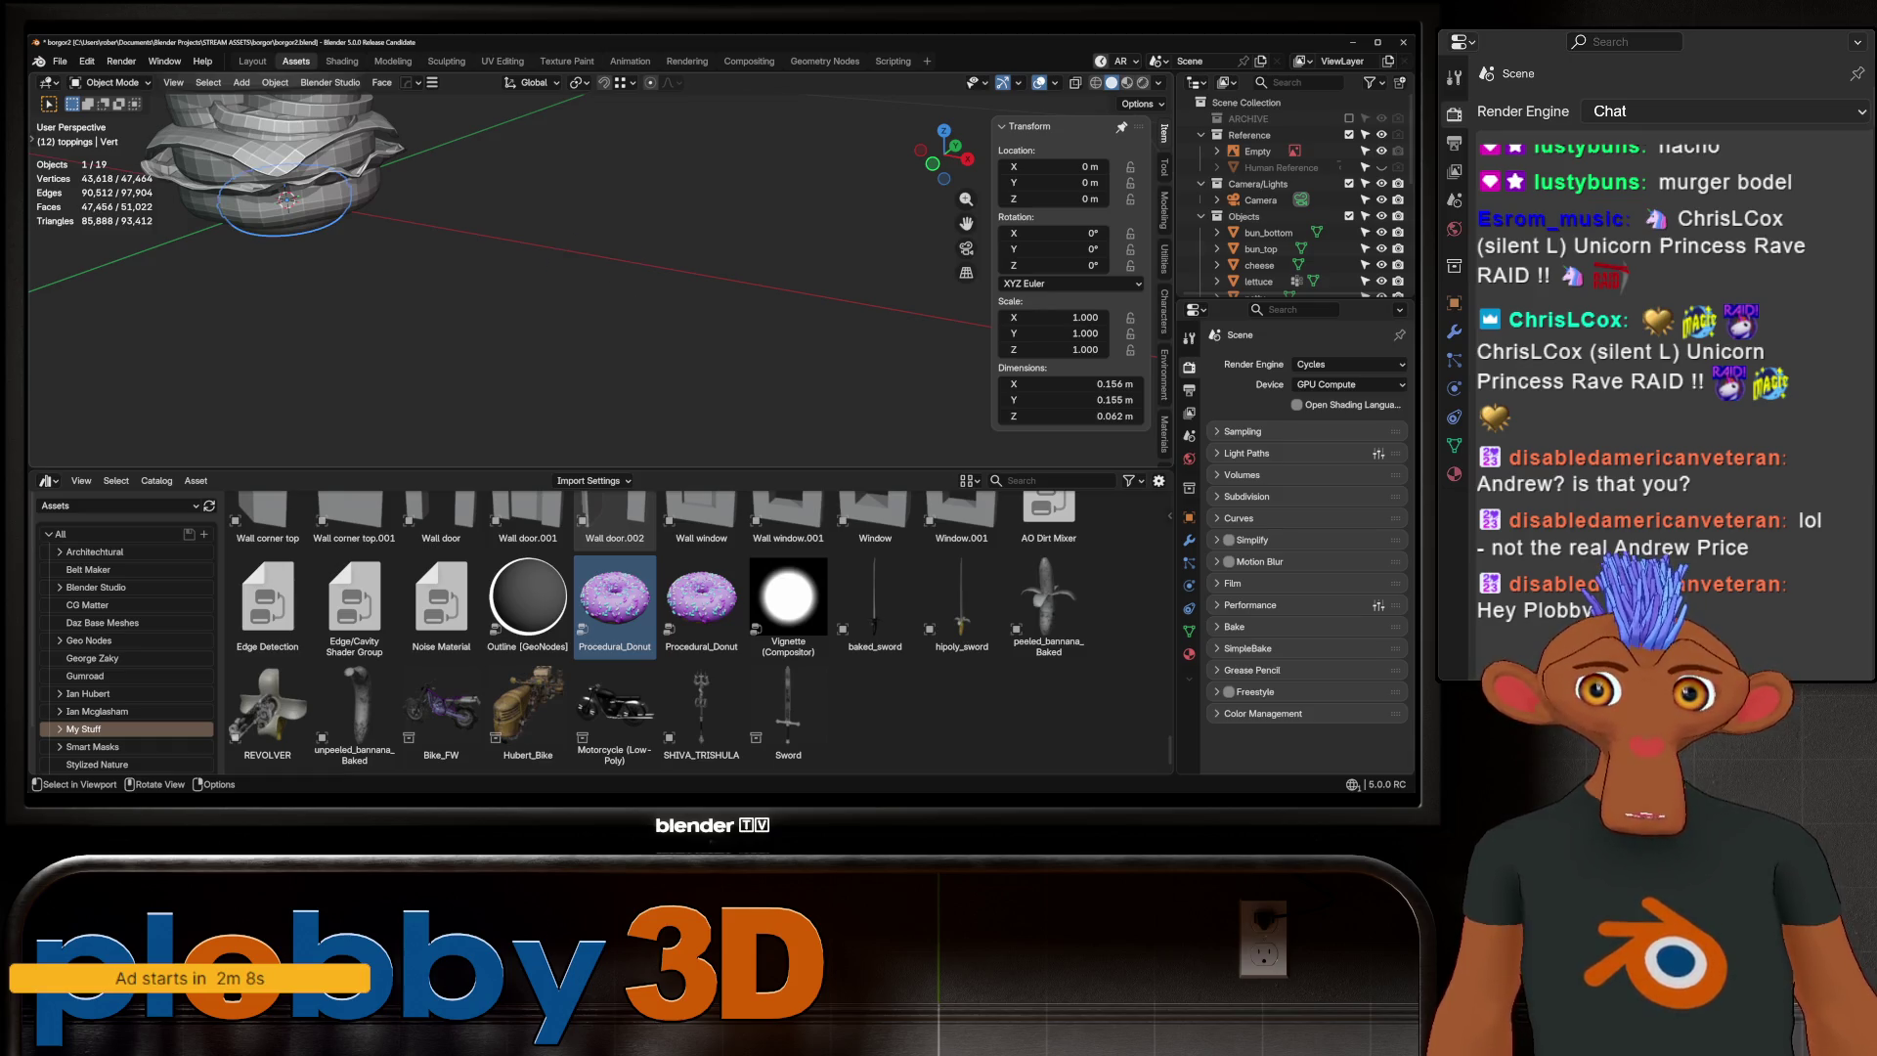
Move the donut 0.594 m along X and frame it closer
scroll(1290, 195, "down", 6)
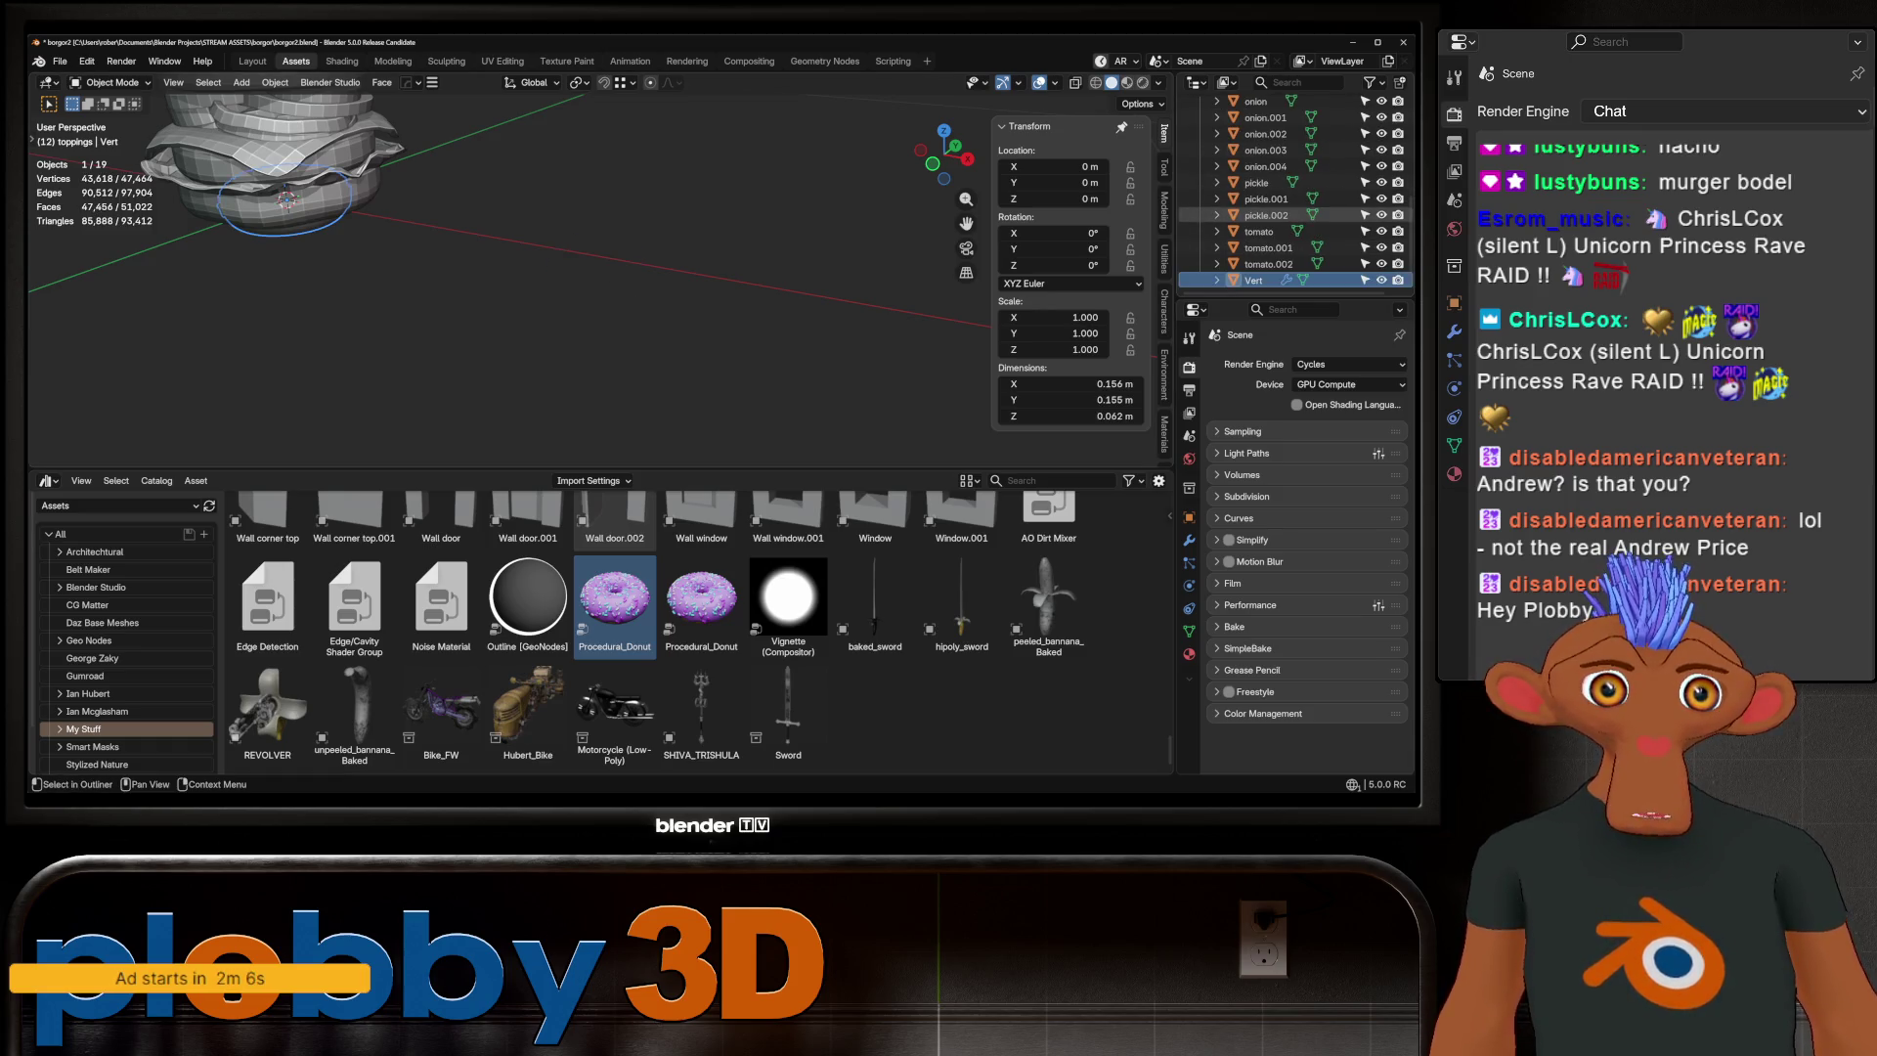
key("g")
key("x")
key("Return")
key("KP_Decimal")
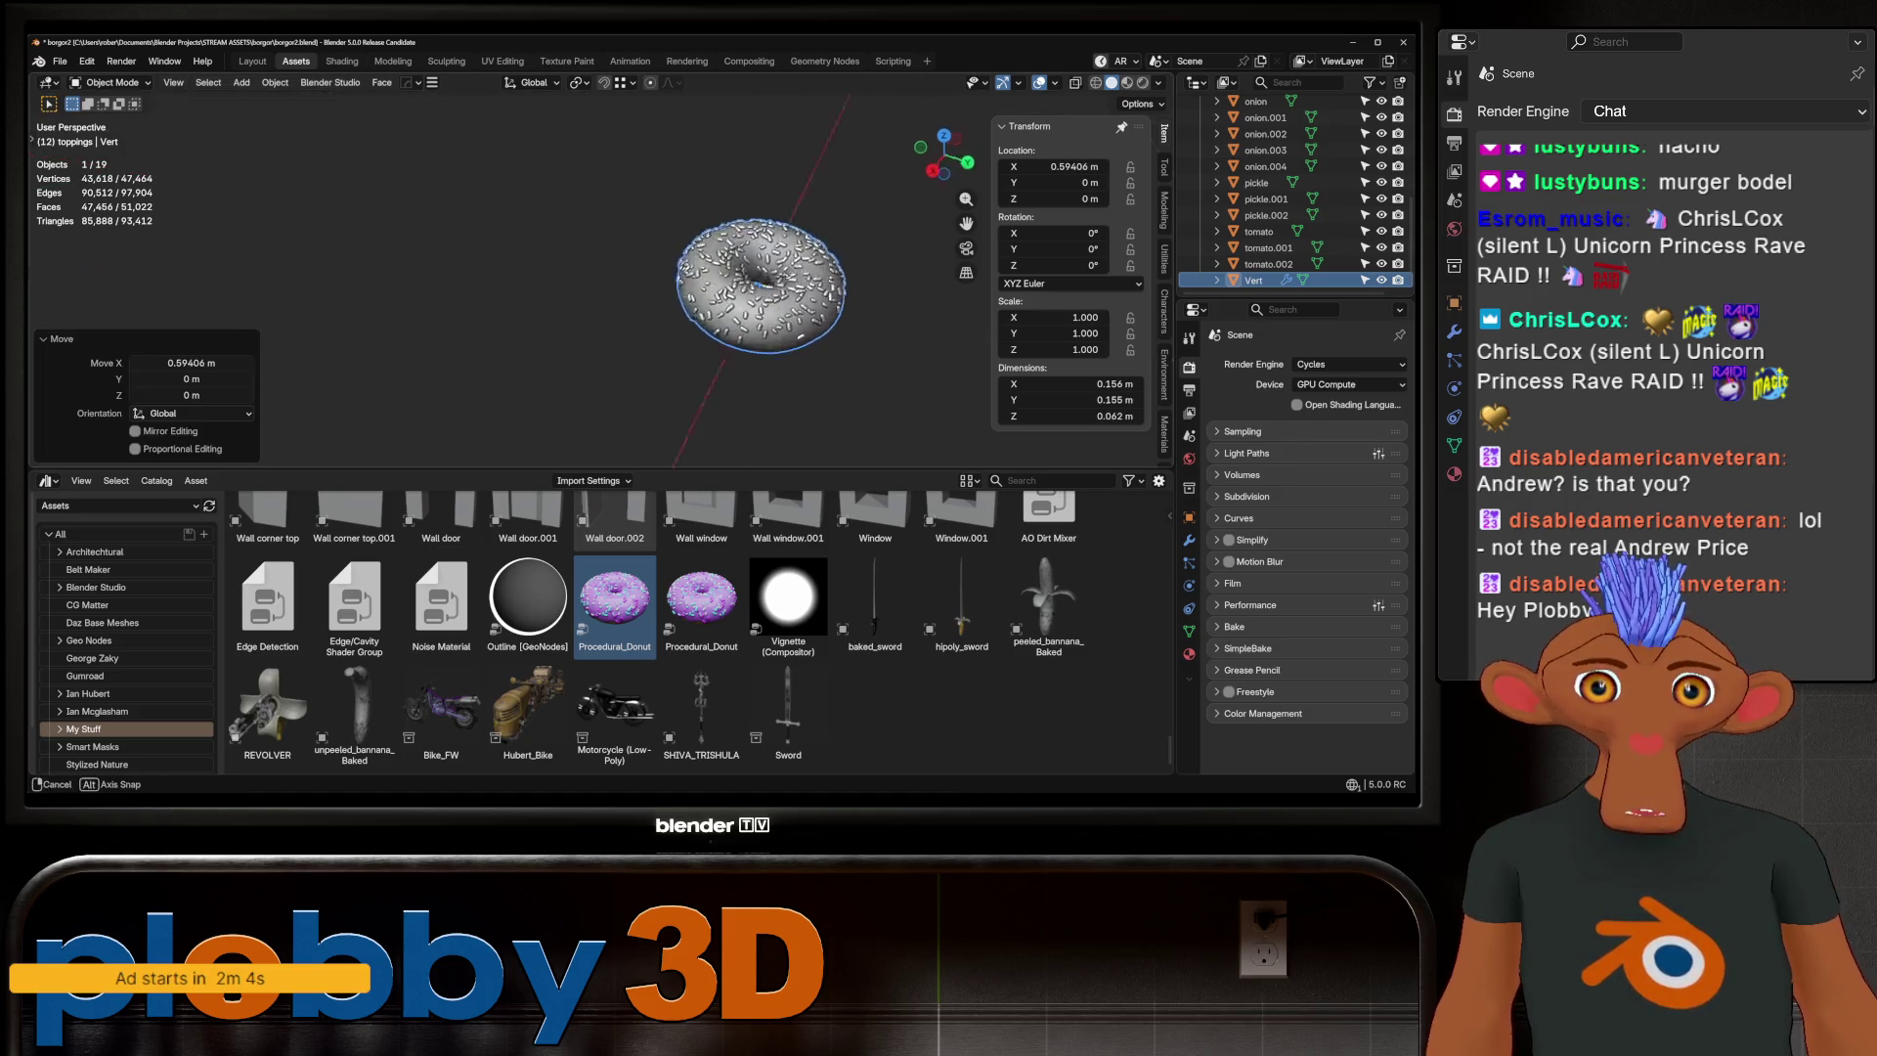
mouse_move(752, 283)
middle_mouse_down()
mouse_move(733, 313)
mouse_move(684, 293)
middle_mouse_up()
Switch to rendered preview and add an area light raised about 1.05 m on Z
key("z")
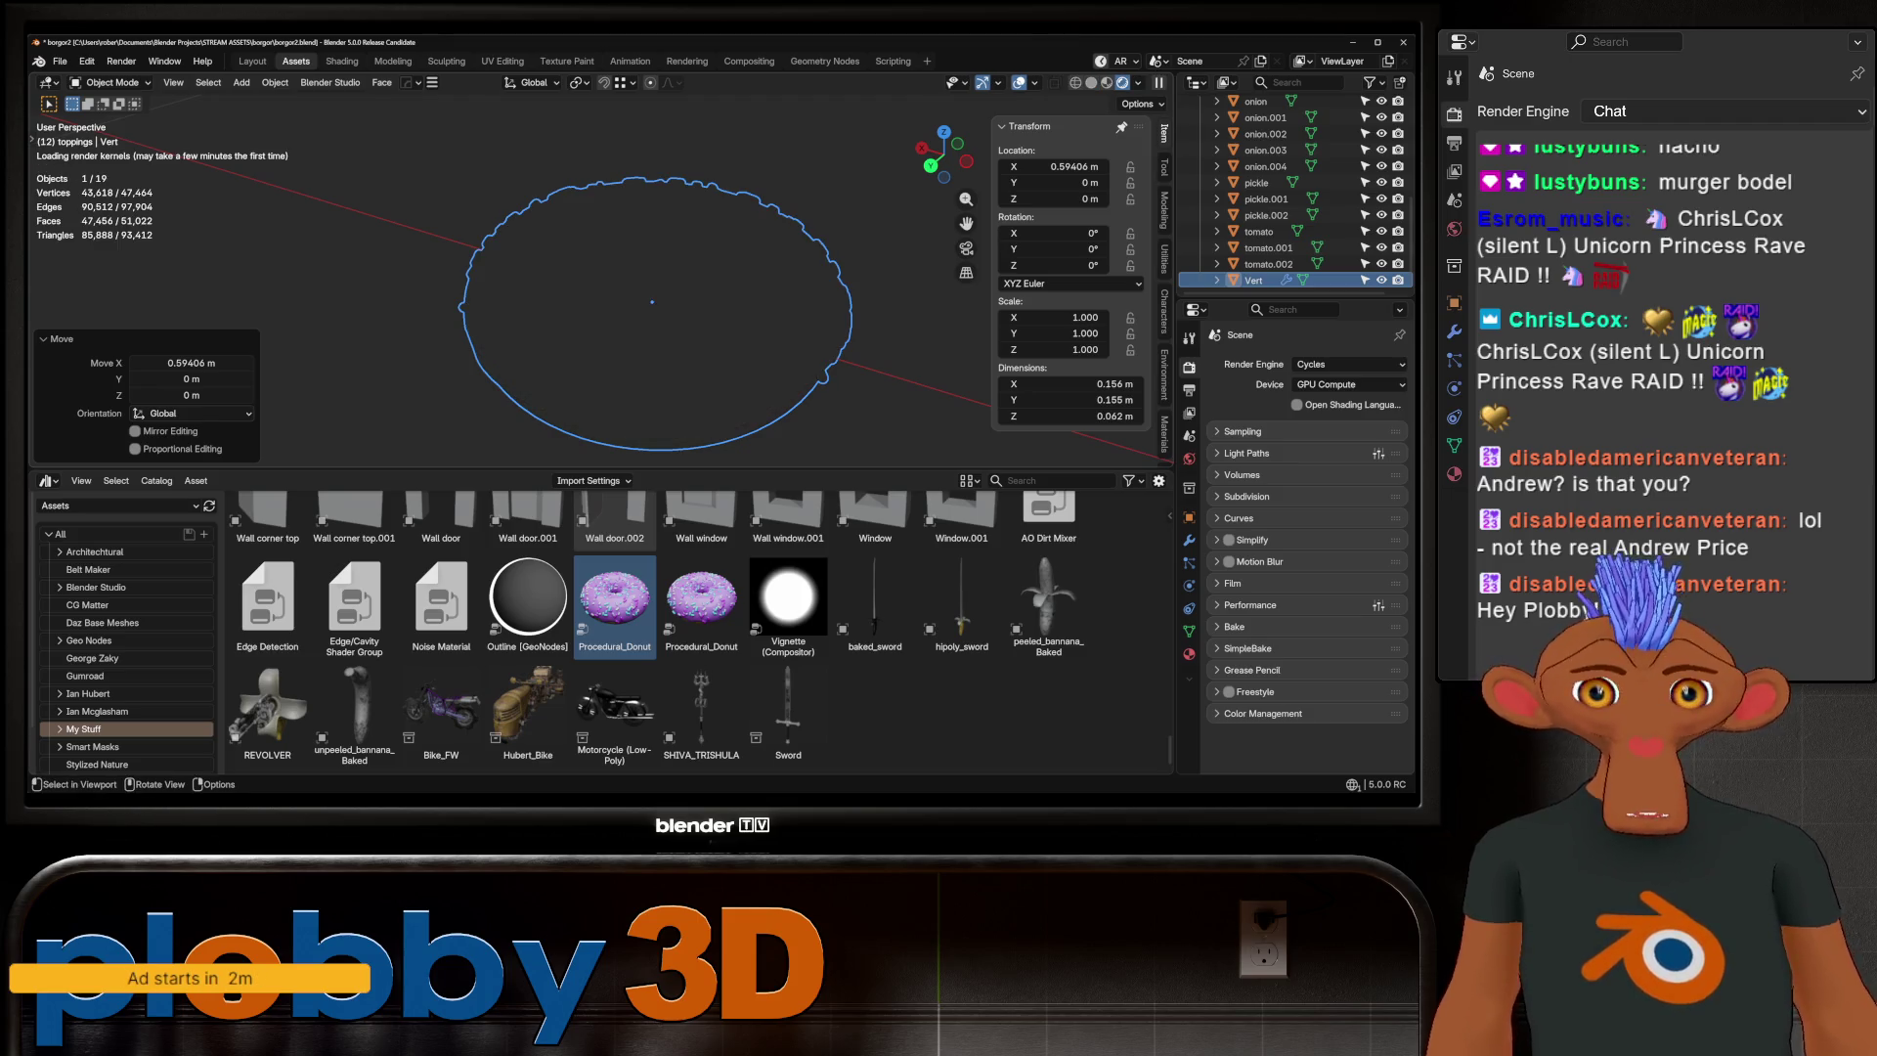
key("shift+a")
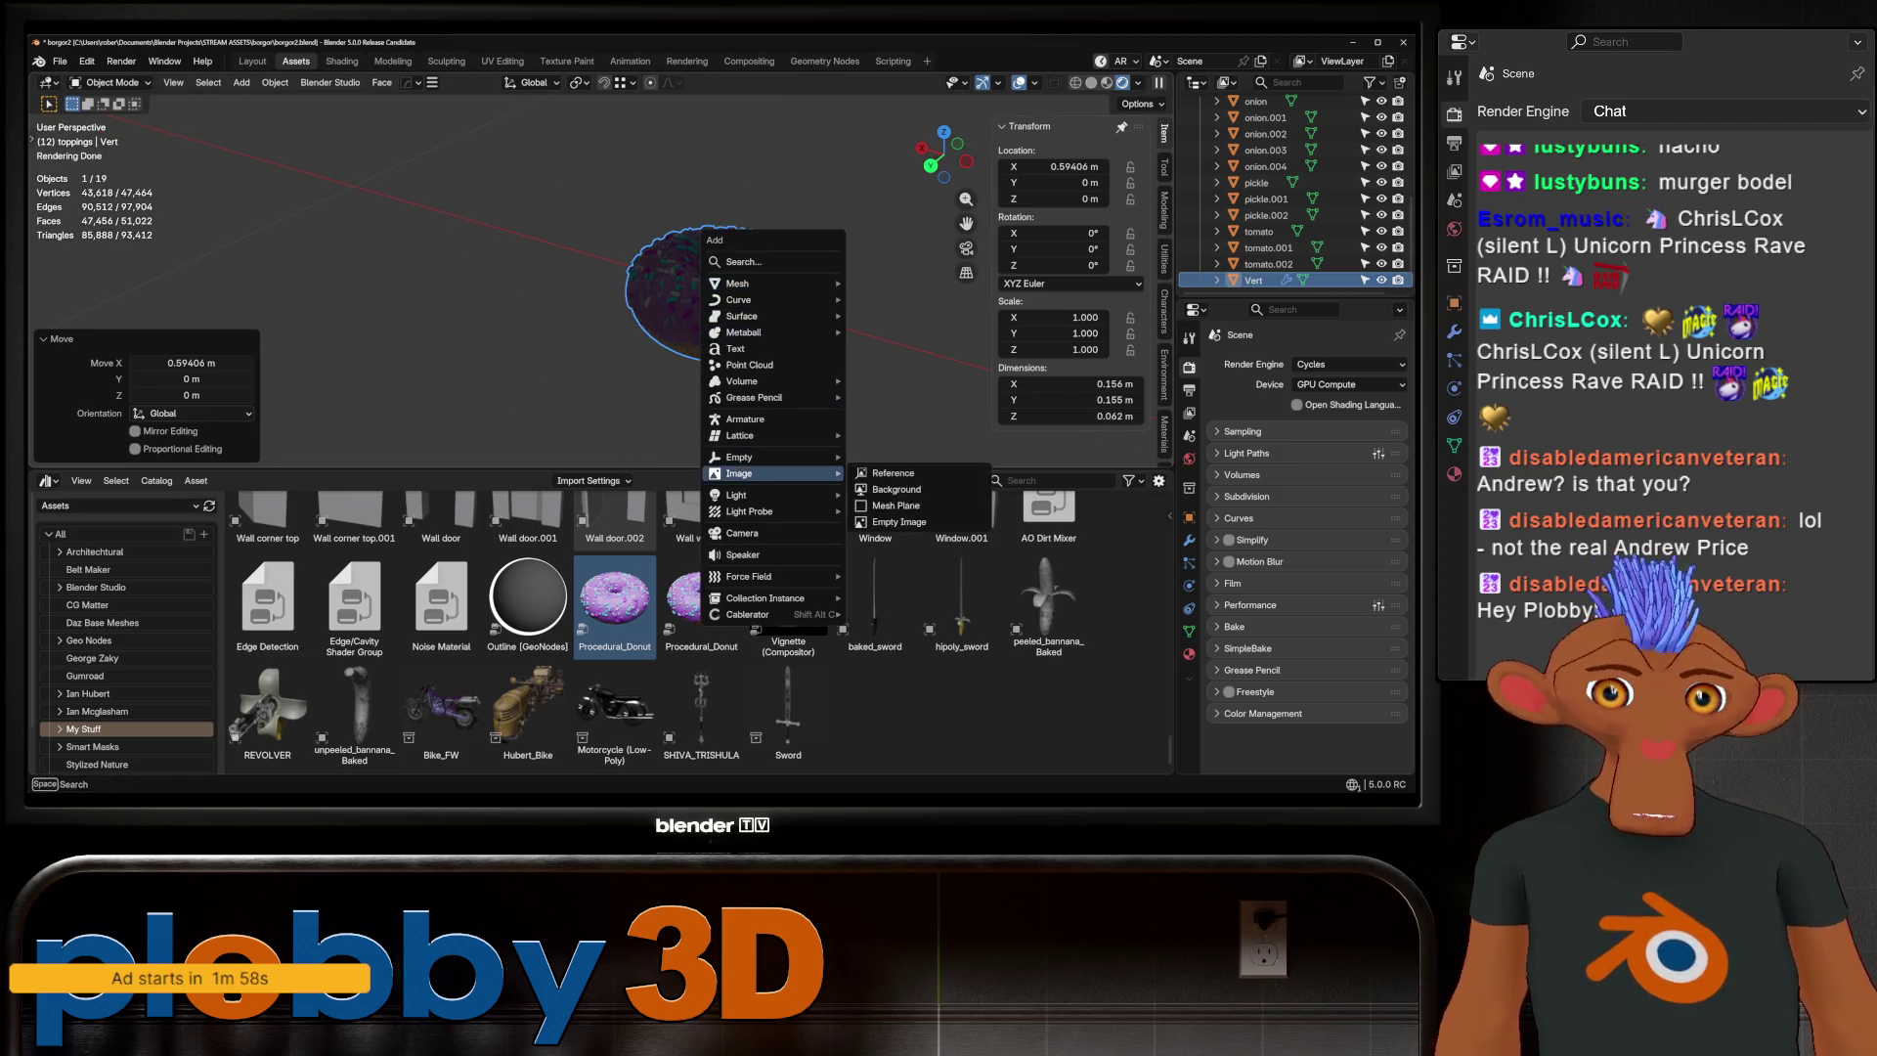
mouse_move(772, 495)
key("Escape")
key("Escape")
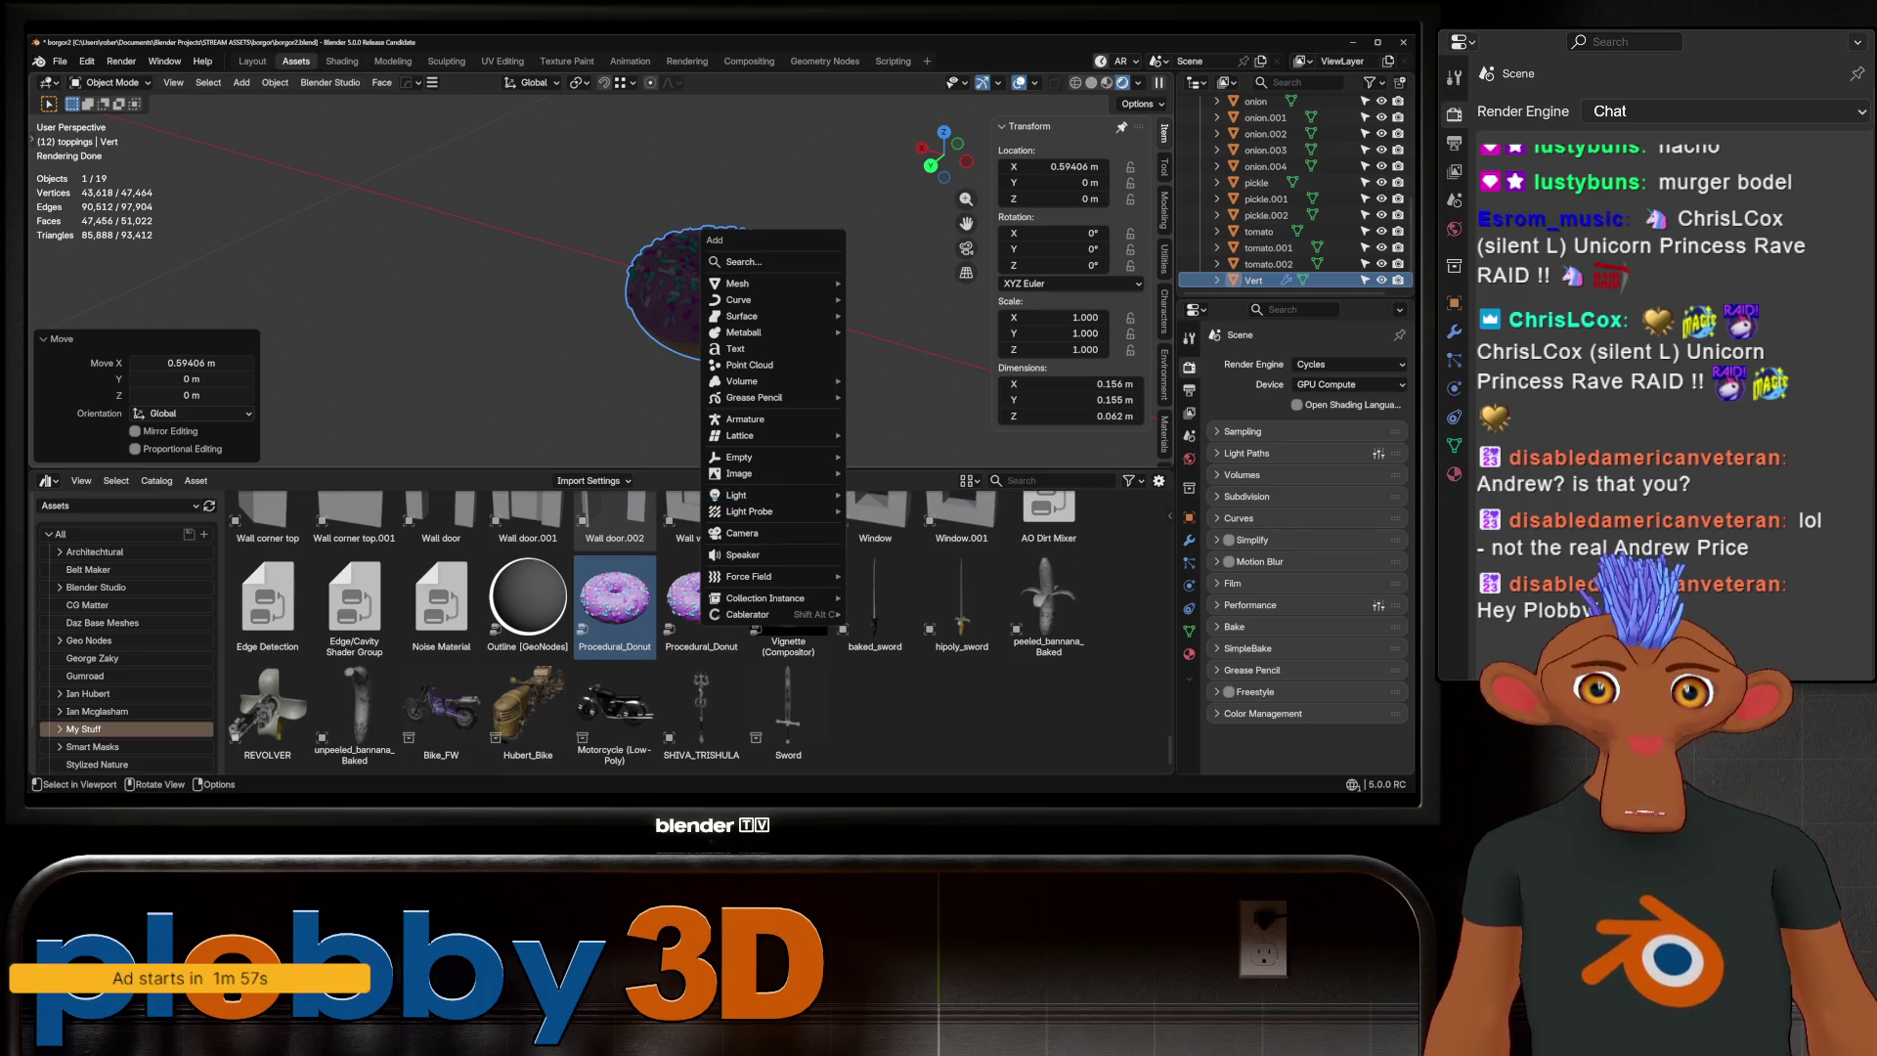
key("shift+a")
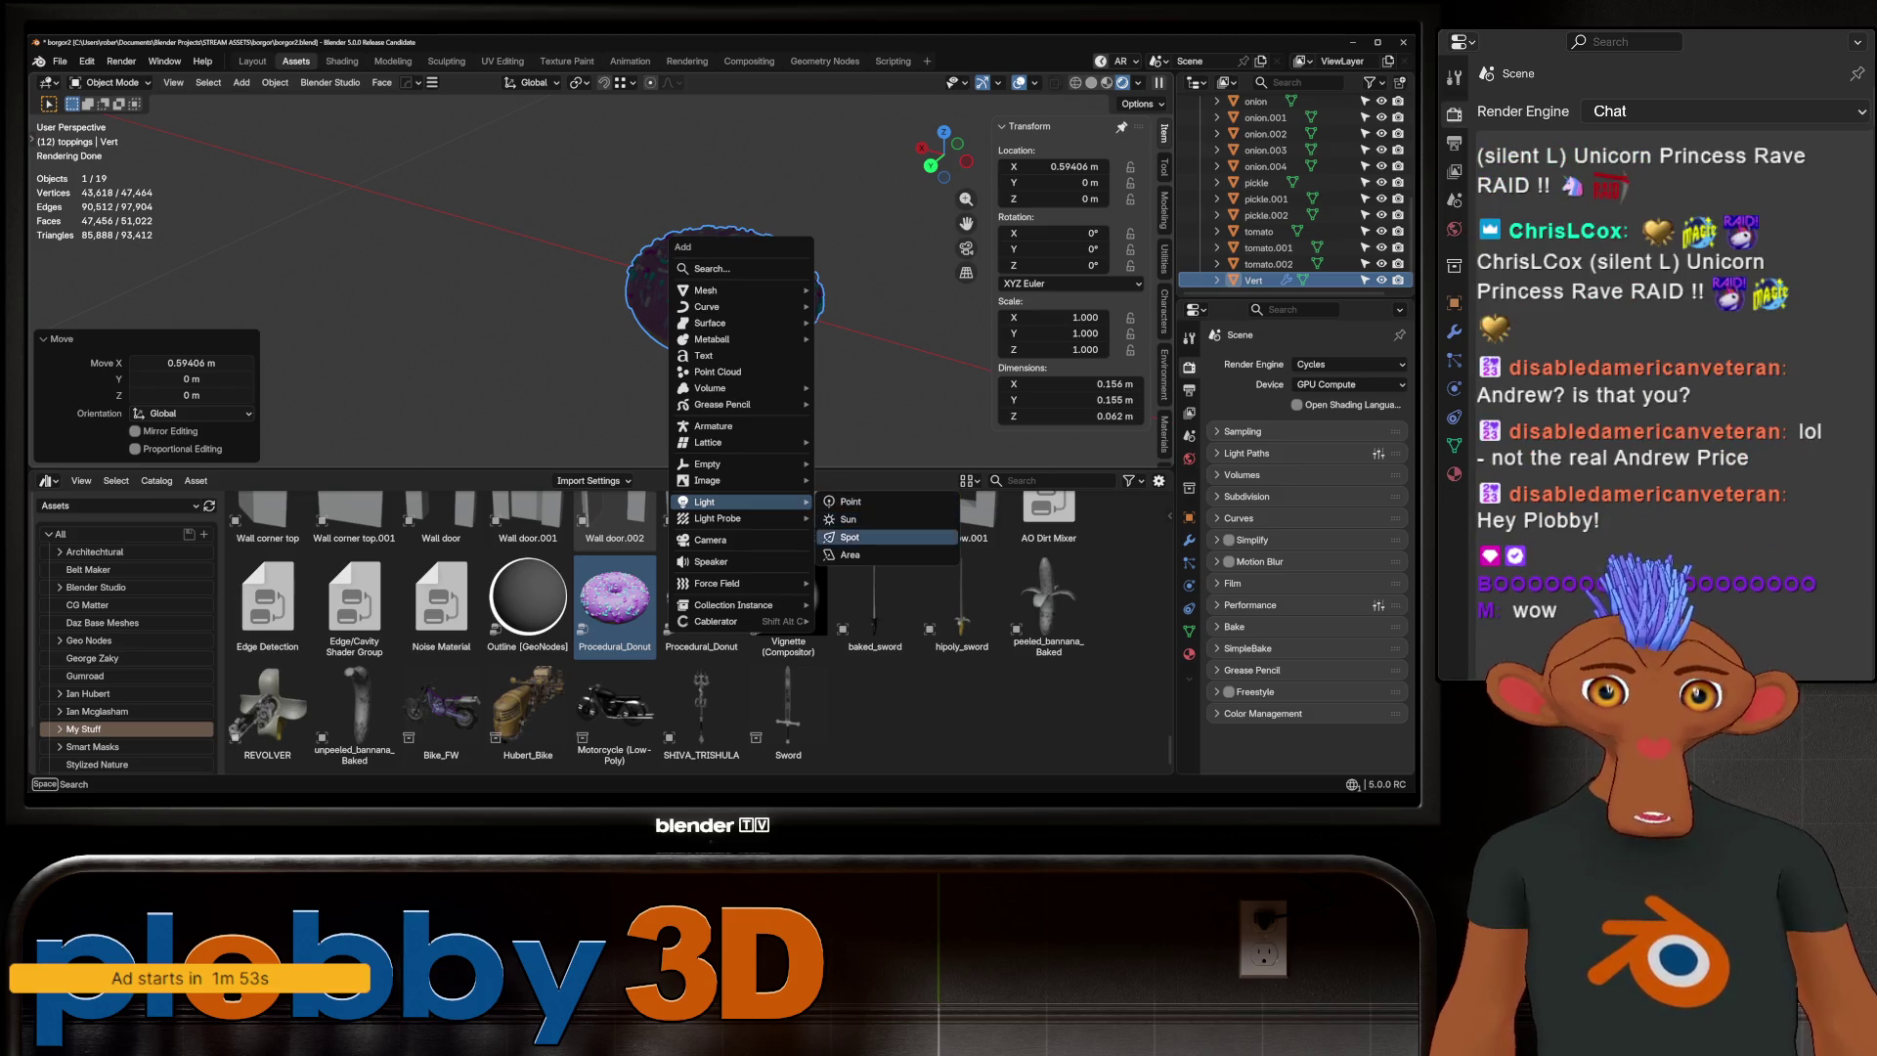
left_click(849, 554)
key("g")
key("z")
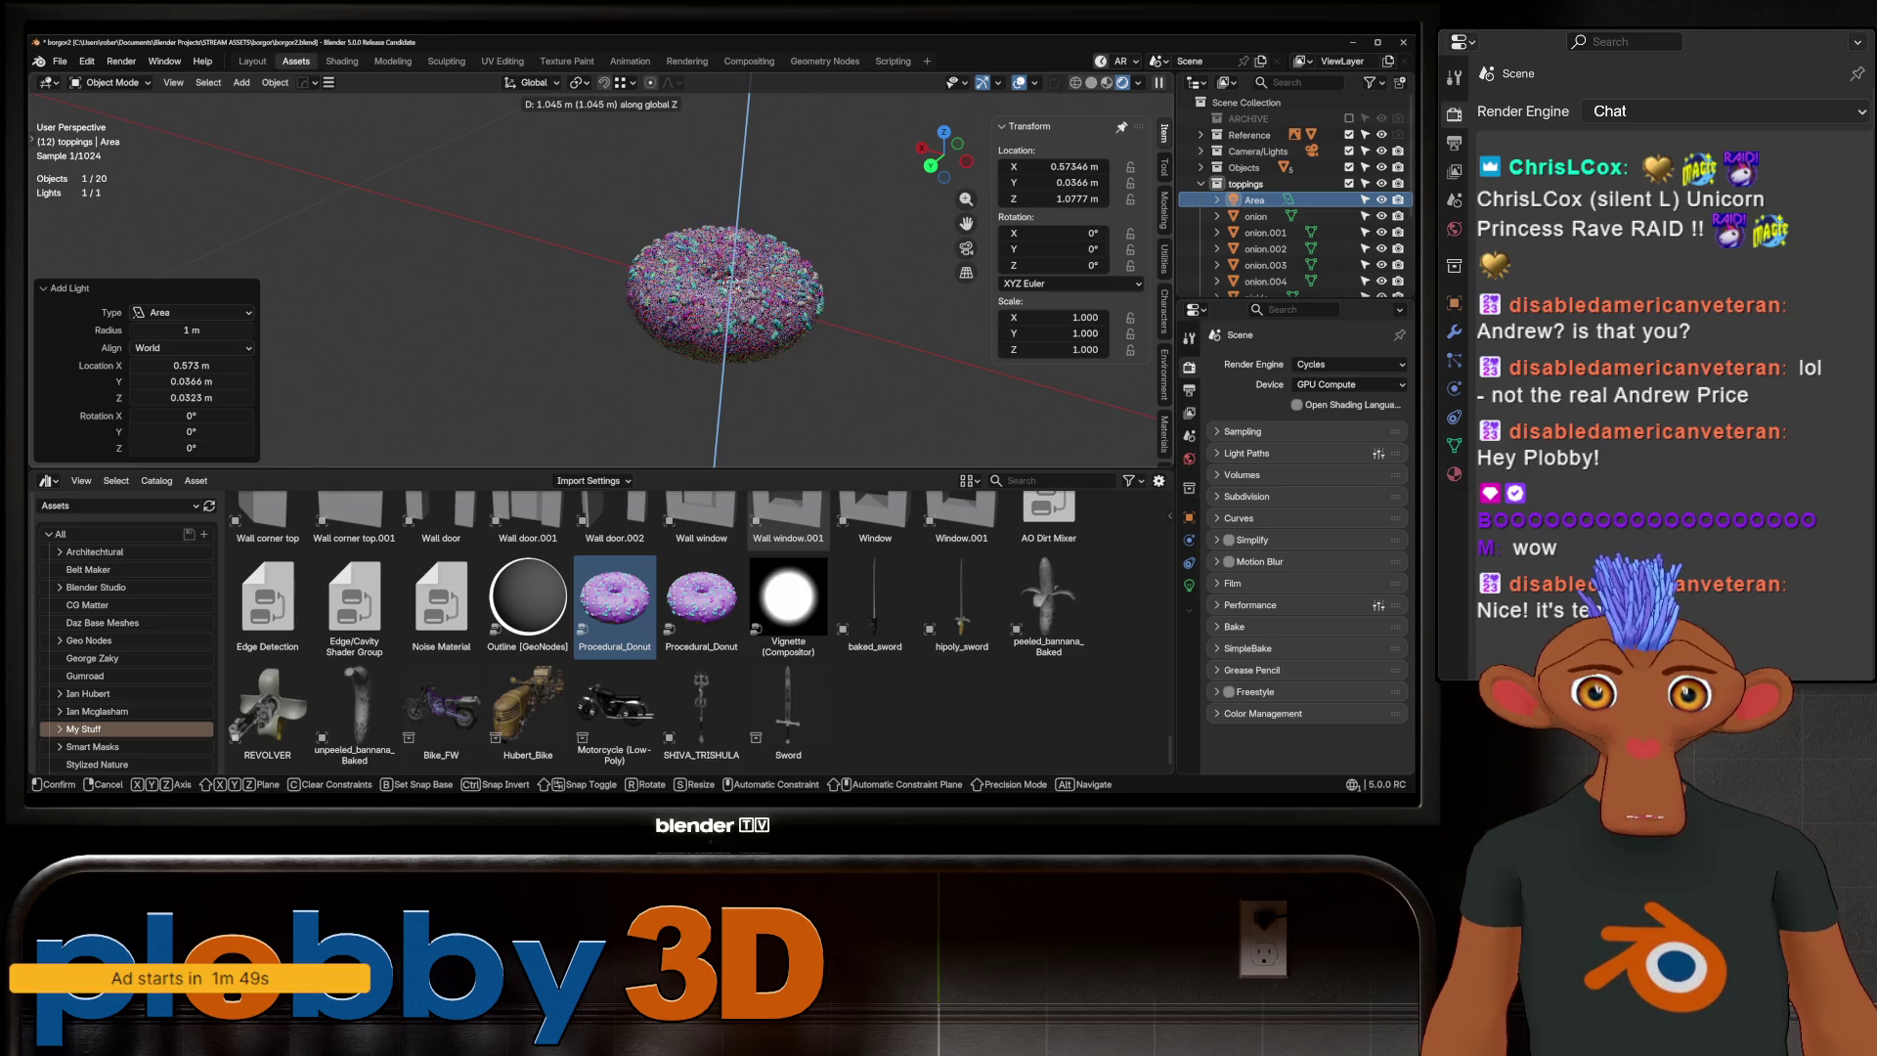
key("Return")
Frame the donut and show its procedural modifier settings
middle_click_drag(731, 283, 742, 196)
key("KP_Decimal")
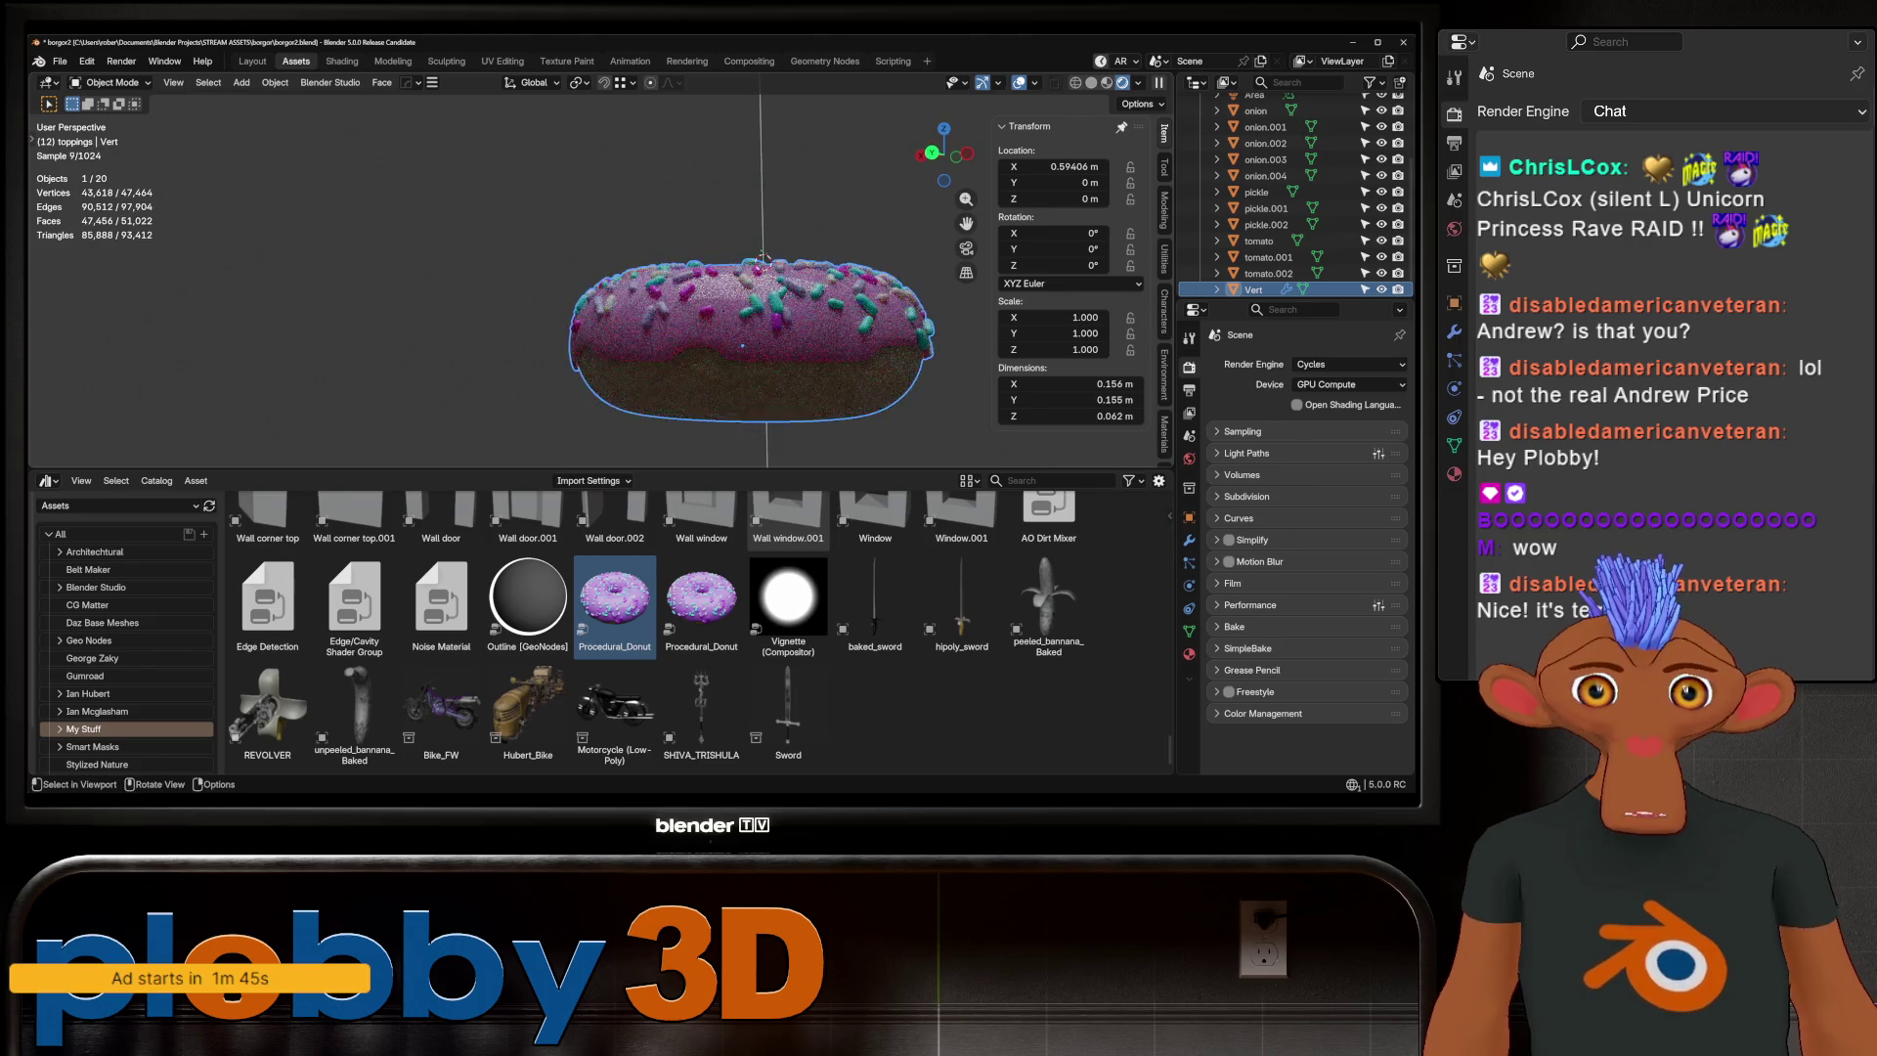
mouse_move(684, 342)
middle_mouse_down()
mouse_move(684, 176)
mouse_move(684, 323)
middle_mouse_up()
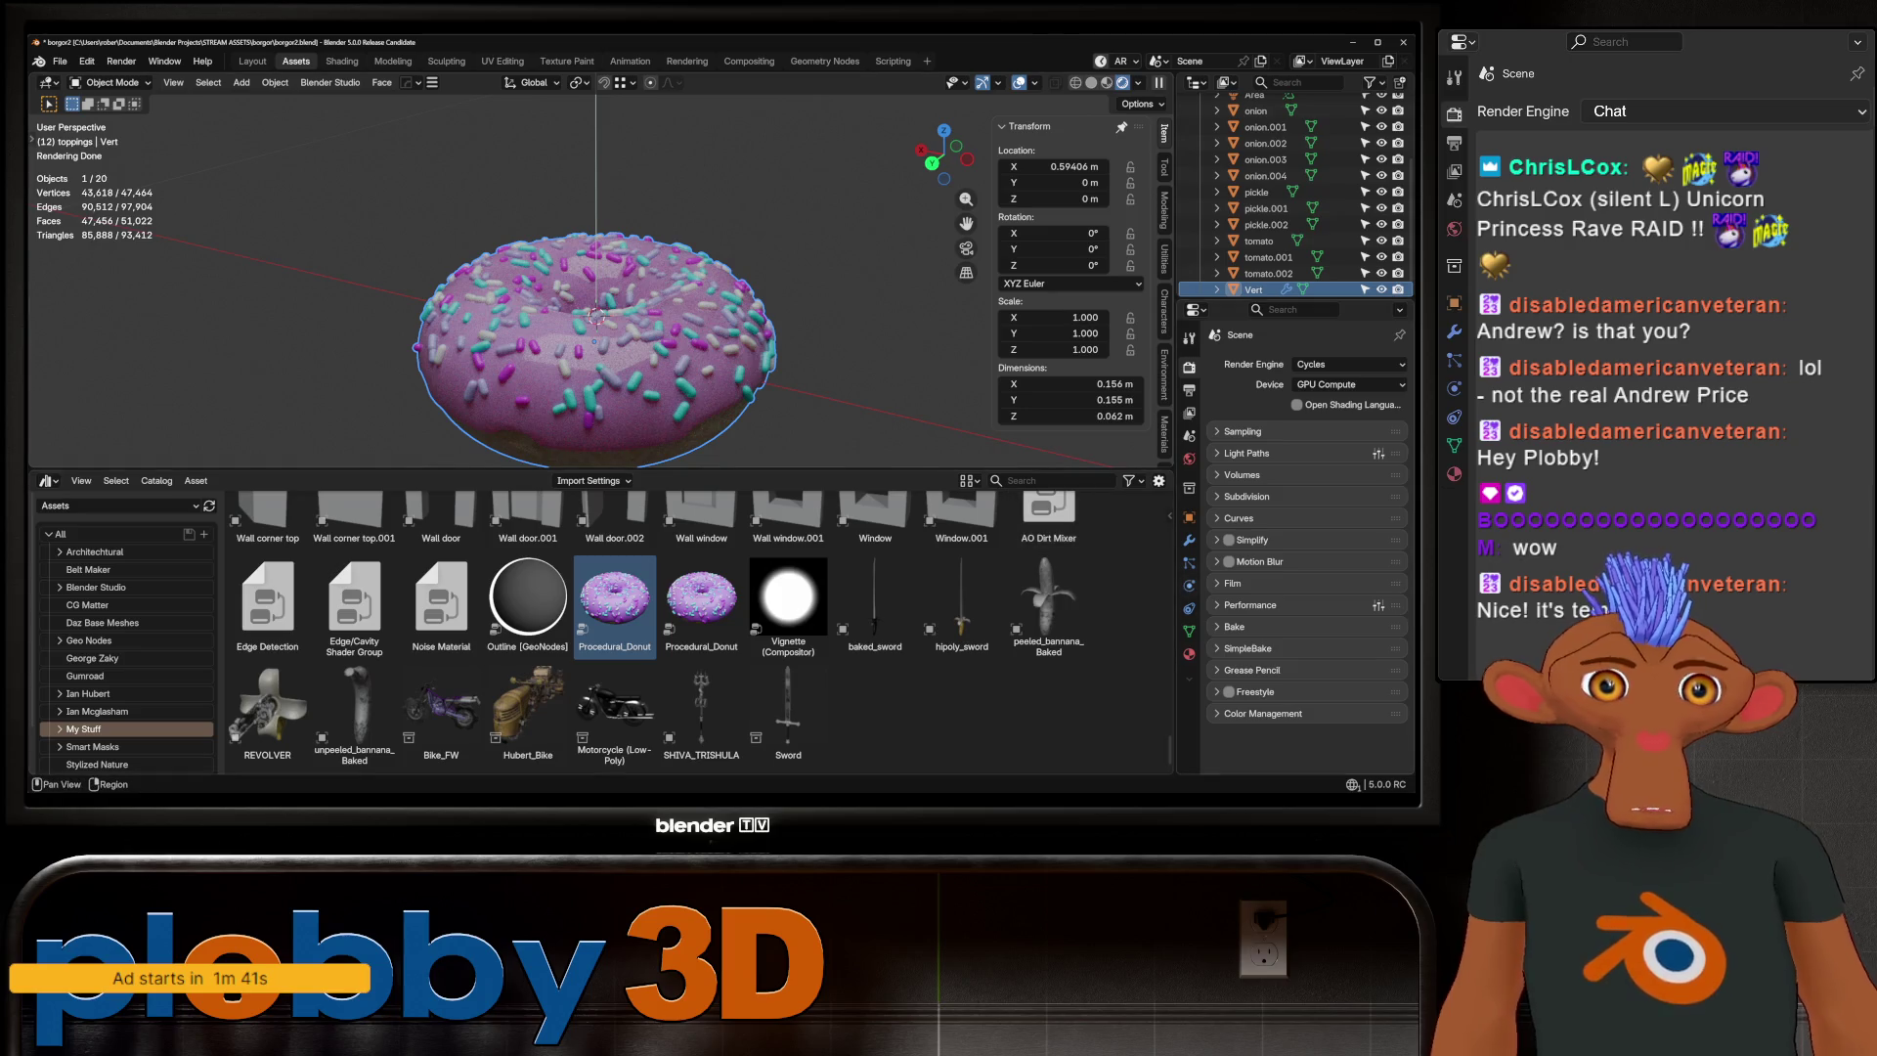
left_click(1188, 539)
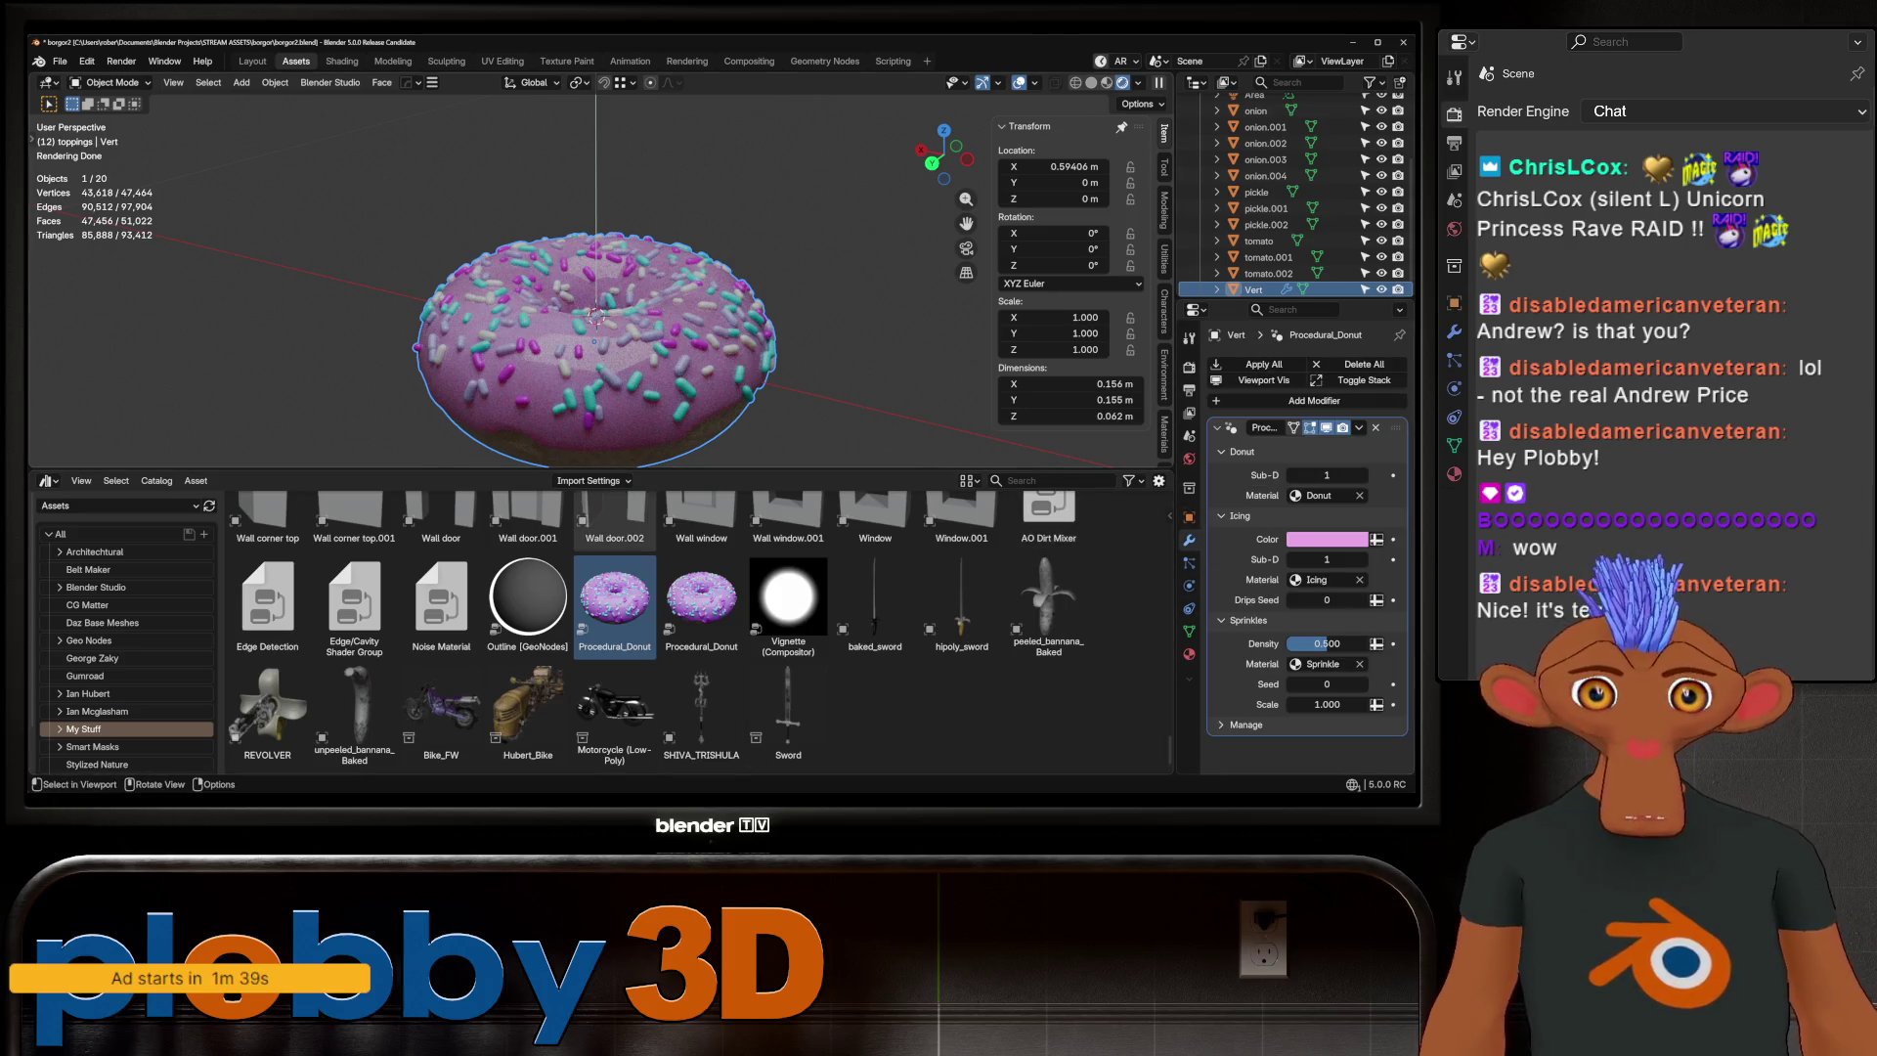
middle_click_drag(625, 371, 635, 411)
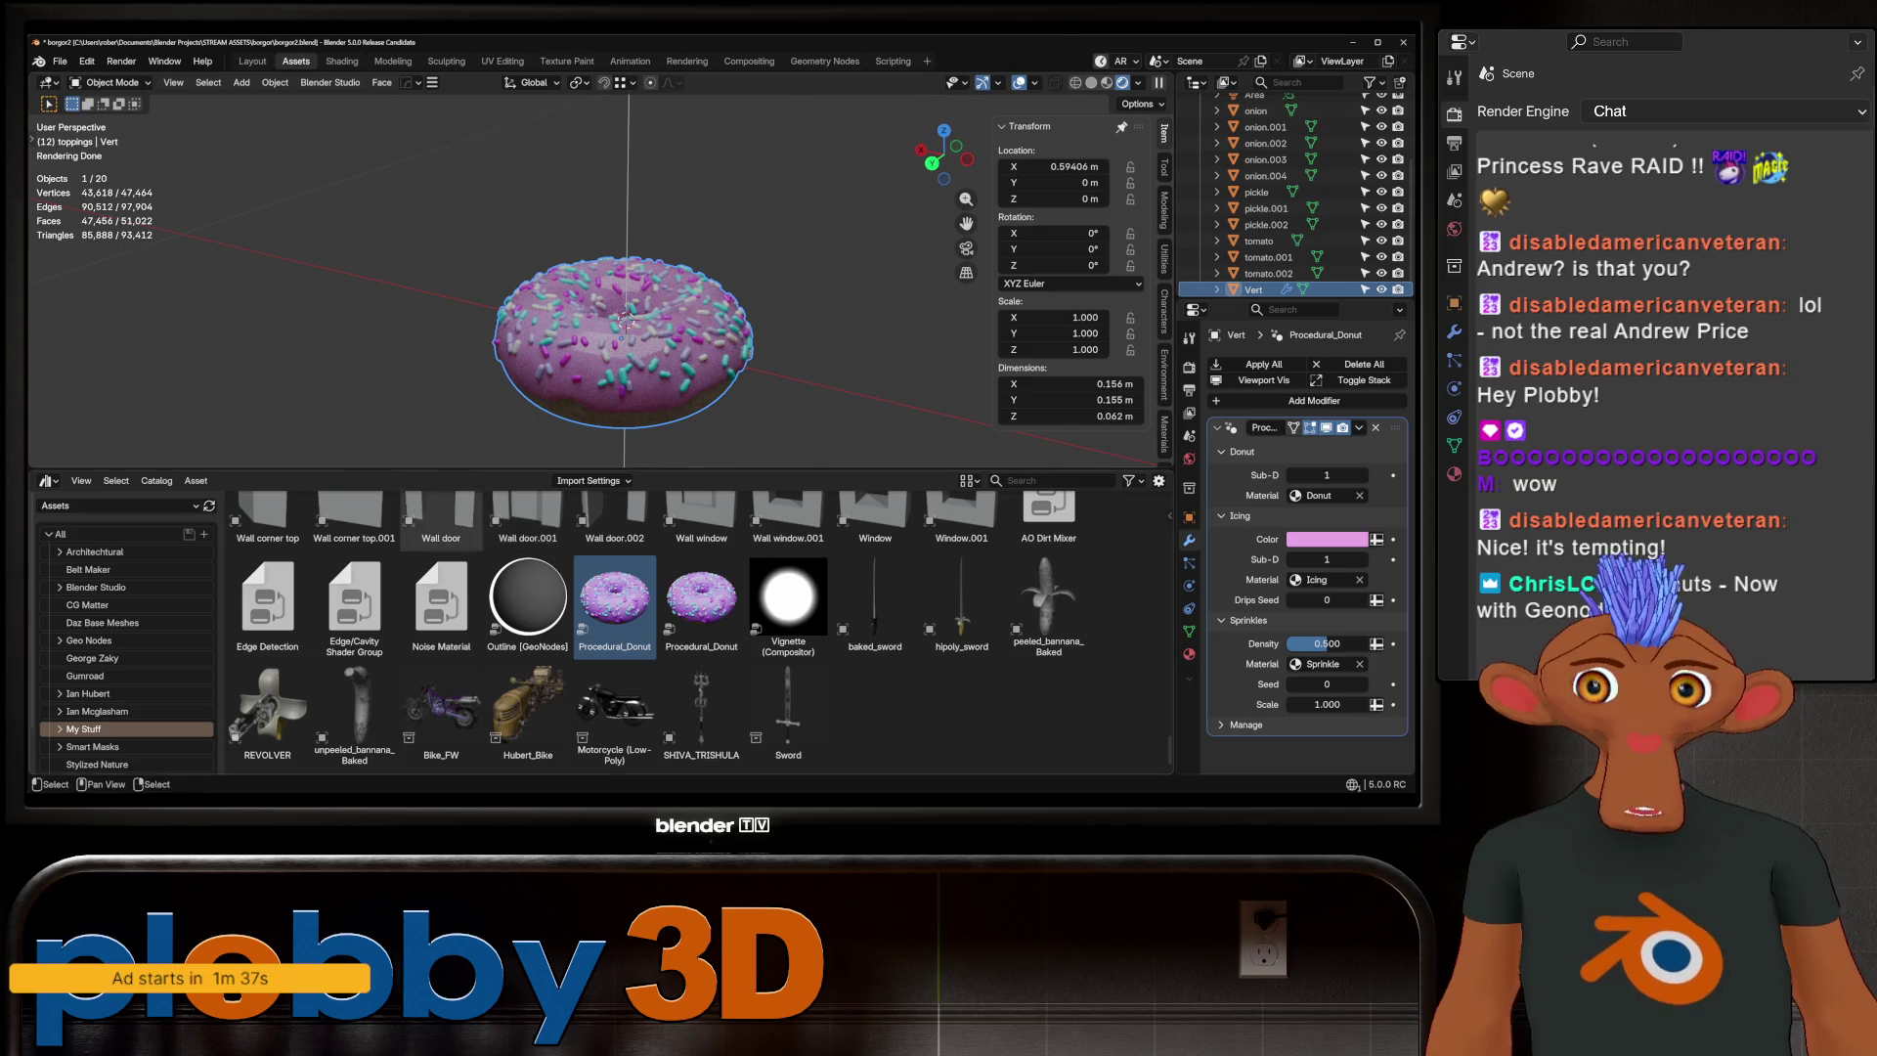
Enlarge the 3D viewport area and orbit to a low side view of the donut
left_click_drag(626, 470, 625, 590)
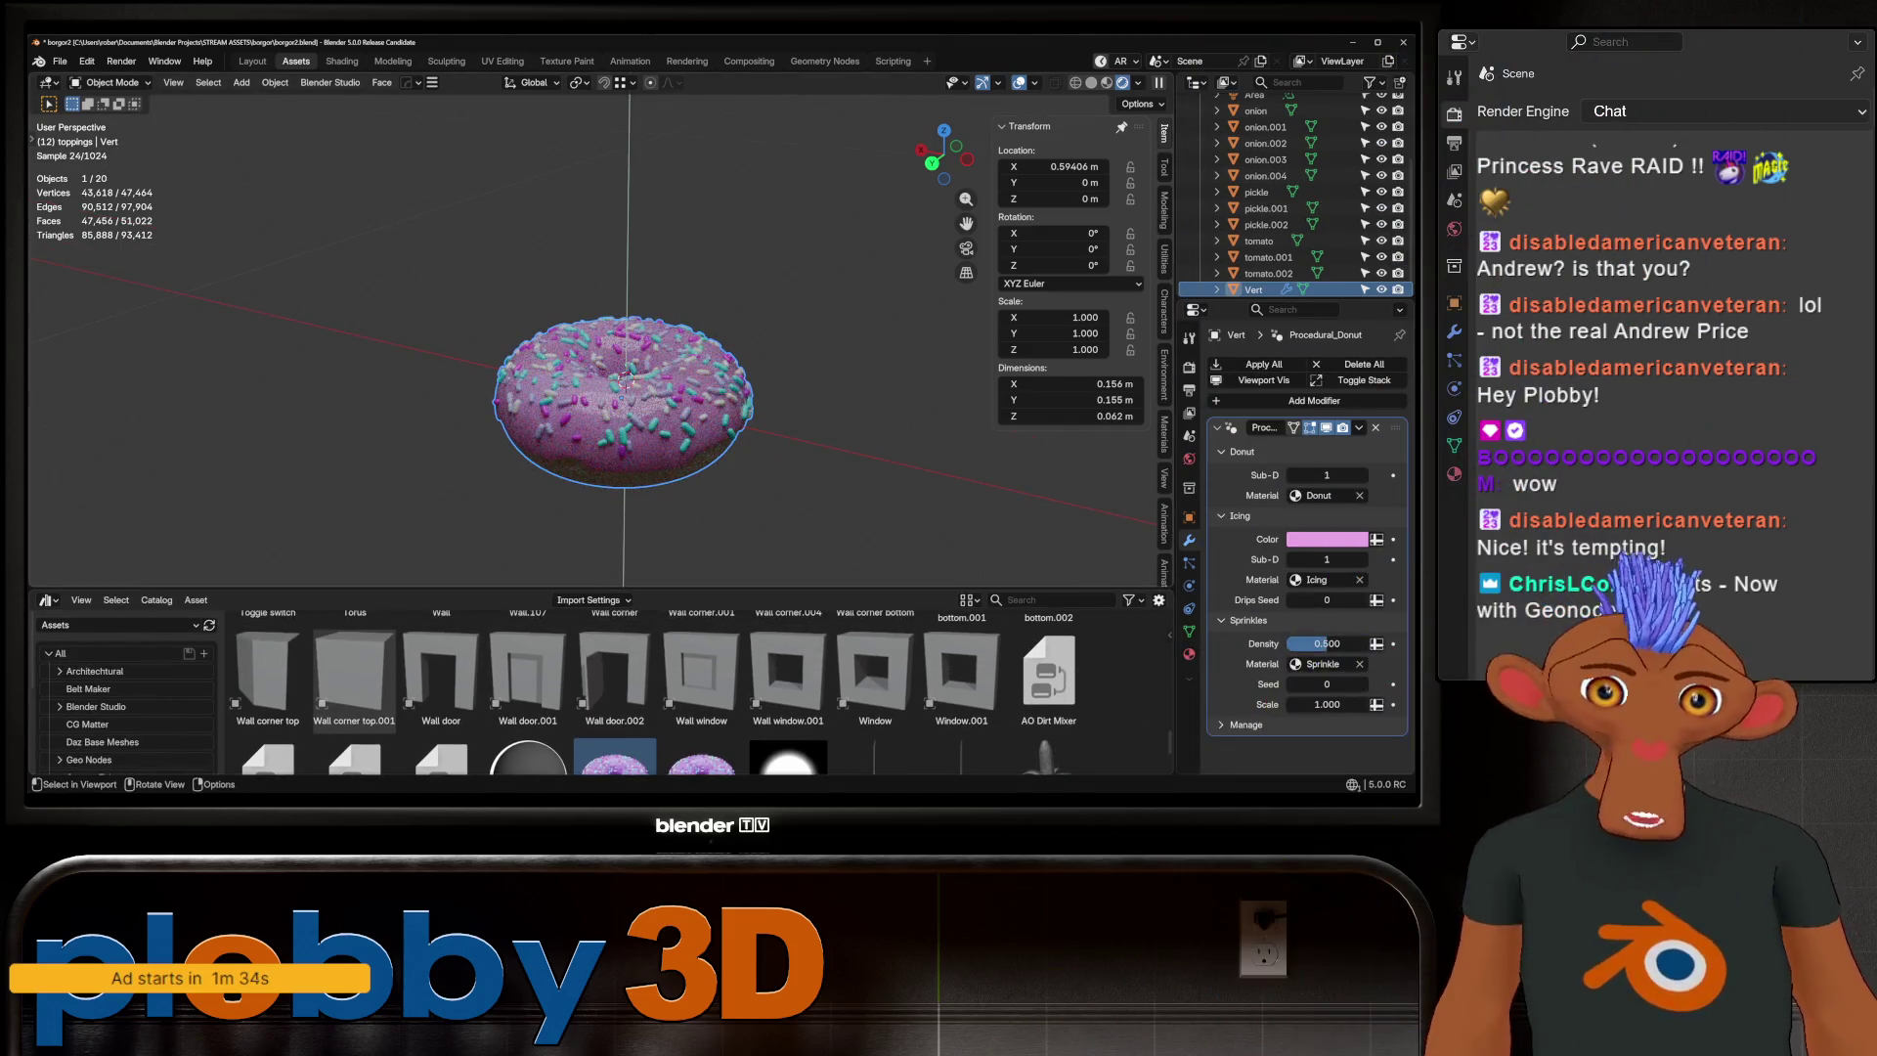
mouse_move(625, 489)
middle_mouse_down()
mouse_move(586, 411)
mouse_move(596, 469)
mouse_move(631, 498)
middle_mouse_up()
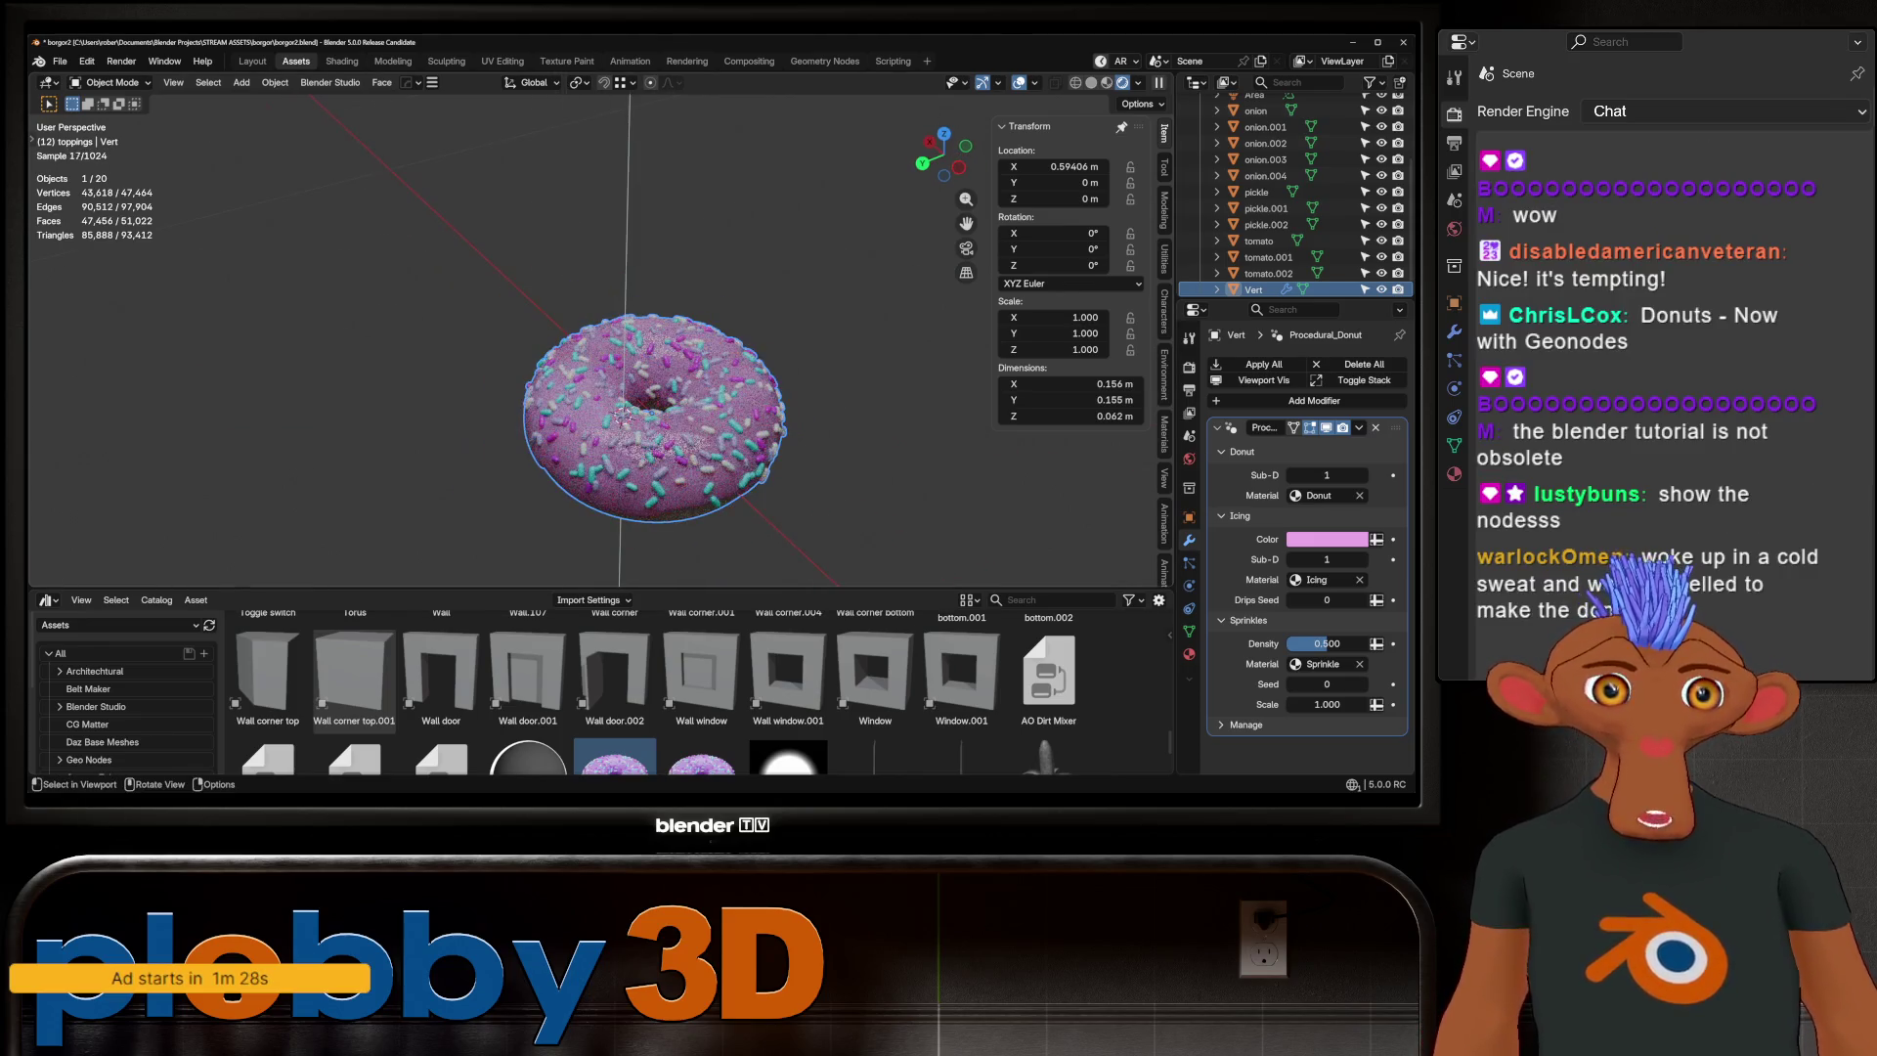
scroll(626, 411, "up", 5)
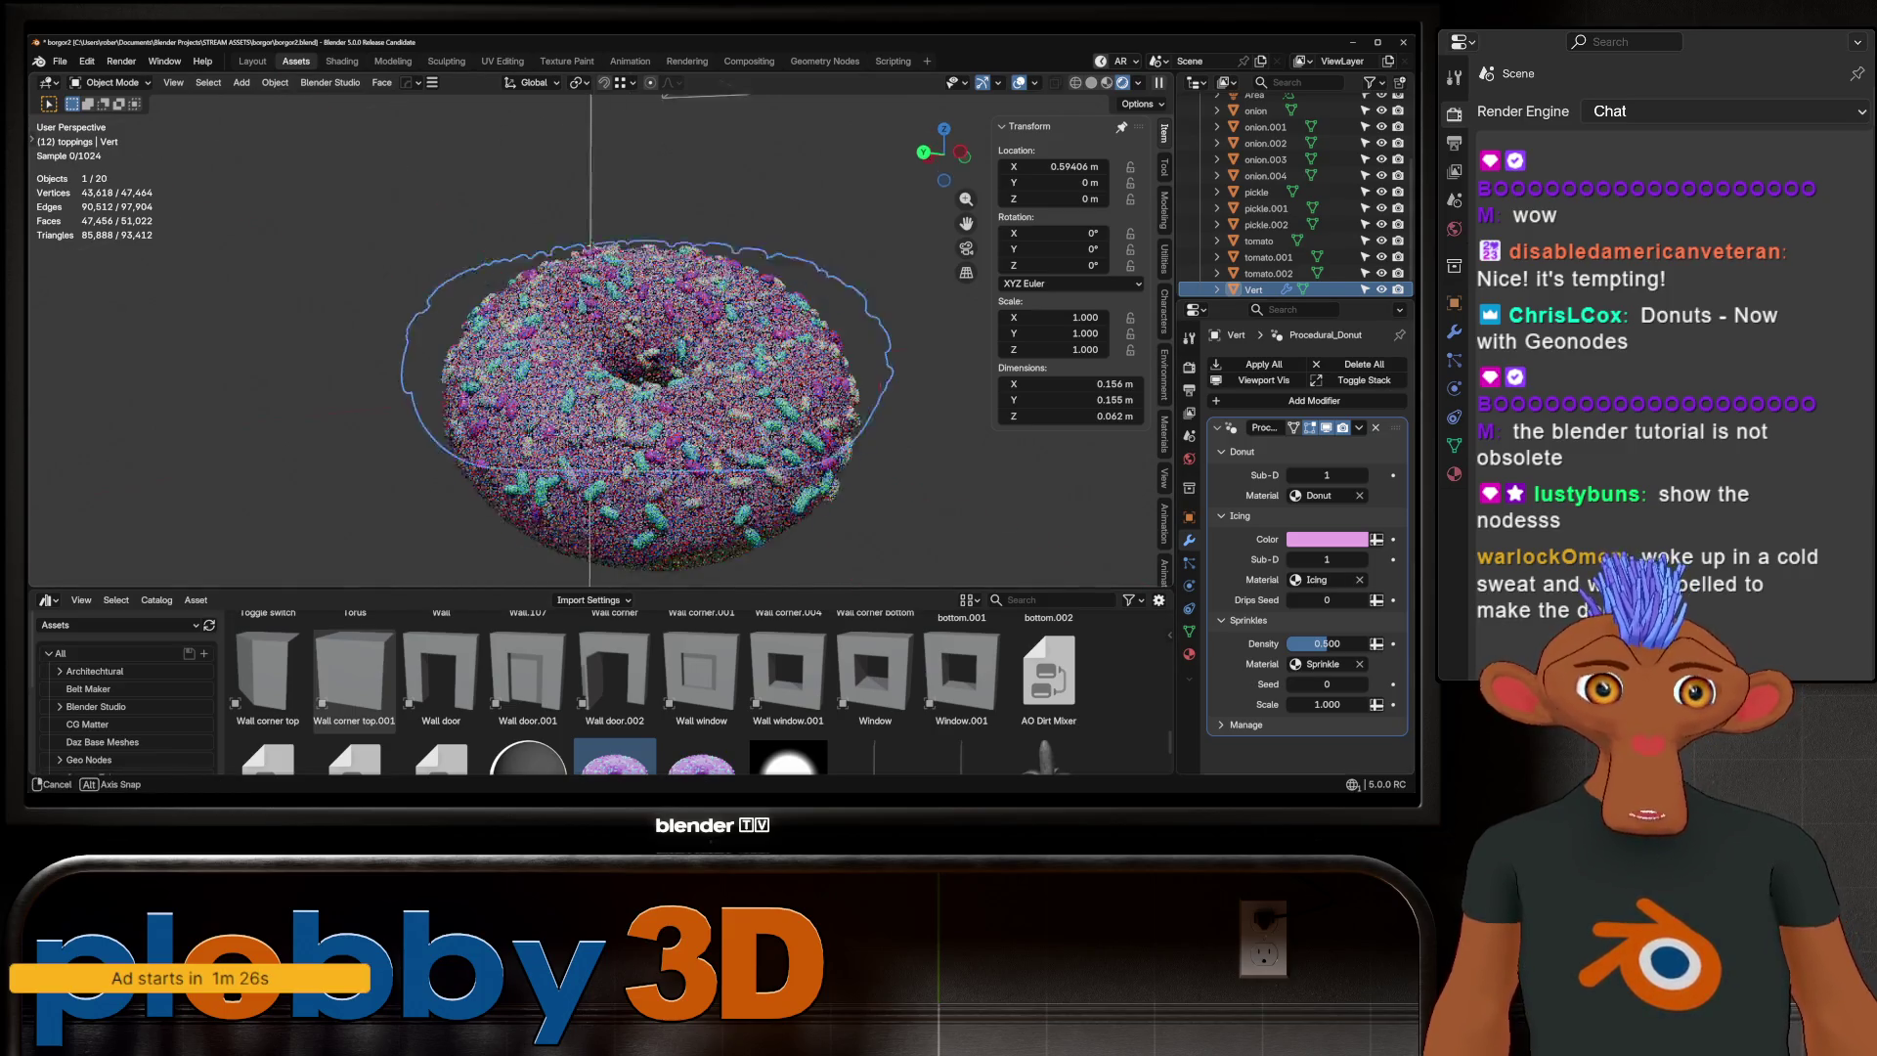
mouse_move(626, 410)
middle_mouse_down()
mouse_move(626, 362)
mouse_move(626, 479)
middle_mouse_up()
scroll(625, 362, "up", 2)
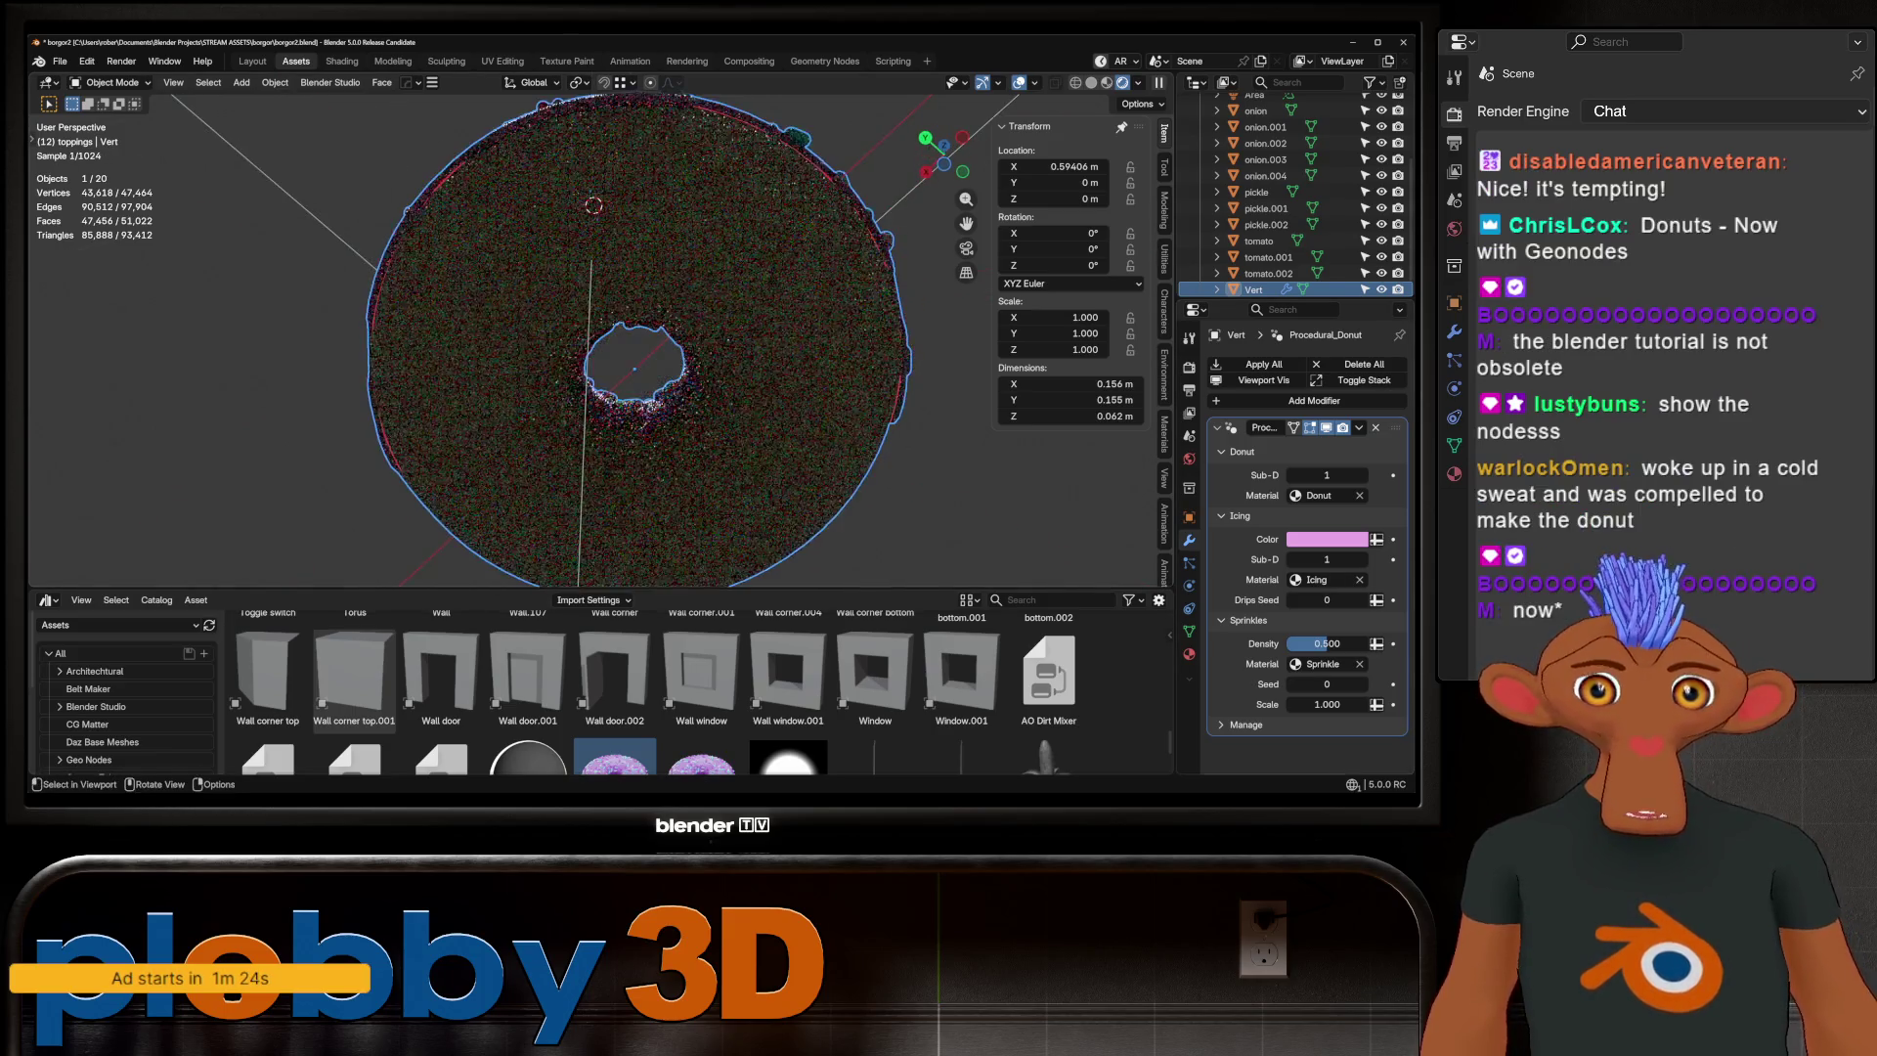
scroll(626, 372, "down", 3)
middle_click_drag(626, 411, 625, 381)
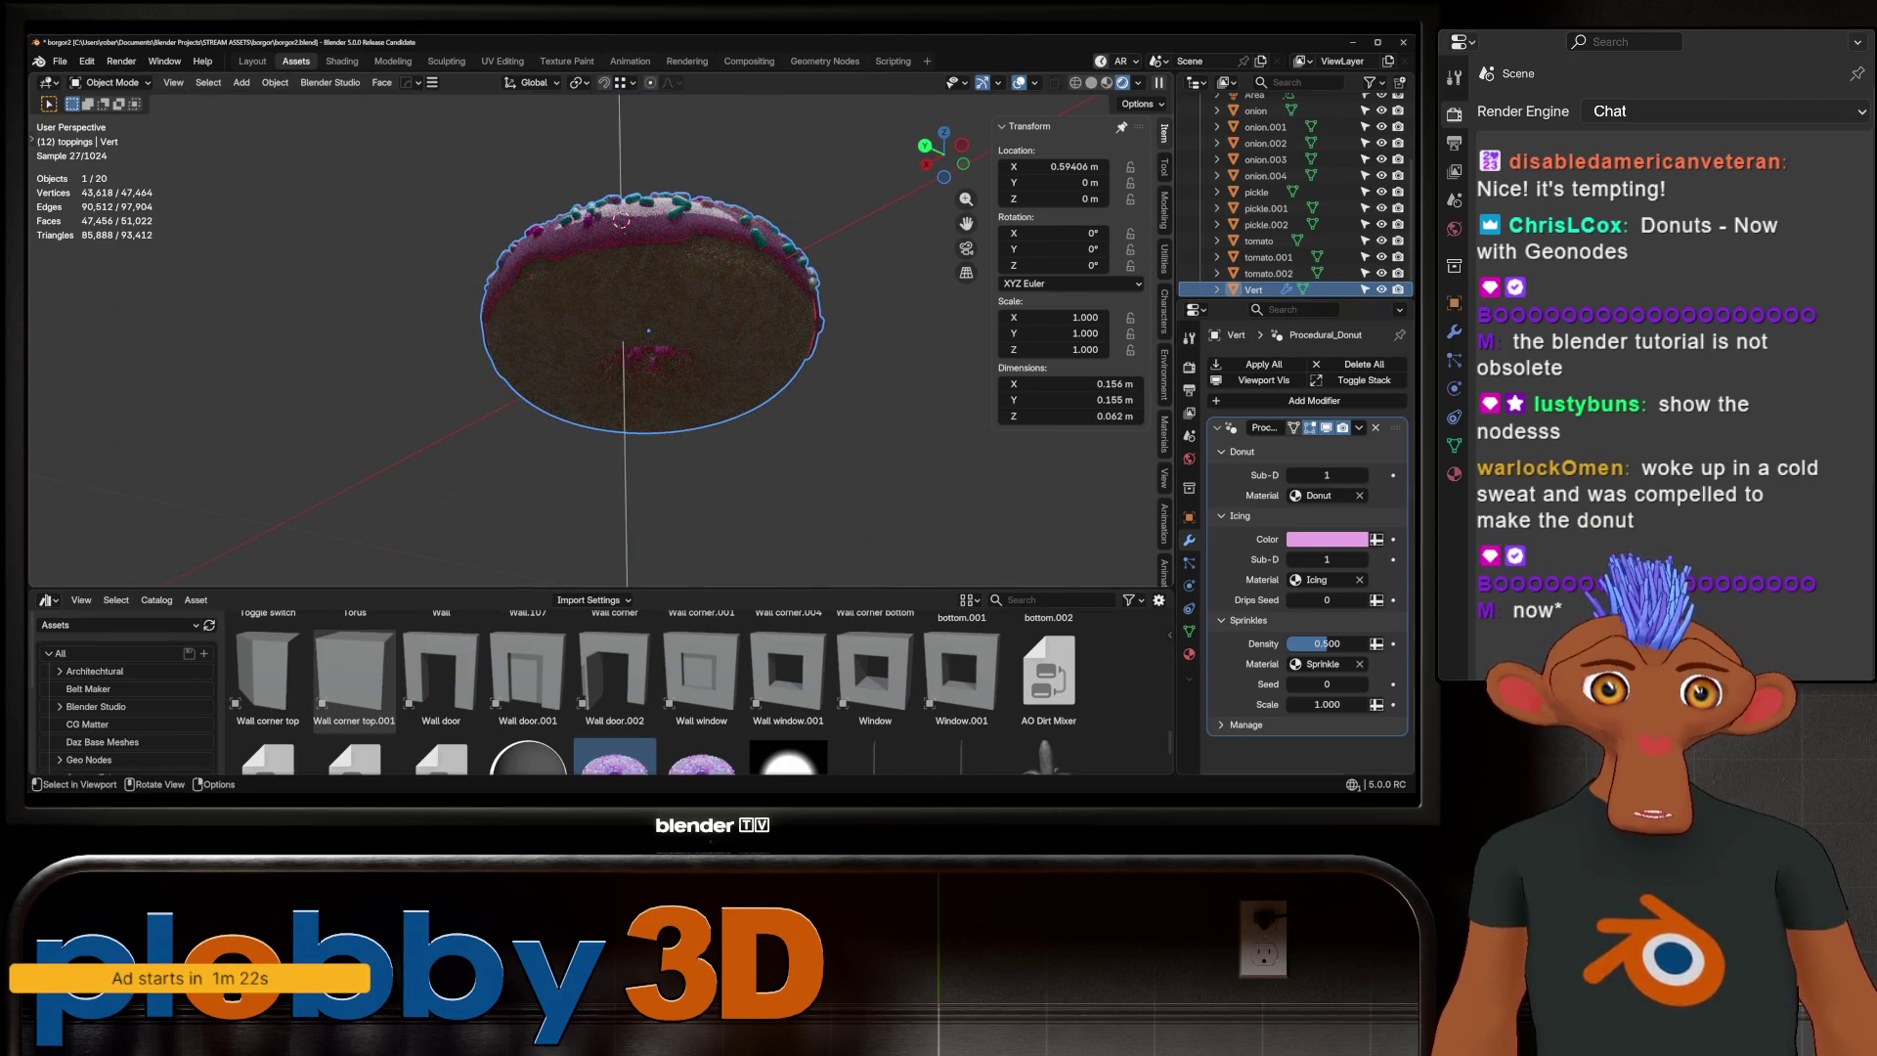
middle_click_drag(620, 223, 588, 210)
Raise the donut's Sub-D to 3 to check smoothness, then set it back to 1
left_click(1363, 475)
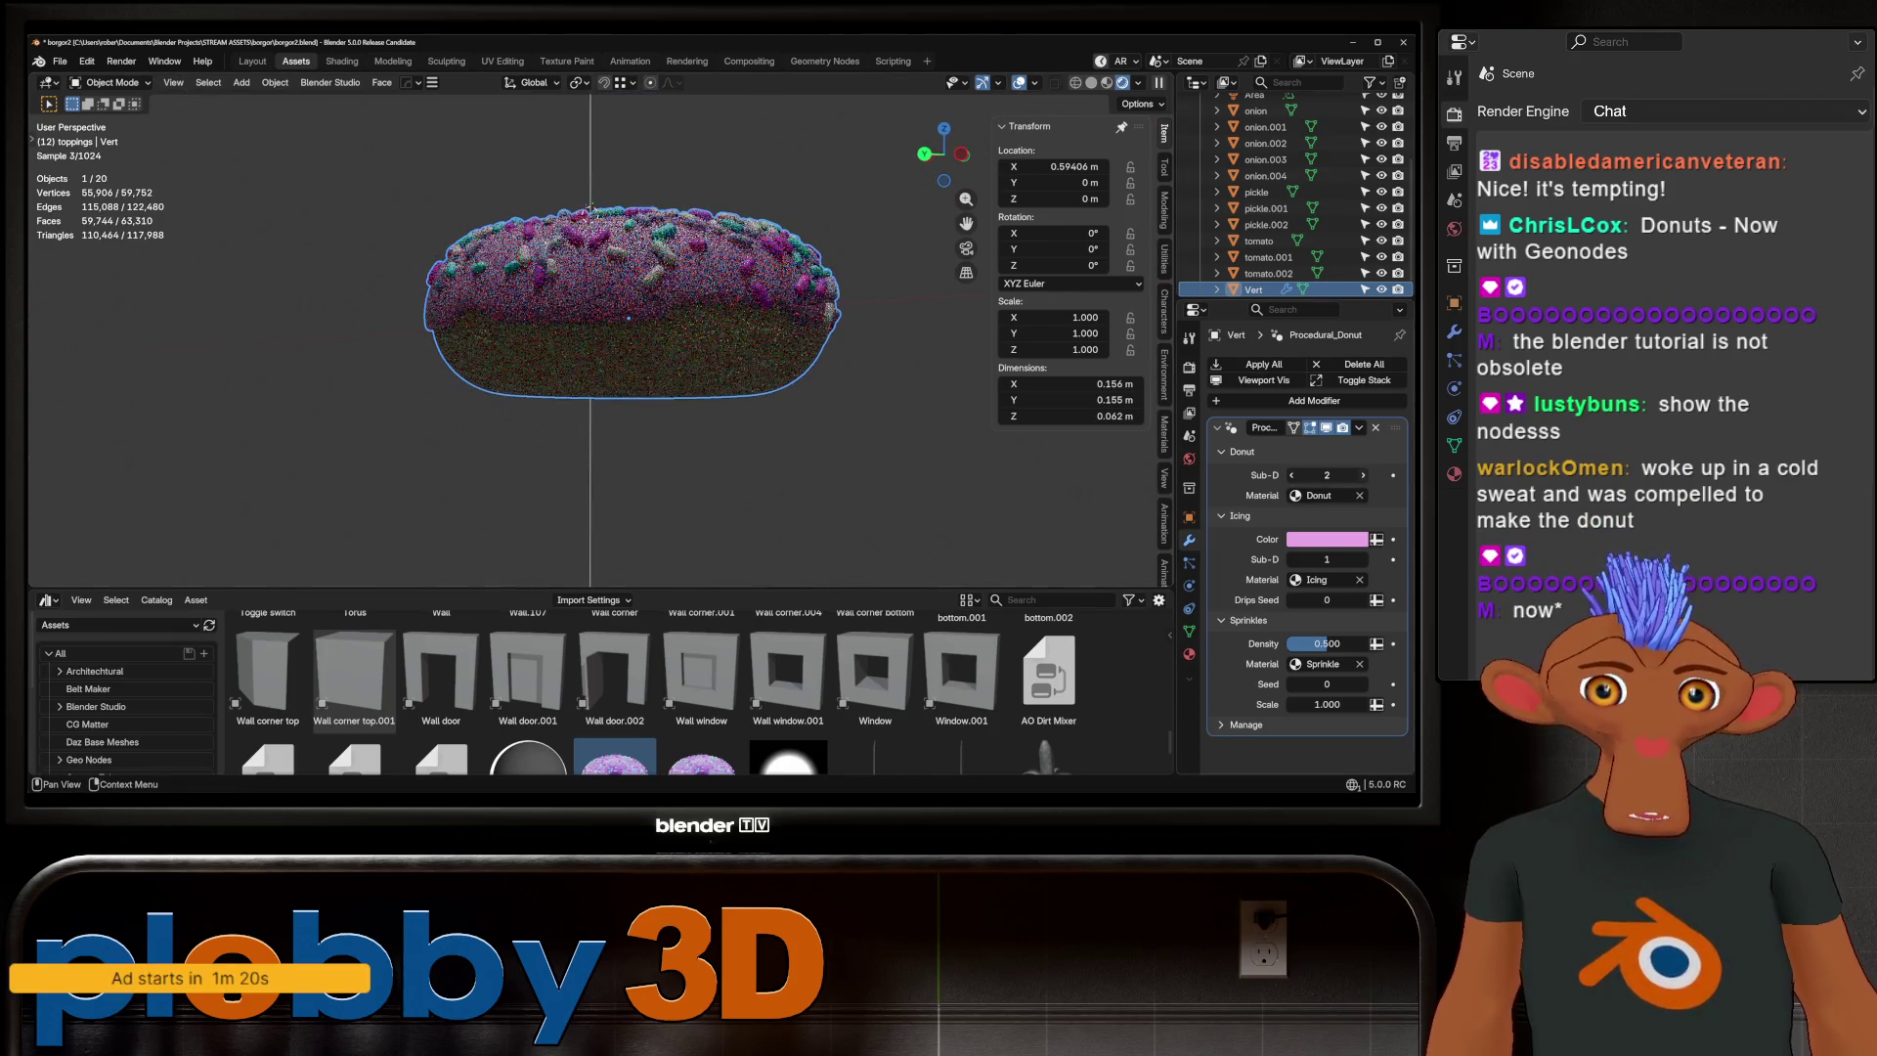
left_click(1362, 475)
mouse_move(625, 391)
middle_mouse_down()
mouse_move(625, 469)
mouse_move(587, 411)
mouse_move(587, 357)
mouse_move(625, 293)
mouse_move(691, 277)
middle_mouse_up()
left_click(1291, 475)
left_click(1292, 475)
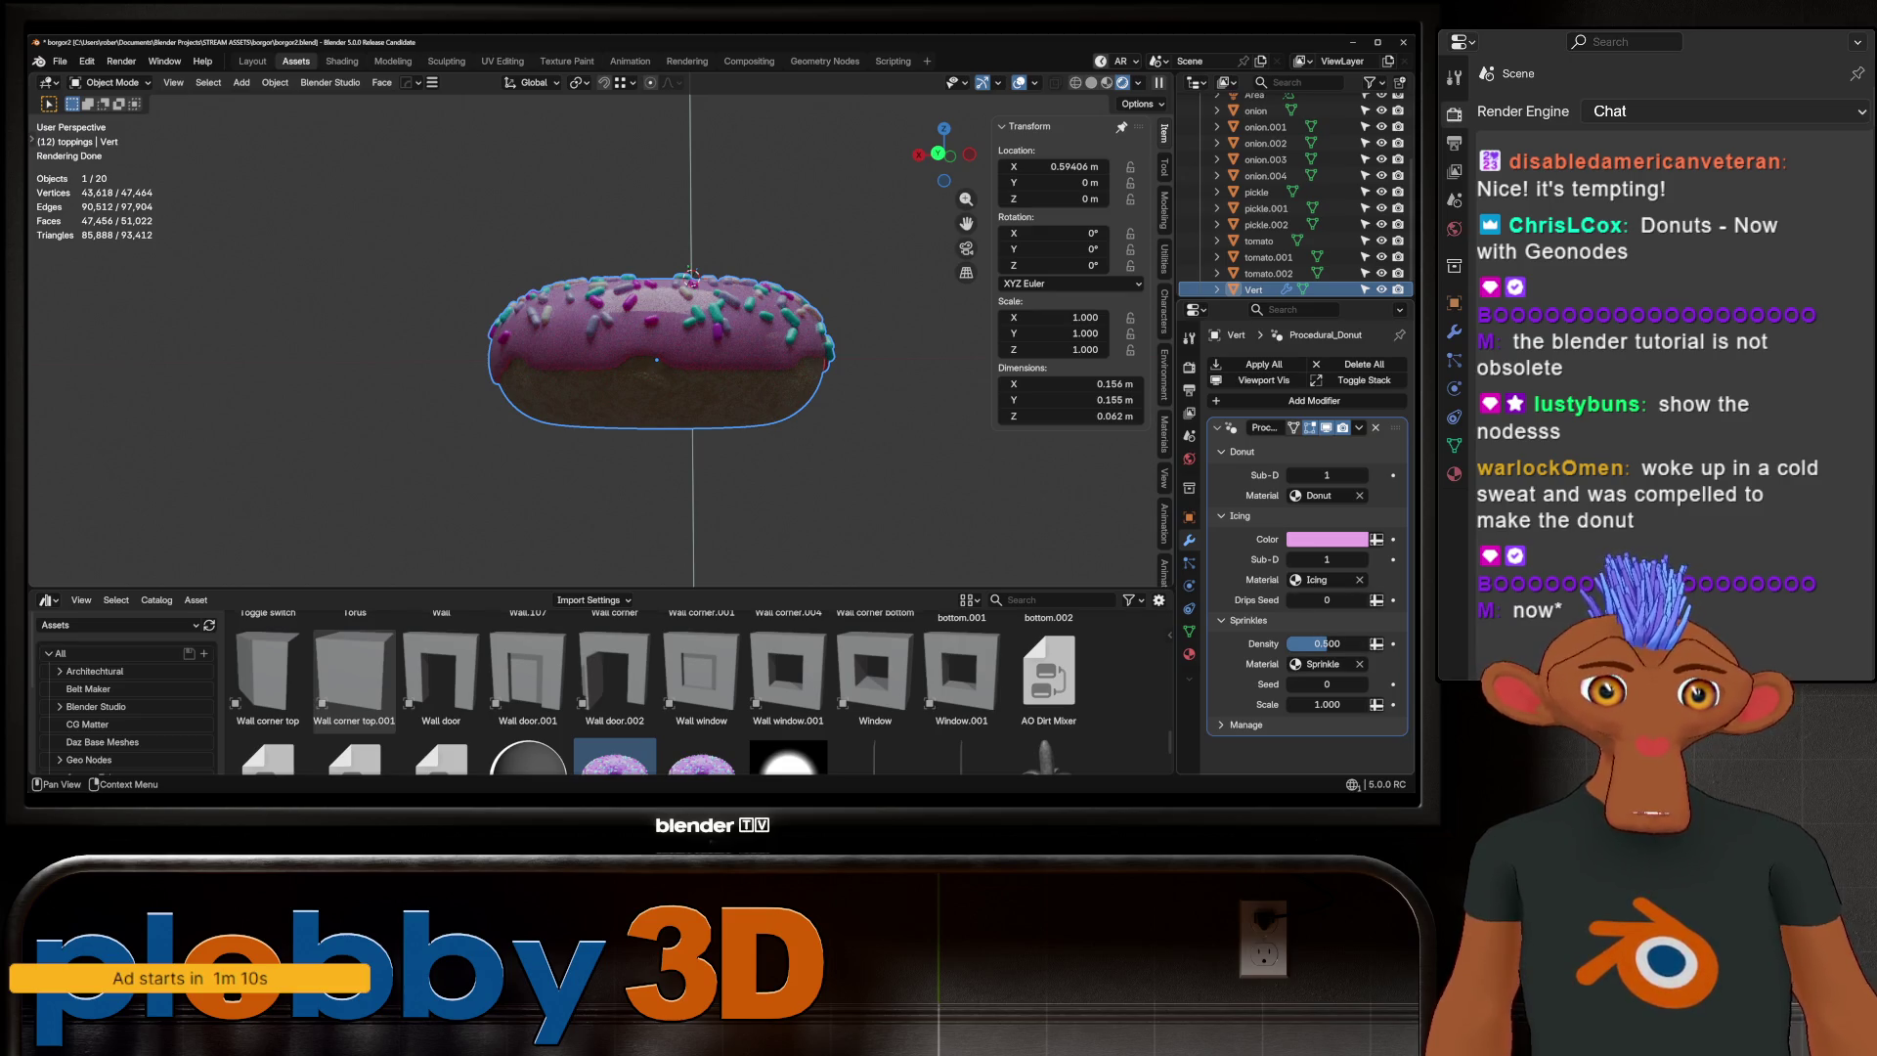
Cycle the Drips Seed through several values, then enter 1
left_click(1362, 599)
left_click(1362, 599)
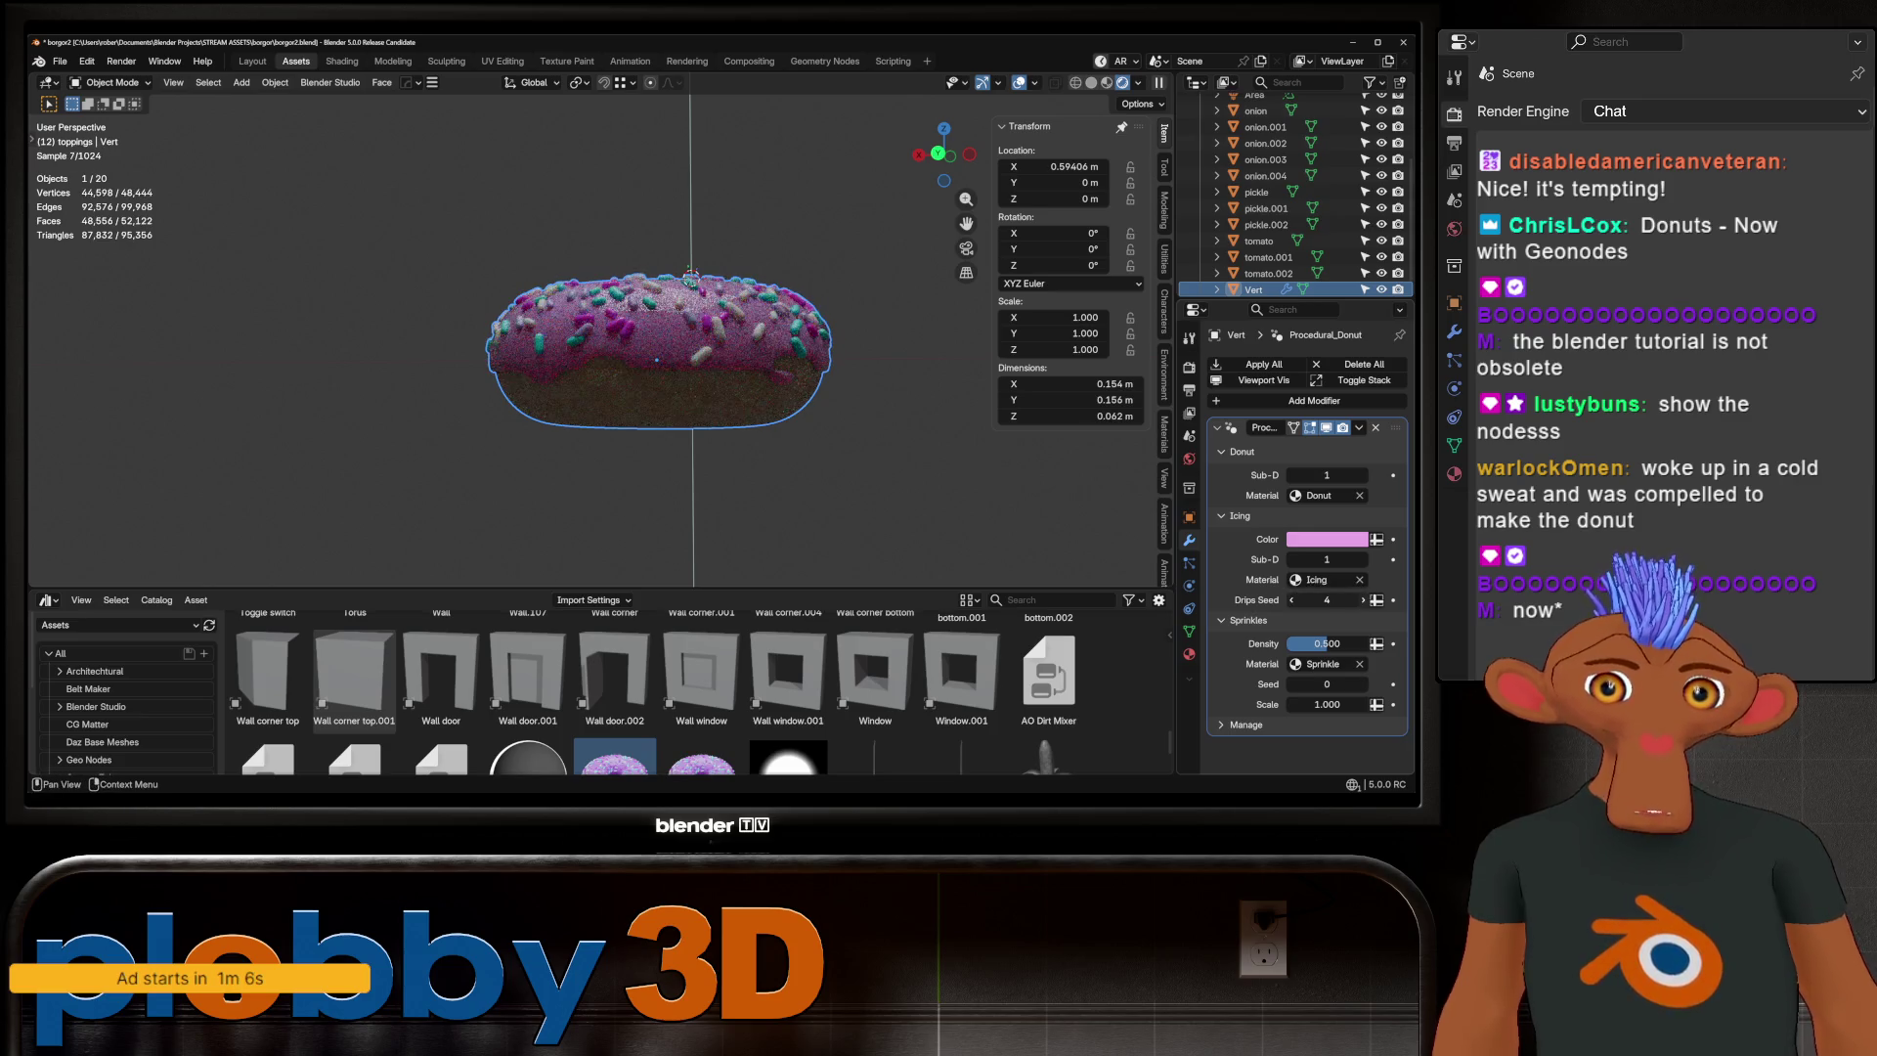
left_click(1362, 599)
left_click(1363, 599)
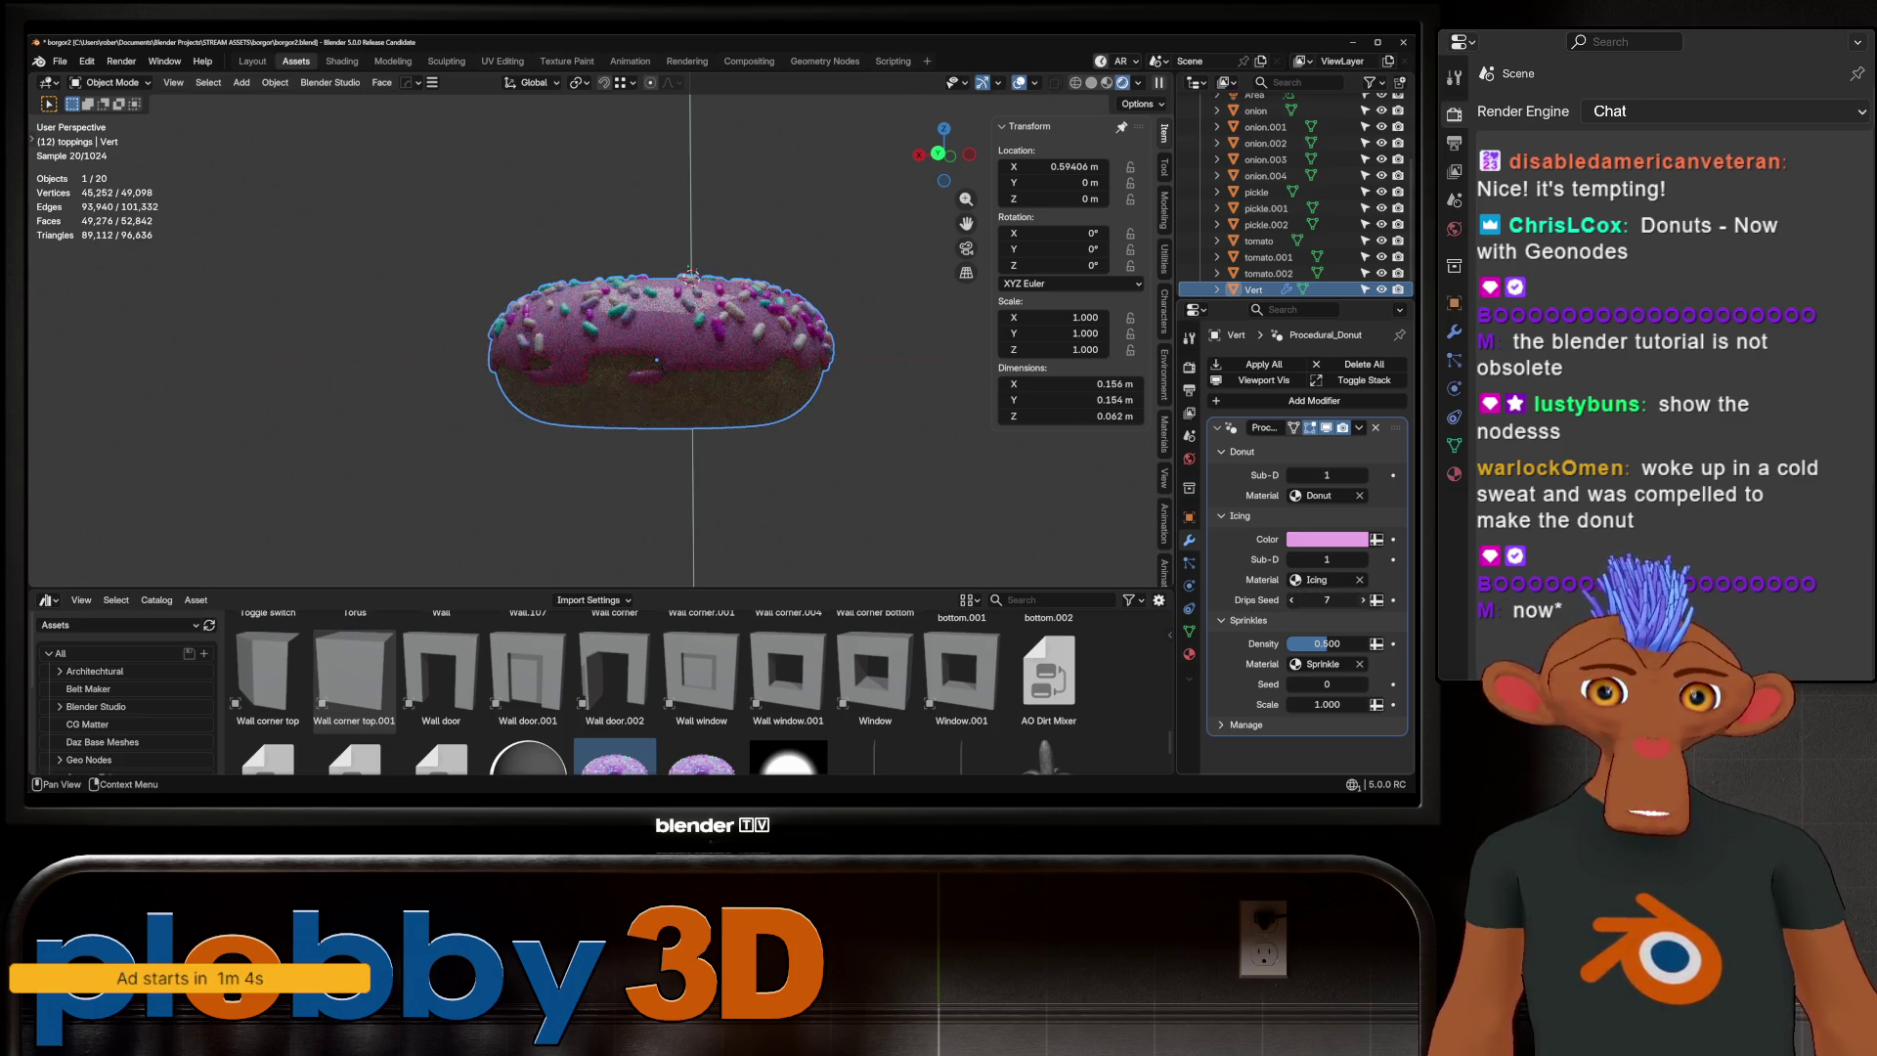
left_click(1362, 600)
left_click(1362, 599)
left_click(1362, 599)
left_click_drag(1362, 599, 1353, 599)
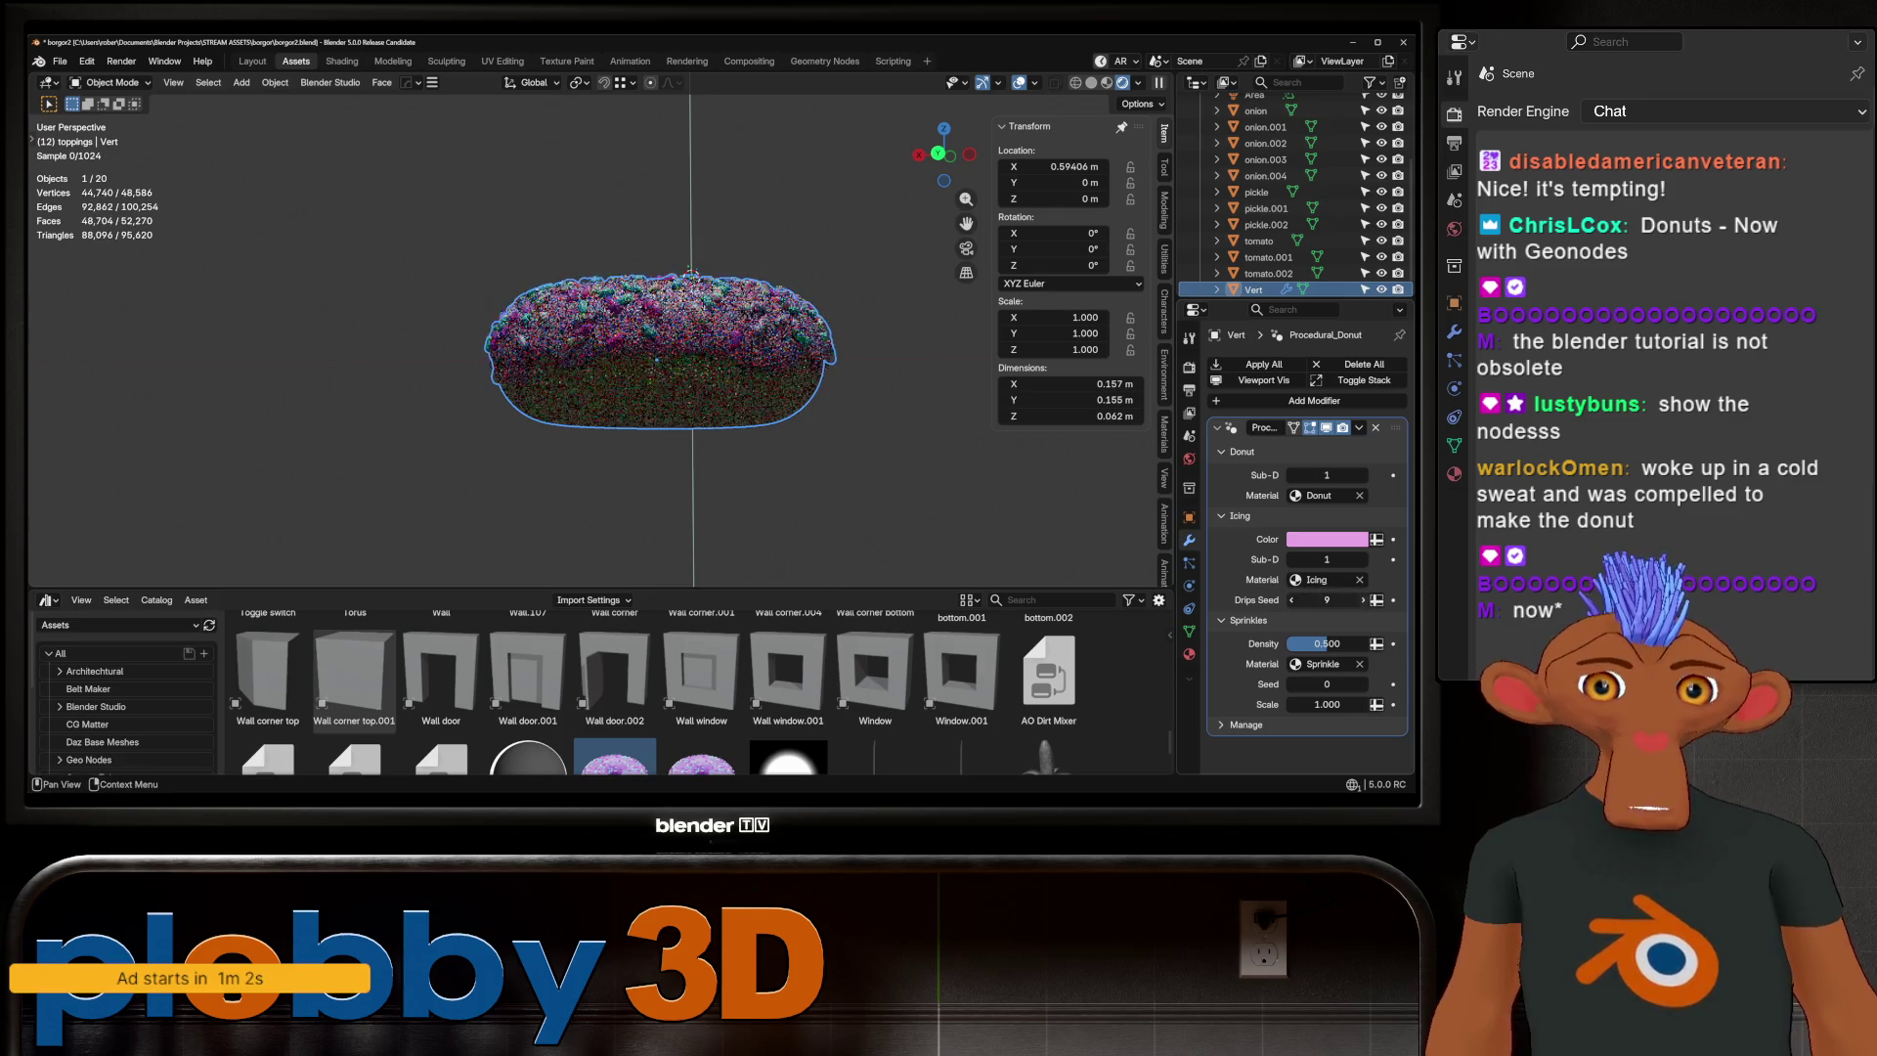
left_click(1362, 599)
left_click(1362, 599)
left_click(1362, 599)
left_click(1362, 599)
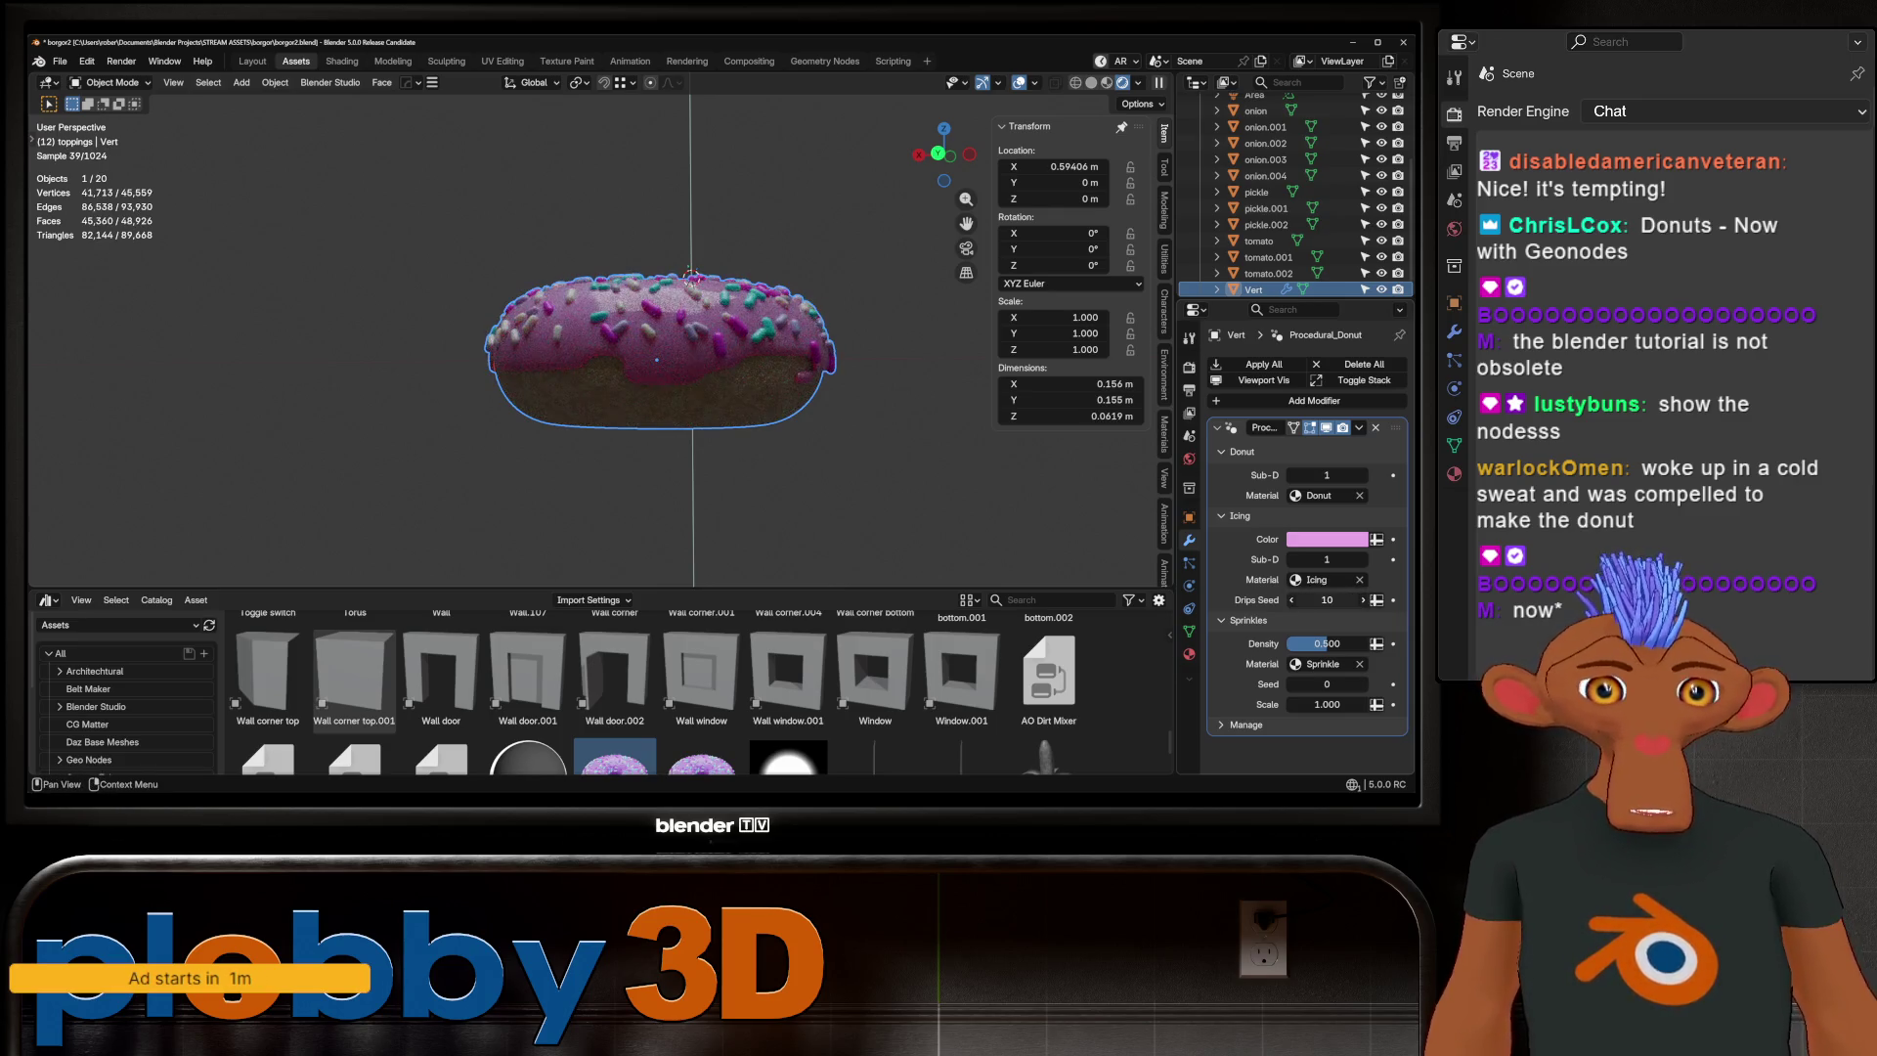
left_click(1362, 599)
left_click(1362, 599)
left_click(1329, 599)
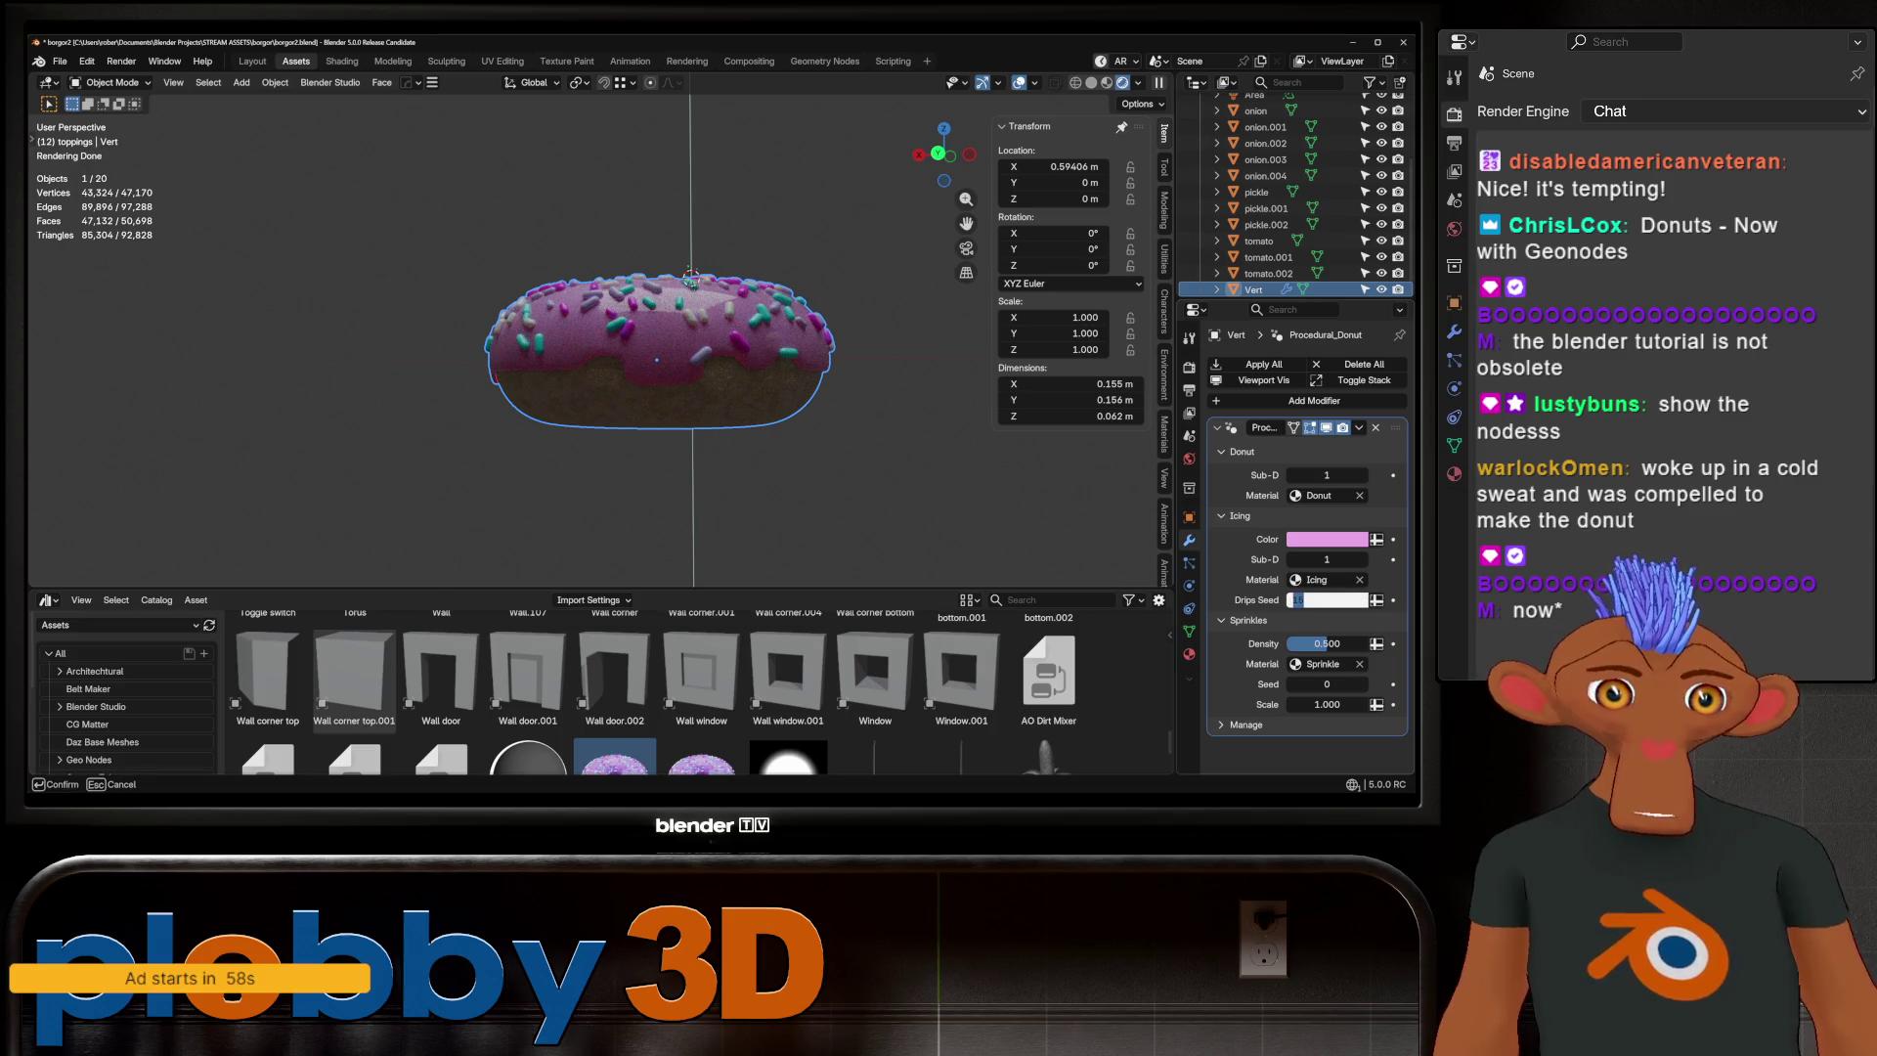
type("1")
key("Return")
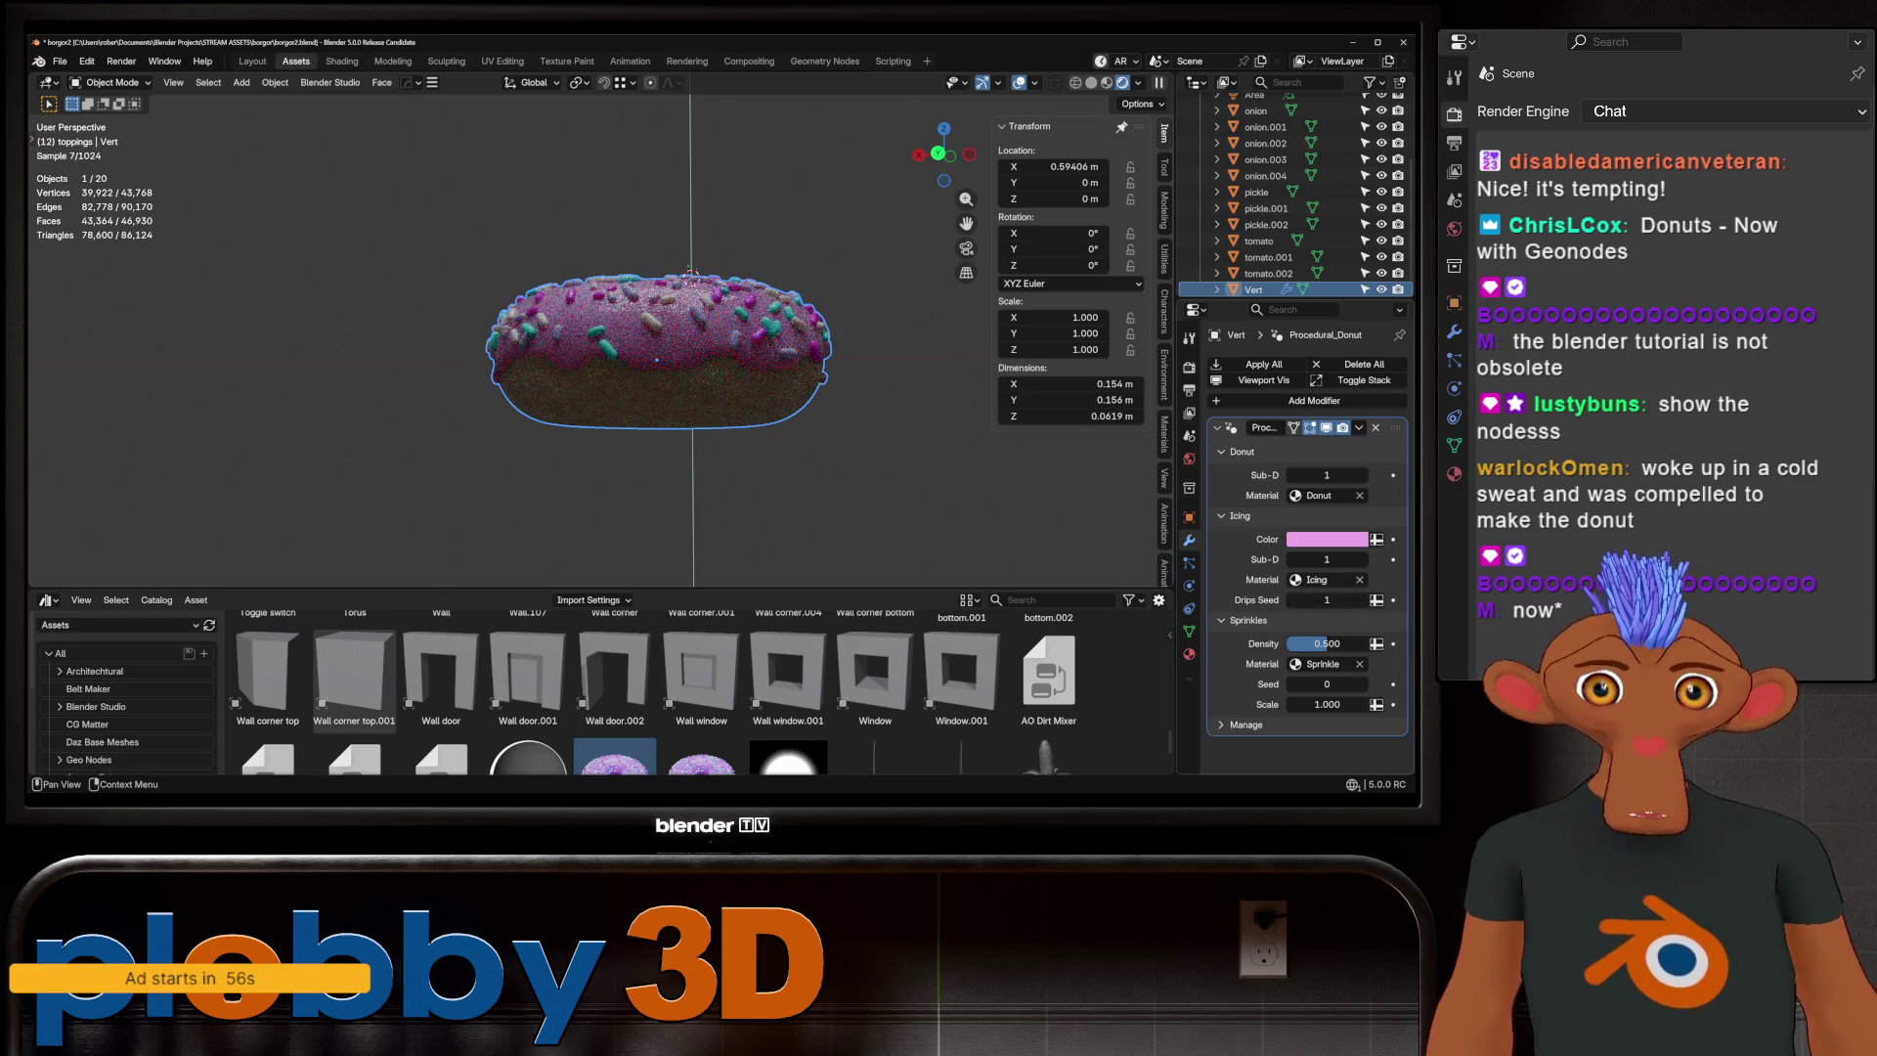
Change the Icing Color from pink to lavender purple (#C494E7) and view the result
left_click(1326, 539)
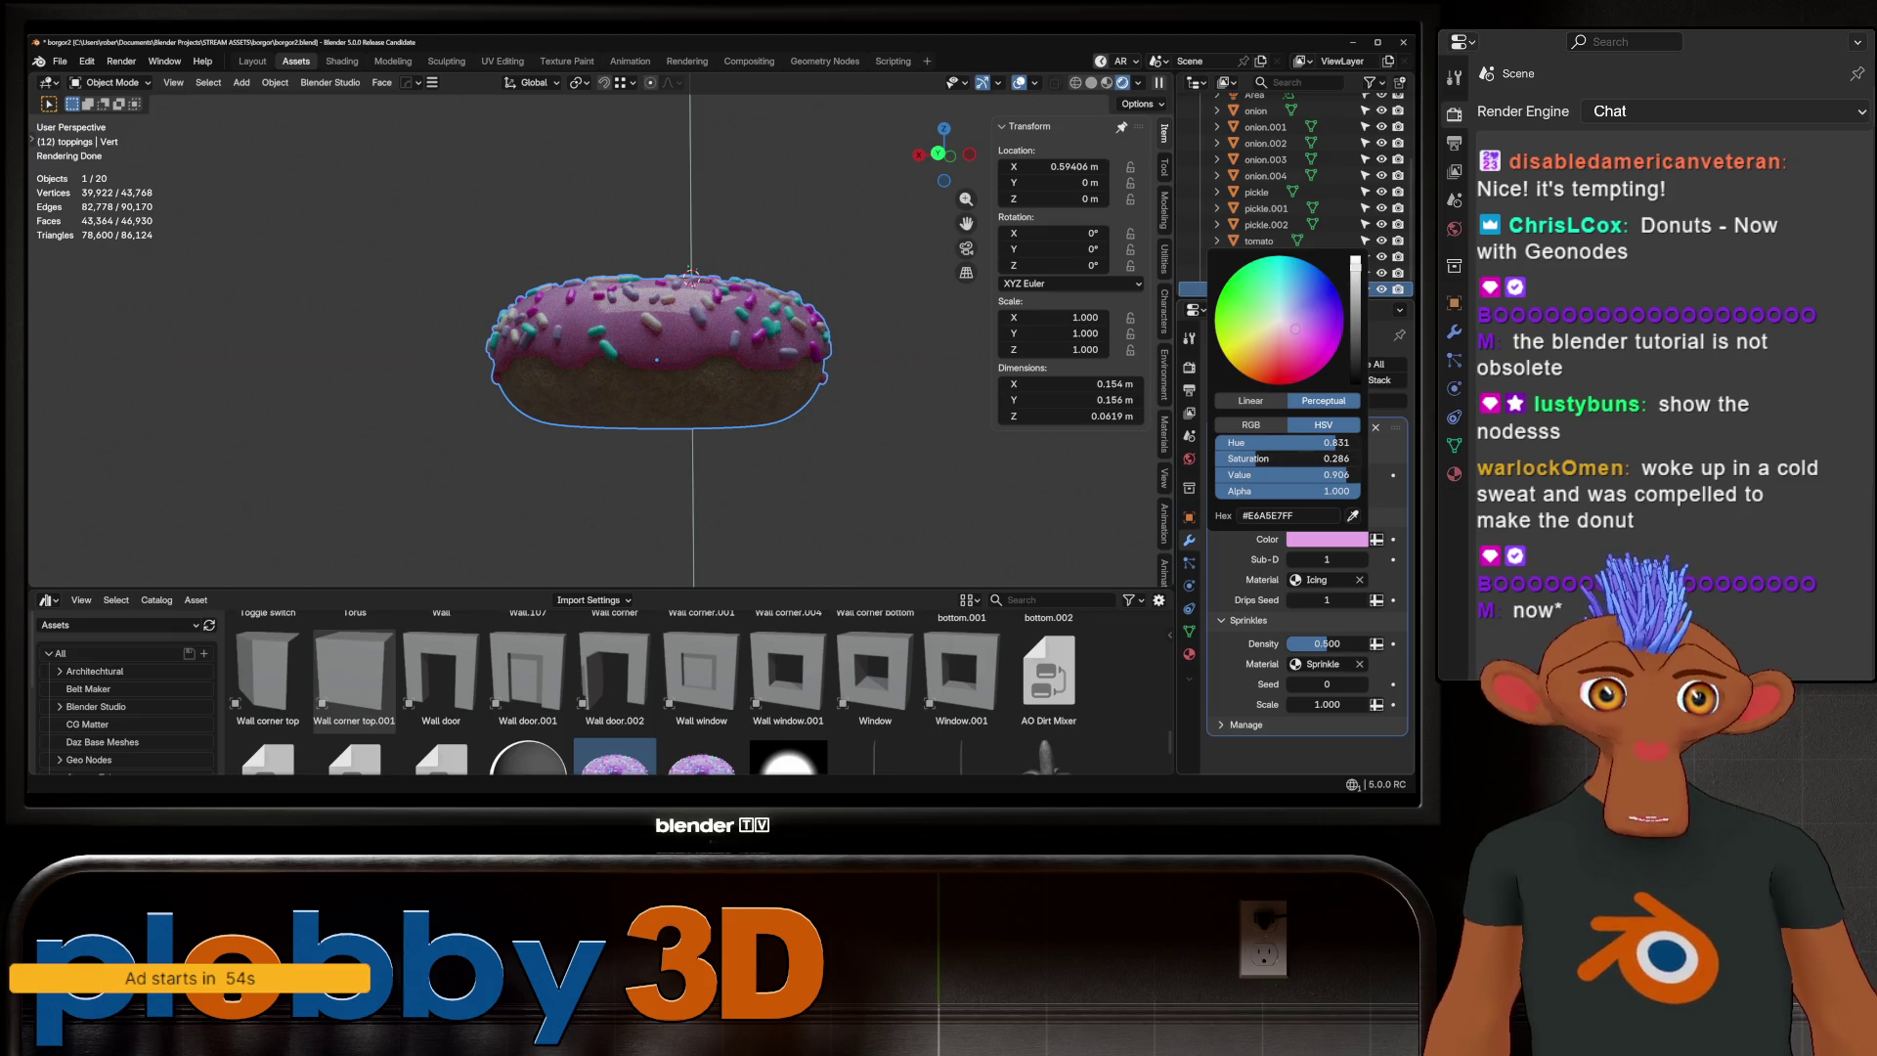
mouse_move(1295, 329)
left_mouse_down()
mouse_move(1280, 309)
mouse_move(1259, 337)
mouse_move(1282, 302)
mouse_move(1256, 345)
mouse_move(1289, 319)
left_mouse_up()
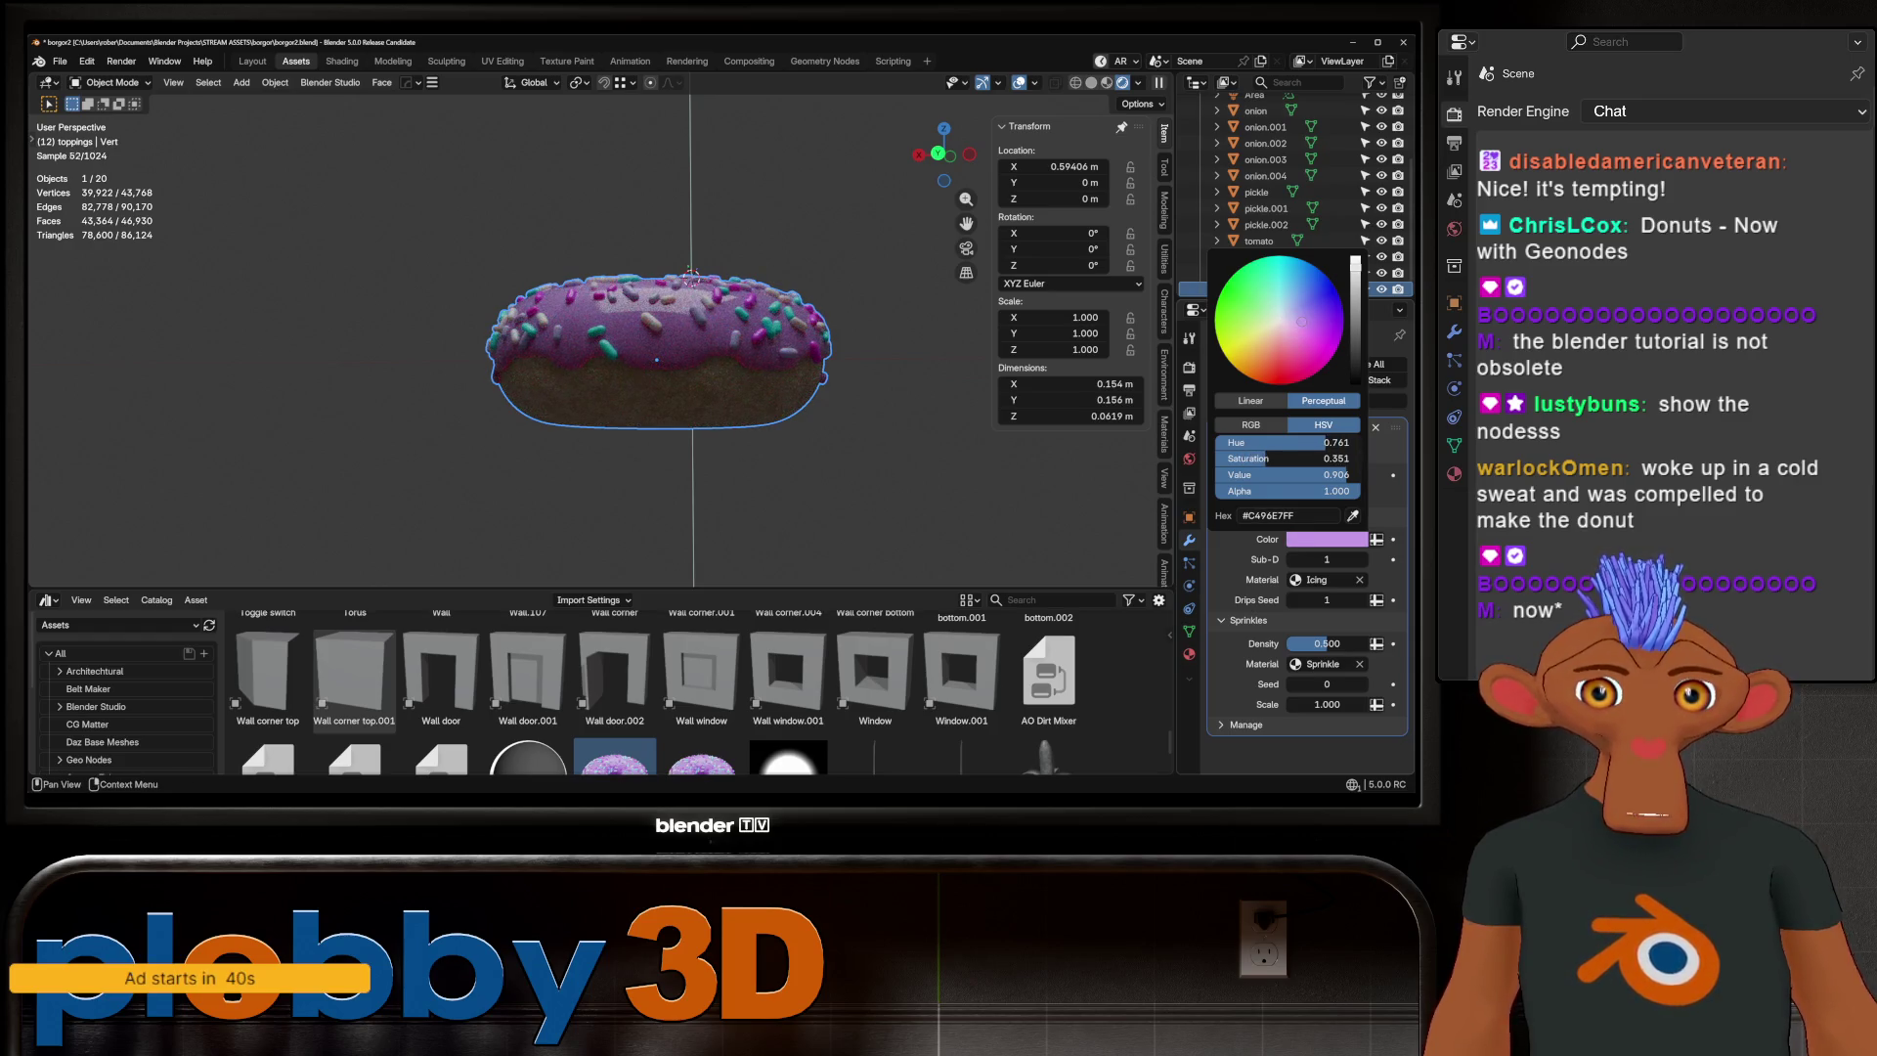
middle_click_drag(743, 322, 731, 415)
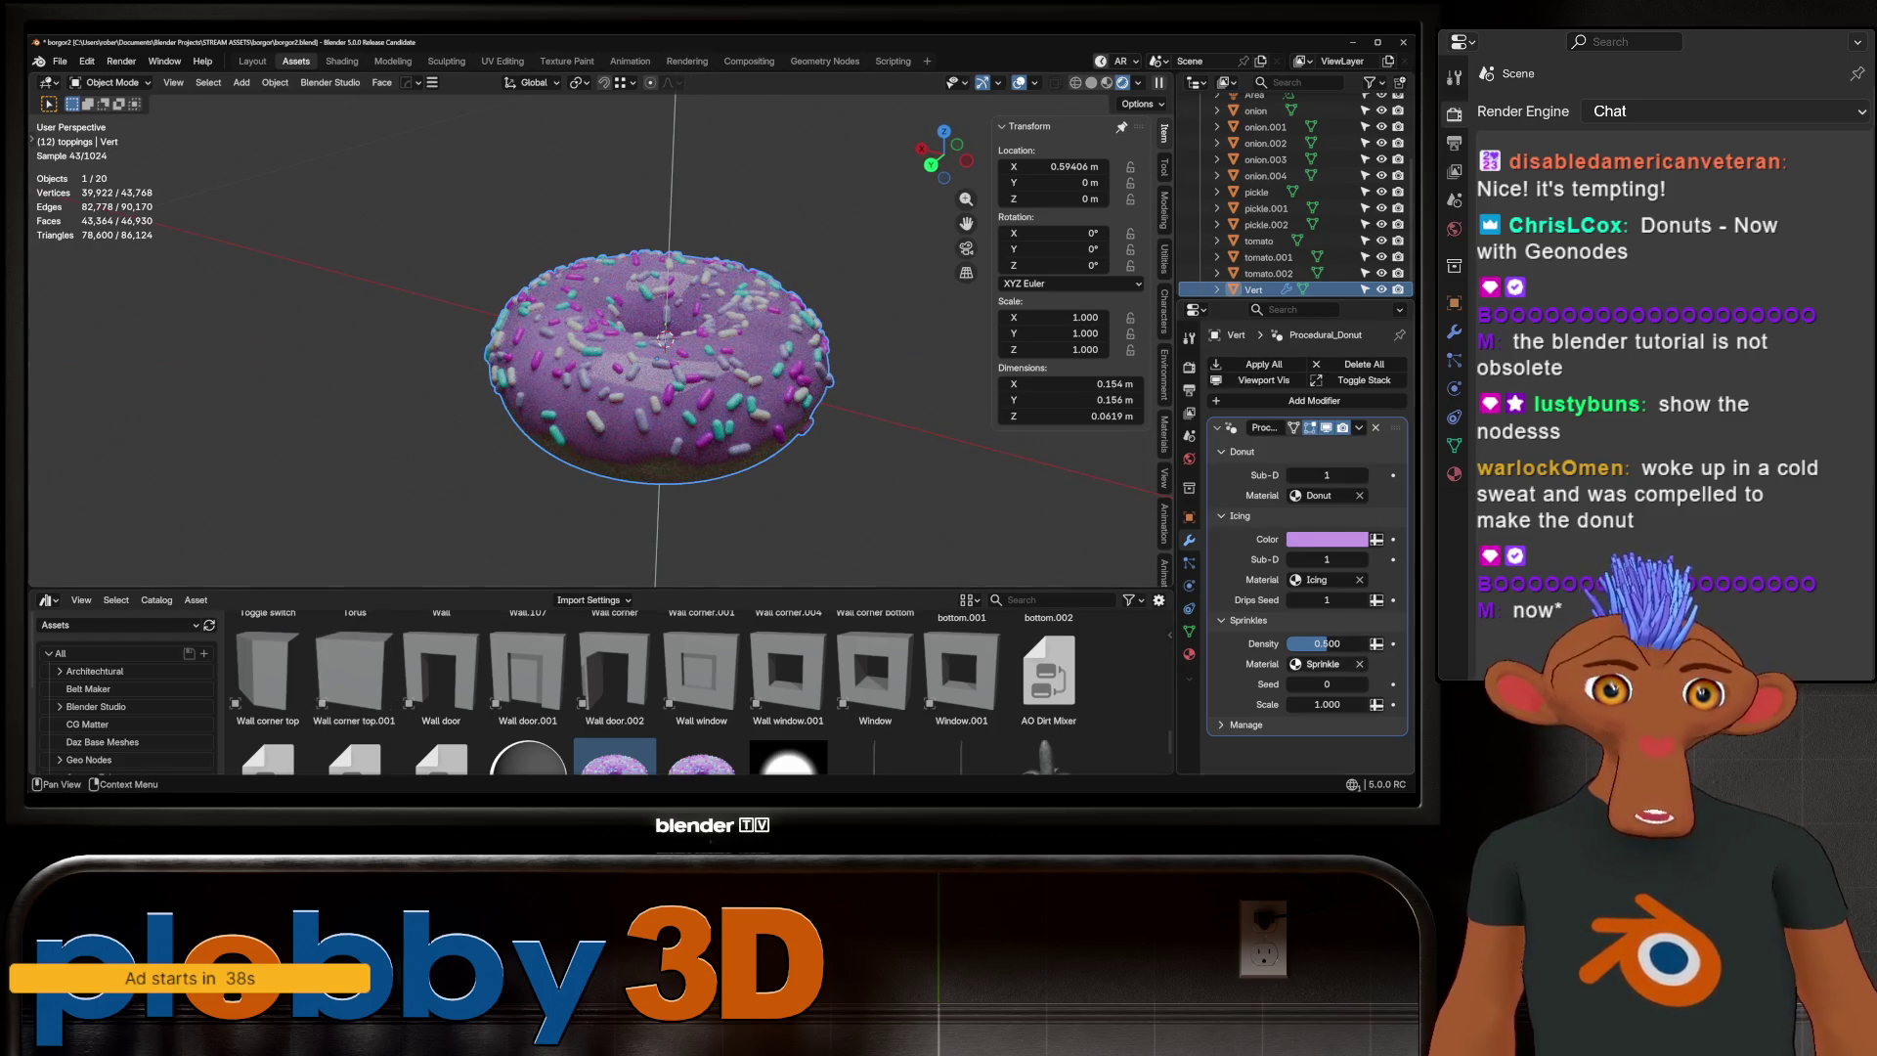
Try Sprinkles Density at 0 and 1, settle on 0.660, and set sprinkle Scale to 1.018
left_click_drag(1327, 643, 1251, 643)
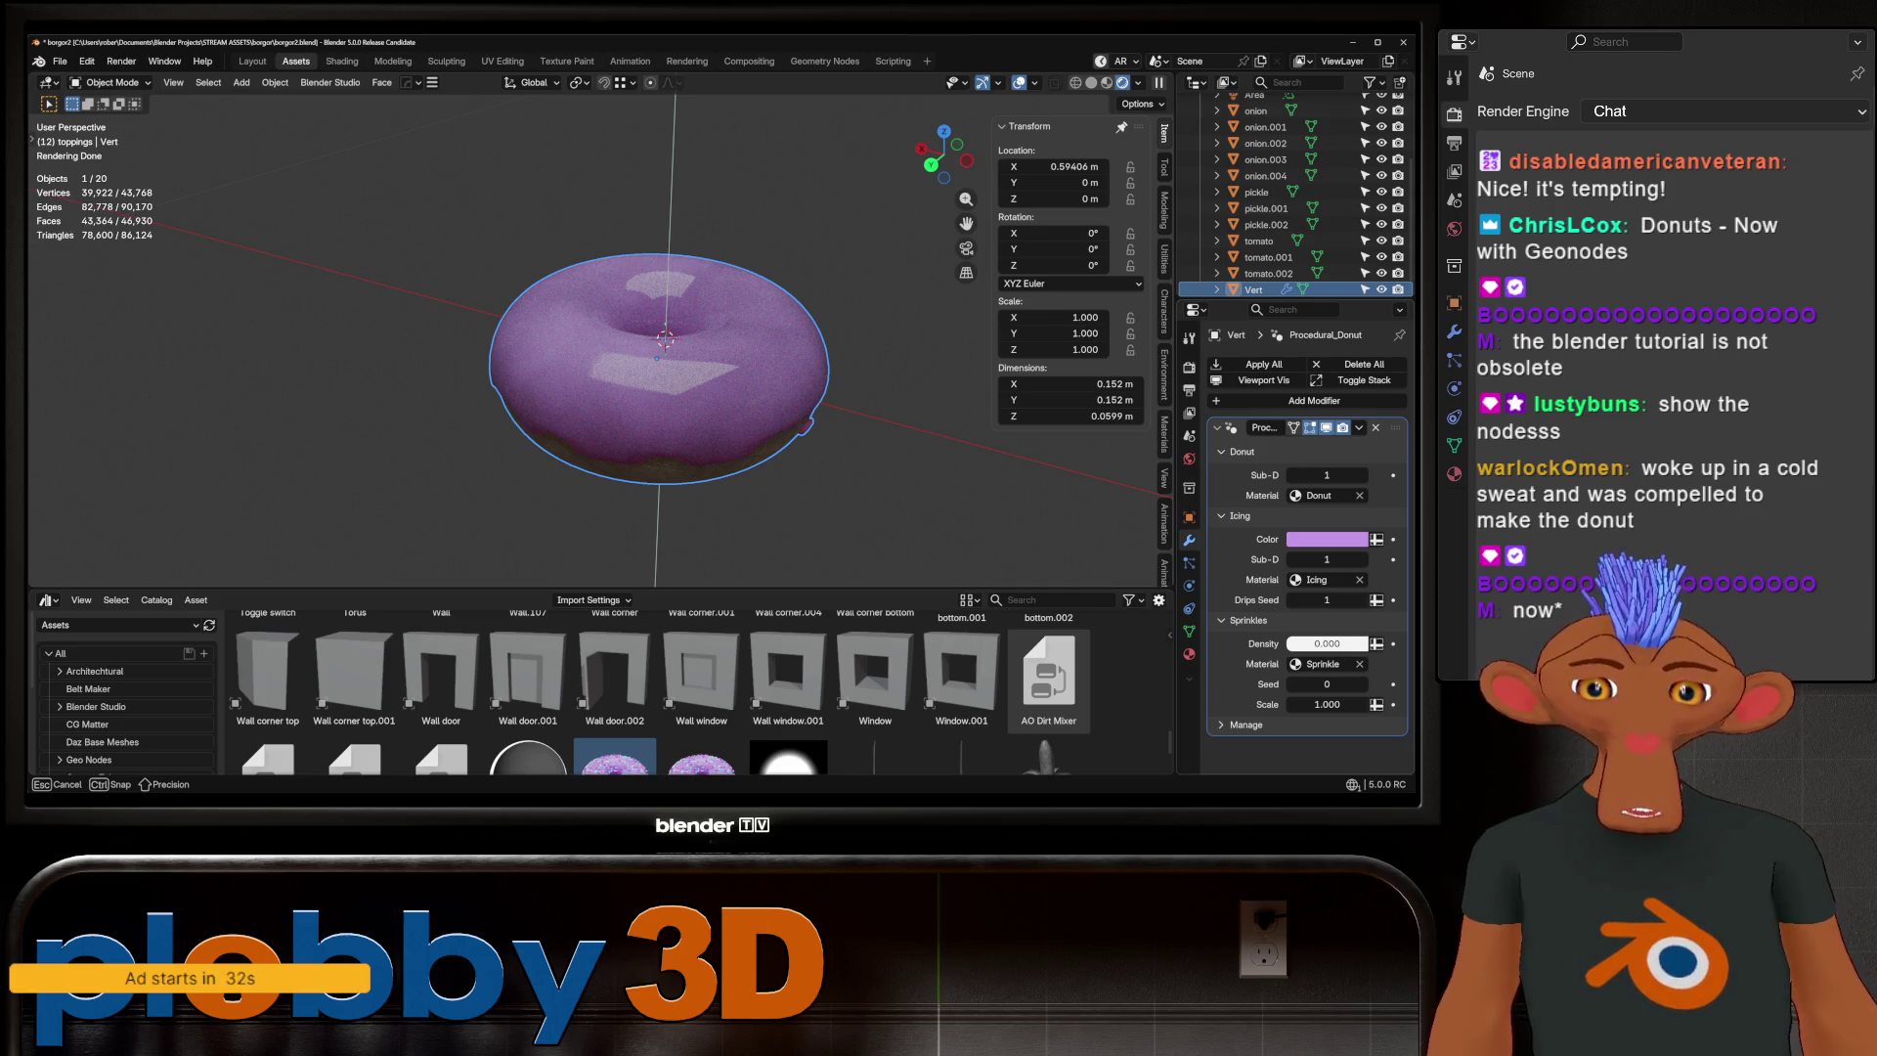
left_click_drag(1251, 643, 1251, 643)
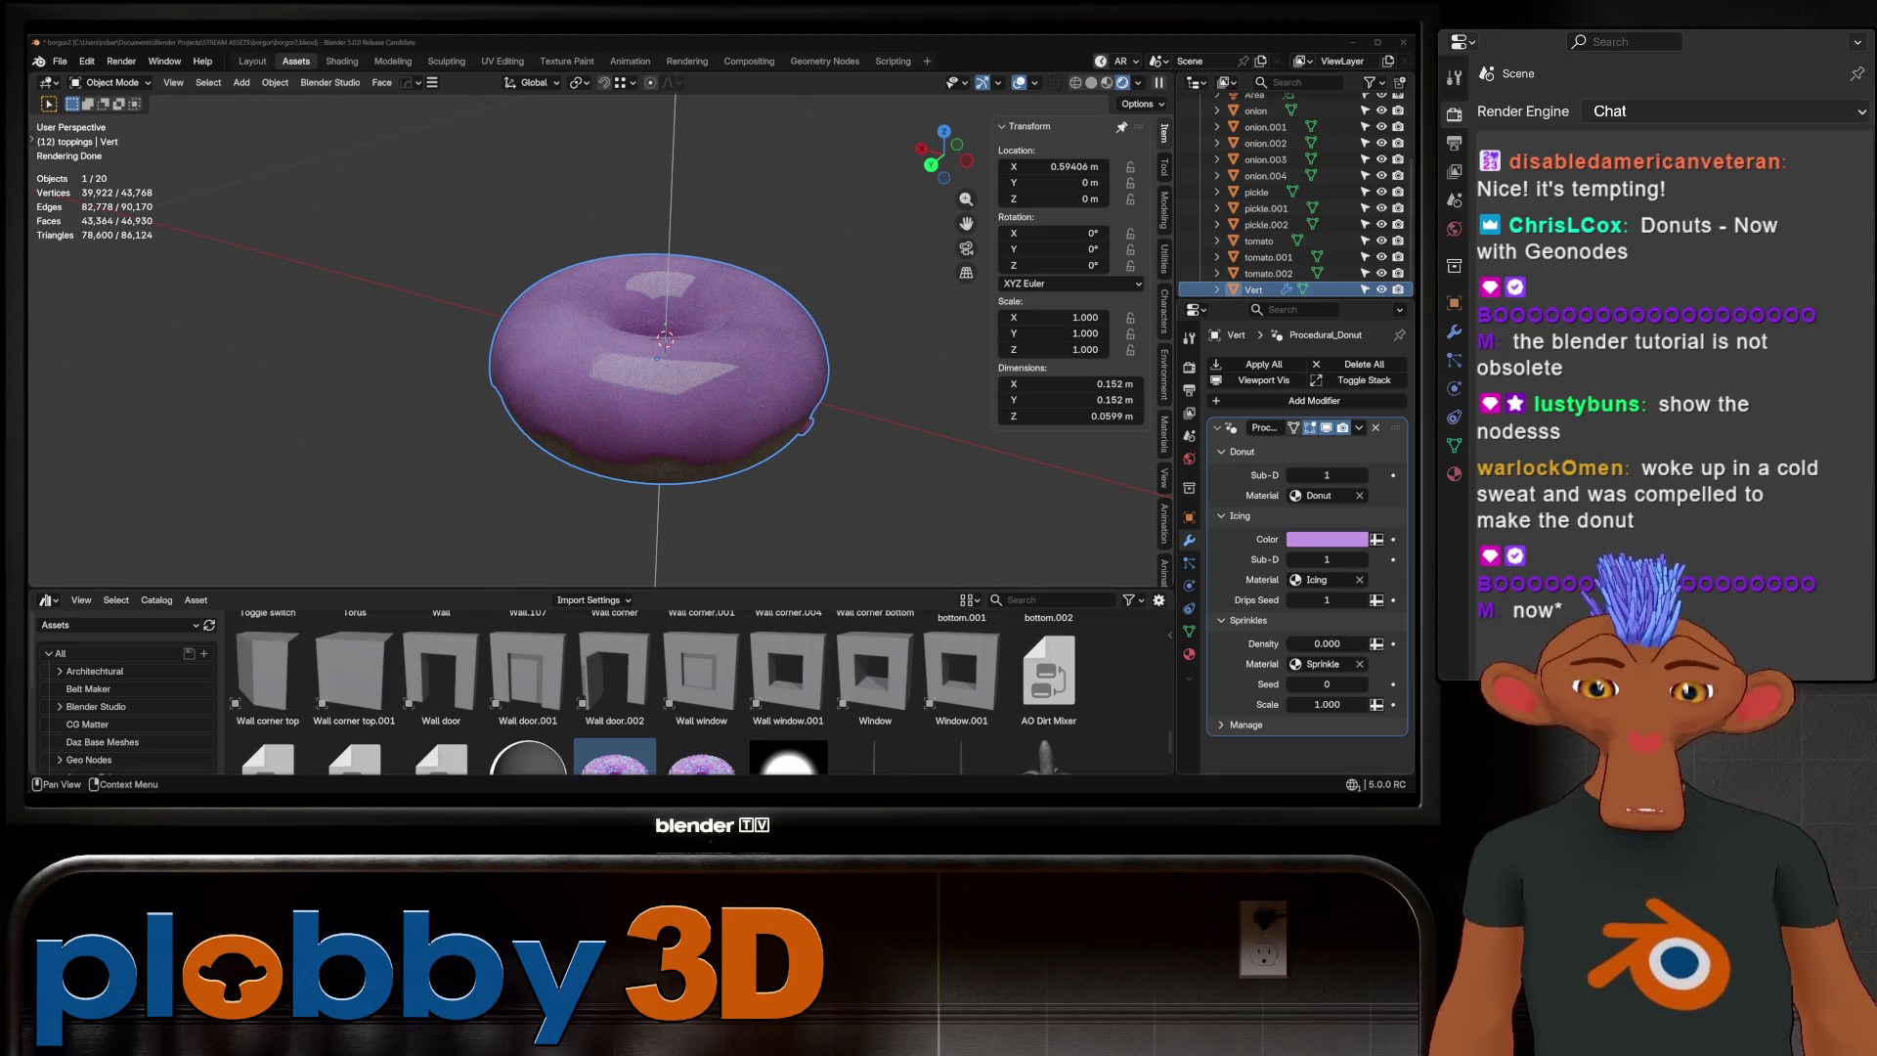
left_click_drag(1326, 643, 1368, 643)
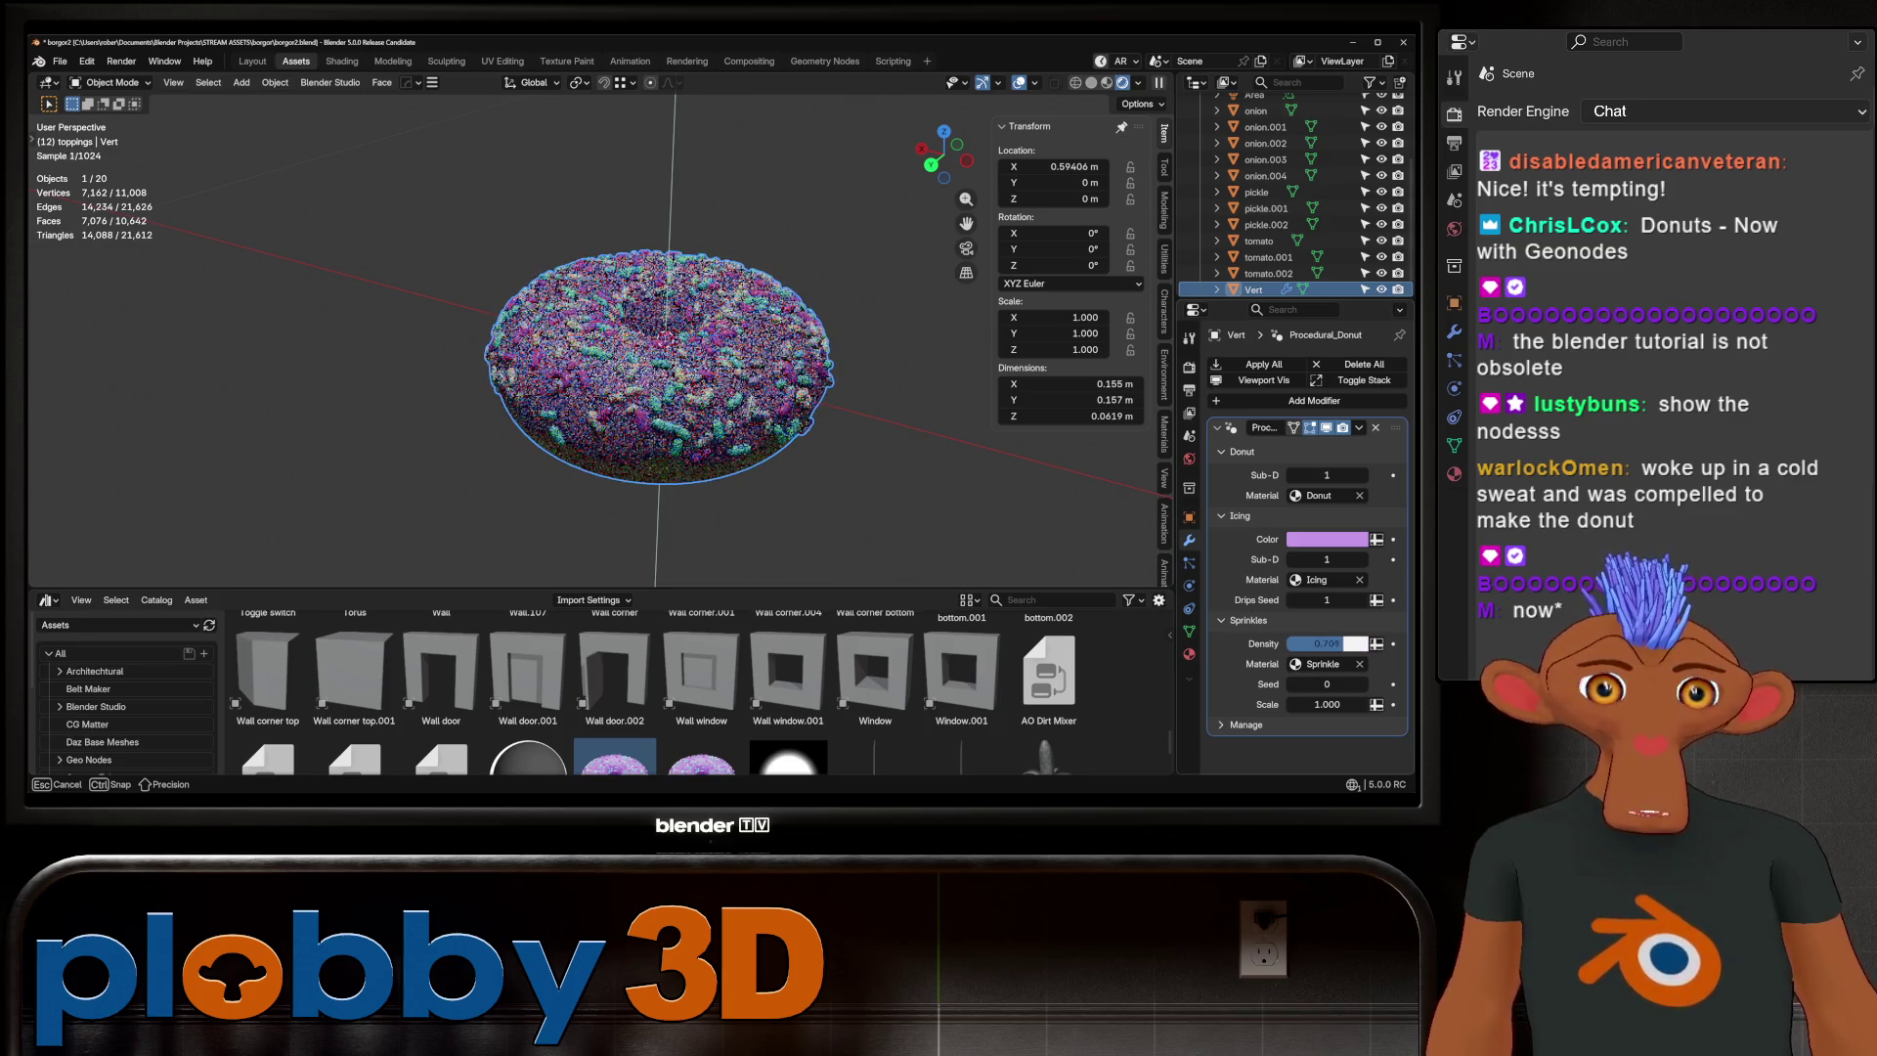
mouse_move(1341, 643)
left_mouse_down()
mouse_move(1337, 684)
mouse_move(1354, 684)
mouse_move(1331, 704)
left_mouse_up()
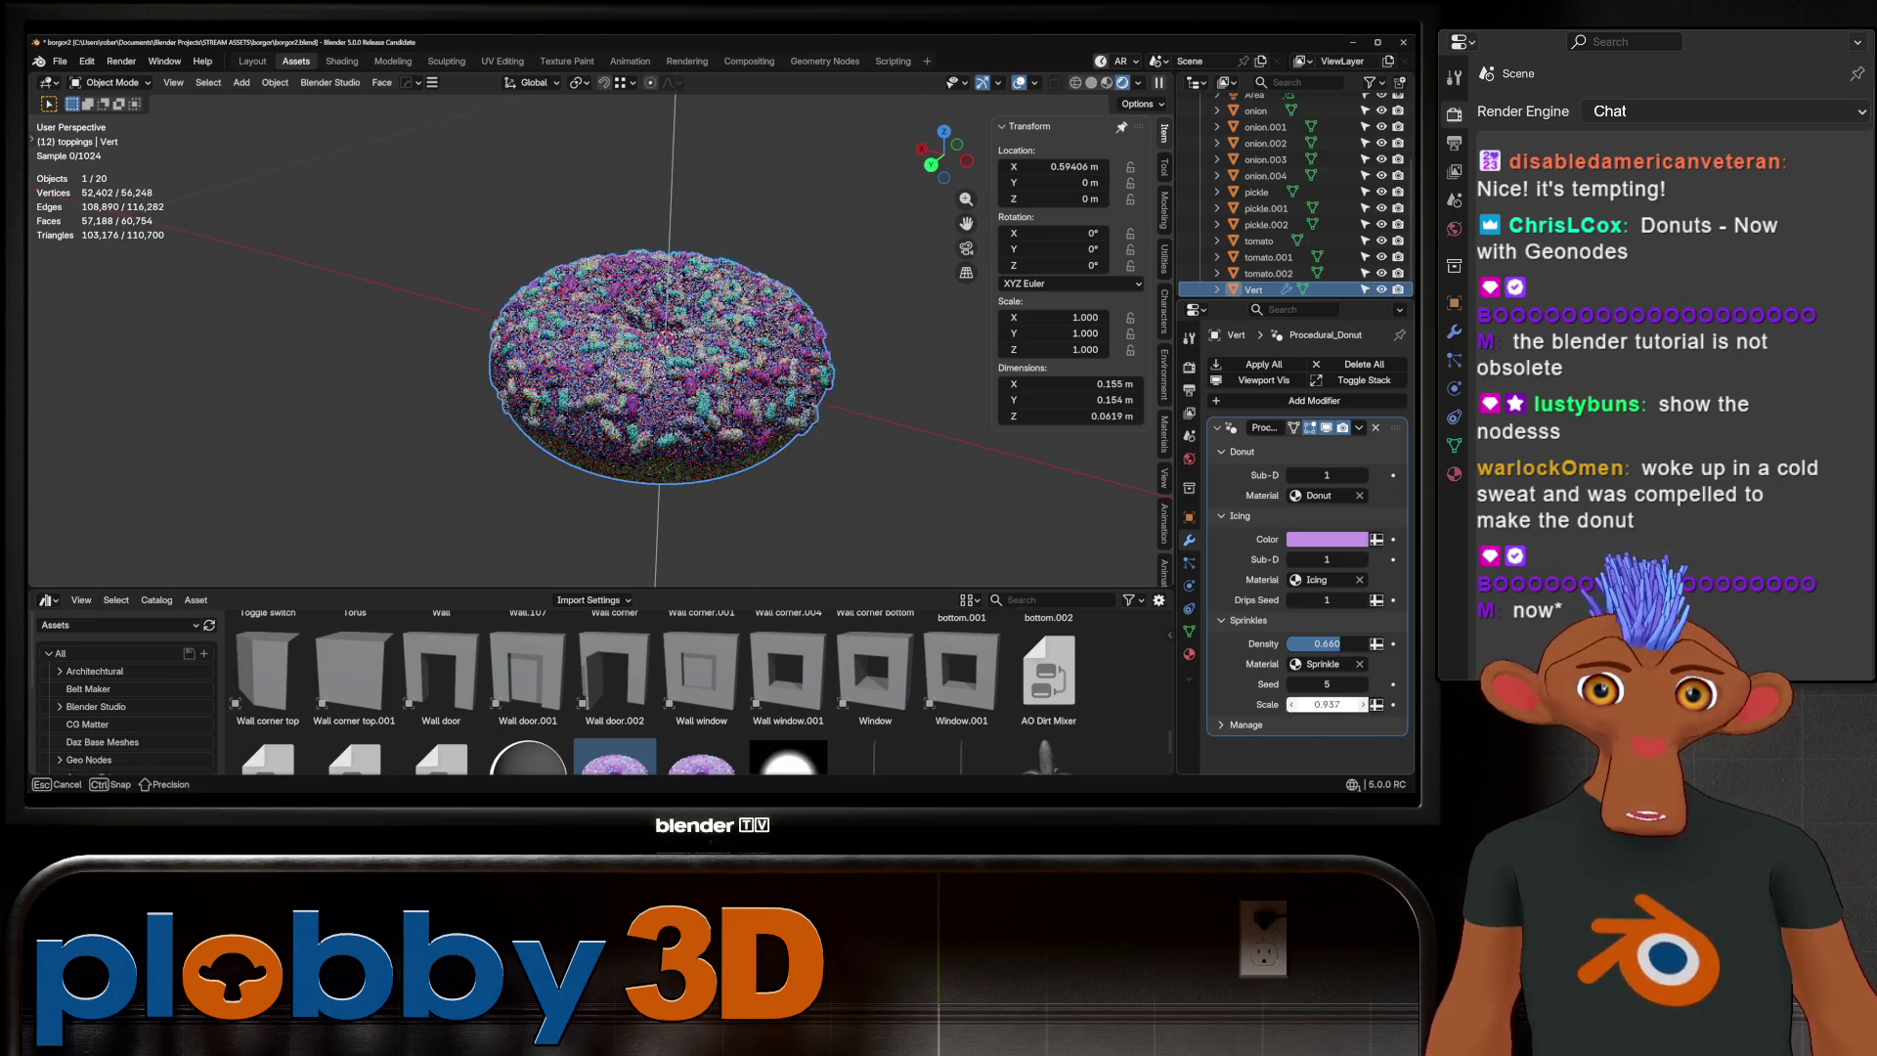
left_click_drag(1331, 704, 1331, 704)
mouse_move(606, 294)
middle_mouse_down()
mouse_move(603, 349)
mouse_move(624, 284)
mouse_move(674, 363)
mouse_move(699, 337)
middle_mouse_up()
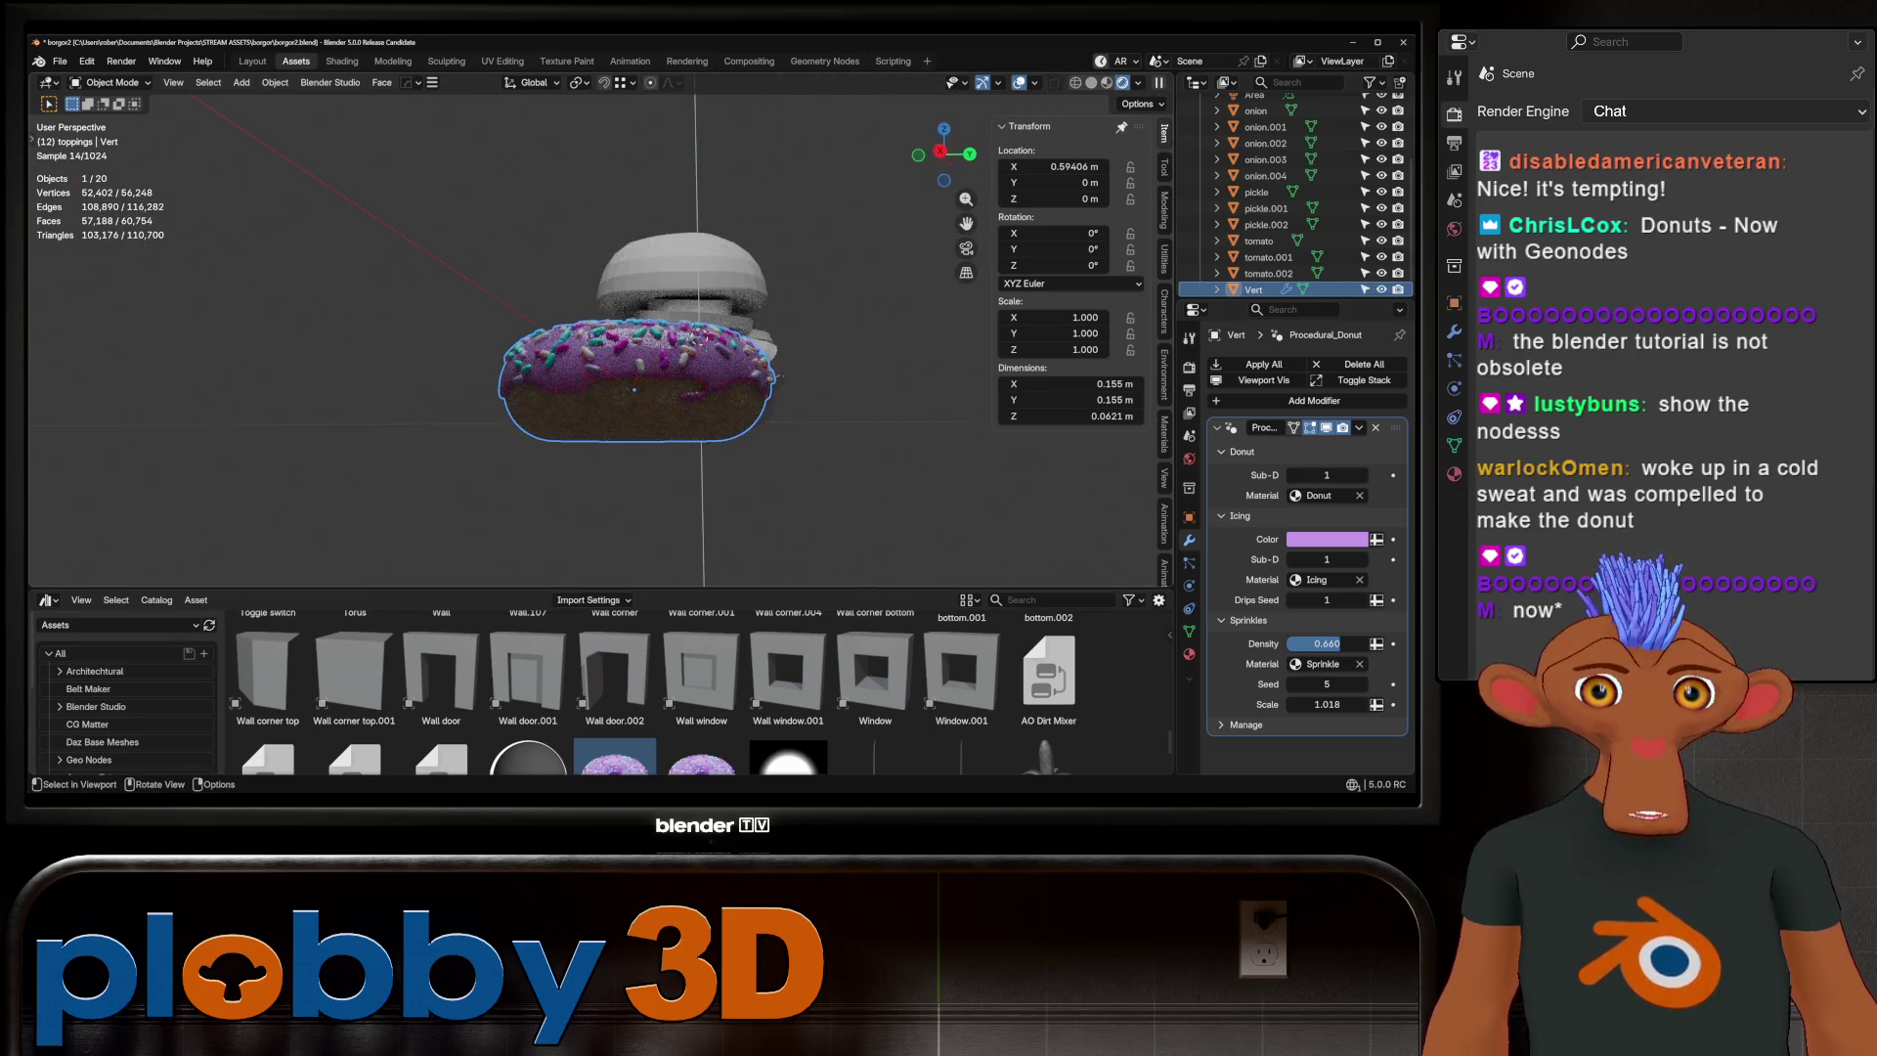
left_click(824, 60)
Inspect the Donut Group's torus, icing and sprinkle nodes, then exit to the Procedural_Donut tree
scroll(635, 557, "down", 3)
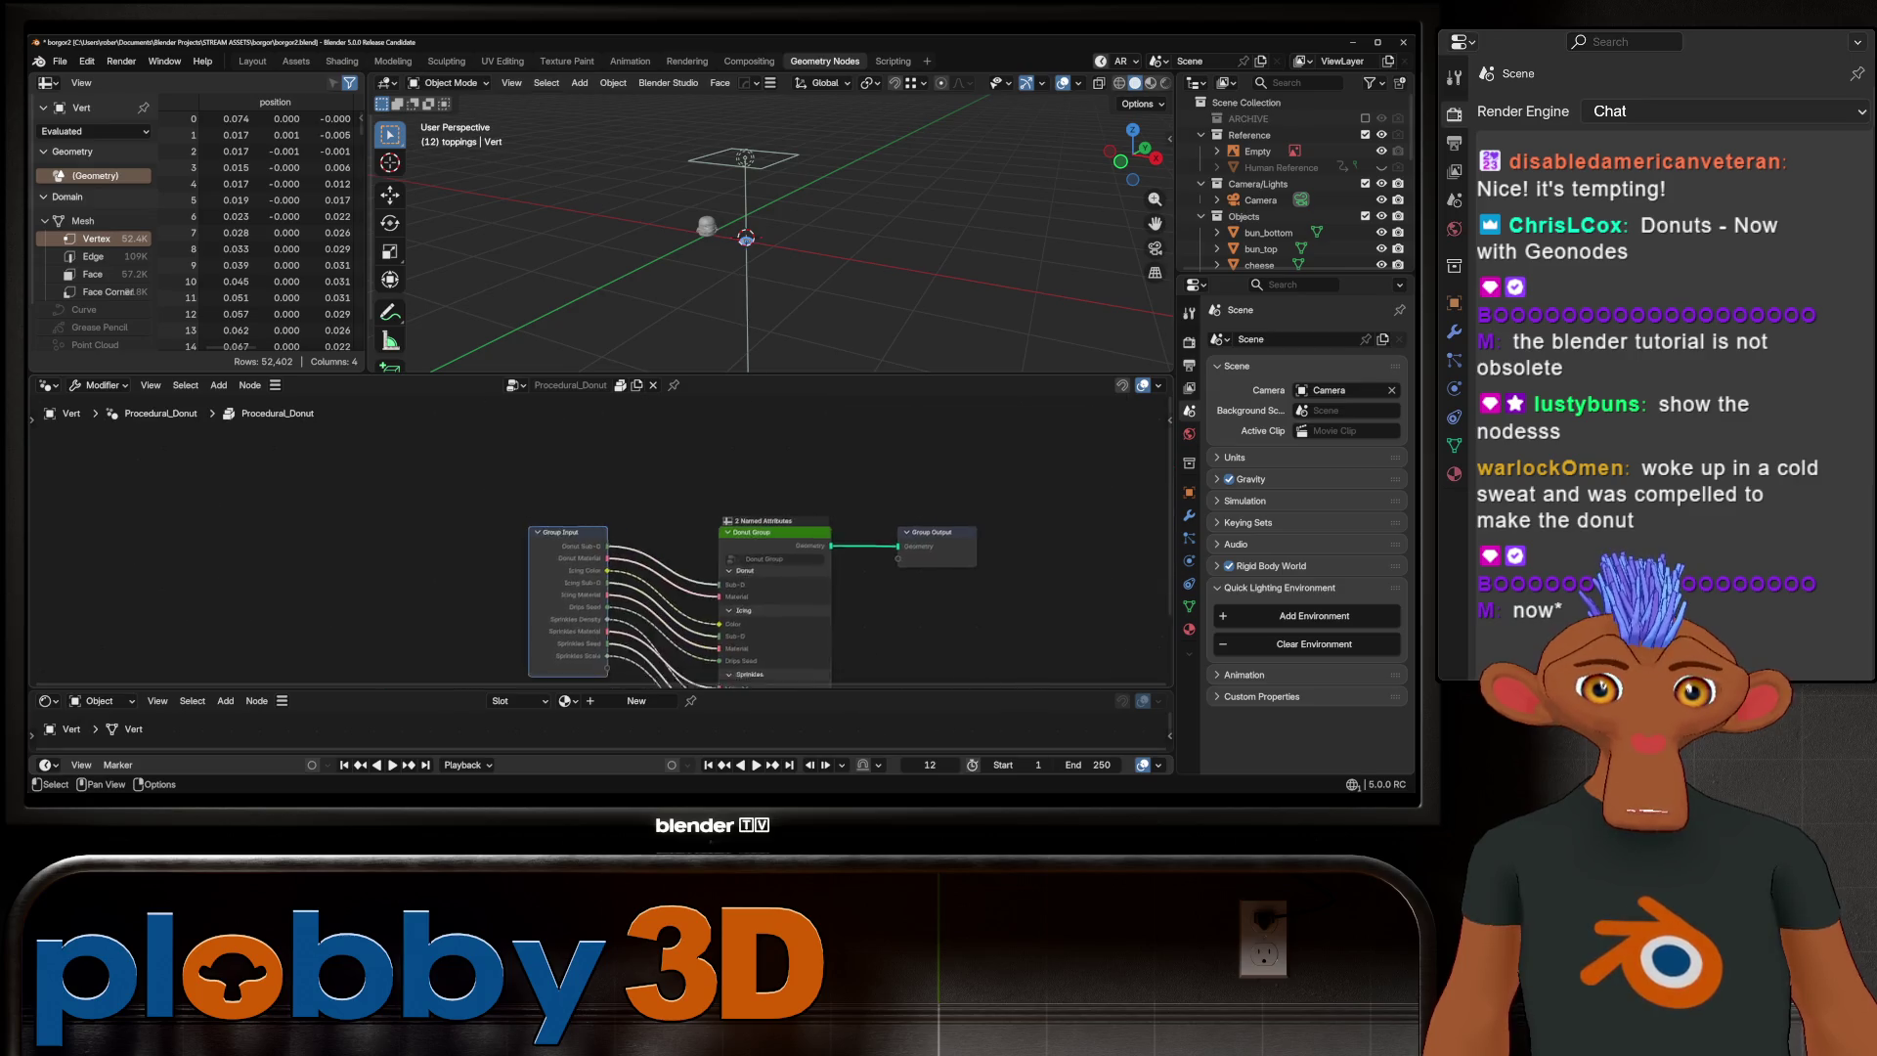
scroll(635, 557, "up", 2)
key("Tab")
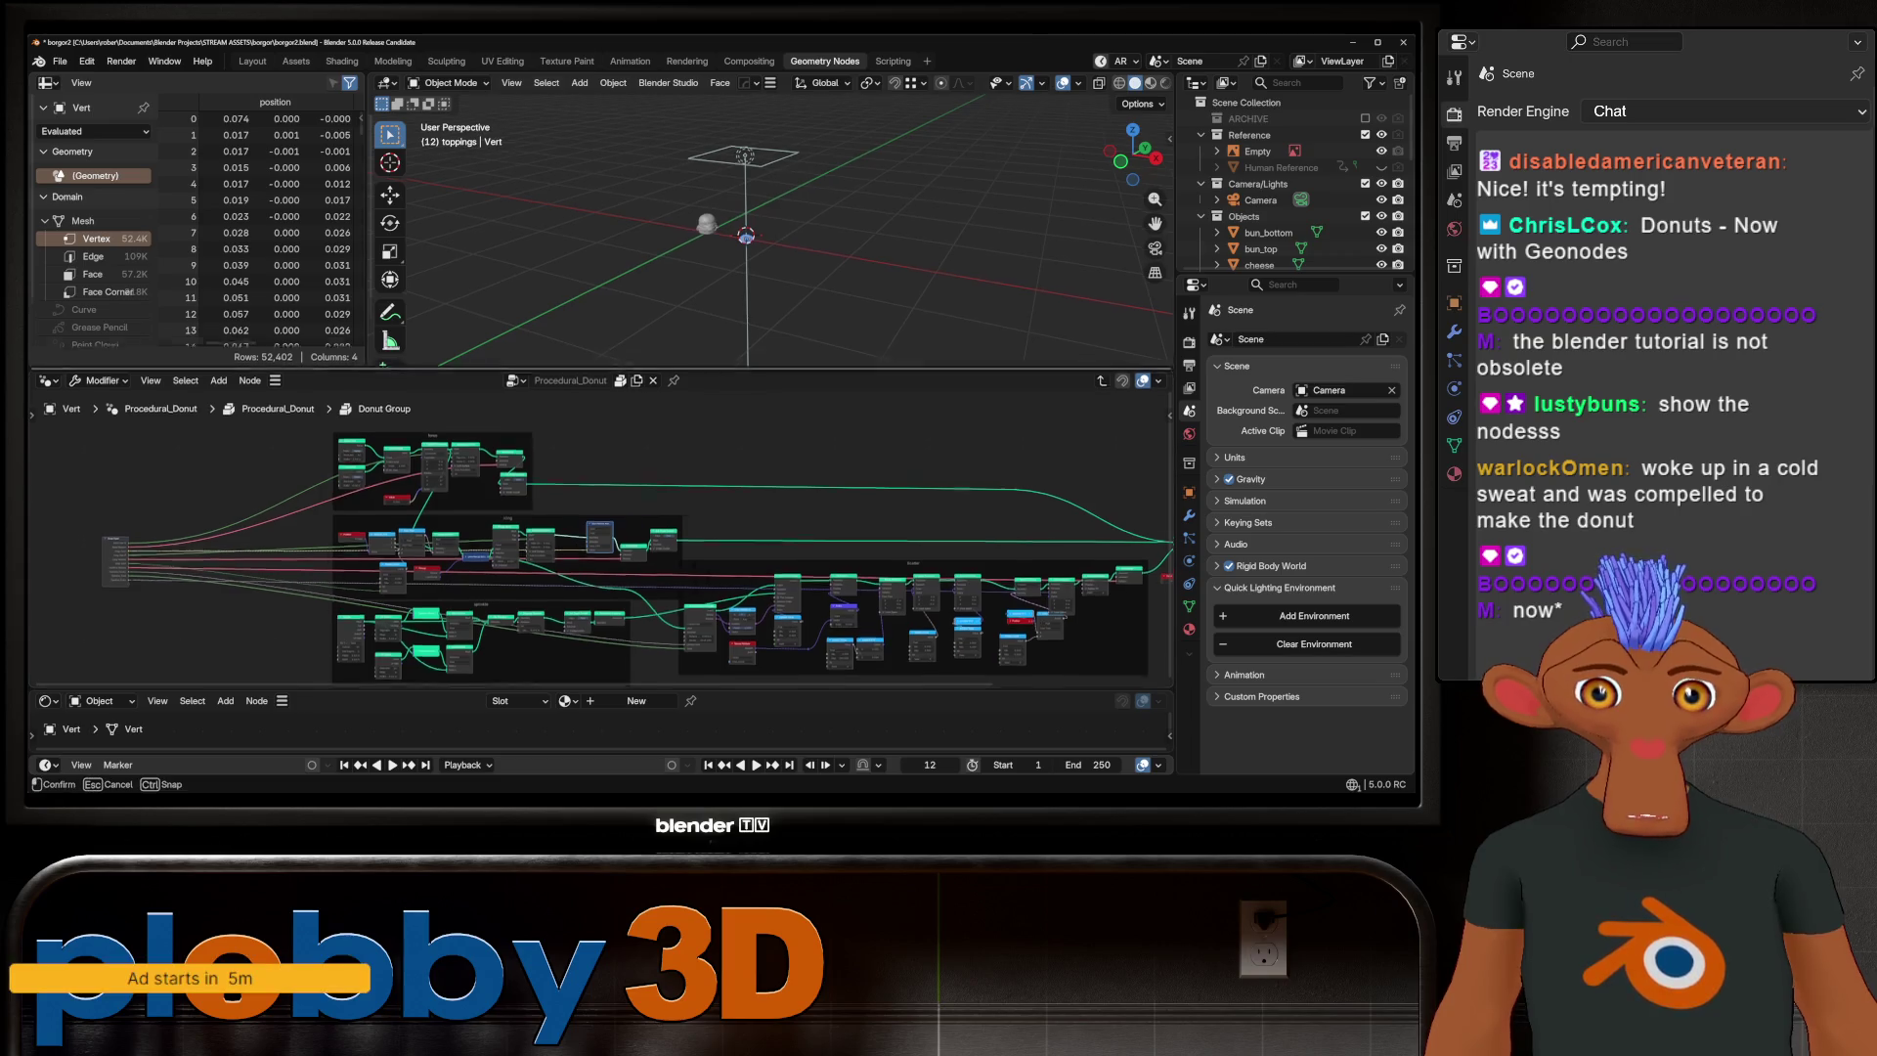
left_click_drag(685, 374, 684, 208)
scroll(601, 459, "up", 5)
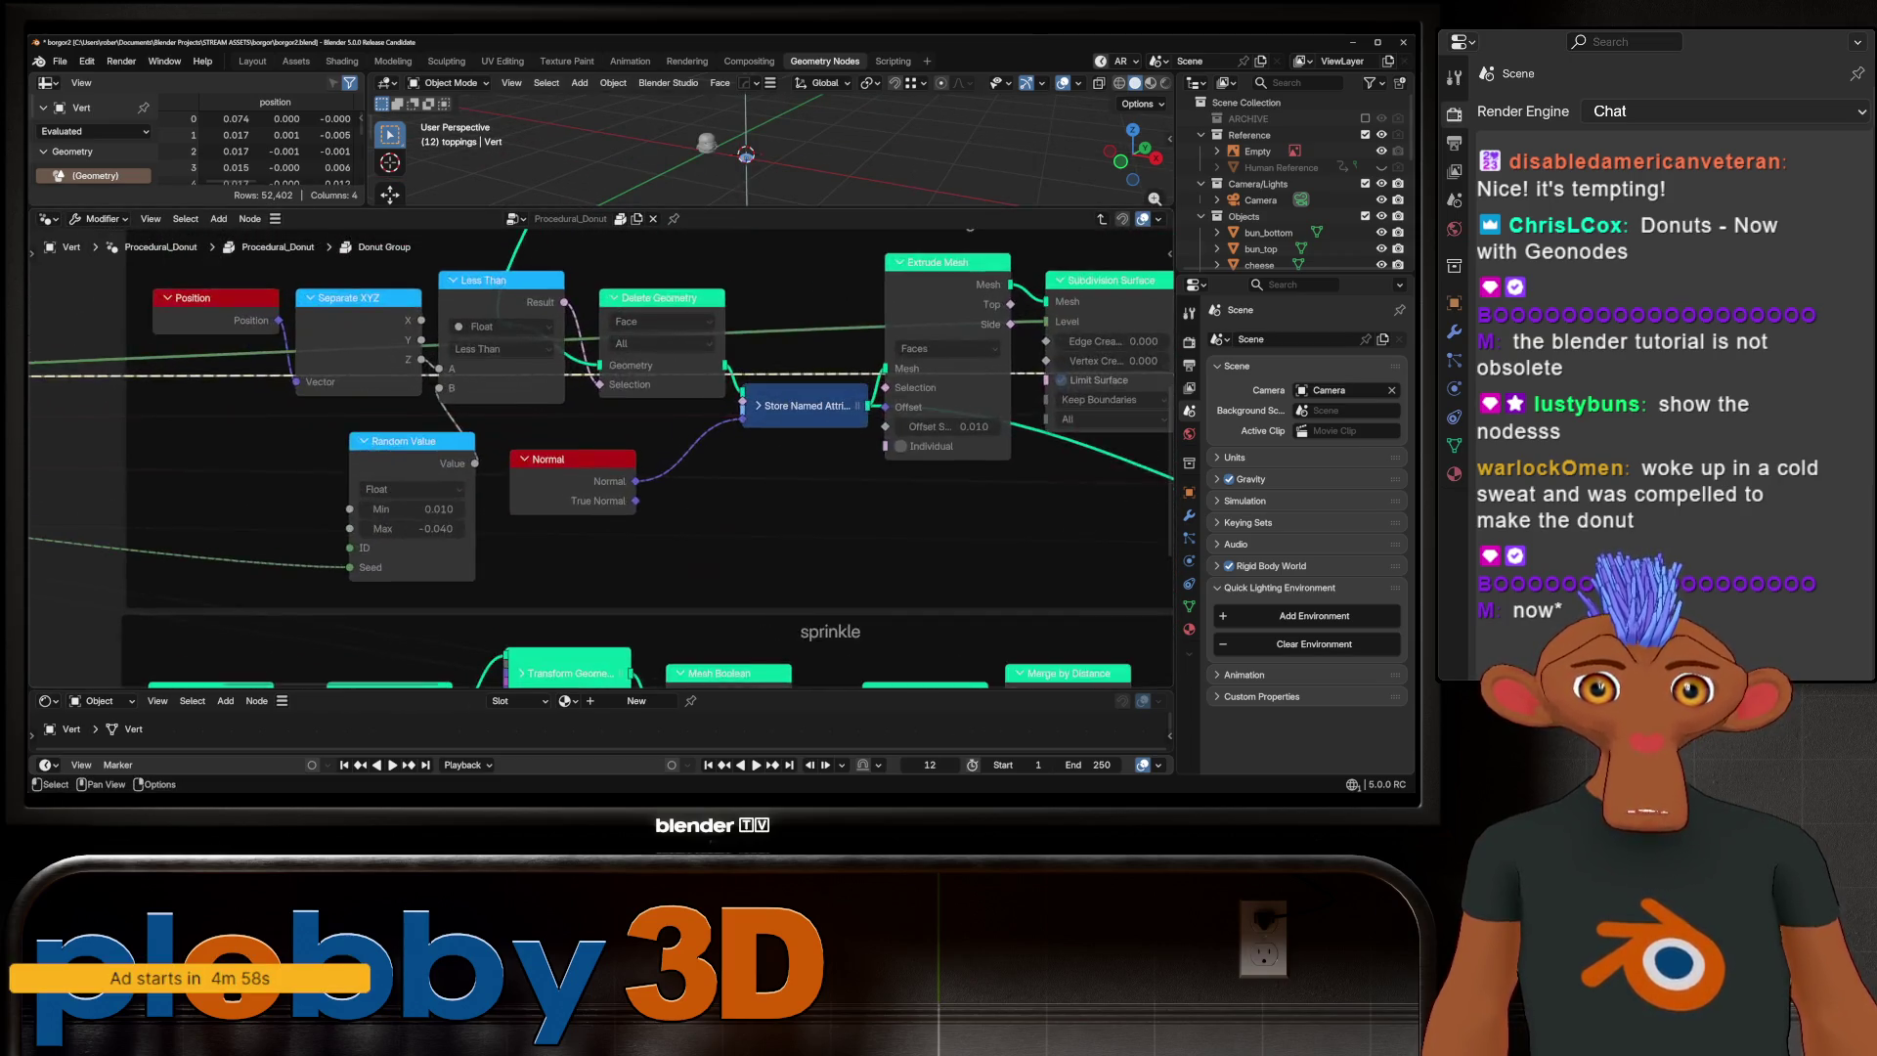
key("KP_Decimal")
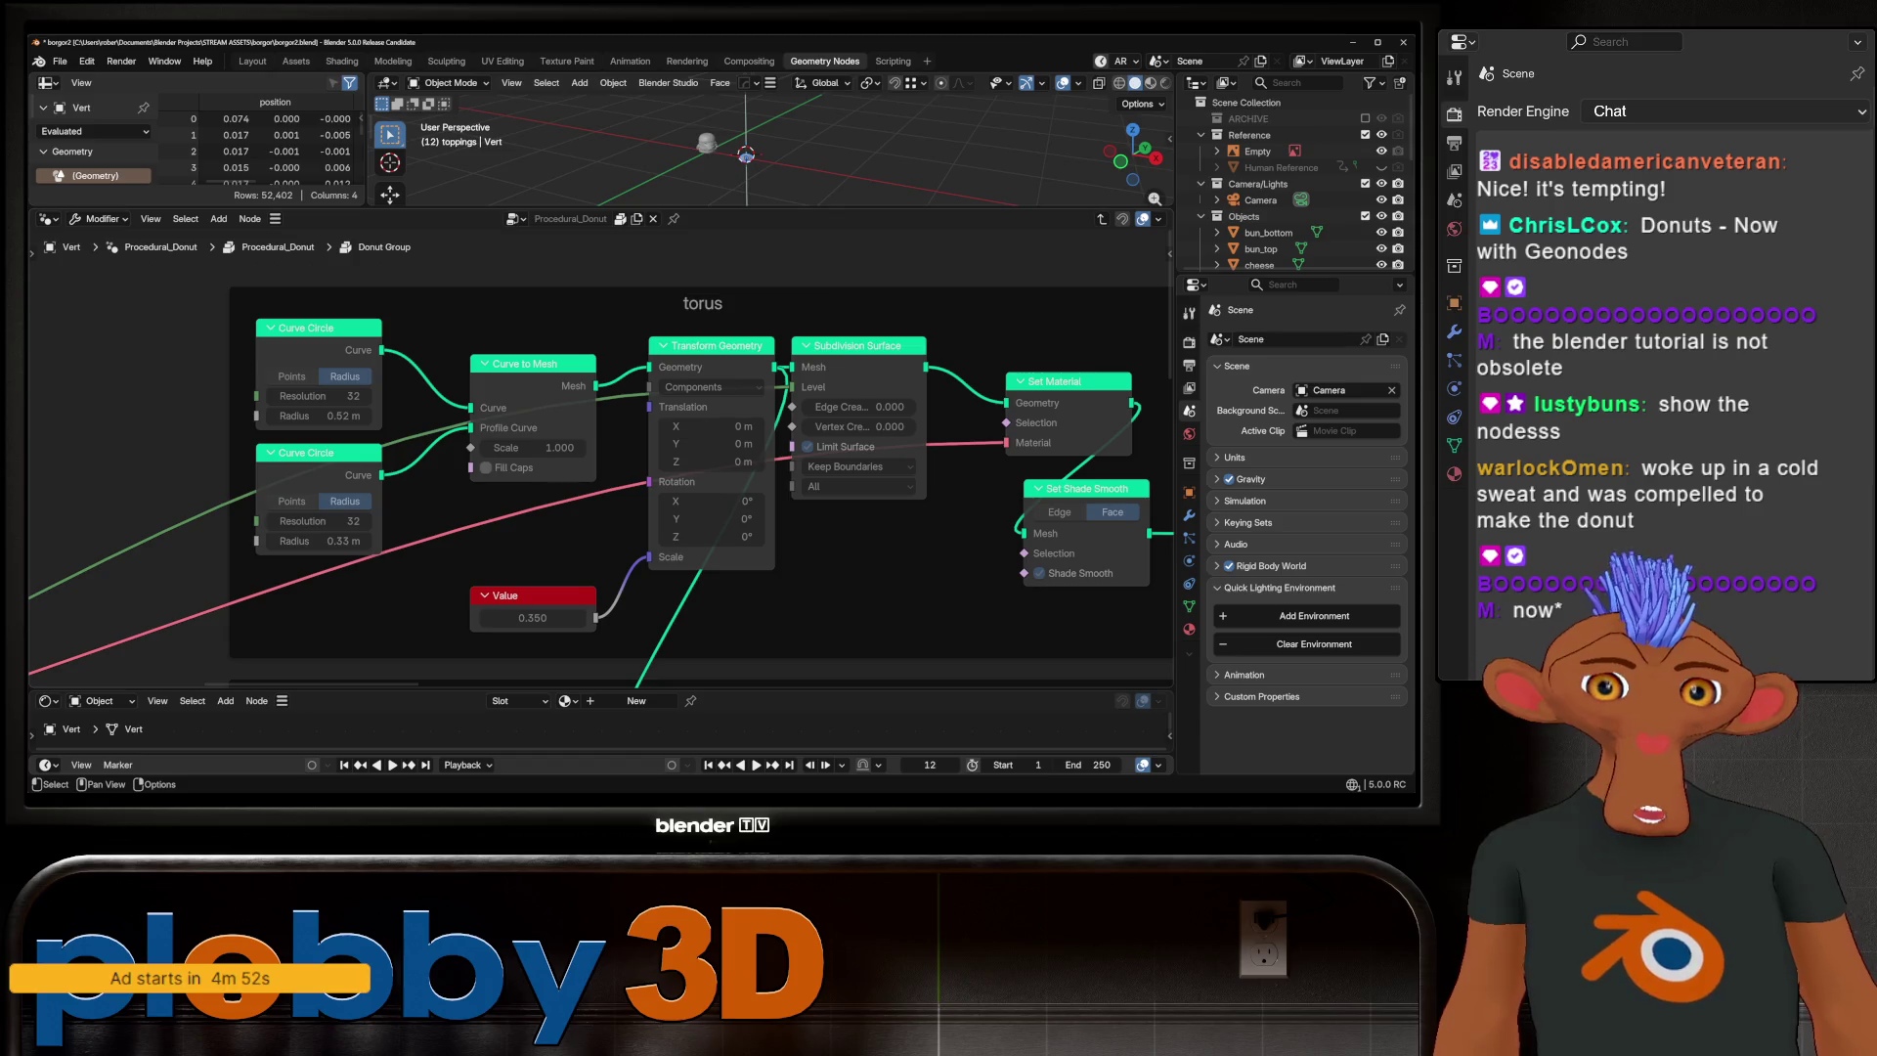
scroll(601, 459, "down", 5)
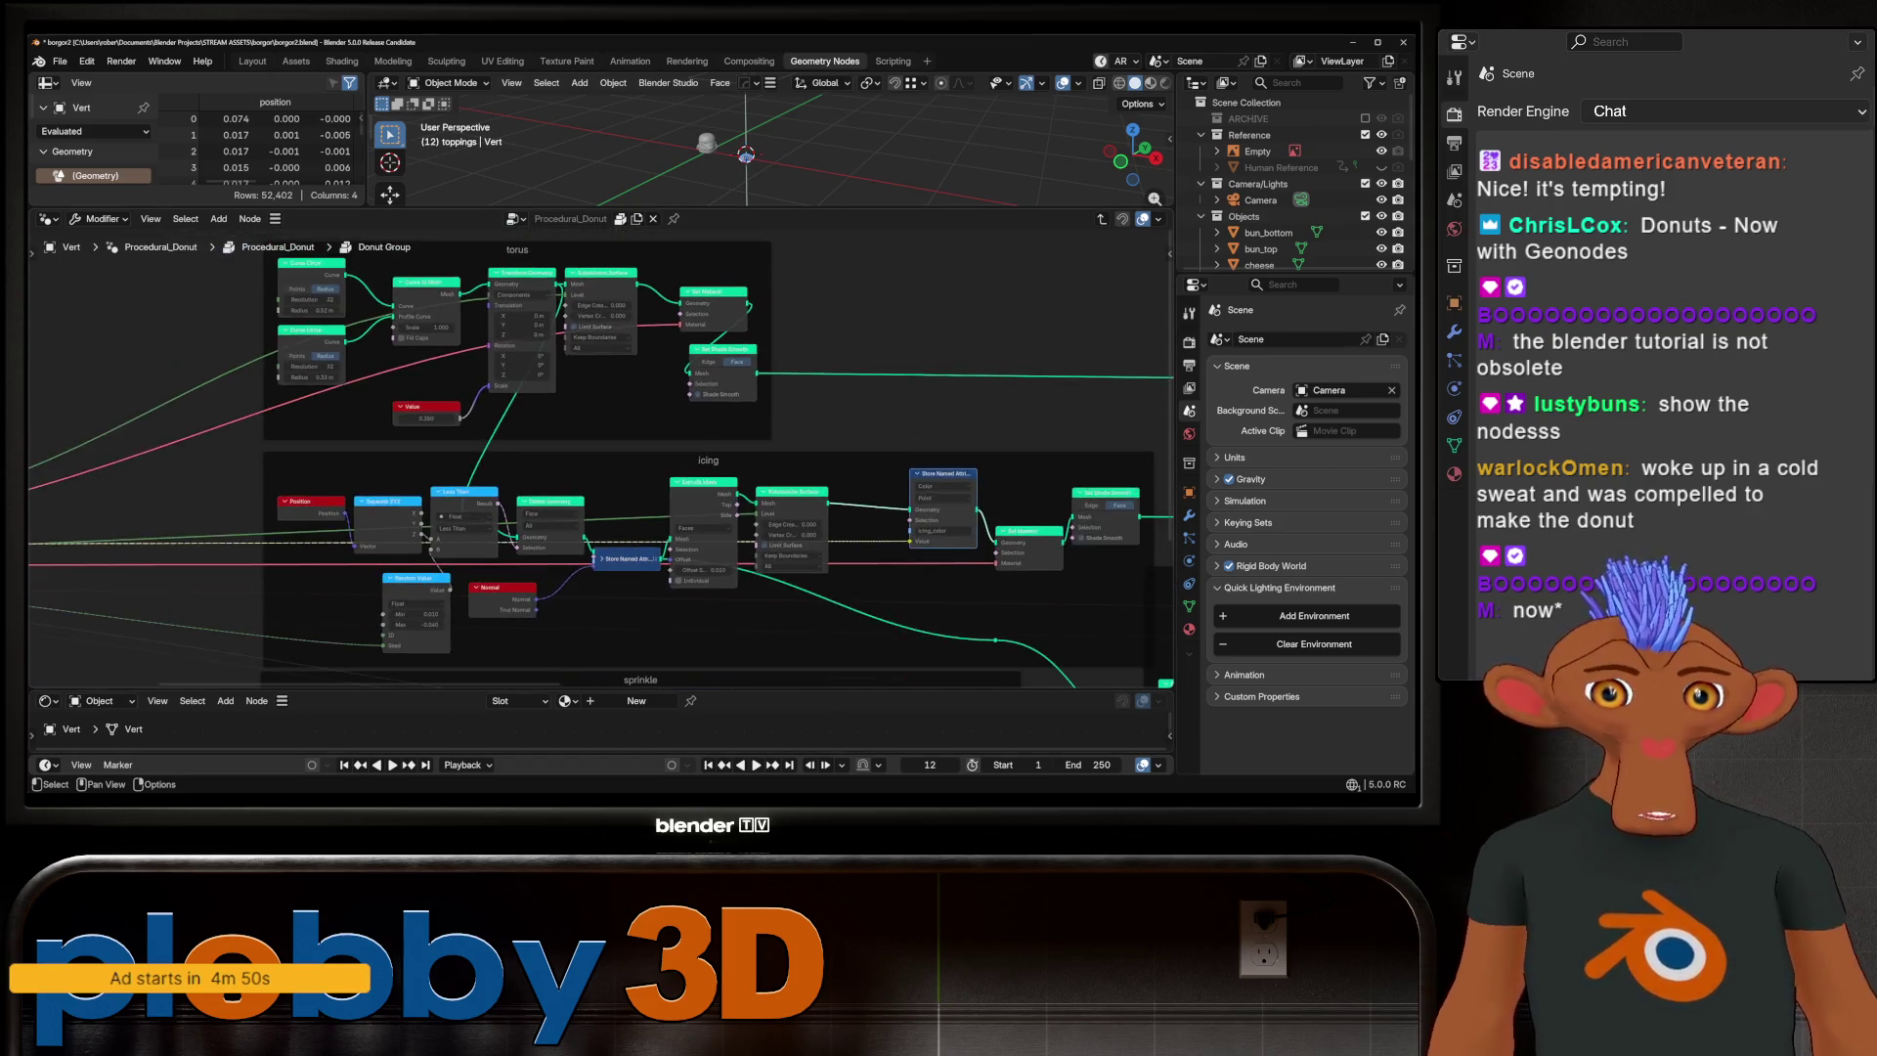
middle_click_drag(782, 489, 510, 420)
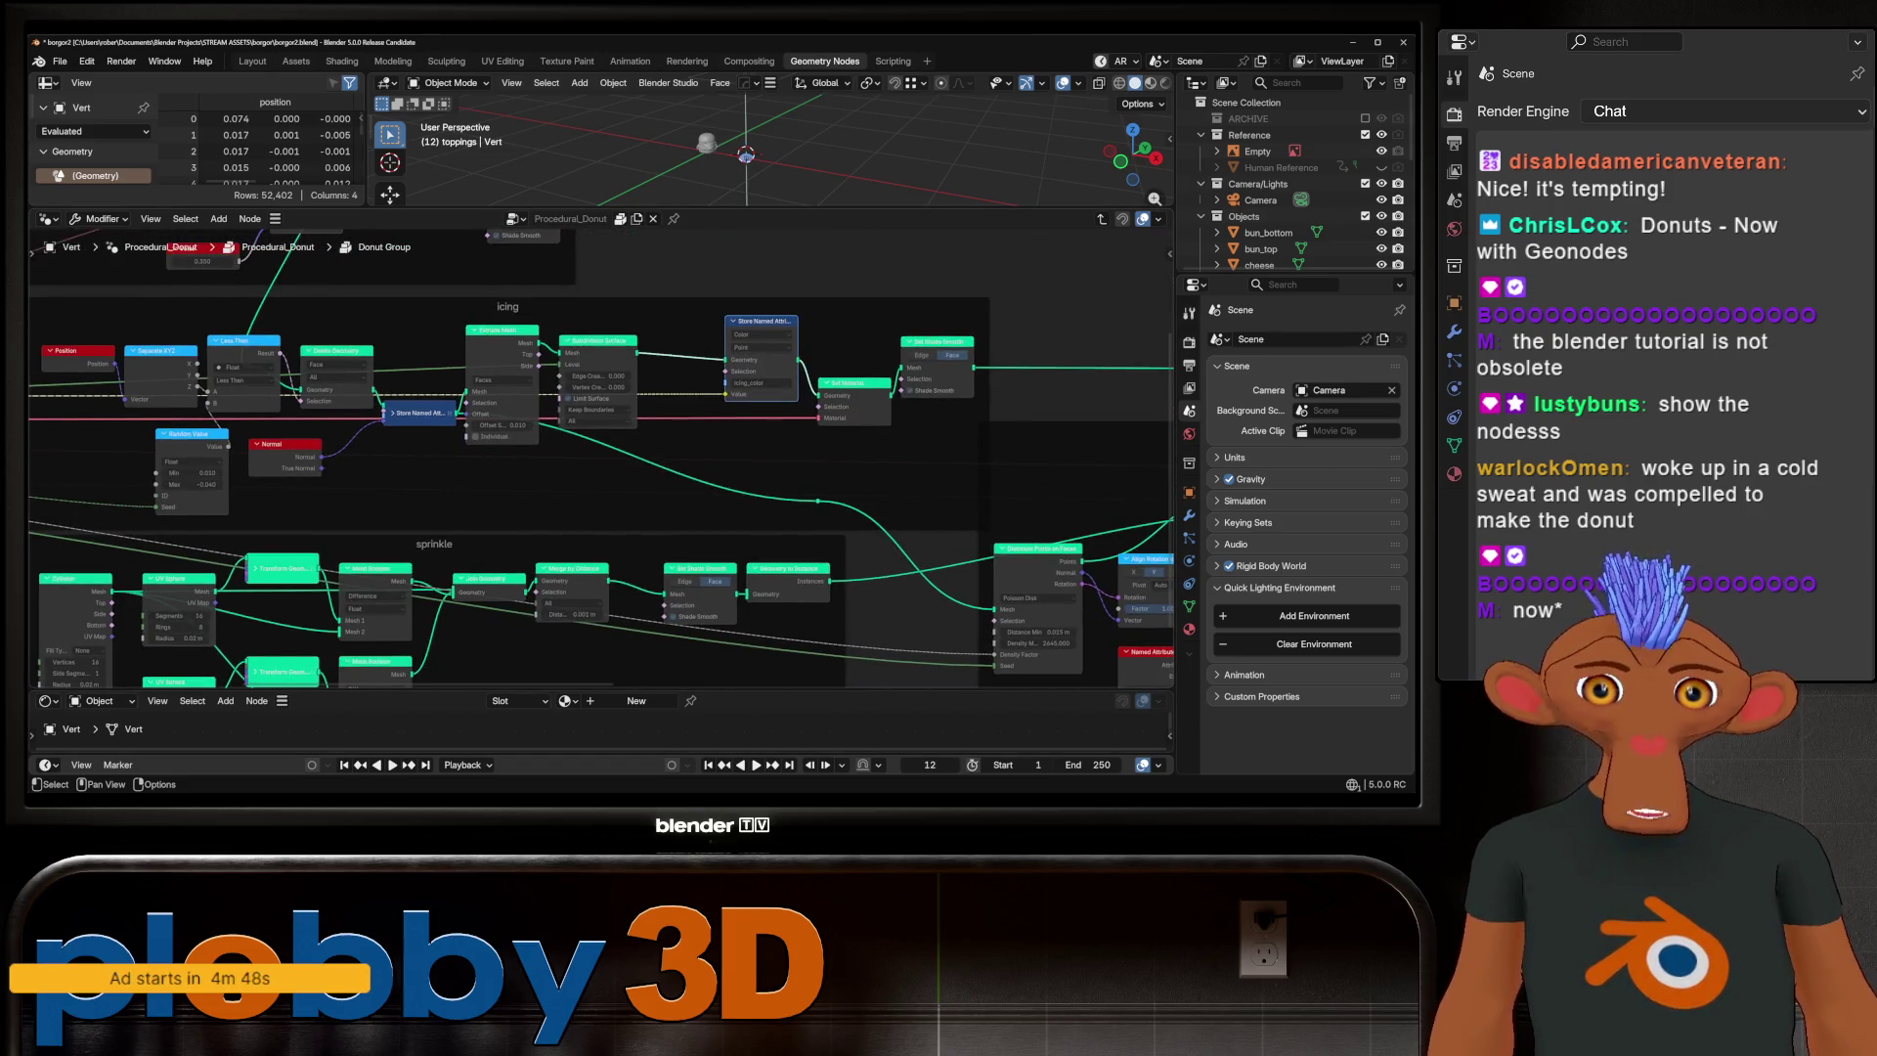
scroll(601, 460, "up", 2)
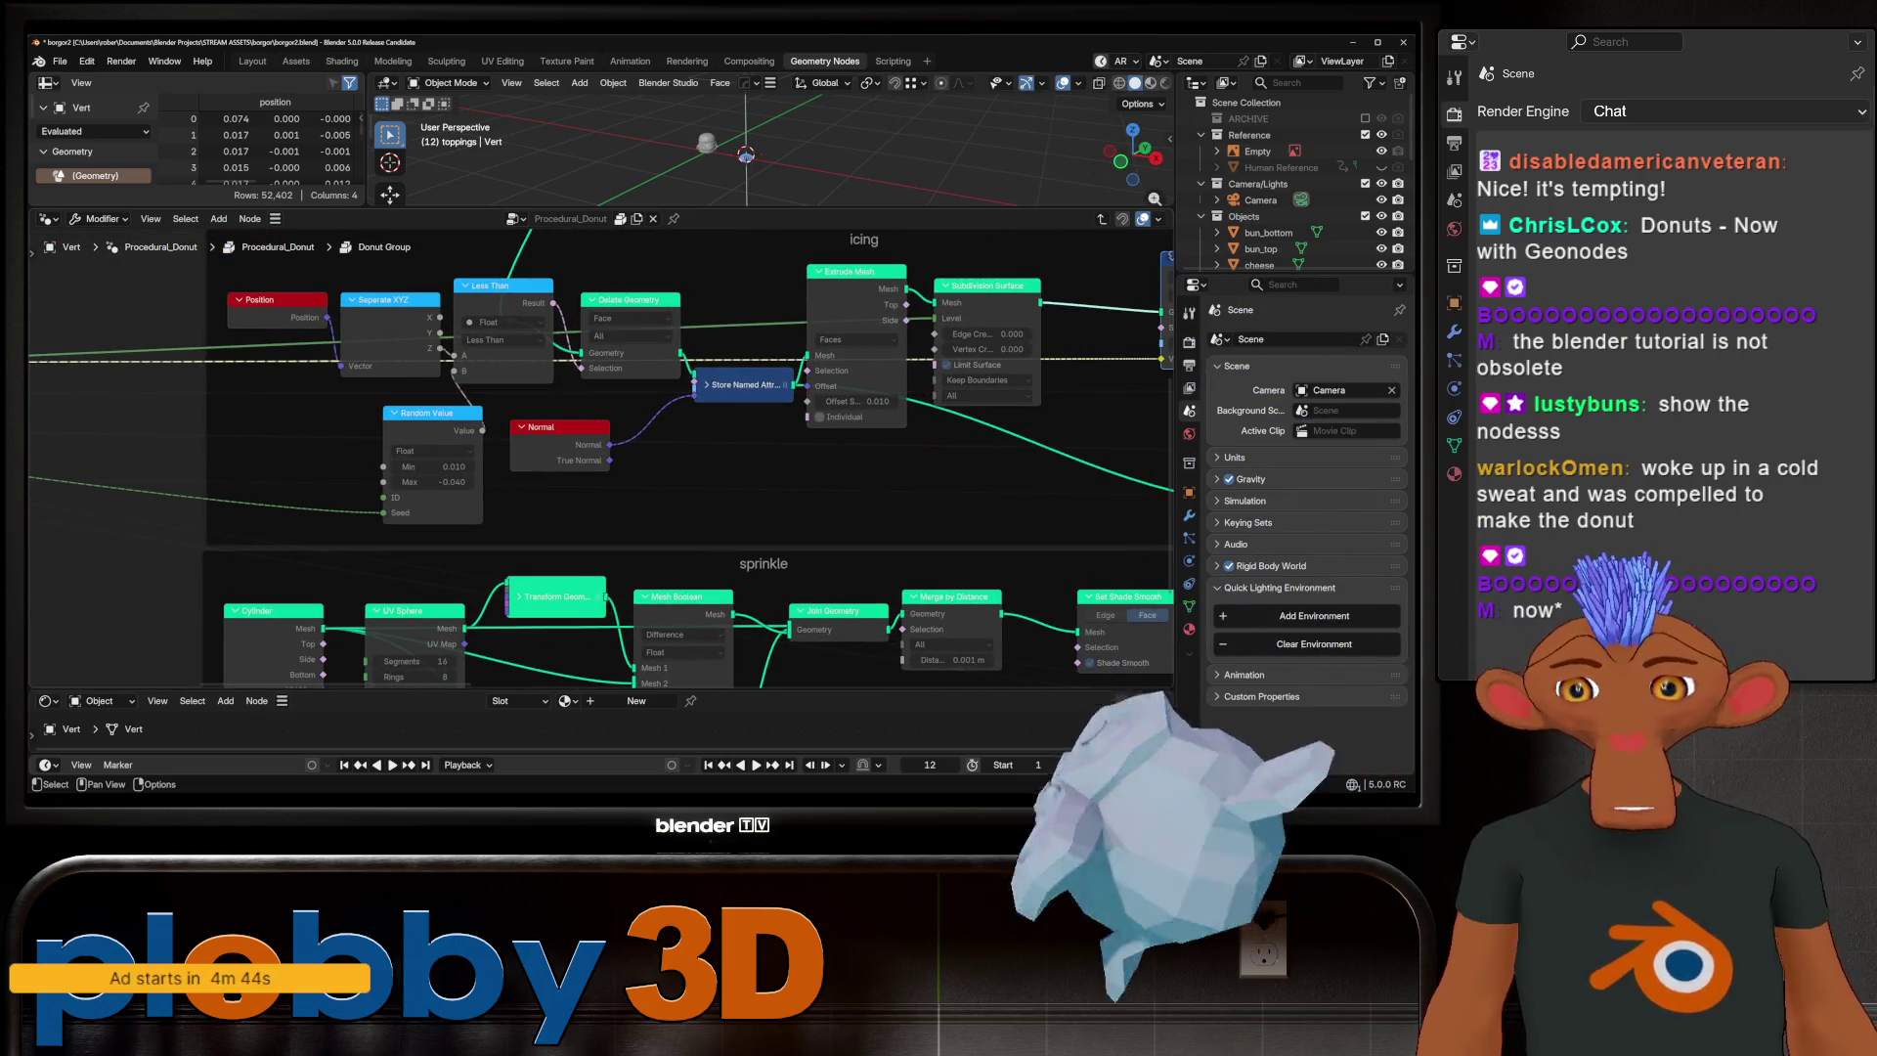
scroll(389, 635, "down", 4)
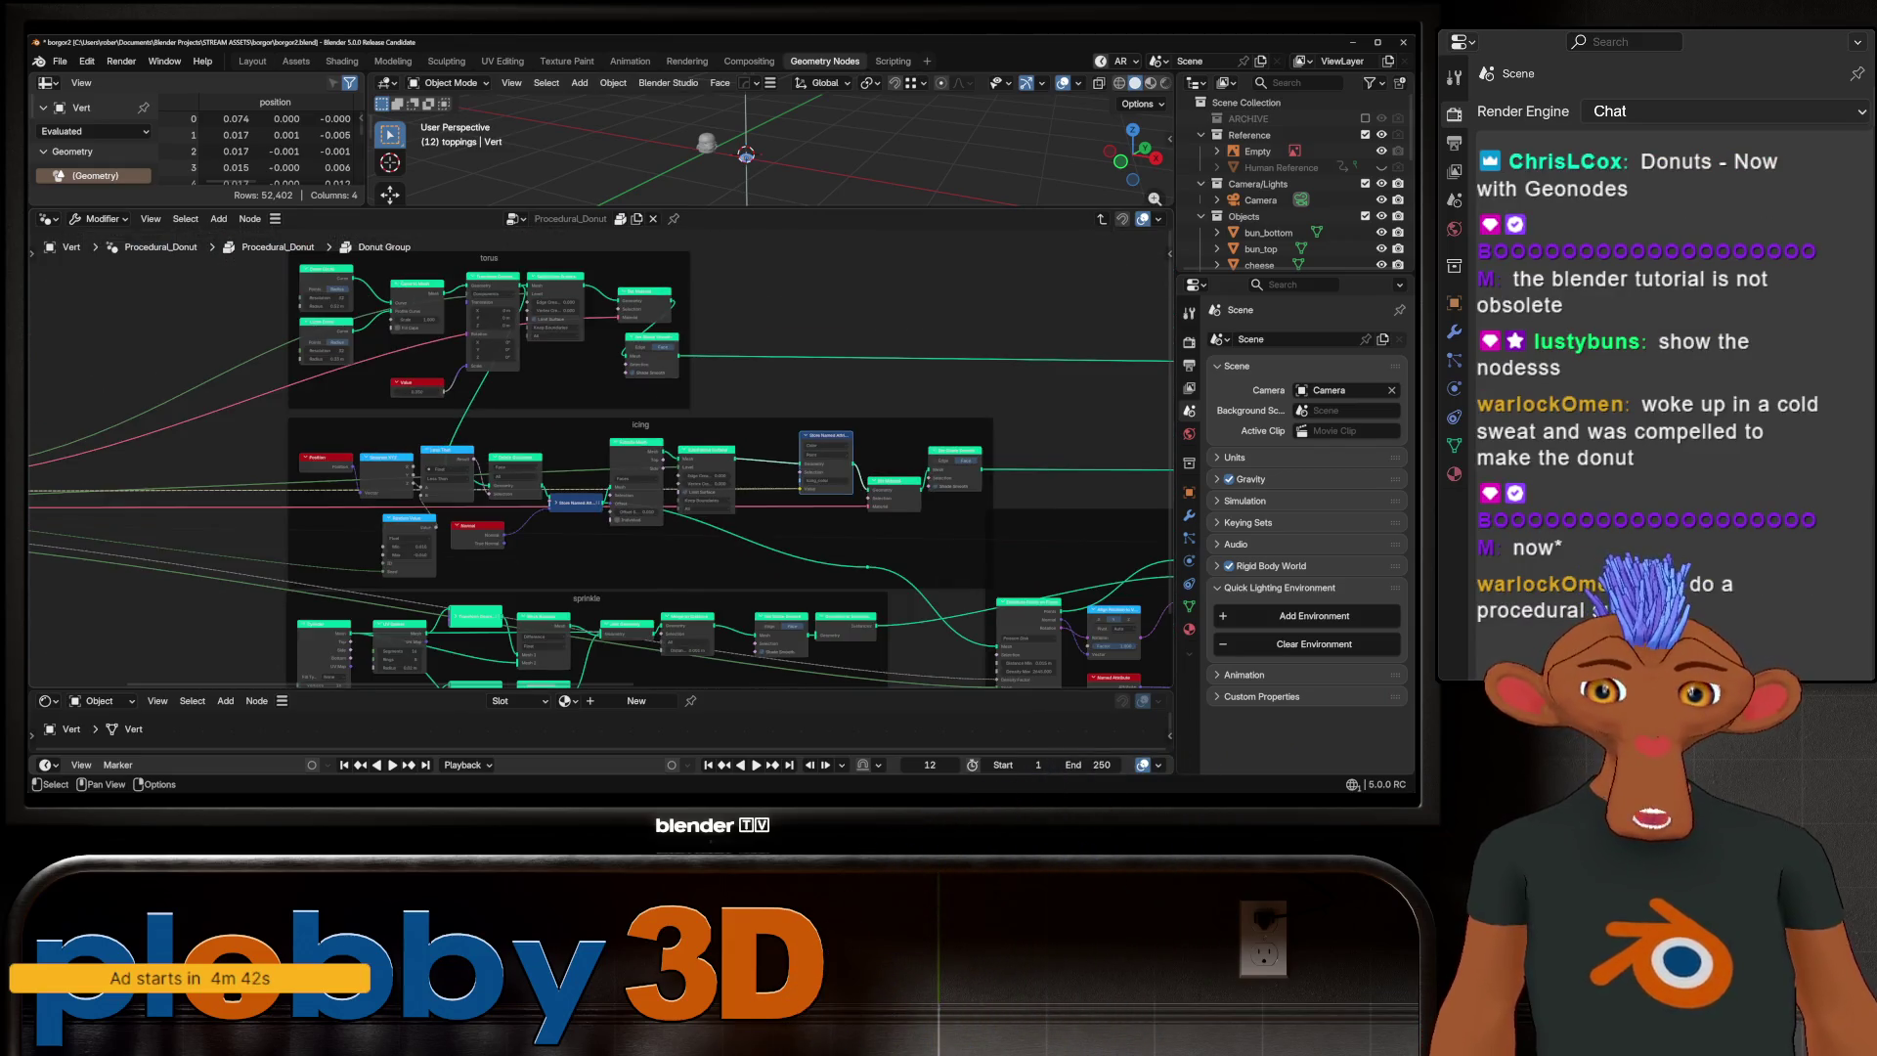
scroll(707, 419, "down", 2)
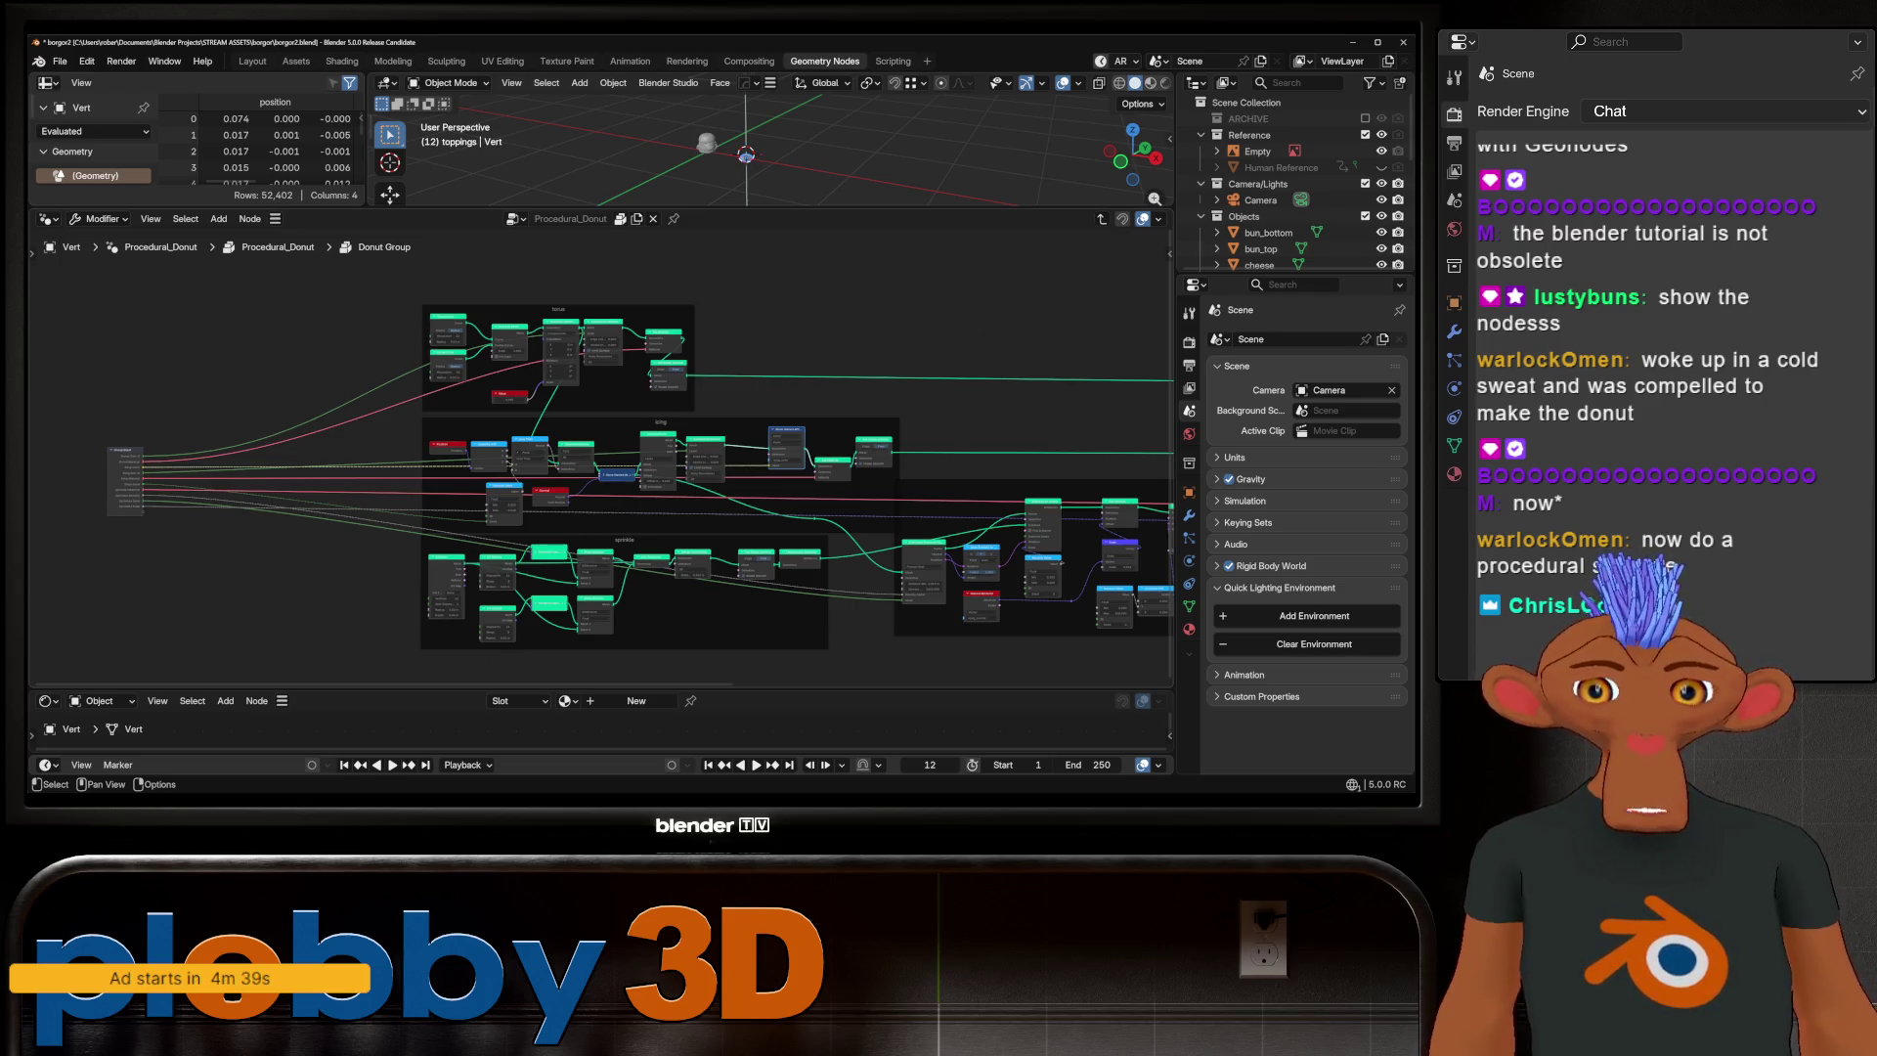
key("Tab")
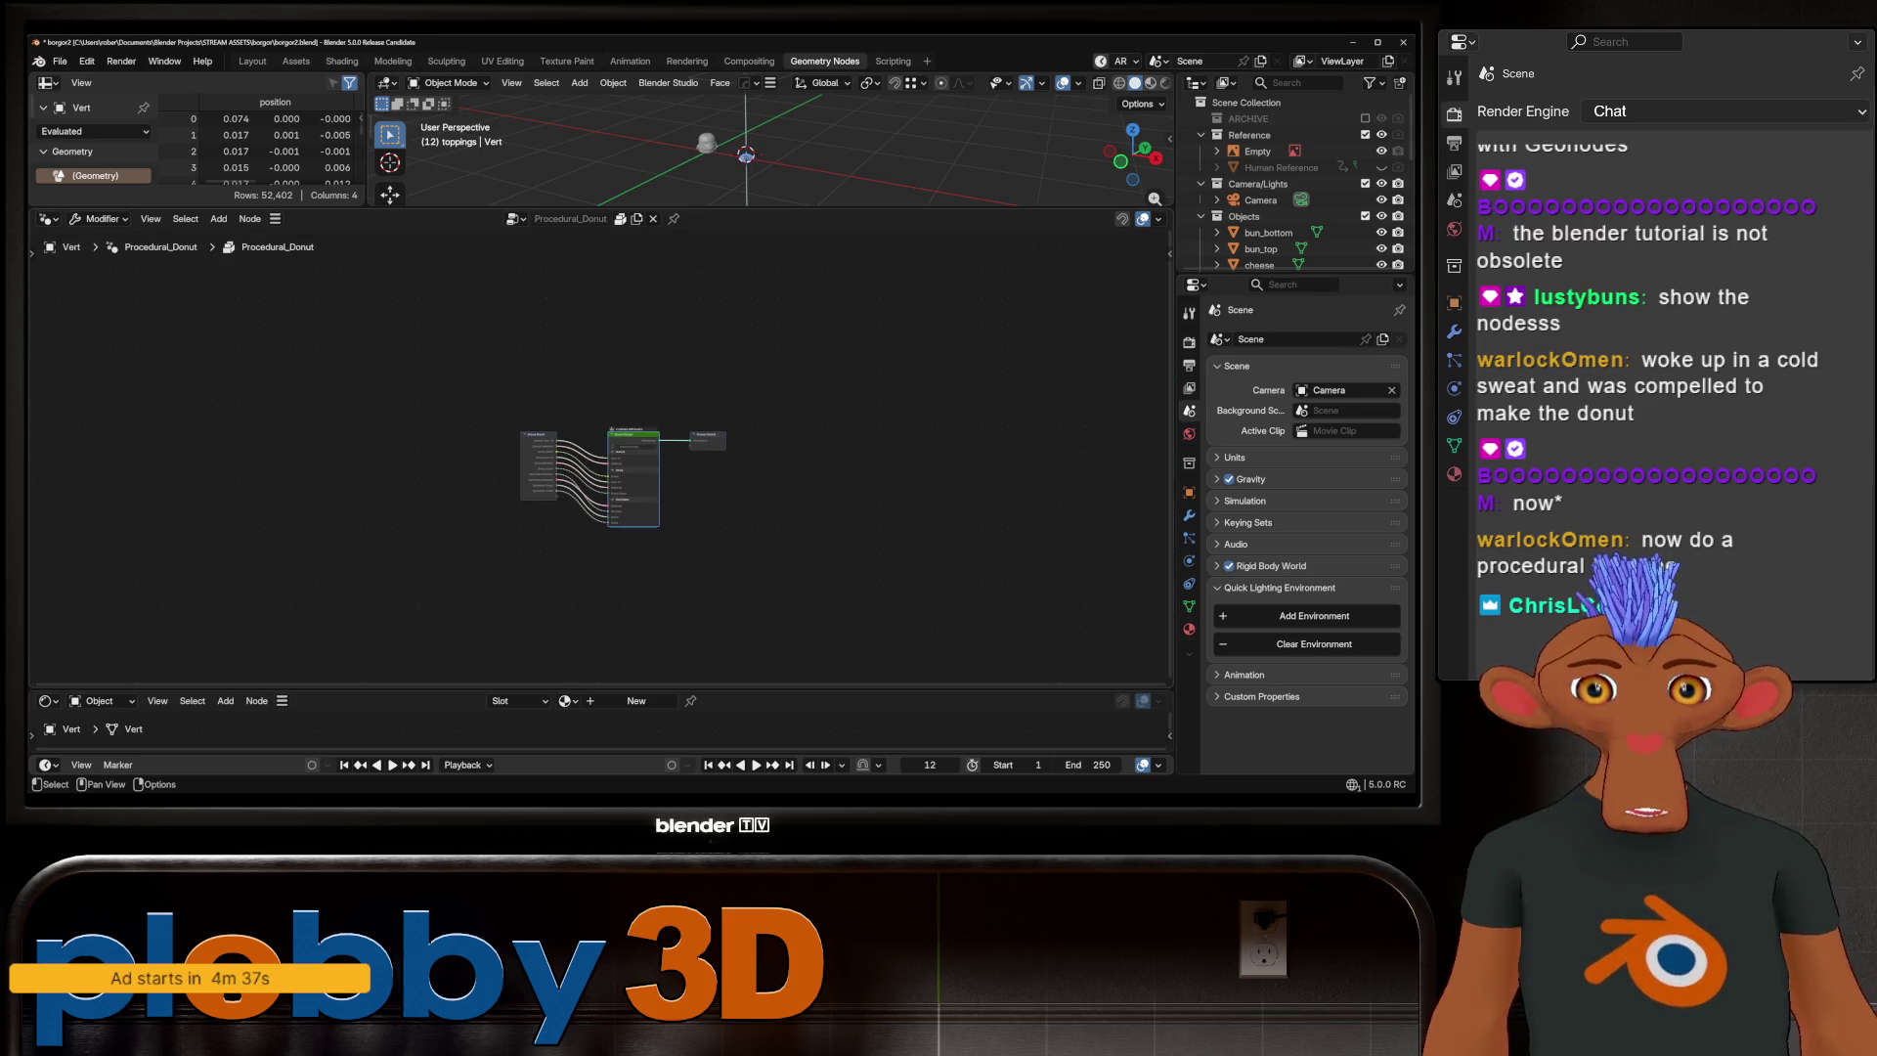
Remove the Procedural_Donut modifier from the donut object
left_click(252, 61)
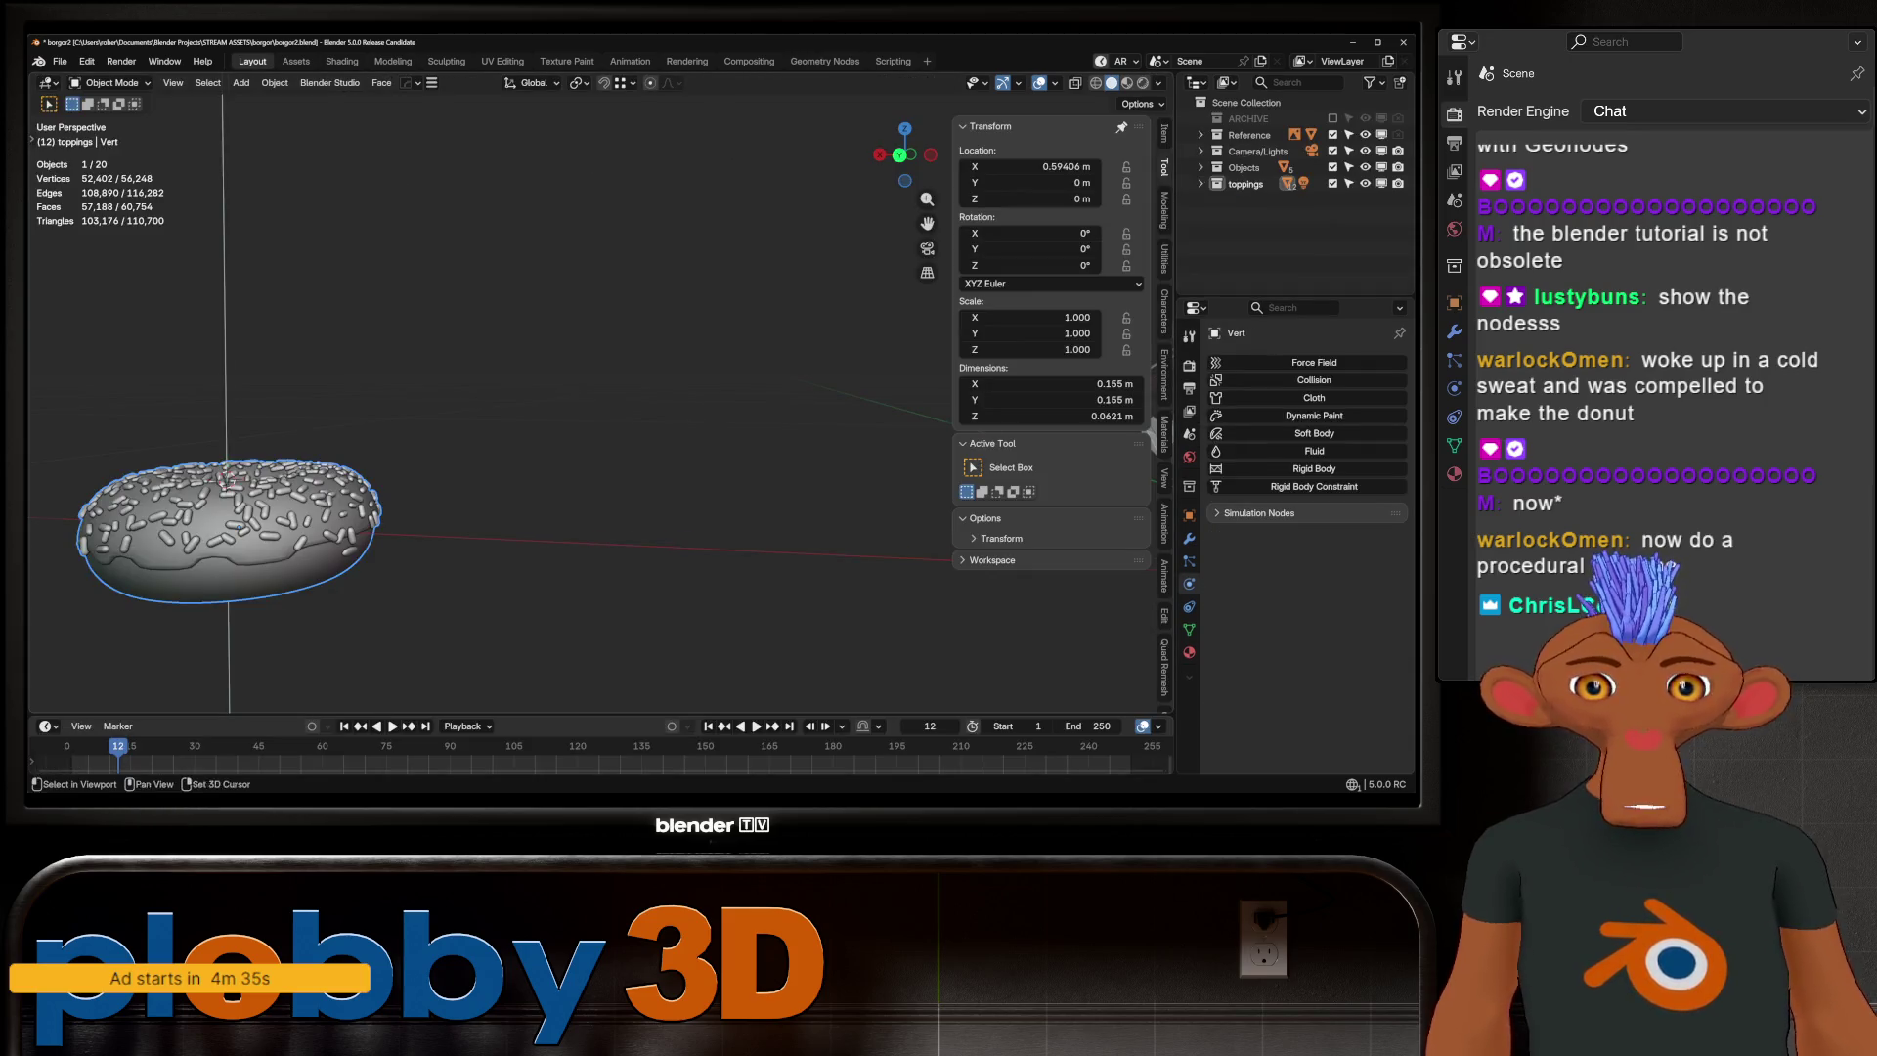
mouse_move(230, 527)
middle_mouse_down()
mouse_move(293, 489)
mouse_move(567, 410)
mouse_move(645, 420)
middle_mouse_up()
left_click(1188, 538)
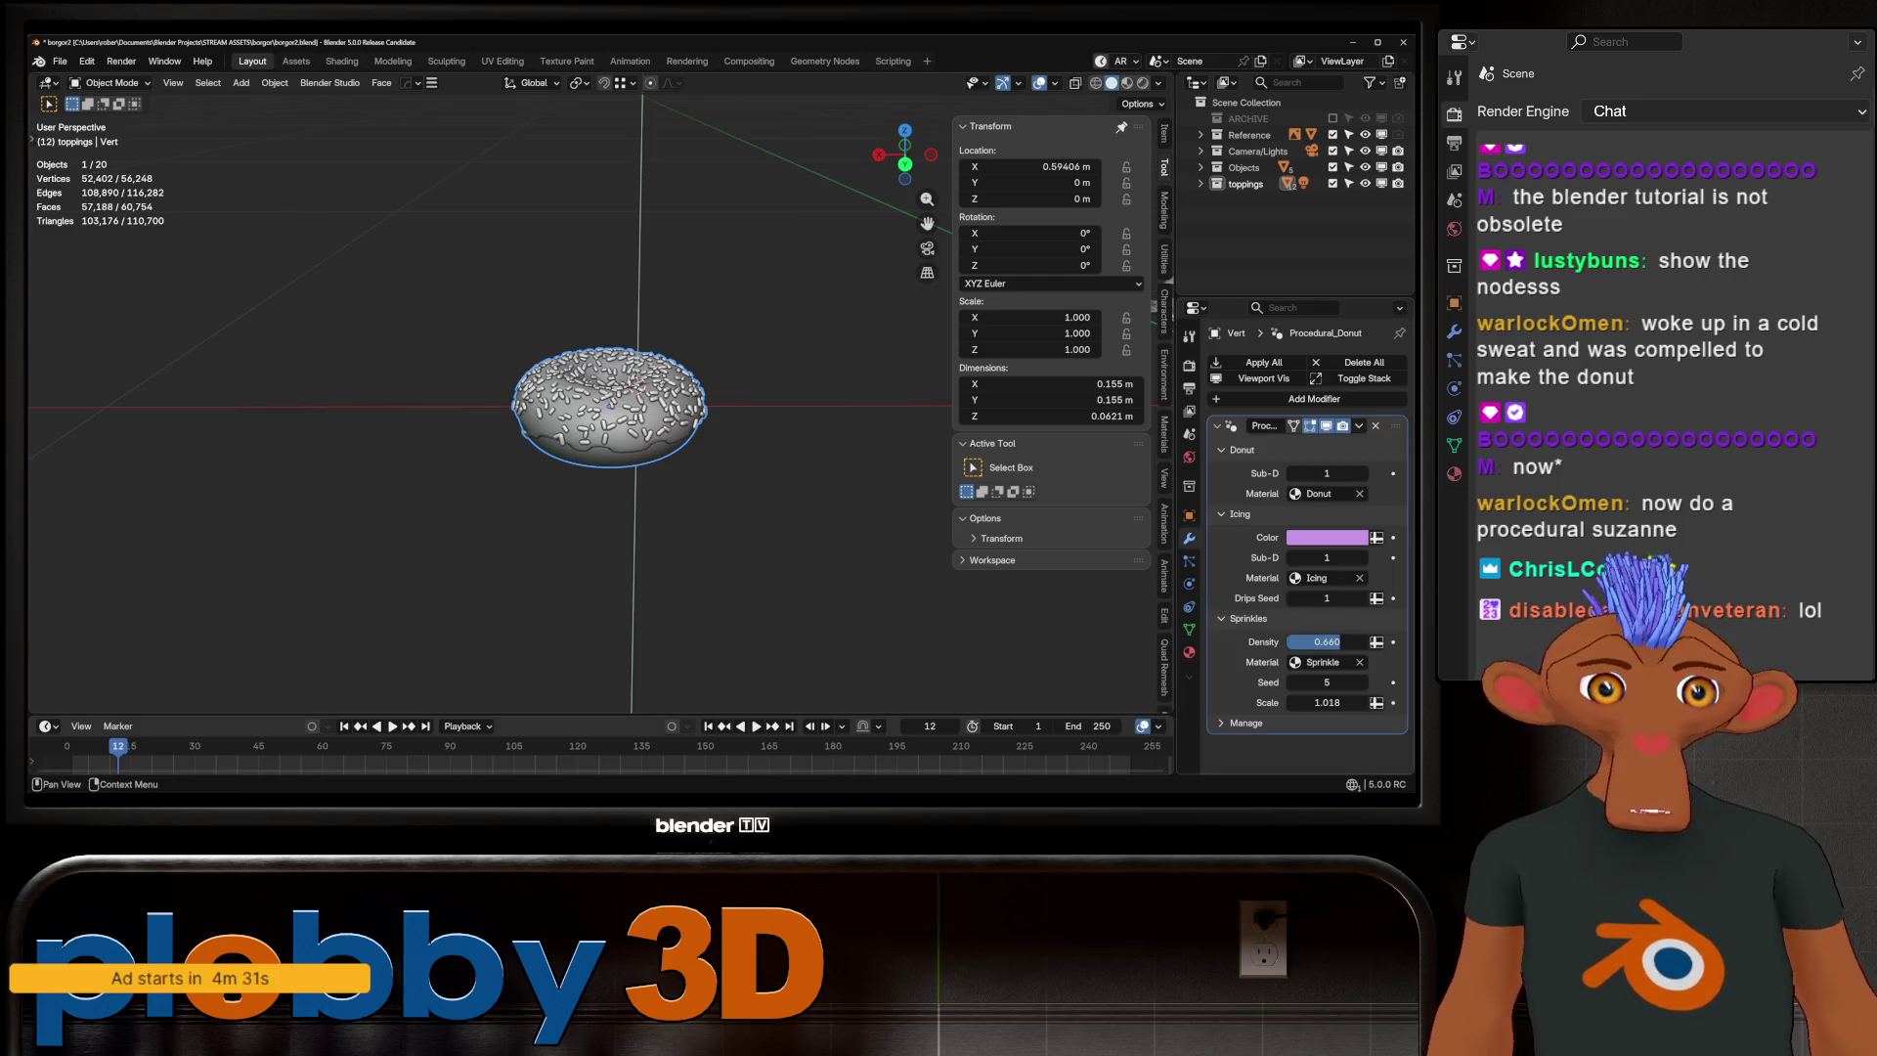
key("ctrl+x")
middle_click_drag(646, 420, 665, 430)
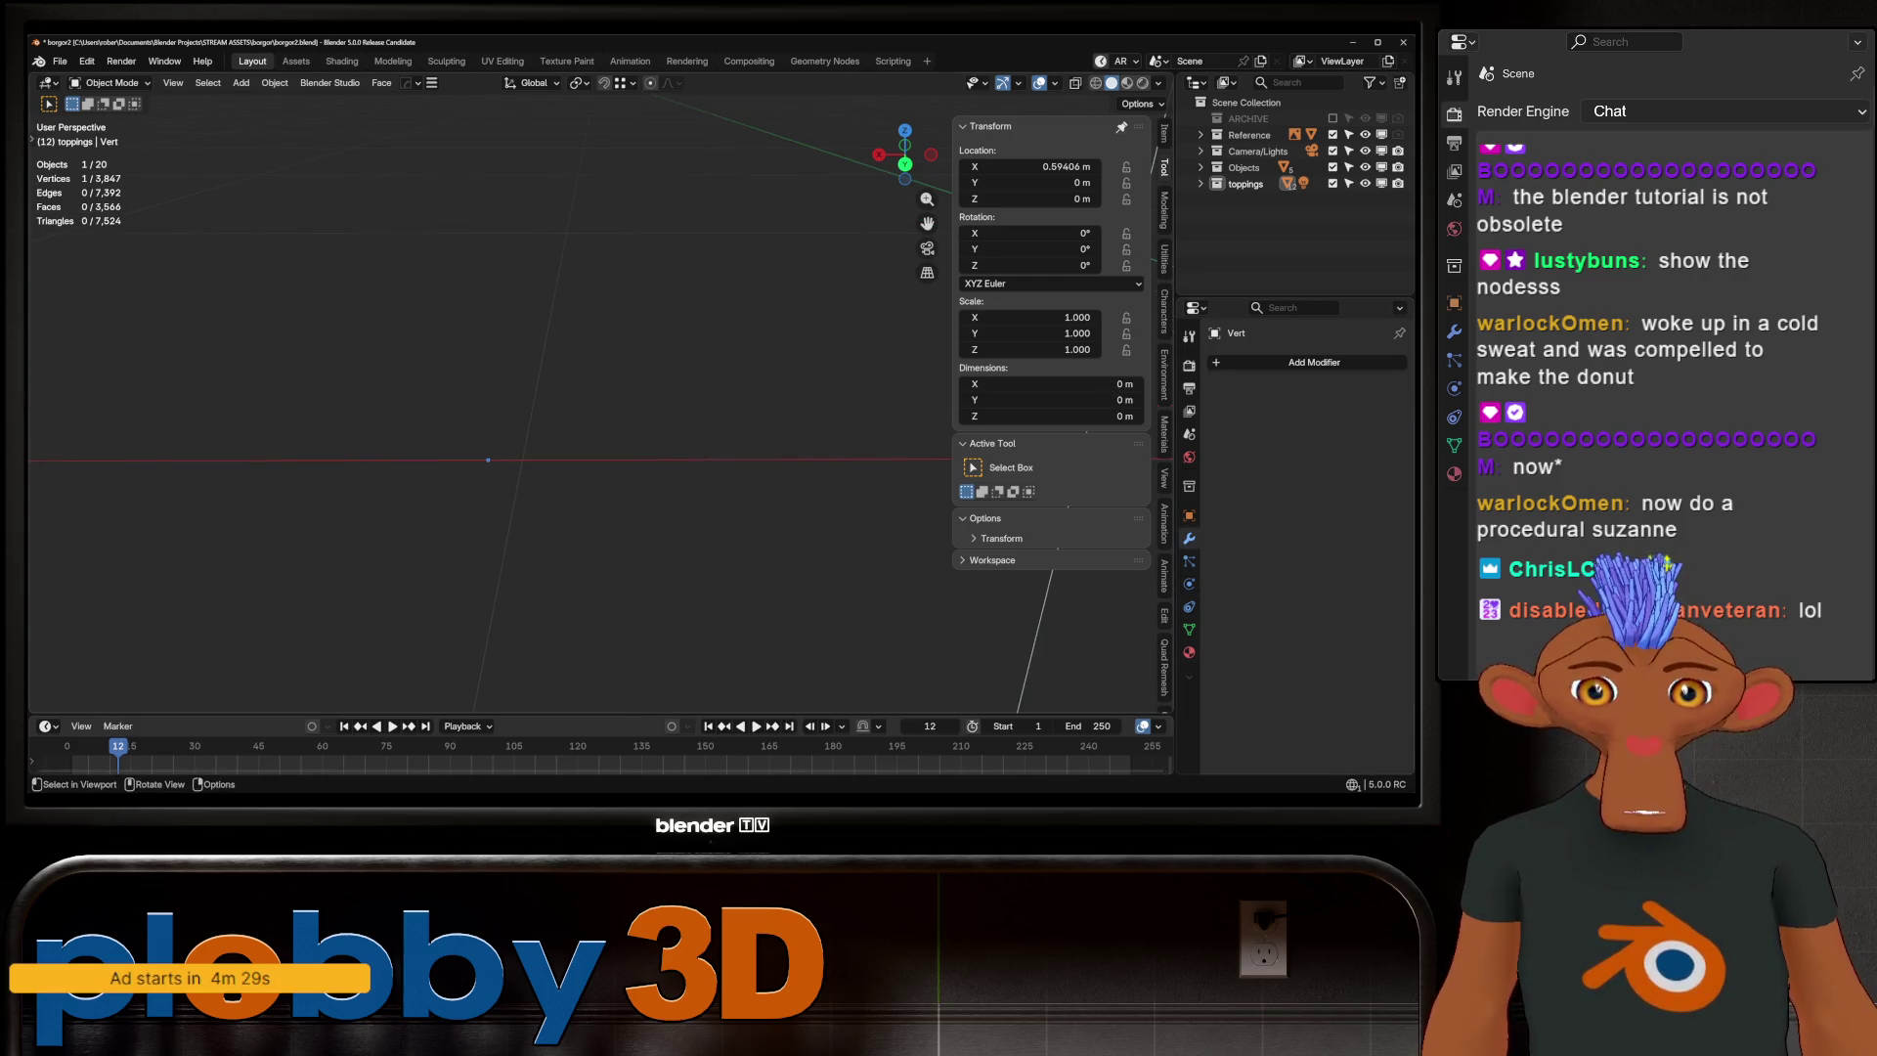
Create a new Geometry Nodes tree for the empty object in the node-editing layout
left_click(825, 61)
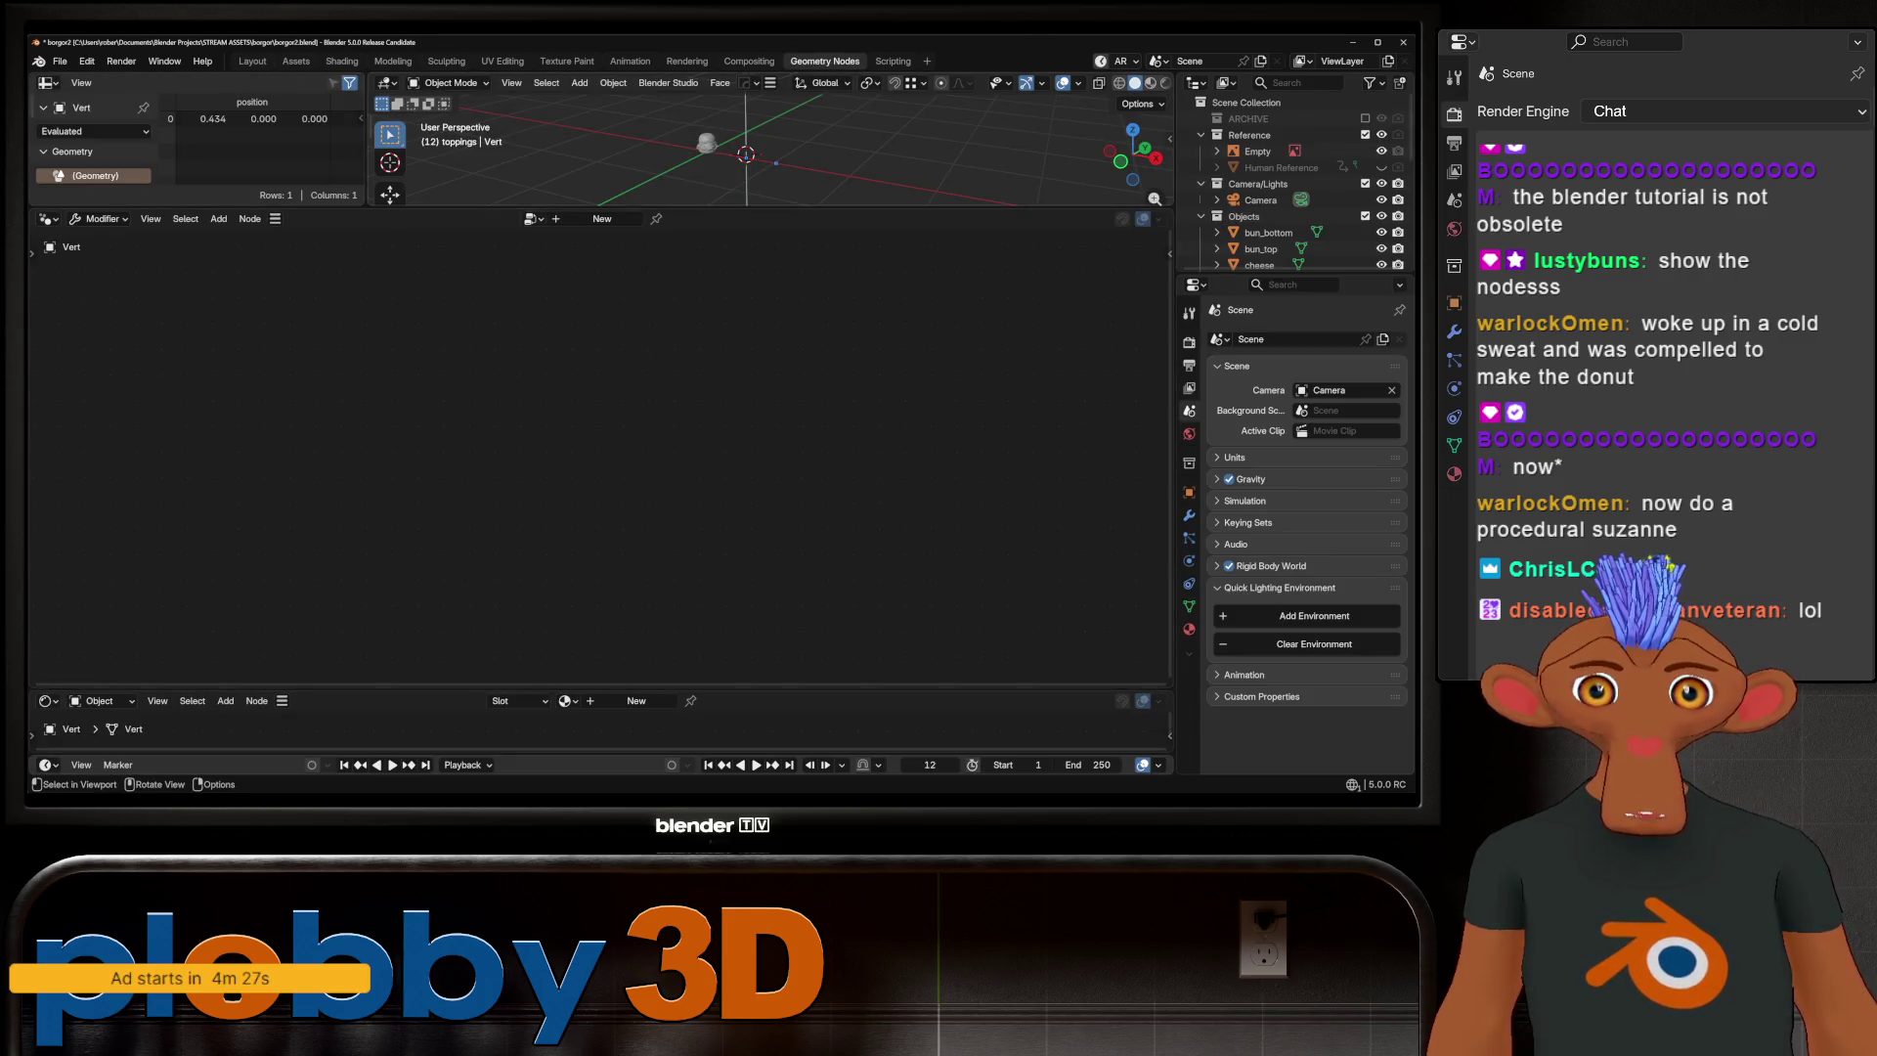
middle_click_drag(685, 157, 655, 162)
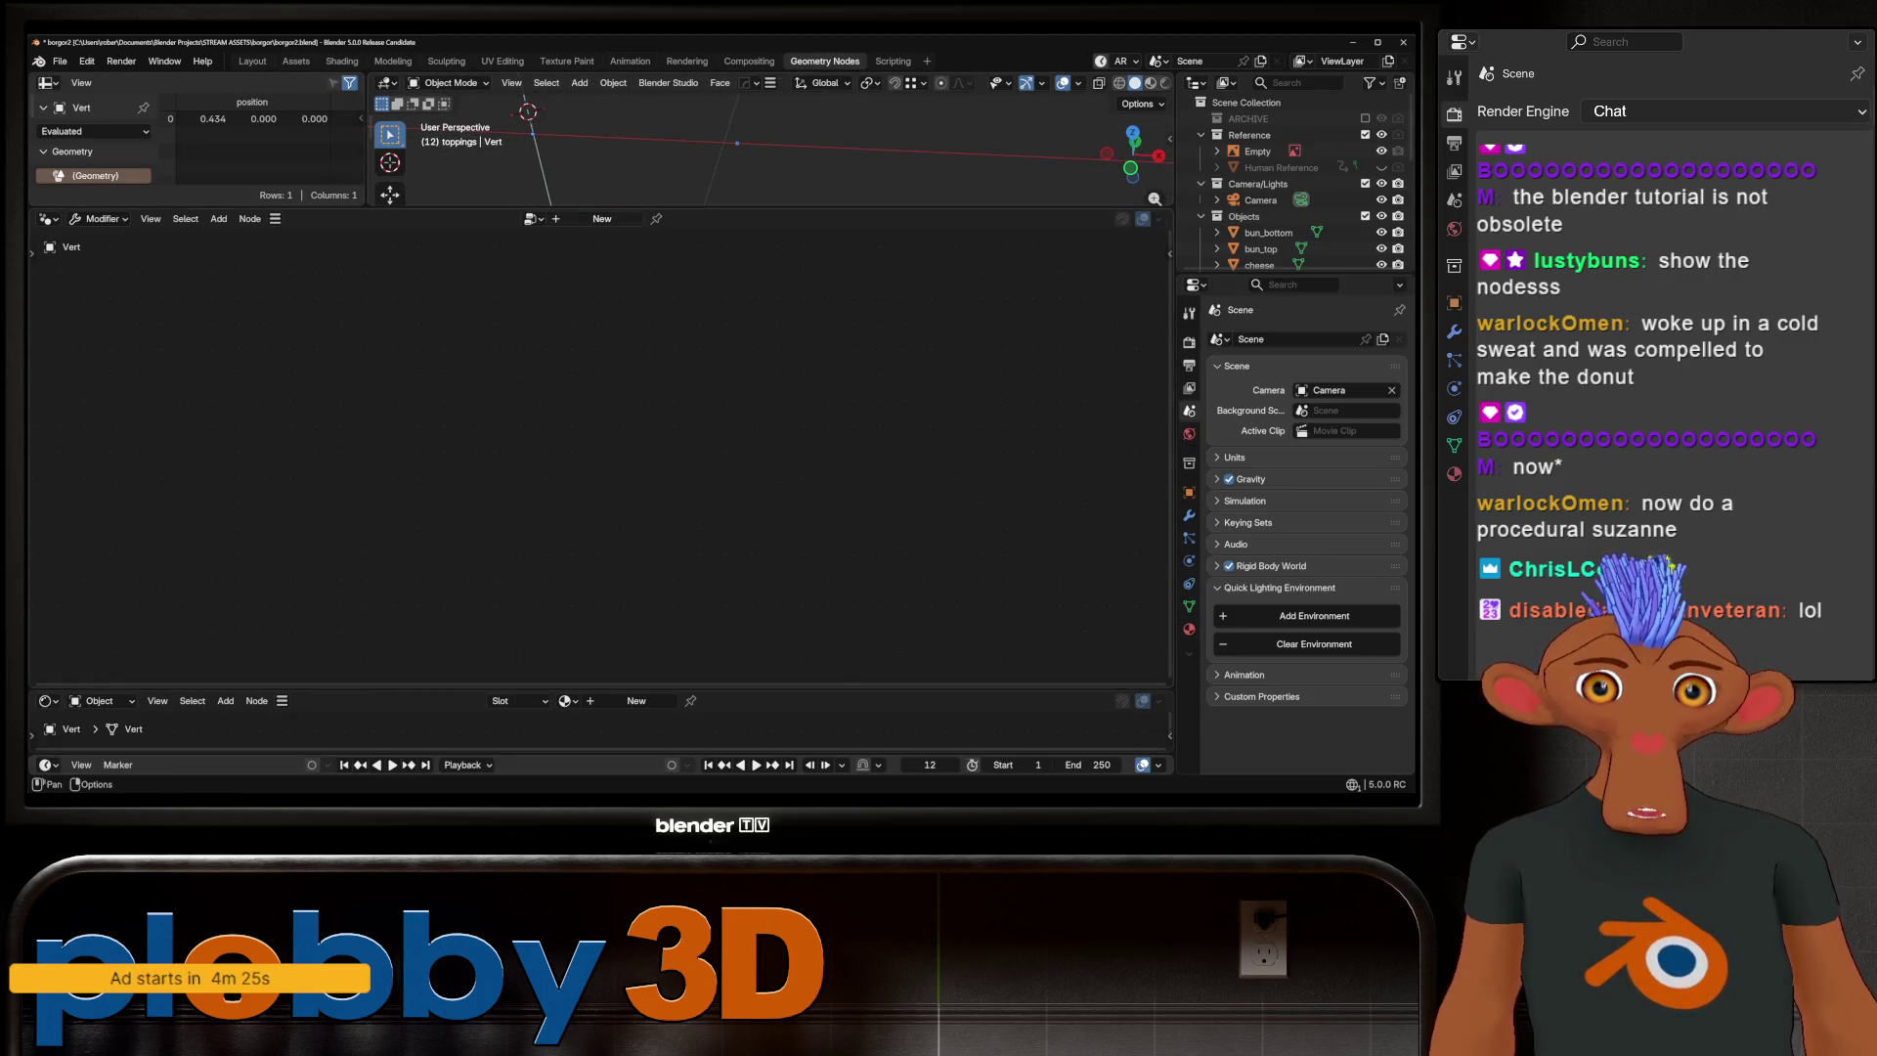
left_click(601, 218)
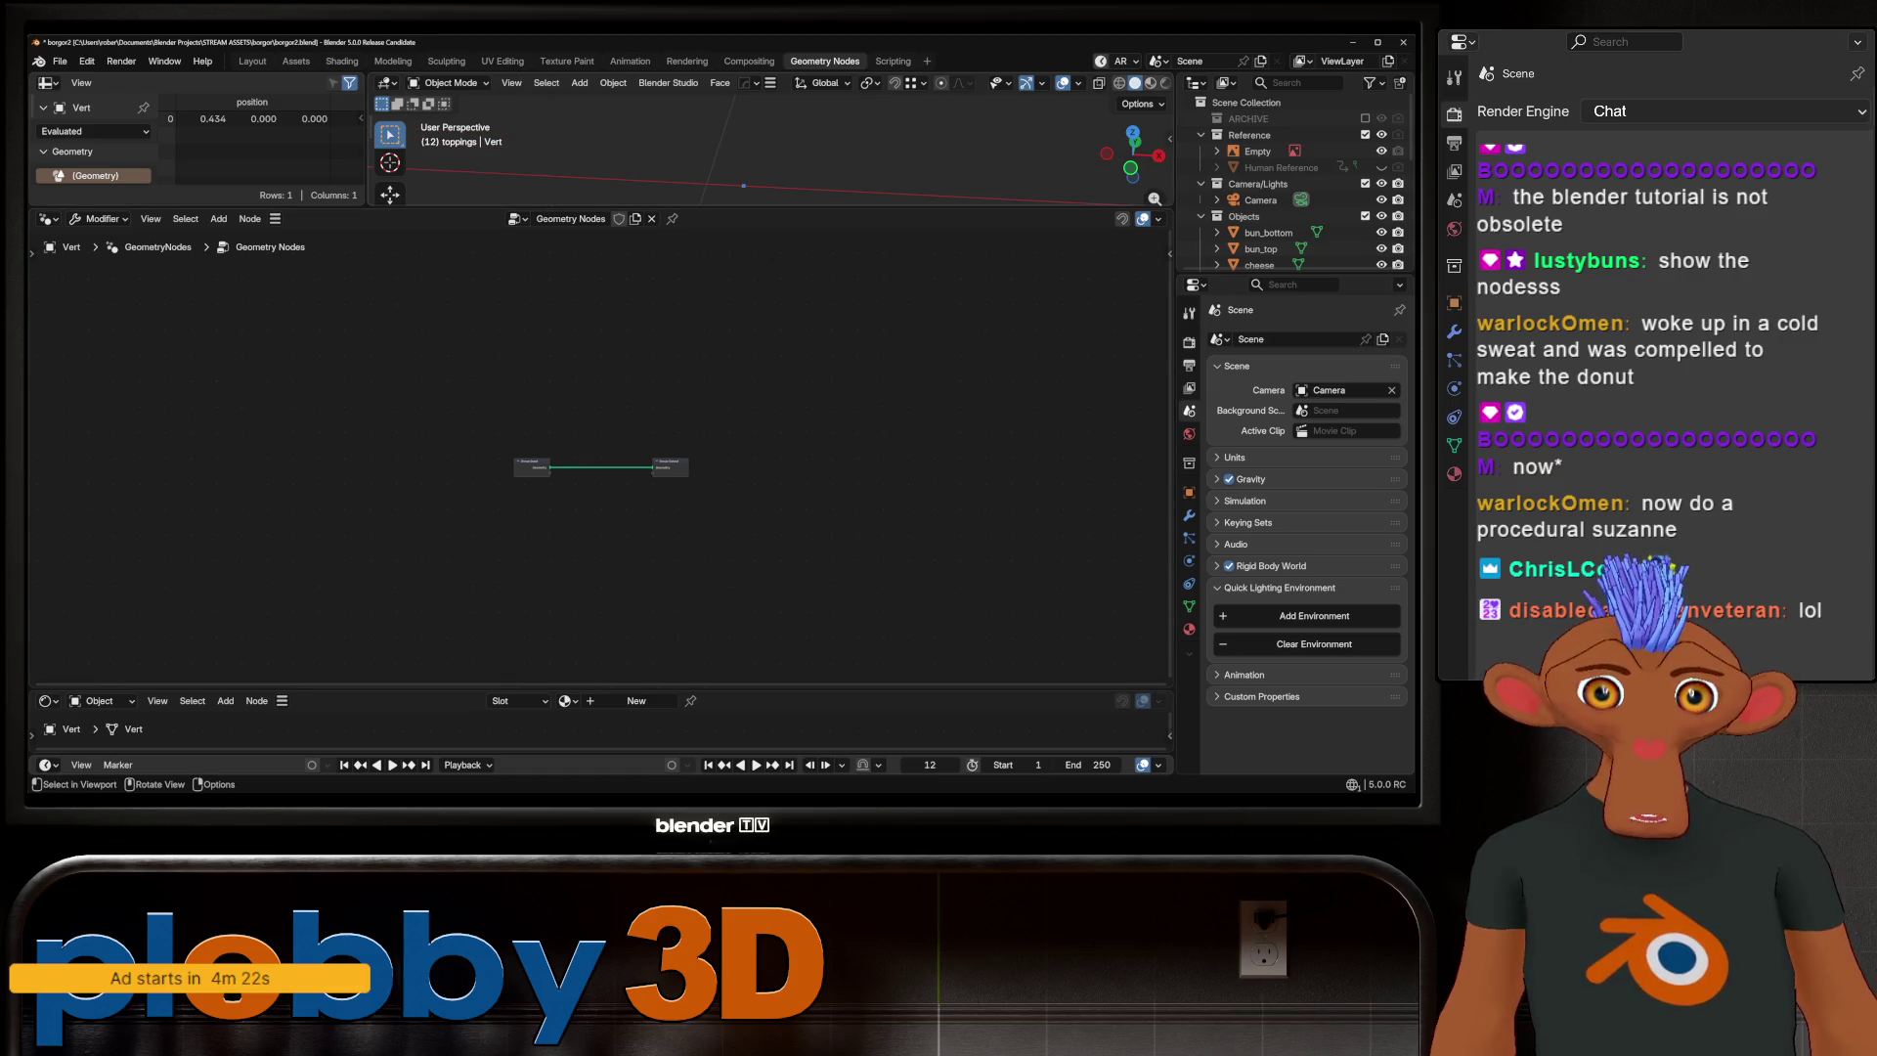
left_click_drag(506, 208, 505, 426)
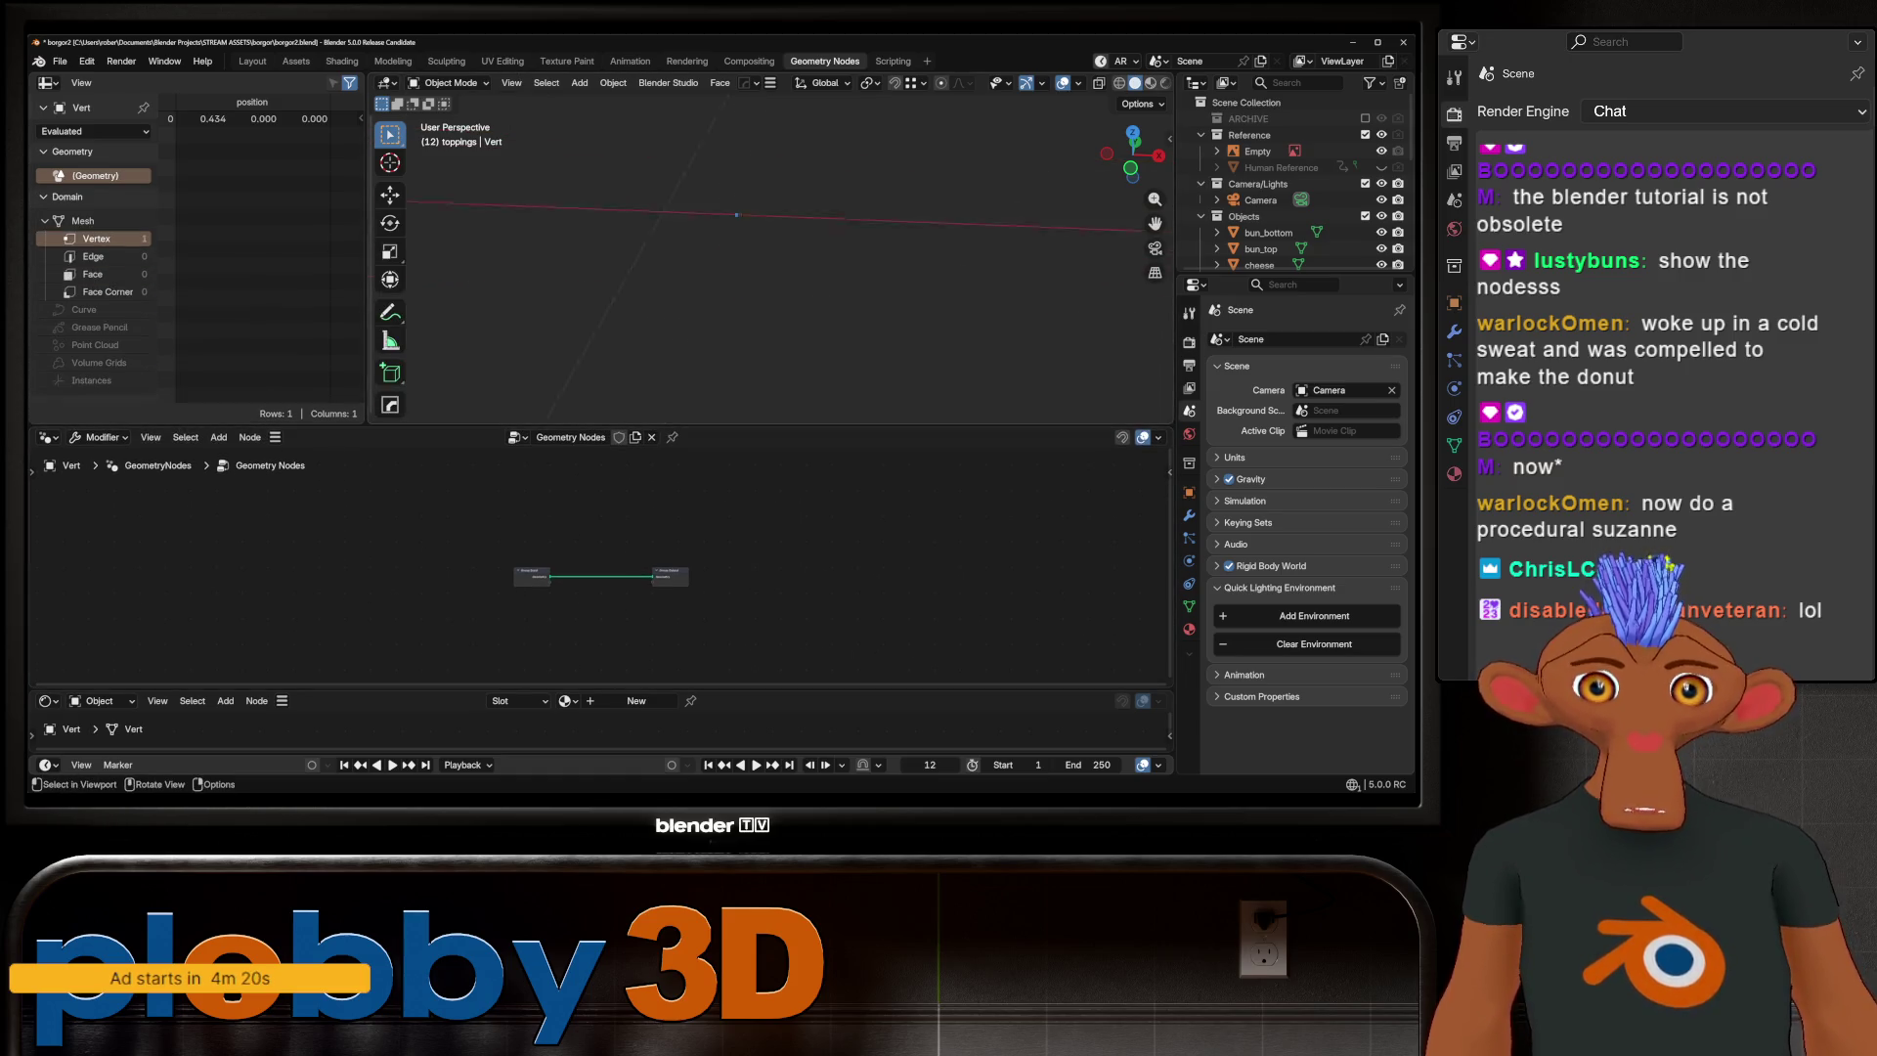
scroll(586, 571, "up", 3)
Add an Erindale ETK_Suzanne node, link it to Group Output, and try another Subdivide level
key("shift+a")
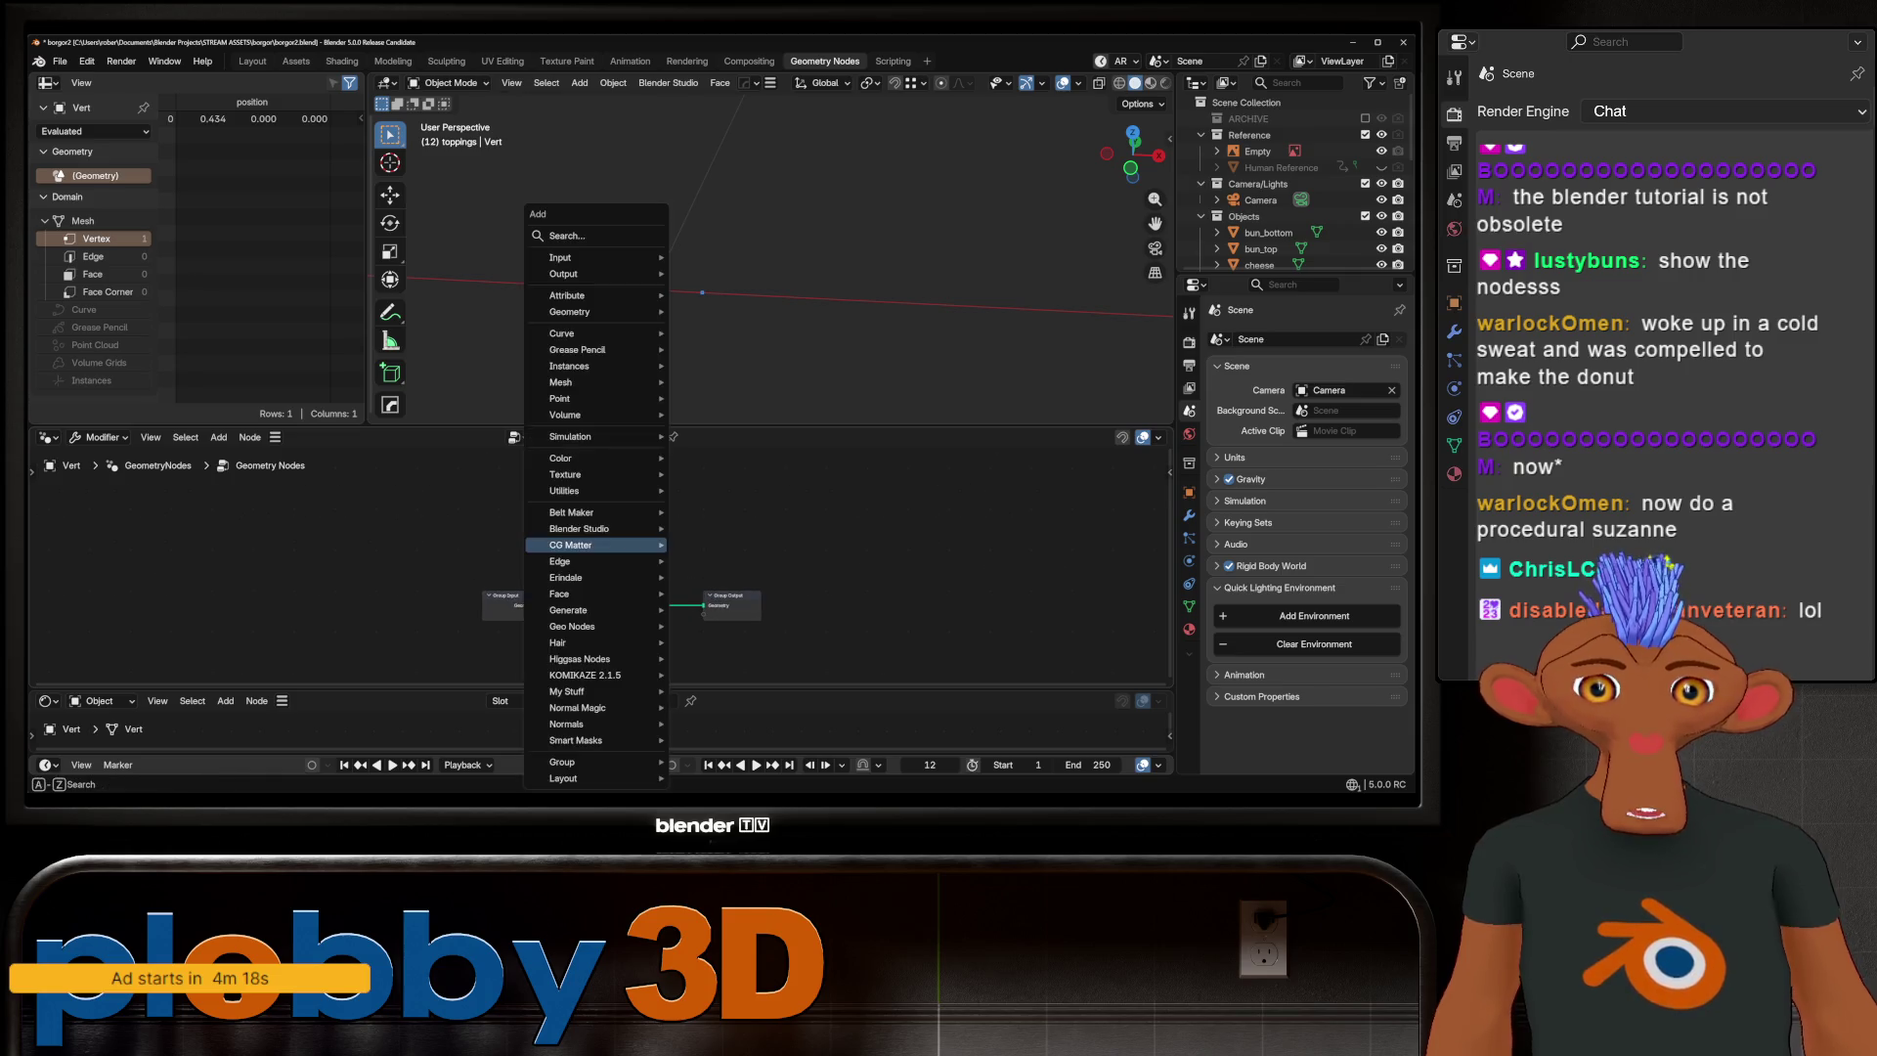
mouse_move(606, 577)
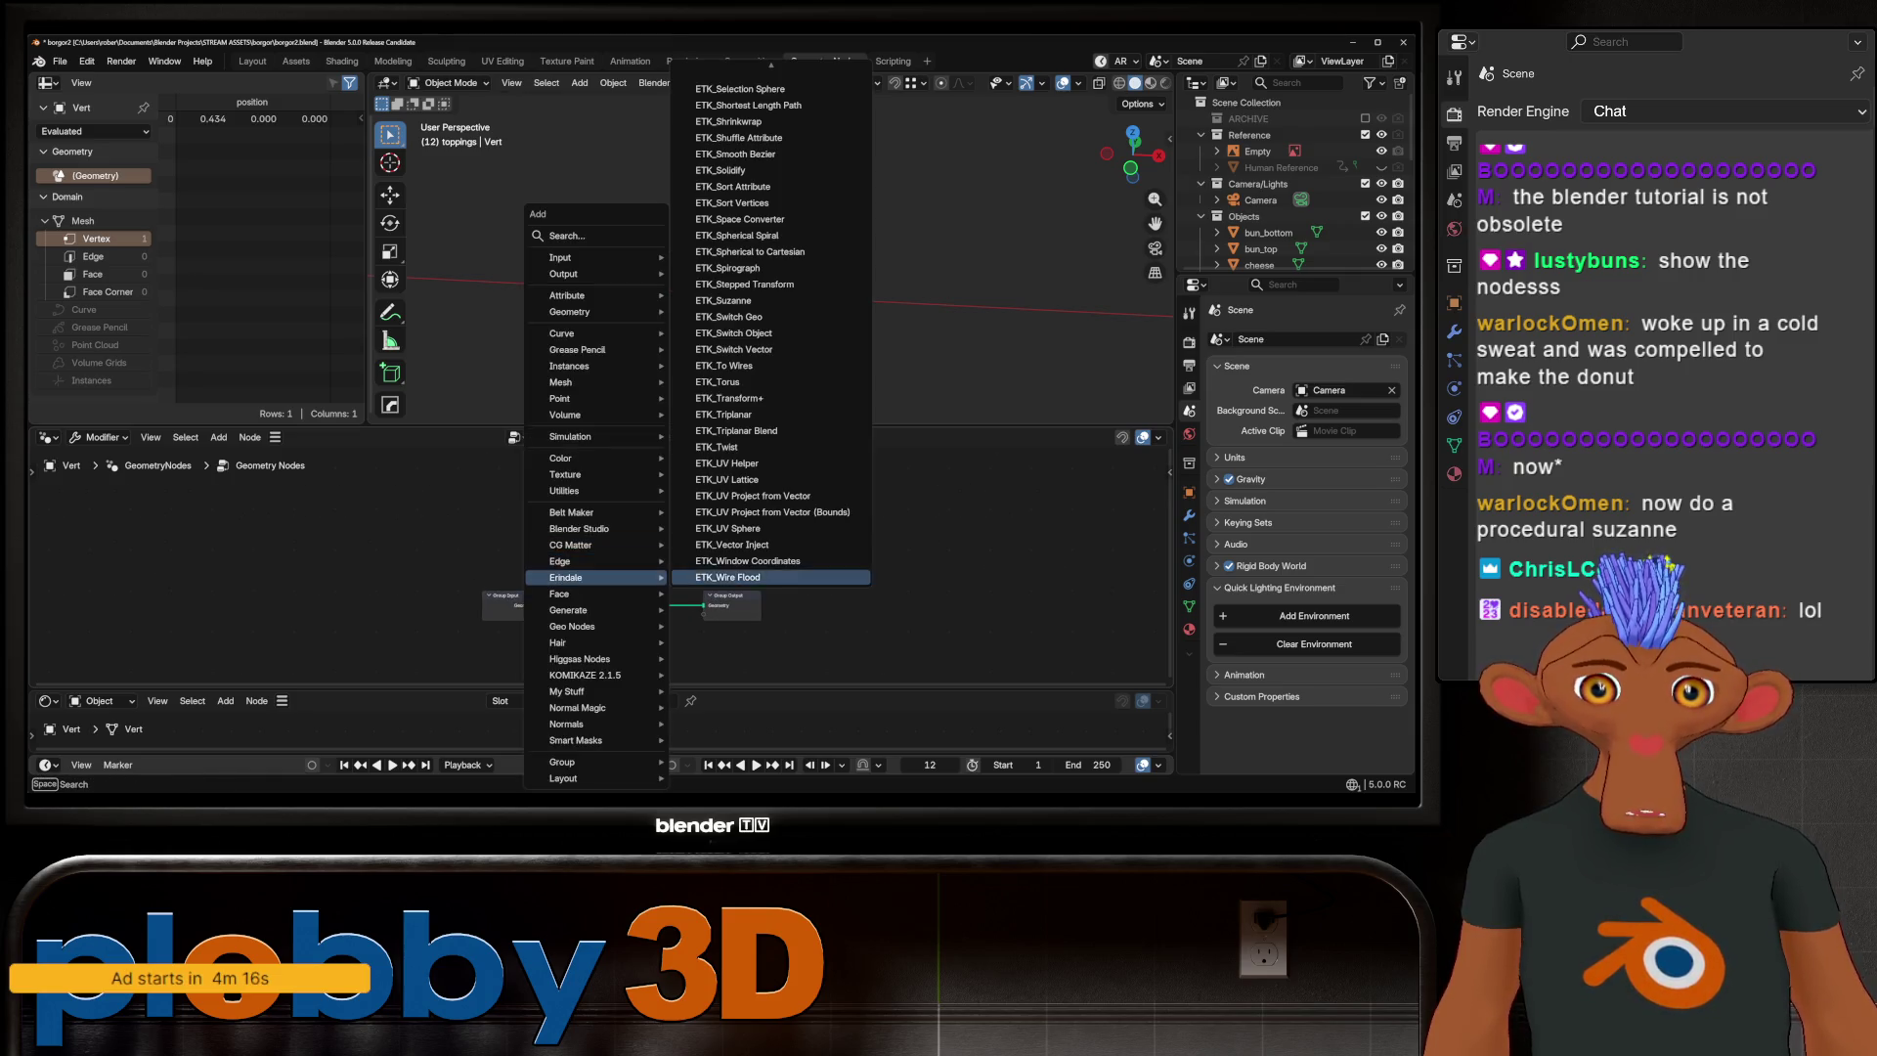
left_click(743, 300)
left_click(581, 533)
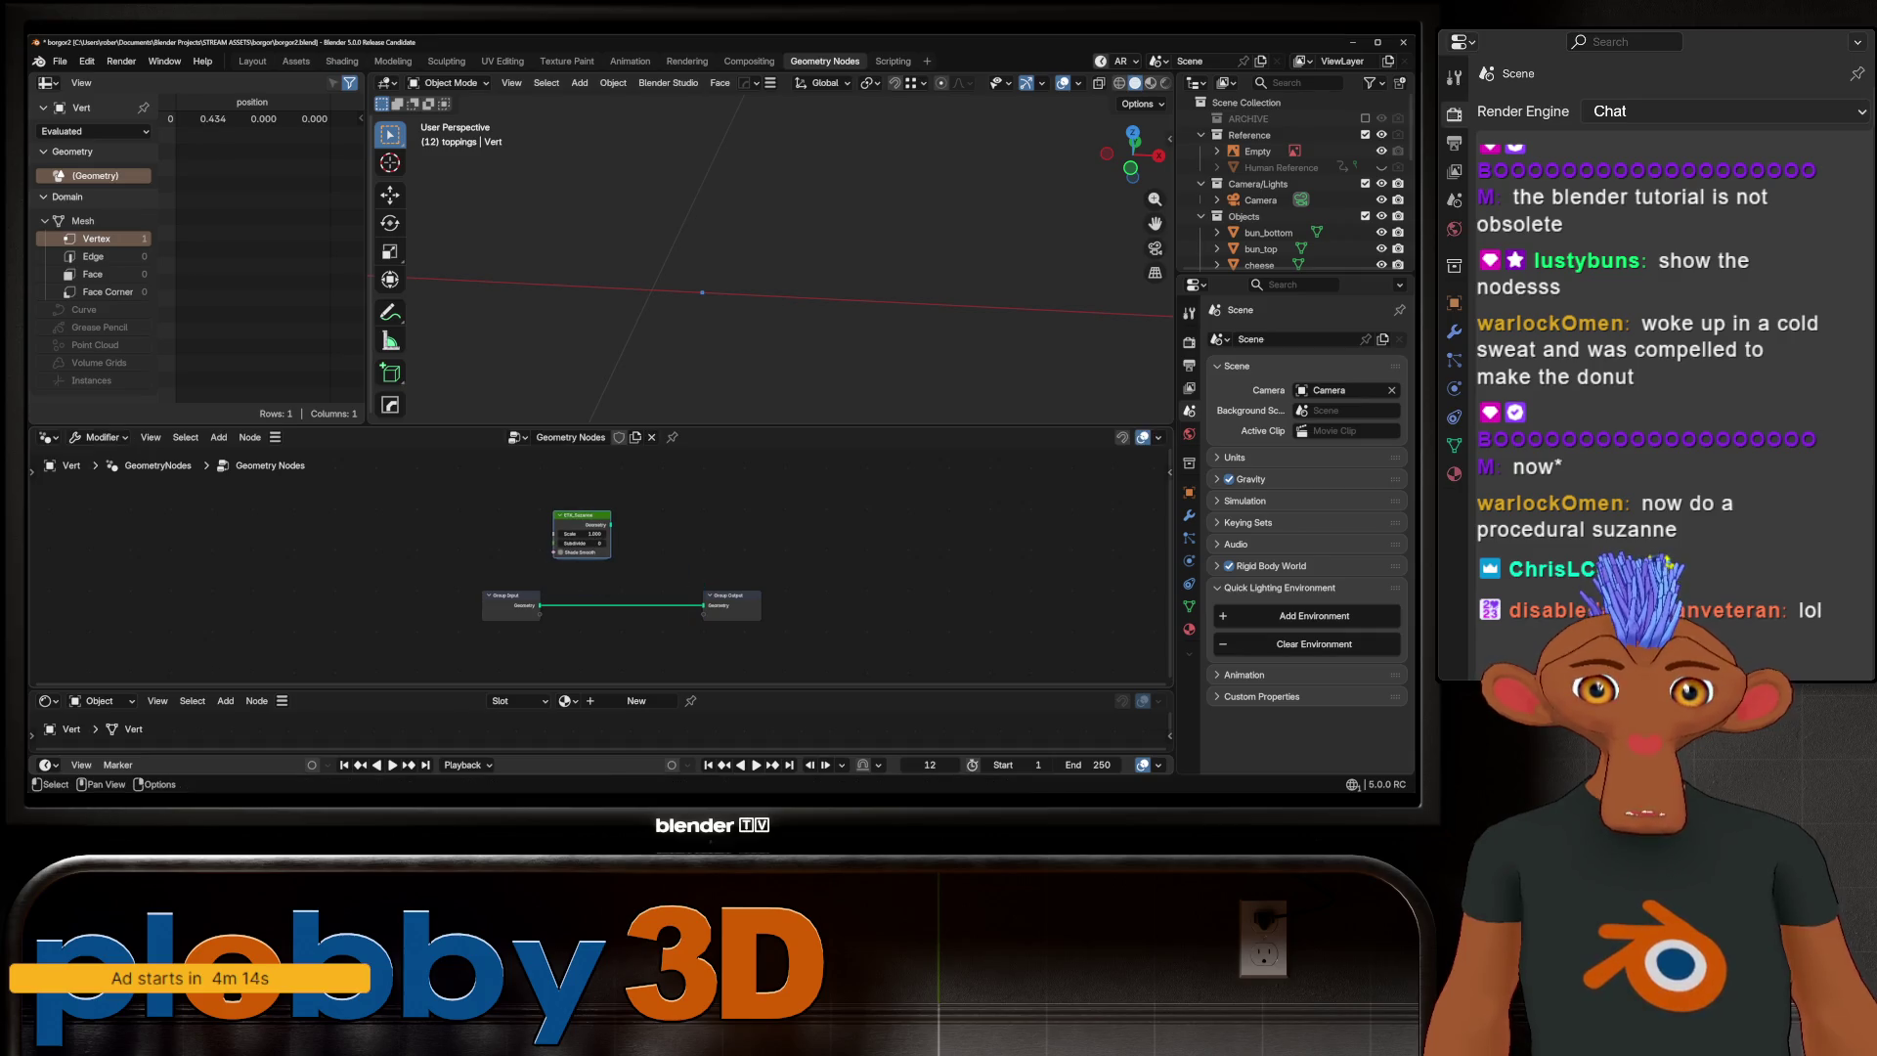
scroll(568, 526, "up", 2)
left_click_drag(624, 524, 752, 634)
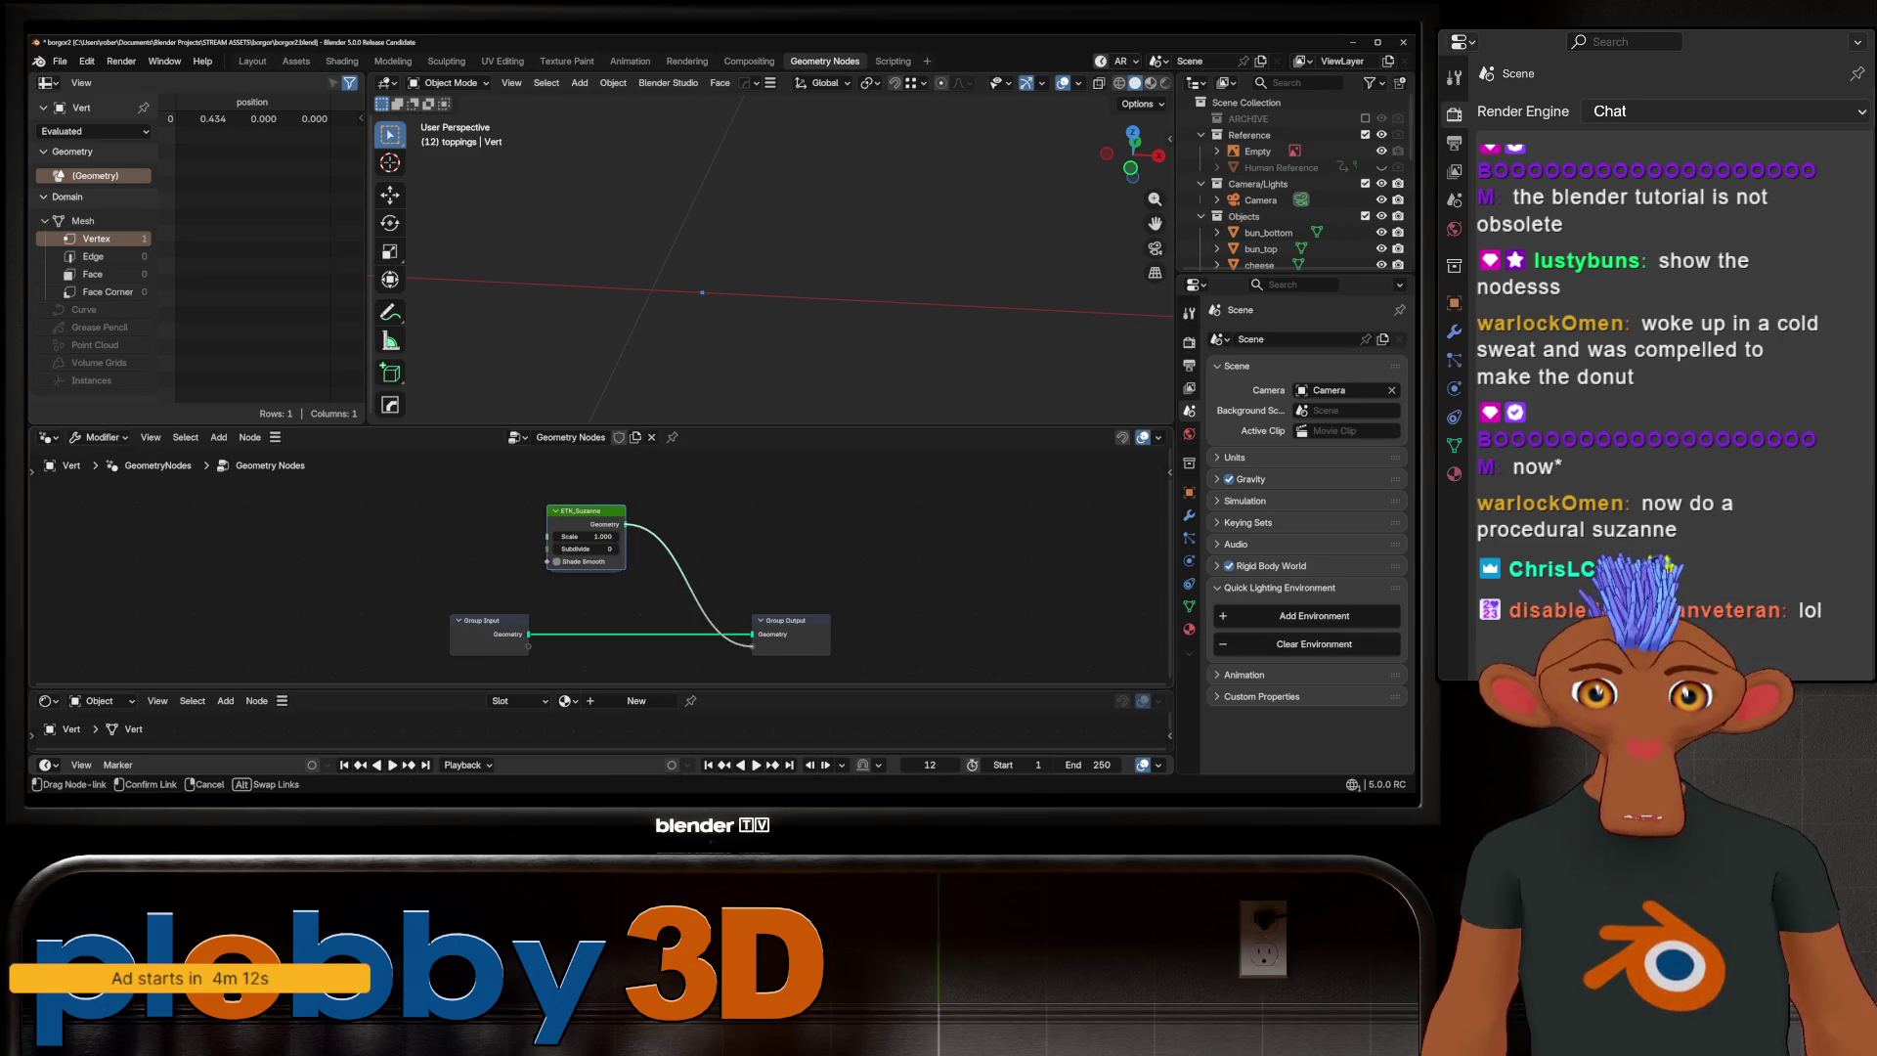
scroll(675, 254, "down", 4)
scroll(674, 254, "down", 2)
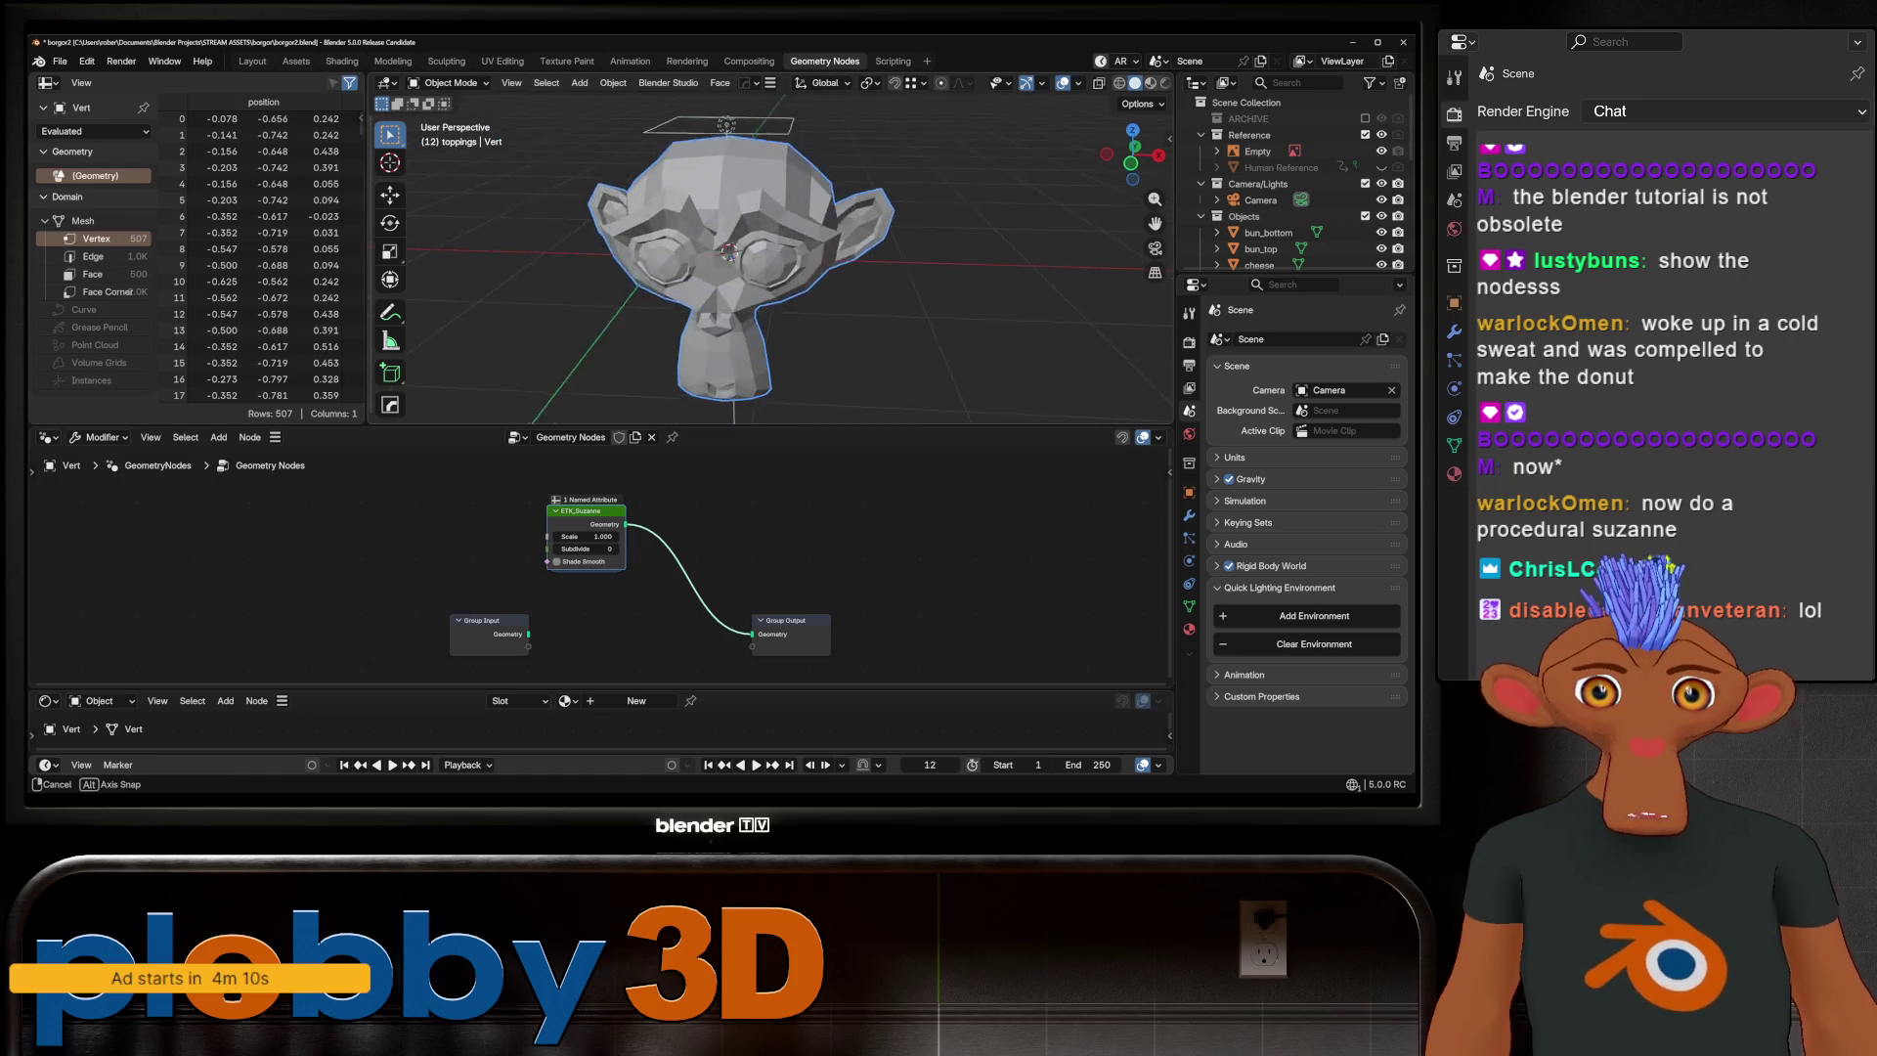
middle_click_drag(675, 254, 723, 244)
scroll(572, 547, "up", 2)
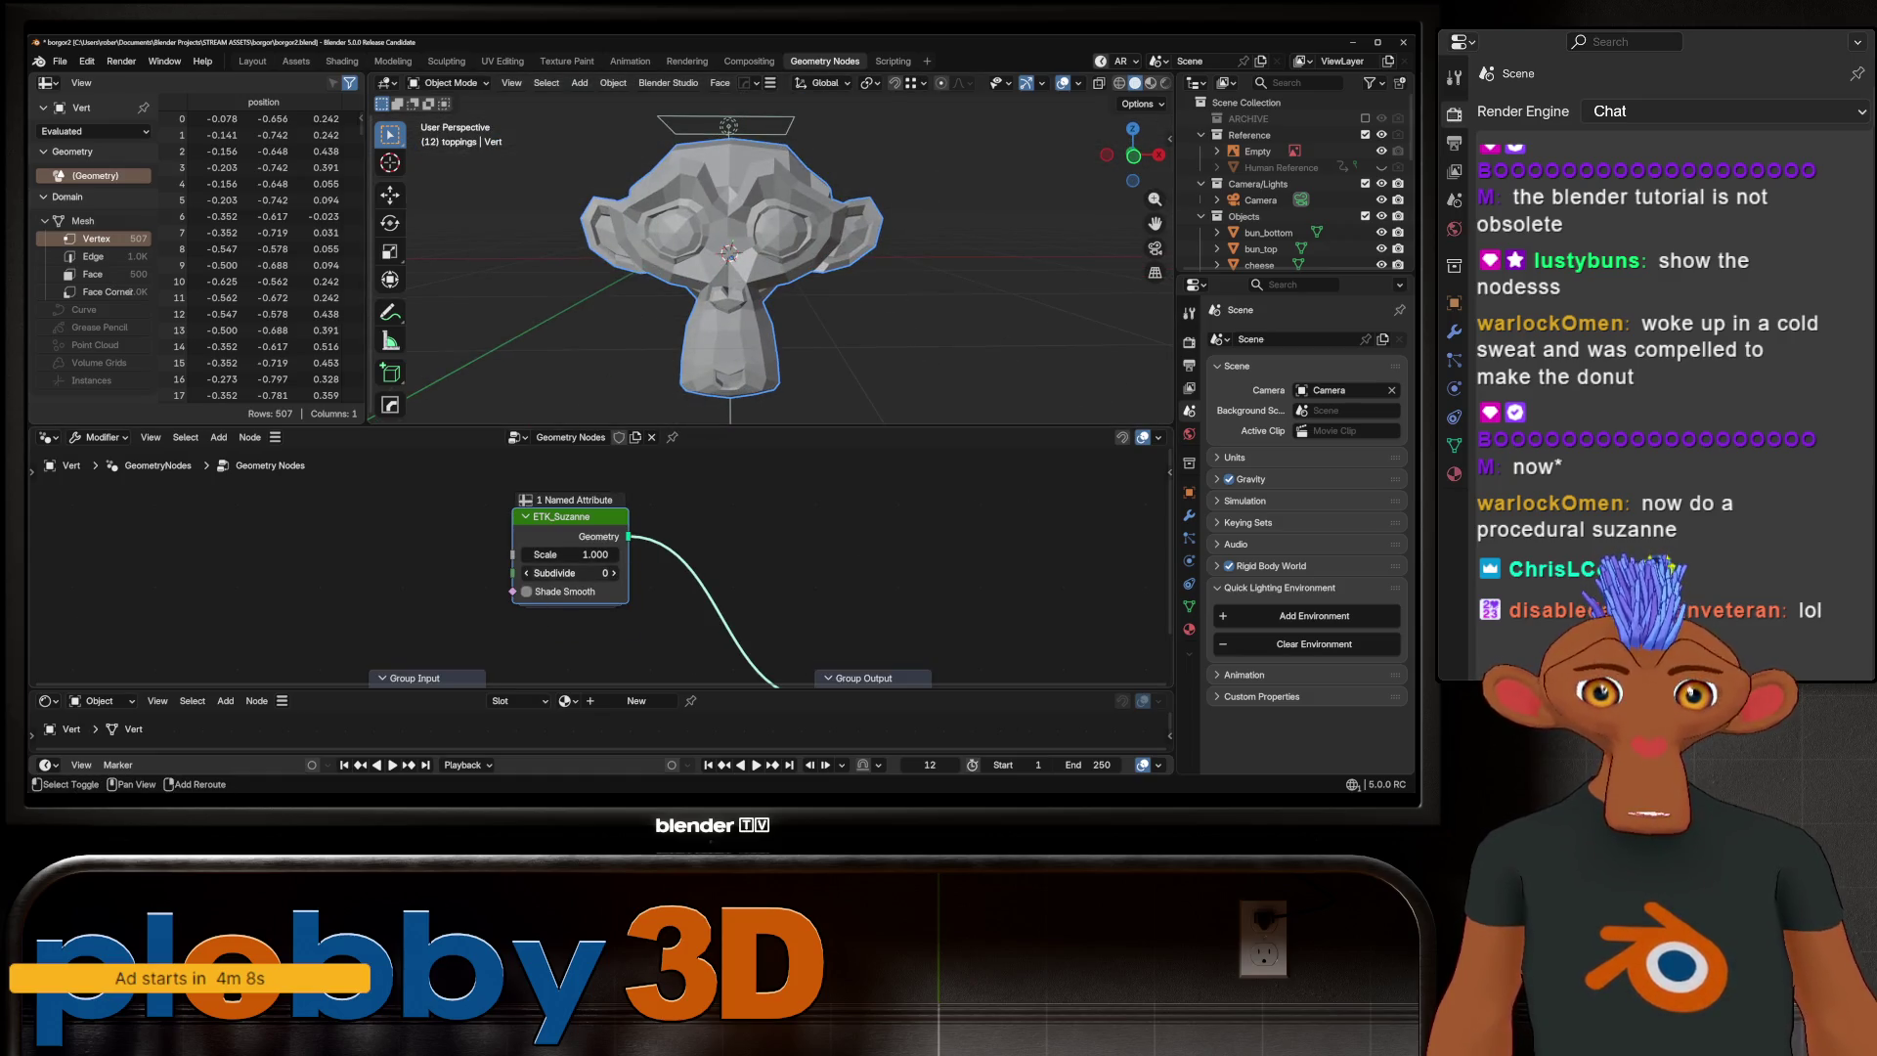
mouse_move(567, 573)
left_mouse_down()
mouse_move(596, 573)
mouse_move(571, 573)
left_mouse_up()
scroll(570, 518, "down", 2)
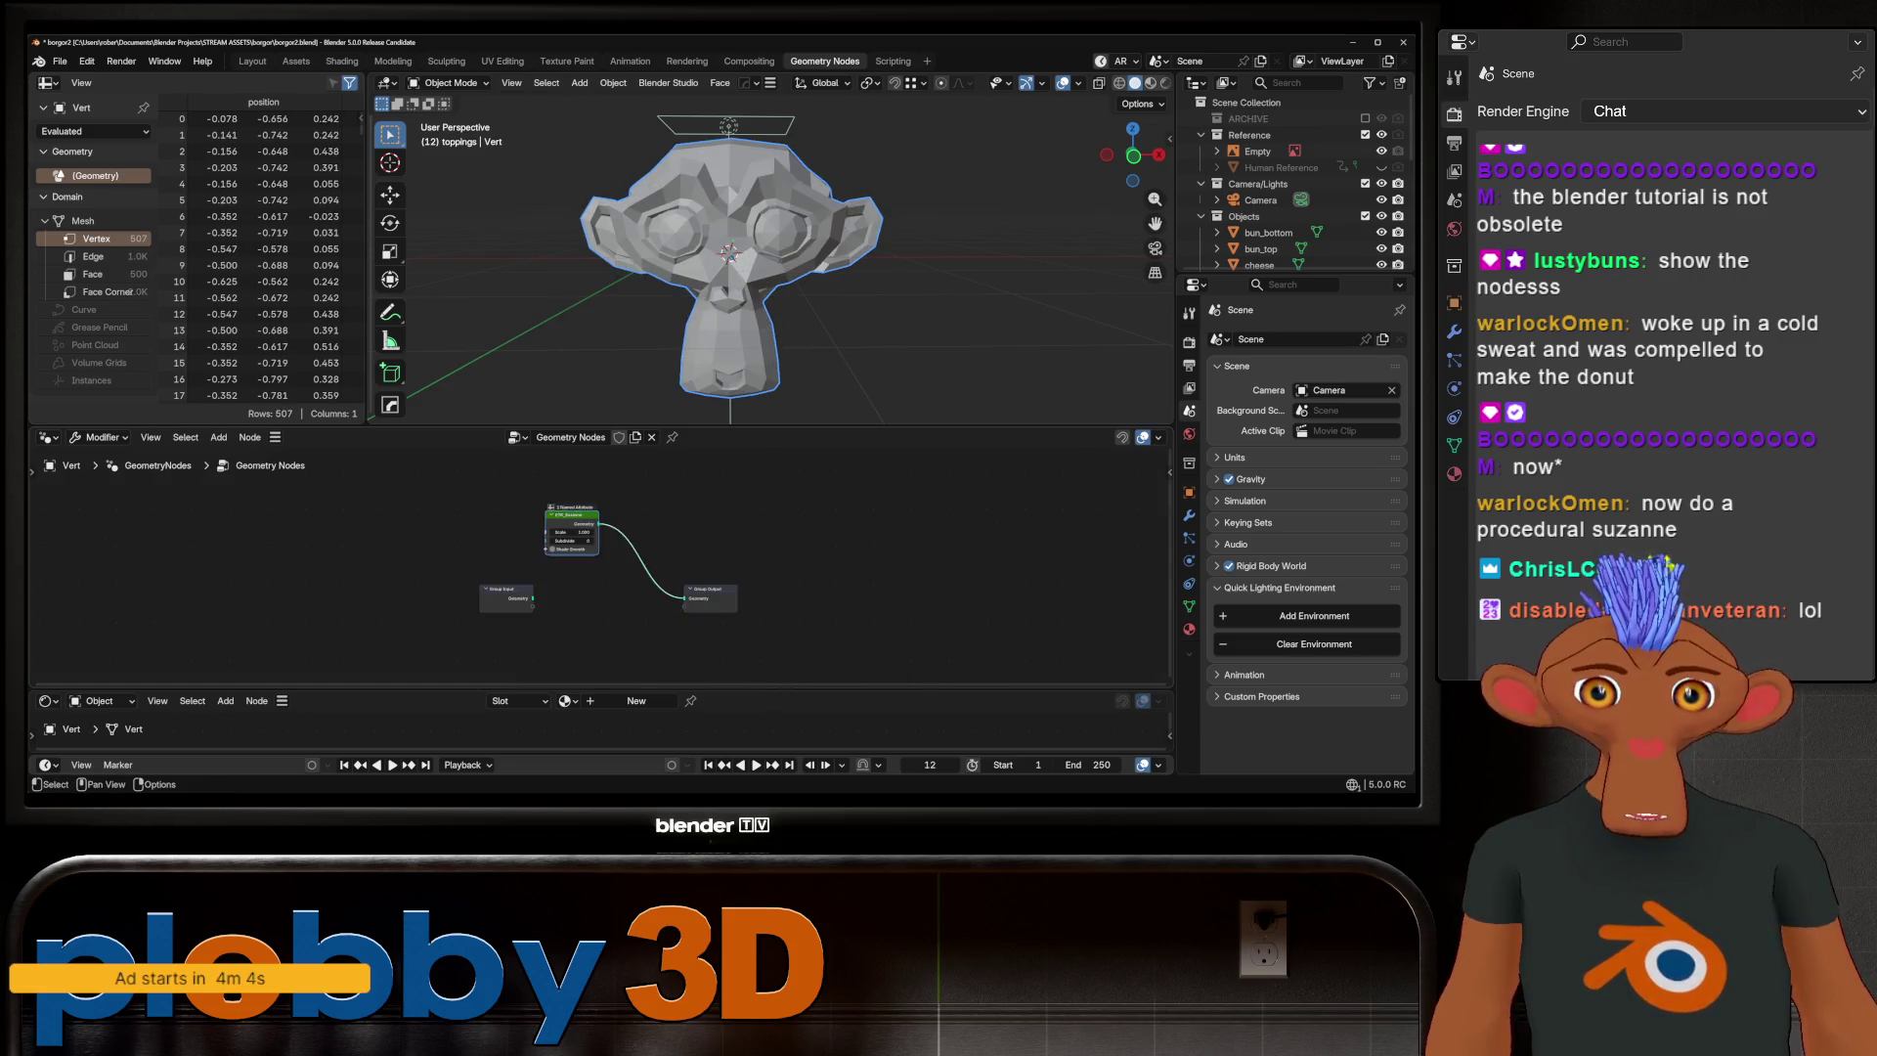
Enter the ETK_Suzanne group and expand its _suzQuad nodes for inspection
key("Tab")
left_click_drag(595, 427, 594, 142)
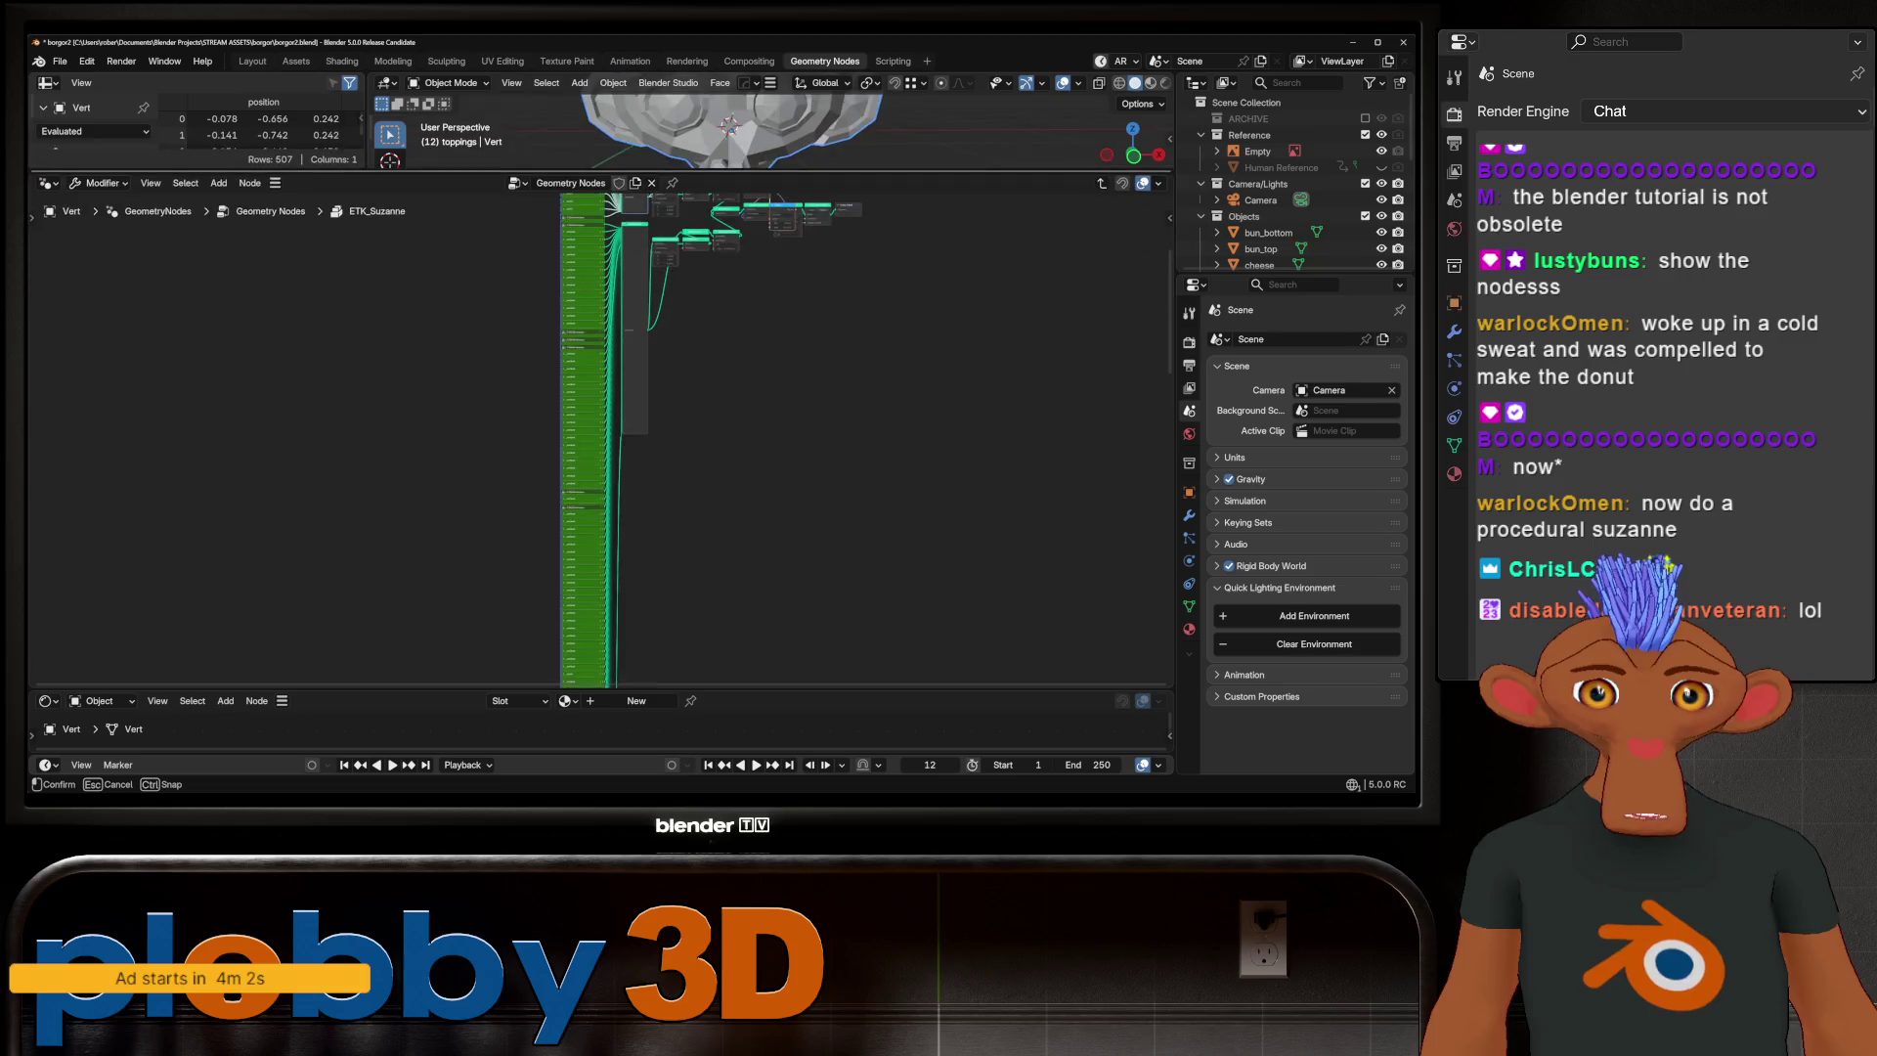
scroll(597, 411, "up", 4)
scroll(635, 489, "up", 3)
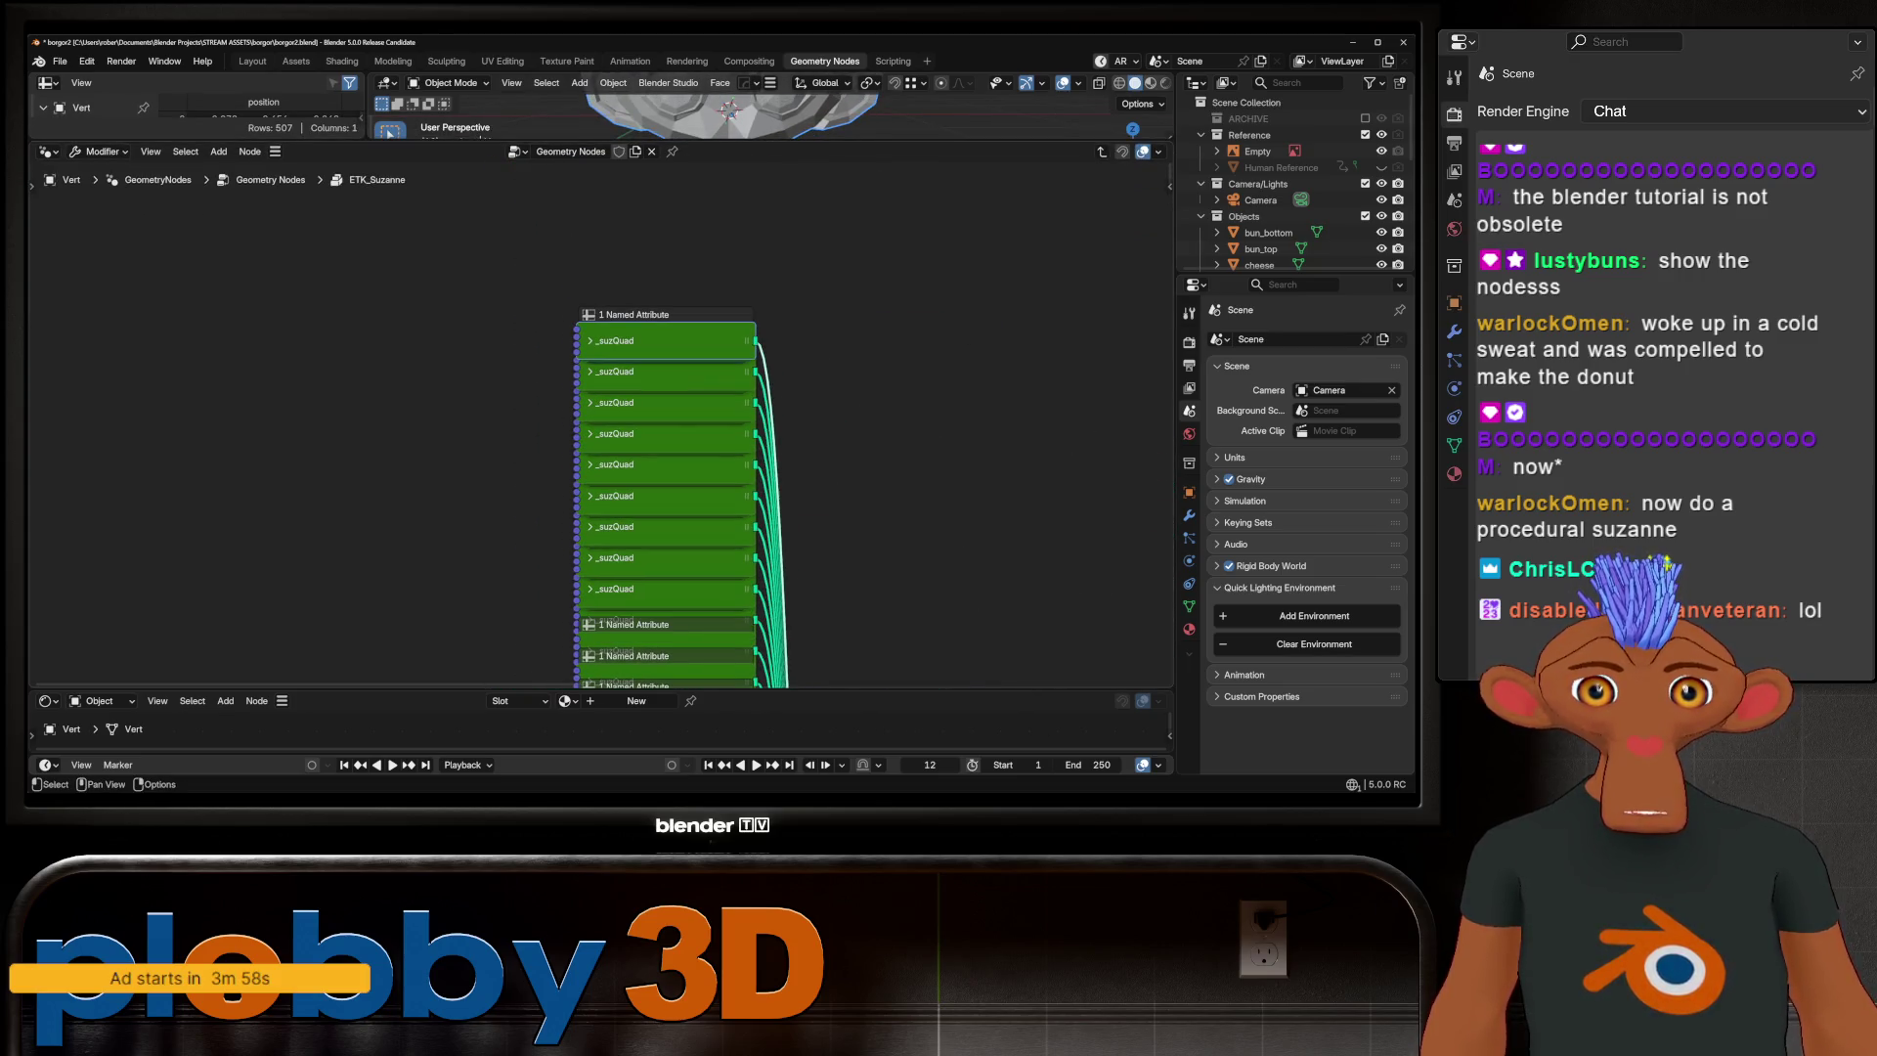
key("h")
key("h")
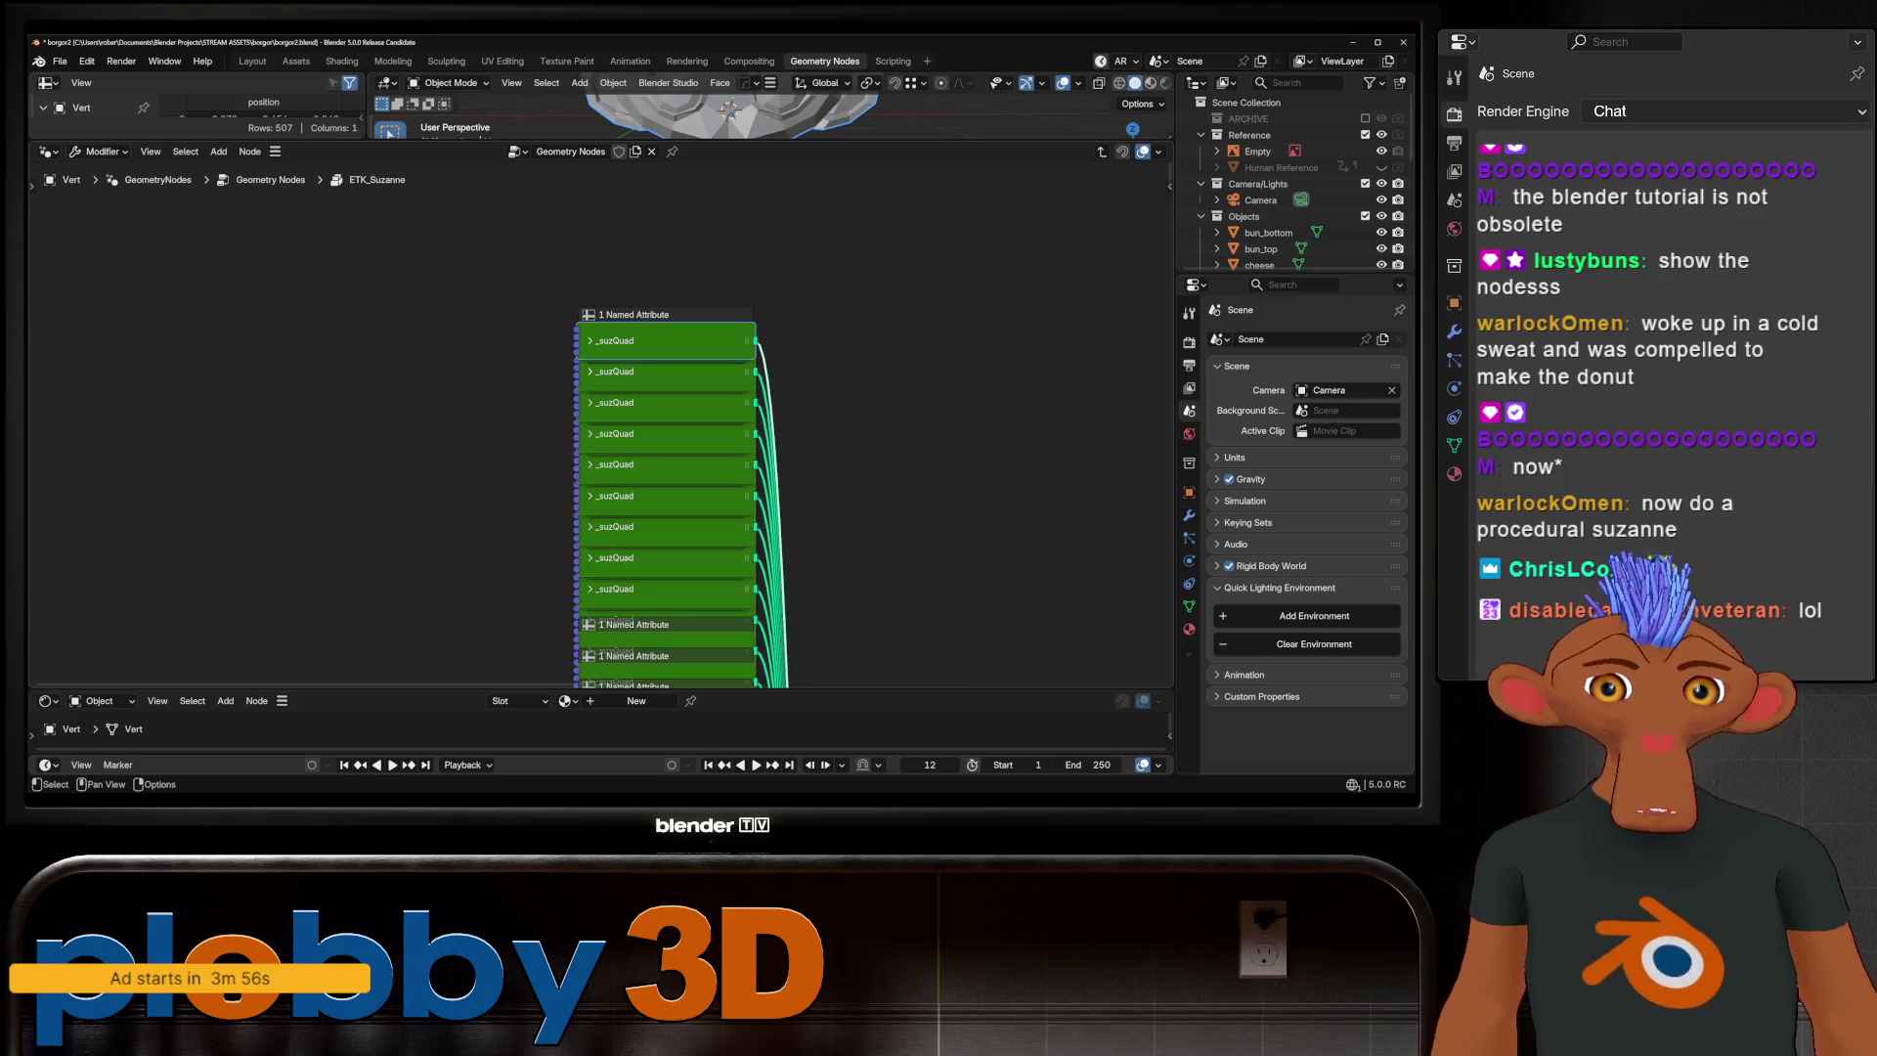
left_click(665, 355)
key("h")
key("h")
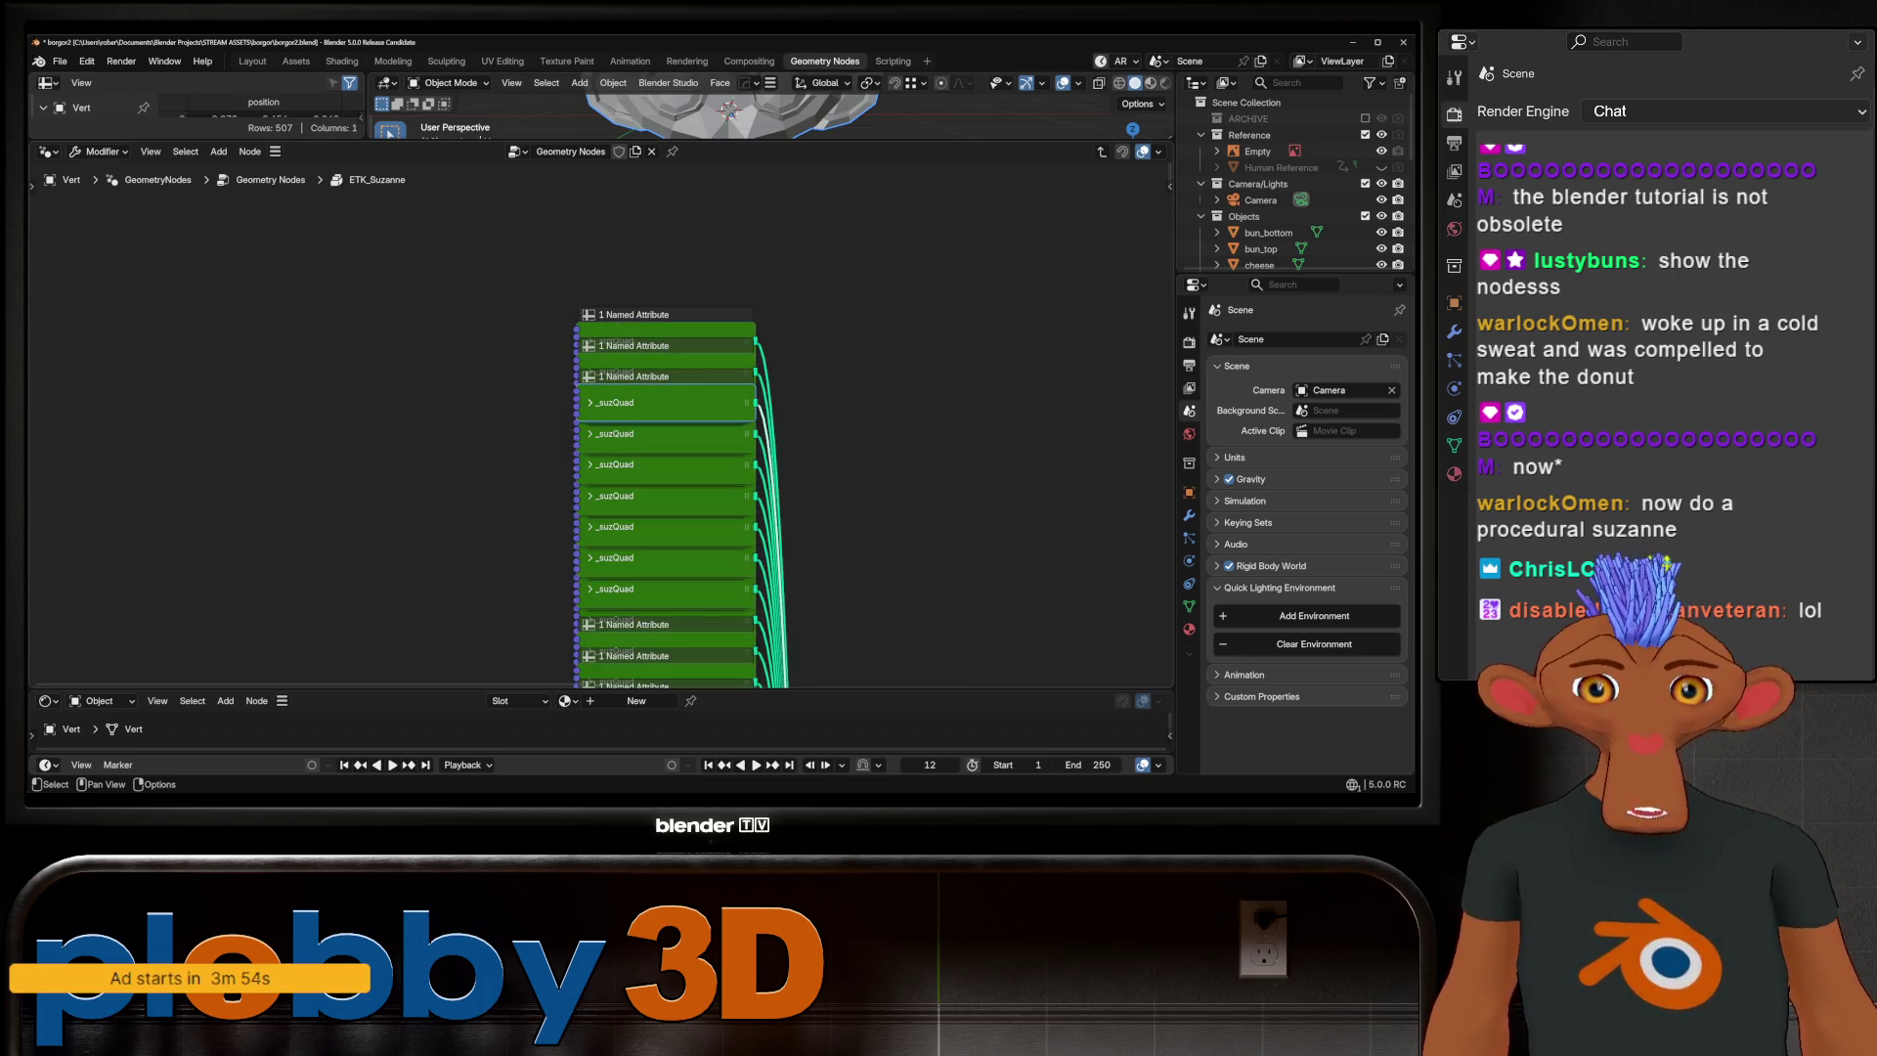
Browse the group's _suzTri, _suzQuad, mirror and merge nodes, then enlarge the 3D view again
scroll(702, 391, "down", 5)
scroll(702, 411, "up", 5)
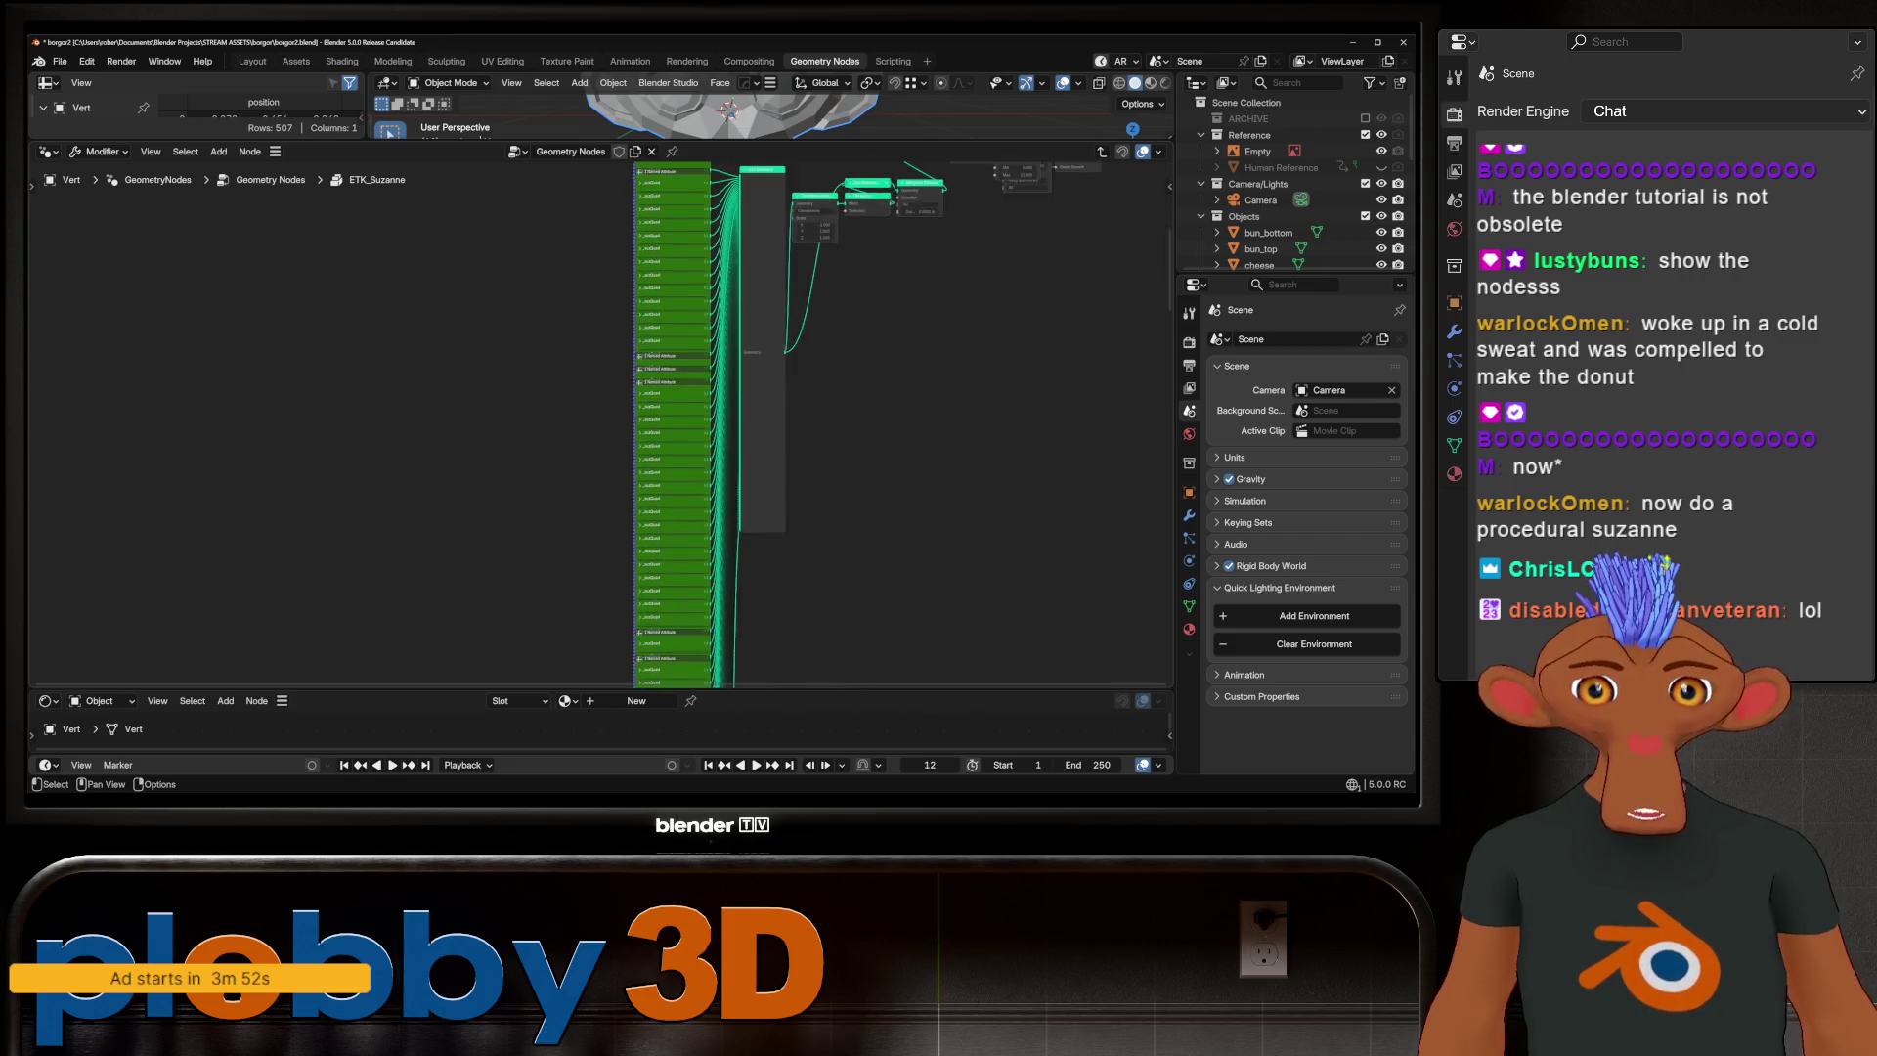
scroll(645, 421, "up", 2)
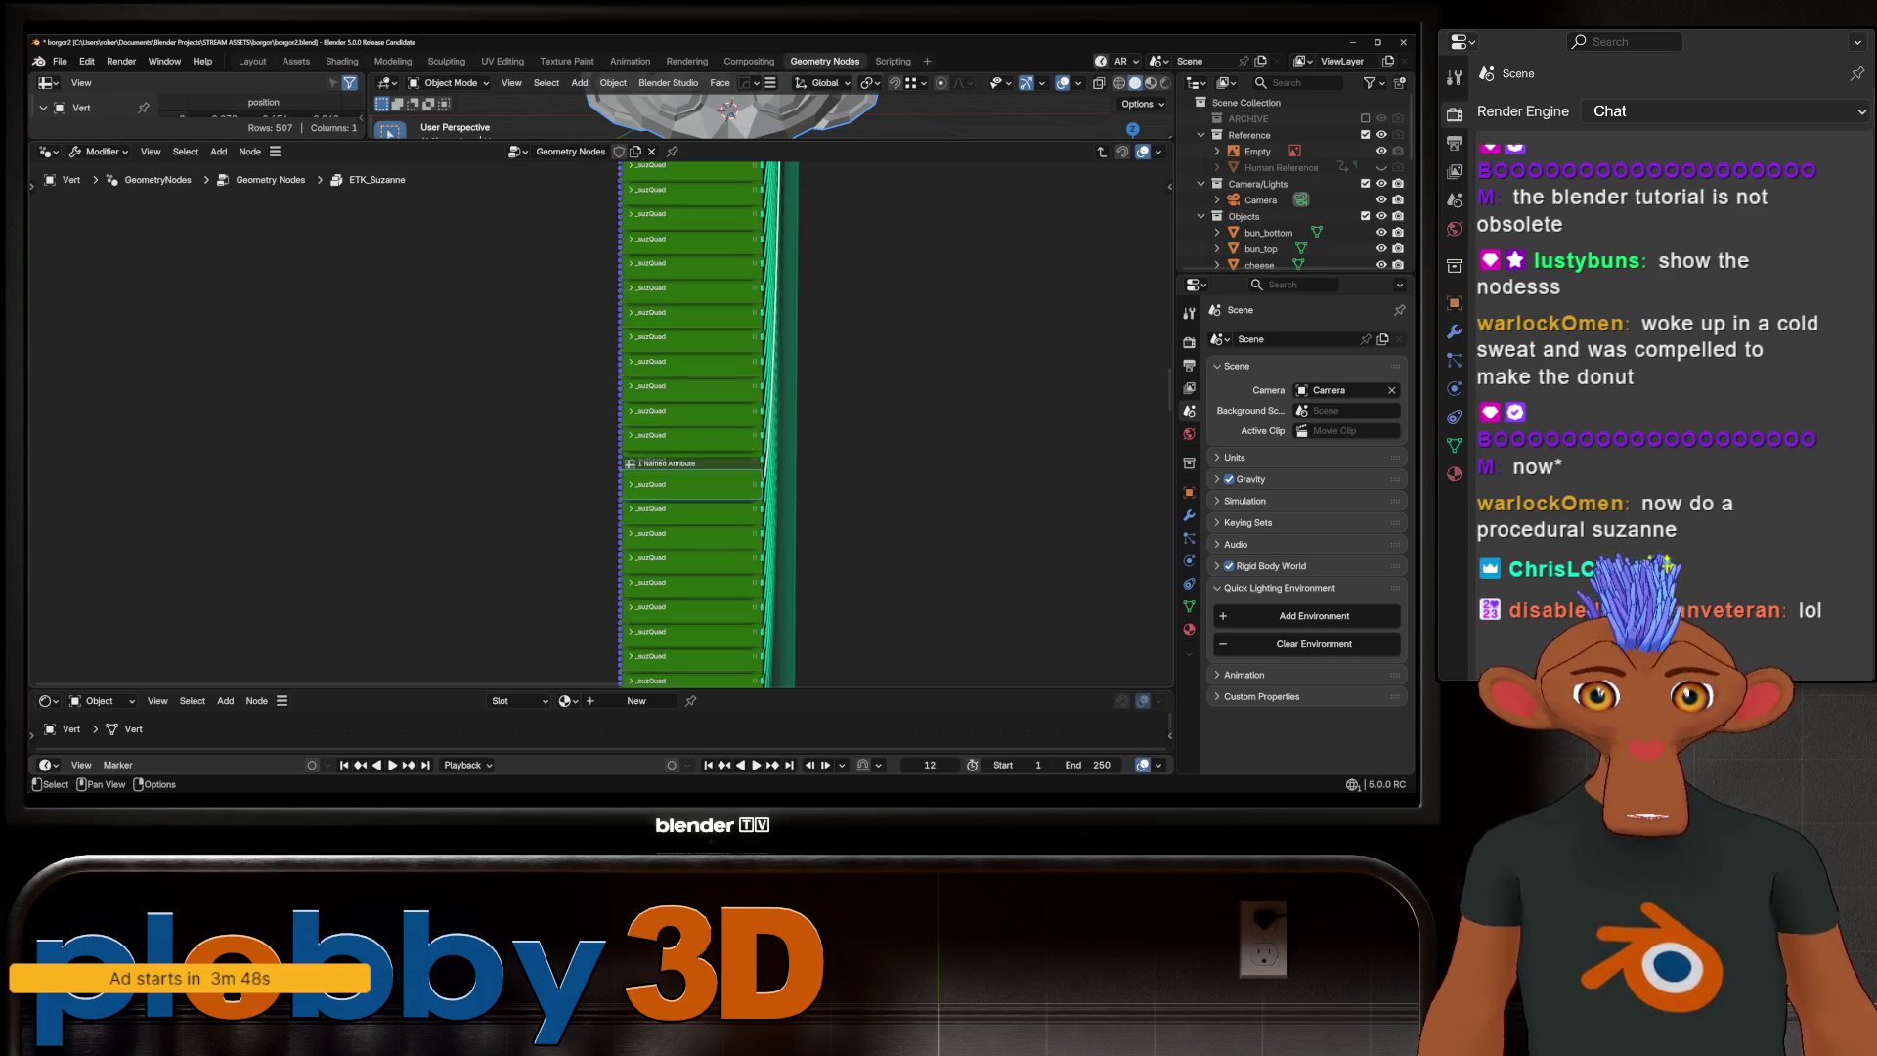
scroll(655, 420, "down", 3)
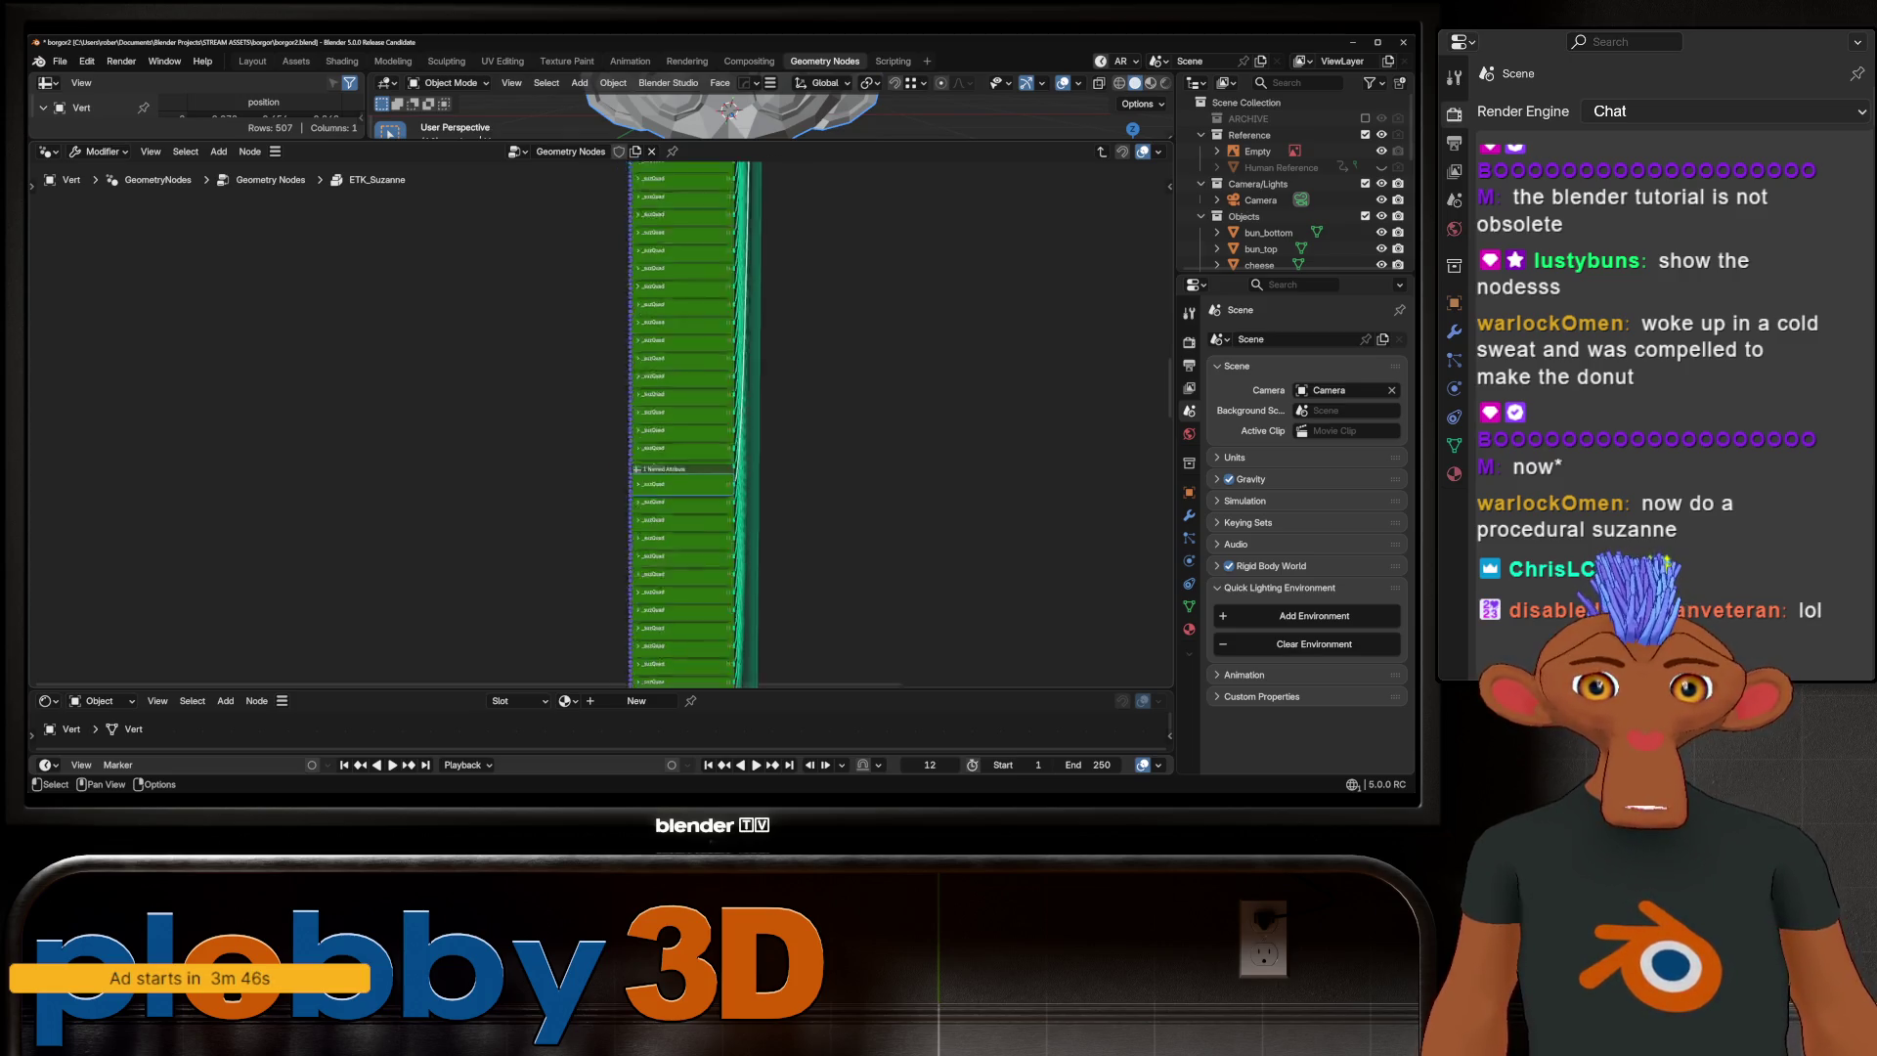
scroll(653, 420, "down", 3)
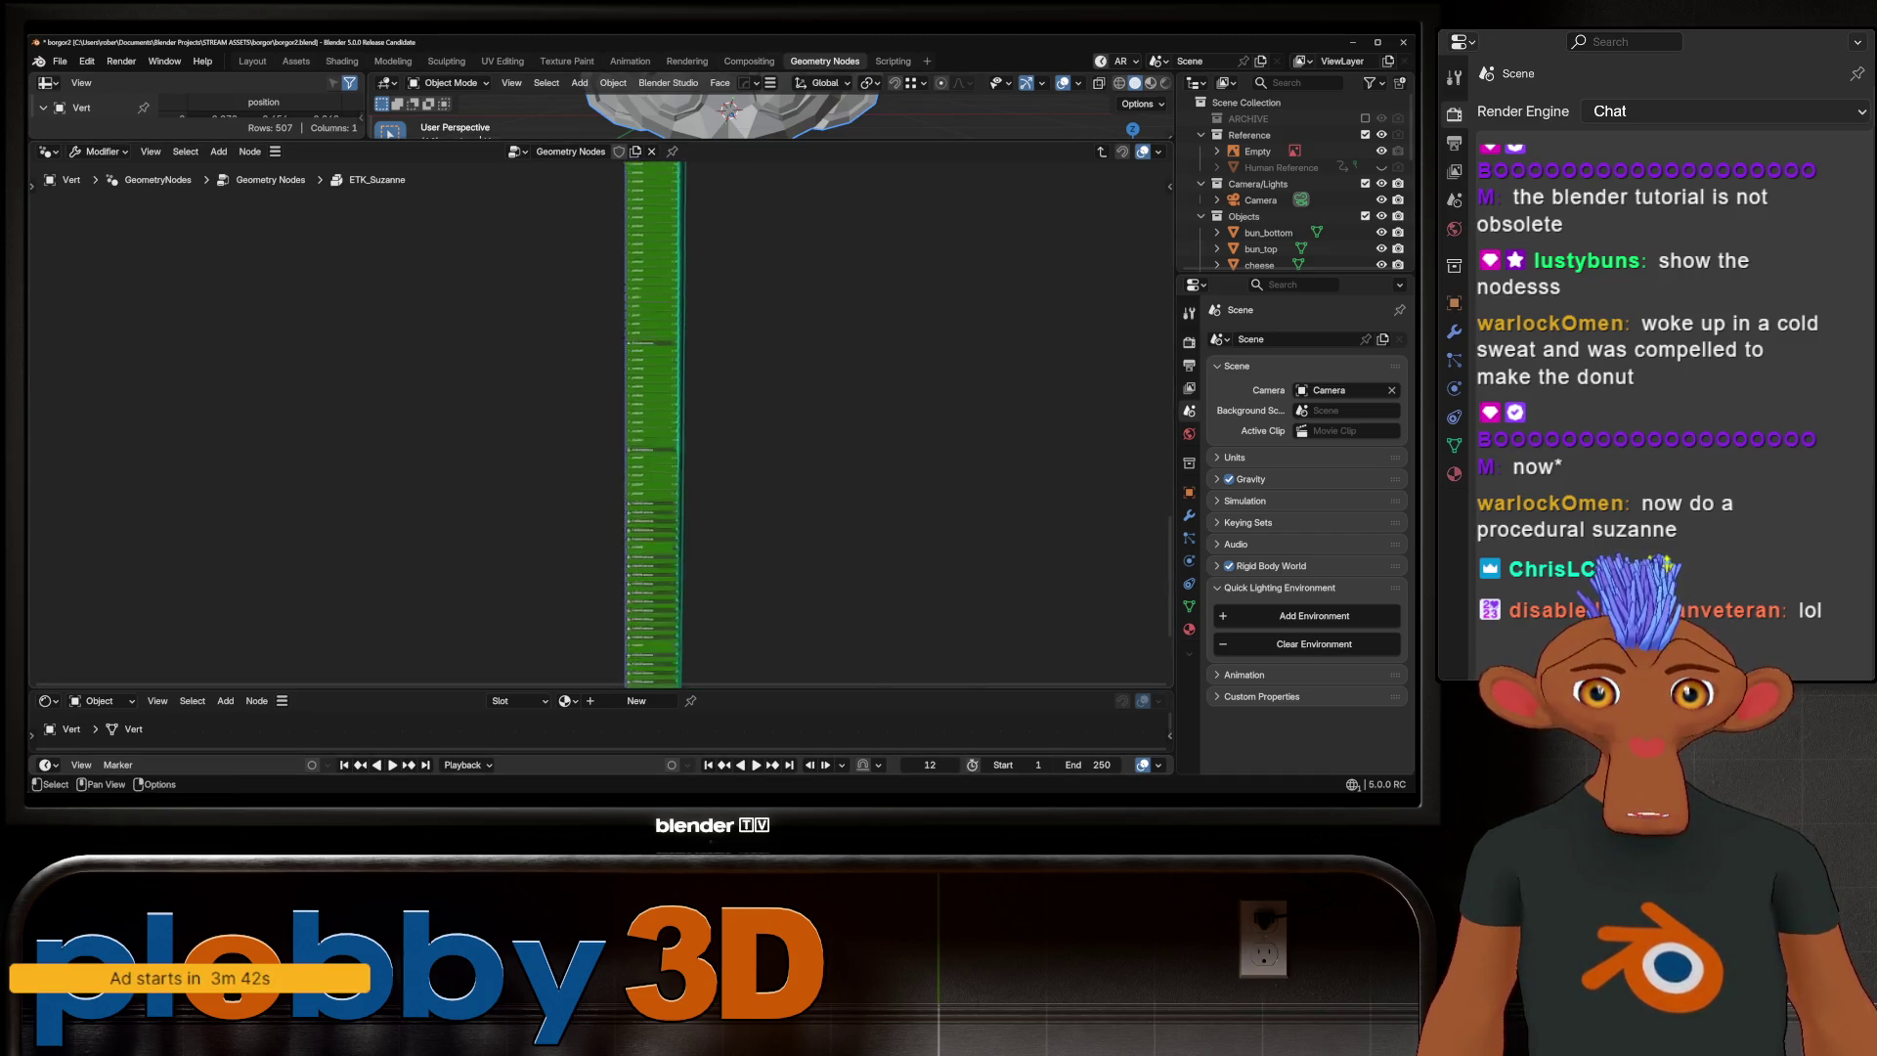
middle_click_drag(653, 420, 752, 421)
scroll(684, 440, "up", 10)
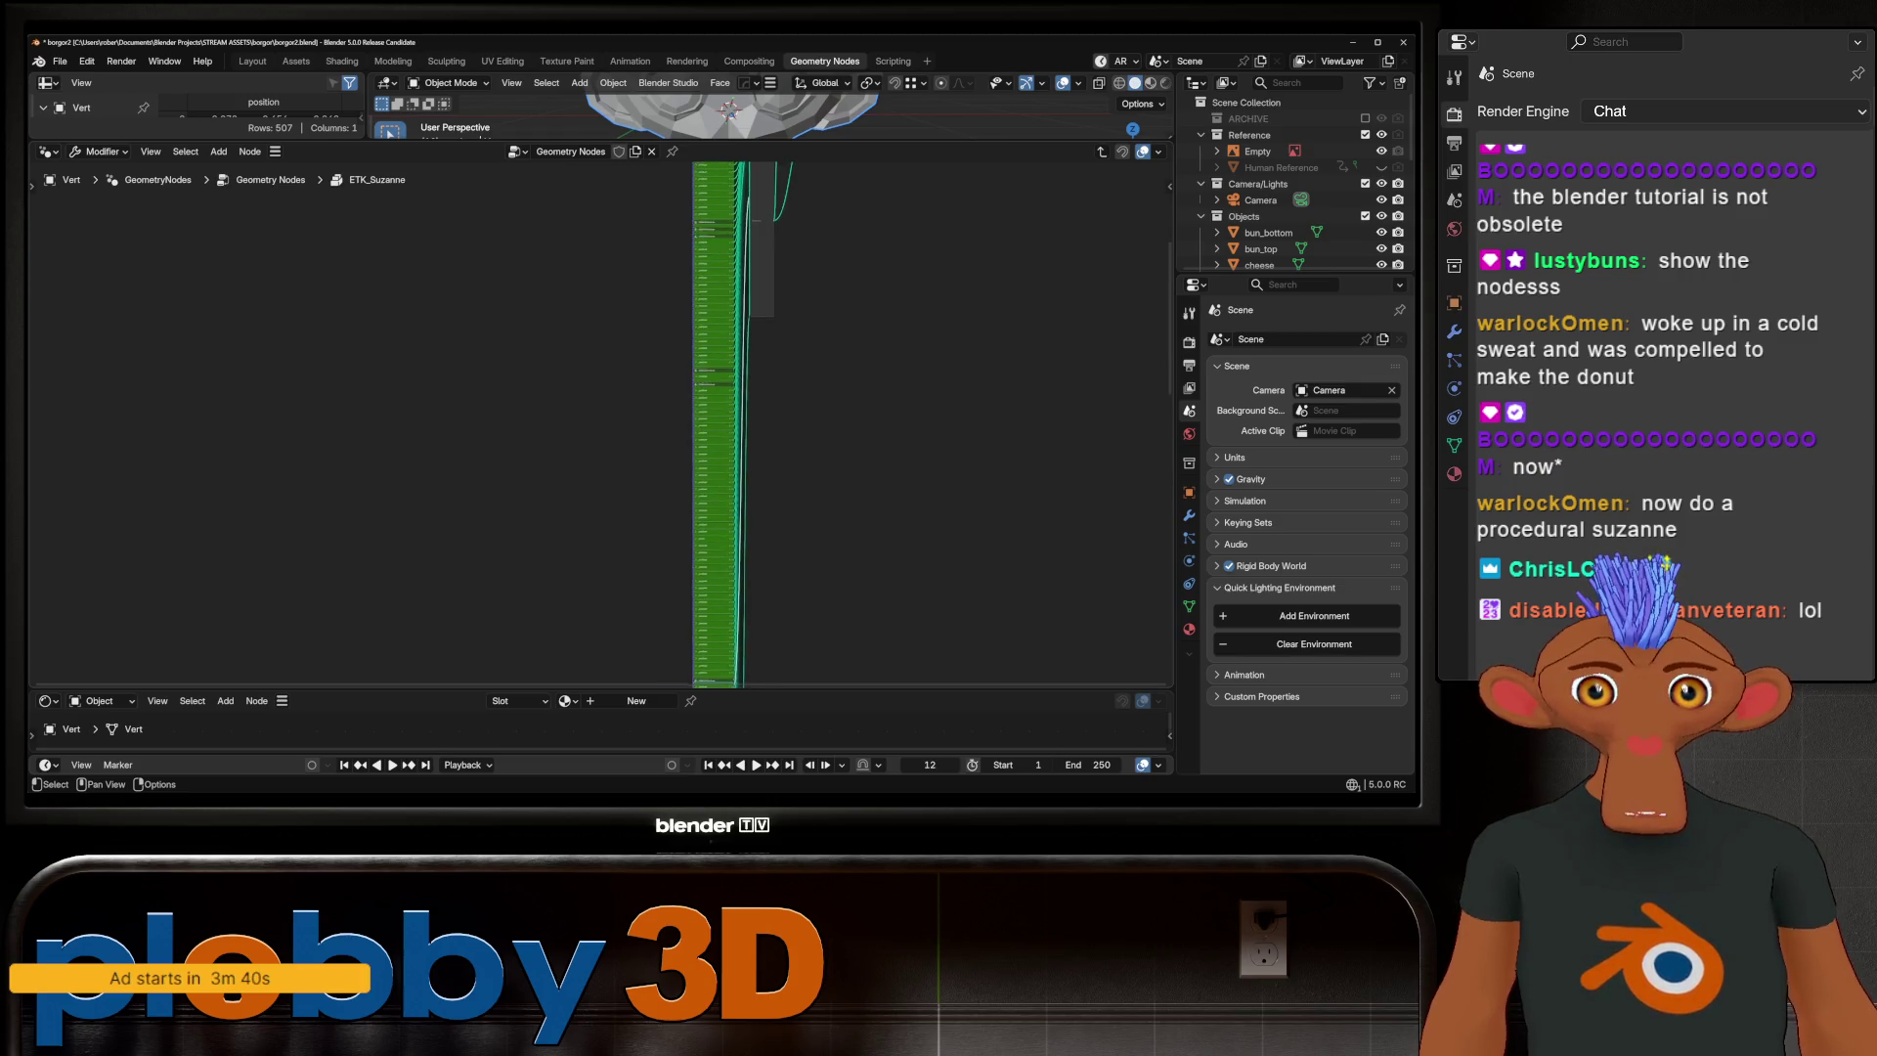
scroll(638, 342, "up", 2)
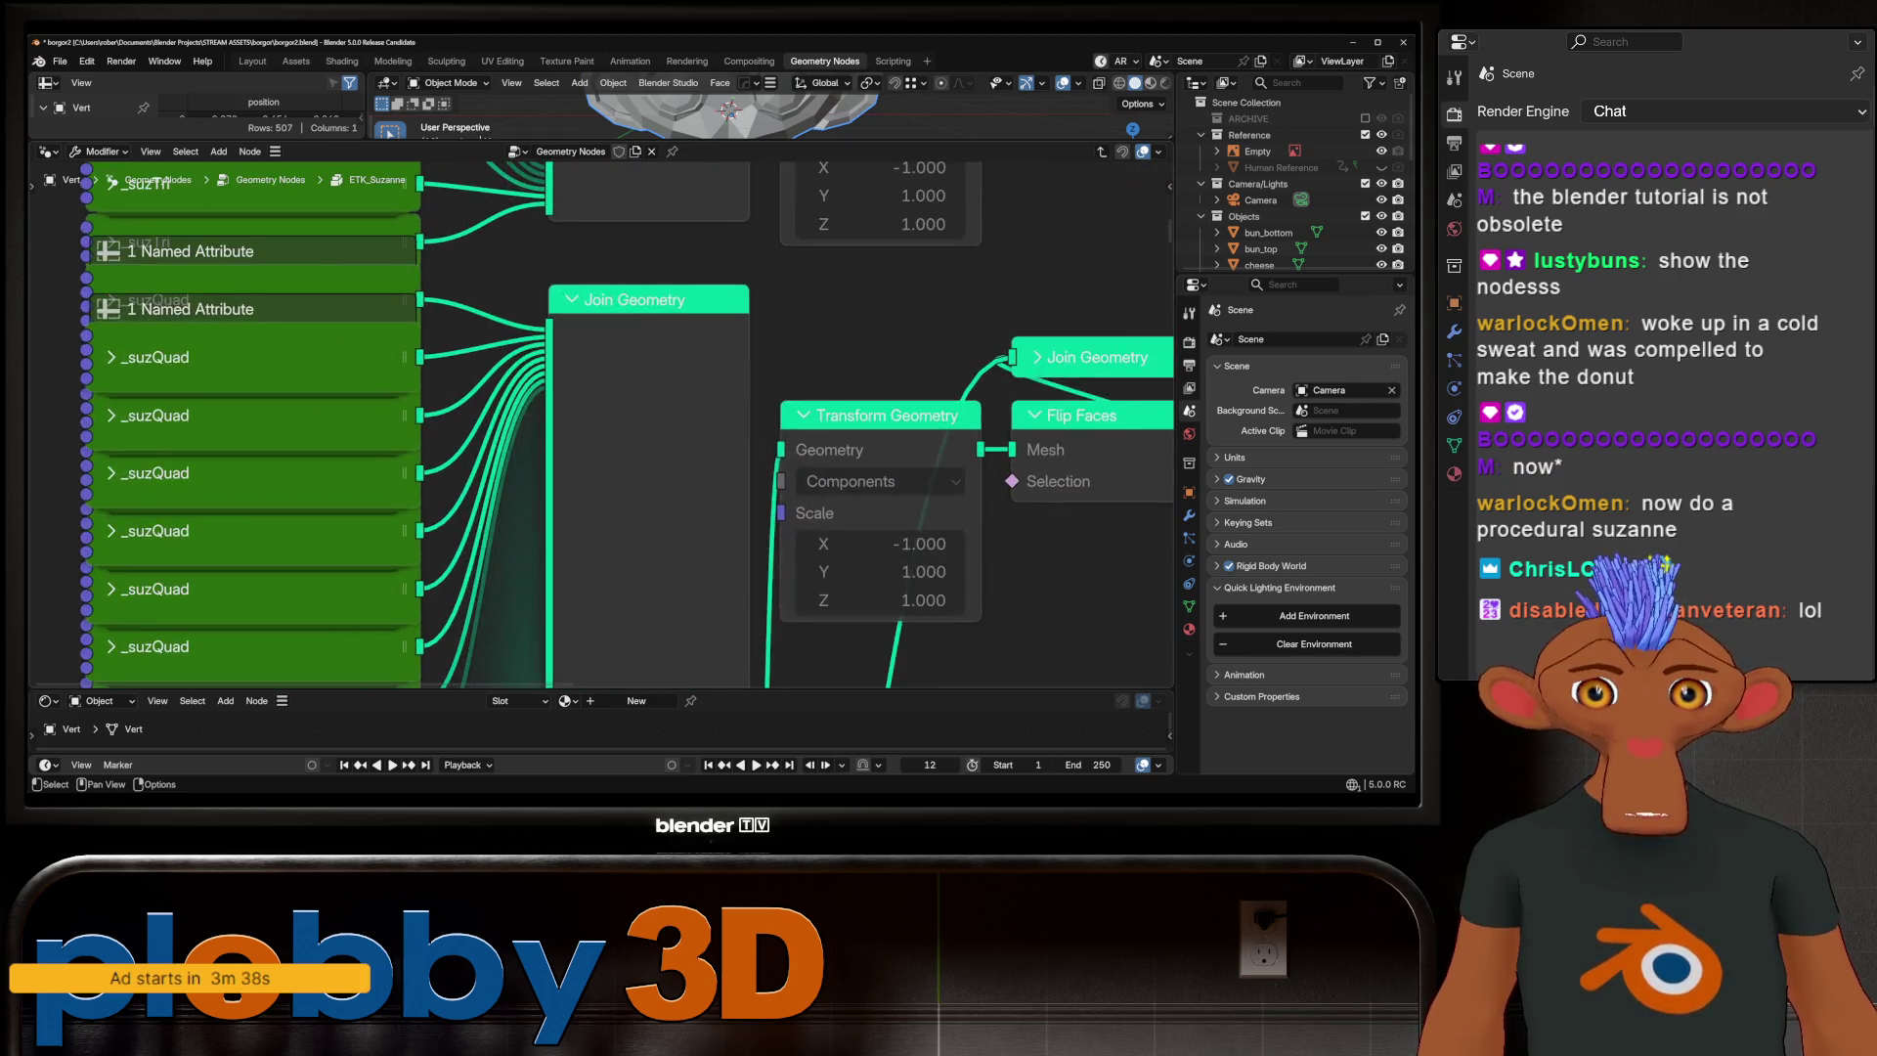
scroll(638, 342, "down", 1)
scroll(601, 420, "down", 5)
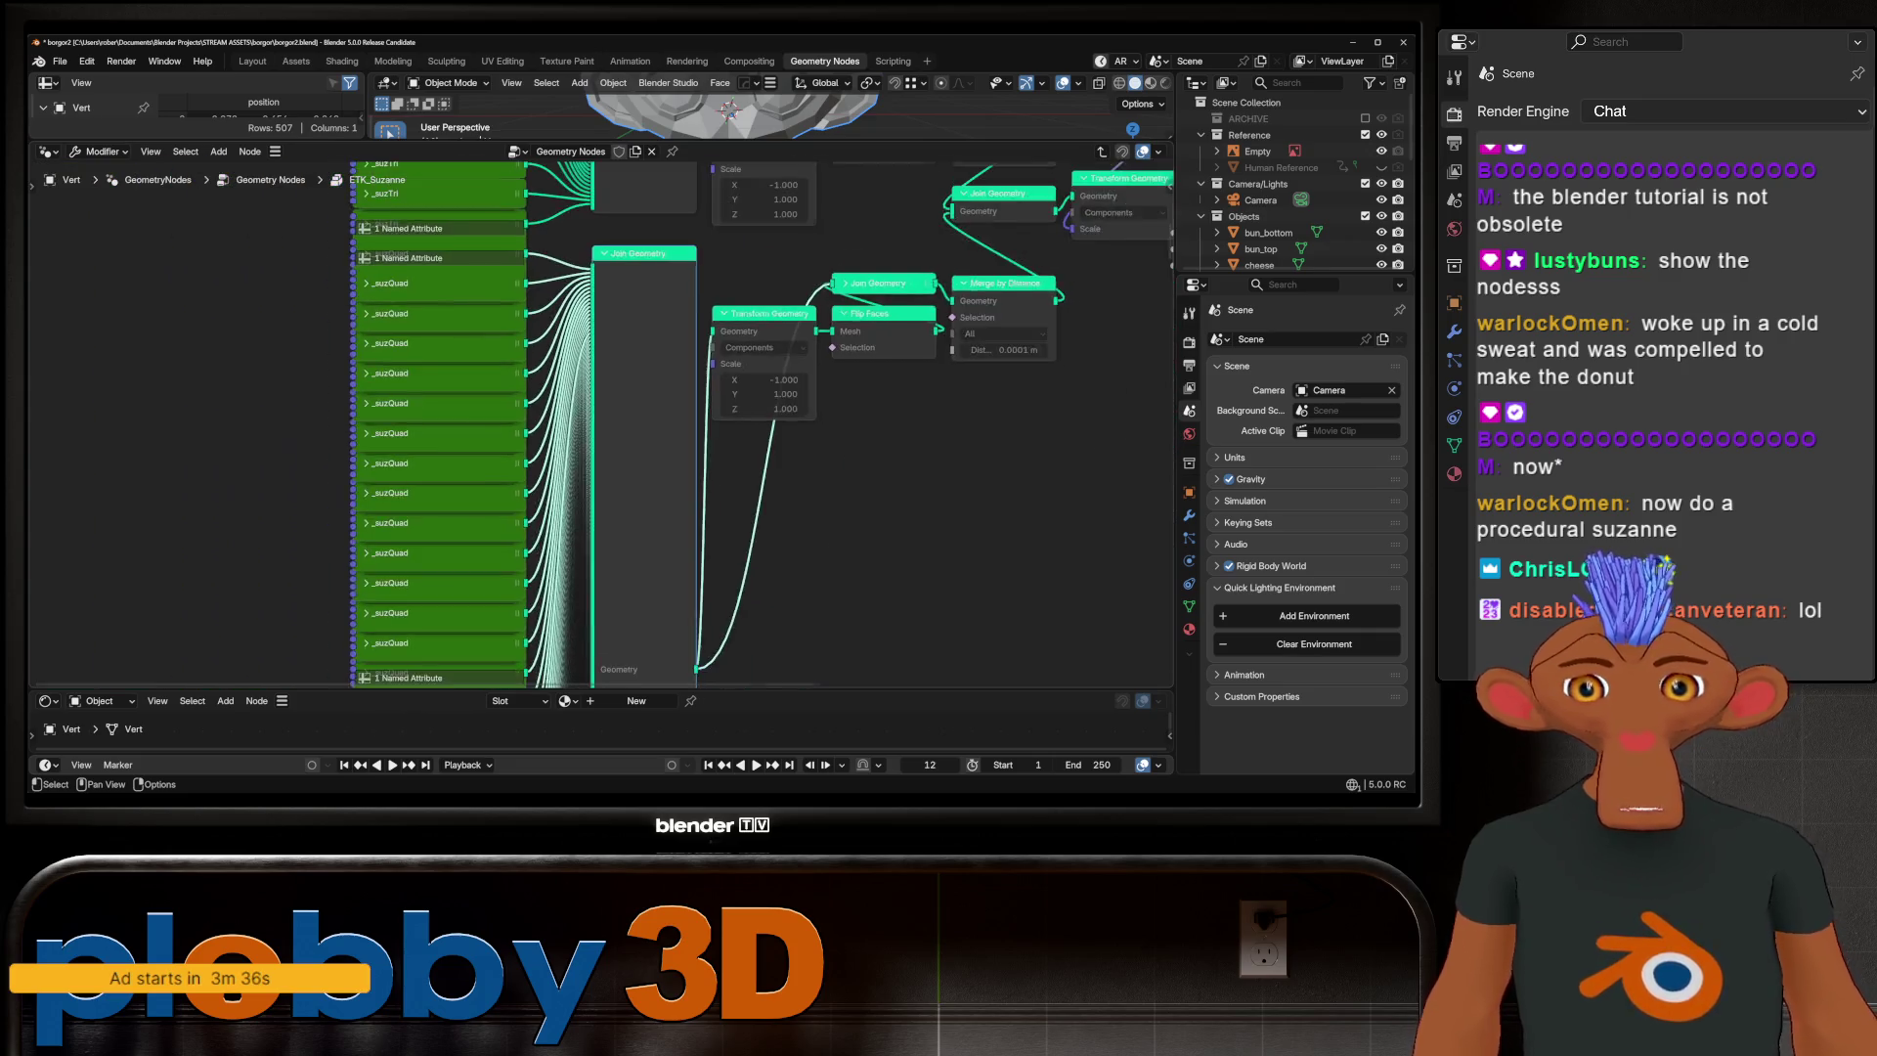
scroll(687, 566, "up", 2)
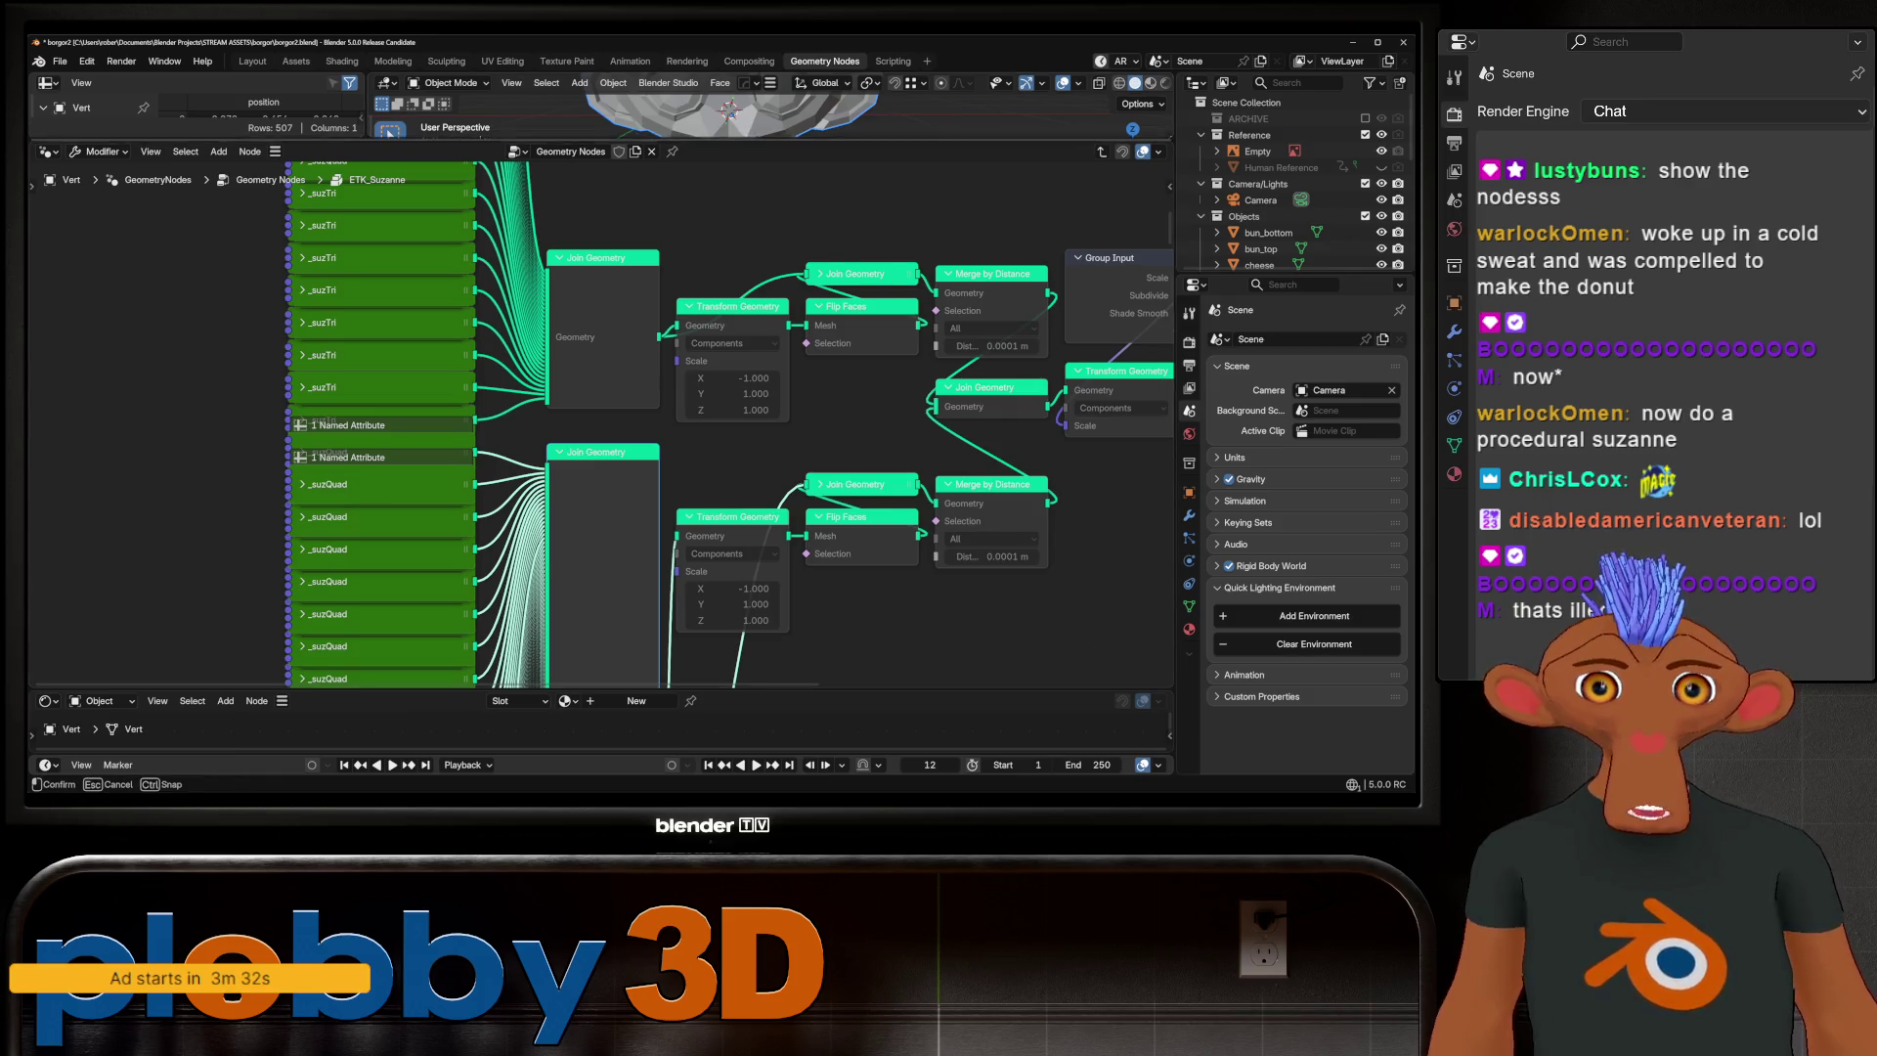
left_click_drag(684, 140, 684, 430)
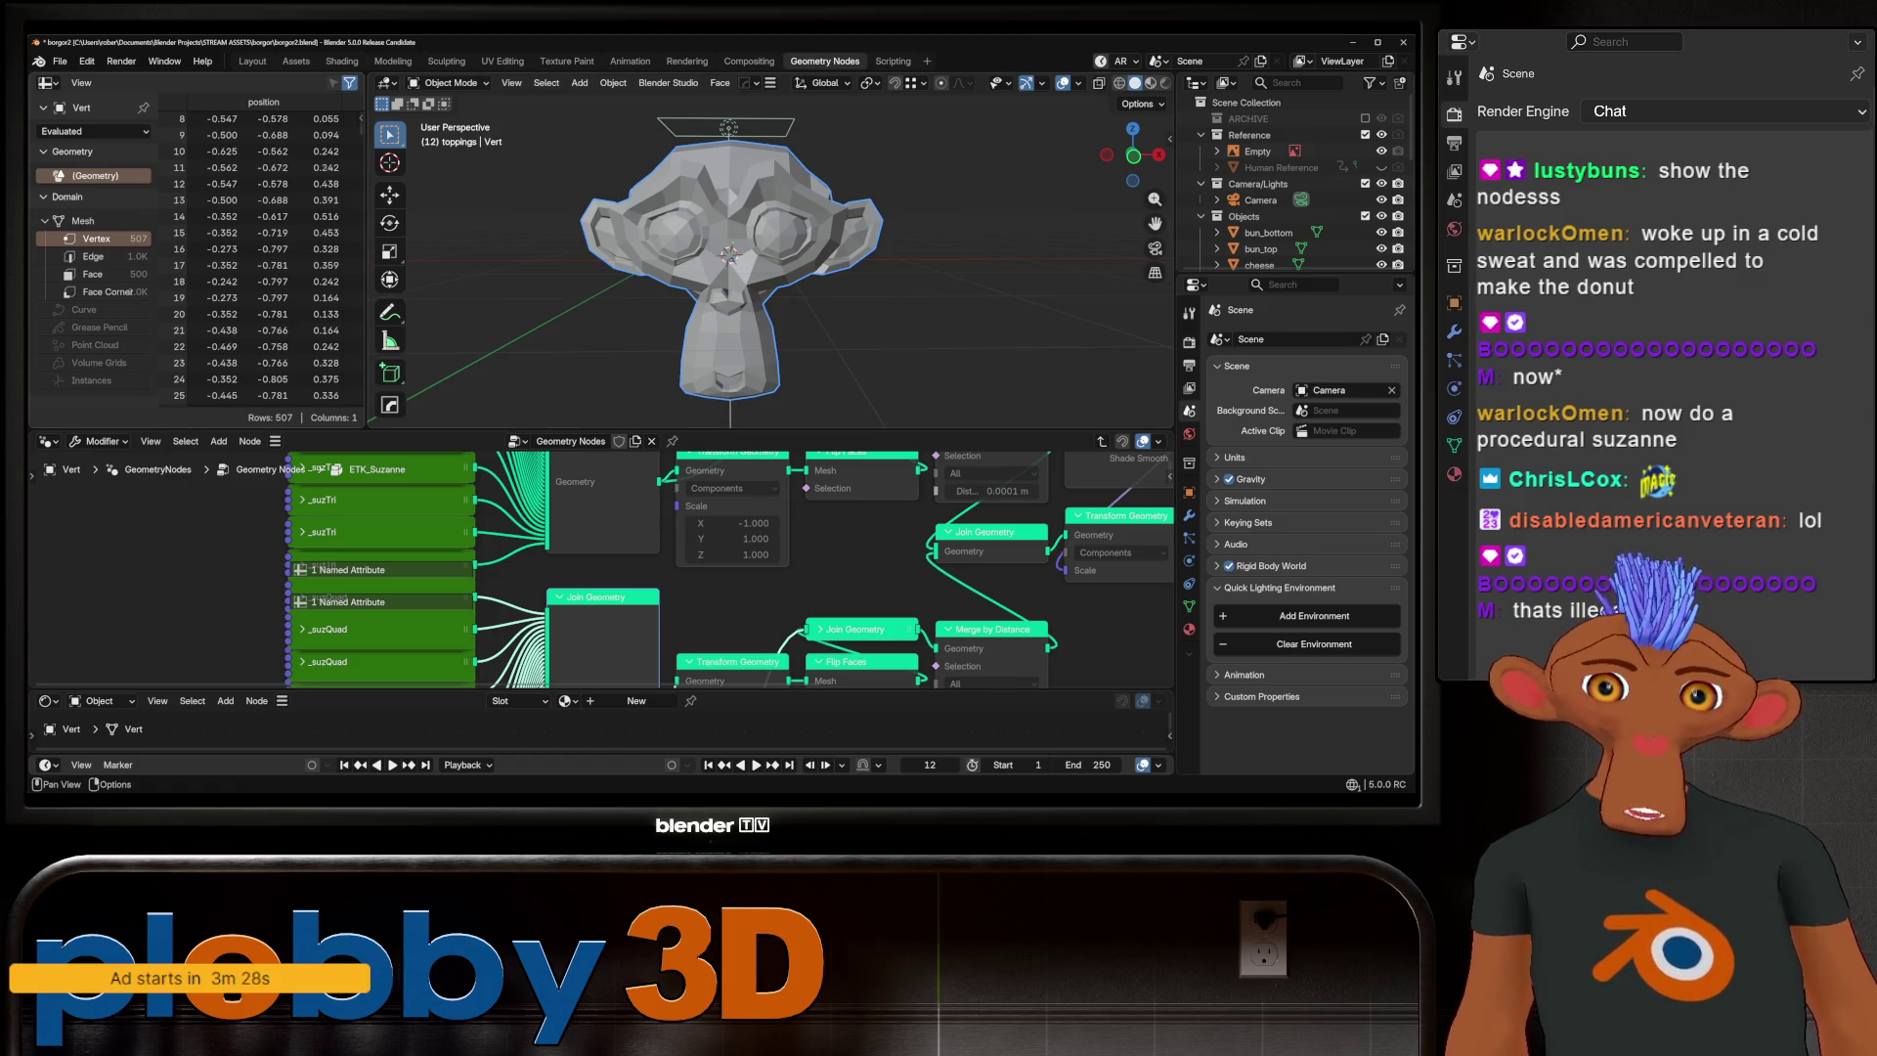
Unlink the Suzanne node group from Vert, leaving a single vertex at X 0.434
scroll(263, 254, "down", 2)
scroll(264, 254, "down", 20)
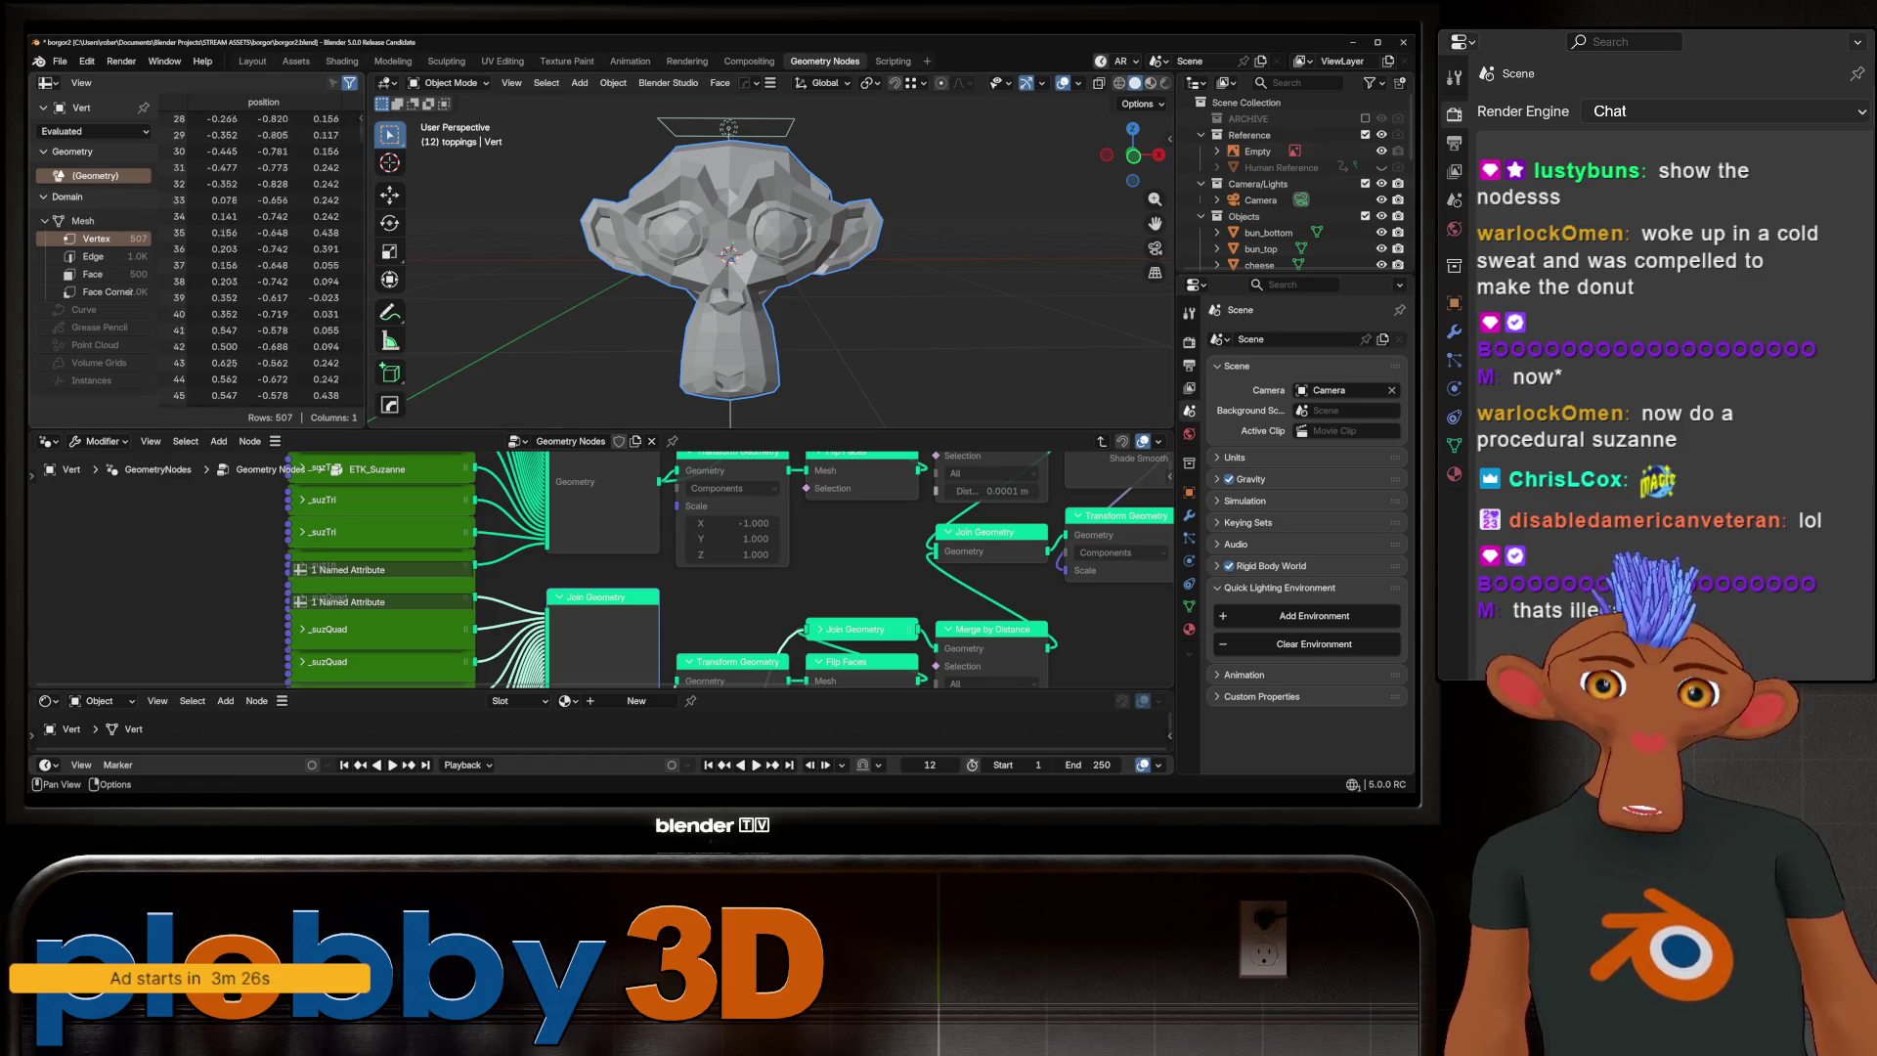
scroll(264, 254, "down", 20)
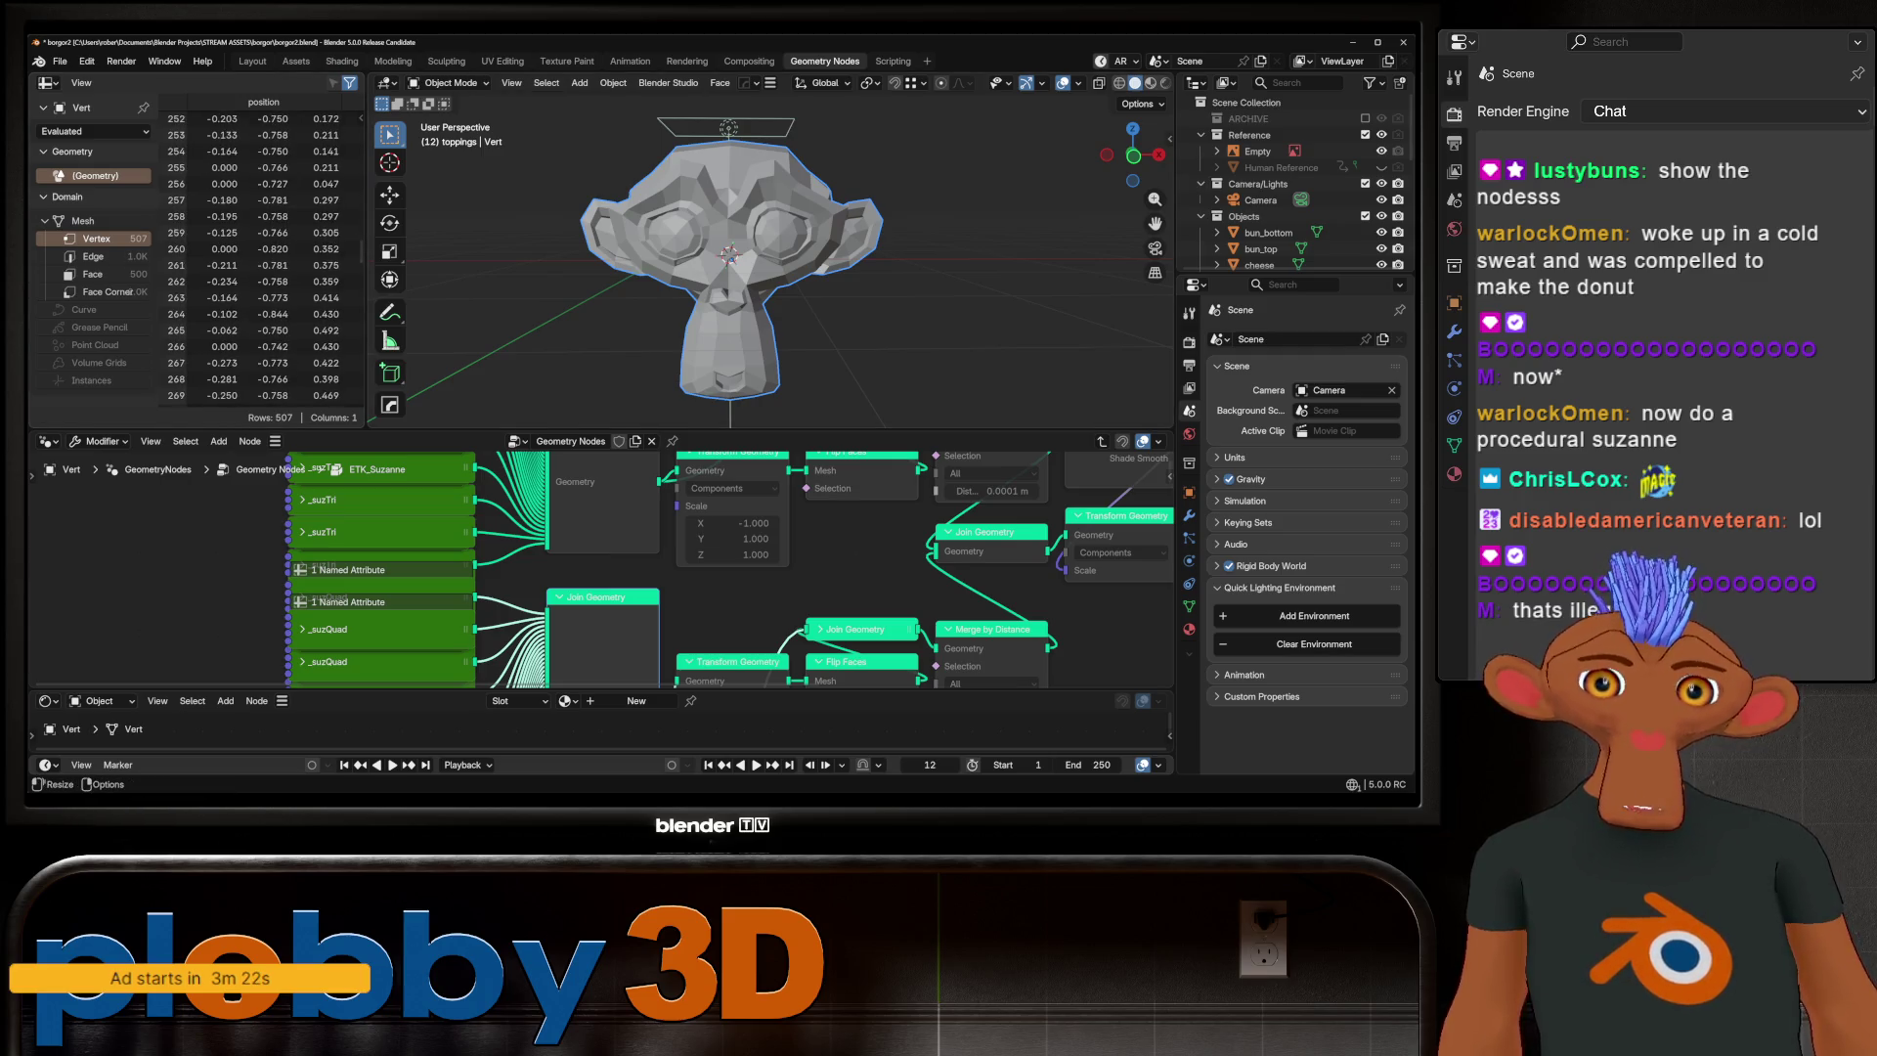
scroll(264, 254, "down", 20)
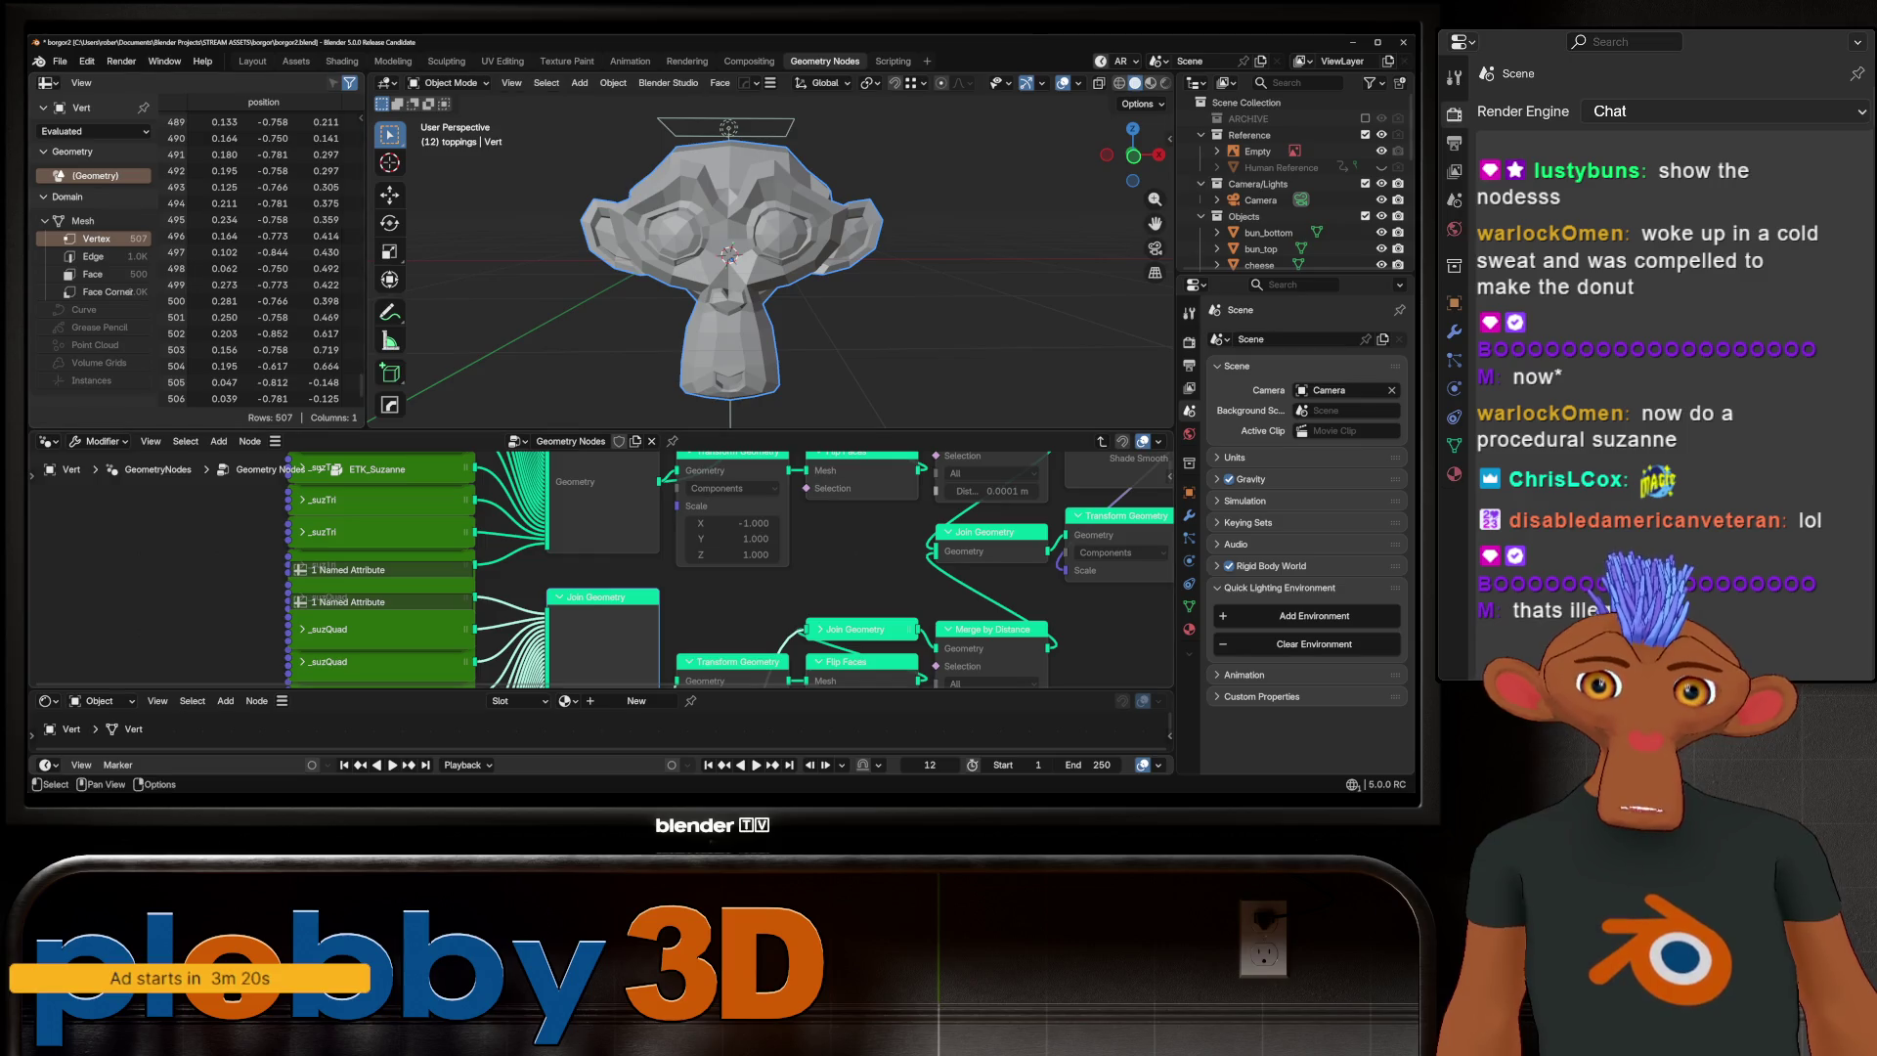
scroll(324, 514, "down", 3)
scroll(574, 567, "down", 8)
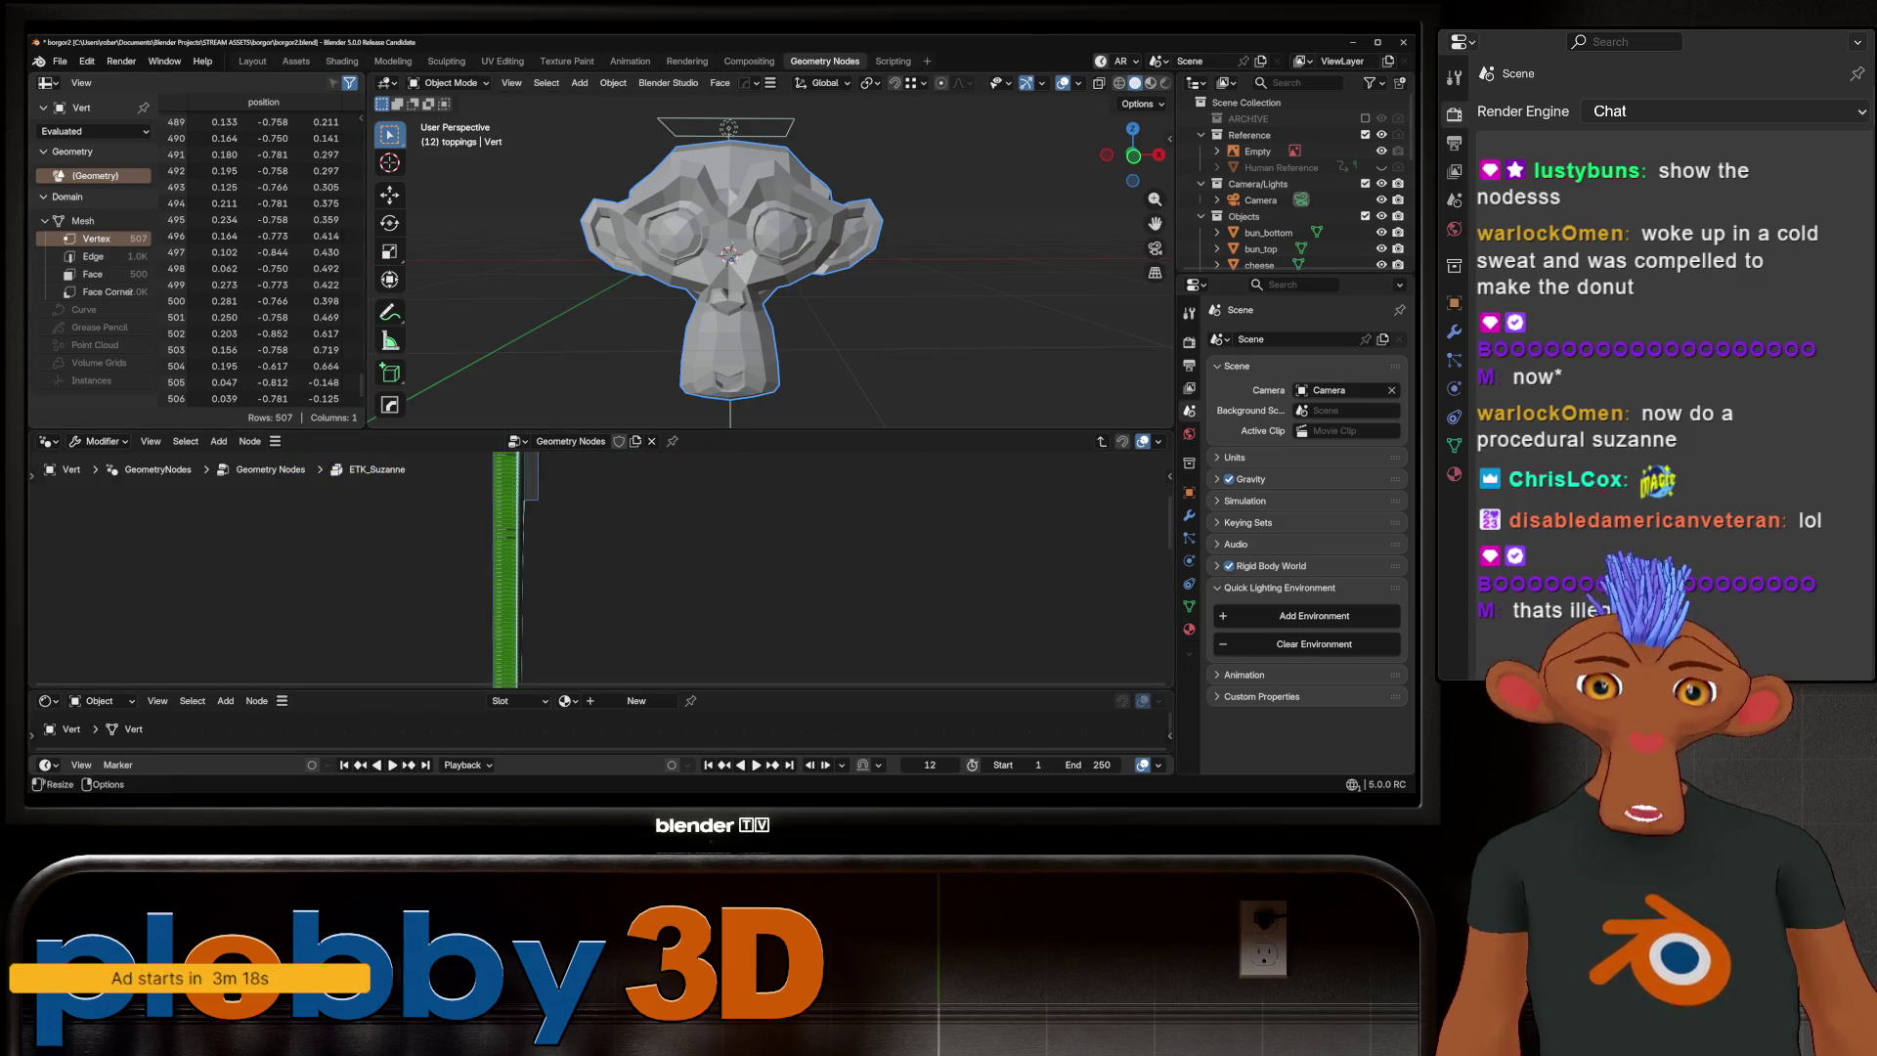
scroll(511, 567, "up", 3)
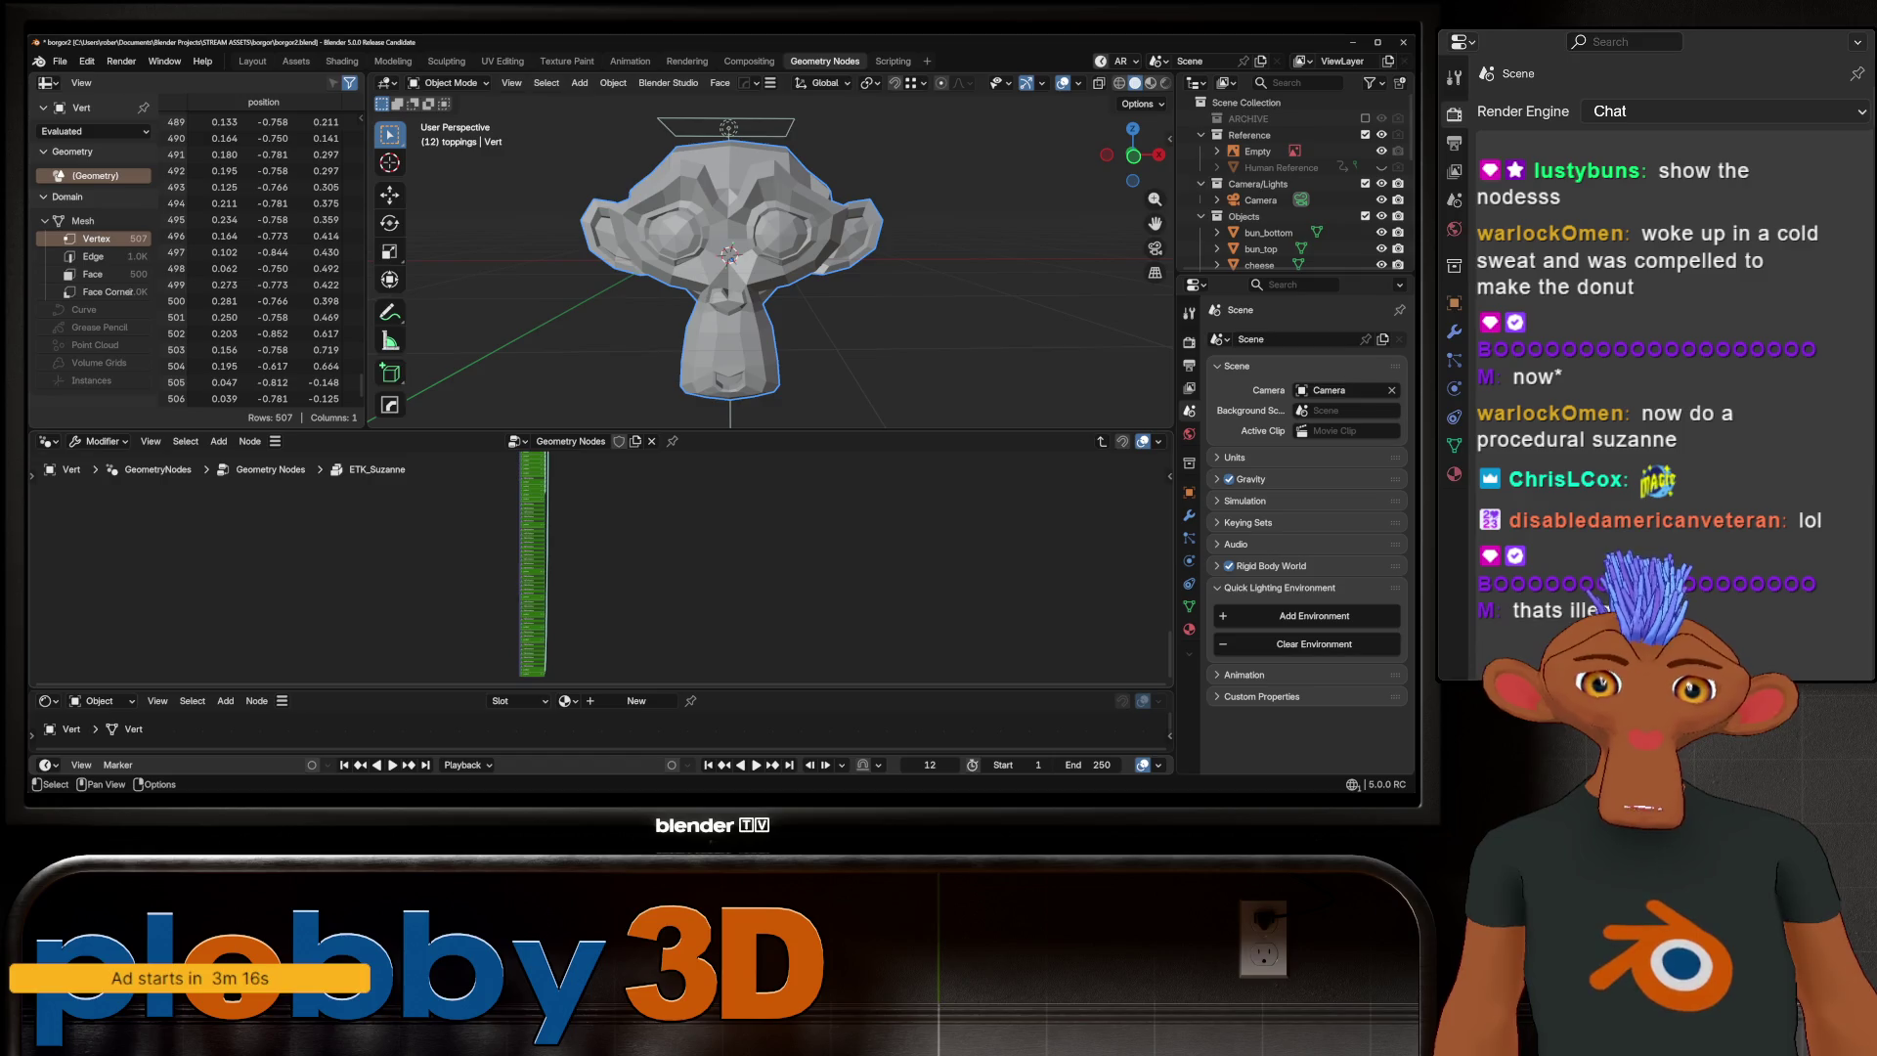
scroll(532, 566, "up", 5)
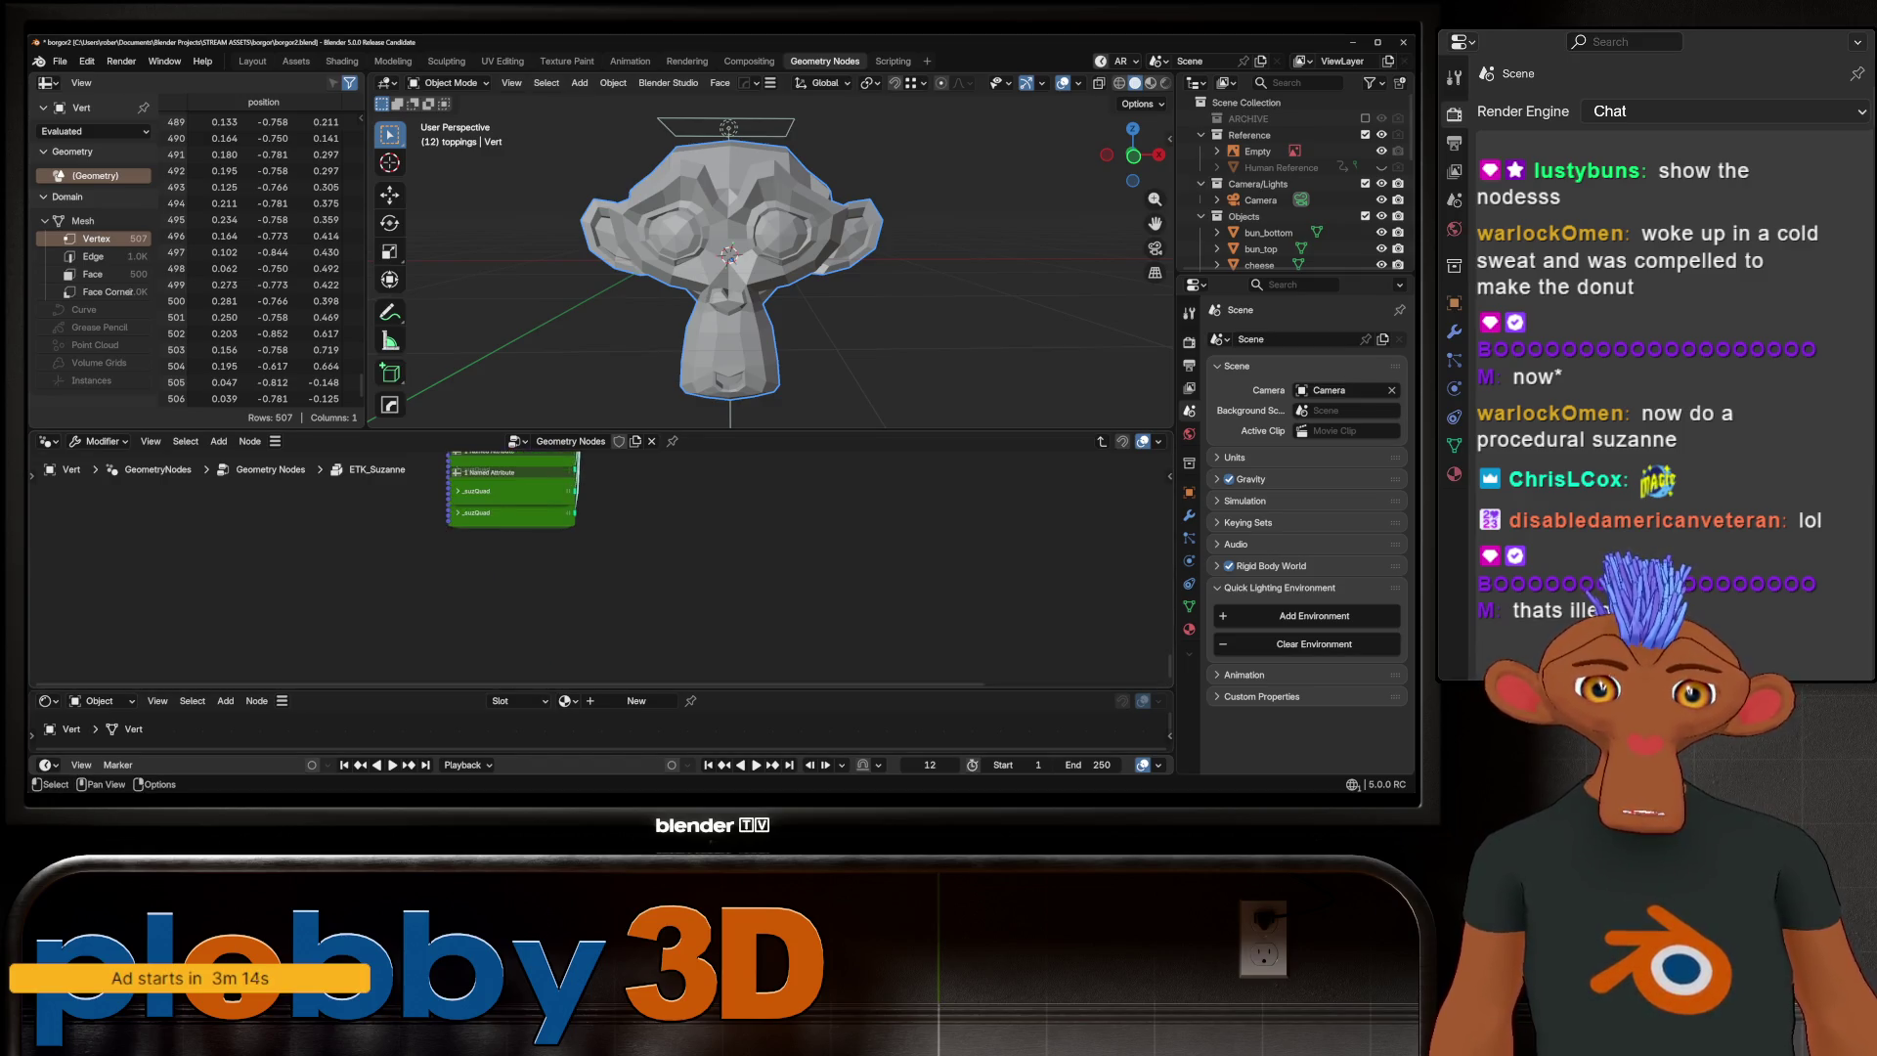
scroll(533, 567, "up", 2, "shift")
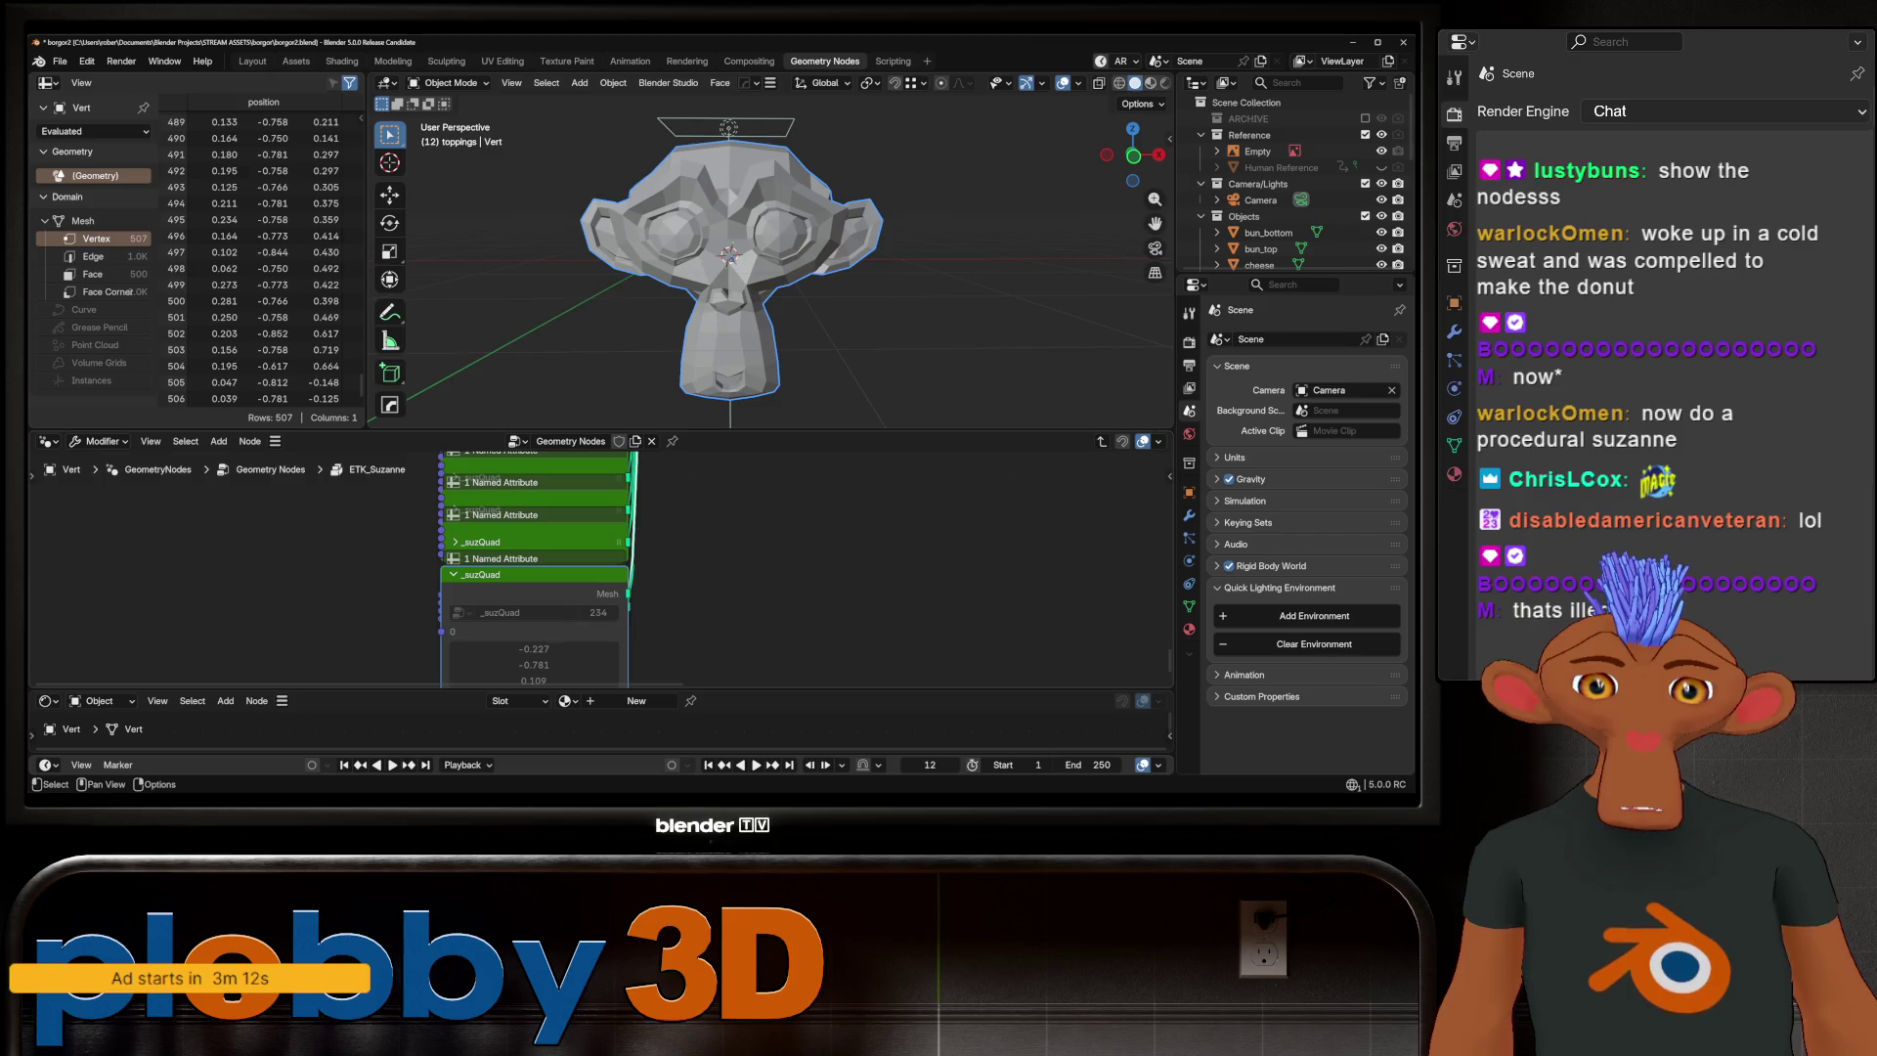
middle_click_drag(733, 293, 909, 284)
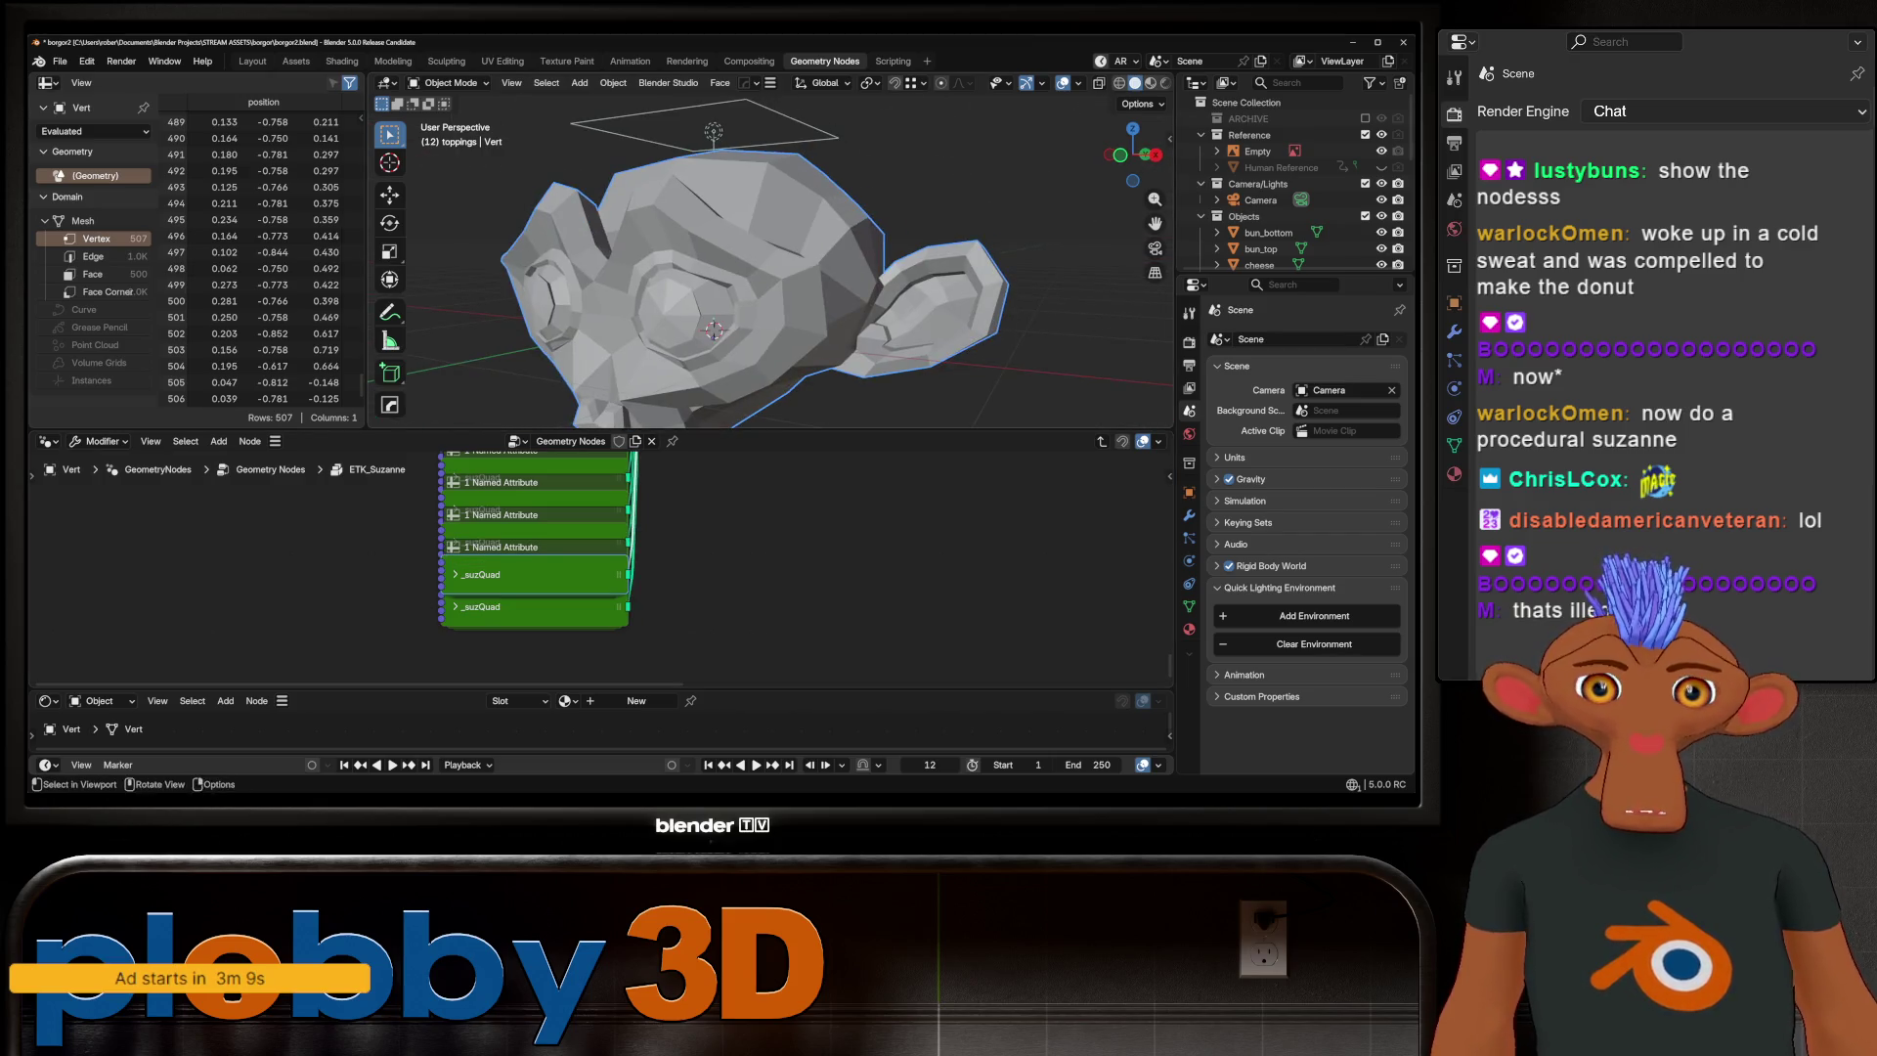
left_click(652, 440)
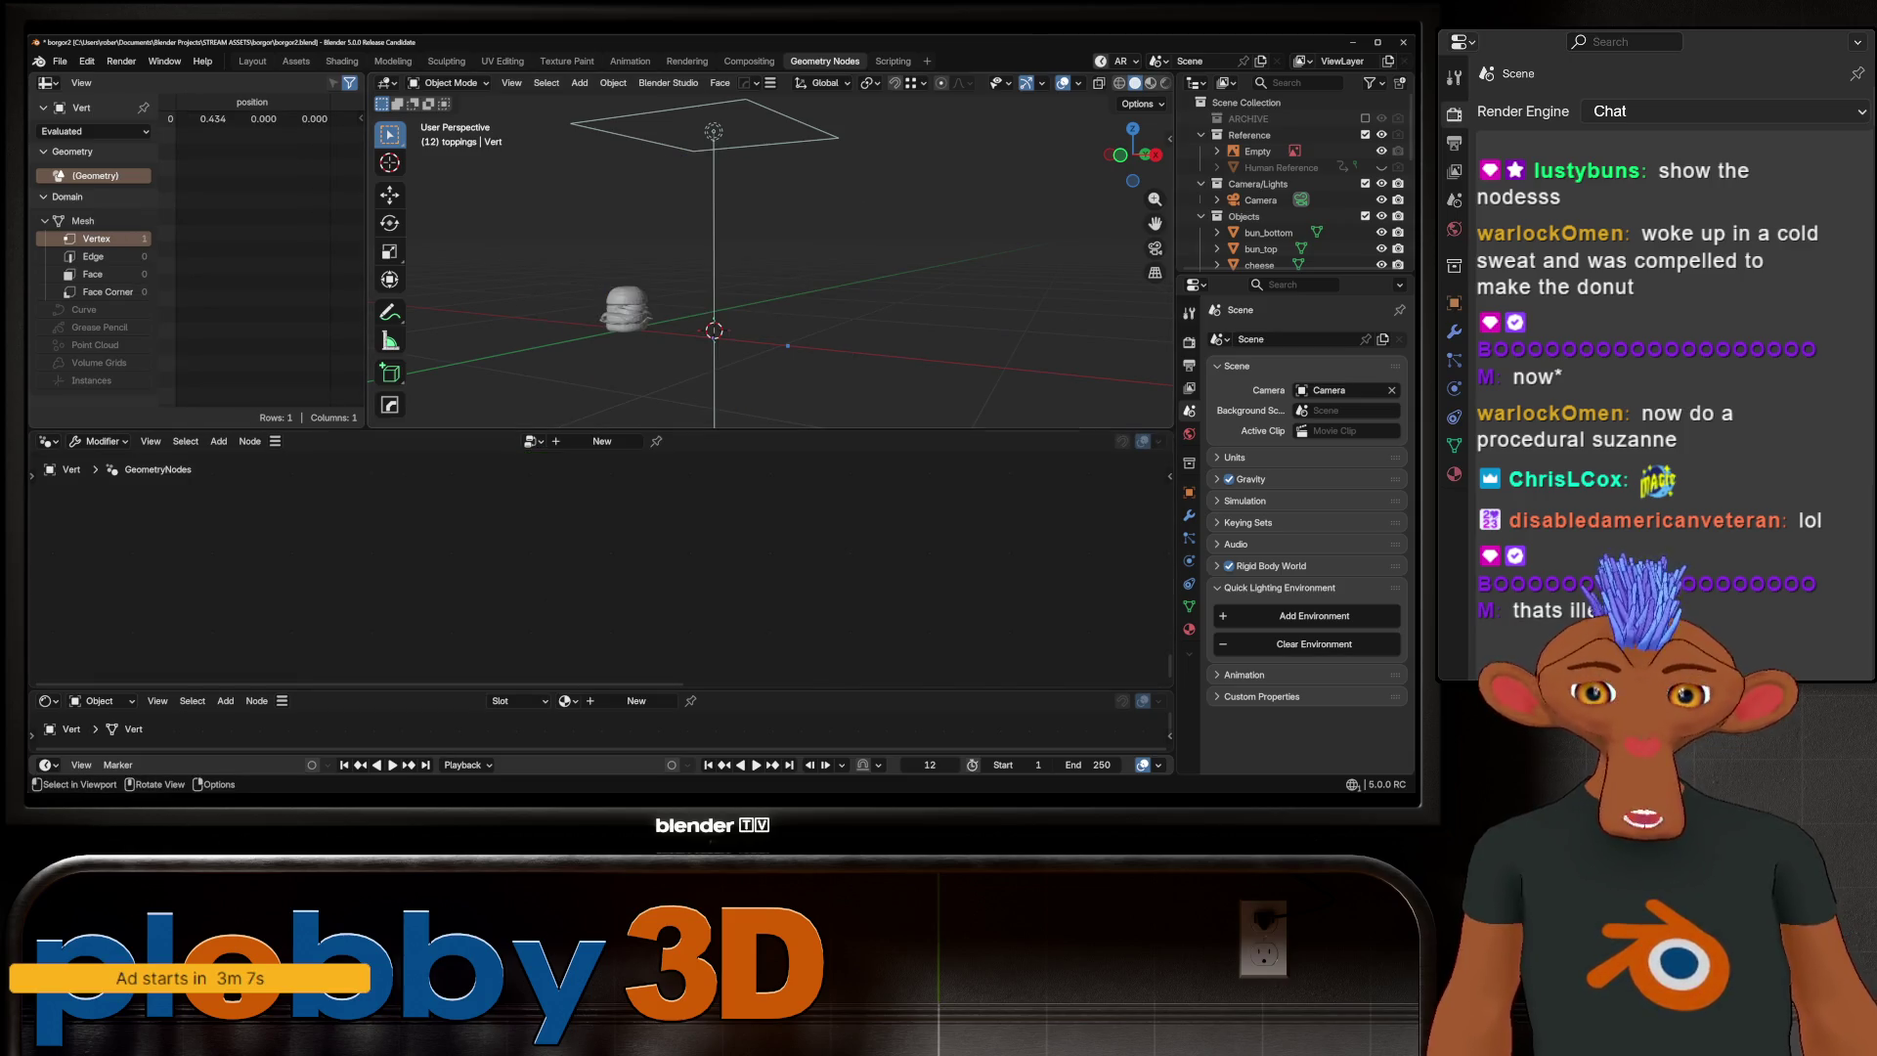
Box-select the lone Vert object and delete it
middle_click_drag(743, 323, 782, 303)
left_click_drag(807, 290, 899, 349)
key("Delete")
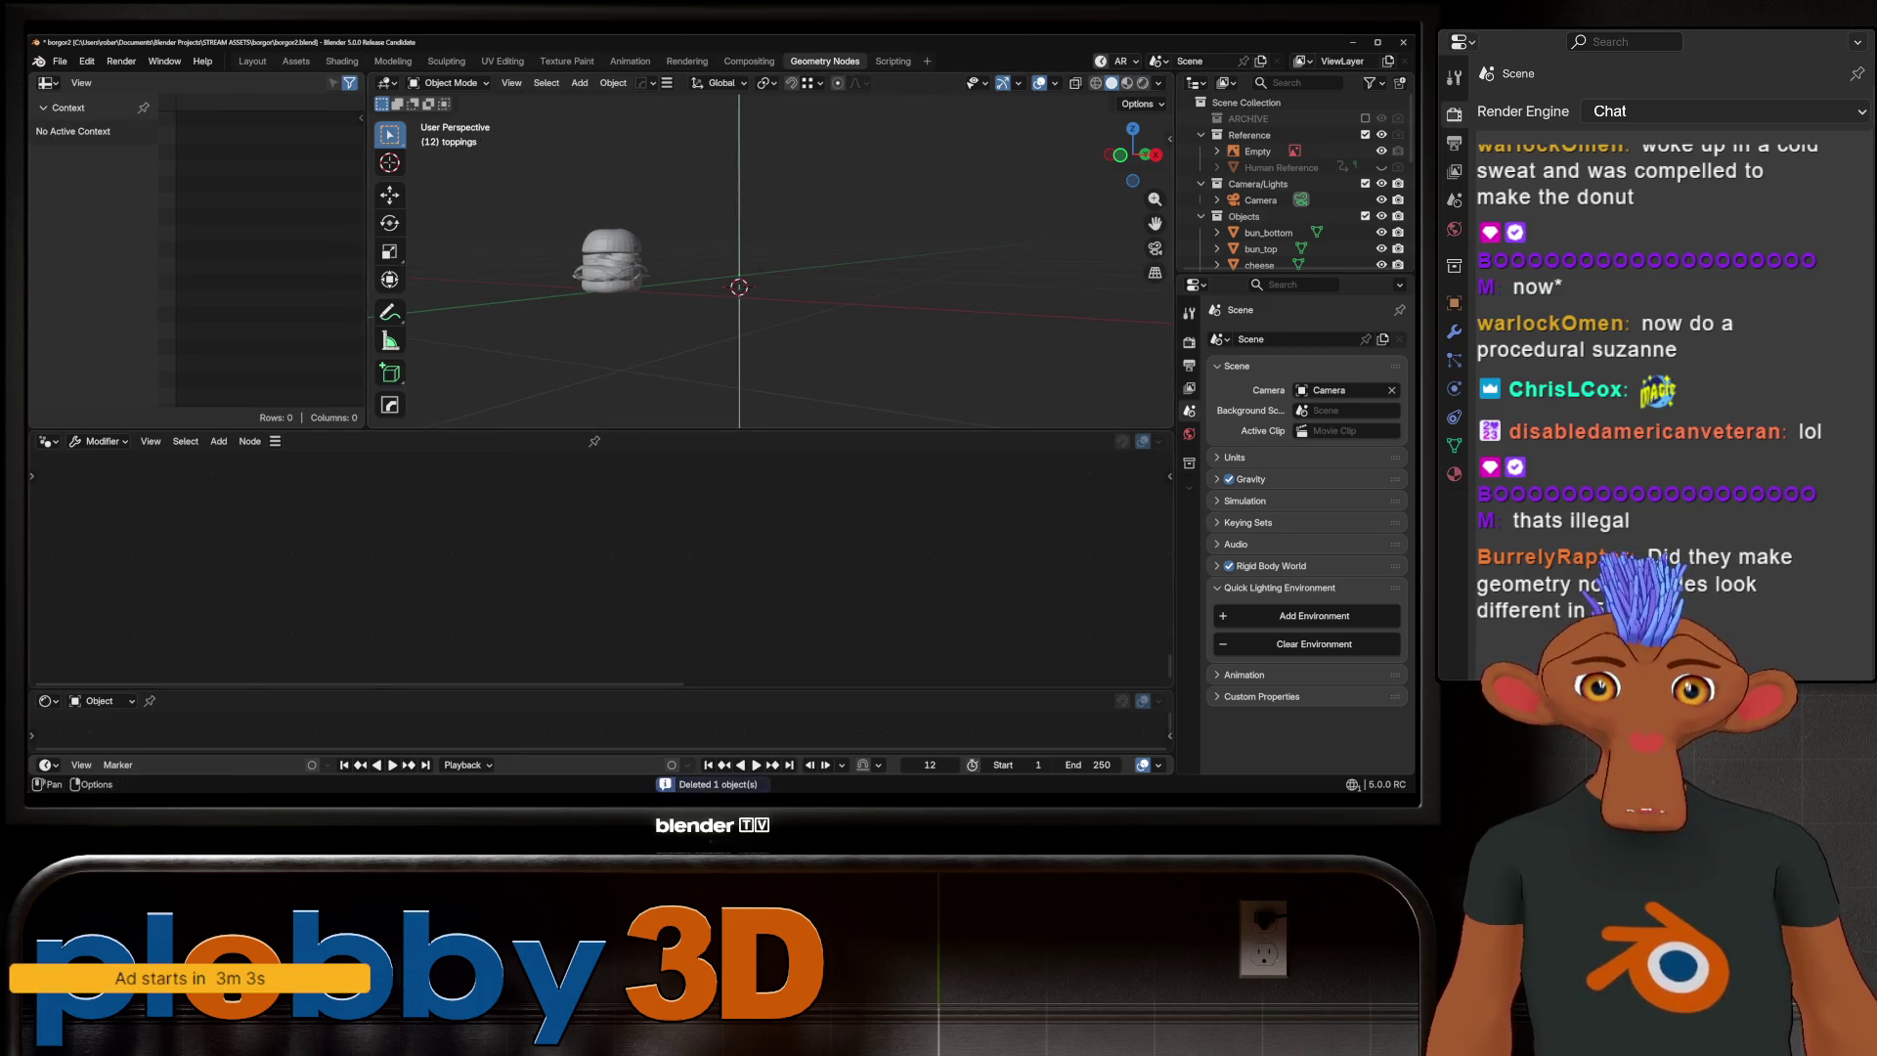
left_click_drag(587, 428, 587, 435)
scroll(592, 263, "up", 9)
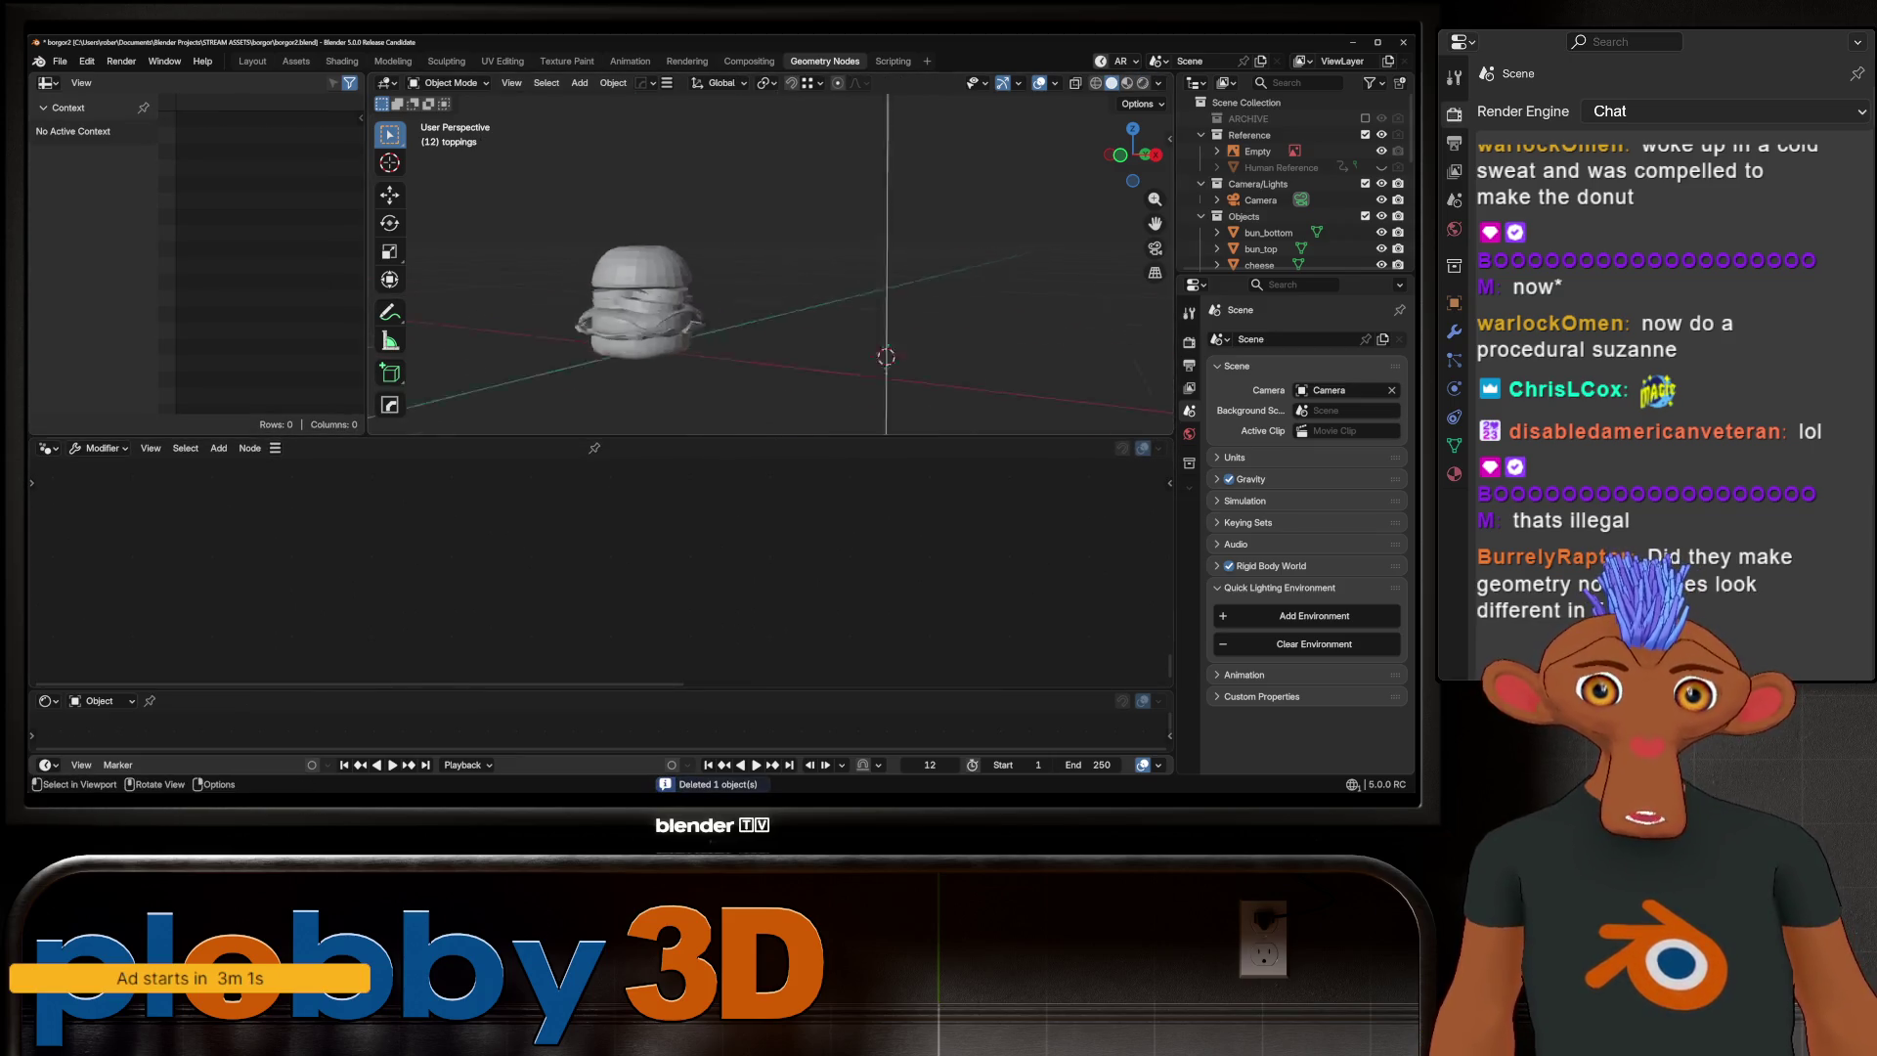
Give the patty a new Geometry Nodes tree, then unlink it, leaving an empty modifier
left_click(684, 337)
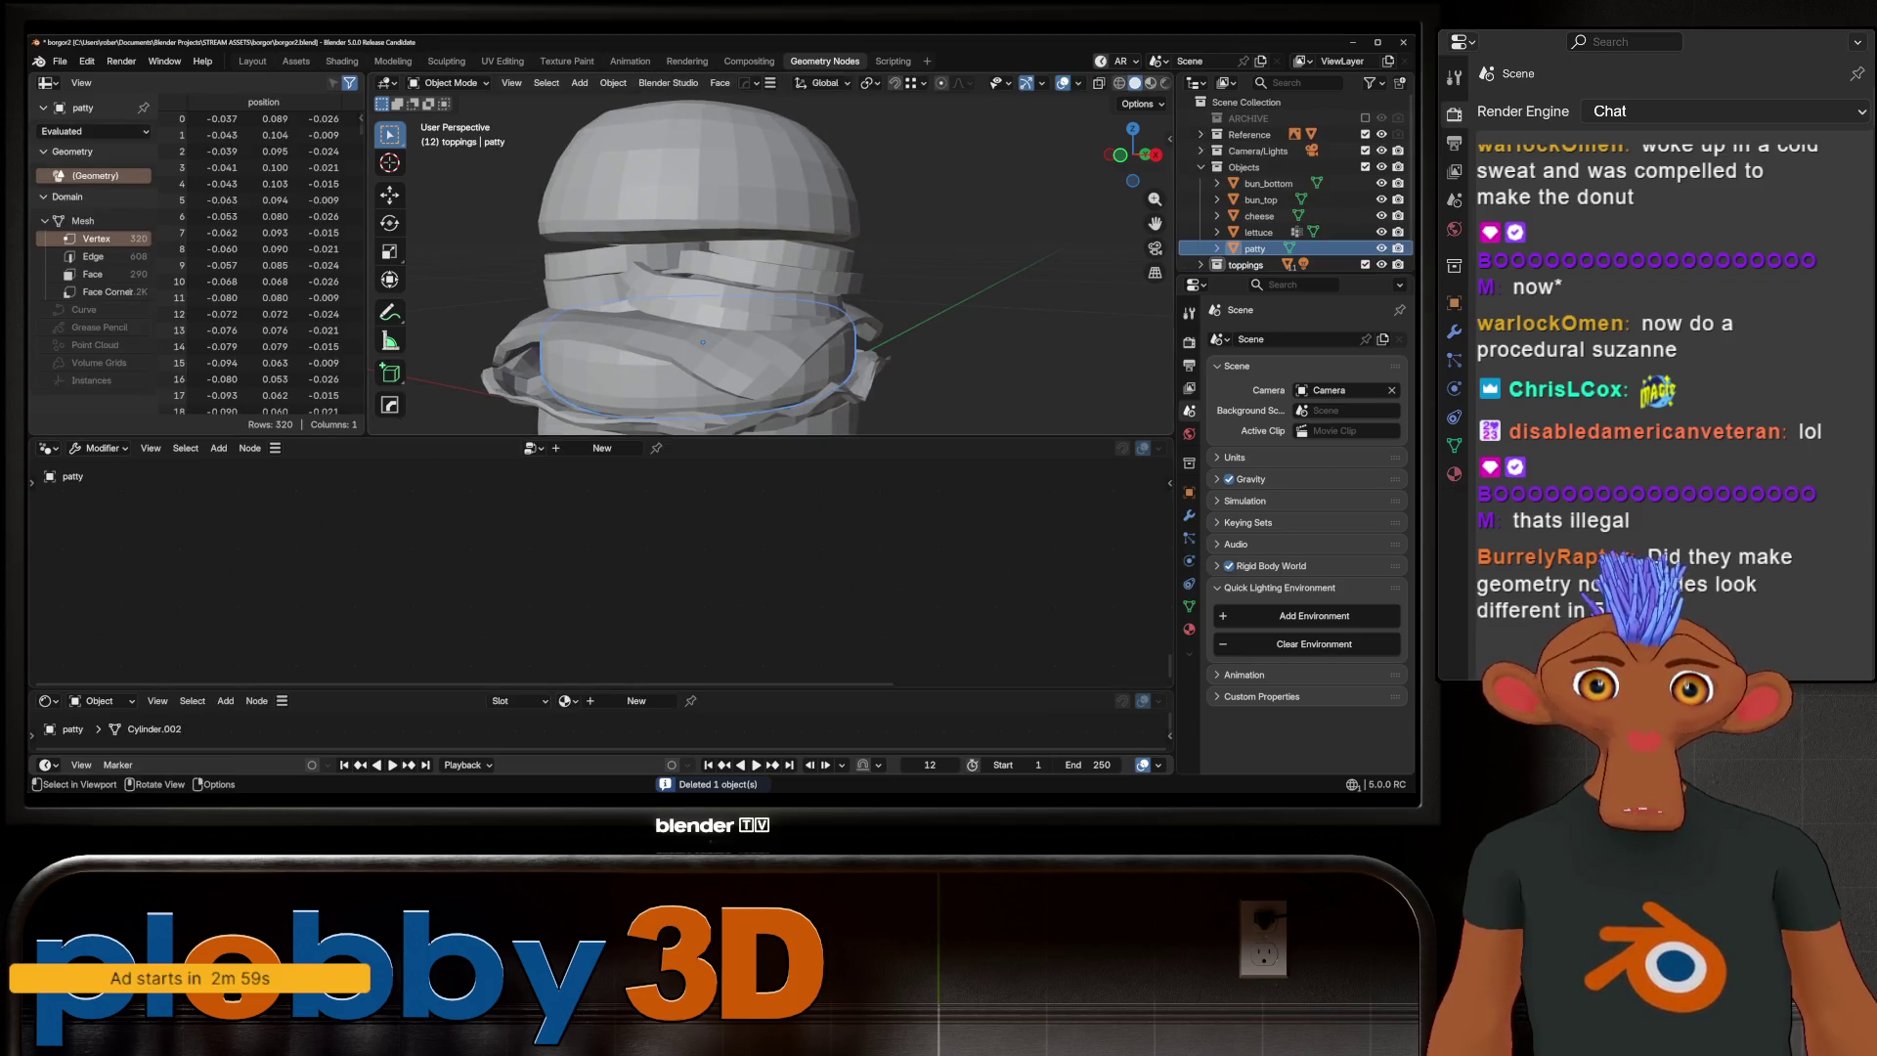
scroll(684, 337, "down", 6)
left_click(601, 447)
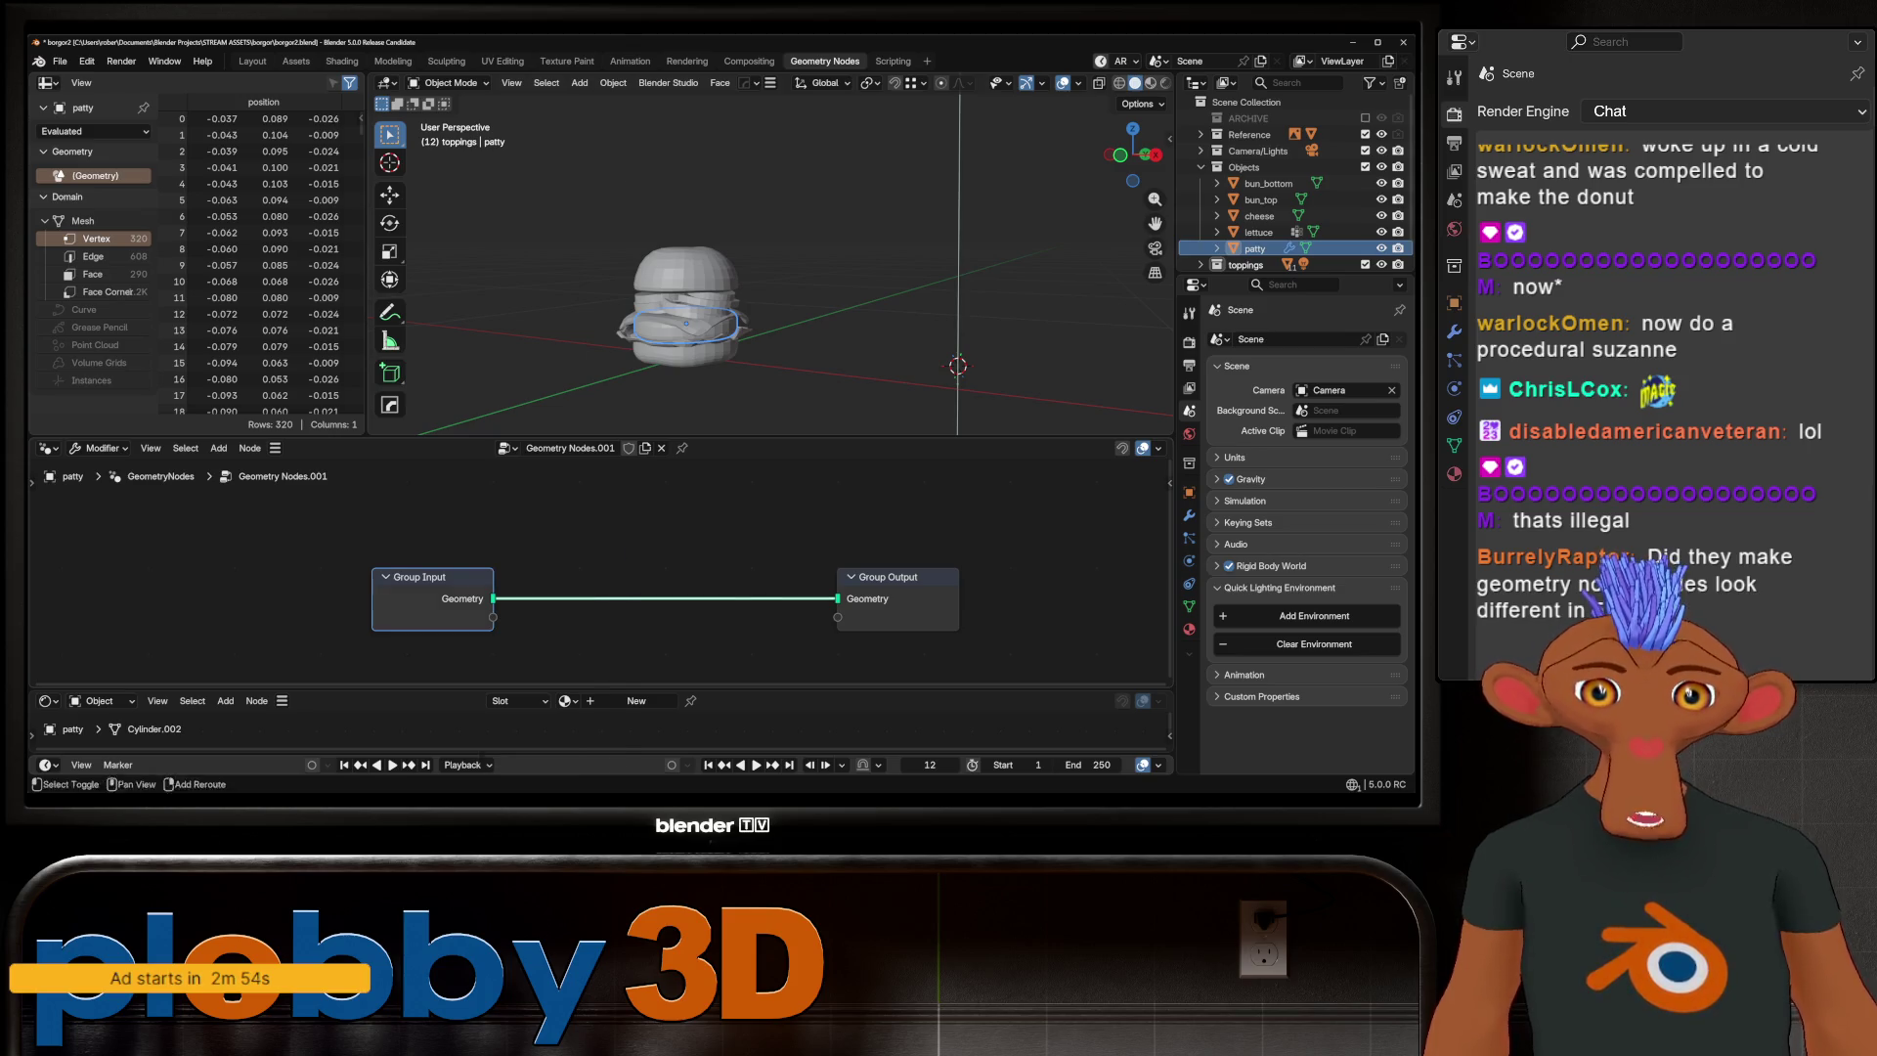
key("shift+a")
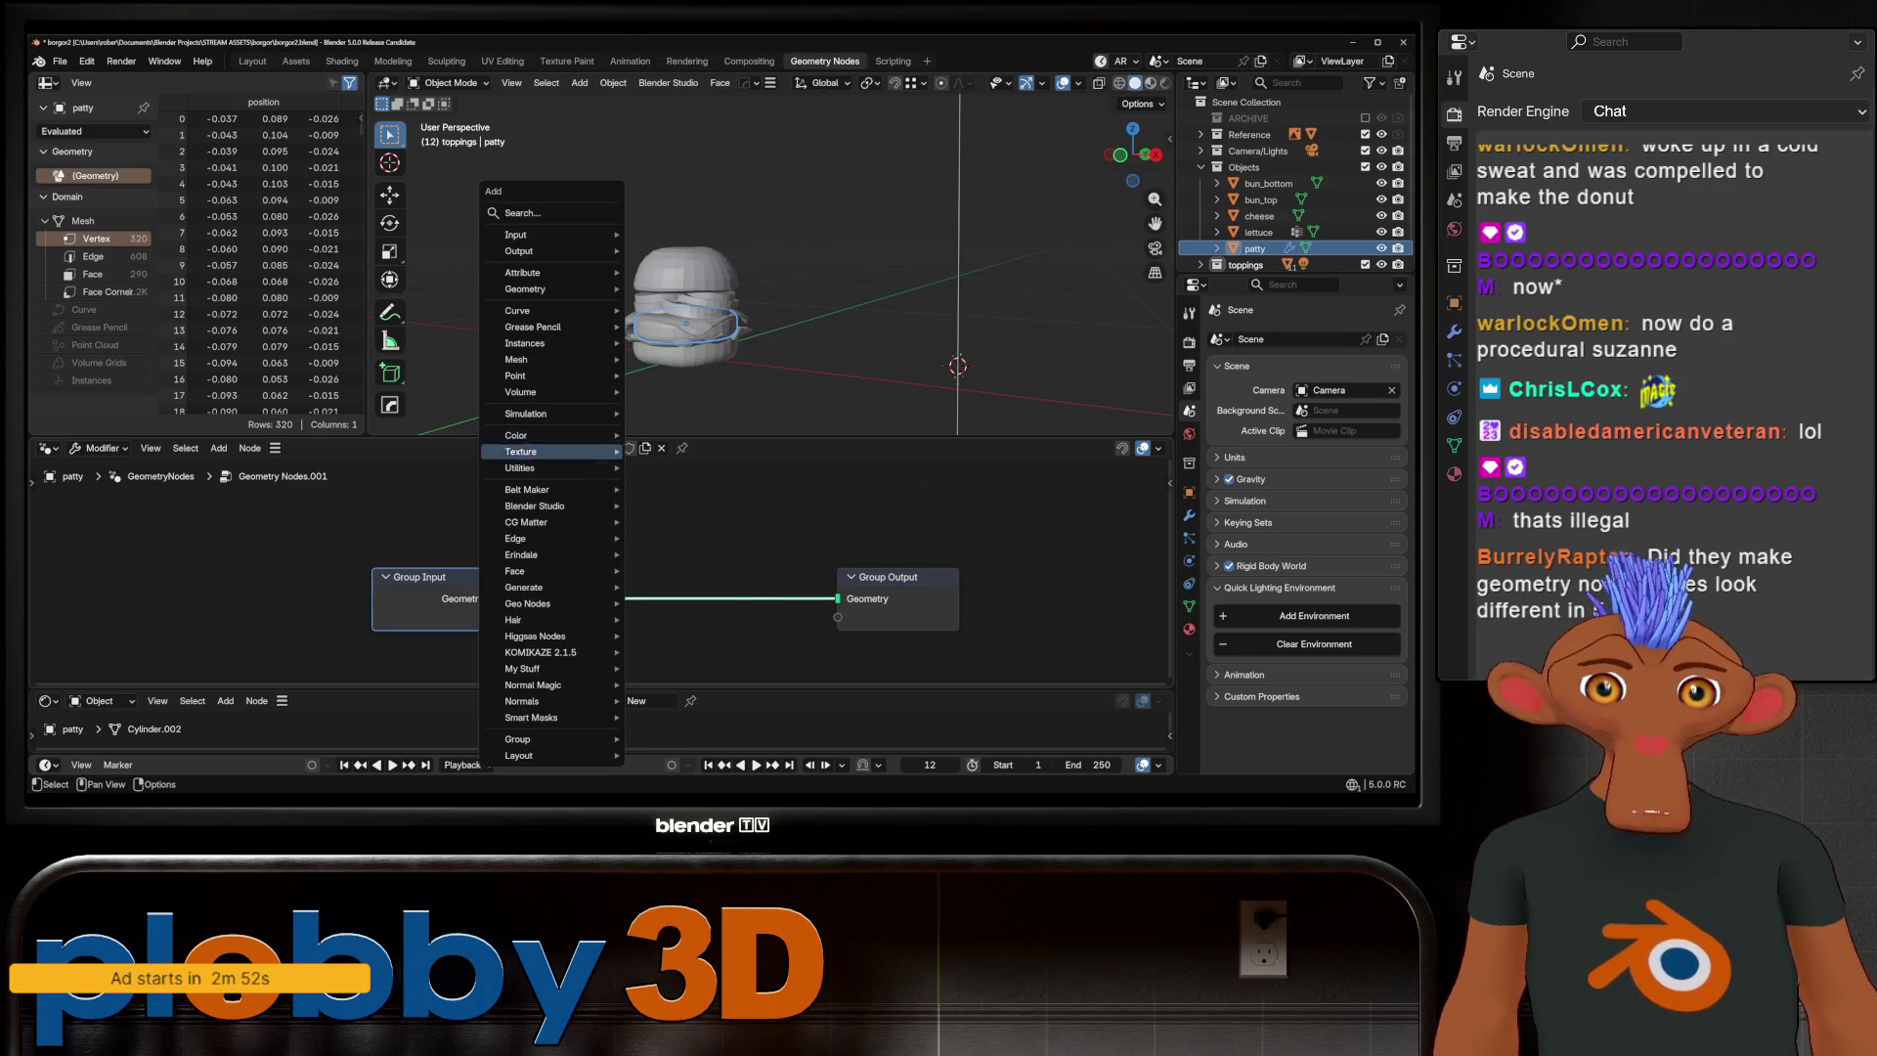
mouse_move(548, 392)
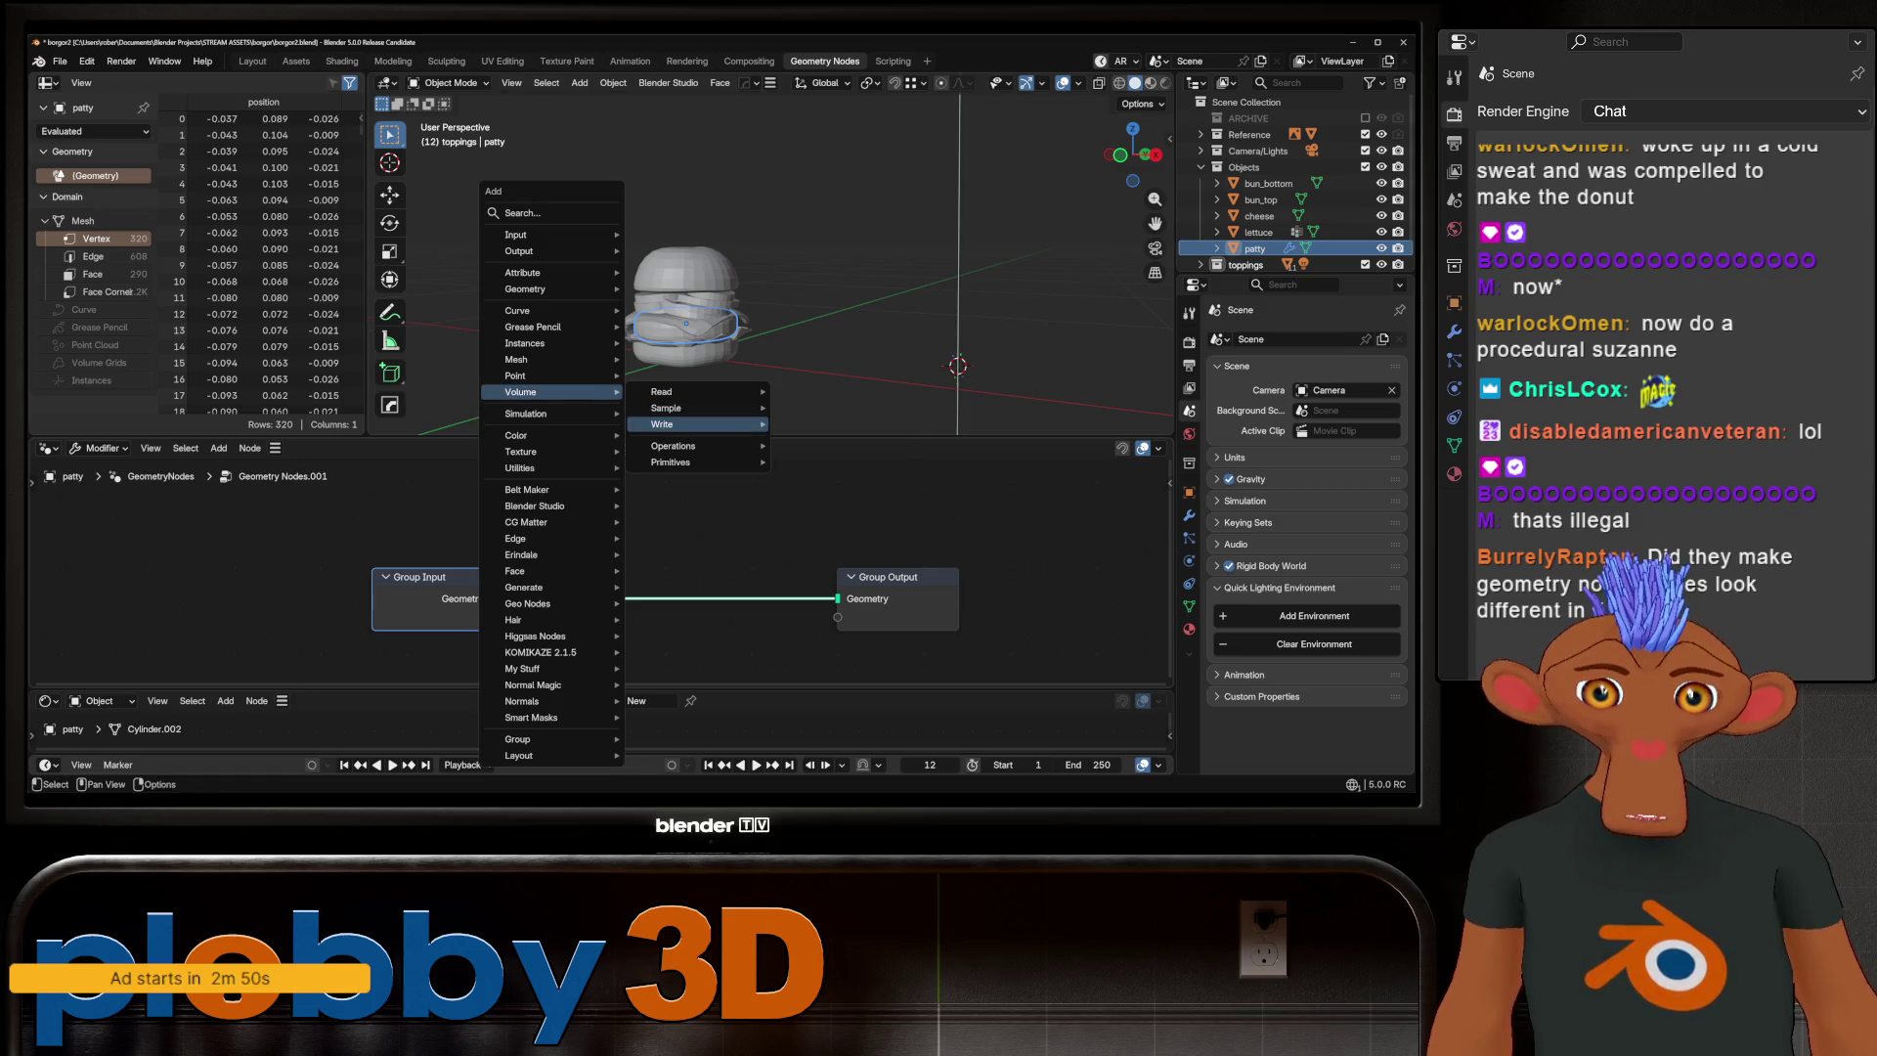
key("Escape")
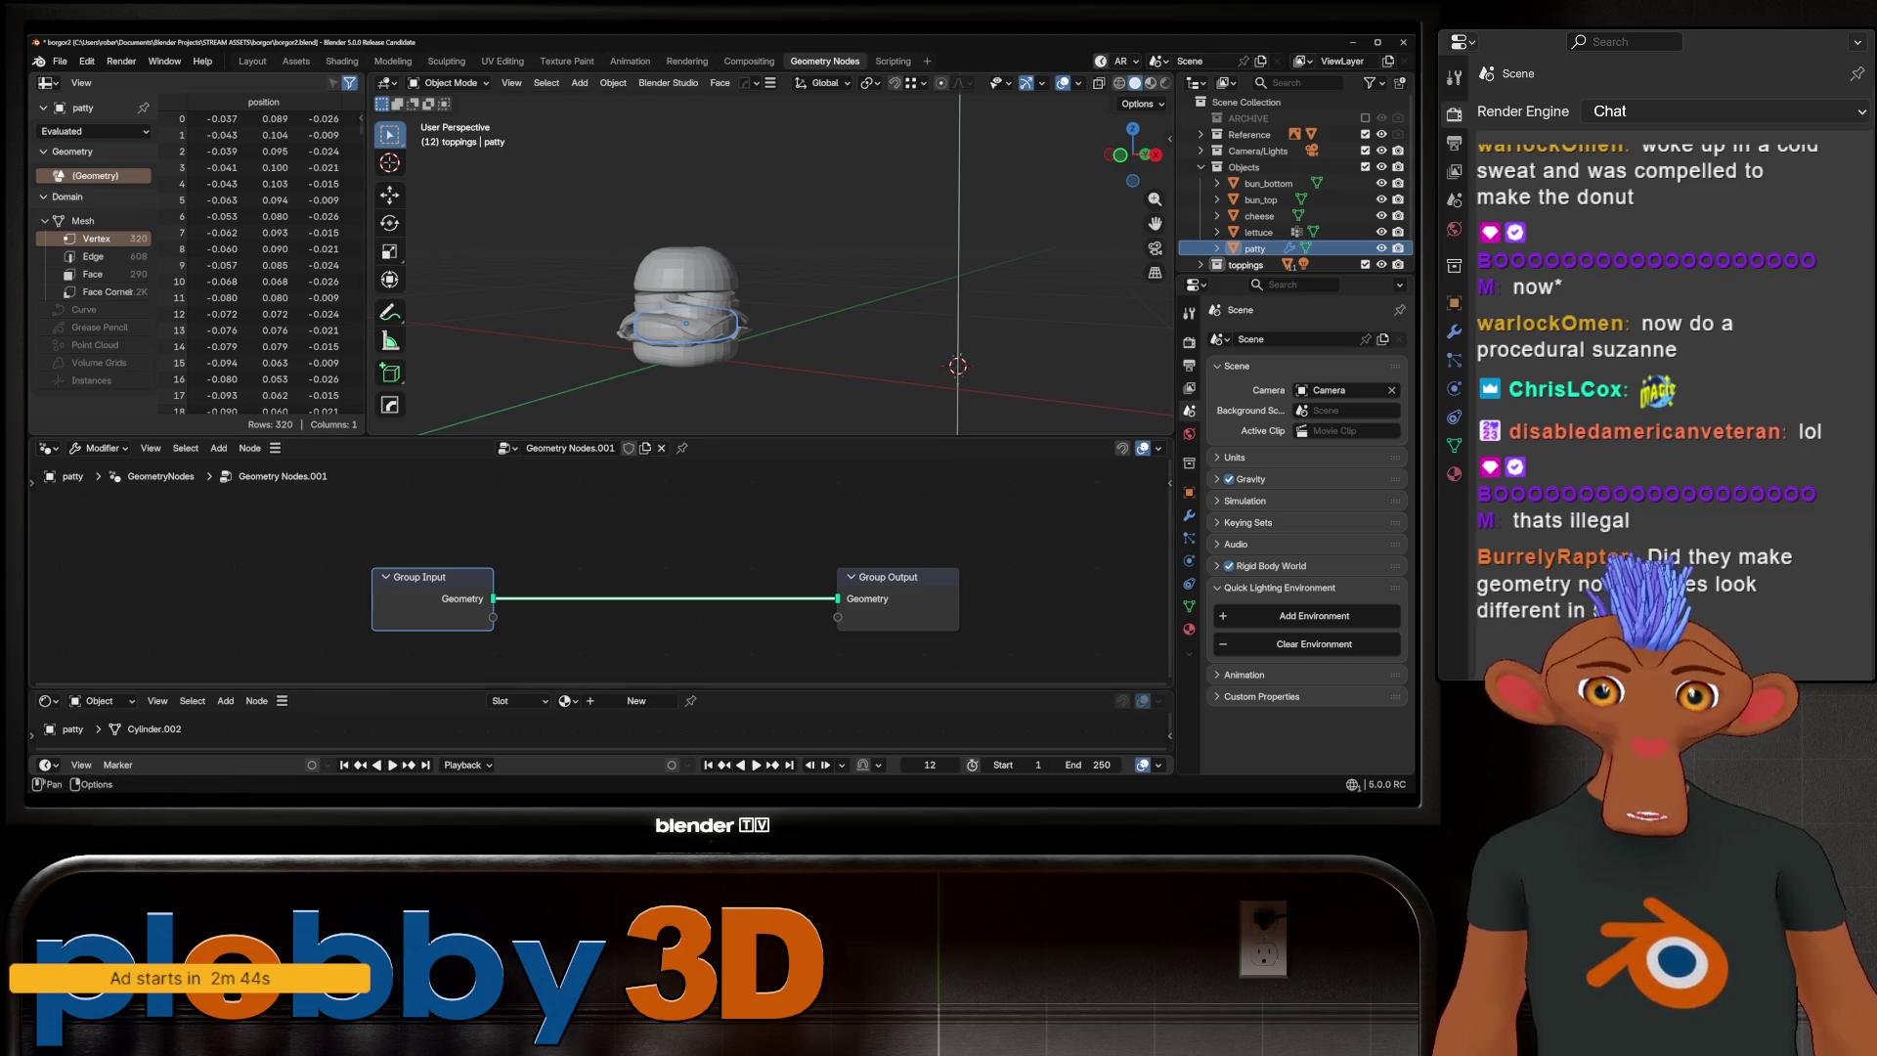
key("ctrl+z")
Return to the Layout workspace with the burger in view
scroll(684, 313, "up", 5)
middle_click_drag(684, 313, 743, 293)
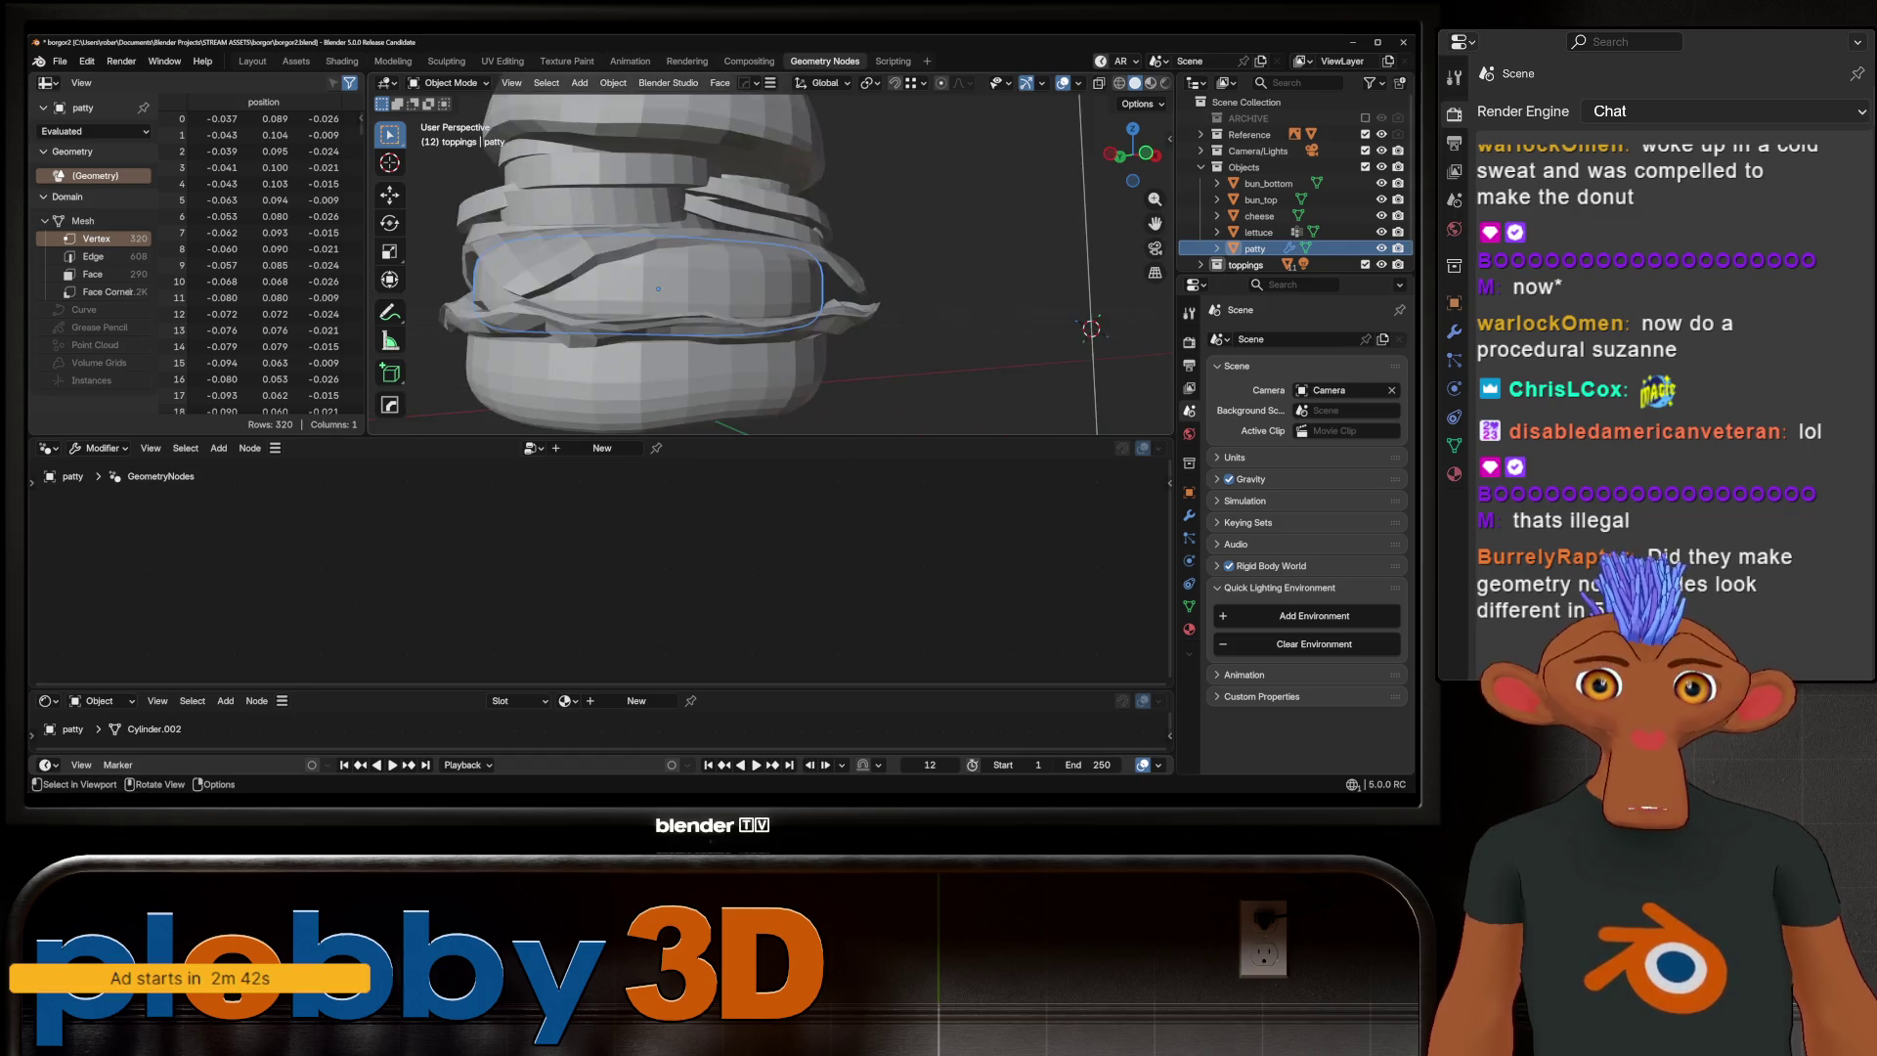
scroll(743, 293, "down", 5)
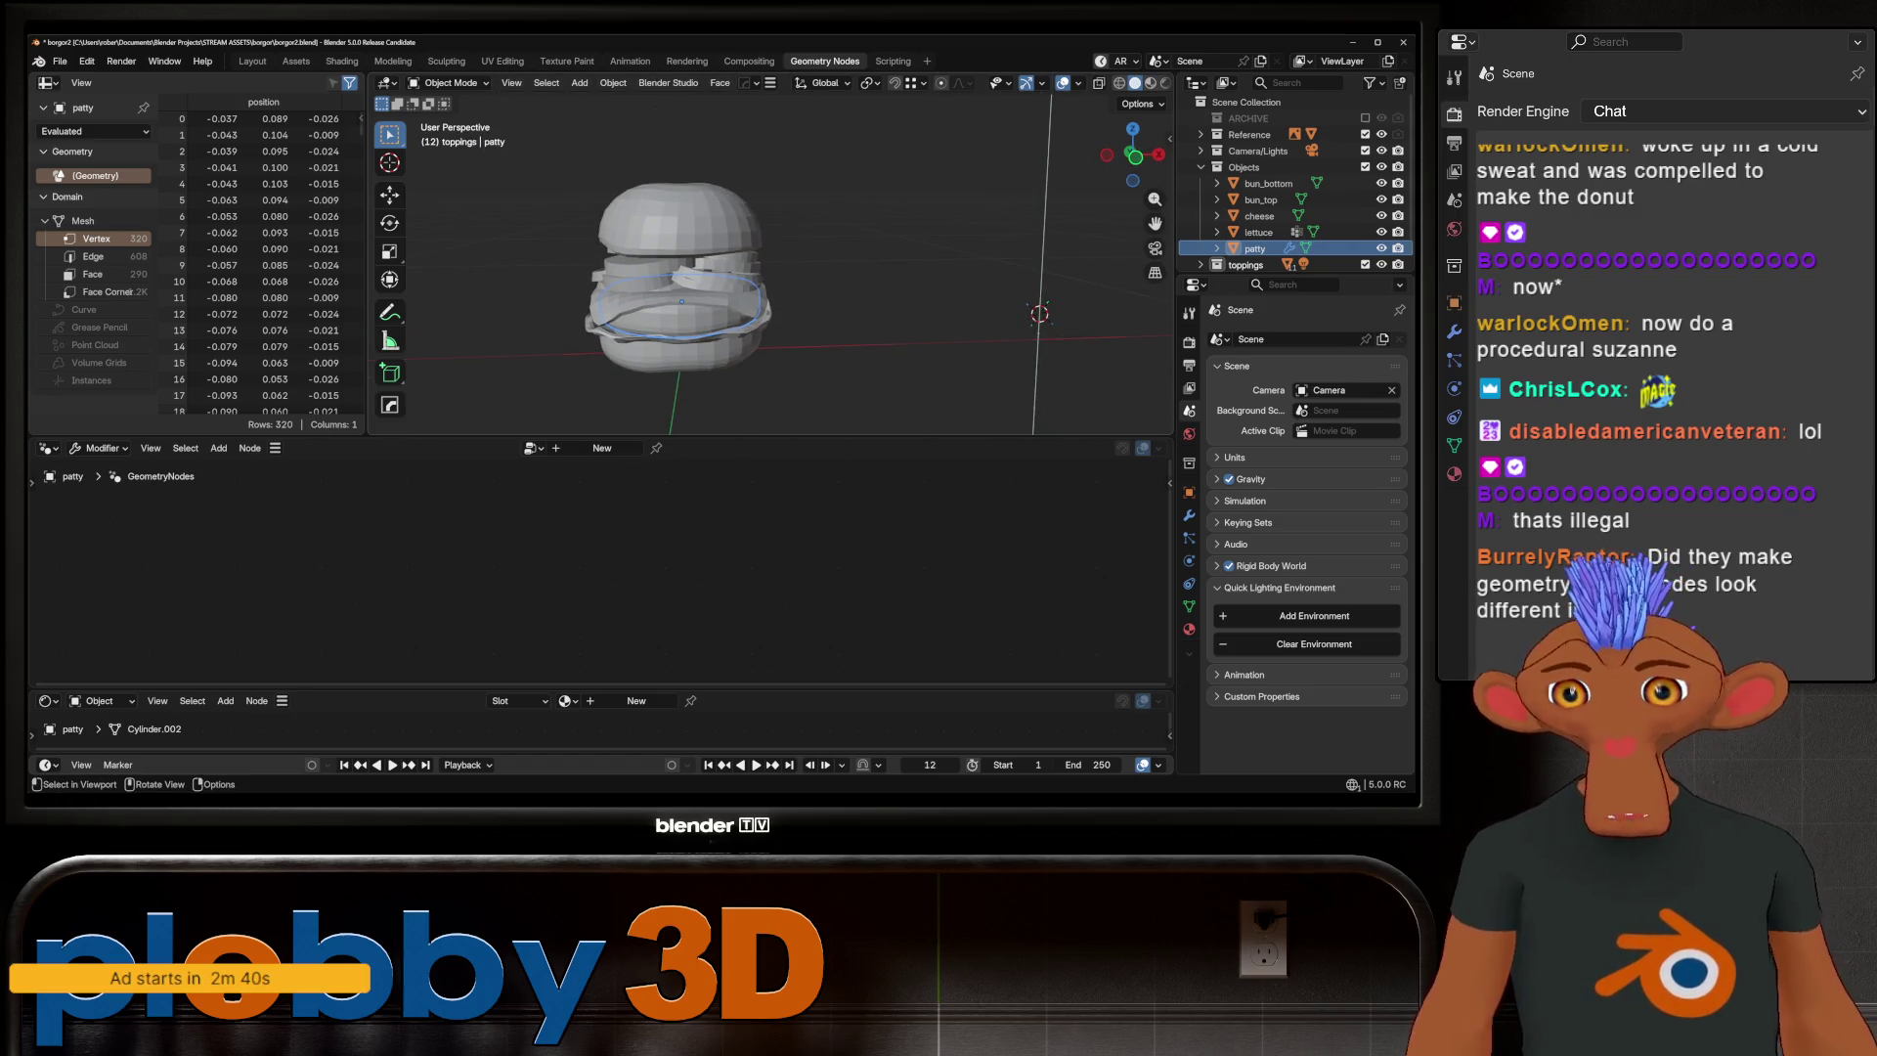
scroll(699, 301, "up", 4)
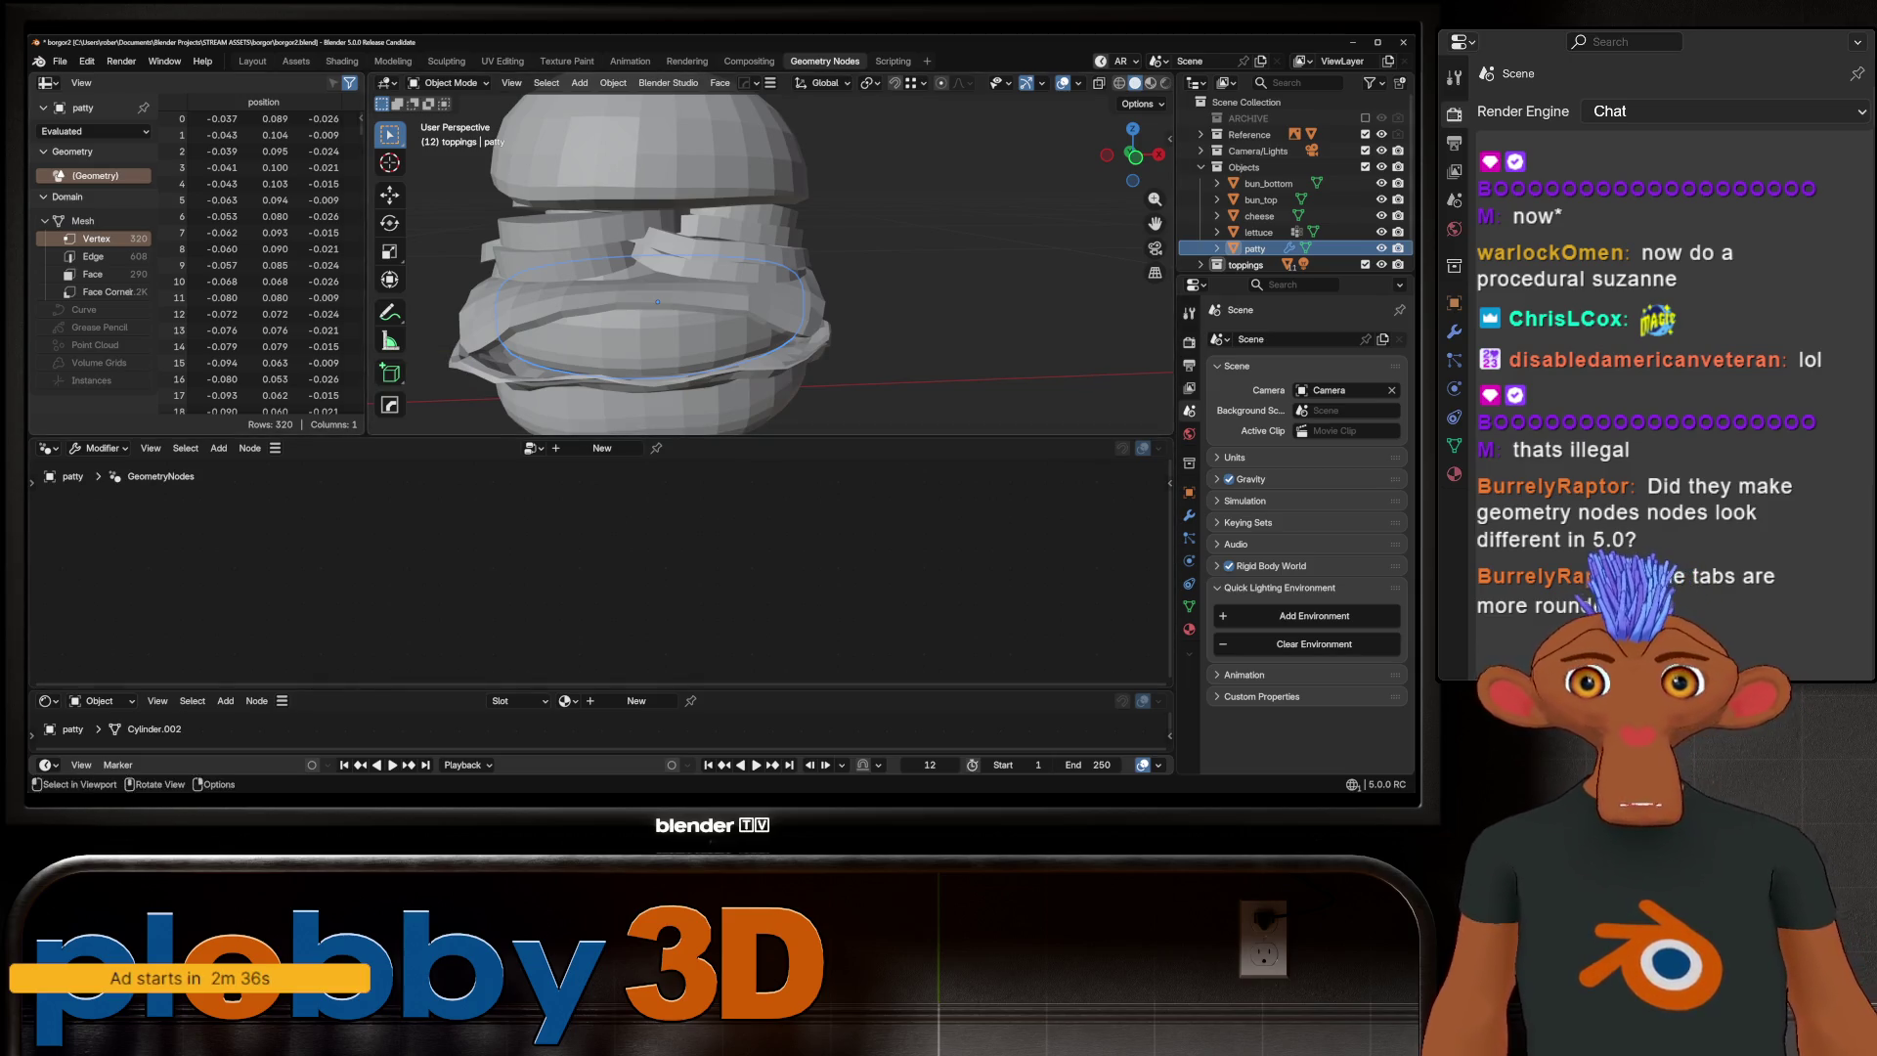
left_click(252, 61)
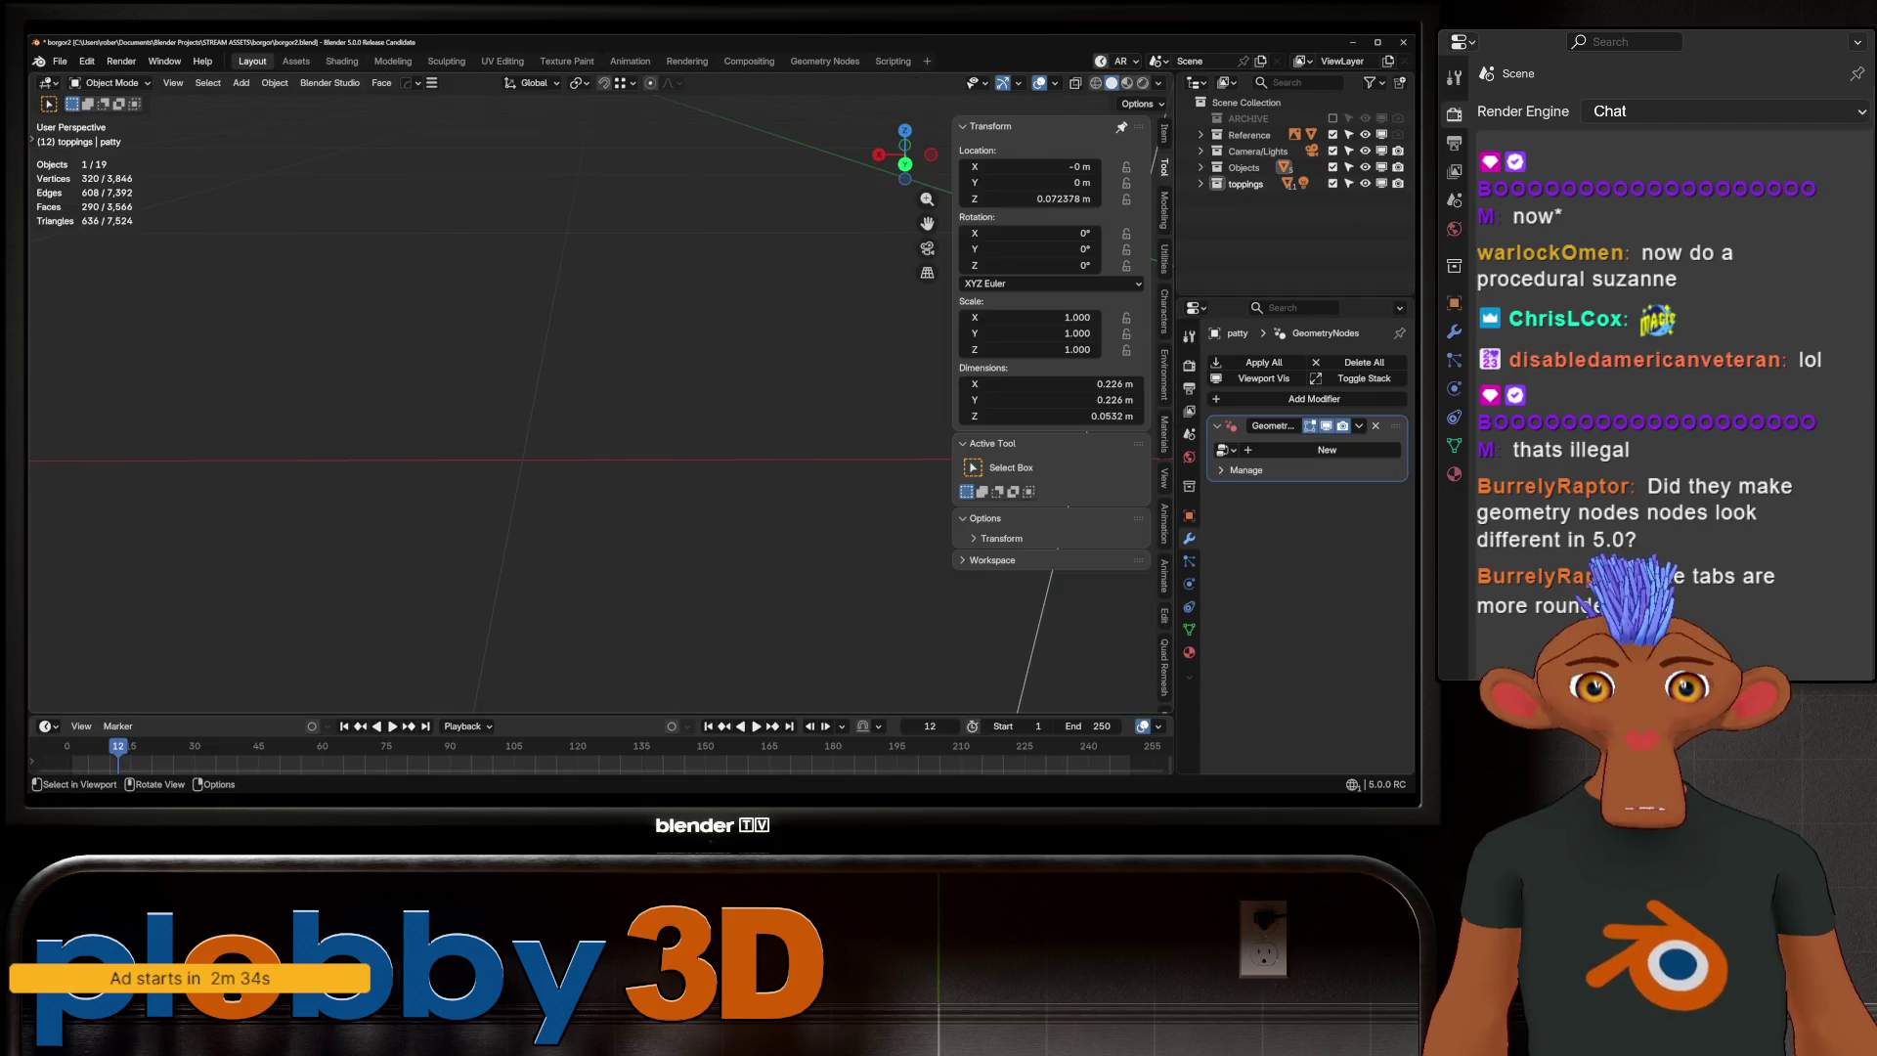
key("KP_Decimal")
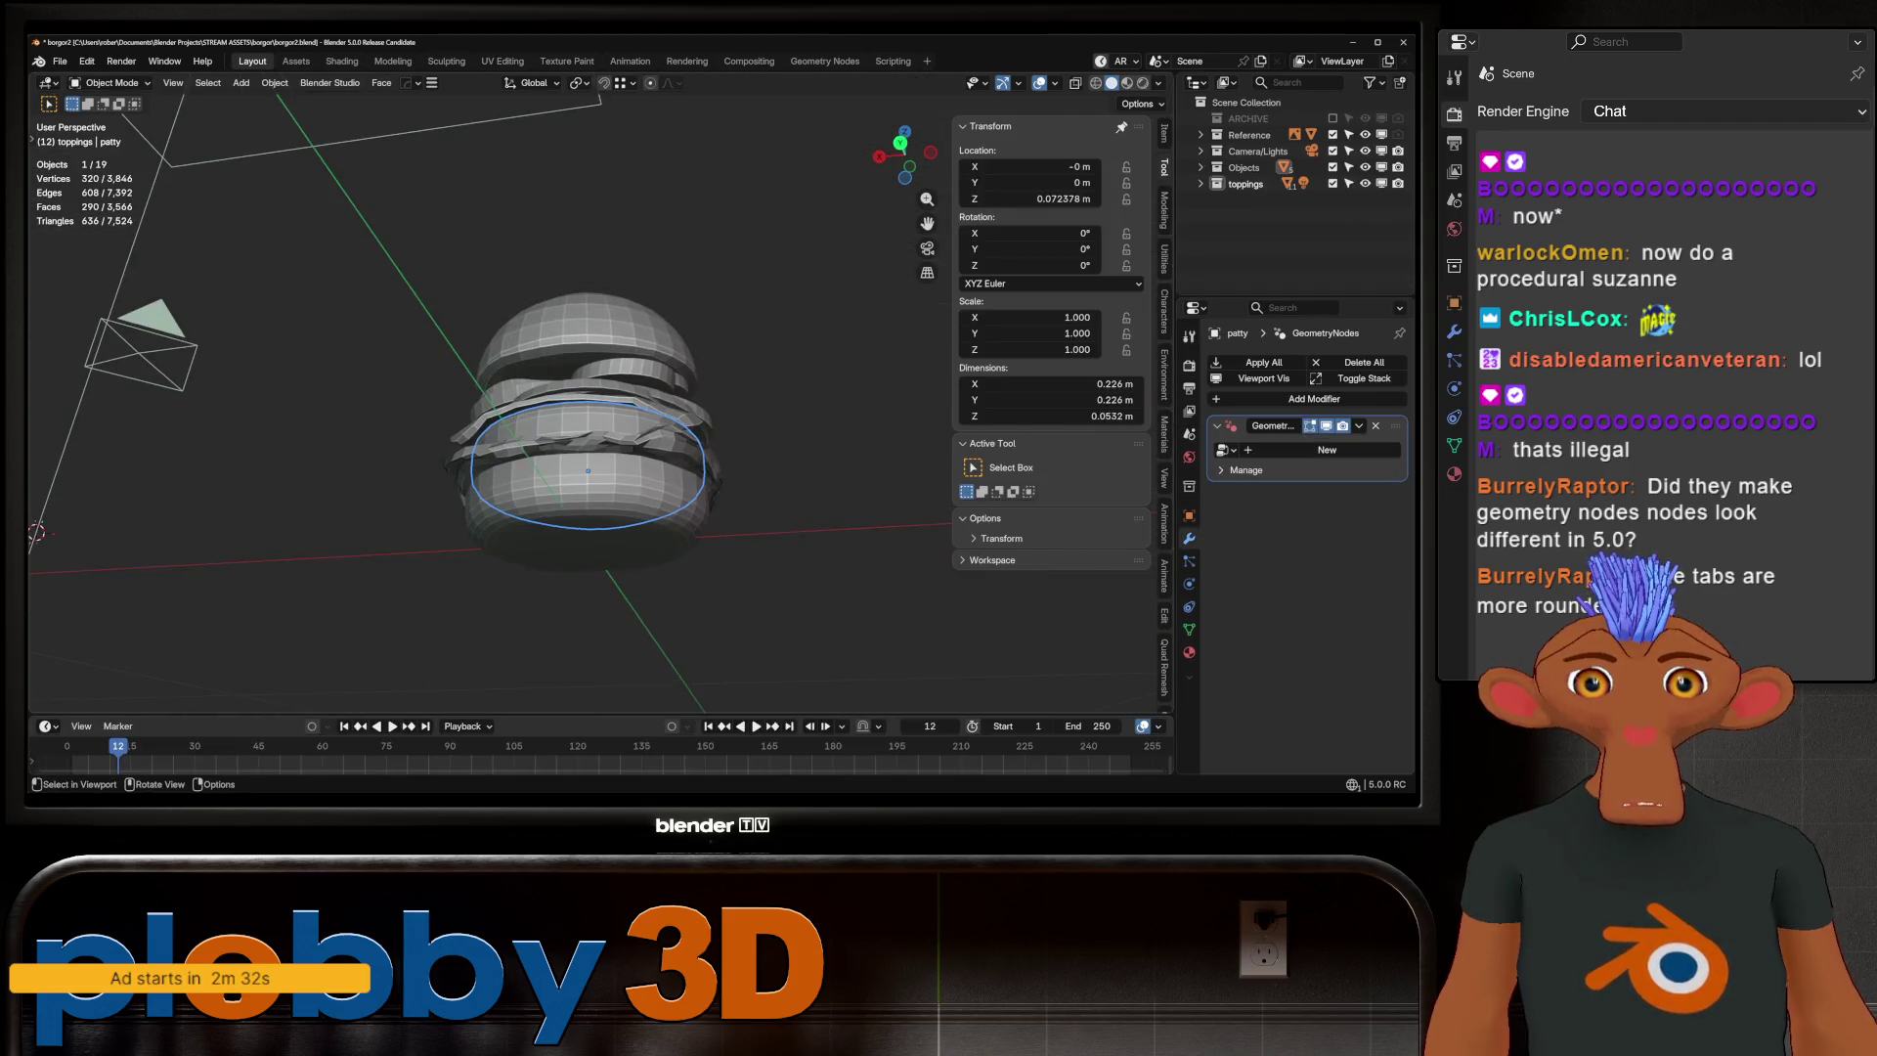
key("KP_Decimal")
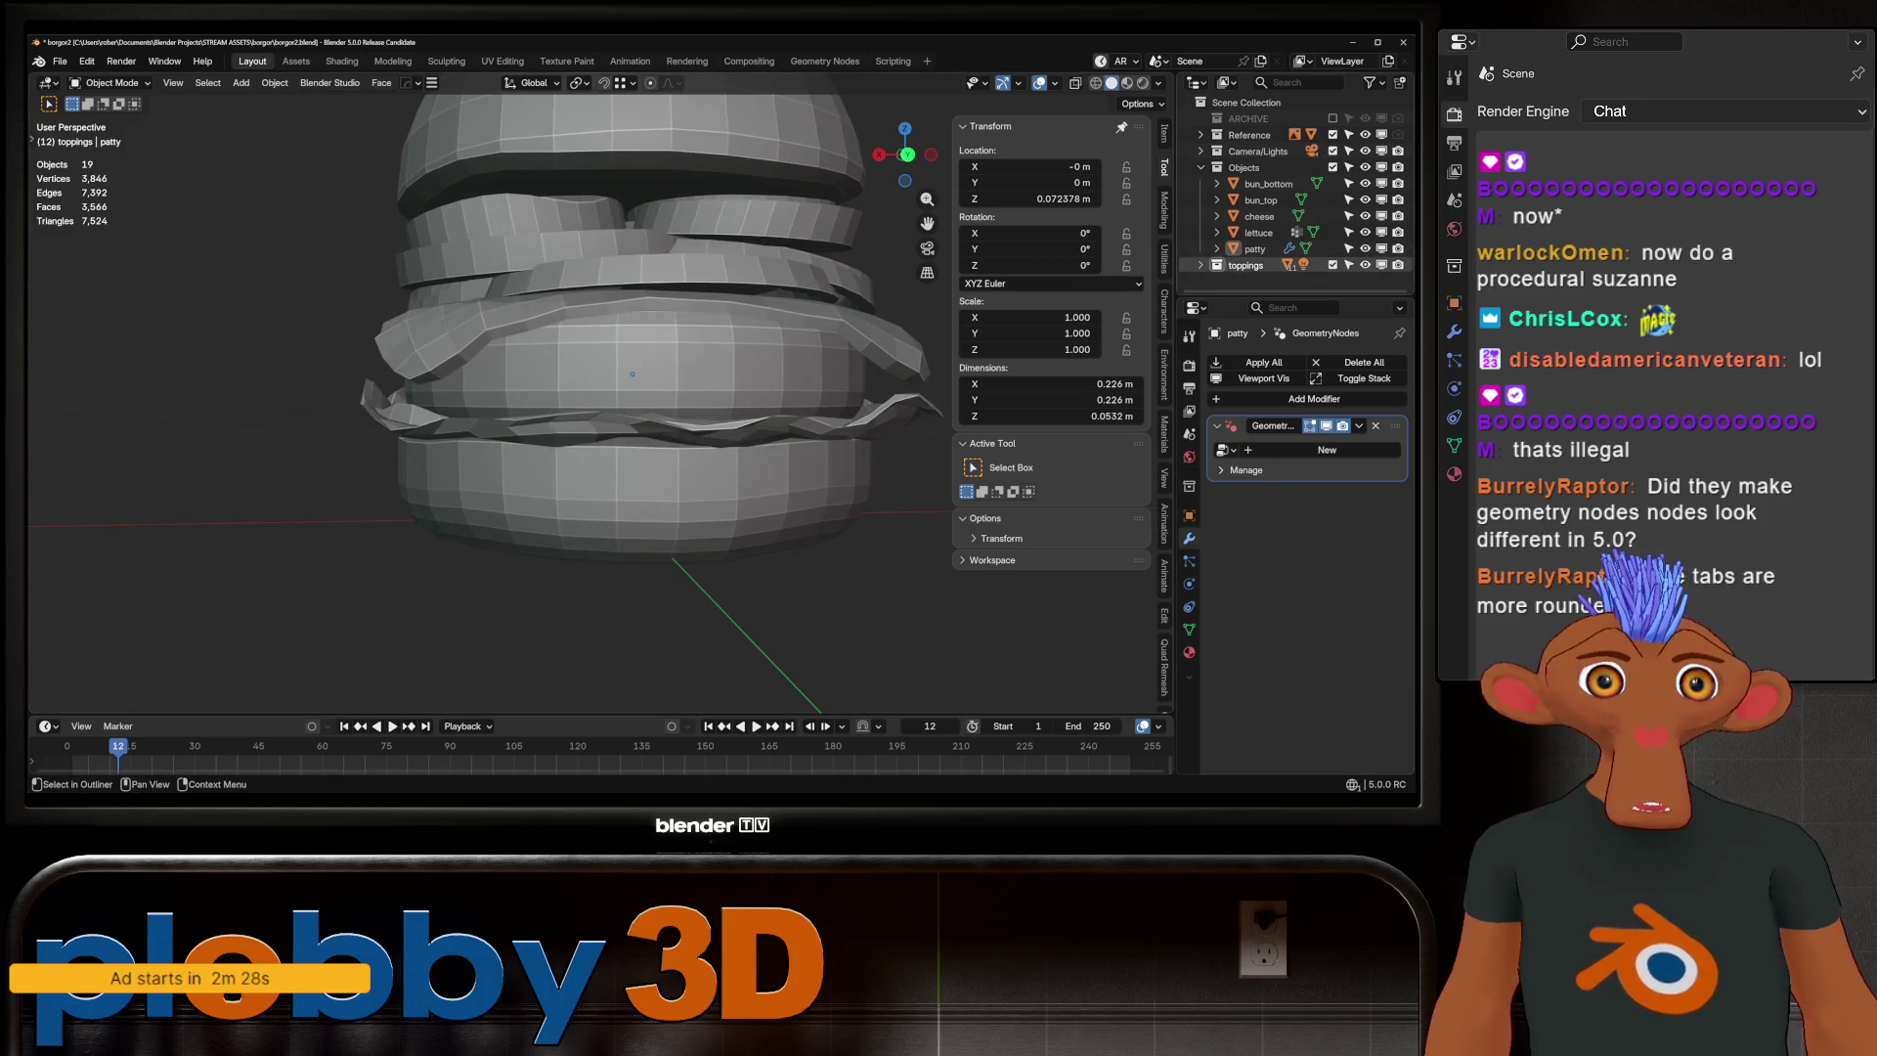
middle_click_drag(684, 390, 684, 430)
left_click(1258, 231)
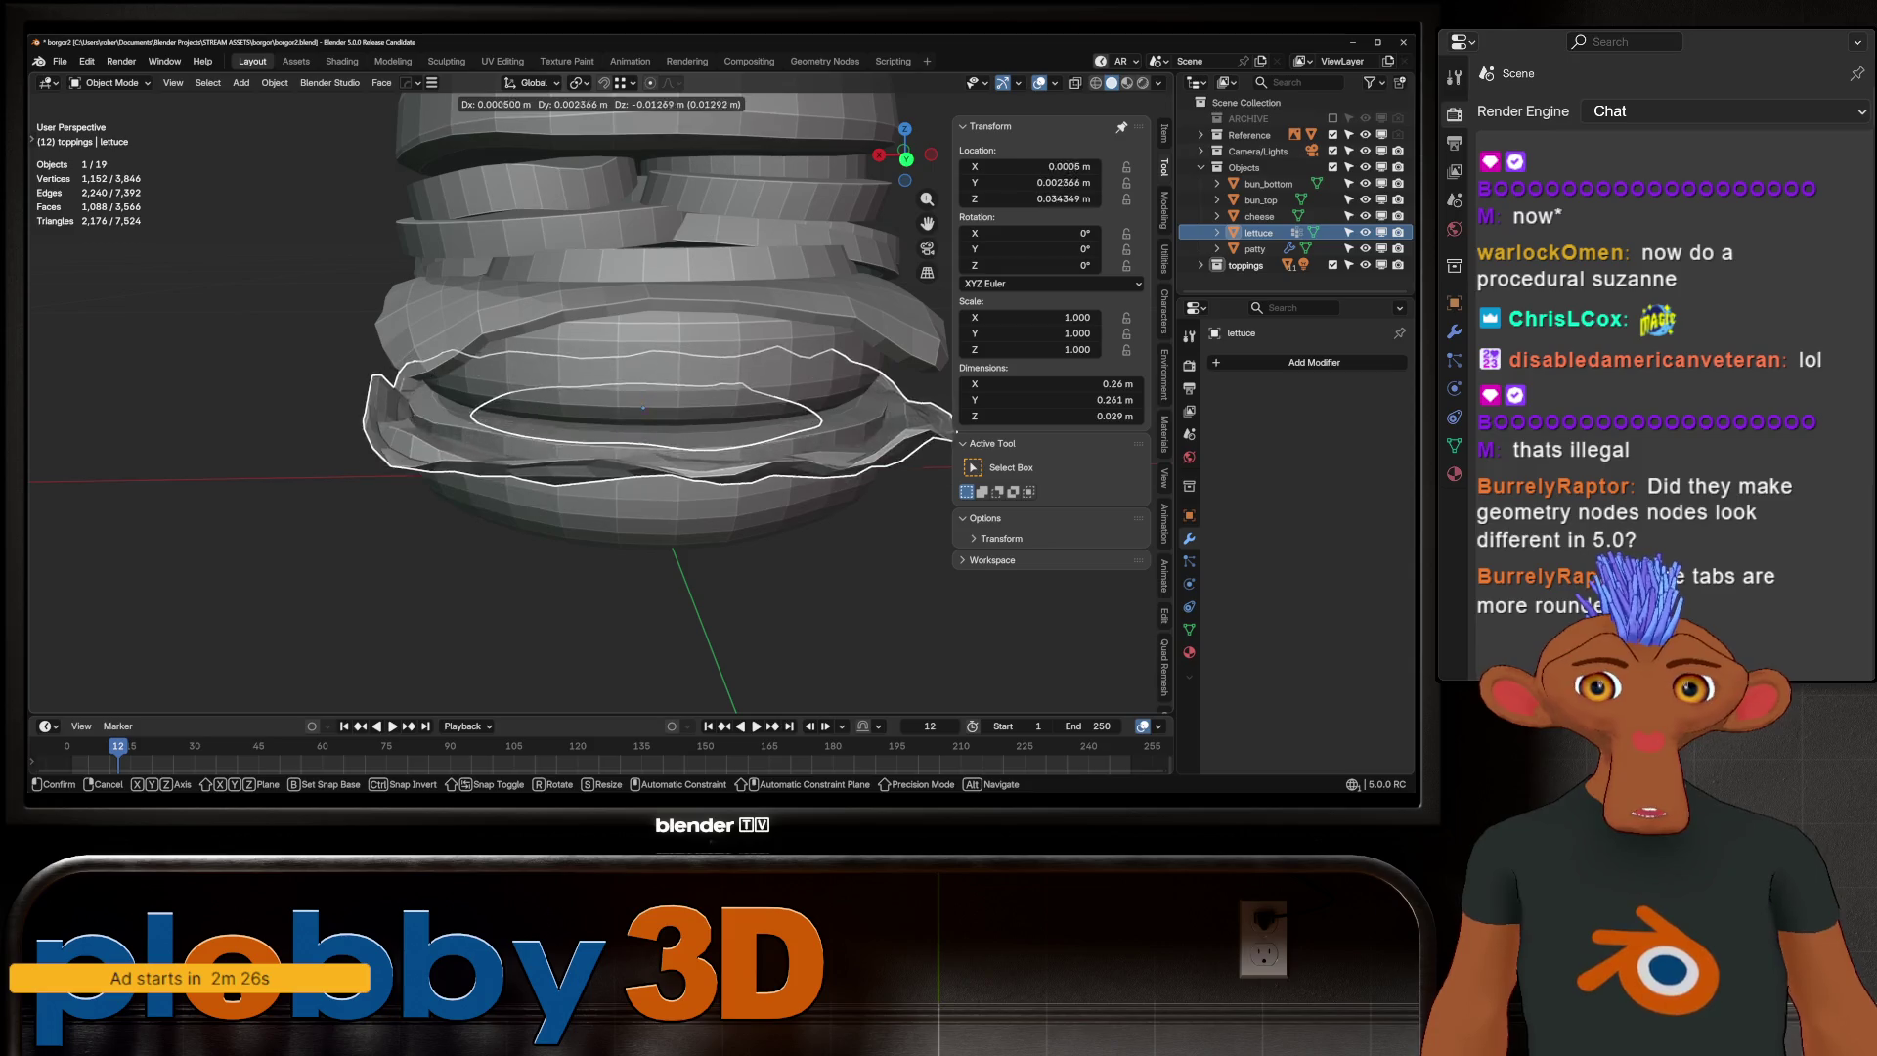
key("KP_Decimal")
scroll(587, 391, "down", 5)
key("alt+a")
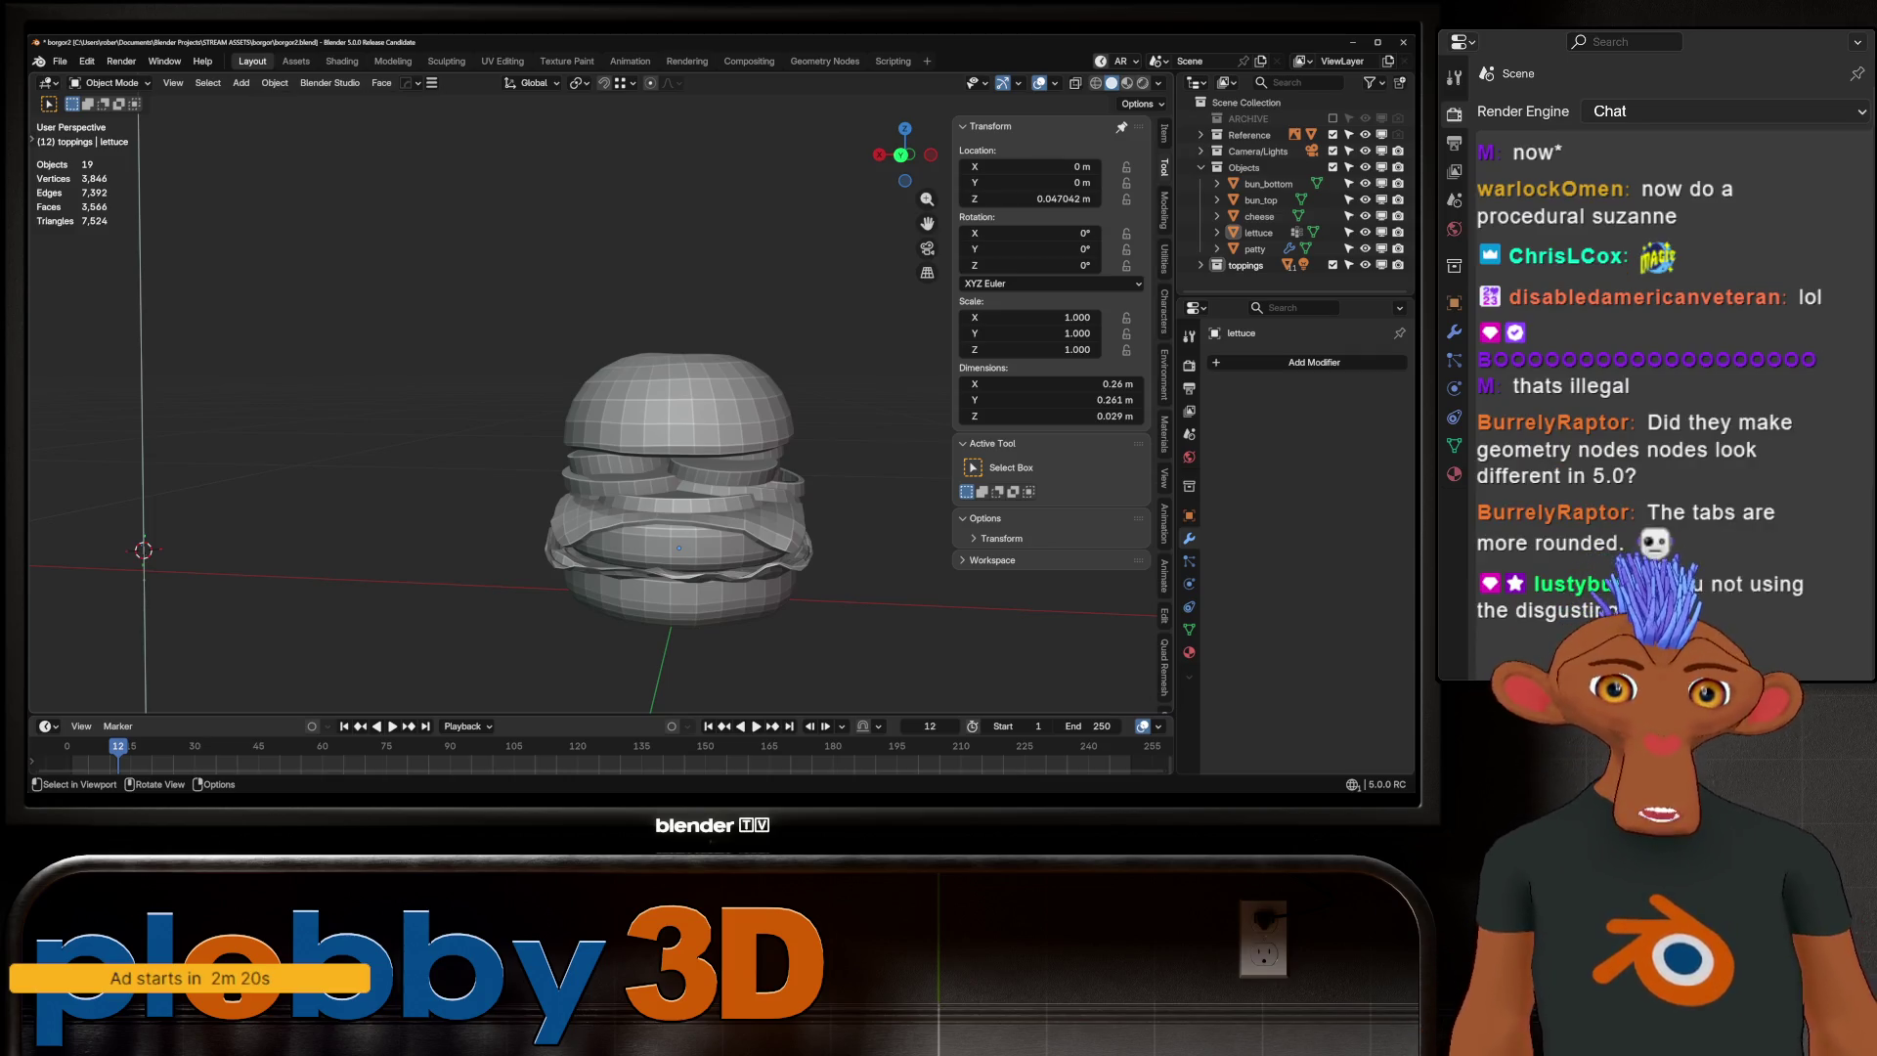
scroll(681, 462, "up", 3)
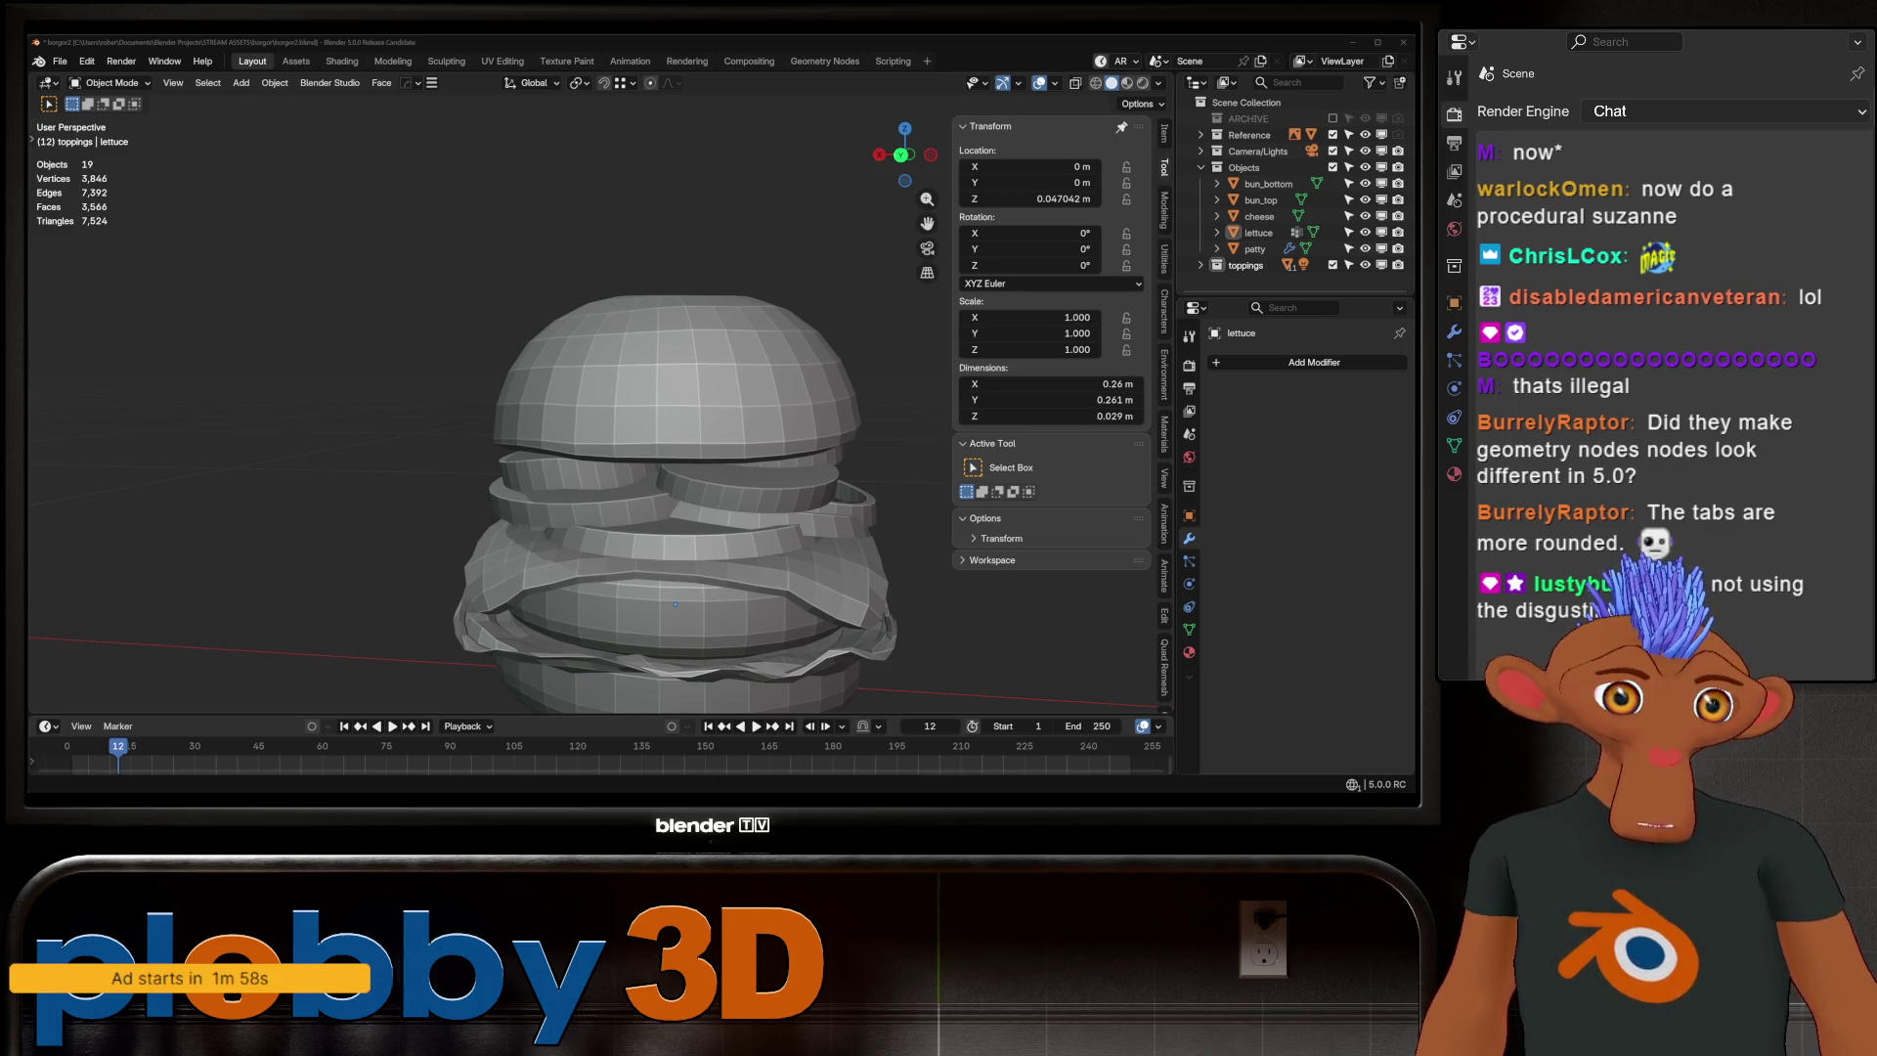
middle_click_drag(684, 489, 694, 430)
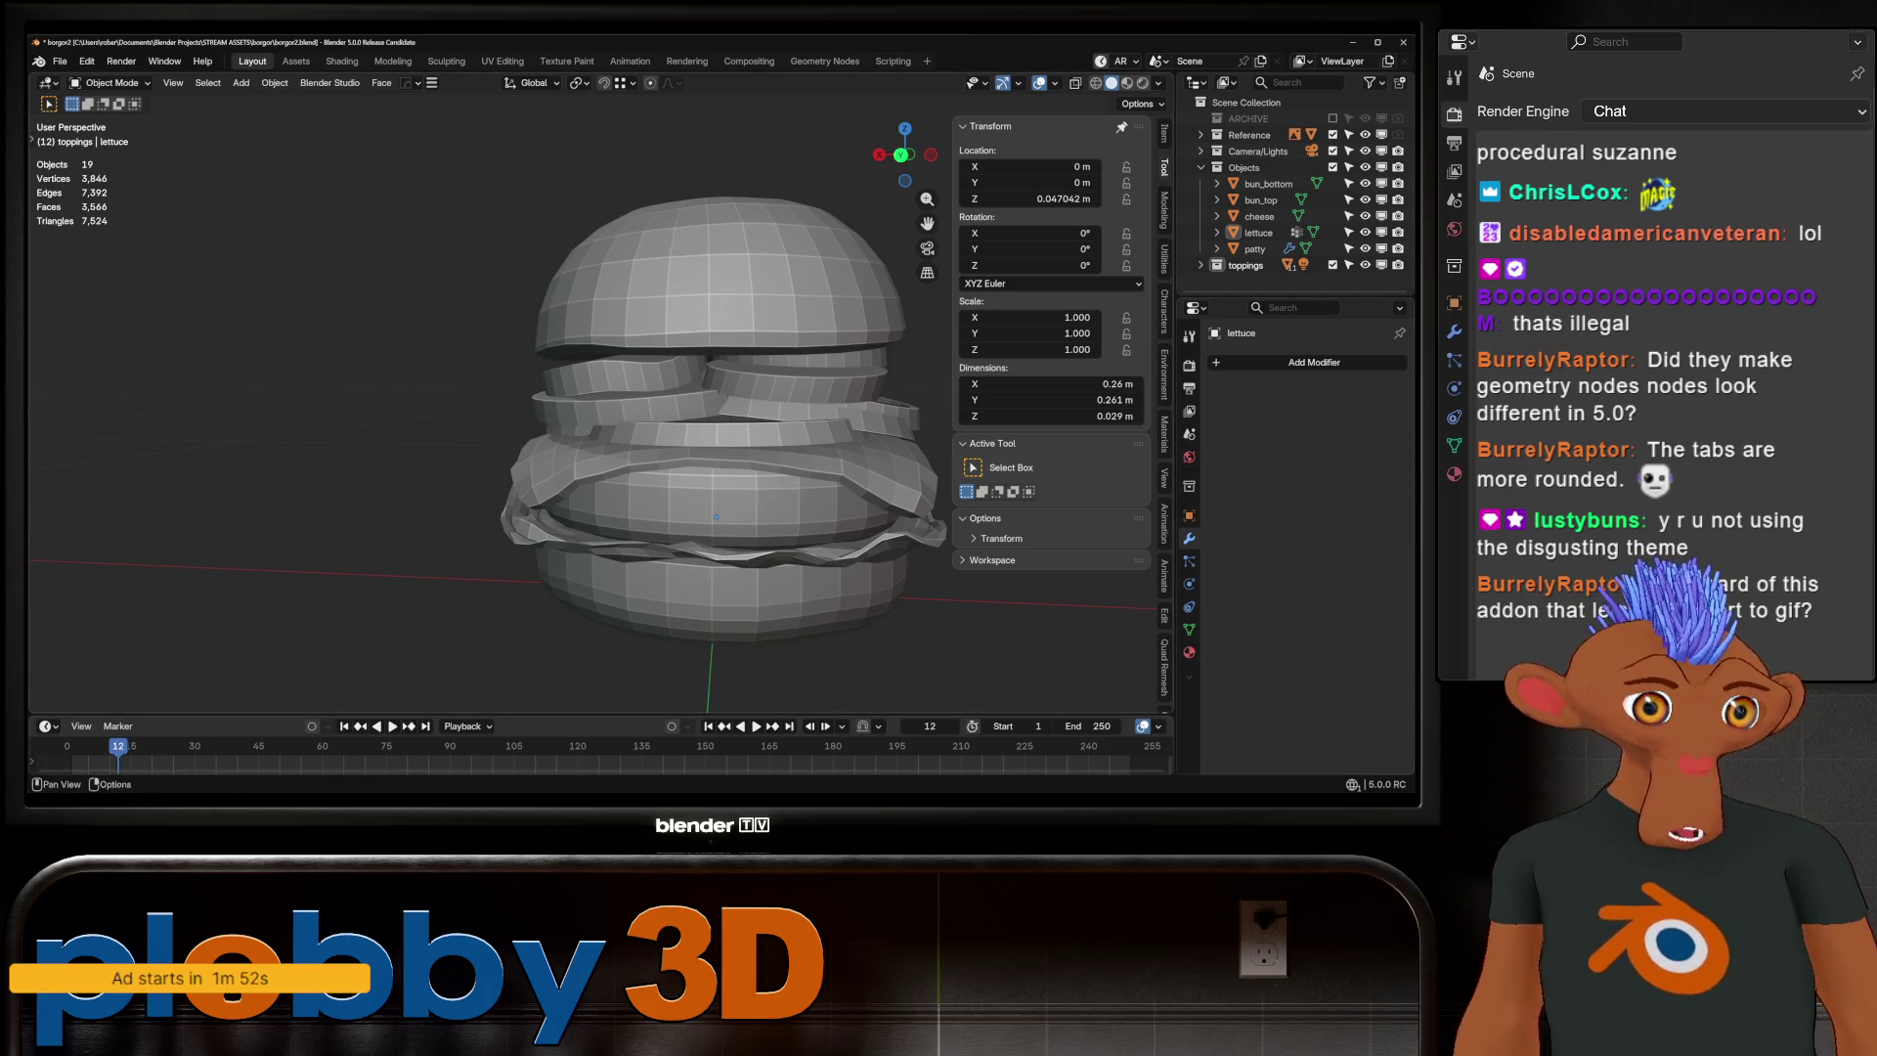
mouse_move(717, 516)
middle_mouse_down("shift")
mouse_move(580, 496)
mouse_move(656, 579)
middle_mouse_up("shift")
scroll(579, 496, "up", 3)
scroll(648, 555, "up", 5)
scroll(648, 555, "down", 5)
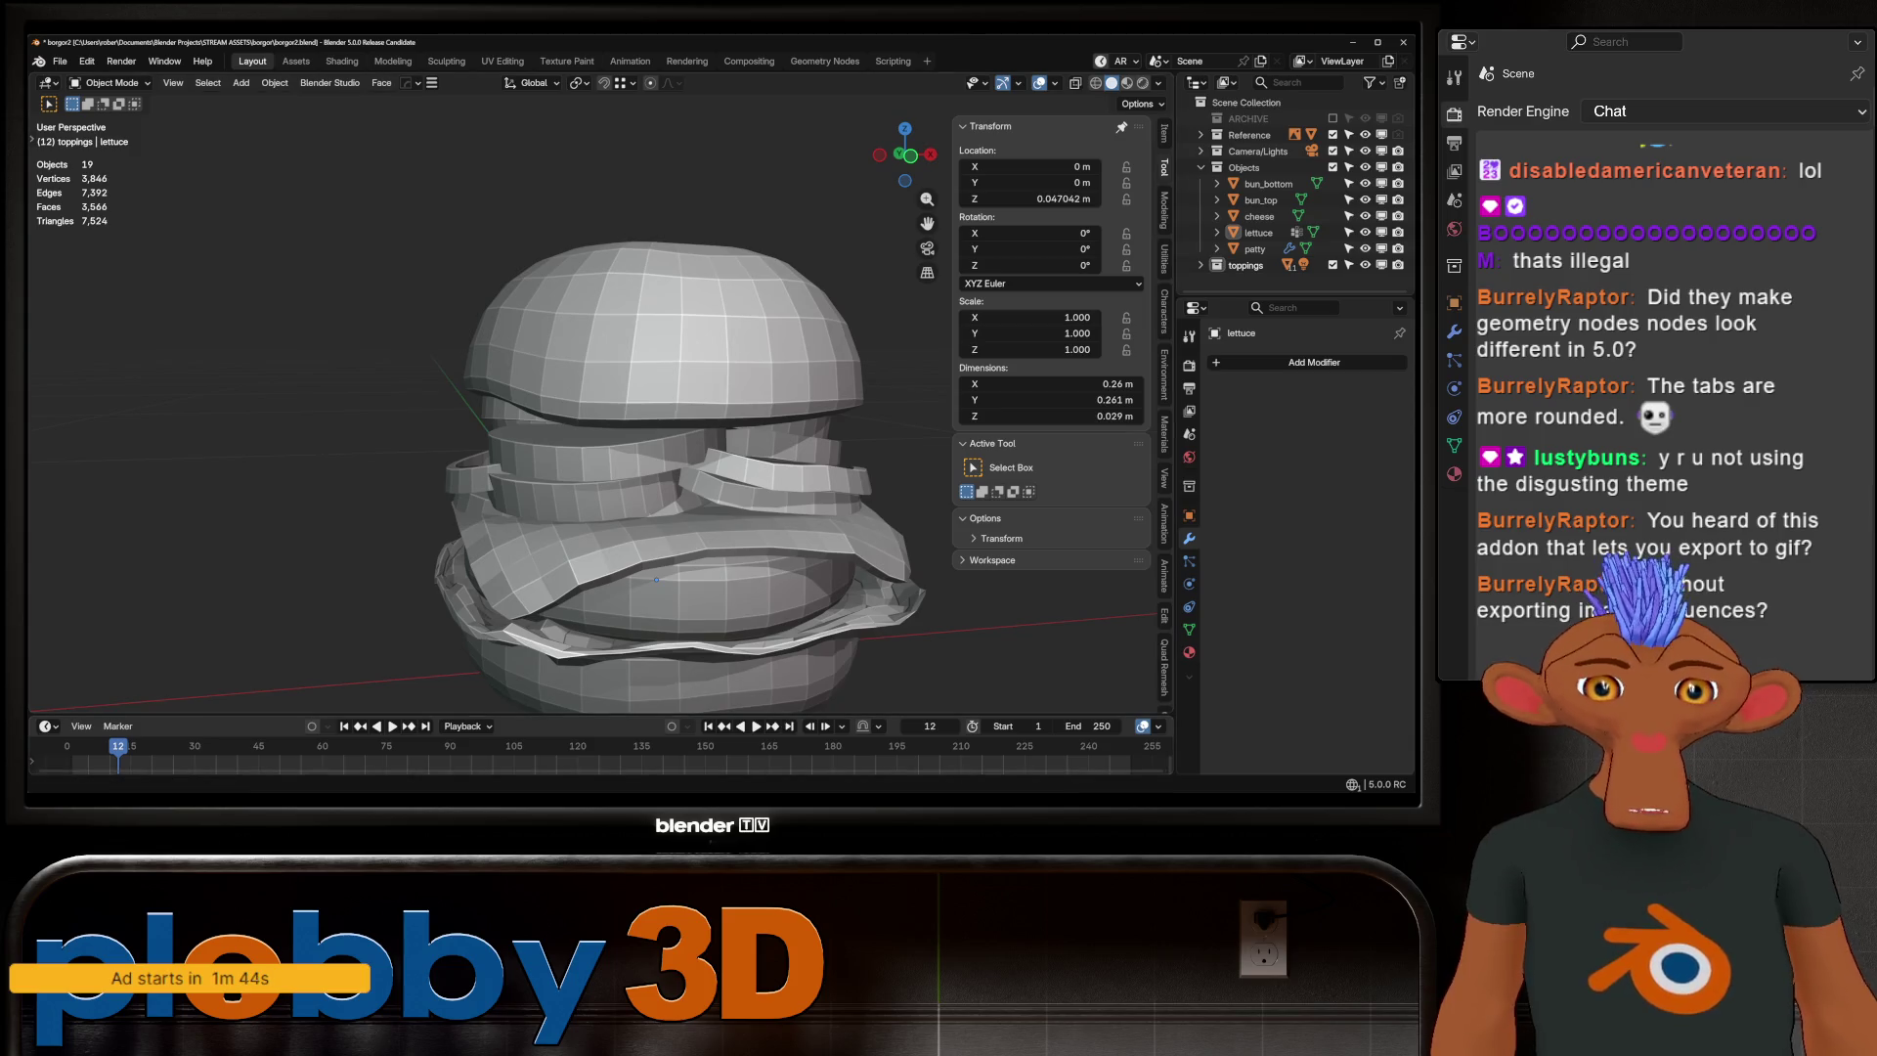
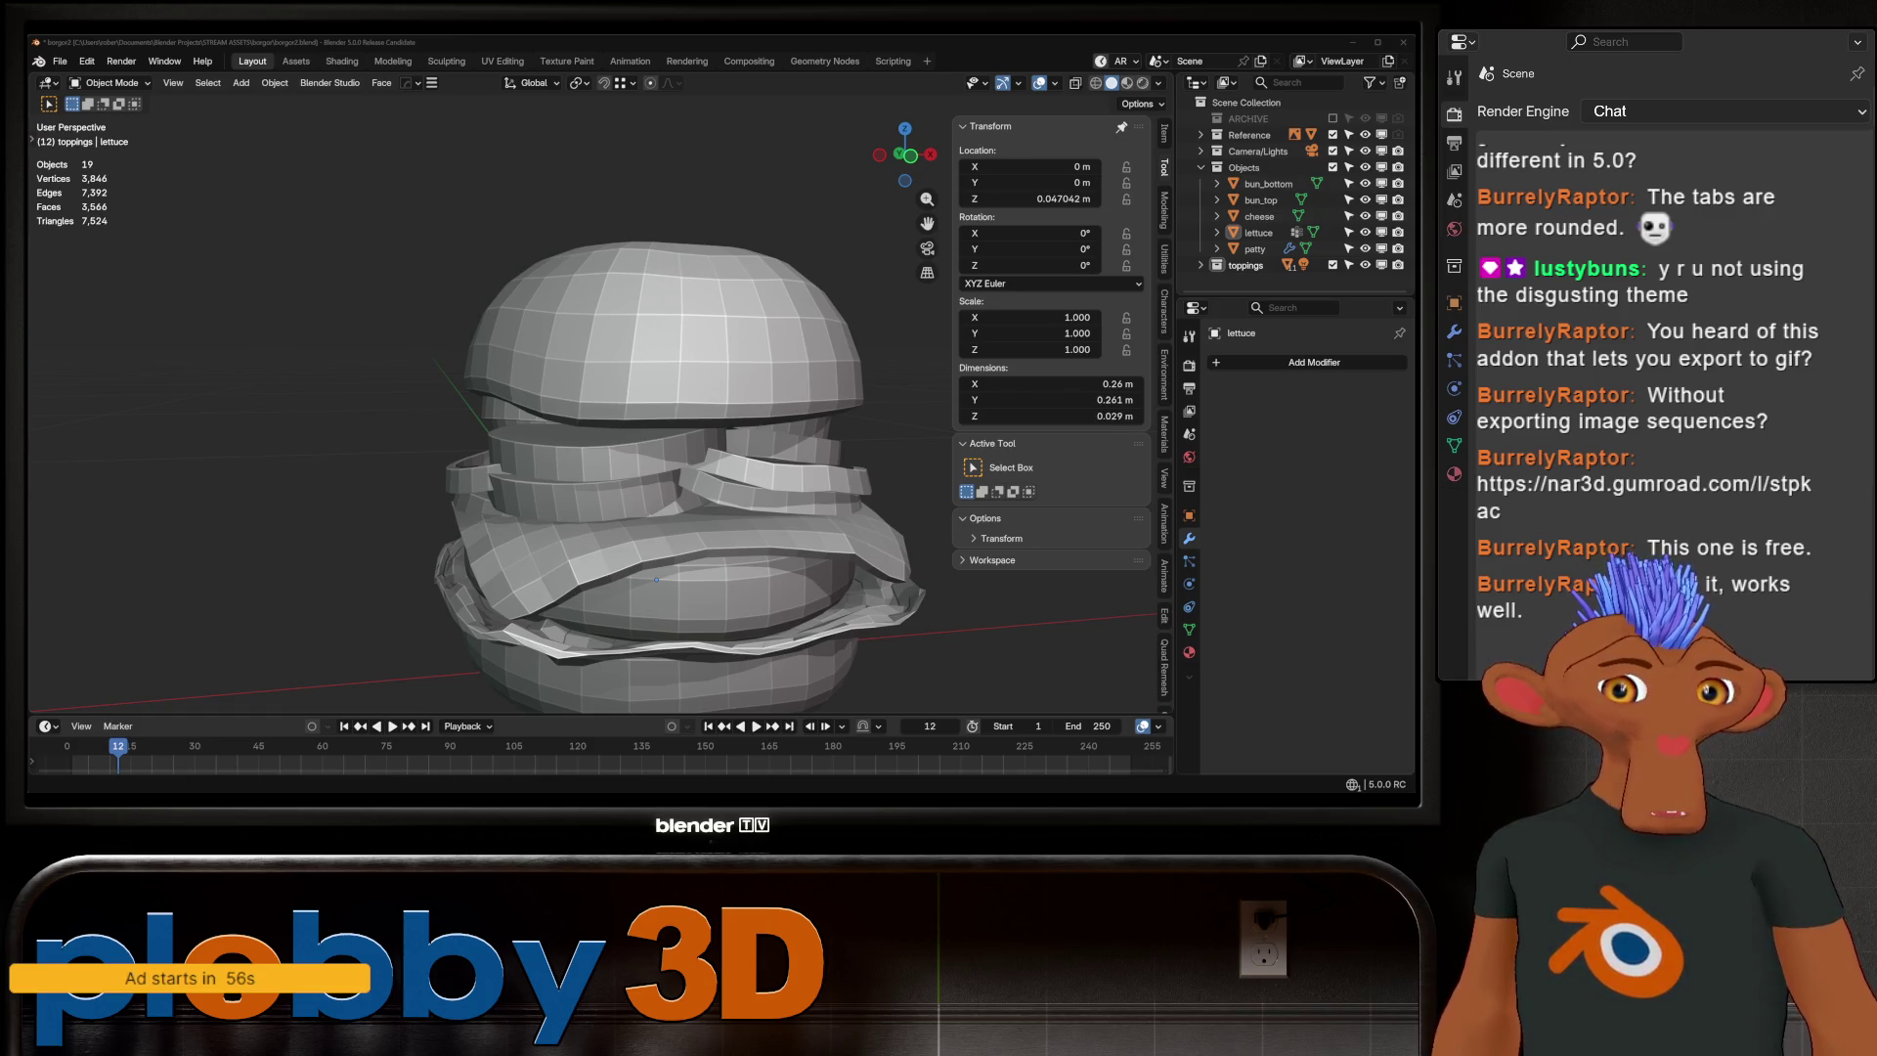
Browse the Gif Maker product page, then return to the burger scene
key("alt+Tab")
scroll(586, 488, "up", 3)
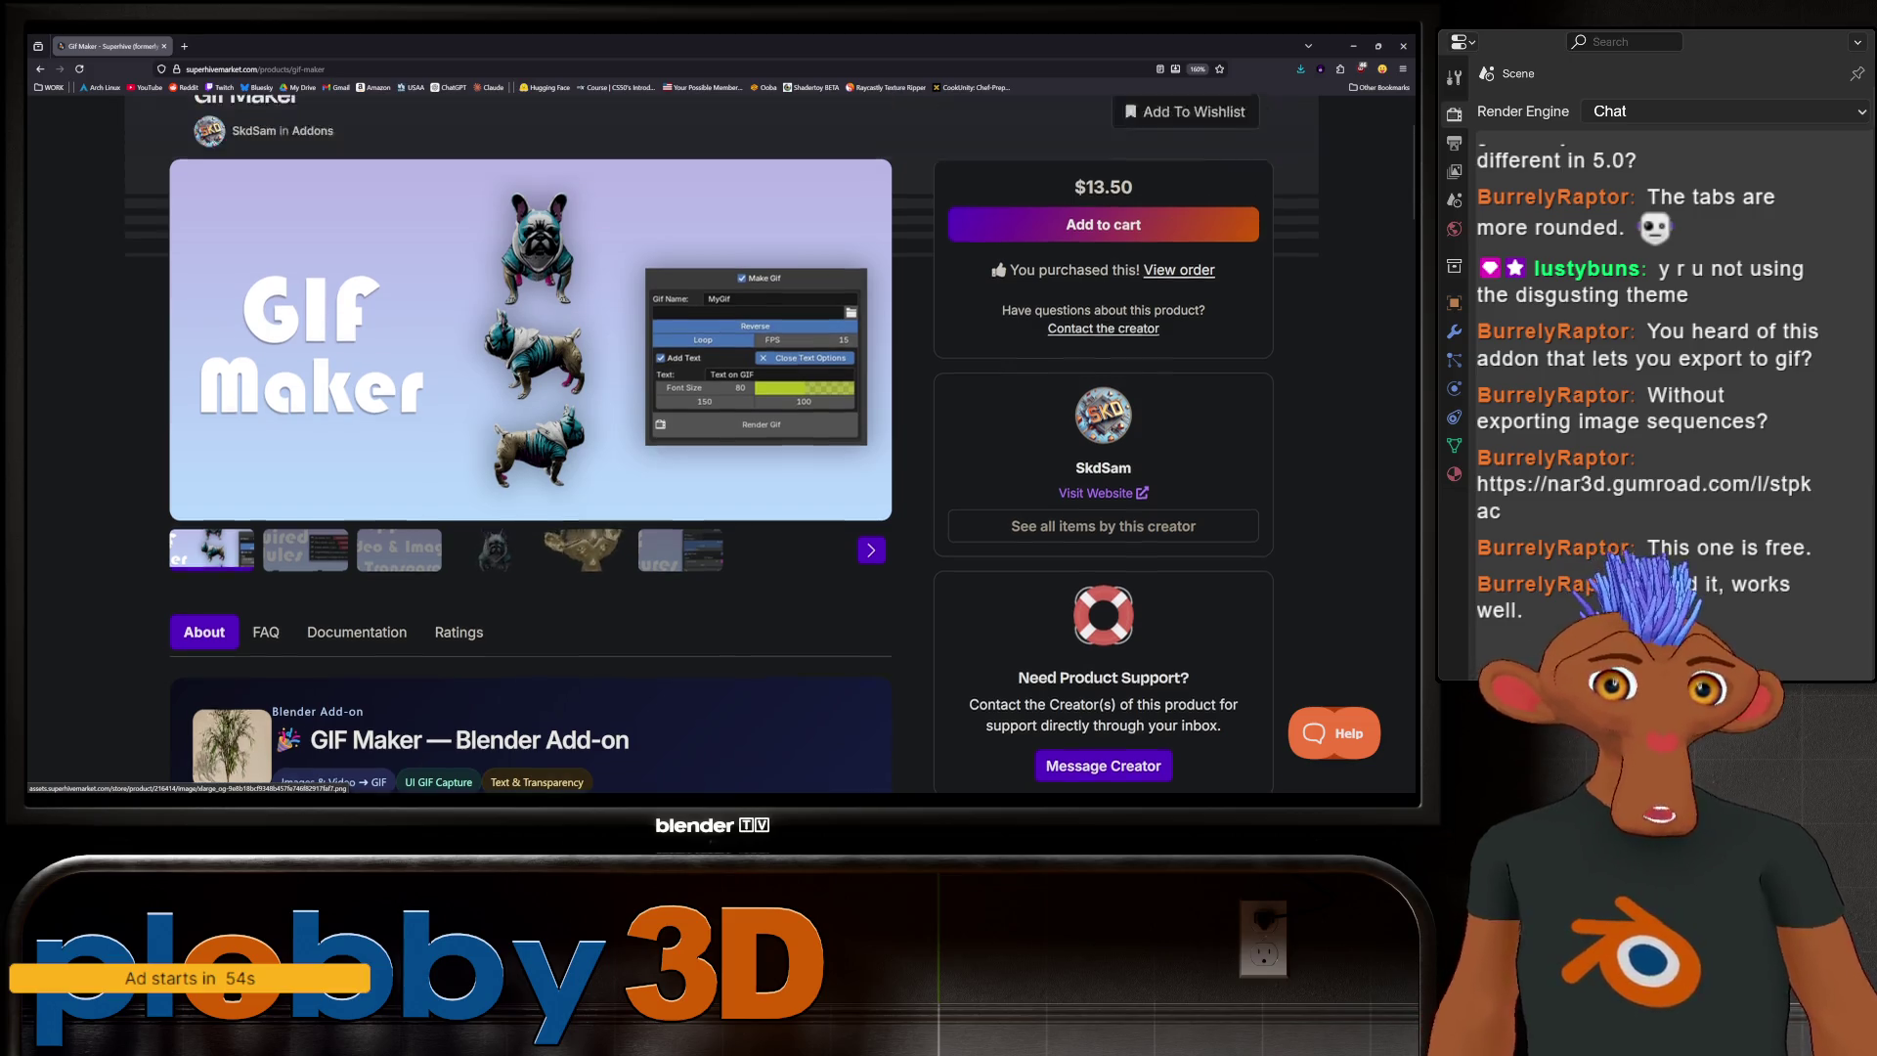
scroll(626, 440, "down", 5)
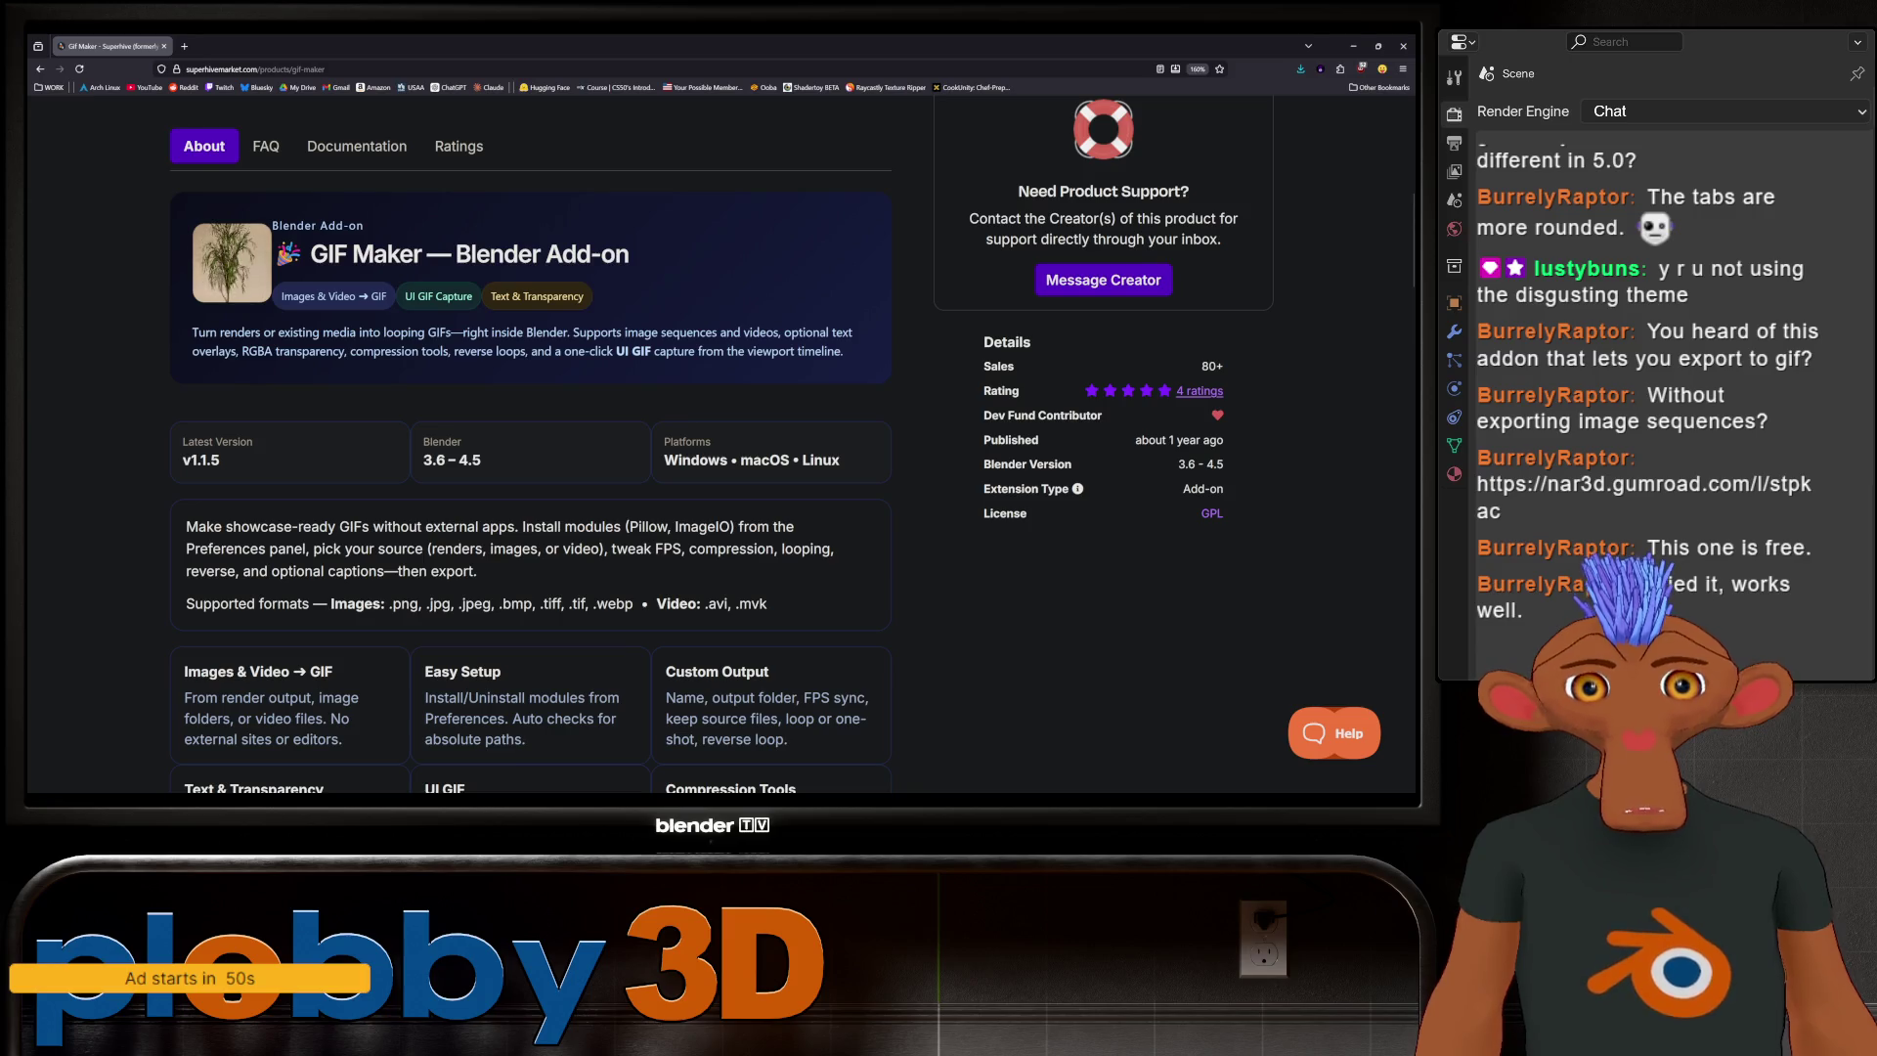
scroll(625, 439, "down", 4)
scroll(625, 440, "down", 4)
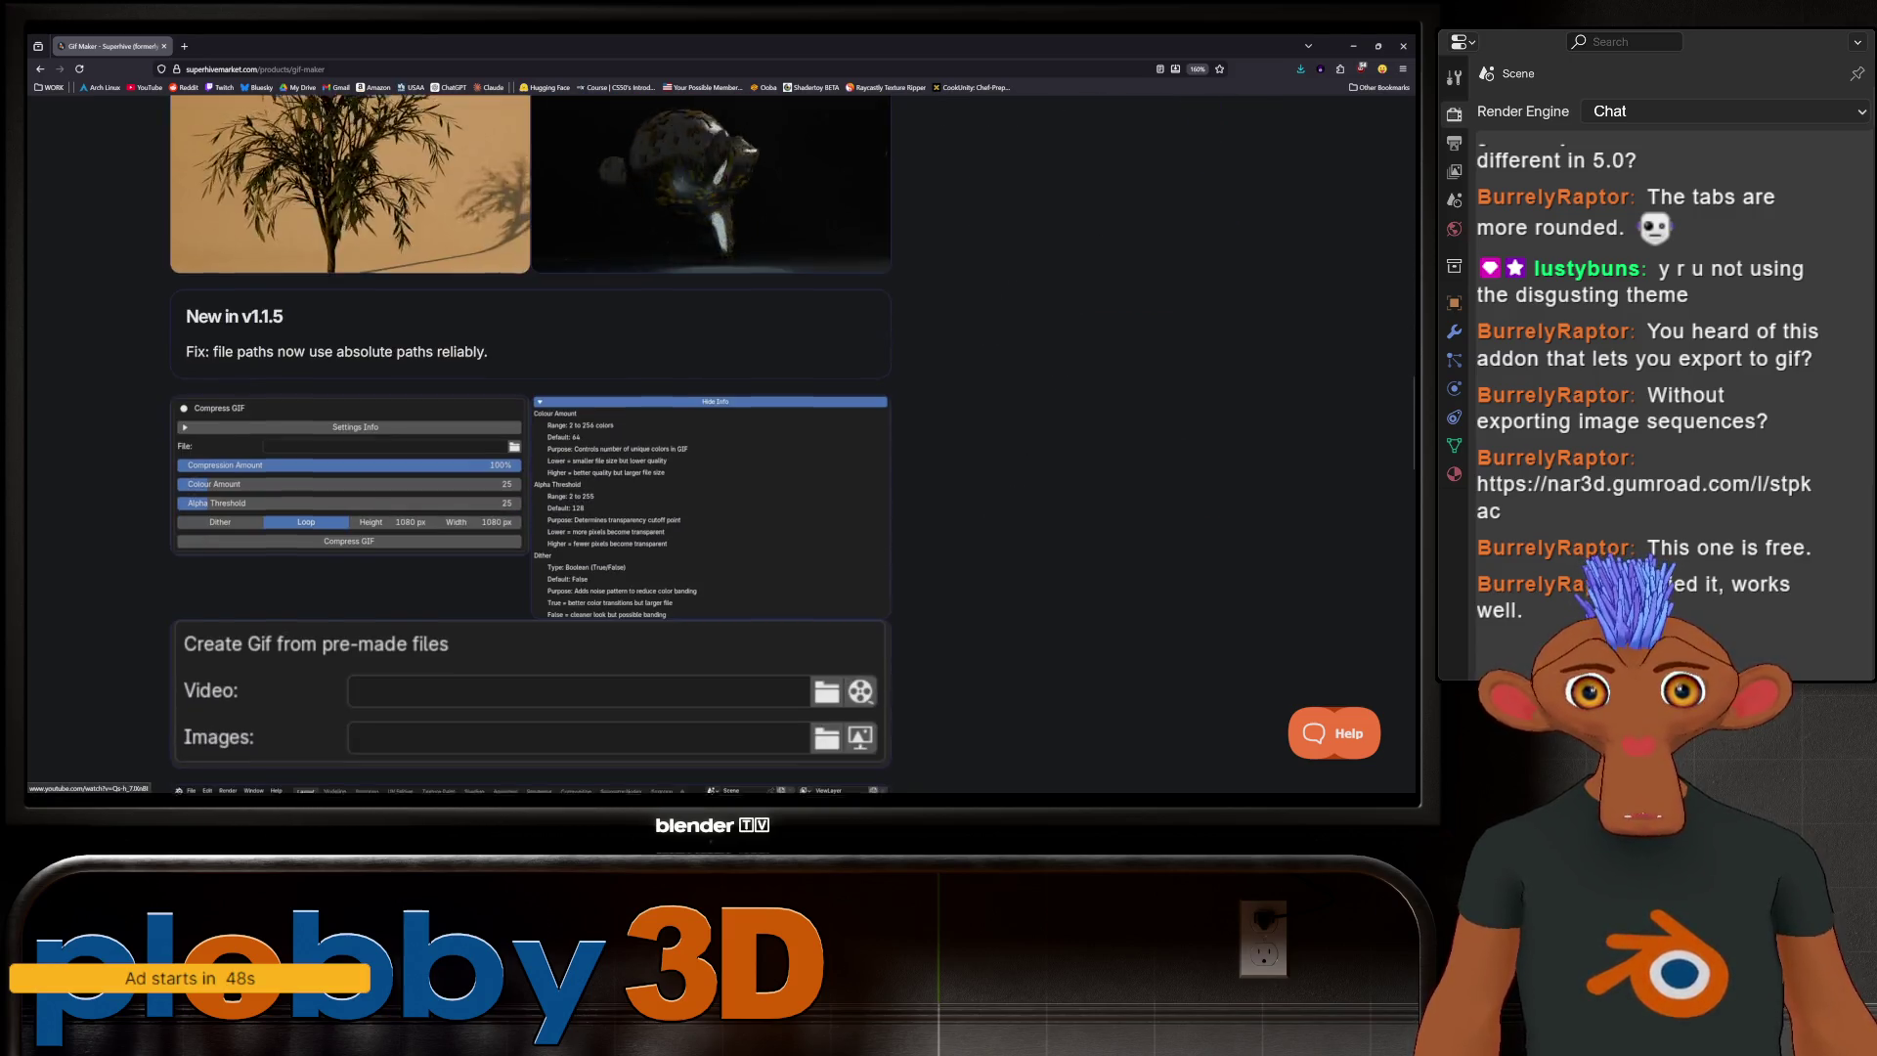
scroll(625, 440, "down", 4)
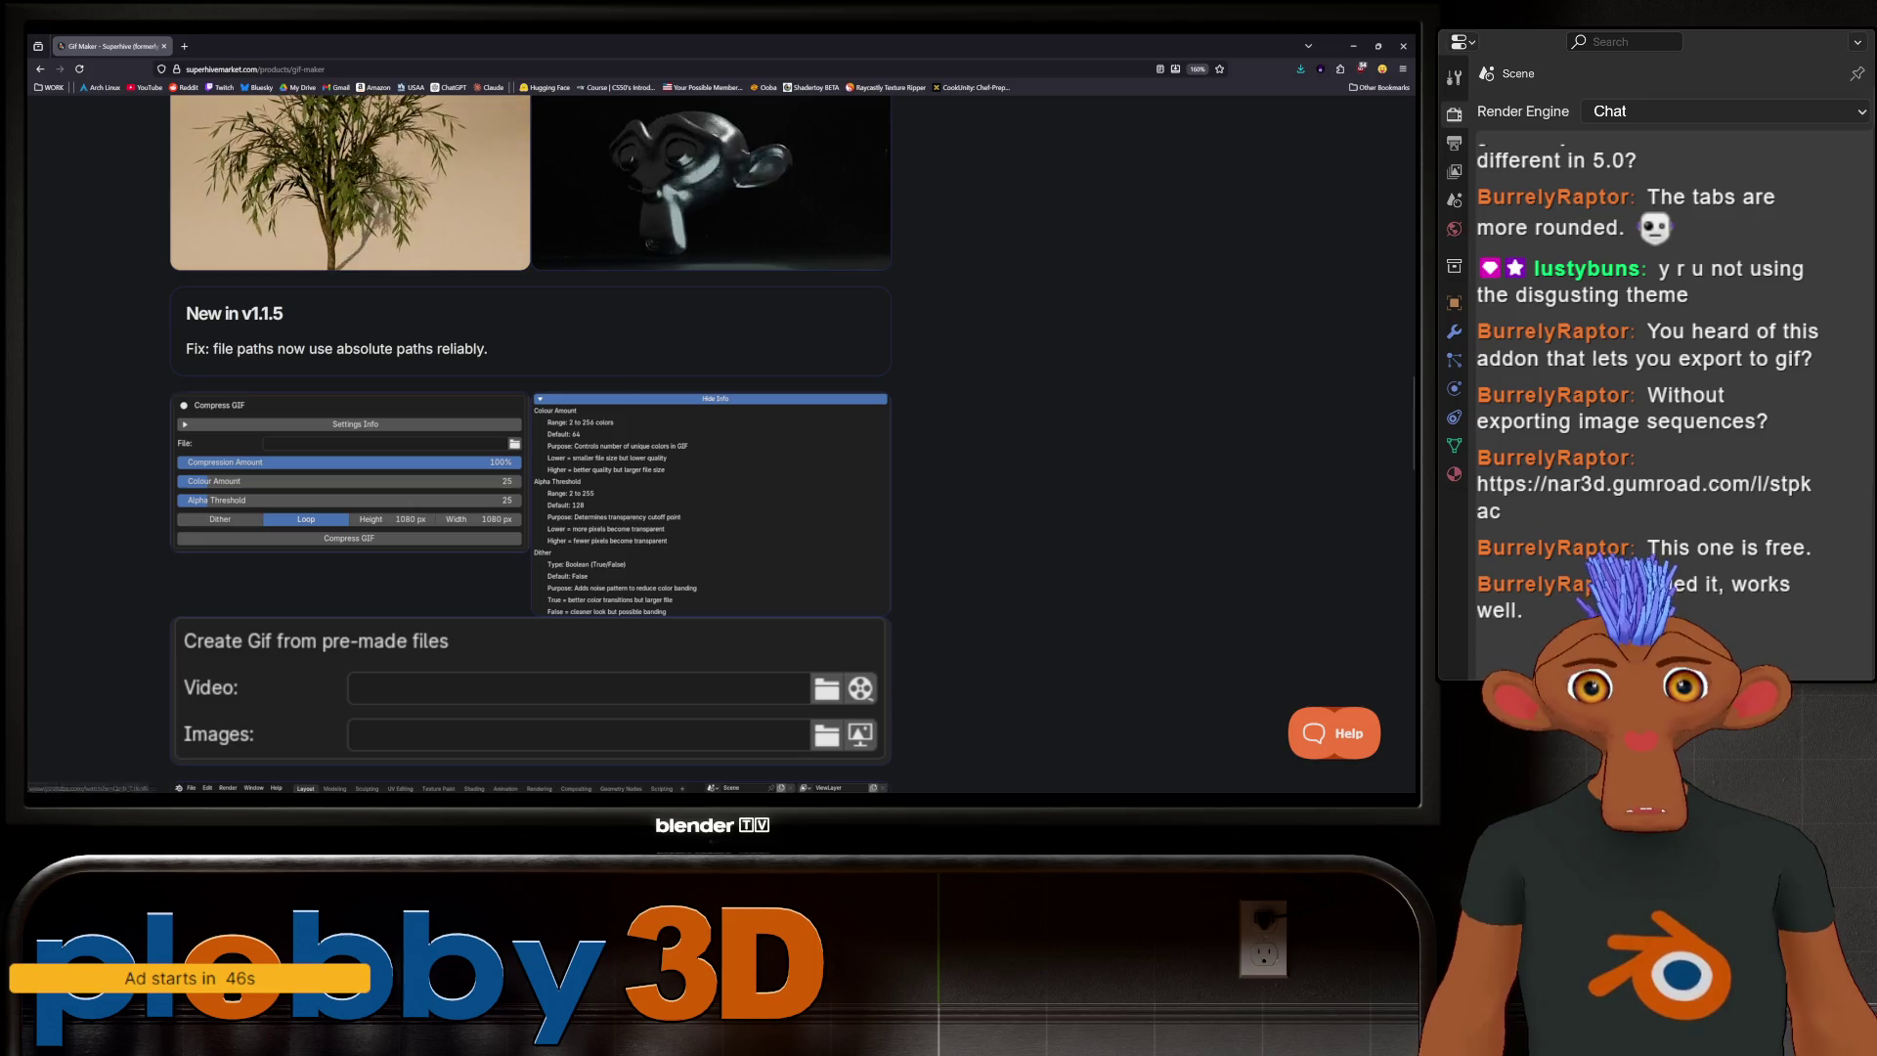
scroll(626, 440, "down", 6)
scroll(625, 440, "up", 2)
scroll(625, 440, "down", 4)
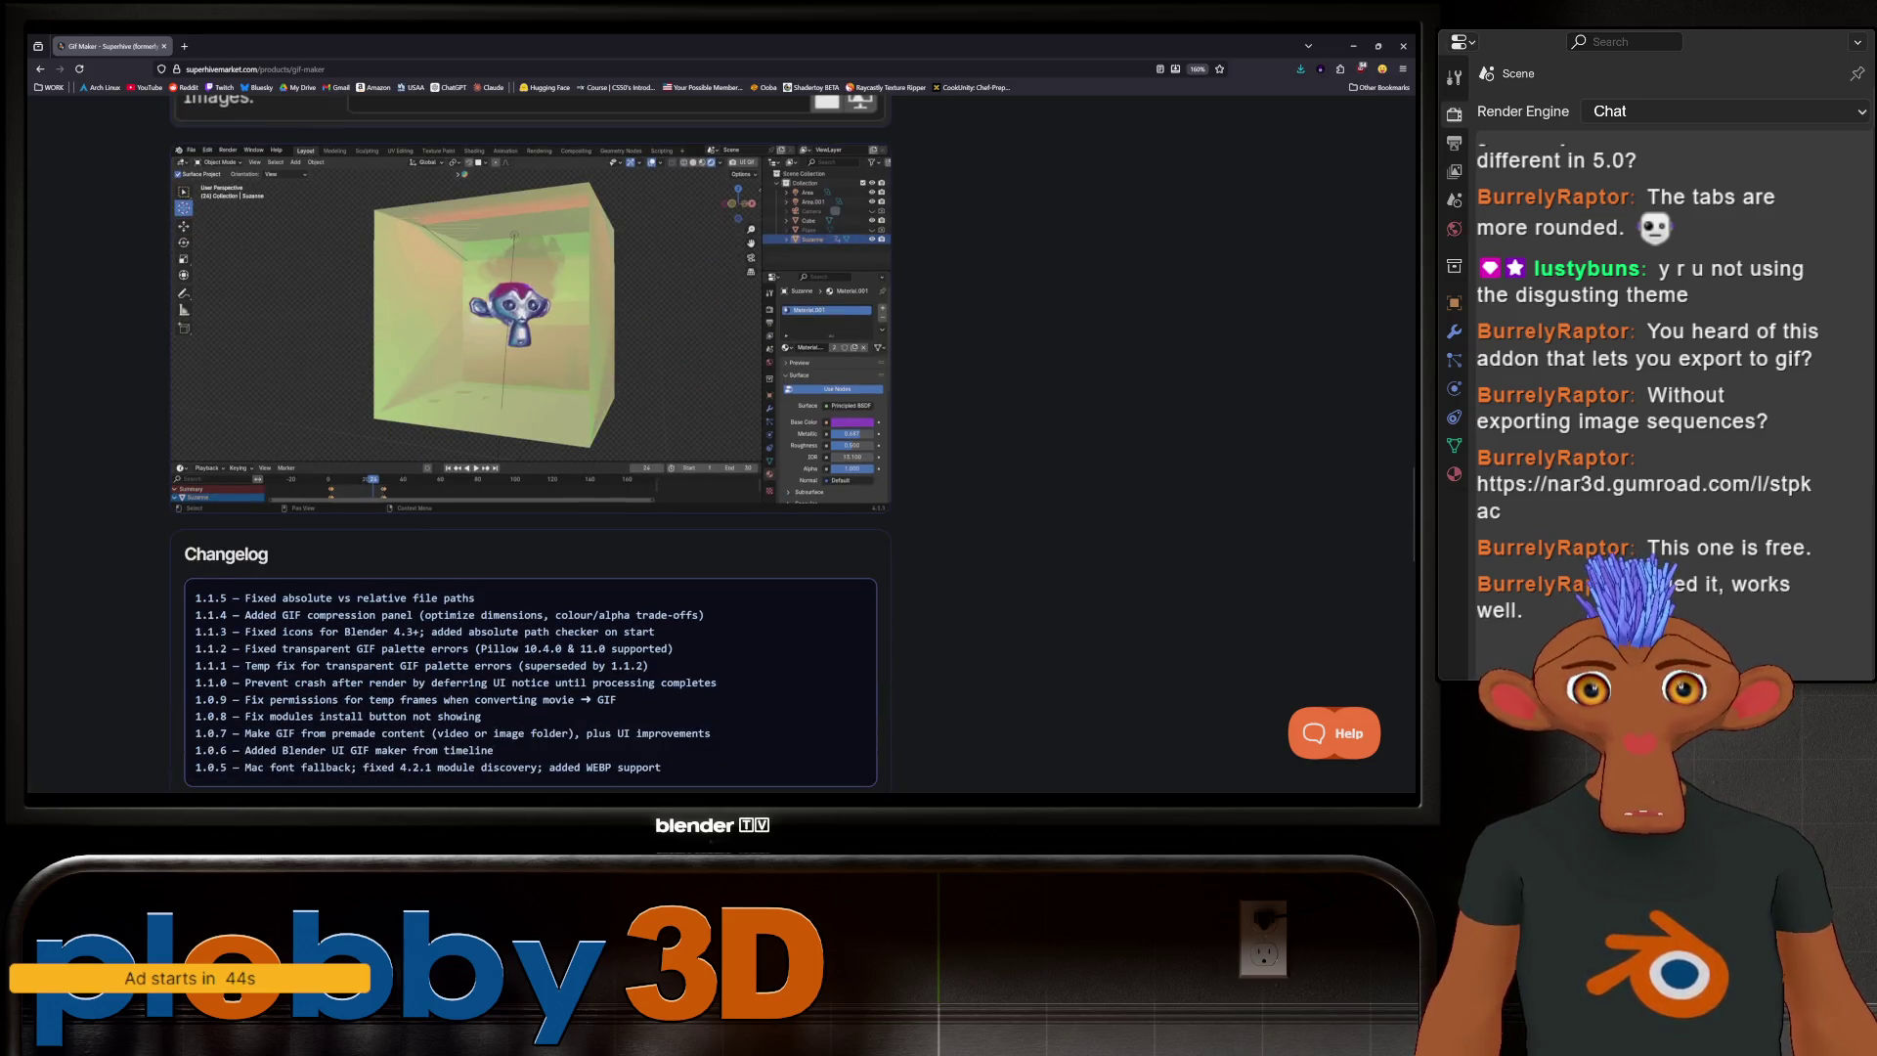
scroll(625, 440, "down", 10)
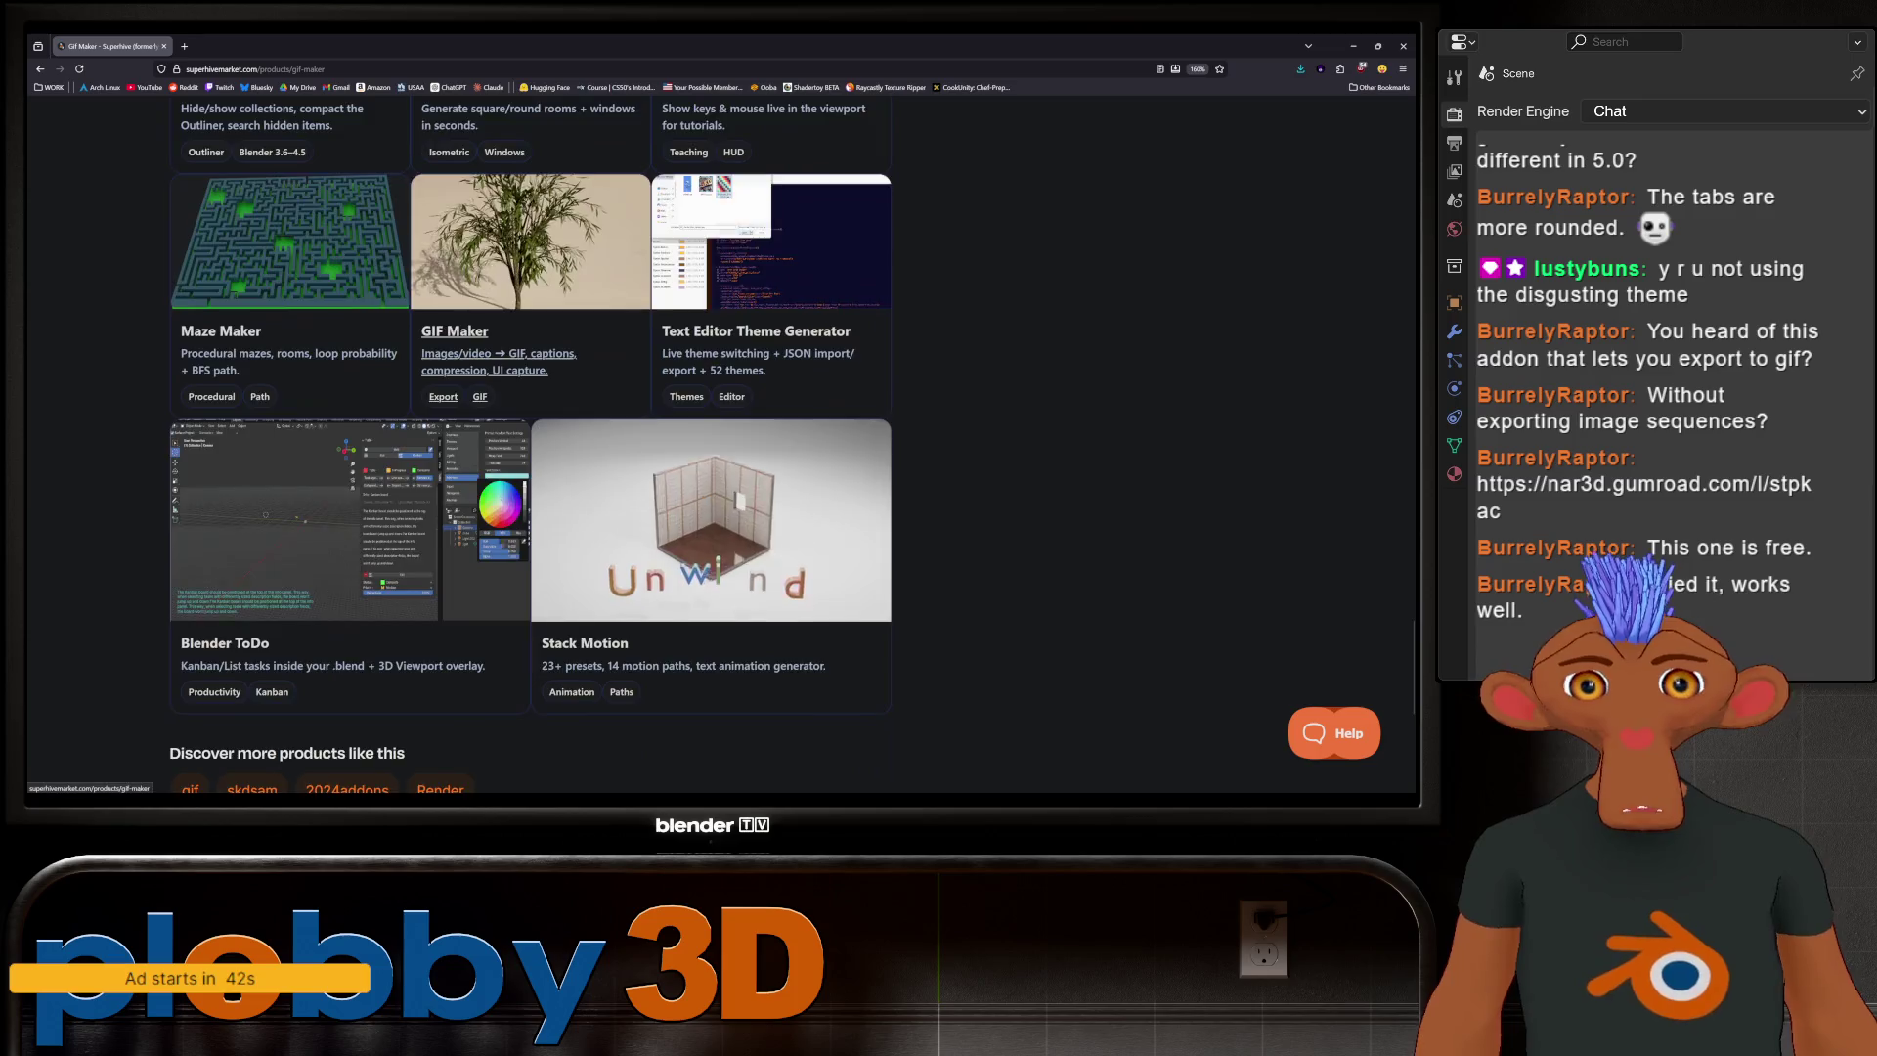
scroll(626, 440, "up", 20)
scroll(626, 440, "up", 10)
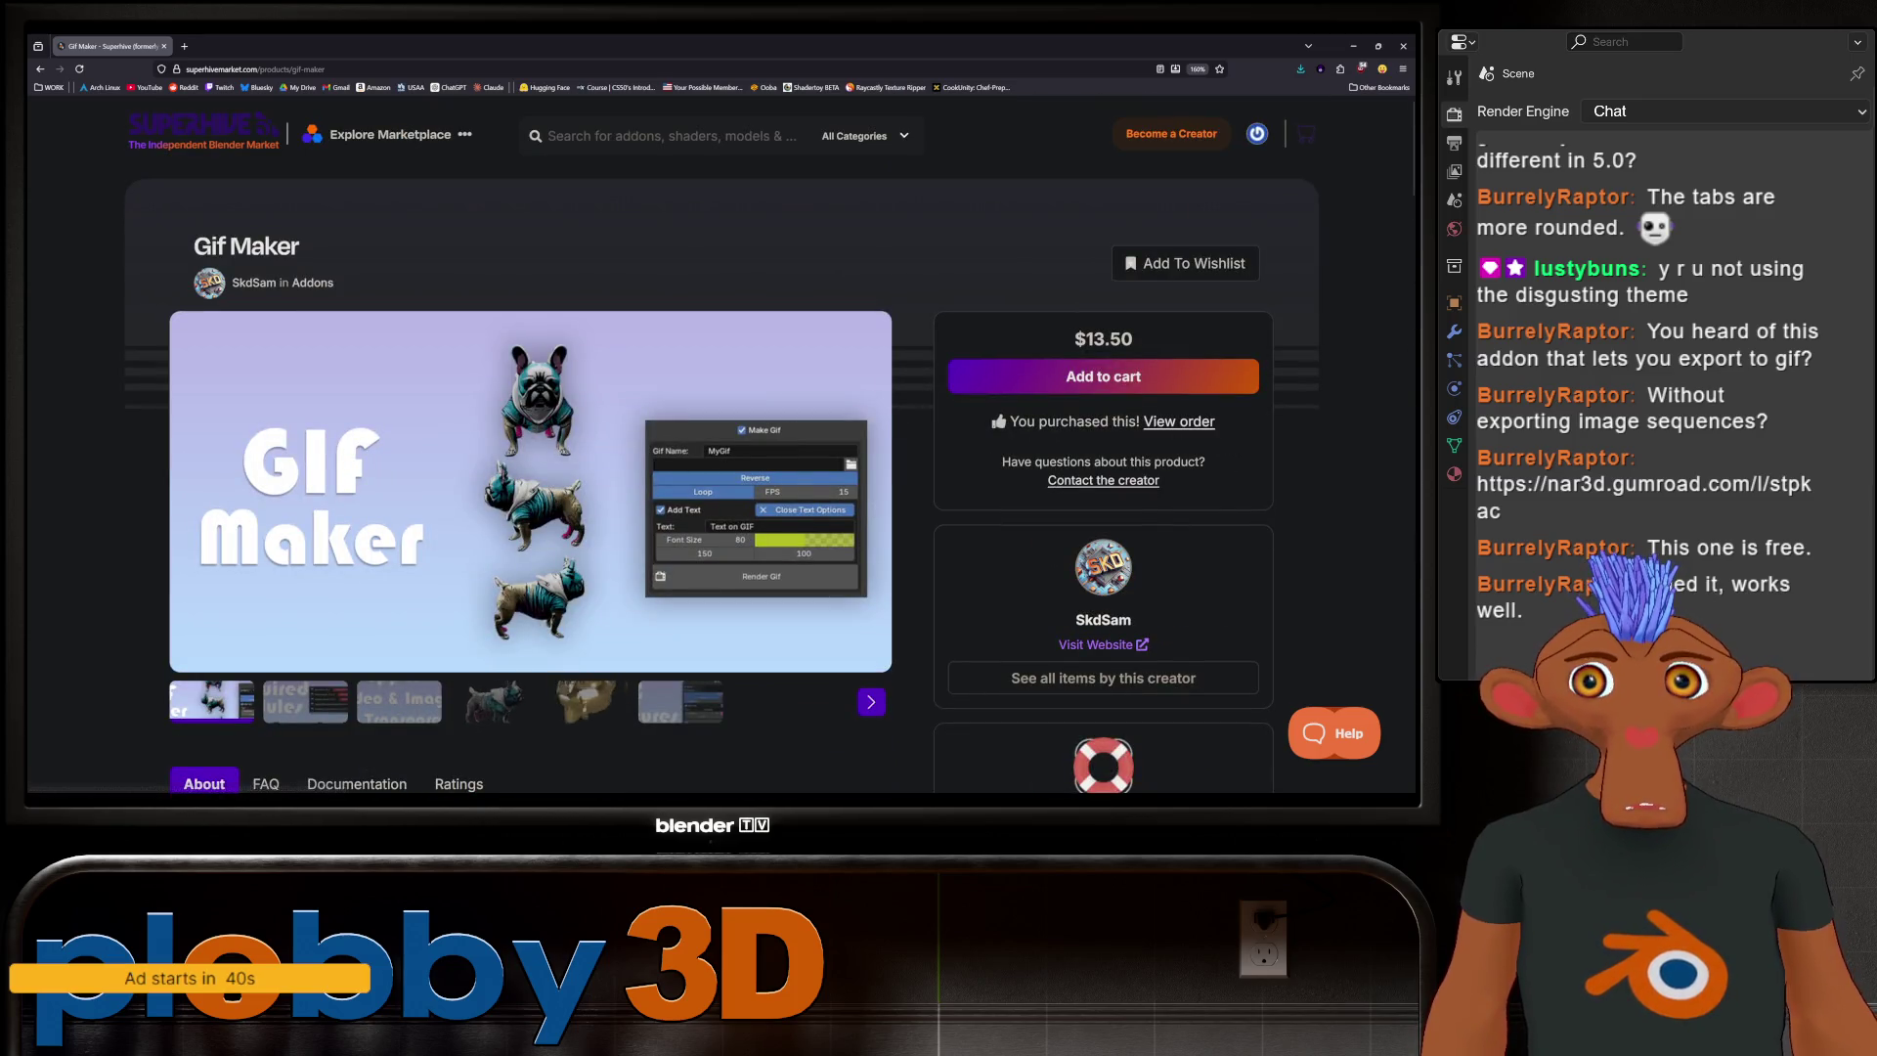
key("alt+Tab")
Isolate bun_top in local view and mark its rim edge loop as a UV seam
mouse_move(704, 430)
middle_mouse_down()
mouse_move(665, 449)
mouse_move(707, 427)
mouse_move(662, 482)
middle_mouse_up()
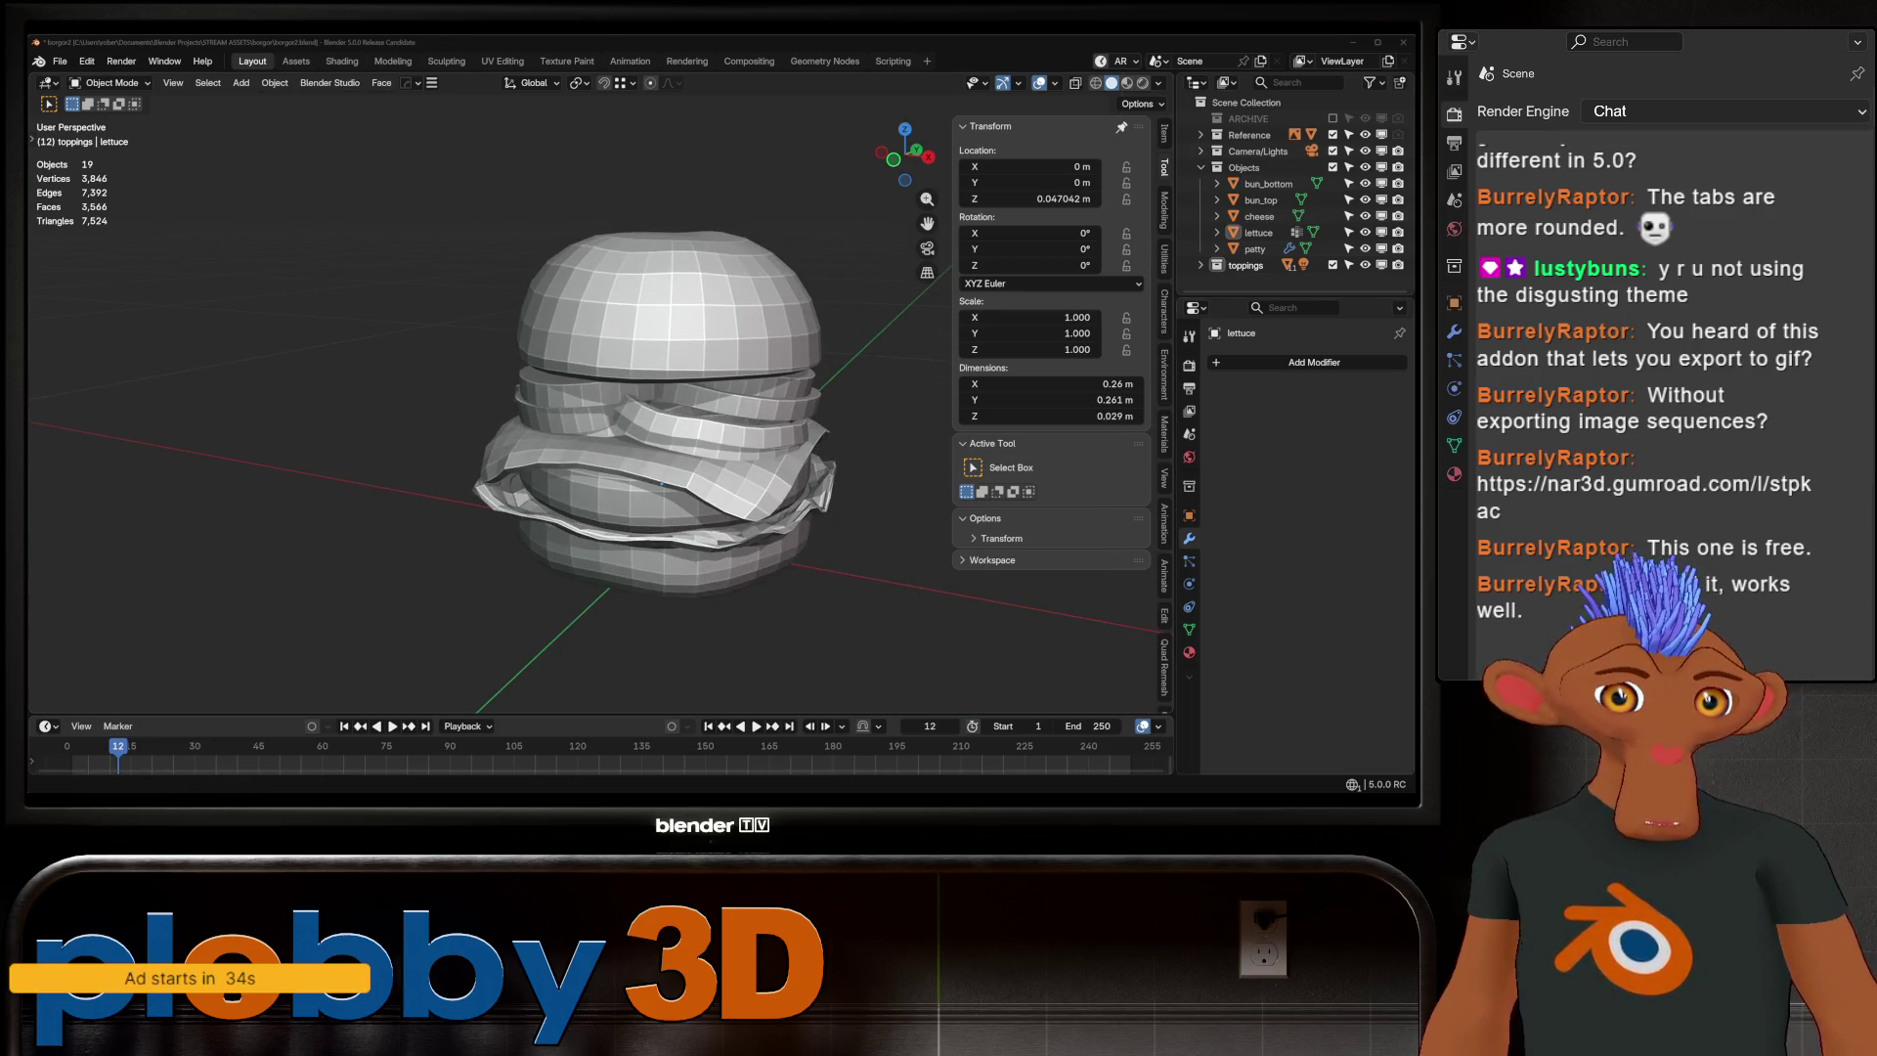
mouse_move(661, 483)
middle_mouse_down()
mouse_move(587, 553)
mouse_move(587, 407)
middle_mouse_up()
scroll(587, 554, "up", 3)
scroll(588, 554, "down", 3)
left_click(587, 407)
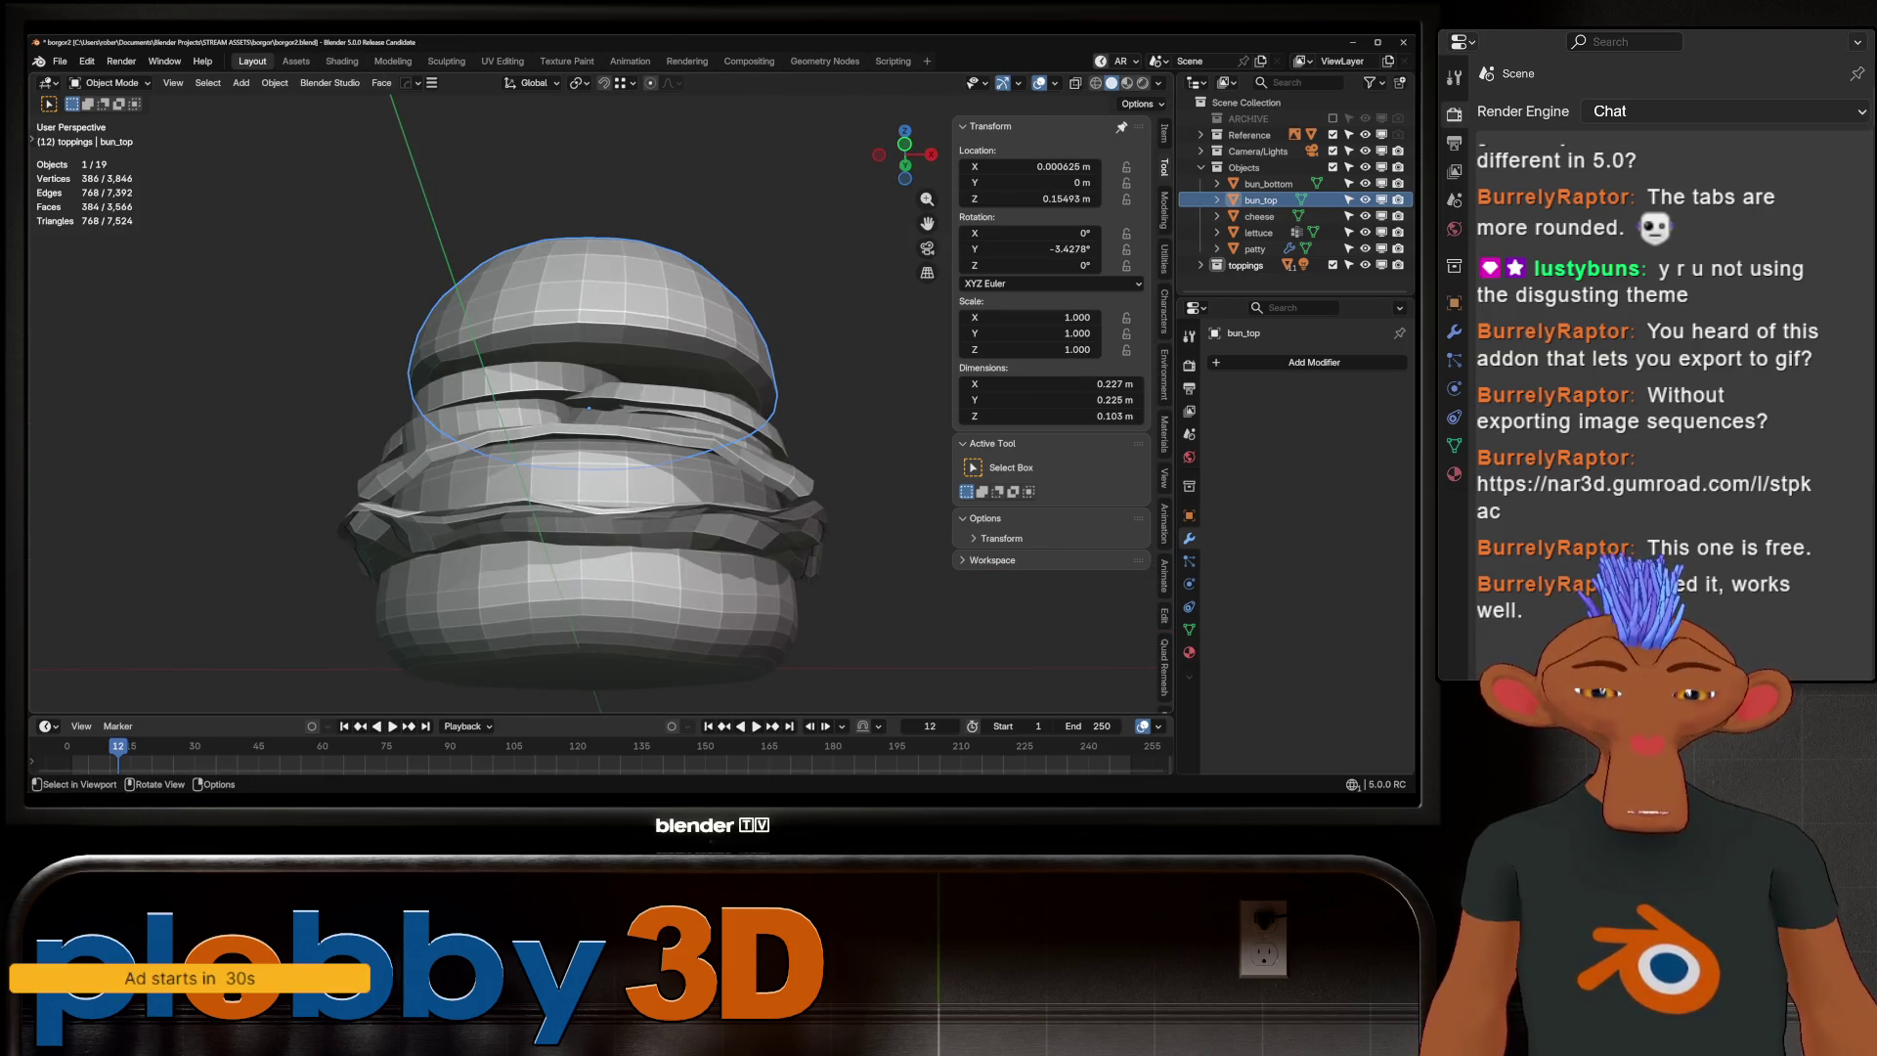
key("KP_Divide")
key("Tab")
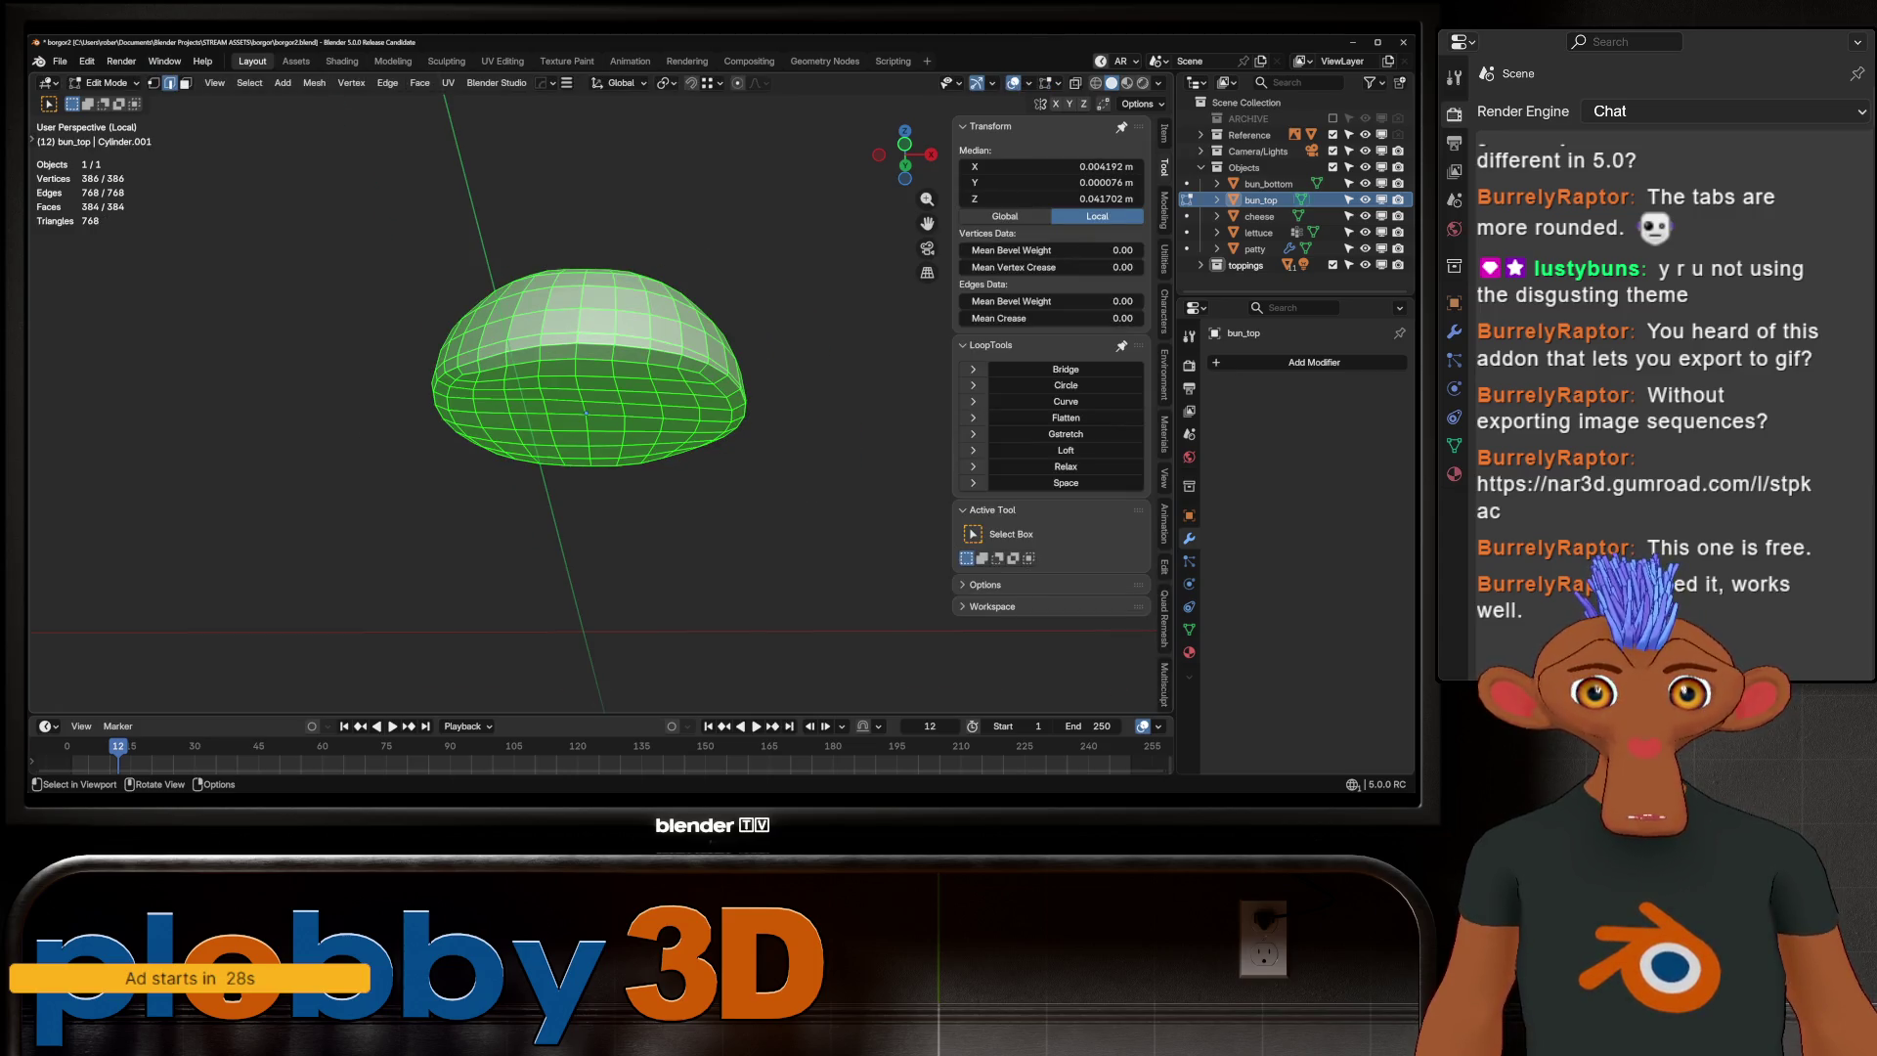
key("alt+a")
left_click(547, 457, "alt")
key("u")
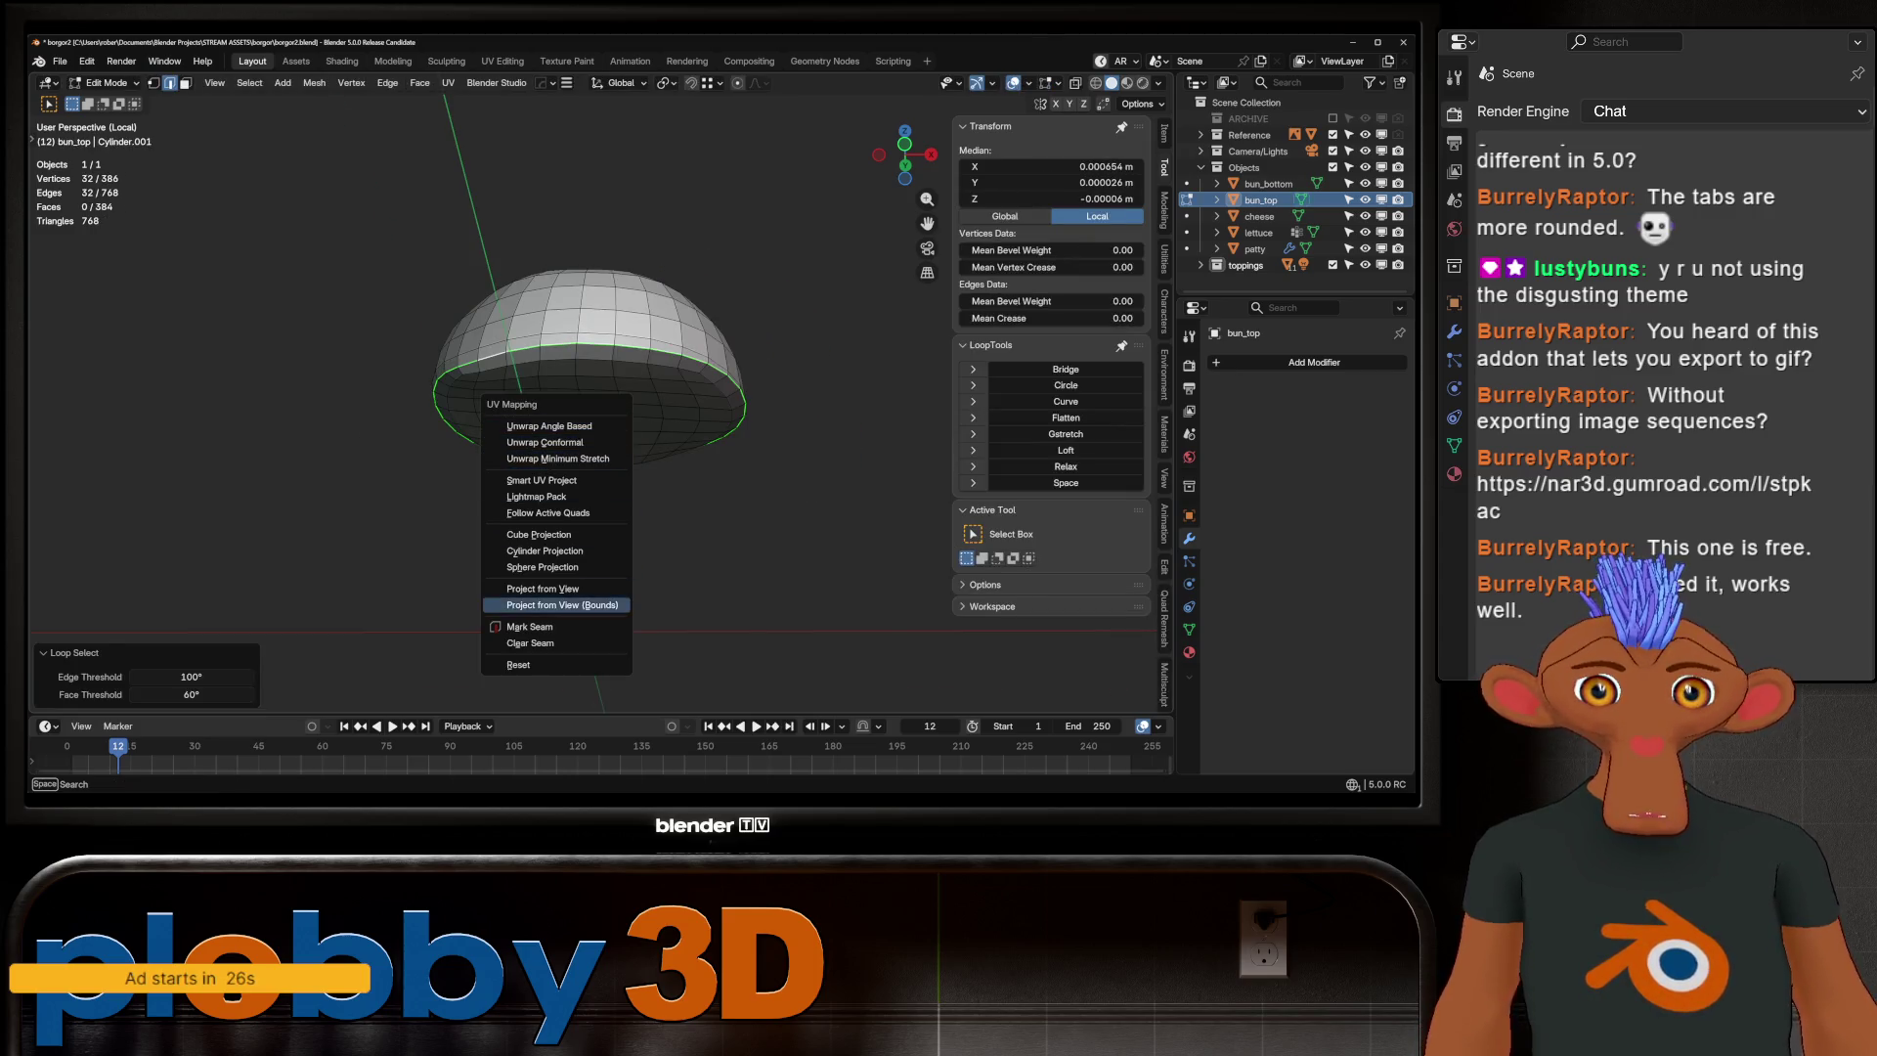
left_click(529, 626)
key("Tab")
key("KP_Divide")
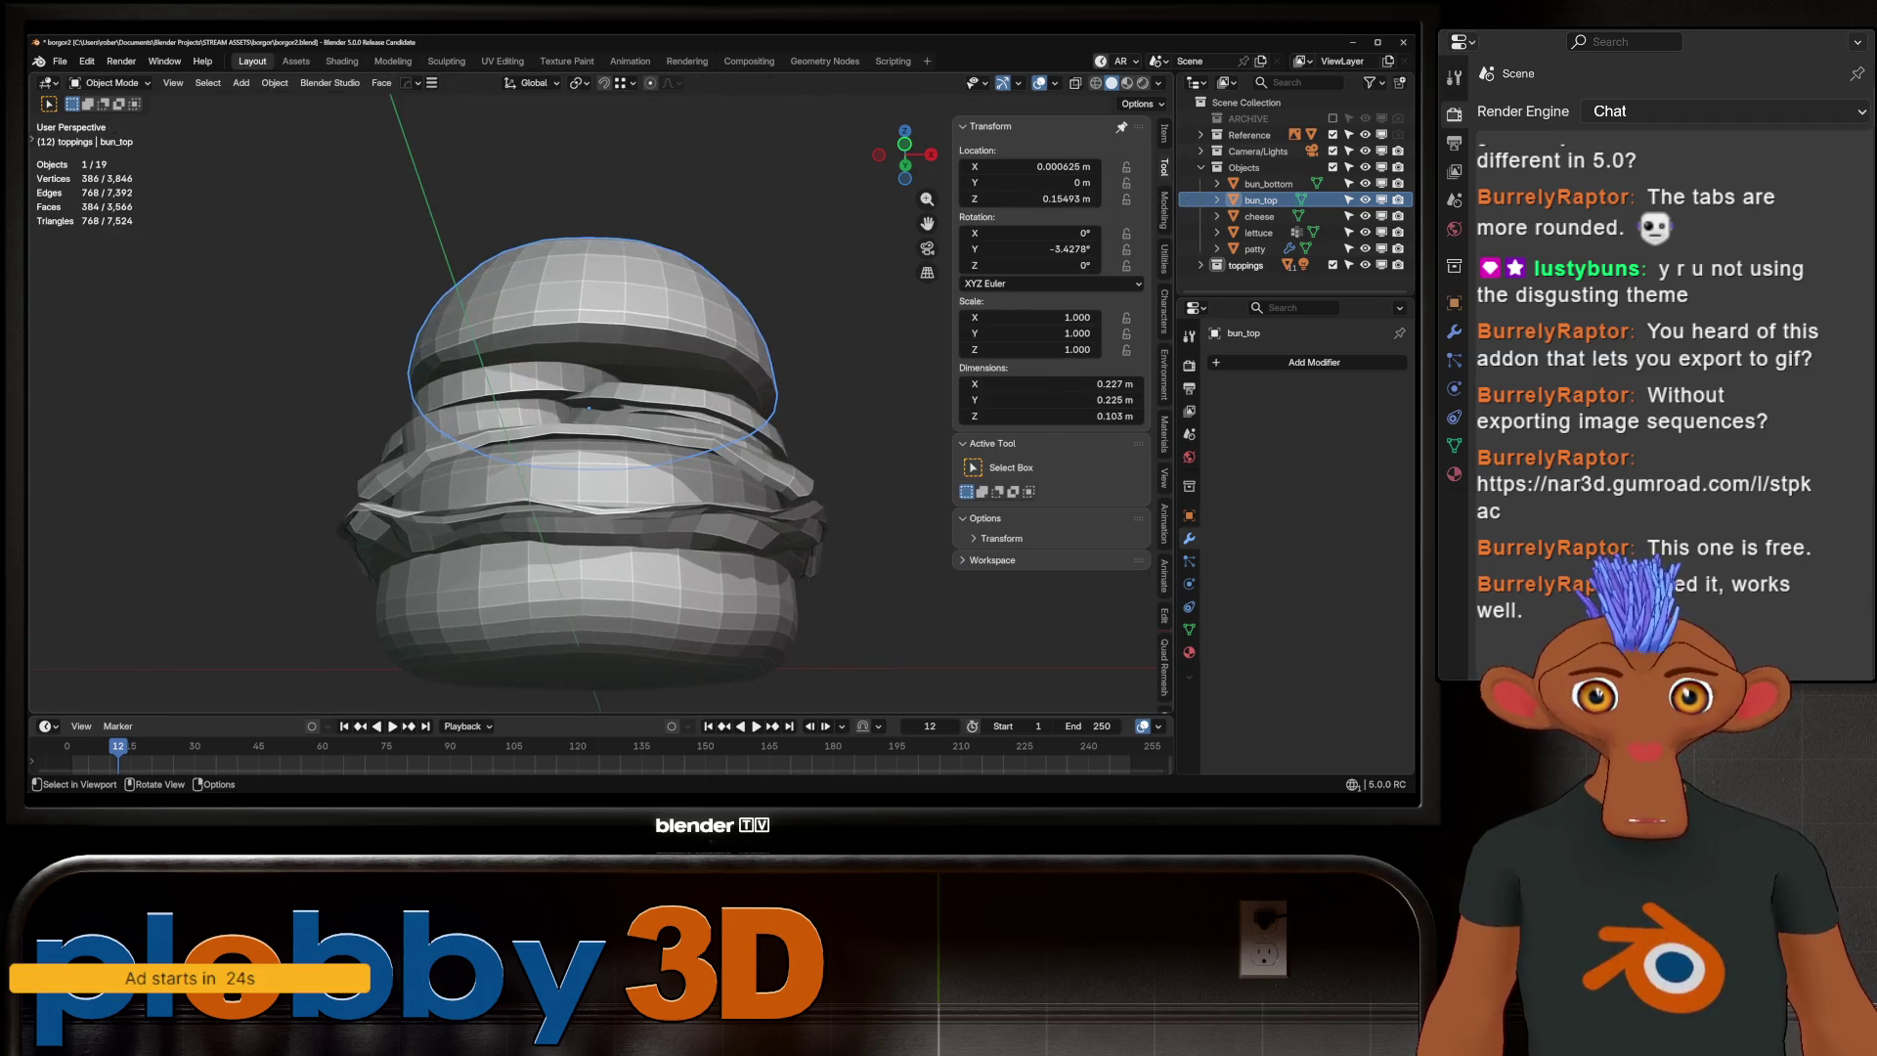
Mark bun_bottom's rim edge loop as a UV seam and return to Object Mode
left_click(1268, 184)
key("Tab")
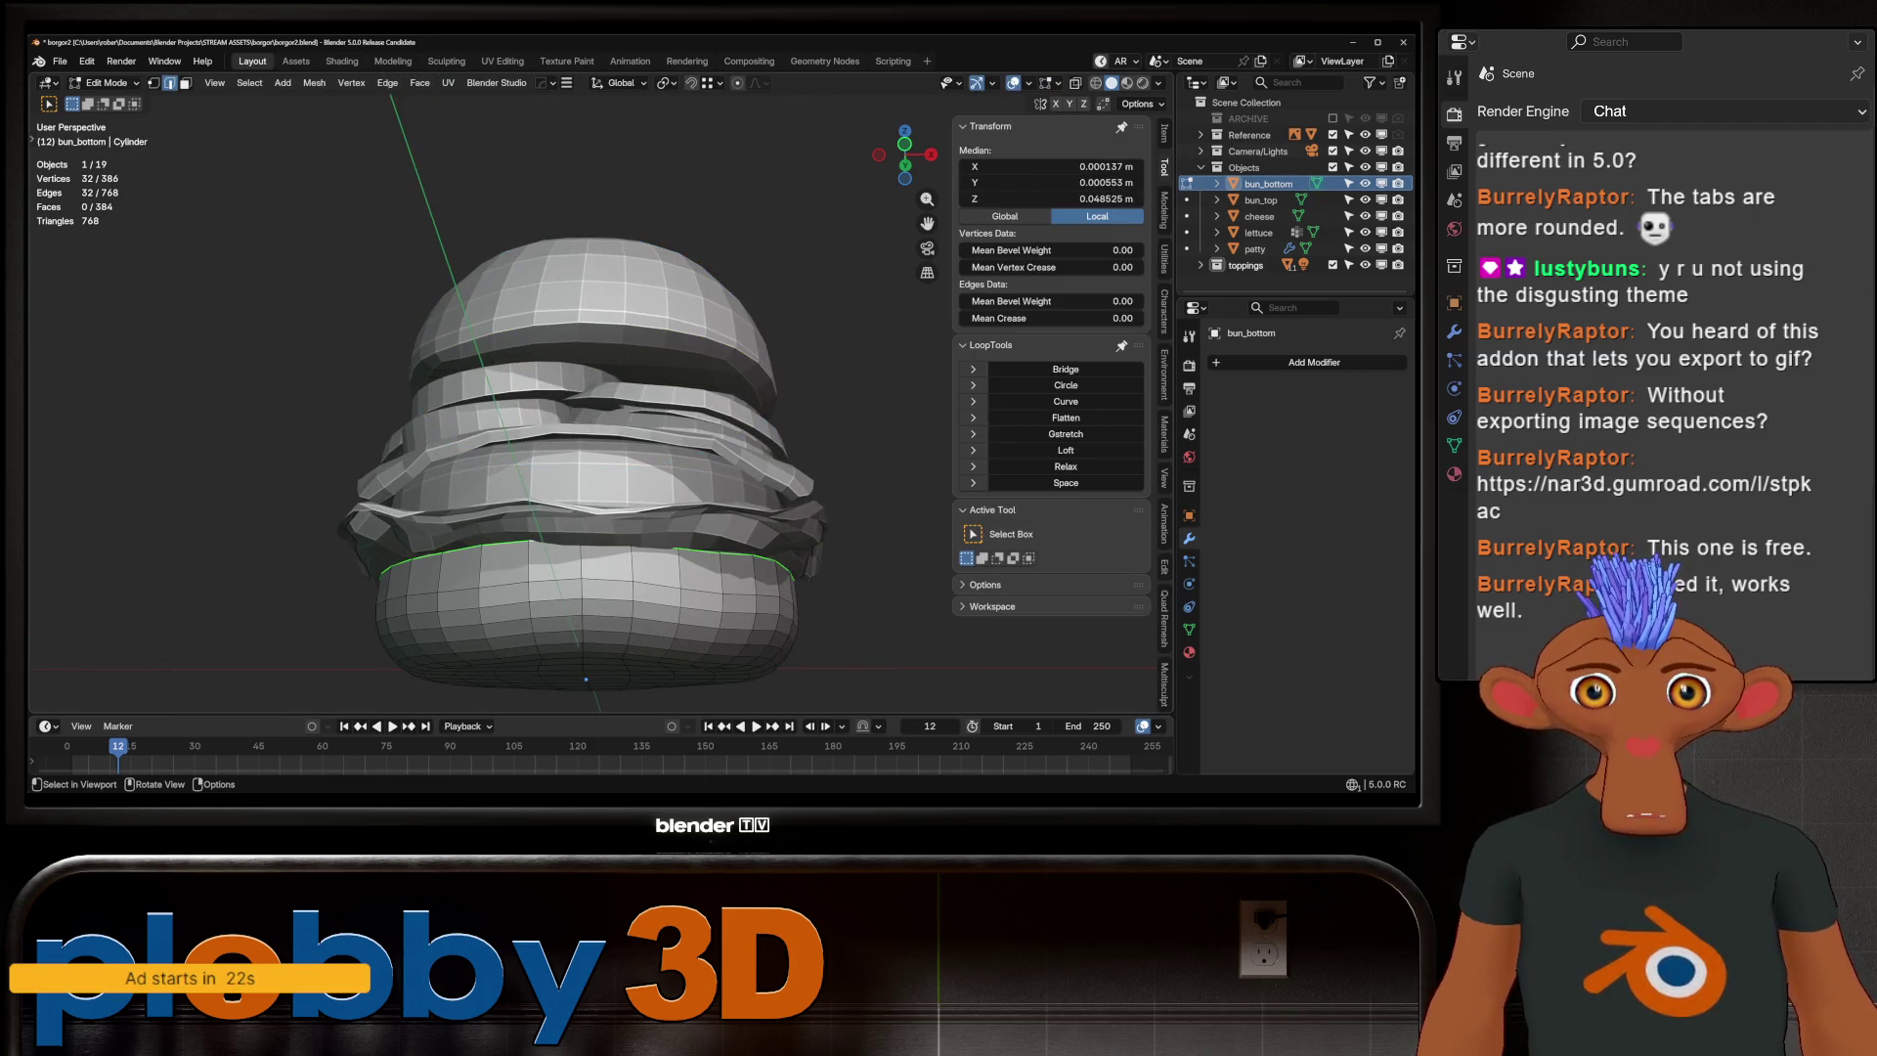
left_click(493, 565, "alt")
key("u")
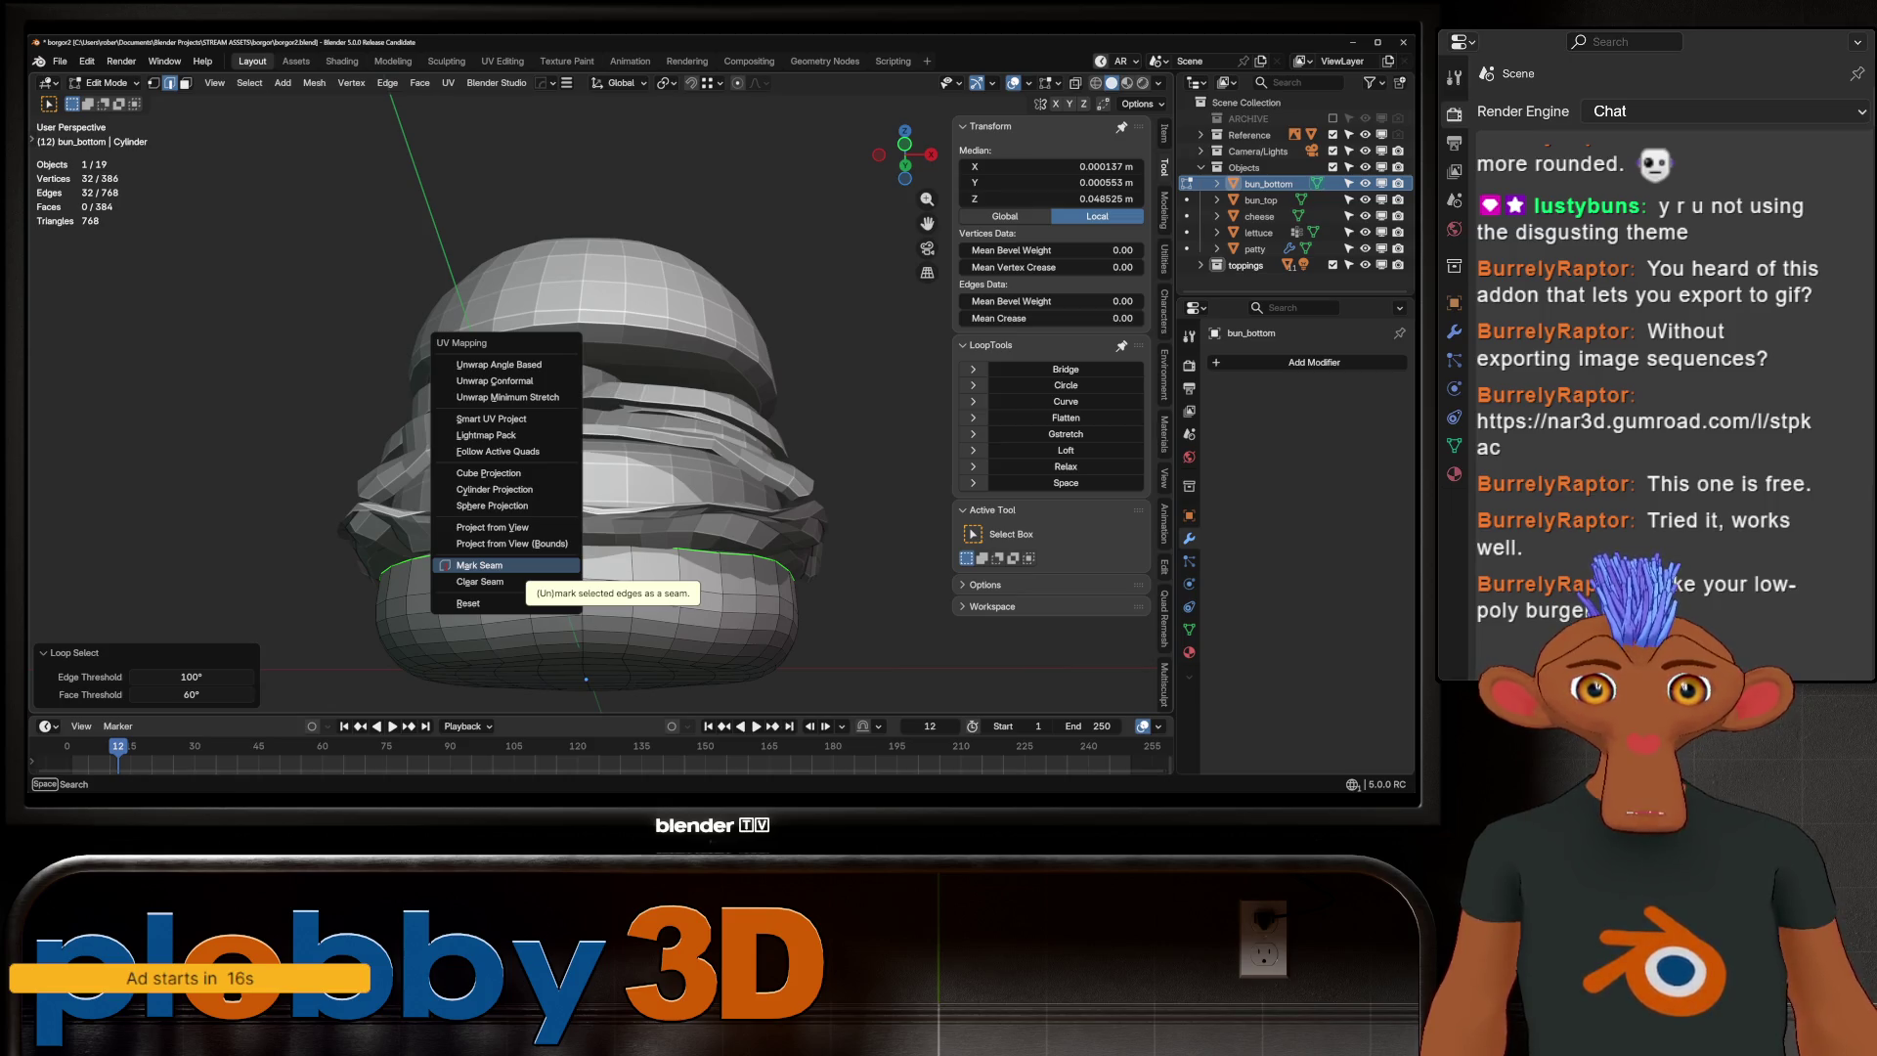
left_click(479, 565)
scroll(547, 489, "down", 5)
key("Tab")
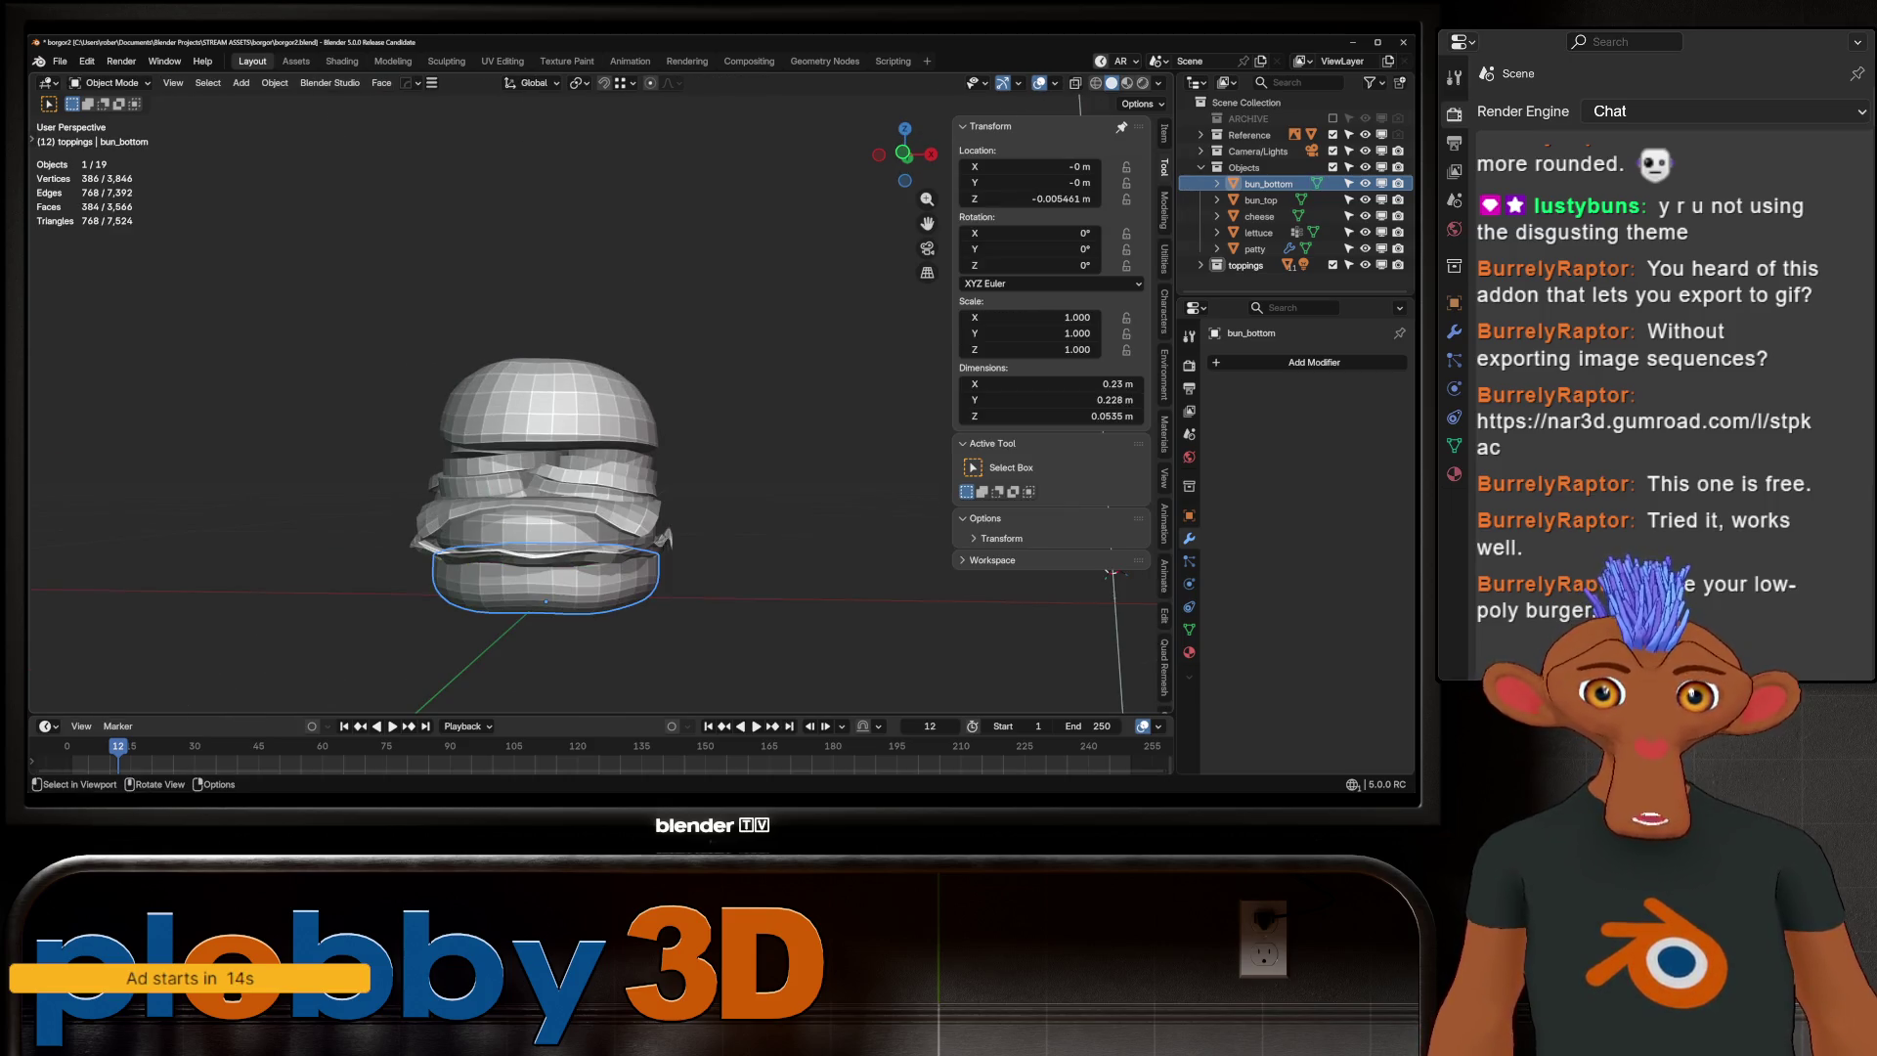
Select all burger parts, add subdivision with Ctrl+1, then undo it
middle_click_drag(547, 439, 509, 508)
mouse_move(545, 596)
middle_mouse_down()
mouse_move(591, 306)
mouse_move(675, 459)
mouse_move(743, 508)
mouse_move(790, 593)
mouse_move(752, 527)
middle_mouse_up()
key("a")
scroll(790, 593, "up", 4)
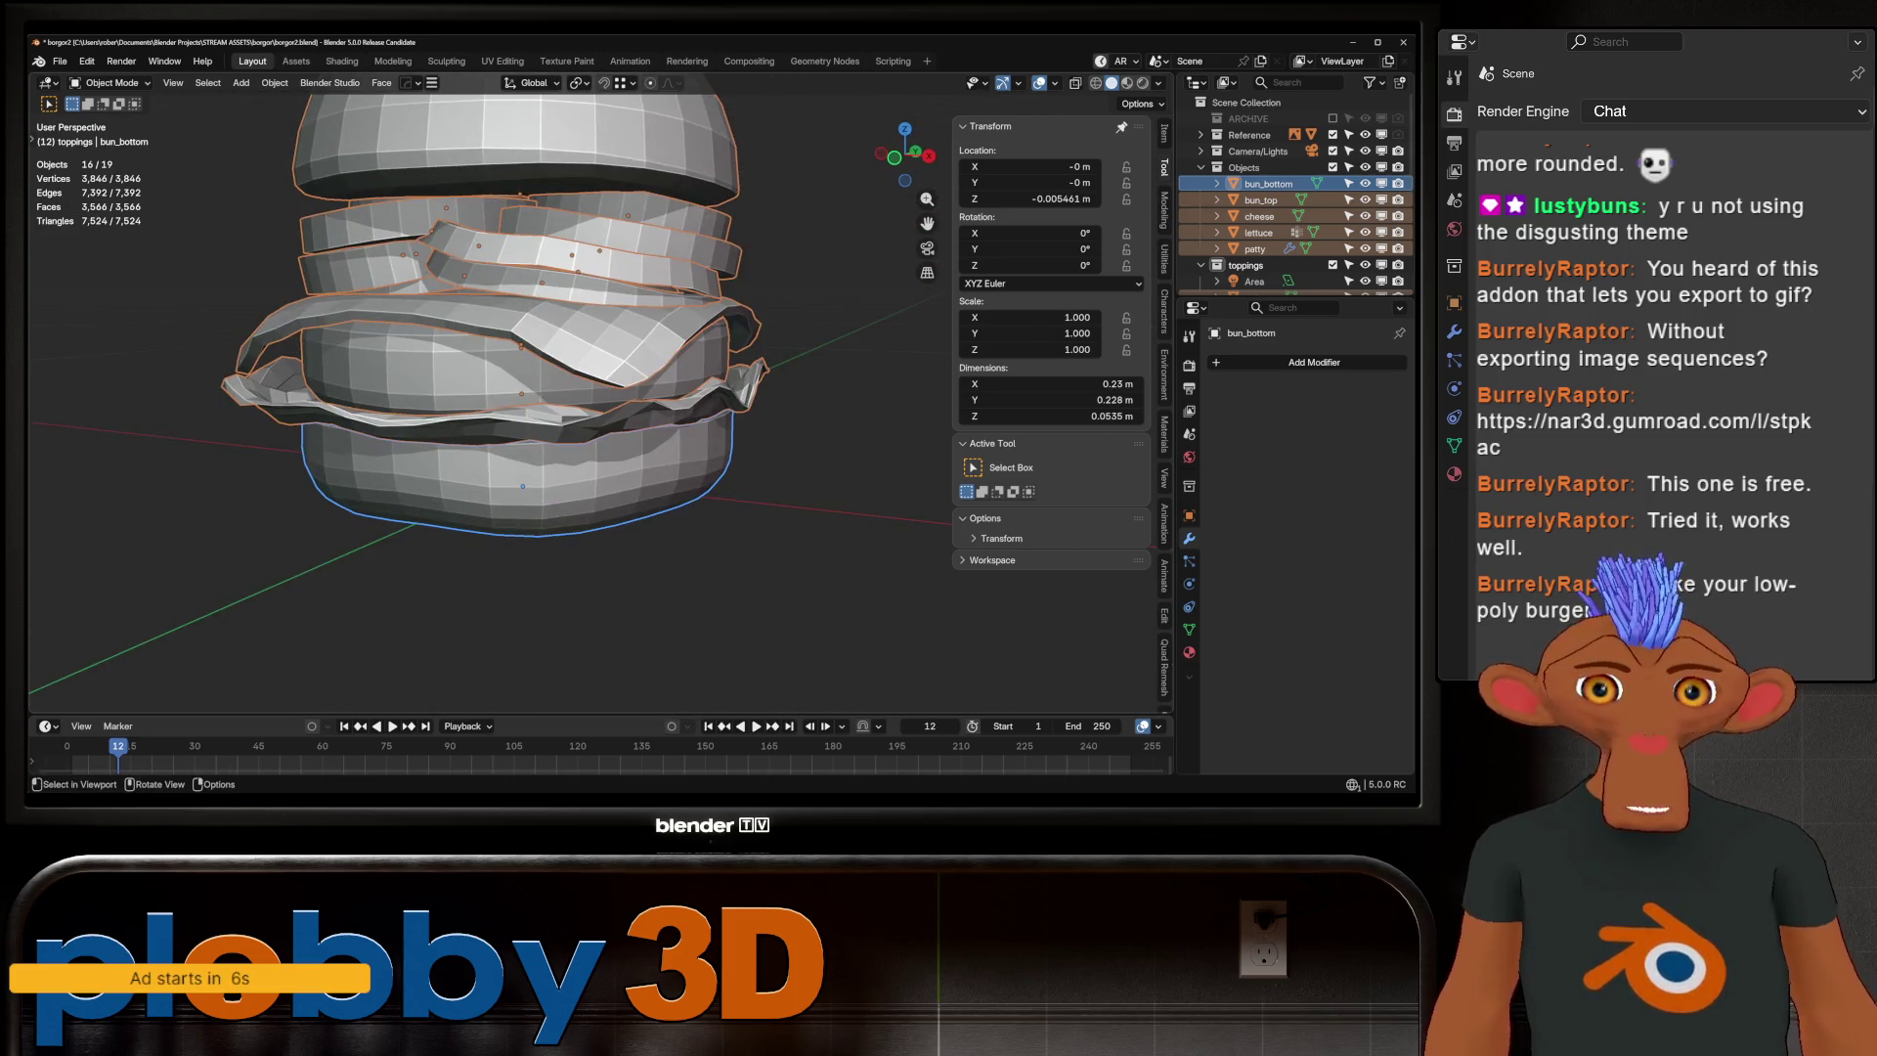
key("alt+a")
scroll(548, 371, "down", 4)
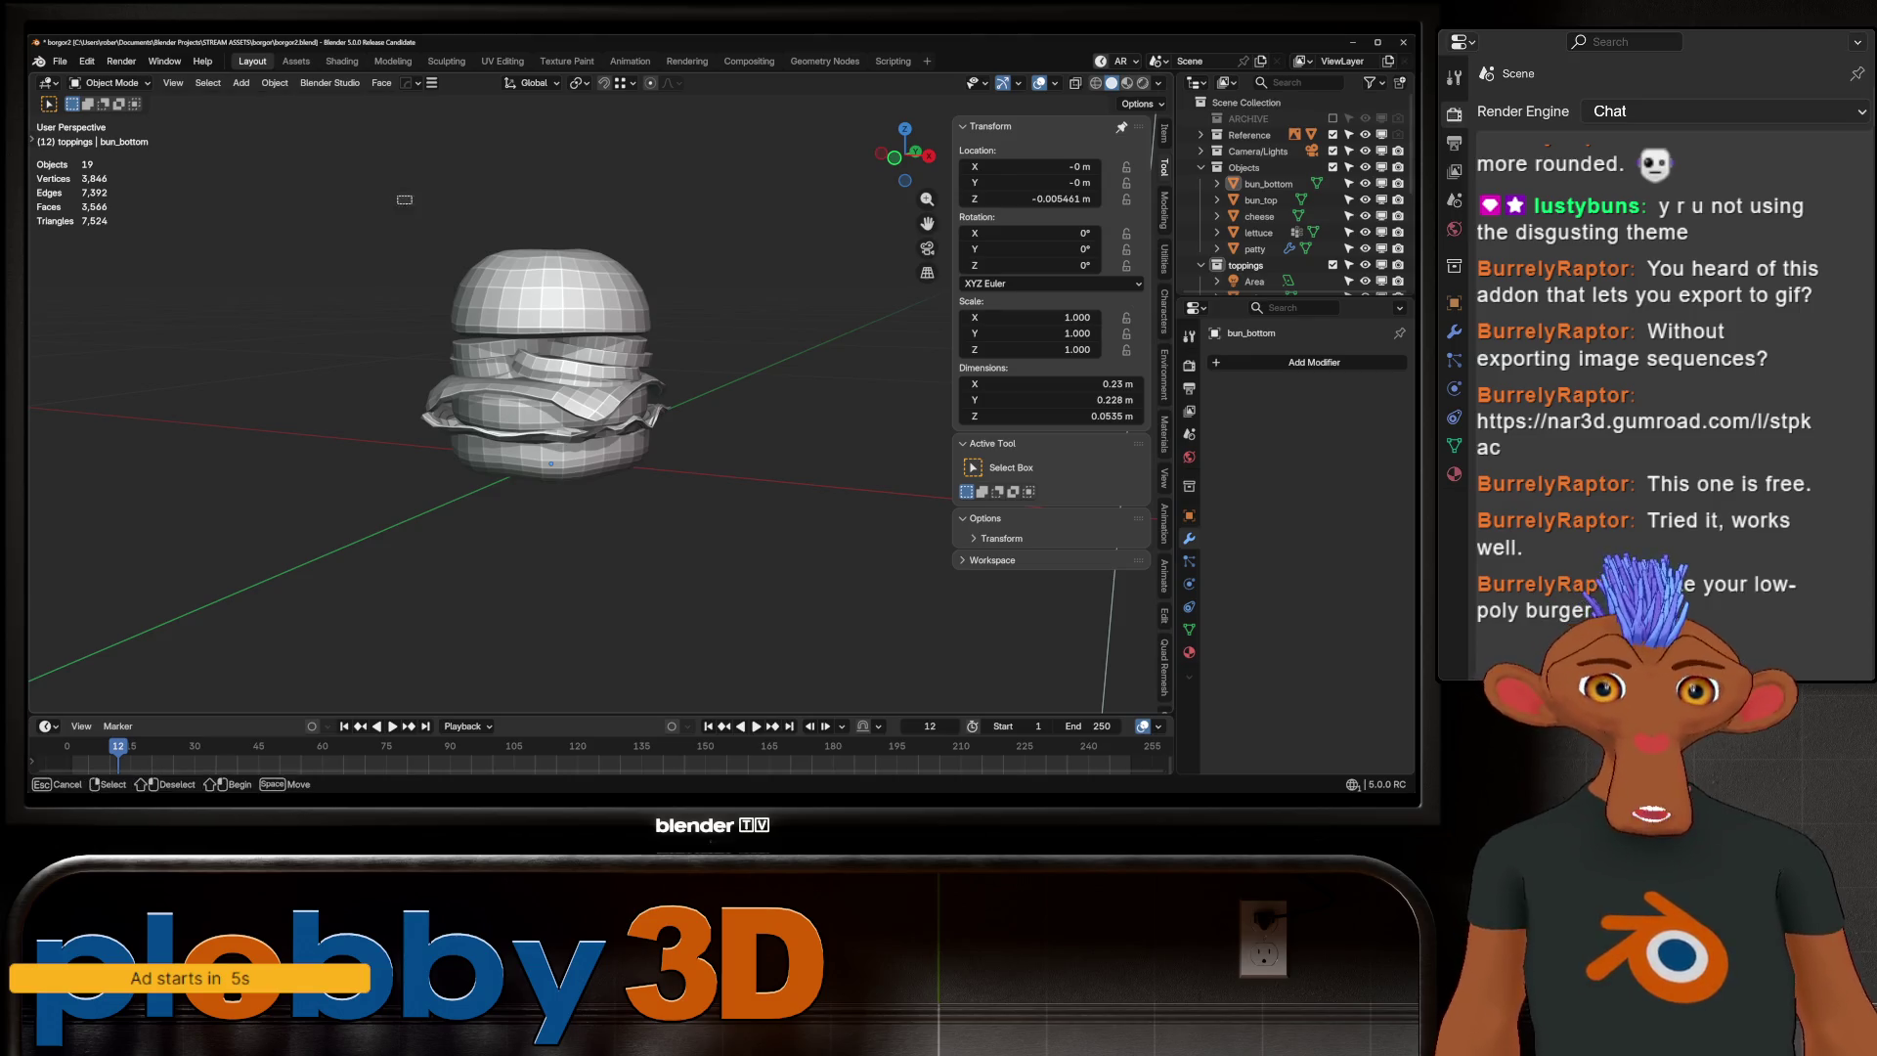
key("a")
key("ctrl+1")
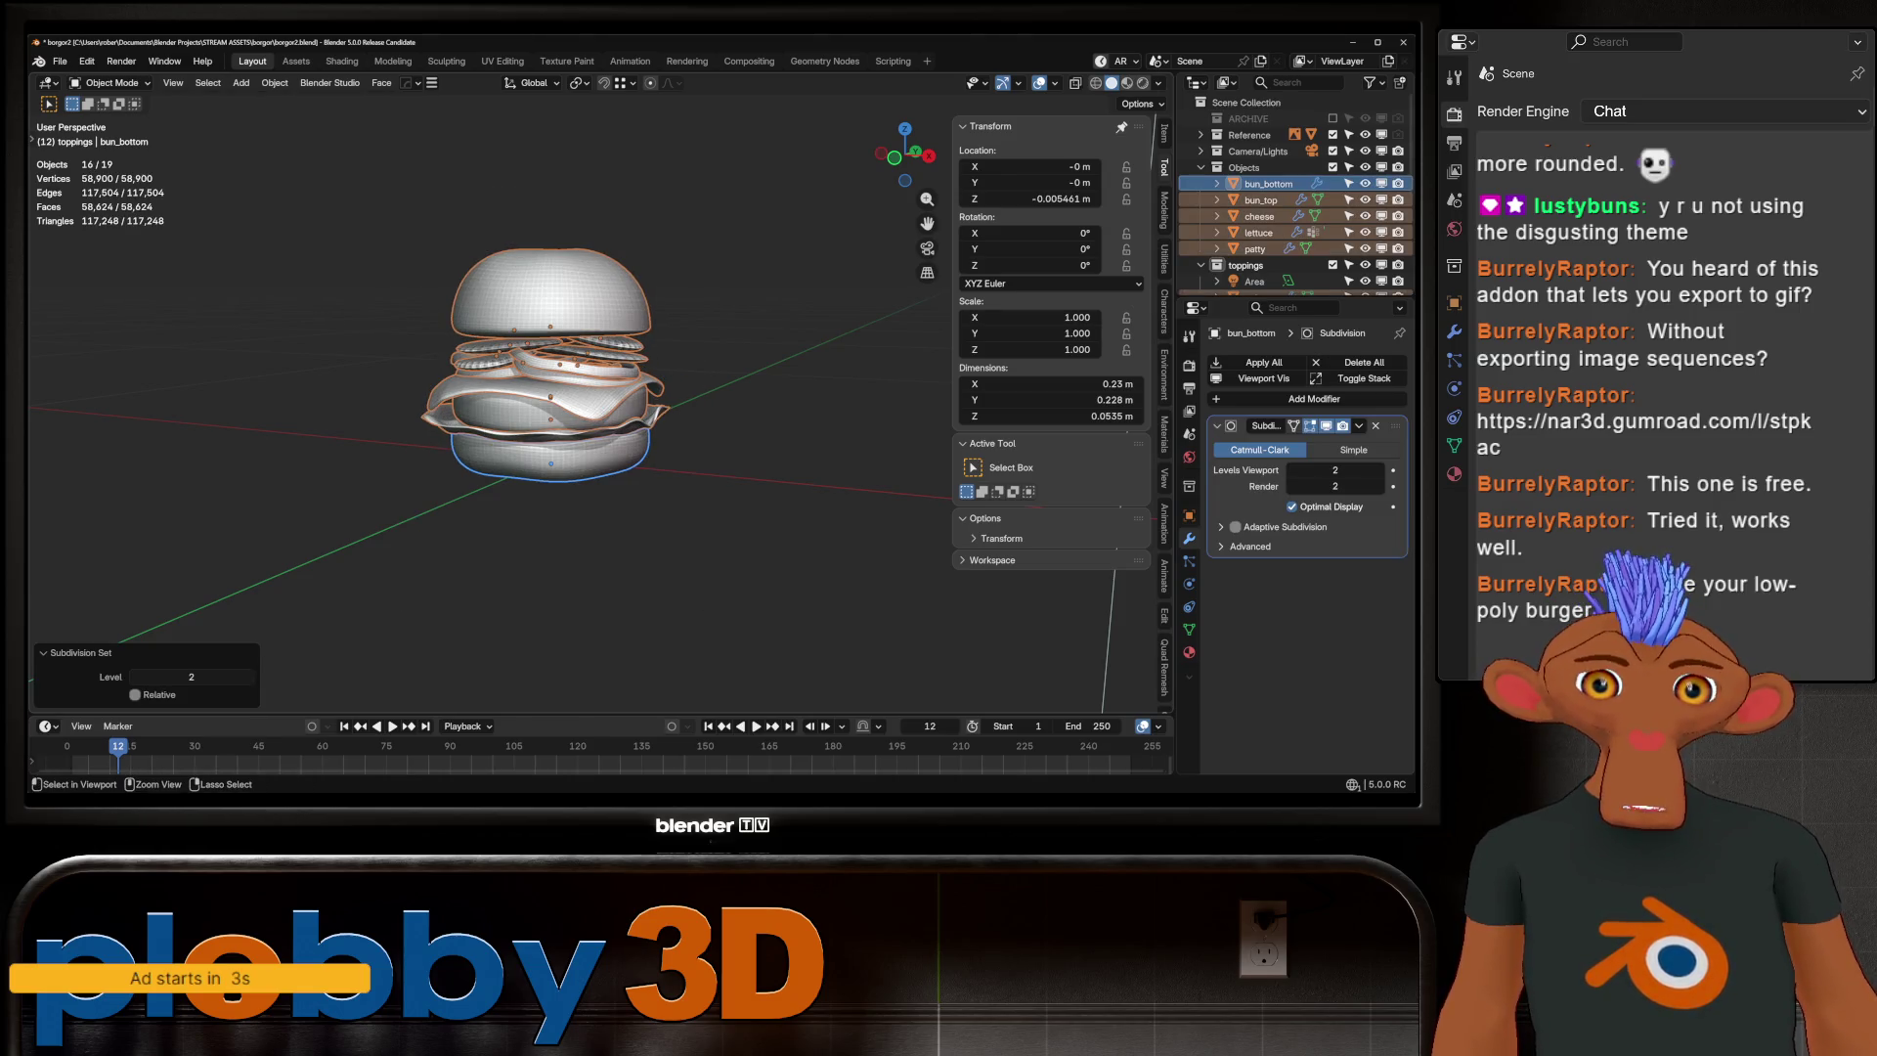
key("ctrl+z")
Mark vertical edge loops on the bottom bun's side as seams in Edit Mode
key("Tab")
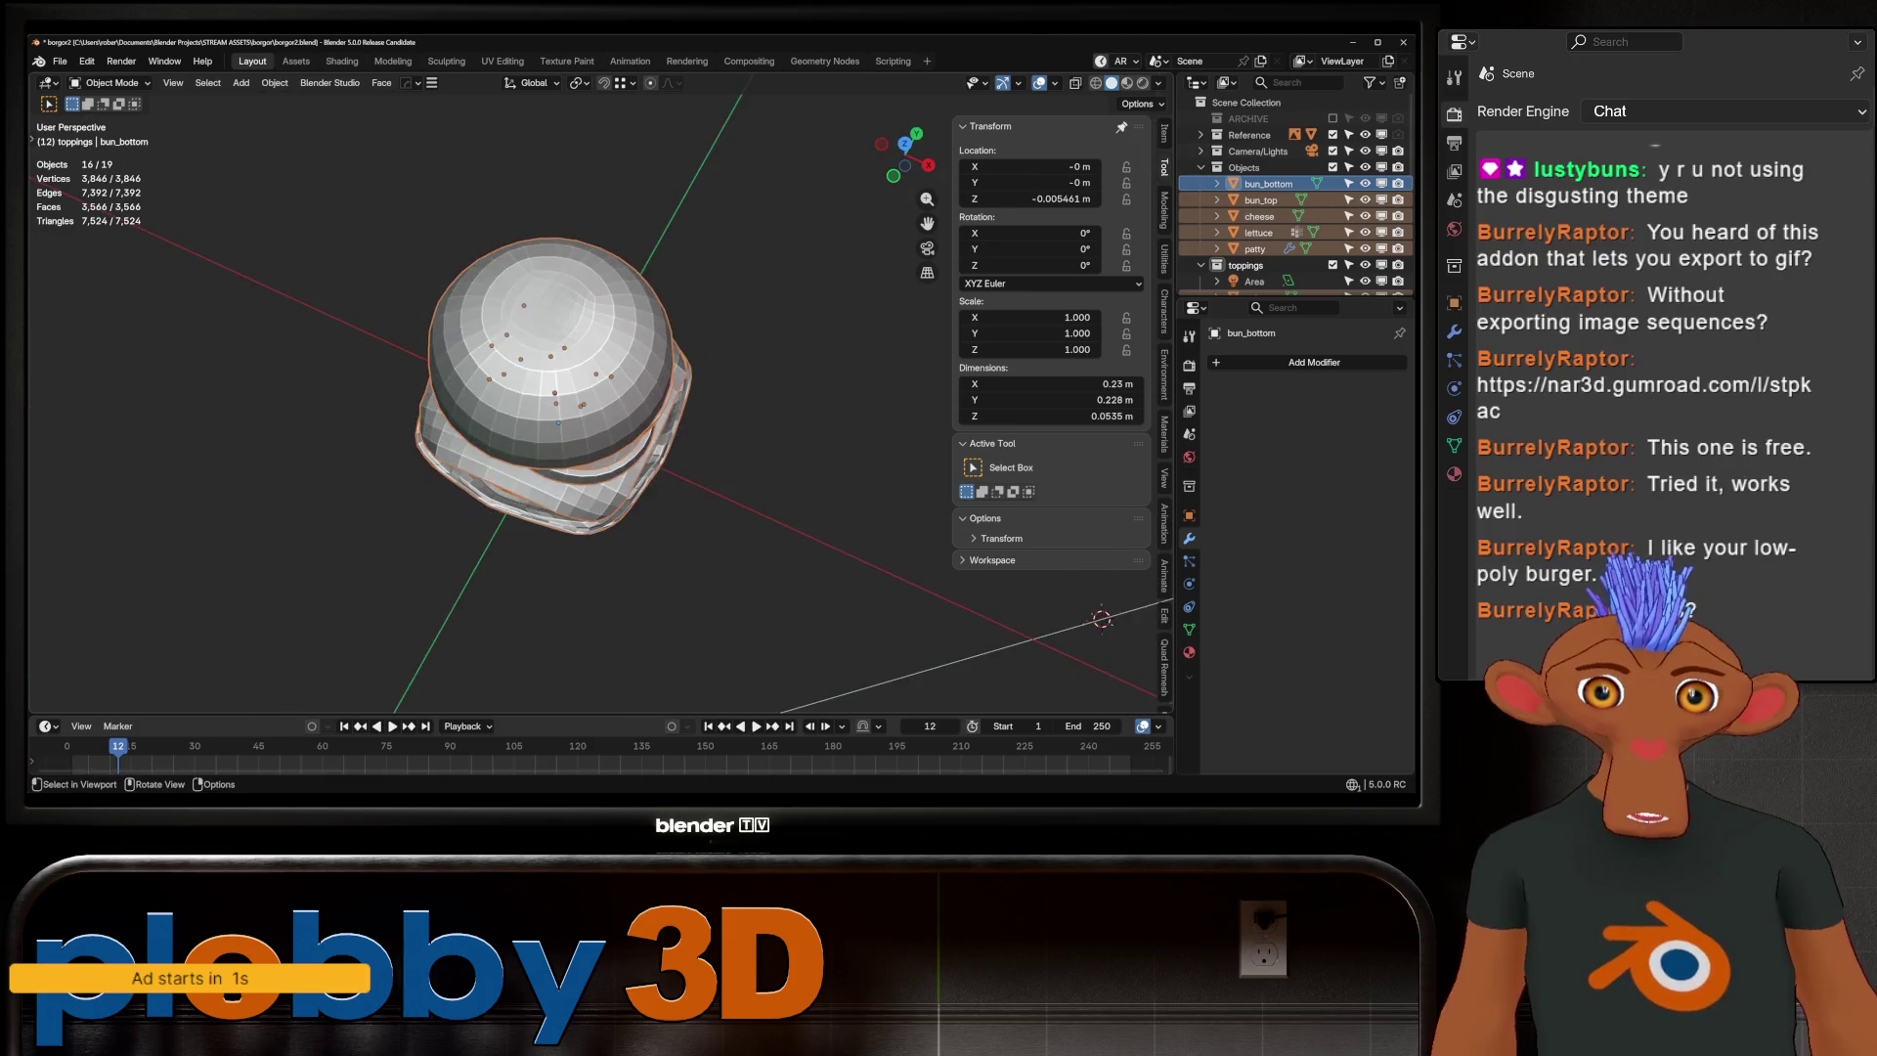
middle_click_drag(547, 391, 508, 284)
scroll(547, 391, "up", 5)
middle_click_drag(547, 390, 547, 313)
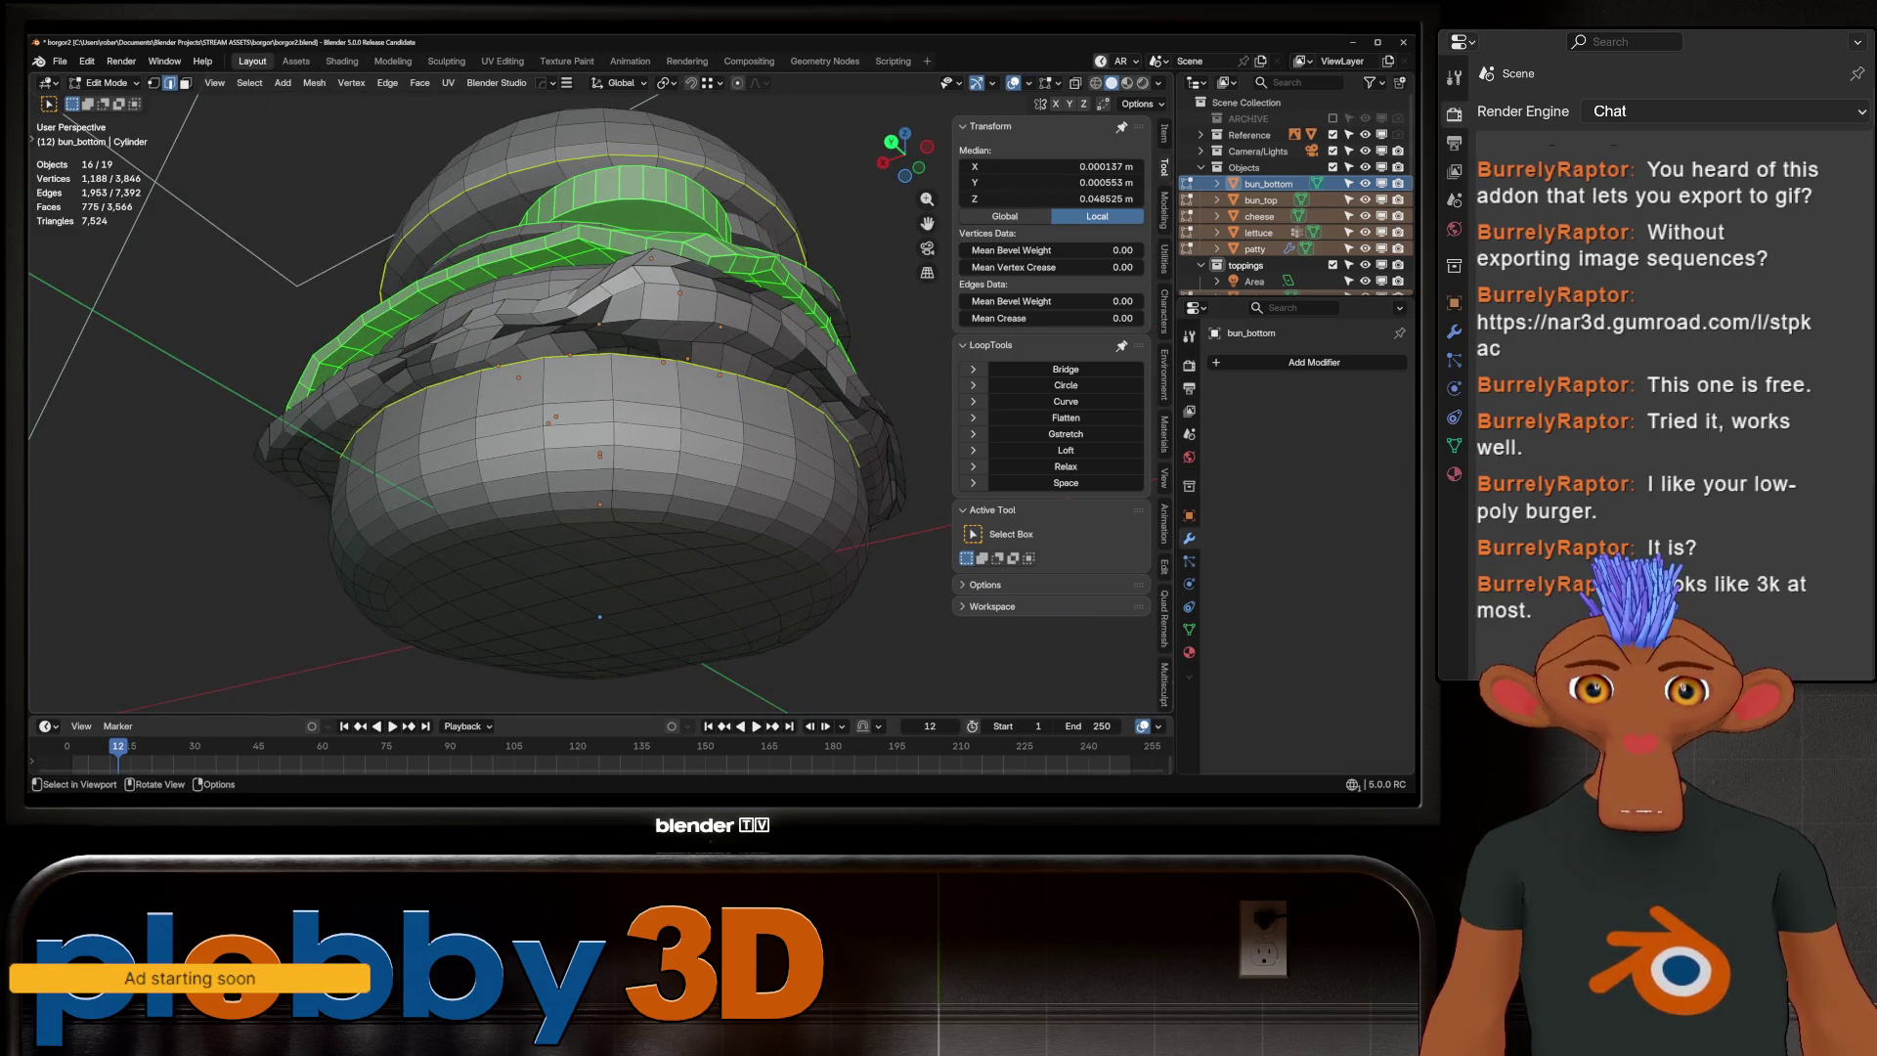
left_click(611, 460, "ctrl+alt")
right_click(665, 274)
left_click(664, 431)
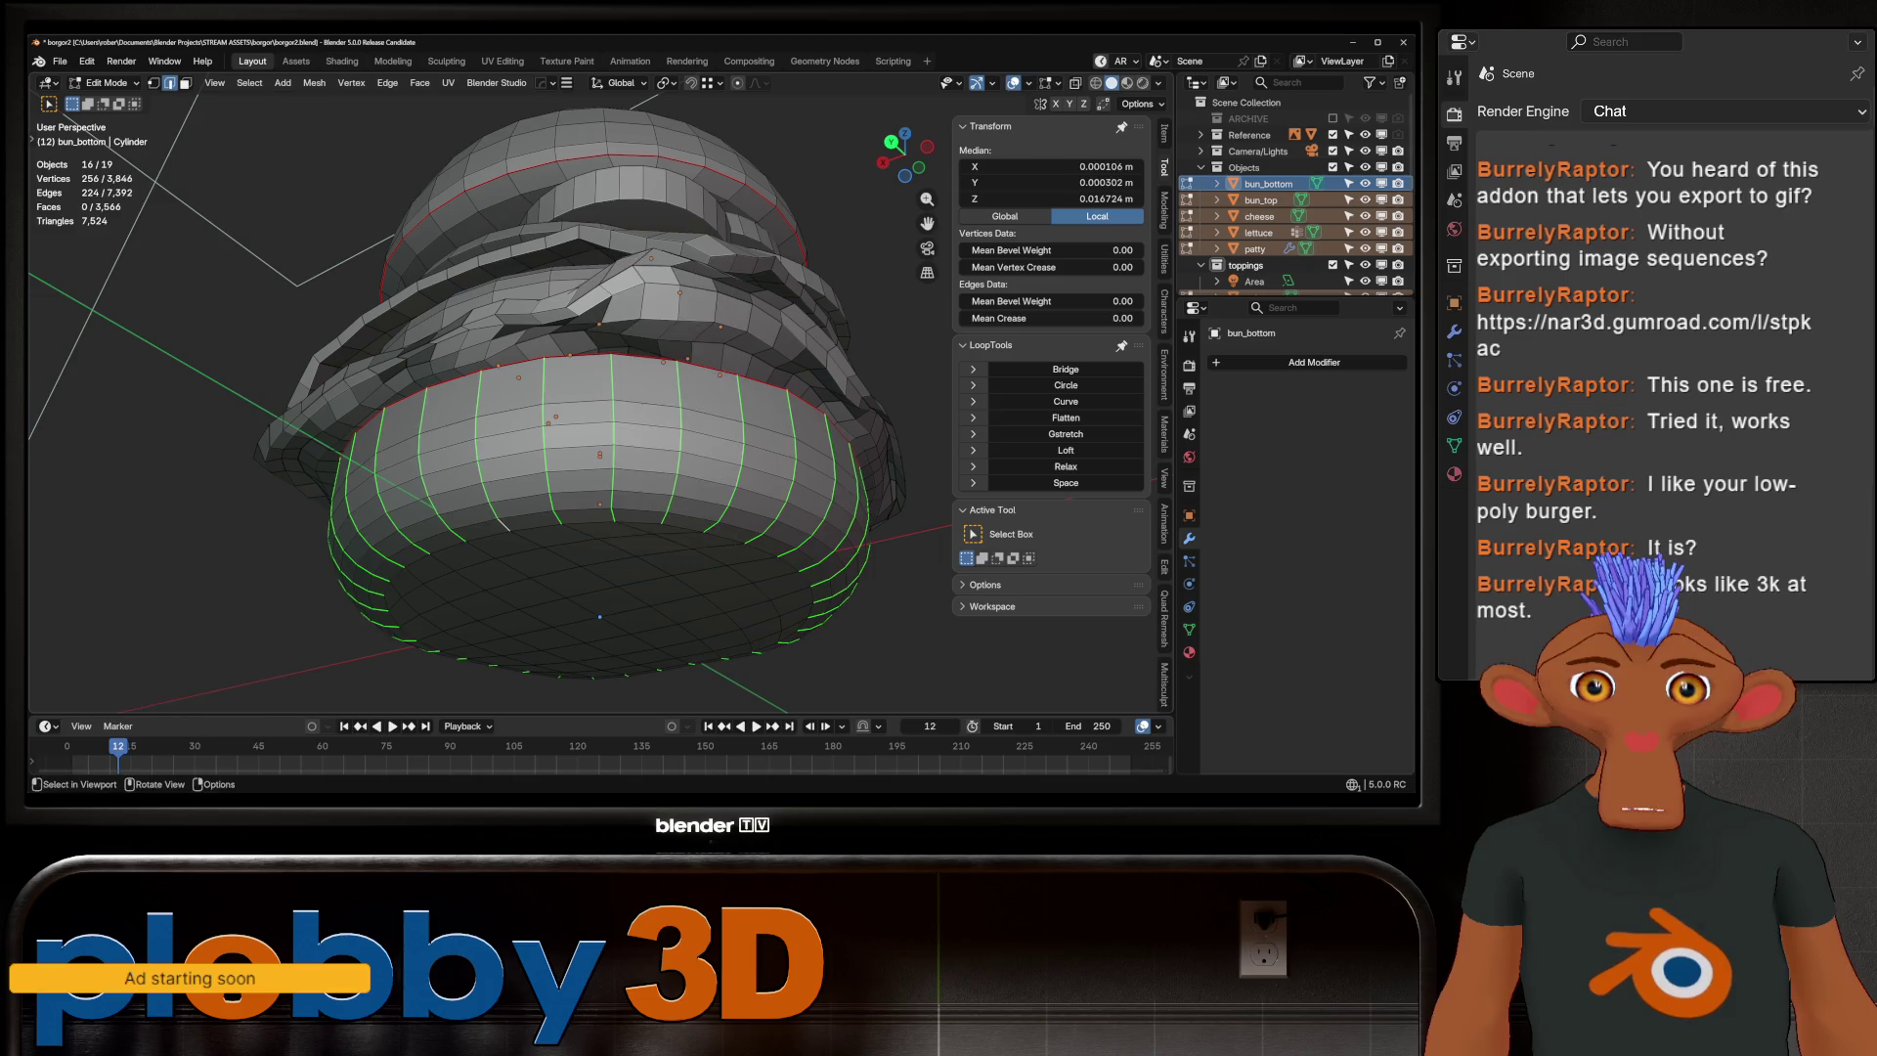
Return to Object Mode and open the File menu
mouse_move(606, 439)
middle_mouse_down()
mouse_move(389, 430)
mouse_move(533, 453)
middle_mouse_up()
key("Tab")
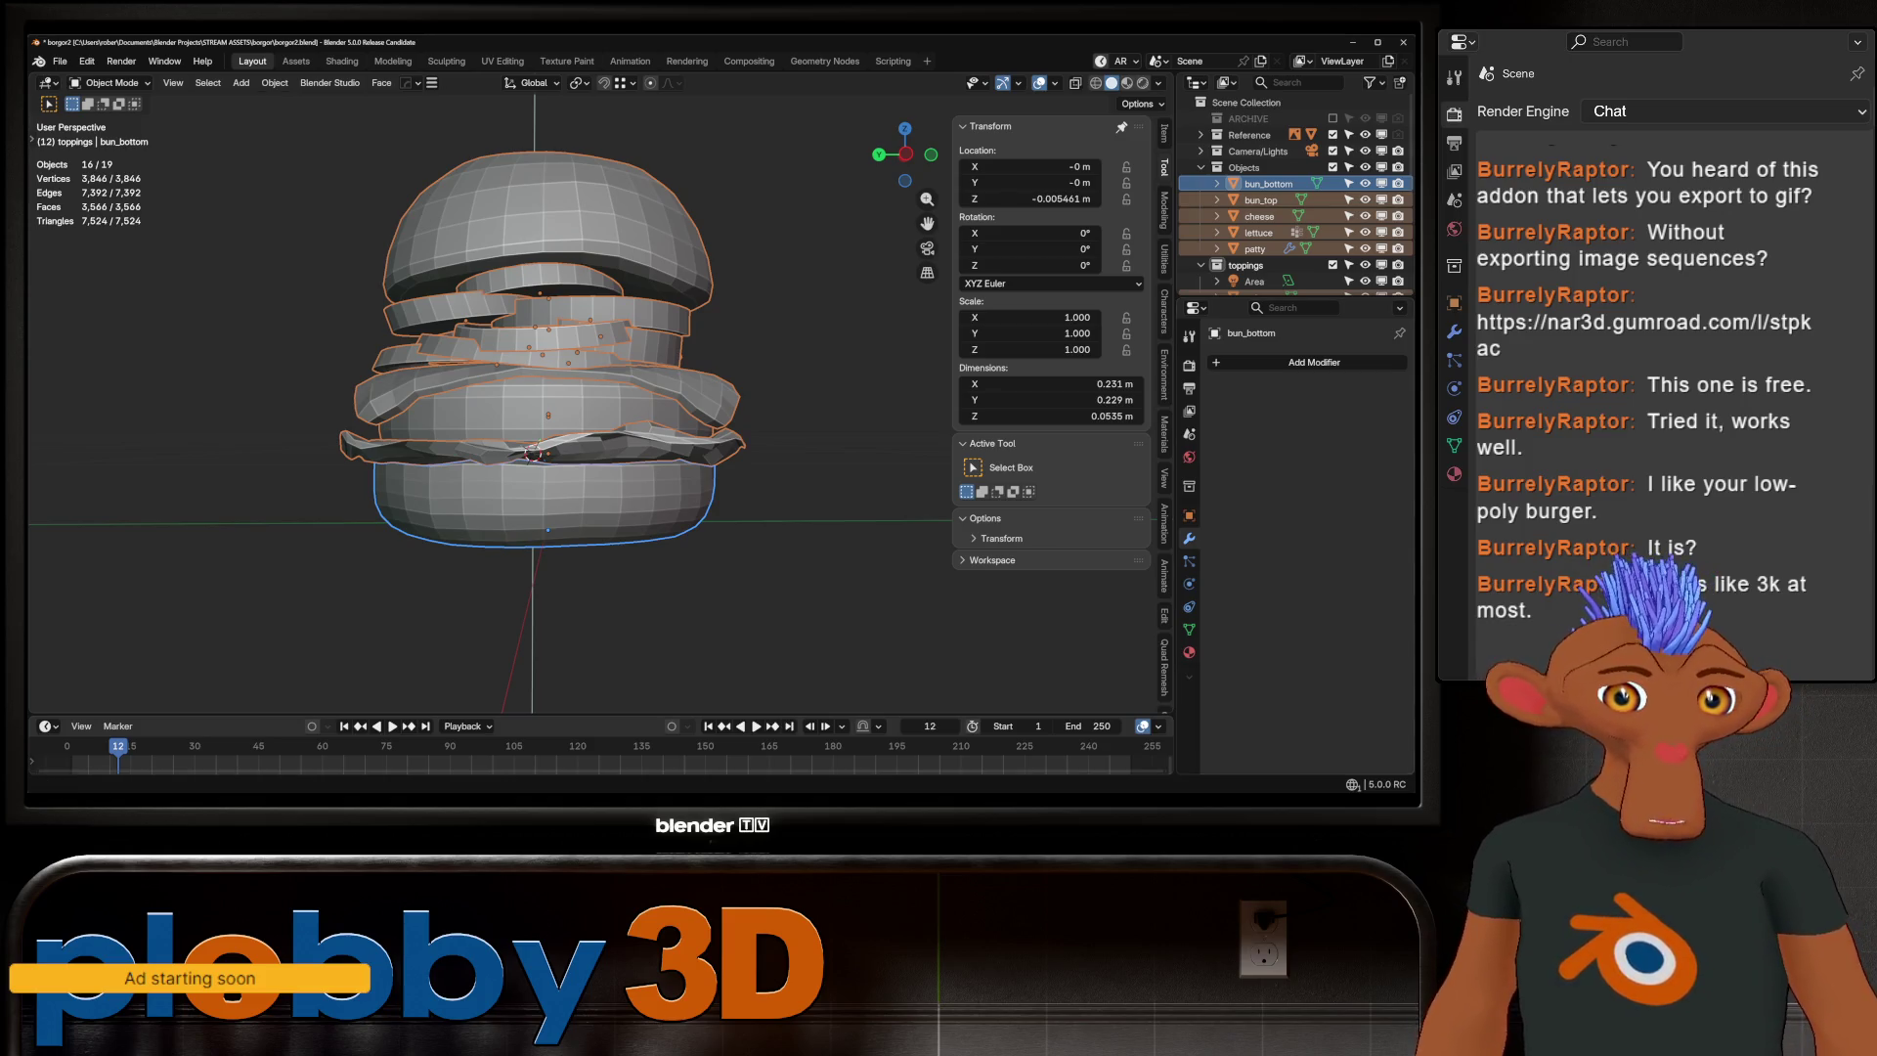
left_click(60, 60)
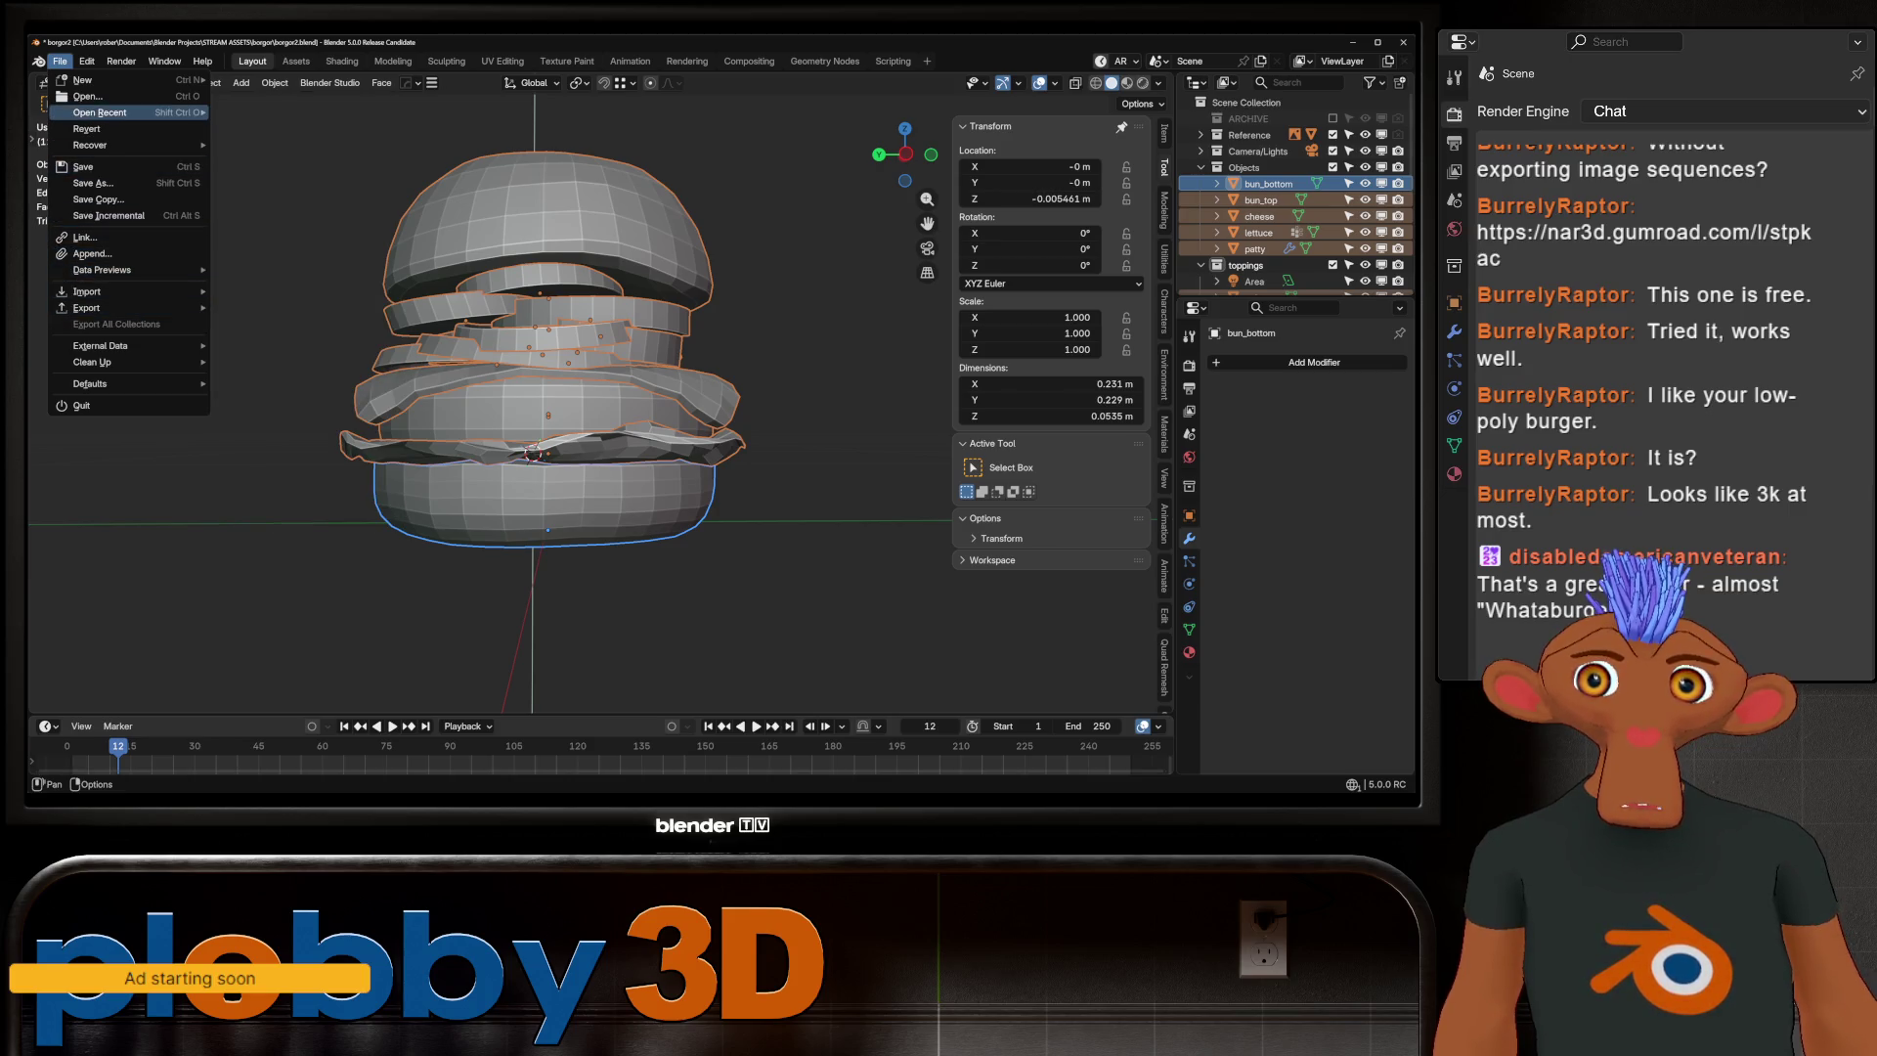
Open the add-on preferences, clear the search, and cancel an install from disk
left_click(107, 285)
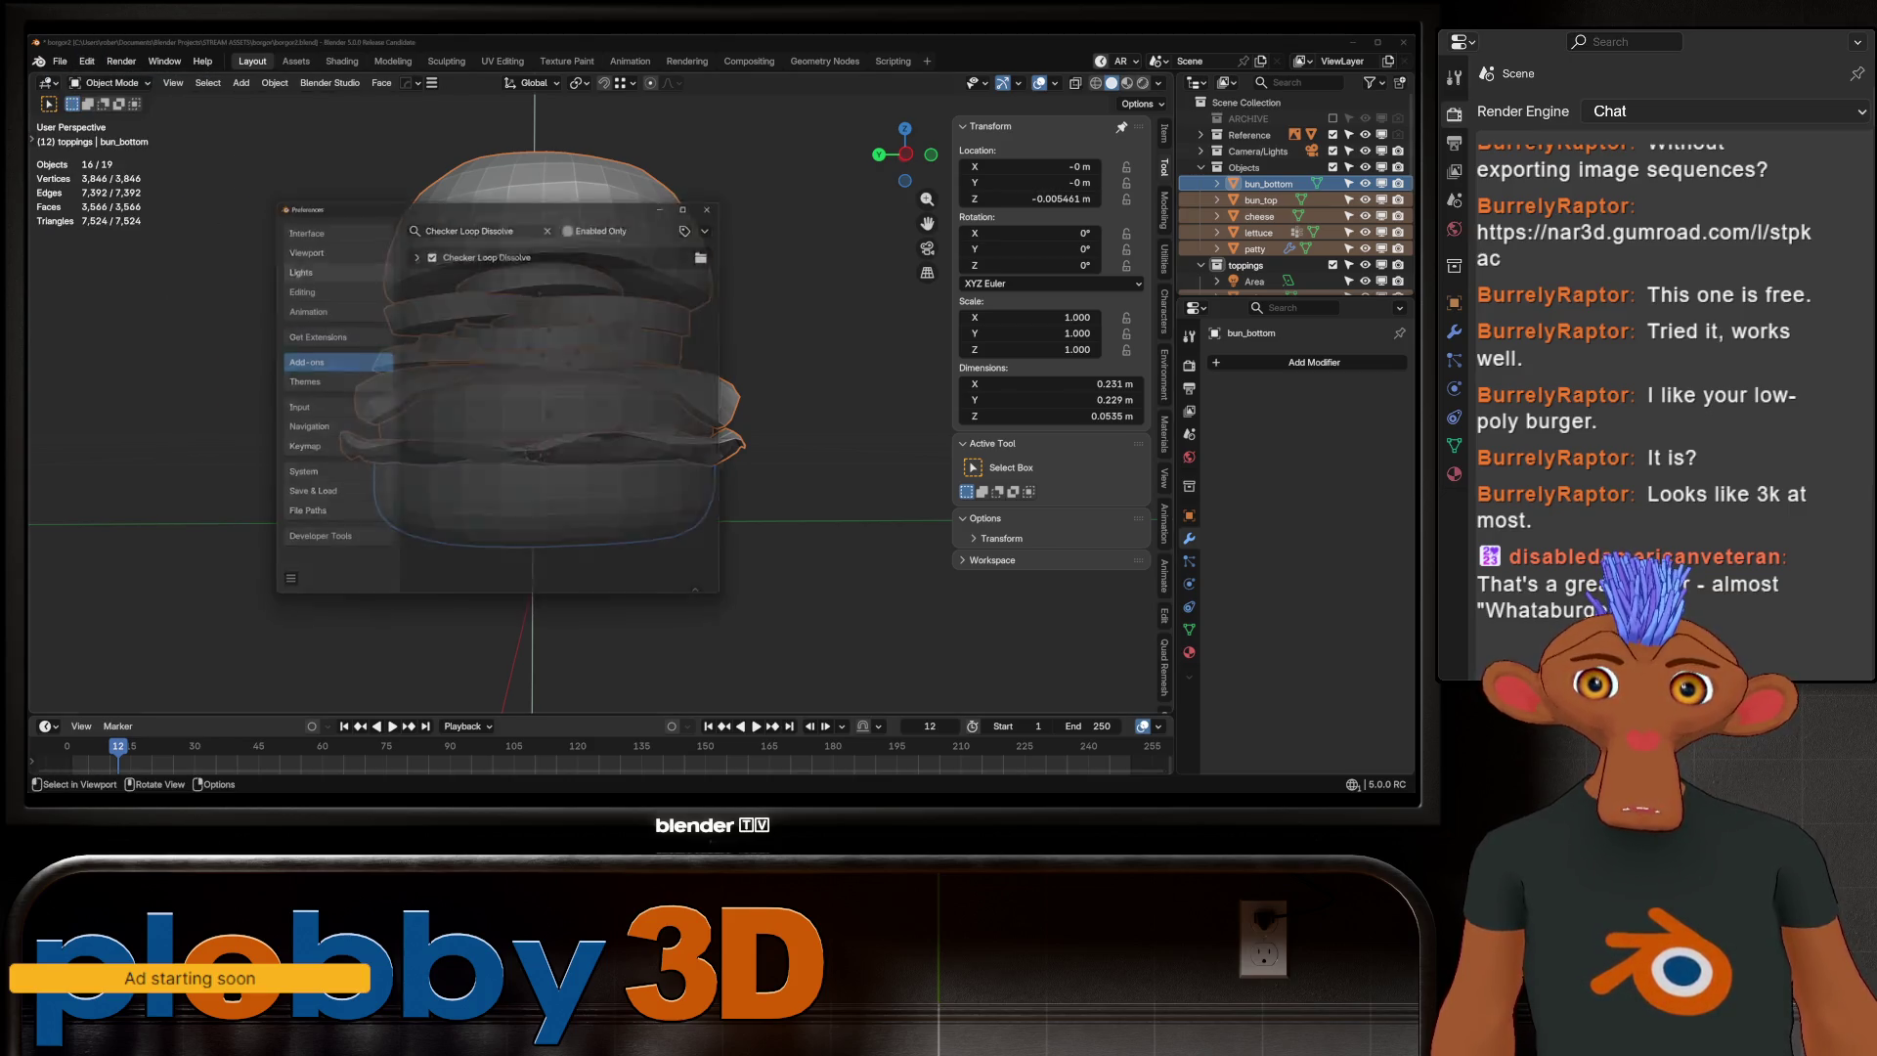
left_click(552, 221)
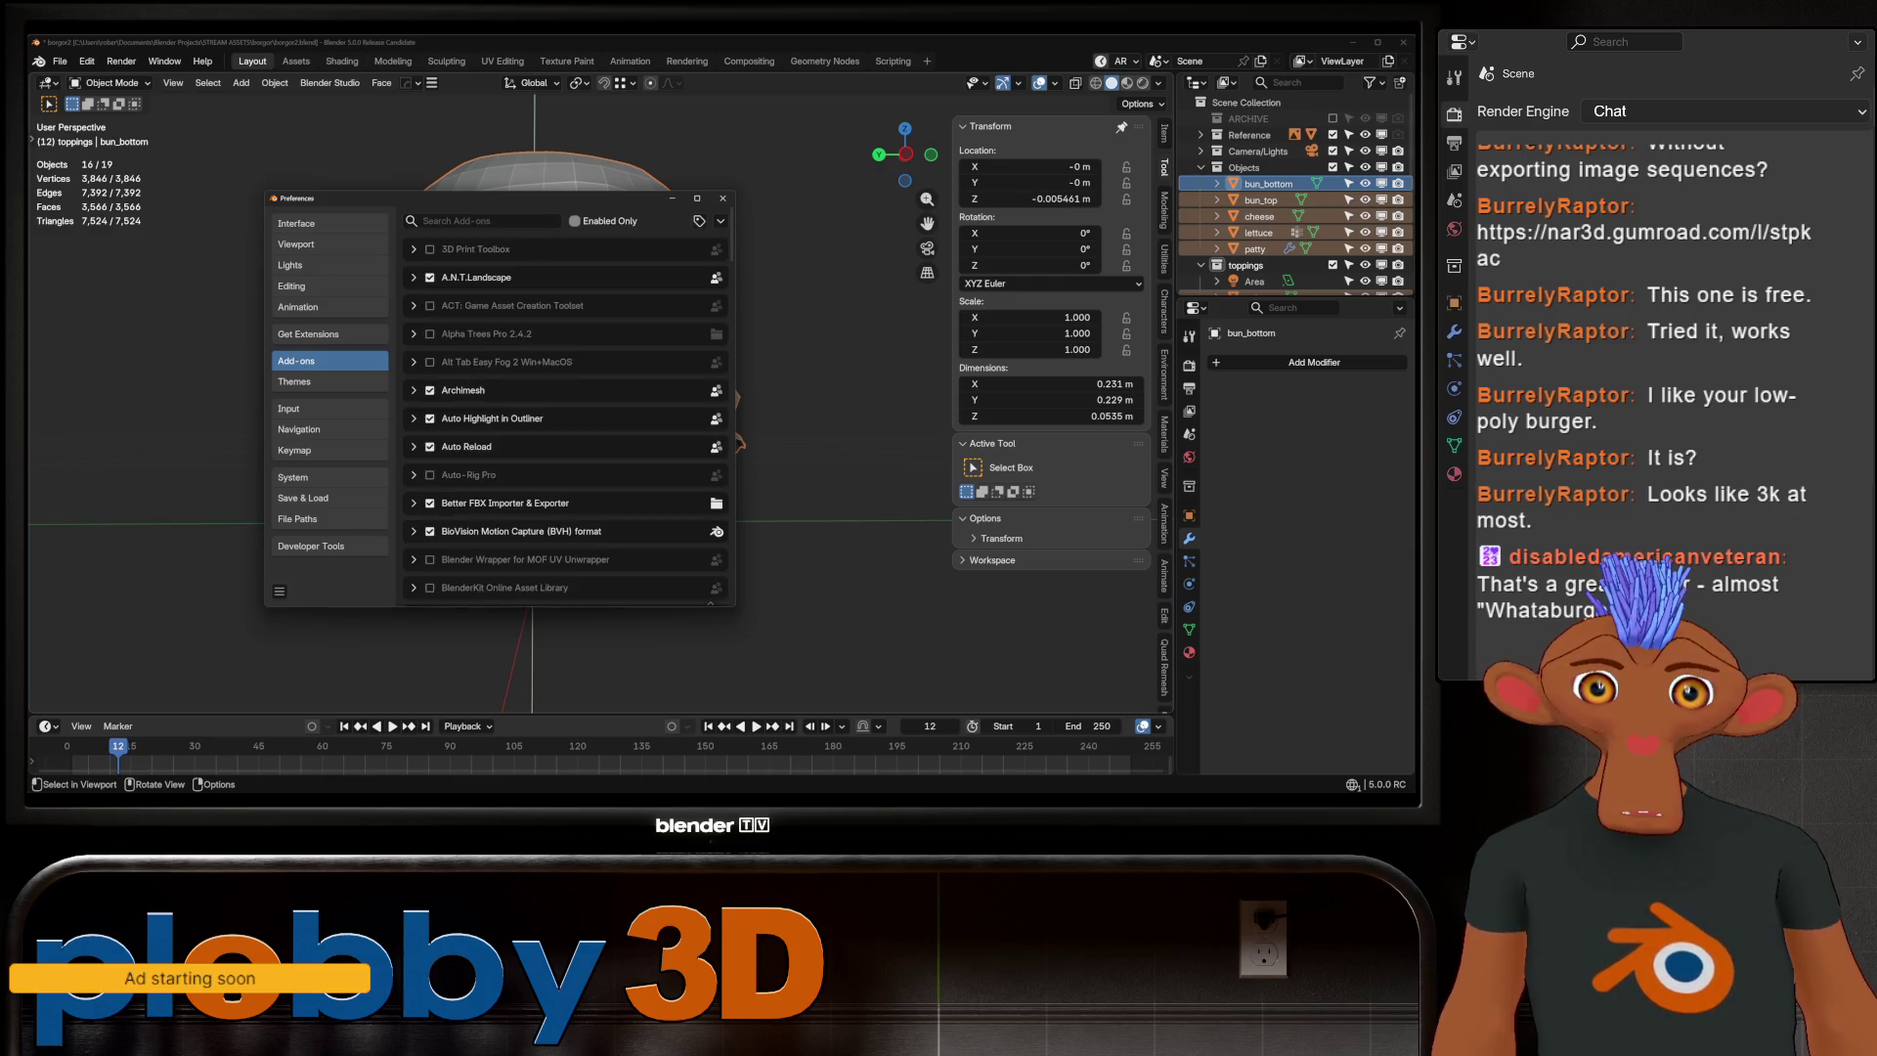
left_click(721, 221)
left_click(655, 260)
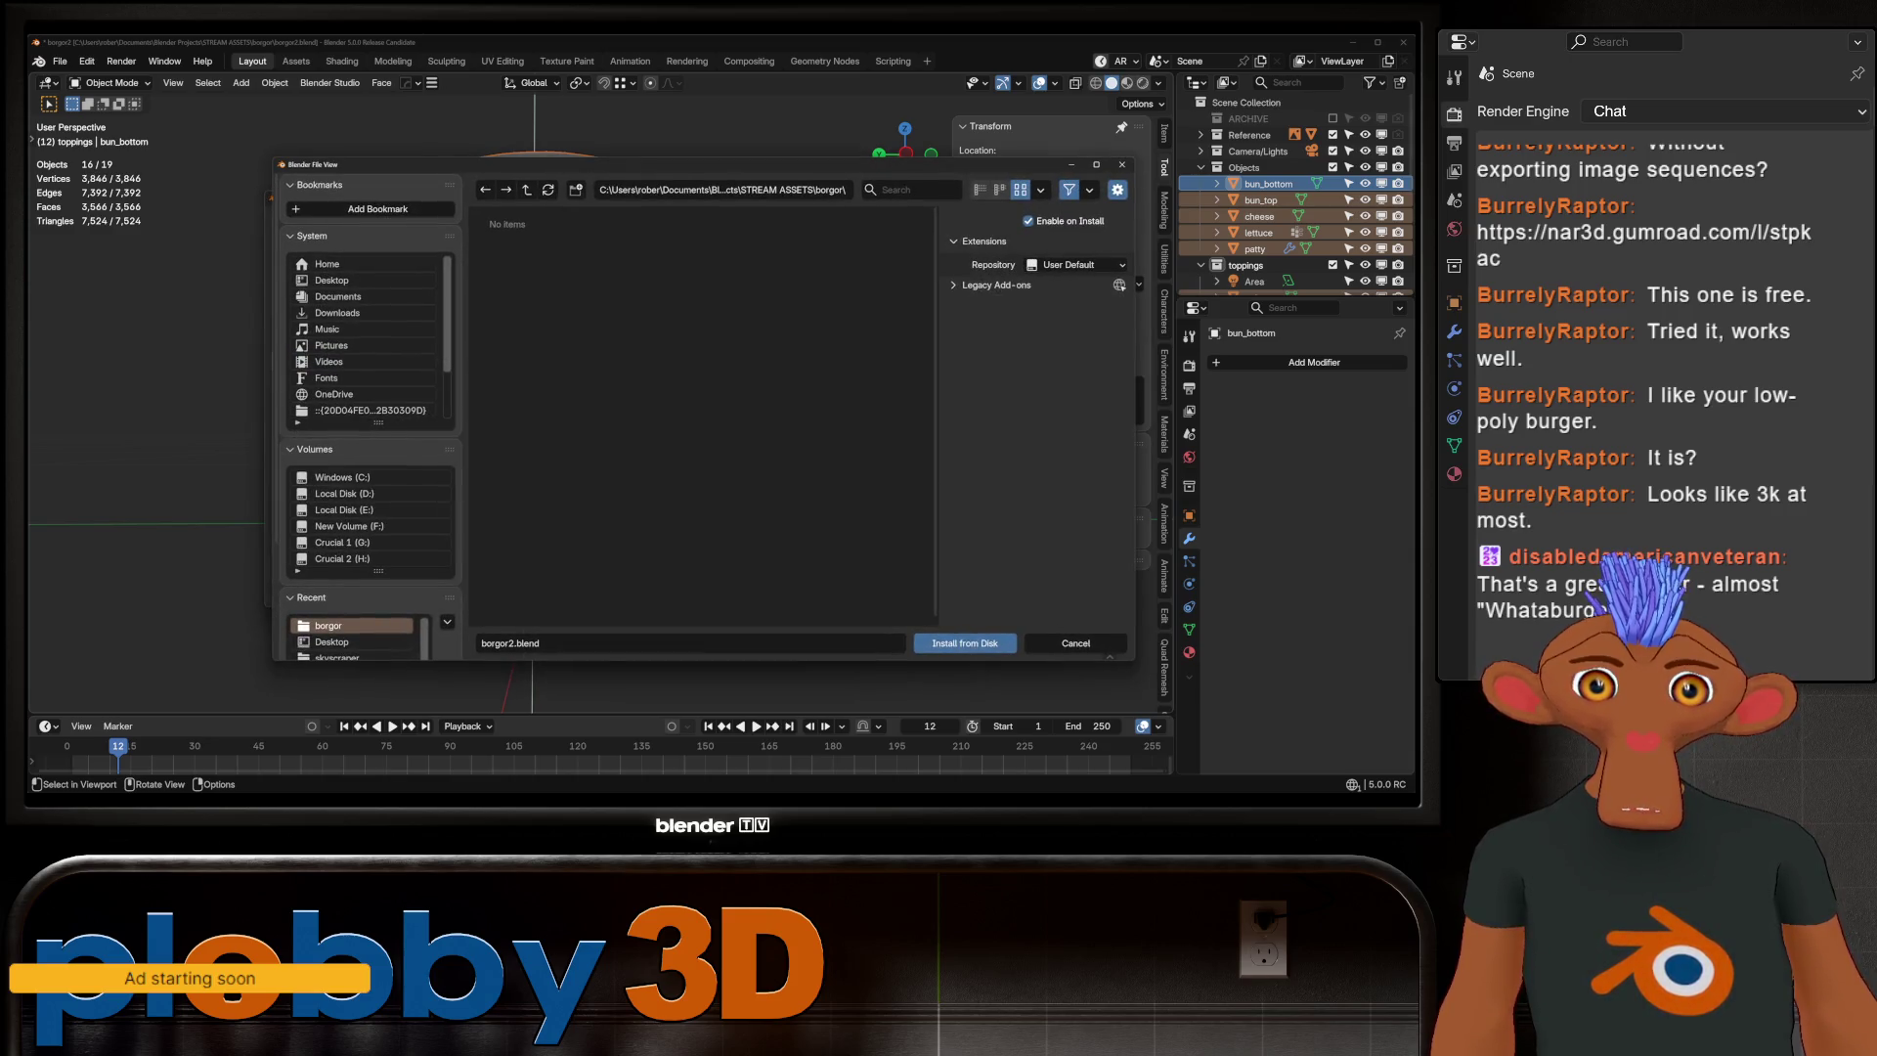
key("Escape")
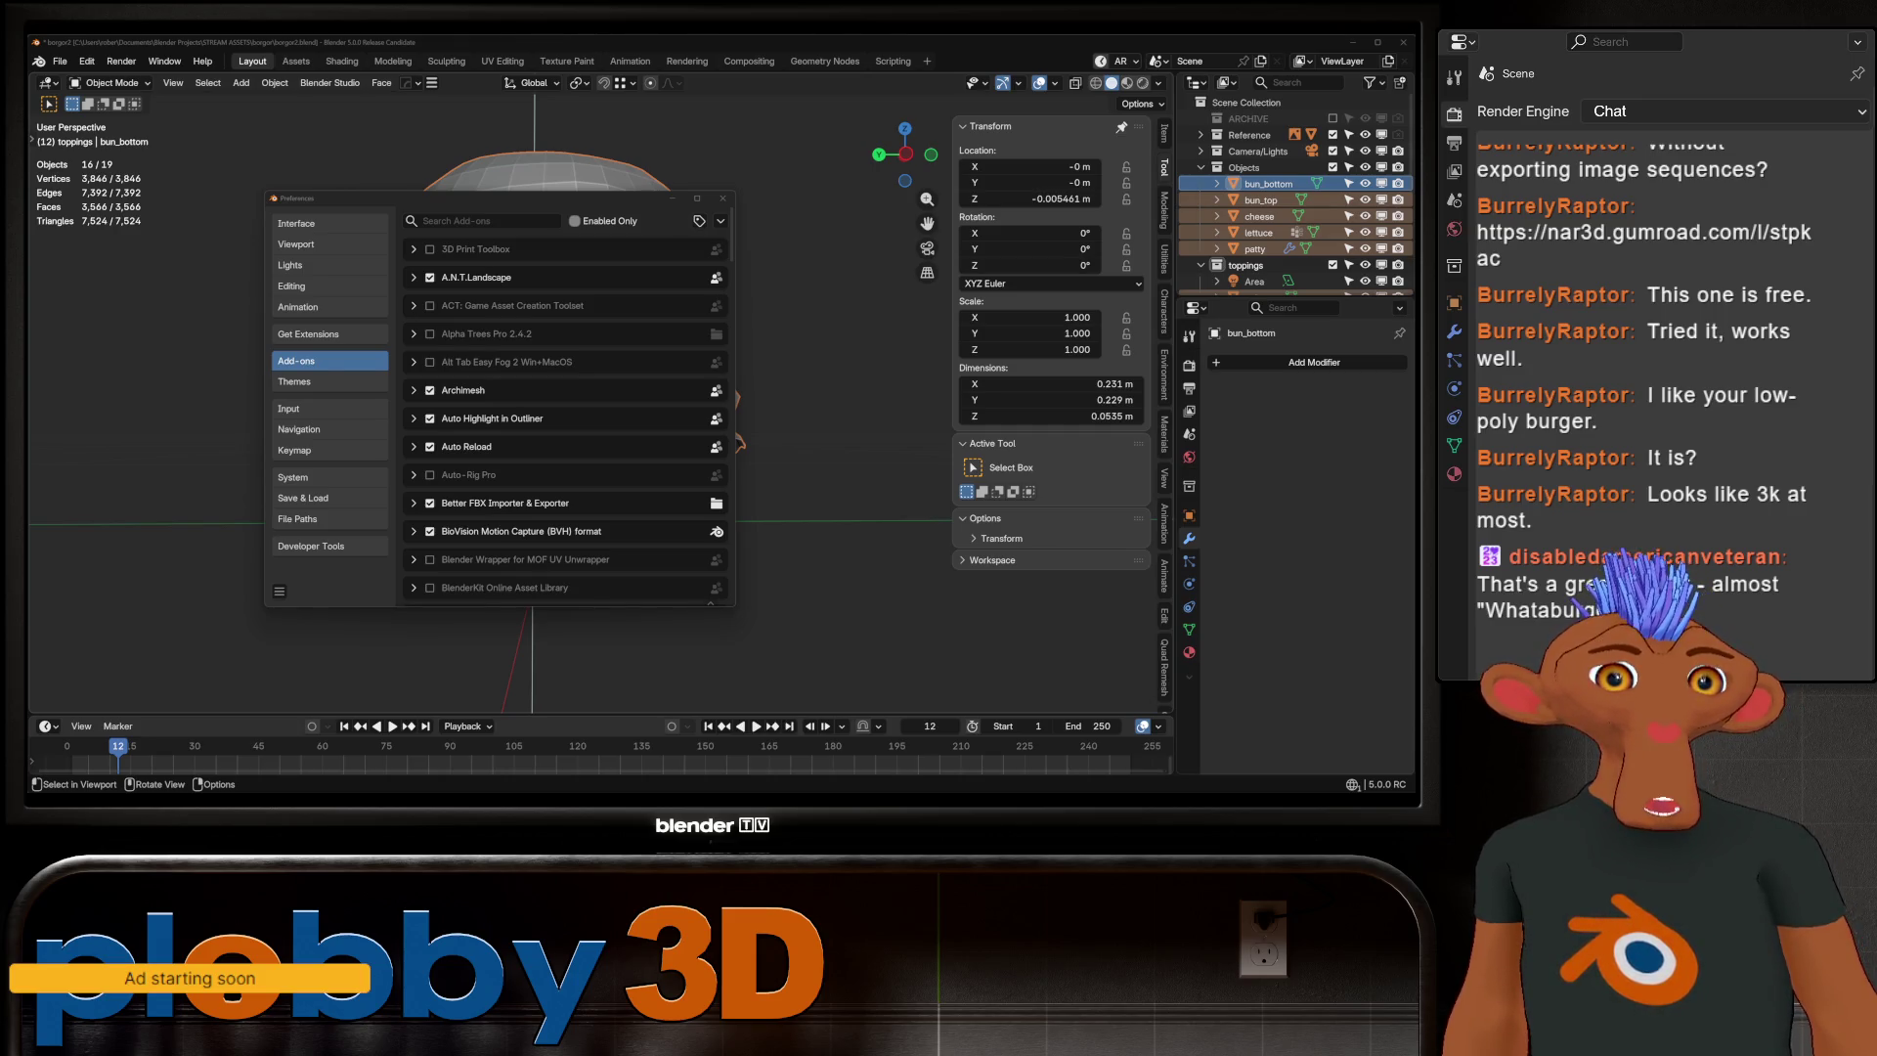
key("ctrl+f")
key("Escape")
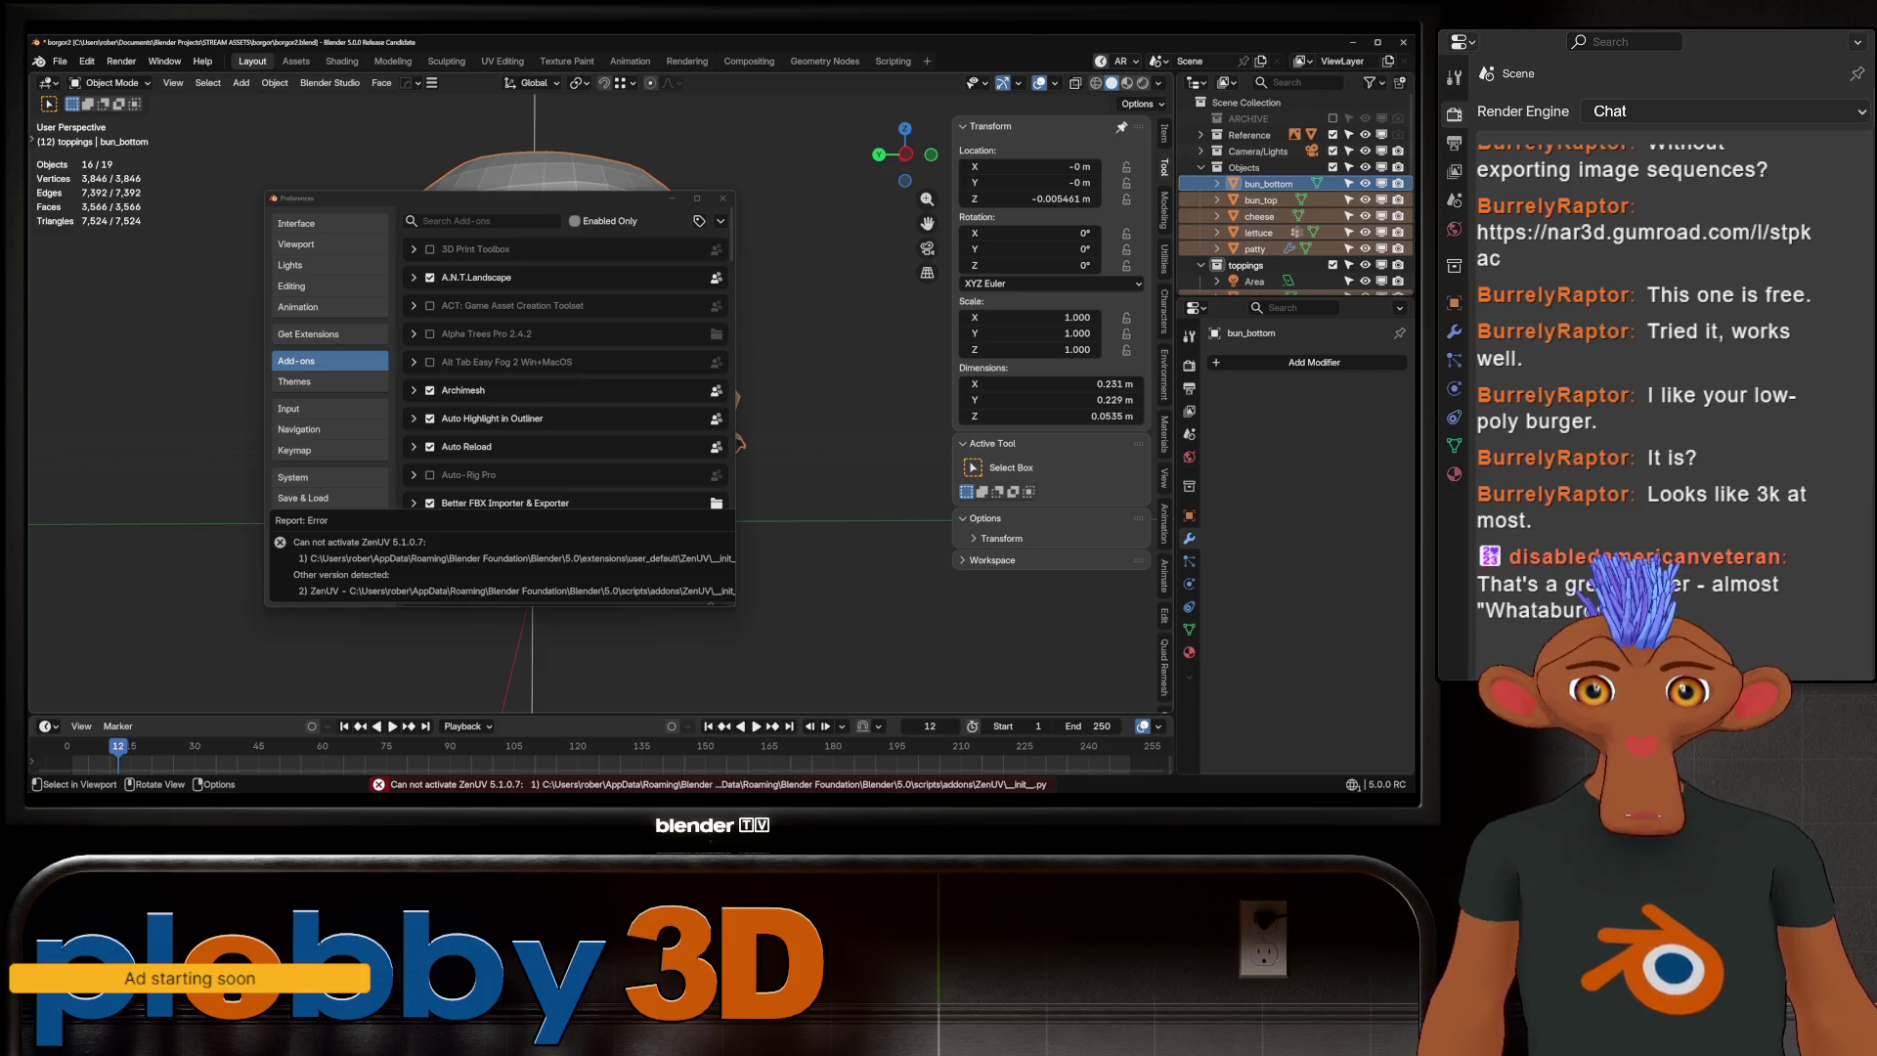
Search the add-on list for 'zen' to find Zen UV
key("alt+a")
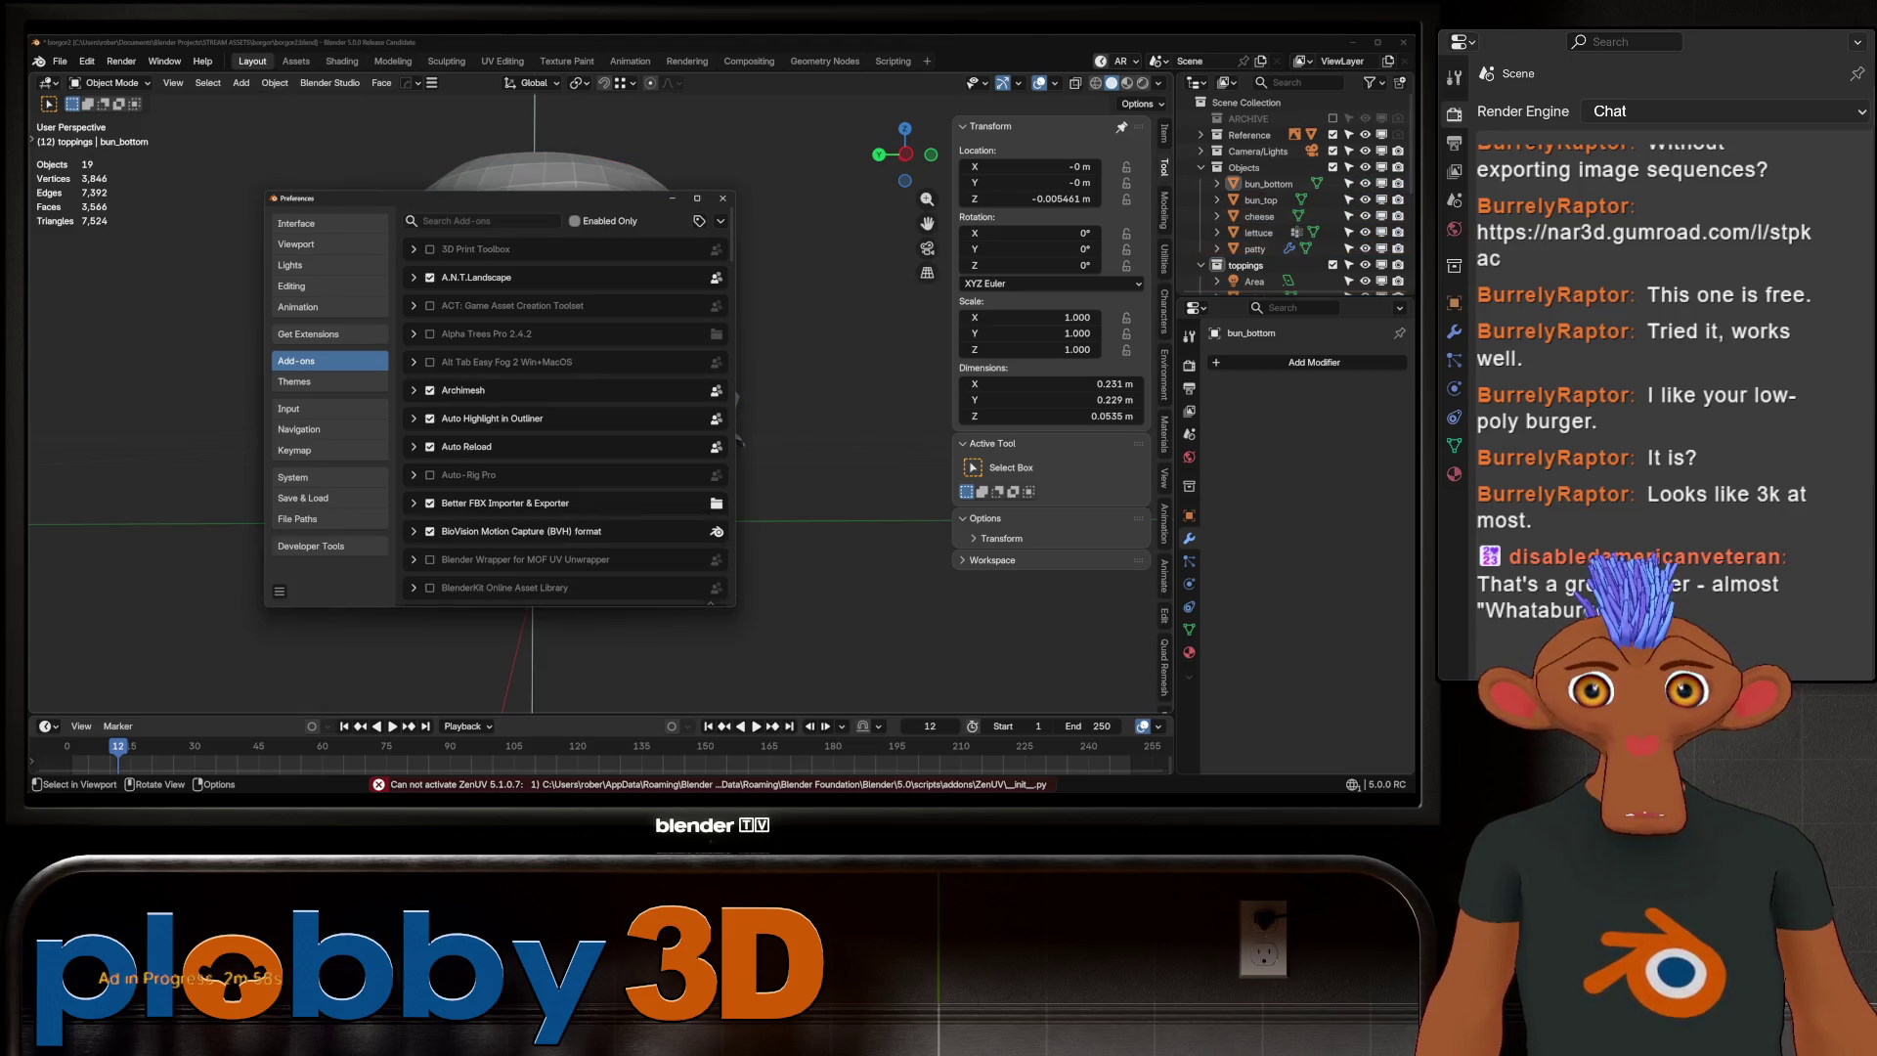
left_click(479, 221)
type("zwe")
key("BackSpace")
key("BackSpace")
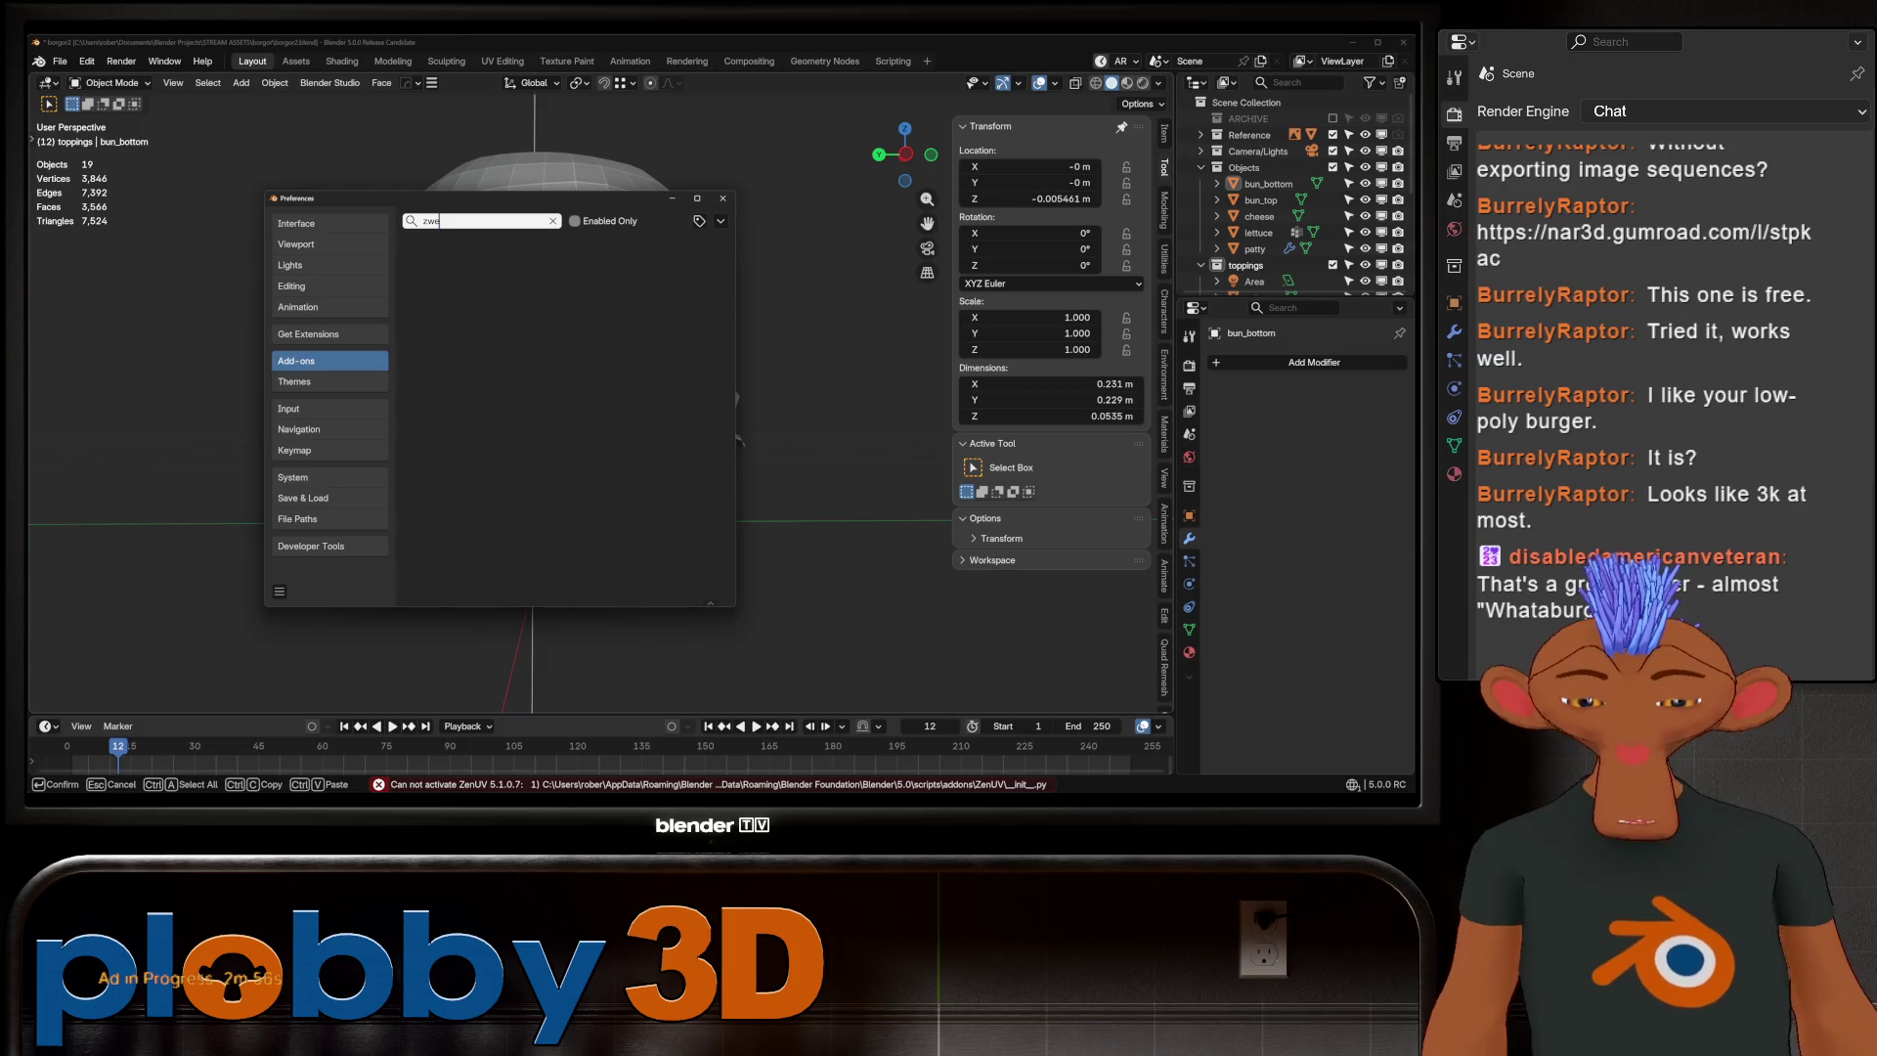
type("en")
key("Return")
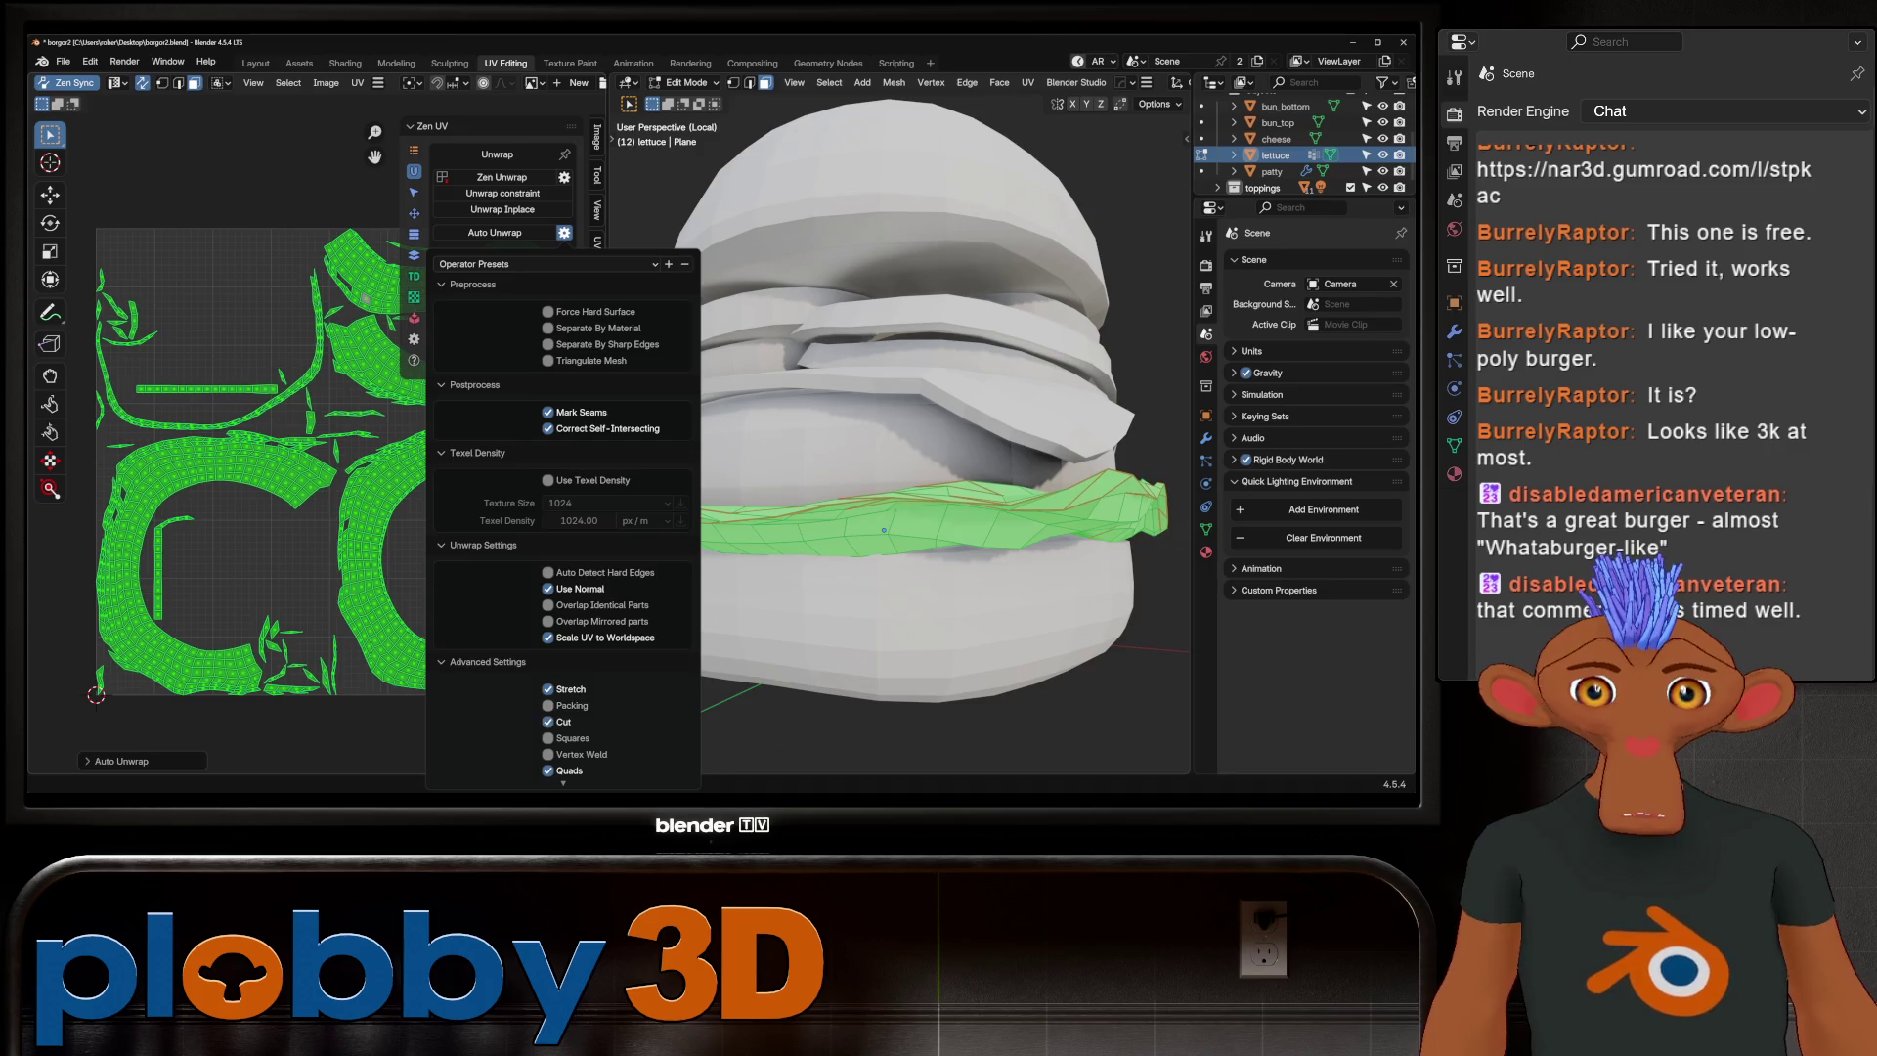
Run Zen UV Auto Unwrap on the lettuce, then re-unwrap with adjusted settings
key("Return")
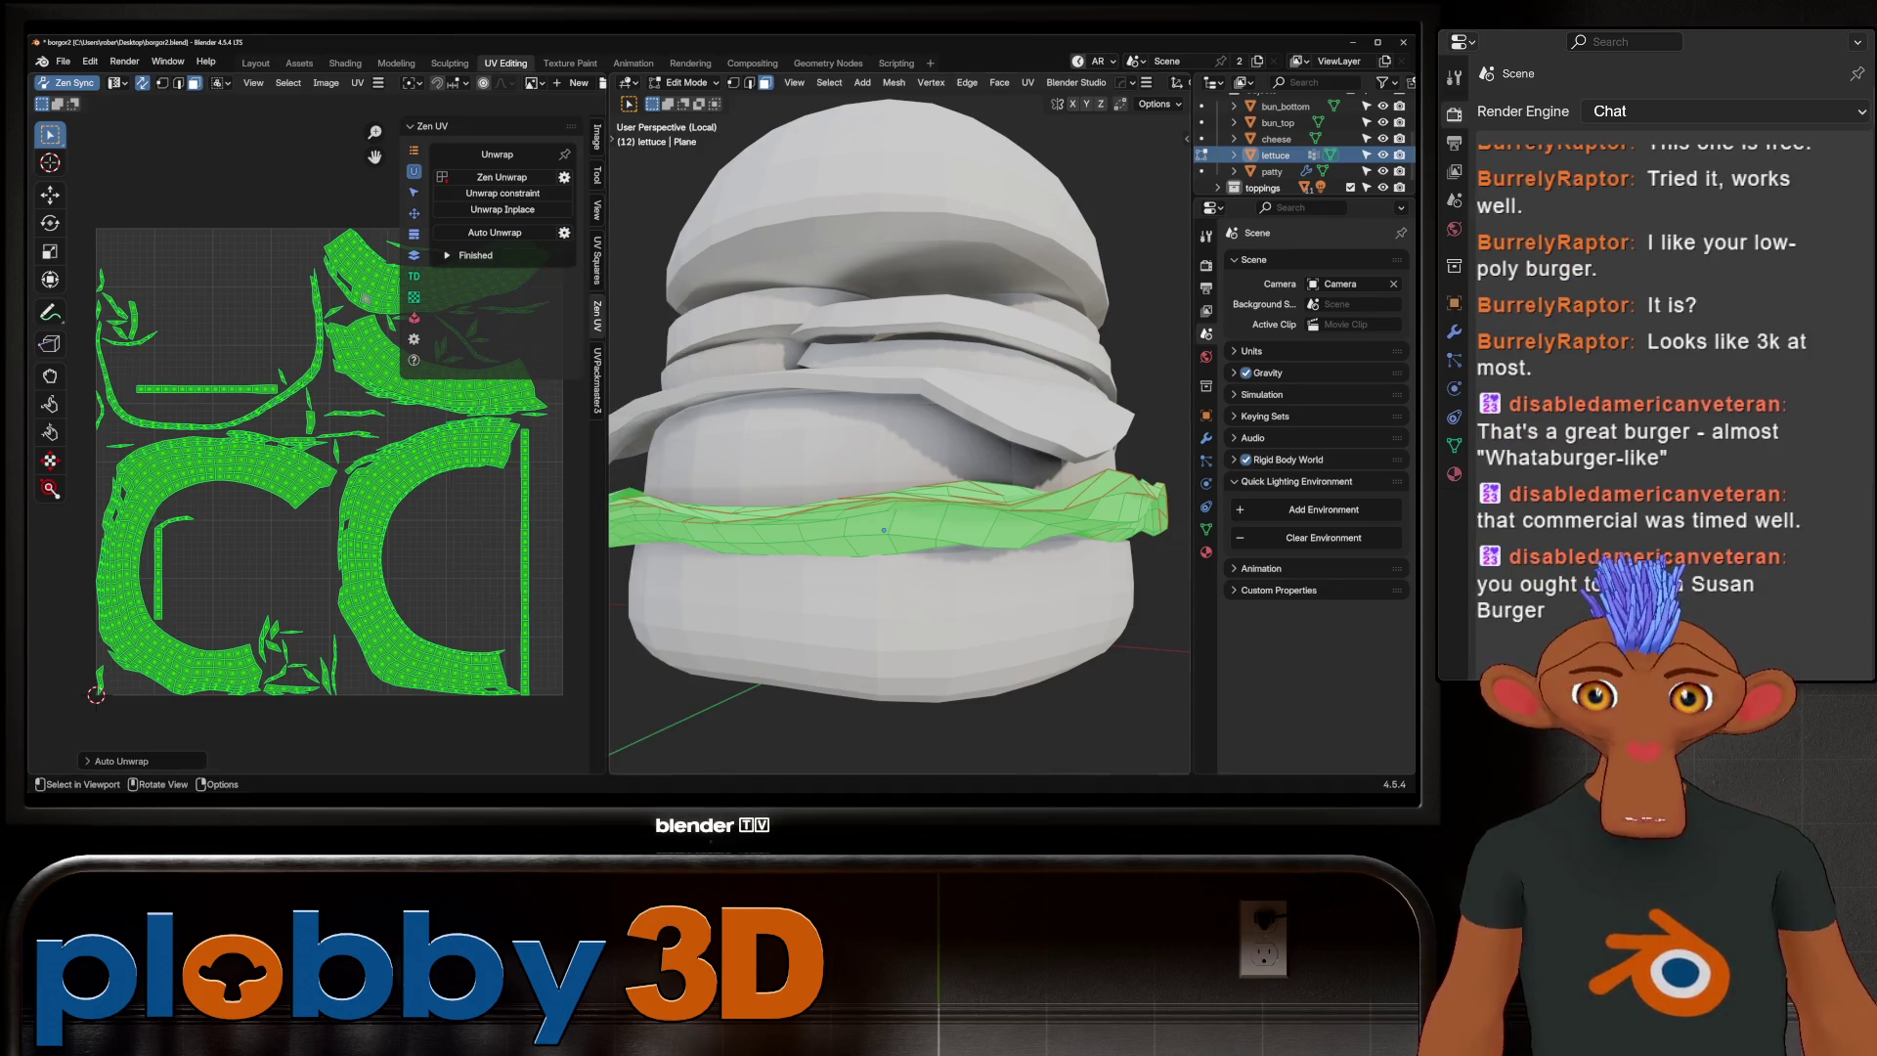
left_click(564, 232)
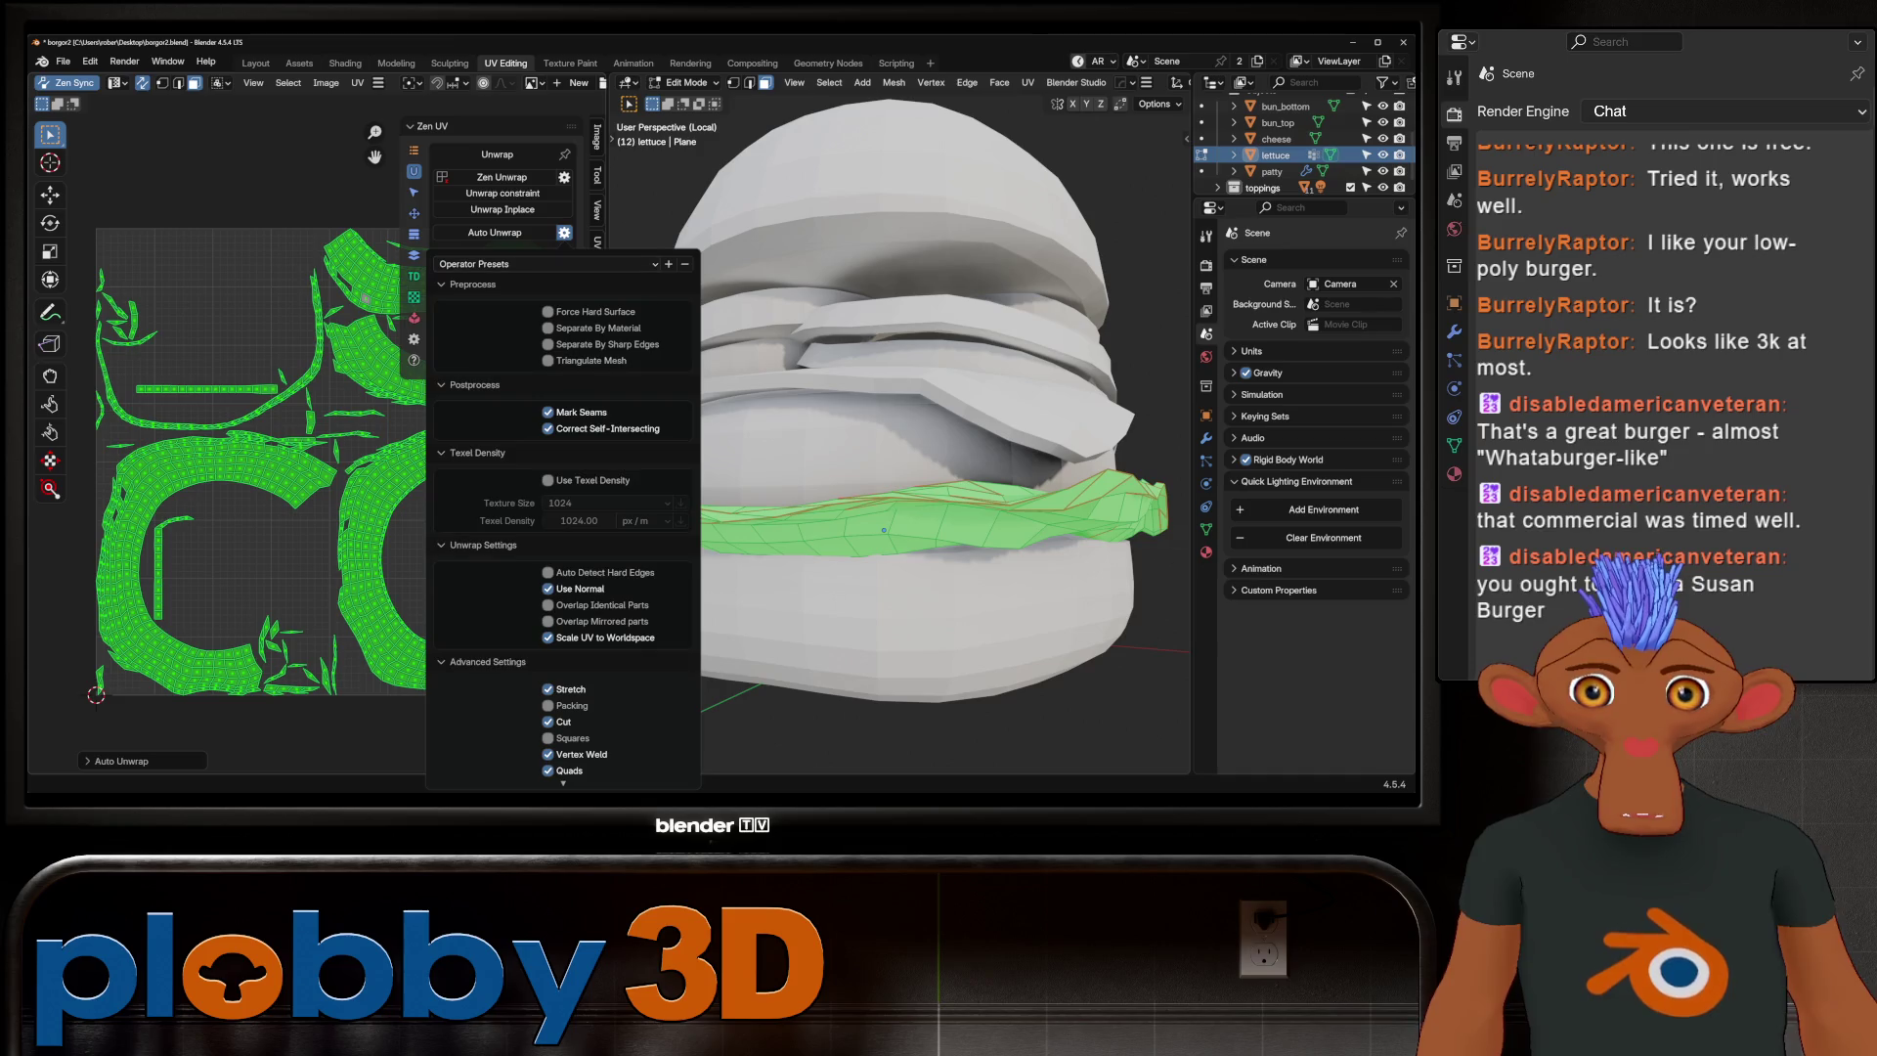
key("Return")
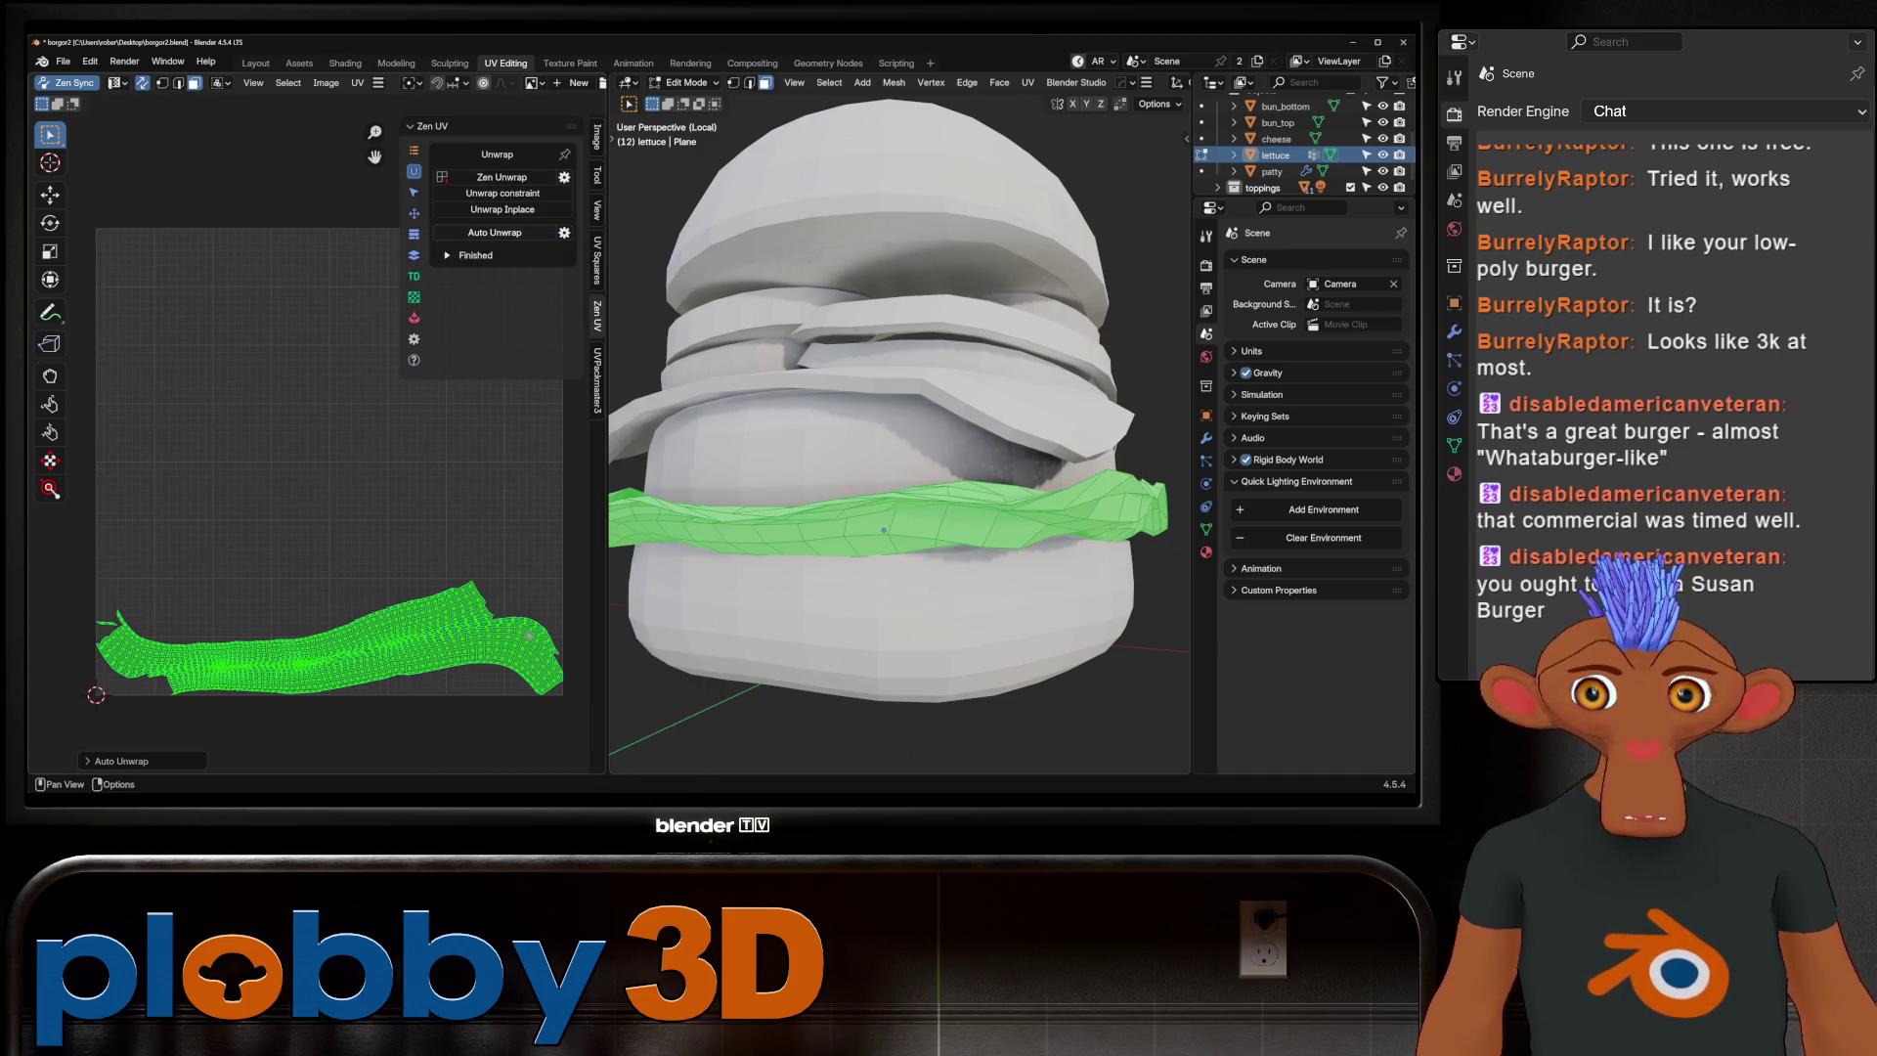
left_click(564, 233)
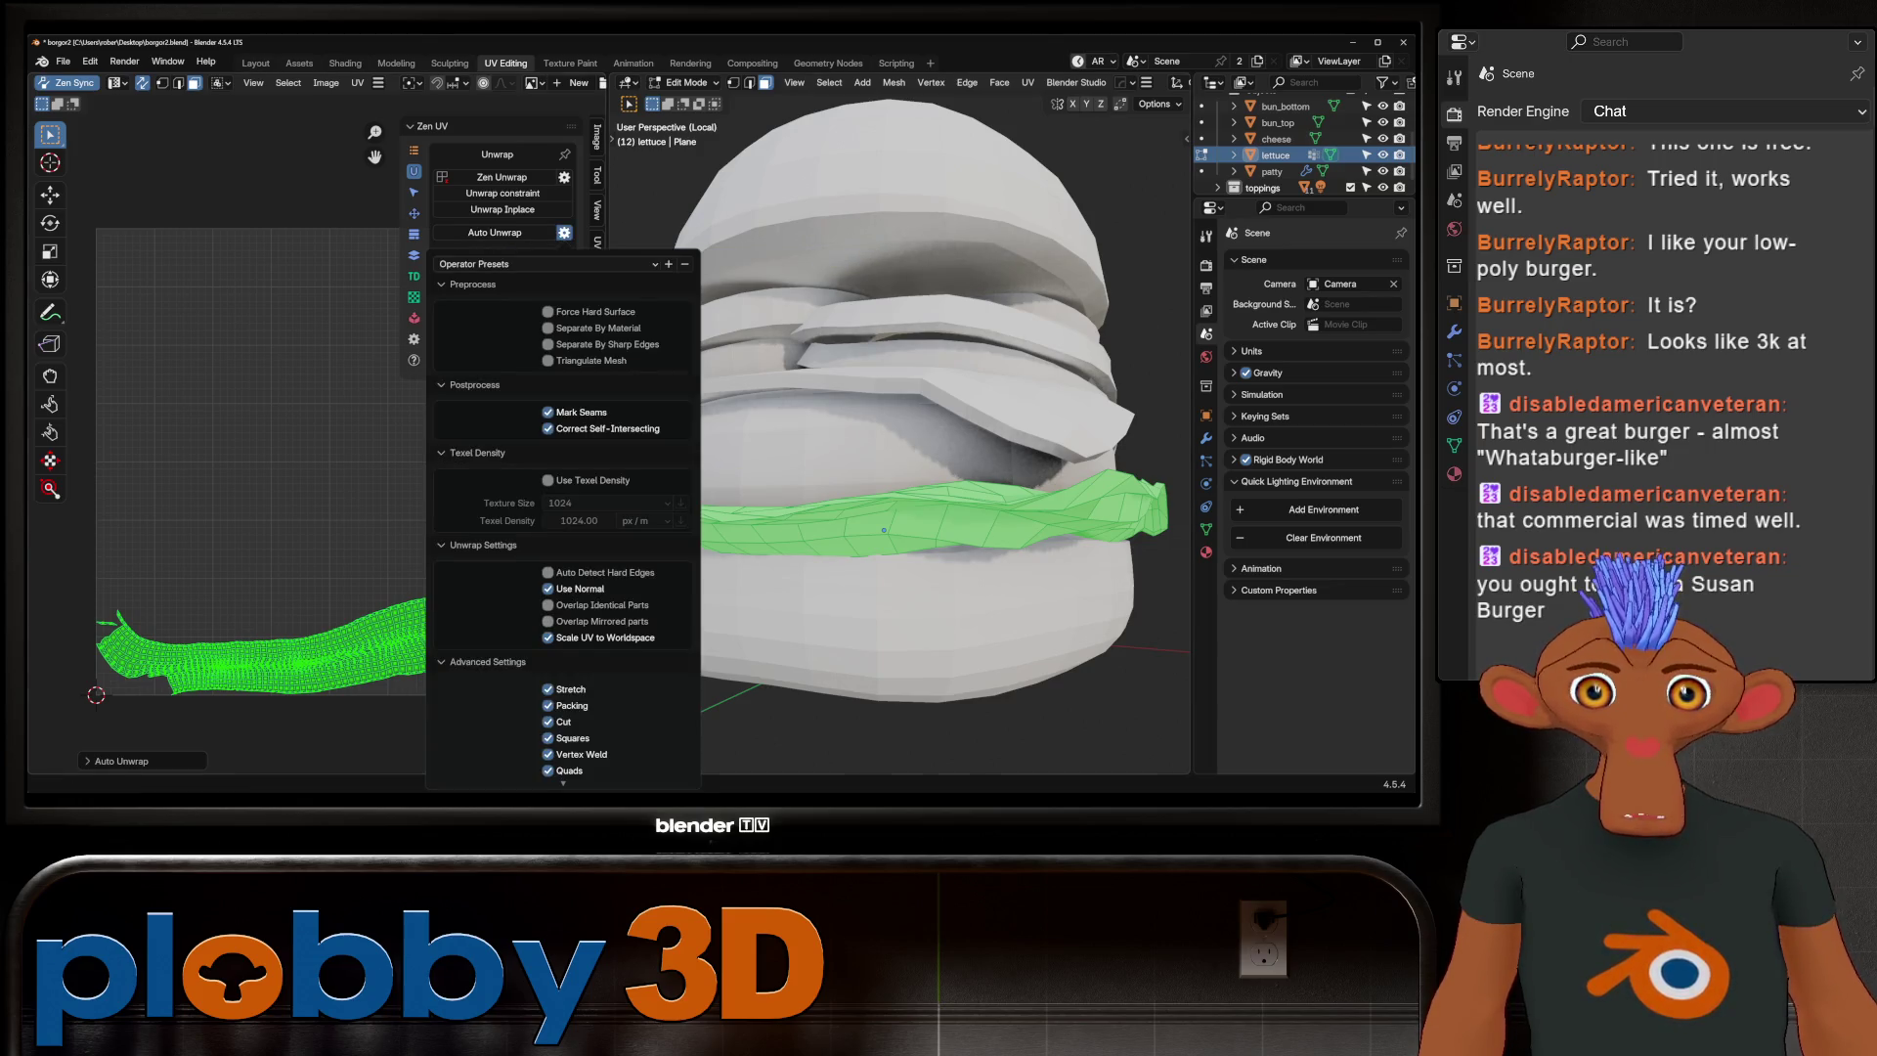
scroll(562, 518, "down", 1)
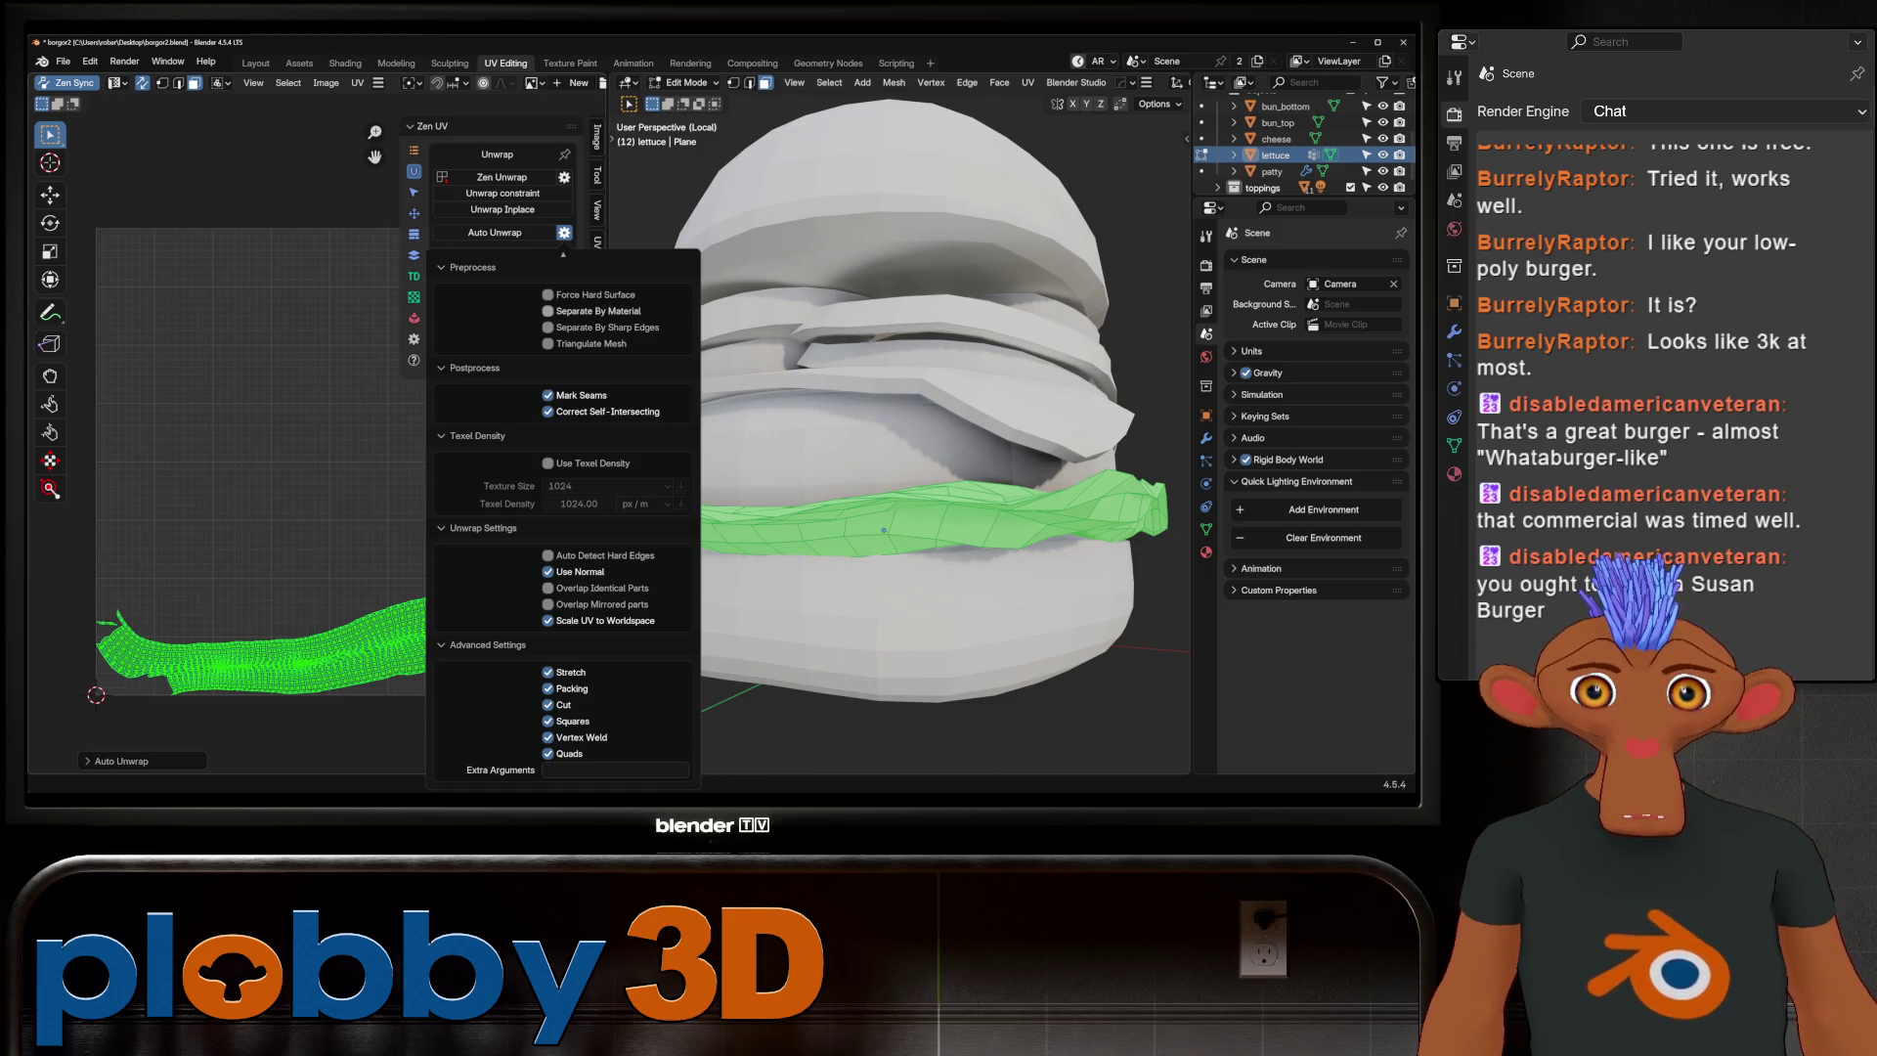
left_click(494, 233)
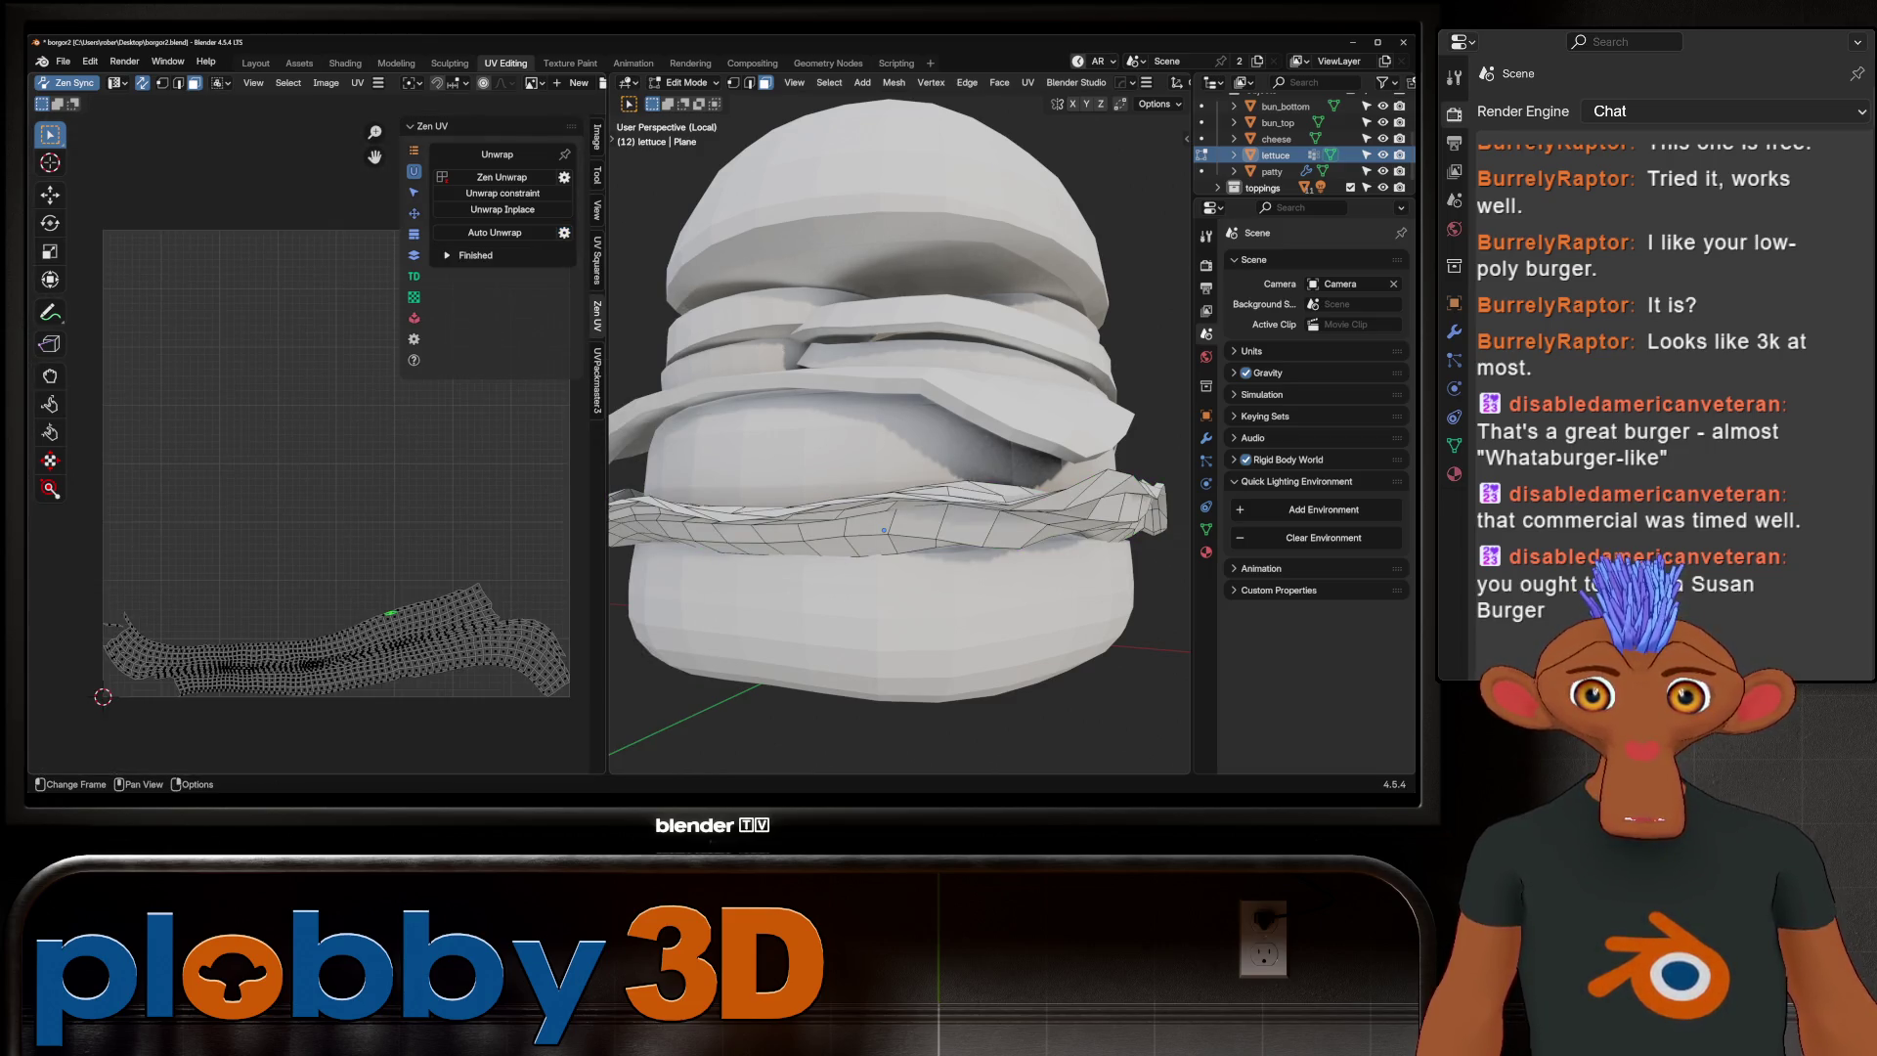
Select the whole lettuce and generate seams with UV > Seams from Islands
middle_click_drag(890, 439, 890, 401)
key("a")
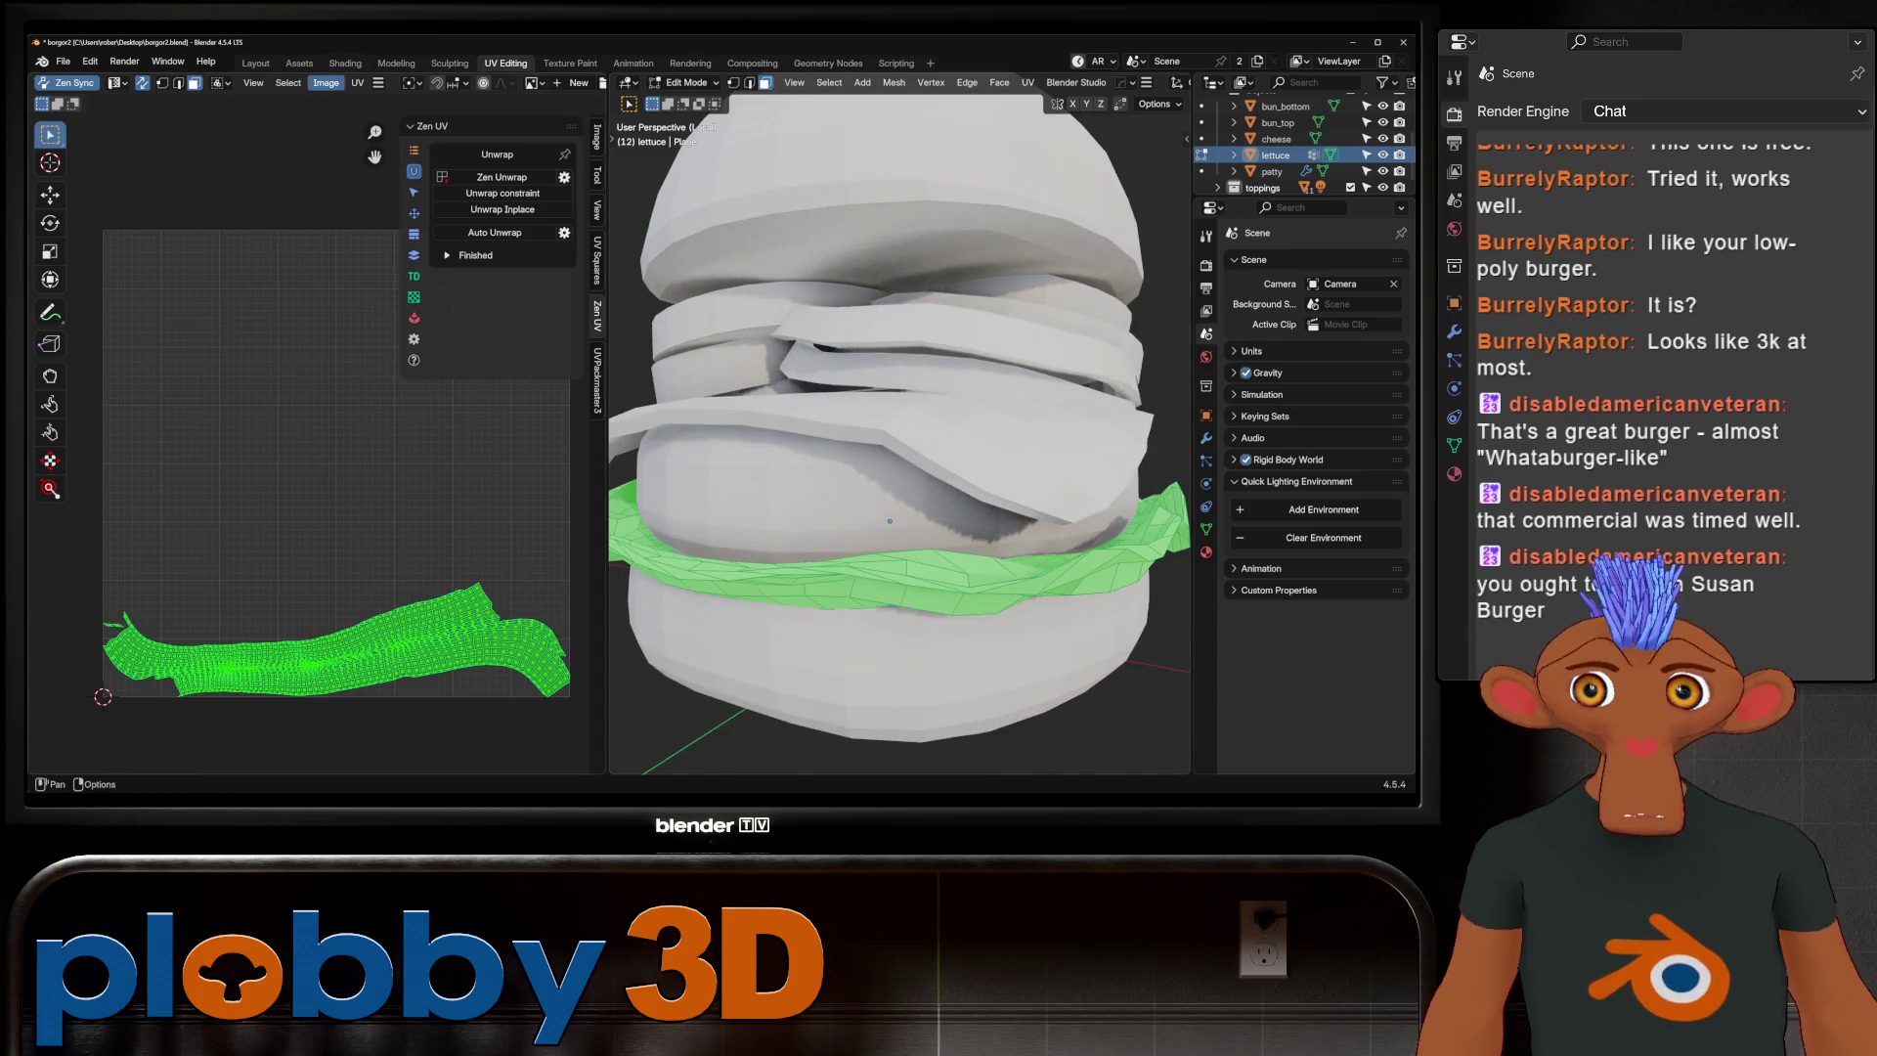
left_click(325, 82)
mouse_move(289, 83)
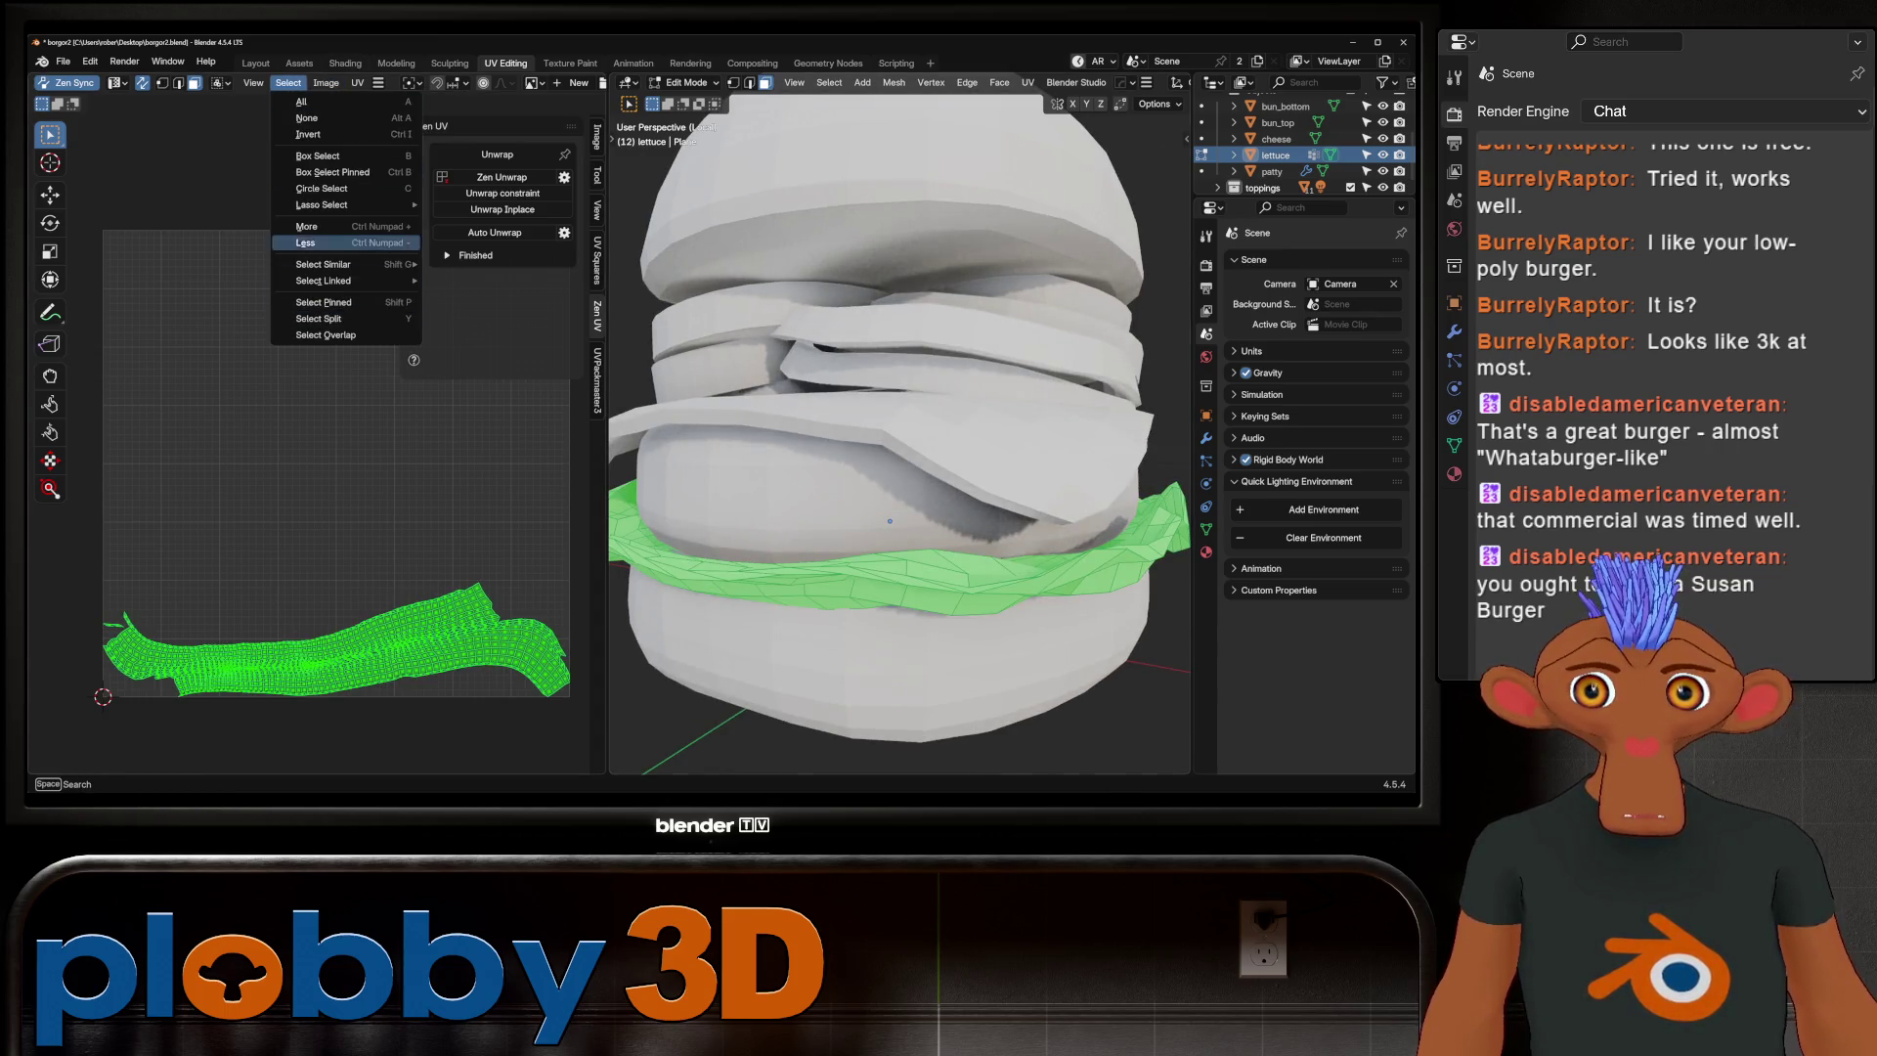
left_click(358, 82)
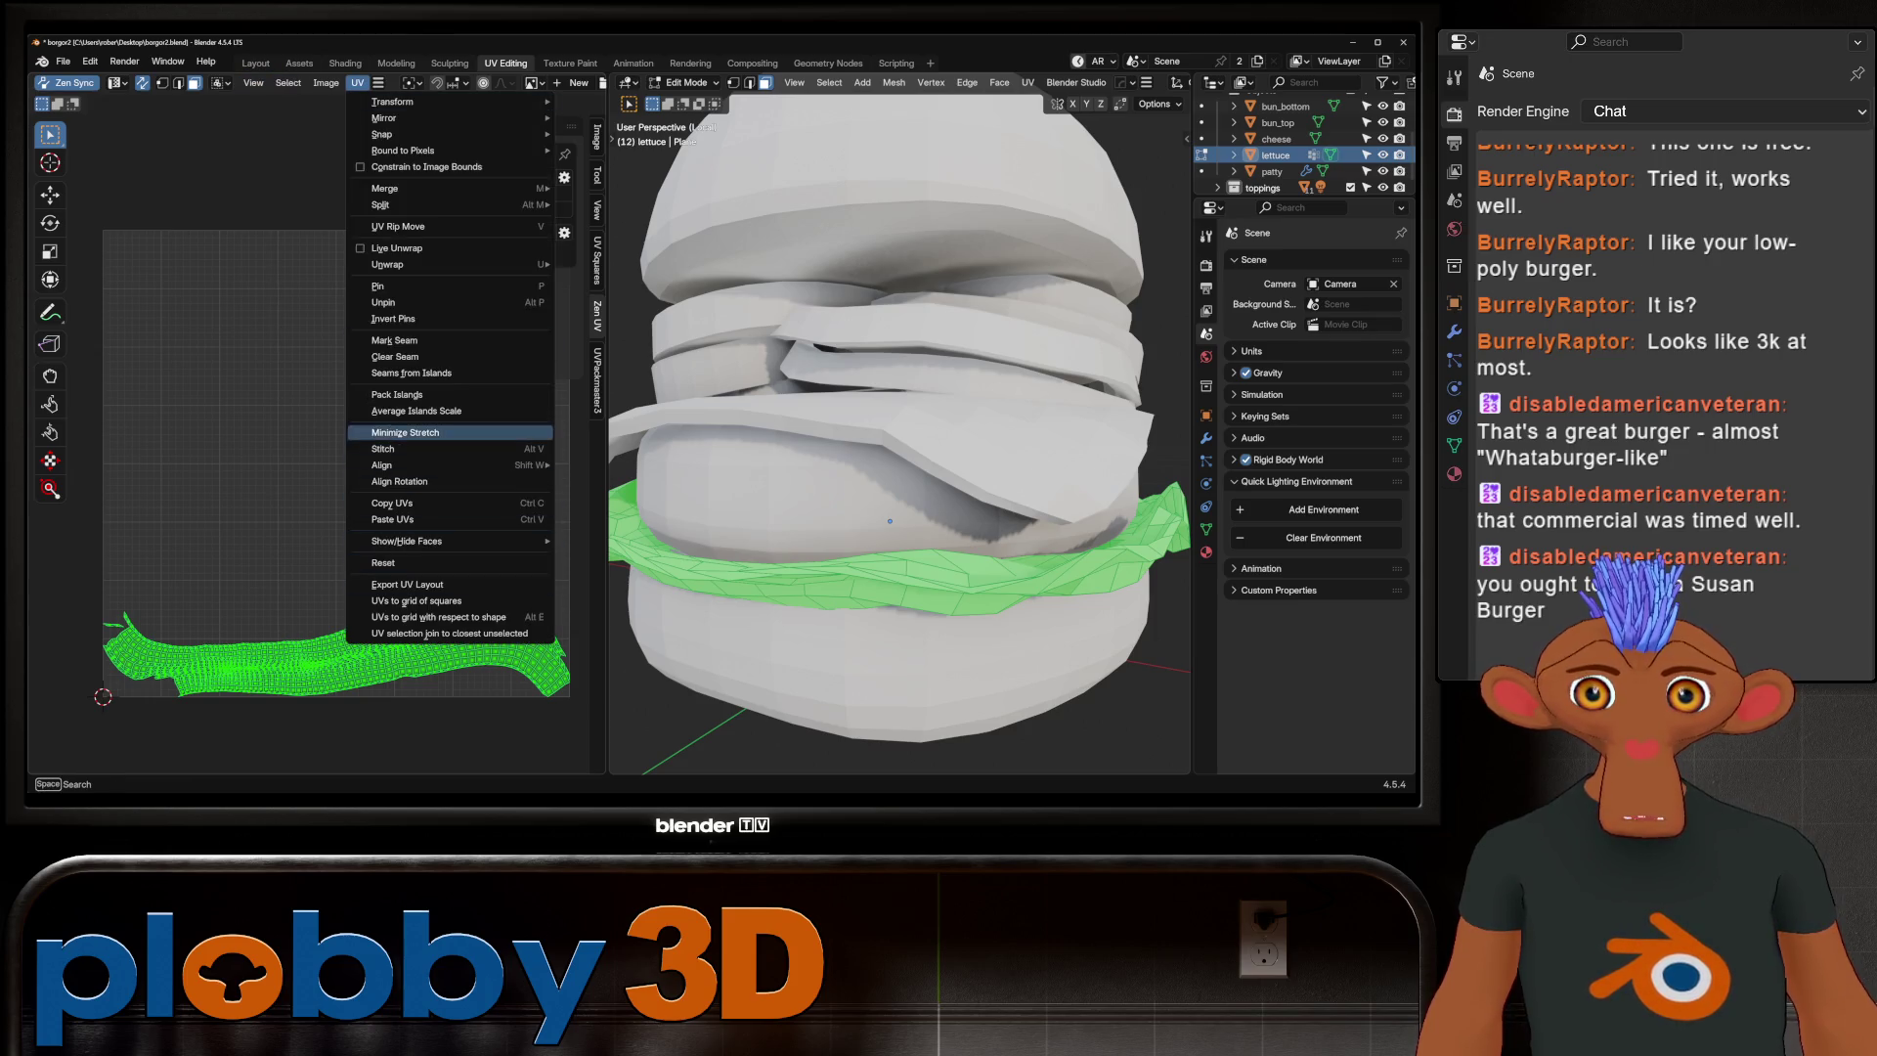
left_click(401, 372)
Enable the UV Stretch overlay, show the side panel, and deselect the lettuce
scroll(889, 520, "up", 2)
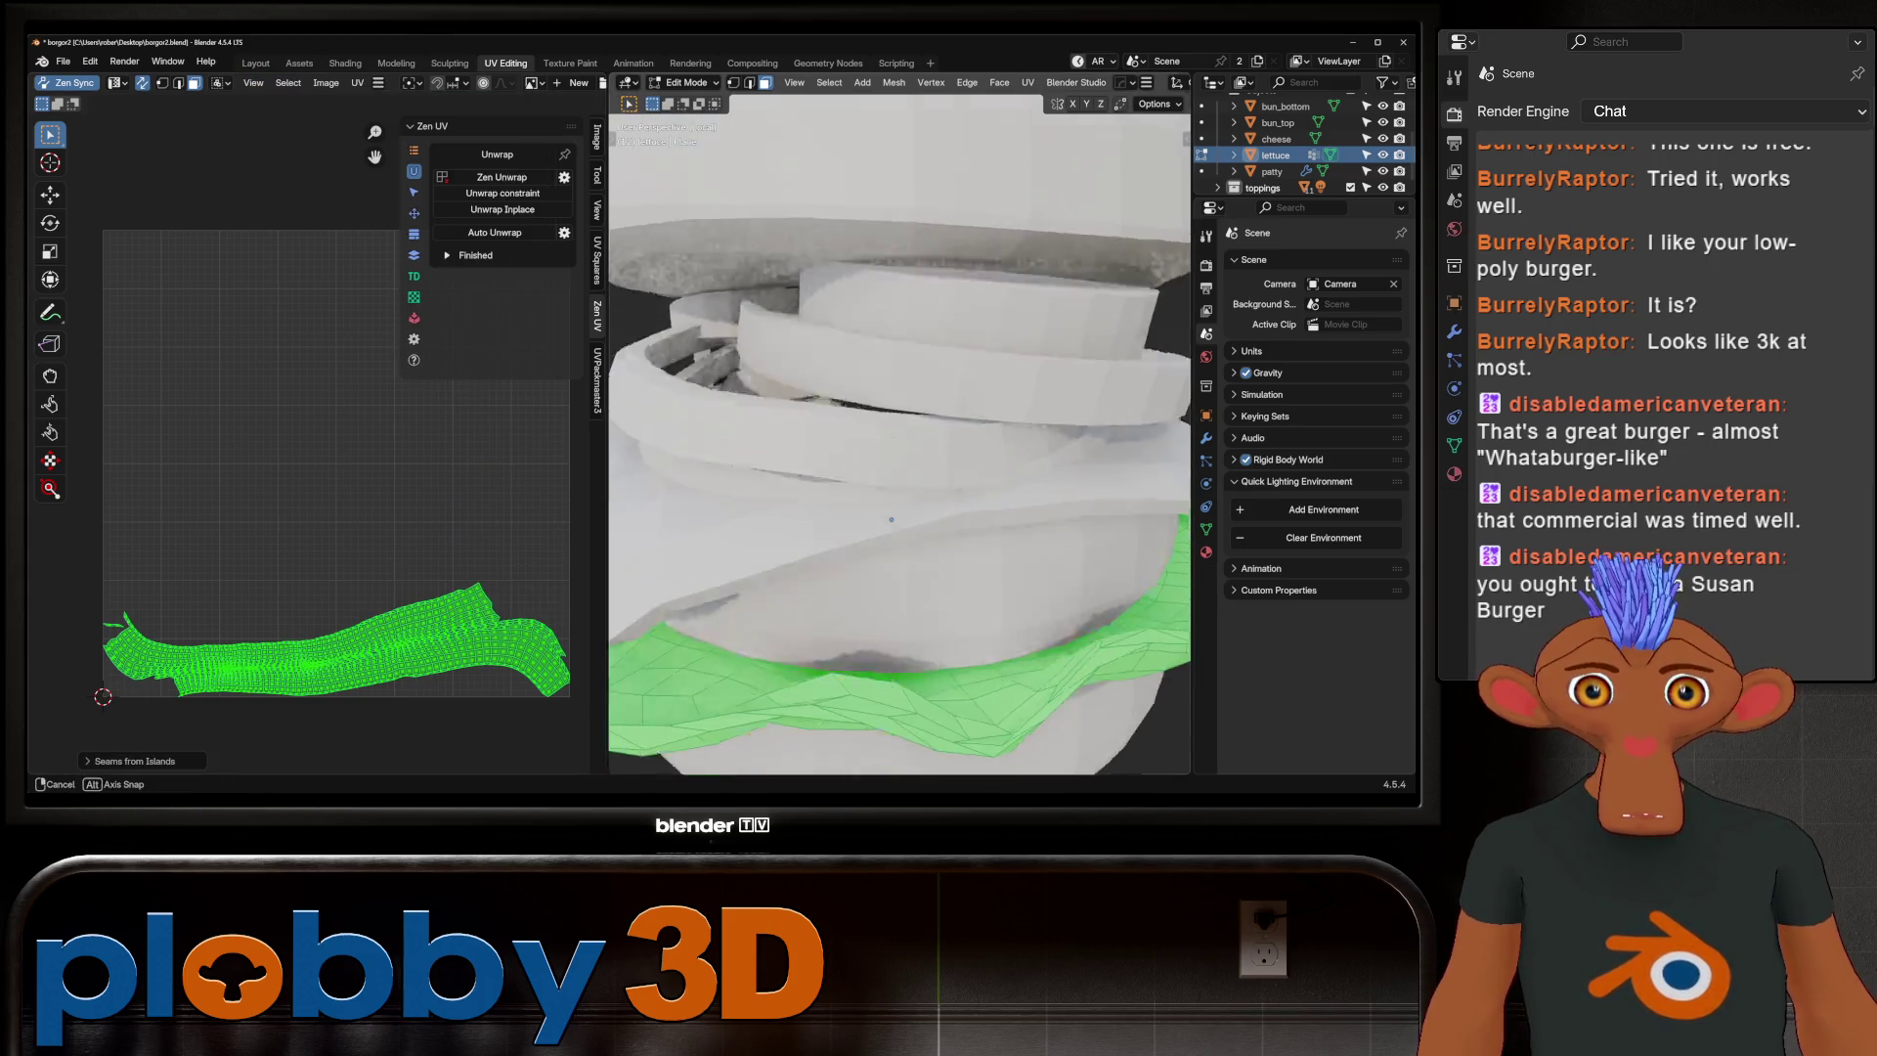
middle_click_drag(889, 520, 867, 522)
scroll(469, 82, "down", 6)
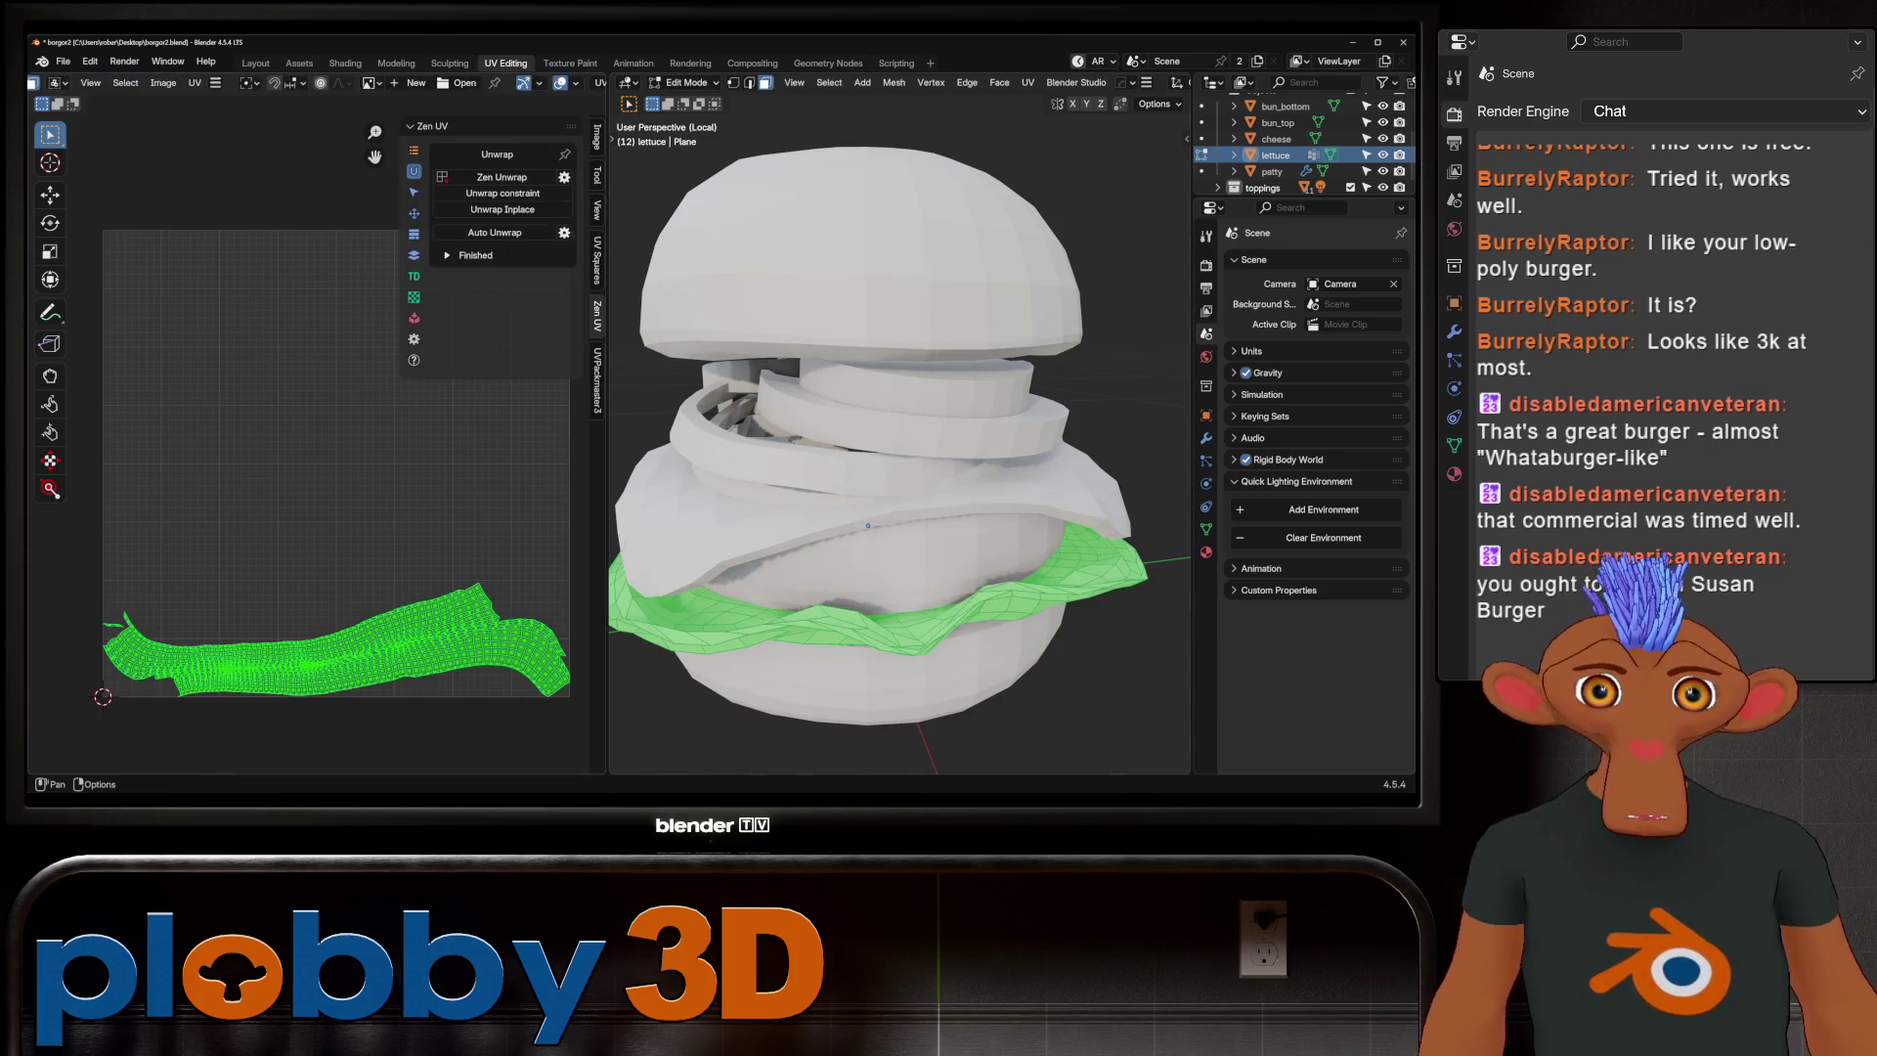
left_click(478, 82)
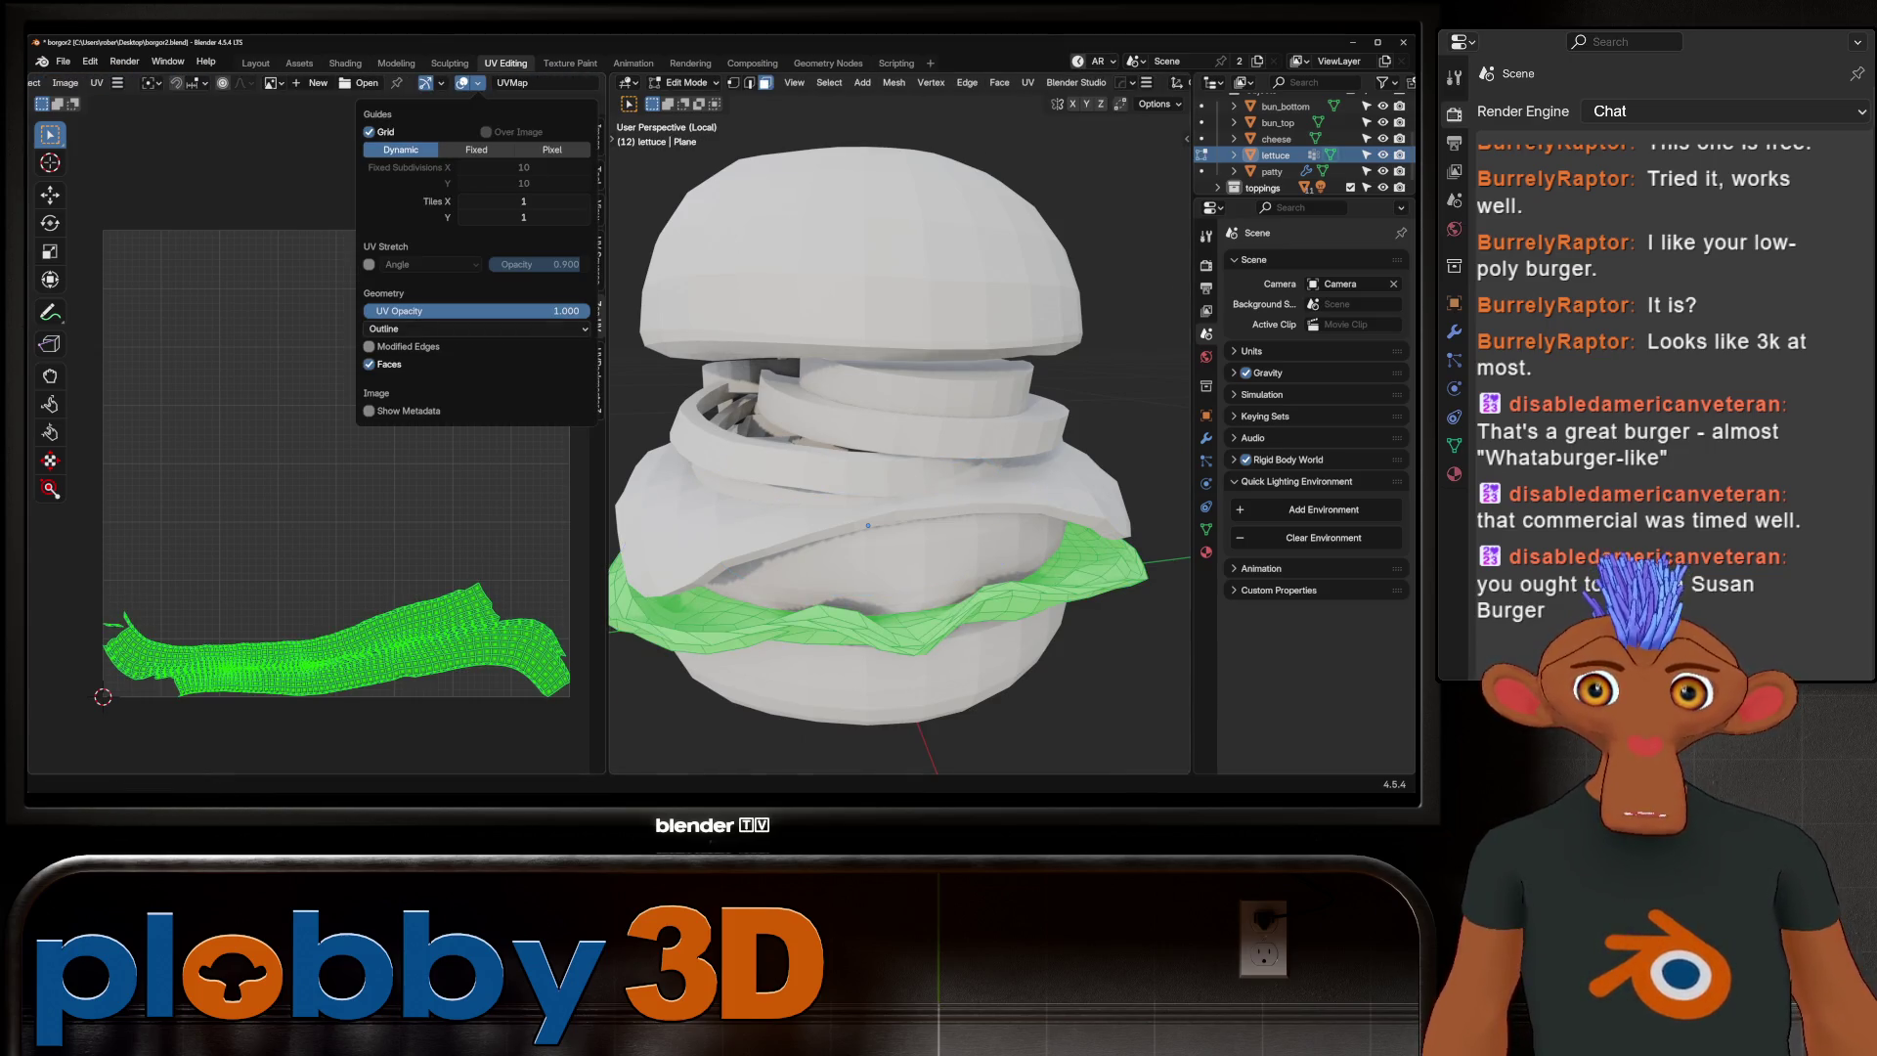
left_click(368, 264)
key("n")
key("alt+a")
scroll(294, 440, "up", 6)
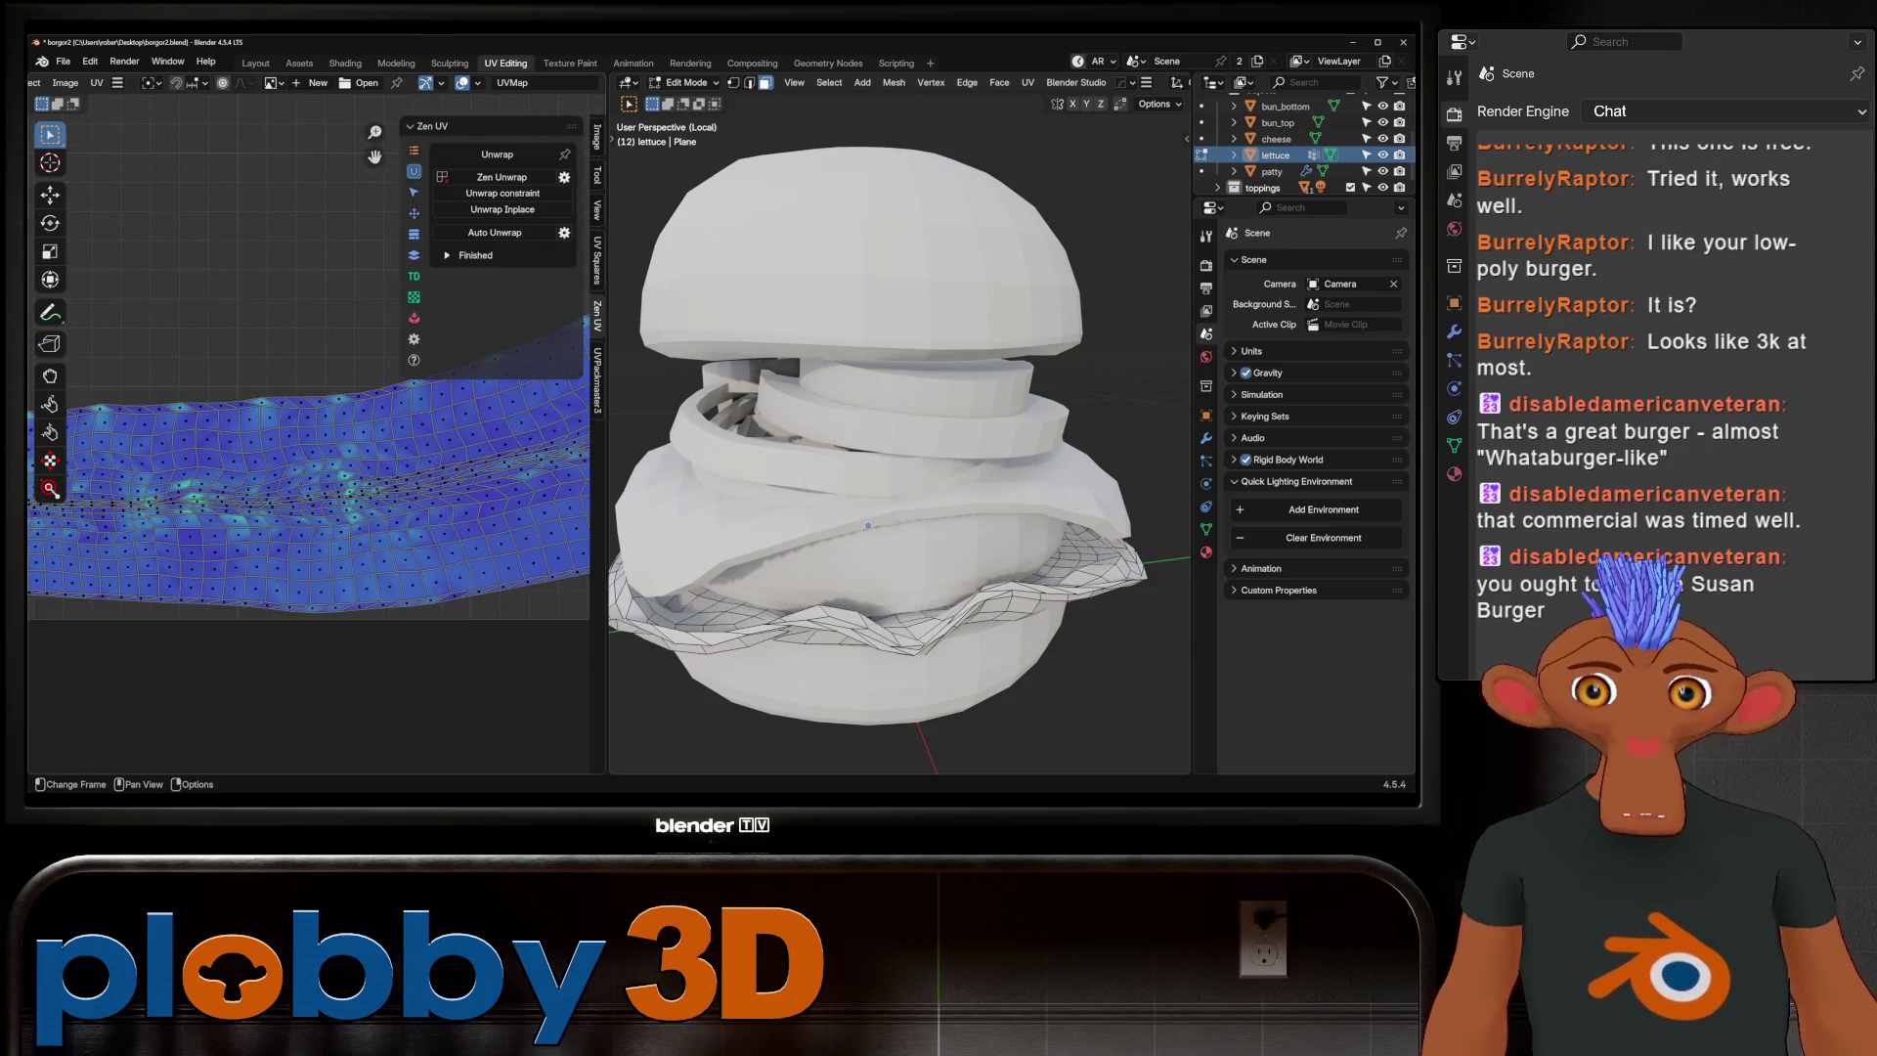
scroll(309, 430, "down", 5)
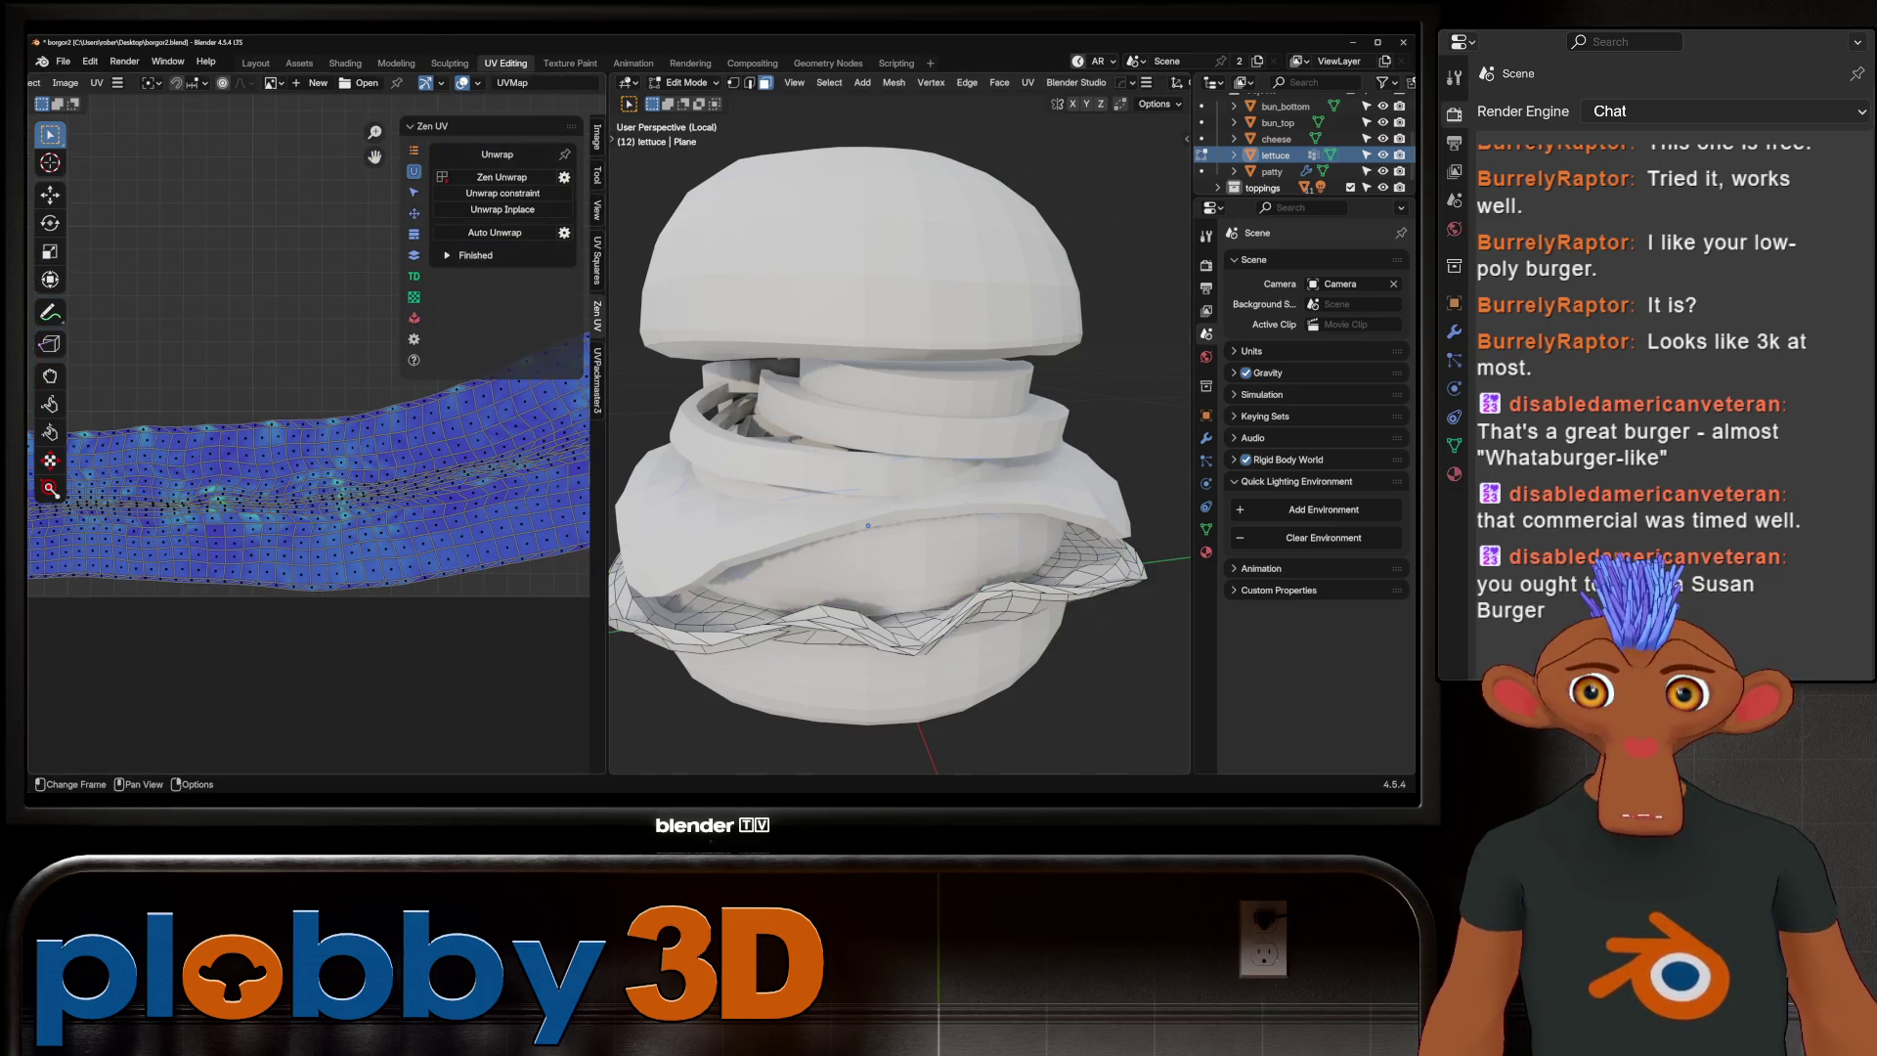
Select every burger object and all their faces in Edit Mode
key("Tab")
middle_click_drag(293, 440, 310, 470)
scroll(899, 439, "down", 4)
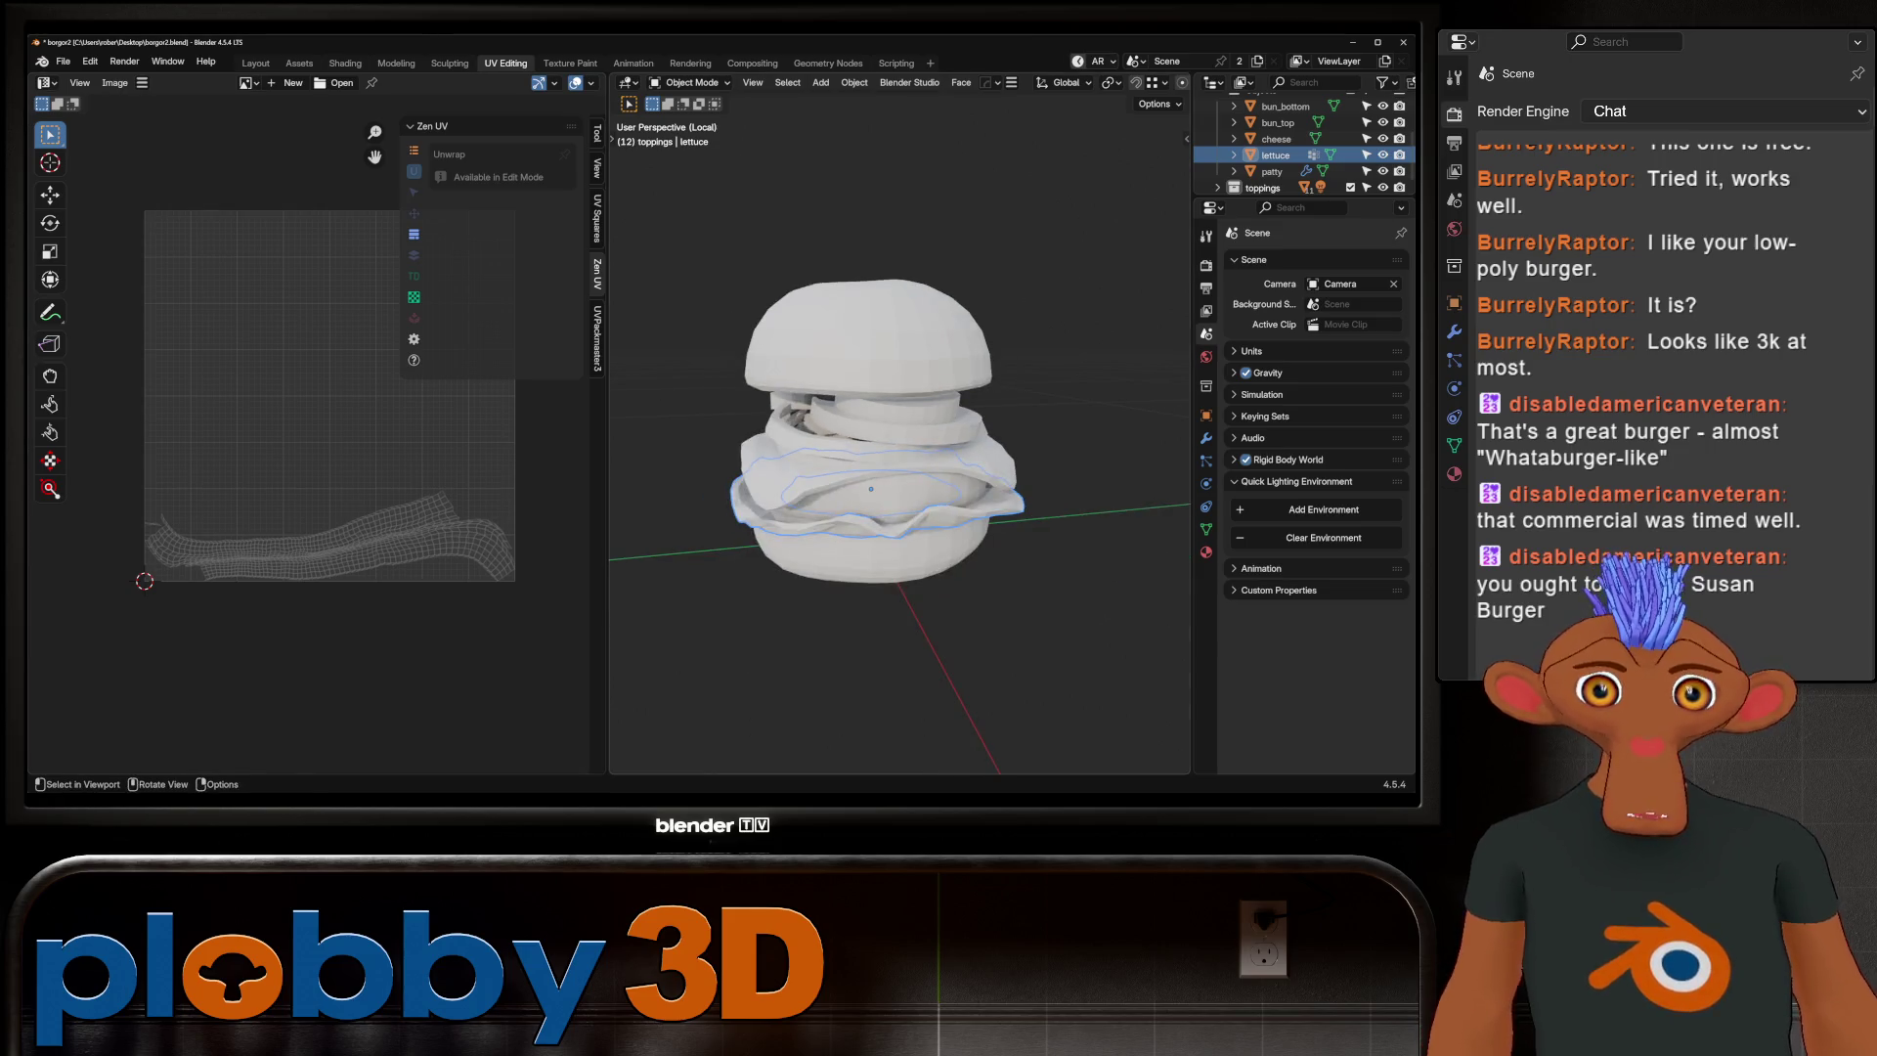
key("a")
key("Tab")
key("a")
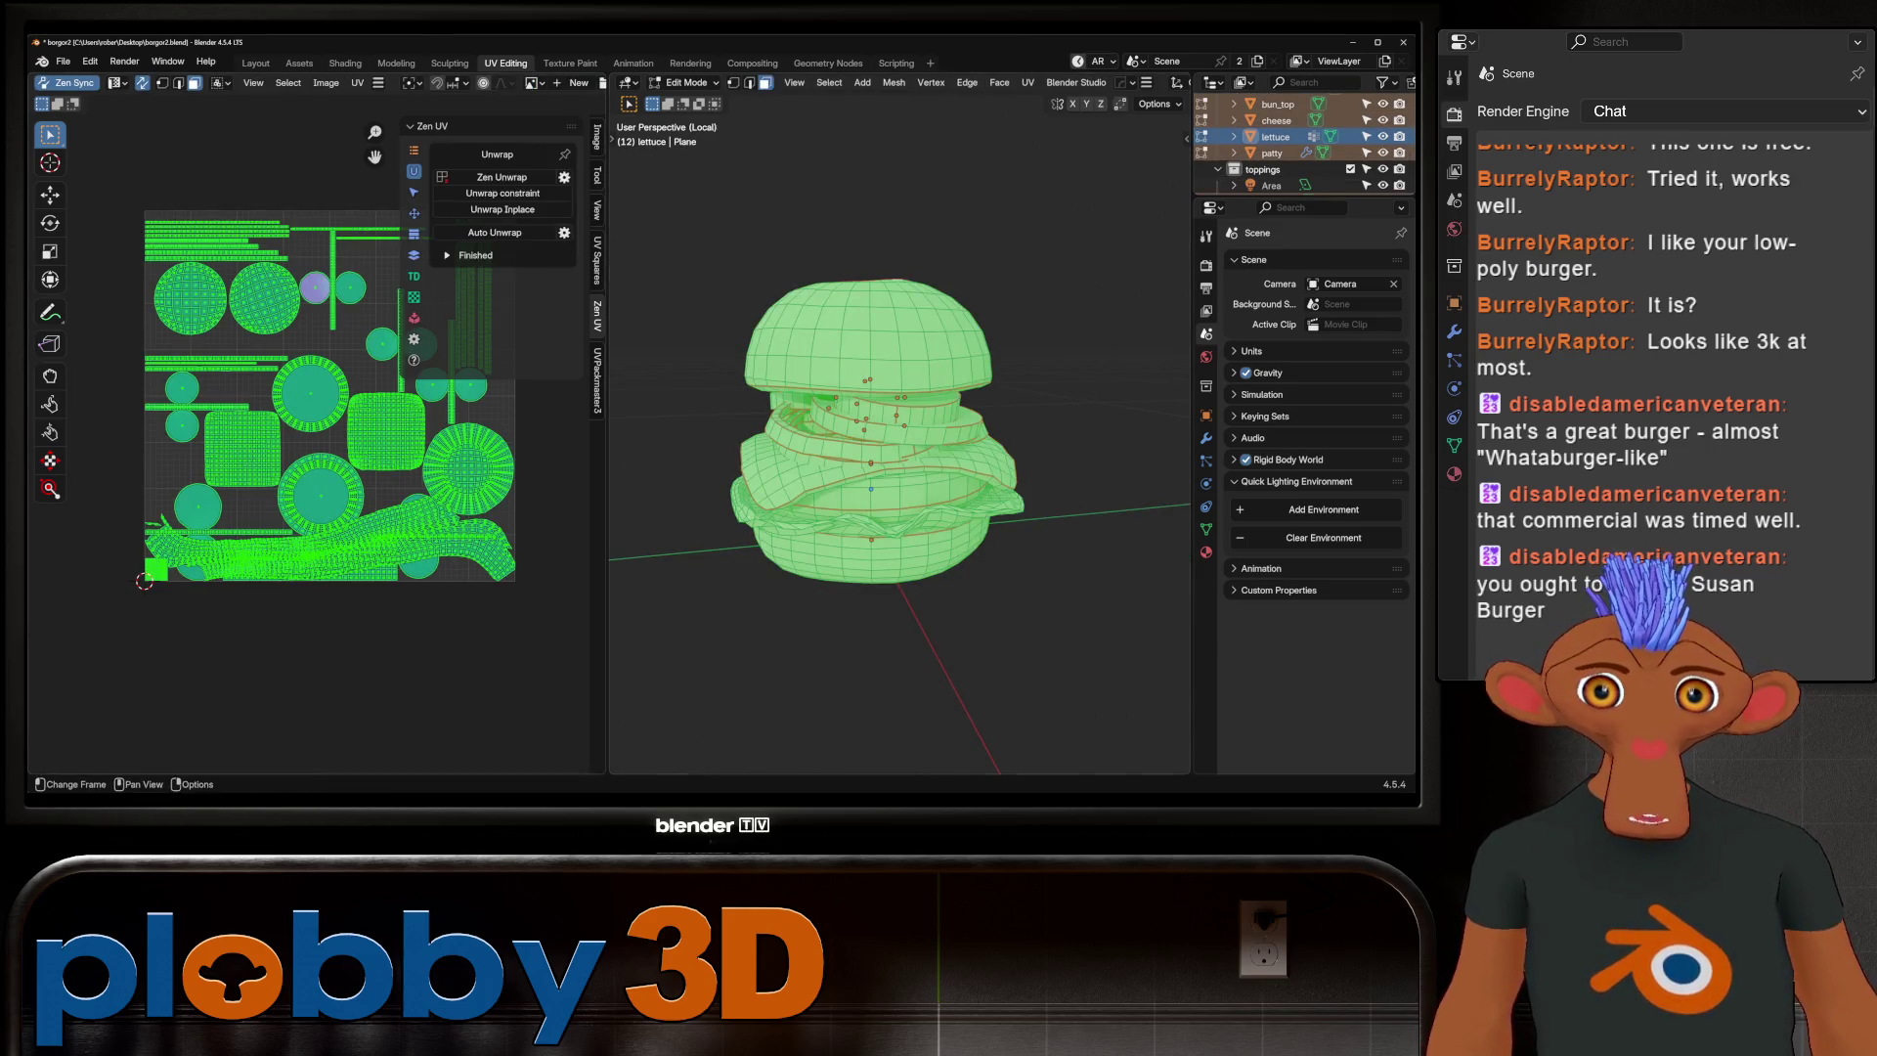
Auto unwrap all burger parts and pack them with UVPackmaster rotation disabled
left_click(495, 232)
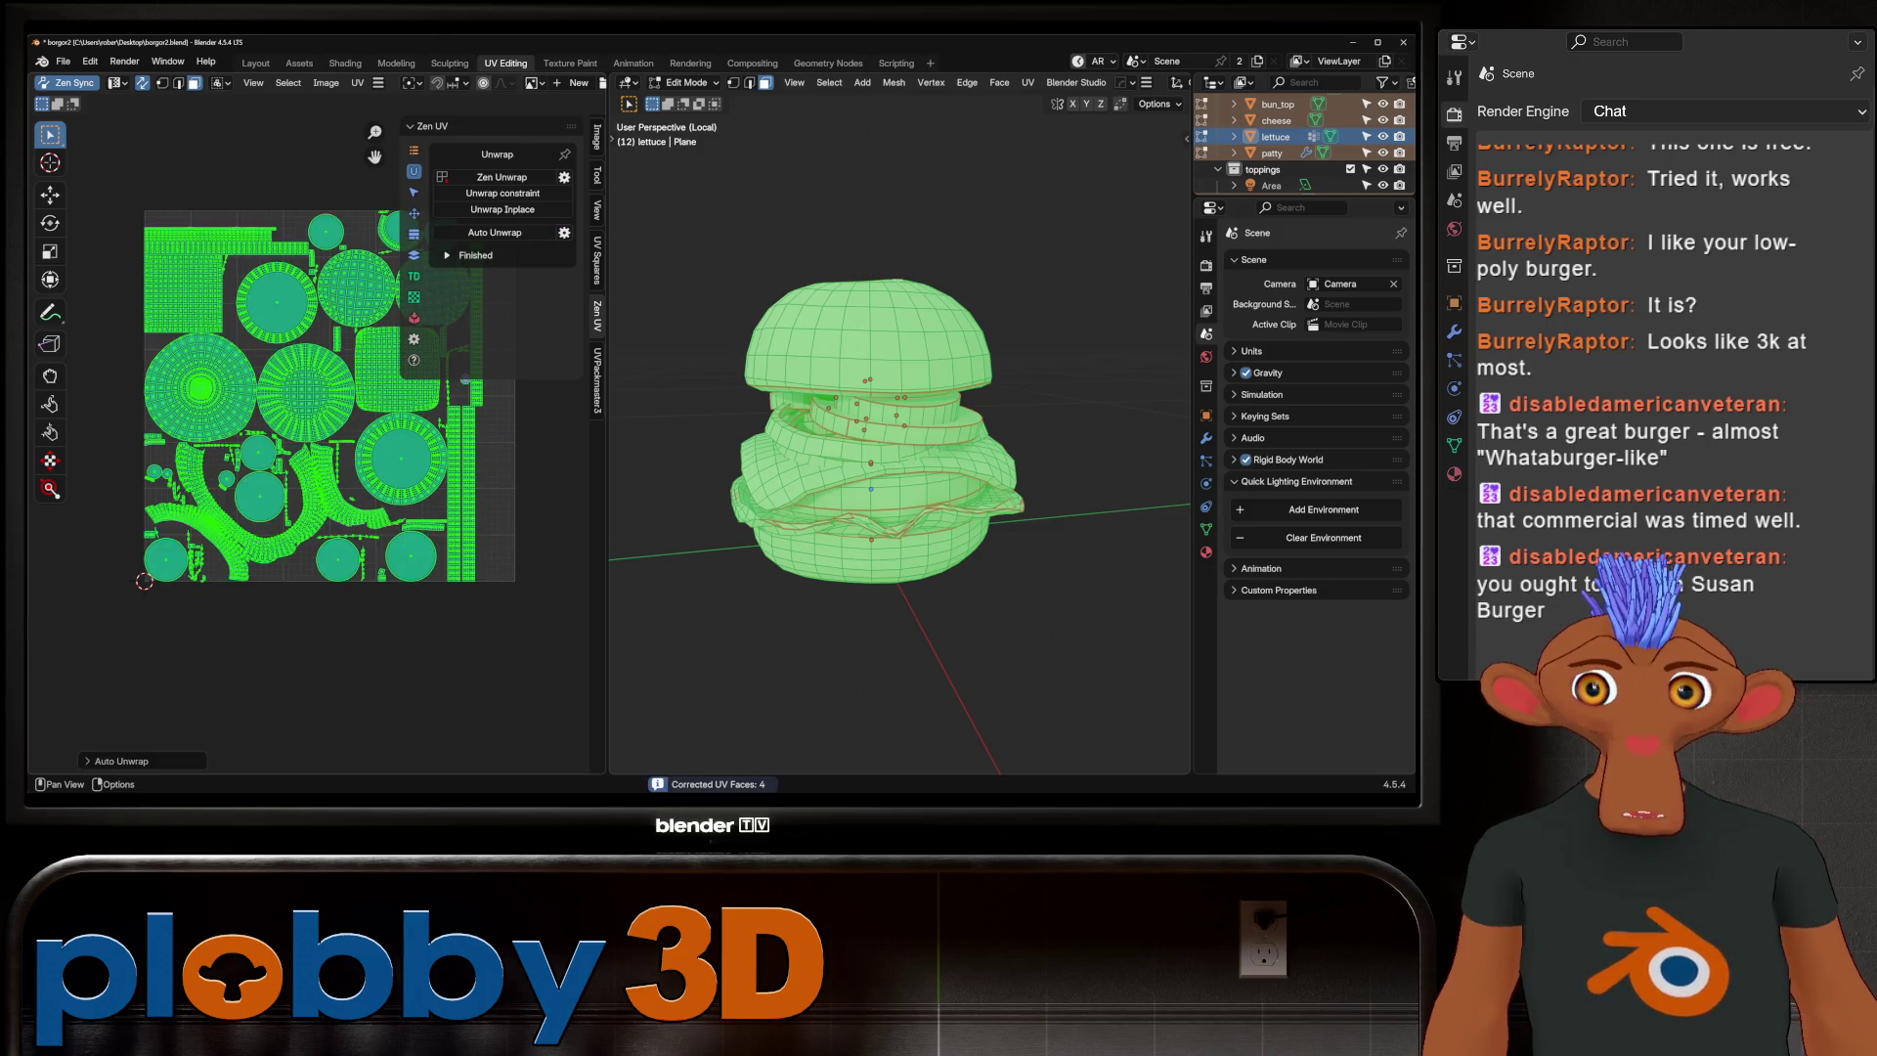
left_click(495, 232)
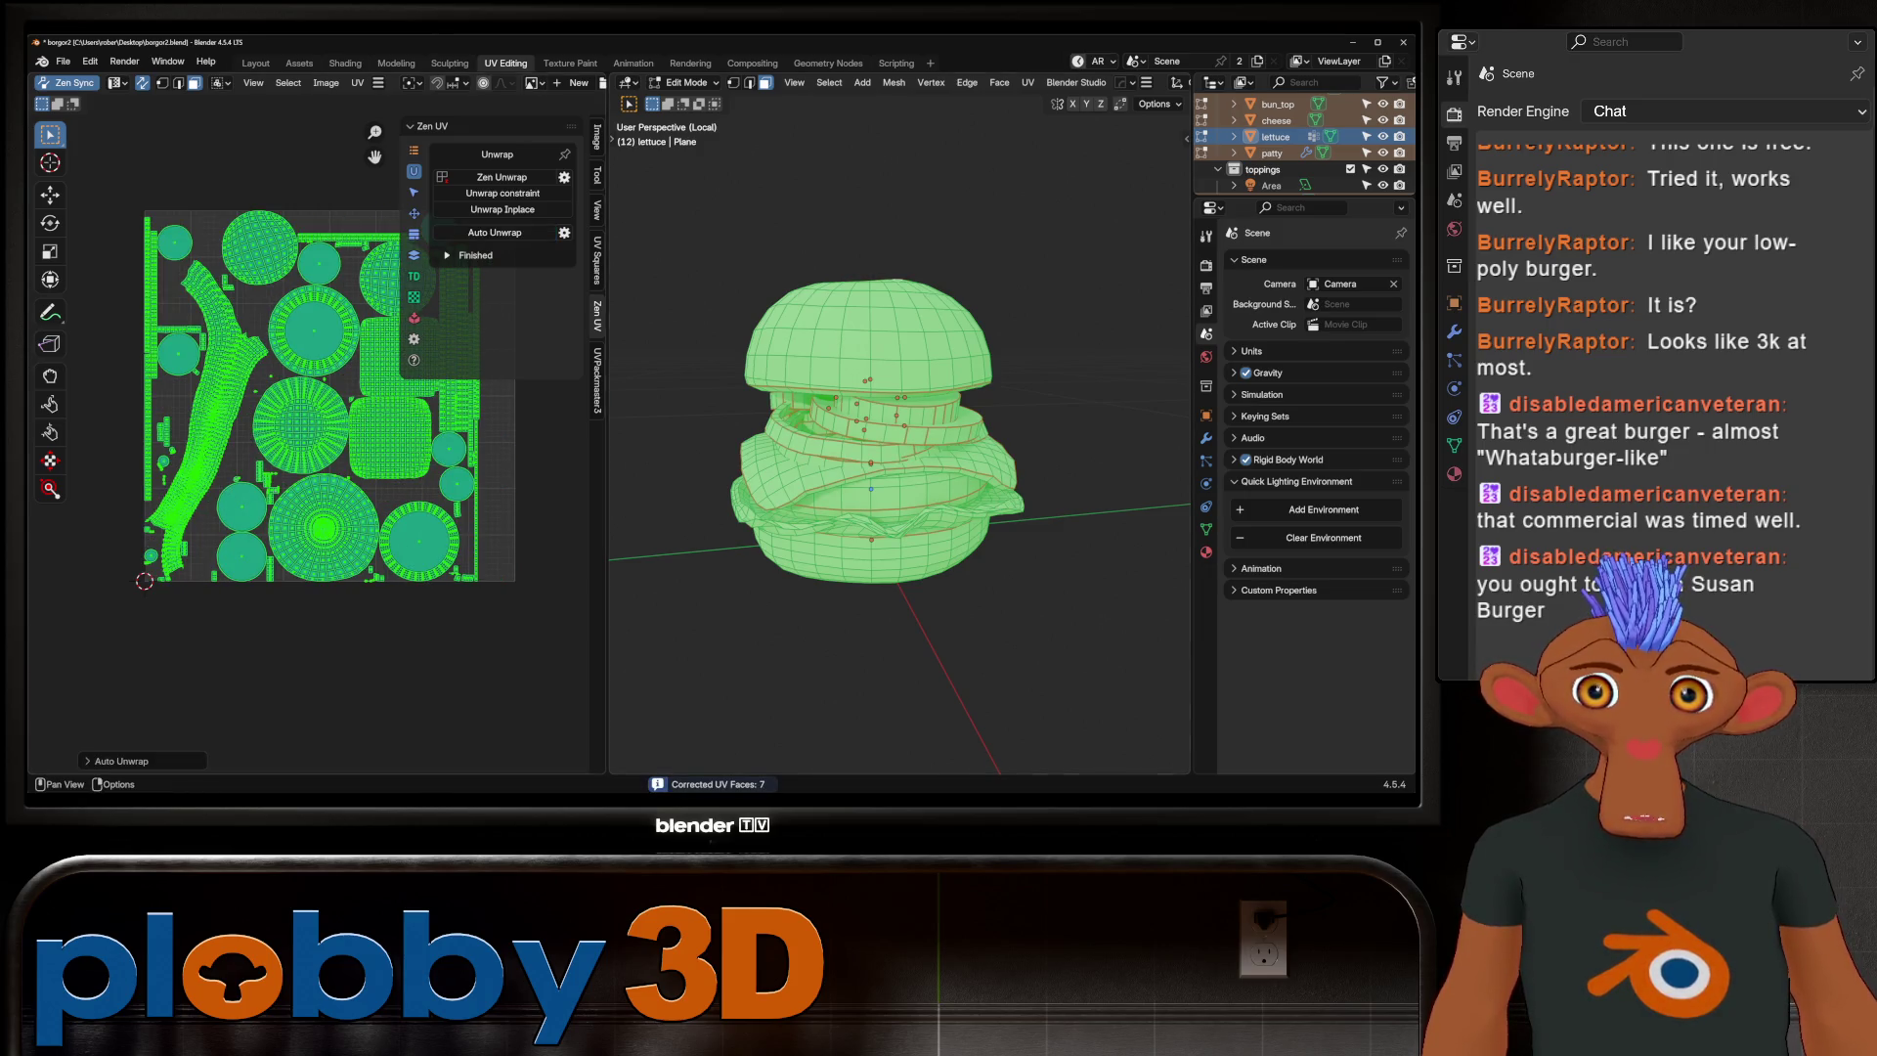
left_click(597, 382)
left_click(442, 389)
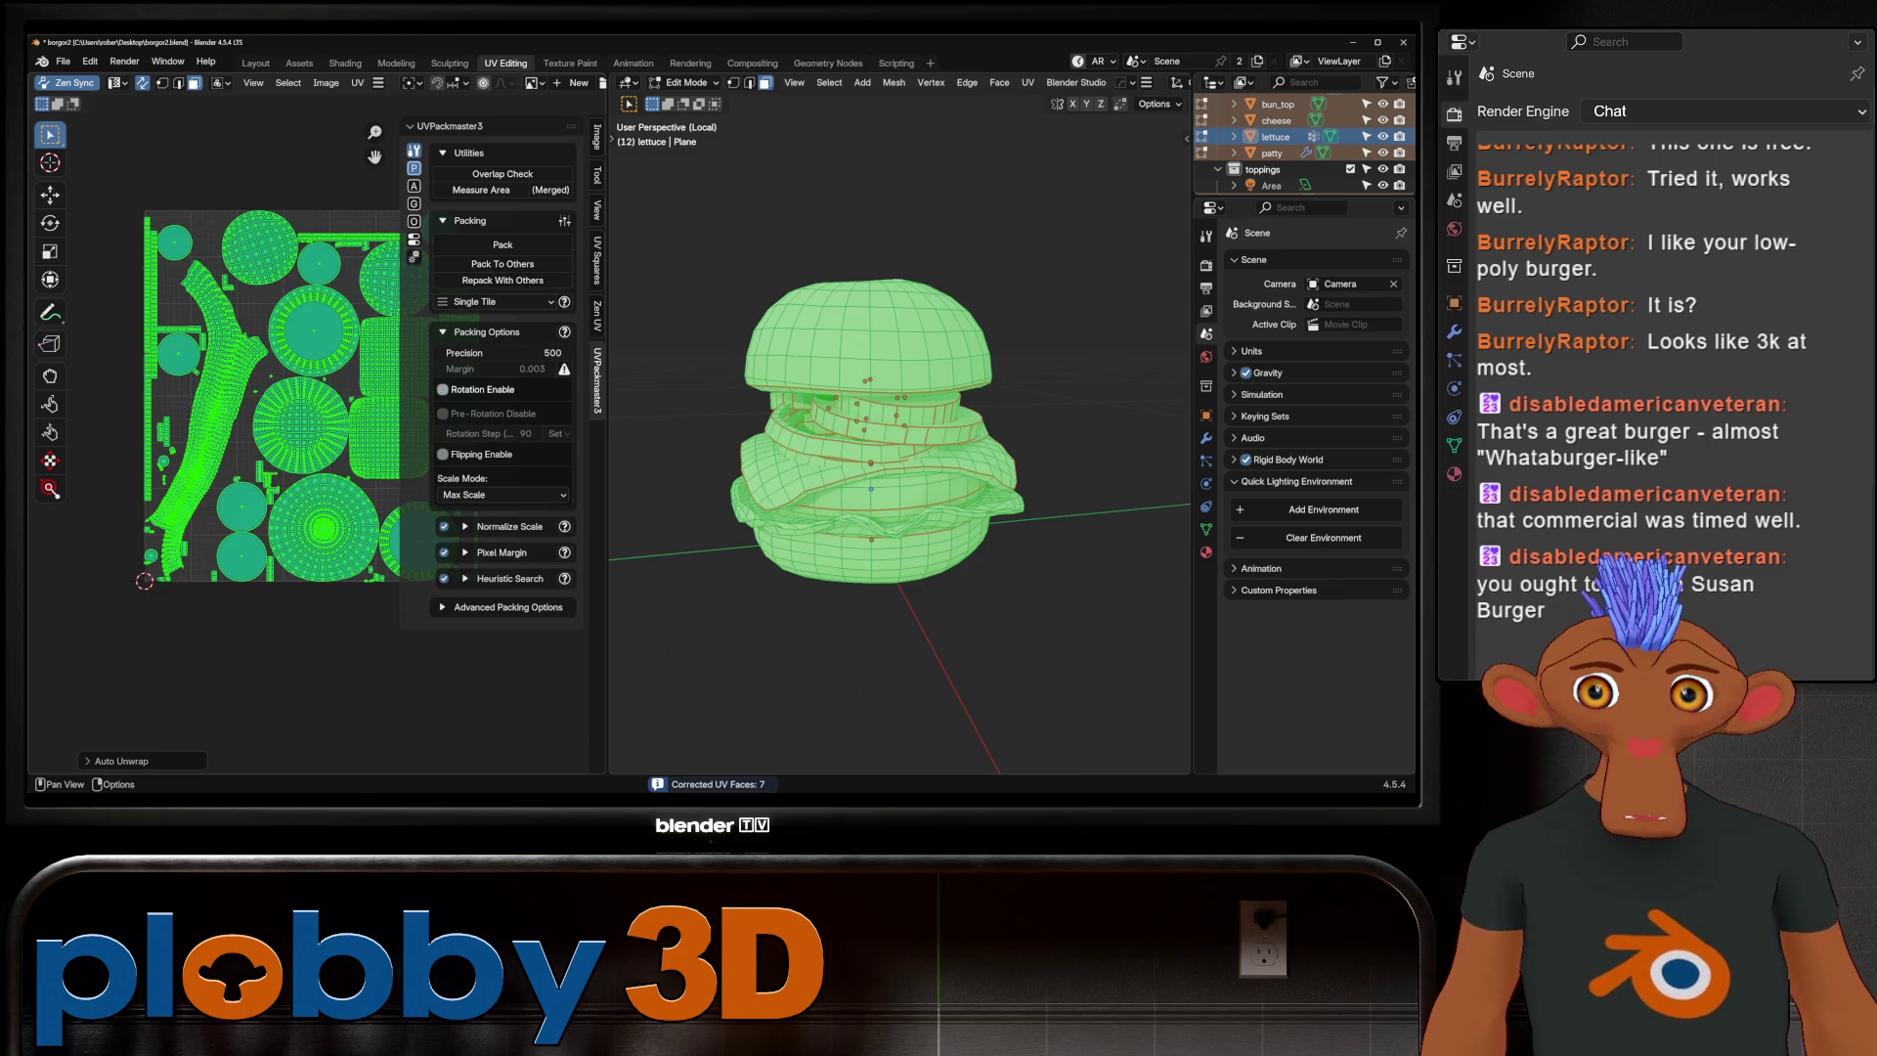
left_click(502, 245)
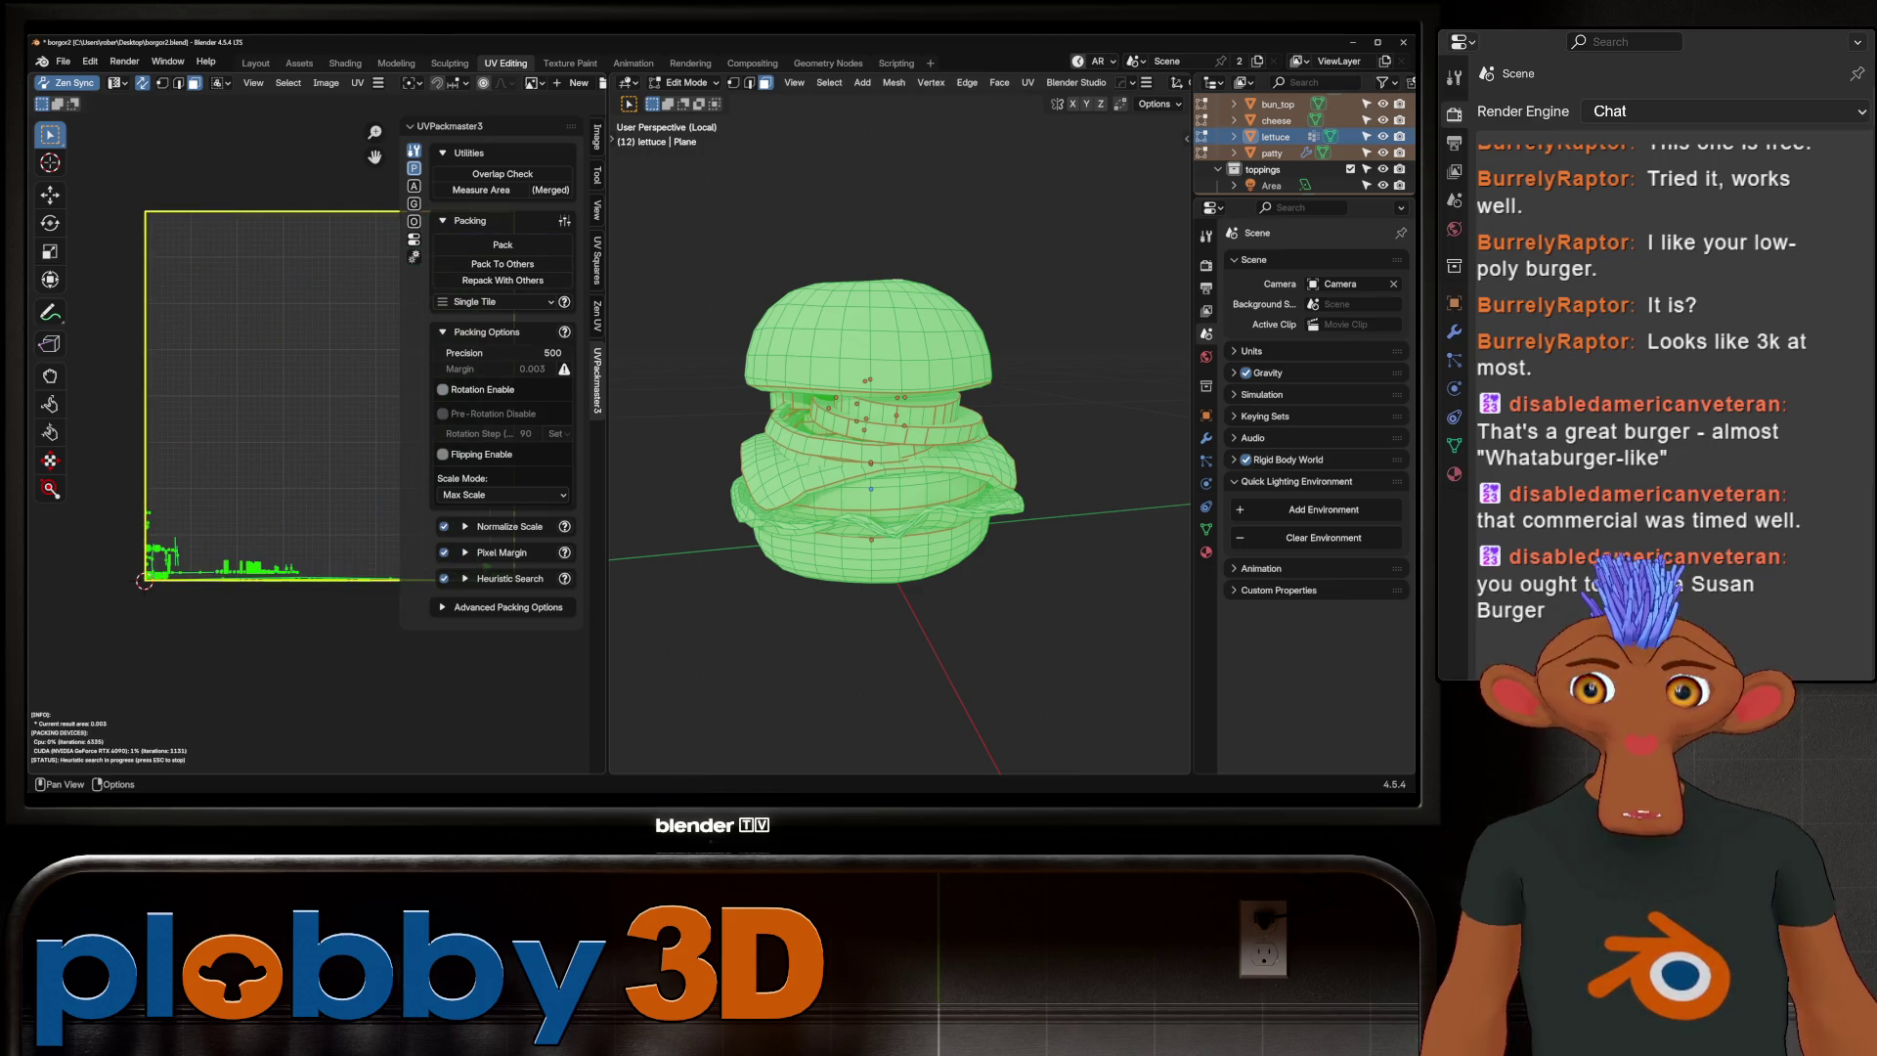
key("Escape")
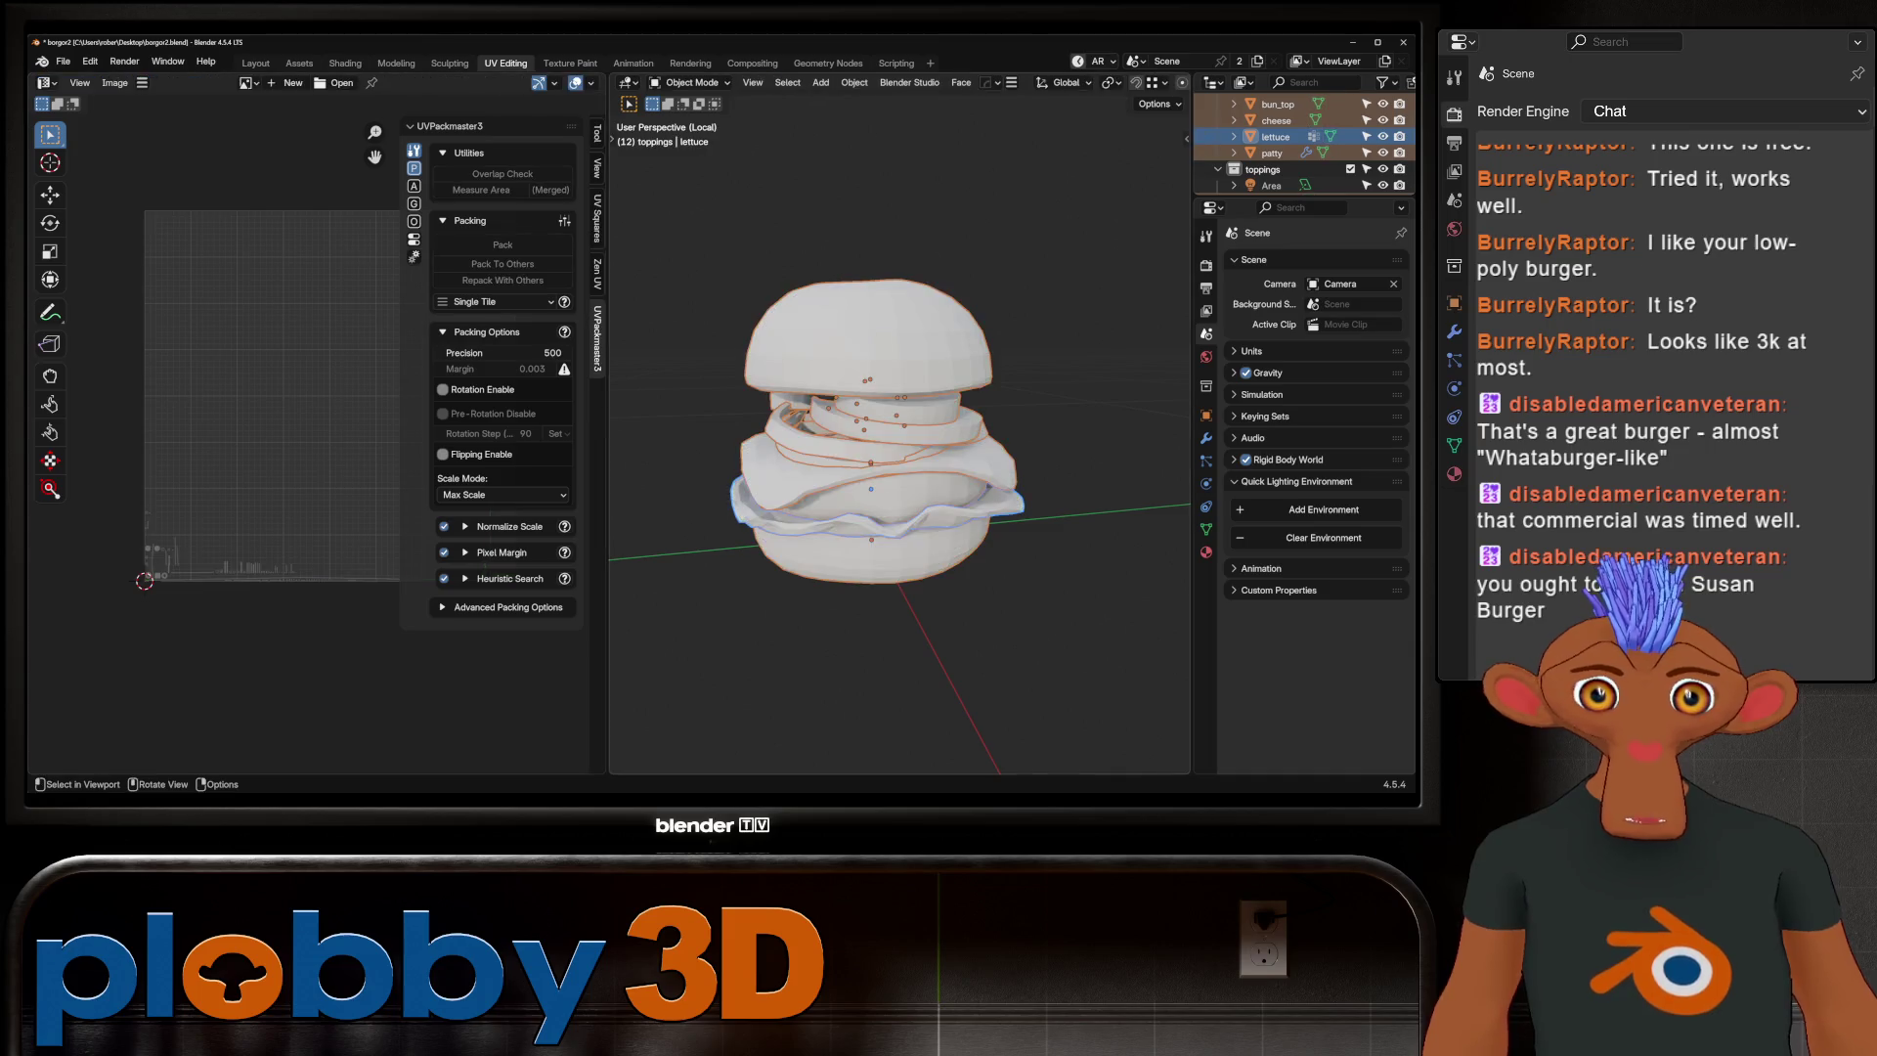
Unwrap everything with Minimum Stretch and repack all islands into one tile
key("u")
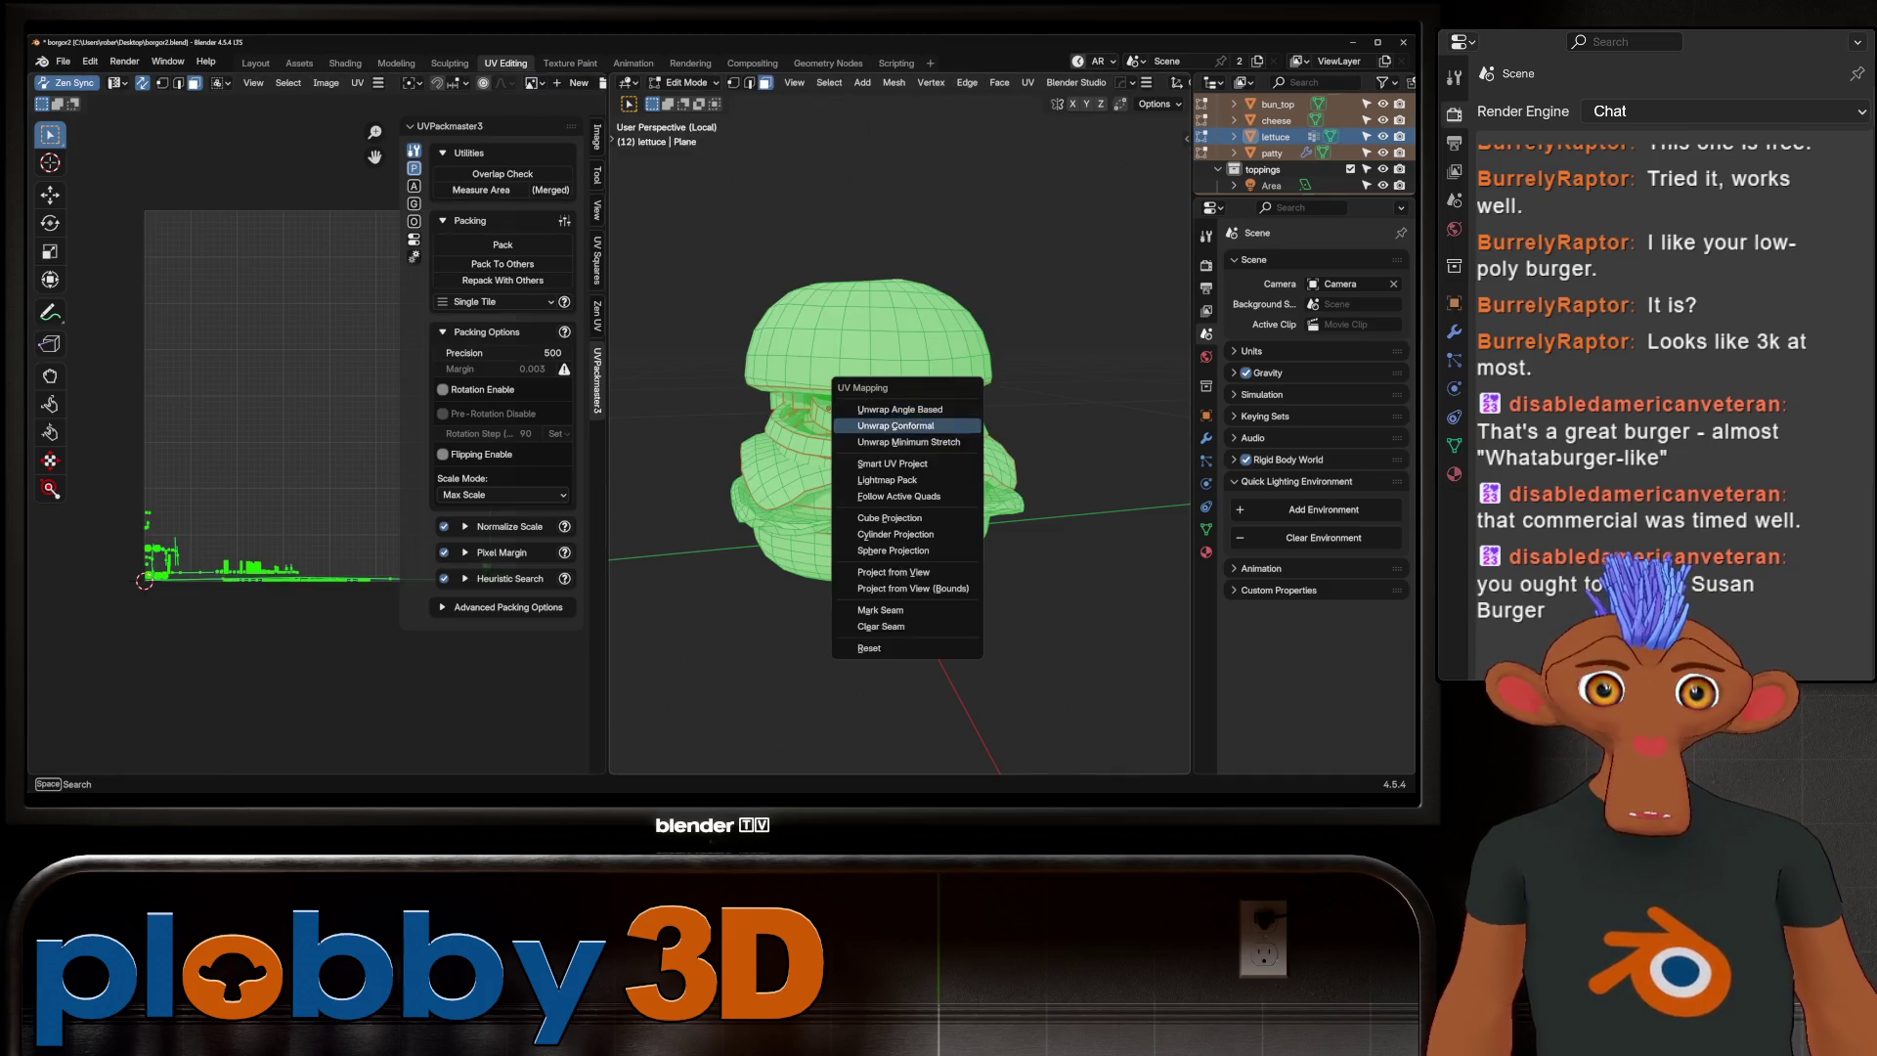
left_click(880, 437)
left_click(503, 244)
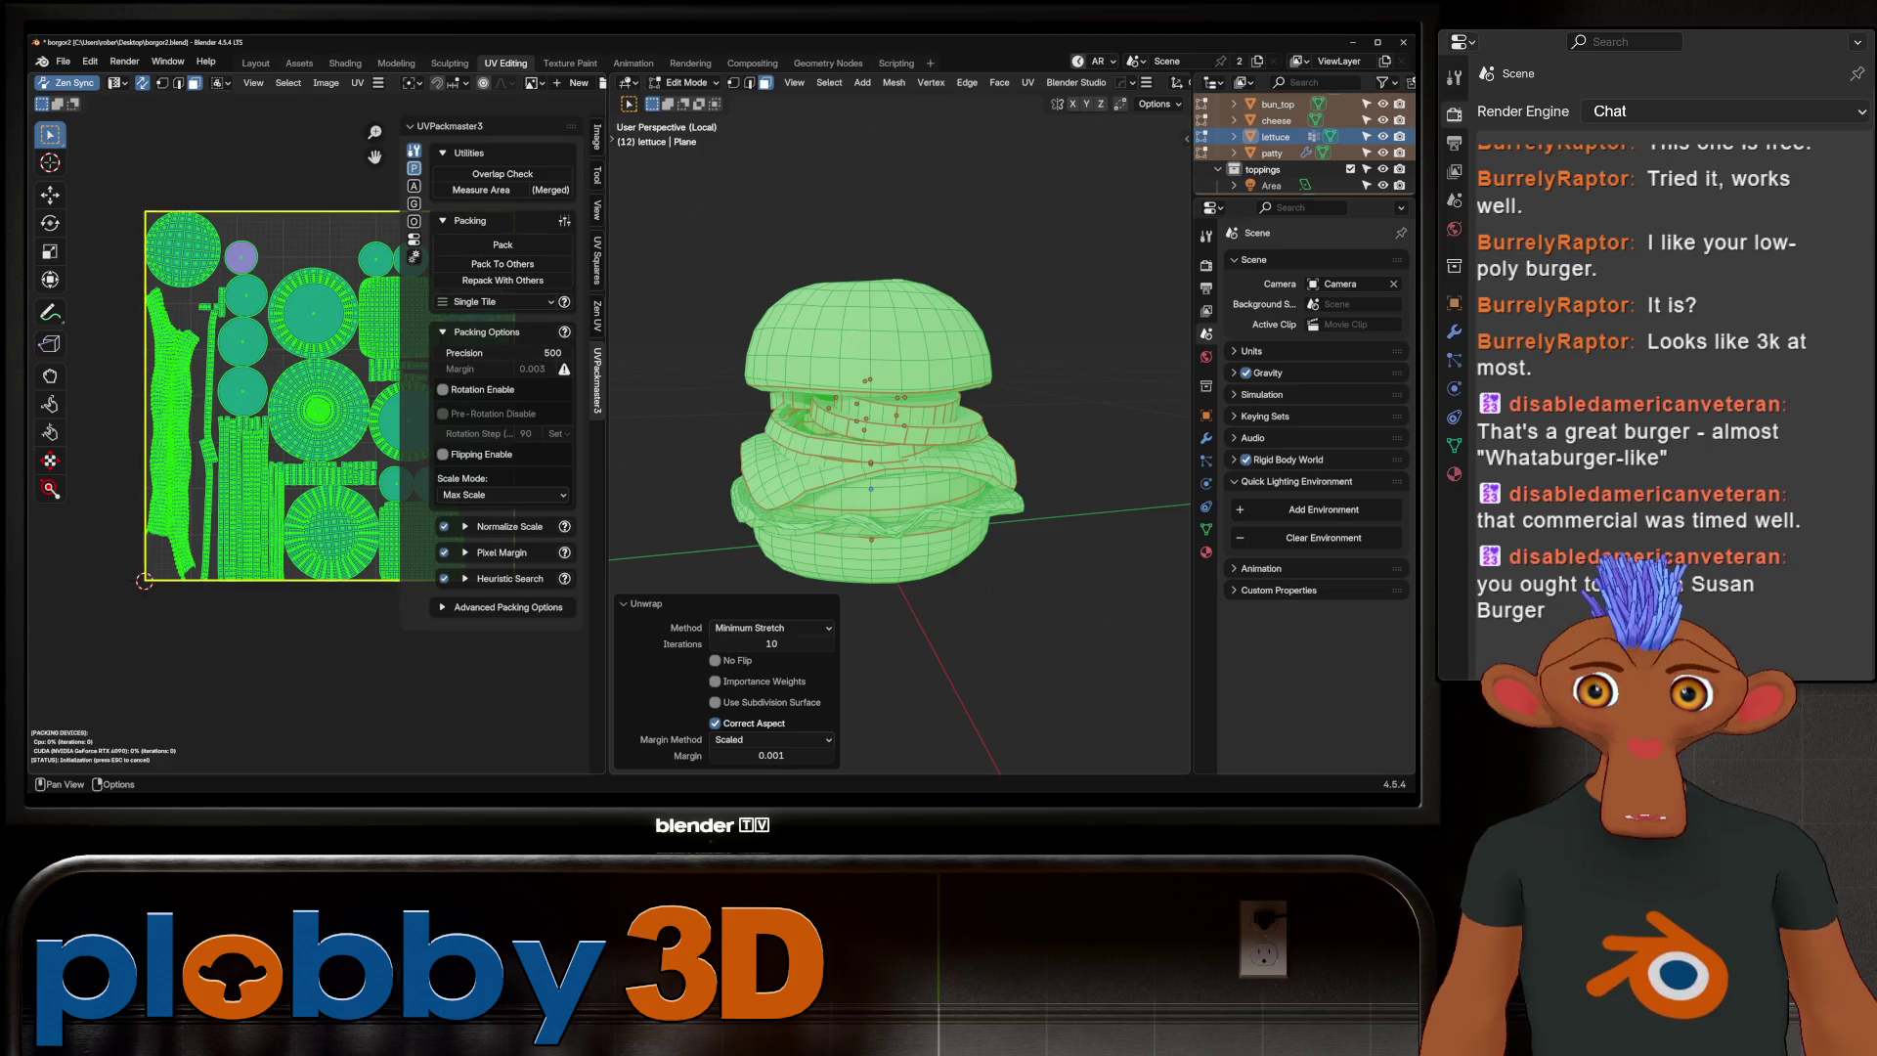
scroll(294, 401, "down", 2)
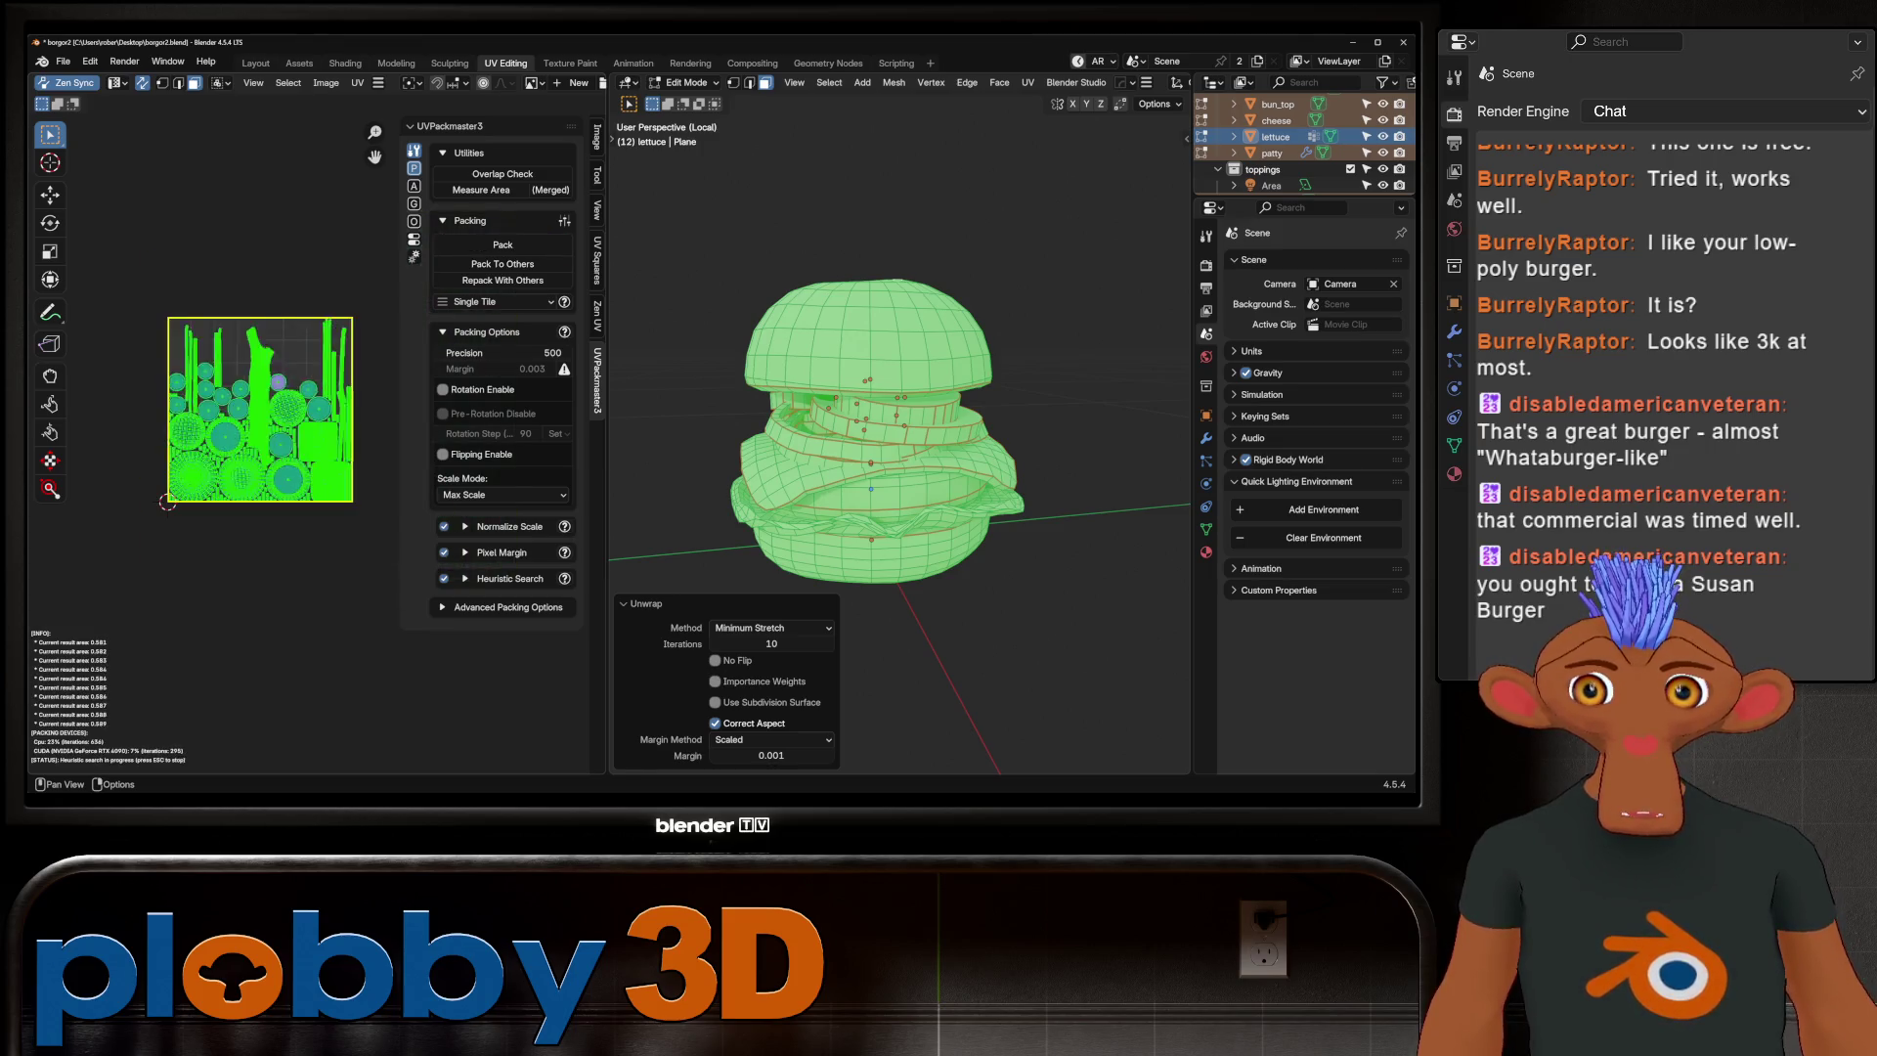
scroll(347, 364, "up", 4)
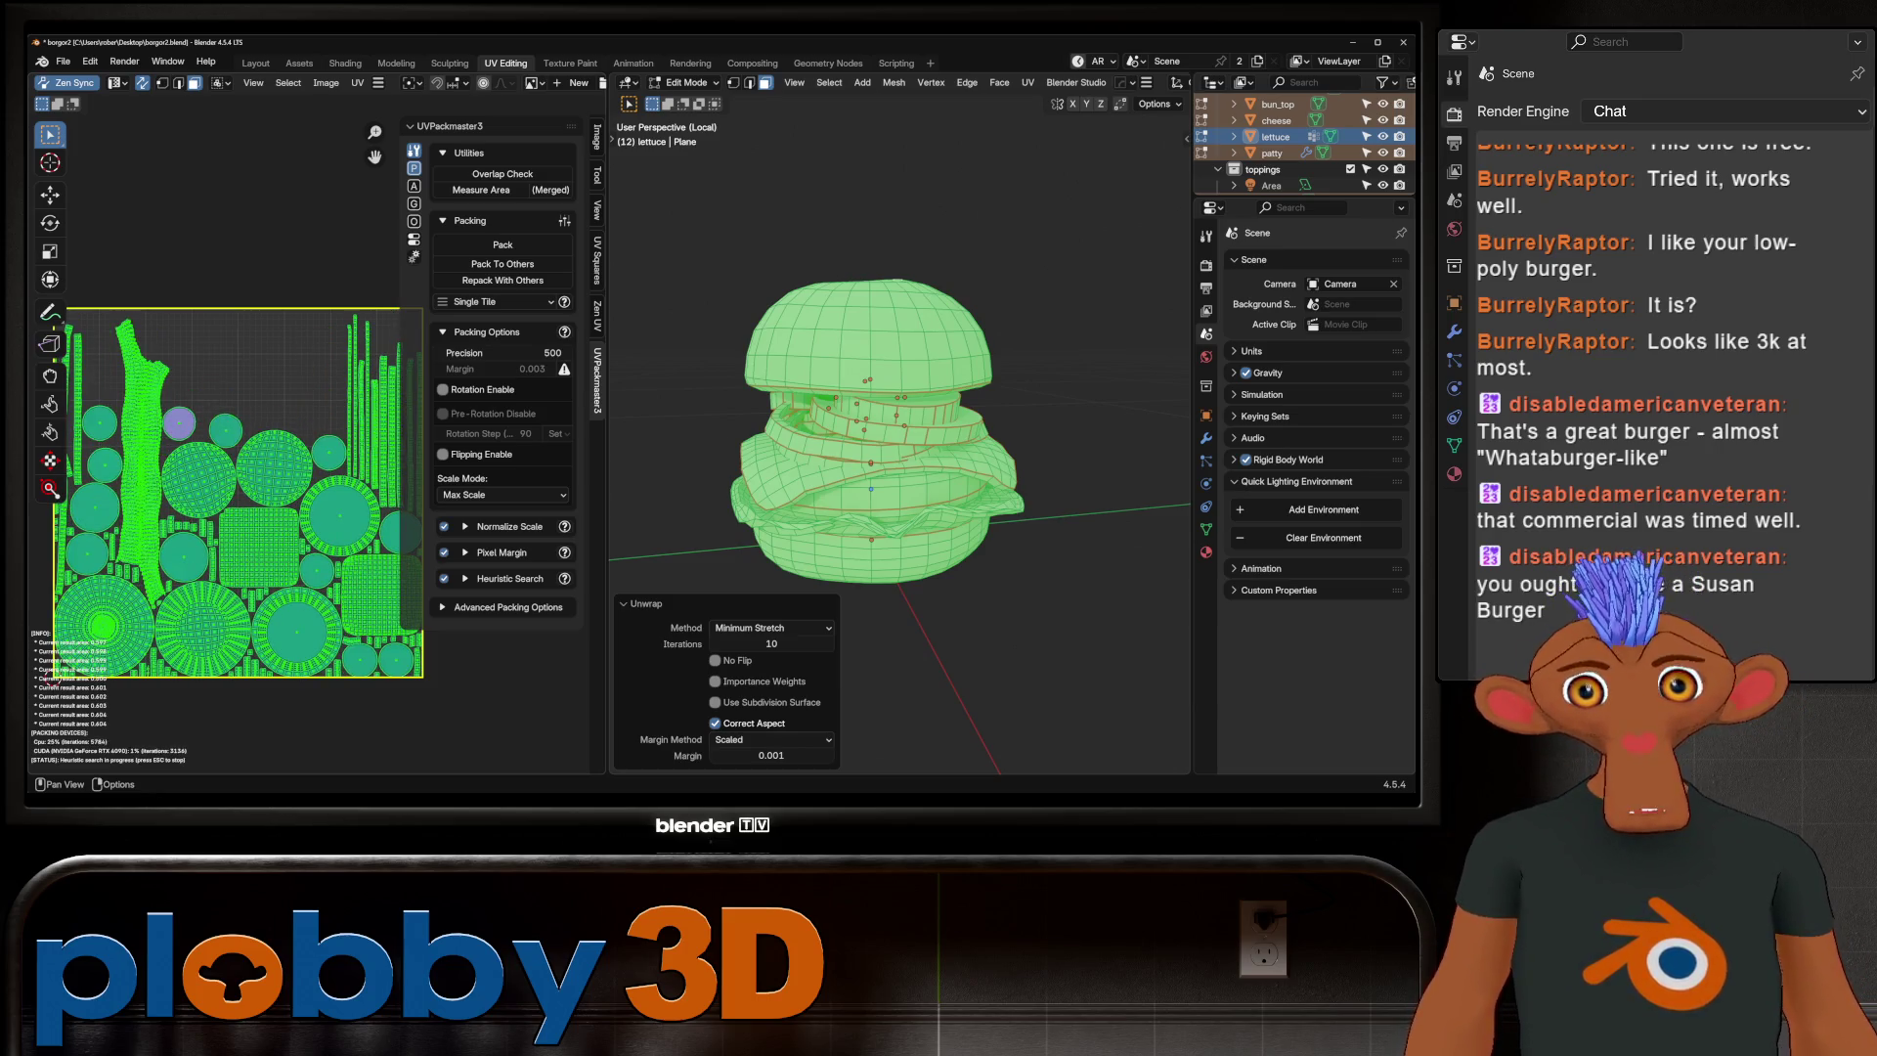
key("Escape")
scroll(74, 502, "down", 2)
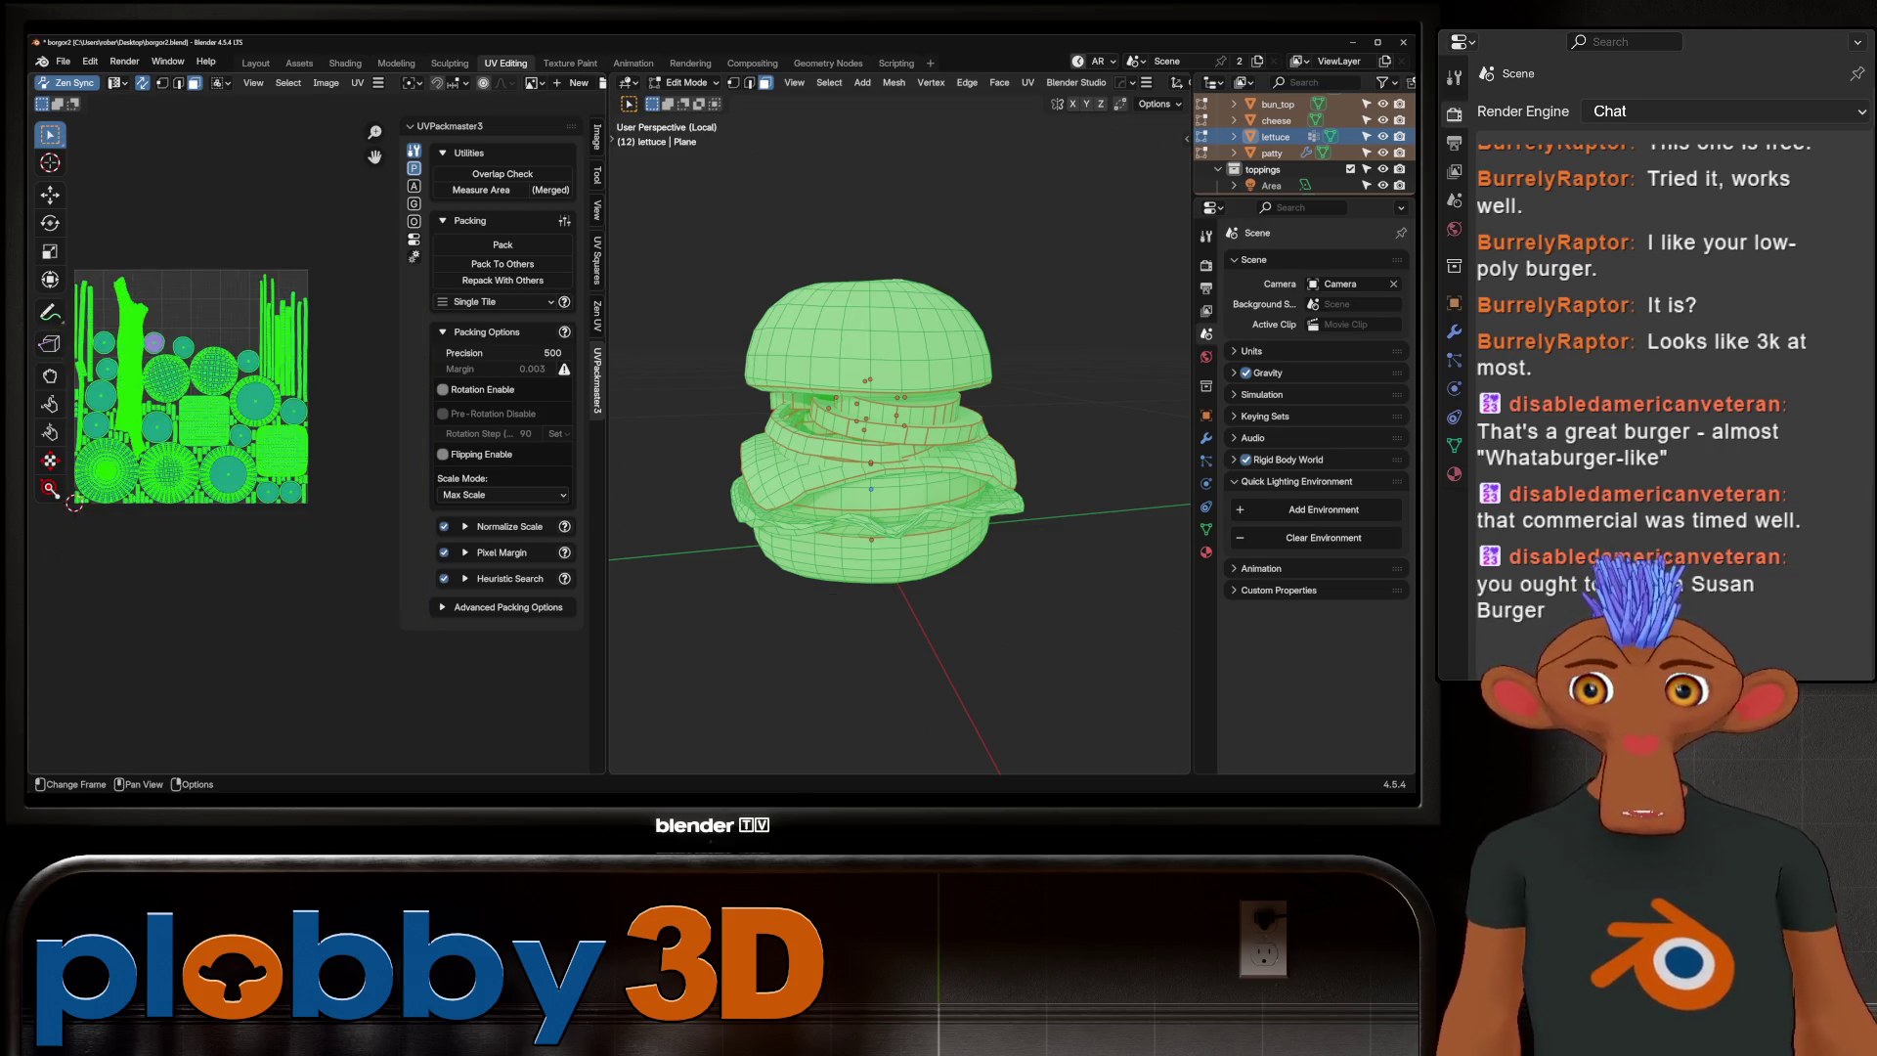
Select the lettuce UV strips and rotate them 90° to lie horizontal
key("alt+a")
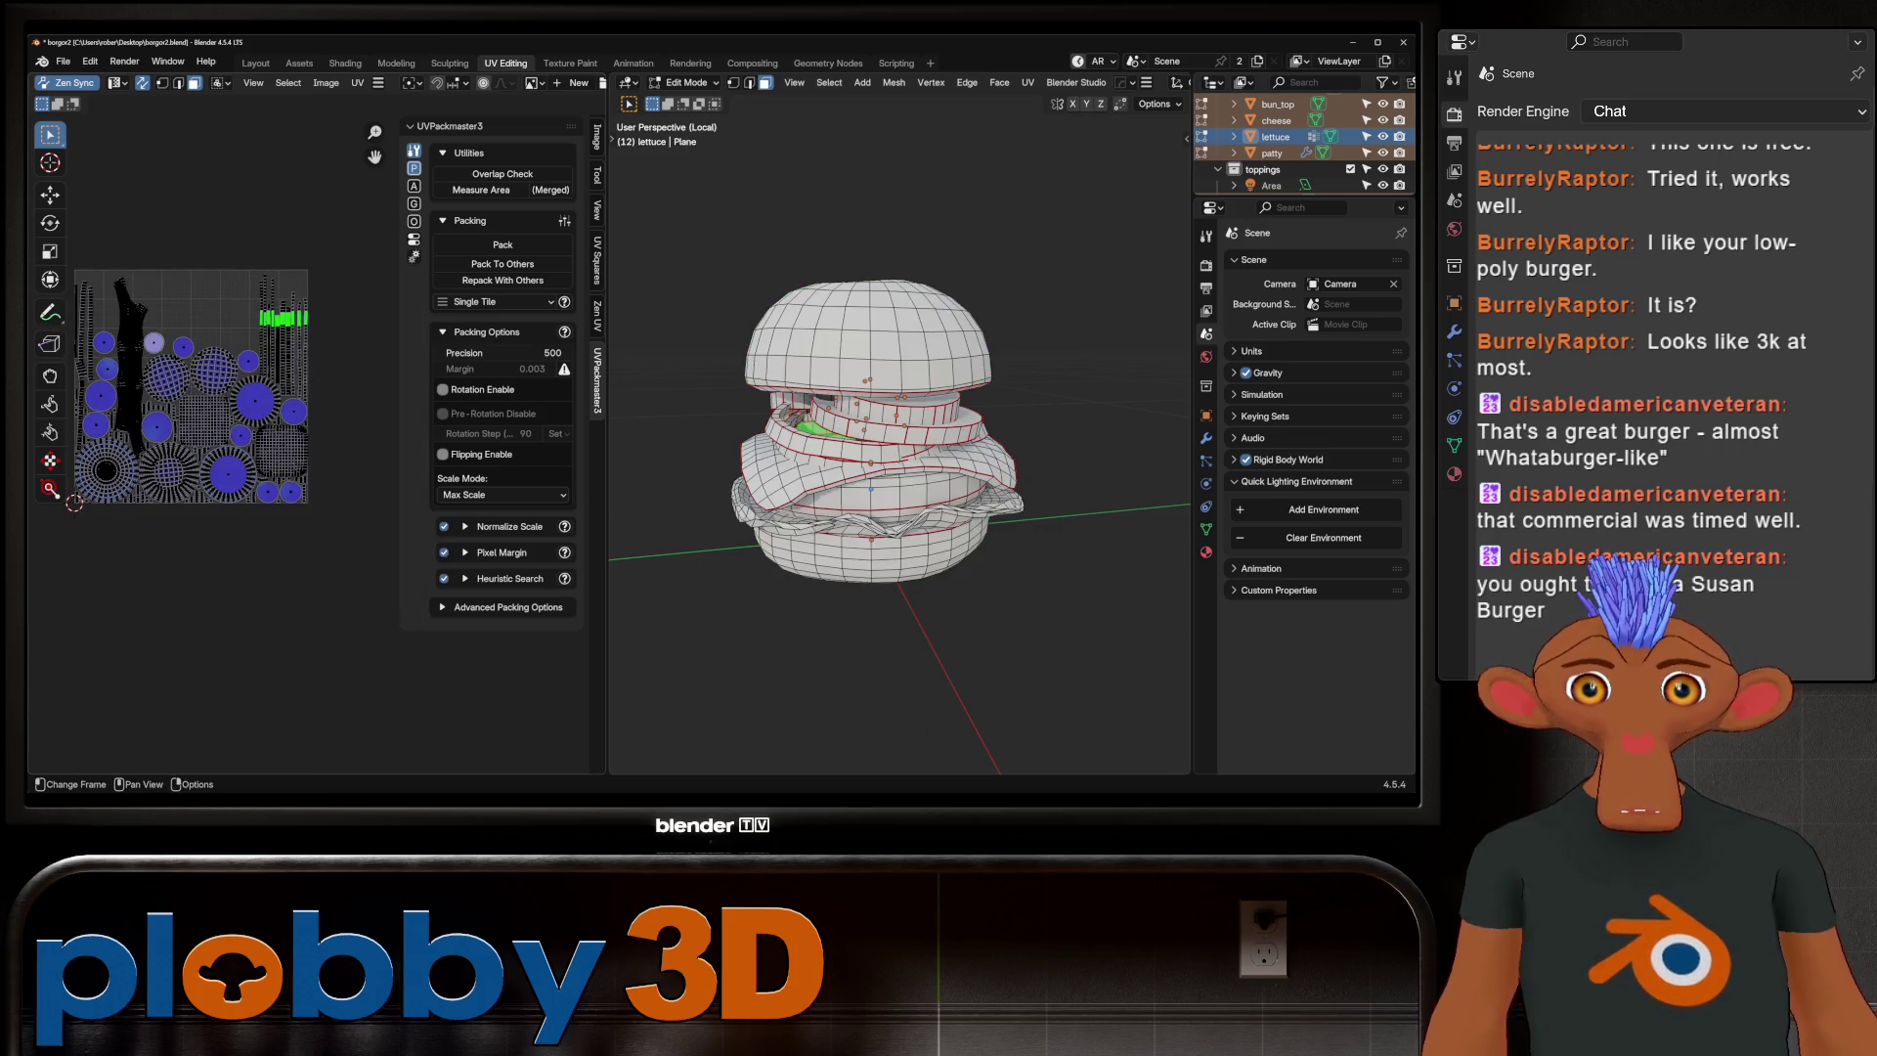
scroll(270, 308, "up", 4)
key("l")
key("l")
key("l")
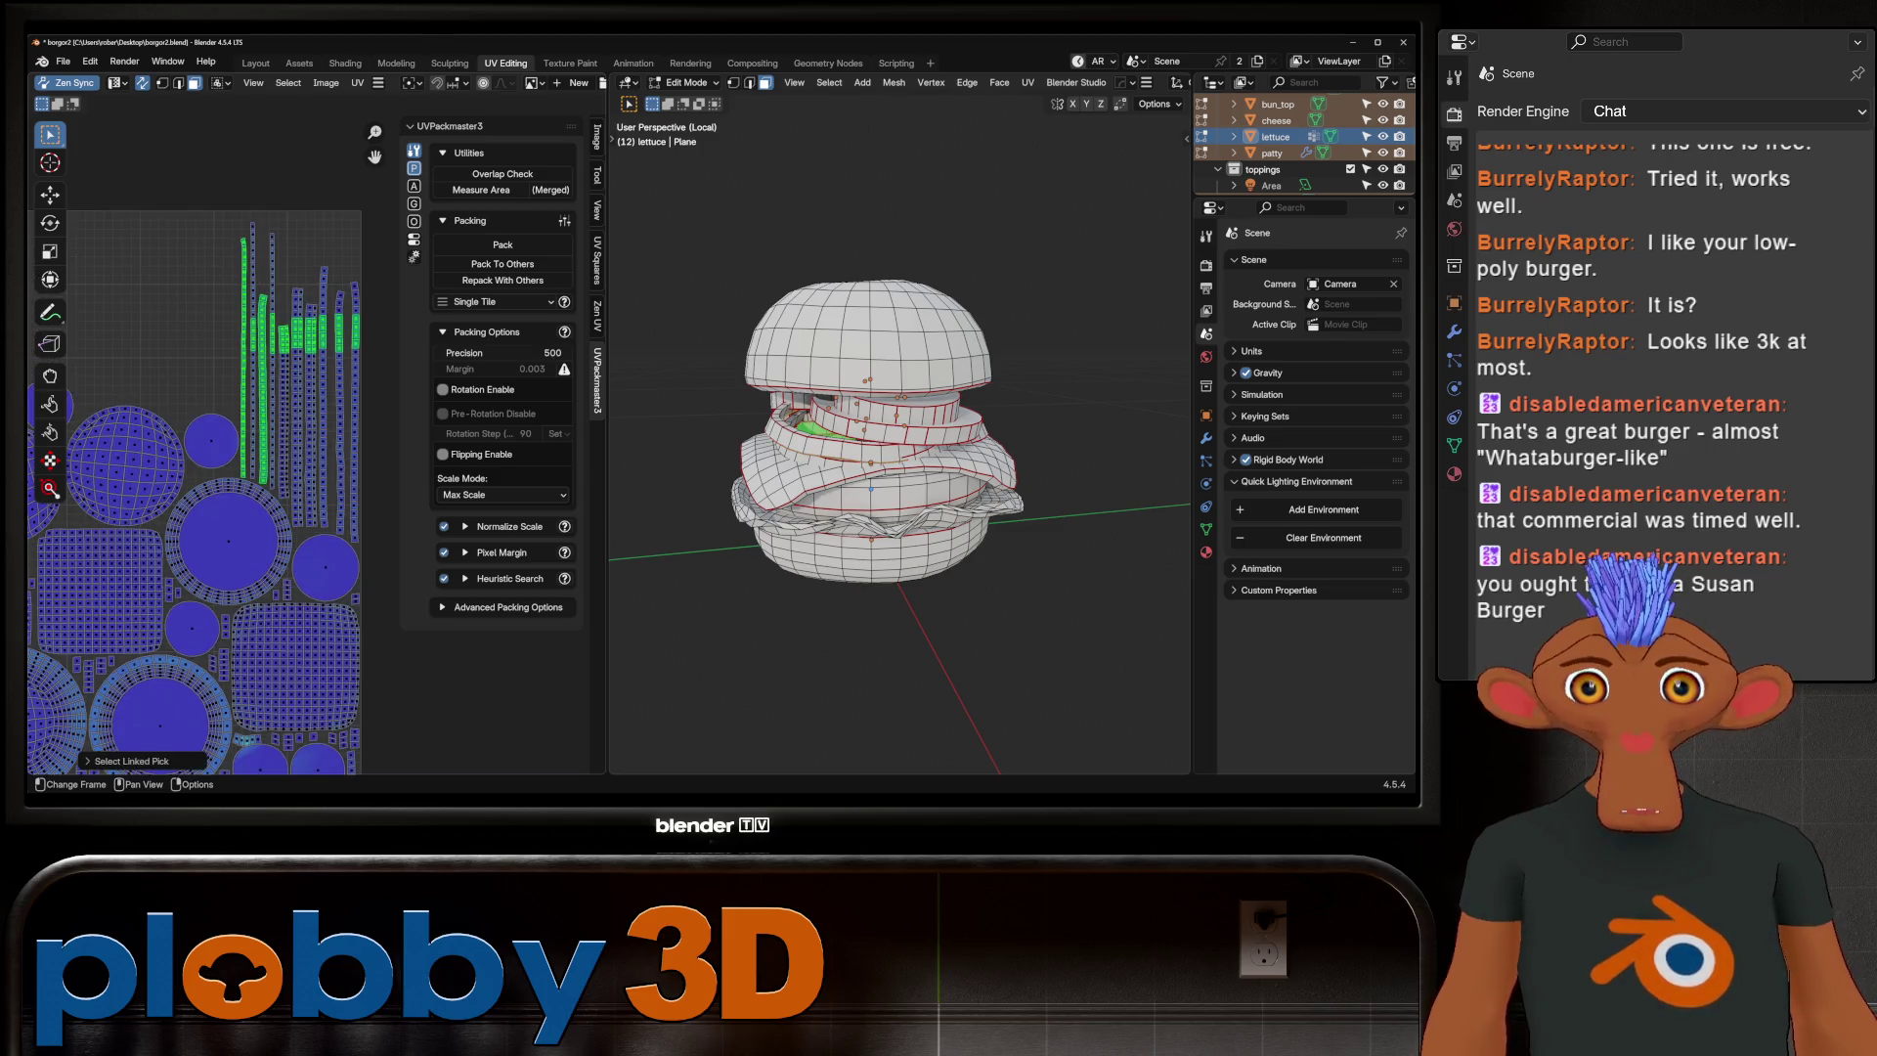
key("l")
key("l")
key("l")
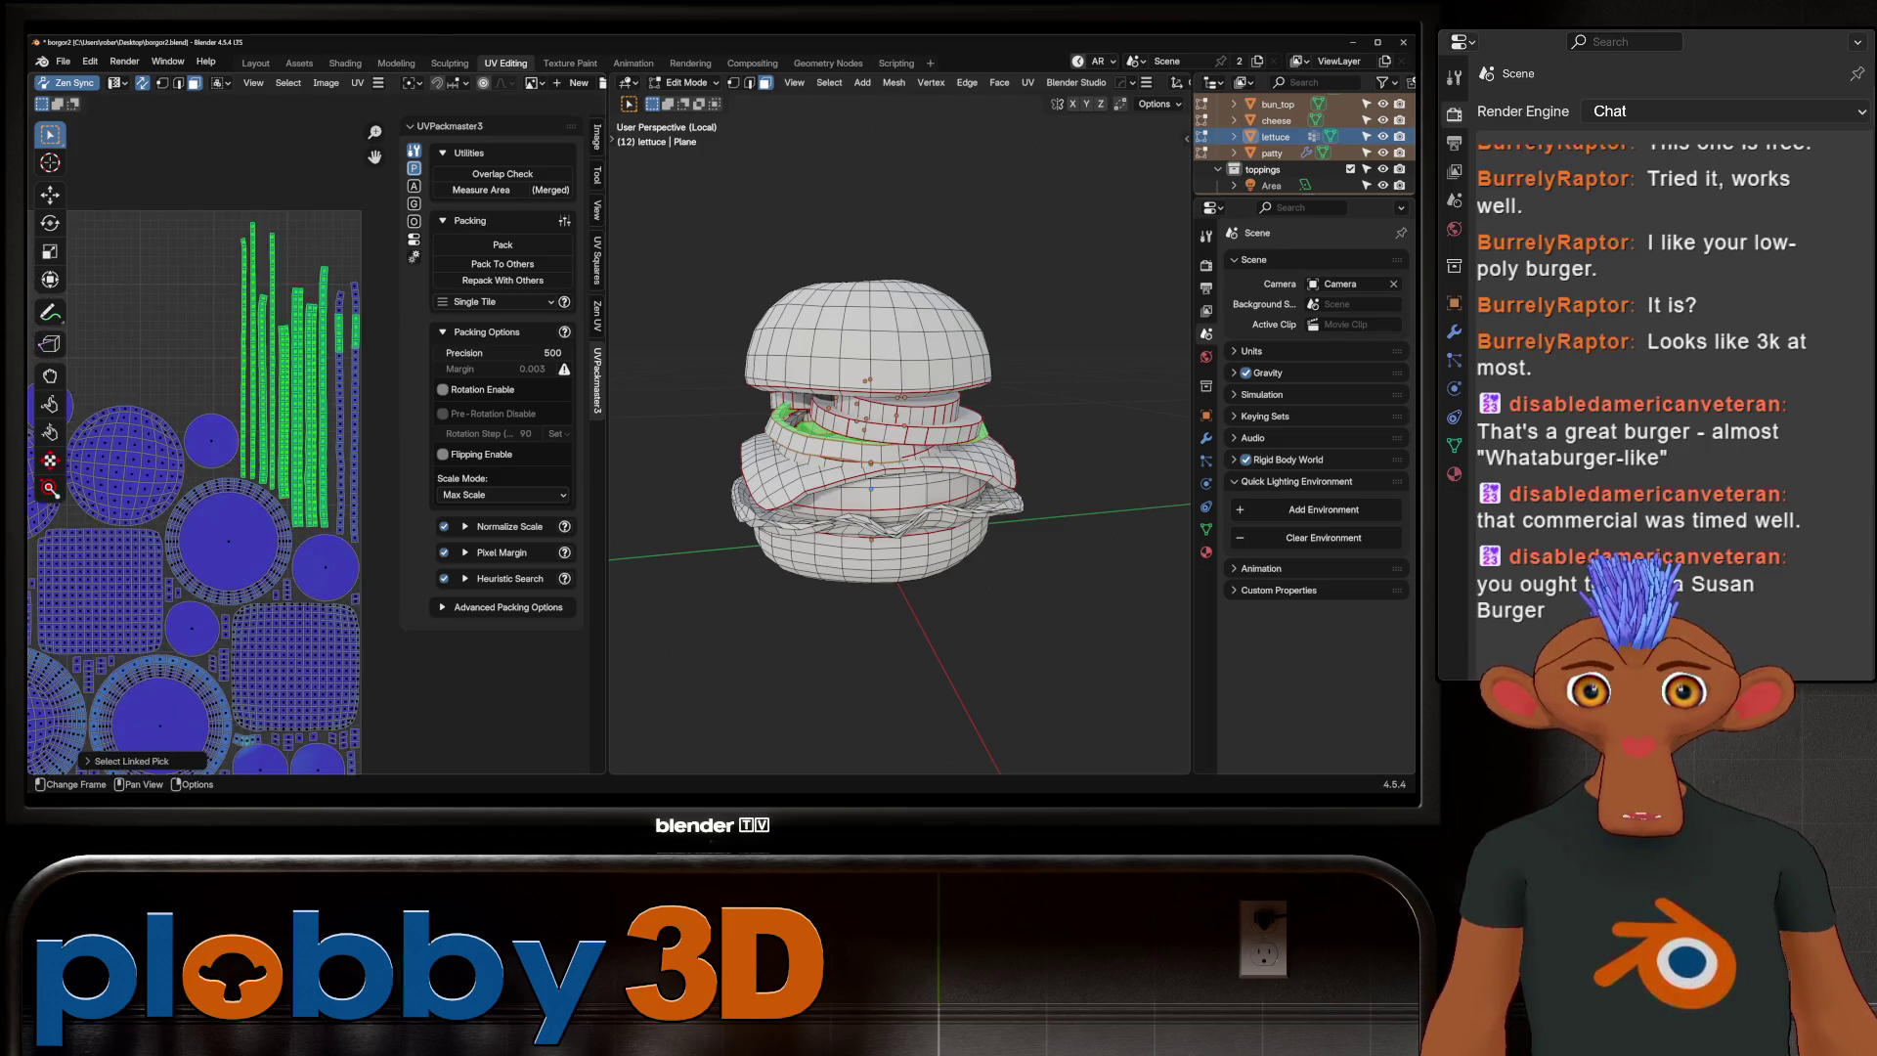
key("l")
scroll(309, 479, "left", 8, "ctrl")
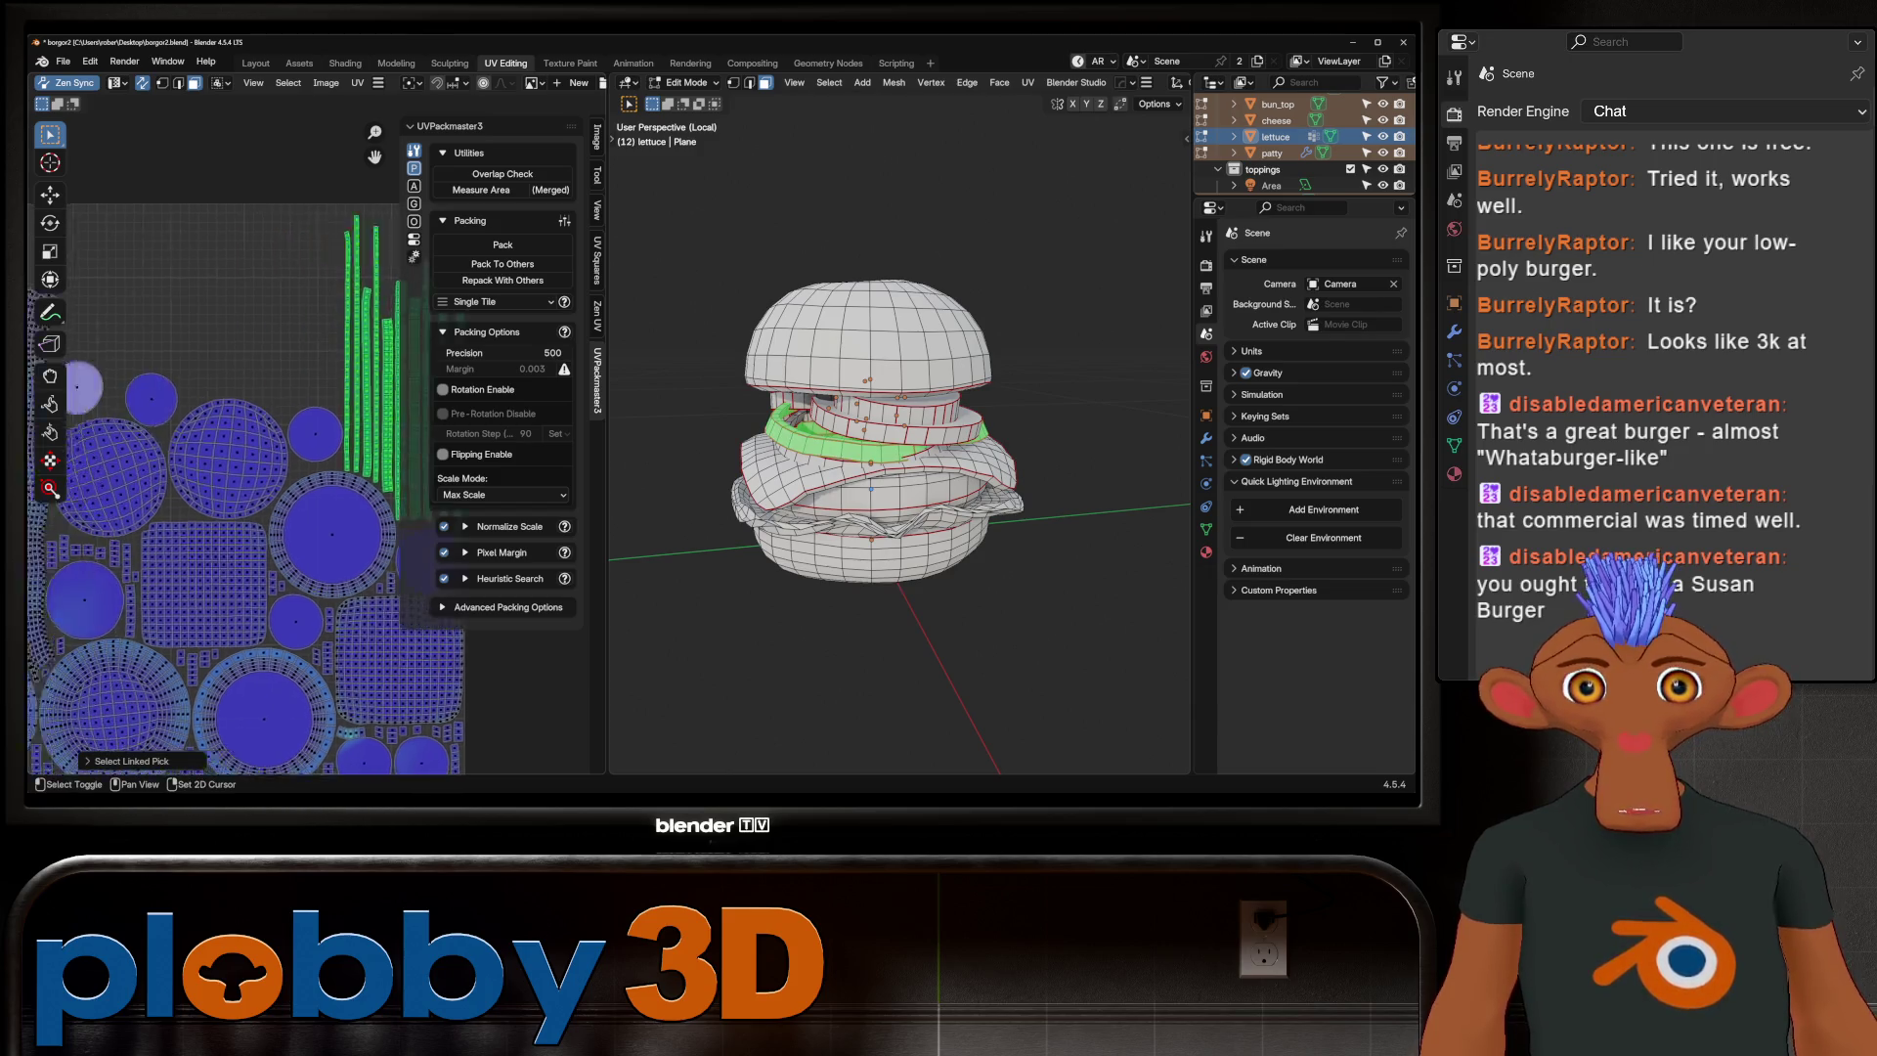
scroll(340, 494, "right", 6, "ctrl")
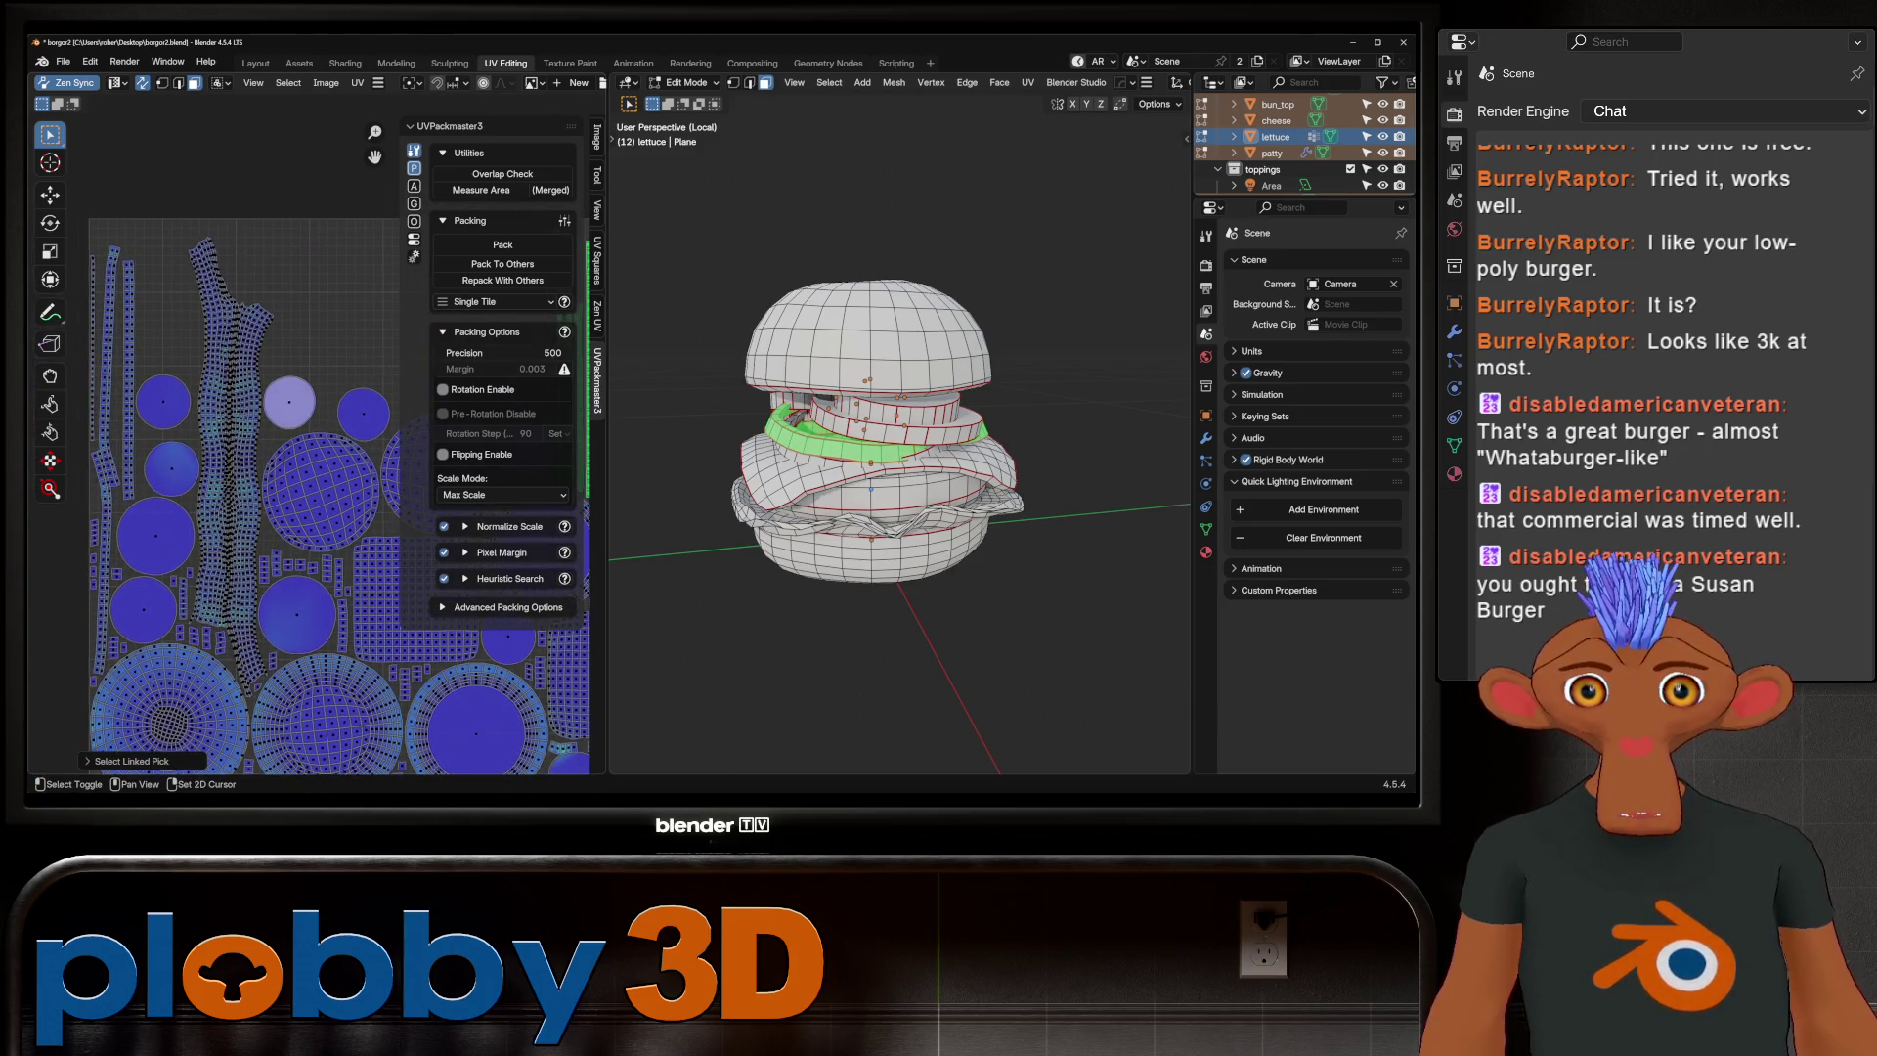
key("l")
key("l")
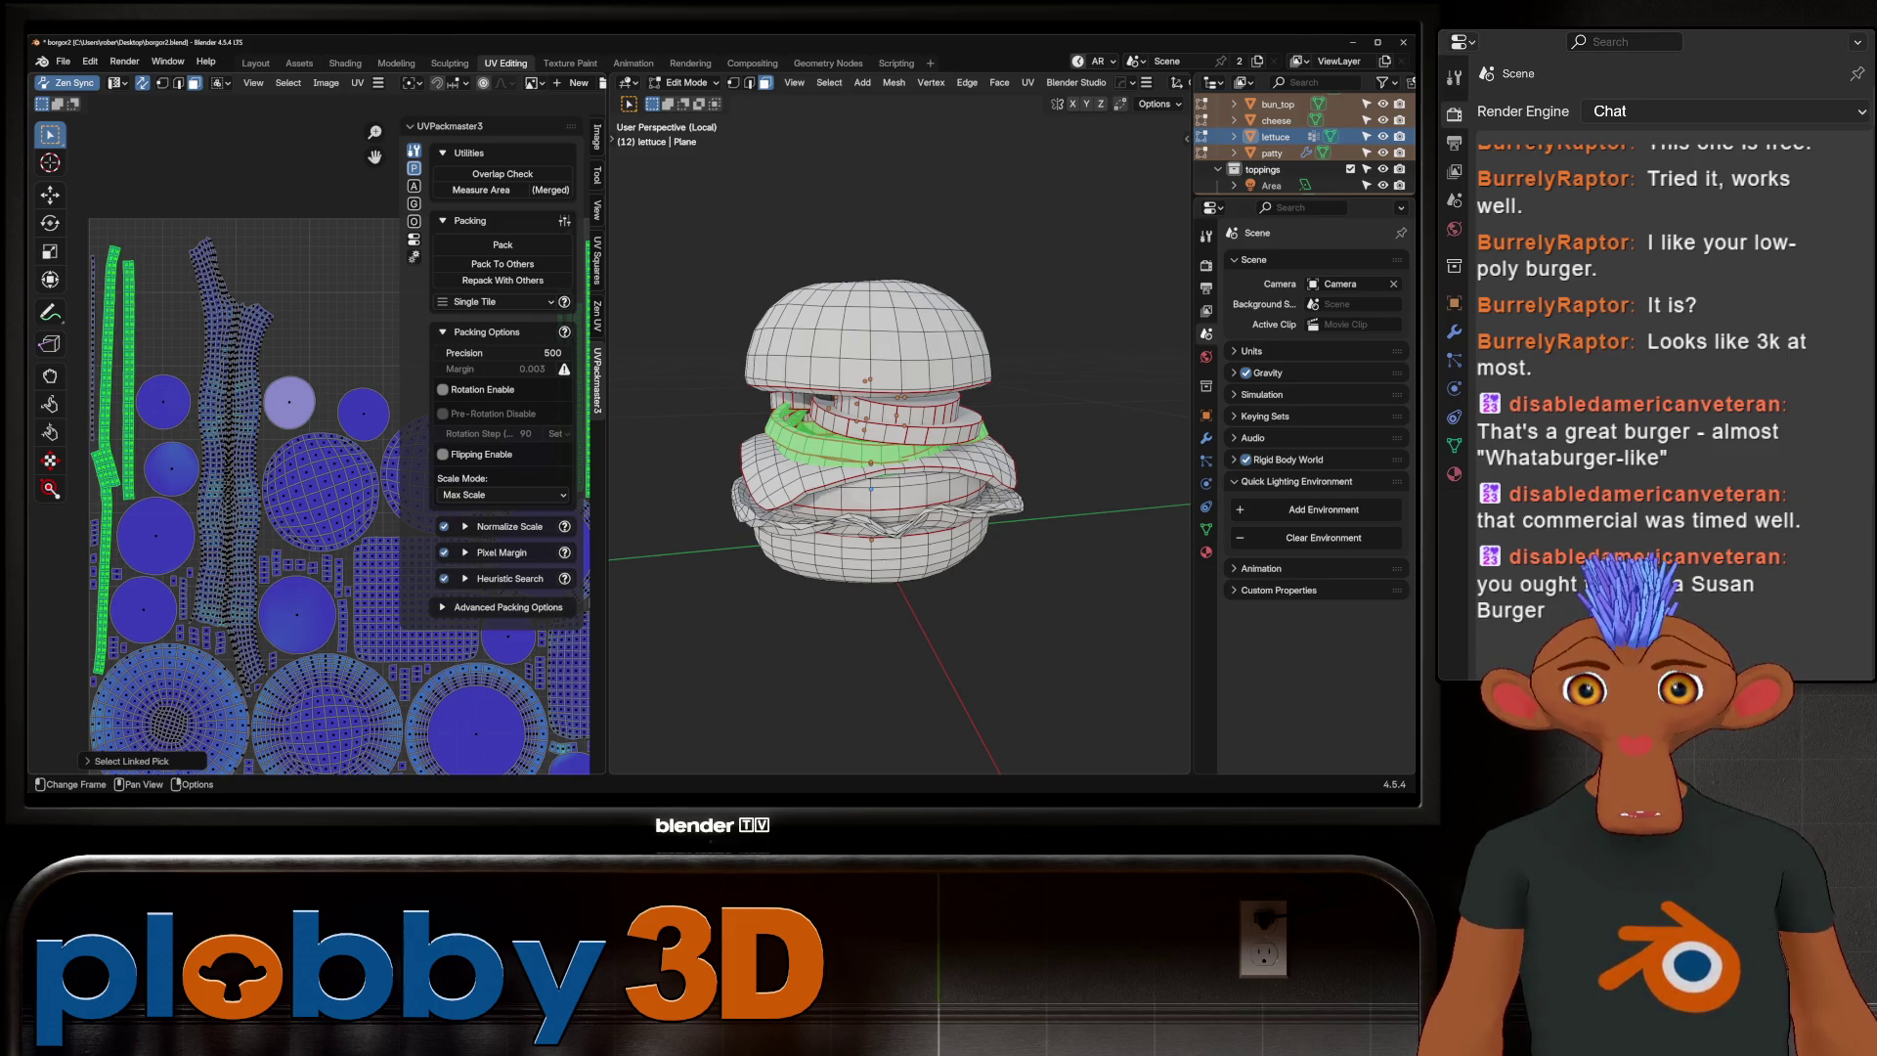
key("shift+l")
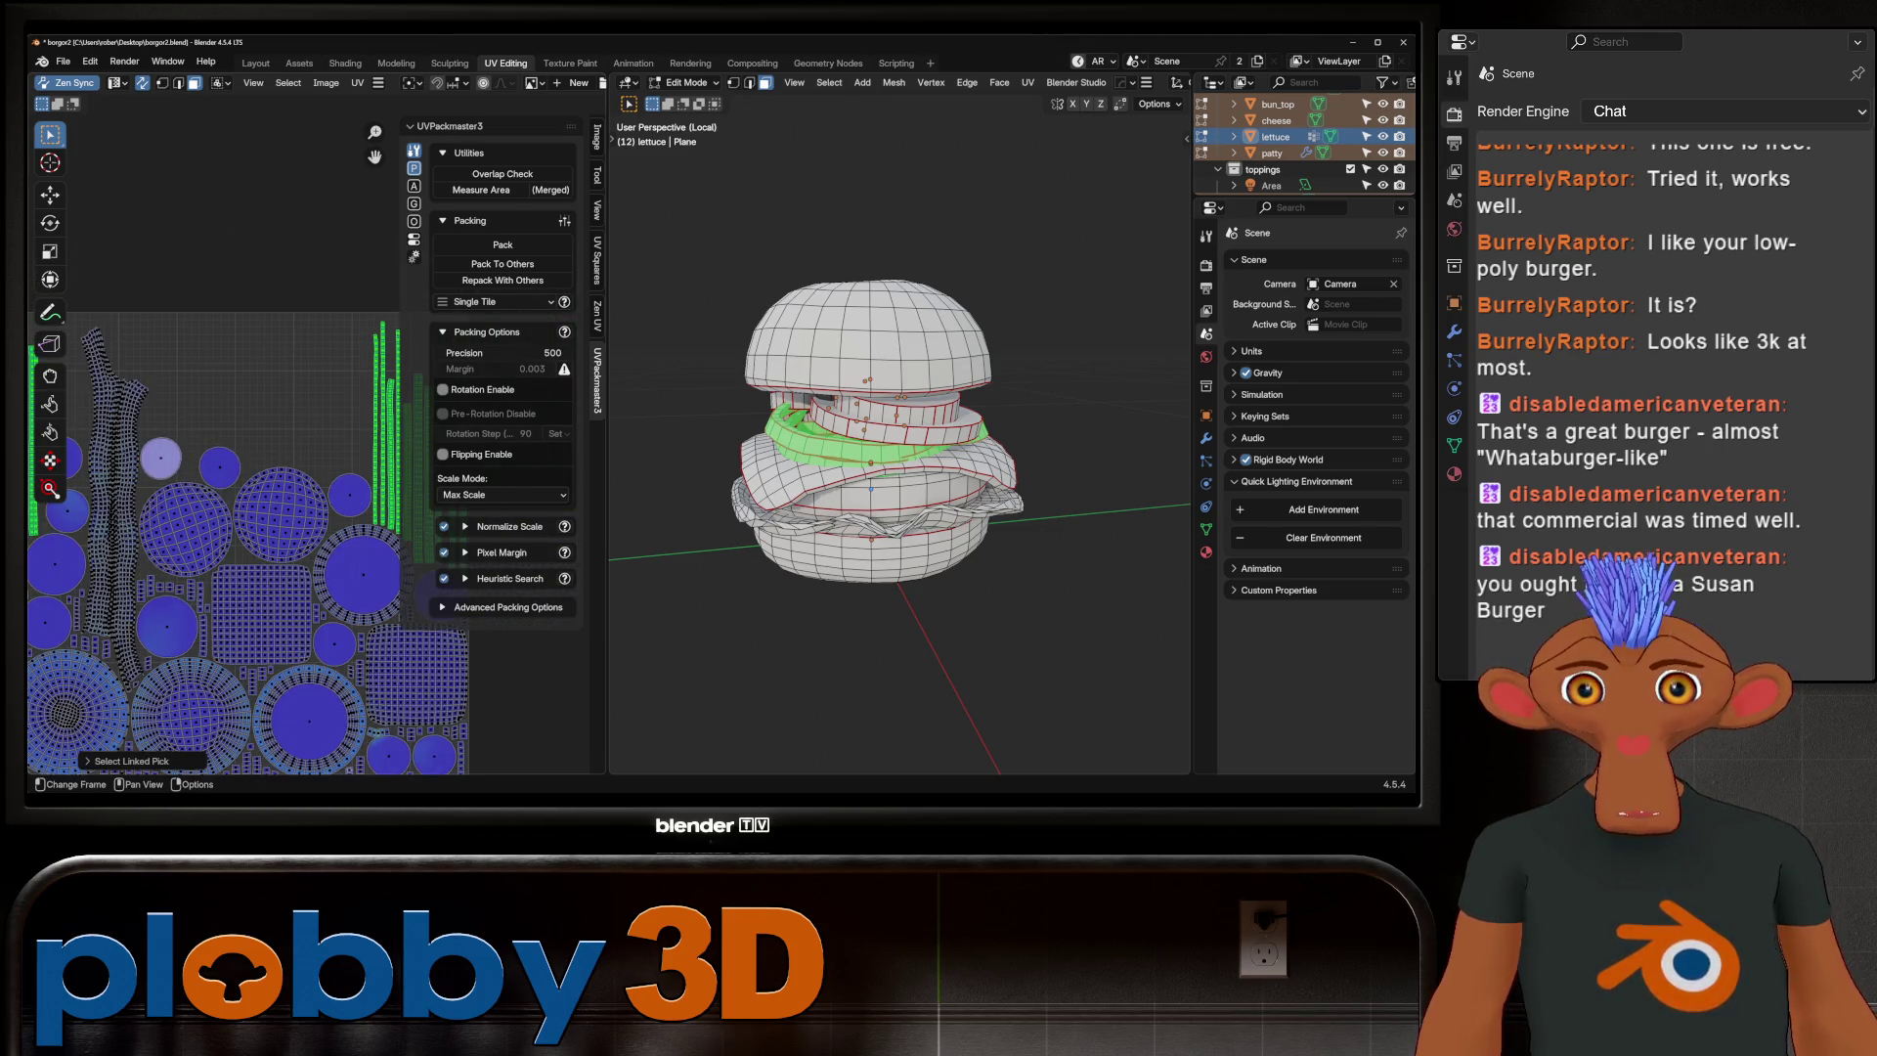
type("r90")
key("Return")
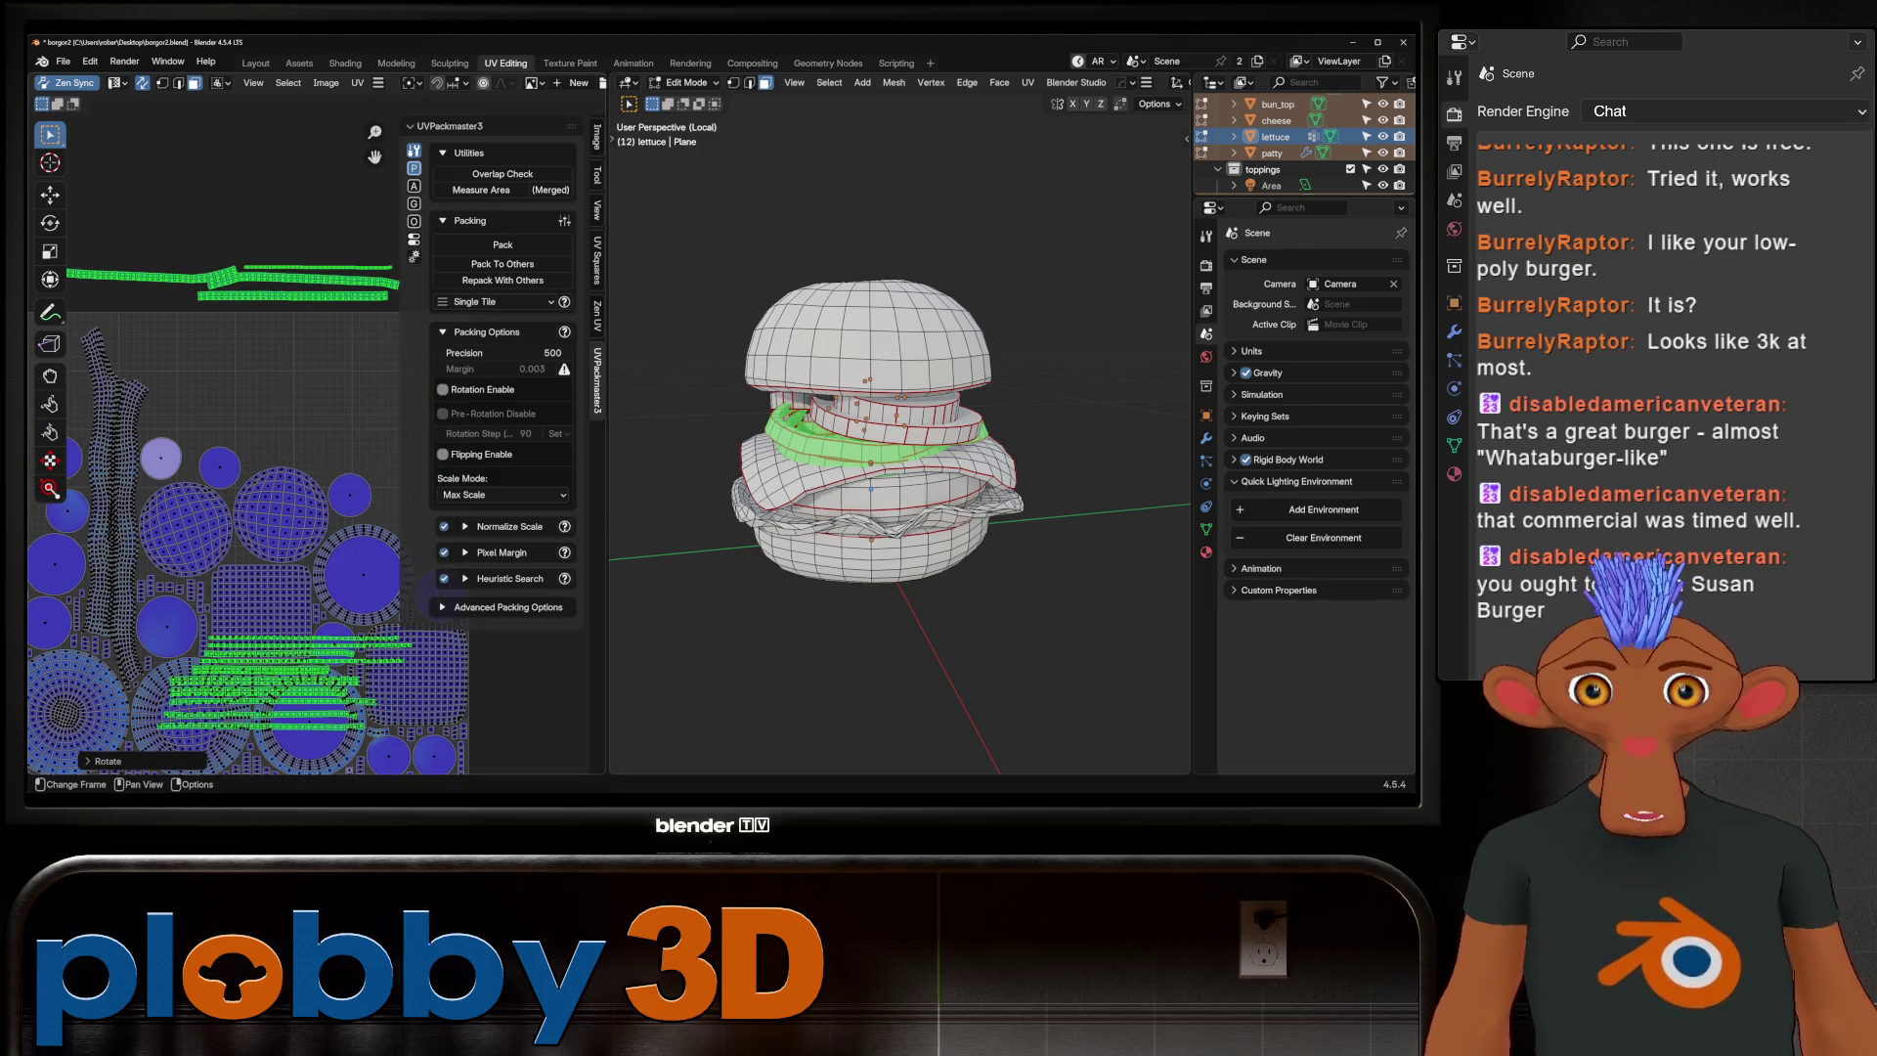
Select all UV islands, pack them into one square tile, and return to Object Mode
key("a")
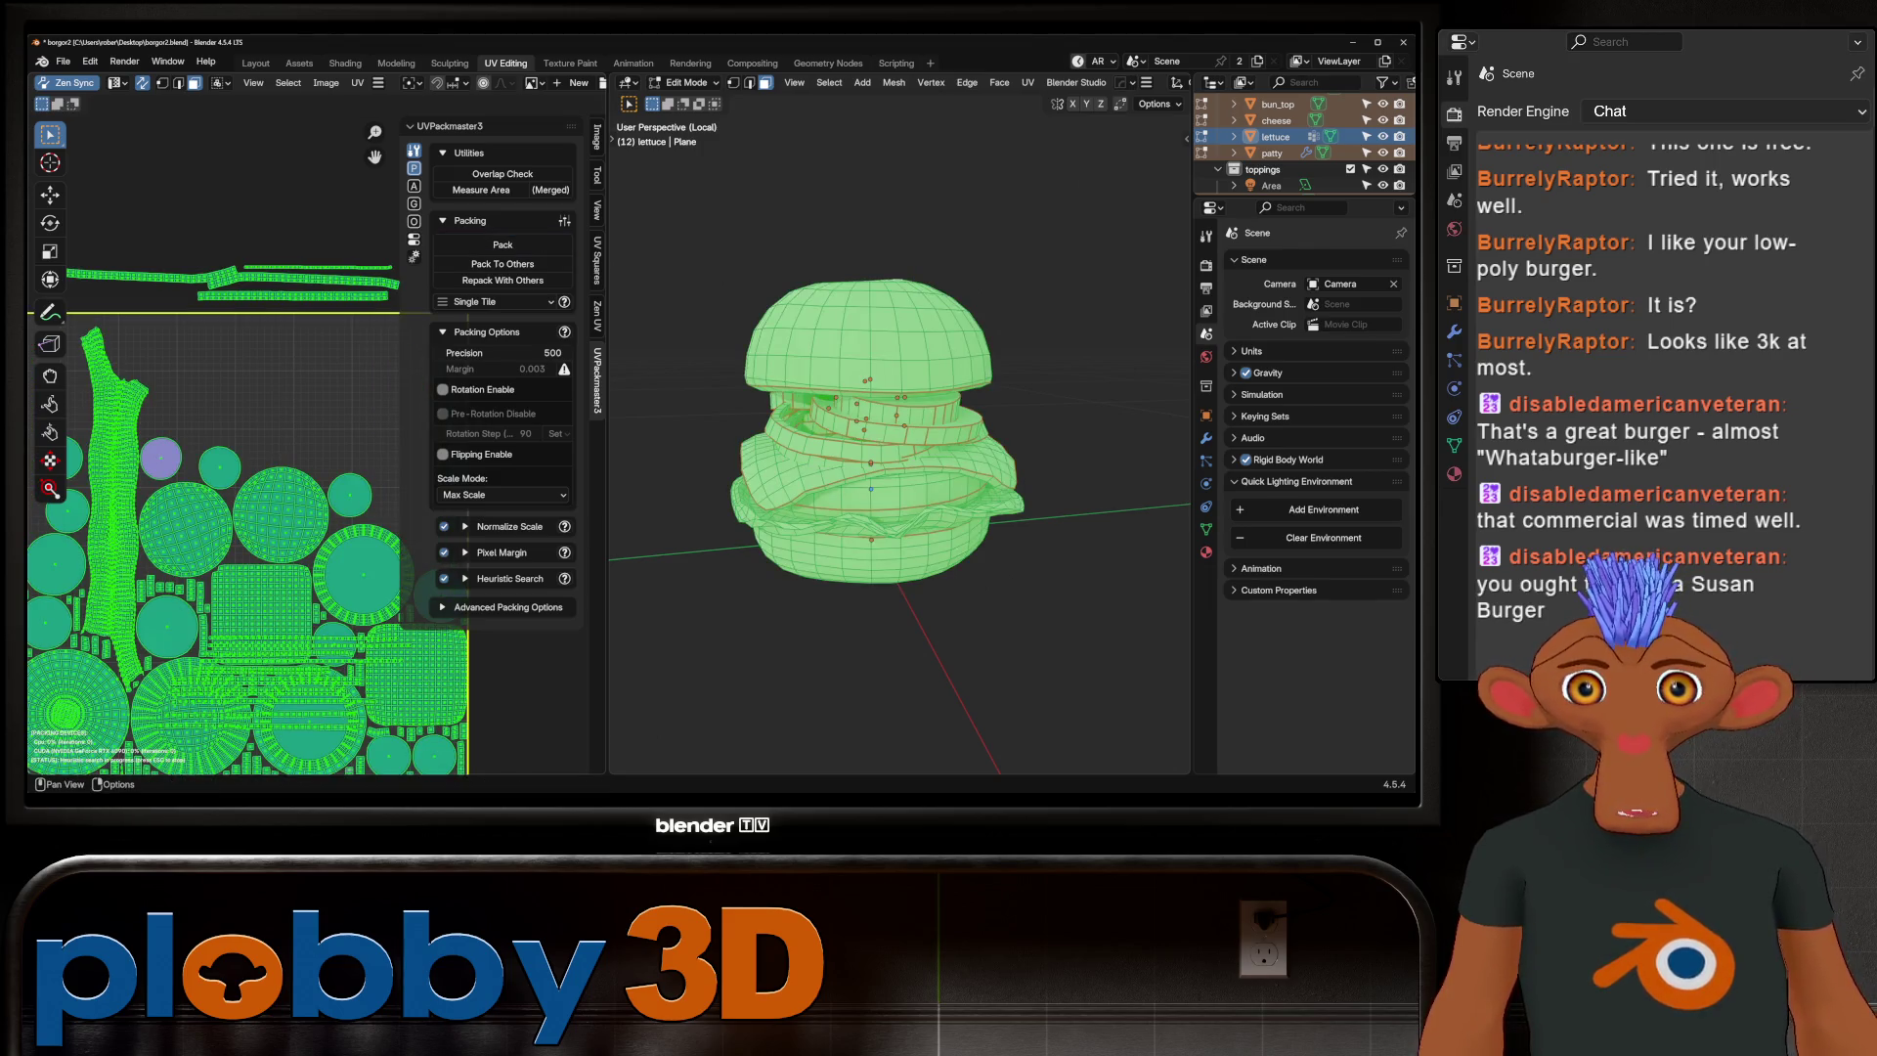
scroll(215, 508, "down", 3)
scroll(215, 508, "up", 4)
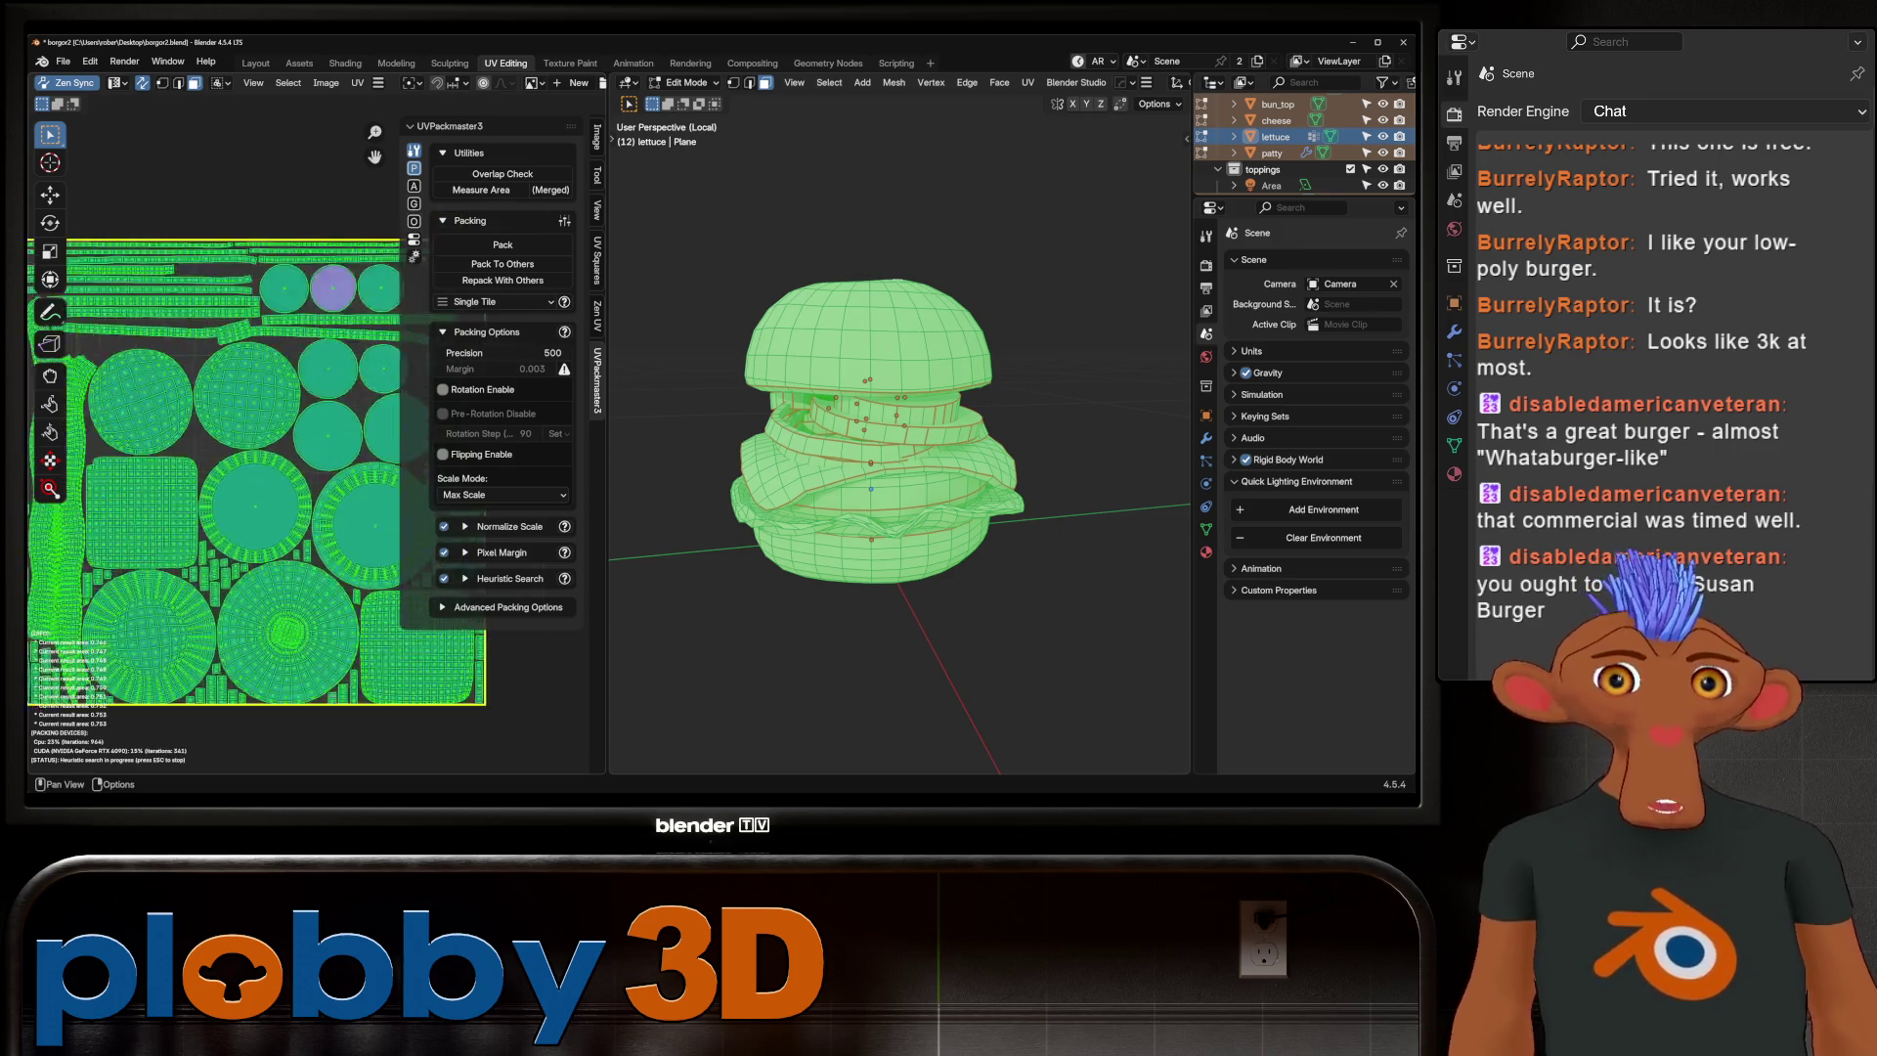
scroll(107, 670, "down", 3)
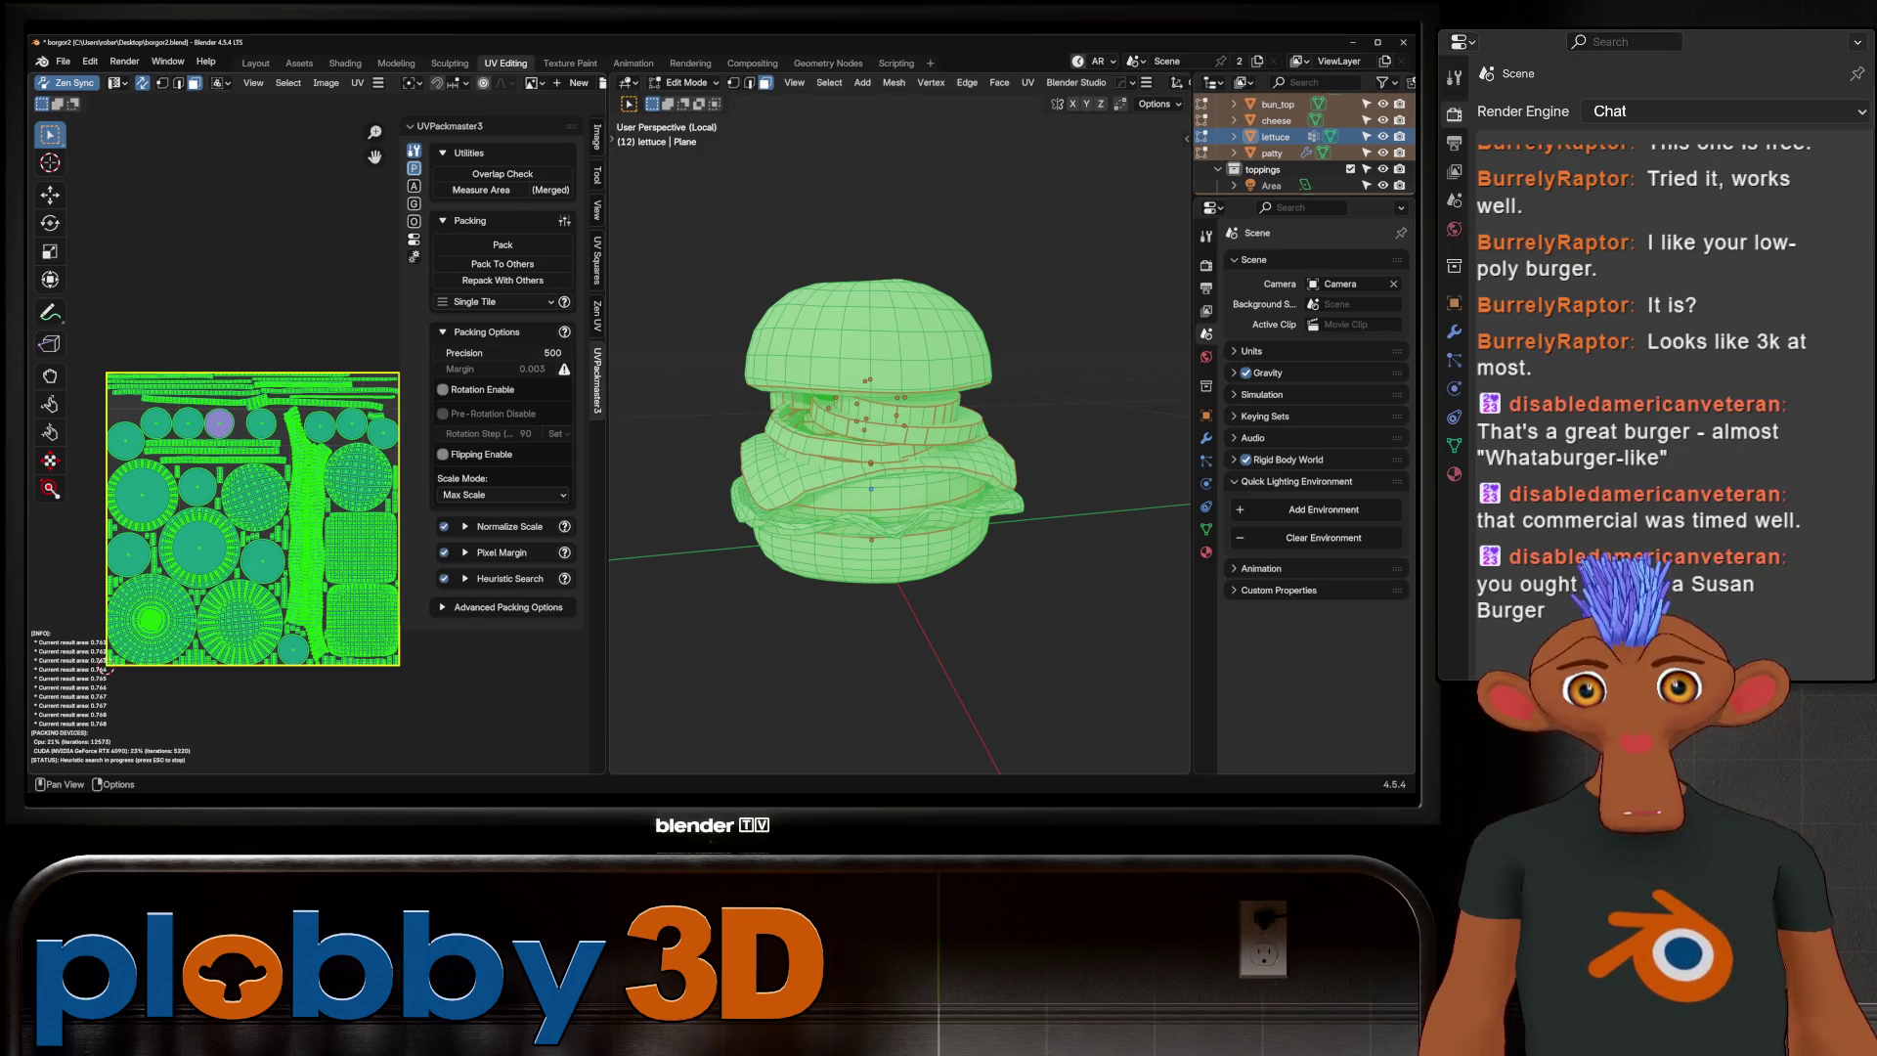
key("Escape")
key("Tab")
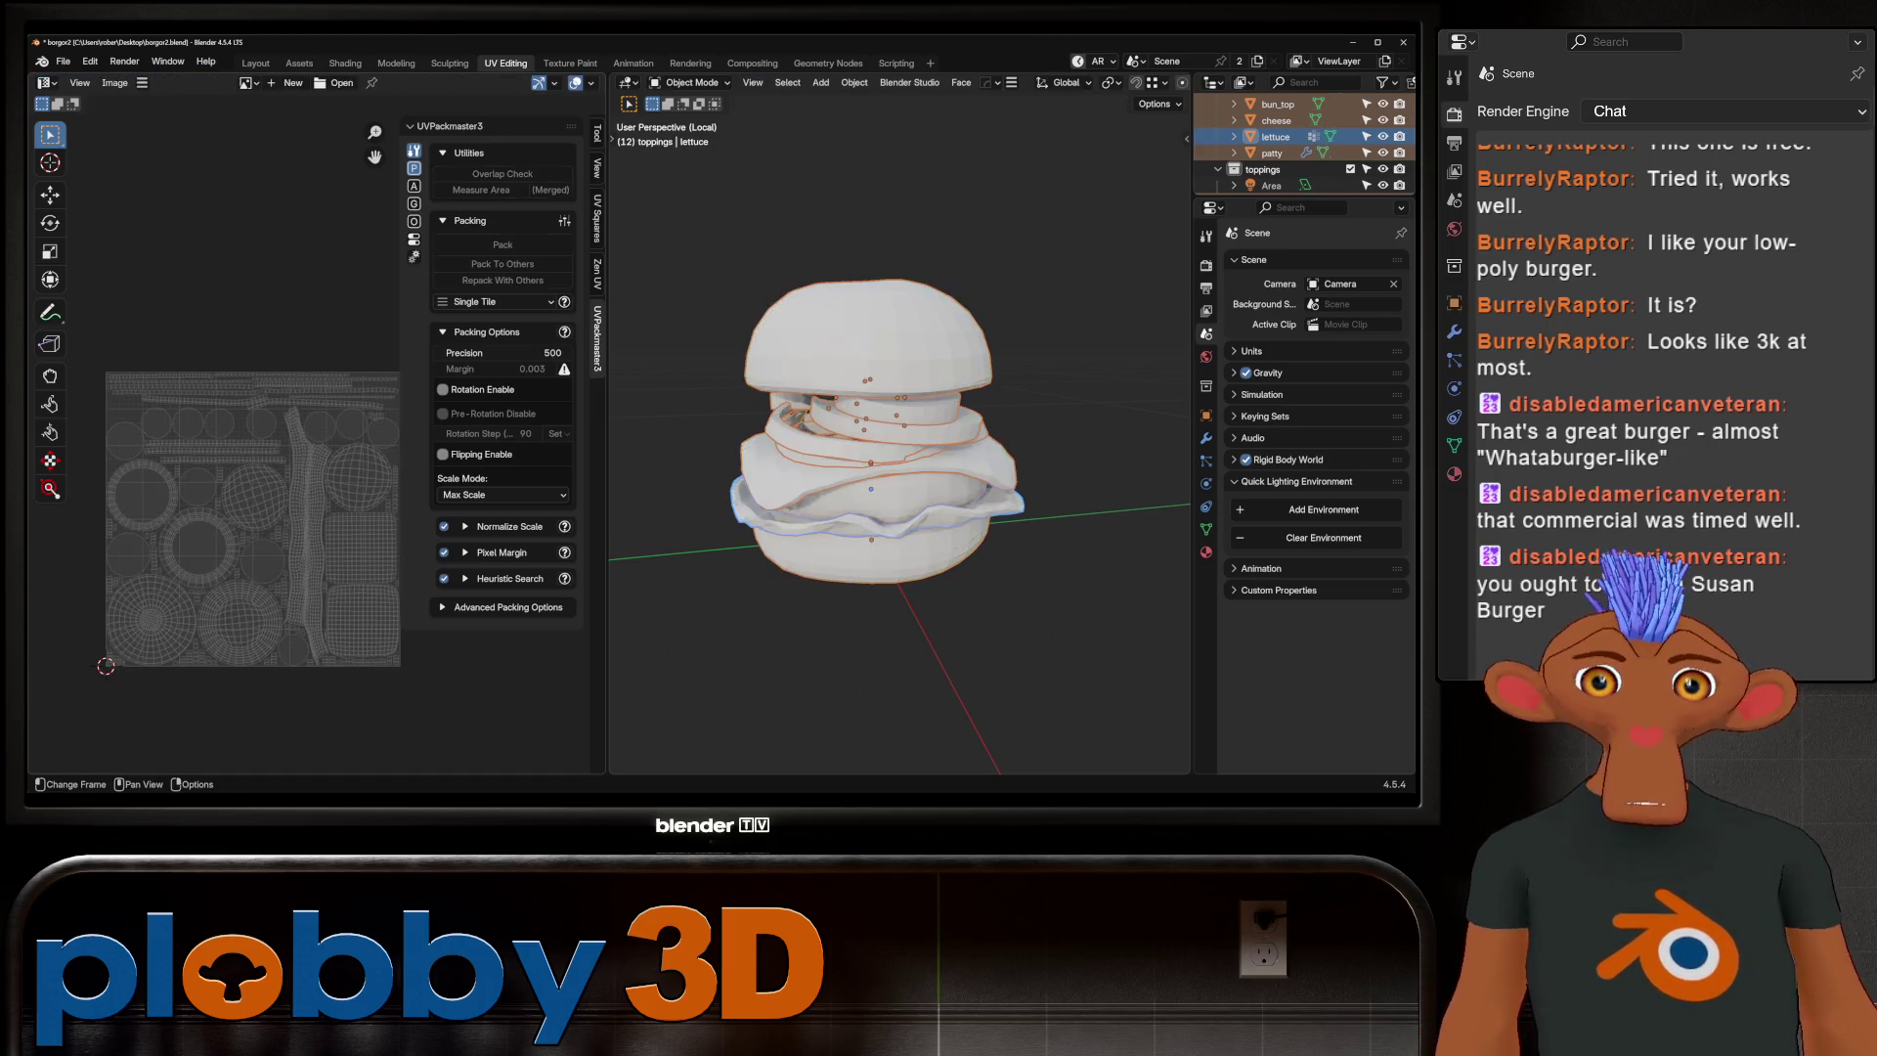
Switch to the Layout workspace, frame the burger and box-select all its parts
left_click(255, 63)
scroll(489, 420, "down", 3)
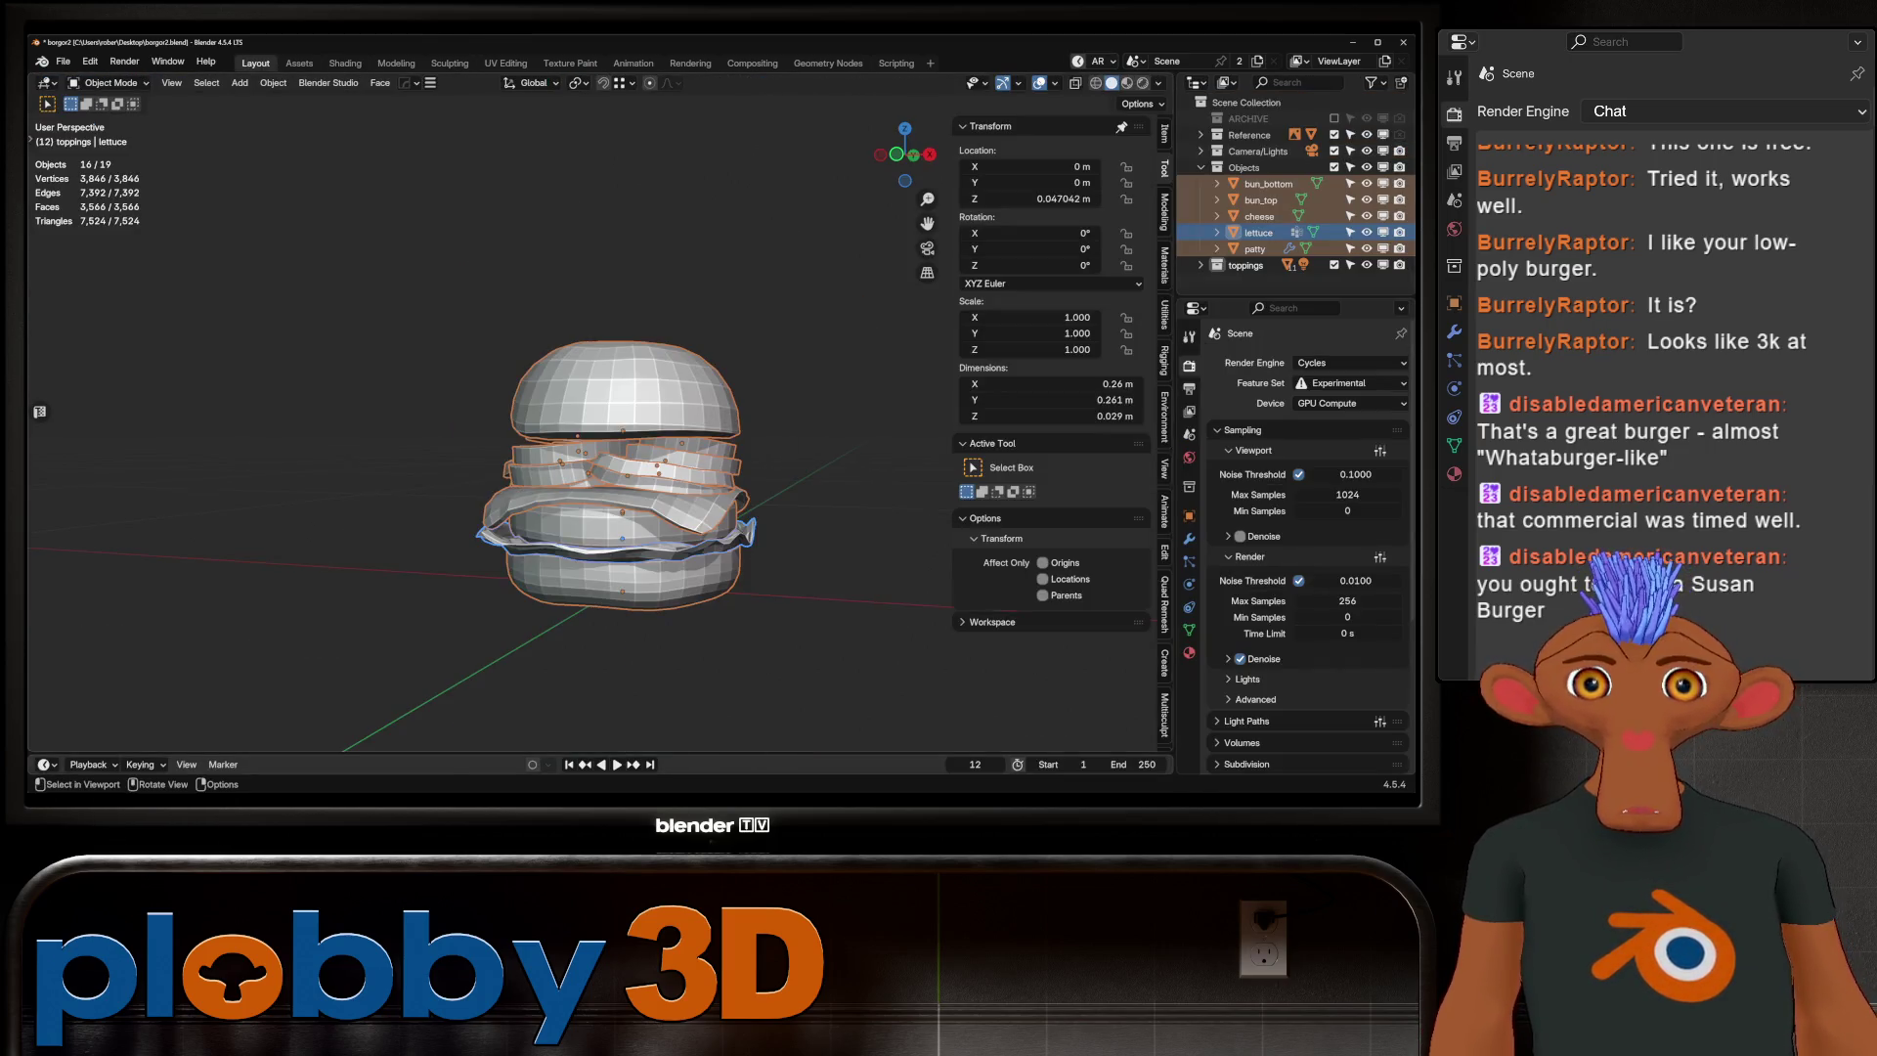
middle_click_drag(488, 421, 410, 391)
key("shift+c")
middle_click_drag(586, 410, 684, 371)
scroll(586, 420, "down", 3)
left_click_drag(357, 268, 841, 743)
Apply Shade Auto Smooth and Shade Smooth to all the selected burger parts
right_click(572, 428)
left_click(572, 466)
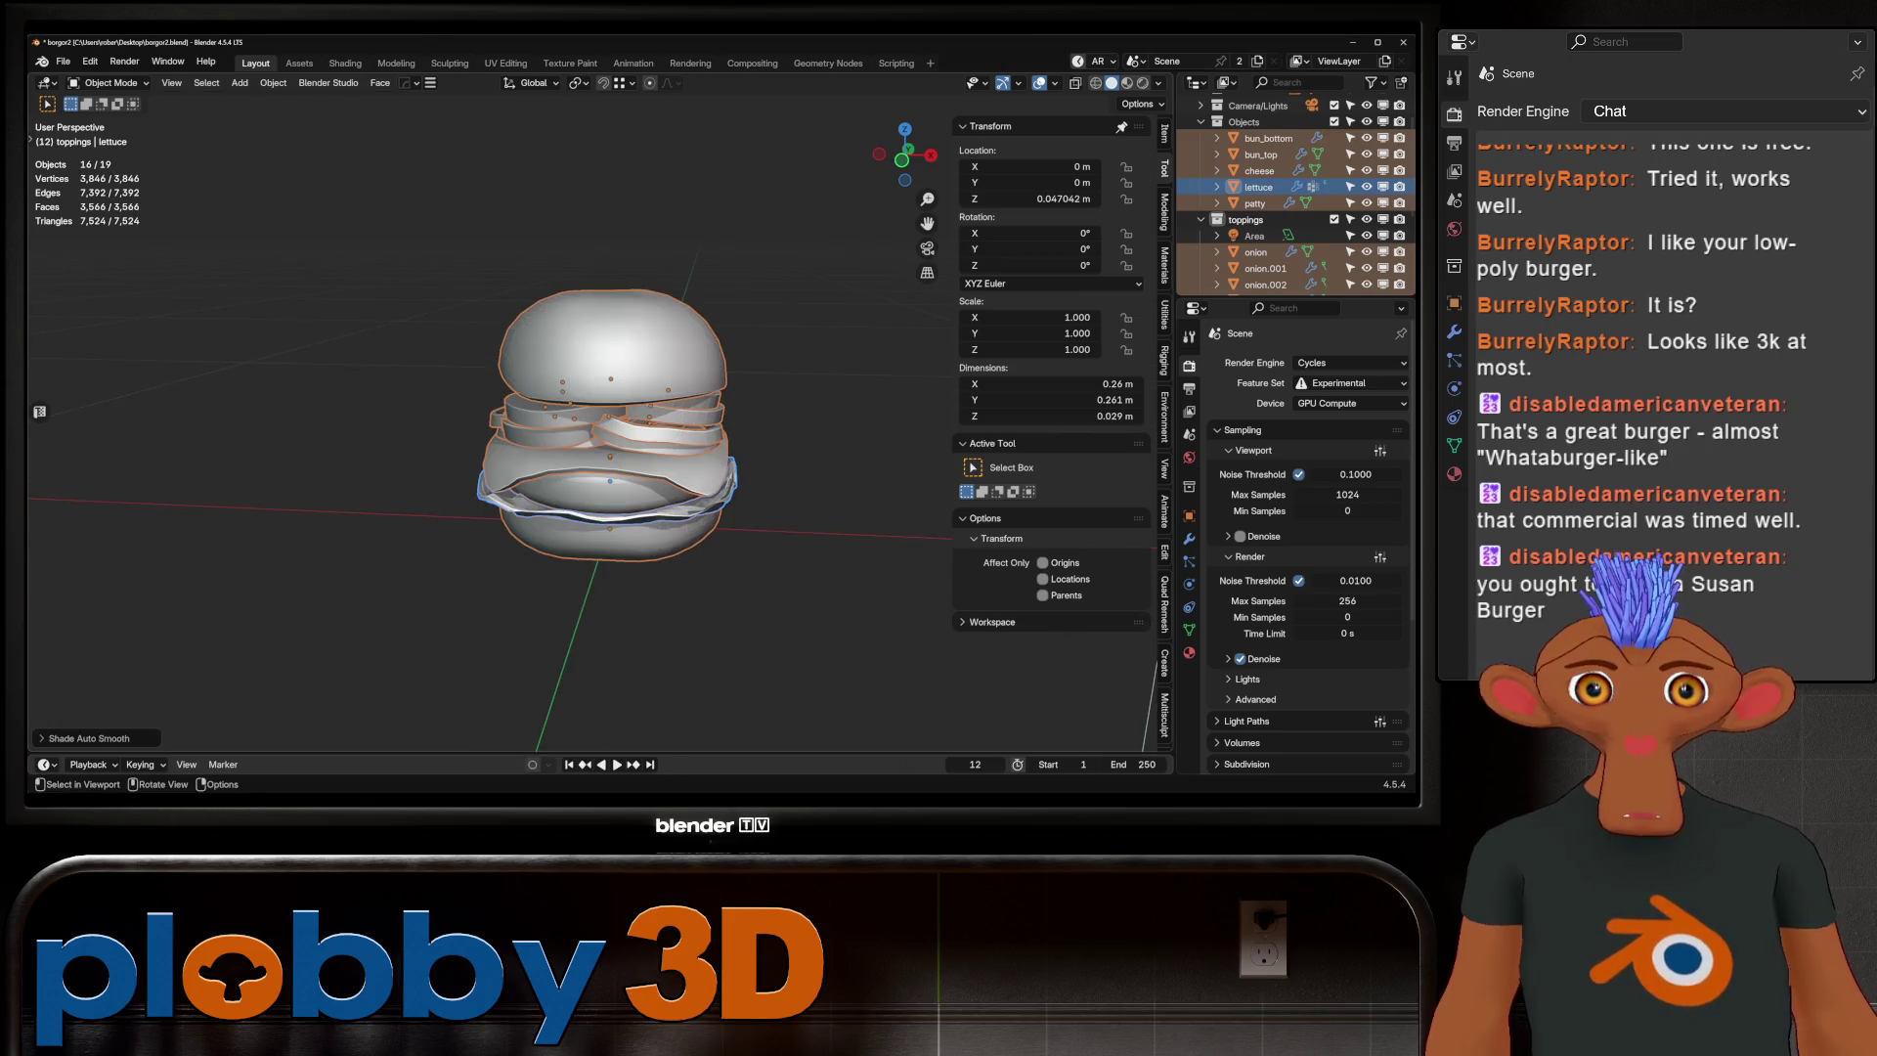
right_click(626, 479)
left_click(625, 480)
mouse_move(625, 480)
middle_mouse_down()
mouse_move(645, 460)
mouse_move(625, 489)
mouse_move(455, 450)
mouse_move(494, 451)
middle_mouse_up()
right_click(548, 473)
left_click(537, 458)
Auto-smooth the burger once more and shade the lettuce smooth
scroll(459, 455, "up", 6)
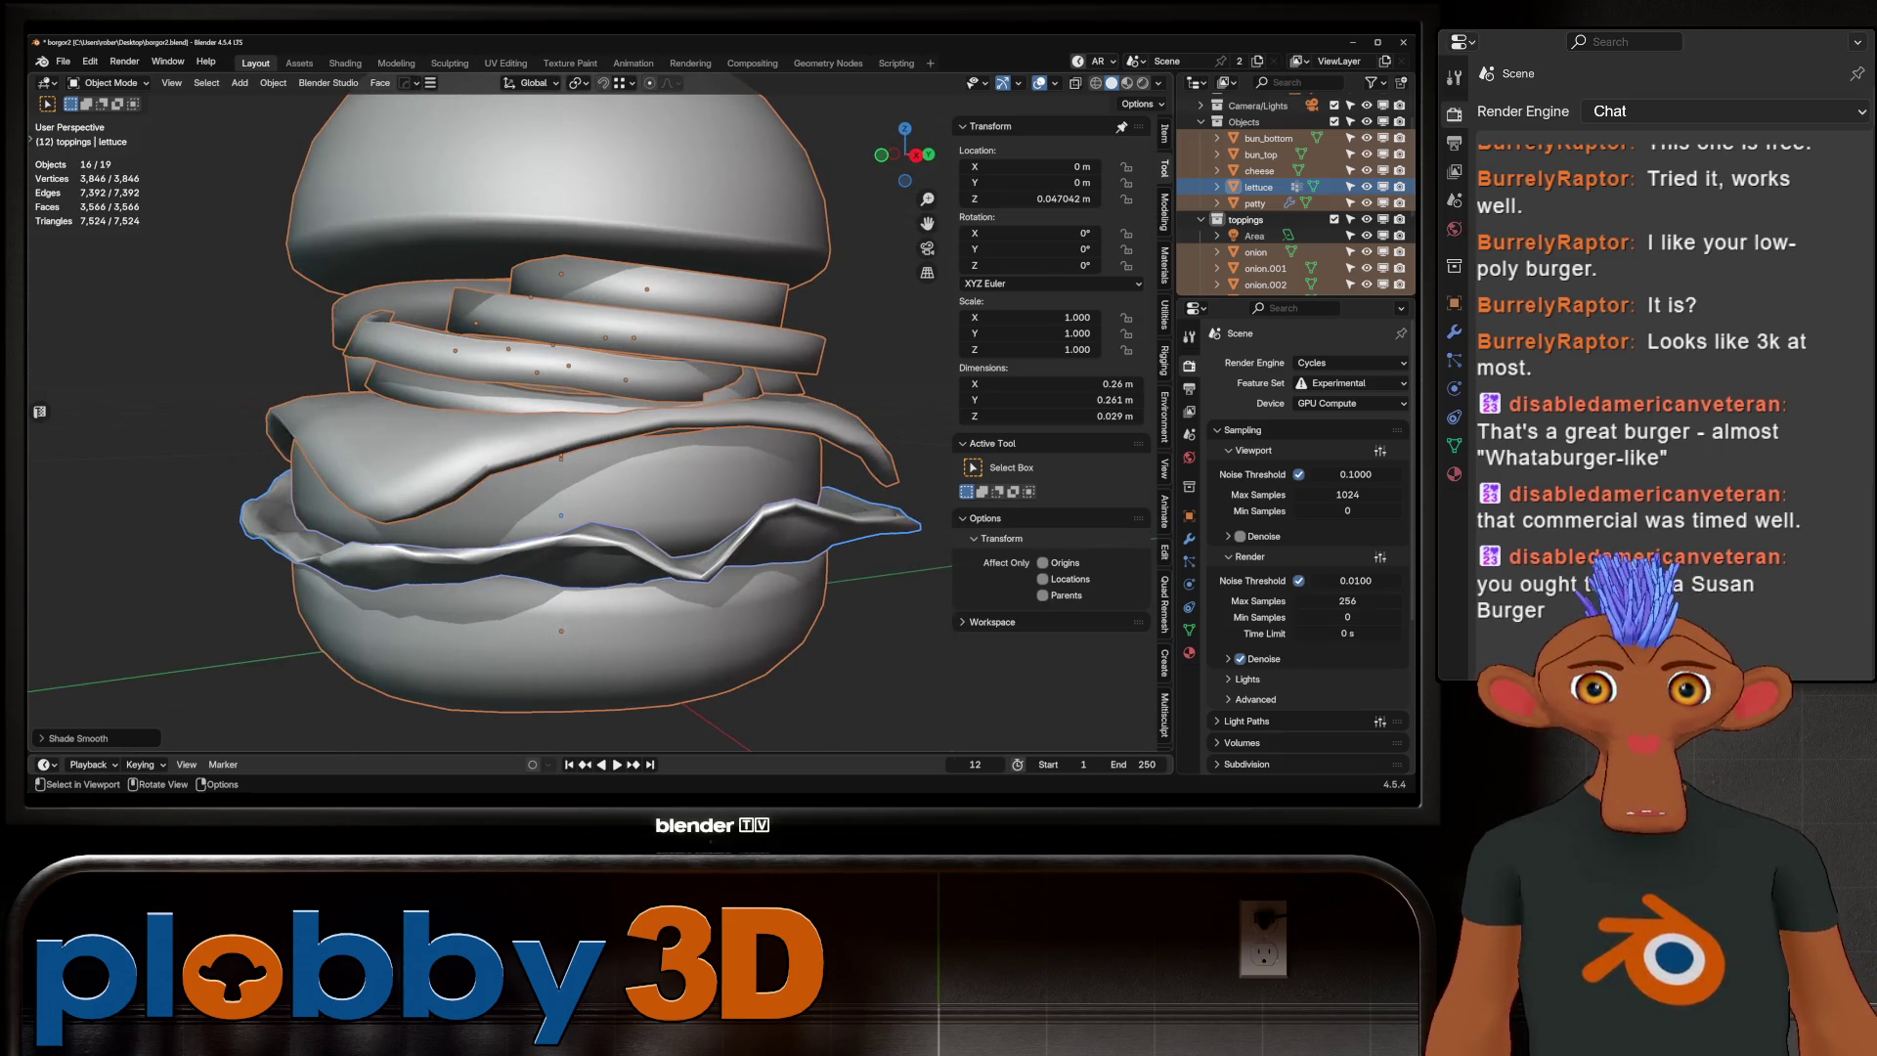
right_click(509, 361)
left_click(508, 378)
scroll(508, 378, "down", 4)
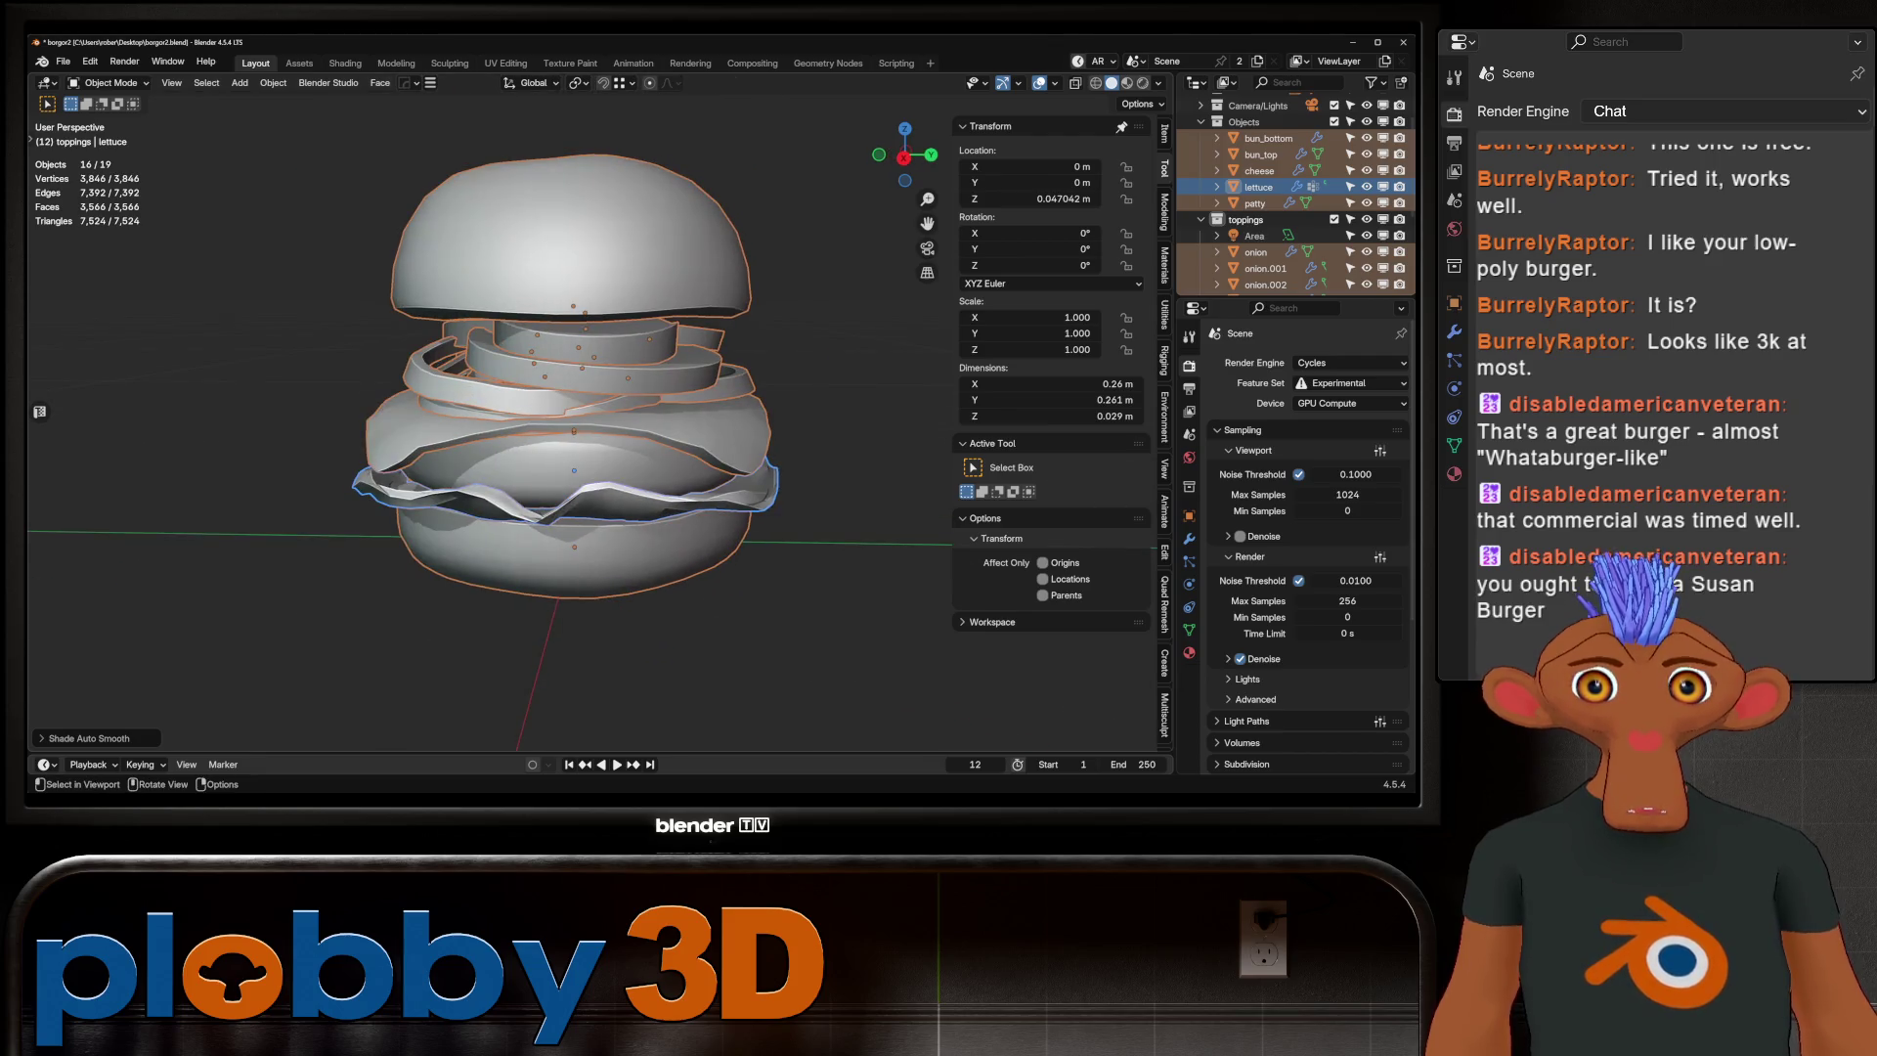
left_click(430, 481)
right_click(430, 479)
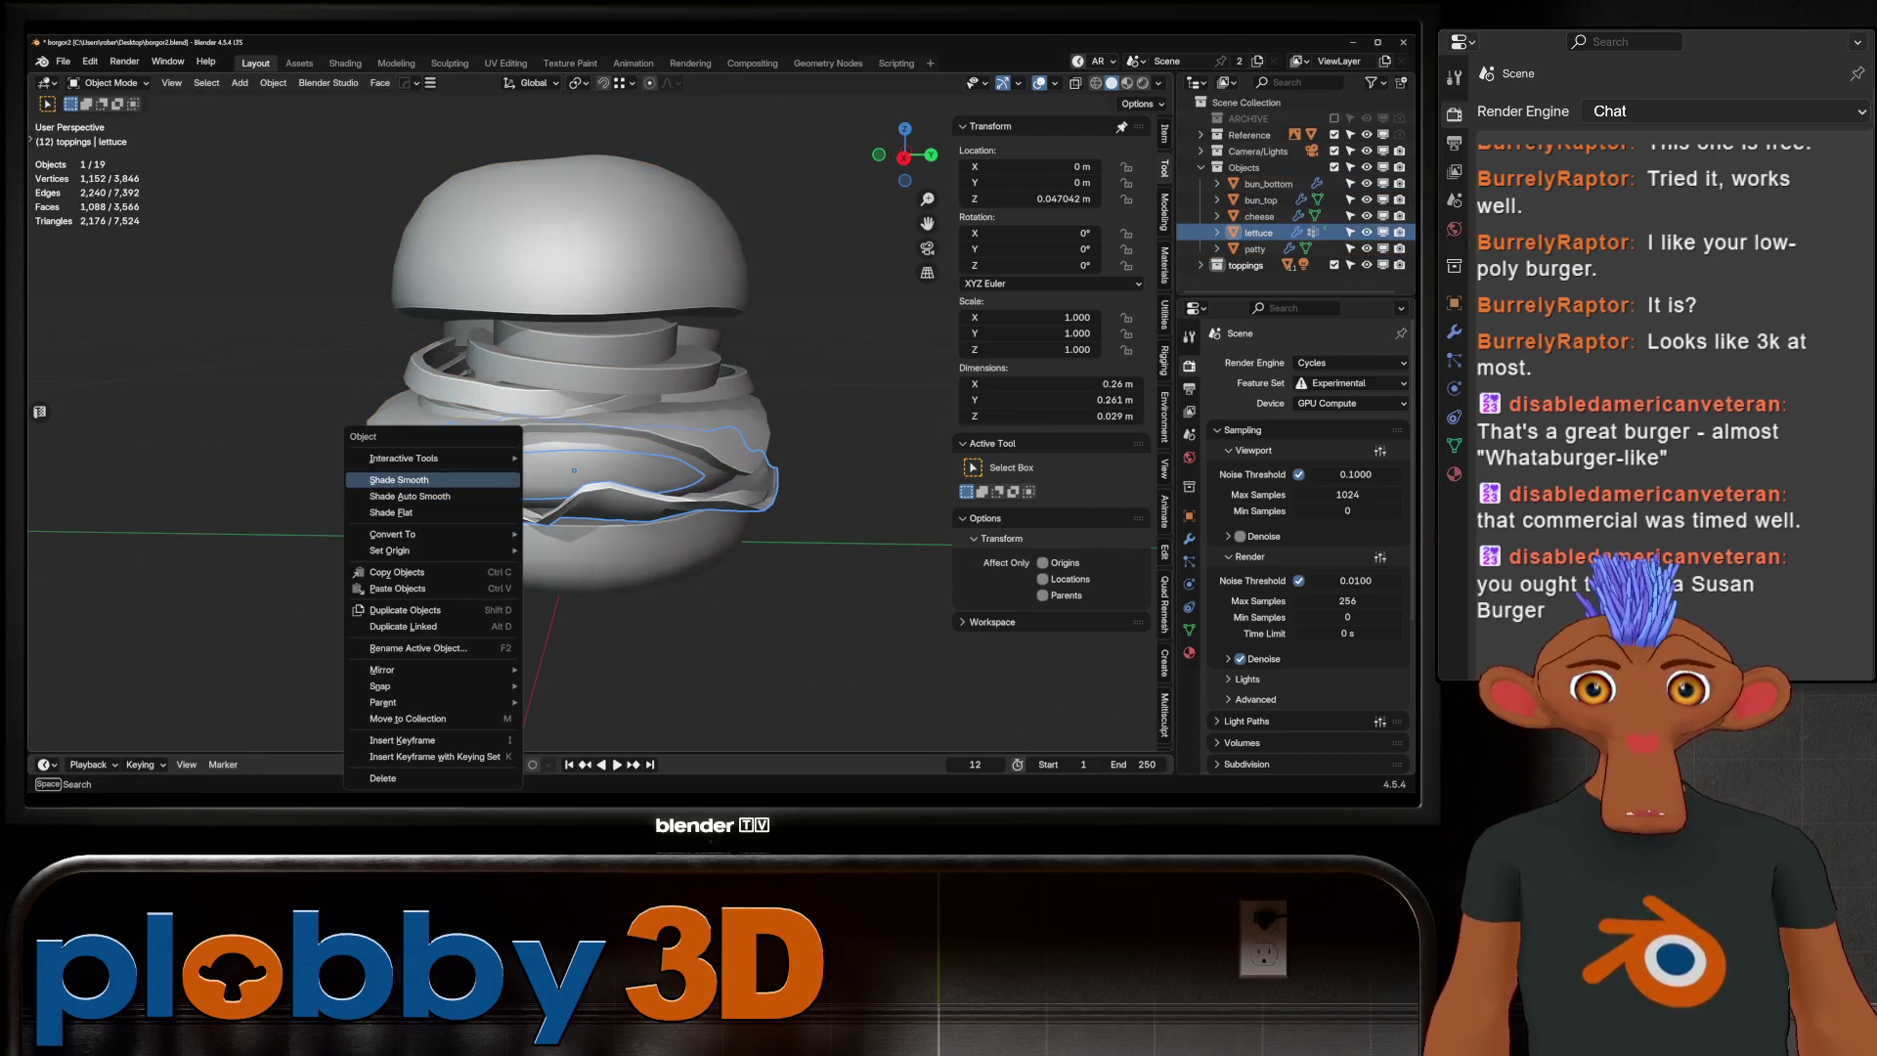
left_click(399, 479)
Shade the cheese and the top bun smooth individually
mouse_move(574, 470)
middle_mouse_down()
mouse_move(641, 449)
mouse_move(459, 445)
mouse_move(547, 438)
middle_mouse_up()
left_click(430, 435)
right_click(431, 435)
left_click(430, 435)
key("alt+a")
scroll(669, 416, "down", 2)
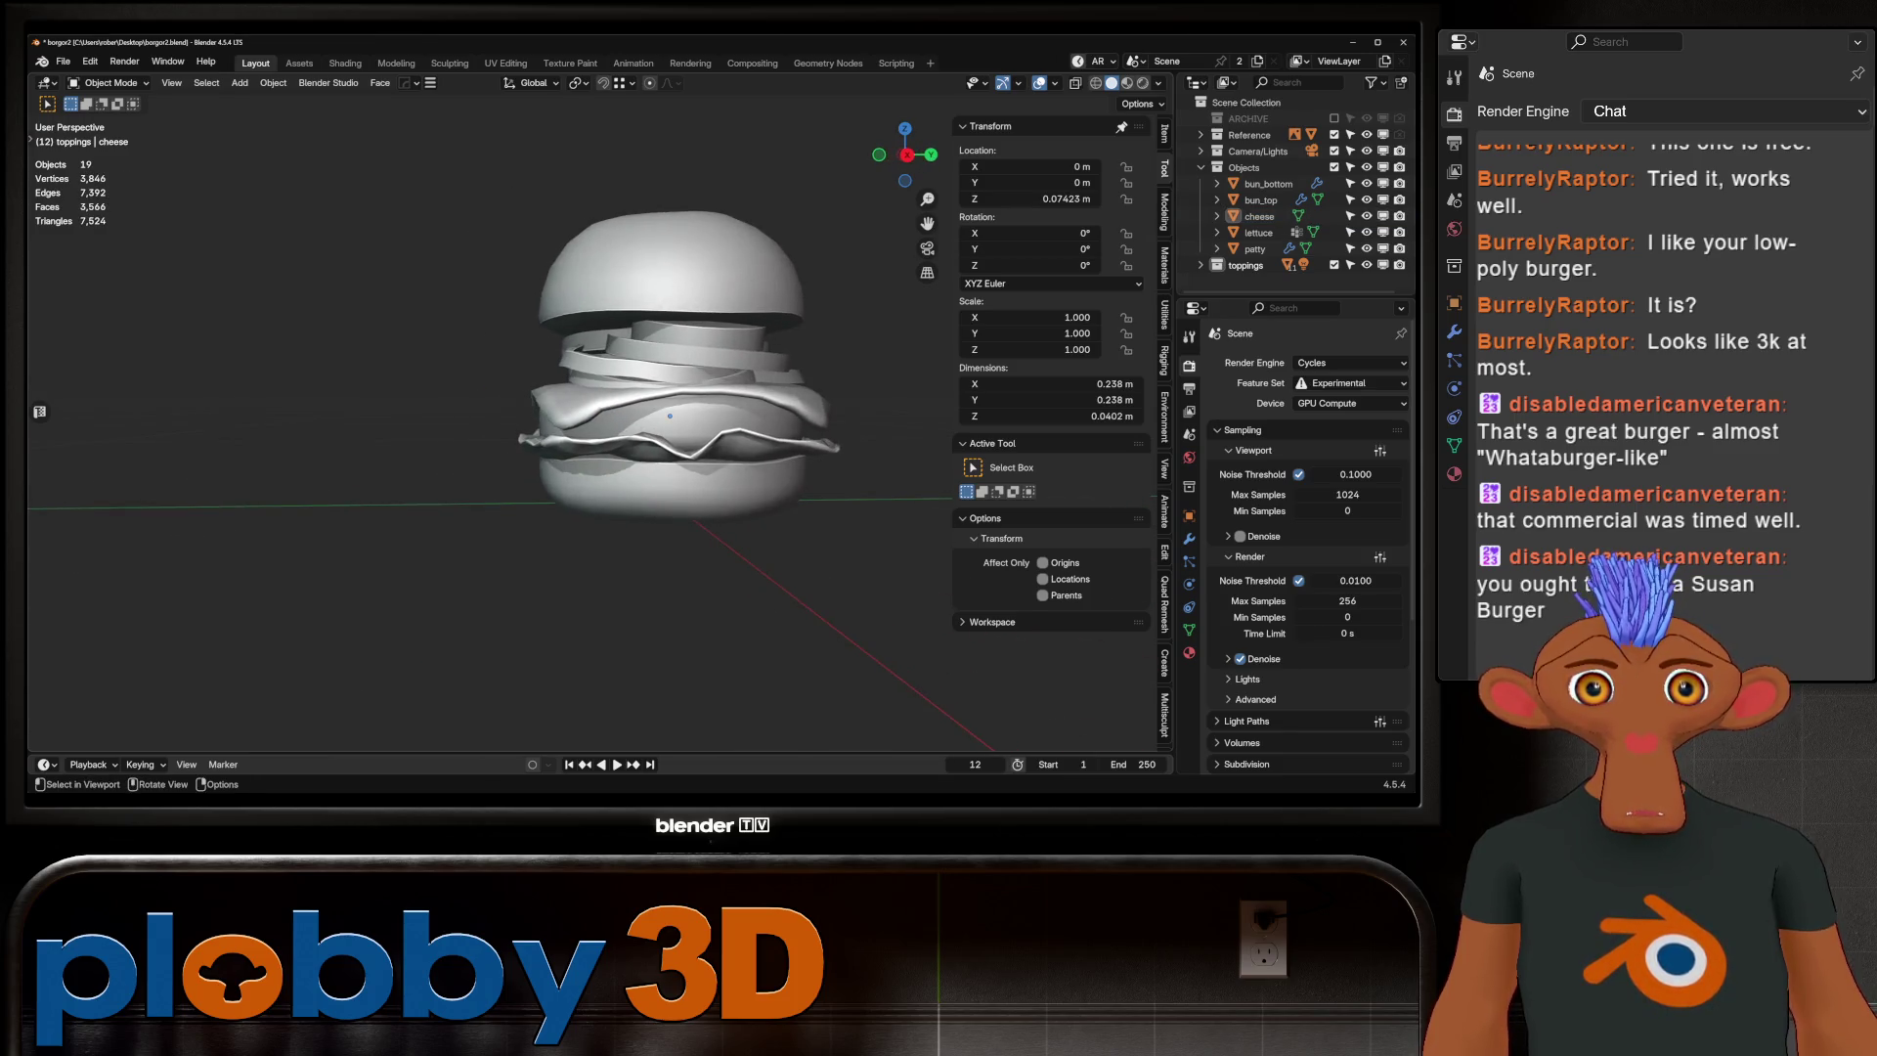
left_click(559, 284)
right_click(559, 283)
left_click(559, 283)
Shade the bottom bun and patty smooth, then save incrementally as borgor3.blend
left_click(576, 479)
right_click(576, 479)
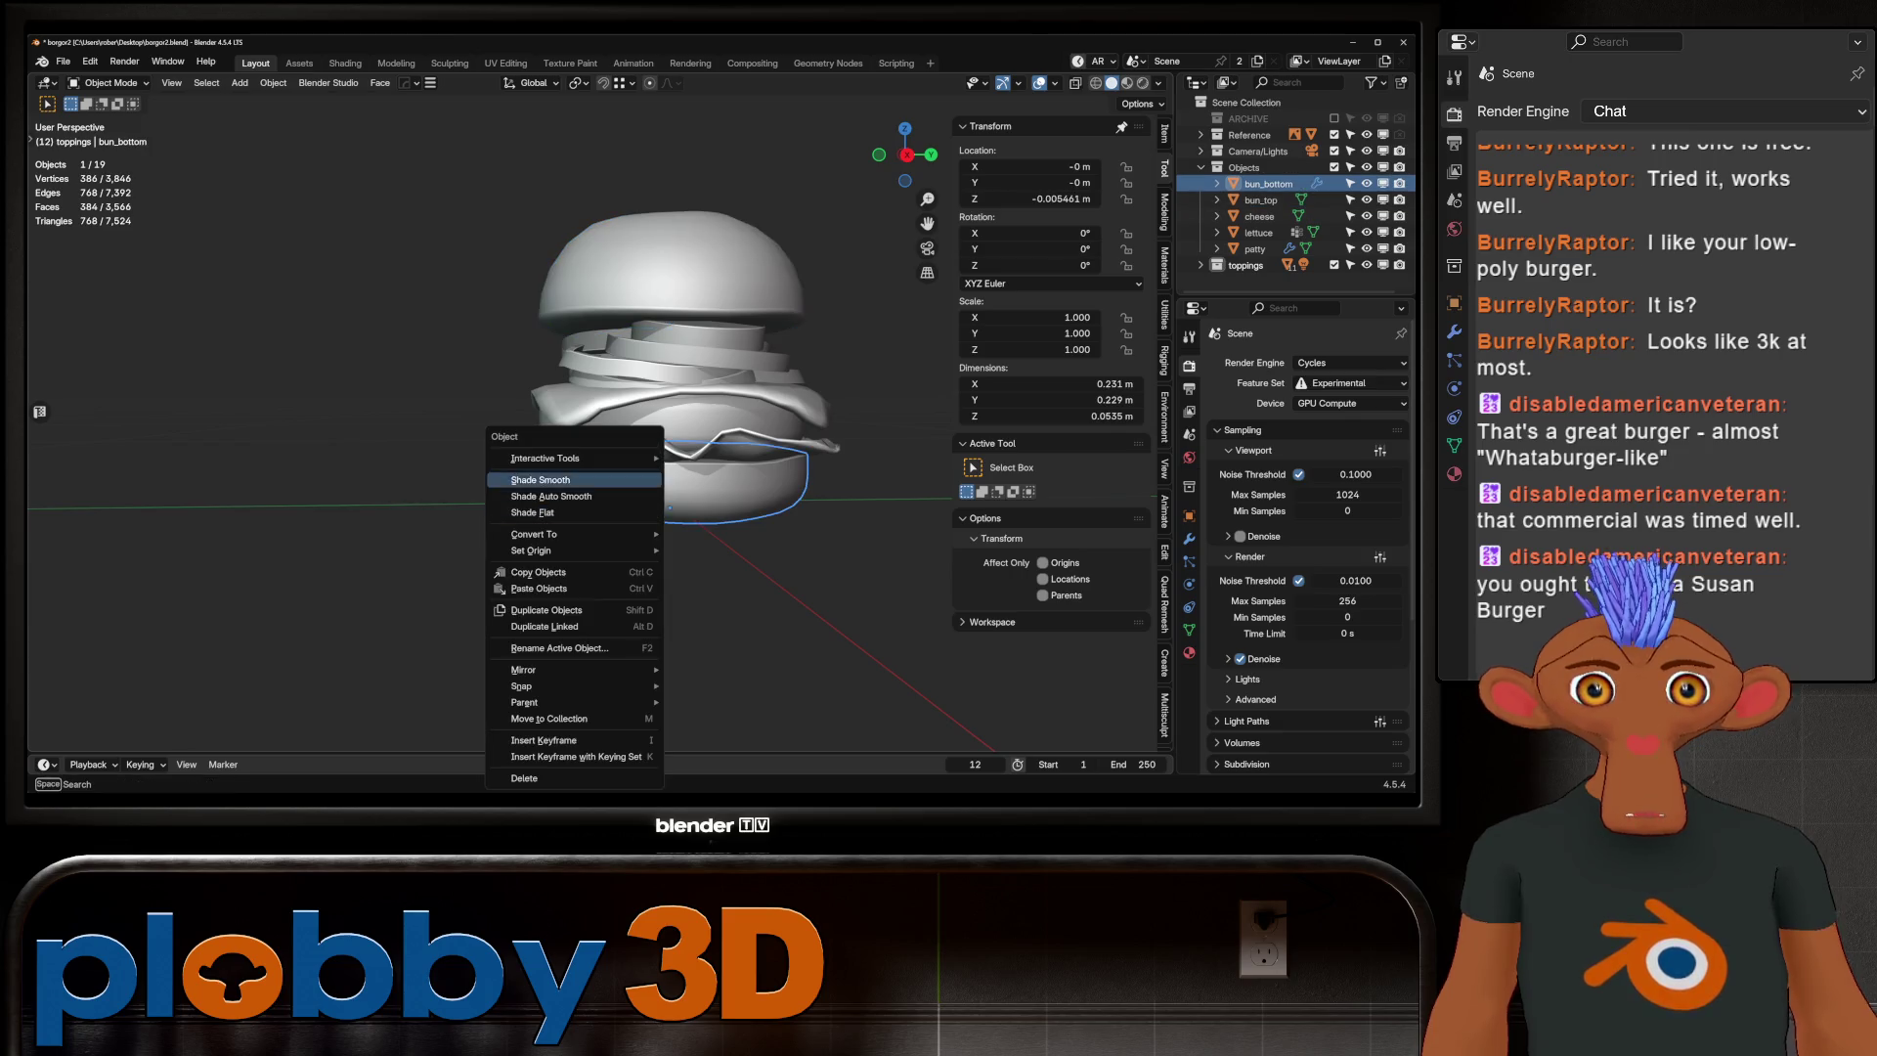
left_click(576, 479)
key("alt+a")
left_click(645, 410)
right_click(645, 410)
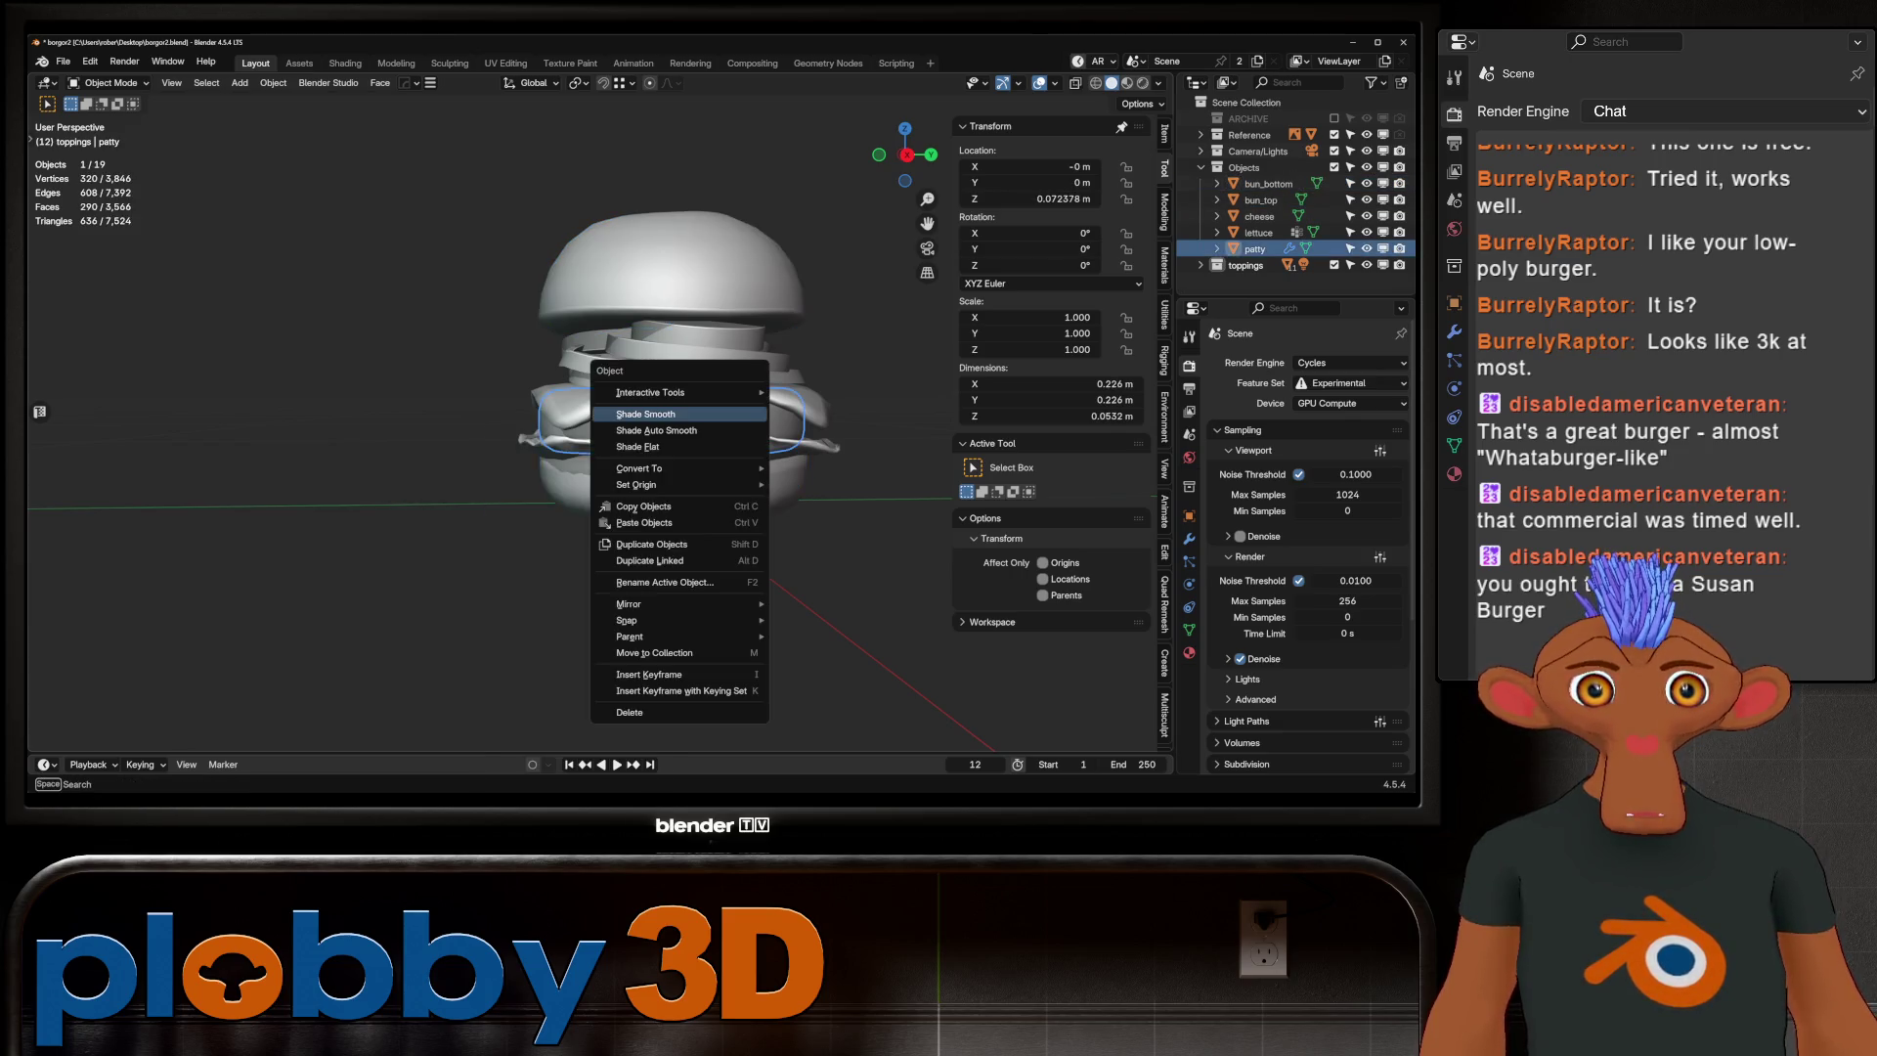
left_click(645, 410)
key("alt+a")
mouse_move(645, 410)
middle_mouse_down()
mouse_move(812, 386)
mouse_move(753, 391)
middle_mouse_up()
key("ctrl+alt+s")
scroll(488, 420, "down", 2)
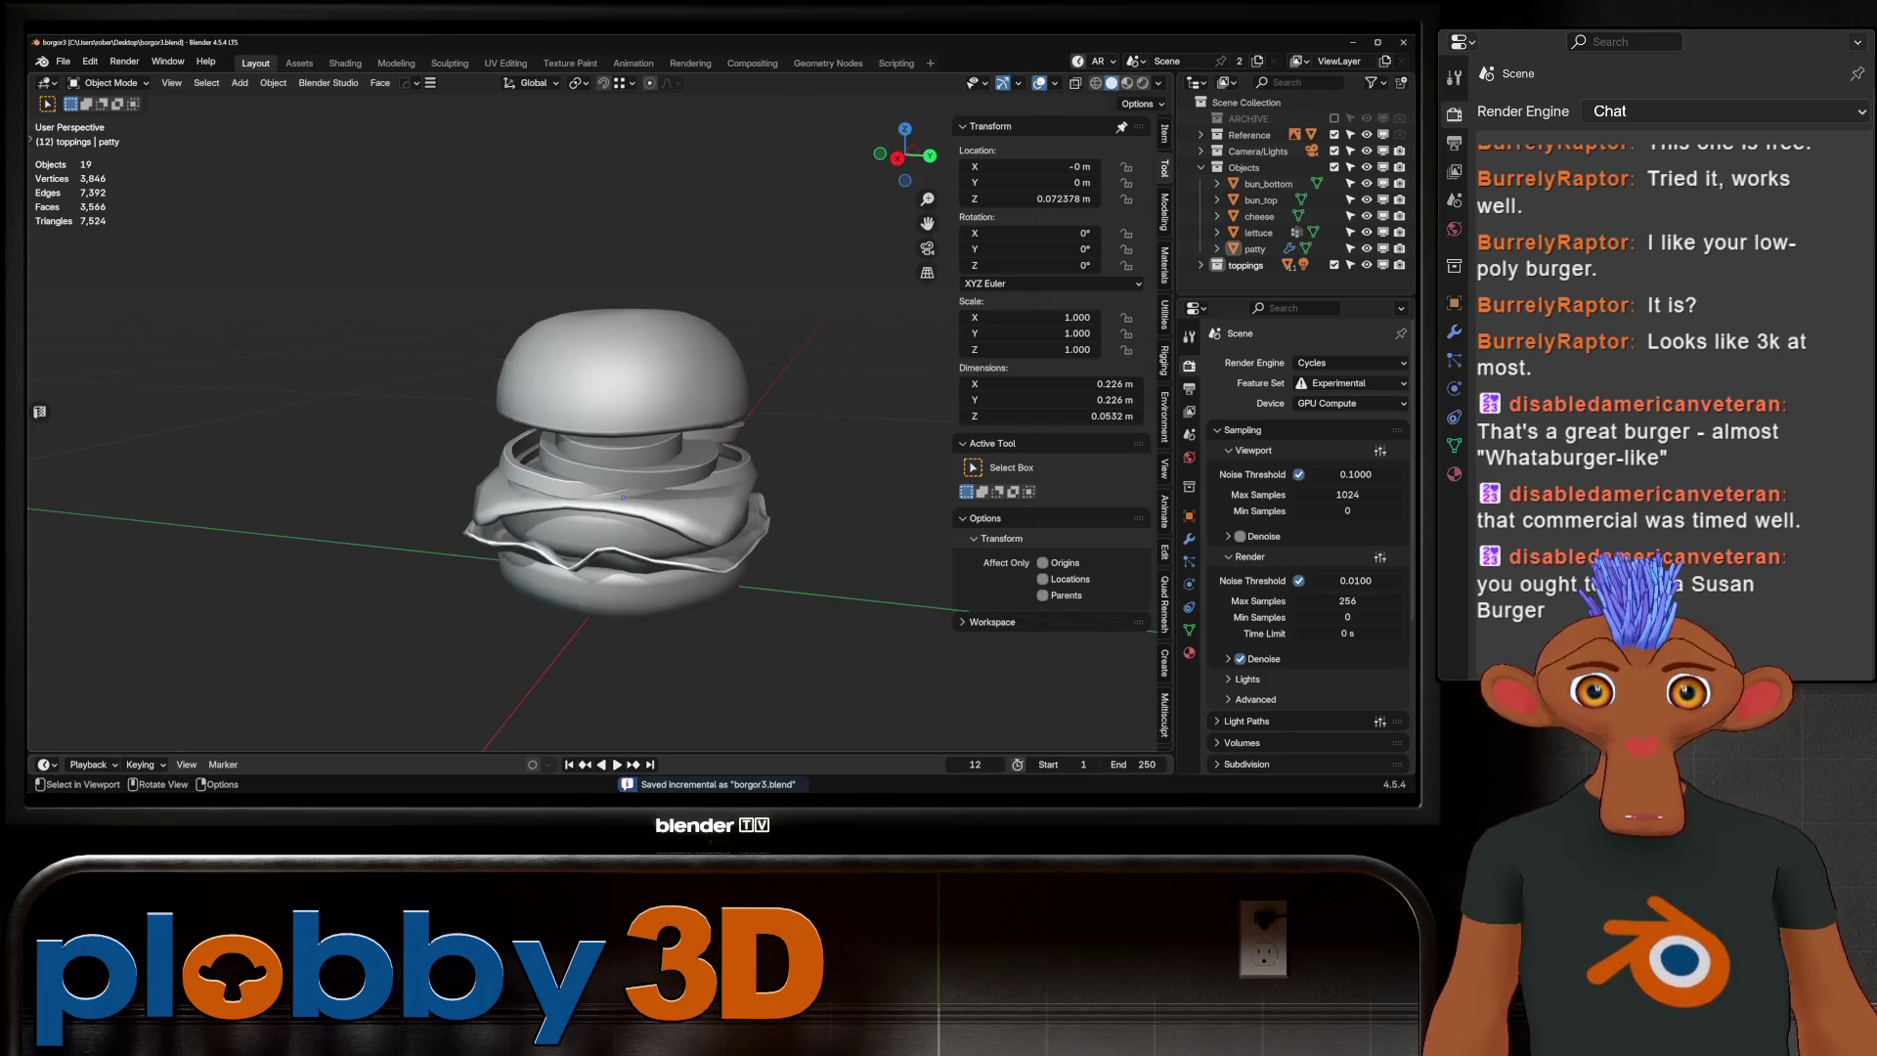
Save As borgor3.blend into Documents\Blender Projects\STREAM ASSETS\borgor, beside borgor2.blend
left_click(62, 61)
left_click(98, 199)
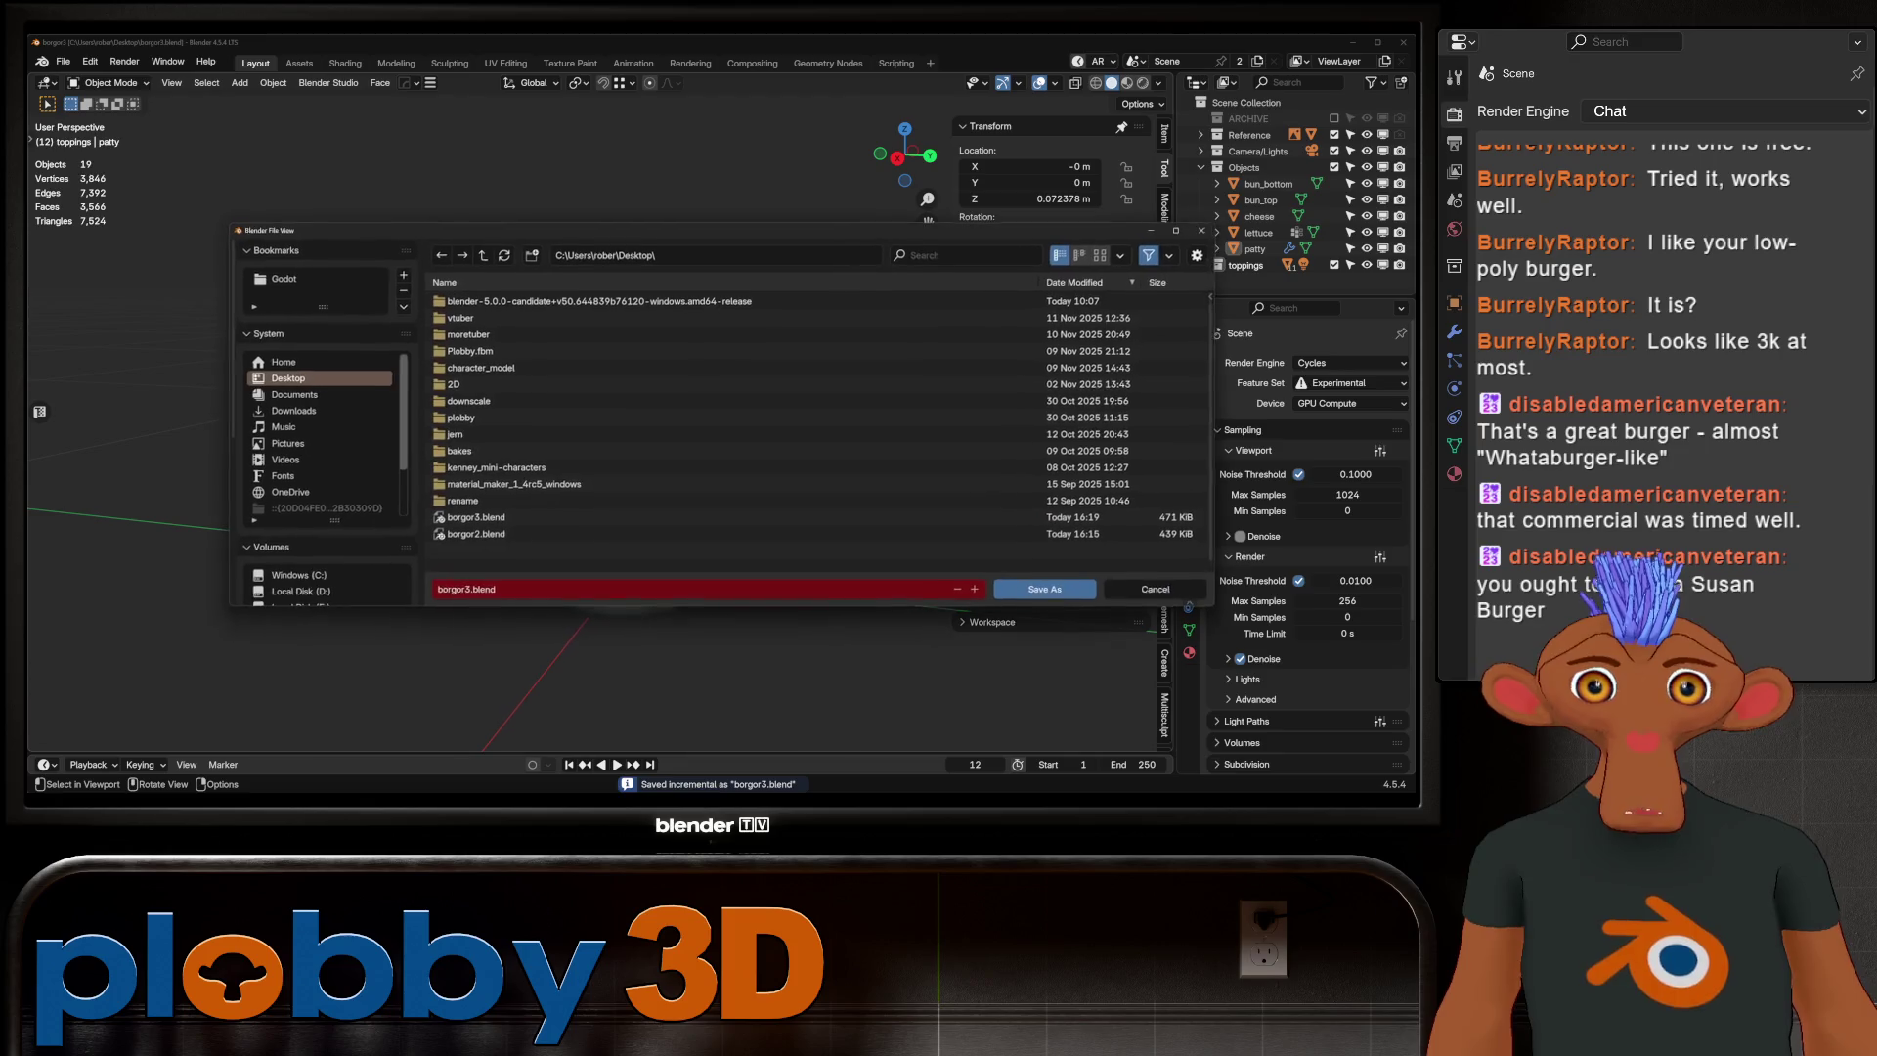
scroll(323, 430, "down", 2)
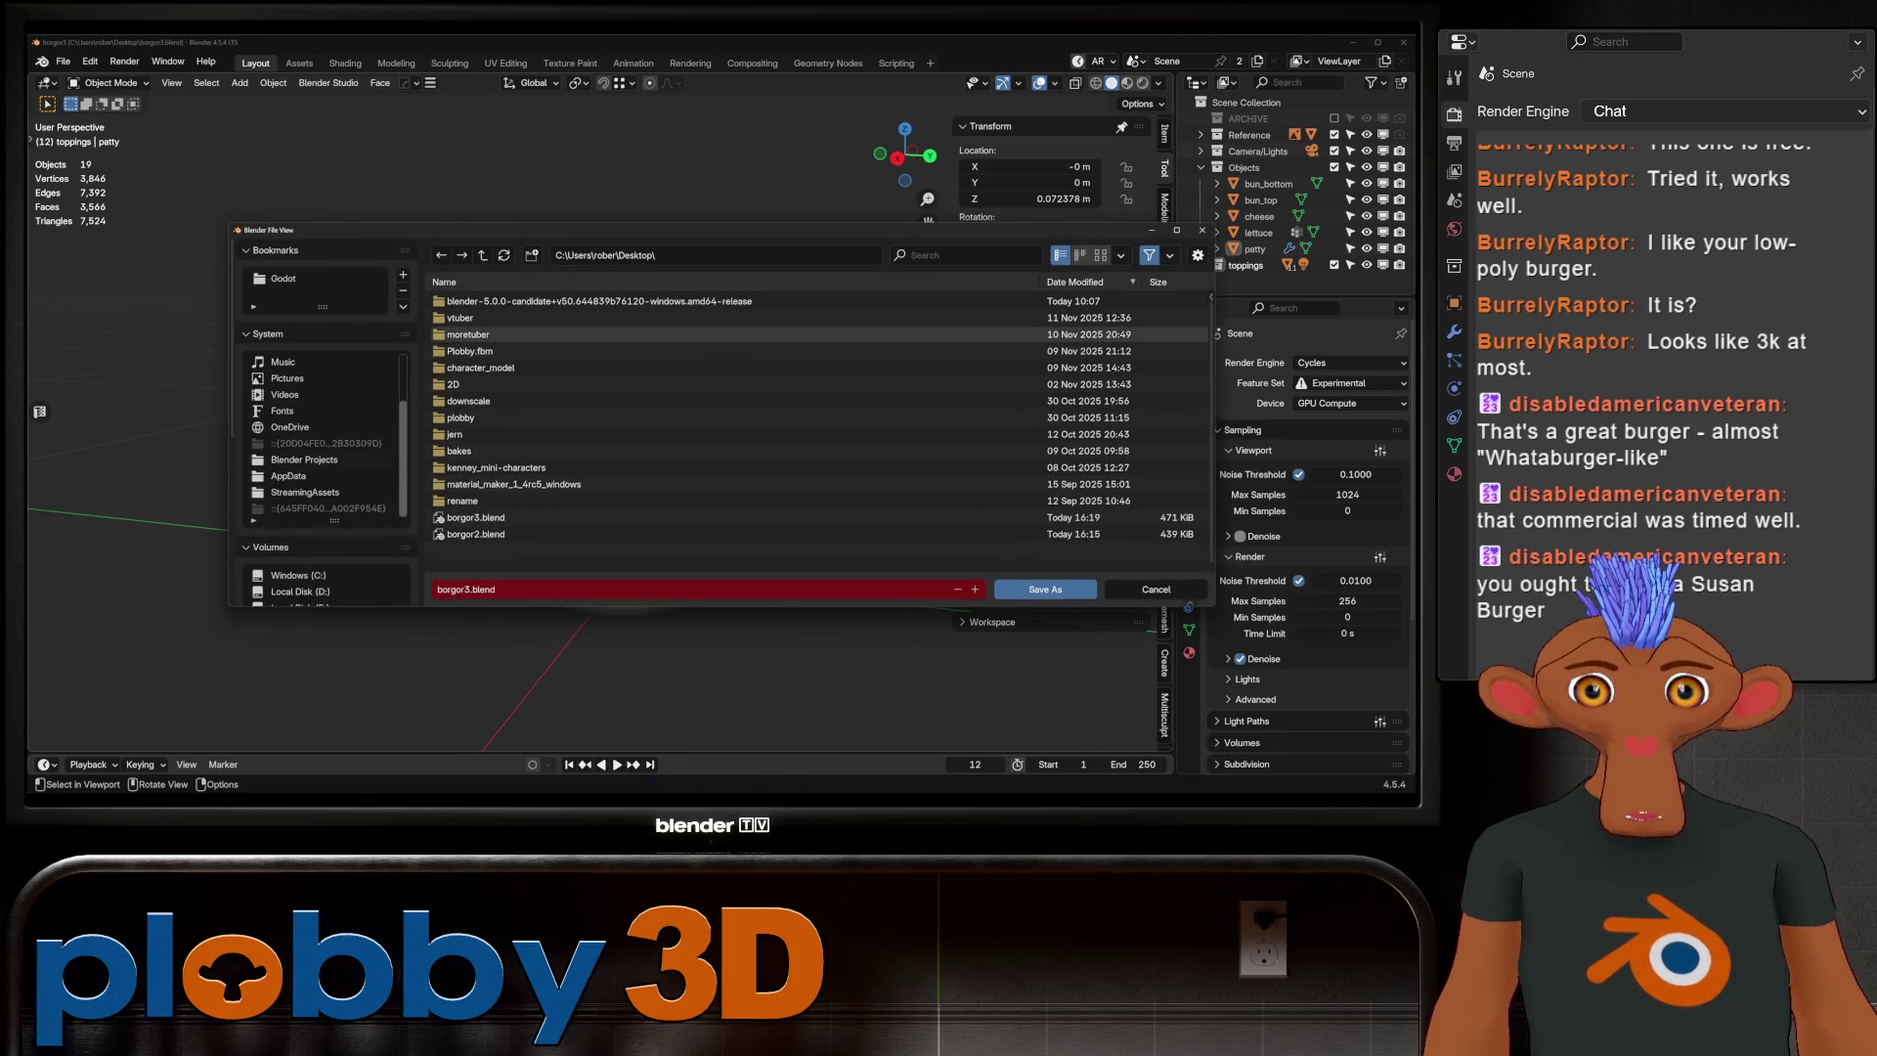
left_click(304, 459)
double_click(469, 301)
double_click(469, 301)
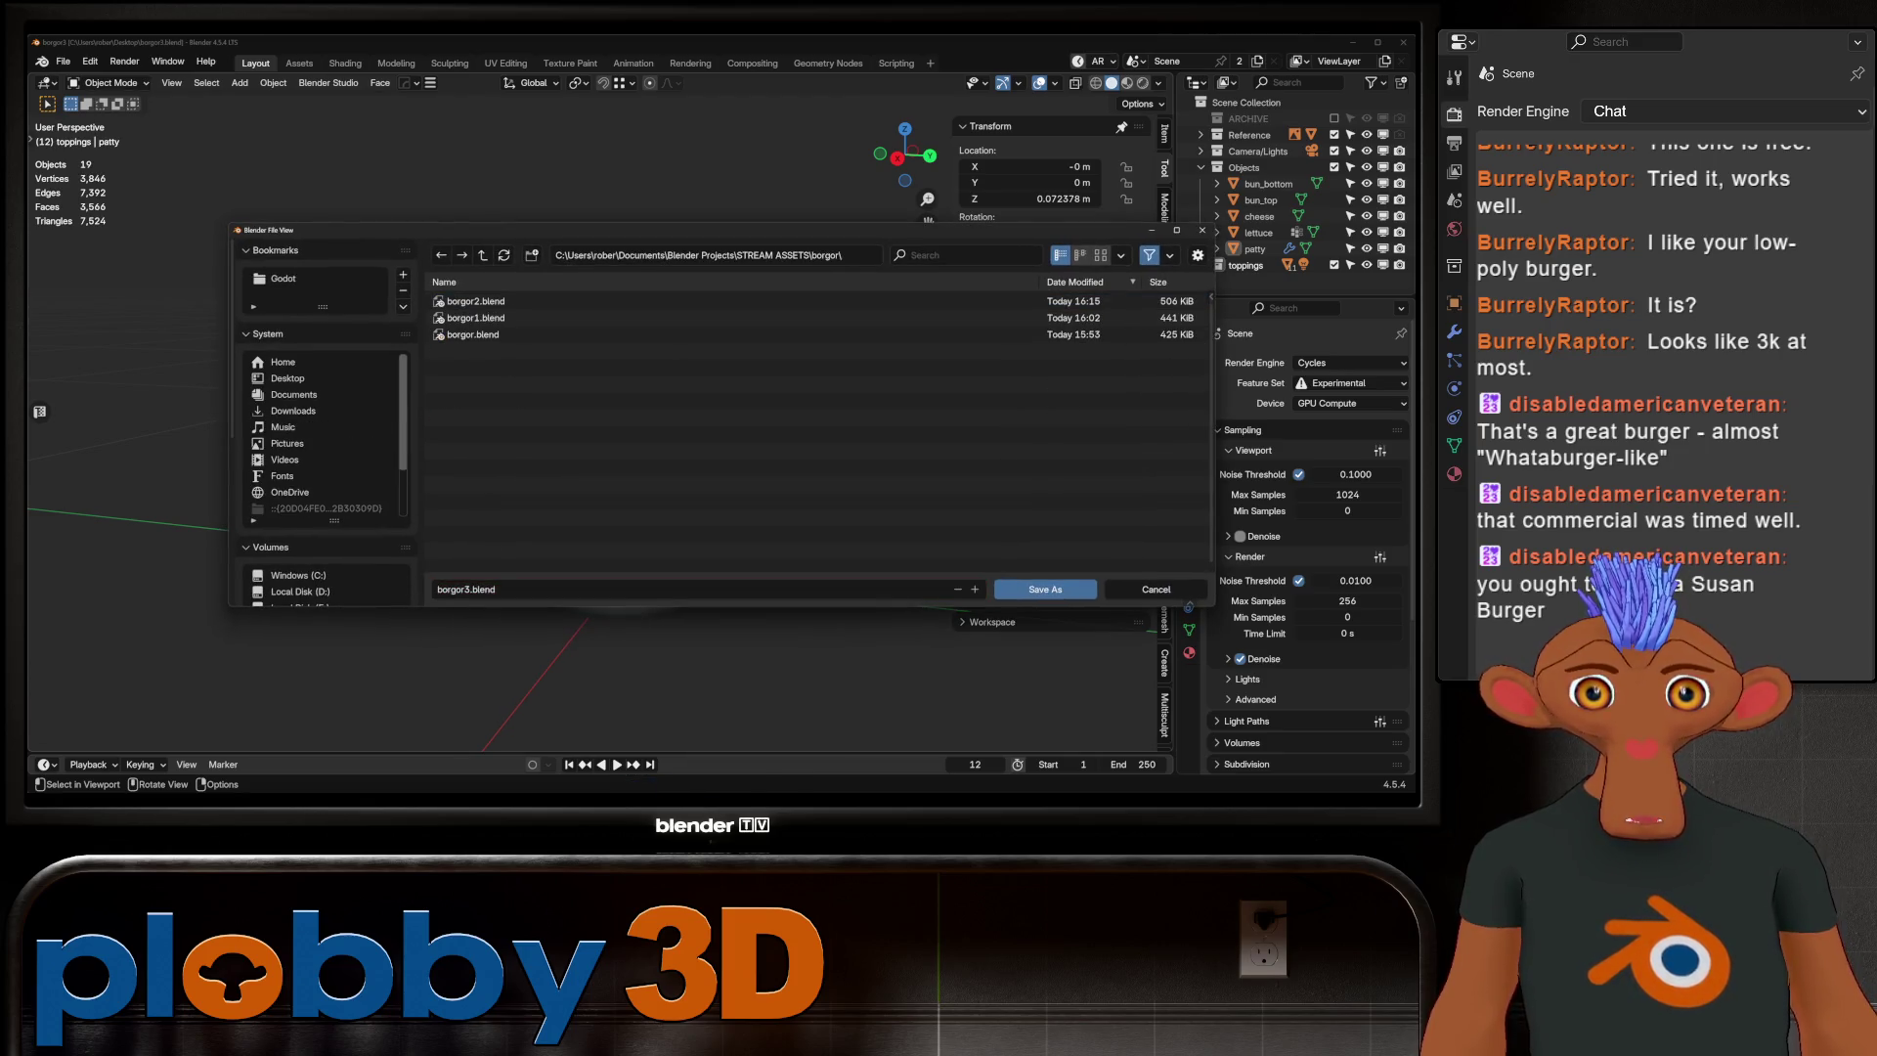
key("Return")
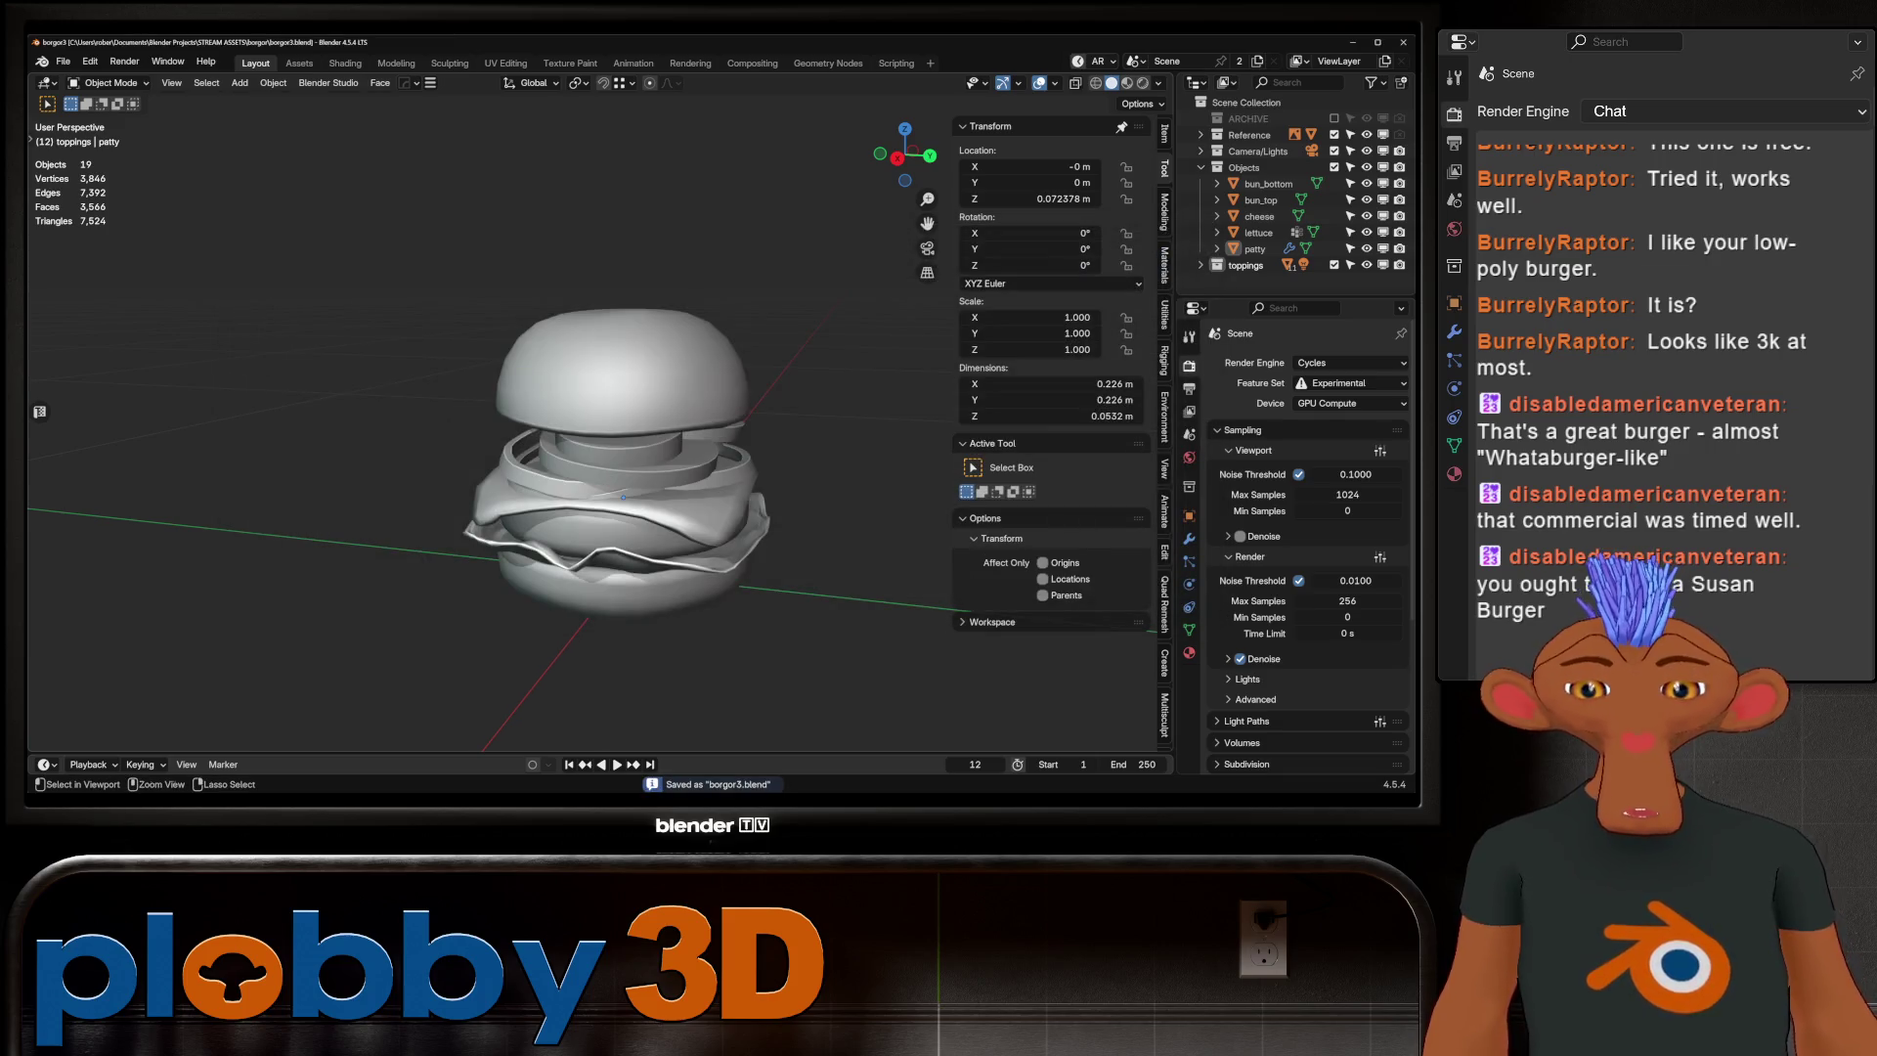
scroll(623, 496, "up", 1)
mouse_move(623, 497)
middle_mouse_down()
mouse_move(660, 486)
mouse_move(620, 422)
middle_mouse_up()
Isolate the pickle in local view, enter Edit Mode and select its top and bottom faces
left_click(620, 422)
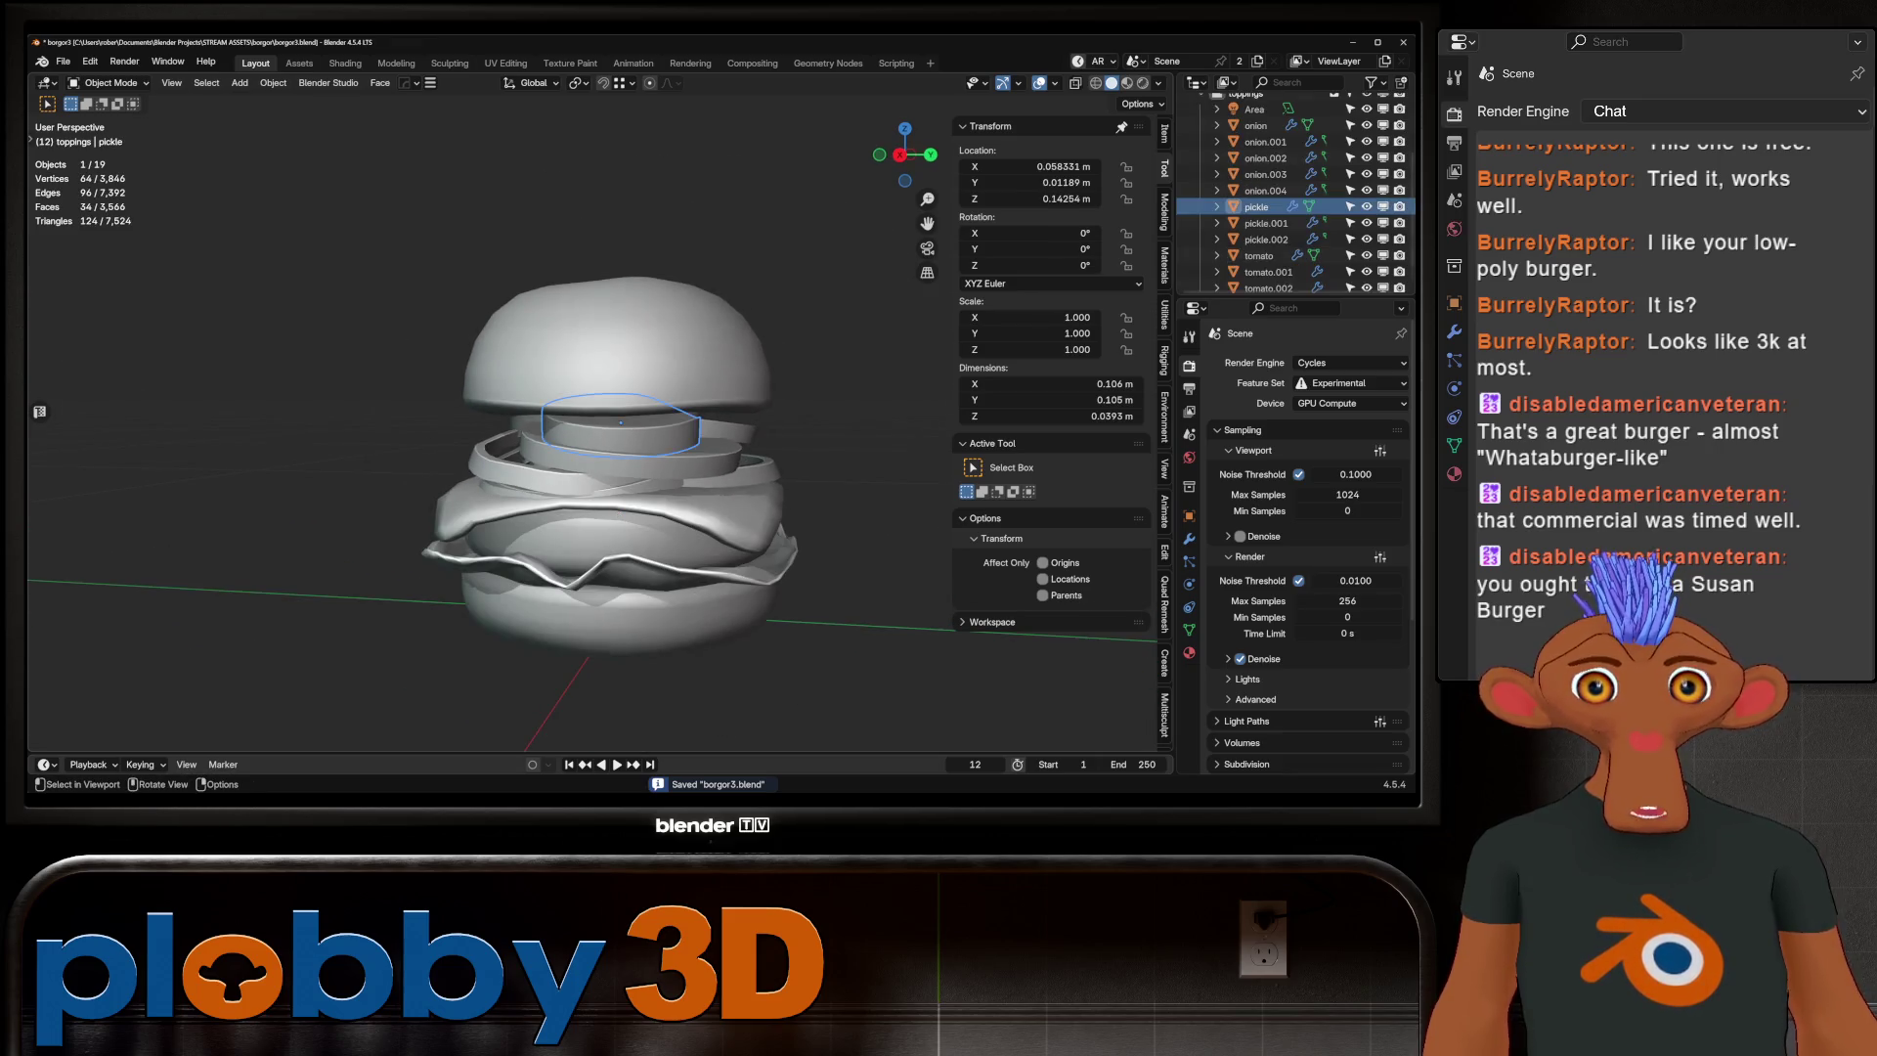
scroll(846, 541, "up", 2)
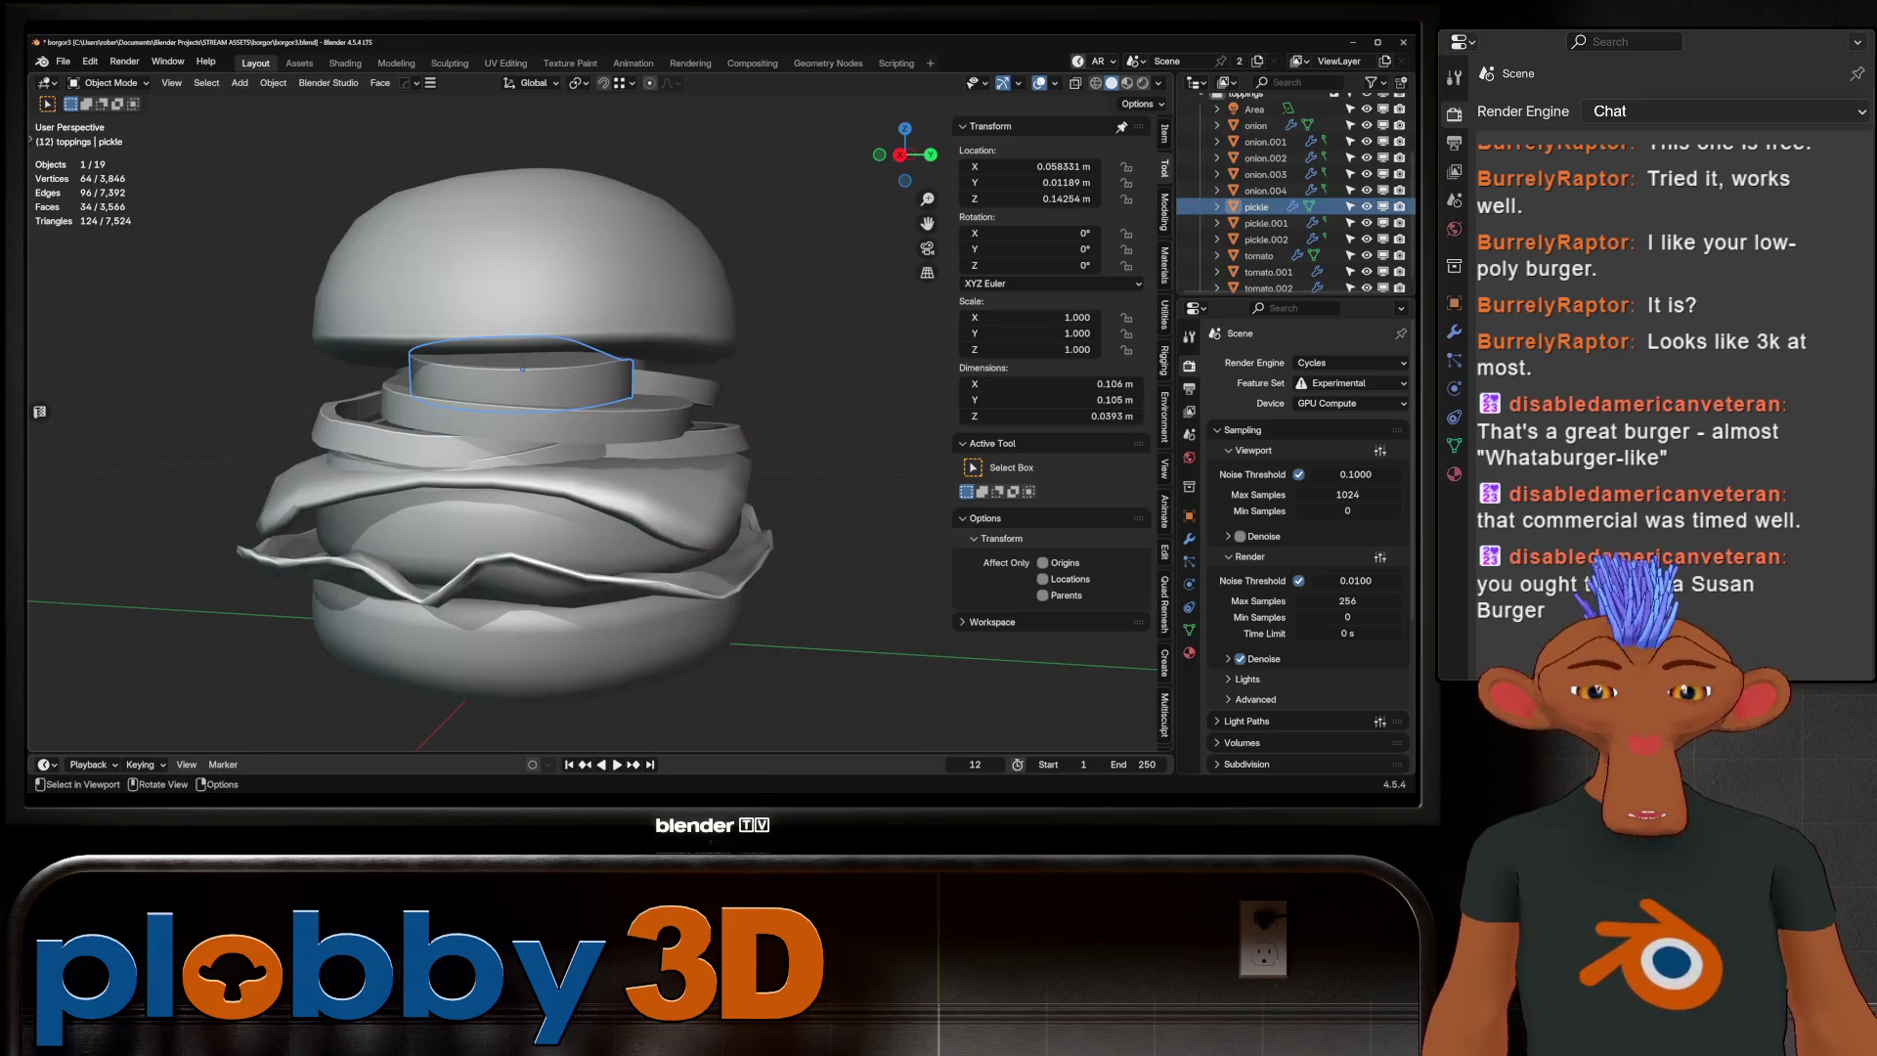
key("KP_Divide")
key("Tab")
mouse_move(600, 391)
middle_mouse_down()
mouse_move(600, 449)
mouse_move(594, 342)
mouse_move(585, 400)
mouse_move(625, 391)
middle_mouse_up()
left_click(600, 420)
left_click(594, 342, "shift")
Try Grid Fill on the pickle's cap from Quick Favorites, then undo it
key("q")
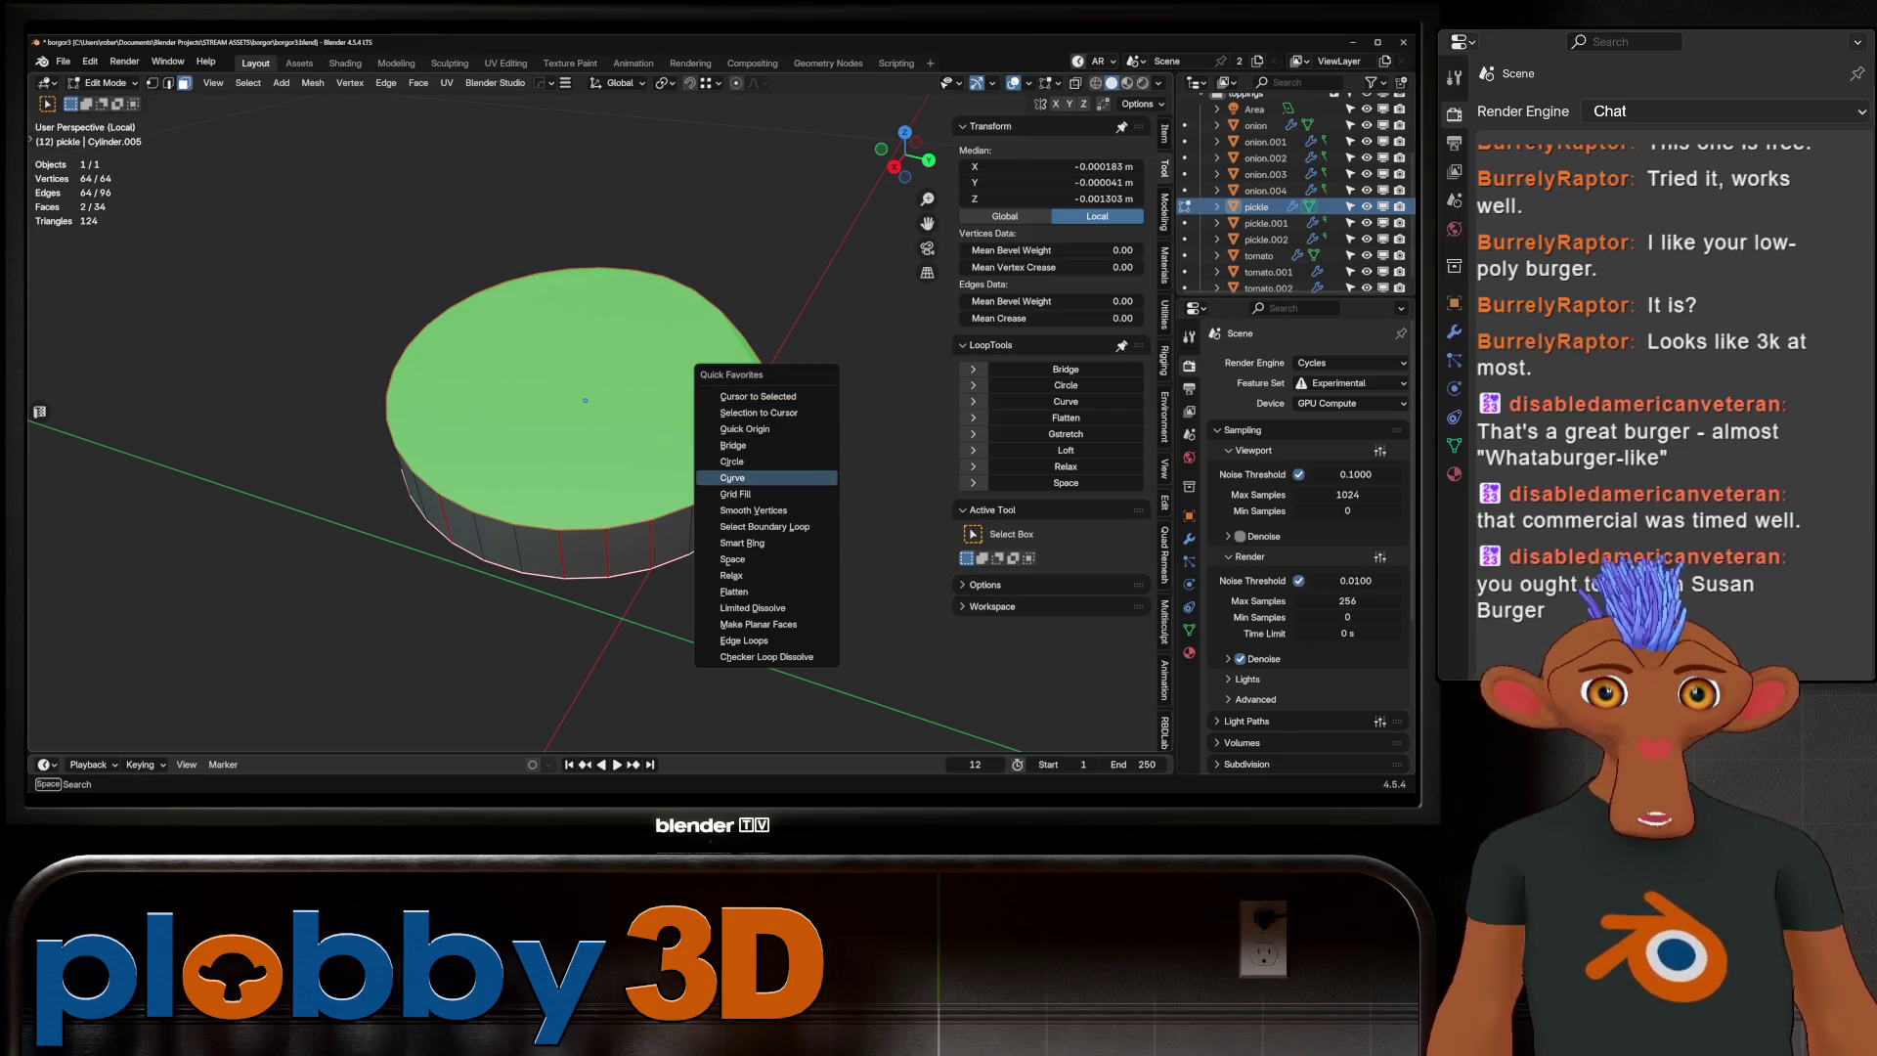
left_click(735, 493)
key("q")
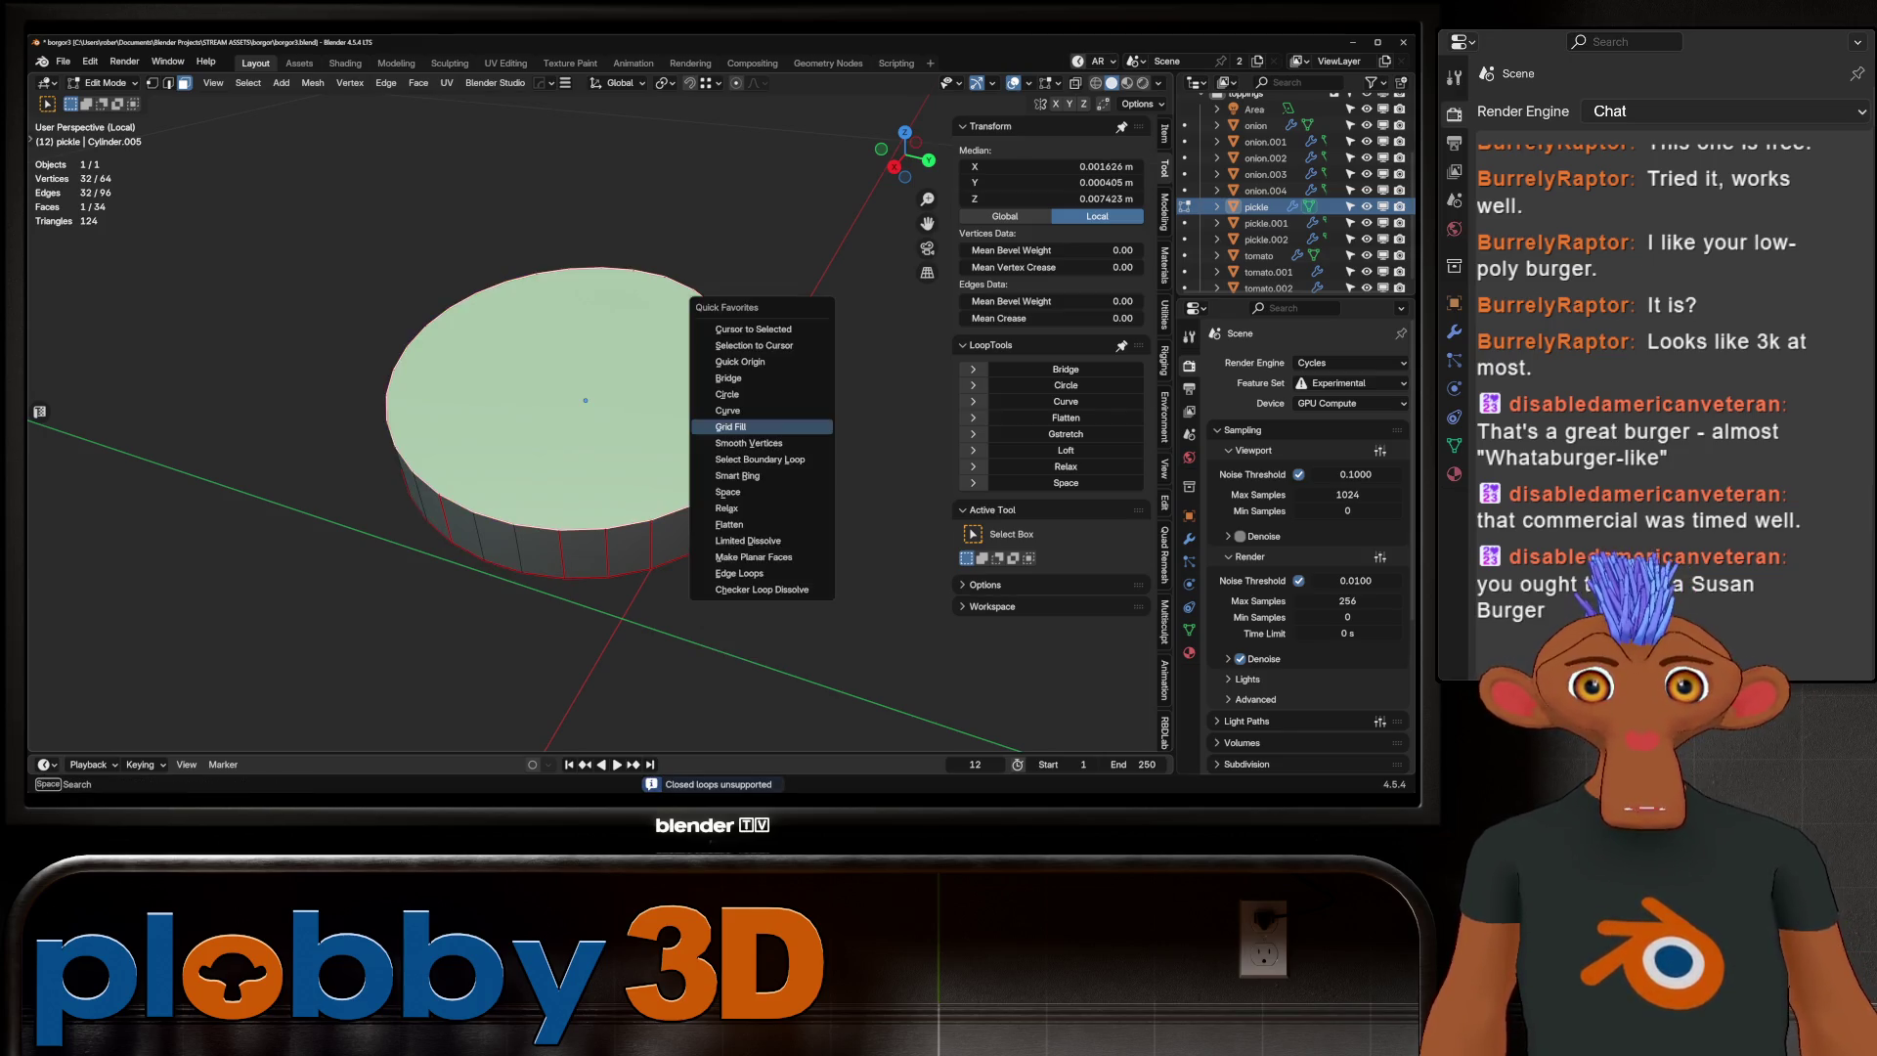
left_click(729, 418)
key("ctrl+z")
middle_click_drag(586, 401, 585, 404)
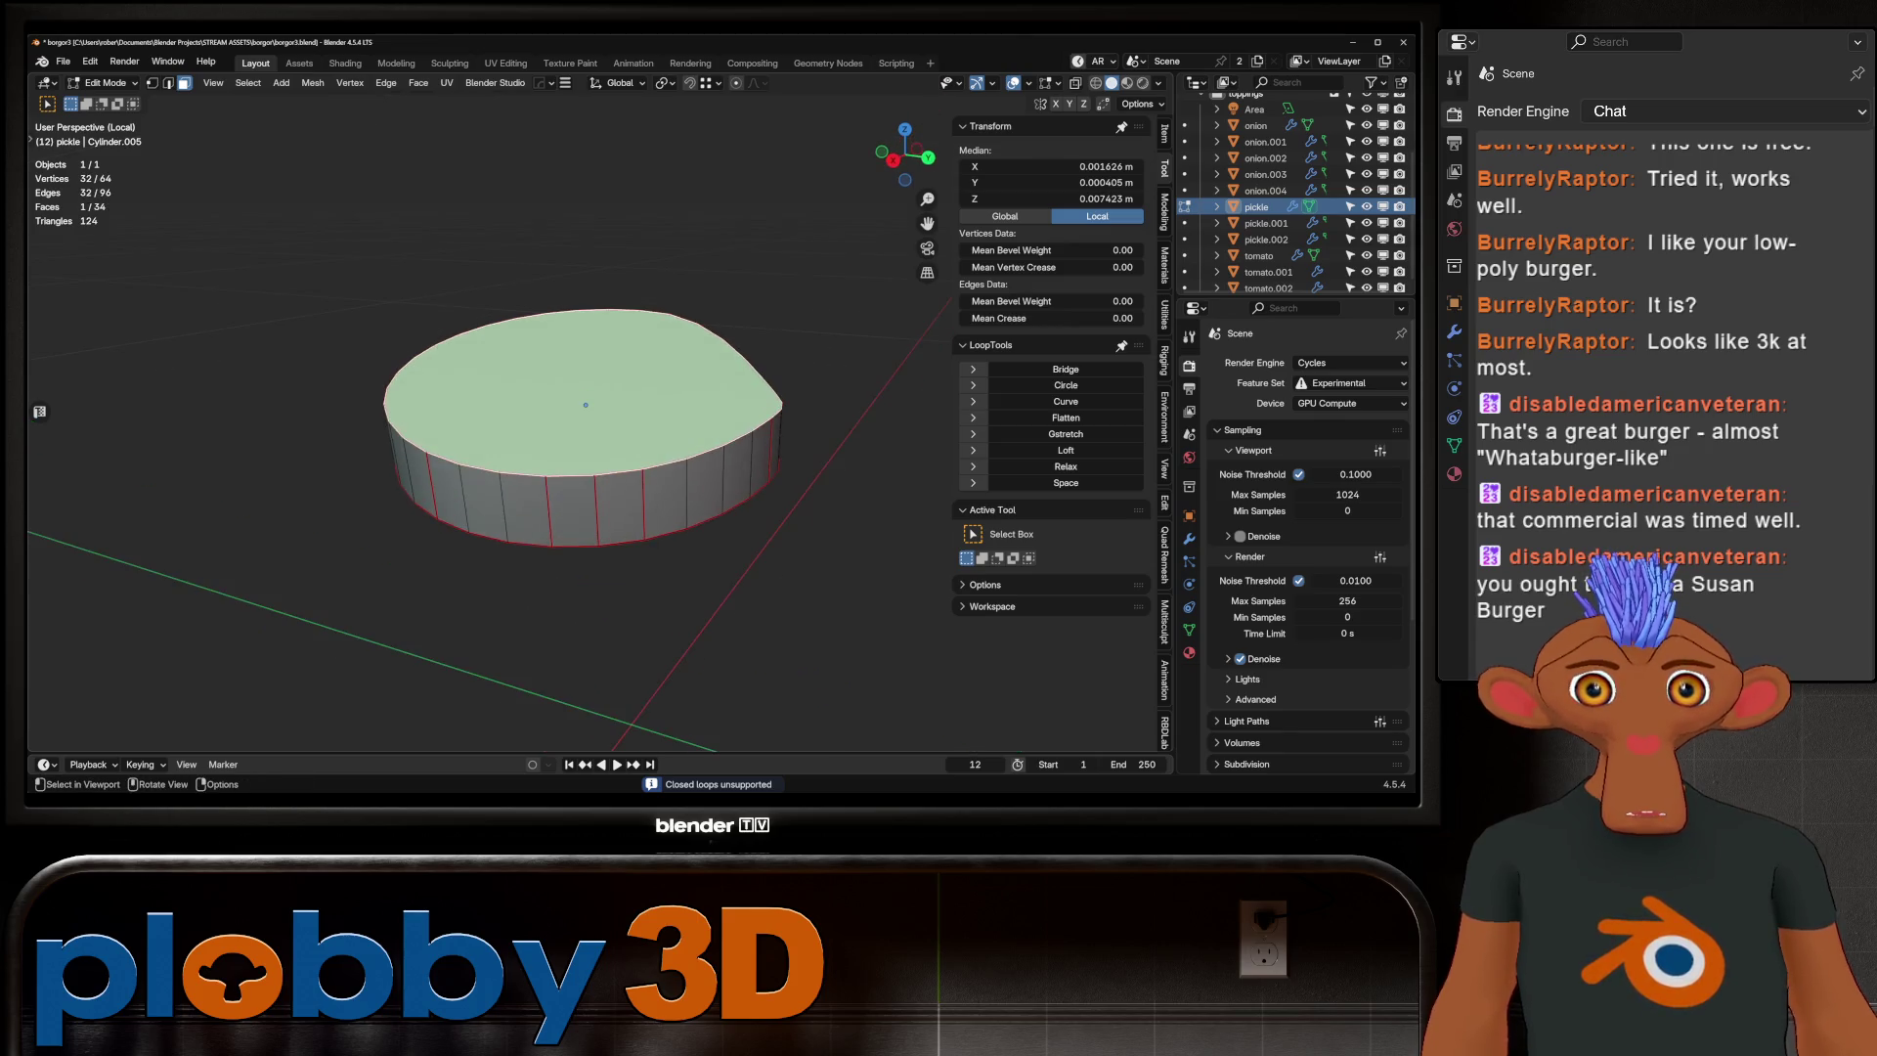